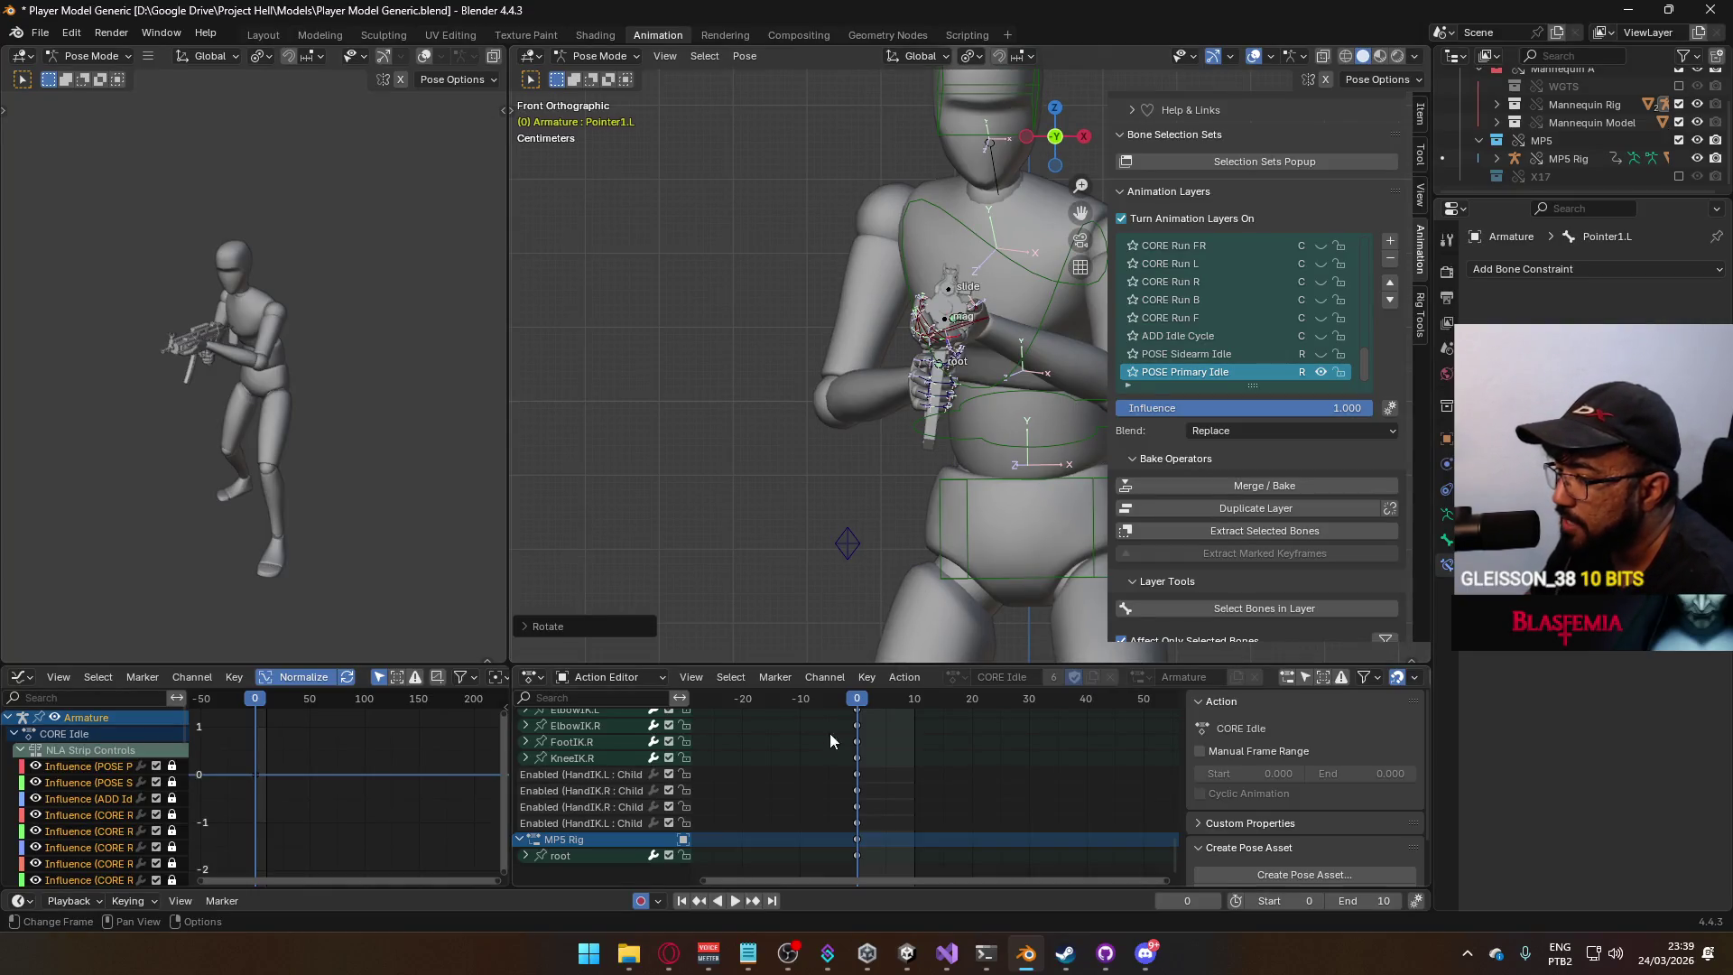
Make the mannequin's ADD Idle Cycle layer active and enabled.
scroll(831, 733, "up", 10)
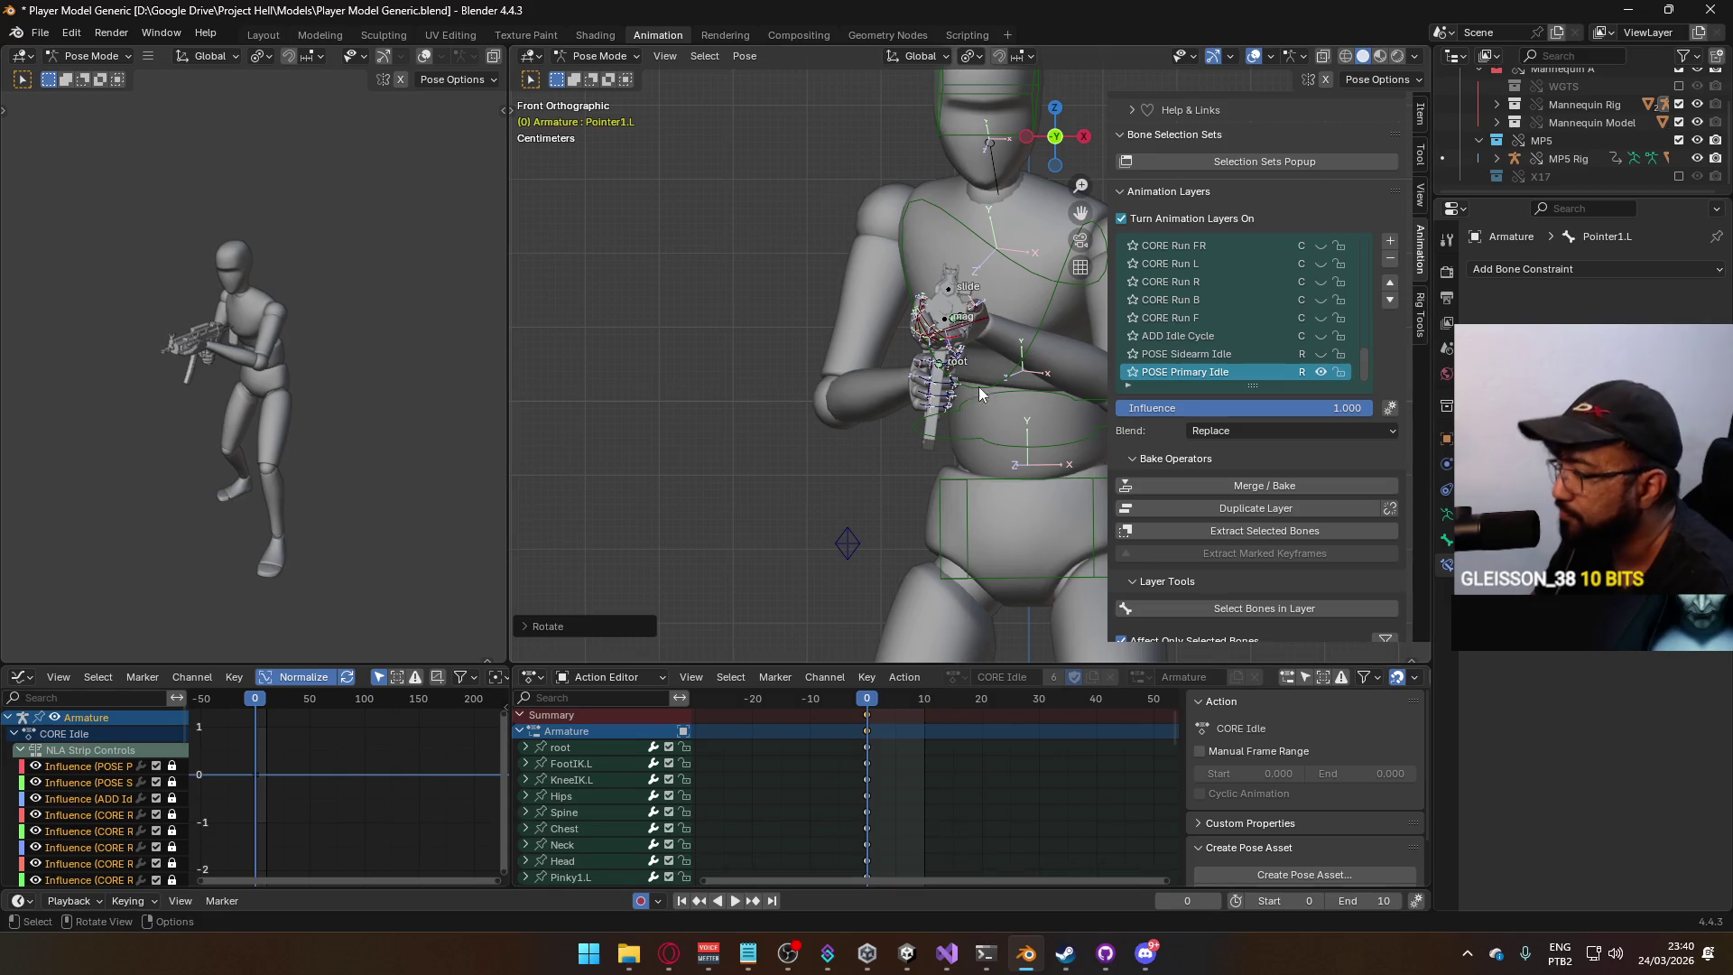
left_click(1323, 336)
left_click(1208, 333)
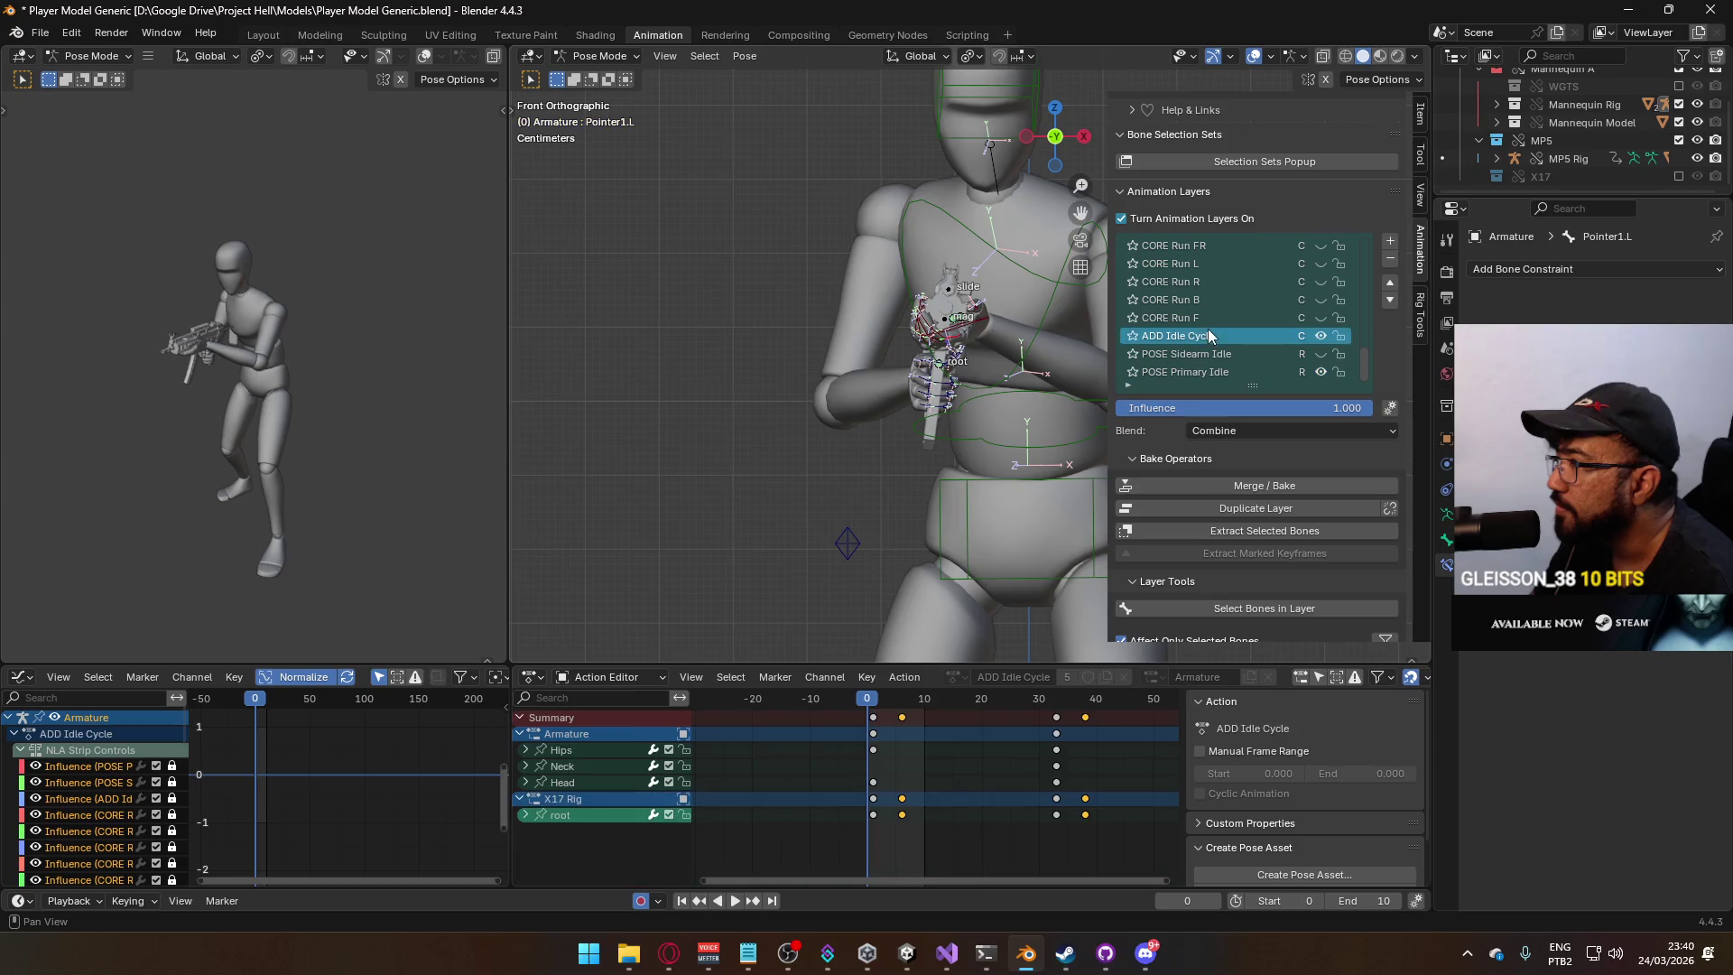
Set the scene frame range to 1–129.
scroll(1047, 739, "down", 8)
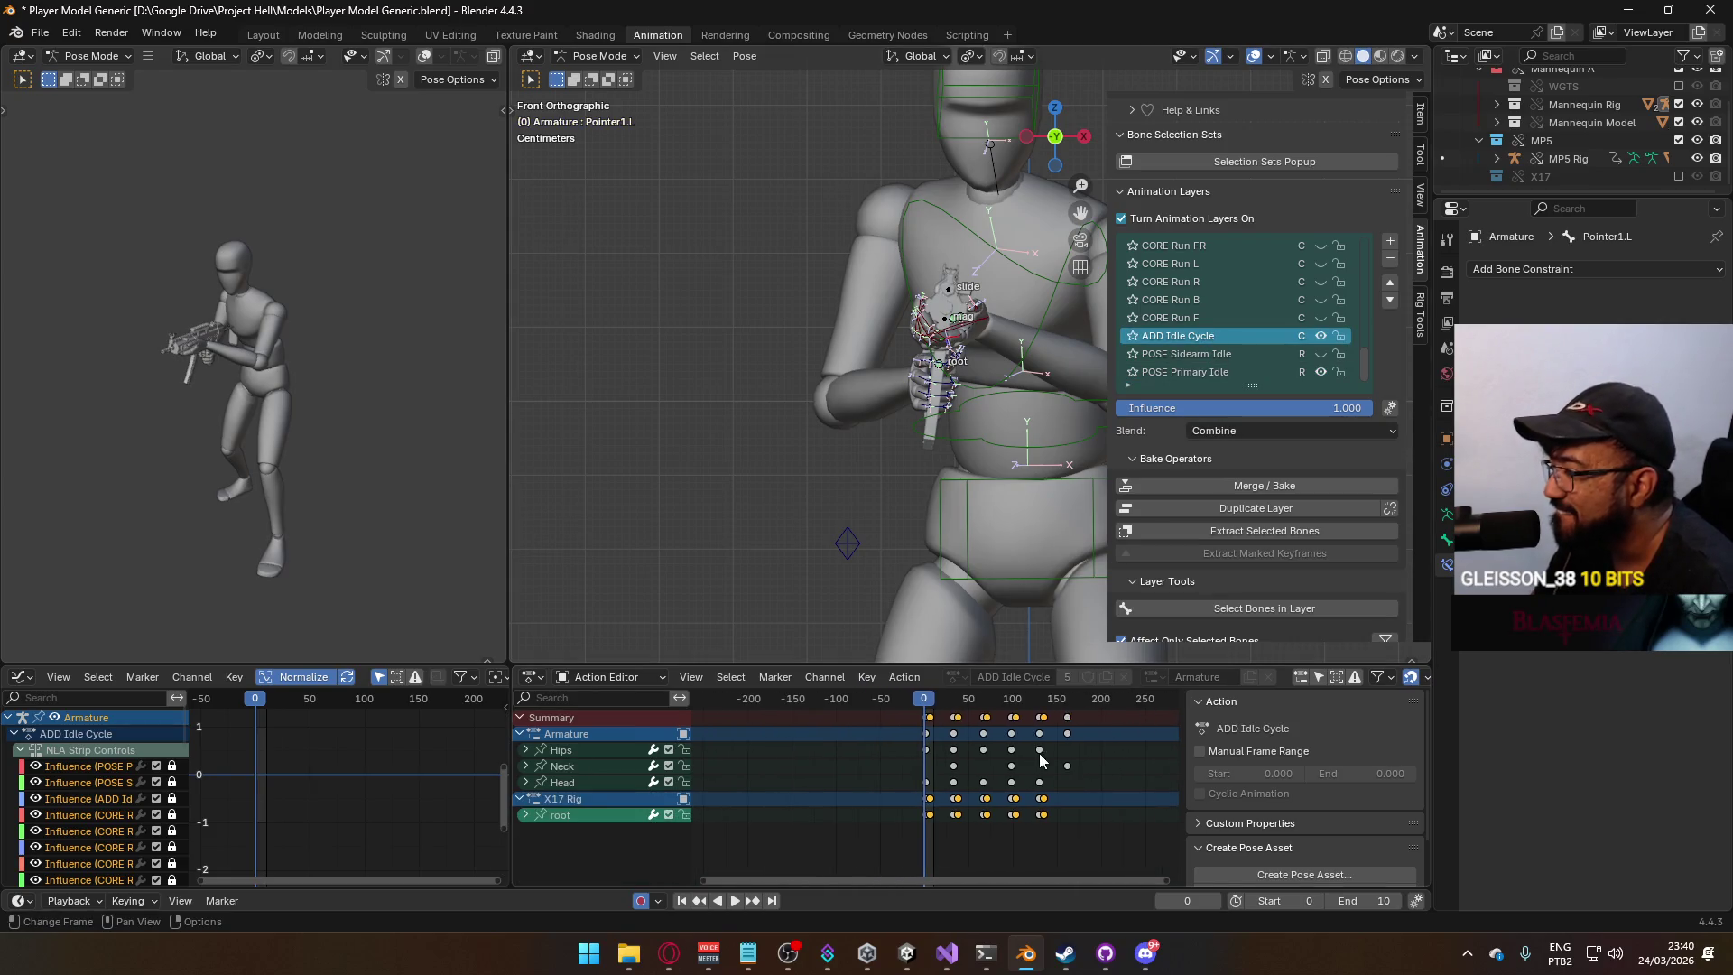
left_click(1040, 702)
scroll(1047, 736, "up", 4)
type("129")
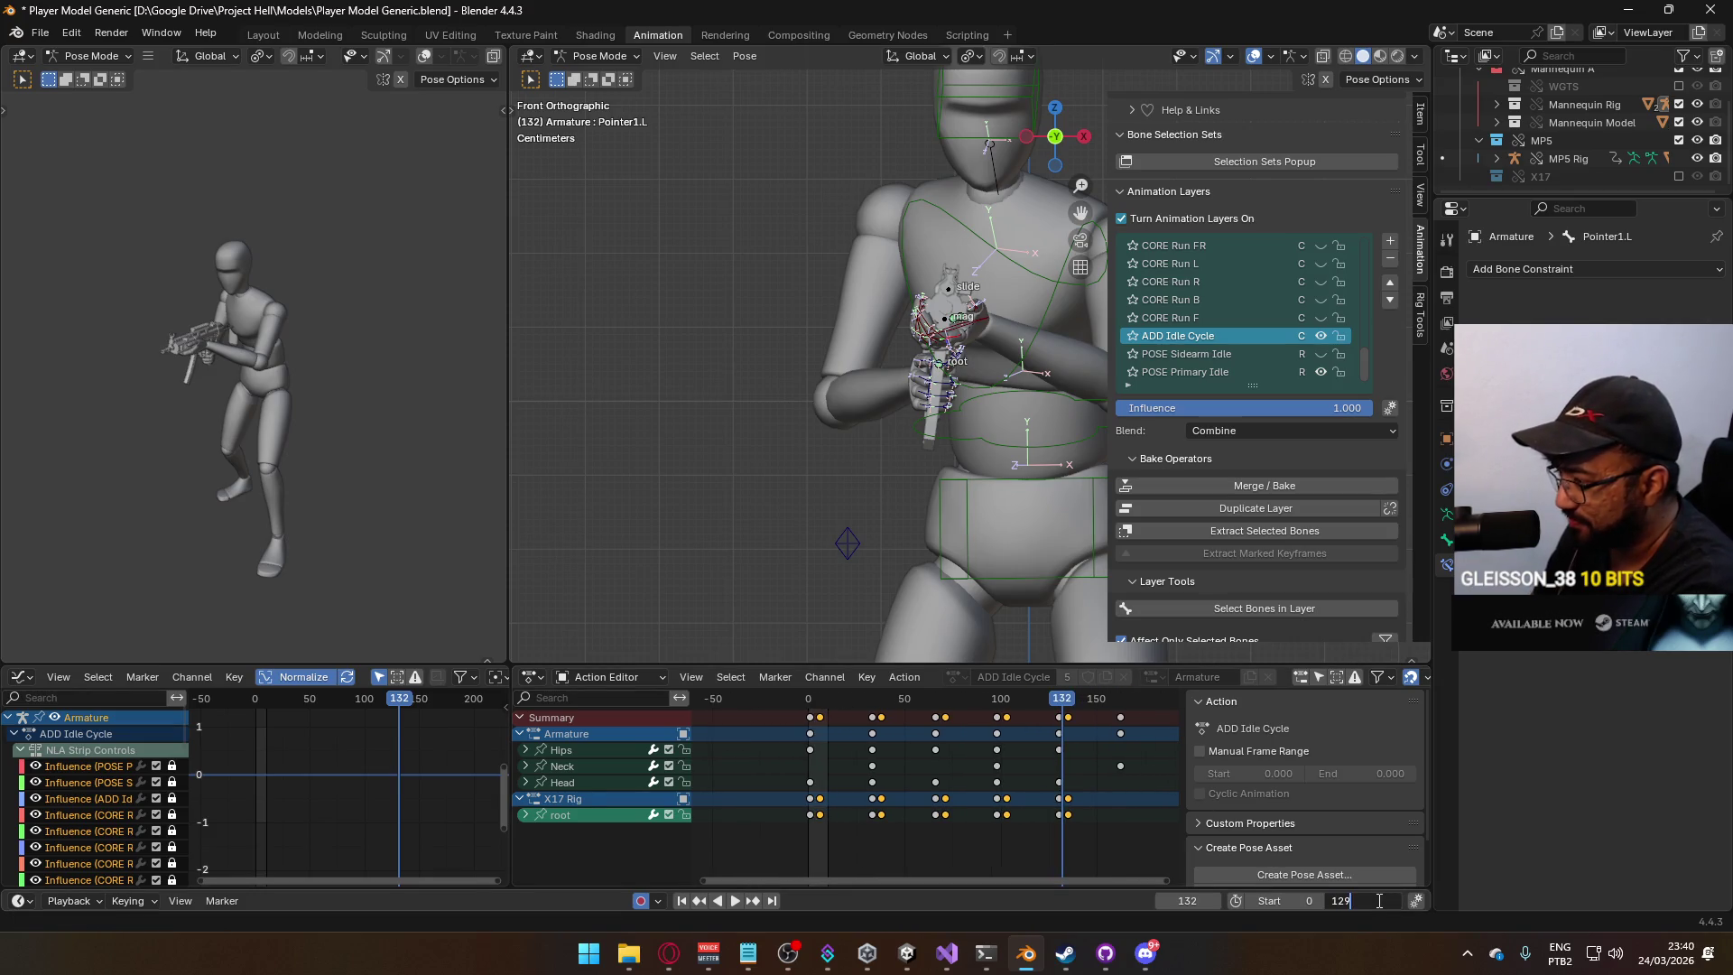
key("Return")
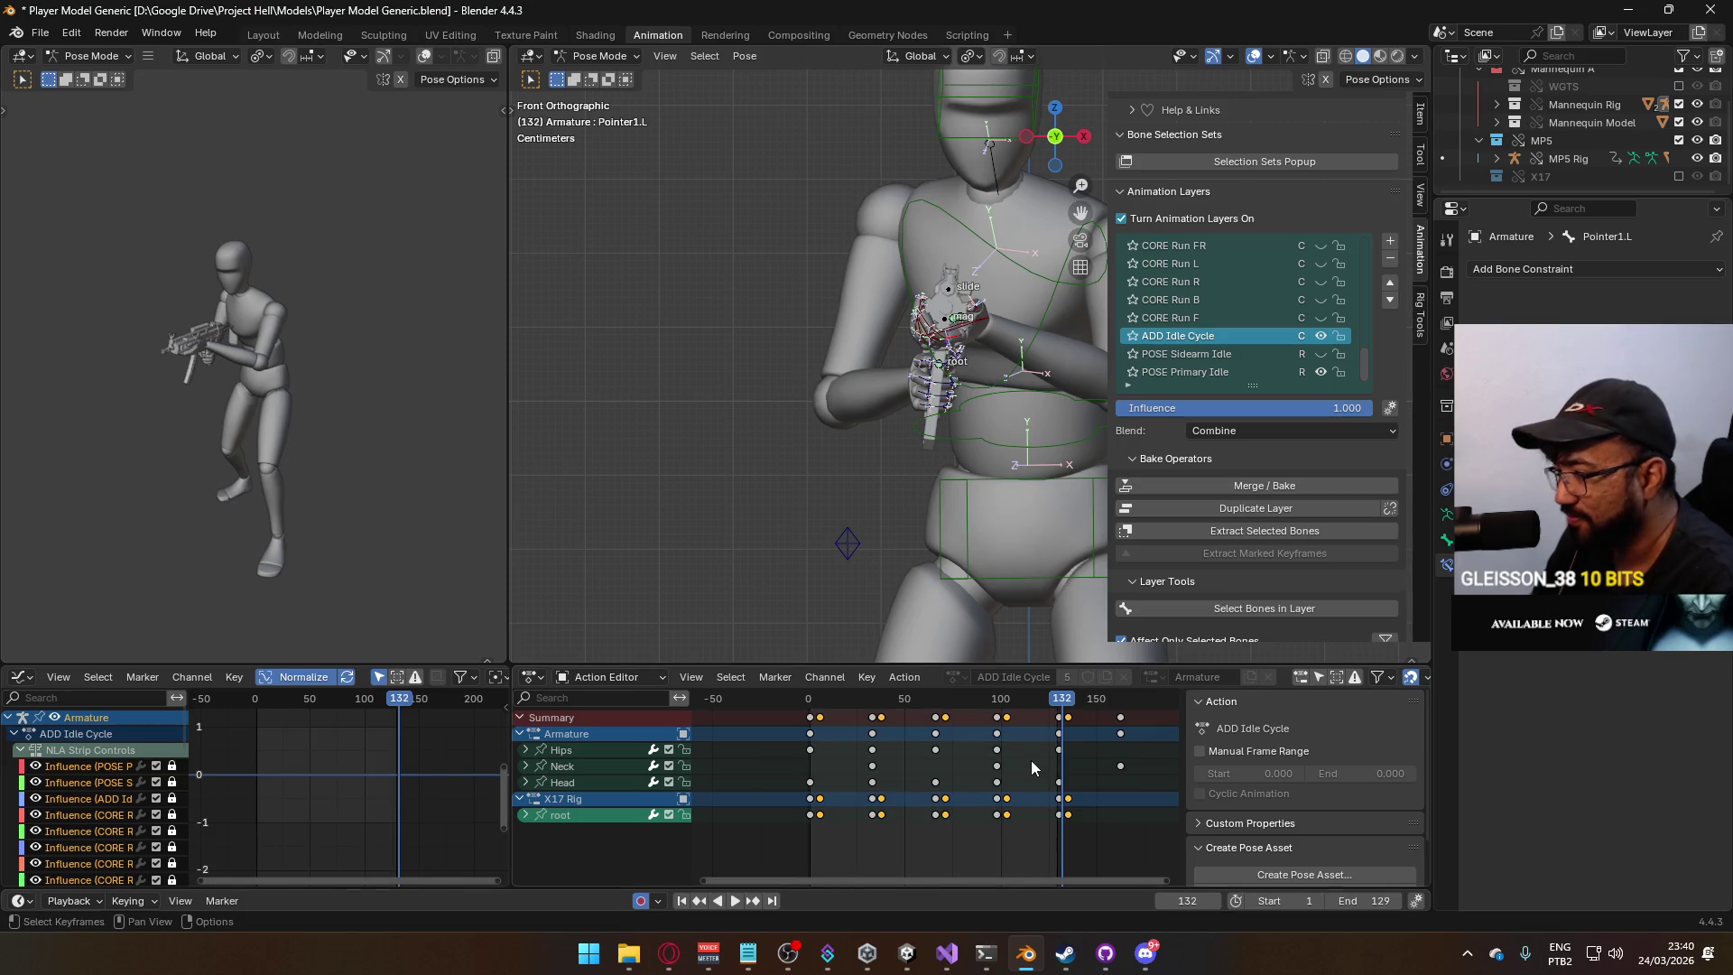
Play the idle cycle and view the character from the right side.
key("space")
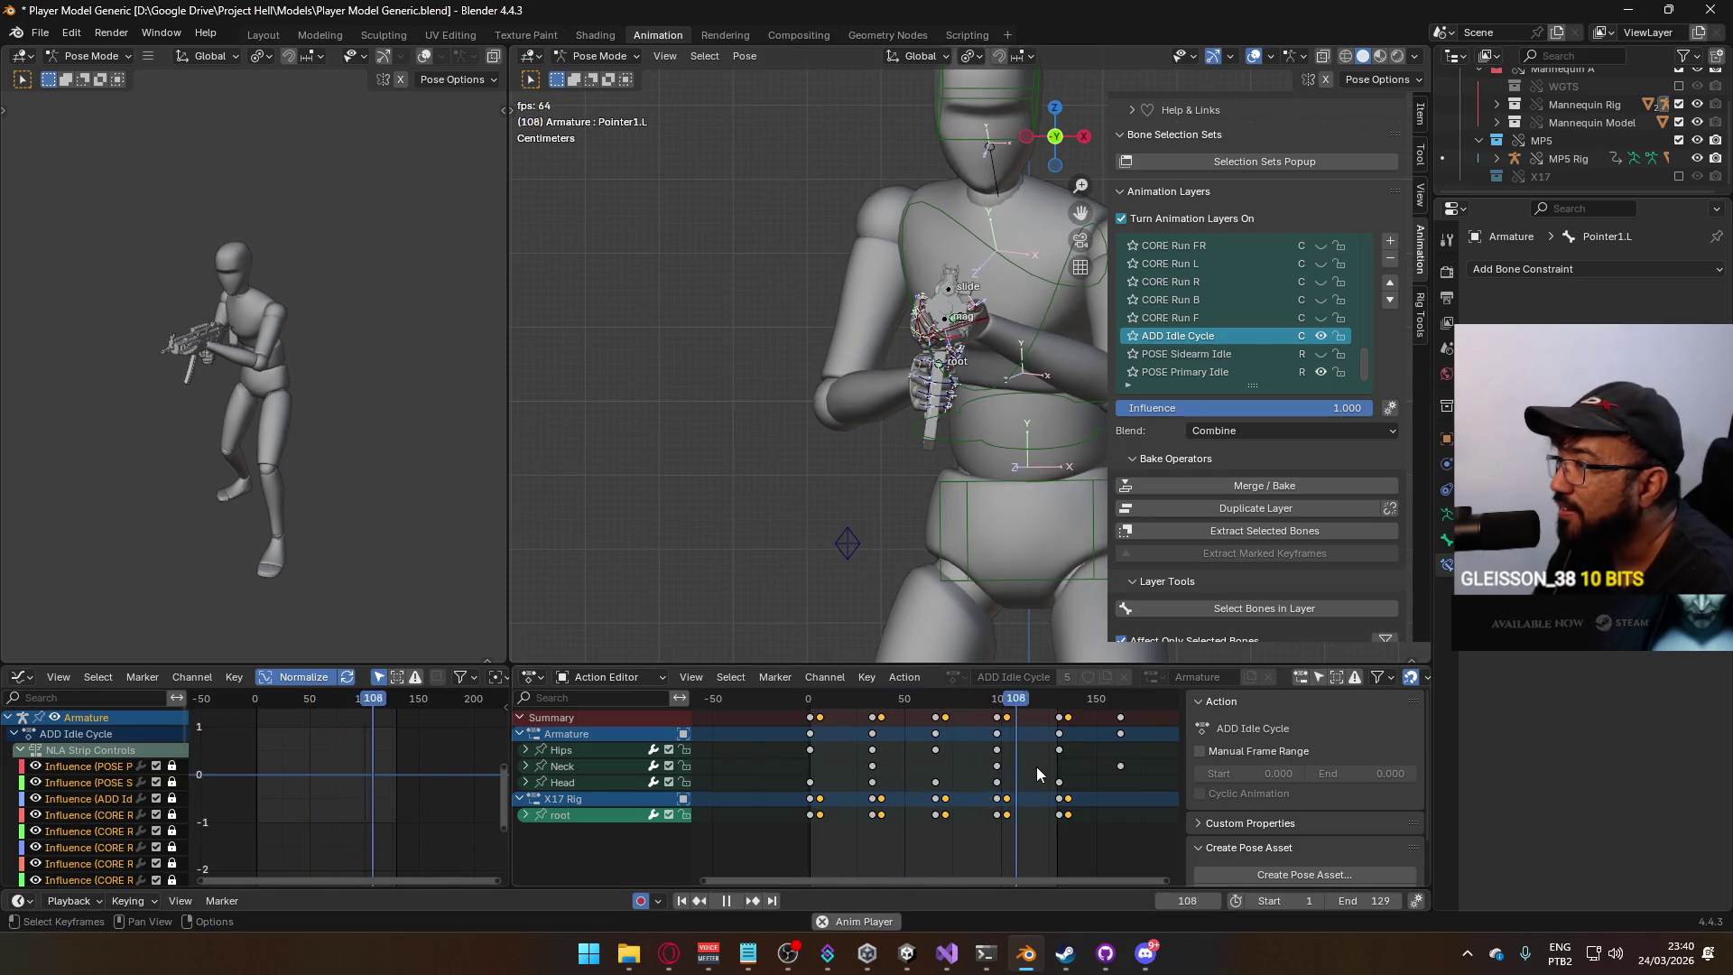
scroll(908, 509, "down", 3)
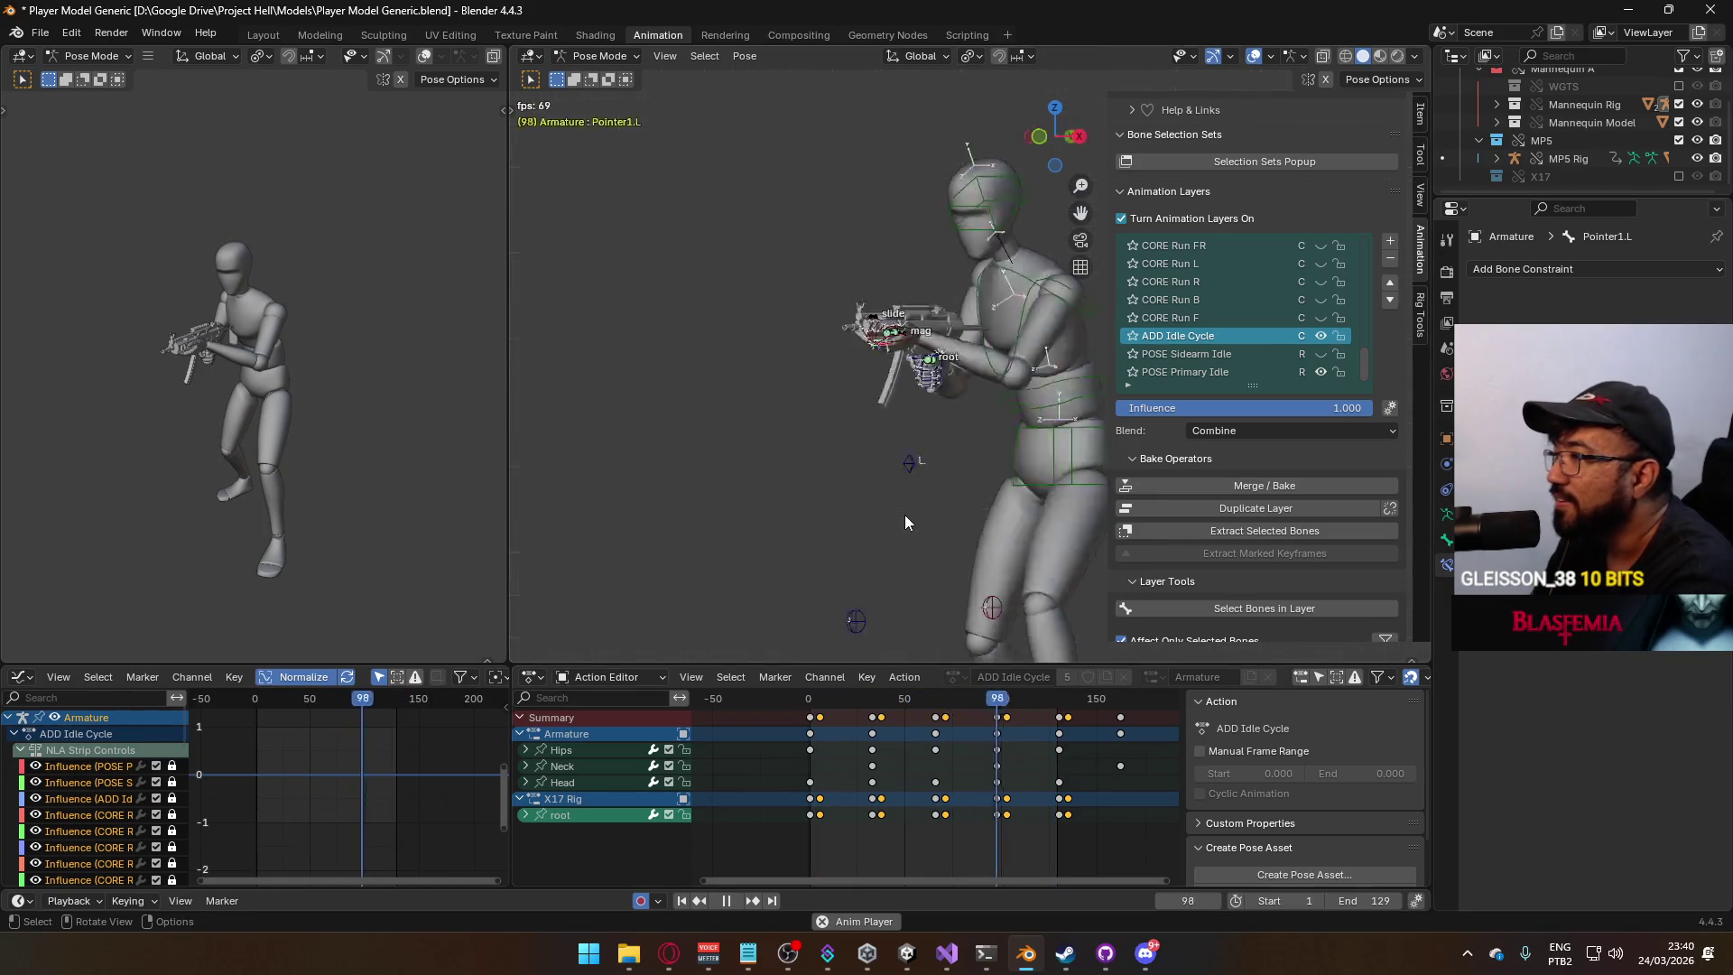
key("KP_3")
left_click(594, 56)
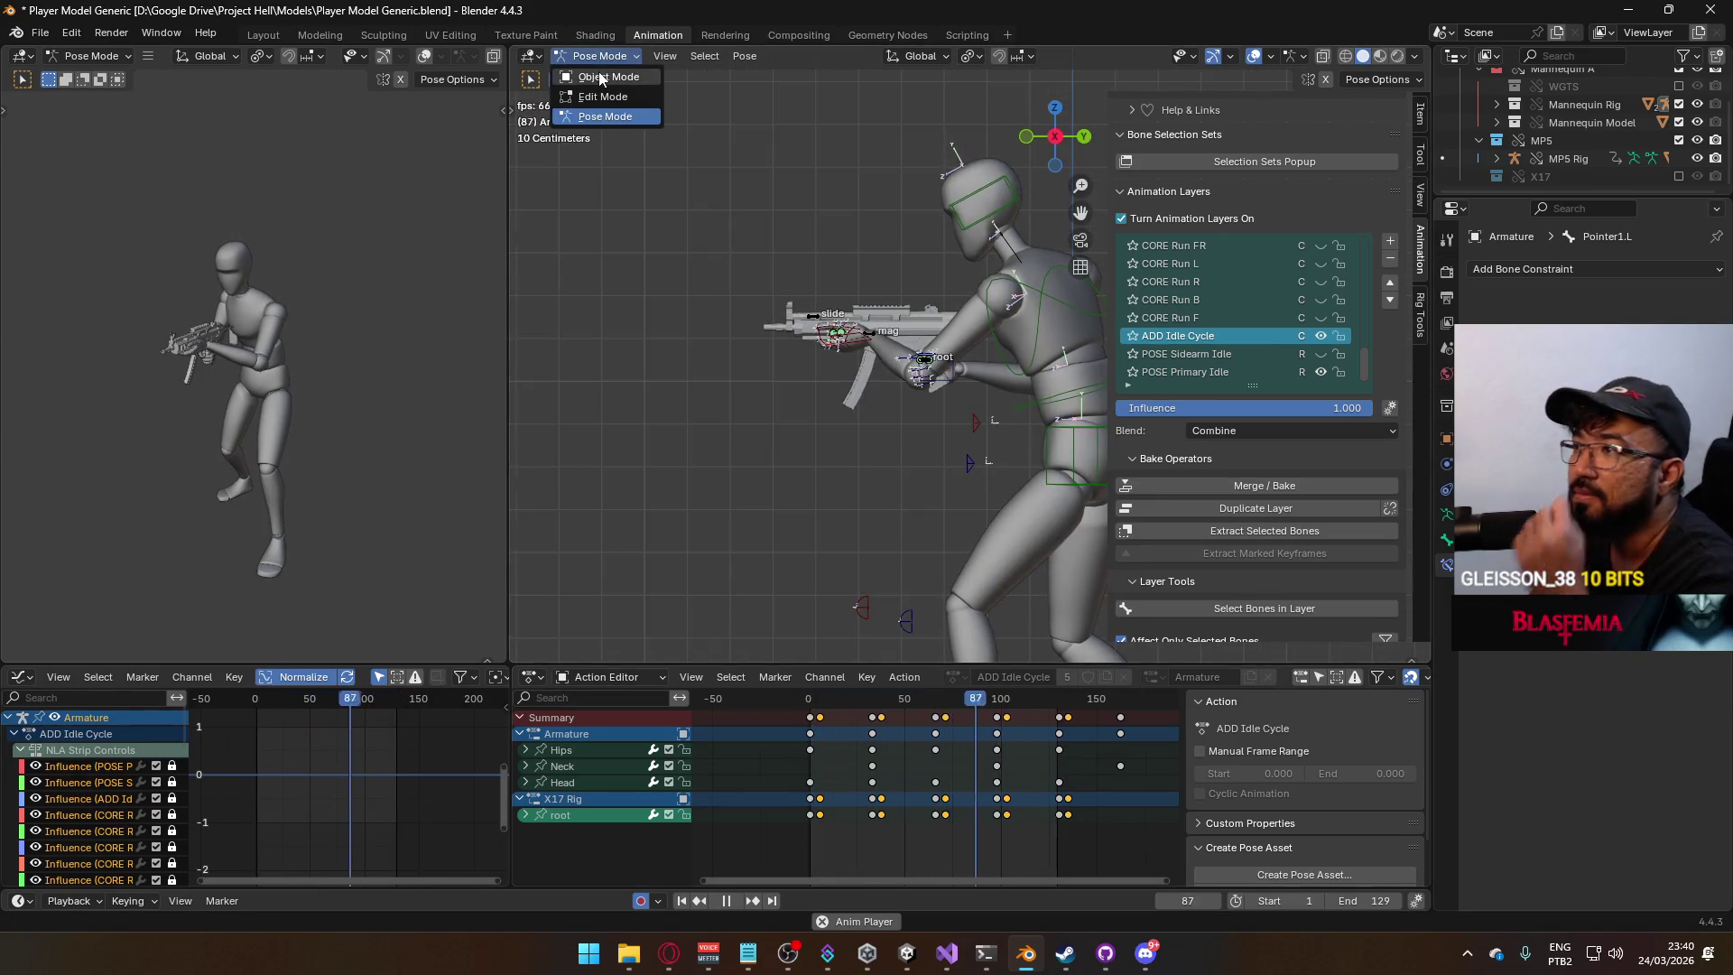
In Object Mode with MP5 Rig active, stop playback, rewind to the start, and save.
left_click(599, 77)
left_click(874, 332)
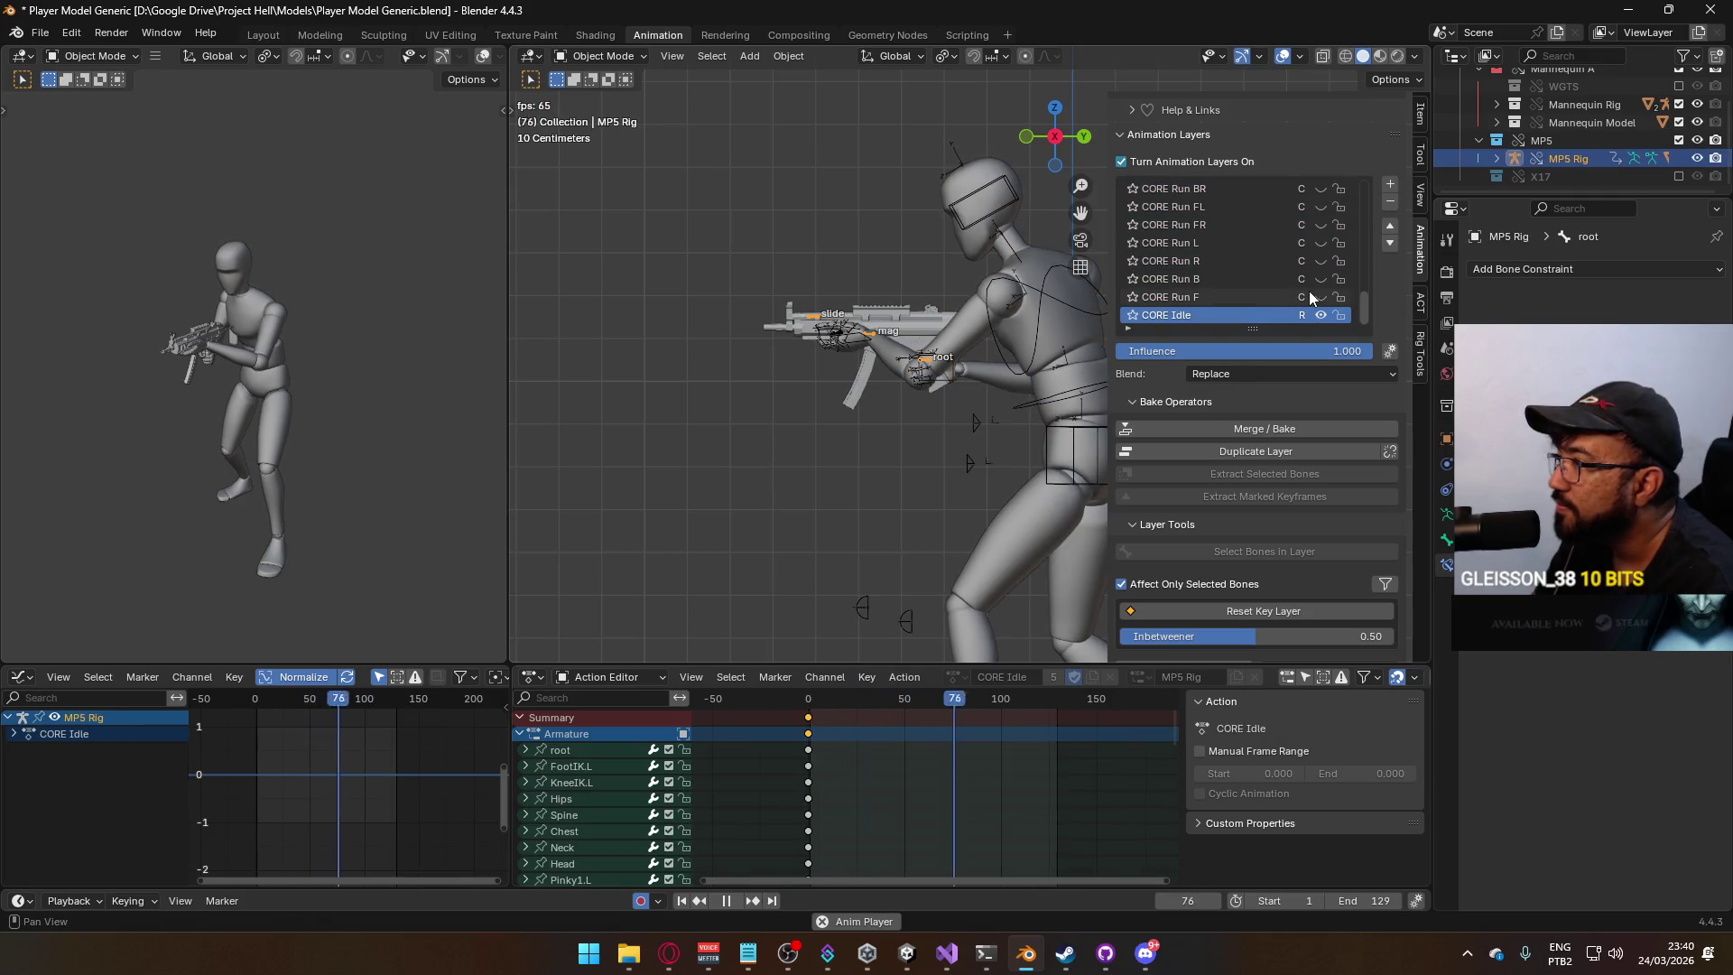
key("space")
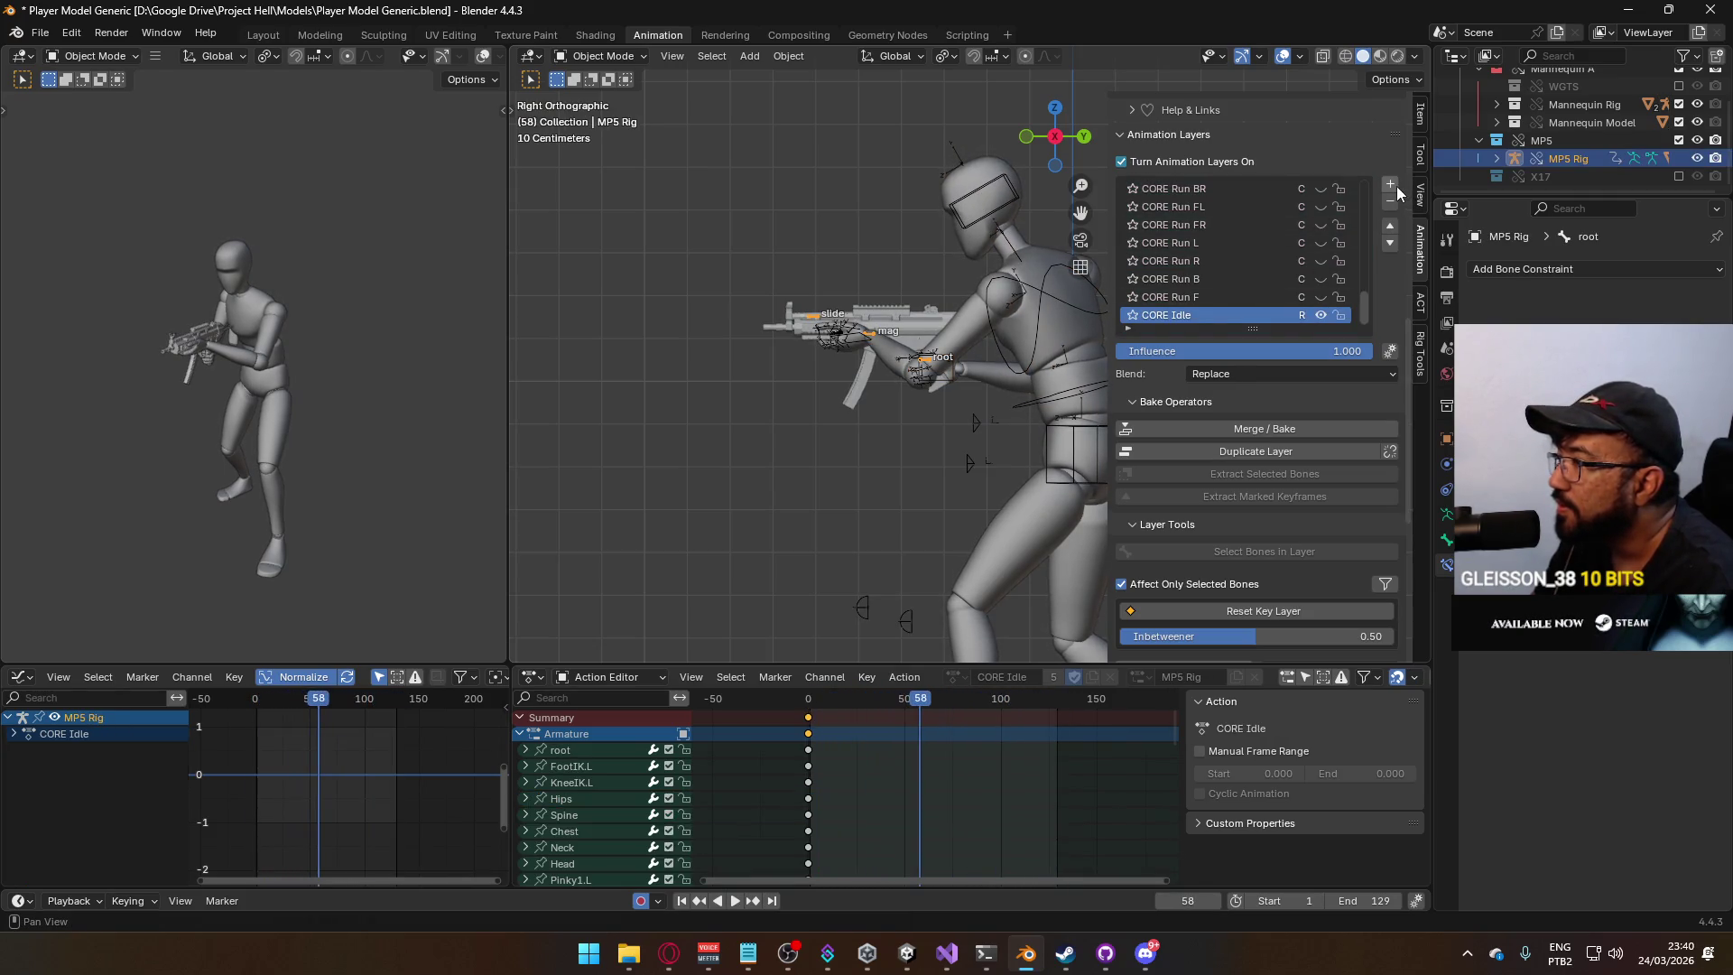
left_click_drag(903, 701, 809, 702)
key("ctrl+s")
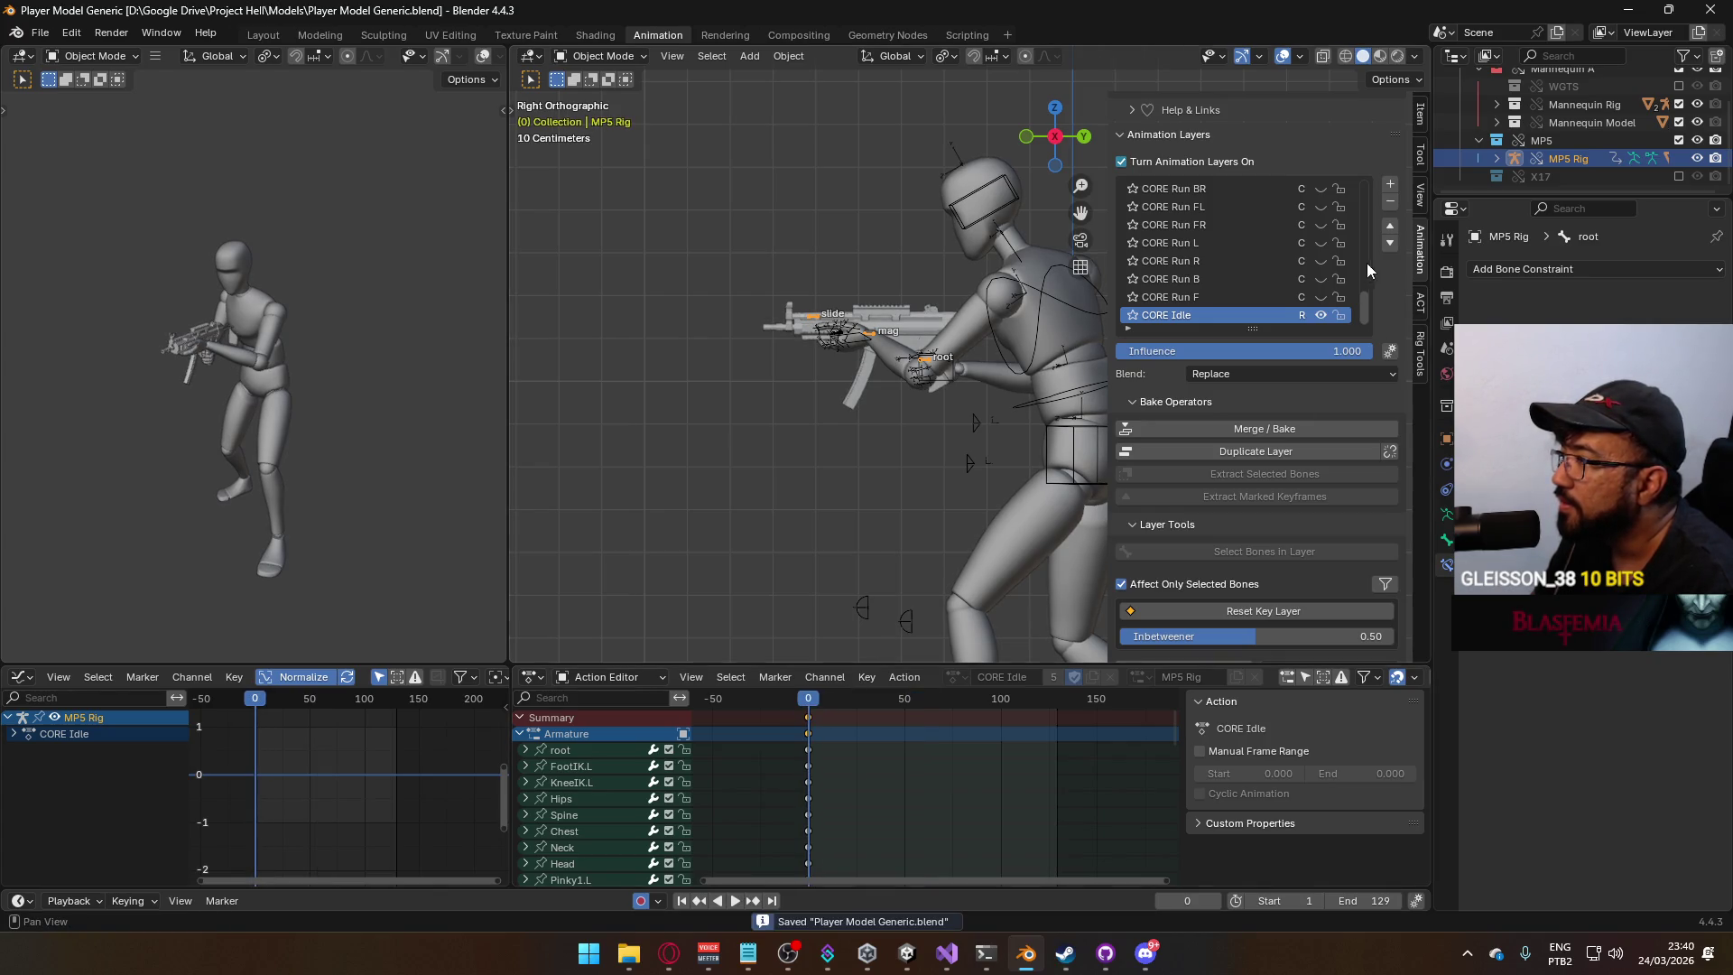
Add a new Anim_Layer animation layer to the MP5 Rig.
left_click(1391, 189)
scroll(1304, 404, "down", 10)
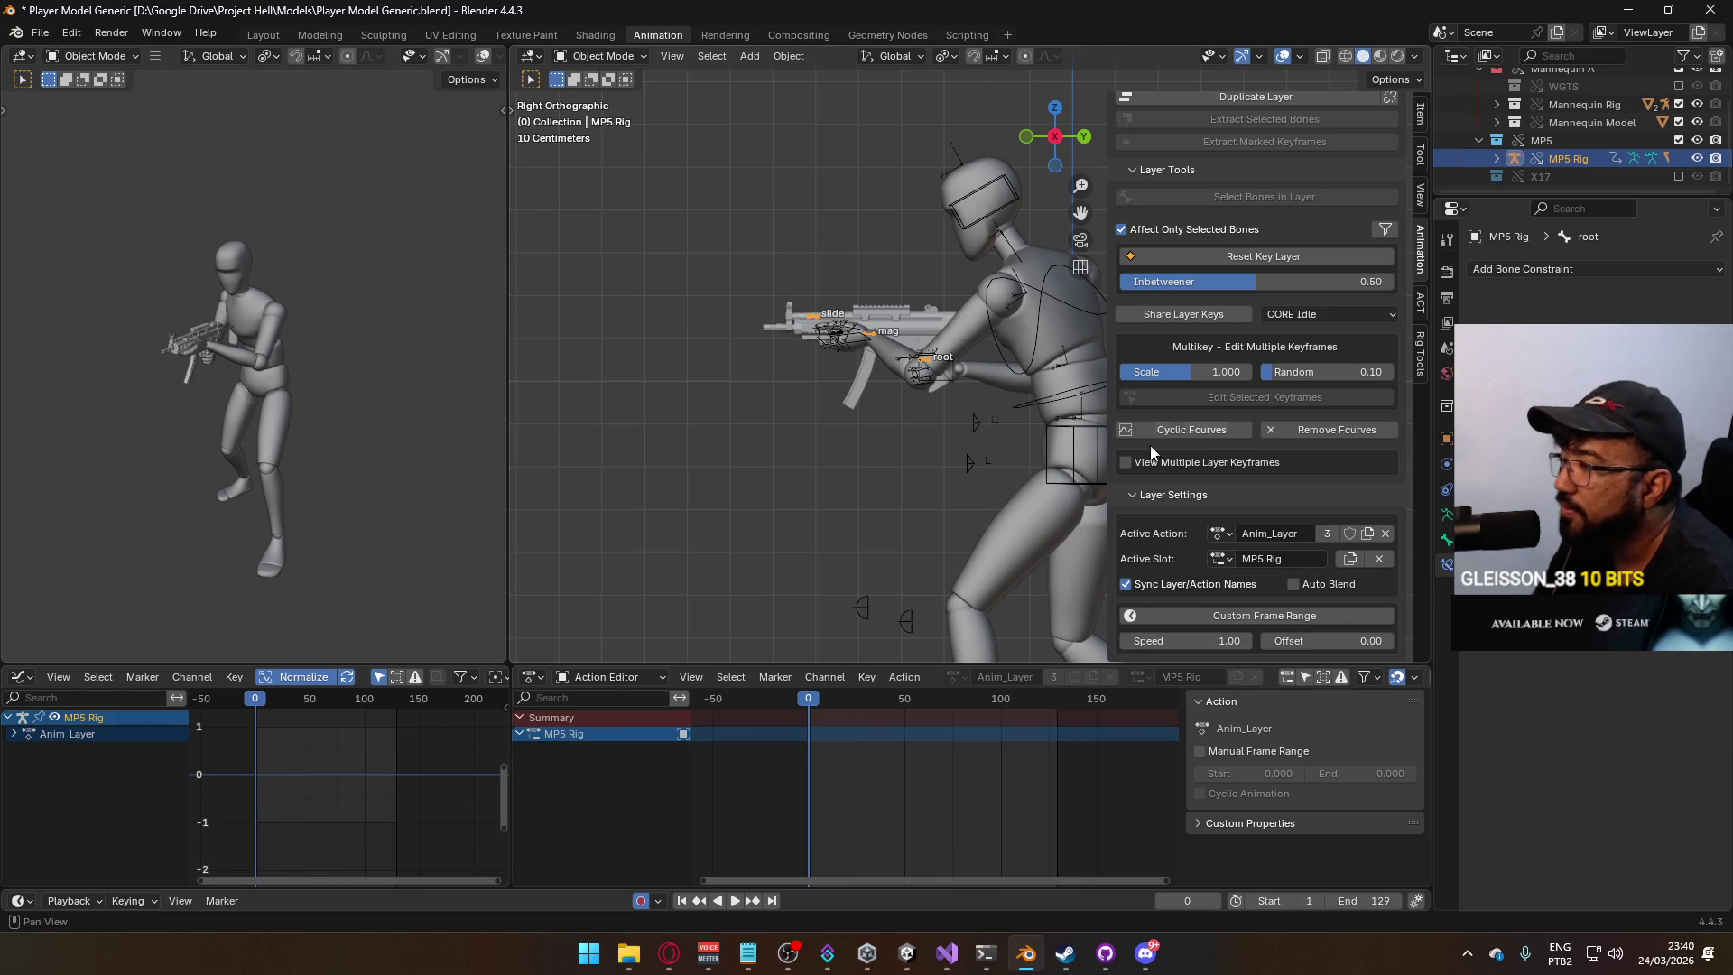
scroll(1270, 339, "up", 5)
scroll(1266, 332, "down", 4)
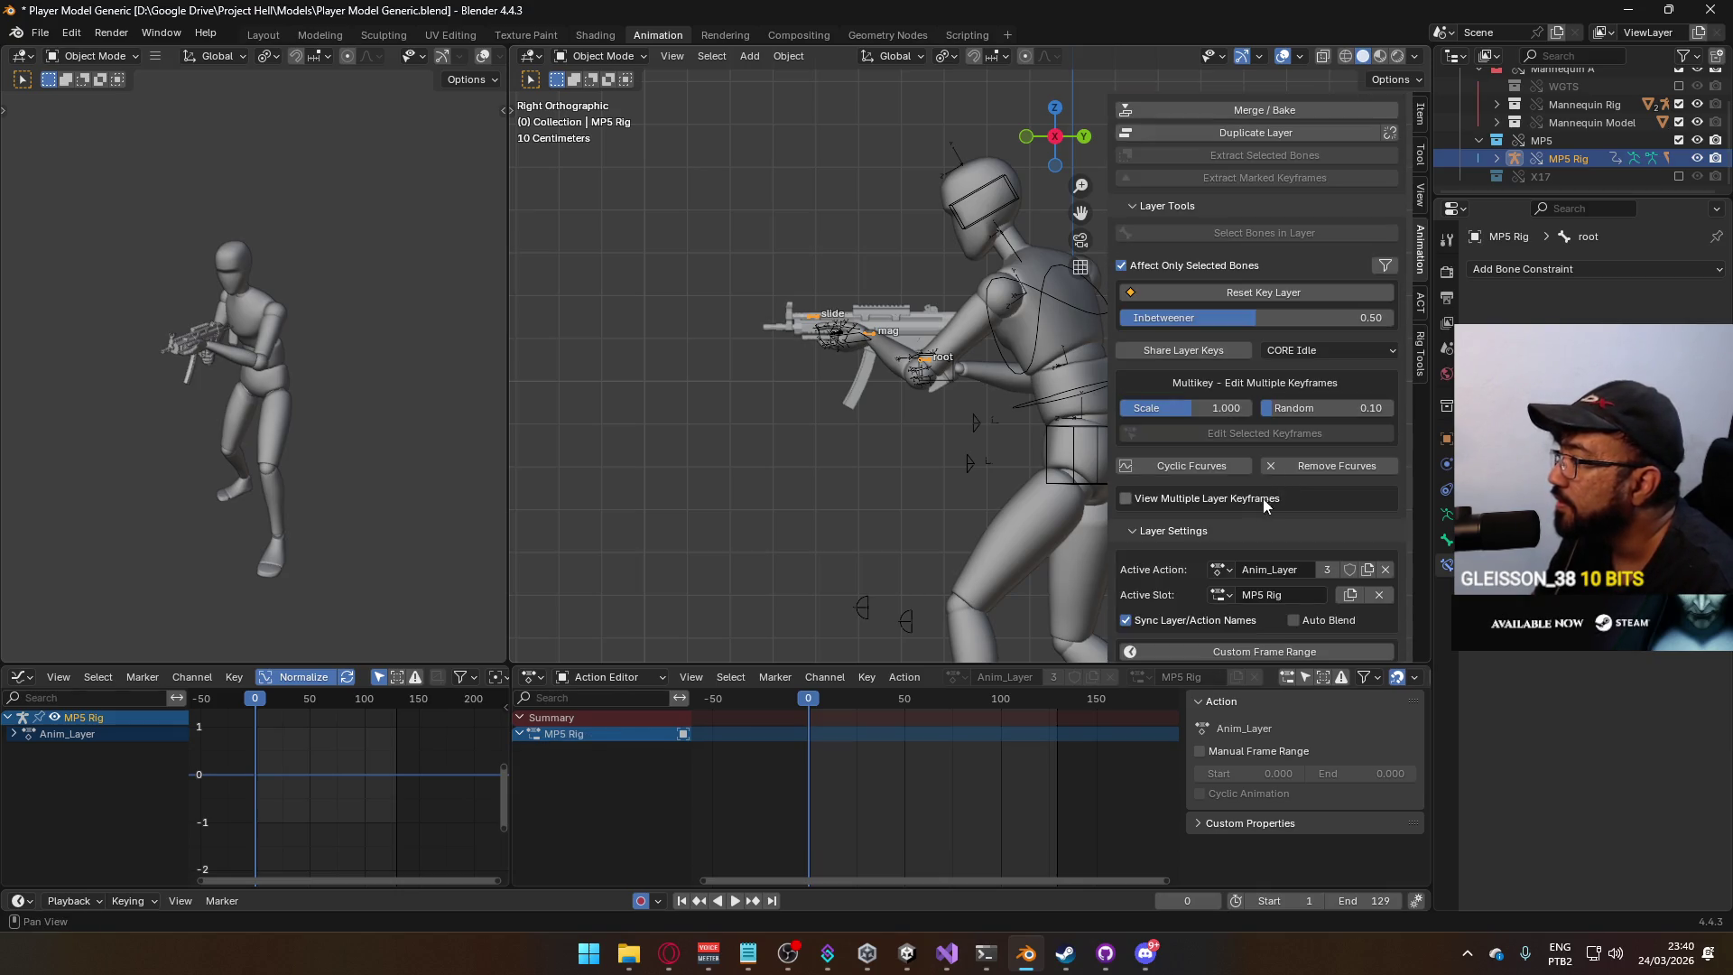
left_click(1223, 569)
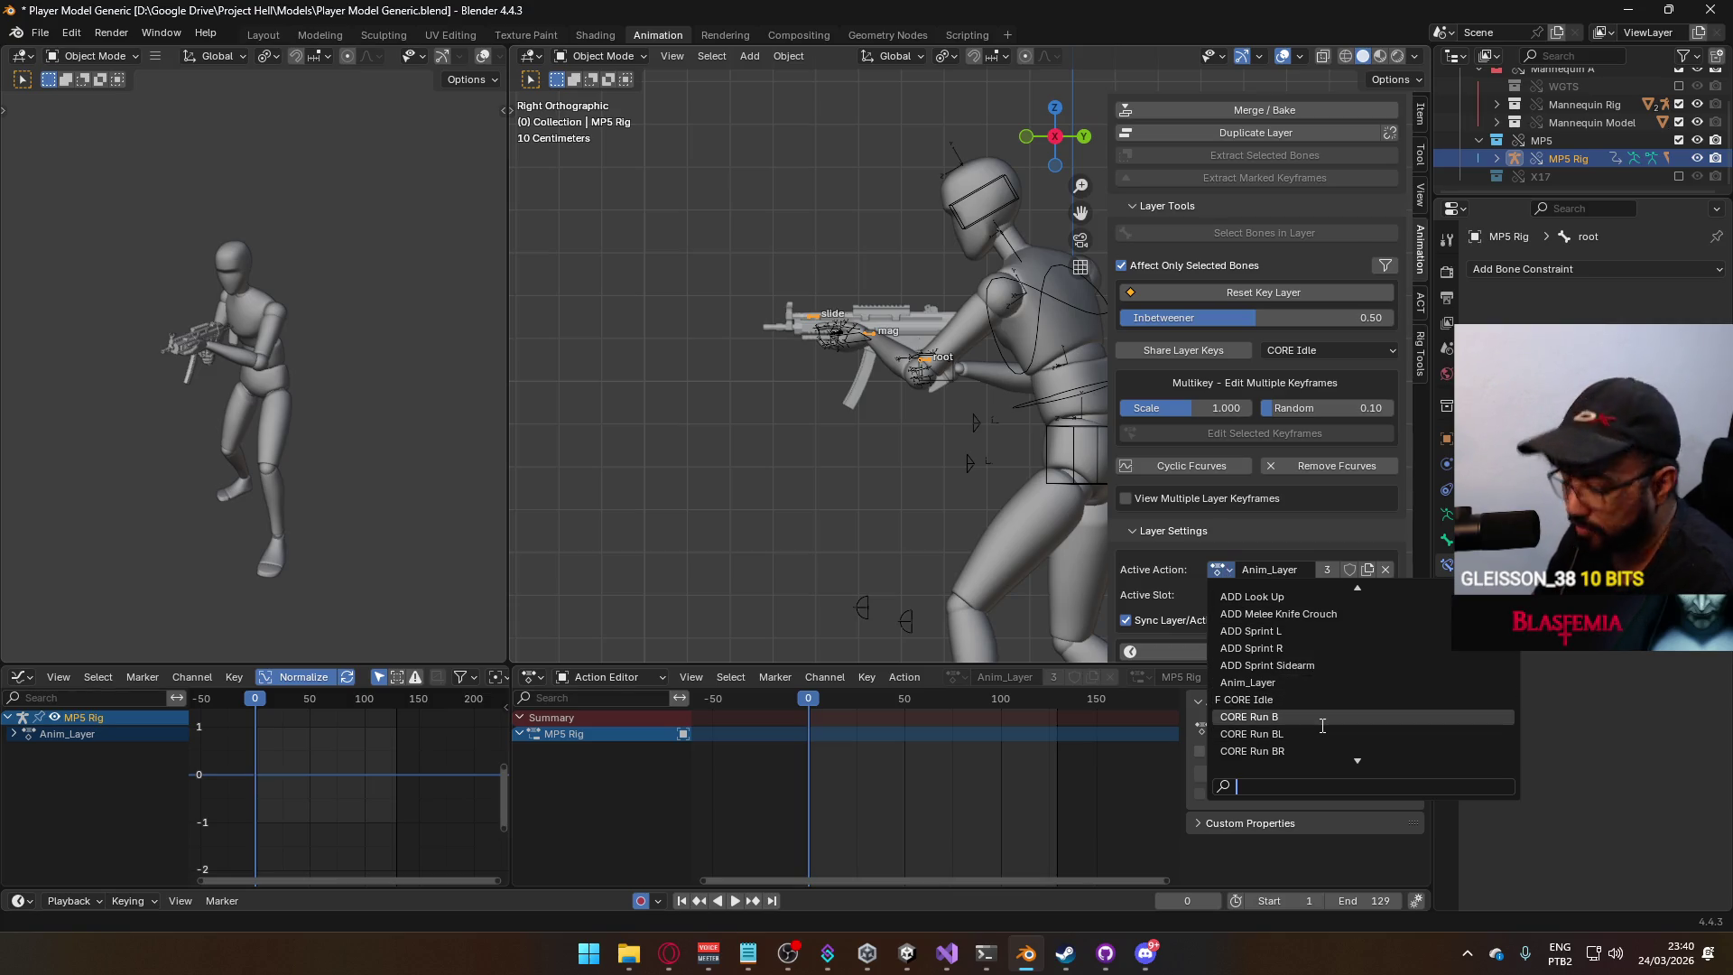
Assign the ADD Idle Cycle action to the layer and add an MP5 Rig slot with root keys.
type("idle")
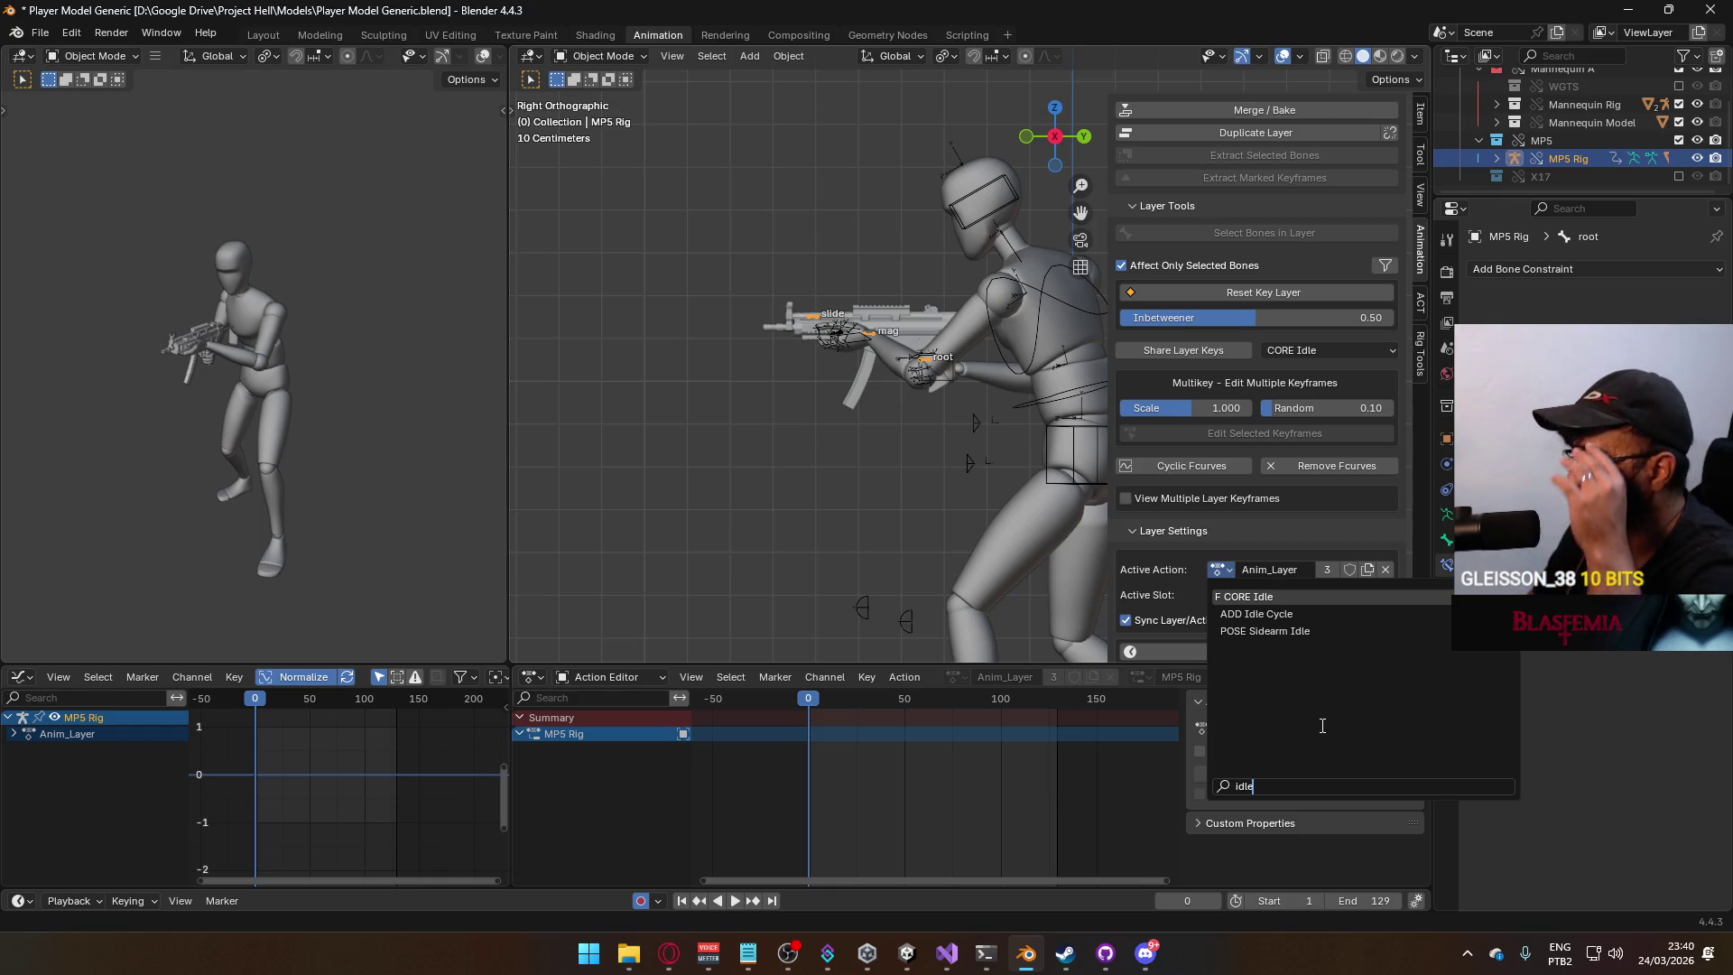
left_click(1247, 614)
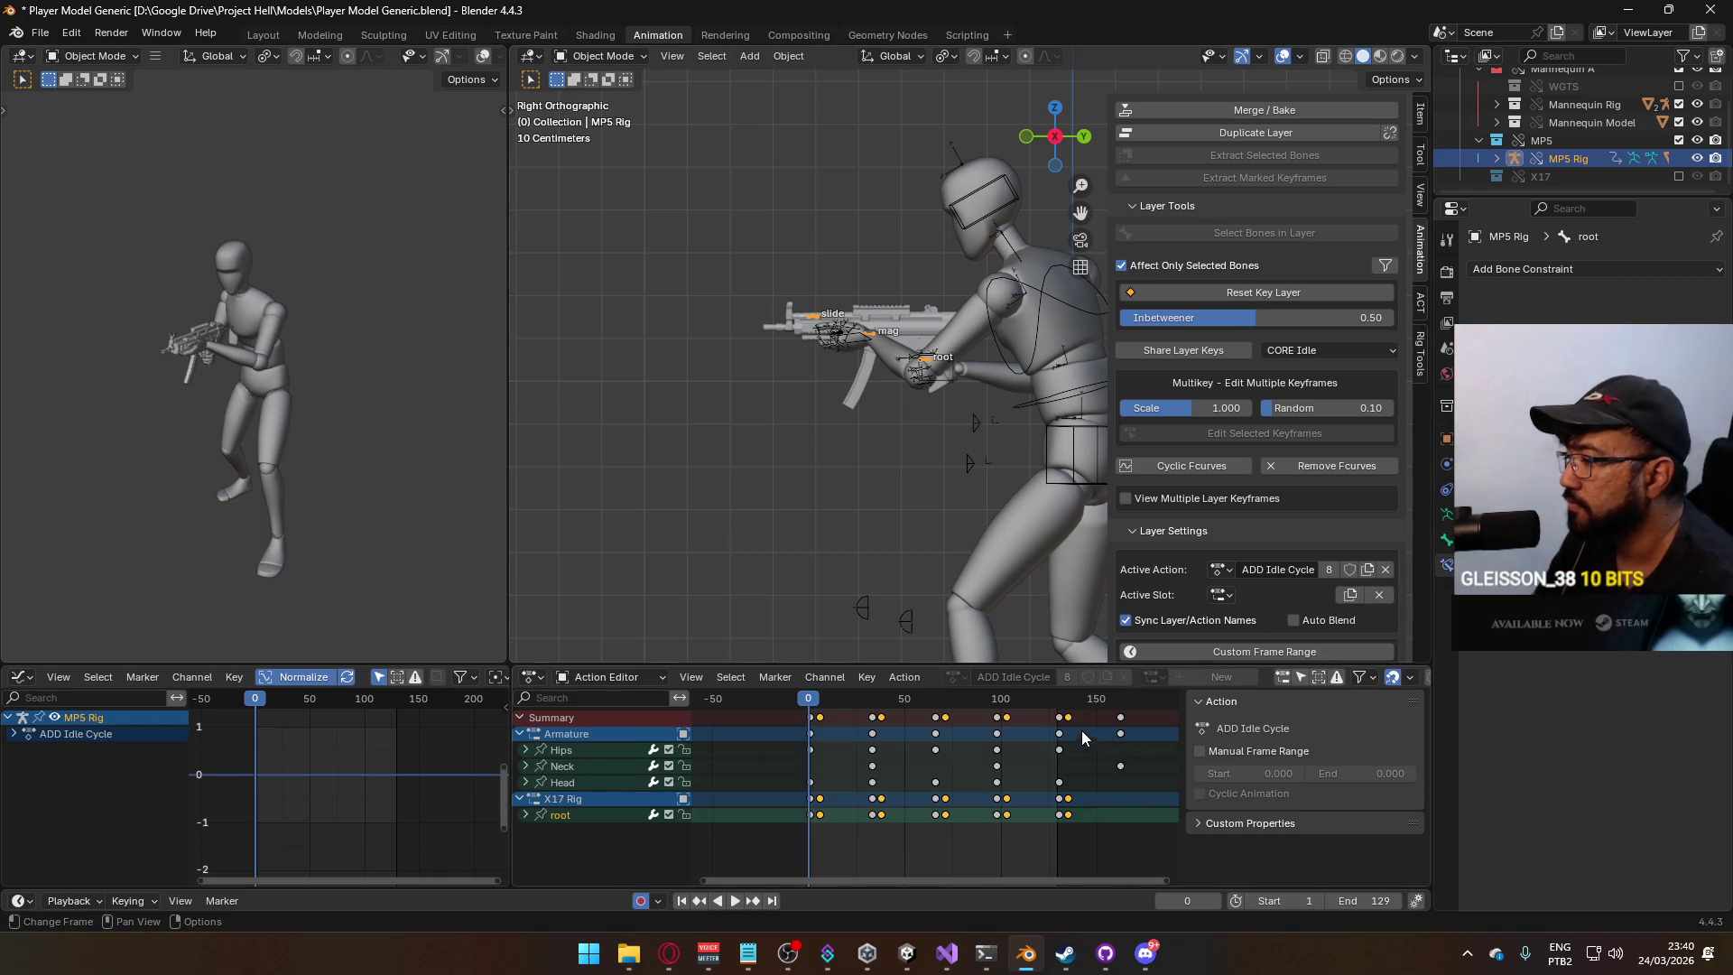
scroll(1309, 542, "down", 1)
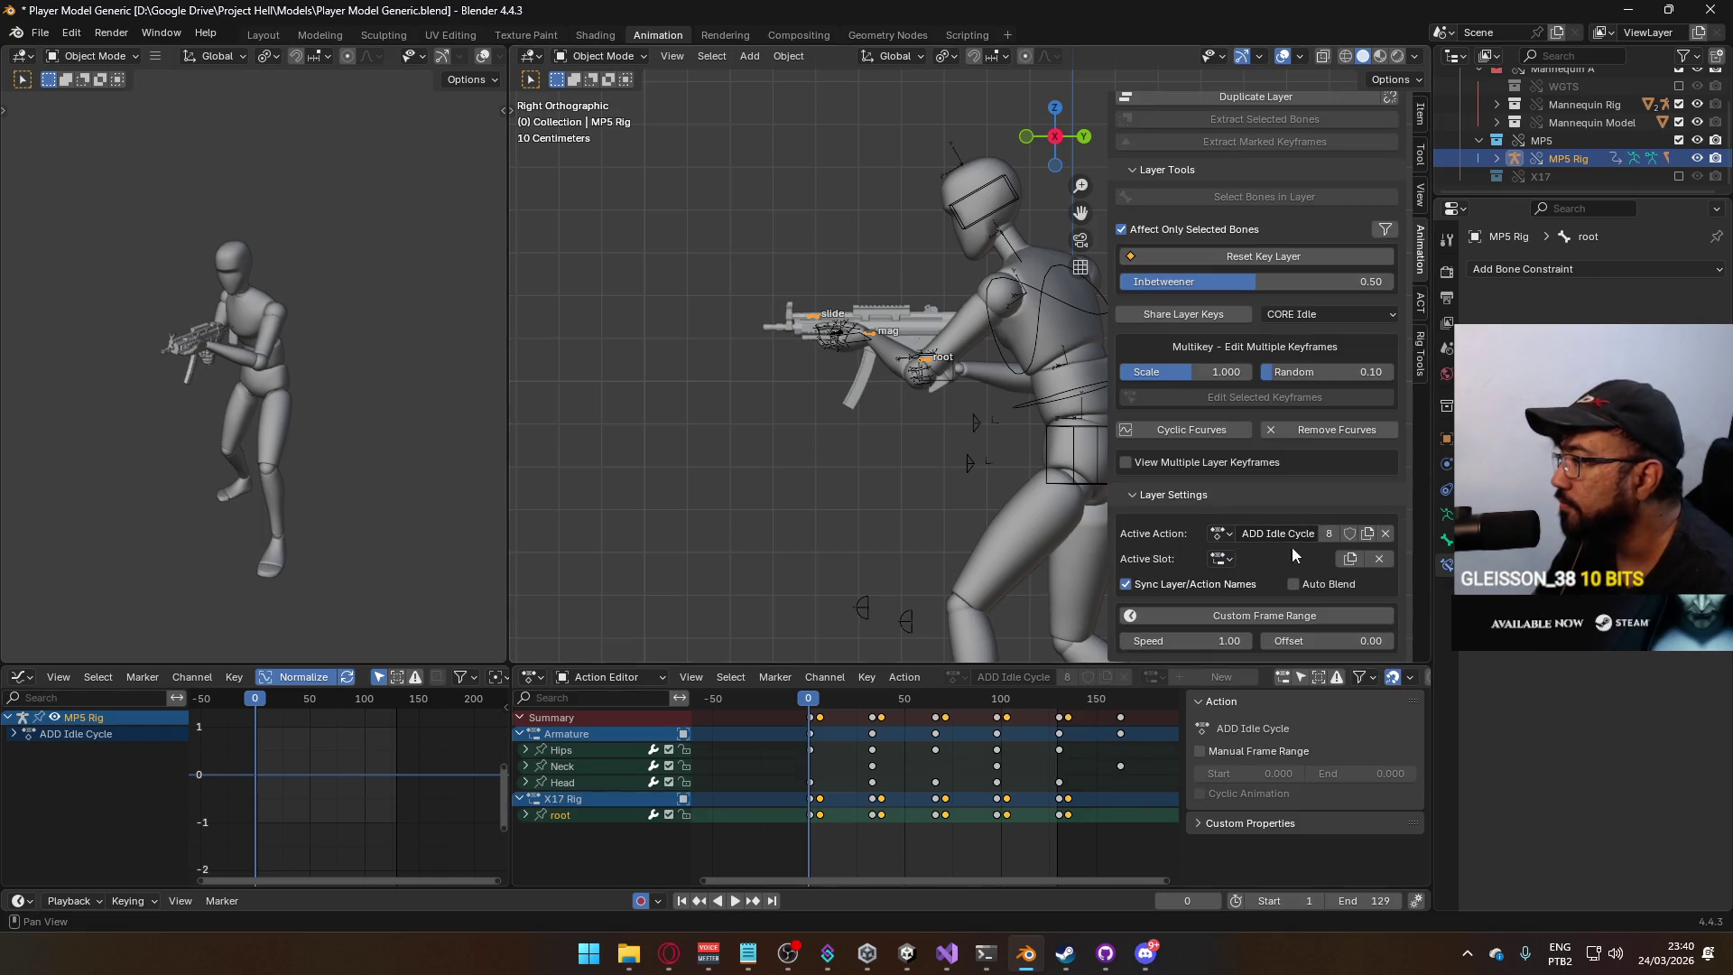
left_click(1354, 560)
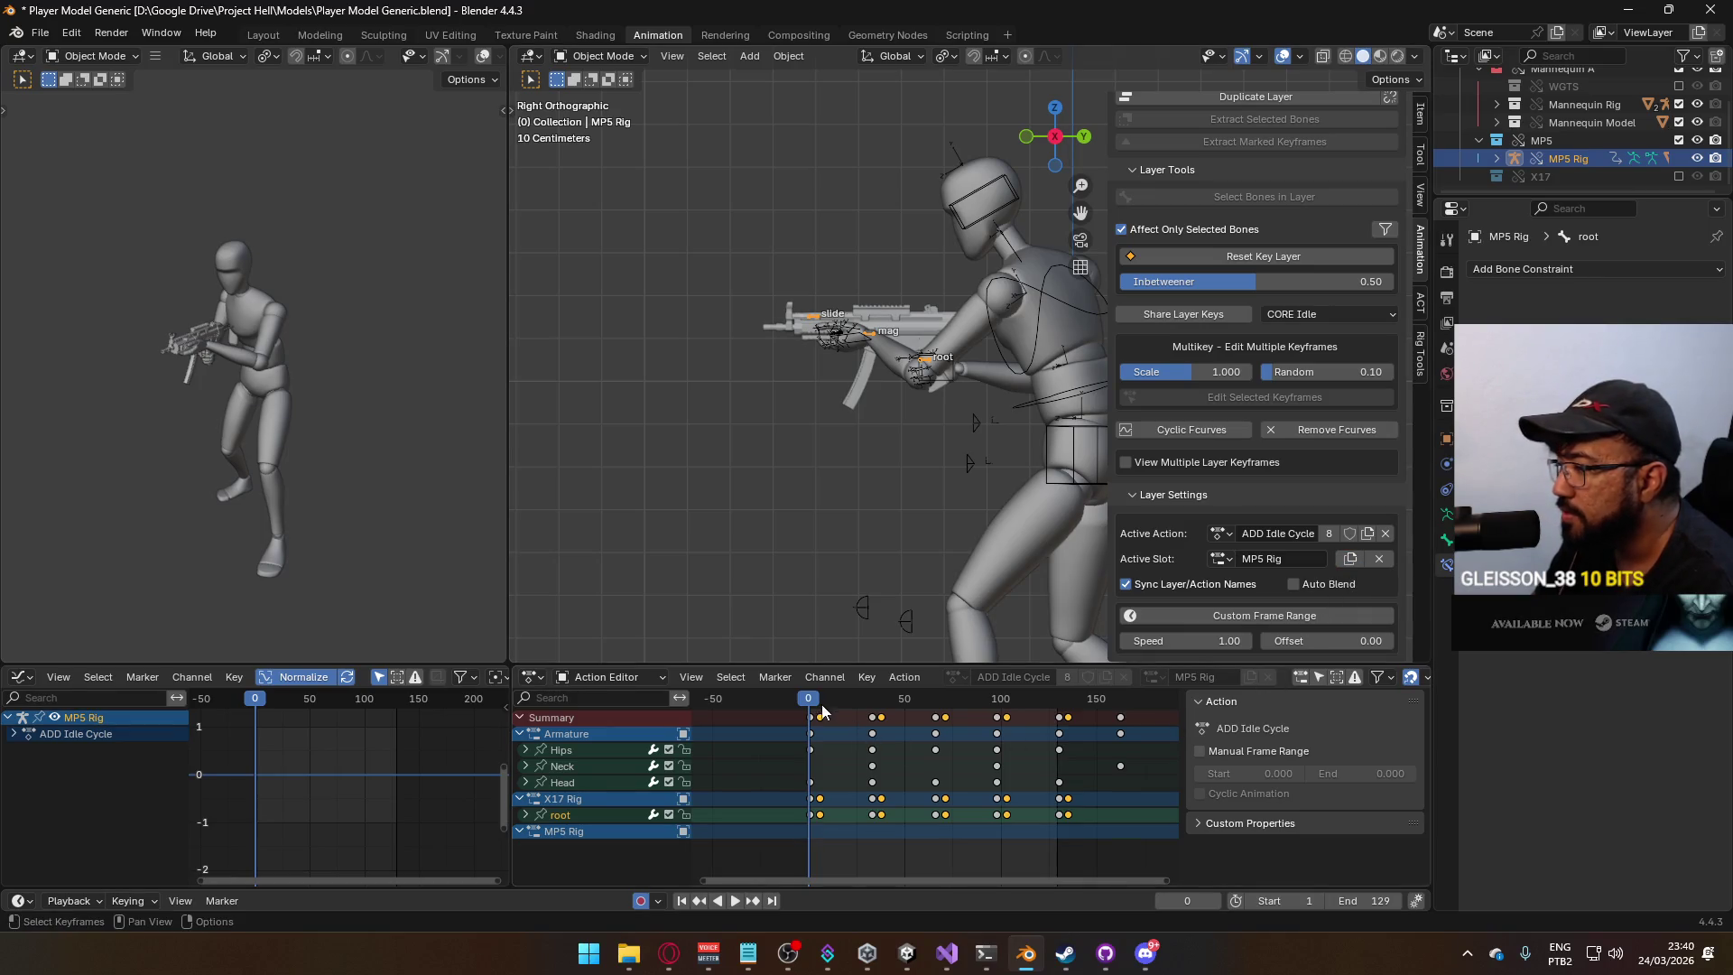
mouse_move(811, 705)
left_mouse_down()
mouse_move(907, 705)
mouse_move(813, 707)
left_mouse_up()
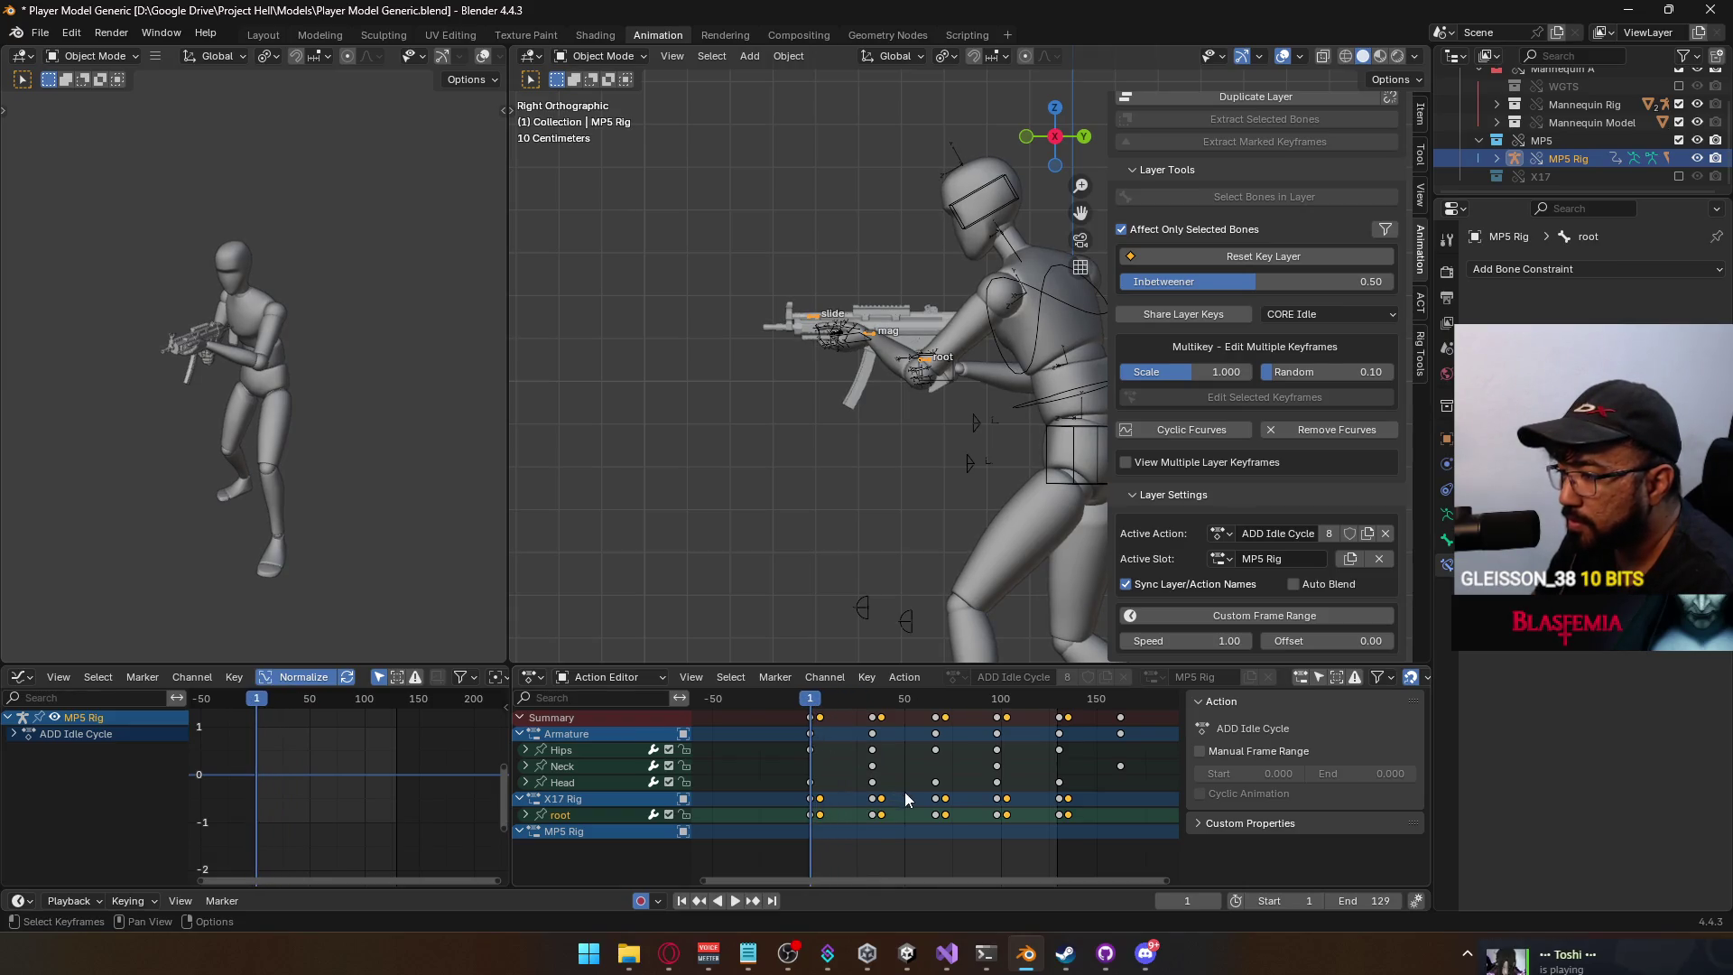
left_click(1014, 834)
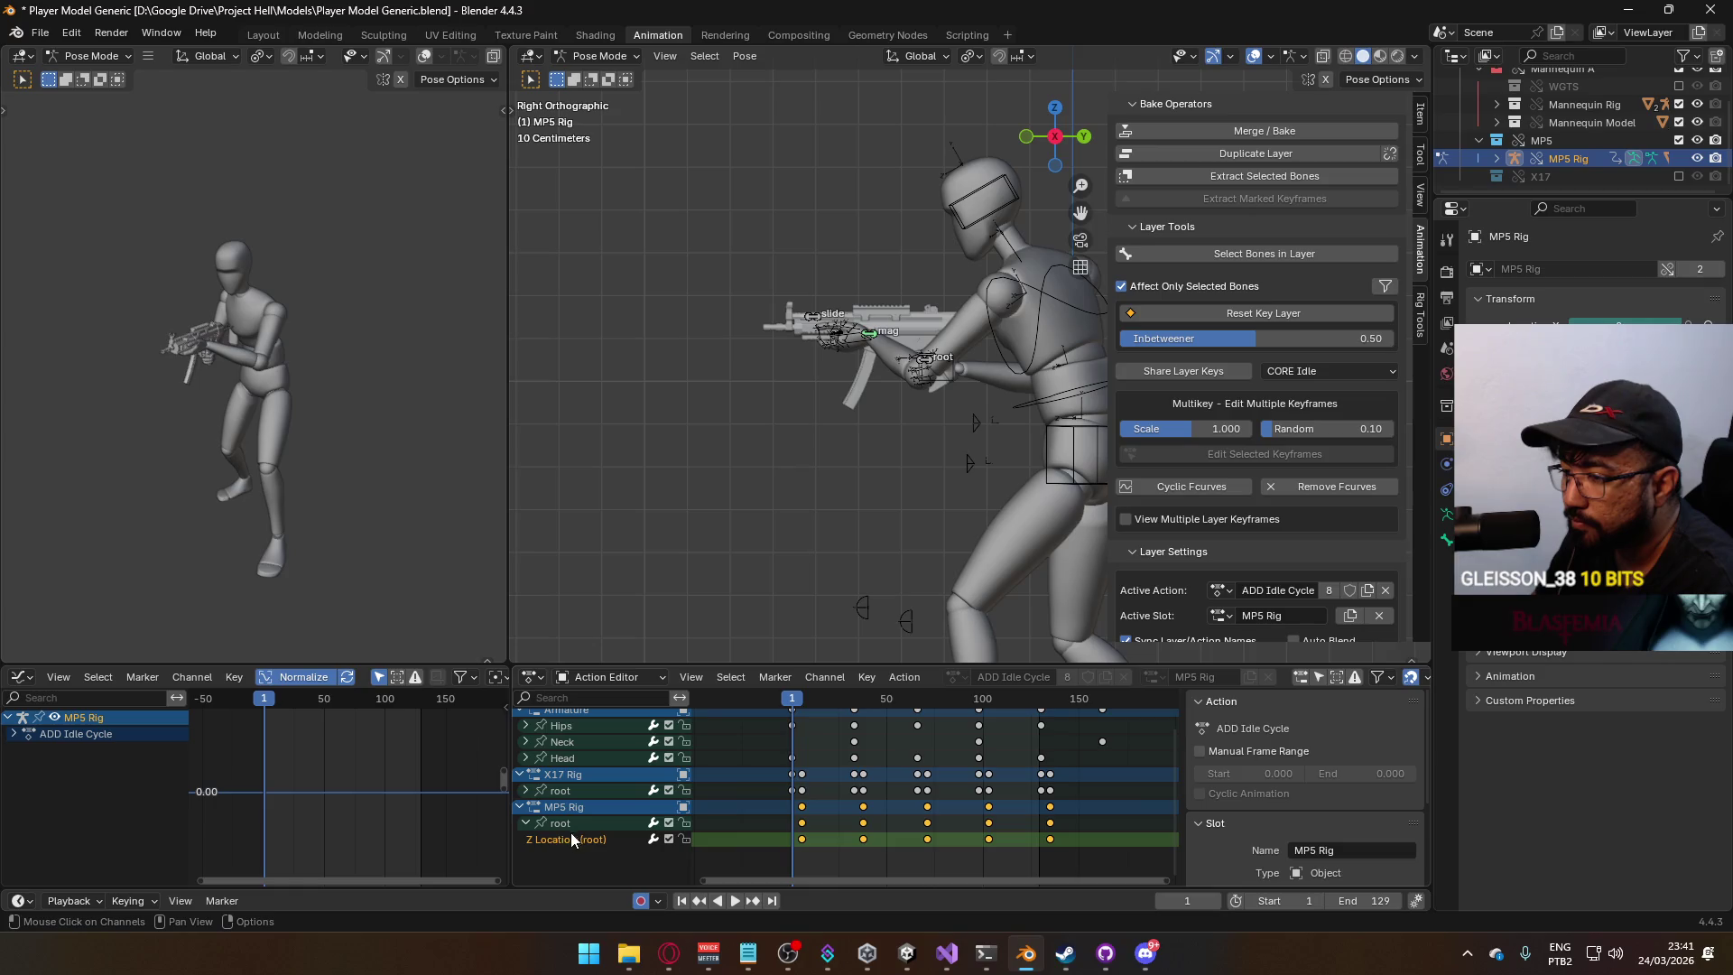
Play the idle cycle and move the MP5 Rig root keys 4 frames earlier.
key("space")
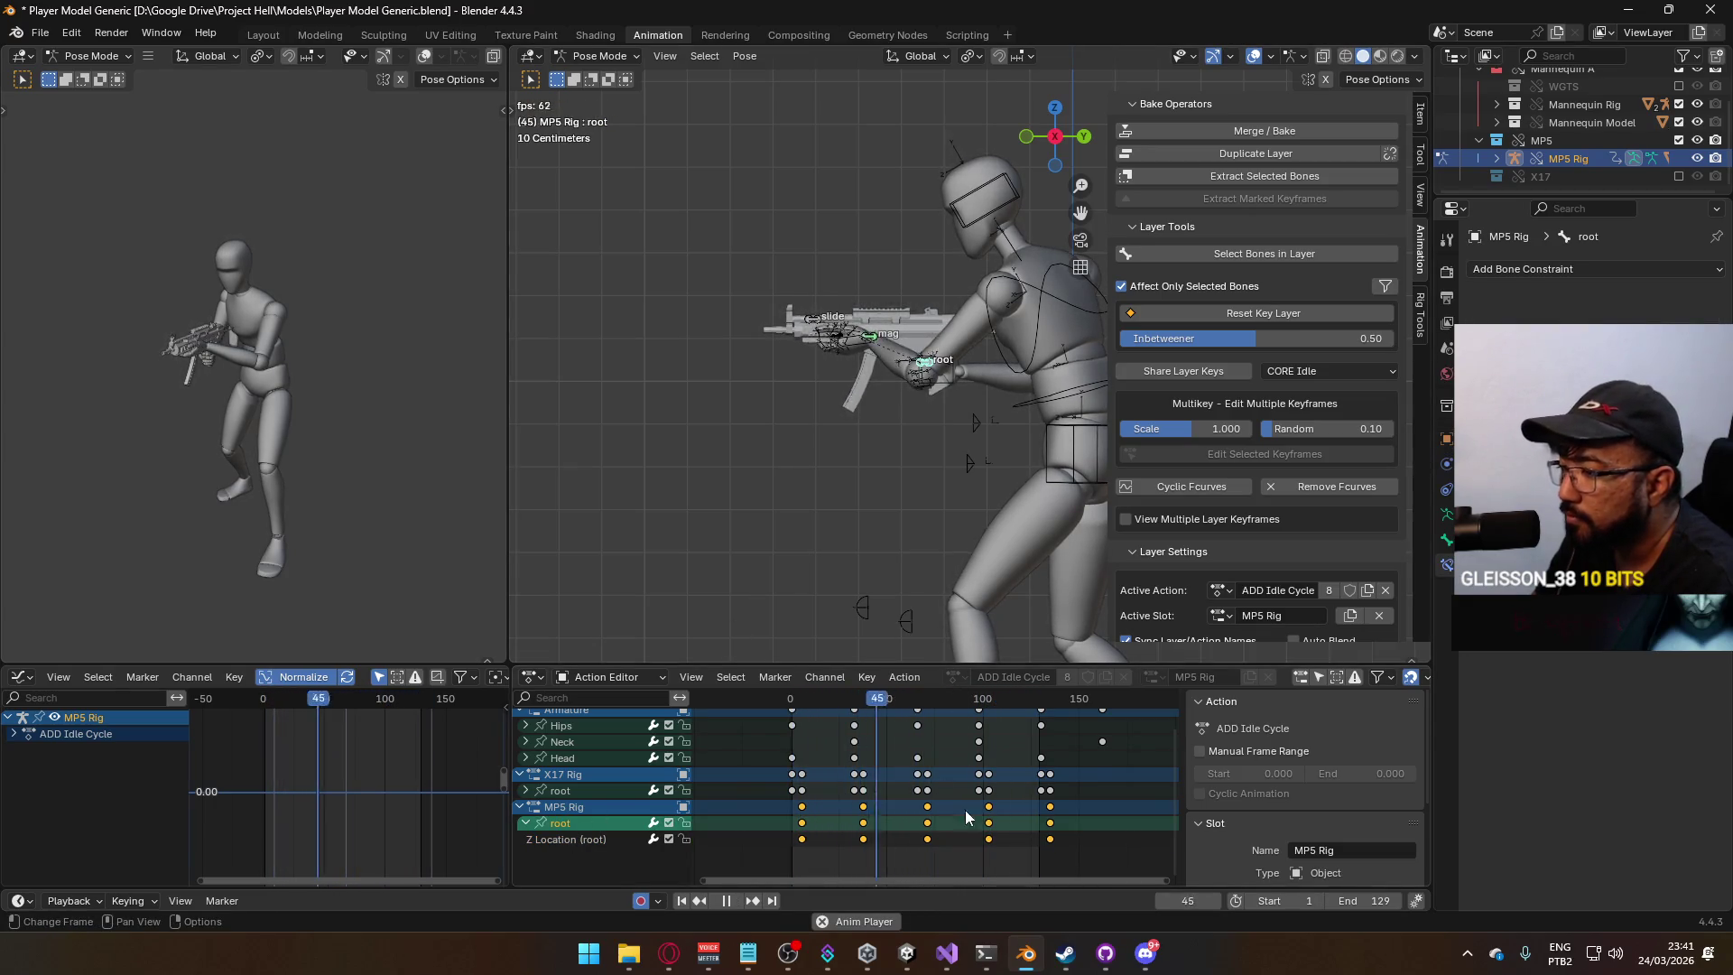
key("g")
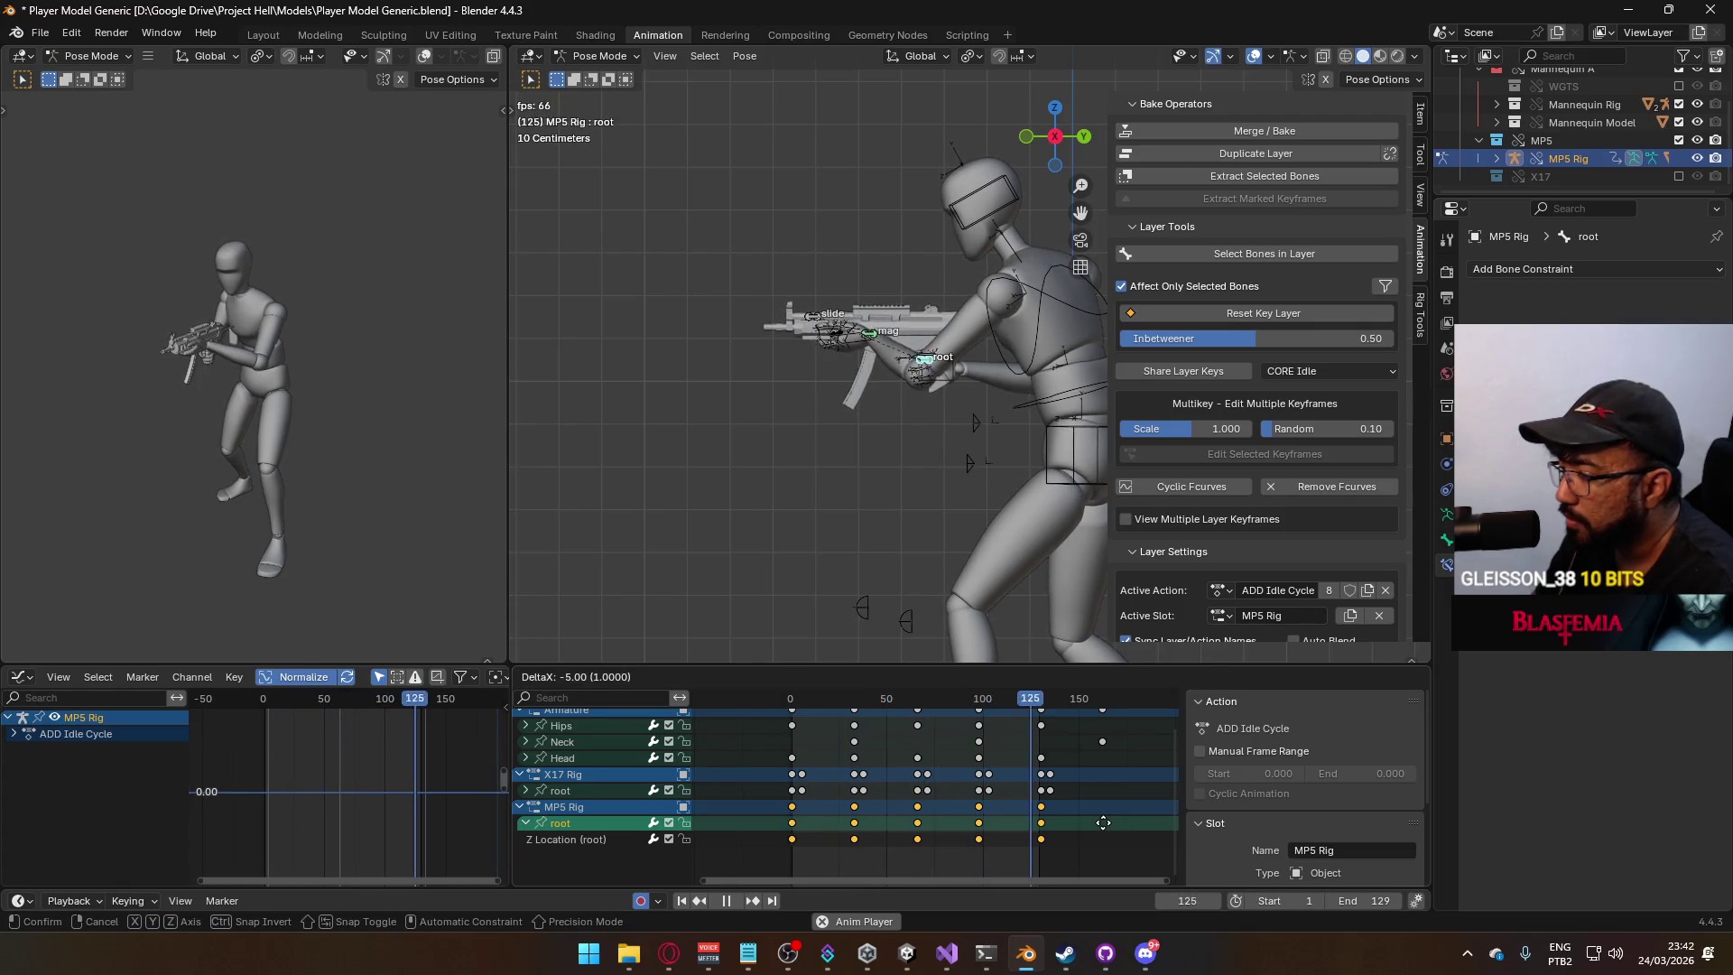
left_click(1103, 823)
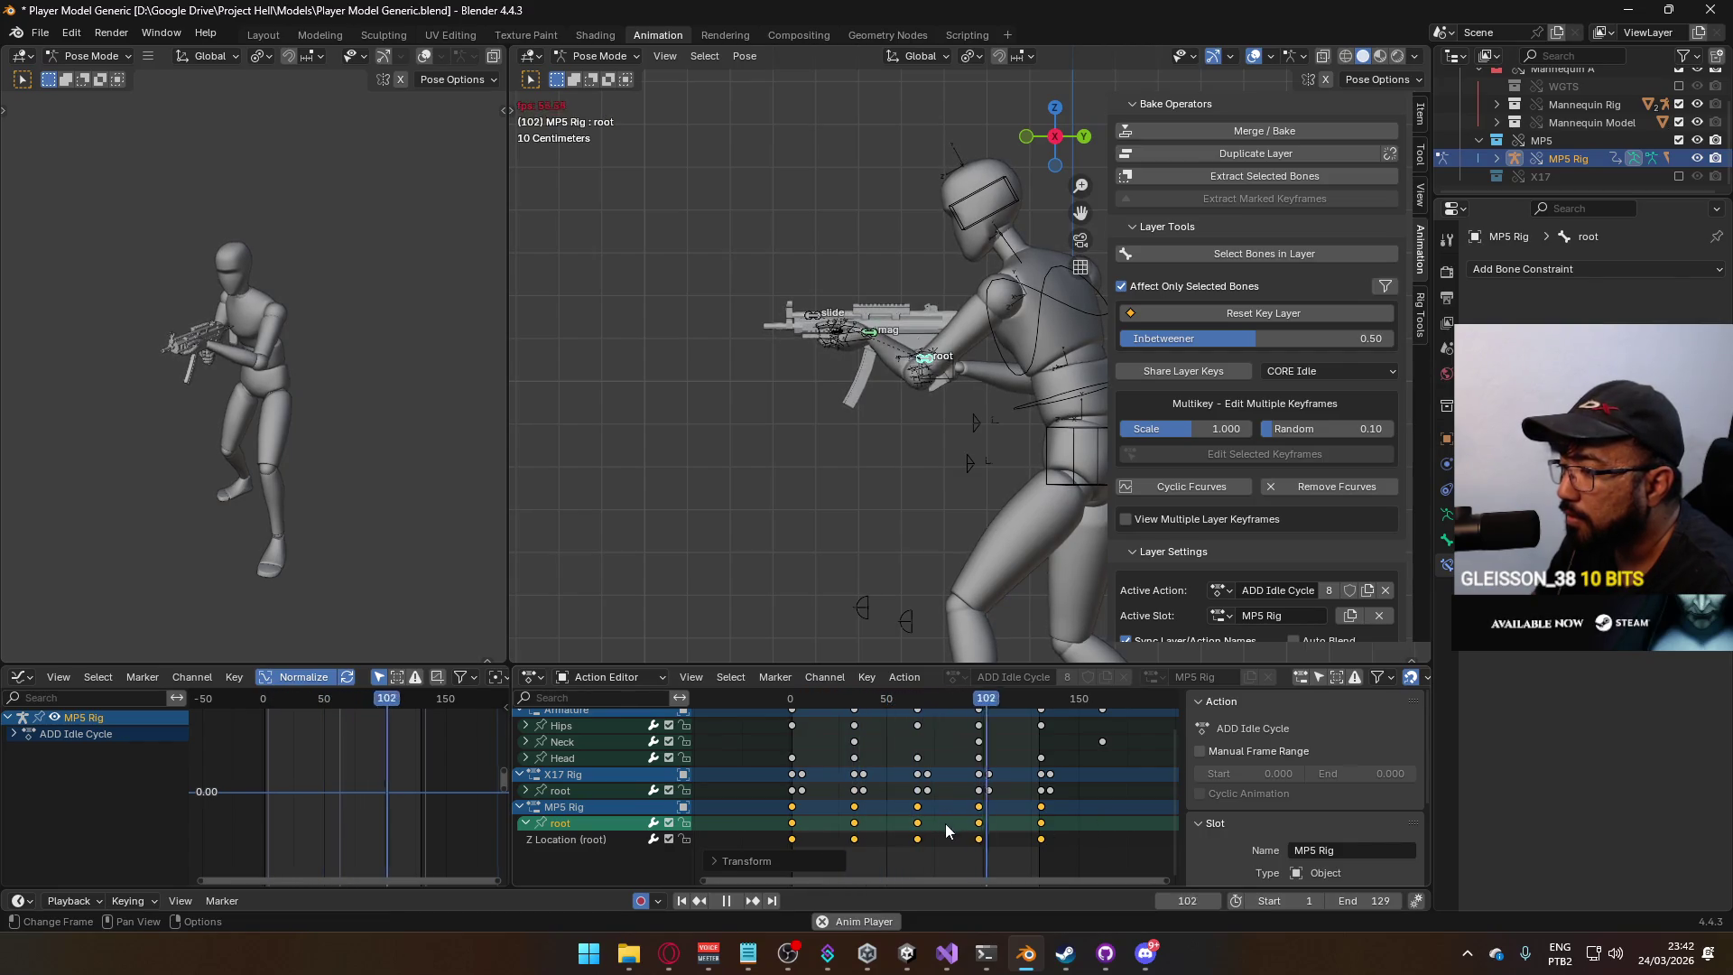
key("g")
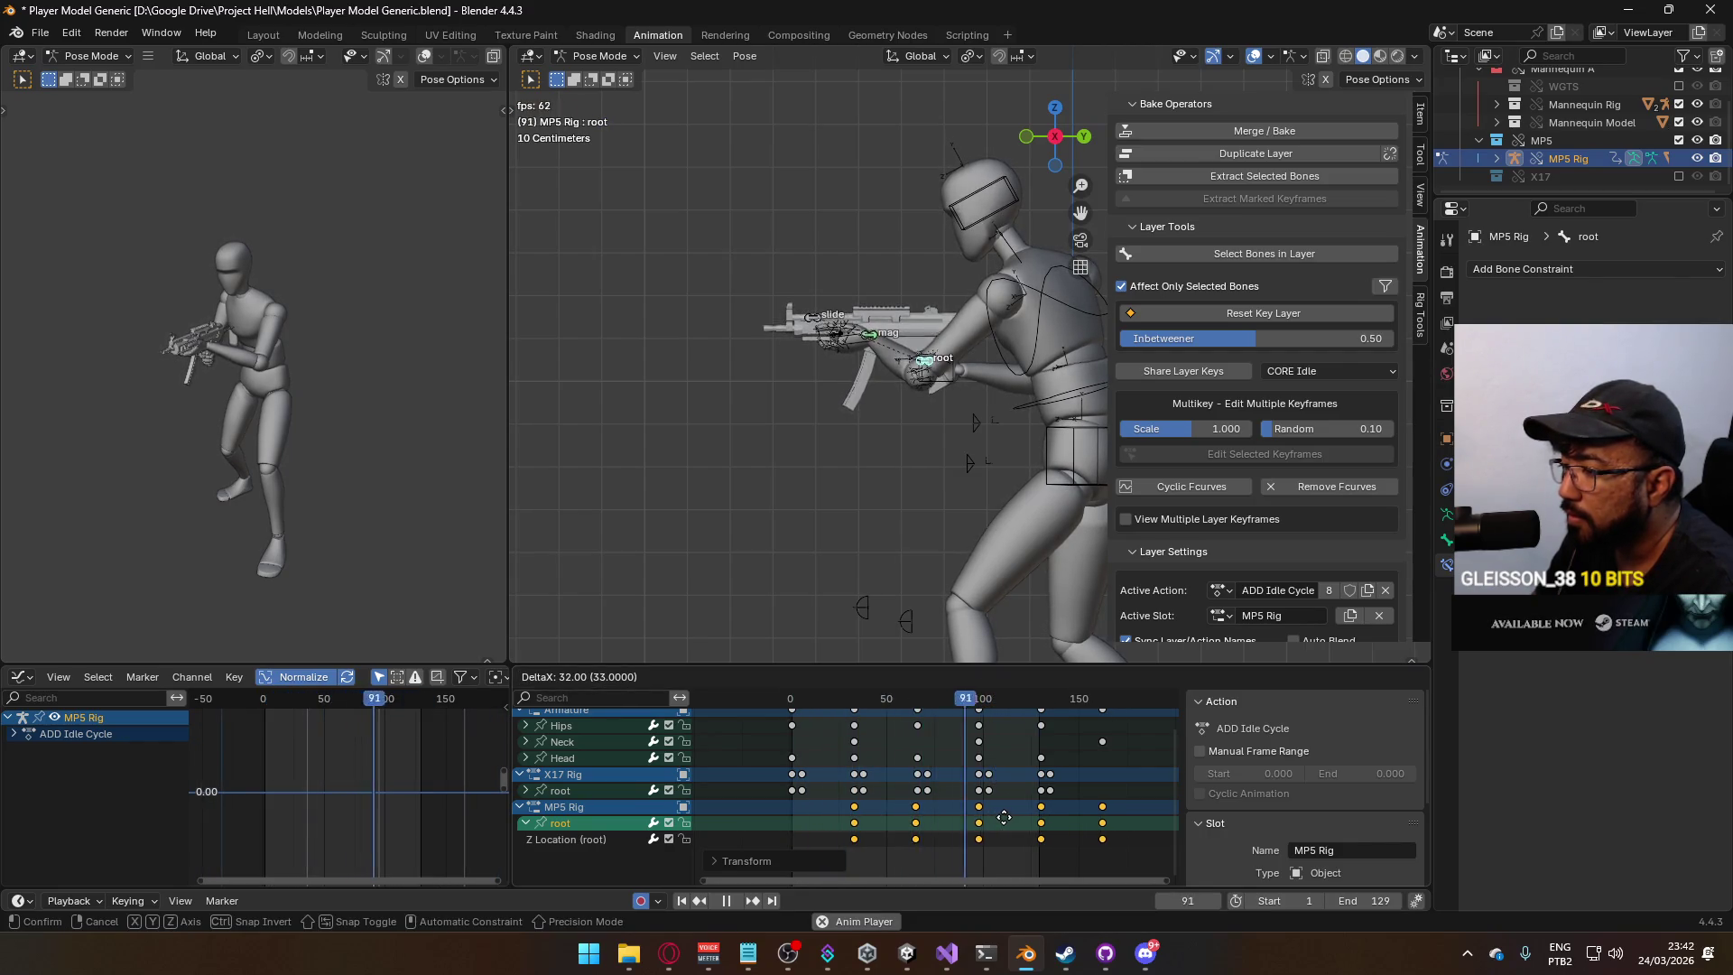
left_click(1004, 818)
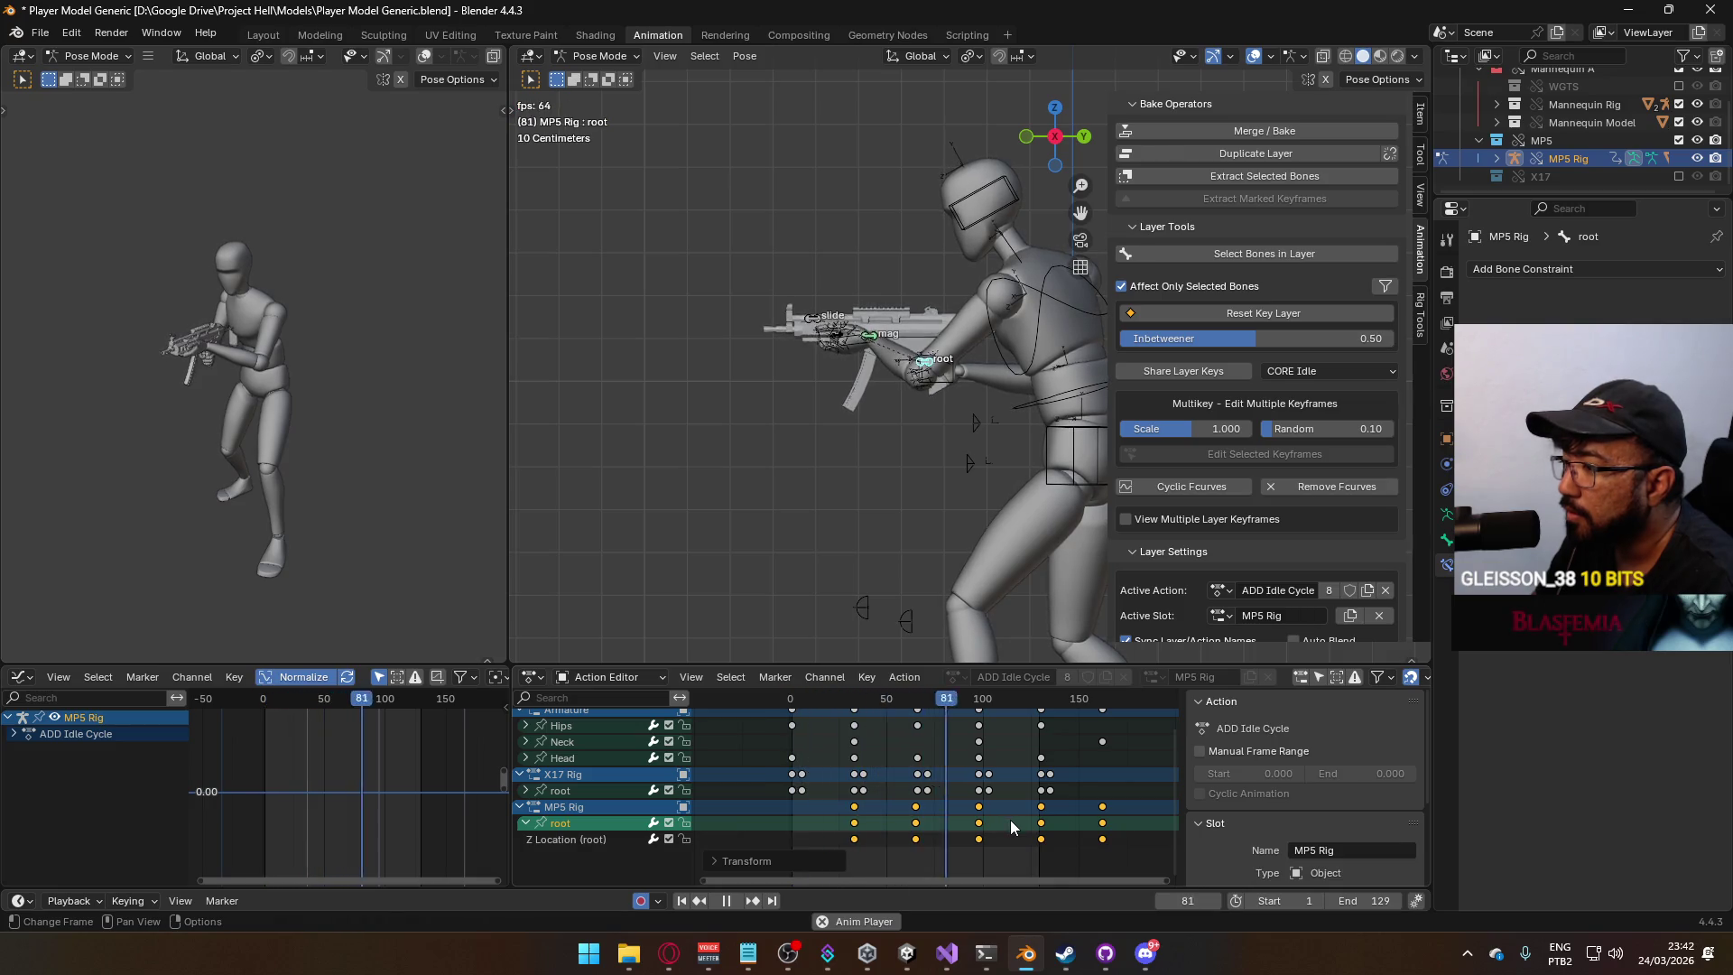
key("g")
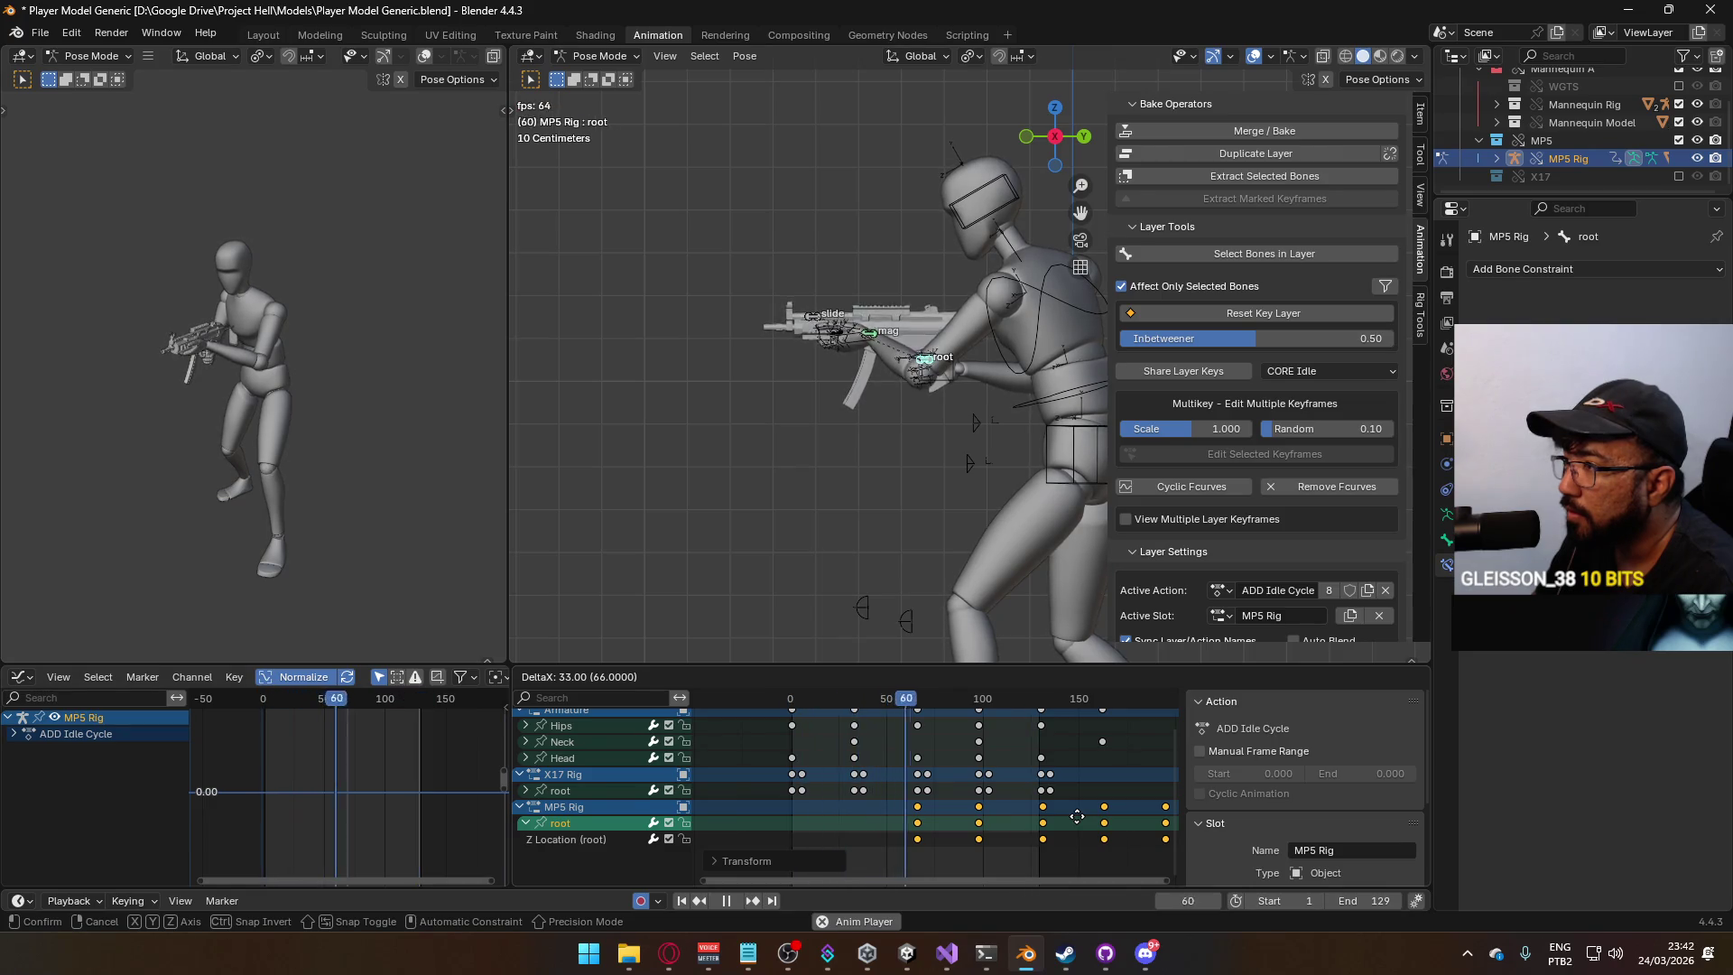
left_click(1079, 816)
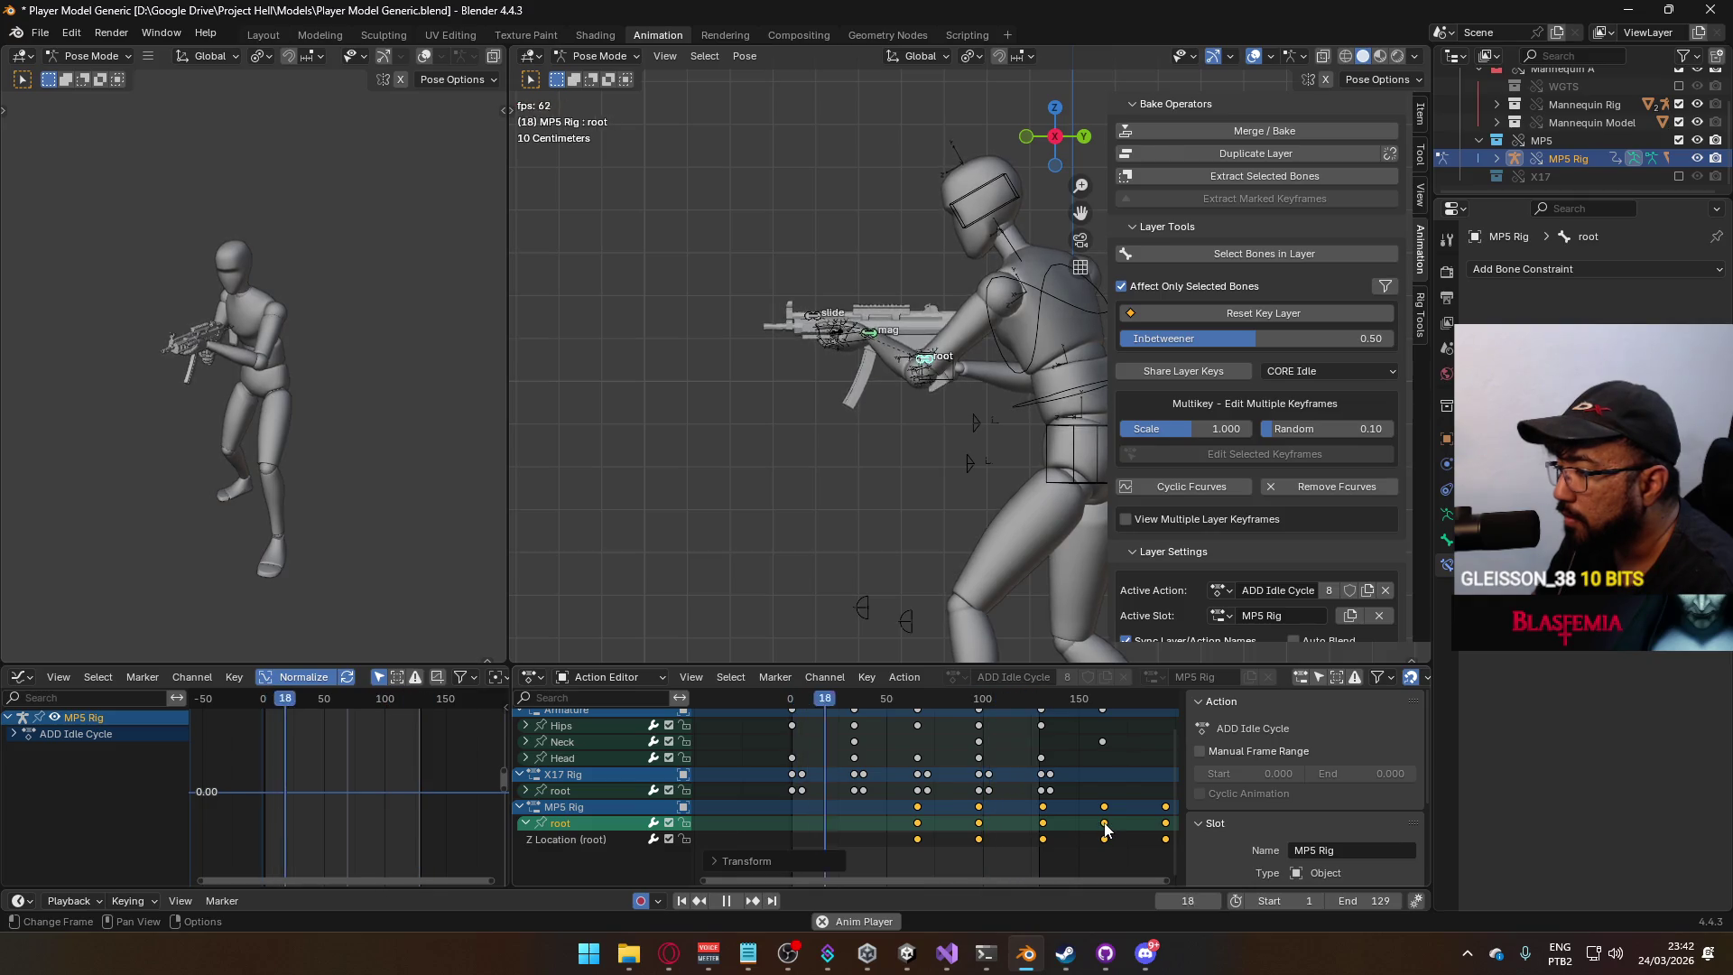
key("g")
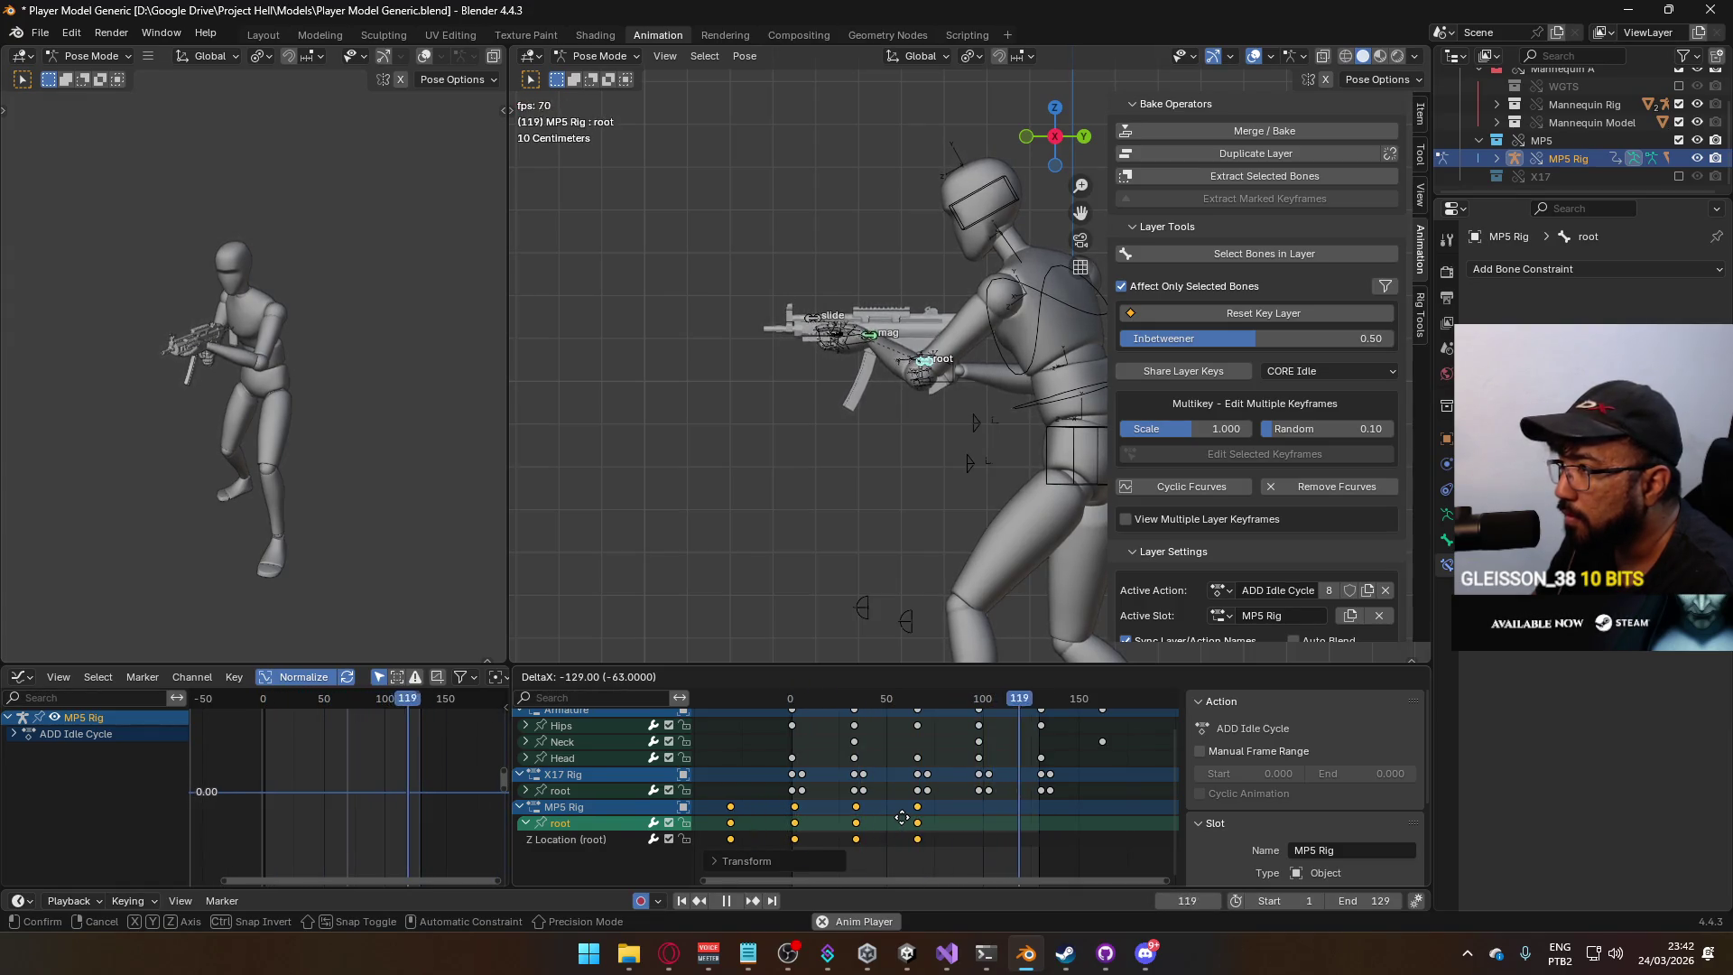
left_click(1053, 827)
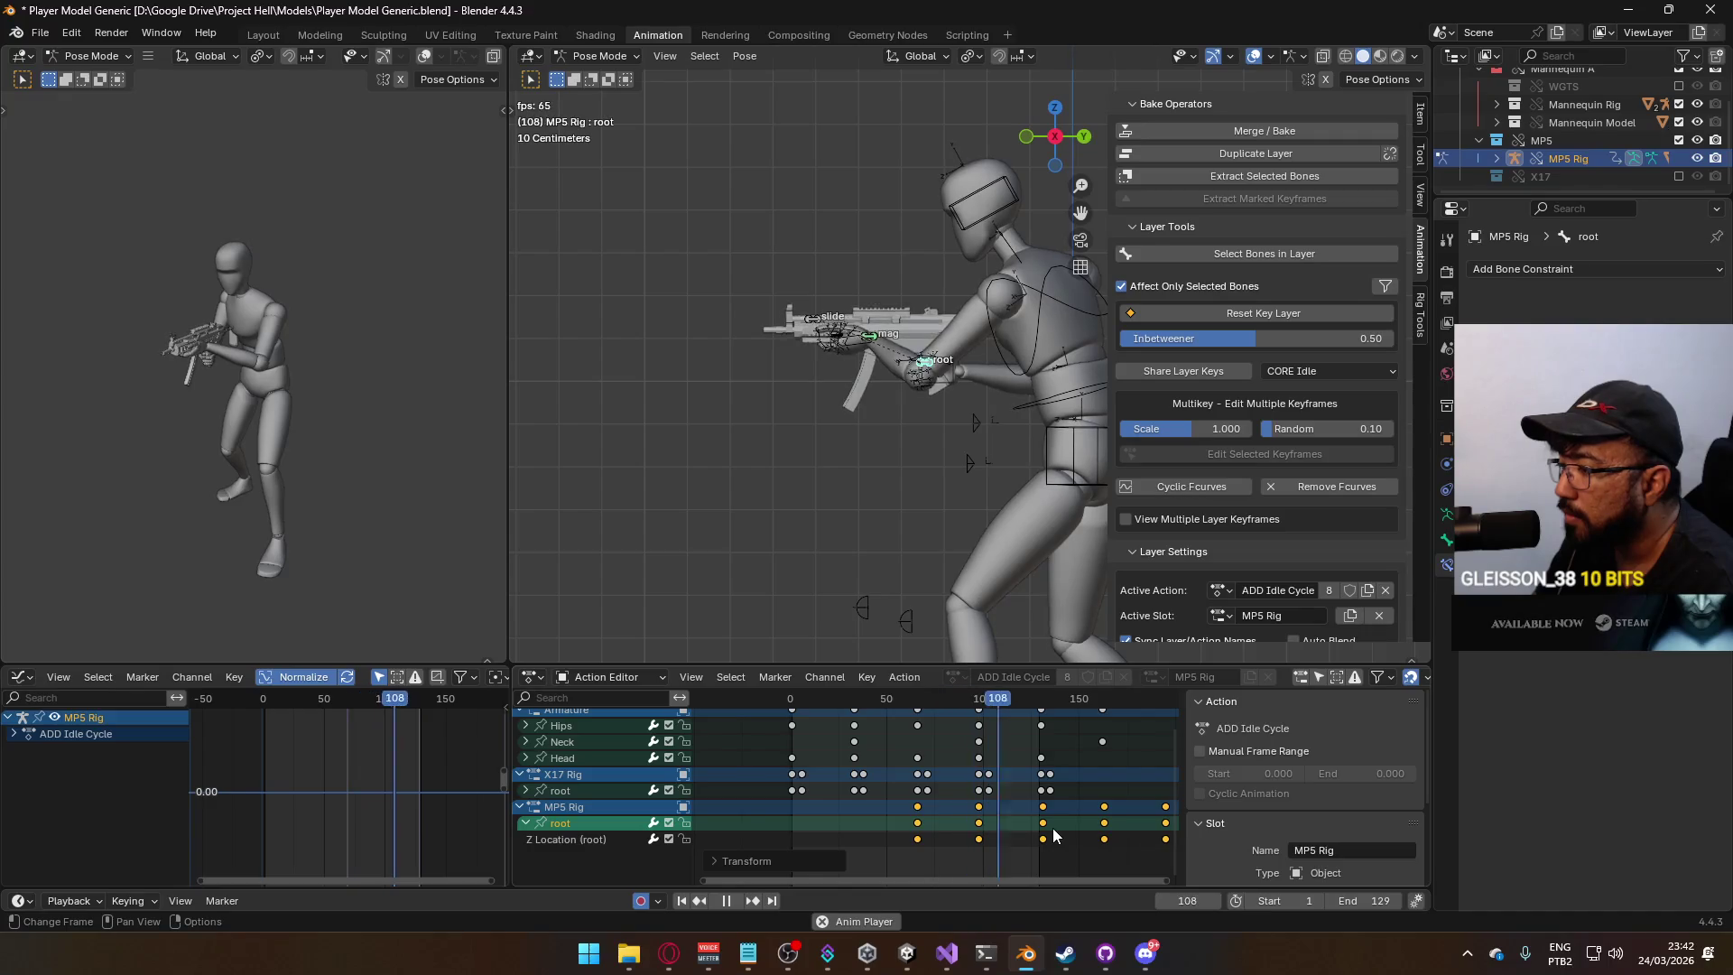
key("g")
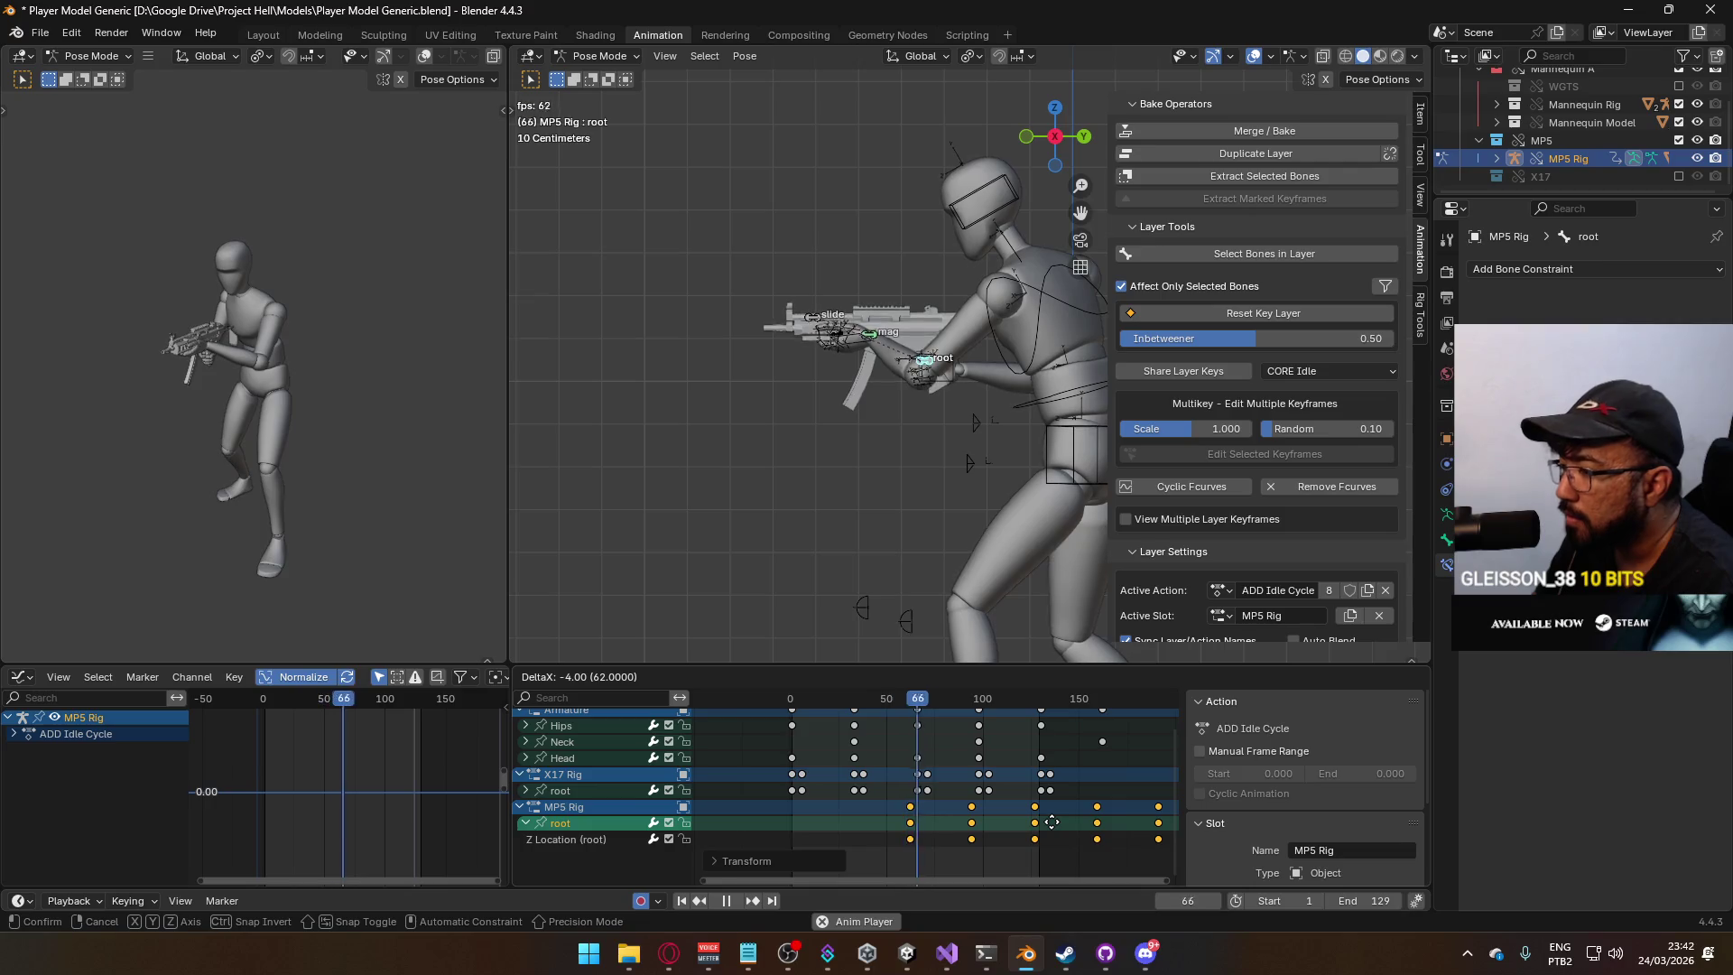
left_click(1053, 821)
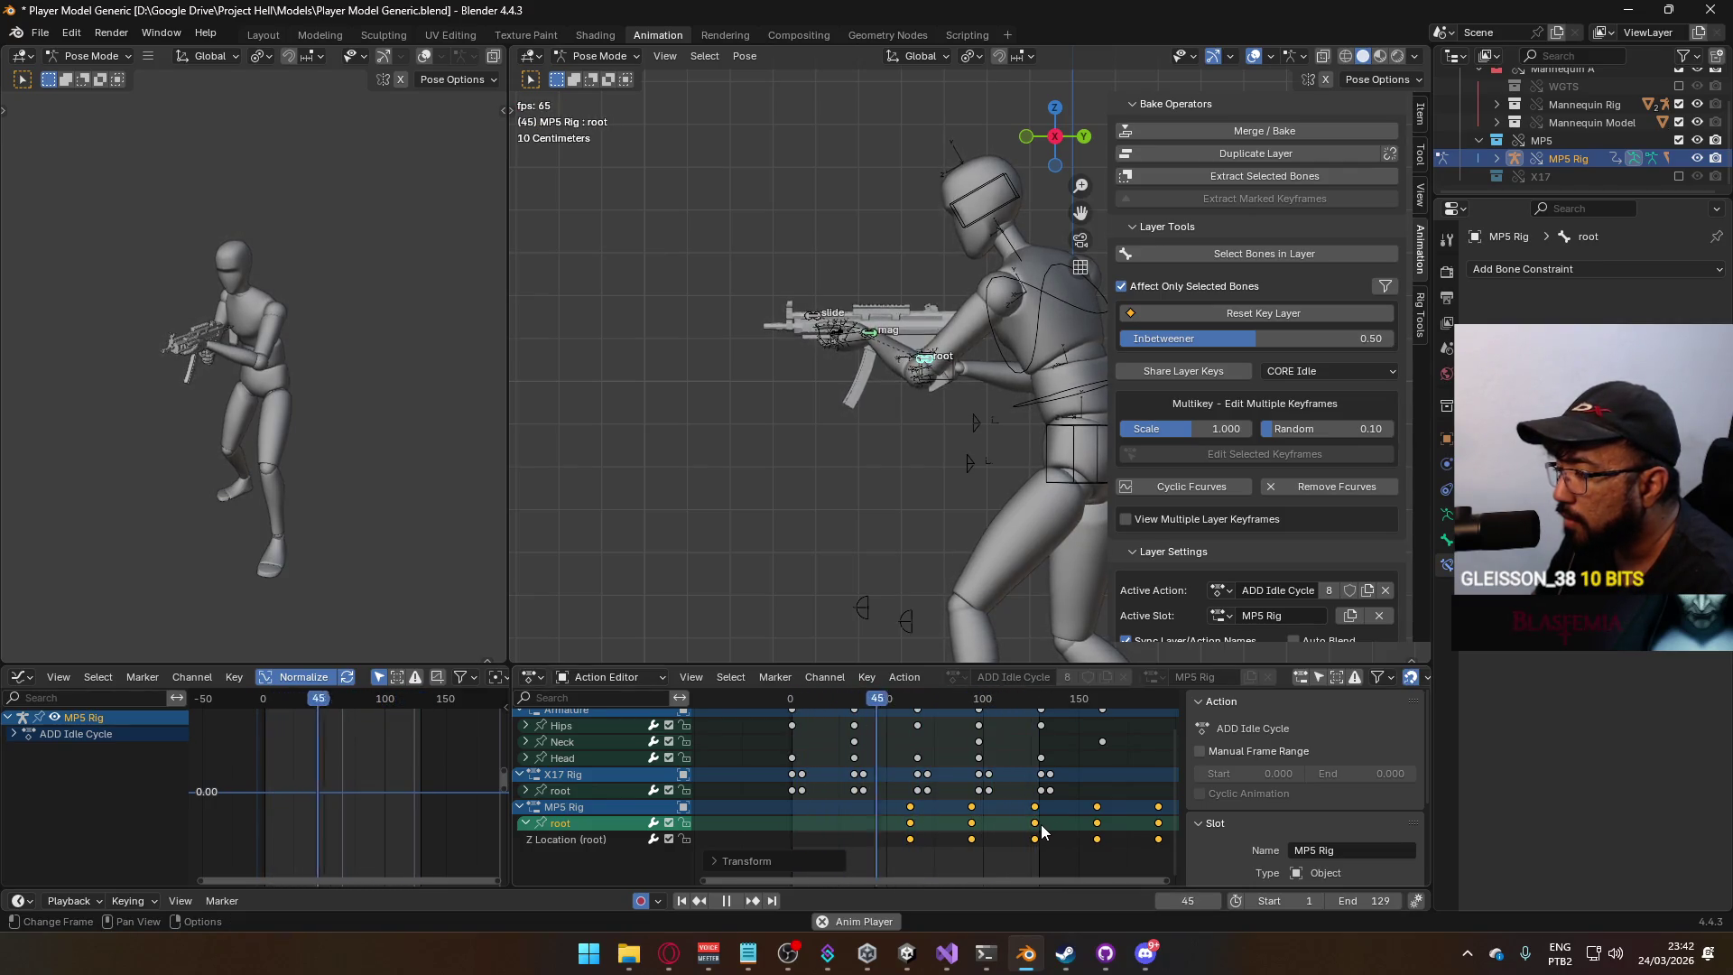
scroll(950, 486, "down", 3)
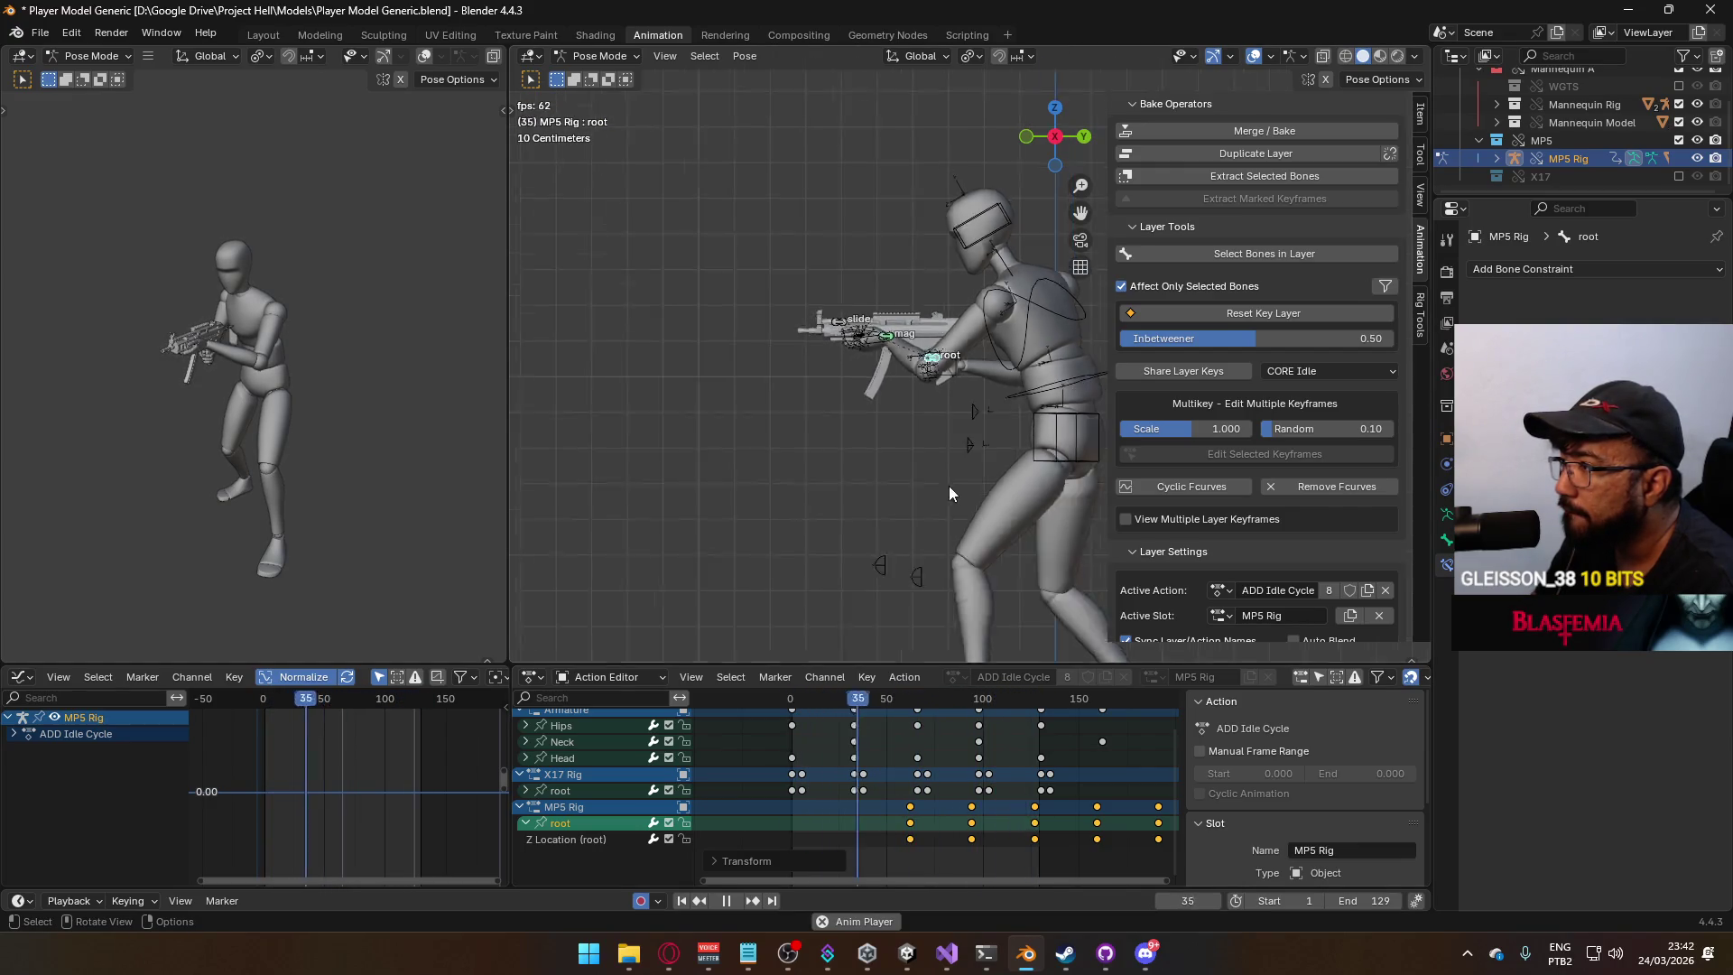
Return to Object Mode in right orthographic view, then bring up the MP5 stance references.
mouse_move(832, 501)
middle_mouse_down()
mouse_move(1118, 507)
mouse_move(972, 524)
middle_mouse_up()
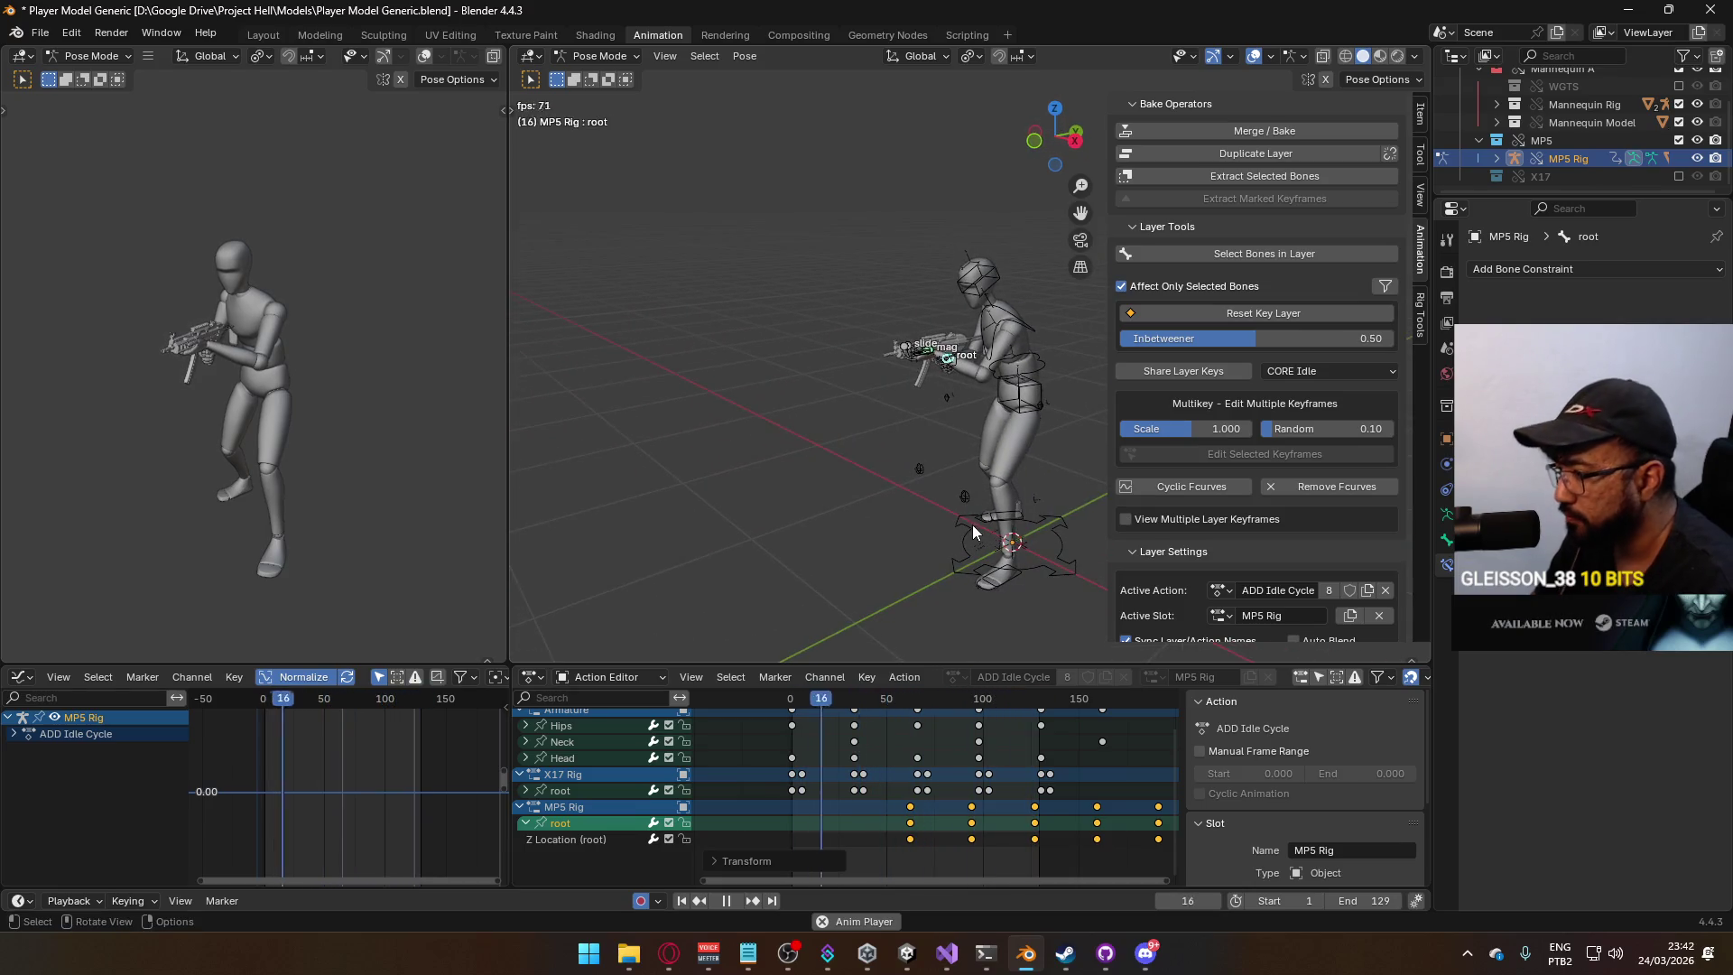
scroll(1089, 778, "down", 3)
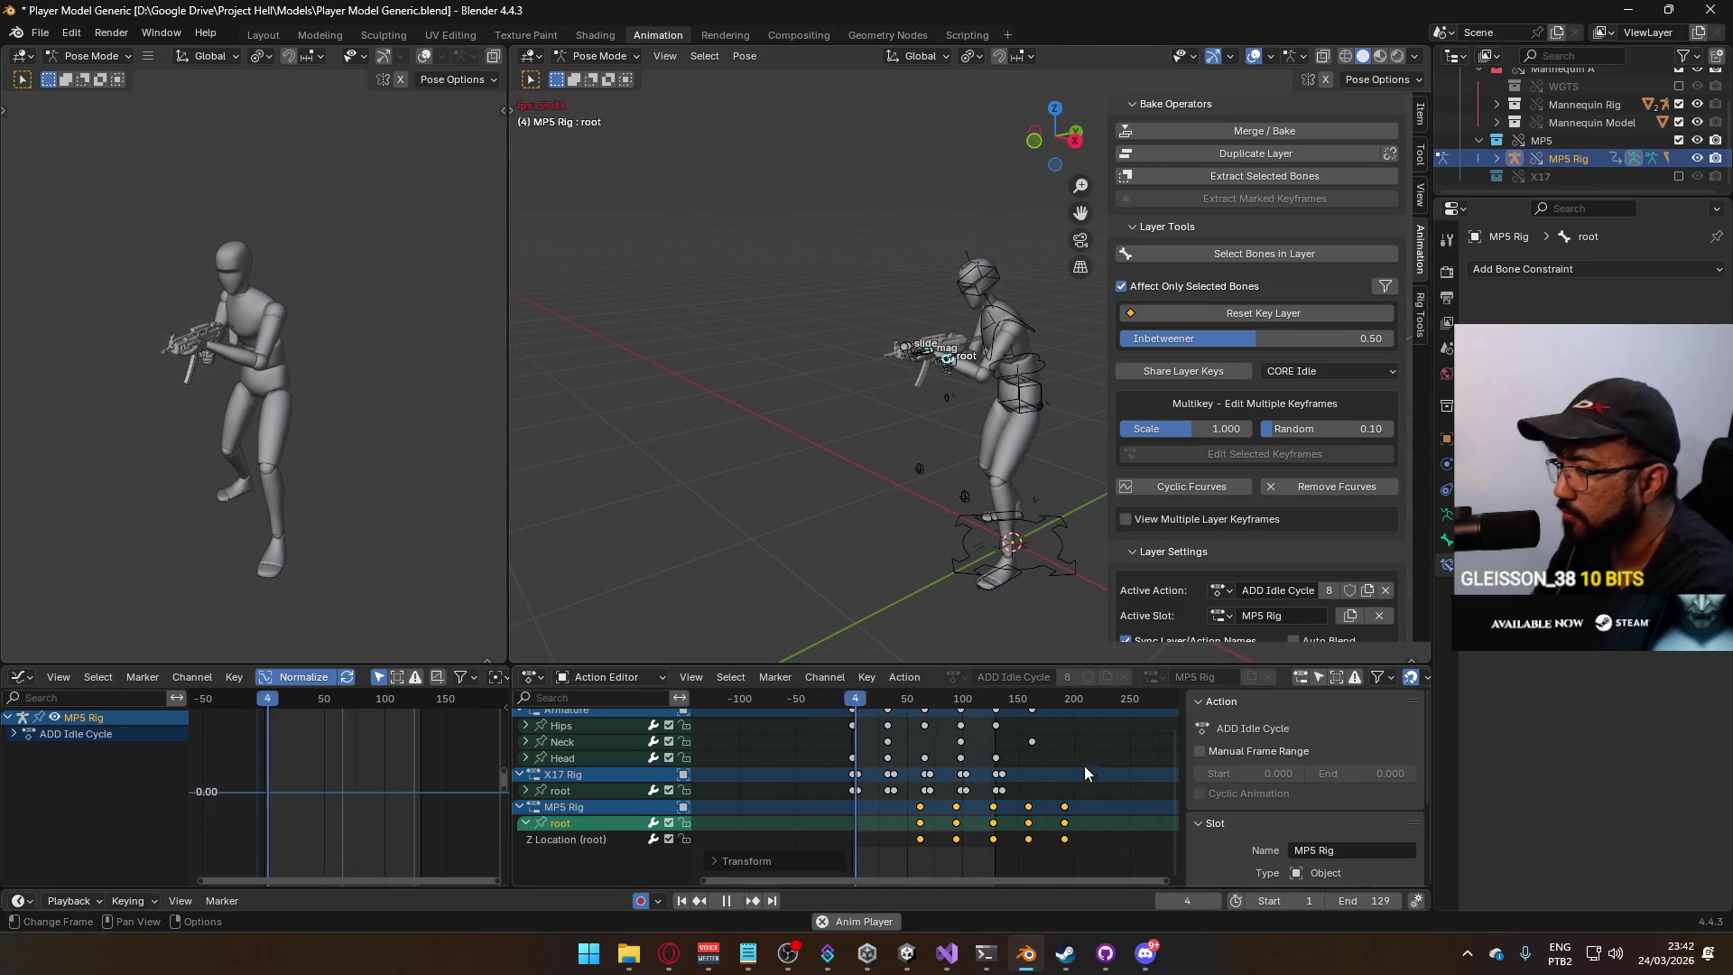
key("ctrl+Tab")
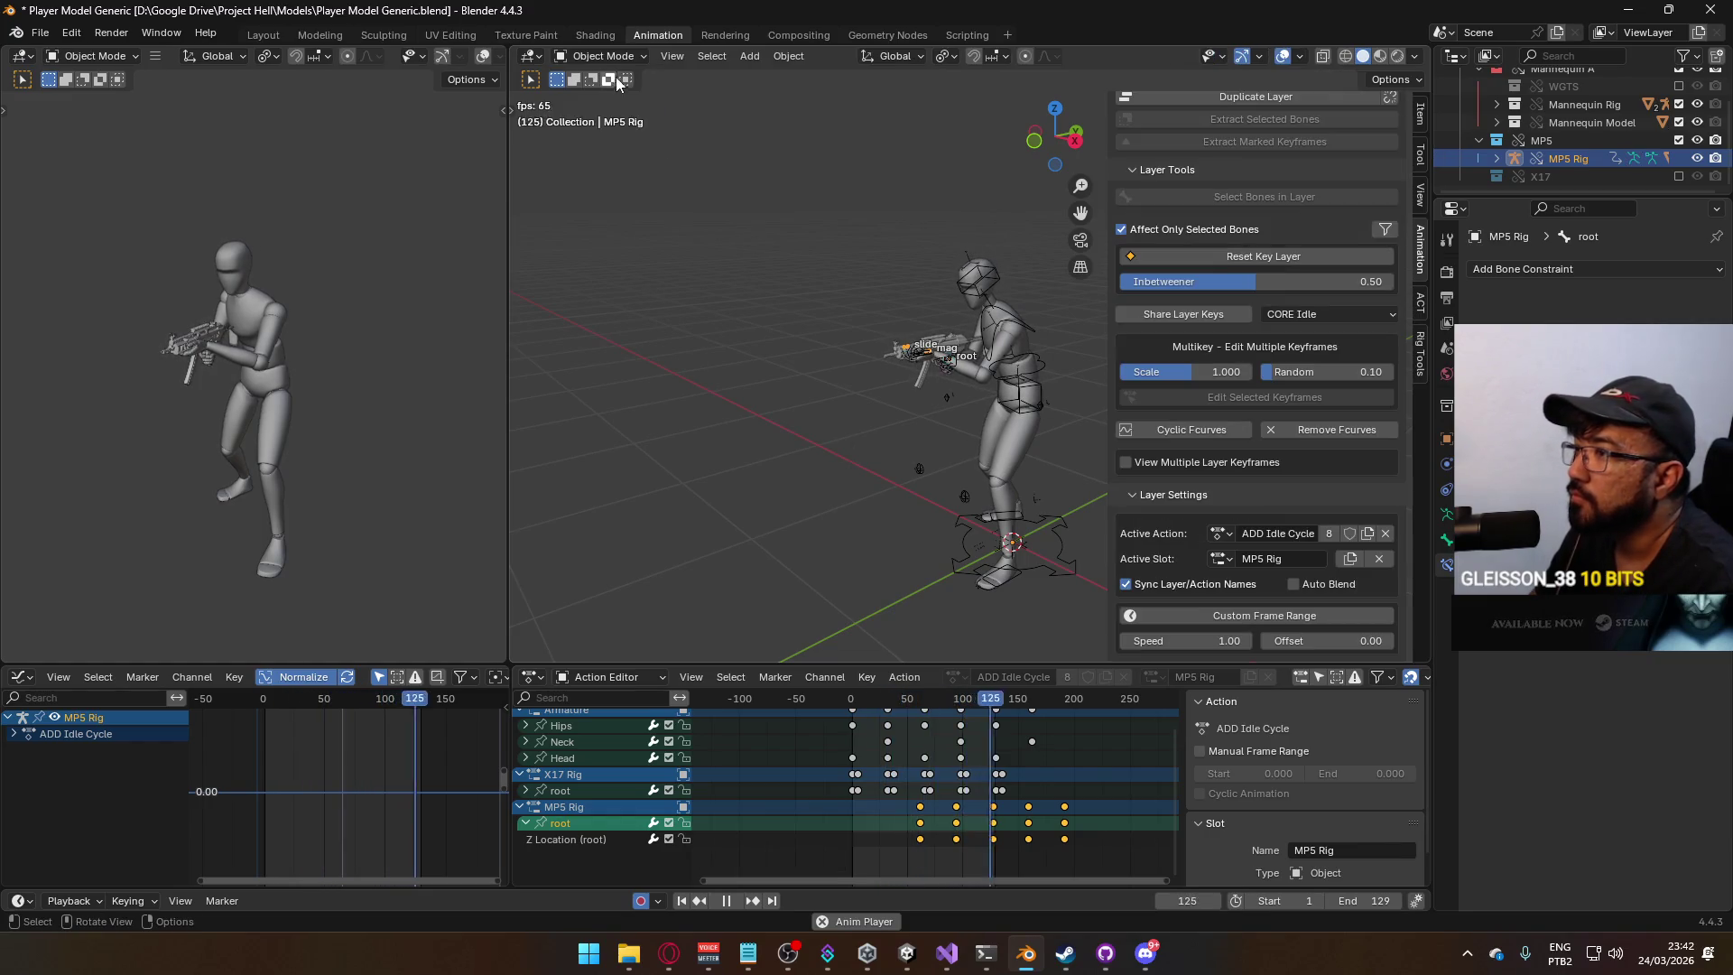
left_click_drag(884, 703, 852, 705)
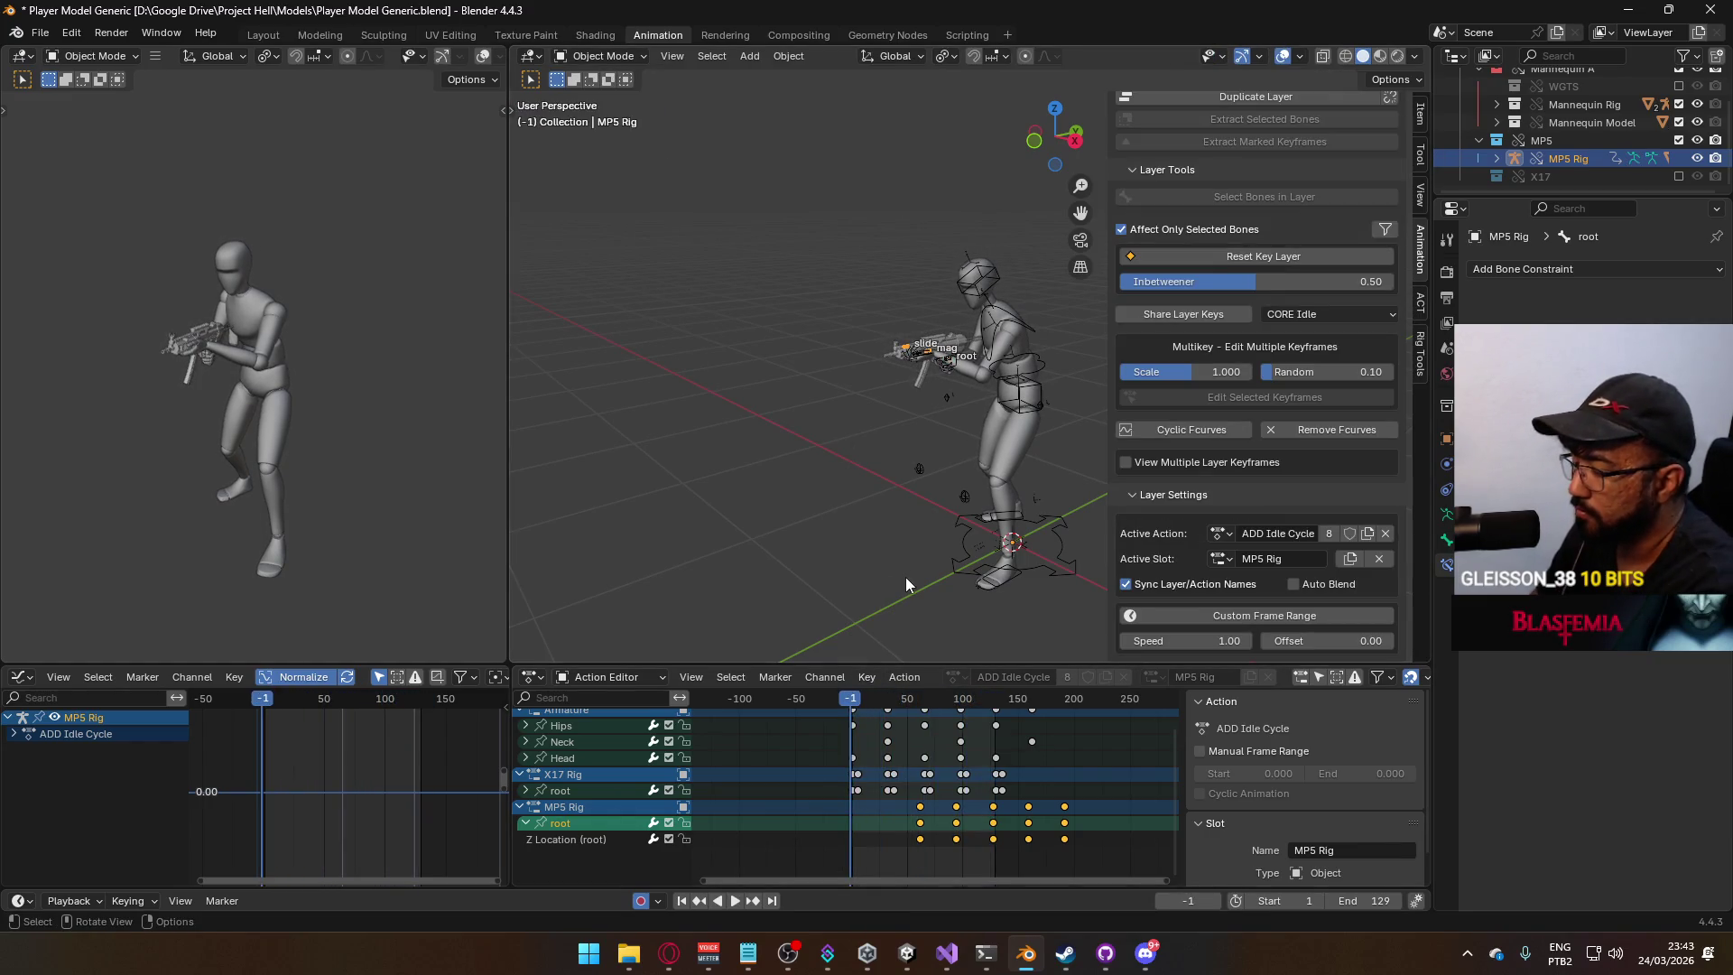
key("KP_3")
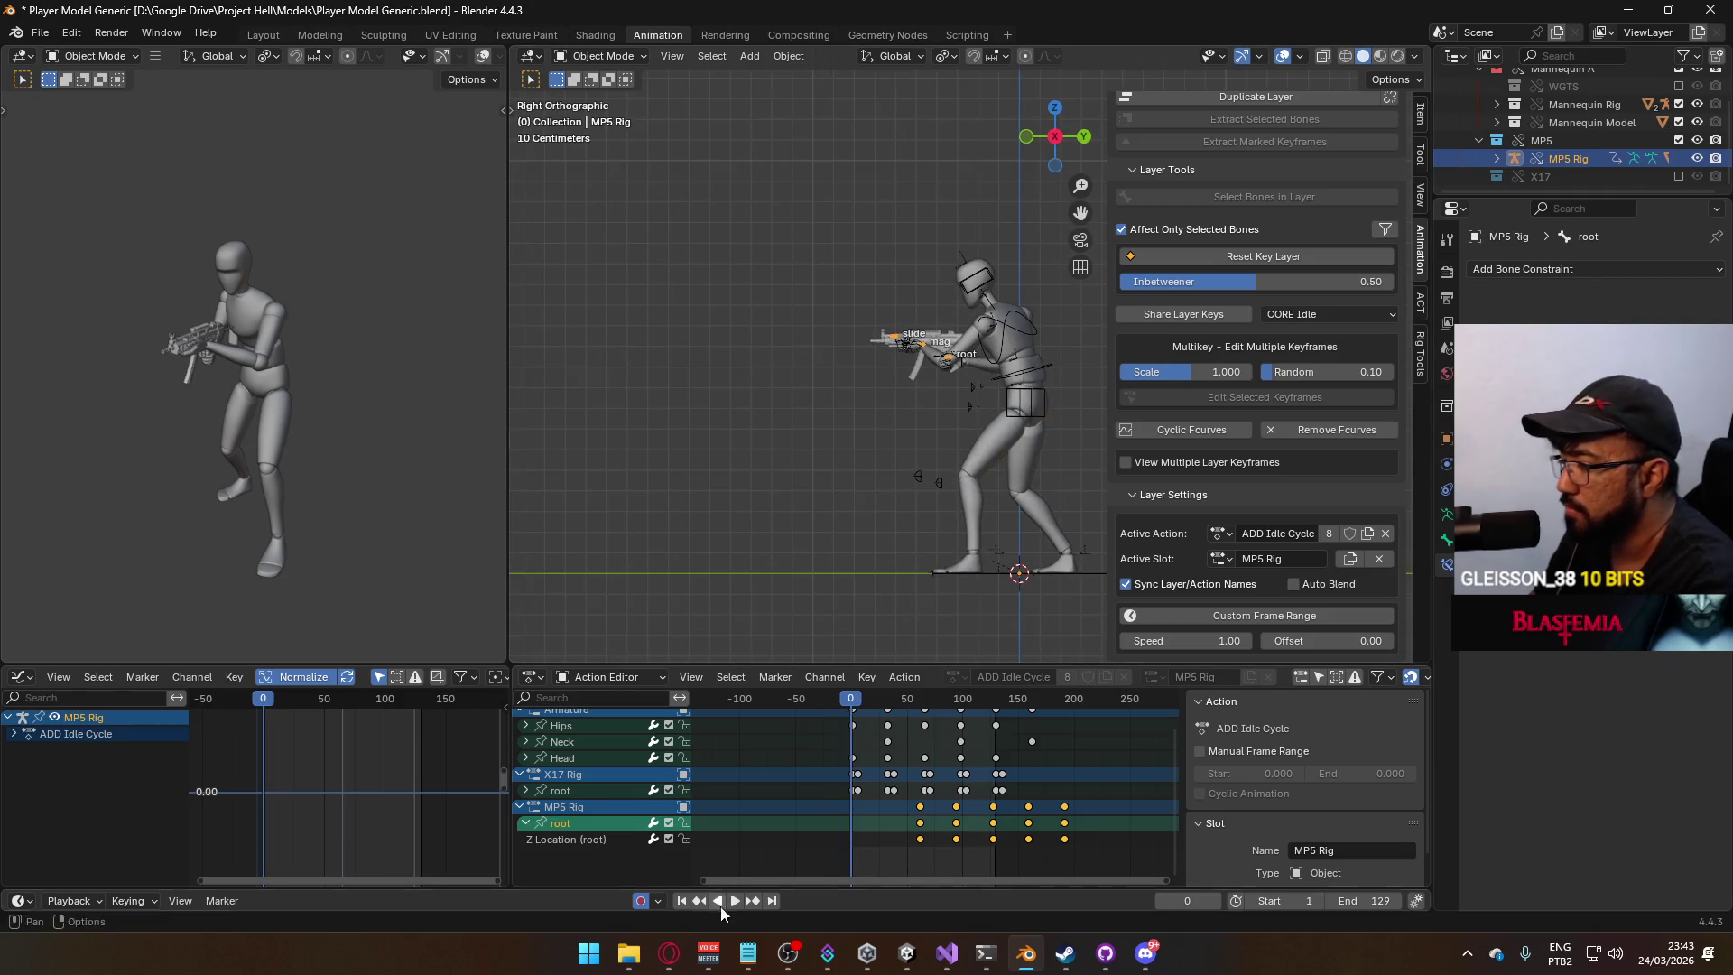
left_click(673, 959)
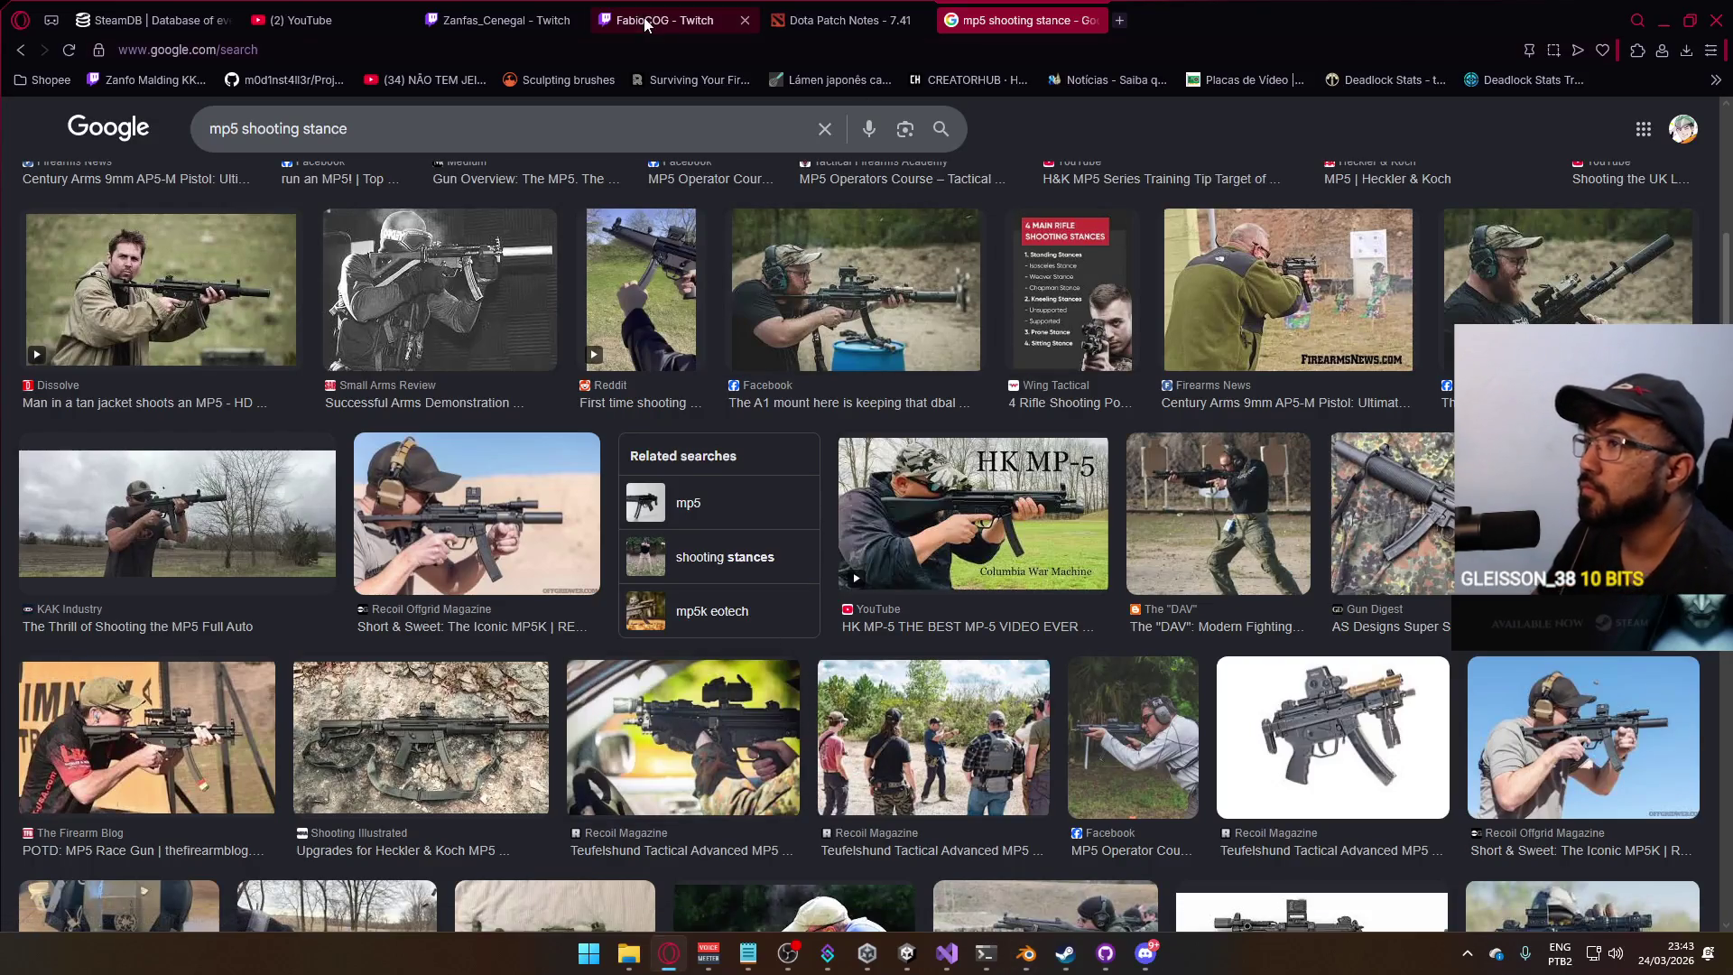
Switch to the Twitch Dota 2 stream tab, then return to Blender.
left_click(529, 13)
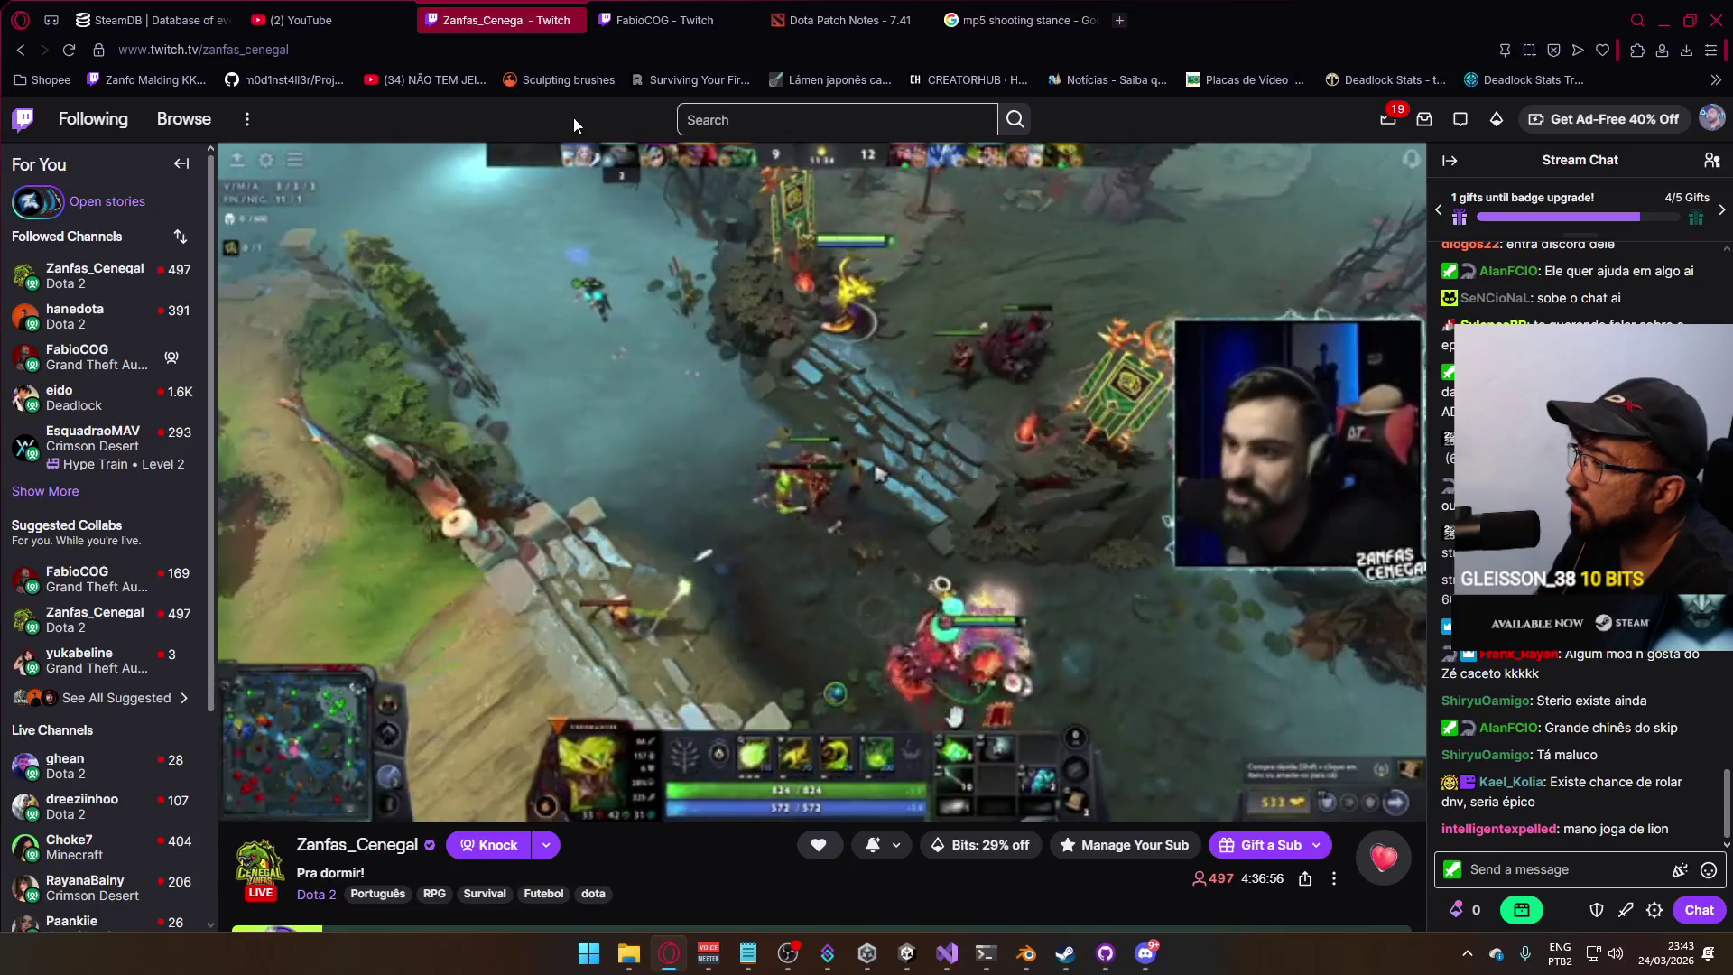
key("alt+Tab")
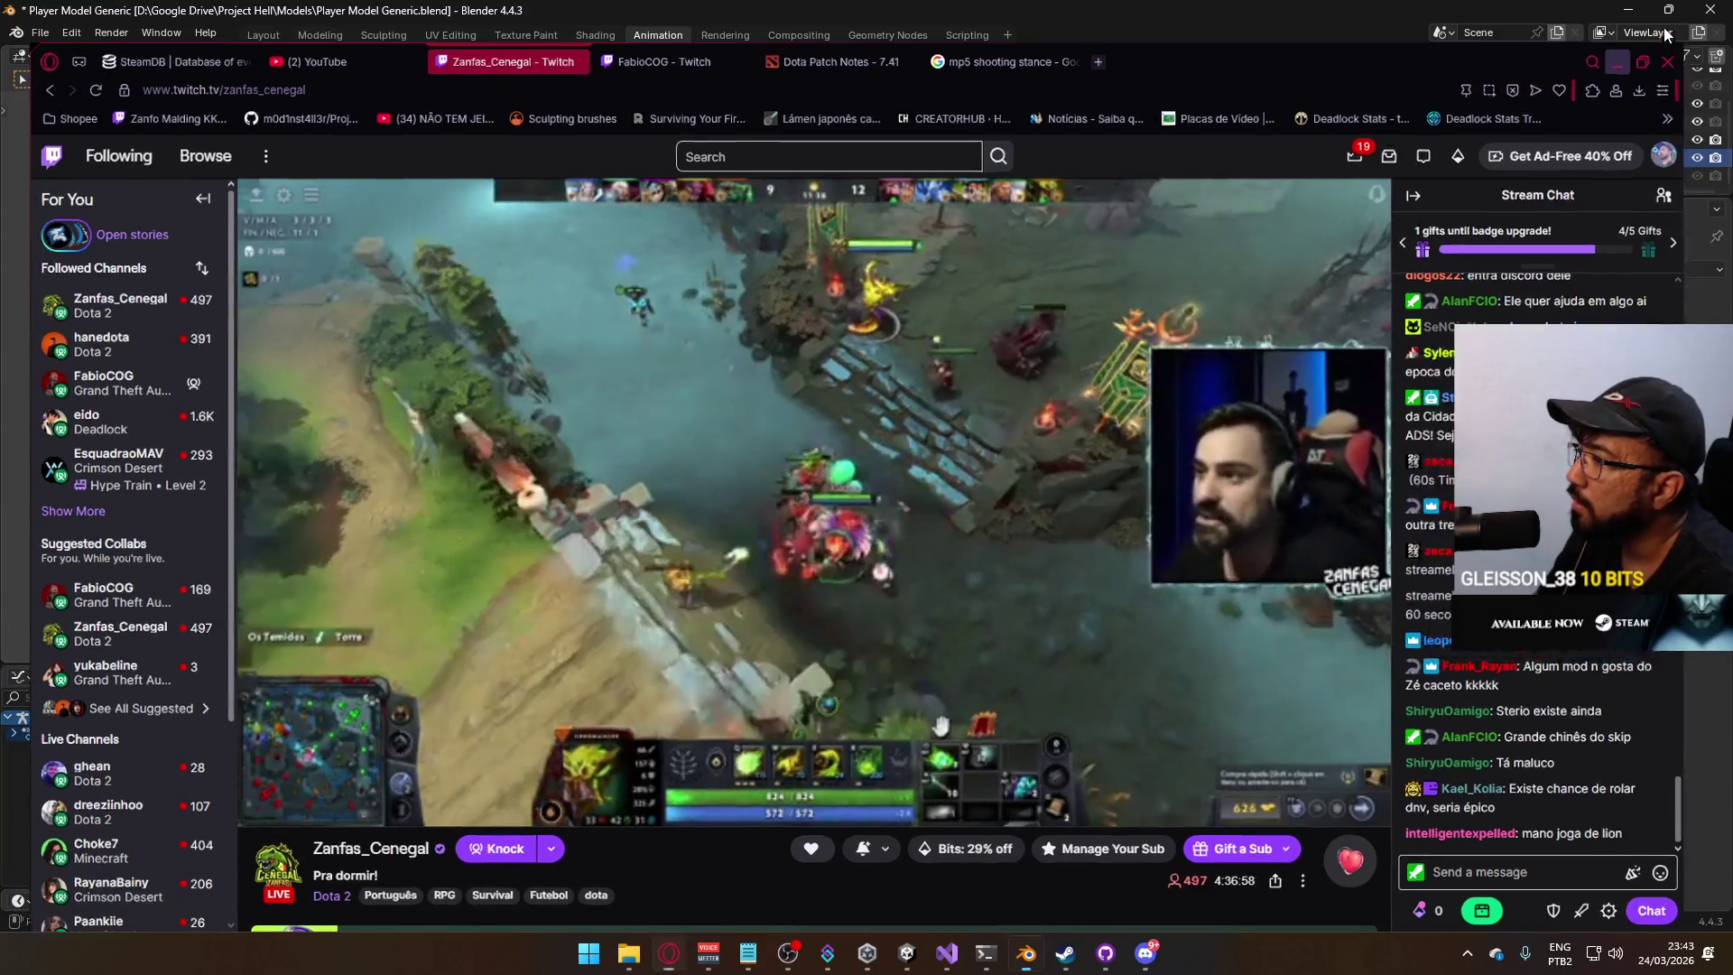
Review the idle loop, rewind to frame 1 and bring the Summary row into view.
left_click_drag(855, 710, 999, 713)
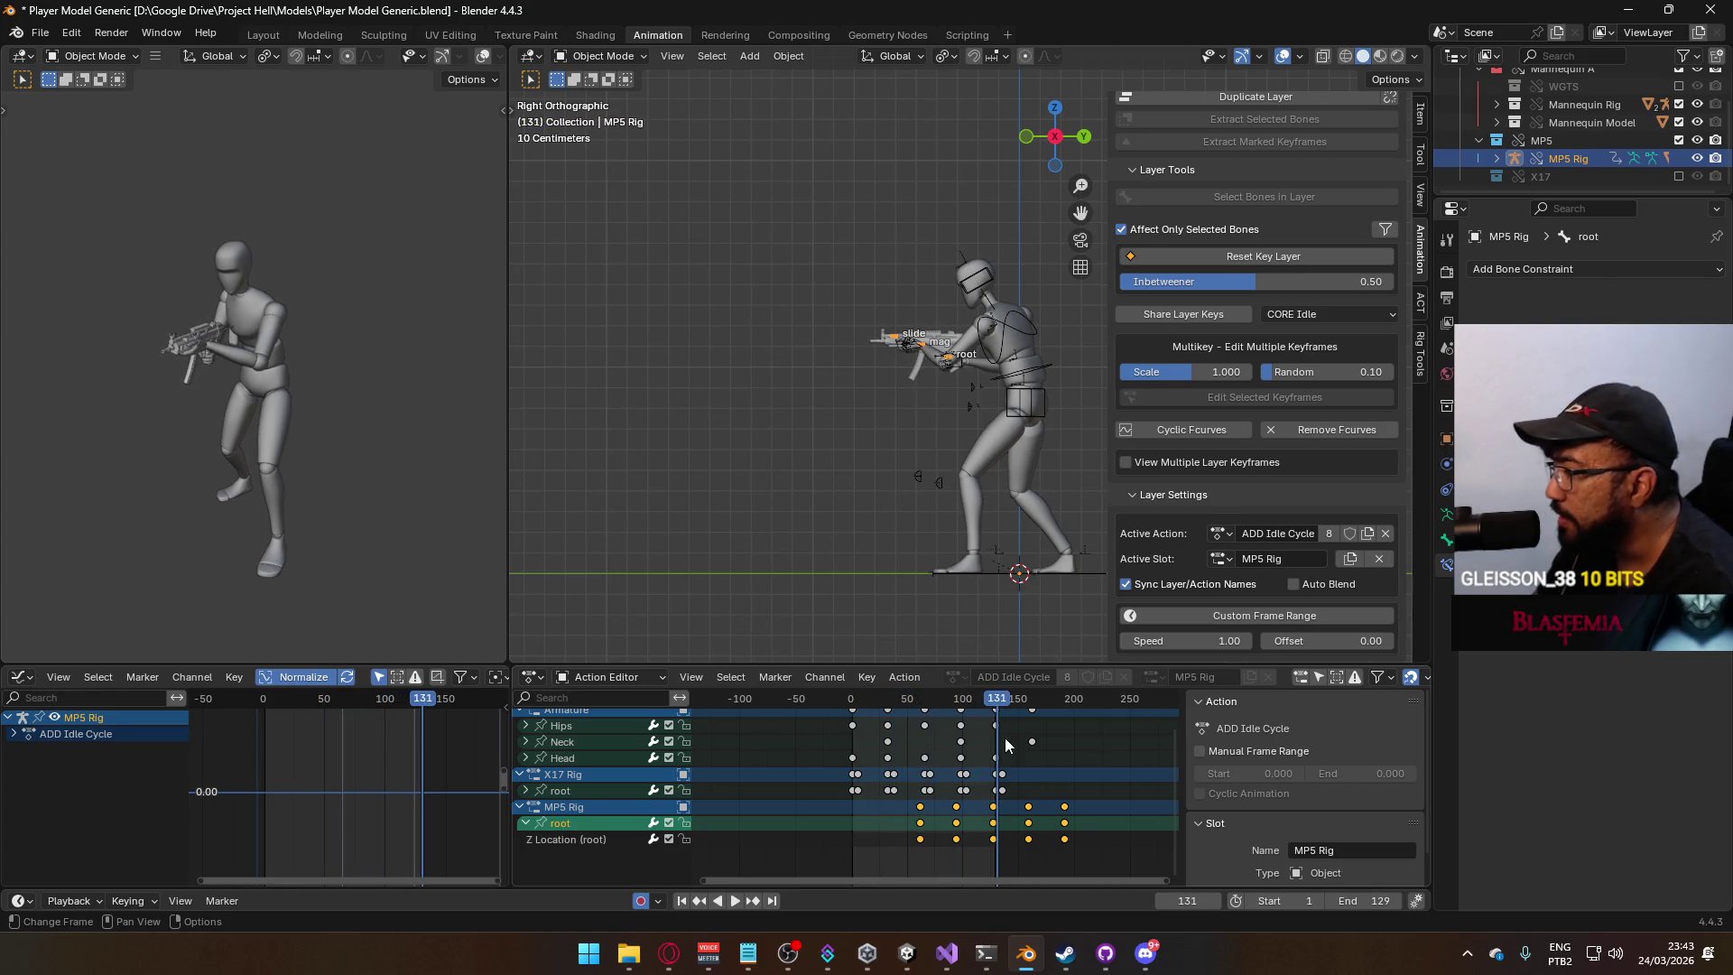
scroll(1004, 738, "up", 3)
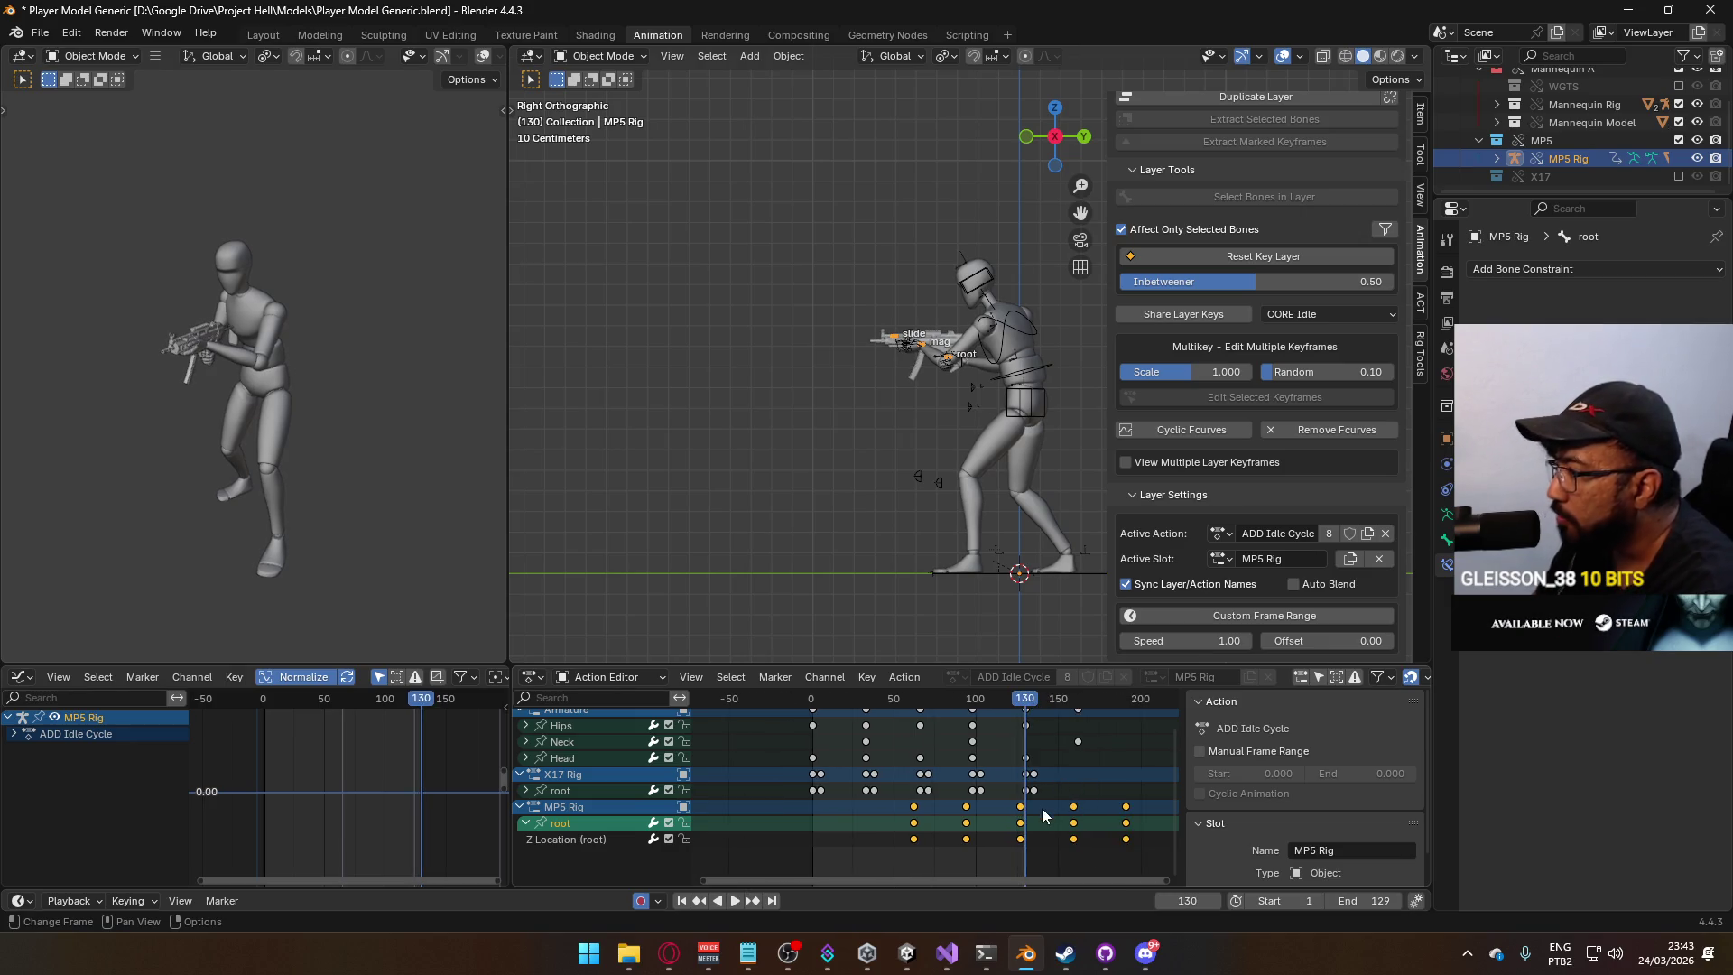
scroll(1038, 793, "up", 2)
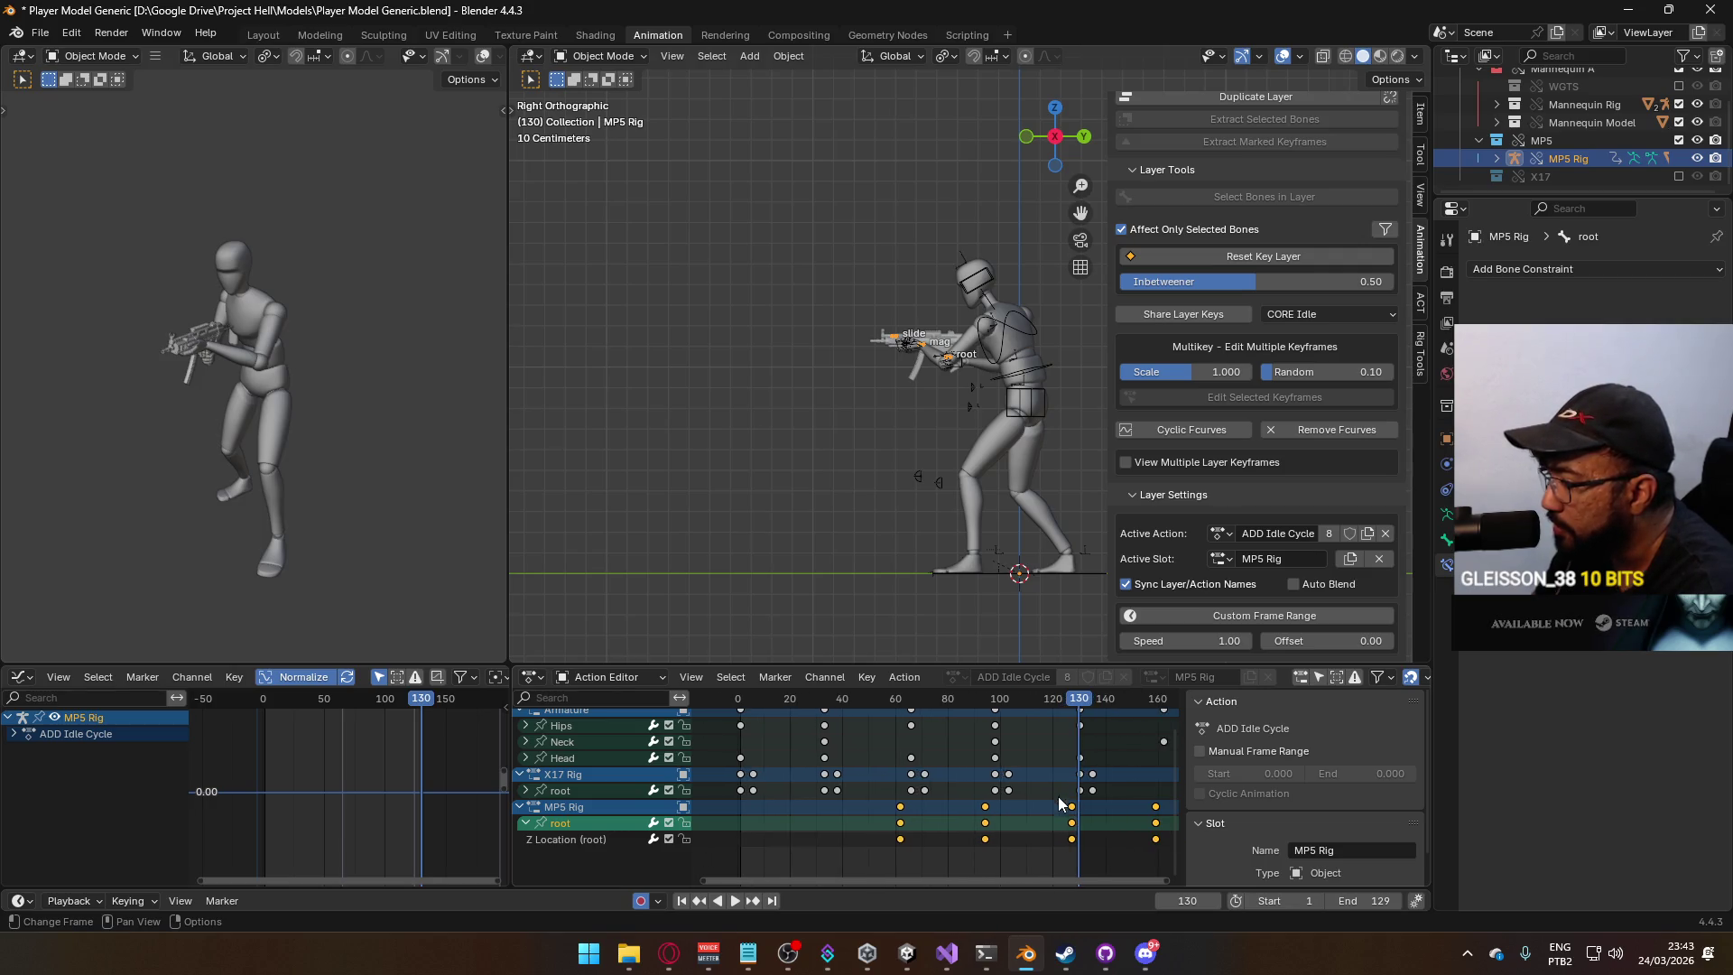
scroll(1100, 739, "up", 2)
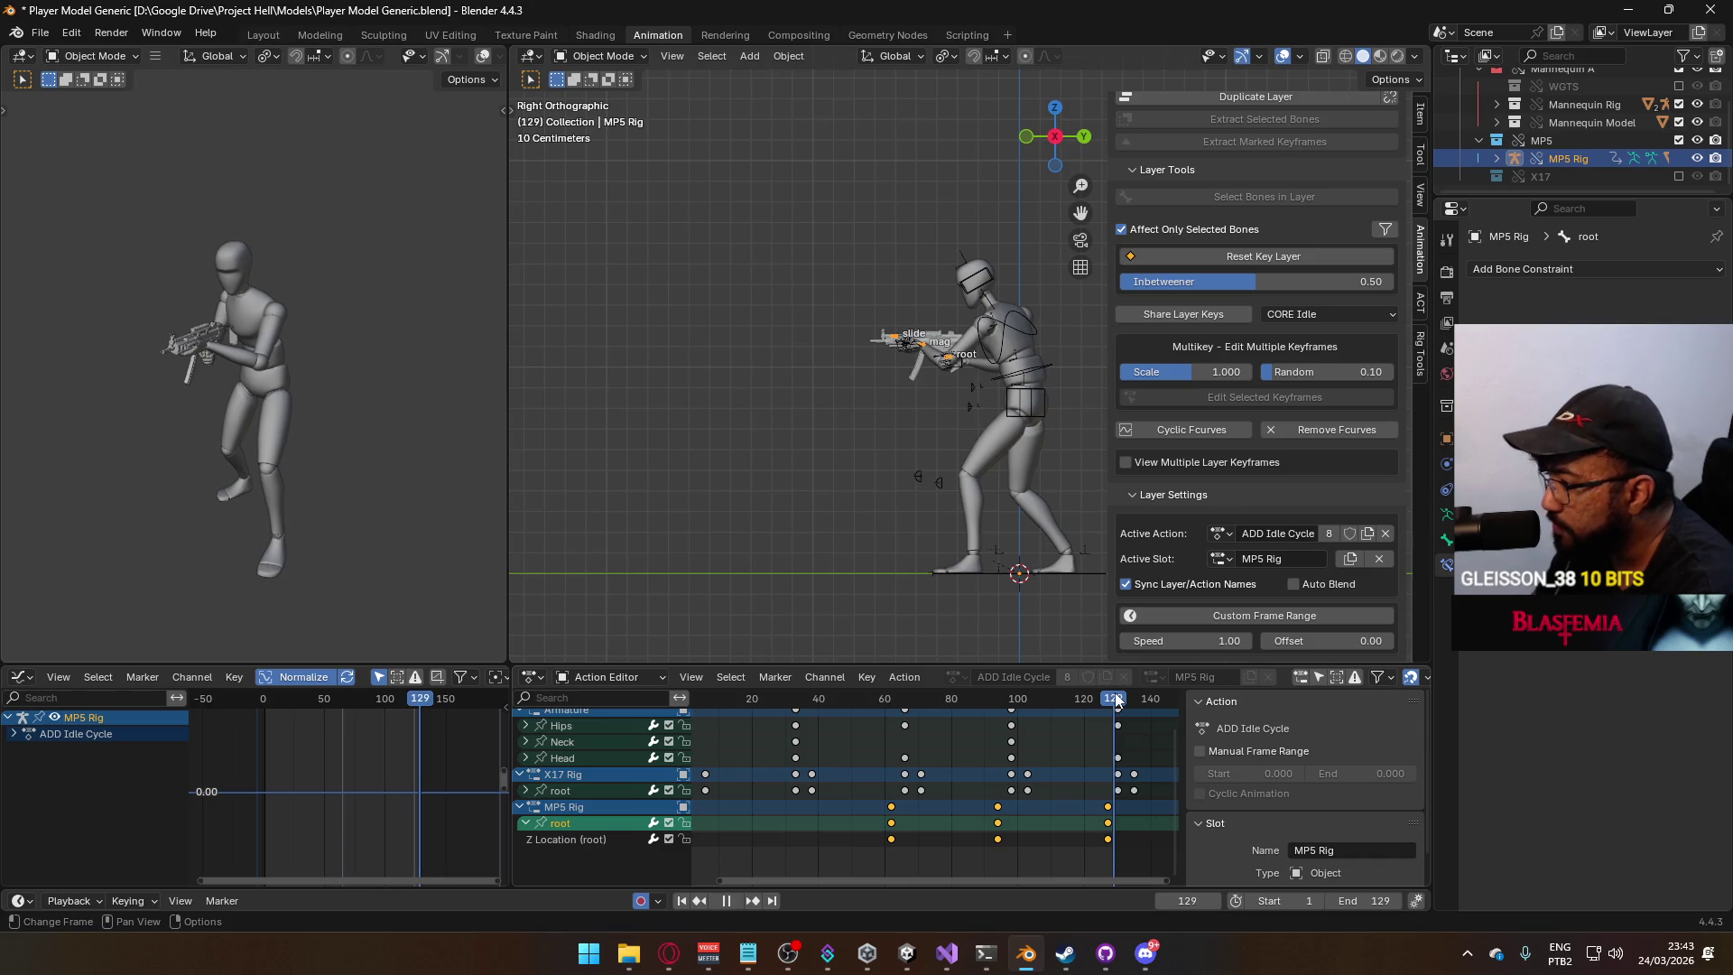
key("space")
scroll(839, 757, "down", 2)
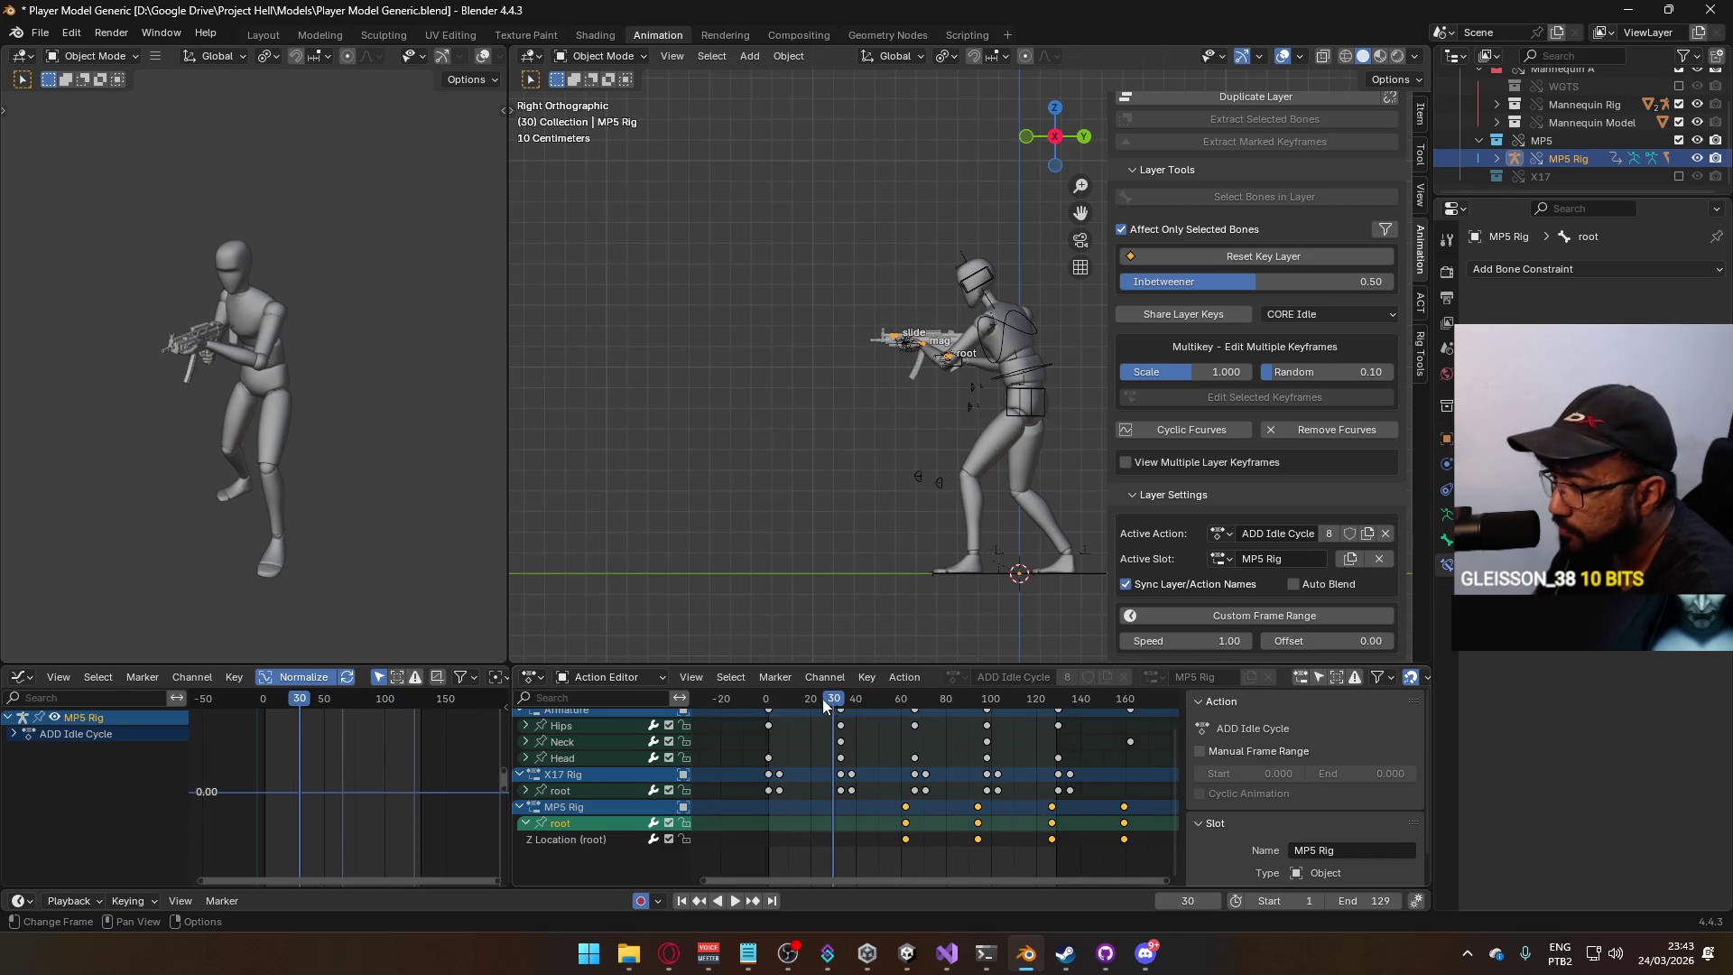
left_click_drag(821, 698, 770, 711)
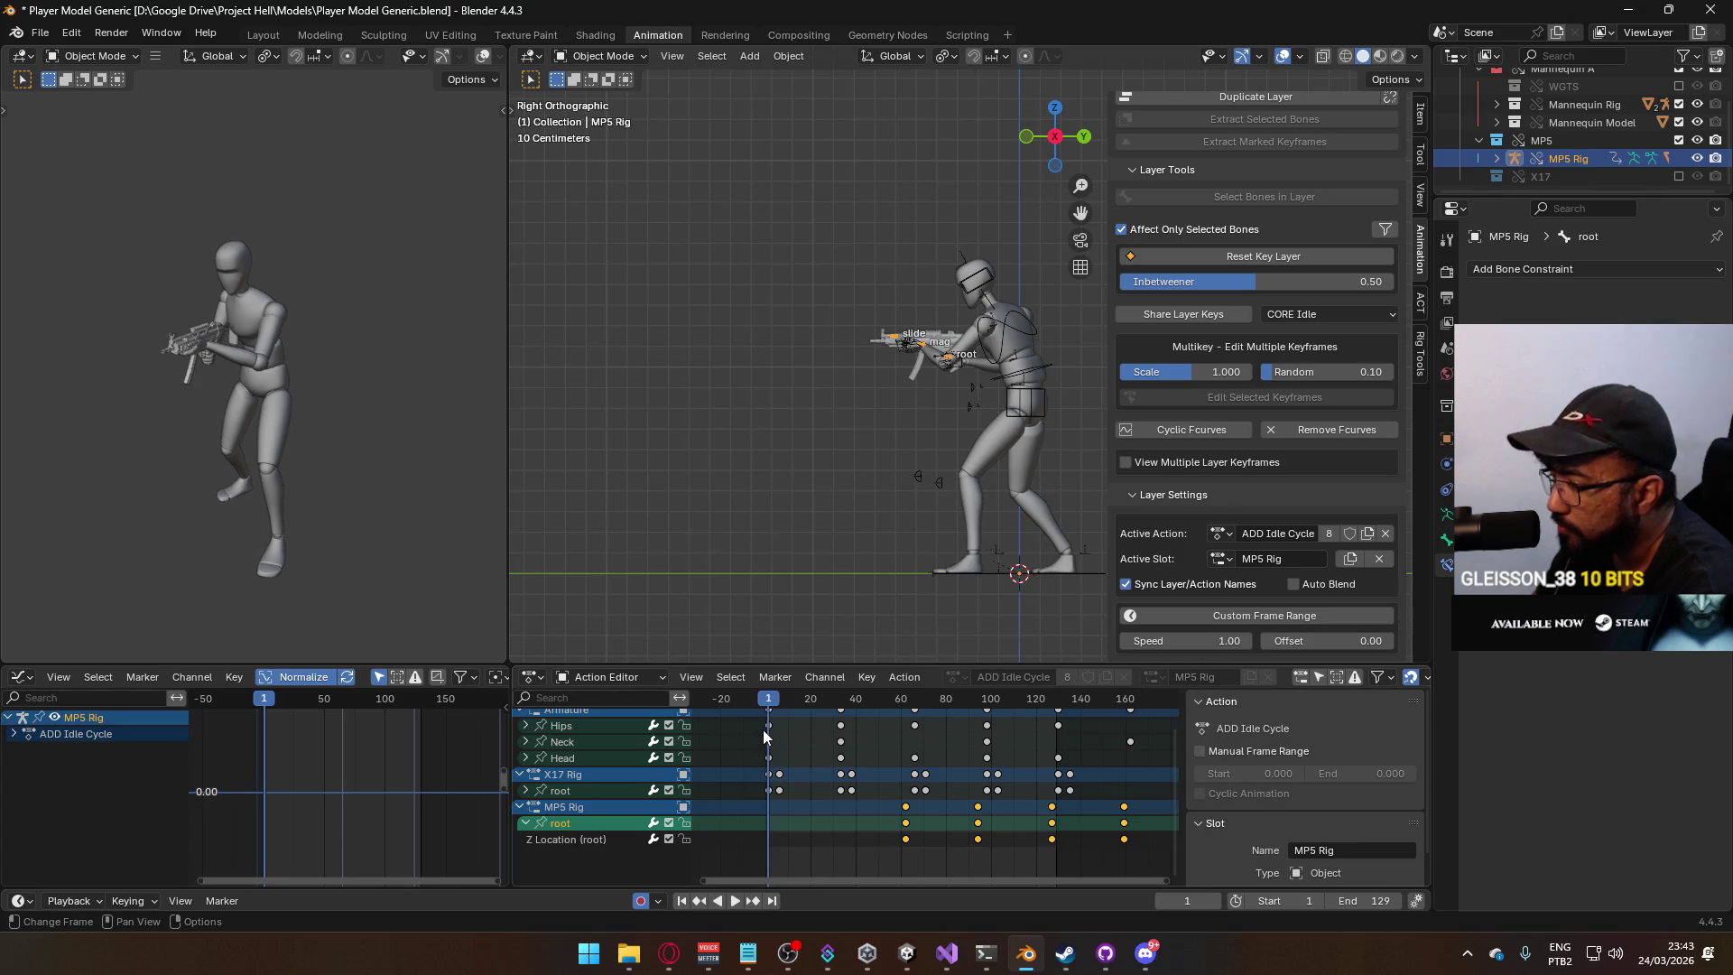
mouse_move(760, 745)
middle_mouse_down()
mouse_move(864, 837)
mouse_move(954, 852)
mouse_move(912, 817)
middle_mouse_up()
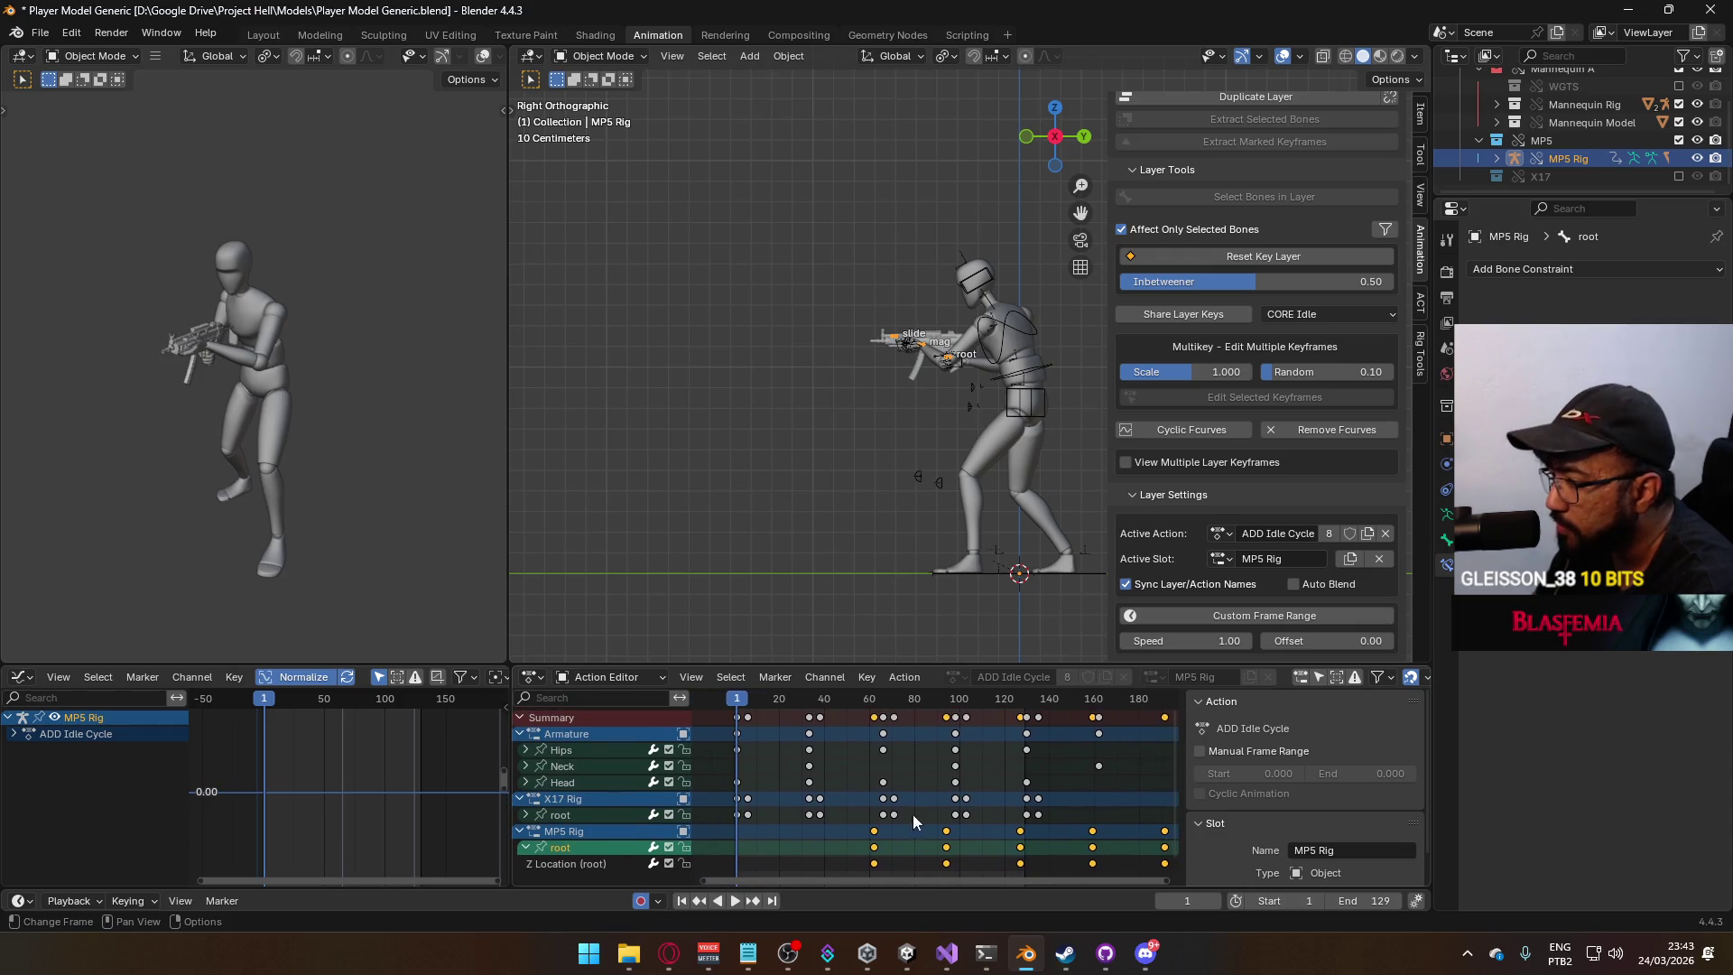
scroll(903, 758, "up", 3)
Shift the MP5 Rig keys 2 frames earlier, check the loop, and save Player Model Generic.blend.
key("g")
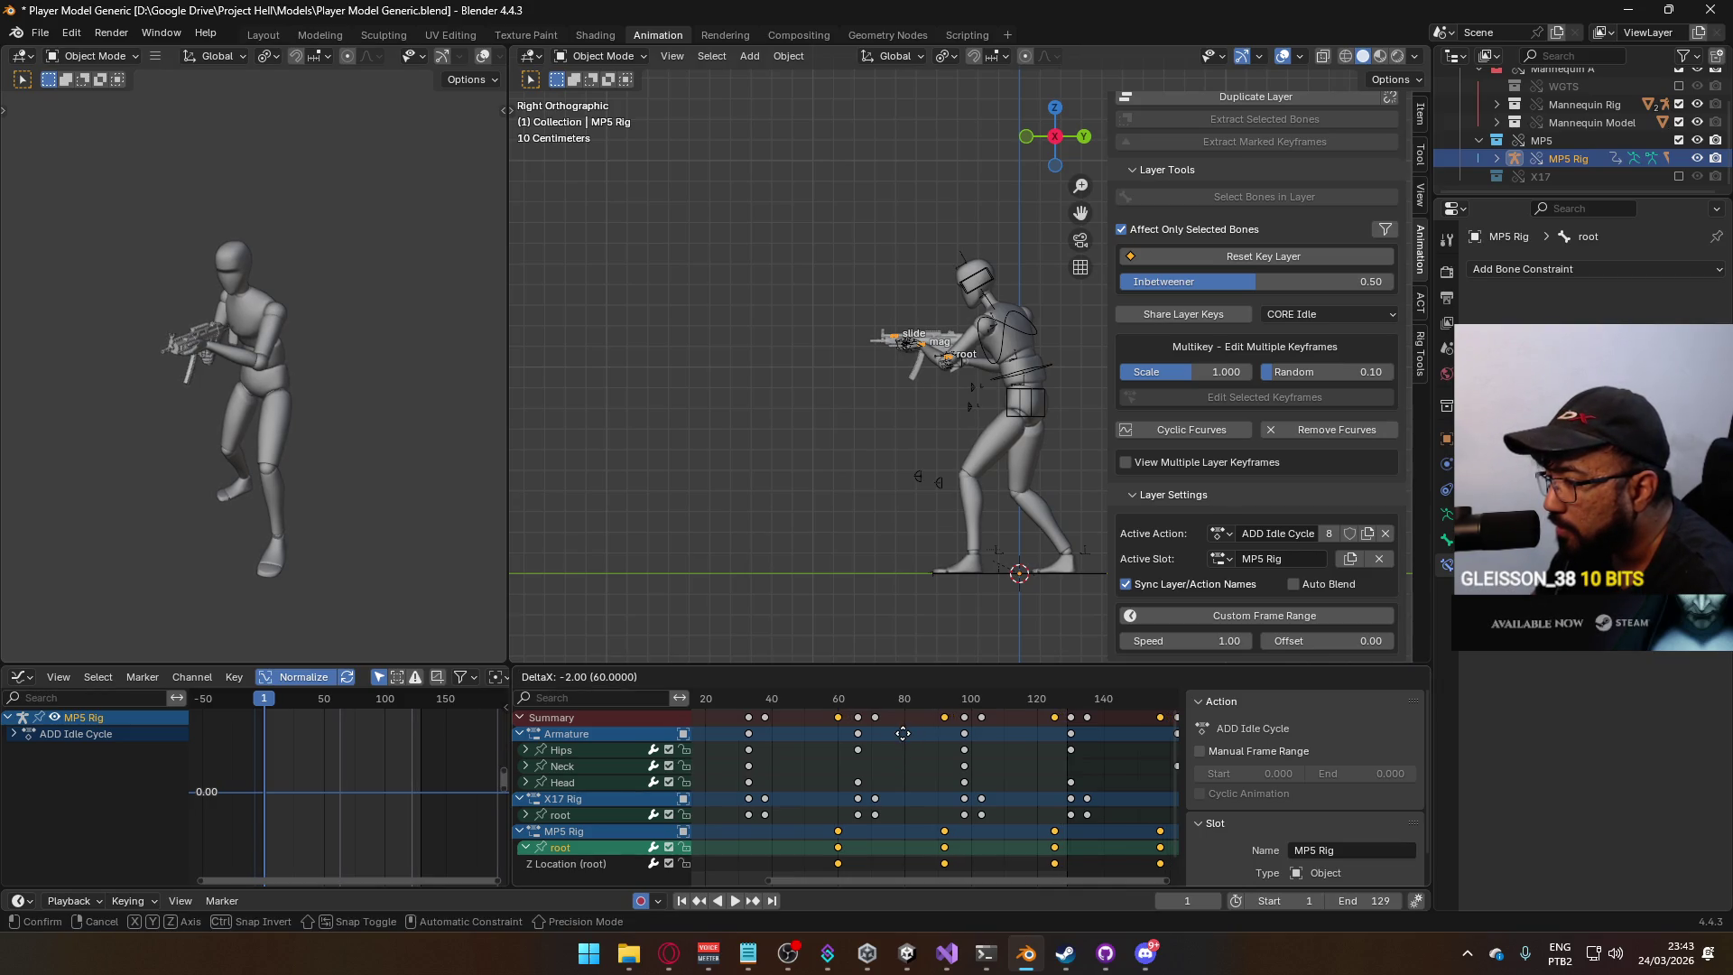
left_click(906, 733)
key("space")
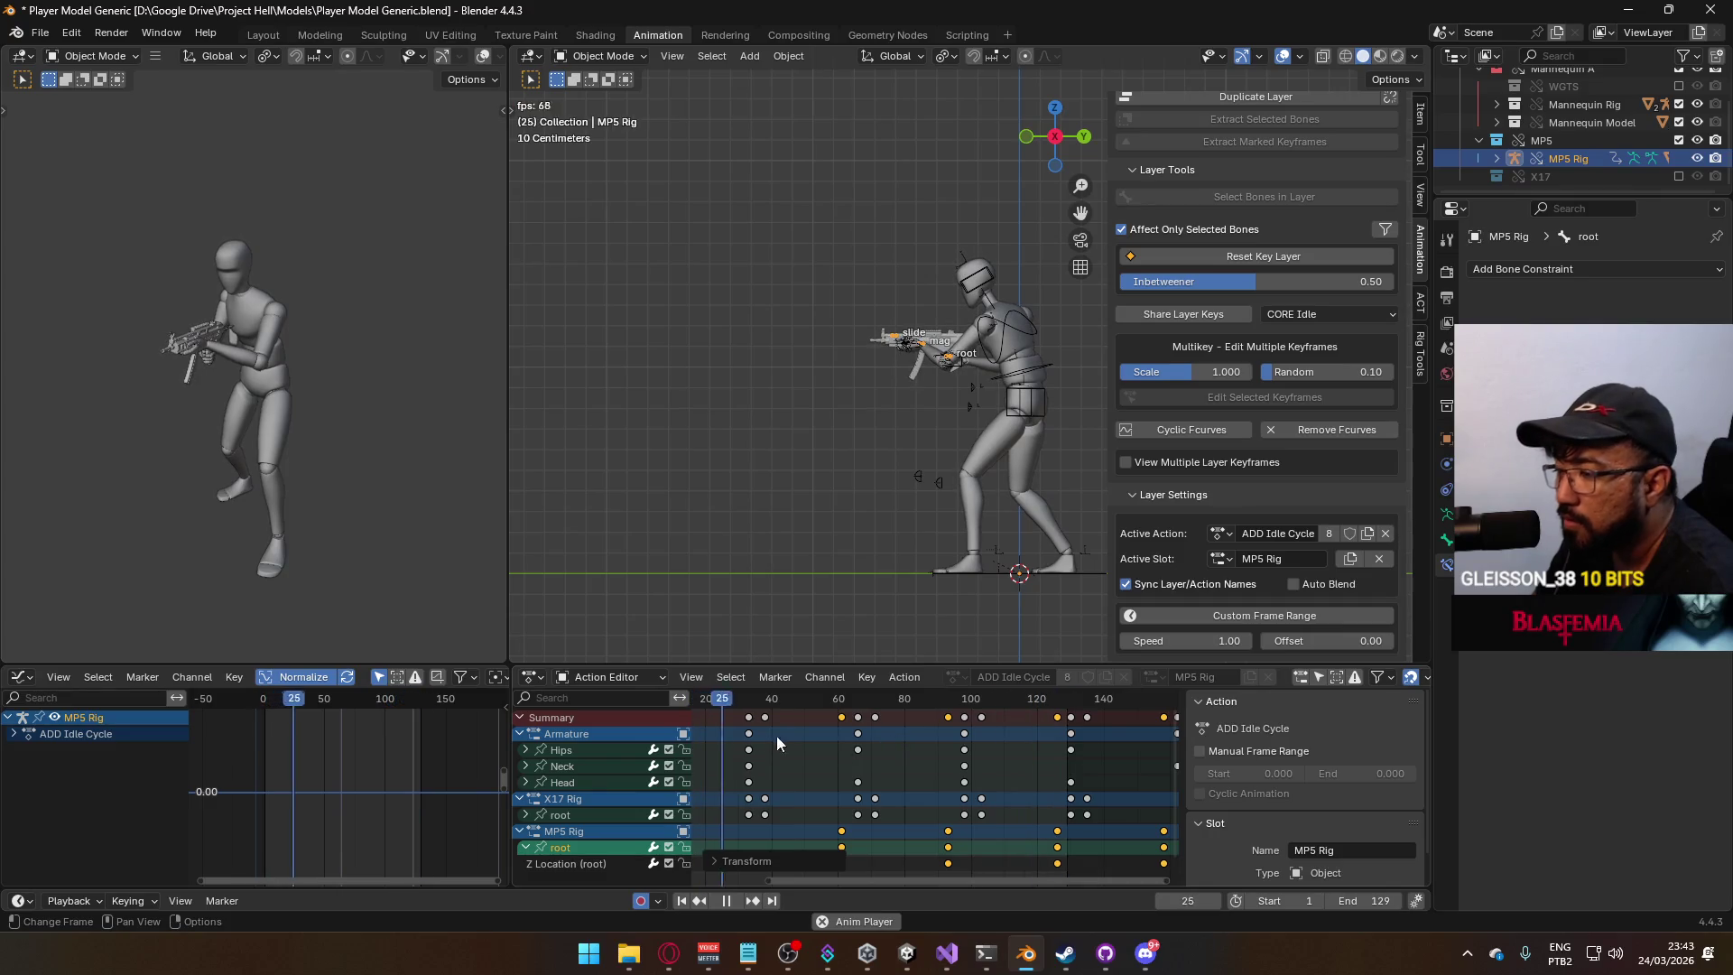
key("space")
scroll(817, 748, "down", 2)
key("space")
left_click(723, 702)
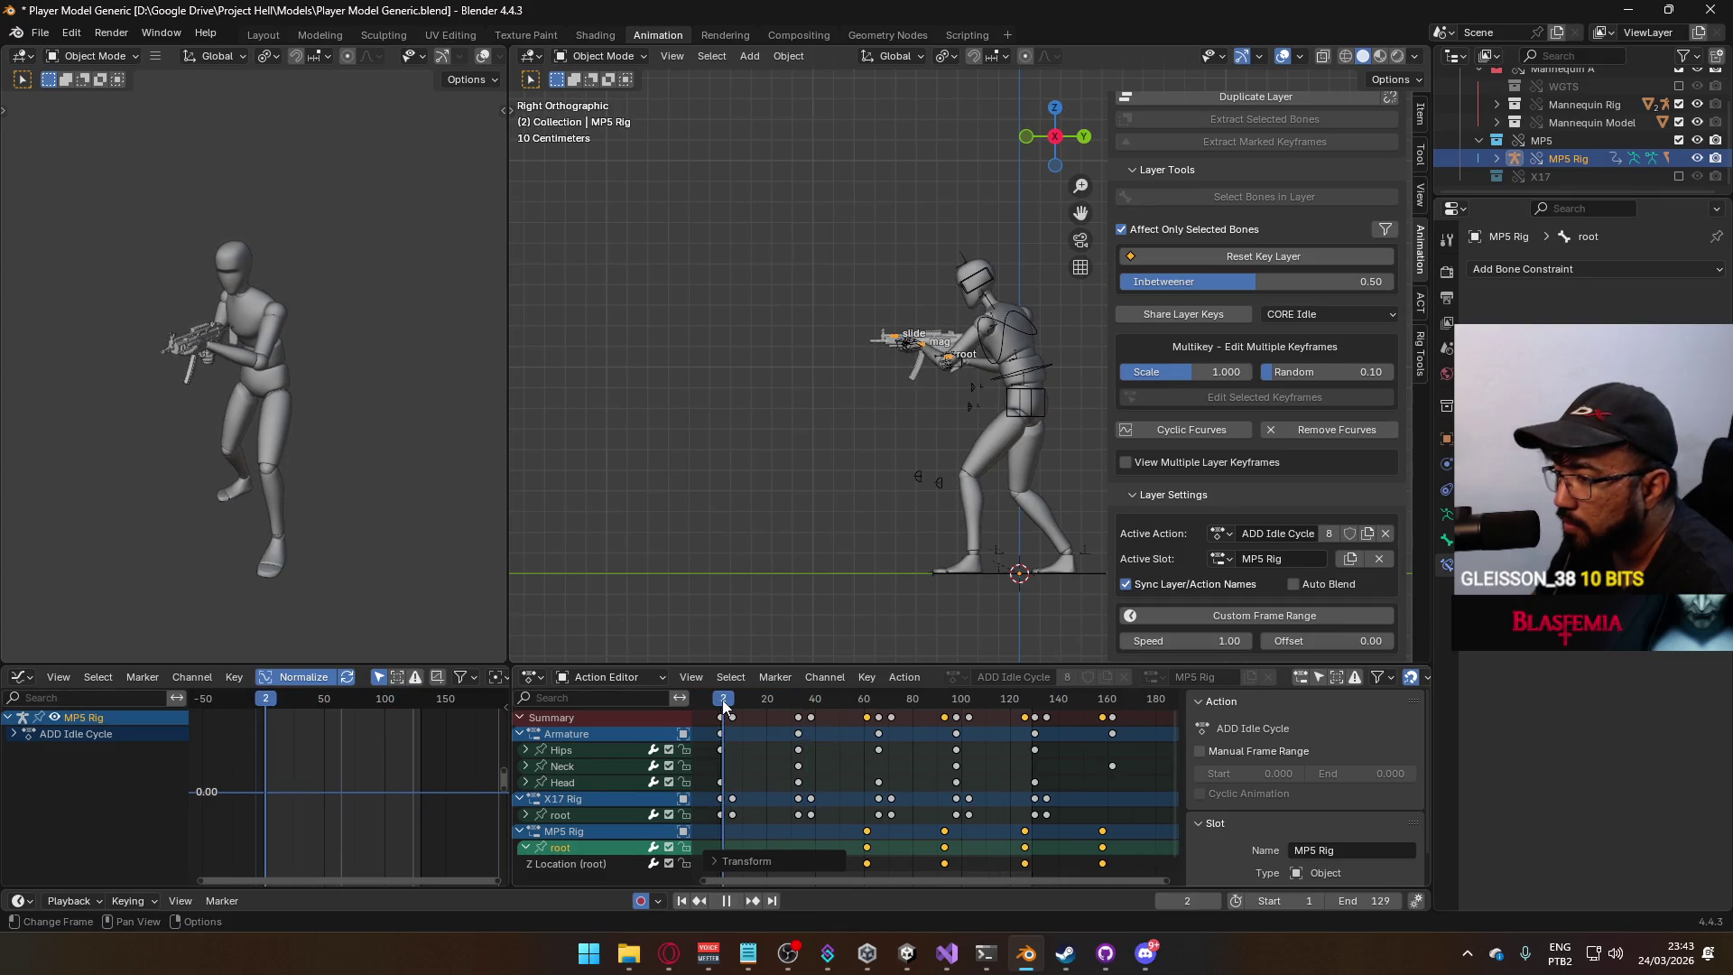
key("space")
key("ctrl+s")
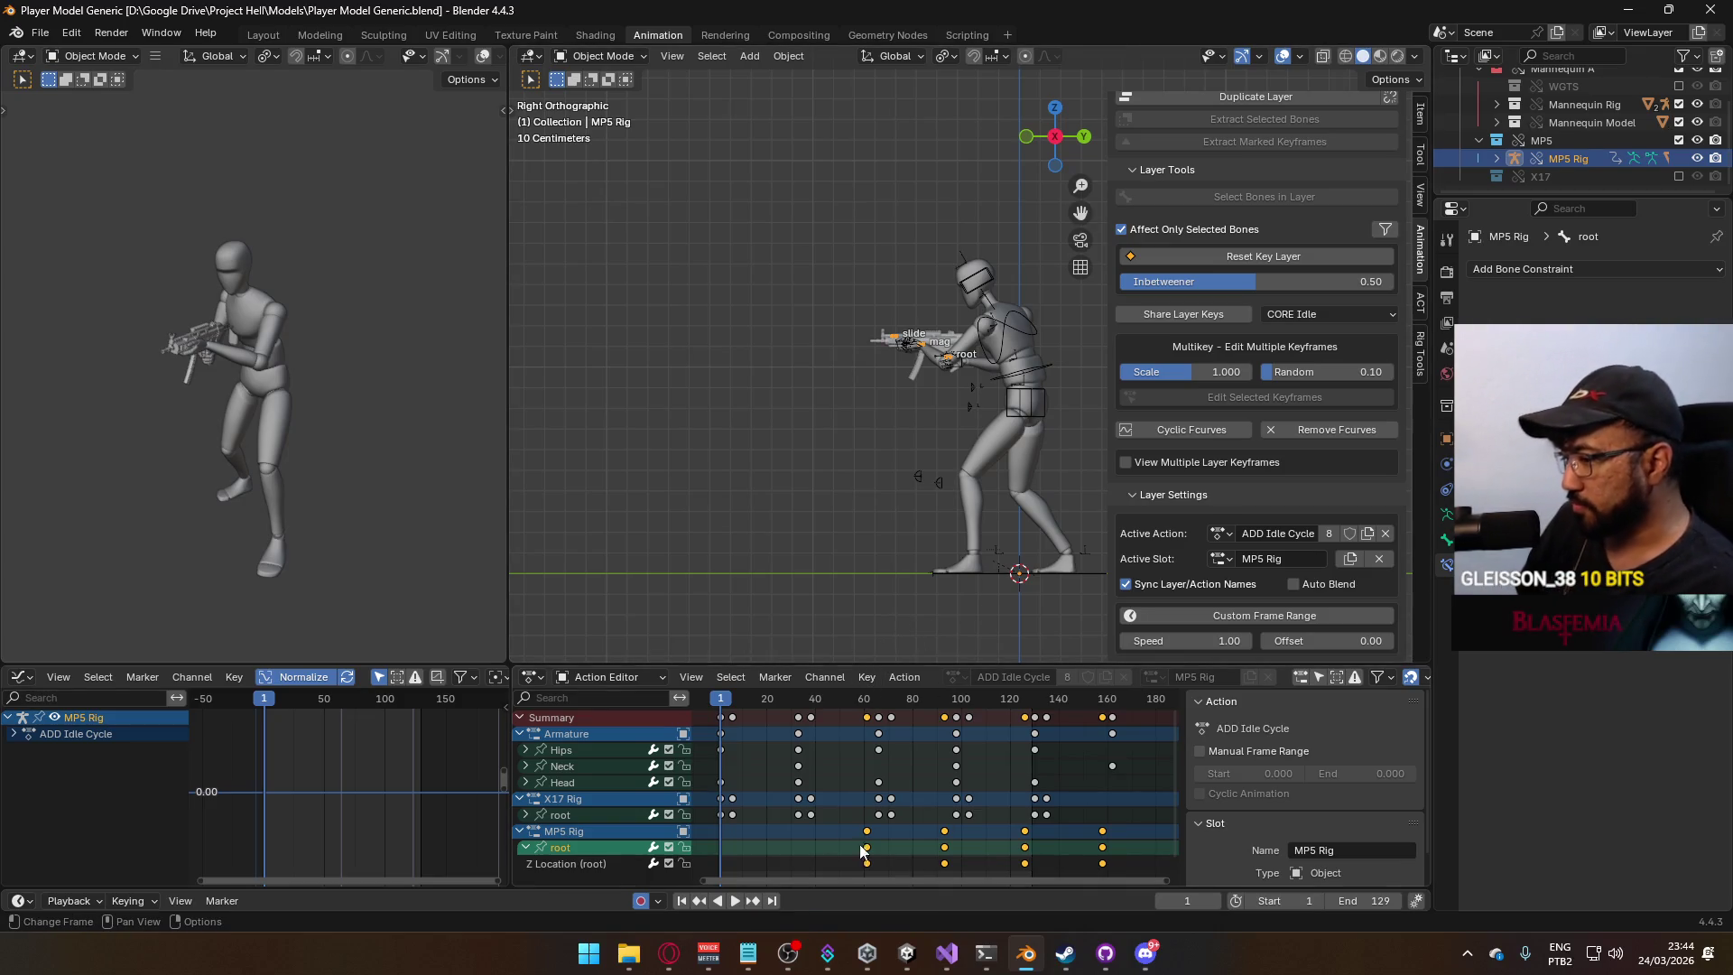
mouse_move(828, 811)
middle_mouse_down()
mouse_move(901, 810)
mouse_move(858, 810)
middle_mouse_up()
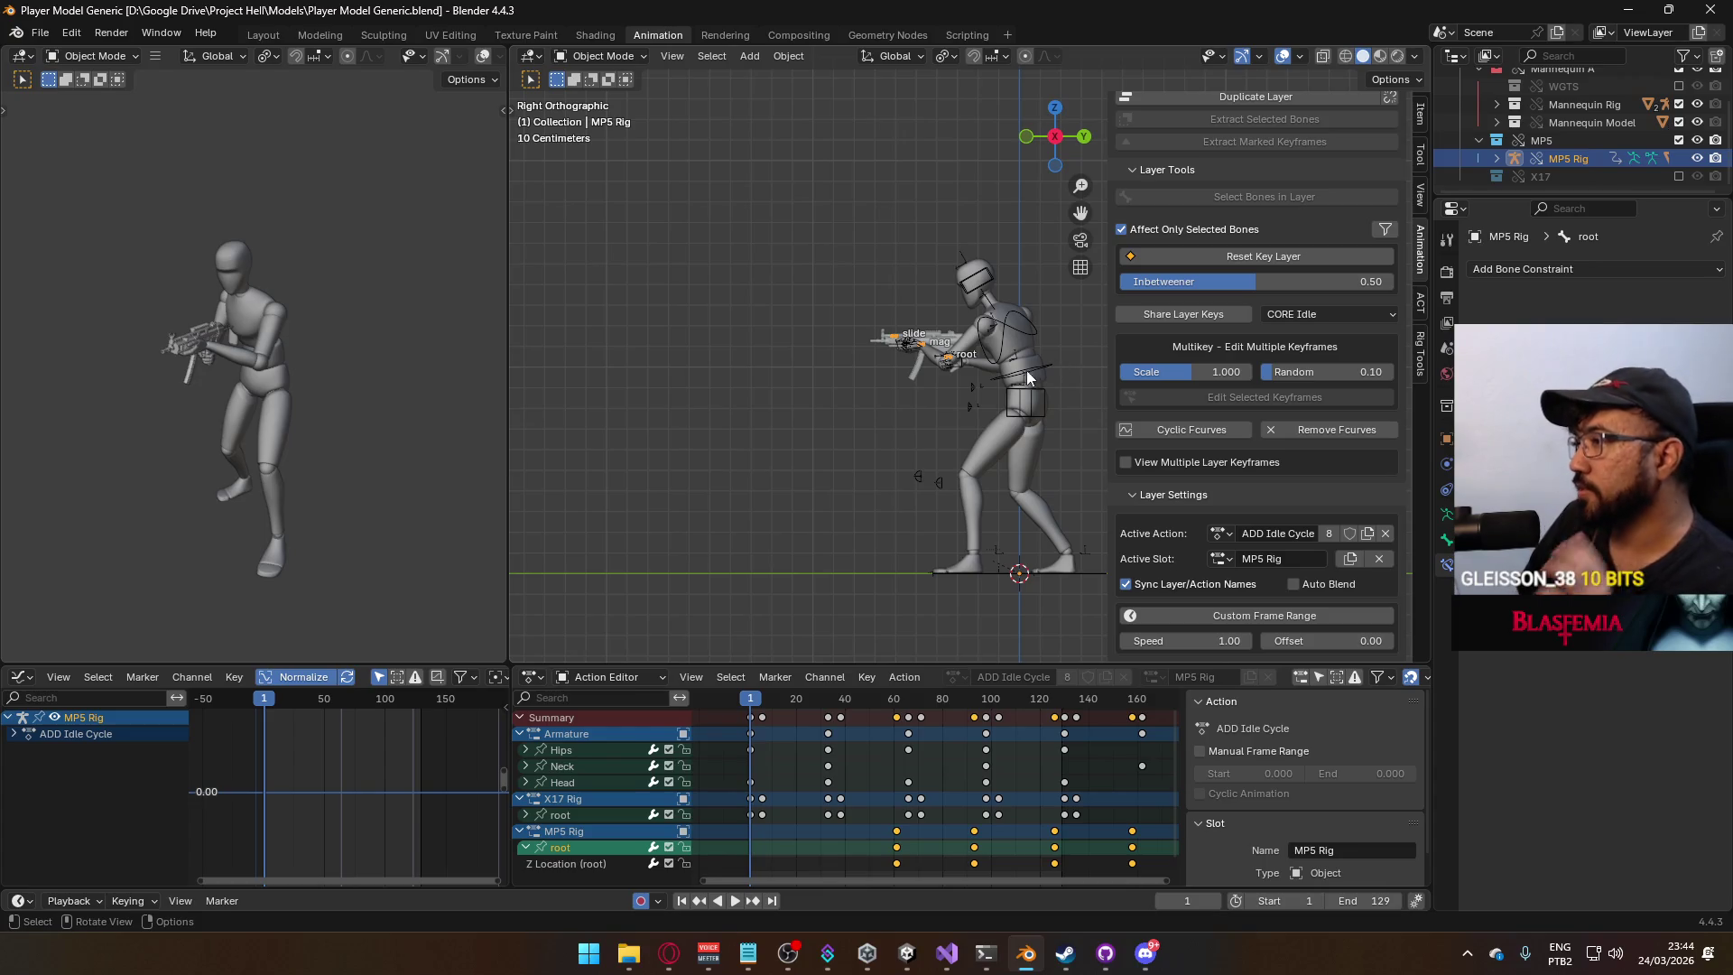
Select the whole Mannequin_MaleA body and armature, then save the file.
left_click(1018, 350)
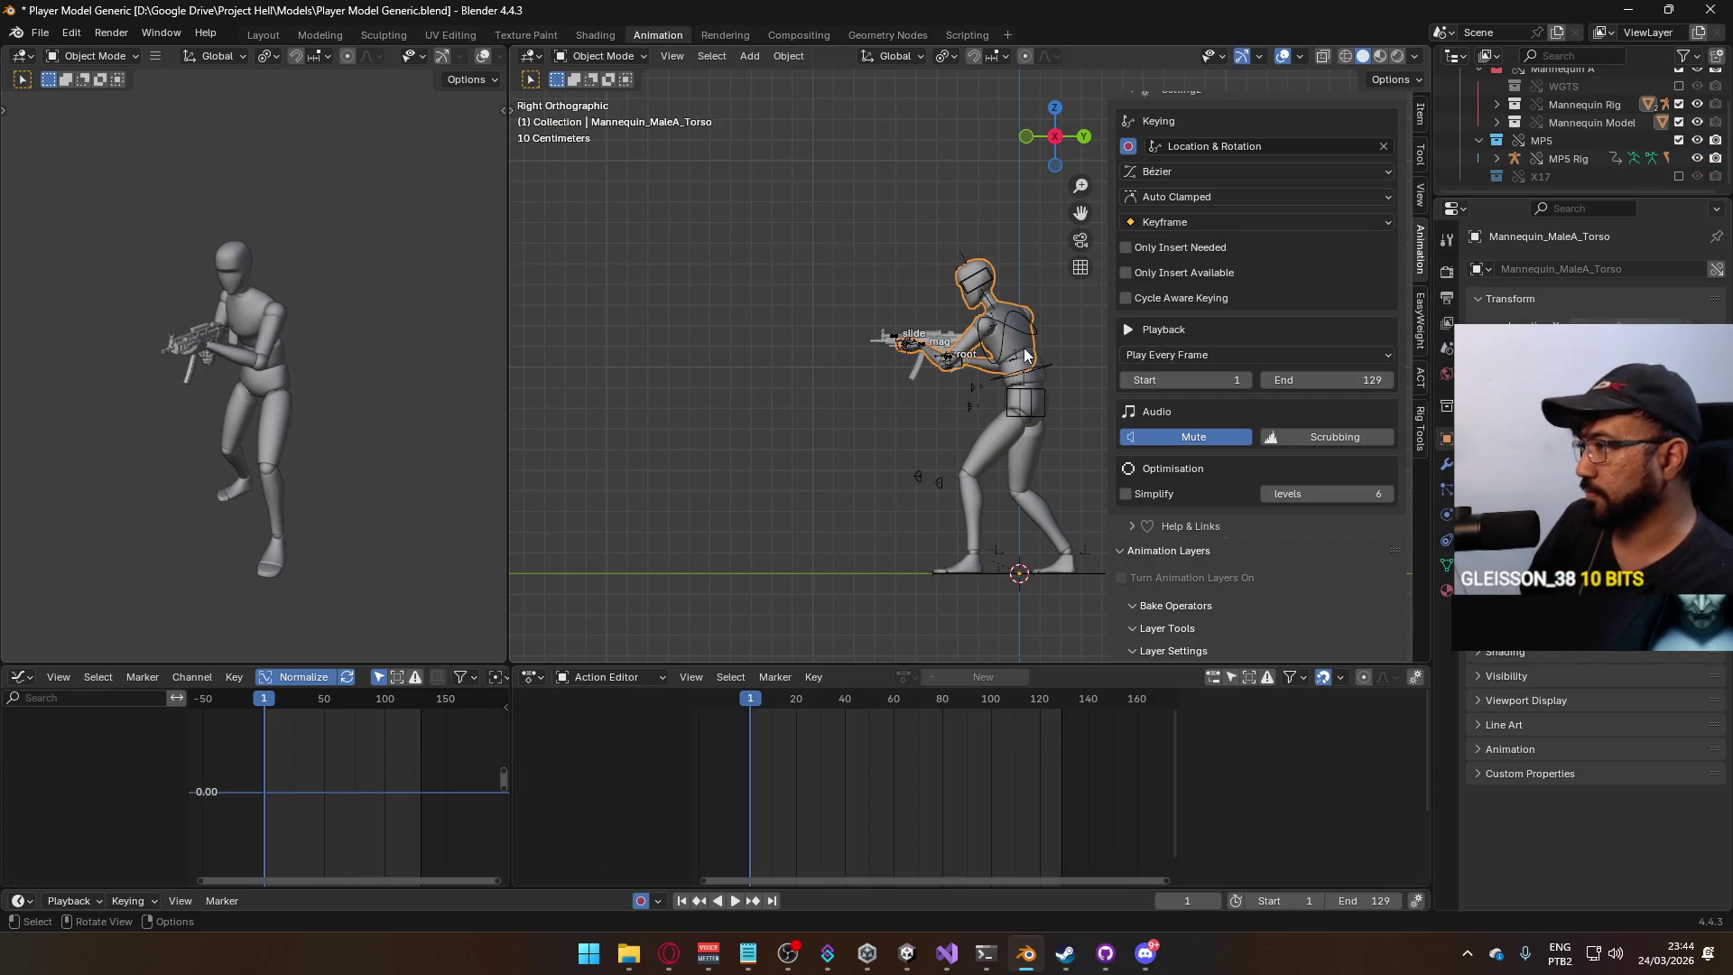
left_click(1047, 363)
left_click(1048, 377, "shift")
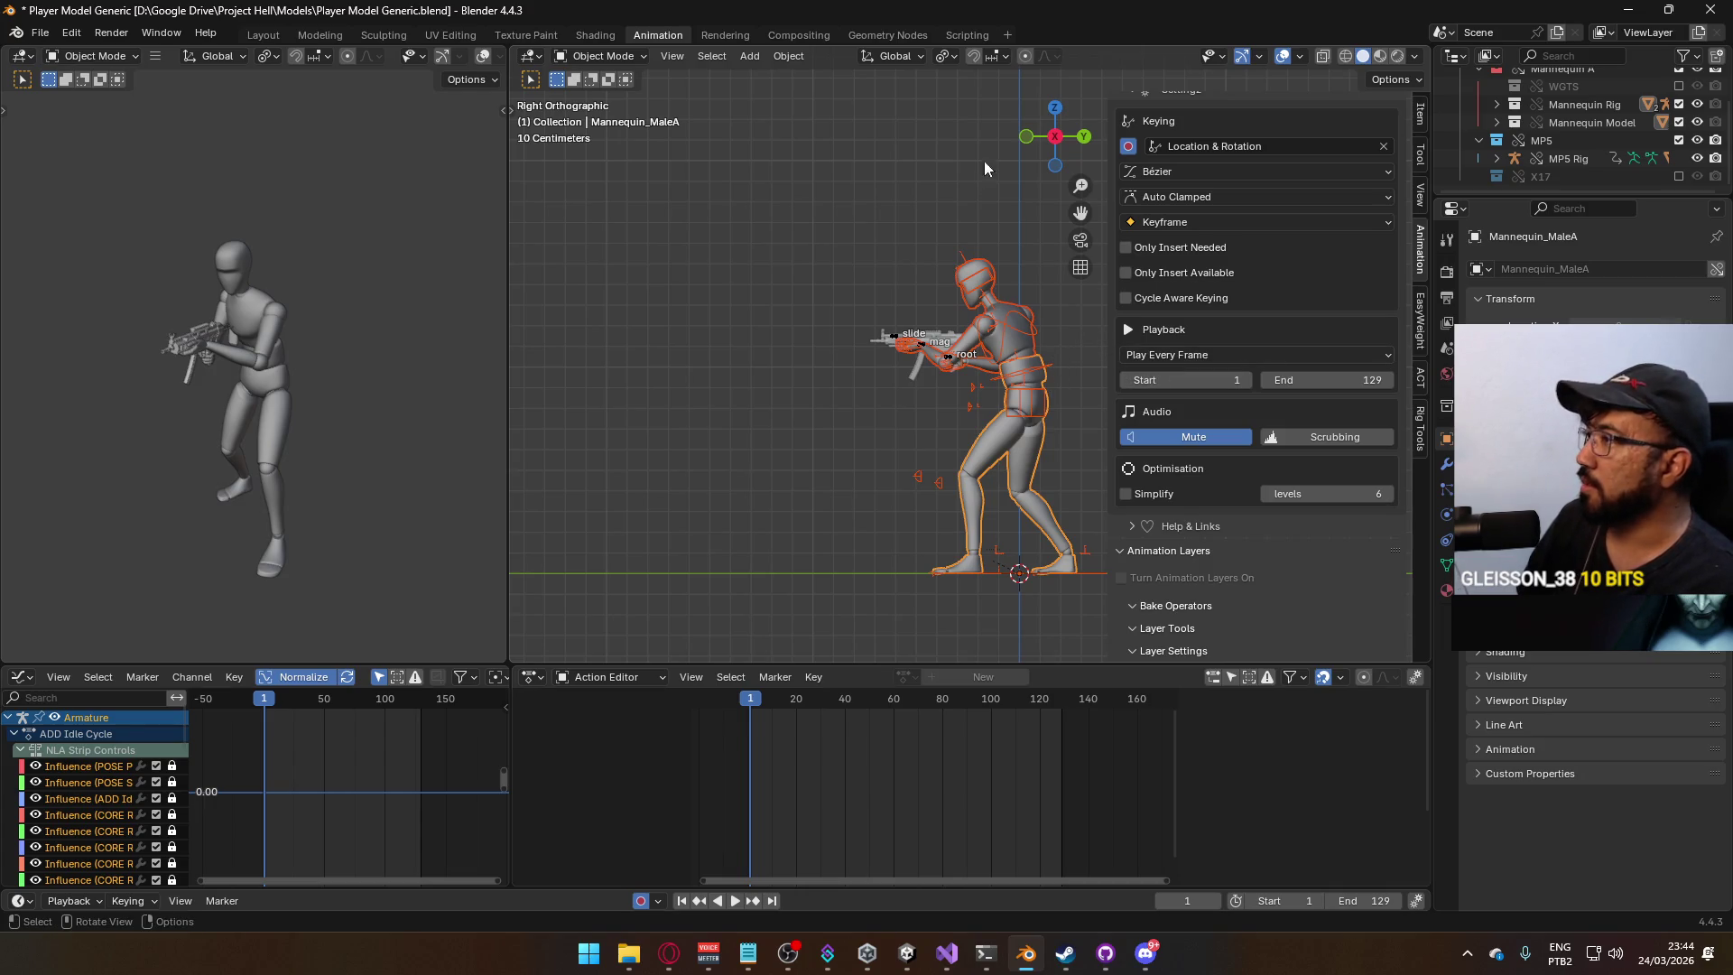
key("ctrl+s")
Export the selection as FBX over Model@Hipfire Primary Idle.fbx in the Animations folder.
left_click(41, 34)
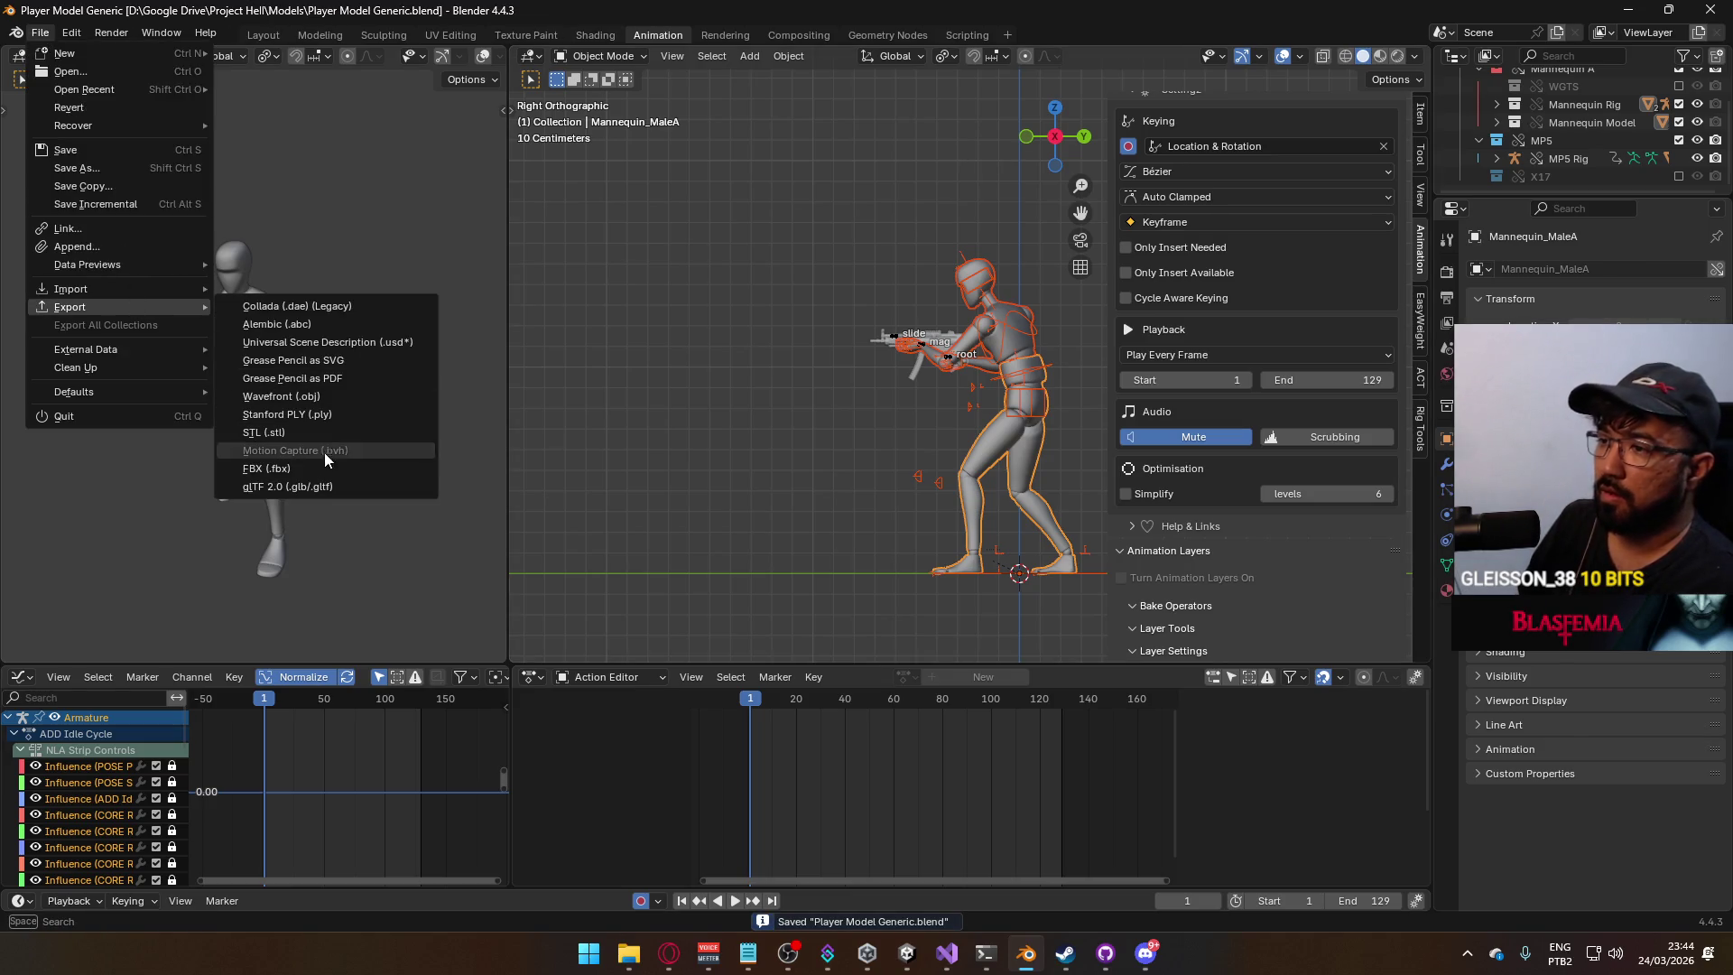
left_click(326, 468)
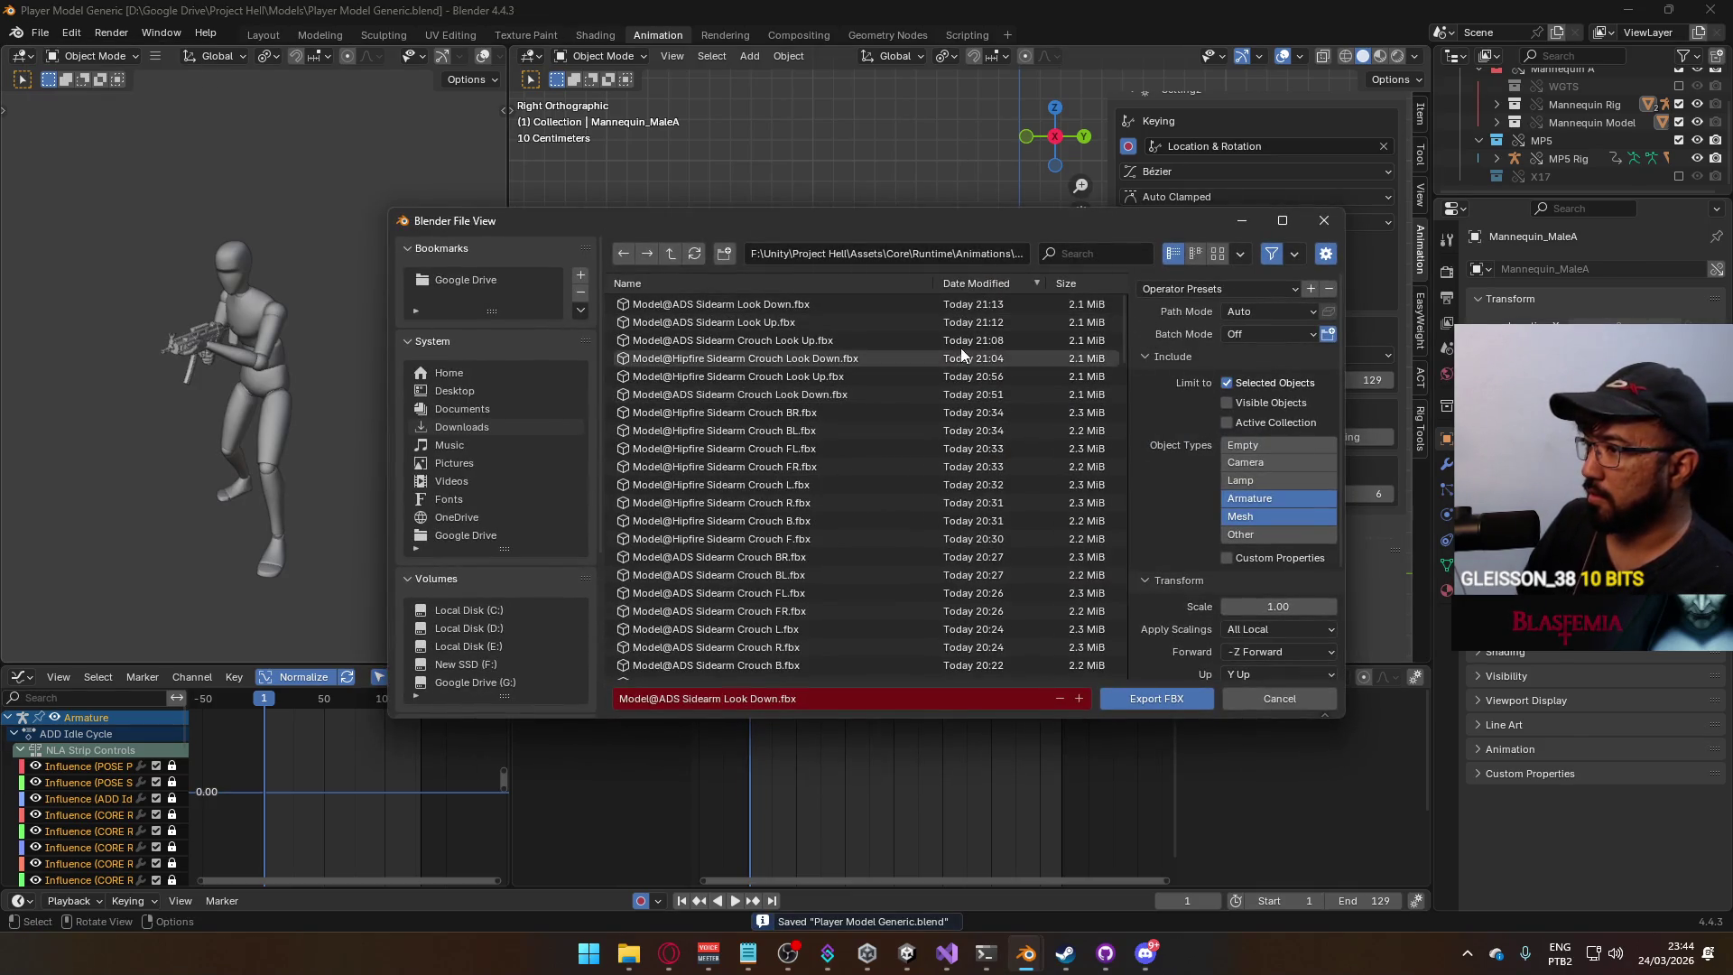
scroll(1011, 361, "down", 5)
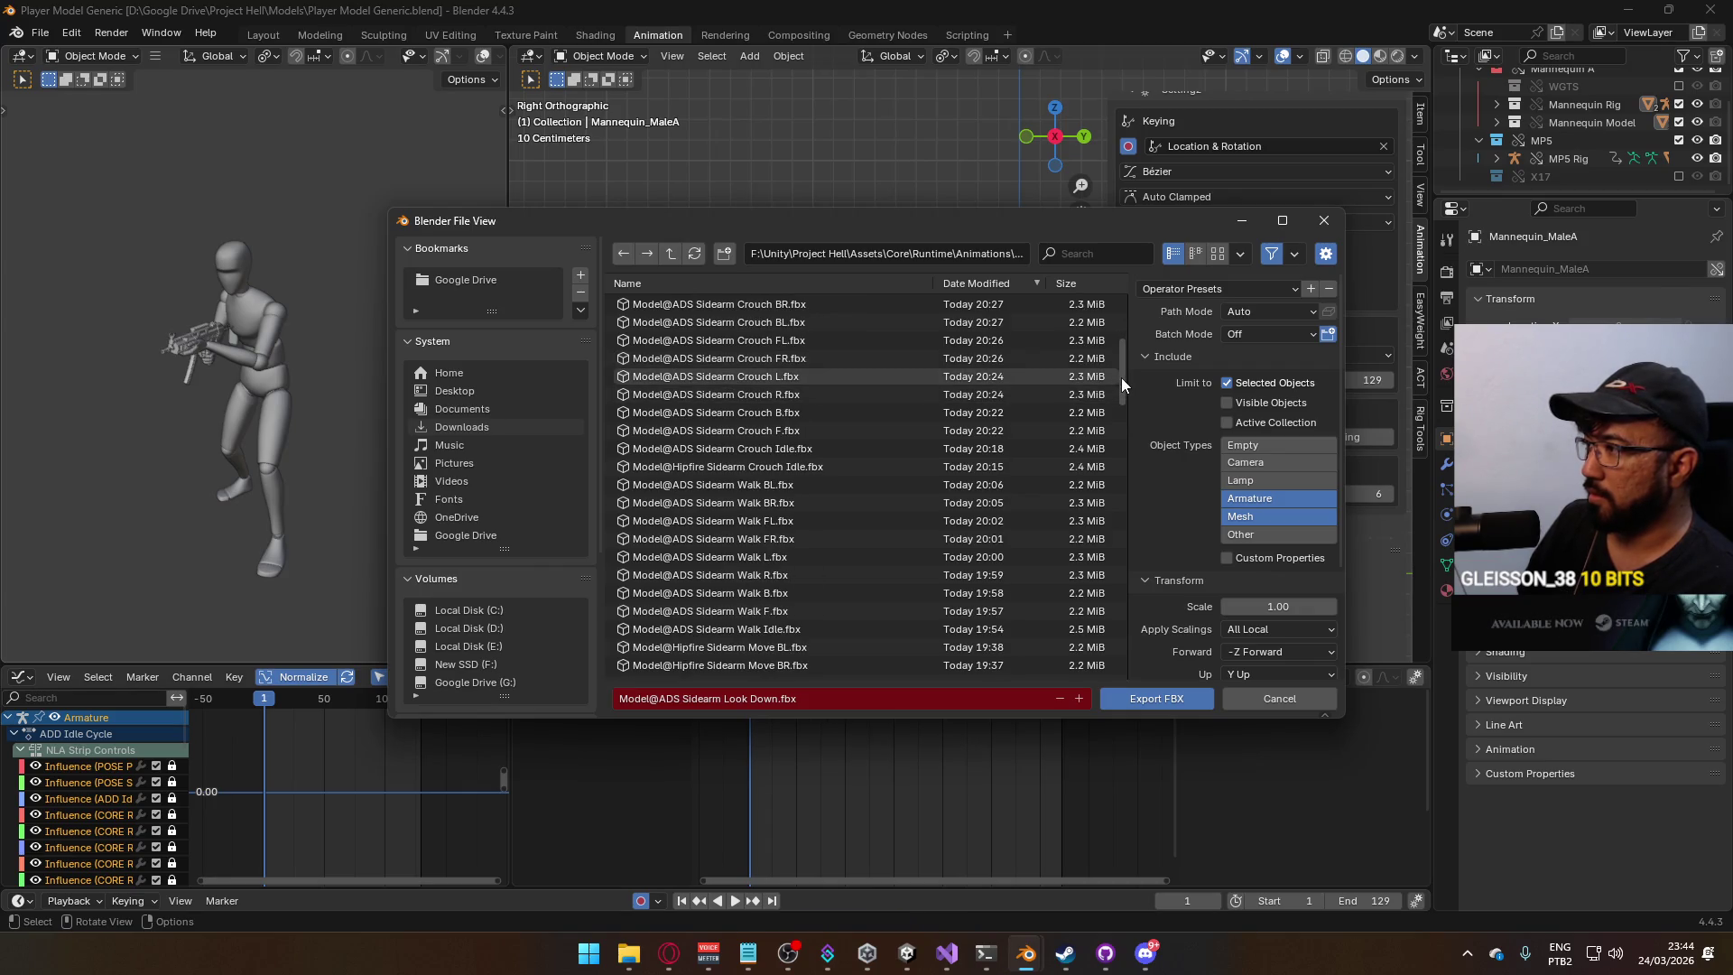
left_click_drag(1122, 379, 1128, 657)
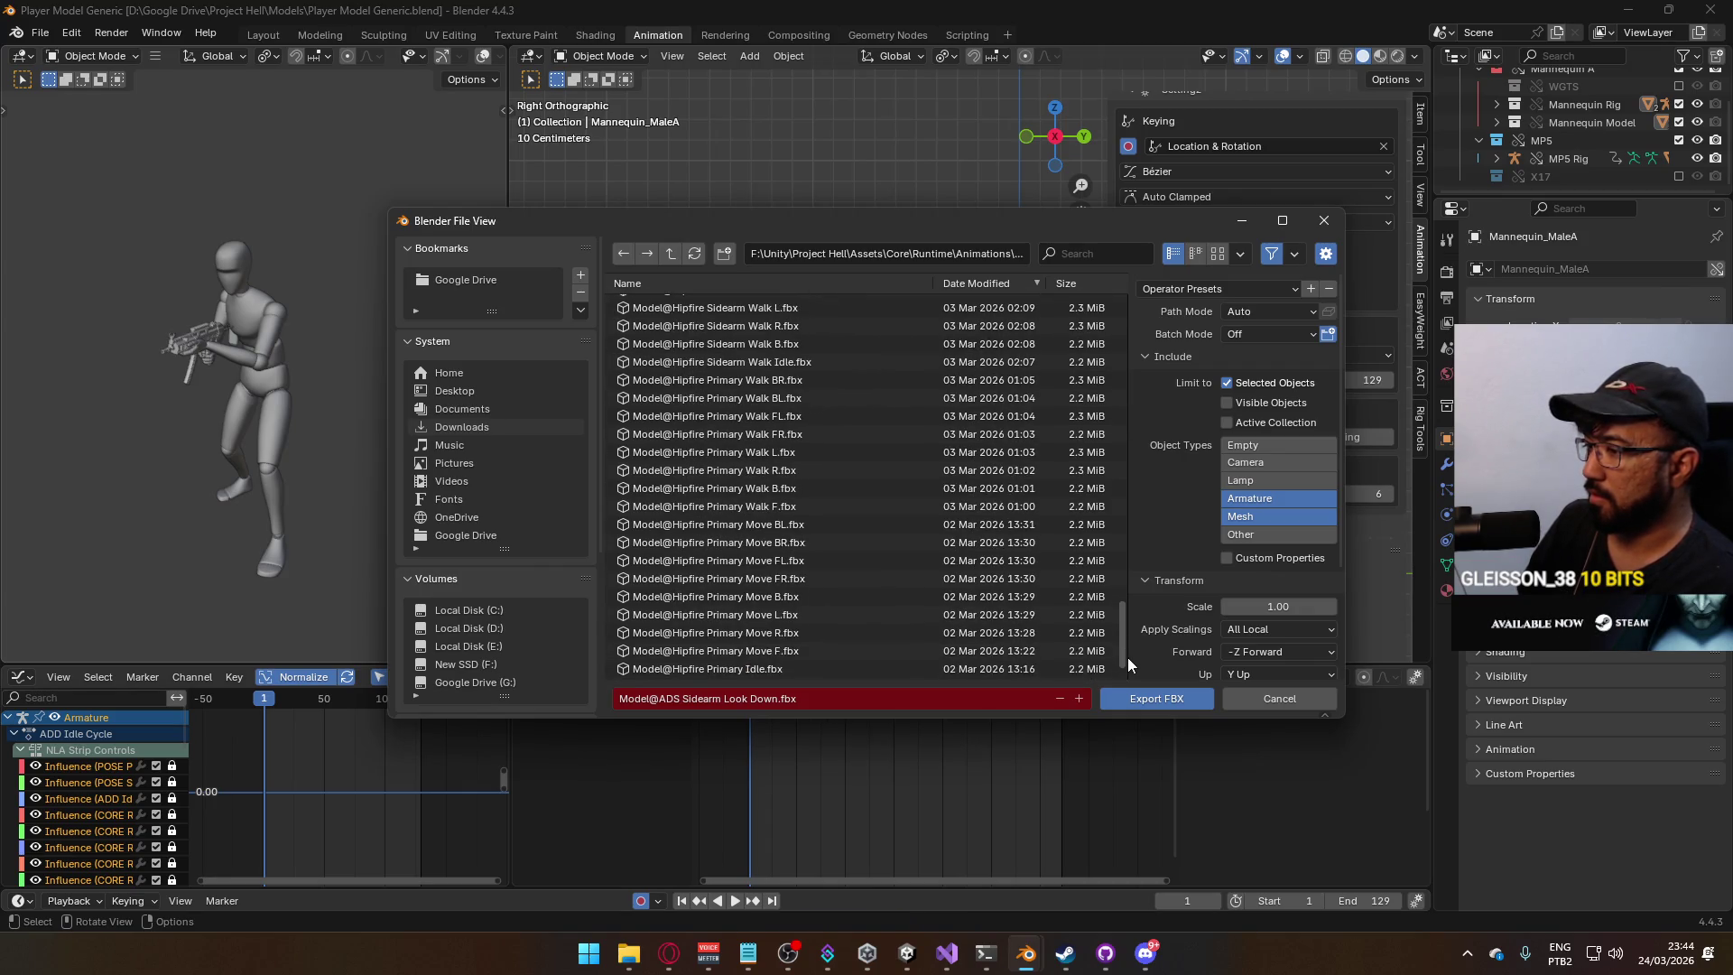
double_click(935, 663)
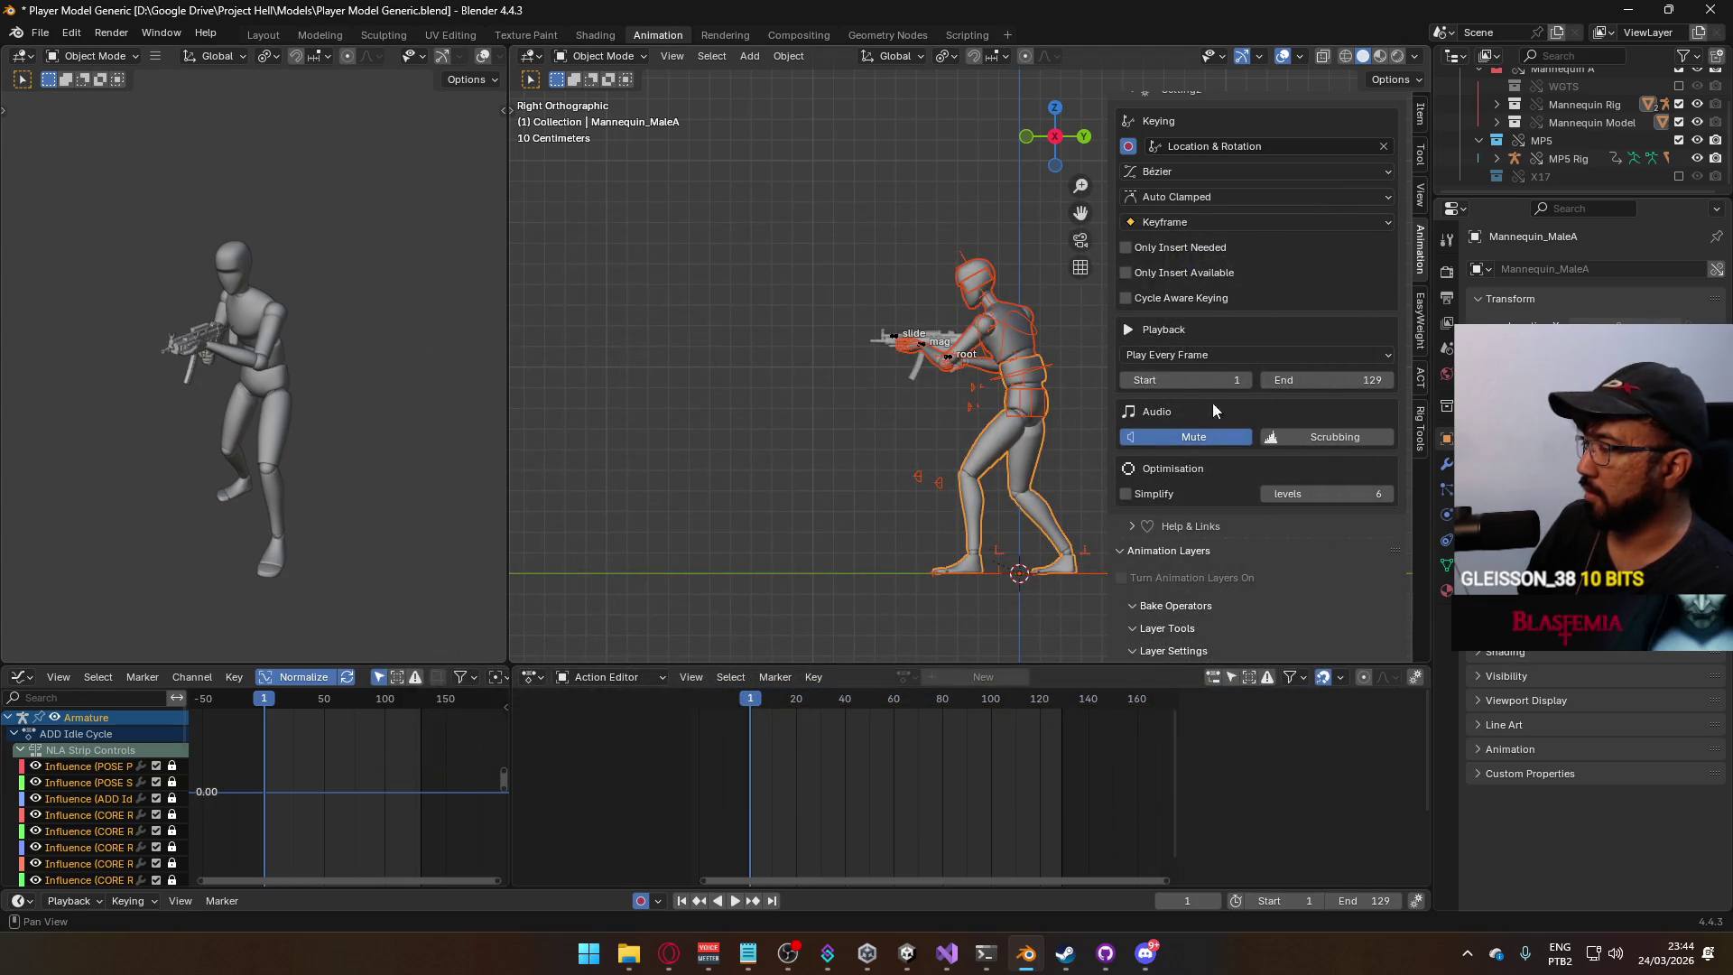
Select the MP5 Rig, turn on its CORE Walk F layer and make it the edited layer.
left_click(922, 343)
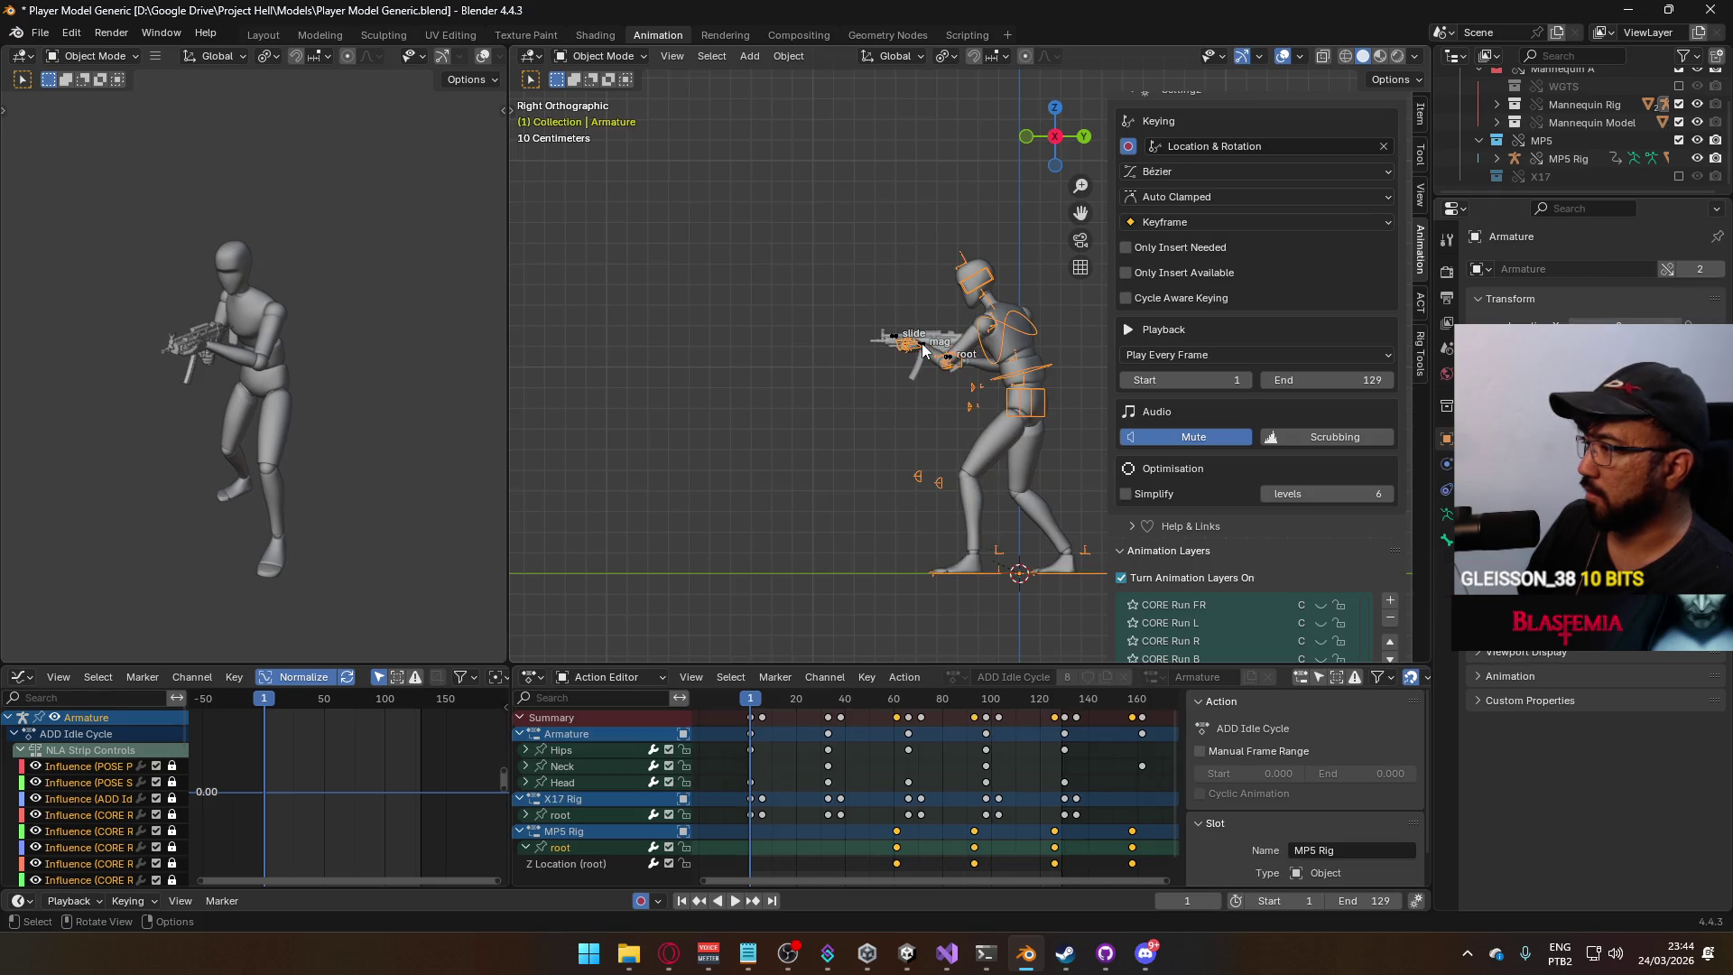
scroll(1322, 399, "down", 1)
scroll(1322, 399, "down", 4)
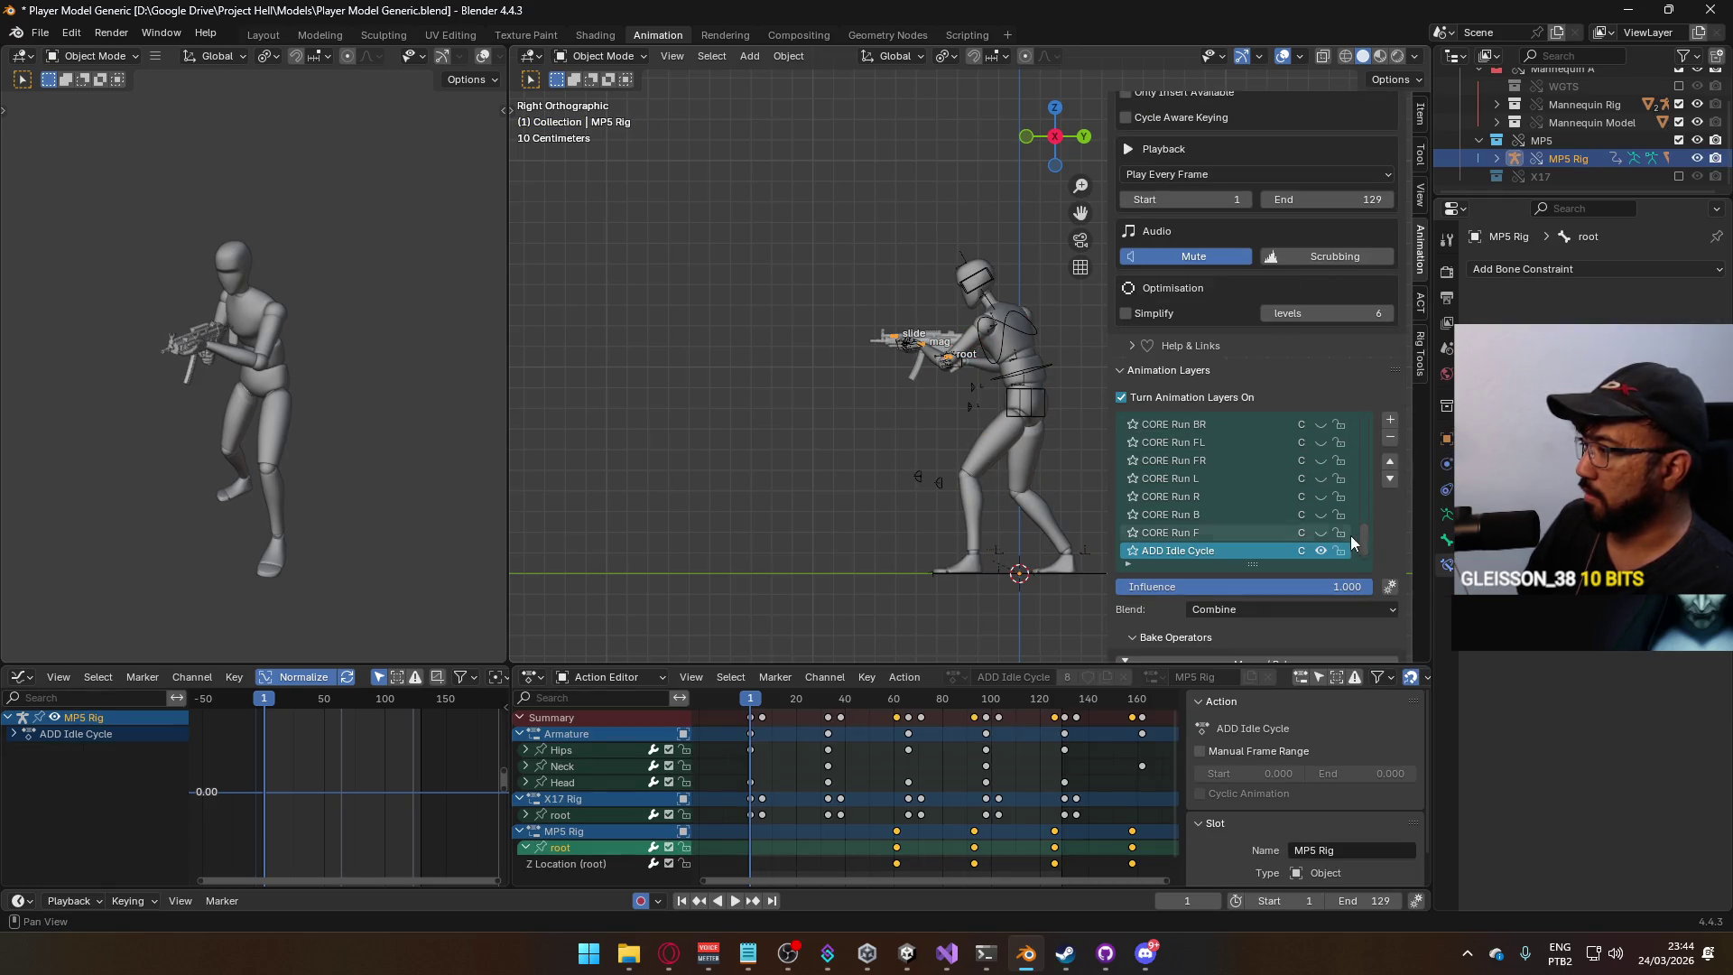
scroll(1315, 522, "up", 2)
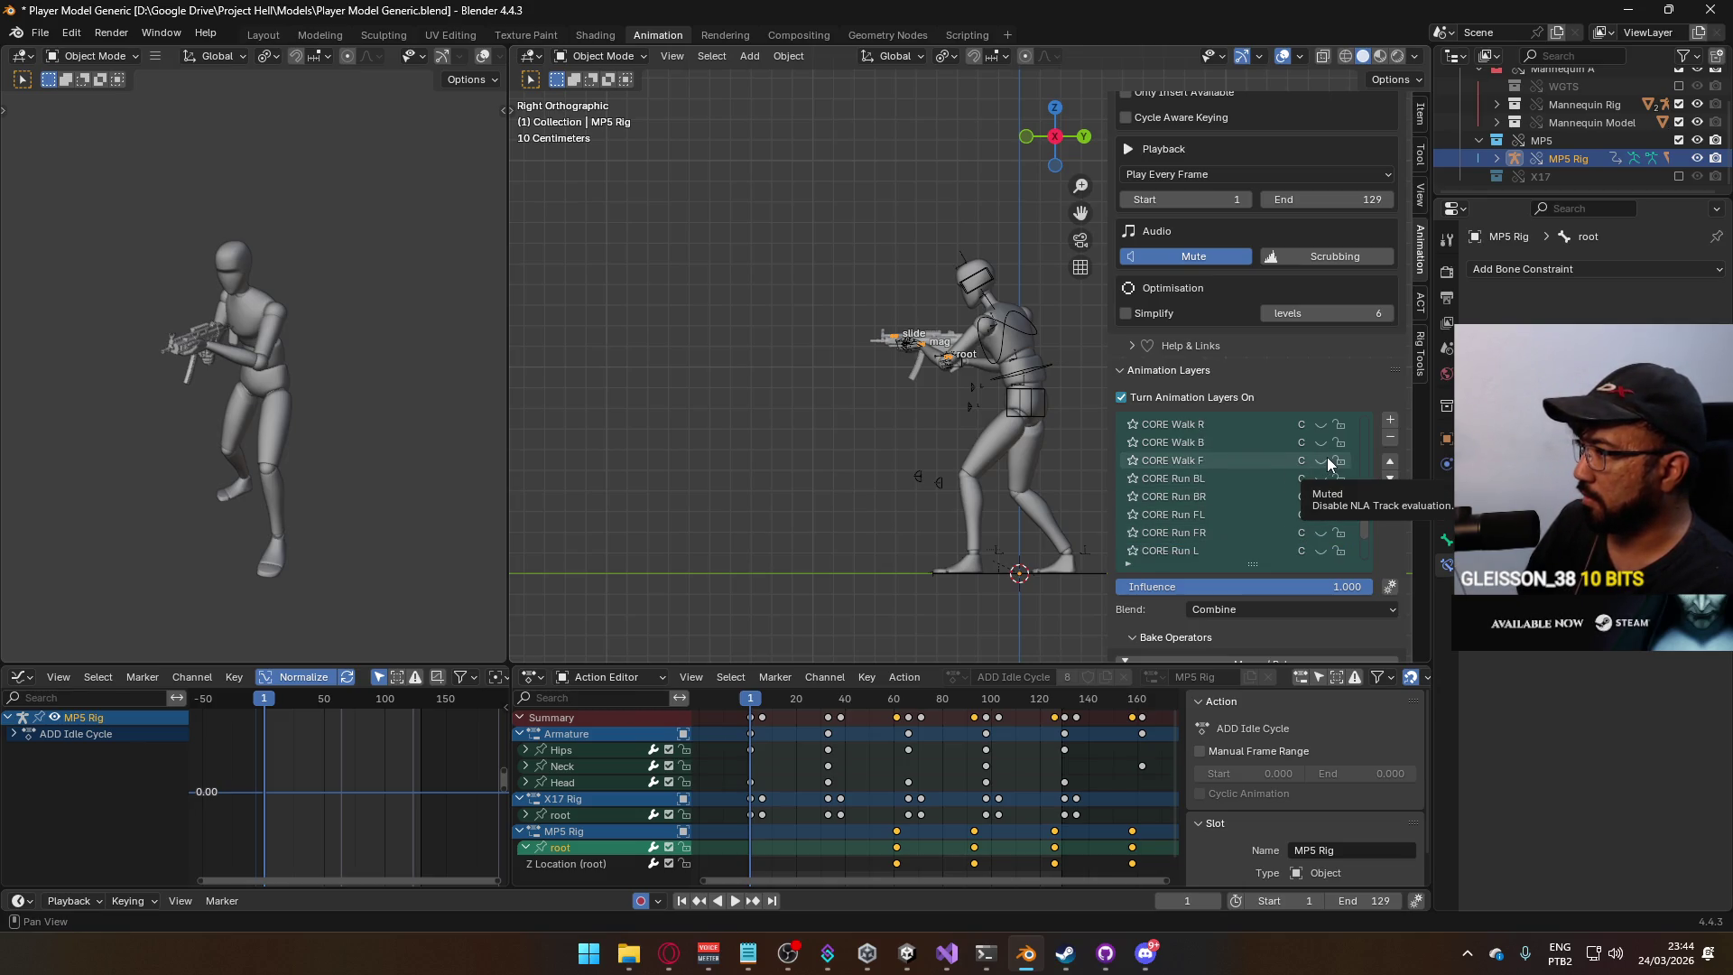
left_click(1327, 457)
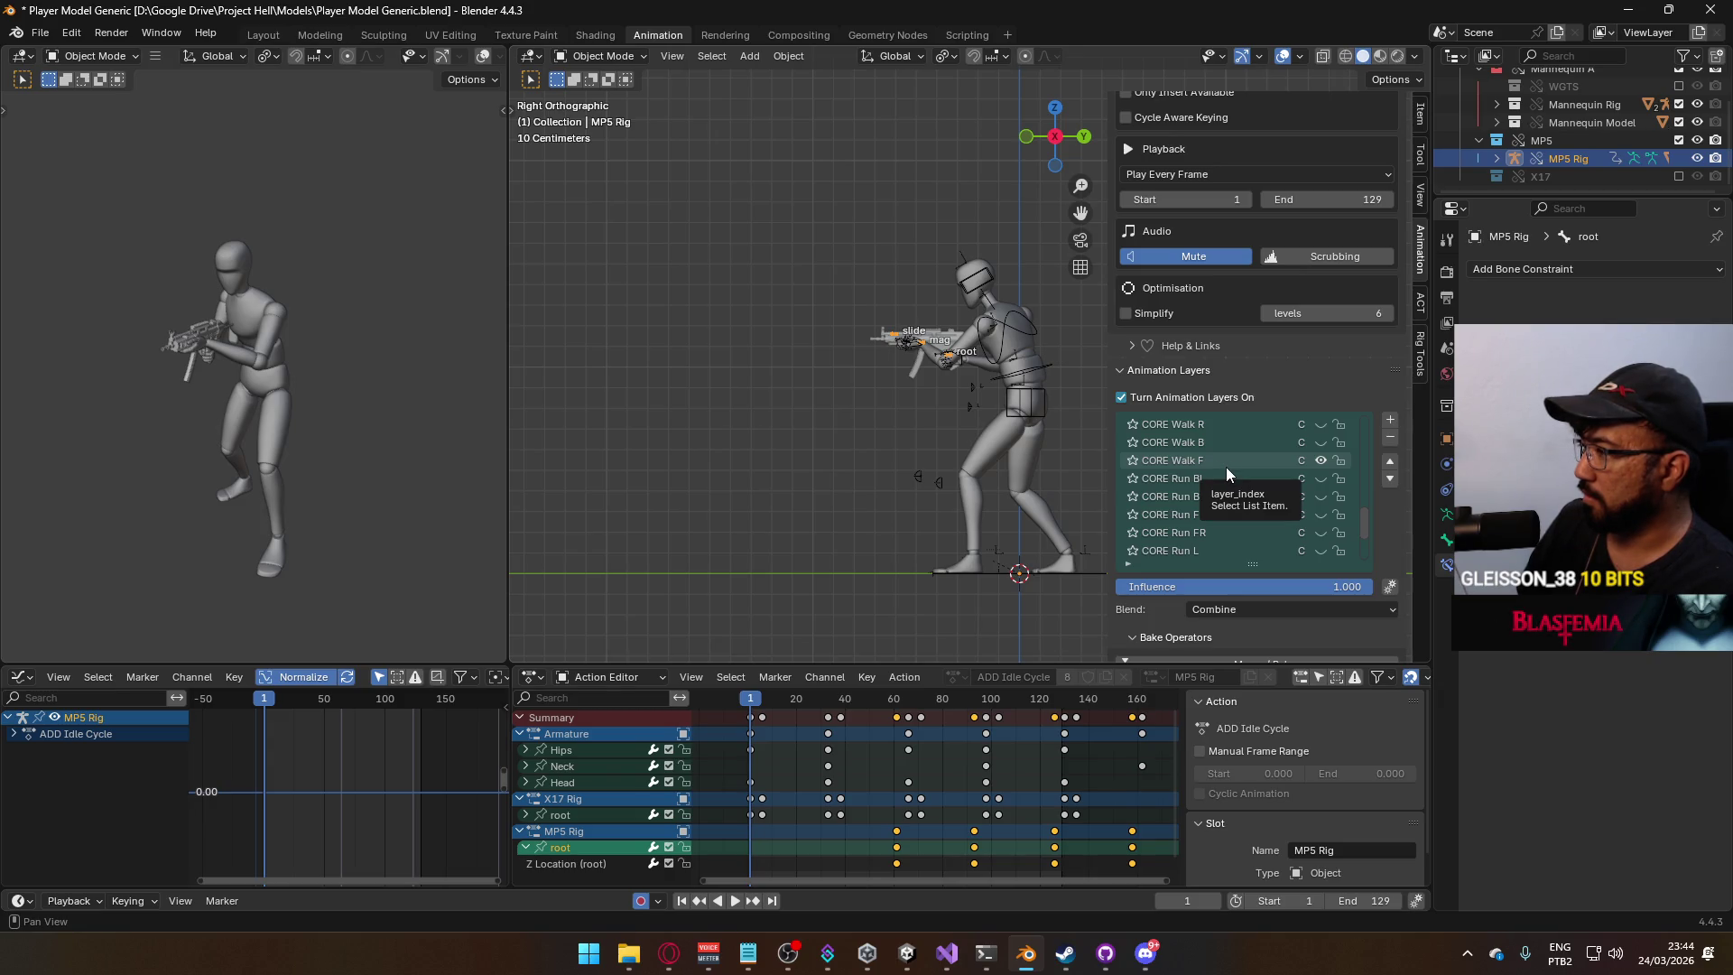
scroll(1233, 463, "down", 5)
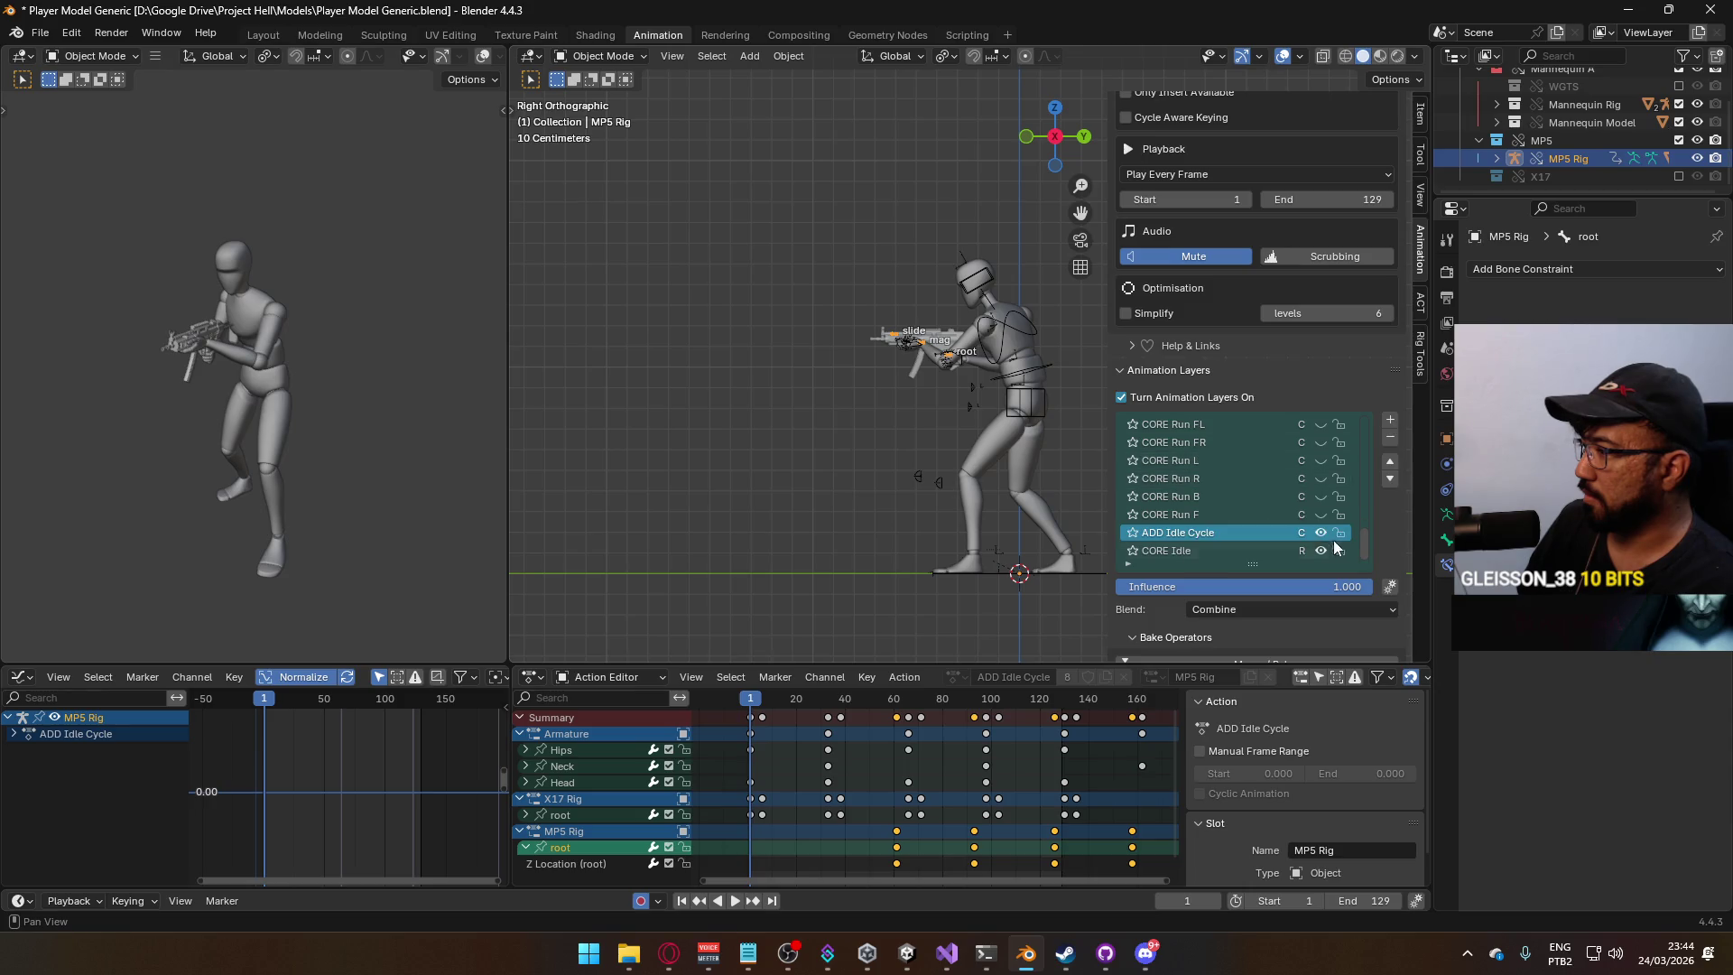
scroll(1254, 507, "up", 4)
left_click(1210, 442)
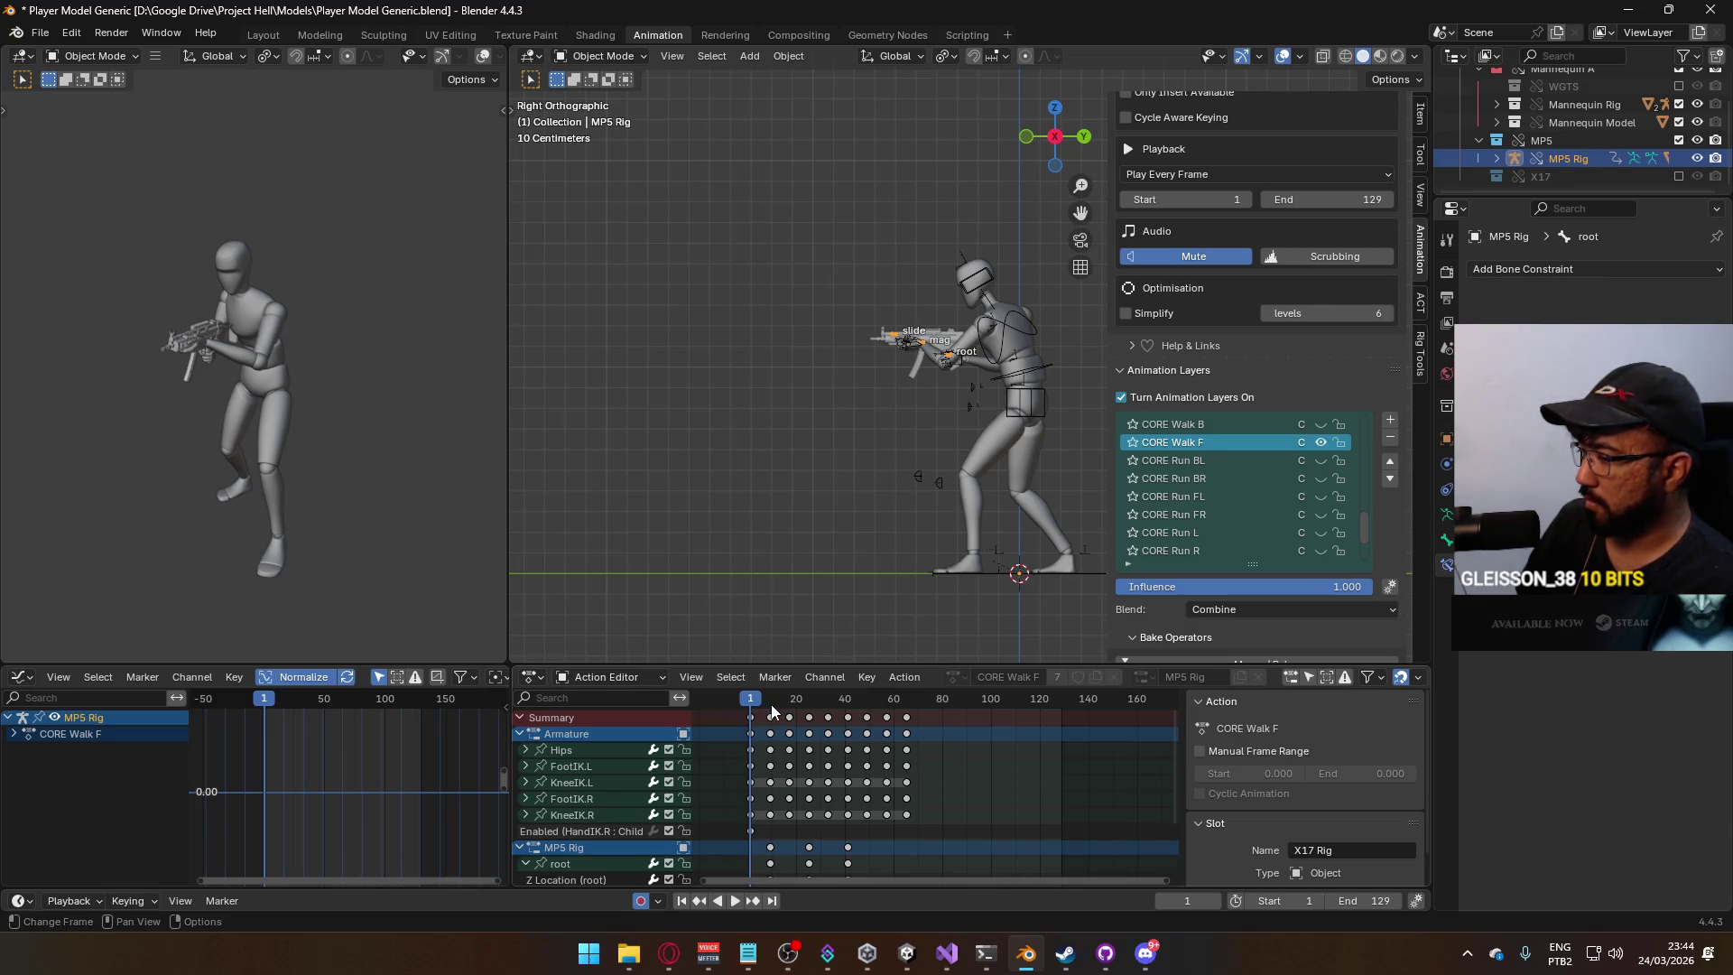
left_click_drag(755, 700, 906, 711)
Set the timeline End frame to 64 and play the walk cycle to check the loop.
left_click(1370, 903)
type("64")
key("Return")
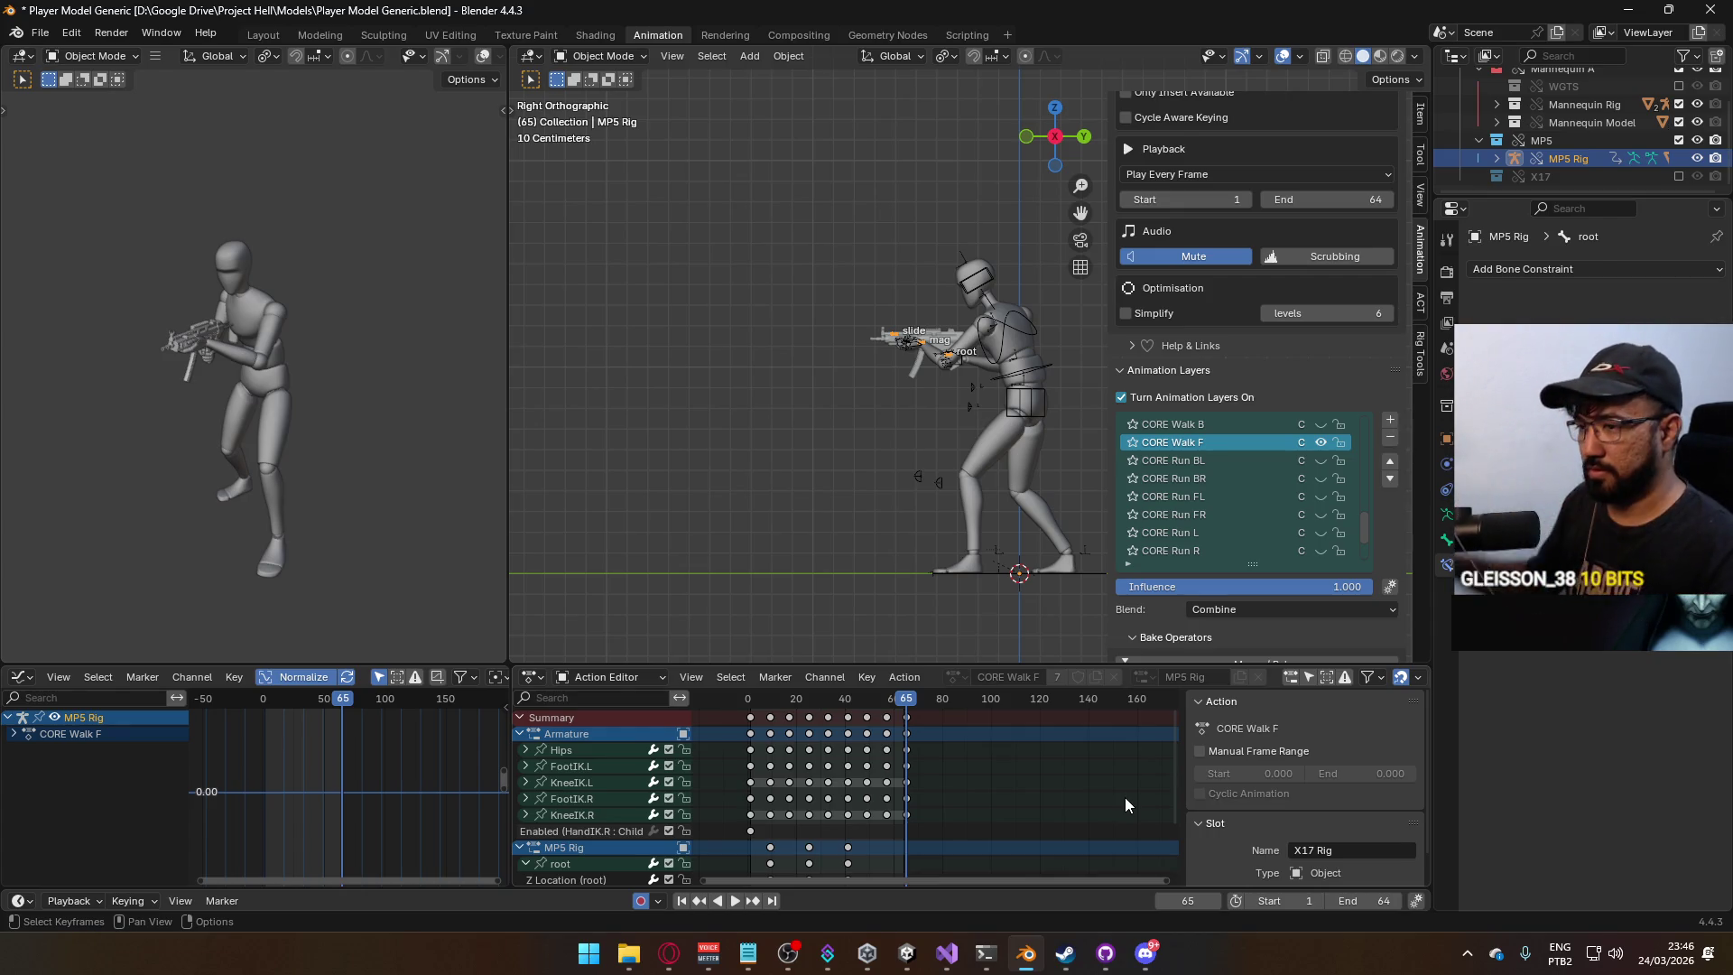
key("space")
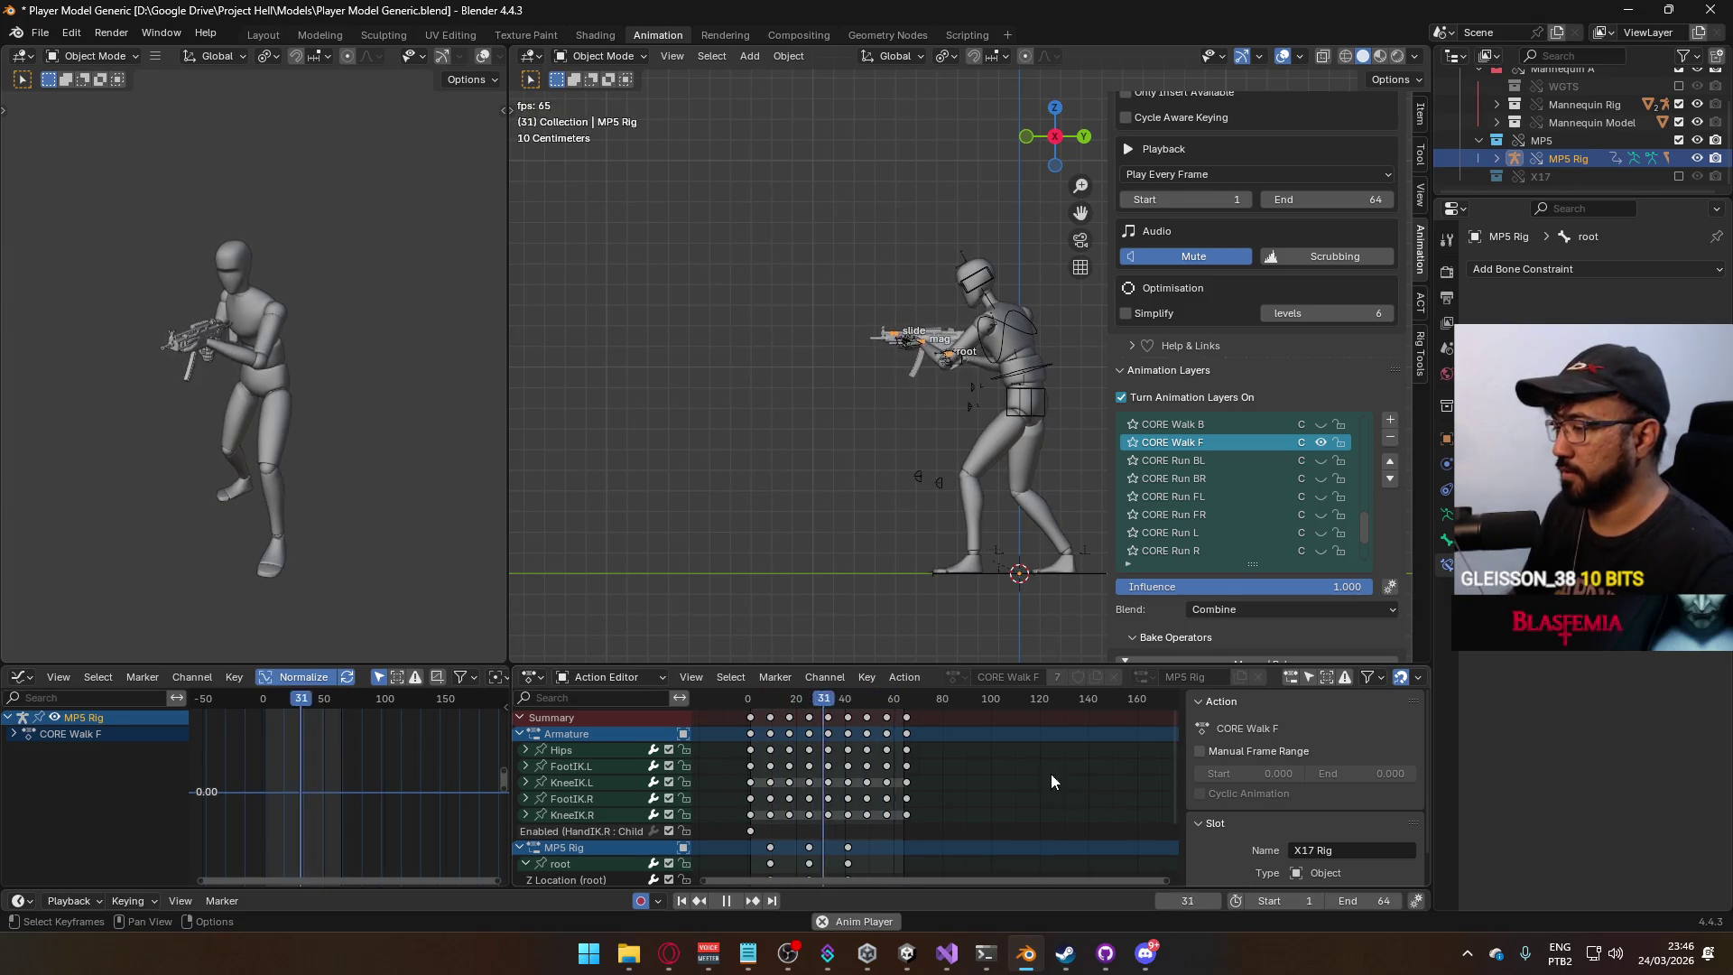
key("space")
Put the mannequin armature on its CORE Run F layer, play it, and set the end frame to 56.
left_click(1034, 402)
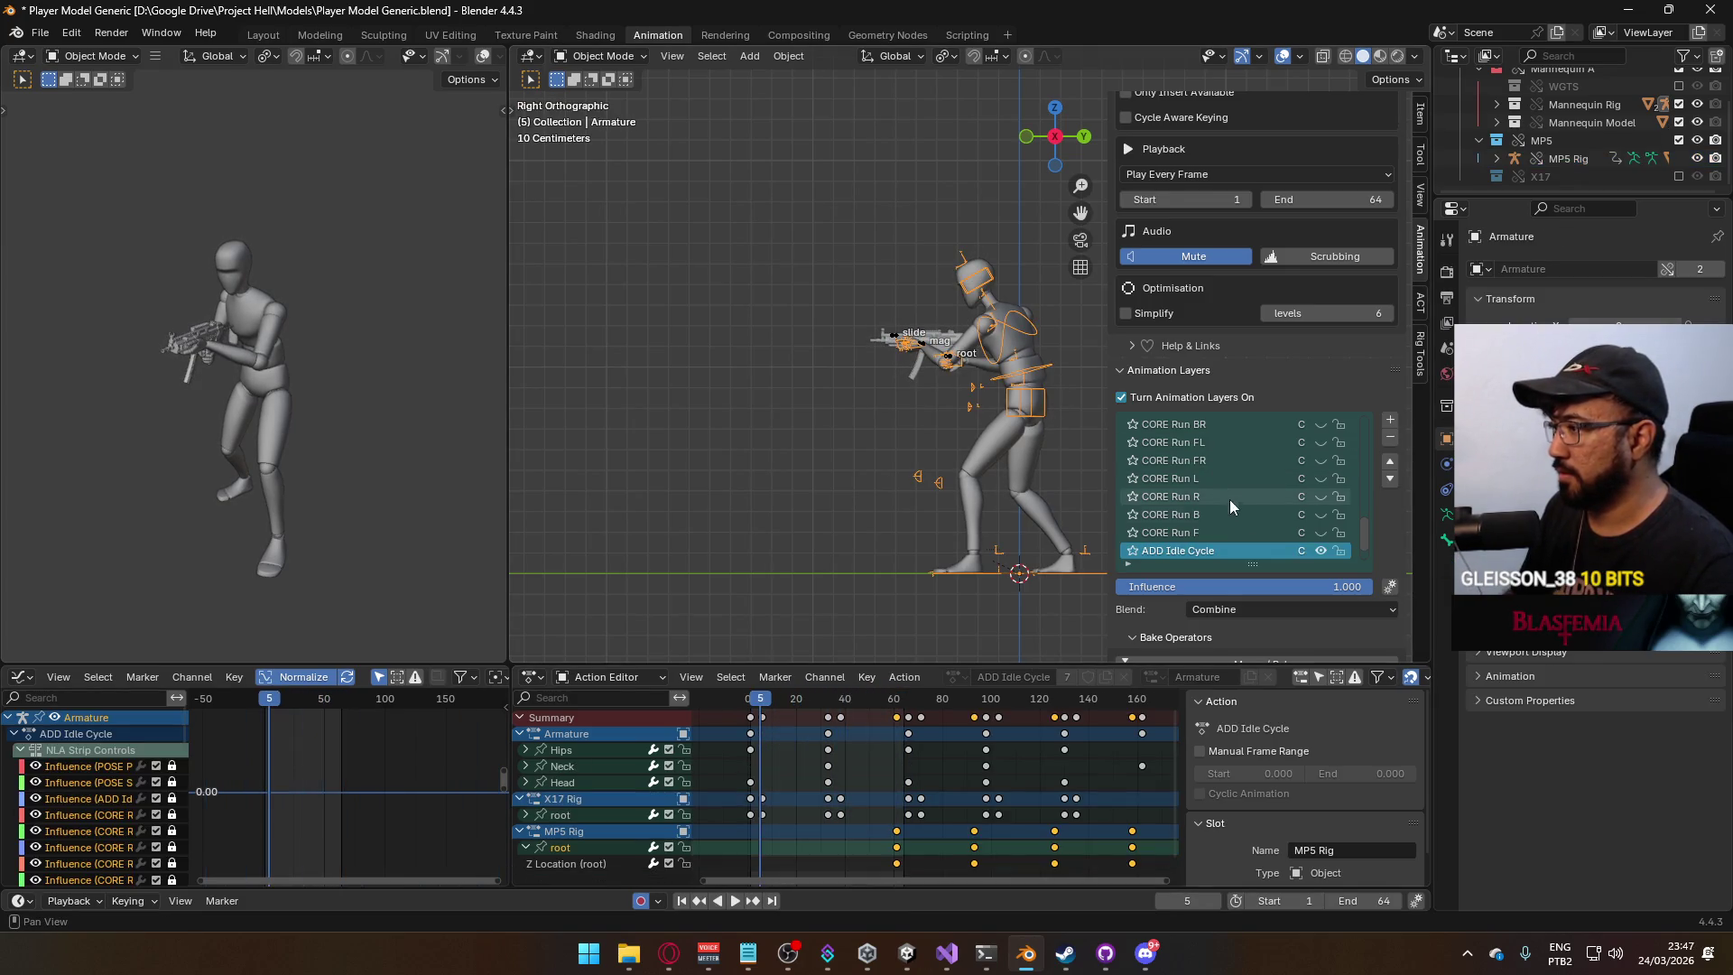
left_click(1320, 531)
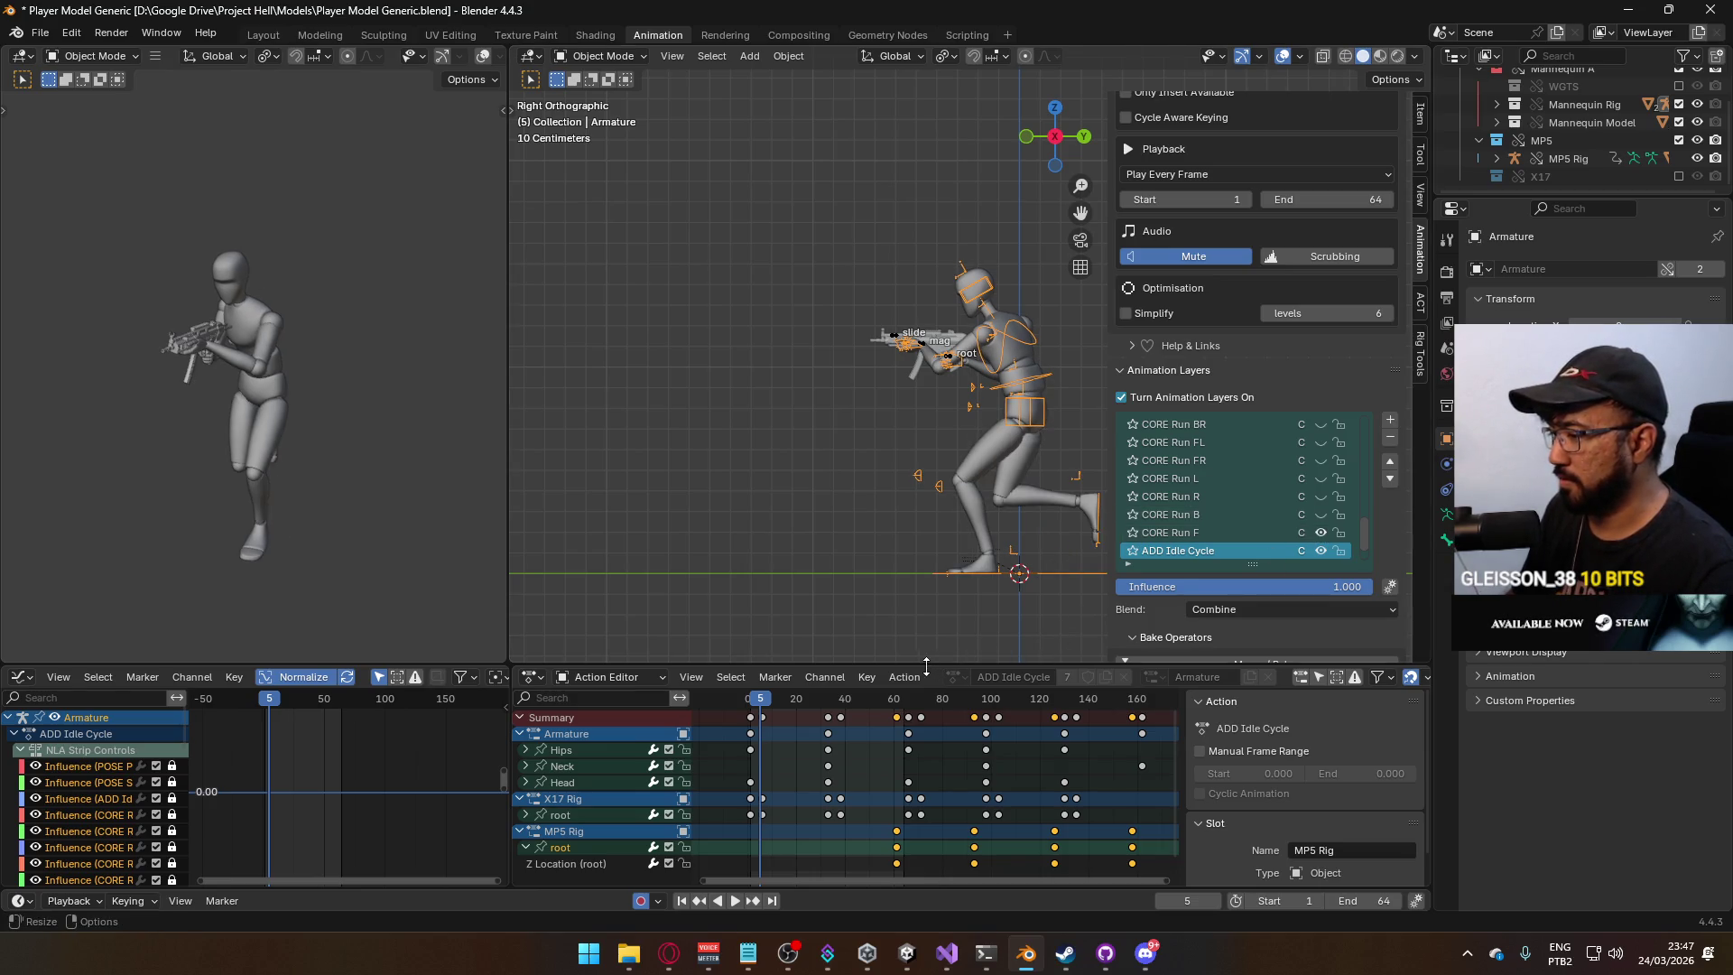
left_click(1217, 531)
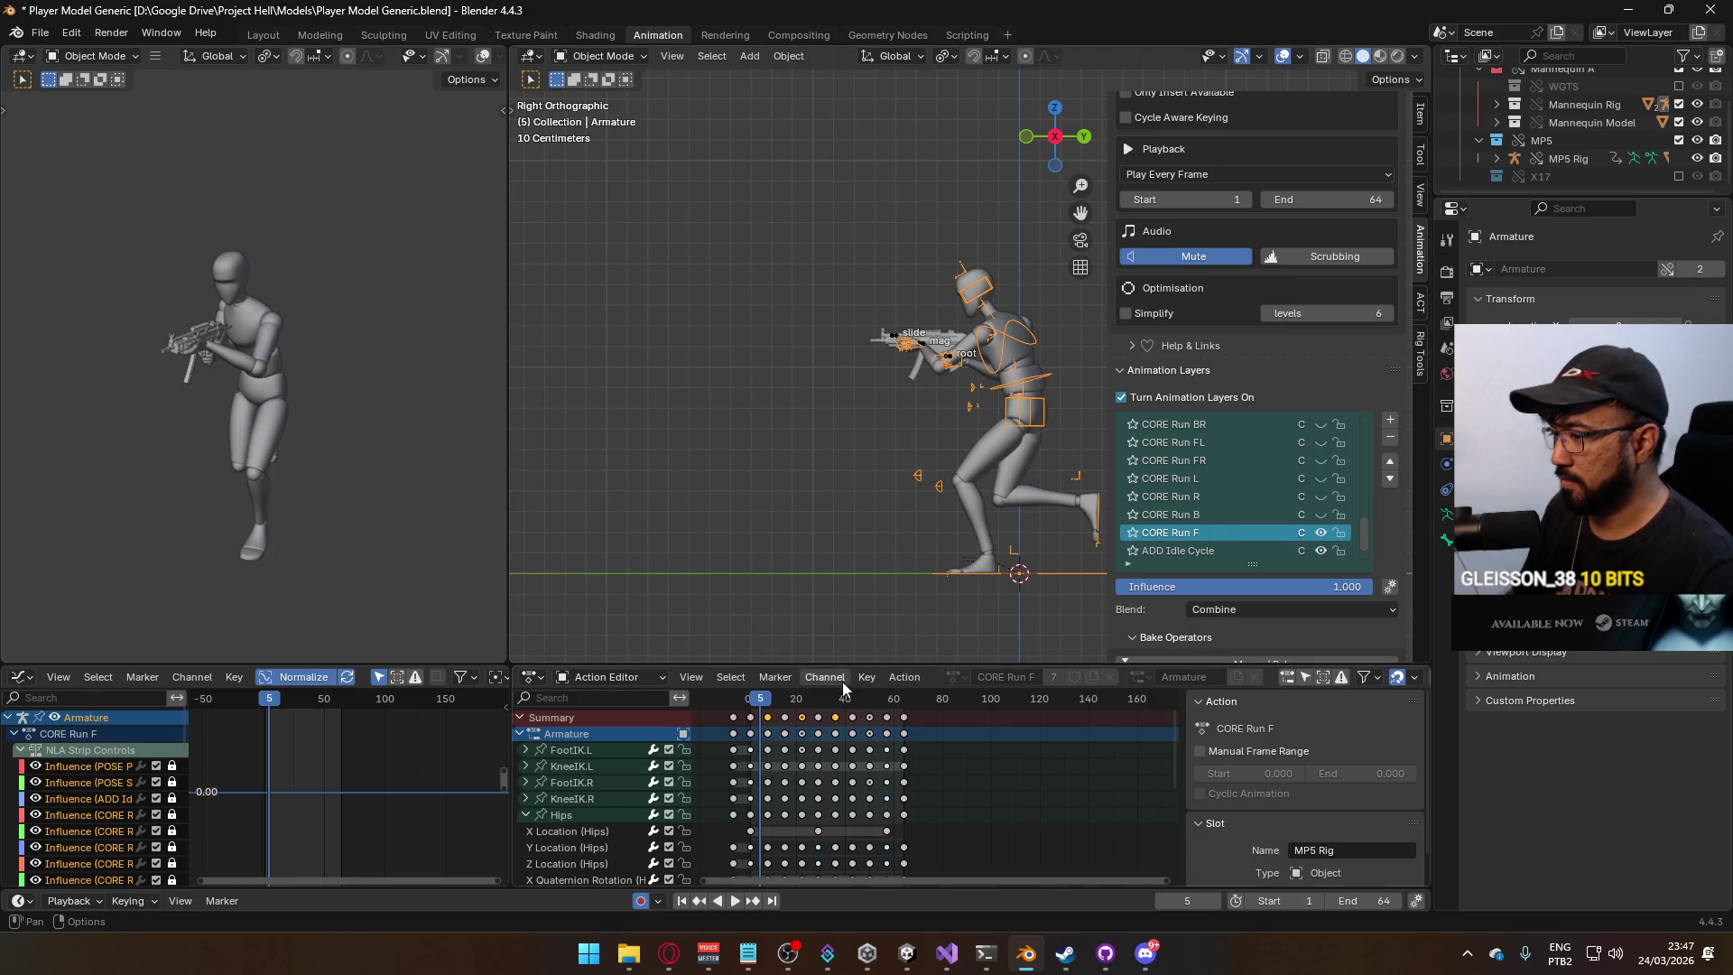
key("space")
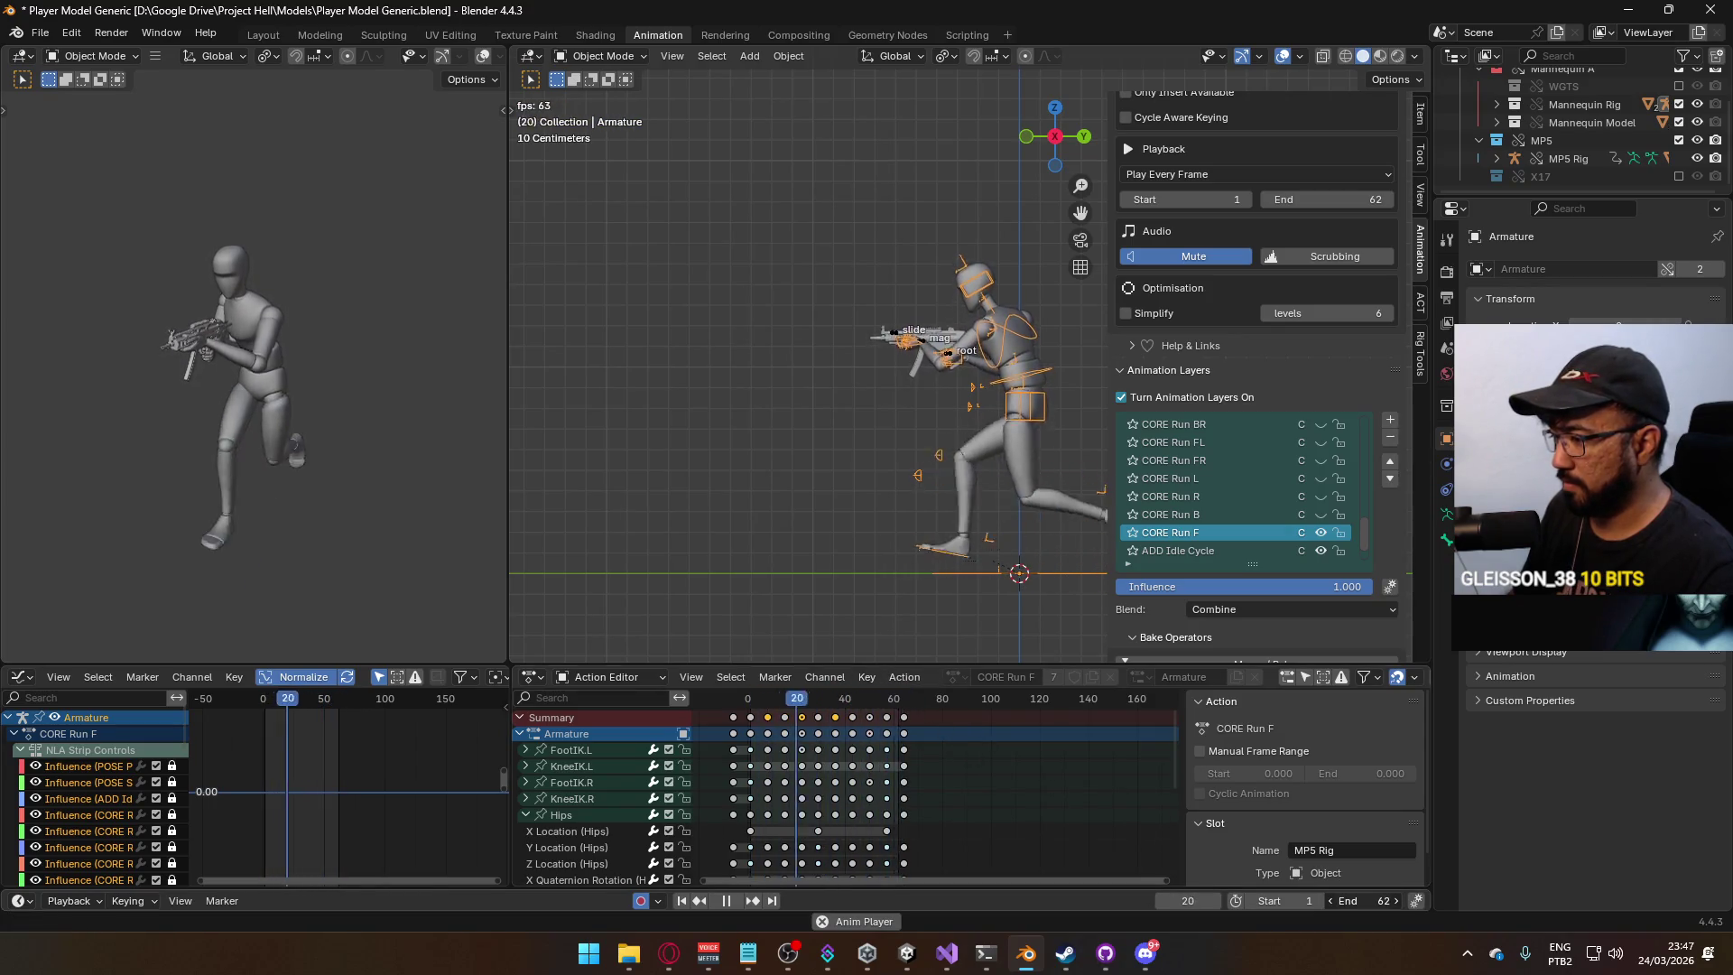
left_click_drag(1355, 901, 1336, 901)
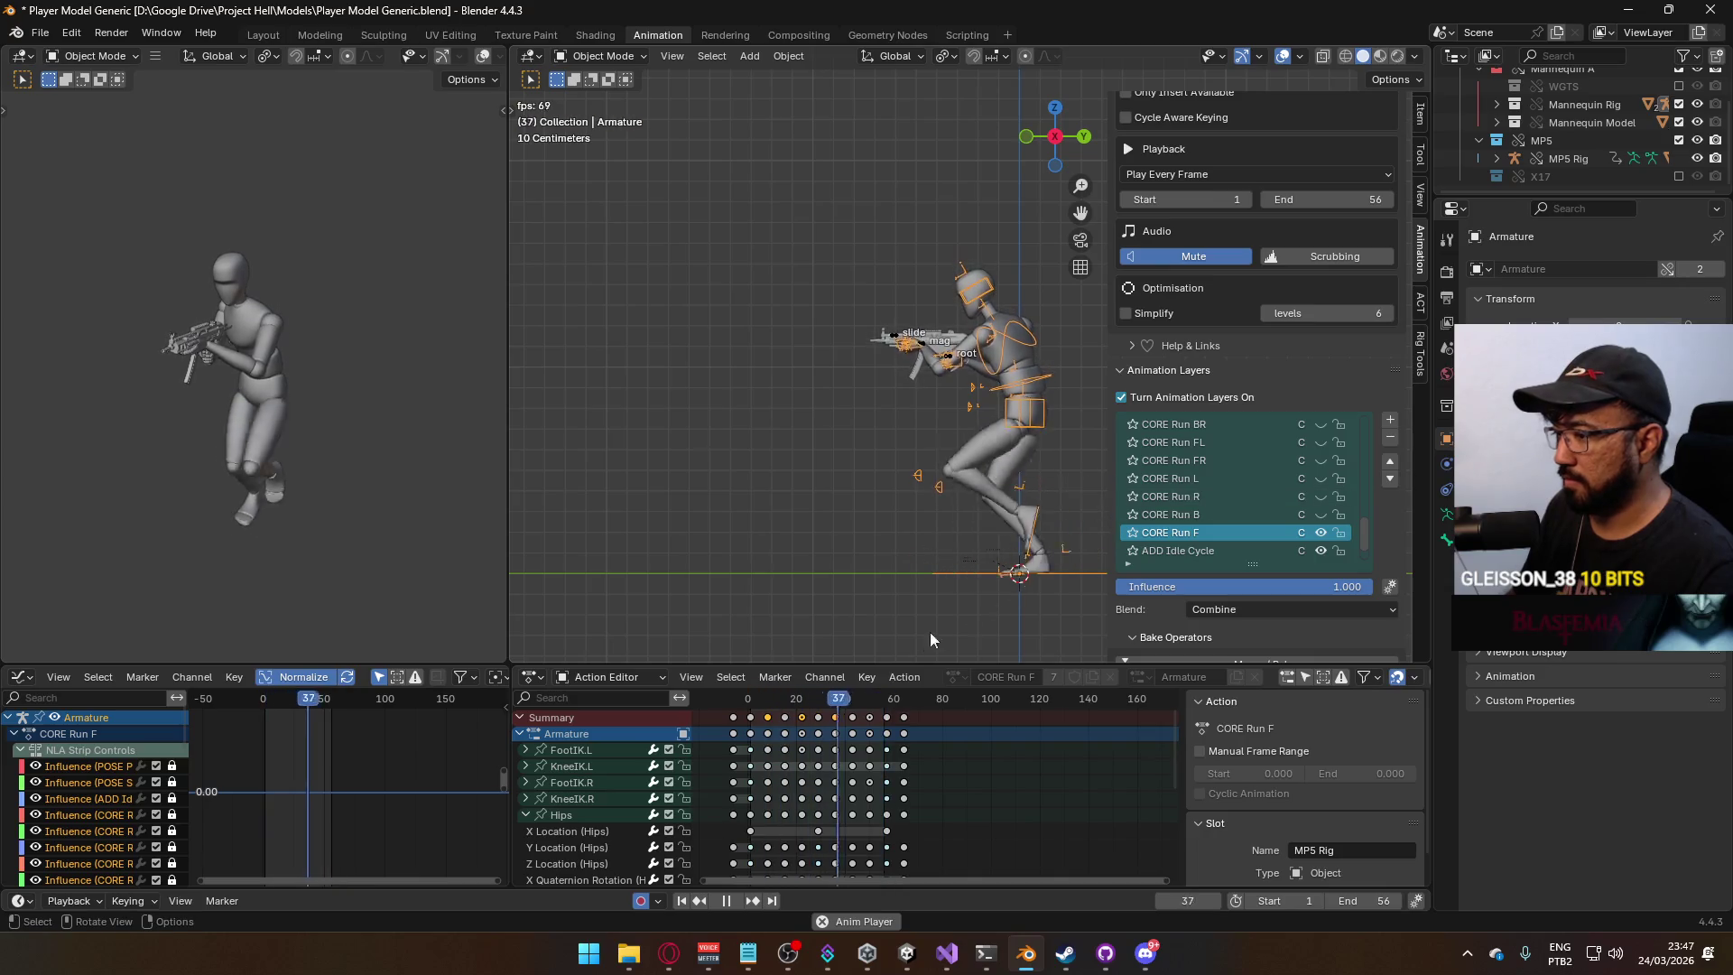
Collapse the Hips channel, bring the MP5 Rig channels into view, and make the MP5 Rig active.
left_click(526, 815)
middle_click_drag(825, 808, 837, 725)
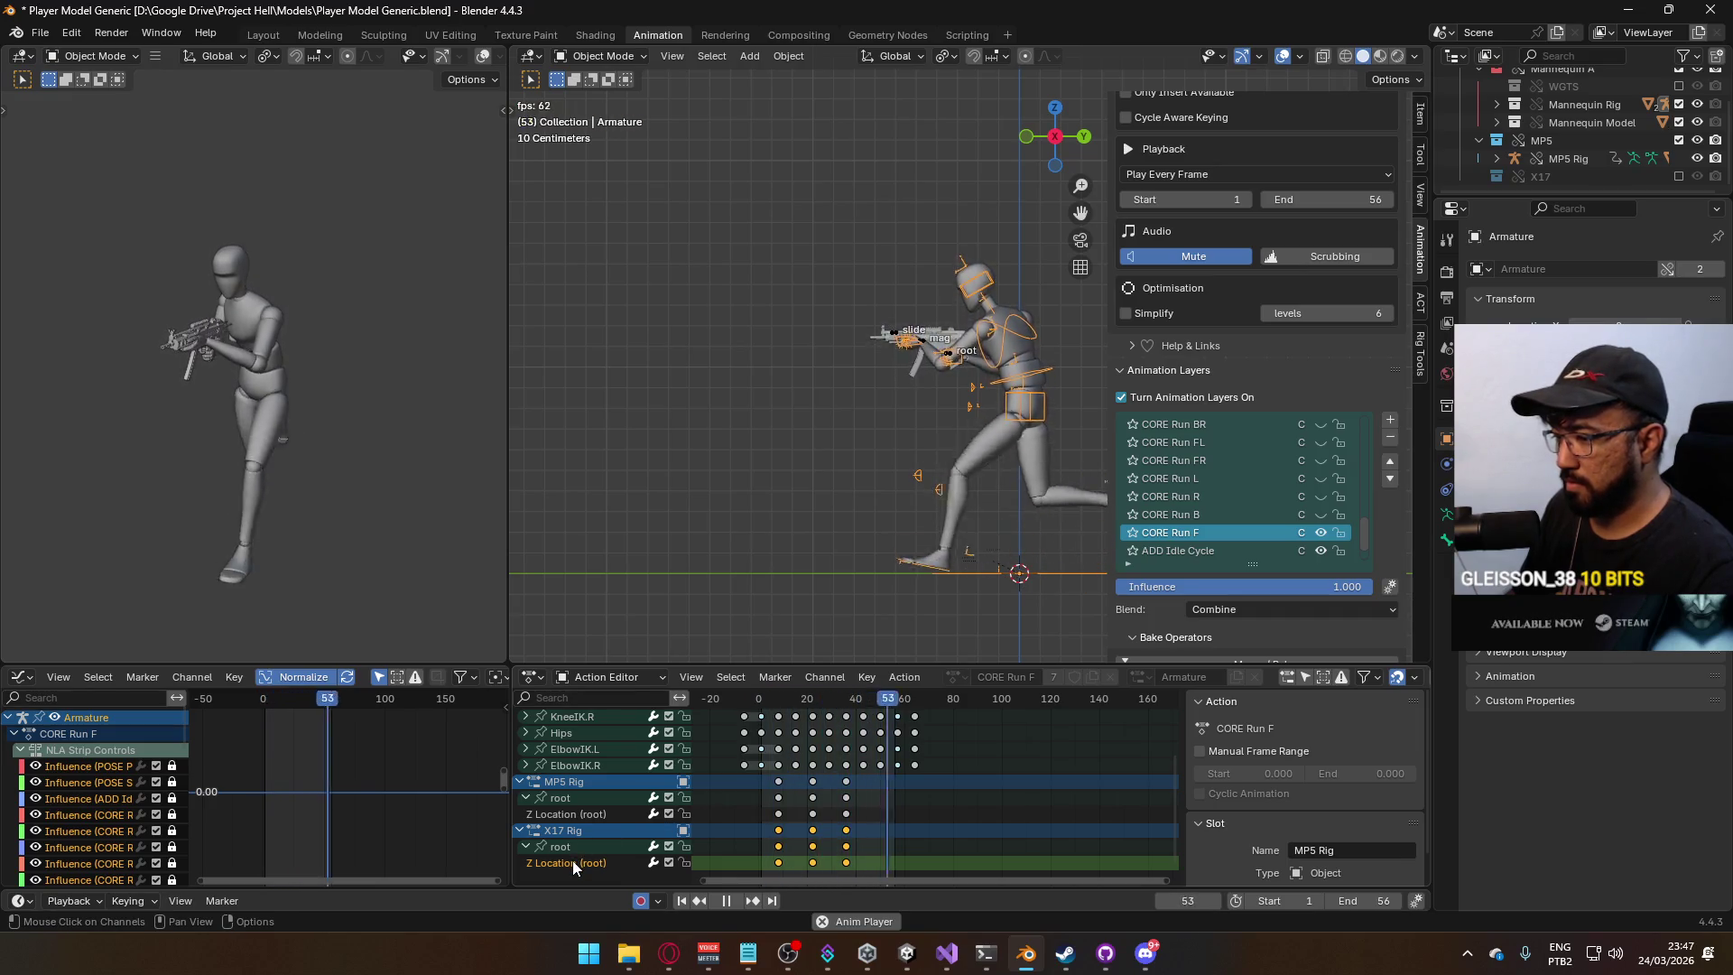
left_click(582, 814)
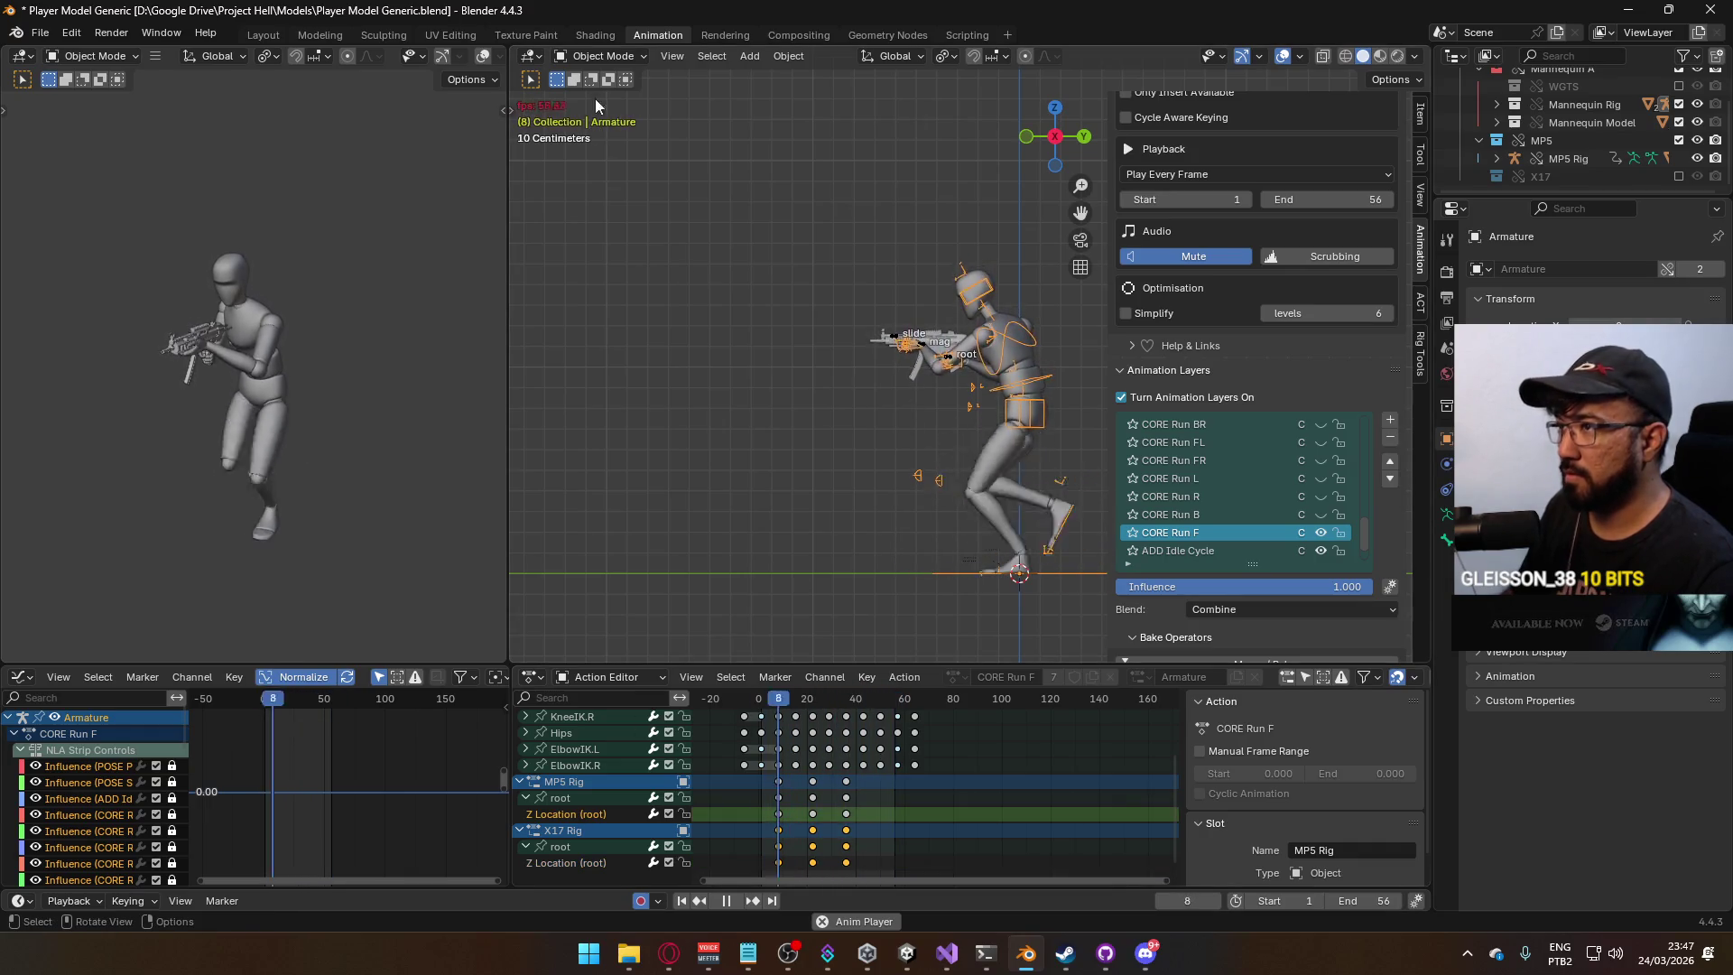
left_click(924, 349)
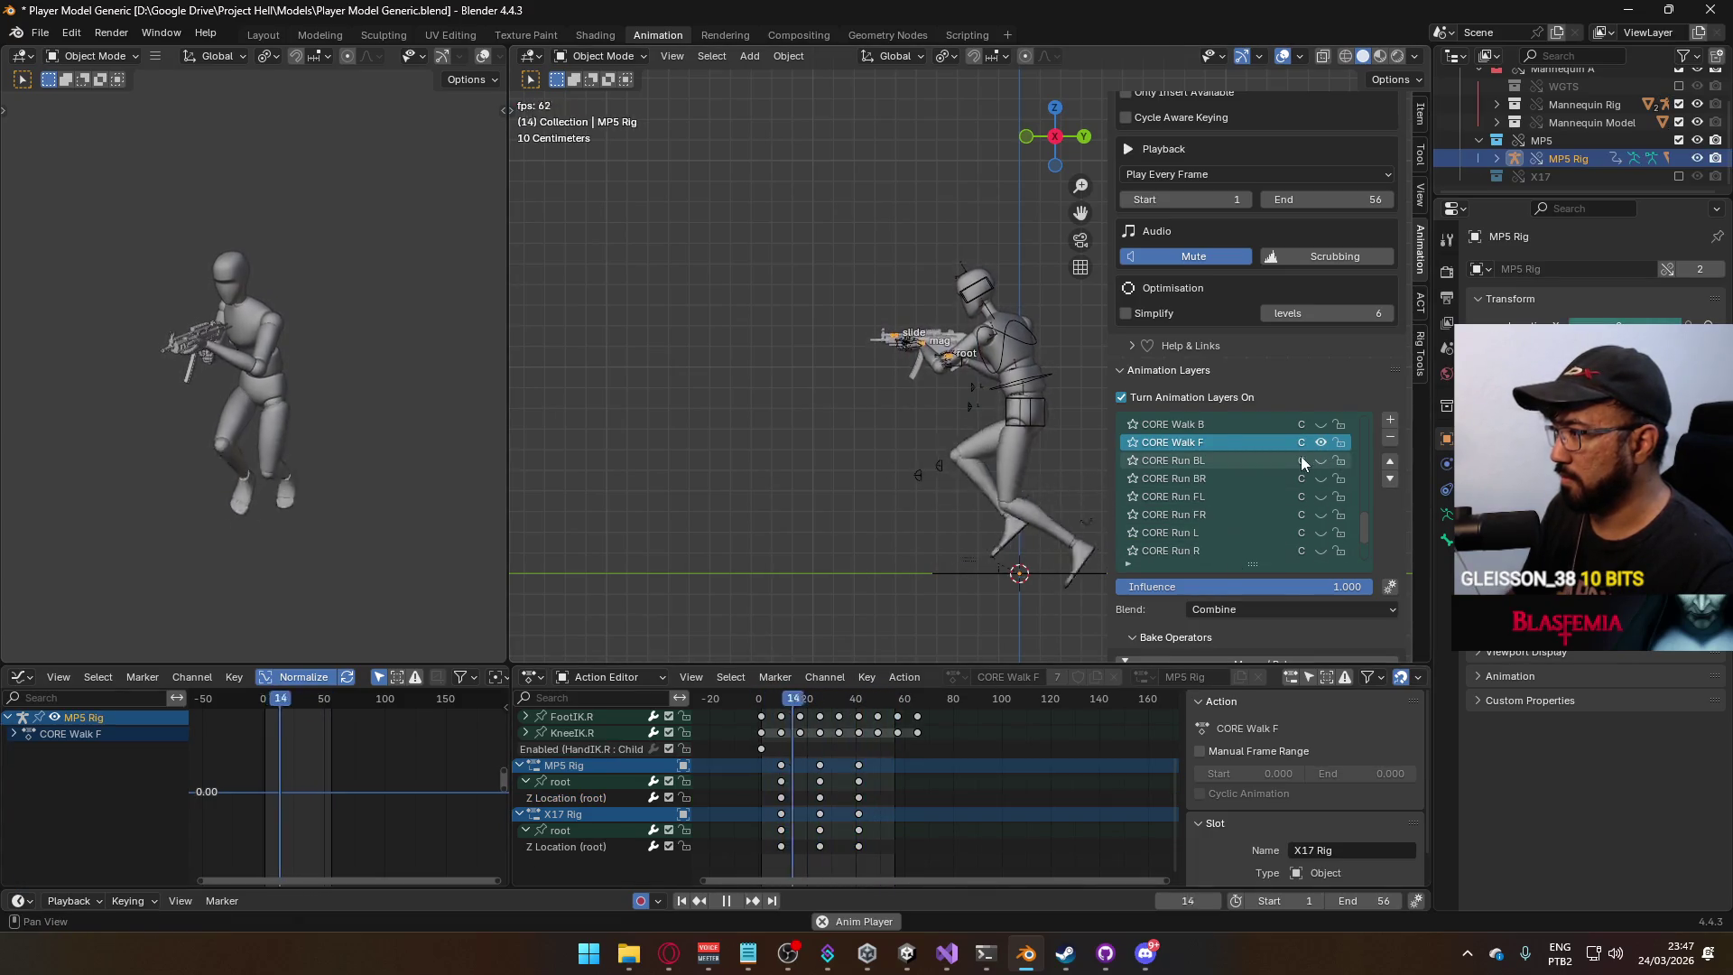
Switch the MP5 Rig's visible layer from CORE Walk F to CORE Run F.
left_click(1322, 441)
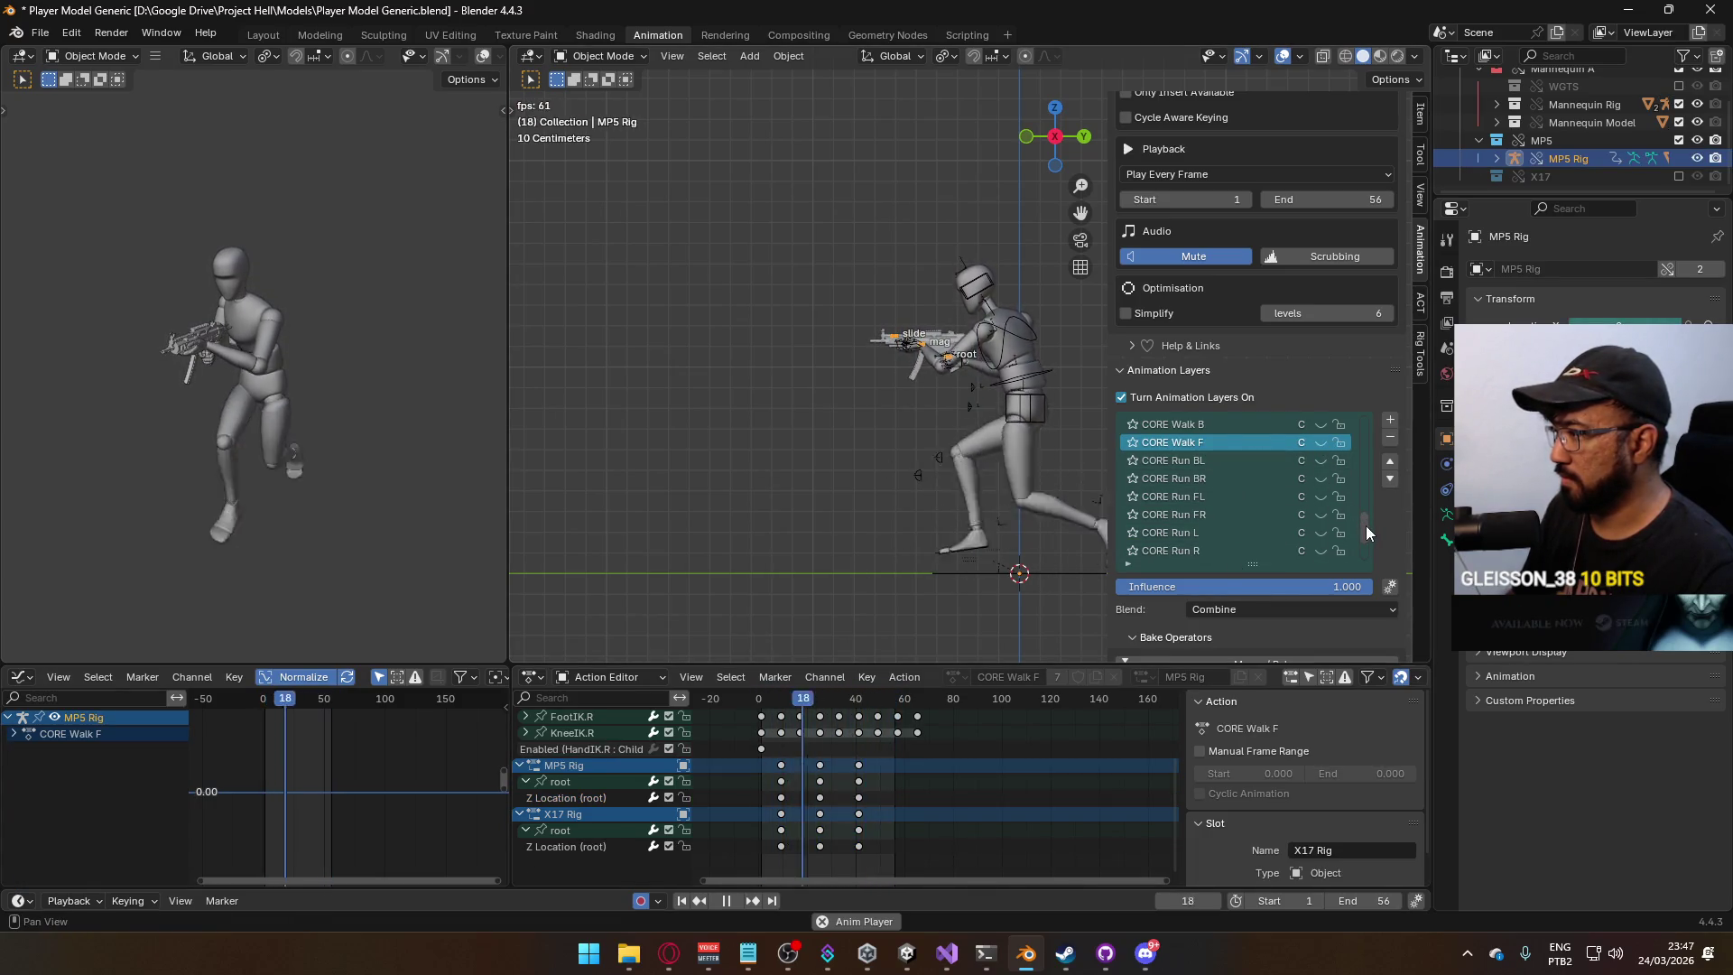
scroll(1365, 525, "down", 4)
left_click(1321, 515)
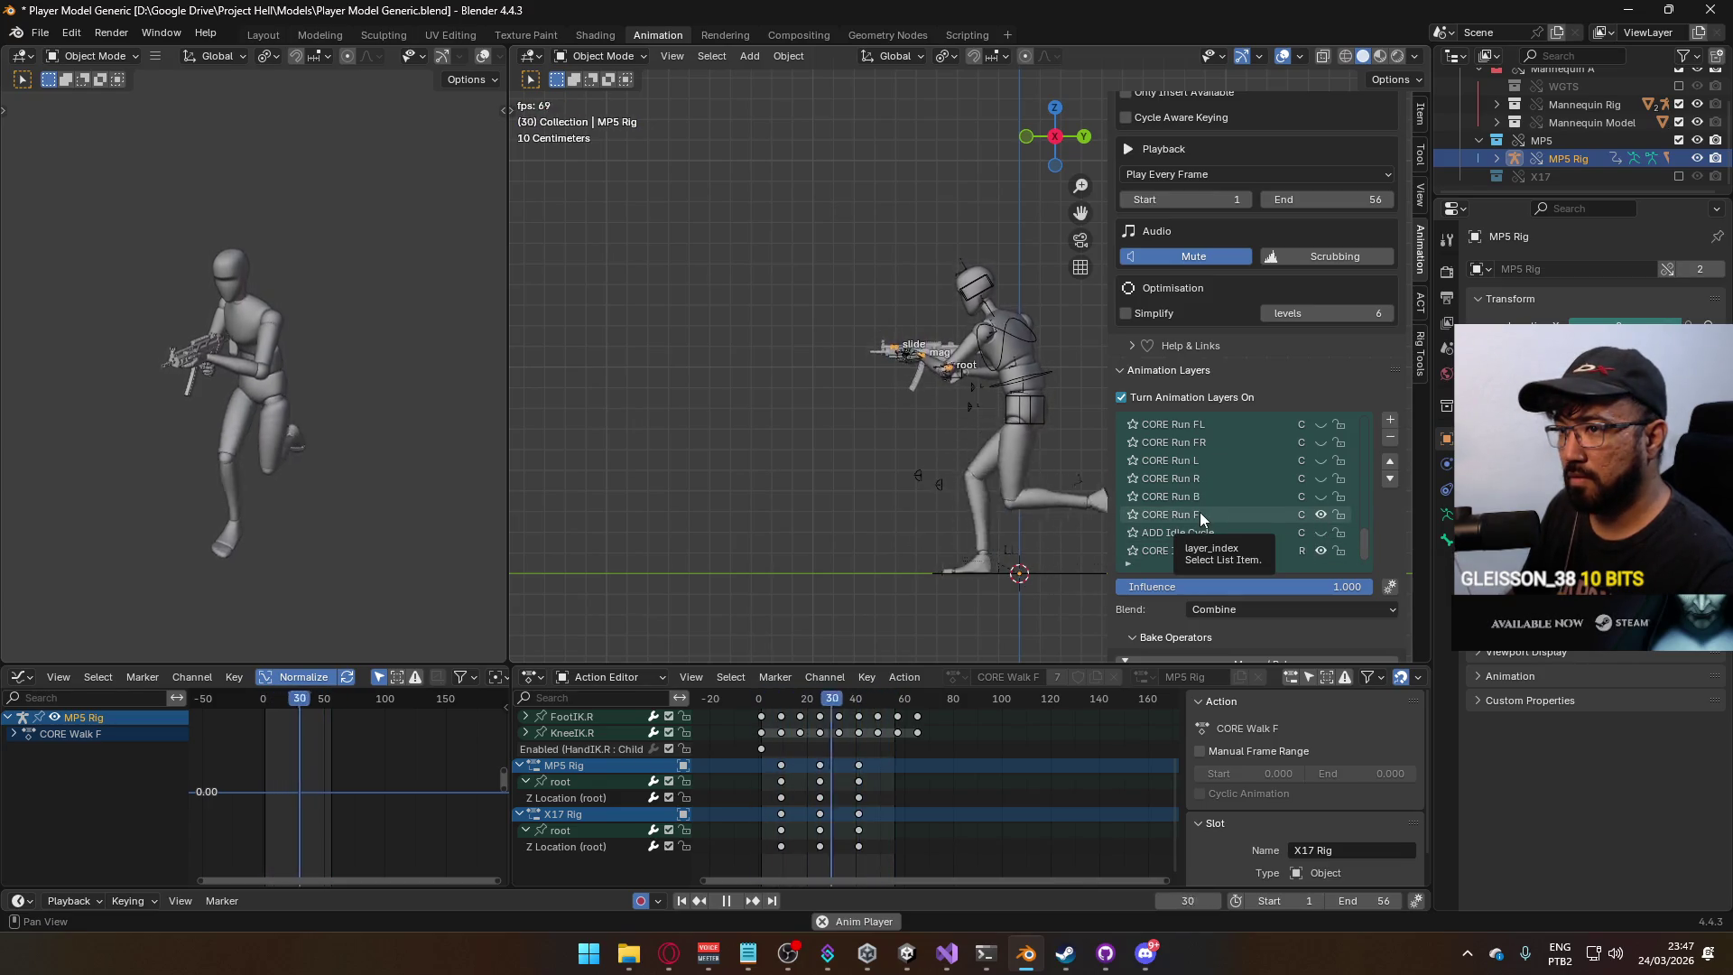
Check the gun and mannequin run sync from the front and right-side views.
mouse_move(902, 504)
middle_mouse_down()
mouse_move(930, 490)
mouse_move(1022, 504)
middle_mouse_up()
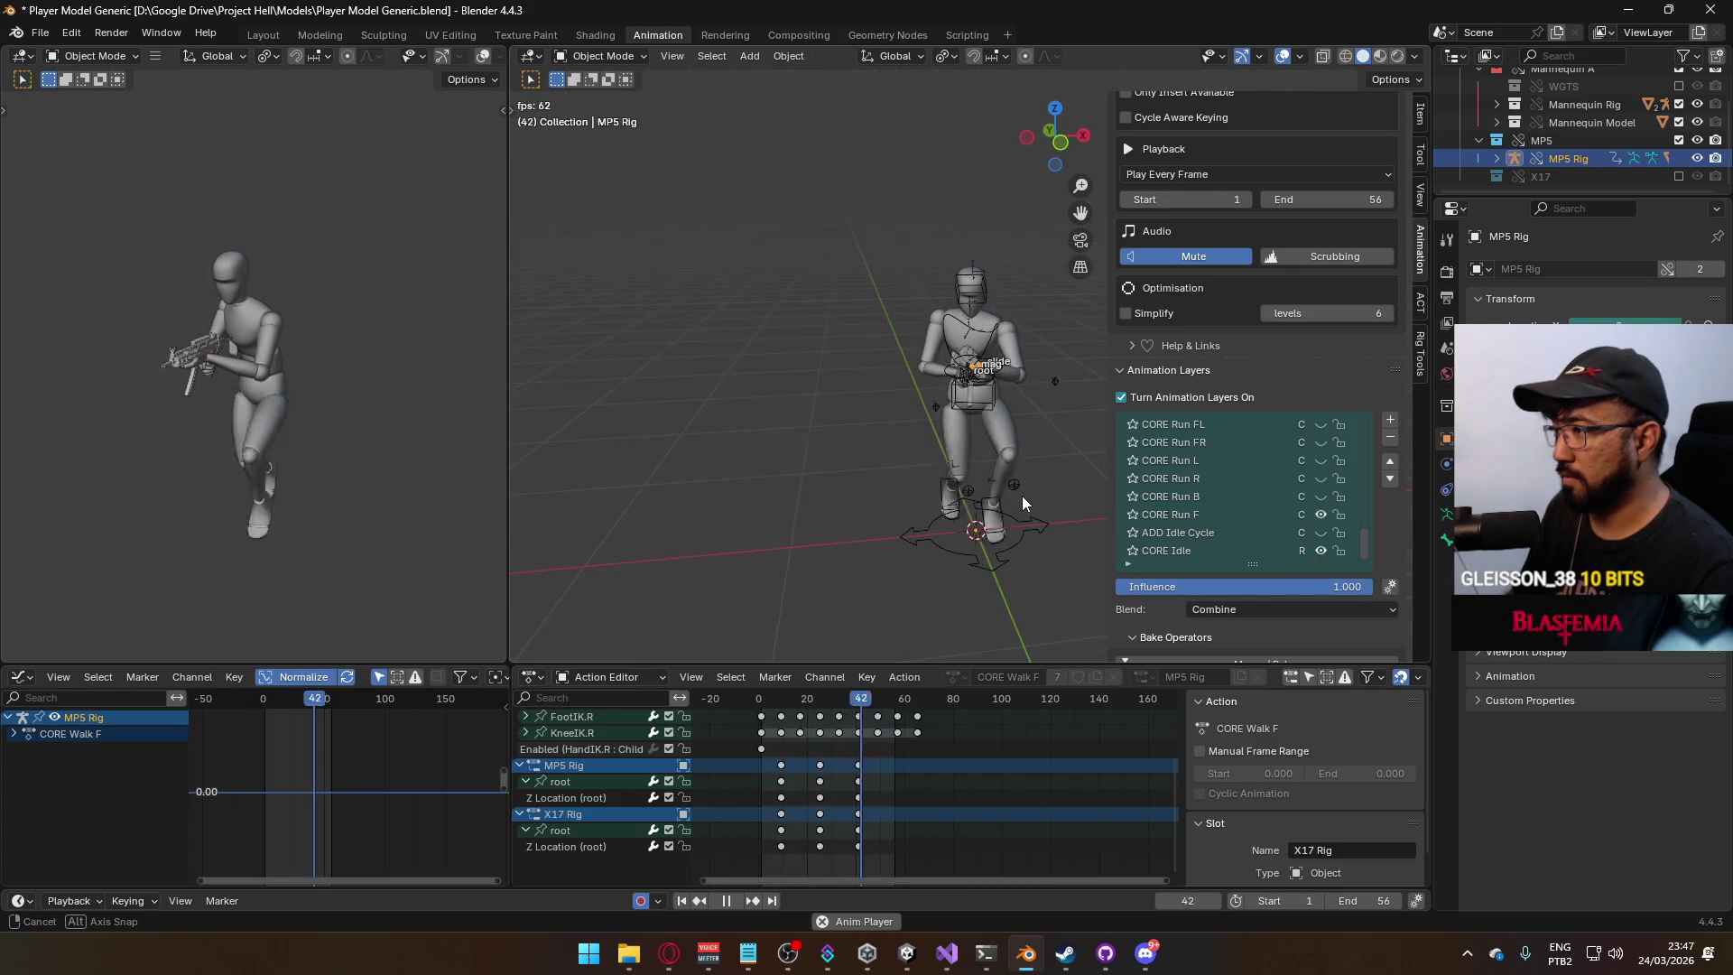
key("KP_1")
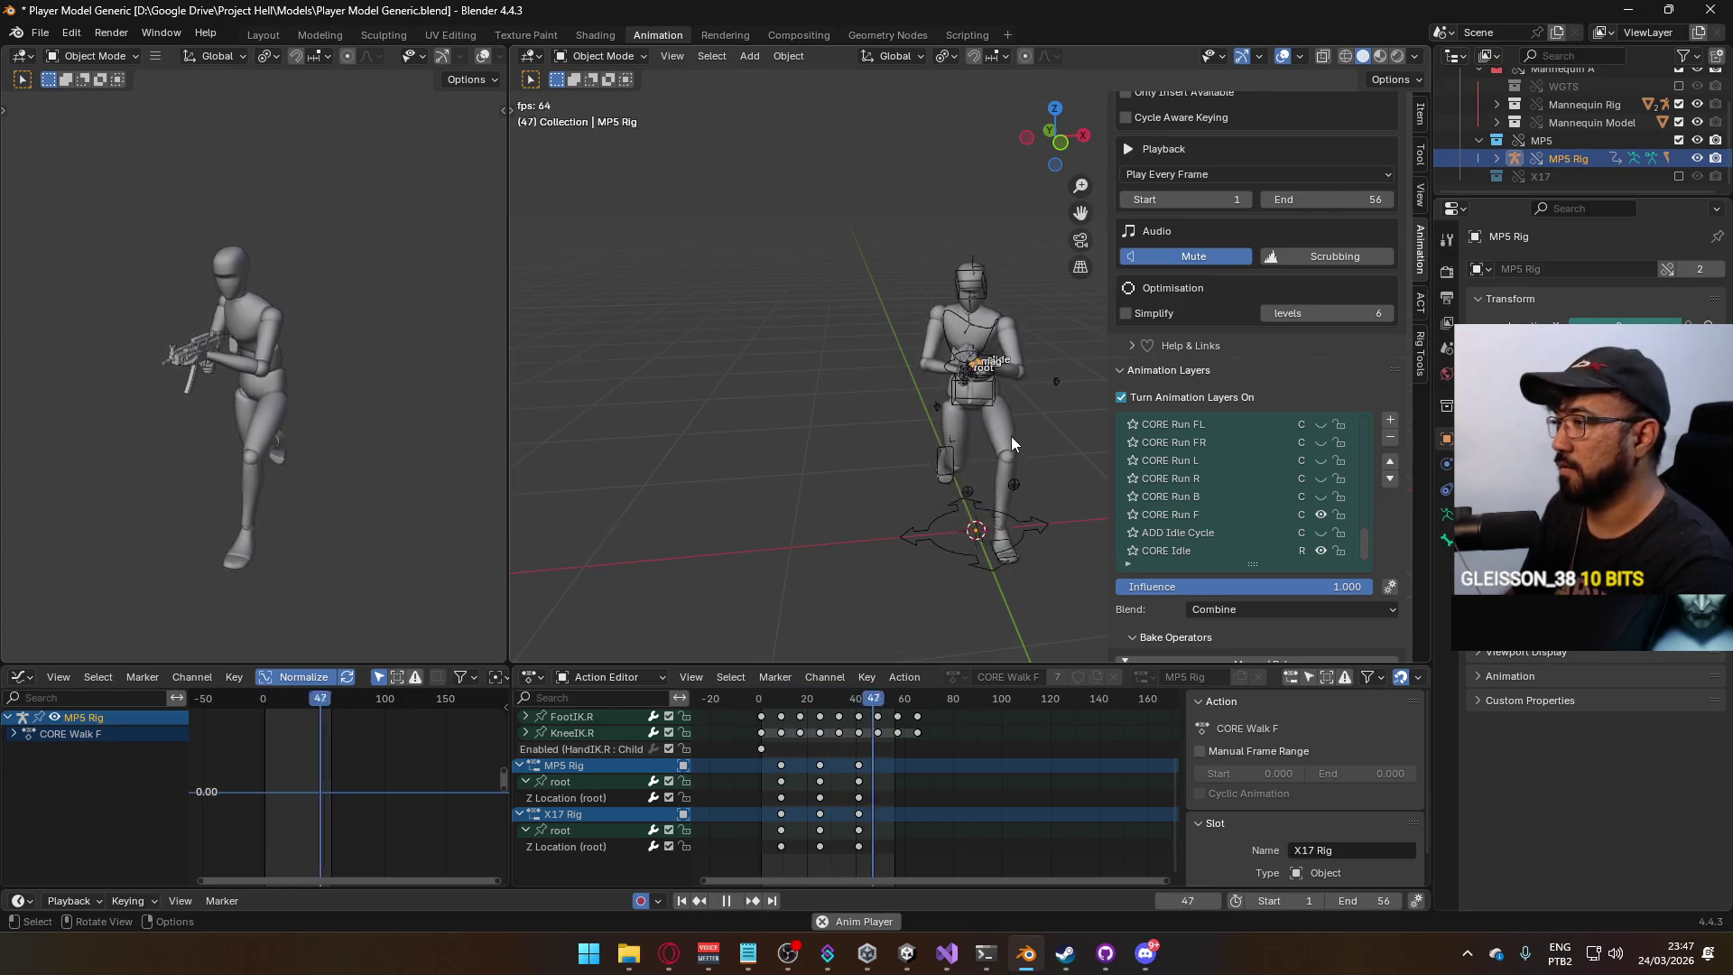
scroll(1004, 454, "up", 3)
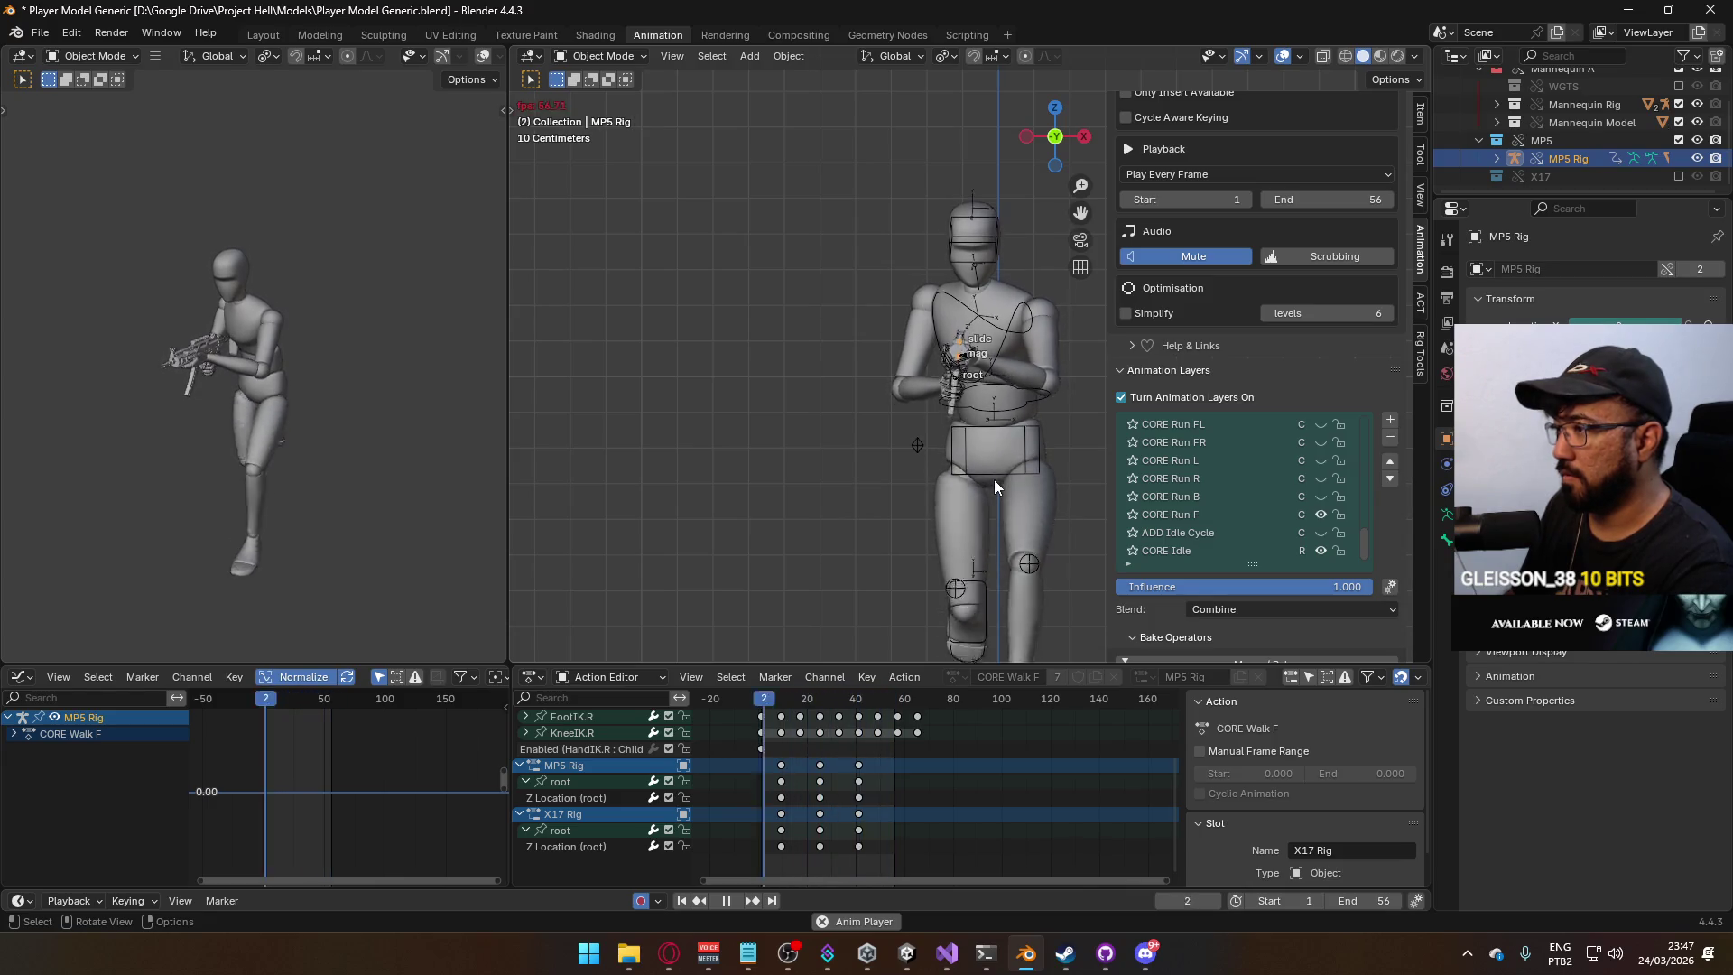
scroll(994, 480, "down", 2)
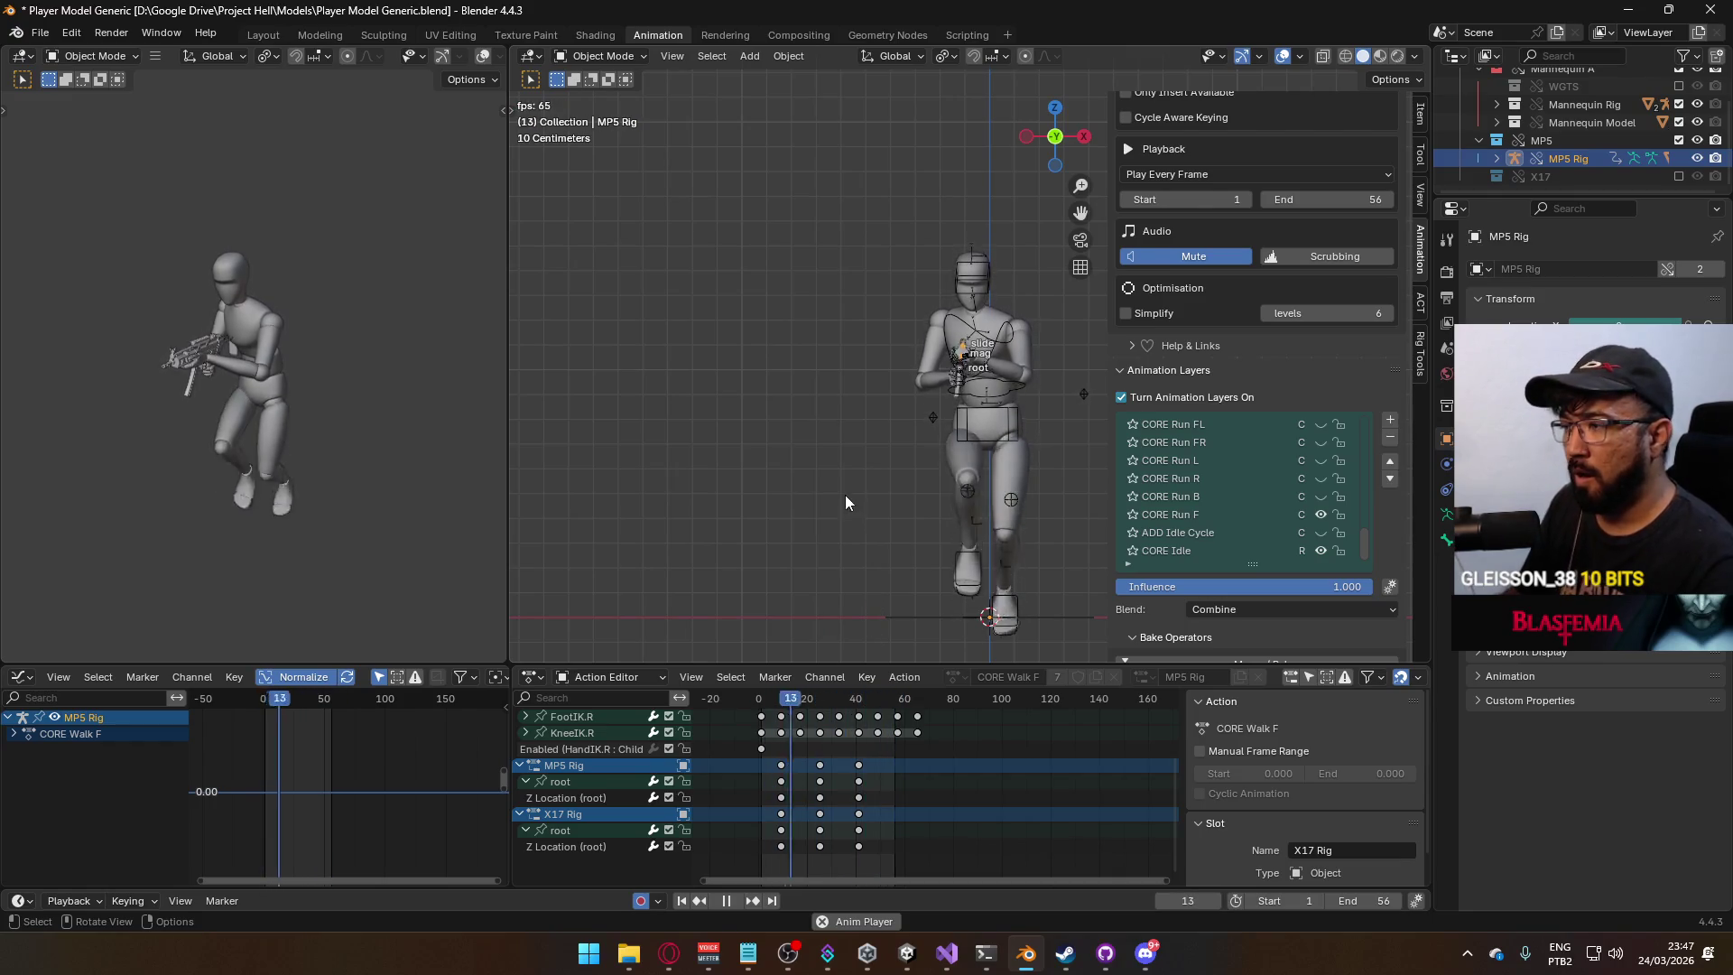
key("KP_3")
scroll(861, 497, "up", 2)
scroll(869, 511, "up", 1)
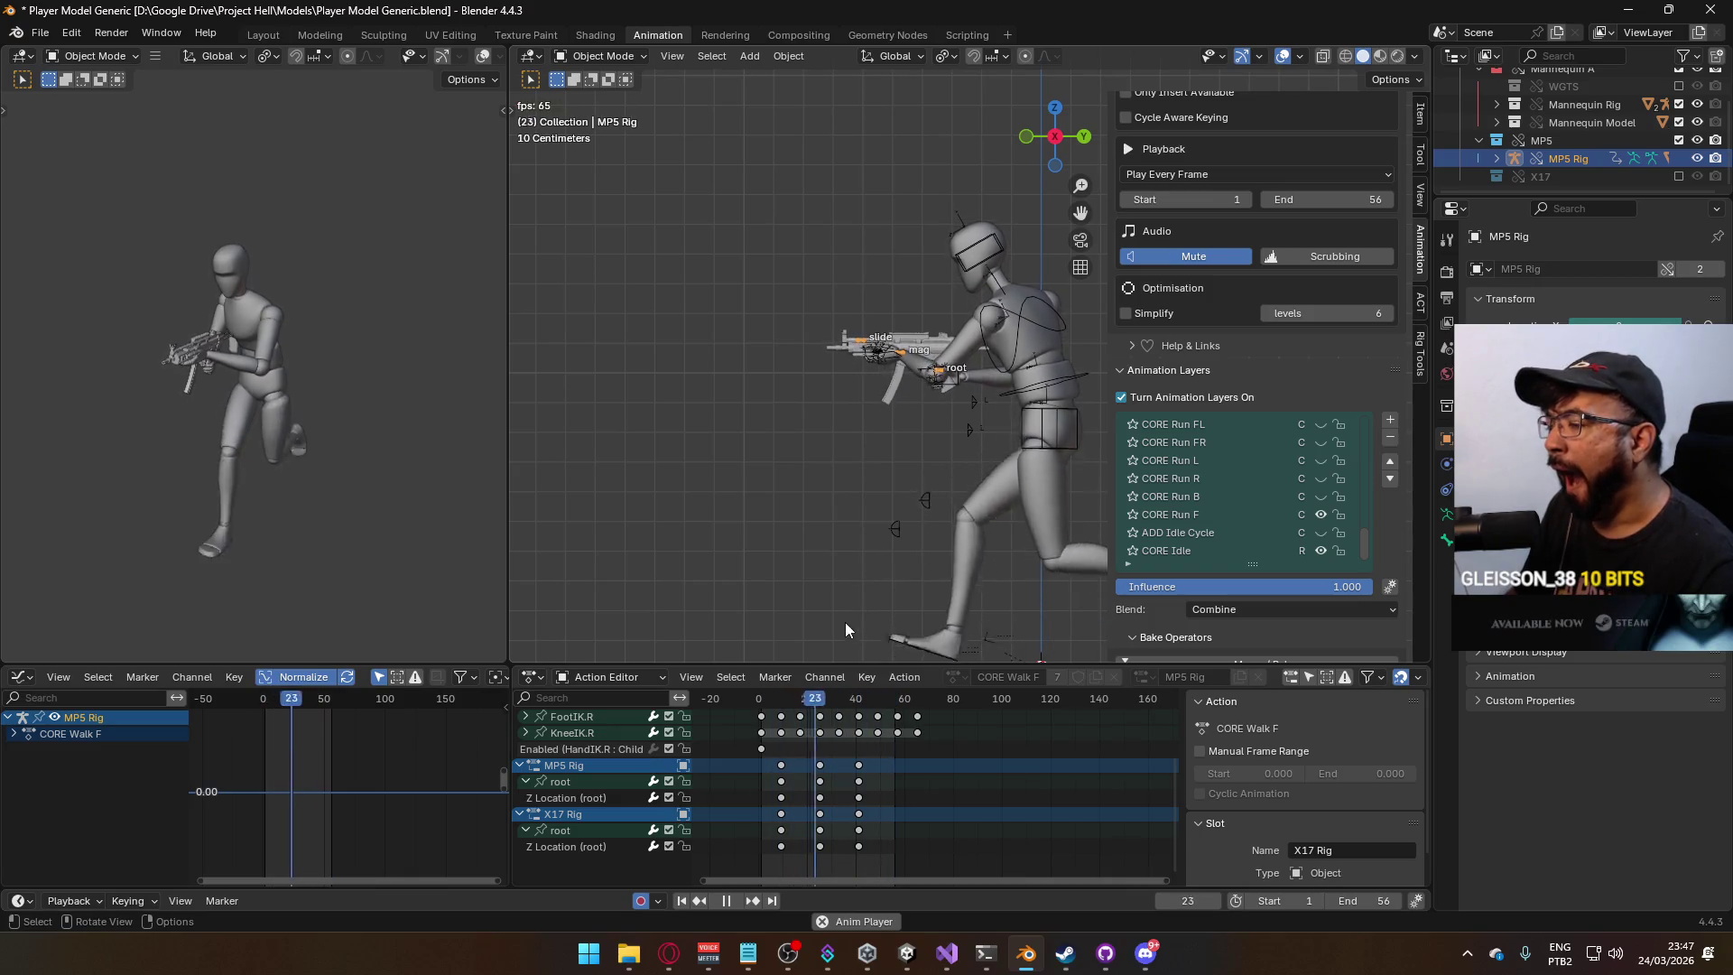
Box-select a group of keyframes, reselect the mannequin armature, and stop playback.
left_click_drag(893, 856, 748, 772)
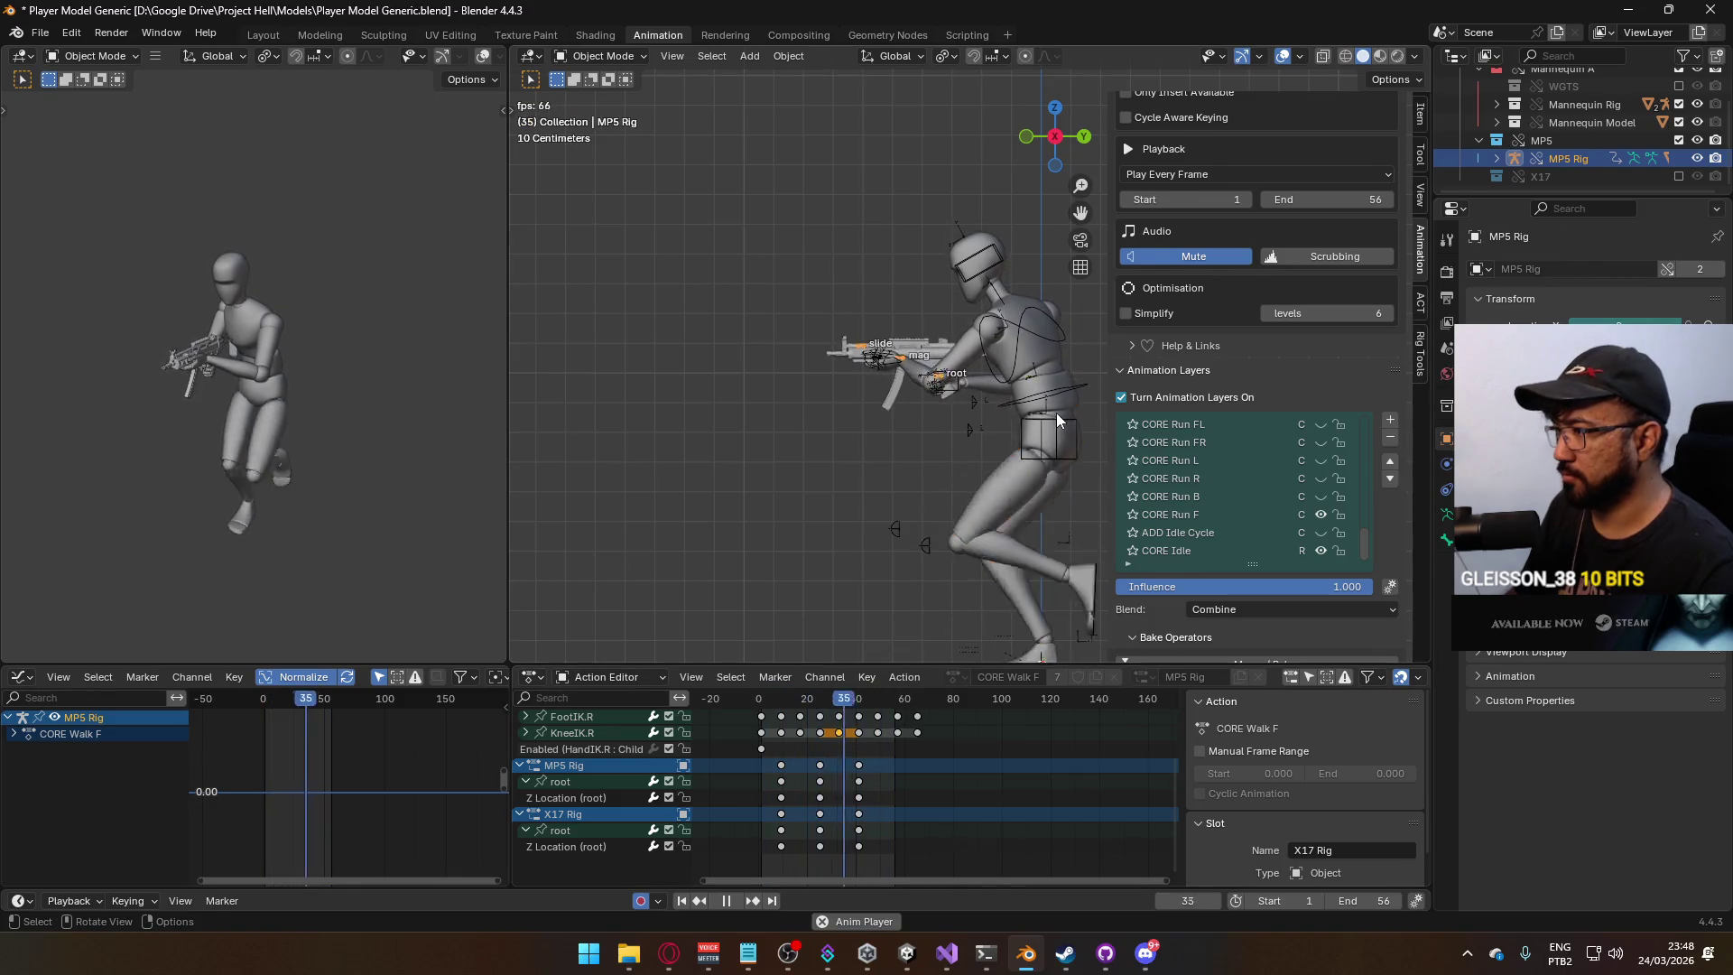
left_click(1057, 413)
key("space")
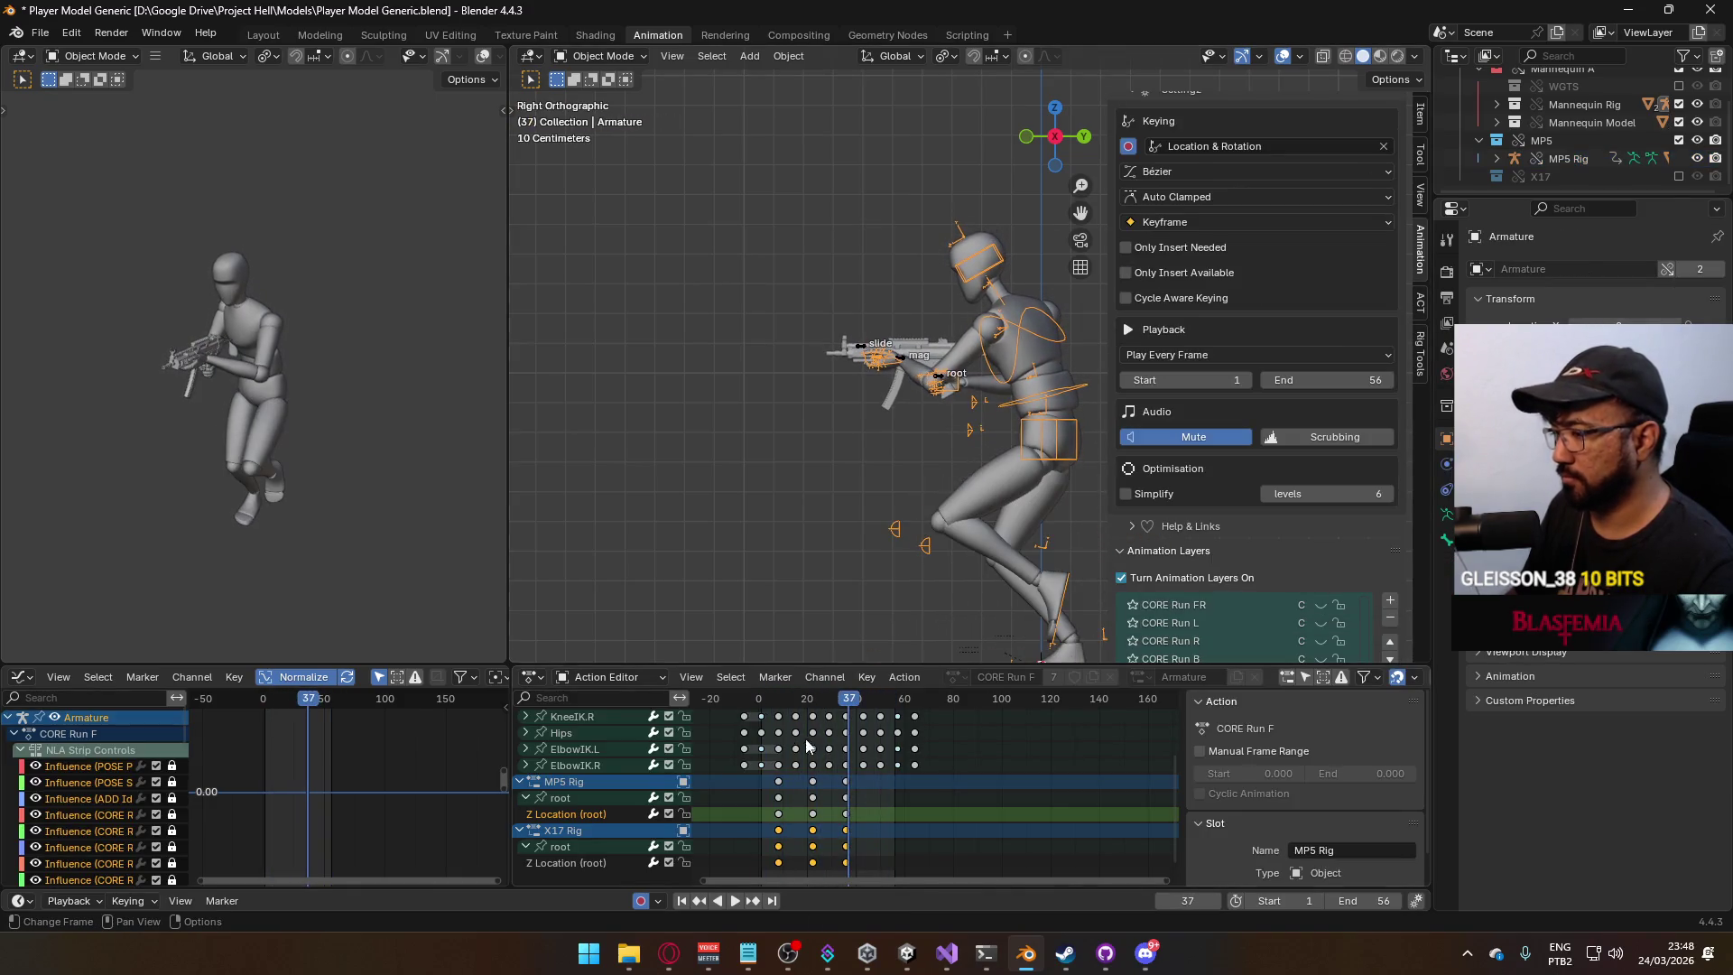
Return to frame 1, select the mannequin, and save Player Model Generic.blend.
left_click(761, 706)
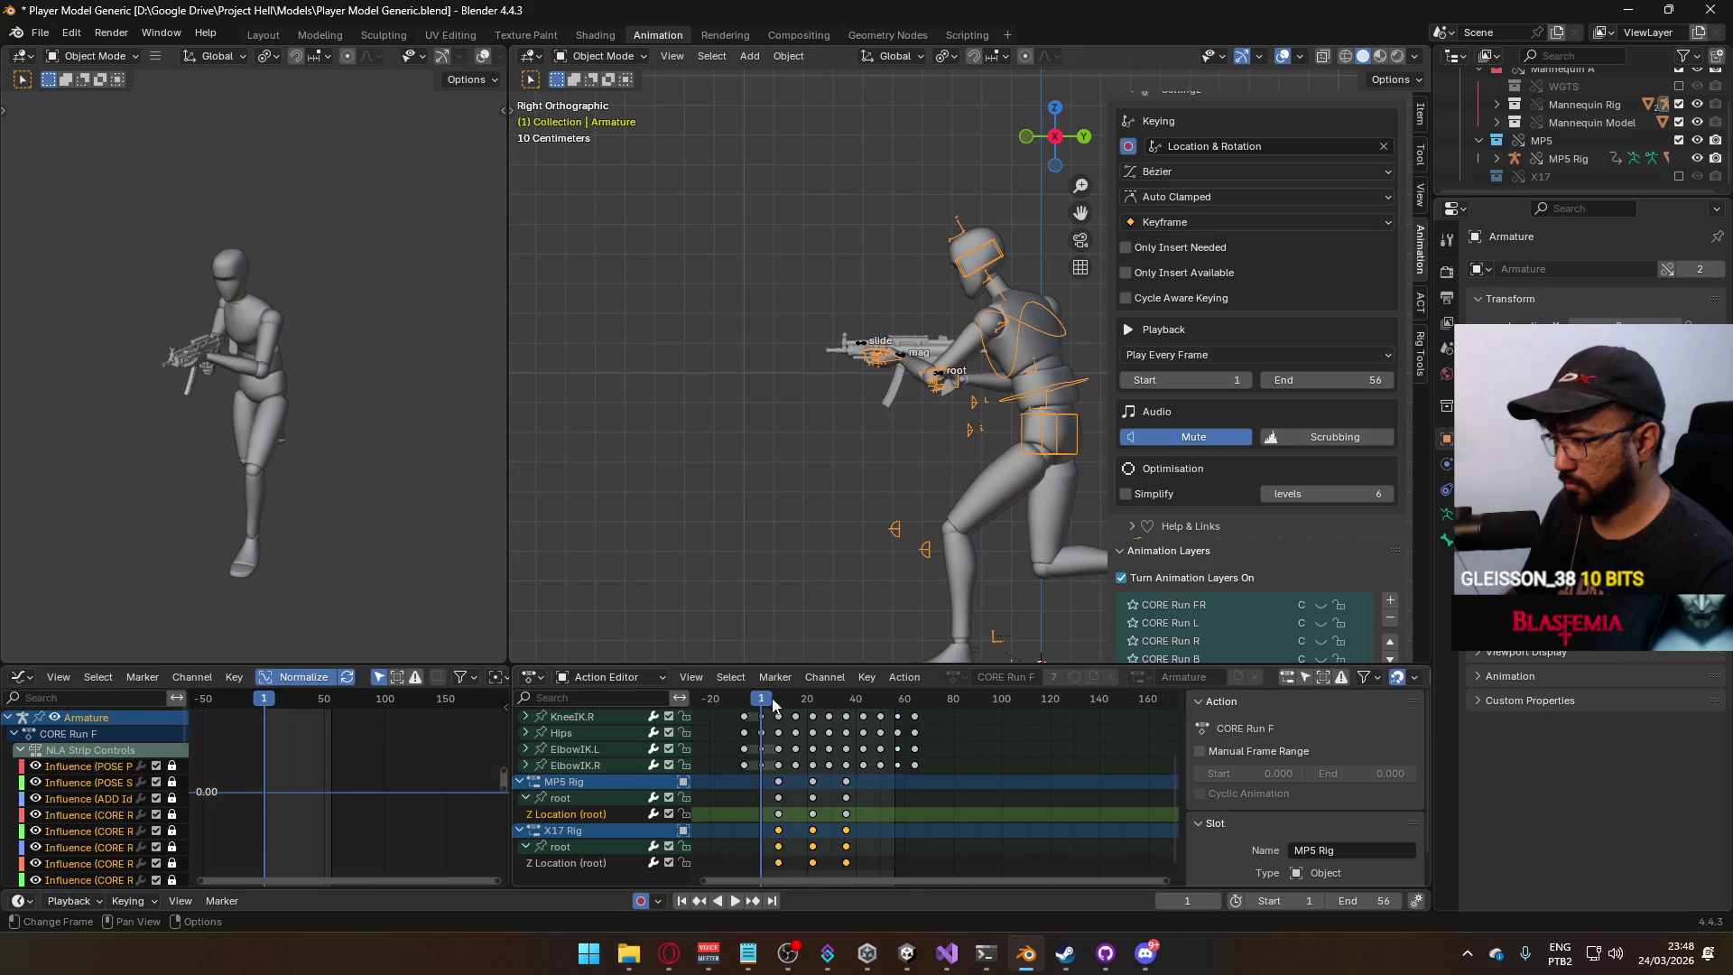
left_click(1054, 406)
left_click(1054, 410)
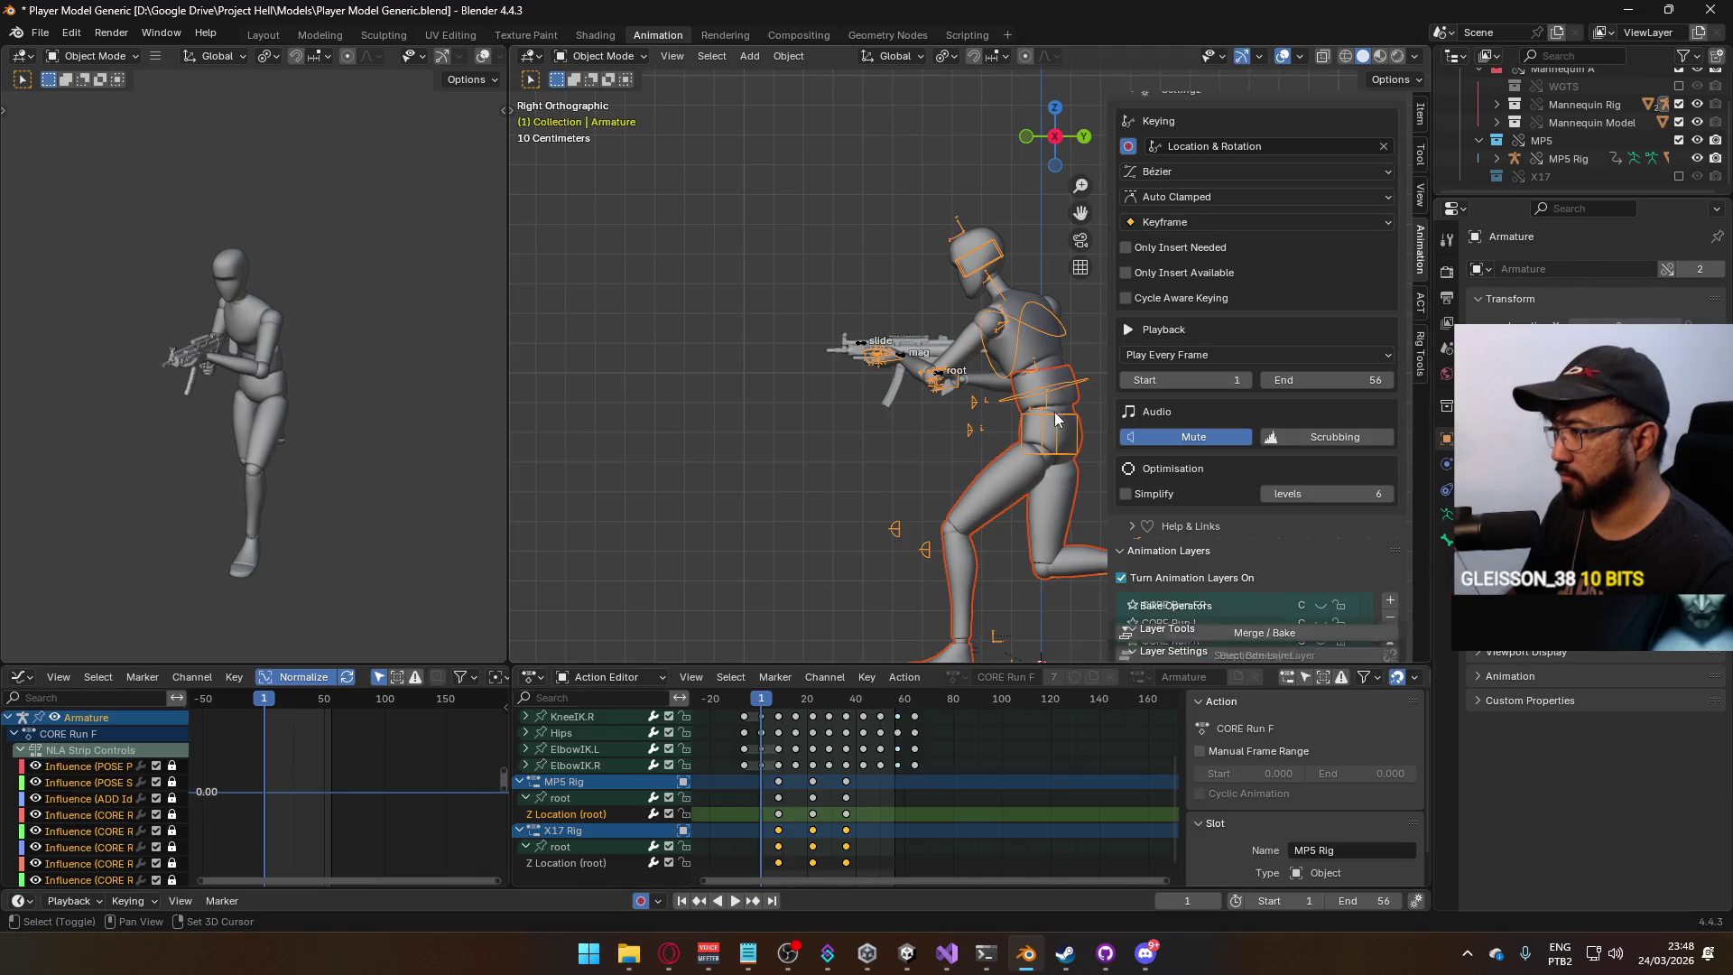
left_click(1055, 412)
key("ctrl+s")
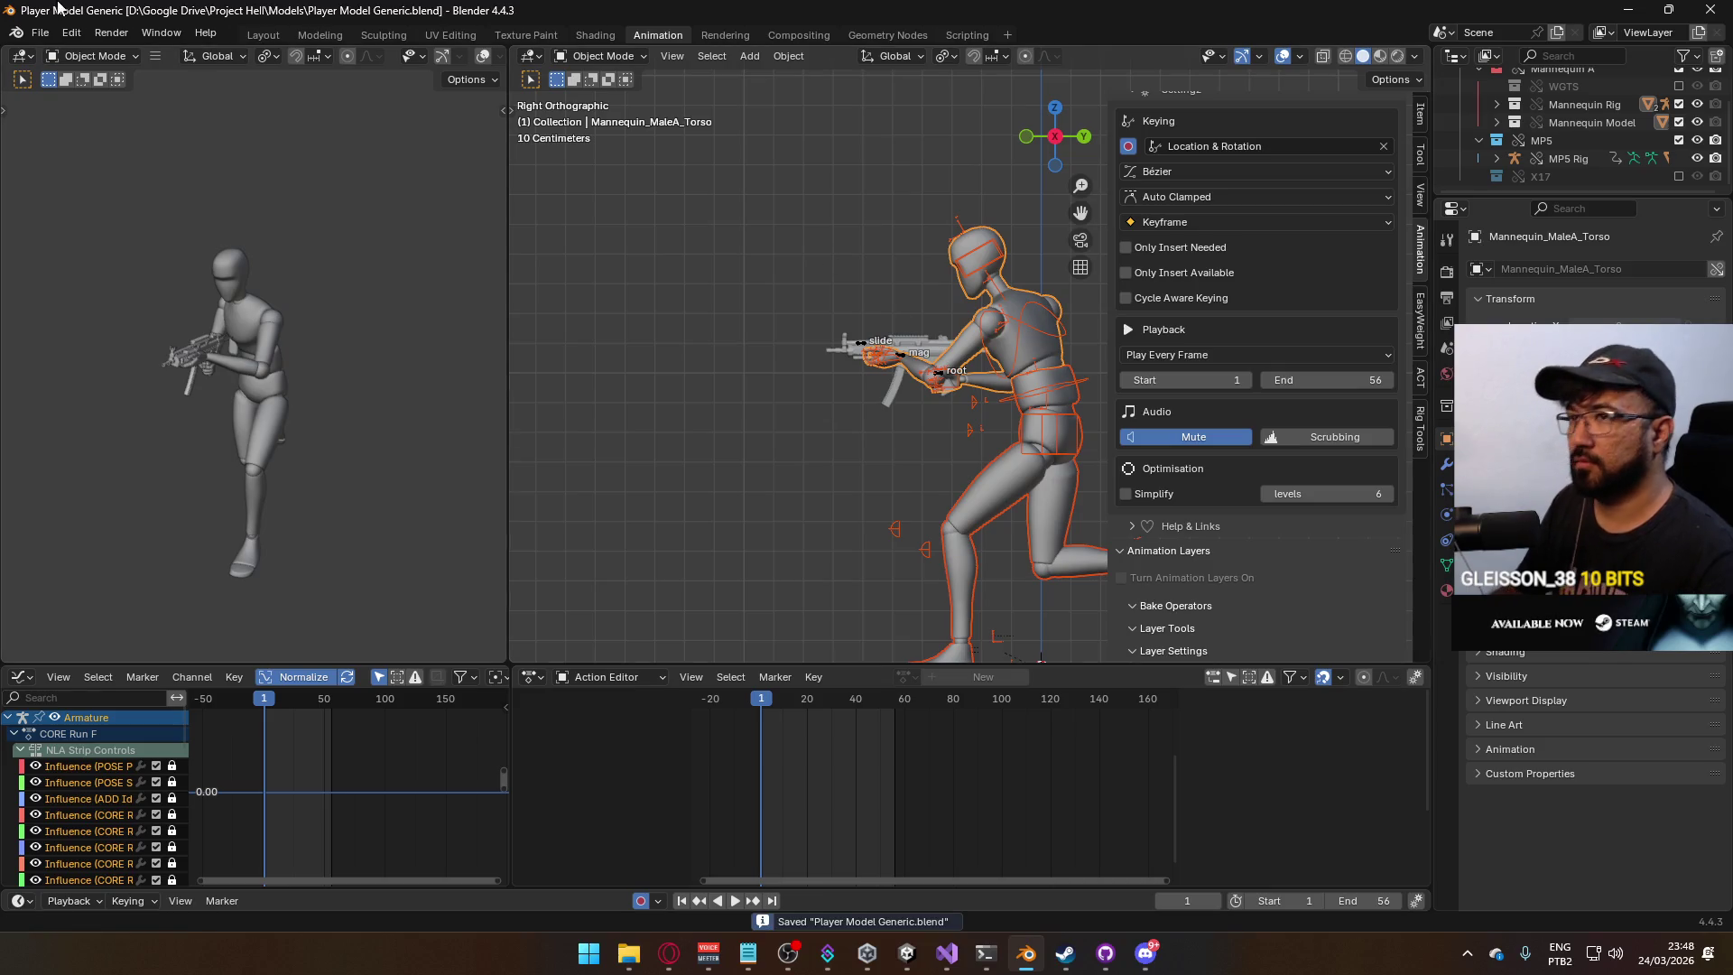
Export the animation as FBX over Model@Hipfire Primary Move F.fbx.
left_click(43, 32)
mouse_move(88, 306)
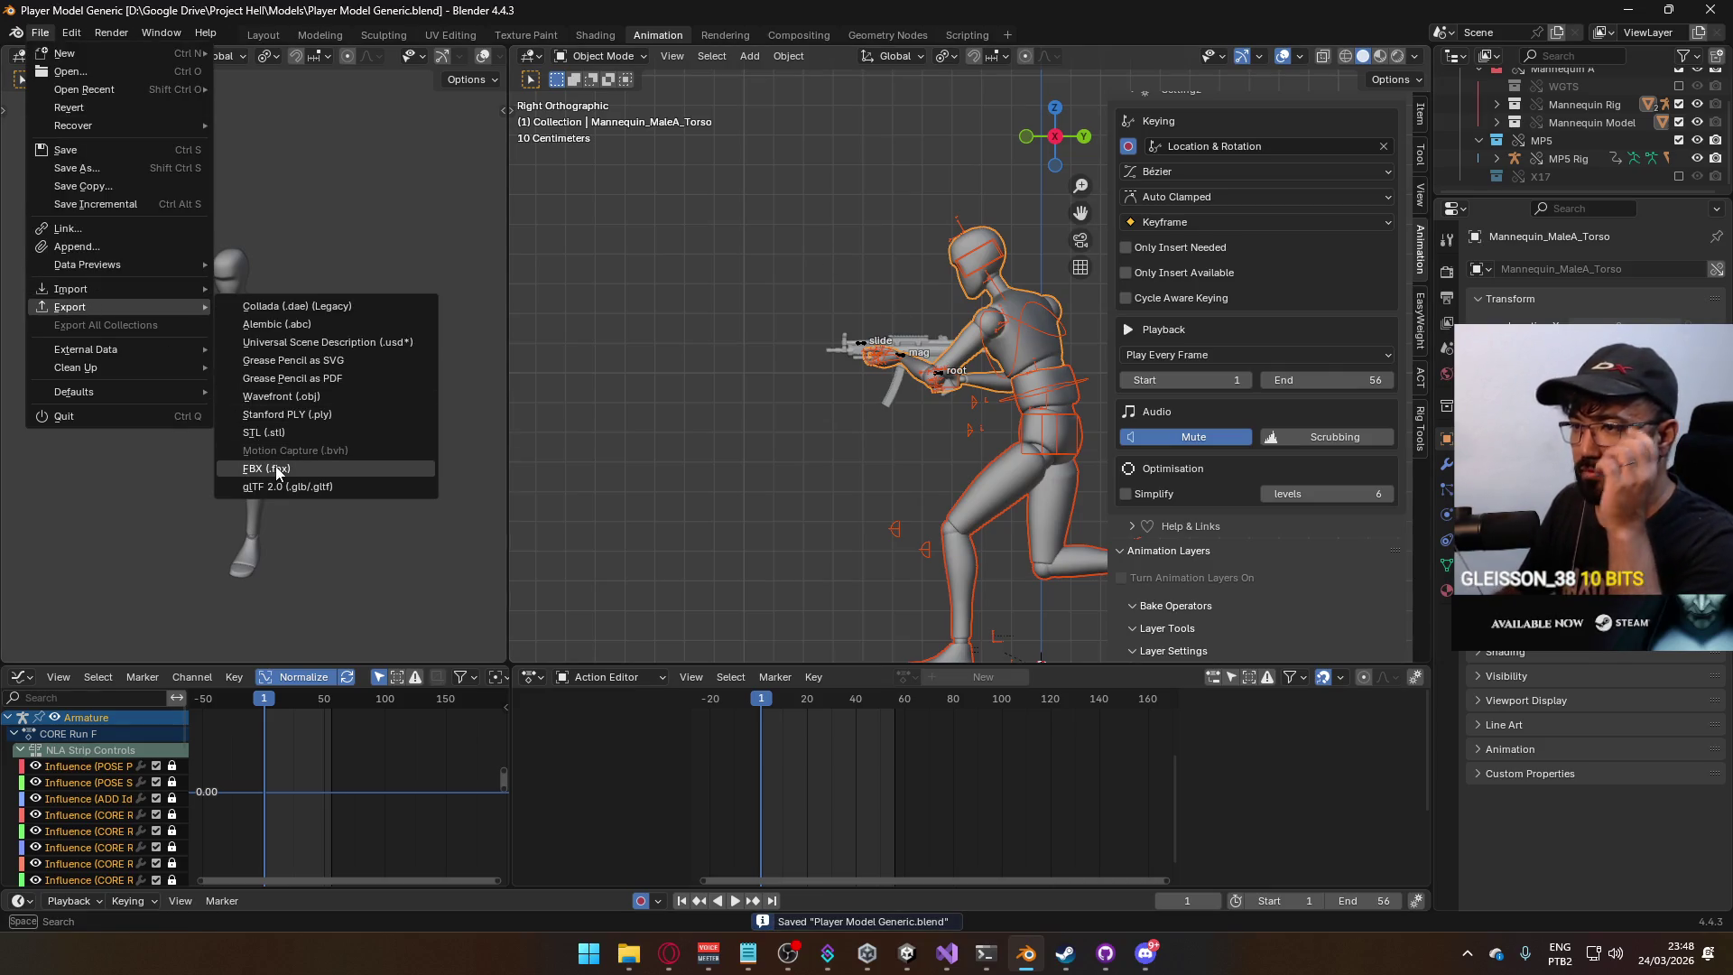
left_click(274, 466)
scroll(887, 532, "down", 15)
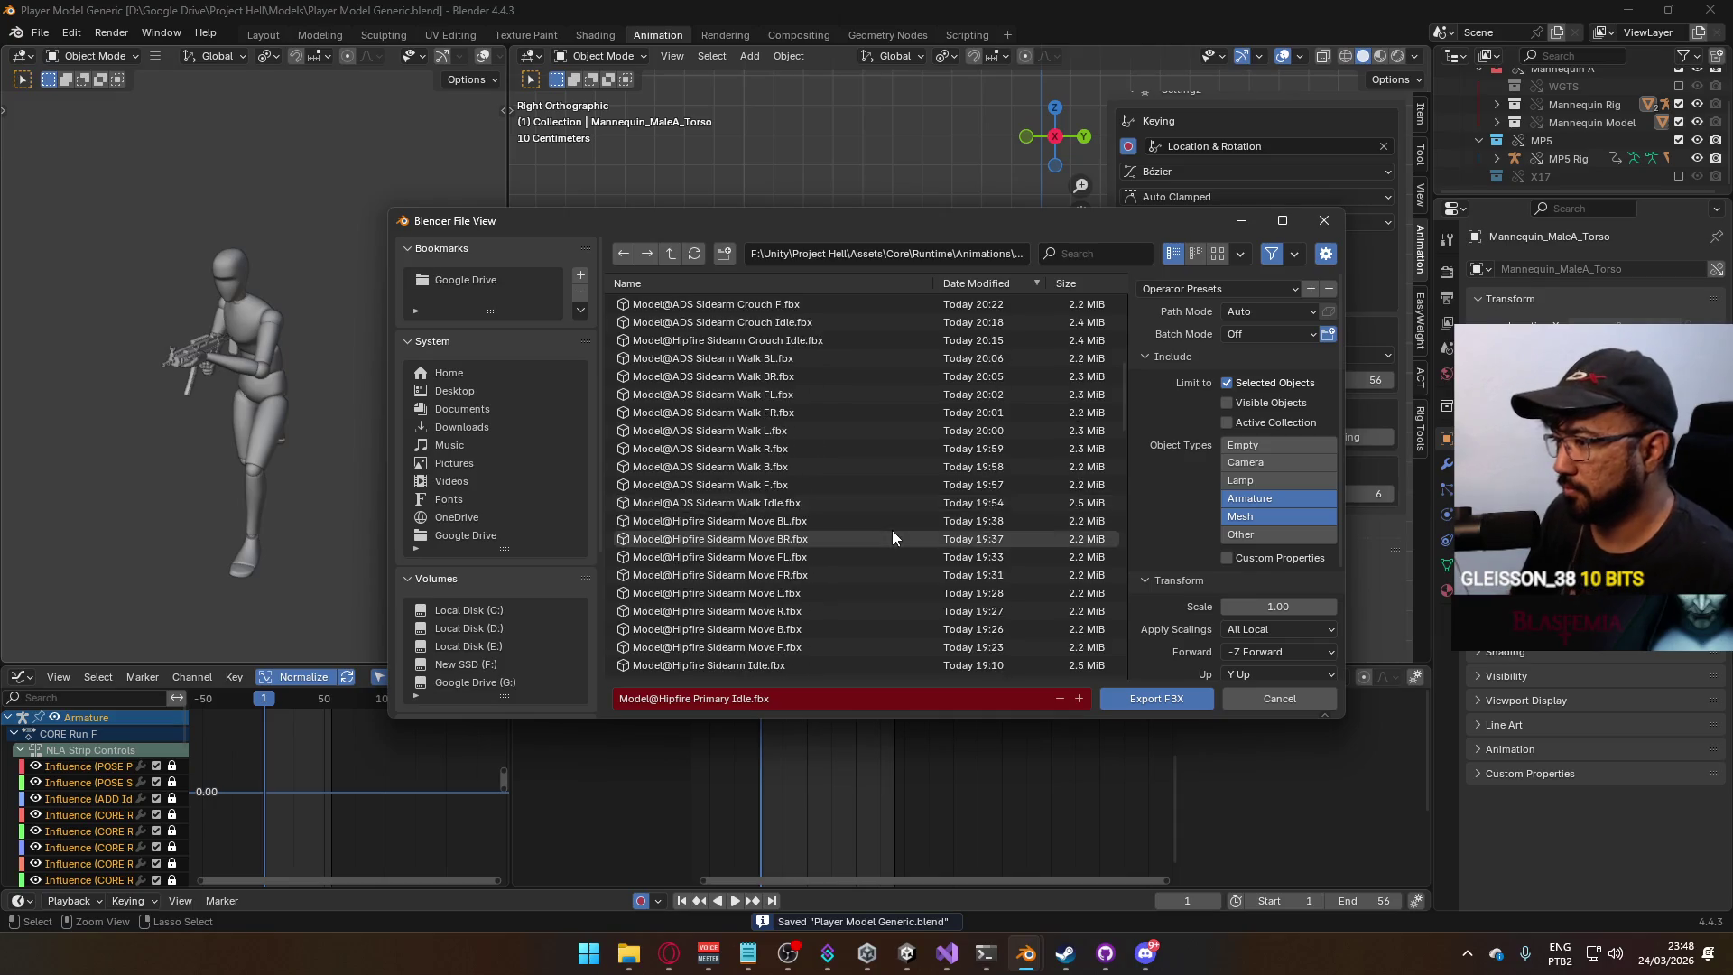
scroll(894, 537, "down", 15)
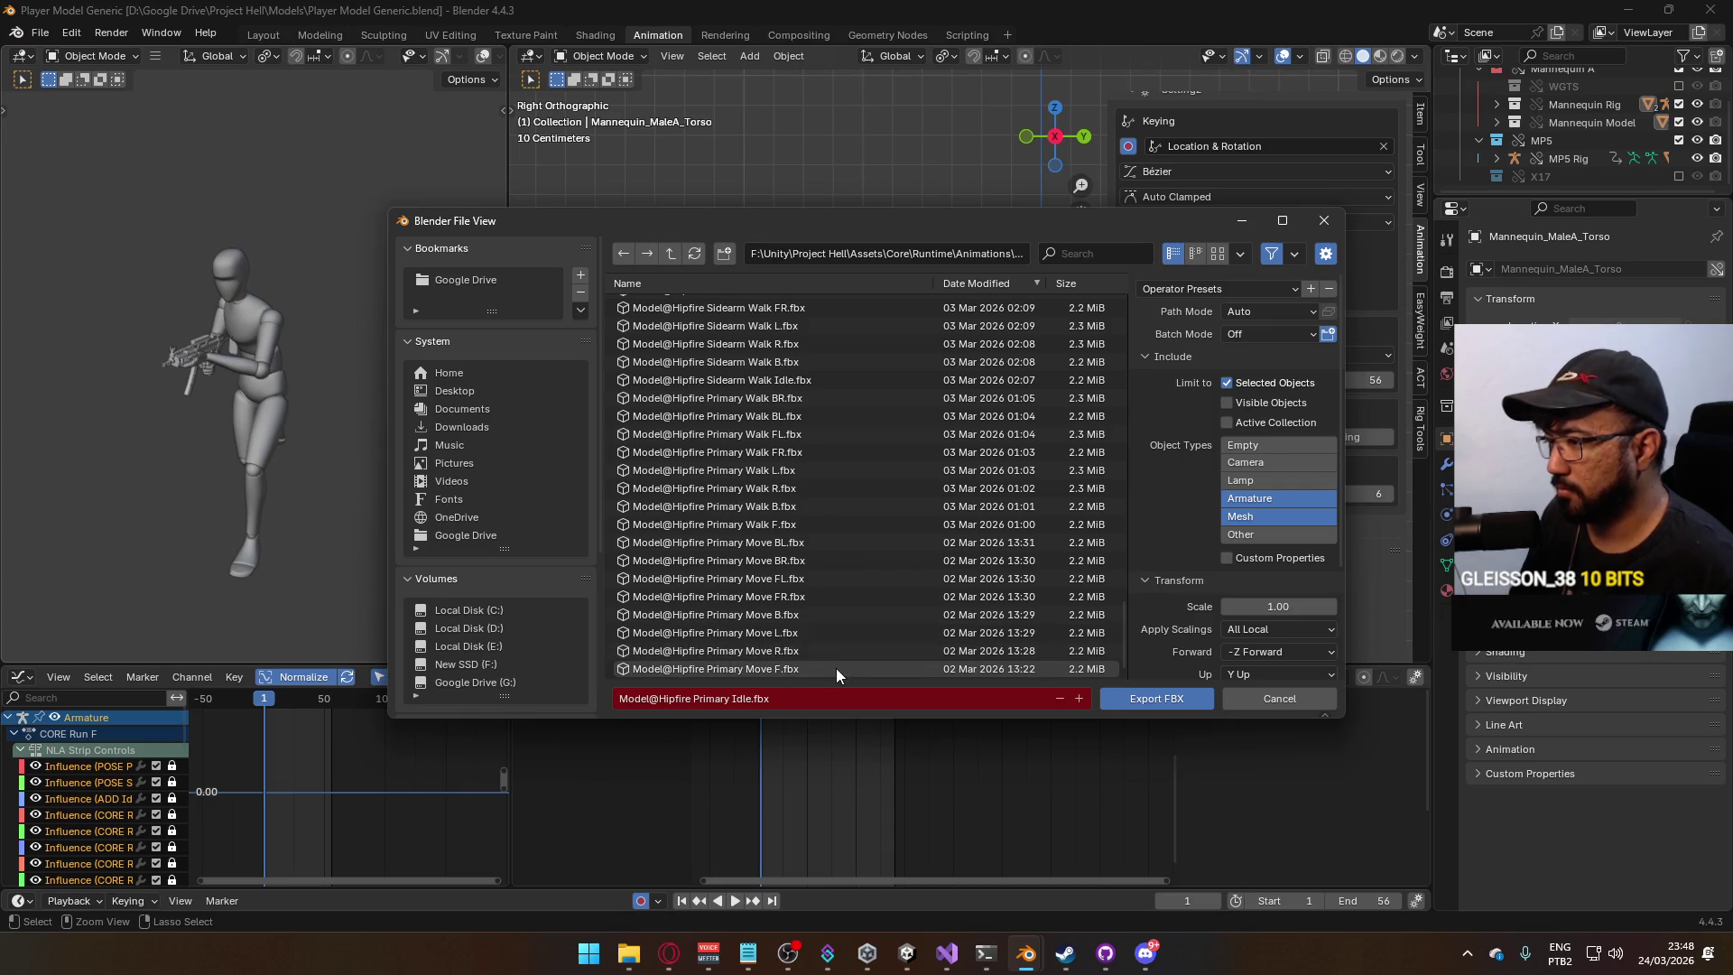
double_click(836, 668)
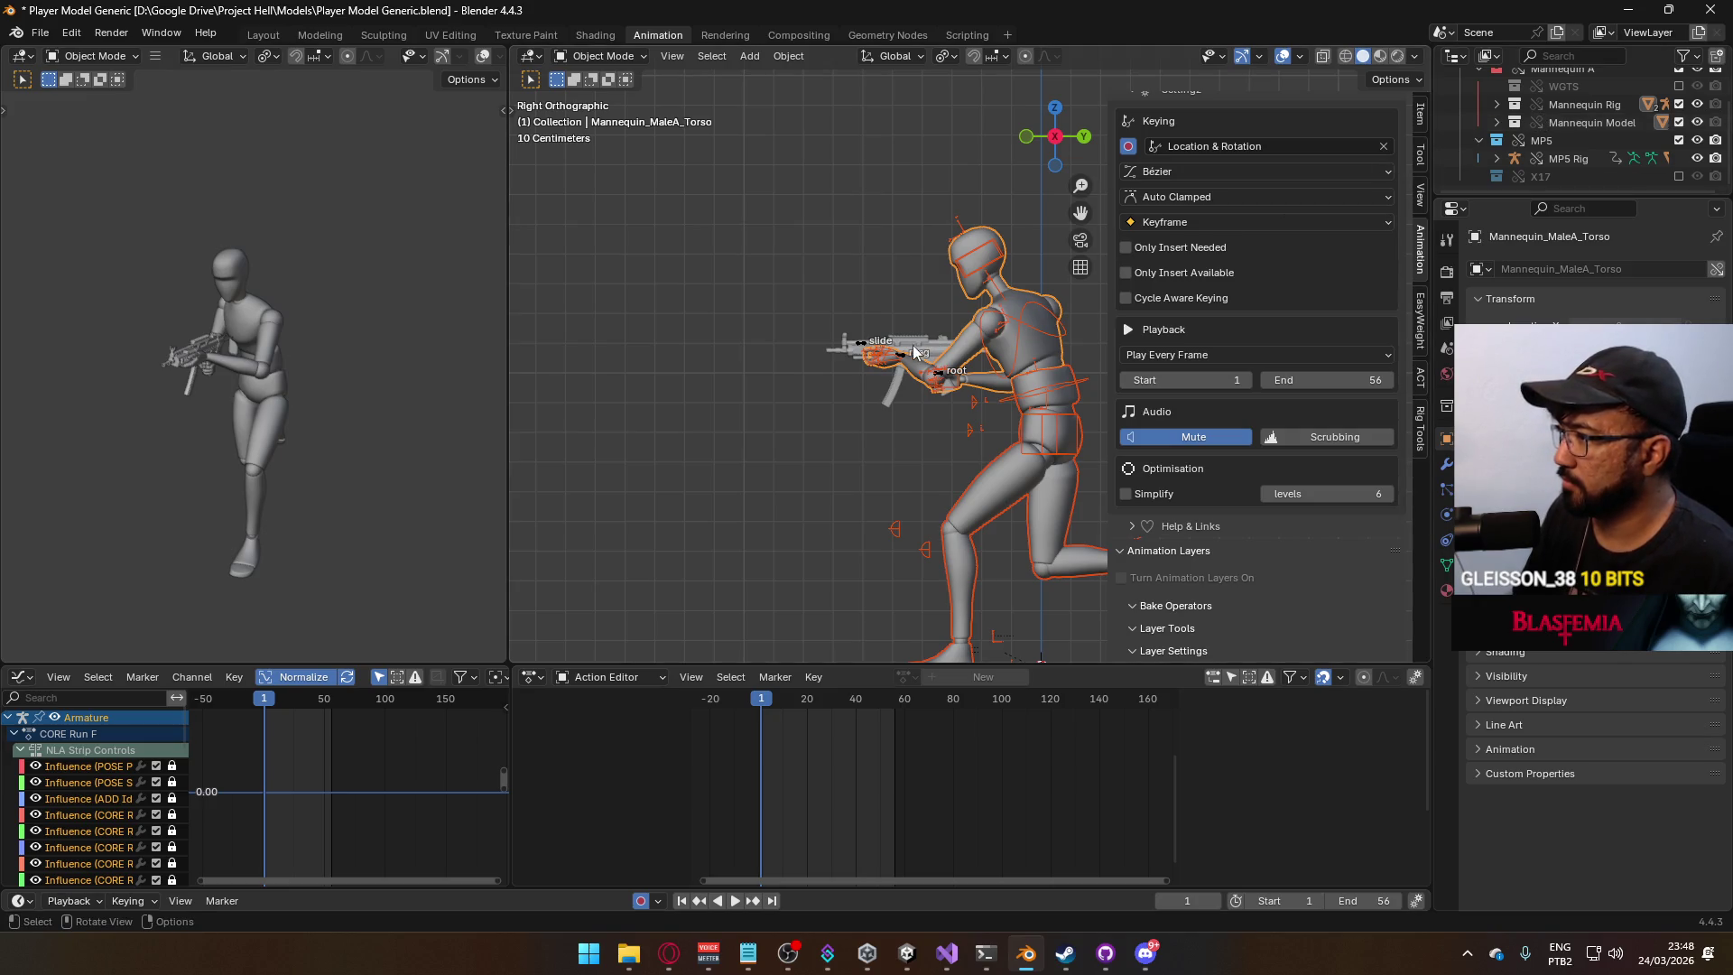
Switch both the mannequin armature and the MP5 Rig from CORE Run F to CORE Run B.
left_click(980, 339)
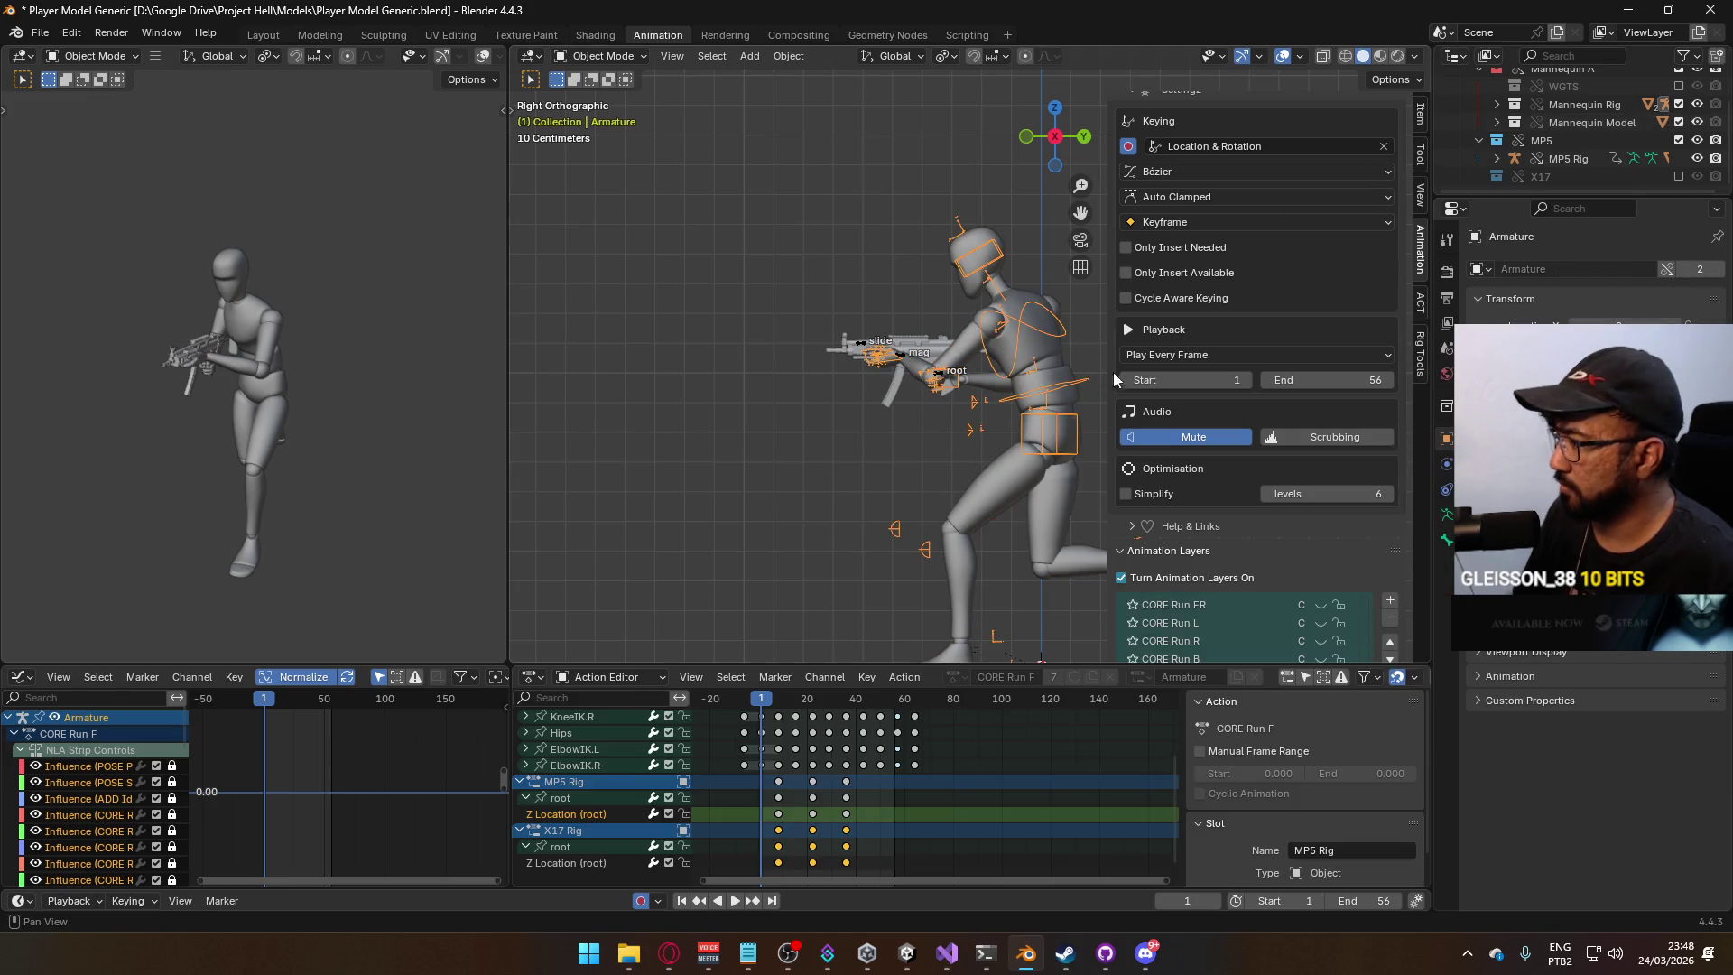
scroll(1280, 463, "down", 4)
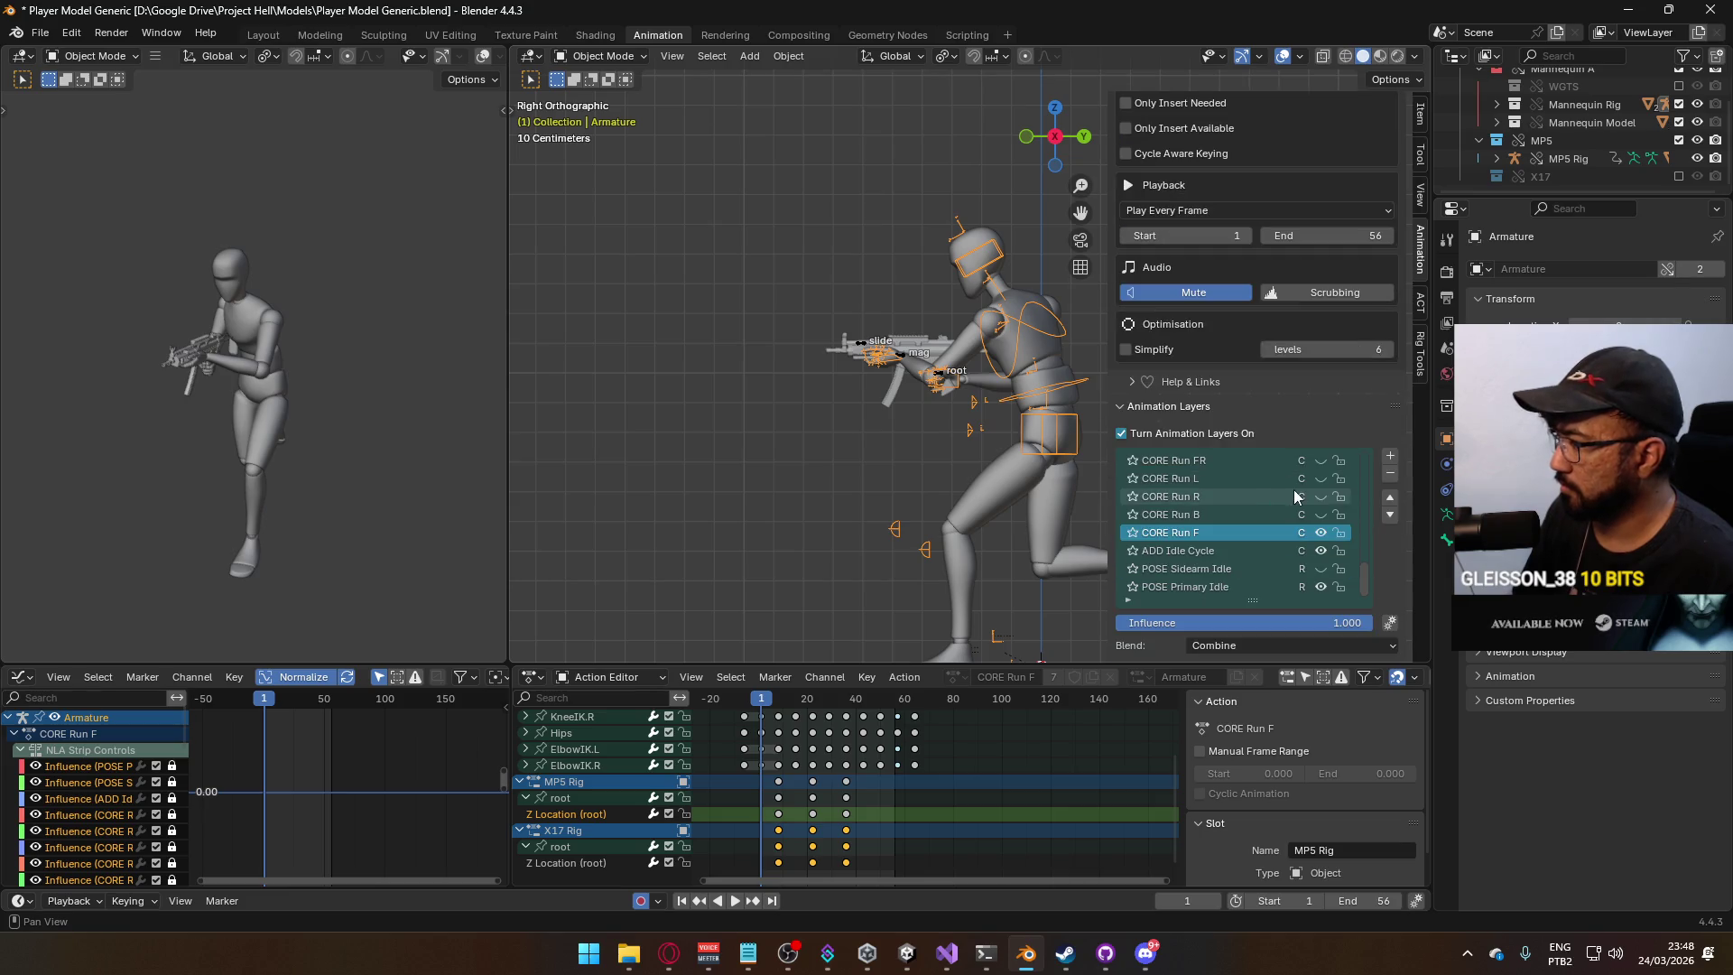
left_click(1320, 532)
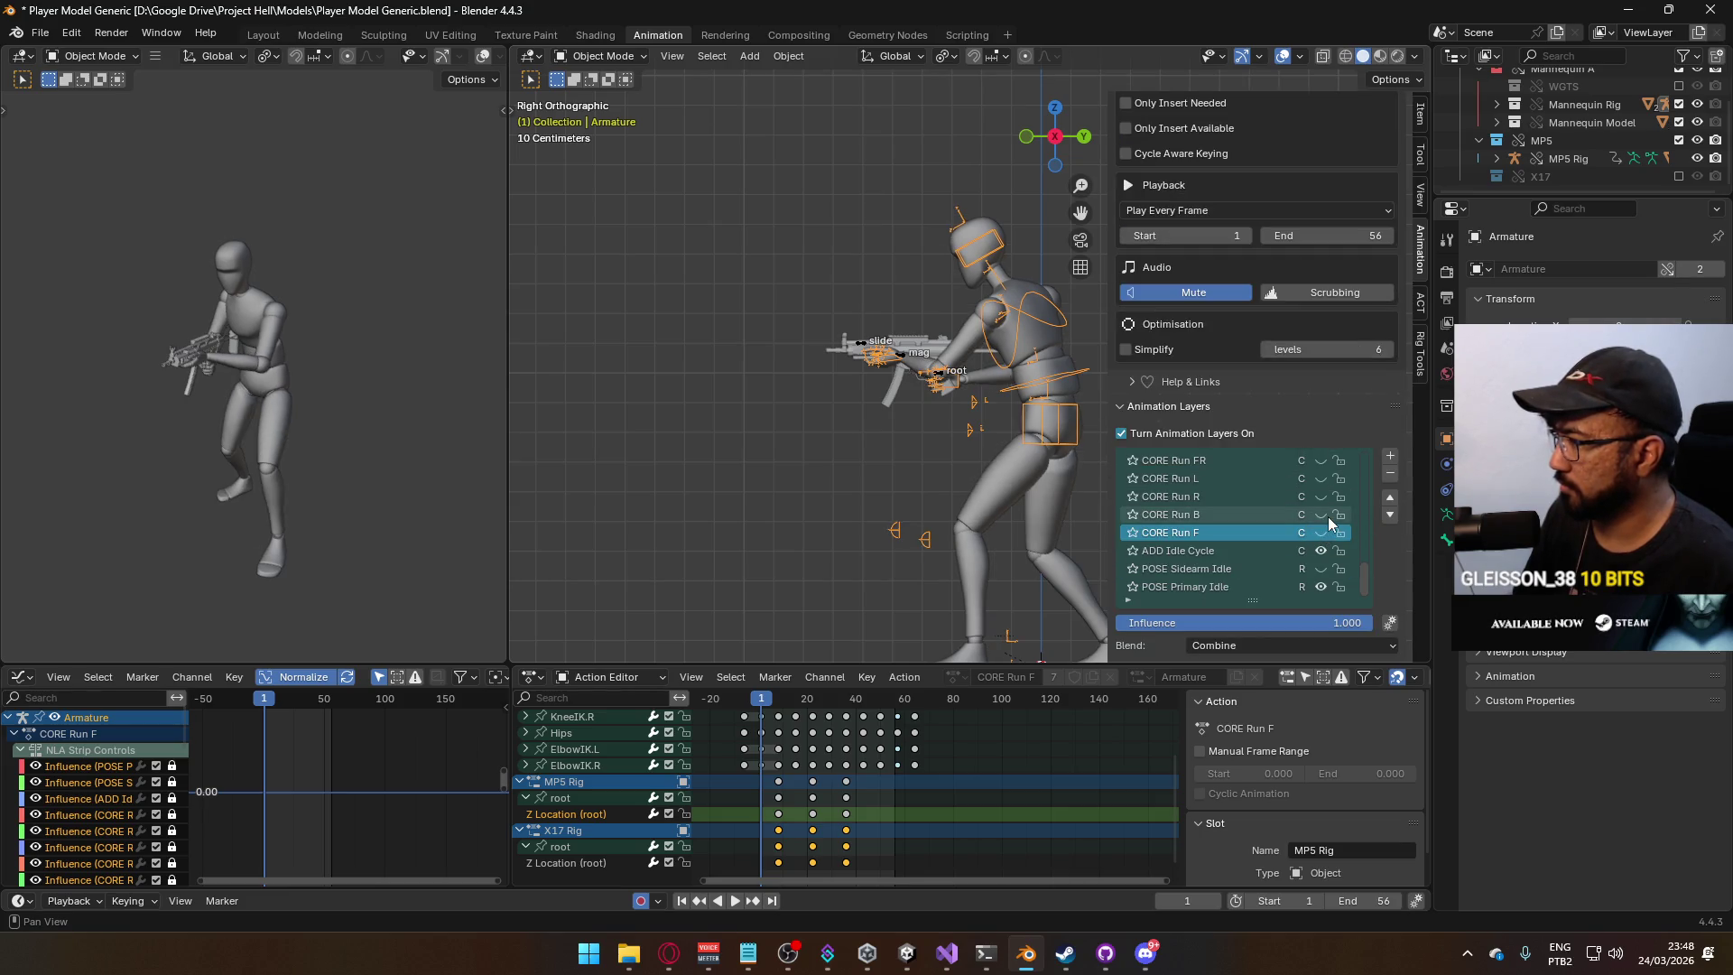
left_click(914, 361)
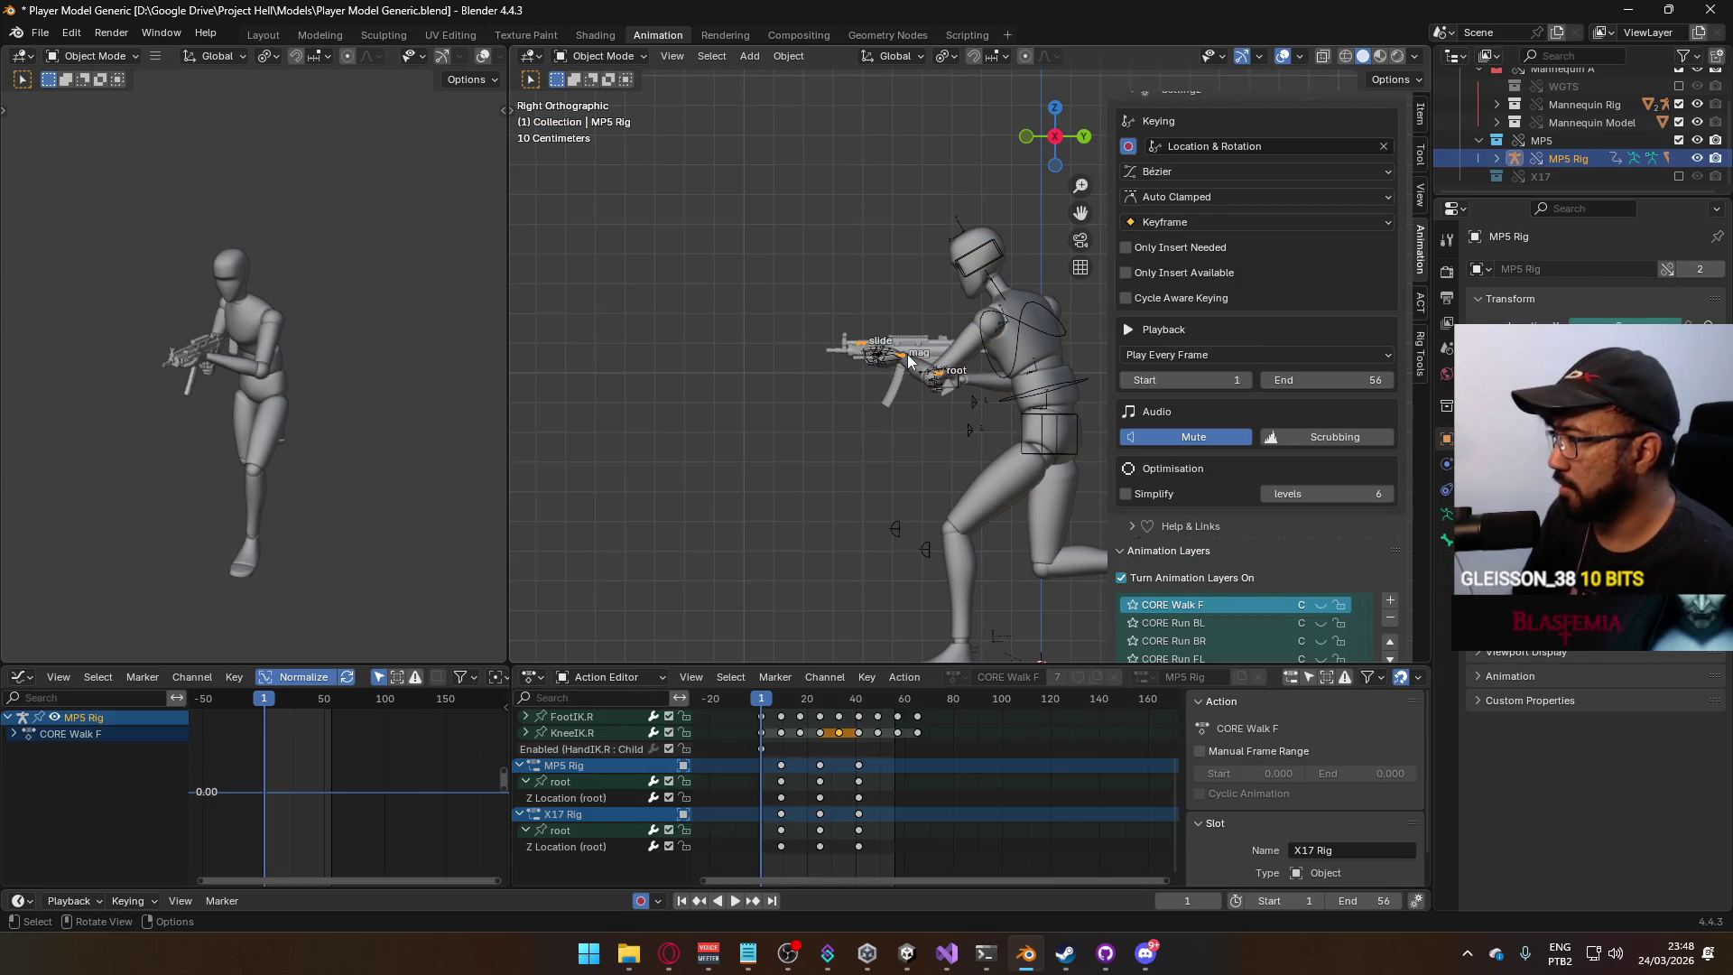
scroll(1378, 549, "down", 6)
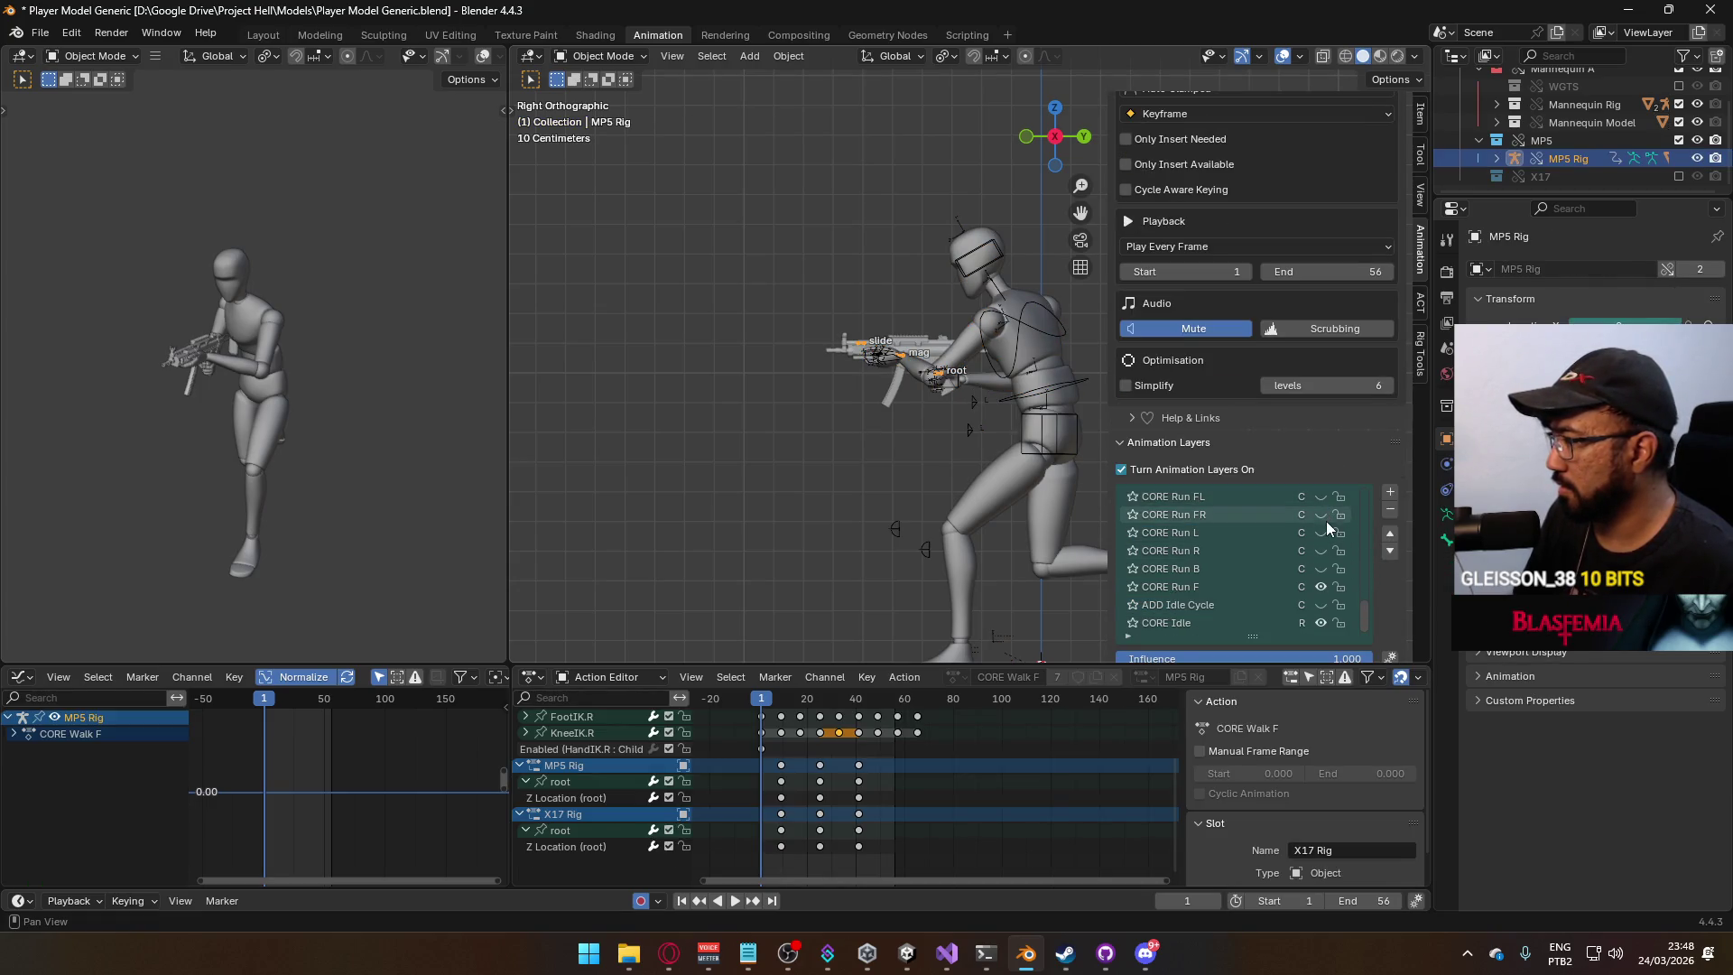
left_click(1320, 587)
left_click(1320, 569)
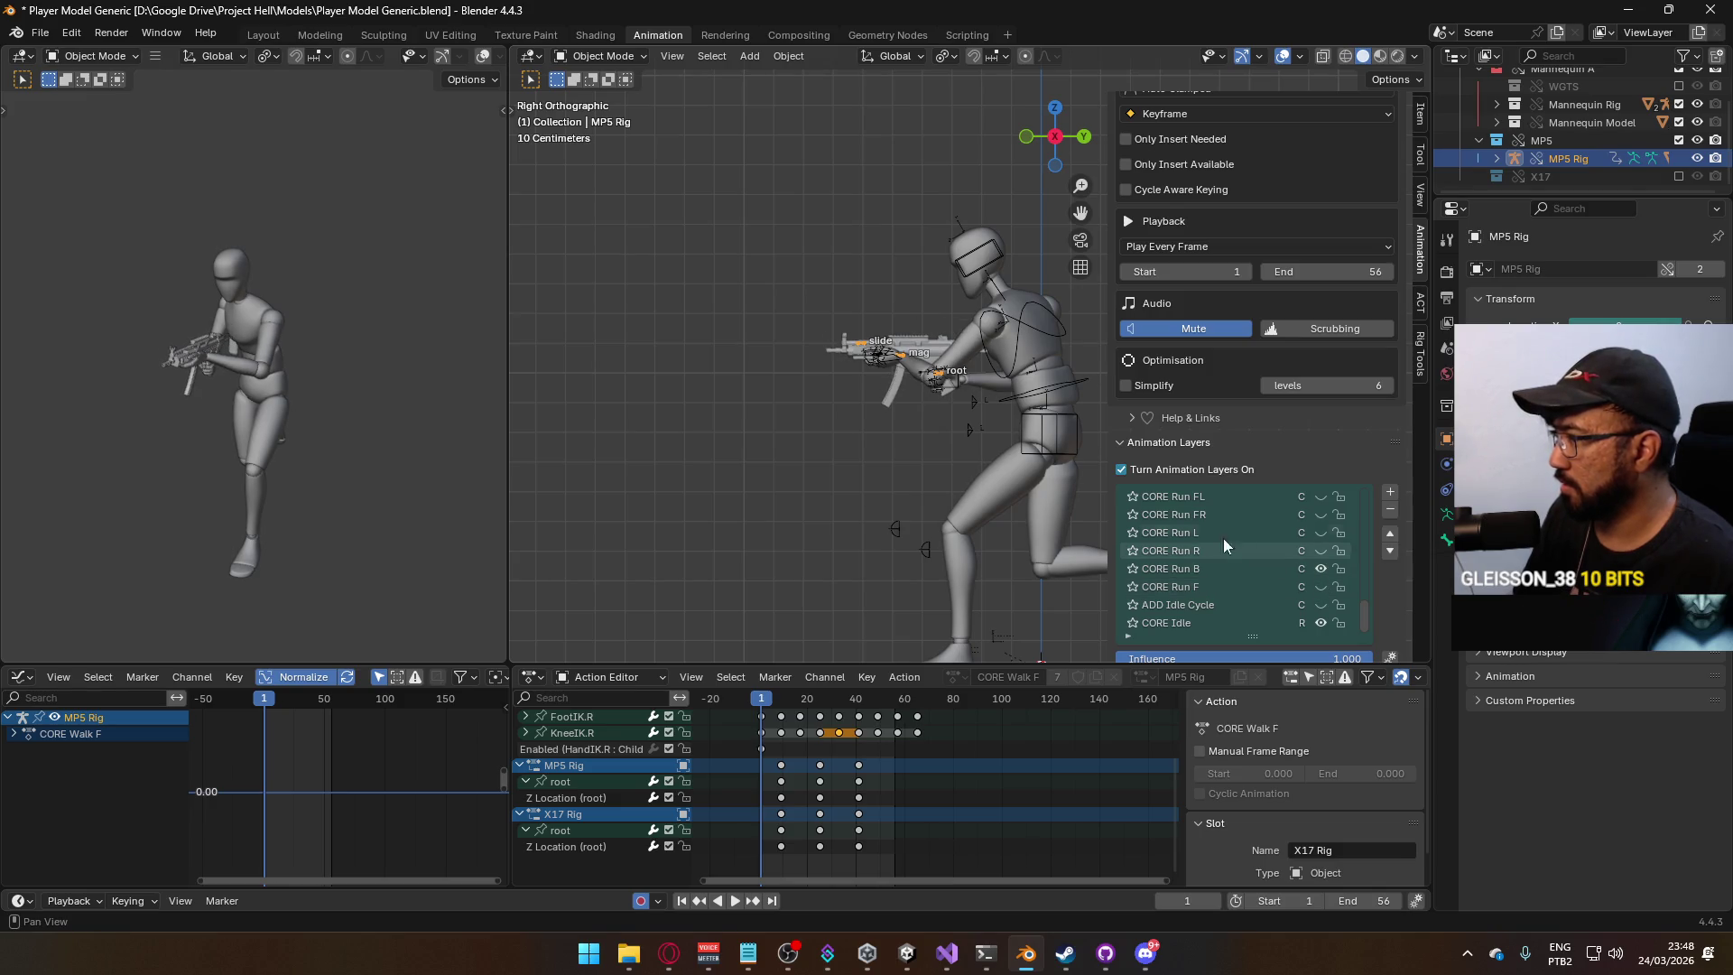
Close the Discord call window, clear keyframe selection, play, and make CORE Run B the edited layer.
left_click(1145, 952)
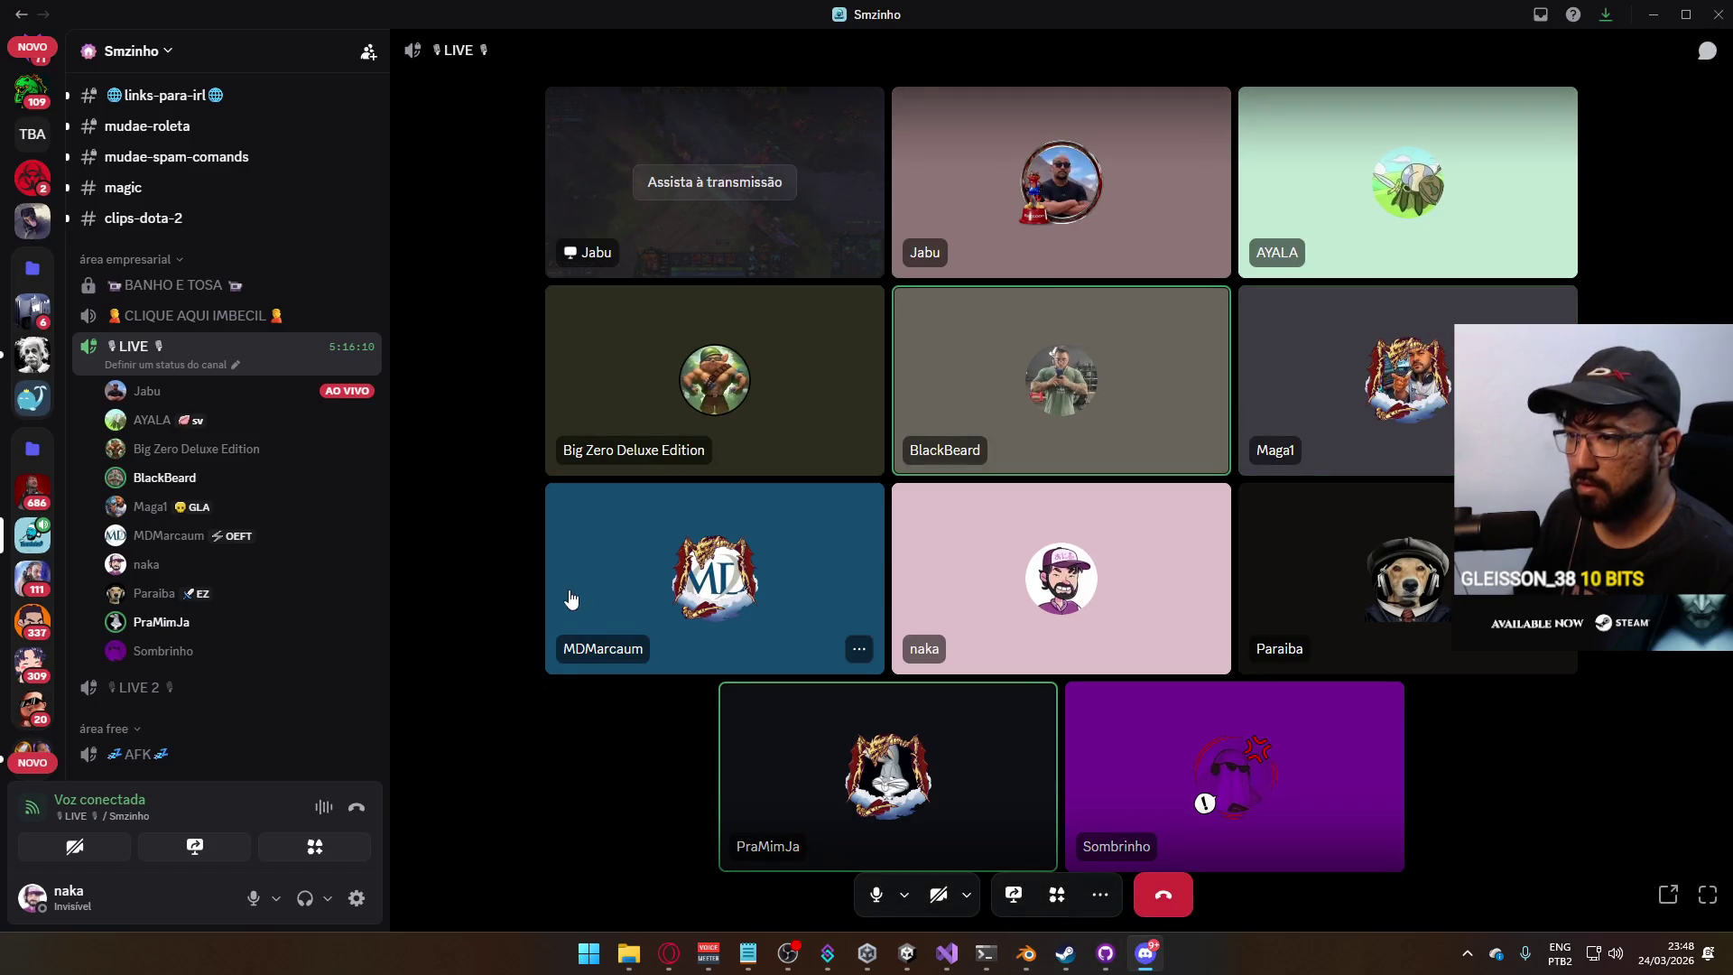
key("alt+F4")
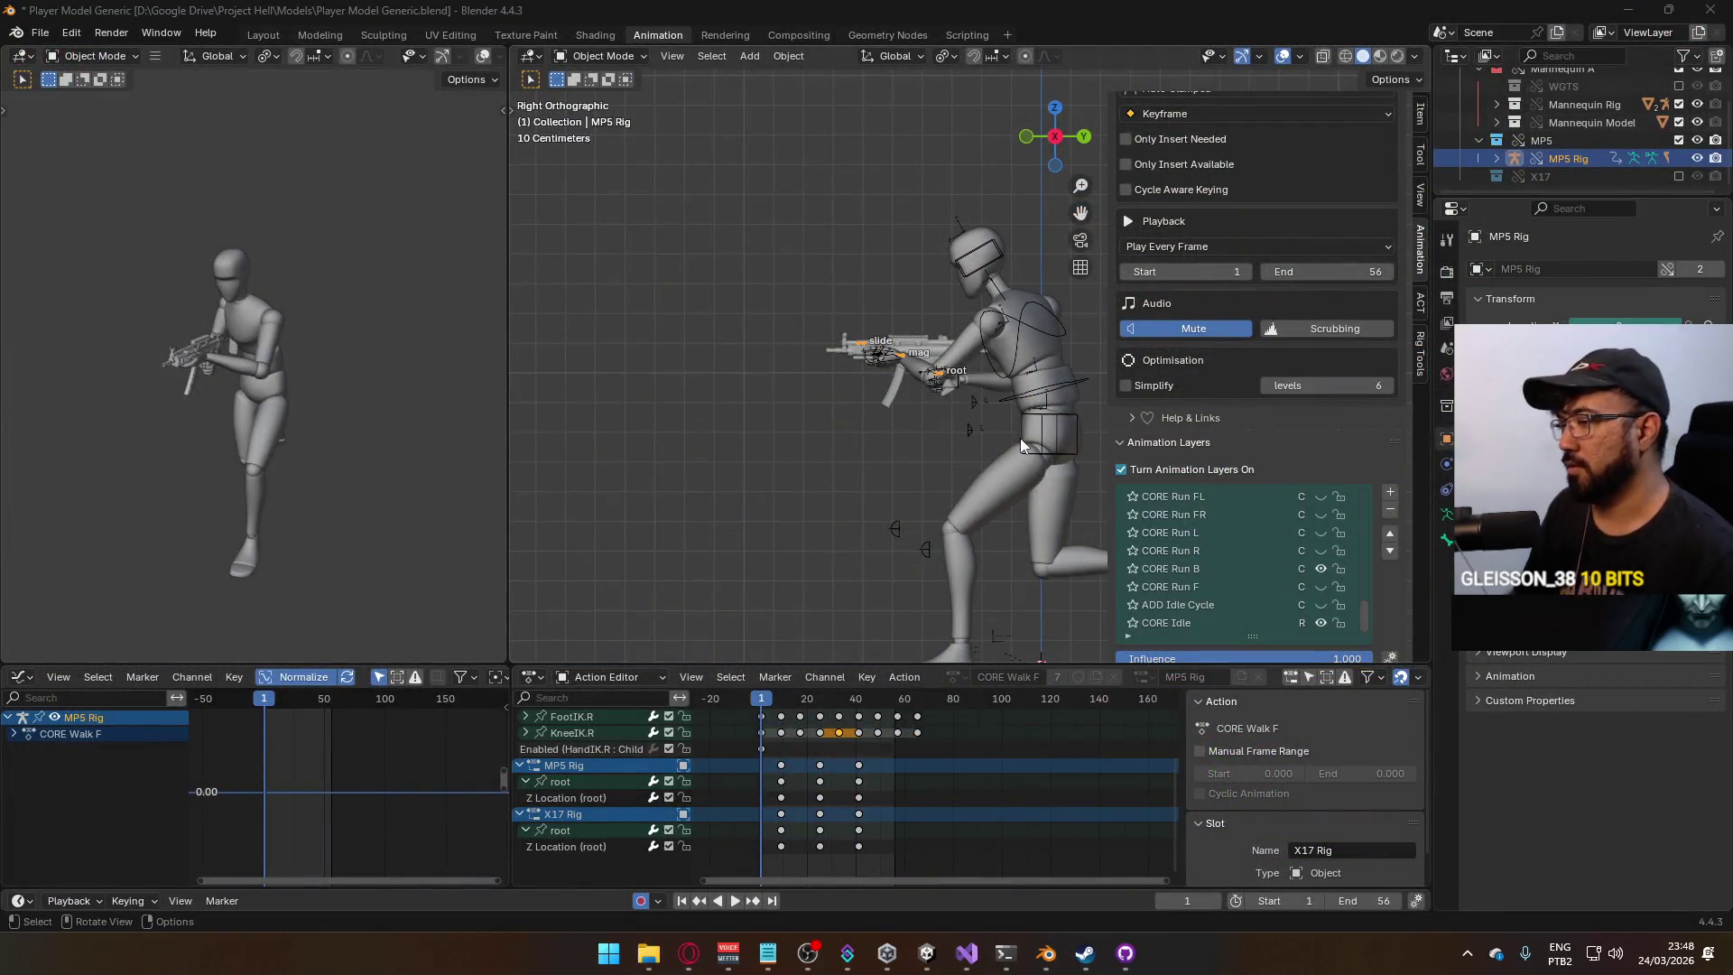
left_click(876, 763)
key("space")
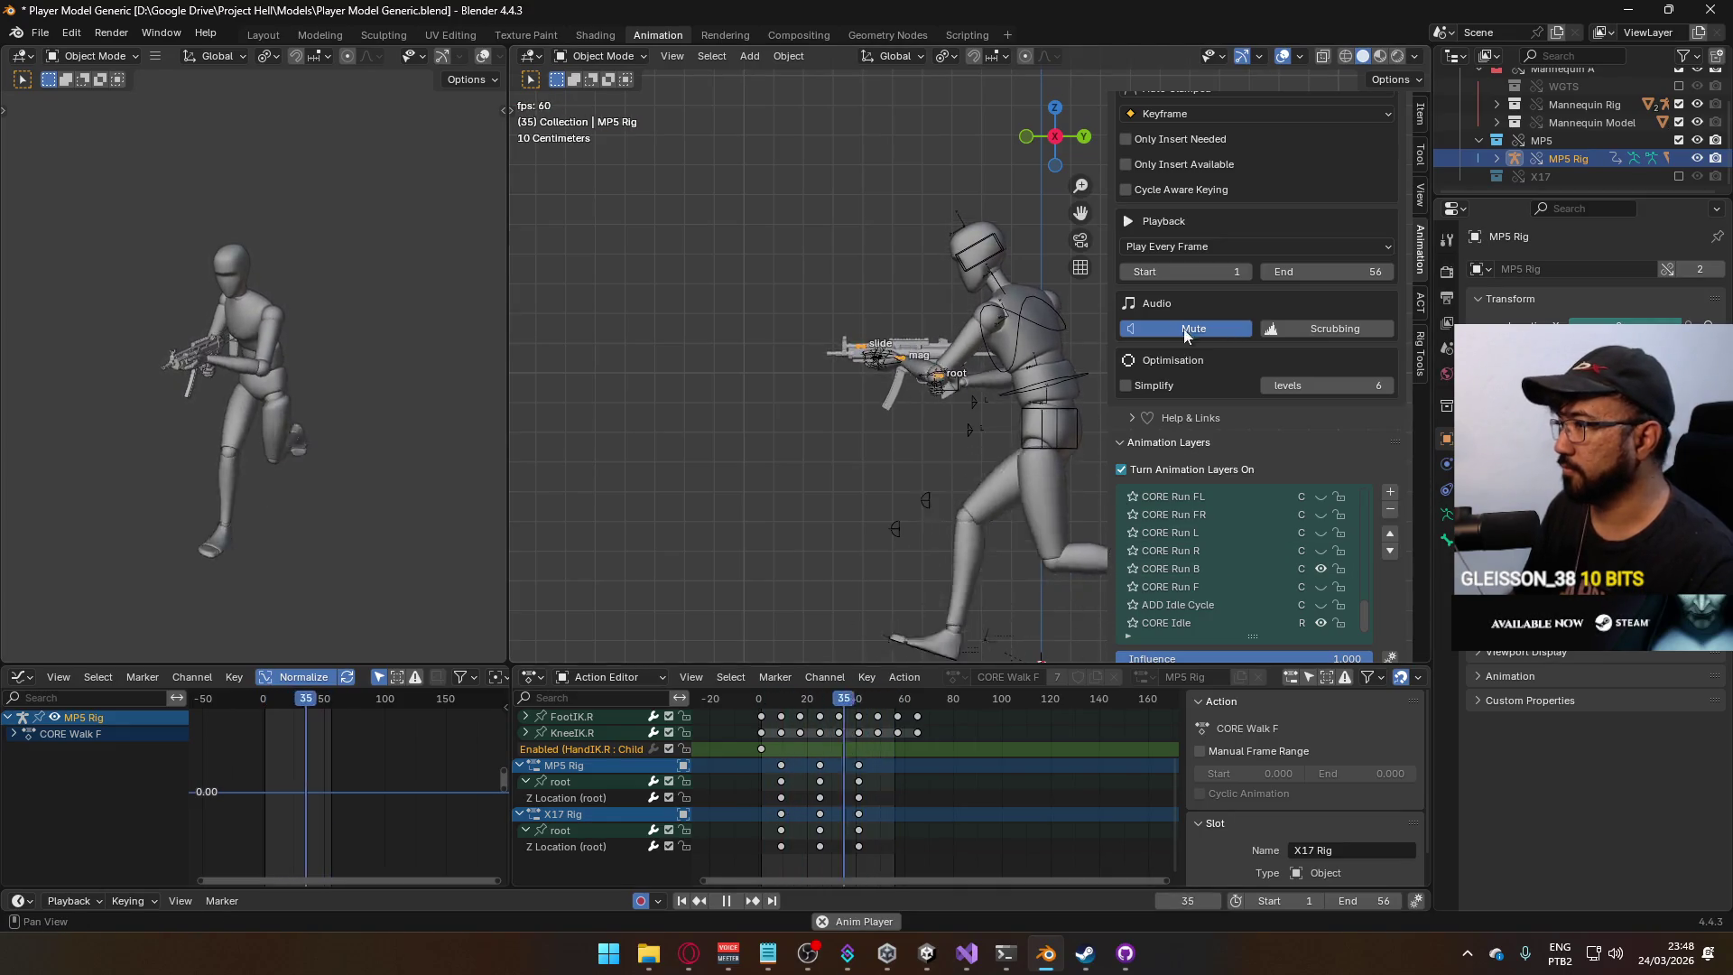
left_click(1177, 572)
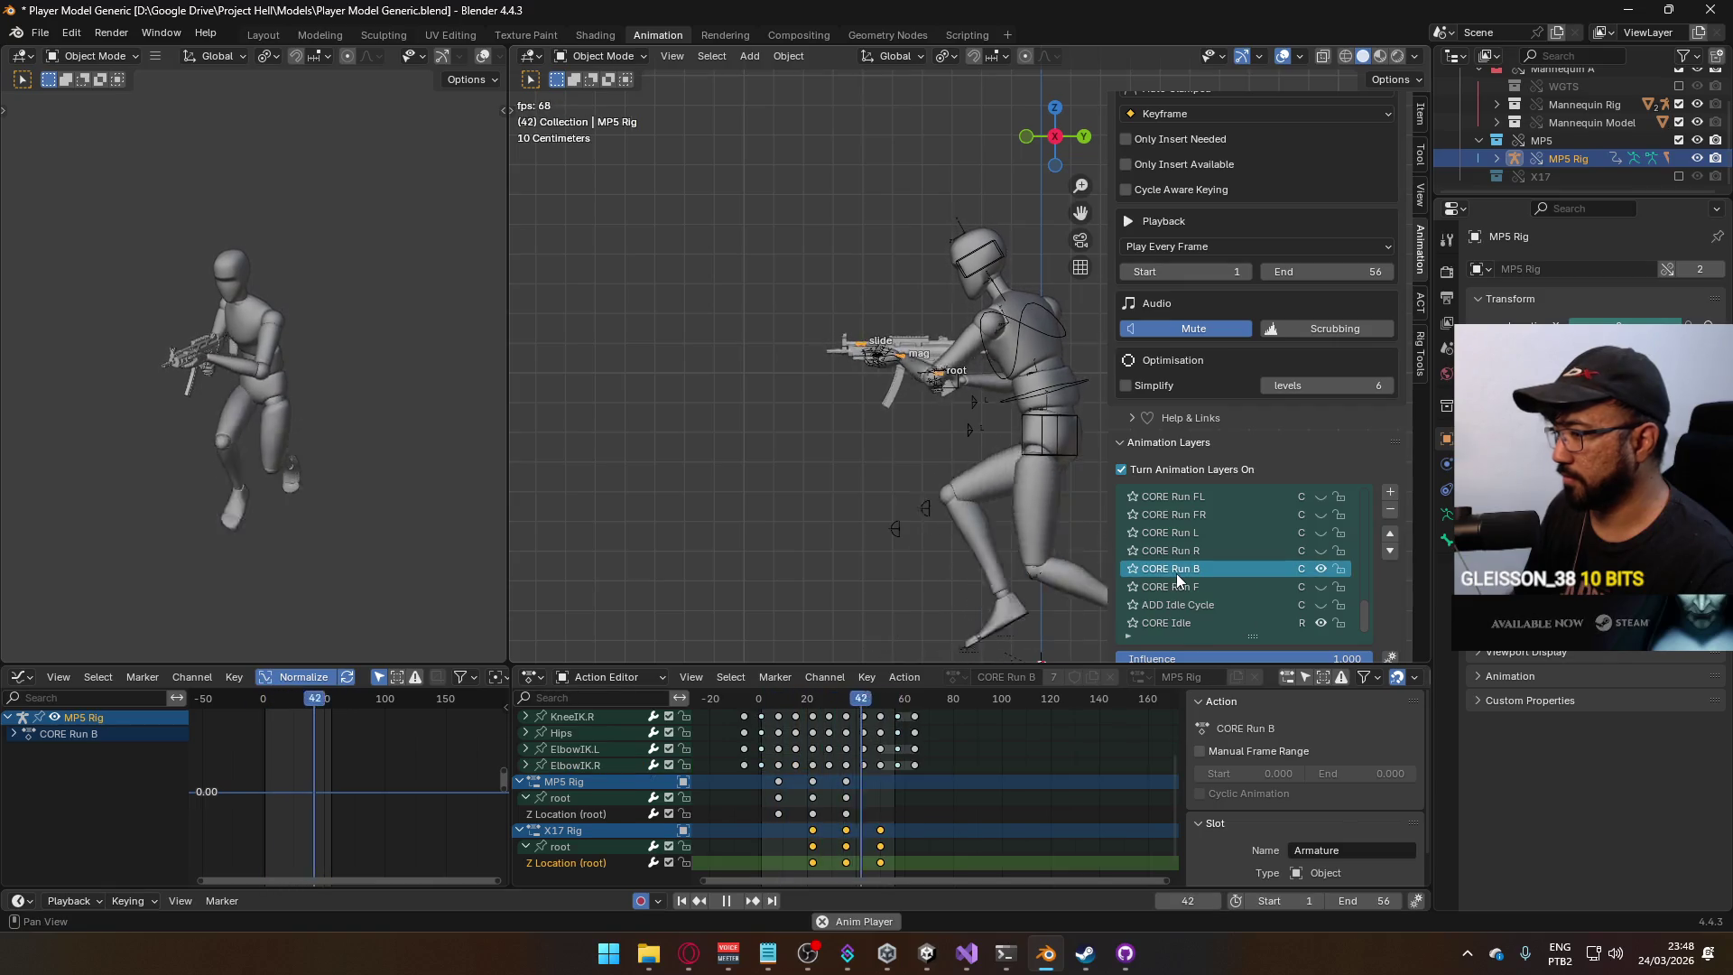
Move the MP5 Rig's Z Location keys 14 frames later in the Action Editor.
scroll(939, 829, "up", 1)
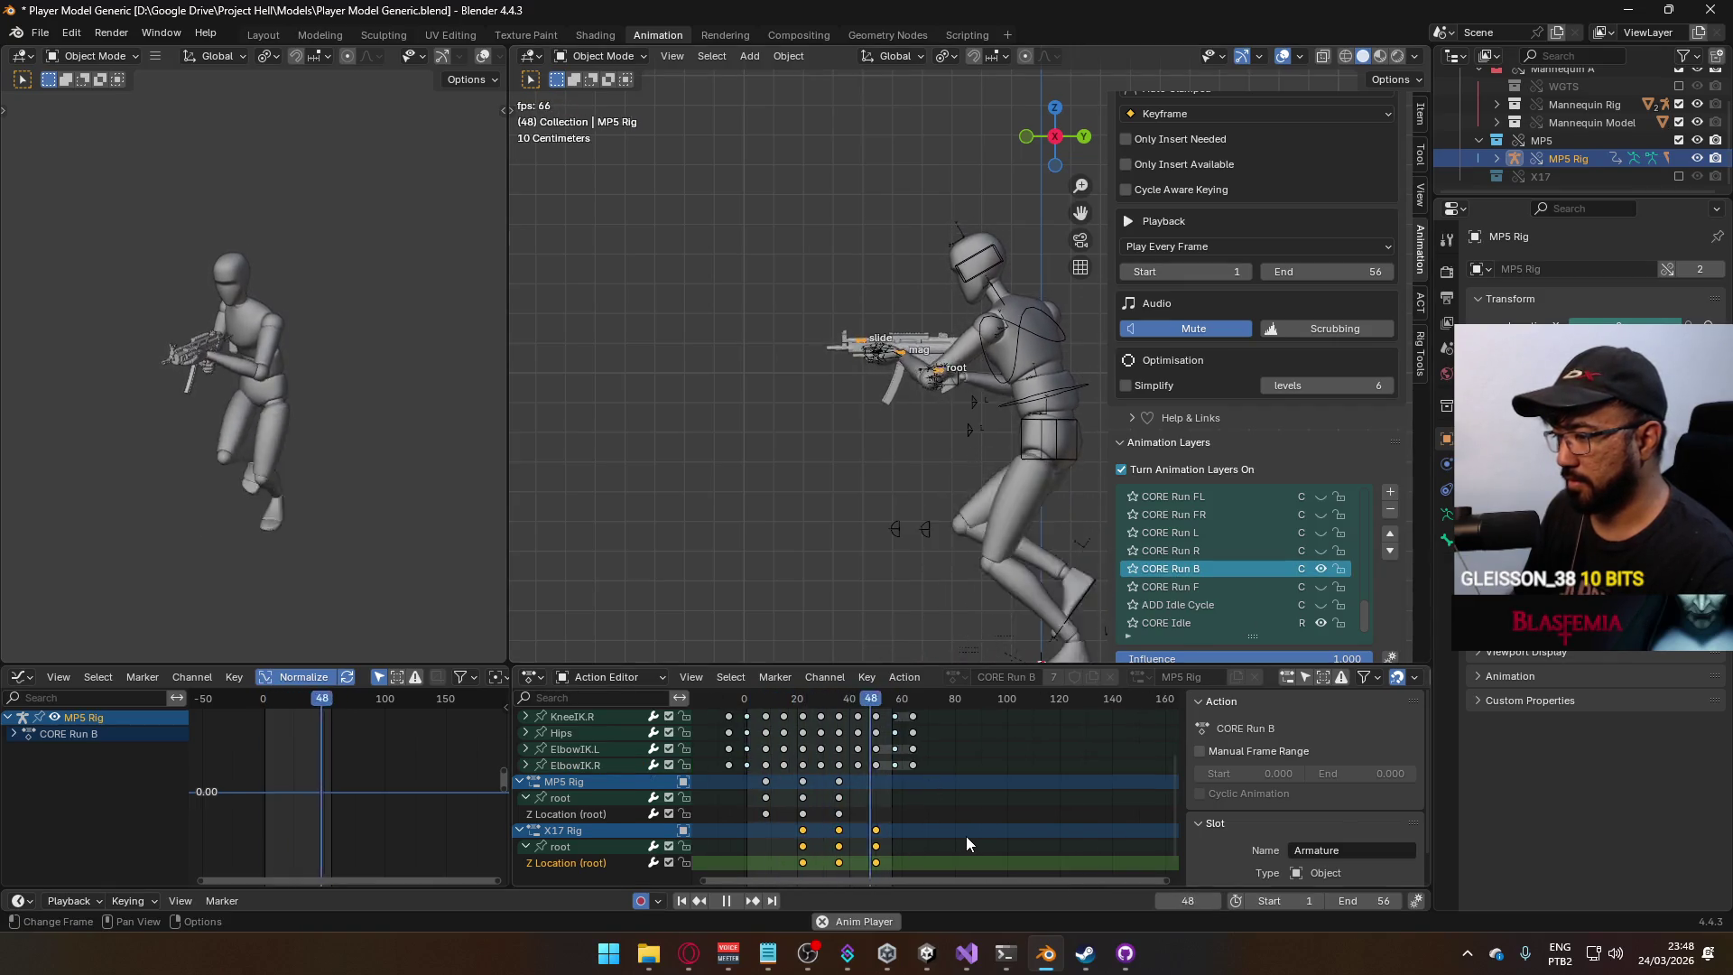
left_click_drag(865, 812, 759, 815)
key("g")
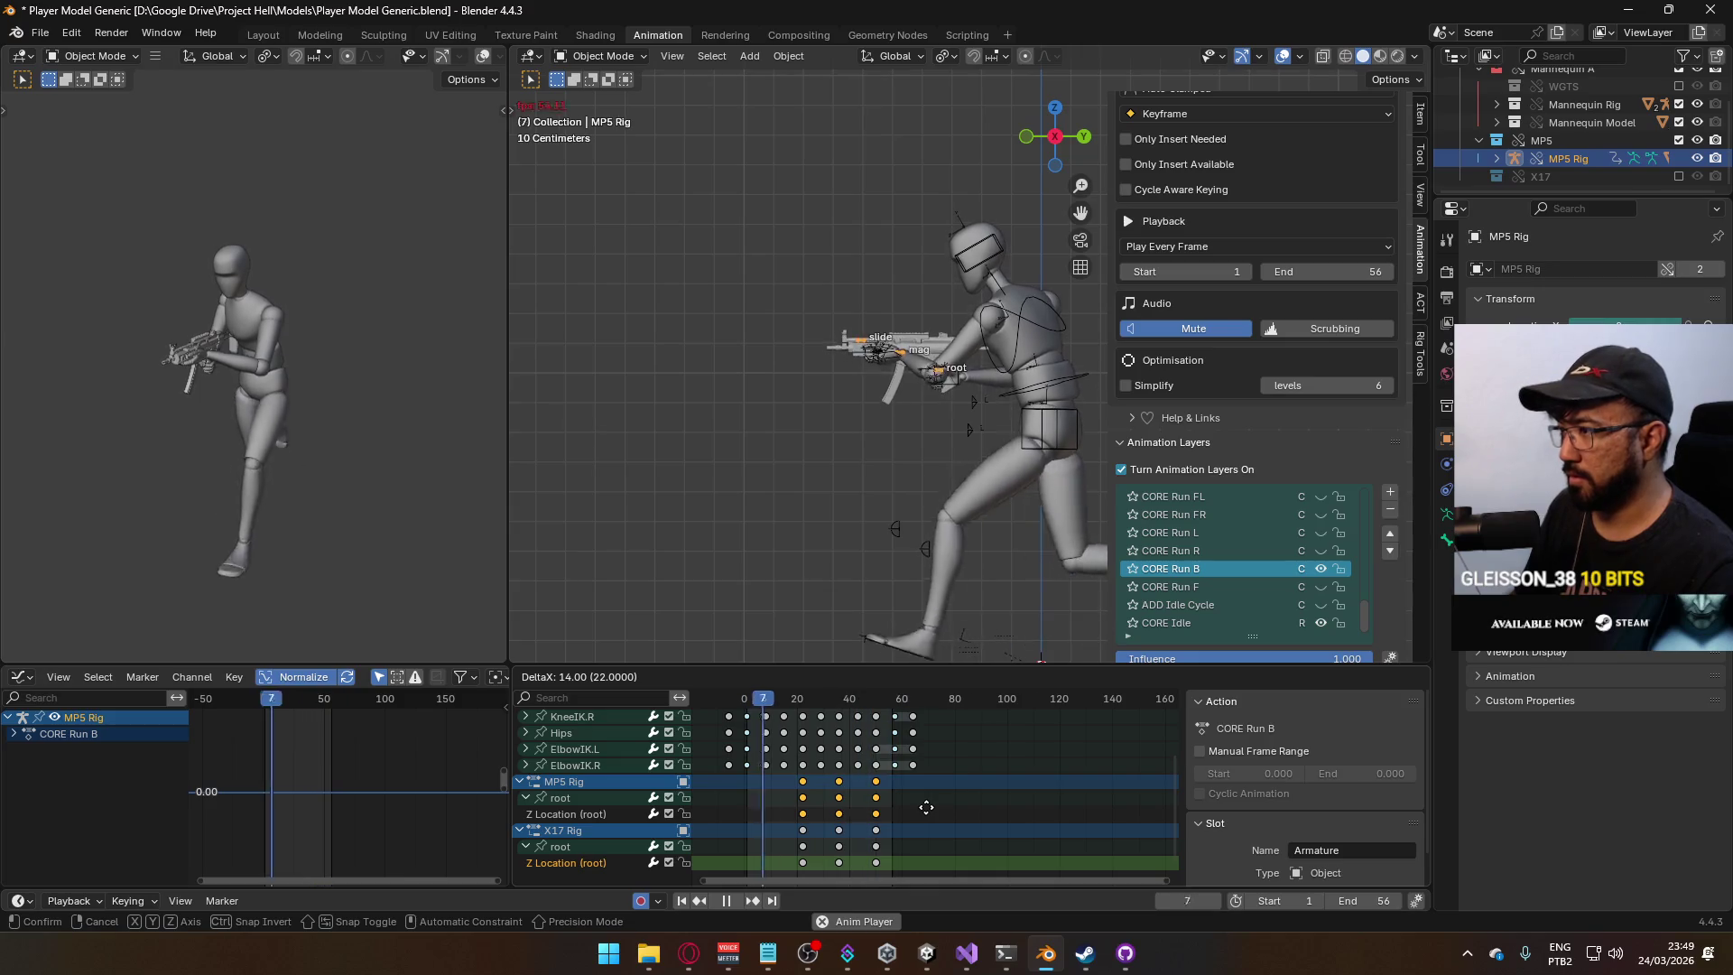
left_click(926, 807)
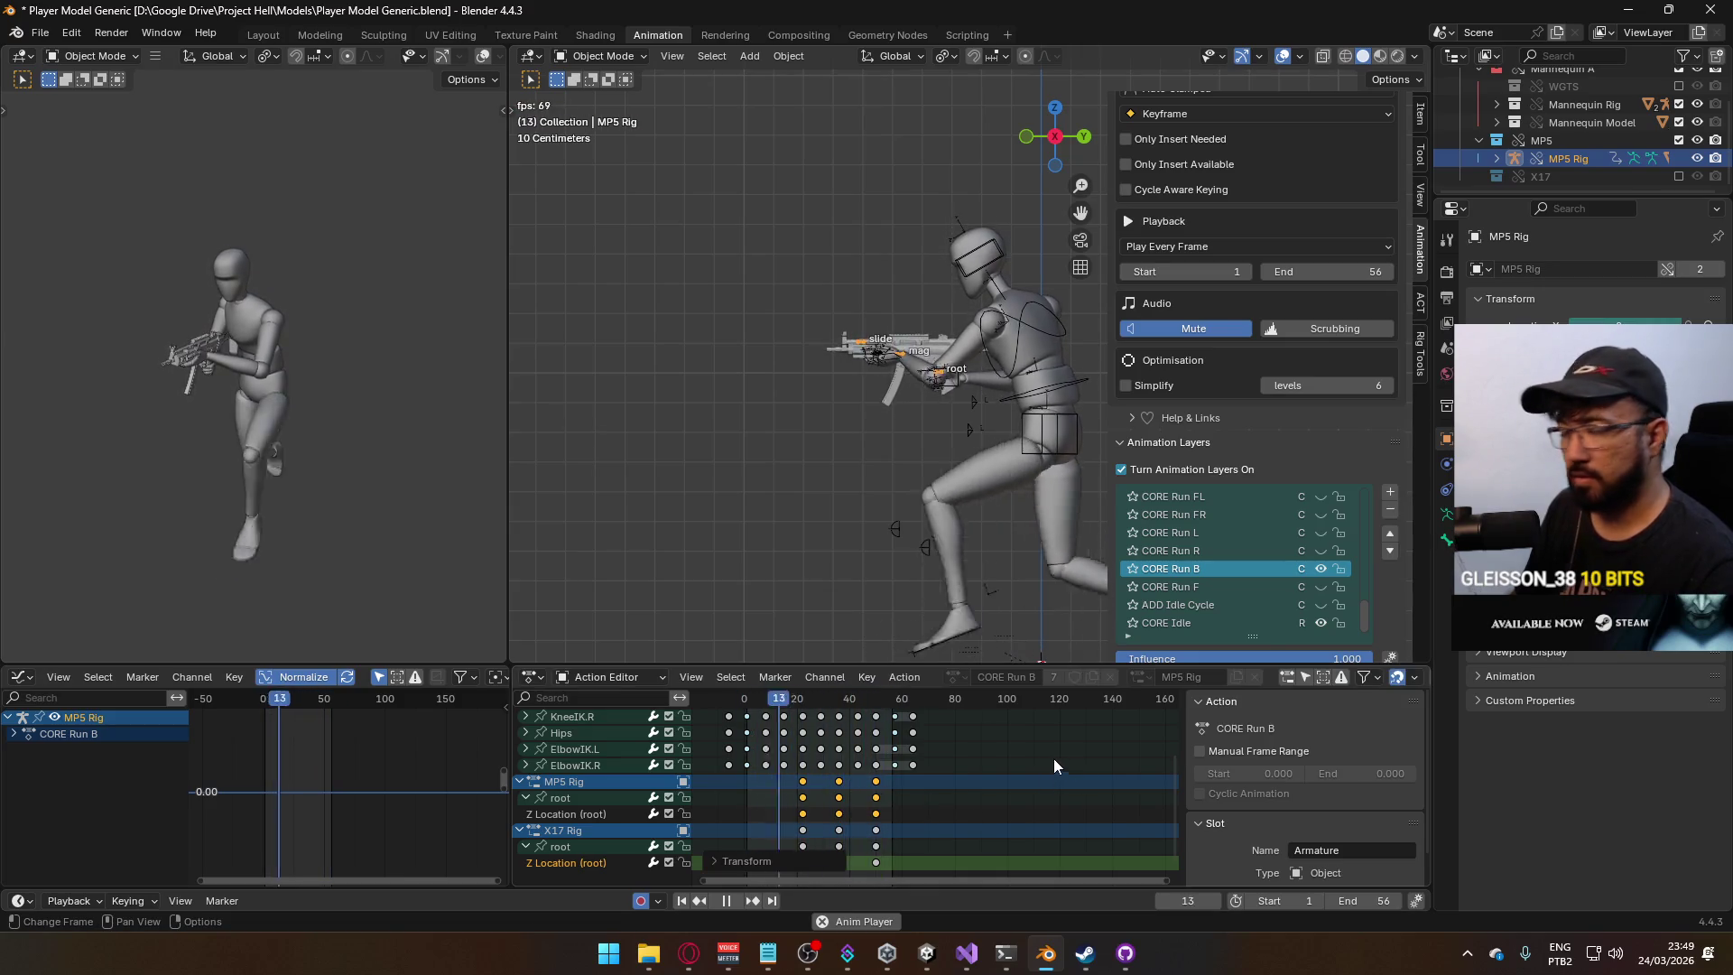
Stop playback, return to frame 1, make the mannequin armature active, and save the file.
key("space")
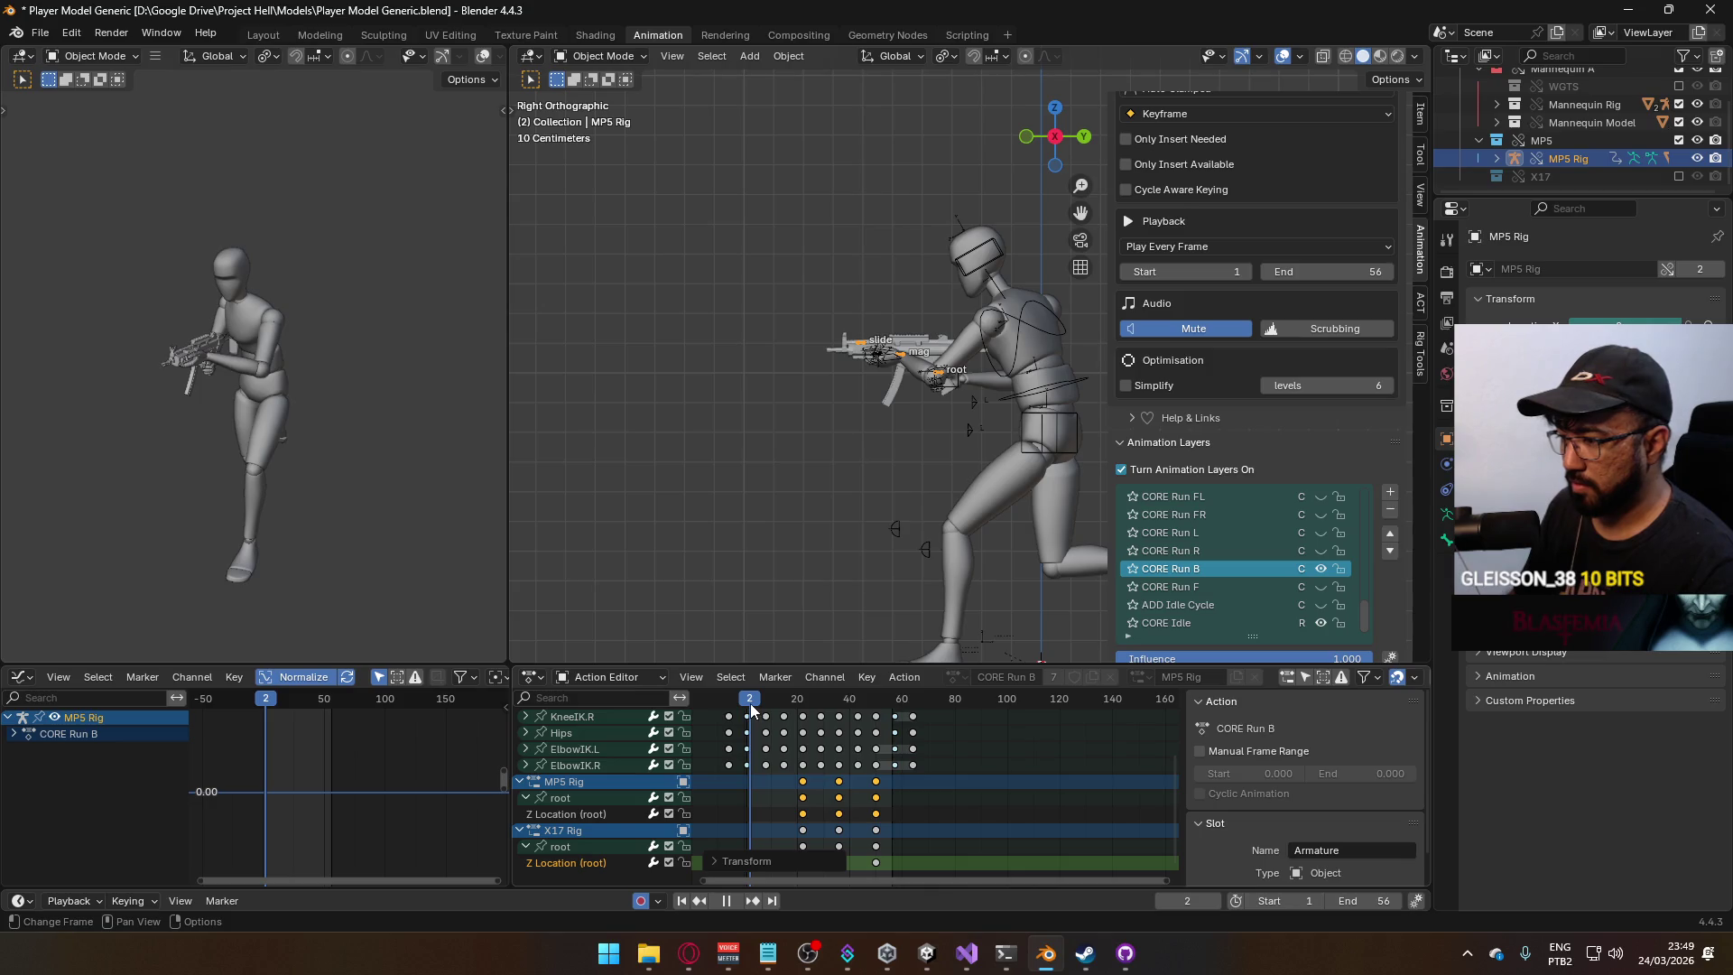
left_click(749, 703)
left_click(1022, 489)
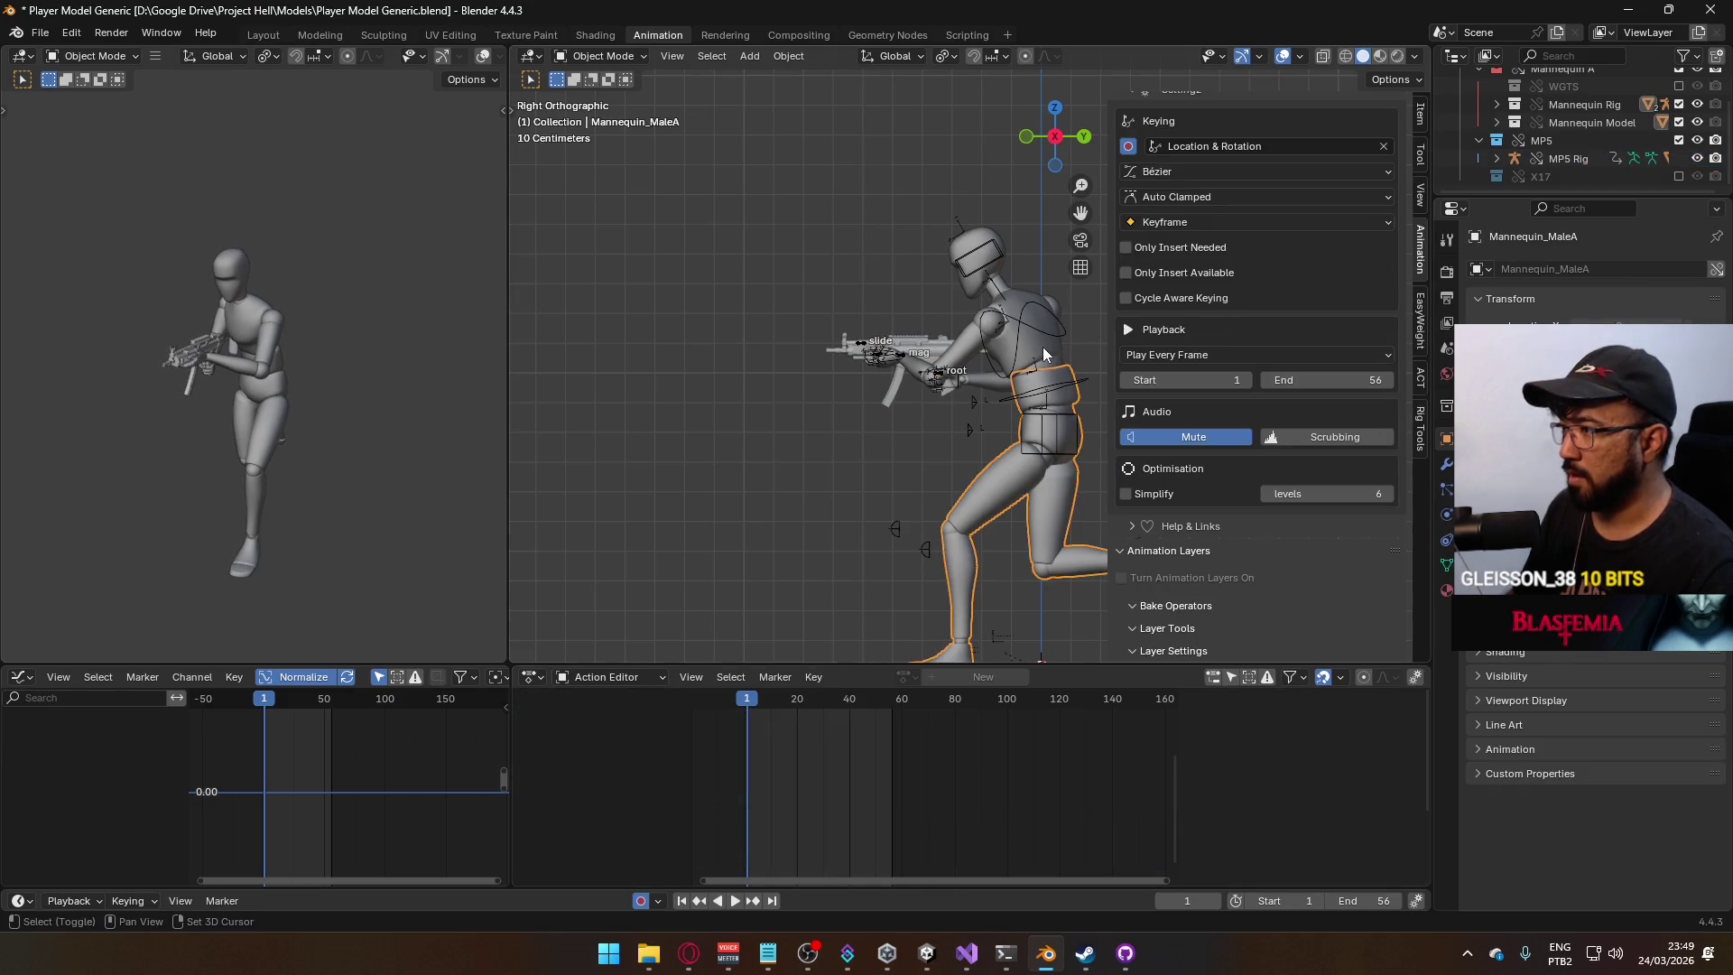
left_click(999, 335, "shift")
key("ctrl+s")
left_click(40, 32)
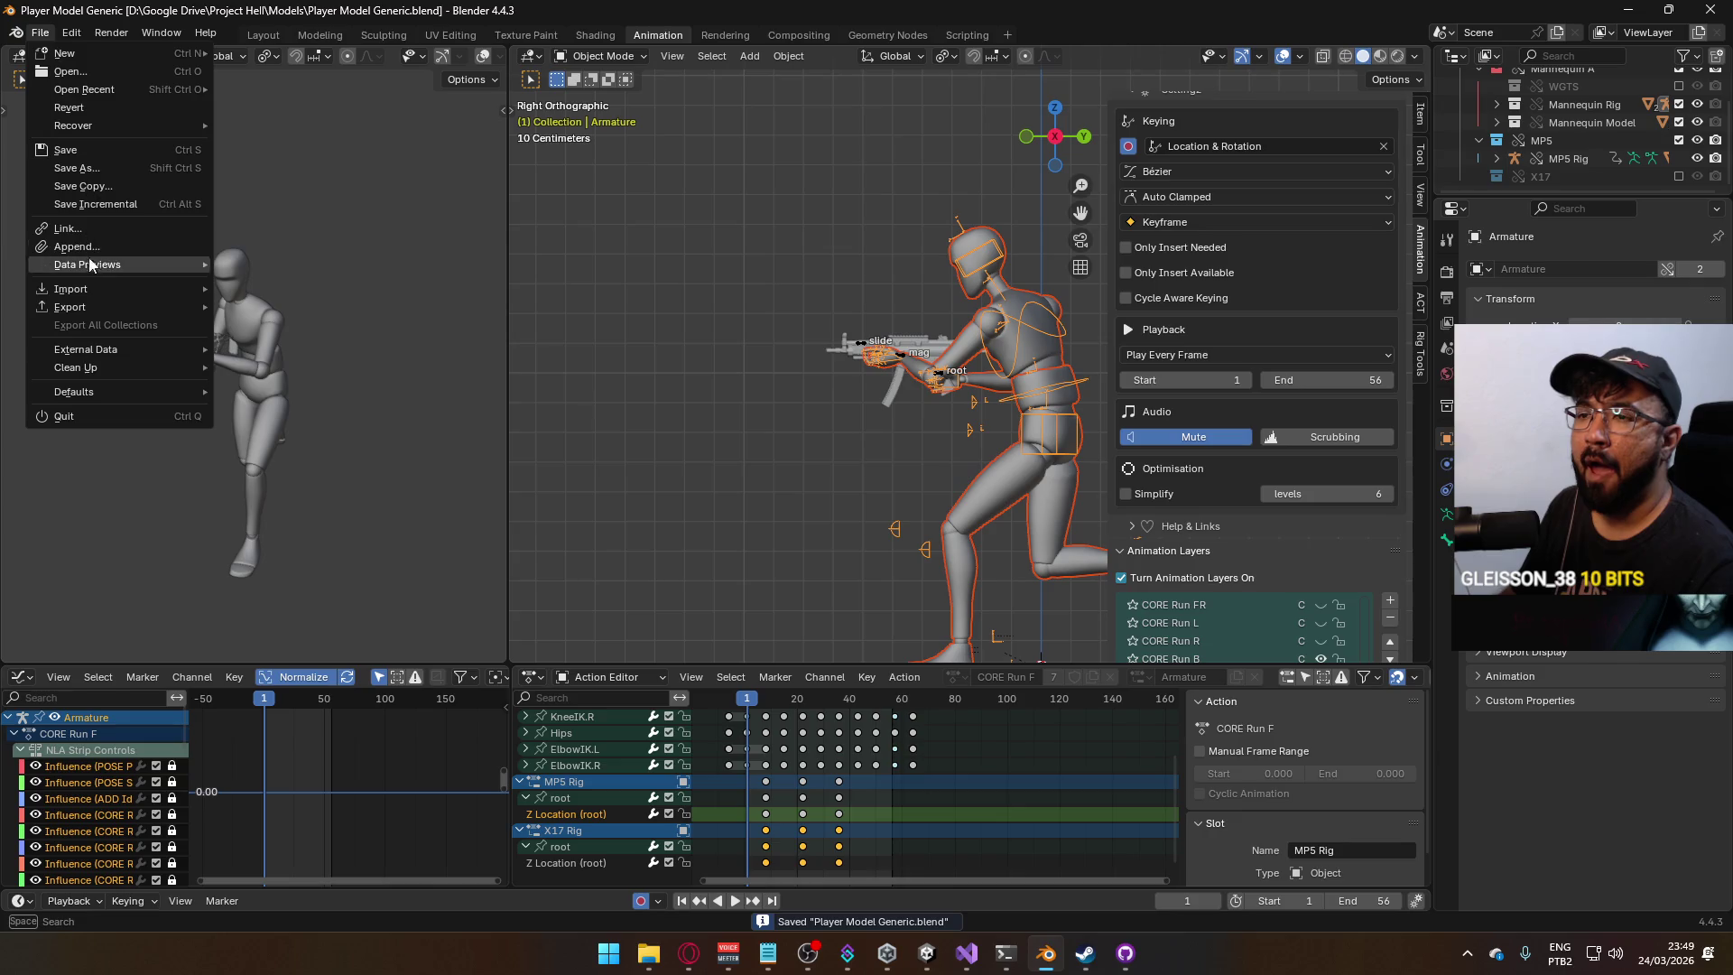
Export the backward run as FBX over the target file in Animations, then hide CORE Run B.
mouse_move(136, 307)
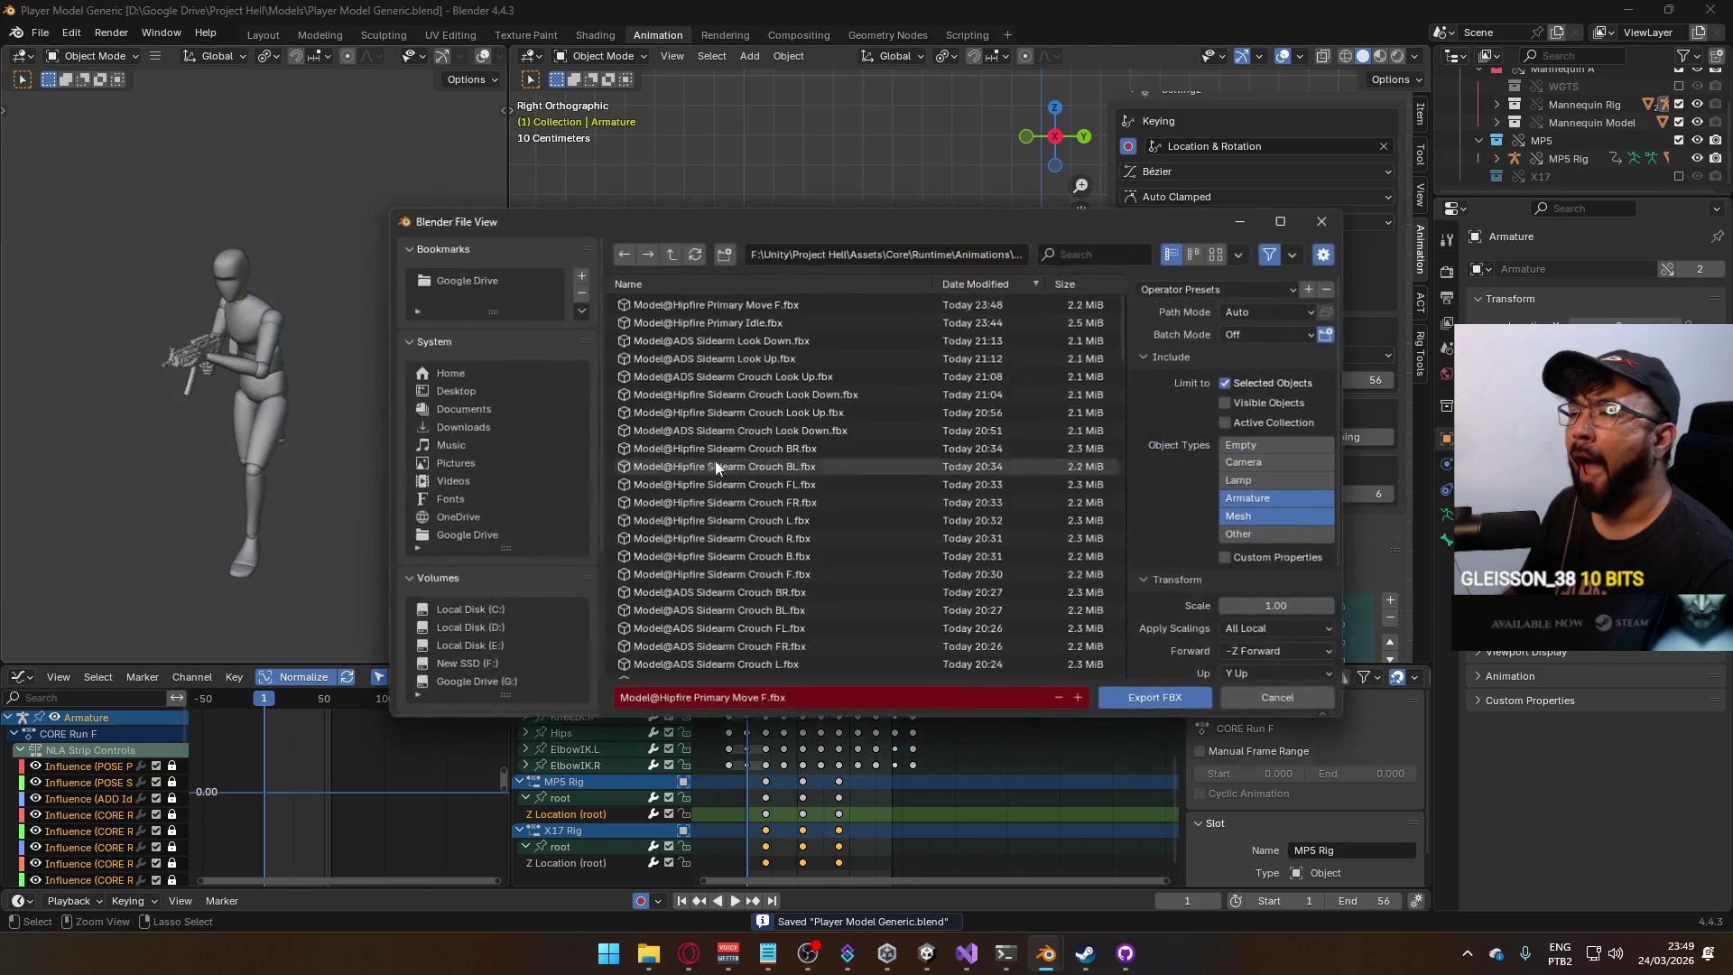
left_click(381, 470)
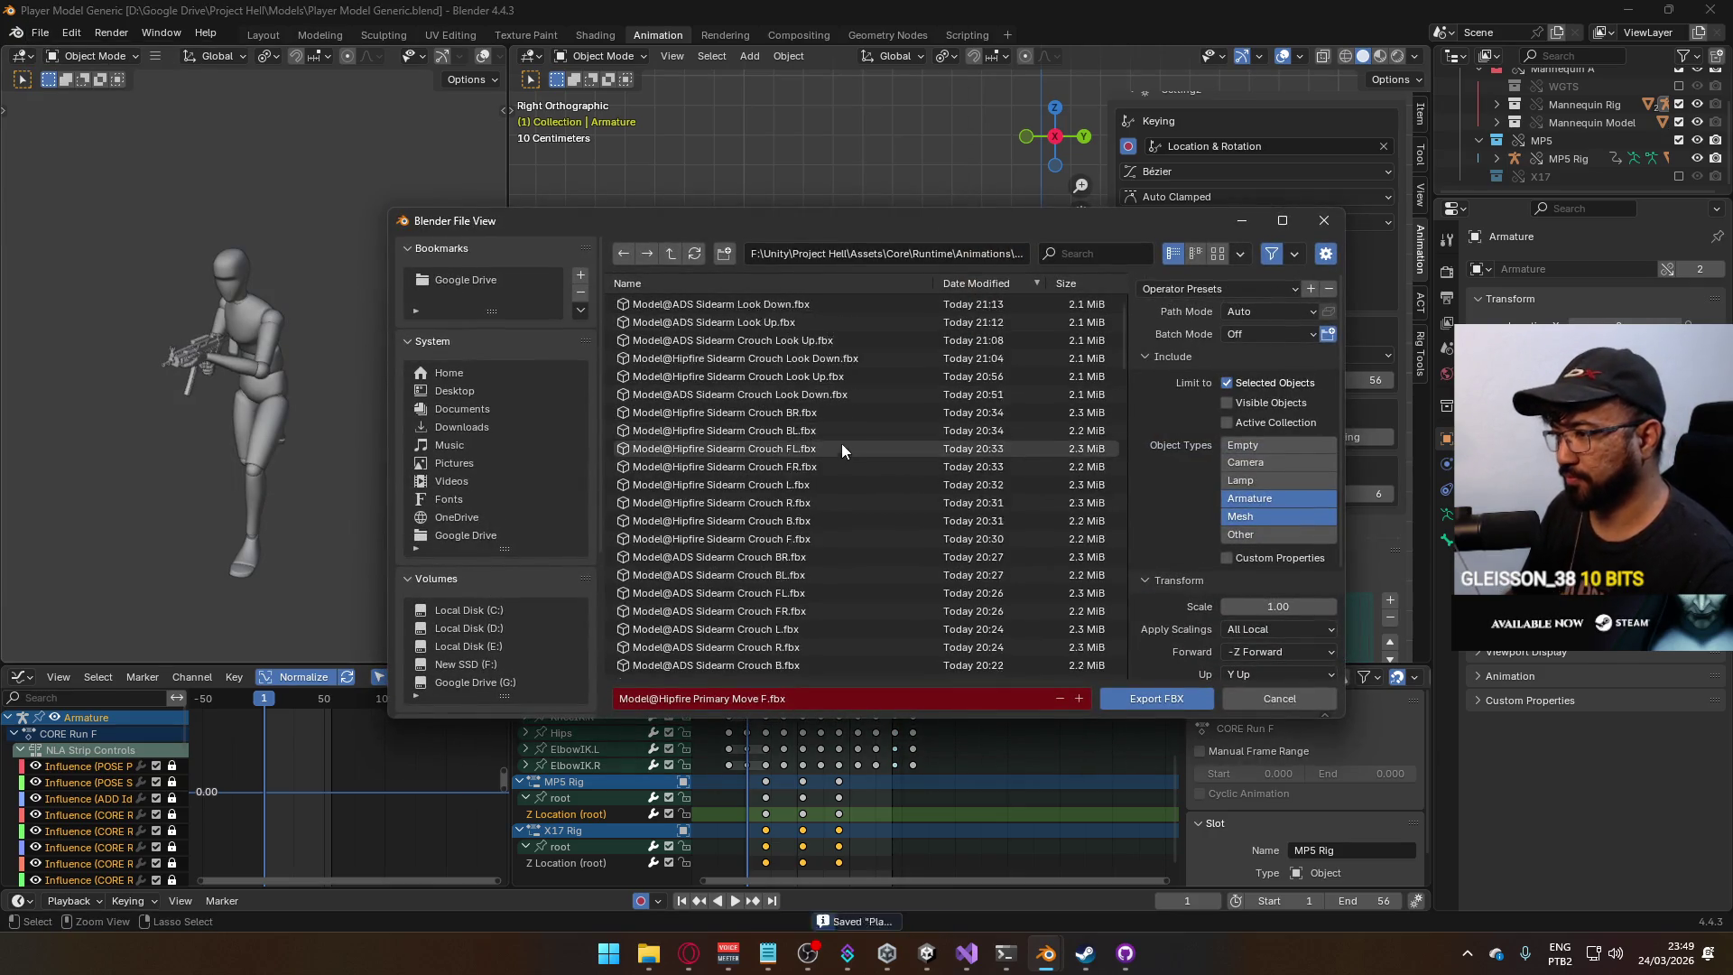
scroll(842, 442, "down", 6)
scroll(845, 453, "down", 4)
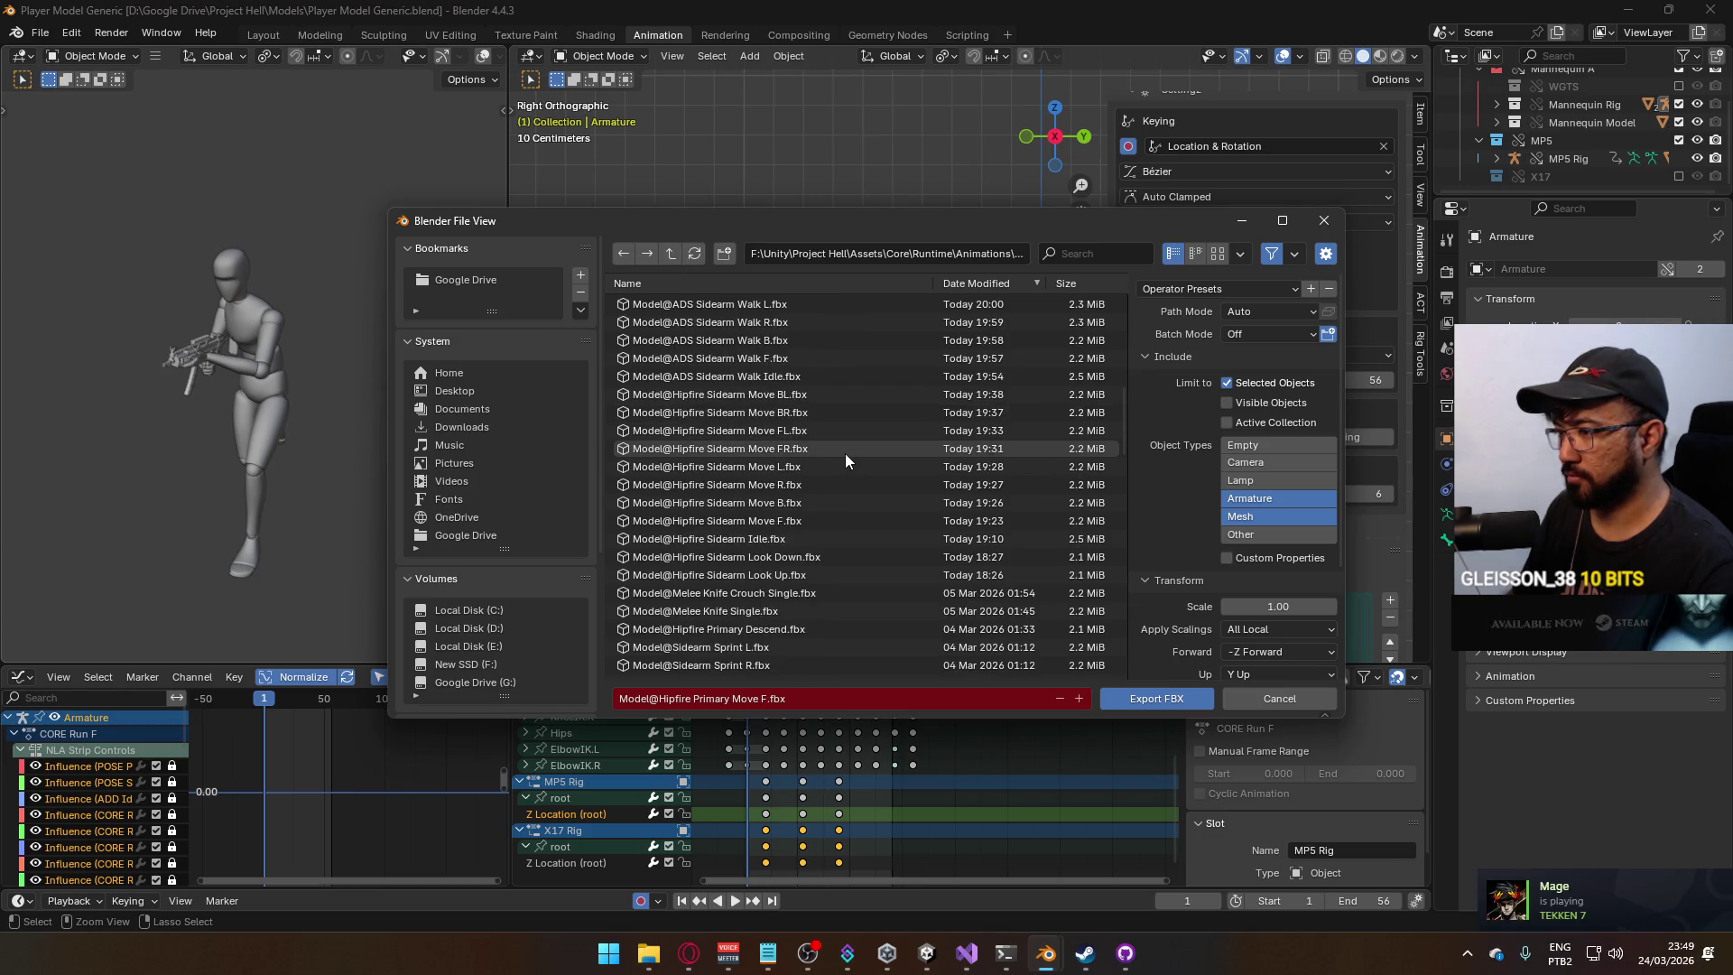
scroll(845, 453, "down", 10)
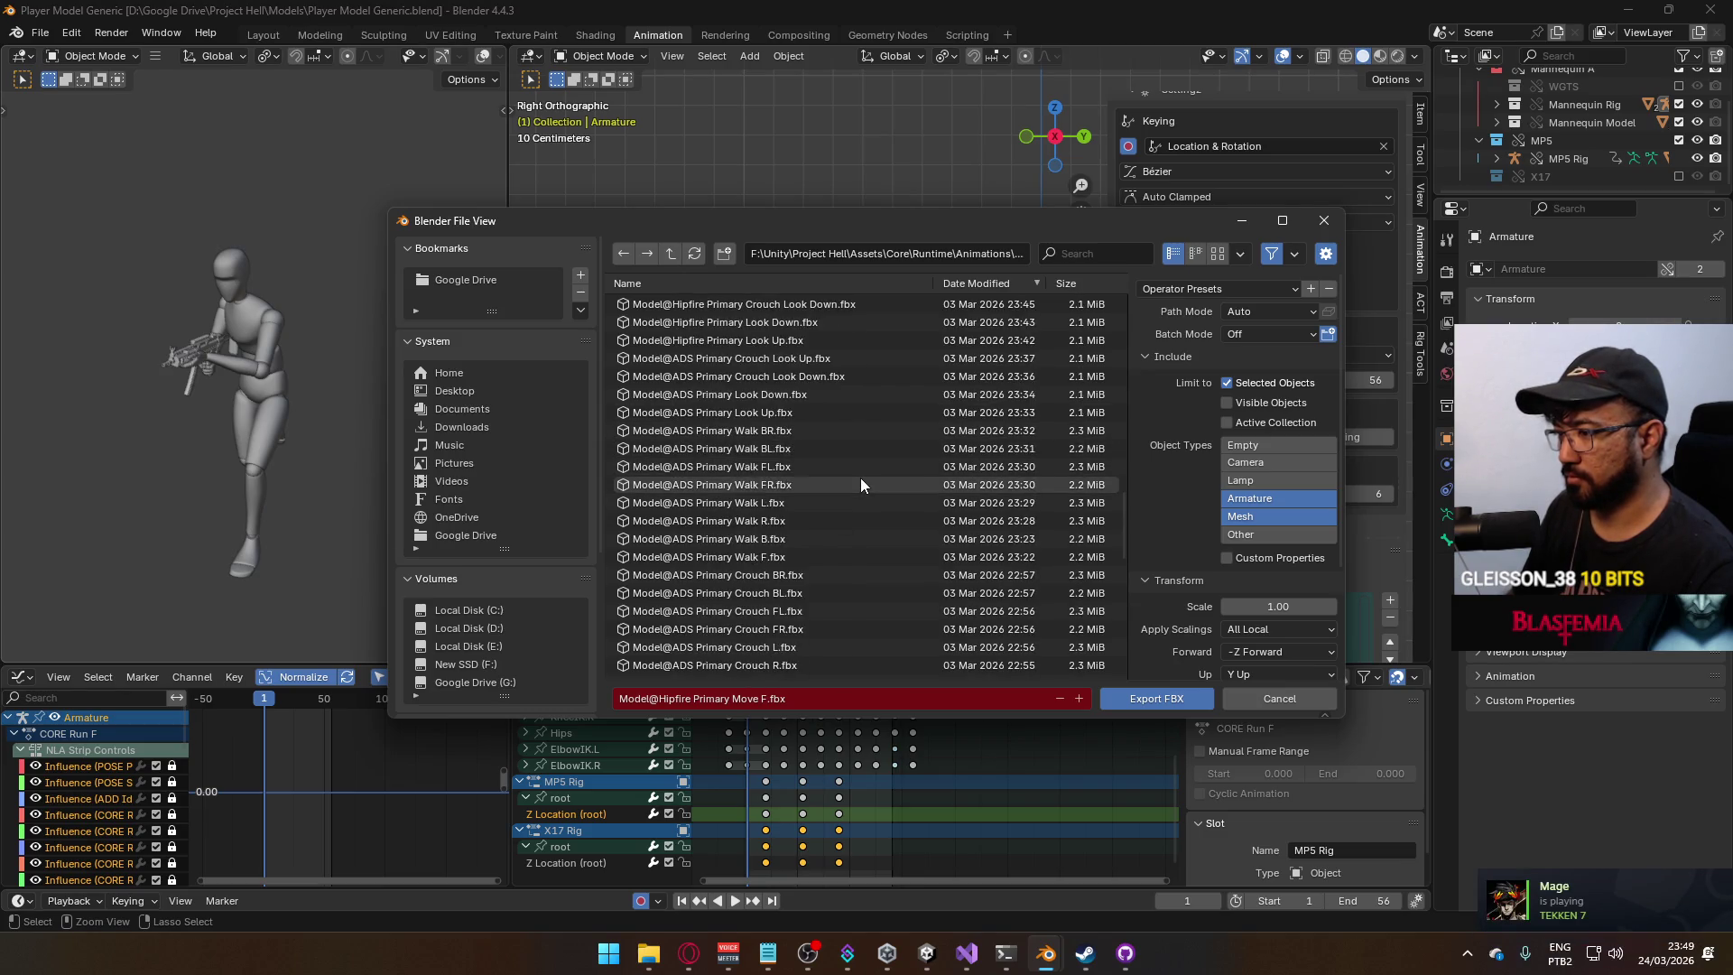
scroll(859, 485, "down", 5)
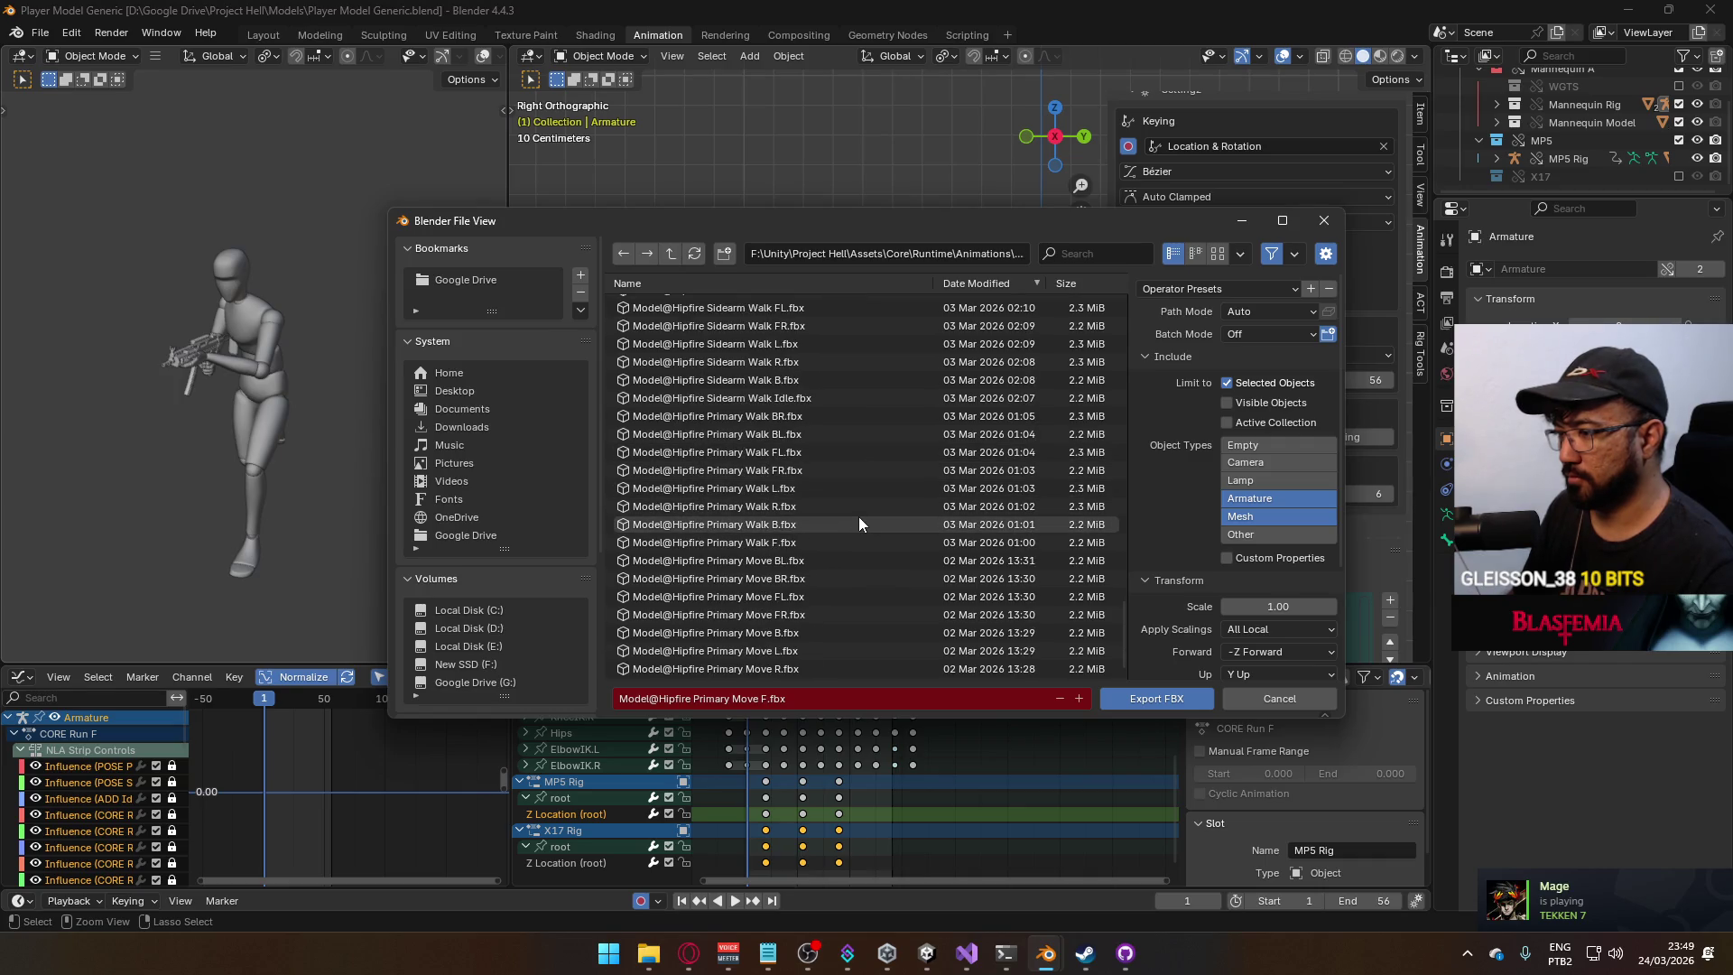
double_click(793, 639)
scroll(1322, 478, "down", 3)
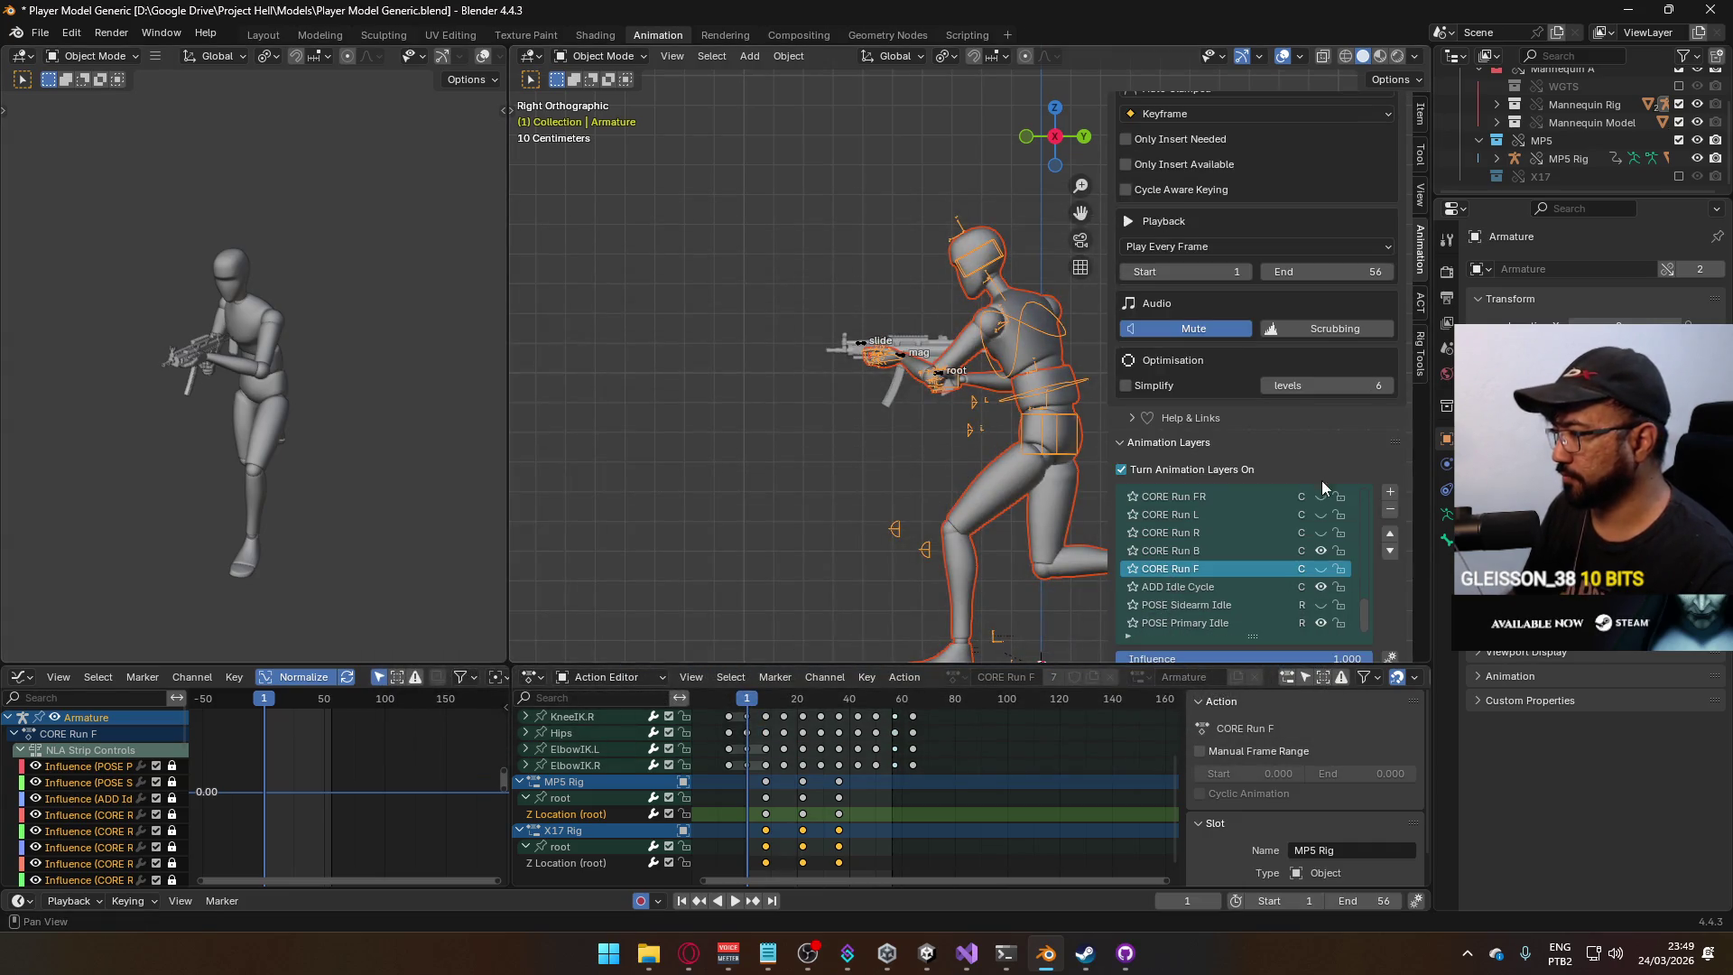
left_click(1324, 545)
Make CORE Run R the armature's visible, edited layer and toggle the MP5 Rig's CORE Run B layer.
left_click(1324, 529)
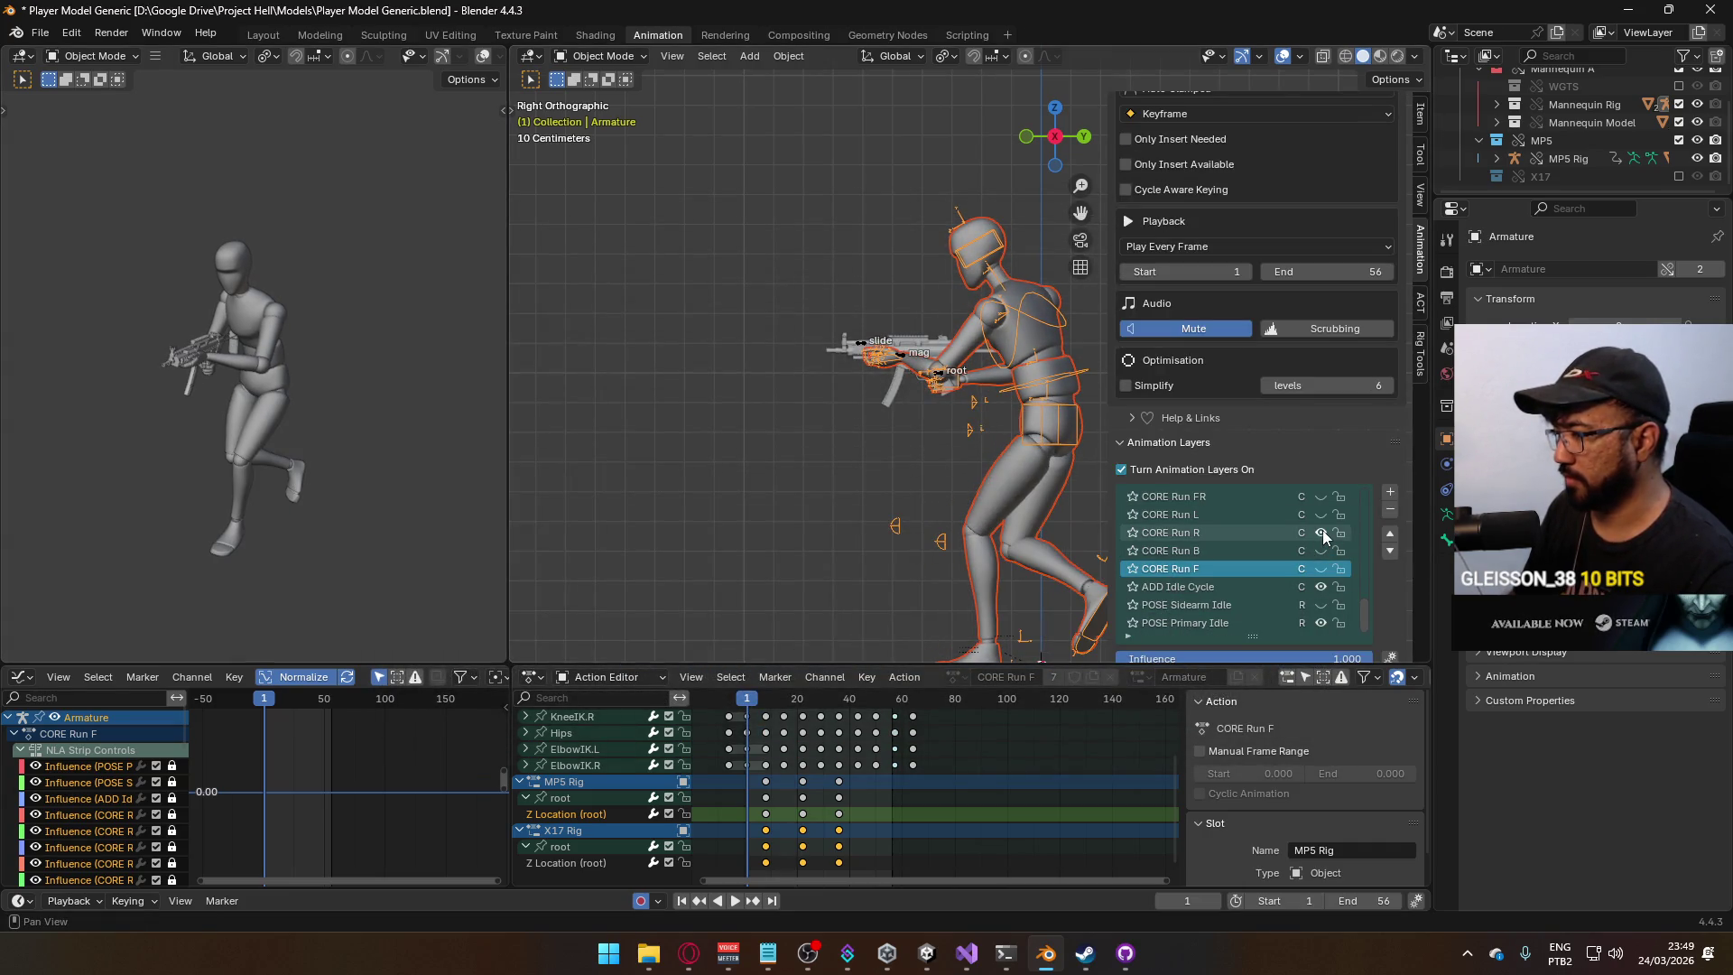
left_click(1236, 535)
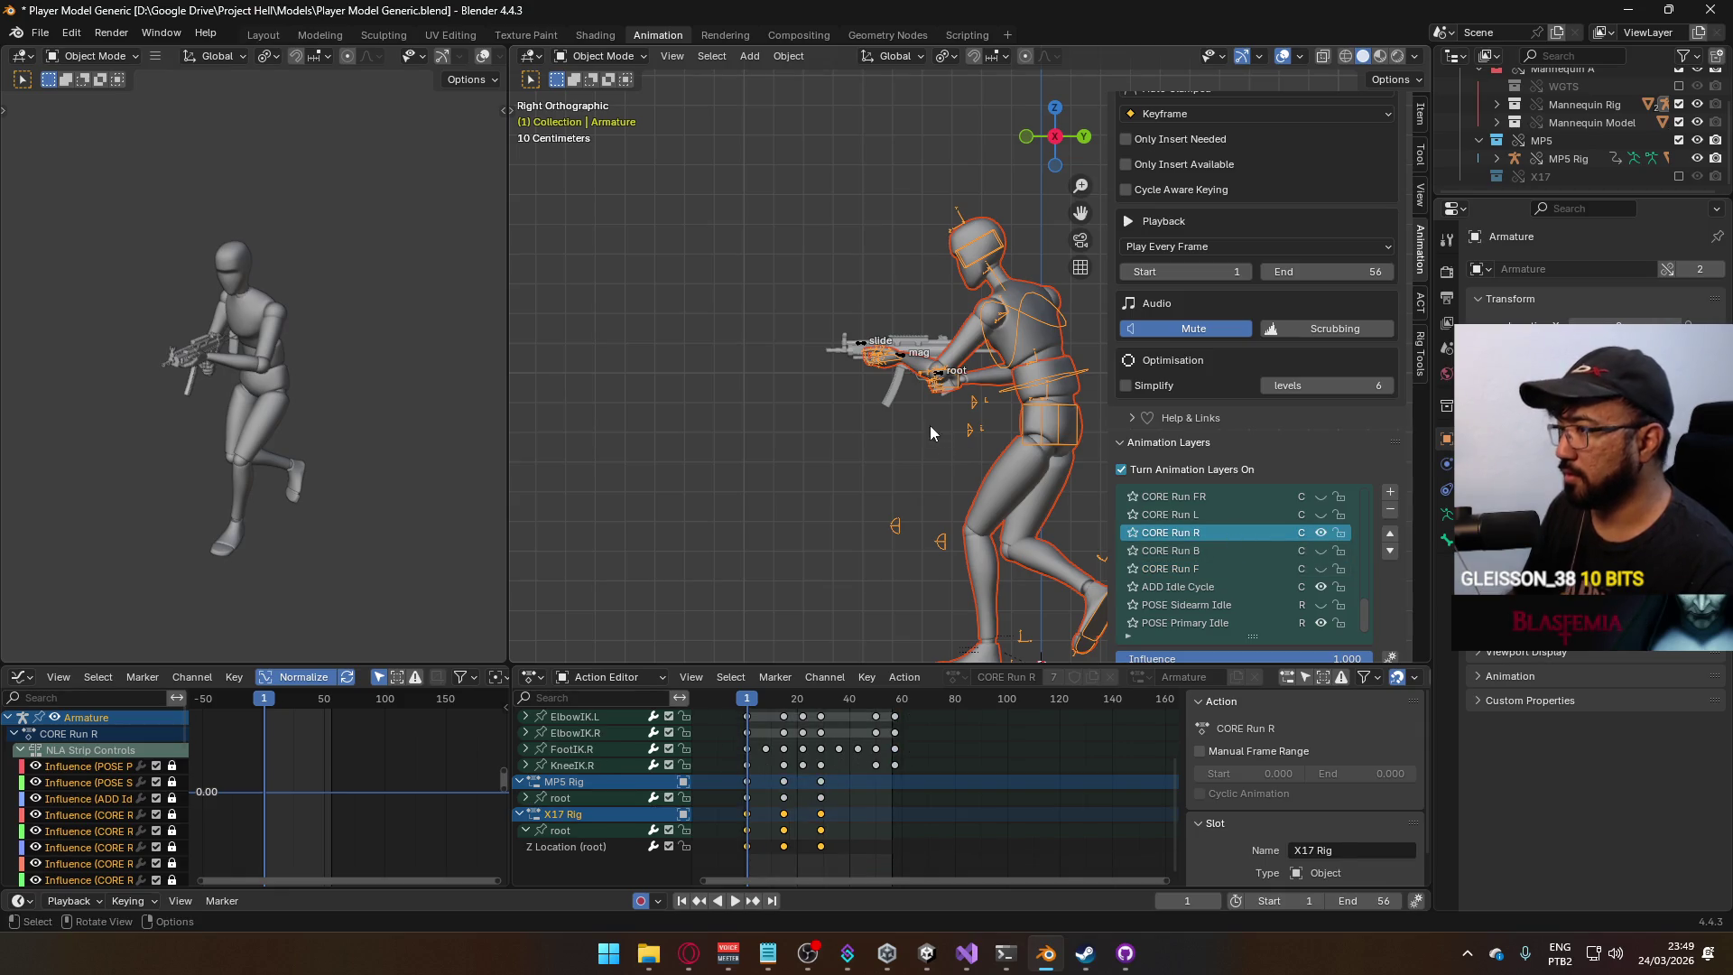
left_click(945, 380)
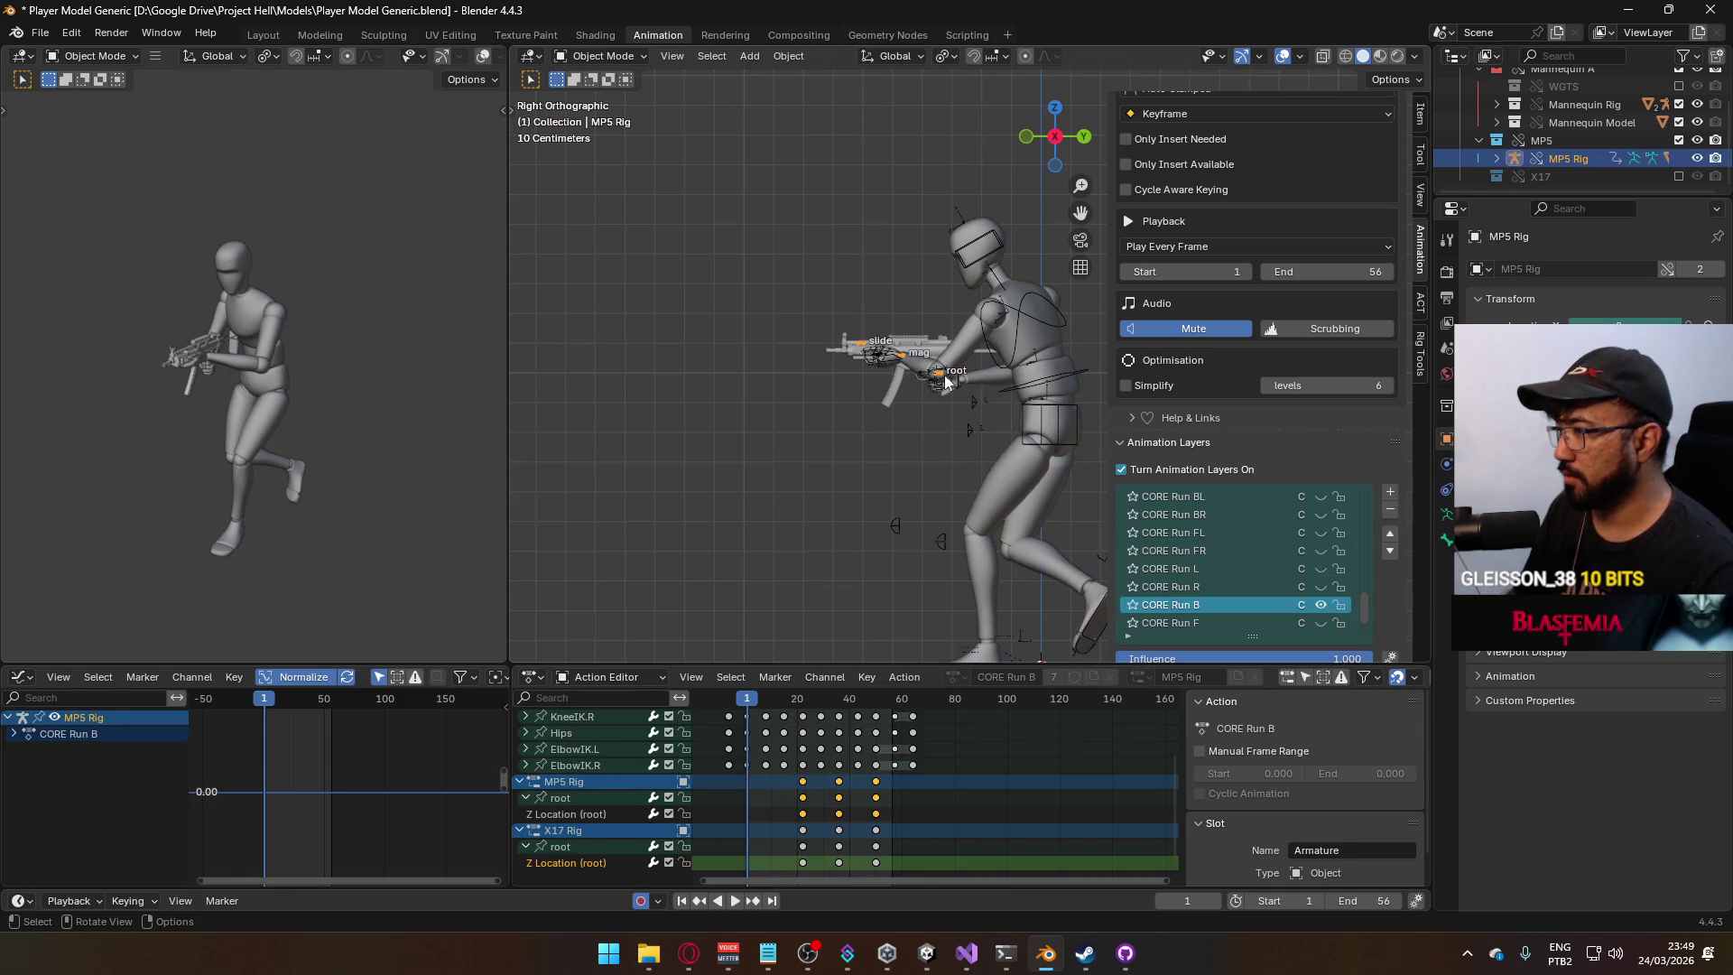
left_click(1319, 605)
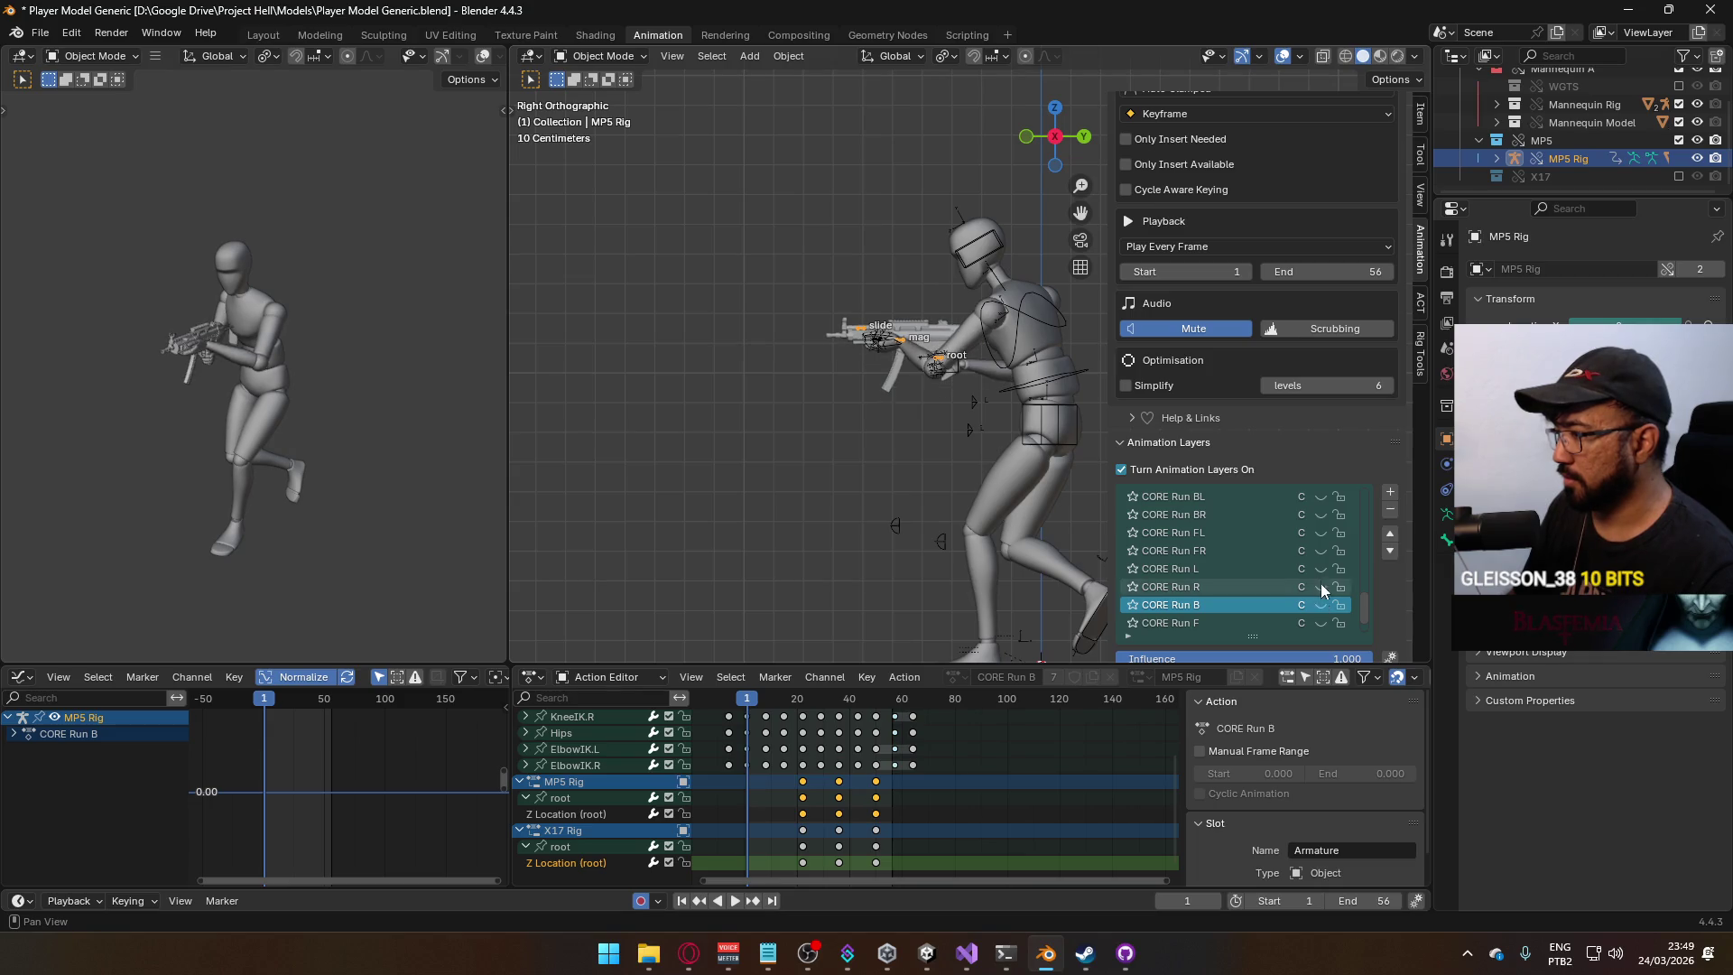
Reselect the armature, play the run, then stop and return to frame 1.
left_click(996, 380)
key("space")
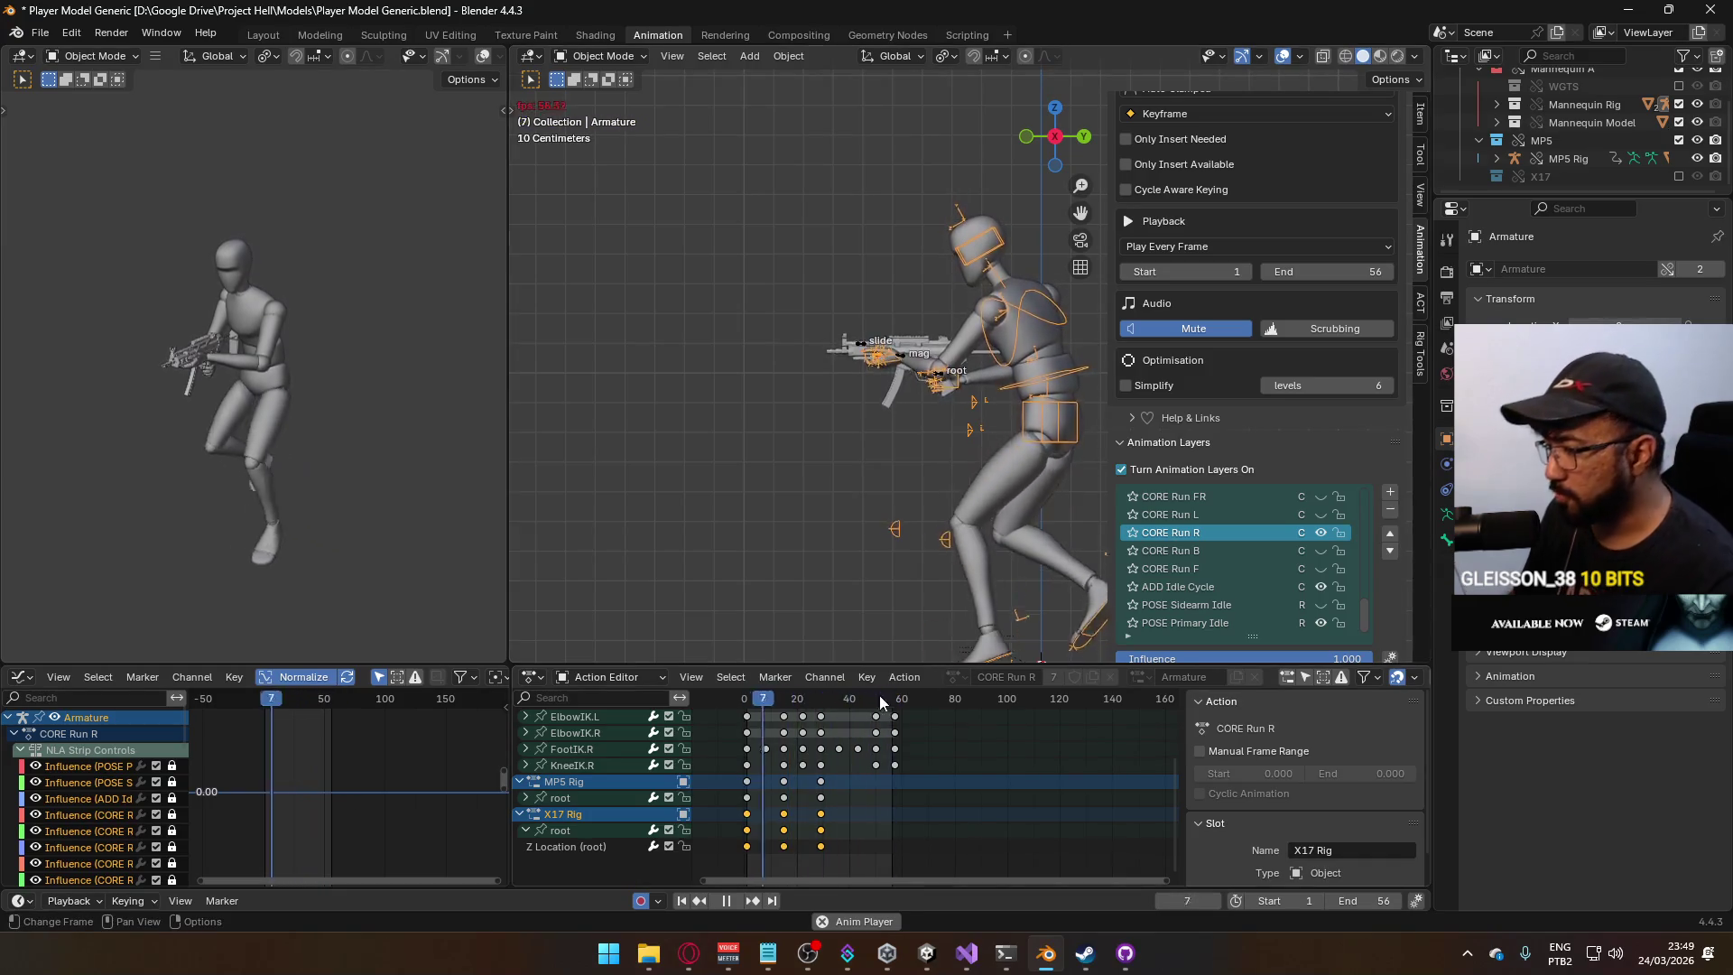
left_click(746, 704)
left_click_drag(746, 706, 750, 706)
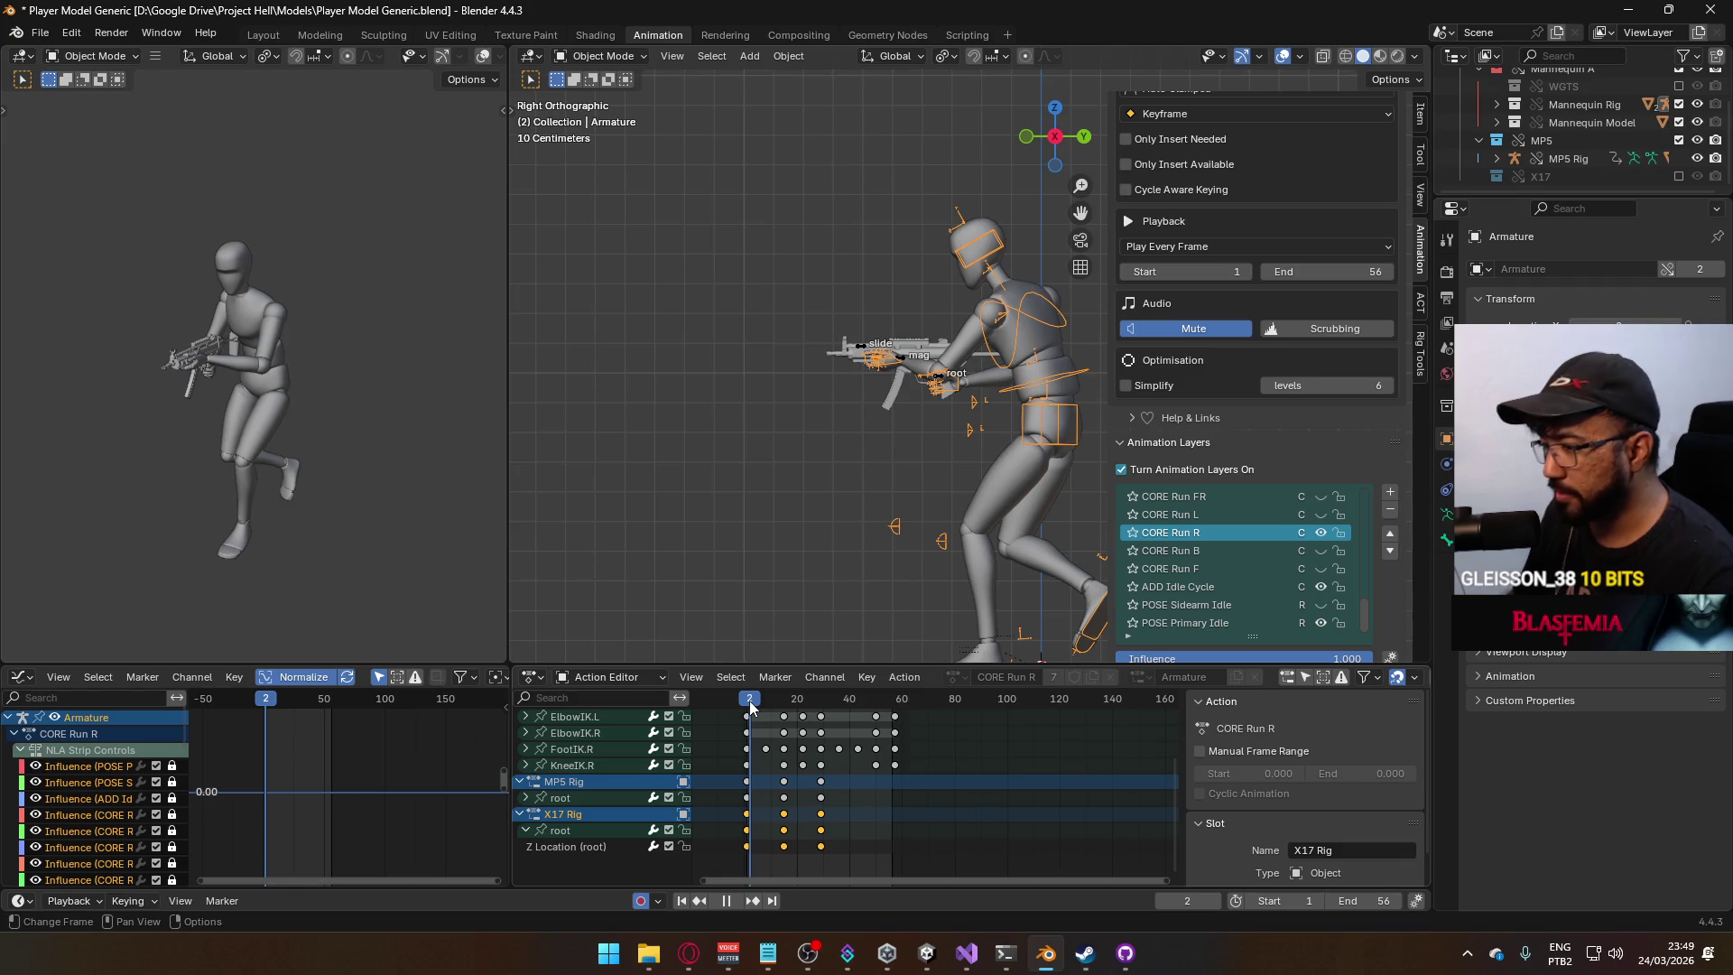
key("Escape")
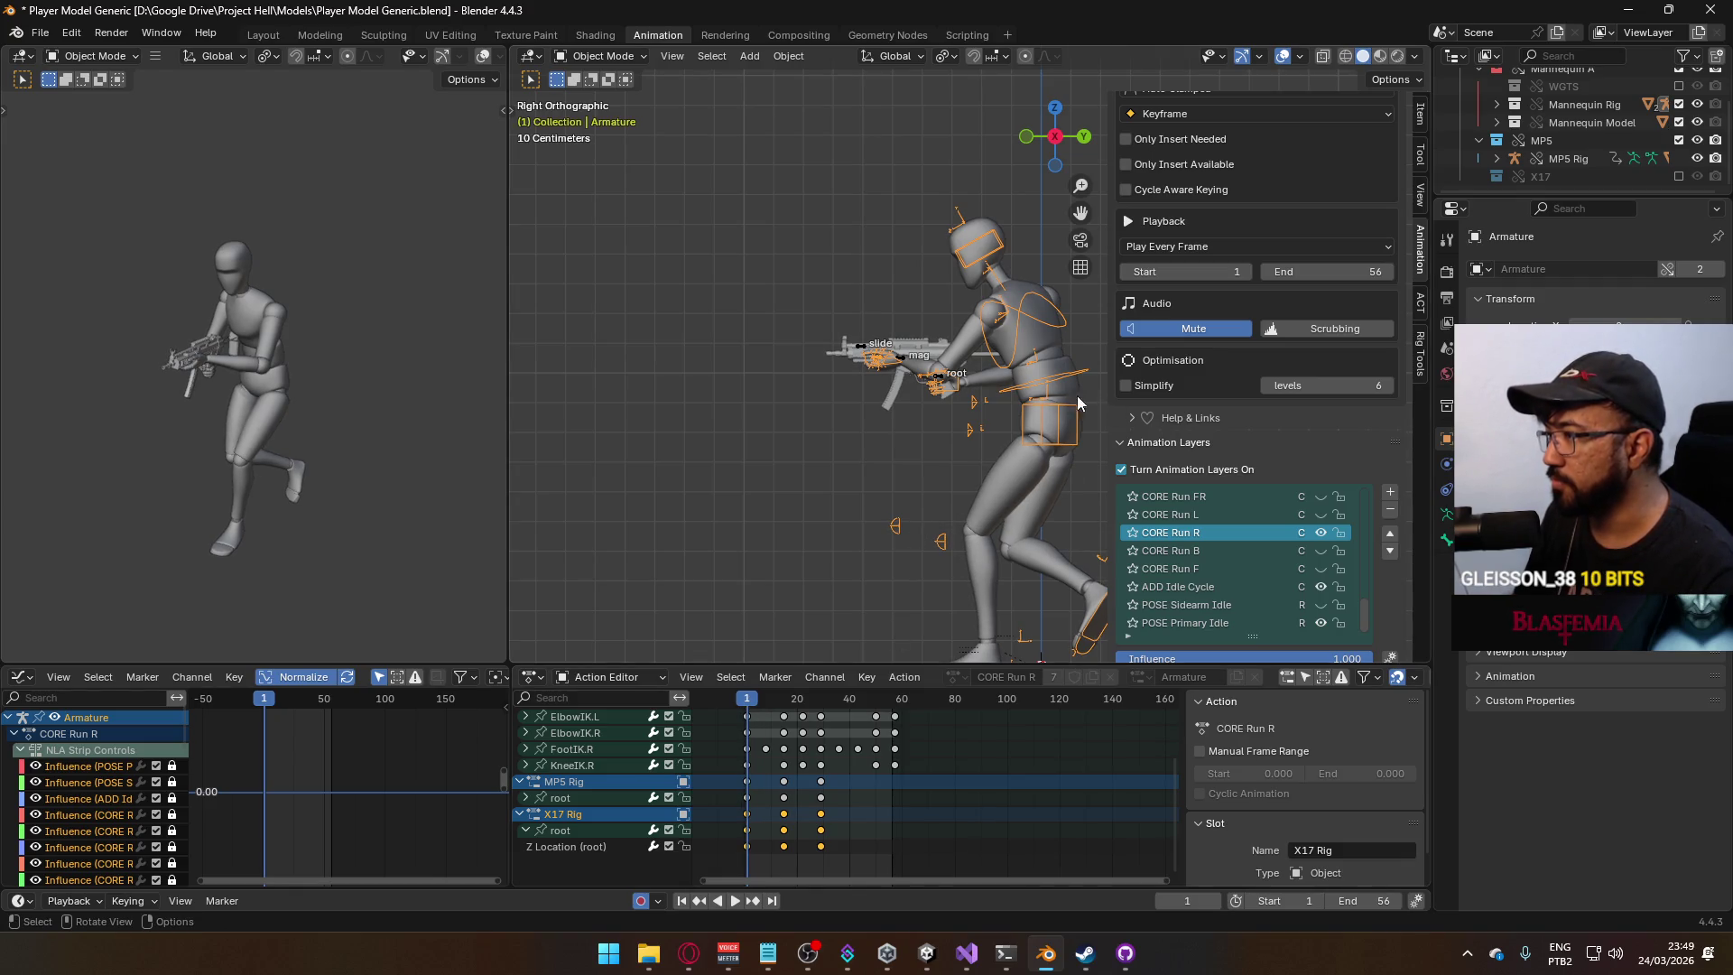
Reselect the character armature and save Player Model Generic.blend.
left_click(1008, 363)
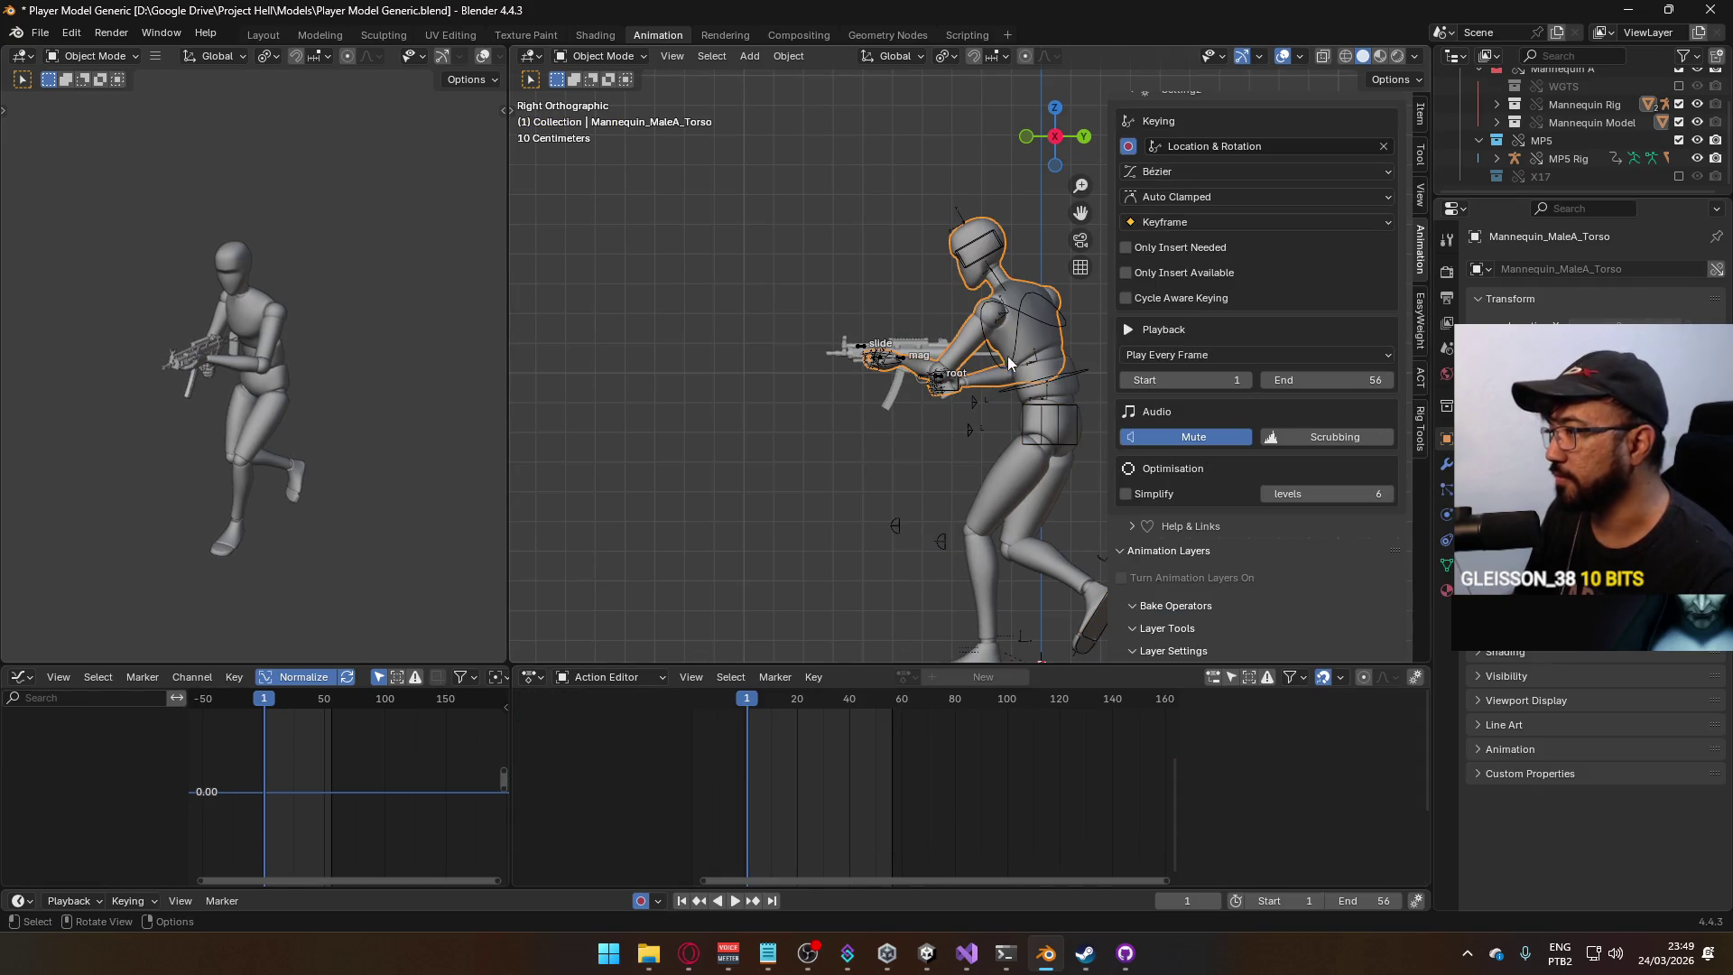
left_click(1070, 367)
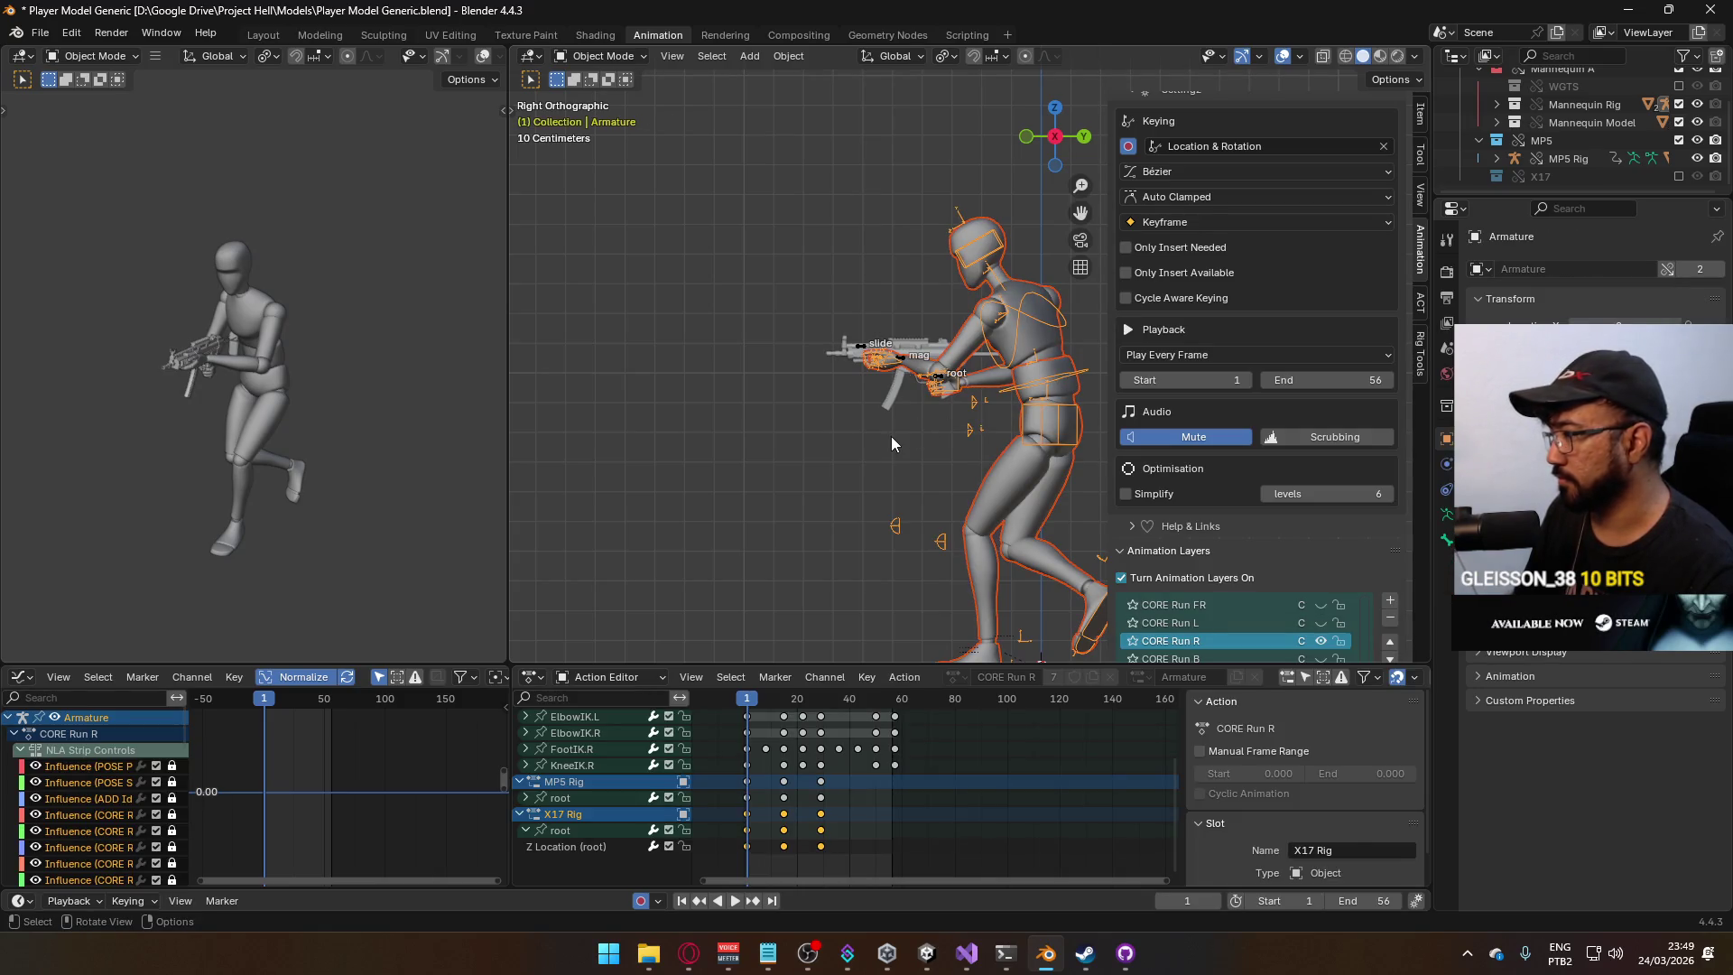
key("ctrl+s")
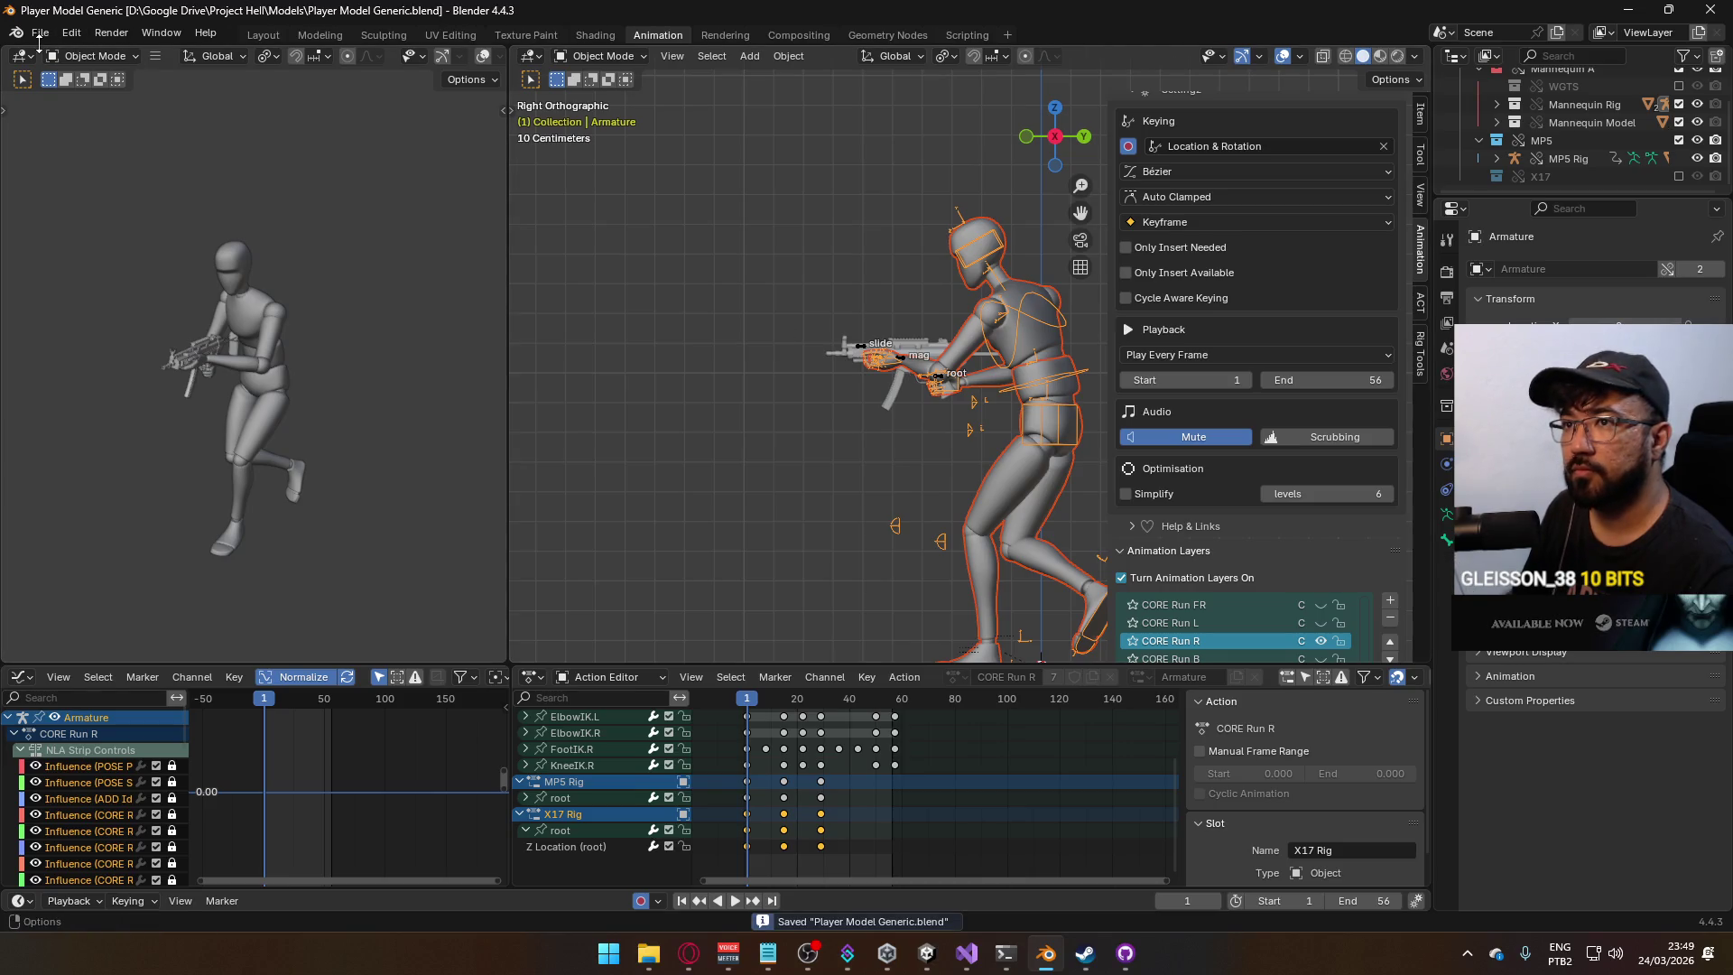
left_click(40, 33)
Export CORE Run R as FBX over the target file in Unity's Animations folder, then hide CORE Run R.
mouse_move(89, 307)
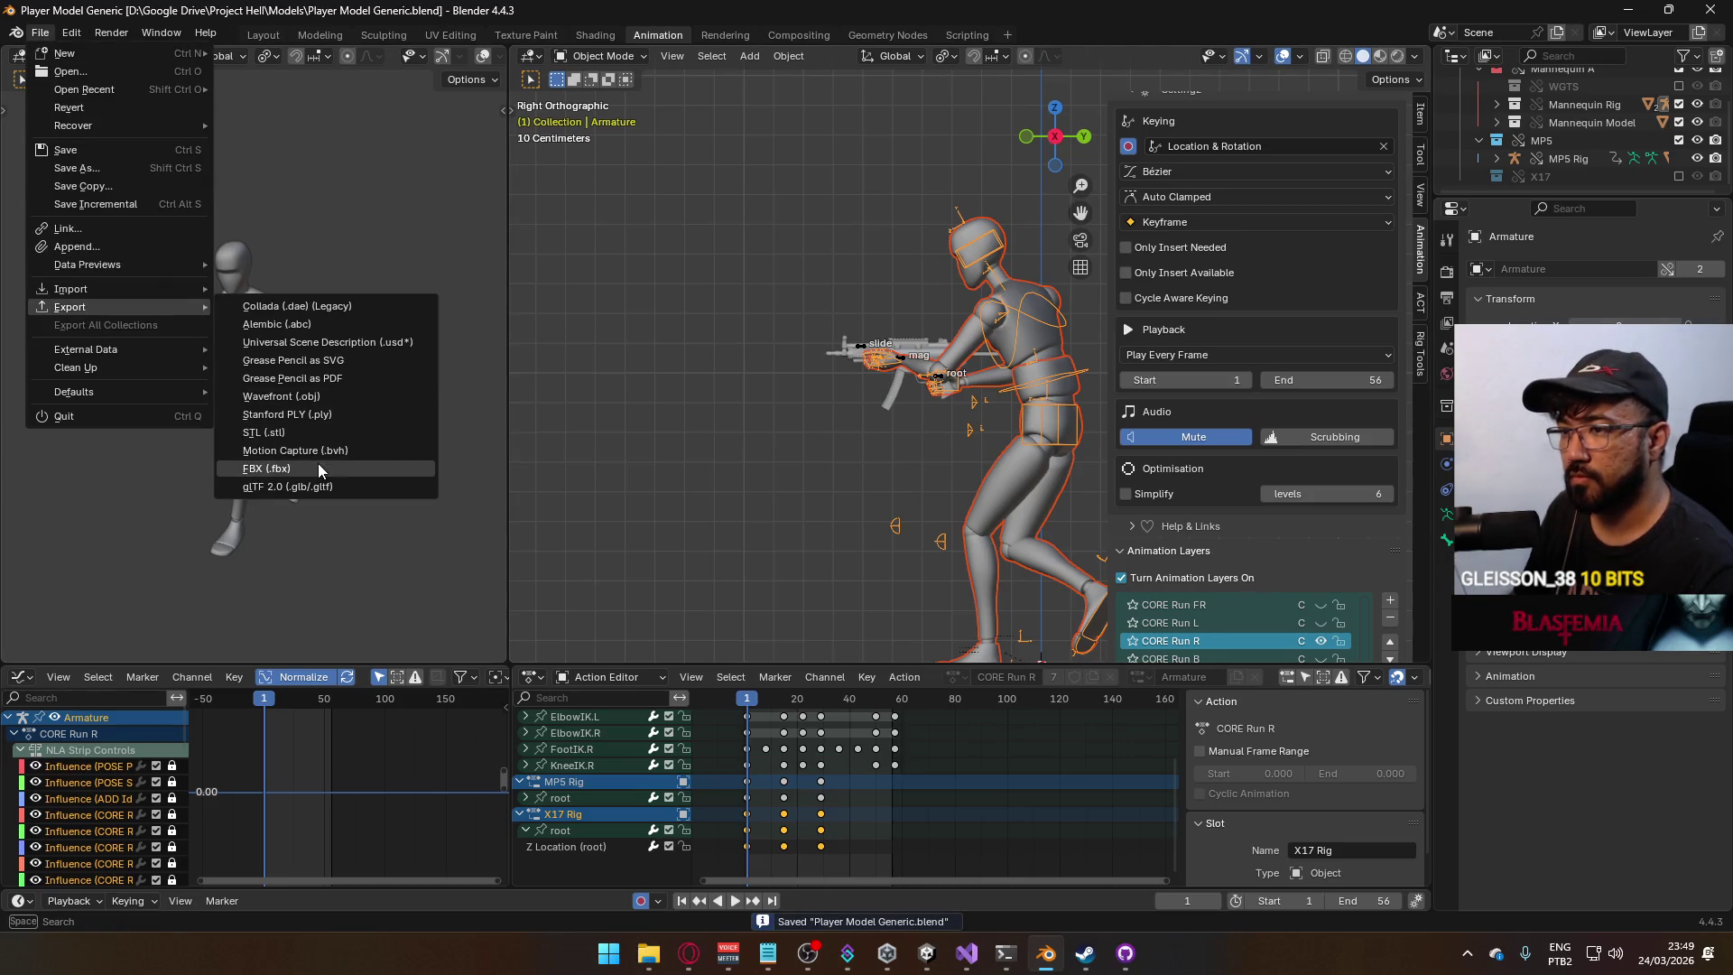
left_click(318, 463)
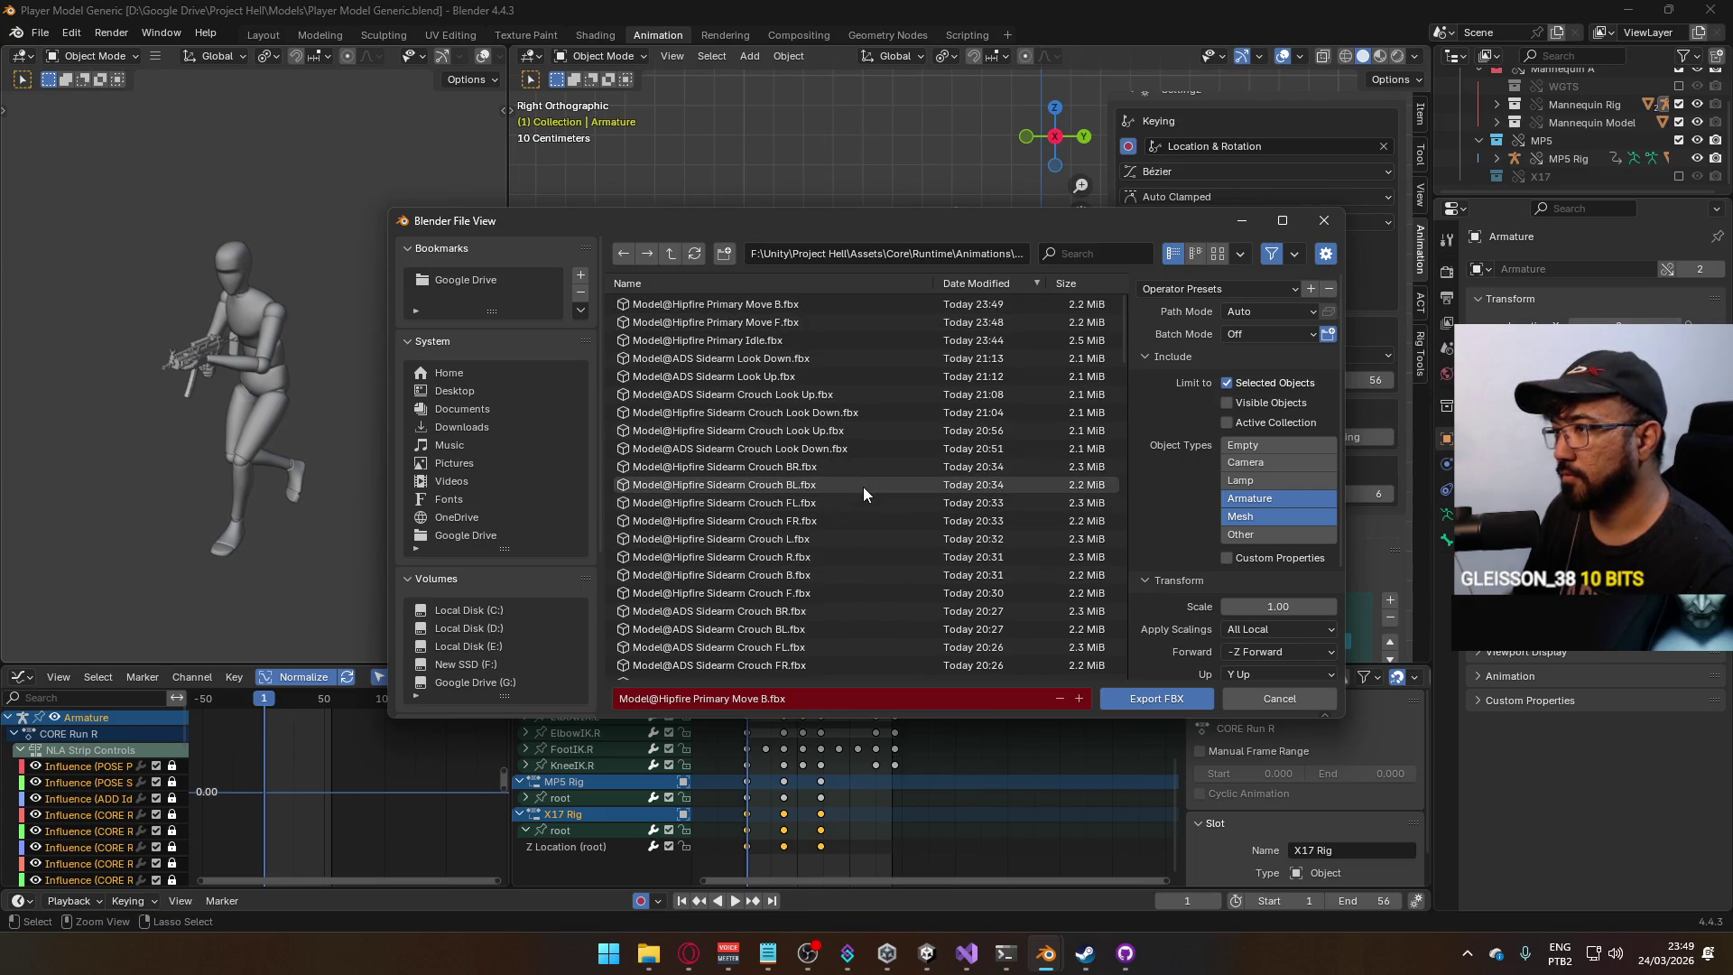
scroll(928, 533, "down", 10)
scroll(929, 528, "down", 15)
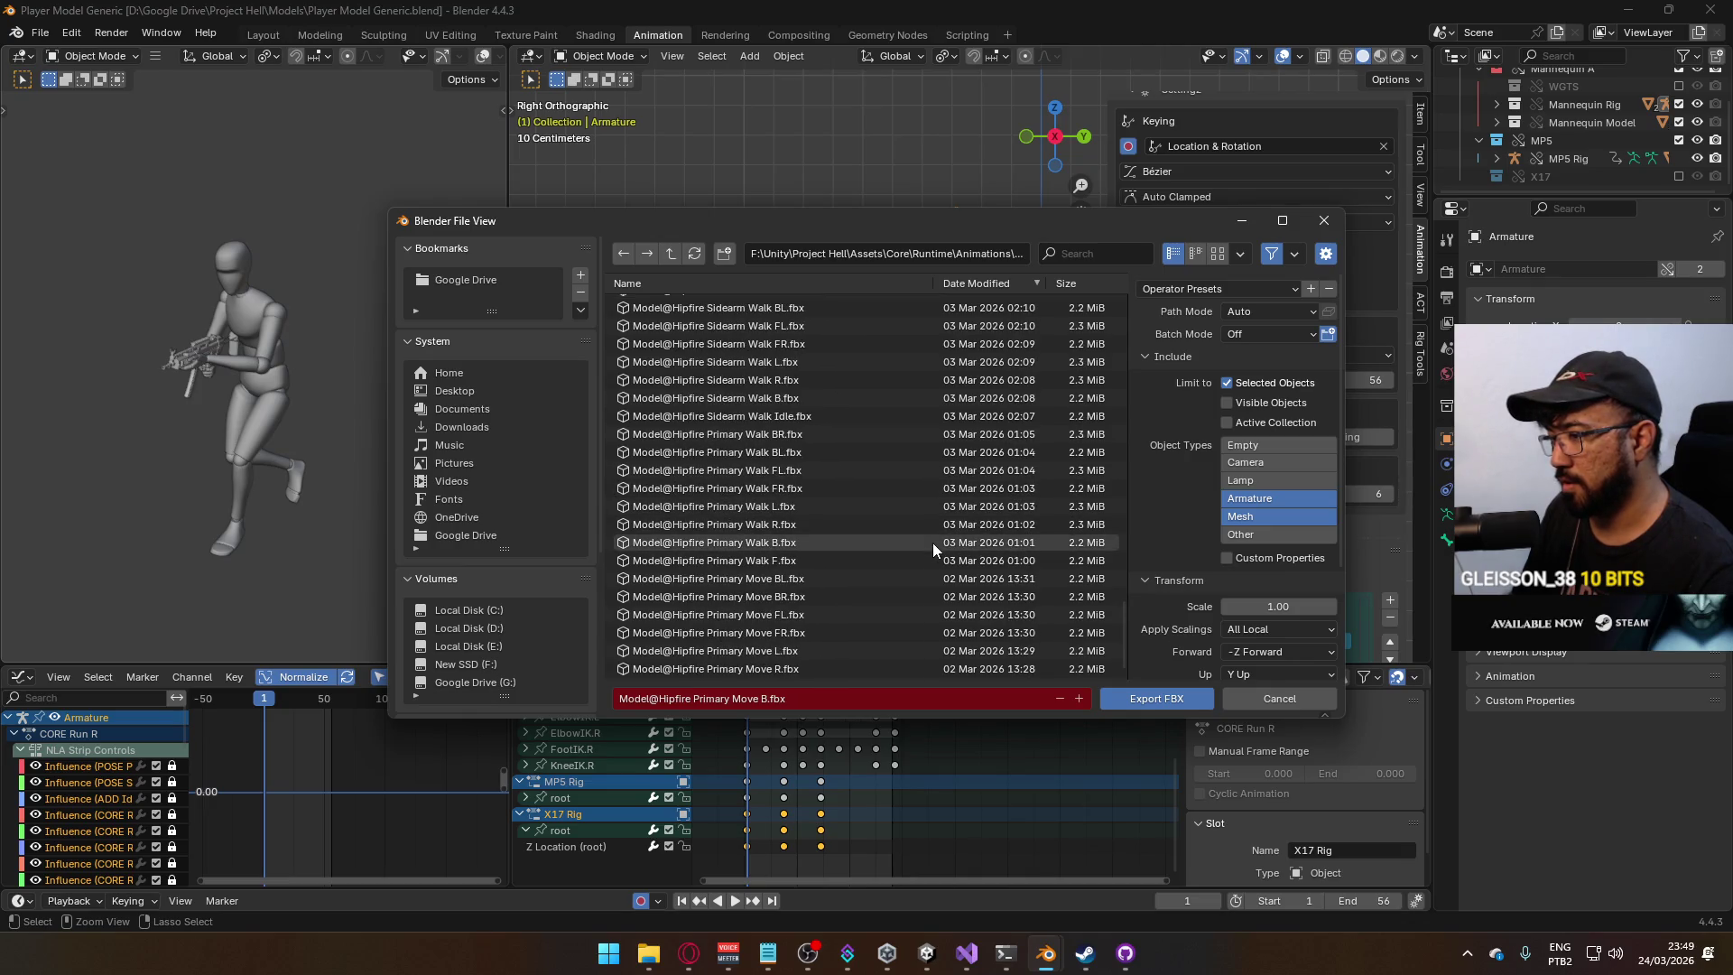
double_click(803, 665)
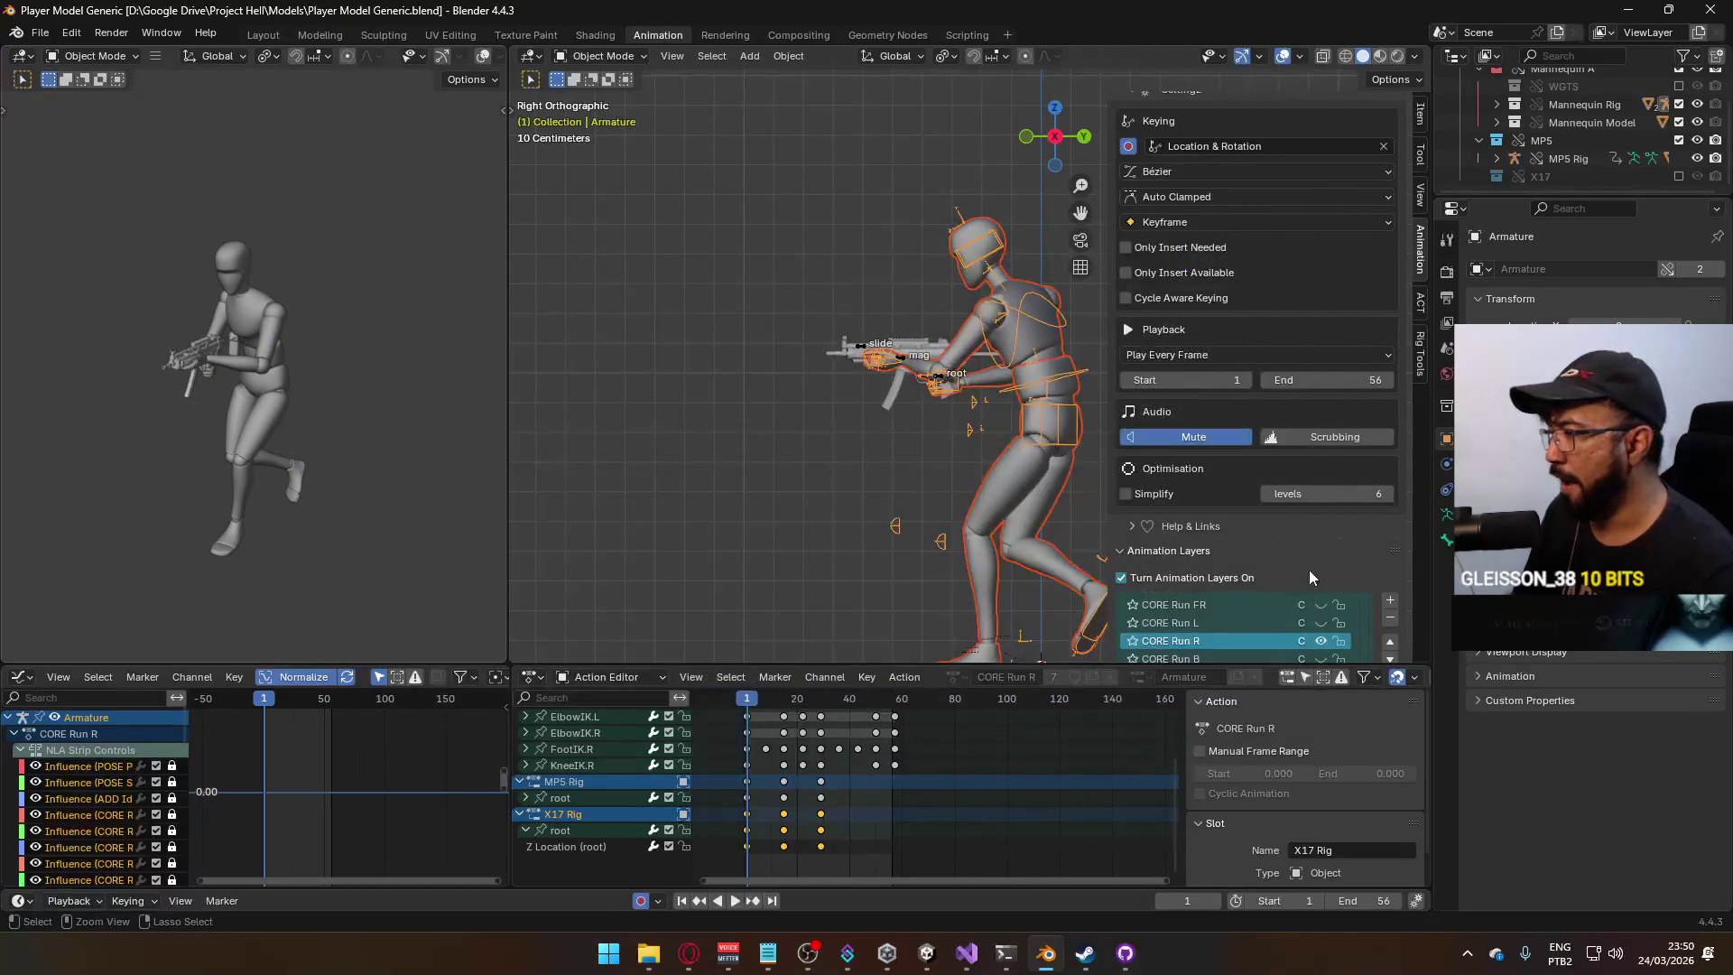
left_click(1320, 642)
Show the character's CORE Run L layer and switch the MP5 Rig from CORE Run R to CORE Run L.
left_click(1321, 623)
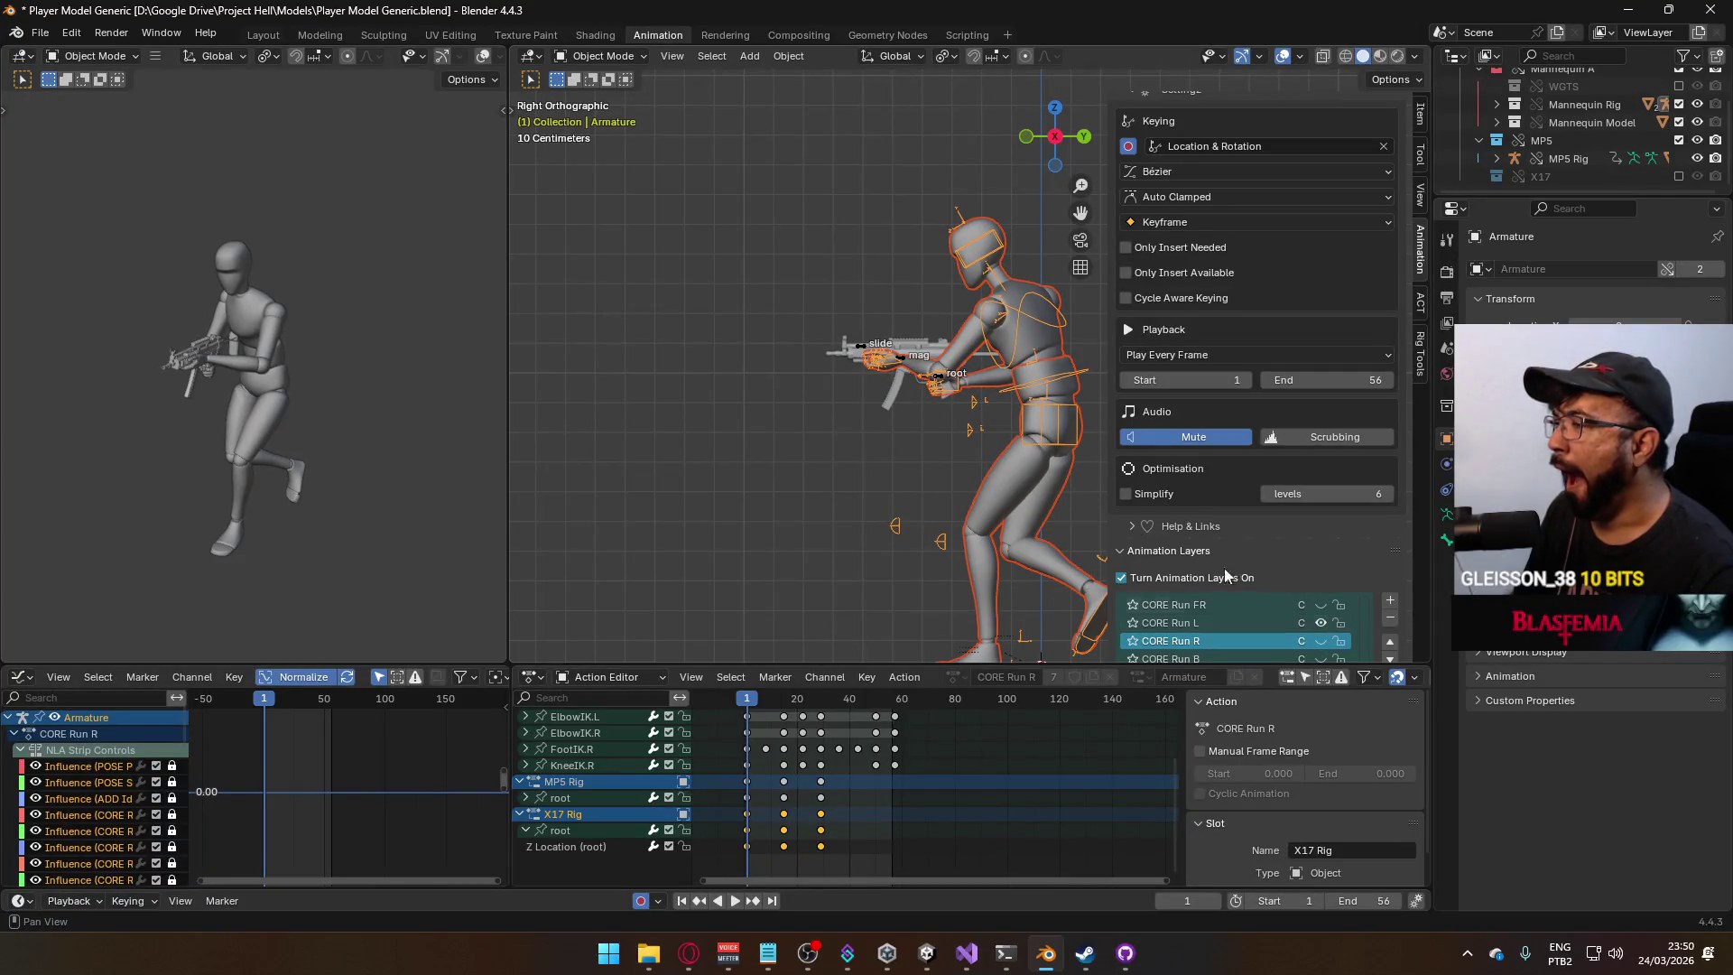
left_click(902, 366)
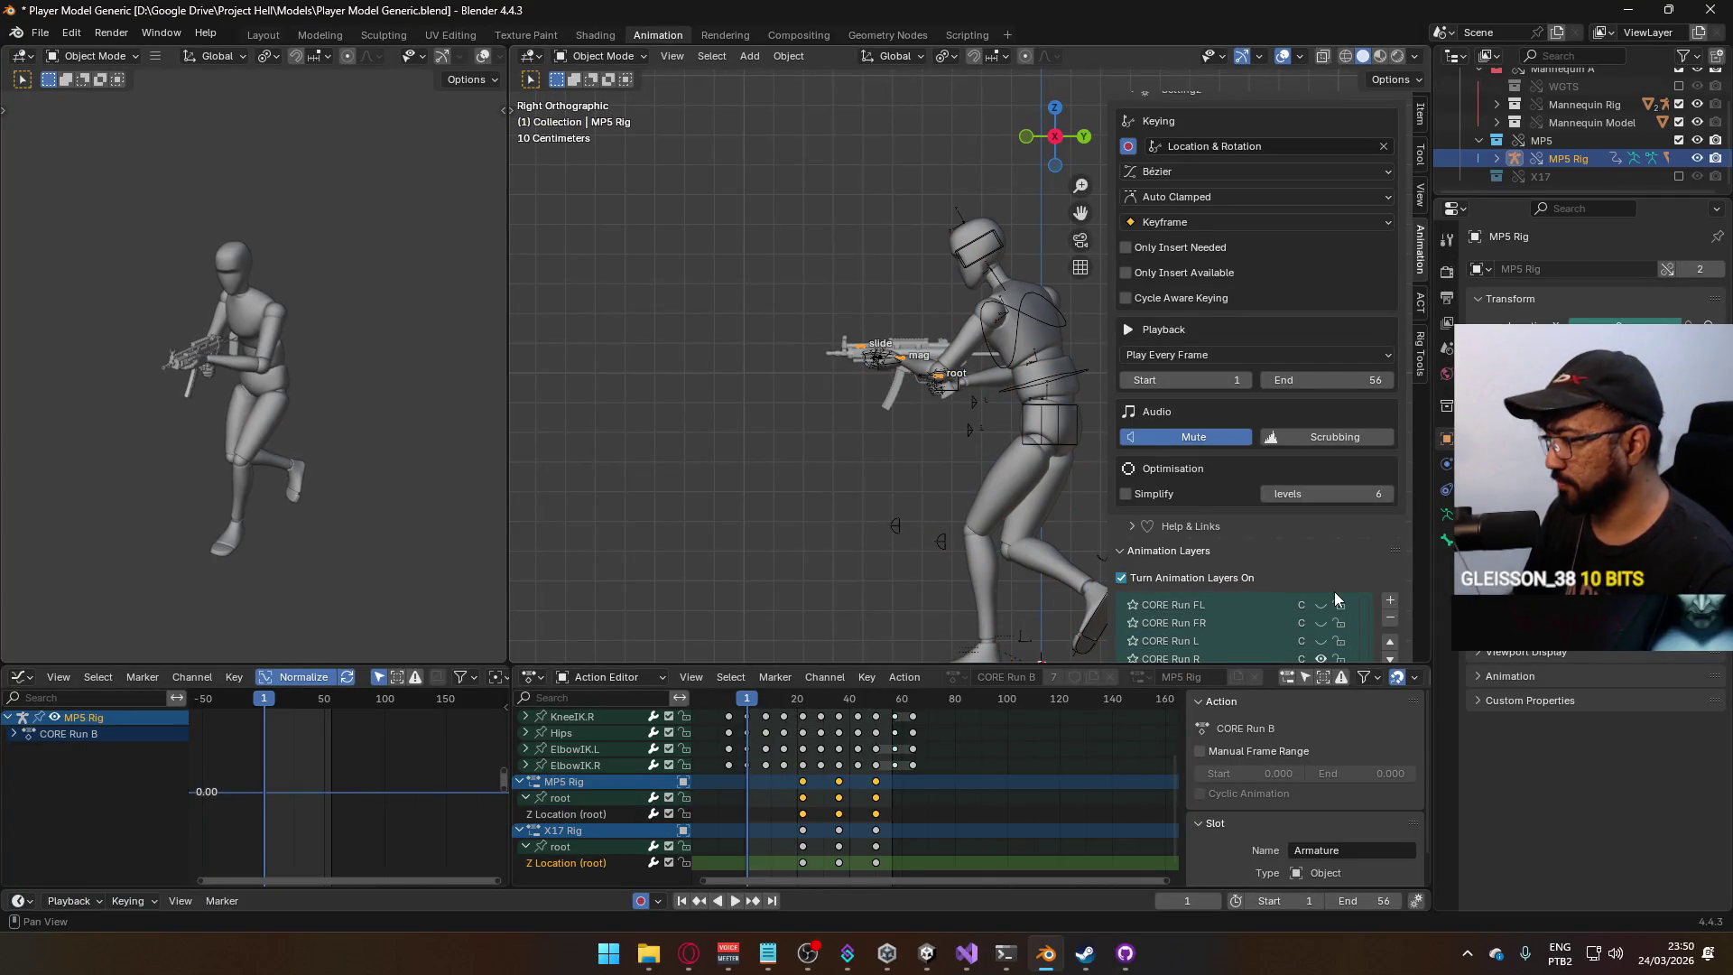
scroll(1335, 599, "down", 4)
left_click(1321, 516)
left_click(1320, 498)
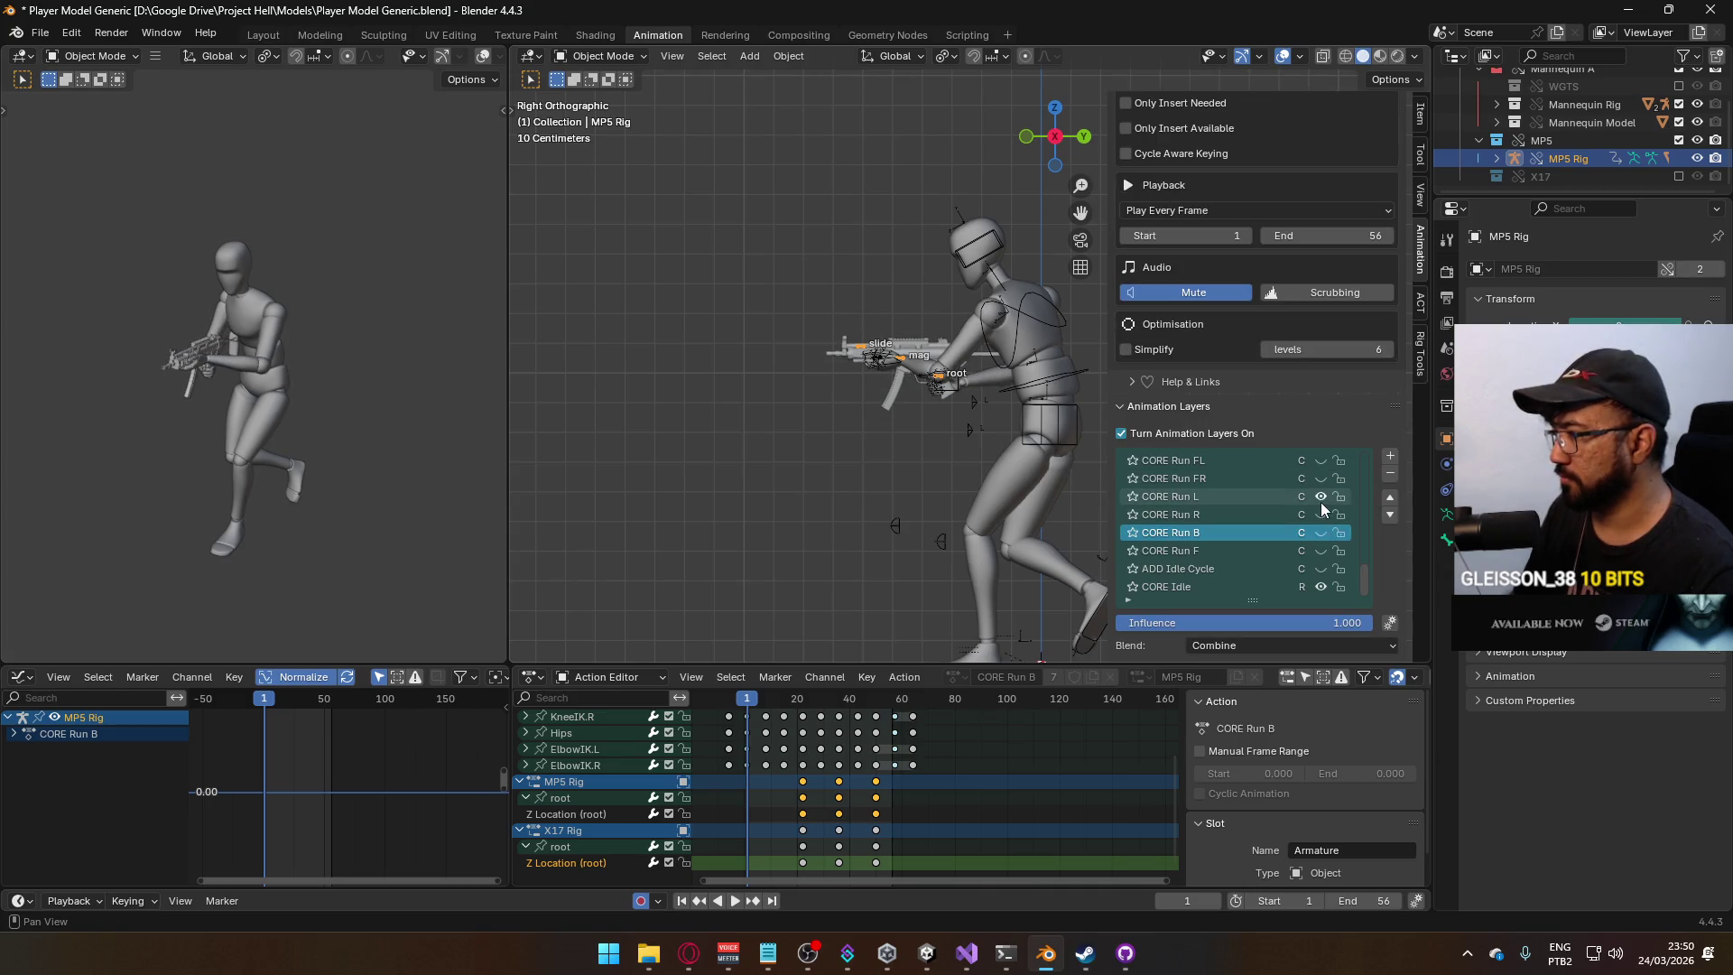
Reselect the character armature, preview the left run, return to frame 1, and save the file.
left_click(1029, 361)
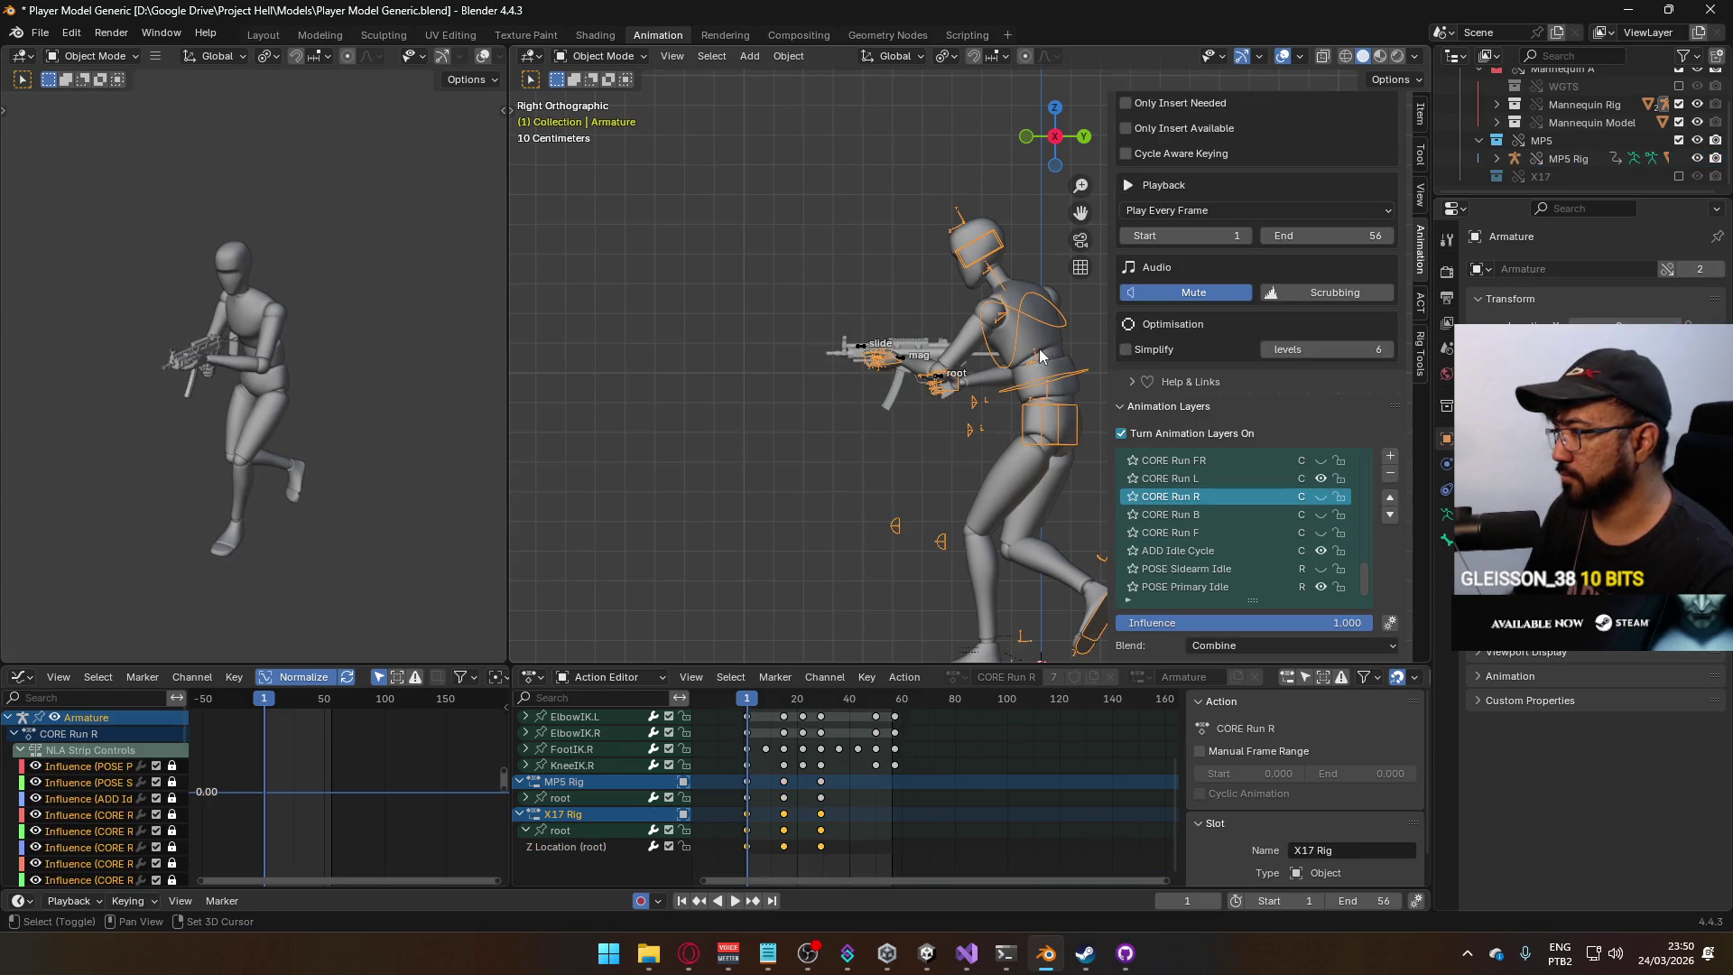
left_click(1047, 355)
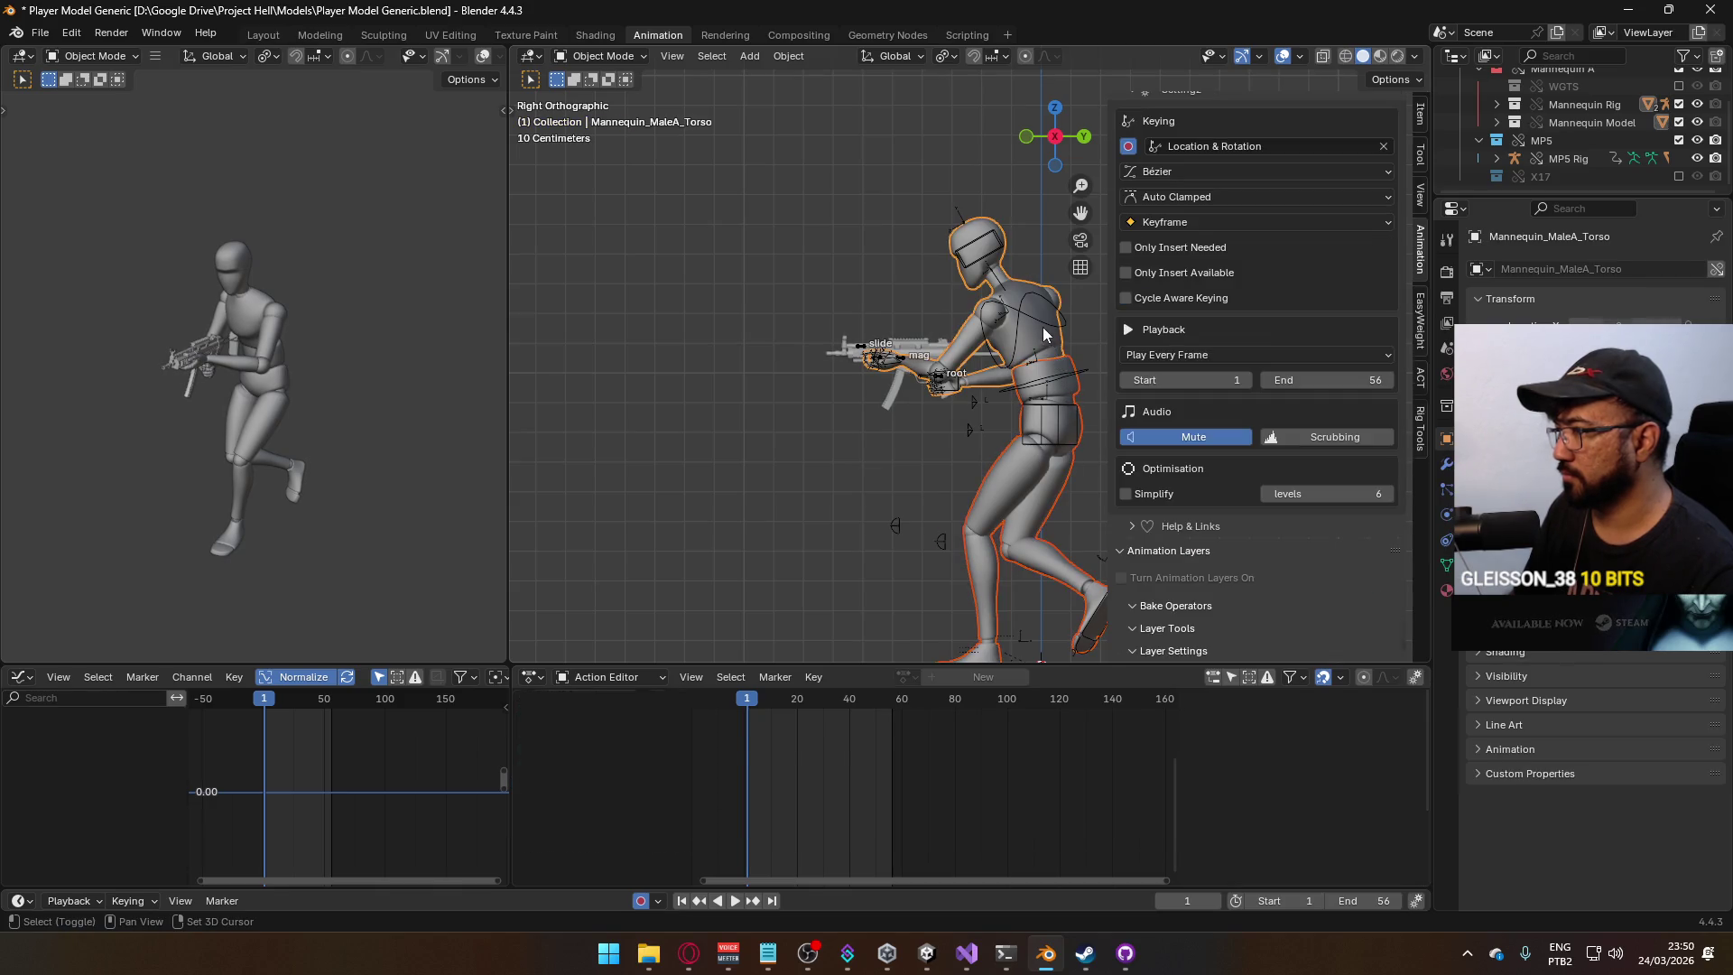
left_click(1039, 333)
key("space")
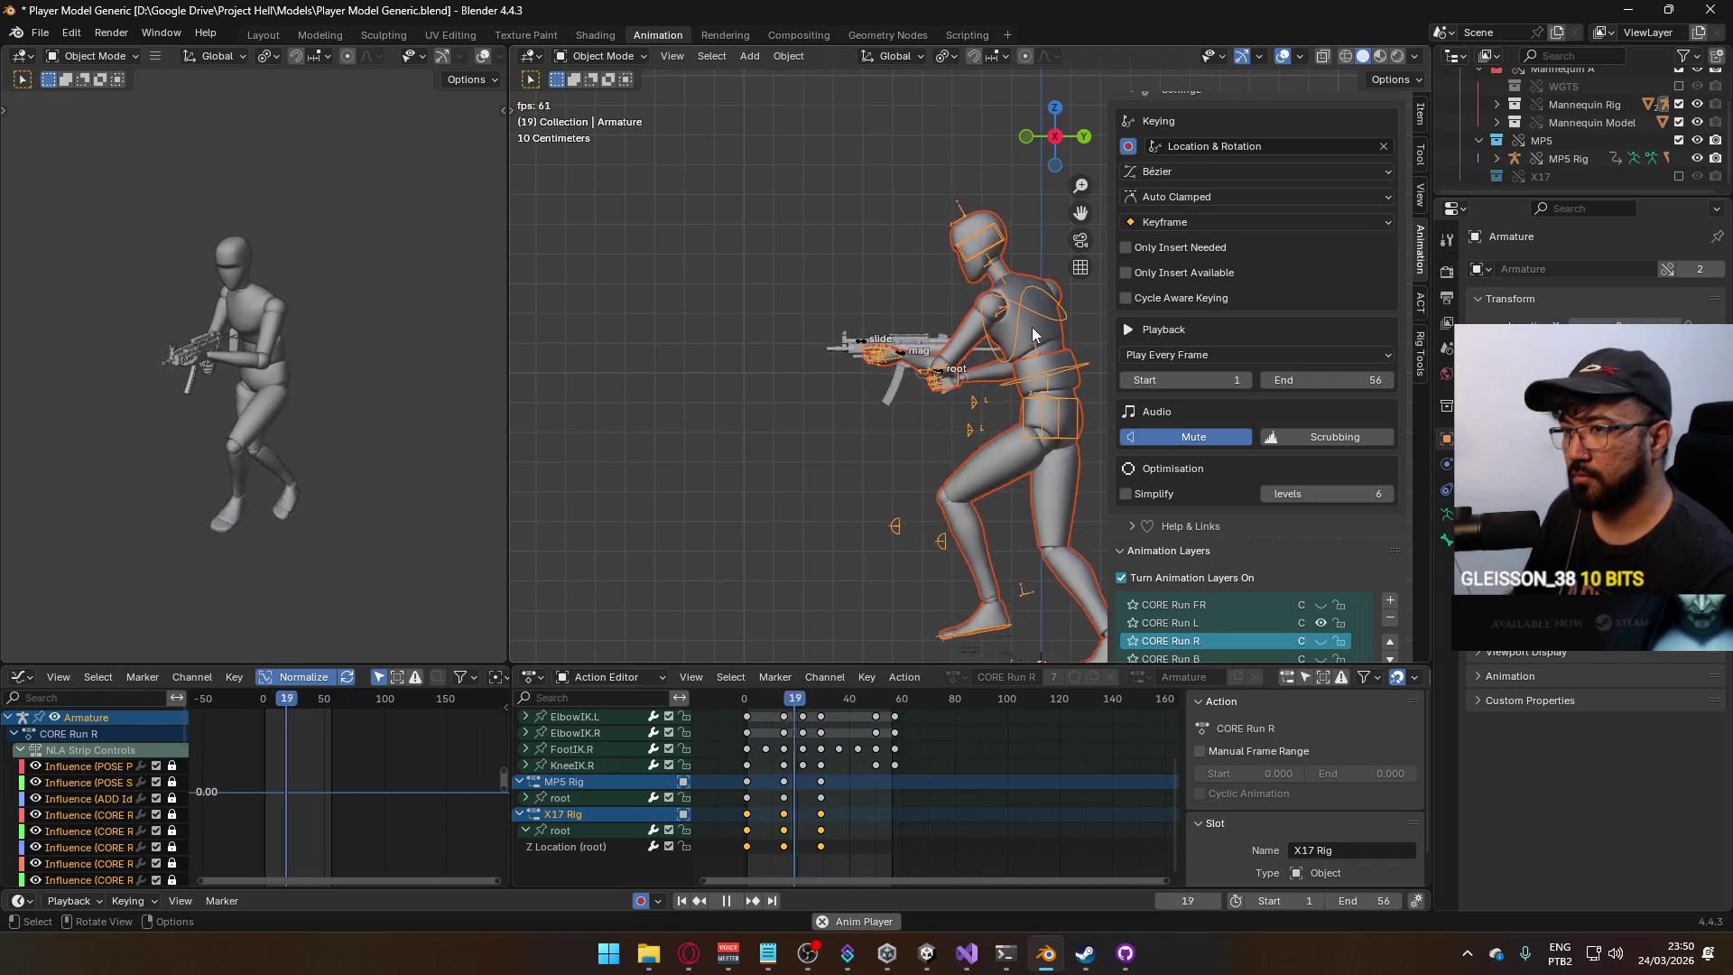
left_click(748, 704)
key("space")
key("ctrl+s")
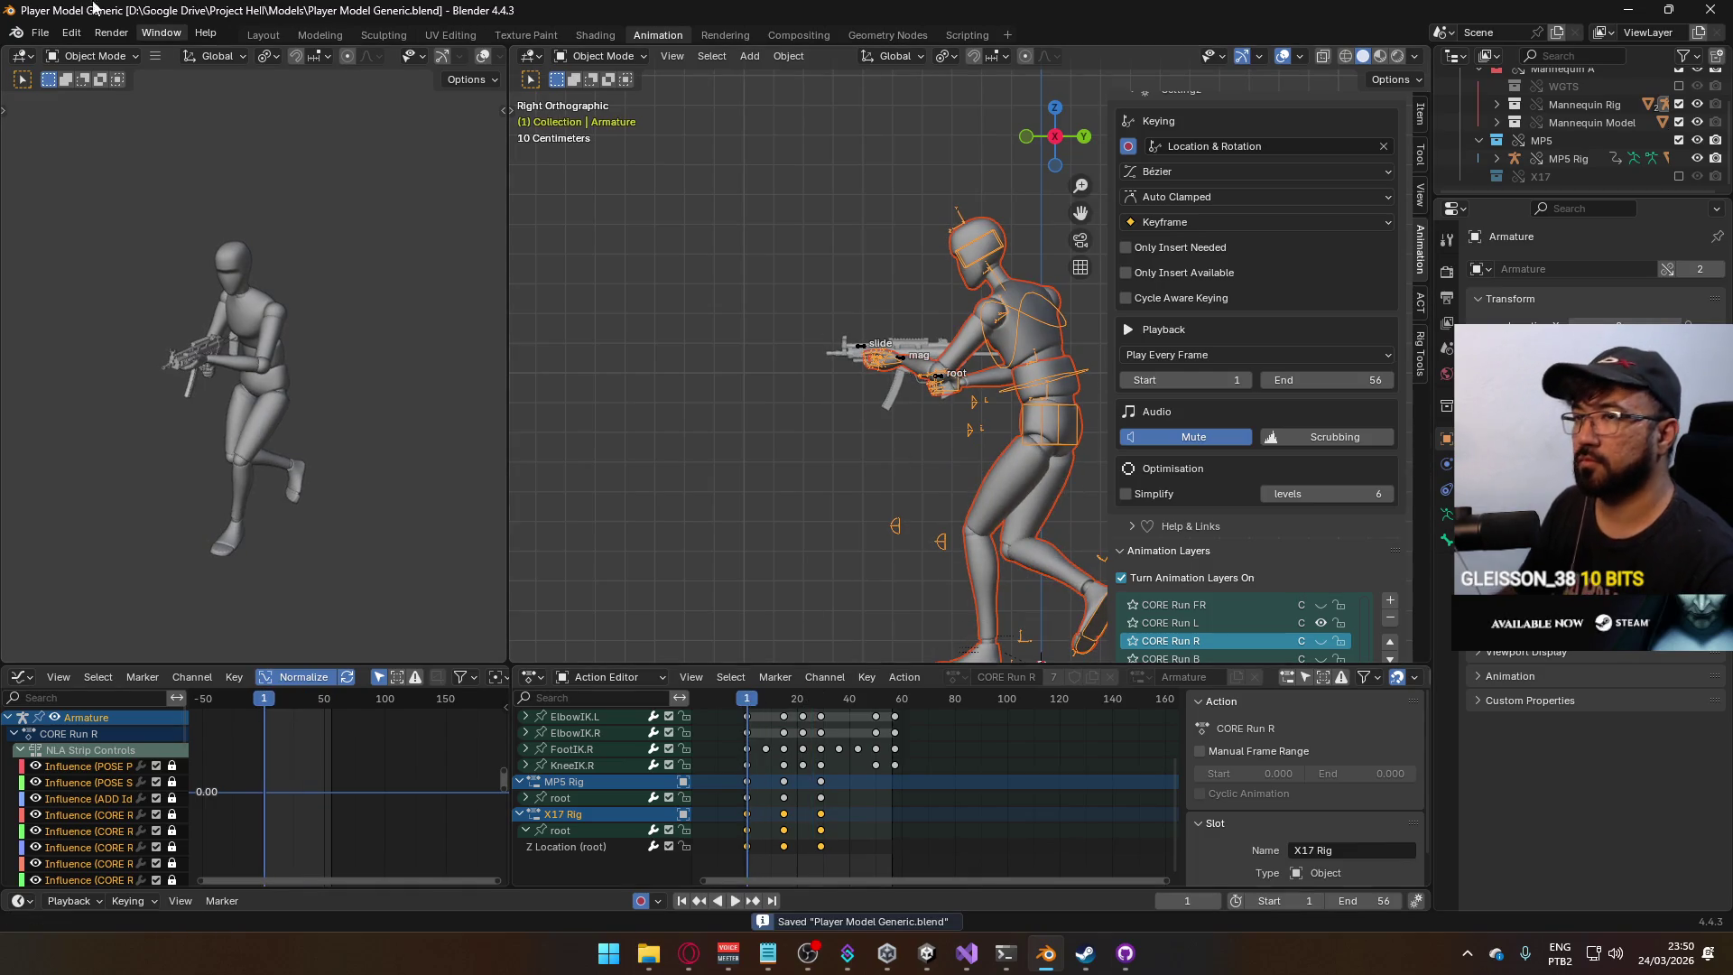
left_click(36, 32)
Overwrite Model@Hipfire Primary Move L.fbx in the Unity Animations folder with an FBX export.
mouse_move(117, 307)
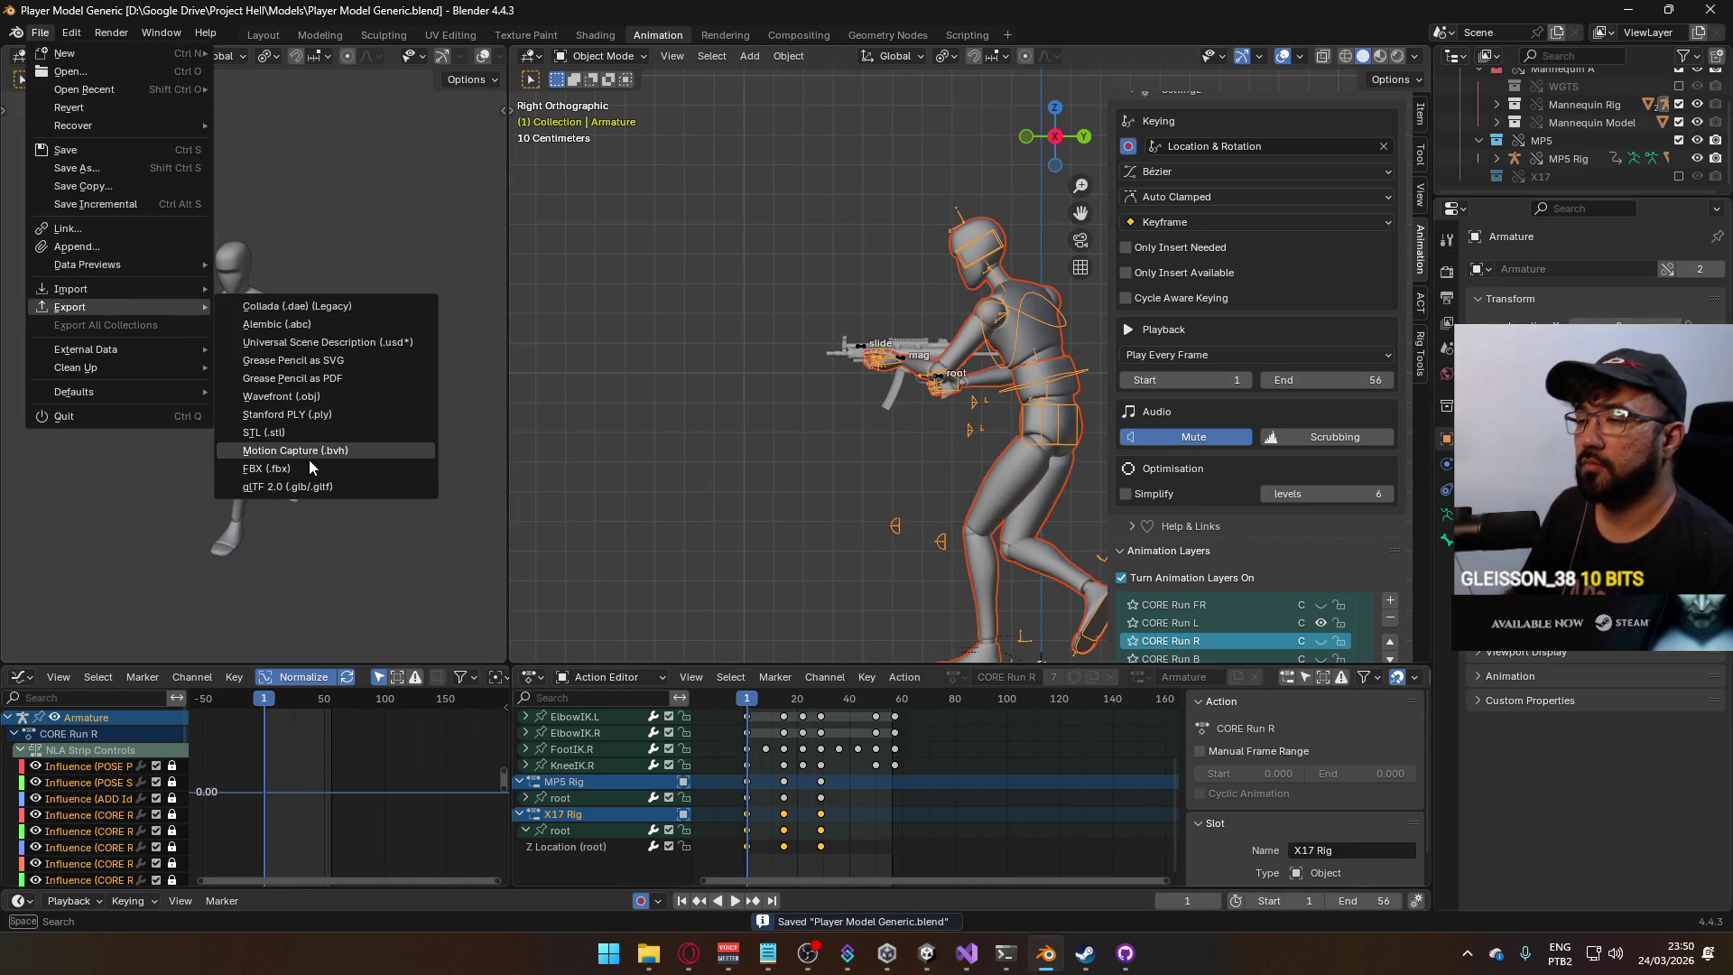
left_click(309, 459)
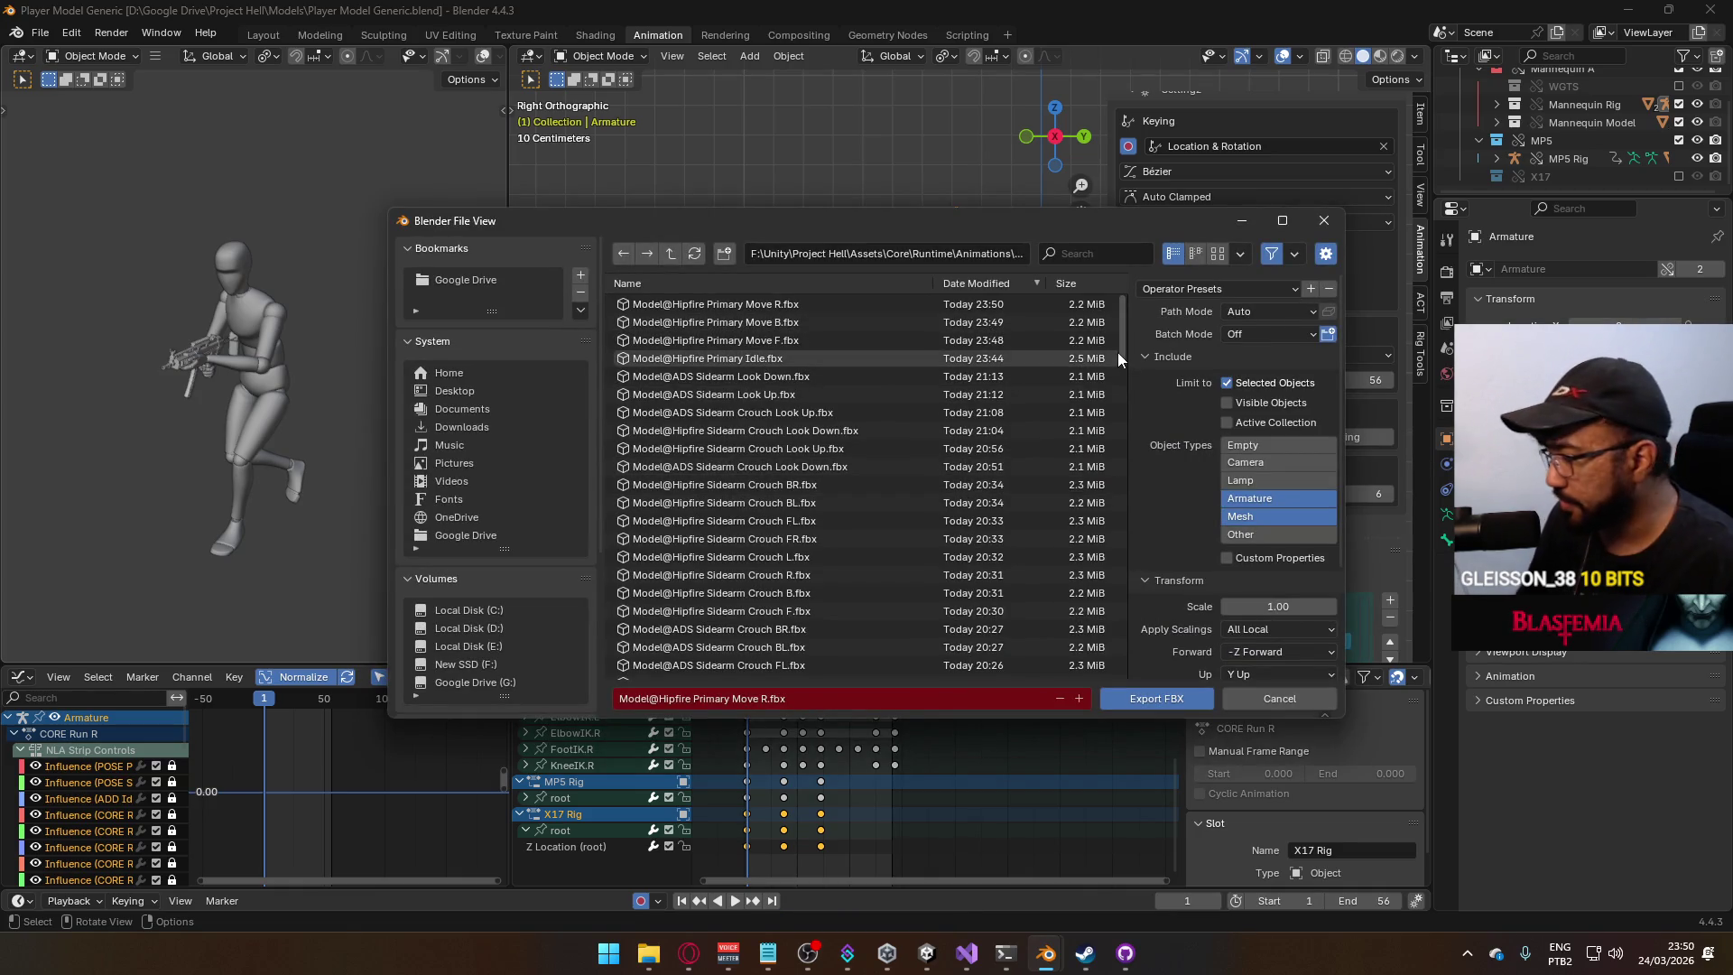
scroll(1125, 361, "down", 3)
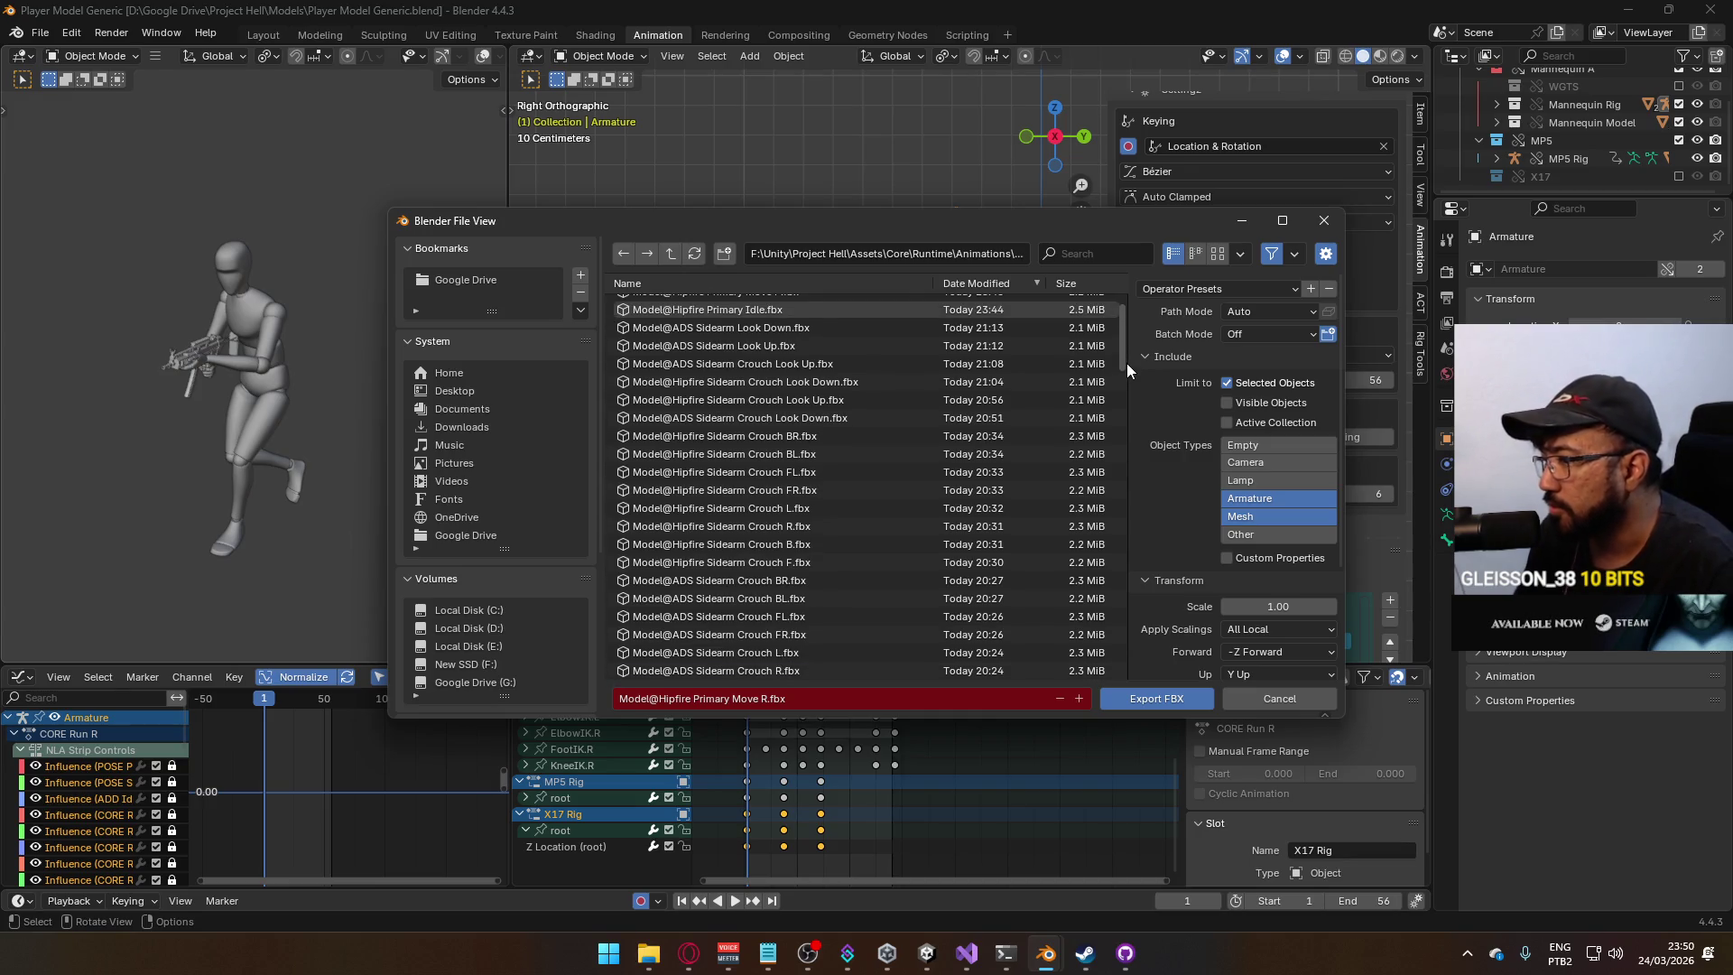
scroll(1126, 363, "up", 3)
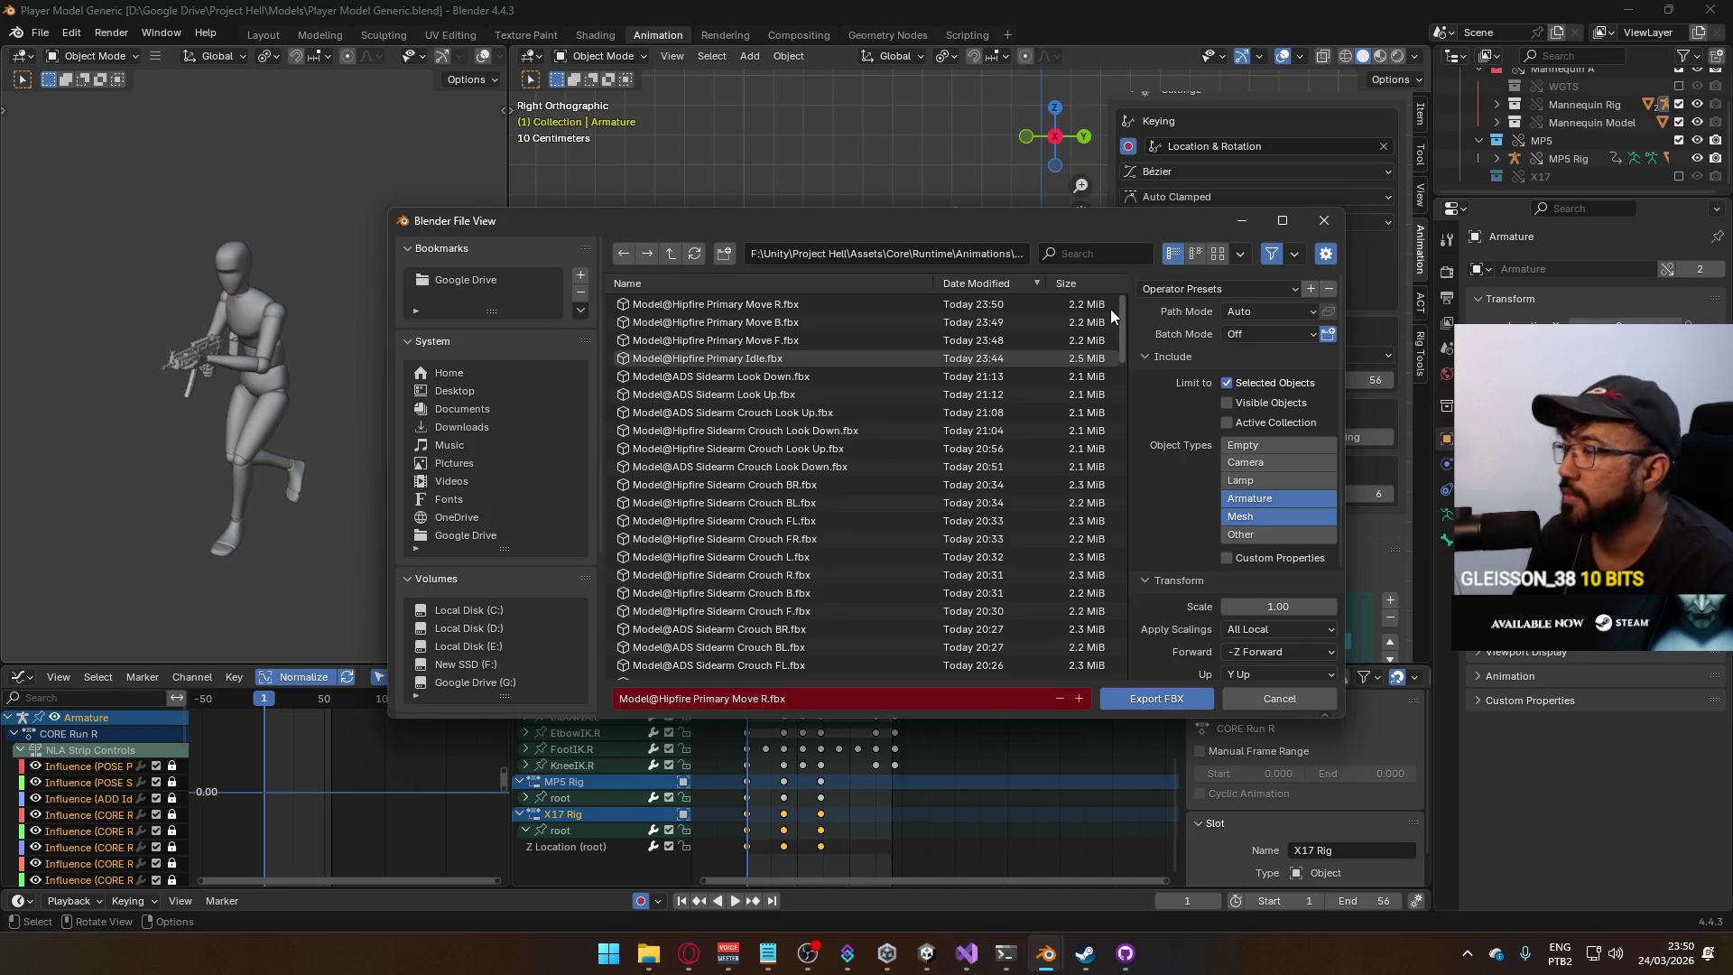
left_click_drag(1110, 309, 1054, 636)
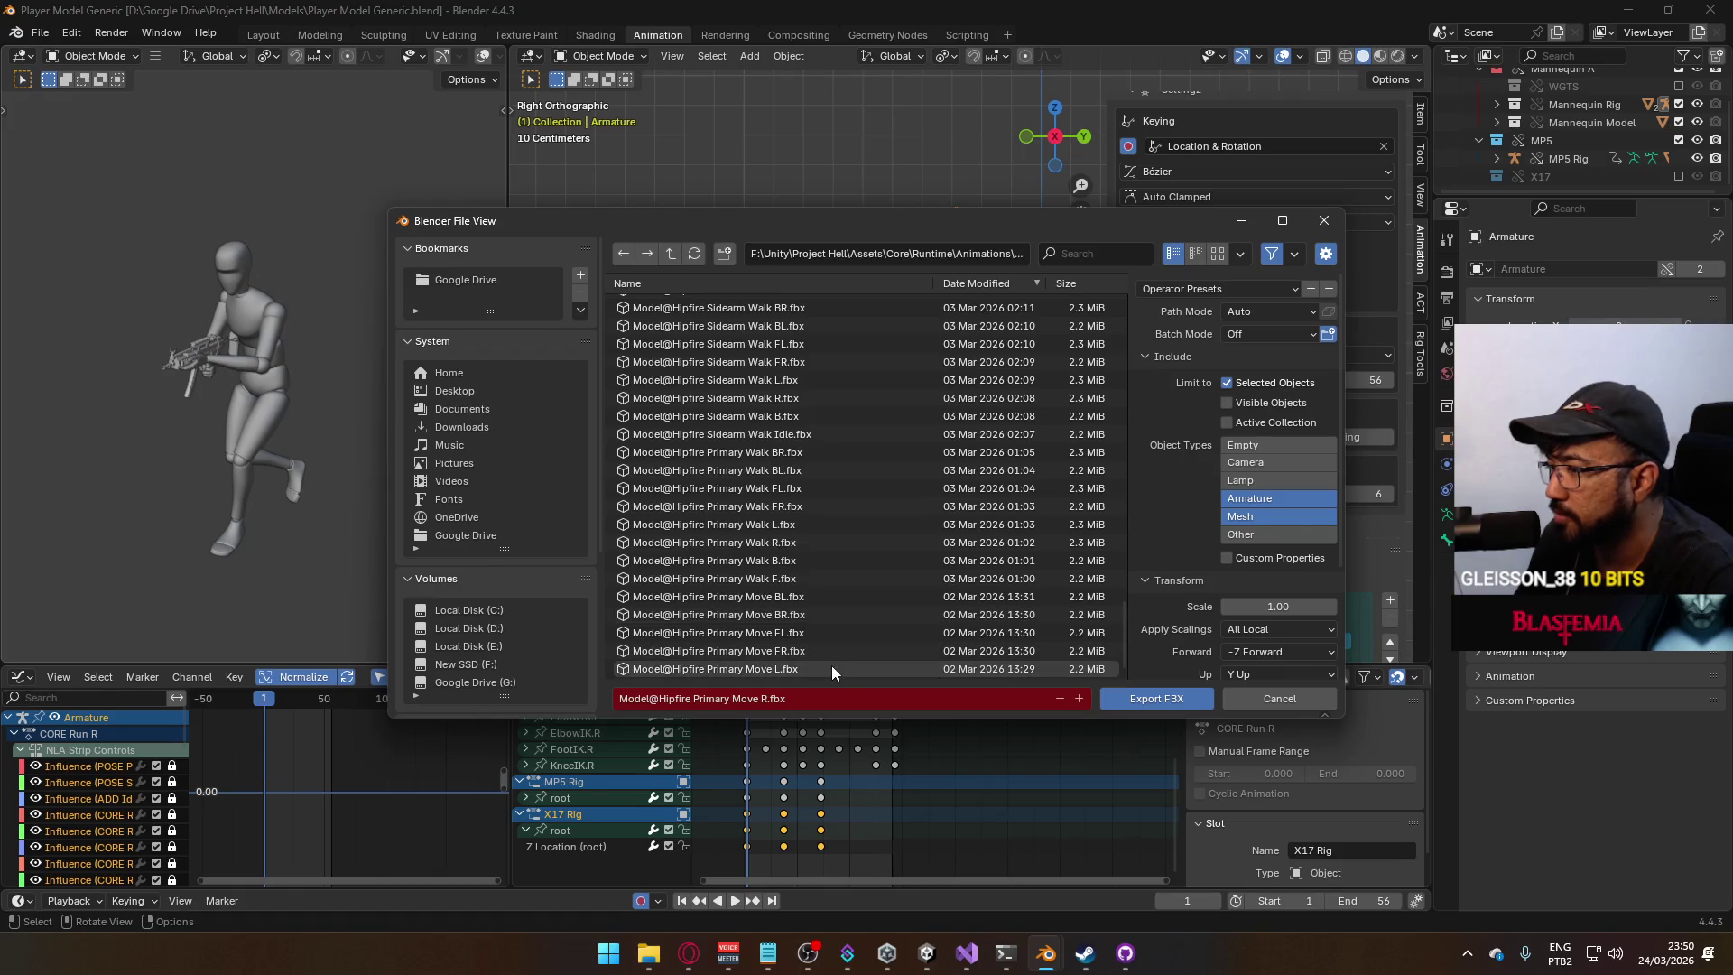
double_click(831, 668)
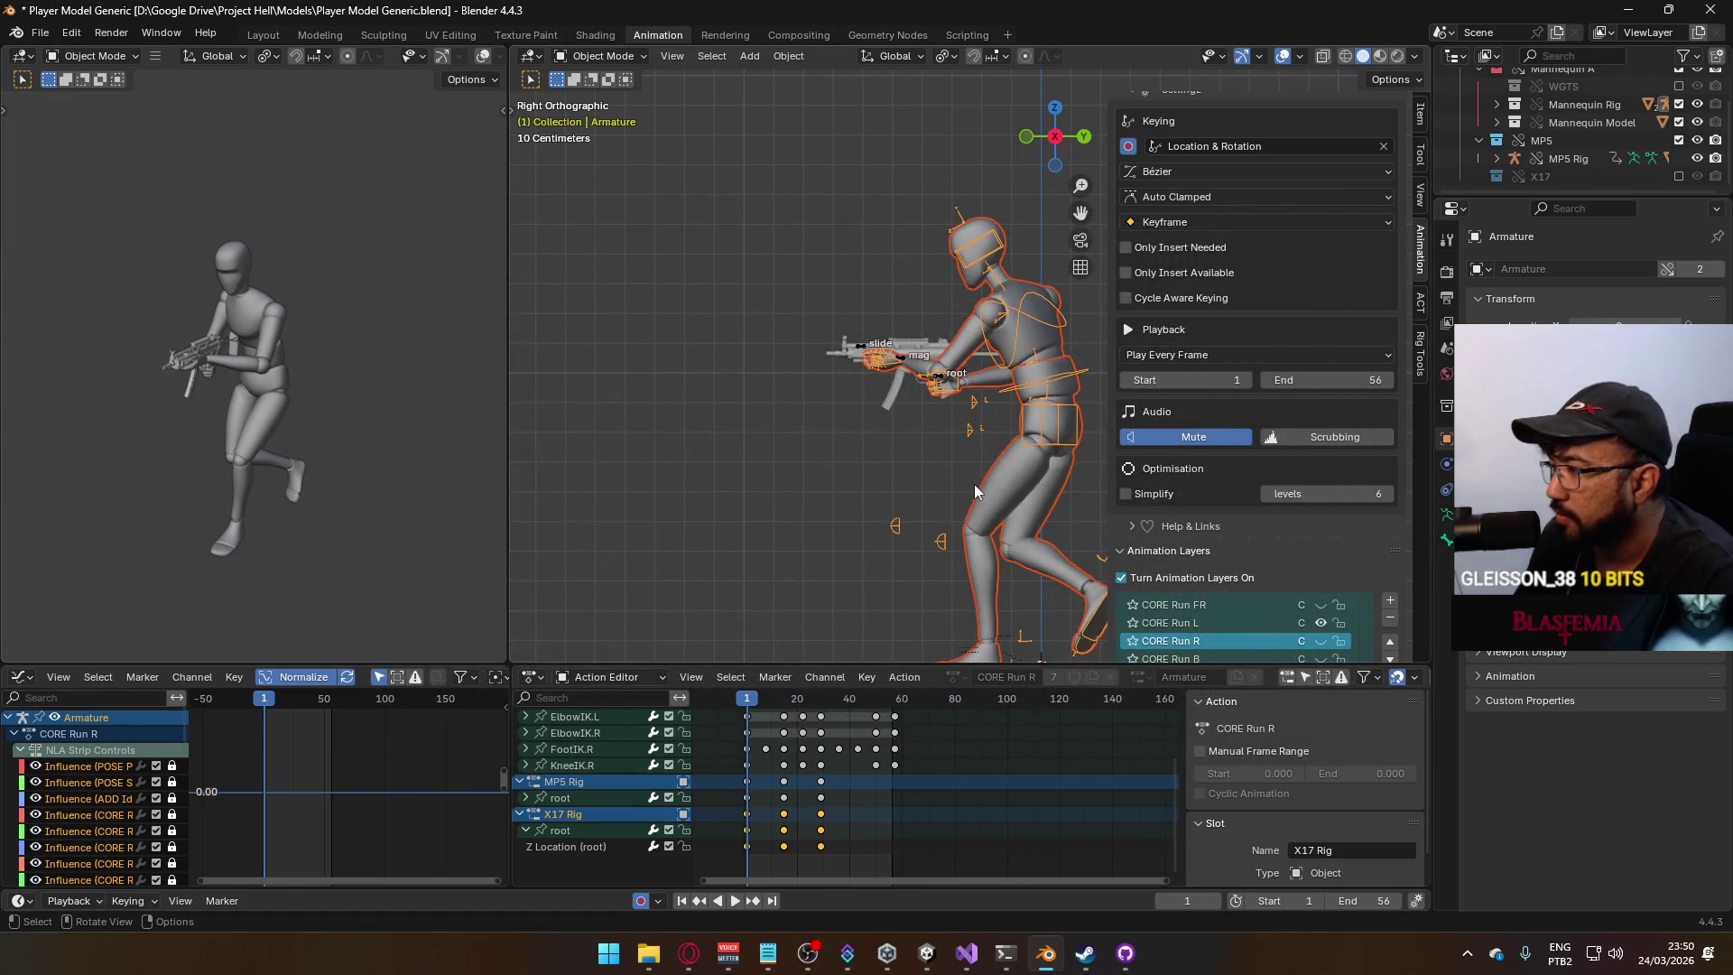
Return from the browser and swap the mannequin's visible layer from CORE Run L to CORE Run FR.
left_click(689, 954)
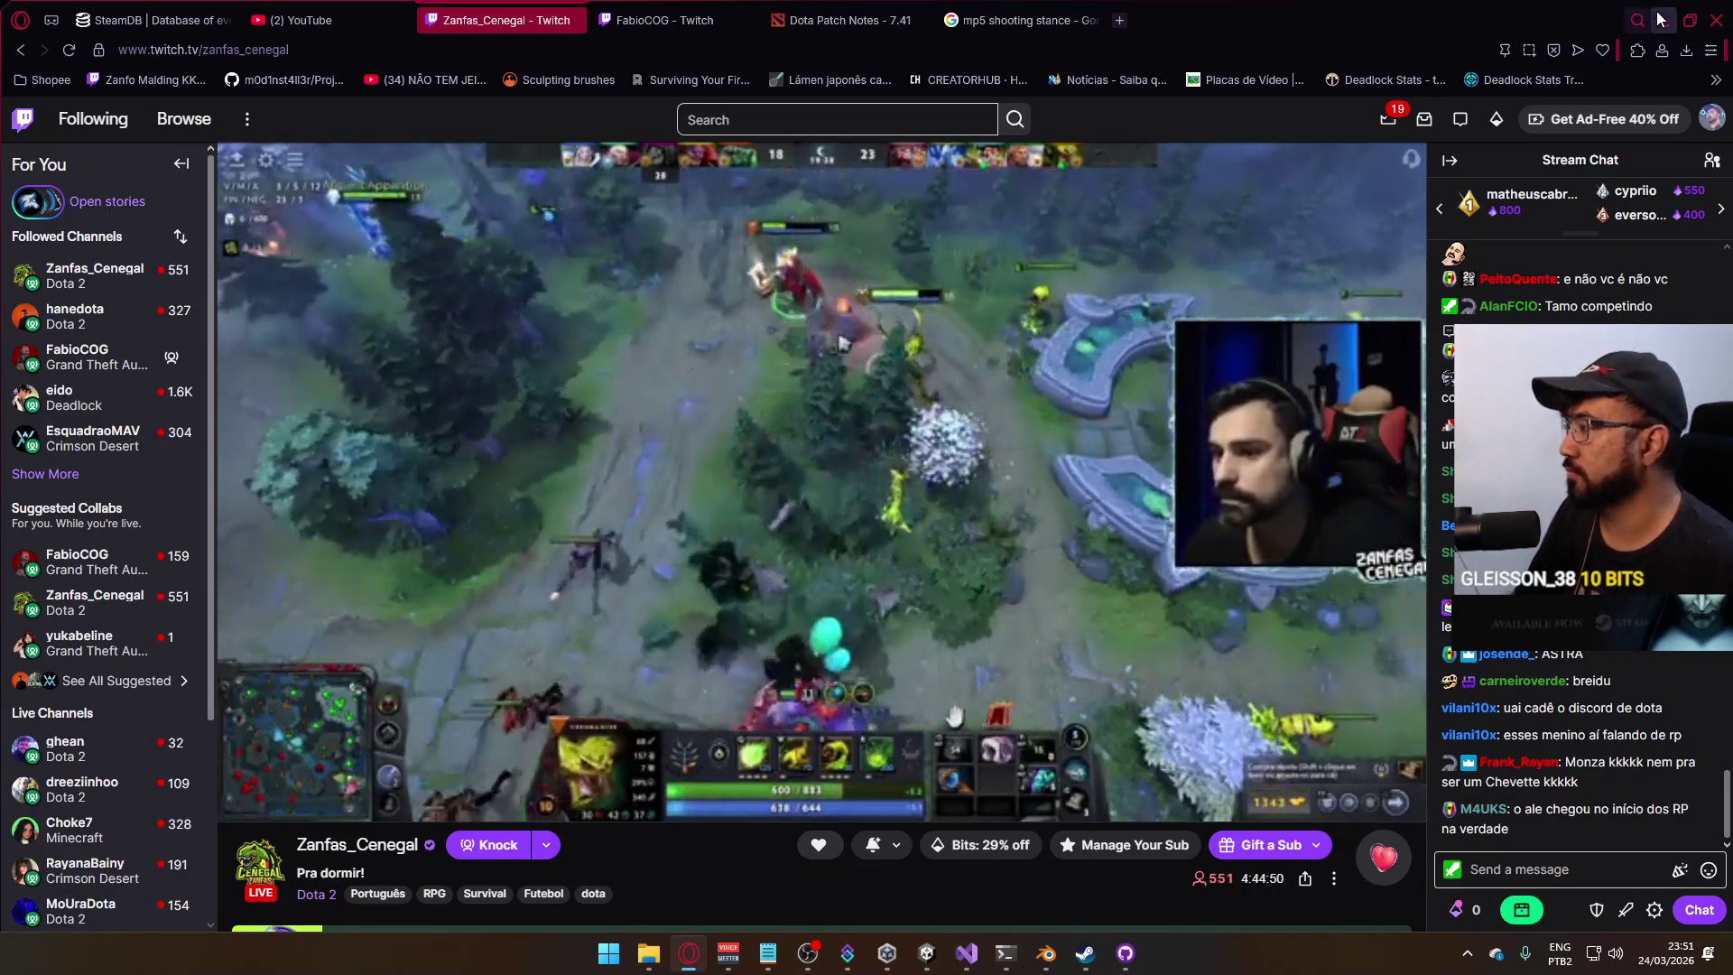
left_click(1661, 20)
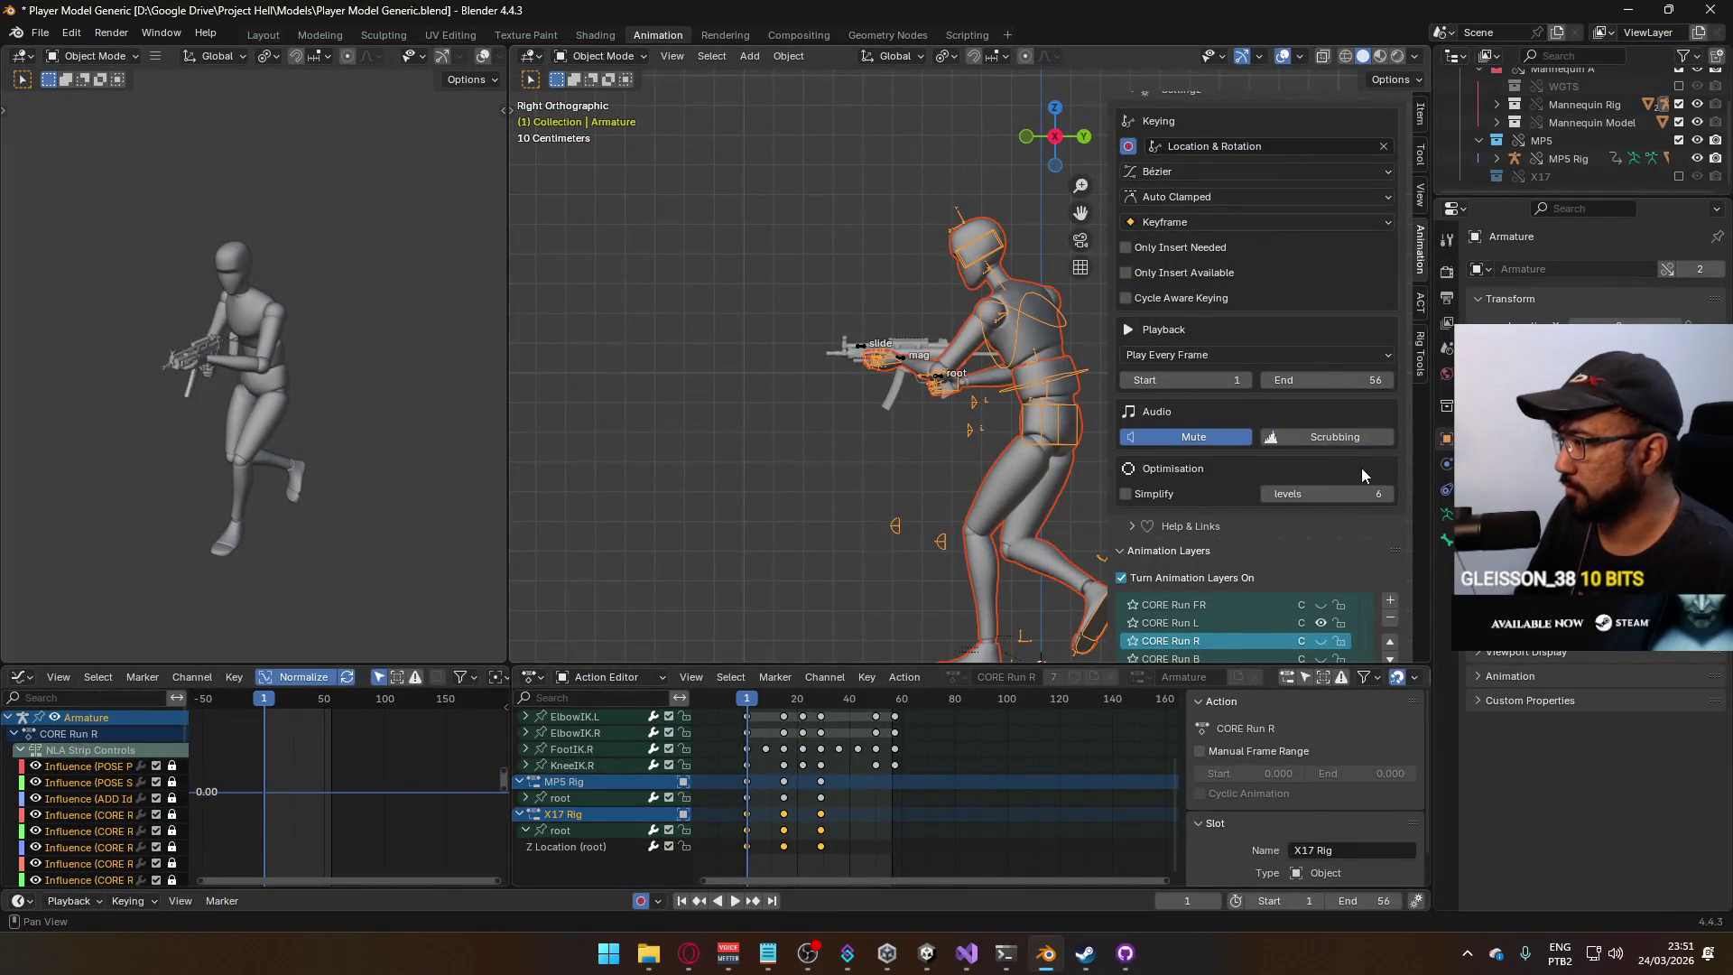
scroll(1361, 468, "down", 3)
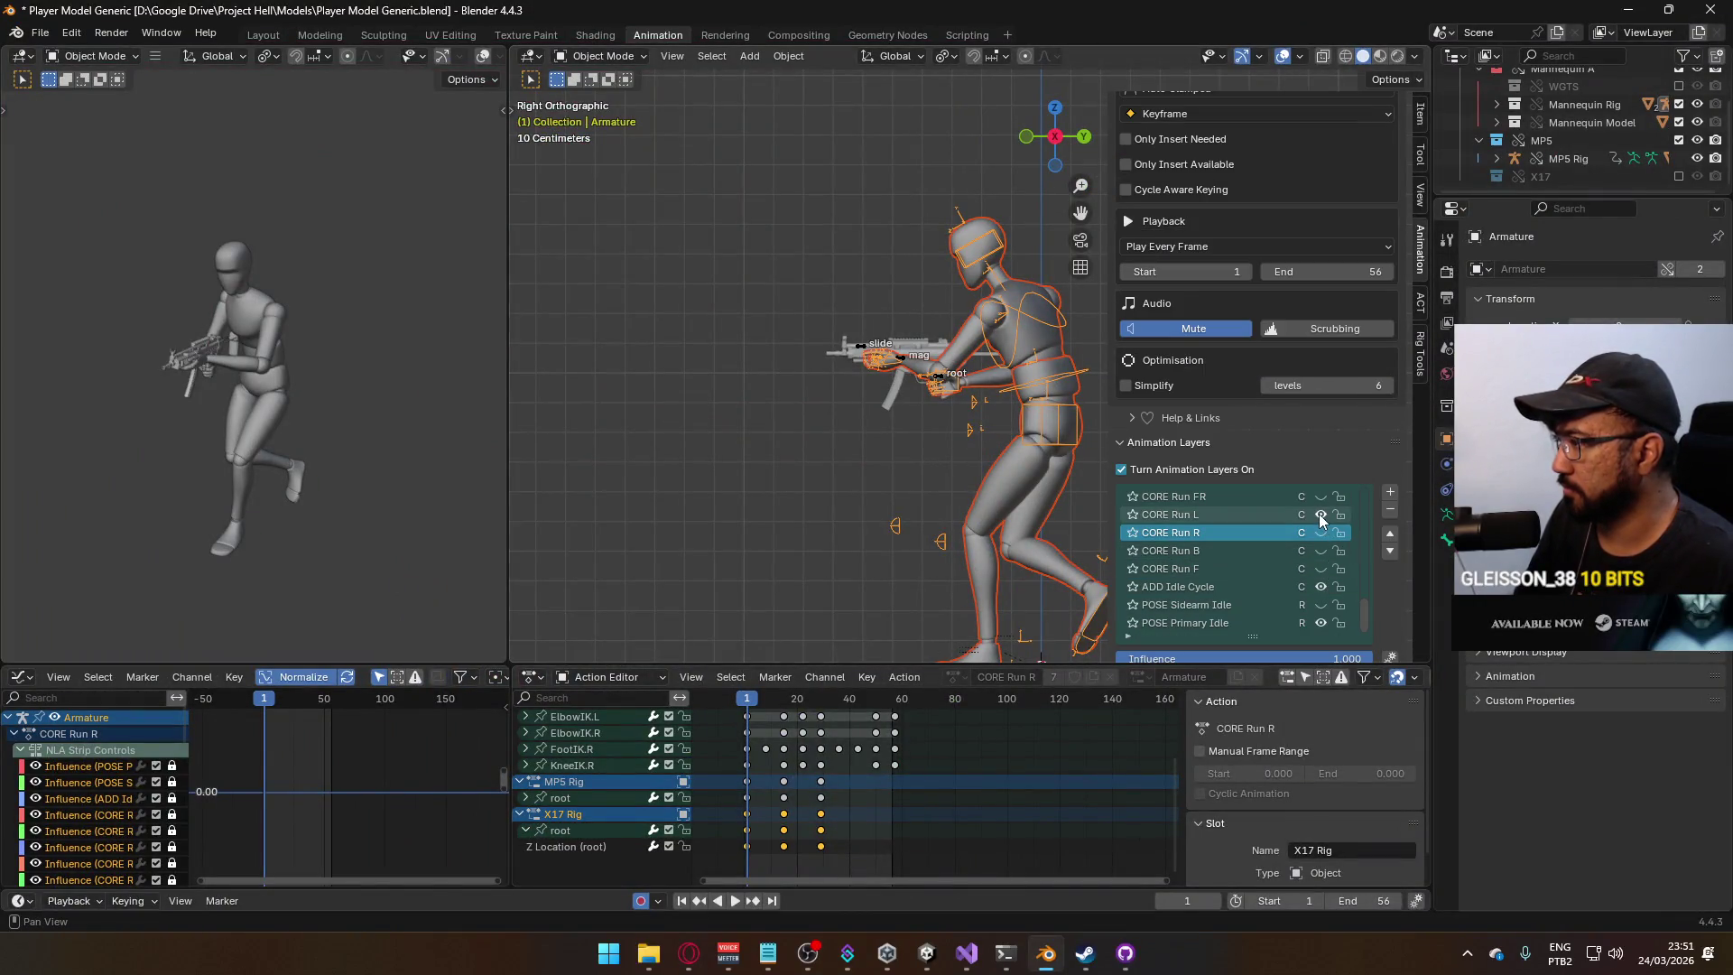
left_click(1320, 514)
left_click(1321, 497)
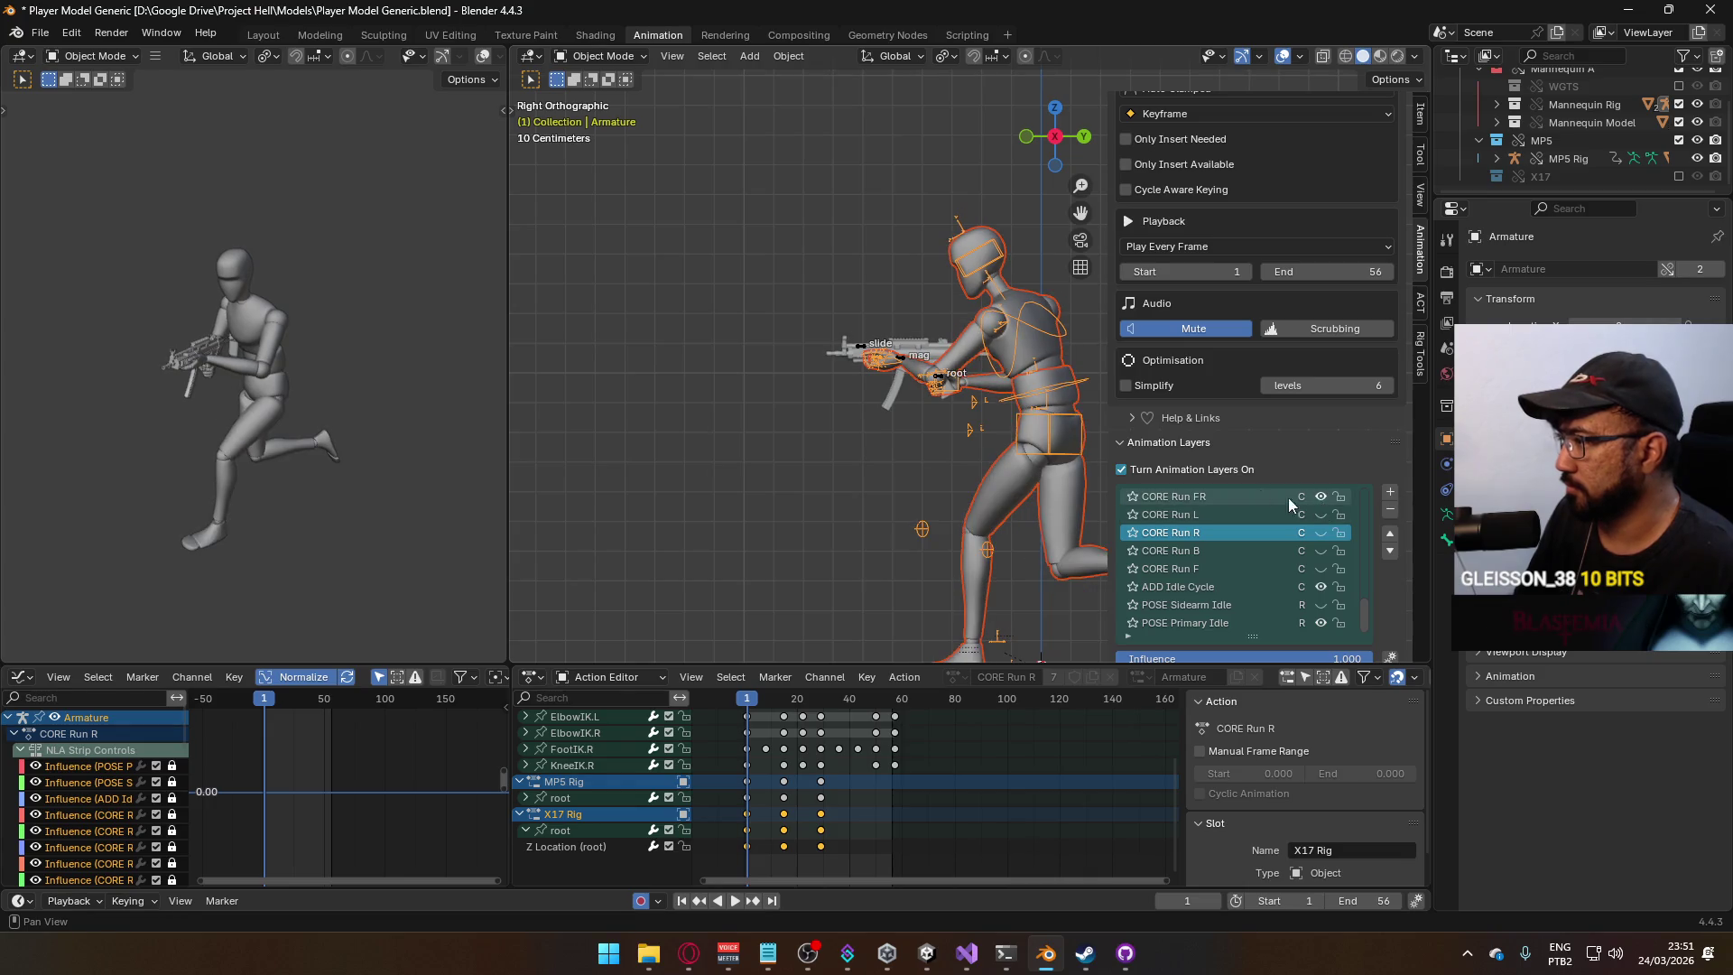
left_click(942, 381)
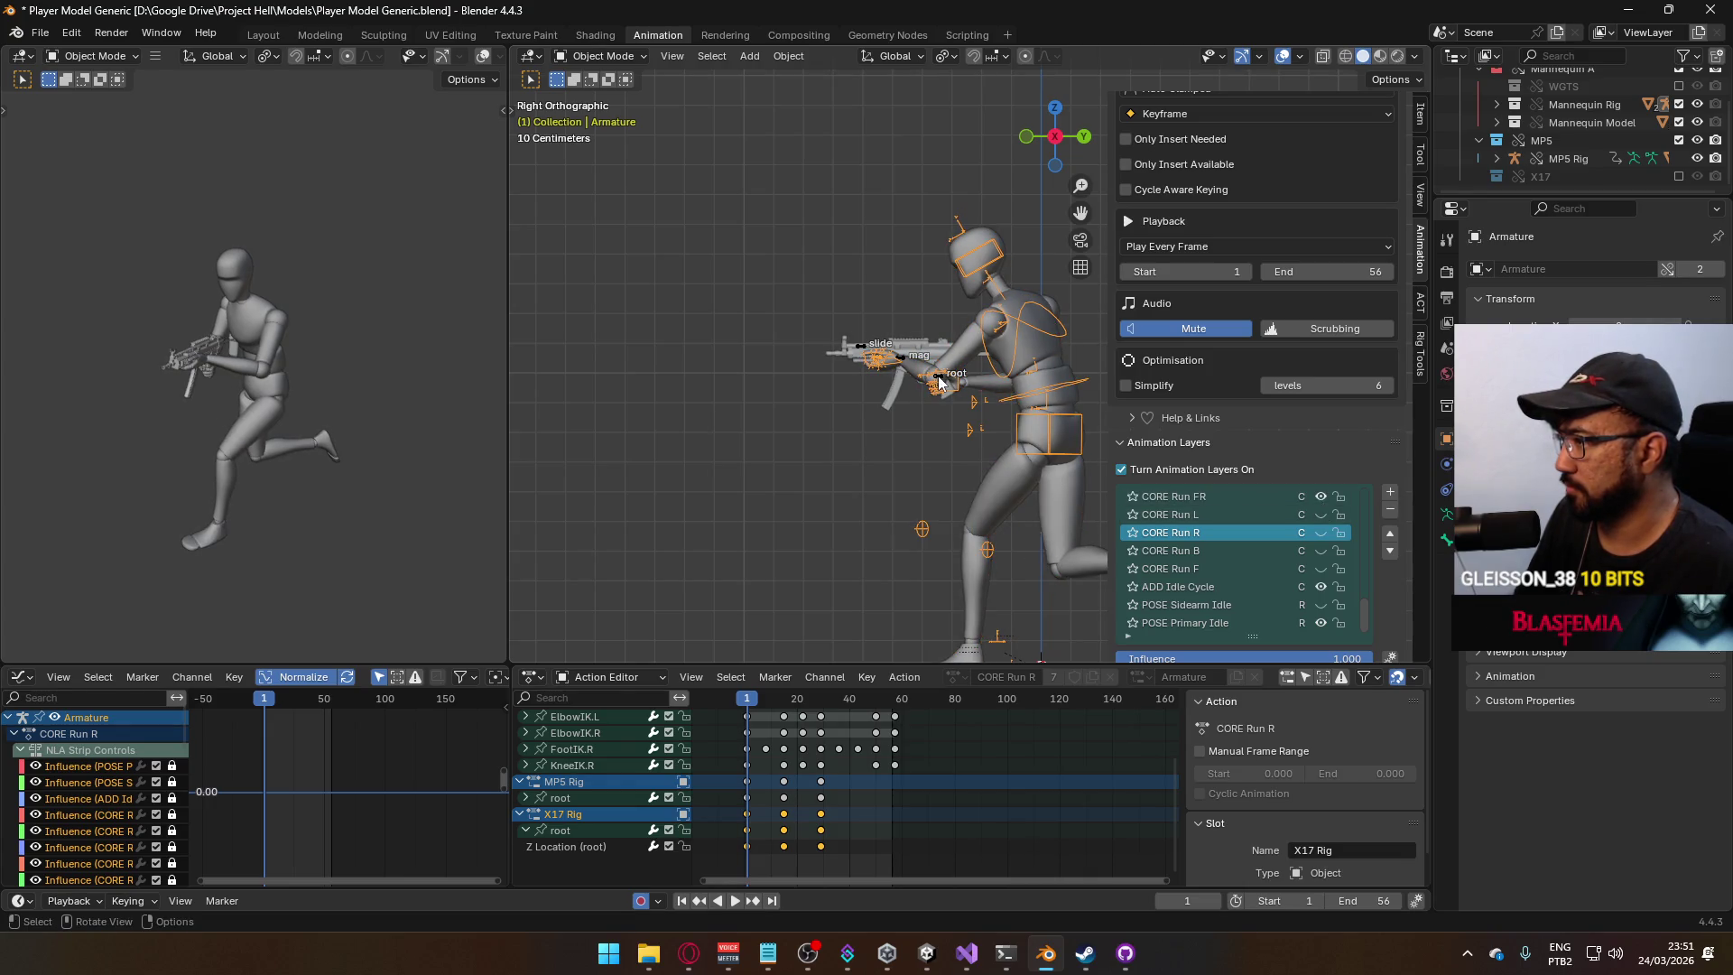
Show the MP5 Rig's CORE Run FR layer and play both rigs in front view to compare.
left_click(939, 382)
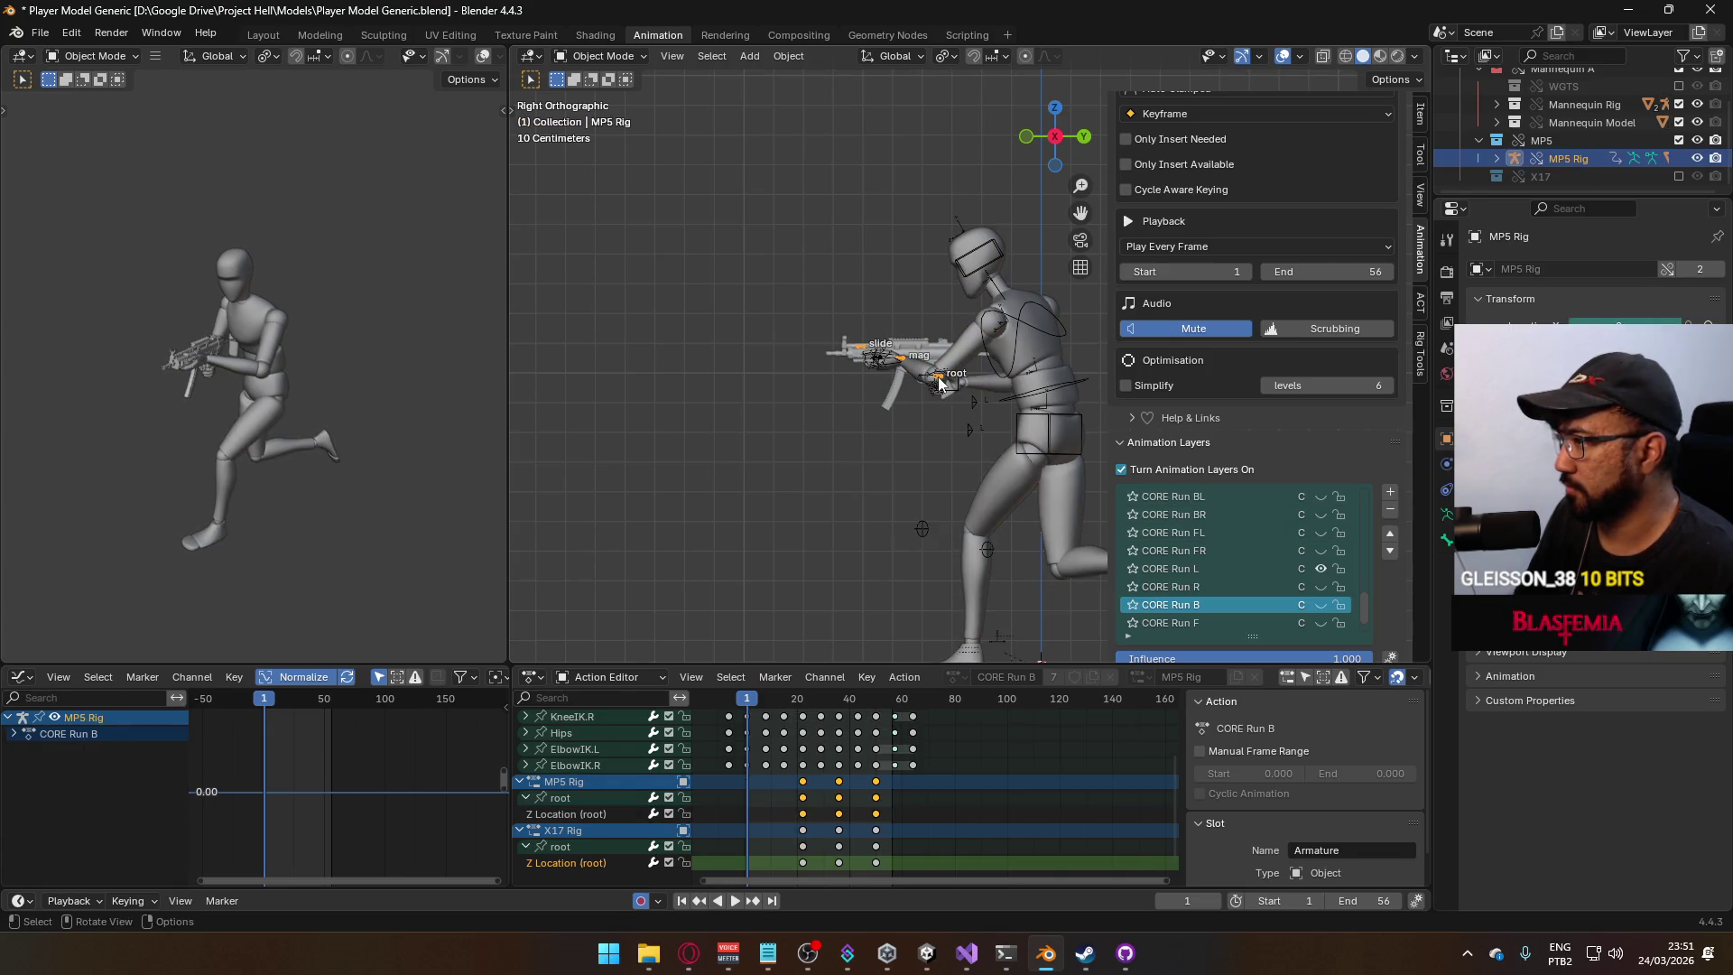
left_click(1321, 551)
key("space")
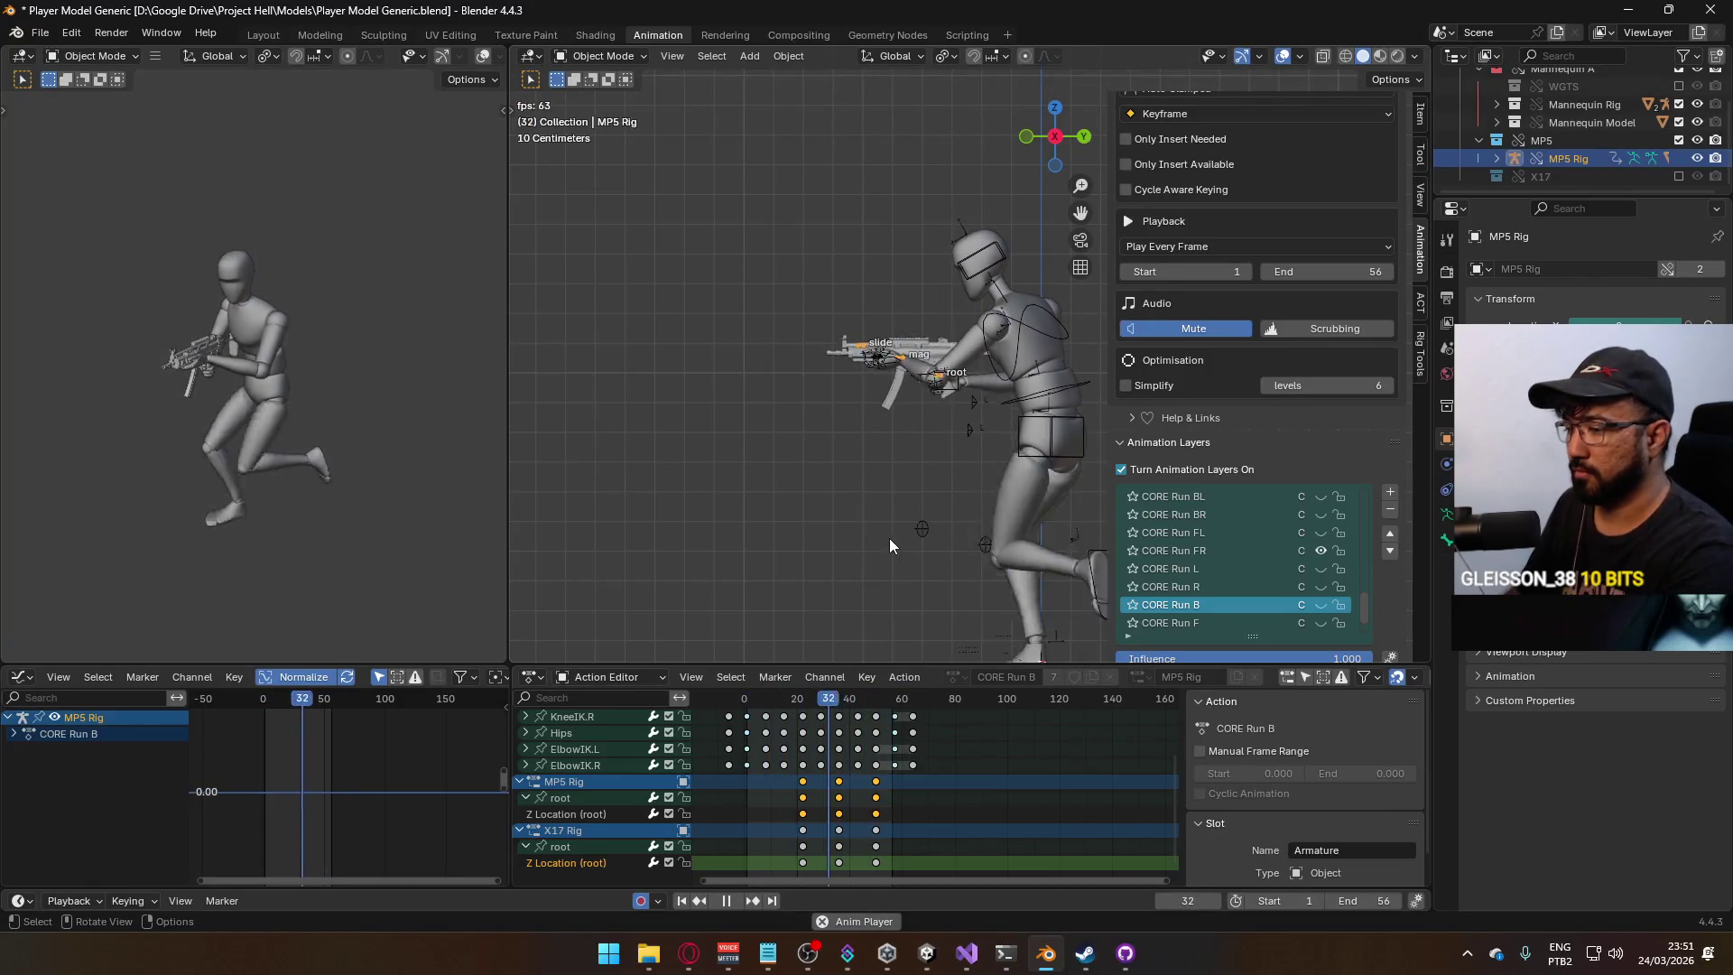
key("KP_1")
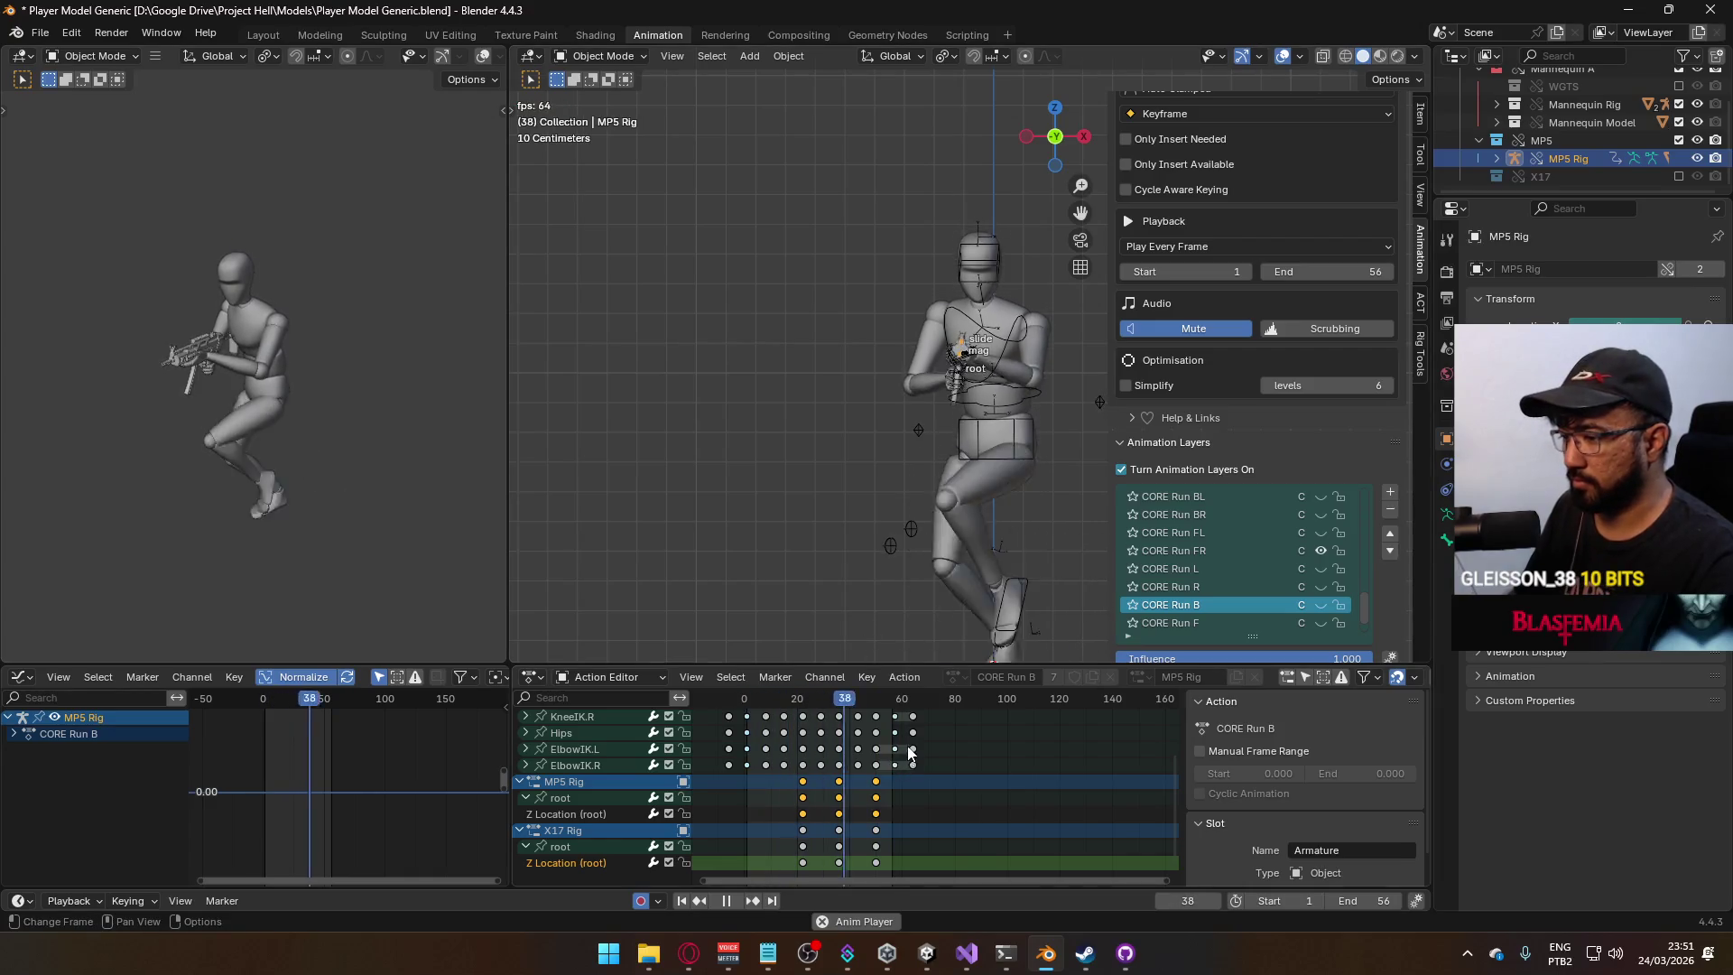
left_click_drag(900, 820, 802, 789)
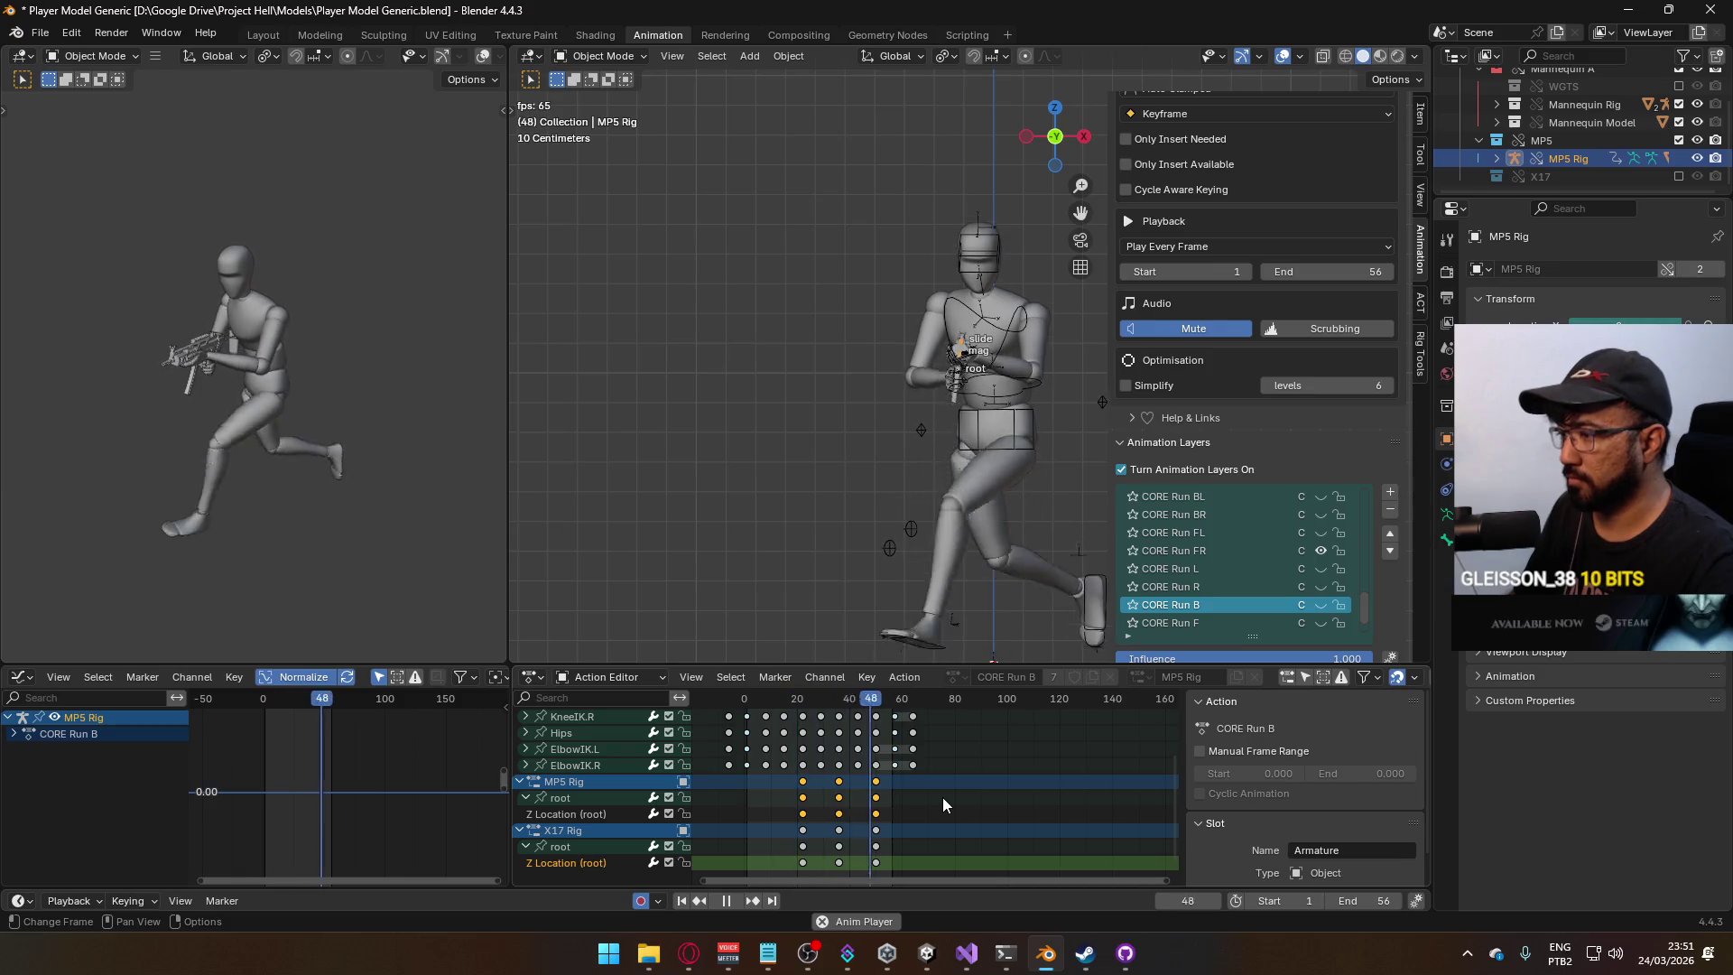
key("g")
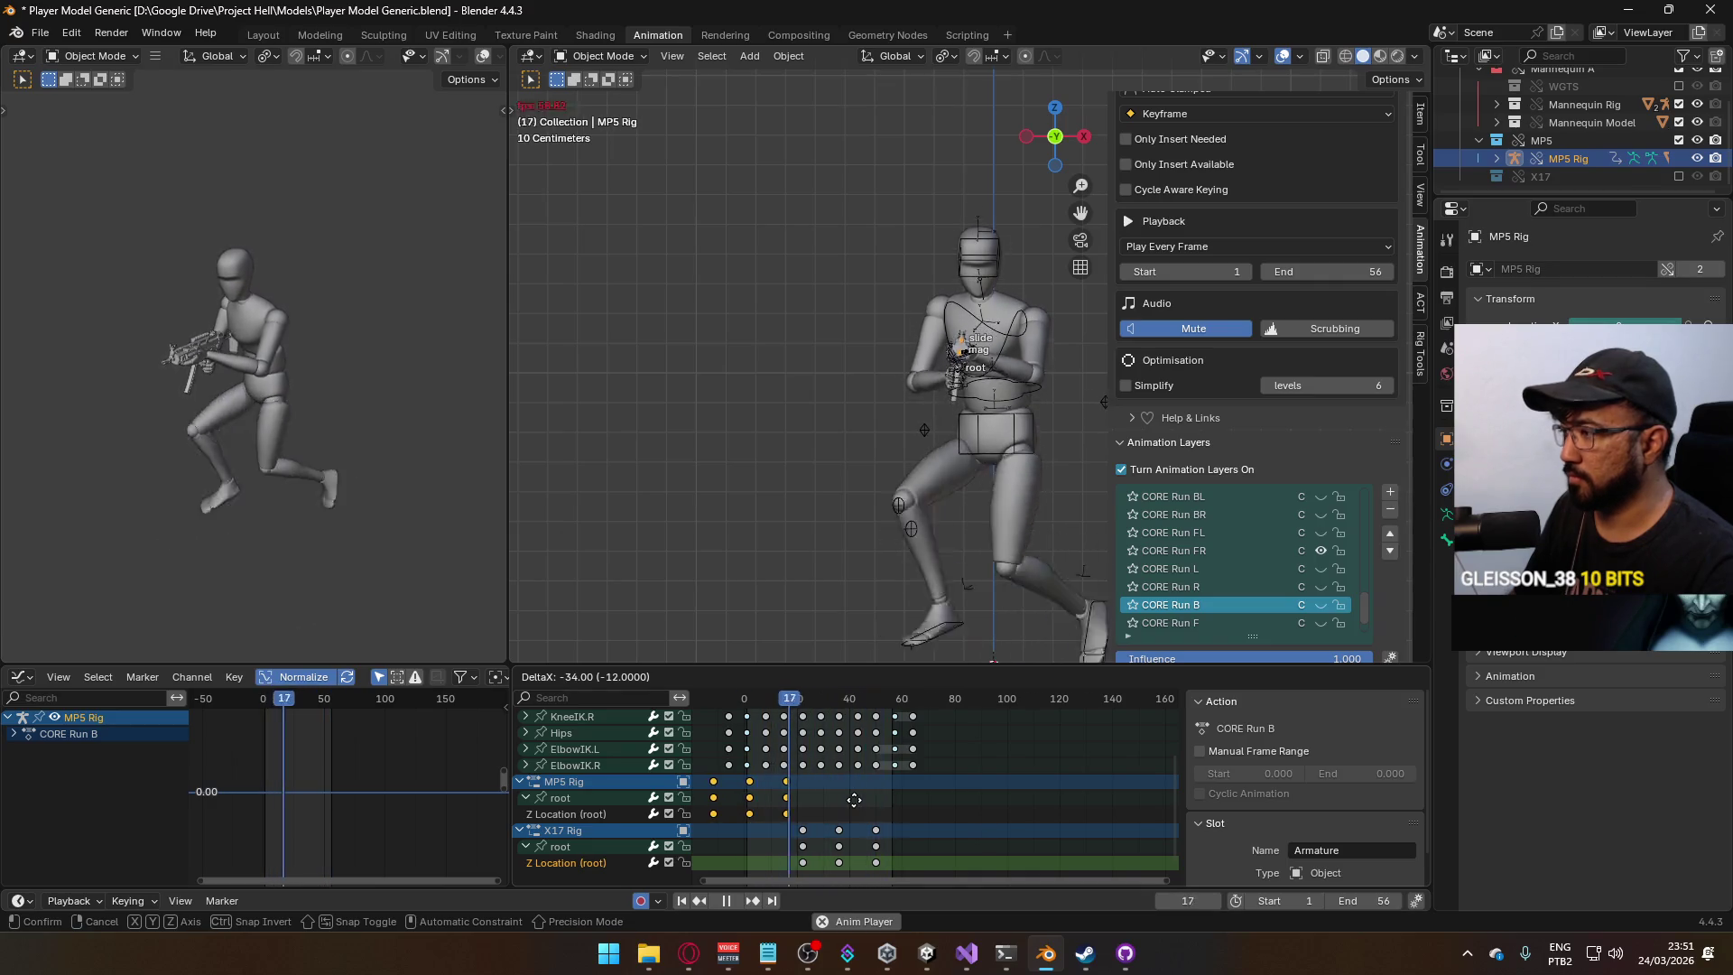
key("Escape")
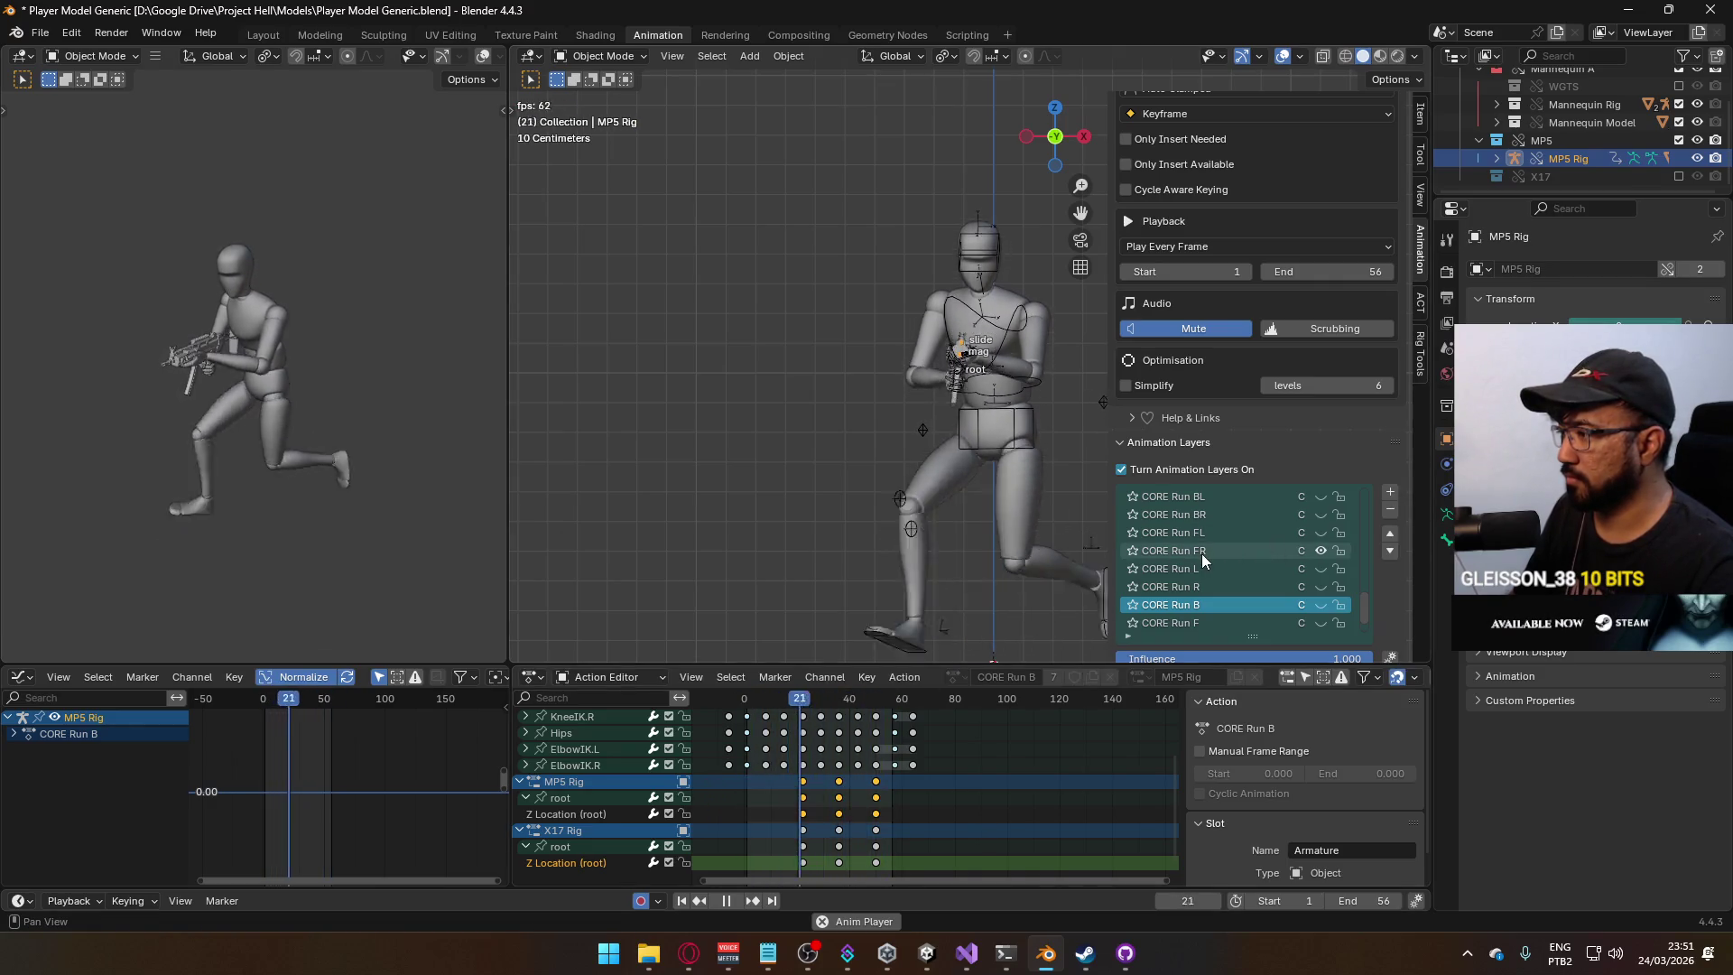
Make CORE Run FR active, move the MP5 Rig root keys two frames later, and reset to frame 1.
left_click(1201, 553)
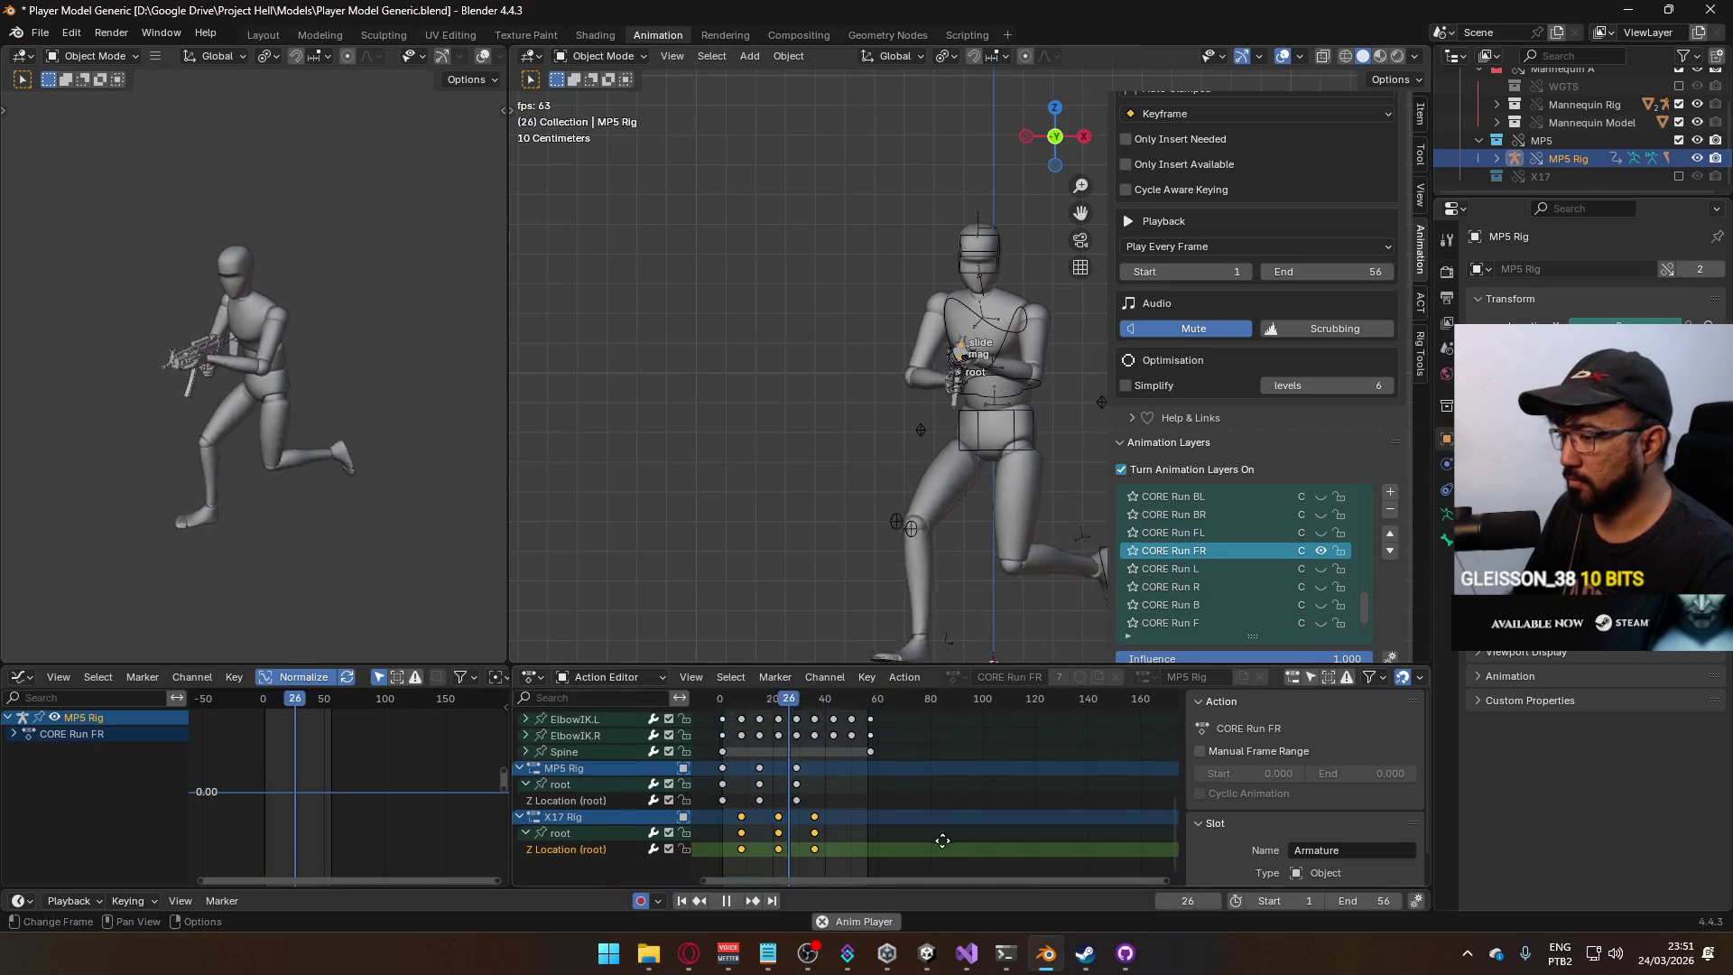
middle_click_drag(942, 840, 979, 835)
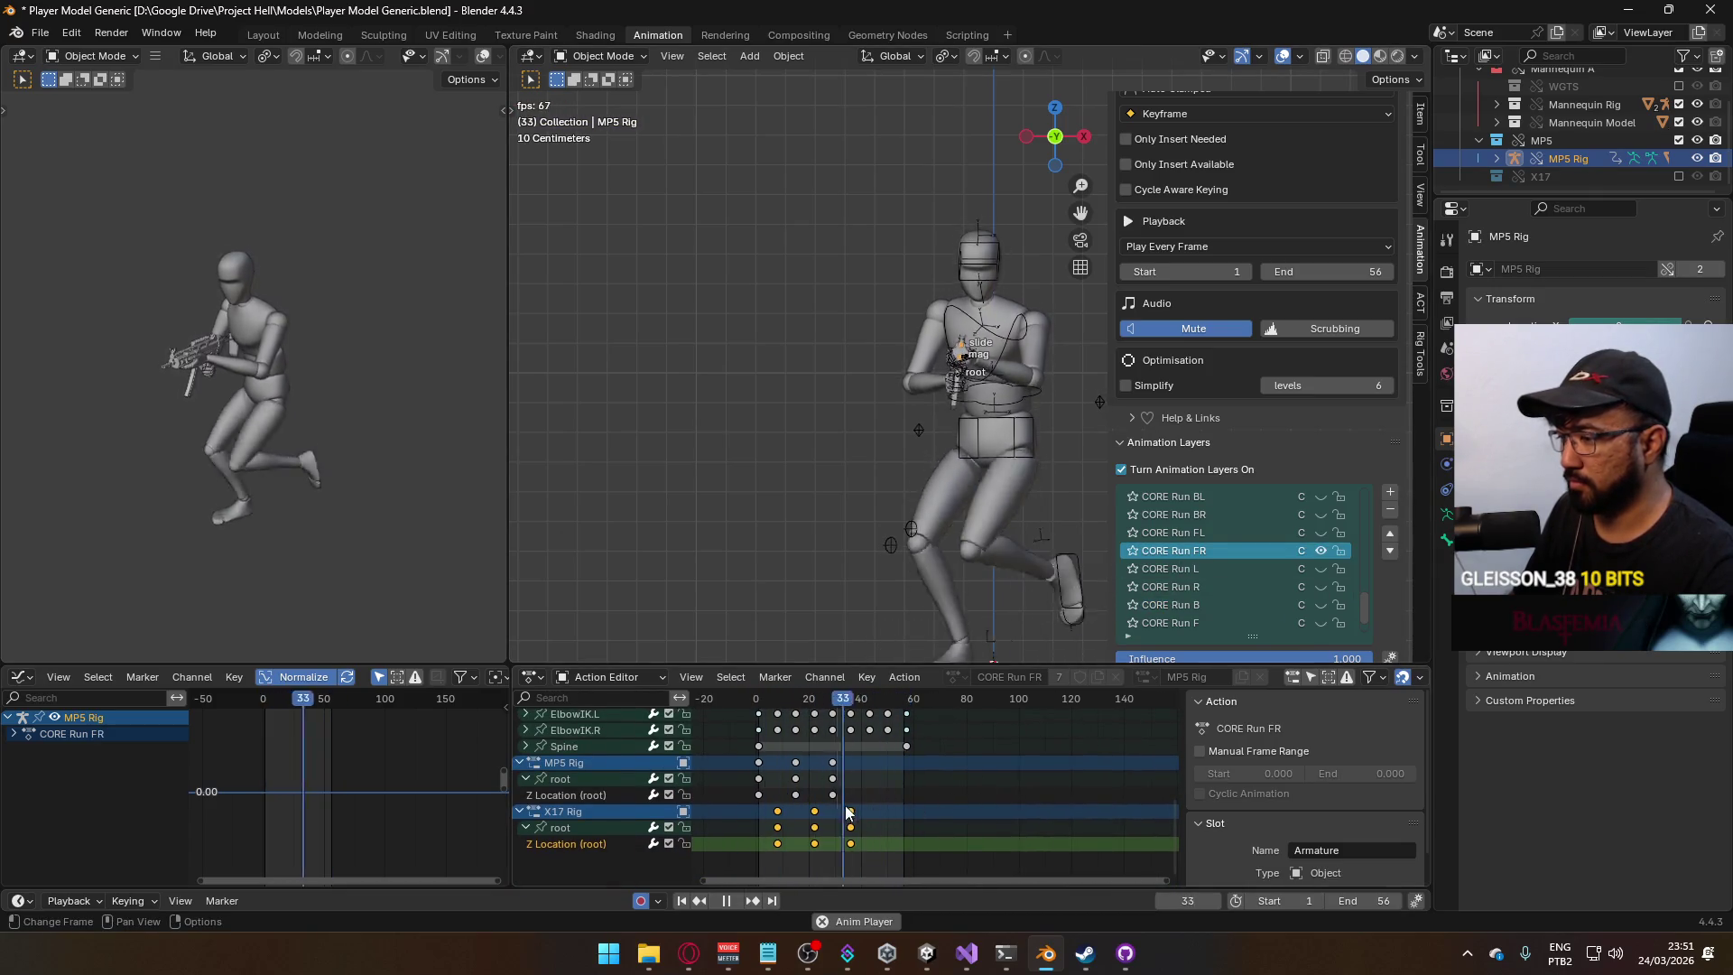
left_click_drag(903, 755, 746, 802)
key("g")
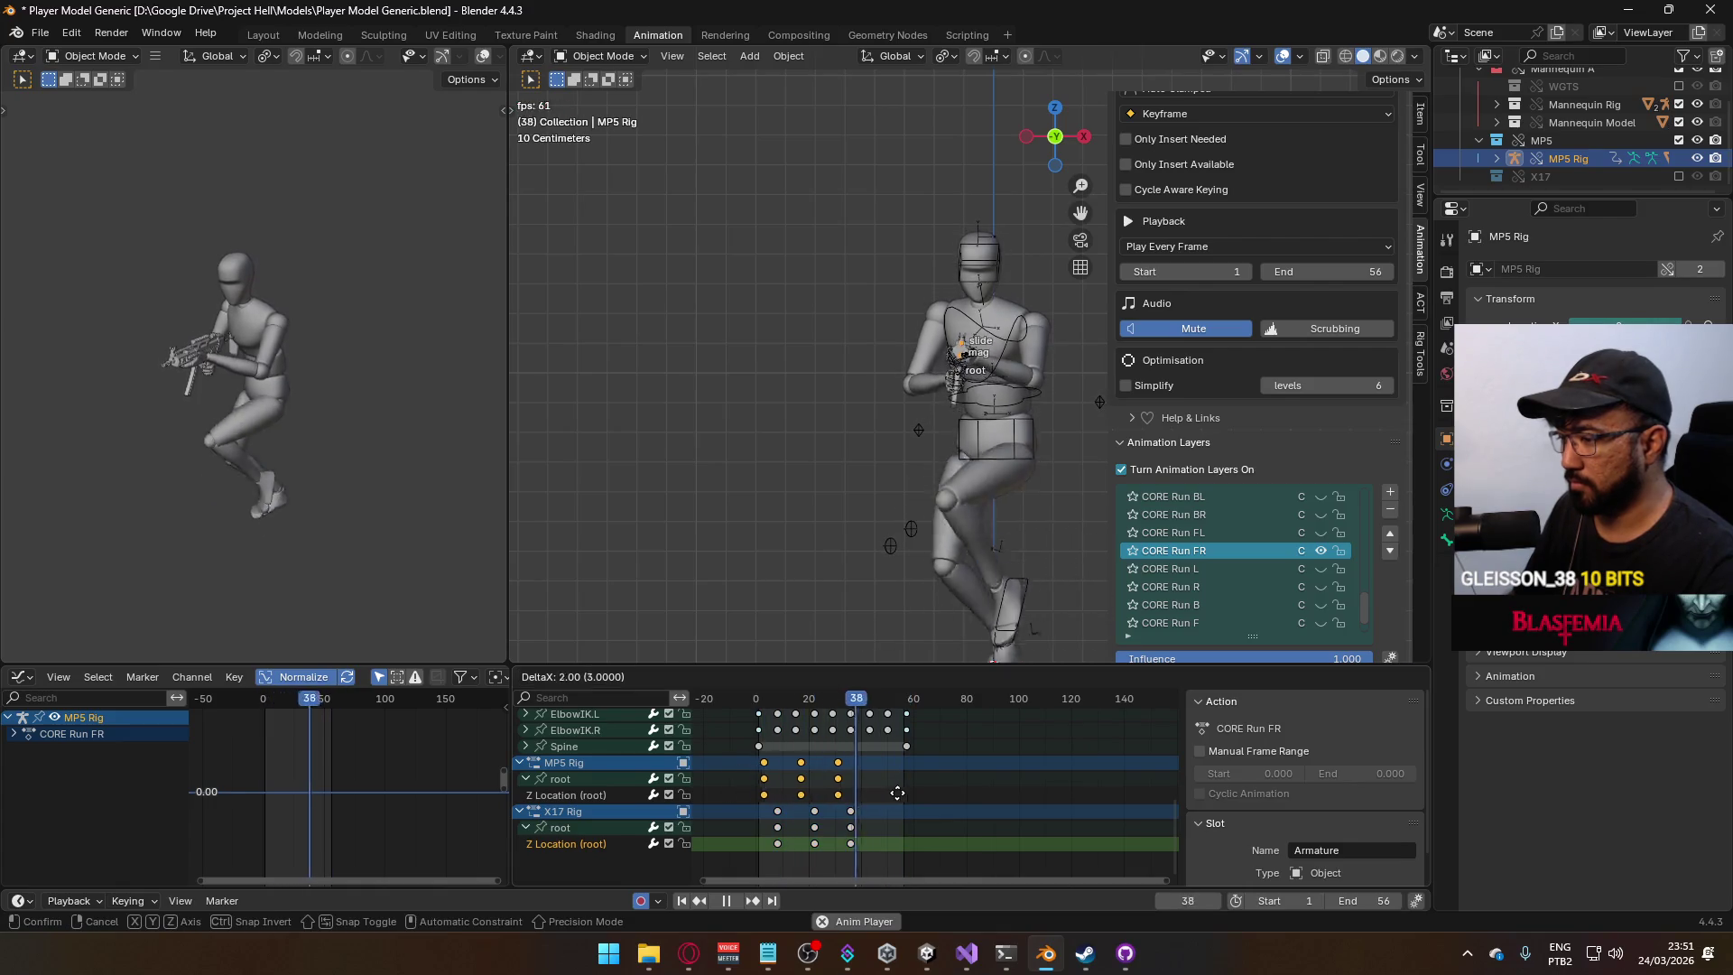
left_click(903, 793)
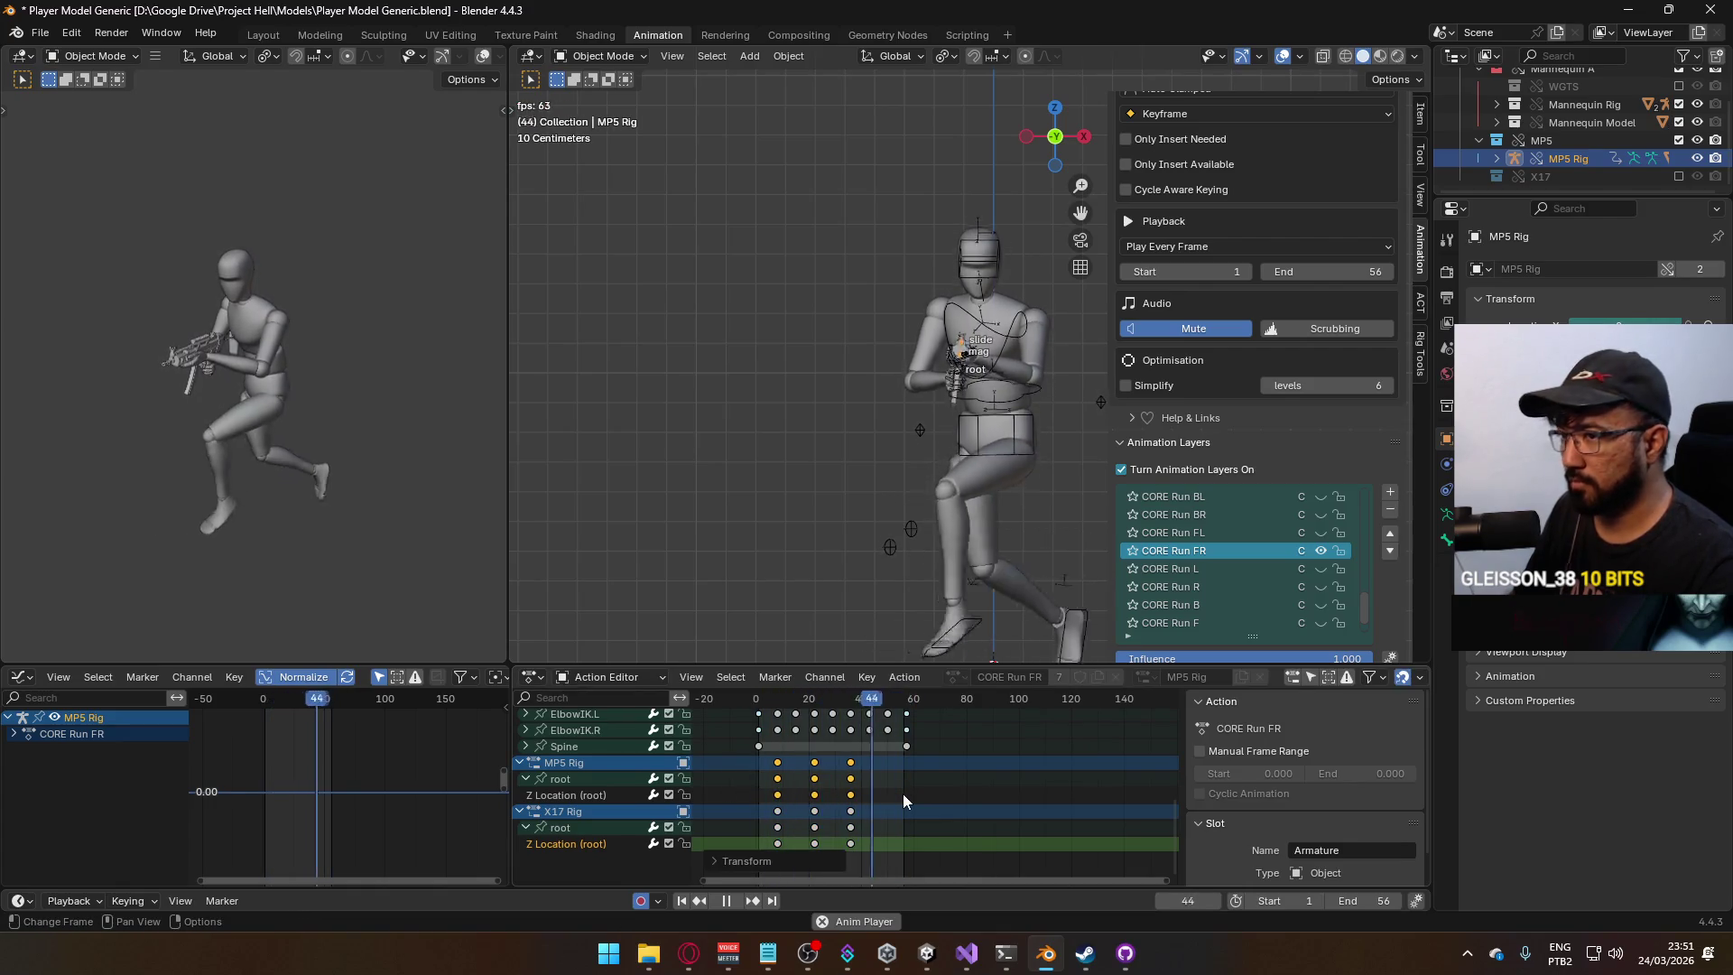
key("space")
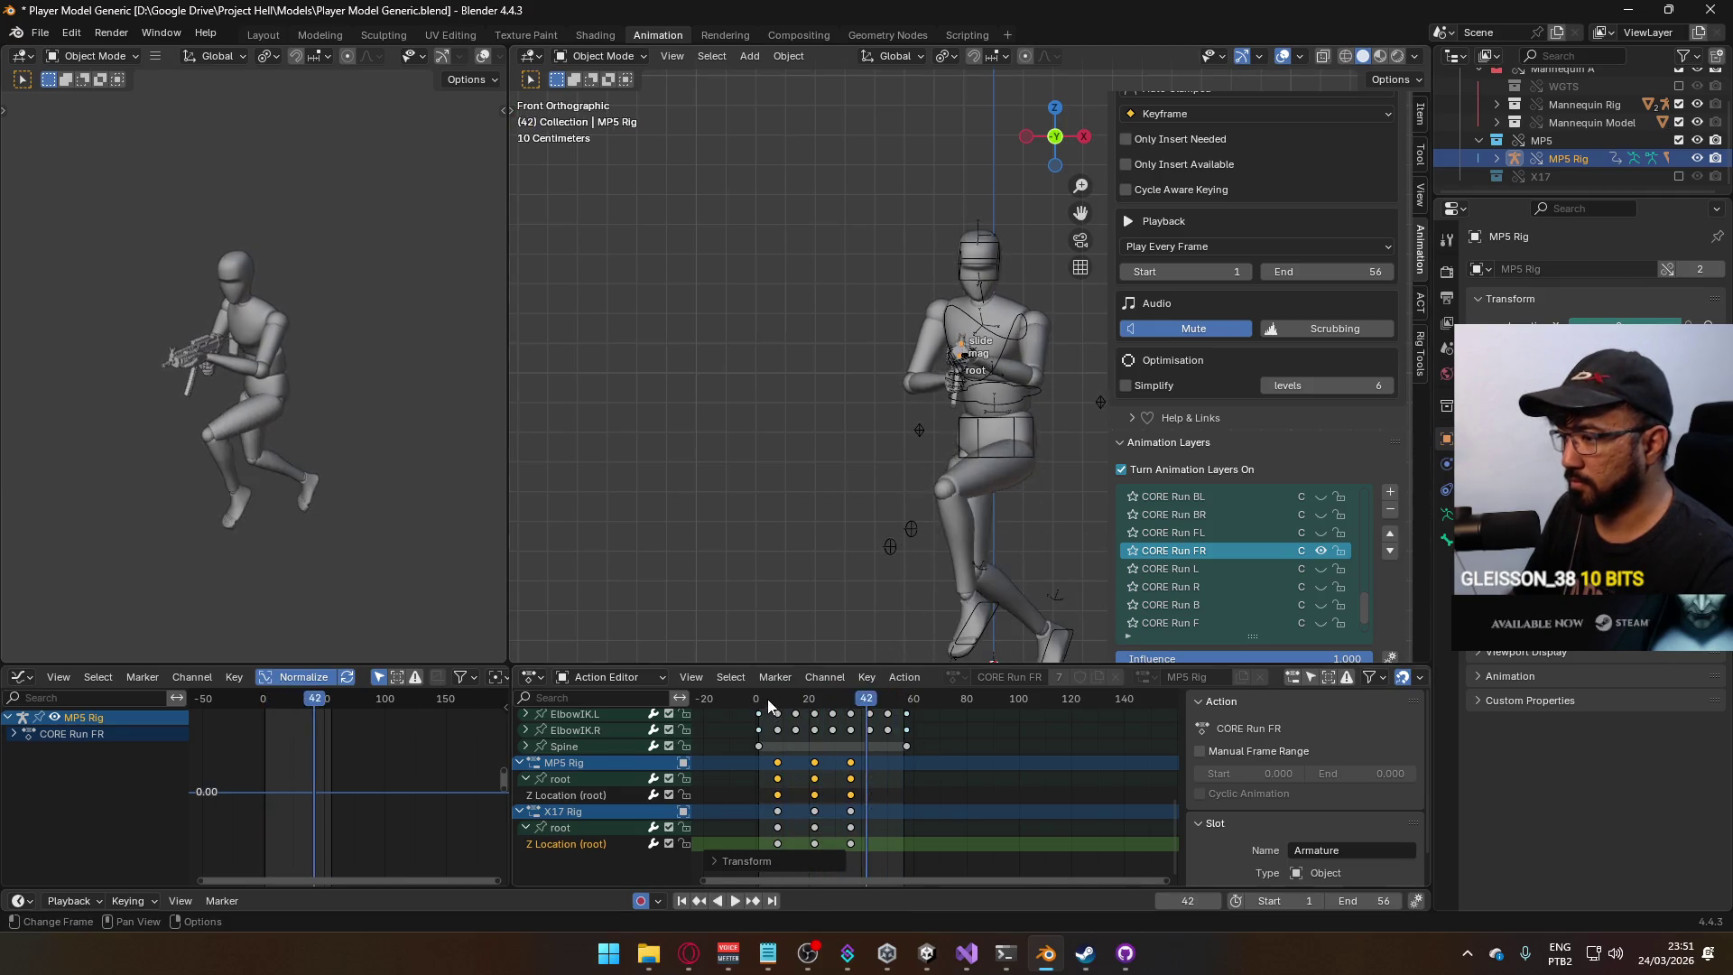
left_click_drag(767, 699, 760, 700)
left_click(1033, 436)
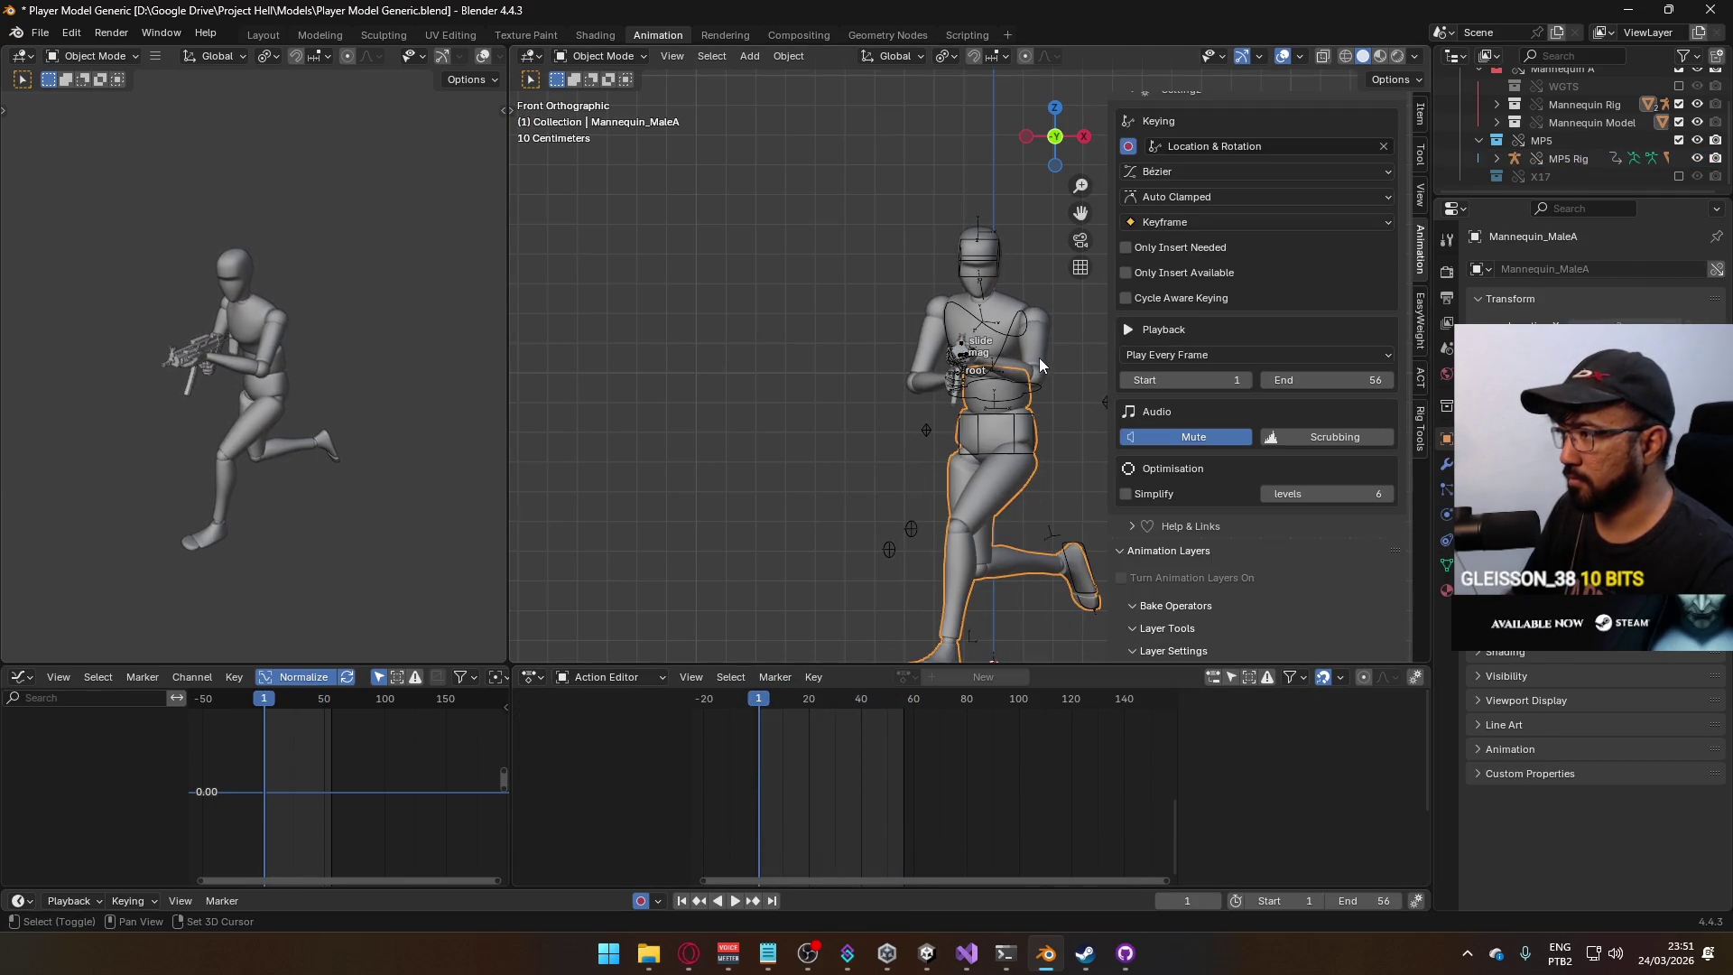
Export the selected mannequin armature as FBX, overwriting Model@Hipfire Primary Move FR.fbx.
left_click(1041, 365)
left_click(40, 32)
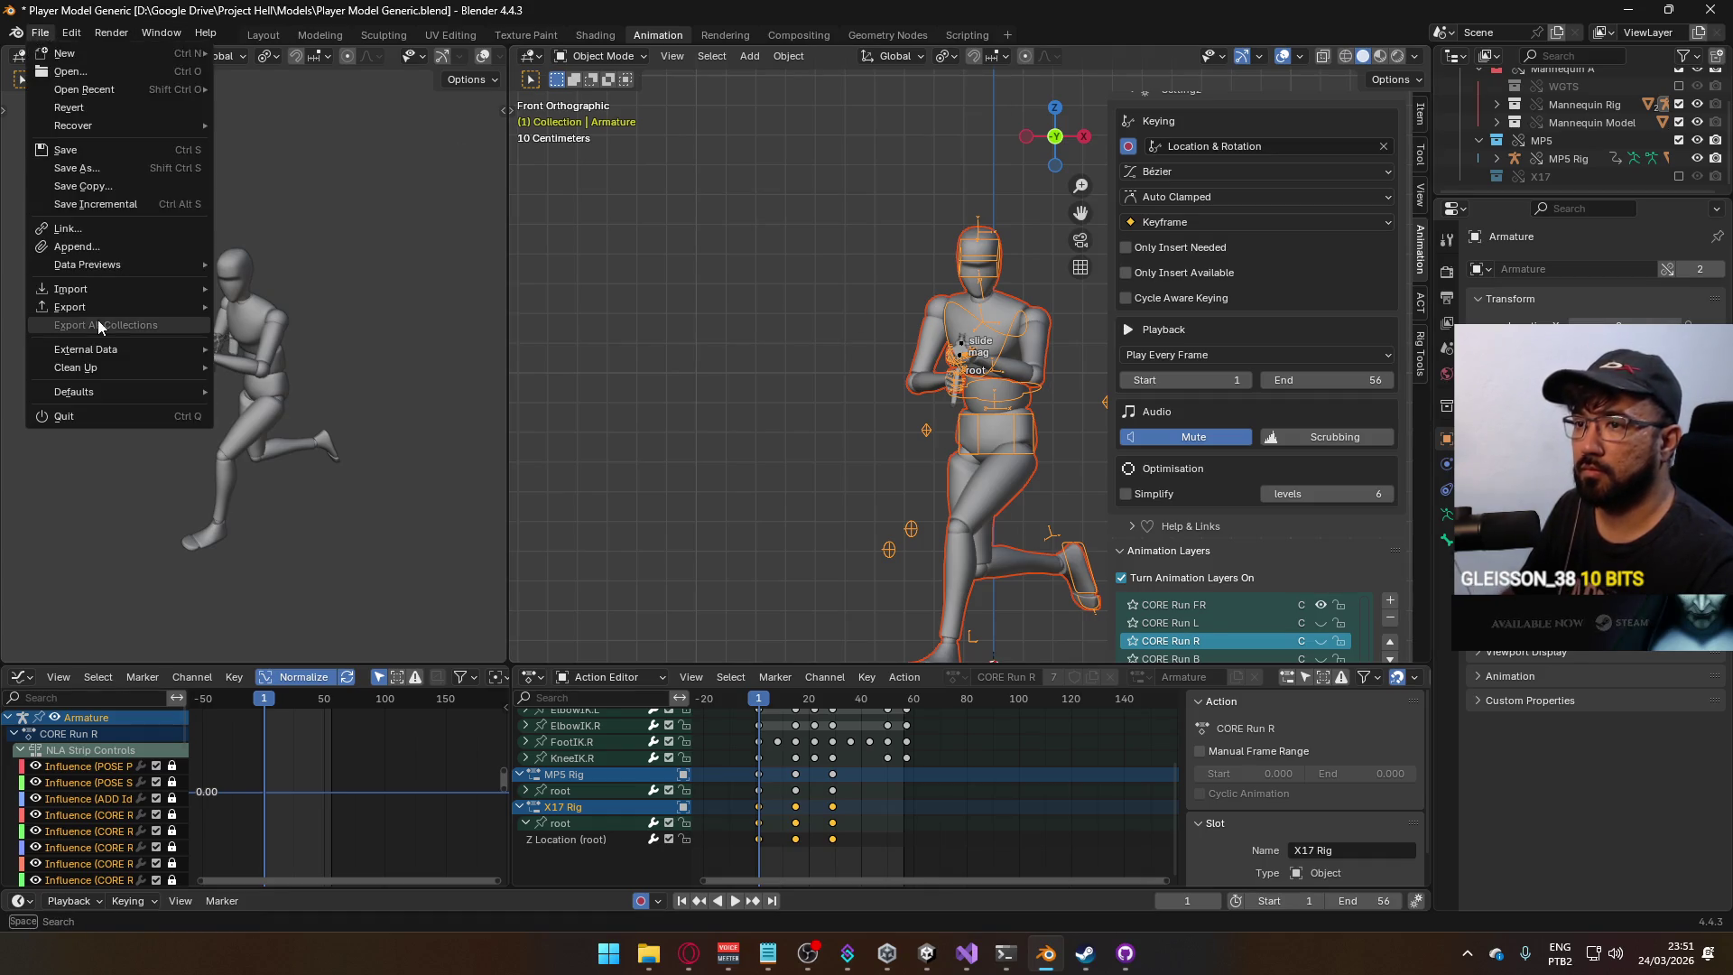
mouse_move(102, 308)
left_click(291, 474)
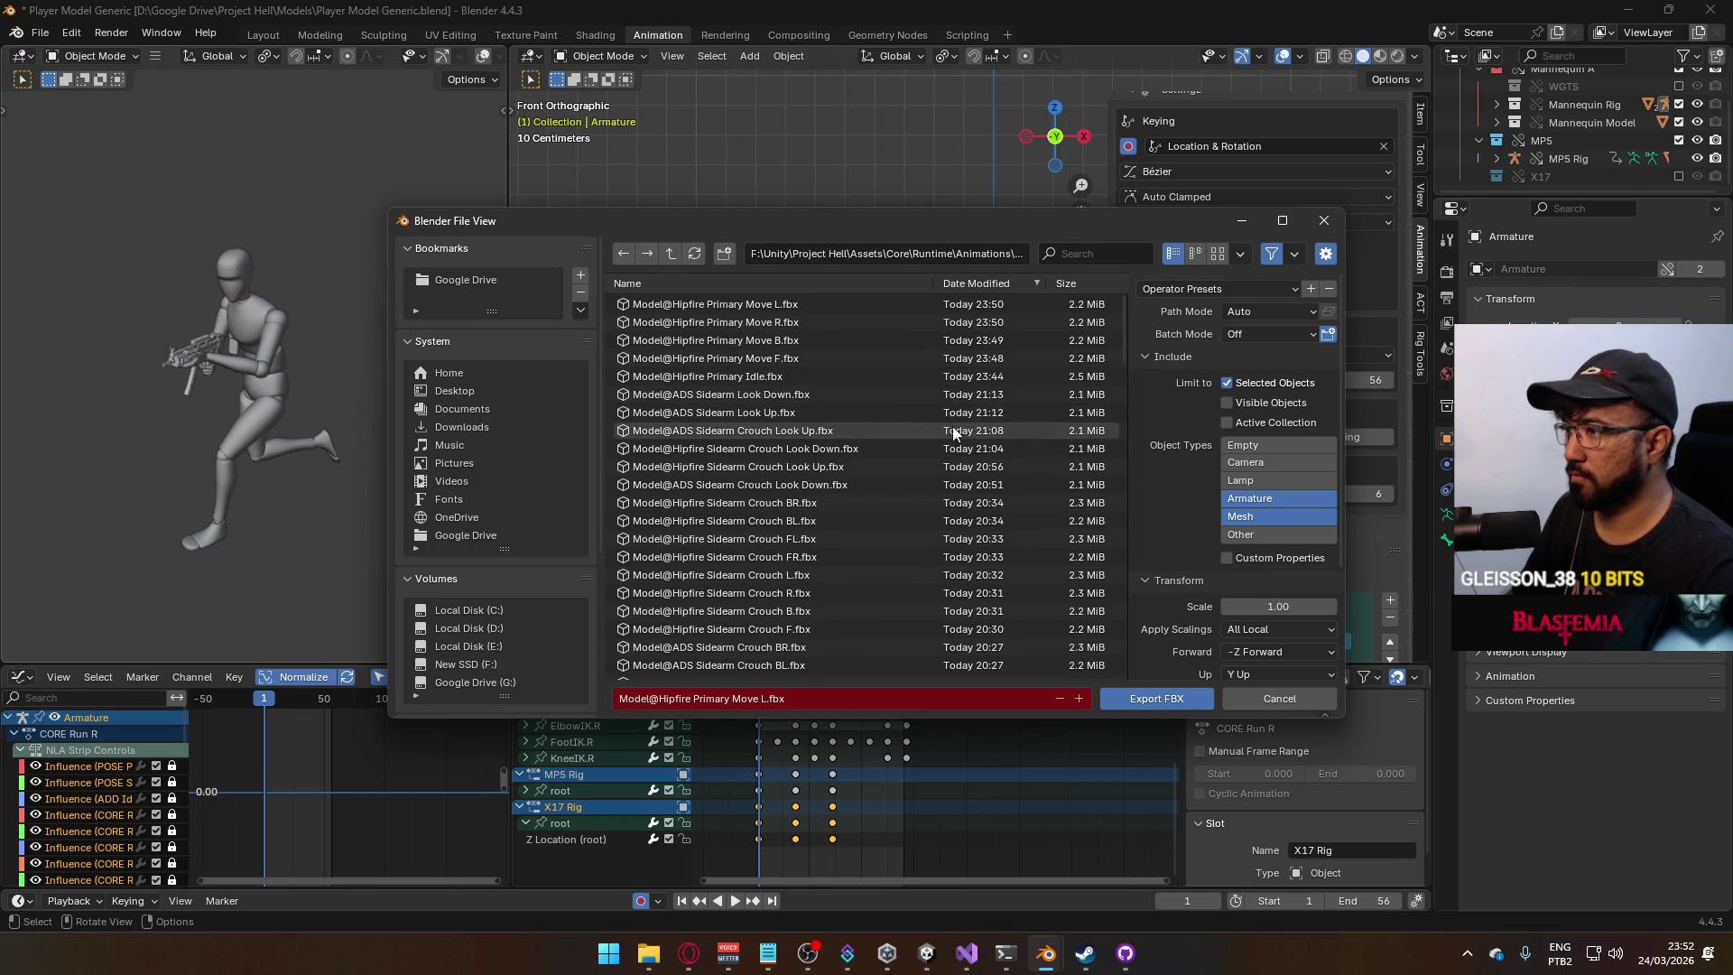
scroll(966, 447, "down", 10)
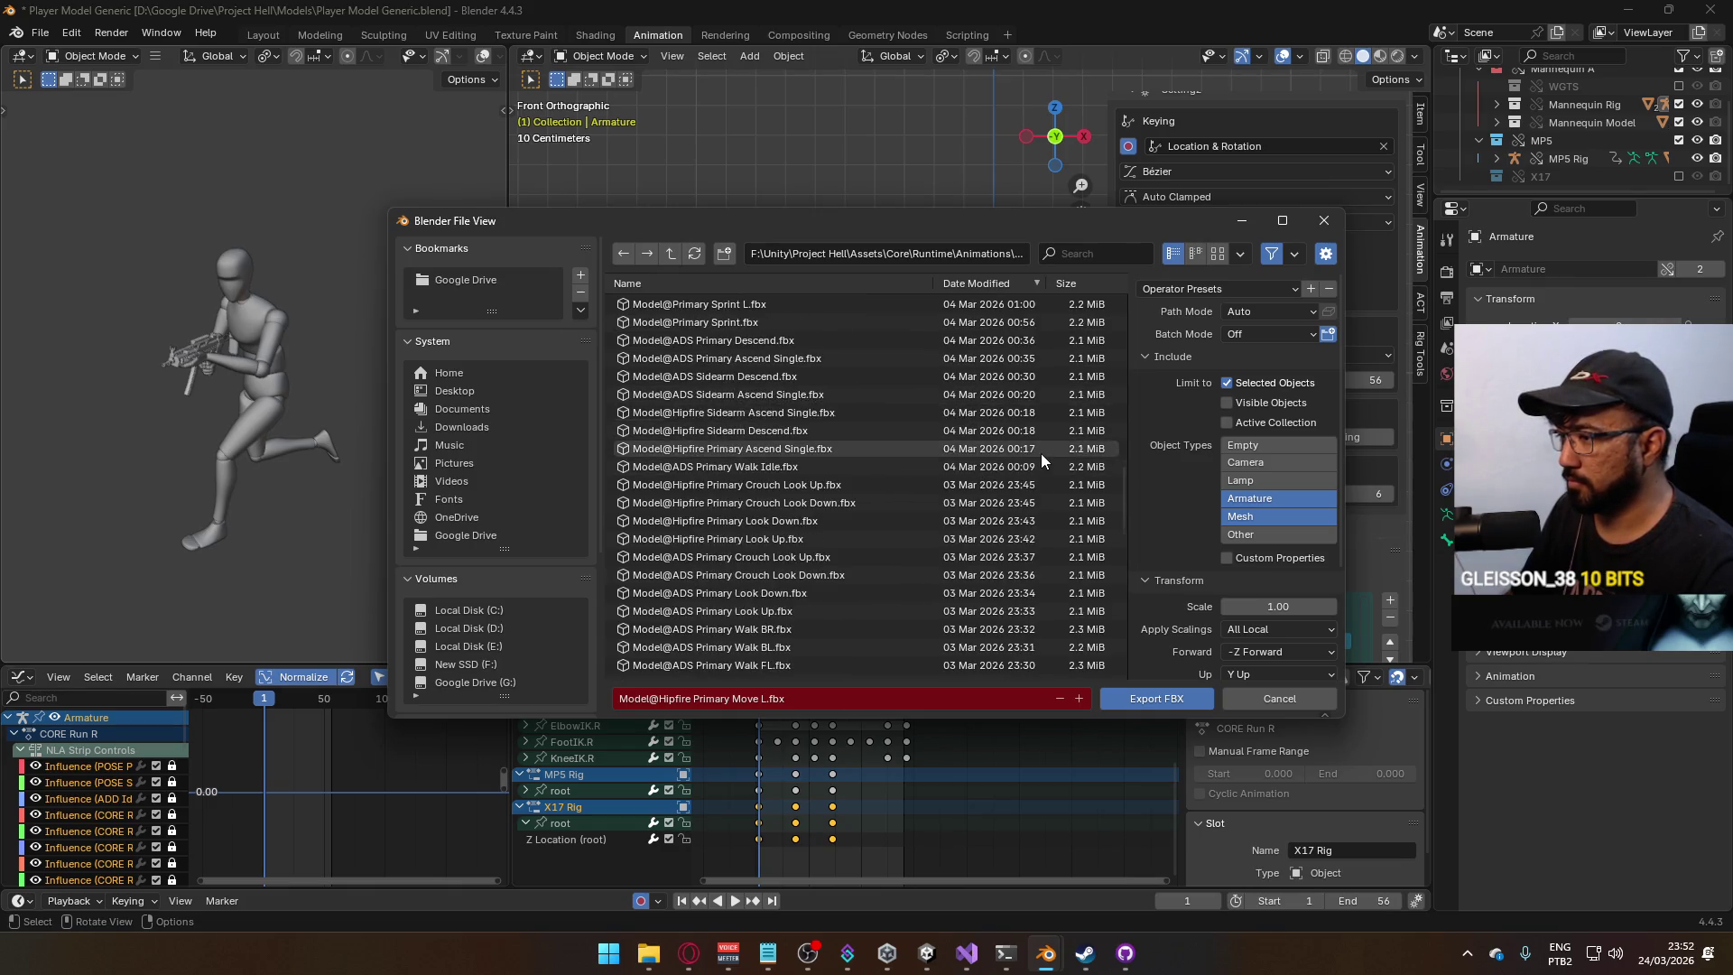
scroll(1042, 453, "down", 10)
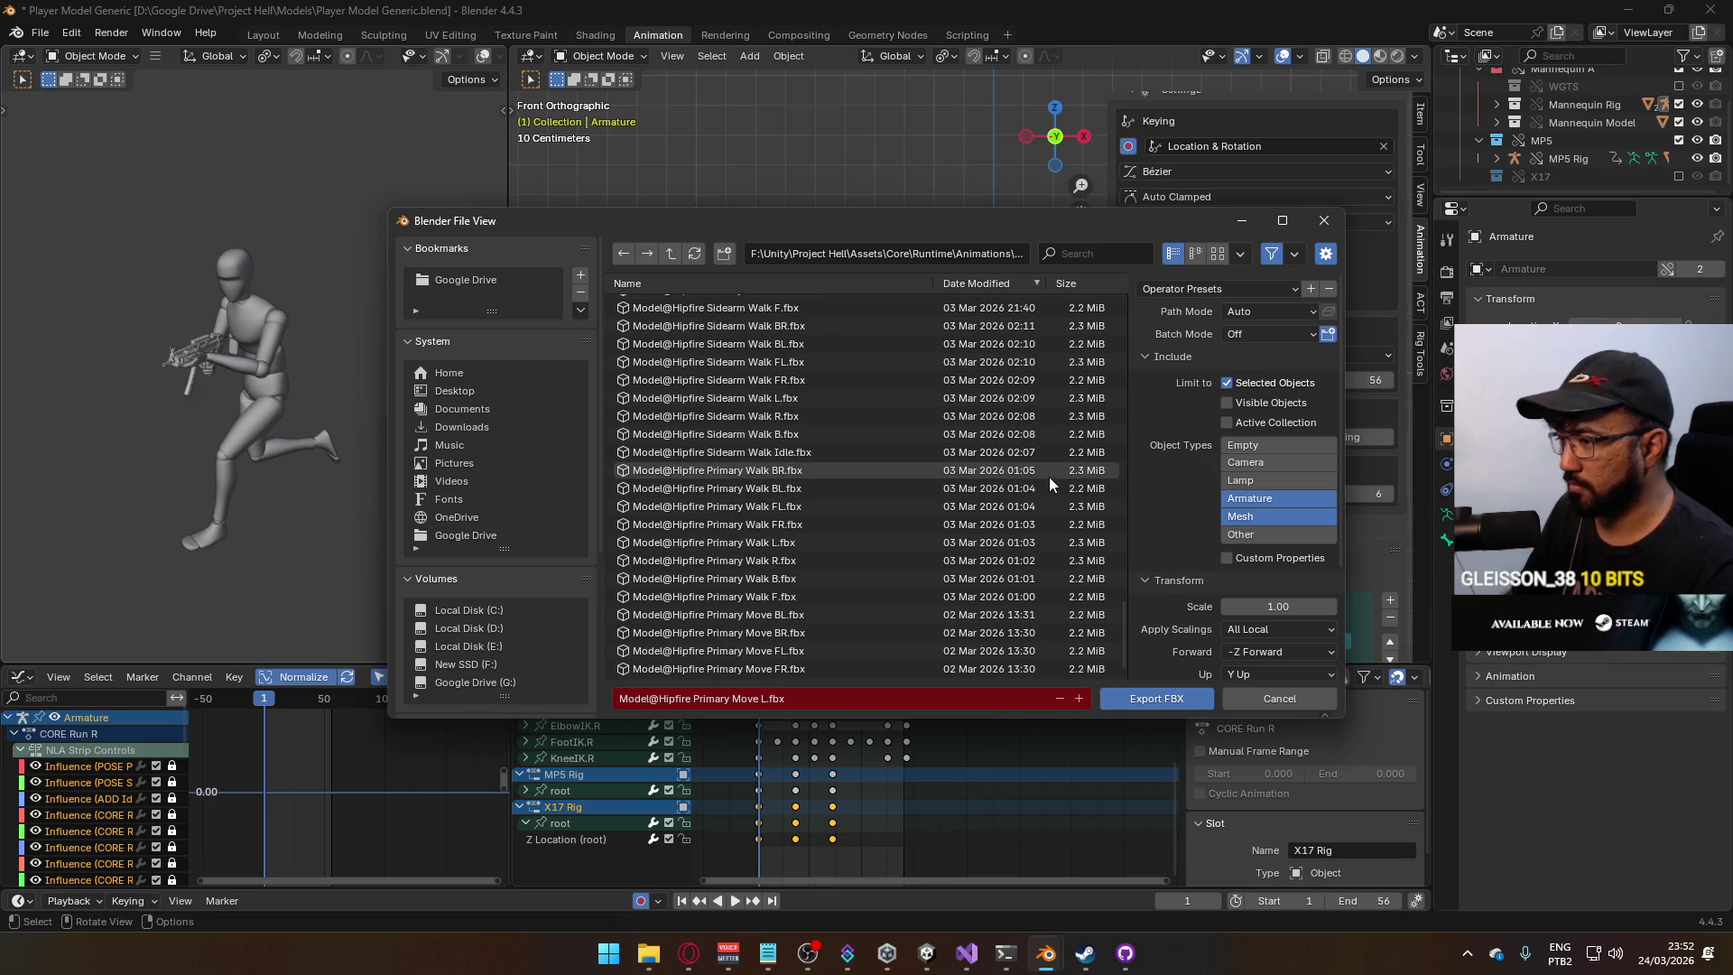
double_click(852, 666)
scroll(1323, 634, "up", 1)
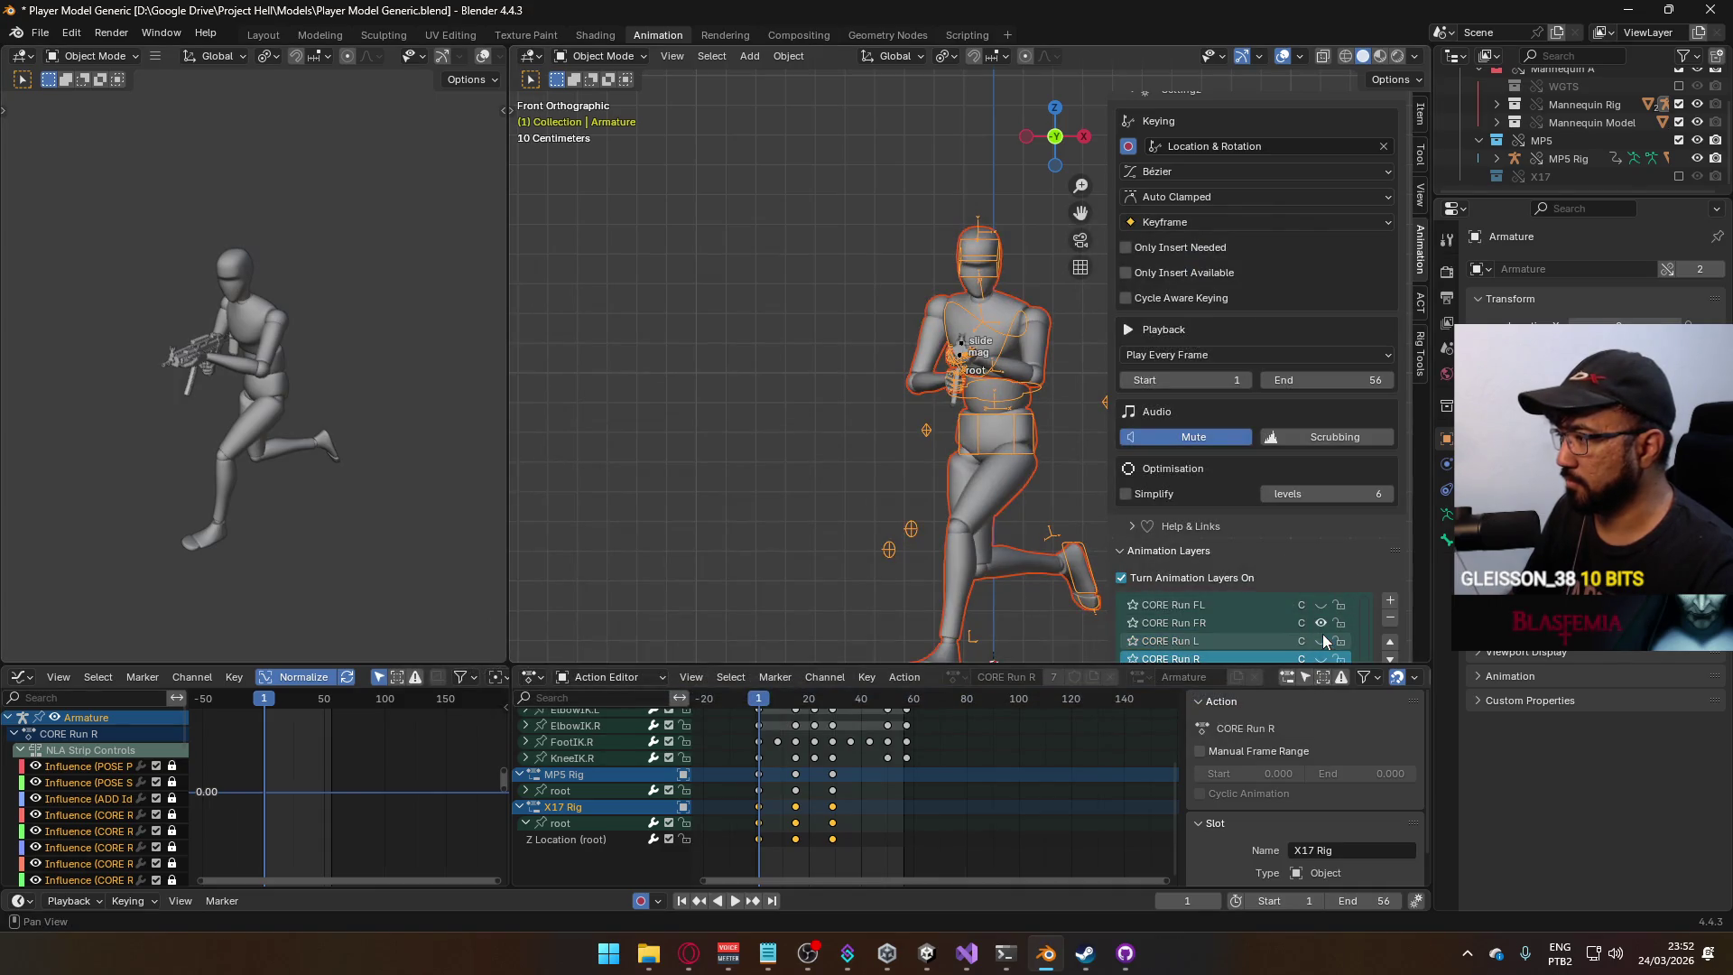
Switch both the mannequin and the MP5 Rig to CORE Run FL and play back to check sync.
left_click(1319, 623)
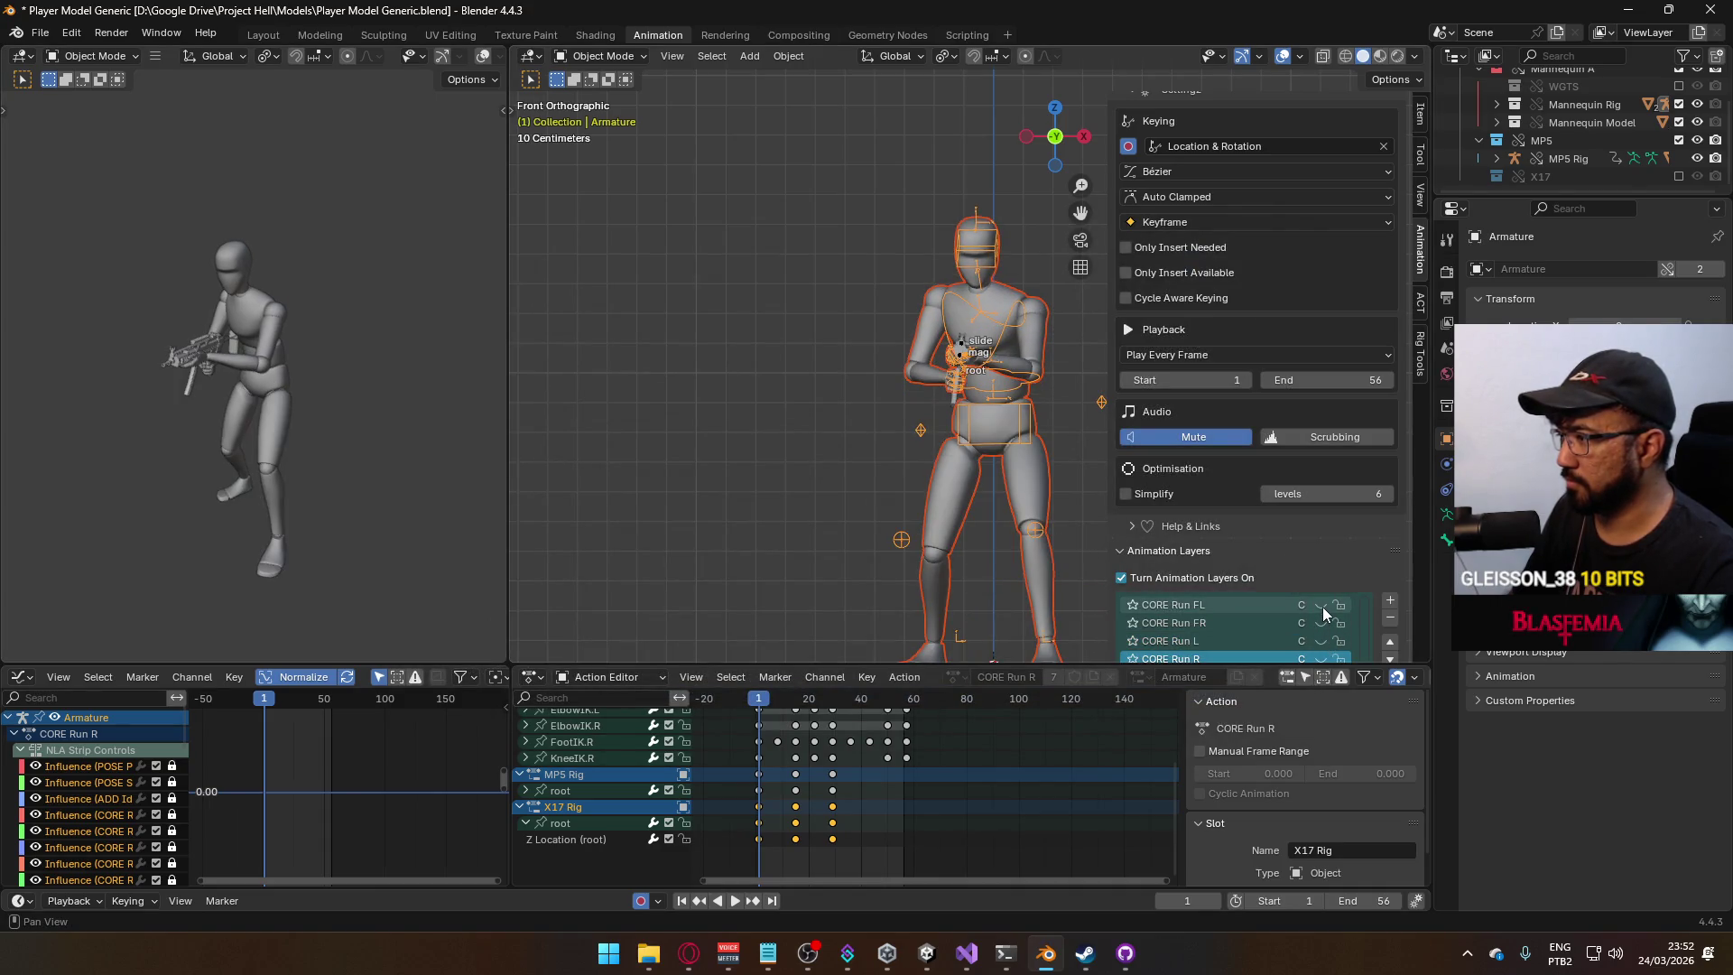
left_click(1322, 605)
left_click(963, 351)
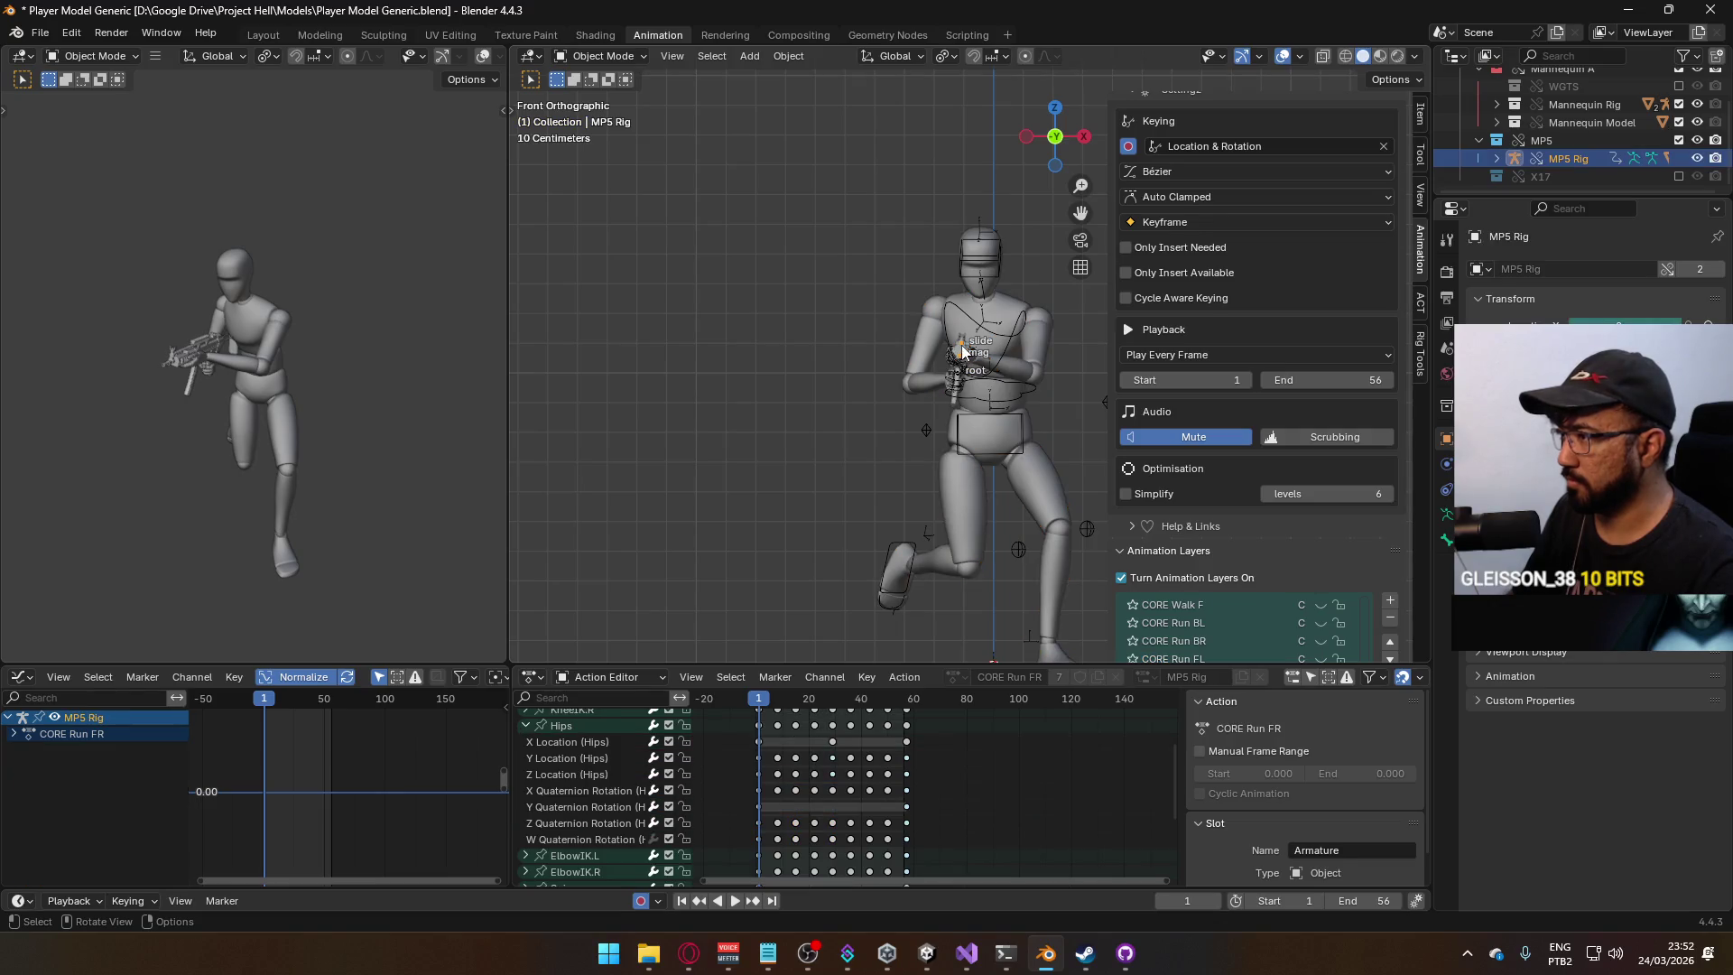
scroll(1255, 506, "down", 2)
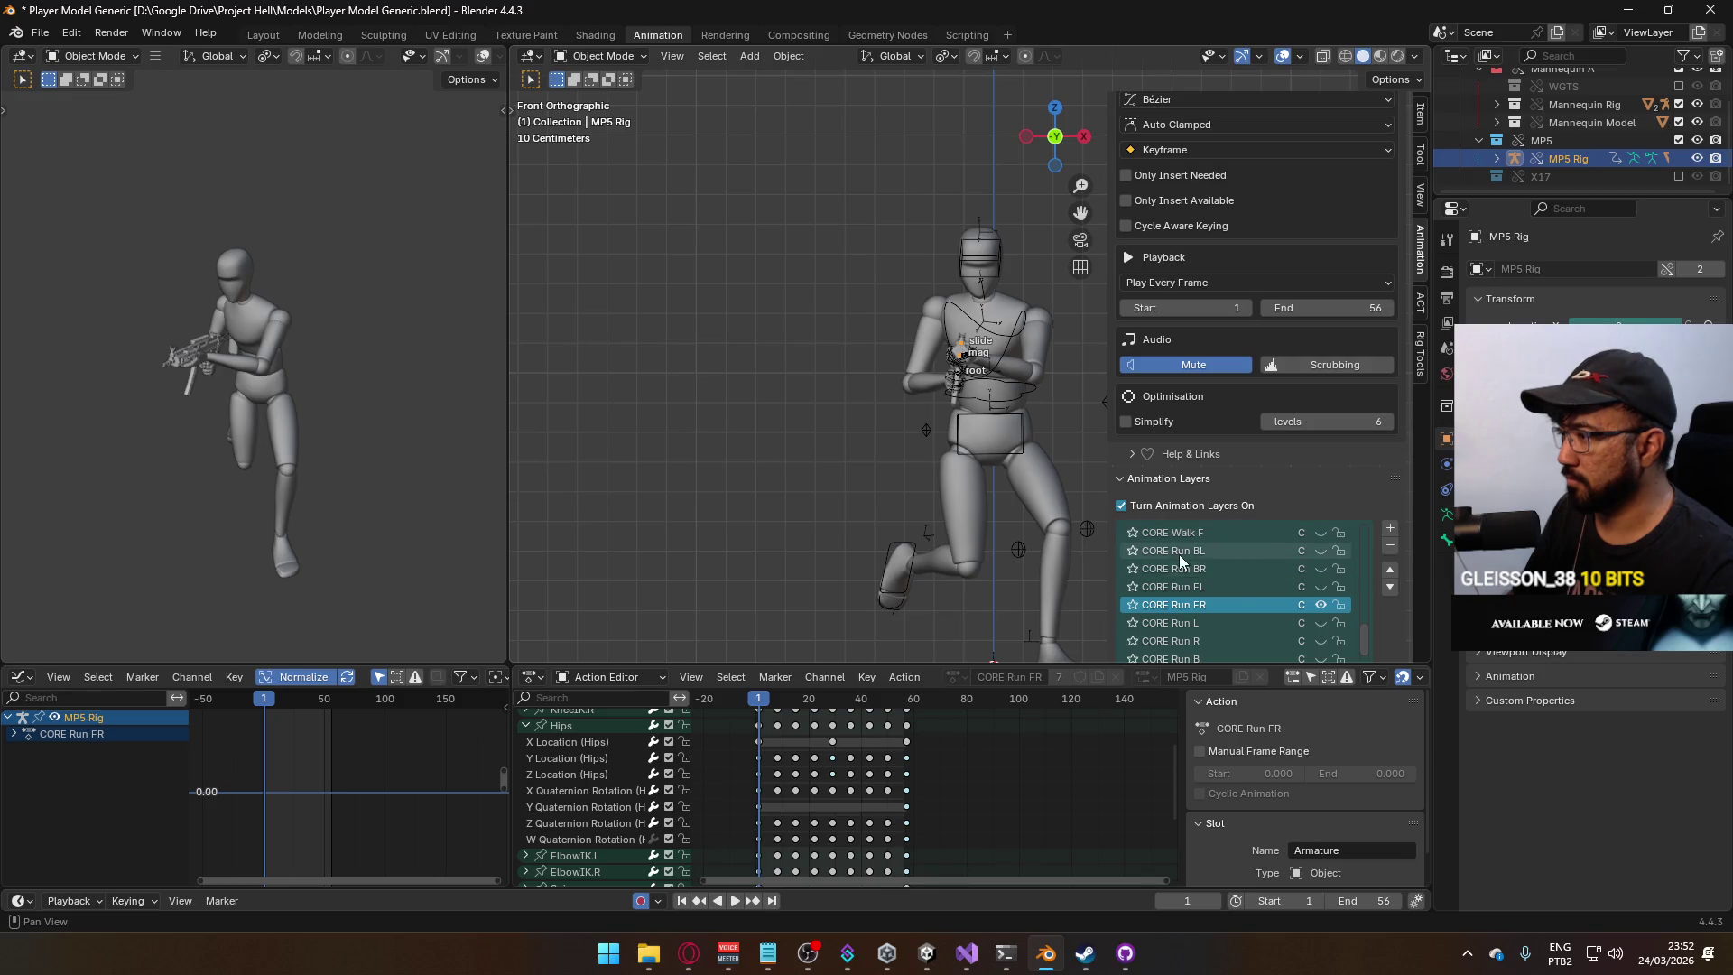
left_click(1318, 589)
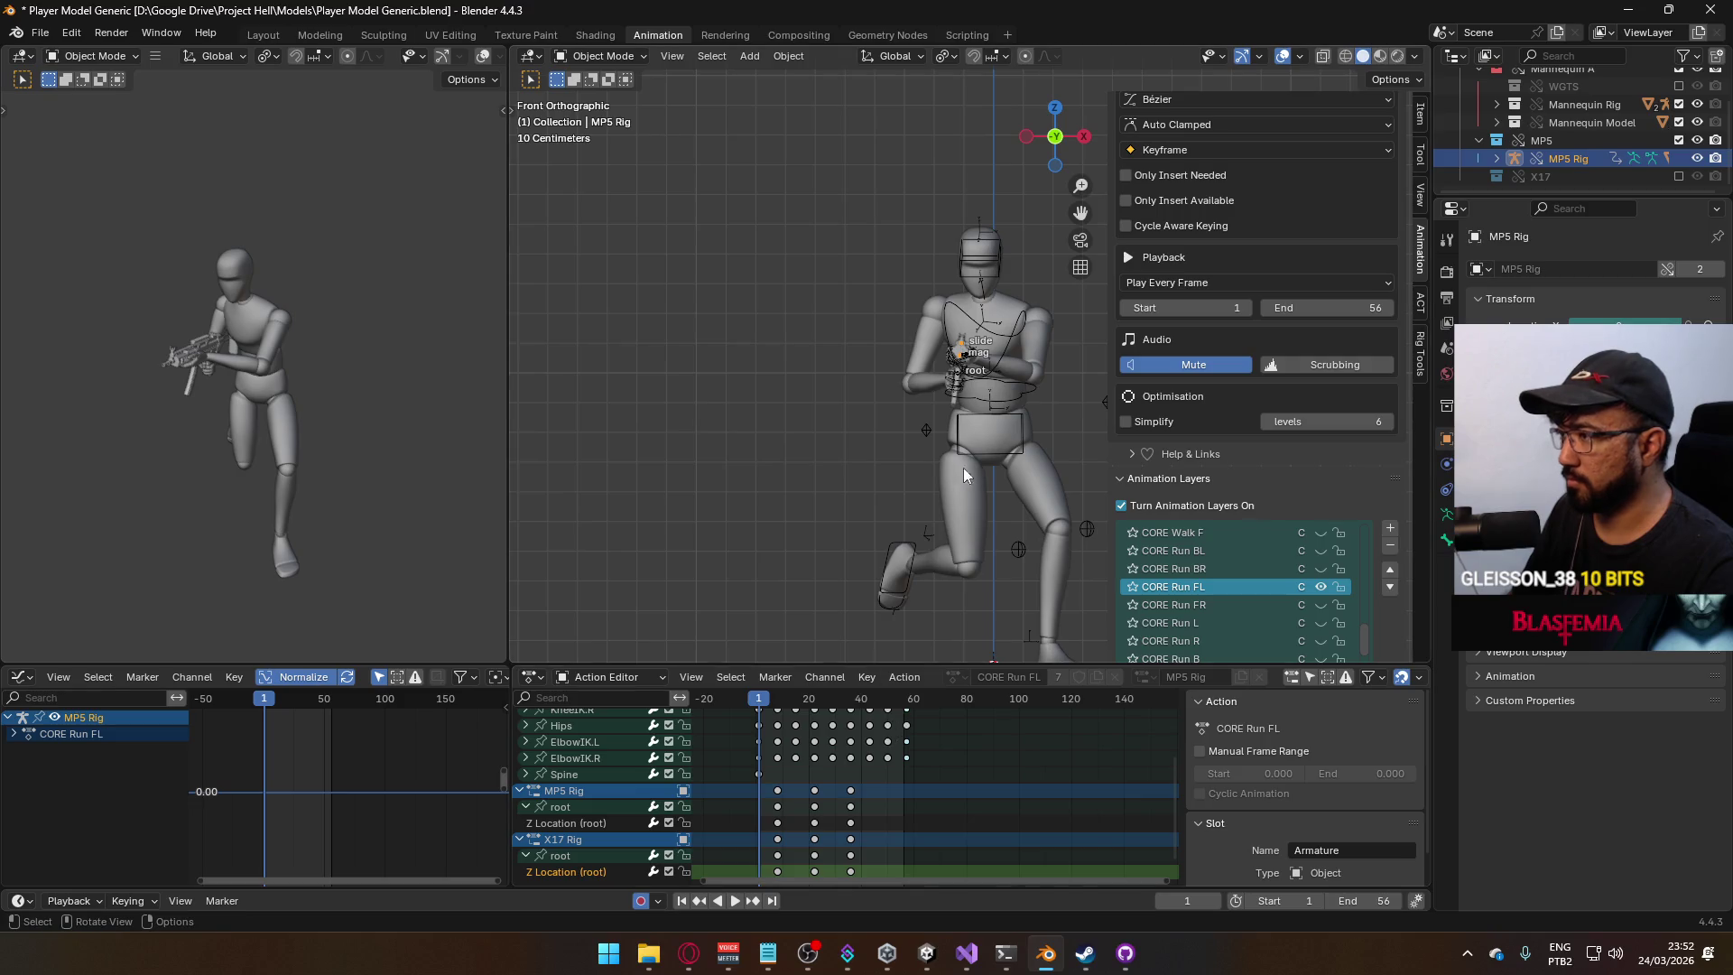
key("space")
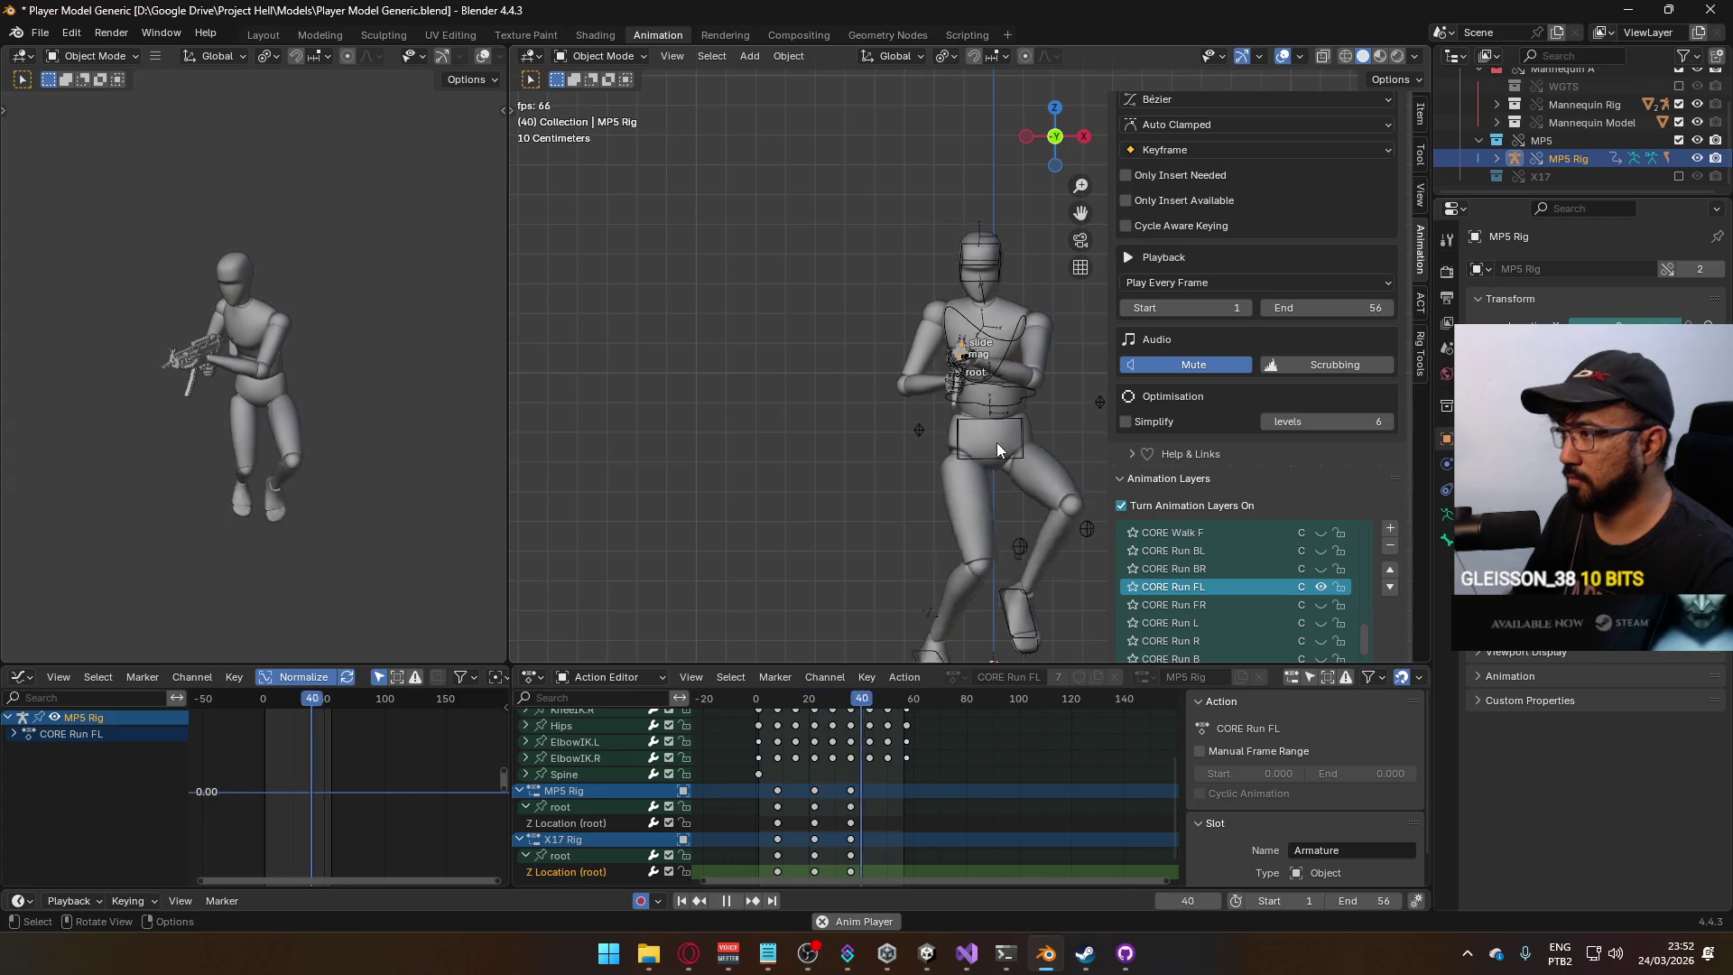
key("Escape")
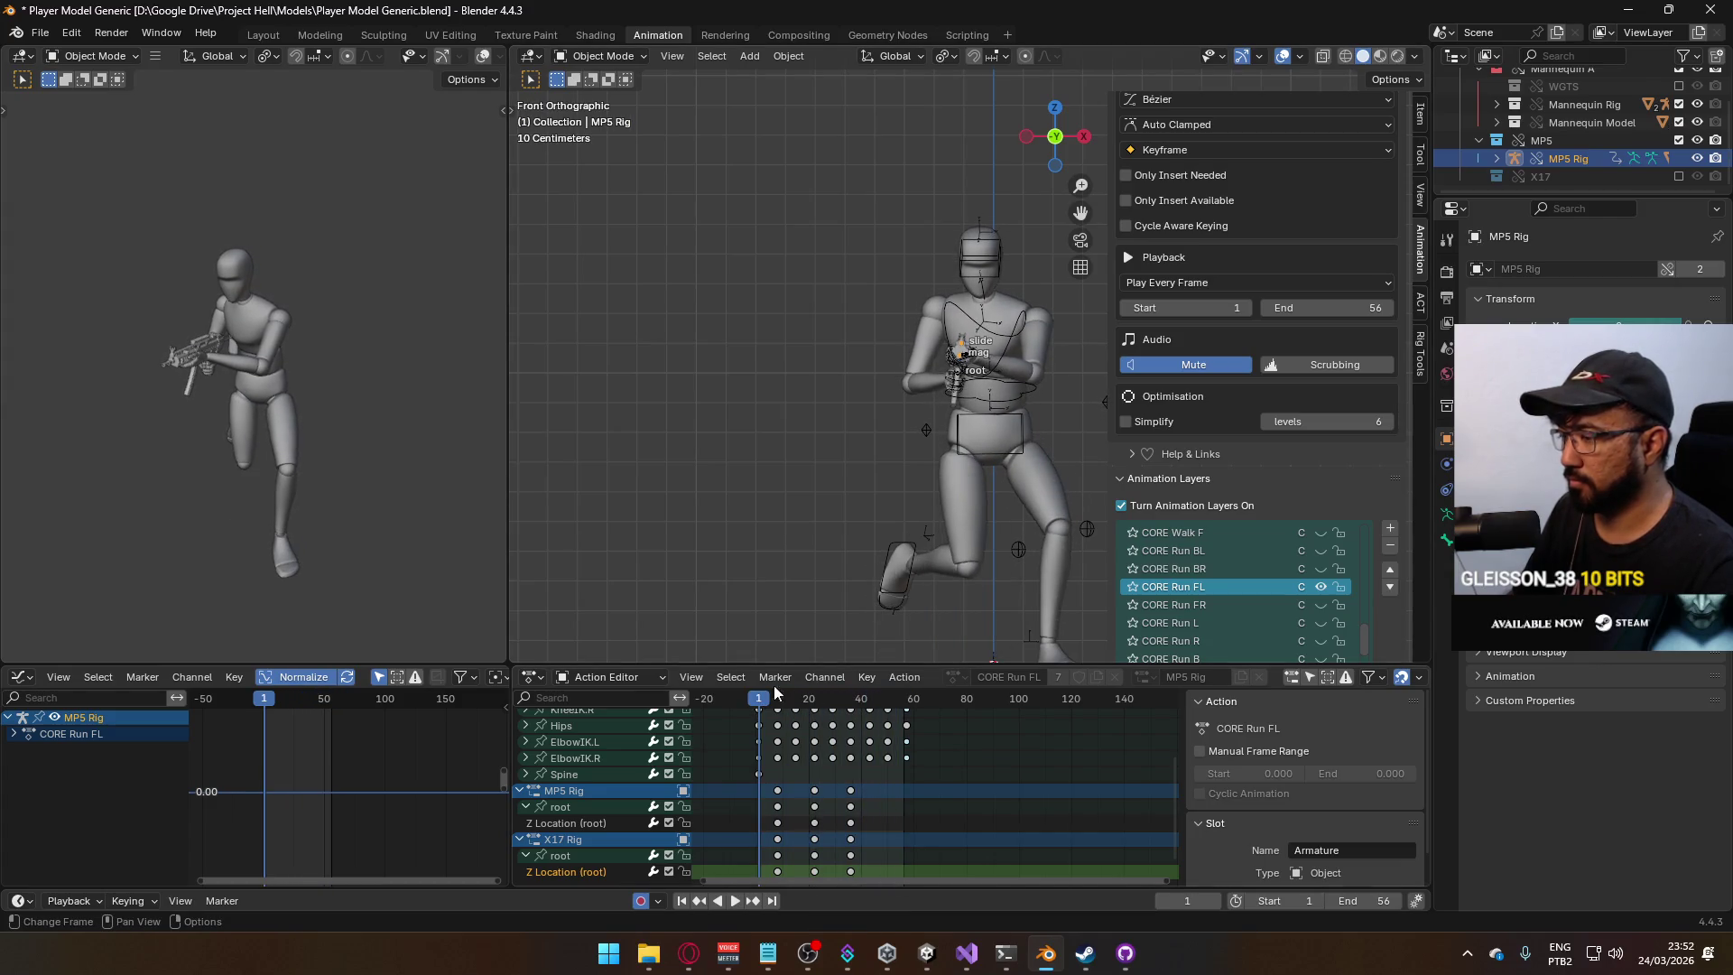
left_click(1004, 435)
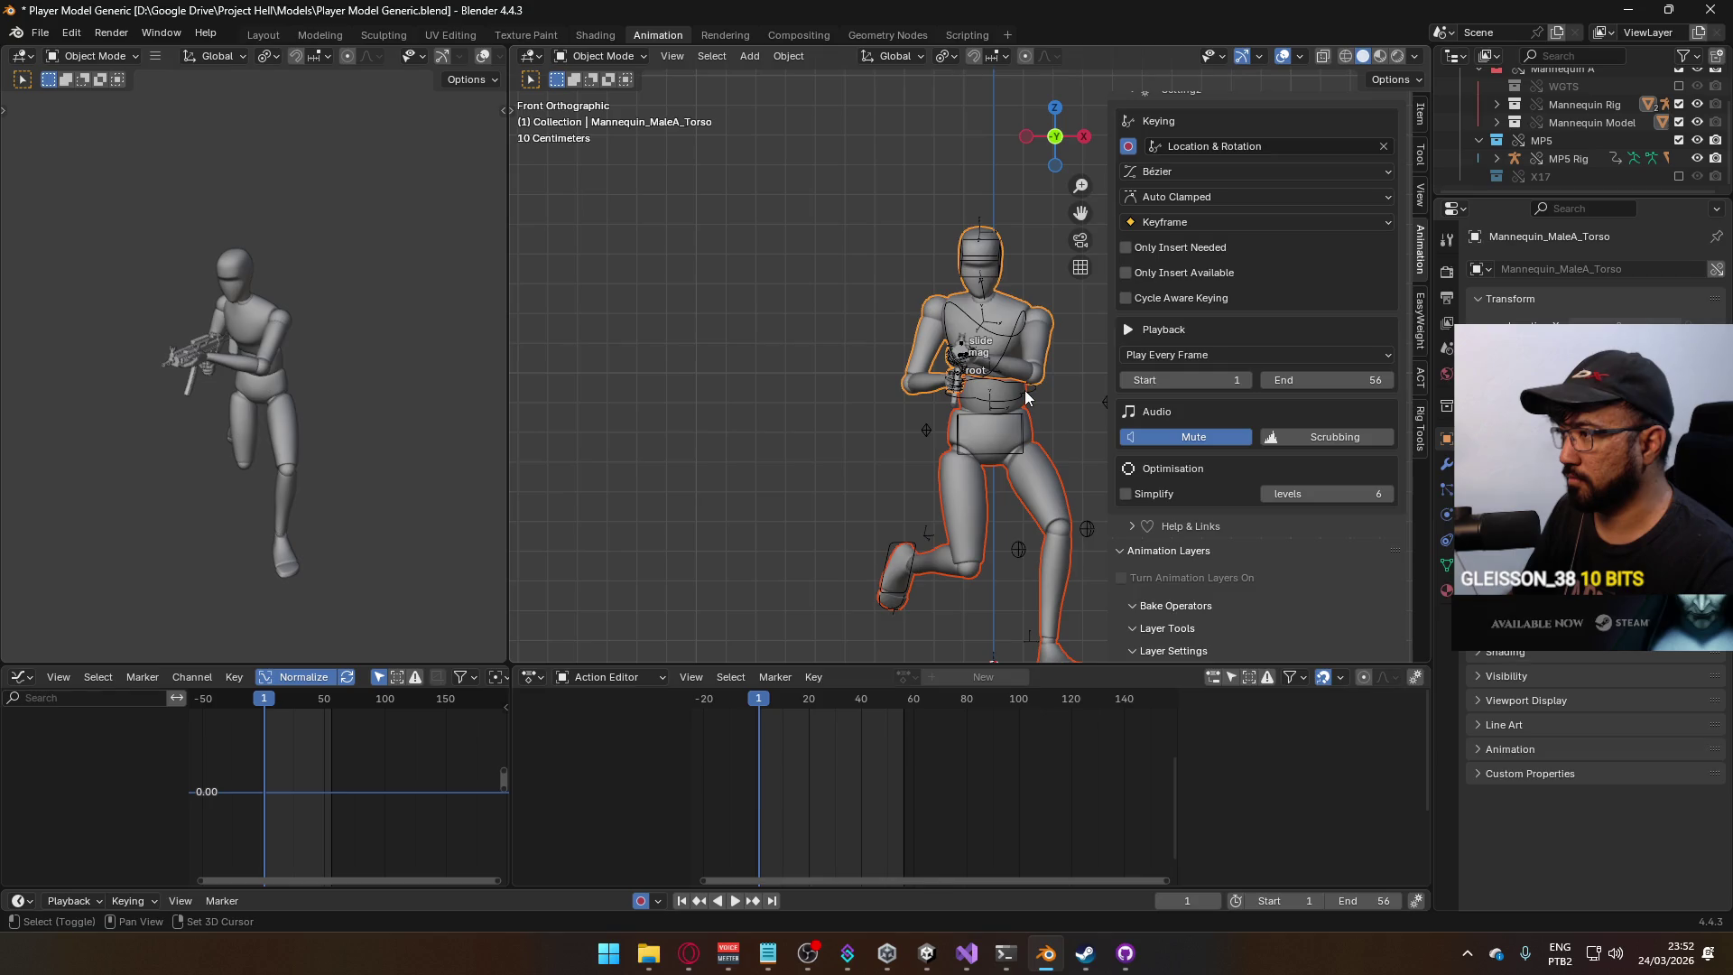
left_click(1025, 397)
left_click(41, 33)
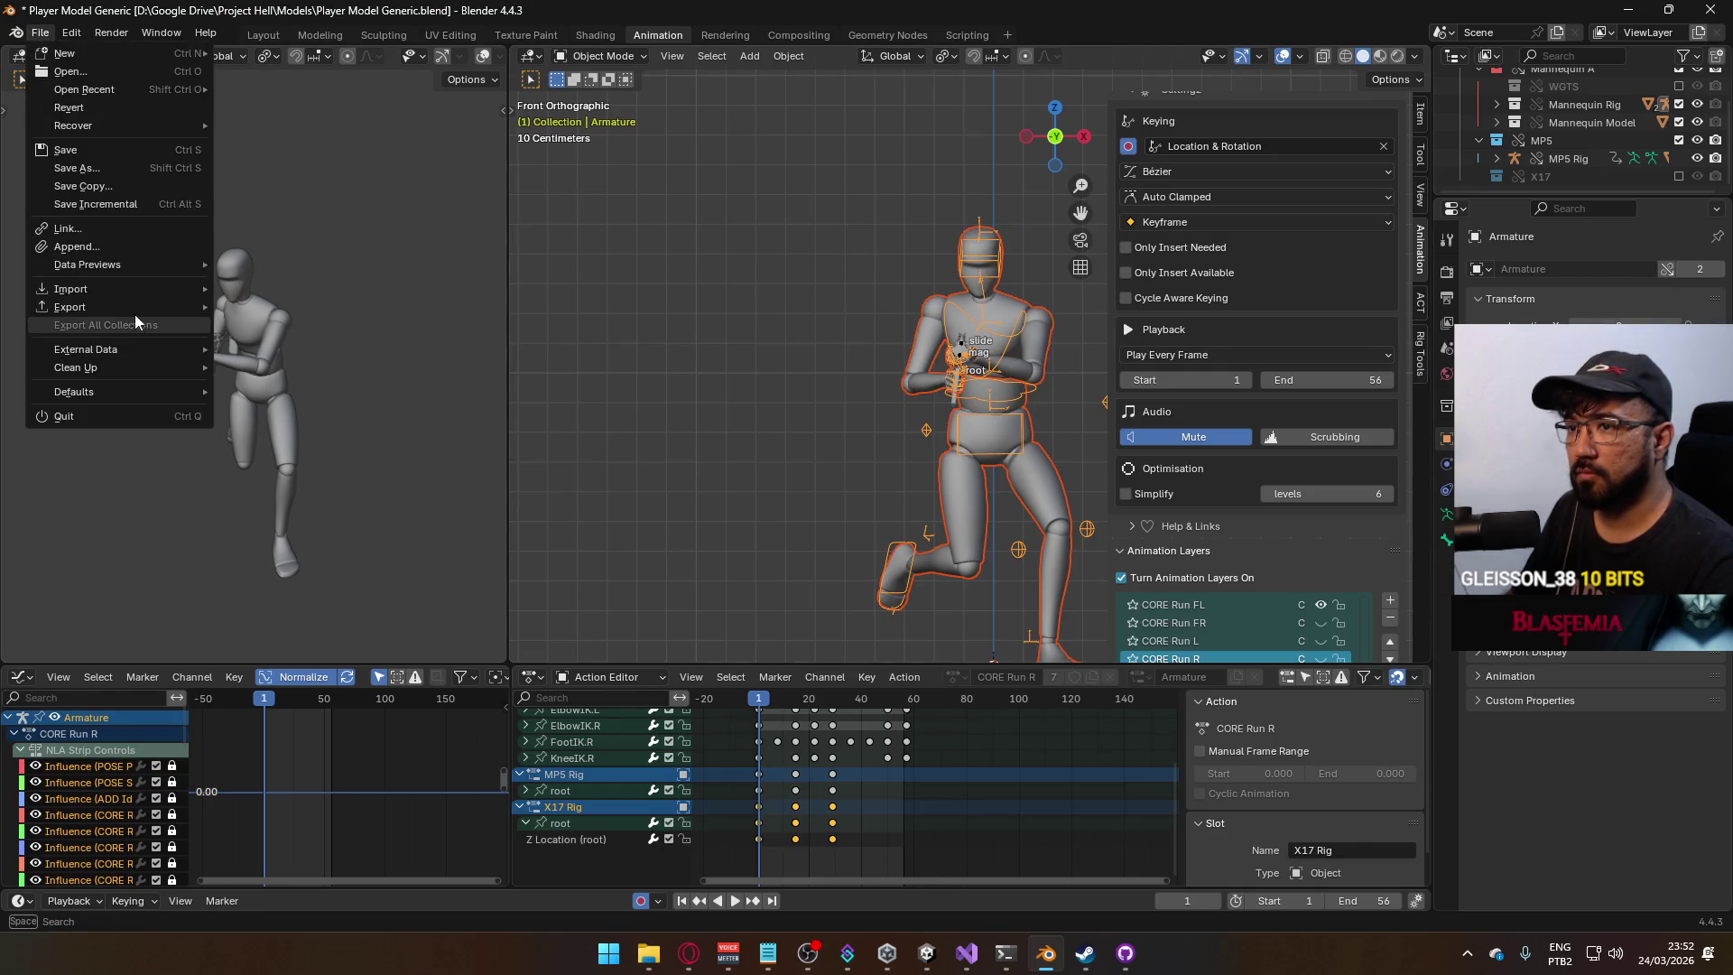
mouse_move(133, 315)
left_click(307, 465)
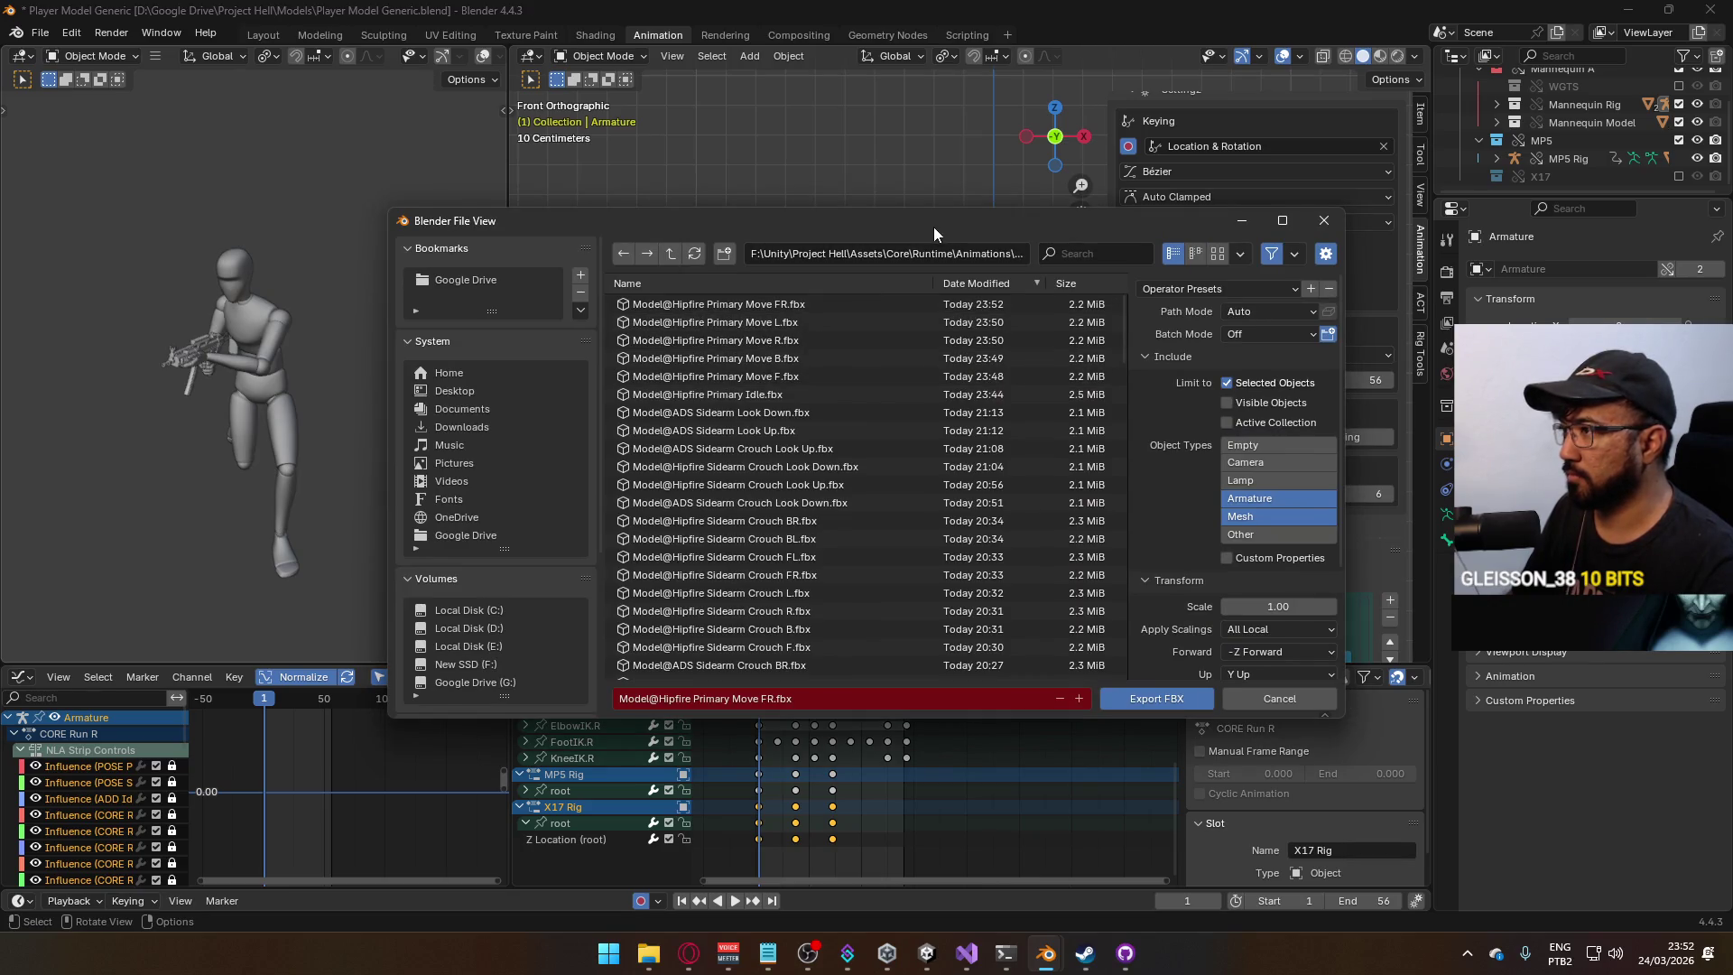
mouse_move(933, 225)
left_mouse_down()
mouse_move(668, 131)
mouse_move(747, 201)
left_mouse_up()
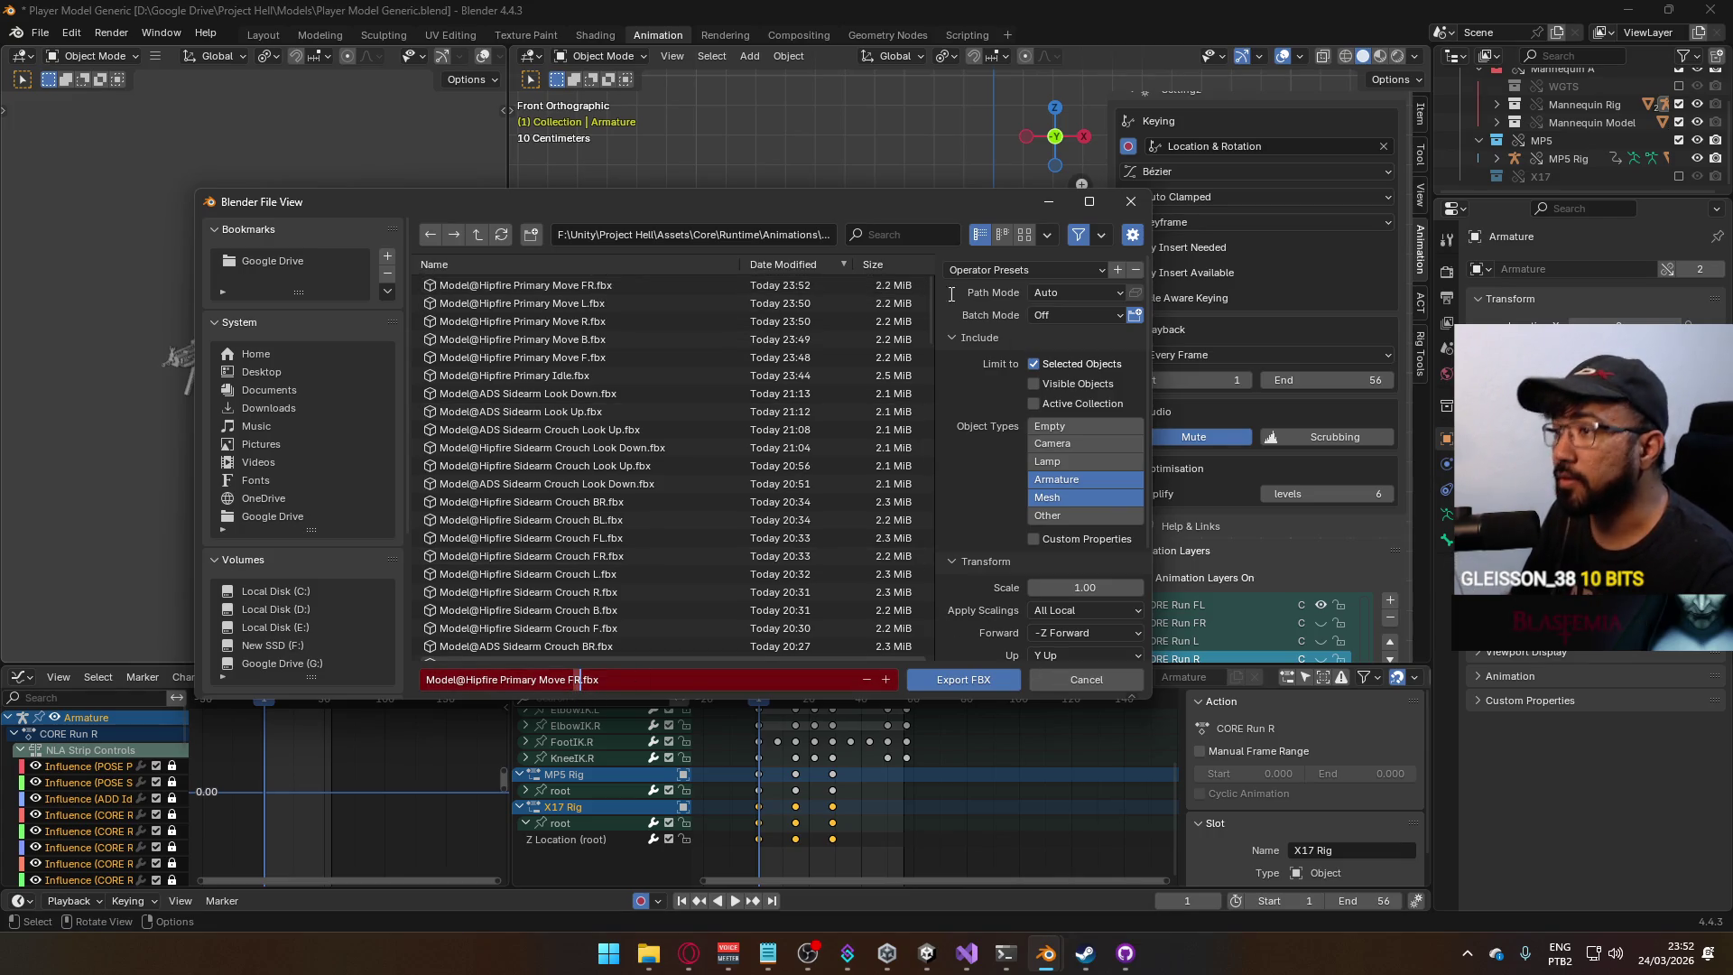
left_click_drag(931, 307, 942, 626)
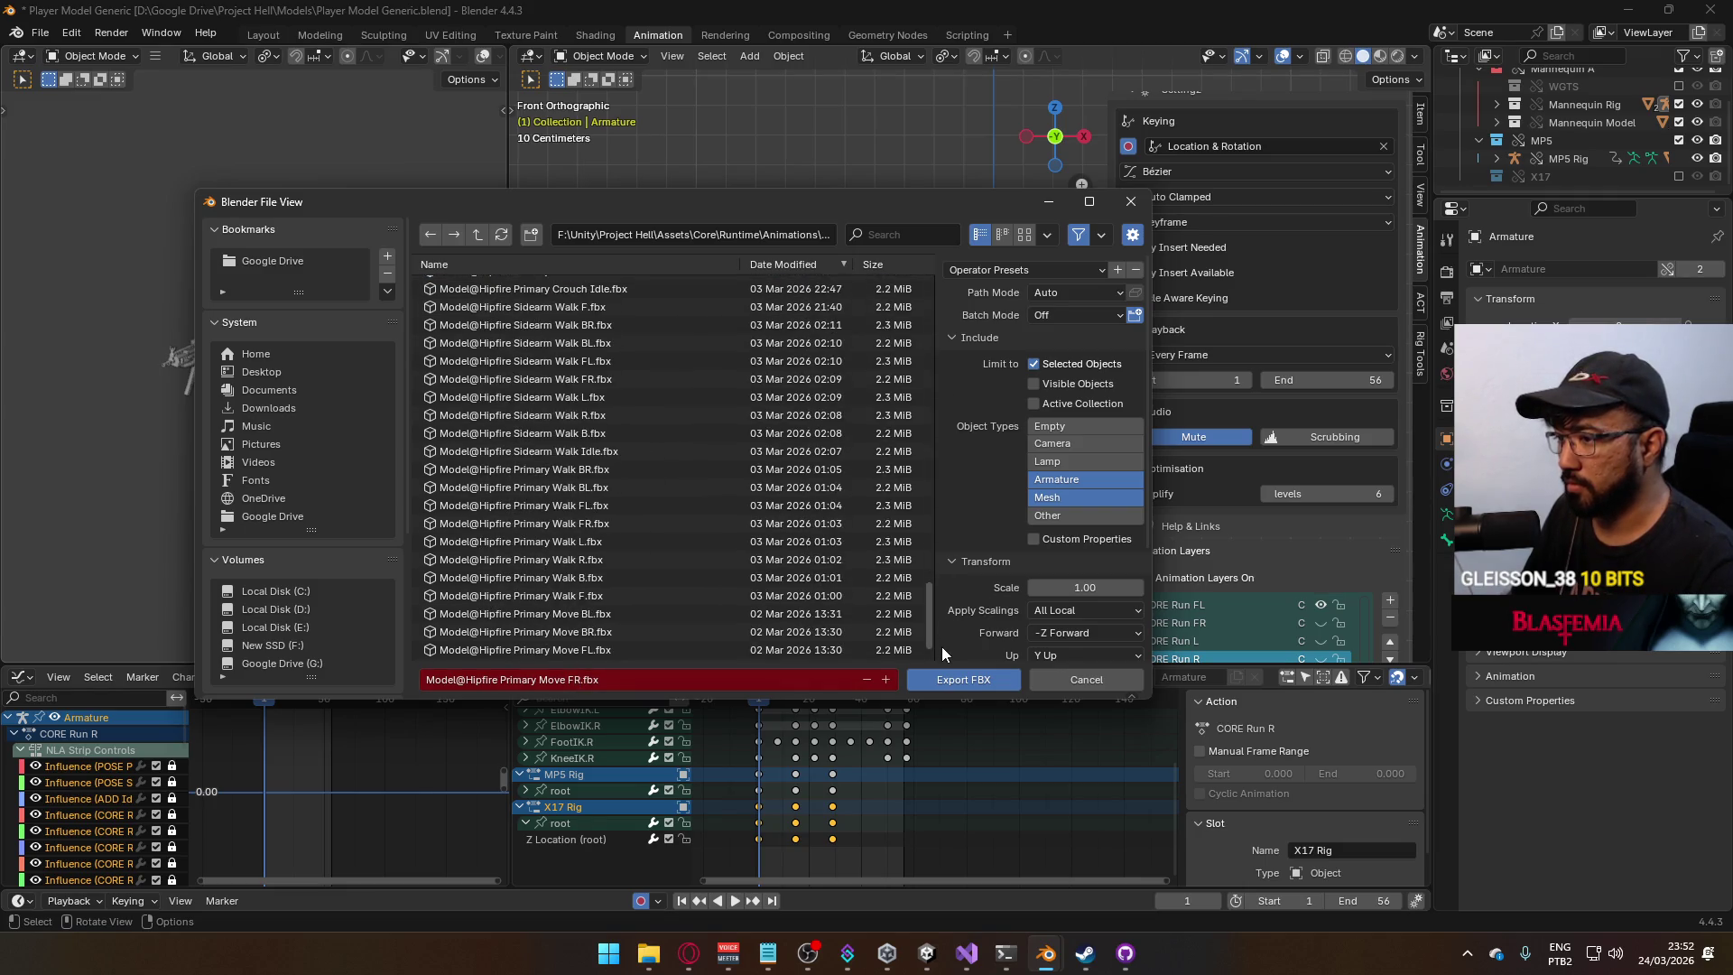
key("Escape")
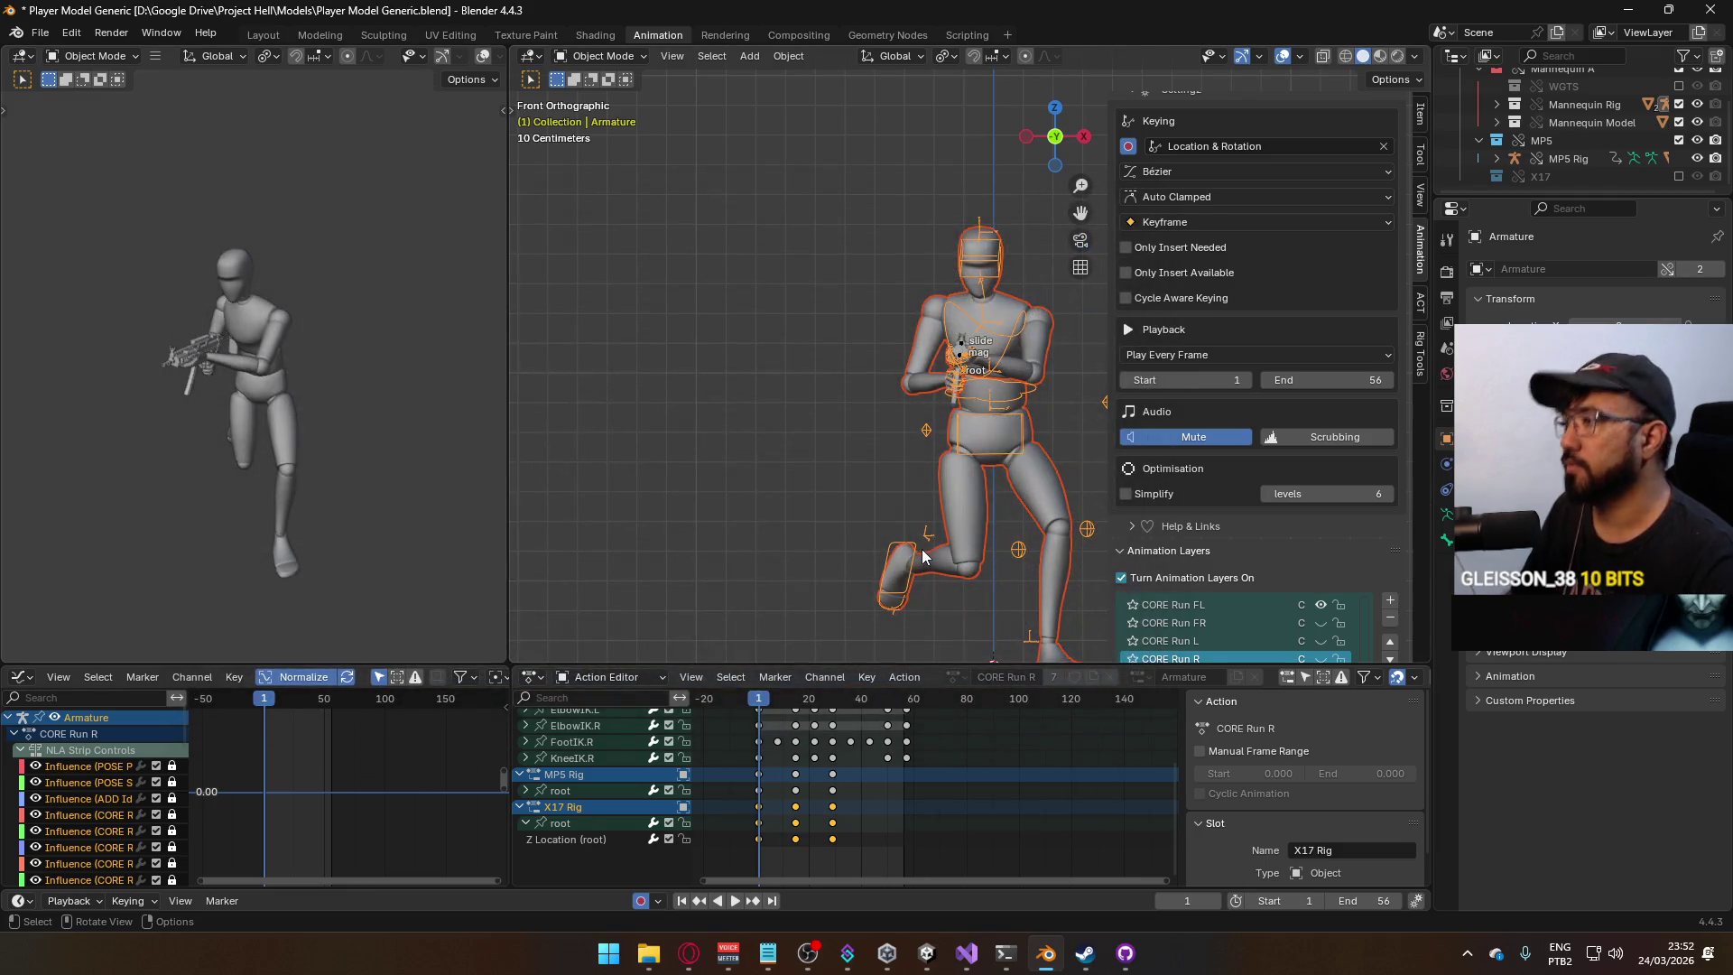
Make CORE Run BL the mannequin's active animation layer.
scroll(1278, 519, "down", 1)
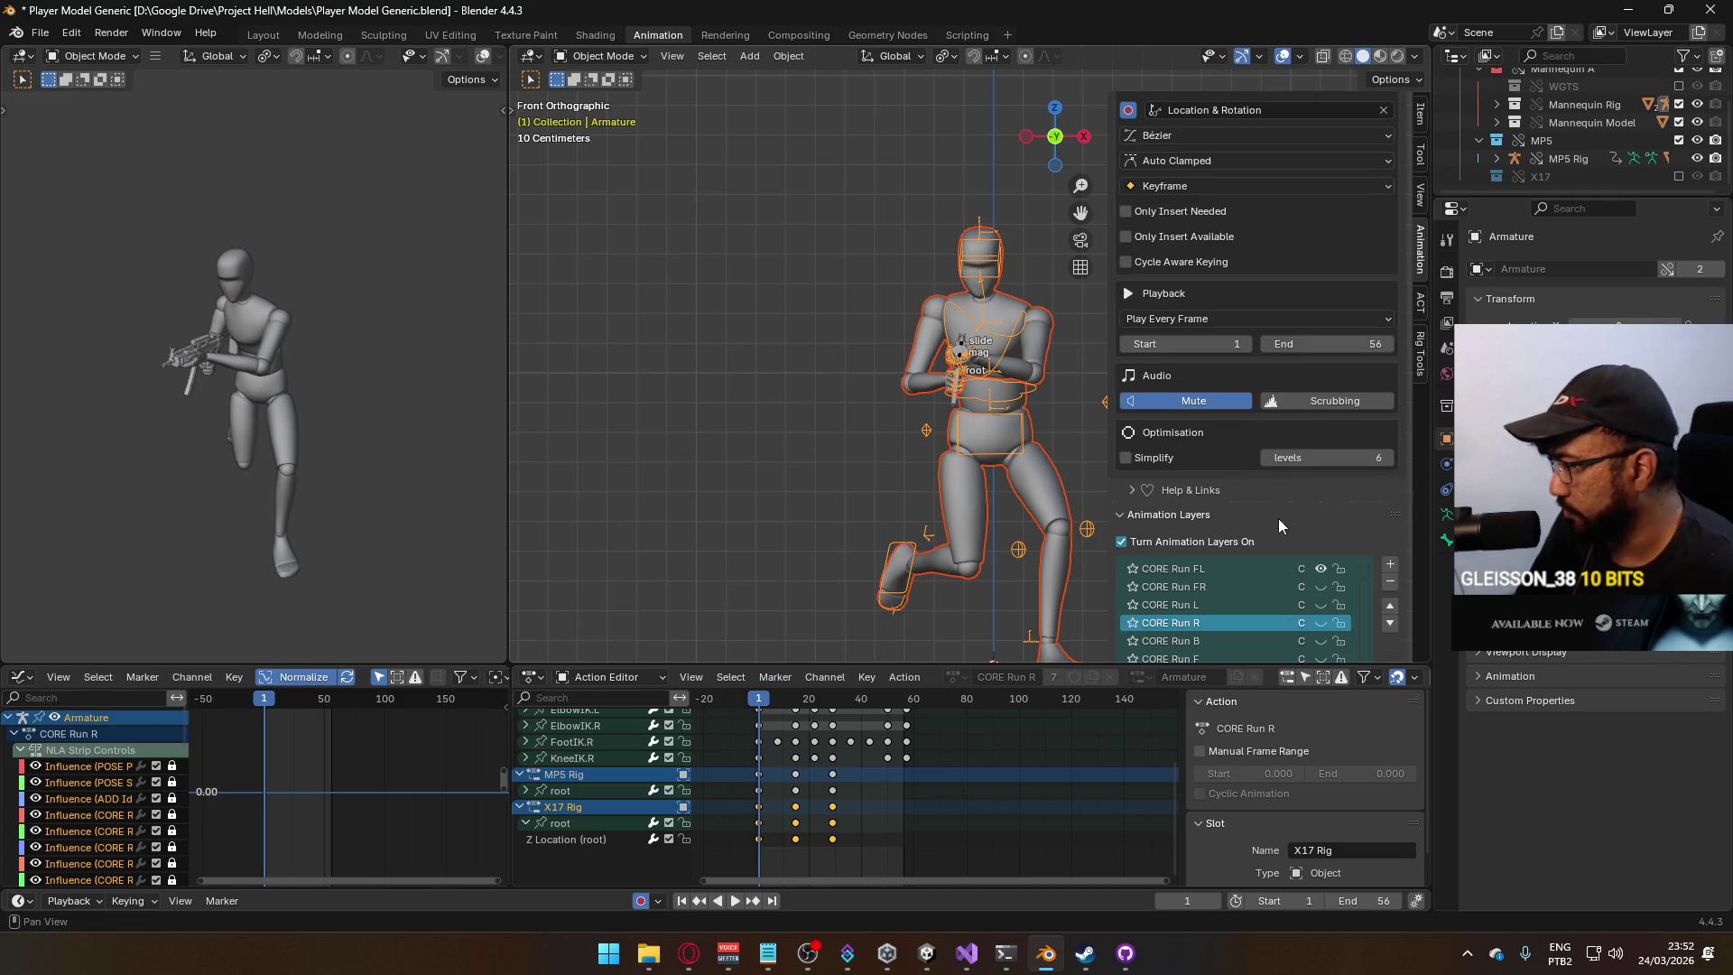
scroll(1265, 583, "up", 2)
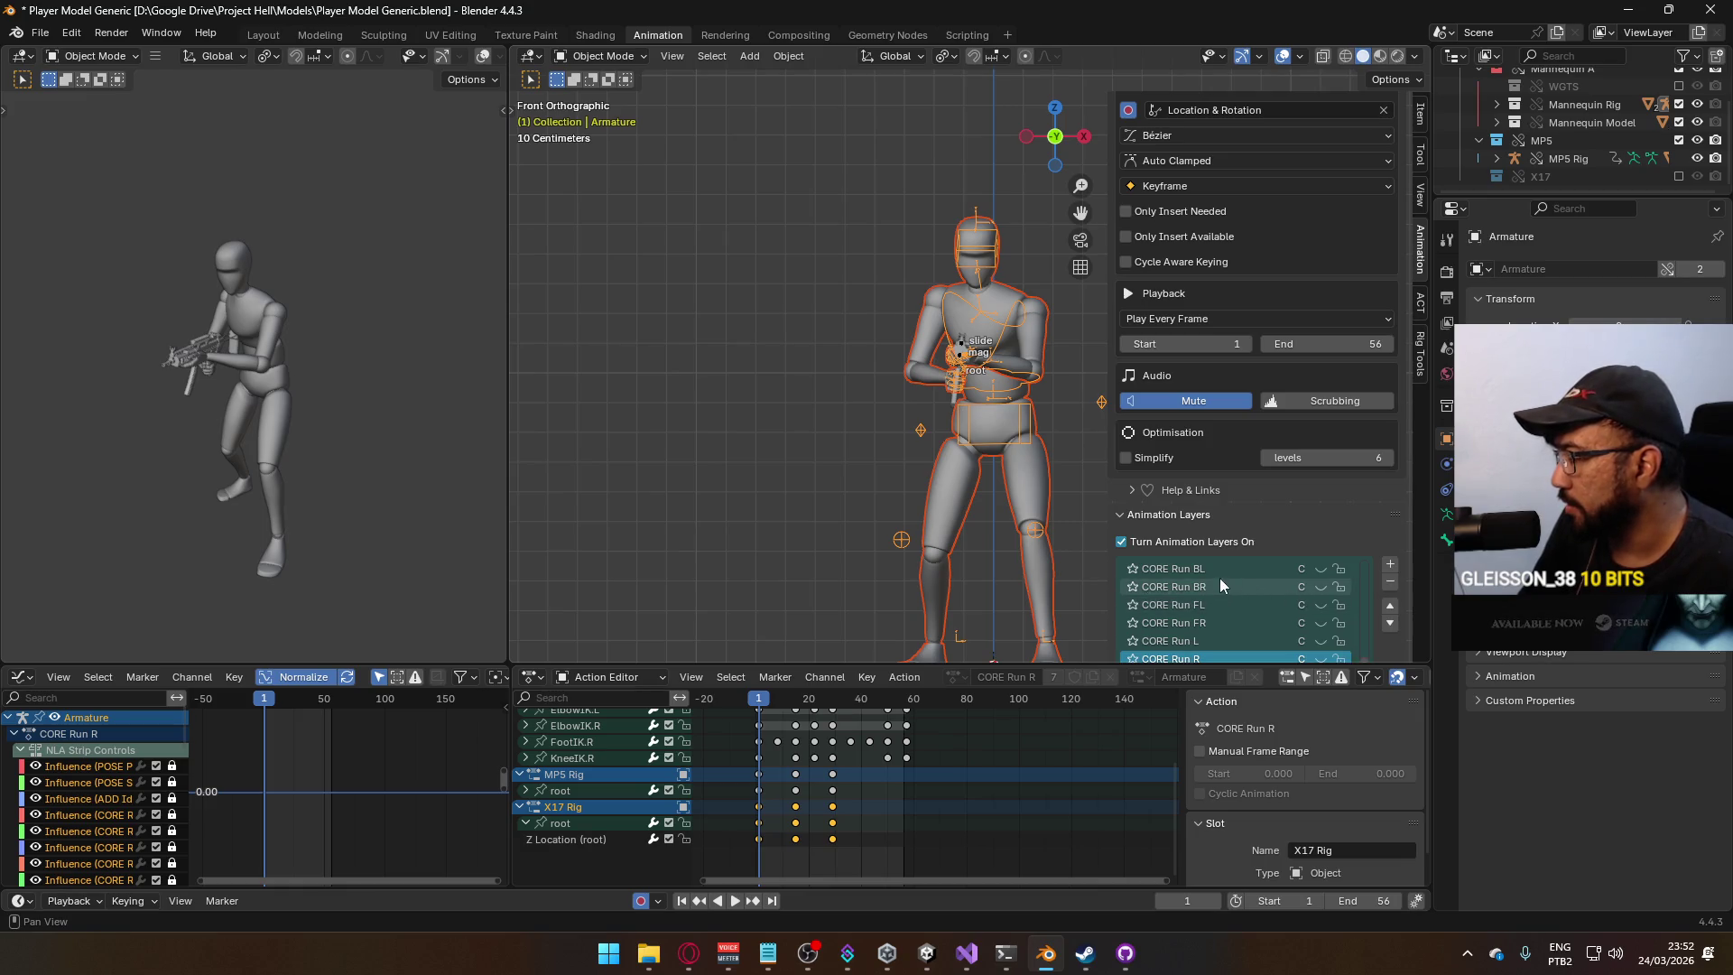
scroll(1220, 577, "up", 1)
left_click(1233, 603)
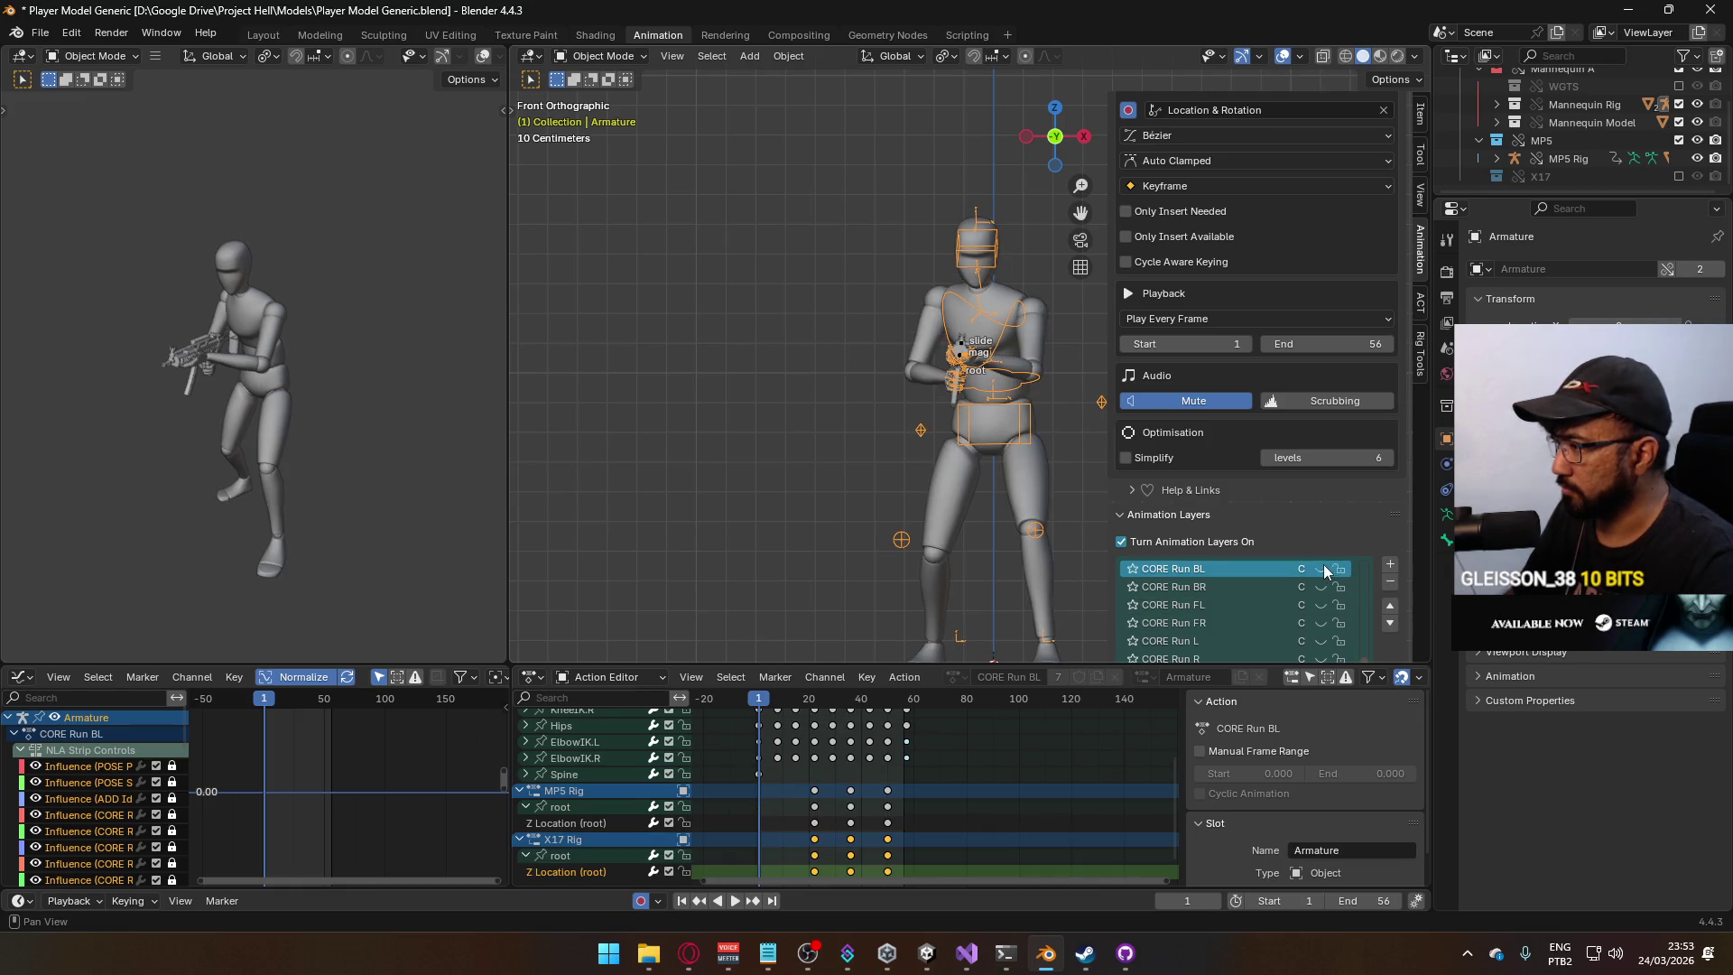
scroll(1324, 566, "down", 5)
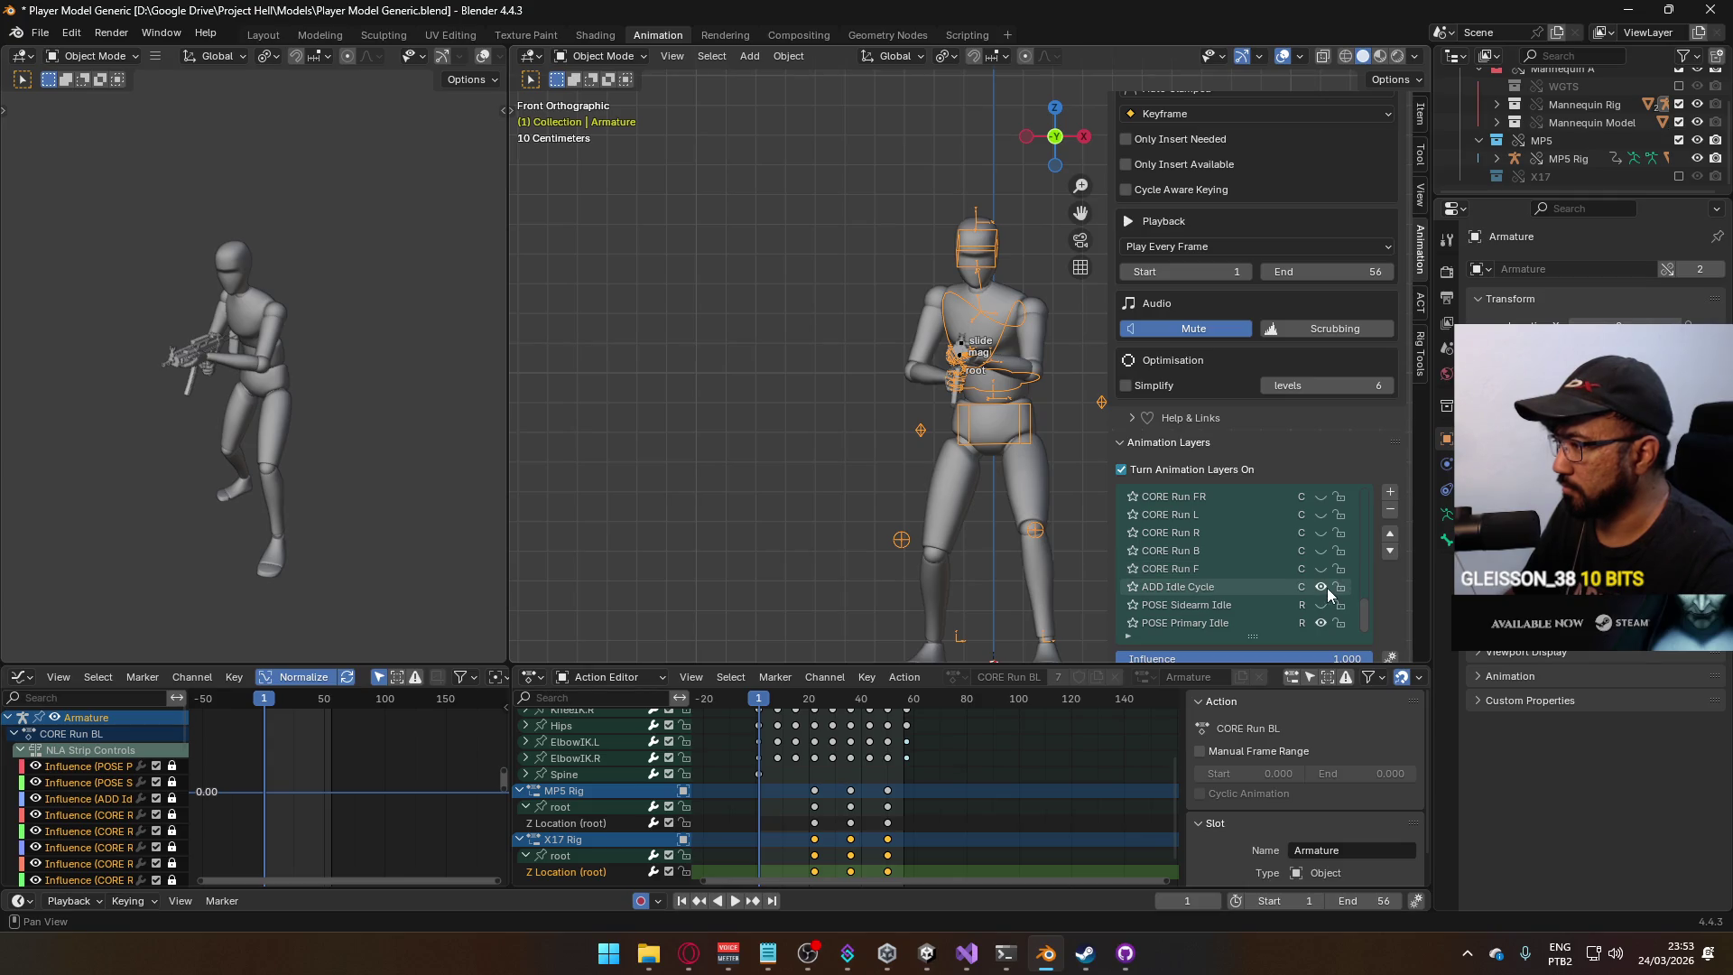
scroll(1329, 576, "up", 5)
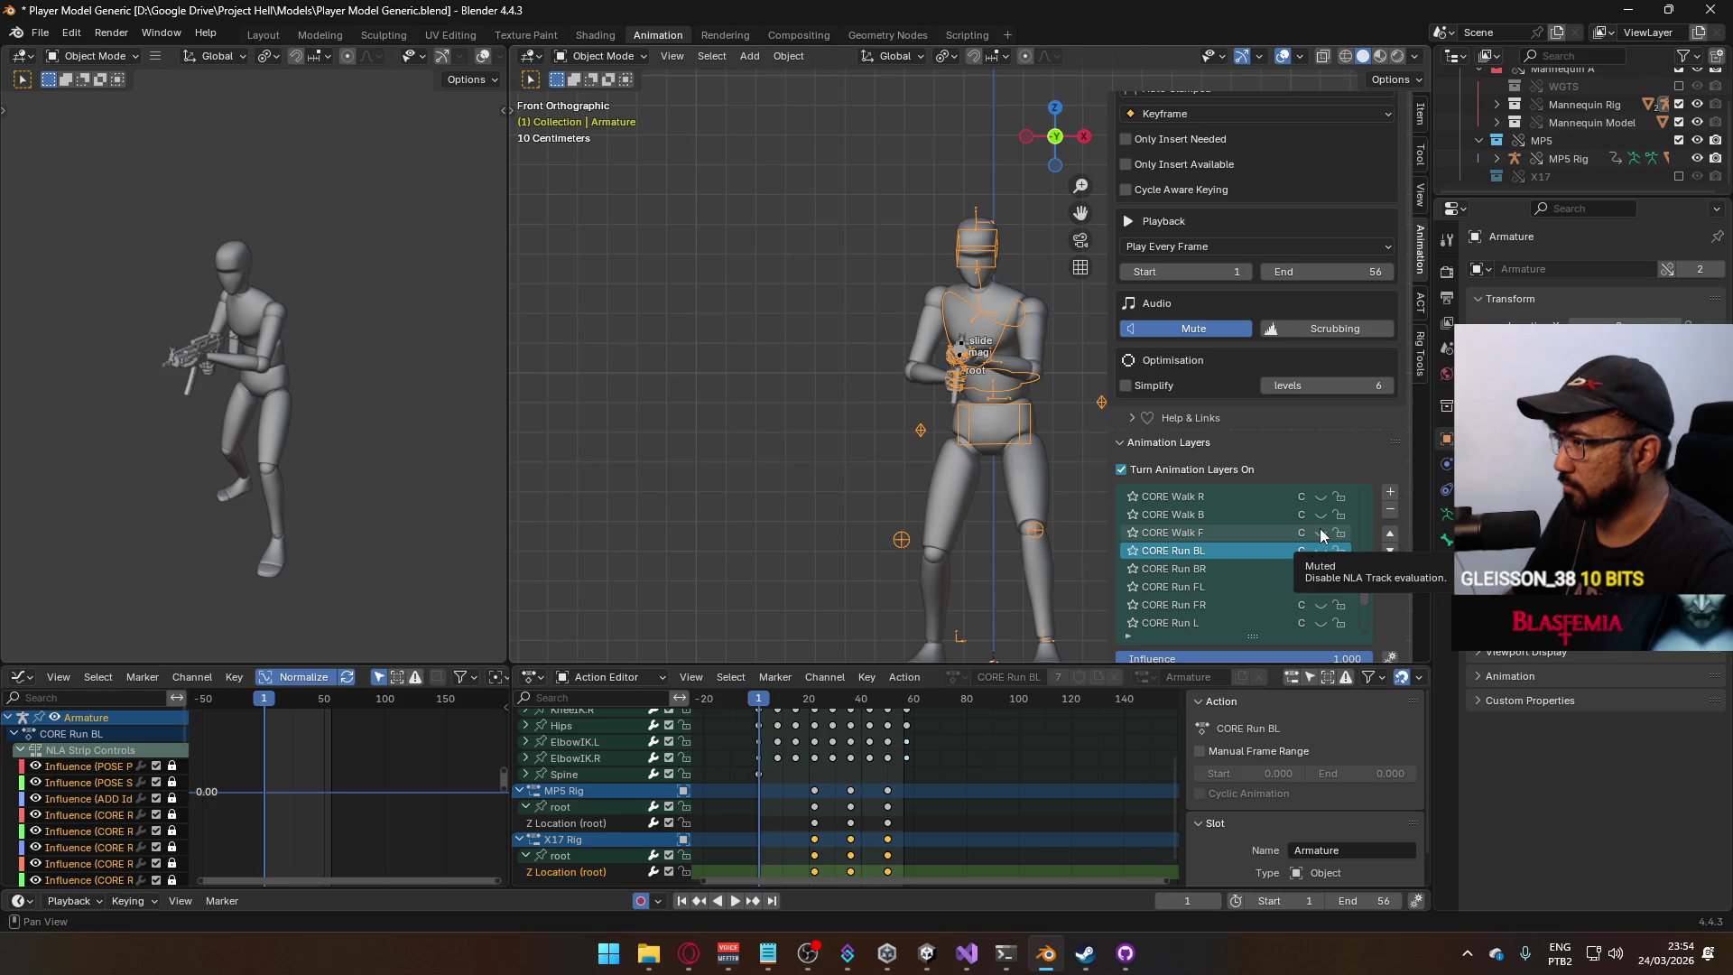
scroll(1315, 538, "down", 7)
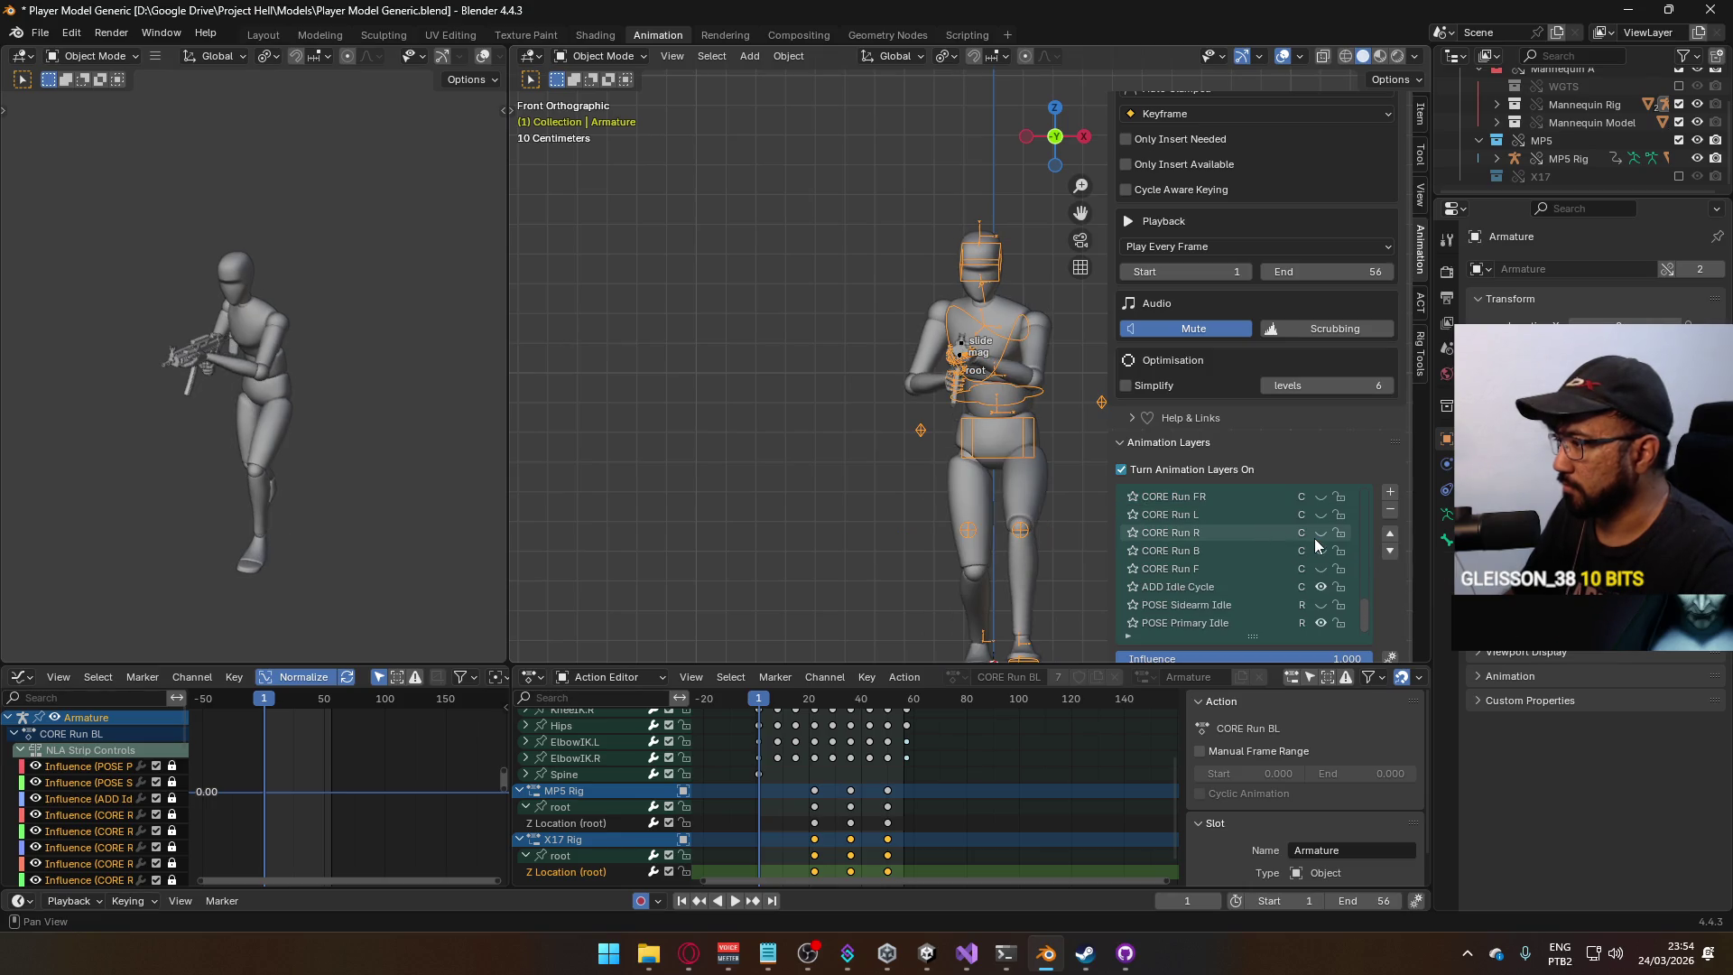
scroll(1313, 538, "up", 1)
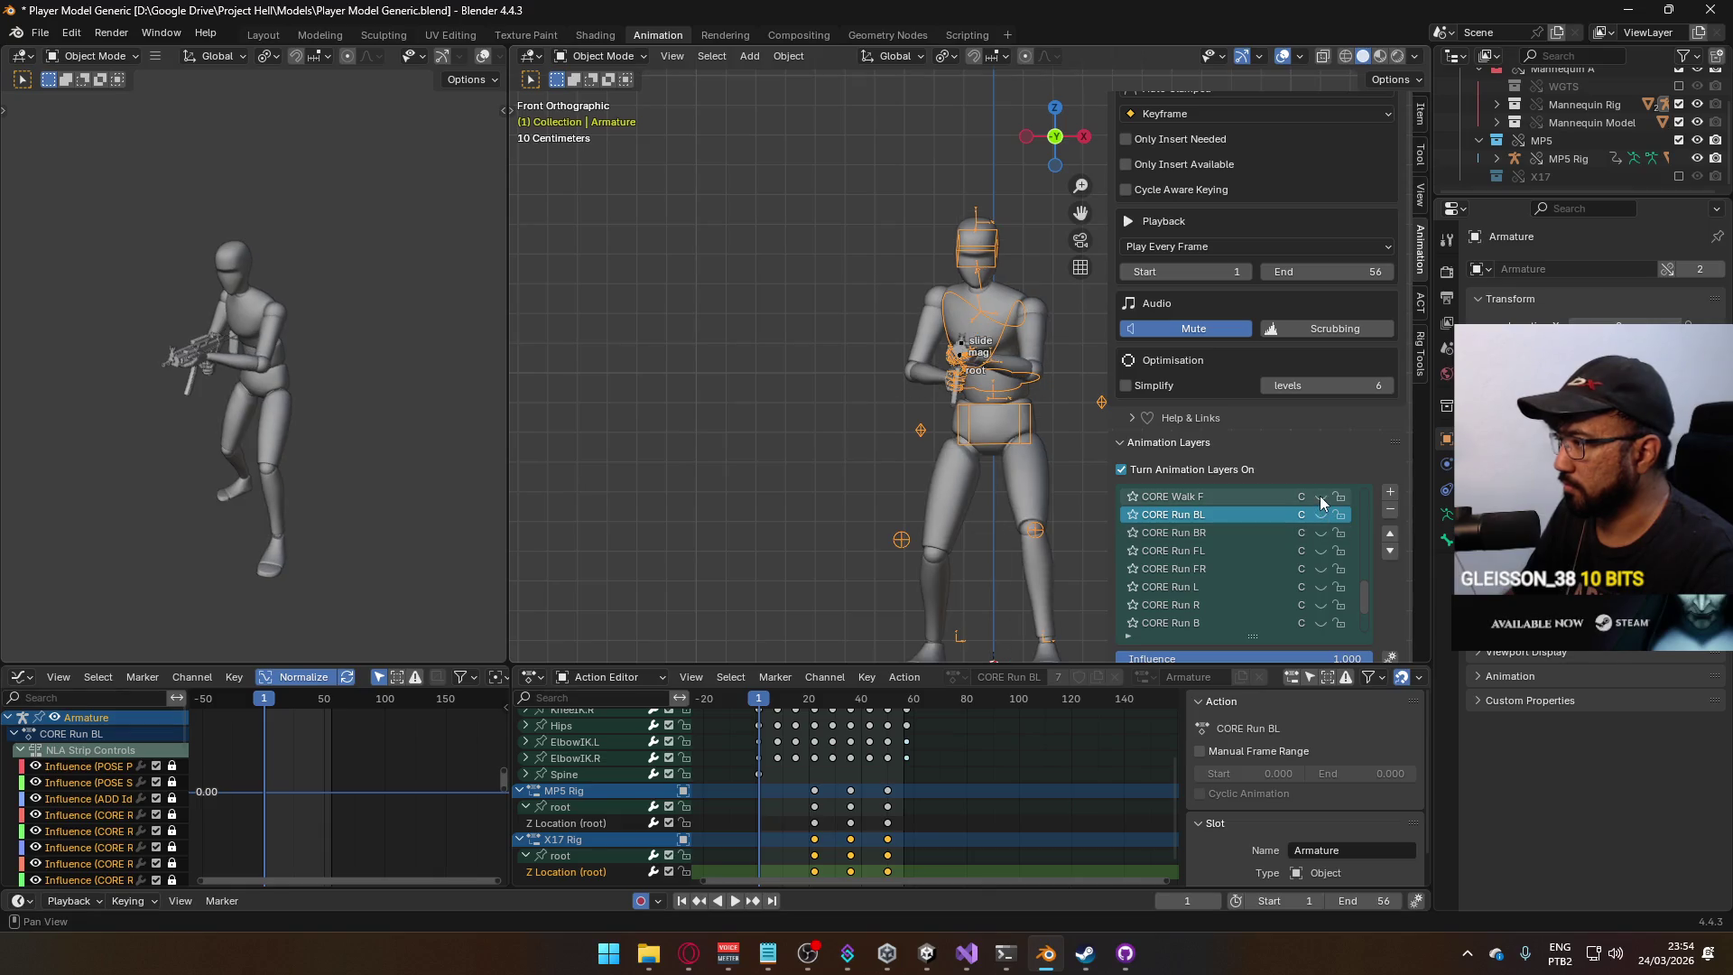
scroll(1336, 561, "down", 1)
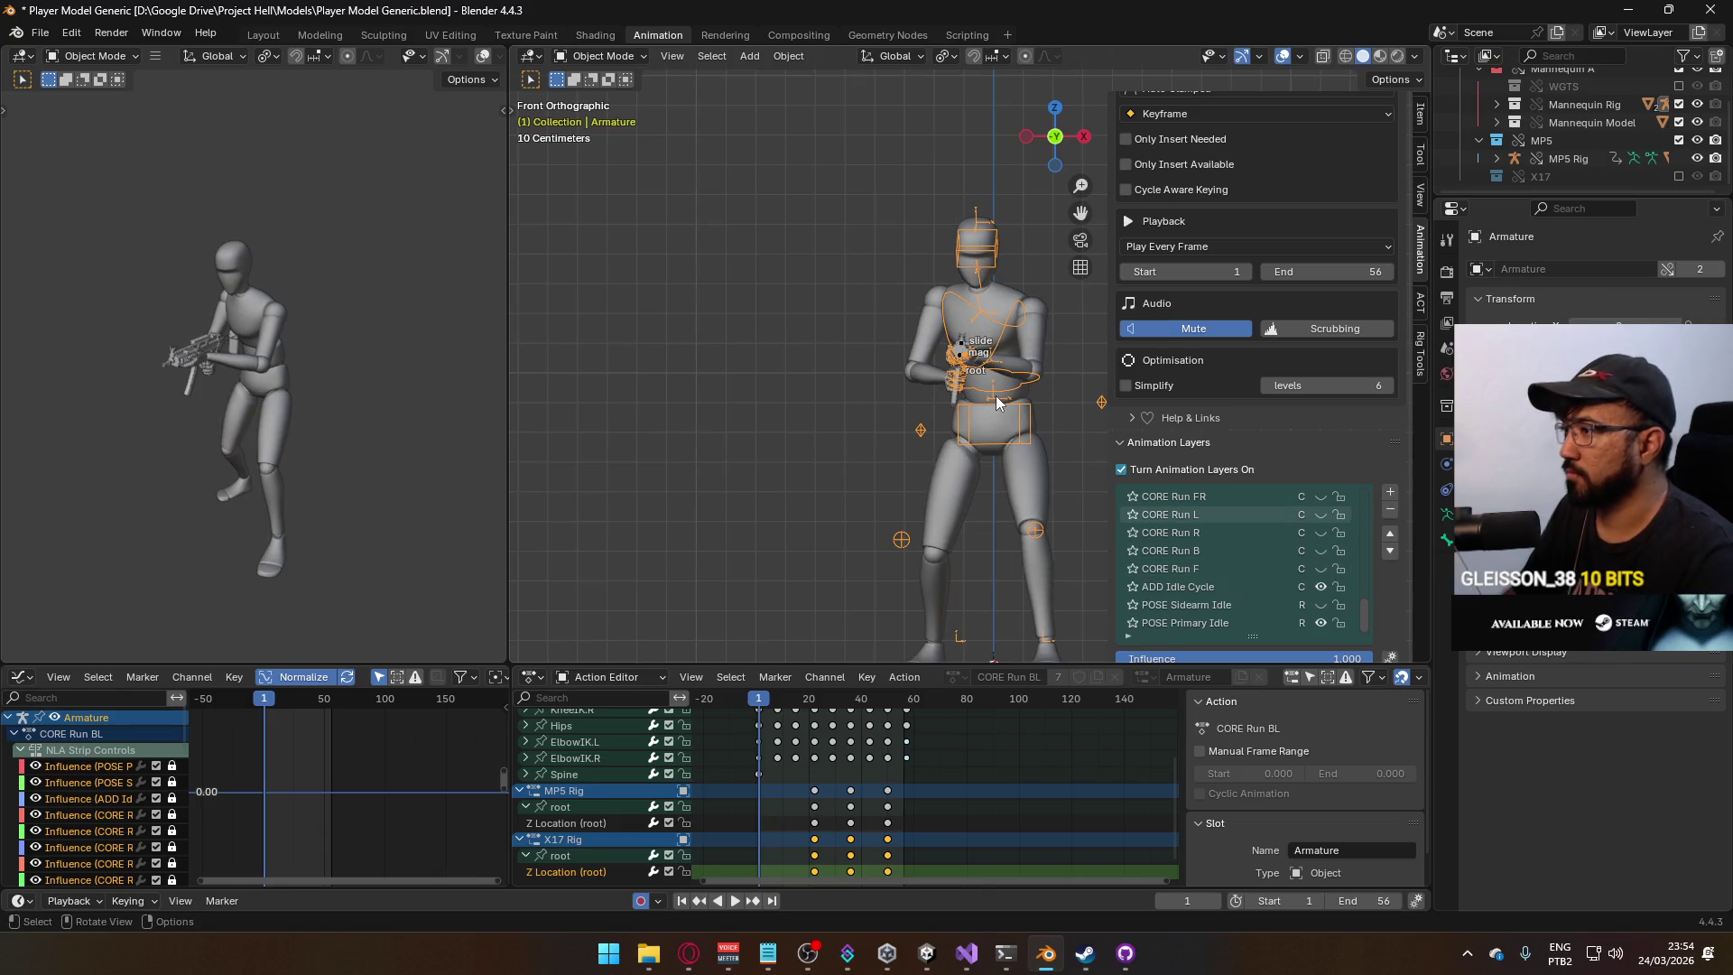
Preview the ADD ADS layer on the mannequin in side and front views, then select the MP5 Rig.
key("KP_3")
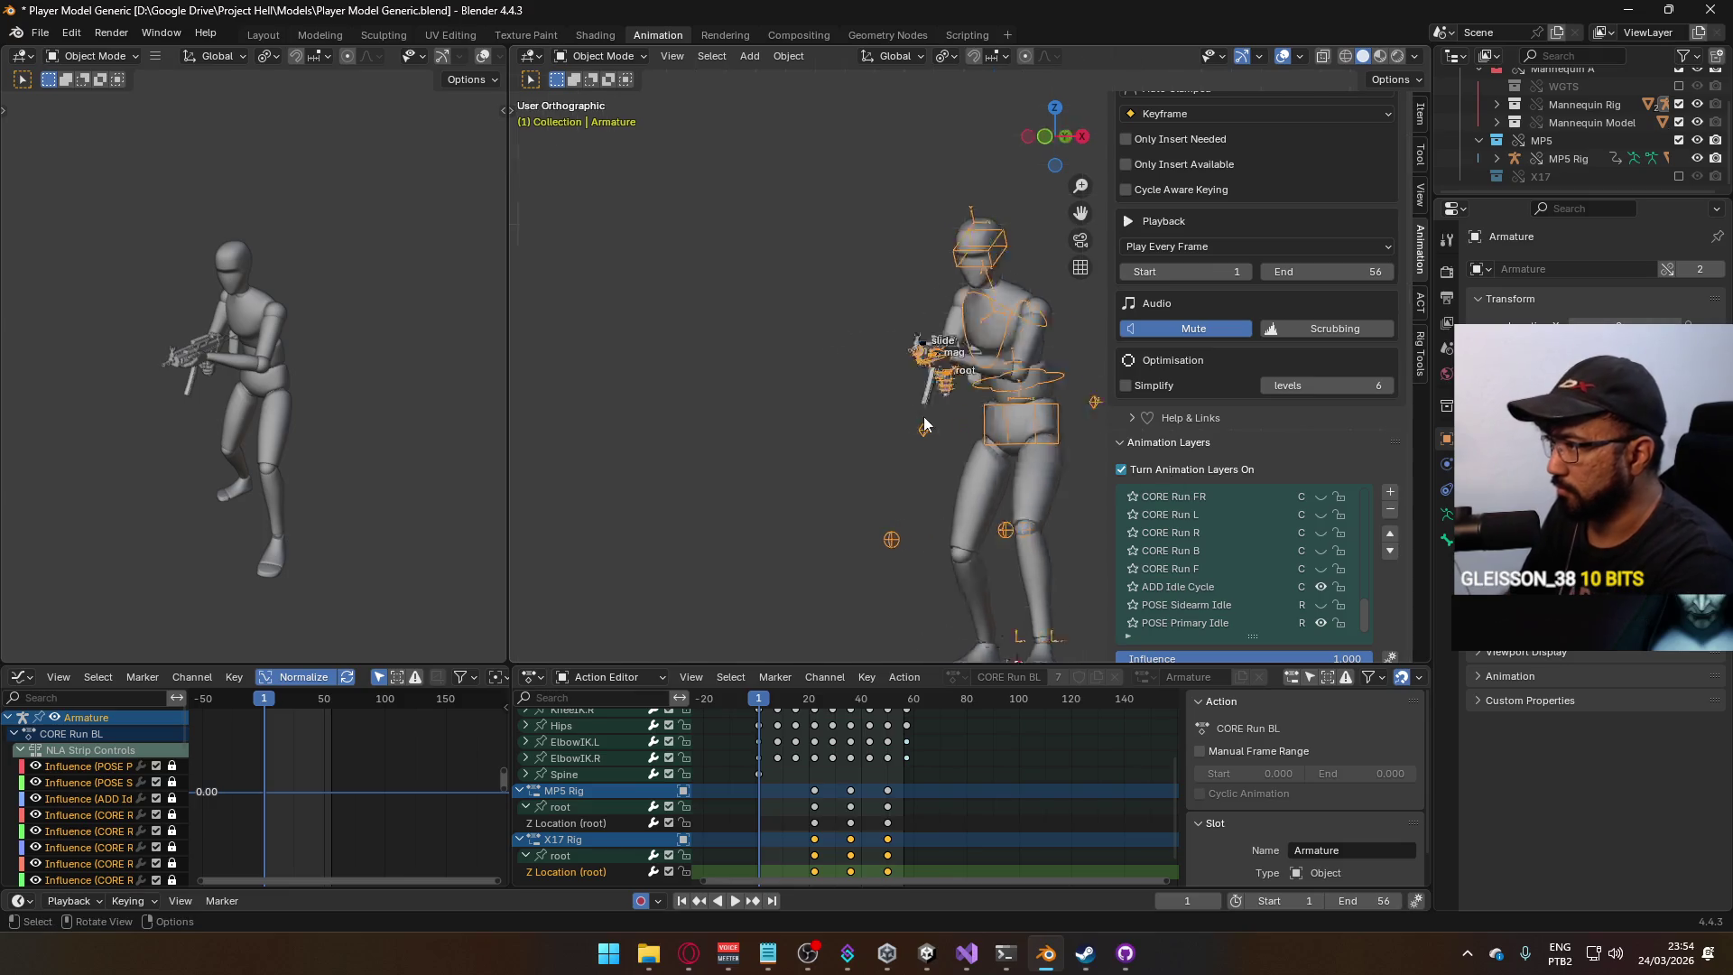
scroll(1323, 610, "up", 10)
scroll(1323, 611, "up", 3)
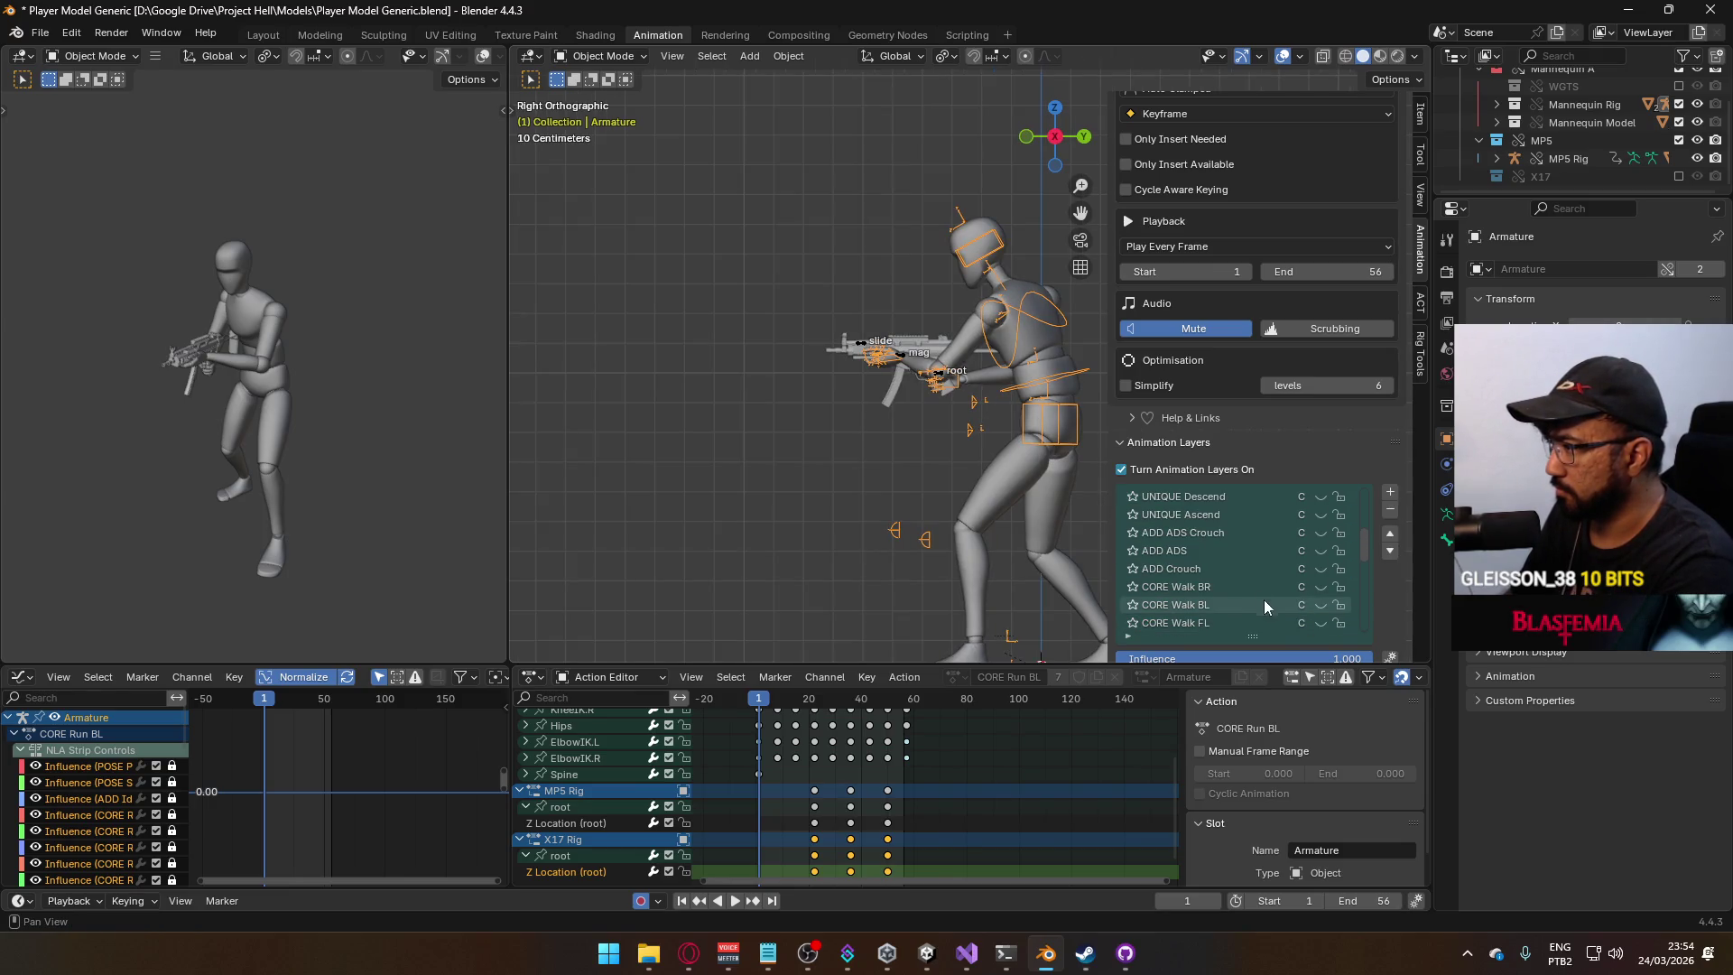
left_click(1329, 550)
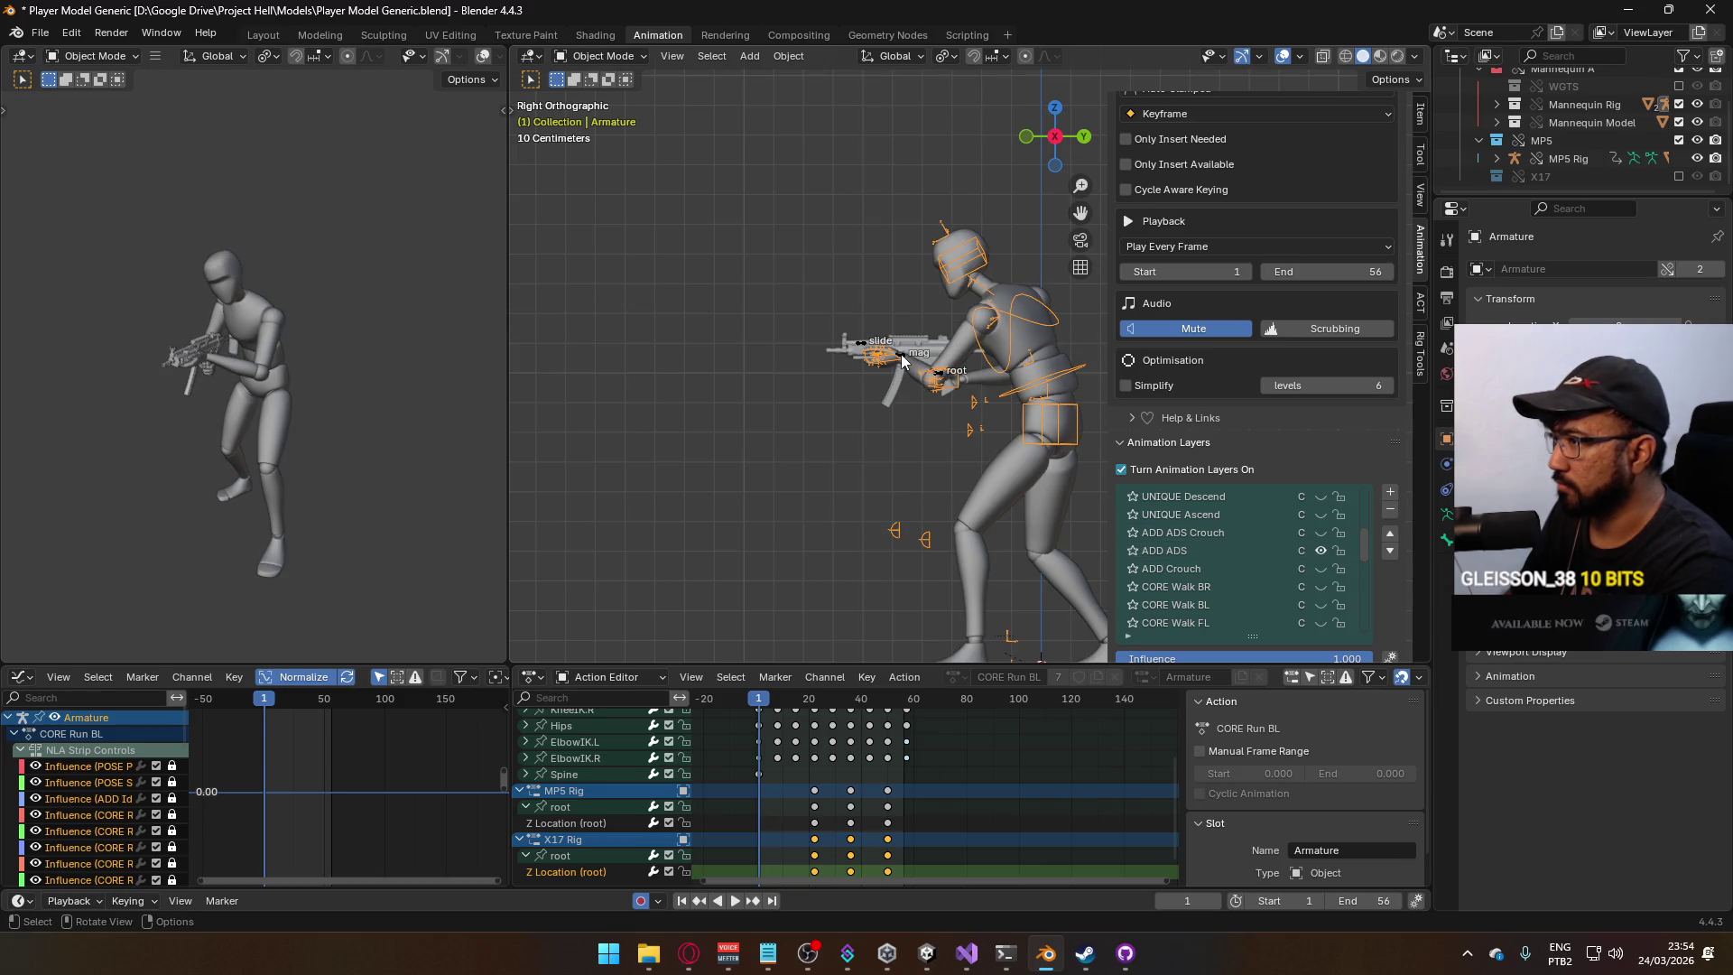
key("KP_1")
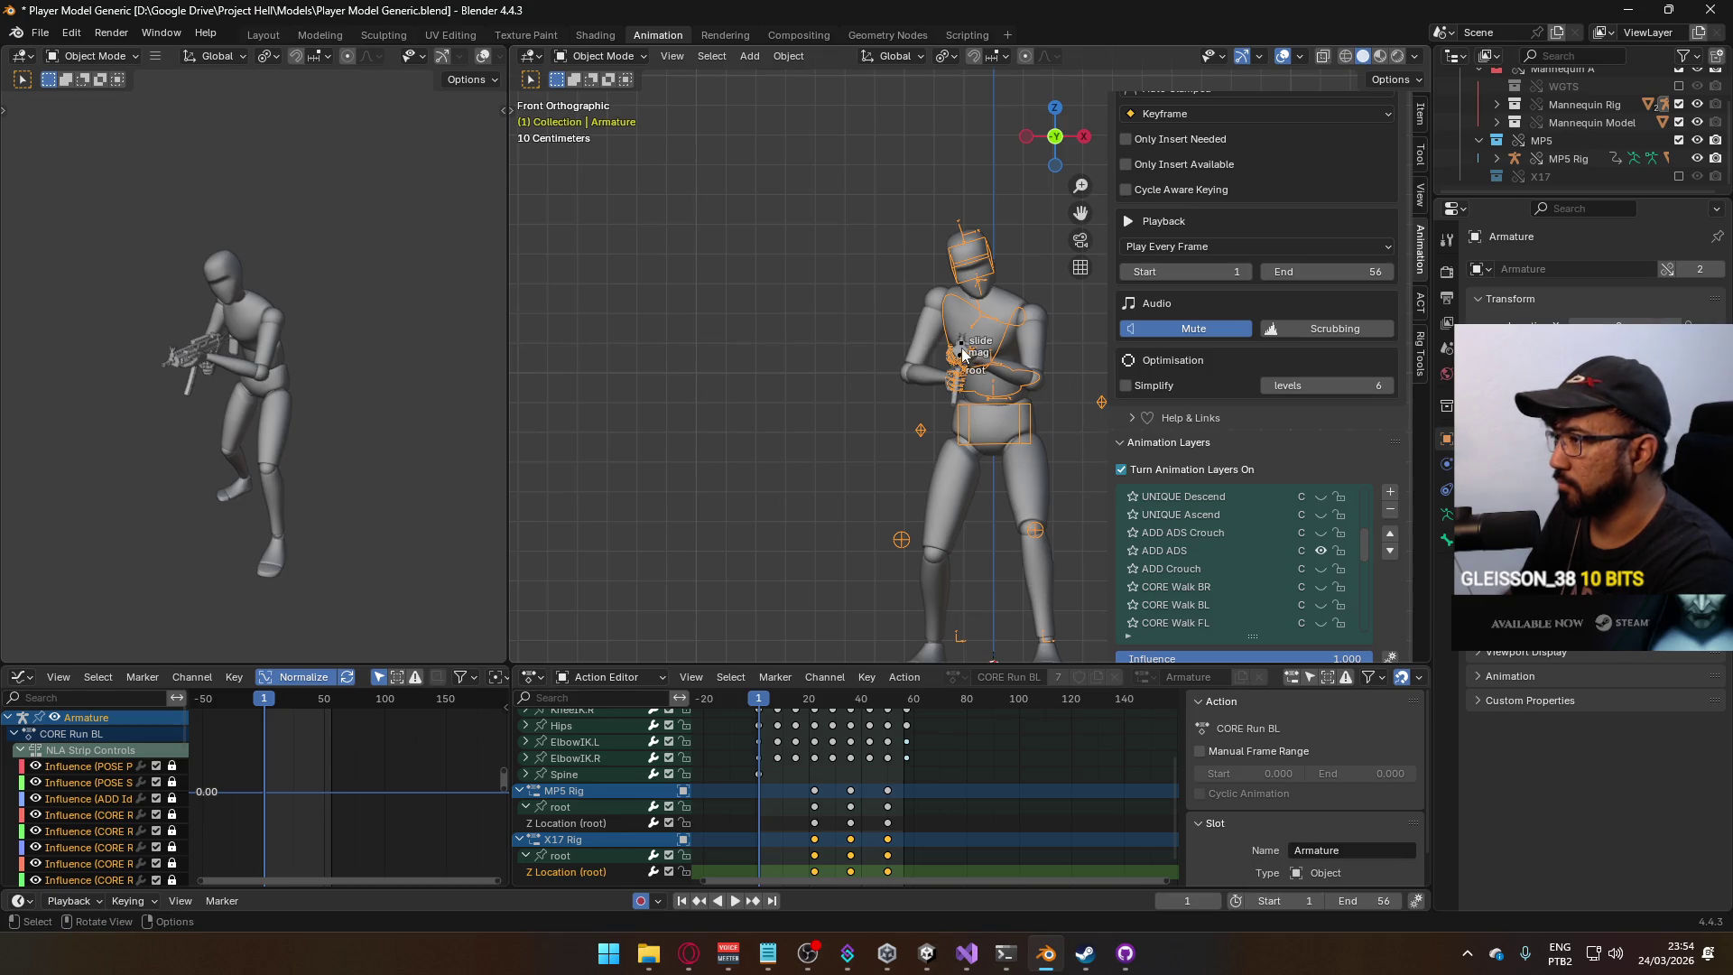
left_click(964, 350)
left_click(603, 56)
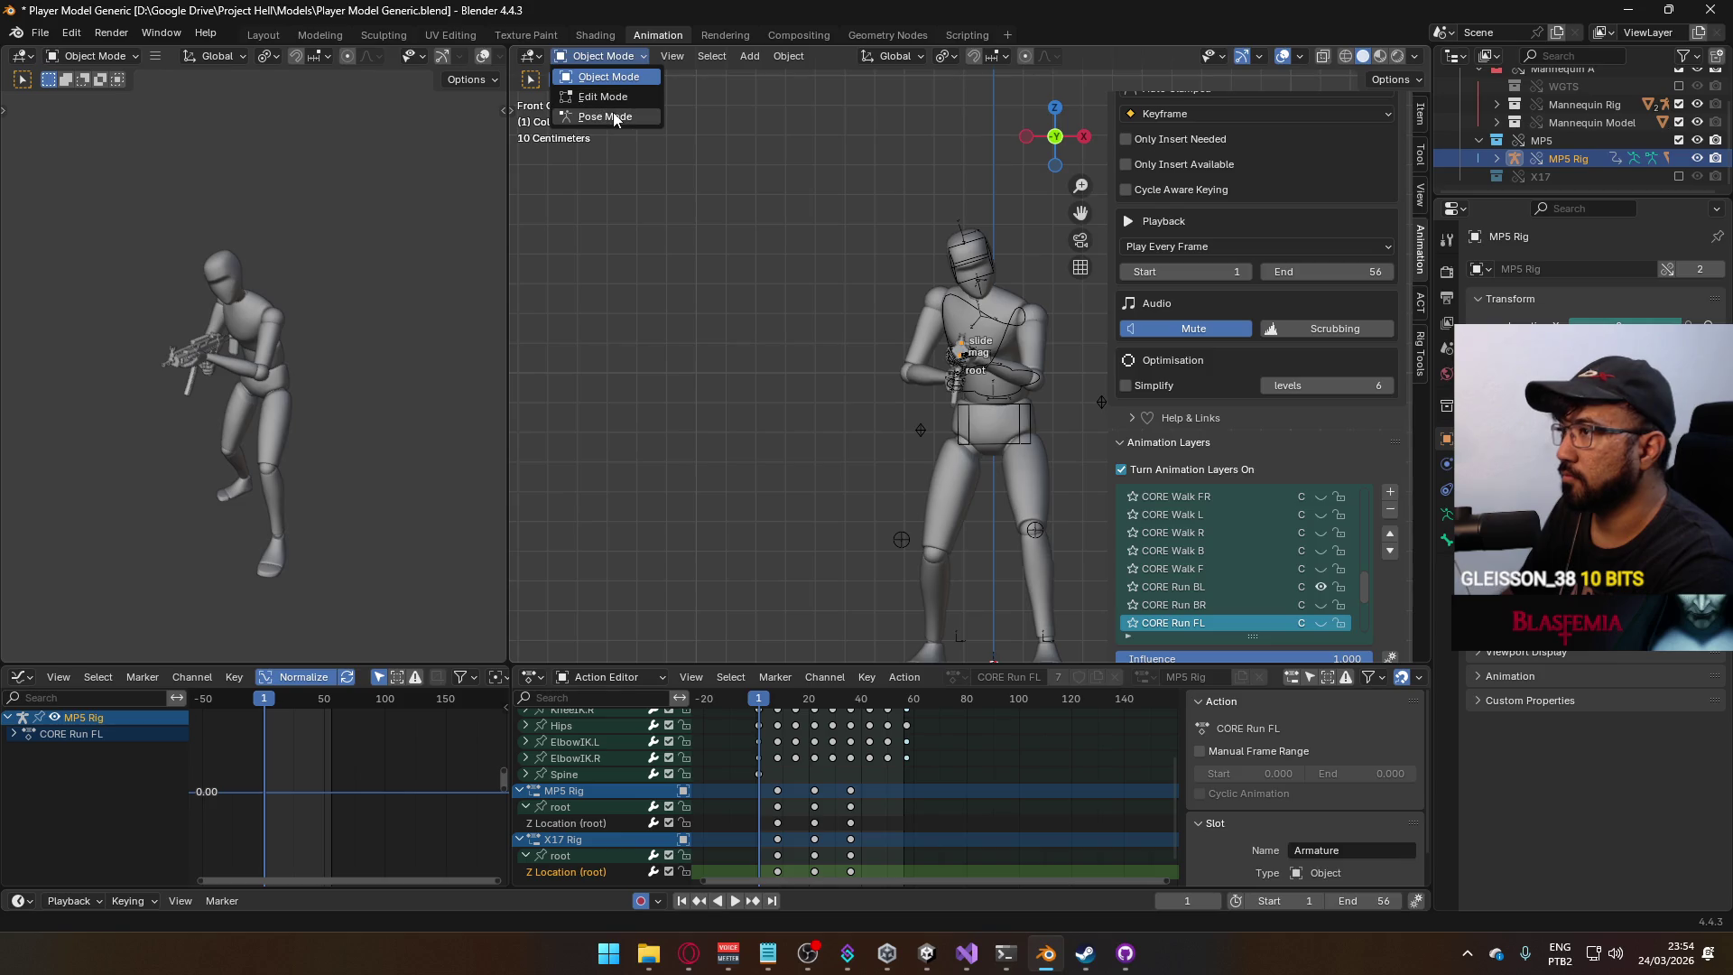
Put the MP5 Rig in Pose Mode and select its root bone in side view.
left_click(601, 116)
scroll(1357, 534, "down", 4)
scroll(1321, 412, "down", 2)
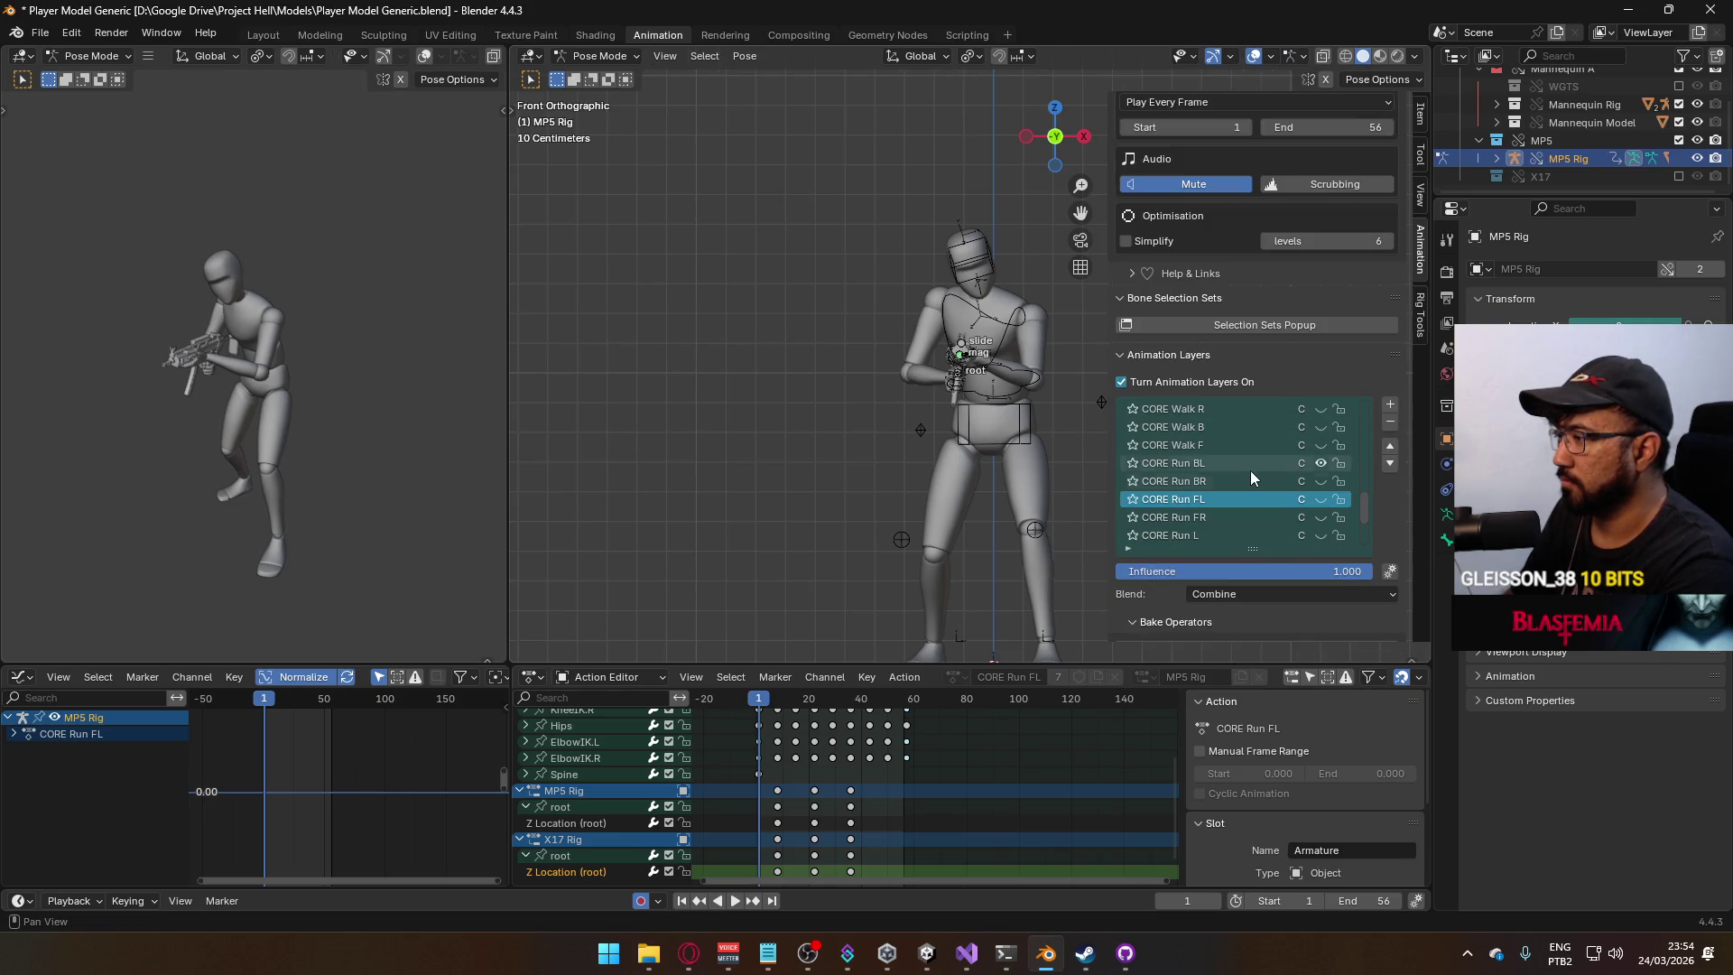
key("KP_3")
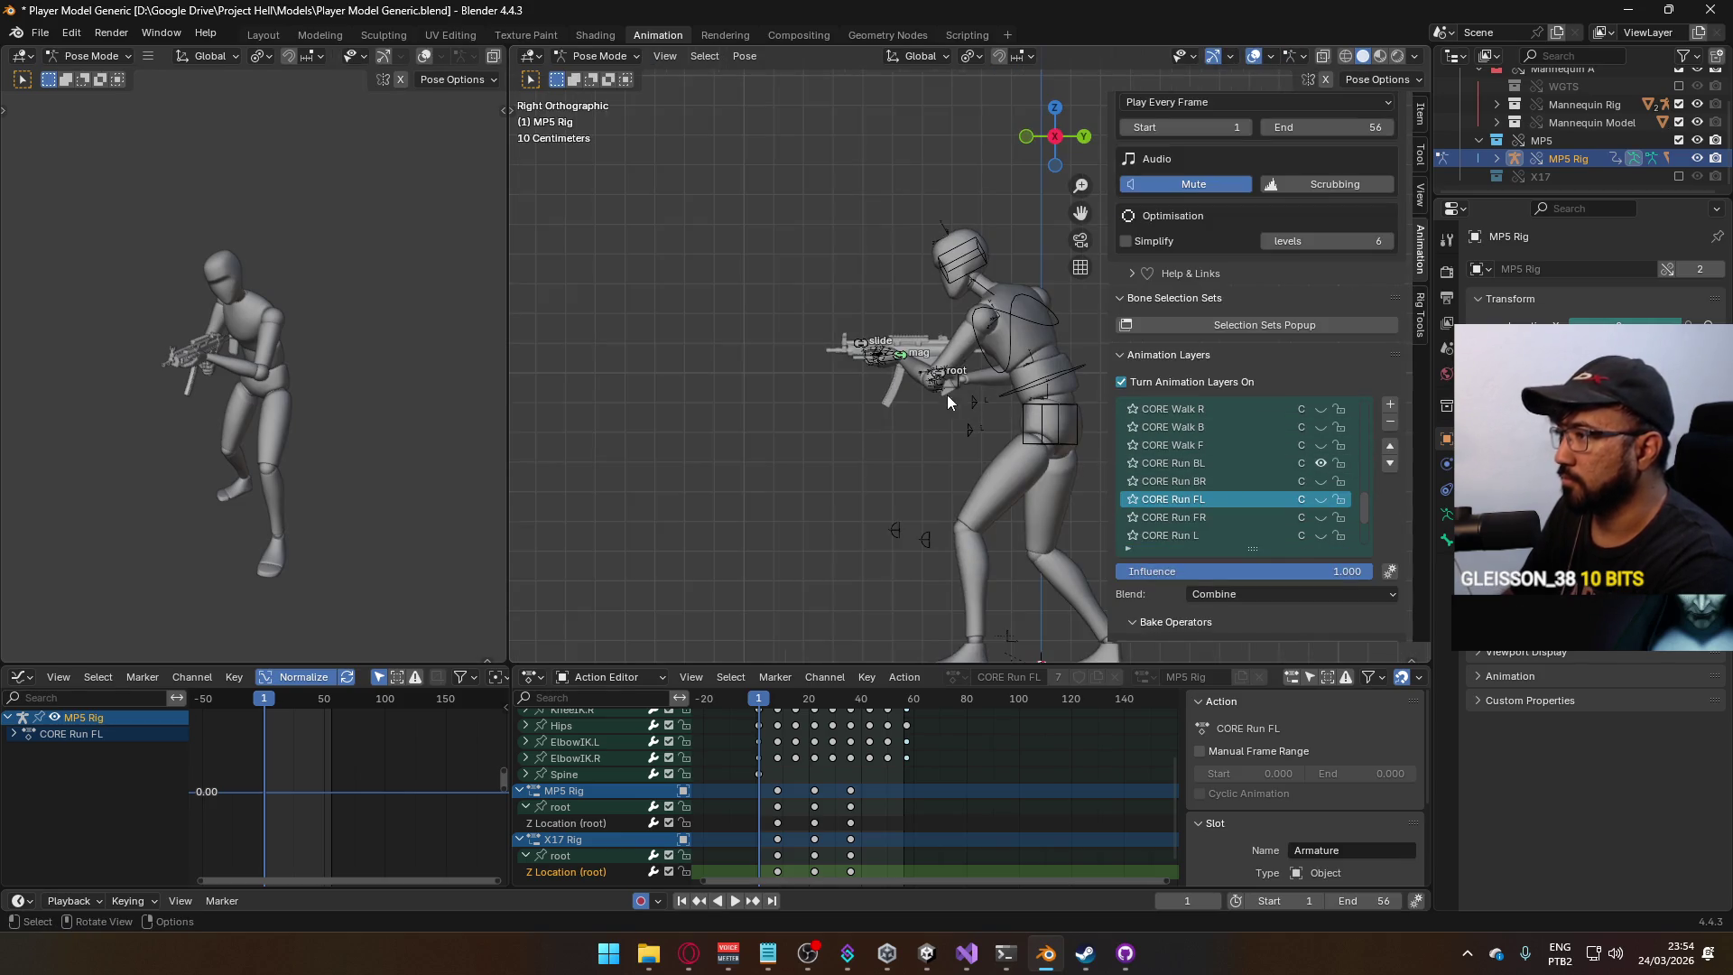
left_click(942, 381)
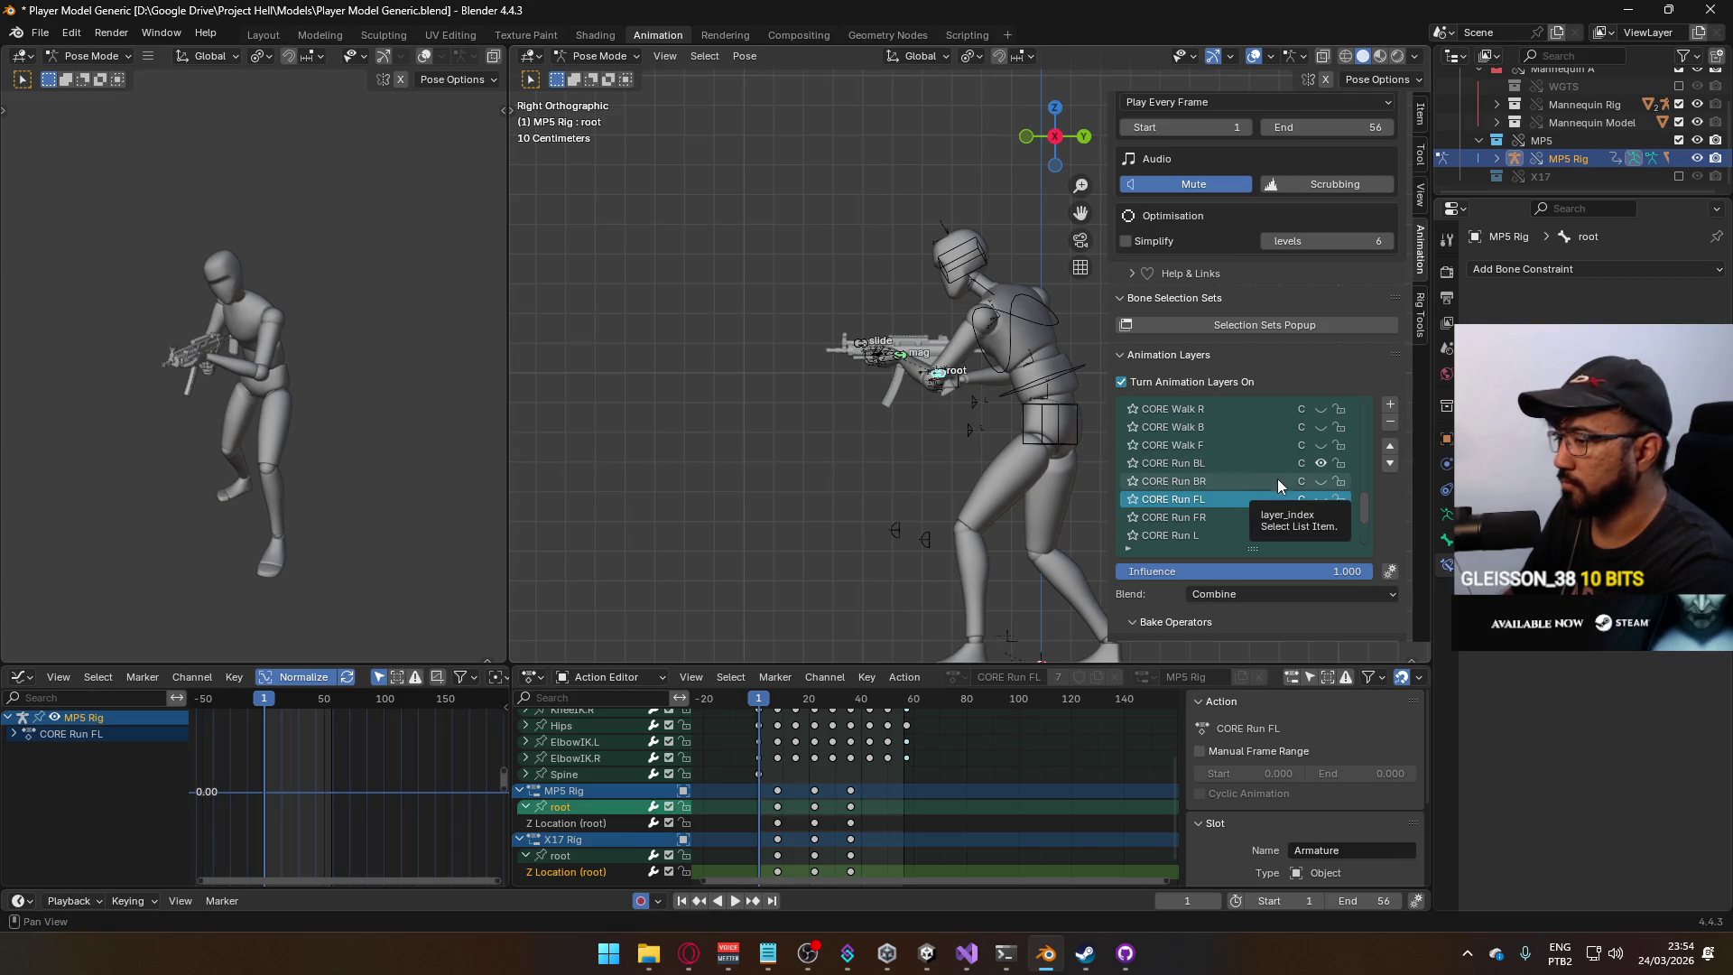
scroll(1293, 484, "up", 2)
scroll(1296, 487, "up", 10)
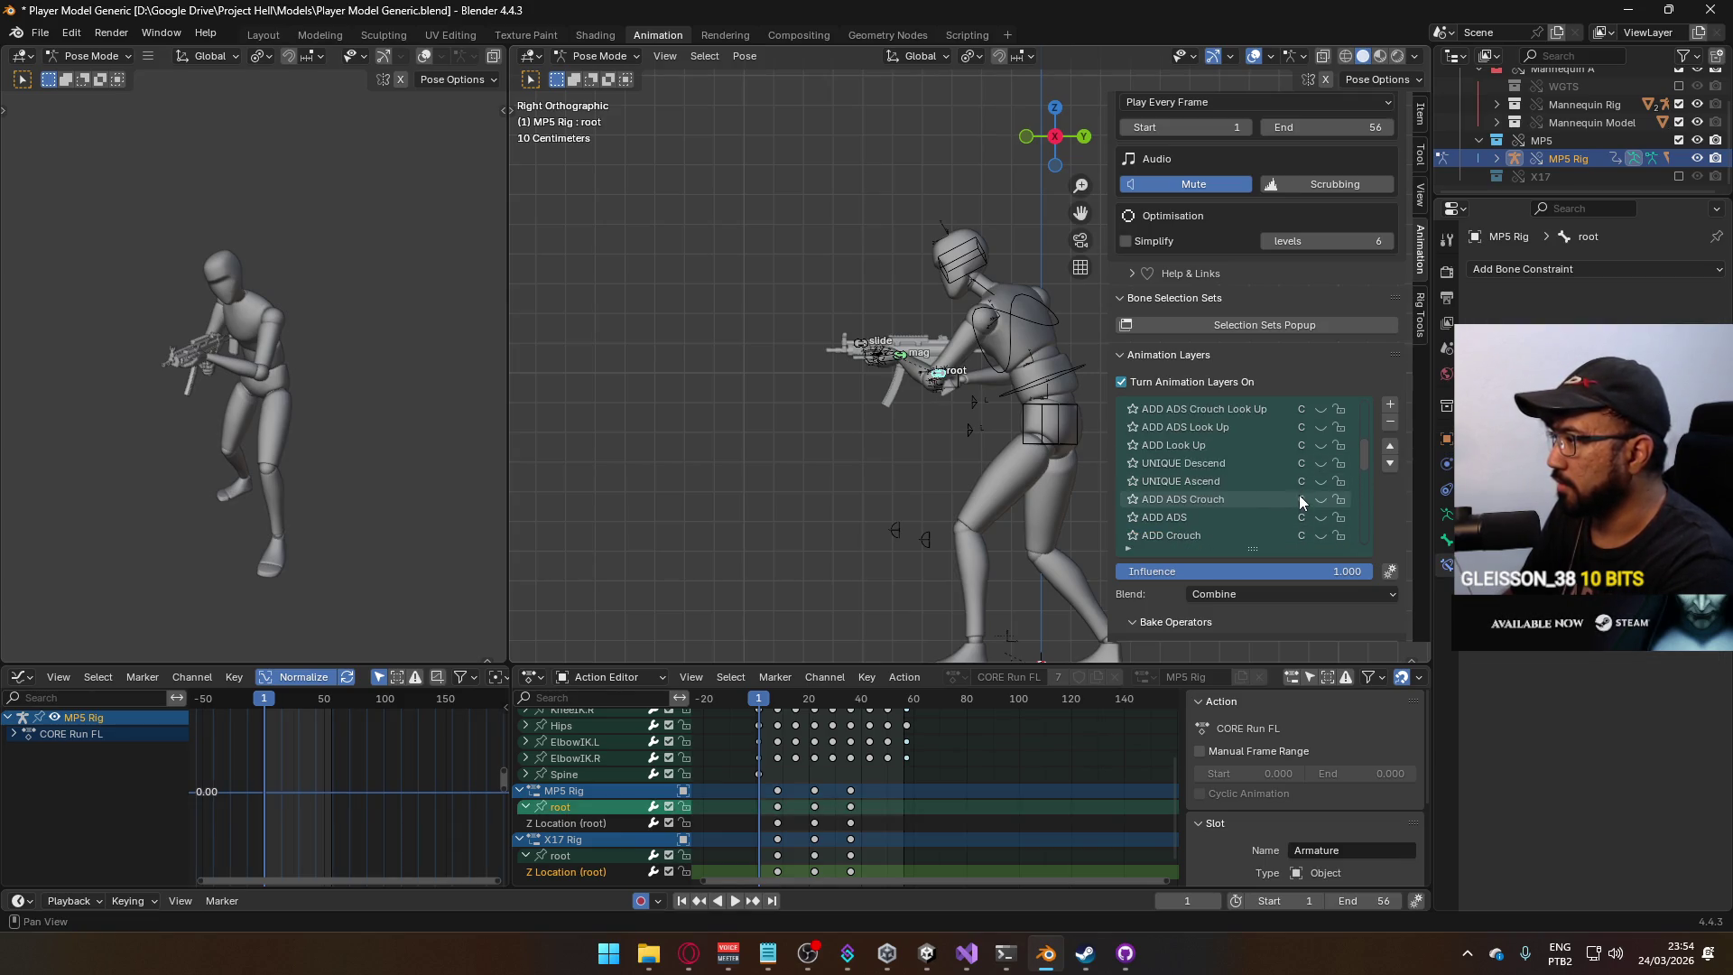
scroll(1300, 501, "down", 8)
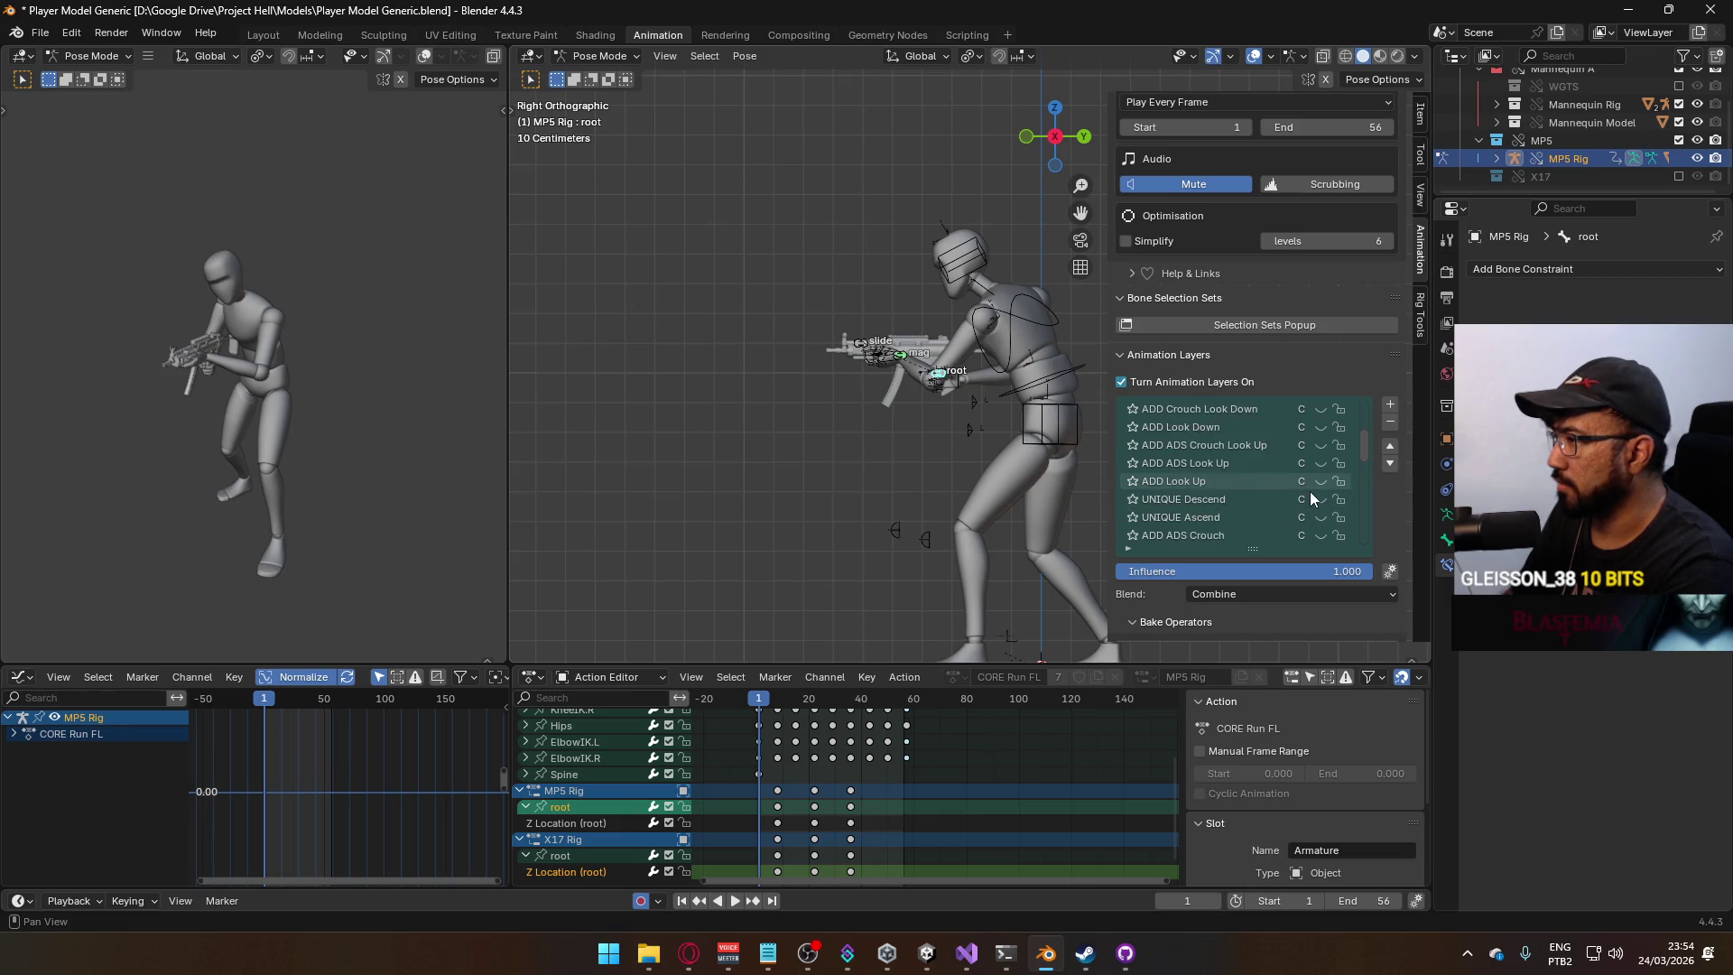
scroll(1310, 497, "down", 8)
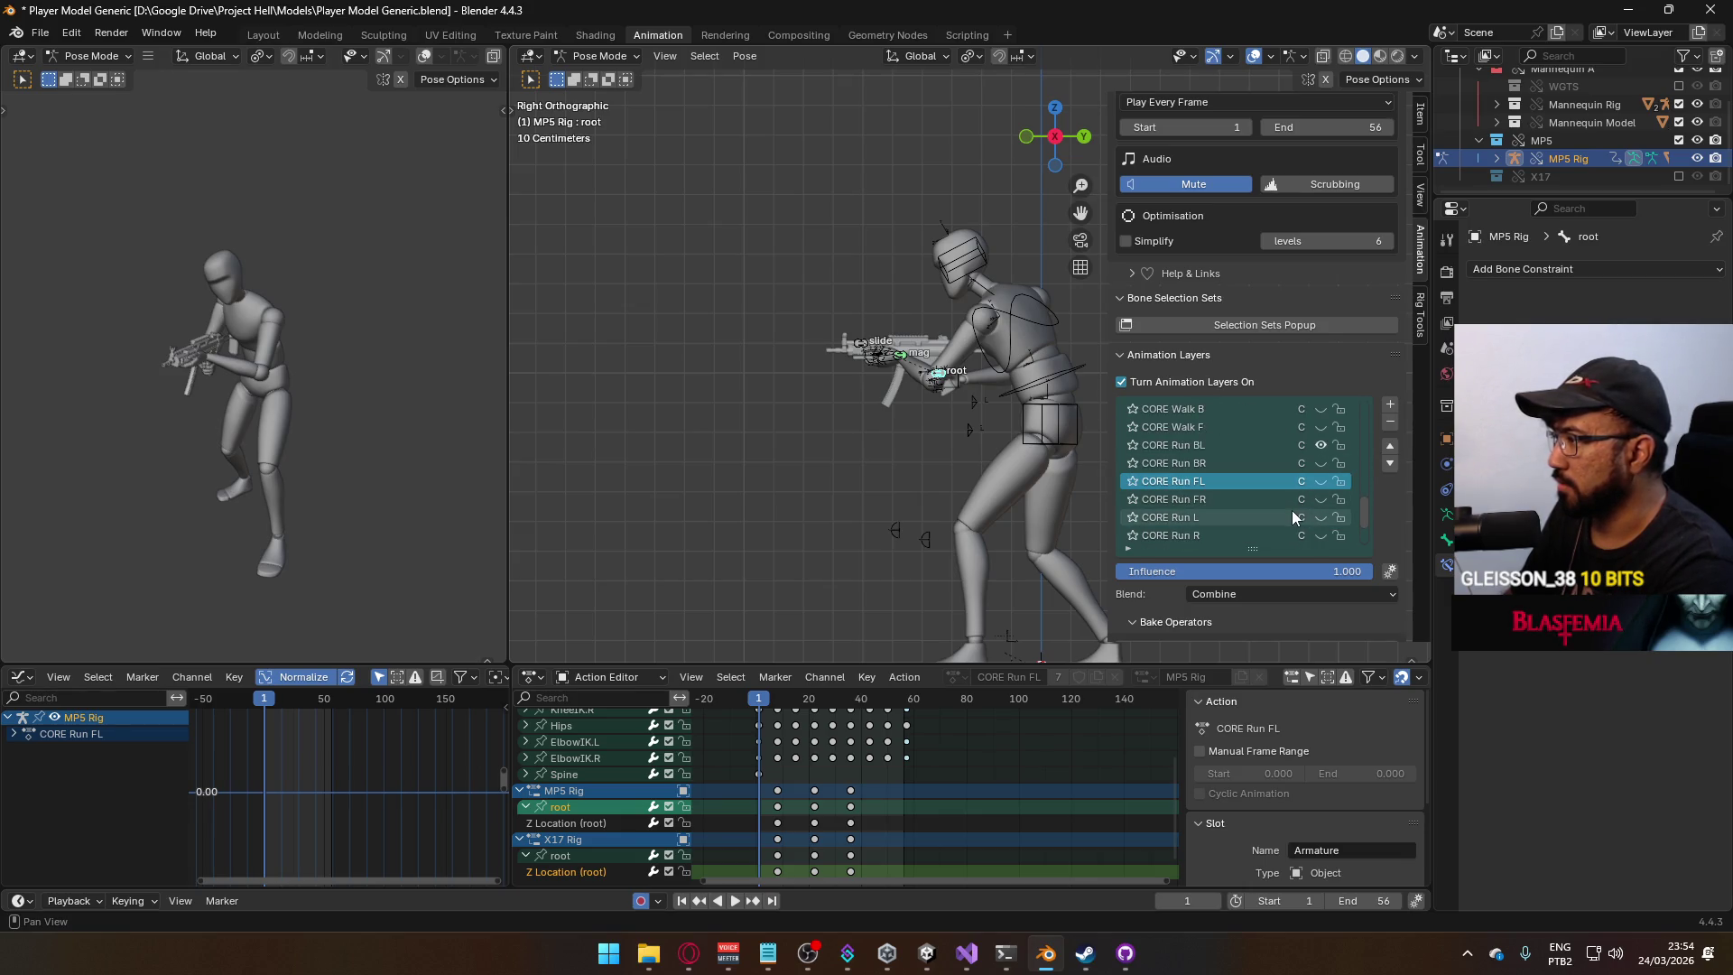
Turn off CORE Run BL and preview ADD ADS on the MP5 Rig in front and side views.
left_click(1323, 447)
scroll(1330, 529, "up", 3)
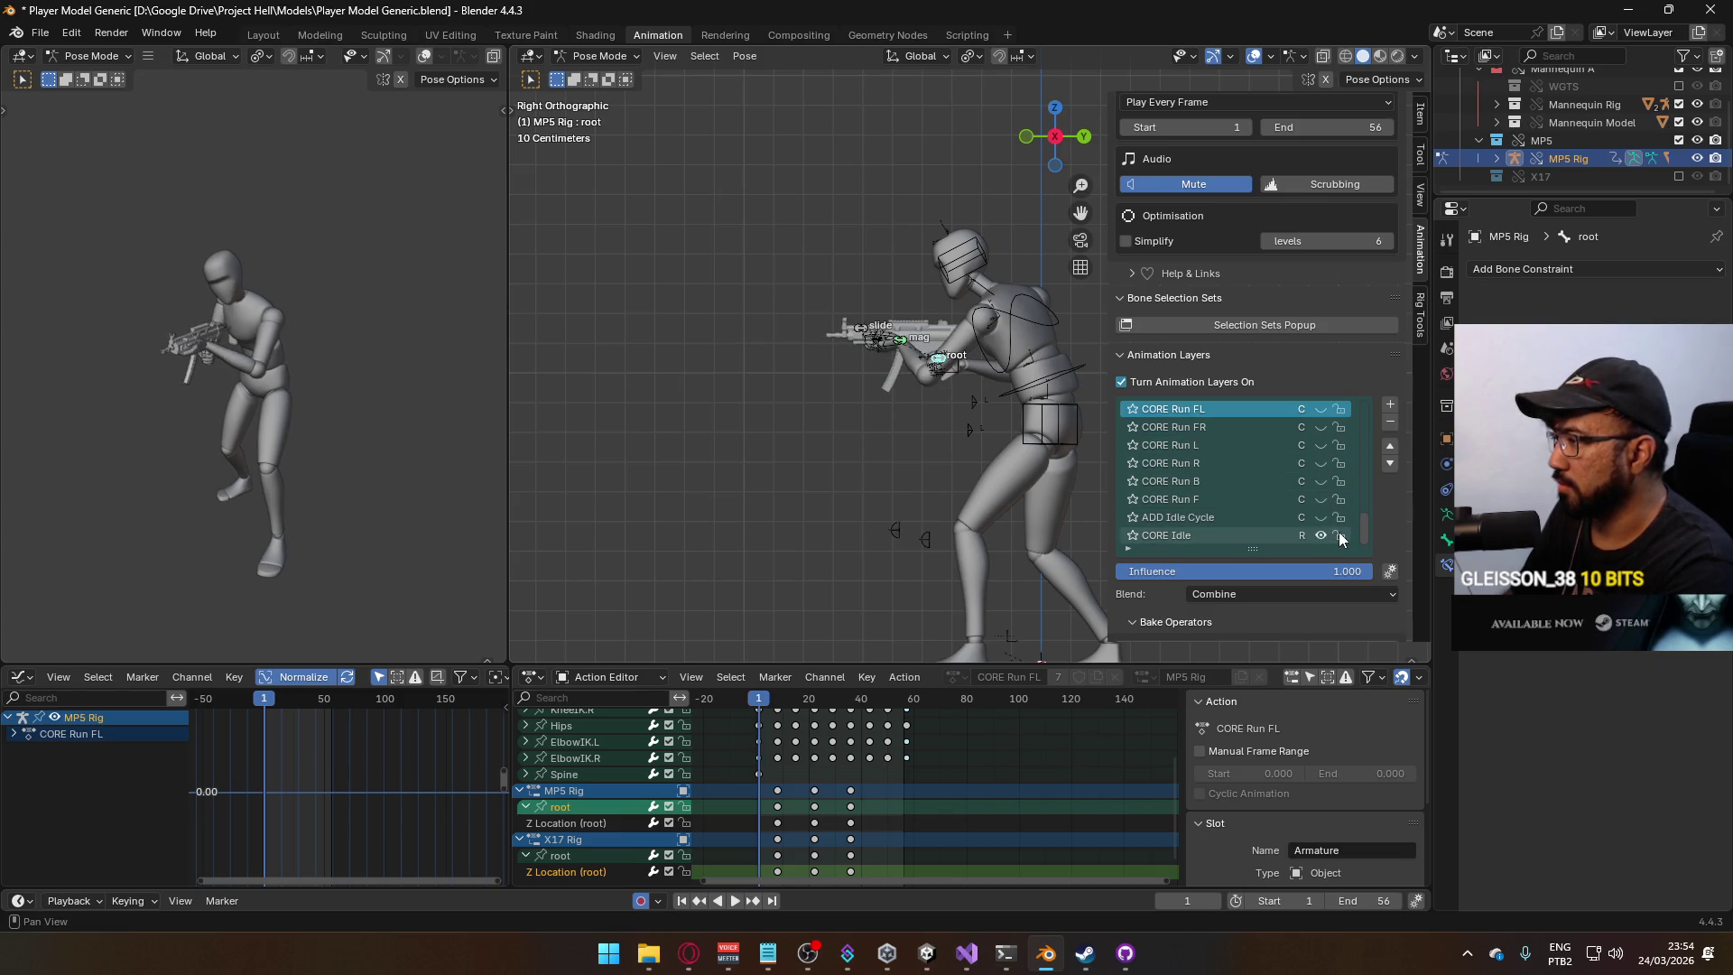
left_click_drag(1362, 497, 1352, 408)
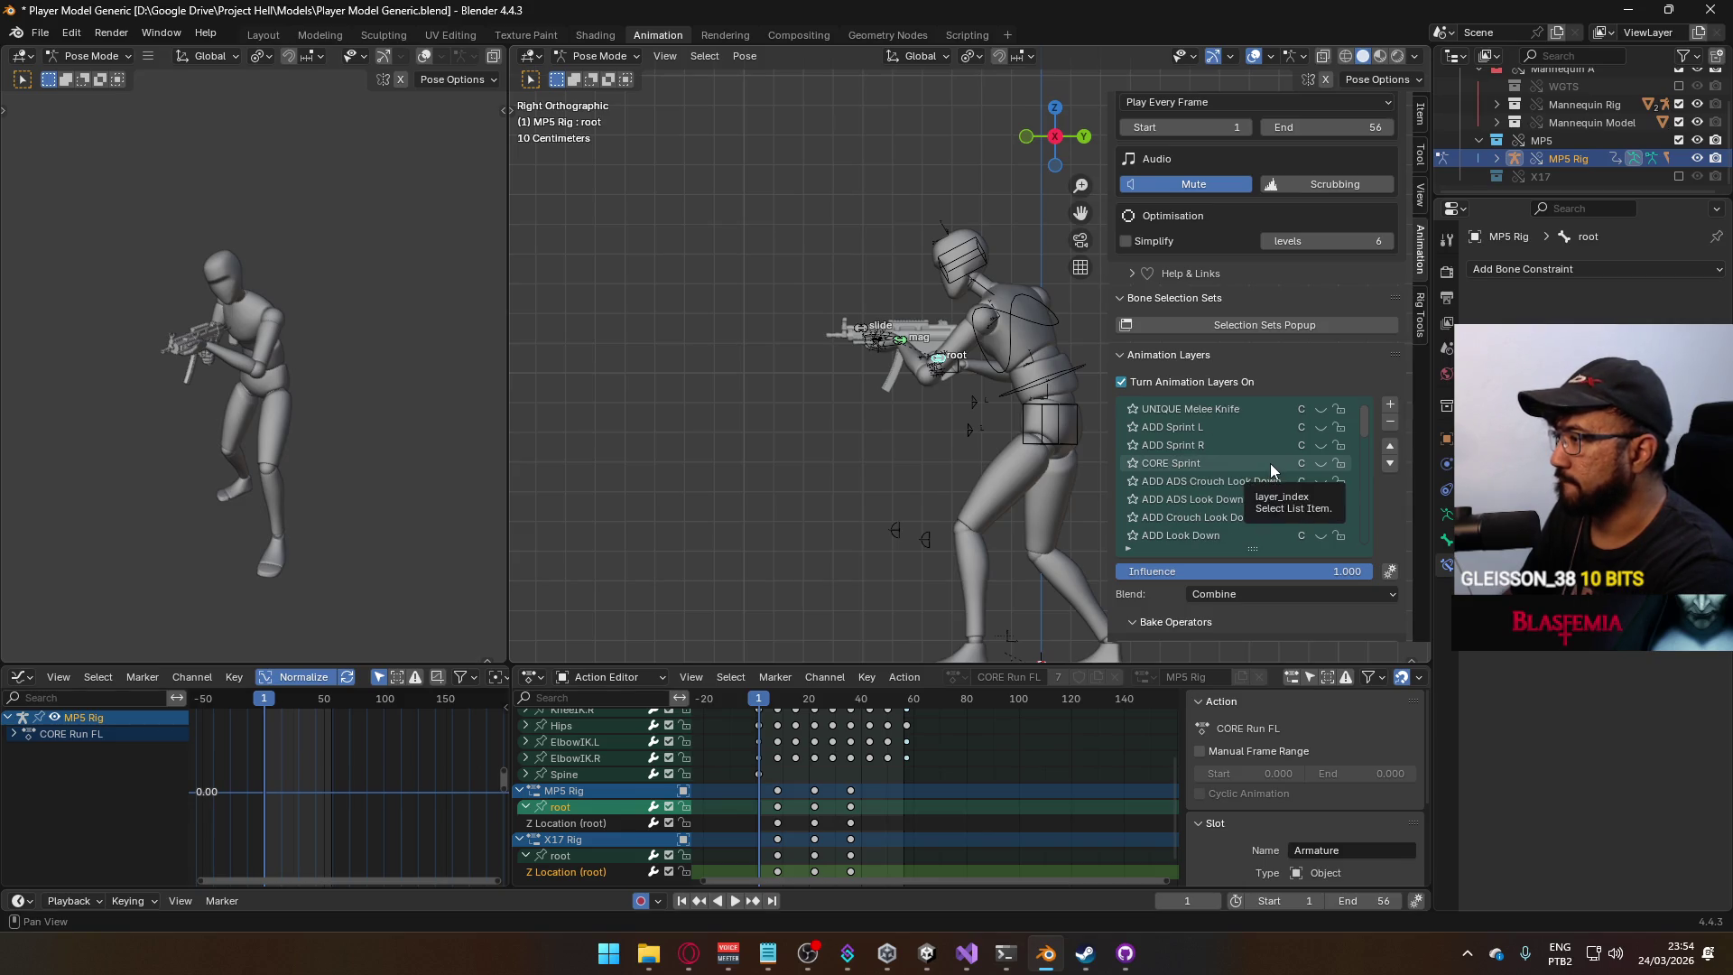
scroll(1270, 463, "down", 3)
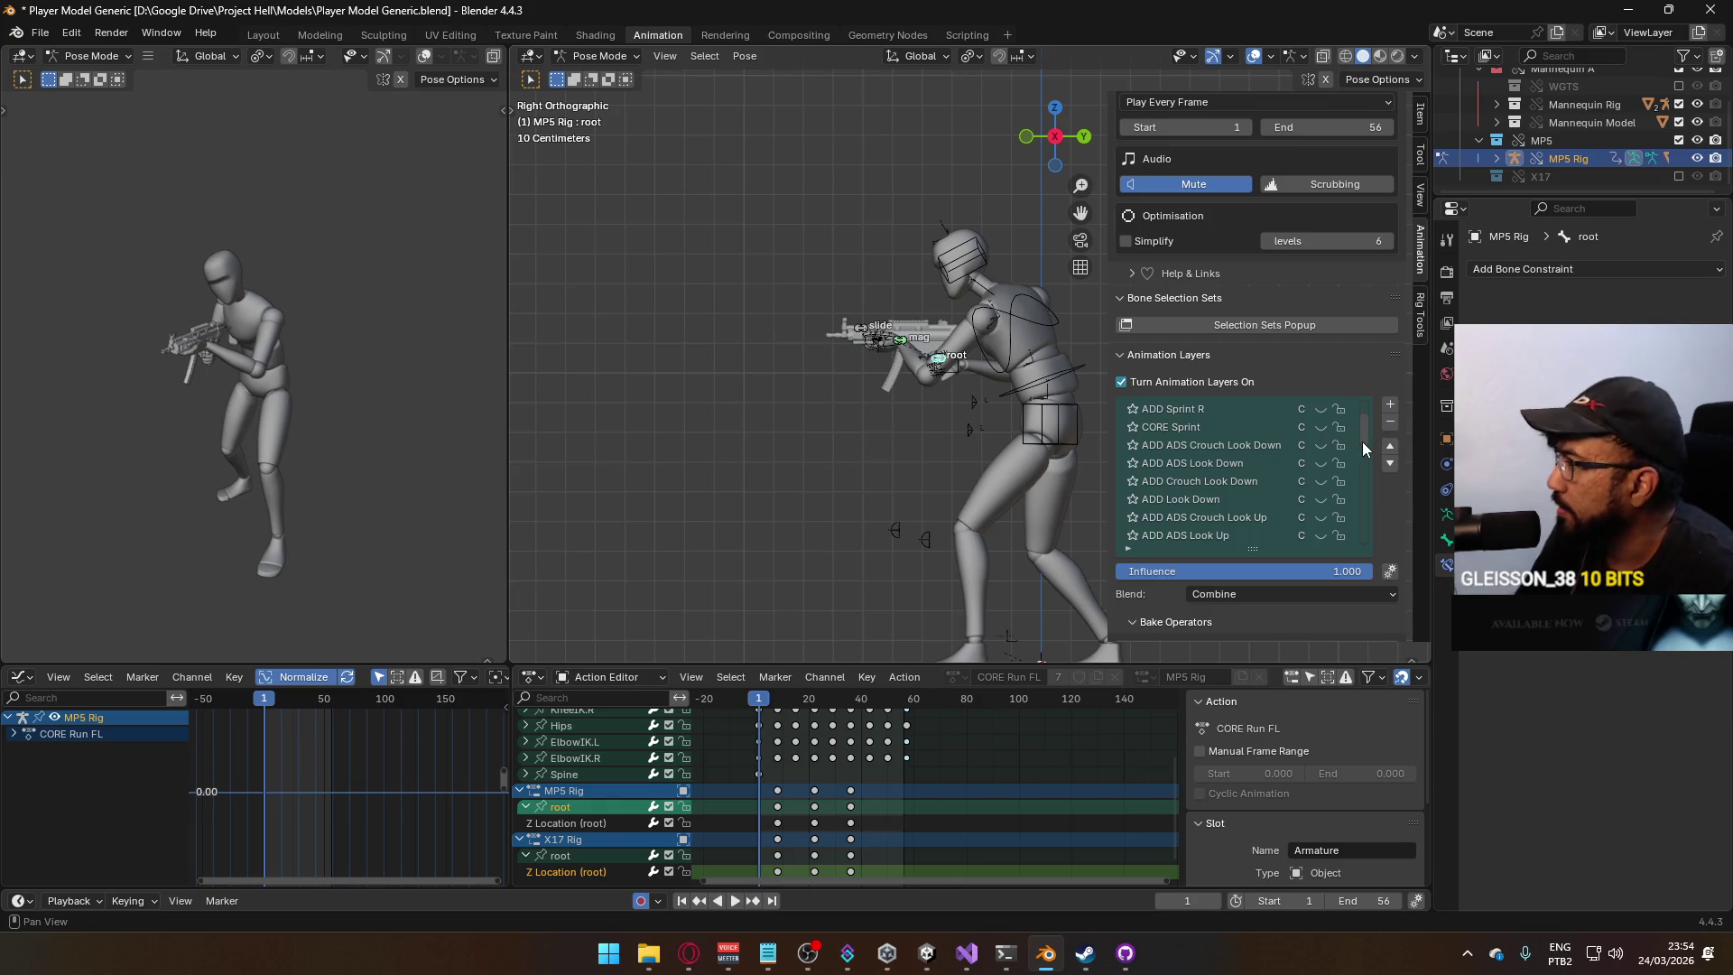
left_click_drag(1363, 442, 1361, 550)
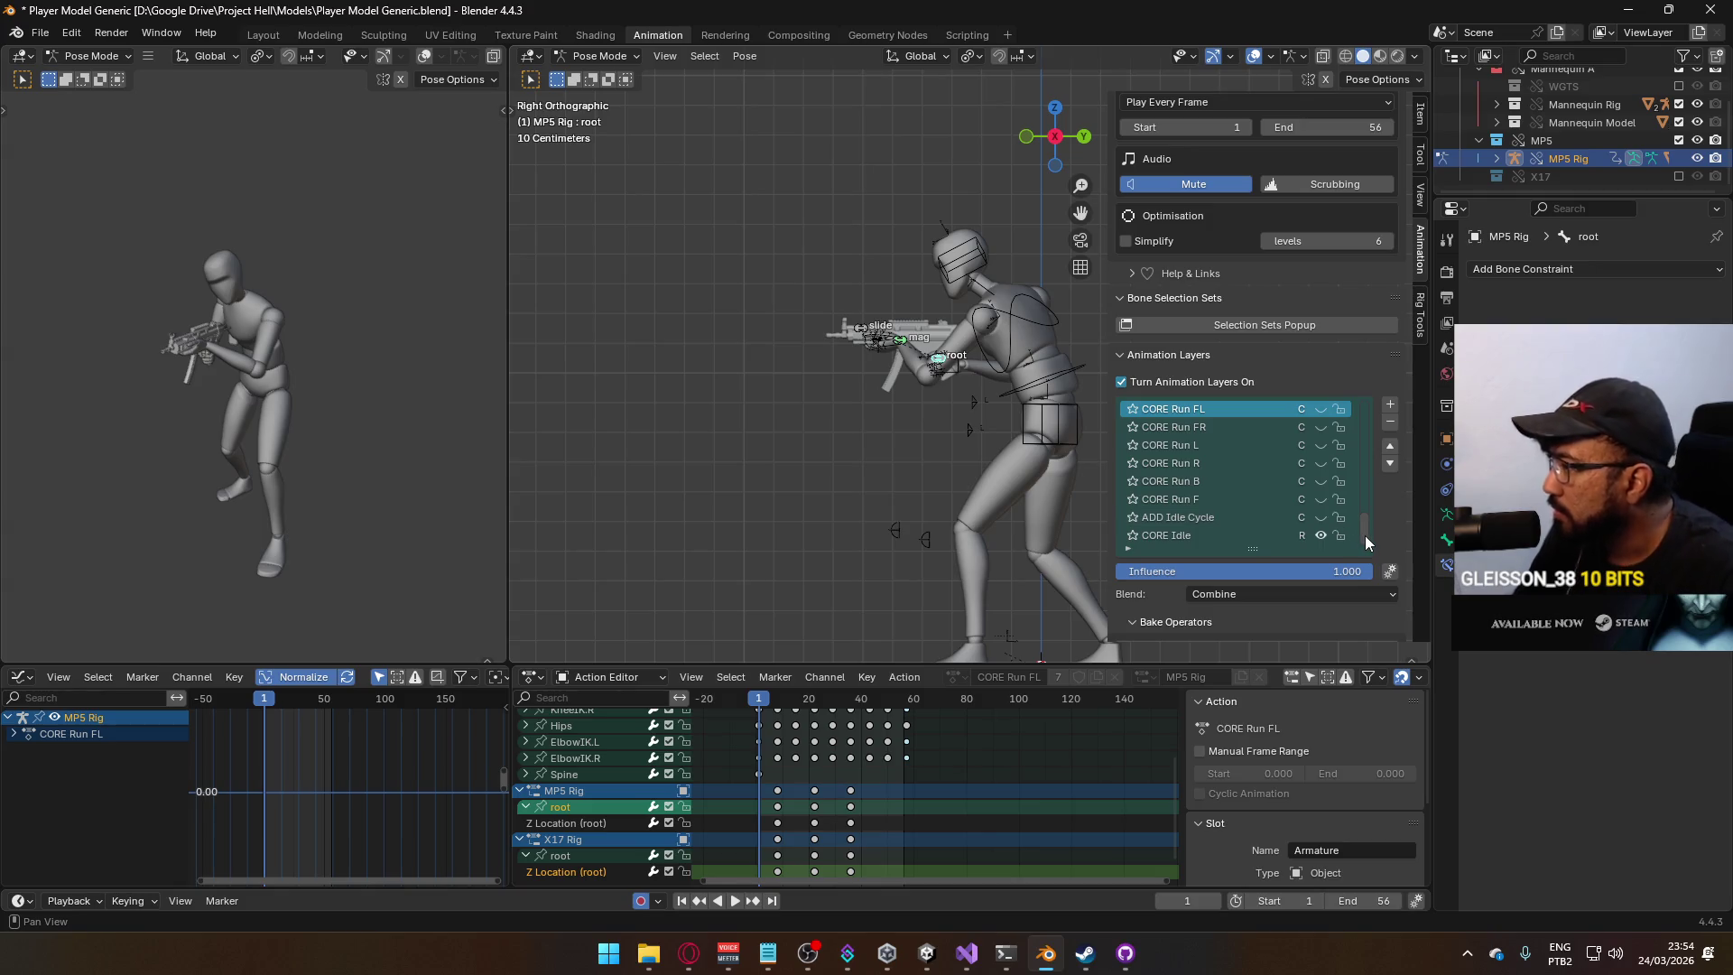
left_click_drag(1365, 535, 1356, 477)
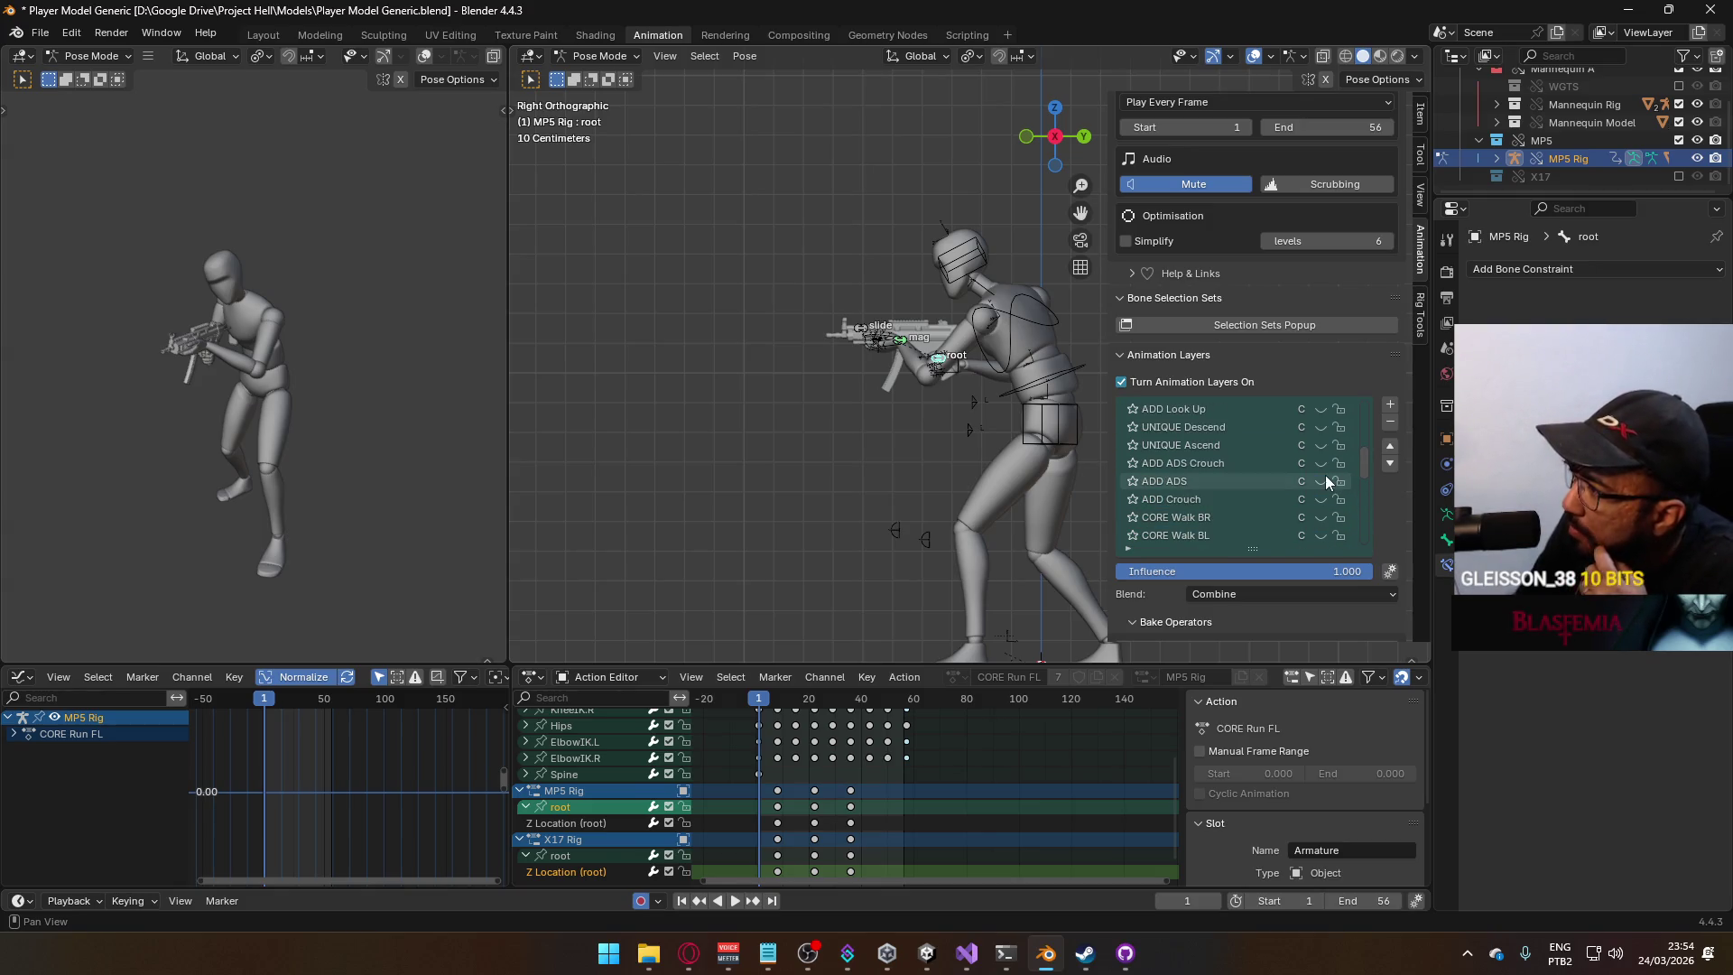
left_click(1321, 478)
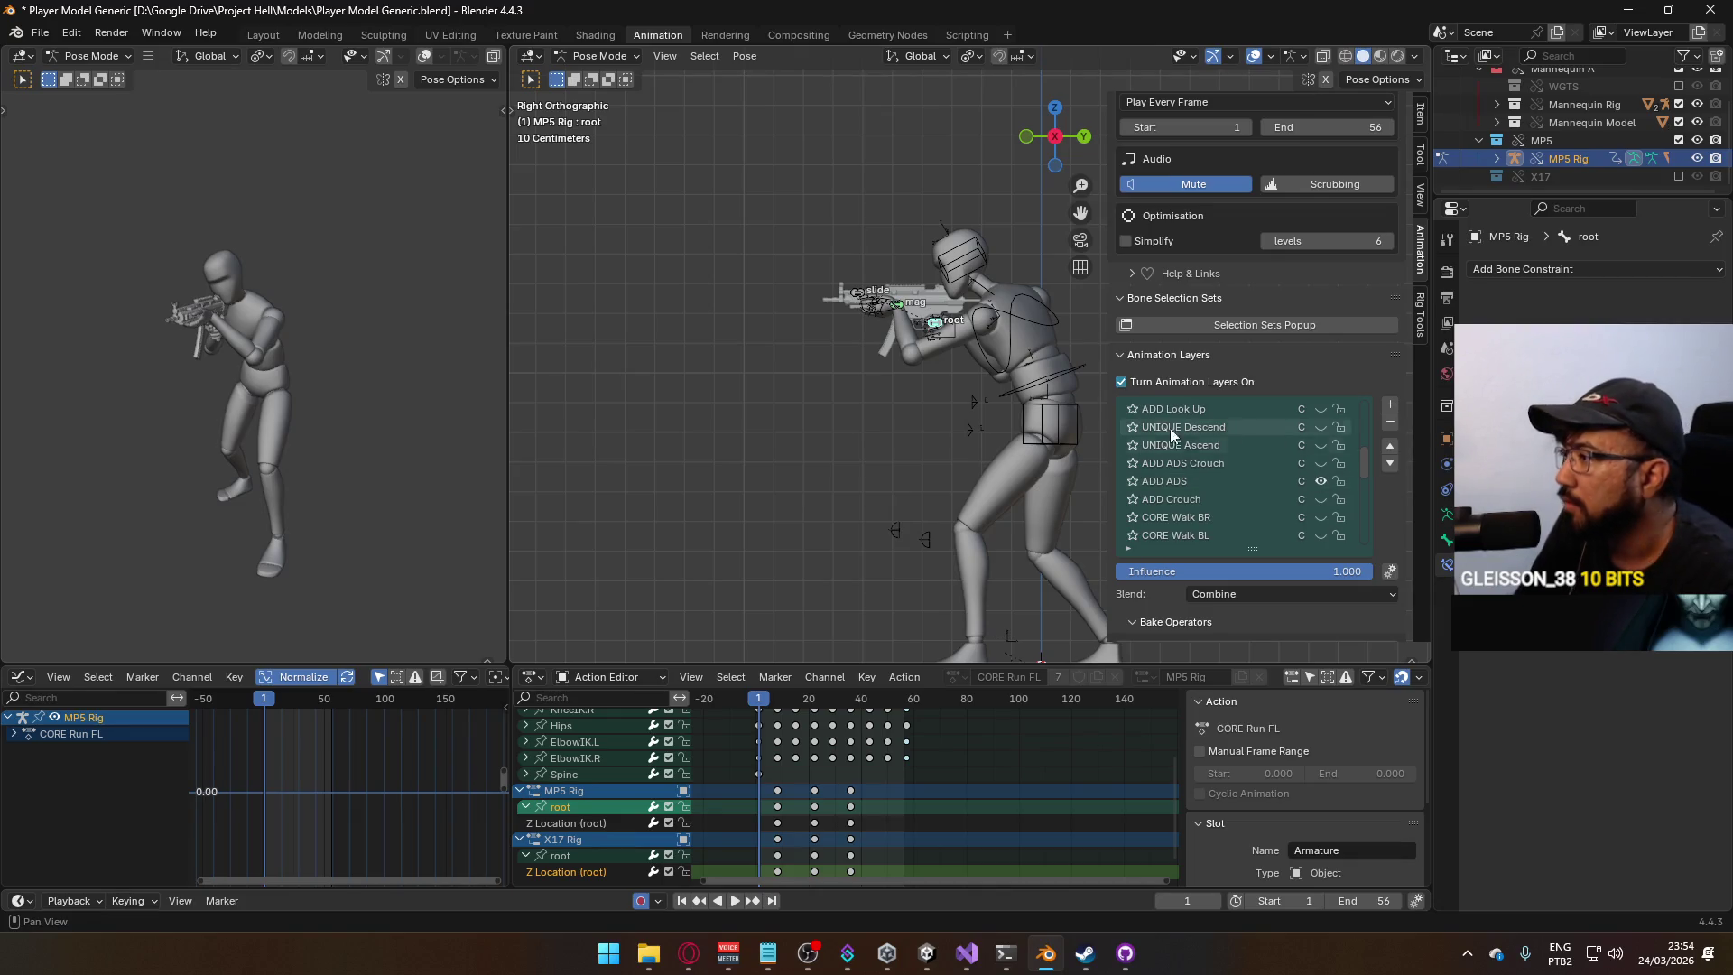
key("KP_1")
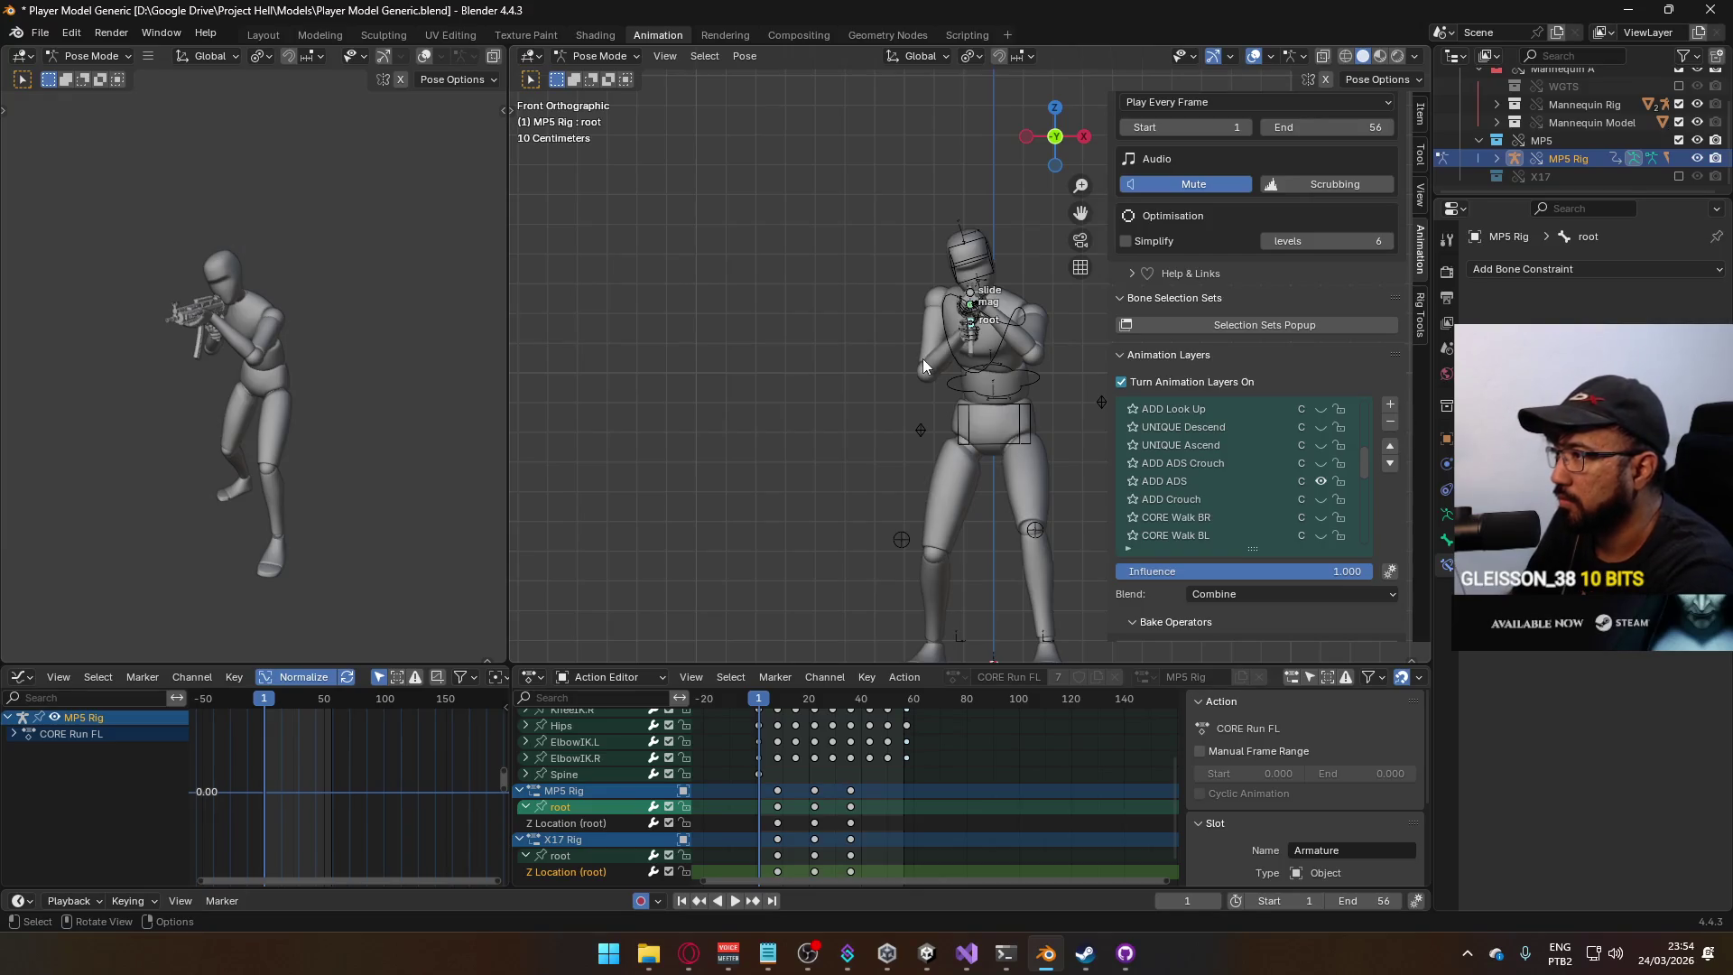
key("KP_3")
left_click(587, 56)
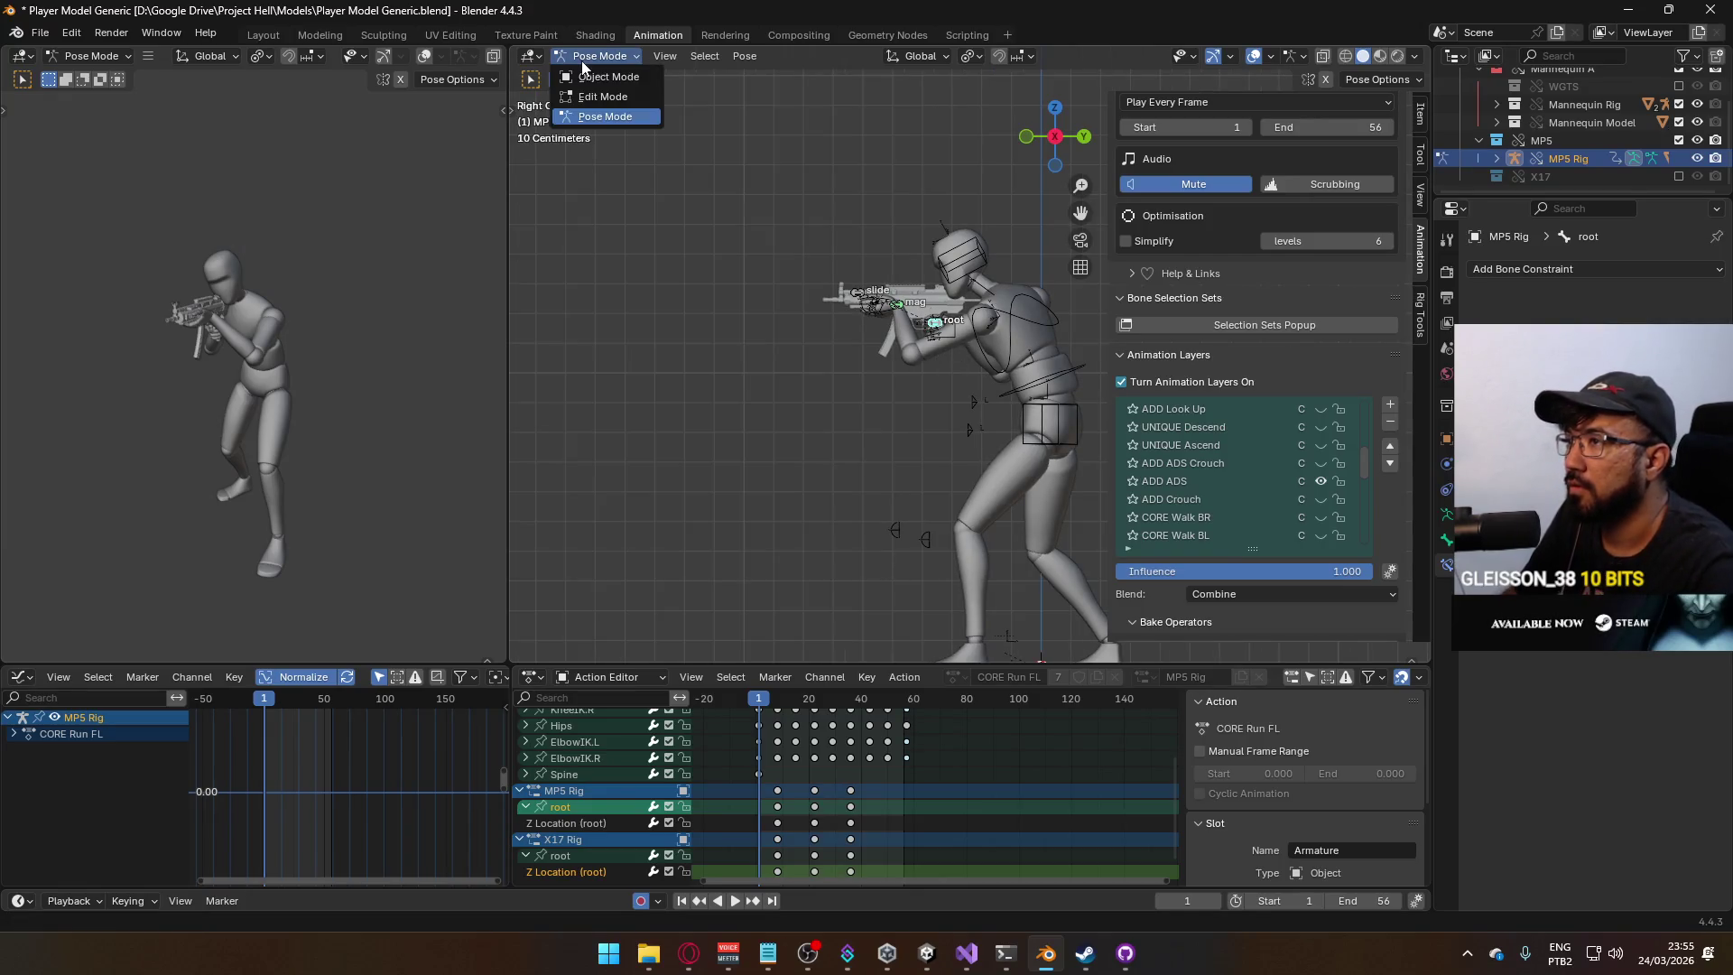
left_click(594, 78)
middle_click_drag(979, 356, 844, 393, "shift")
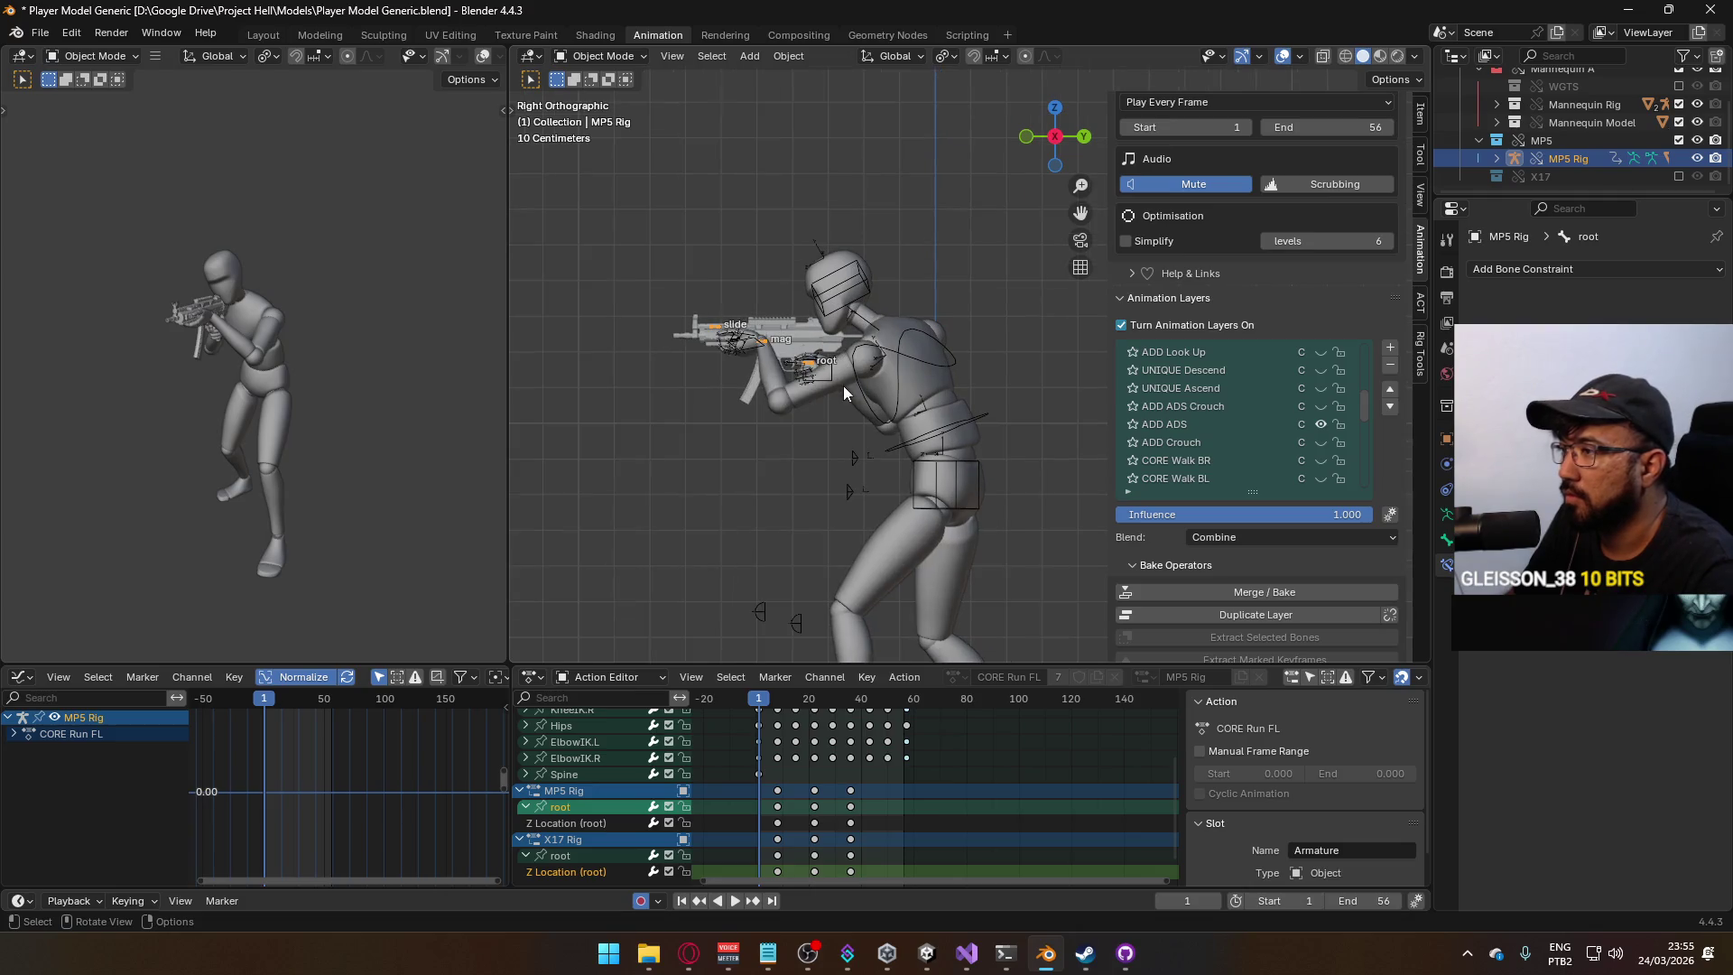
key("space")
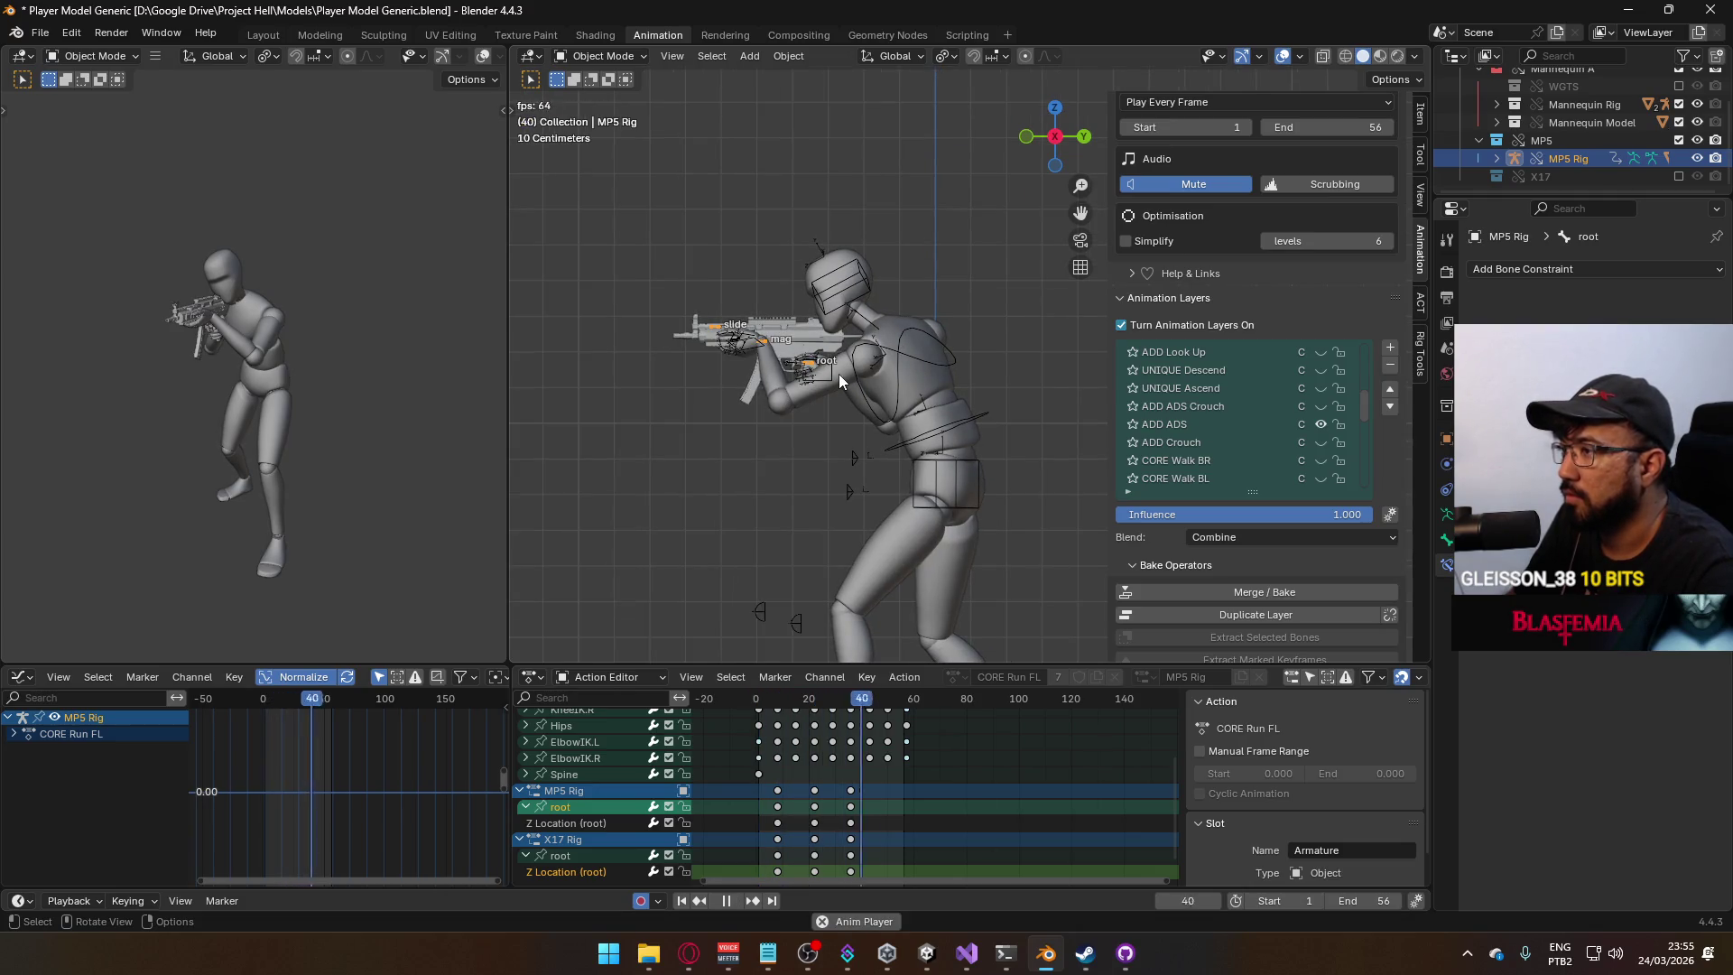
left_click(1189, 425)
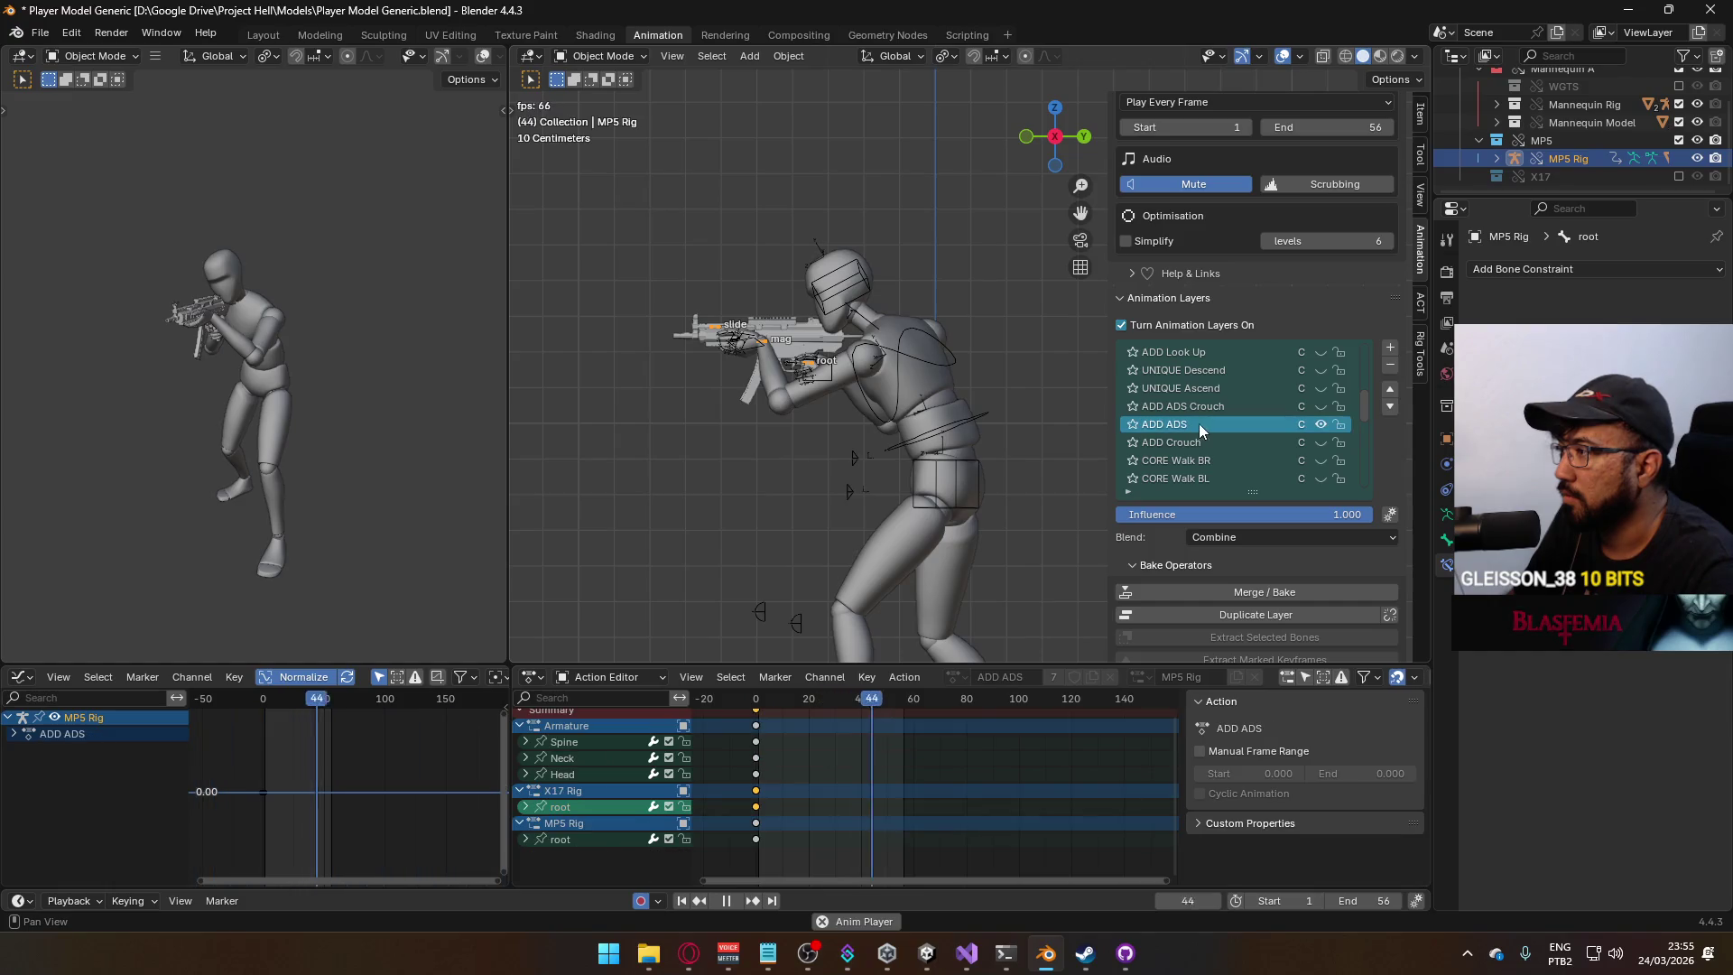
scroll(1249, 449, "down", 4)
scroll(1249, 449, "down", 5)
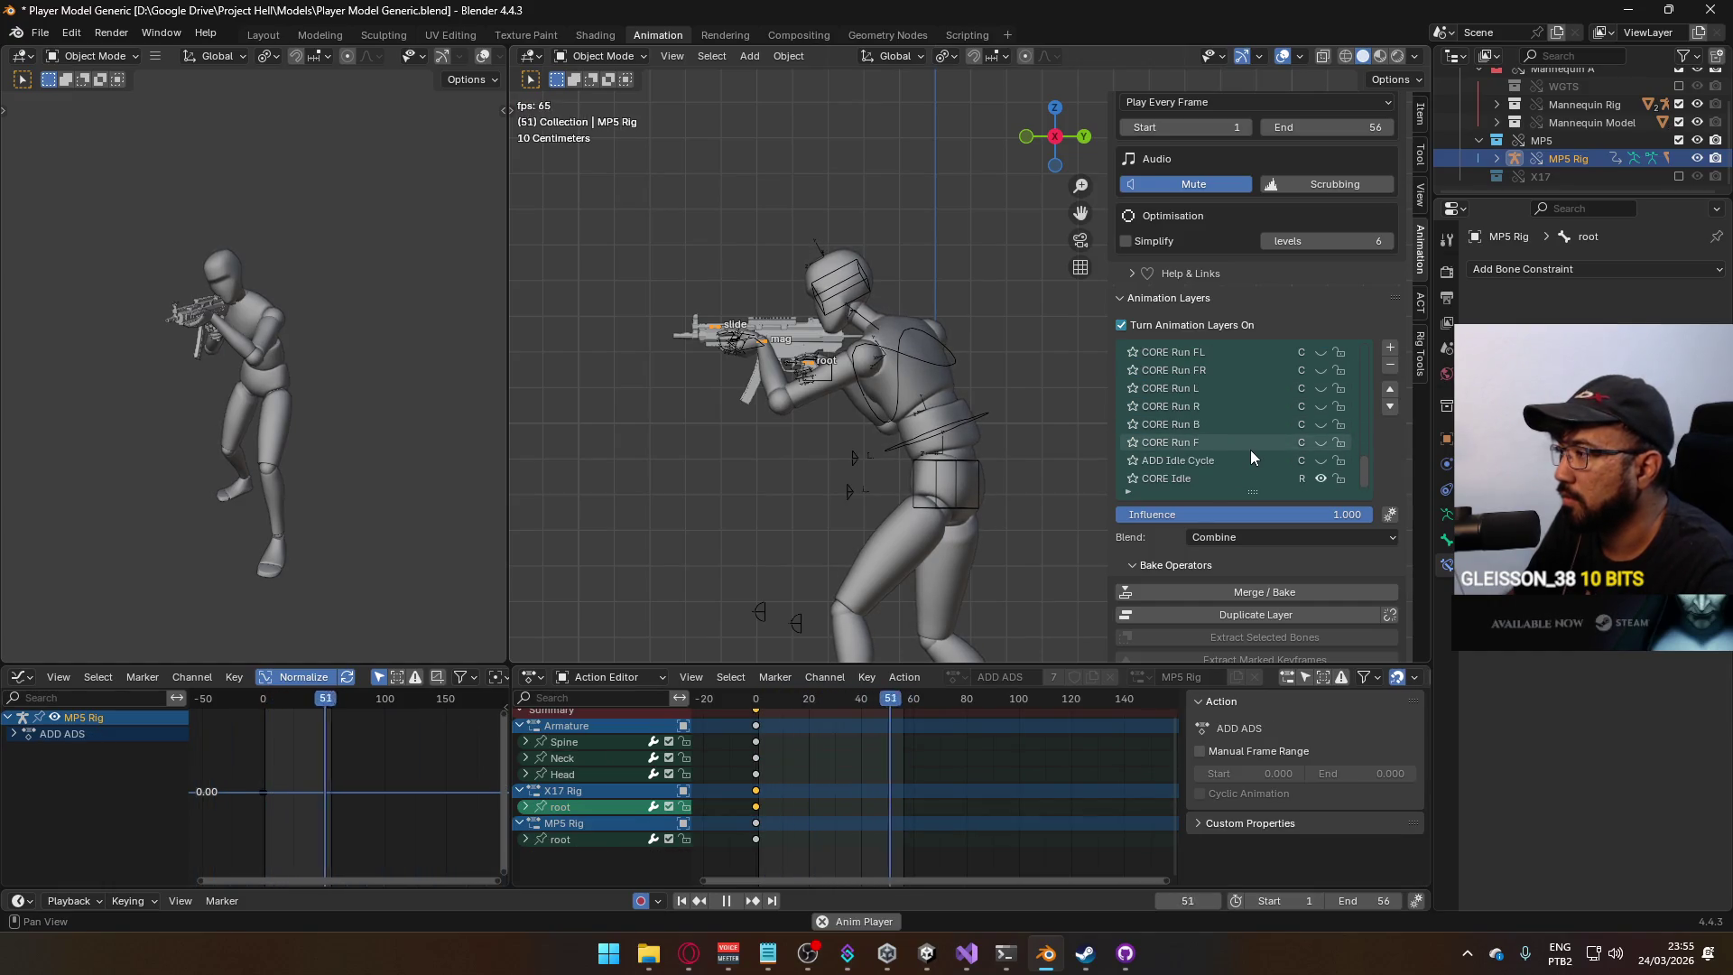
left_click(987, 411)
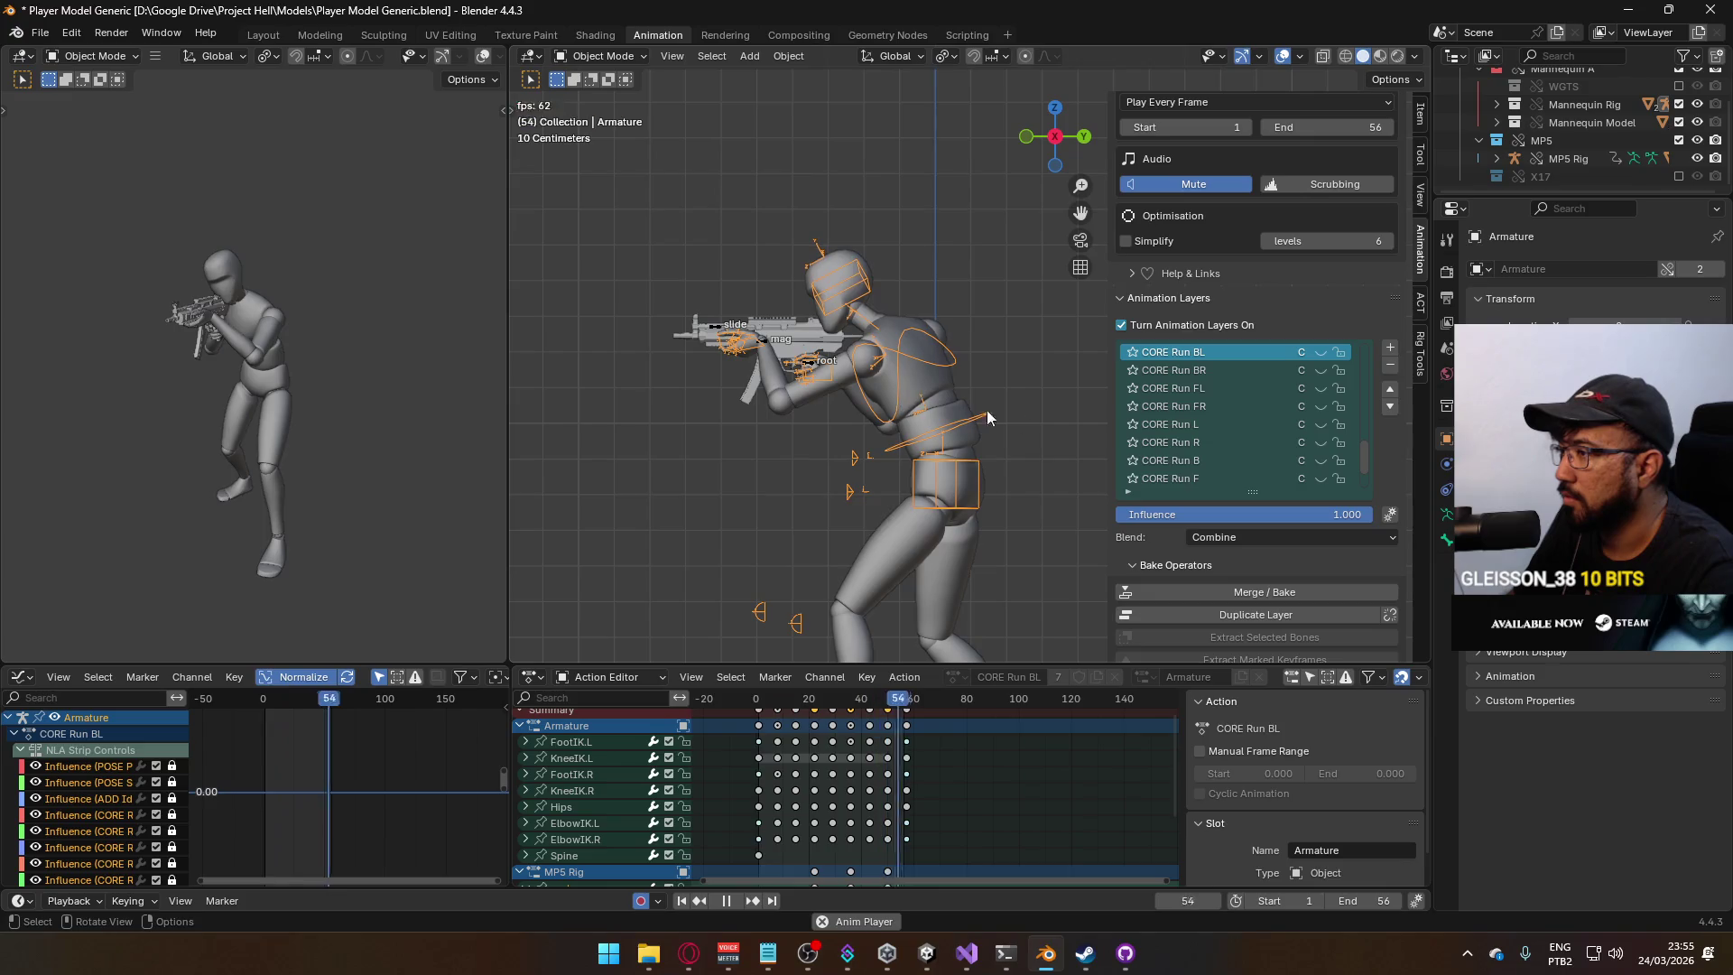
left_click_drag(1365, 454, 1361, 381)
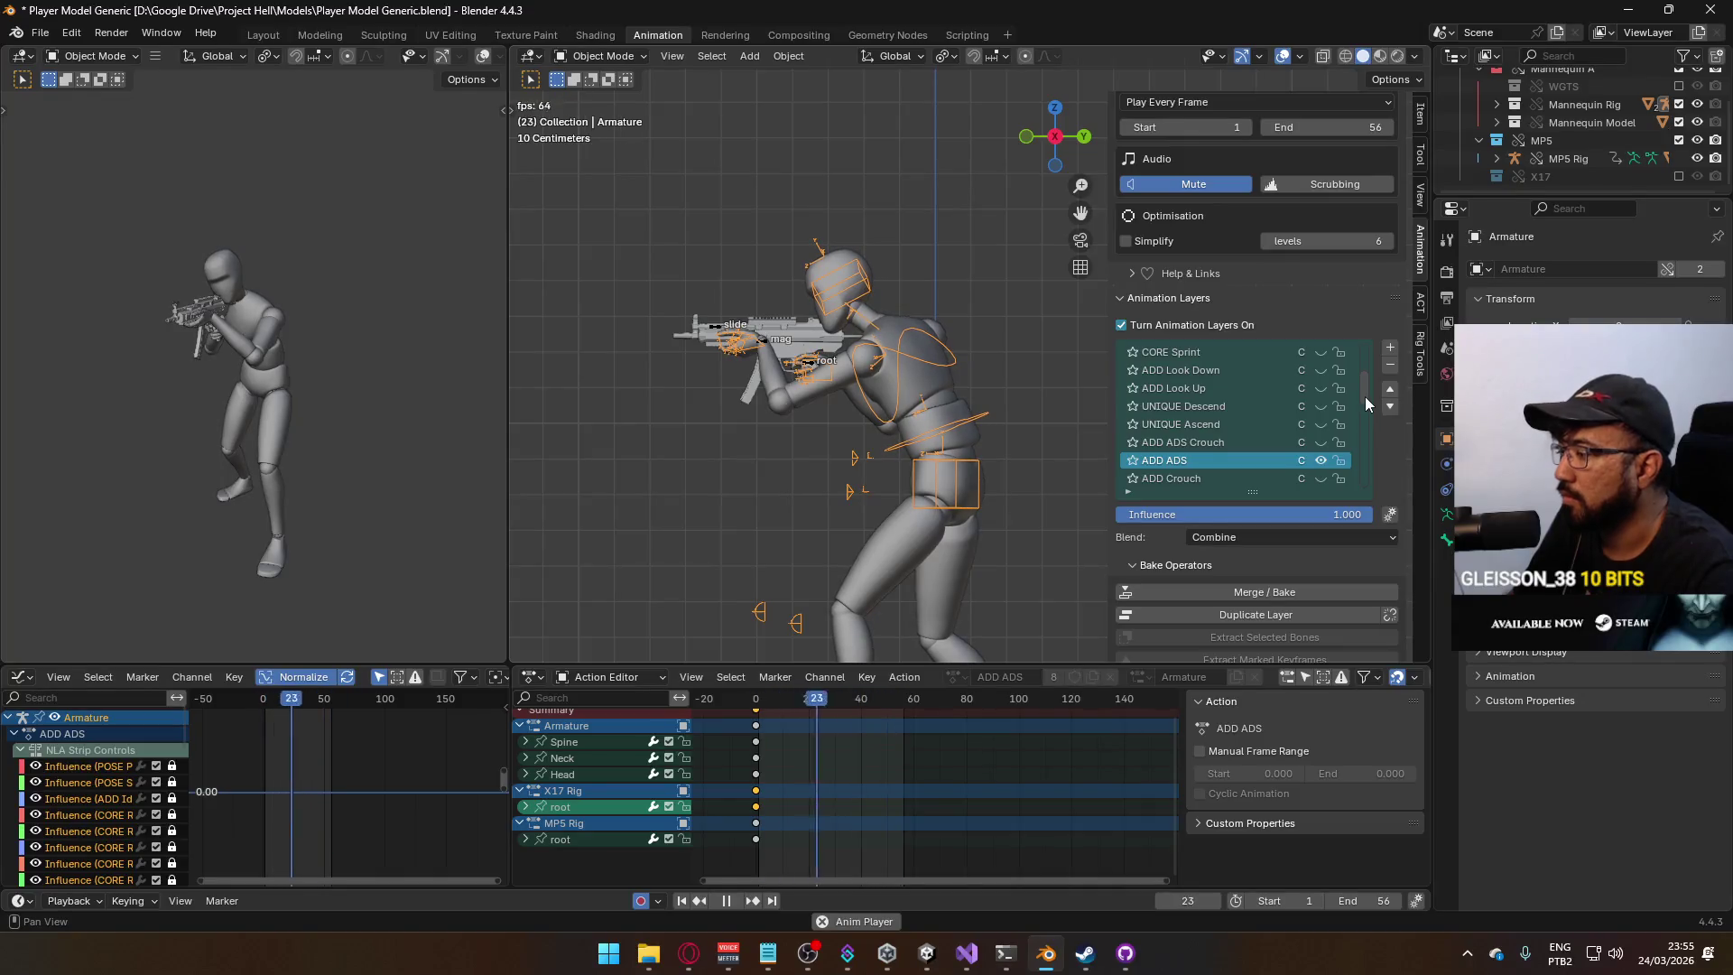
left_click_drag(1366, 397, 1374, 479)
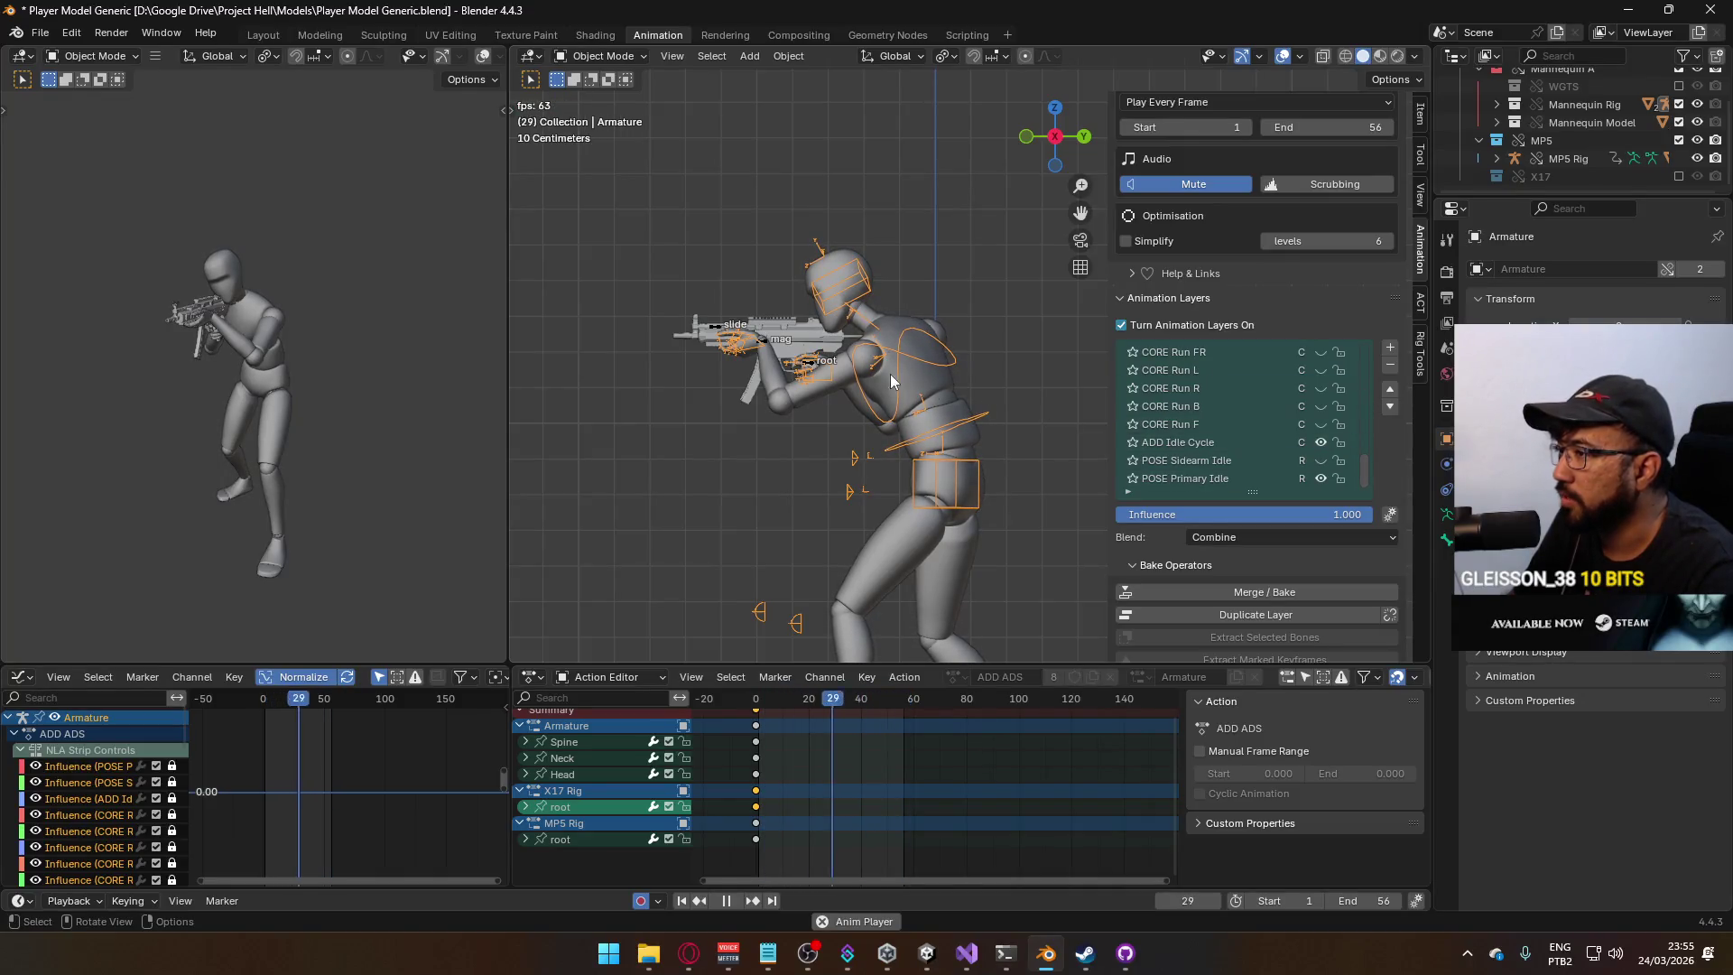
left_click(757, 339)
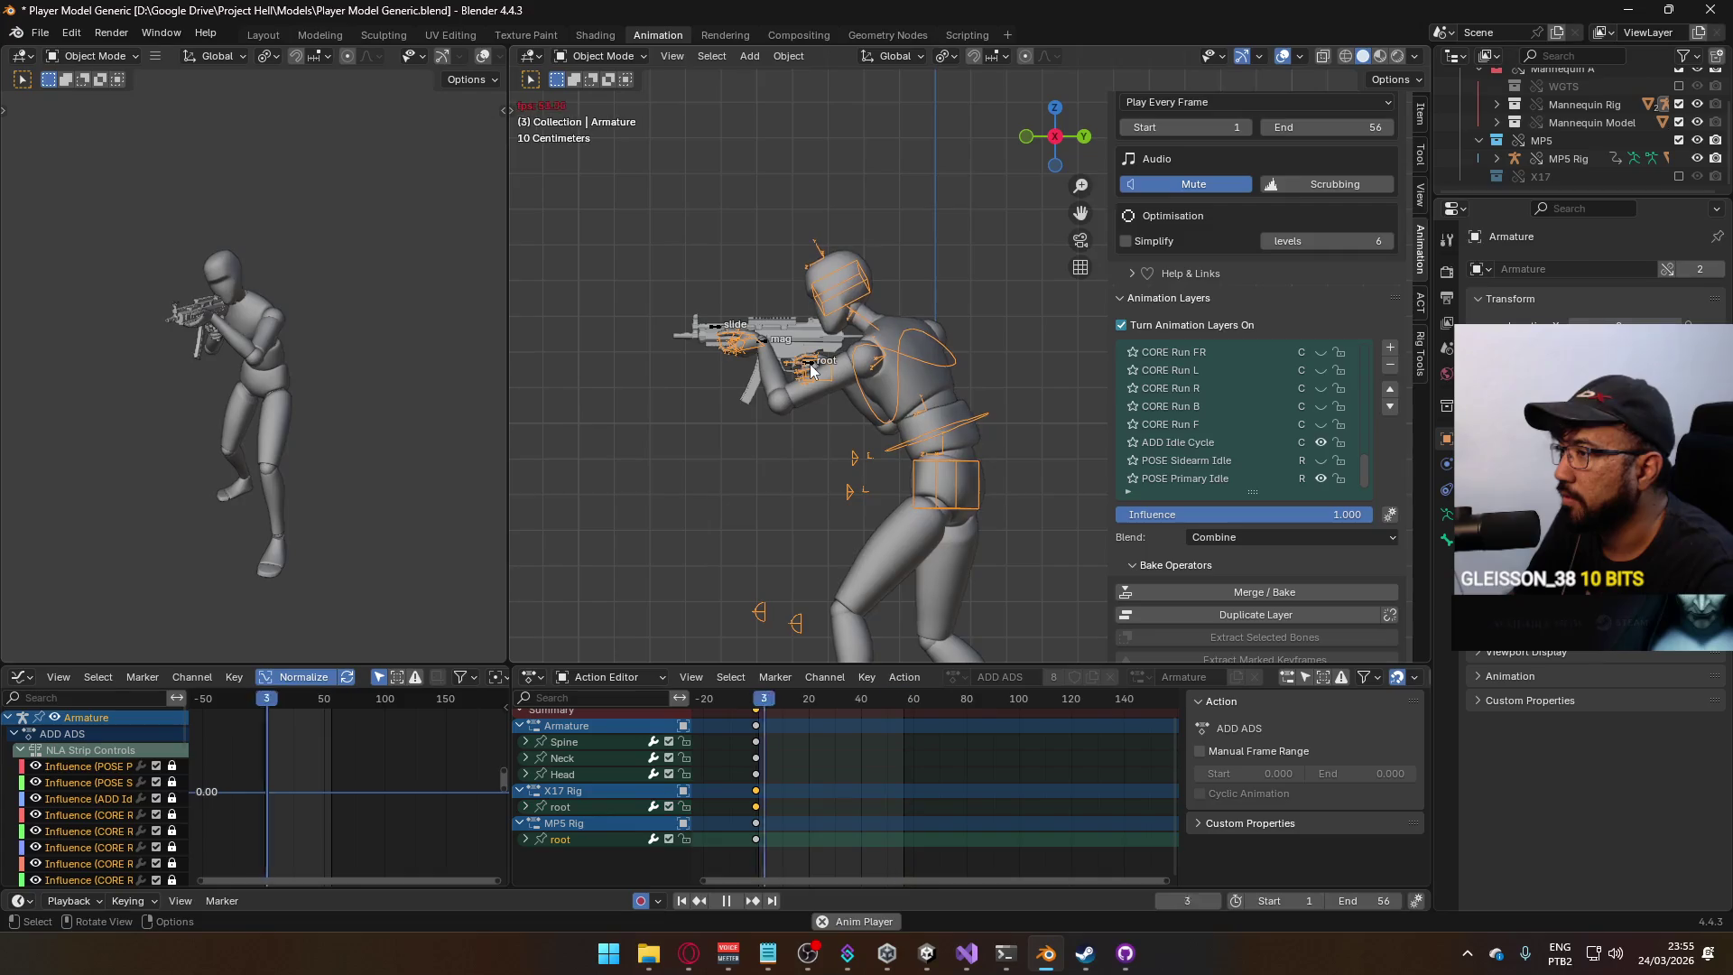
left_click(765, 342)
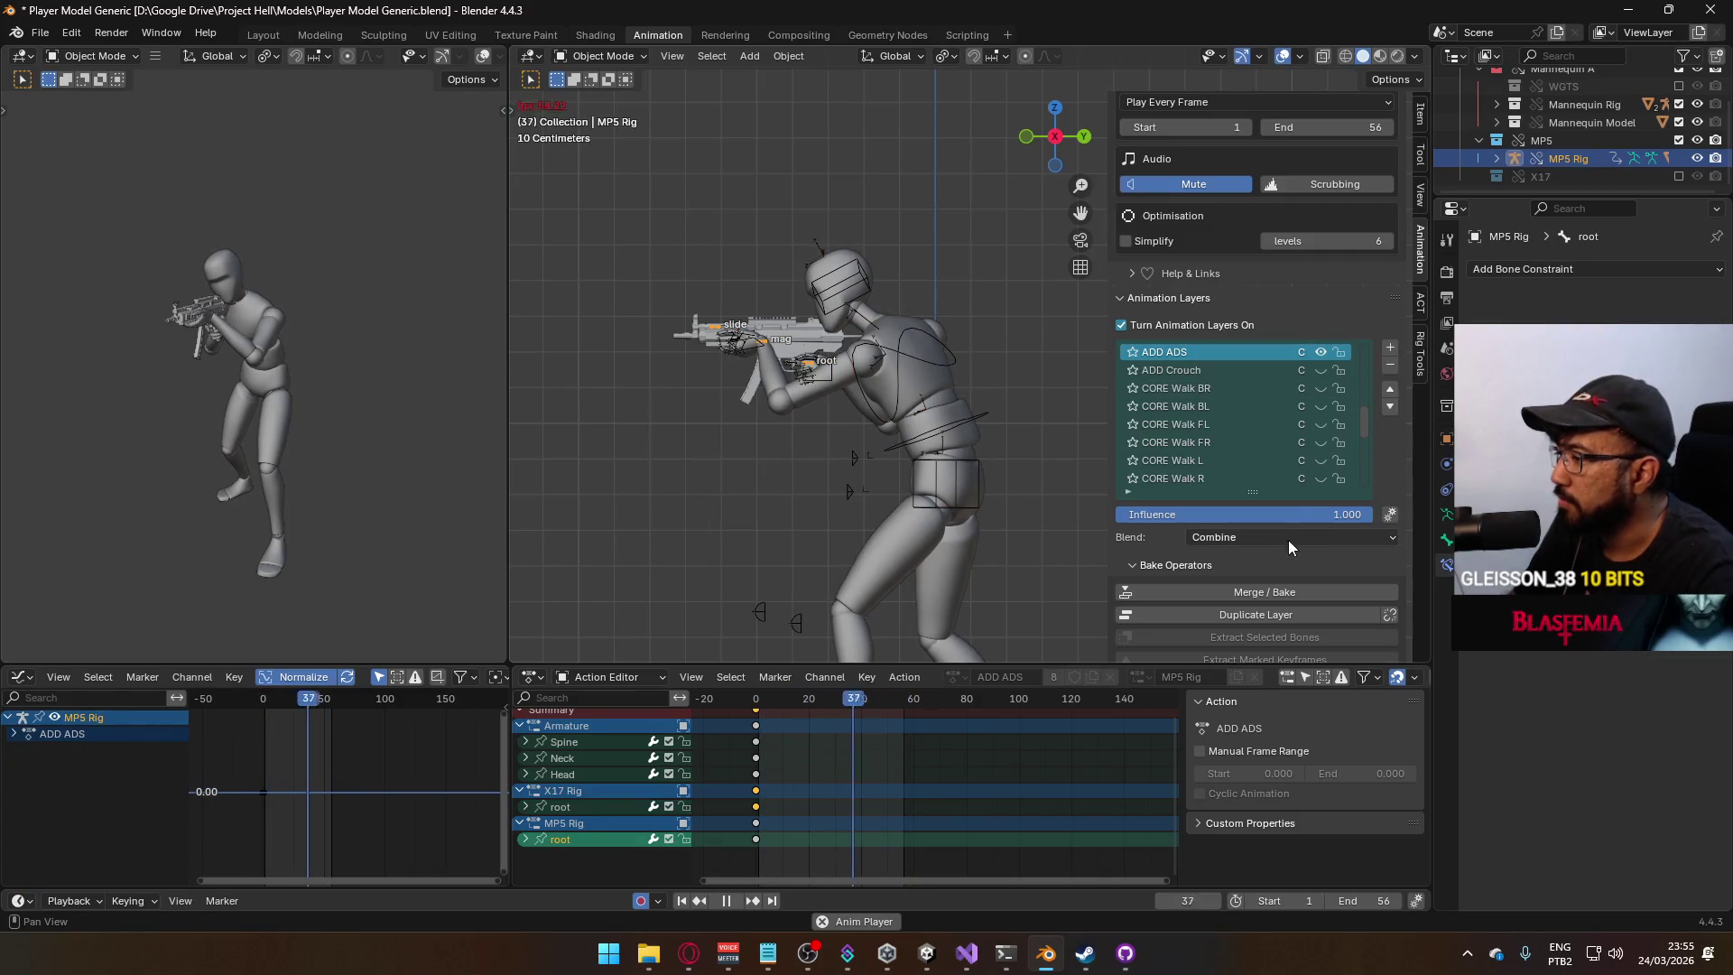
left_click_drag(1367, 417, 1374, 486)
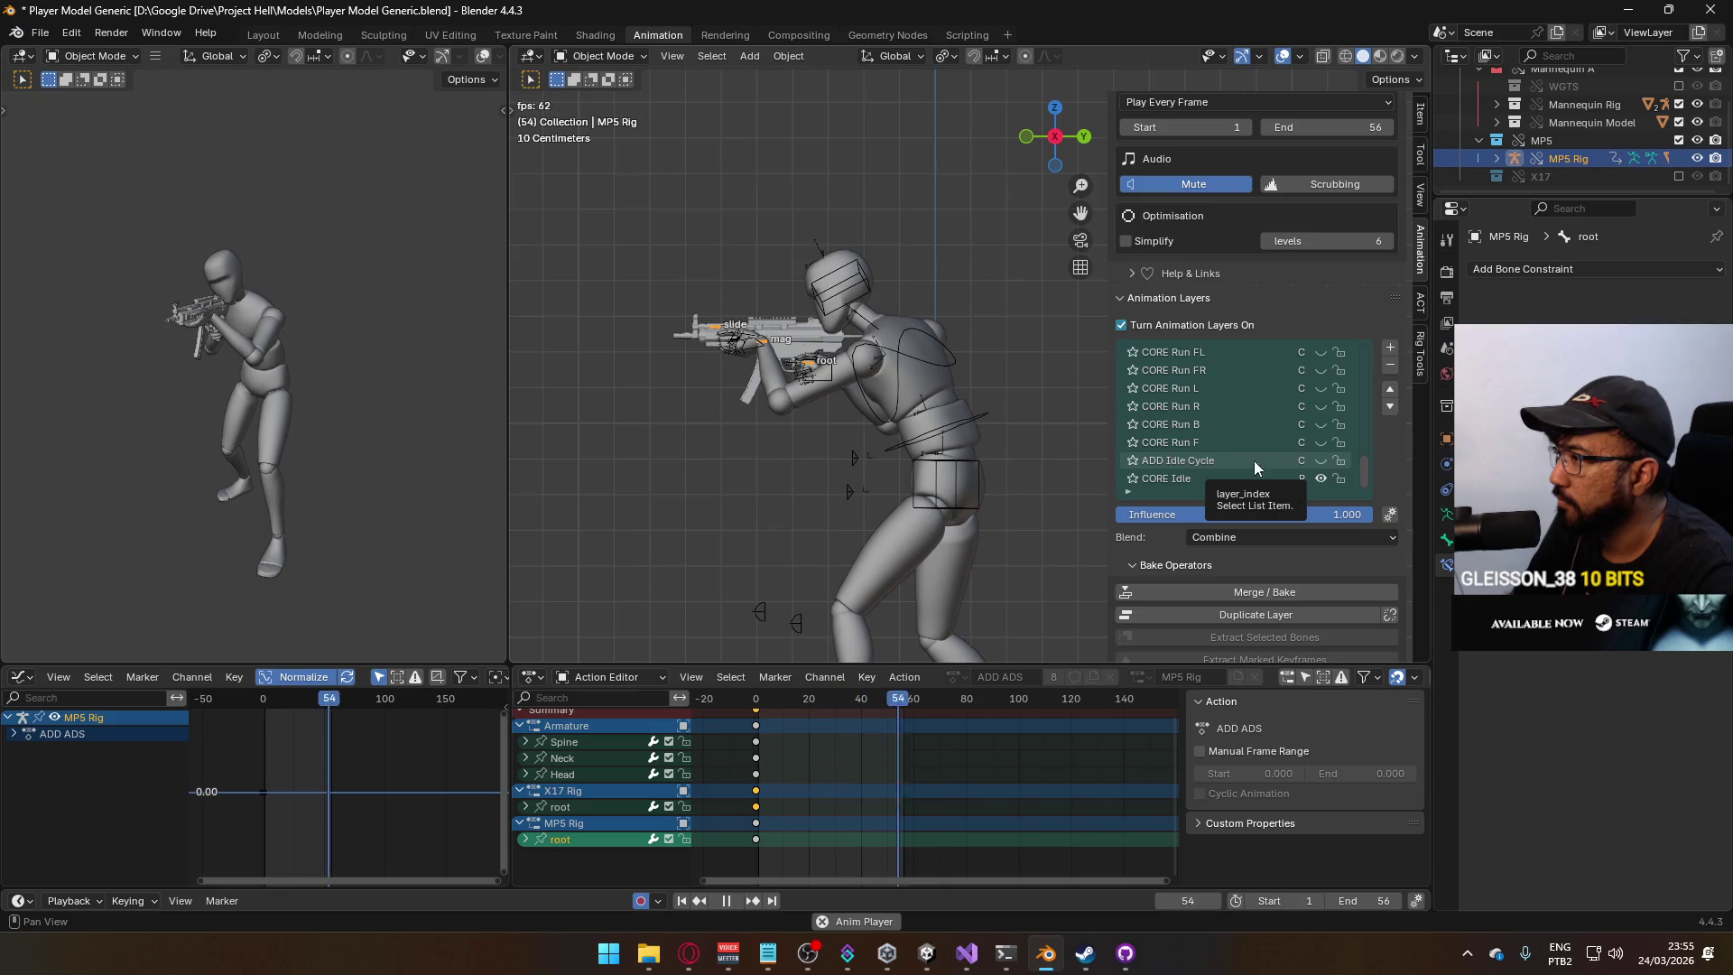
left_click(1225, 464)
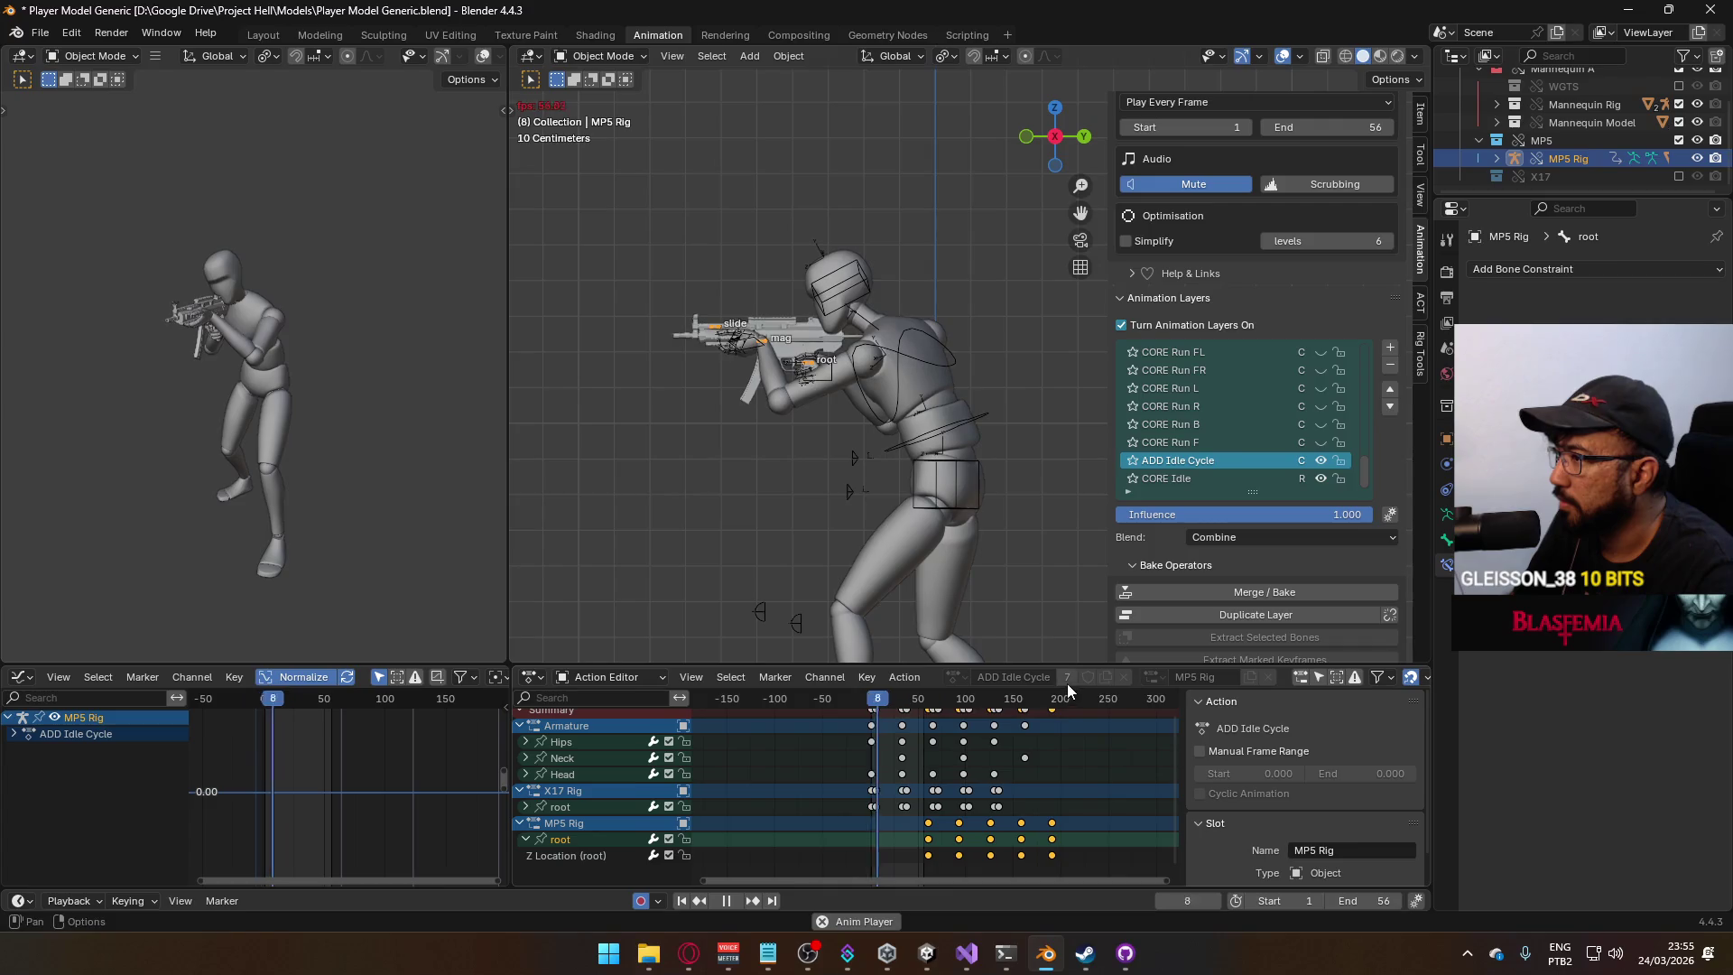
Scrub the Action Editor to find where the ADD Idle Cycle ends, around frame 160.
scroll(993, 715, "down", 3)
scroll(991, 713, "up", 3)
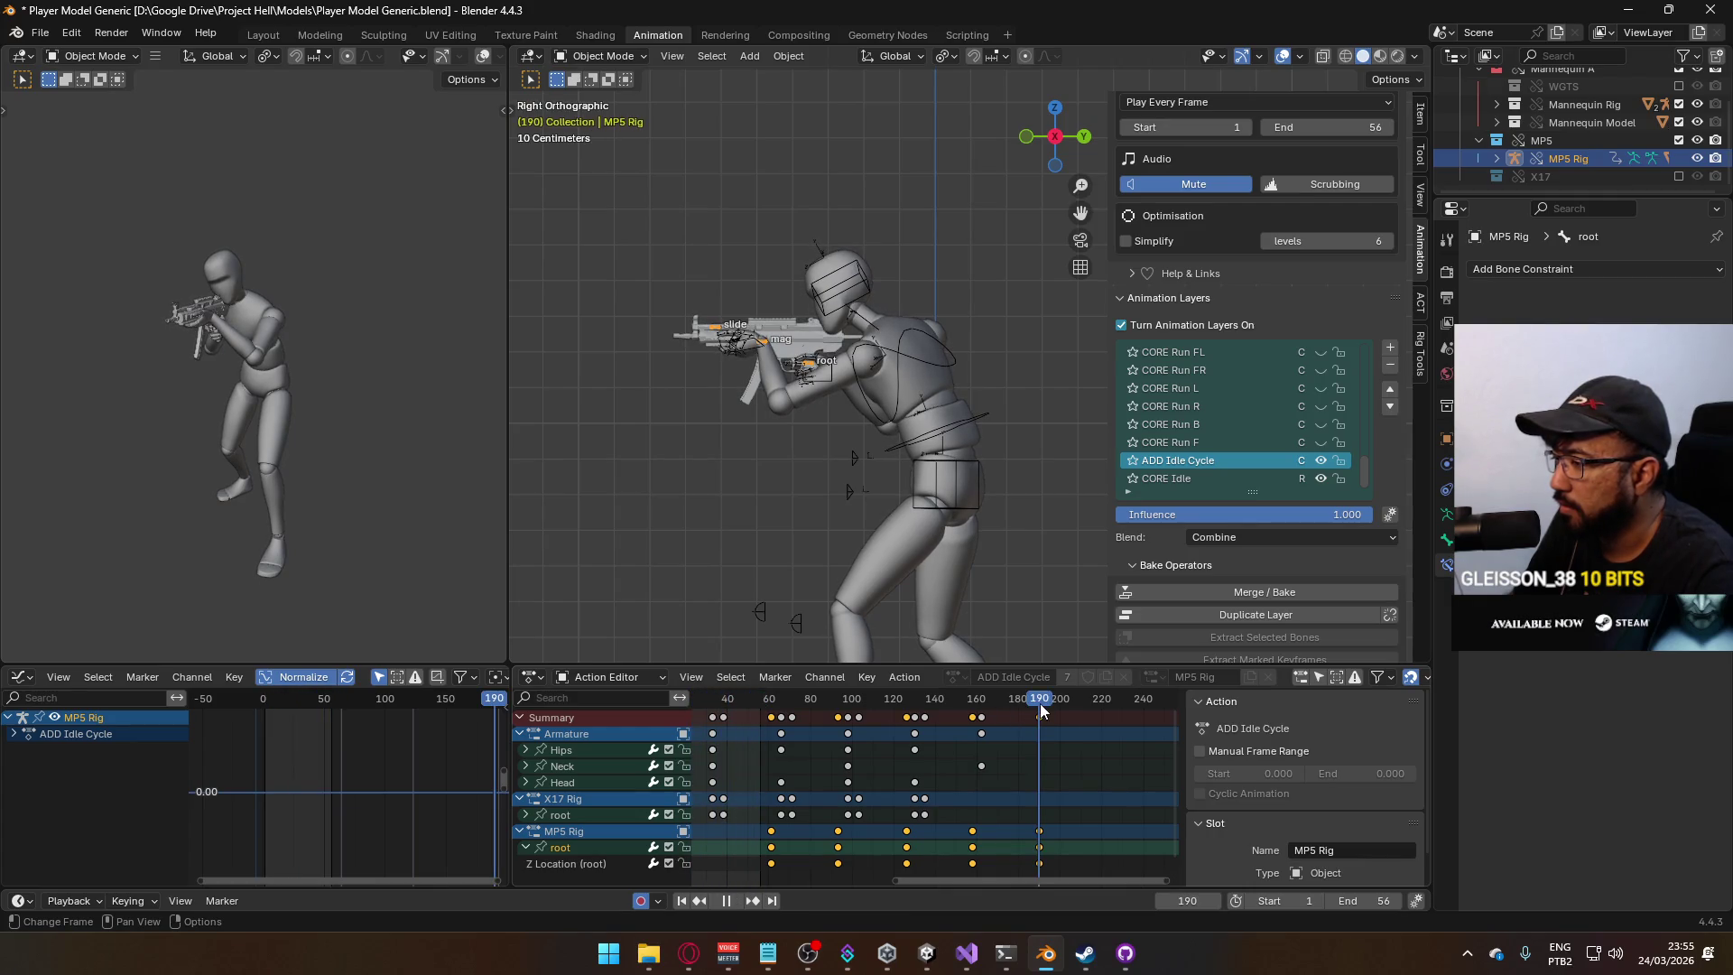
left_click(977, 719)
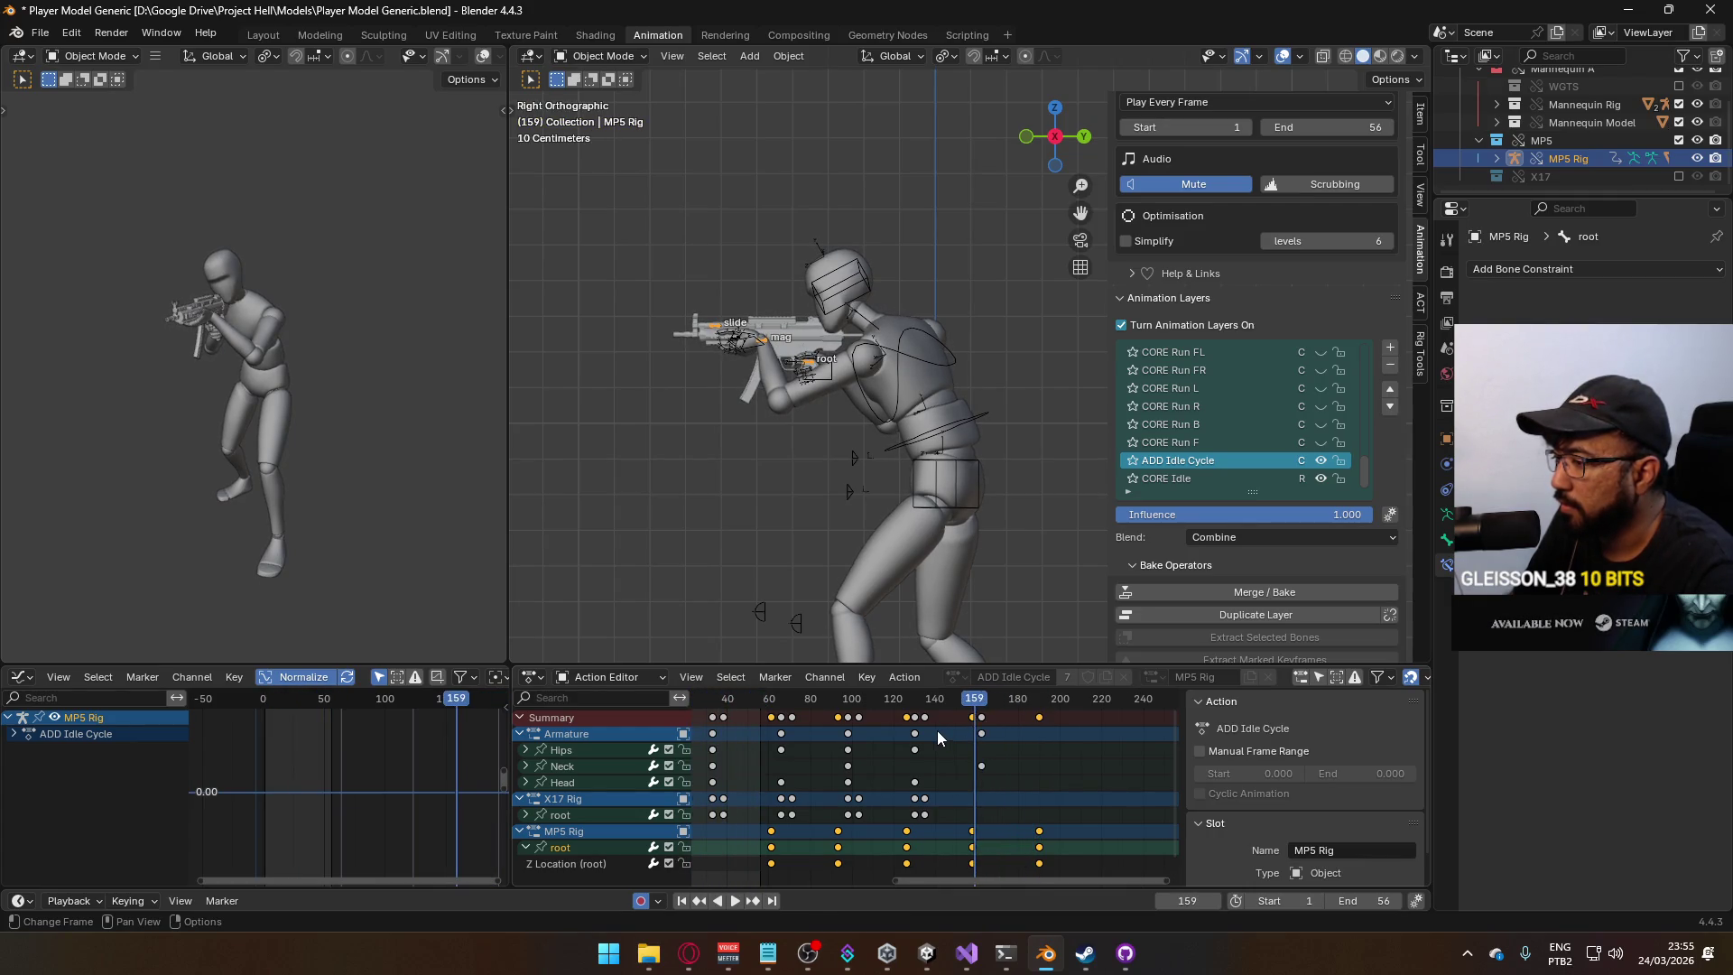
scroll(940, 731, "down", 2)
middle_click_drag(931, 749, 924, 753)
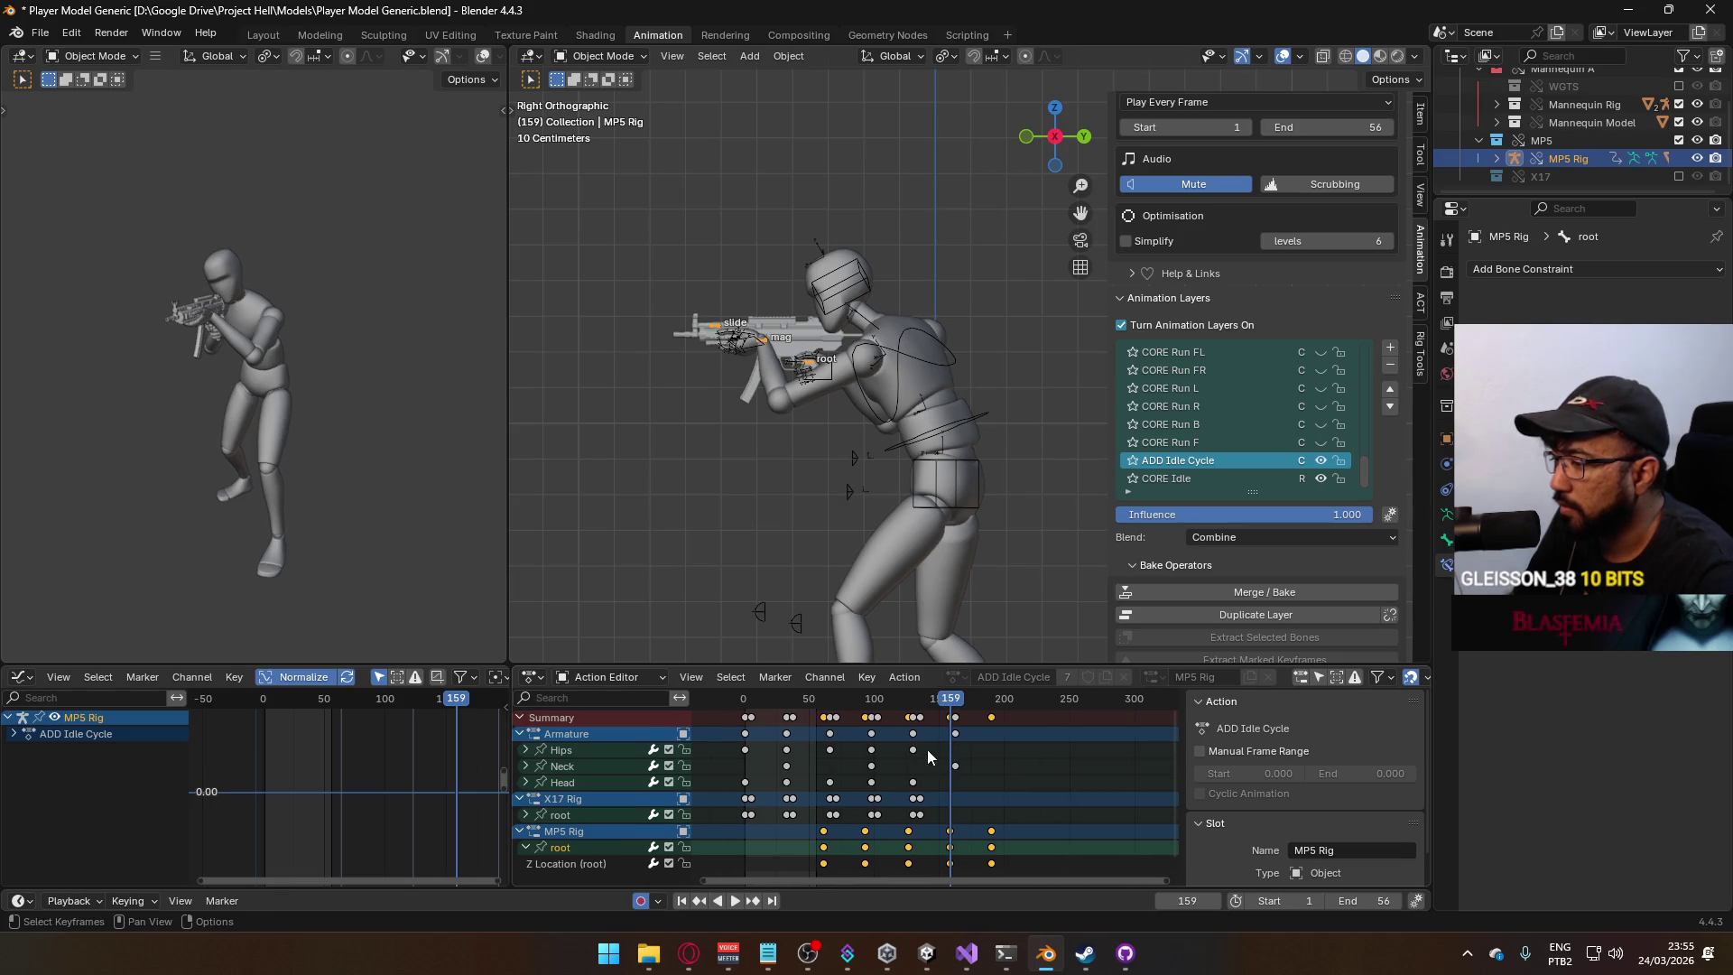
left_click_drag(948, 704, 956, 704)
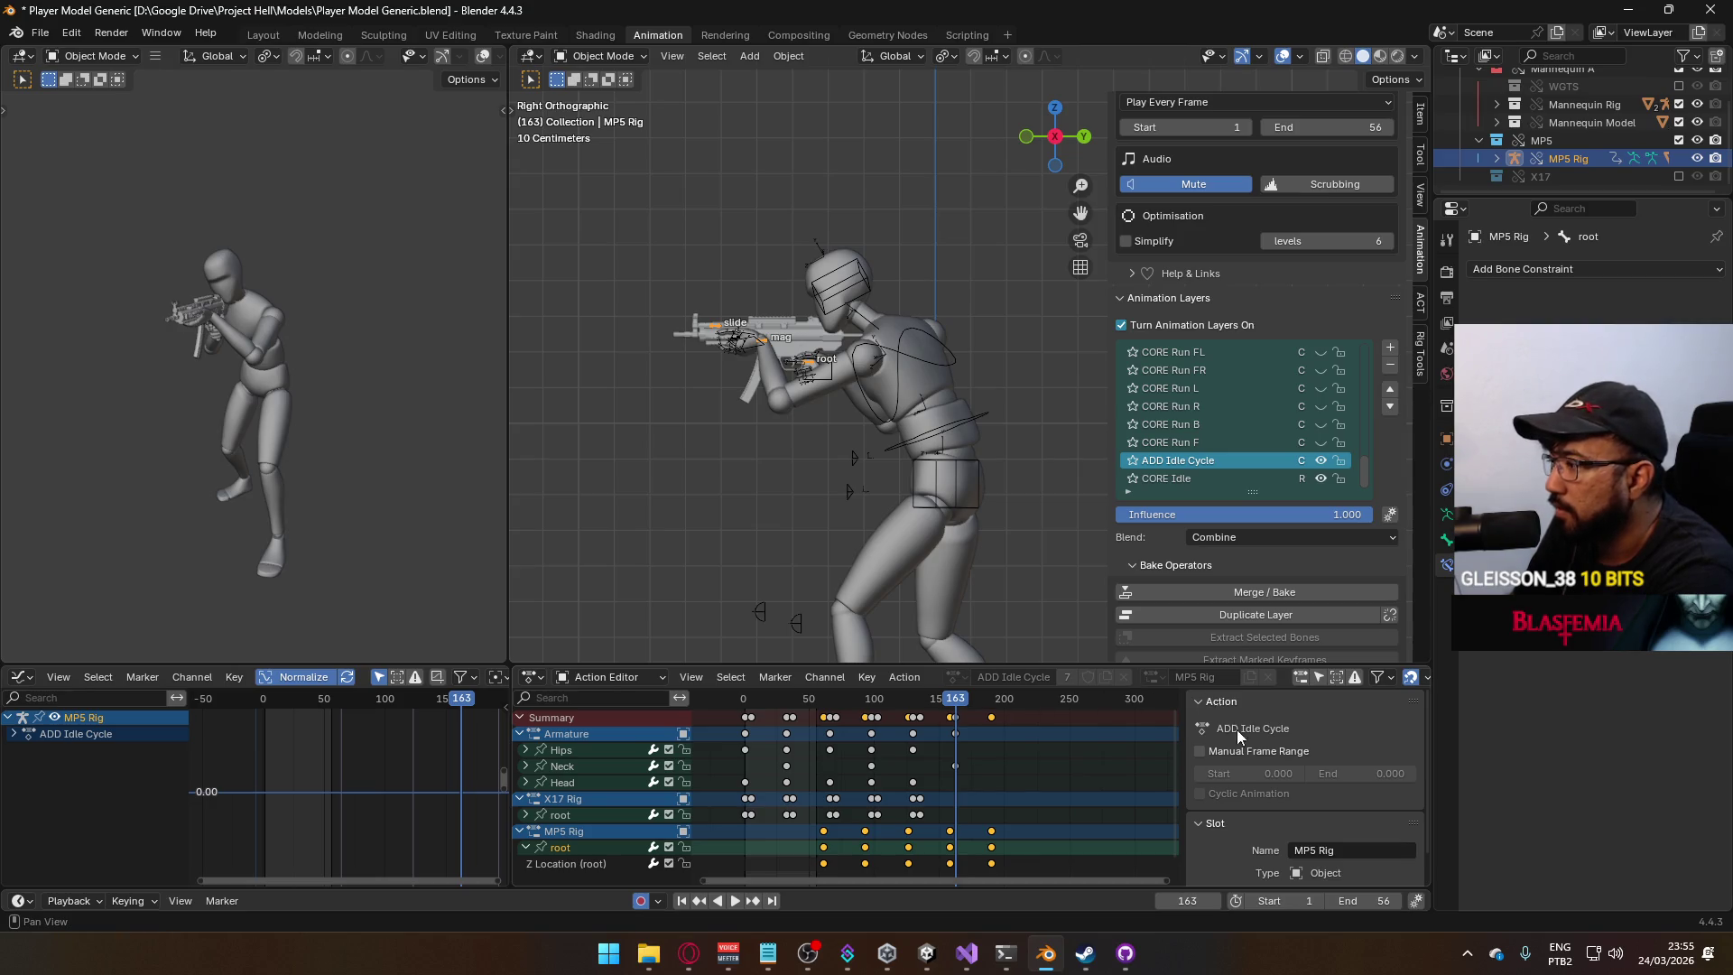
Set the scene End frame to 159.
left_click(1377, 900)
type("1")
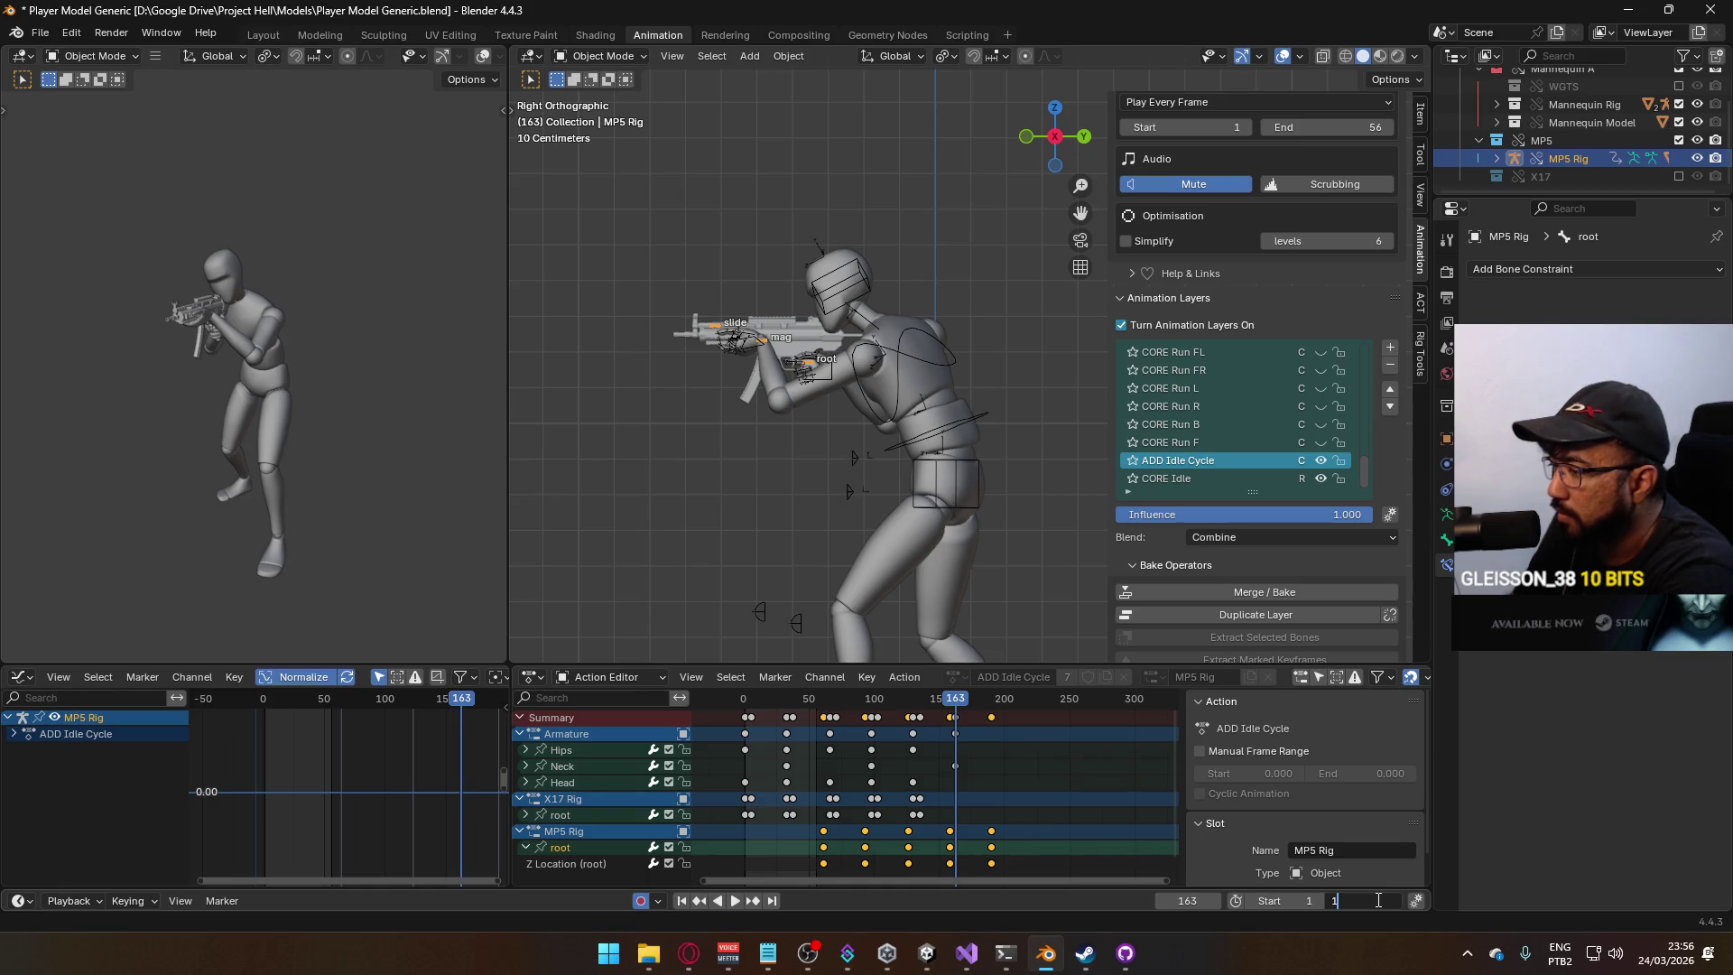
key("Return")
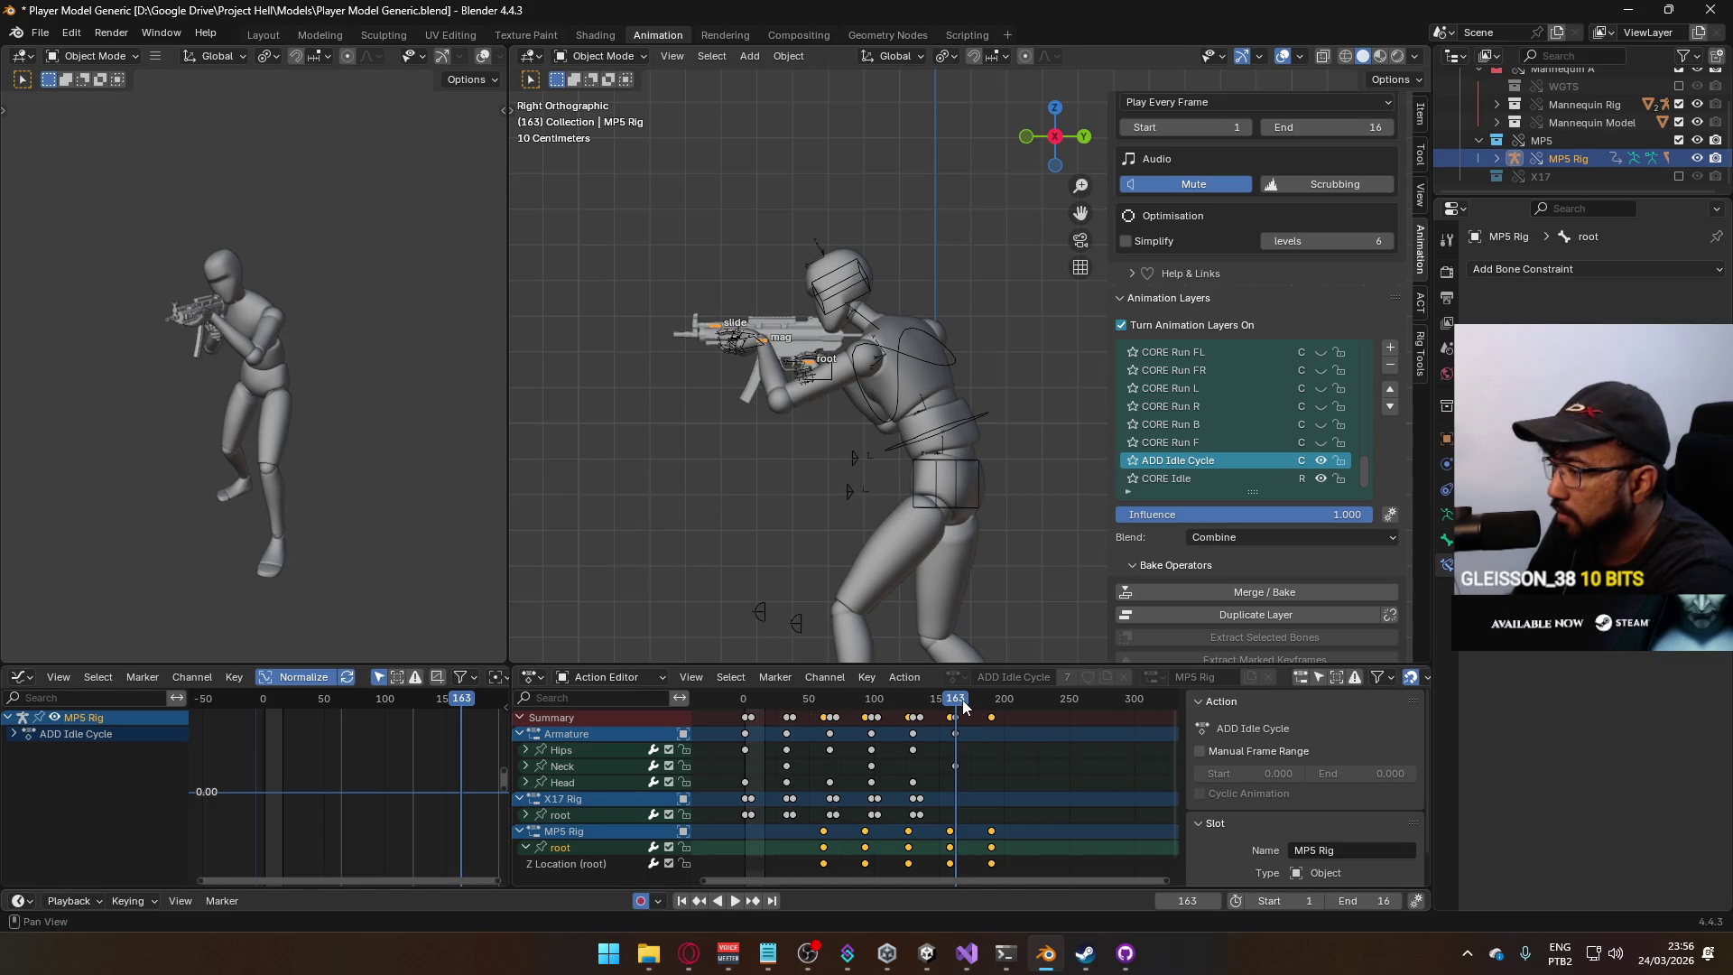
left_click_drag(955, 702, 950, 706)
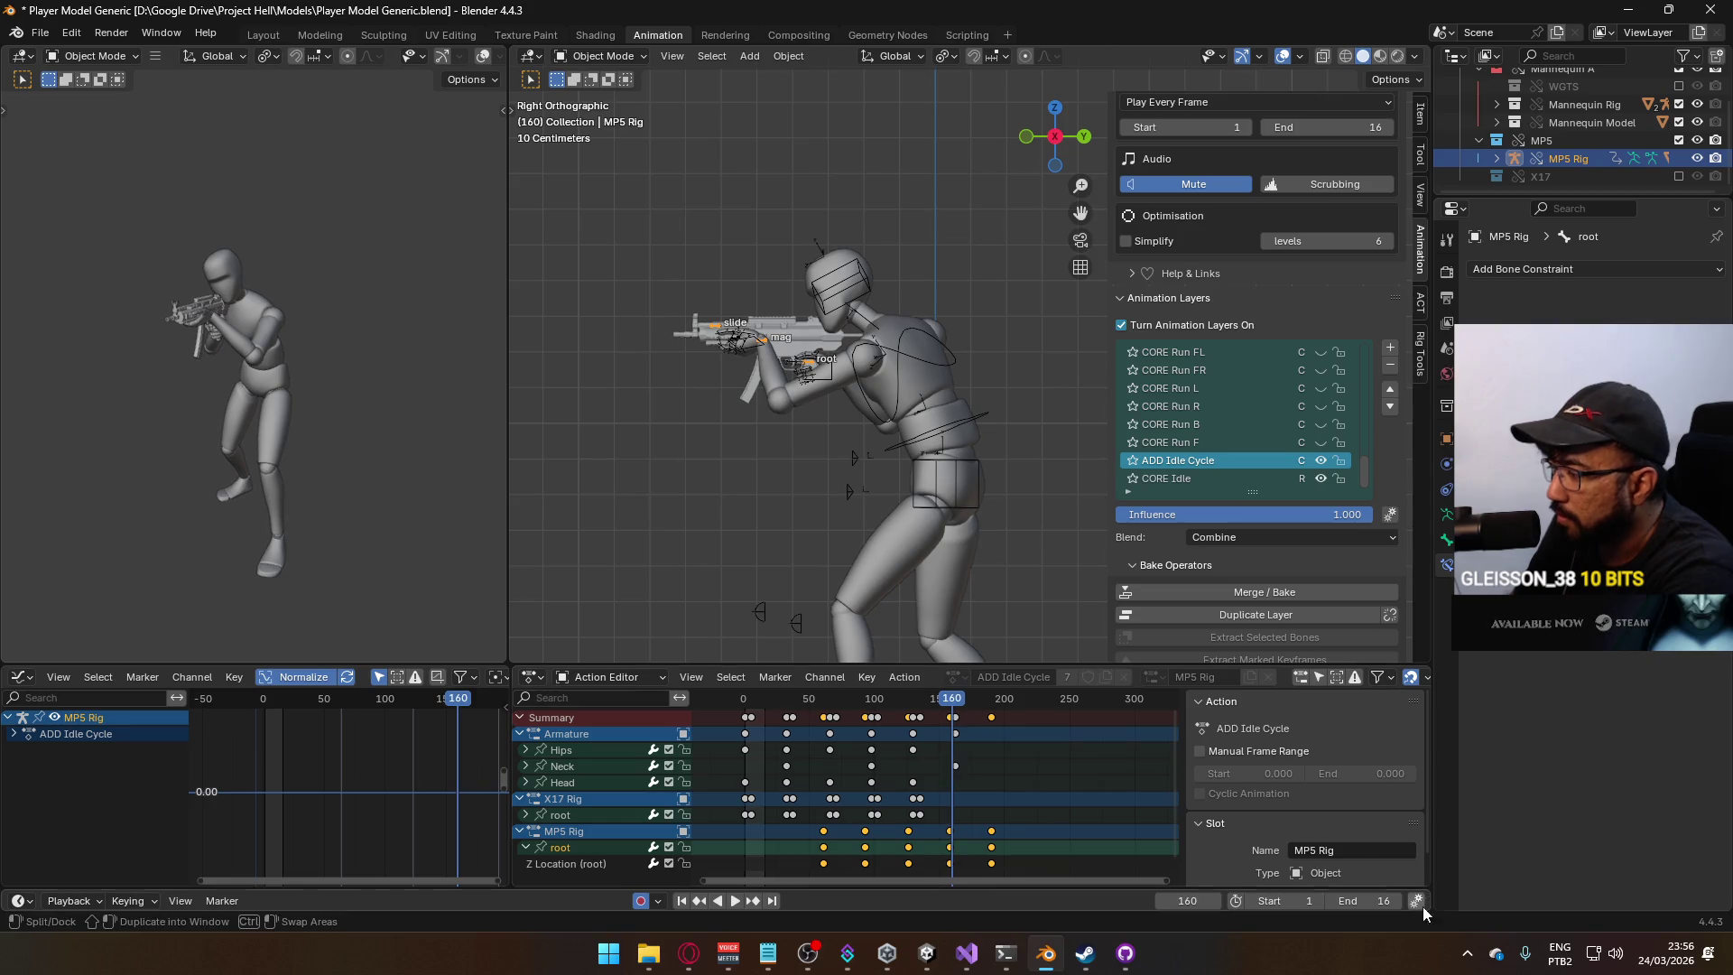
type("159")
key("Return")
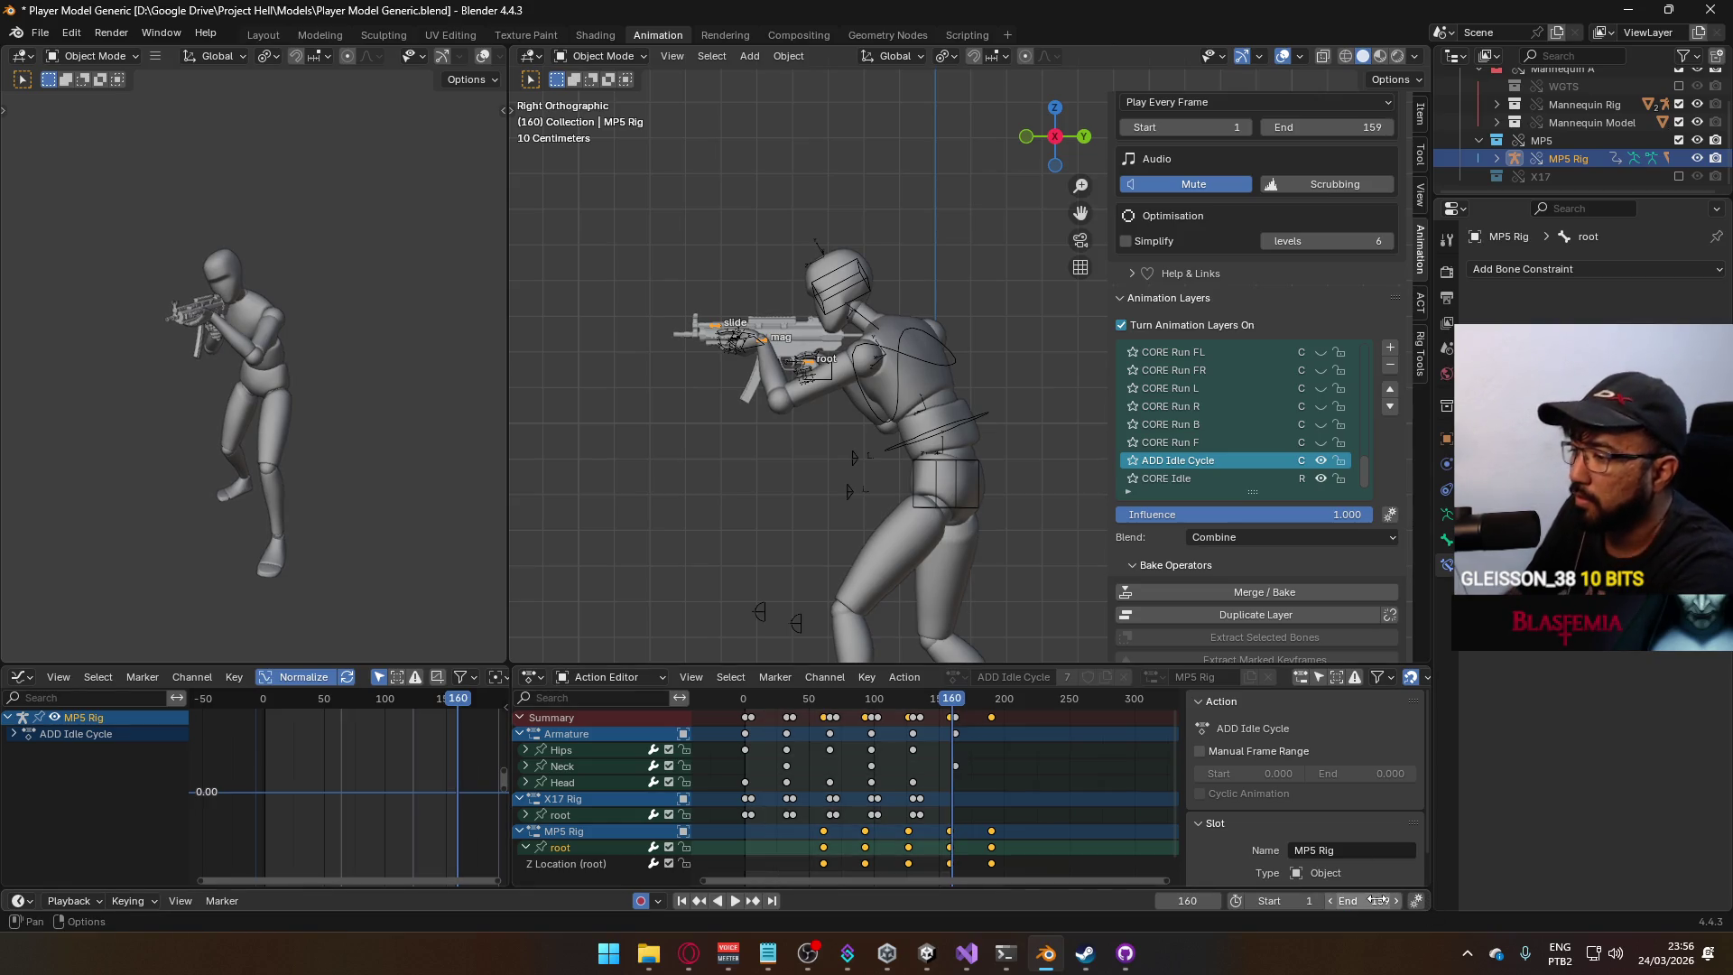
Play the idle cycle and frame the MP5 Rig root Z Location curve in the Graph Editor.
key("space")
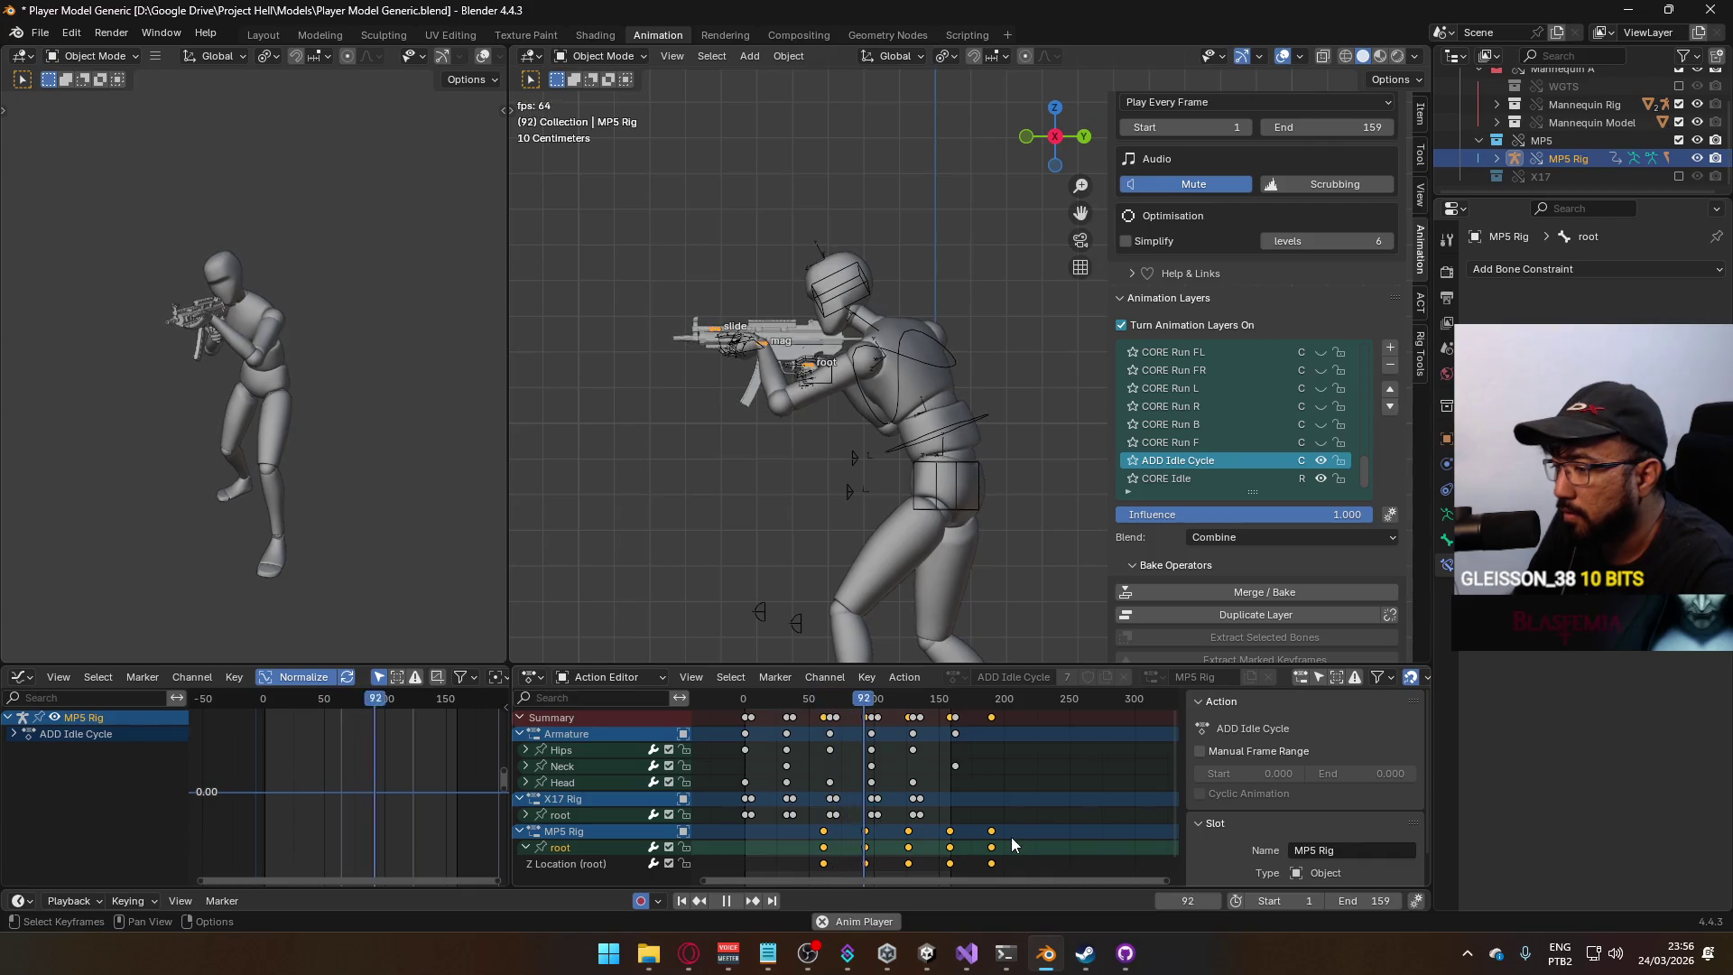
key("space")
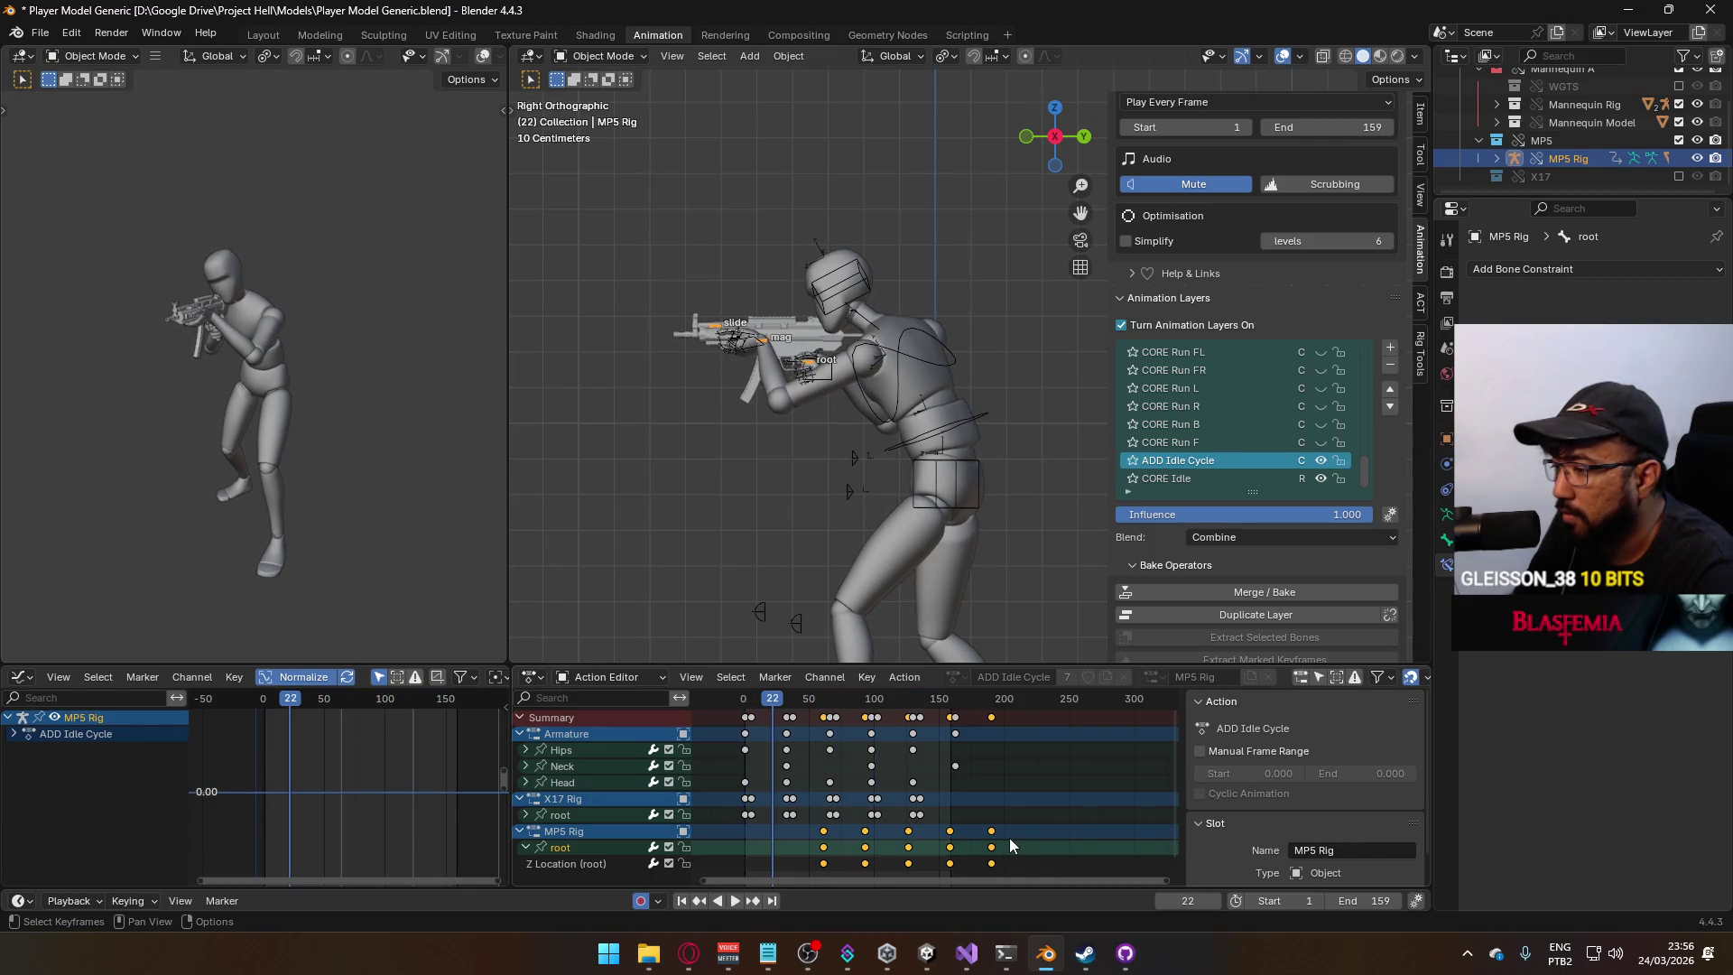
key("space")
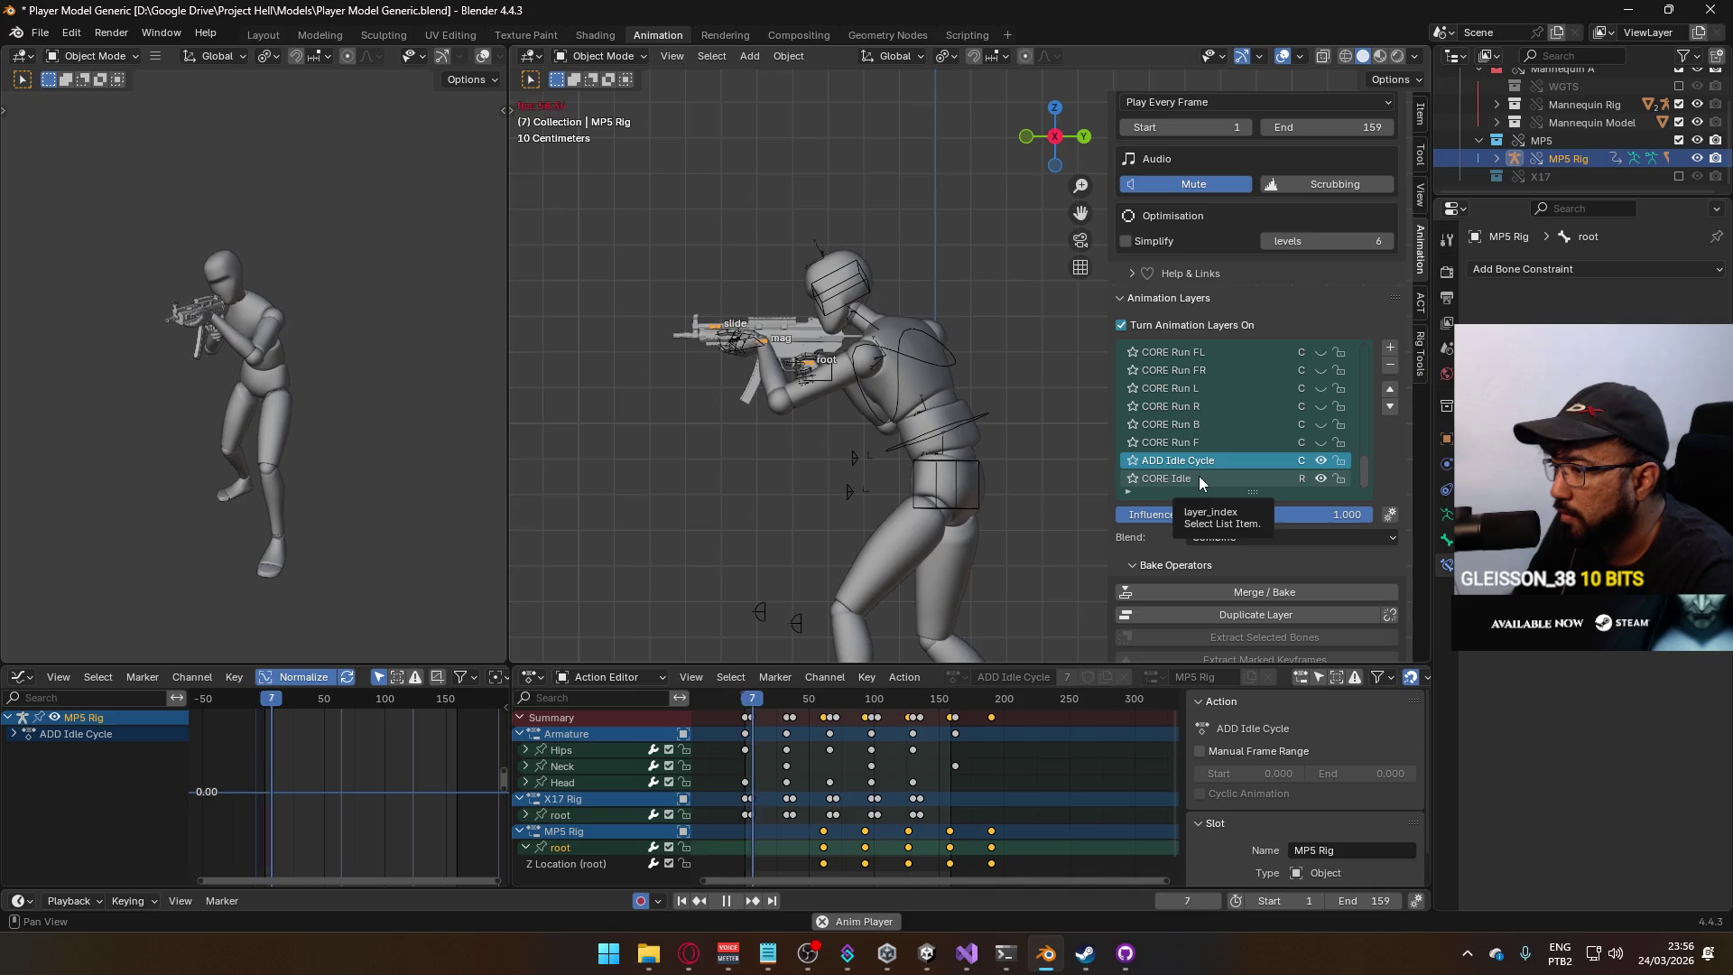
key("g")
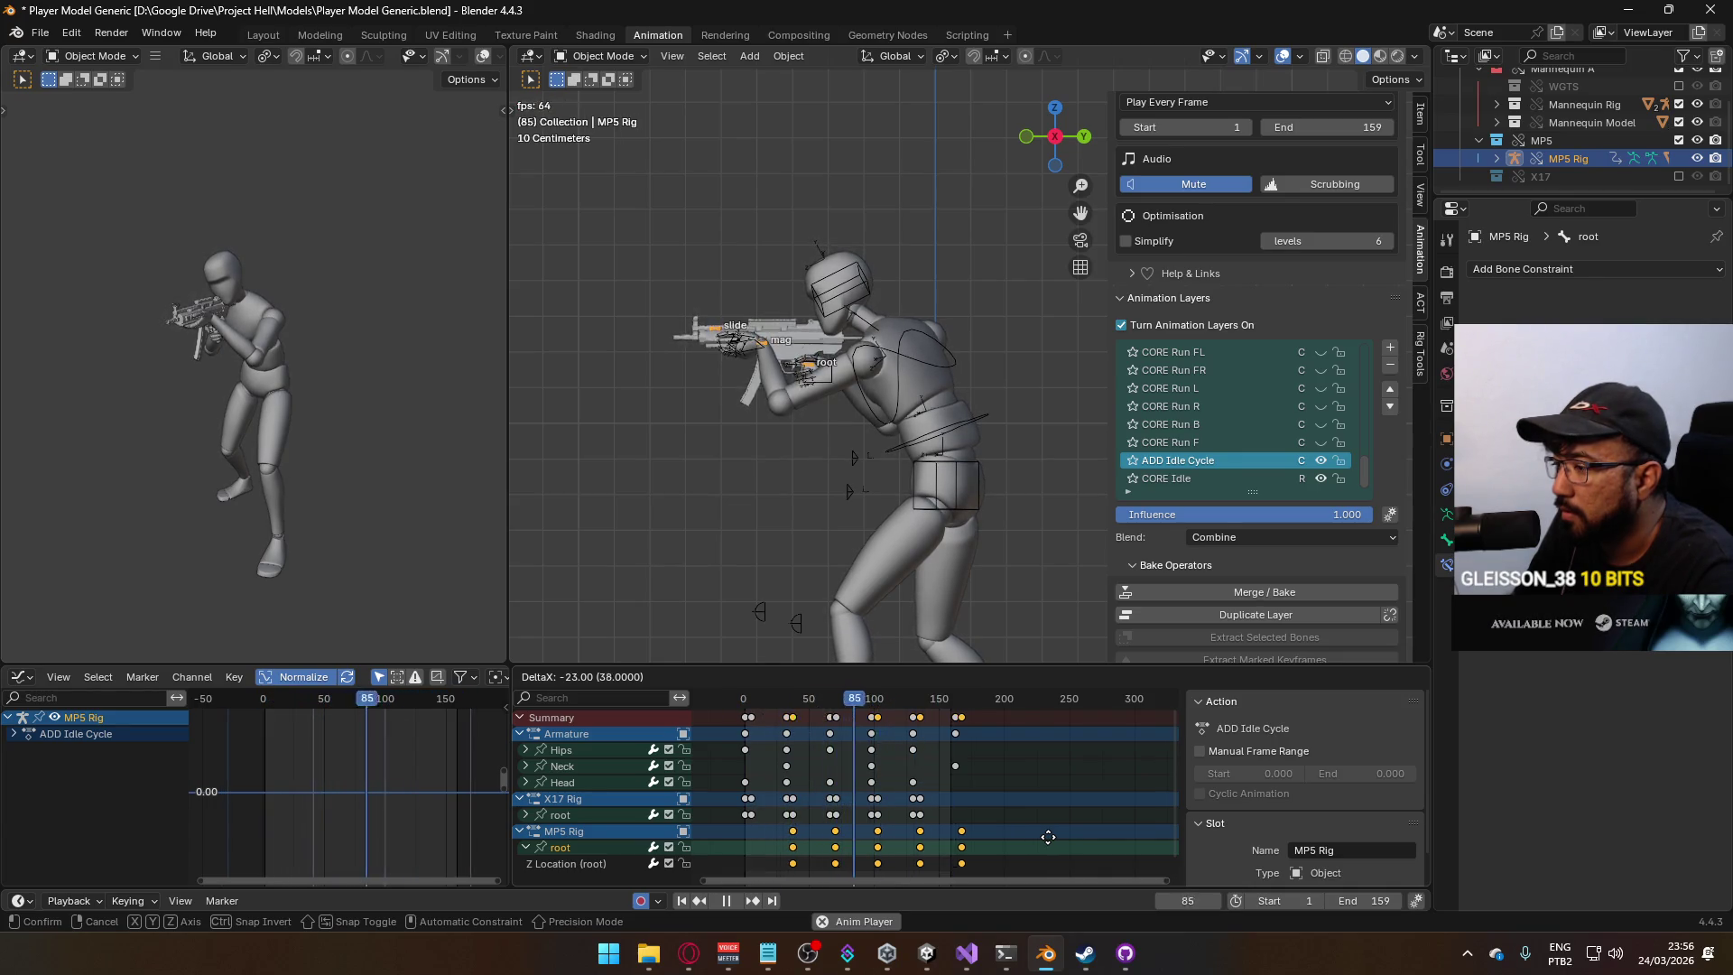
right_click(1065, 836)
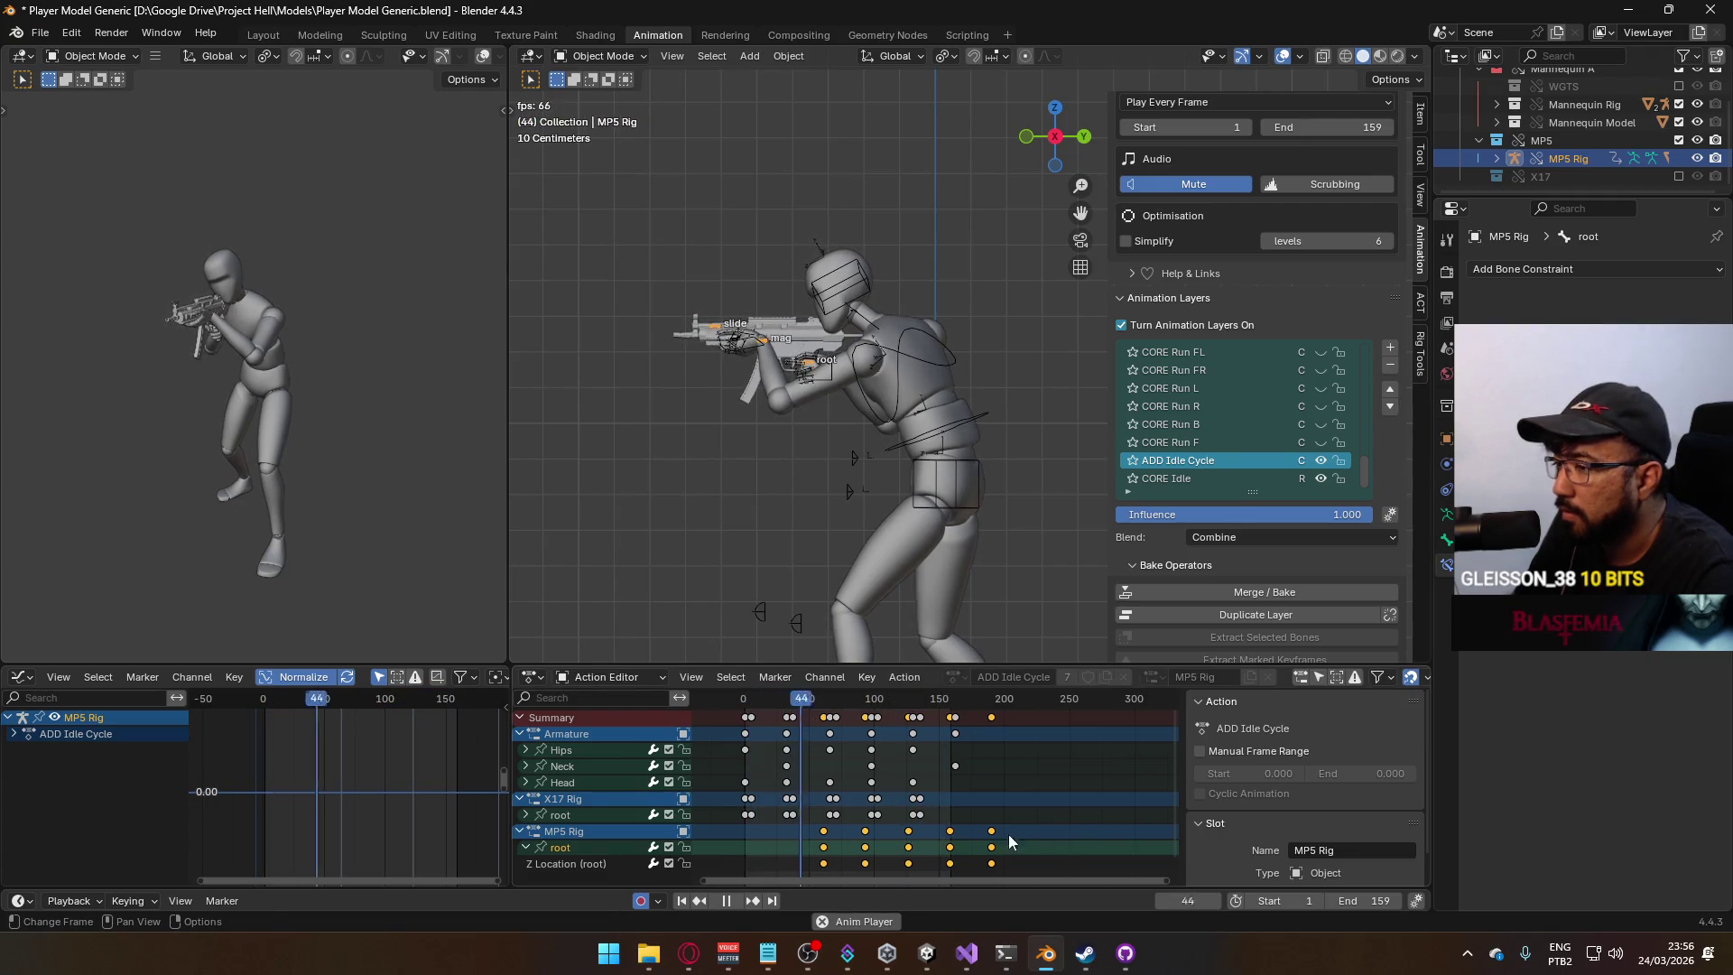
left_click(555, 860)
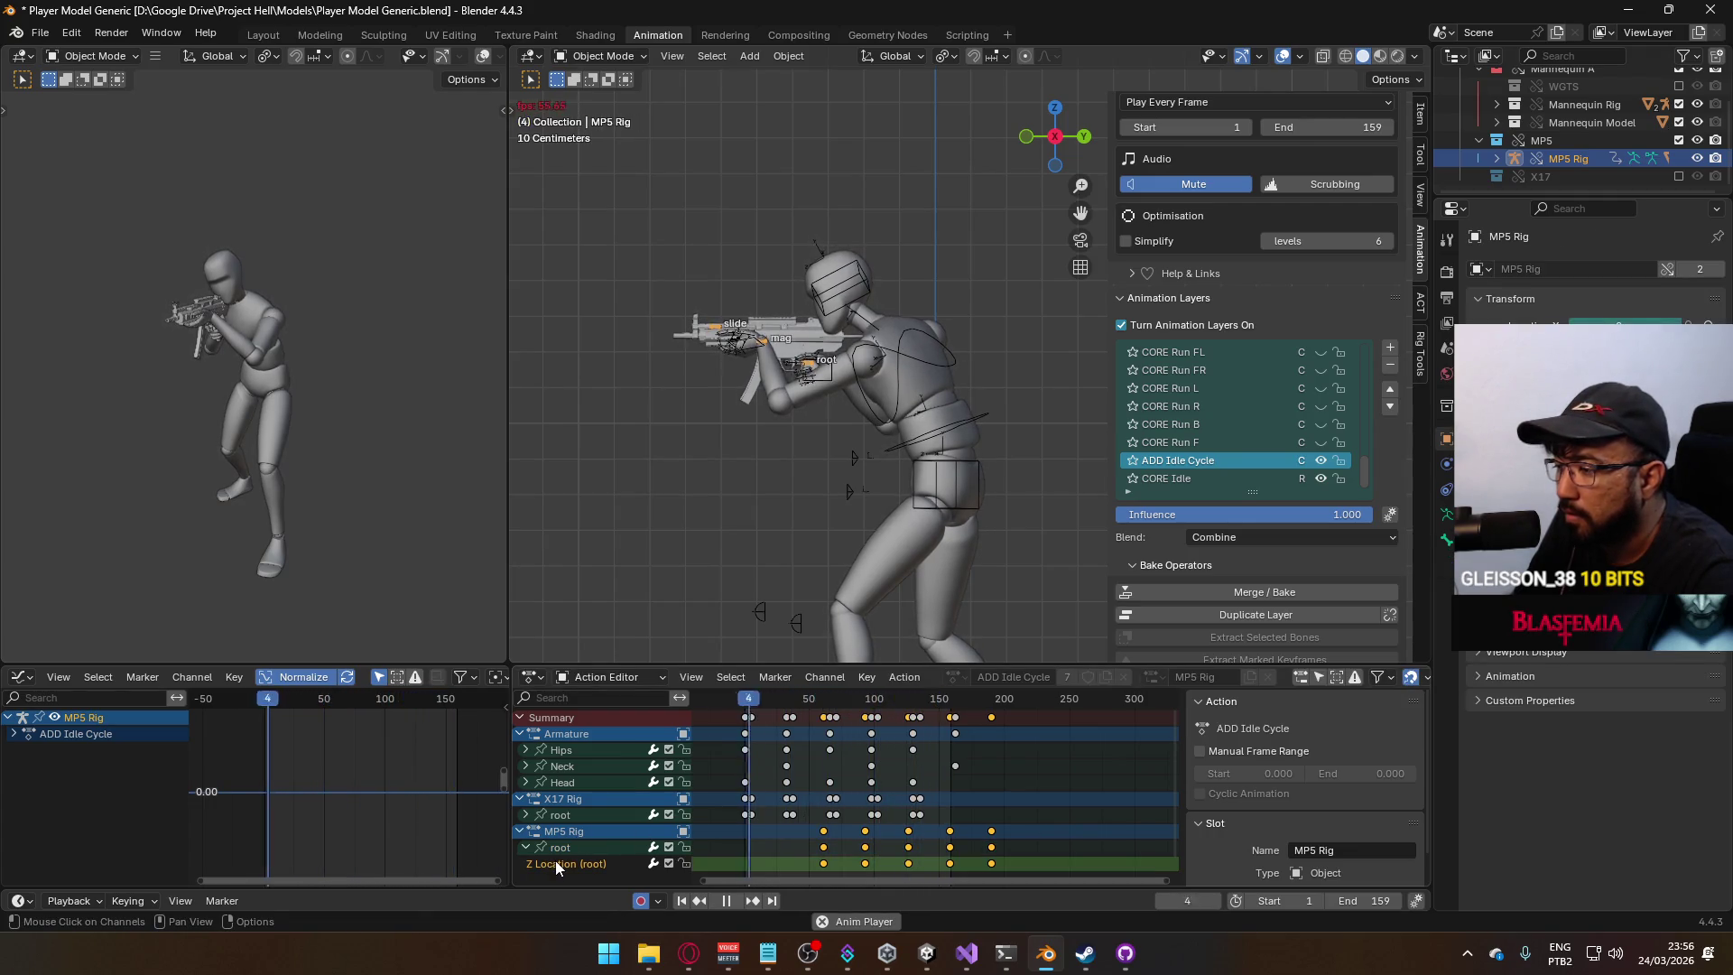
left_click(558, 848)
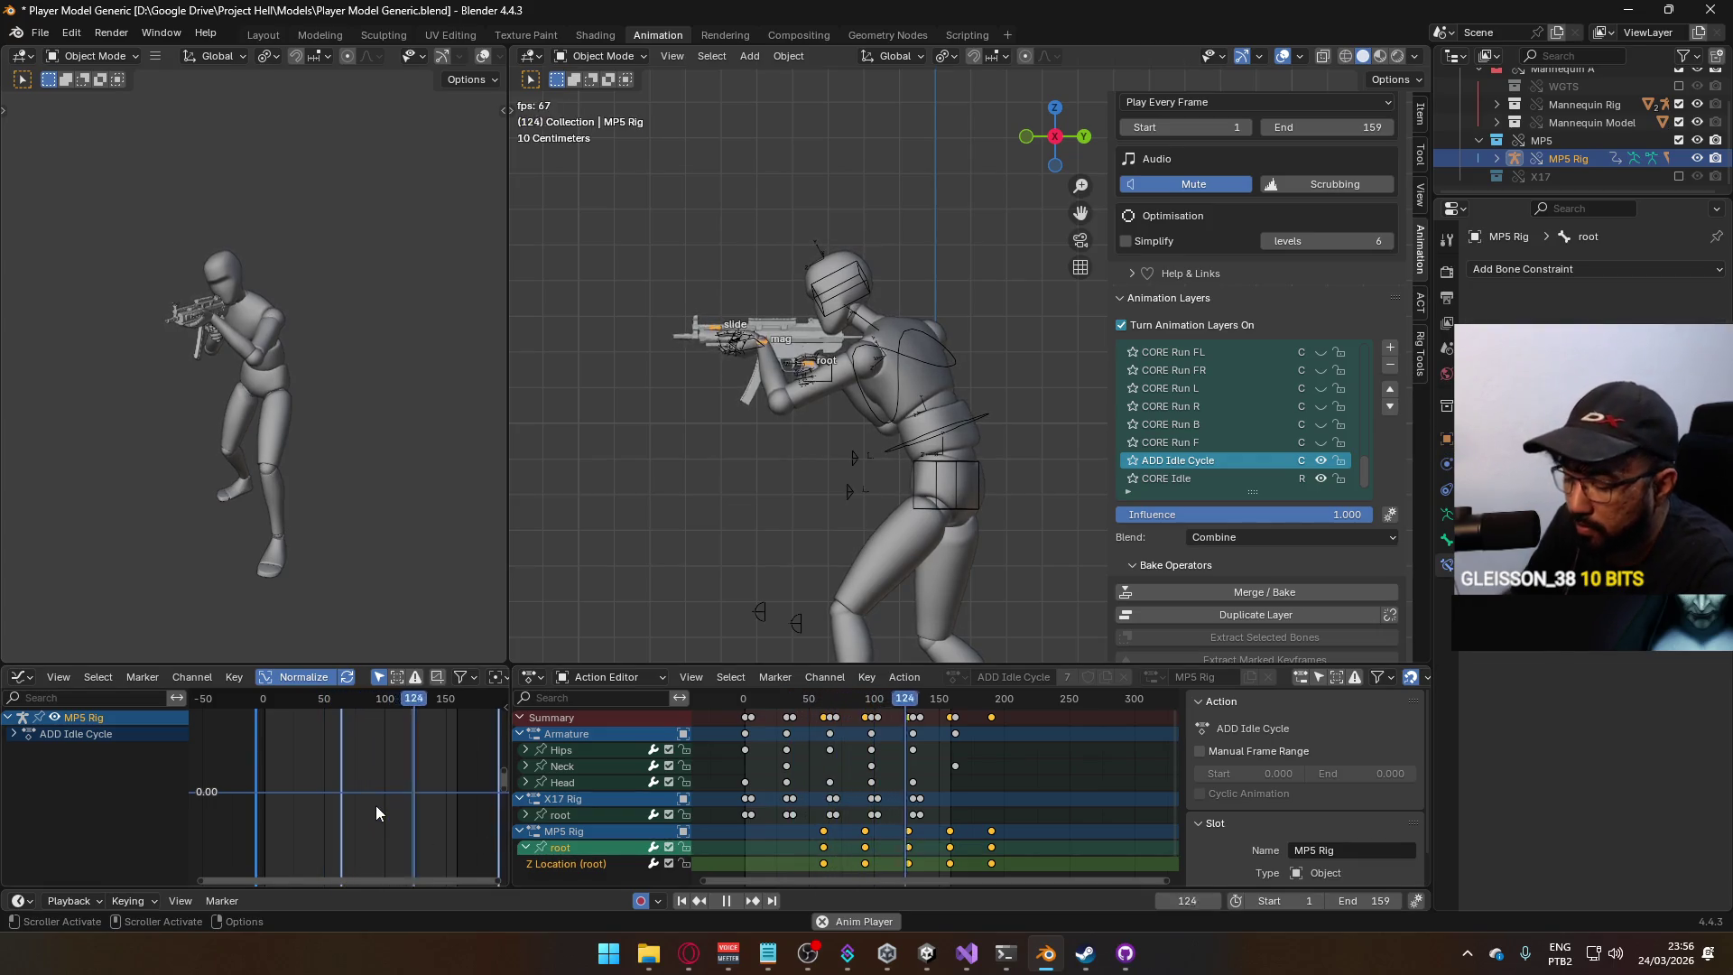
key("Home")
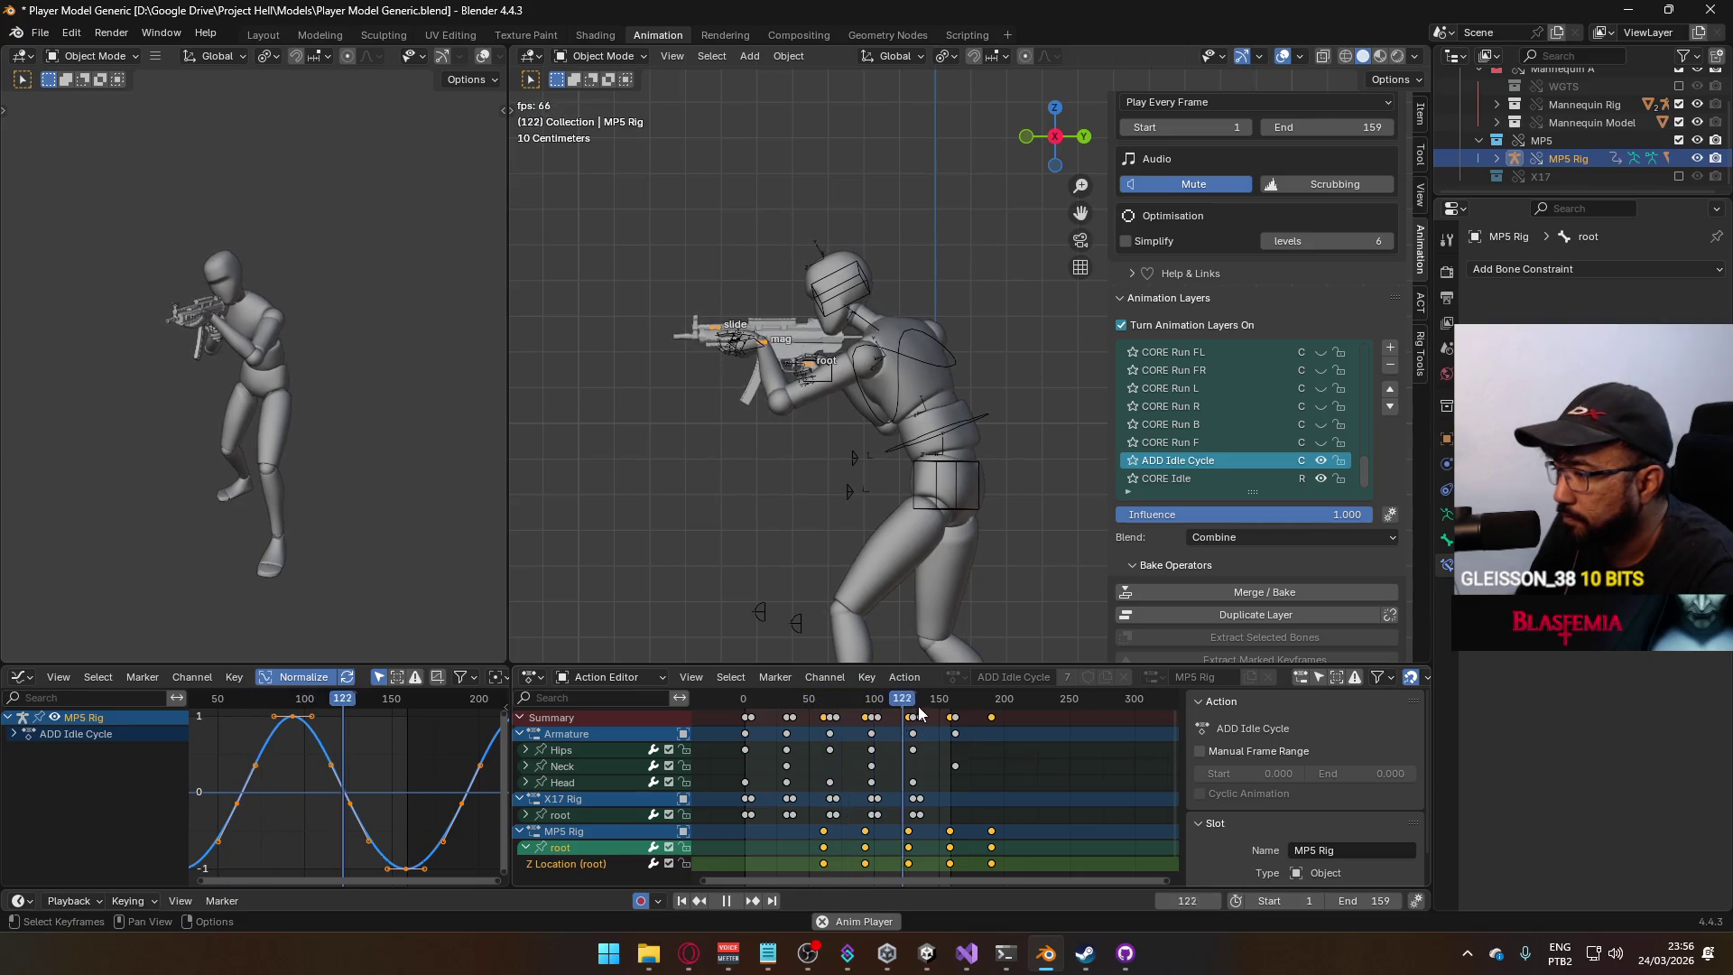
Change the End frame to 129 and replay the shortened idle loop.
key("space")
key("space")
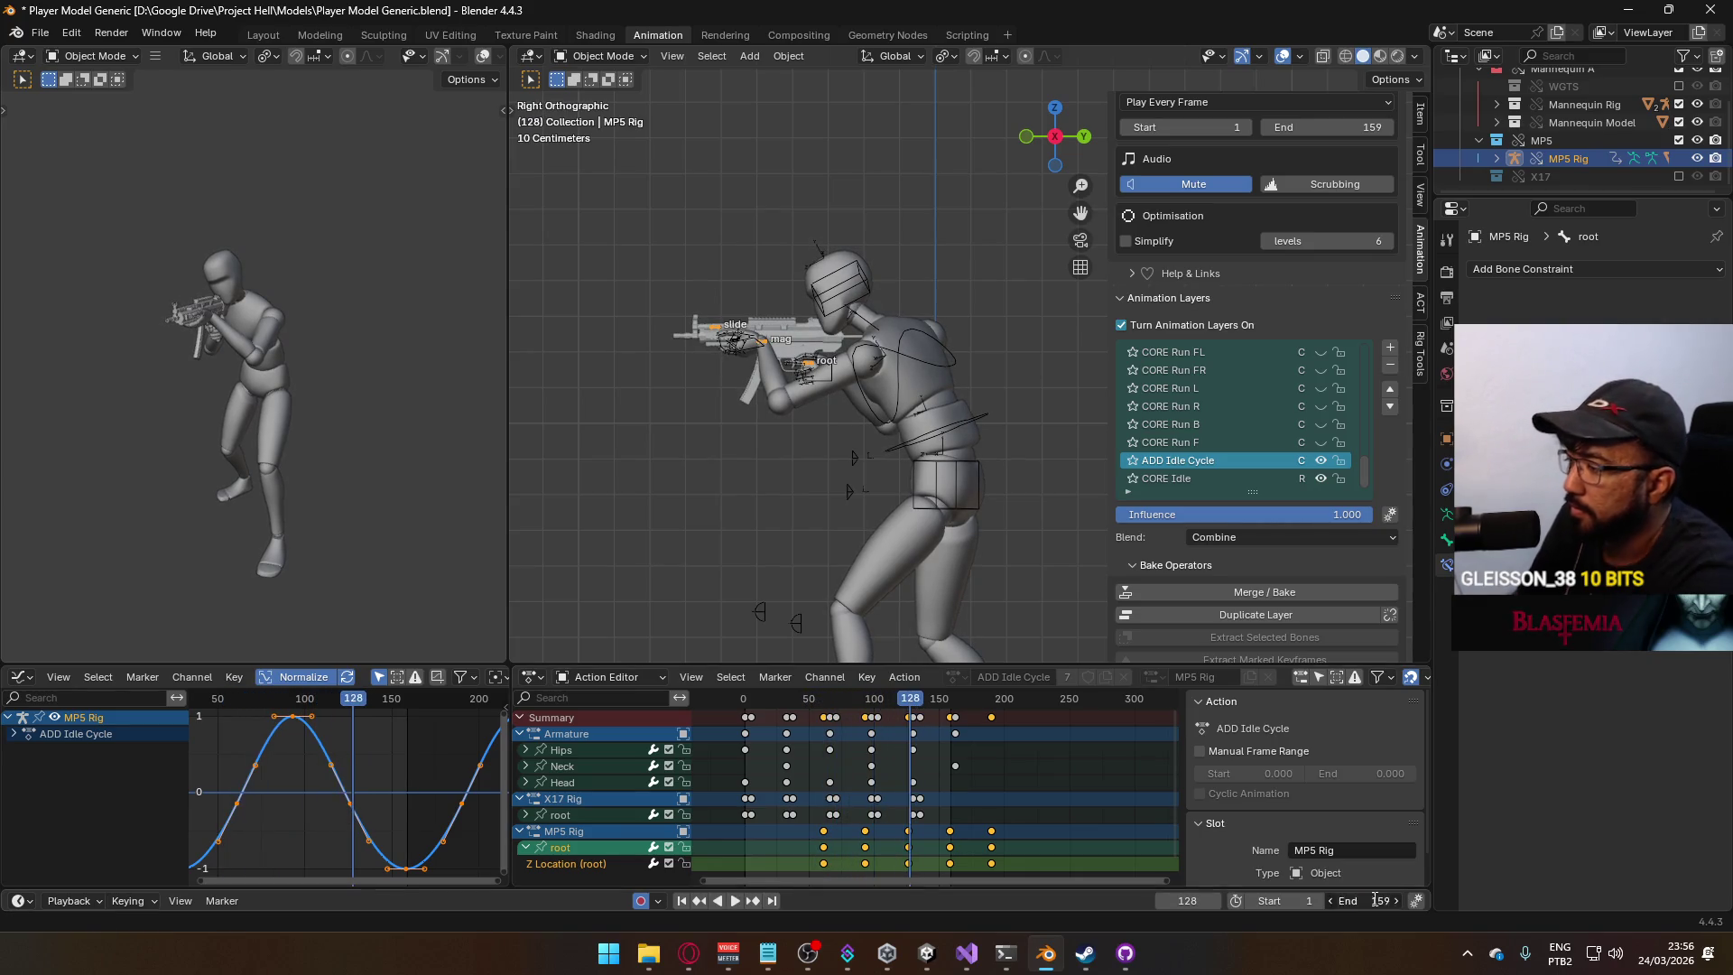
type("129")
key("Return")
key("space")
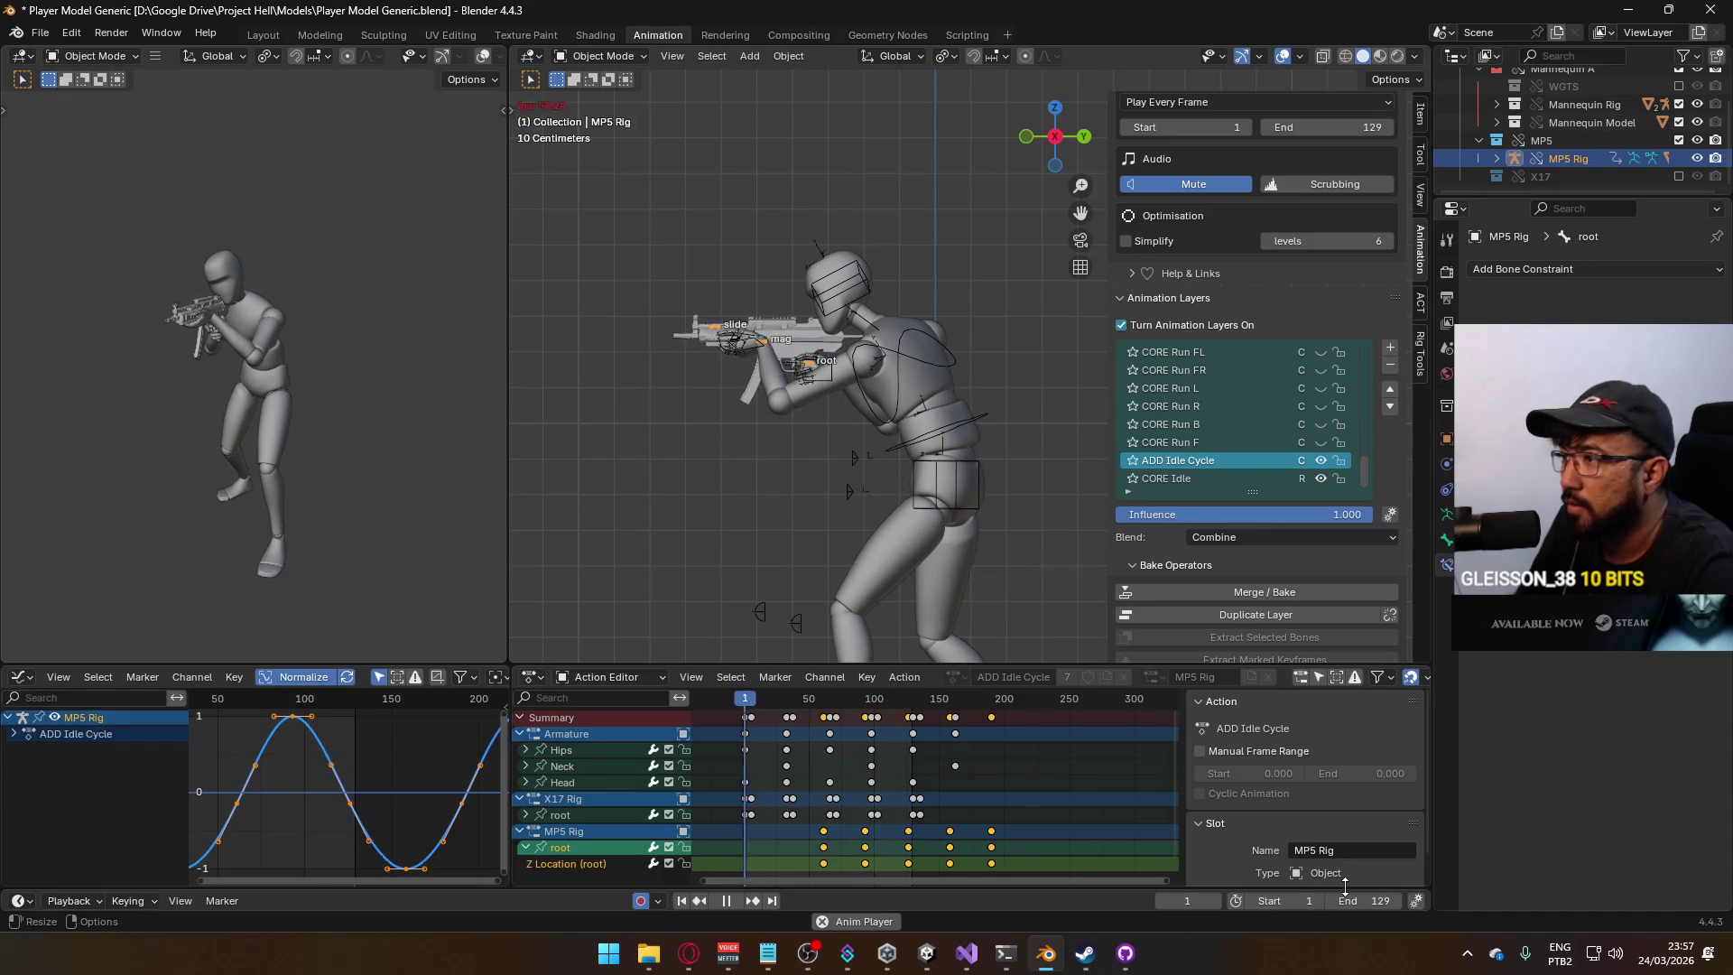
Reset to frame 1, select the mannequin armature, and save the blend file.
left_click(744, 702)
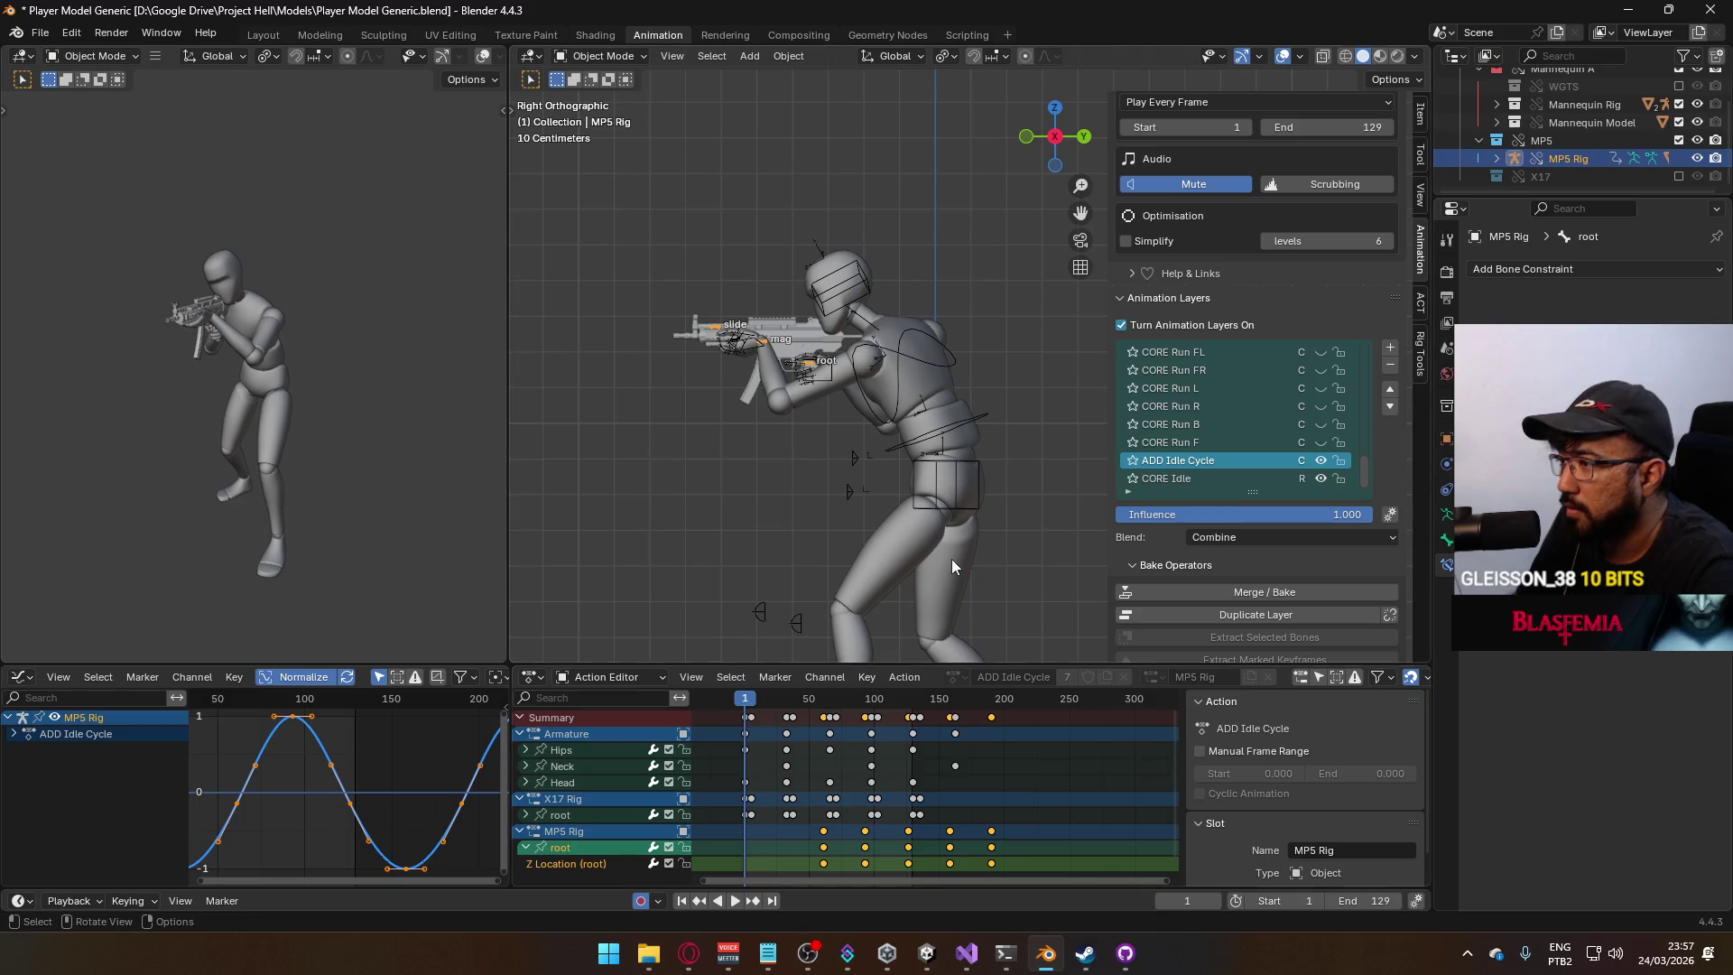
left_click(957, 528)
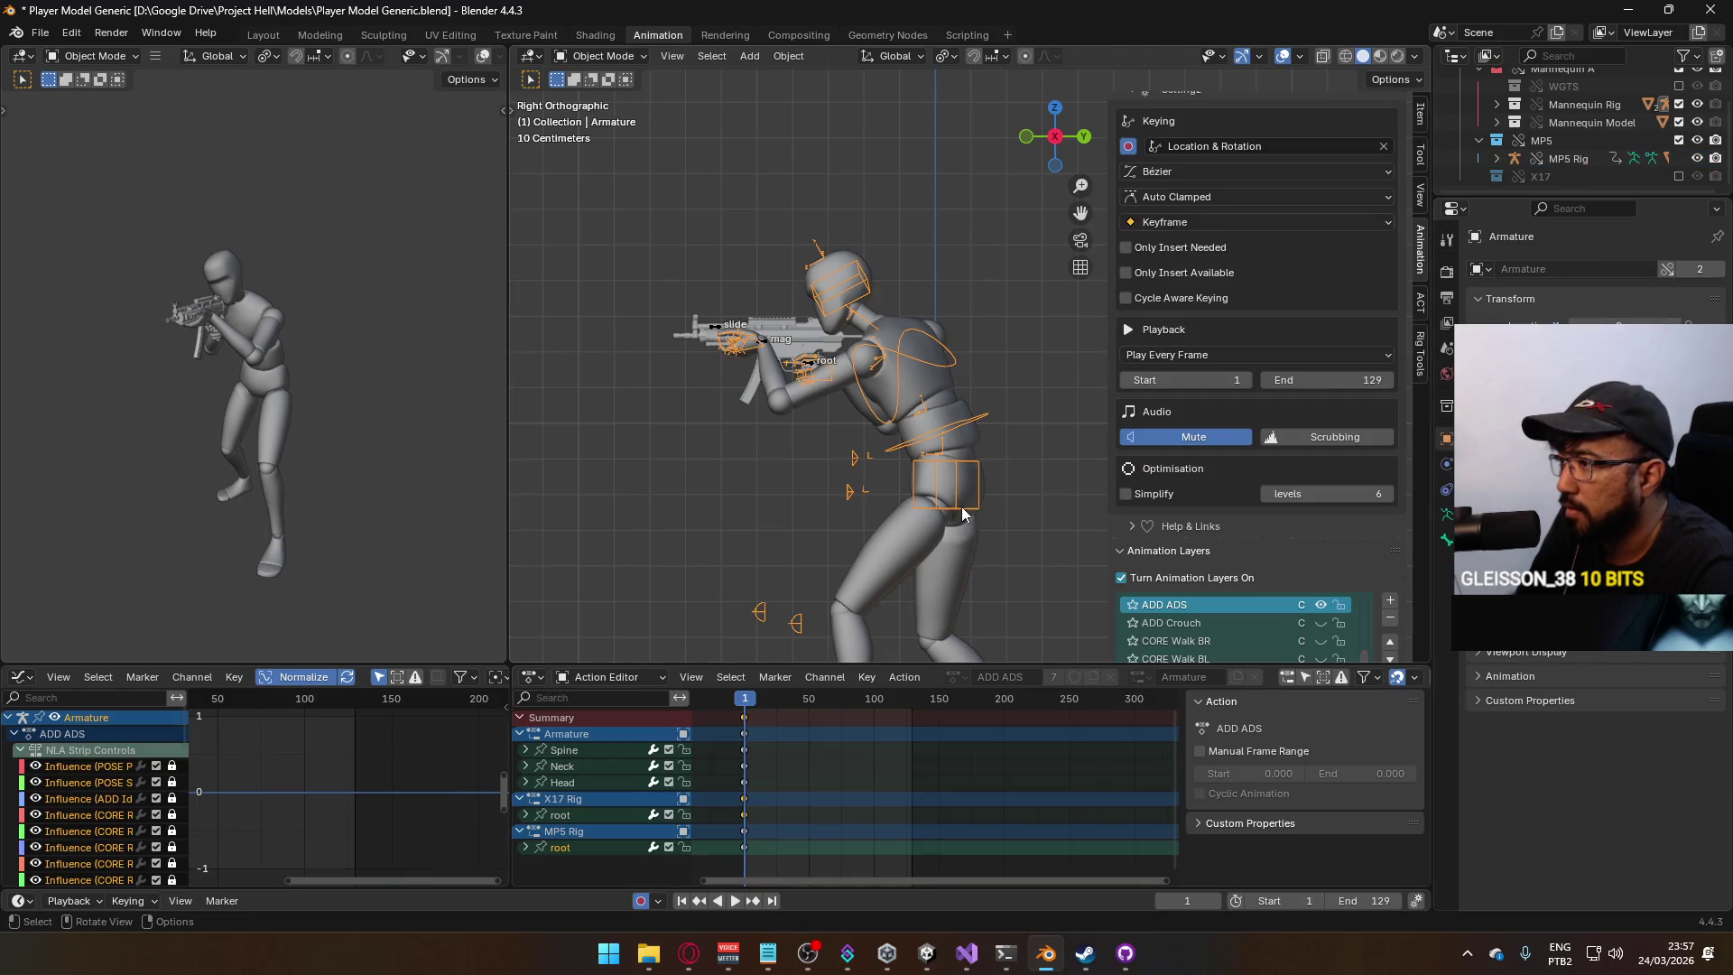
left_click(946, 413)
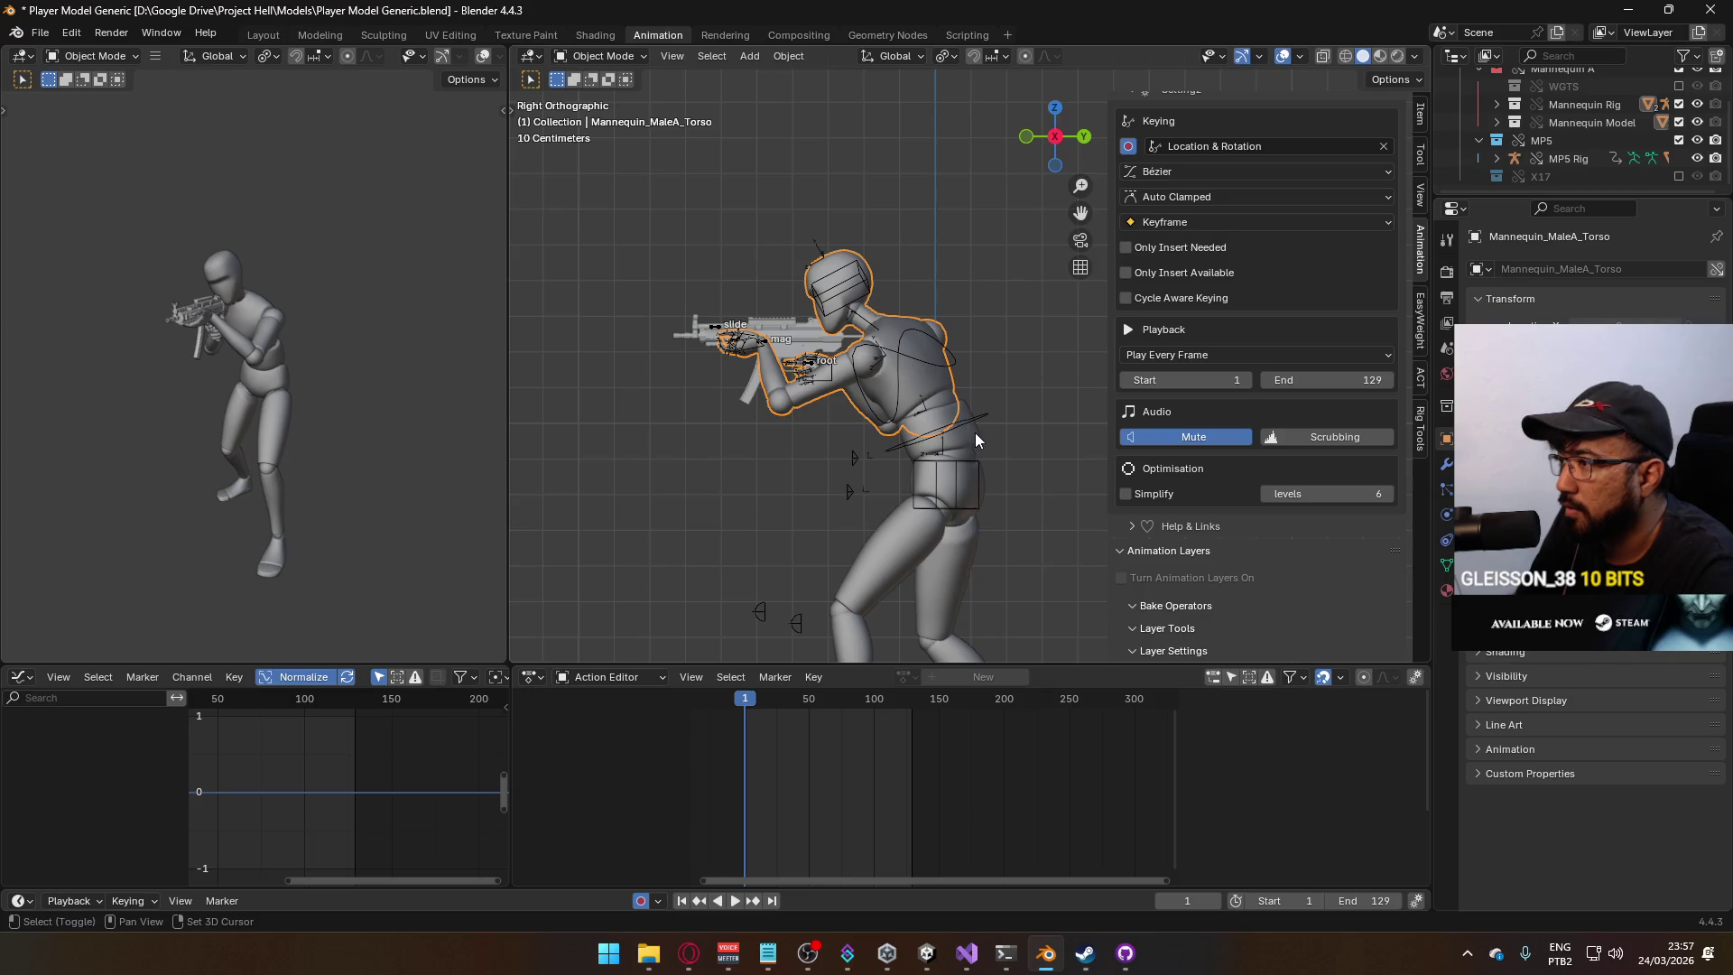
left_click(988, 417)
key("ctrl+s")
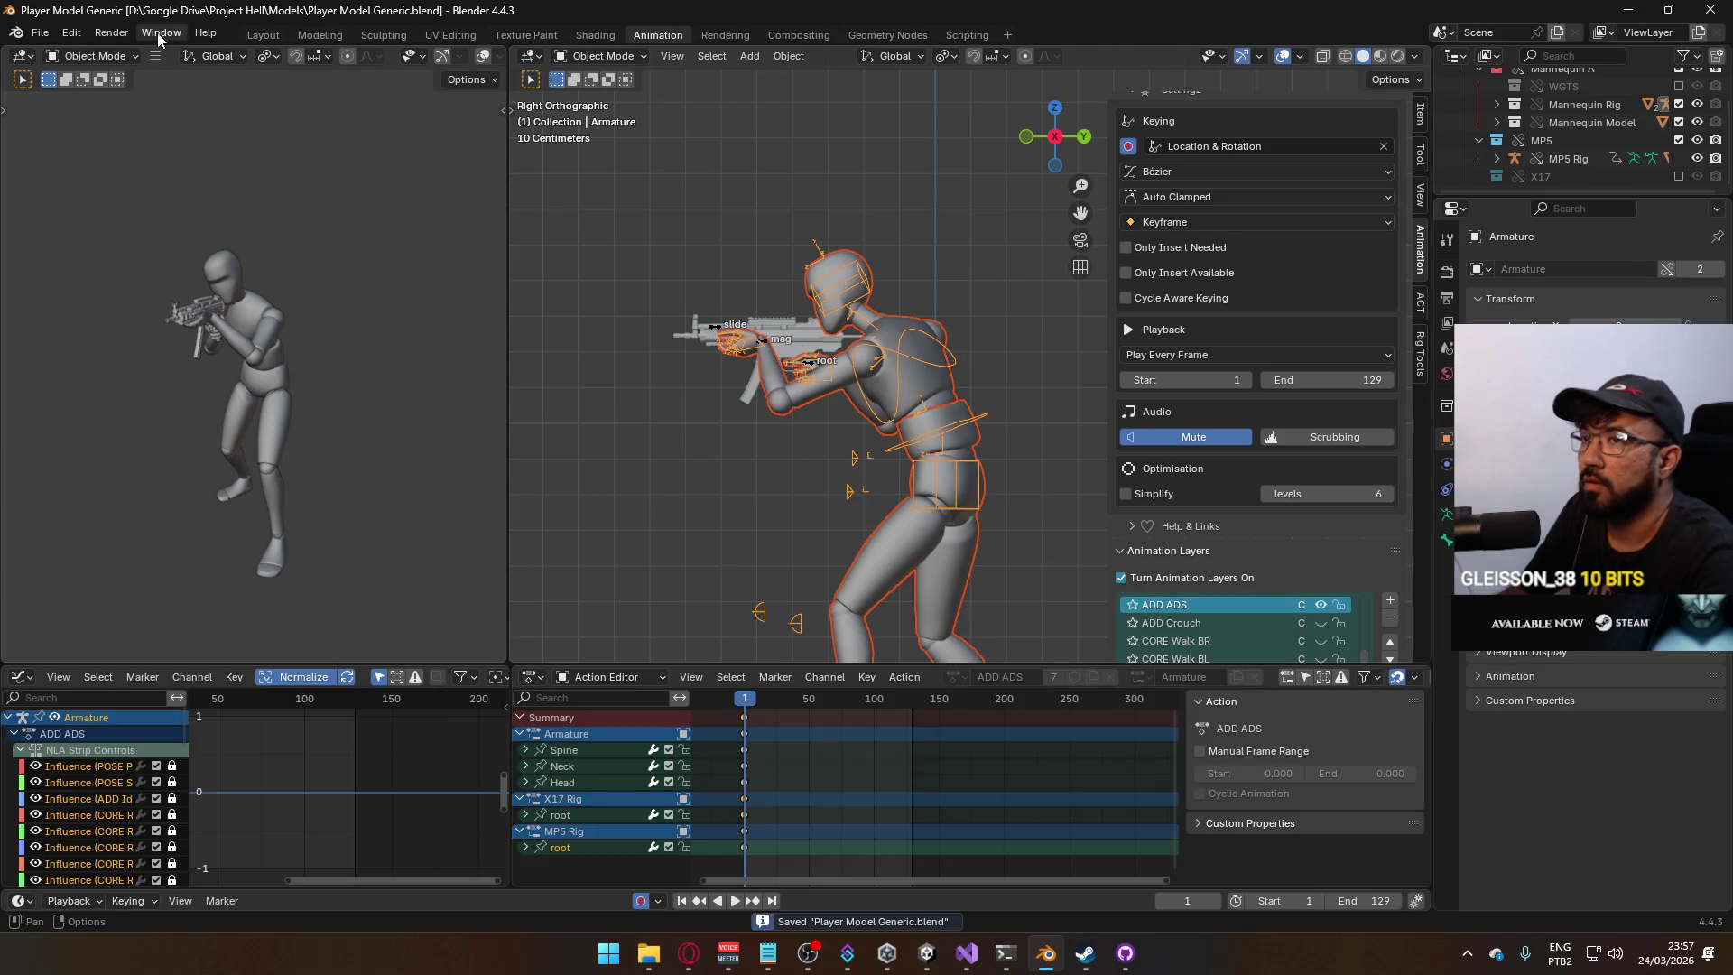
Open the FBX export browser in the Unity Animations folder at Model@Hipfire Primary Move BL.fbx.
left_click(39, 32)
mouse_move(123, 305)
left_click(347, 464)
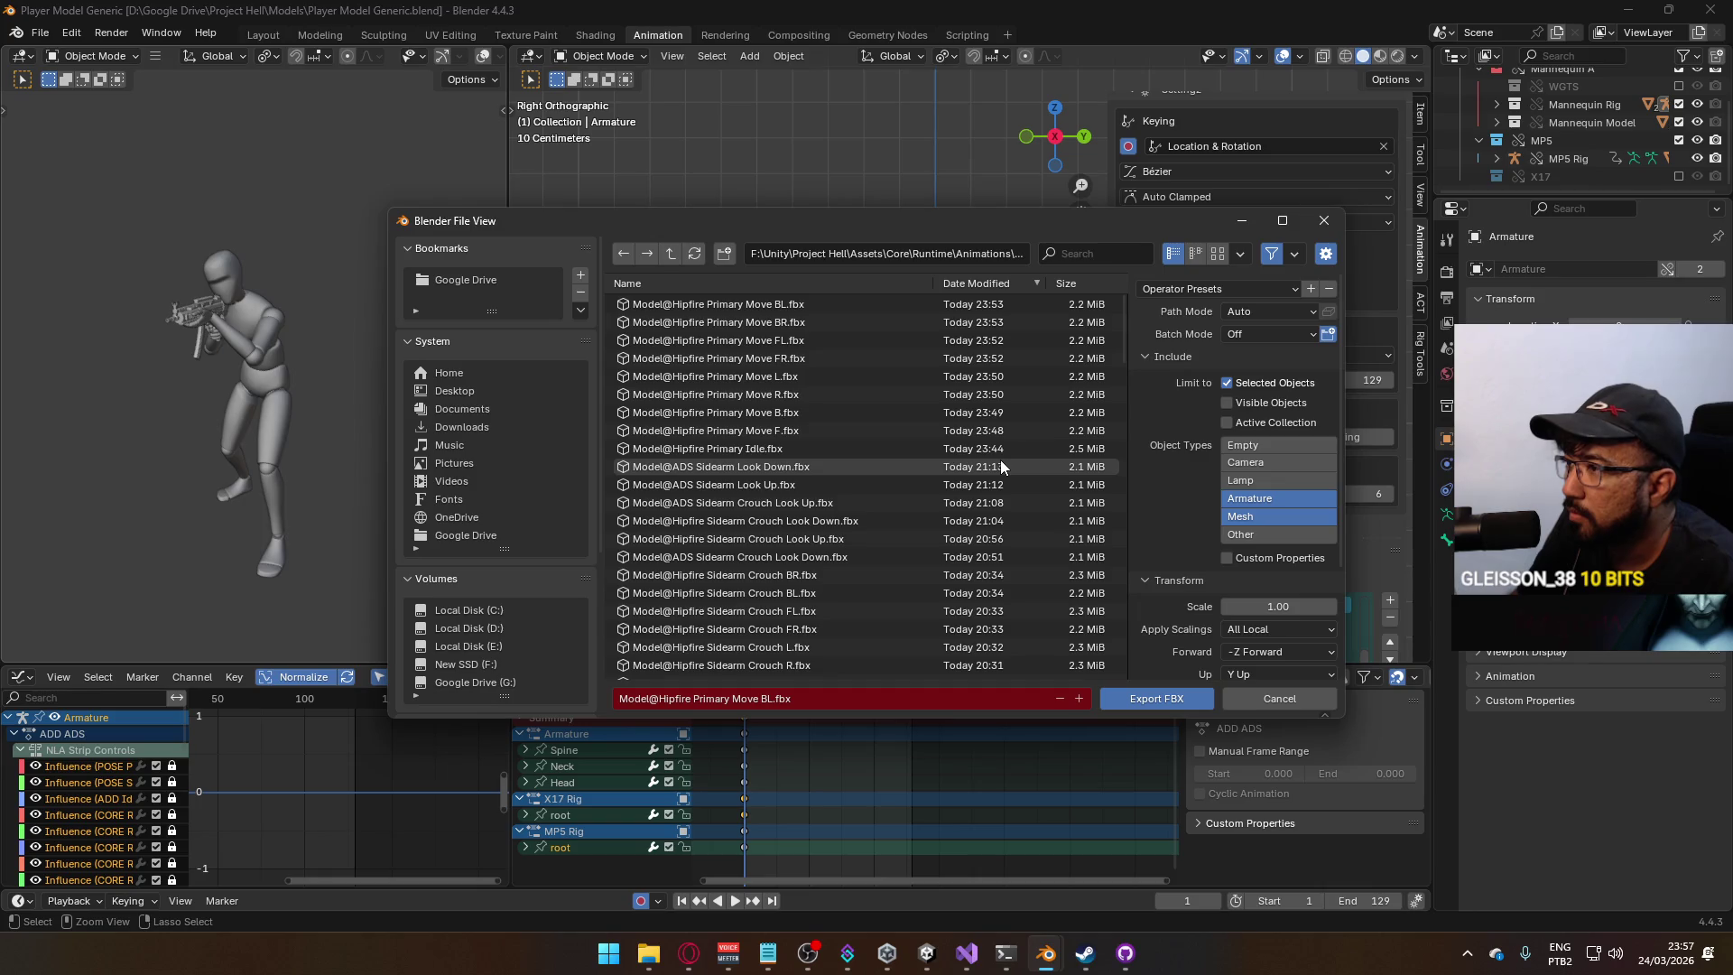
scroll(1005, 462, "down", 5)
left_click_drag(1125, 387, 1130, 664)
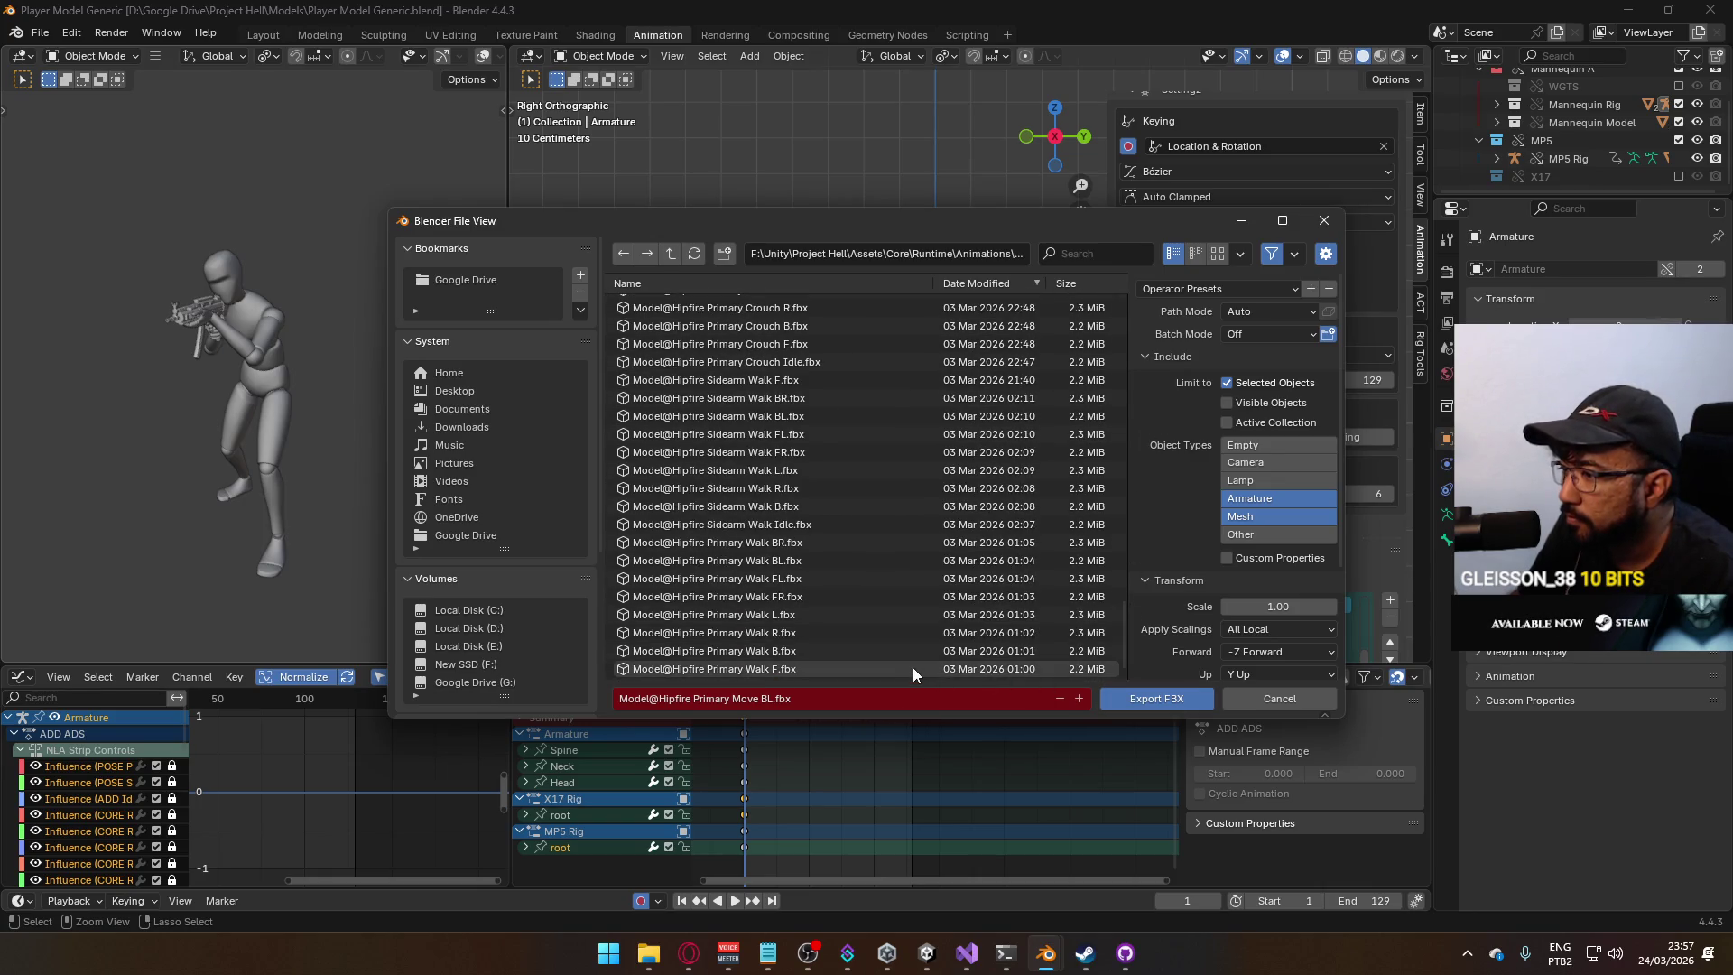
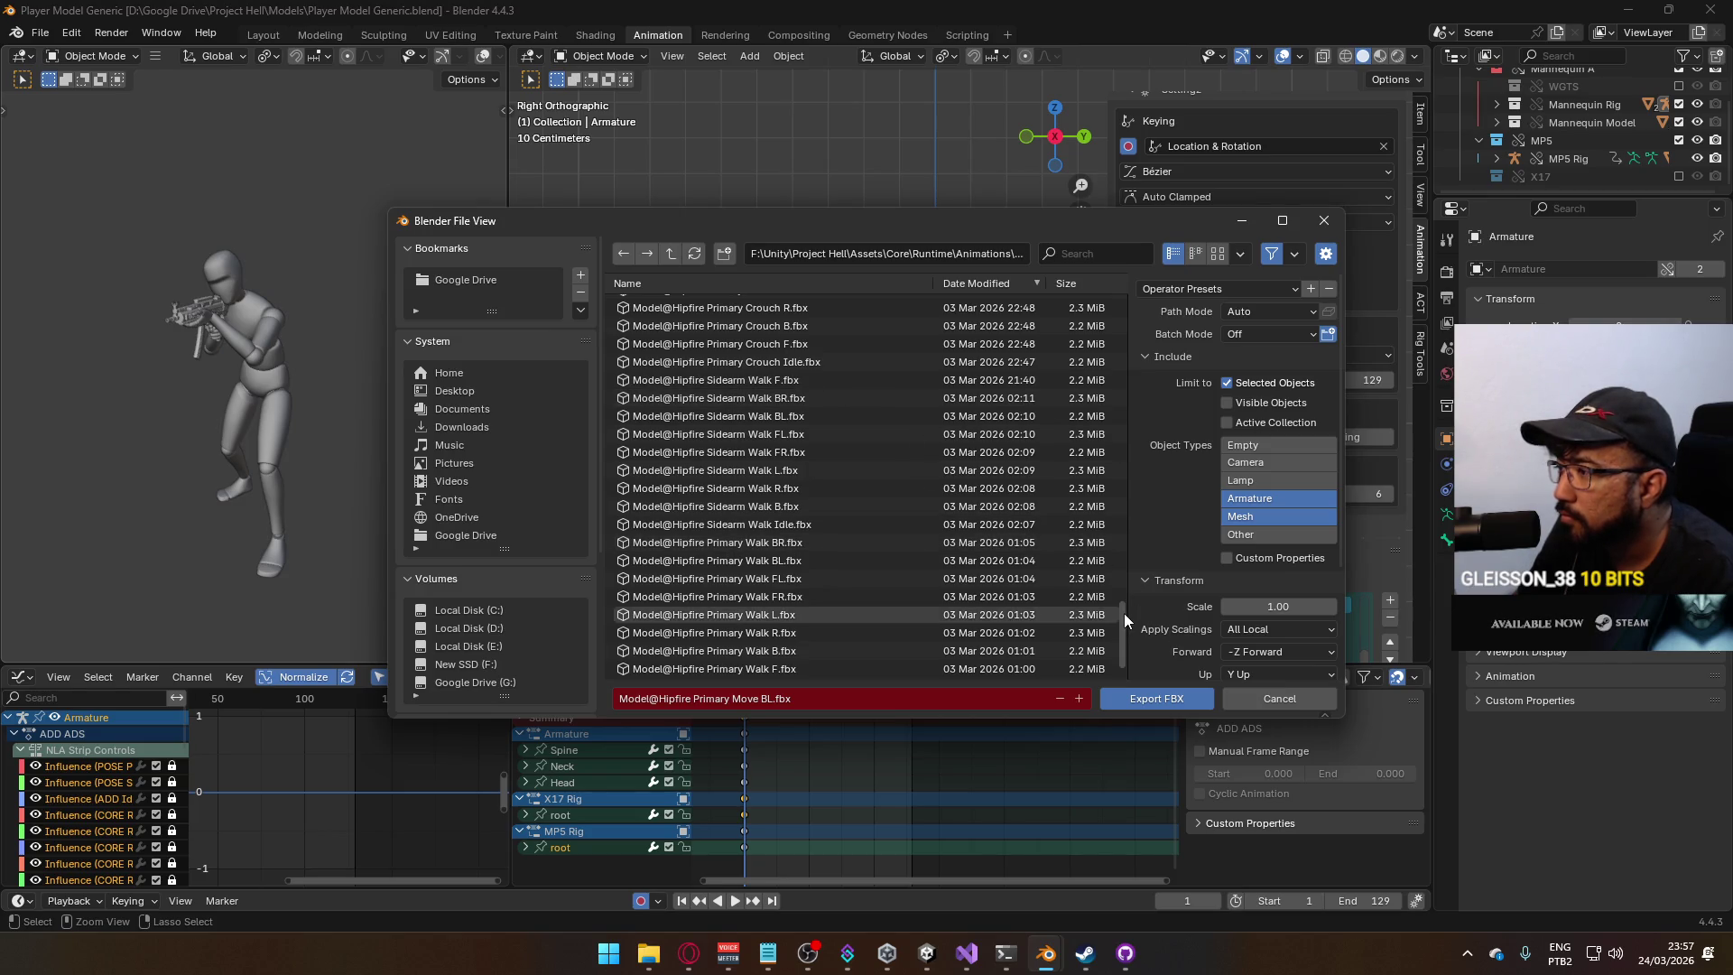
Export the animation over Model@ADS Primary Walk Idle.fbx, found by searching 'ds primary'.
left_click_drag(1124, 614, 1049, 235)
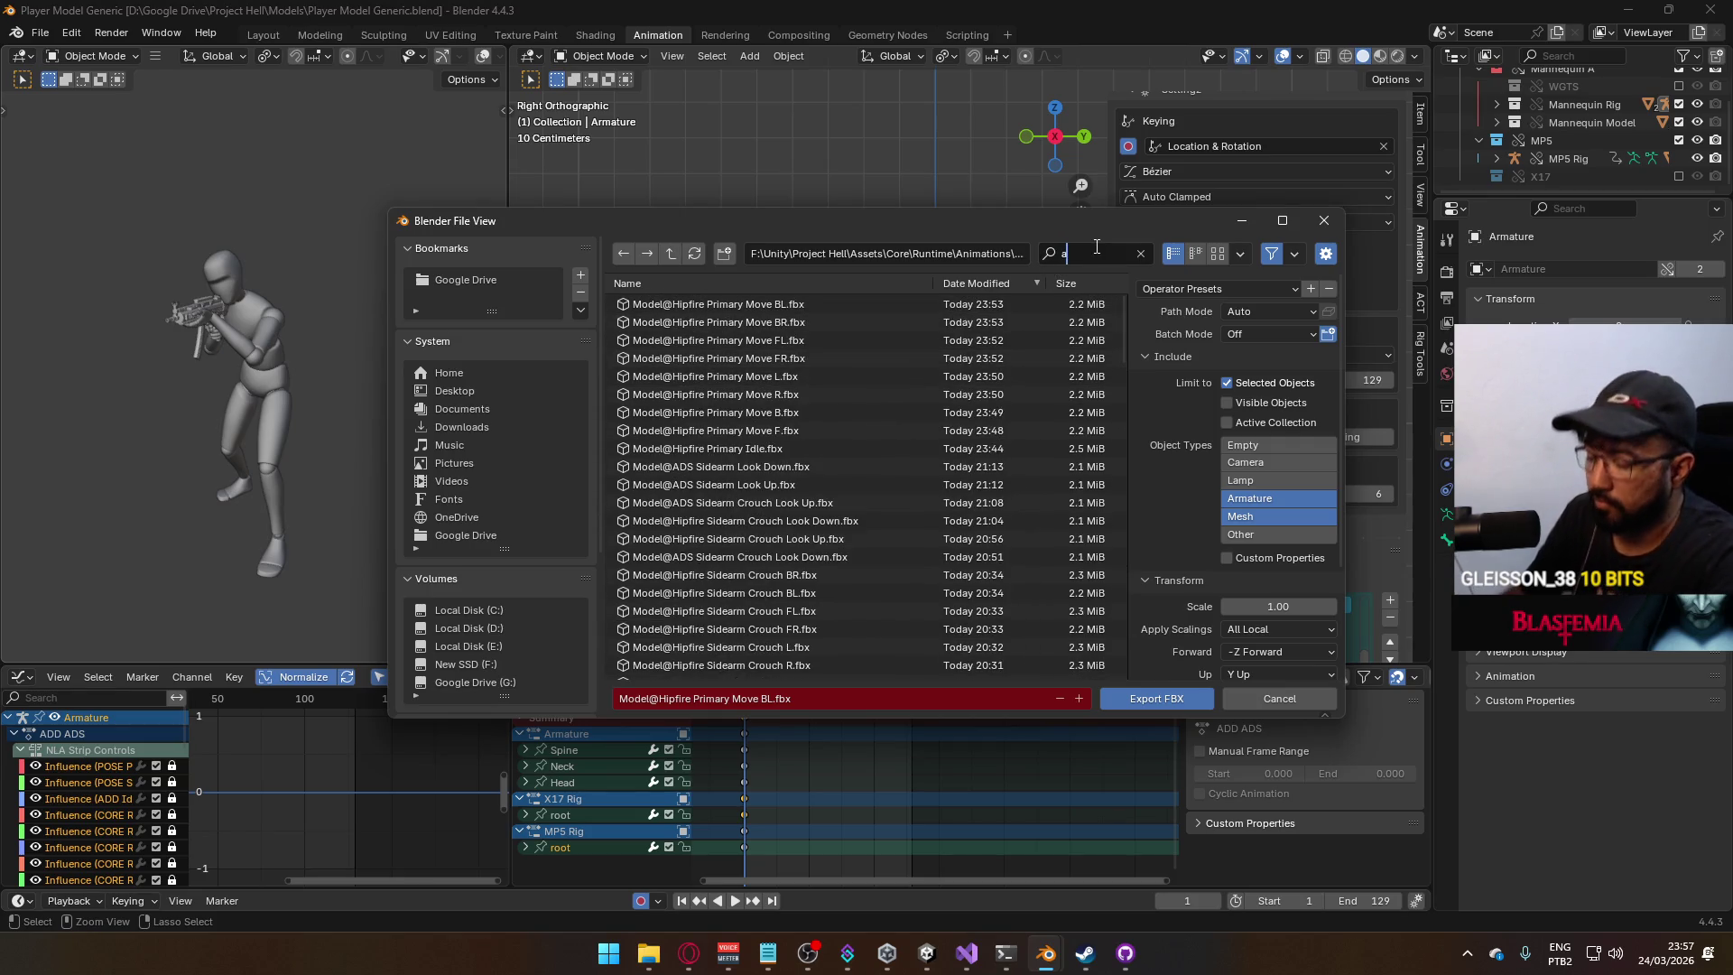
type("ds primary")
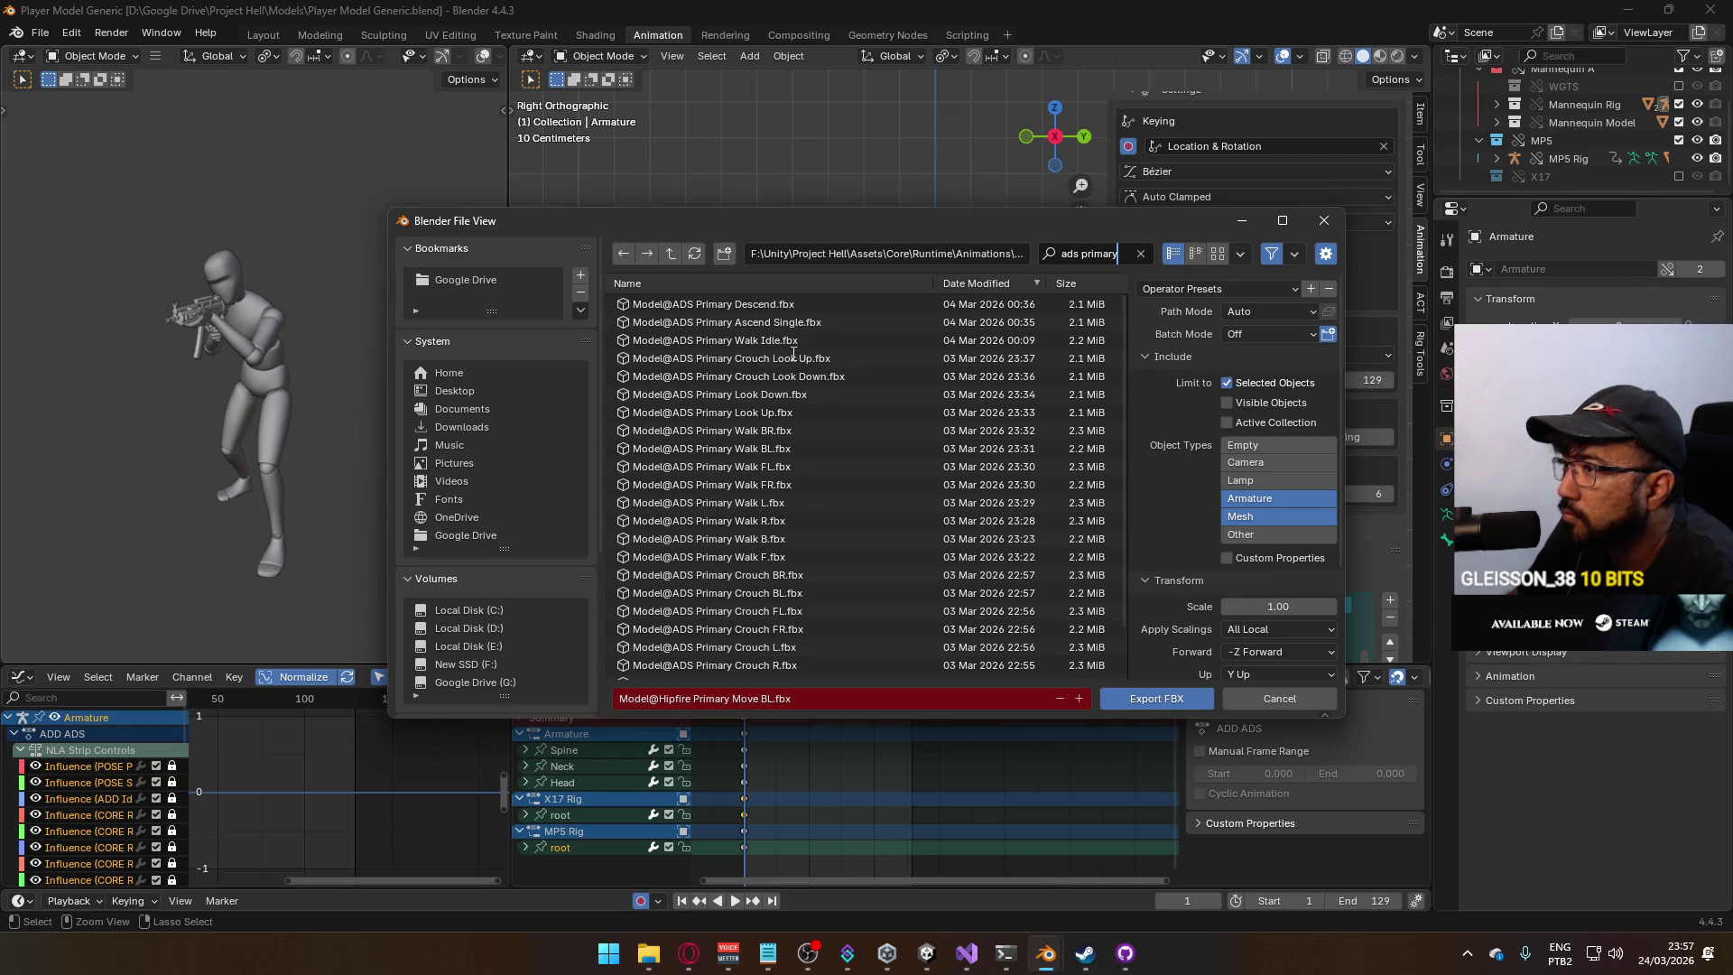
double_click(767, 340)
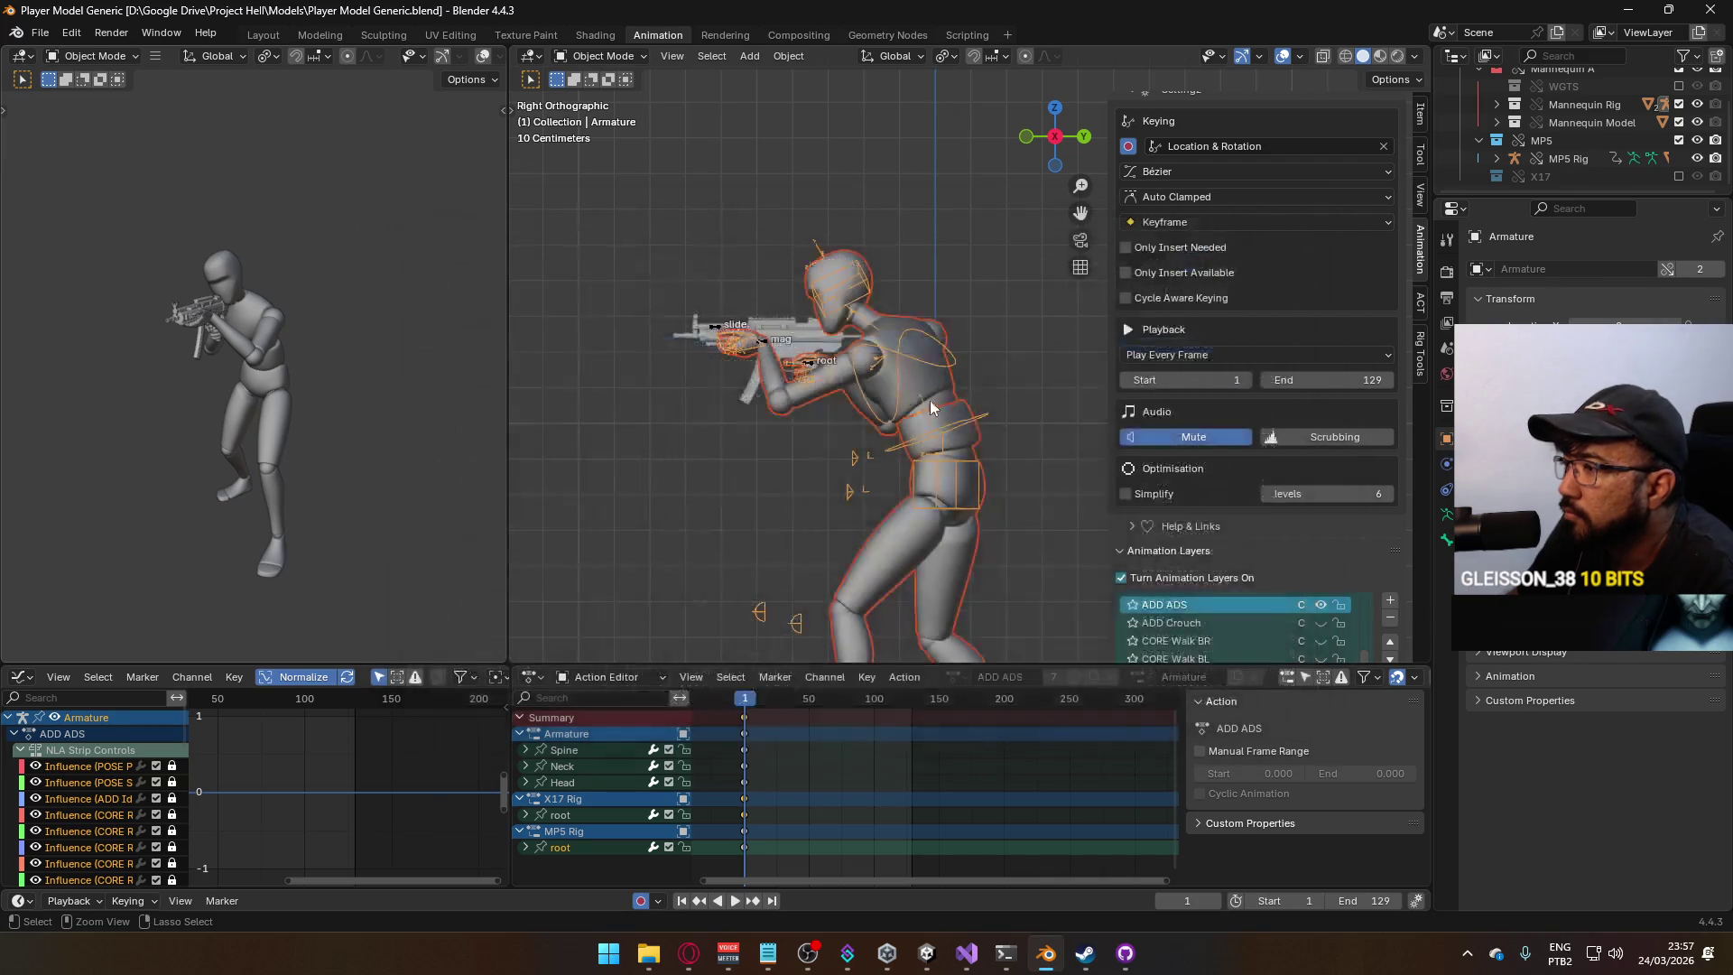
Turn on the CORE Walk F animation layer.
scroll(1025, 419, "down", 1)
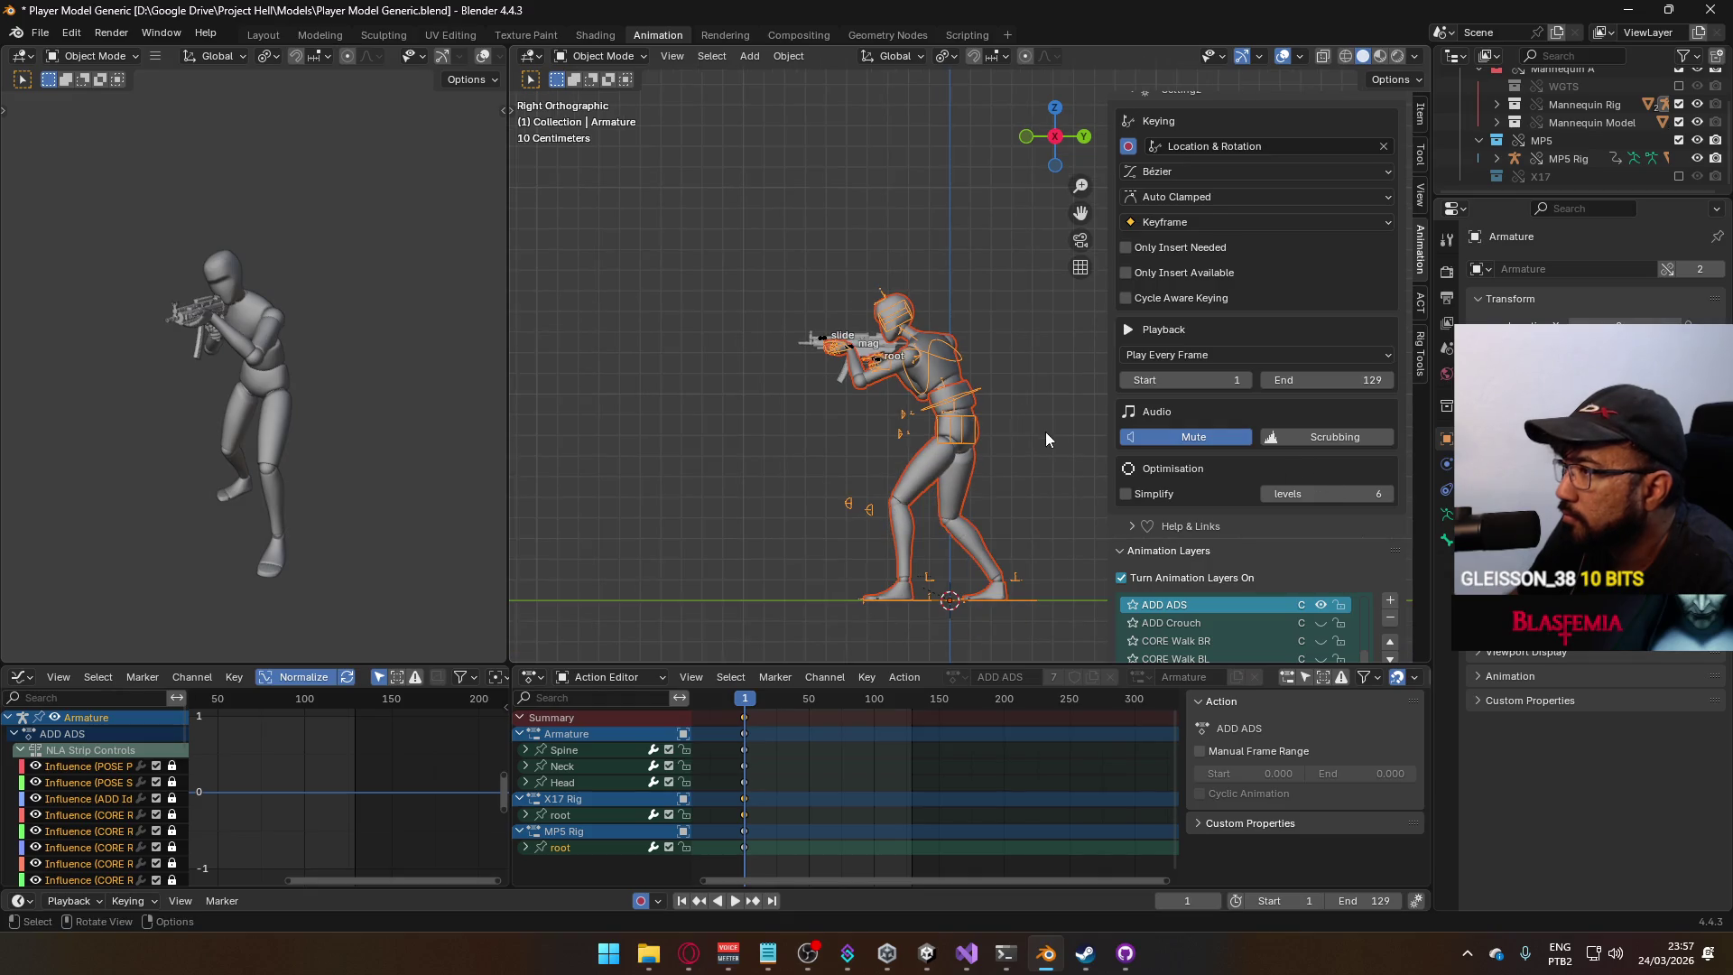
scroll(1271, 501, "down", 4)
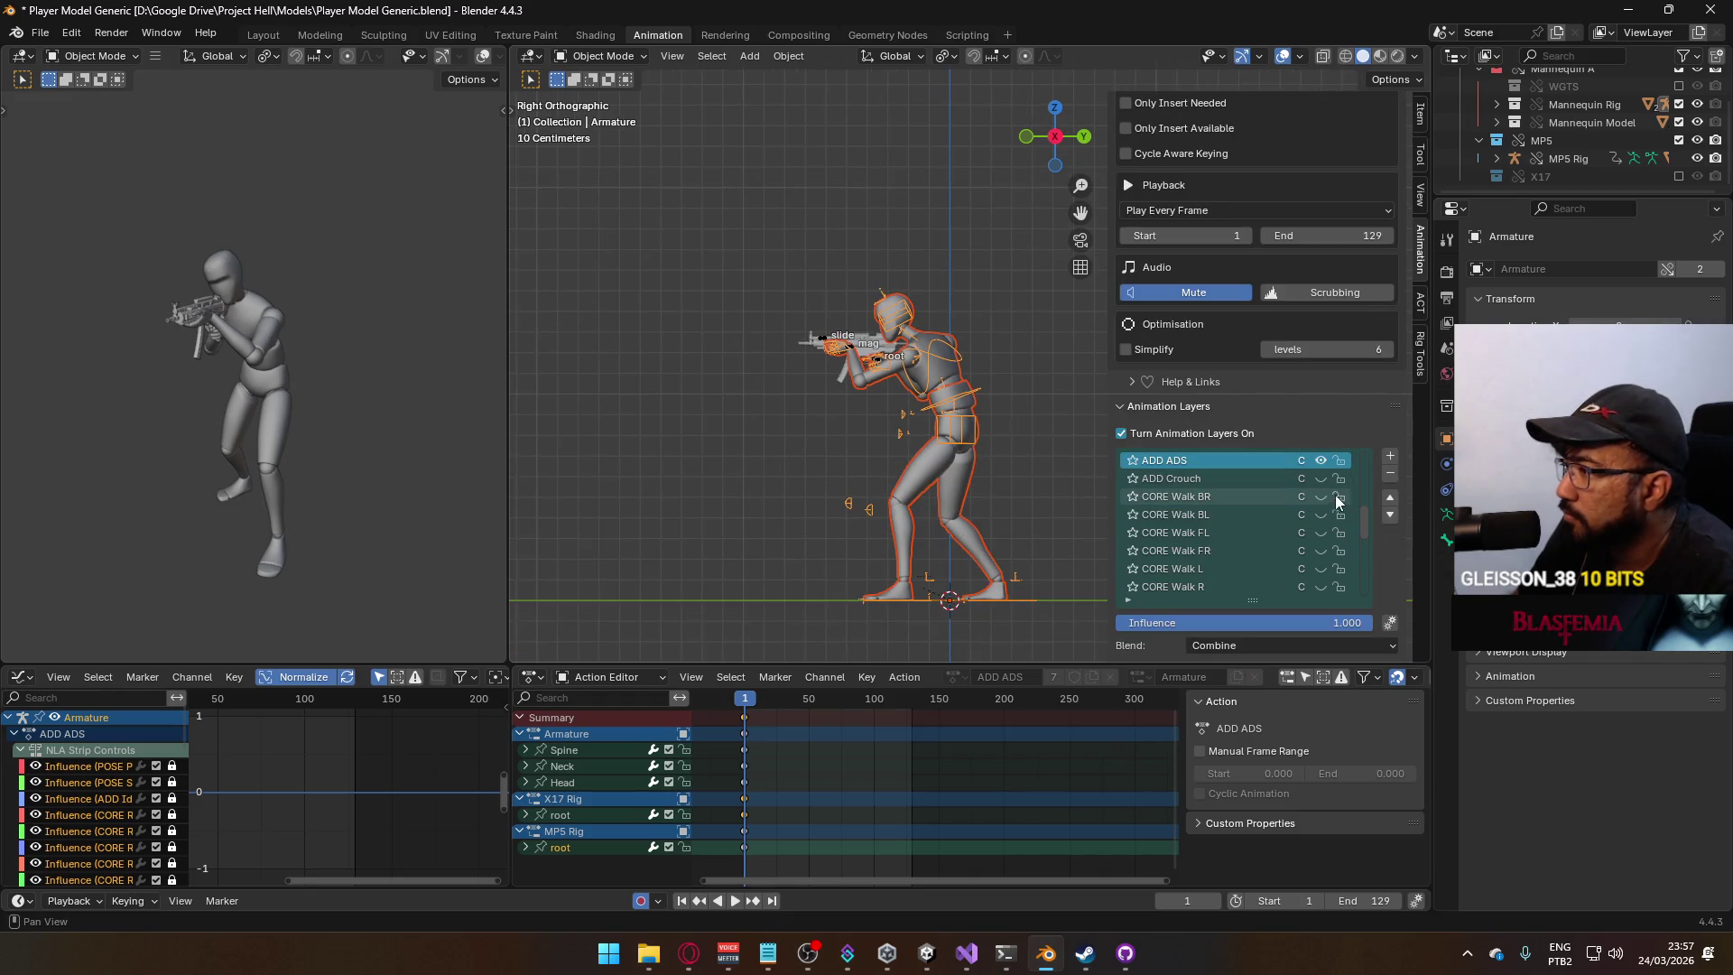
scroll(1336, 499, "down", 10)
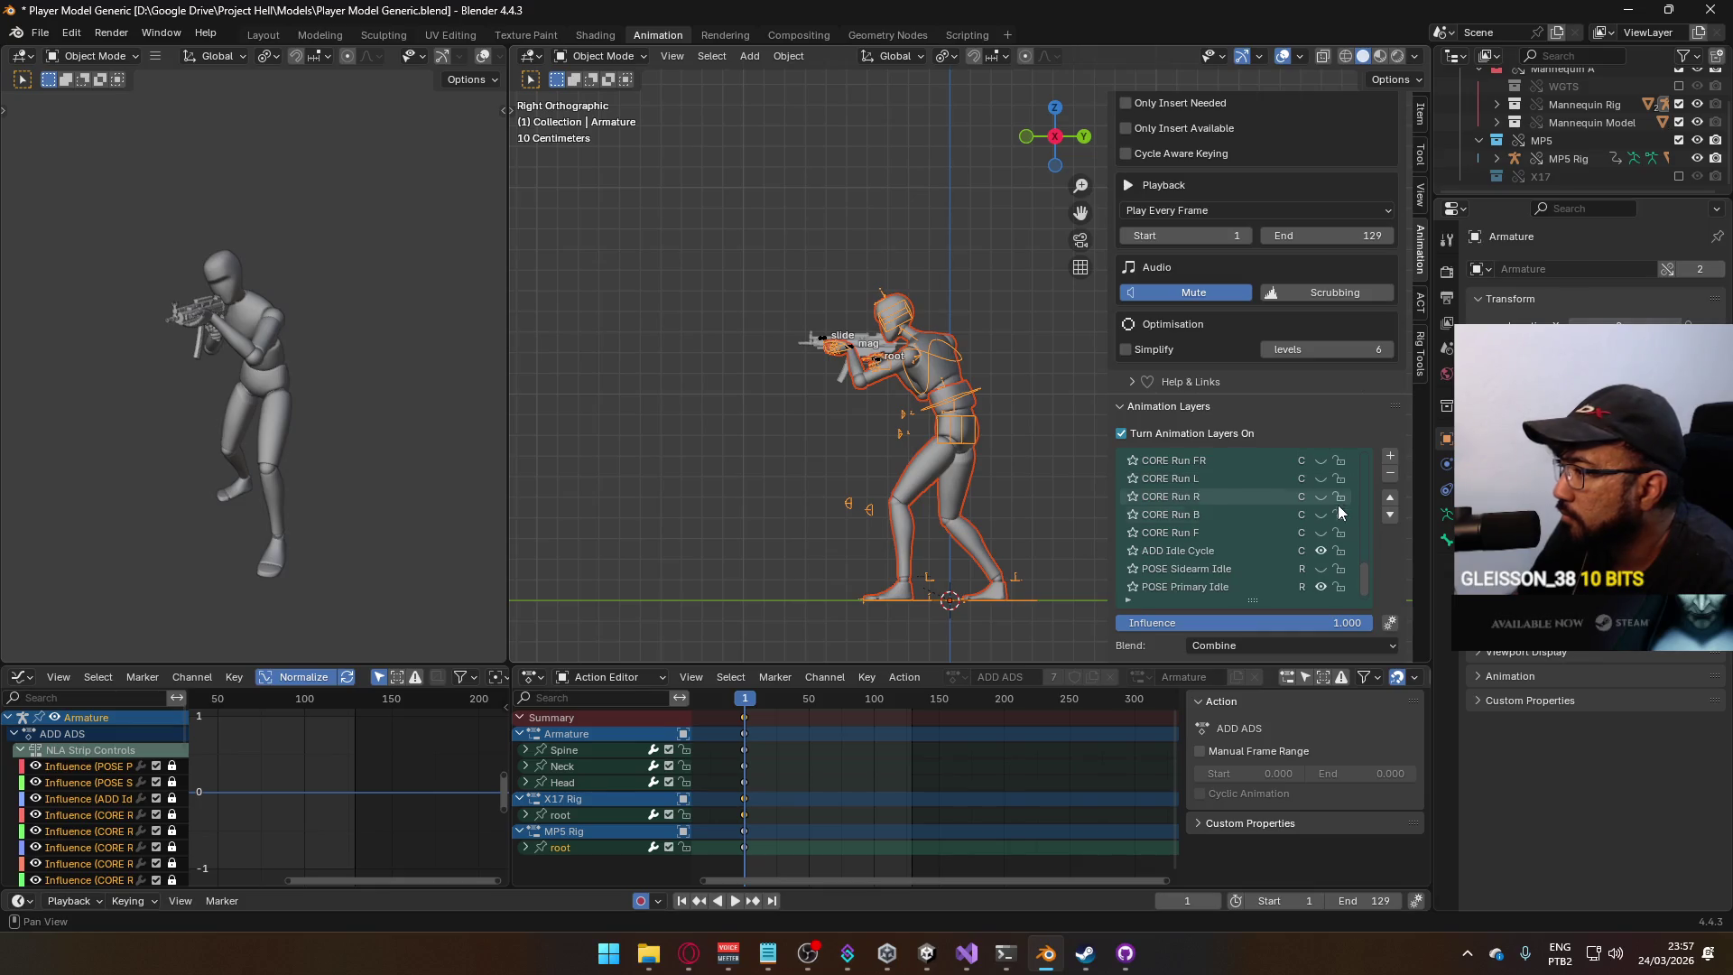
scroll(1330, 511, "up", 6)
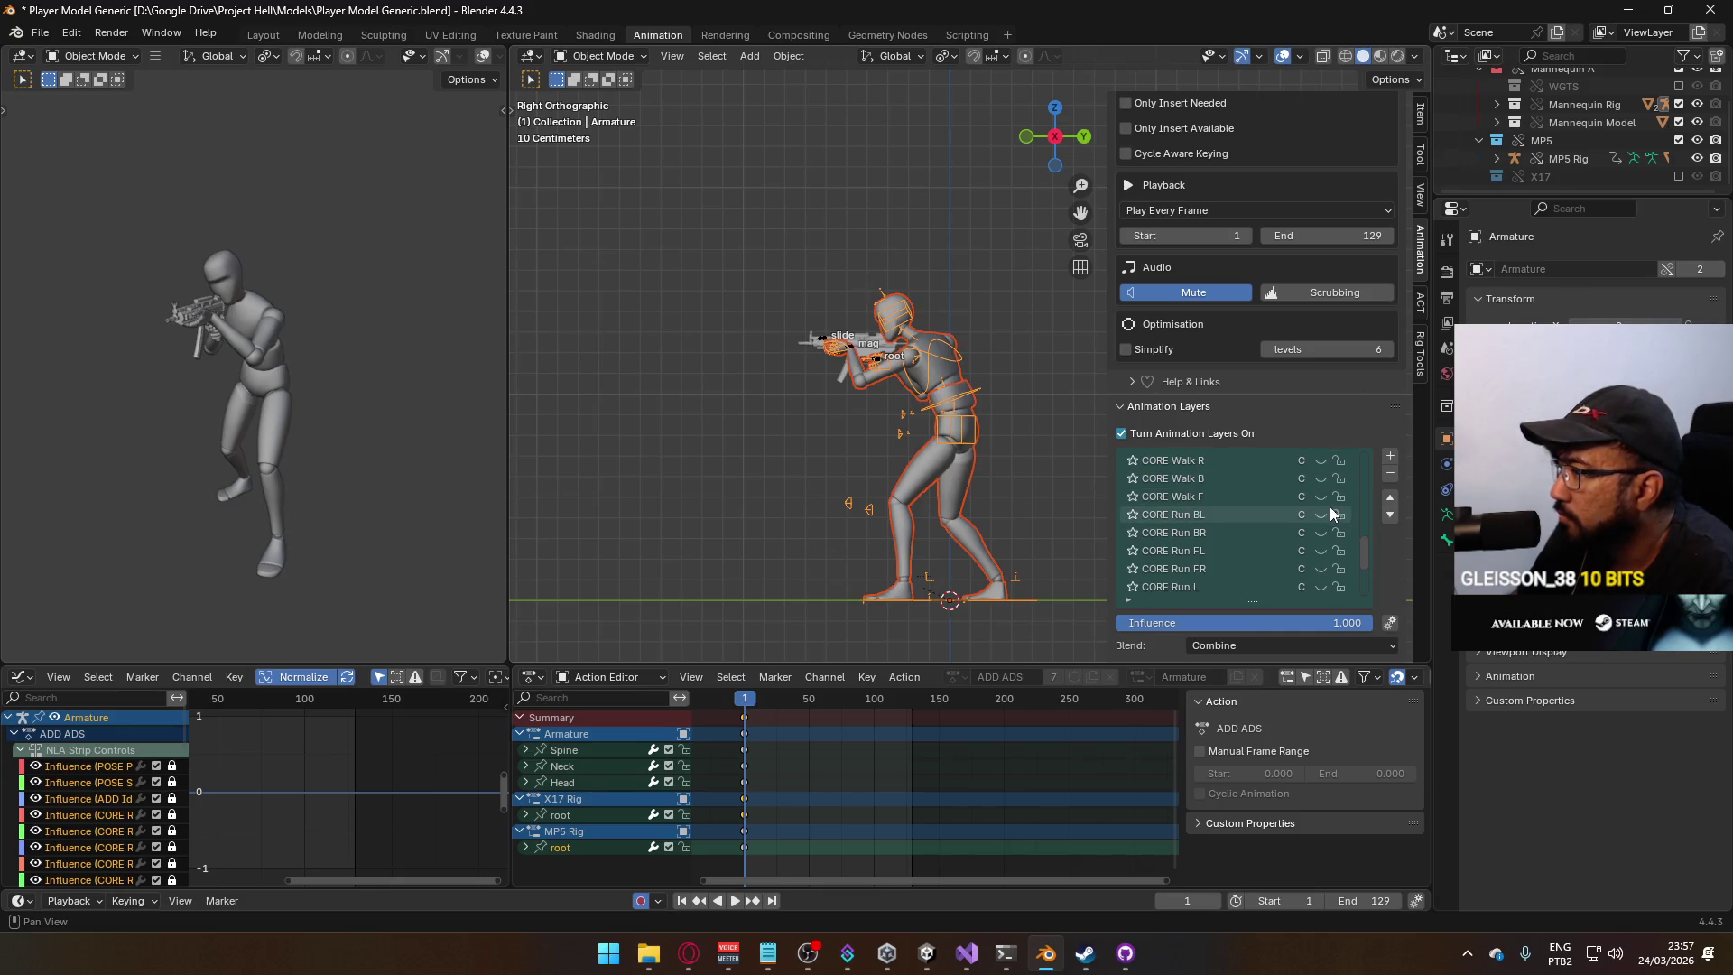
left_click(1322, 497)
Make the MP5 rig active and pick its ADD ADS layer for editing.
left_click(854, 347)
scroll(1327, 519, "down", 1)
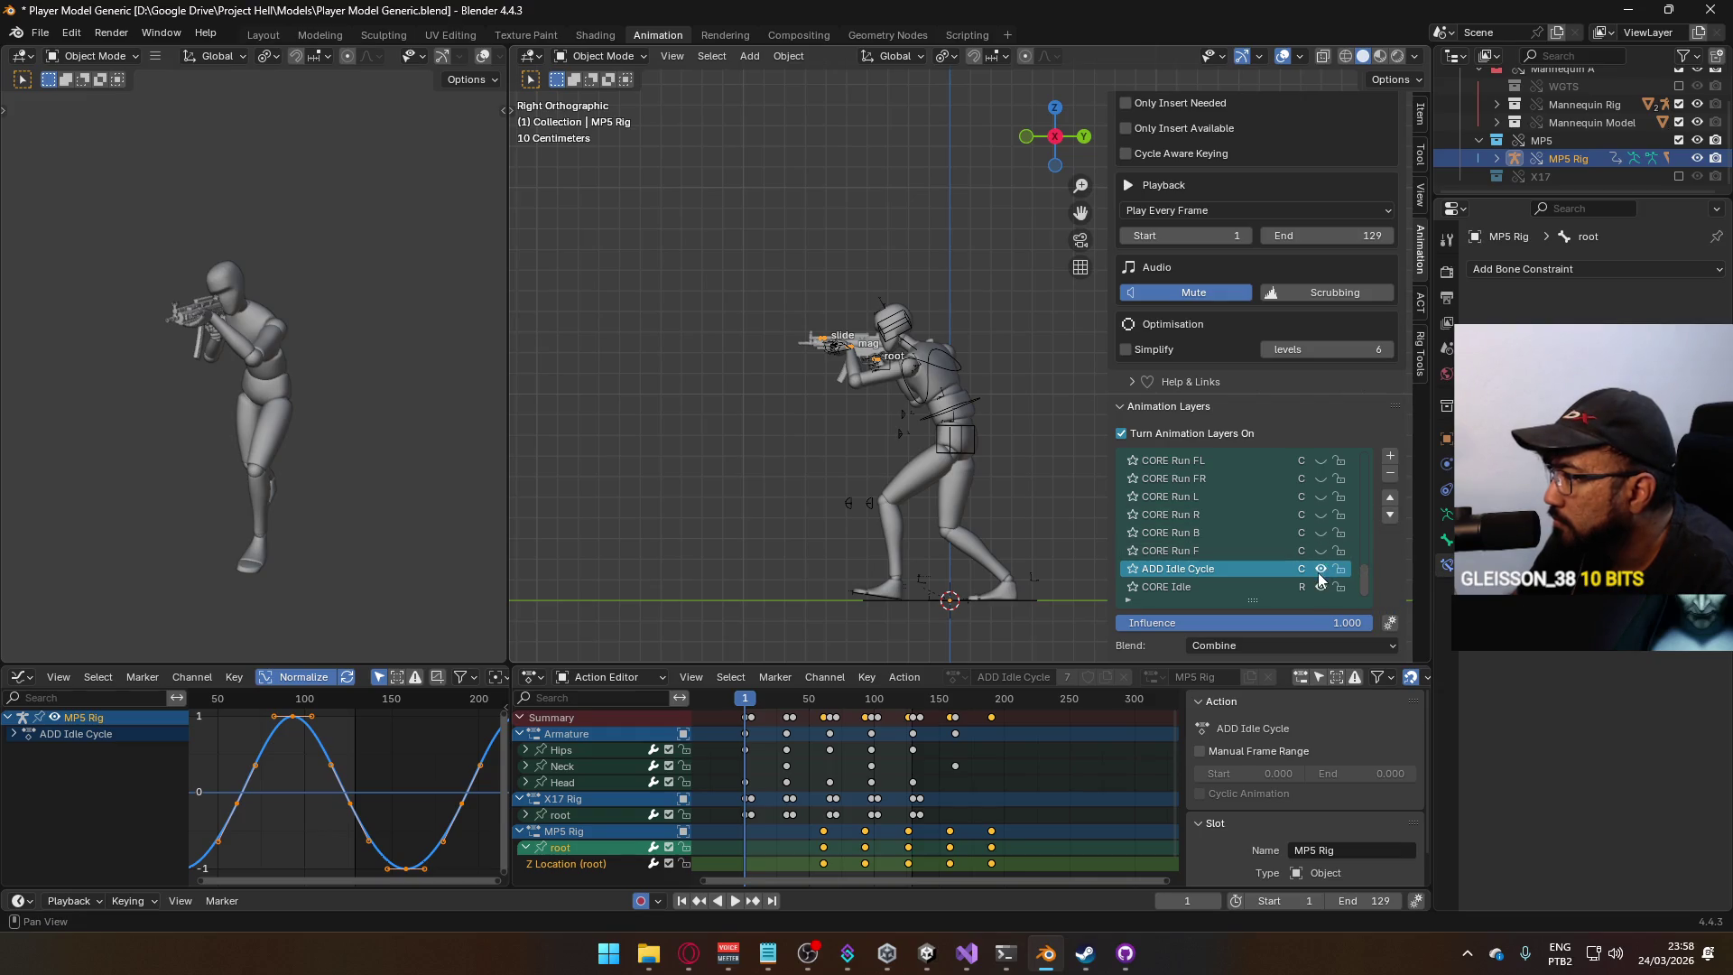
scroll(1324, 545, "up", 10)
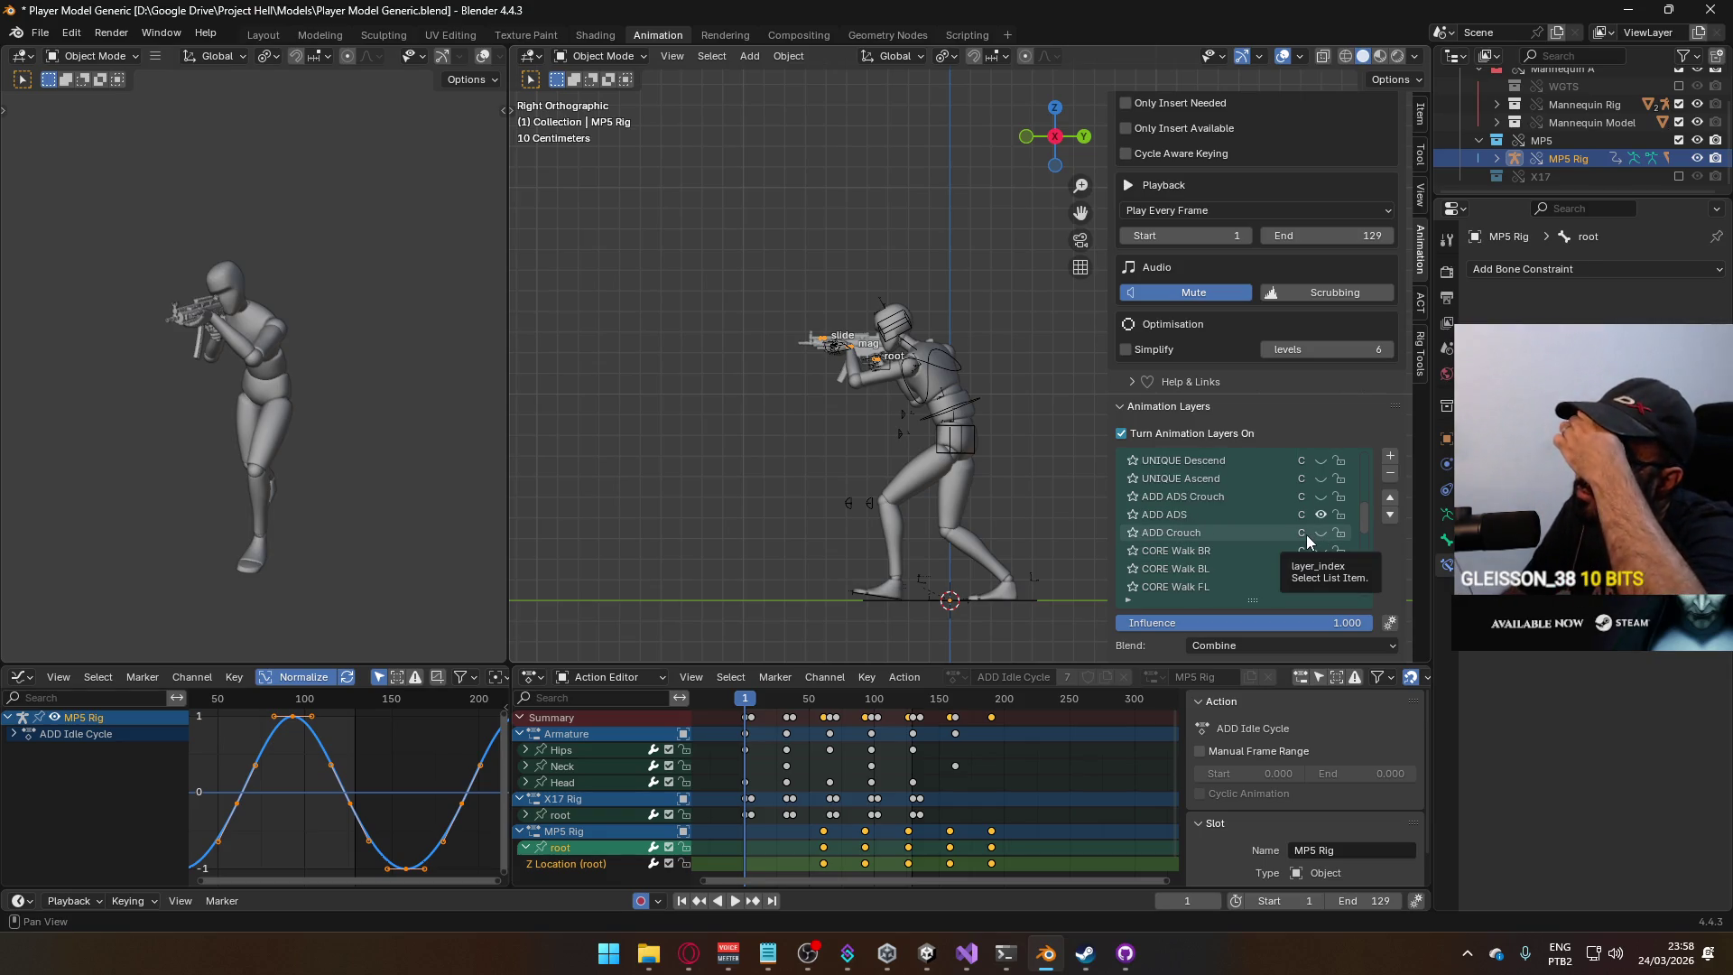
scroll(884, 426, "up", 5)
left_click(1222, 515)
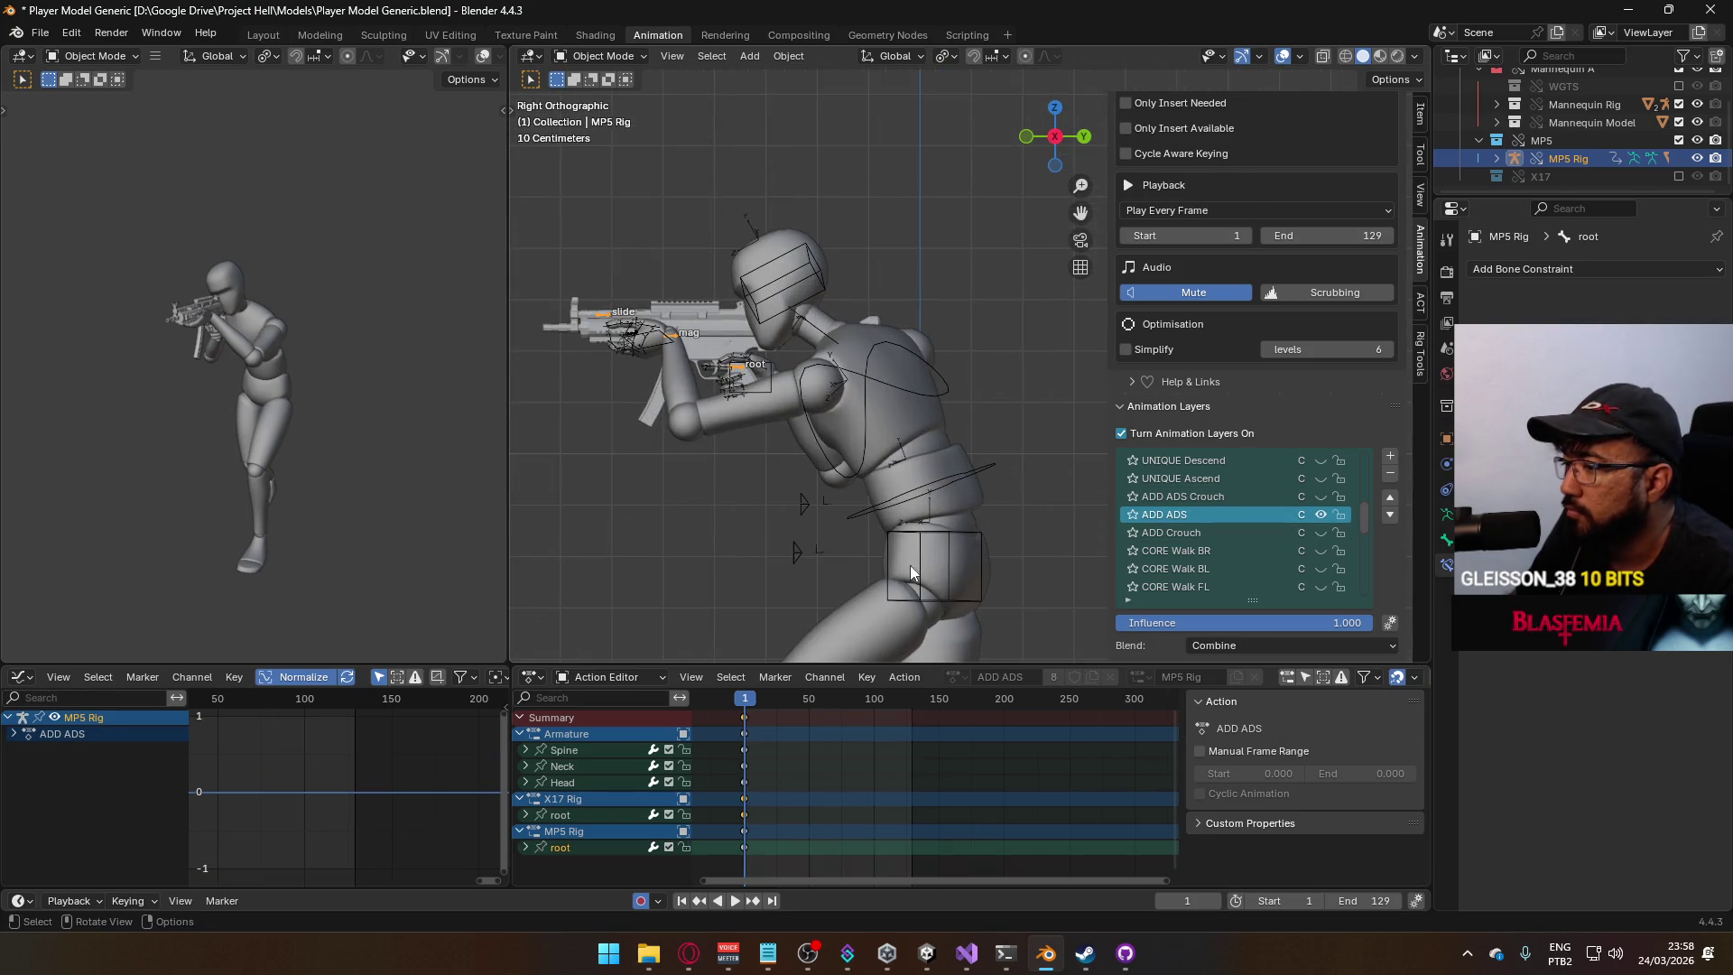
In Pose Mode, move the MP5's root bone down along Z and keyframe it.
left_click(597, 56)
left_click(591, 110)
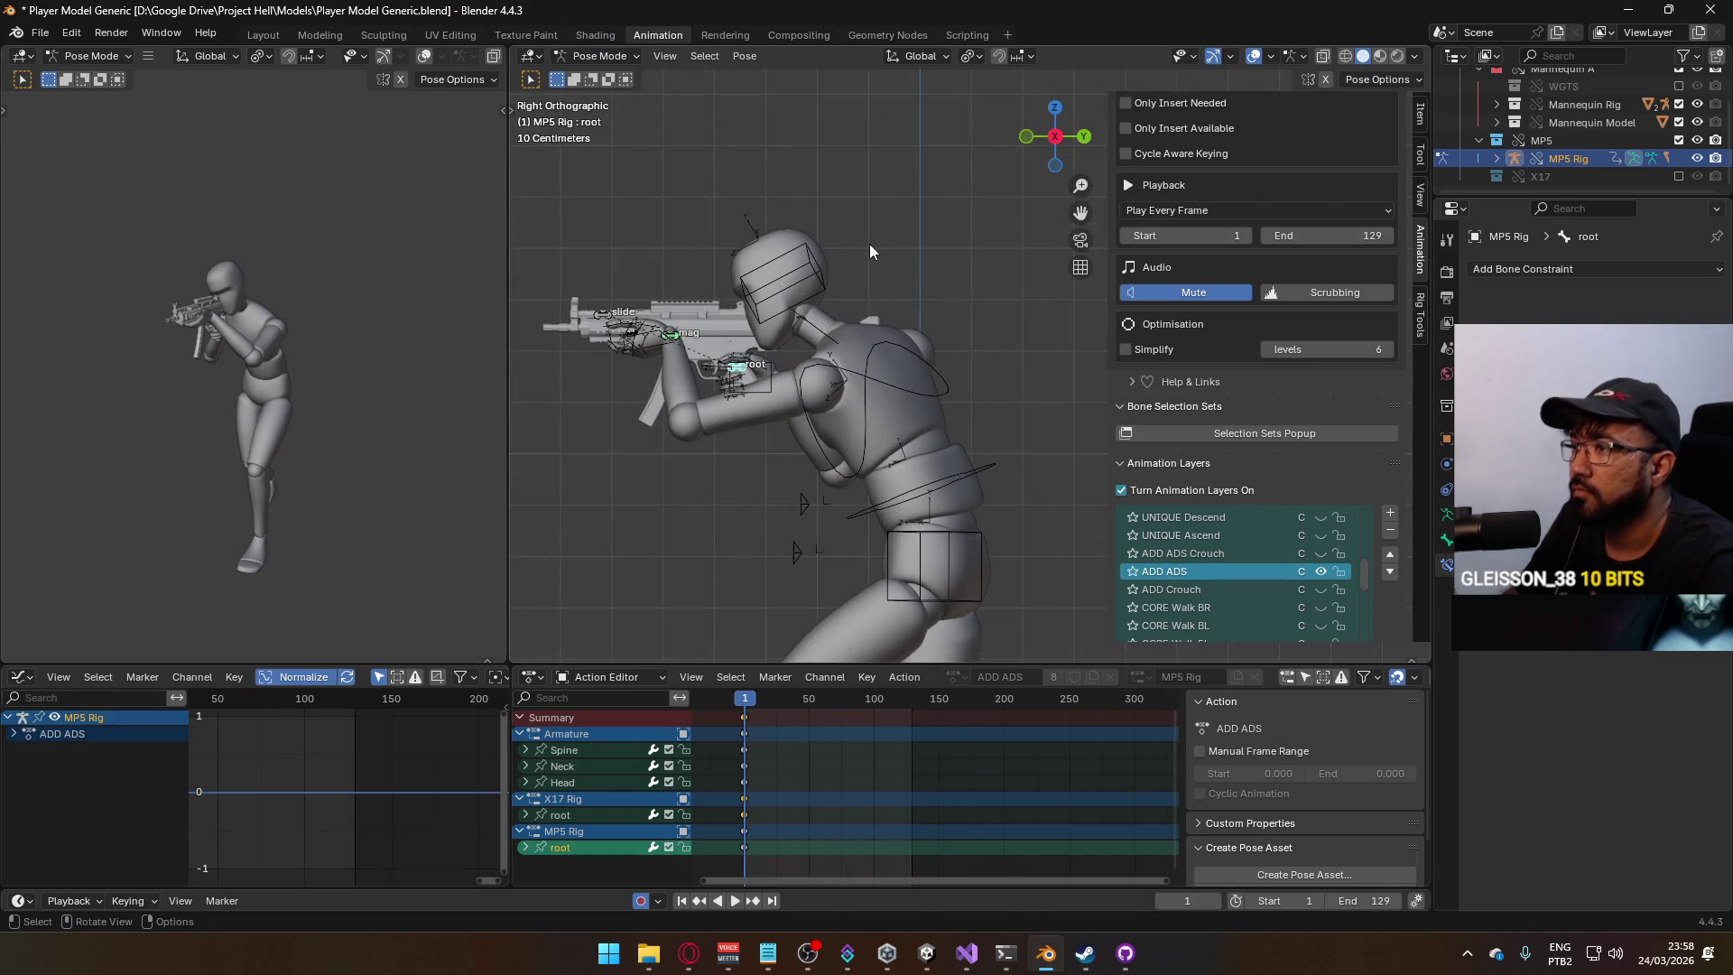
key("g")
key("y")
key("y")
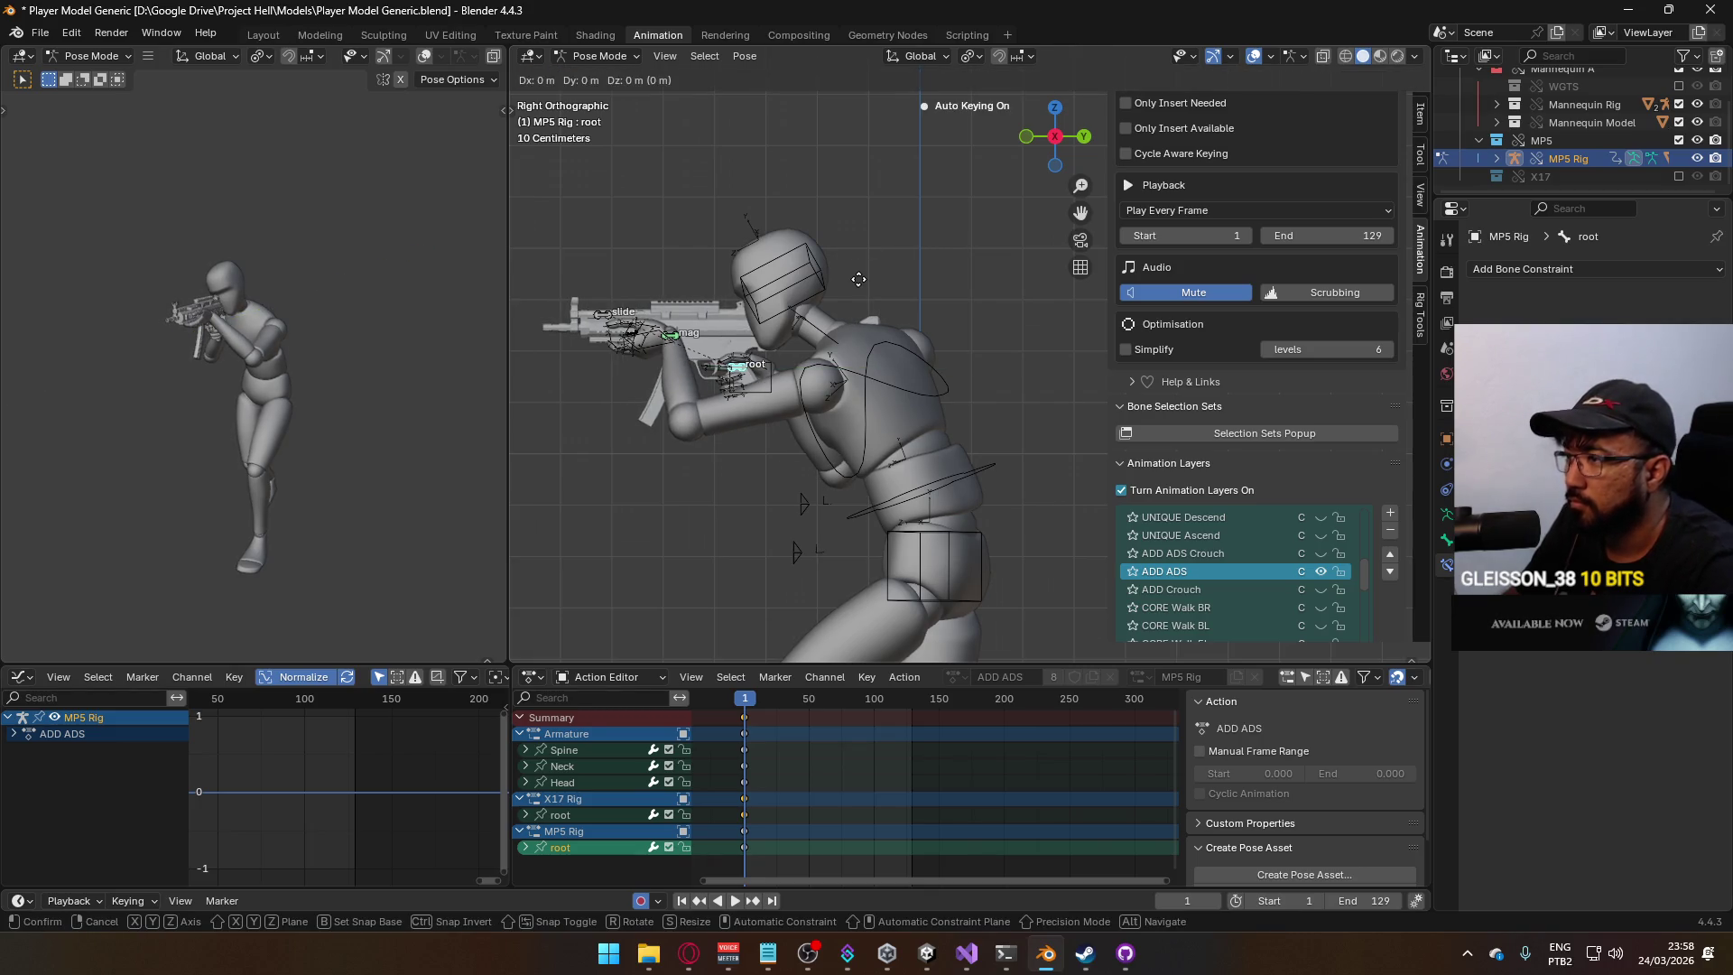
key("z")
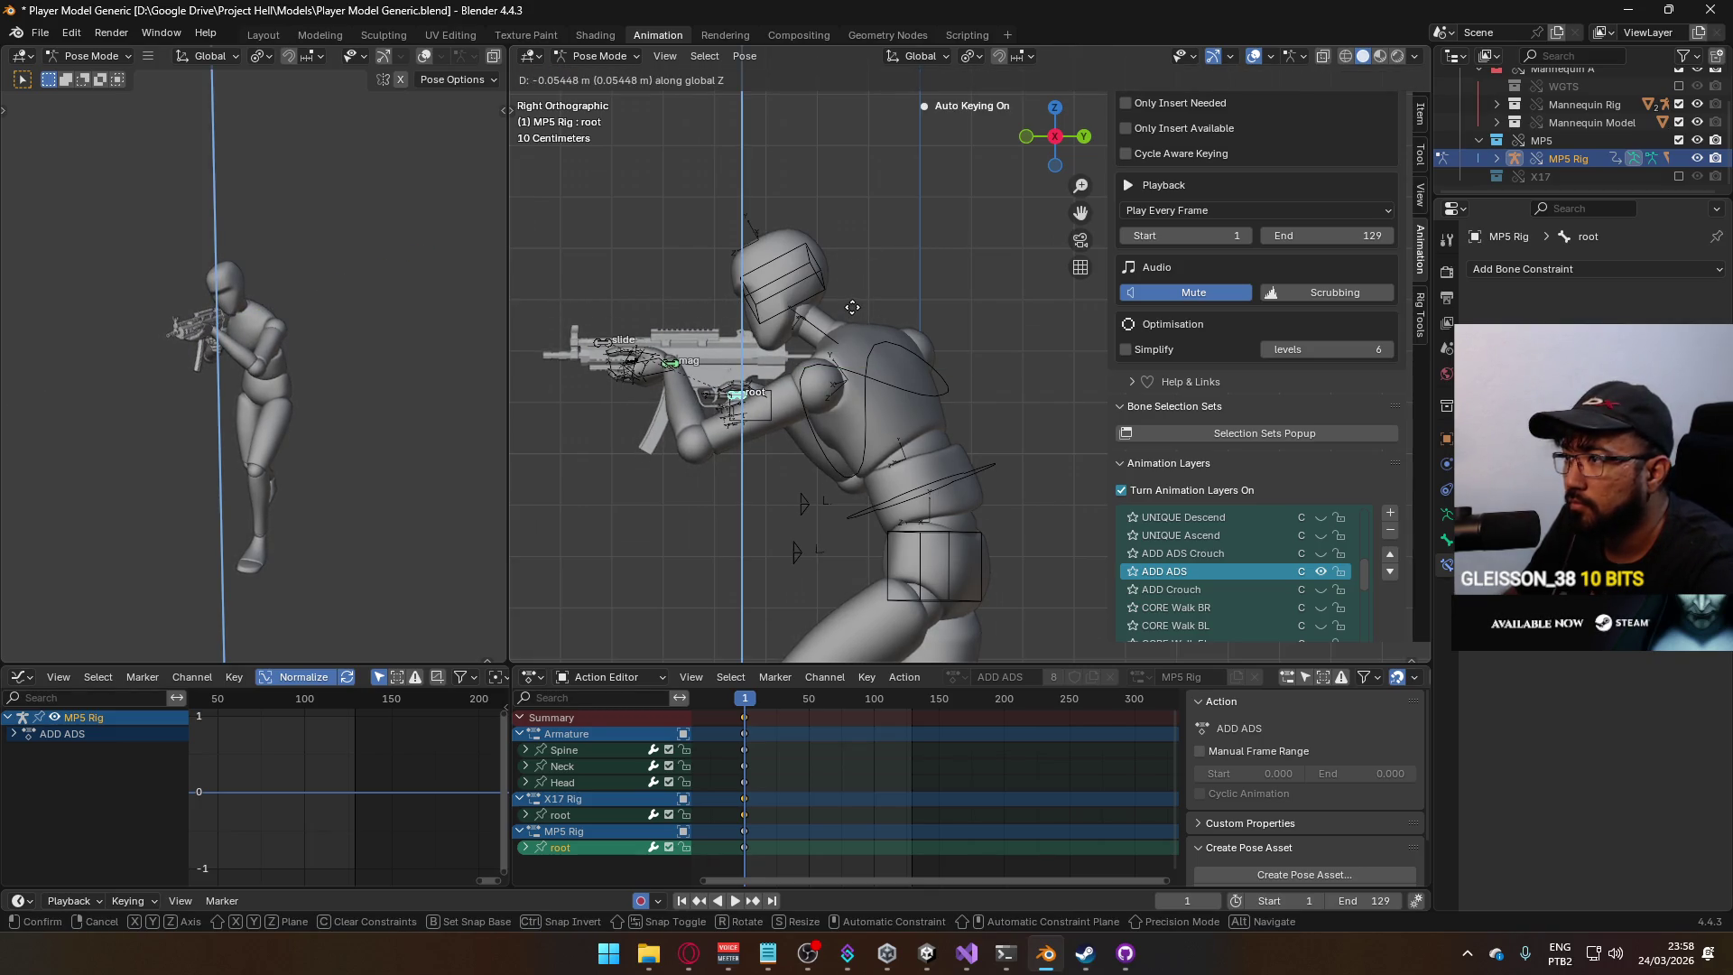
left_click(852, 306)
Play the animation to preview the lowered gun offset.
key("space")
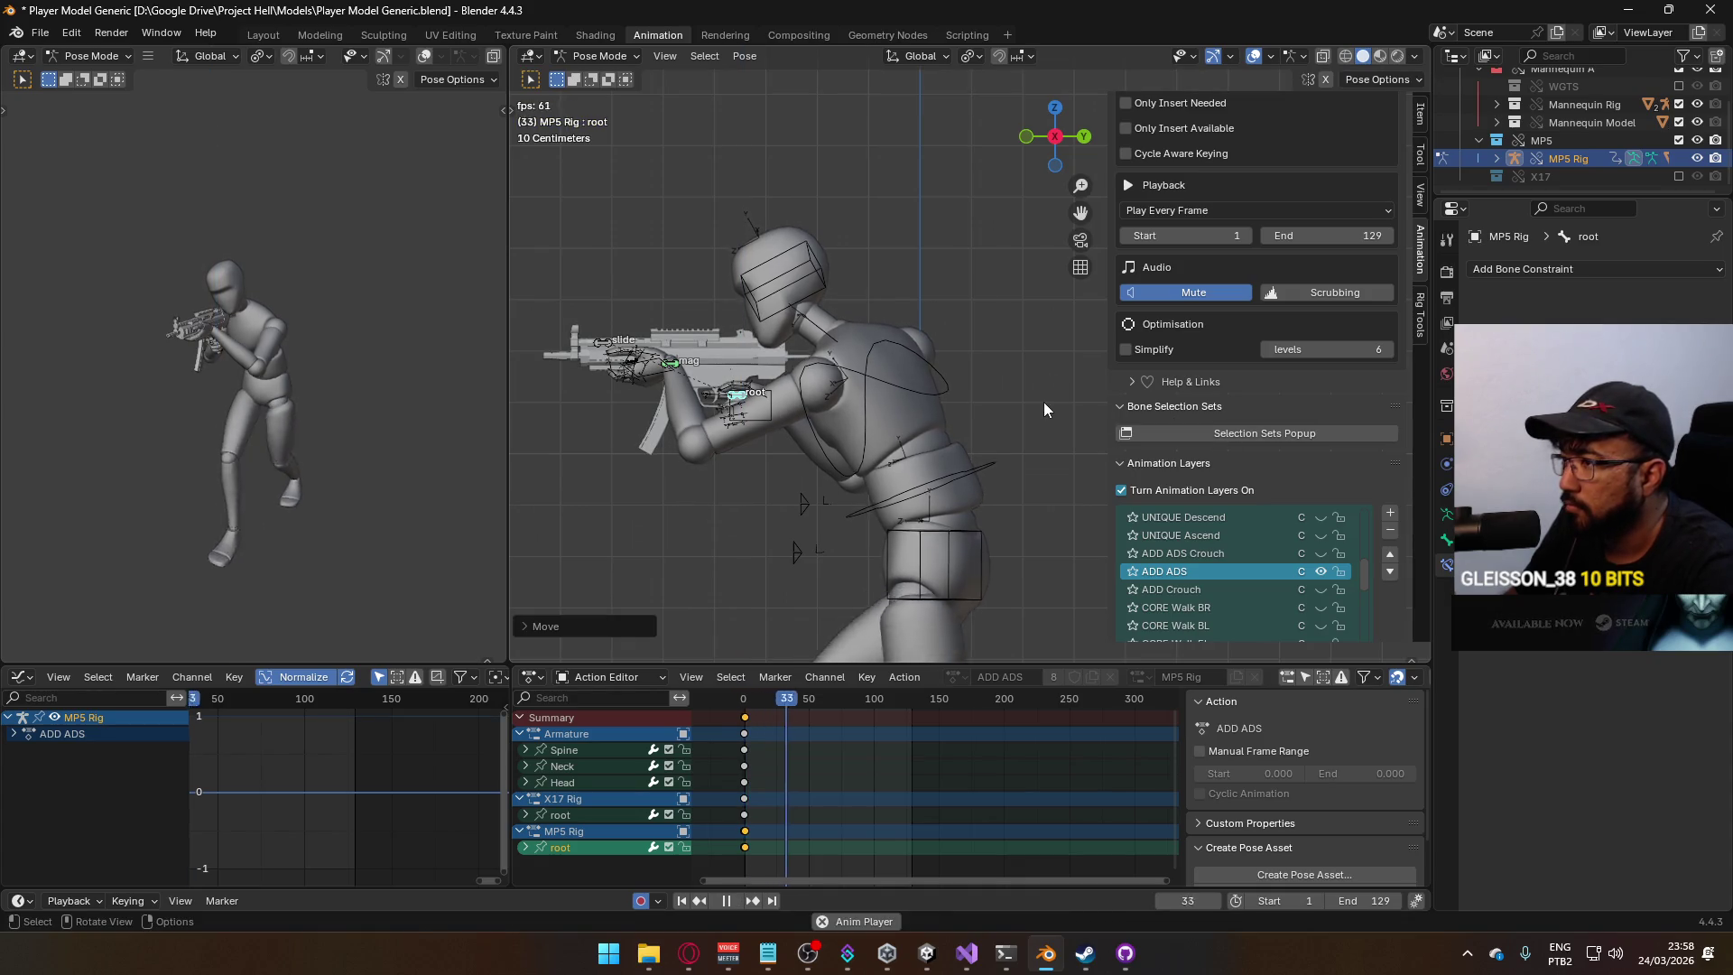
left_click_drag(1364, 575, 1373, 626)
scroll(1349, 572, "up", 5)
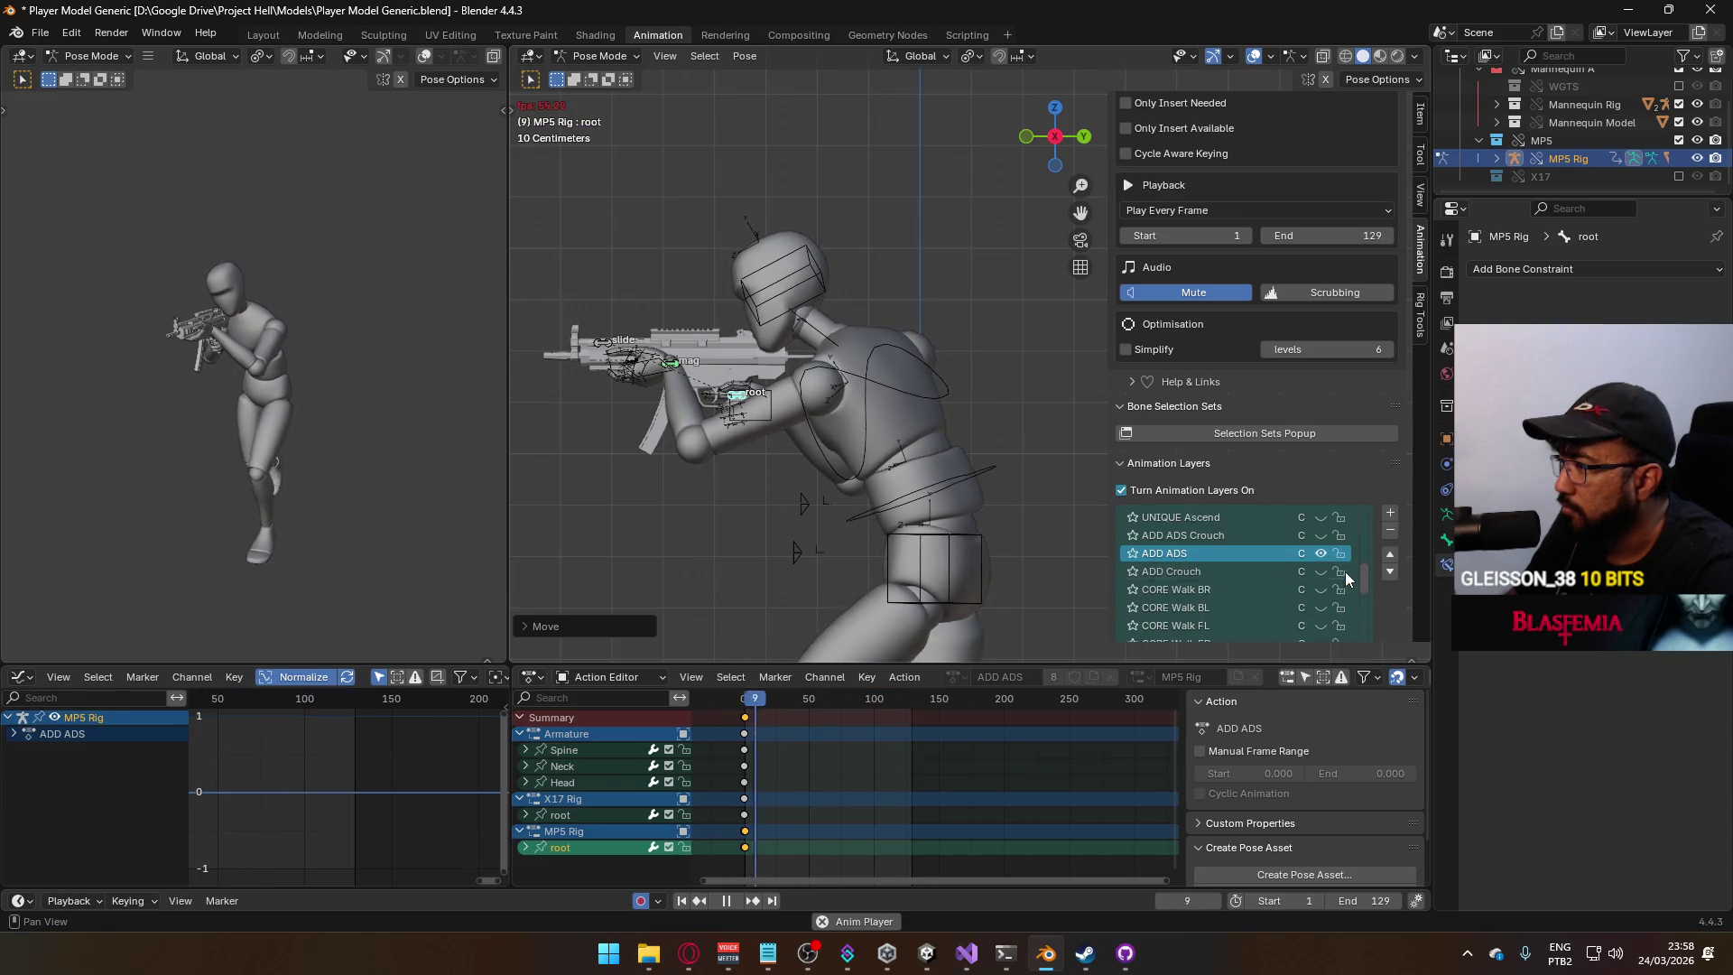
scroll(1338, 598, "down", 4)
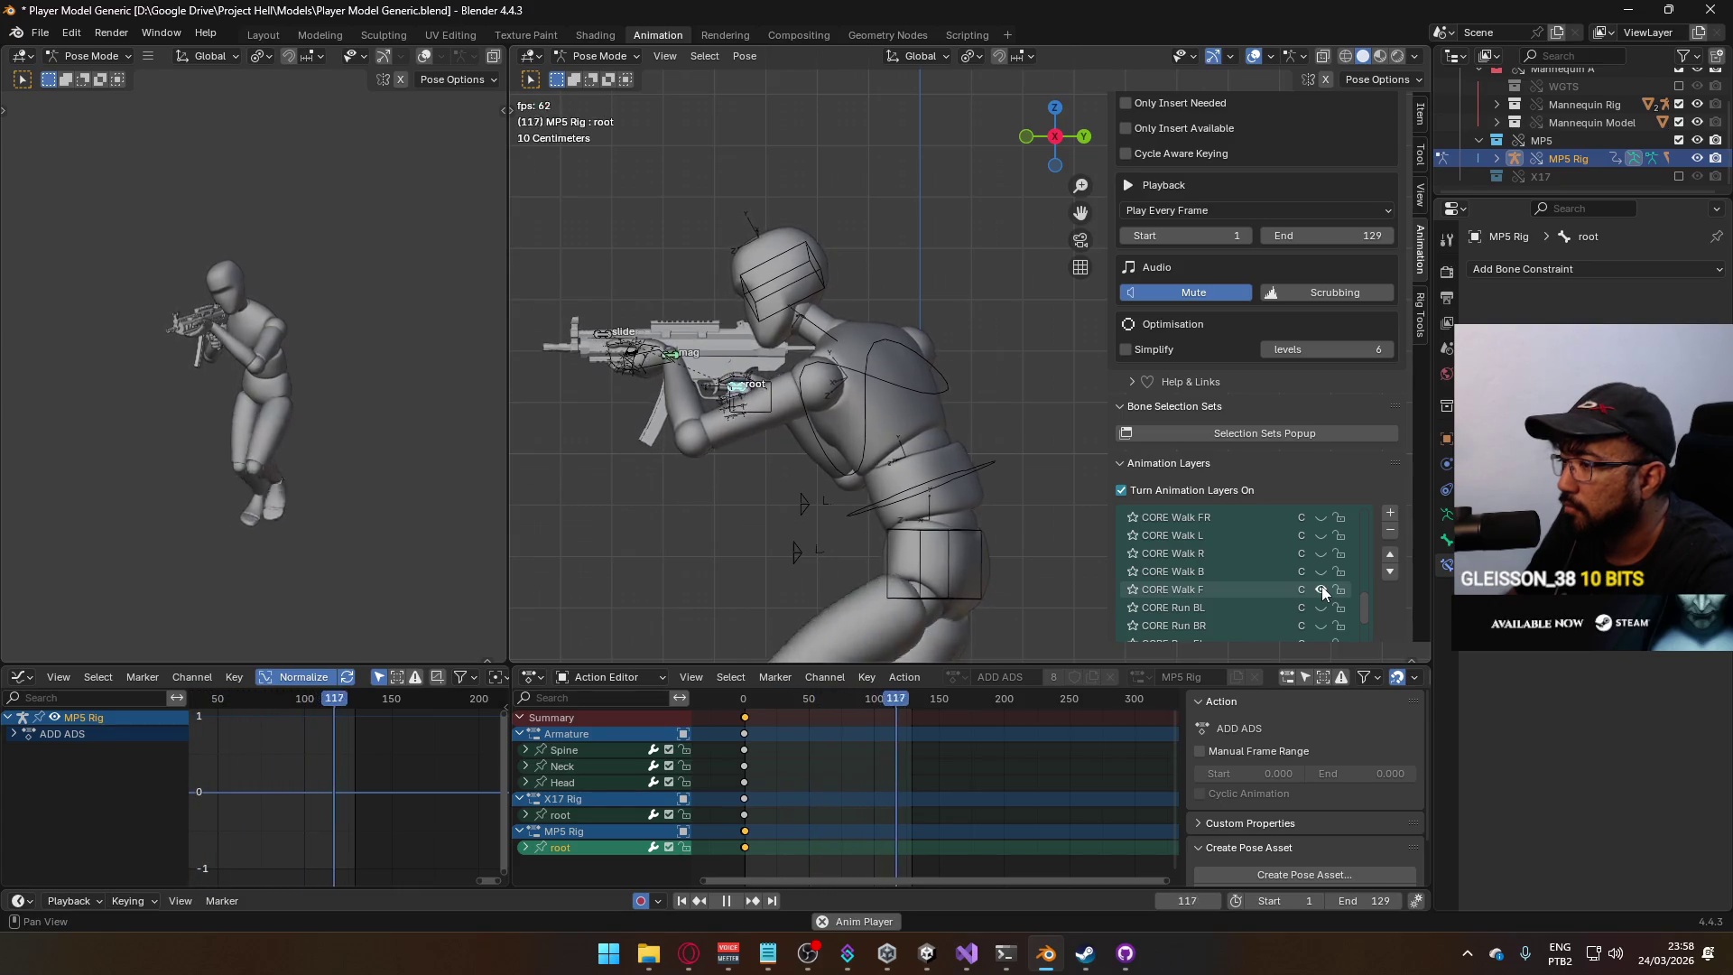
Select the CORE Walk F layer and set the animation end frame to 64.
left_click(1262, 589)
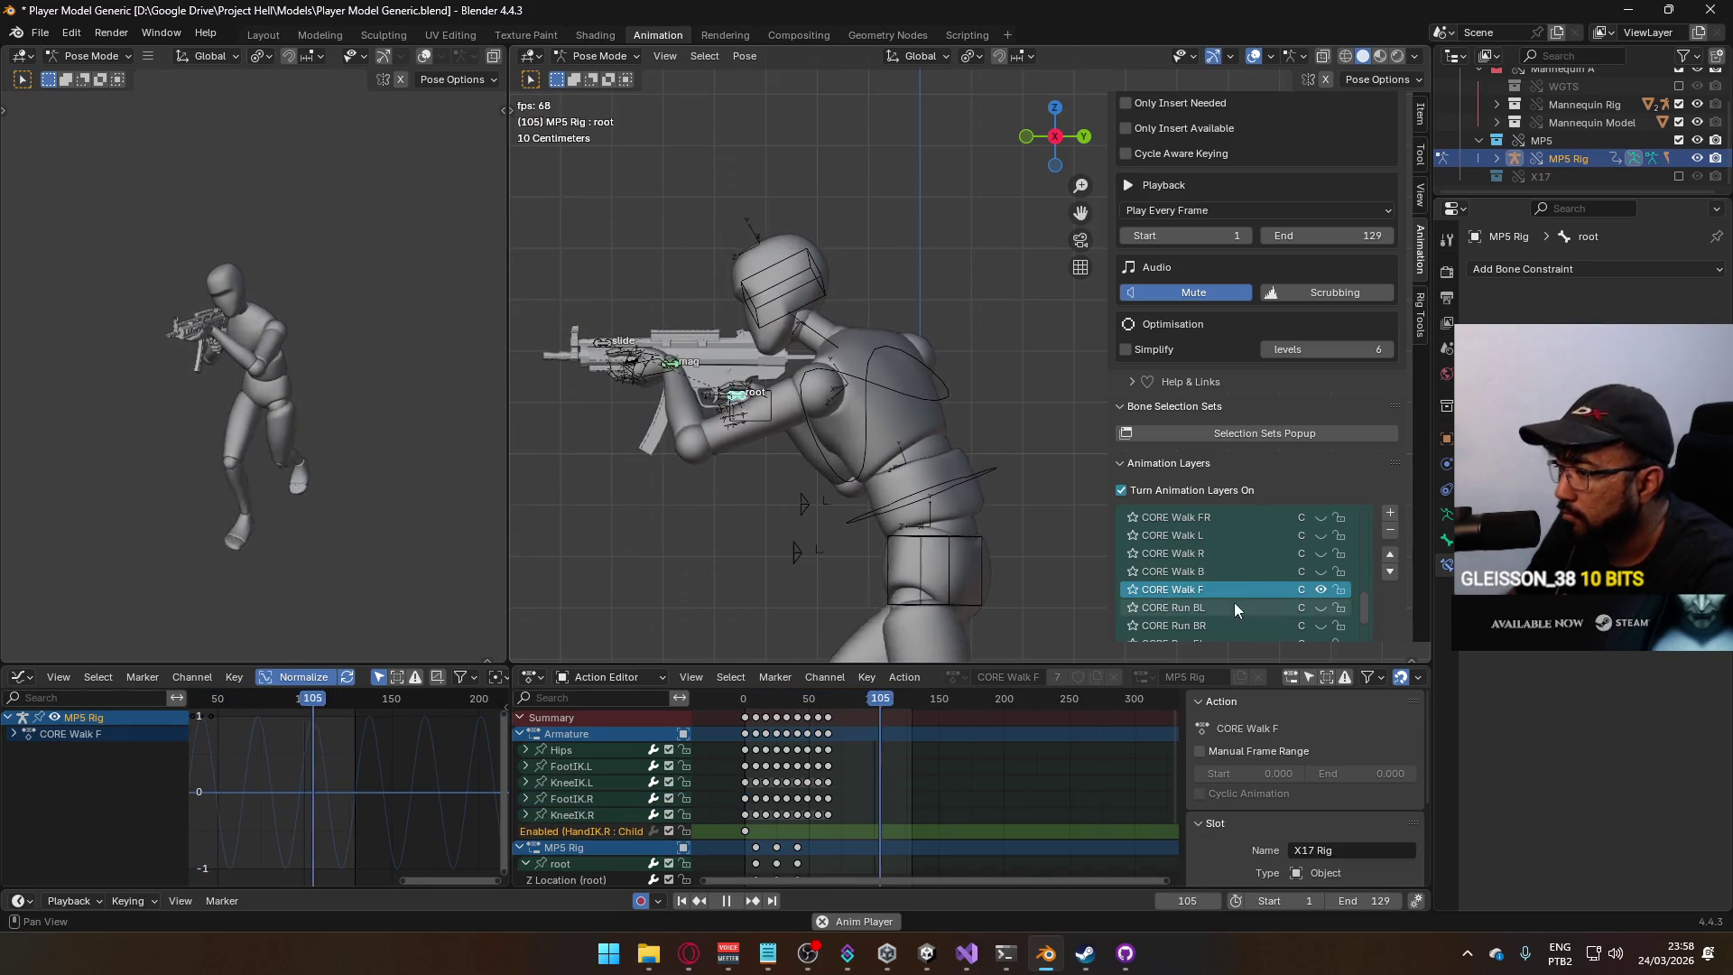
key("space")
scroll(867, 767, "up", 2)
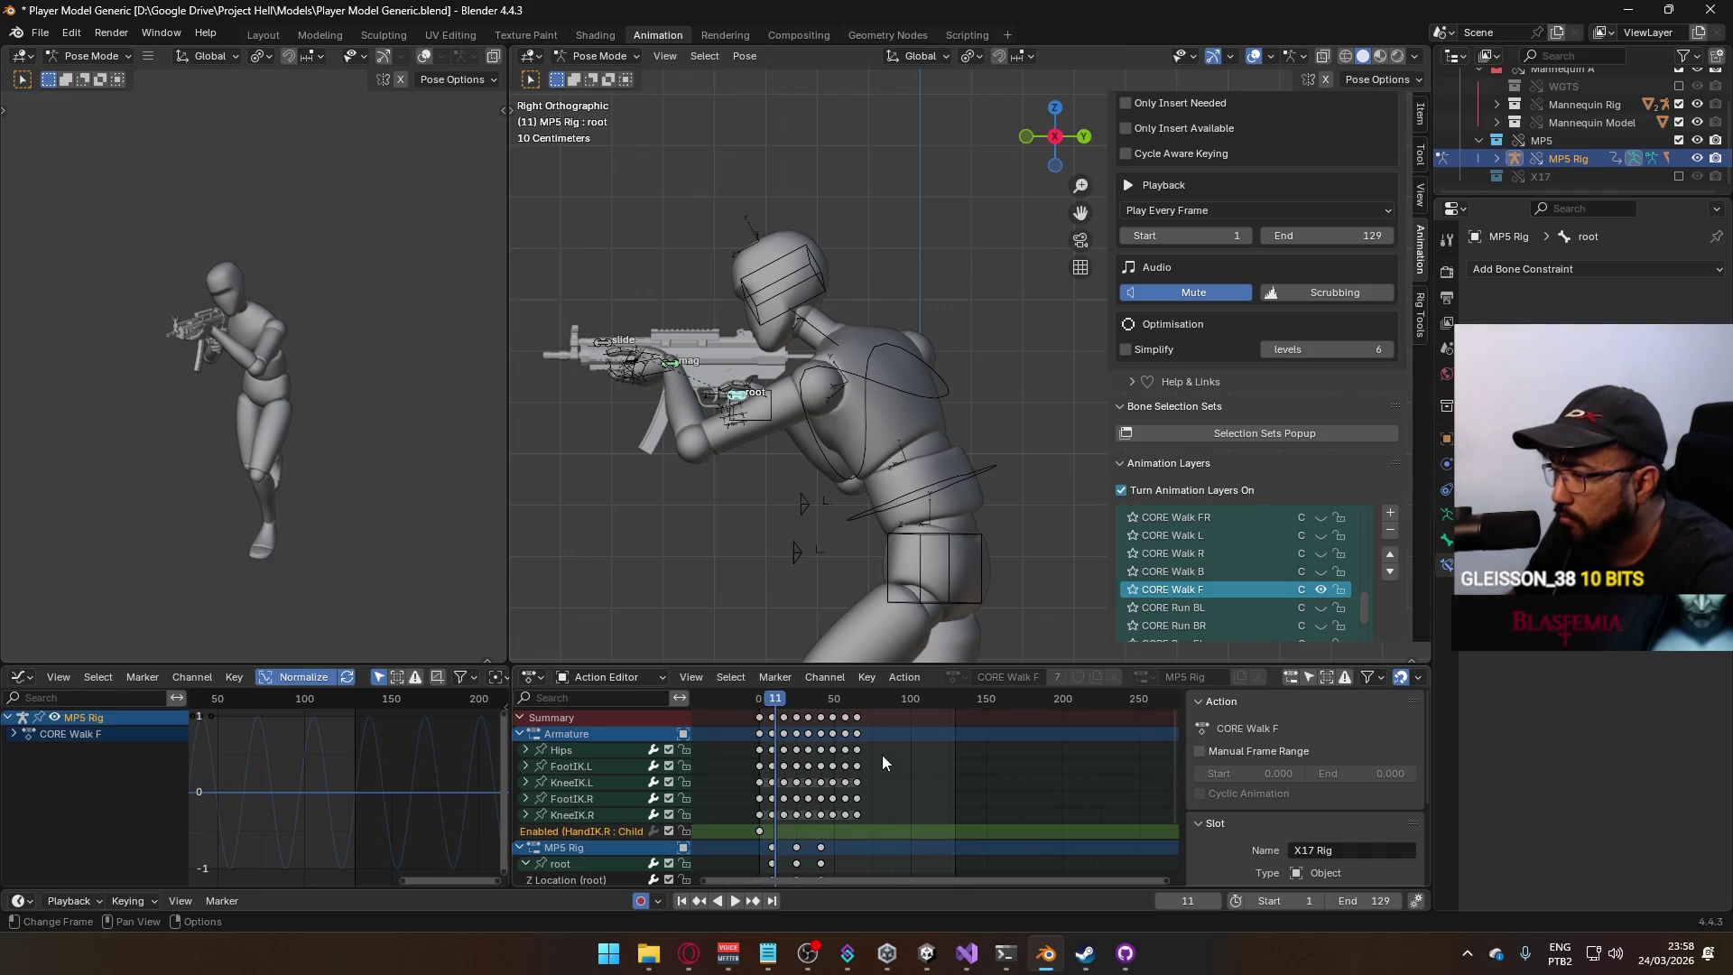
left_click(857, 706)
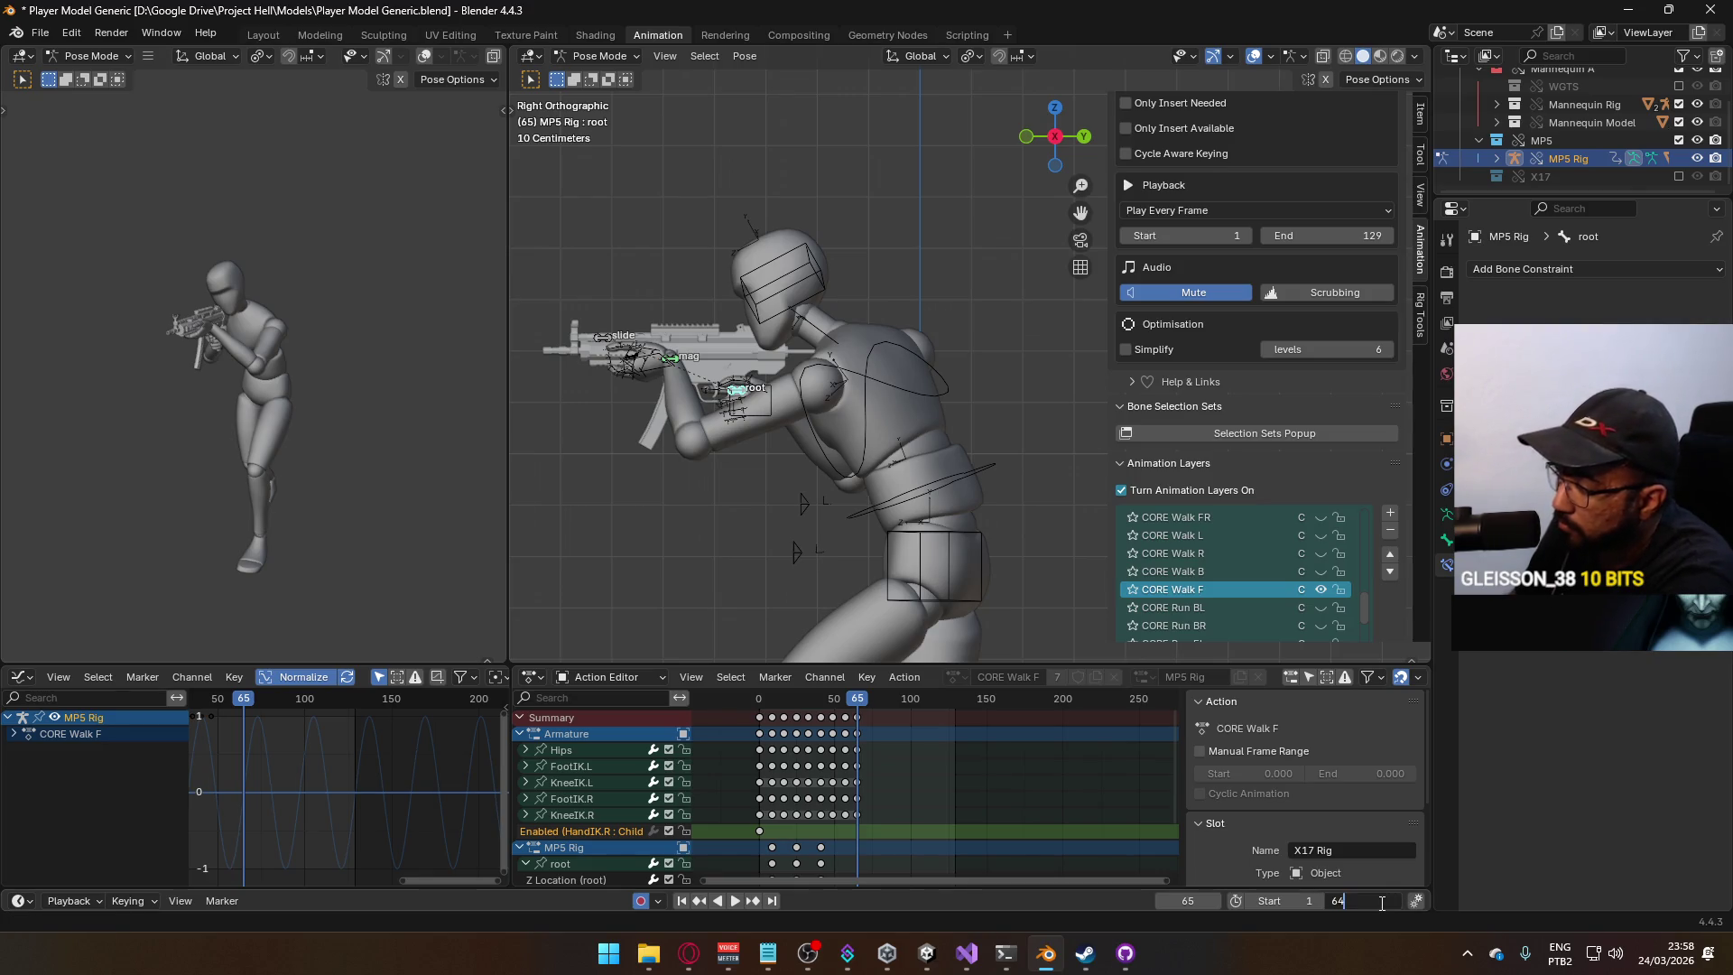
key("Return")
Preview the shortened walk cycle from frame 1, then return to Object Mode.
key("space")
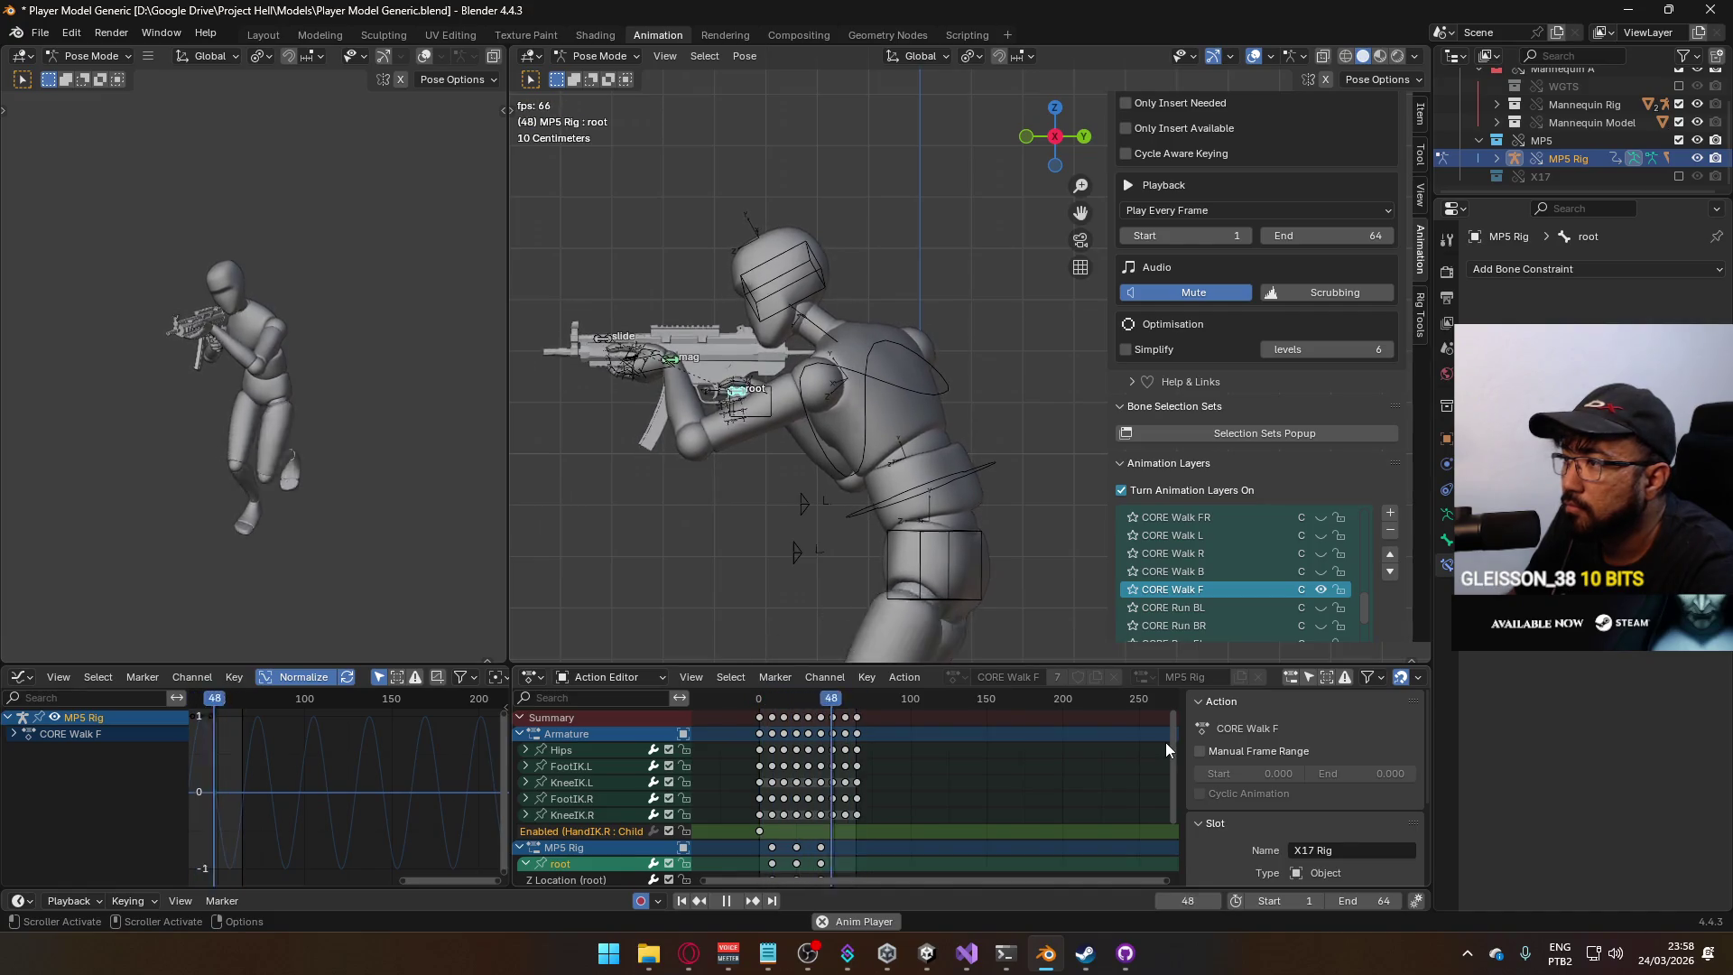
key("space")
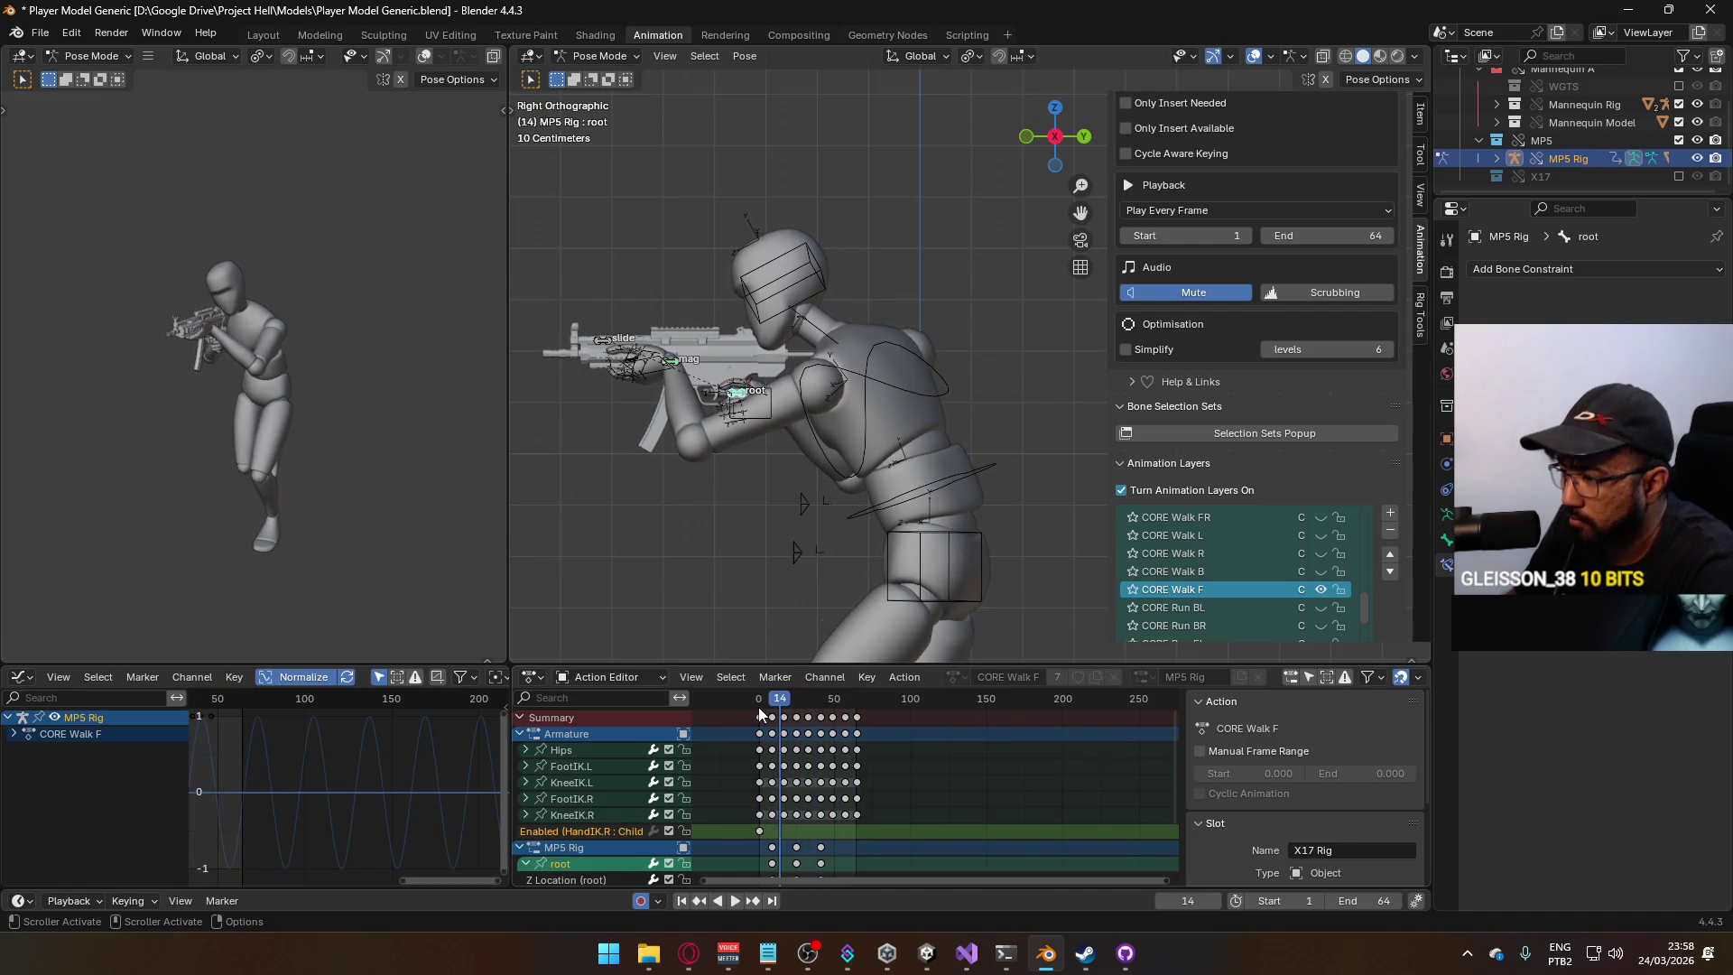
left_click(758, 703)
scroll(853, 476, "down", 2)
key("space")
mouse_move(760, 708)
left_mouse_down()
mouse_move(720, 717)
mouse_move(760, 718)
left_mouse_up()
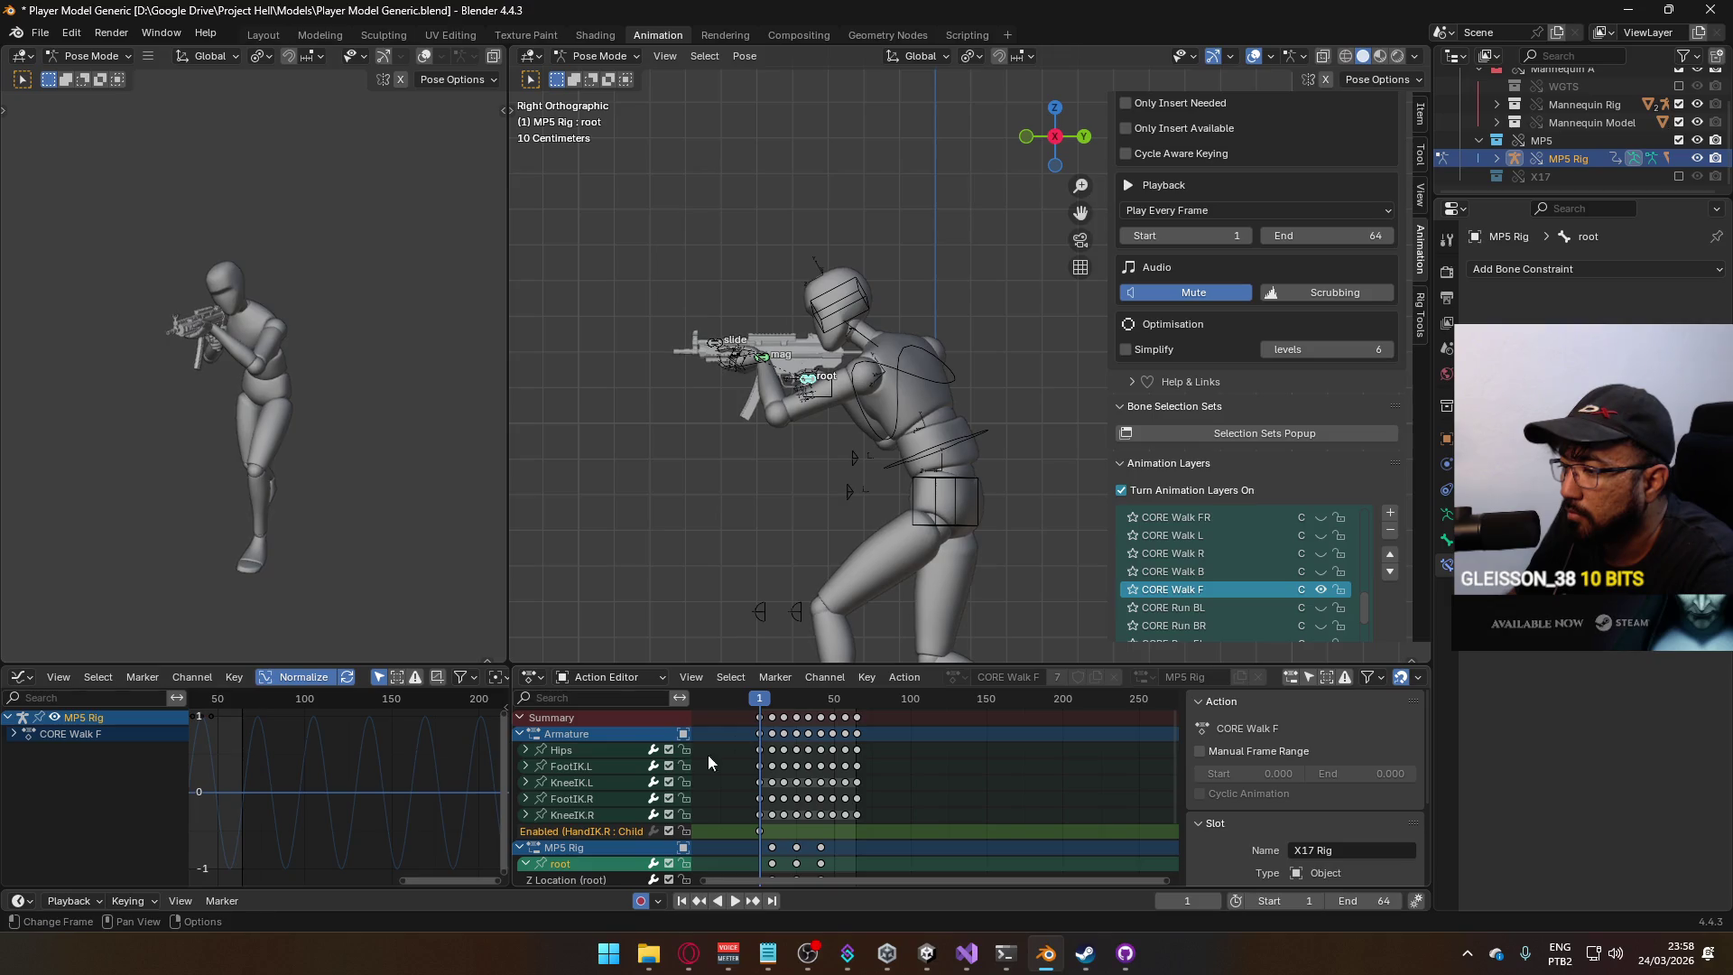
scroll(636, 831, "down", 3)
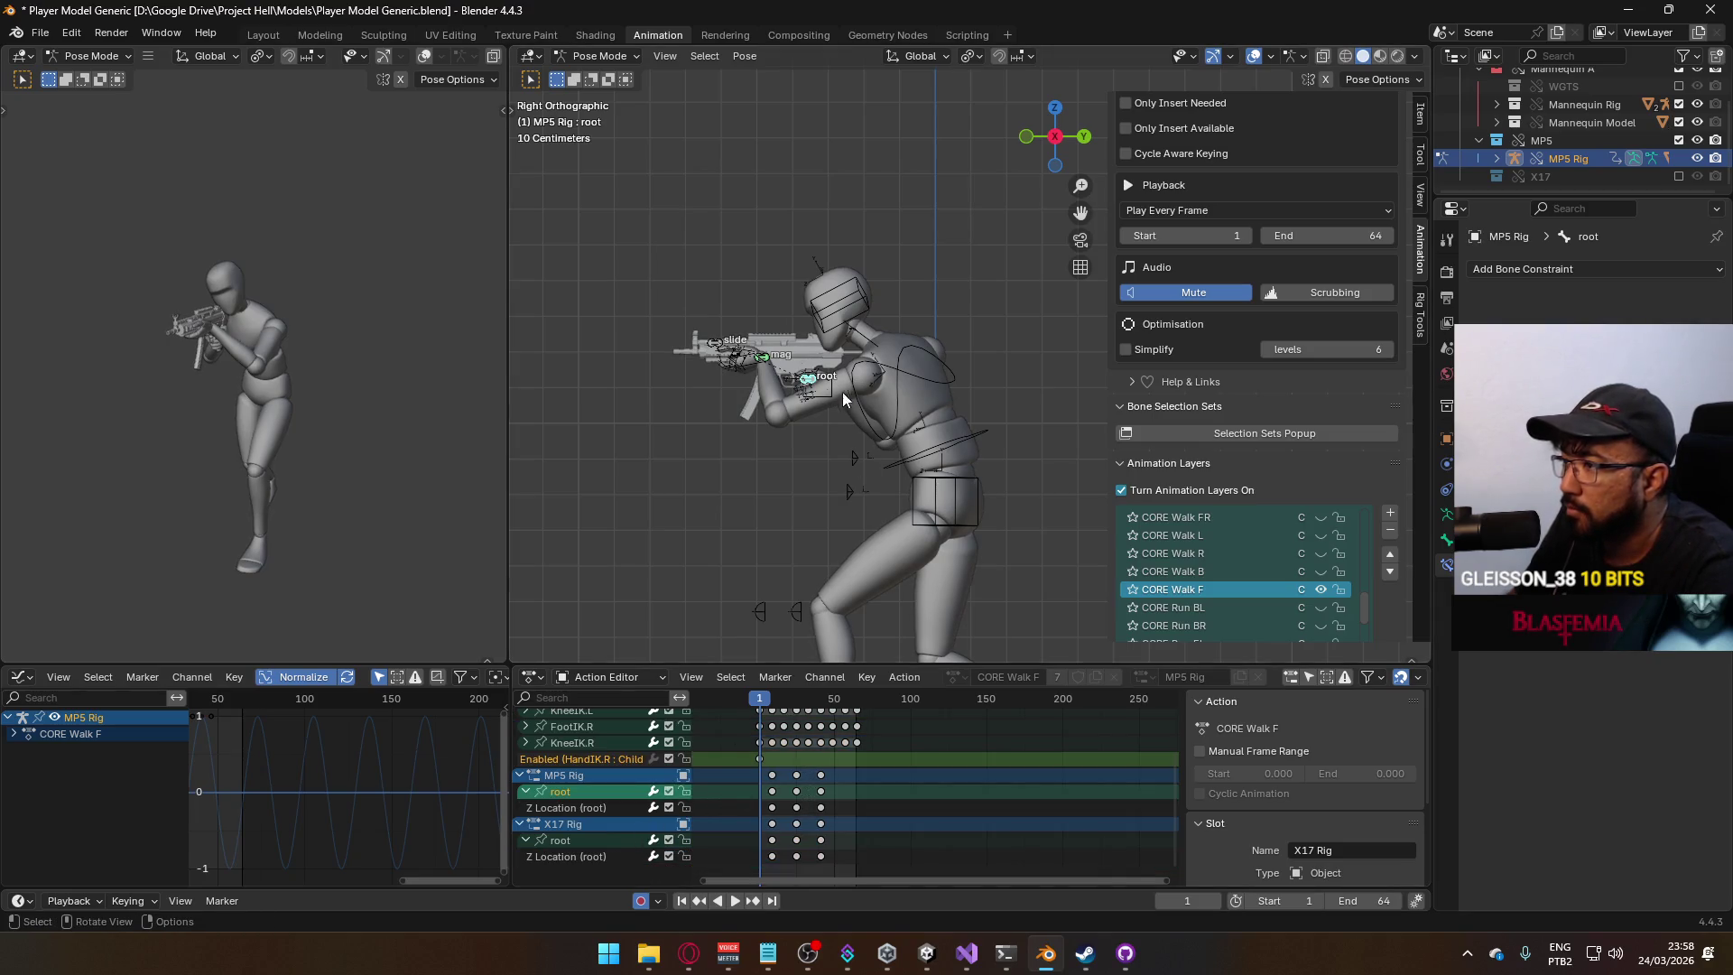
left_click(601, 76)
left_click(742, 425)
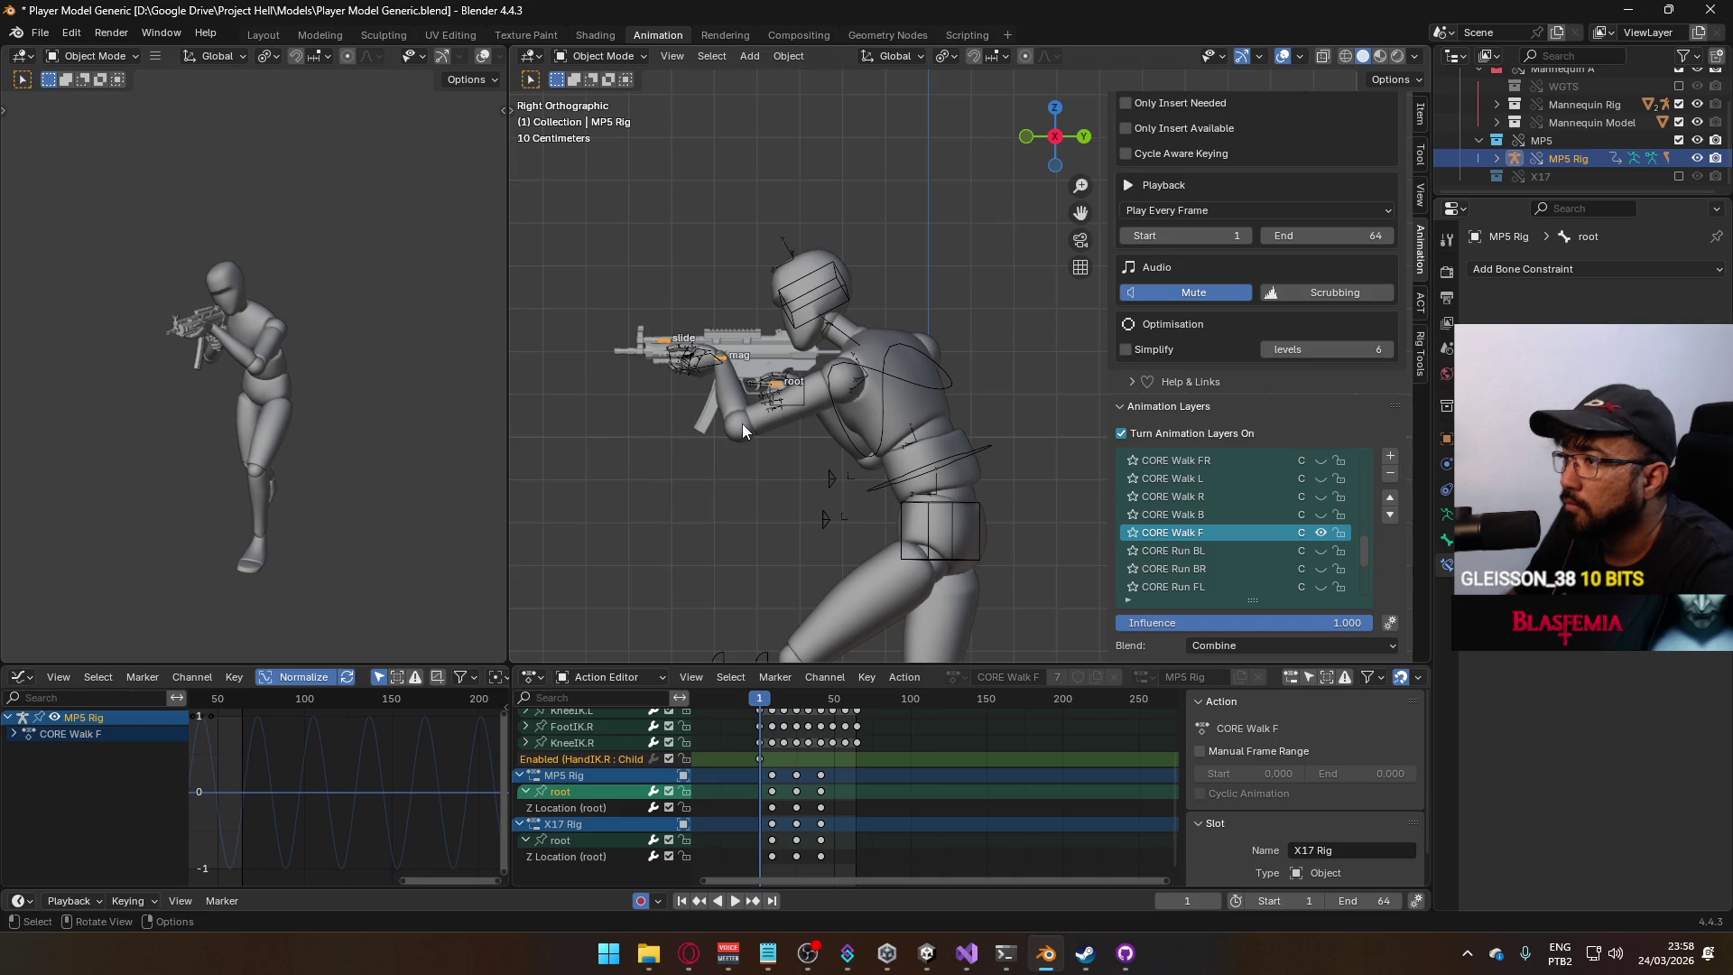
Add the mannequin armature to the selection and export both rigs as Model@ADS Primary Walk Idle.fbx.
left_click(860, 363, "shift")
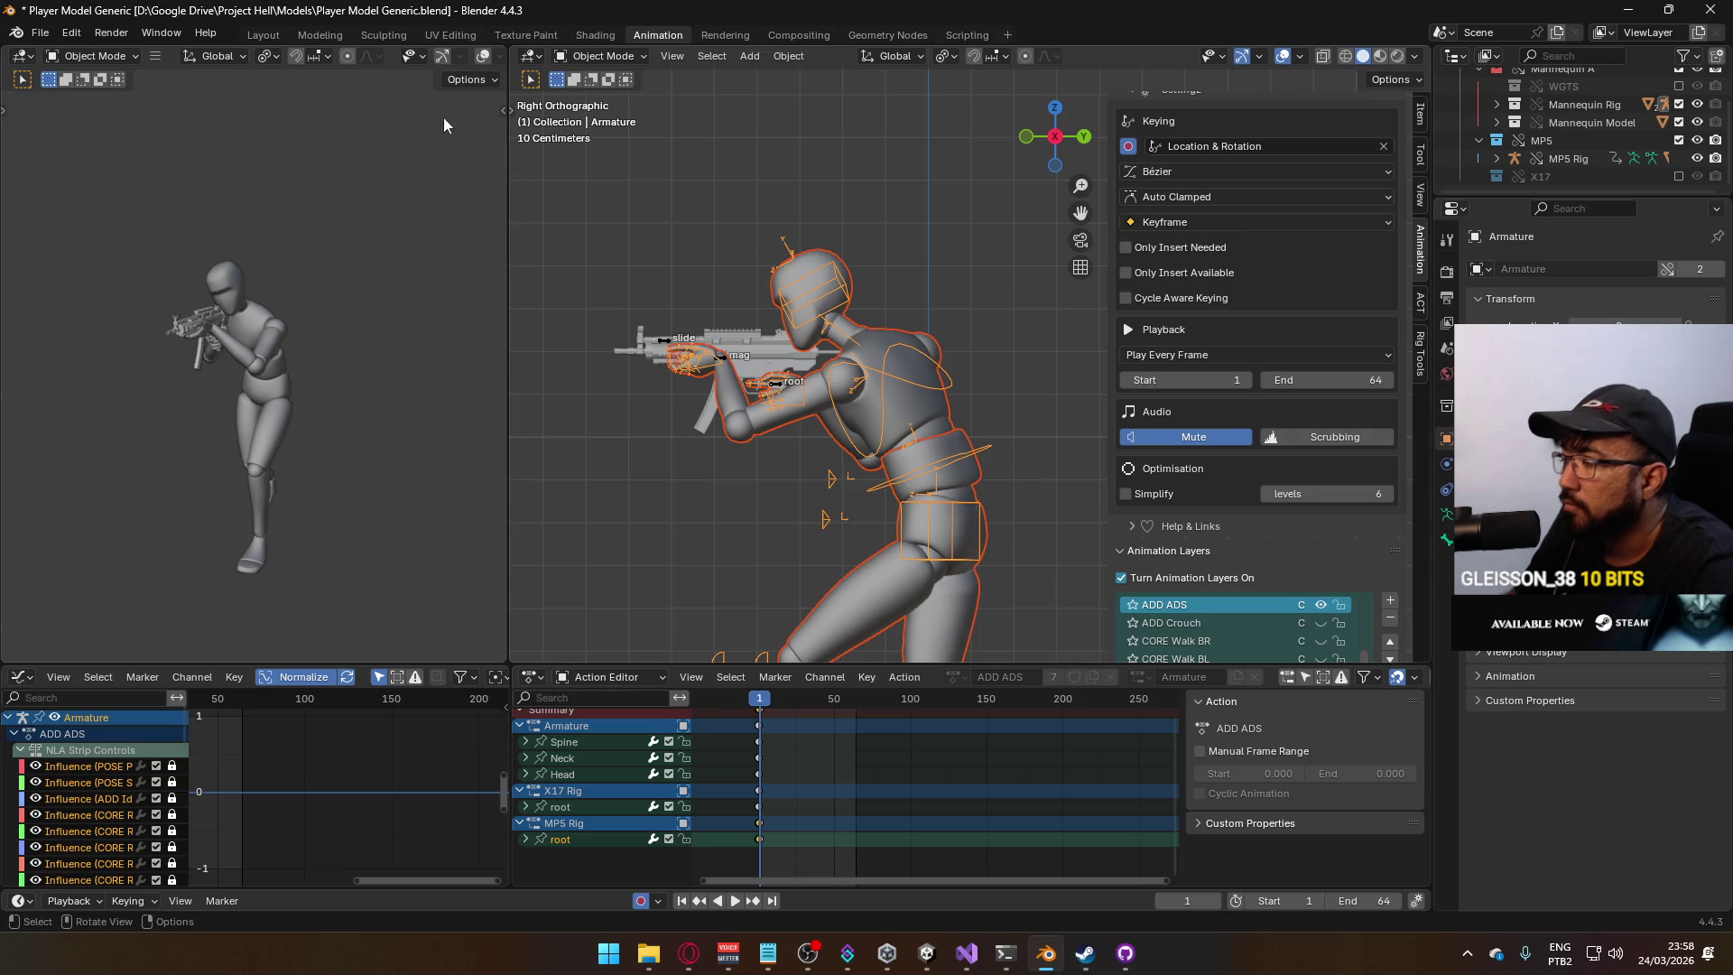
left_click(40, 33)
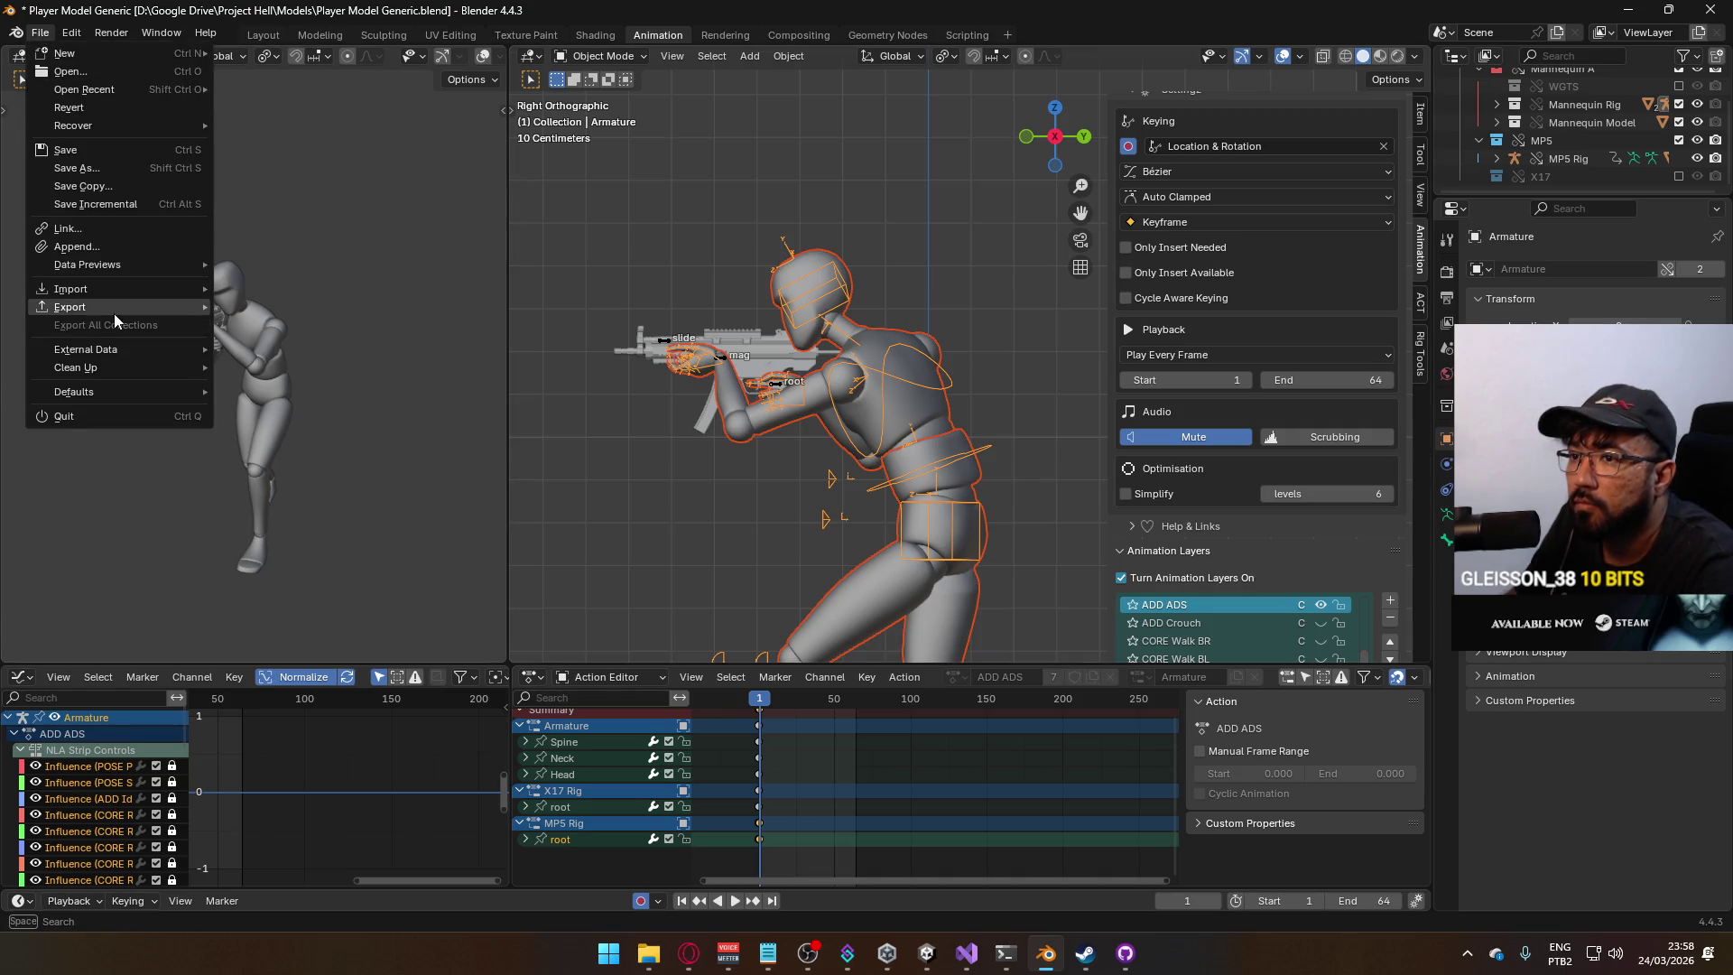
mouse_move(114, 312)
left_click(312, 463)
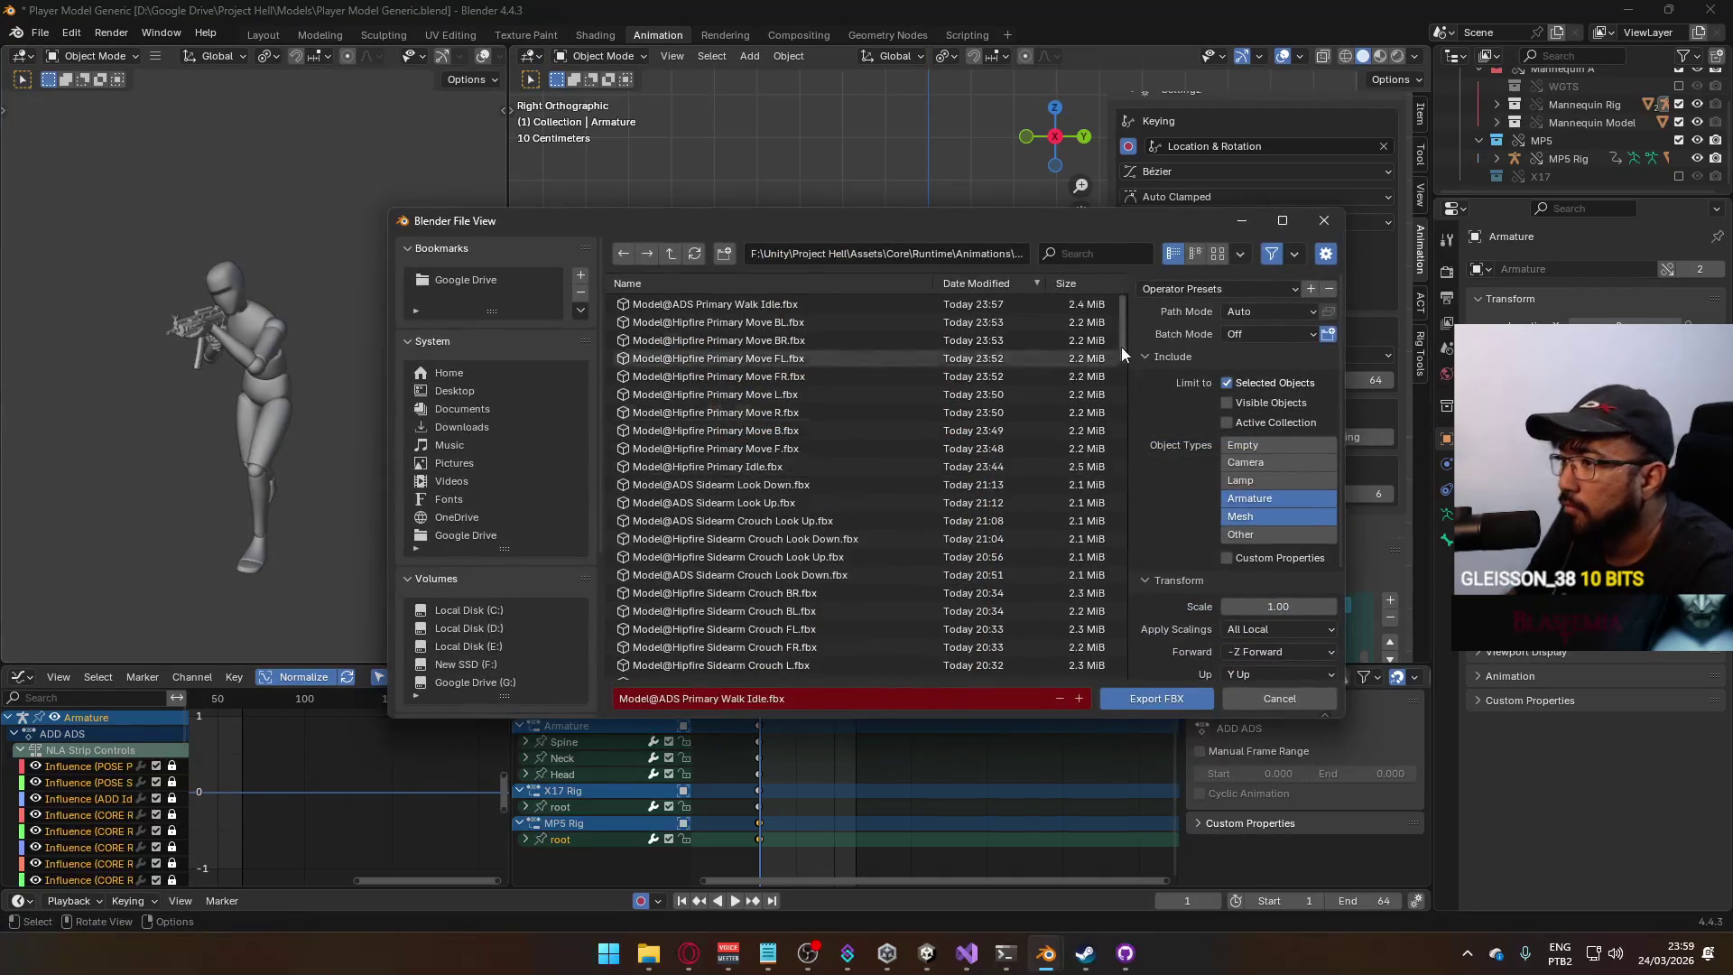
left_click_drag(1121, 335, 1134, 700)
left_click(1134, 701)
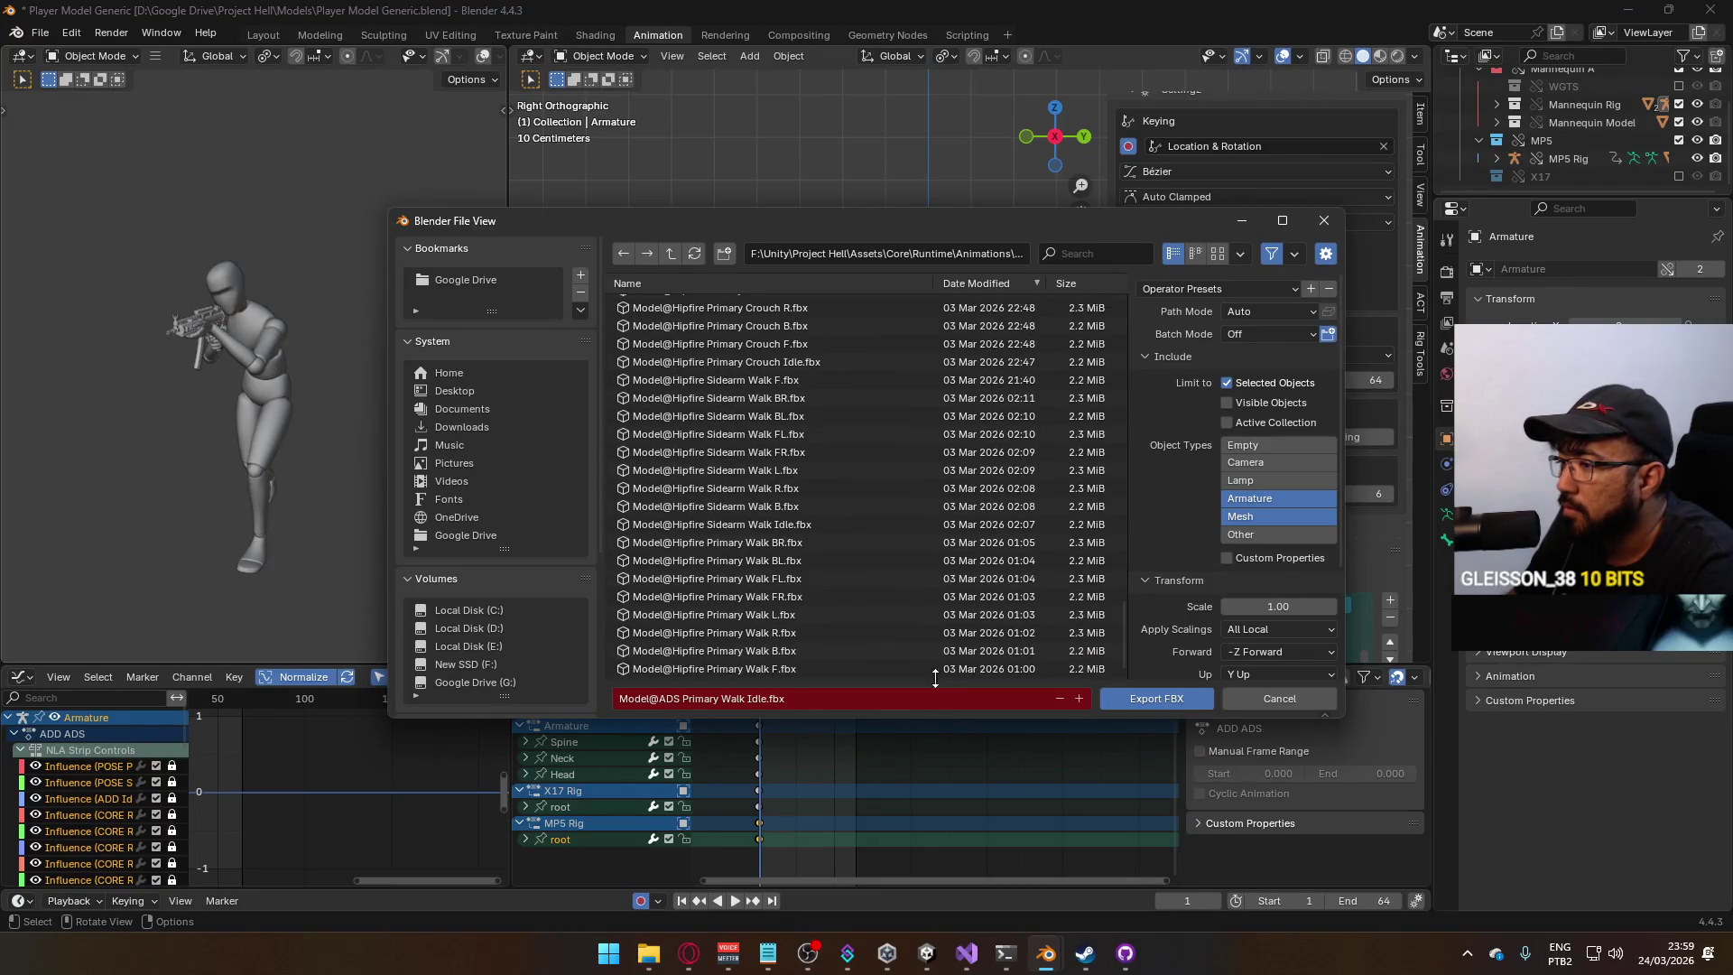
scroll(1269, 578, "down", 5)
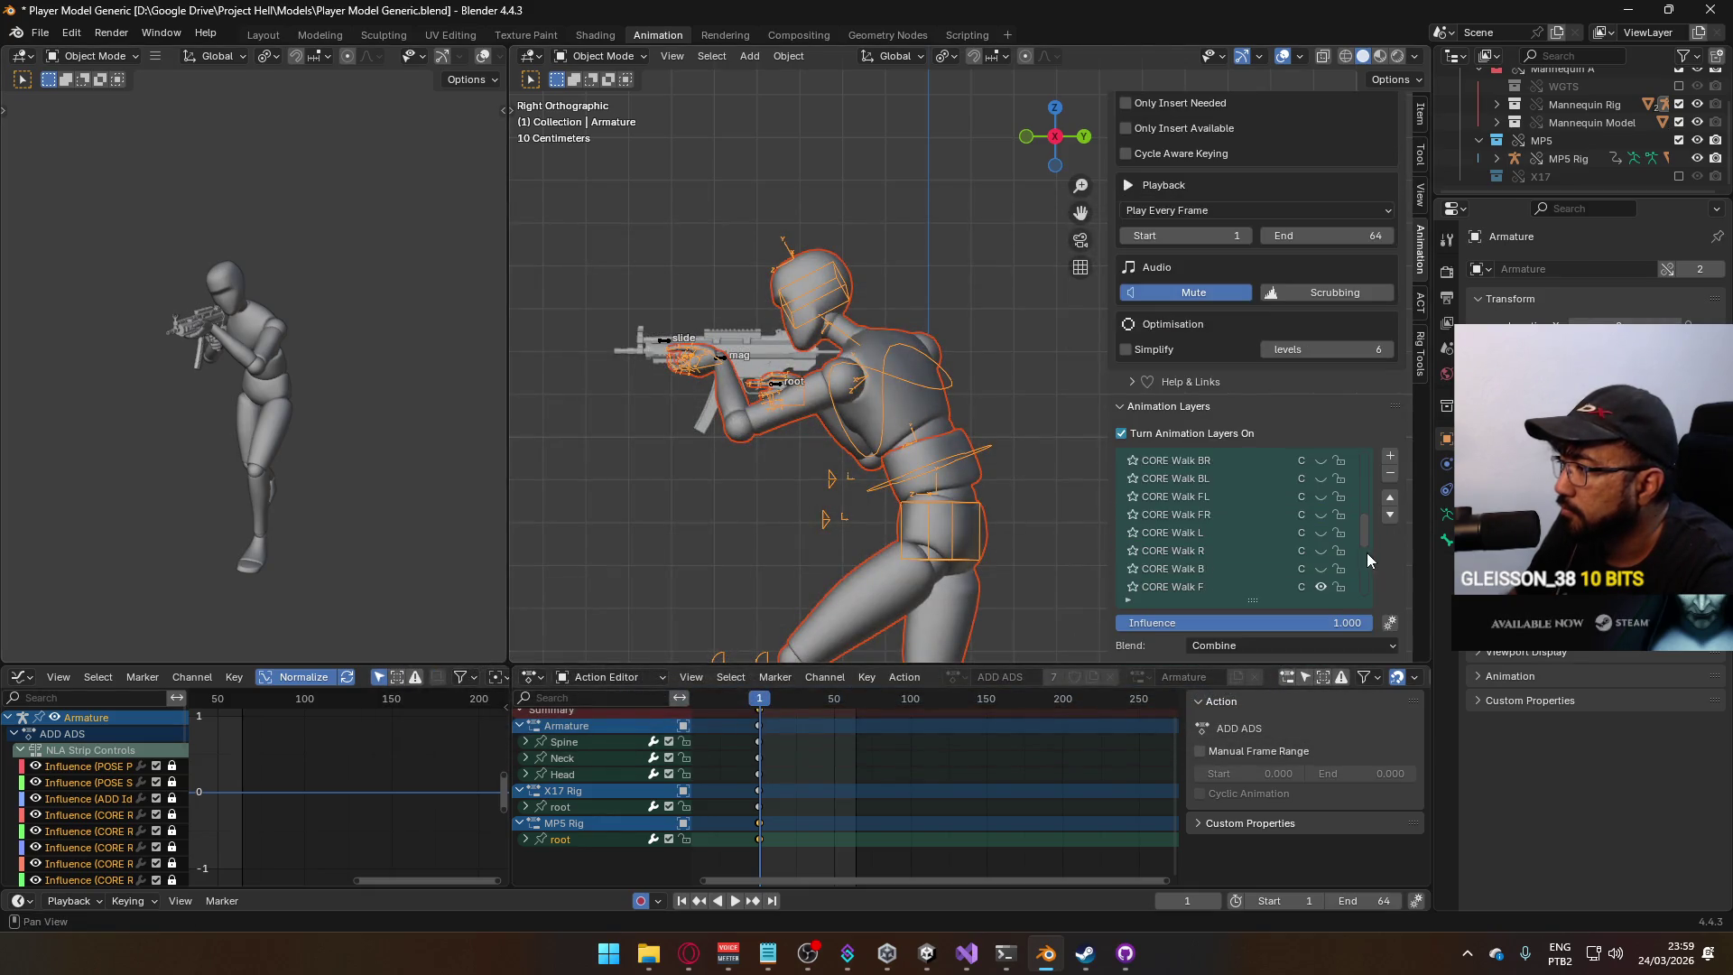
Enable the MP5 rig's CORE Walk B layer and play it back from frame 1.
scroll(1330, 566, "up", 8)
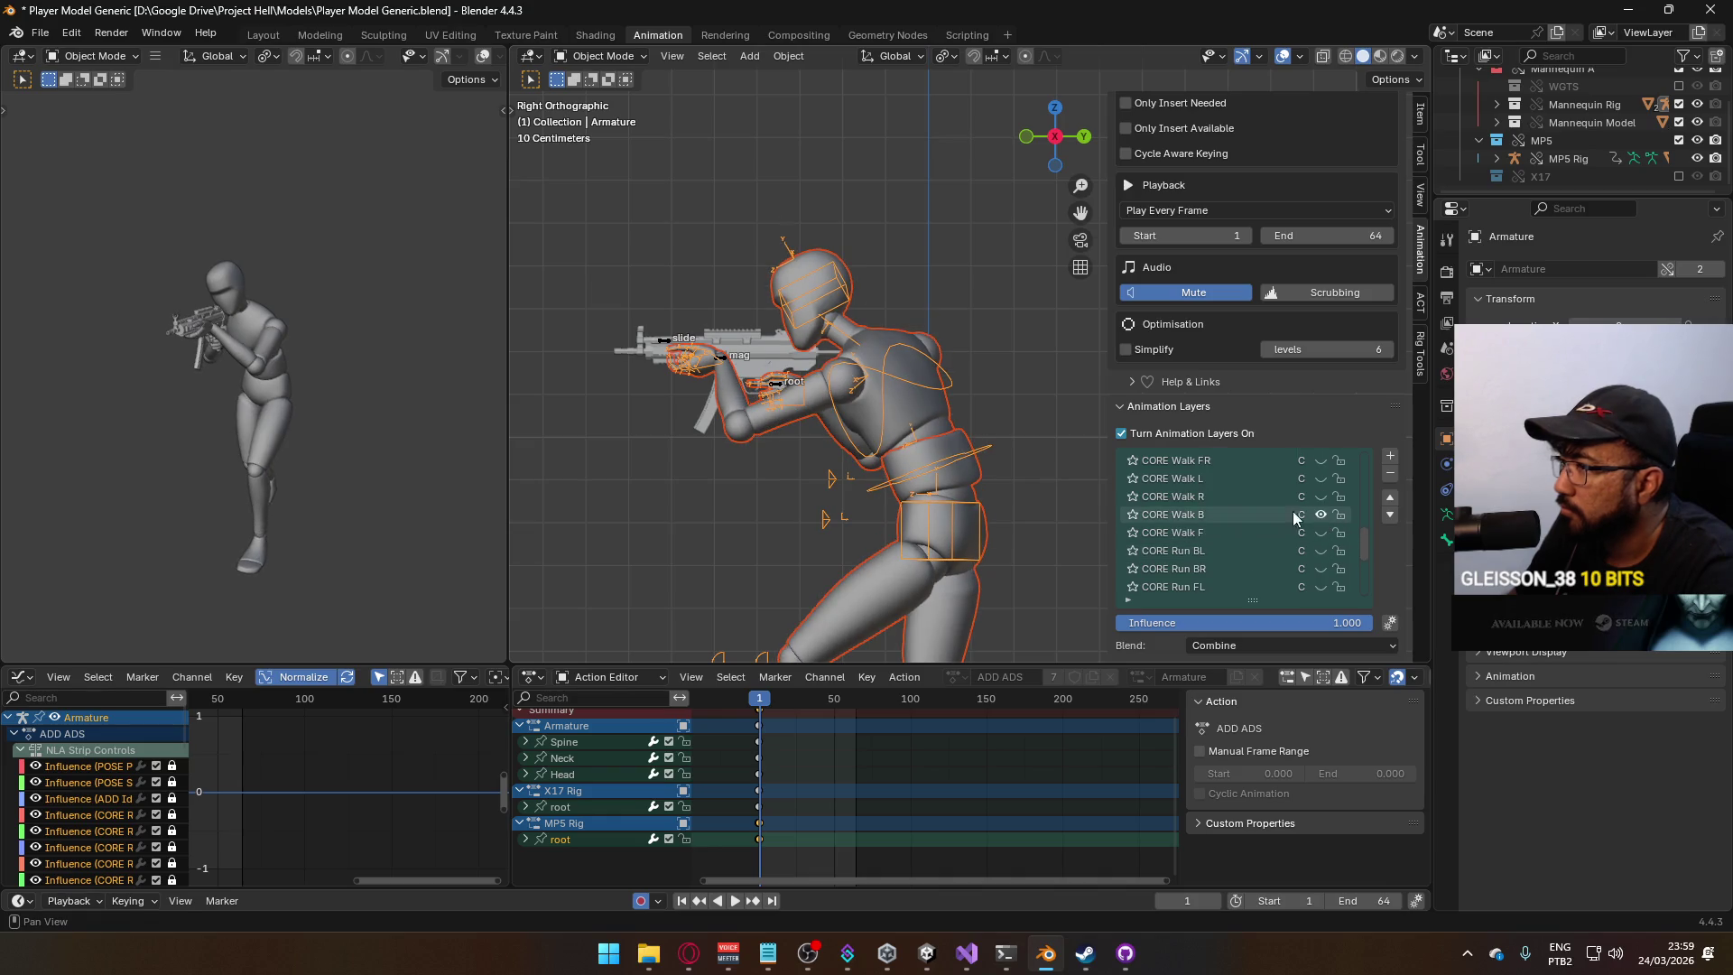
left_click(724, 359)
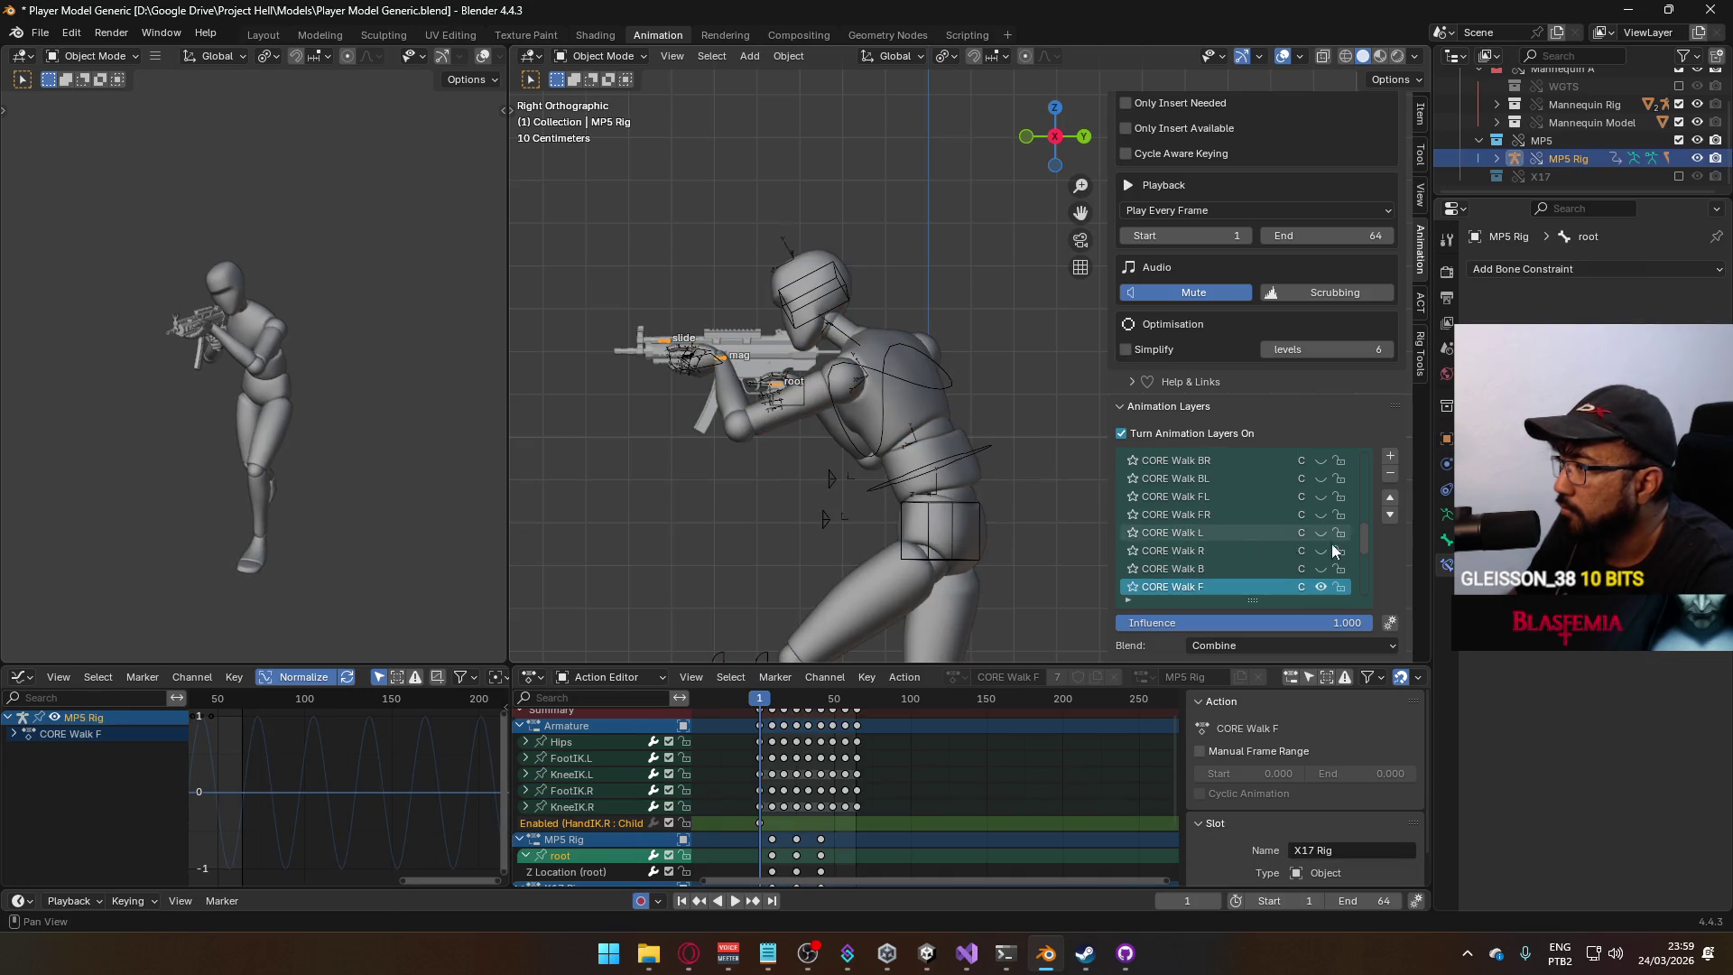
left_click(1321, 569)
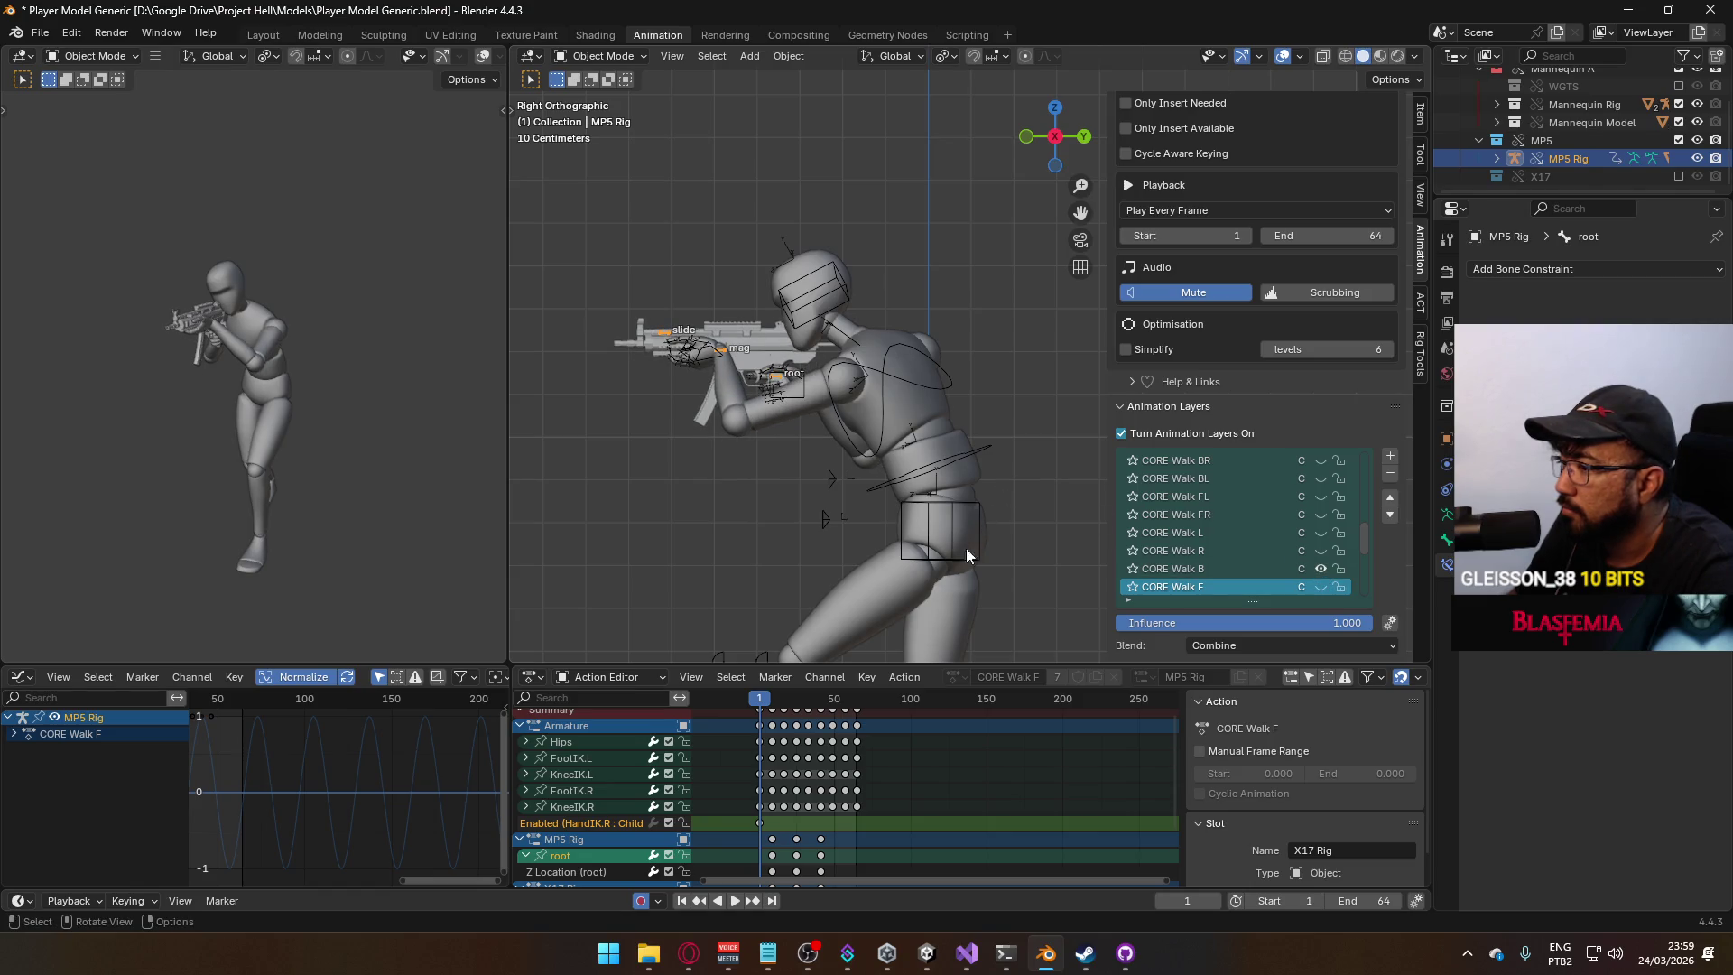
key("space")
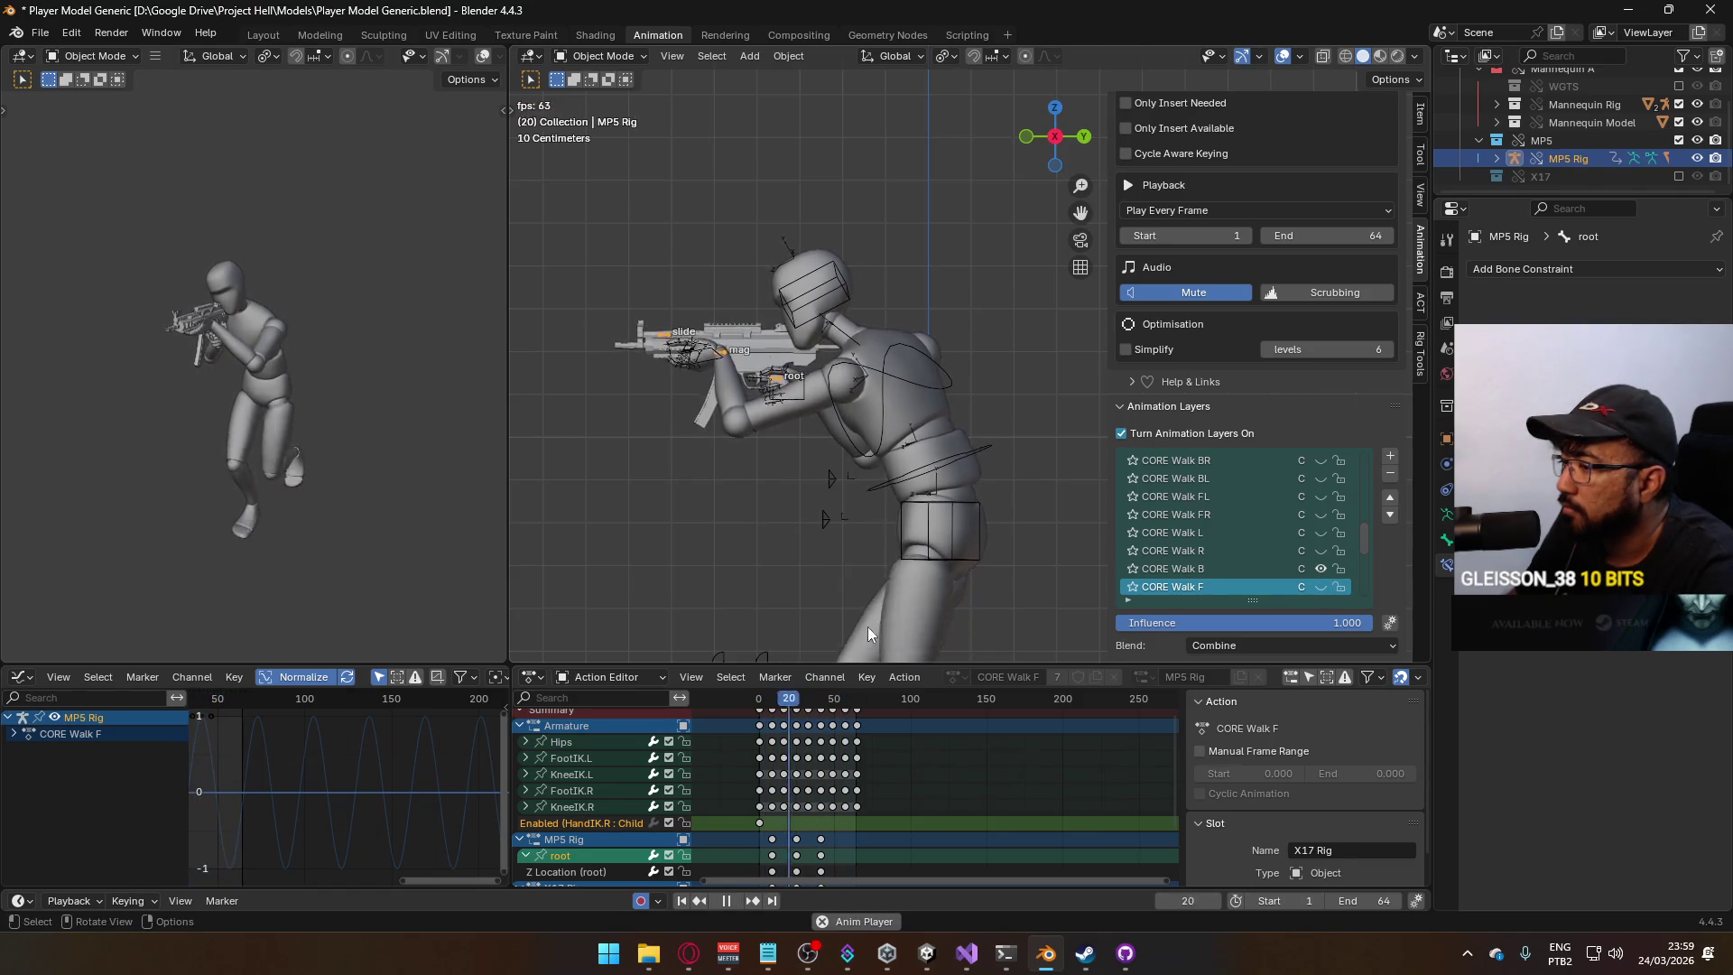
left_click(758, 699)
key("Escape")
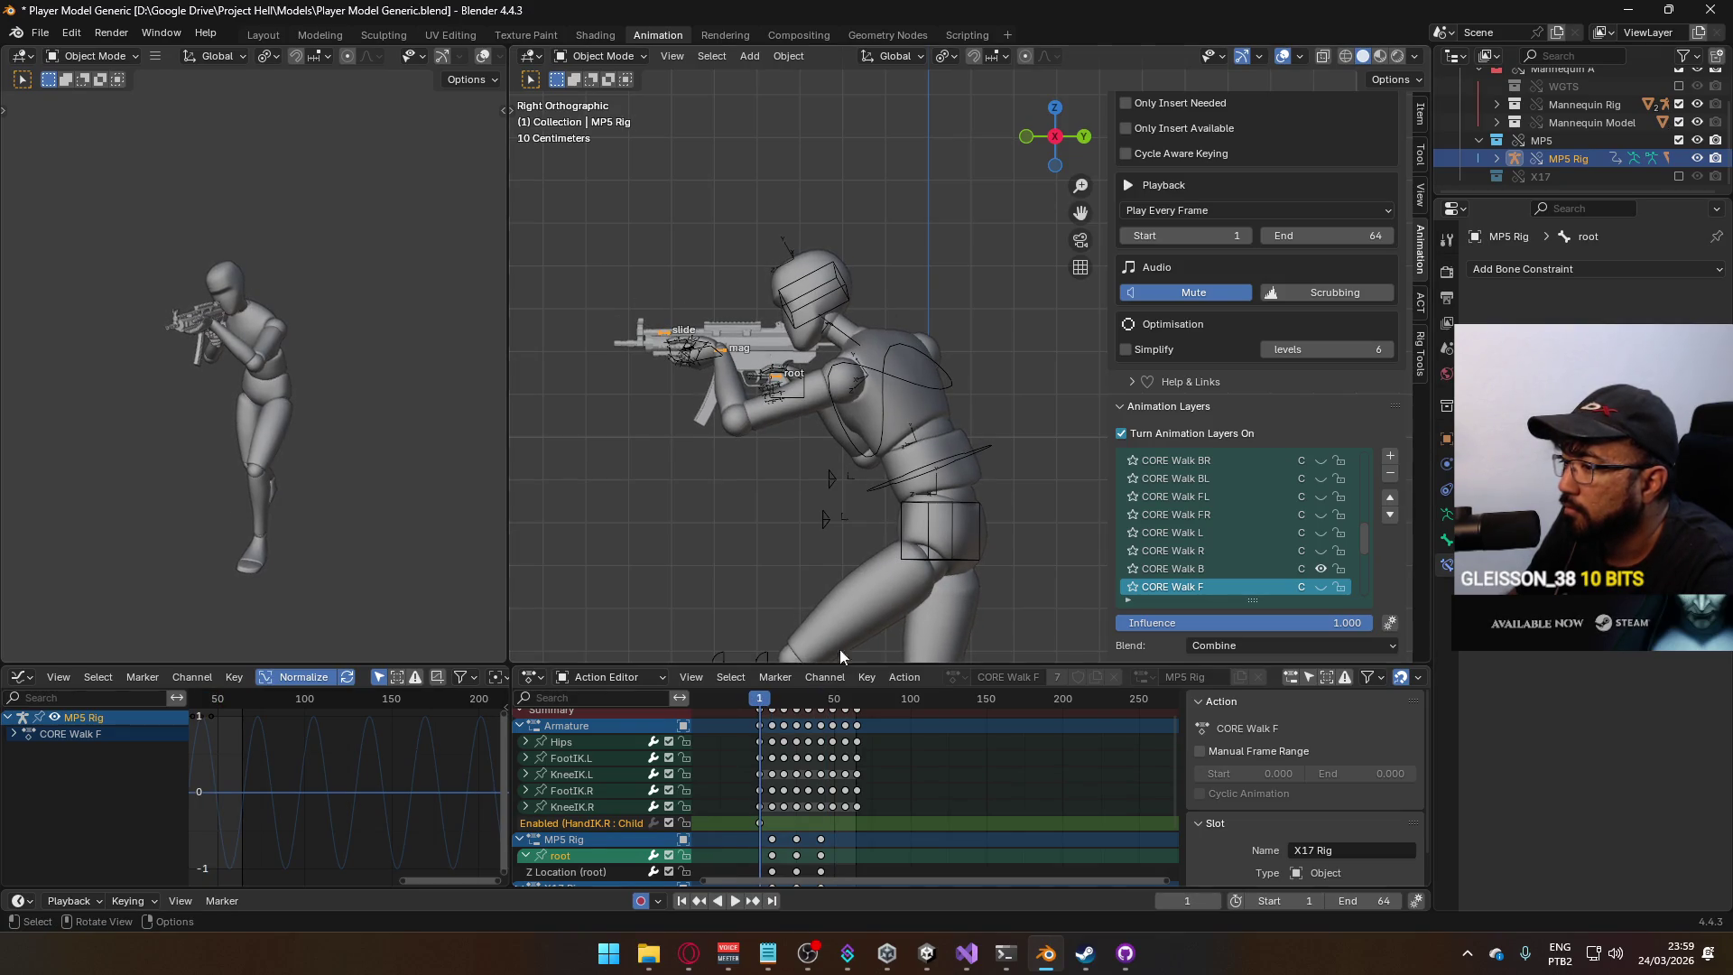
Select the mannequin model and torso for export.
left_click(971, 491)
left_click(937, 426)
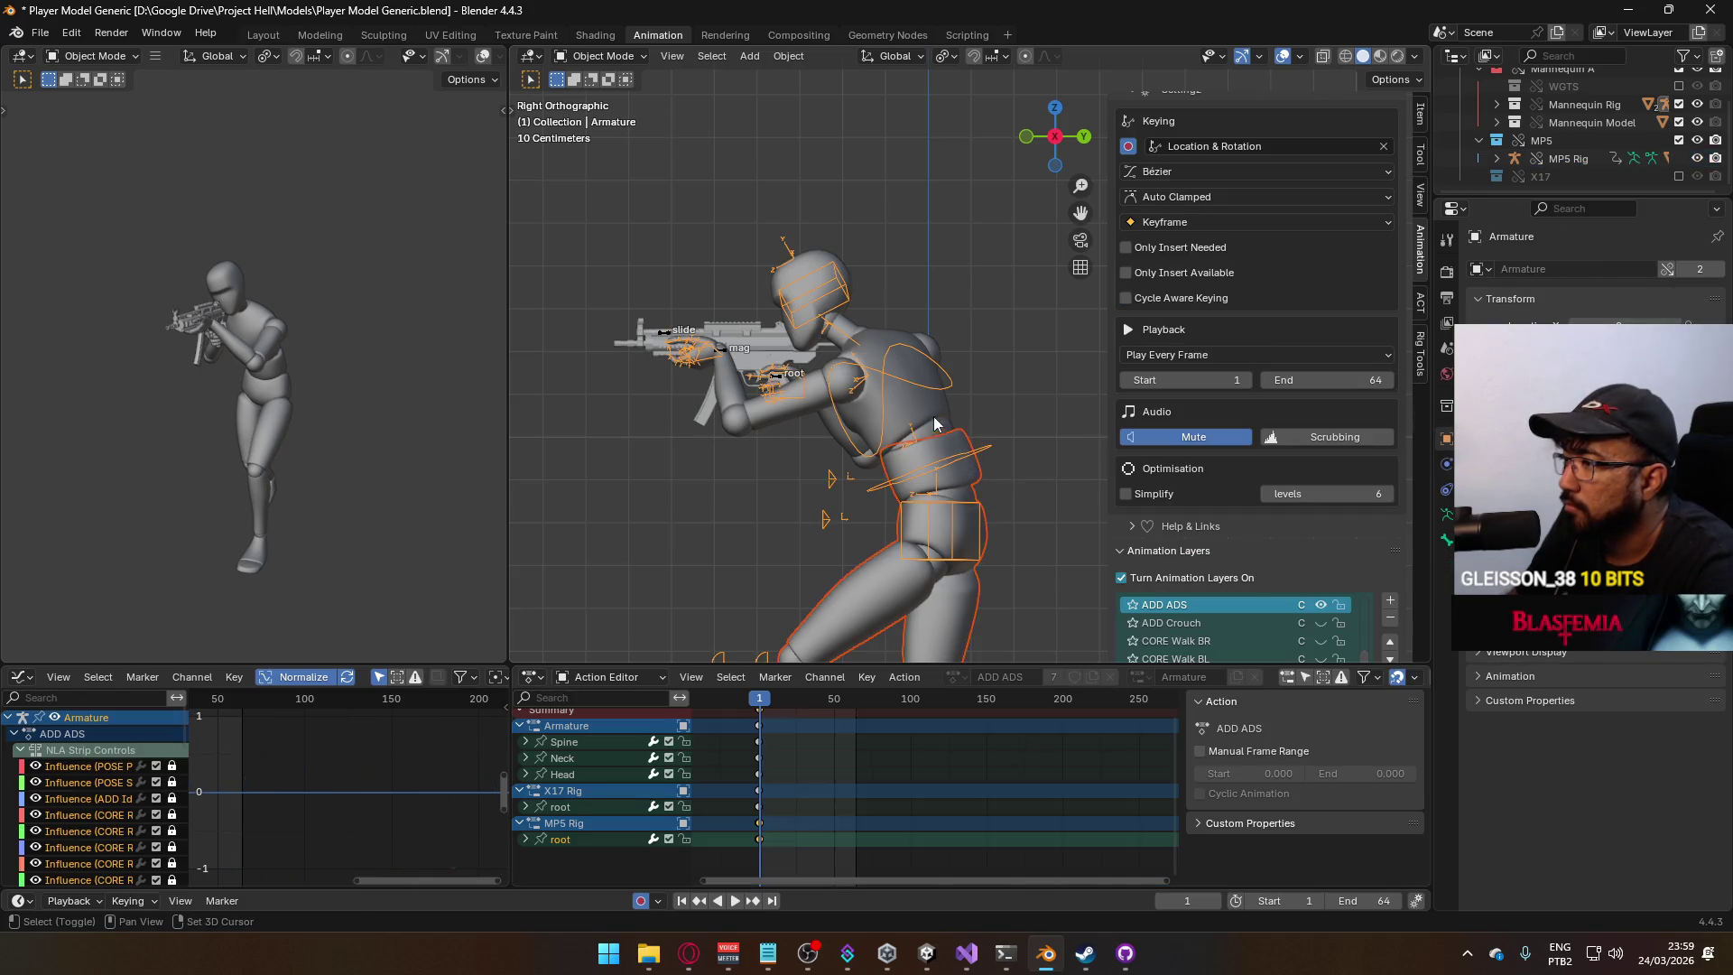
left_click(41, 32)
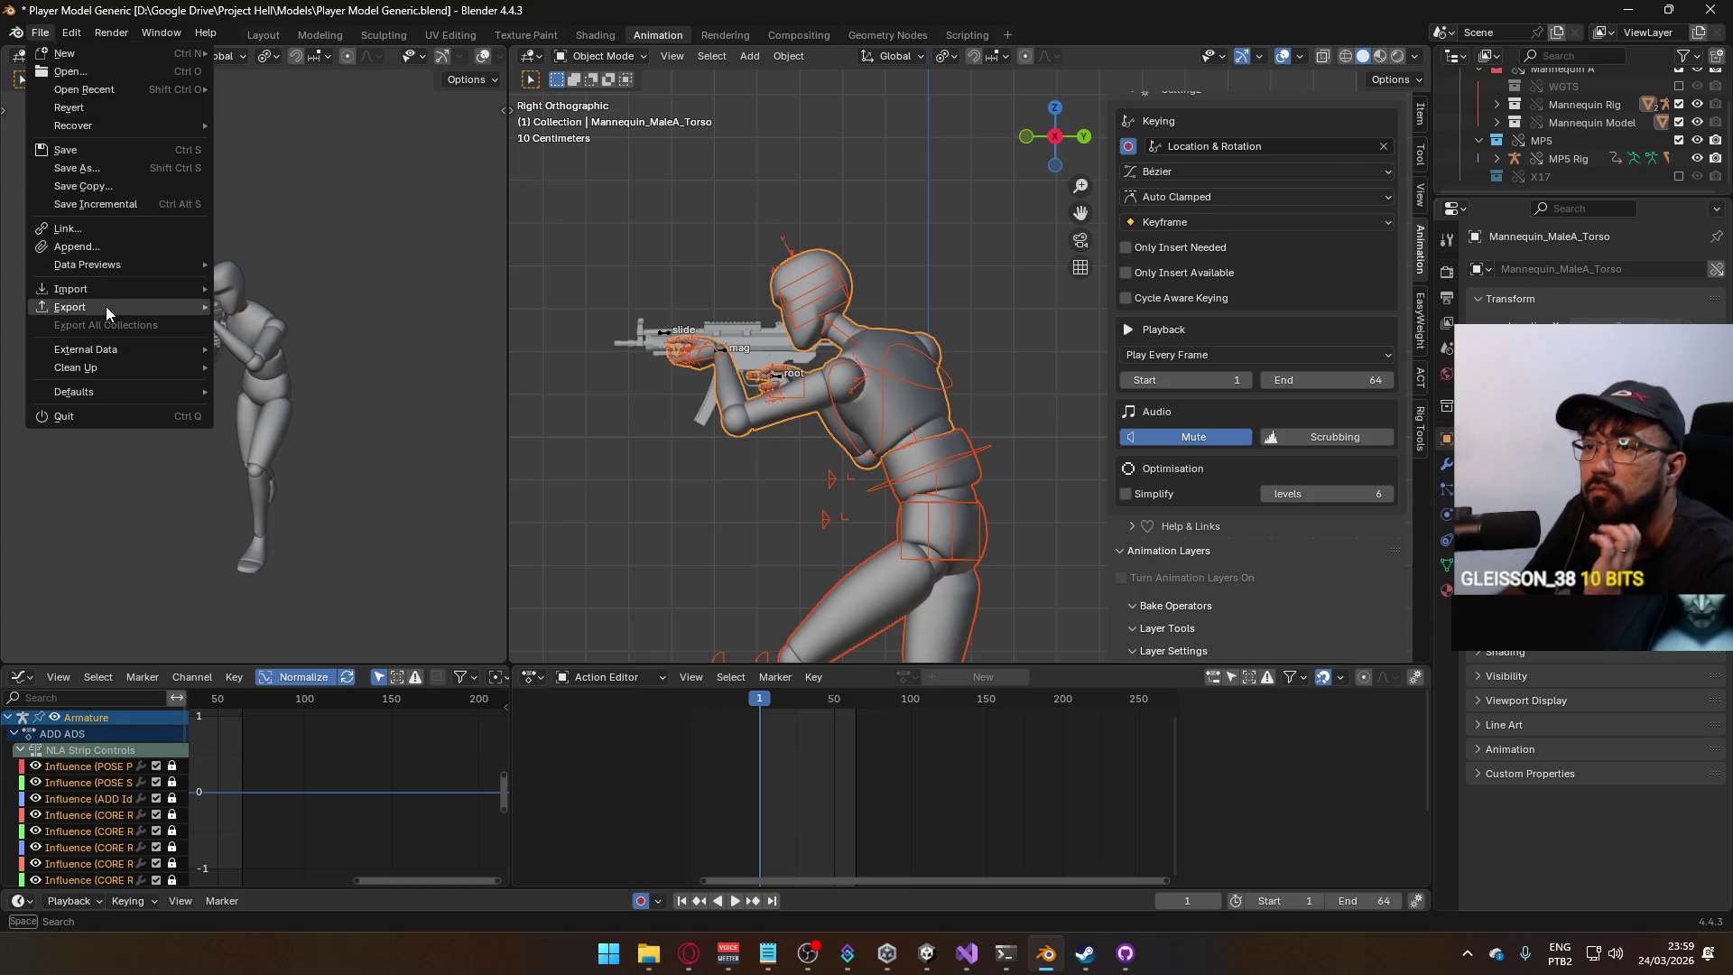
Export FBX over Model@ADS Primary Walk B.fbx, found by searching 'ads primary'.
mouse_move(106, 306)
left_click(323, 452)
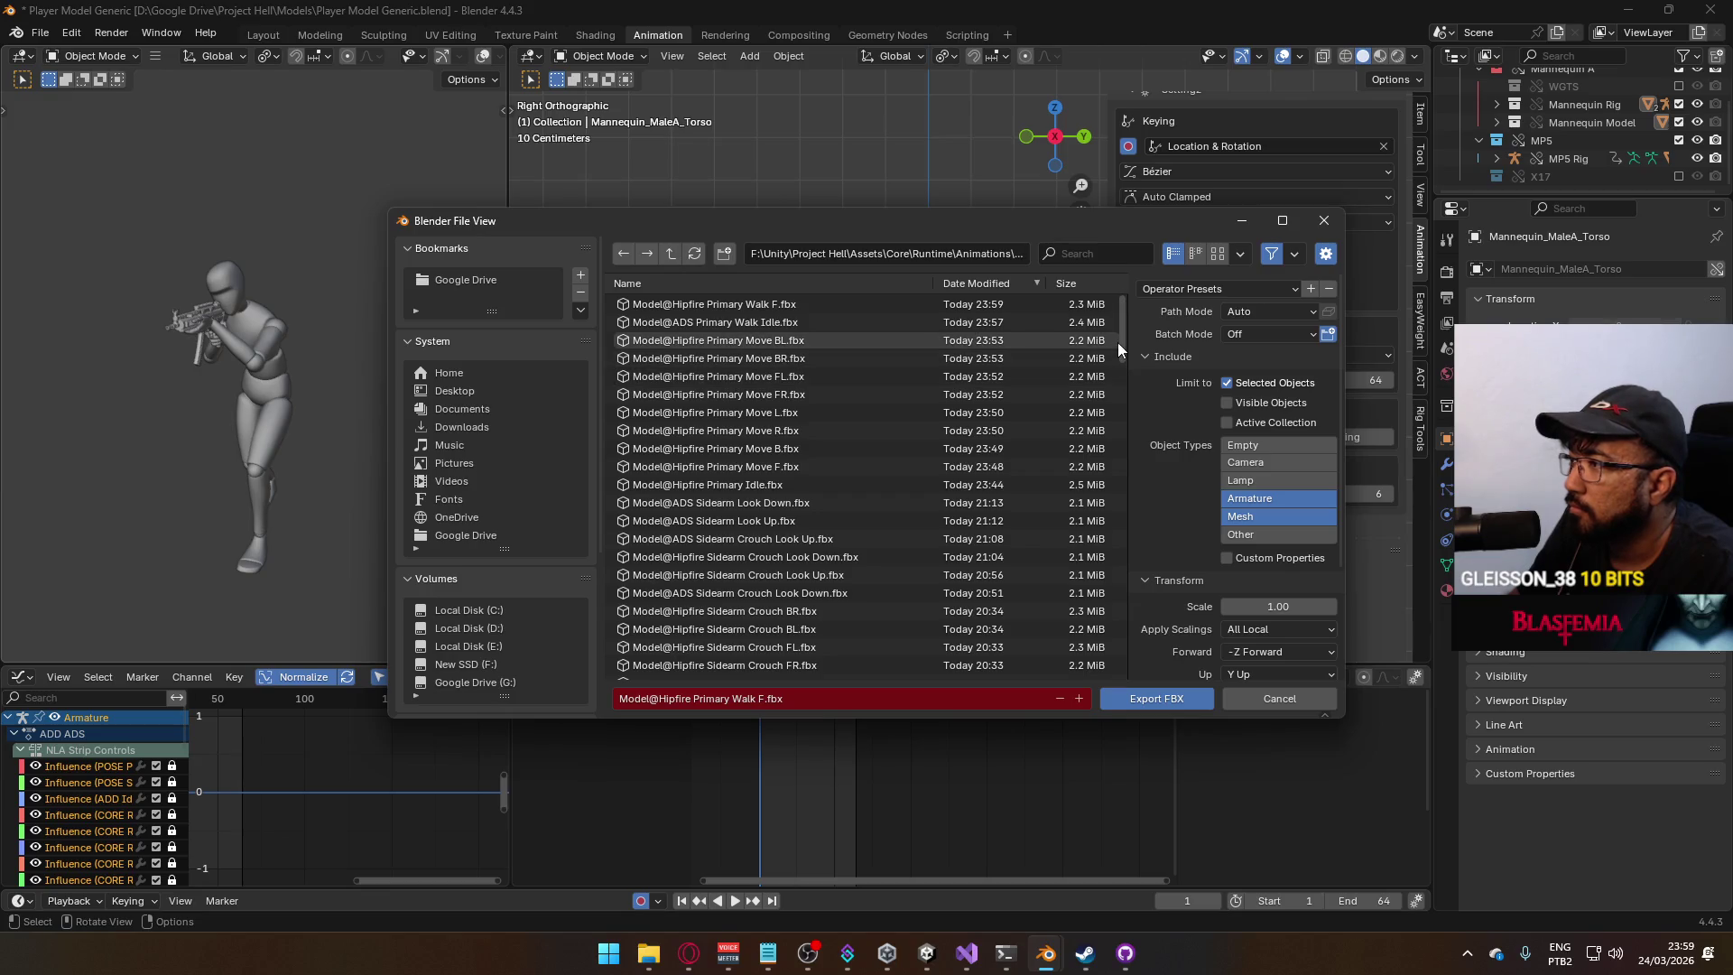
left_click(1068, 261)
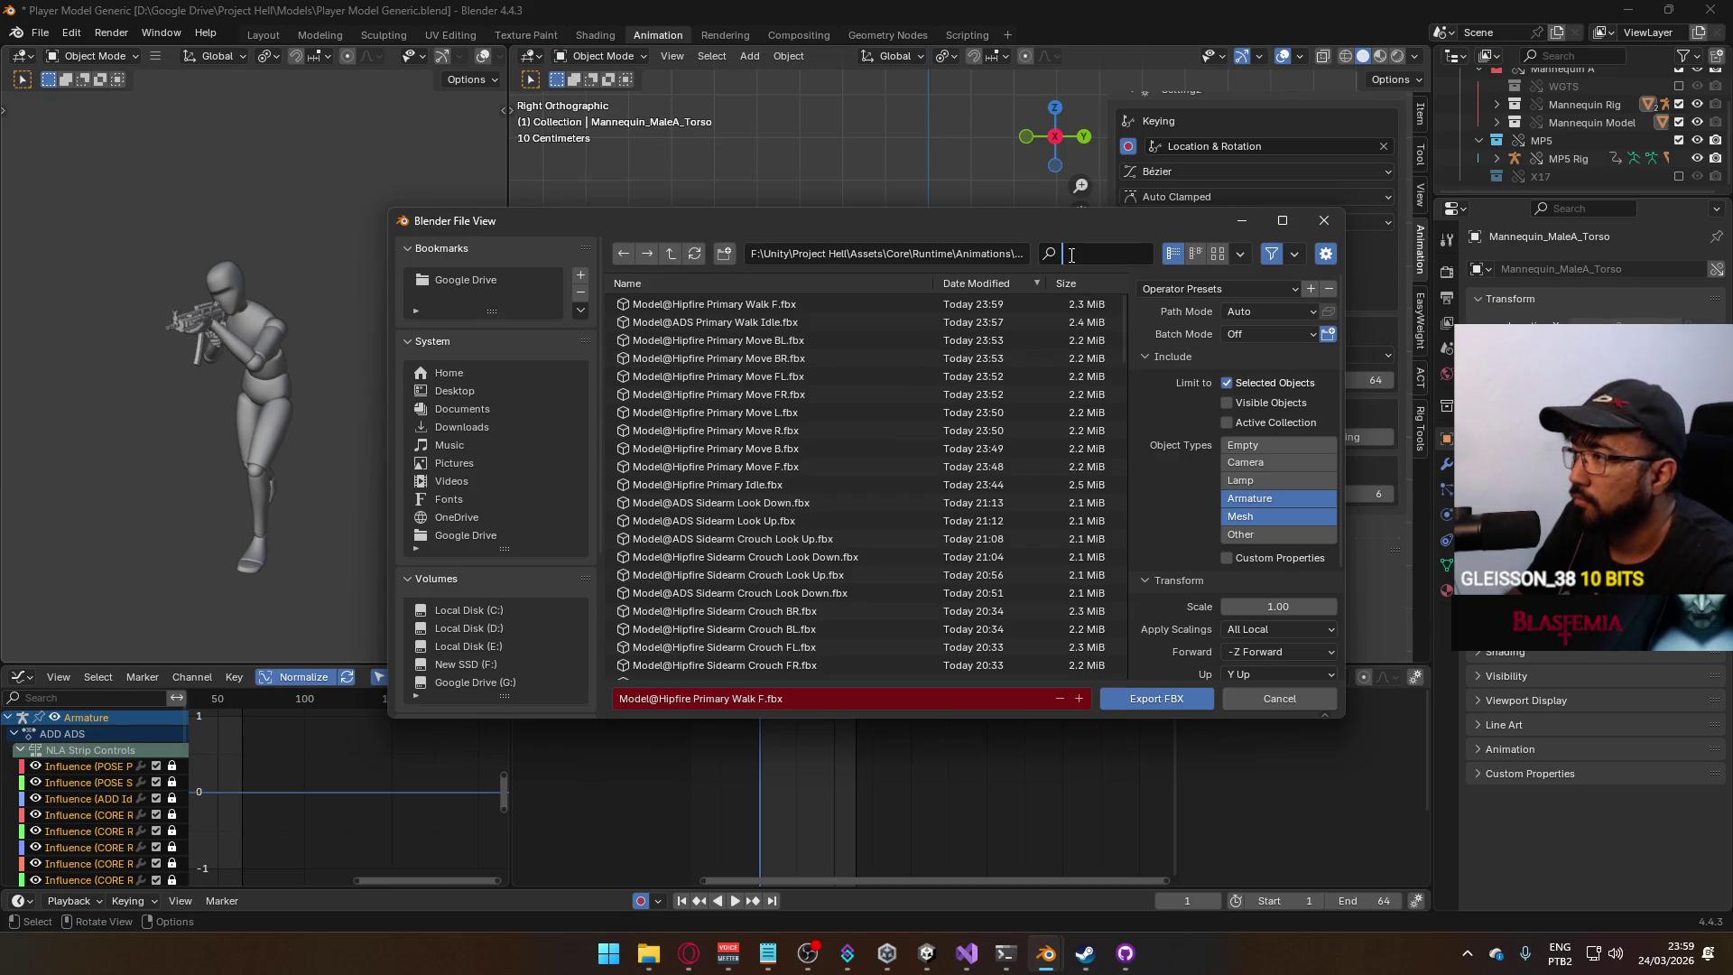
type("adspri")
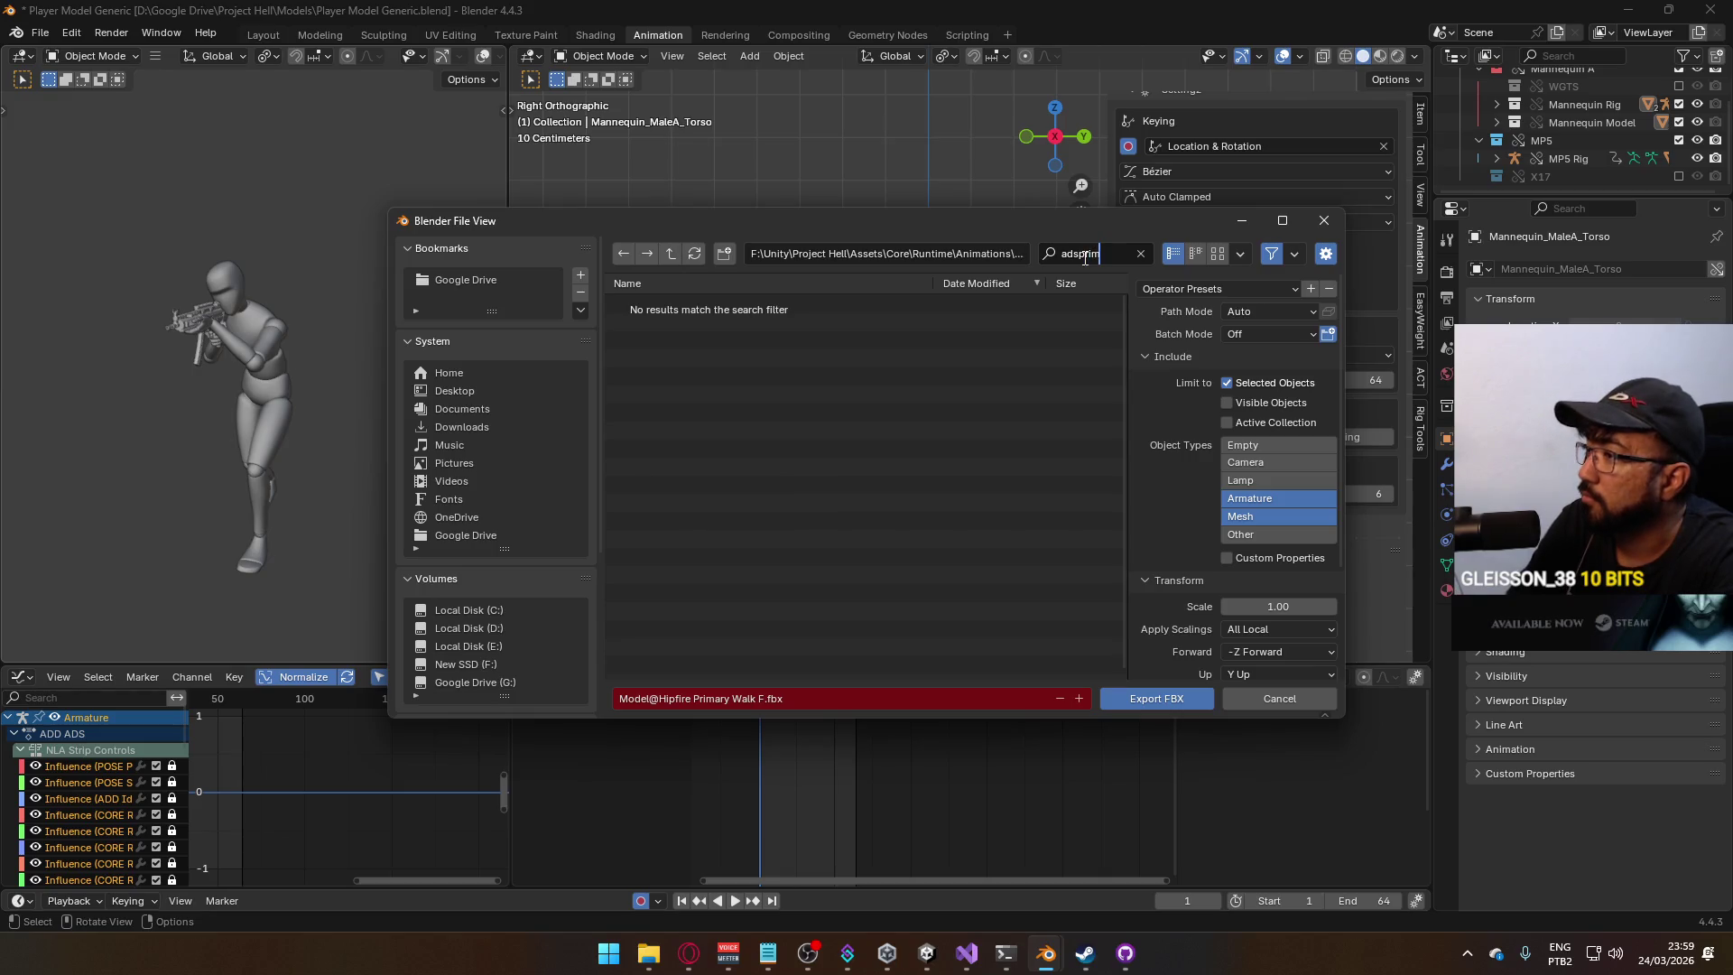
key("BackSpace")
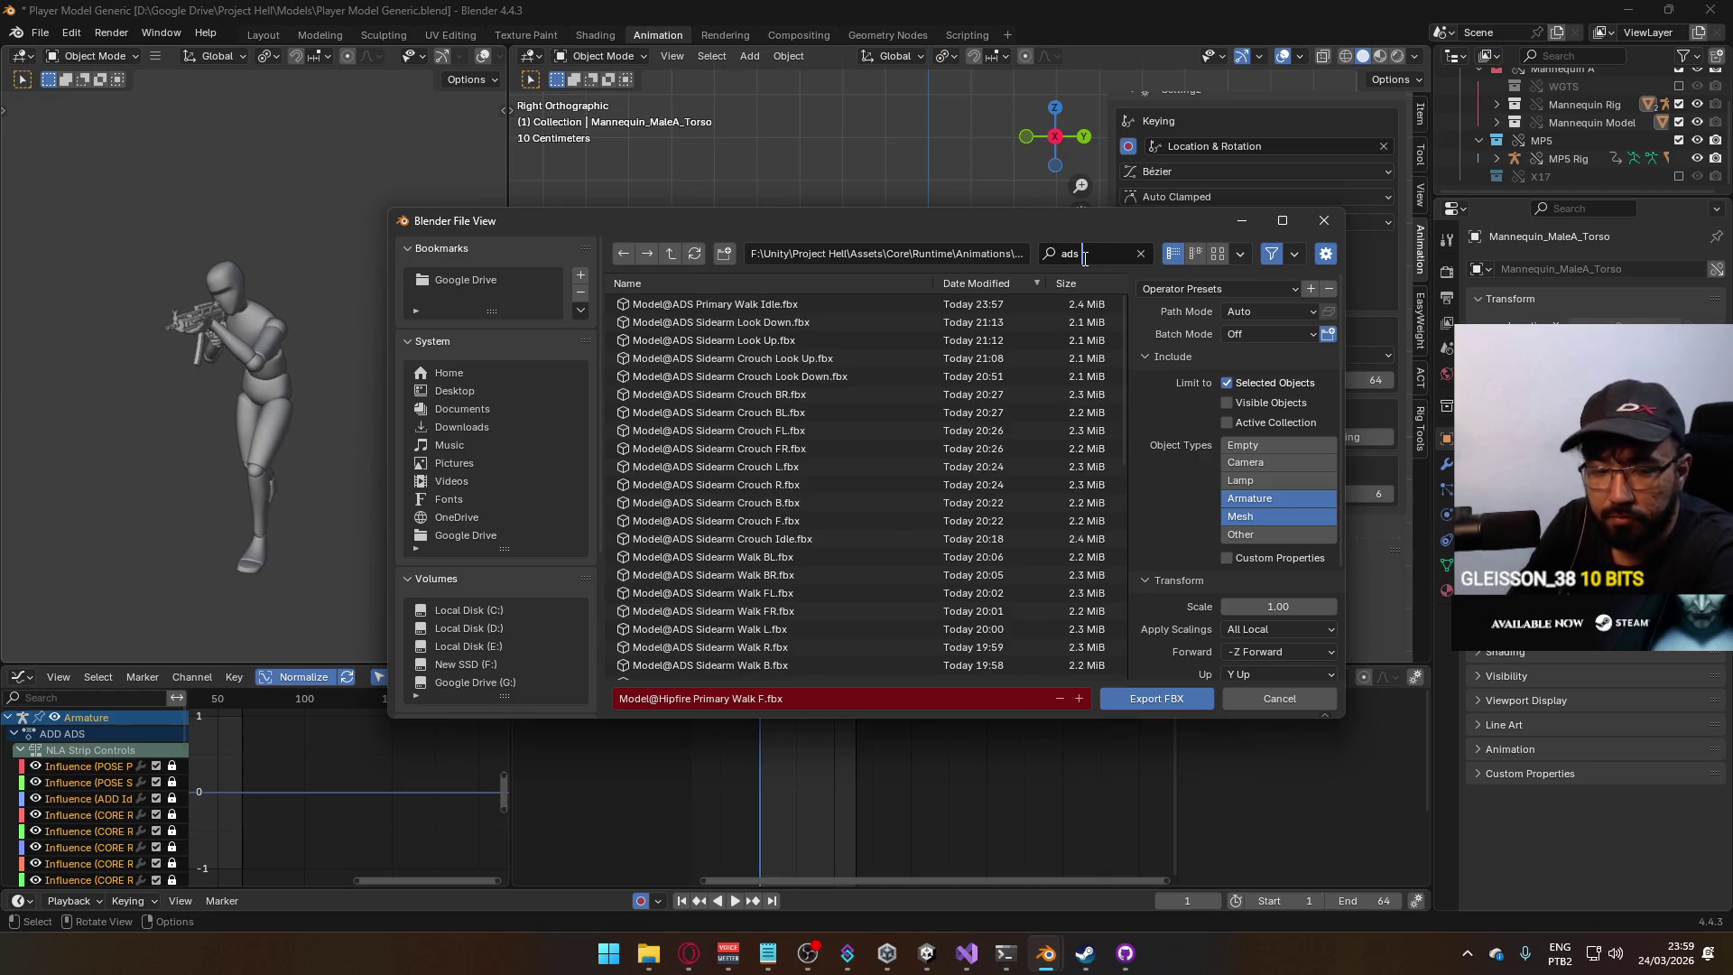
type("primary")
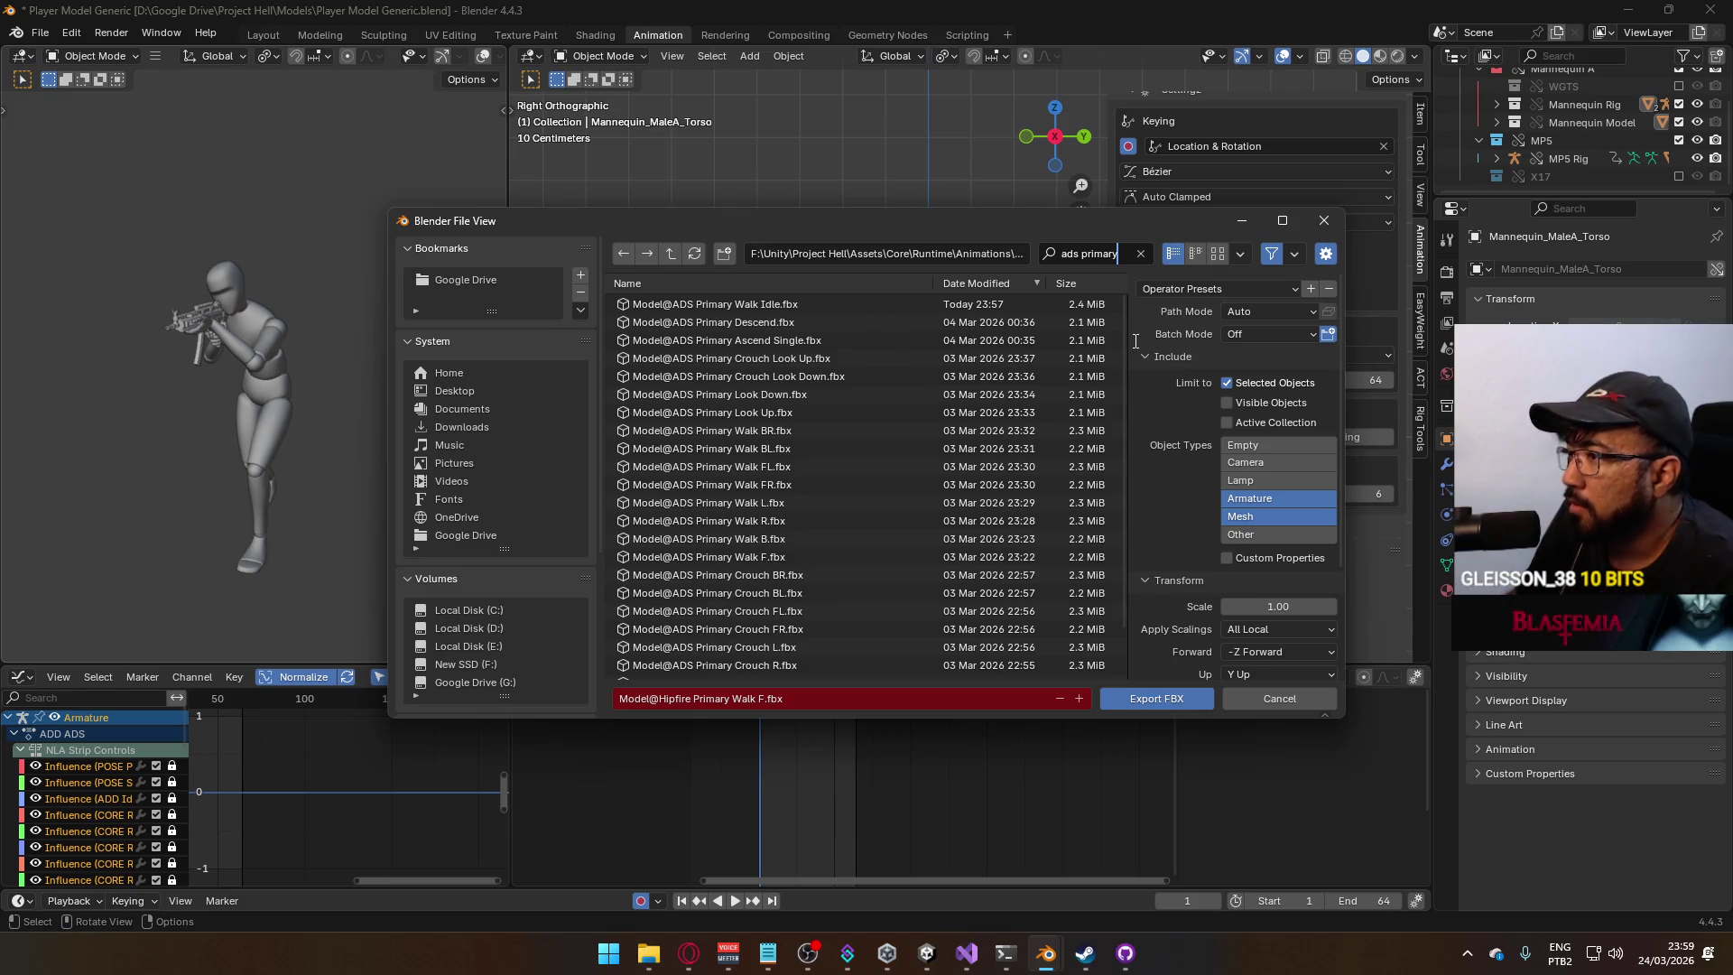
scroll(1125, 338, "down", 3)
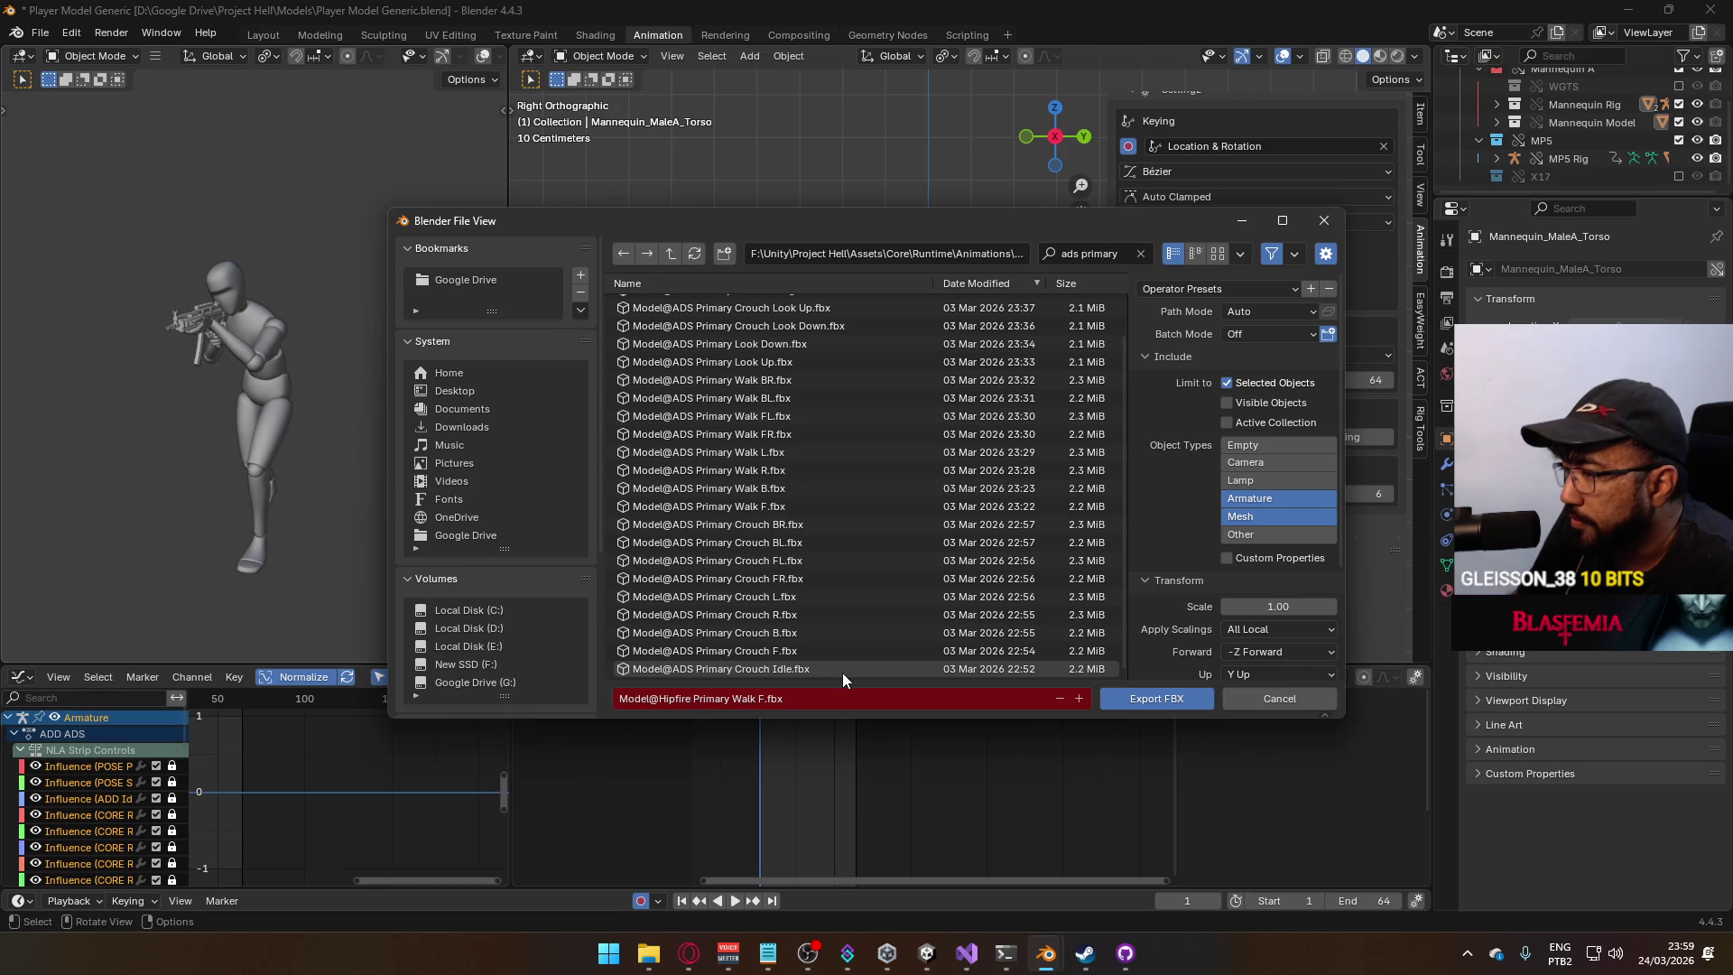
left_click(863, 486)
double_click(863, 487)
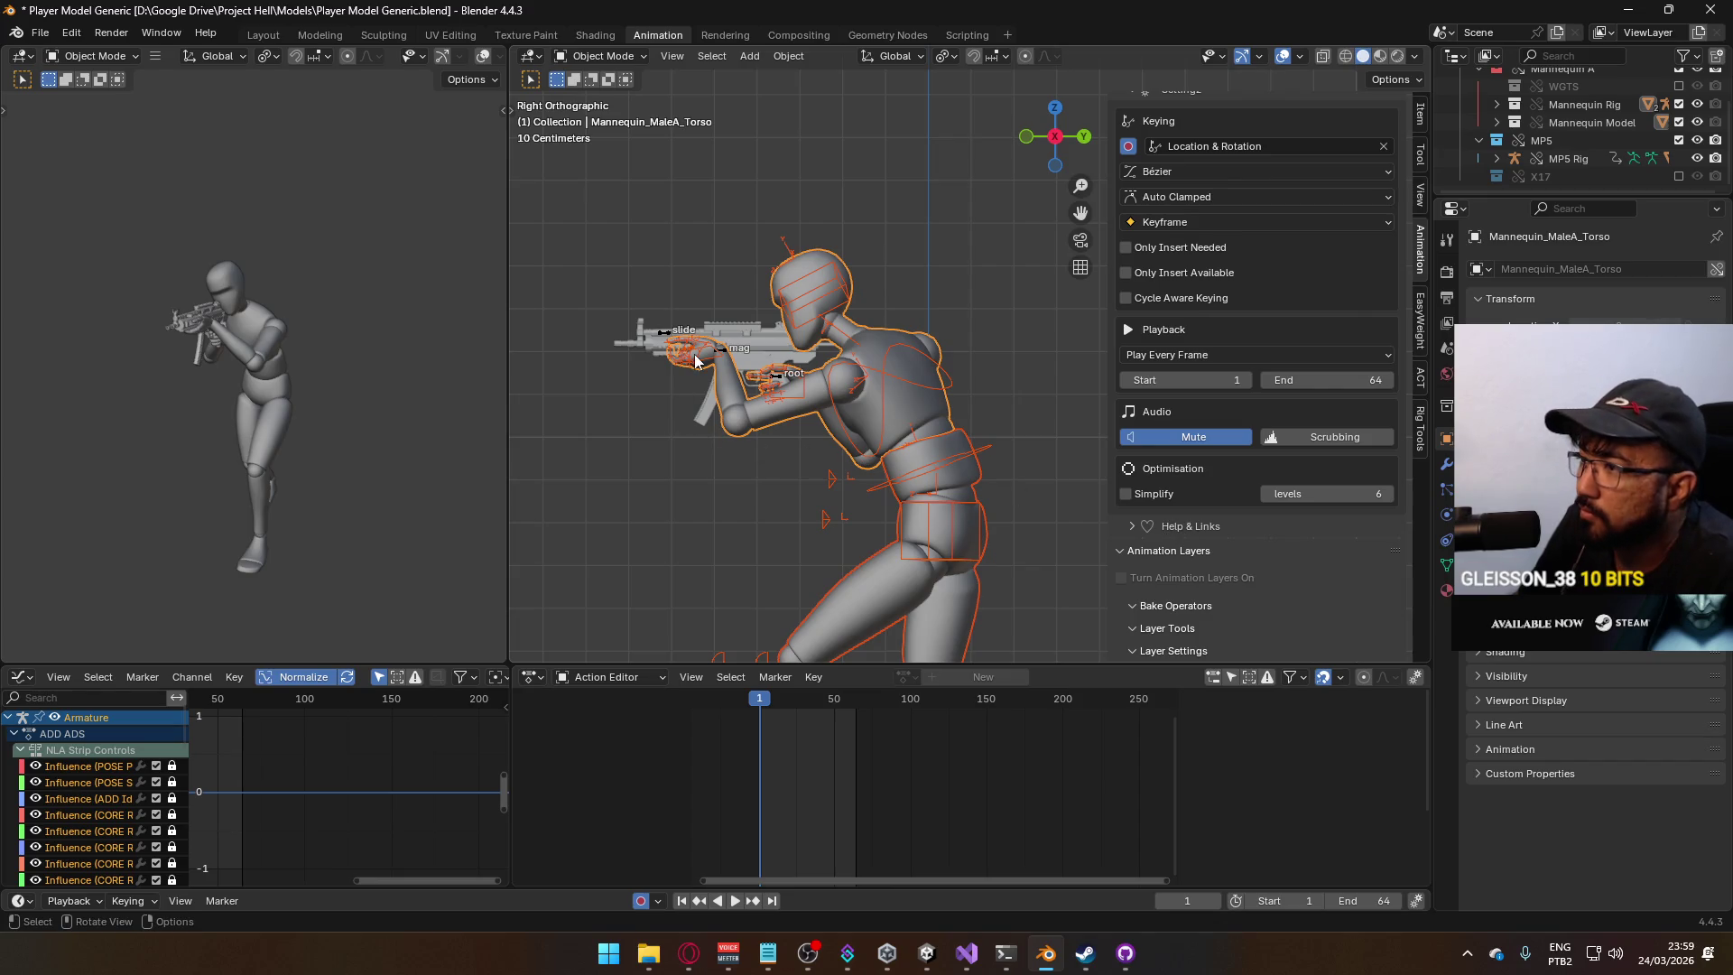
Switch the MP5 rig to its CORE Walk F layer.
left_click(667, 332)
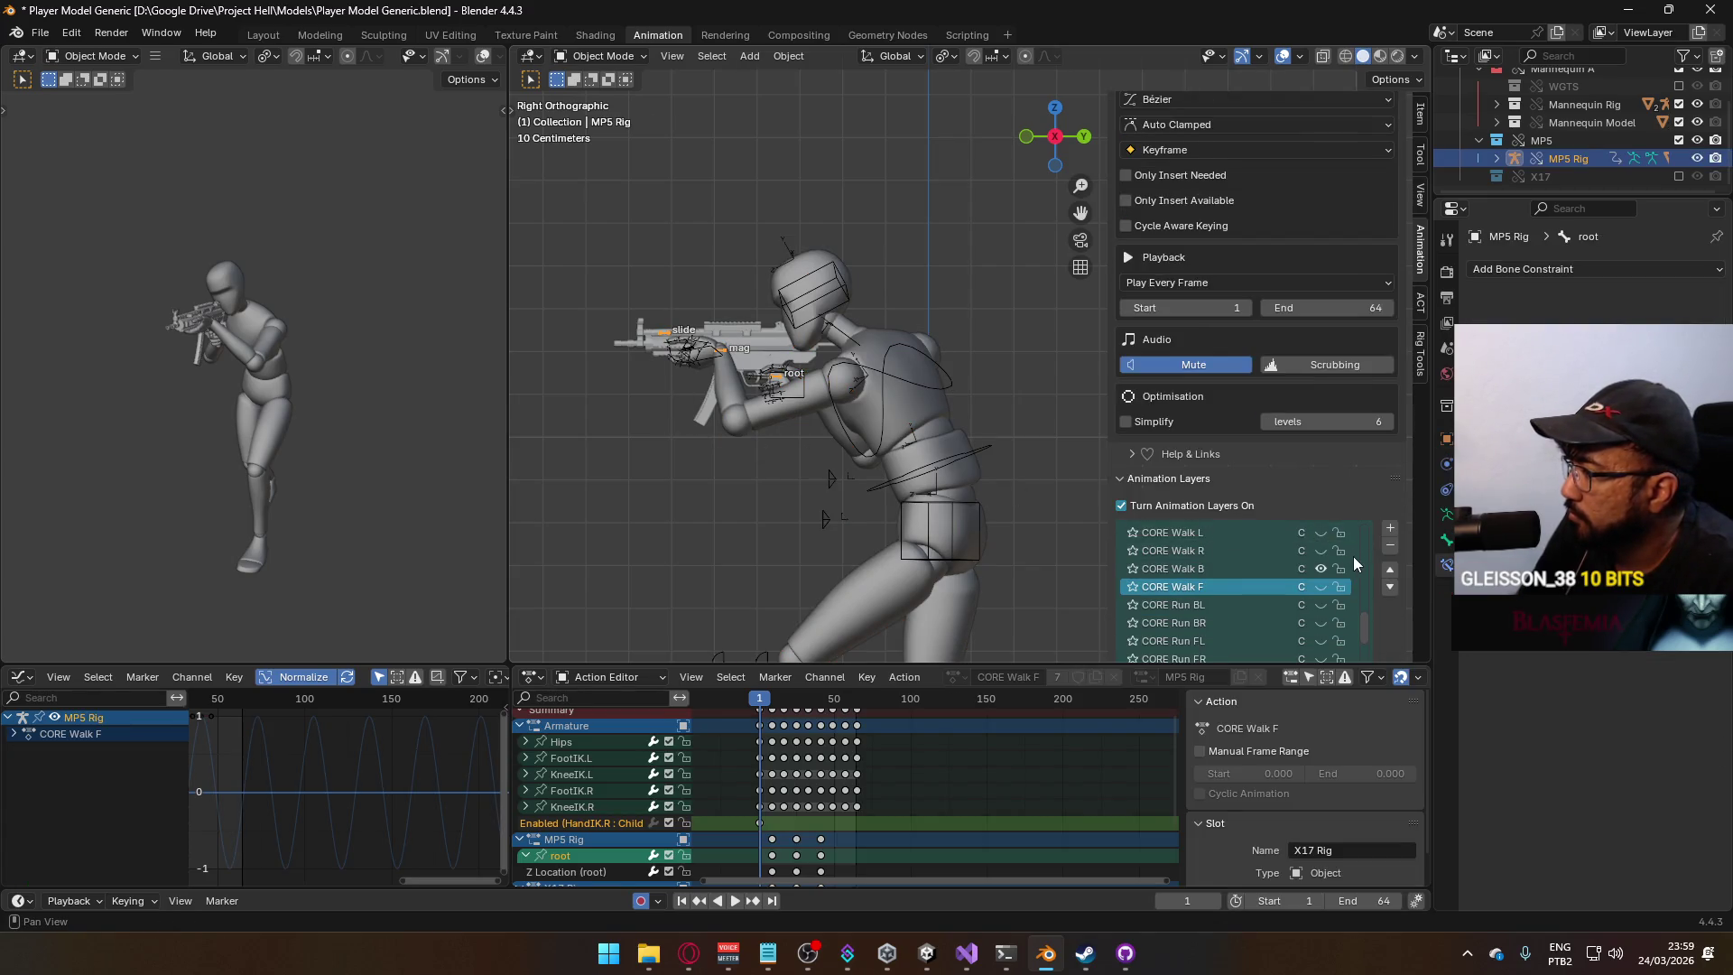
left_click(1322, 568)
left_click(1321, 587)
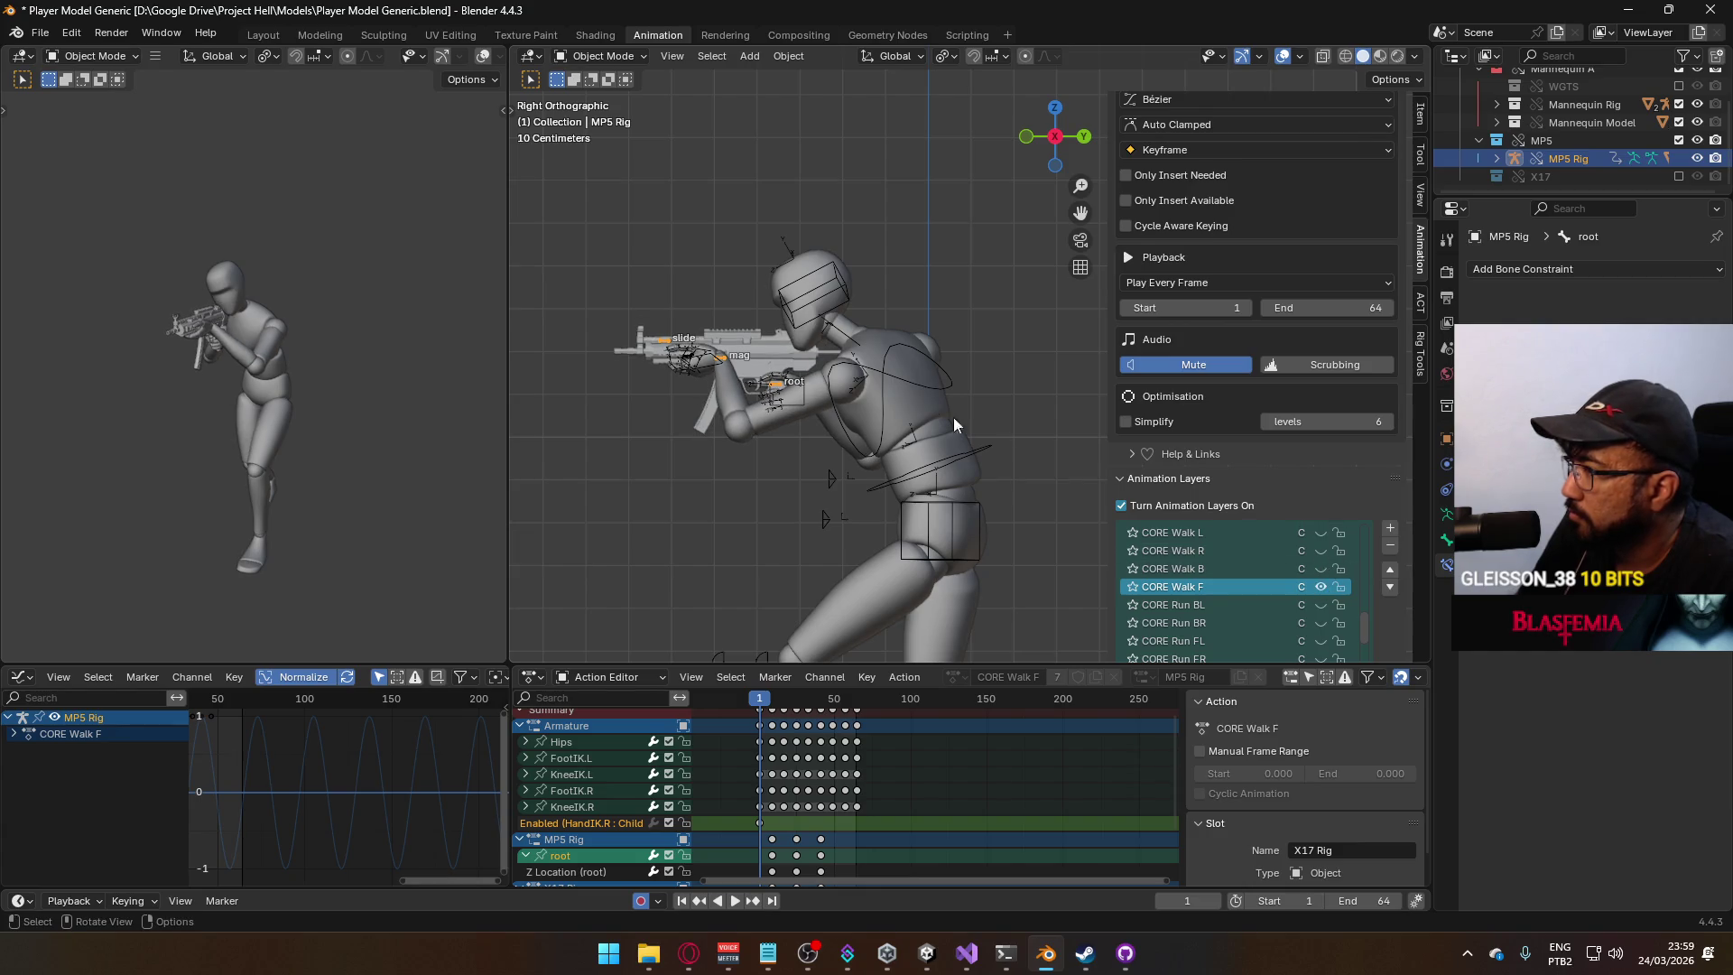
Switch the mannequin armature to its CORE Walk F layer and reselect the armature.
left_click(909, 378)
left_click_drag(1367, 611, 1363, 629)
left_click(1321, 569)
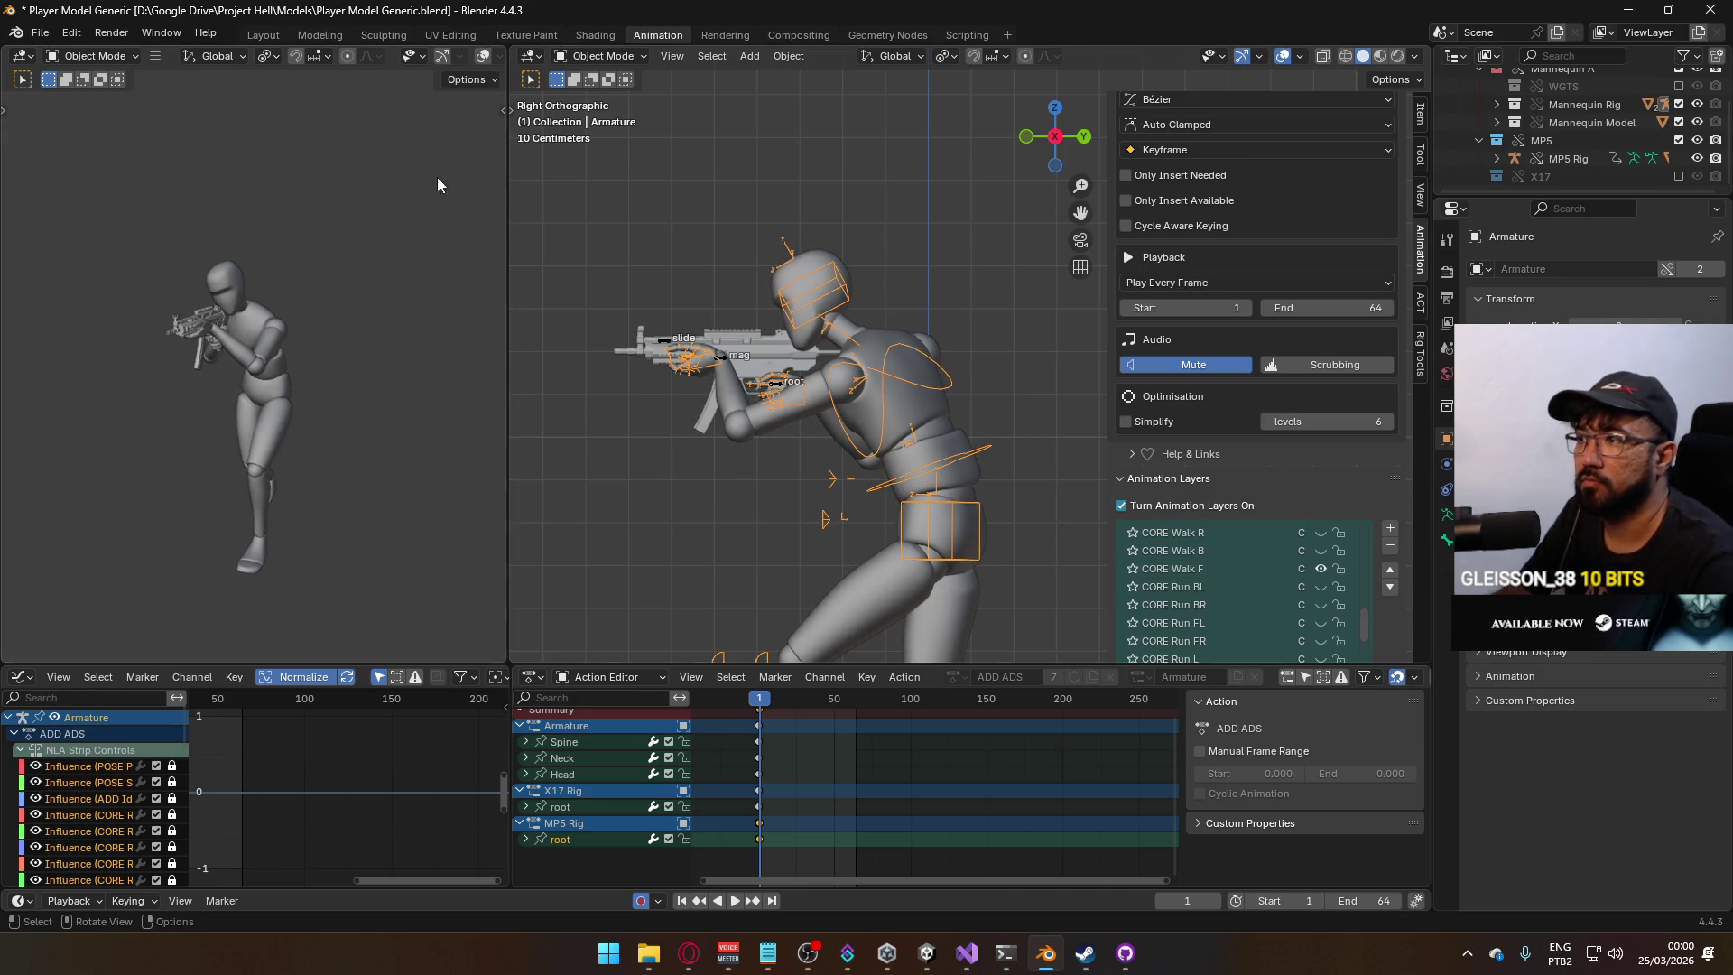
left_click(948, 448)
left_click(969, 445)
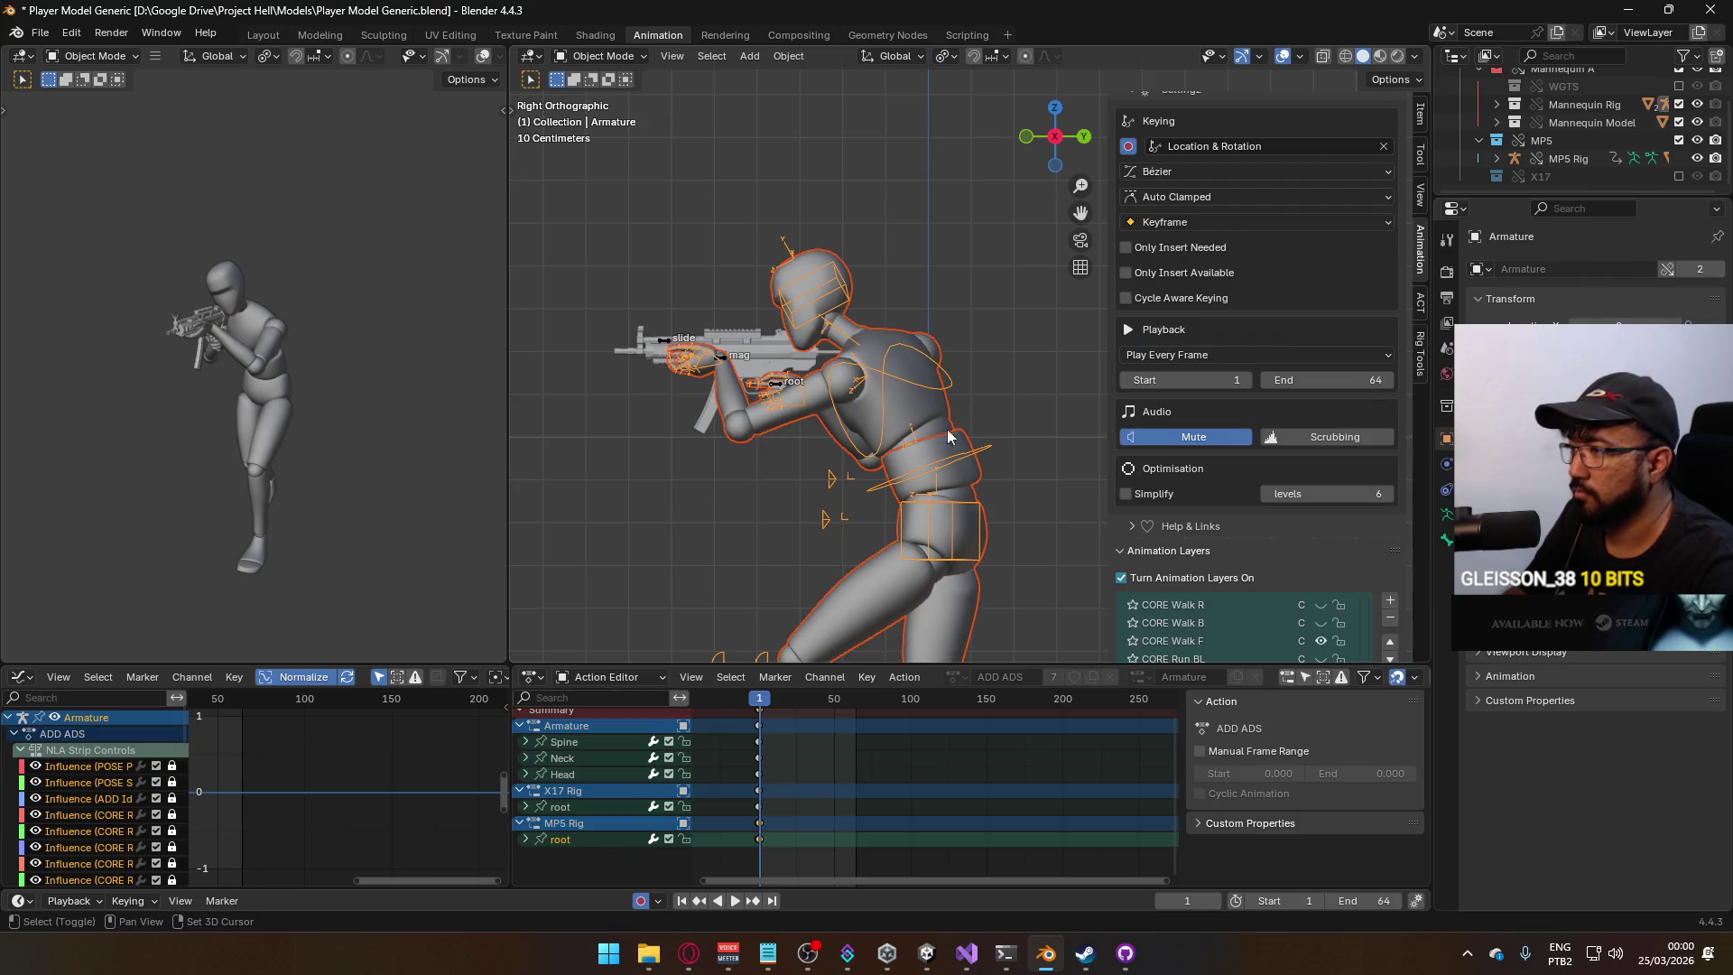
Export the rig as FBX over Model@ADS Primary Walk F.fbx in the Animations folder.
left_click(44, 36)
mouse_move(126, 307)
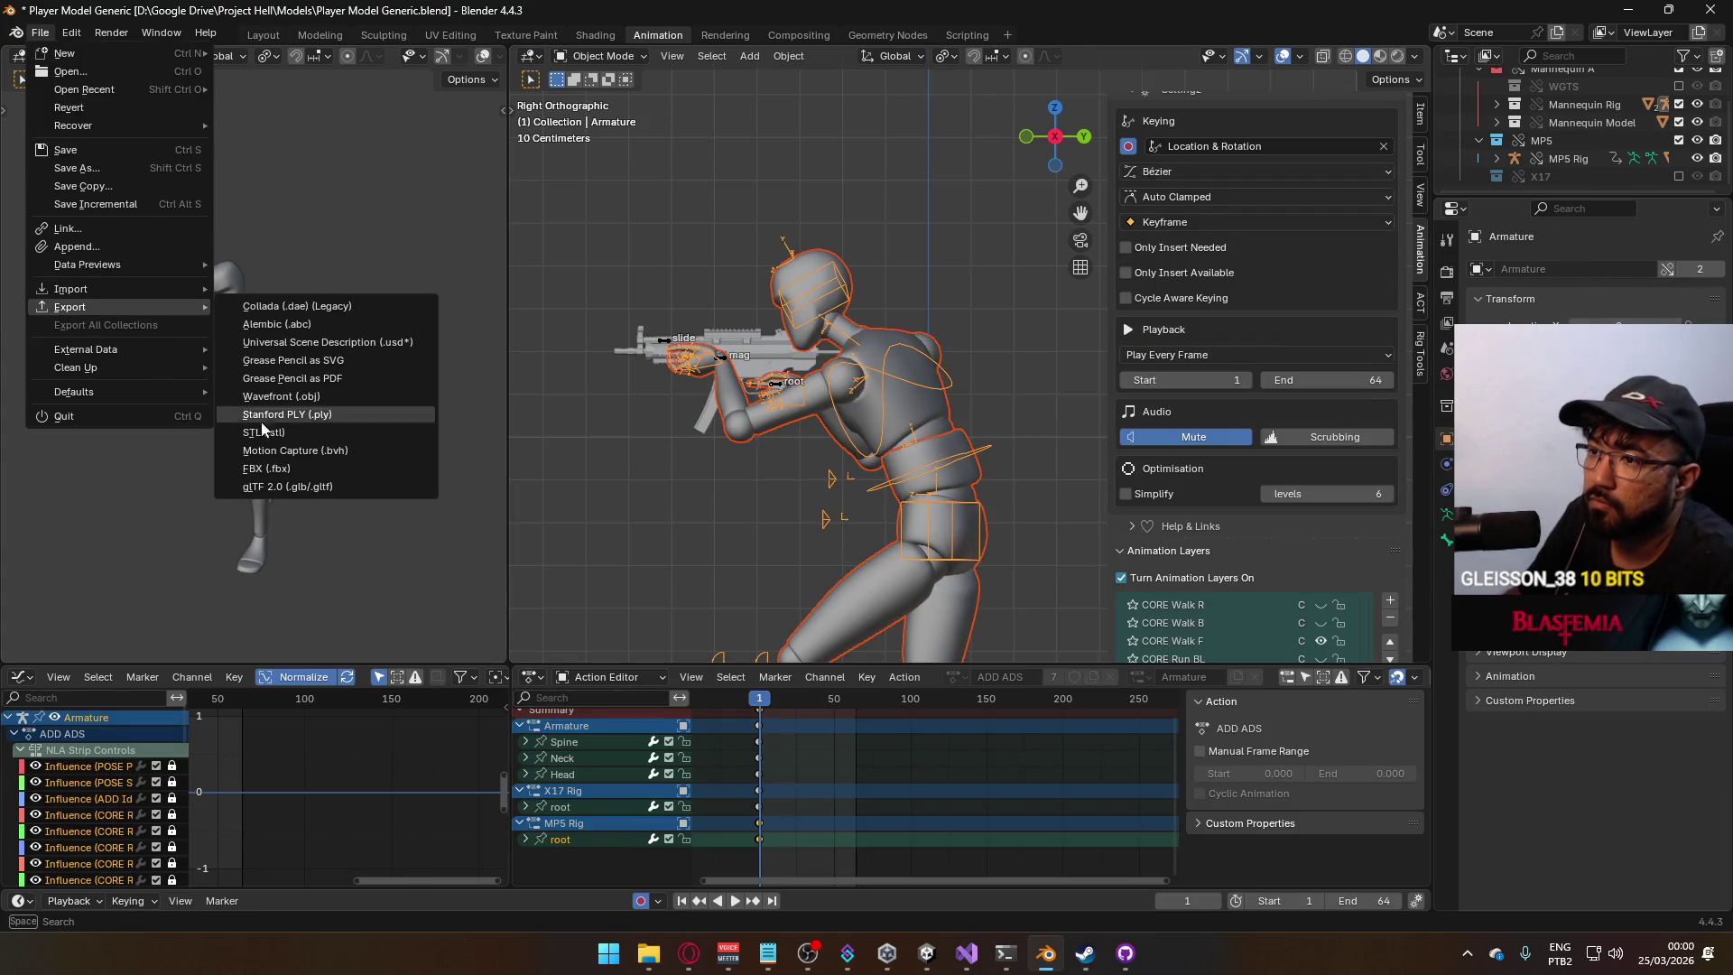
left_click(287, 473)
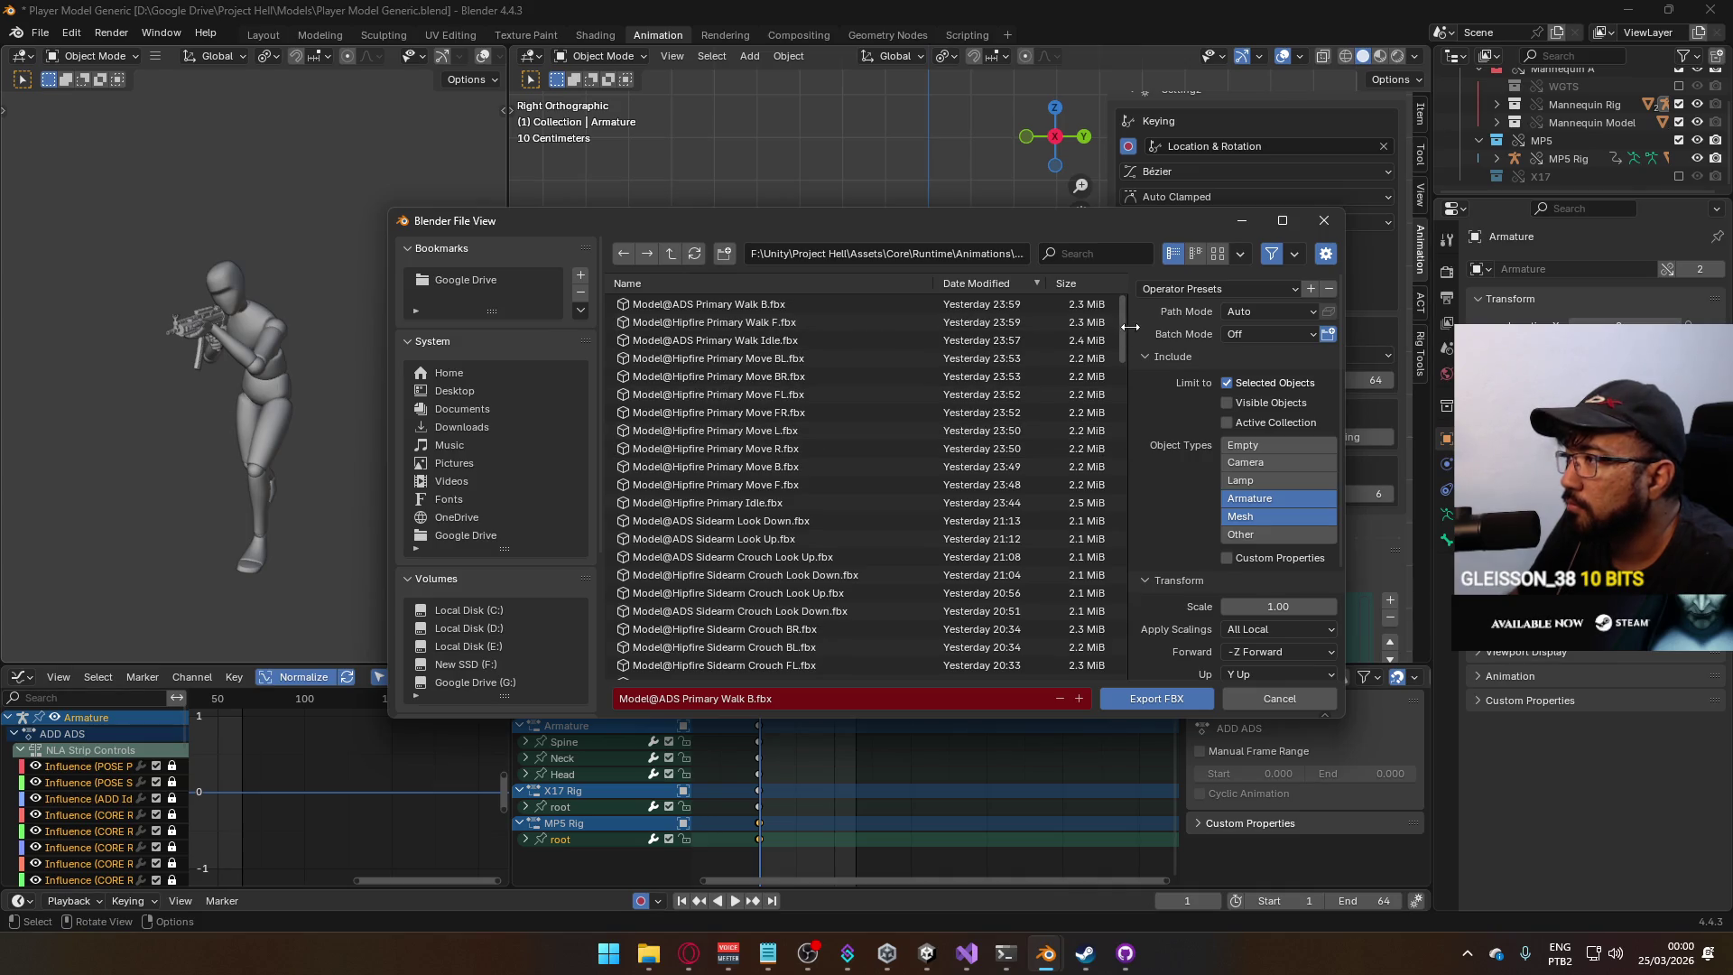
left_click_drag(1136, 466, 1149, 648)
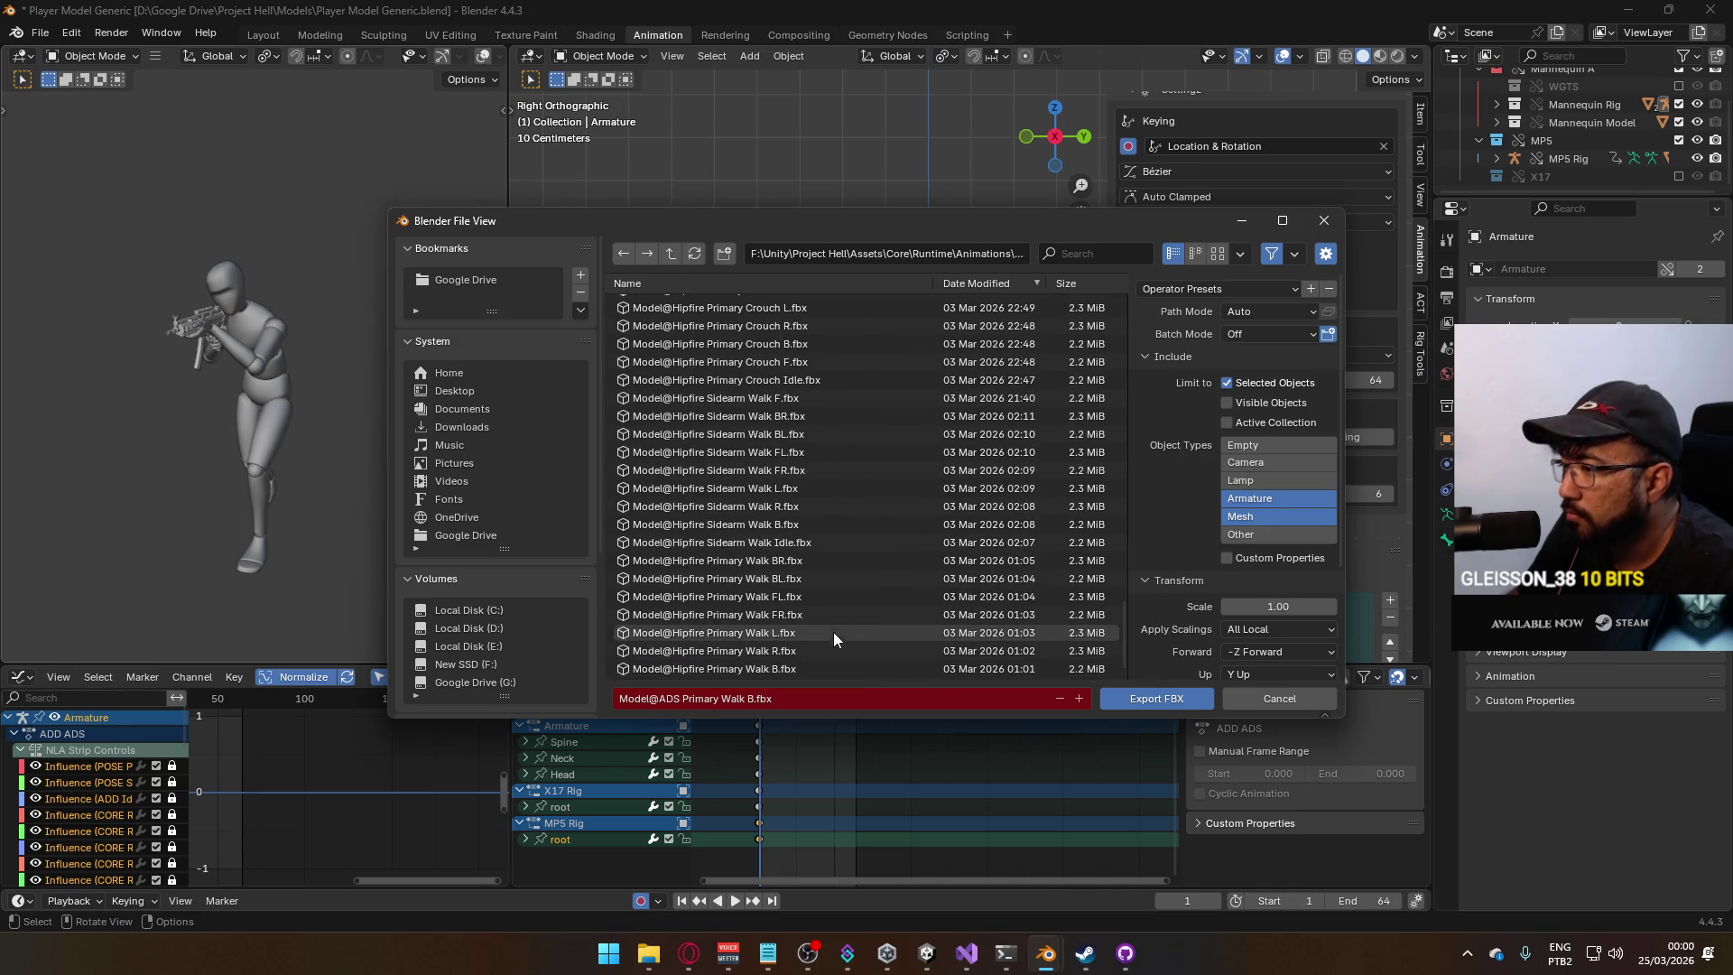
scroll(886, 556, "up", 5)
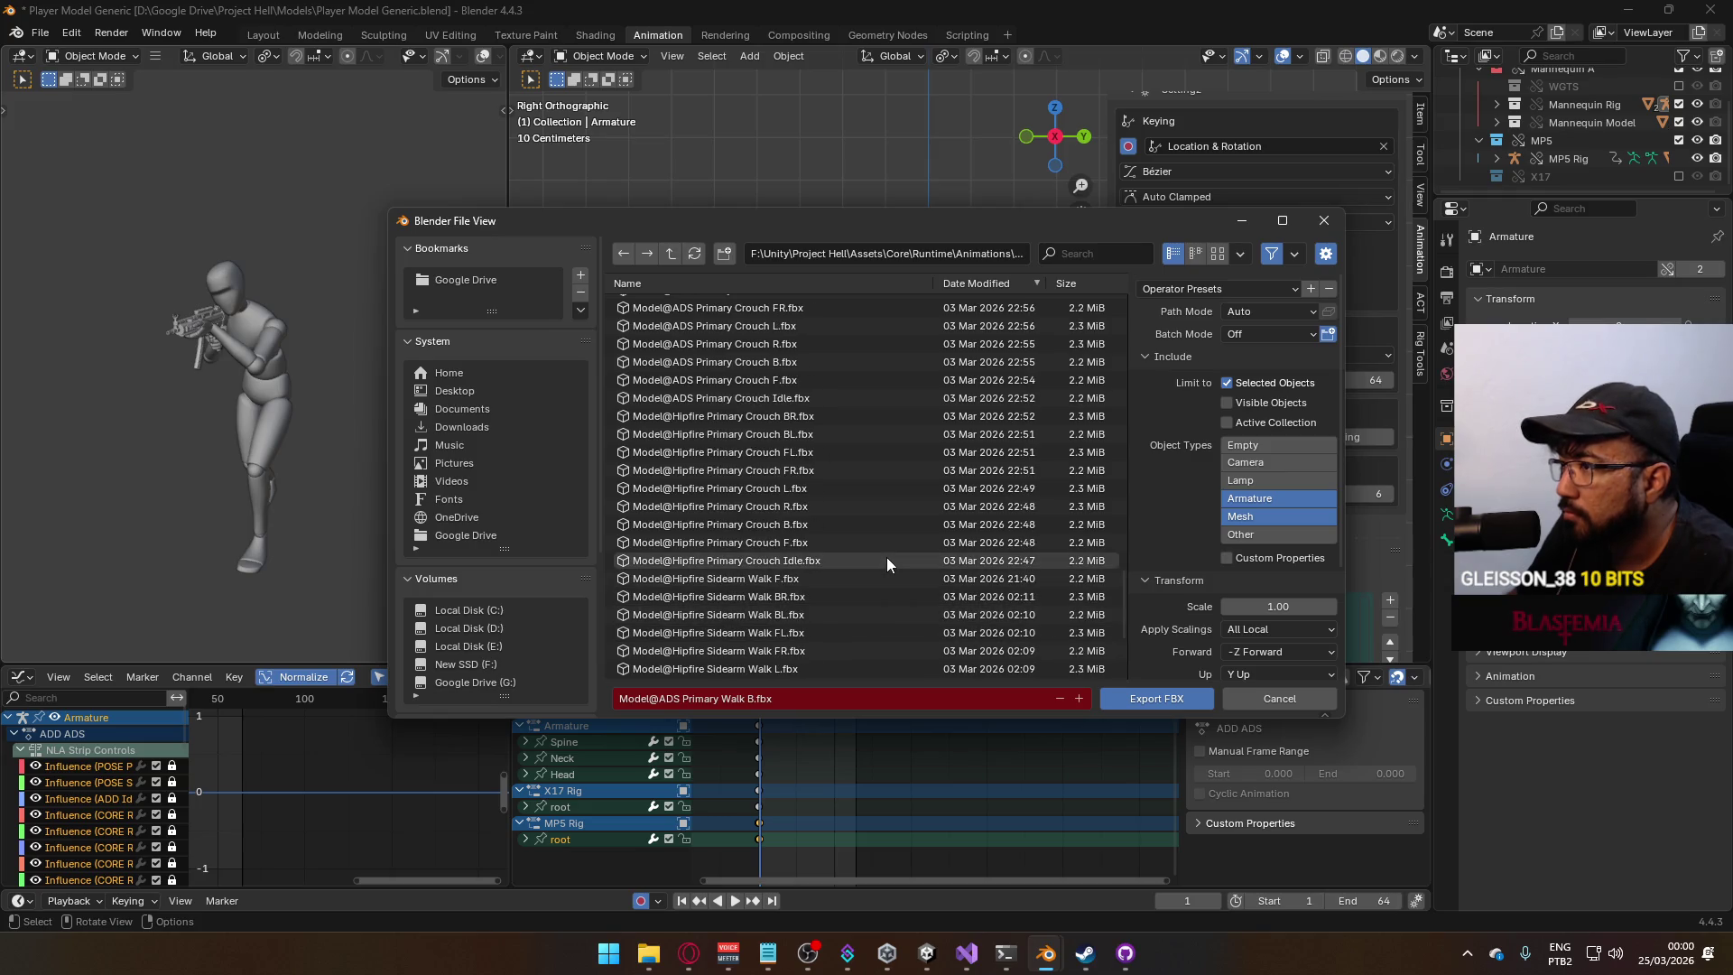
scroll(793, 383, "up", 4)
double_click(793, 383)
scroll(1365, 516, "down", 2)
scroll(1365, 516, "down", 2)
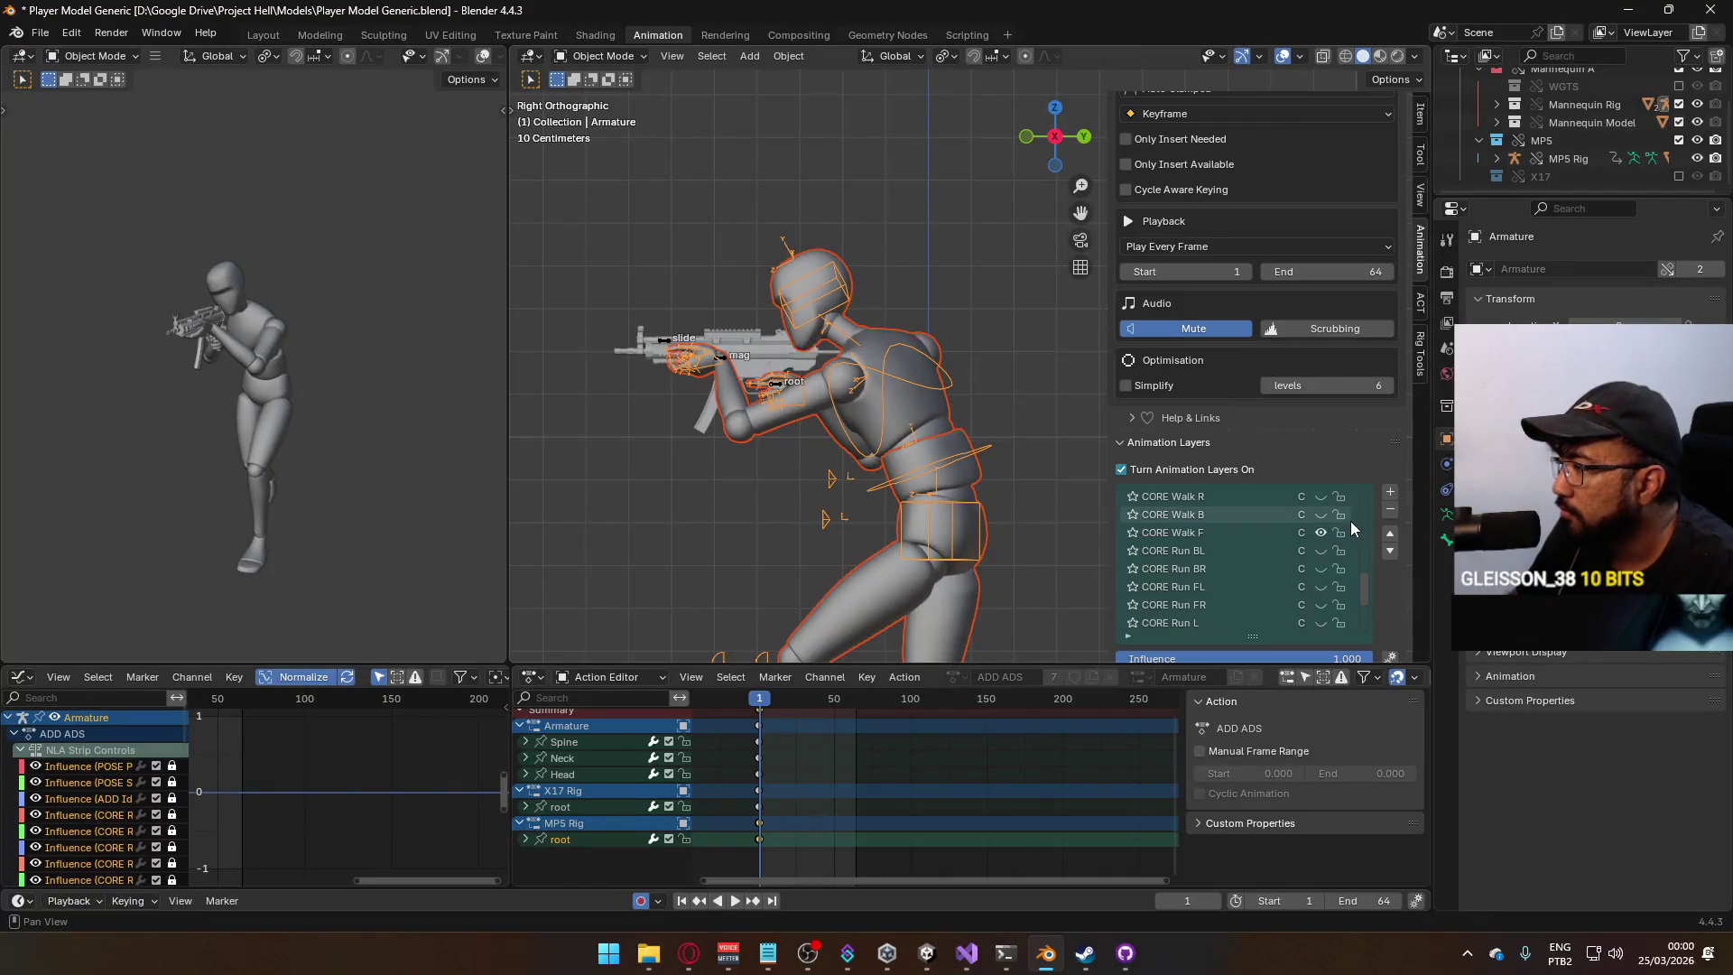
left_click(722, 361)
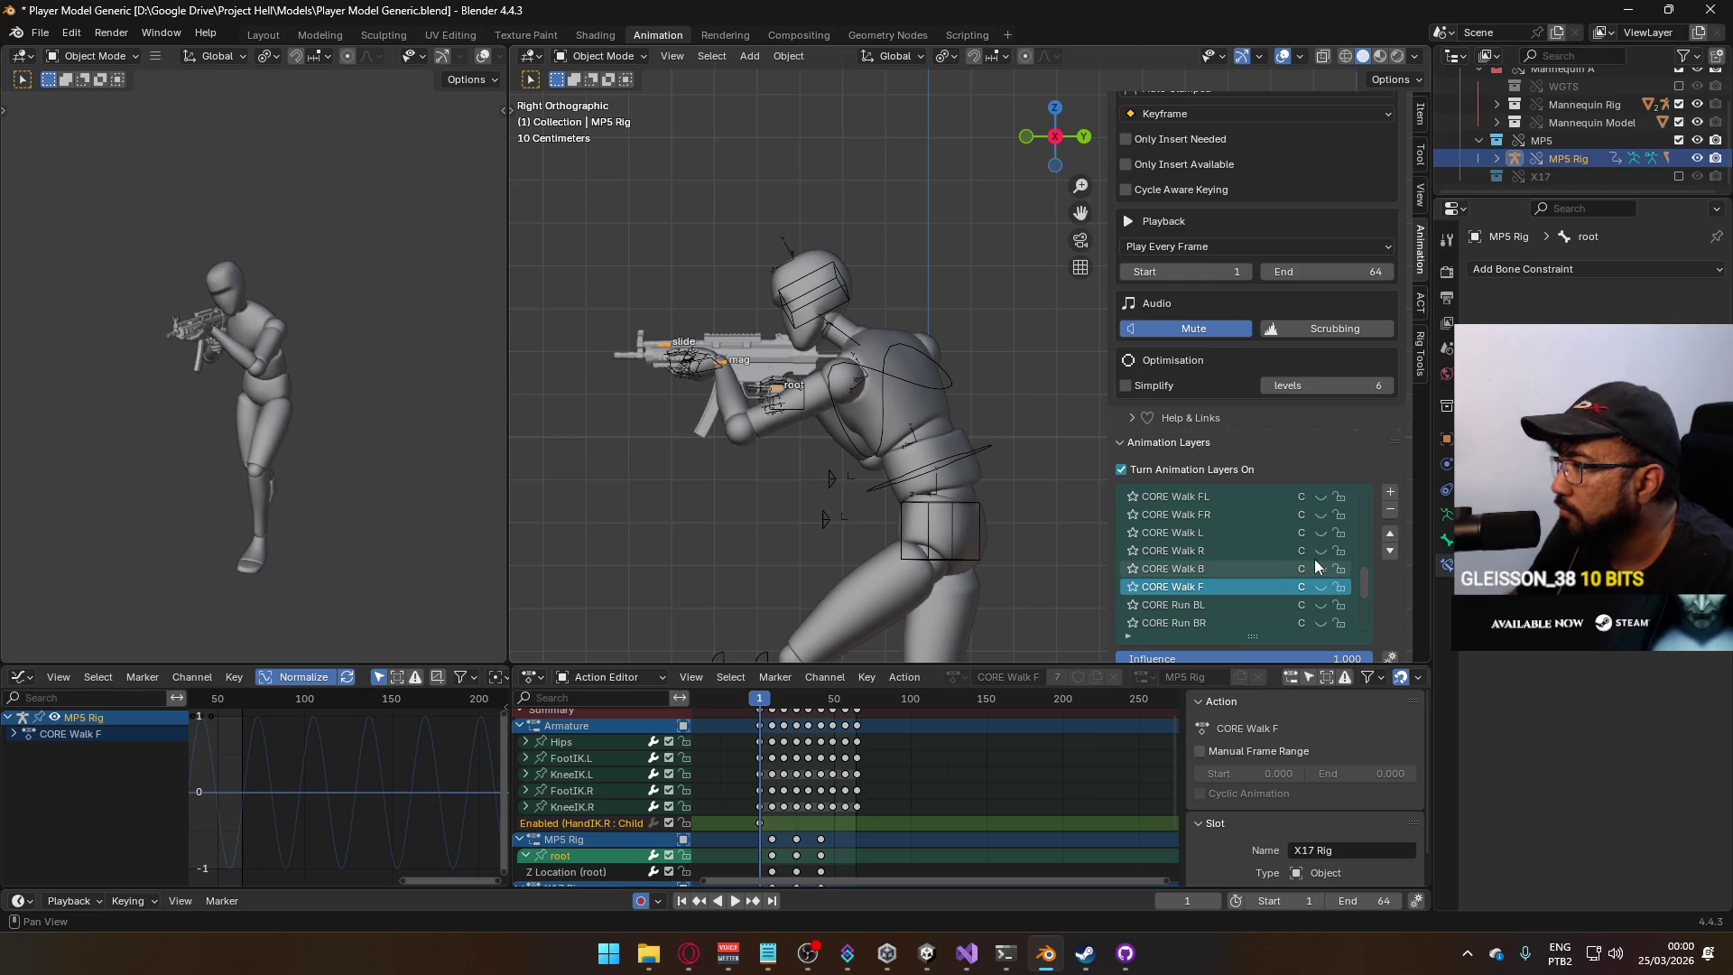
left_click(910, 376)
left_click(930, 394)
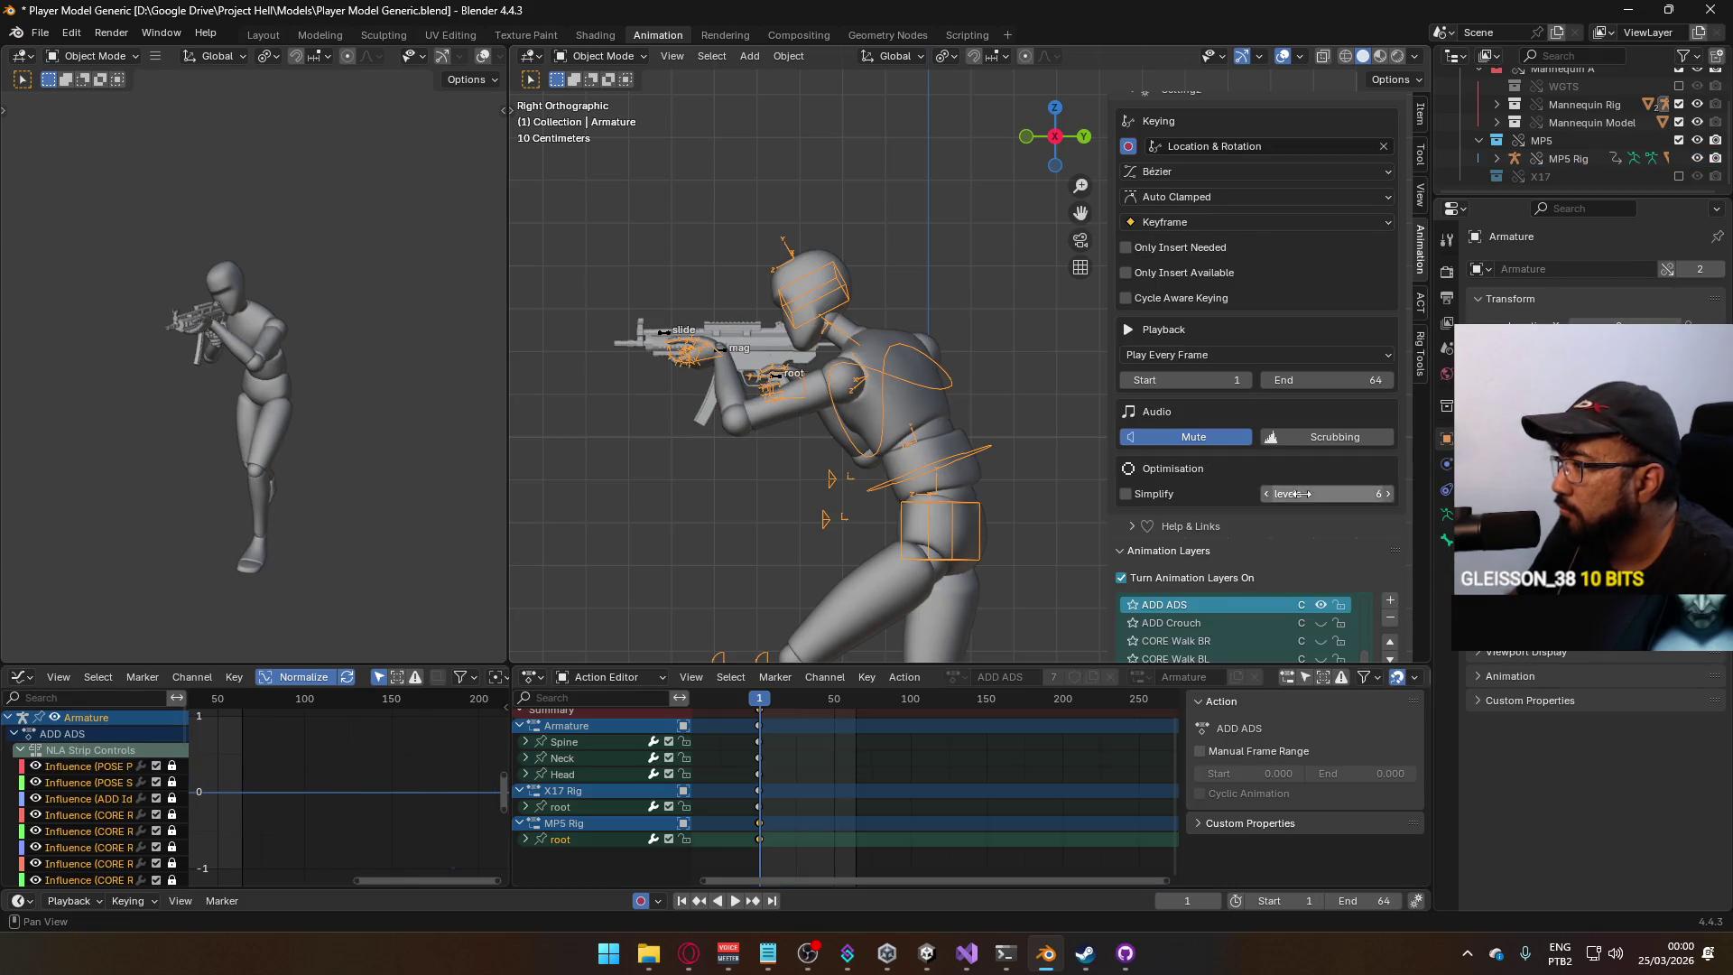
scroll(1357, 517, "down", 3)
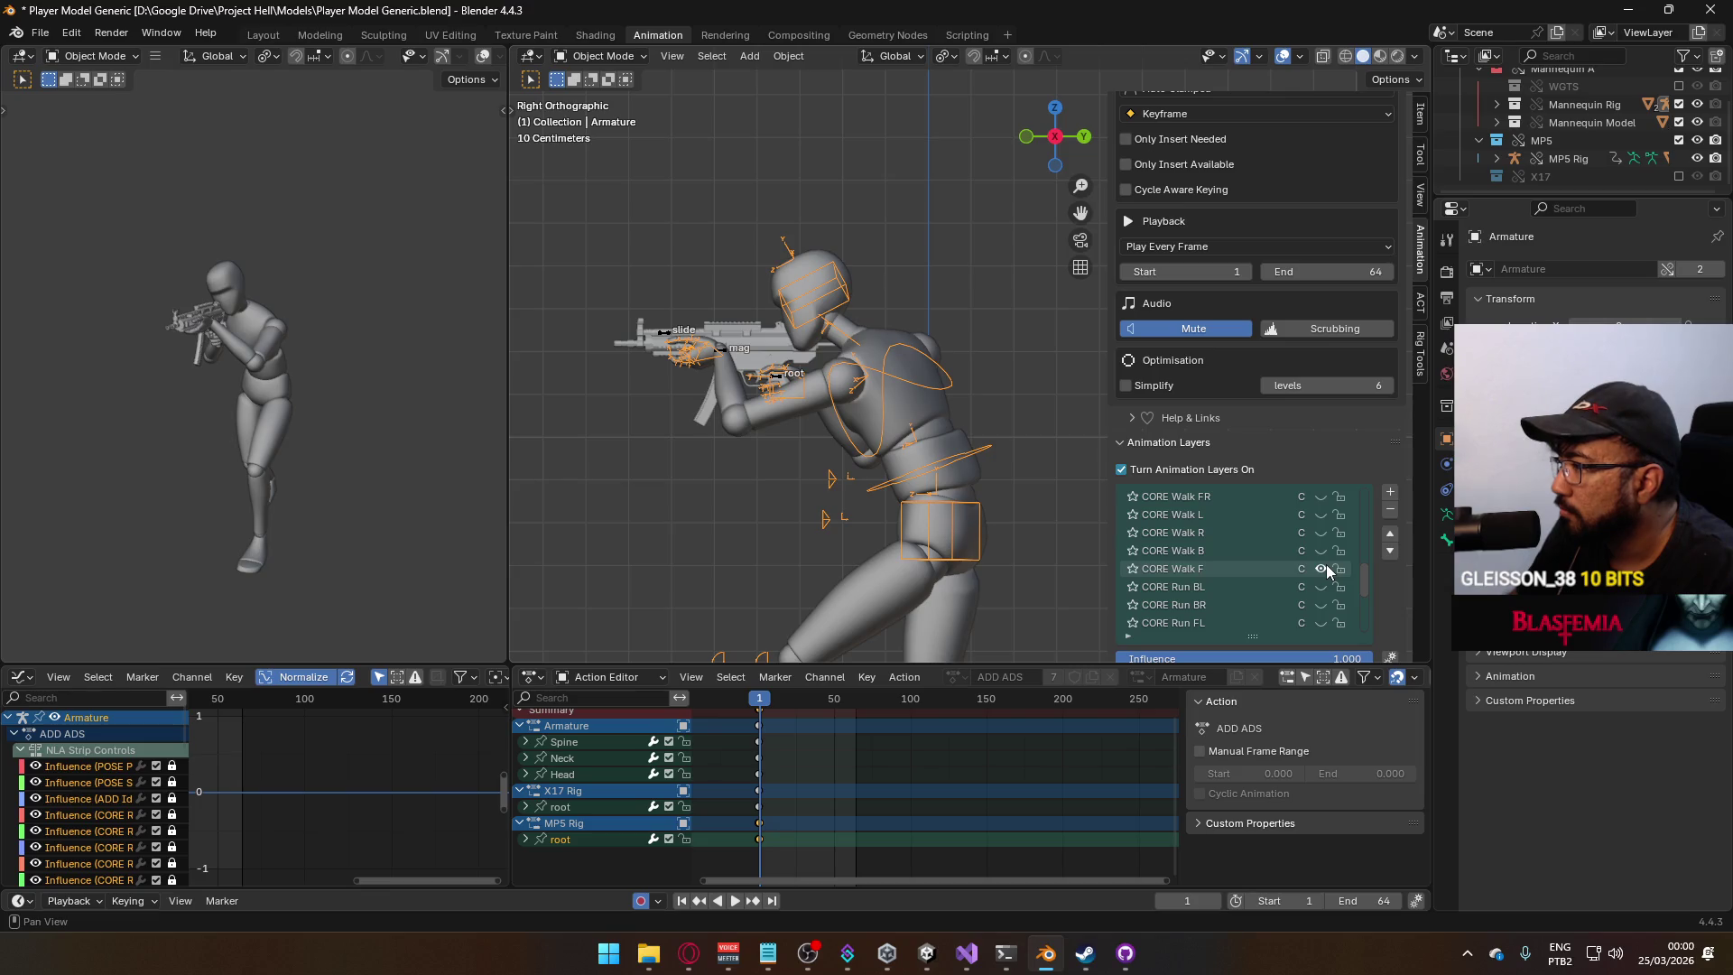
left_click(1314, 536)
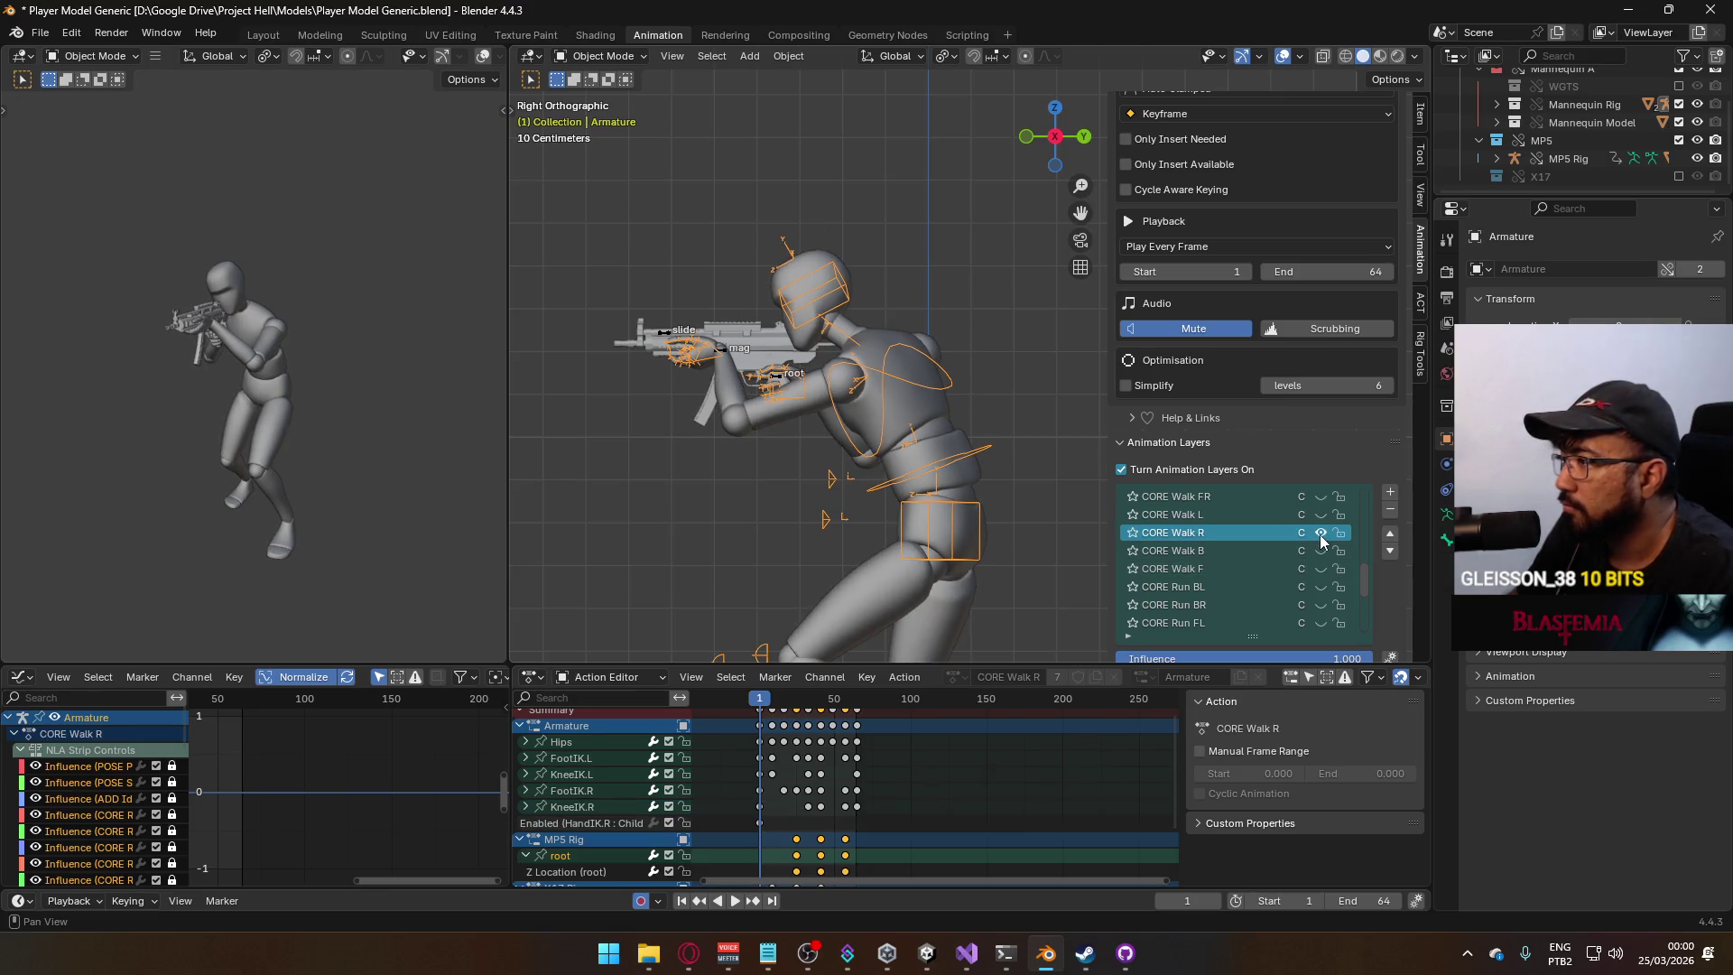
key("space")
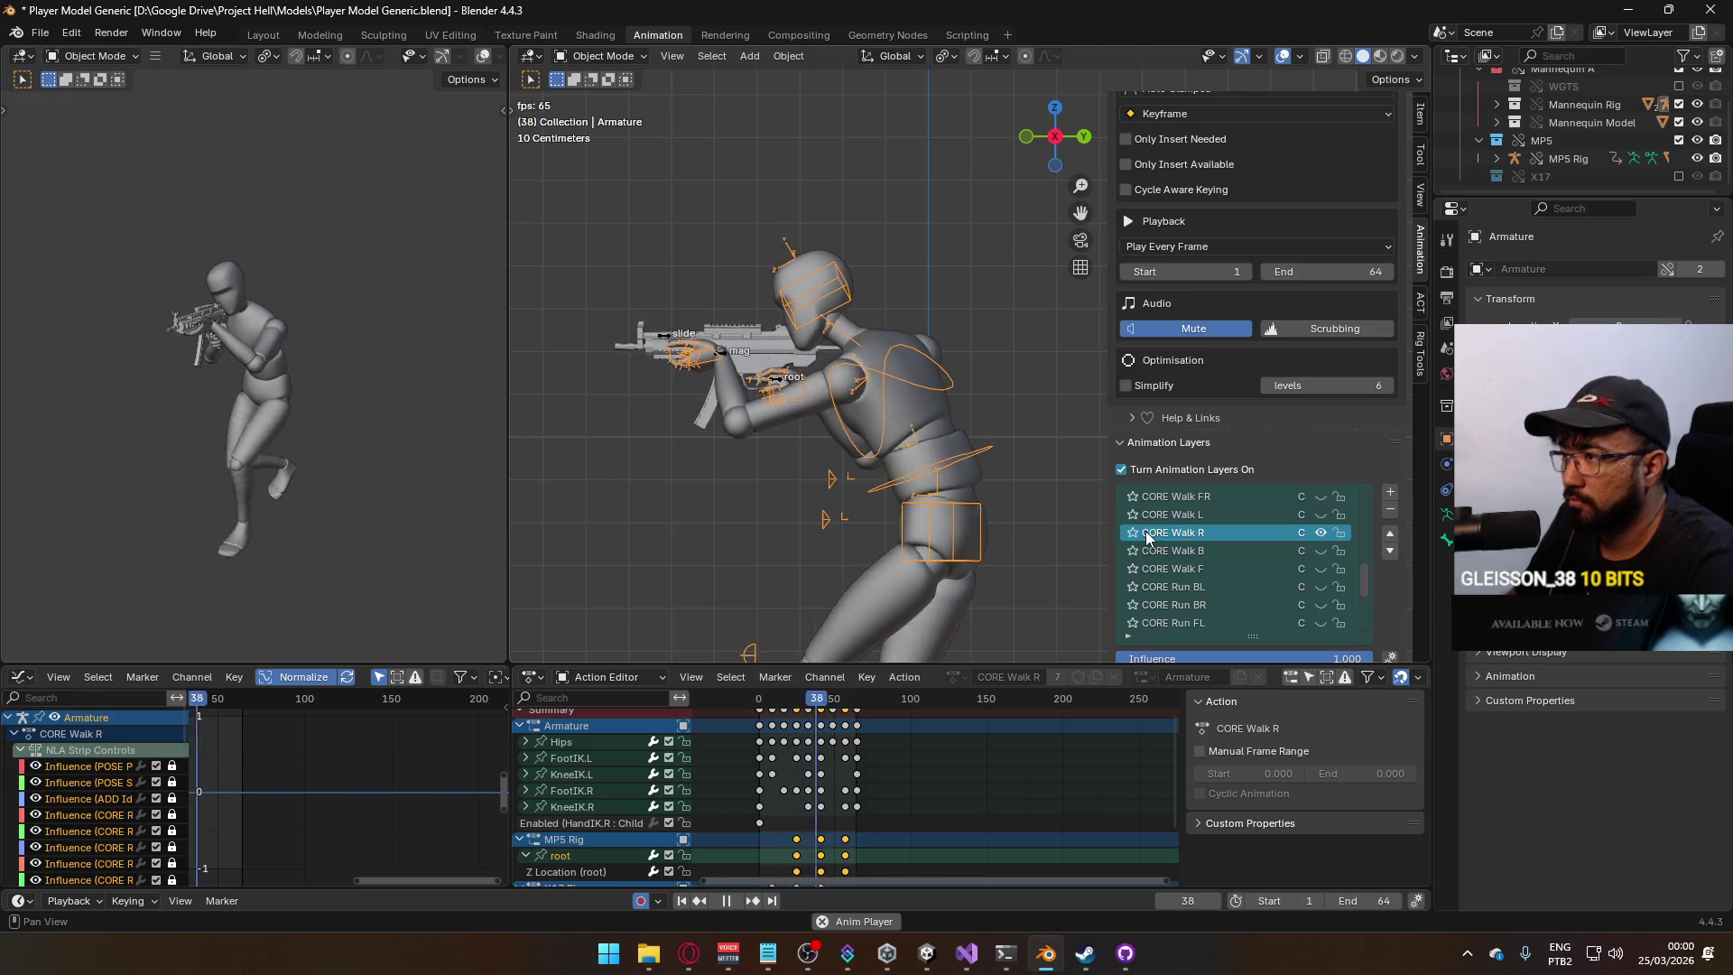
scroll(901, 714, "down", 3)
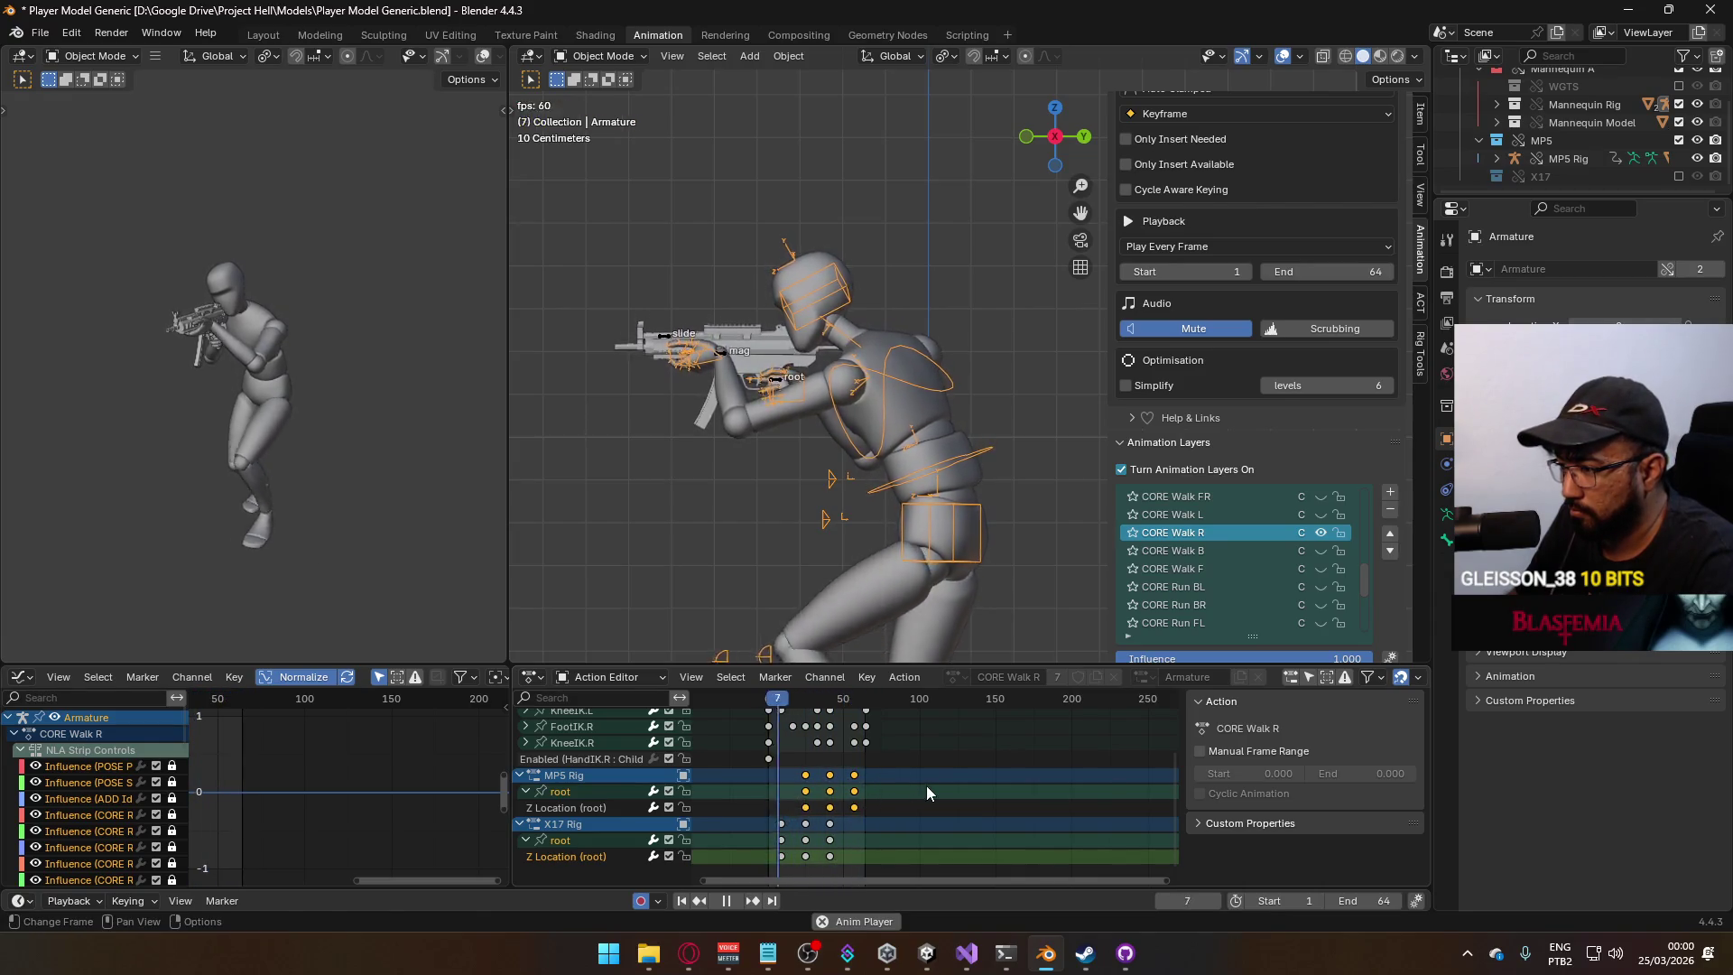
key("g")
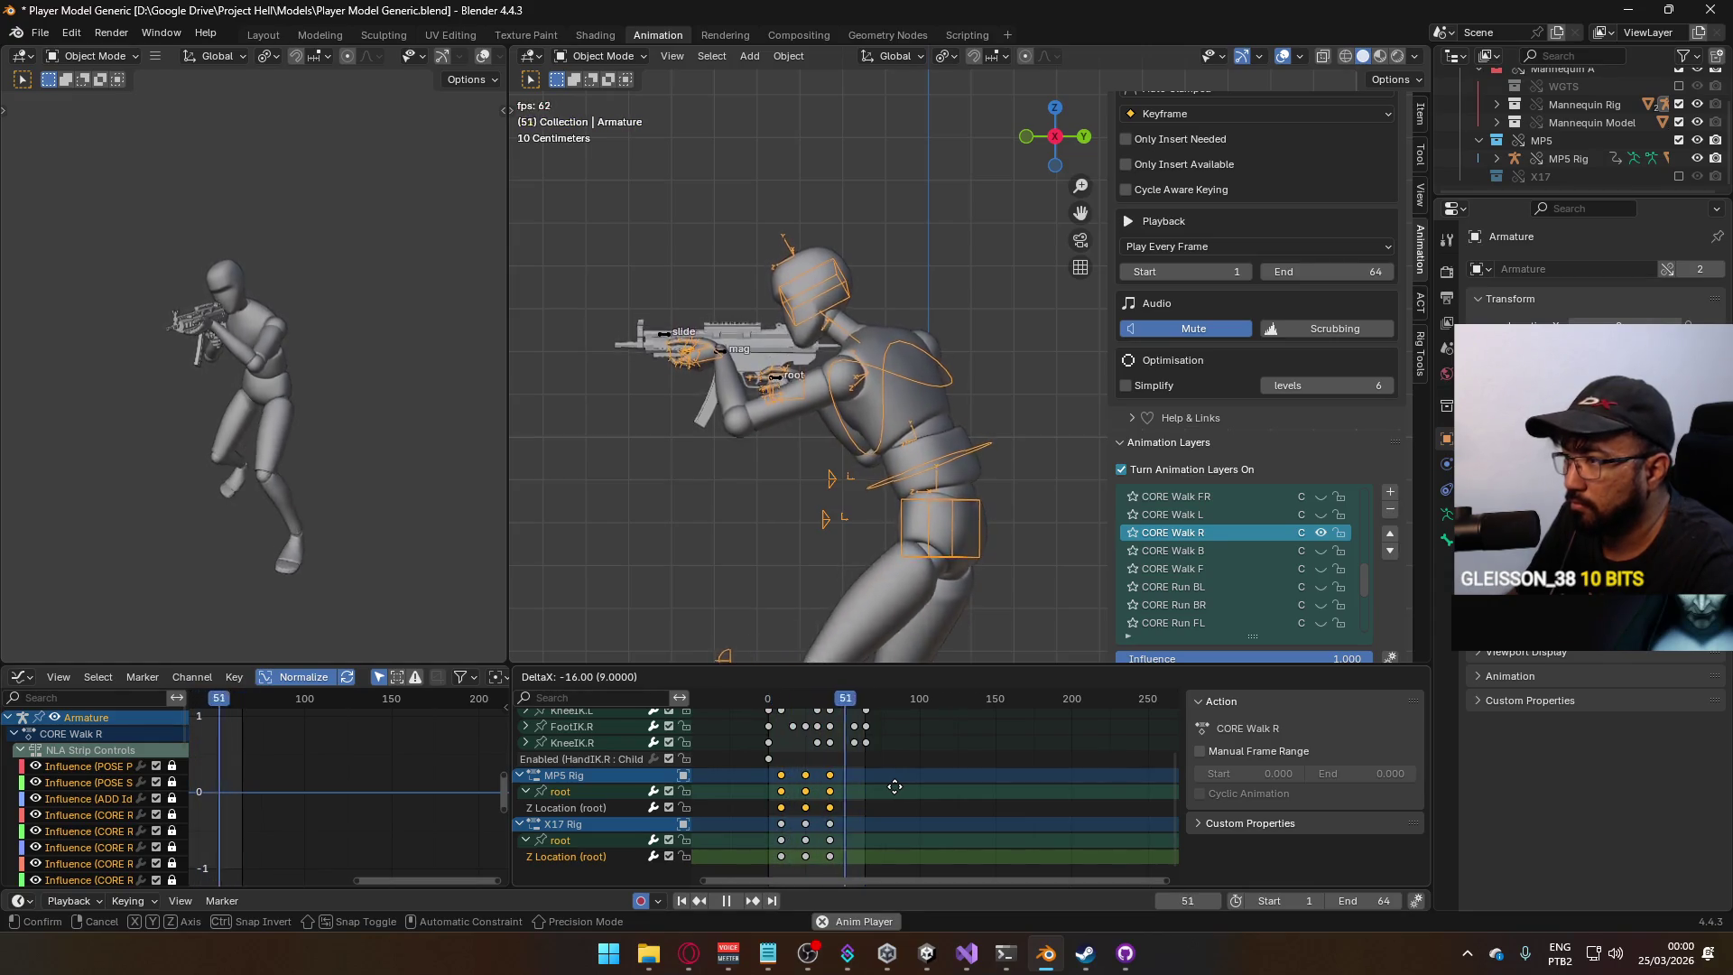
key("Escape")
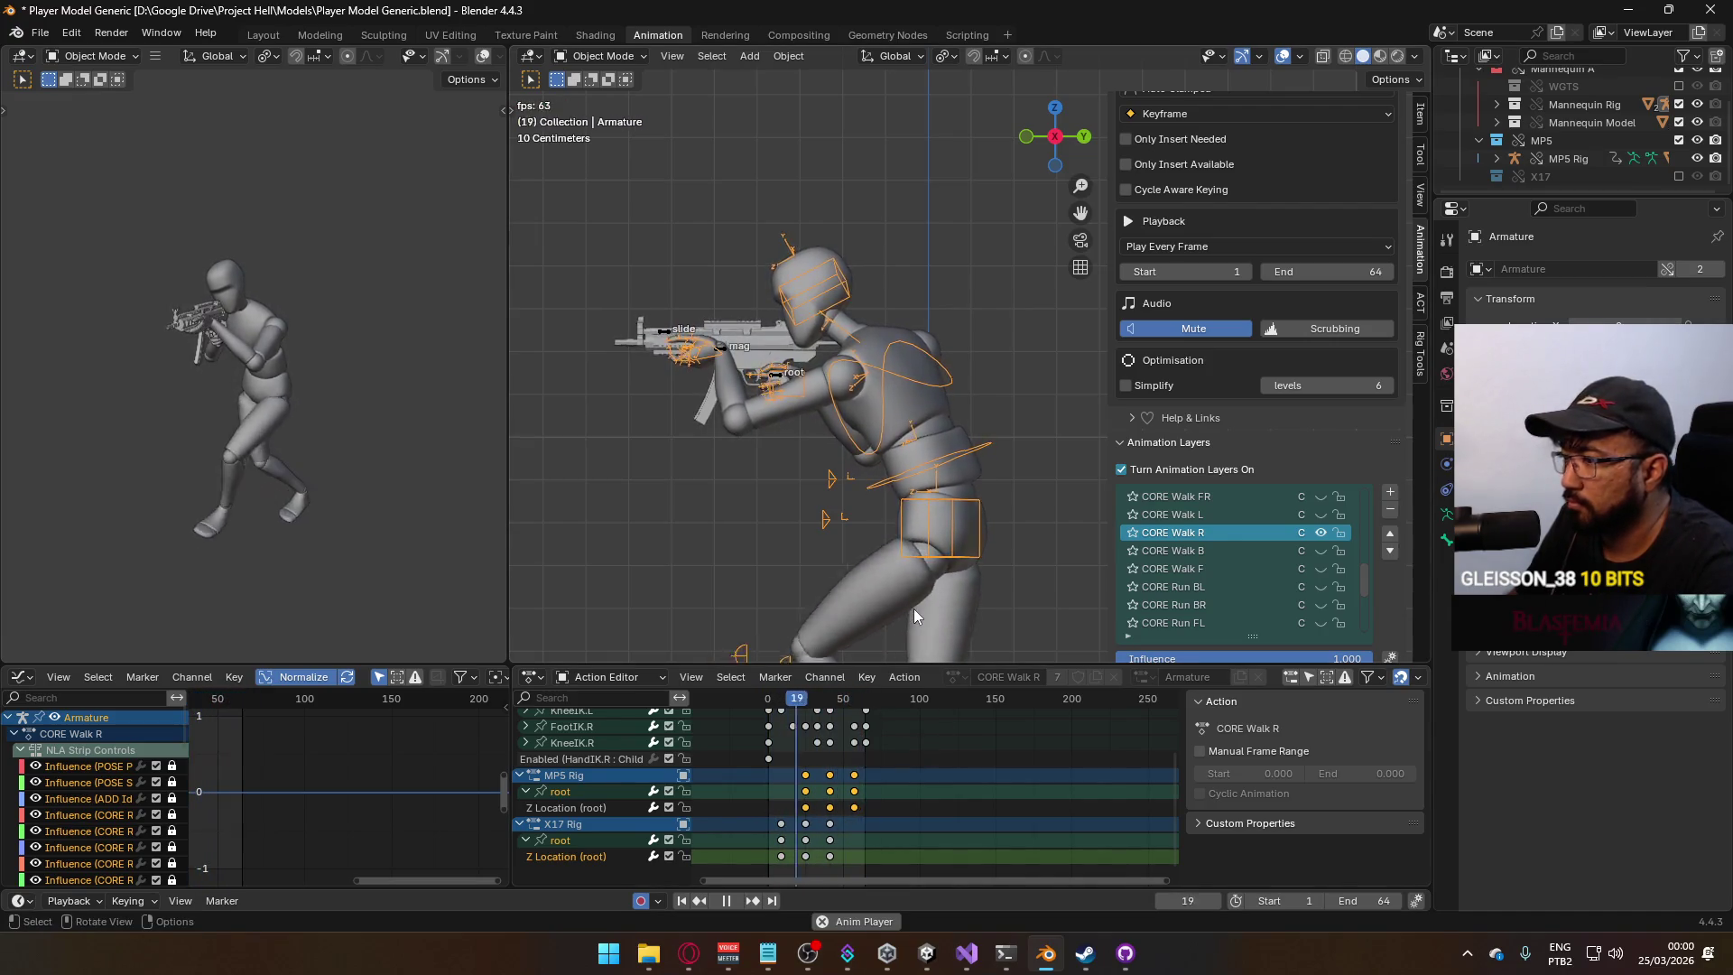
left_click(727, 352)
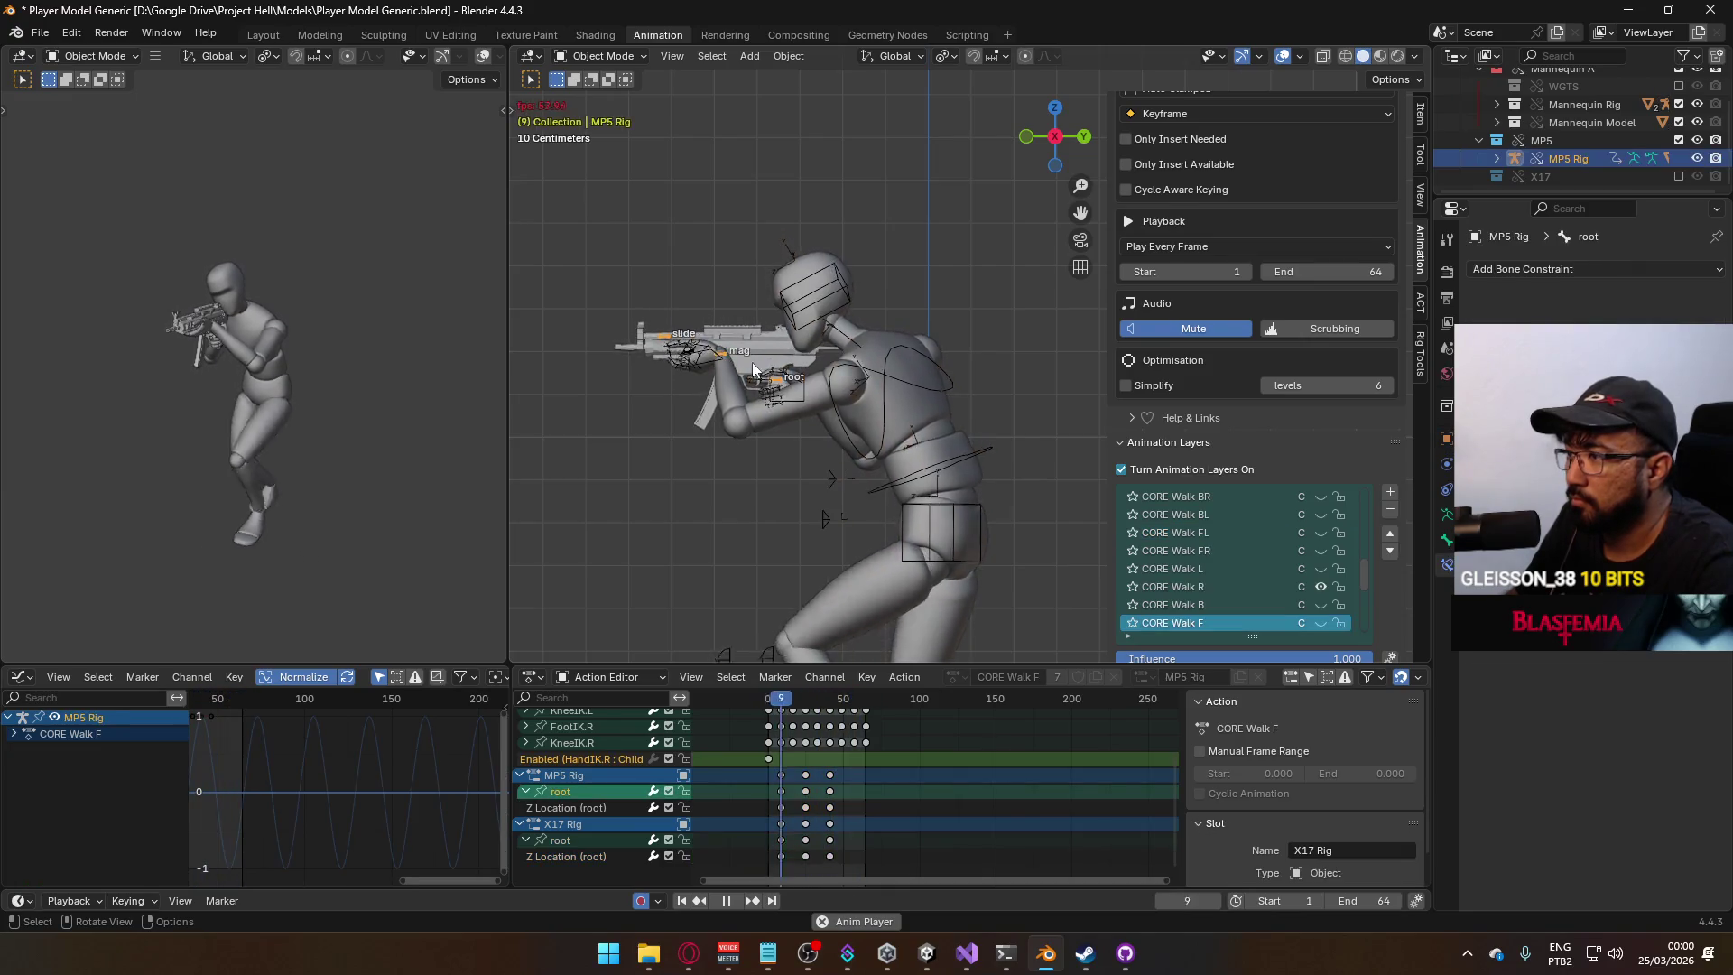
left_click(1245, 588)
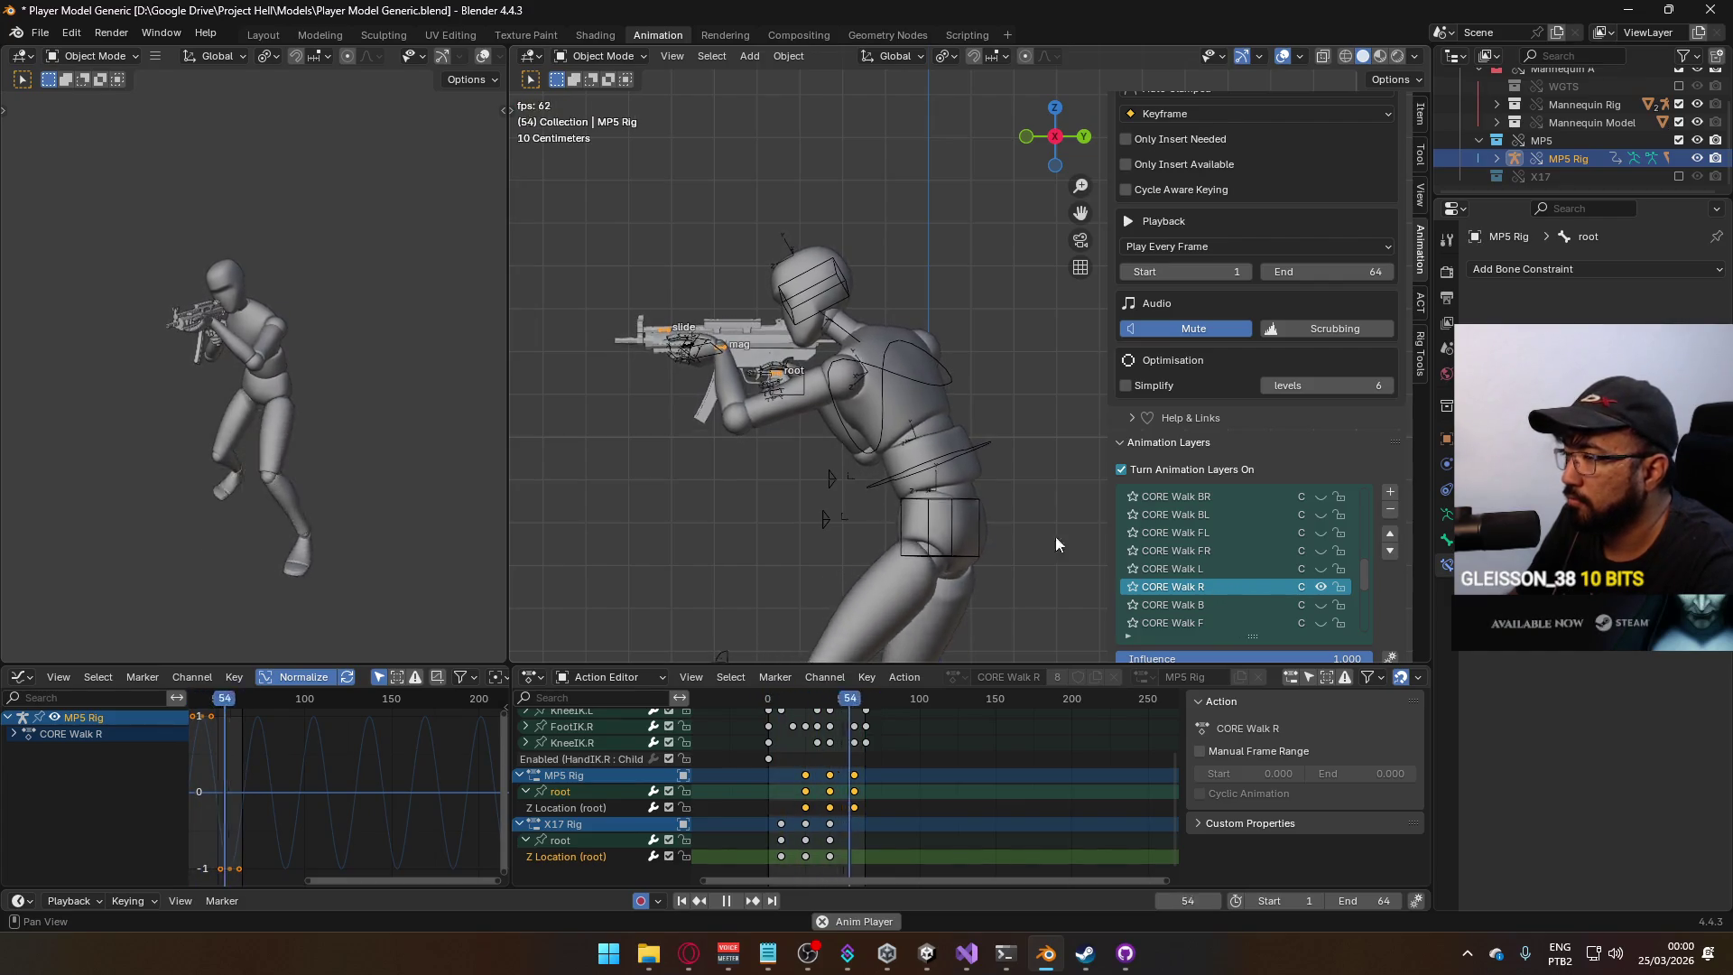
left_click(945, 497)
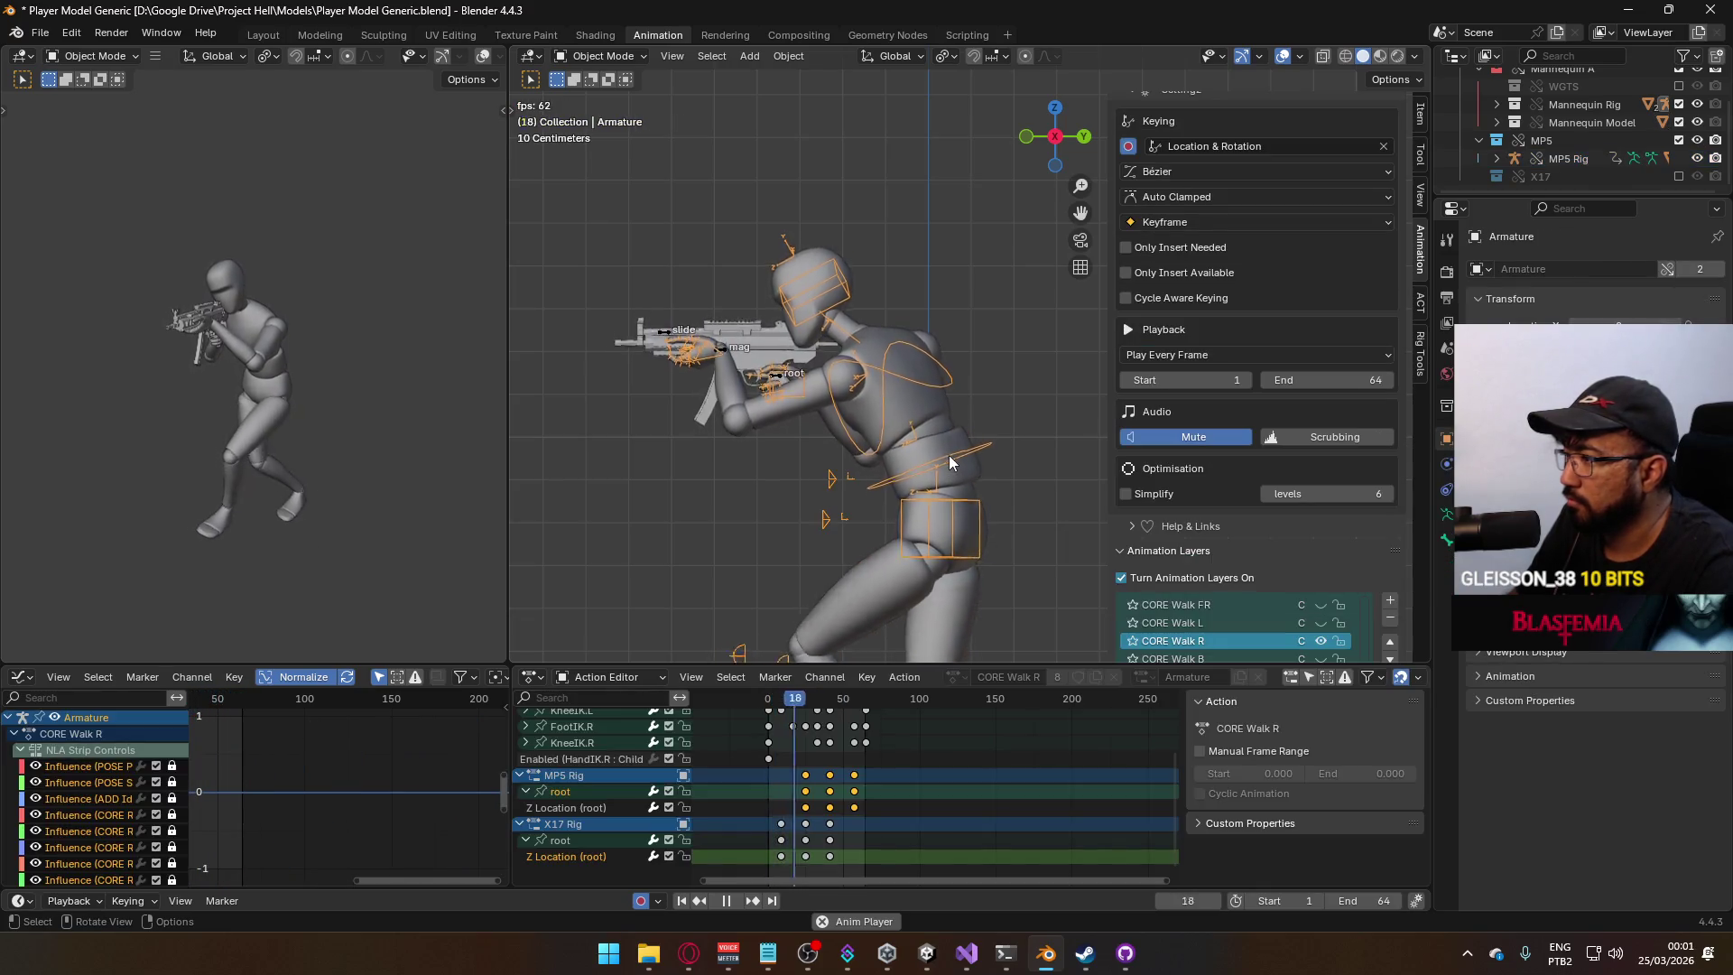
left_click(918, 421, "shift")
left_click(778, 372)
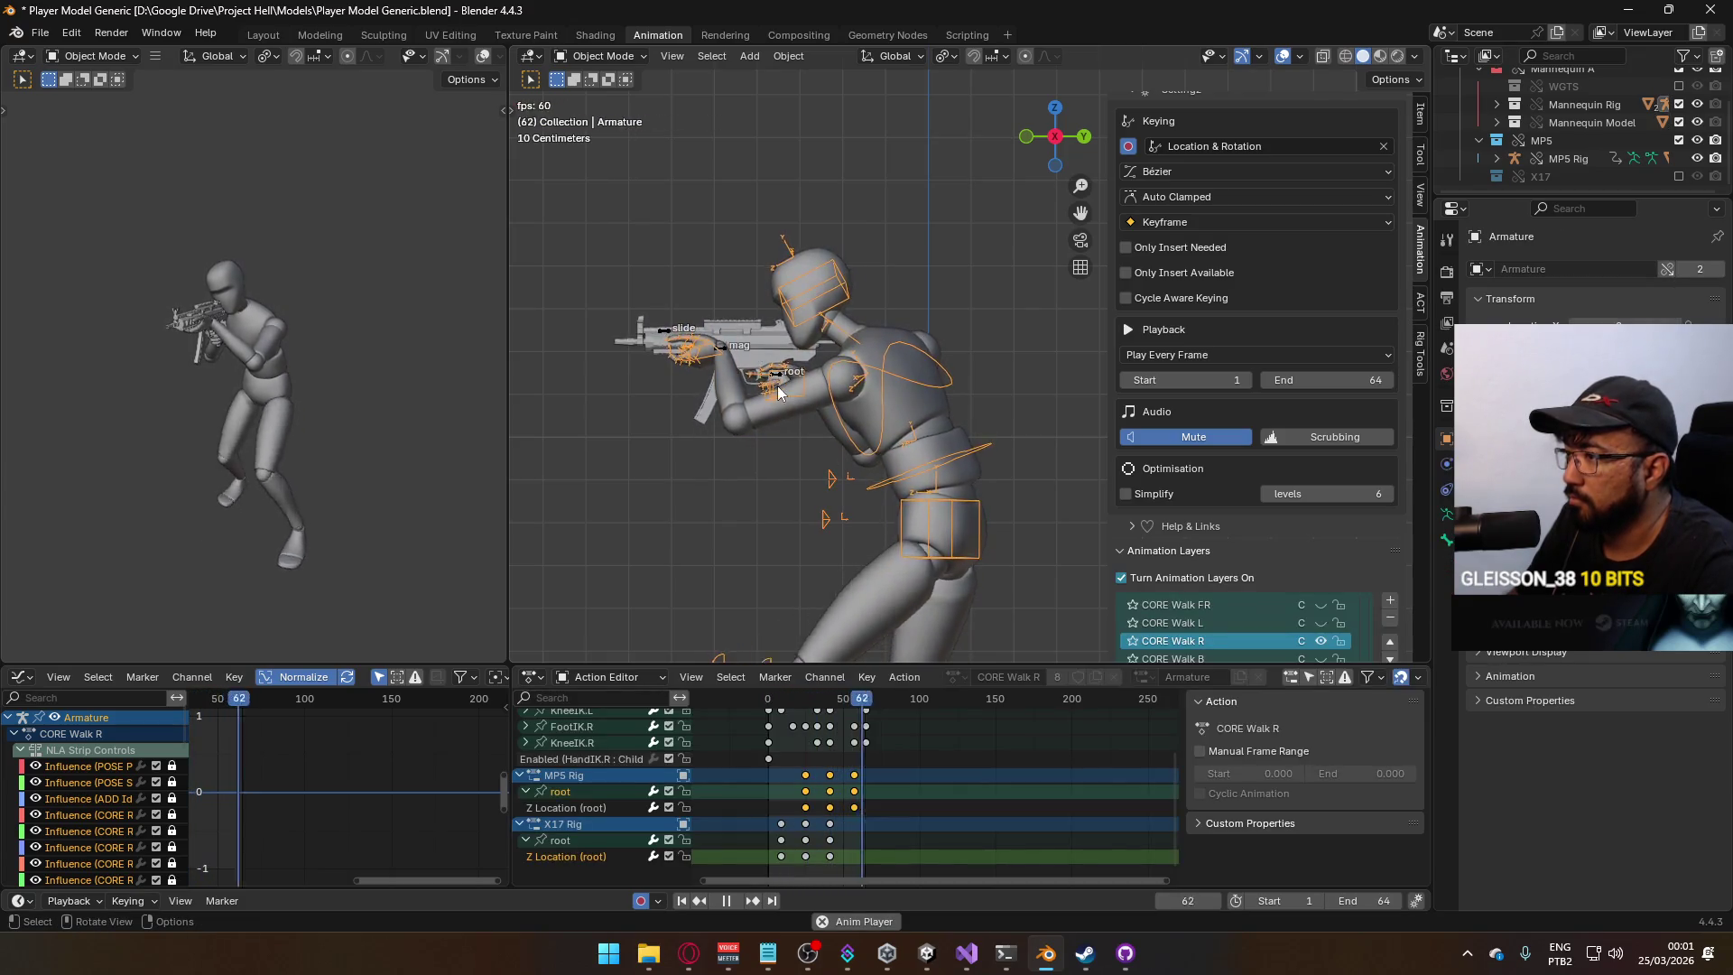
key("g")
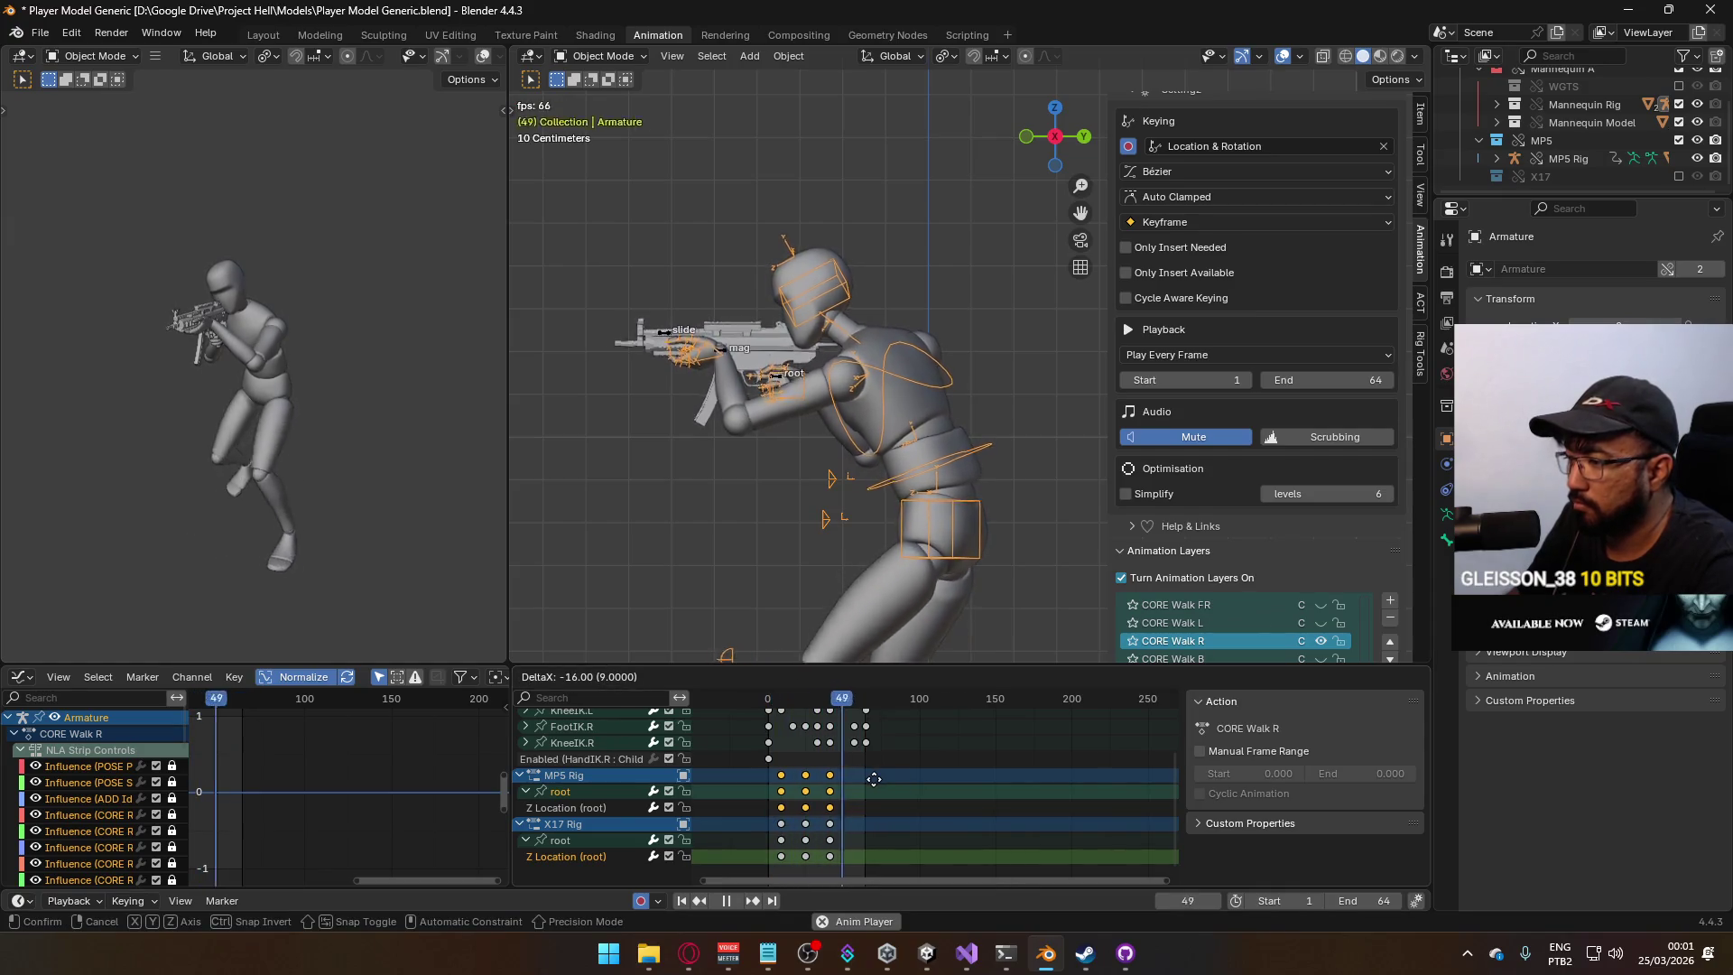
left_click(892, 788)
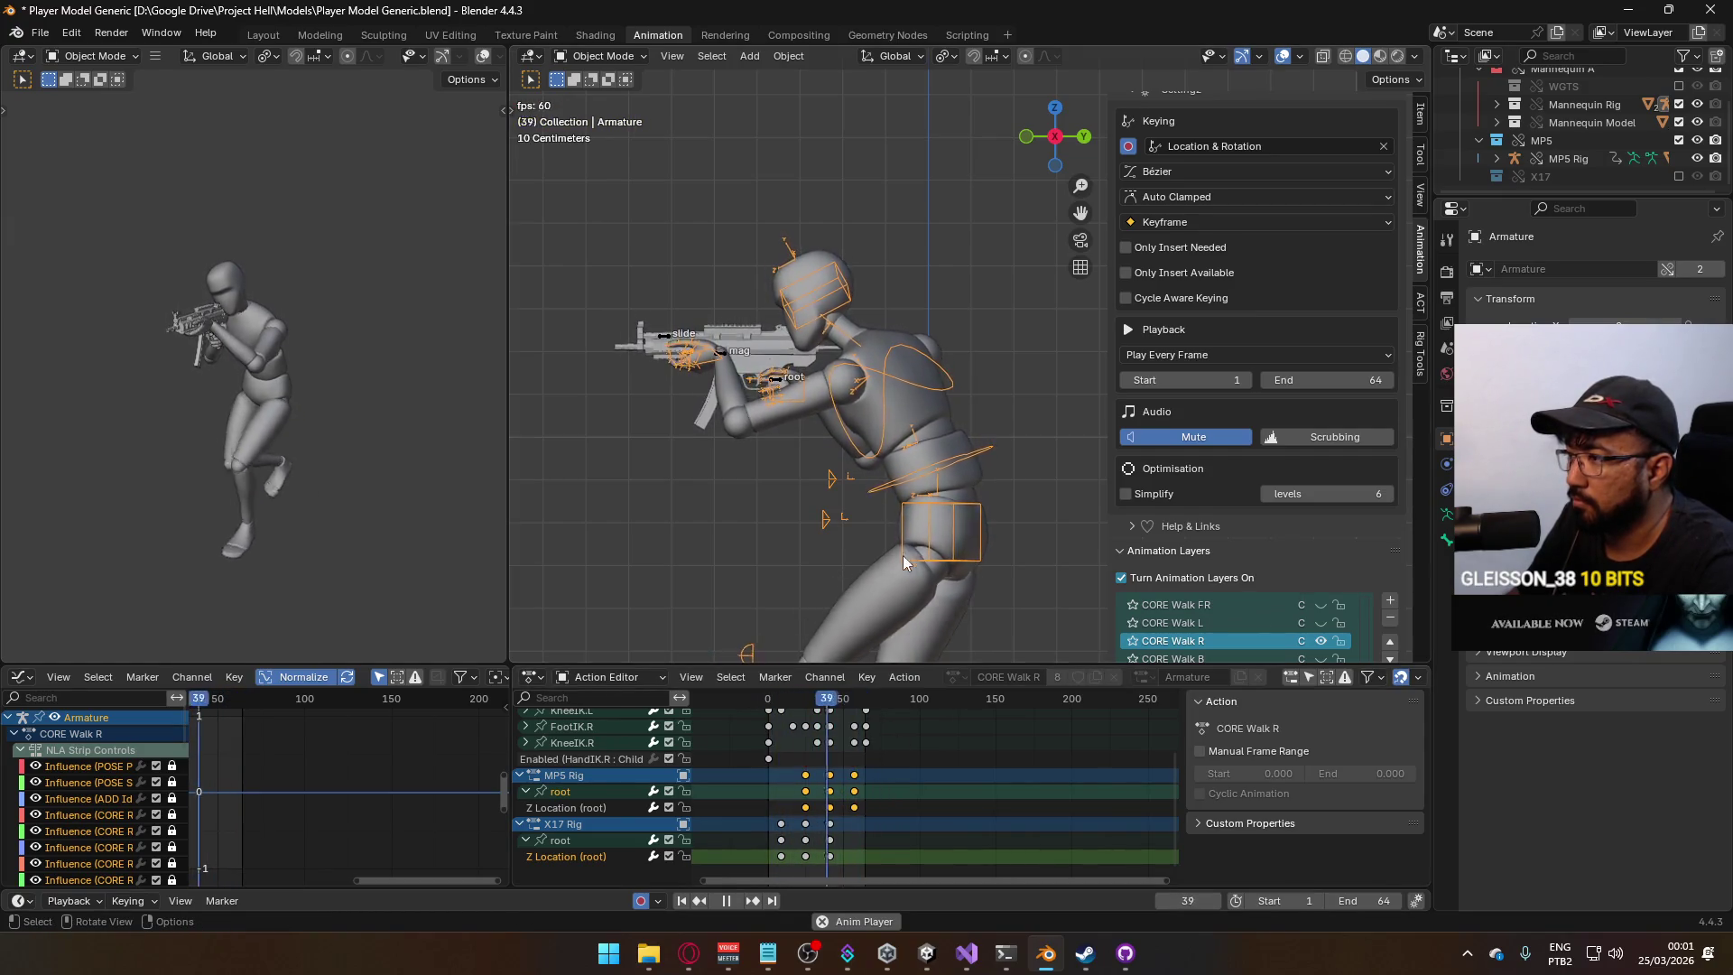
left_click(933, 428)
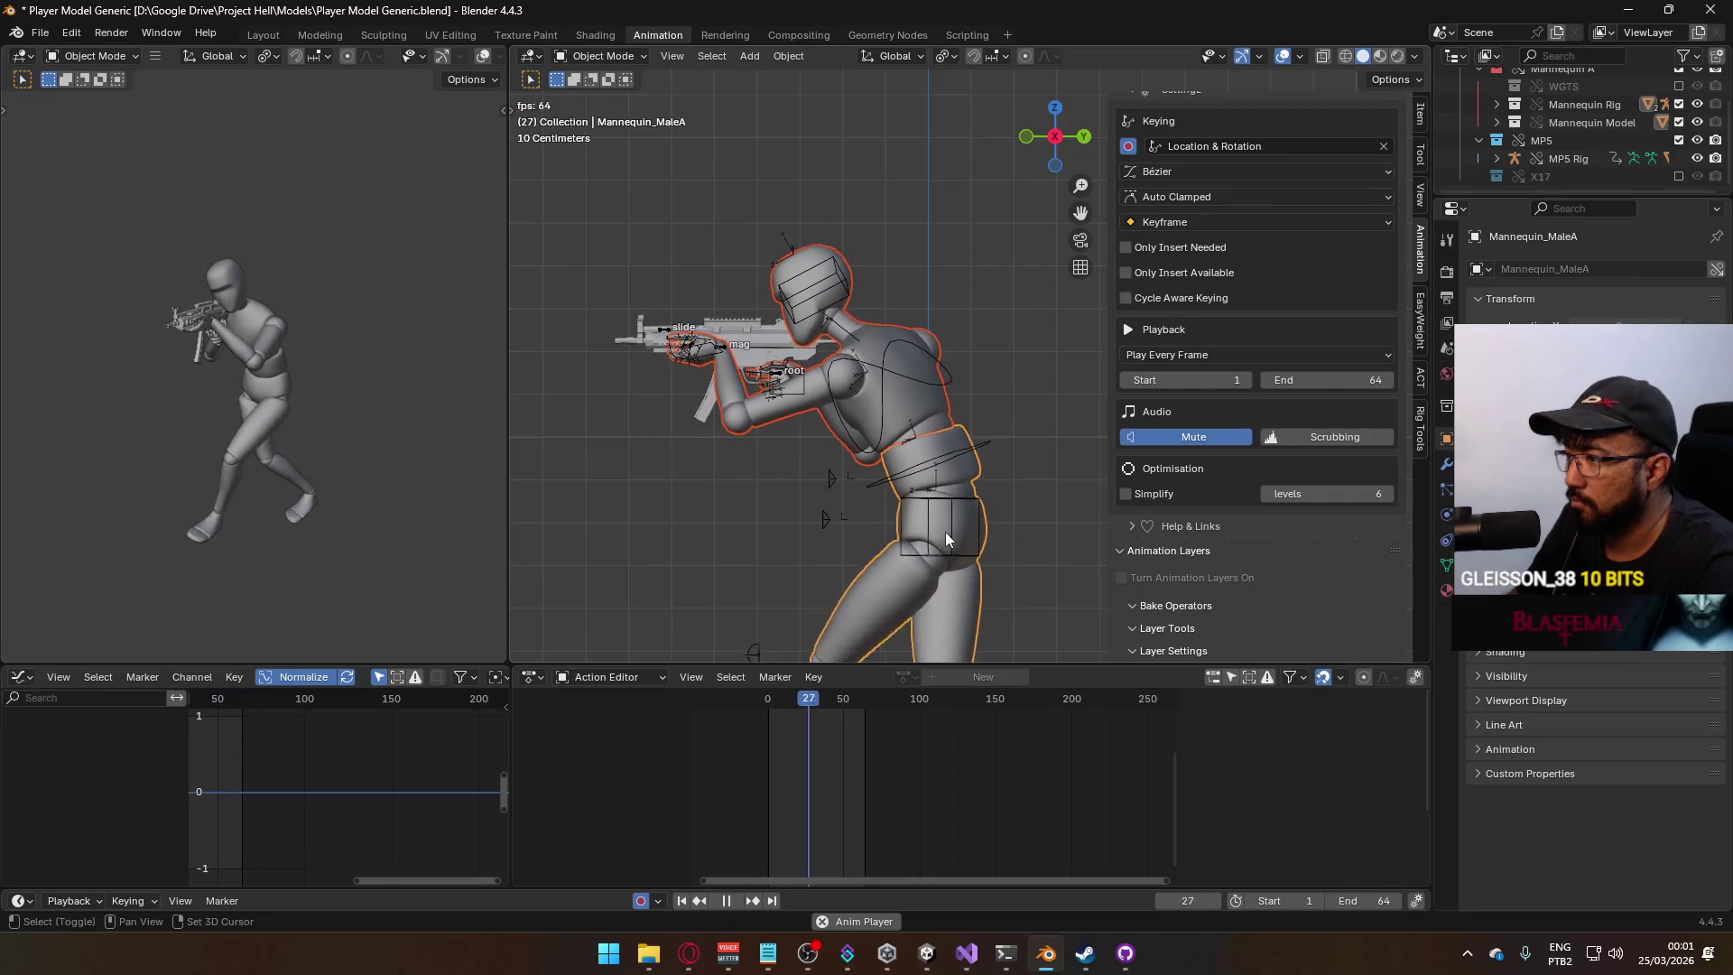
left_click(952, 514)
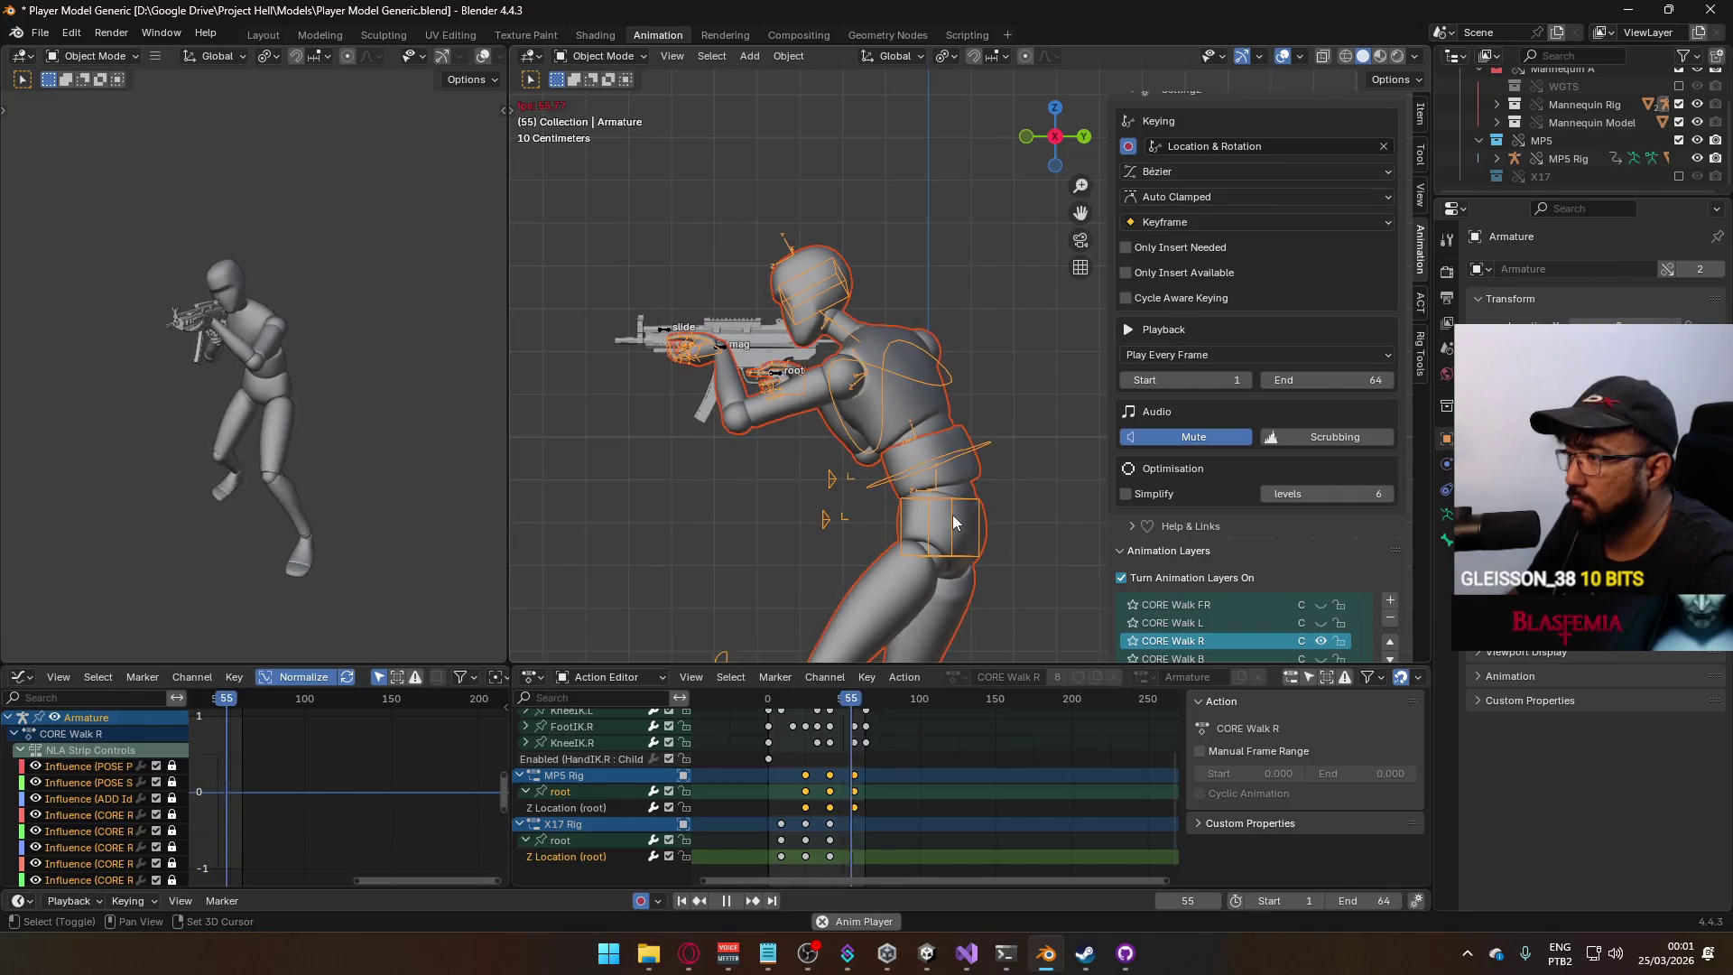
Export the clip as FBX named Model@ADS Primary Walk R.fbx, renamed from Walk F.
left_click(36, 36)
mouse_move(107, 301)
left_click(311, 489)
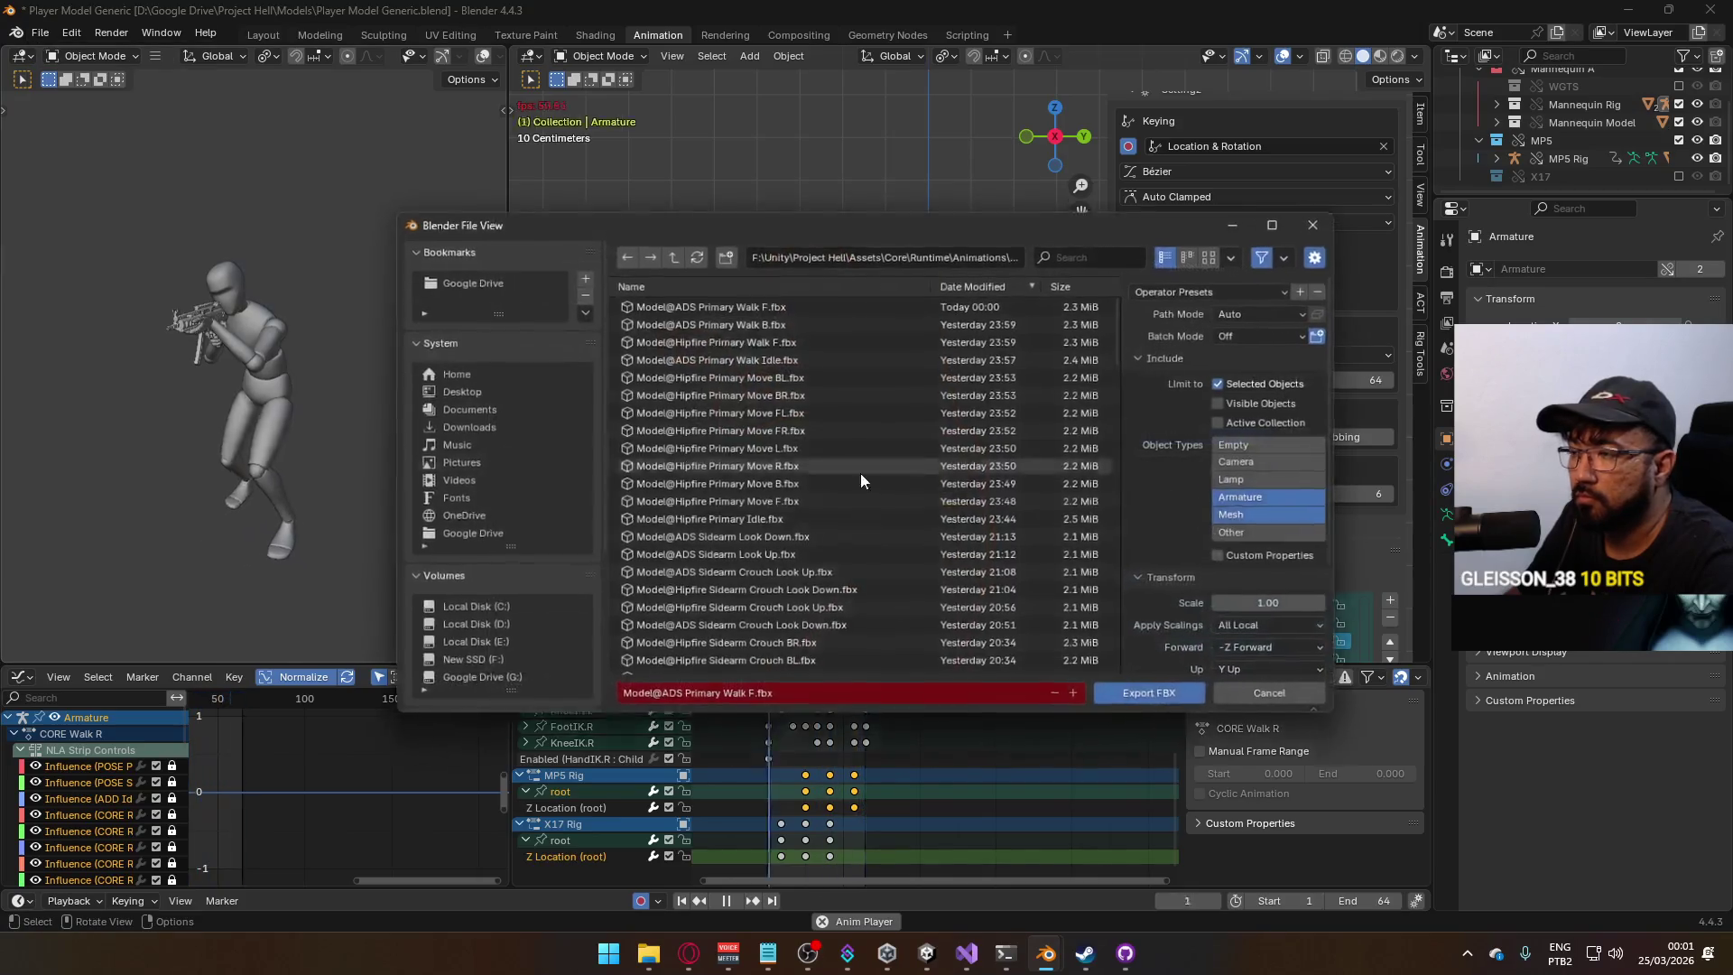
left_click(782, 304)
left_click(749, 699)
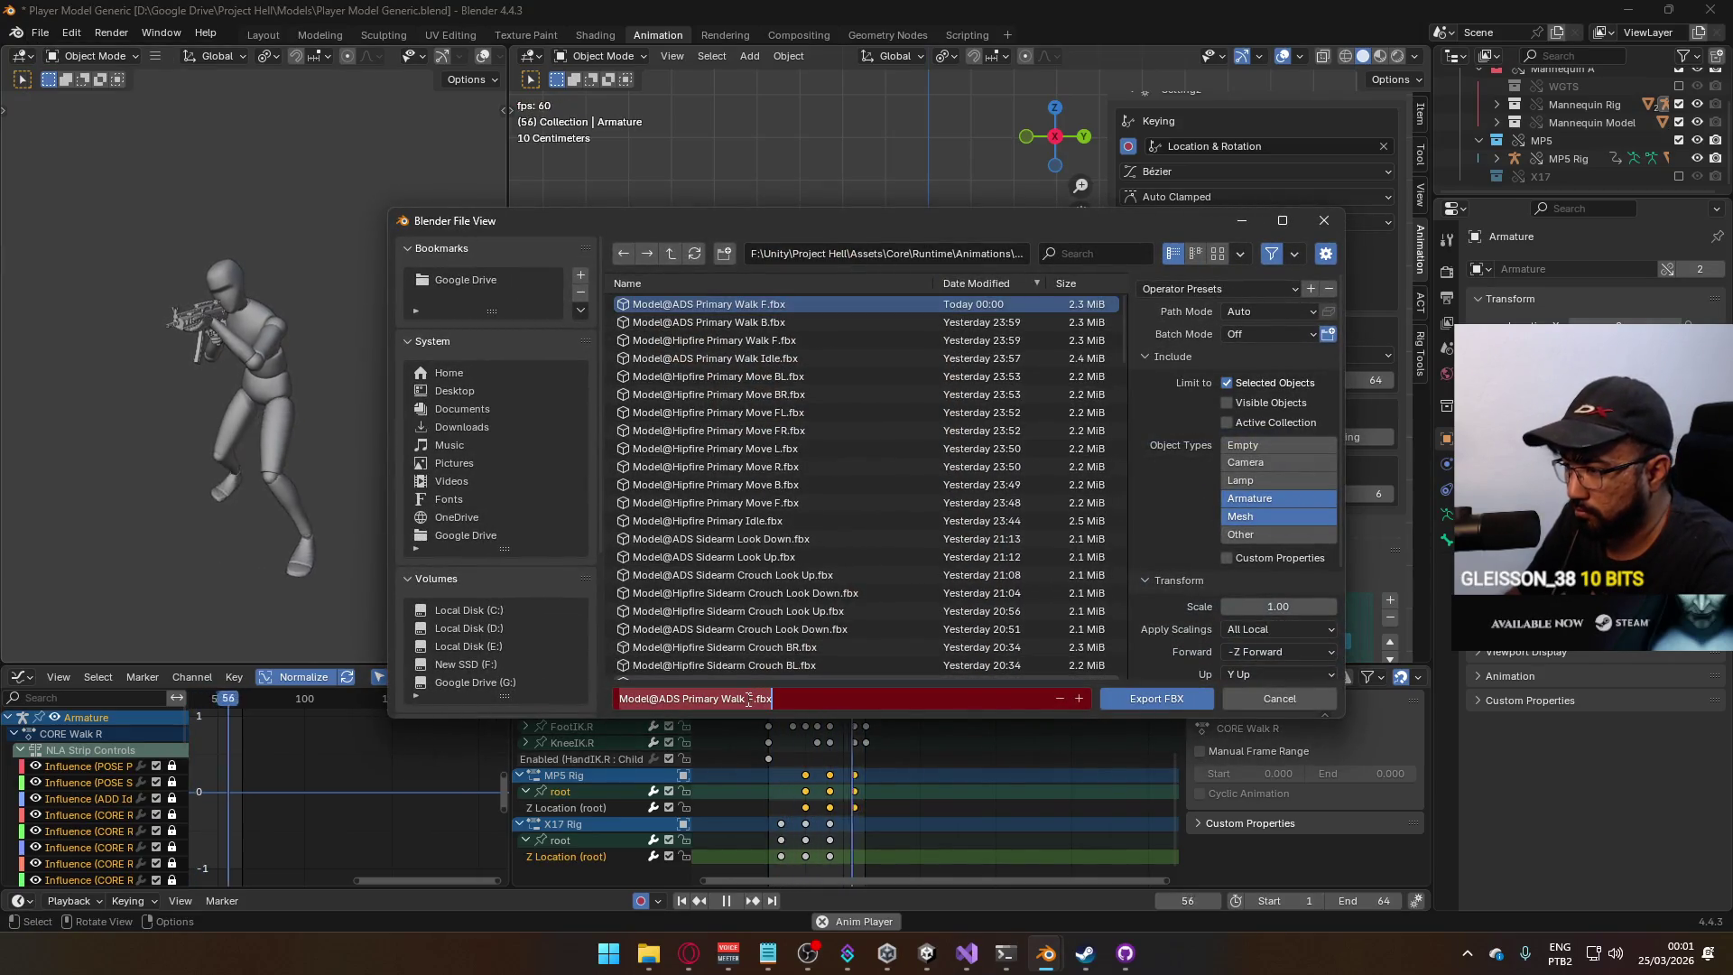
left_click(752, 699)
type("R")
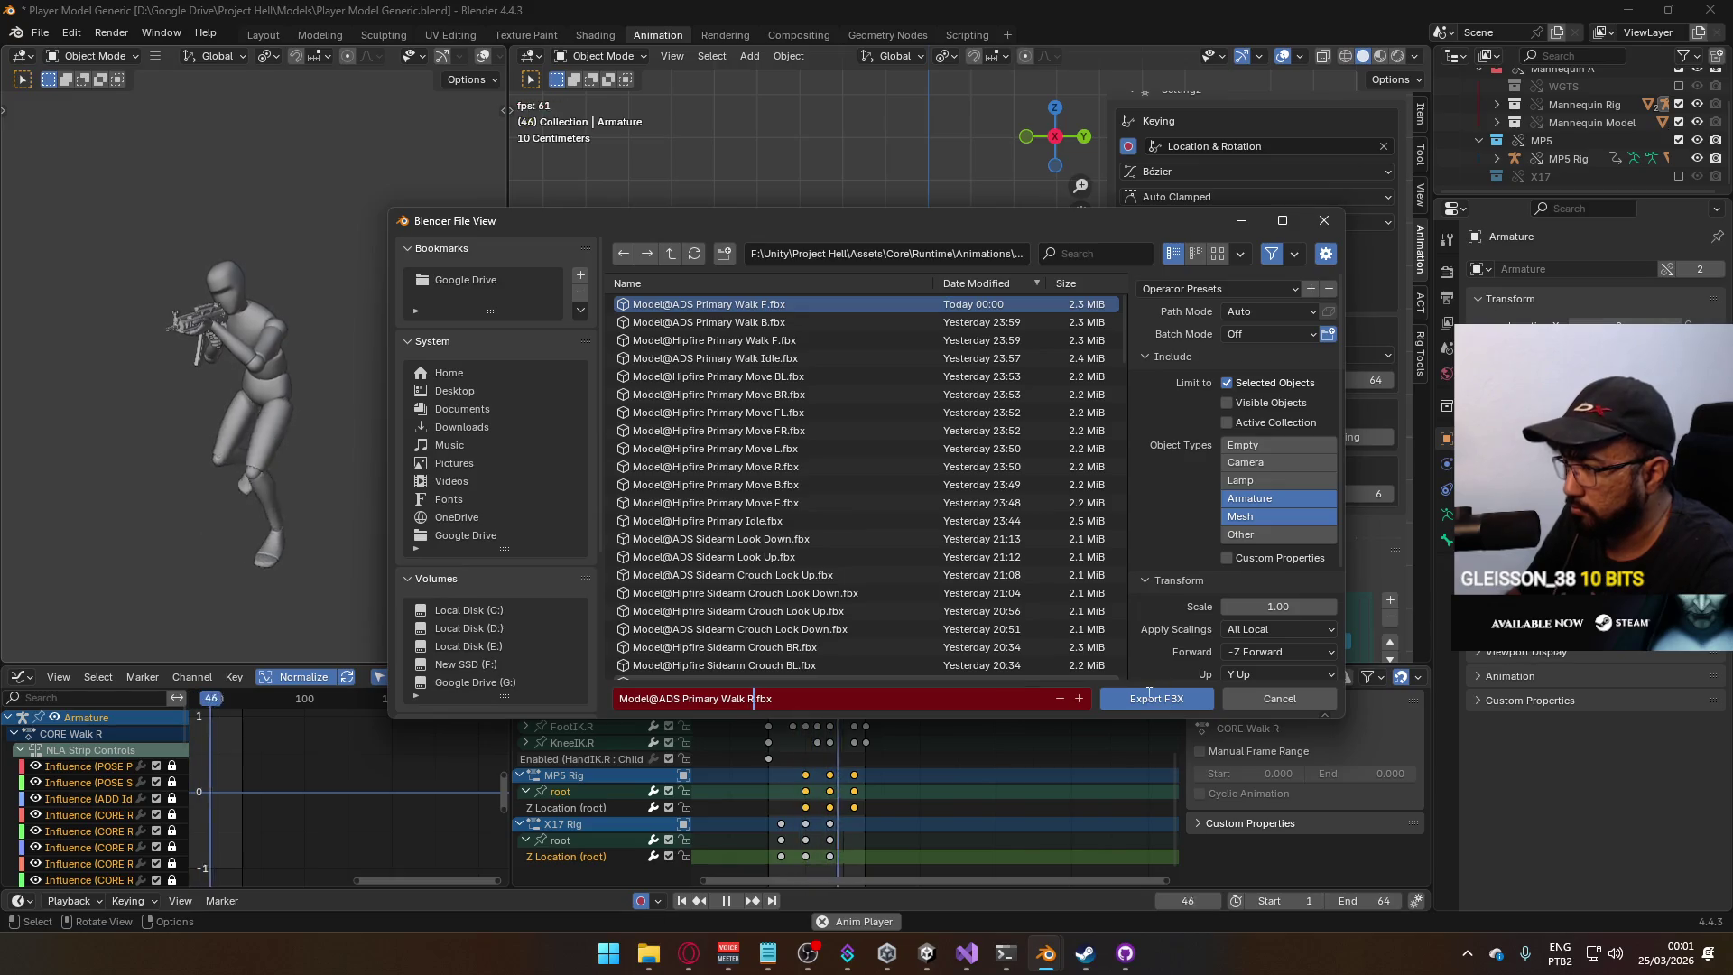
left_click(1156, 699)
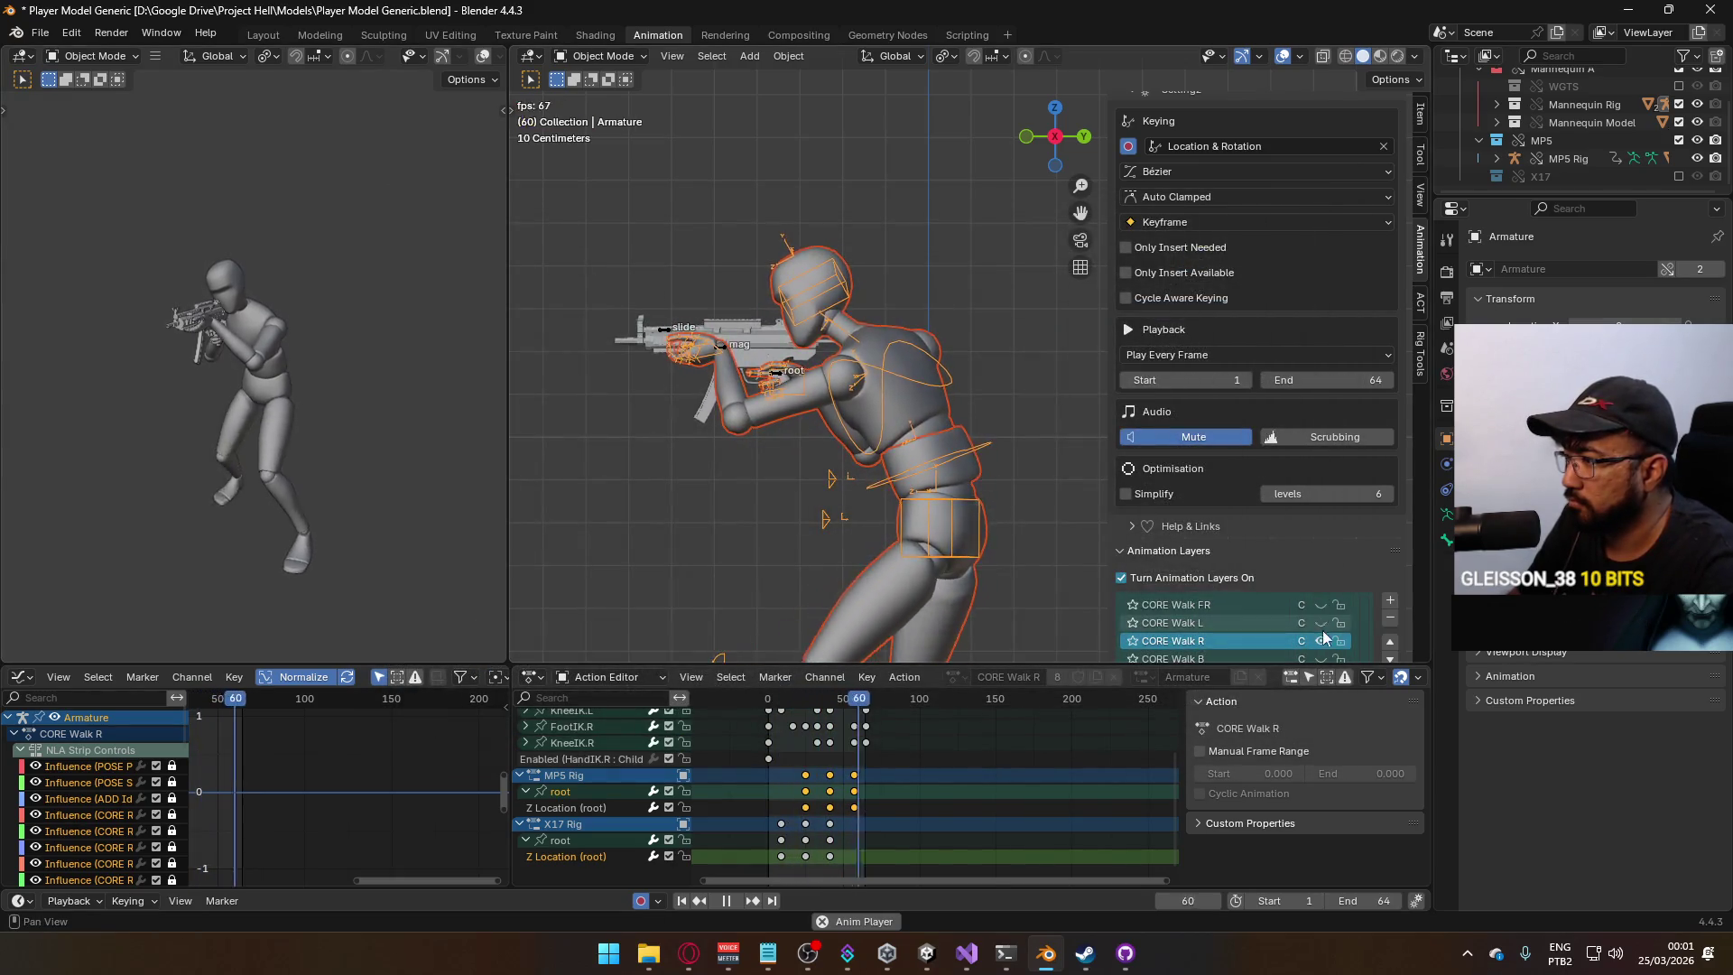
Activate the MP5 rig's CORE Walk L layer, preview it, and return to frame 1.
key("space")
left_click(778, 380)
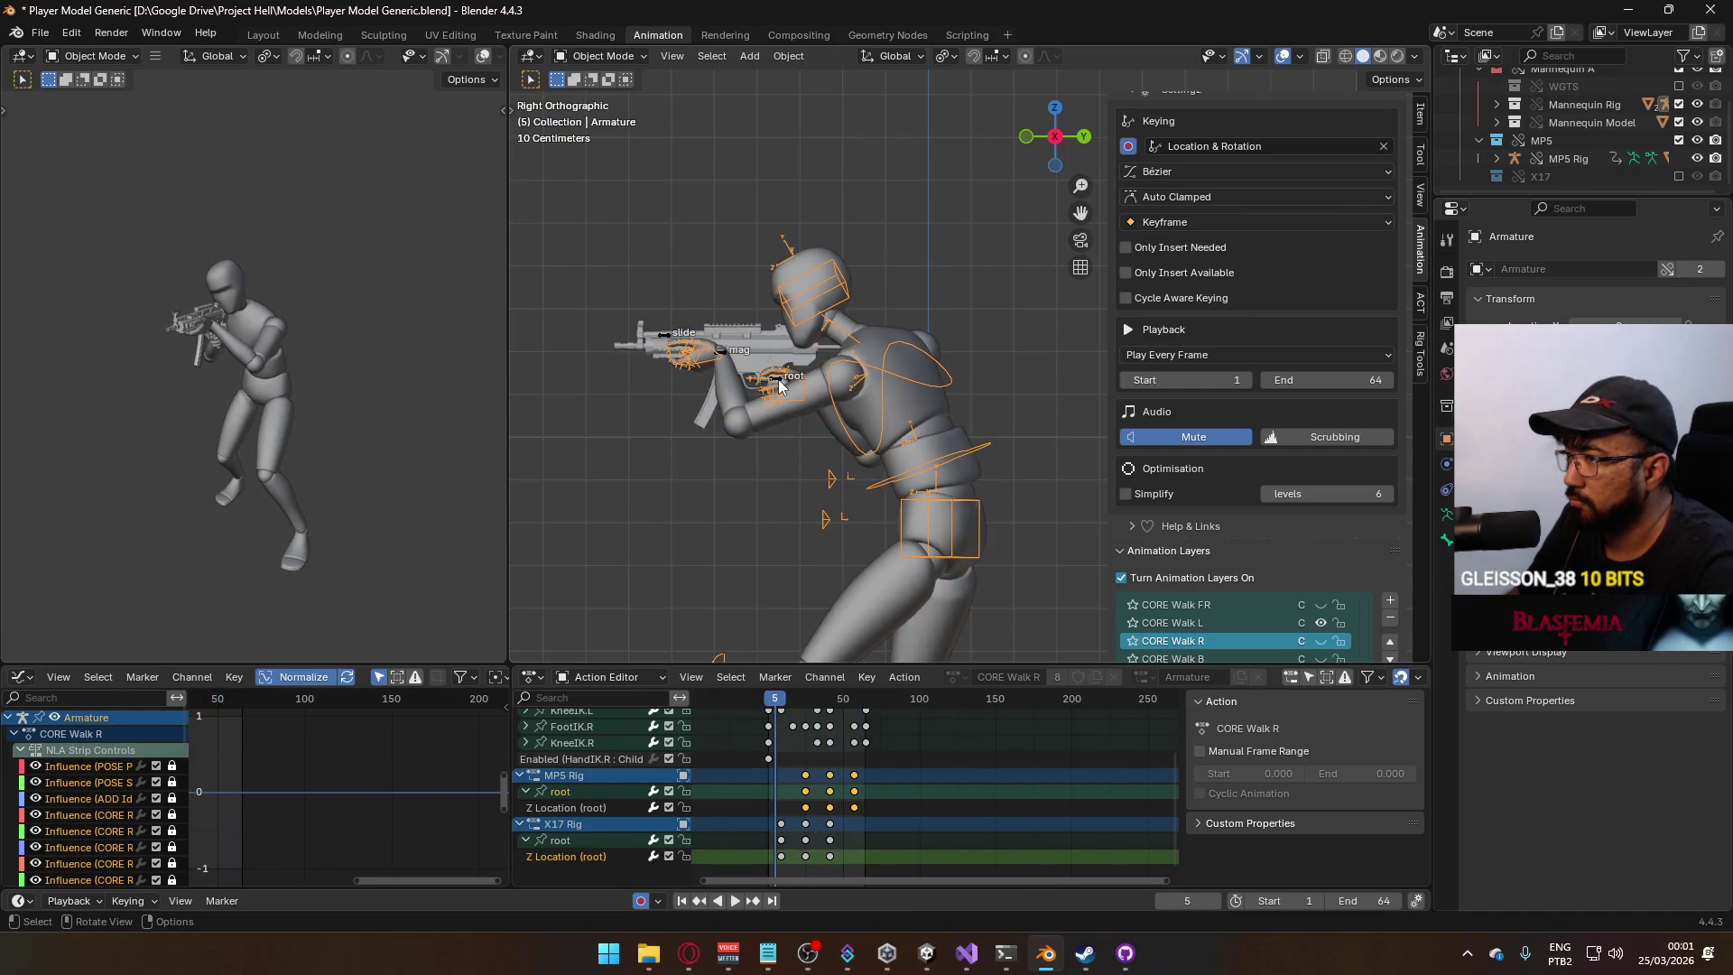
scroll(1349, 554, "down", 2)
left_click(1318, 605)
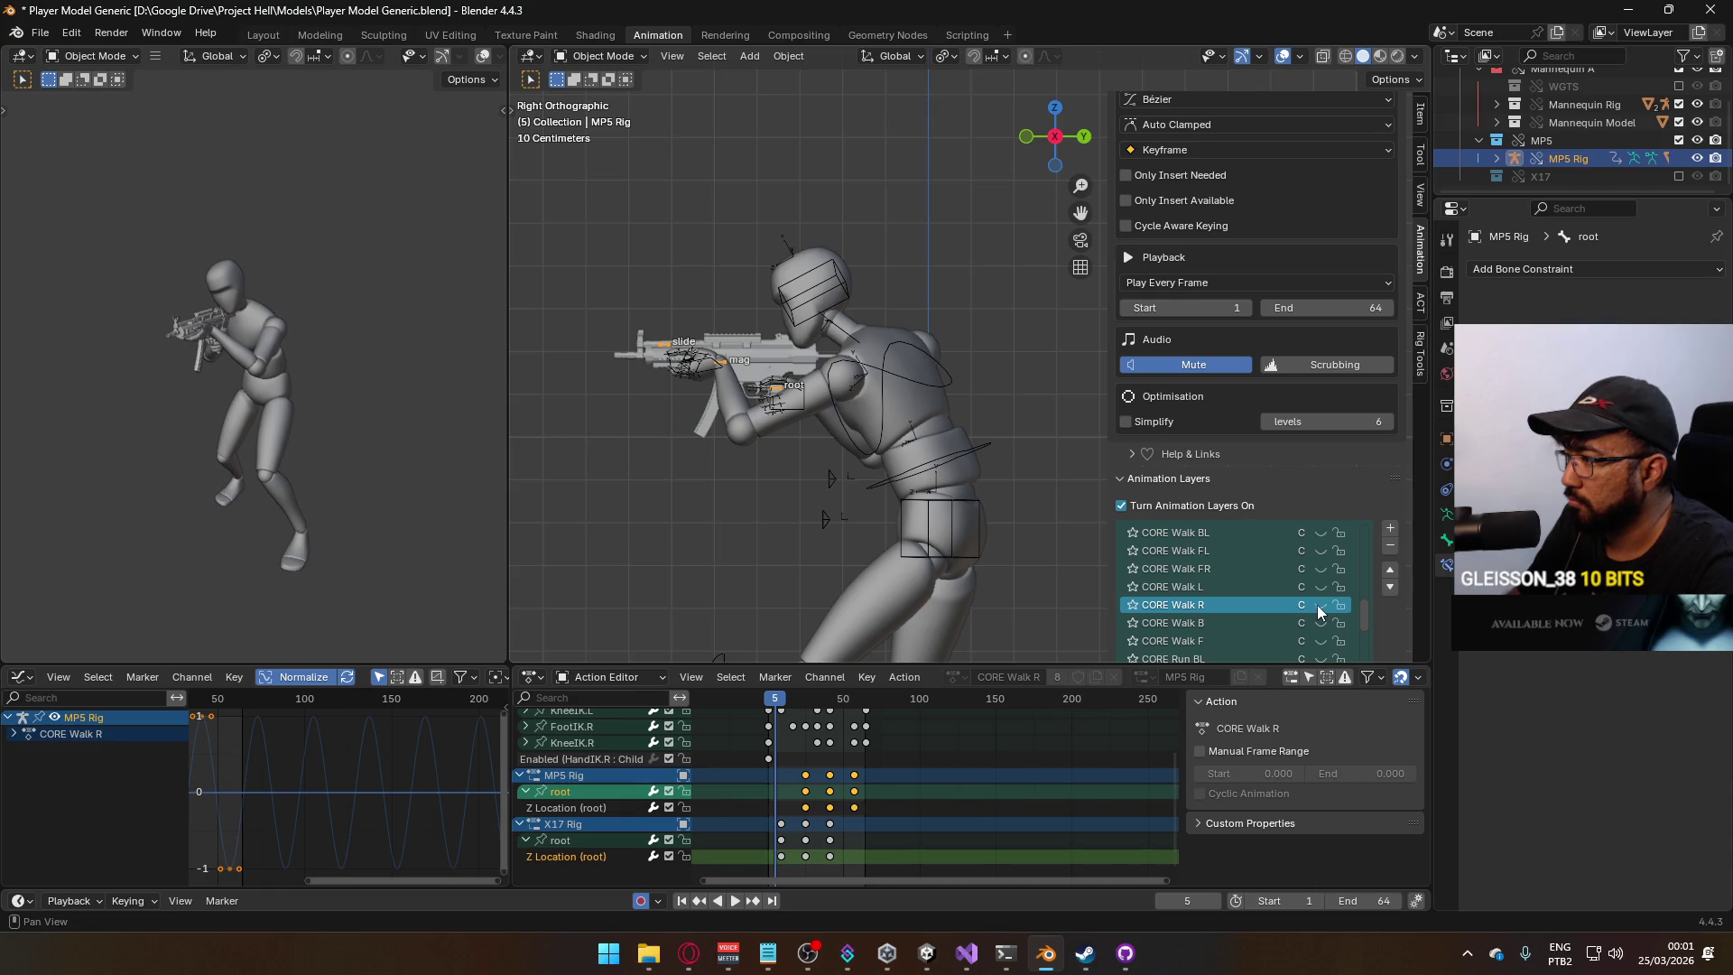
scroll(1318, 605, "down", 1)
left_click(1318, 587)
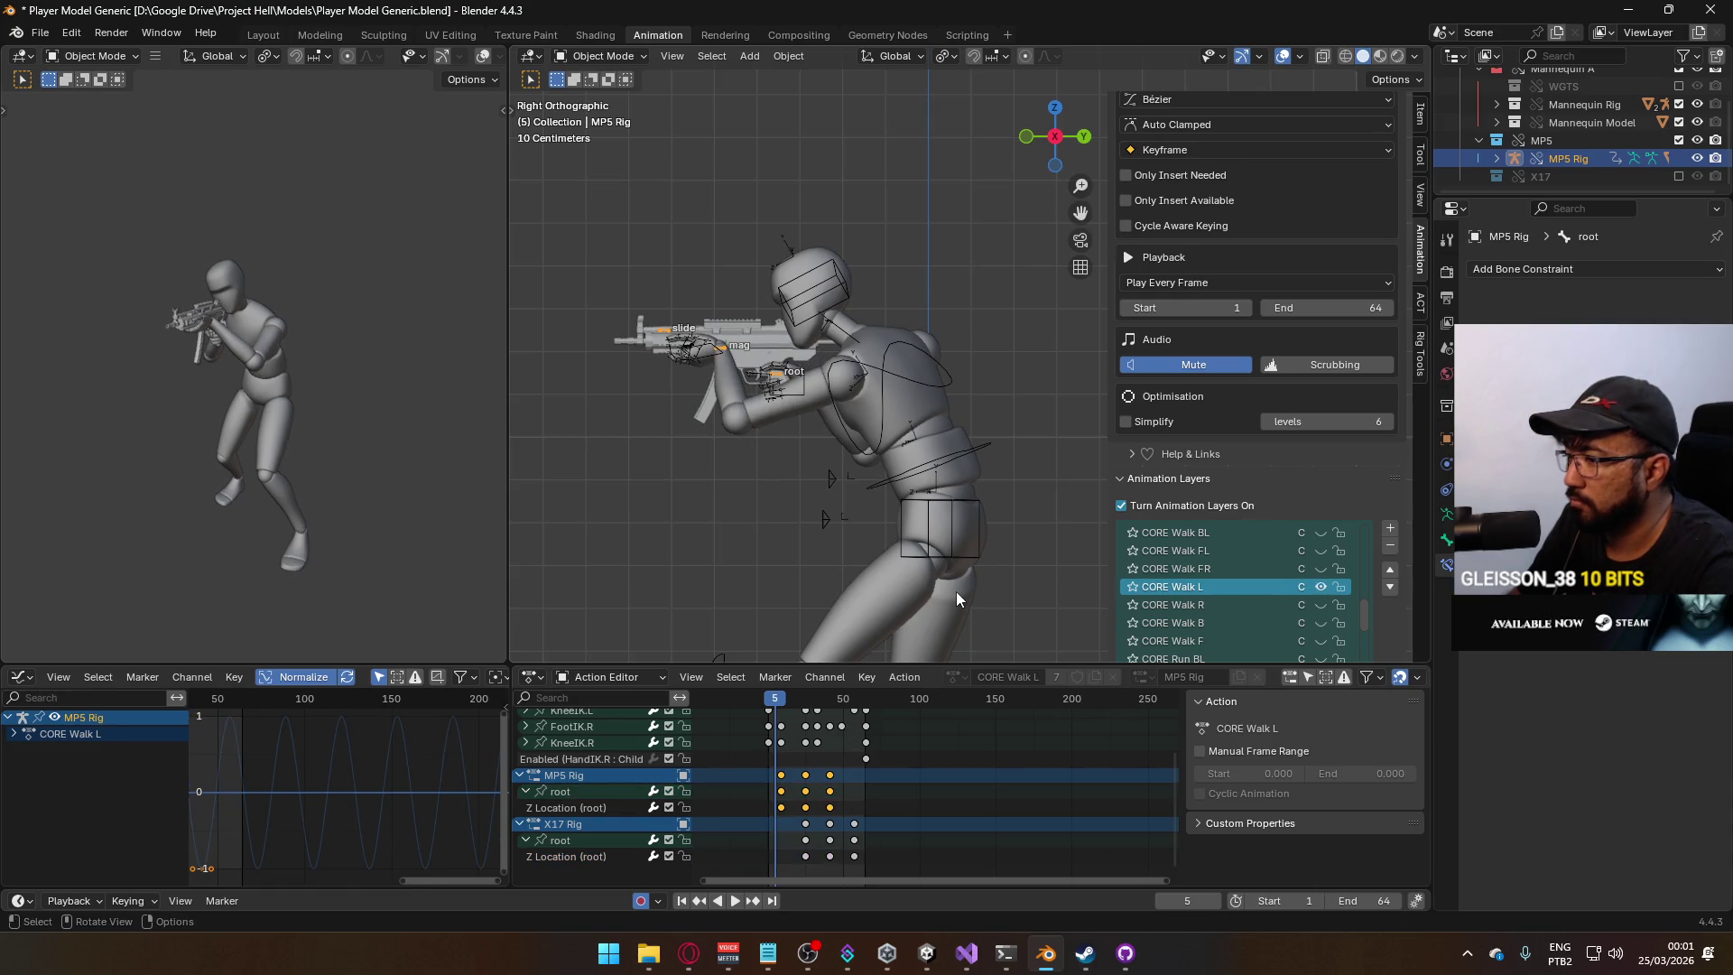
key("space")
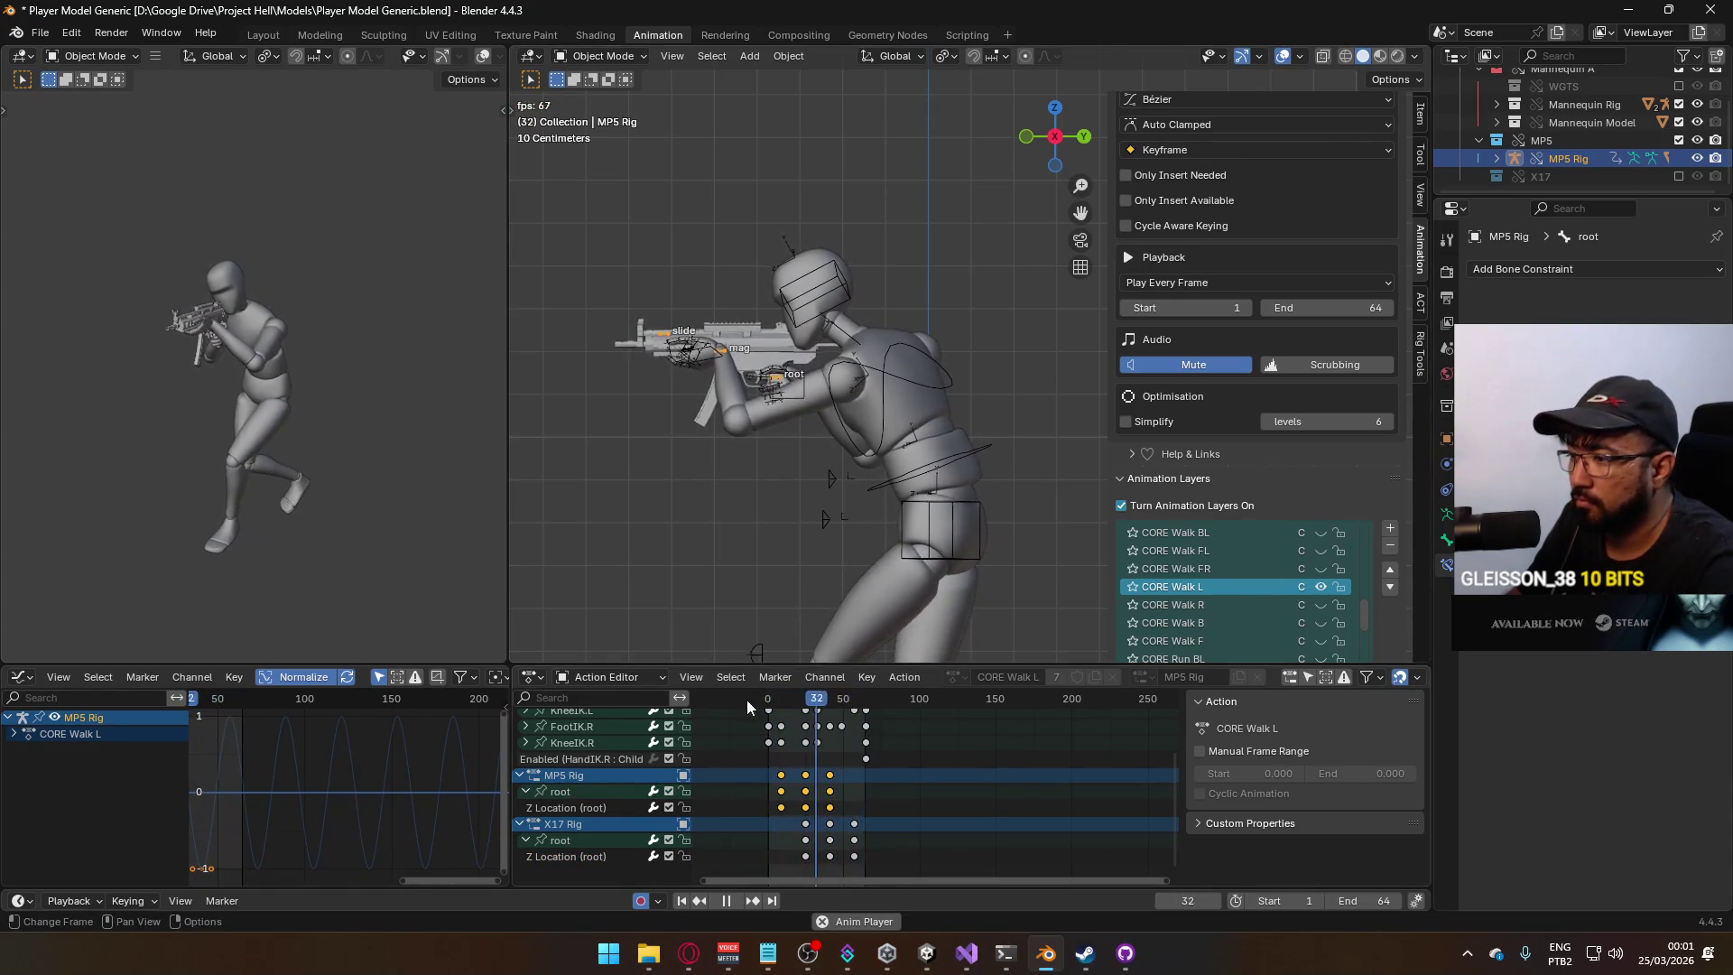
key("space")
left_click(769, 710)
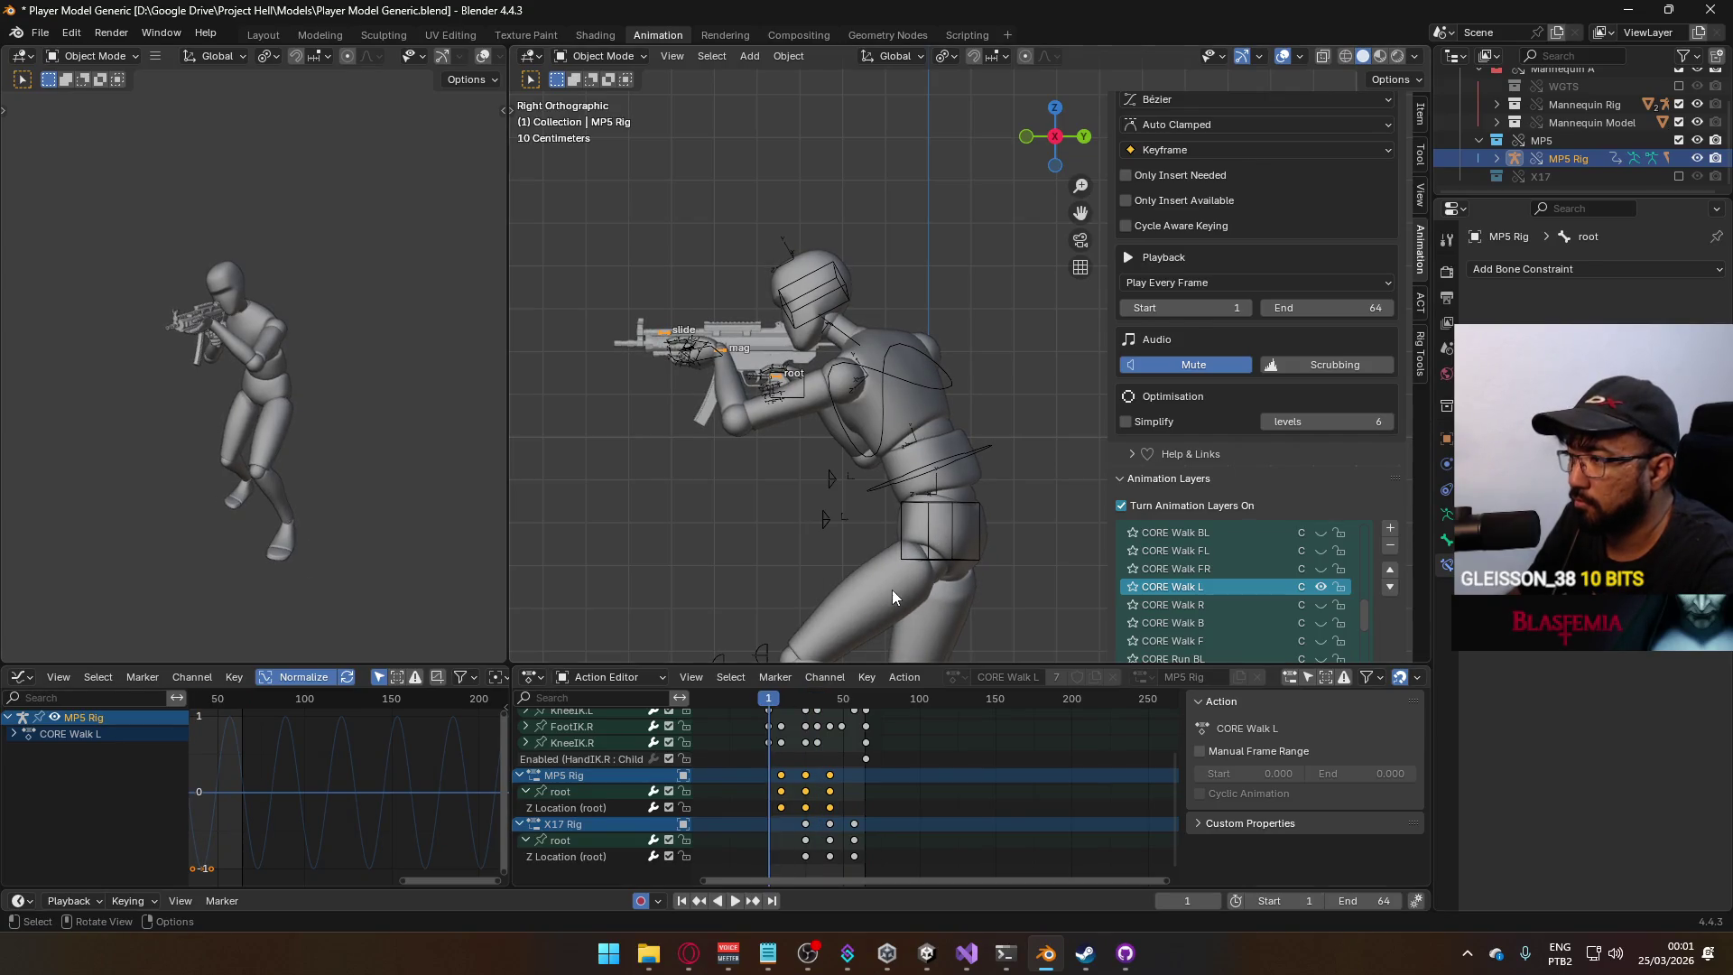
Select the mannequin body mesh and armature for the next FBX export.
left_click(892, 596)
left_click(946, 394, "shift")
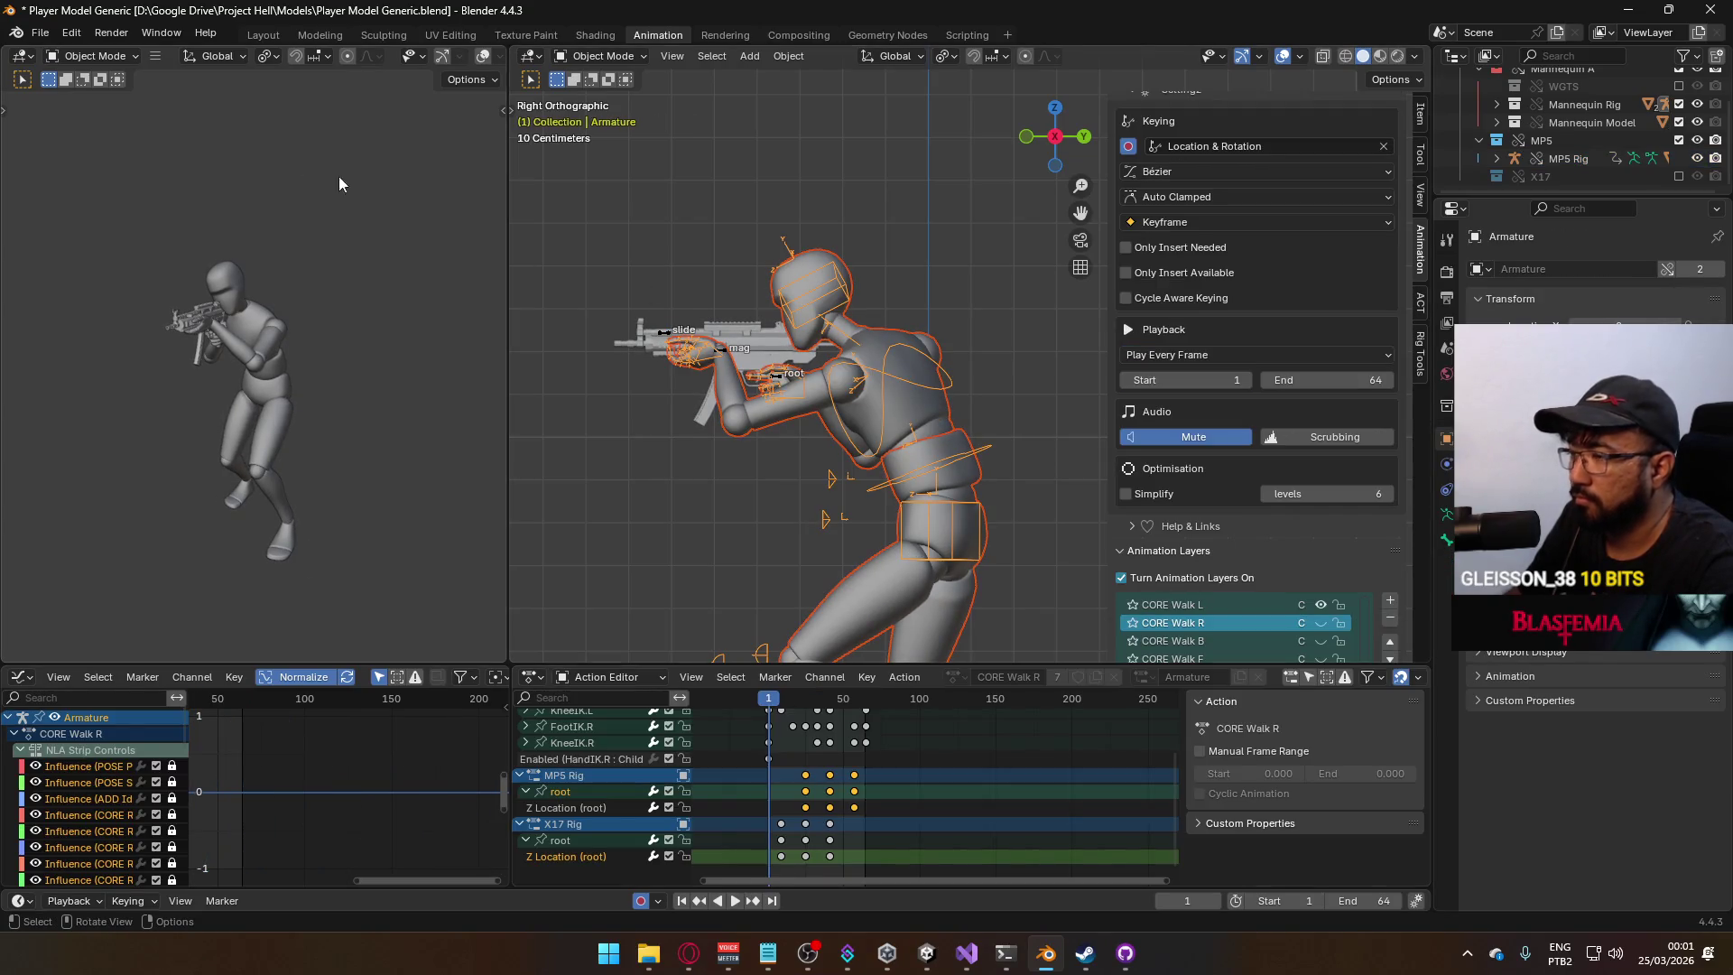
left_click(41, 33)
mouse_move(126, 308)
left_click(271, 474)
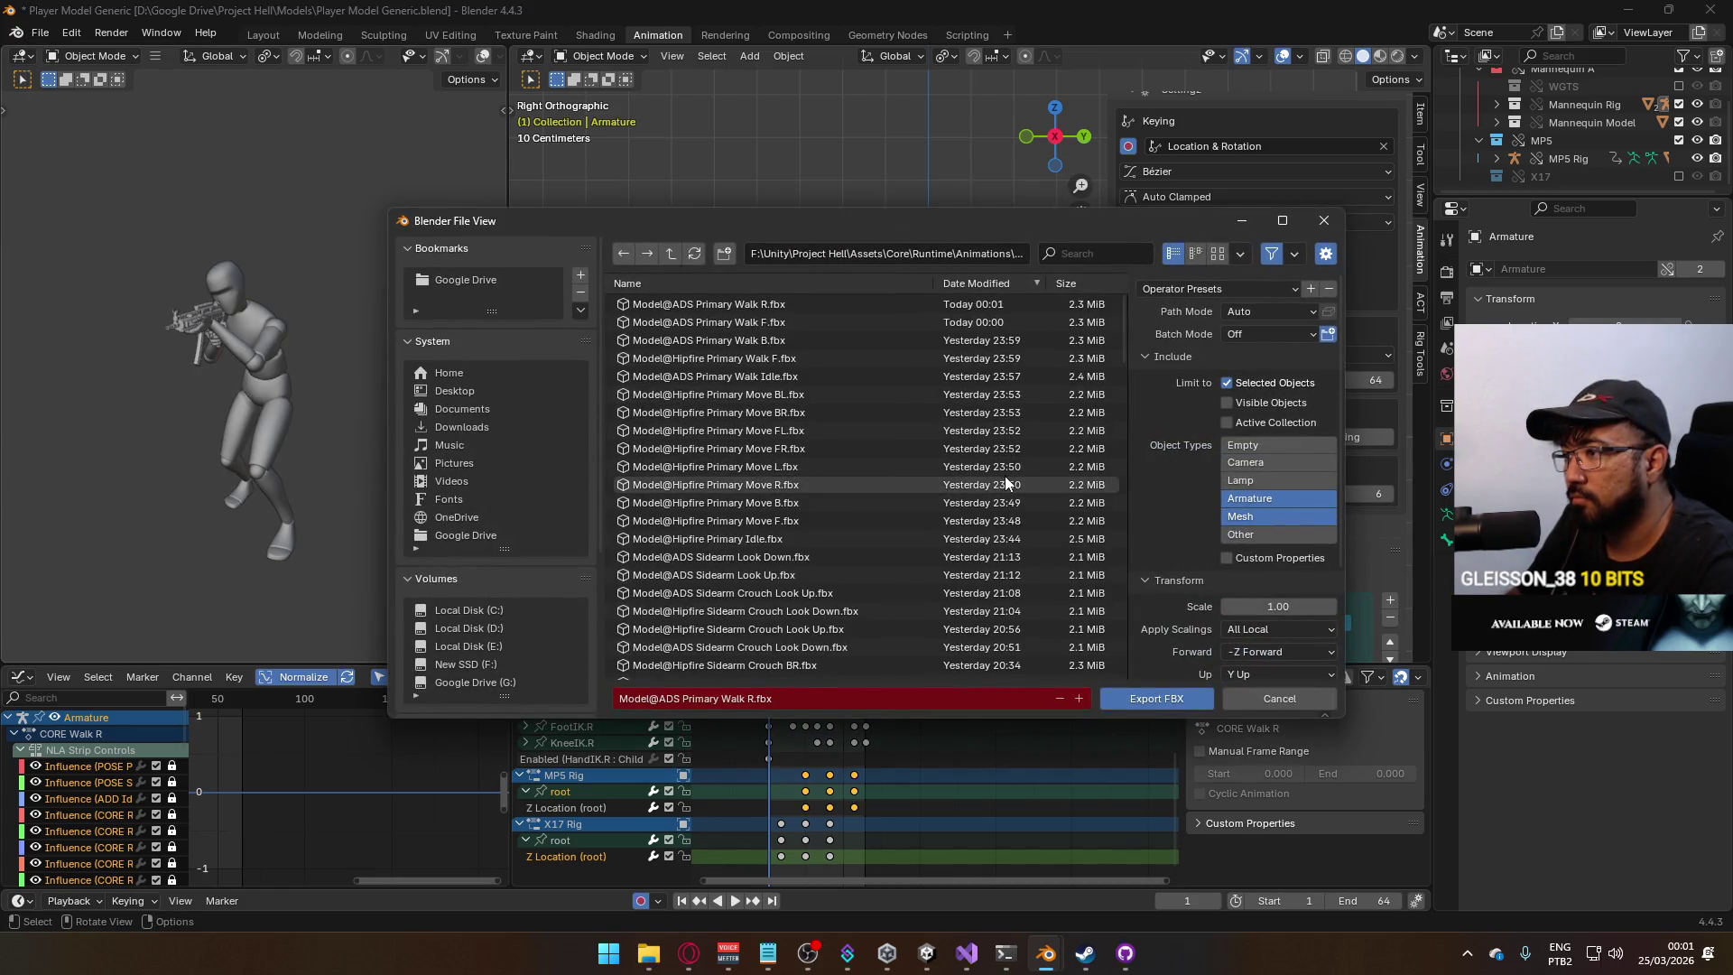
Export over Model@ADS Primary Walk L.fbx, then switch to the Twitch stream in Opera.
mouse_move(1125, 356)
left_mouse_down()
mouse_move(1139, 664)
mouse_move(1140, 648)
left_mouse_up()
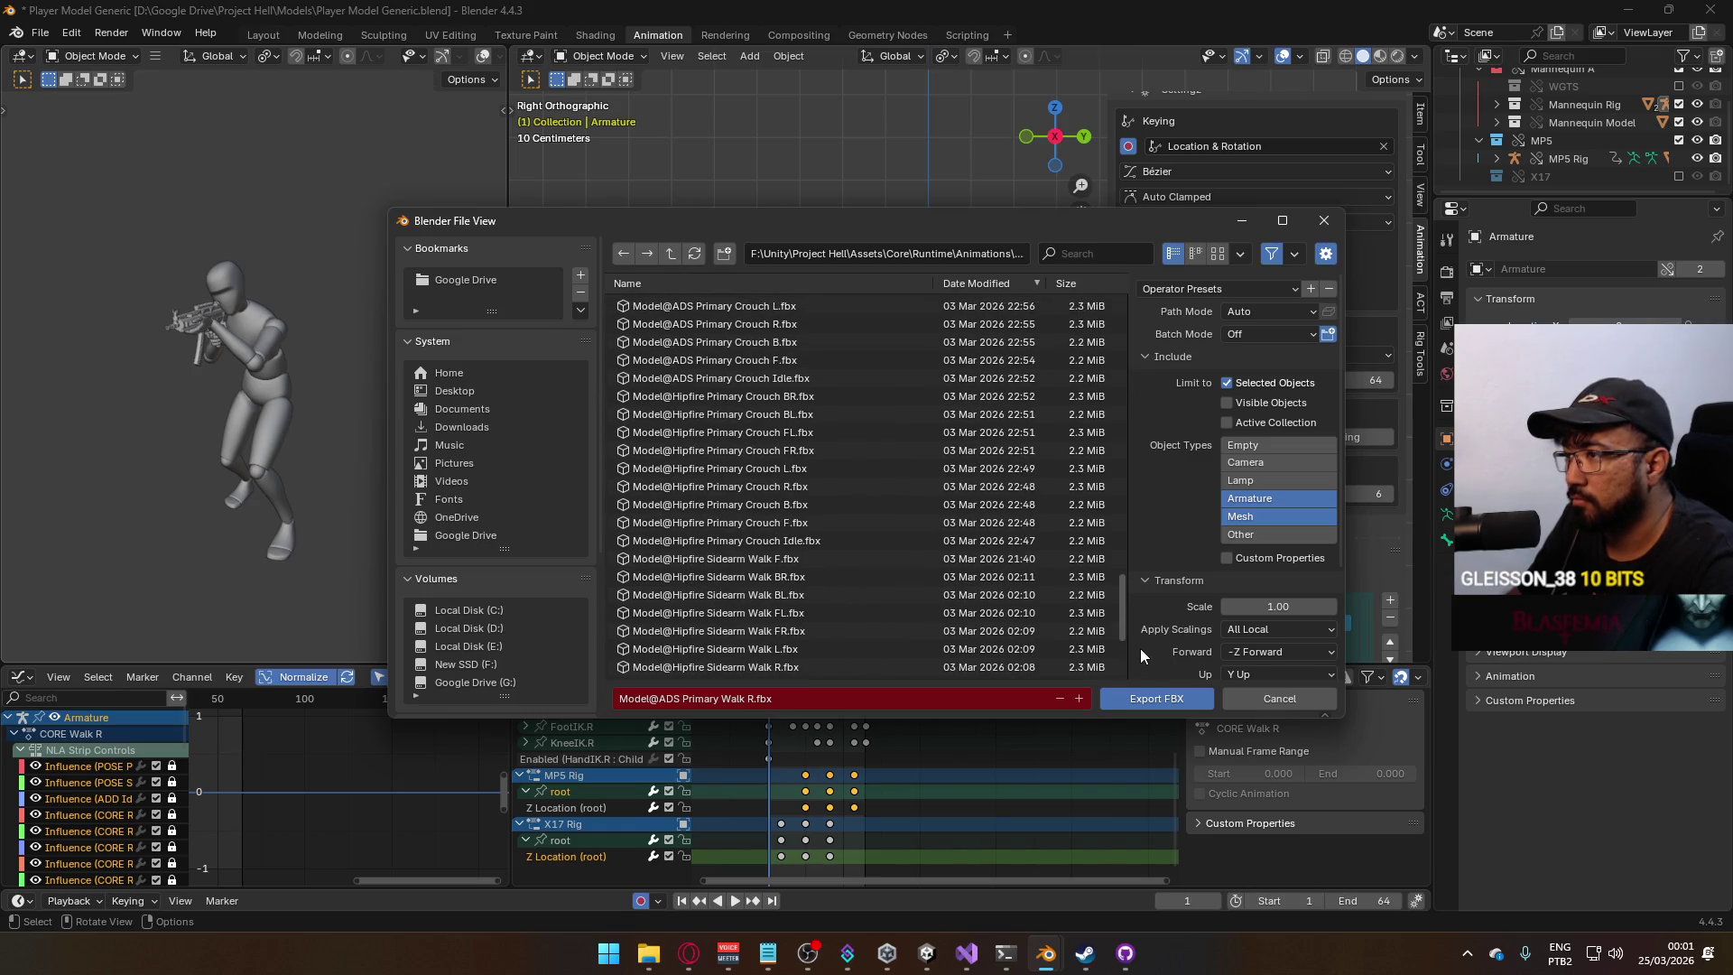
scroll(1140, 648, "up", 3)
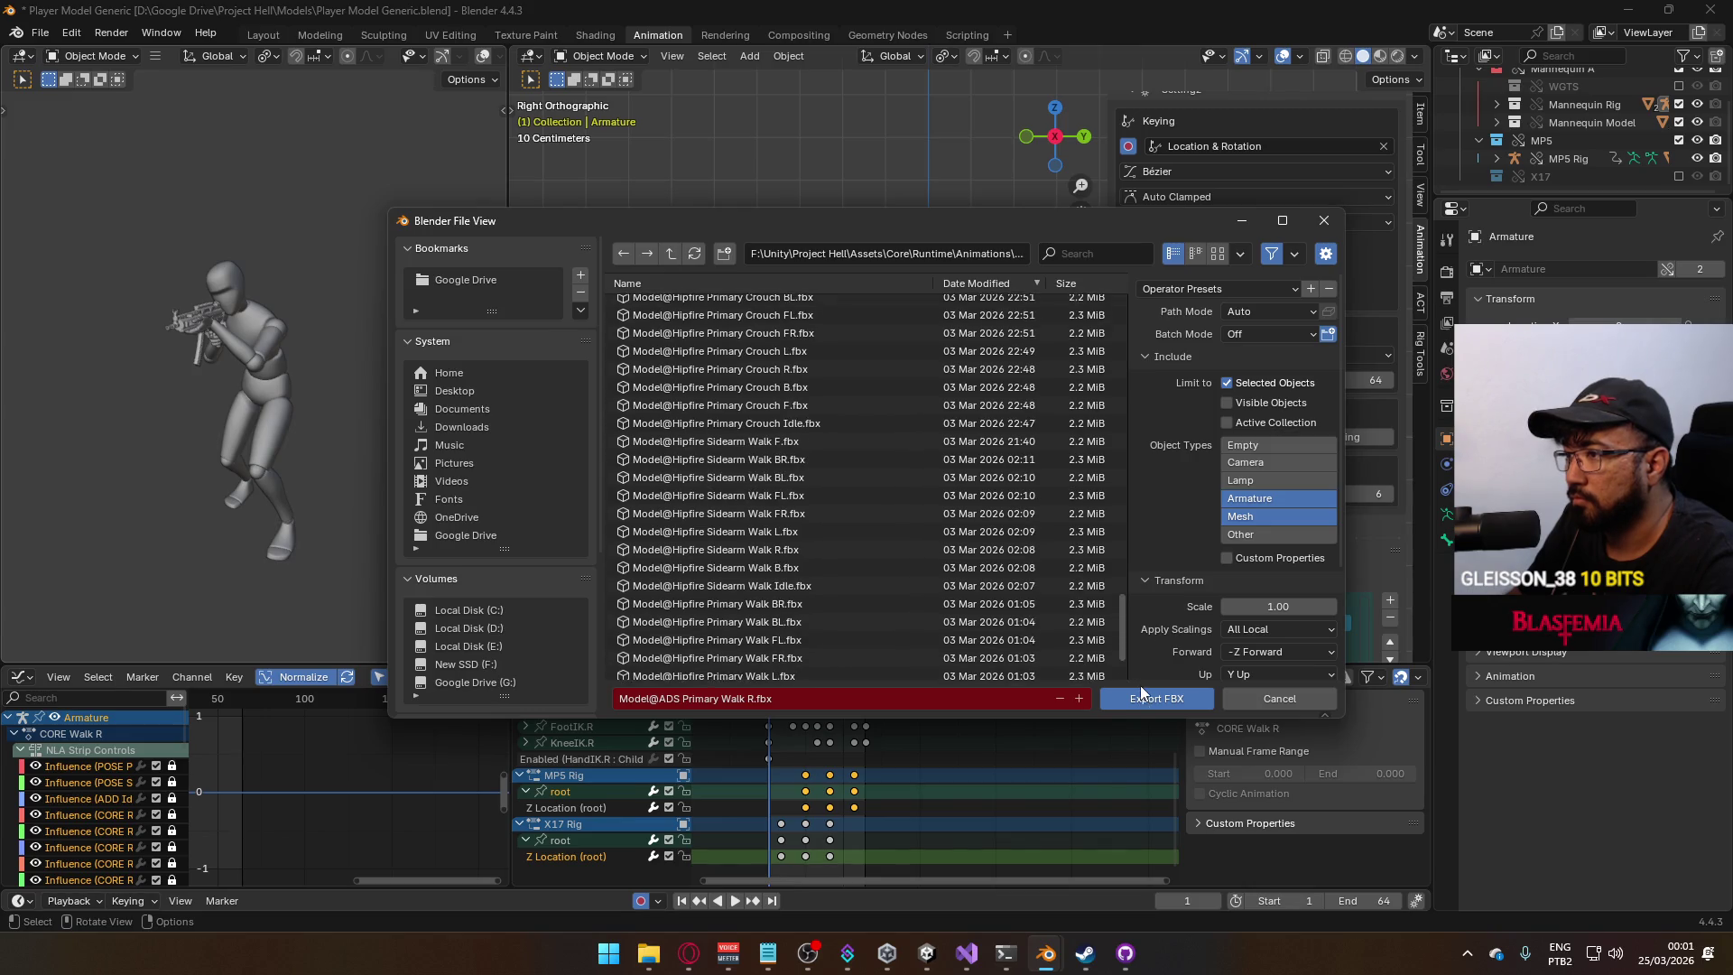
left_click_drag(1140, 657, 1139, 632)
double_click(794, 408)
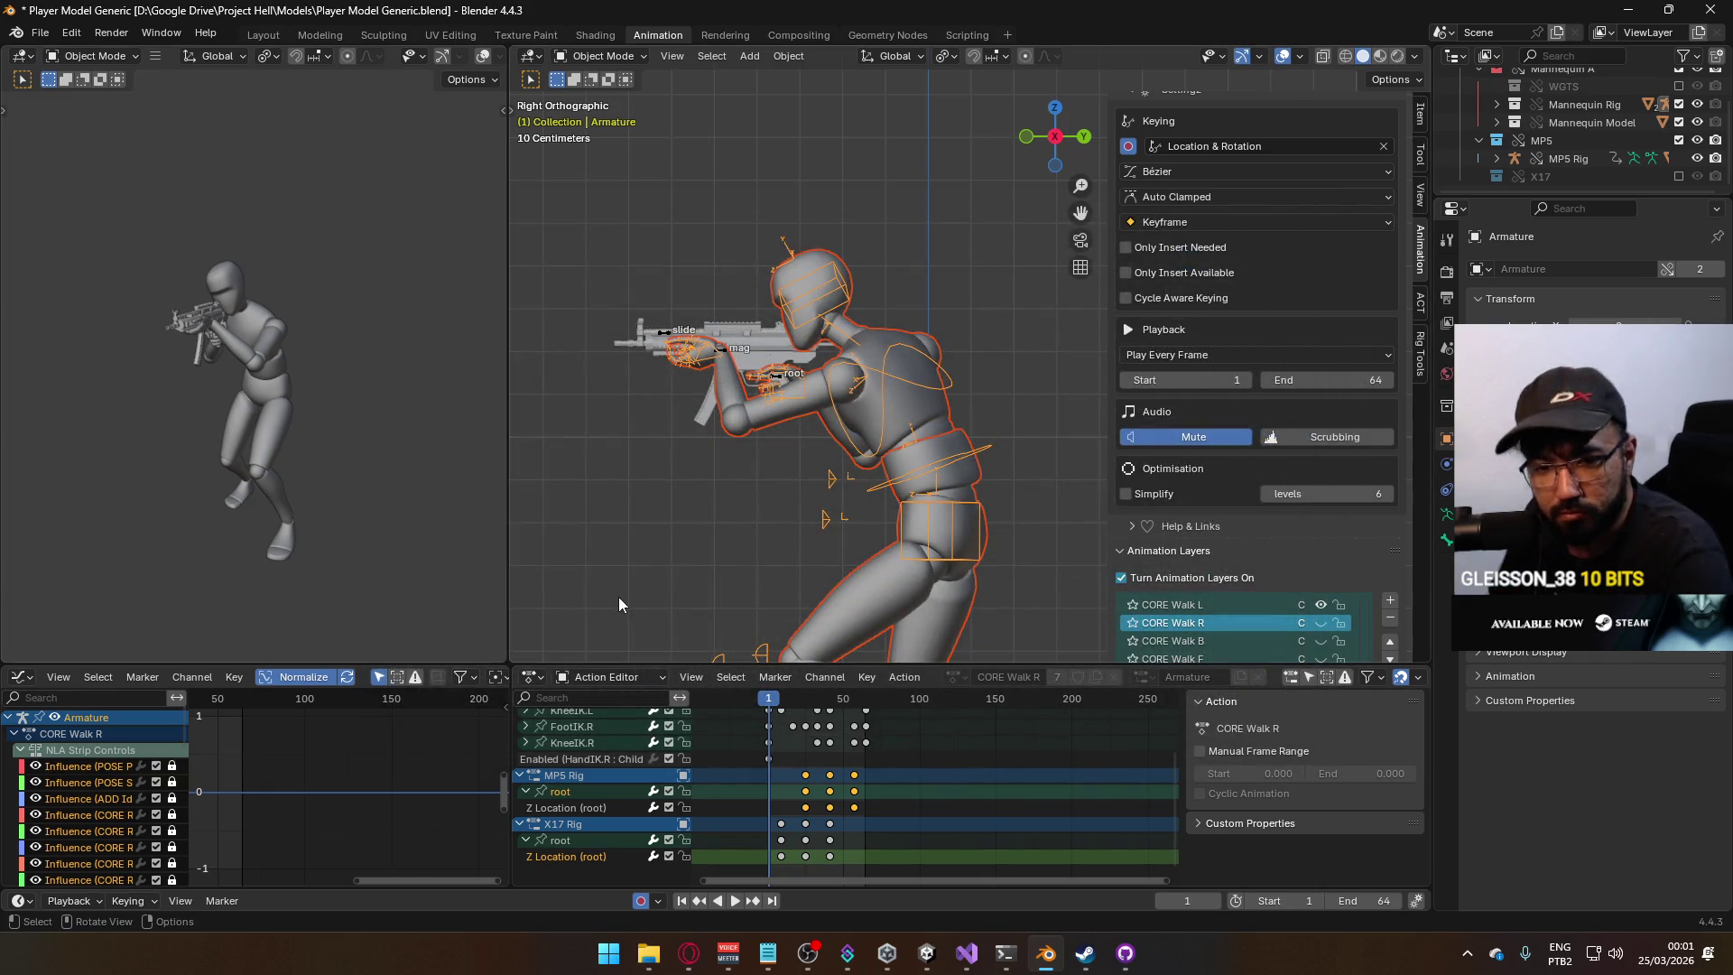
left_click(689, 953)
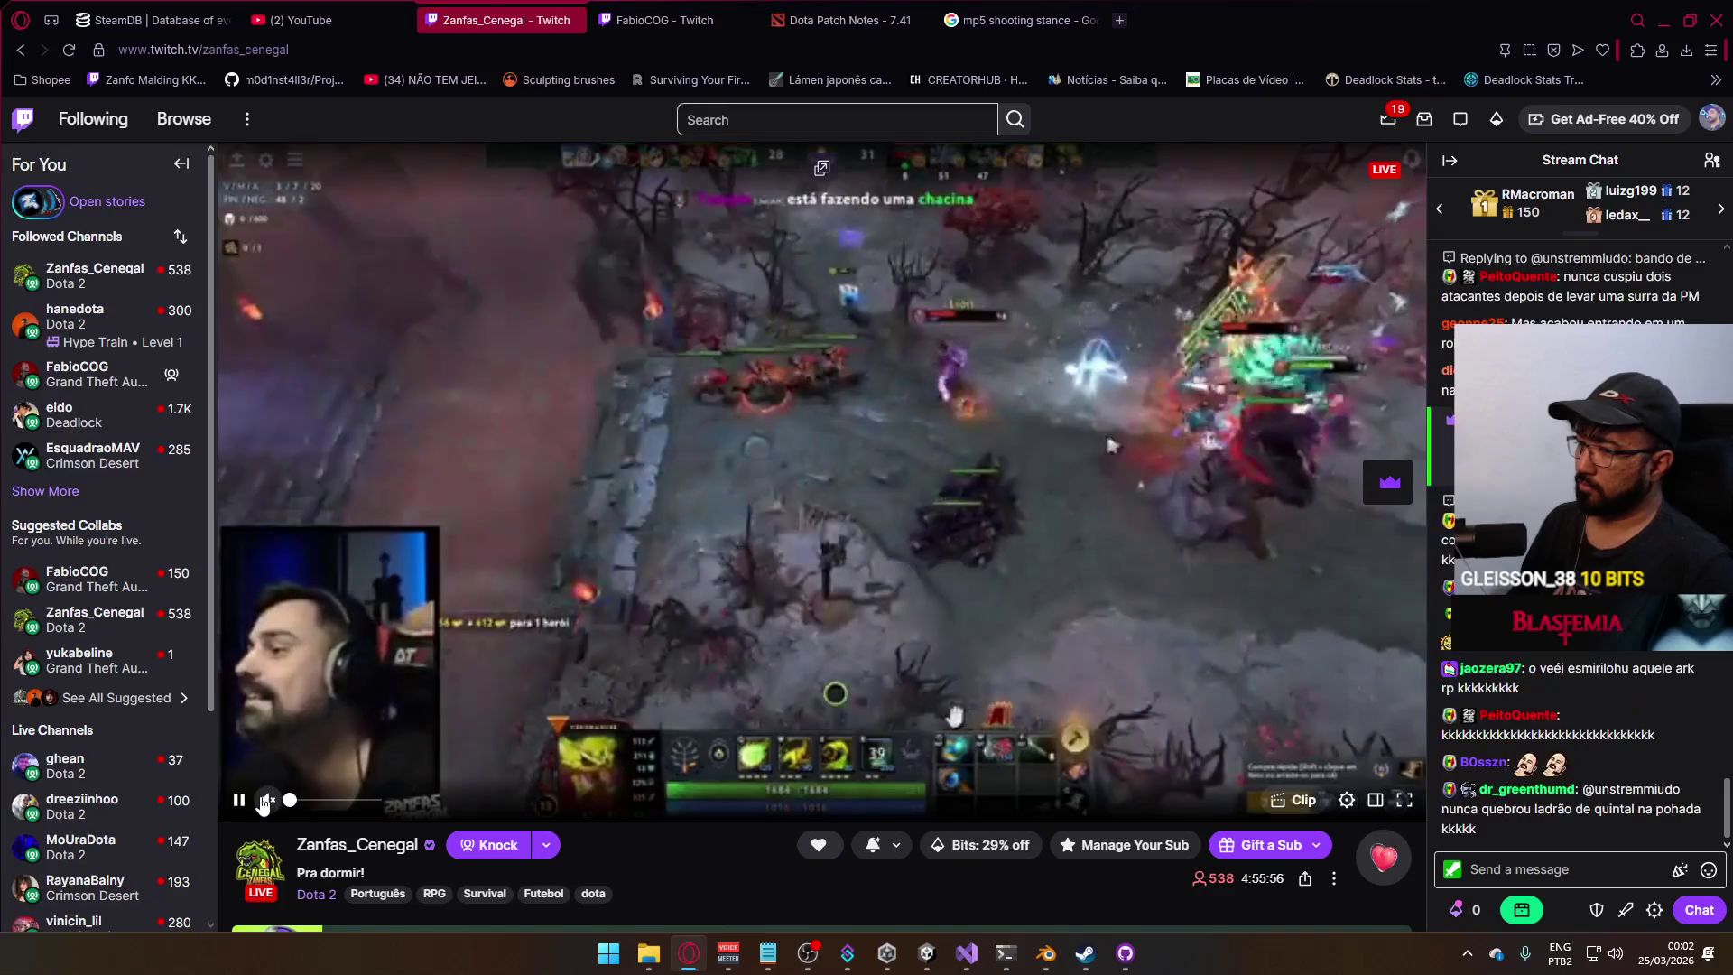
Unmute the Twitch stream and minimize Opera so Blender shows again.
left_click(267, 800)
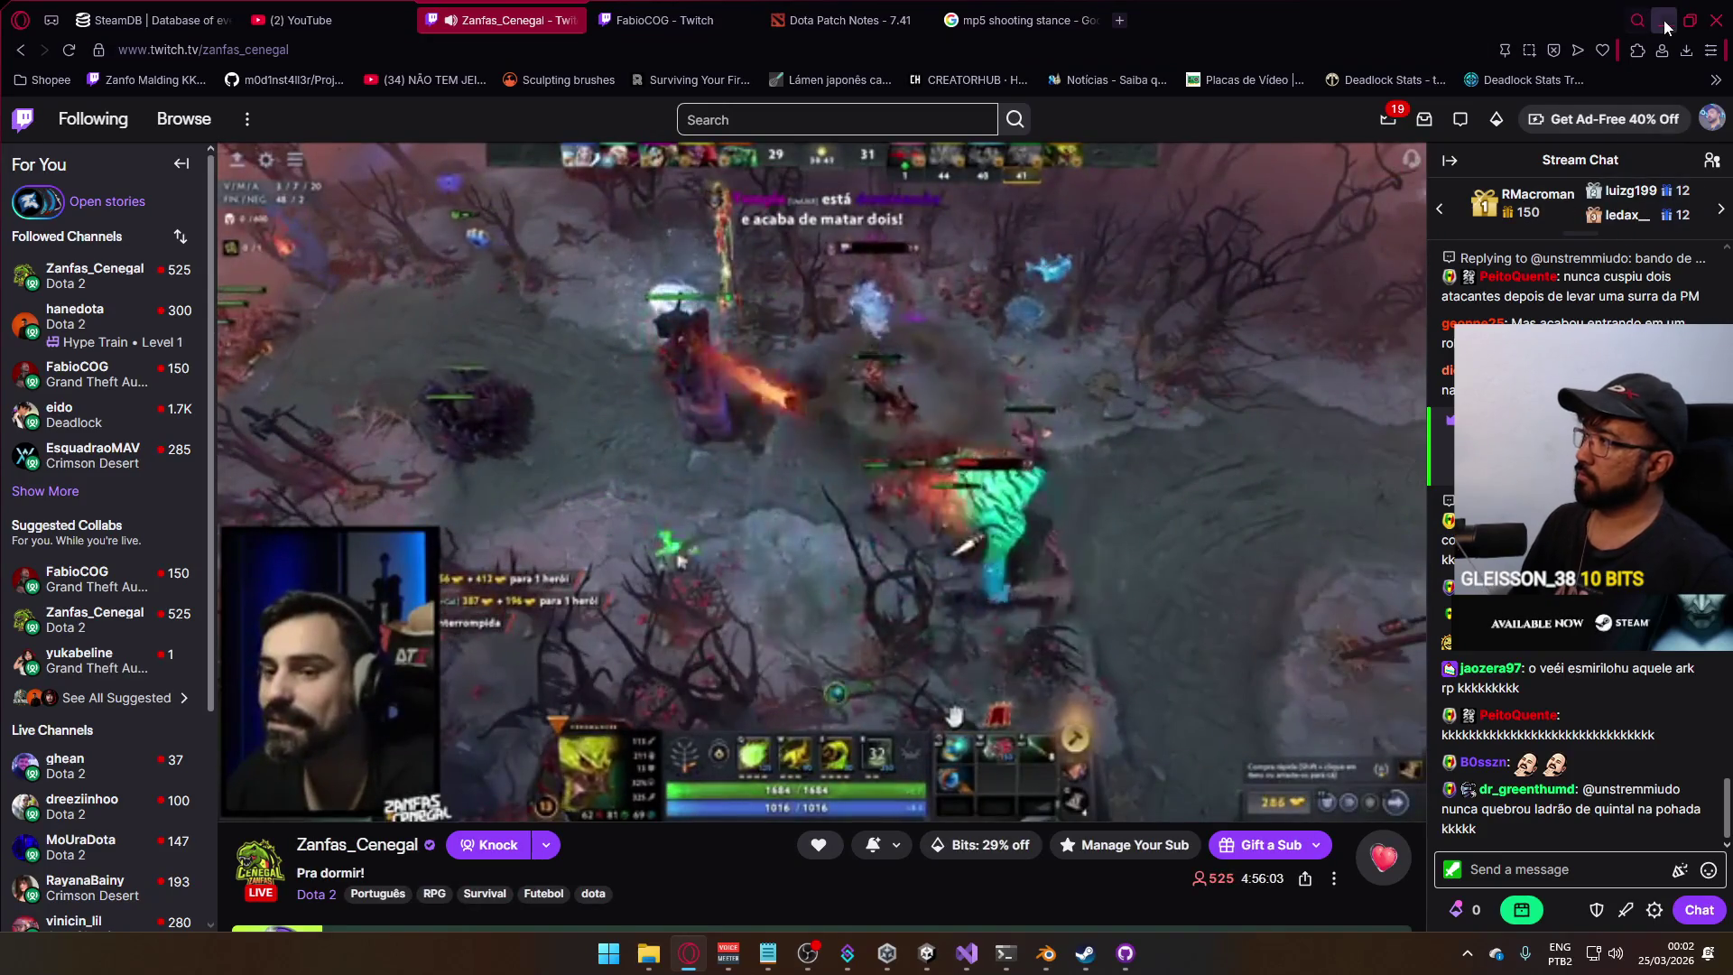
left_click(1664, 20)
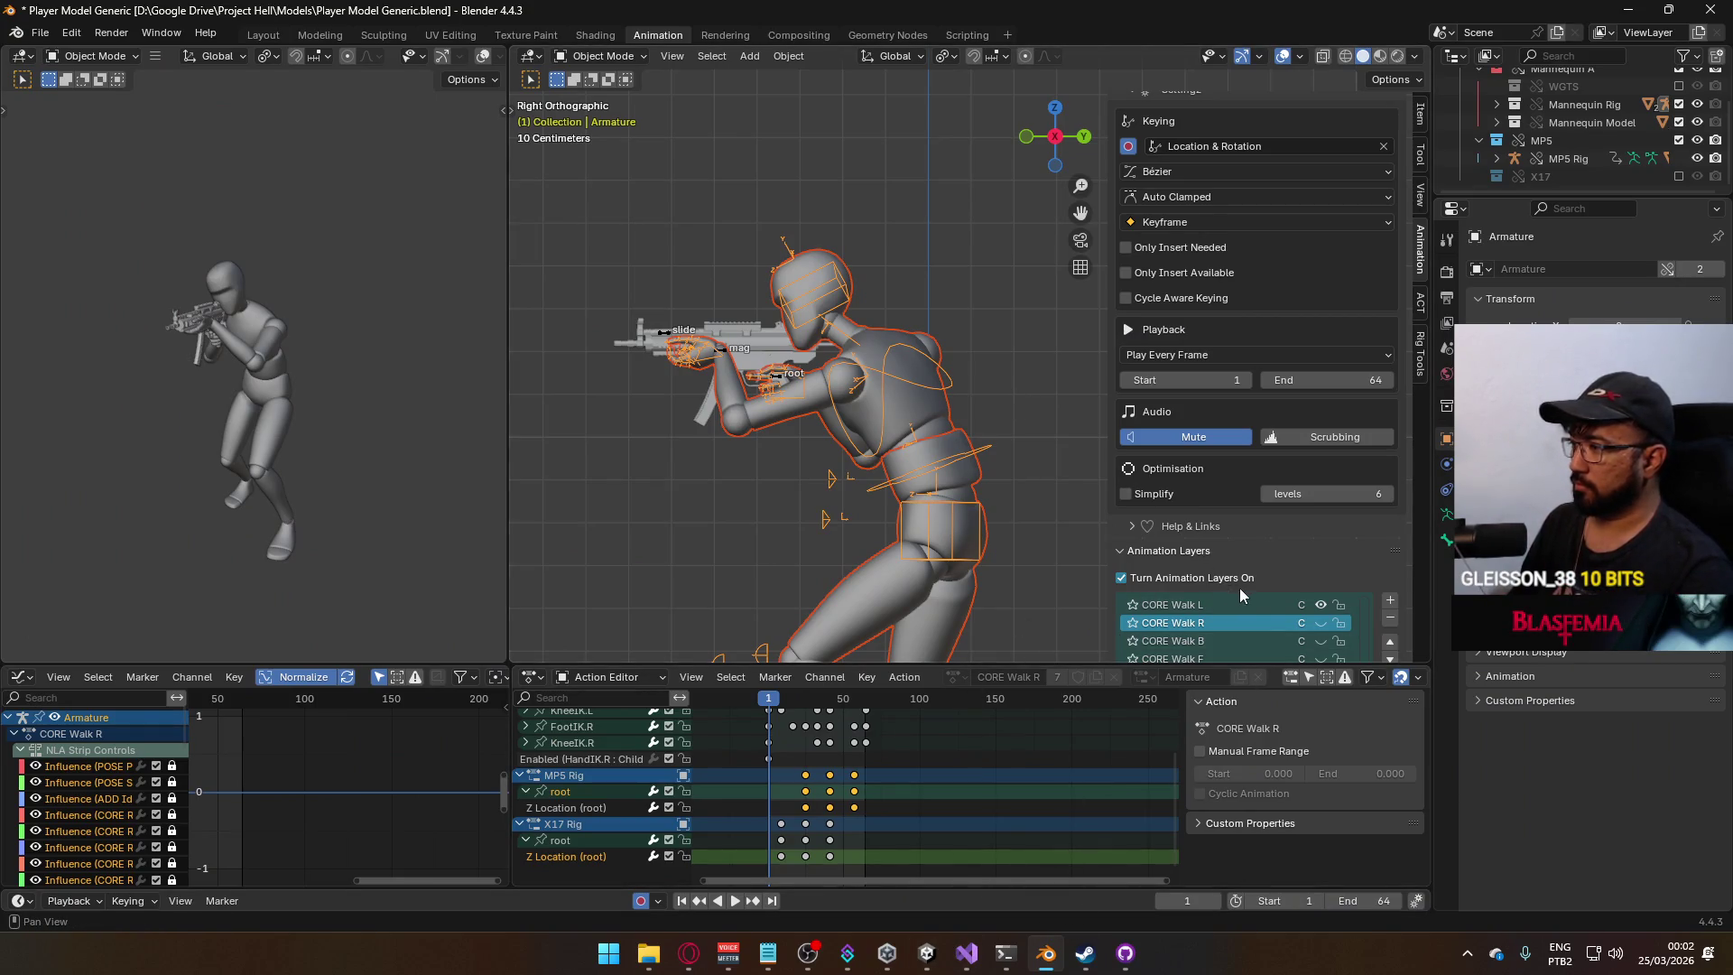
Preview the MP5 rig's CORE Walk L motion from frame 1, then open Export with the armature selected.
scroll(1301, 609, "up", 1)
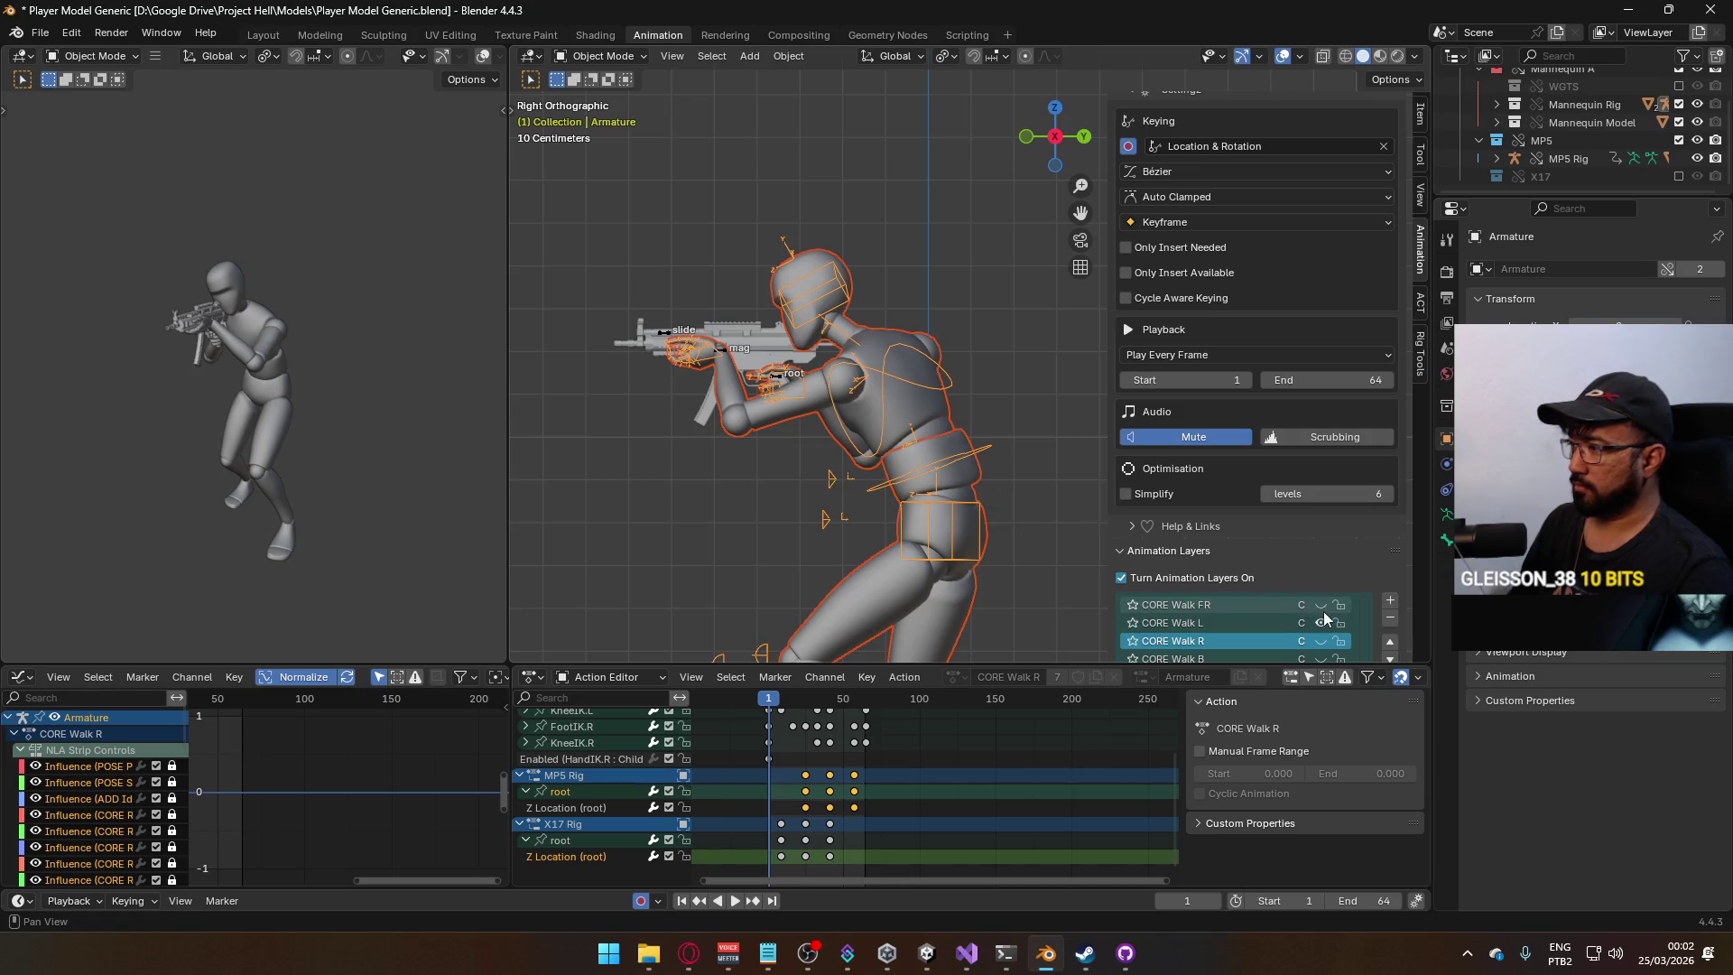
left_click(790, 377)
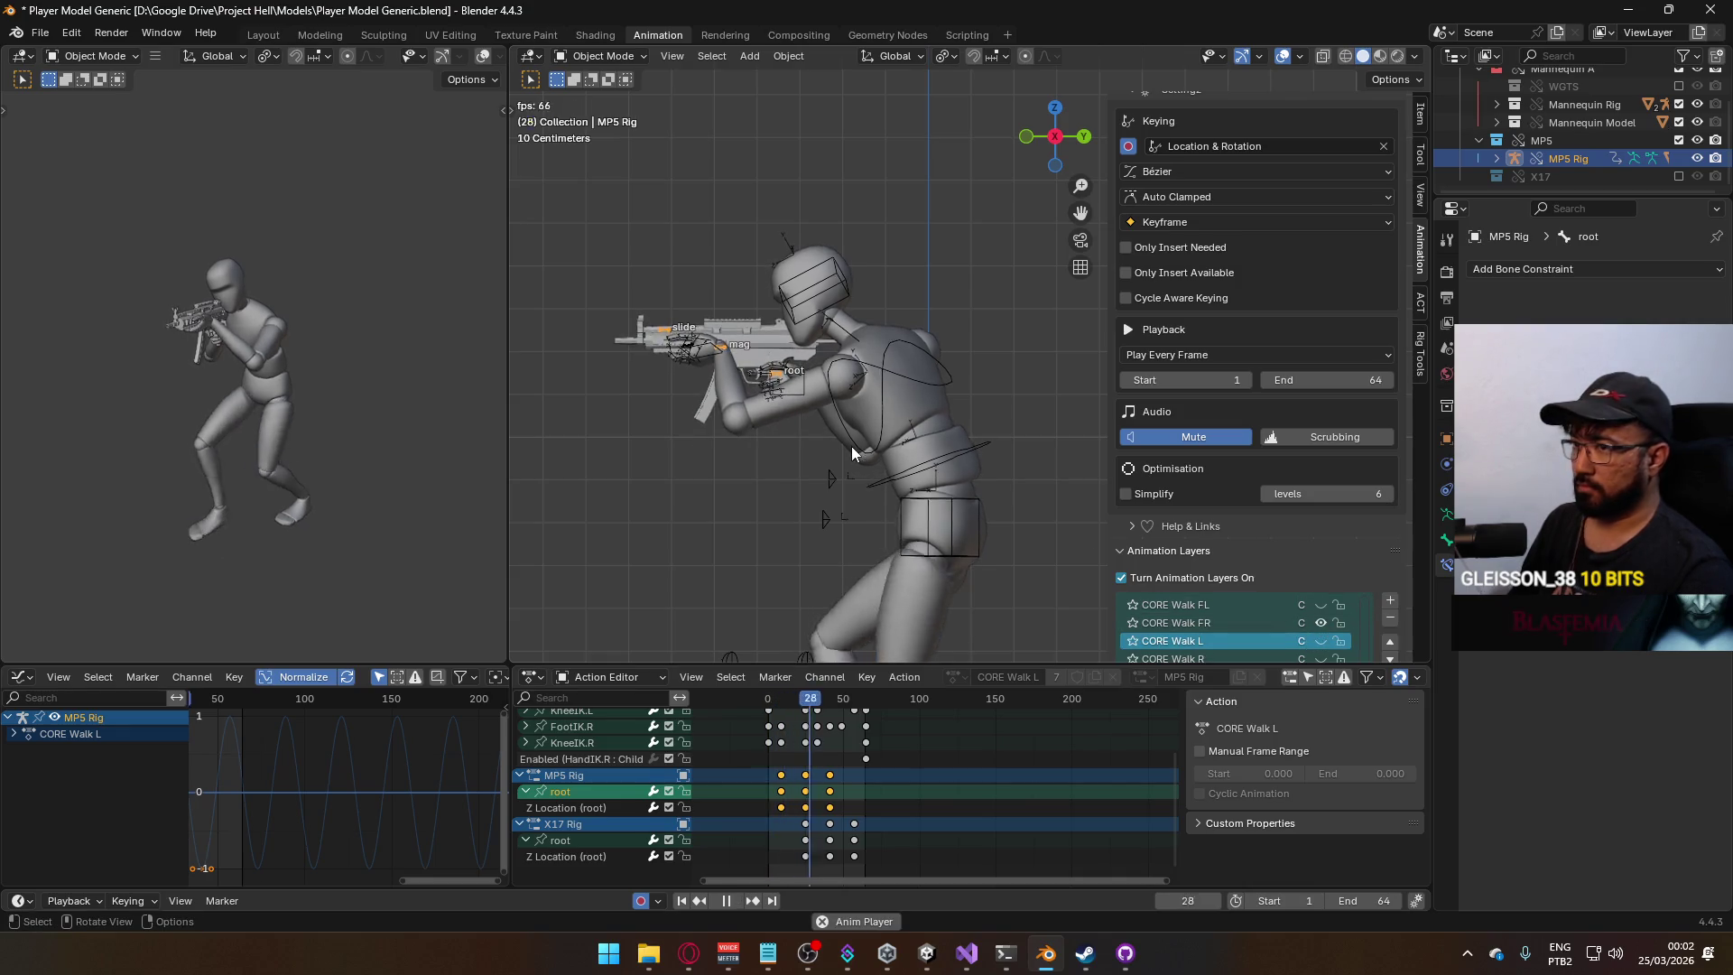
key("space")
left_click(769, 700)
key("space")
left_click(919, 577)
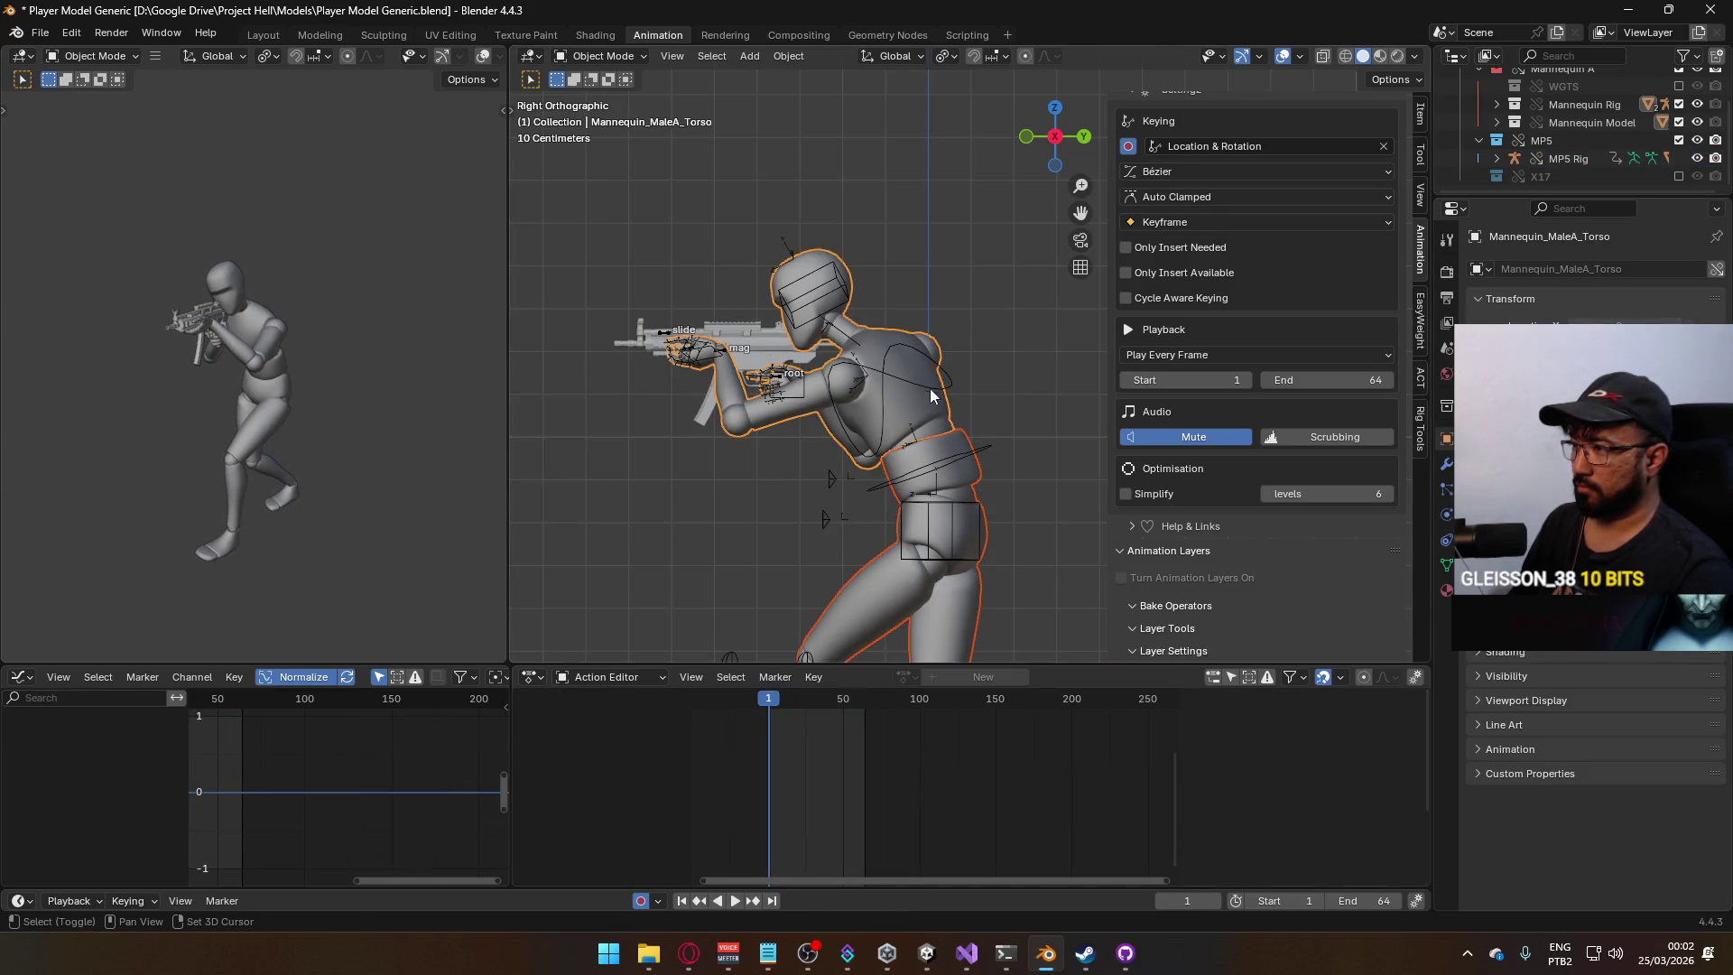
left_click(30, 35)
Export the walk as FBX, overwriting Model@ADS Primary Walk FR.fbx in the Animations folder.
mouse_move(139, 305)
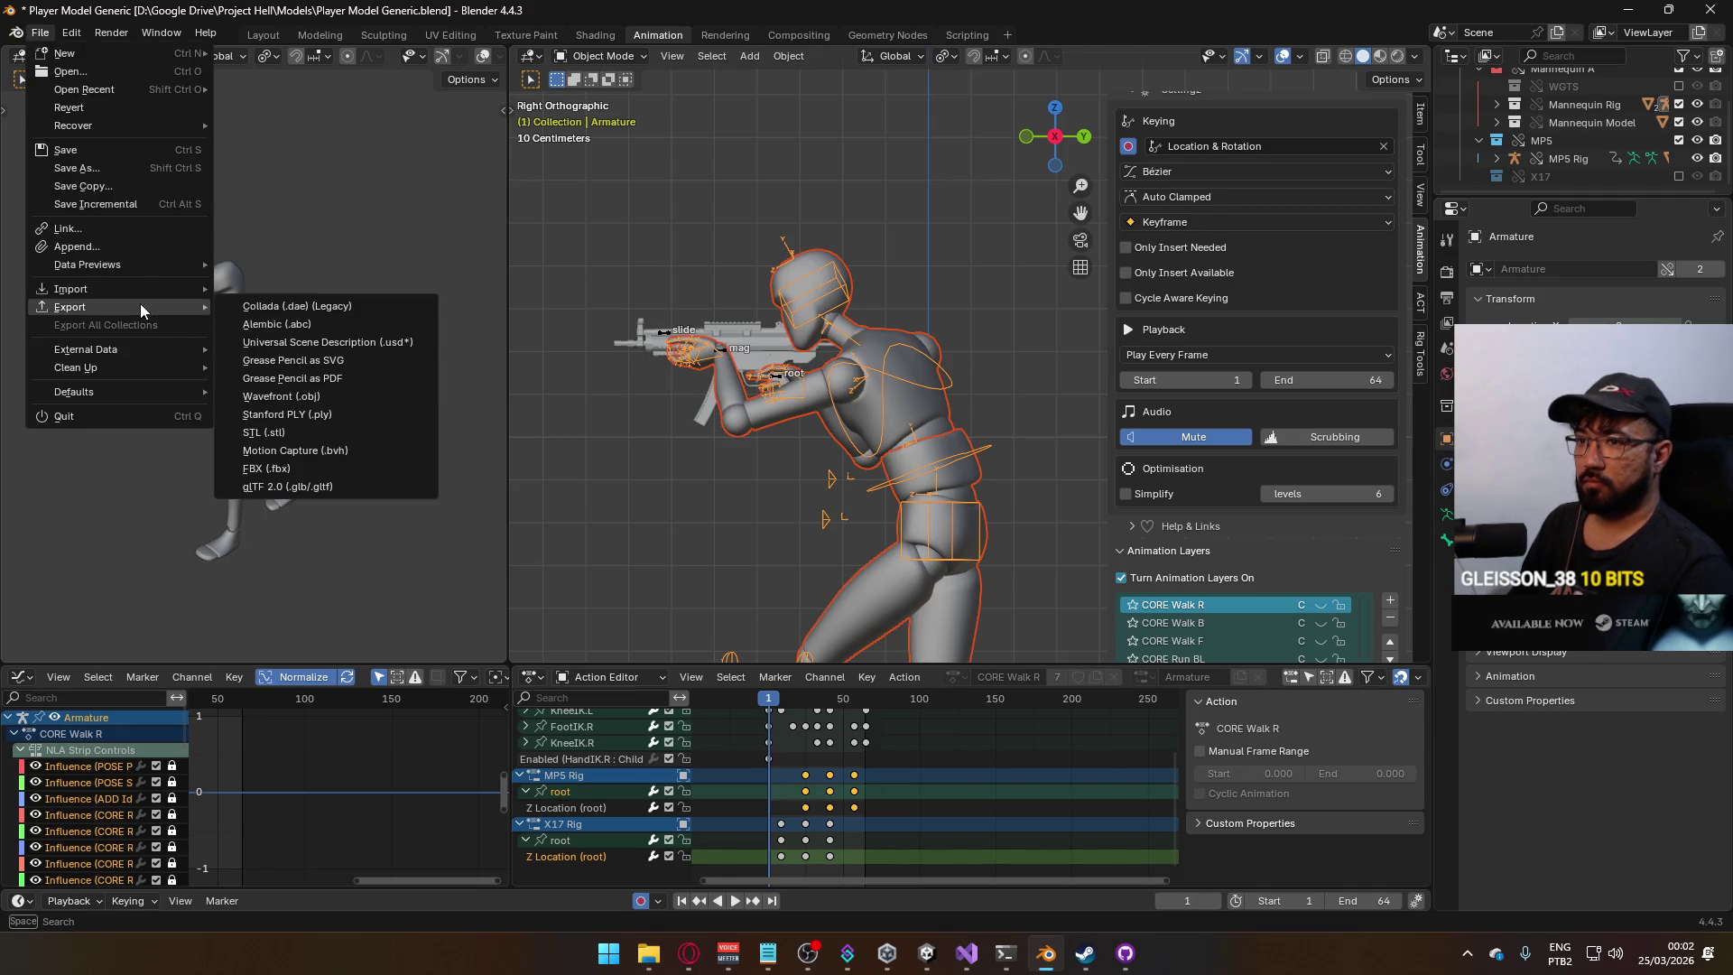
left_click(337, 463)
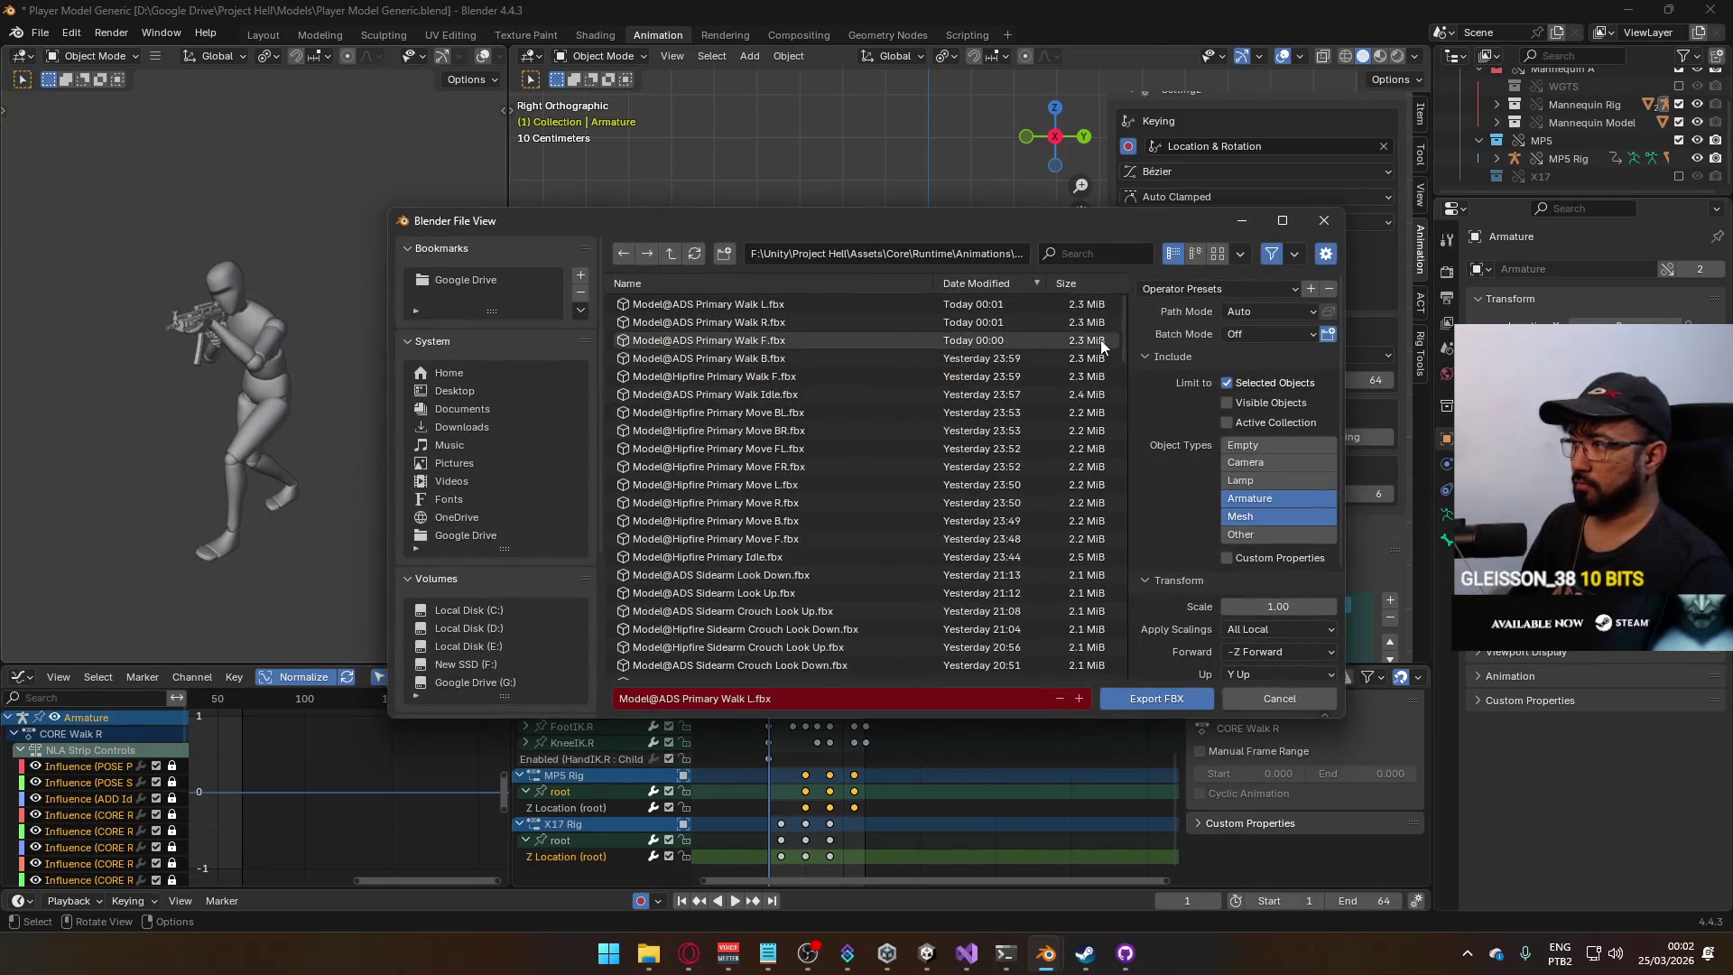
left_click_drag(1118, 386, 1120, 386)
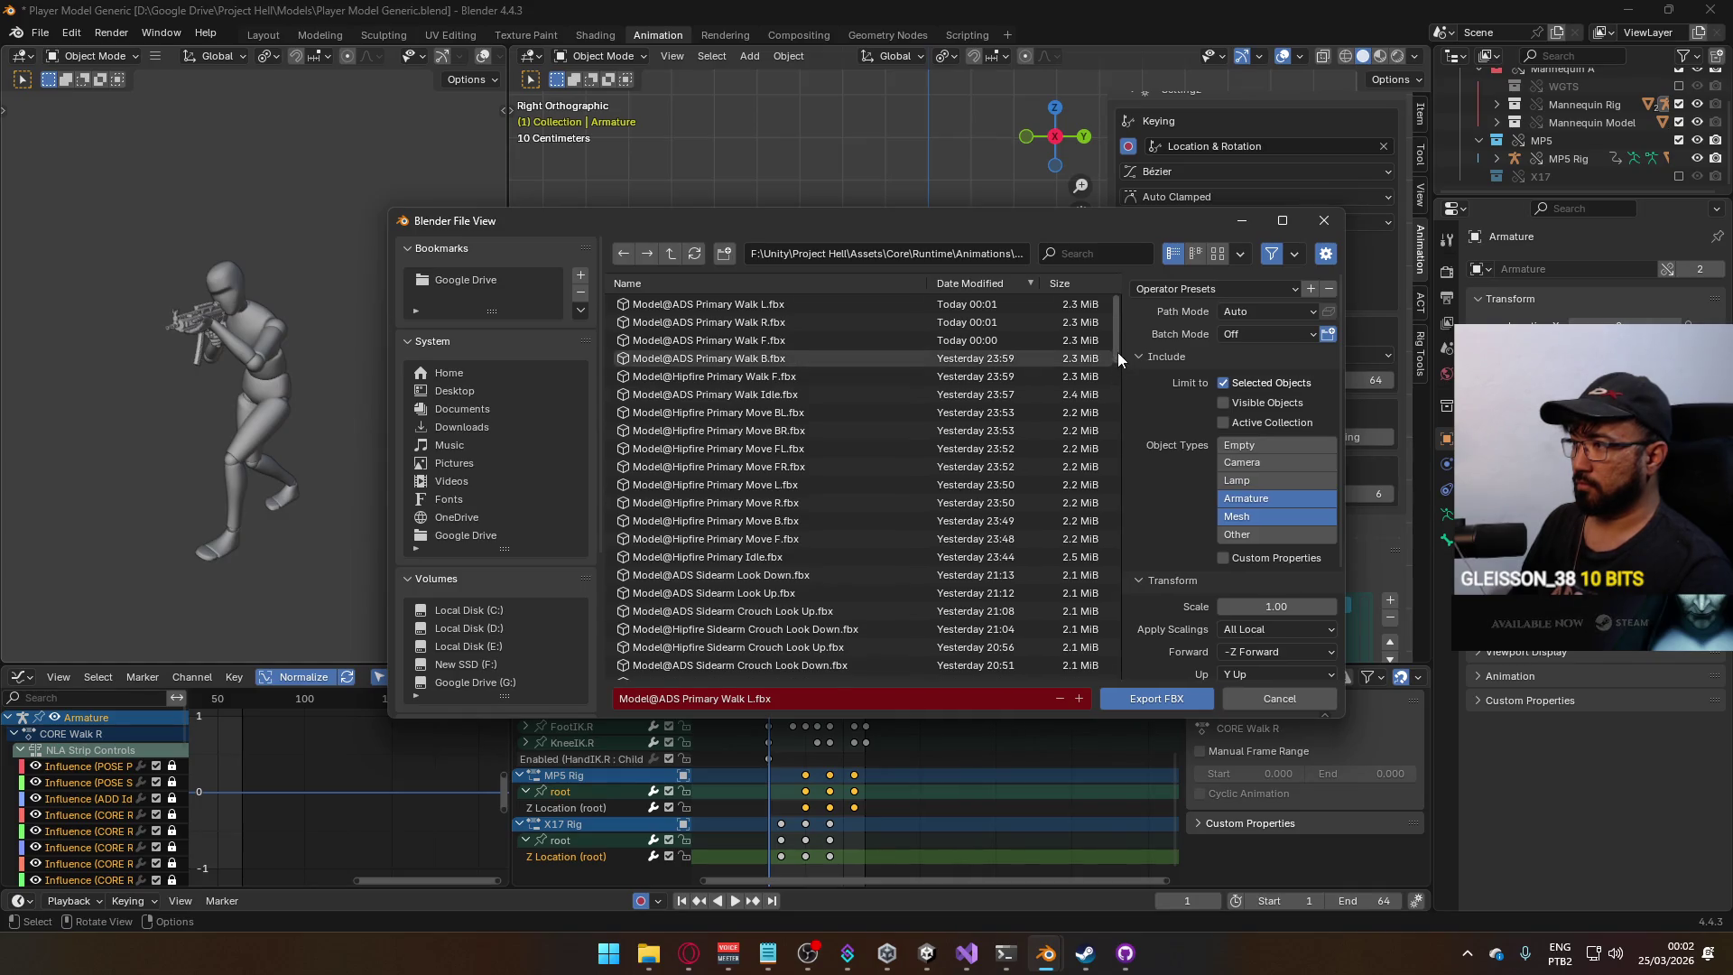
scroll(858, 488, "down", 10)
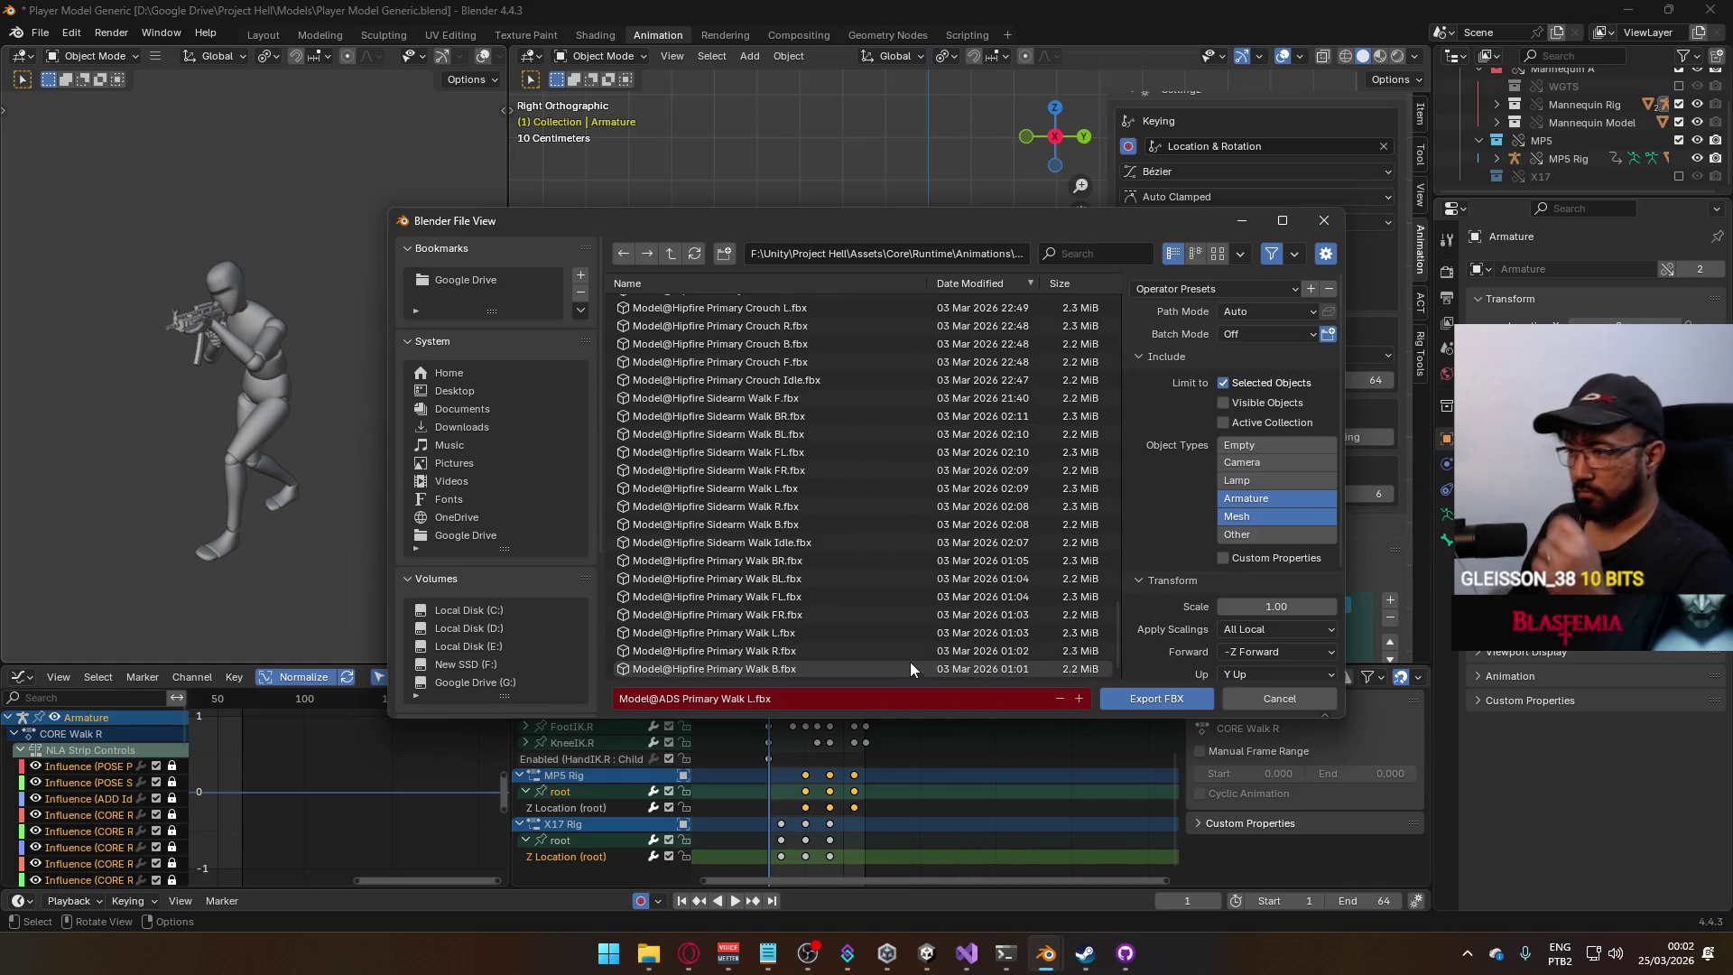
scroll(912, 664, "up", 5)
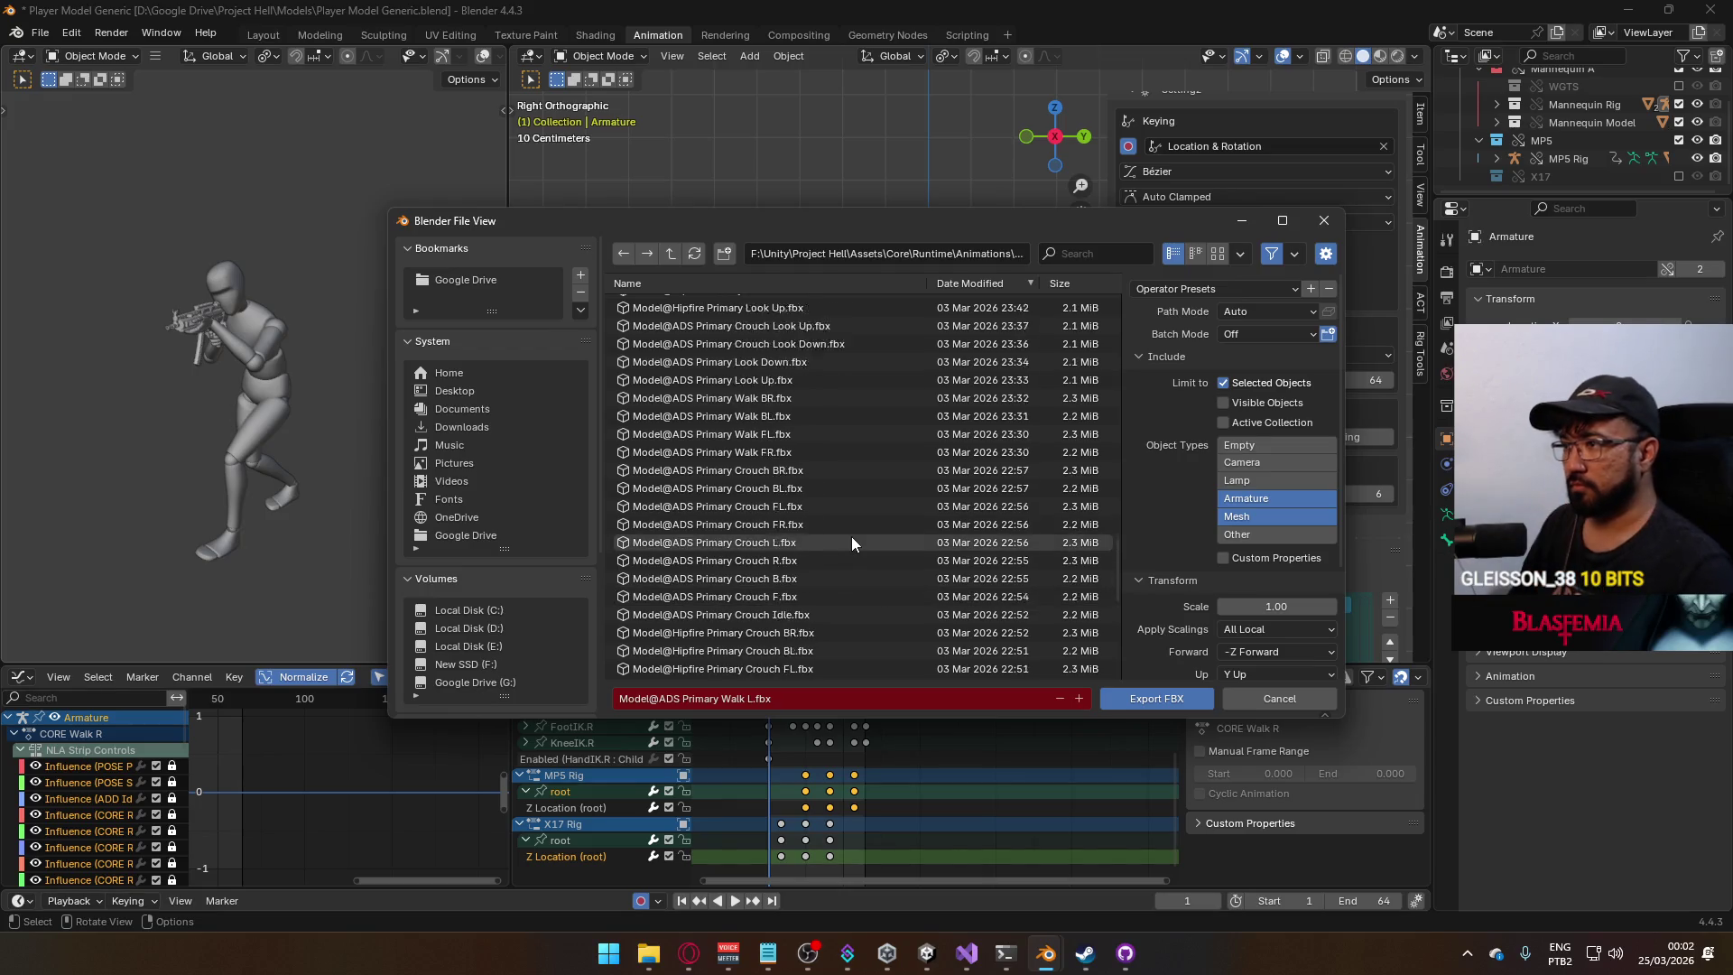
double_click(810, 484)
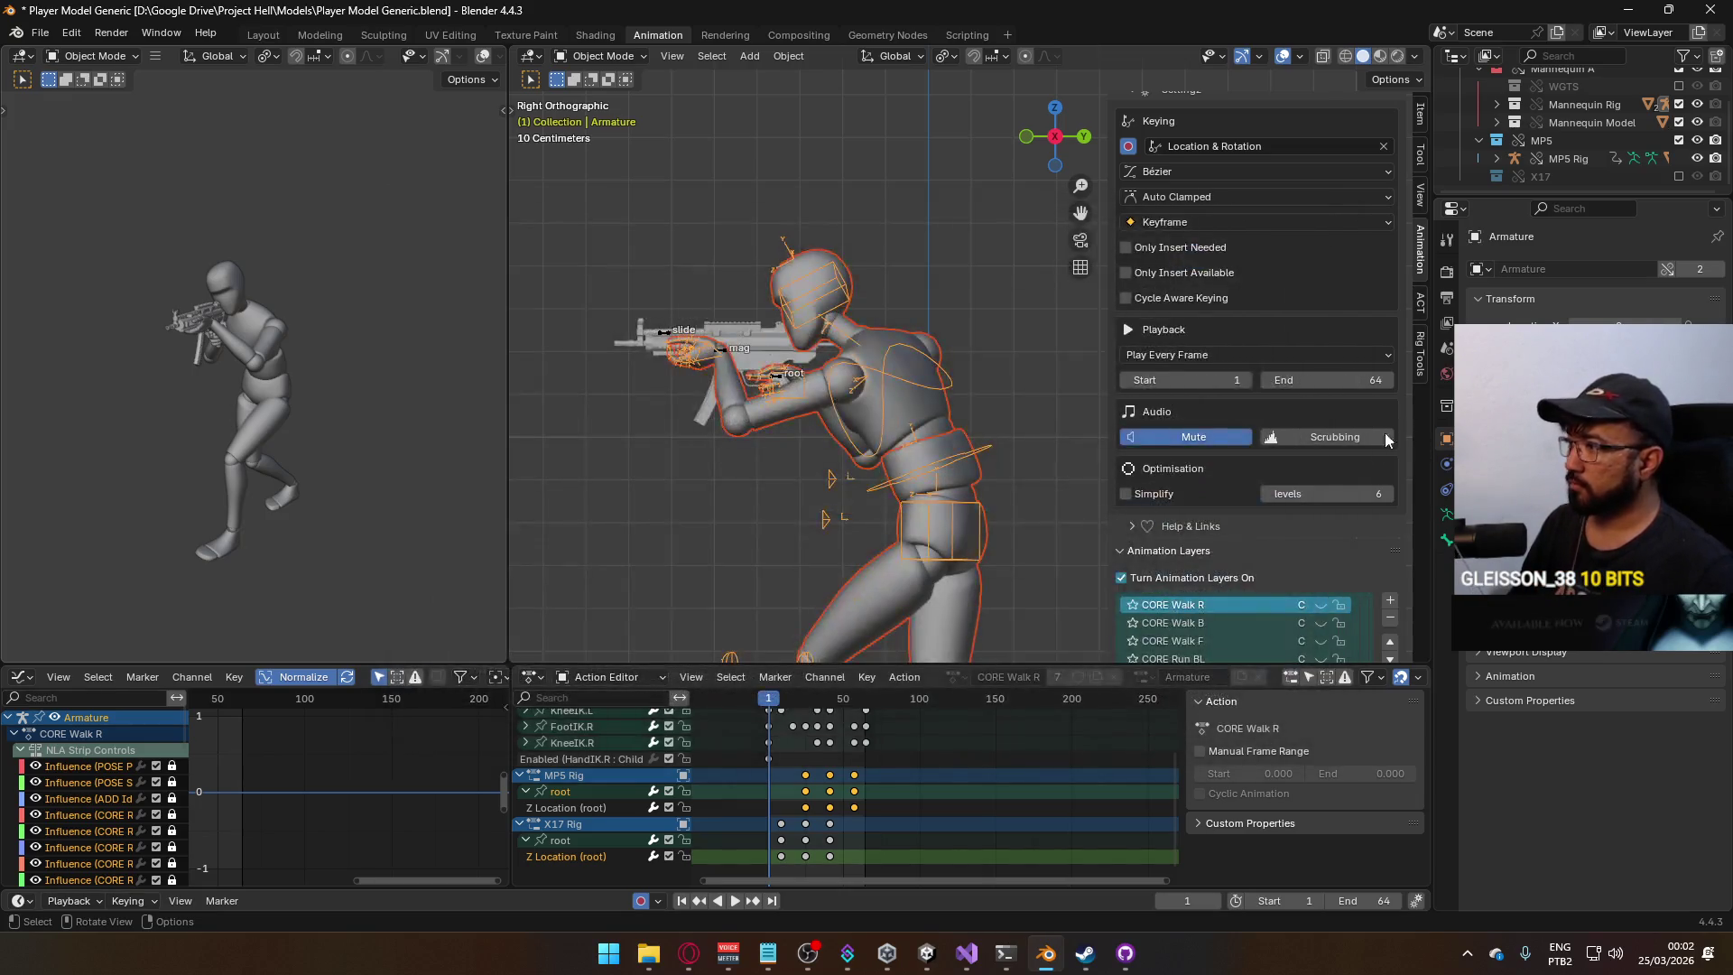
Show CORE Walk FL on the mannequin and MP5 rig, hiding the rig's CORE Walk FR layer.
scroll(1324, 537, "down", 1)
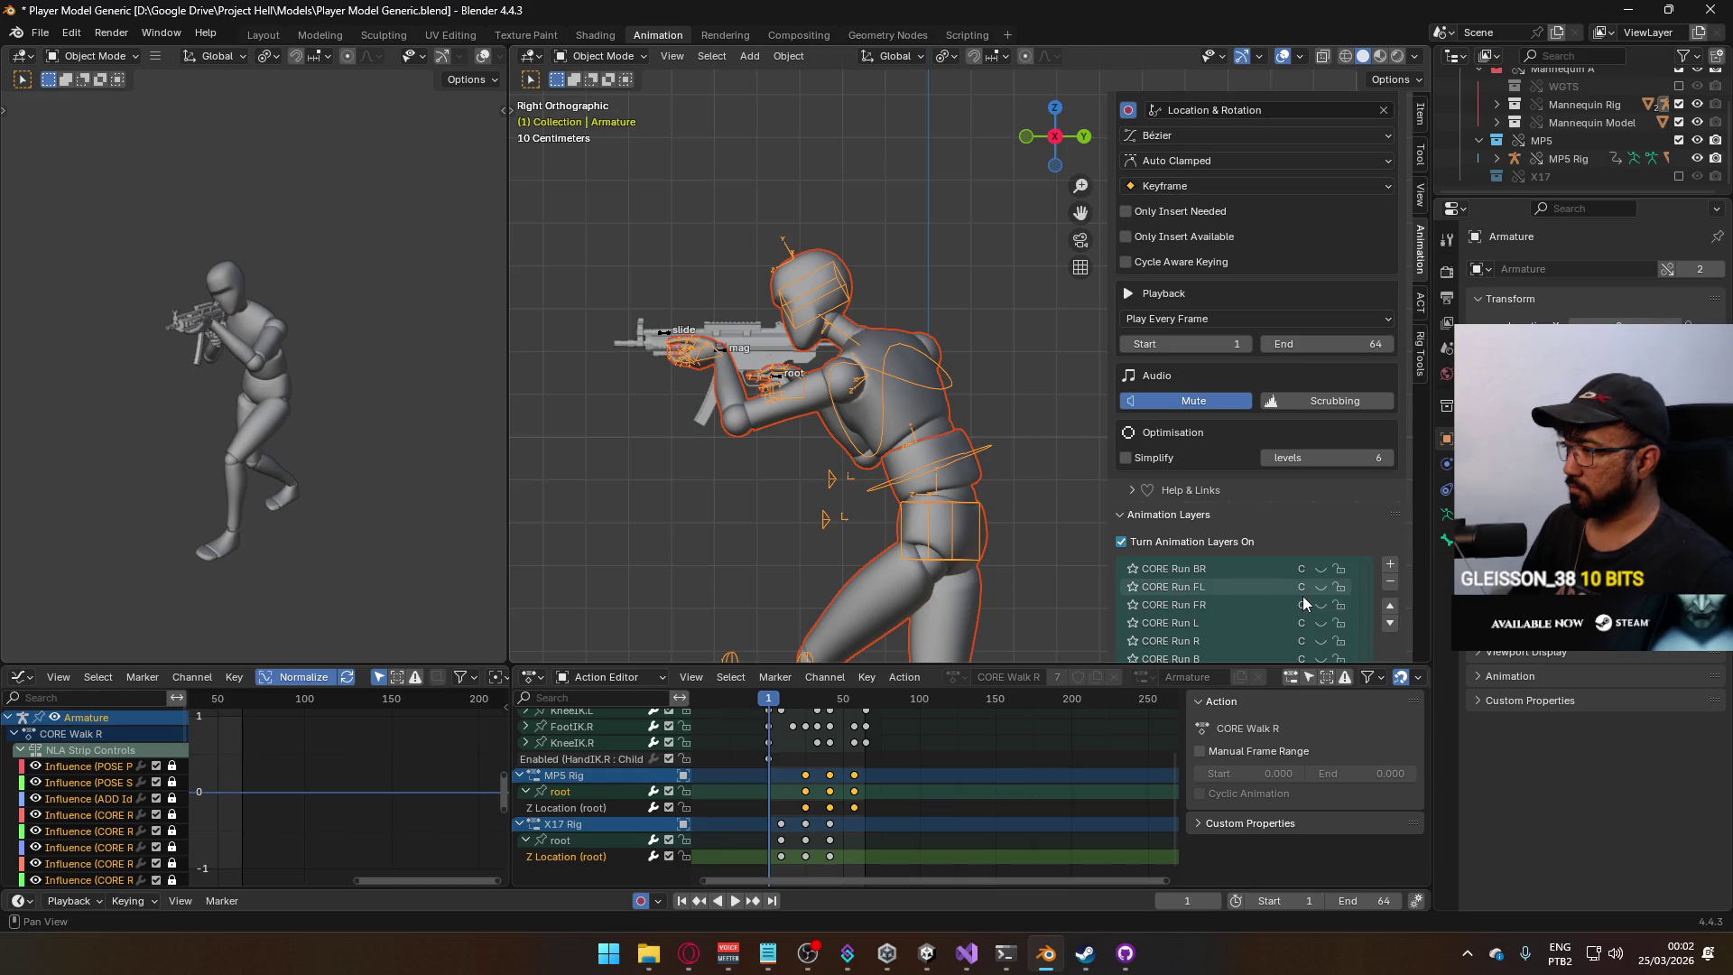
scroll(1308, 635, "down", 5)
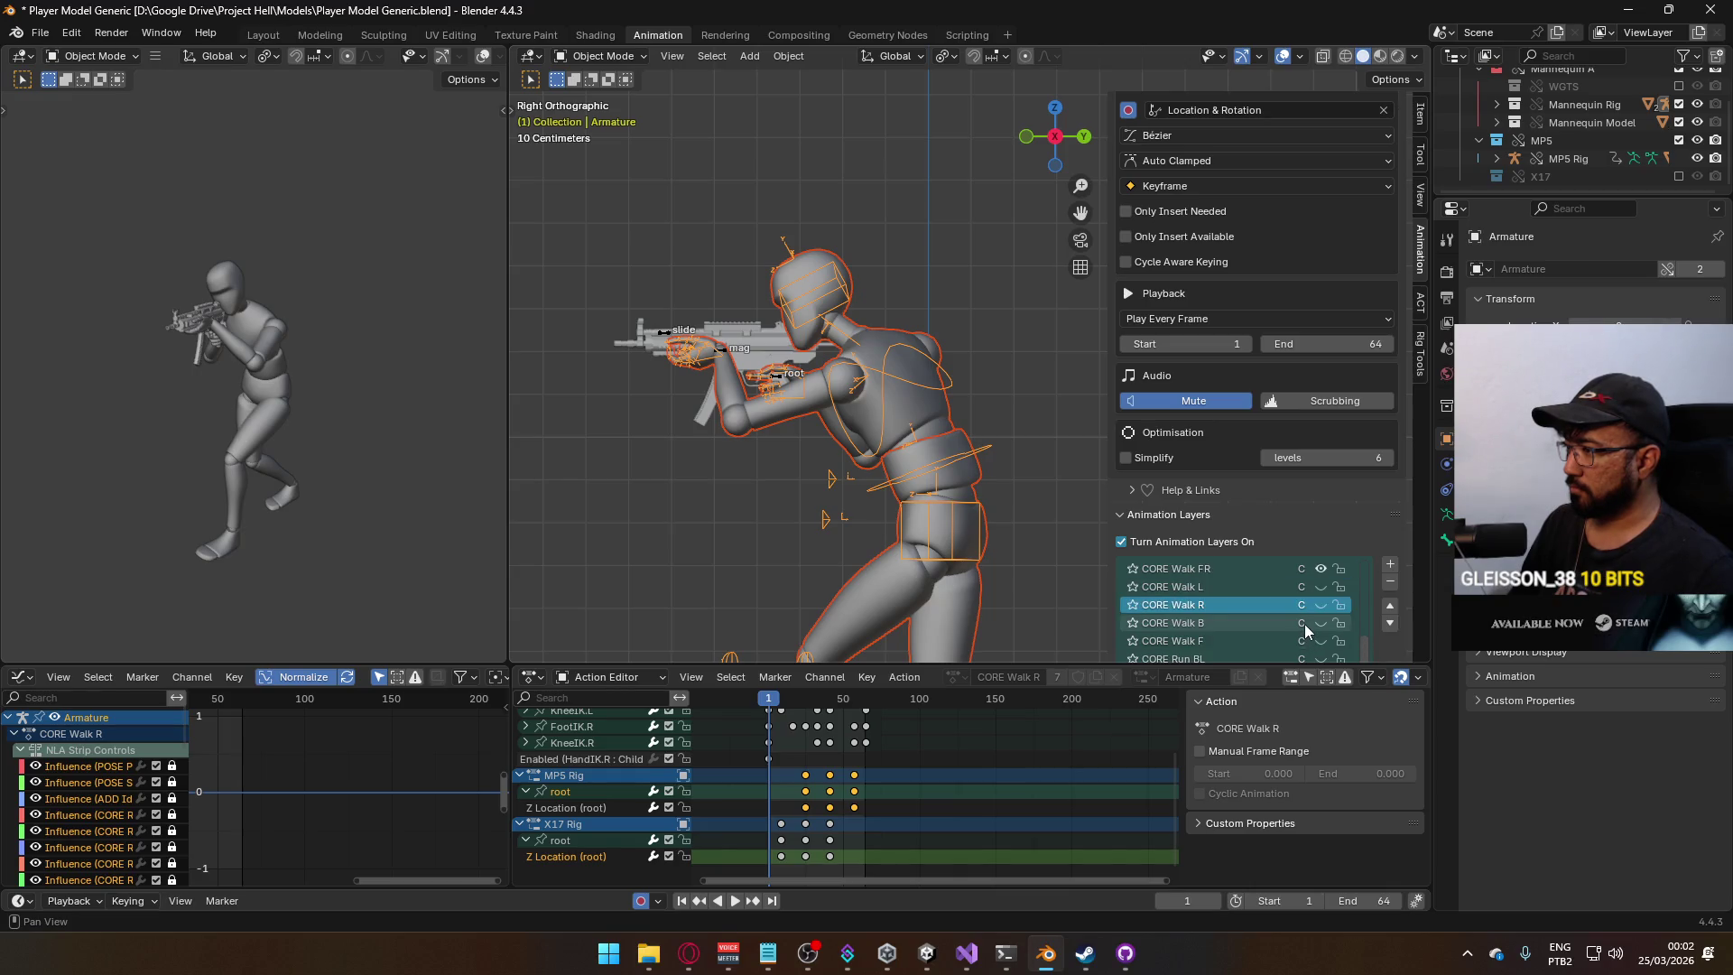
left_click(1319, 587)
left_click(774, 378)
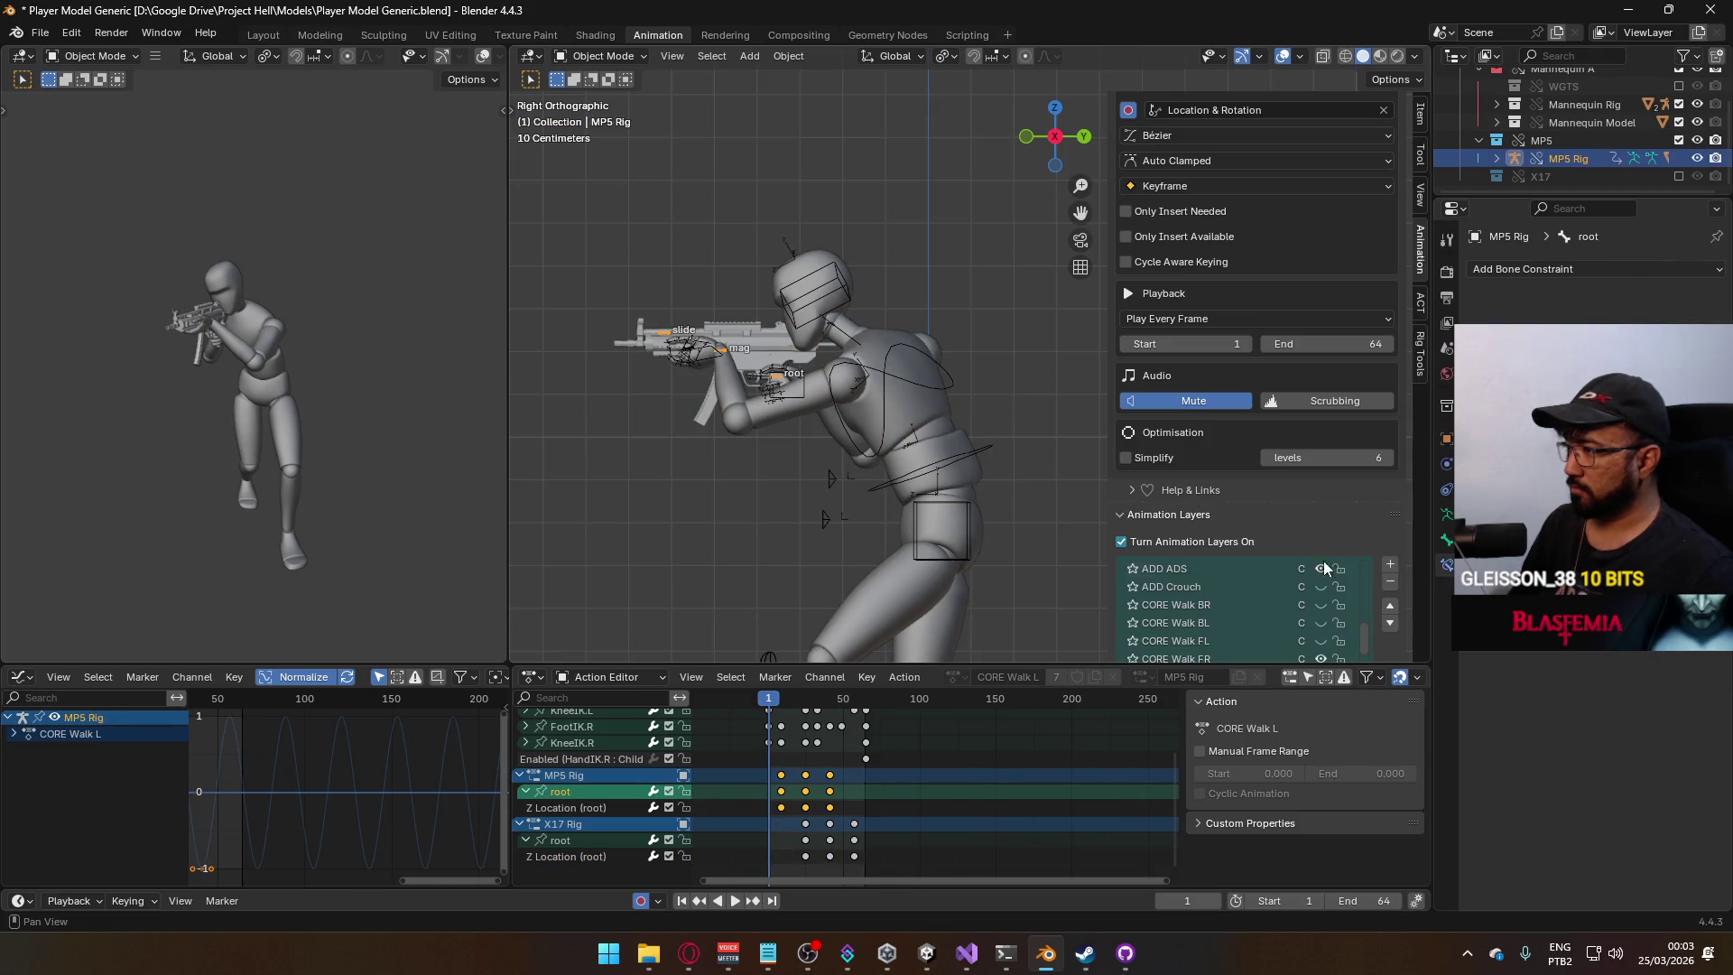
scroll(1322, 564, "down", 2)
left_click(1324, 617)
left_click(1323, 603)
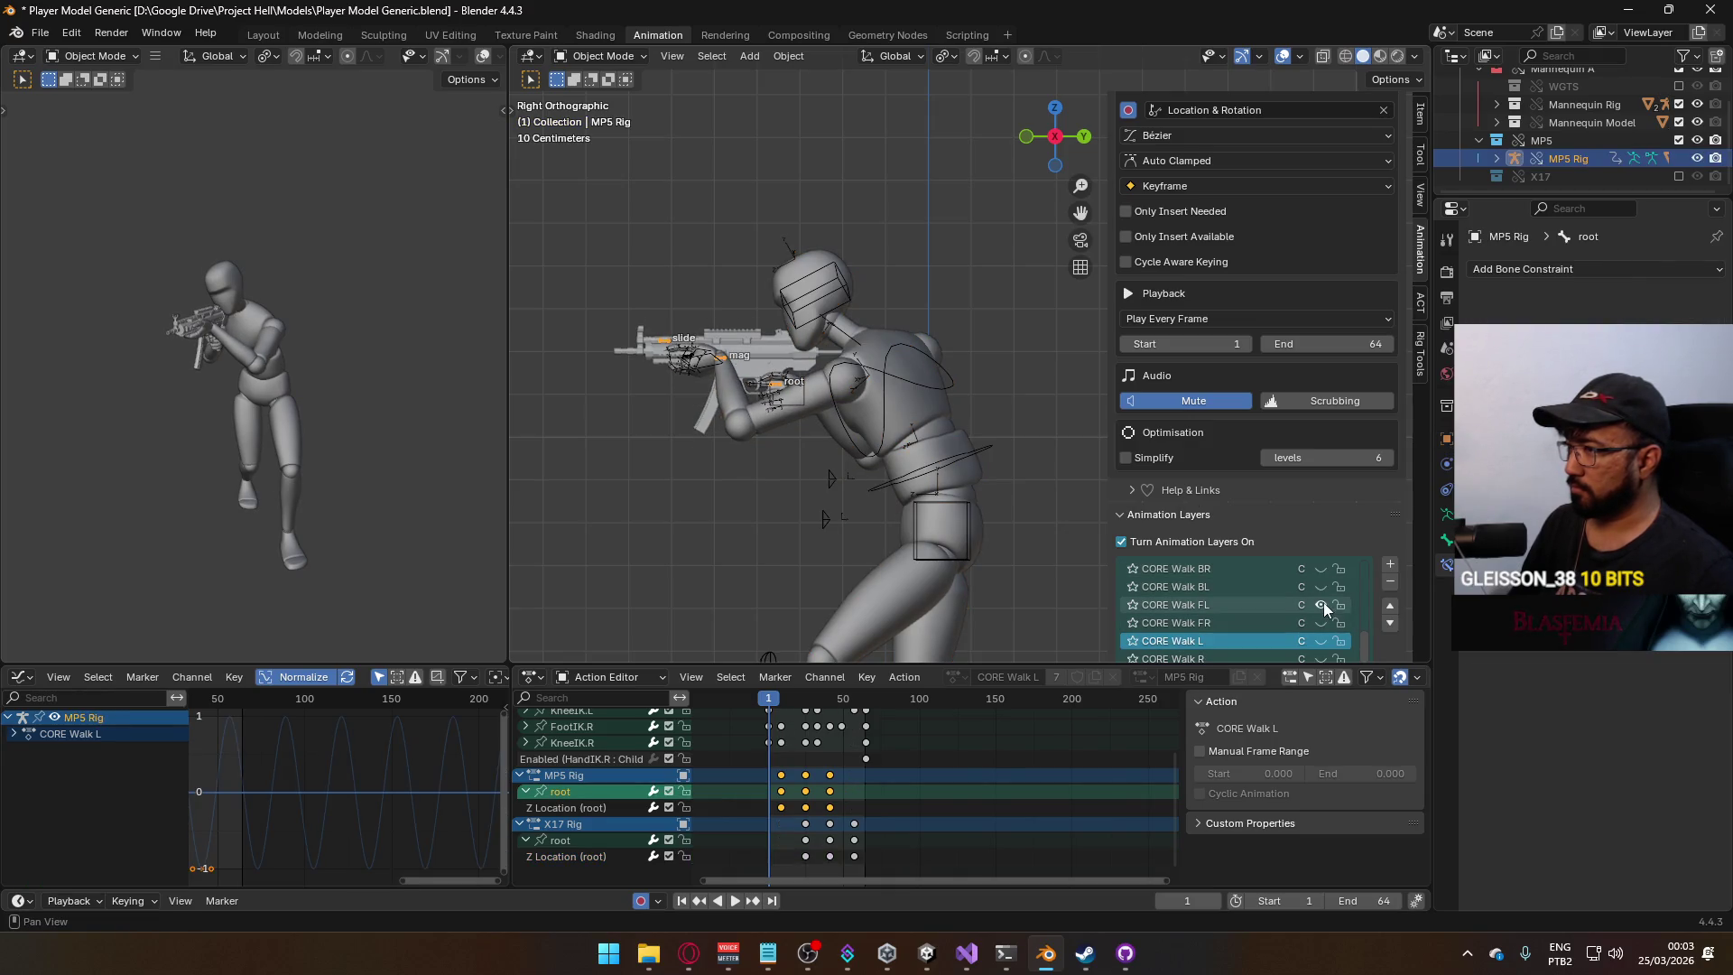
left_click(868, 398)
left_click(940, 435)
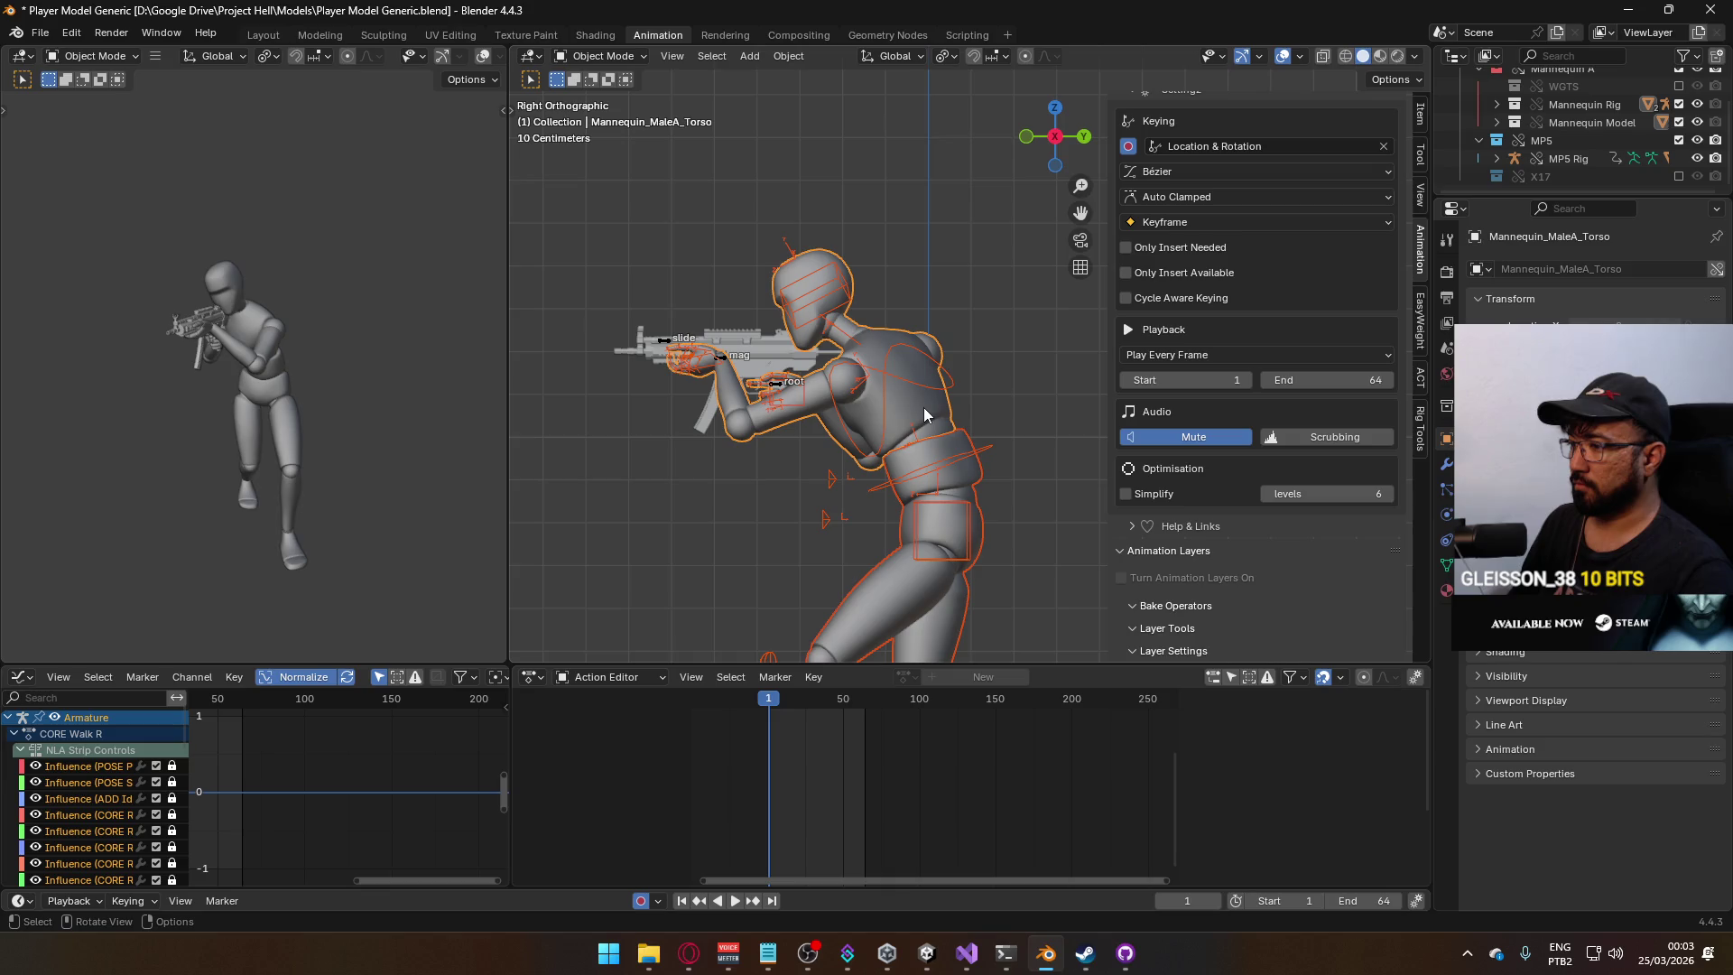
Preview the CORE Walk FL animation, rewind to frame 1, and open the Export menu.
key("space")
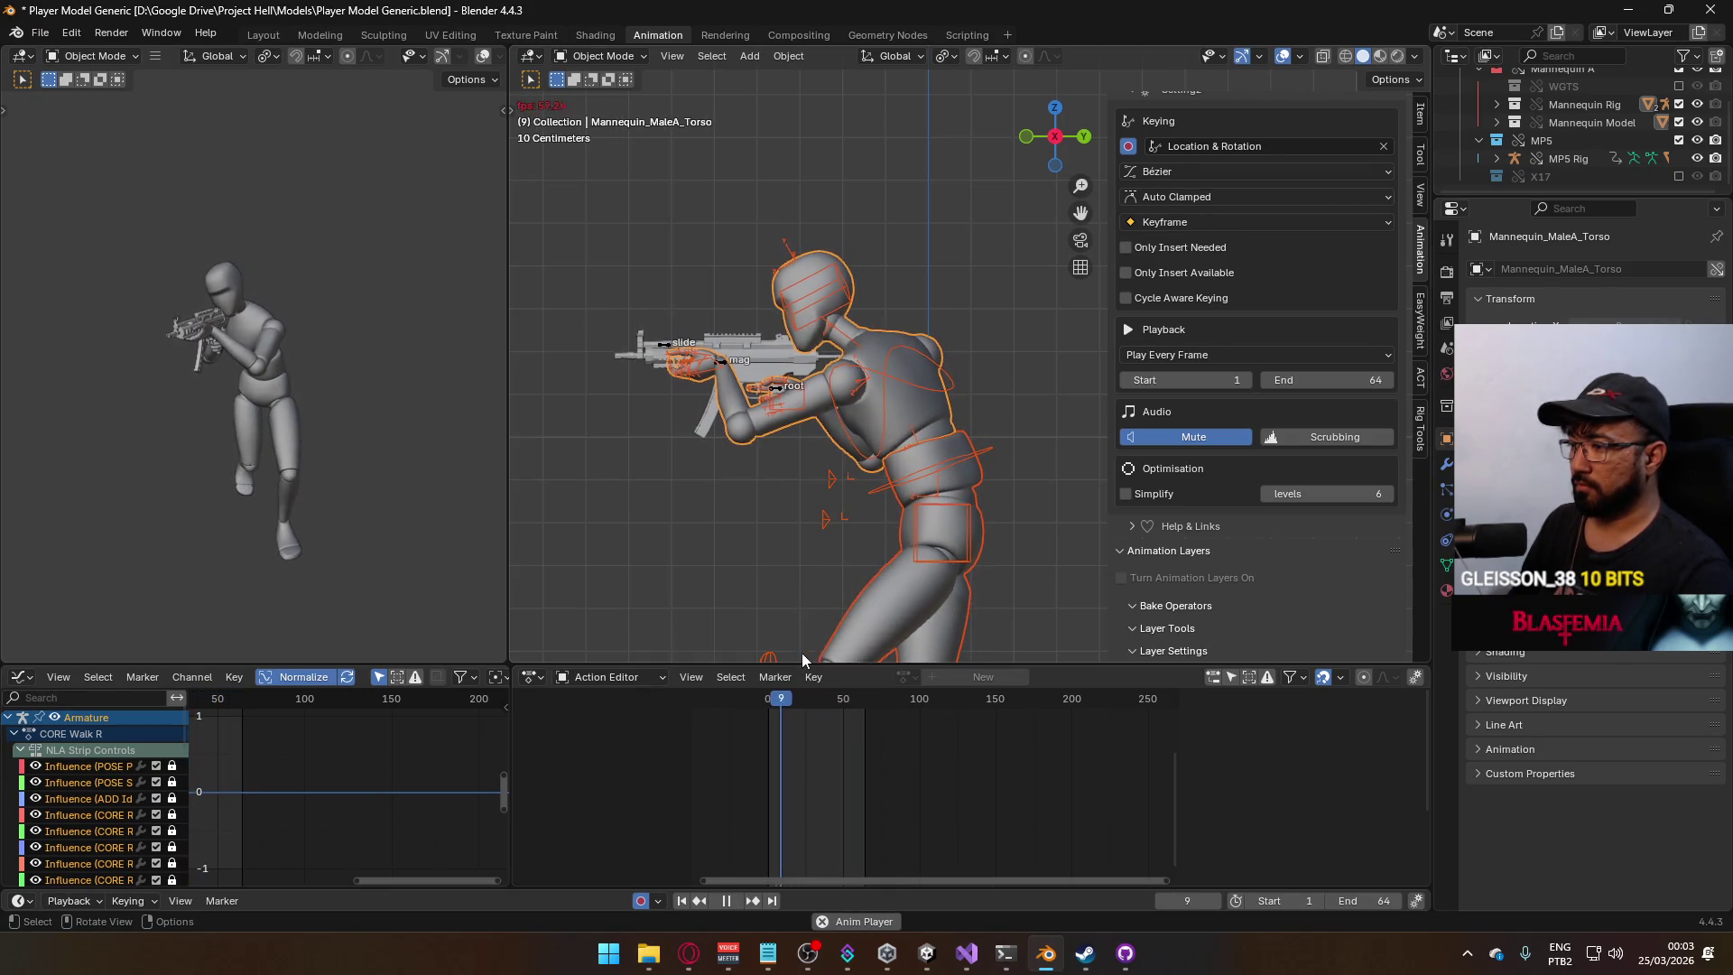
left_click(771, 703)
left_click_drag(771, 703, 770, 704)
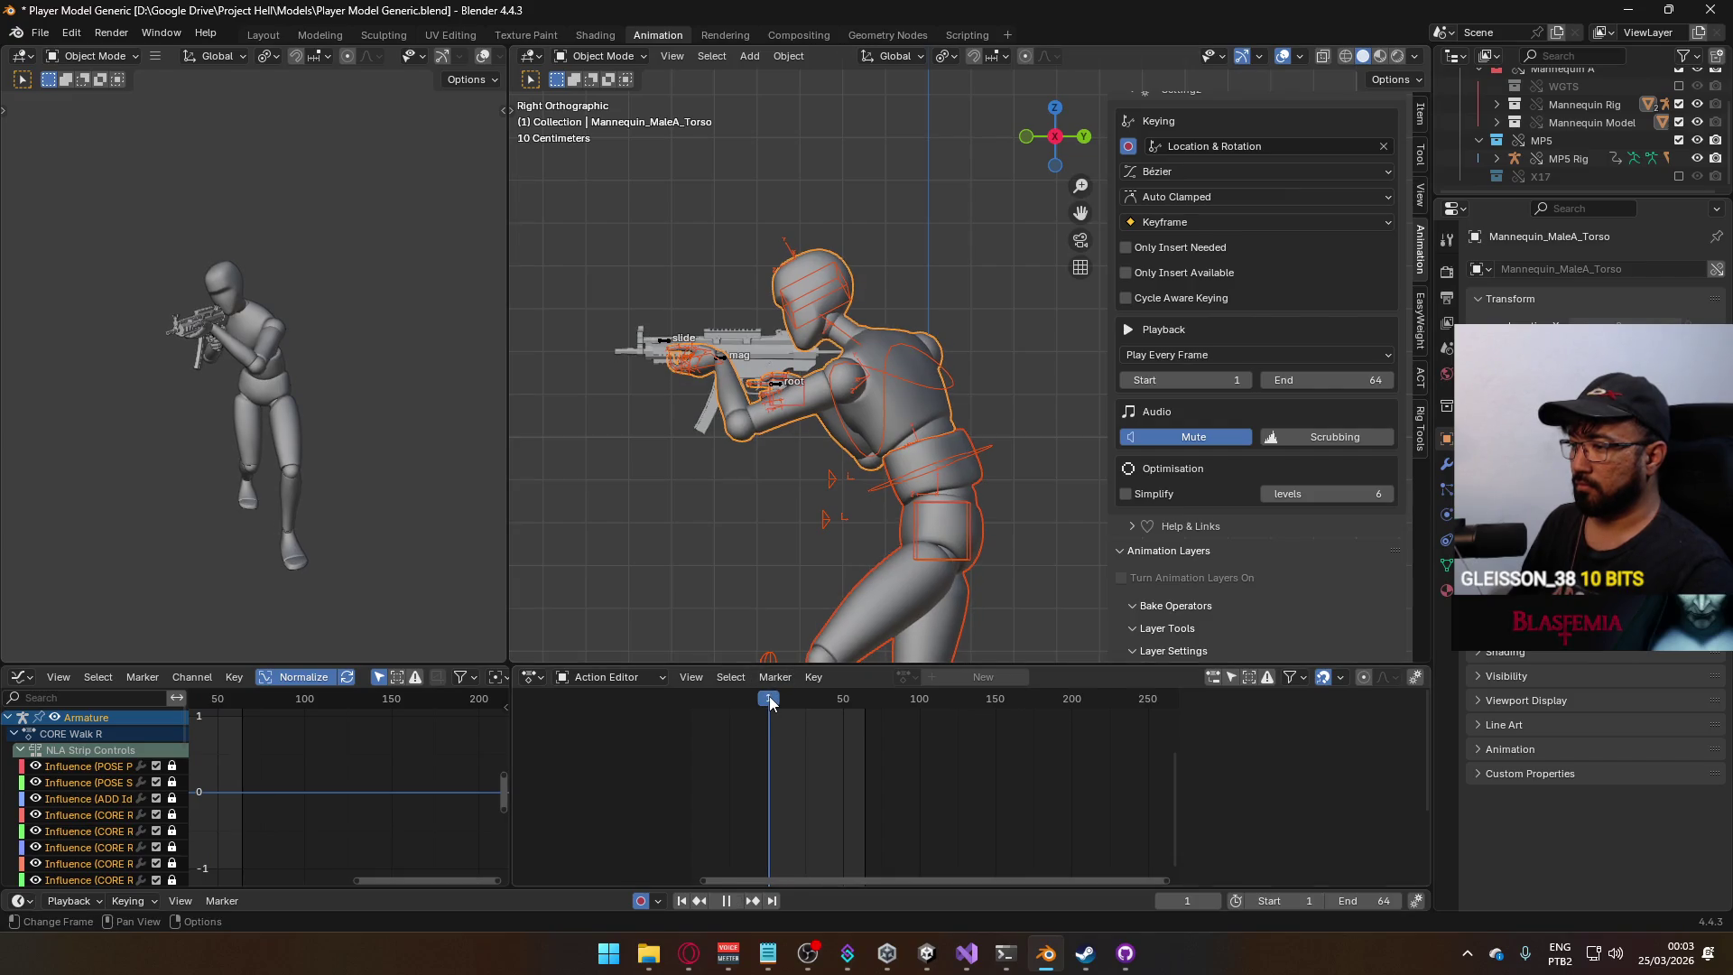
left_click(40, 32)
Export the animation as FBX over Model@ADS Primary Walk FL.fbx in the Unity Animations folder.
mouse_move(135, 307)
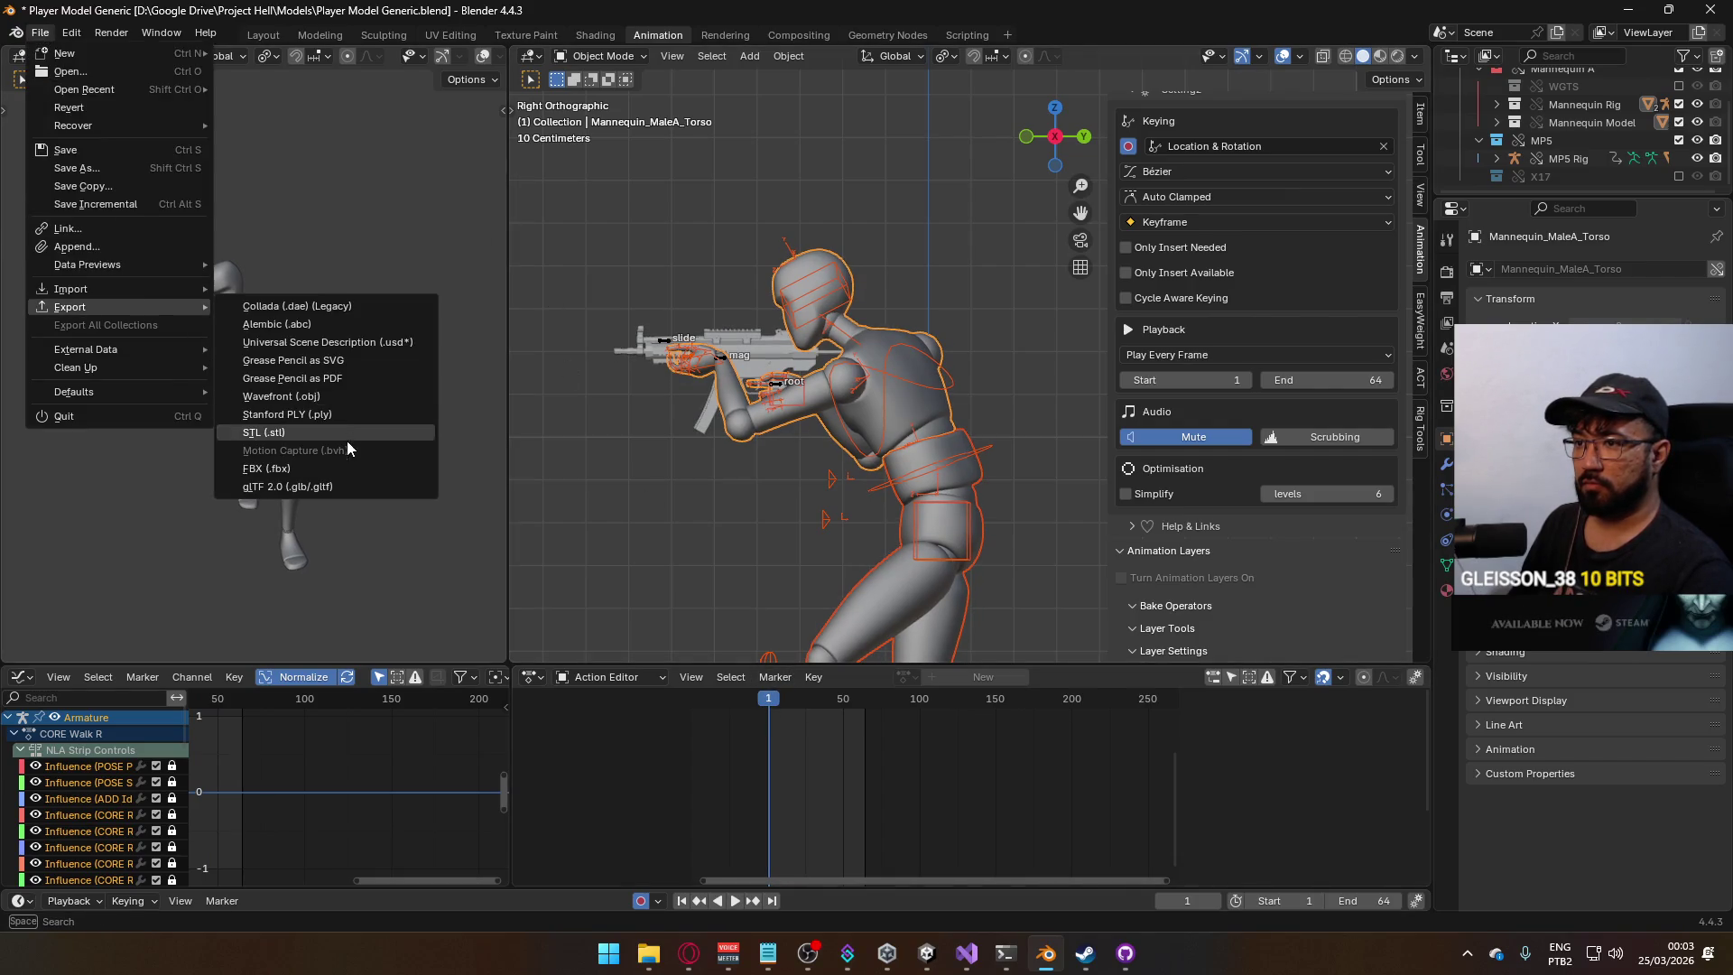
left_click(346, 476)
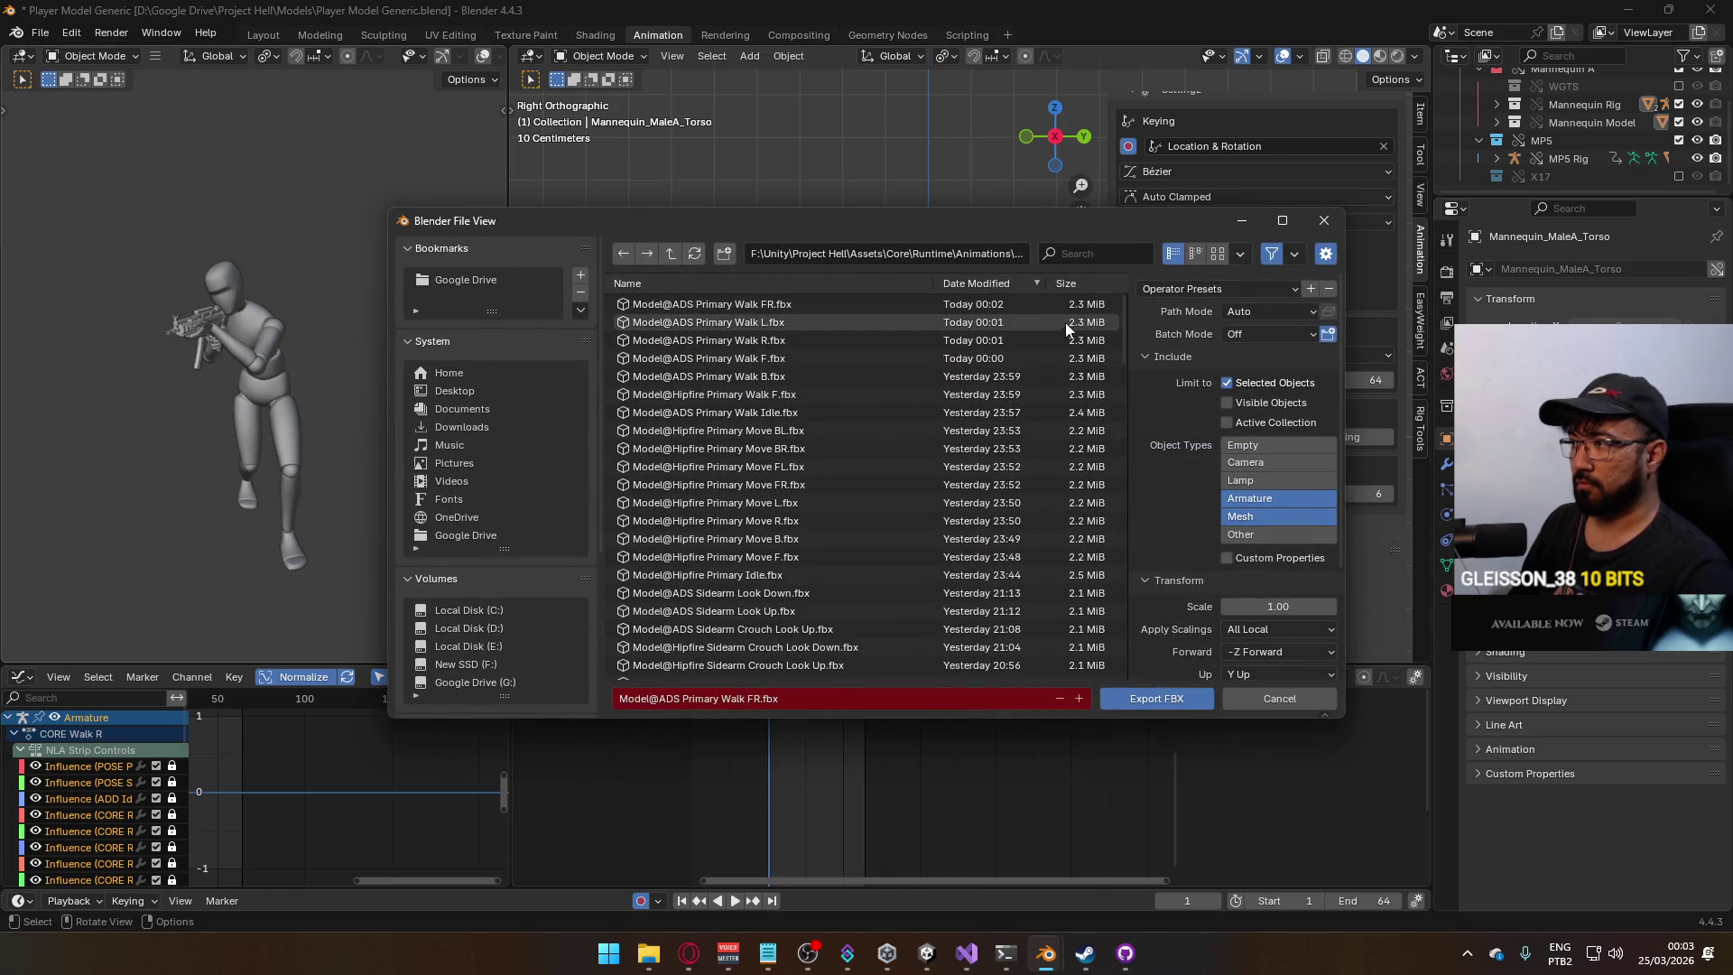
left_click_drag(1119, 317, 1123, 745)
scroll(908, 565, "up", 2)
scroll(907, 565, "up", 6)
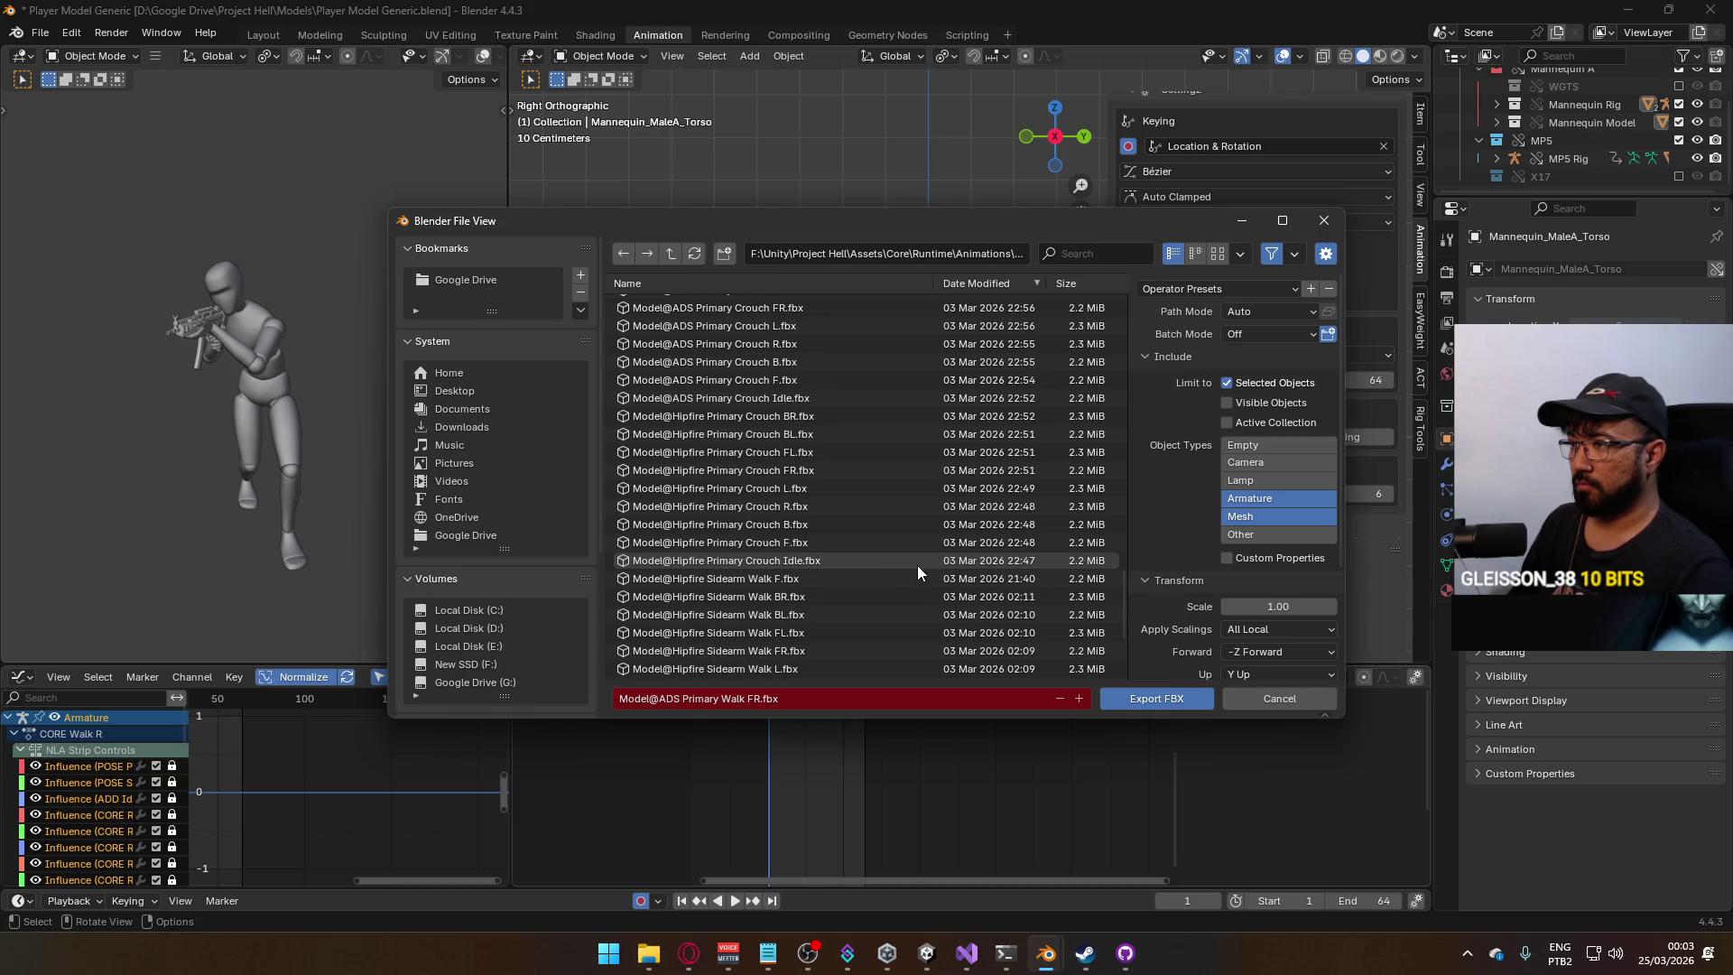
scroll(858, 522, "up", 4)
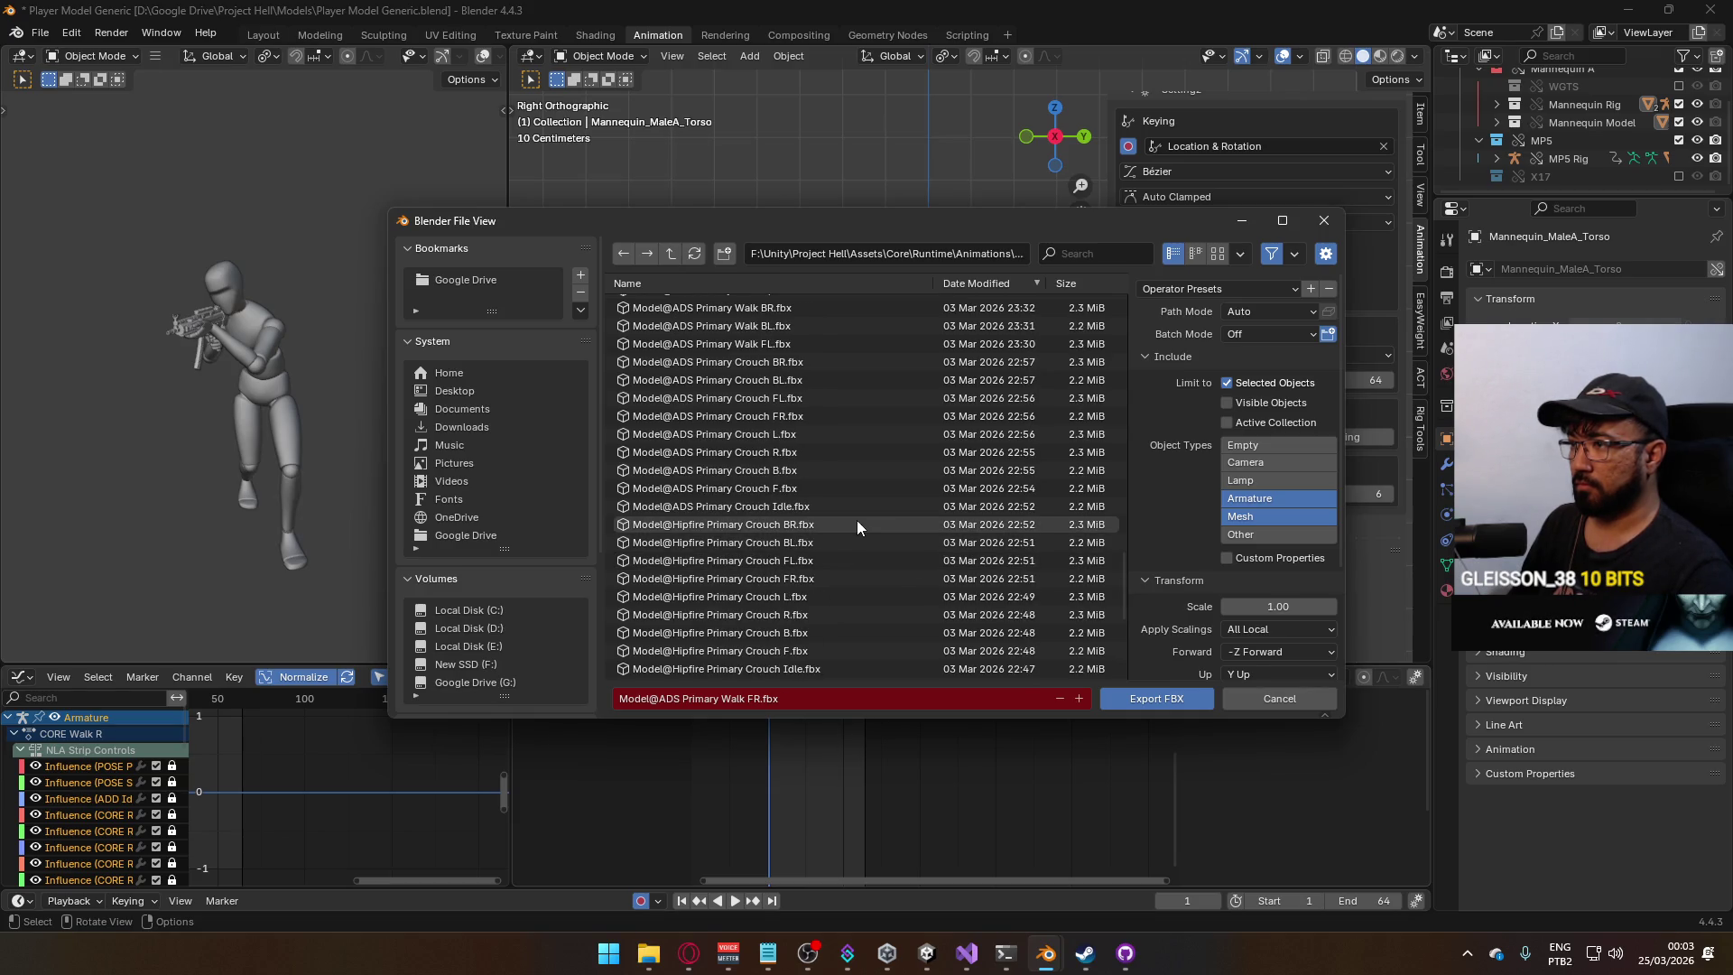
scroll(858, 520, "up", 3)
left_click(760, 413)
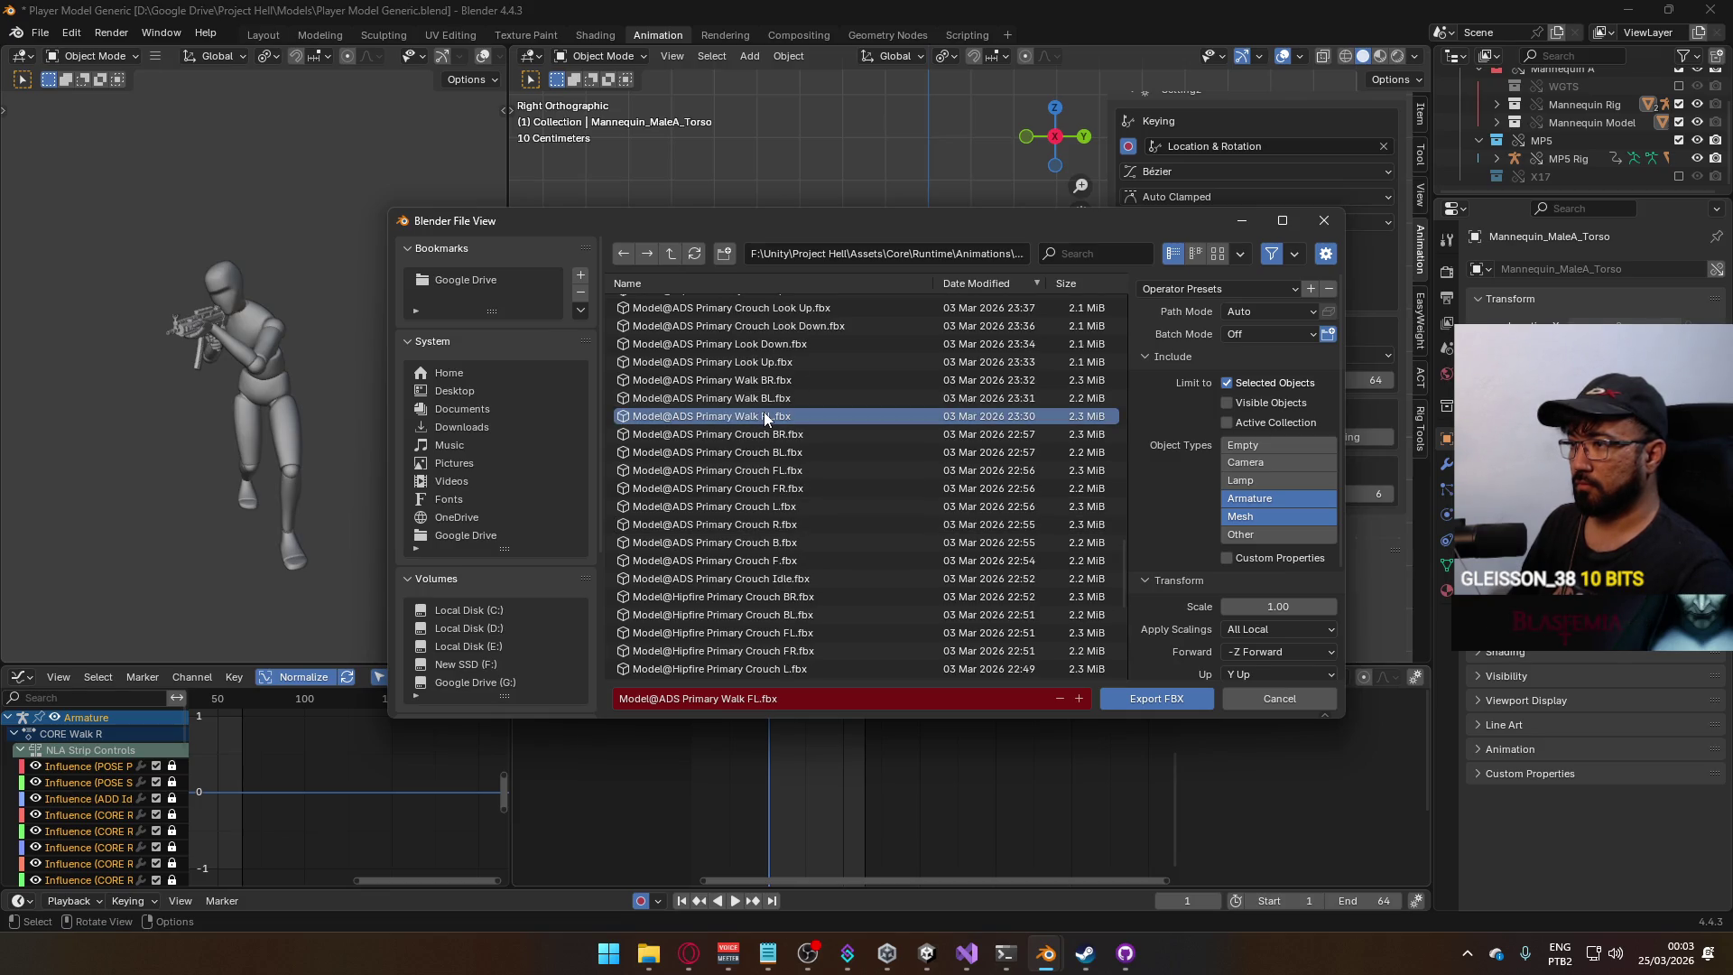
double_click(764, 413)
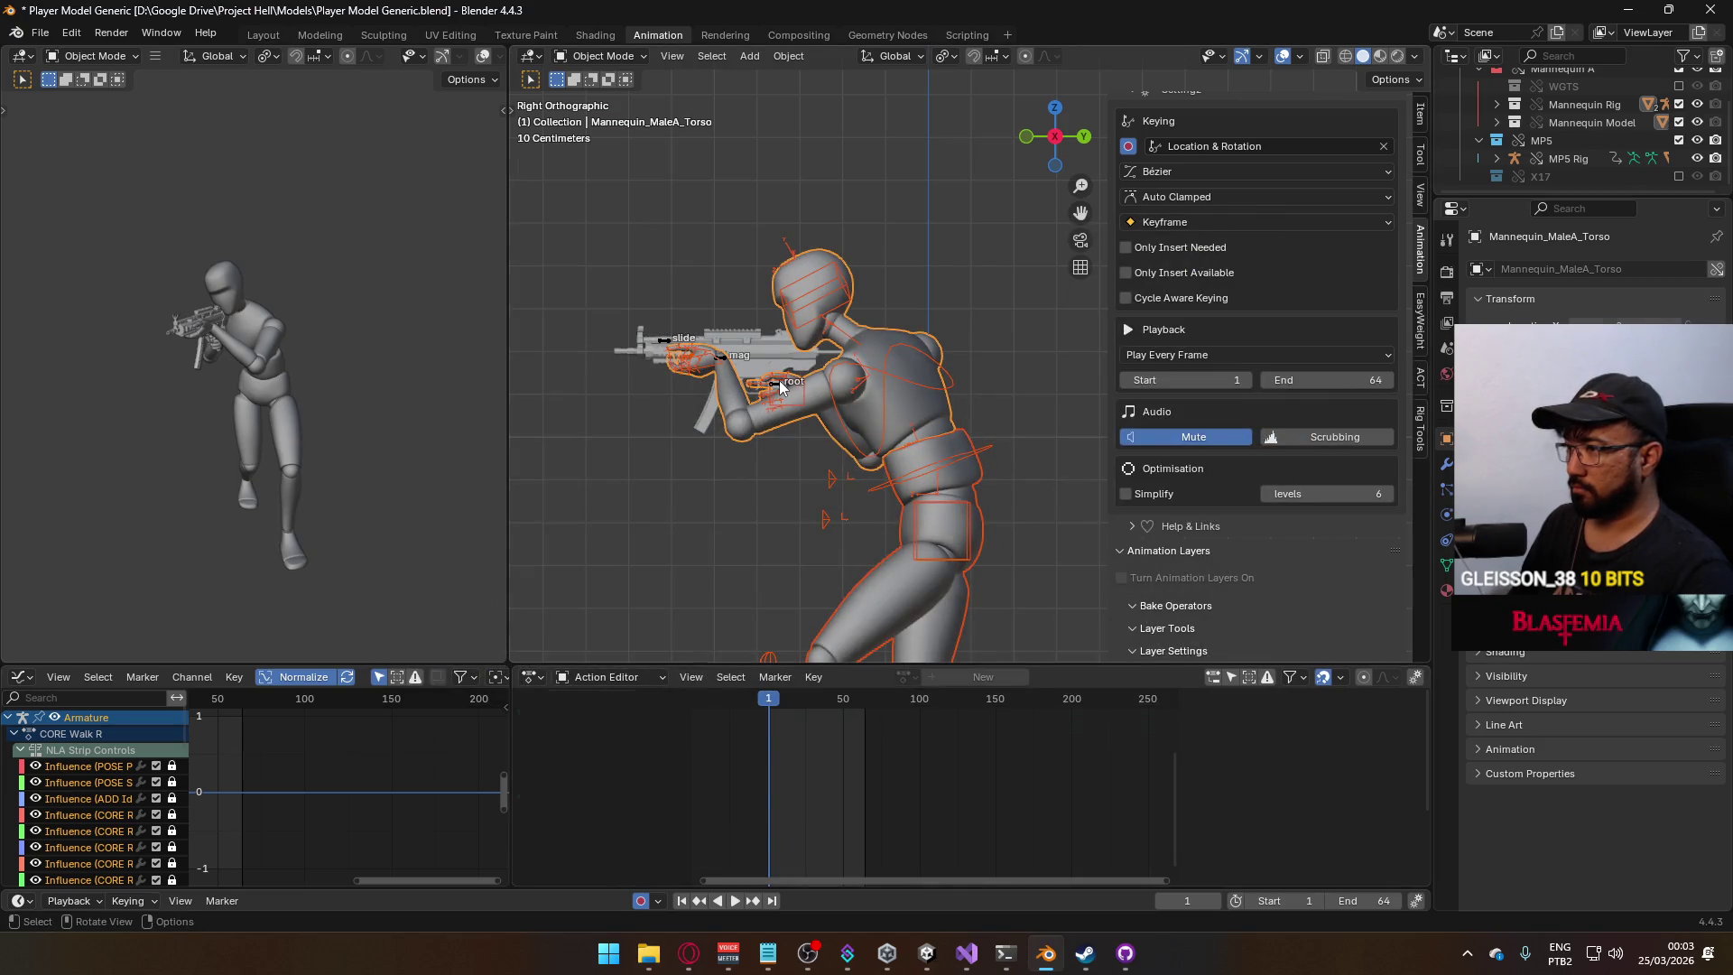
Make CORE Walk BL the visible animation layer on the mannequin armature.
left_click(781, 386)
scroll(1396, 563, "down", 1)
scroll(1324, 592, "down", 1)
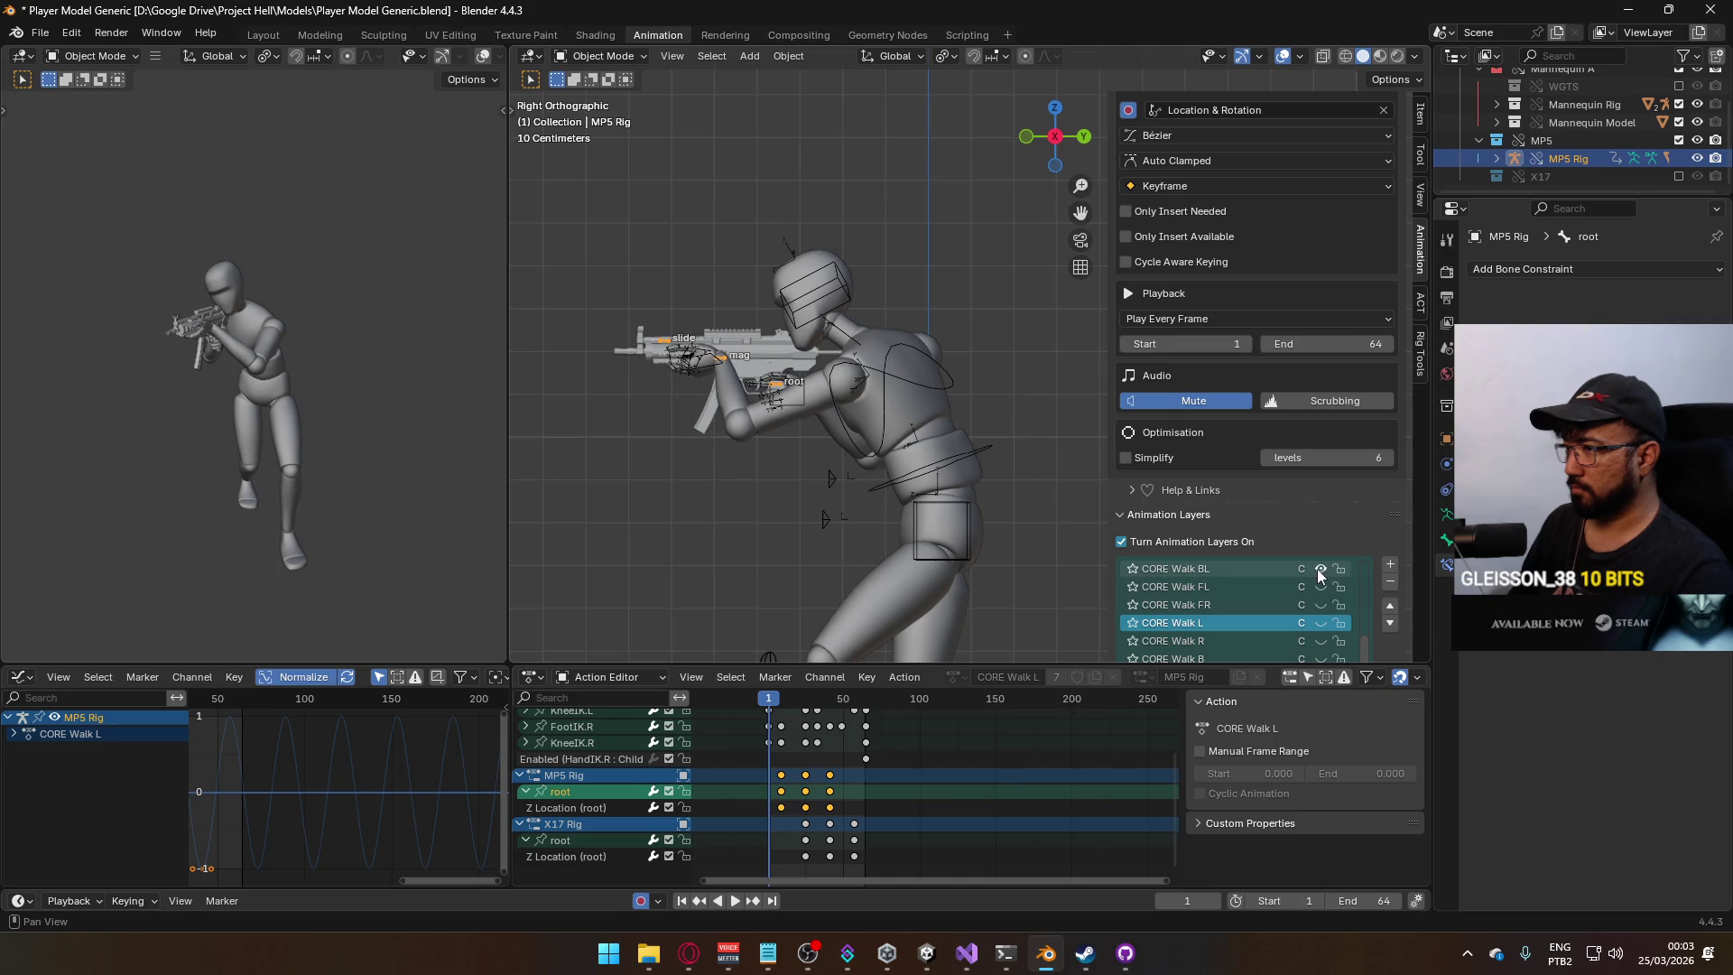
left_click(913, 378)
scroll(1329, 615, "up", 3)
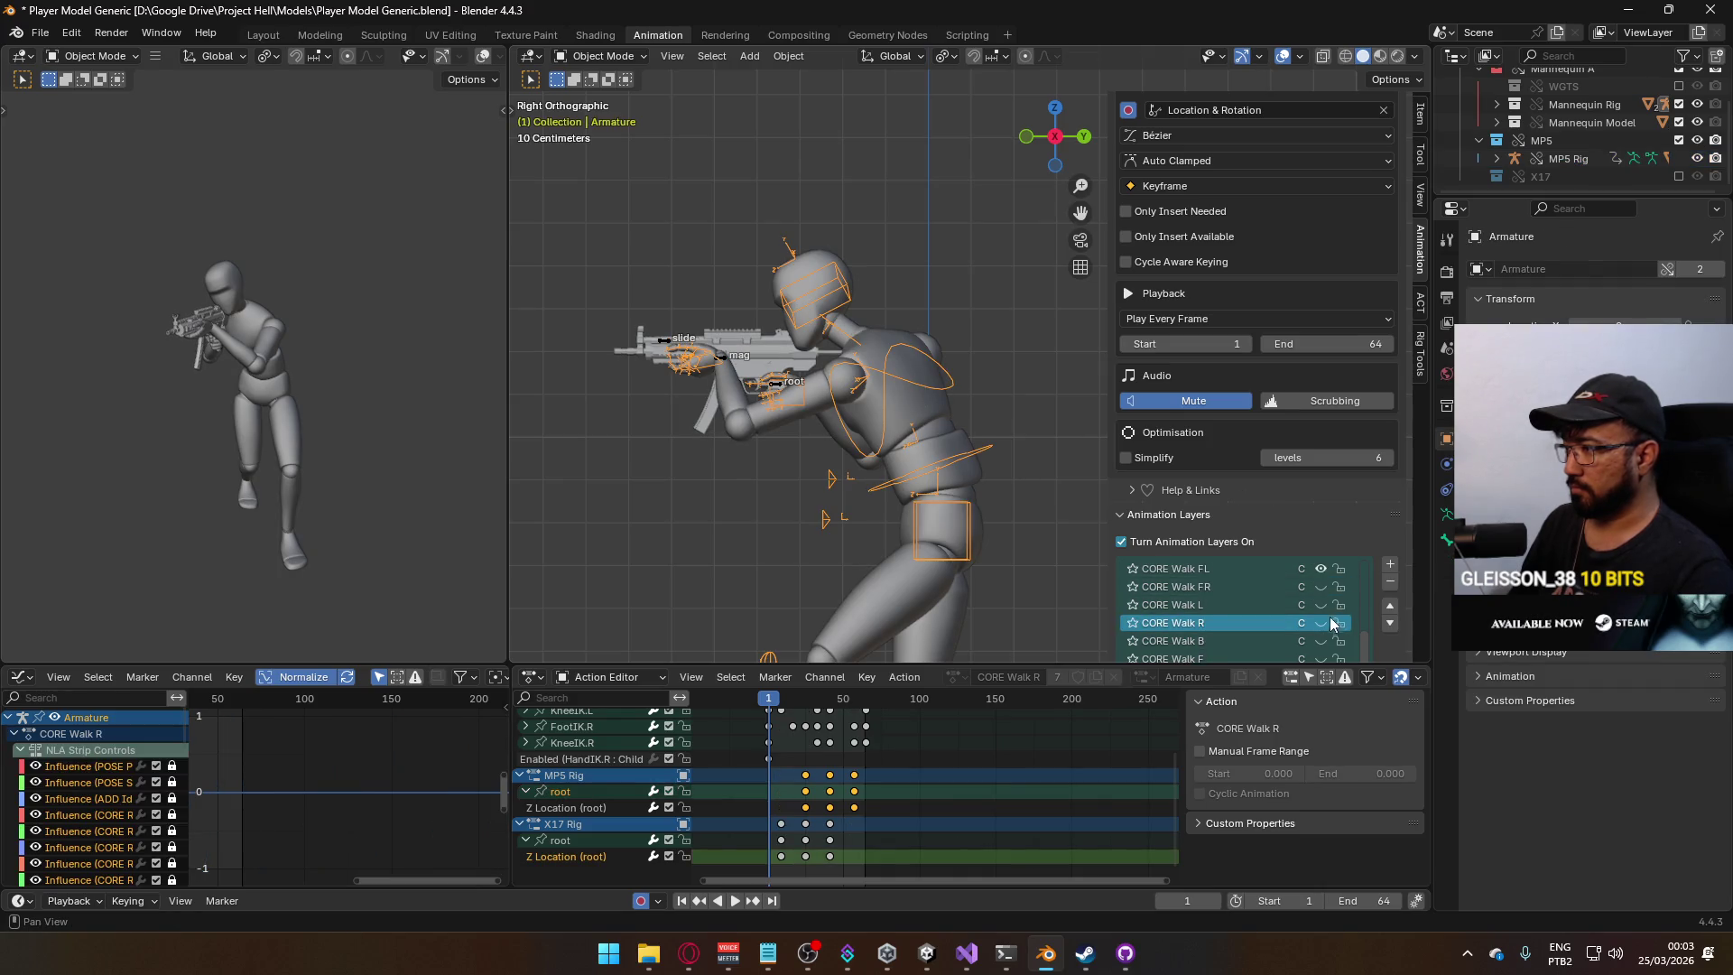
left_click(1320, 571)
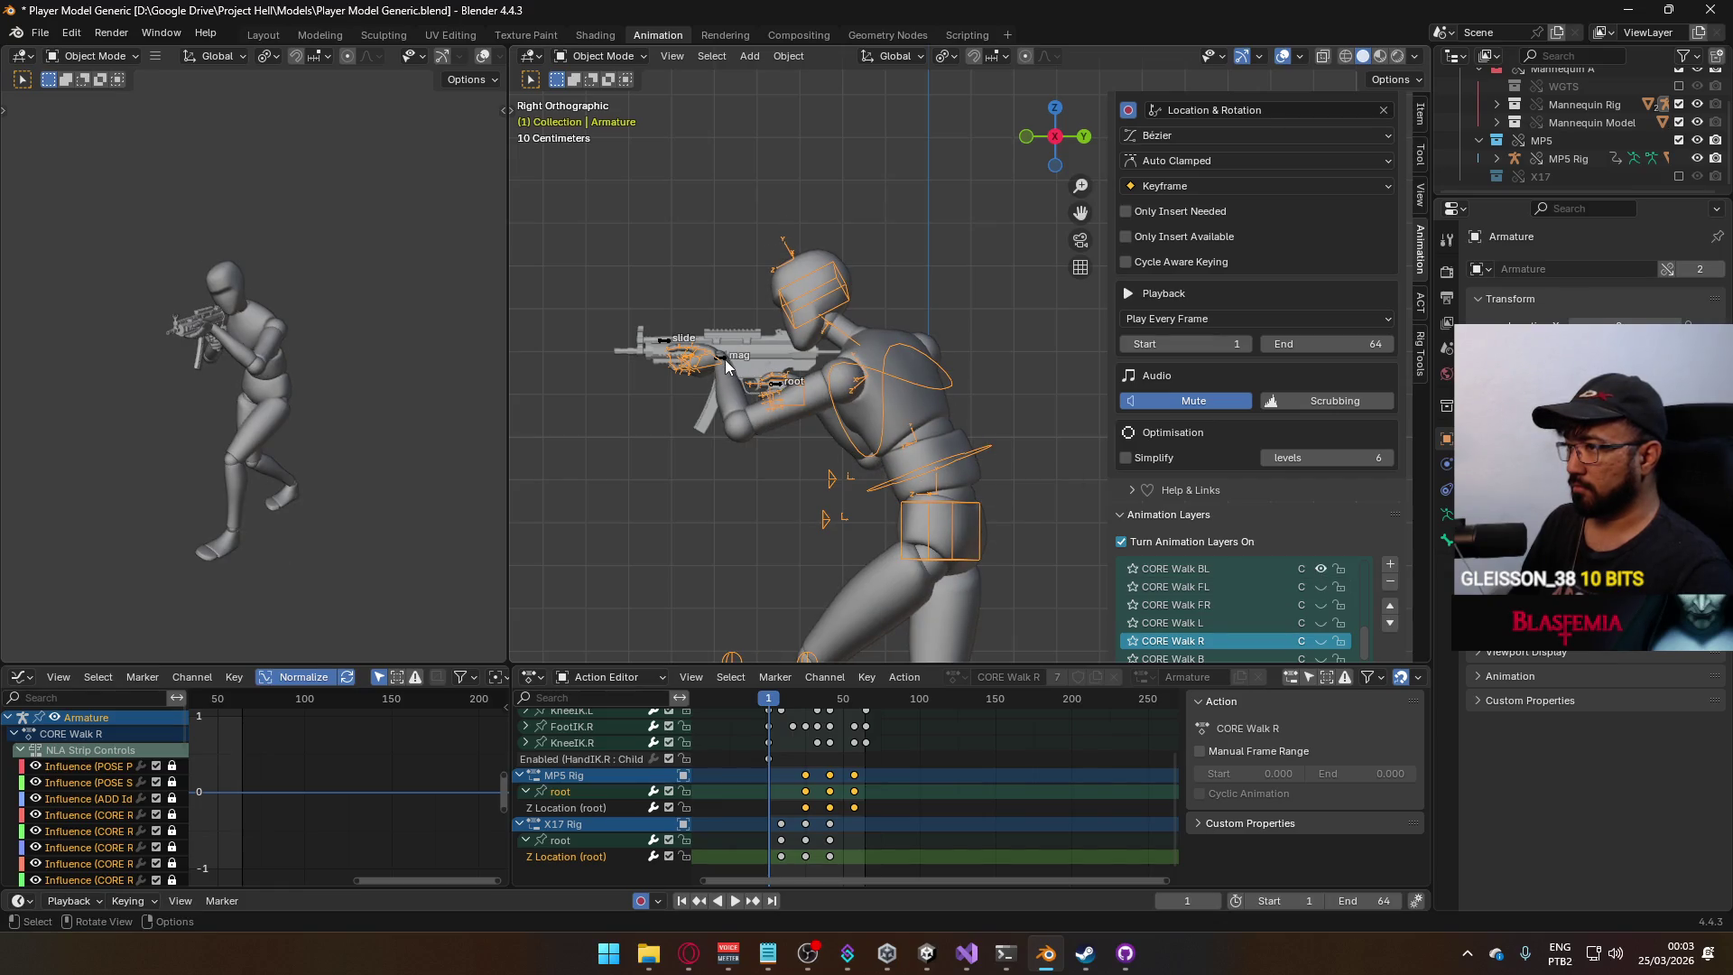
left_click(816, 408)
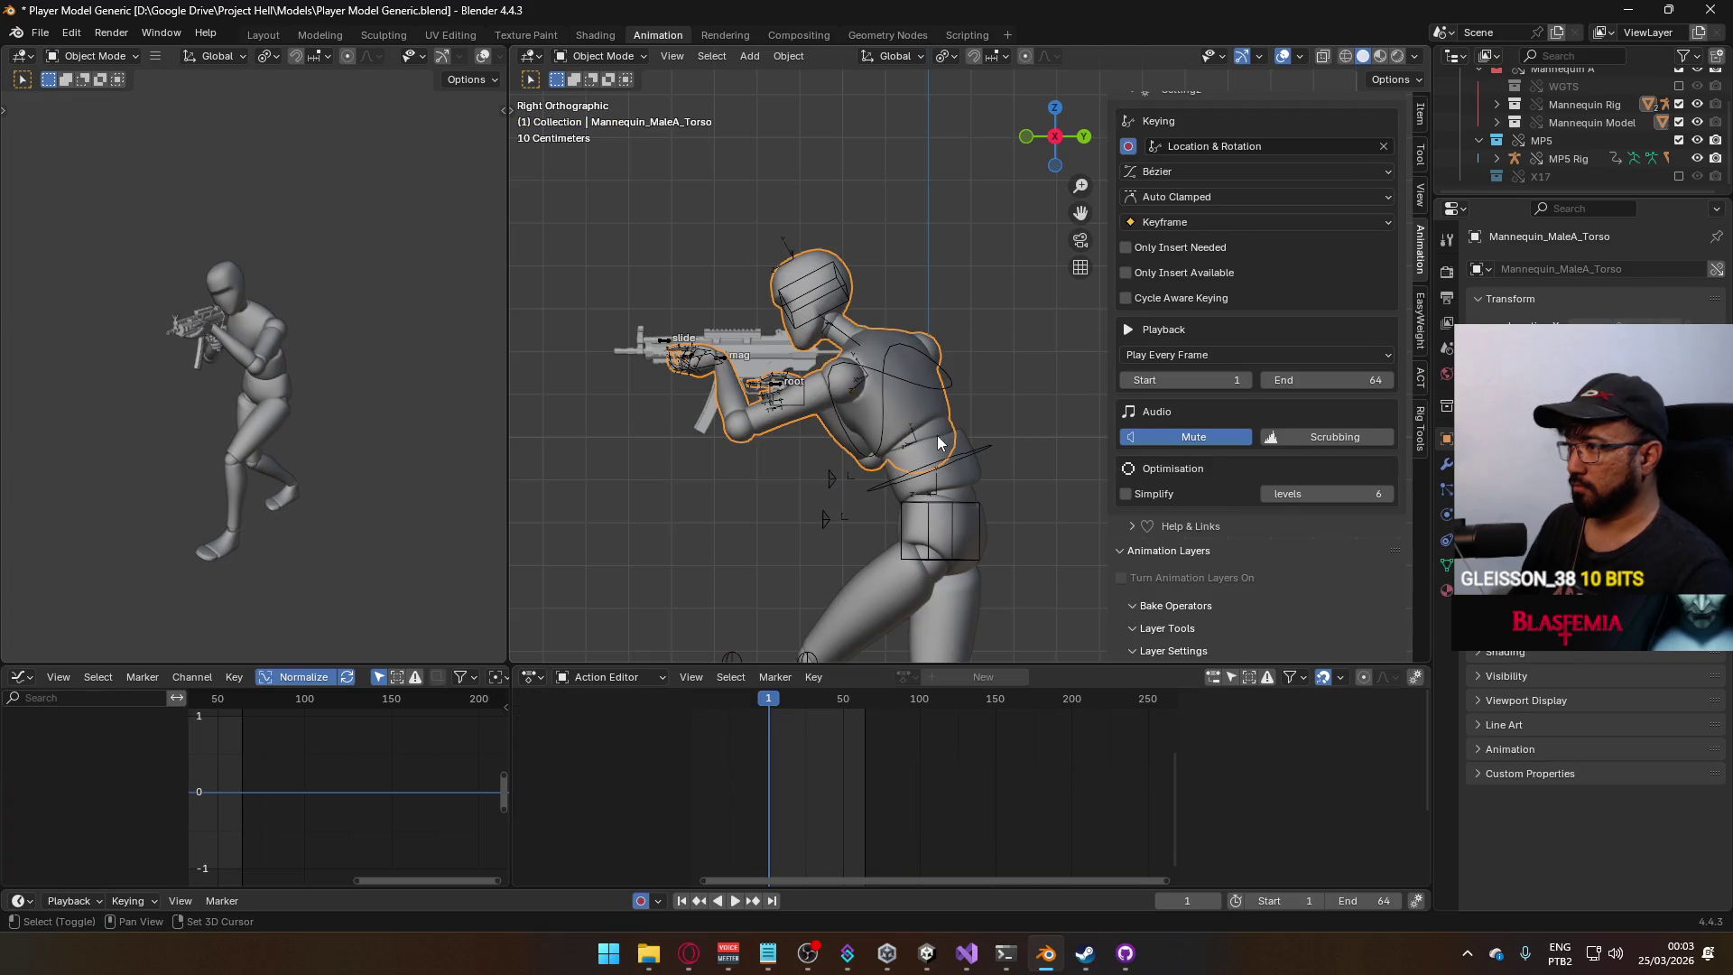
left_click(973, 453)
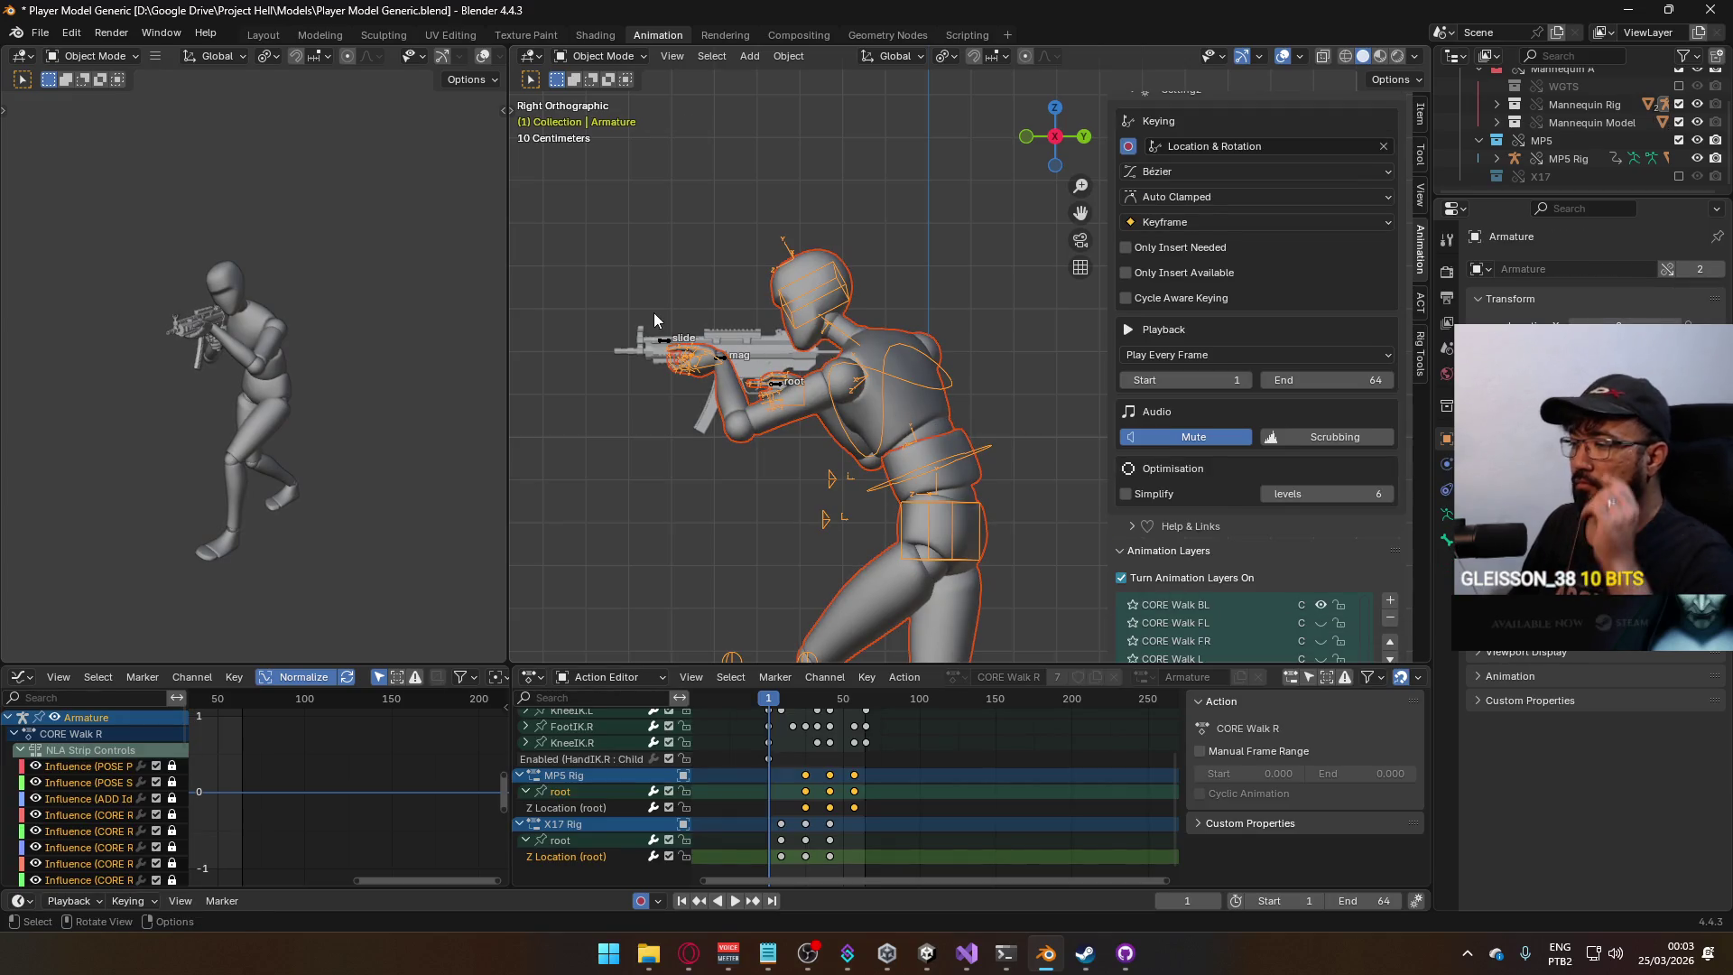
Preview the CORE Walk BL walk, stop back at frame 1, and start an FBX export.
key("space")
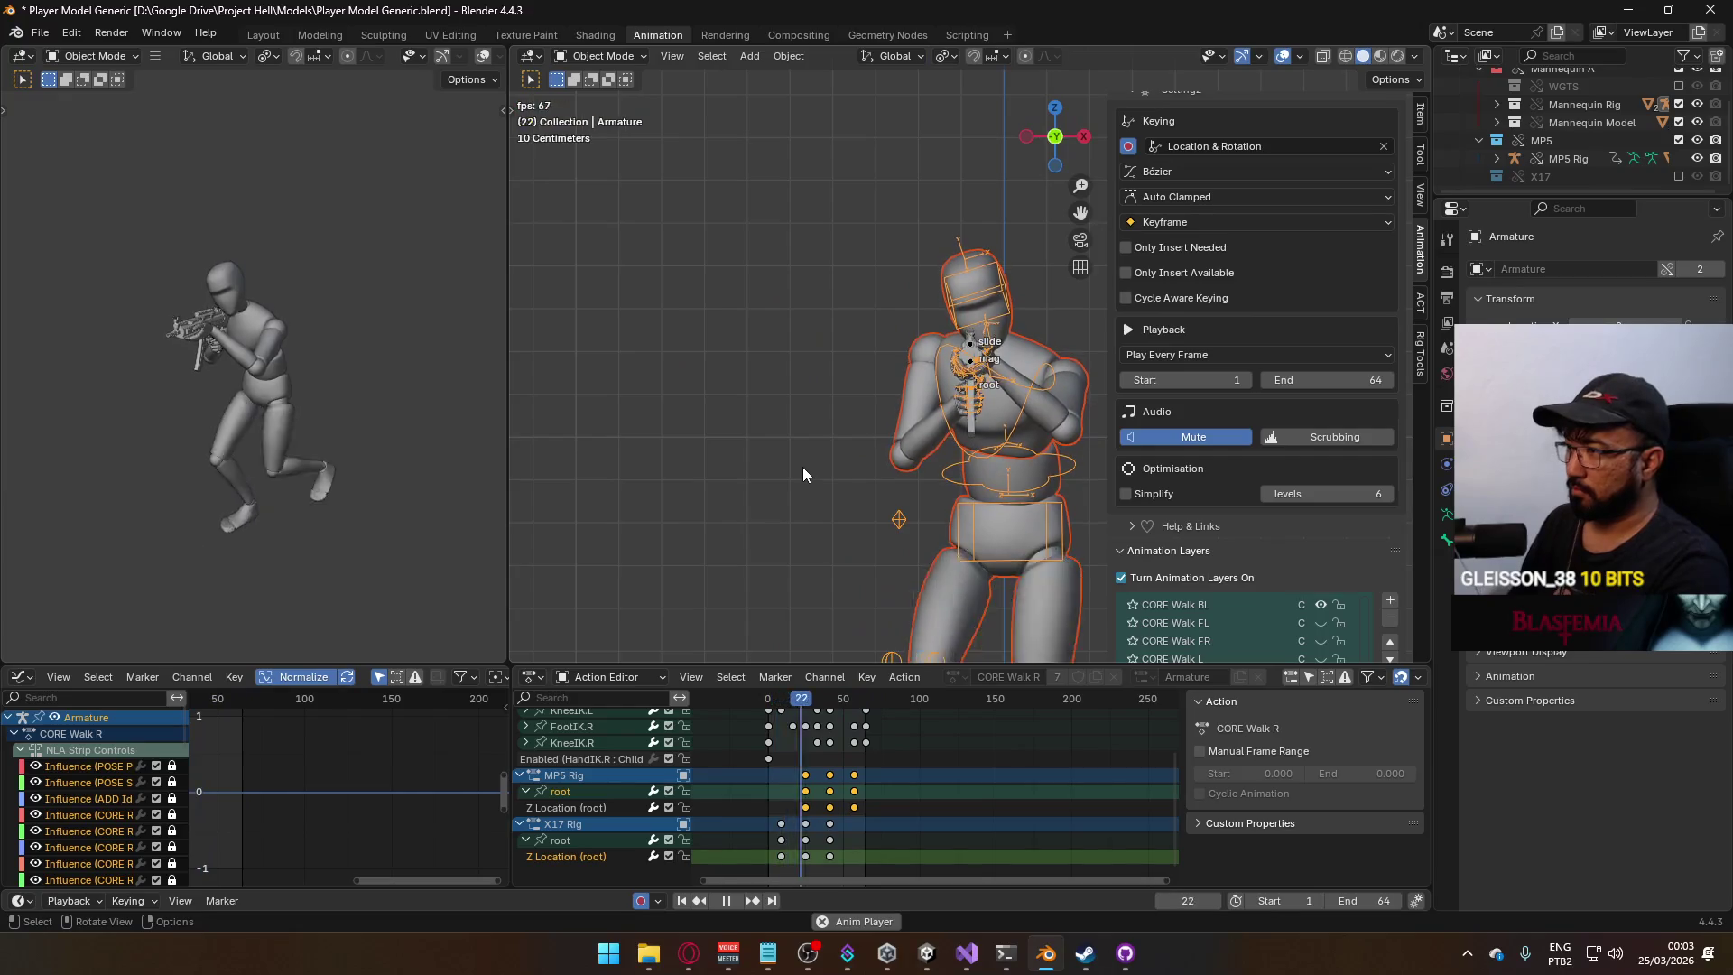
key("Escape")
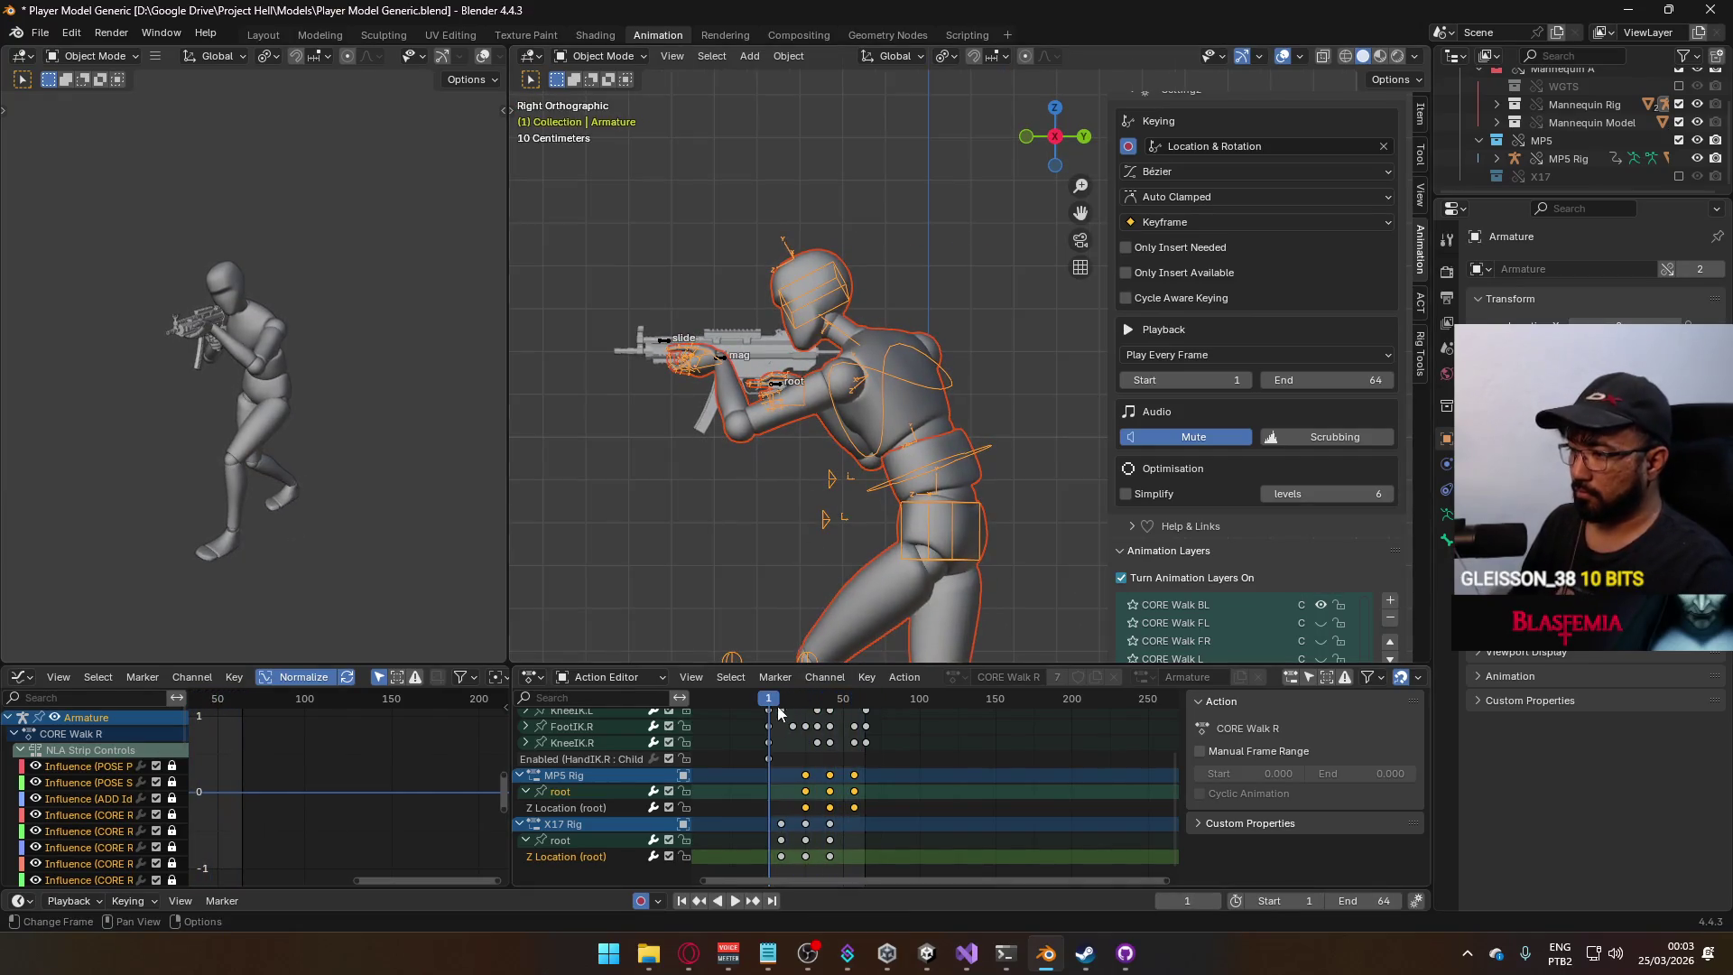
left_click(41, 33)
mouse_move(143, 307)
left_click(360, 442)
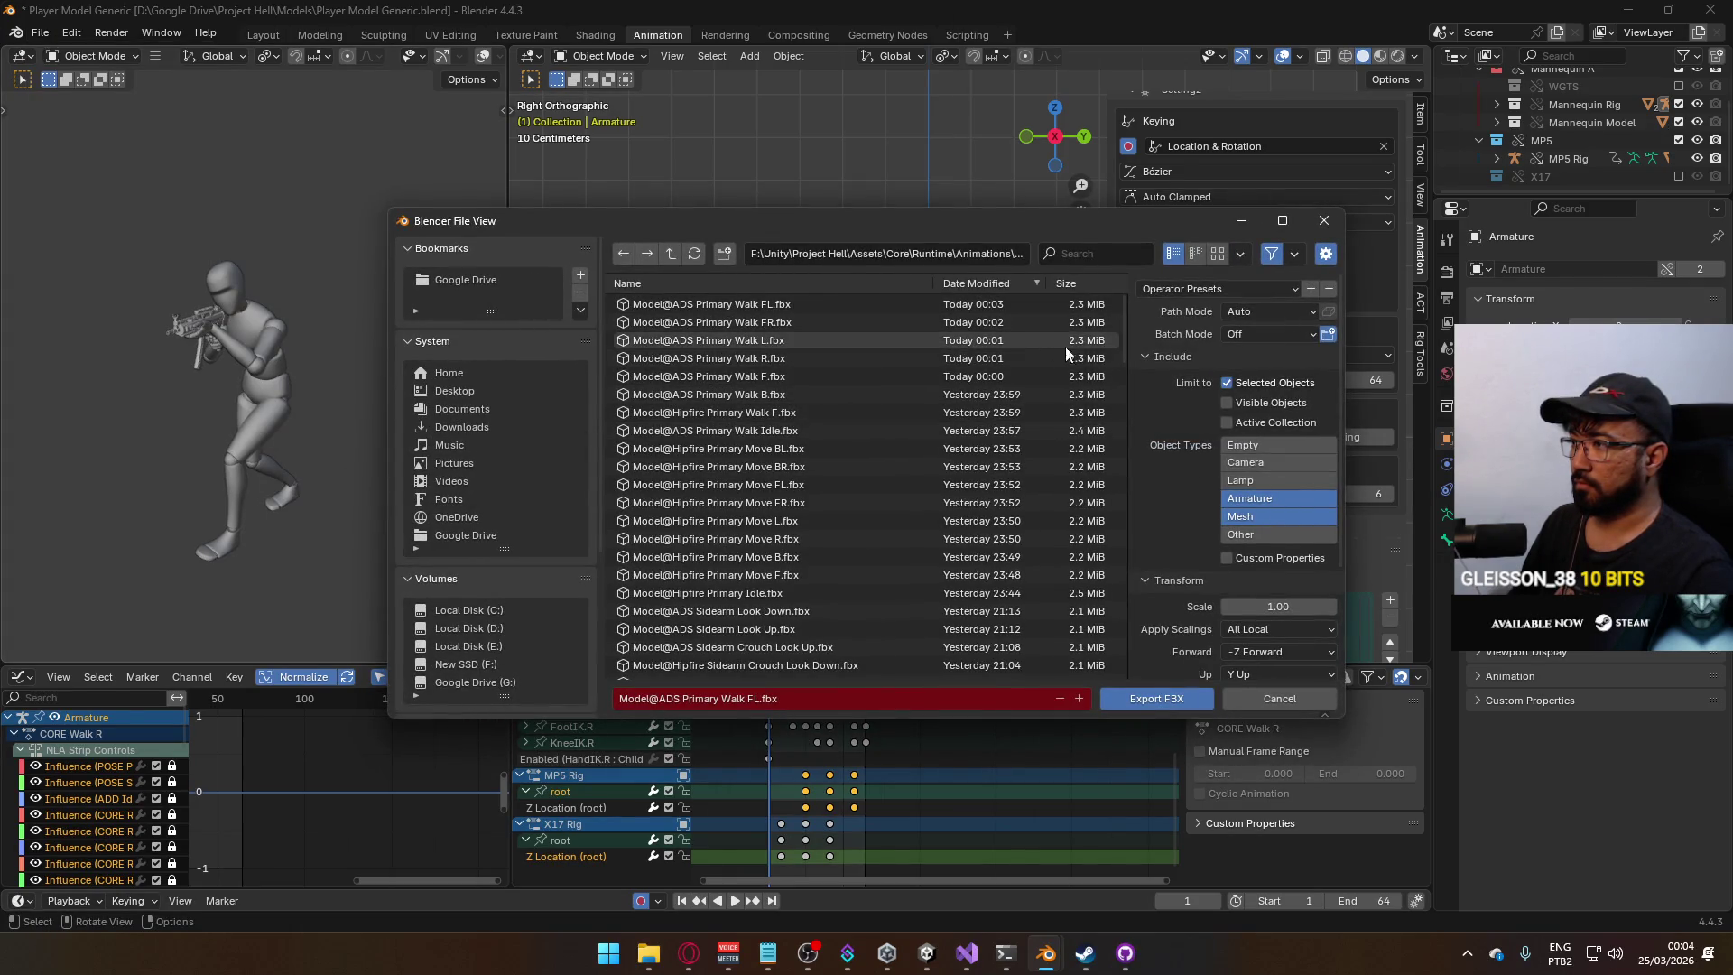
Export the animation as FBX, overwriting Model@ADS Primary Walk BL.fbx.
mouse_move(1119, 332)
left_mouse_down()
mouse_move(1114, 630)
mouse_move(1108, 545)
mouse_move(1106, 588)
left_mouse_up()
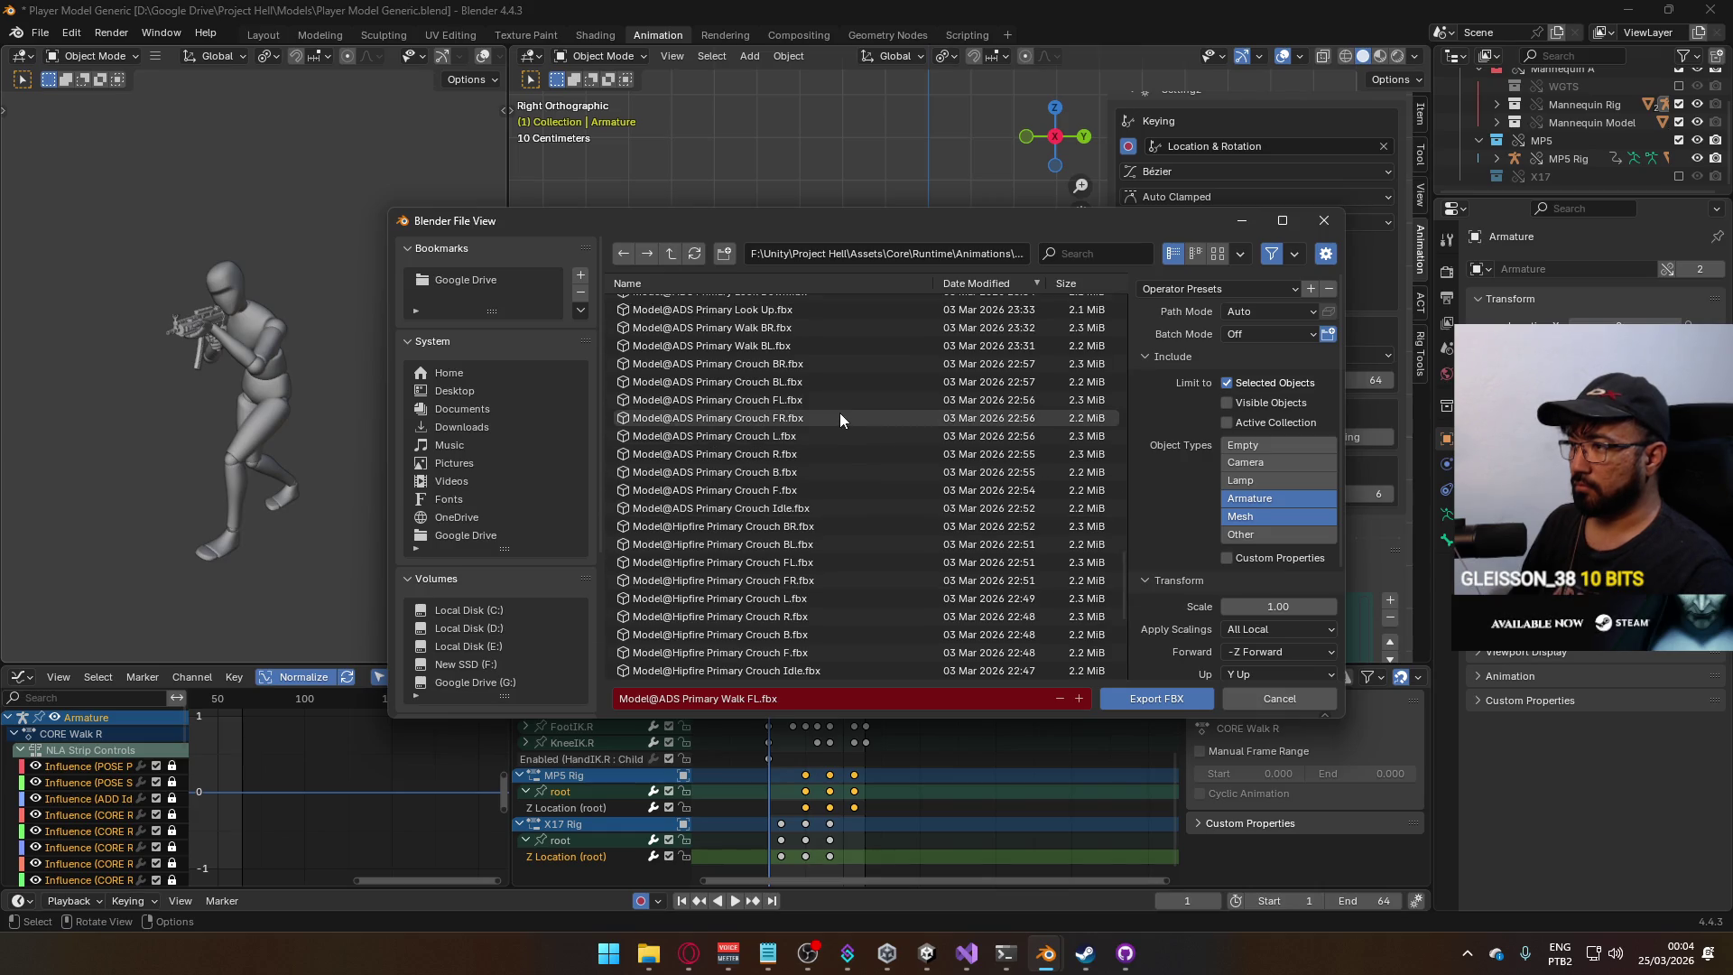
scroll(840, 418, "up", 2)
left_click(826, 380)
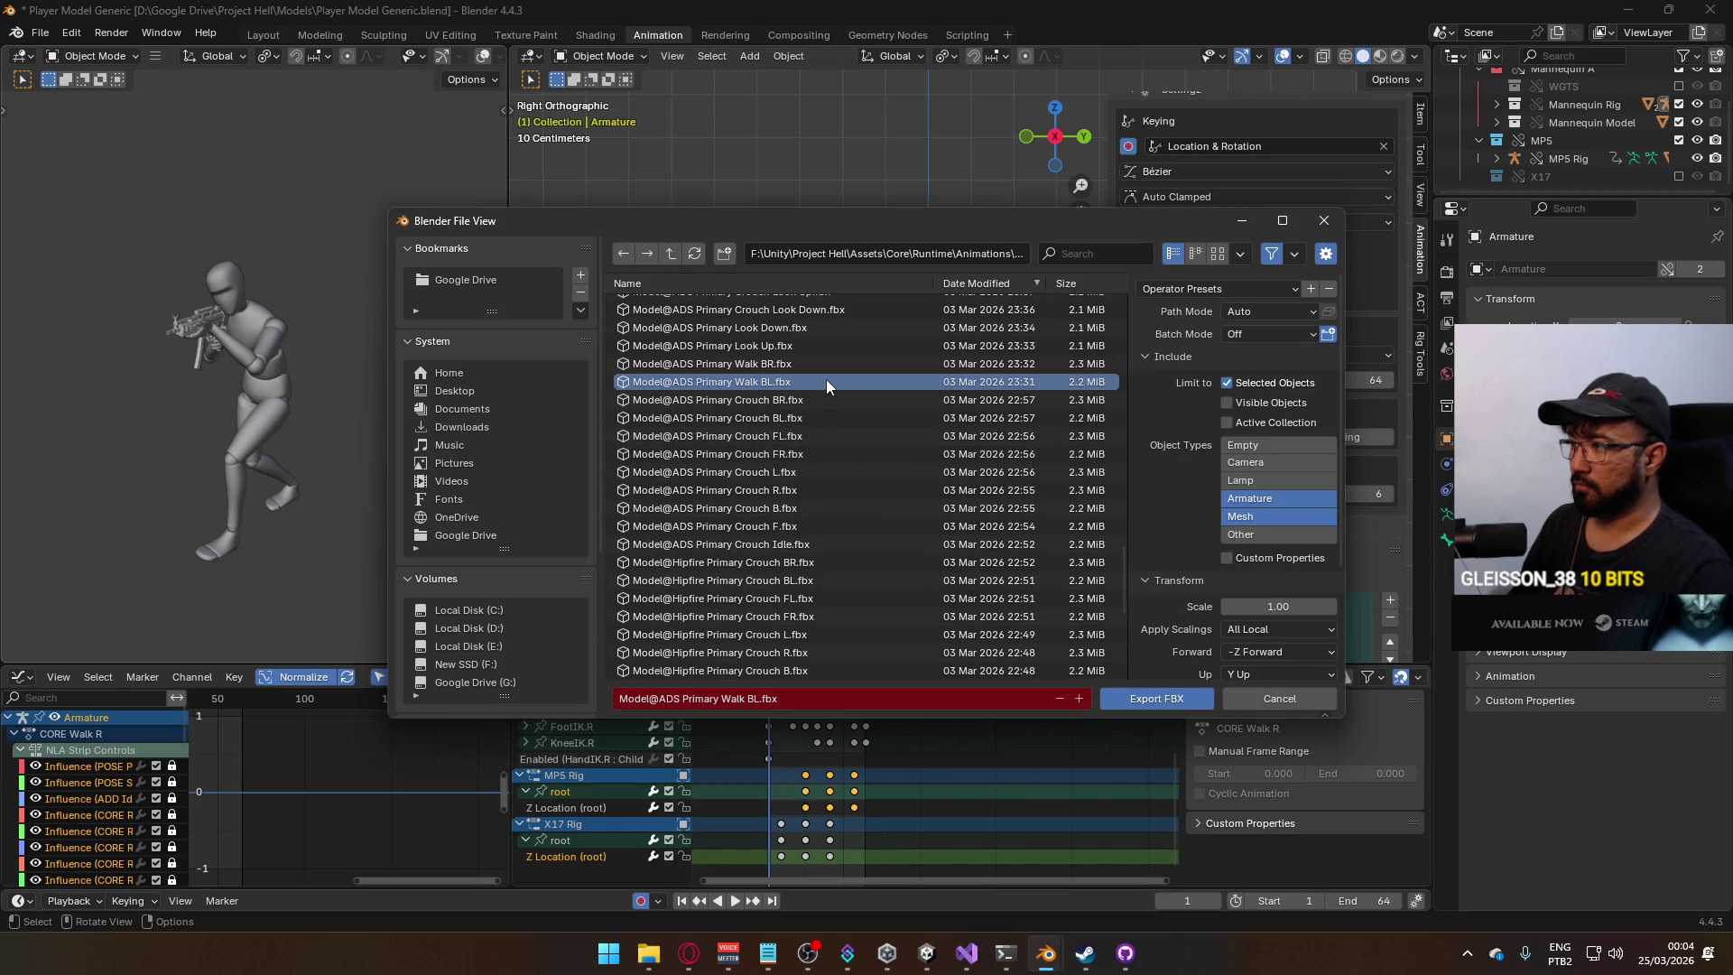
mouse_move(1015, 224)
left_mouse_down()
mouse_move(712, 161)
mouse_move(808, 187)
left_mouse_up()
double_click(568, 344)
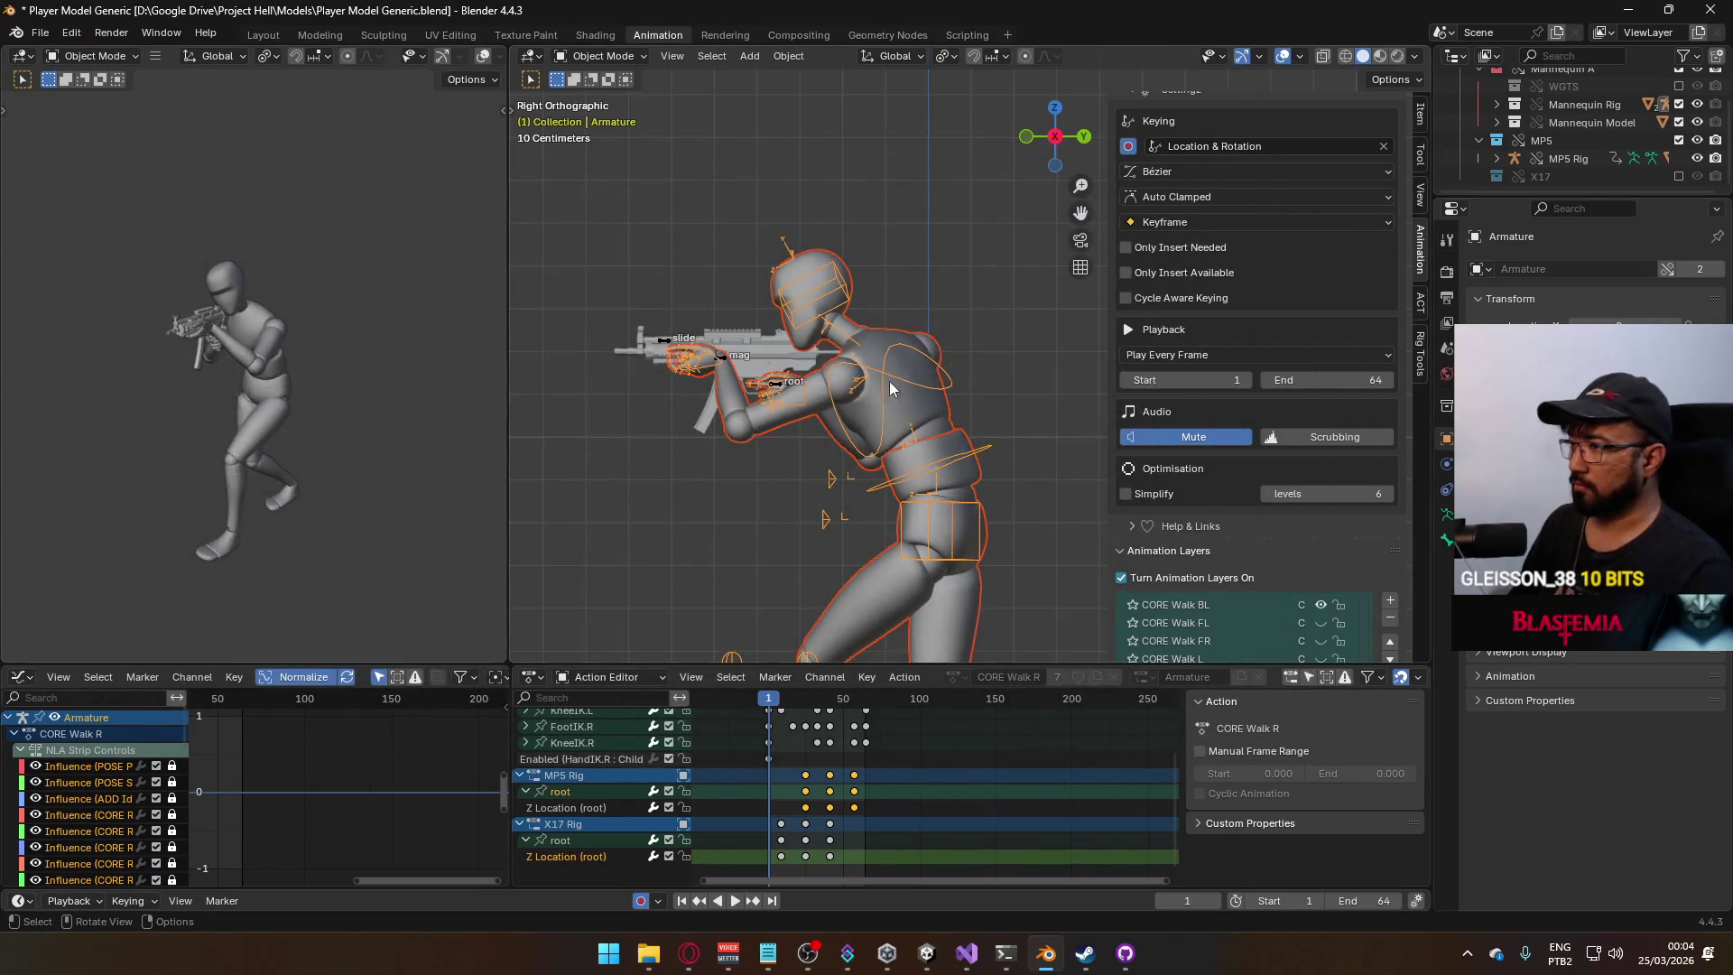
Adjust the MP5 rig's visible walk layers, then make the armature the active object.
left_click(725, 360)
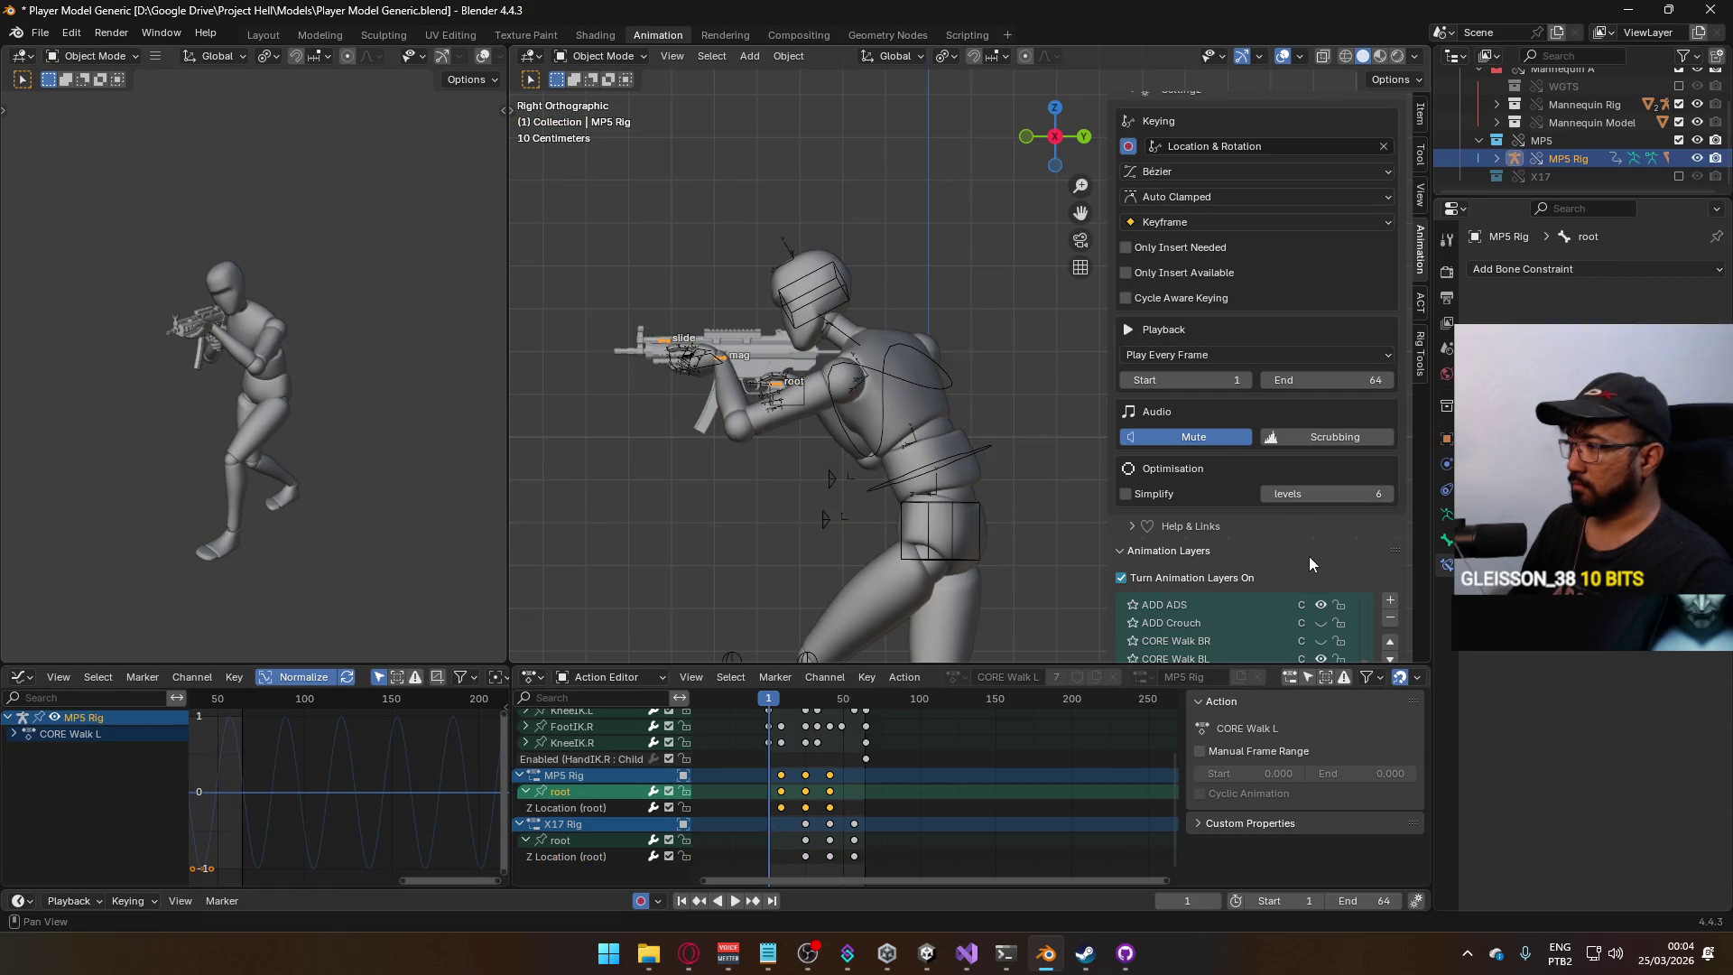
scroll(1282, 549, "down", 1)
left_click(1321, 623)
left_click(1320, 607)
left_click(890, 381)
left_click(934, 388)
Enable CORE Walk BR instead of CORE Walk BL on the armature and open the Export menu.
scroll(1342, 533, "down", 3)
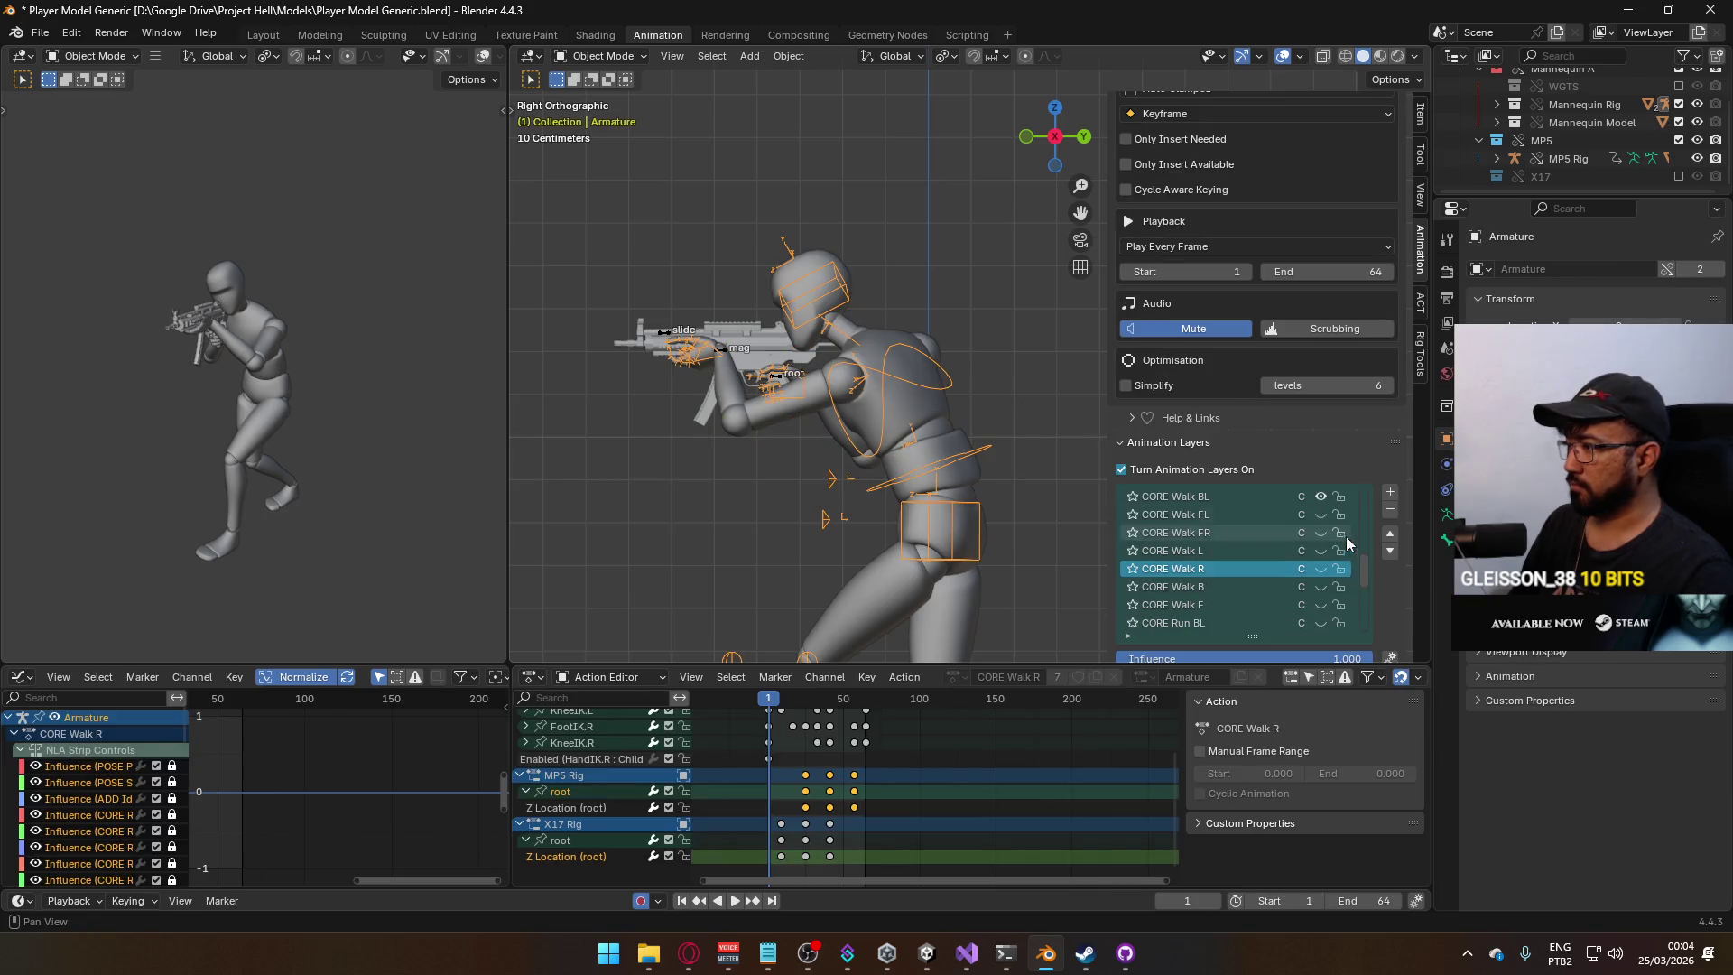
scroll(1324, 560, "up", 4)
left_click(1320, 553)
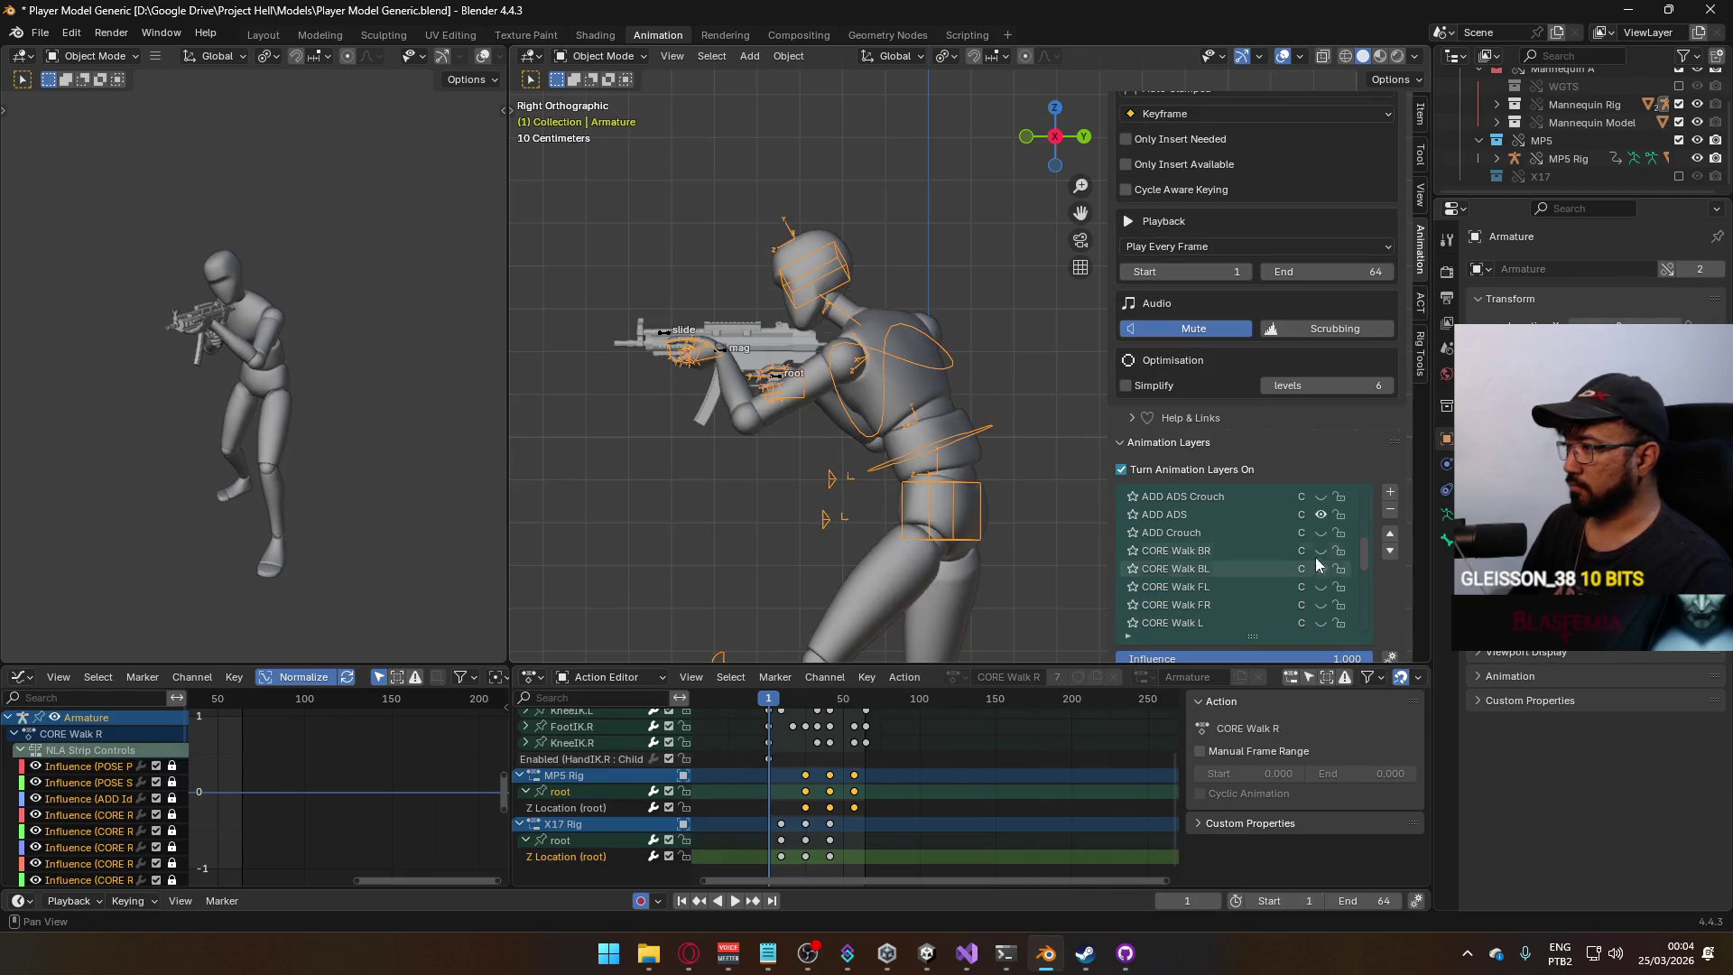
left_click(916, 424)
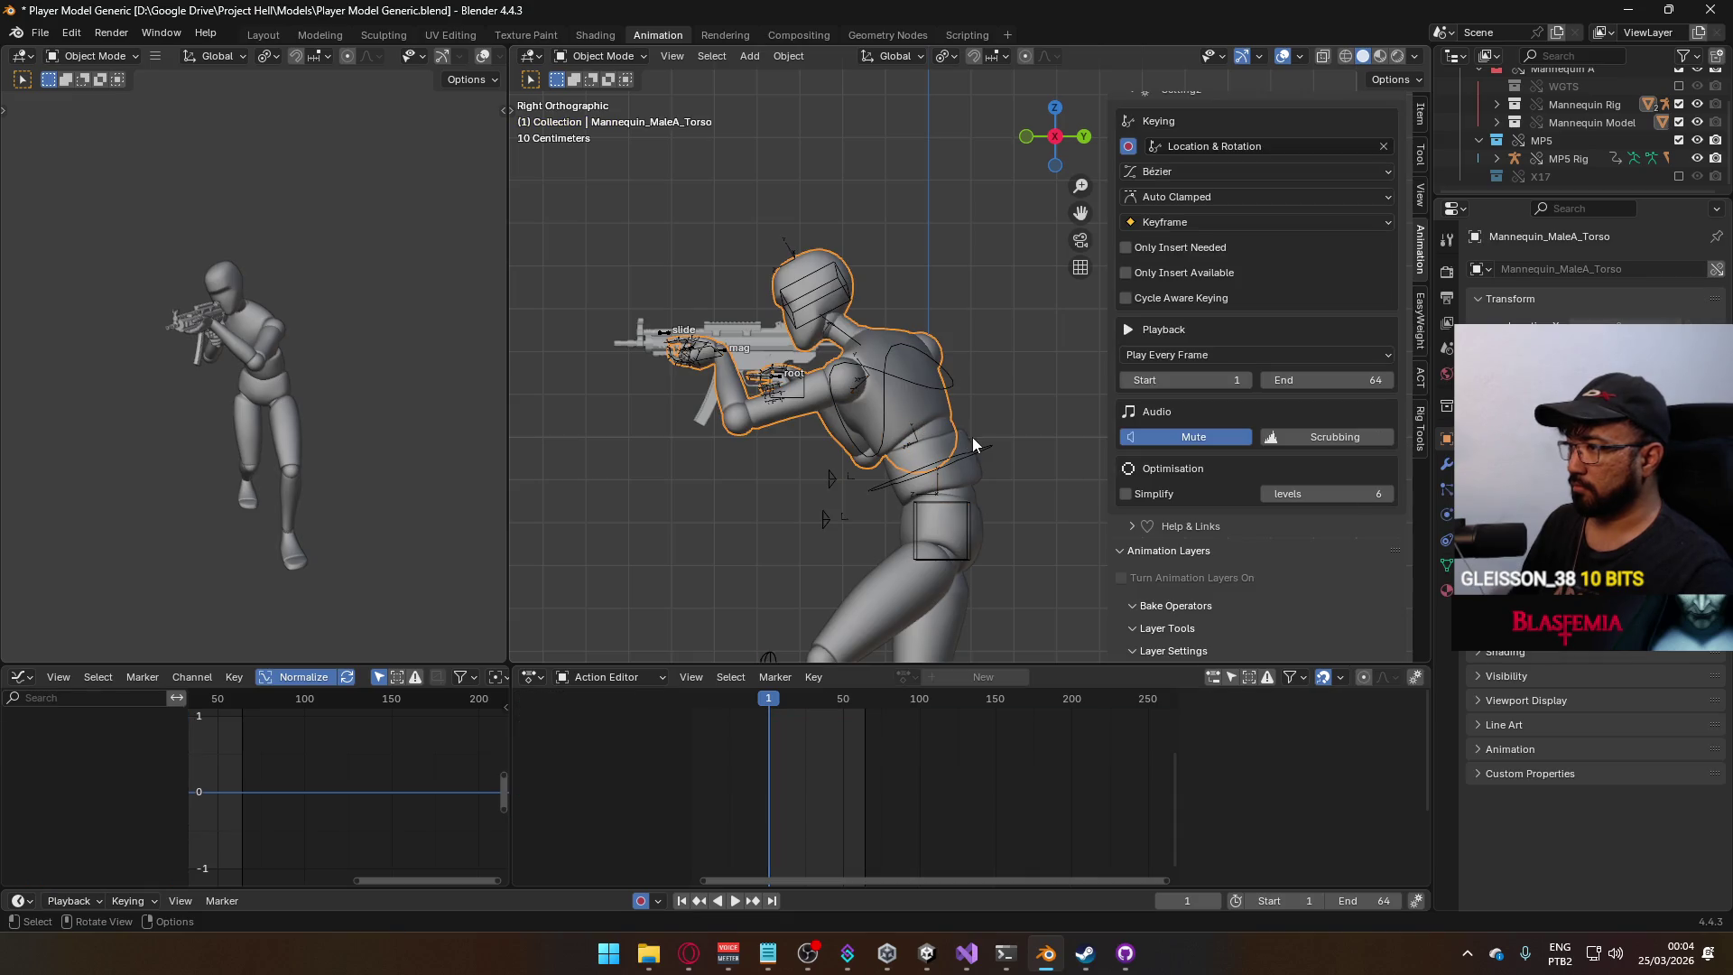
left_click(966, 524)
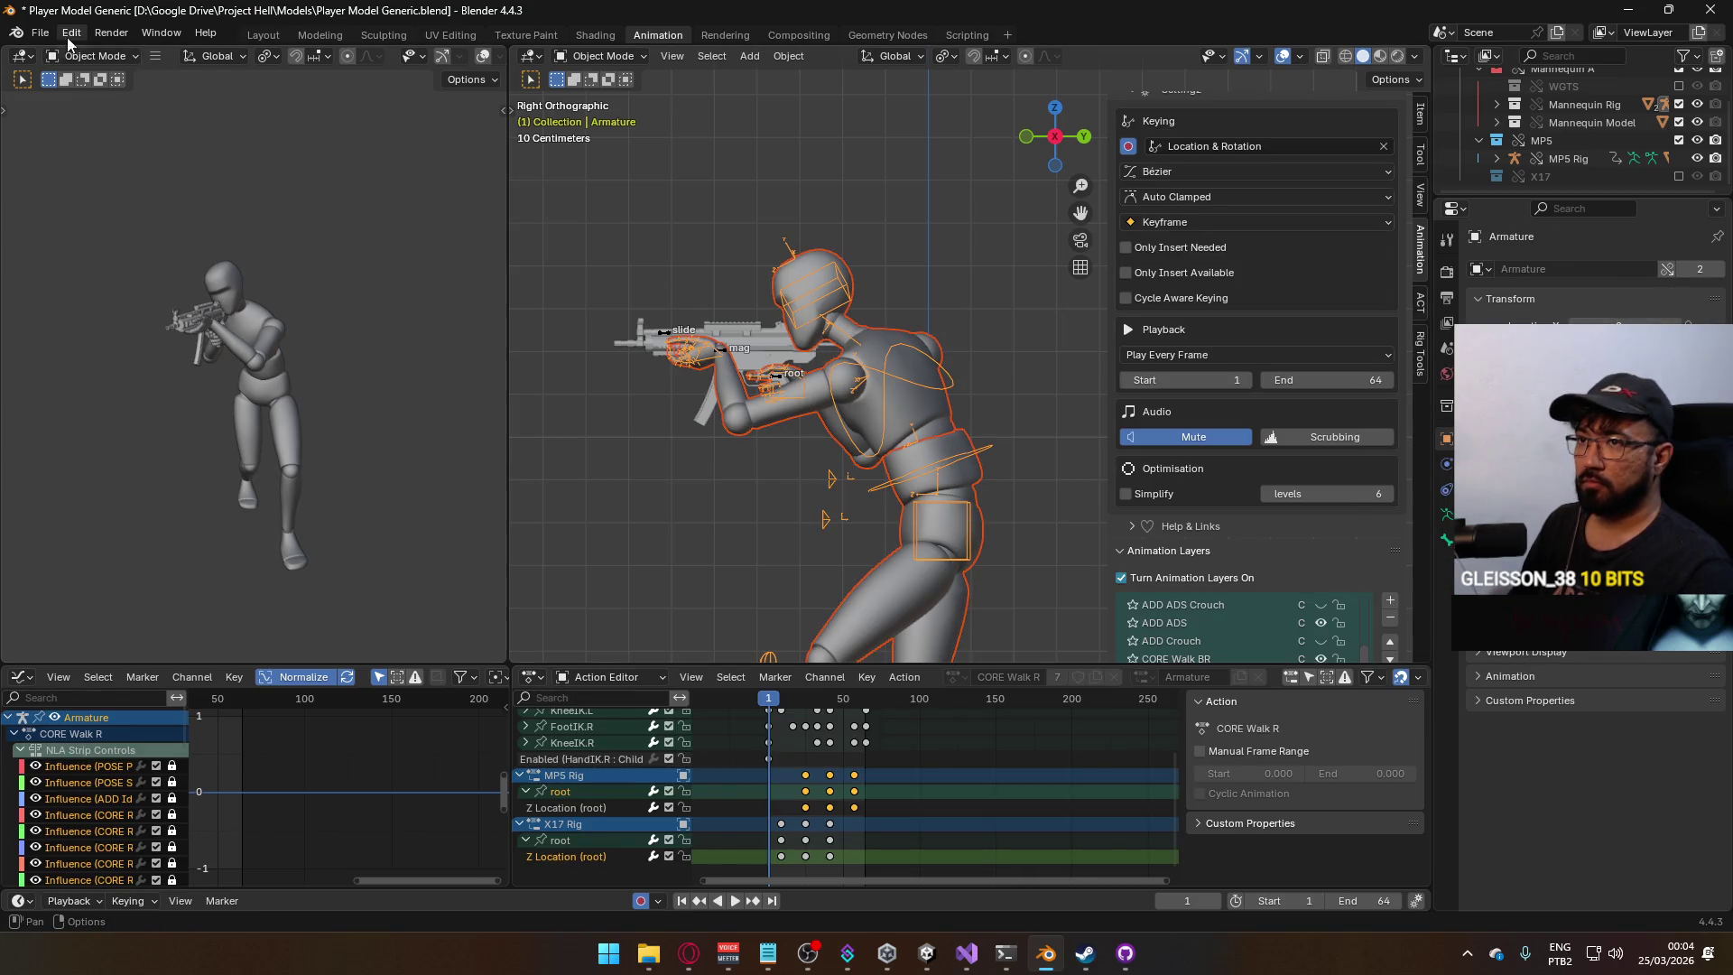
left_click(40, 33)
Export the CORE Walk BR animation as FBX over Model@ADS Primary Walk BR.fbx.
mouse_move(118, 295)
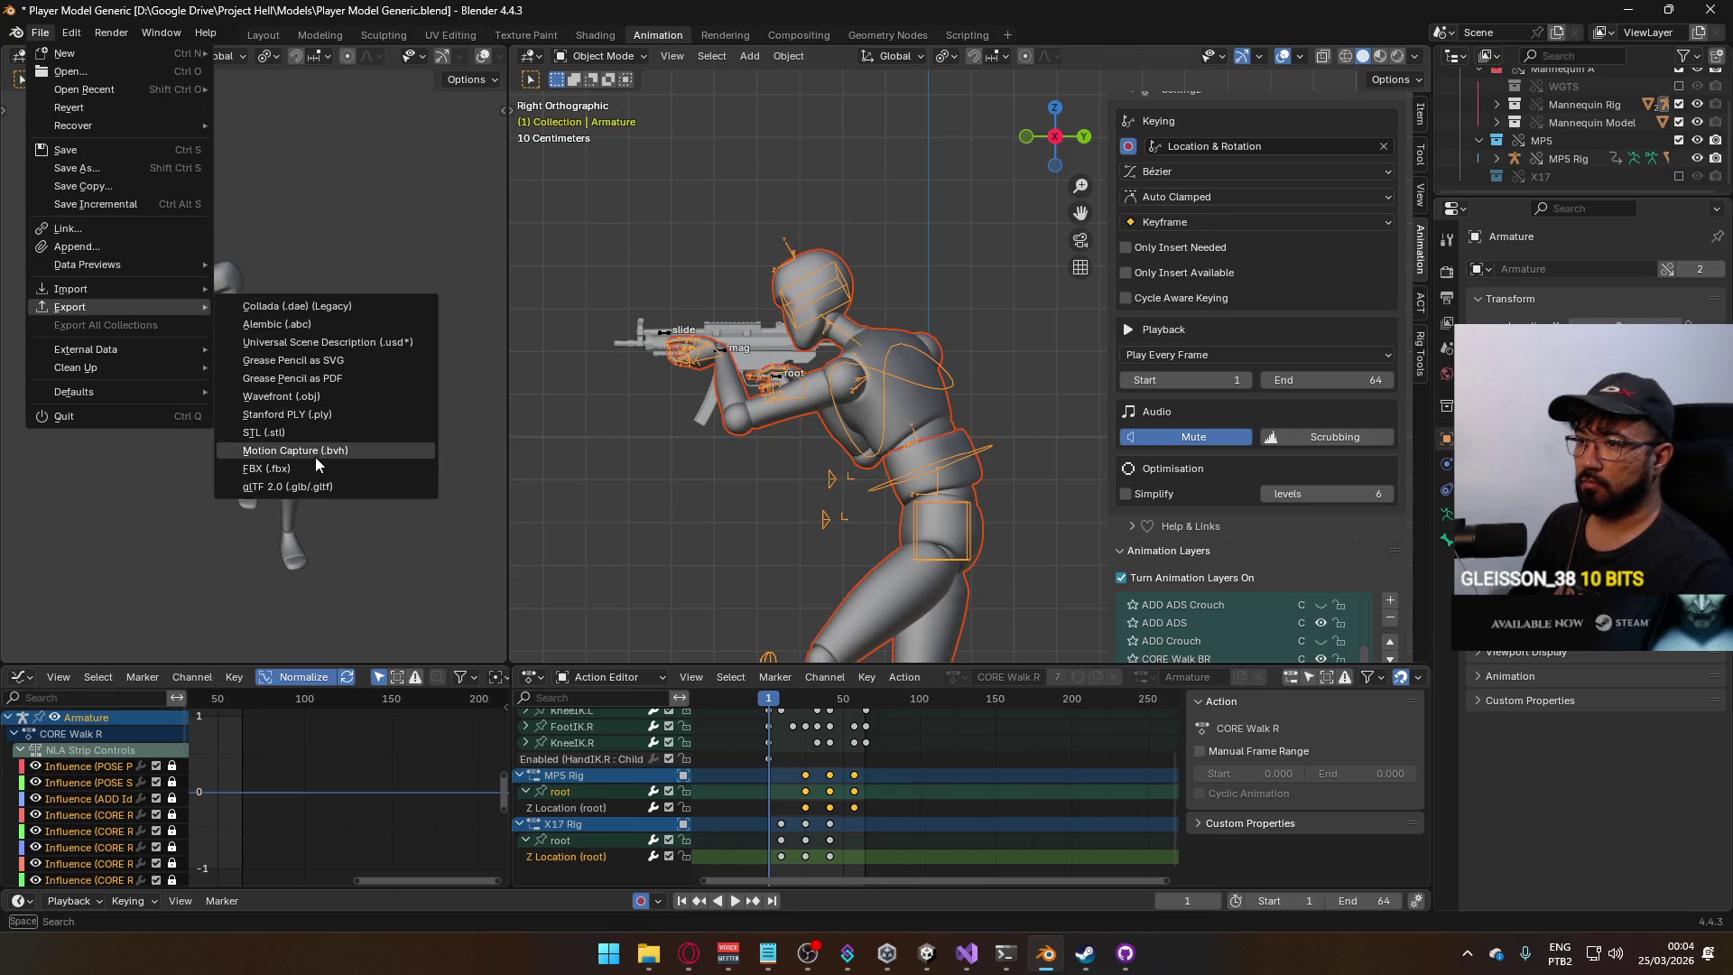
left_click(316, 455)
scroll(839, 351, "down", 5)
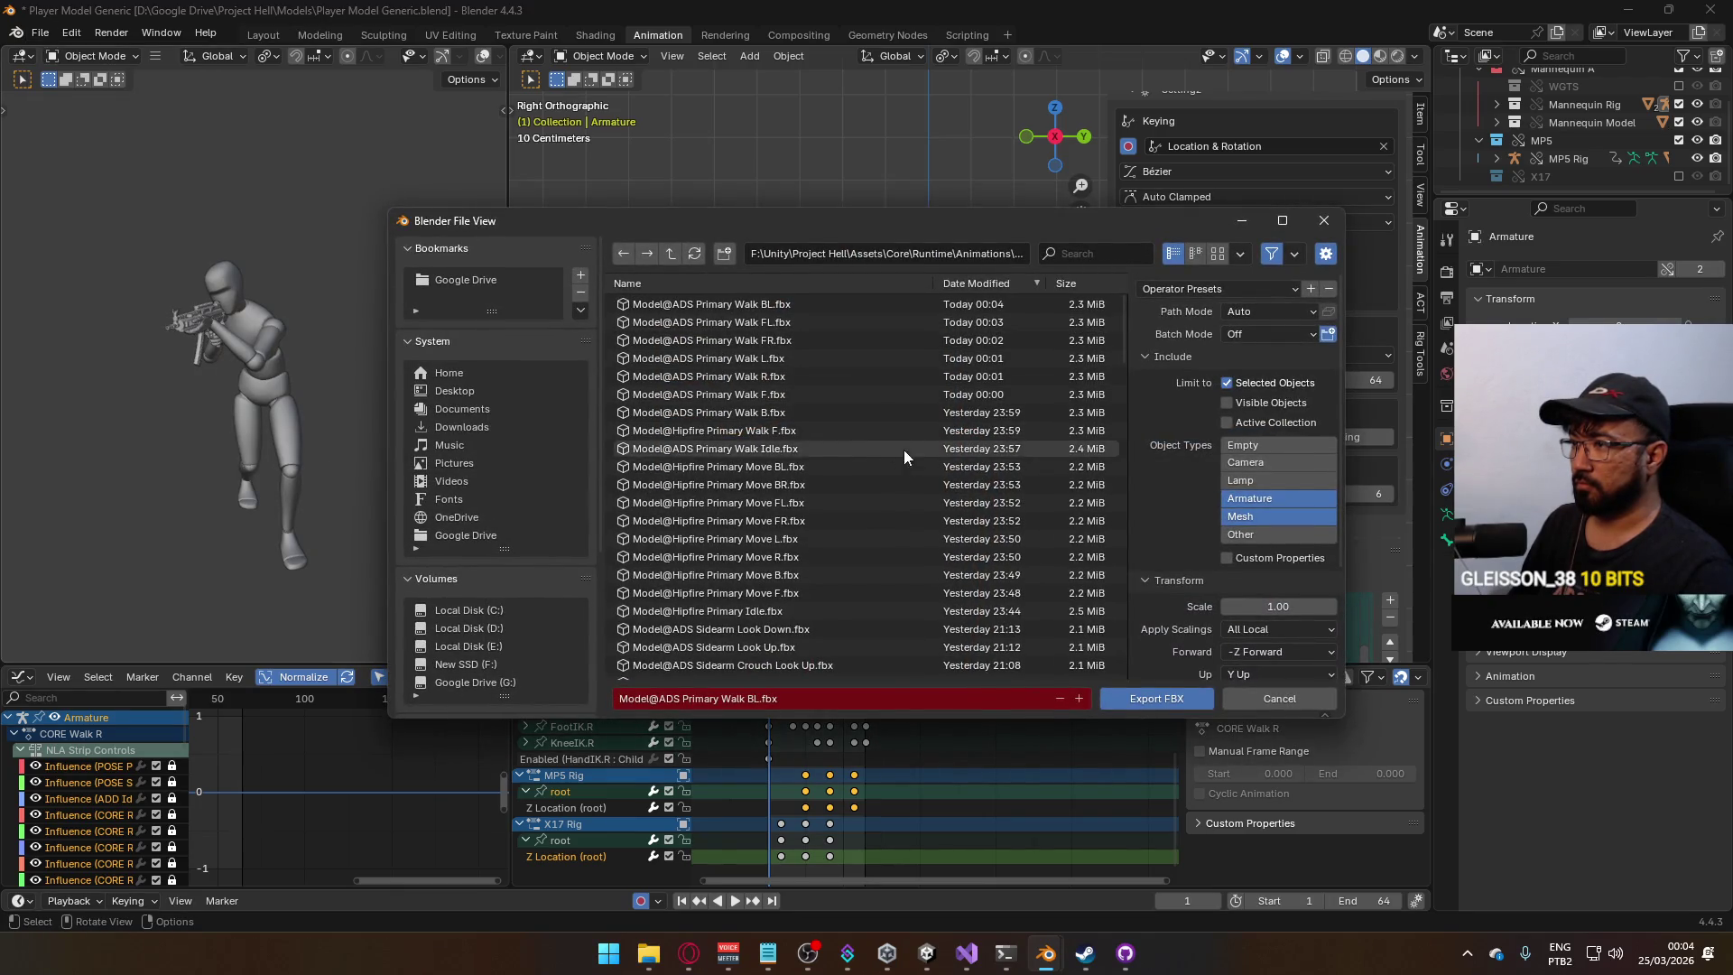
scroll(912, 479, "down", 10)
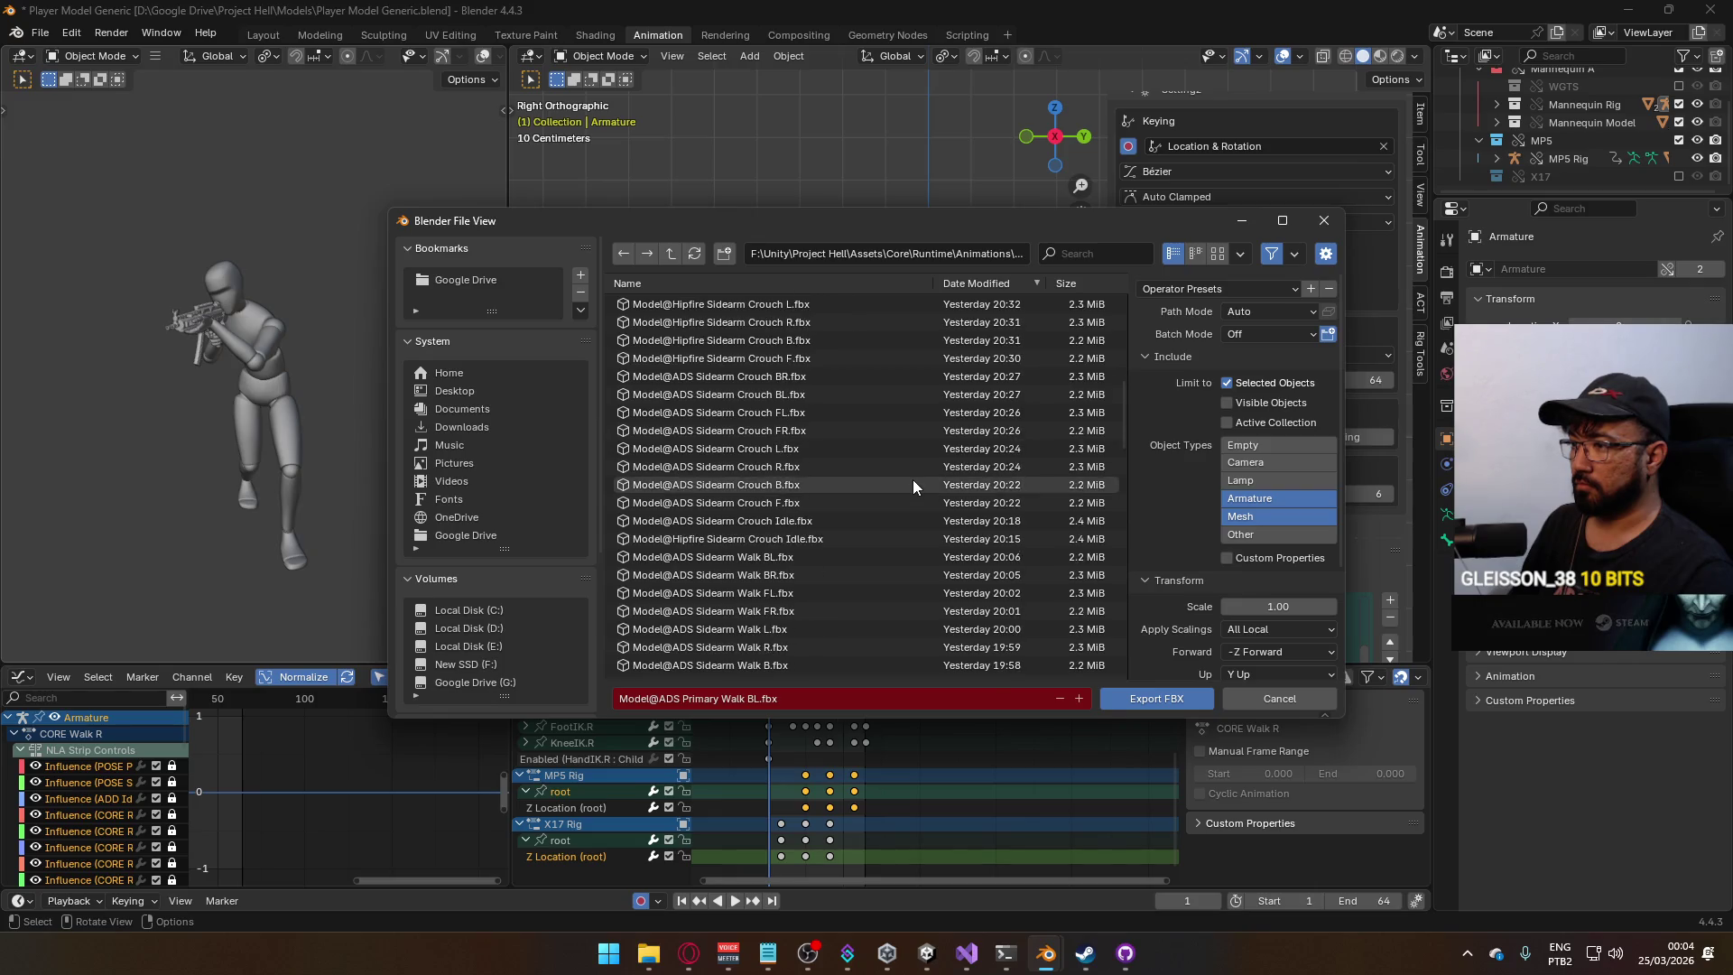
scroll(913, 479, "down", 8)
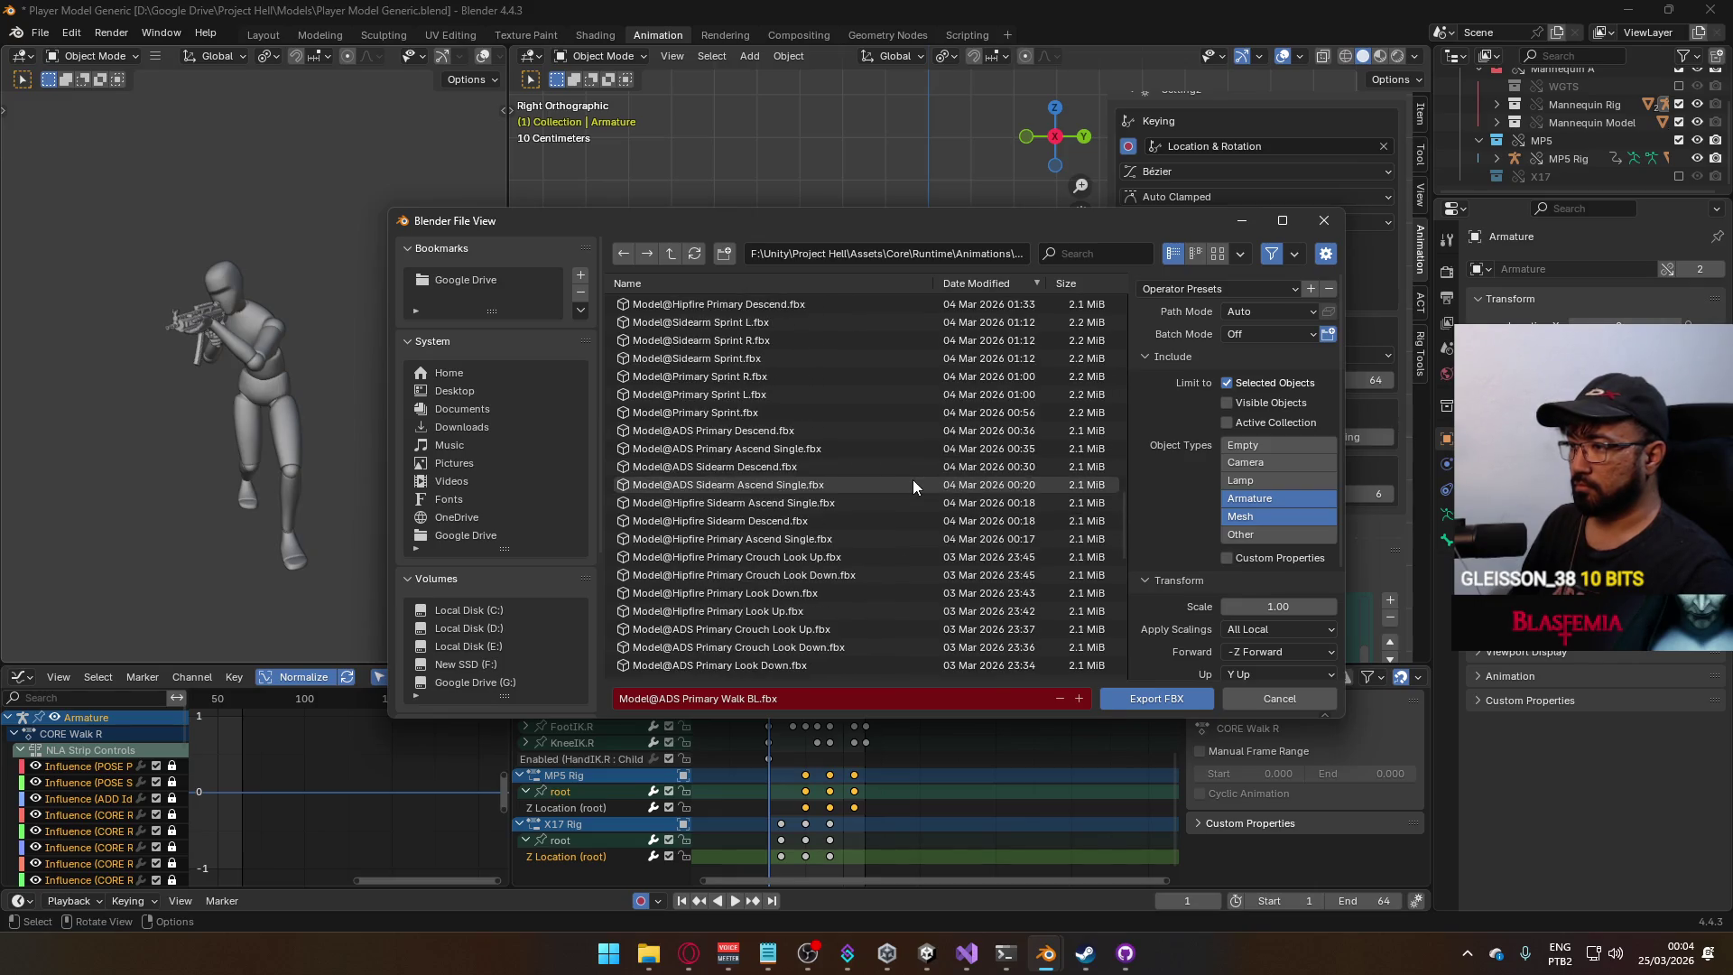
scroll(913, 481, "down", 2)
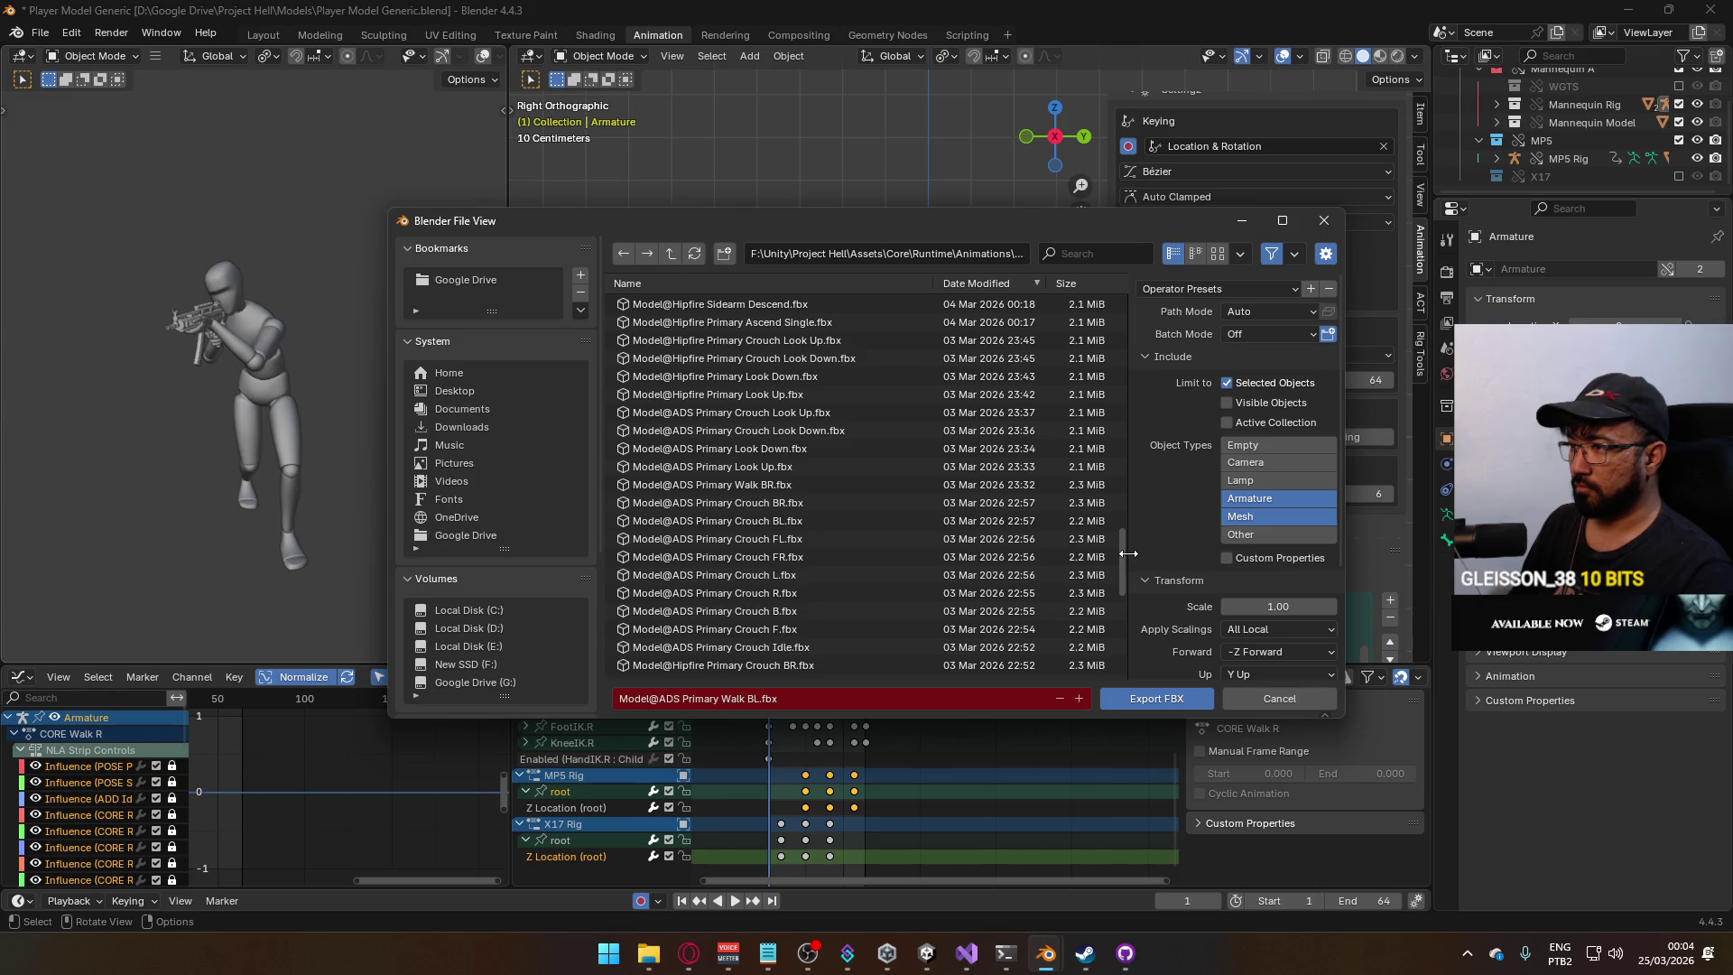
left_click(860, 486)
double_click(721, 484)
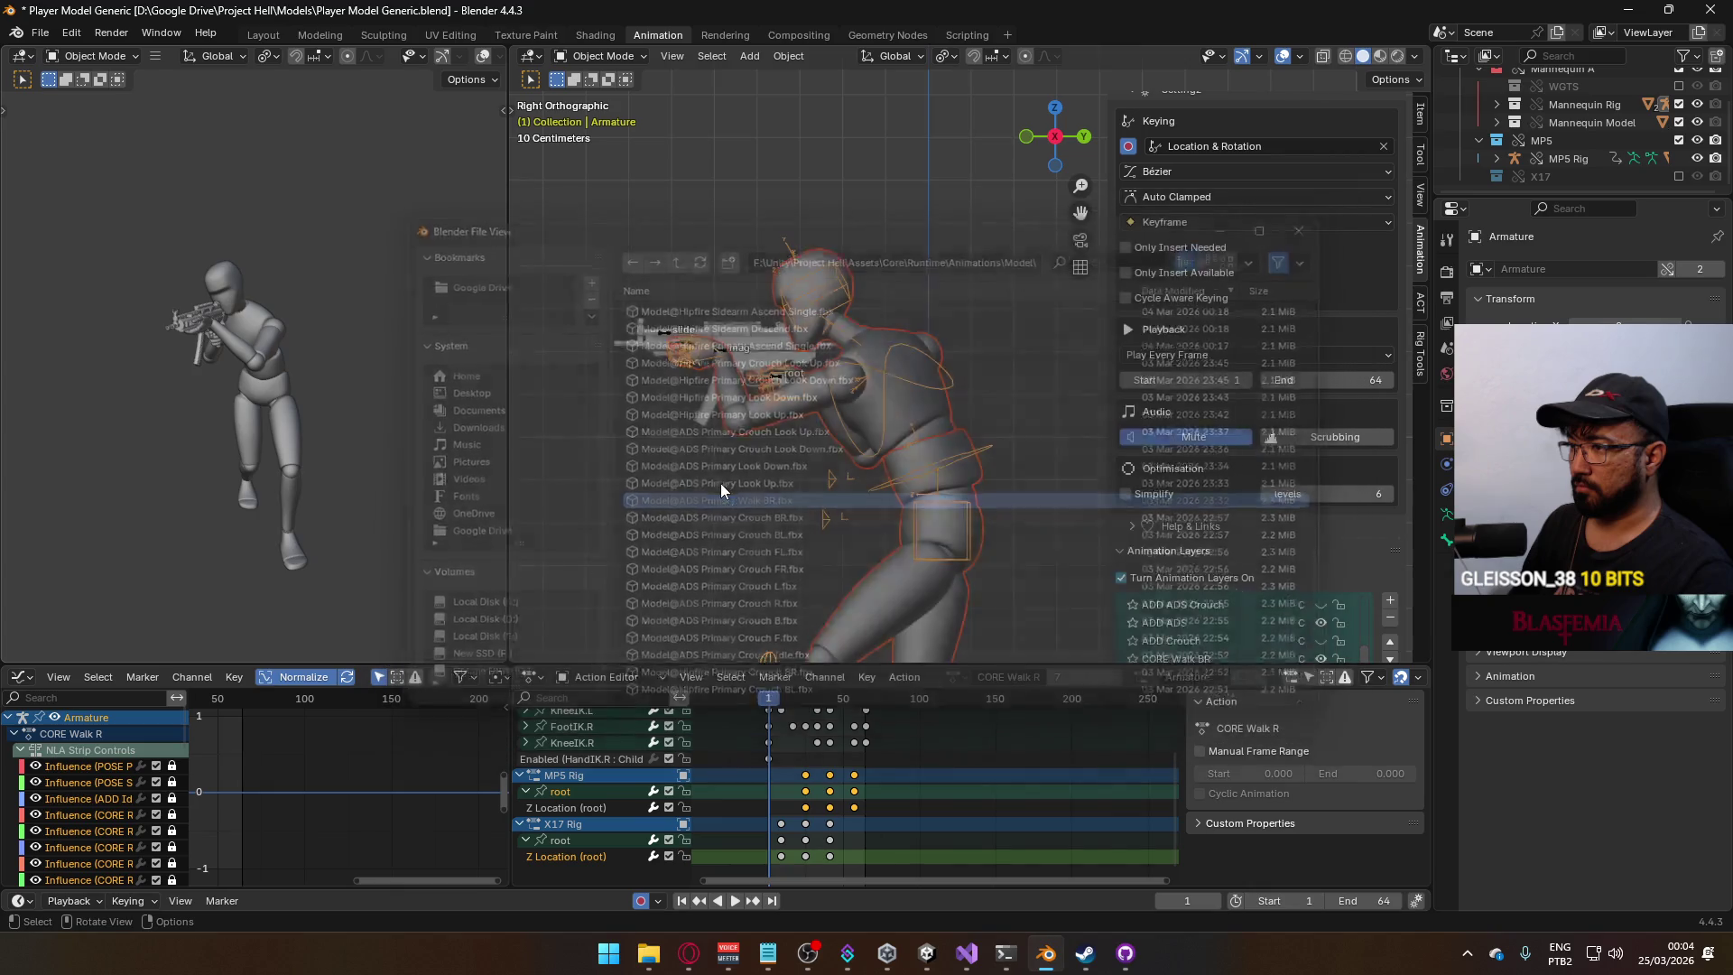
left_click(723, 350)
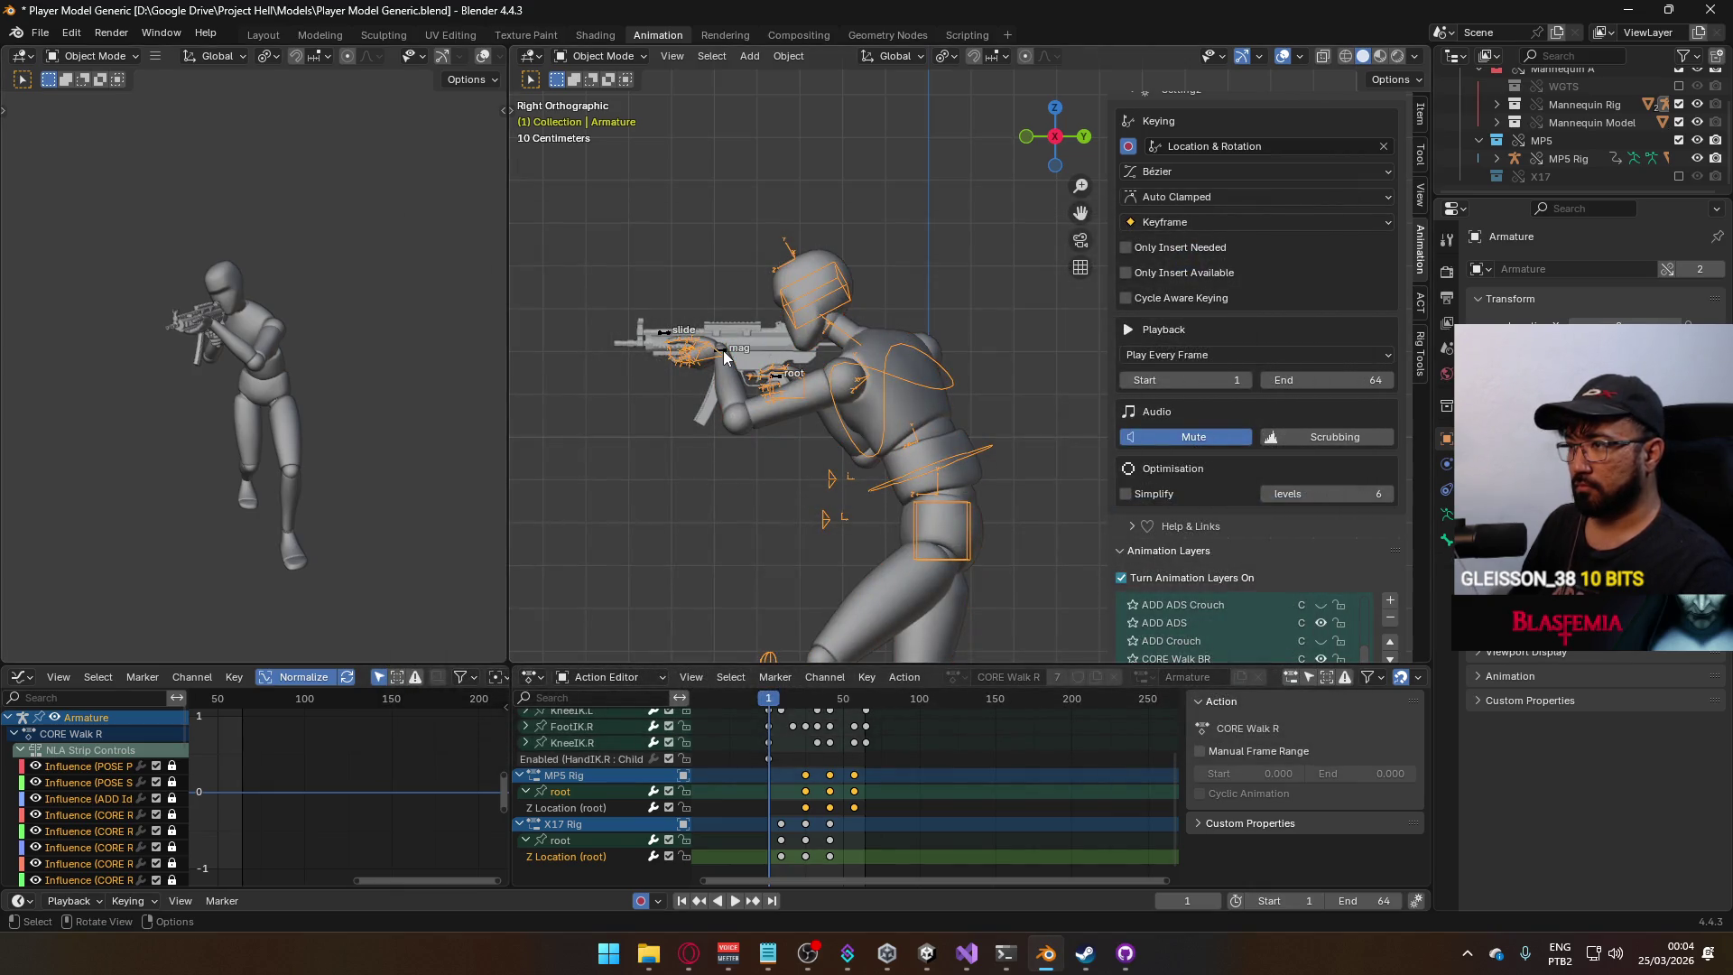
On the MP5 rig, activate ADD ADS Idle and raise the root bone along Z in Pose Mode.
scroll(1253, 511, "down", 3)
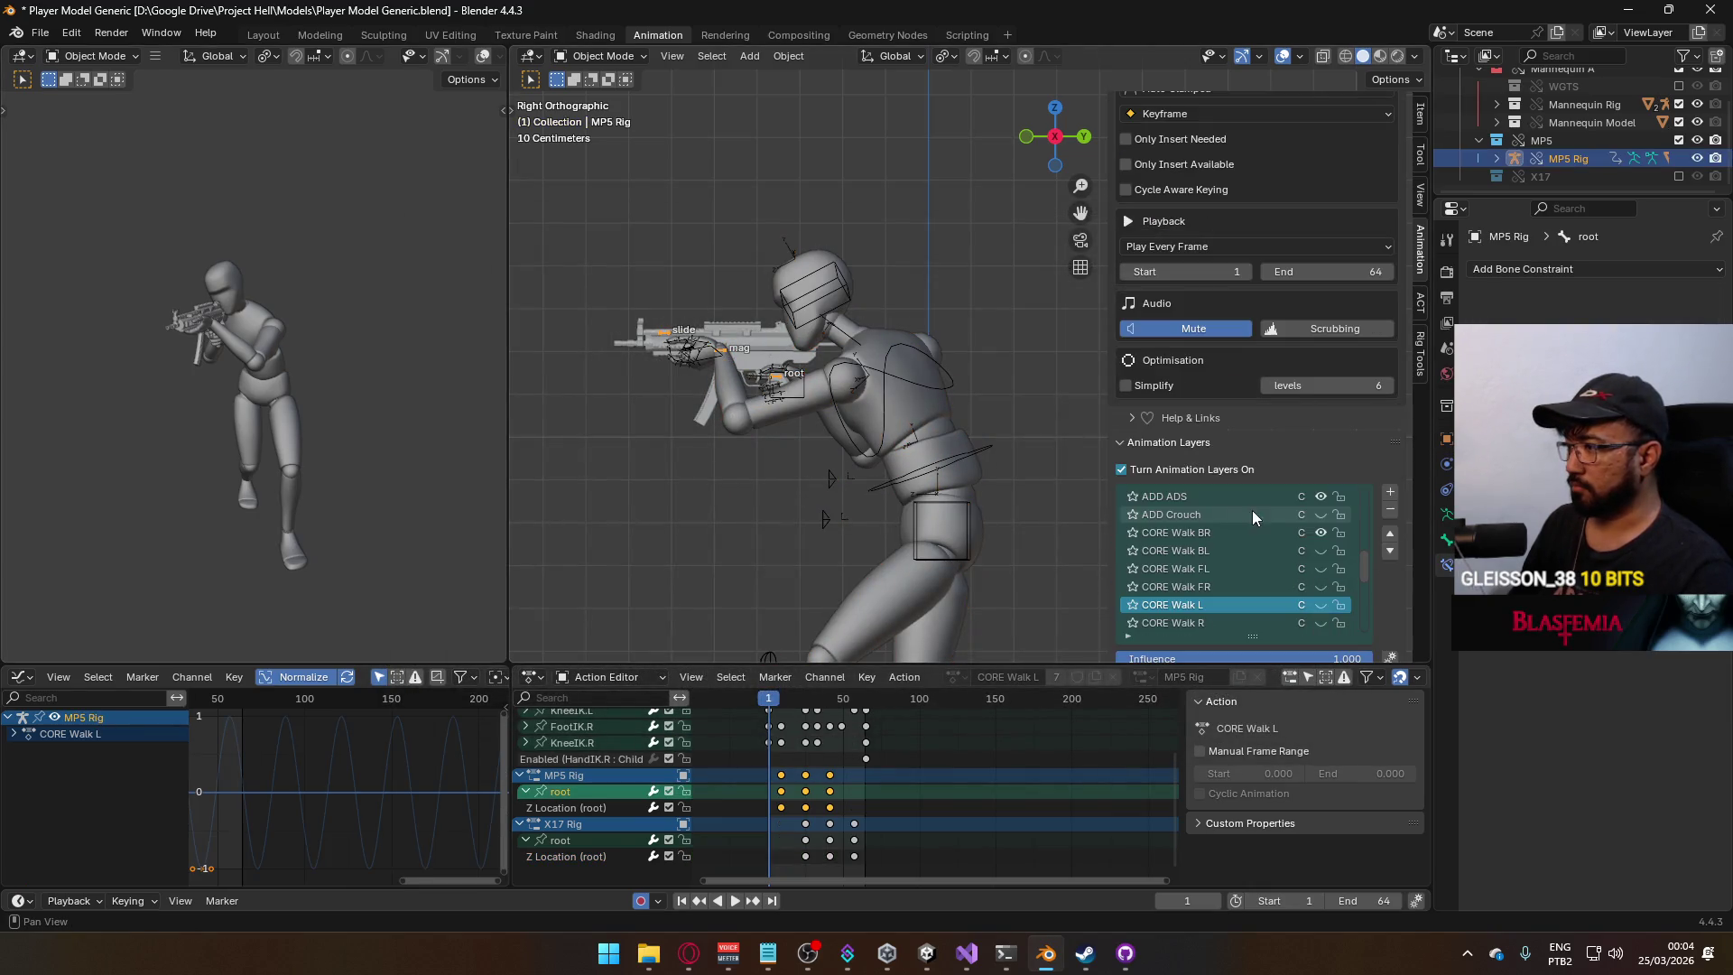
left_click(1322, 534)
scroll(1369, 603, "down", 5)
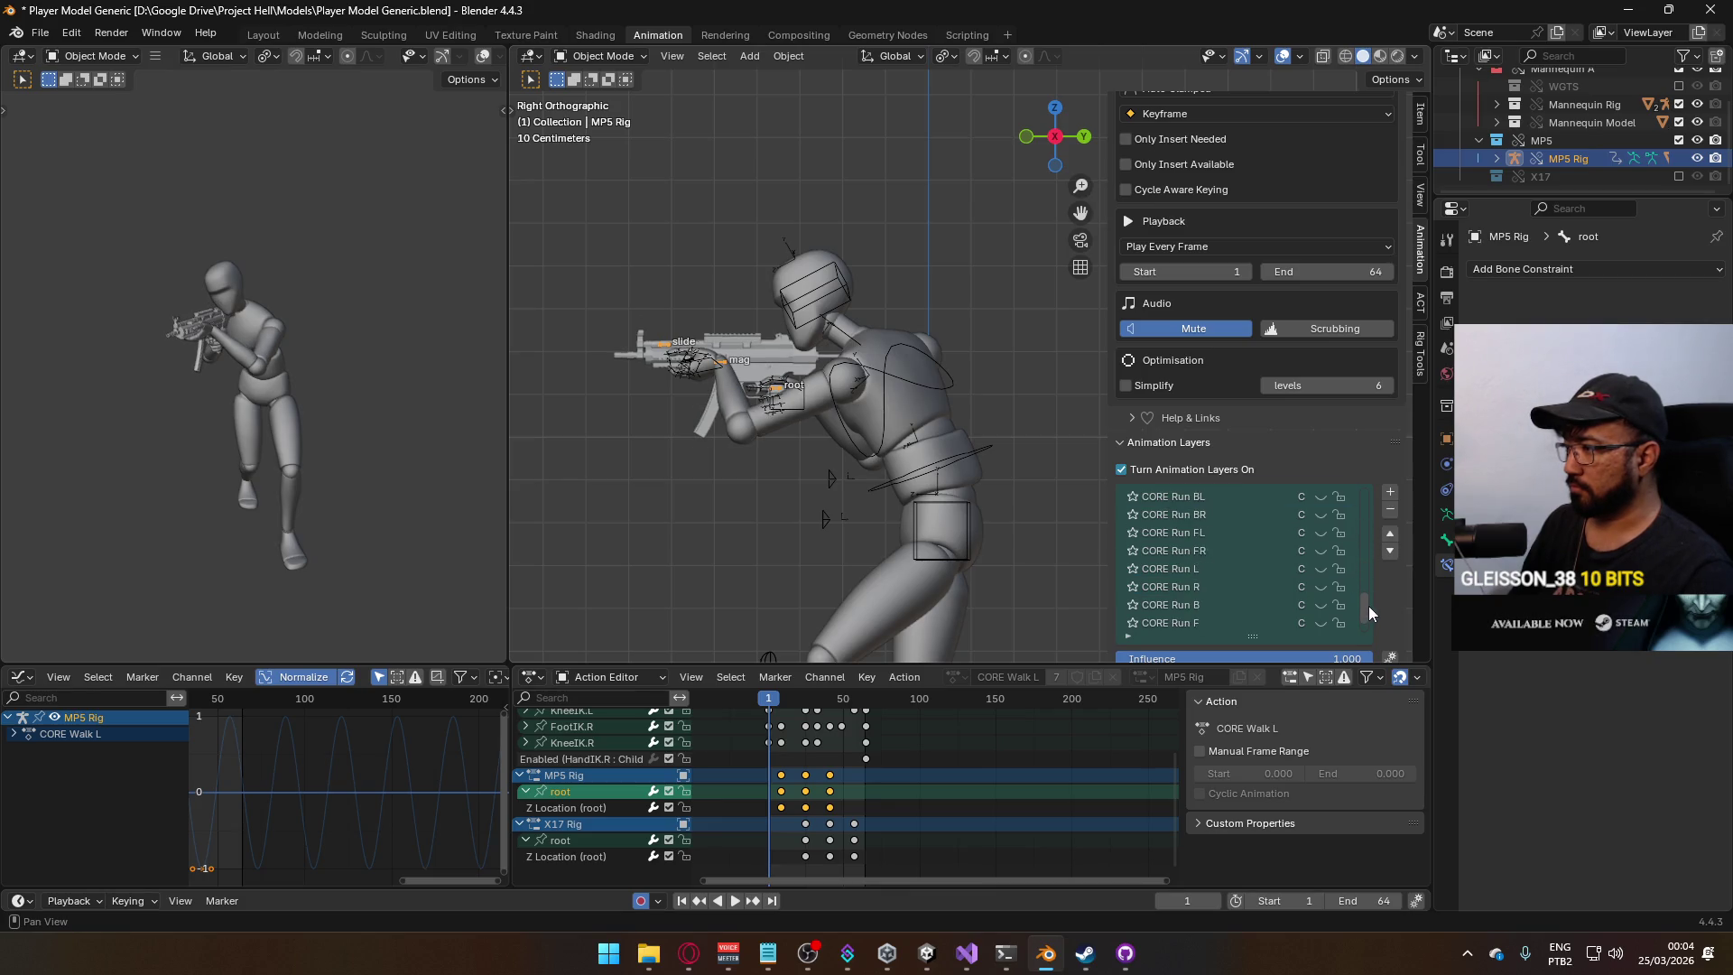
scroll(1231, 484, "up", 5)
left_click(1231, 484)
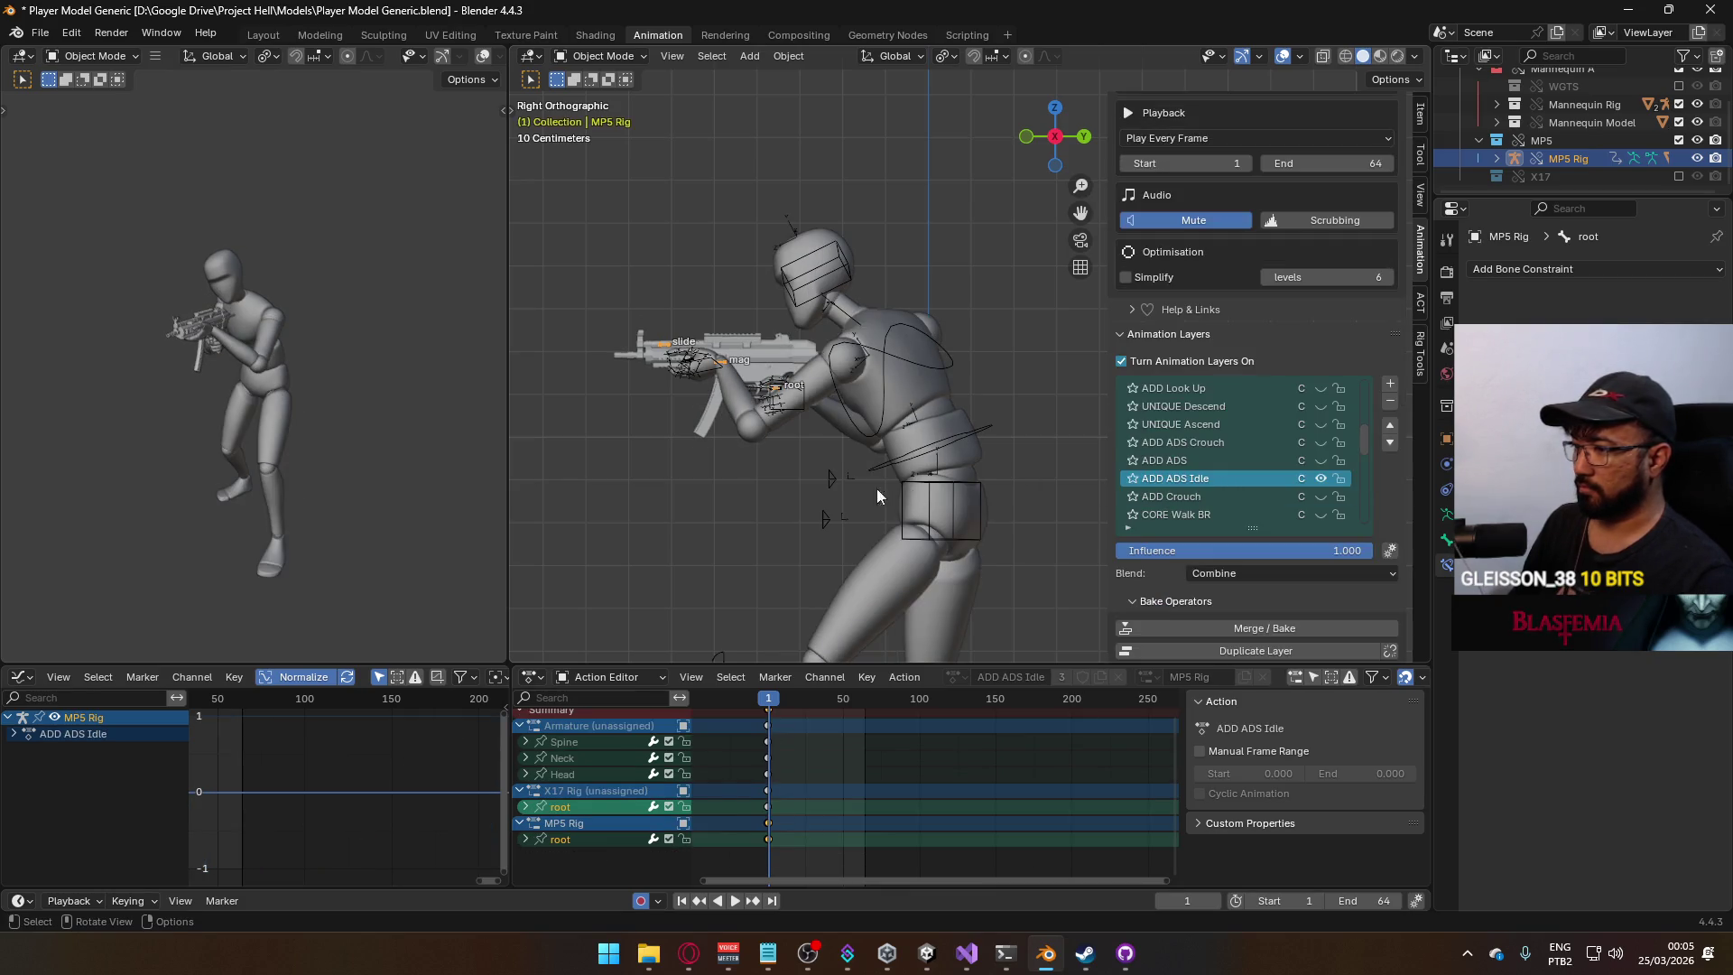
left_click(602, 56)
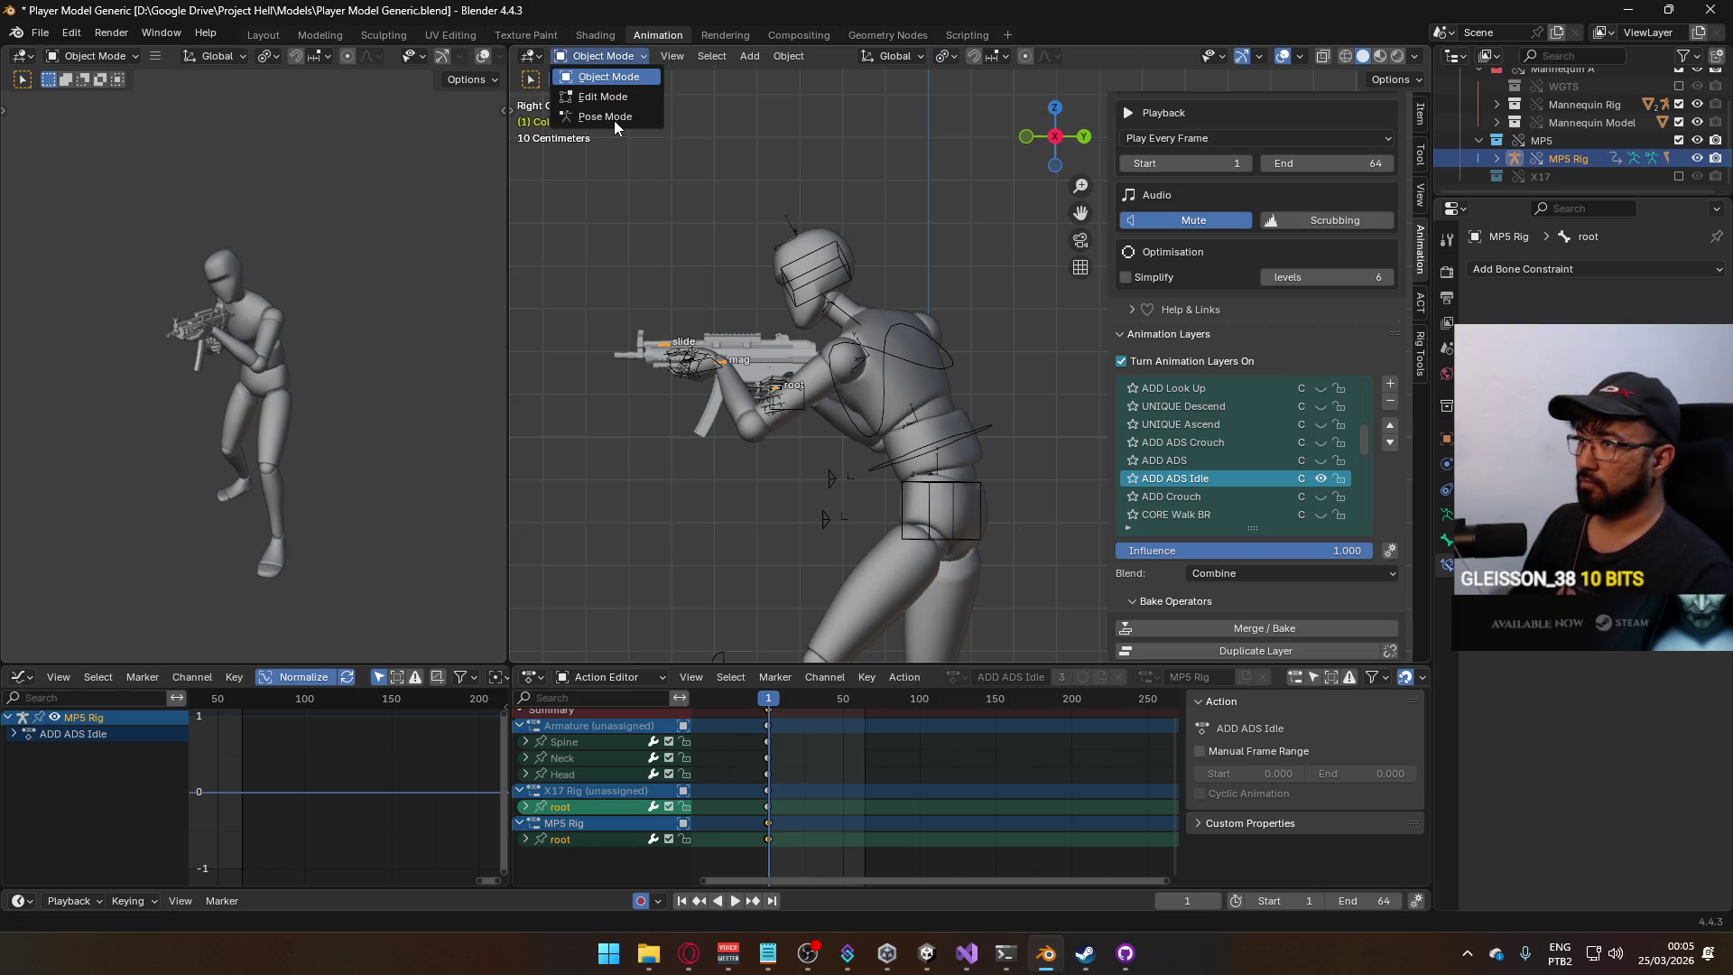
left_click(614, 119)
key("g")
key("z")
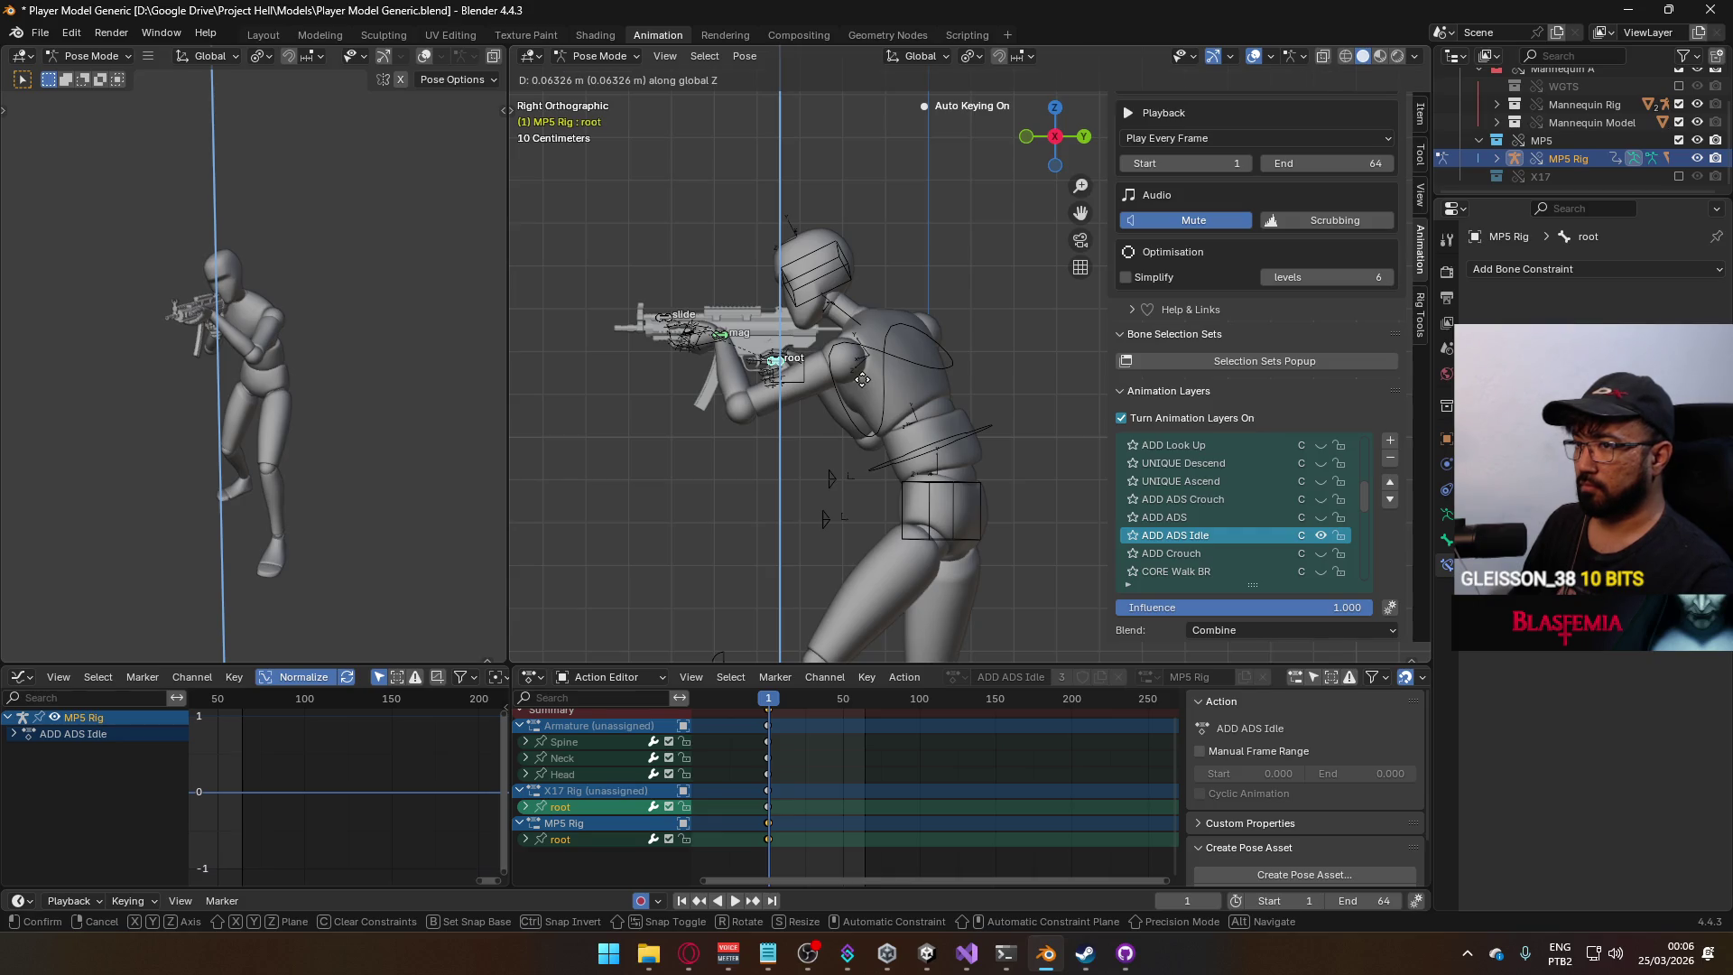
left_click(862, 379)
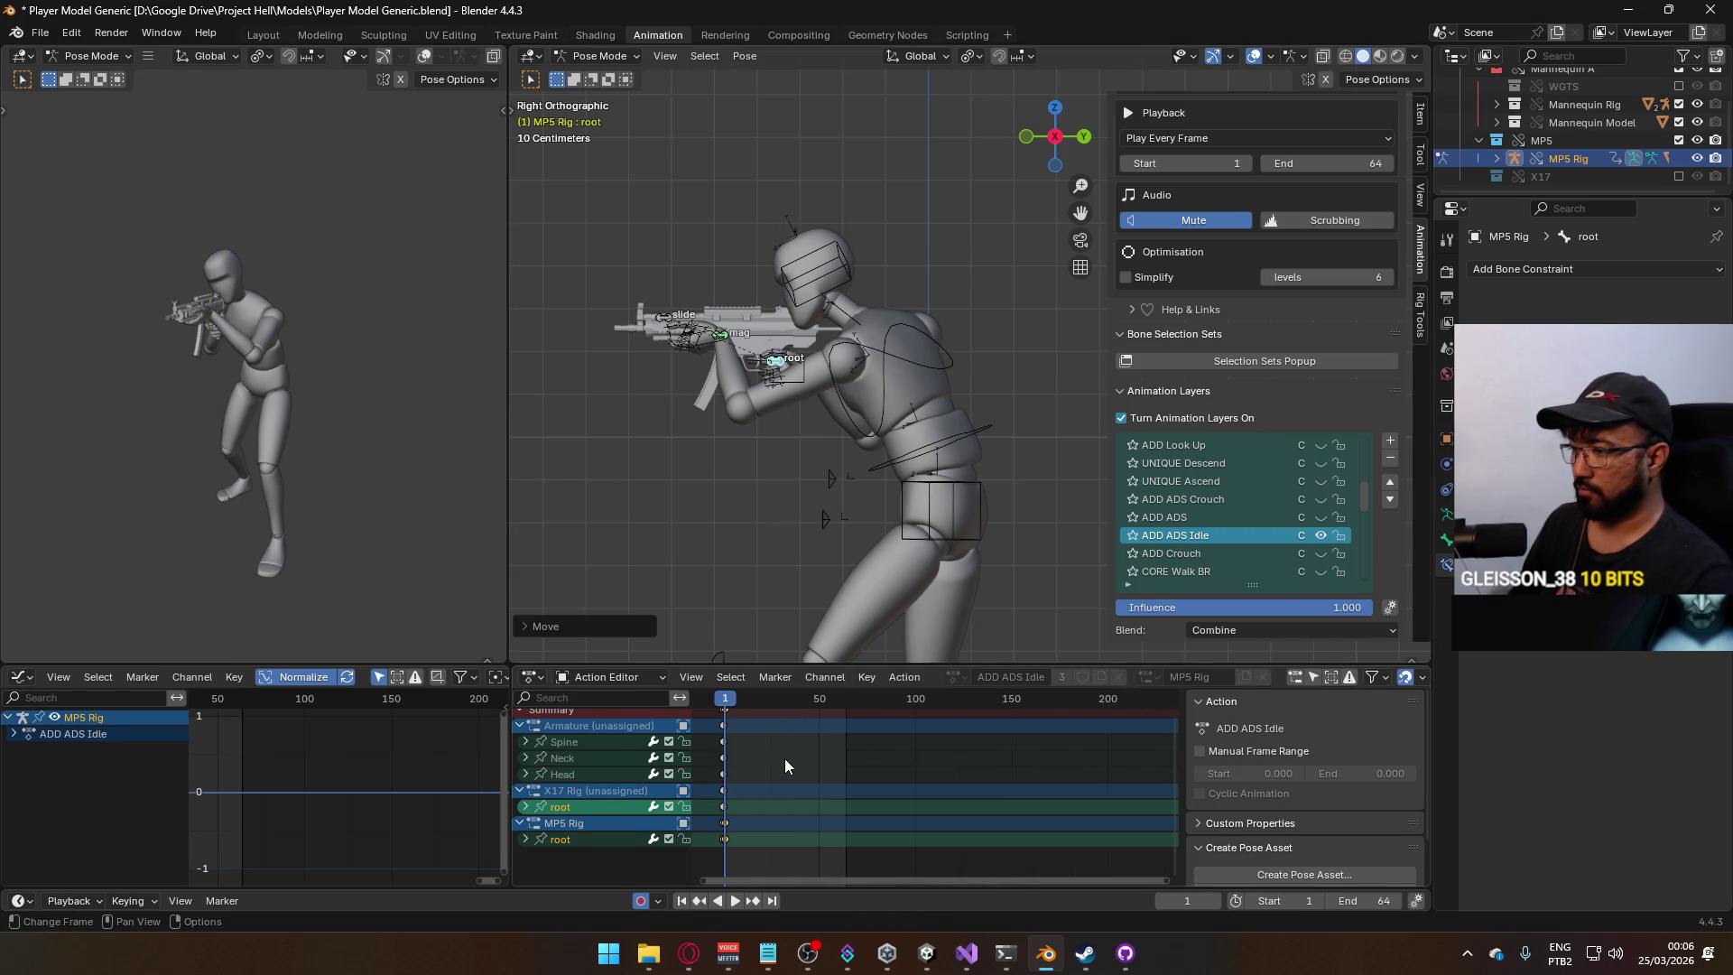
Shift the keys back to frame 0, make ADD Idle Cycle active, and set the end frame to 129.
key("Home")
key("g")
left_click(931, 723)
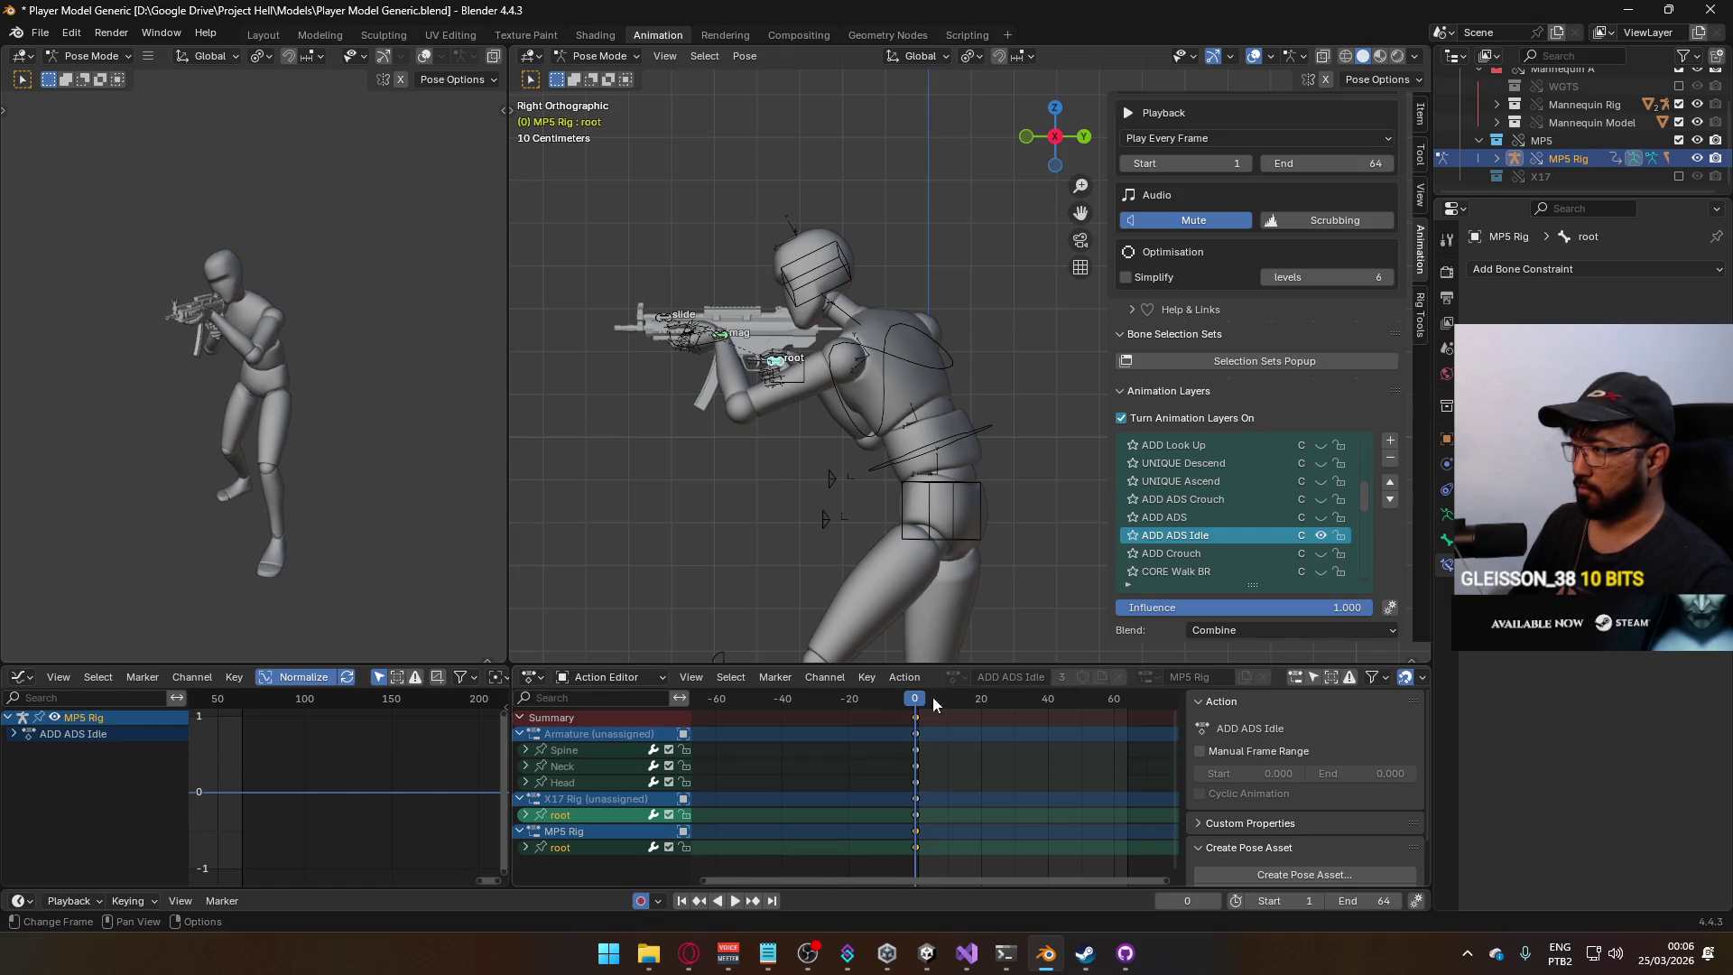
scroll(921, 488, "down", 3)
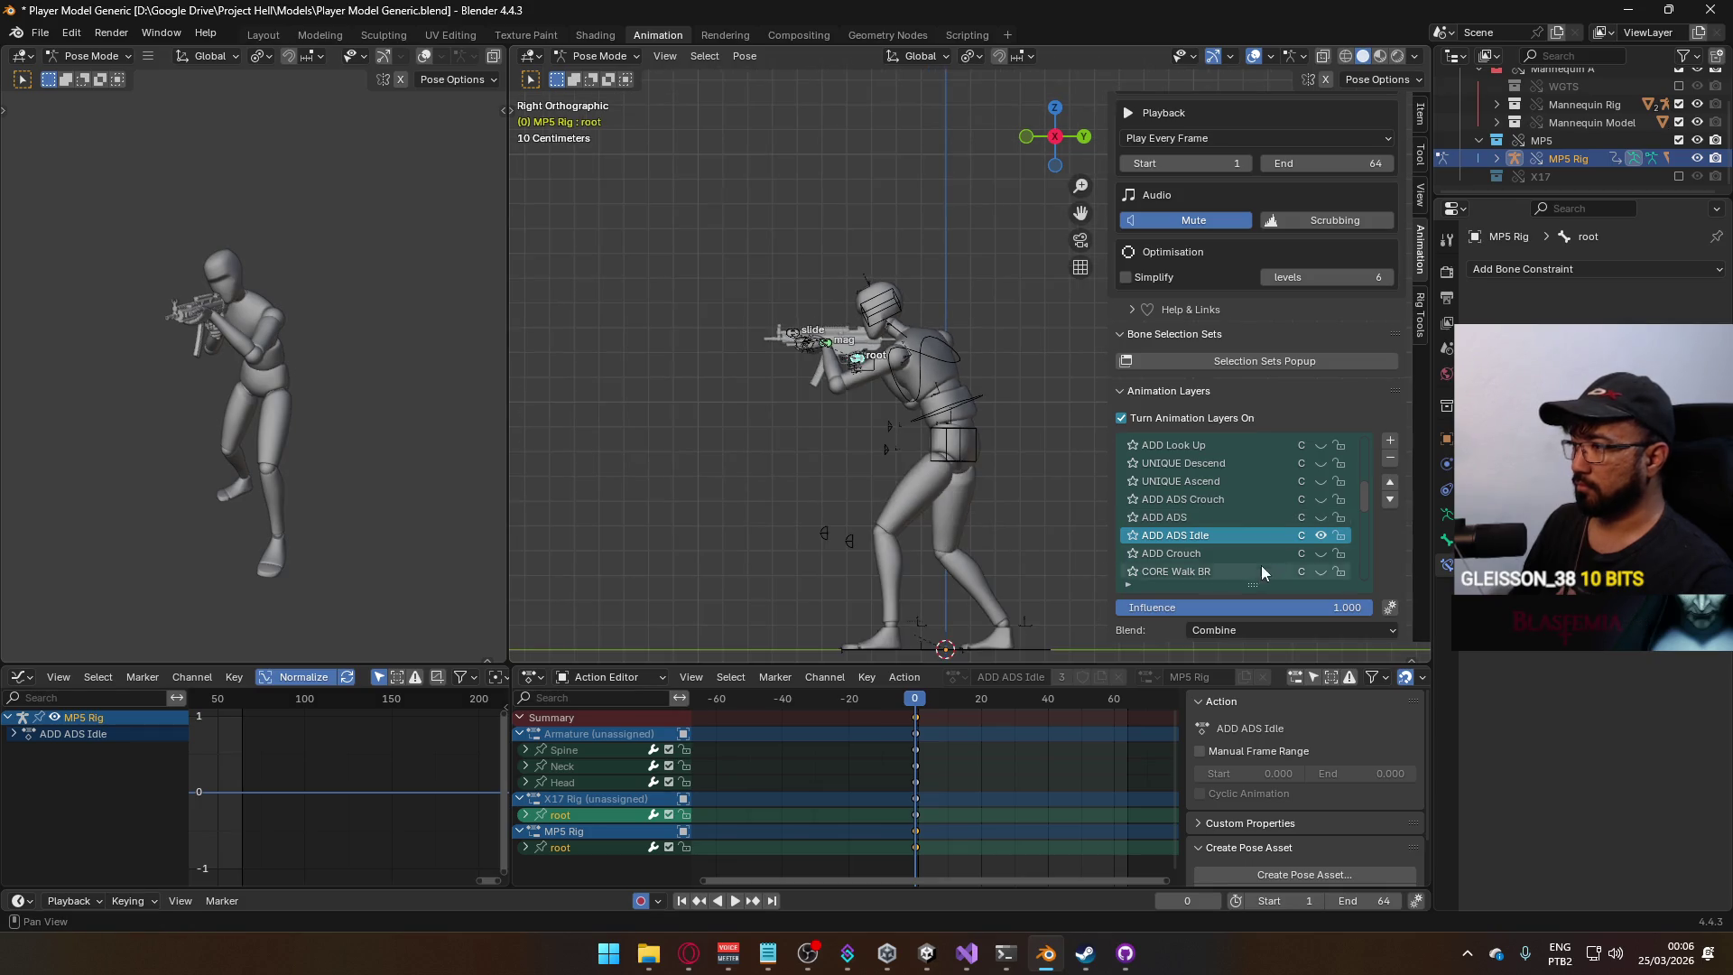
left_click_drag(1363, 506, 1369, 587)
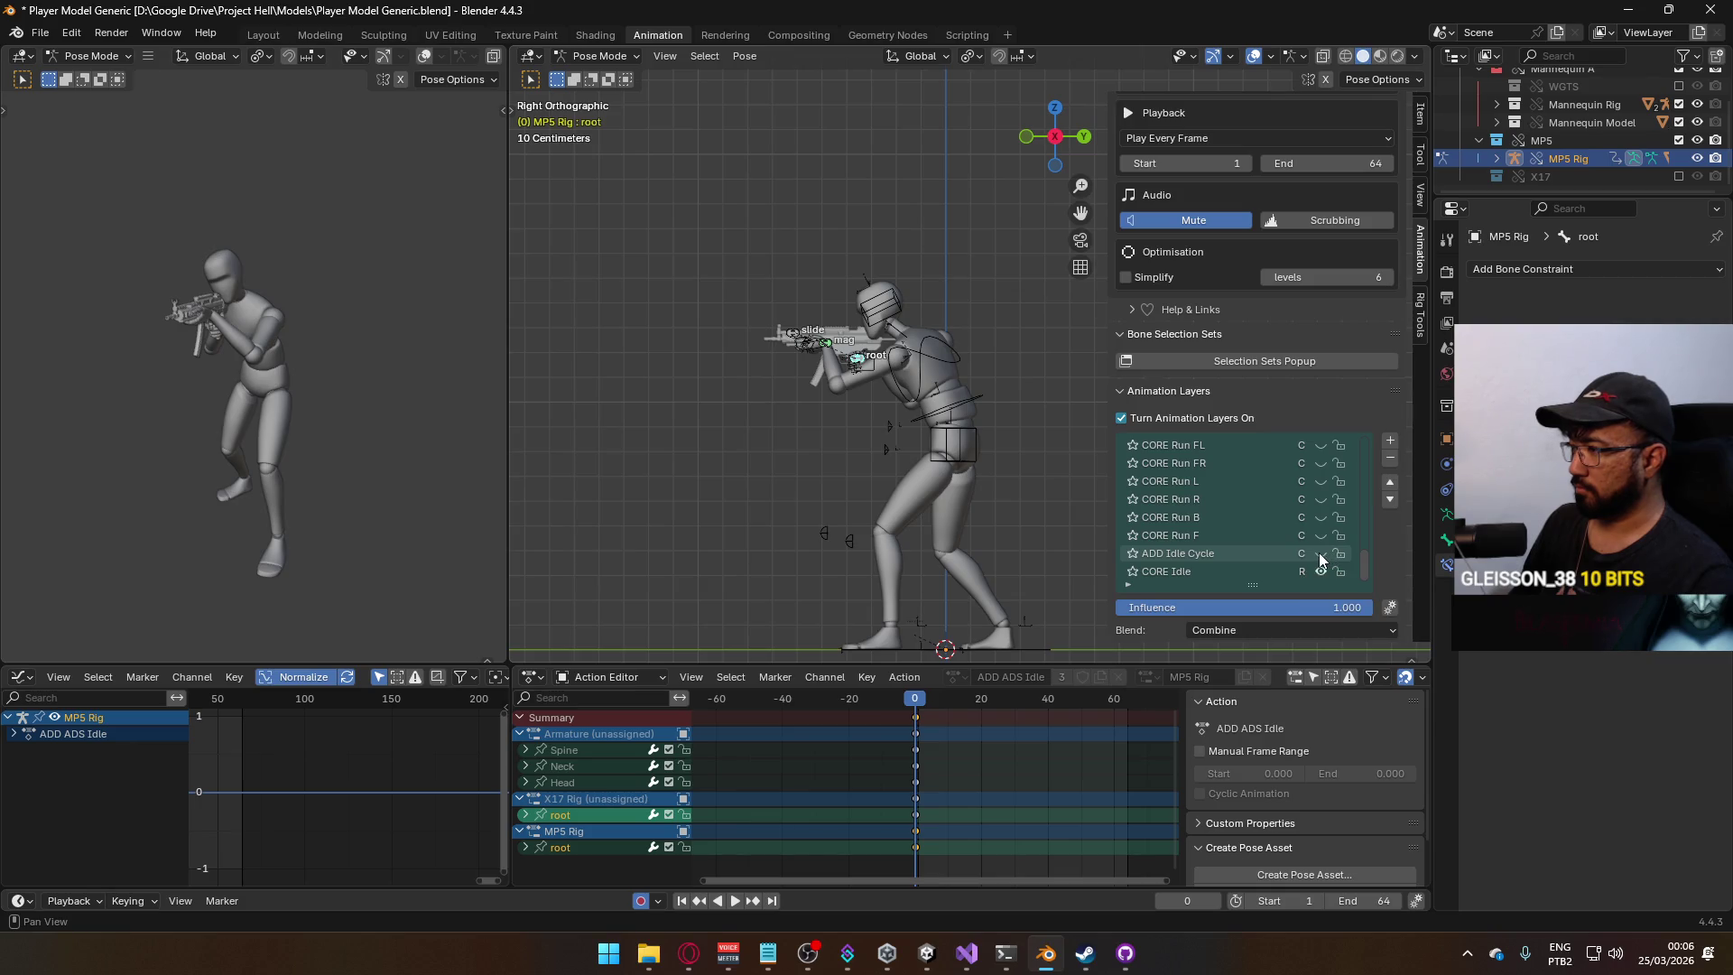
left_click(1257, 560)
mouse_move(1083, 789)
middle_mouse_down("ctrl")
mouse_move(1059, 789)
mouse_move(1037, 718)
middle_mouse_up("ctrl")
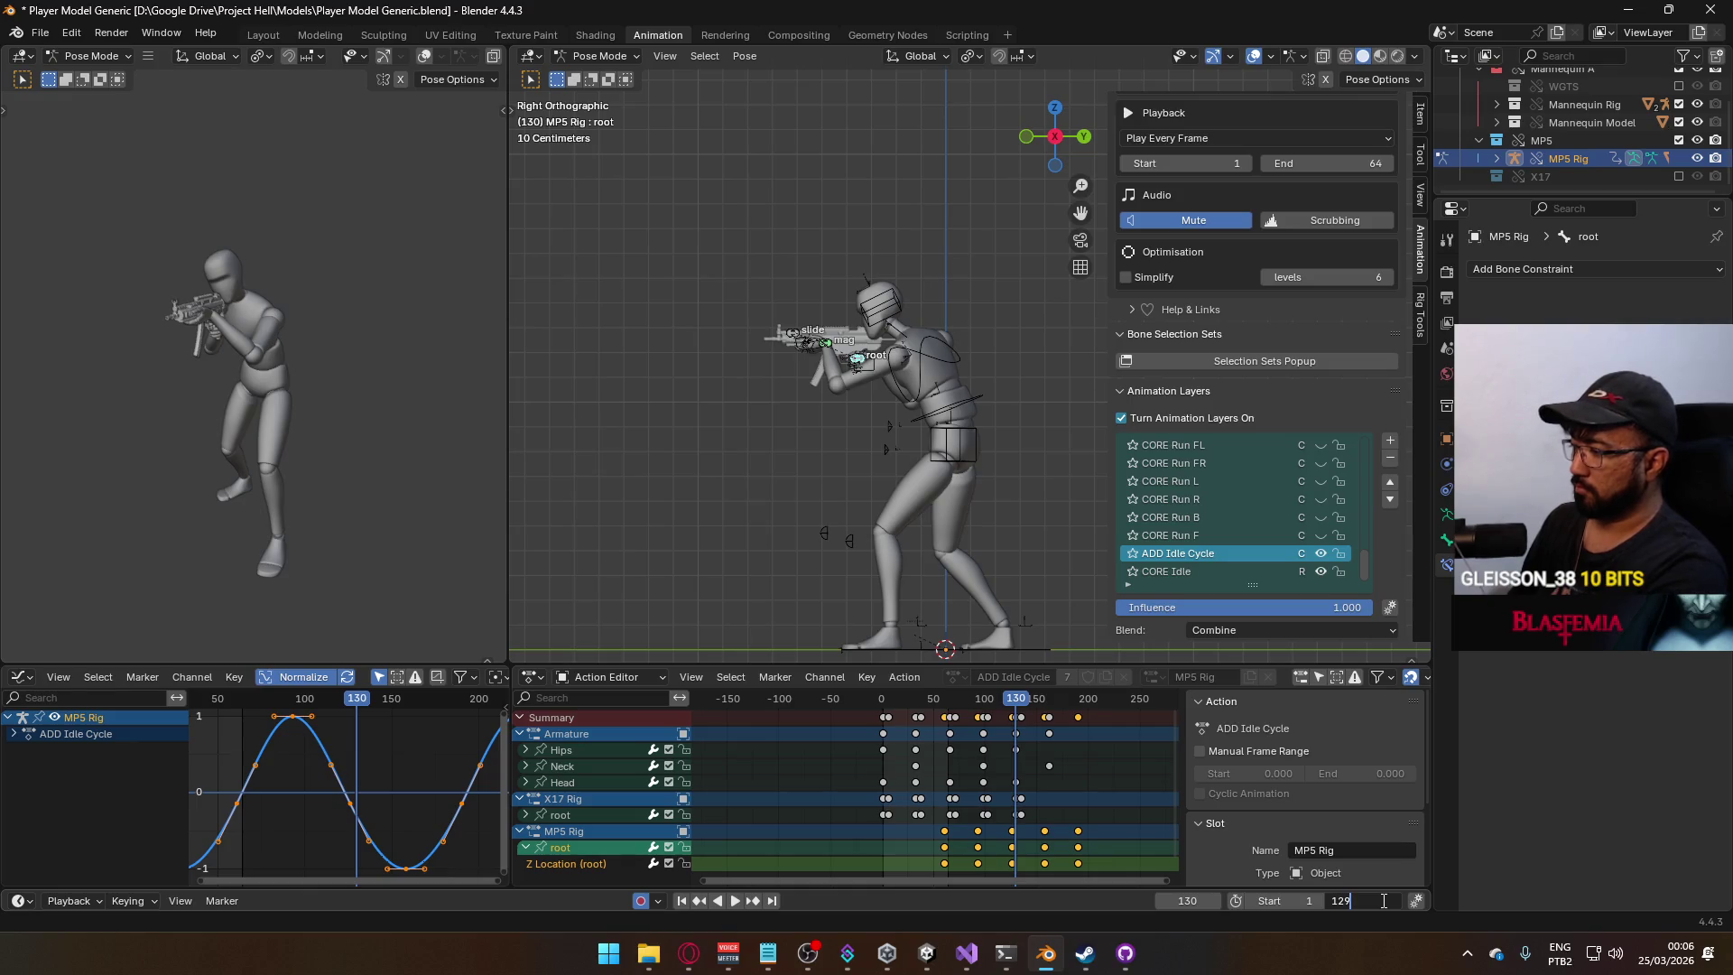
key("Return")
key("space")
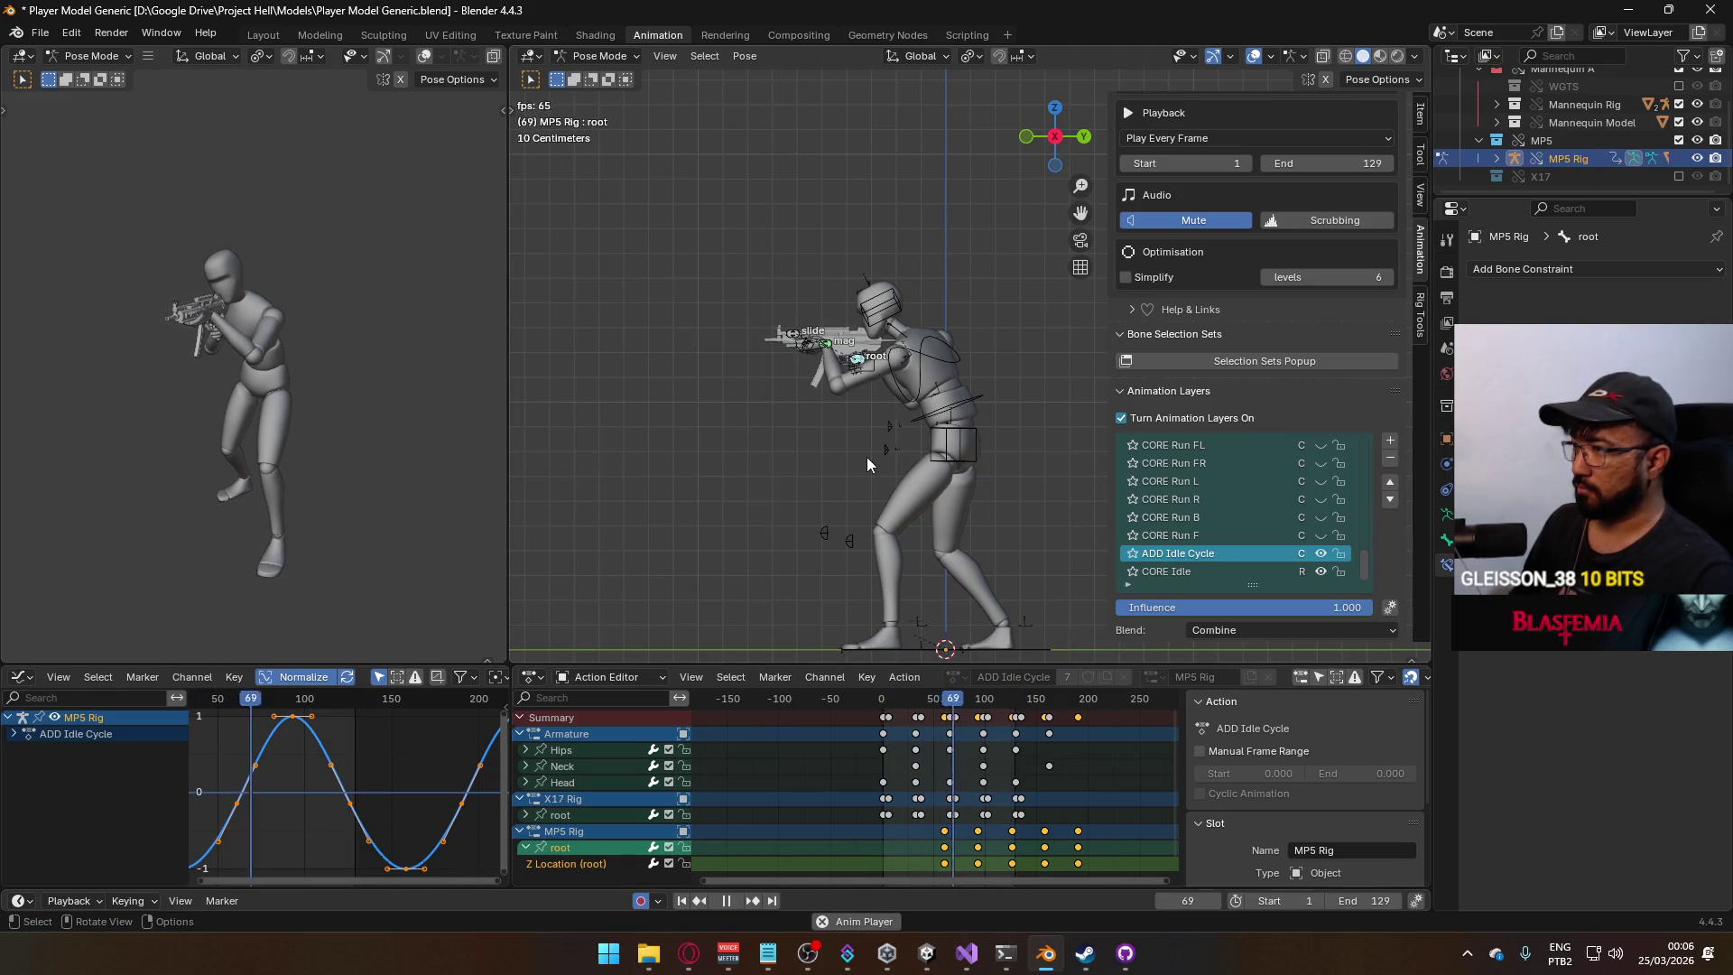
Back in Object Mode, turn on the armature's ADD Idle Cycle layer and rewind to frame 1.
left_click(600, 56)
left_click(596, 81)
left_click(925, 333)
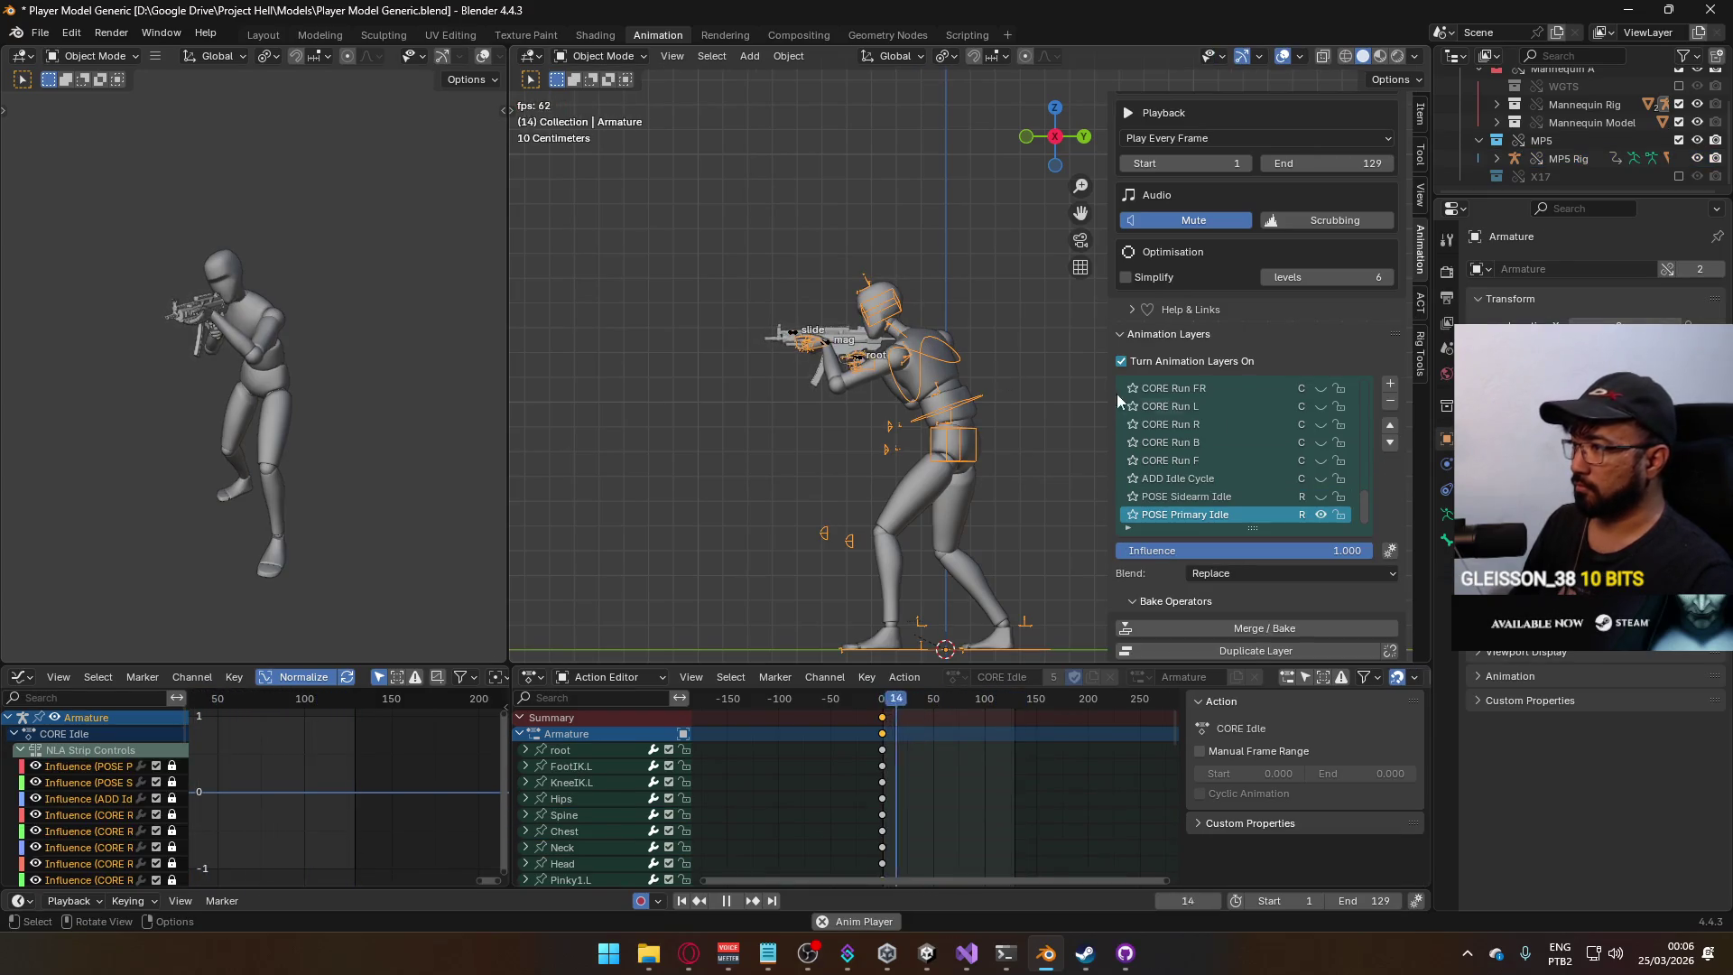
left_click(1322, 478)
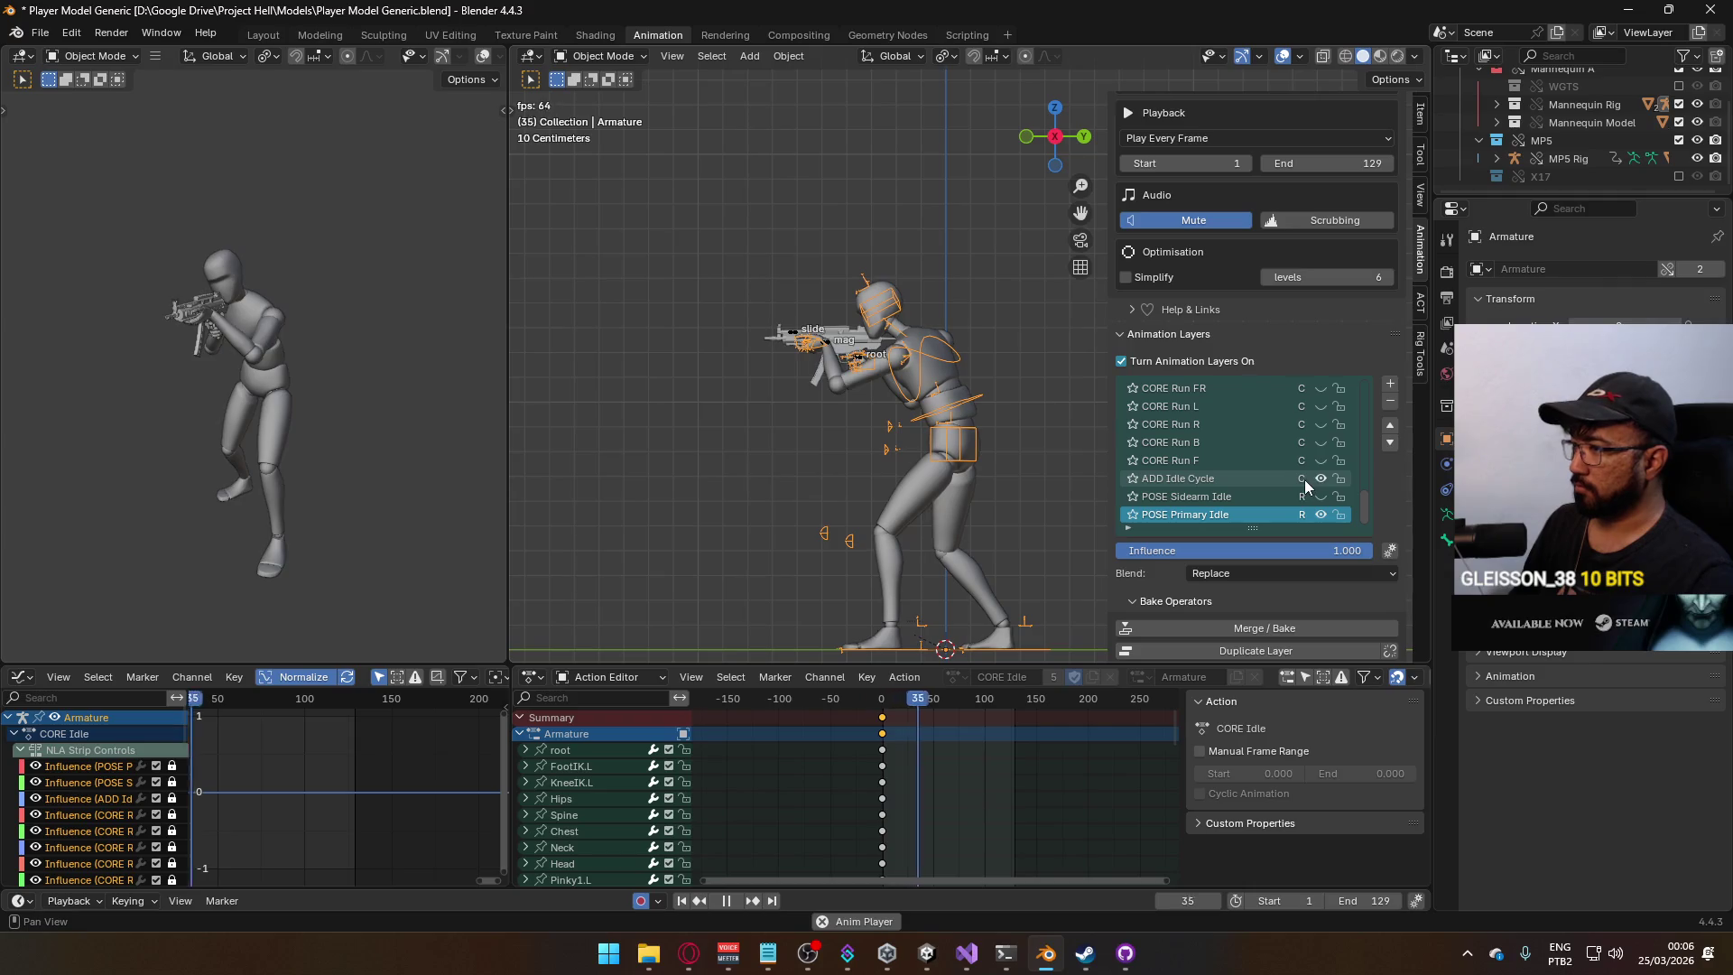
left_click(932, 491)
left_click(954, 366)
left_click(957, 361)
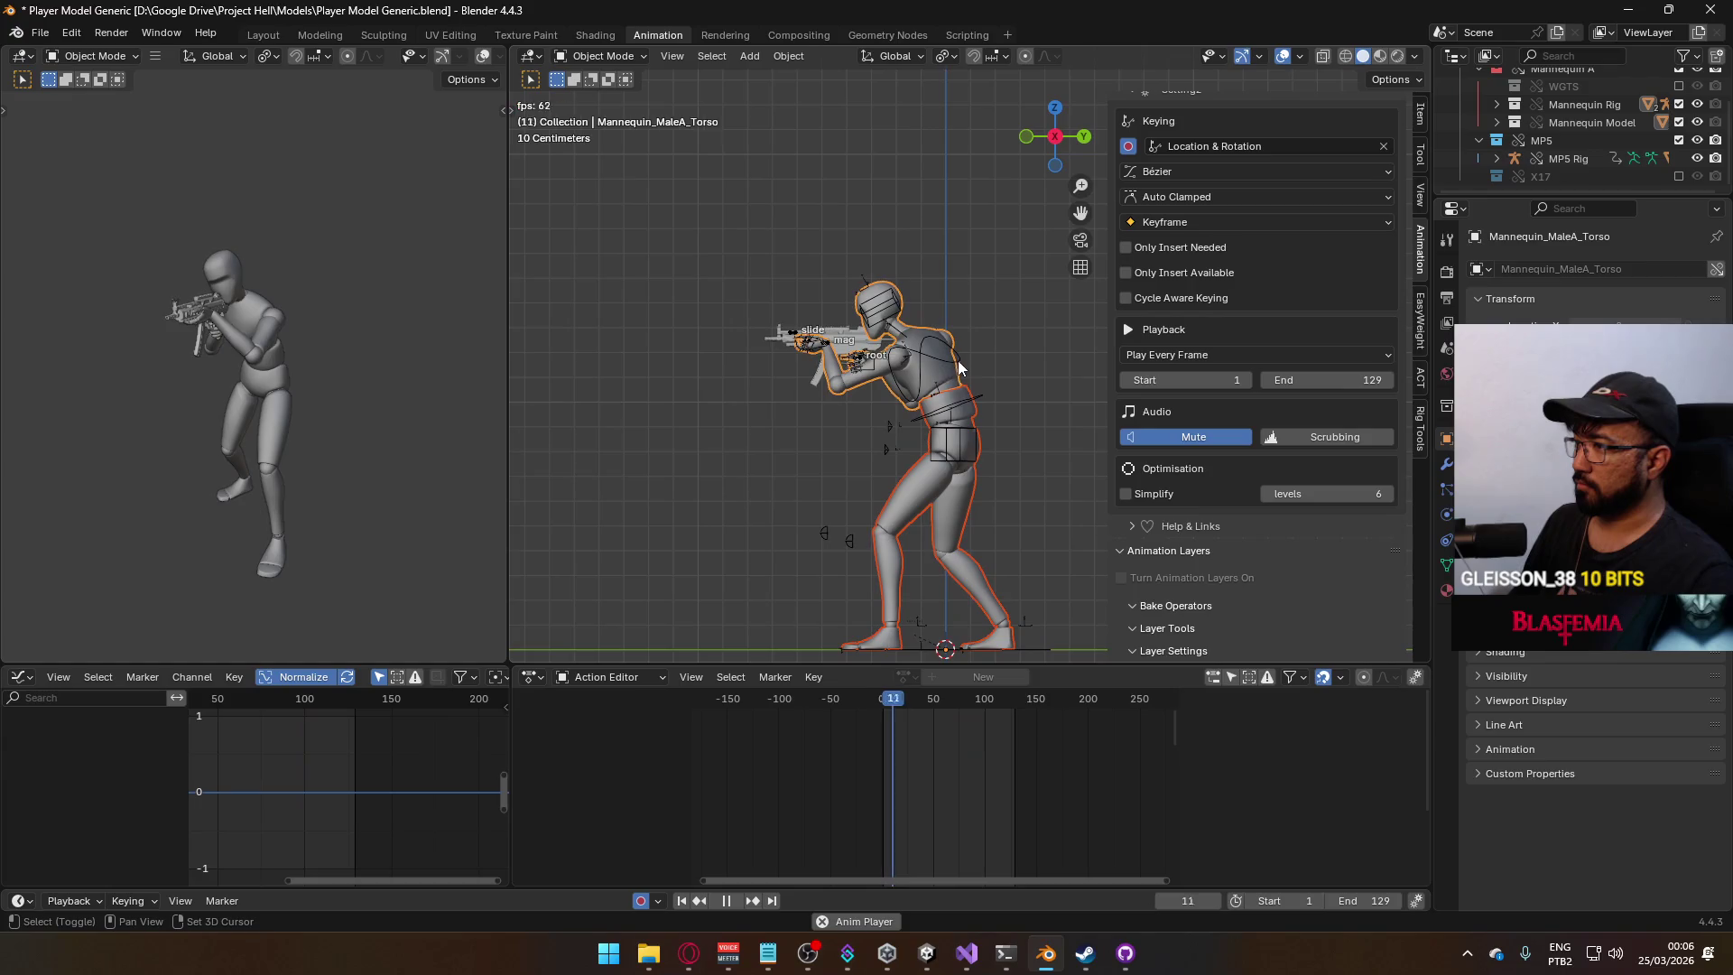
left_click(957, 361)
left_click_drag(897, 701, 886, 705)
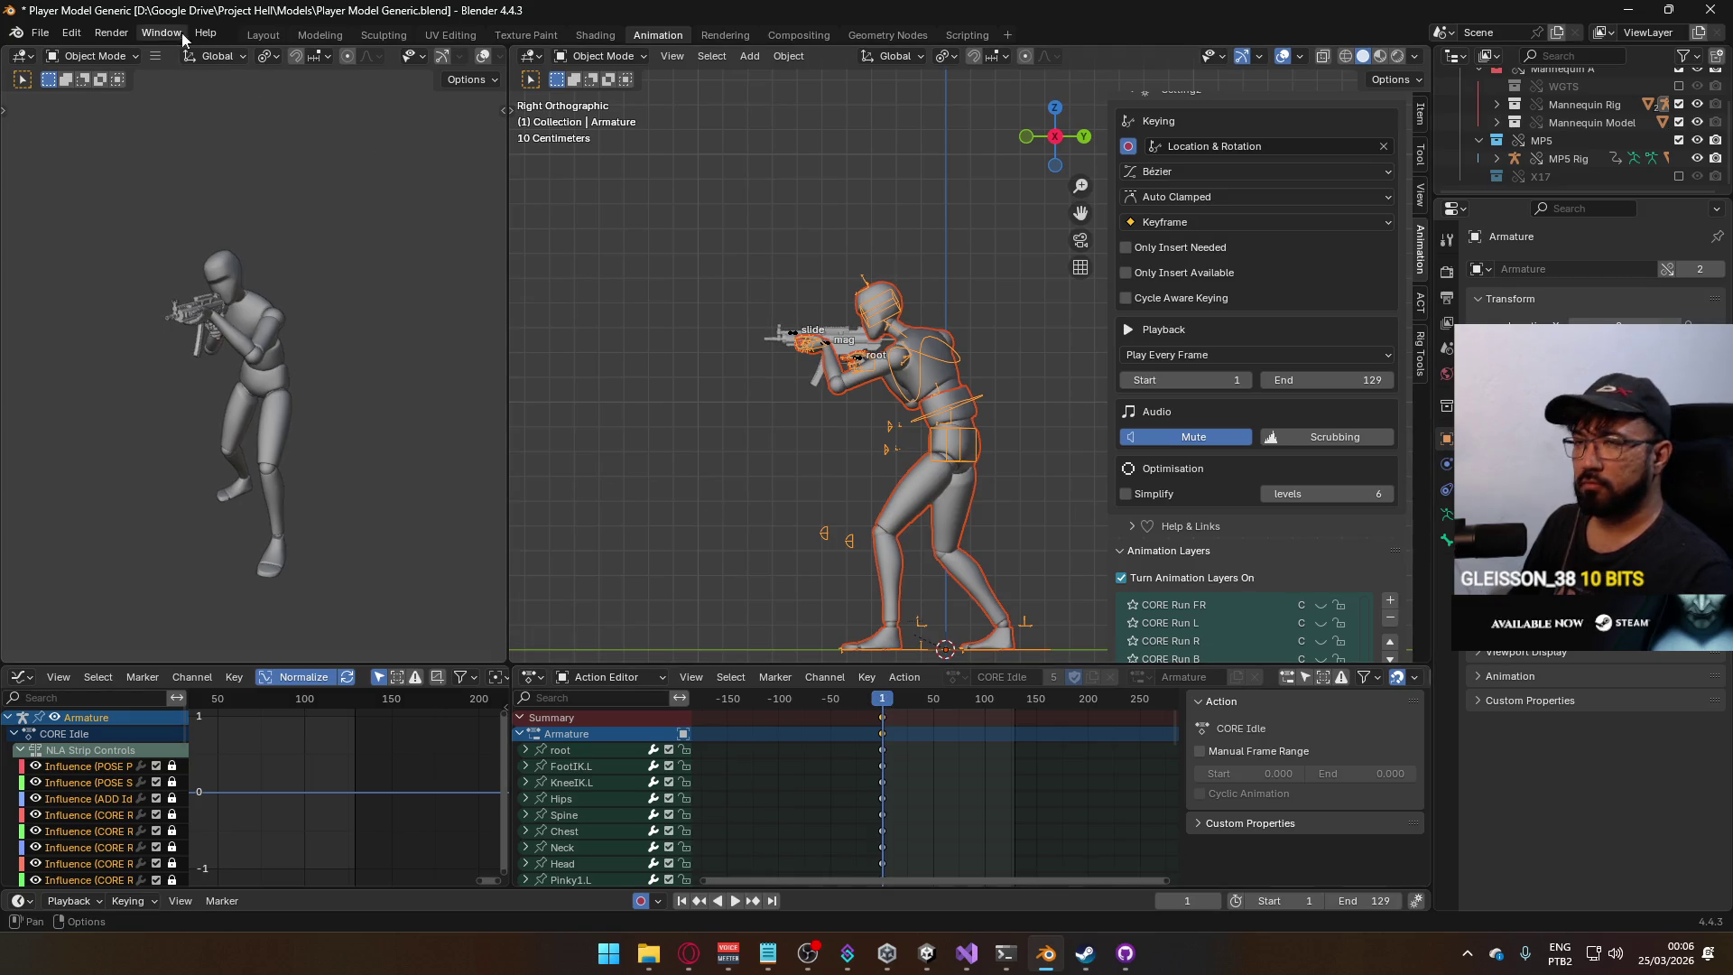
left_click(40, 34)
Export the armature's animation to FBX, overwriting Model@ADS Primary Walk Idle.fbx in the Animations folder.
mouse_move(125, 307)
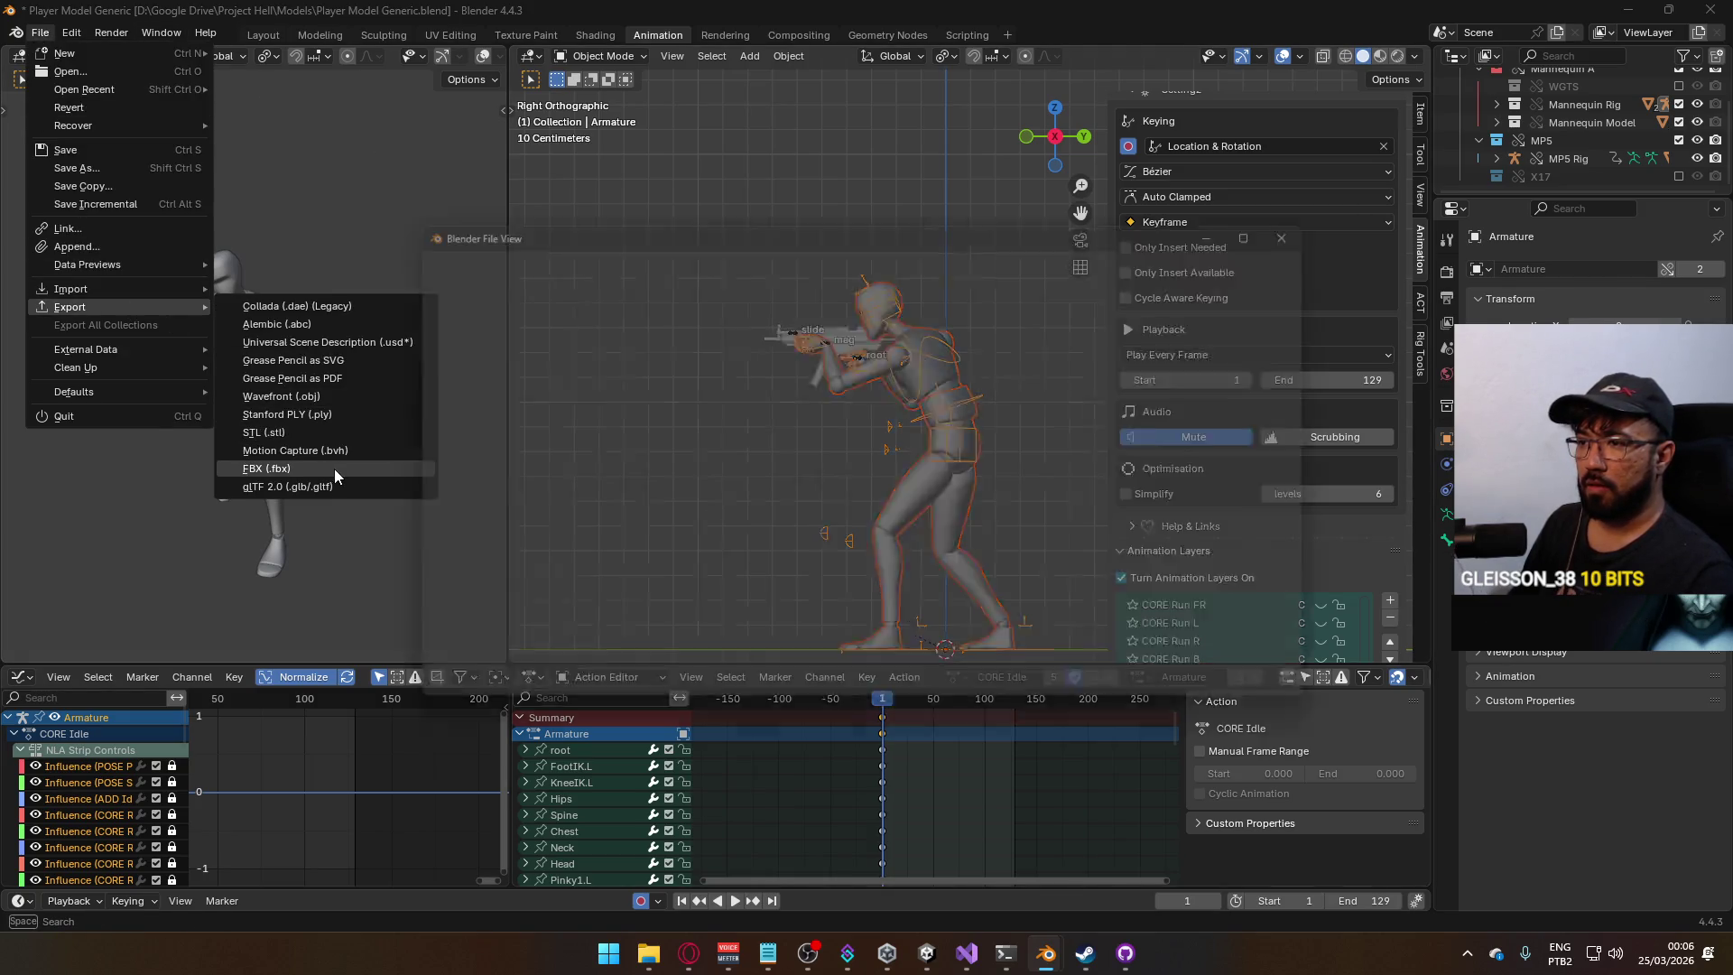
left_click(333, 468)
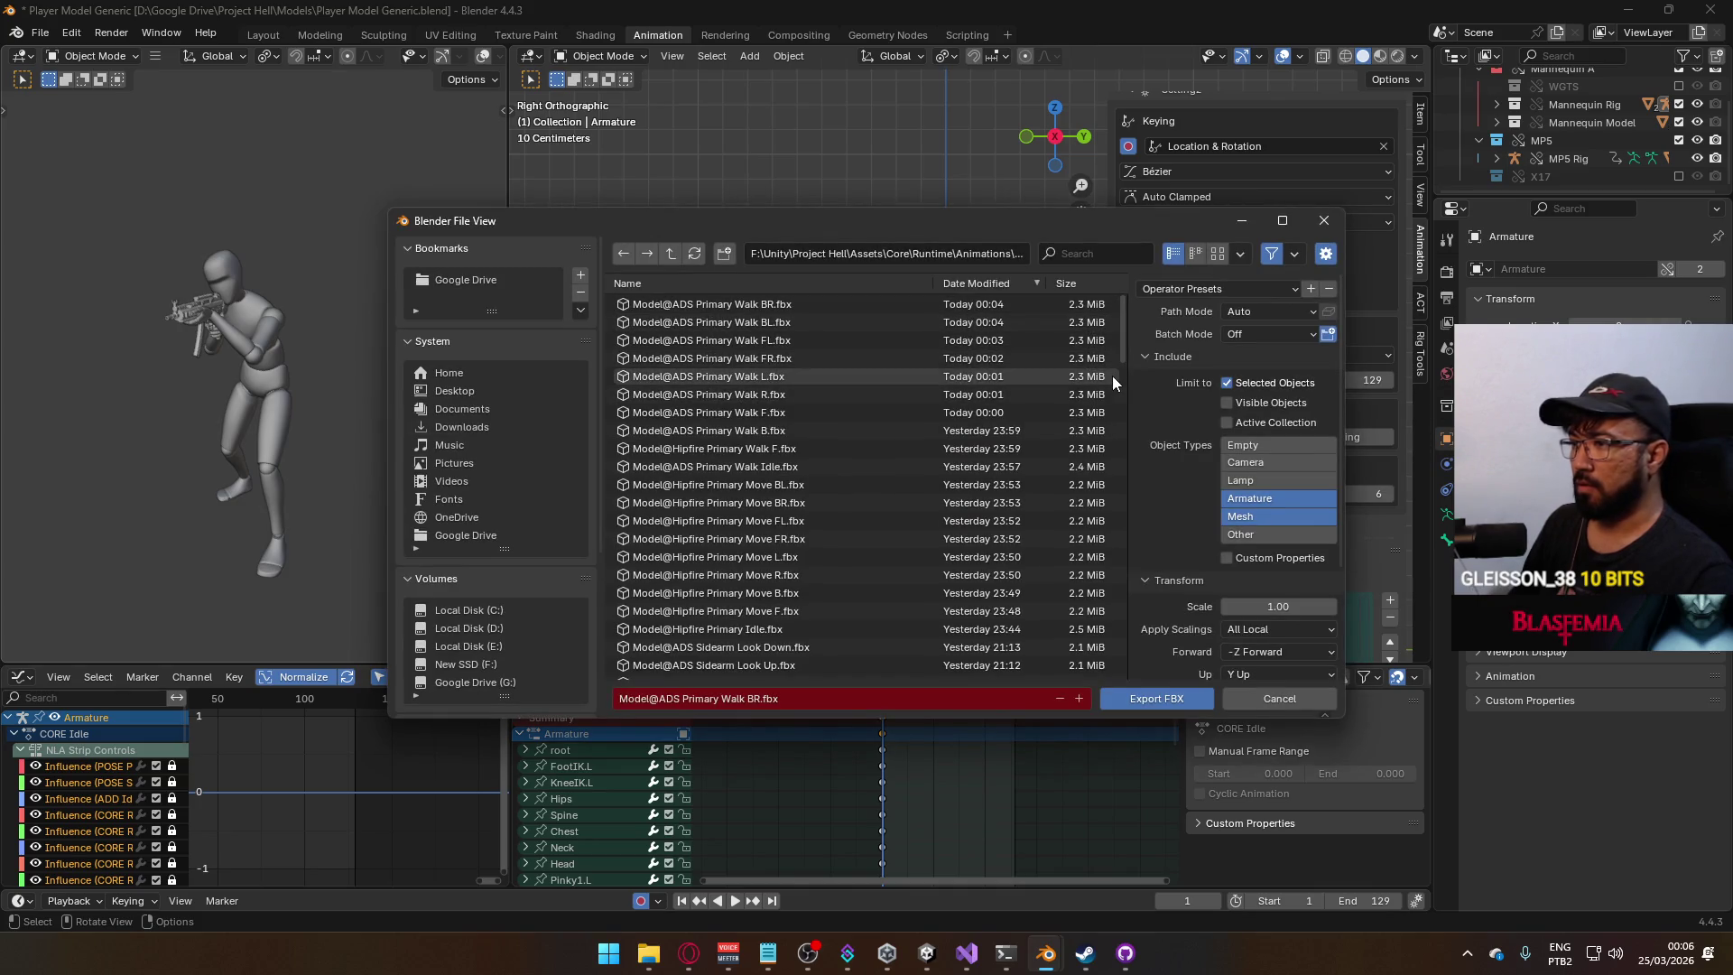
mouse_move(1121, 318)
left_mouse_down()
mouse_move(1114, 787)
mouse_move(1112, 389)
left_mouse_up()
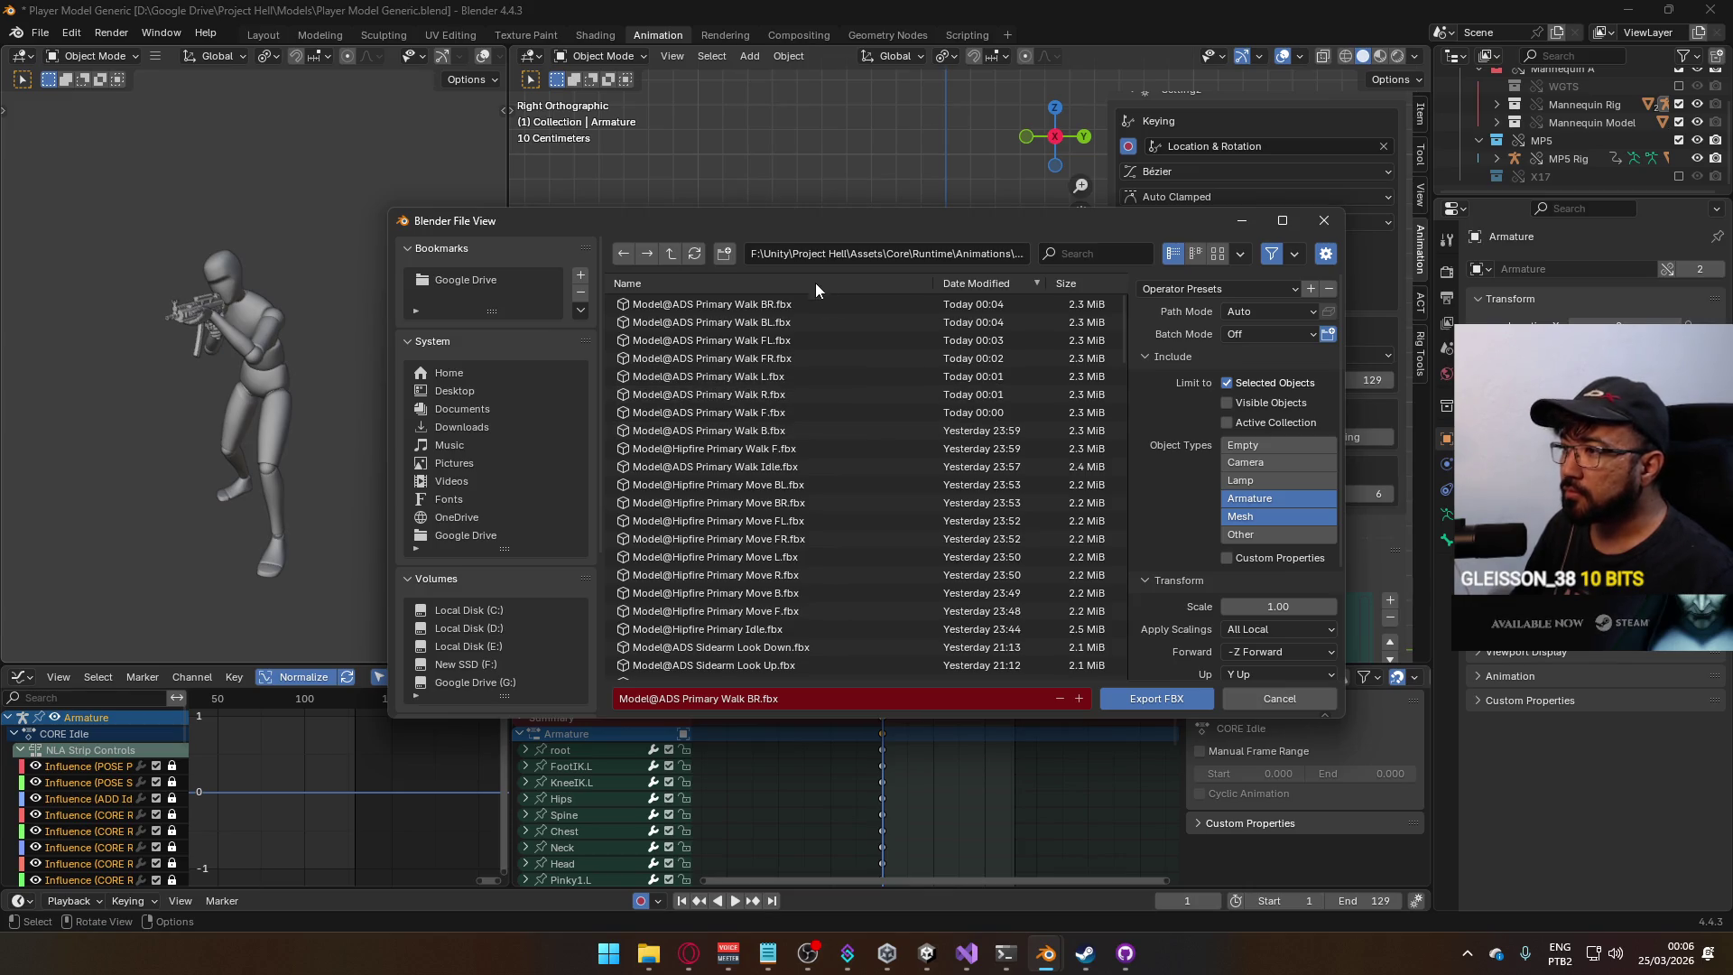
double_click(789, 467)
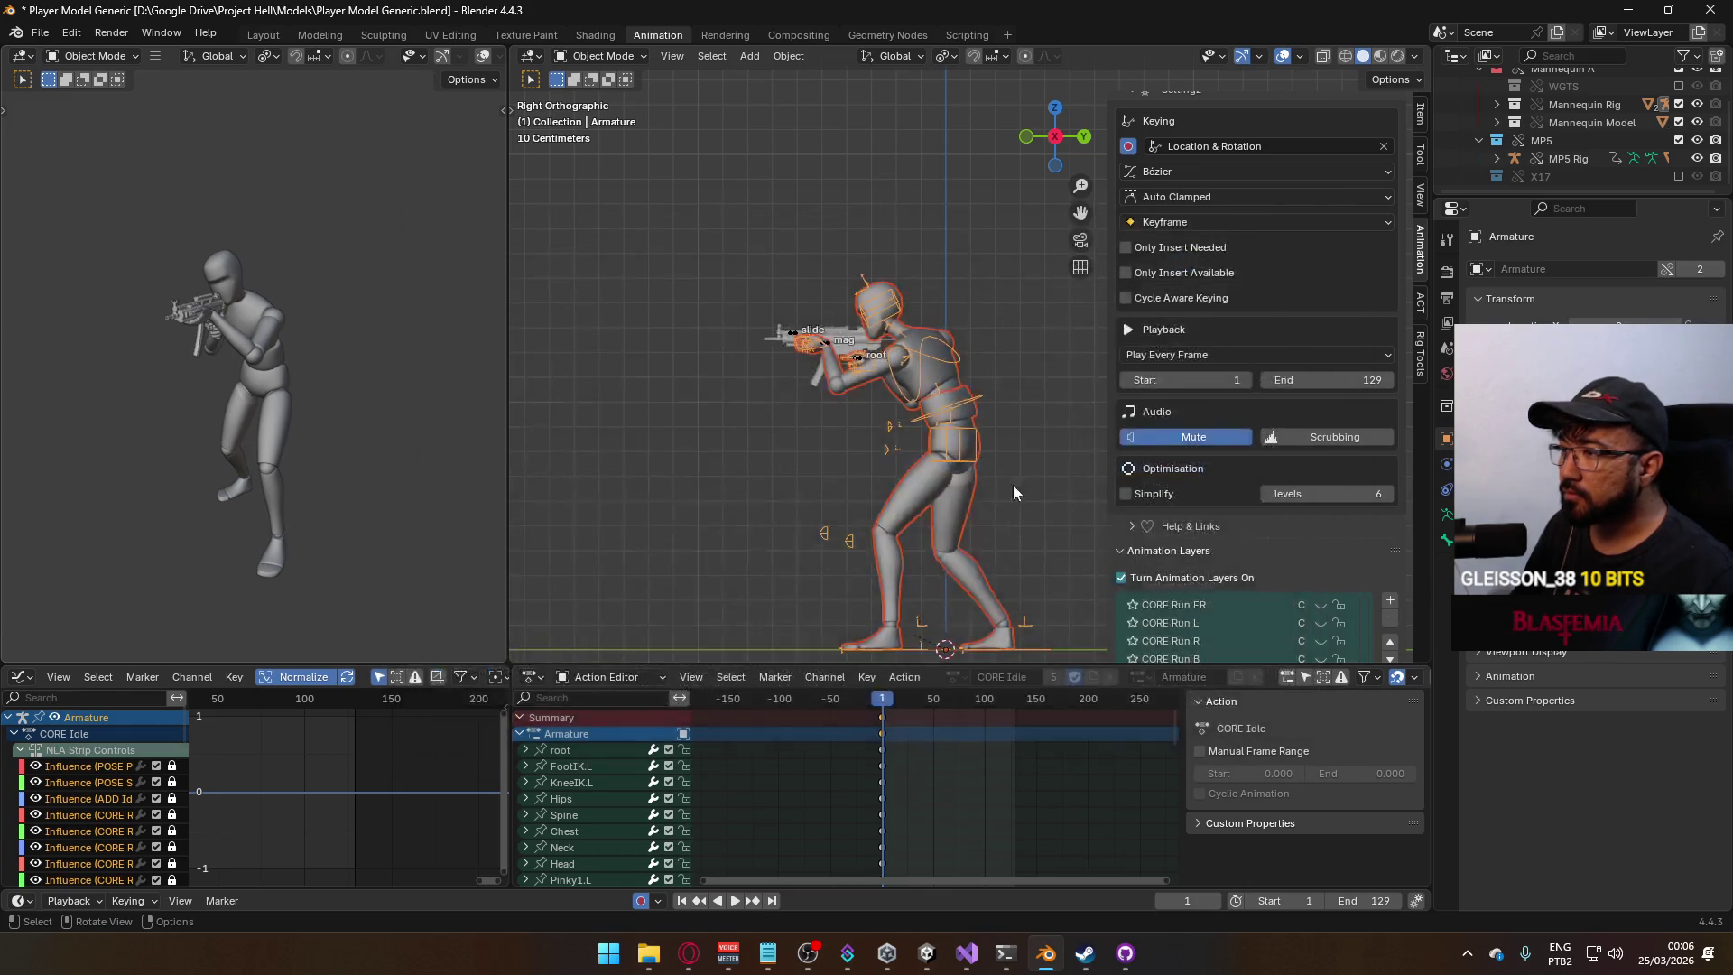
Enable the ADD Look Up animation layer on the mannequin armature.
scroll(1374, 485, "down", 3)
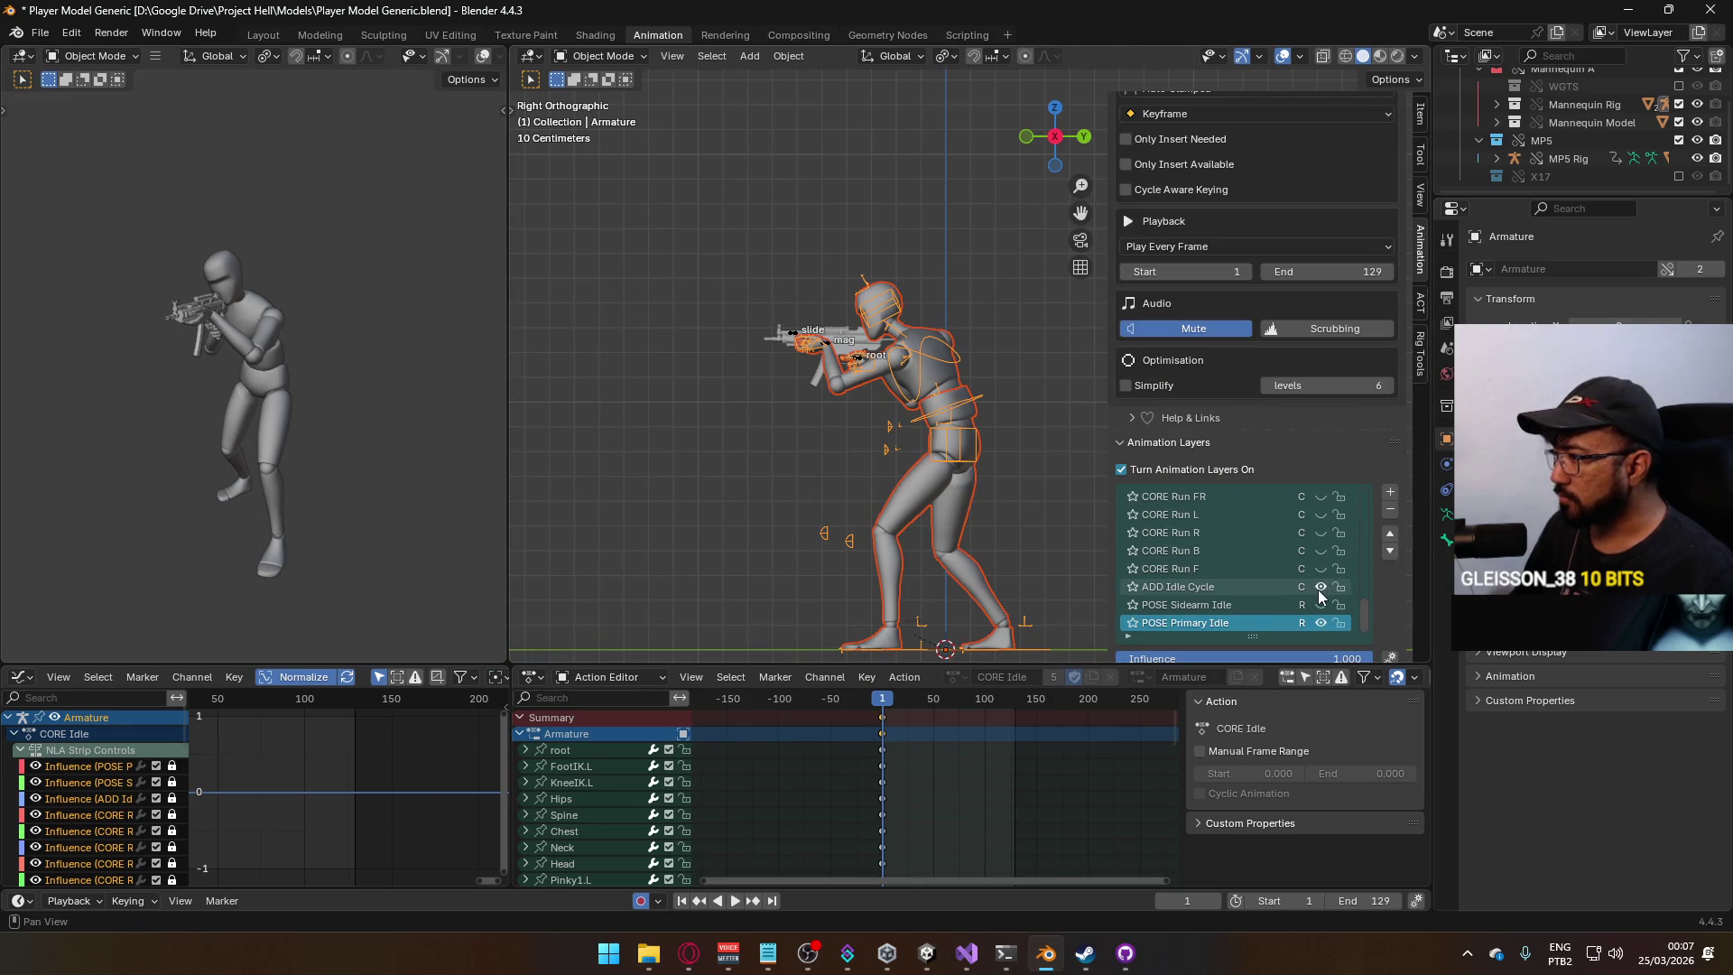
scroll(1318, 589, "up", 5)
scroll(1338, 587, "up", 6)
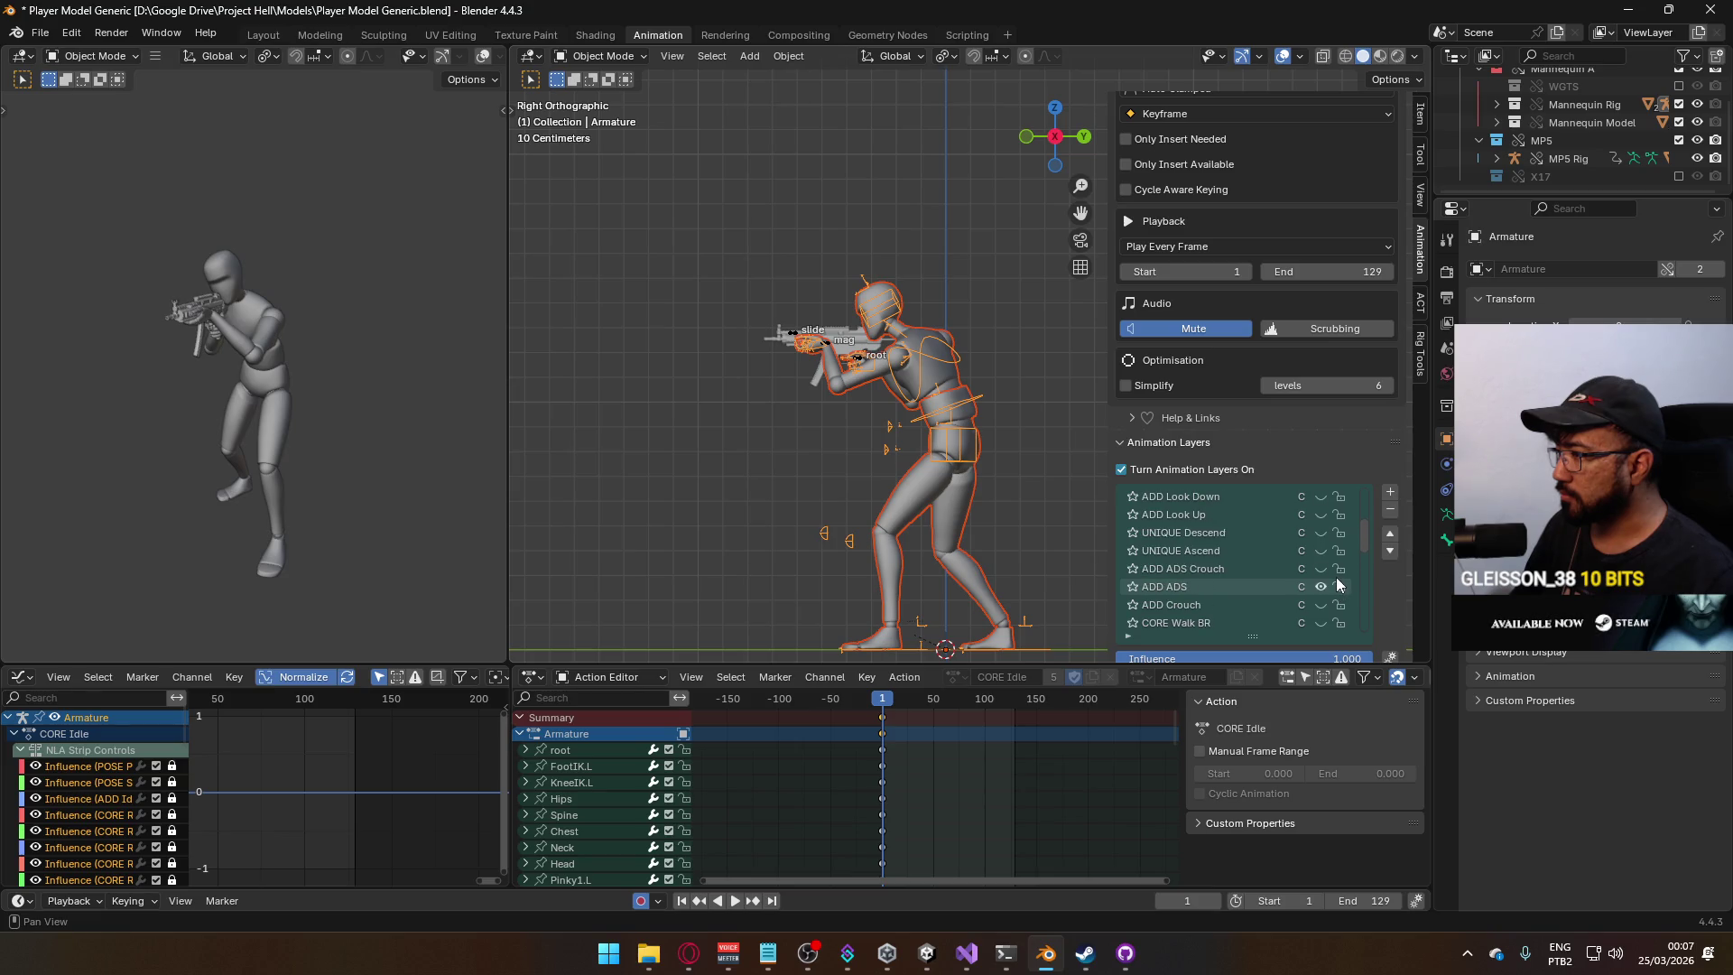
left_click(1321, 587)
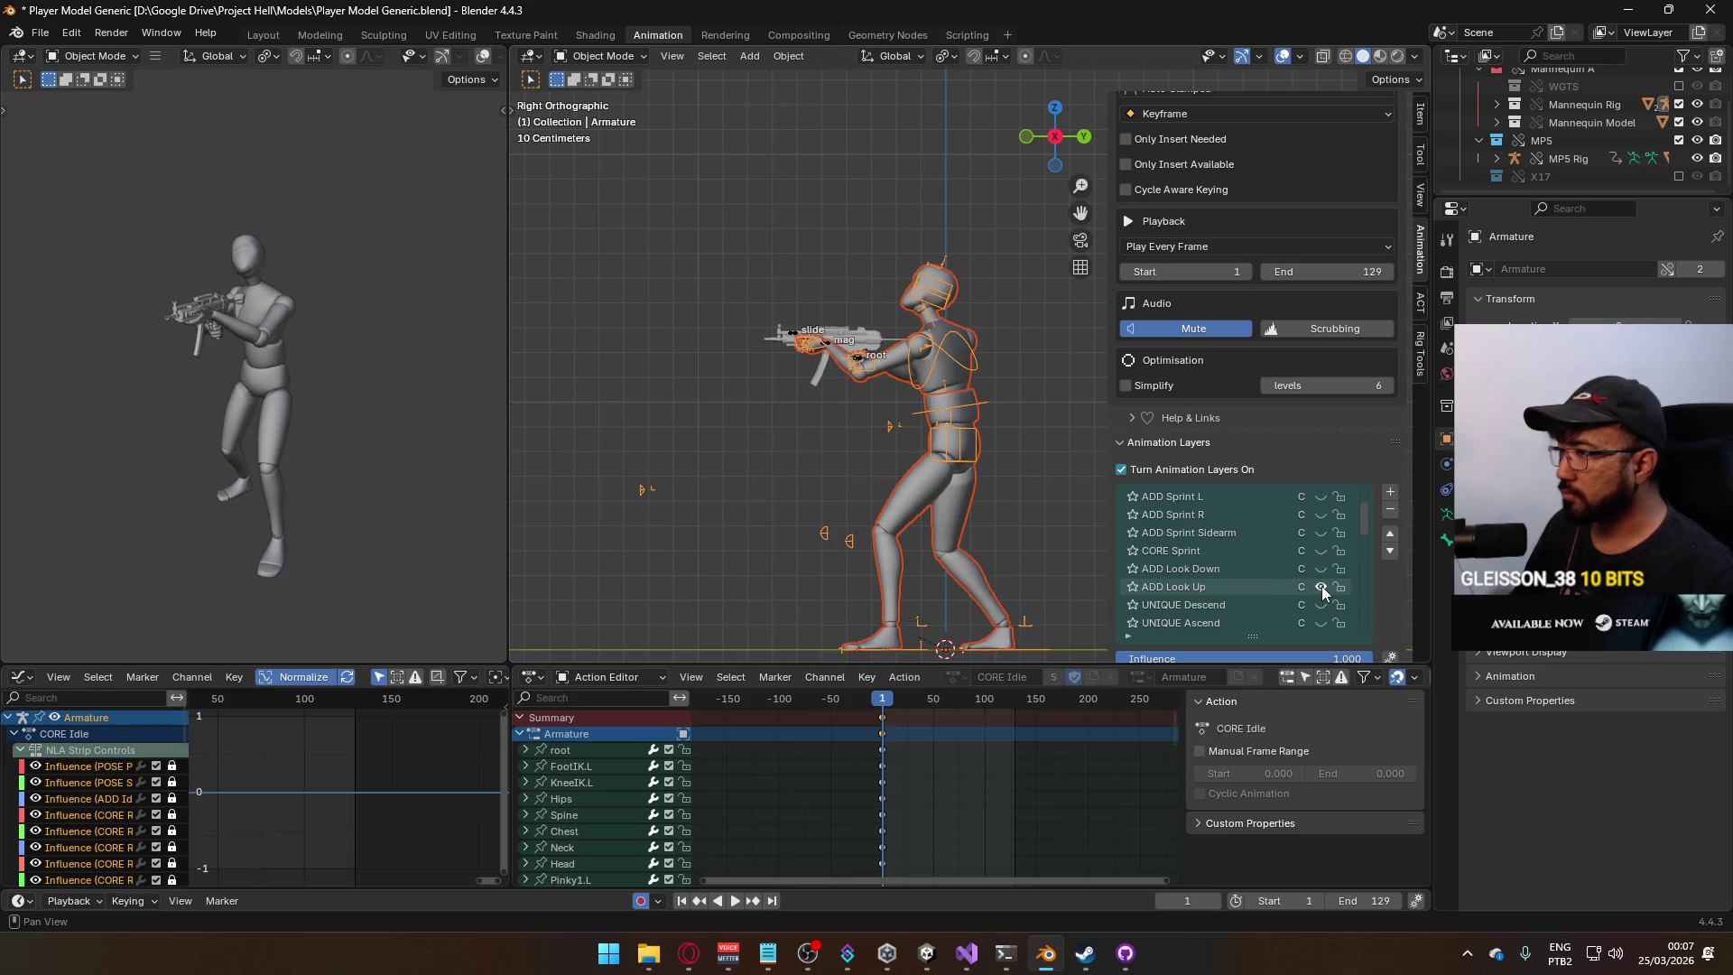
Enable ADD Look Up on the MP5 Rig, open that action, then bring up Discord.
left_click(825, 340)
scroll(1307, 576, "up", 7)
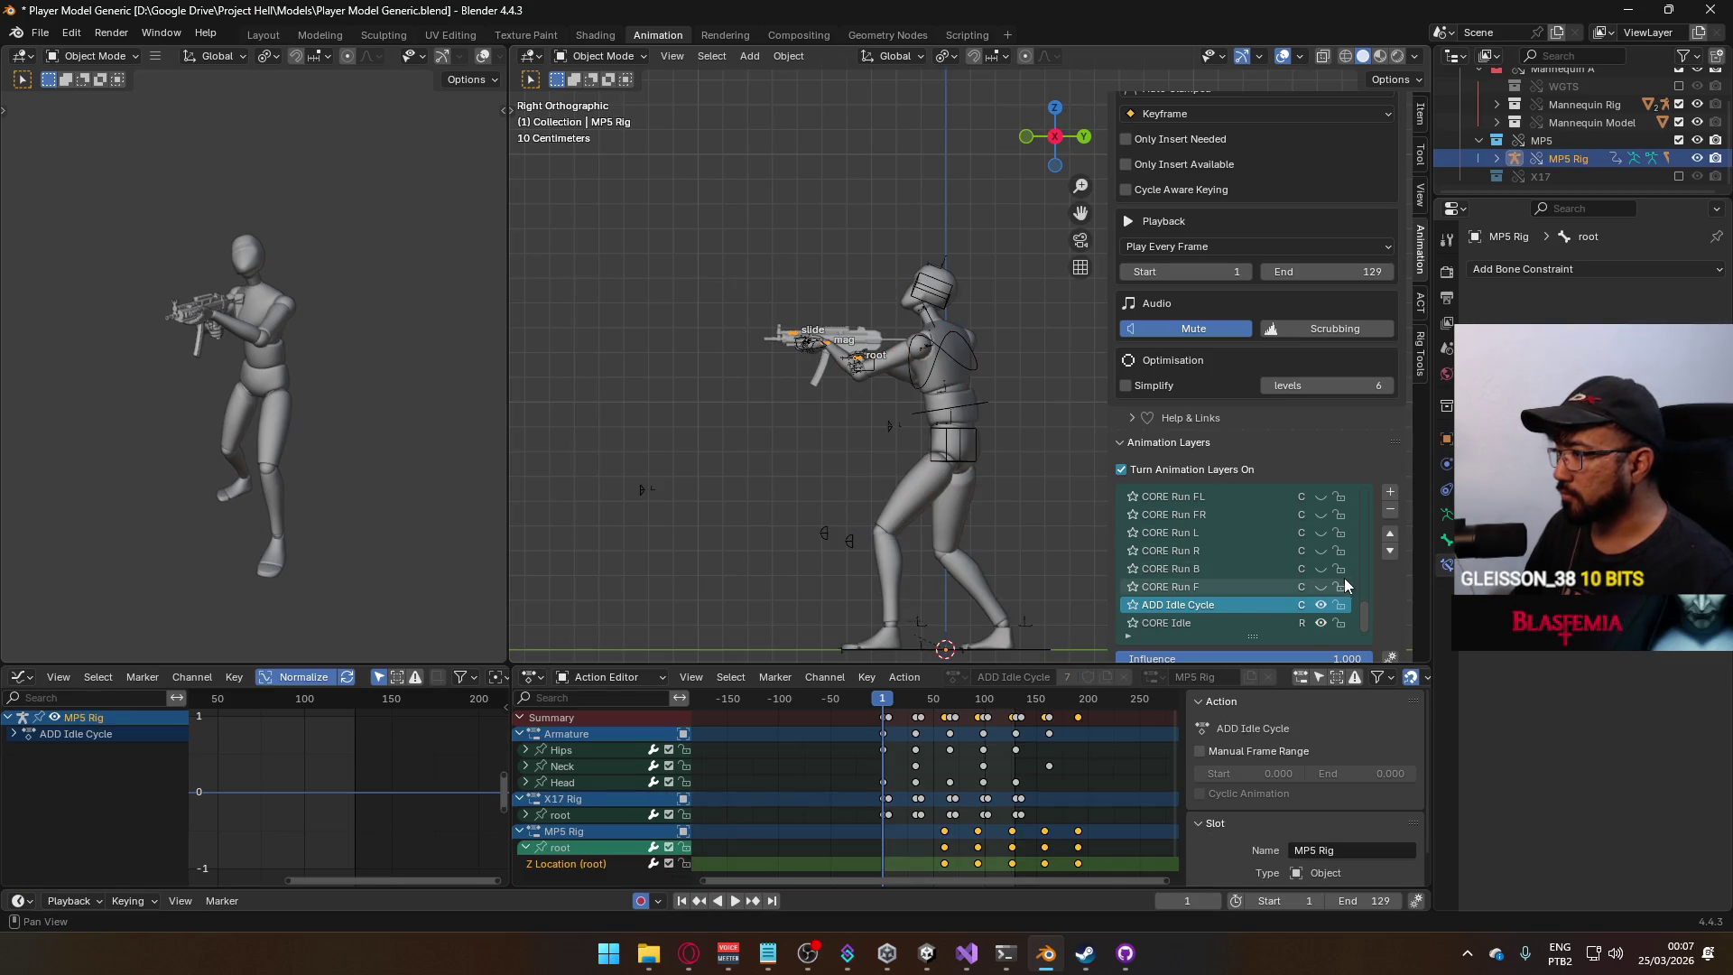
scroll(1314, 571, "up", 10)
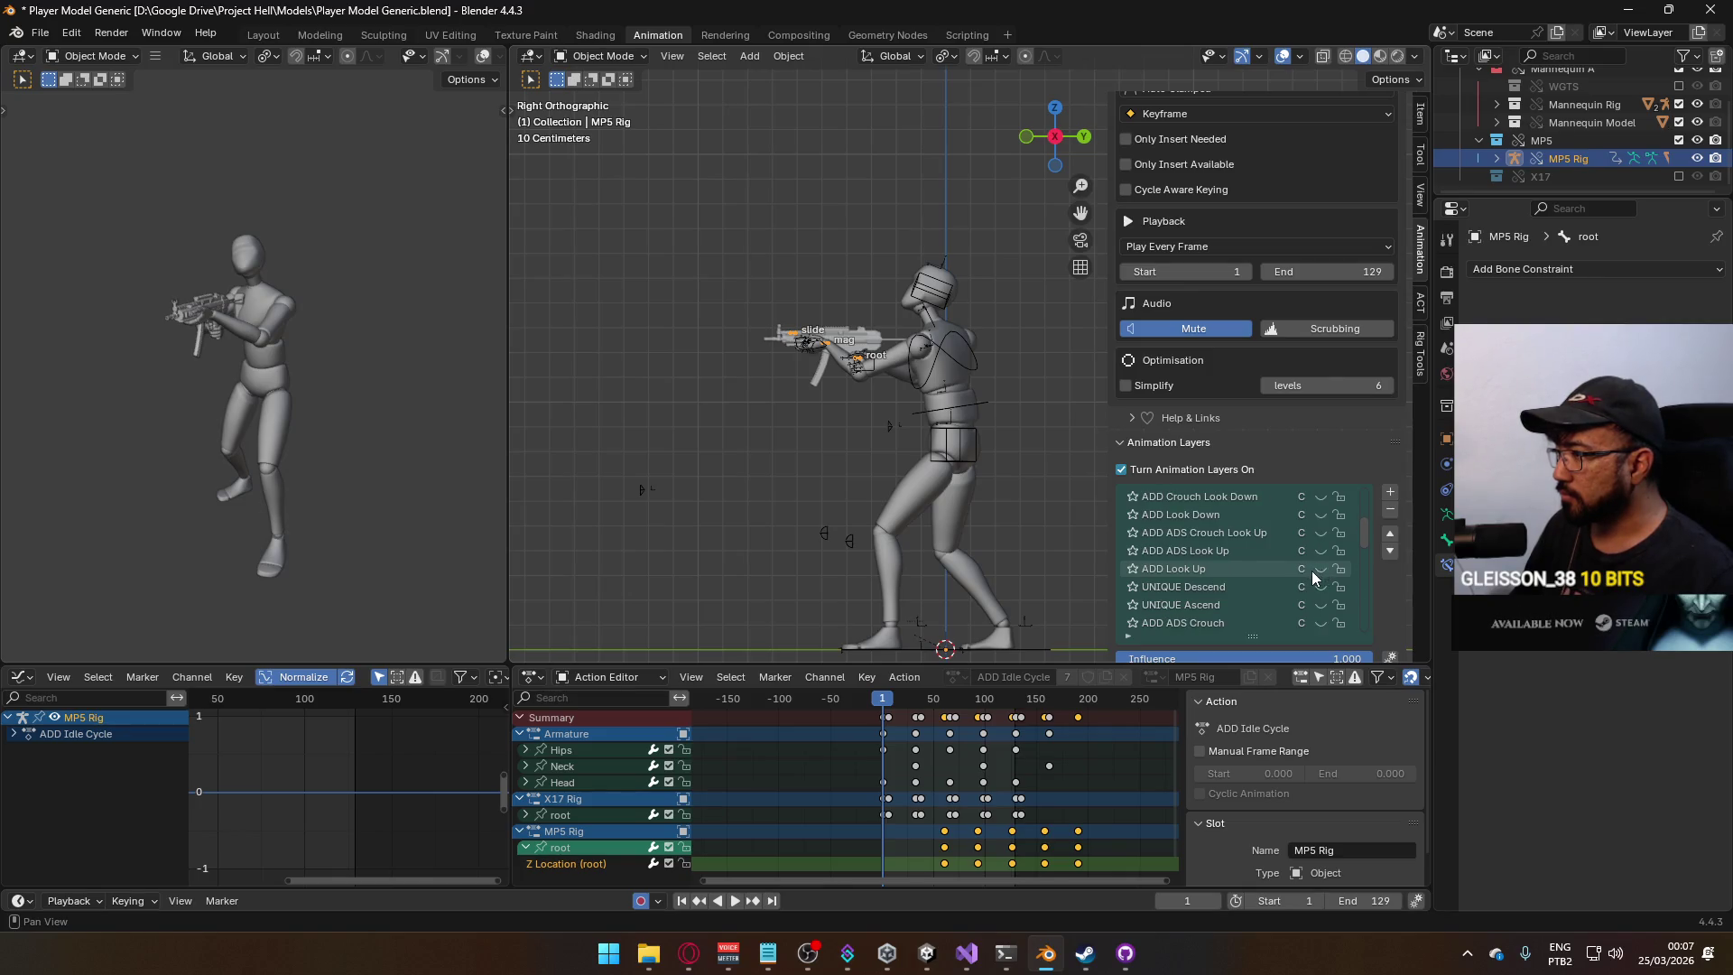
left_click(1320, 568)
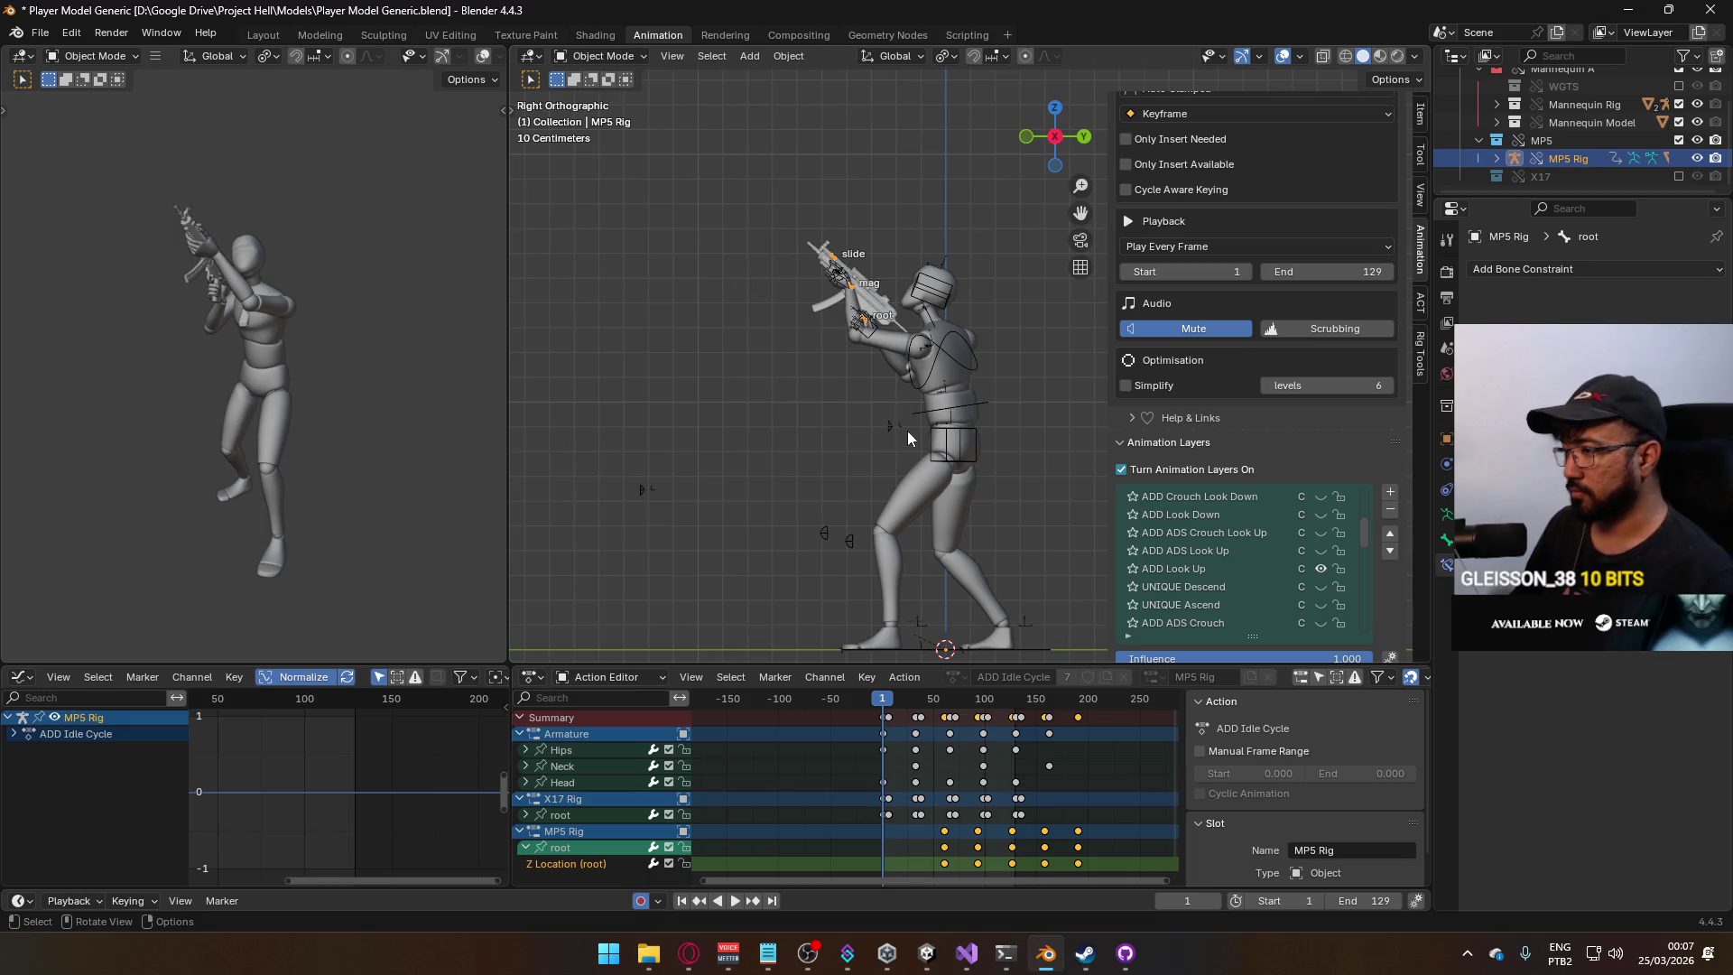
left_click(1210, 567)
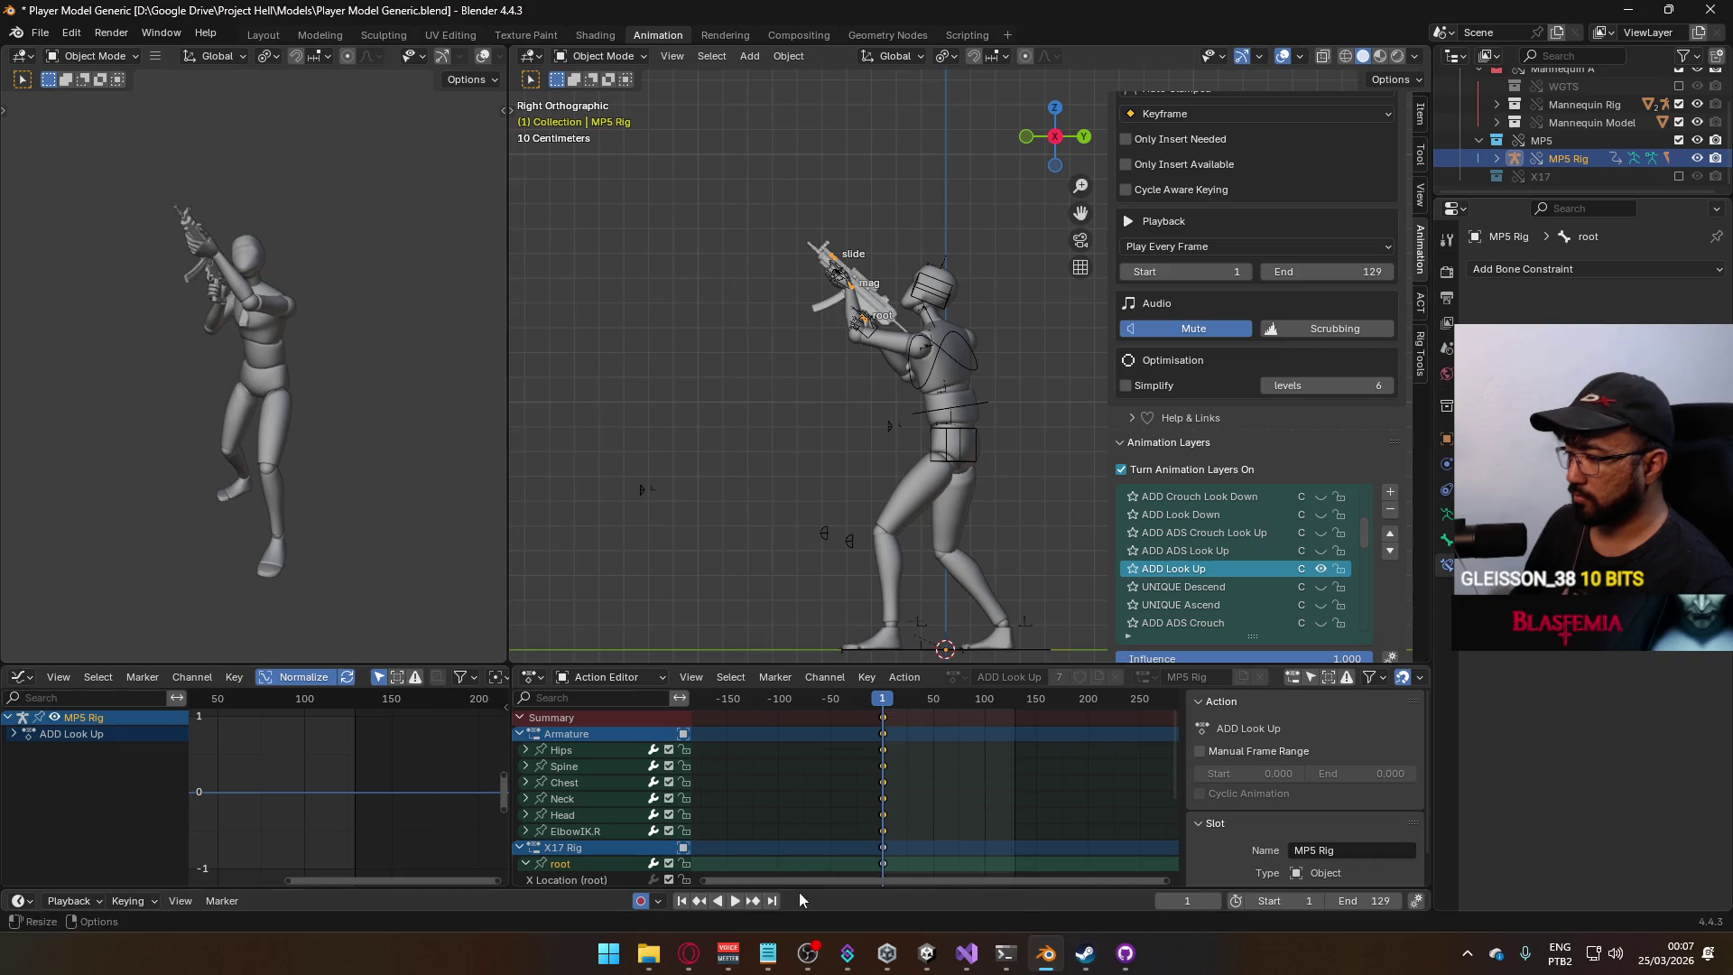
left_click(1469, 954)
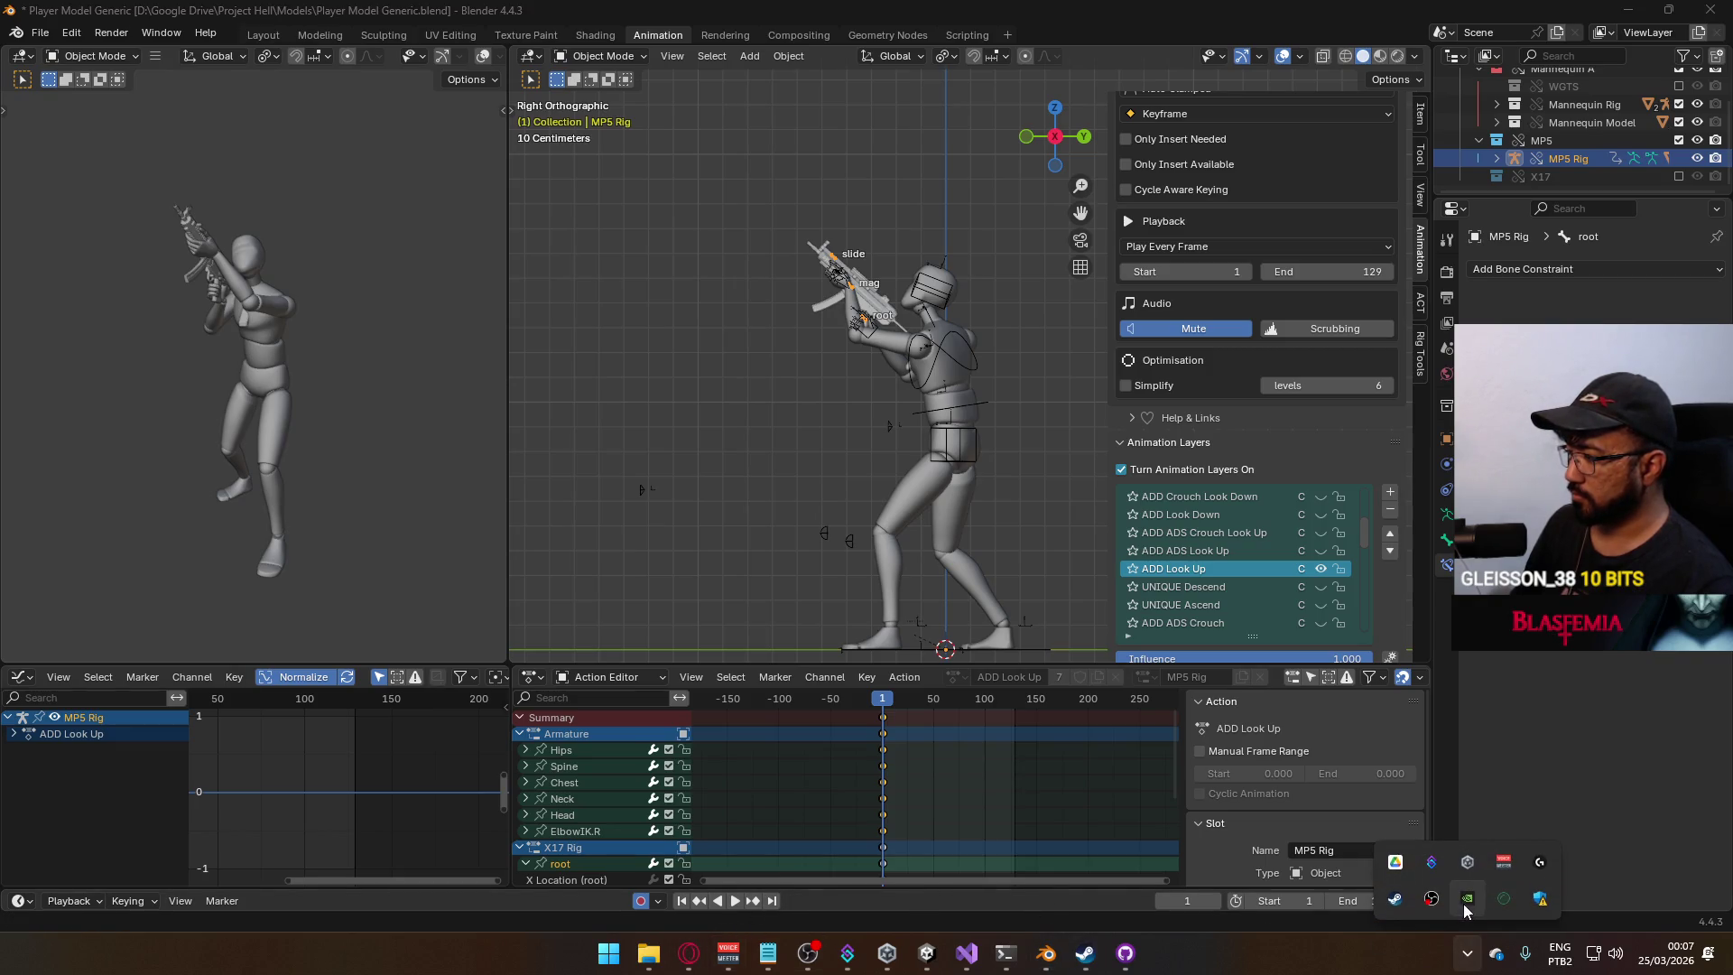
left_click(1504, 898)
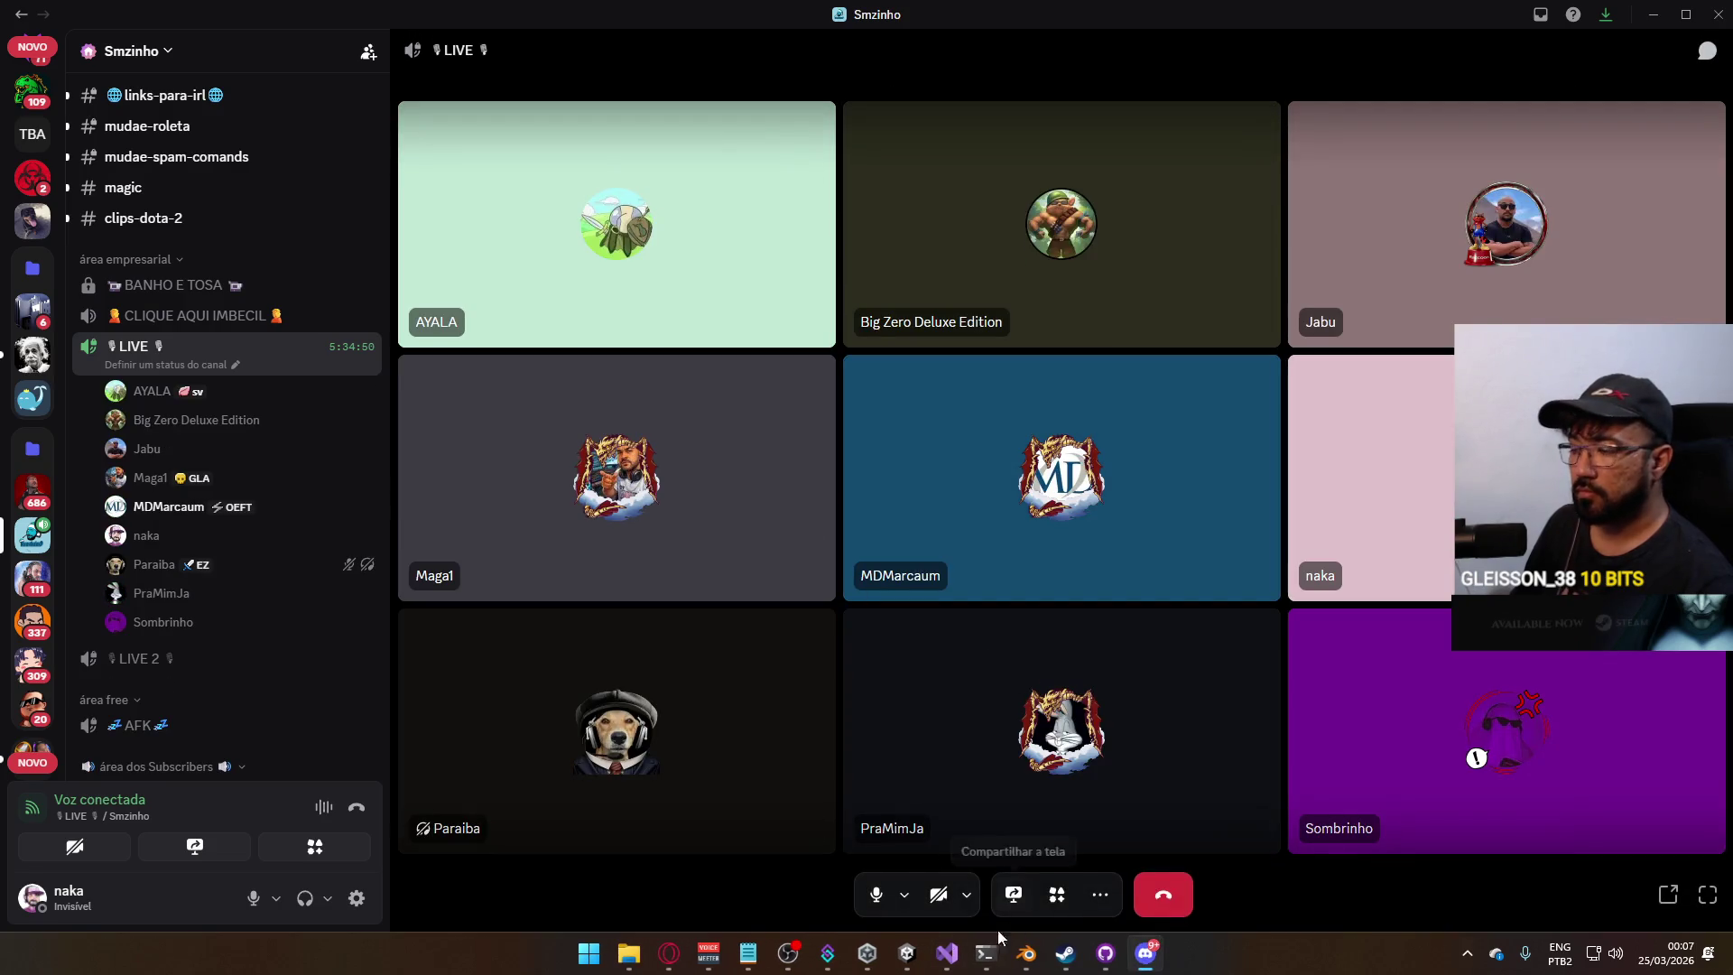
Glance at the Twitch stream, then watch a call member's live stream full view in Discord.
left_click(669, 955)
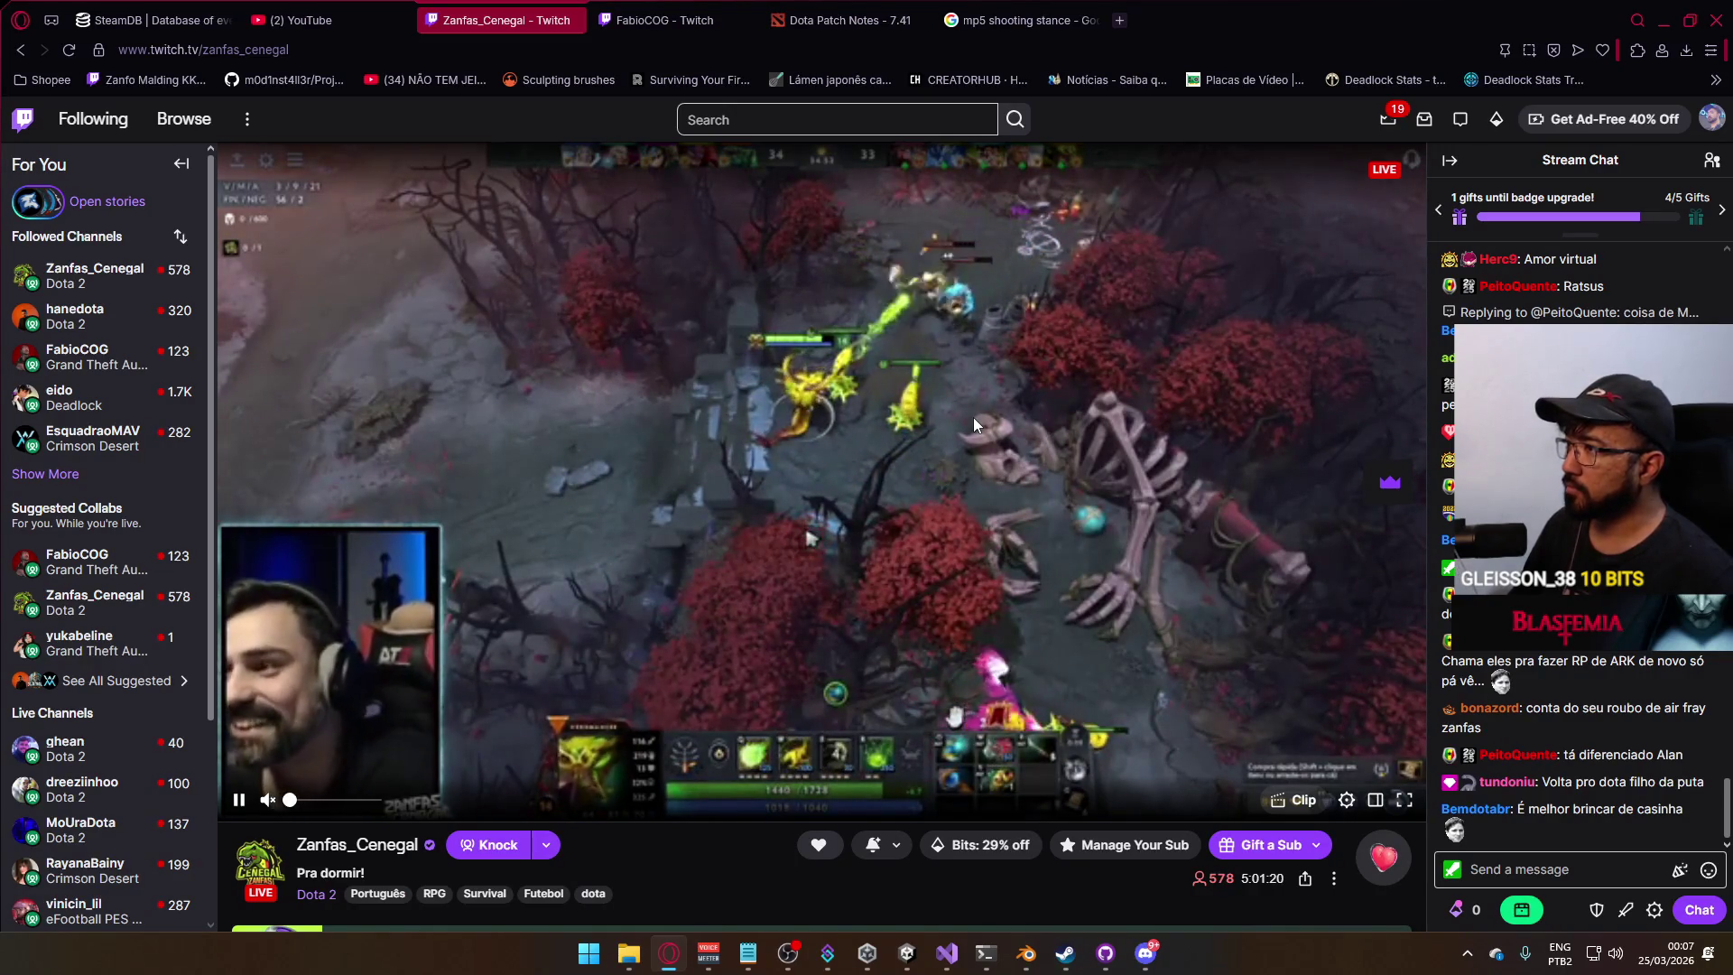
key("alt+Tab")
mouse_move(292, 406)
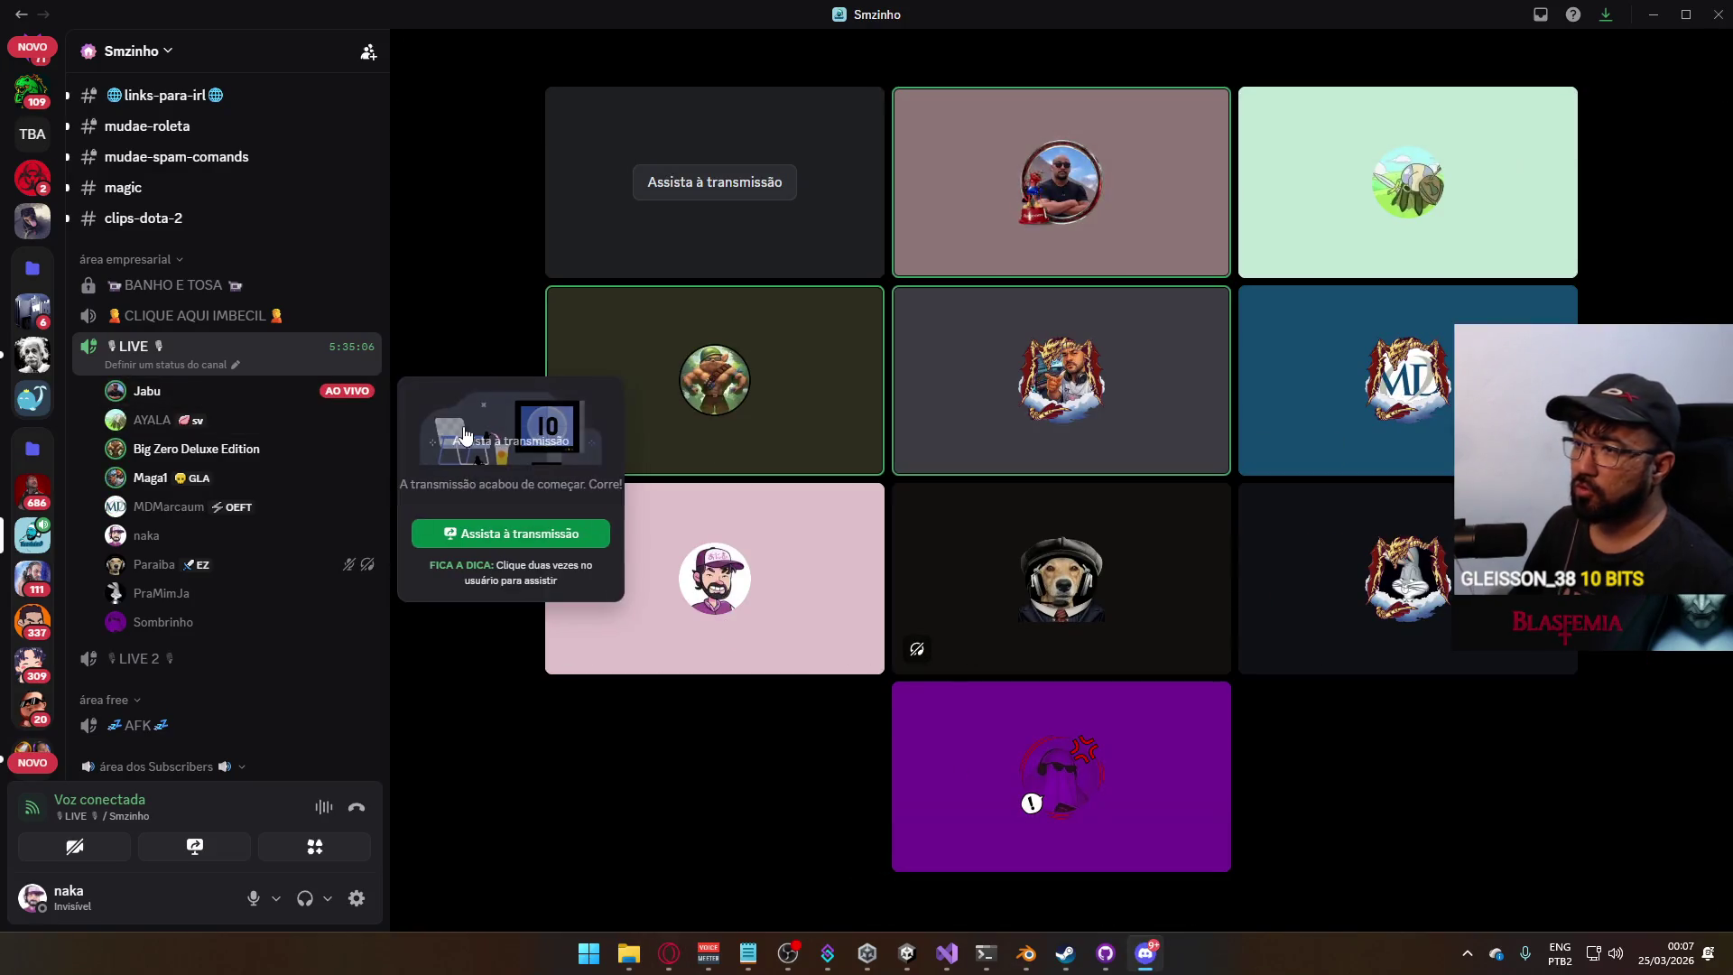
left_click(514, 530)
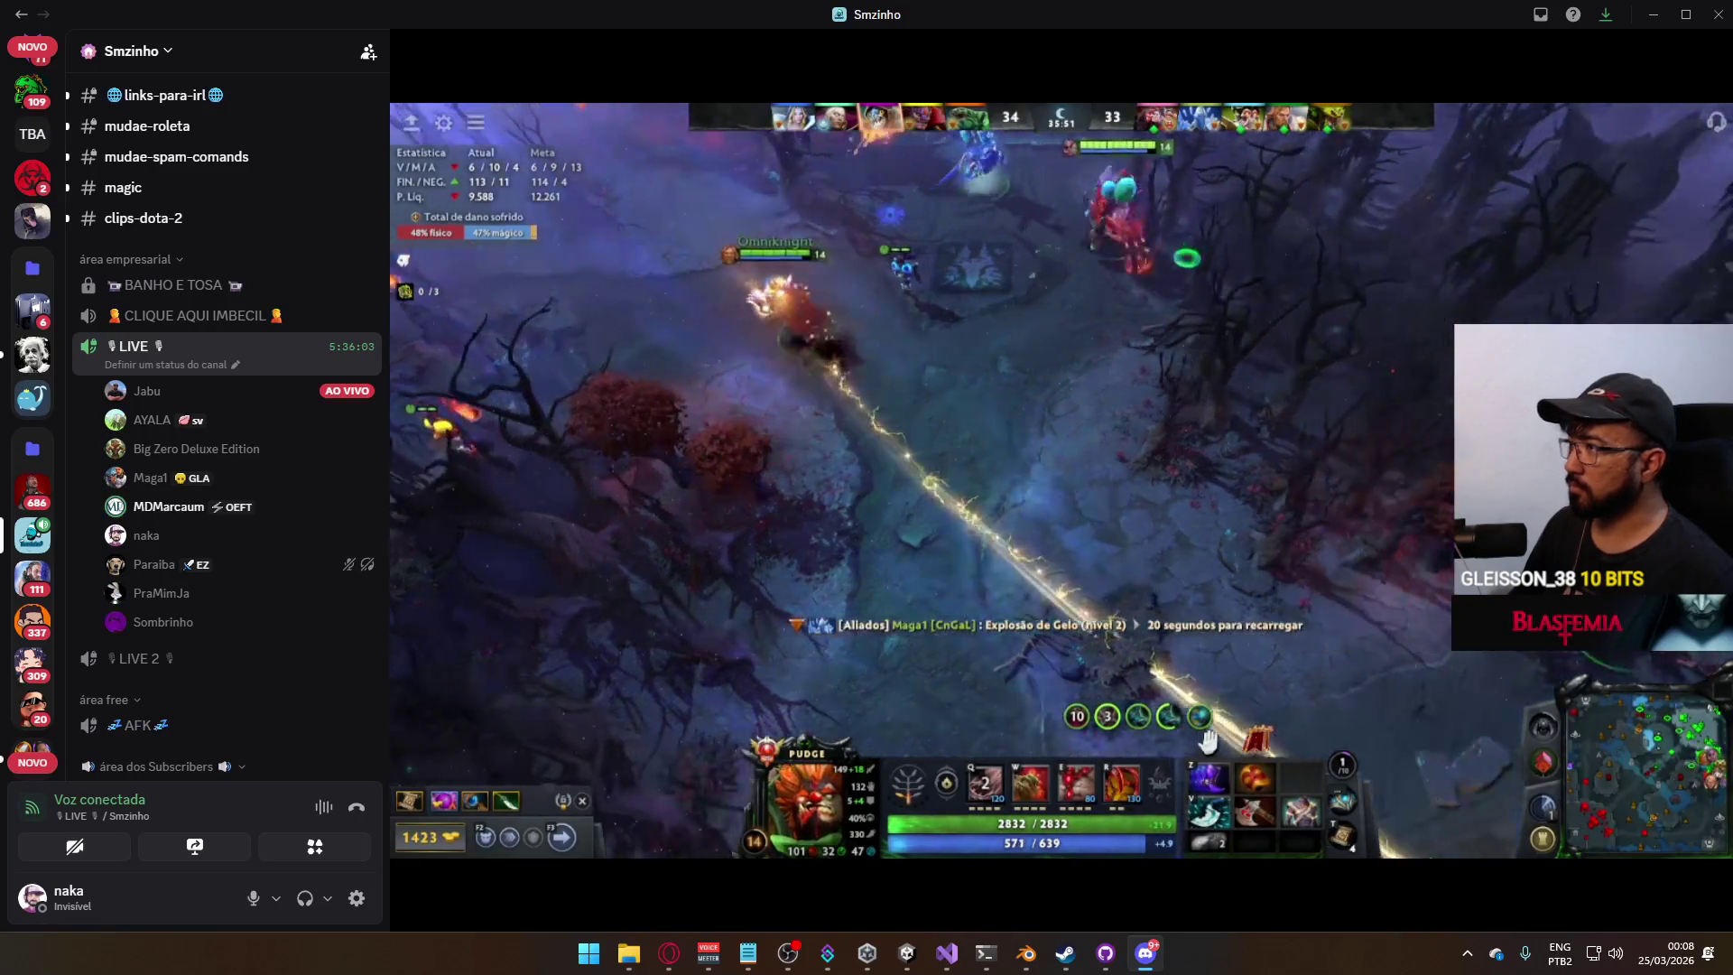
Briefly check Twitch again, then switch back to Blender.
mouse_move(910, 483)
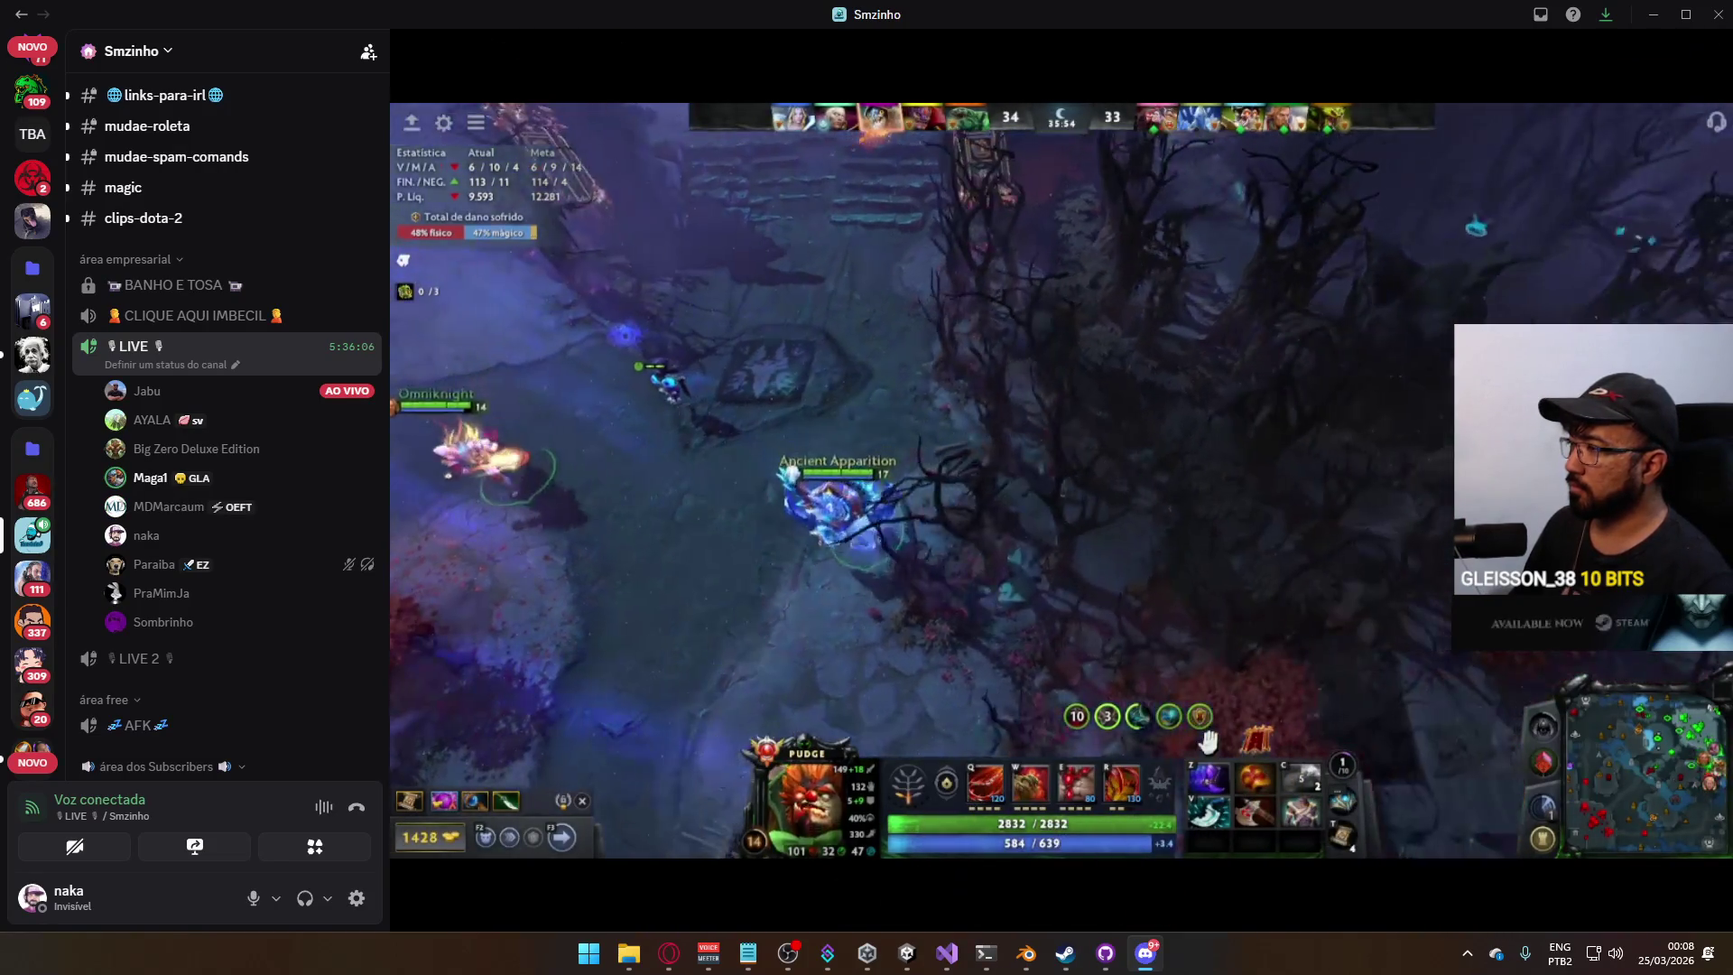
key("alt+Tab")
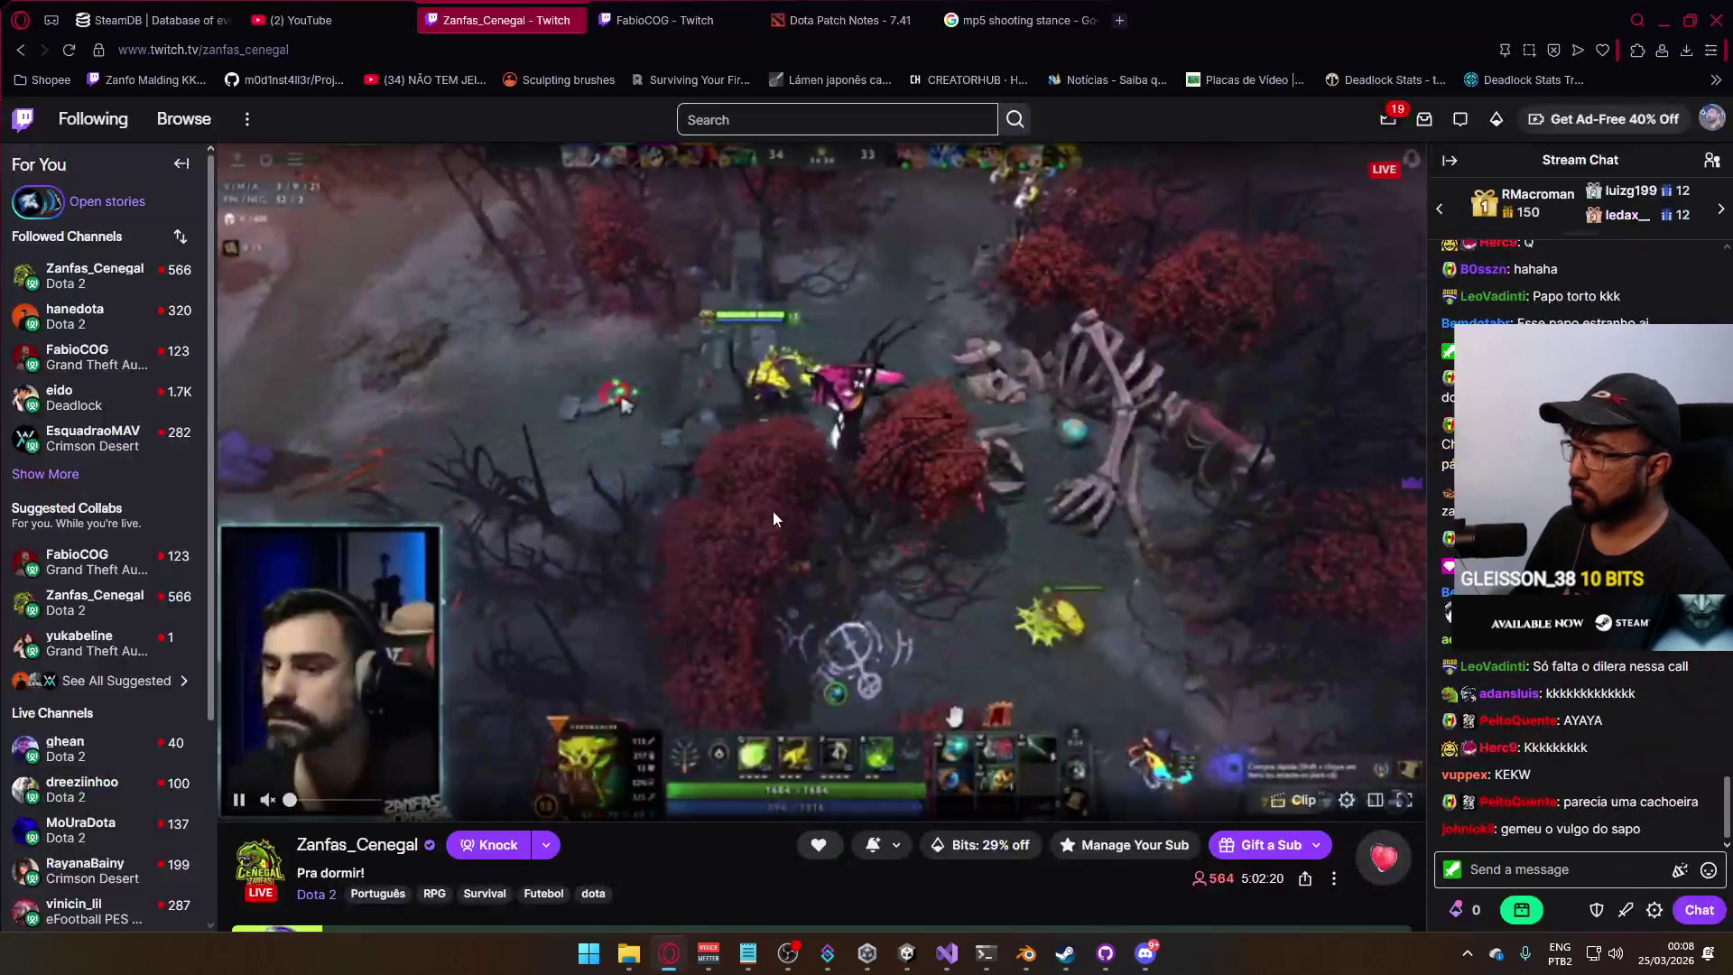
key("alt+Tab")
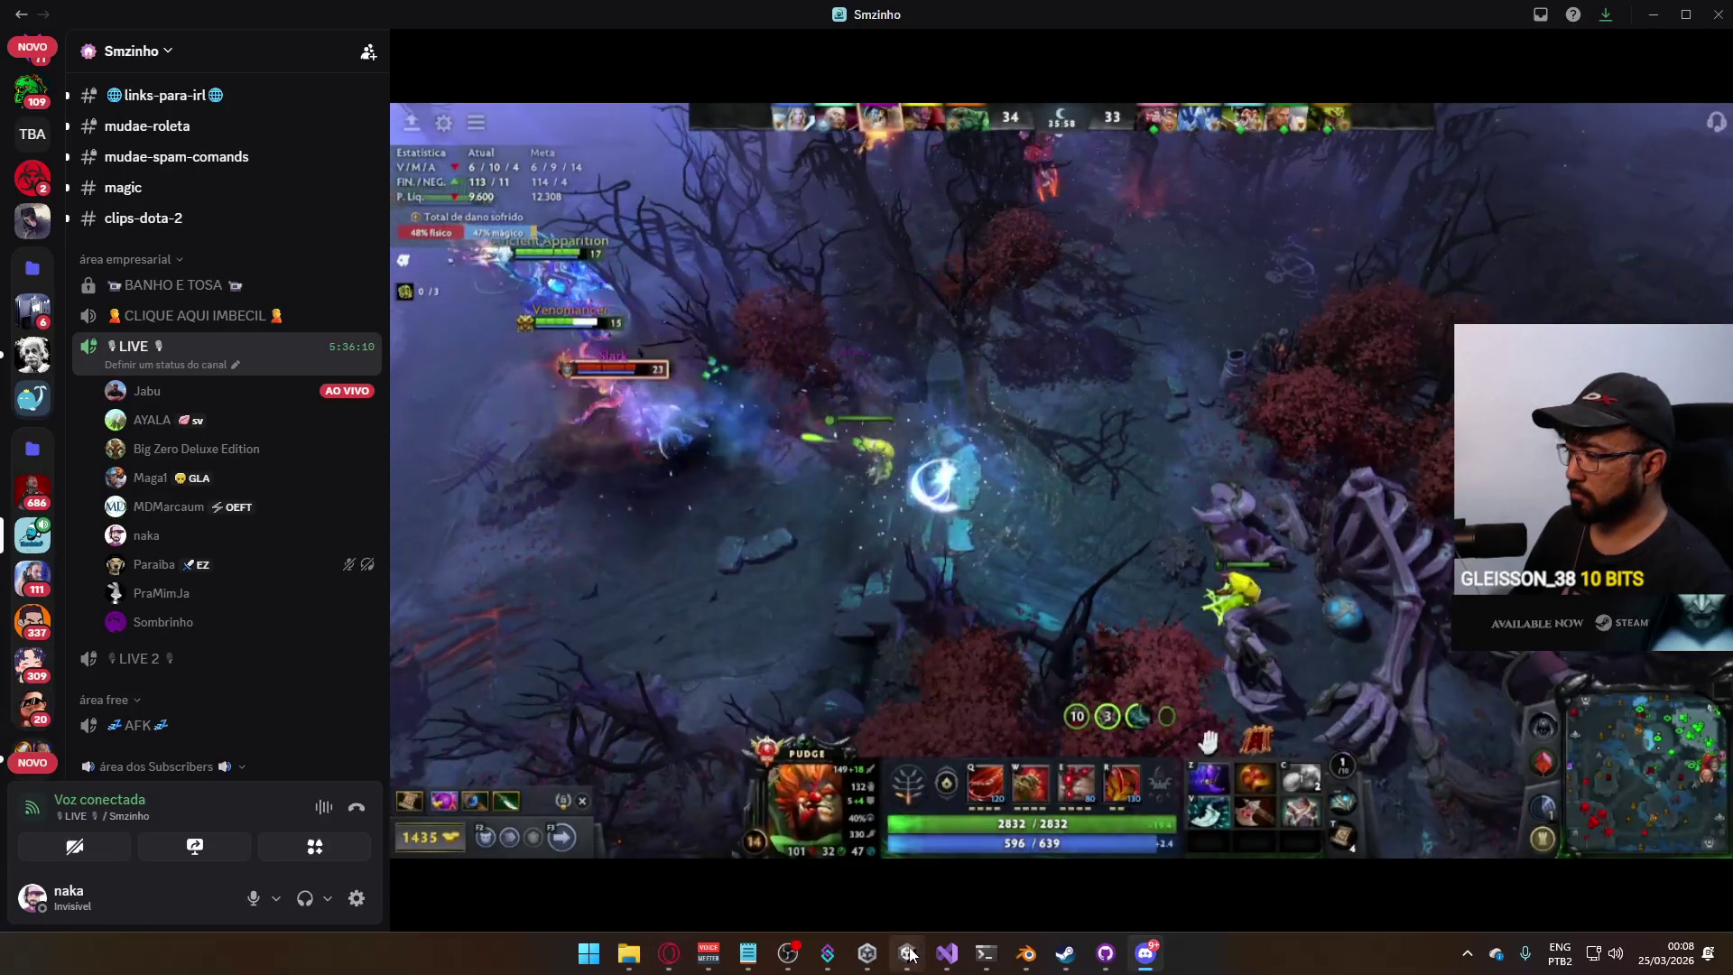
left_click(1022, 954)
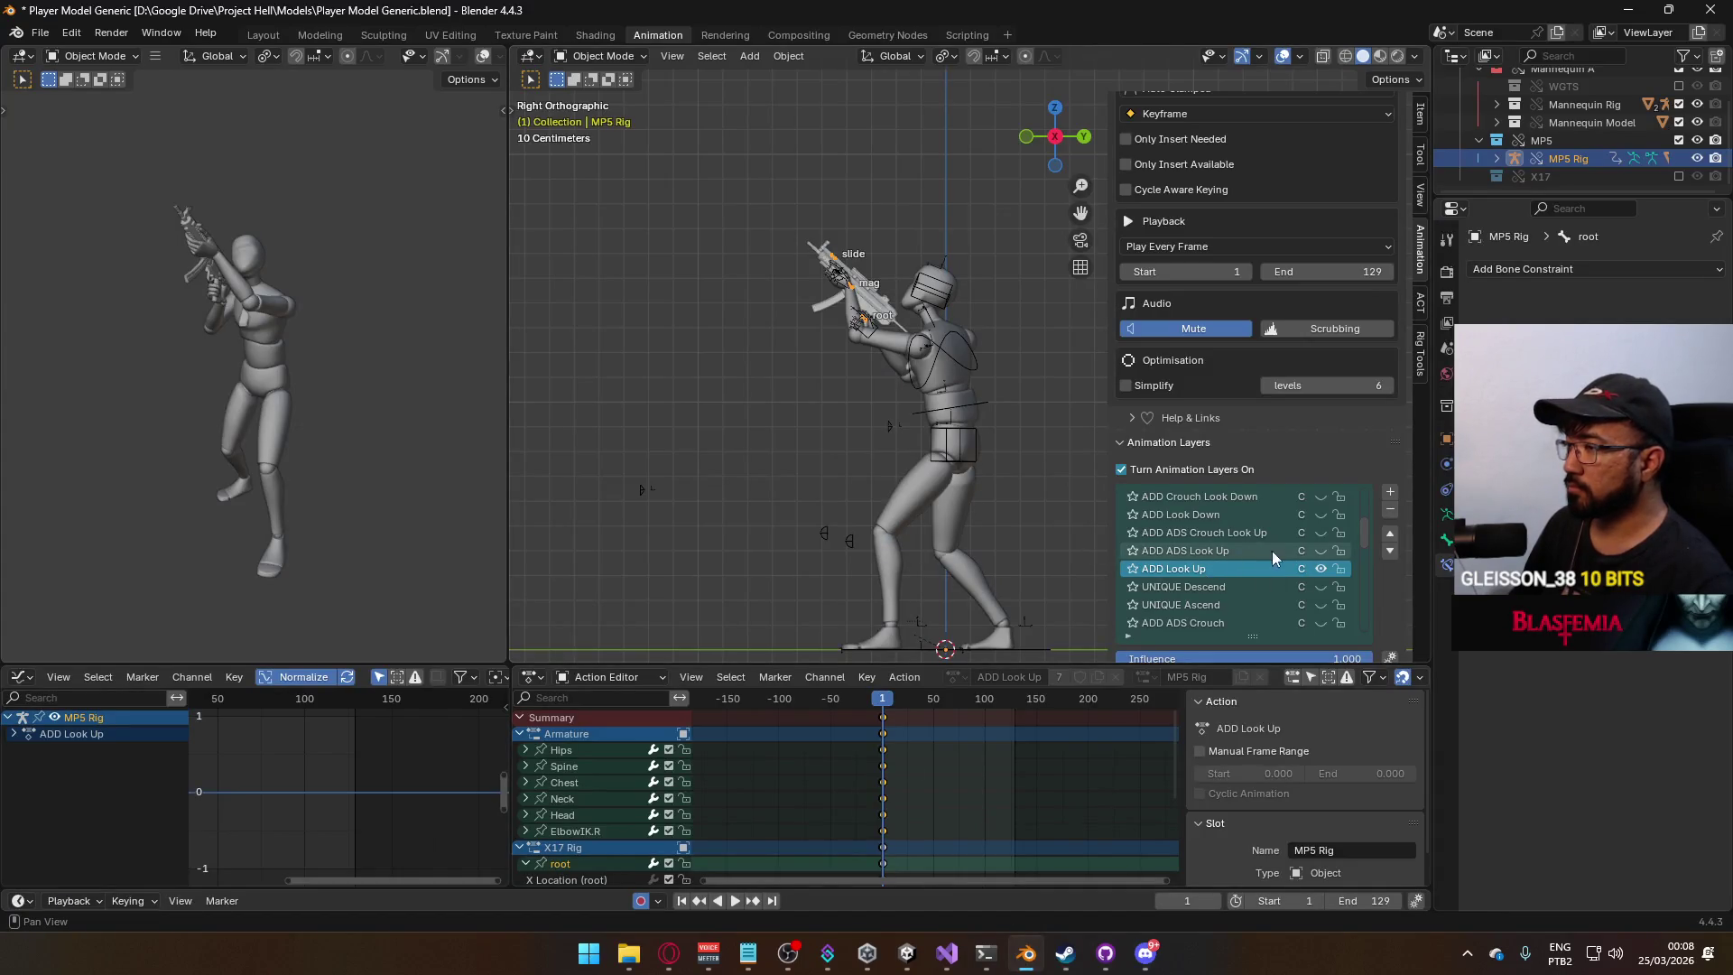
Enable ADD ADS Look Up, disable ADD Look Up, and open the ADS Look Up action.
left_click(1321, 552)
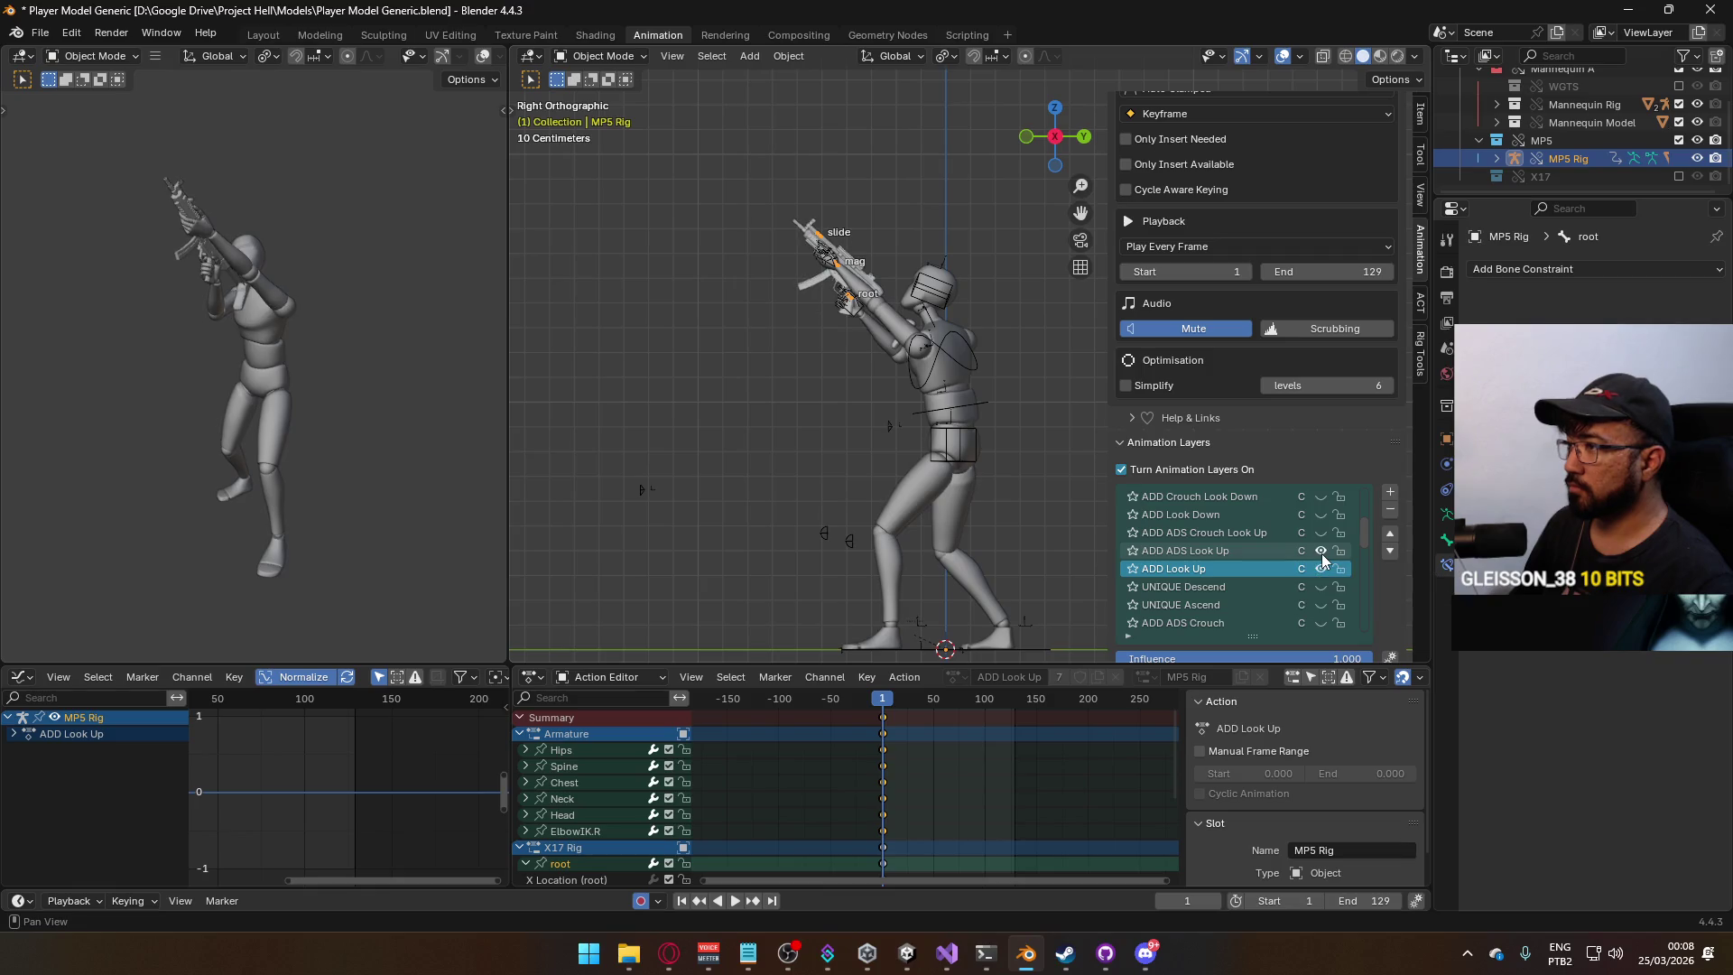
left_click(1320, 569)
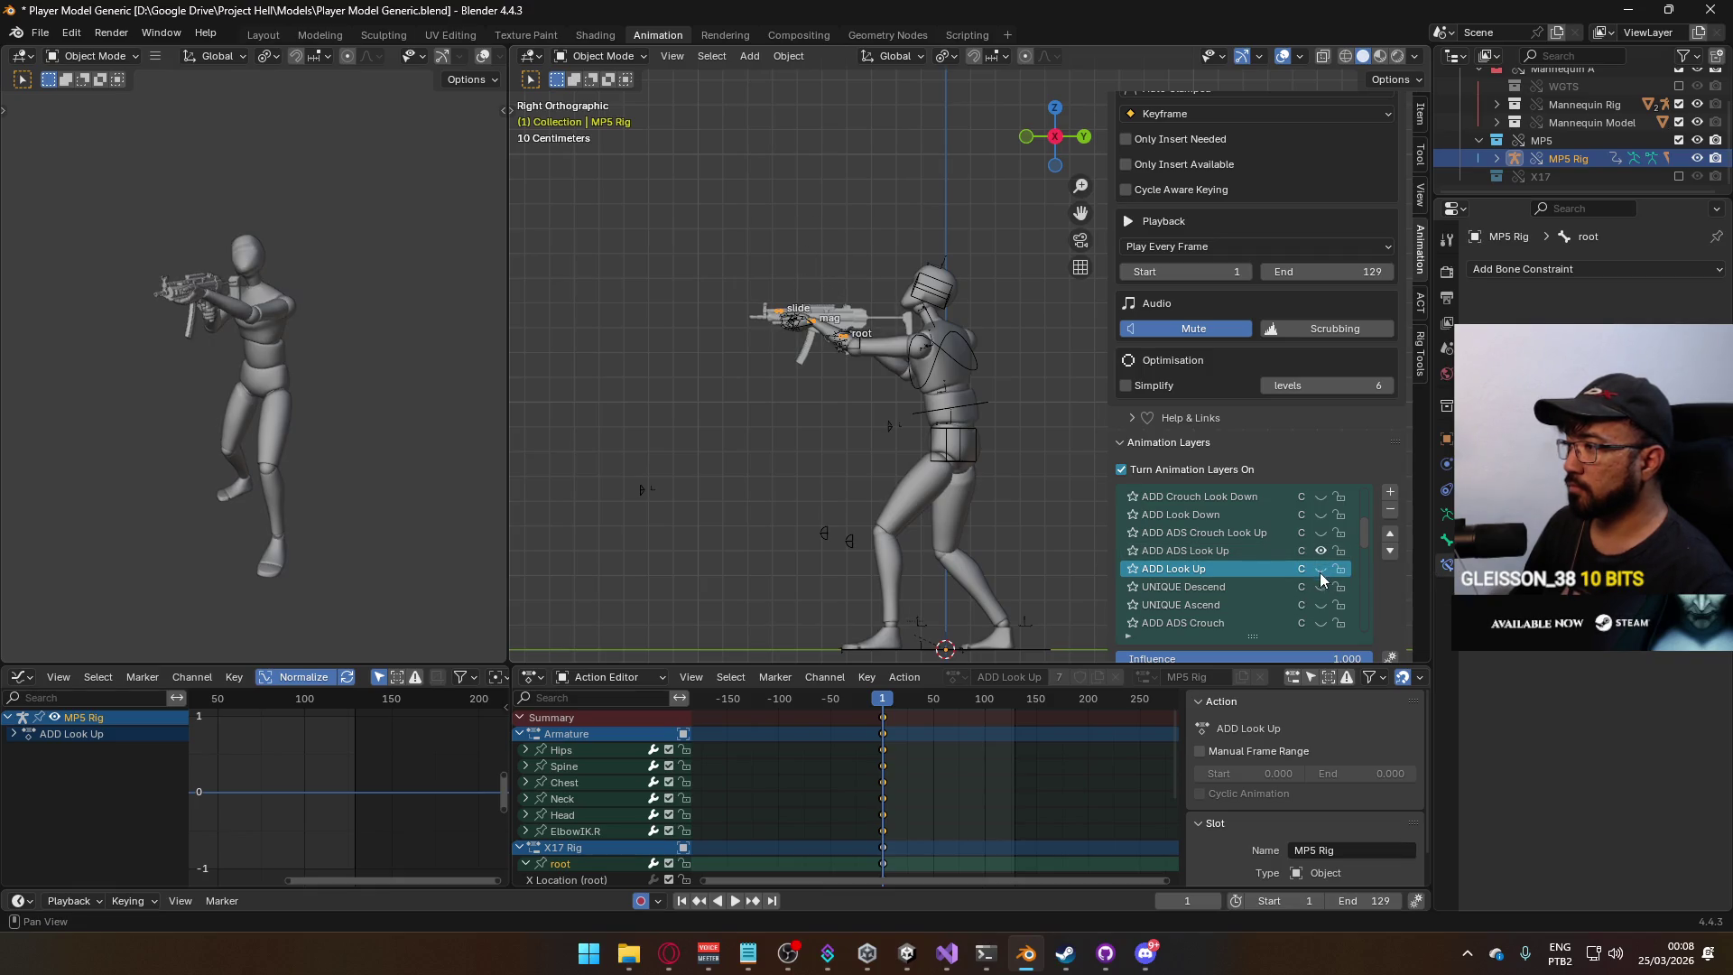
left_click(1232, 551)
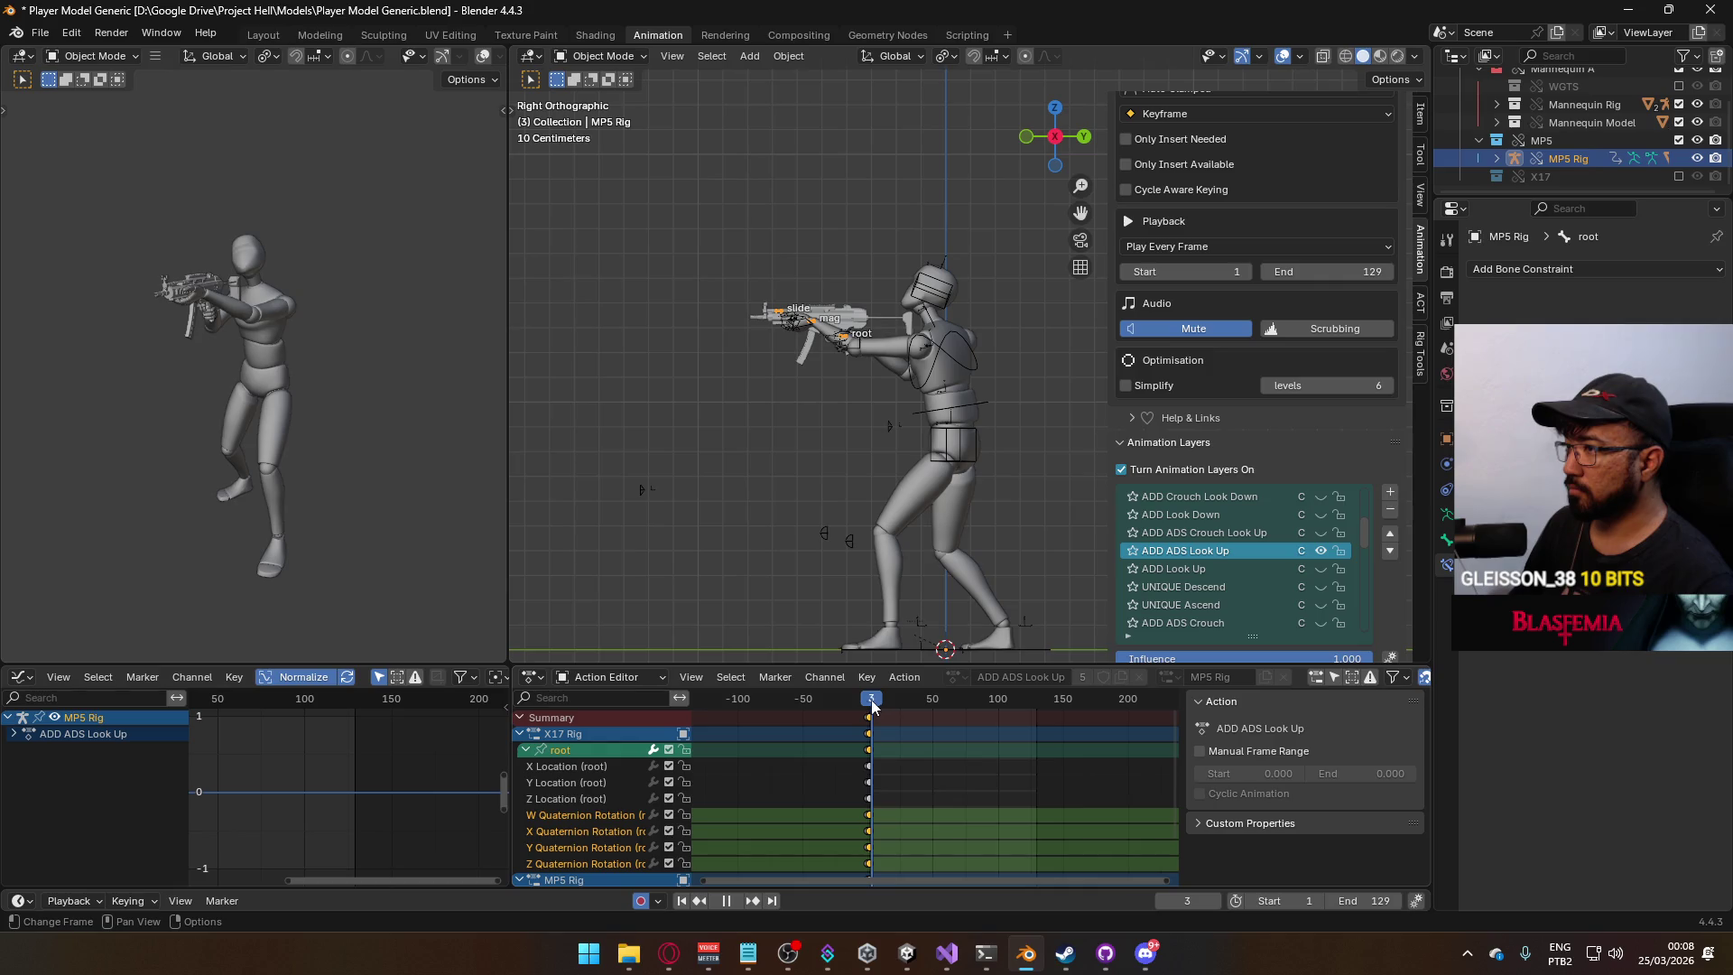
mouse_move(871, 713)
left_mouse_down()
mouse_move(960, 712)
mouse_move(885, 715)
left_mouse_up()
scroll(1310, 559, "down", 5)
Toggle the ADD ADS Idle layer off and on, then reselect the armature and MP5 Rig.
left_click(1316, 515)
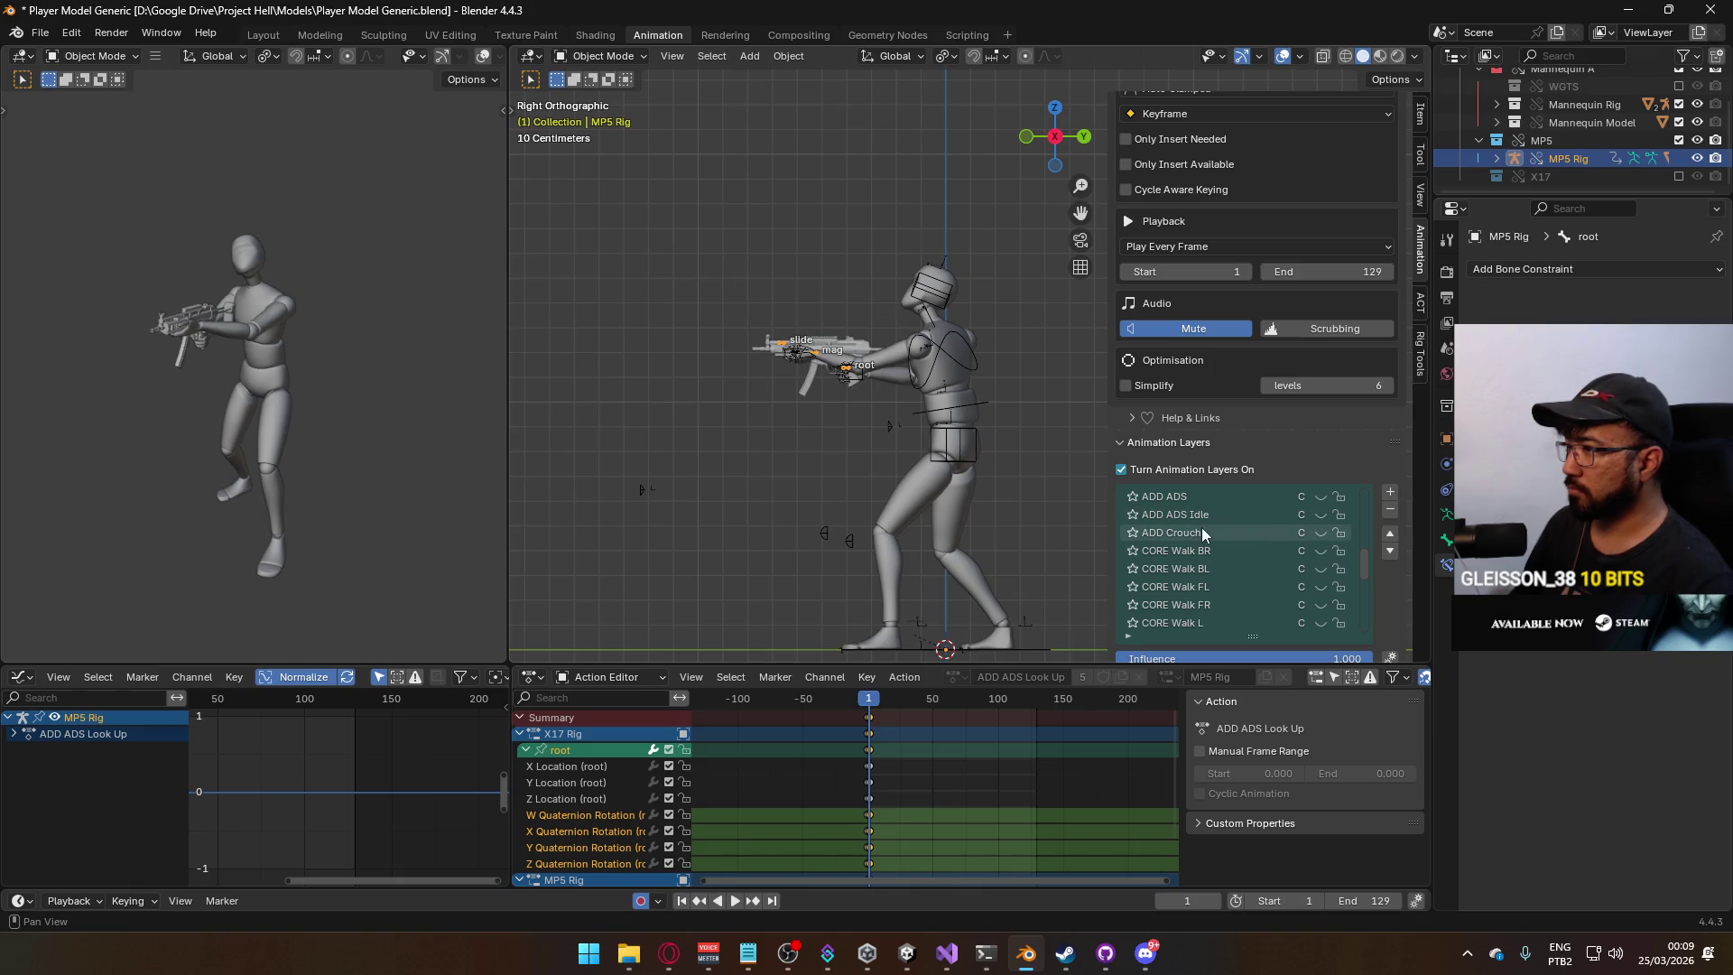
left_click(1311, 515)
left_click(1320, 514)
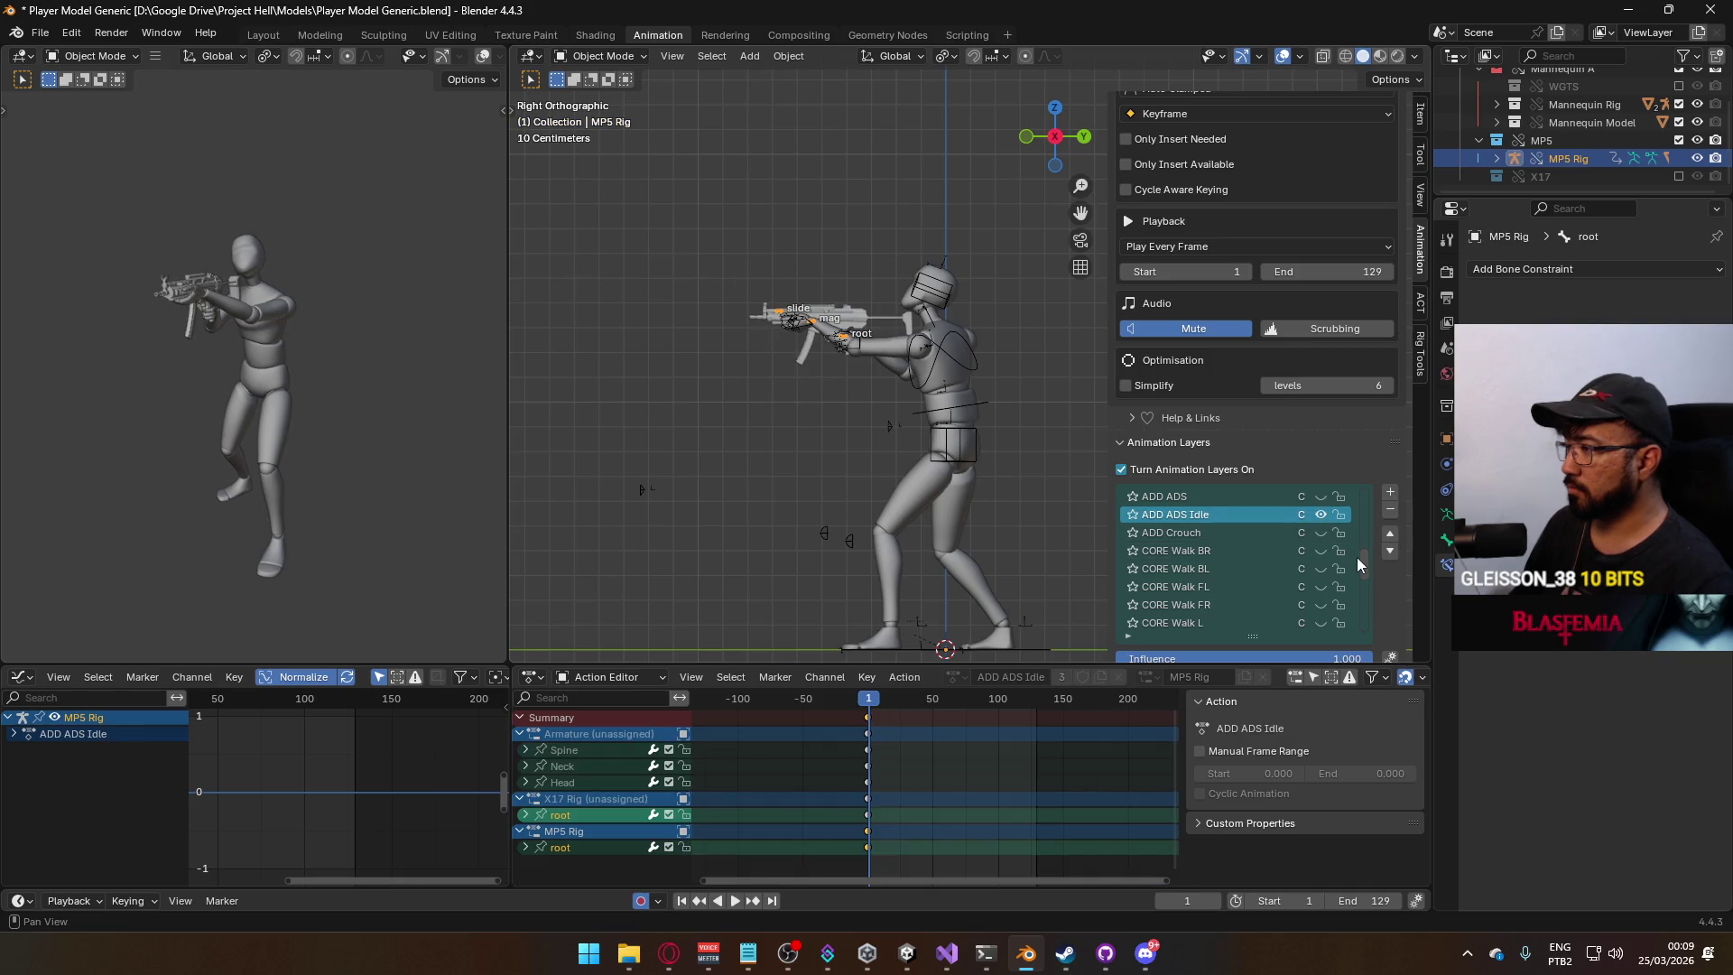
left_click(935, 354)
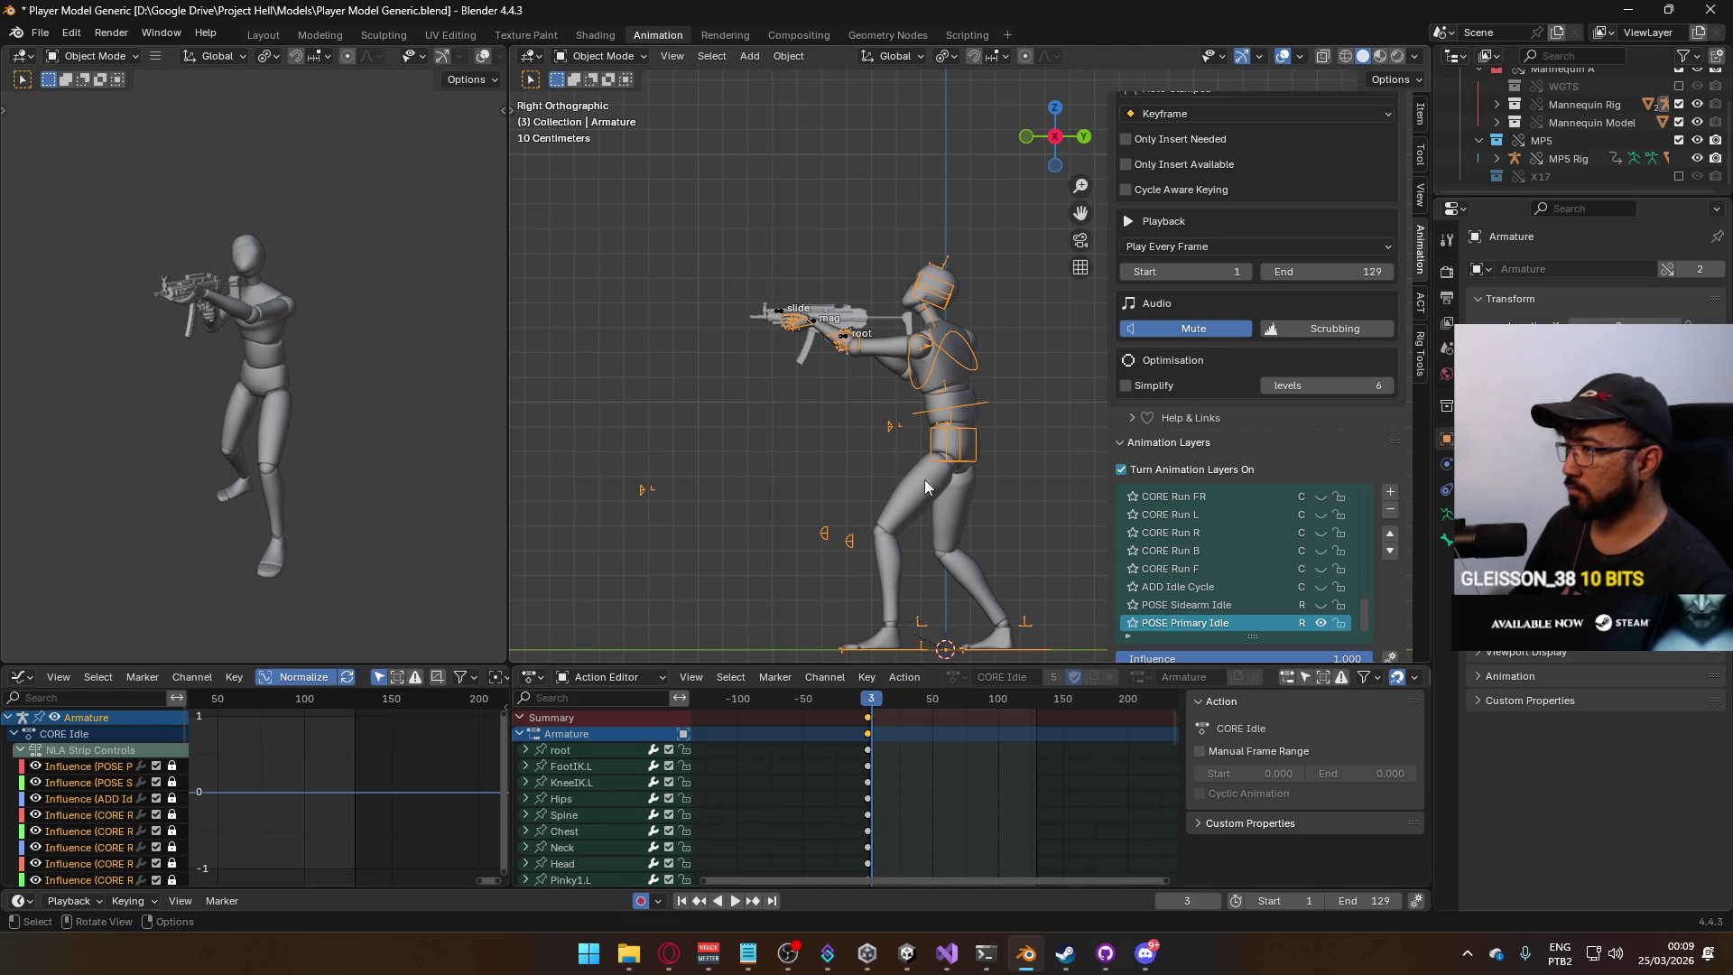
left_click(816, 323)
Reopen ADD ADS Look Up for editing, fit its keyframes, and return to an early frame.
left_click_drag(1364, 560, 1368, 491)
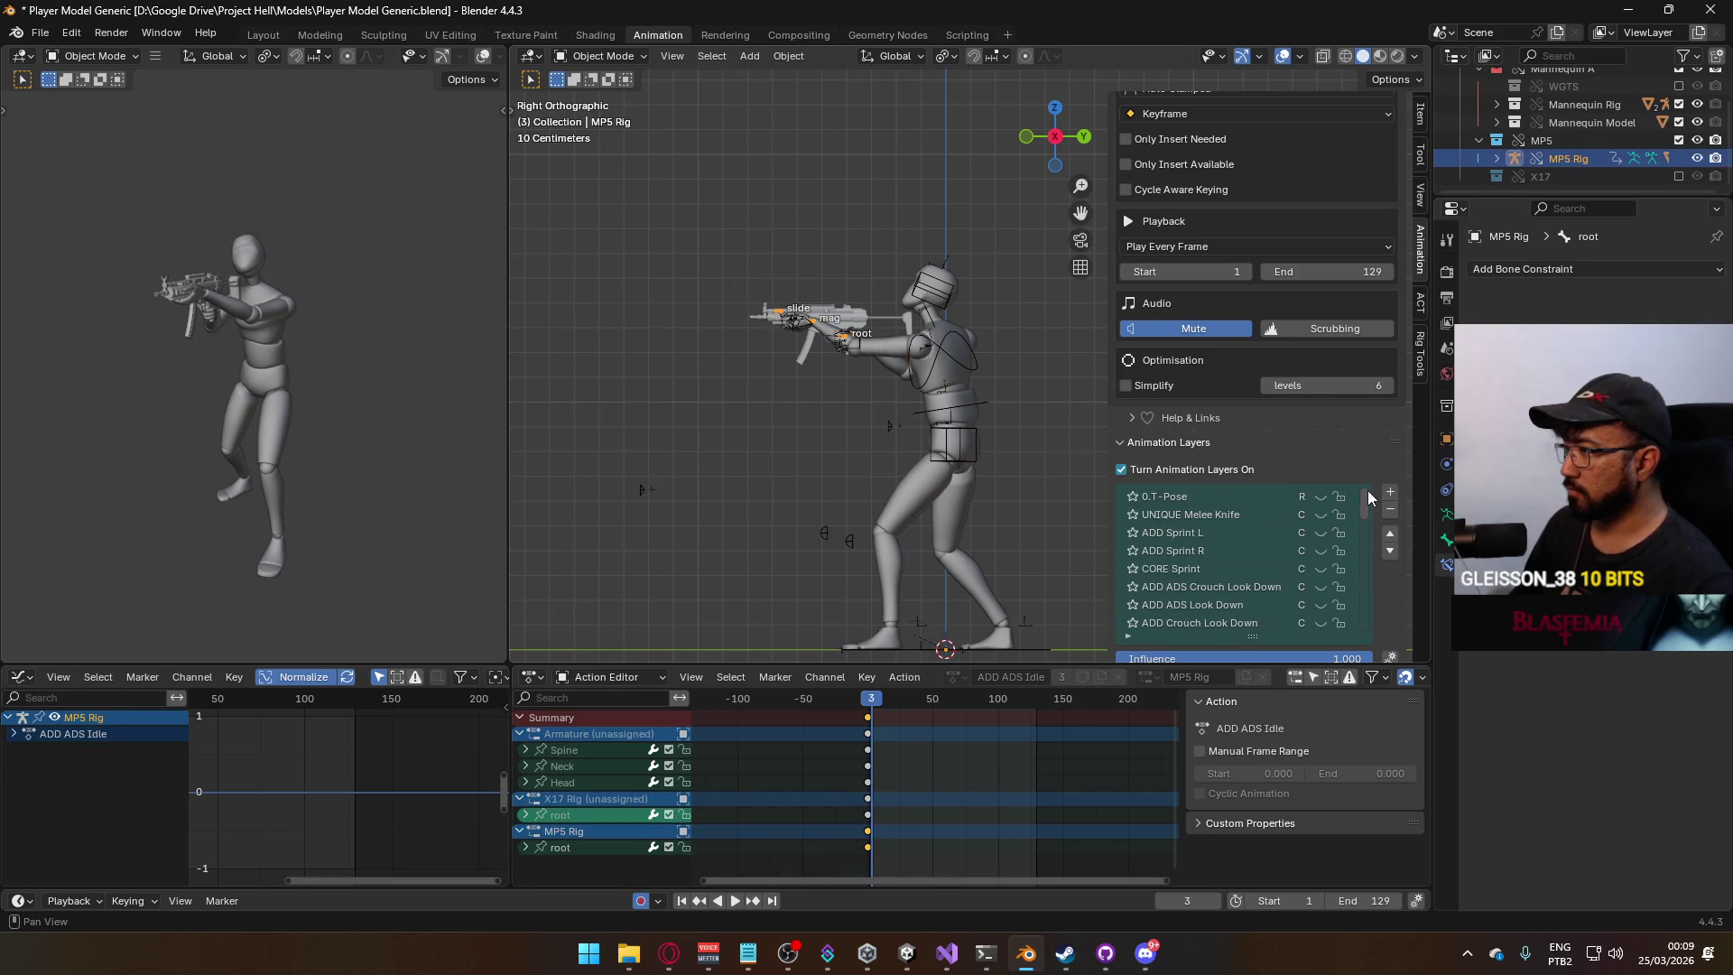
scroll(1304, 529, "down", 5)
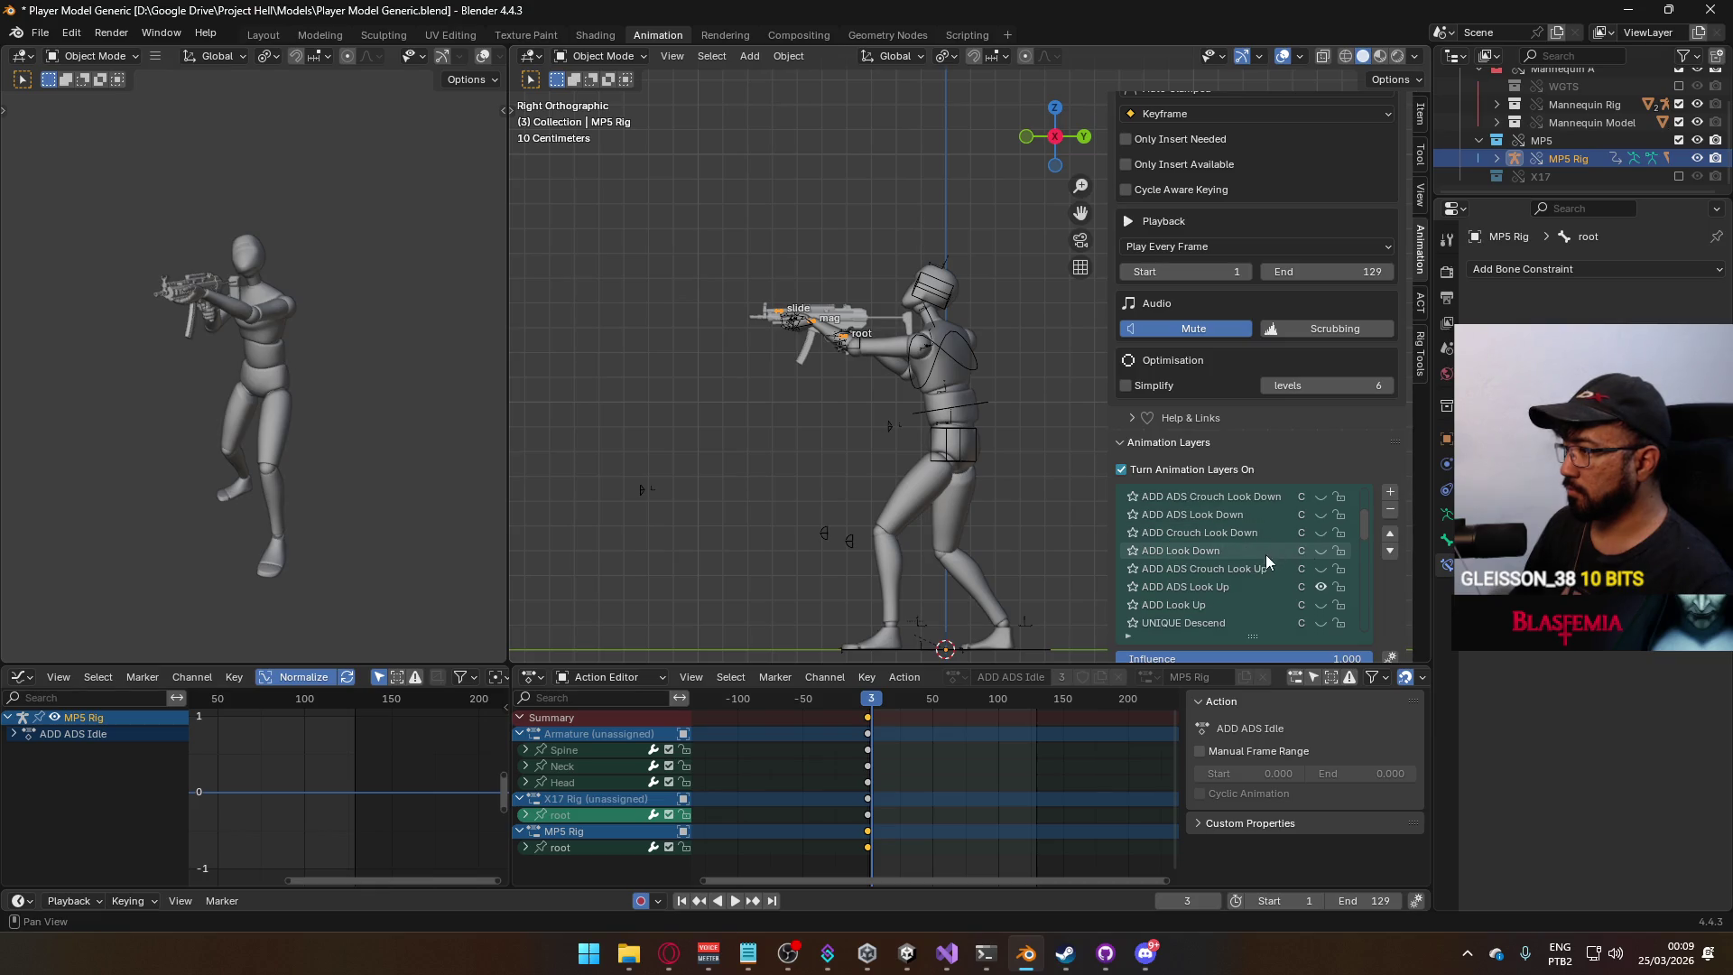
left_click(1211, 587)
key("Home")
left_click_drag(784, 709, 770, 706)
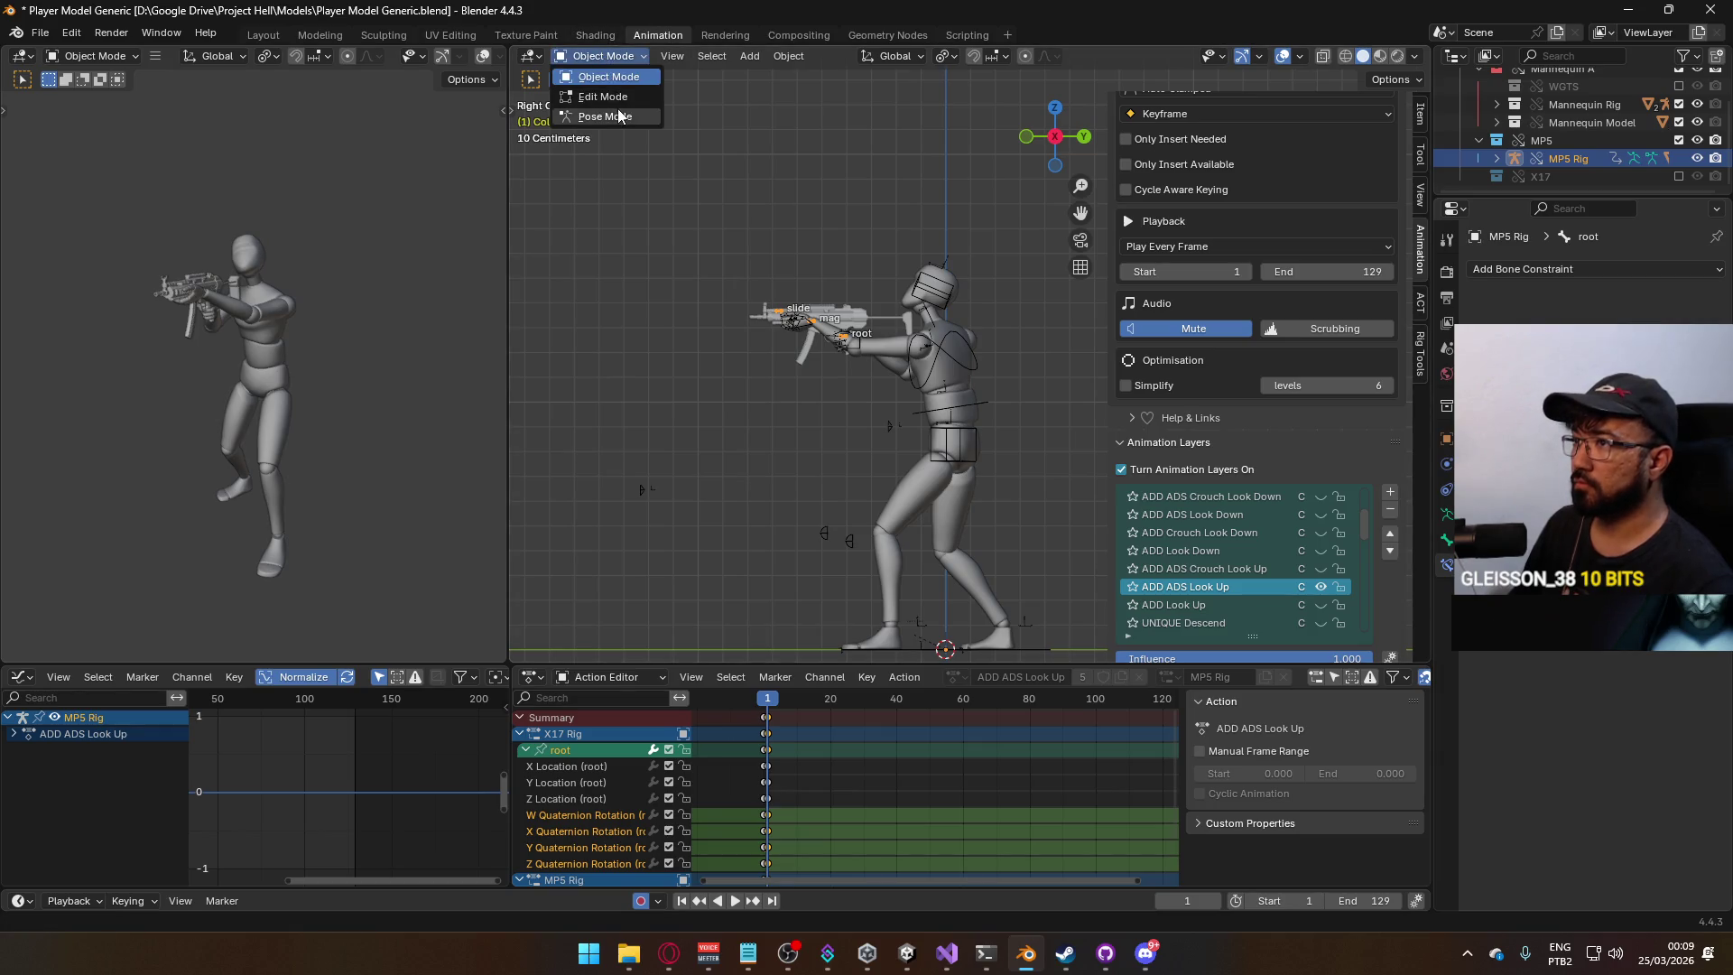
In Pose Mode, rotate and raise the MP5 rifle upward, then play back the pose.
left_click(619, 115)
scroll(775, 330, "up", 3)
middle_click_drag(847, 274, 898, 370, "shift")
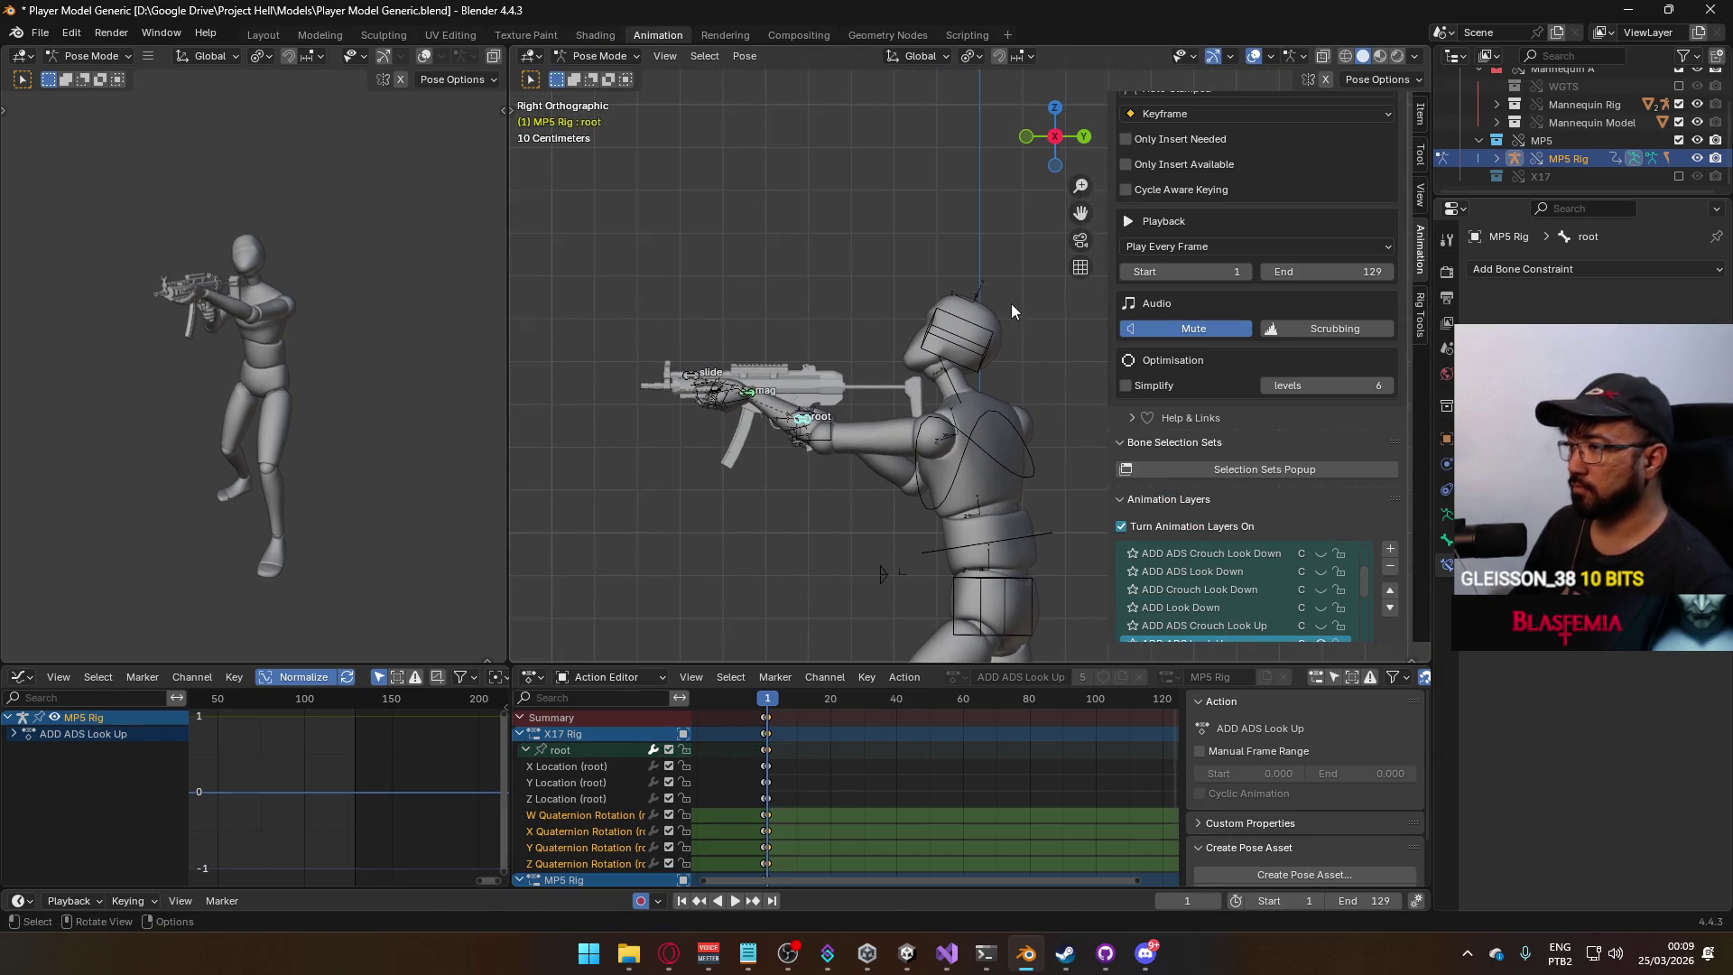
key("r")
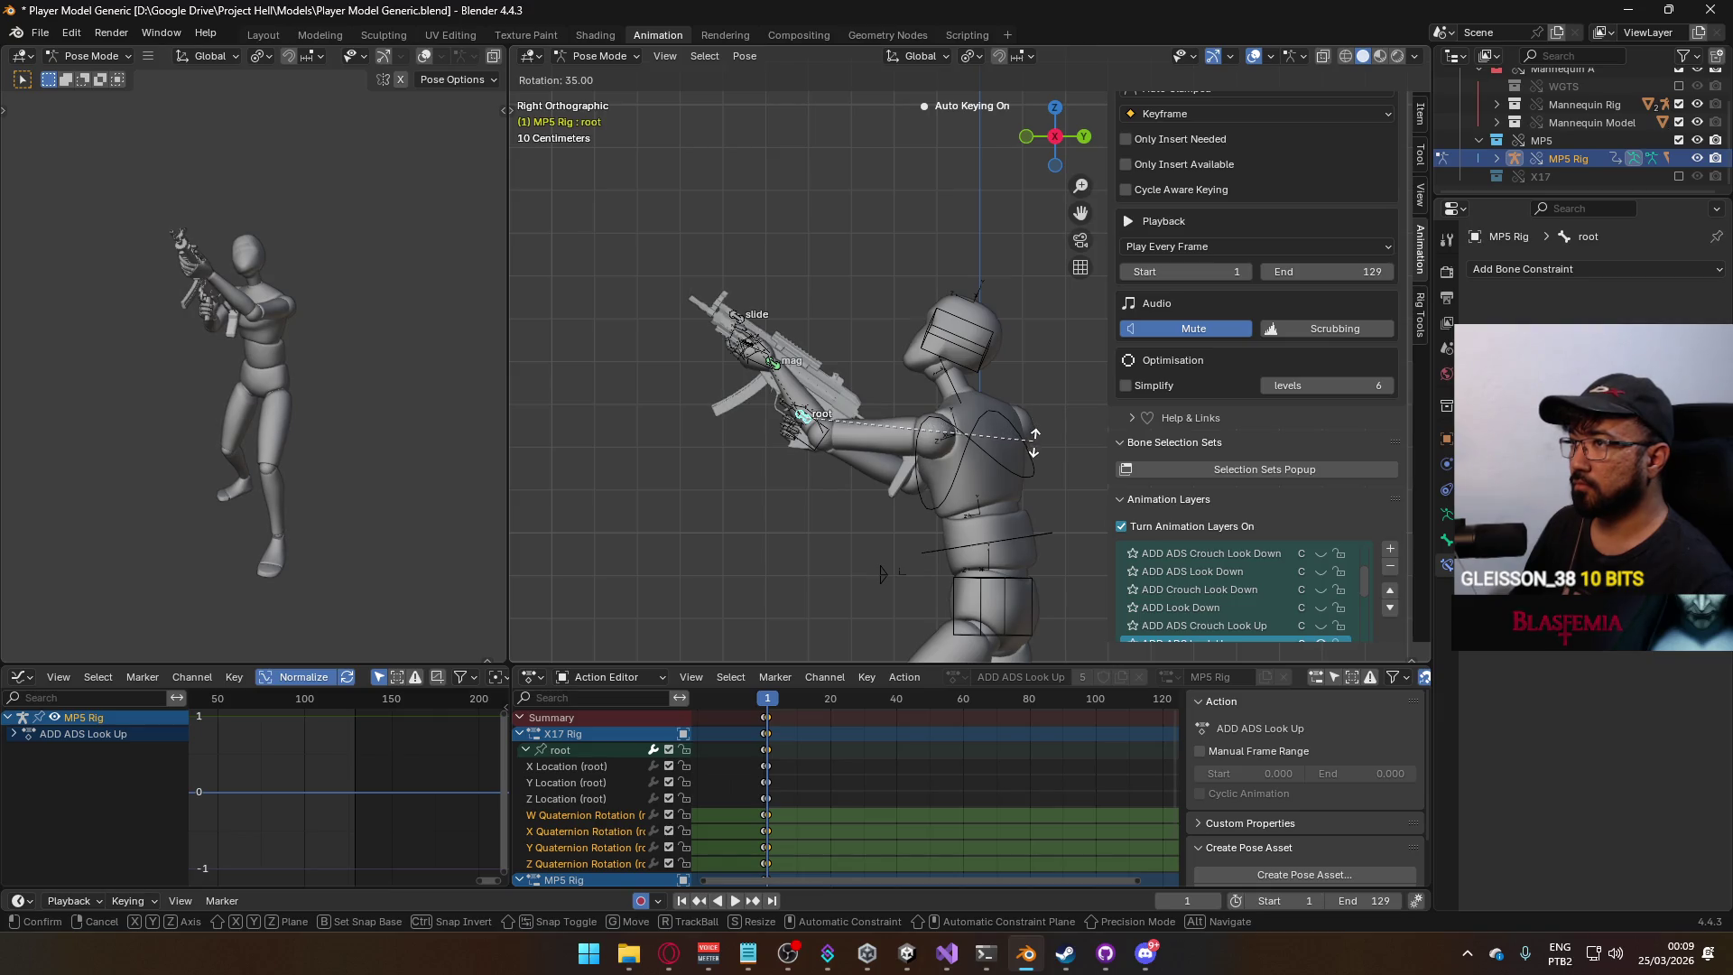
left_click(1034, 454)
key("g")
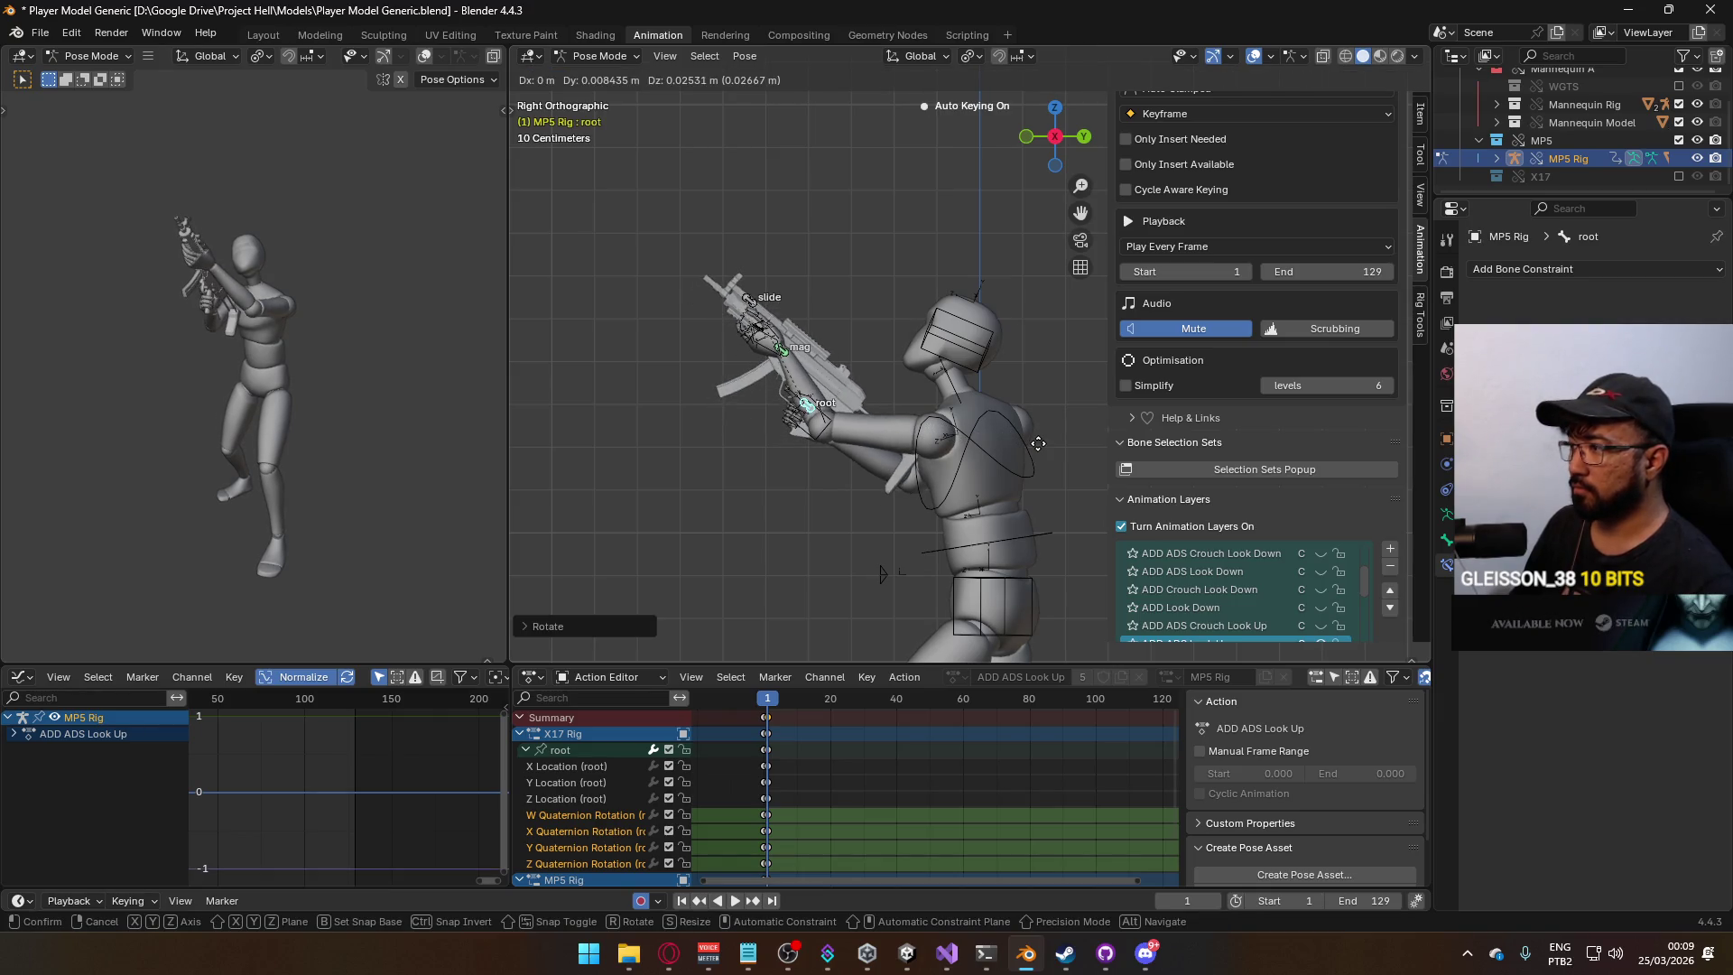
left_click(1079, 411)
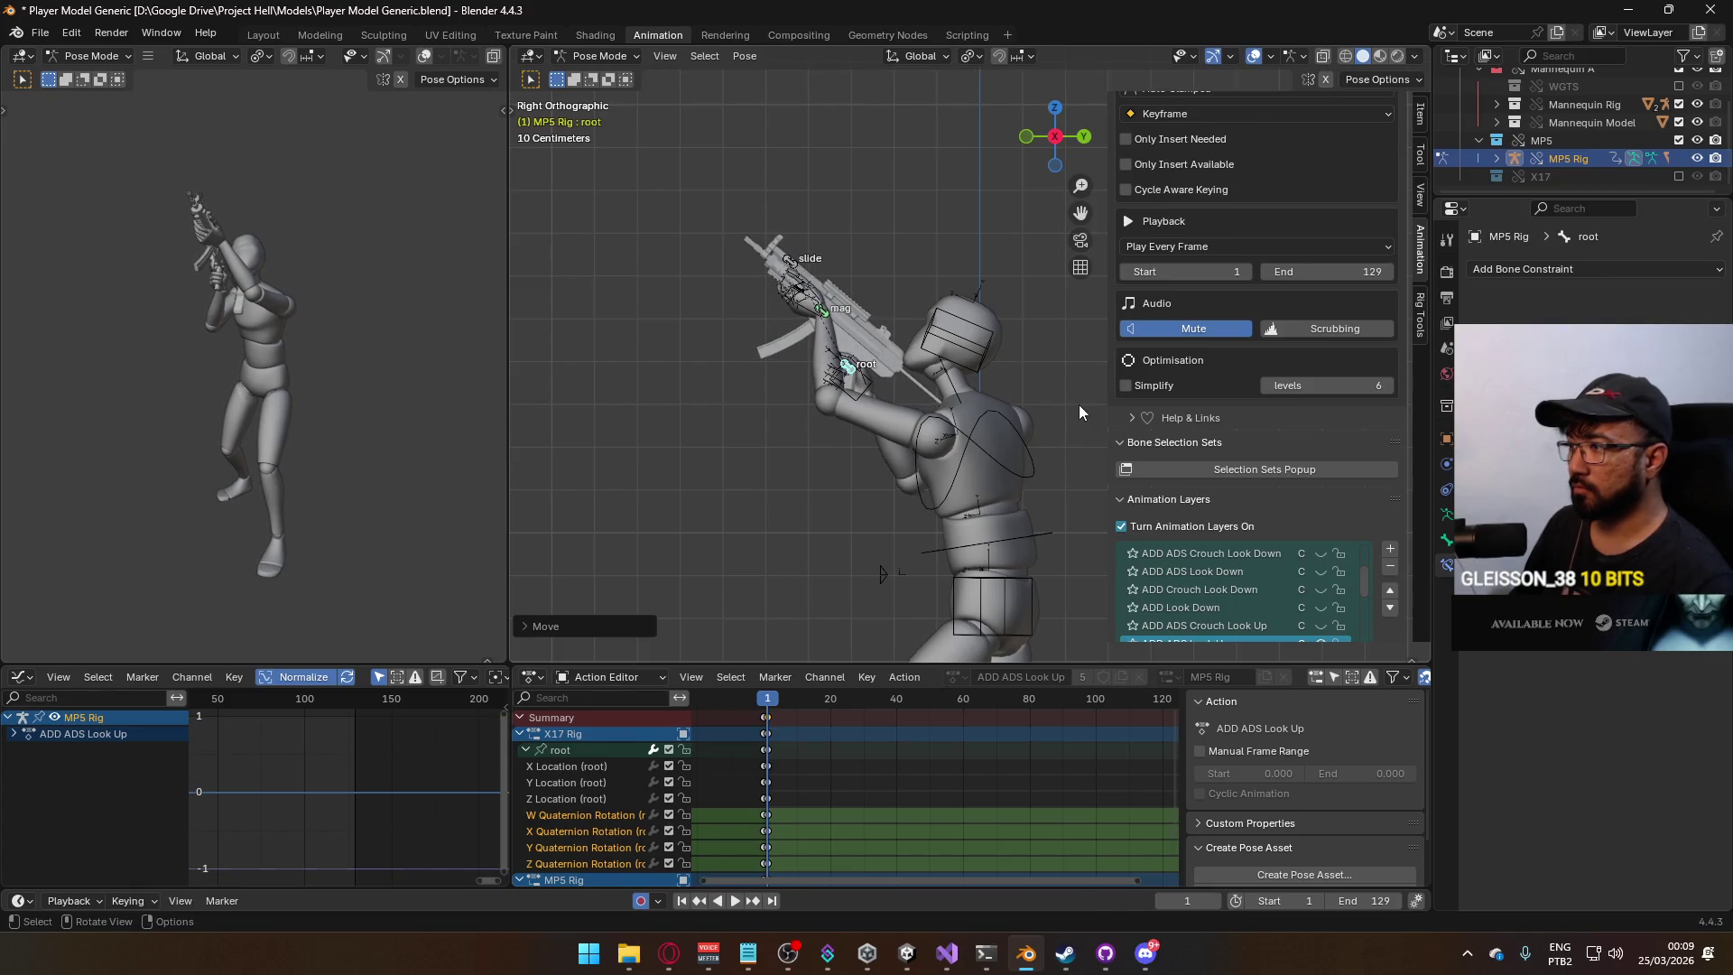
key("space")
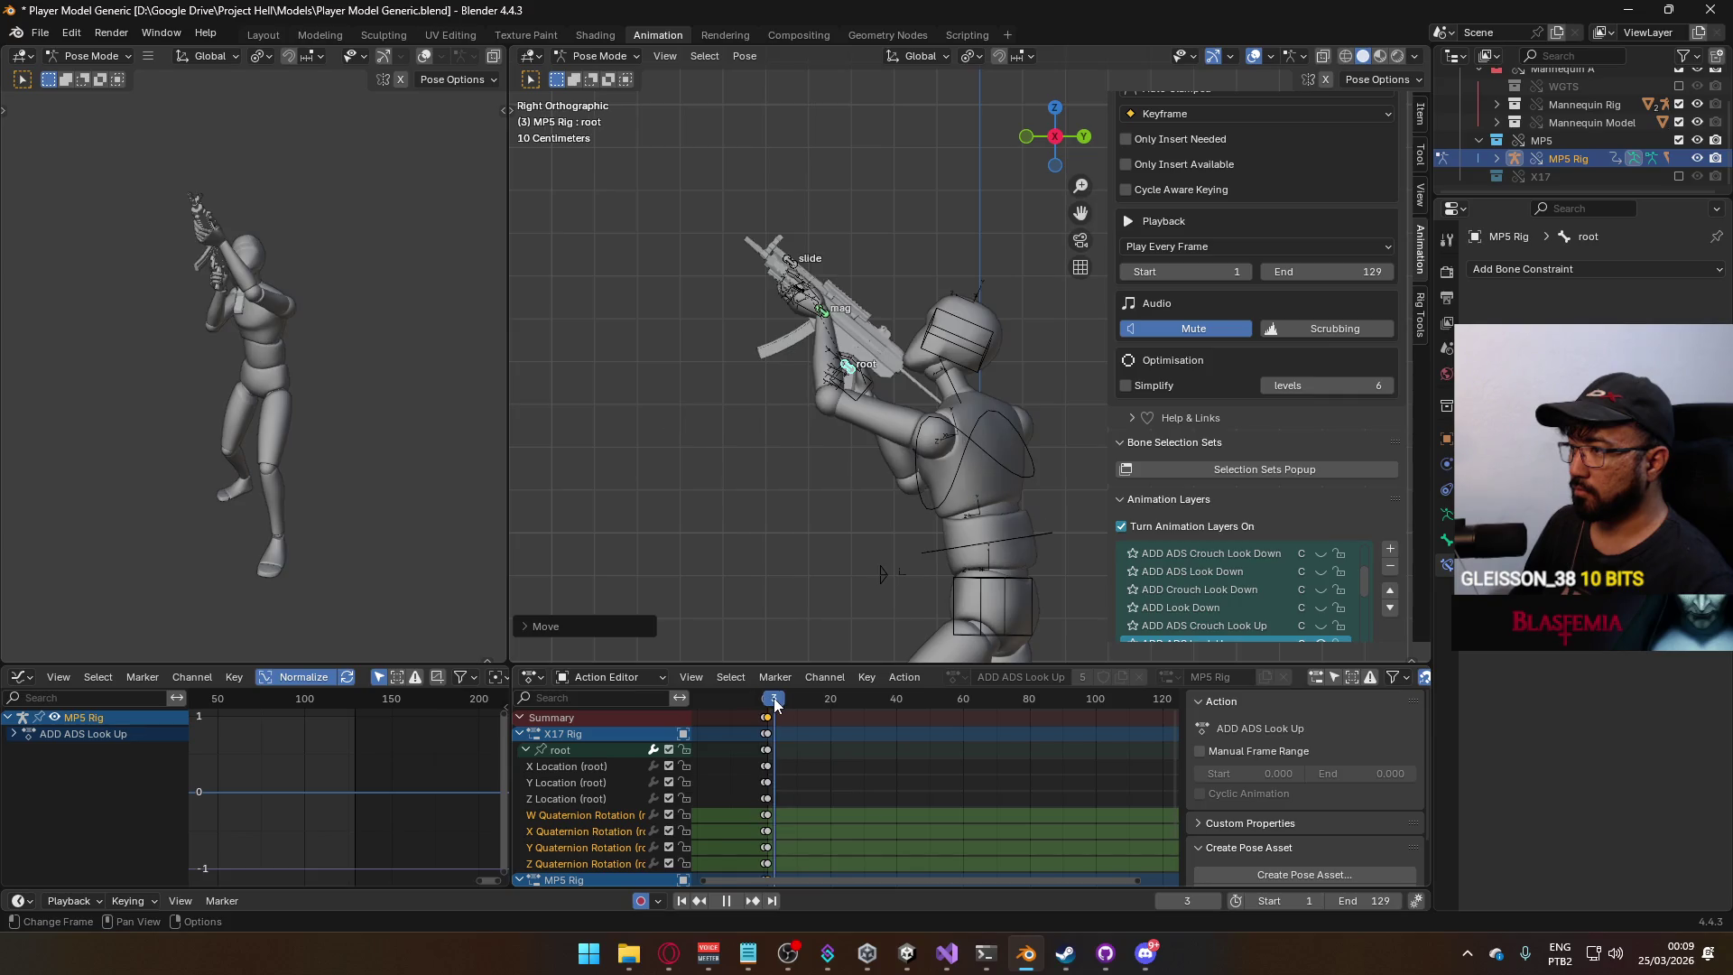
Cancel a further gun move, return to frame 1, and replay the pose.
key("g")
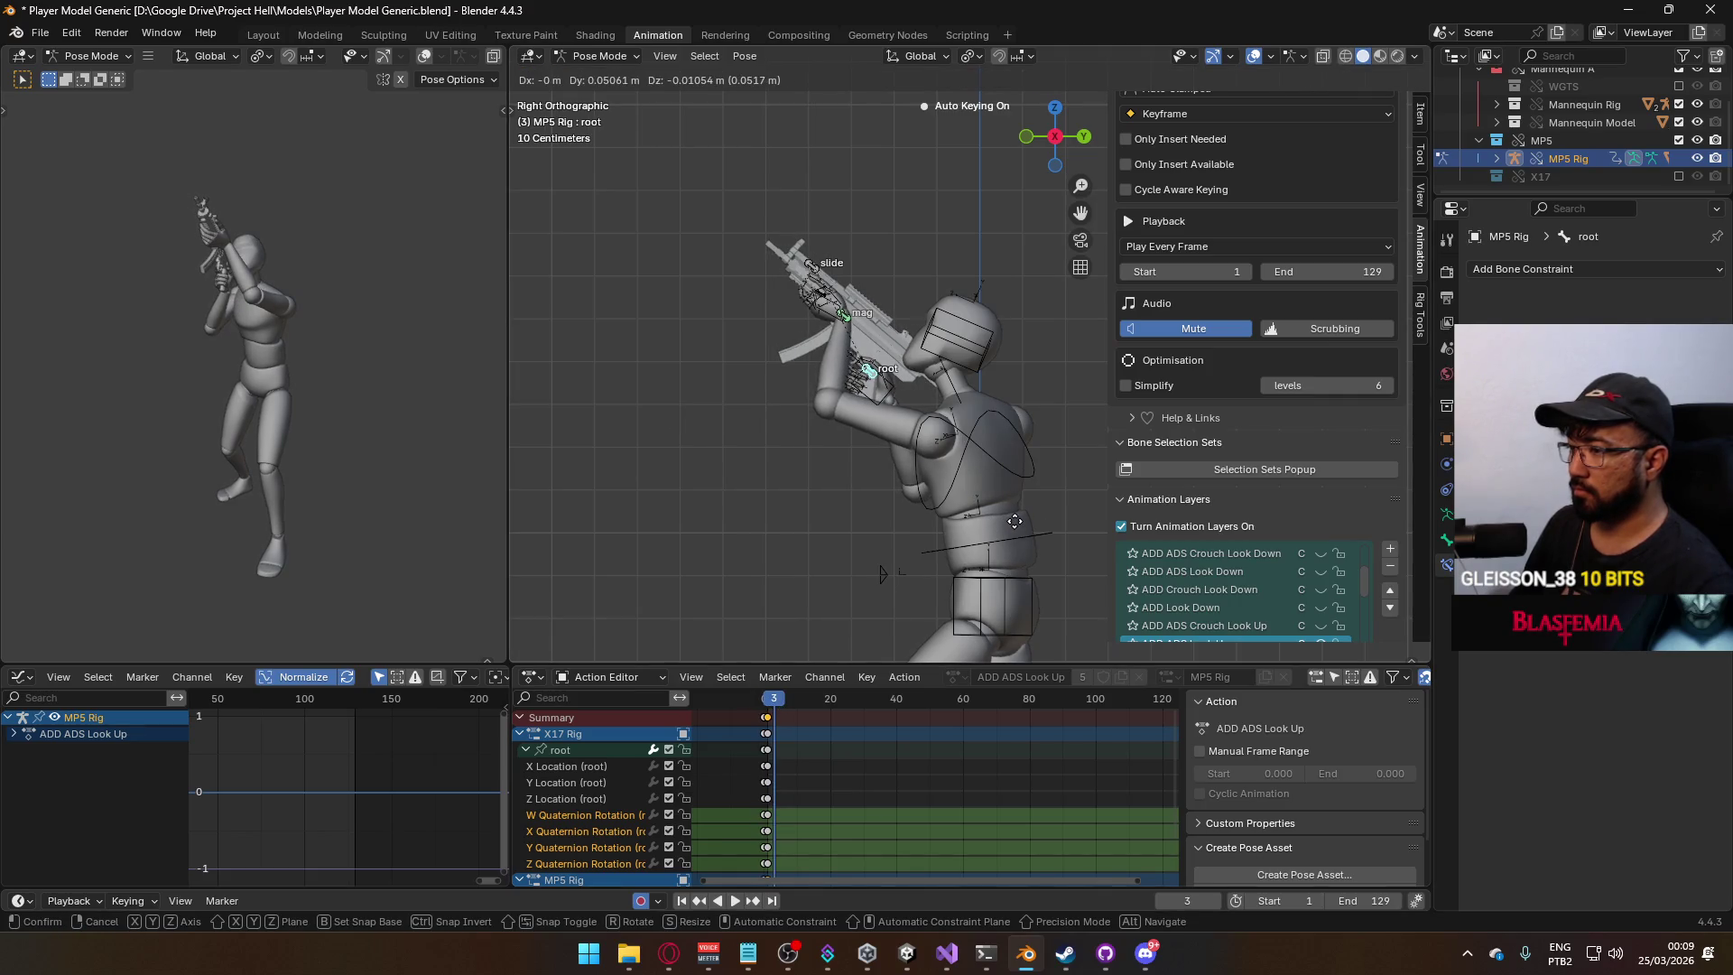
key("Escape")
key("Left")
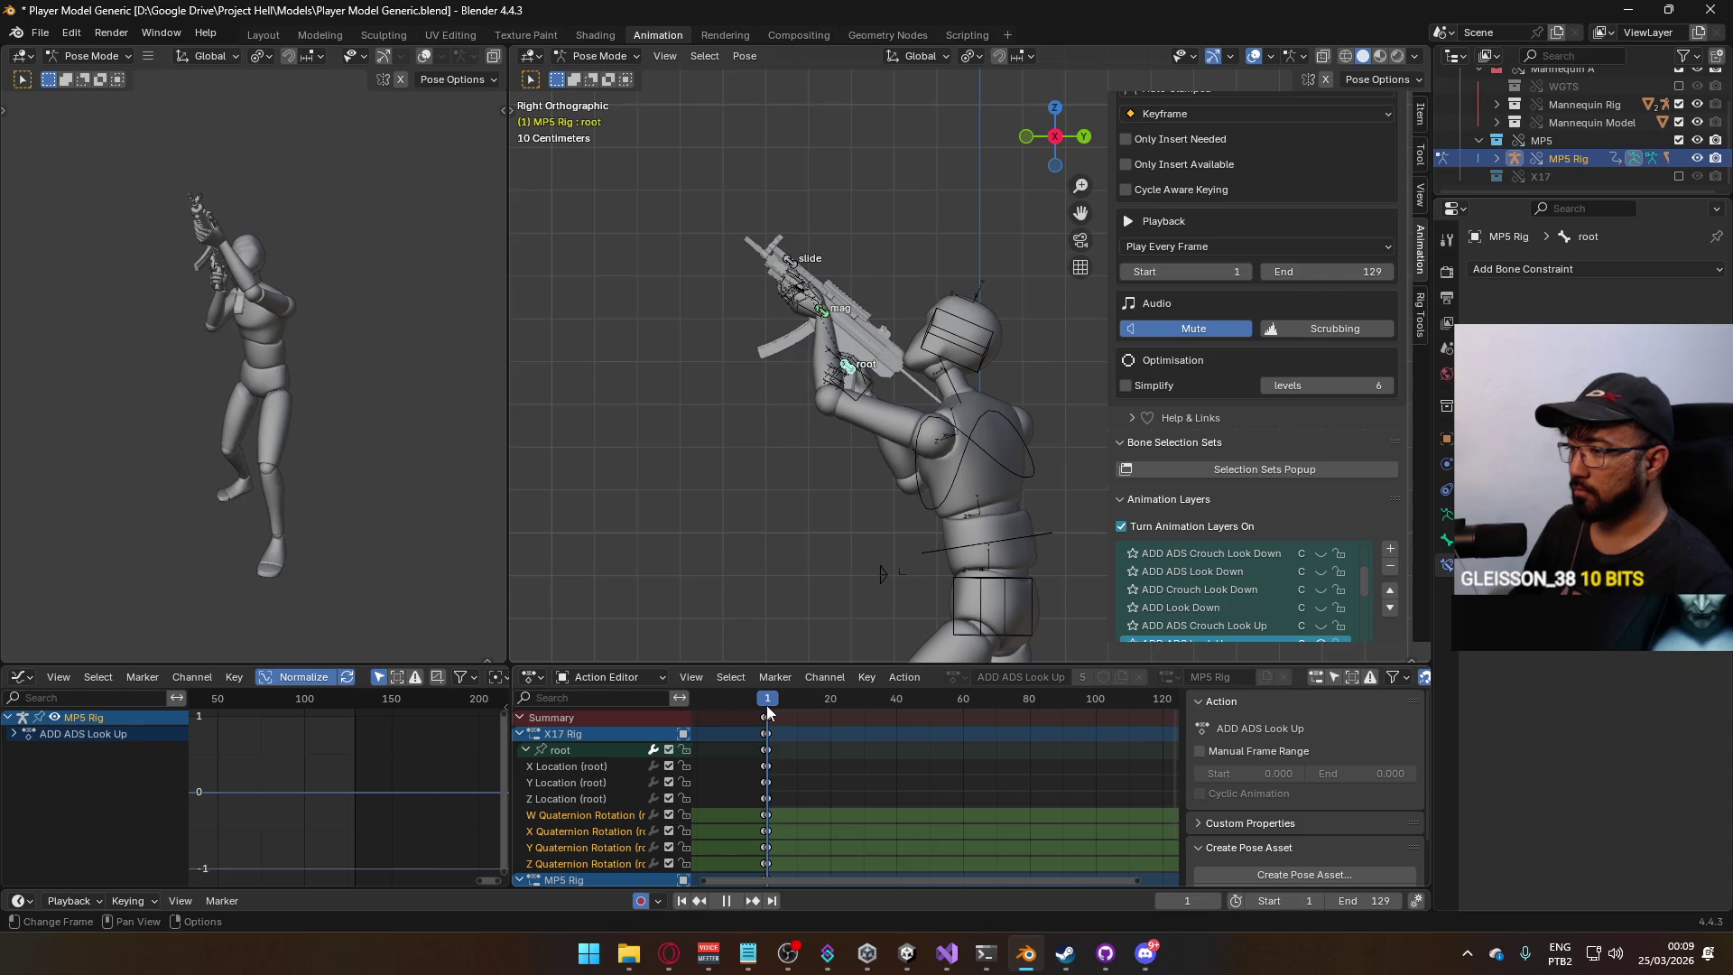
key("g")
left_click(867, 389)
key("space")
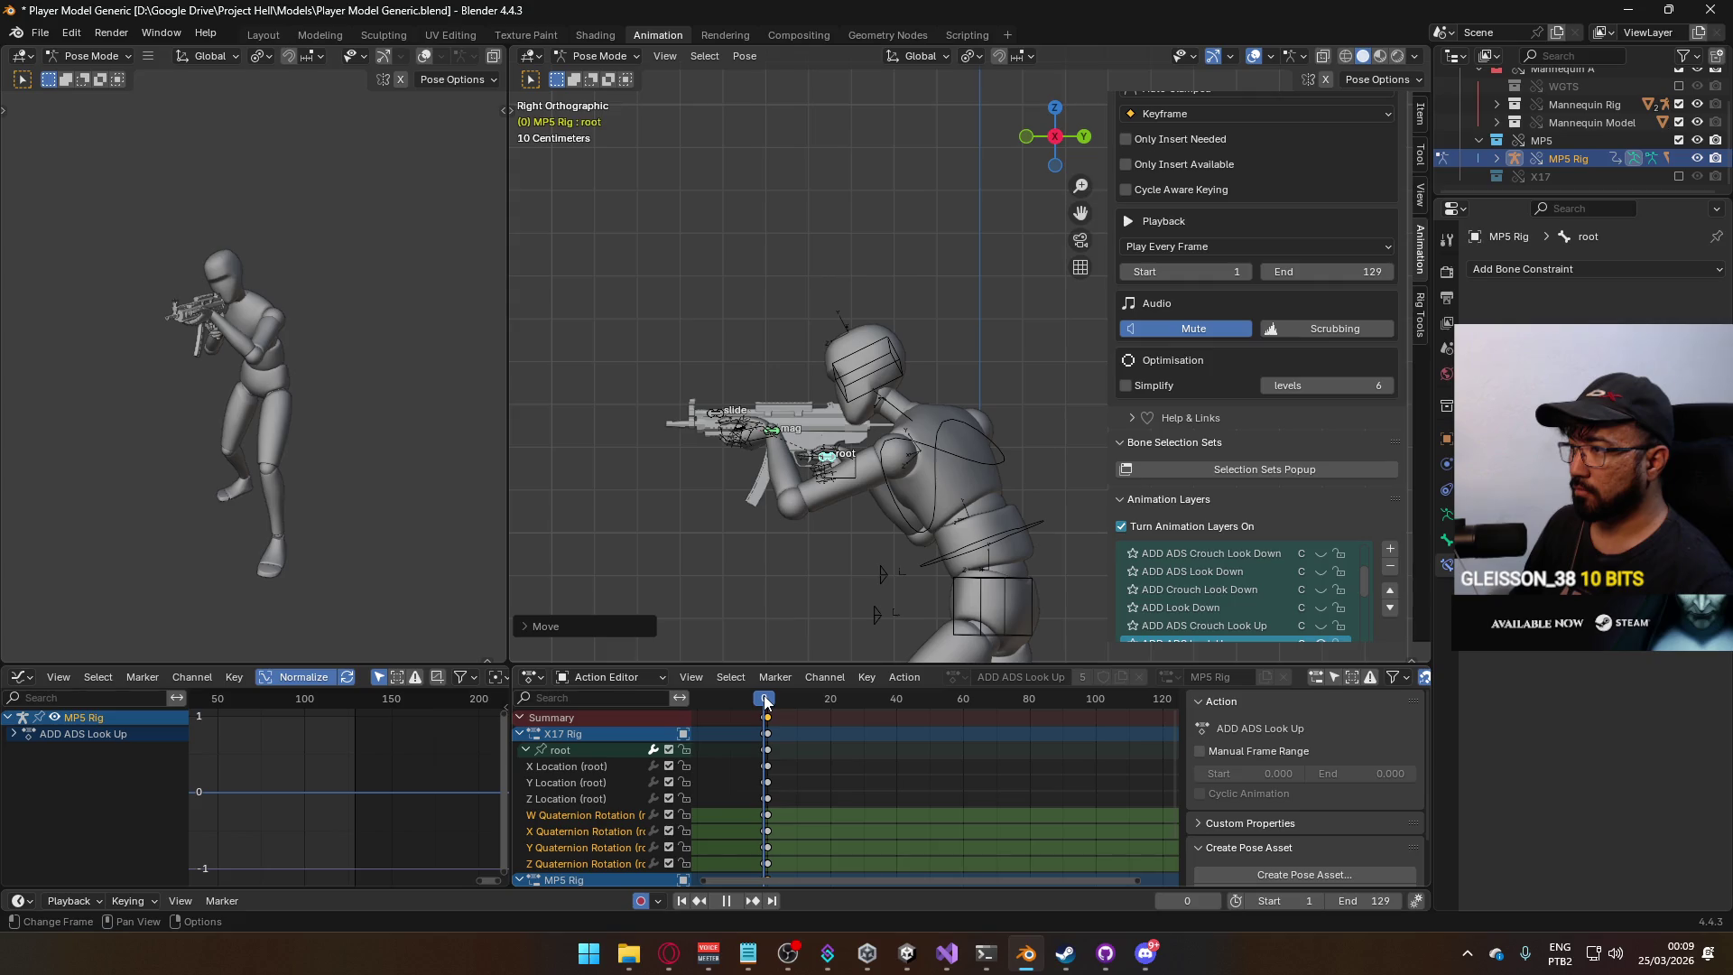
key("space")
Move the gun's root bone and select the frame 3 keyframes.
key("g")
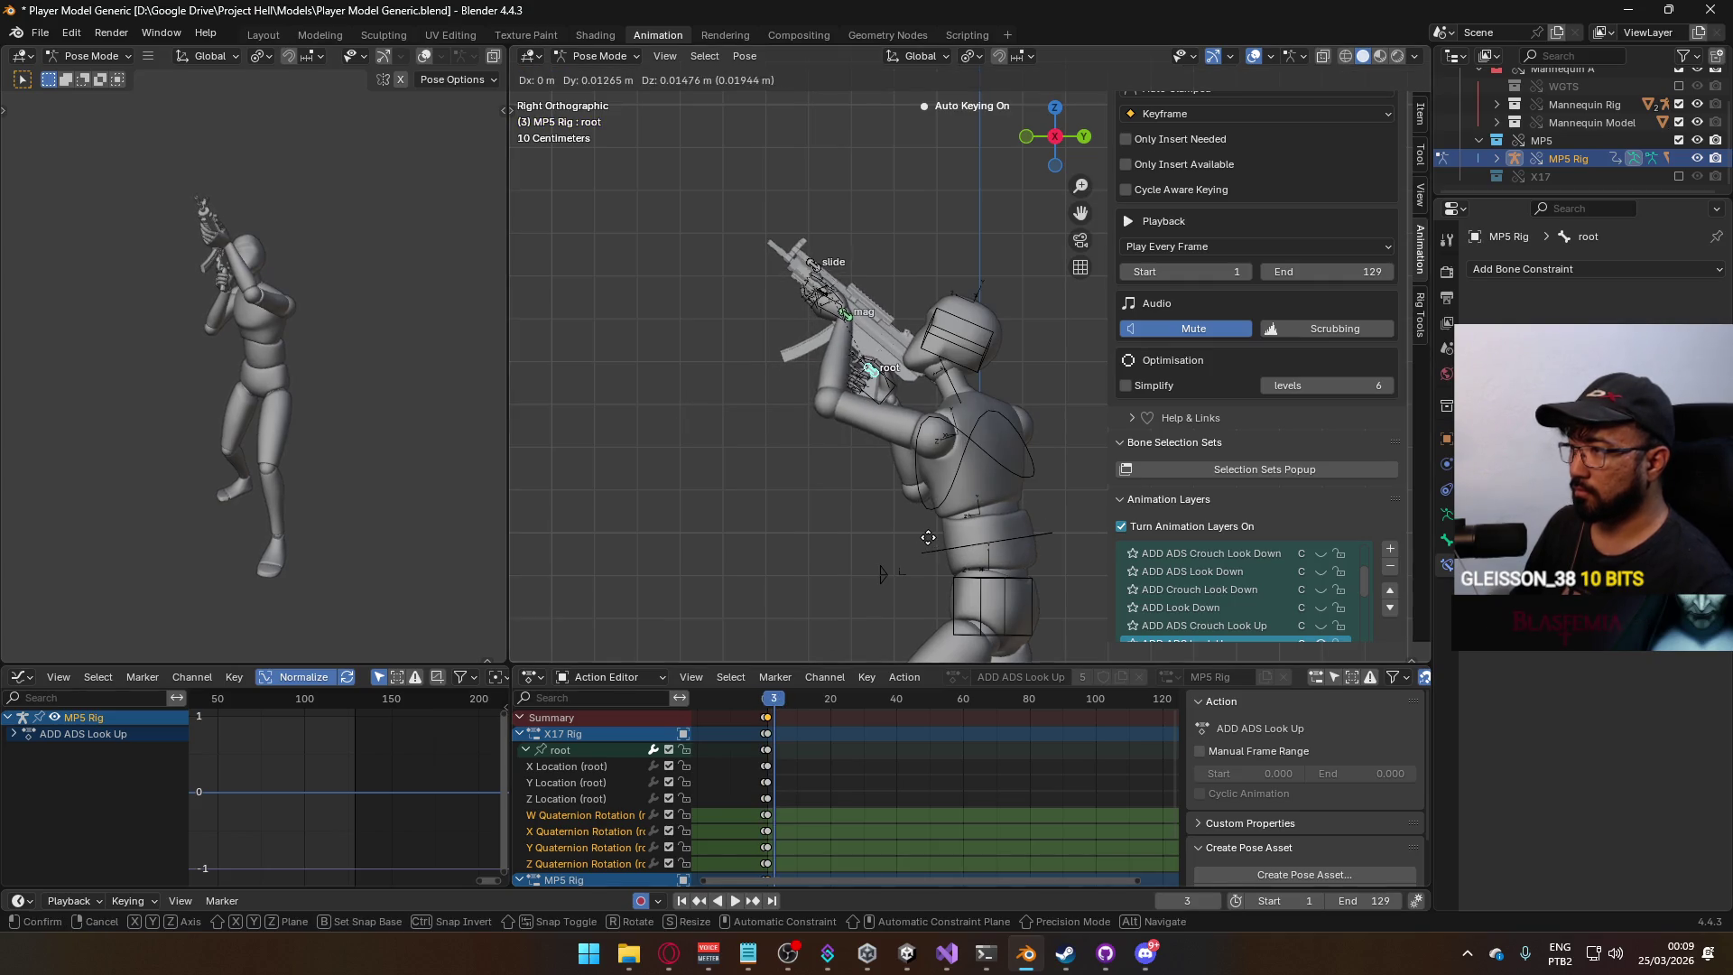
left_click(928, 538)
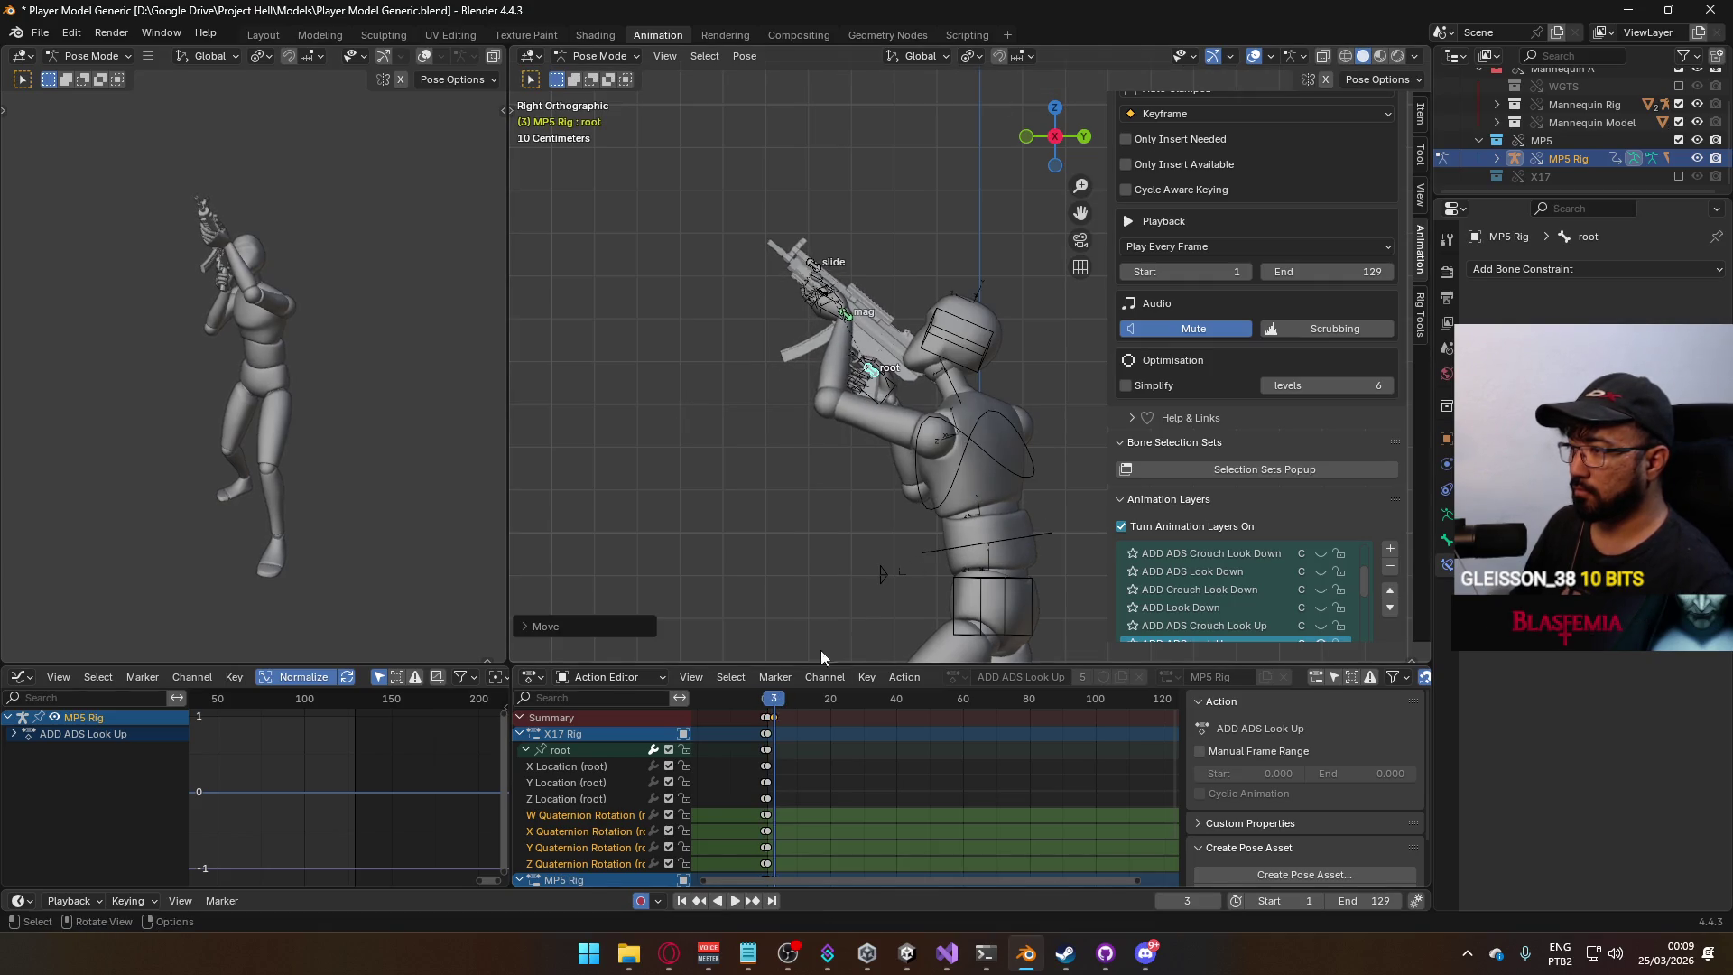
left_click(777, 717)
left_click_drag(778, 717, 764, 709)
Set the timeline Start to 0 and End to 10.
scroll(1283, 545, "down", 2)
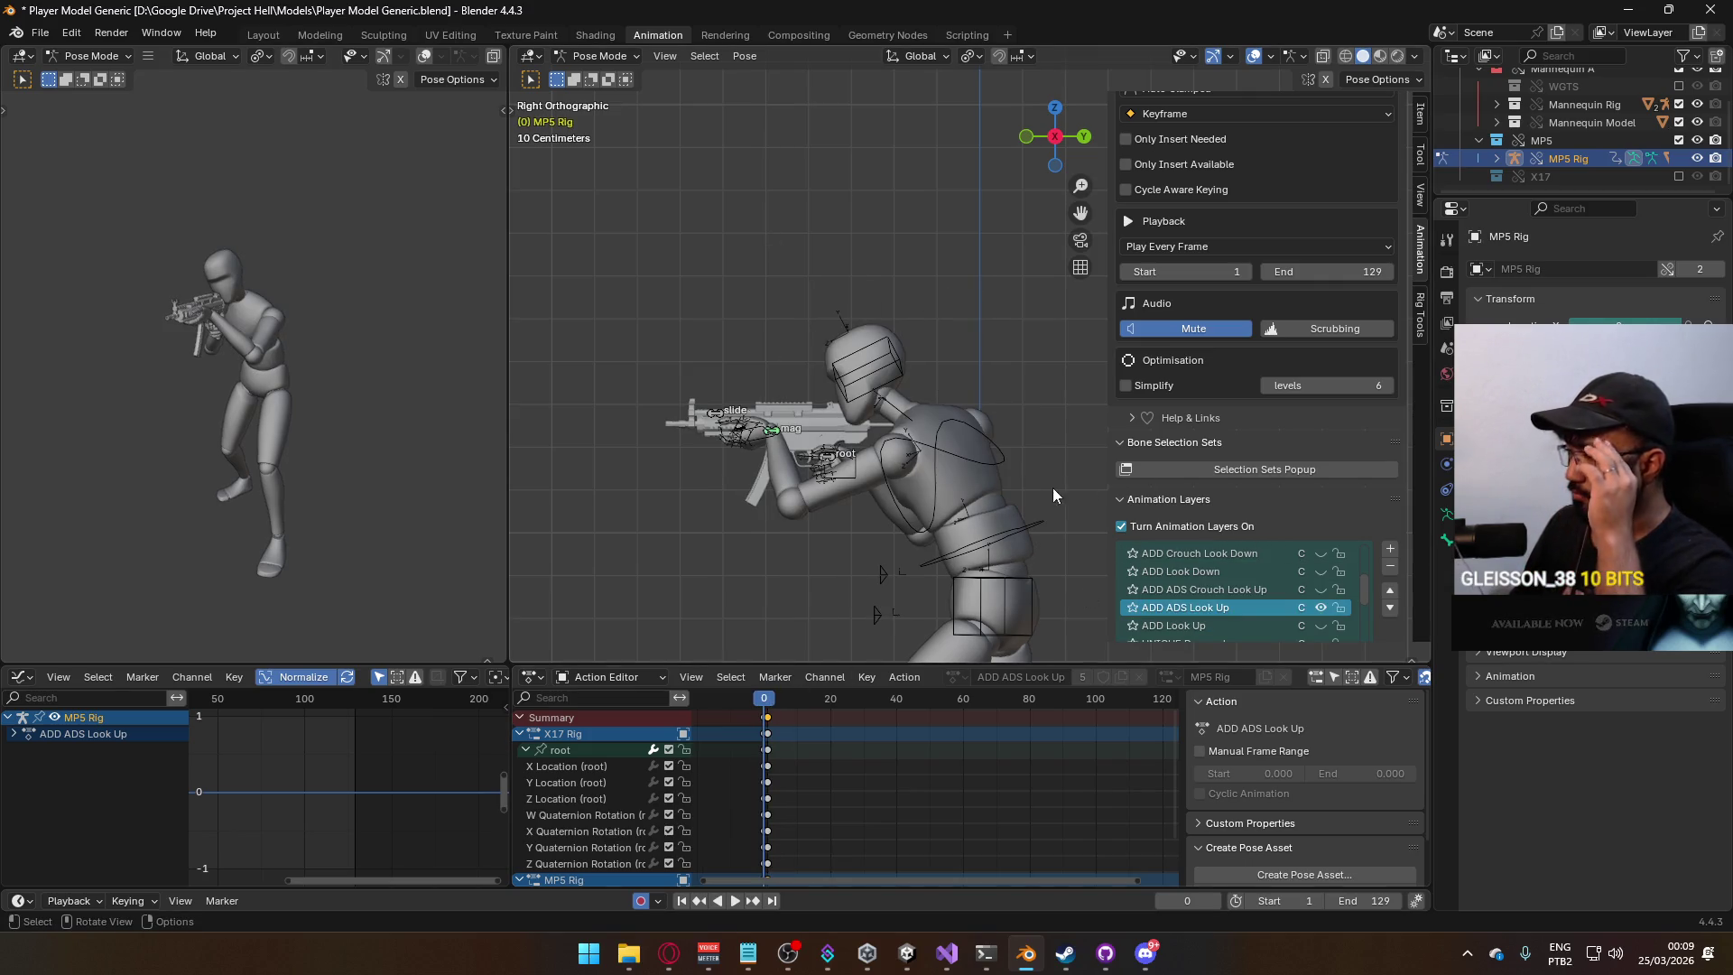
scroll(910, 477, "down", 3)
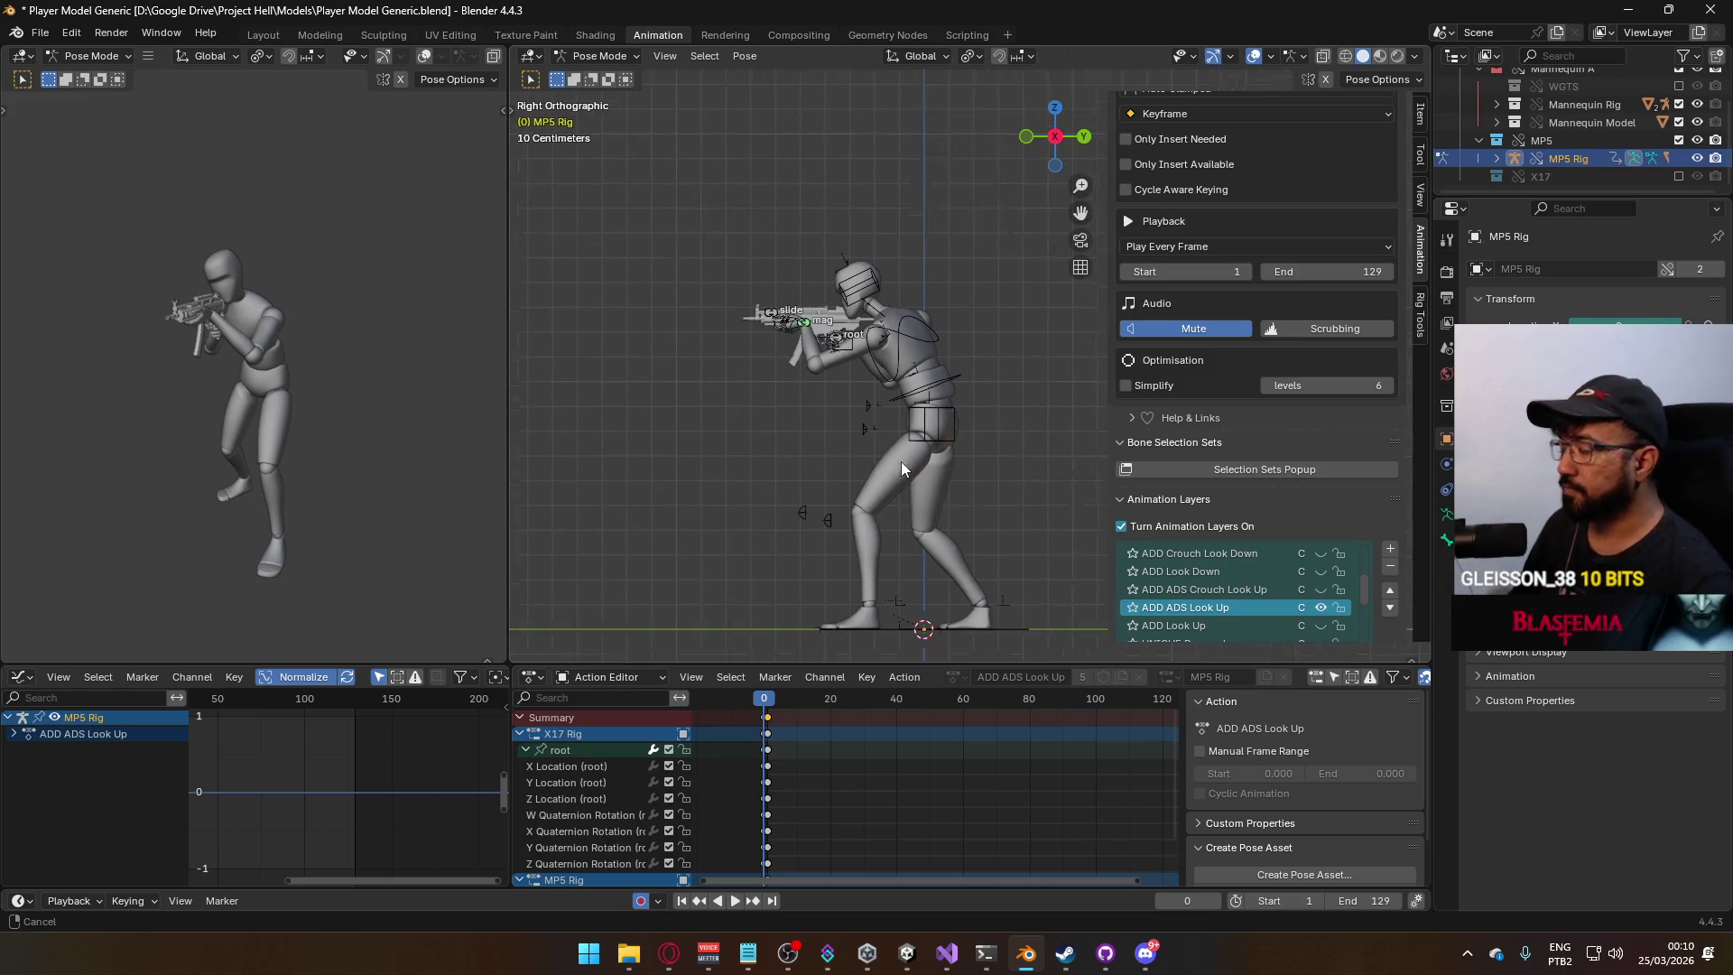
left_click(1373, 903)
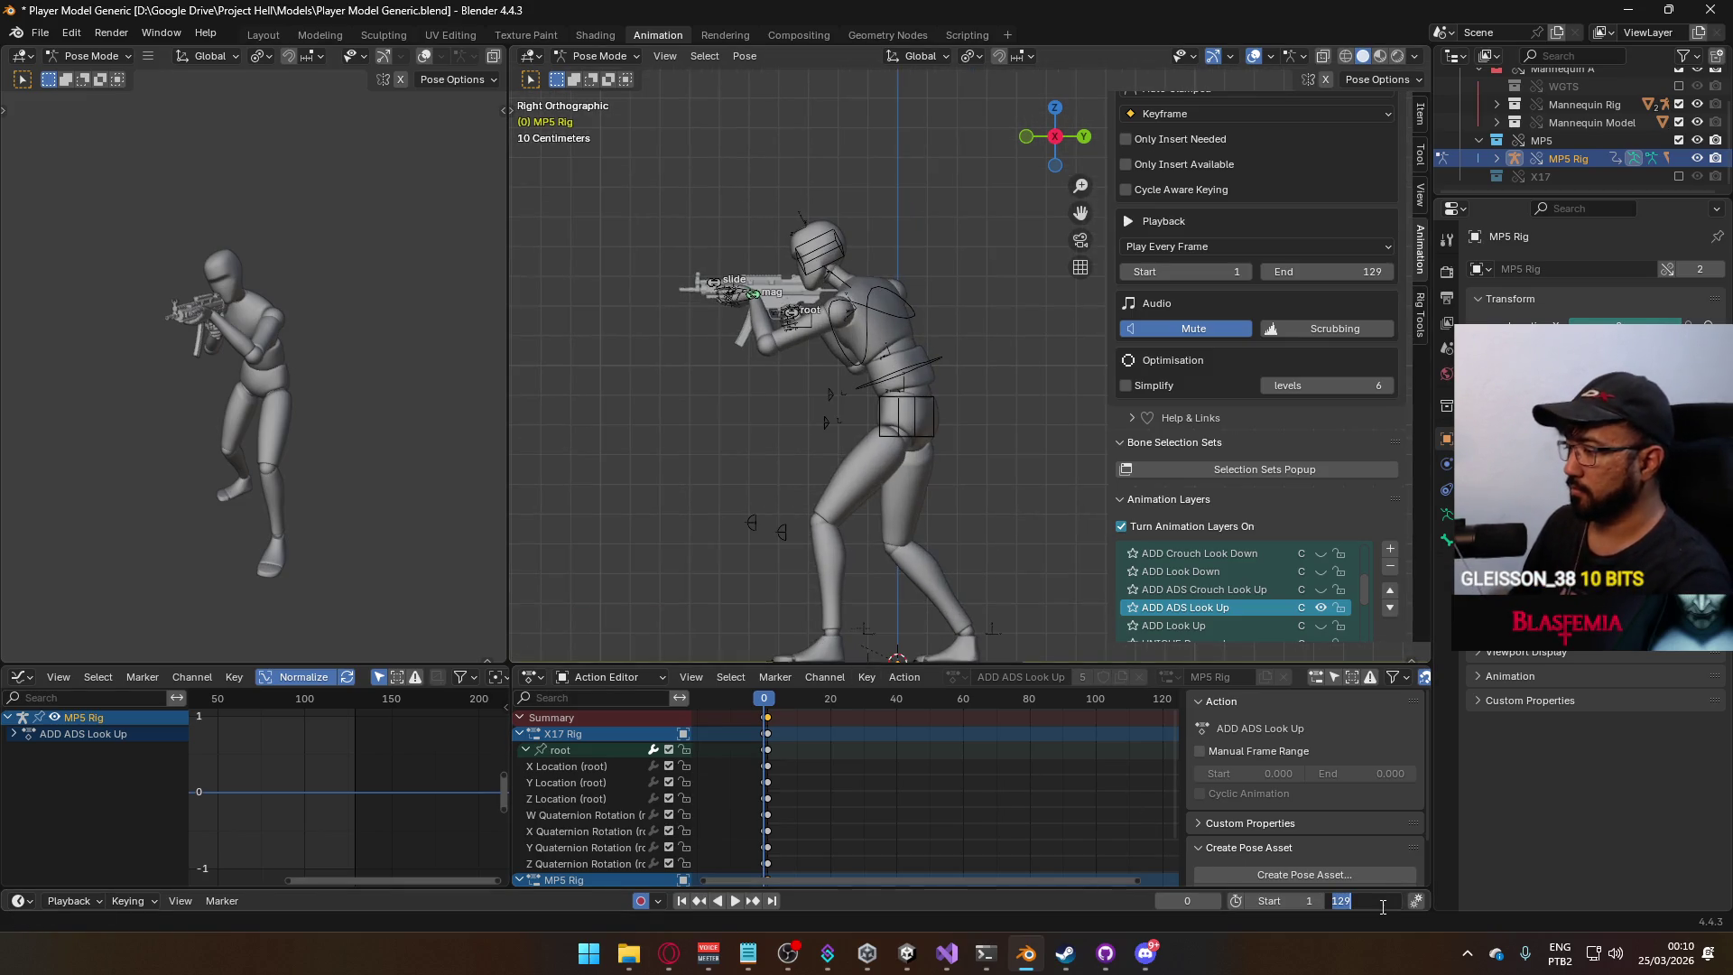
type("10")
left_click(1305, 900)
type("0")
key("Return")
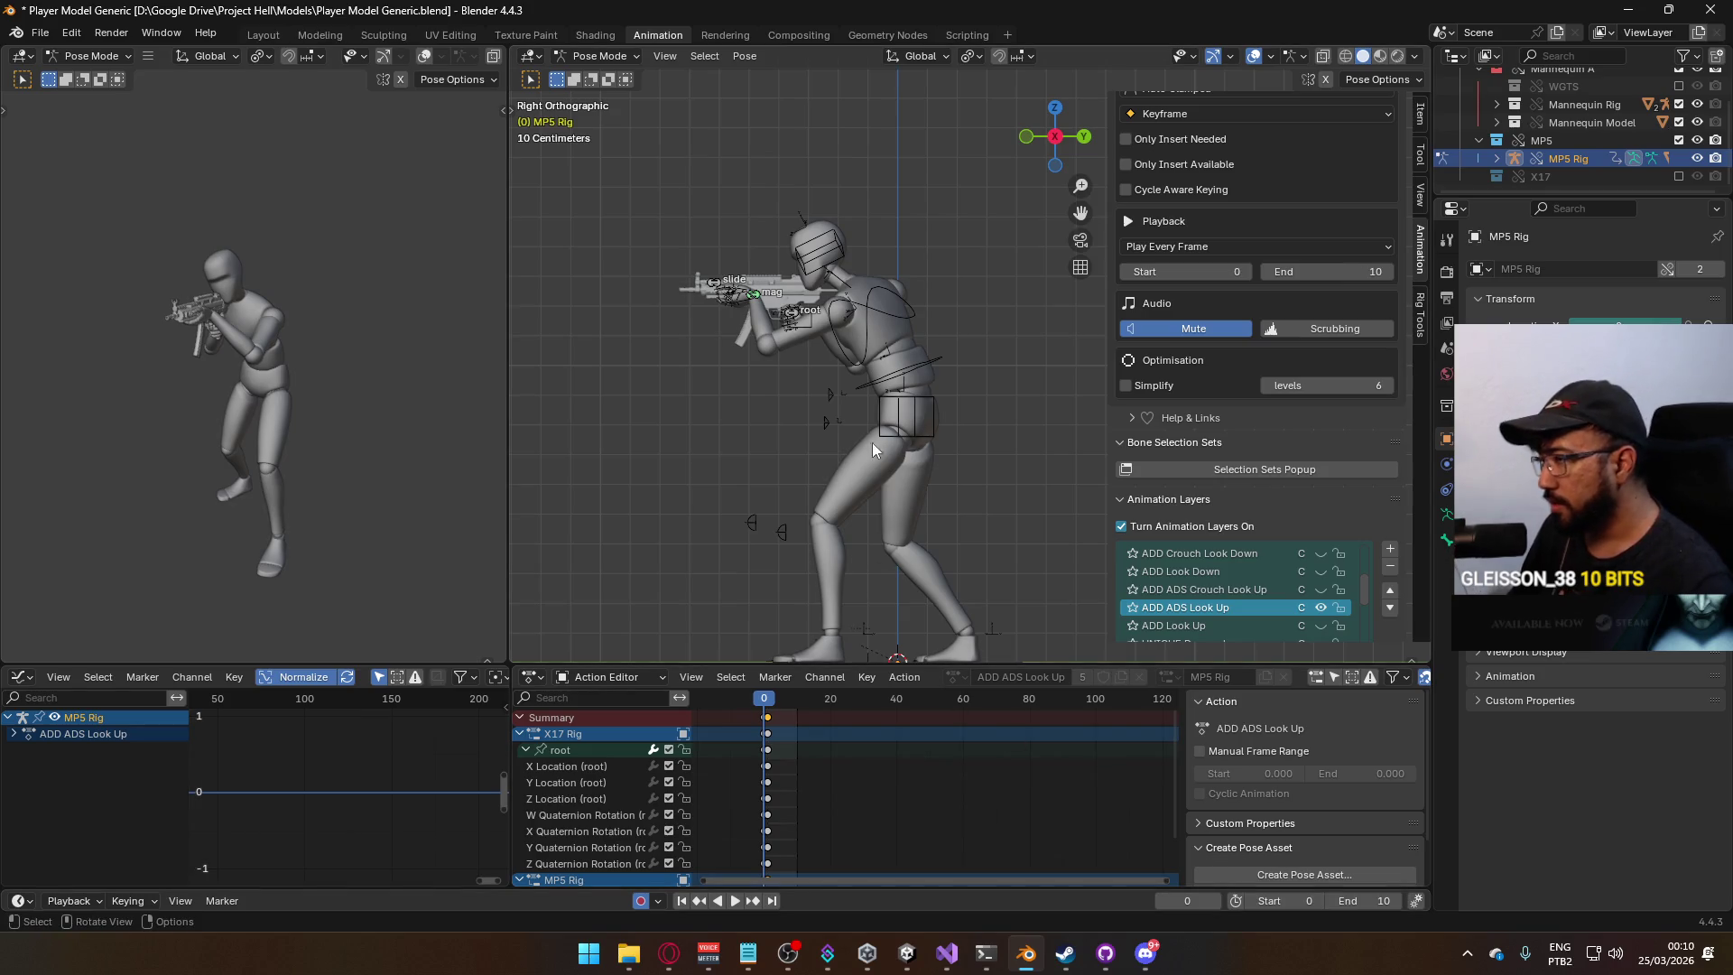
Return to Object Mode, select the mannequin, and save the blend file.
left_click(599, 56)
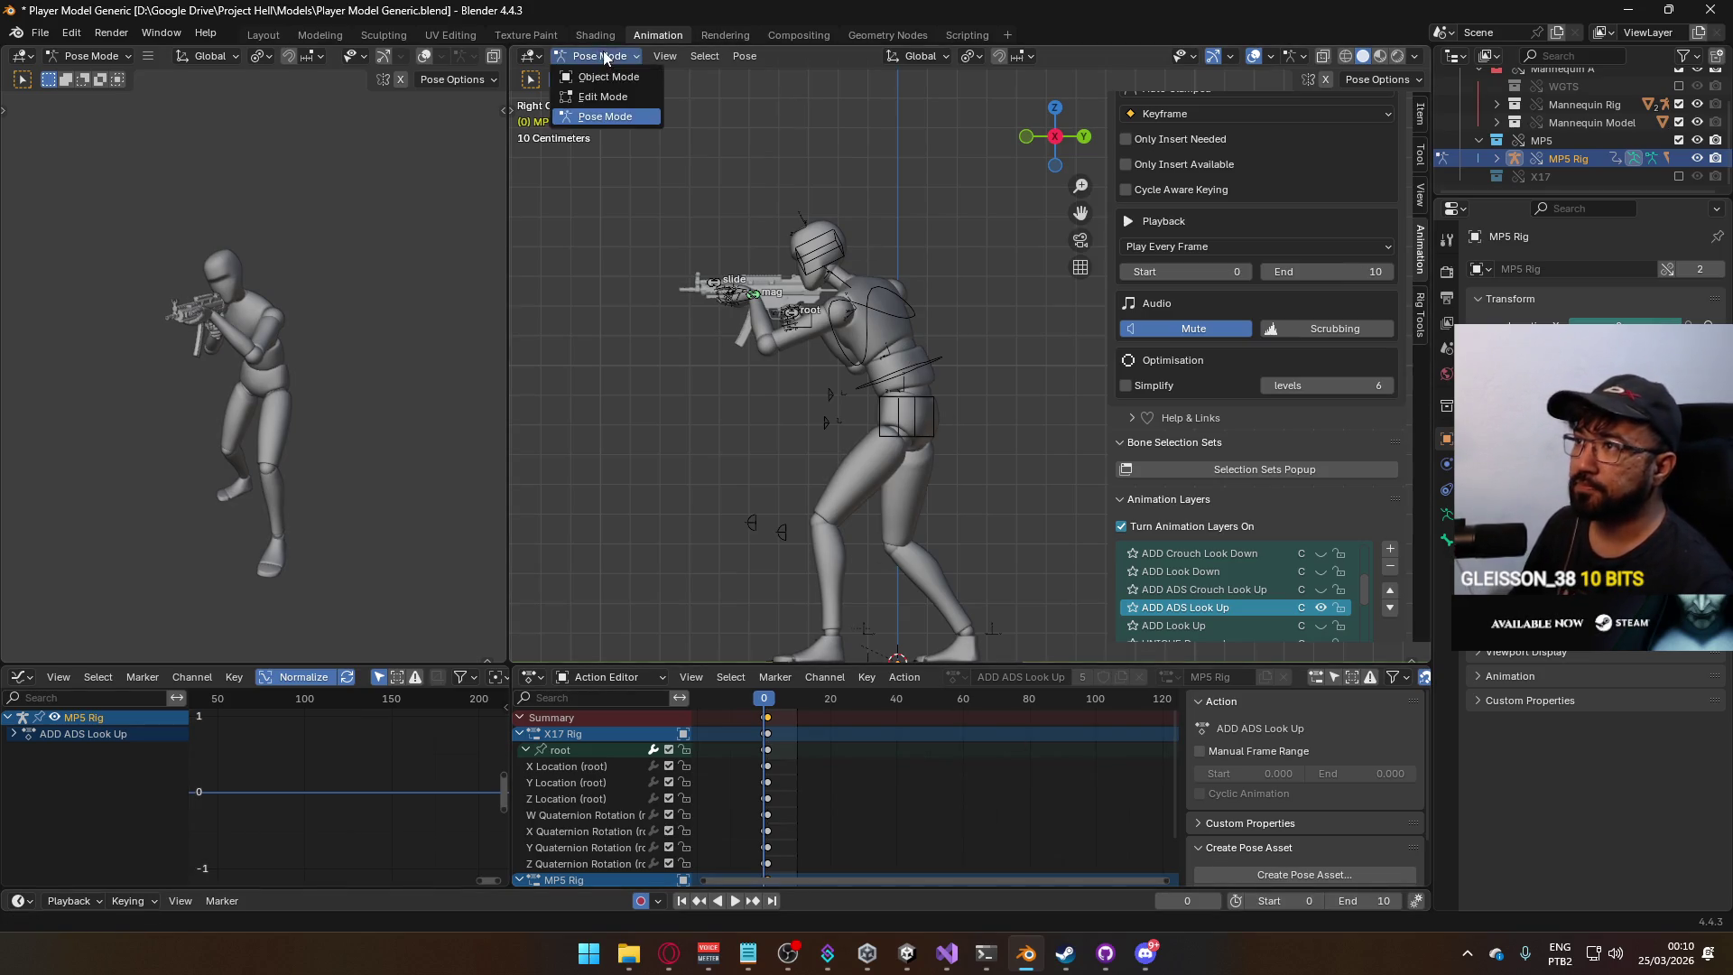
left_click(614, 72)
scroll(872, 337, "up", 2)
left_click(872, 336)
left_click(872, 336)
left_click(872, 337)
key("ctrl+s")
Export the mannequin over Model@ADS Primary Look Up.fbx, then reselect the MP5 rig.
left_click(42, 32)
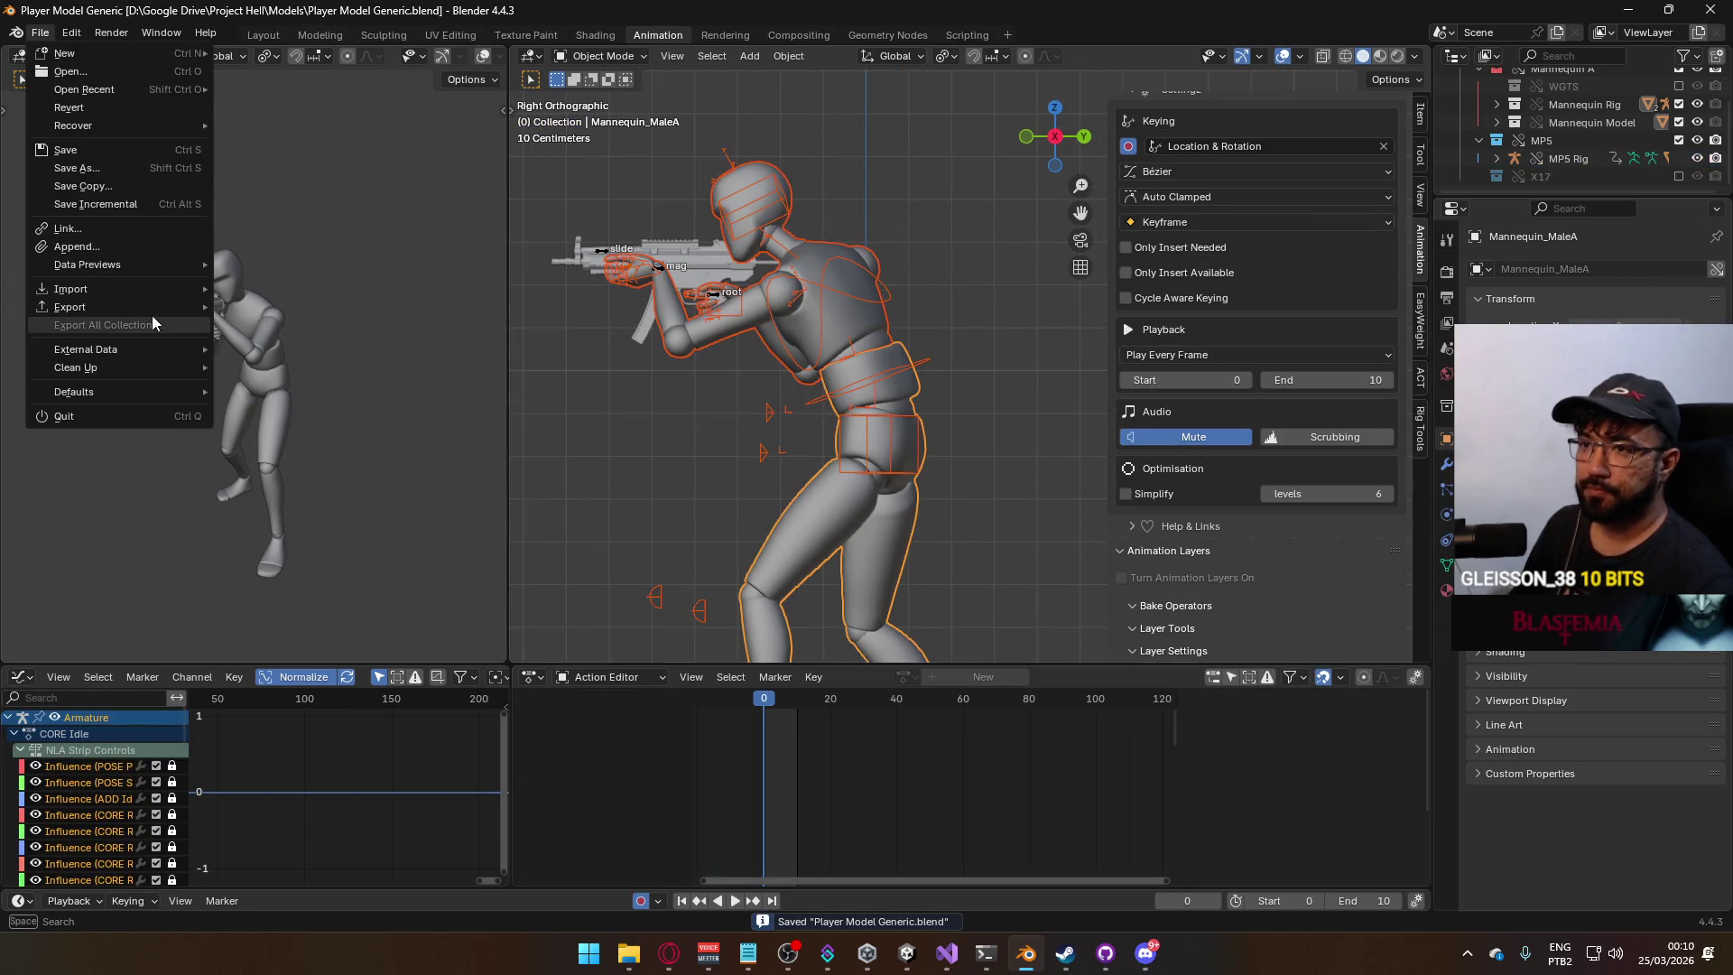
mouse_move(136, 307)
left_click(289, 469)
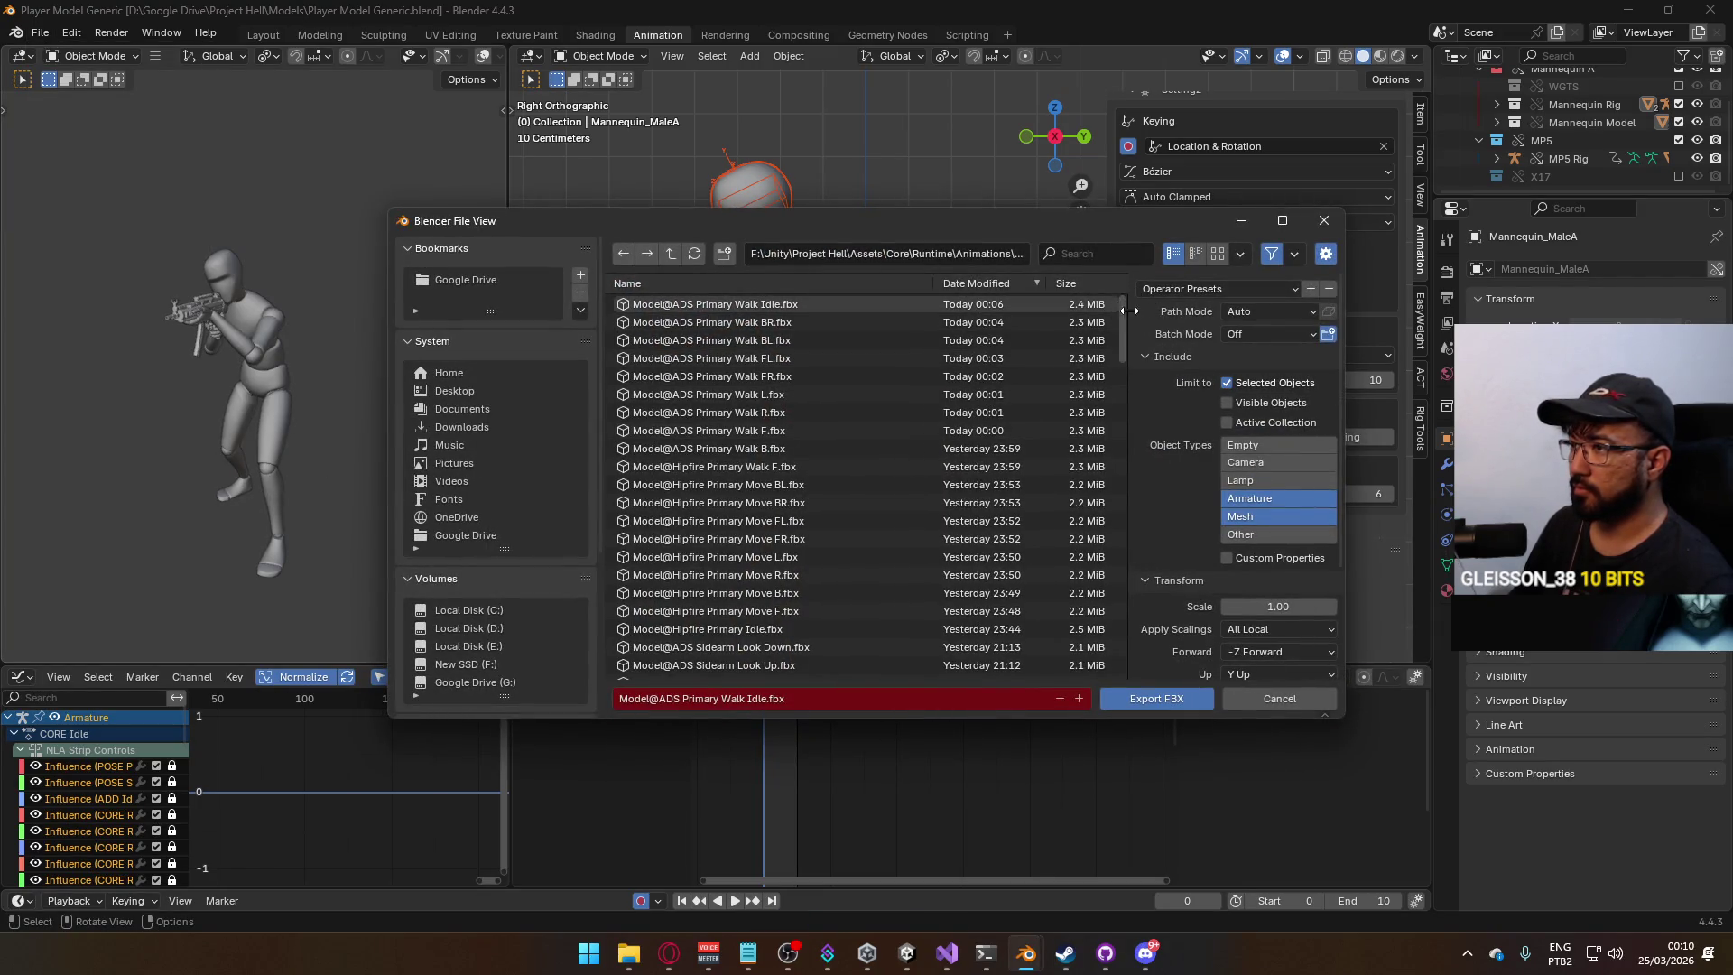
mouse_move(1124, 313)
left_mouse_down()
mouse_move(1125, 644)
mouse_move(1134, 587)
left_mouse_up()
left_click(836, 405)
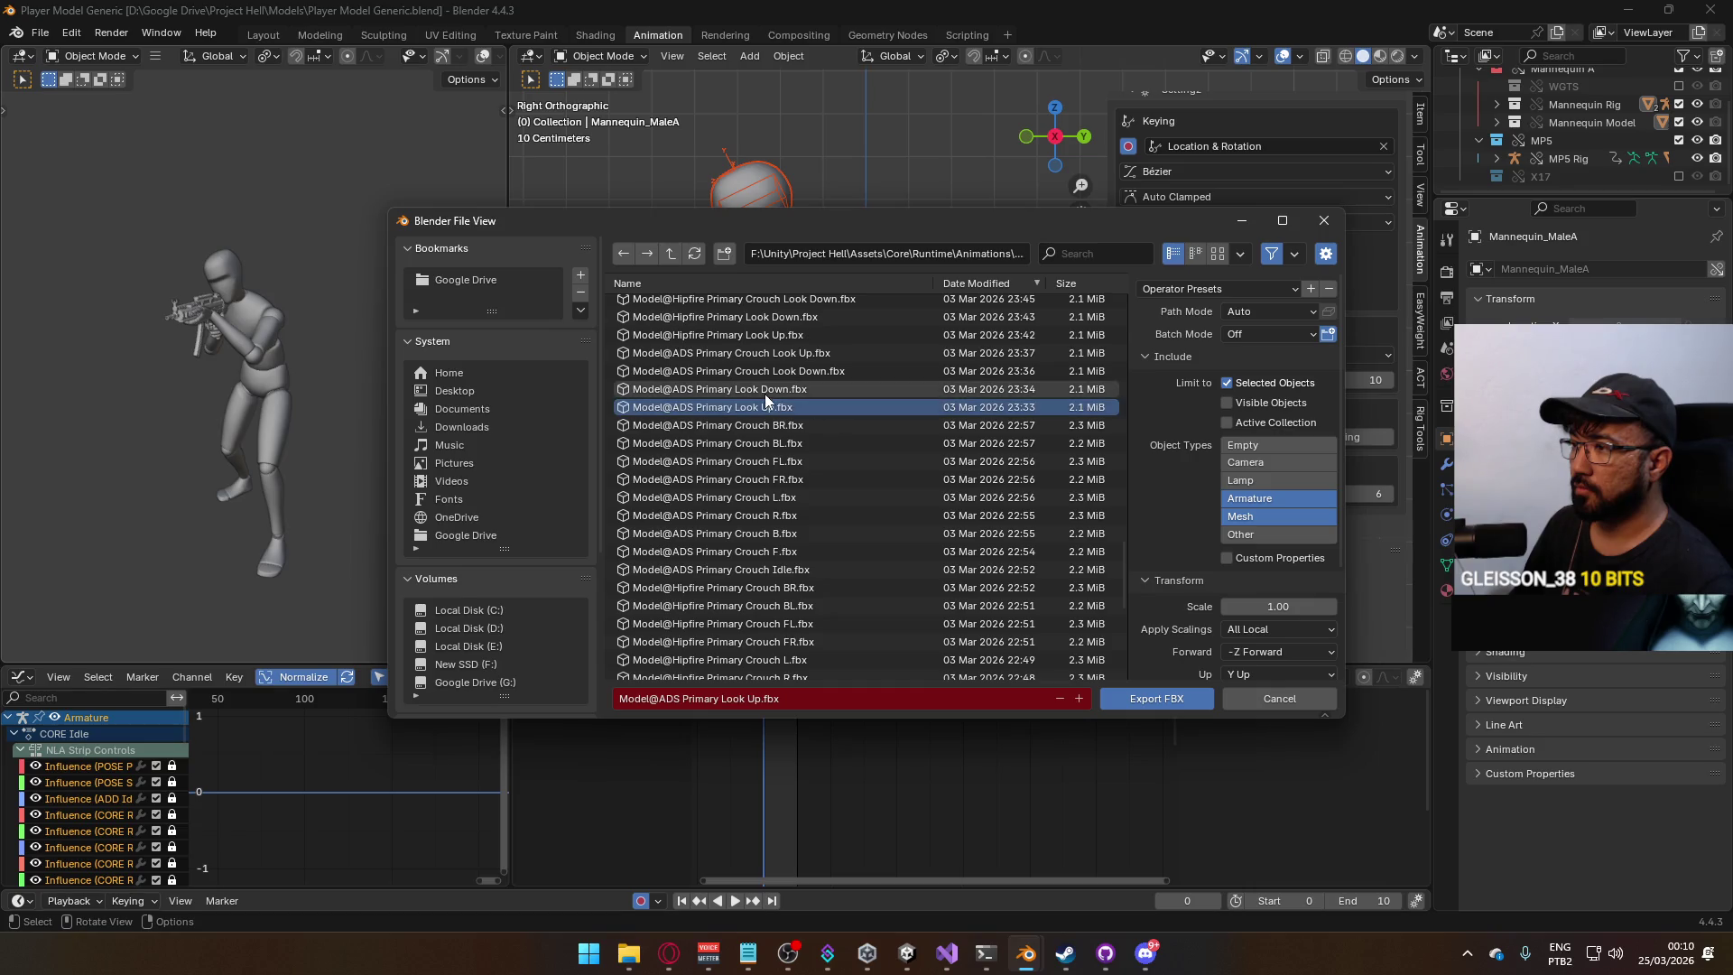
left_click(1143, 708)
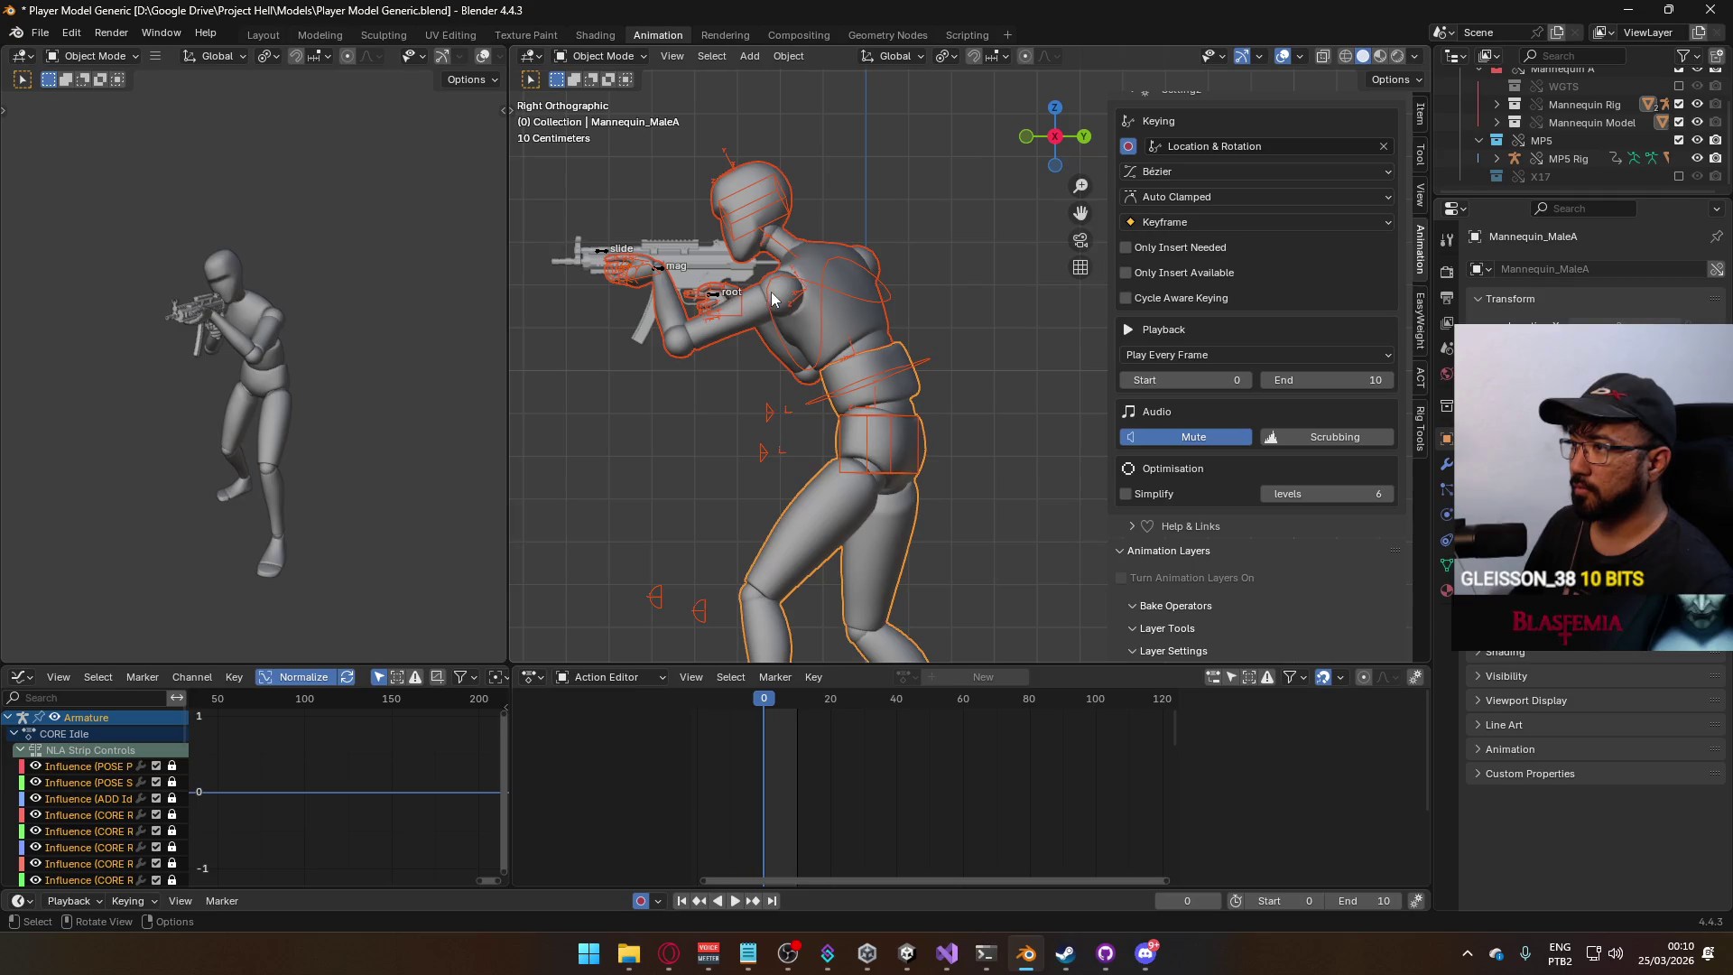
left_click(719, 296)
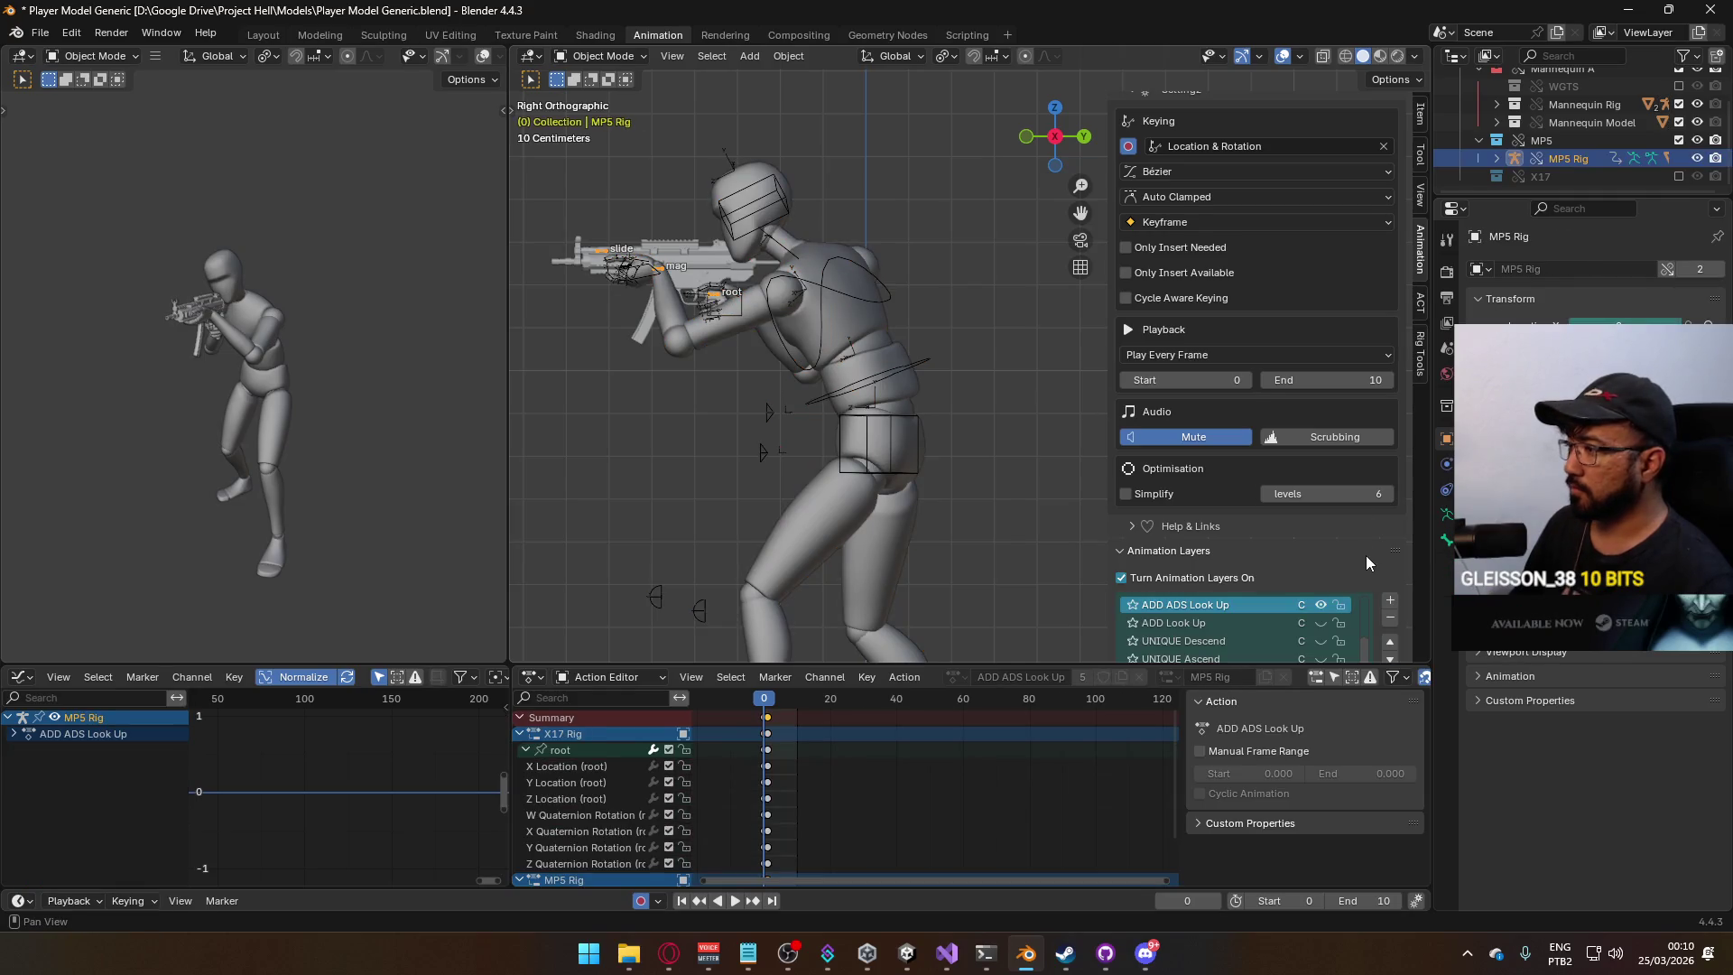
Turn on ADD Look Down and hide ADD Look Up, previewing the result from another angle.
scroll(1367, 464, "down", 4)
scroll(1345, 496, "up", 4)
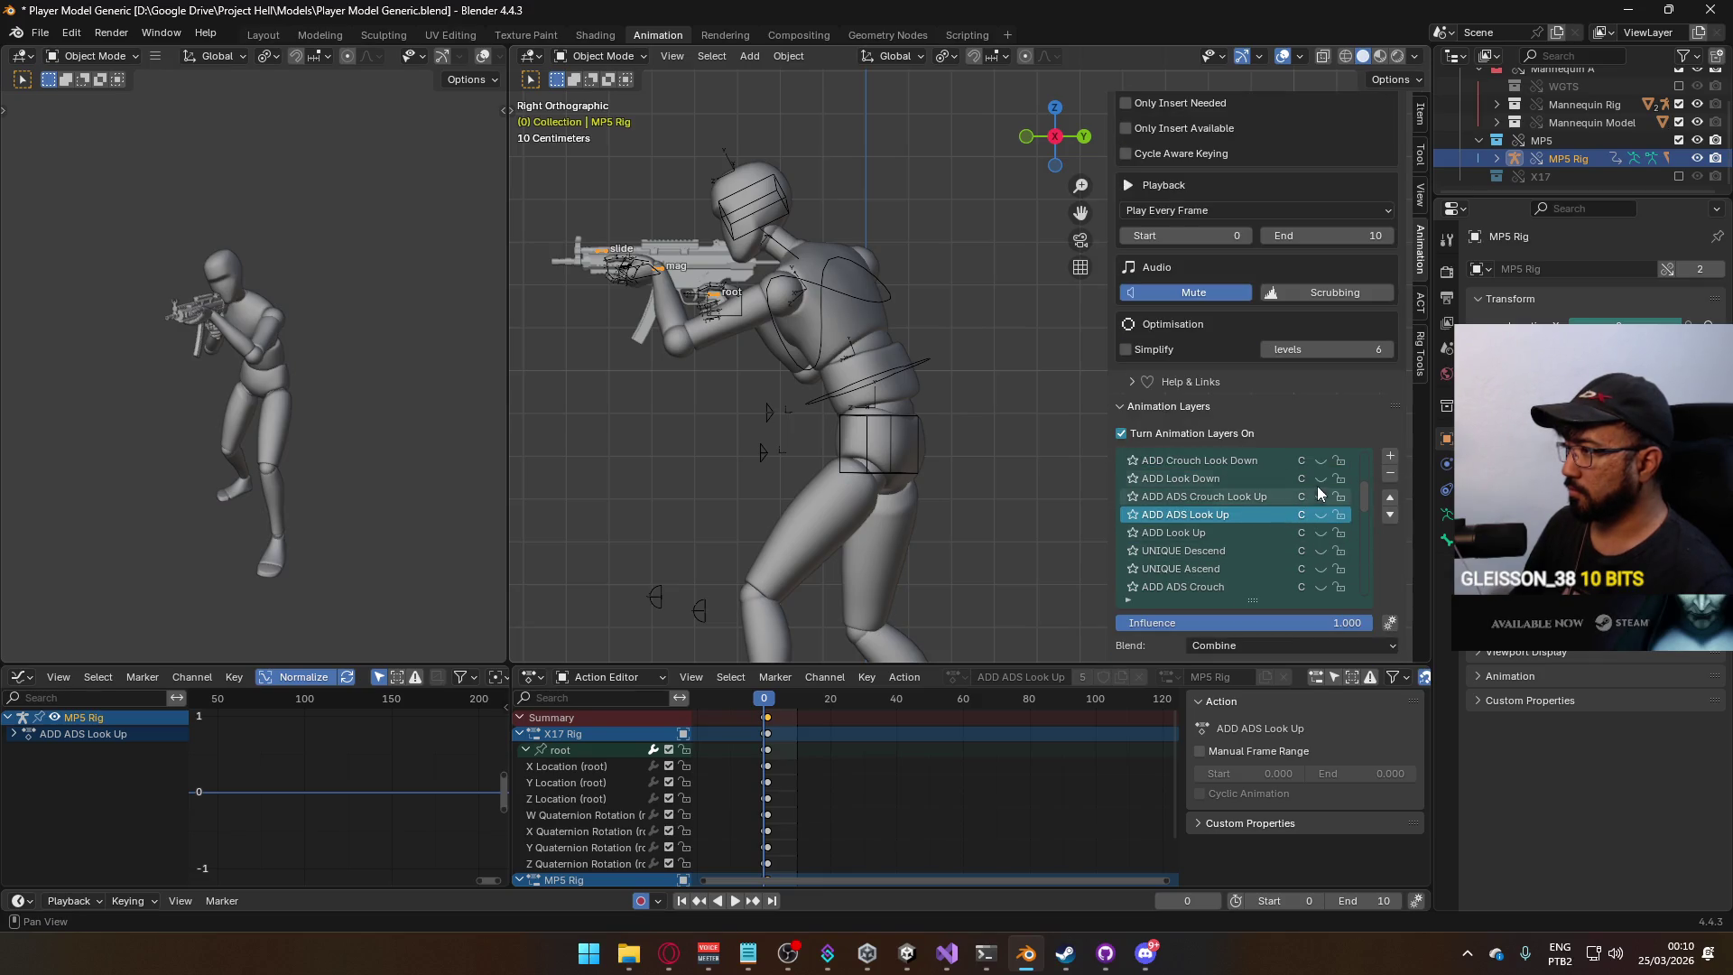
left_click(1319, 478)
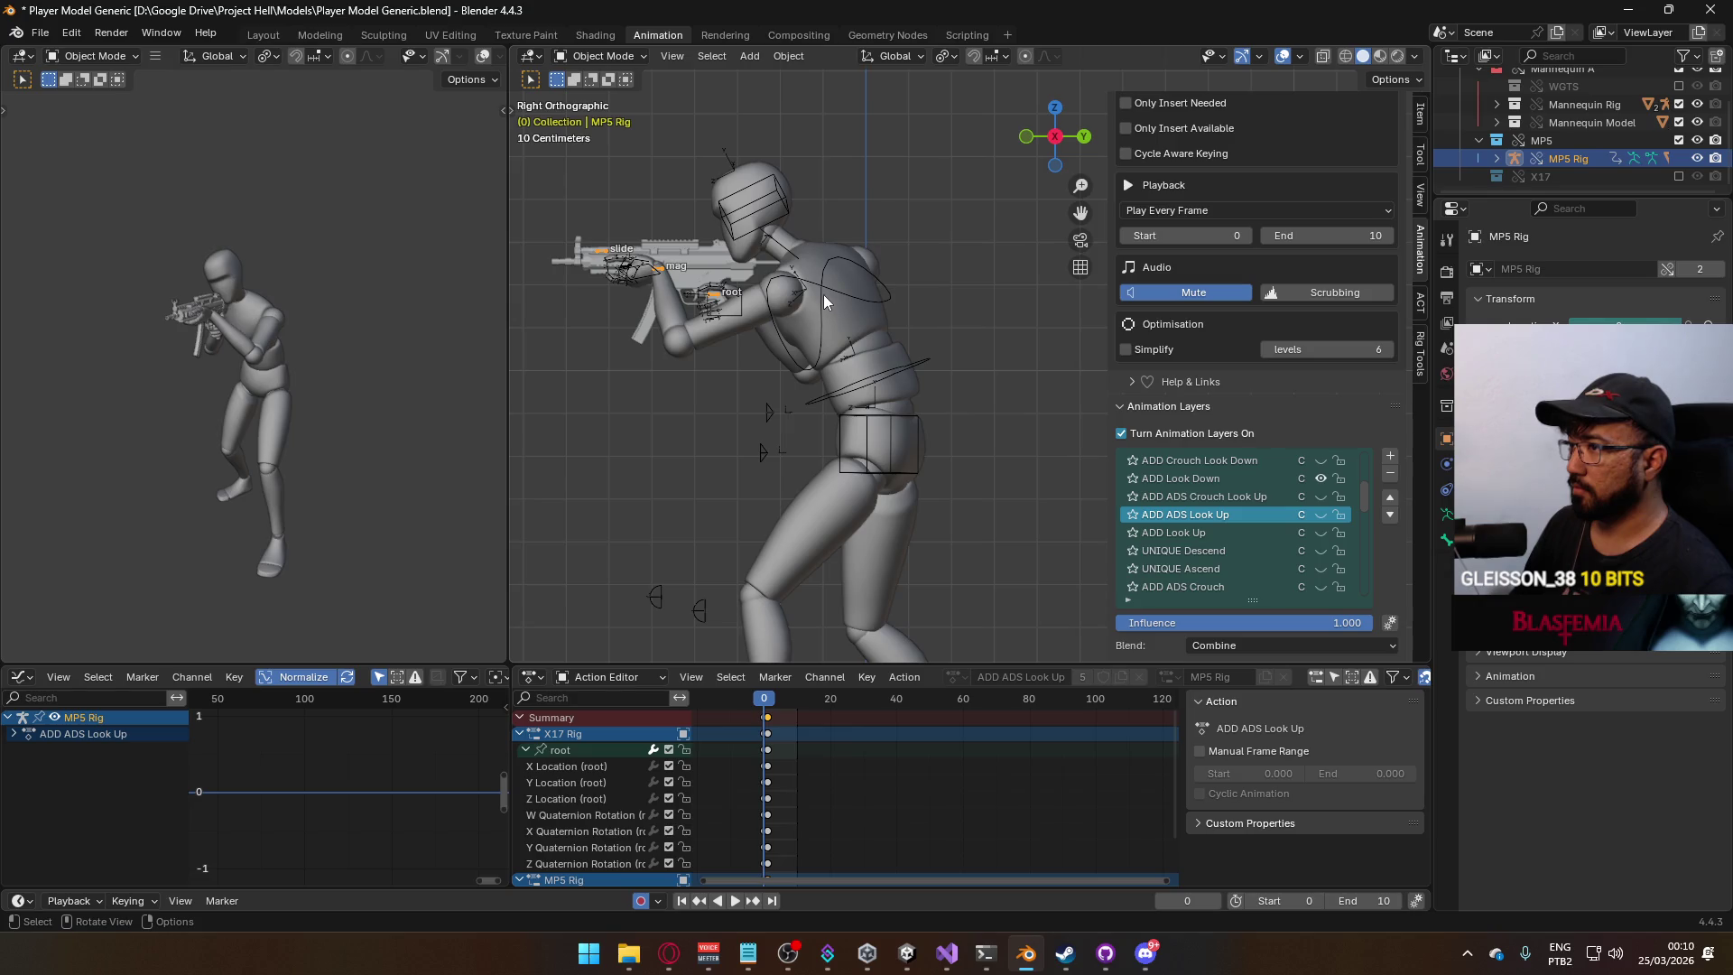
left_click(825, 295)
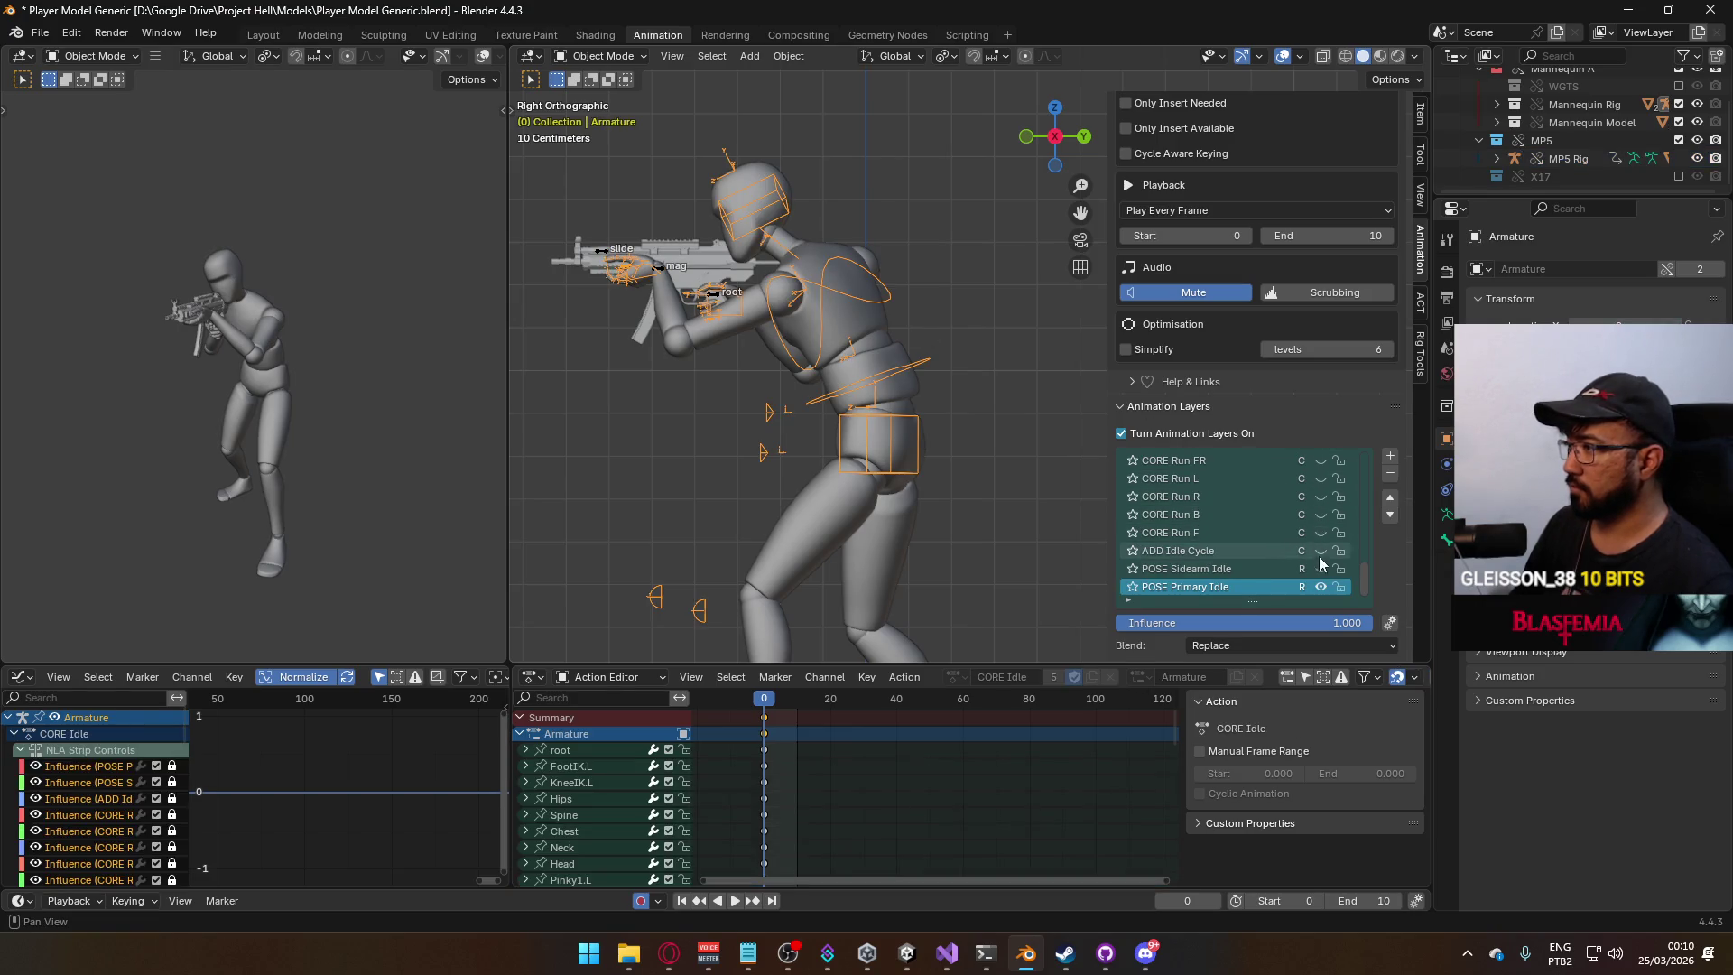
mouse_move(1365, 542)
left_mouse_down()
mouse_move(1368, 465)
mouse_move(1369, 488)
left_mouse_up()
left_click(1321, 517)
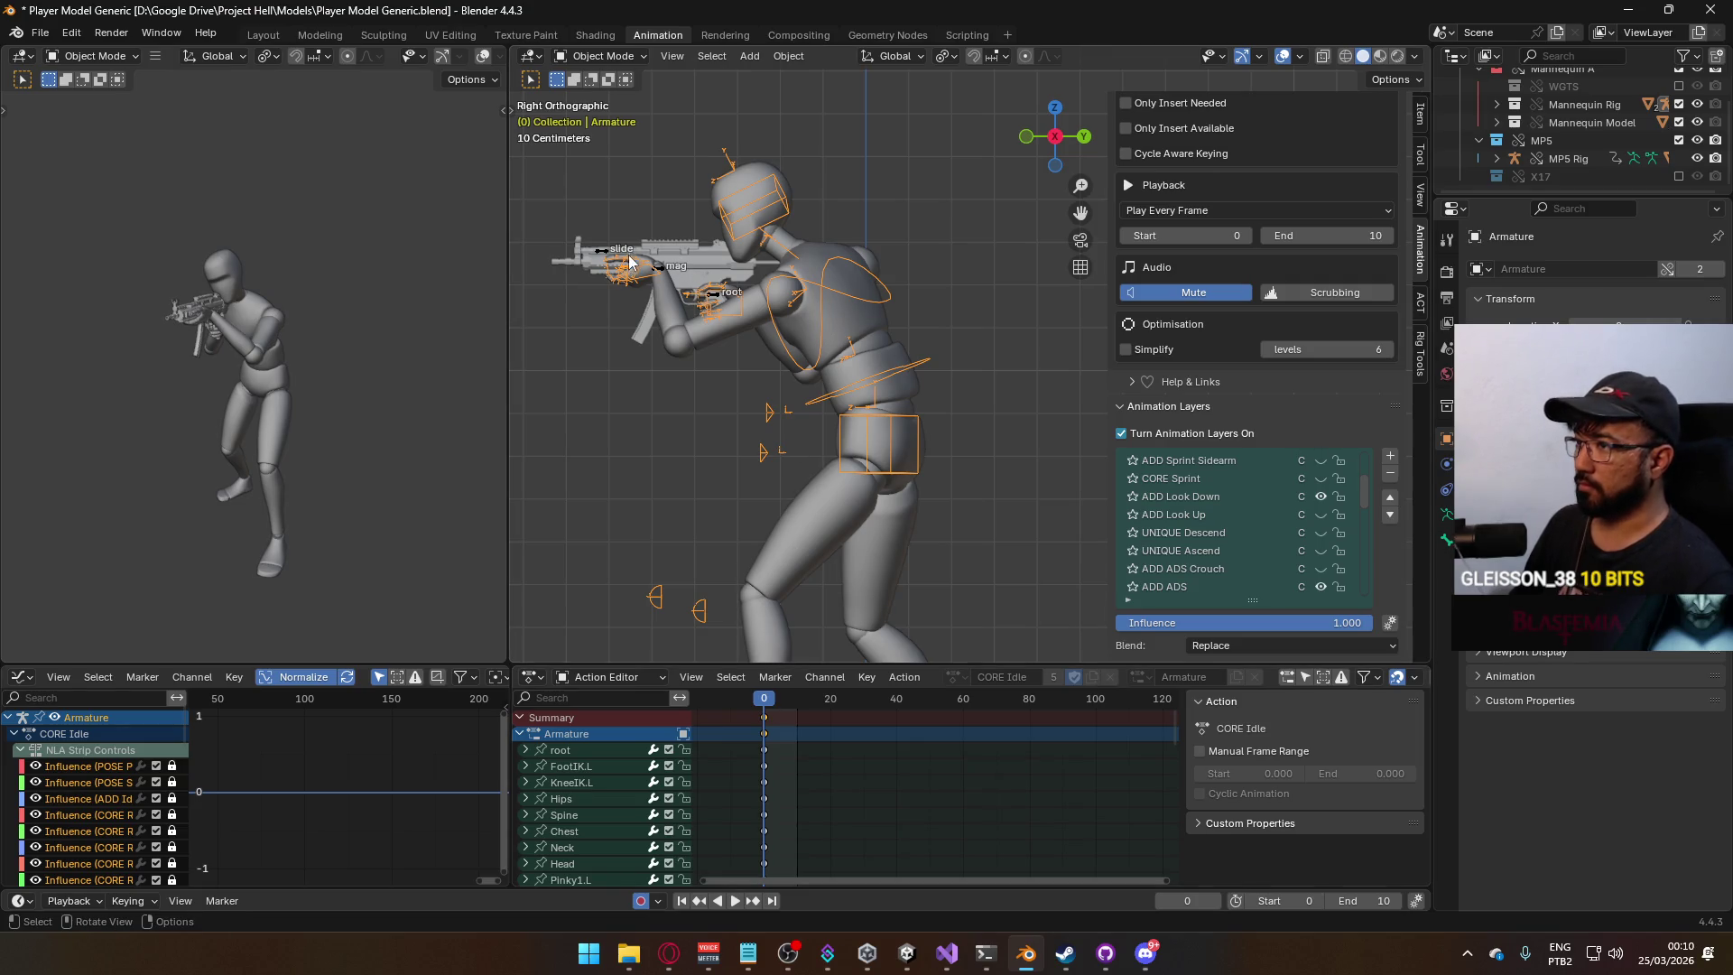
left_click(603, 249)
key("space")
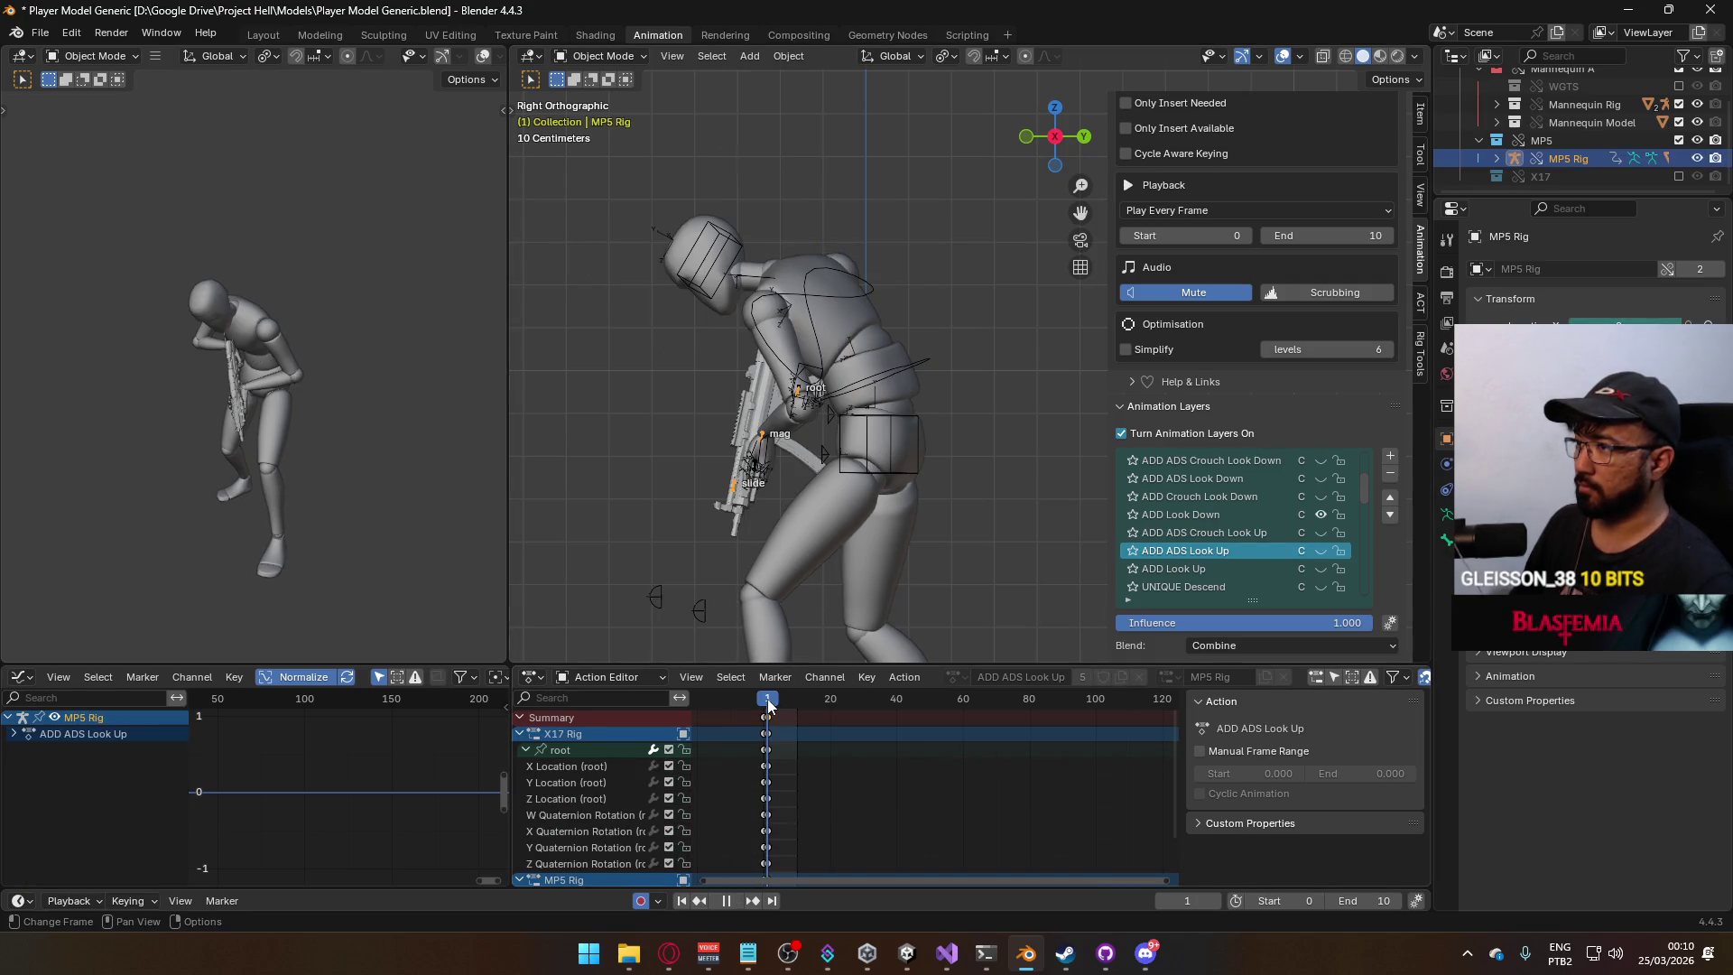
key("space")
middle_click_drag(755, 506, 1084, 502)
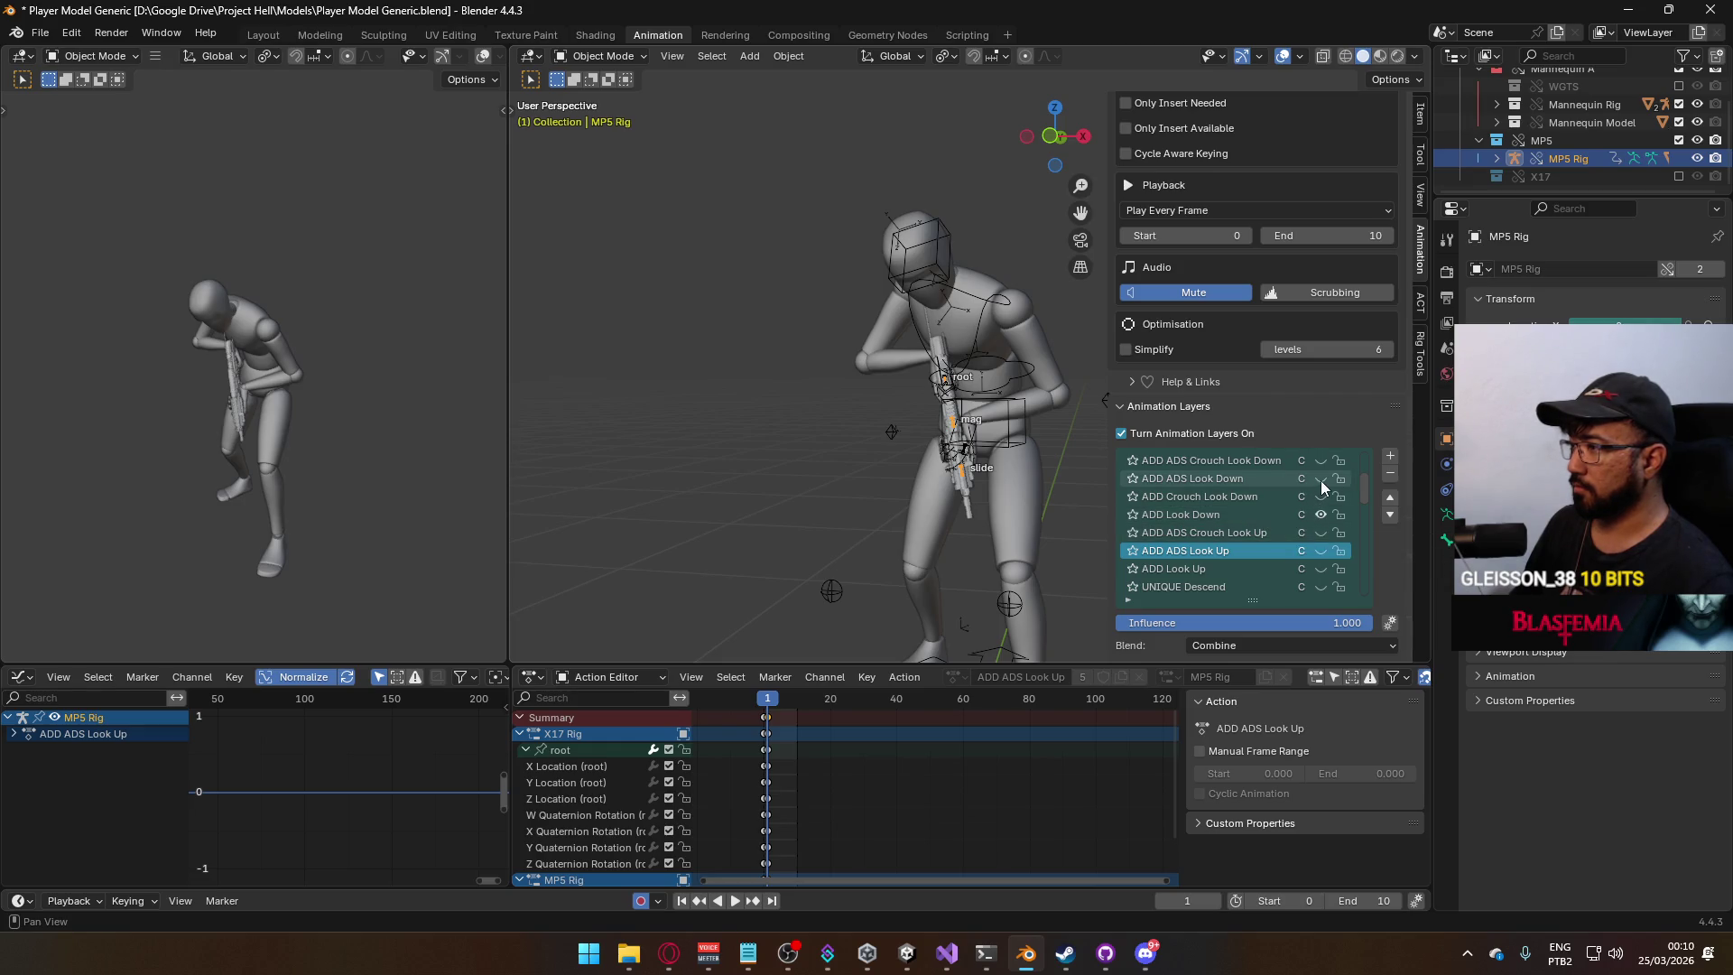
Leave only ADD ADS Look Down on, make it active, and enter Pose Mode in right view.
left_click(1321, 479)
left_click(1323, 514)
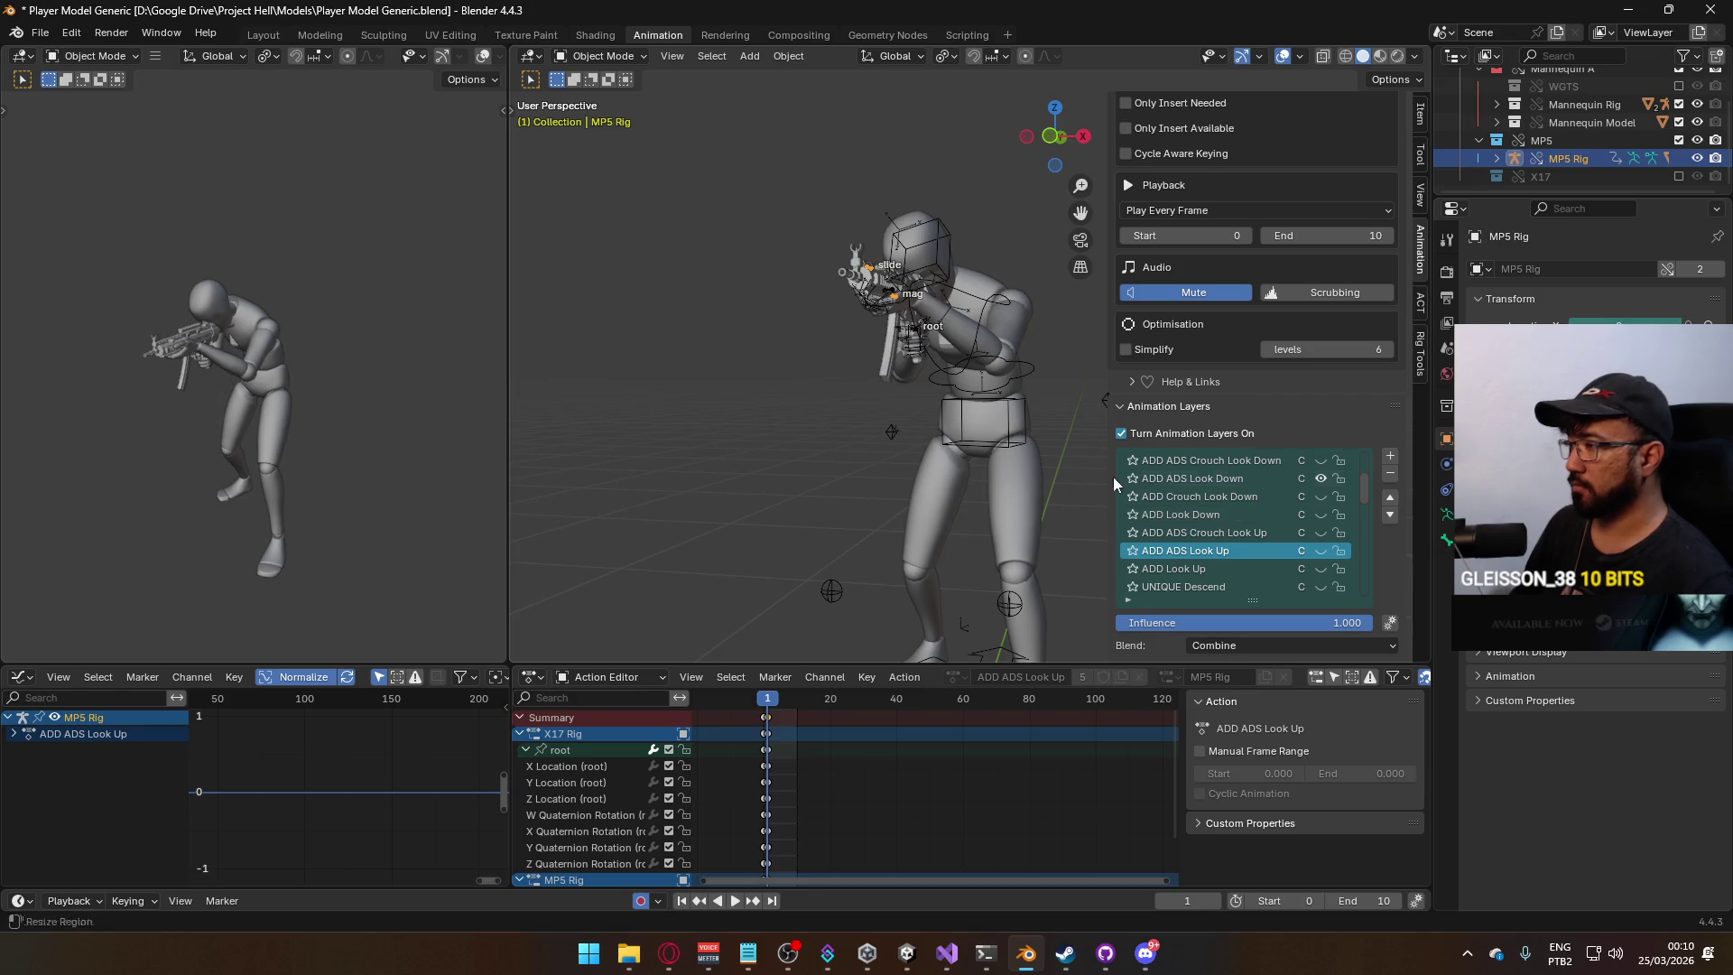
left_click(1216, 480)
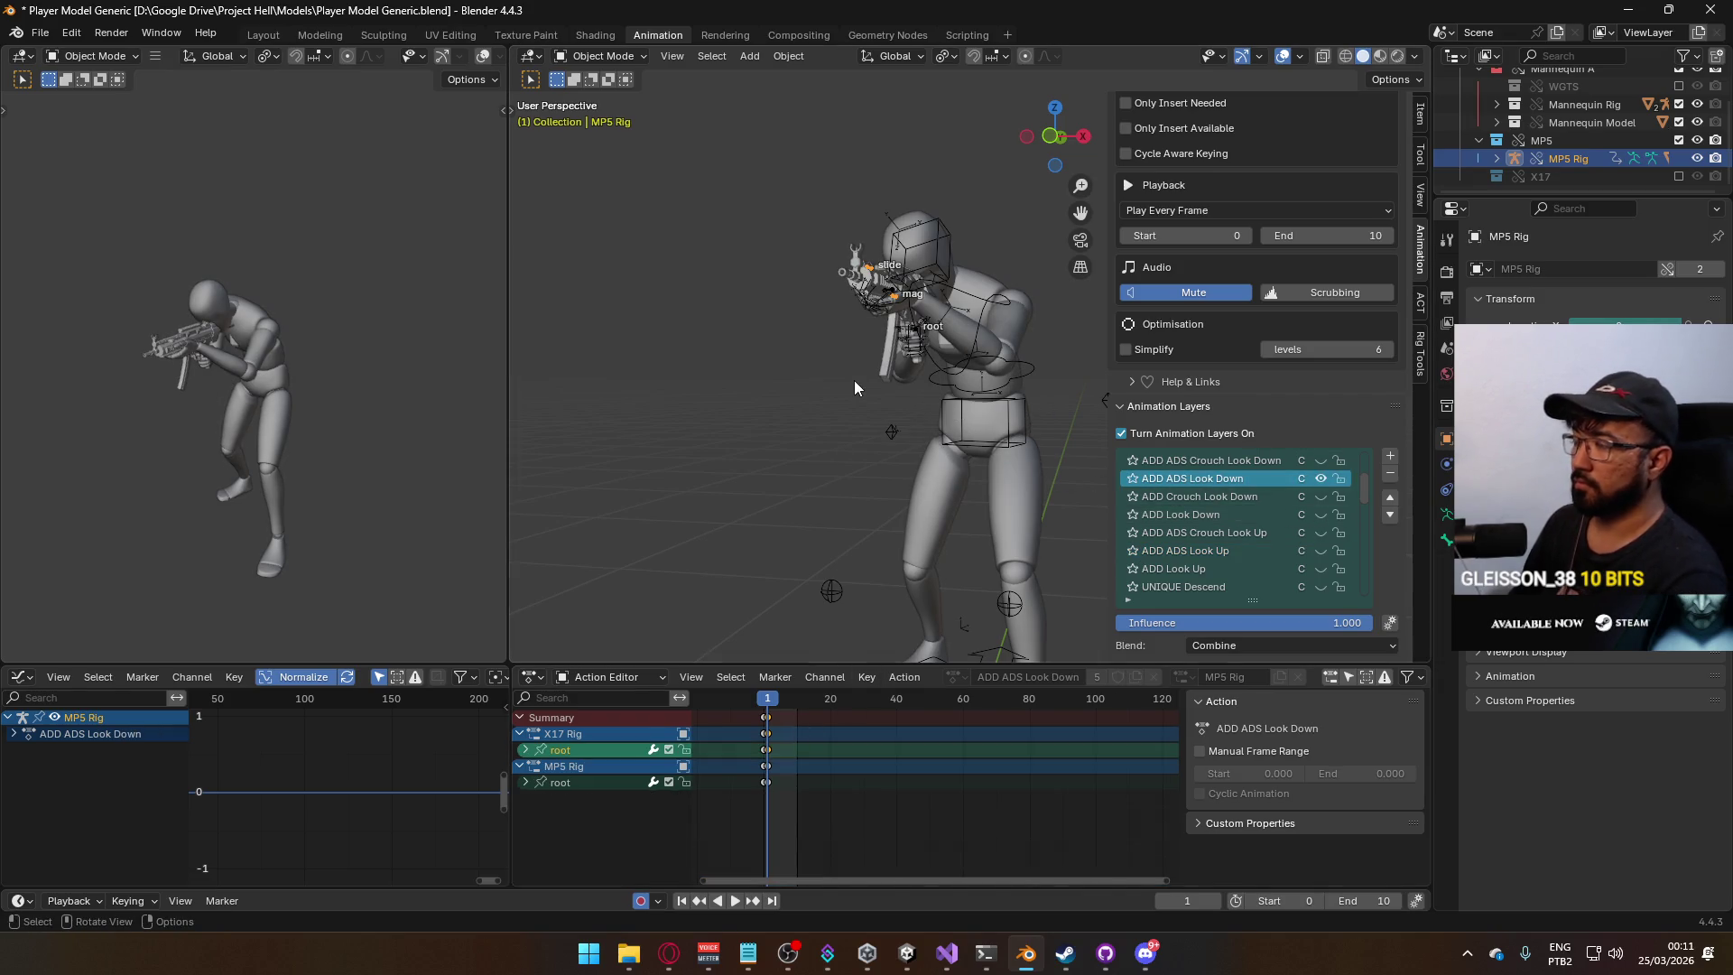
key("KP_3")
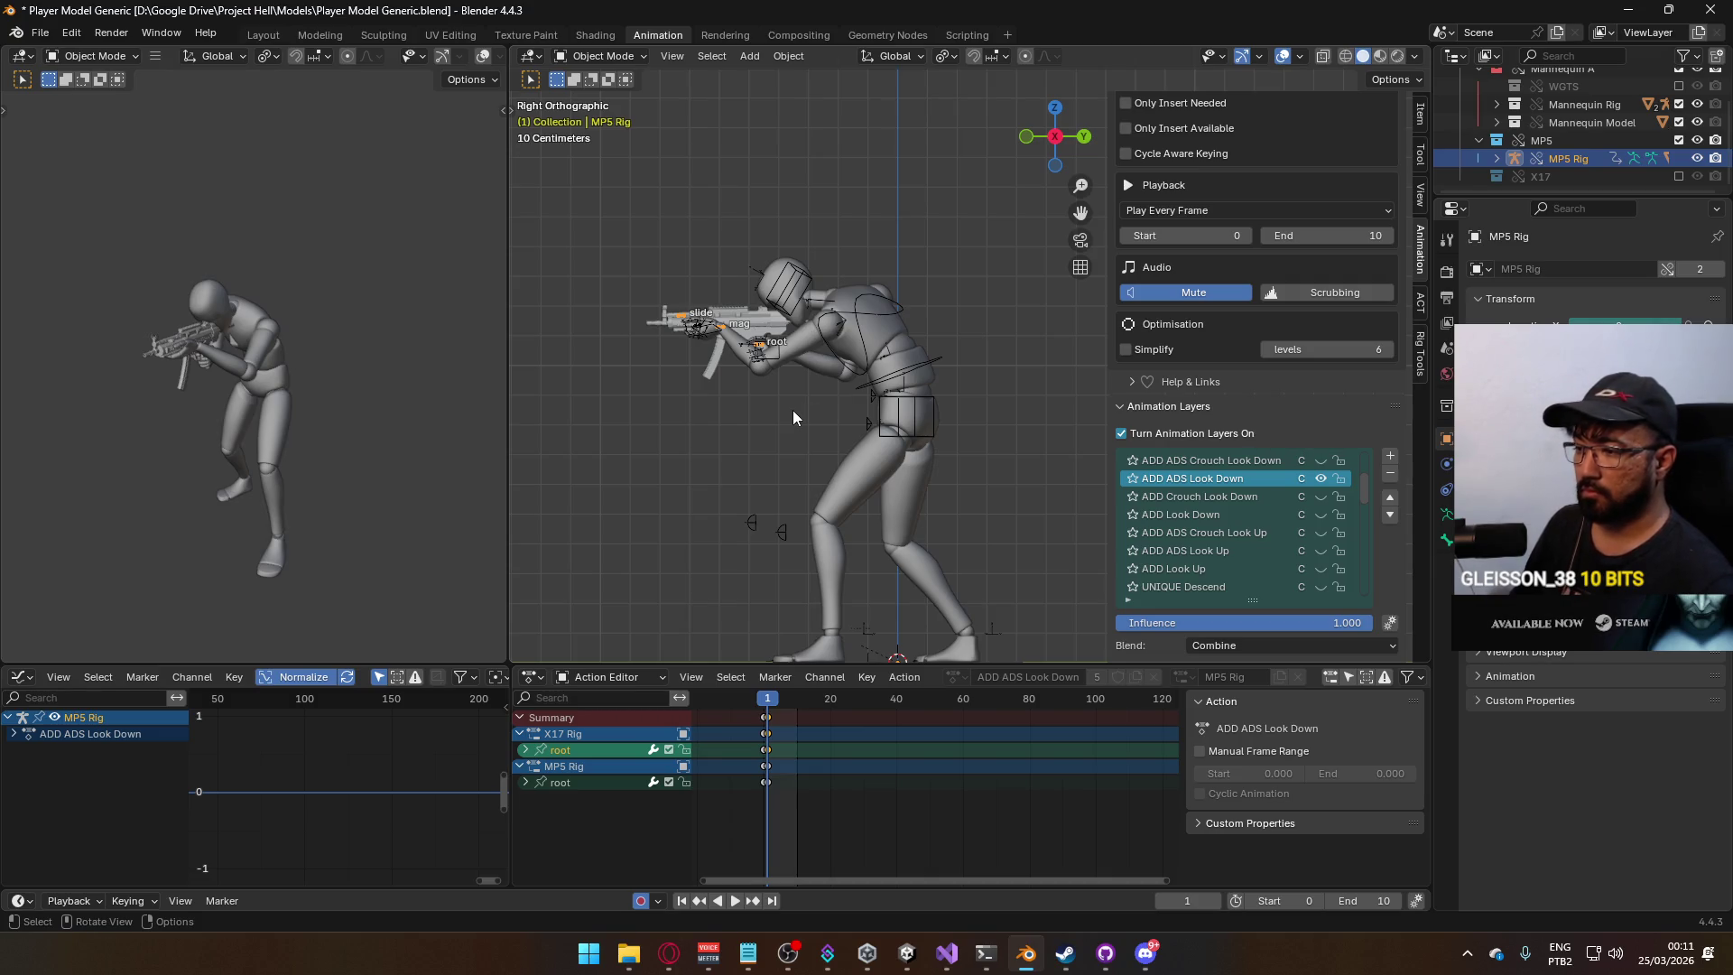
left_click(600, 56)
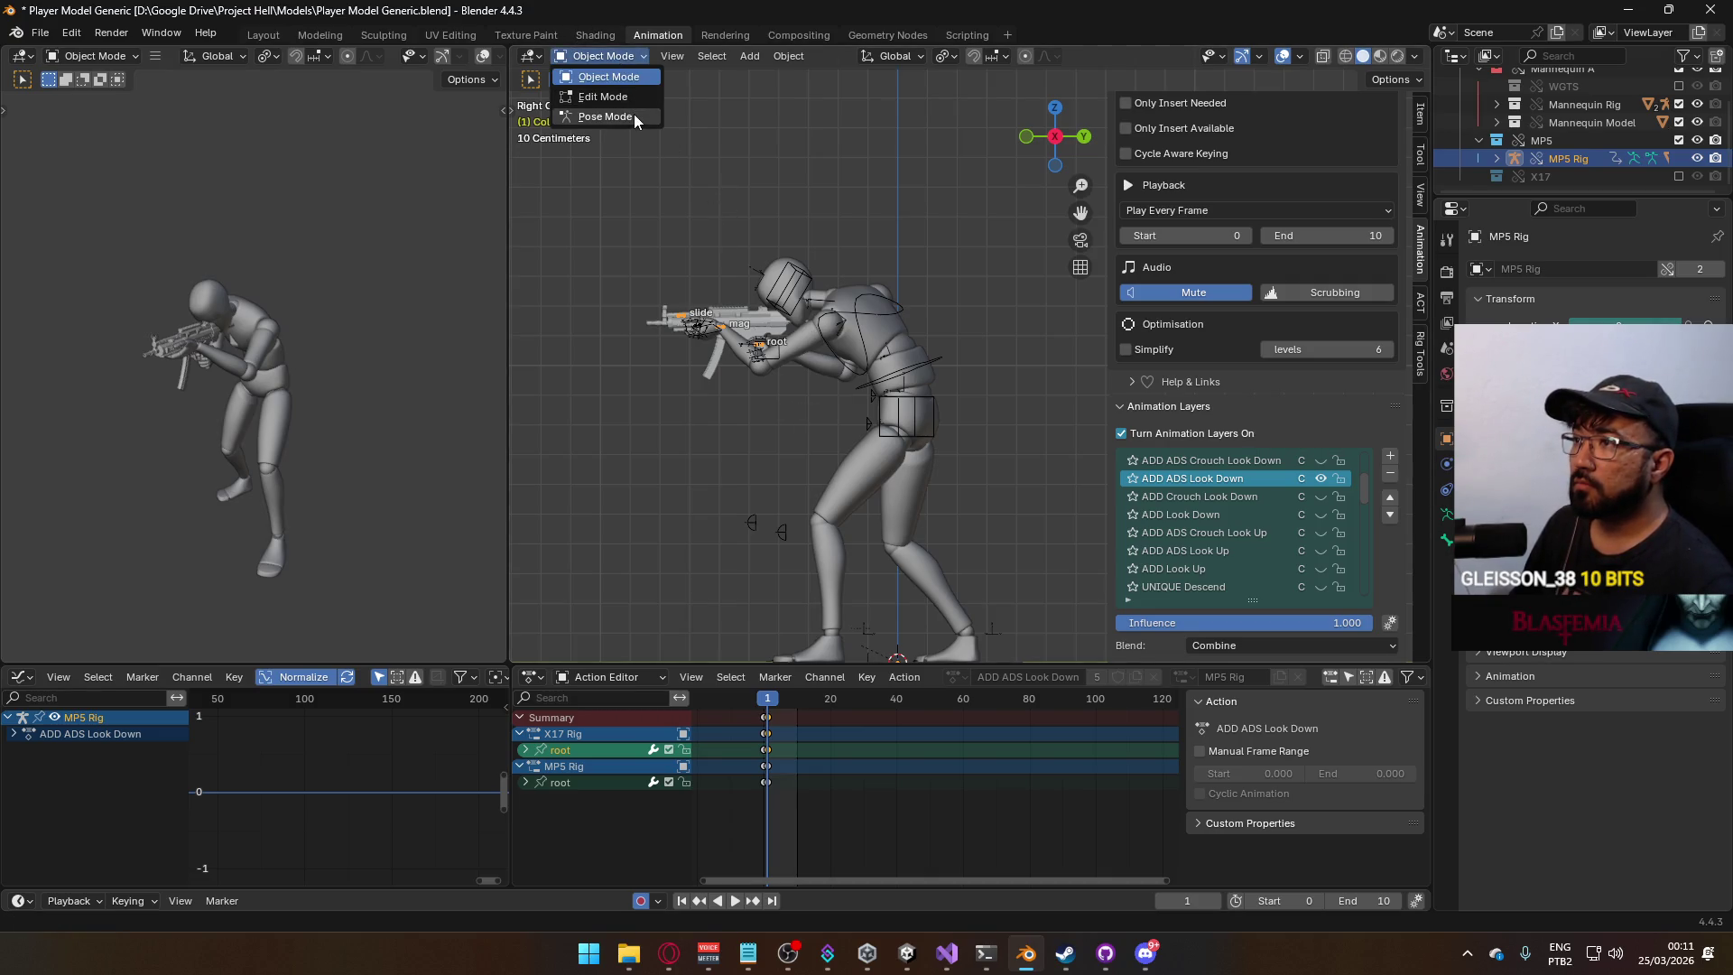
left_click(634, 114)
scroll(688, 314, "up", 2)
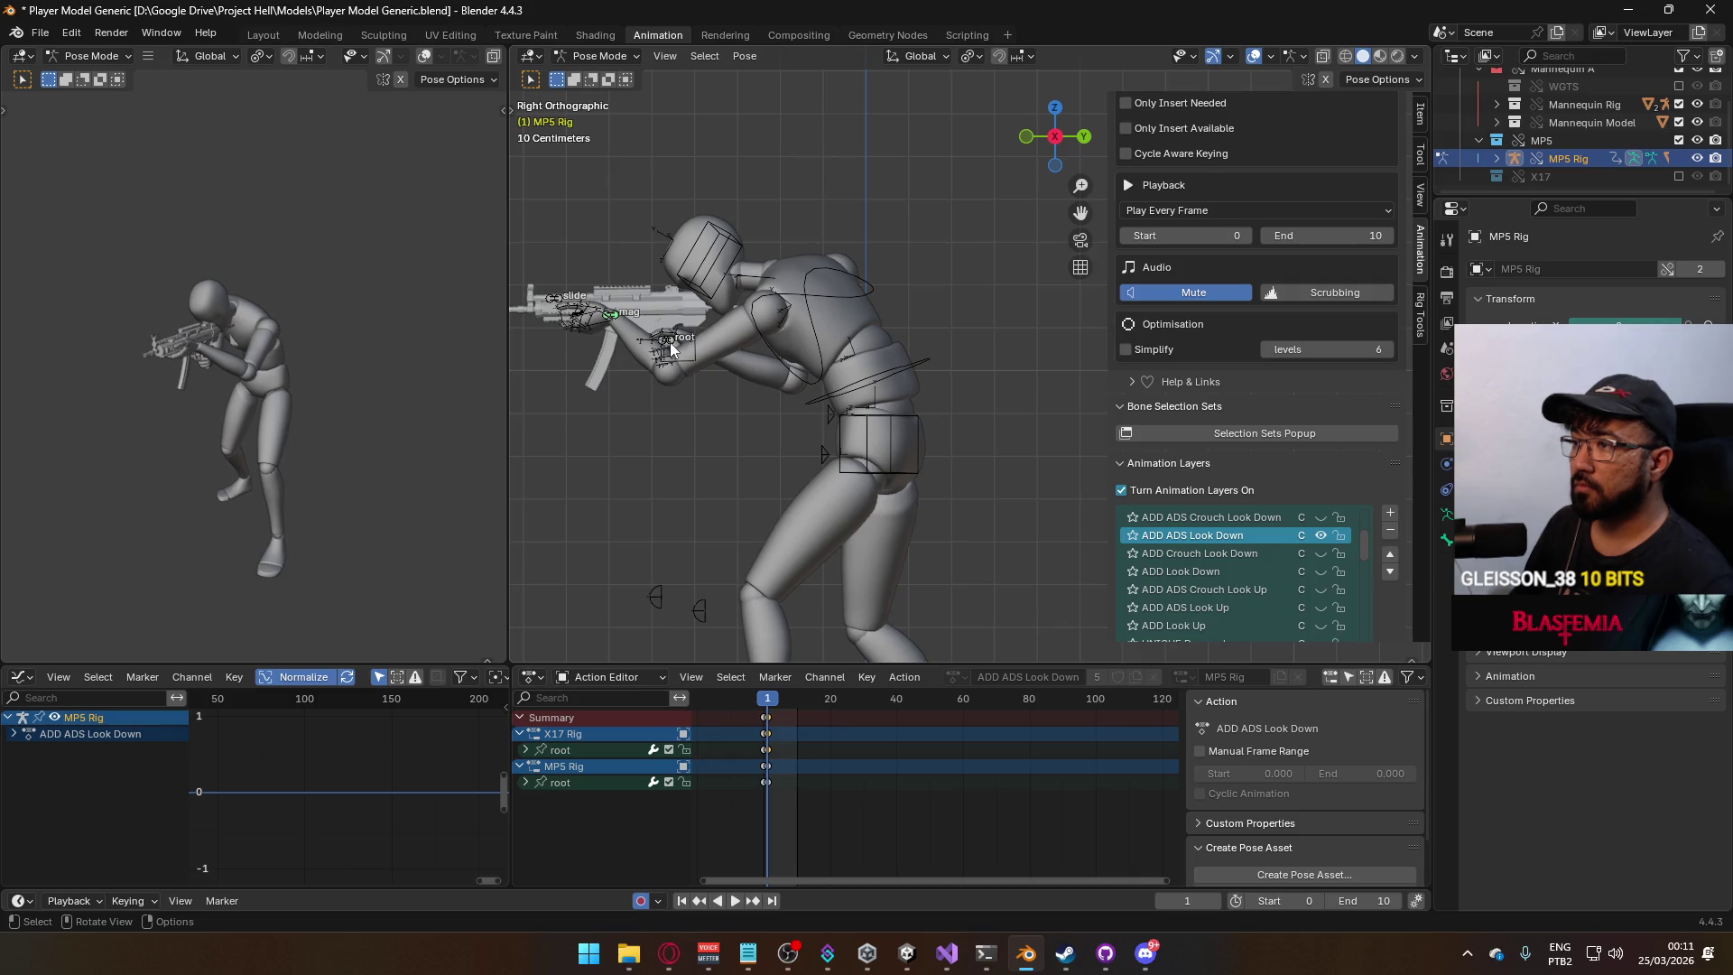
Rotate and move the MP5 root bone to tilt the gun down for the look-down pose.
left_click(672, 349)
key("r")
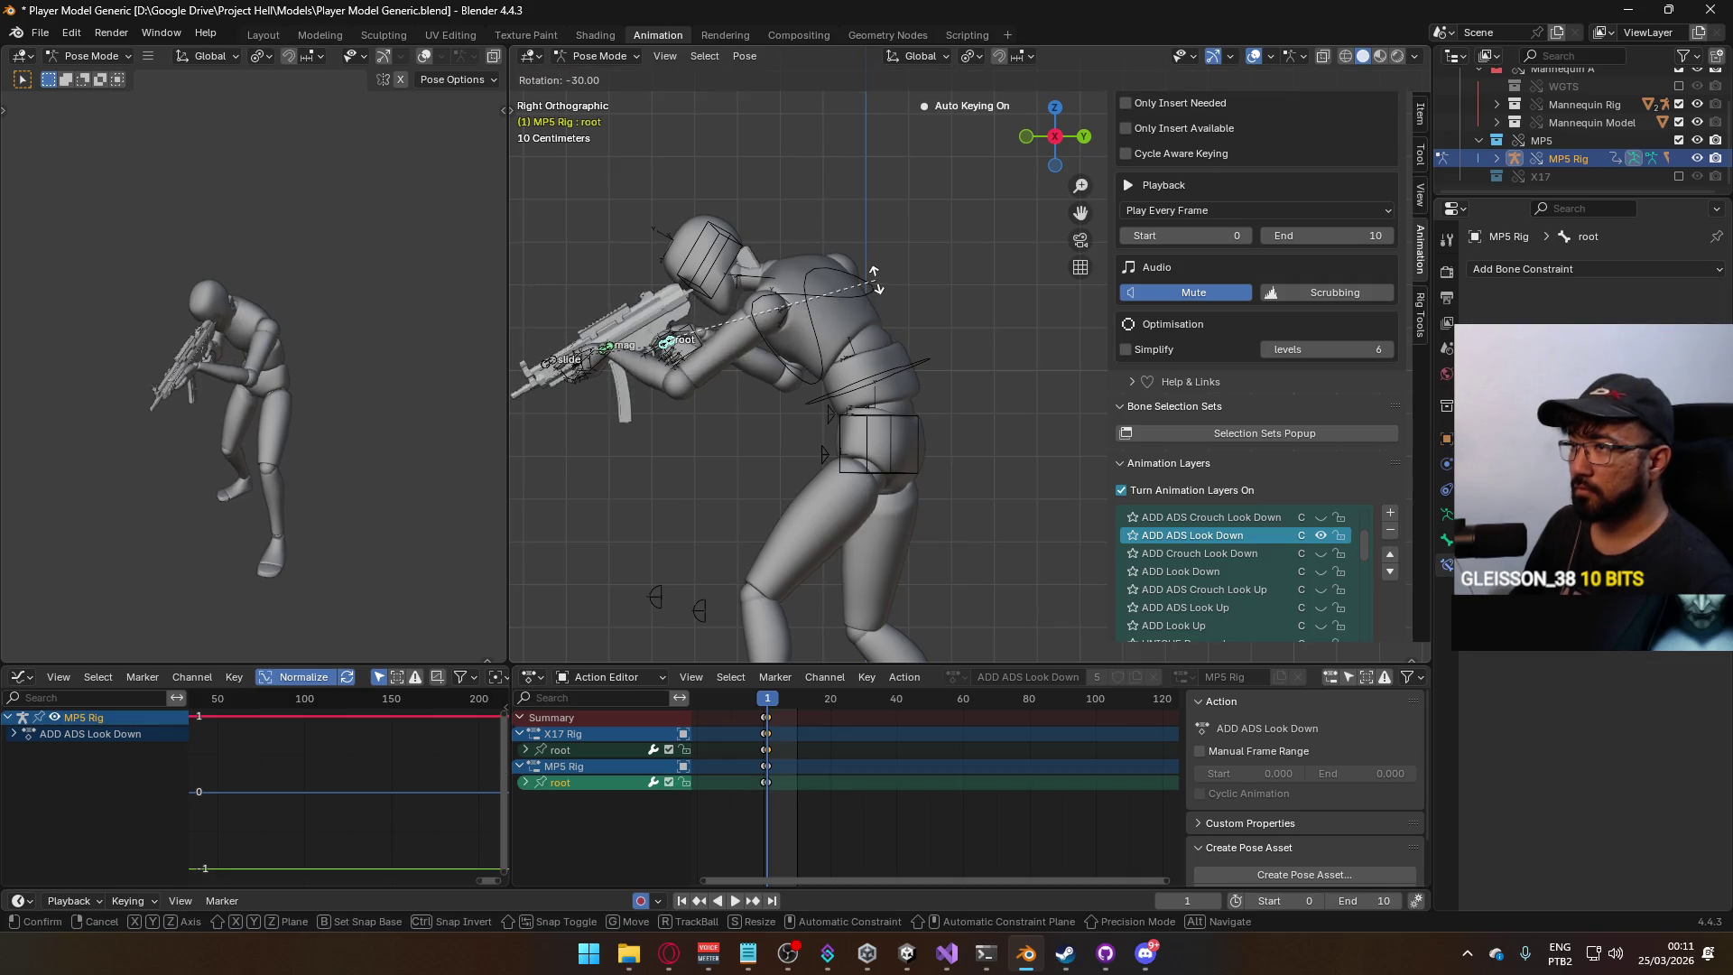
left_click(868, 247)
key("g")
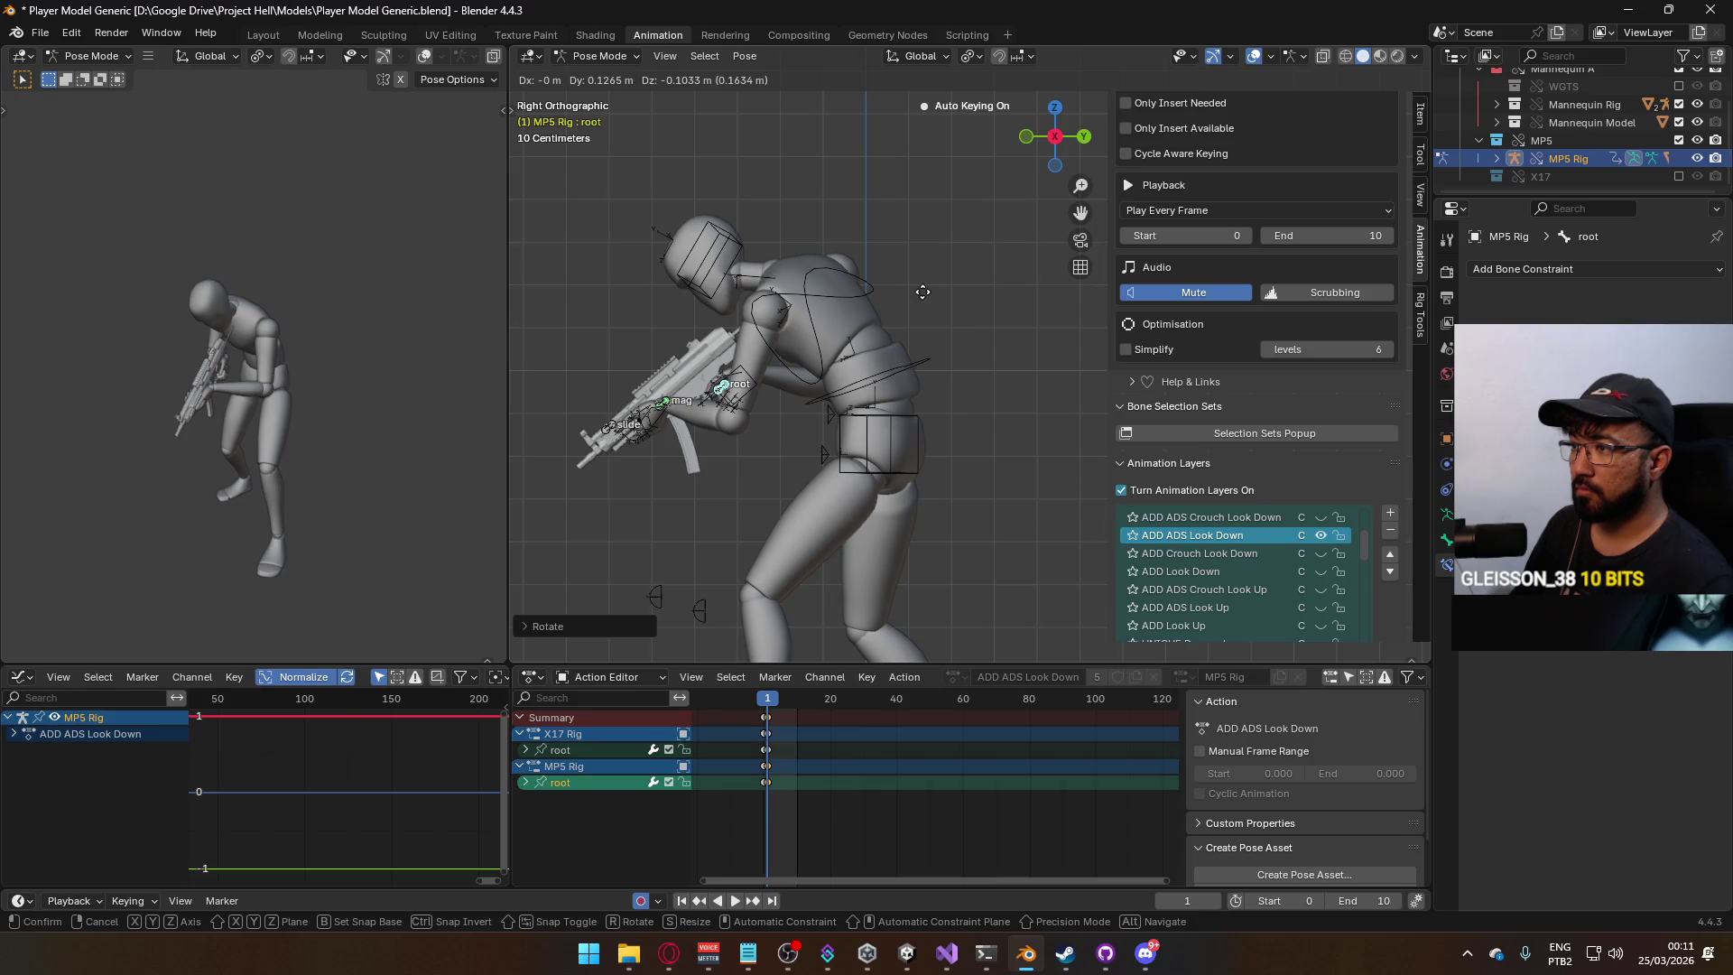
left_click(922, 291)
key("r")
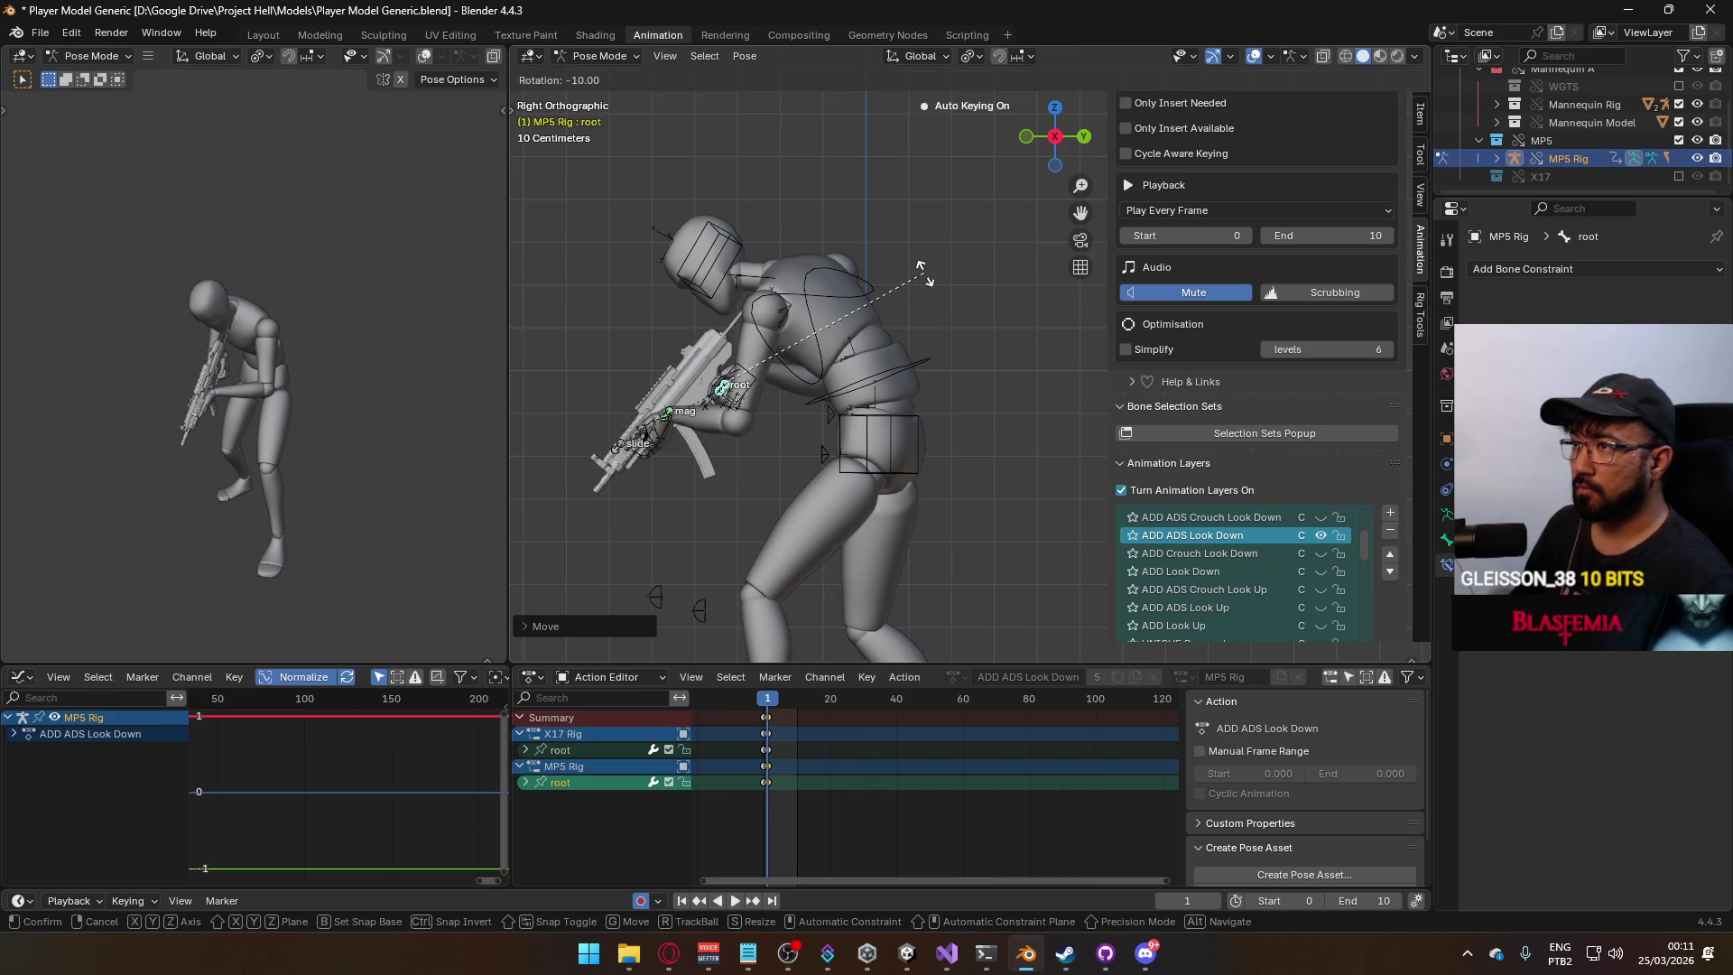
left_click(922, 269)
key("g")
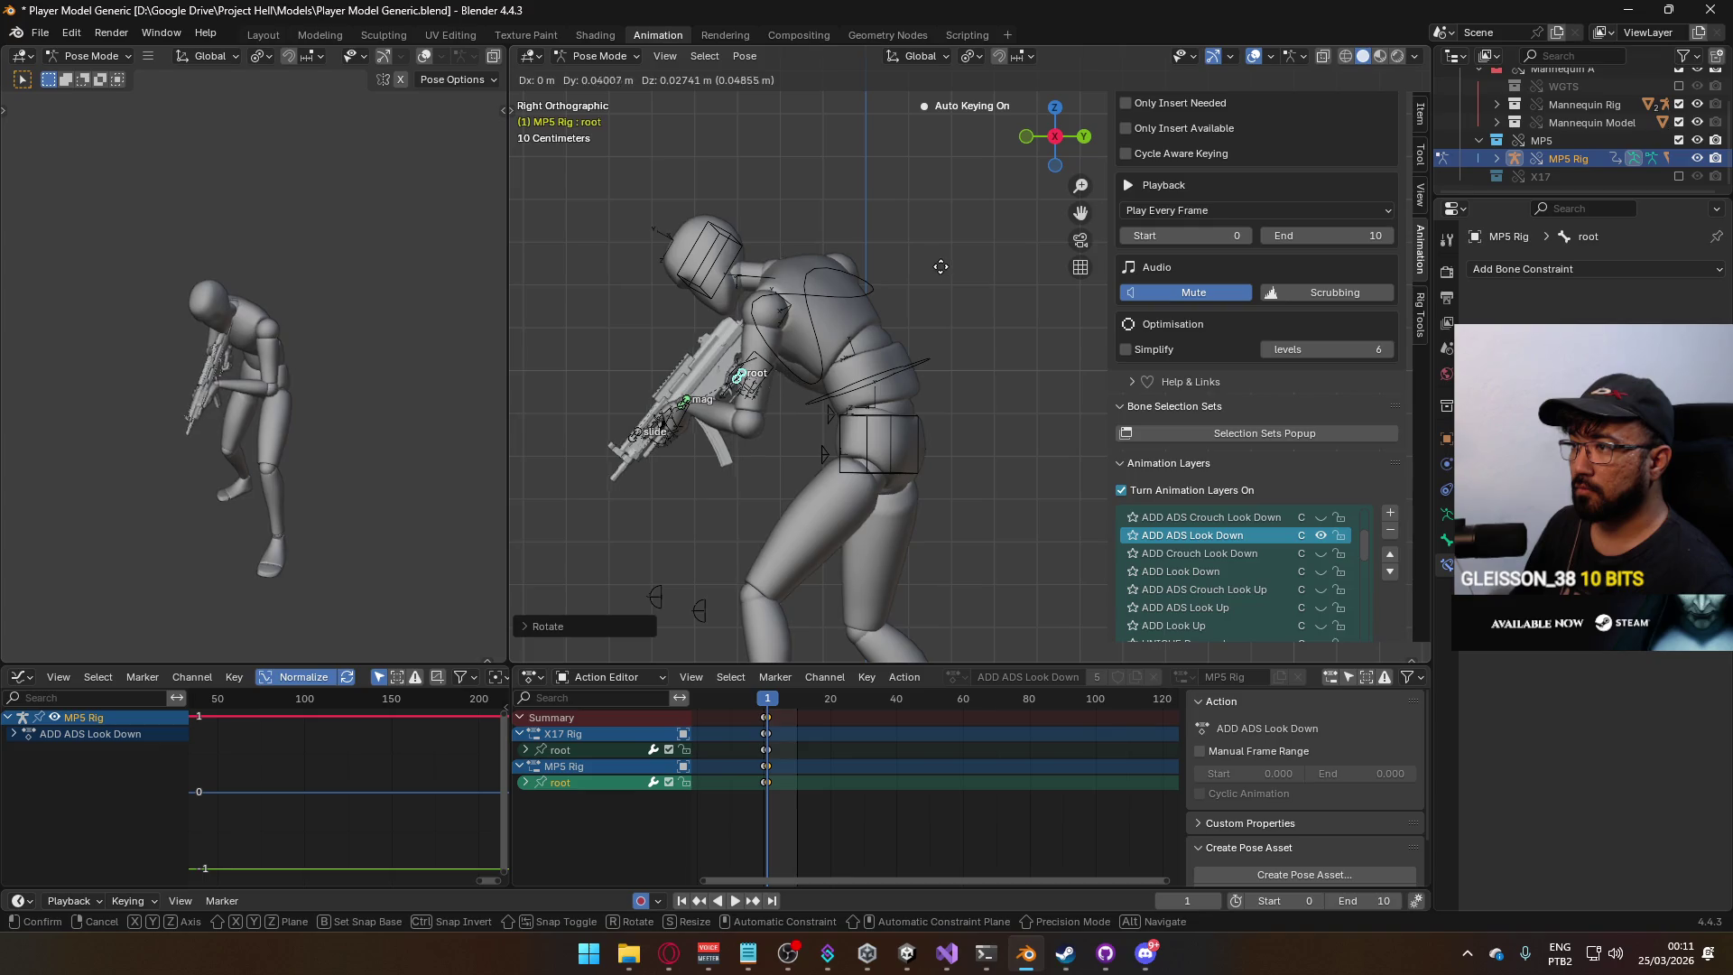
left_click(926, 251)
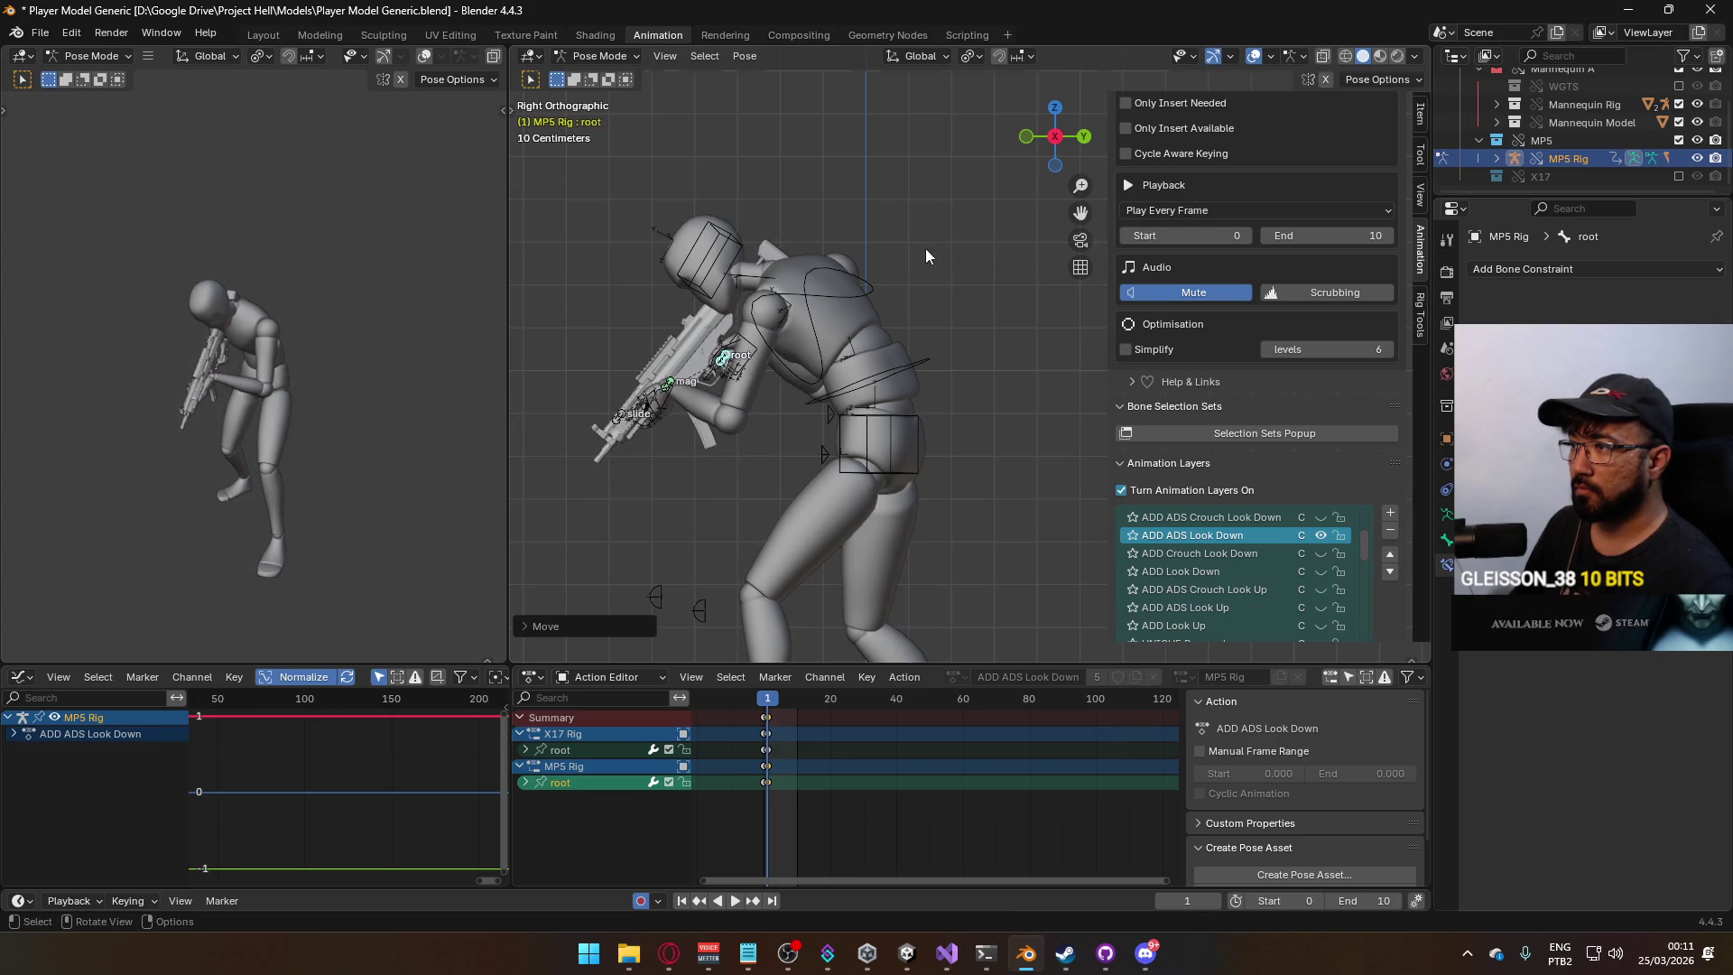
Preview the pose, raise the gun bones slightly, and adjust the frame-3 keys.
key("space")
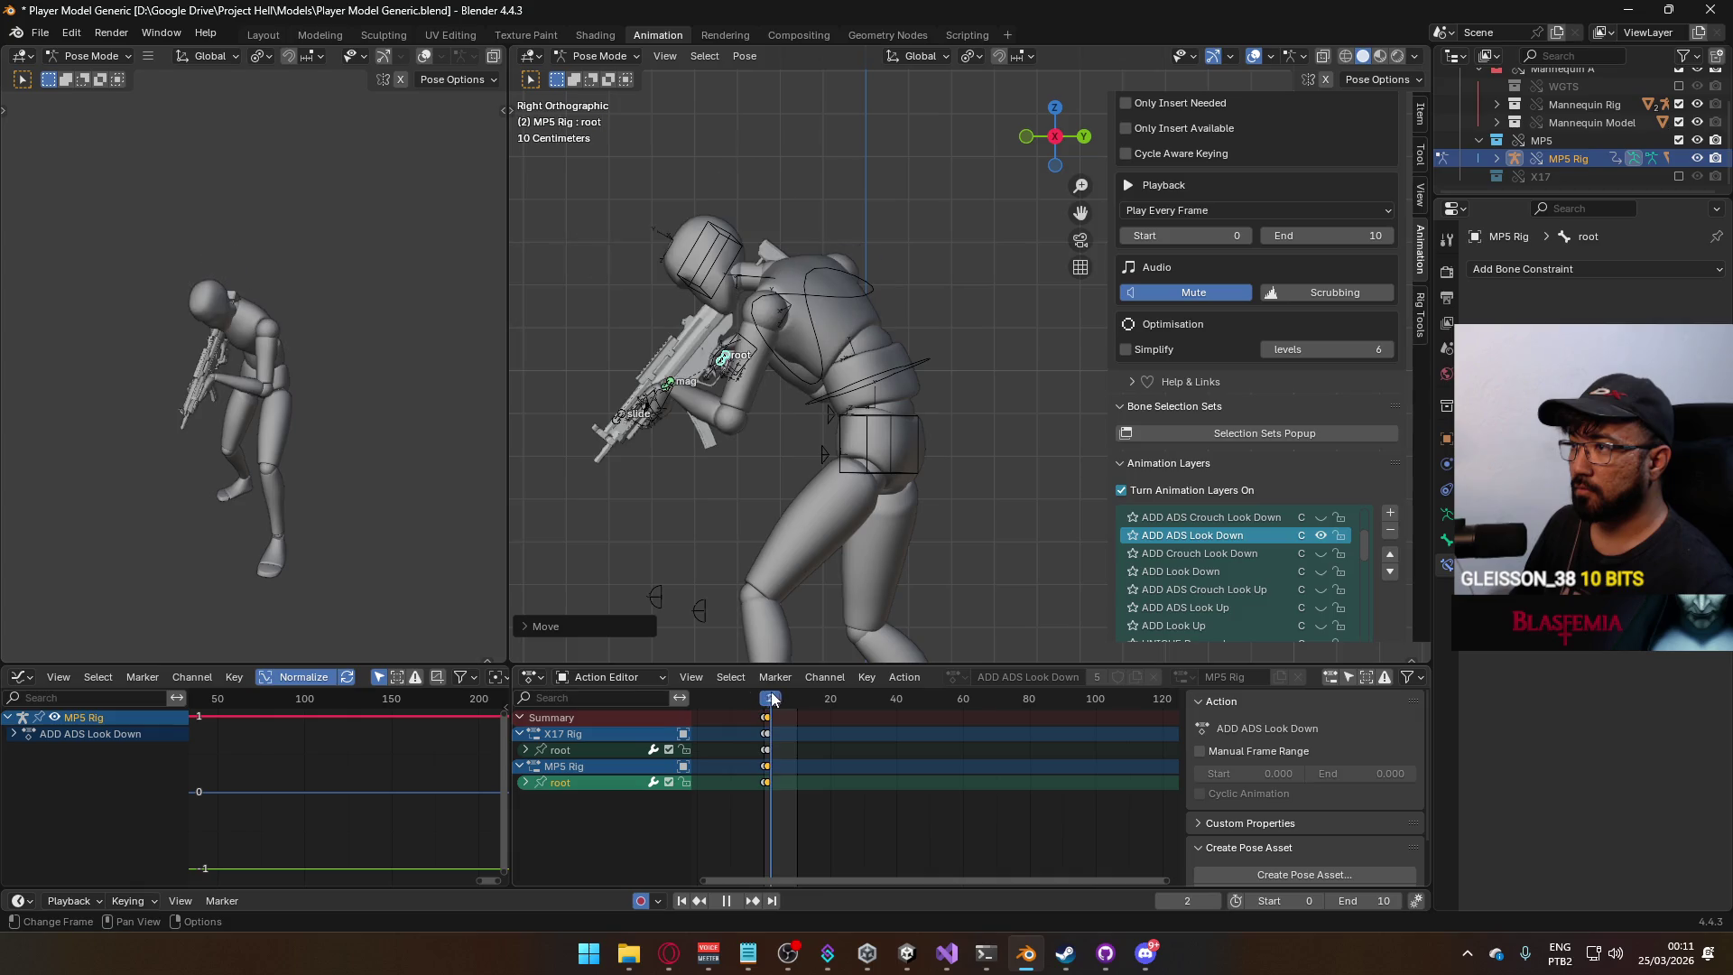
key("Escape")
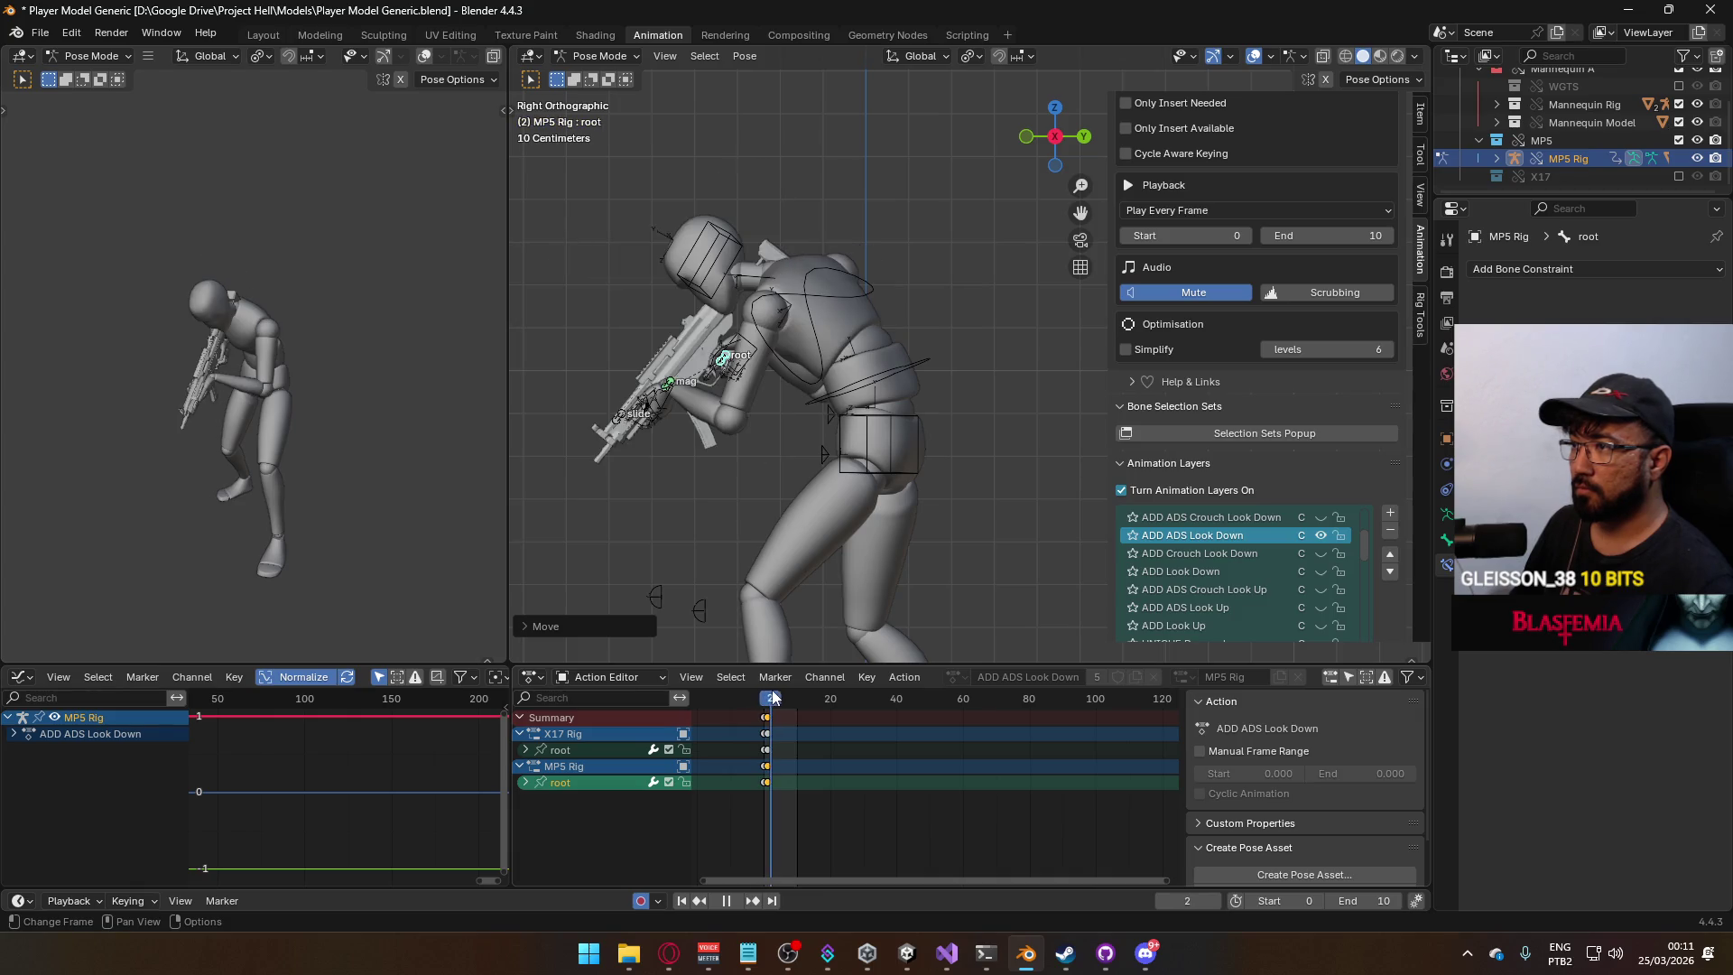
key("g")
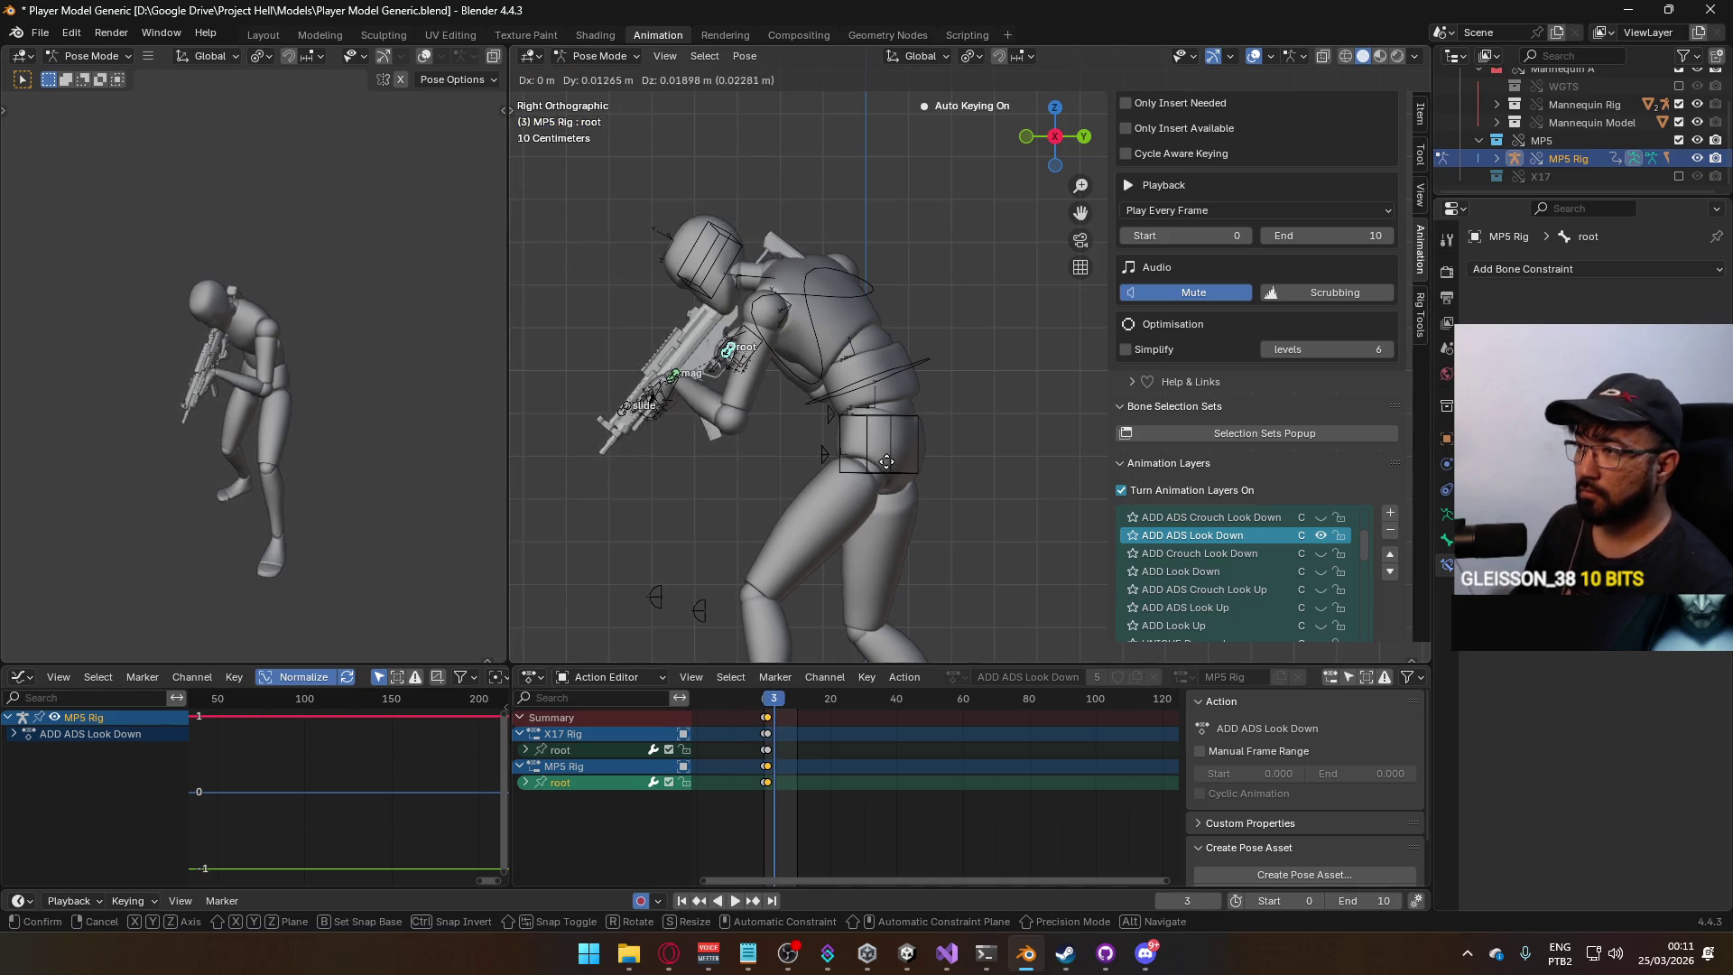
left_click(890, 467)
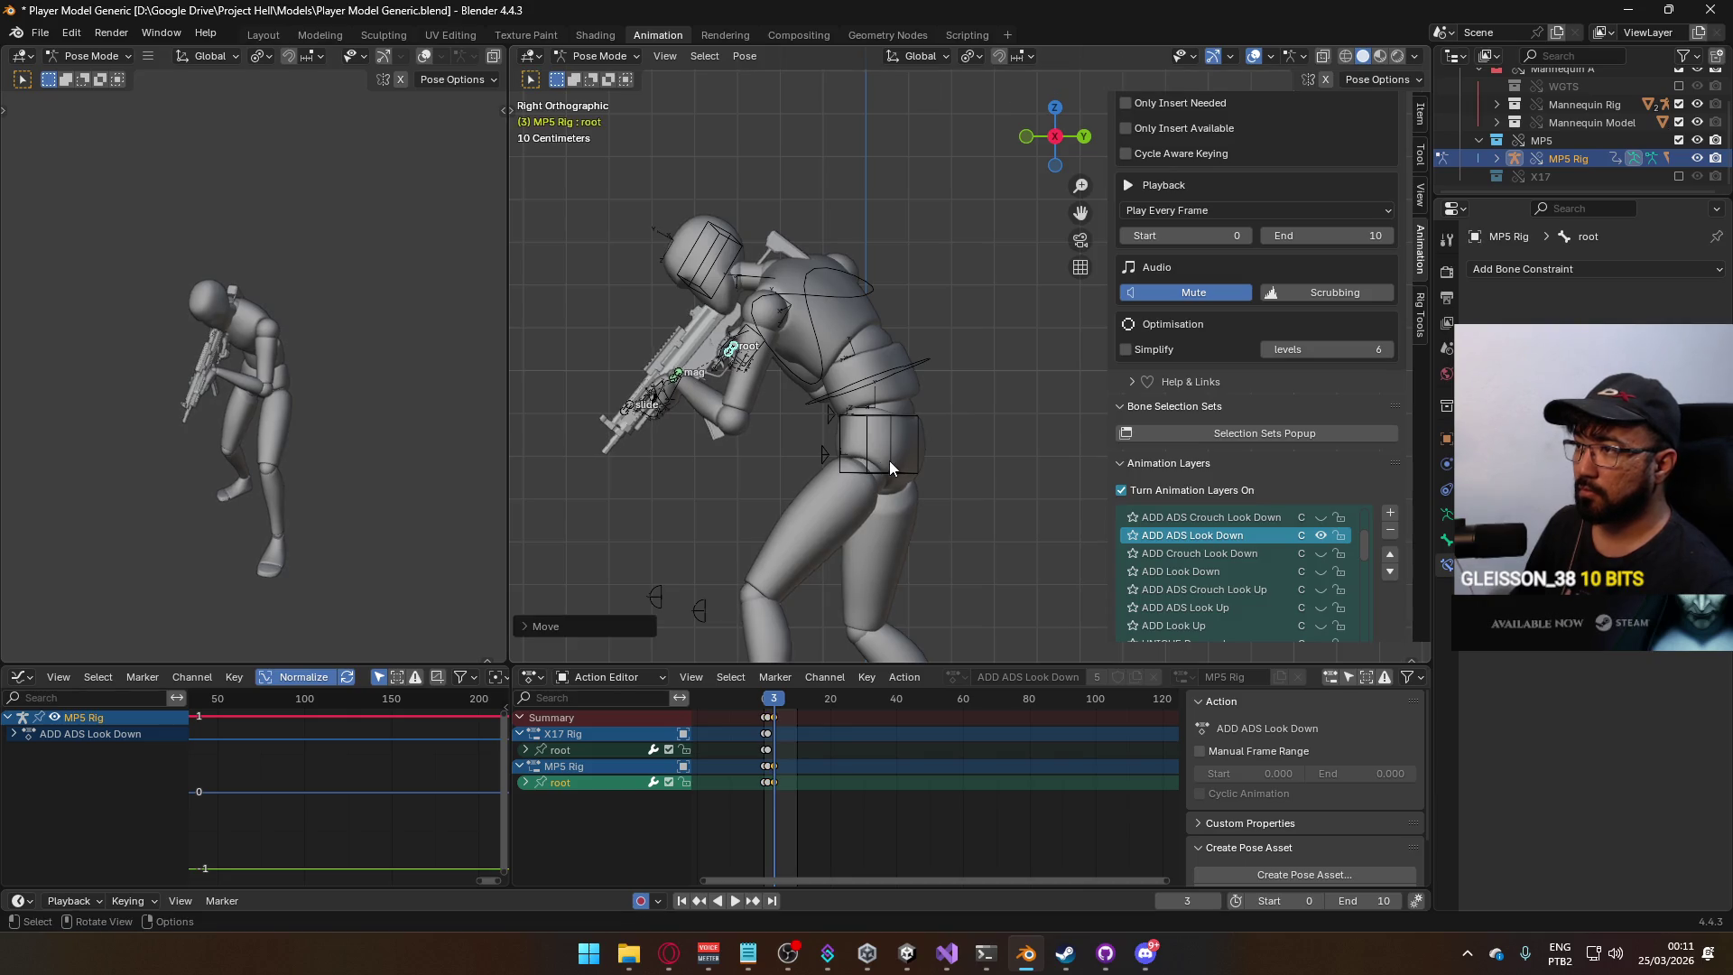
key("g")
left_click(790, 727)
Undo, shift the gun keyframes in time, and play back to check the timing.
key("ctrl+z")
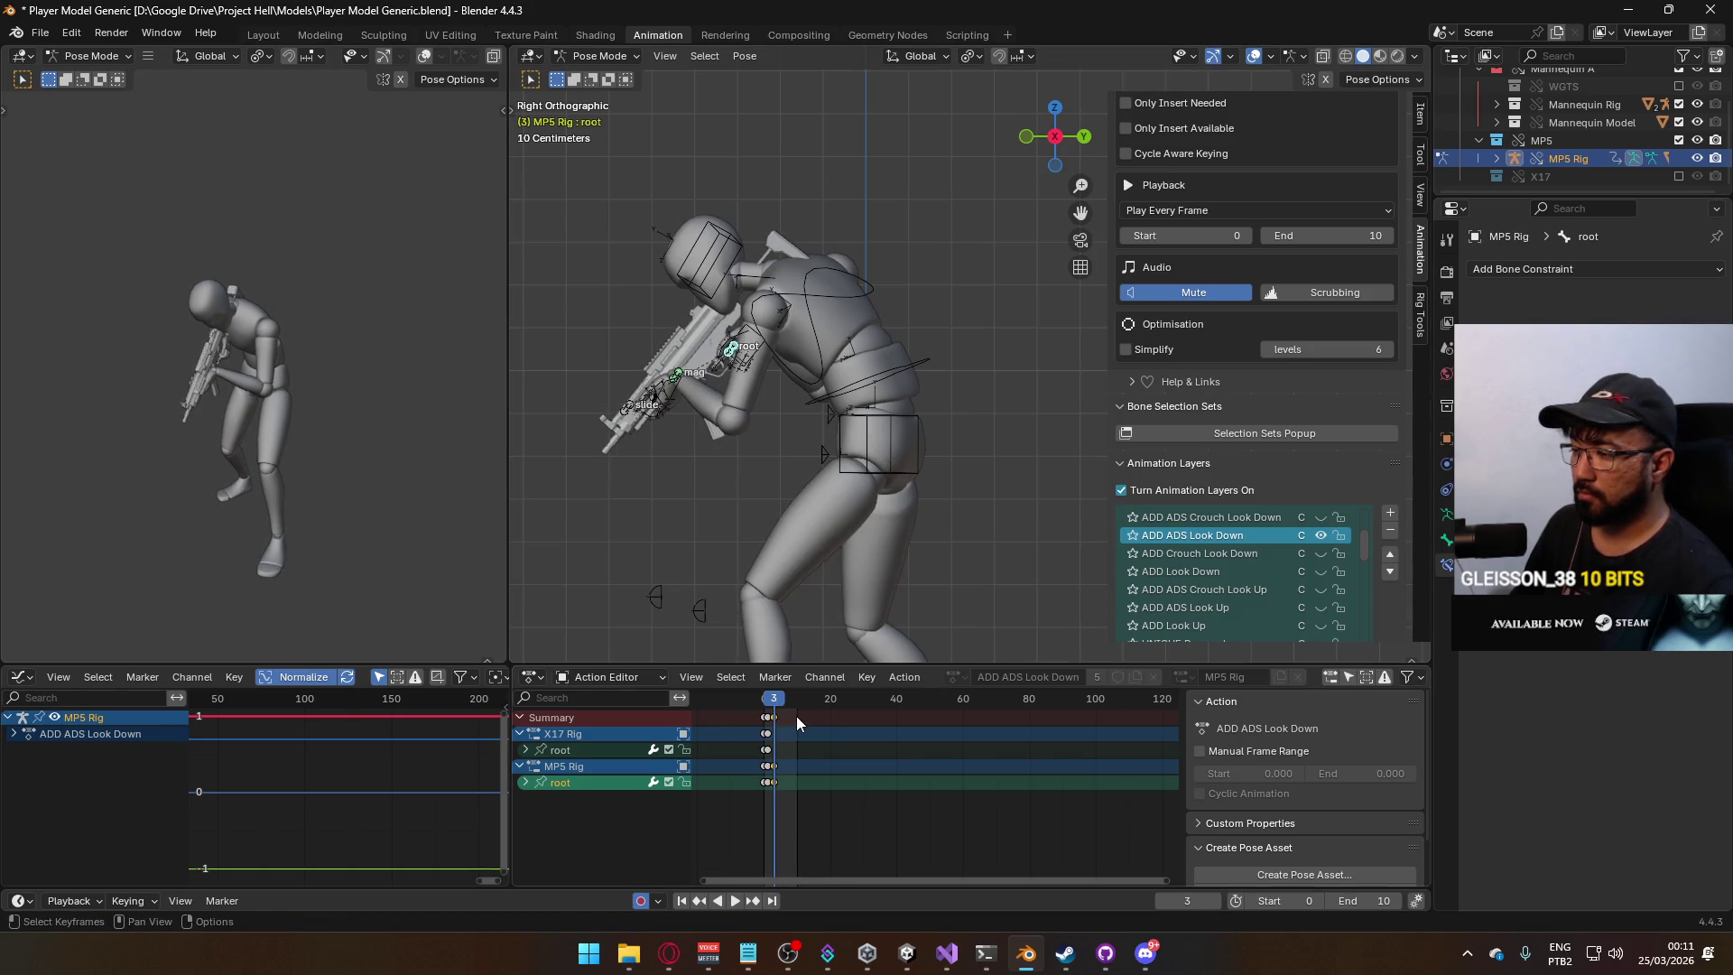
key("g")
left_click(791, 716)
key("space")
left_click(763, 701)
left_click_drag(763, 704, 765, 708)
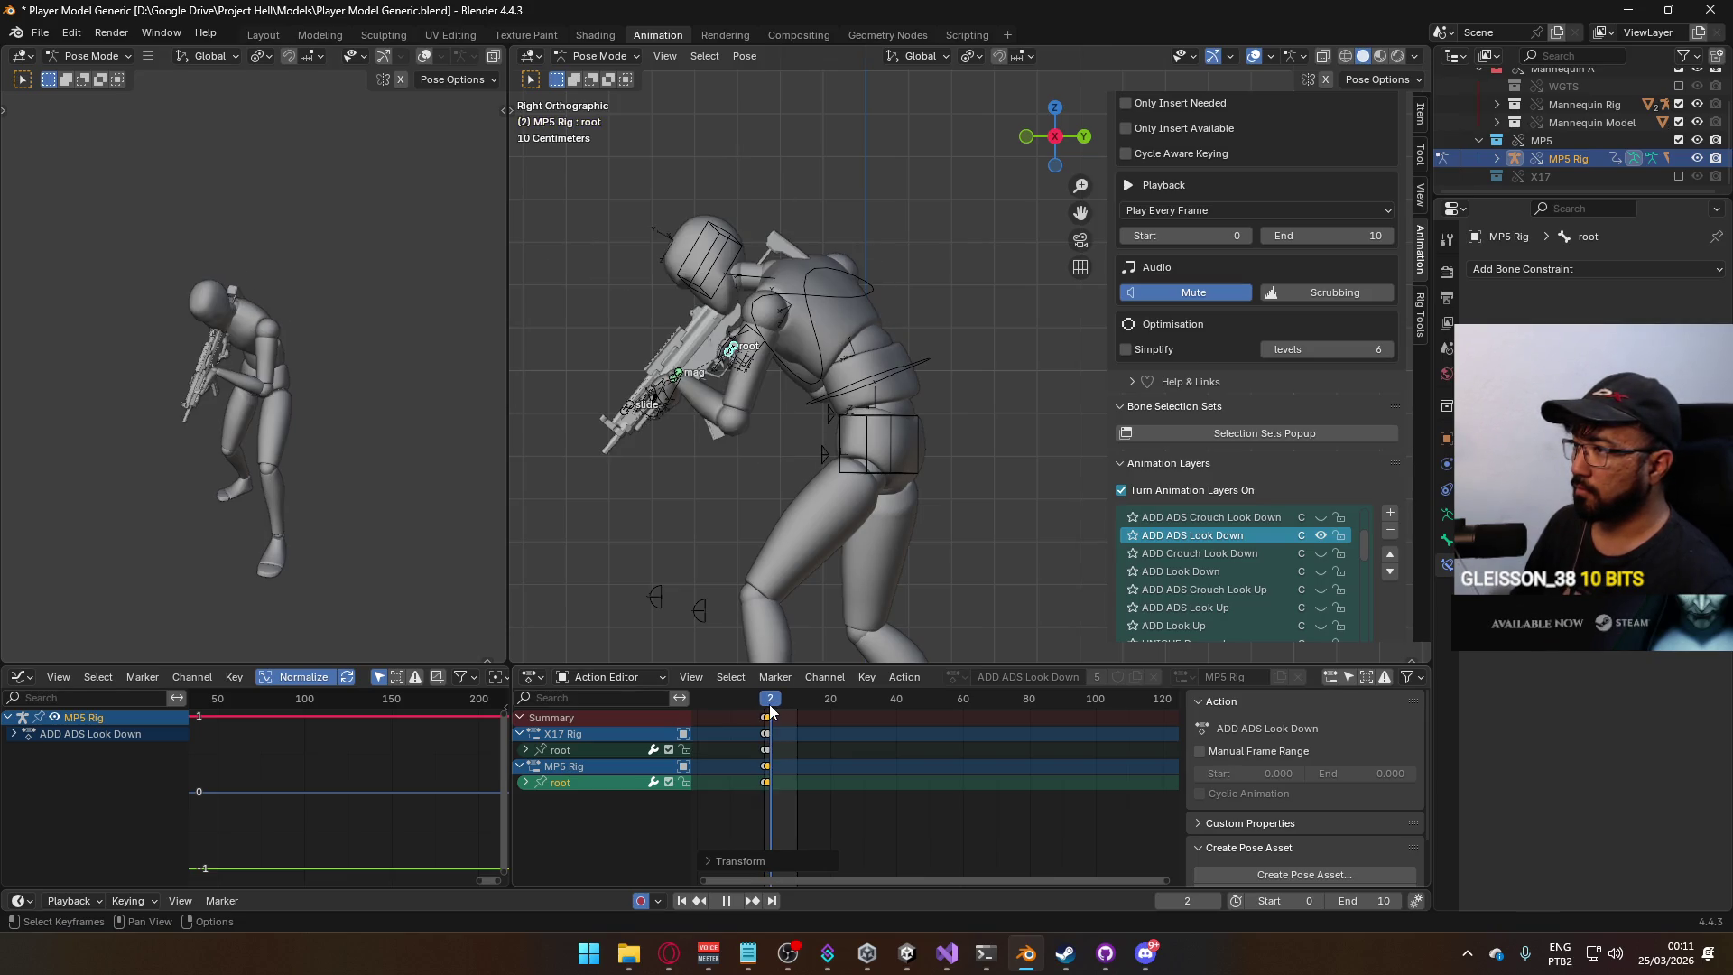
key("space")
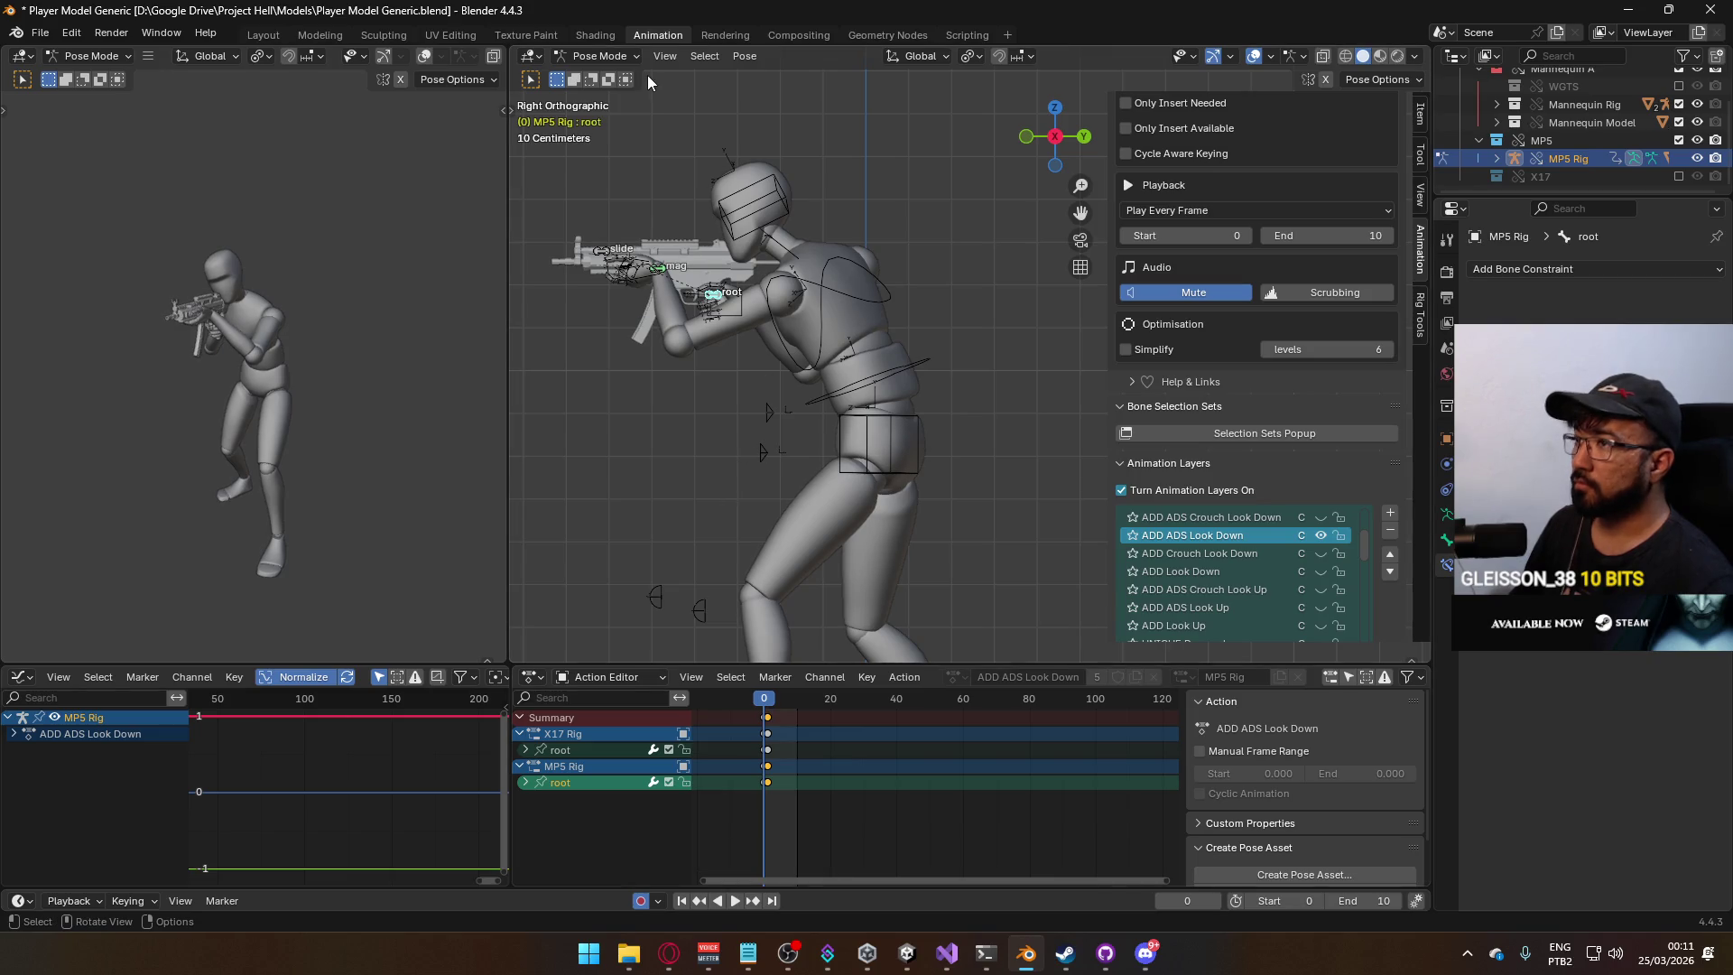
Switch to Object Mode and select the mannequin armature.
left_click(600, 56)
left_click(601, 78)
left_click(838, 267)
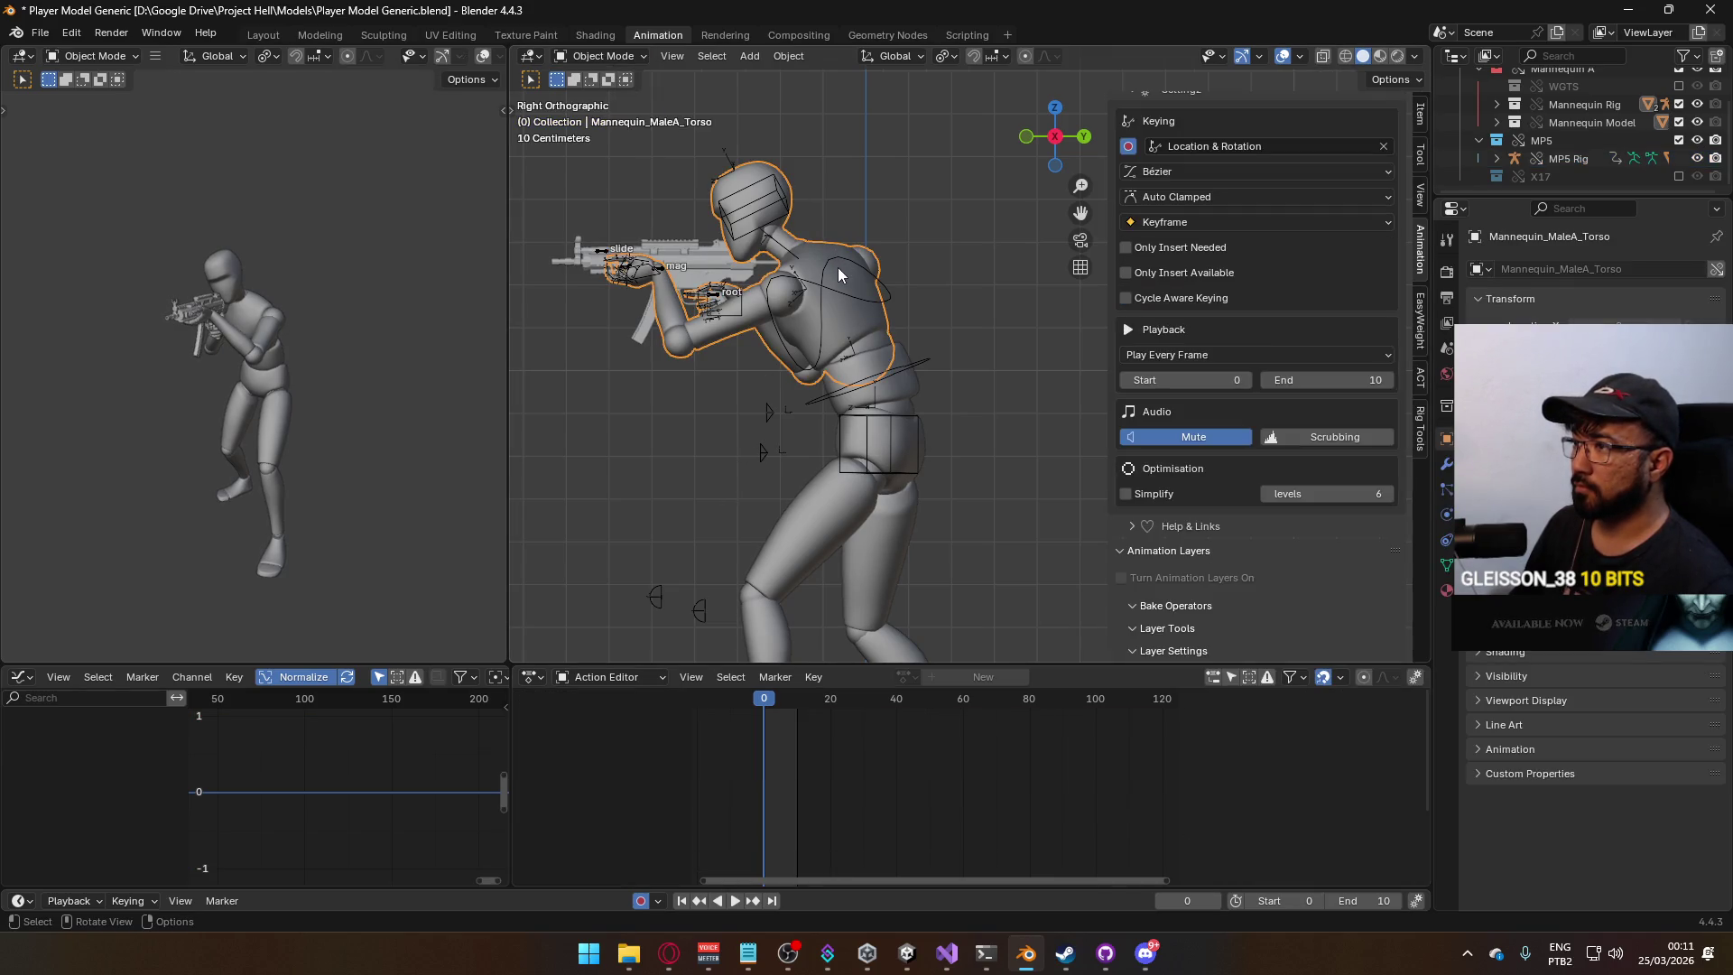
left_click(917, 374, "shift")
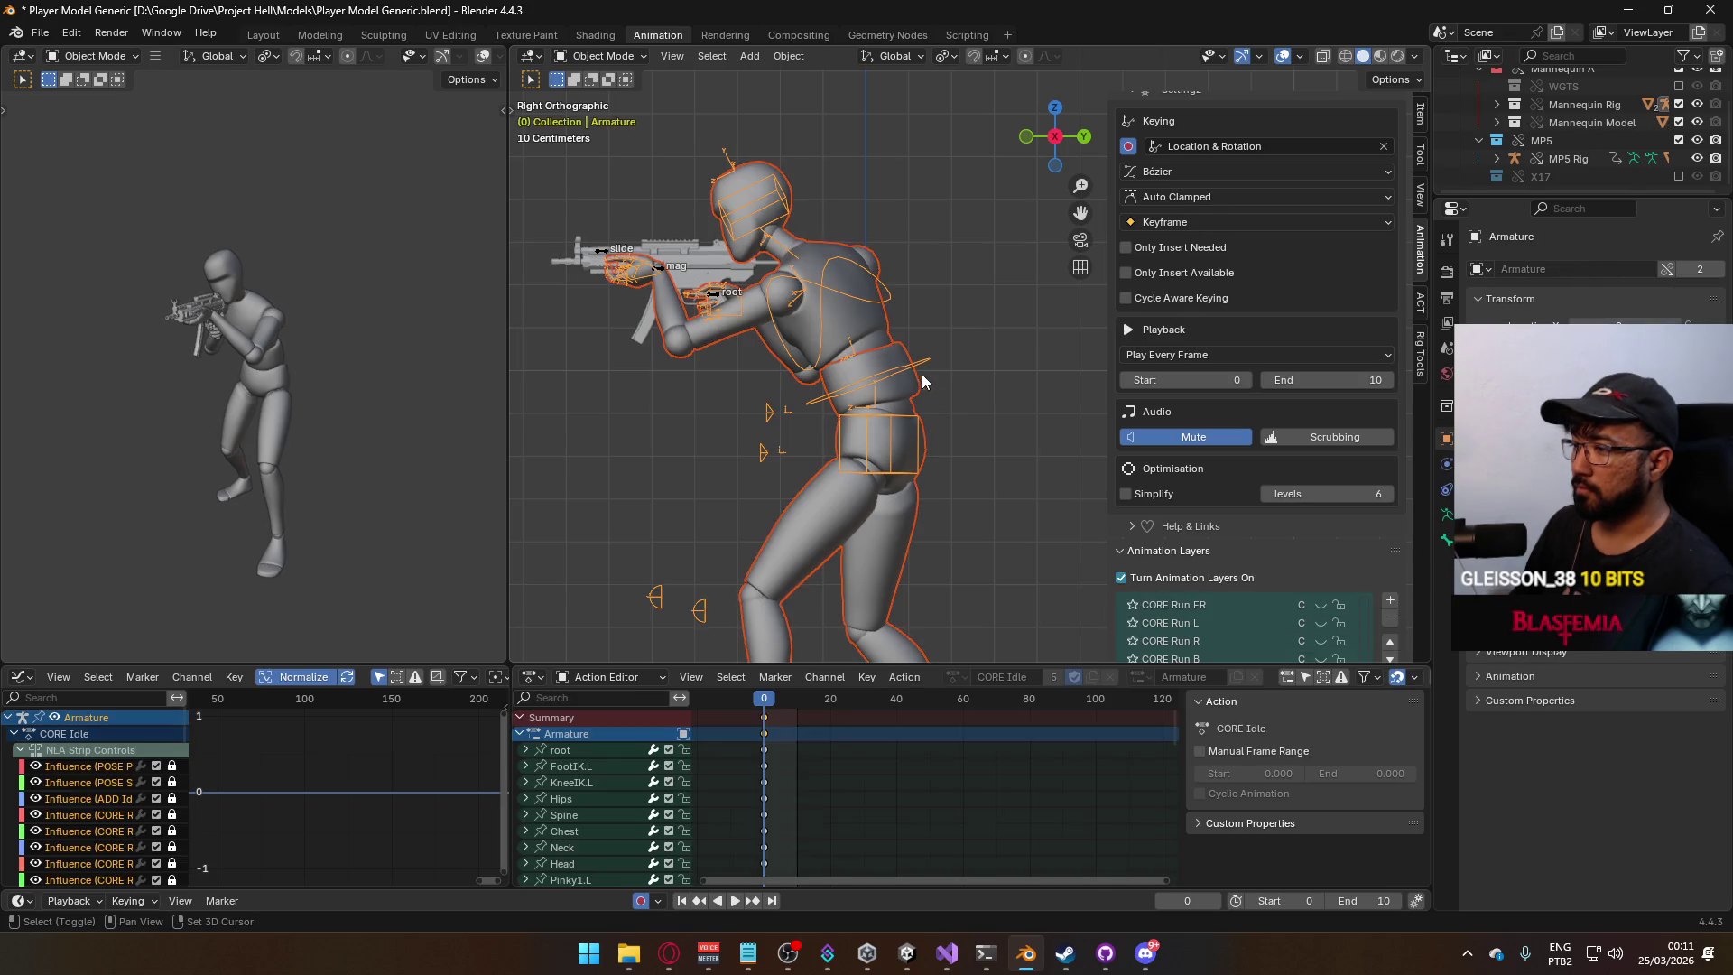
Export the armature's animation over Model@ADS Primary Look Down.fbx and play the clip back.
left_click(40, 32)
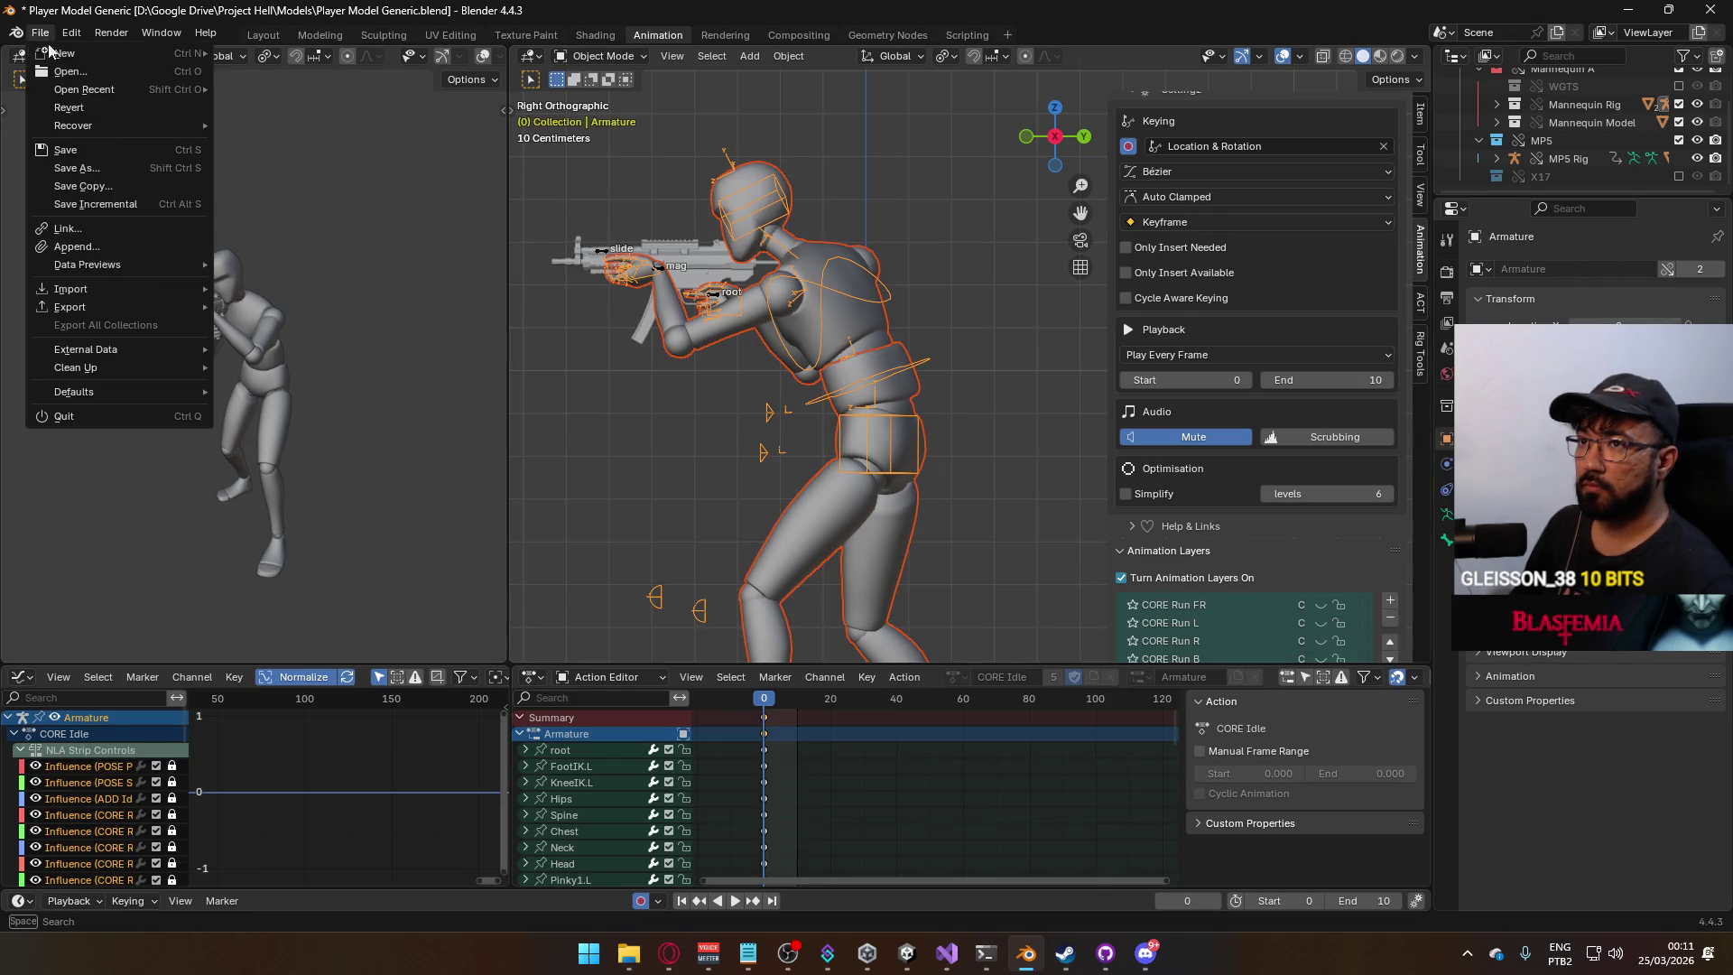
mouse_move(134, 307)
left_click(322, 467)
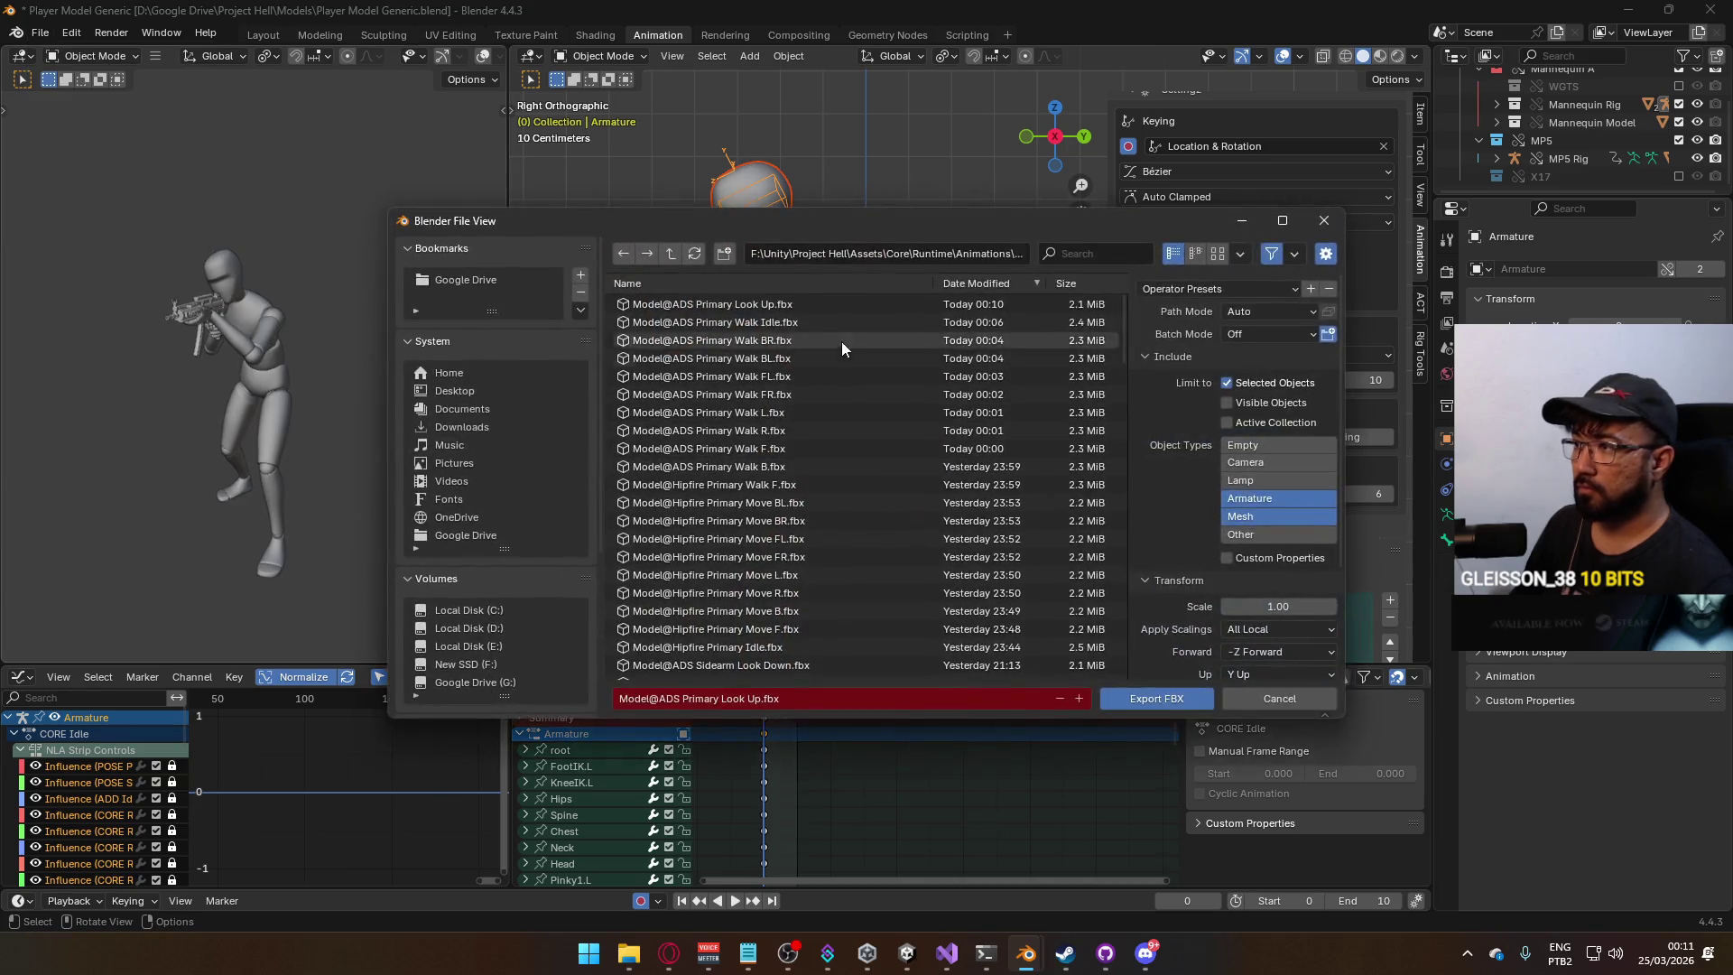
scroll(1009, 458, "down", 2)
scroll(994, 478, "down", 10)
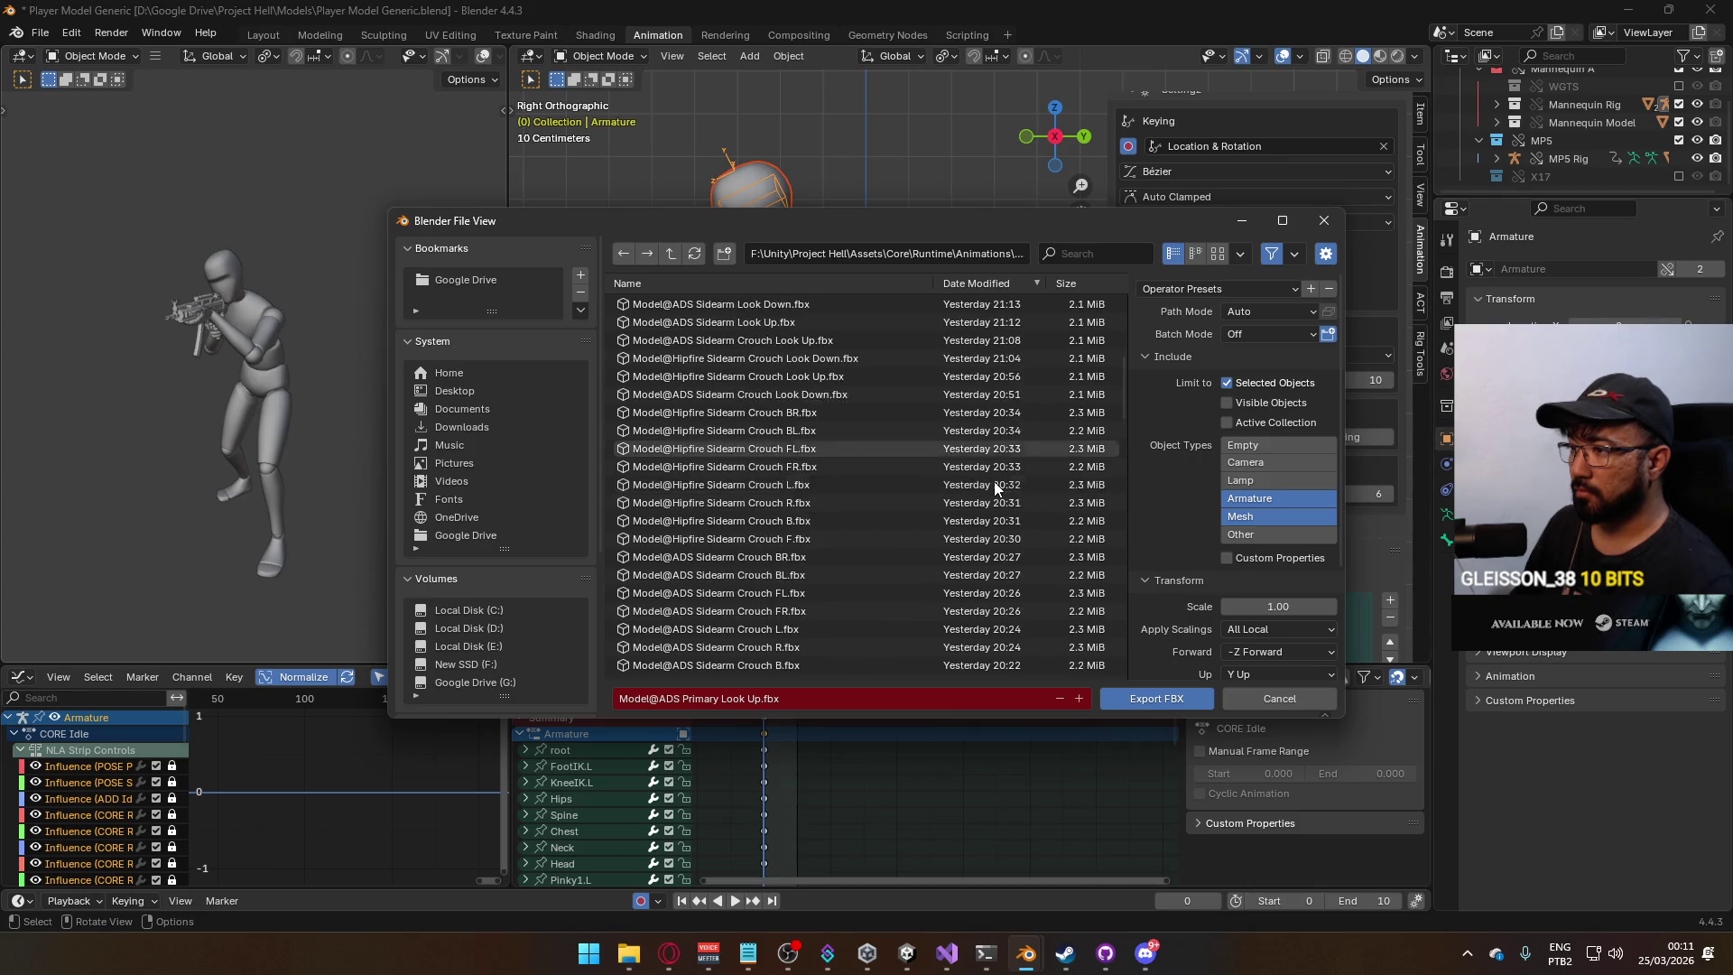
scroll(994, 481, "down", 1)
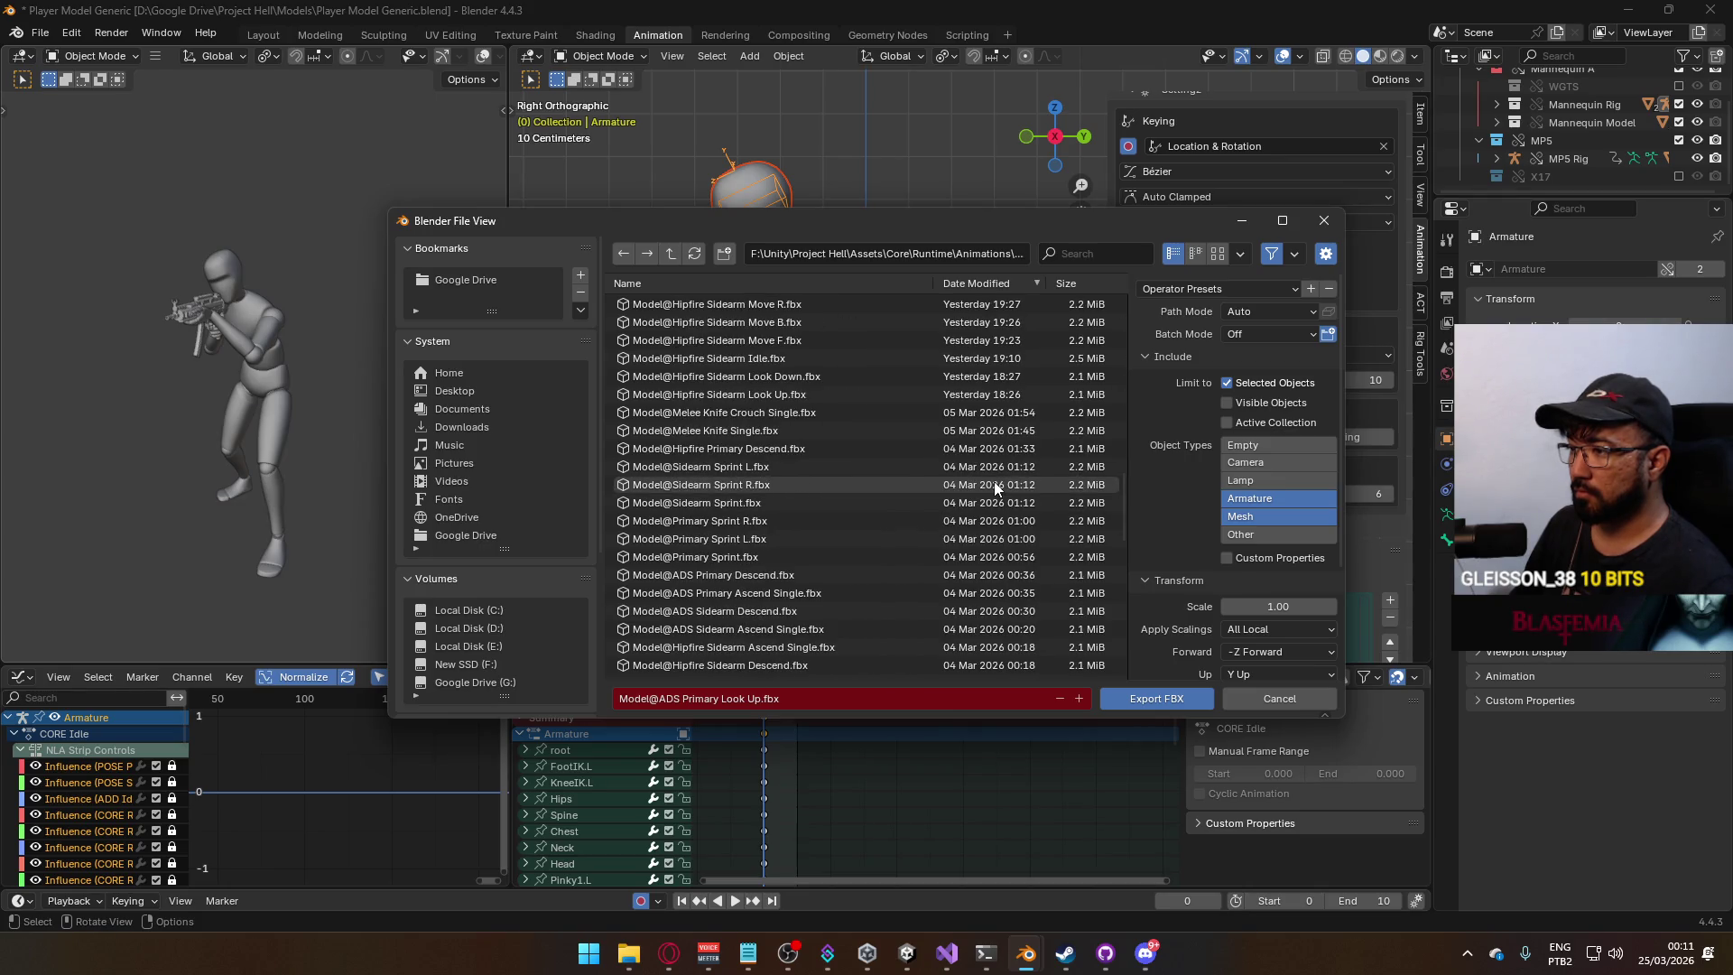
scroll(994, 485, "down", 10)
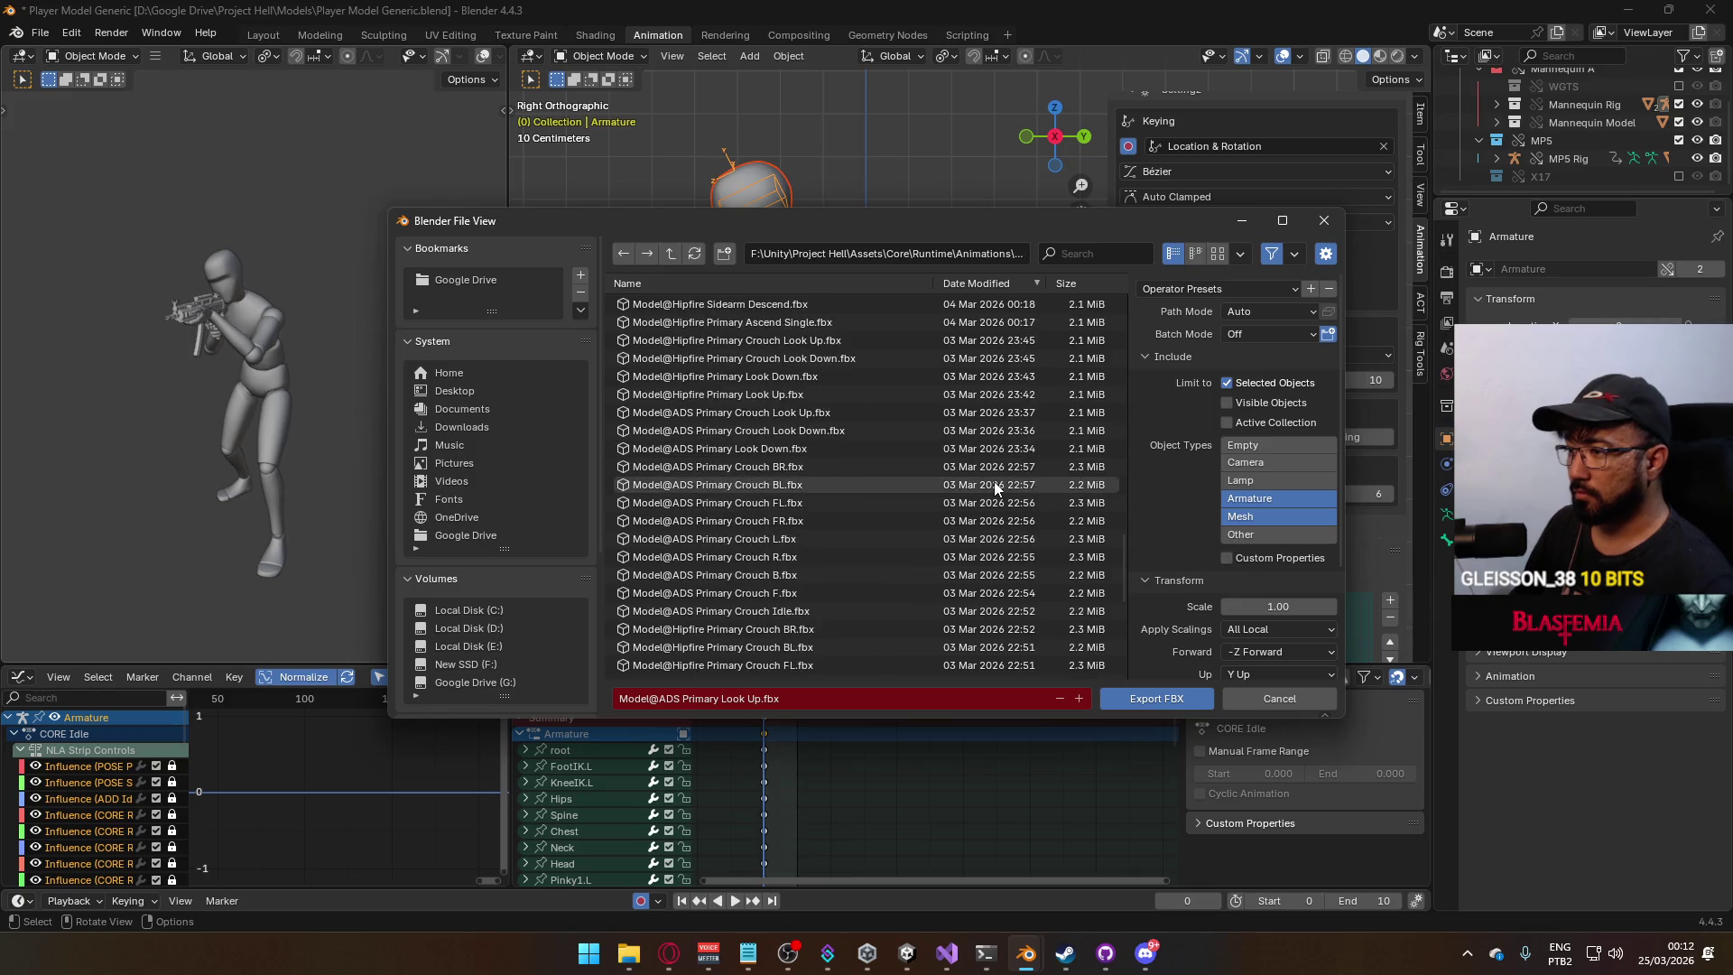
scroll(994, 484, "down", 5)
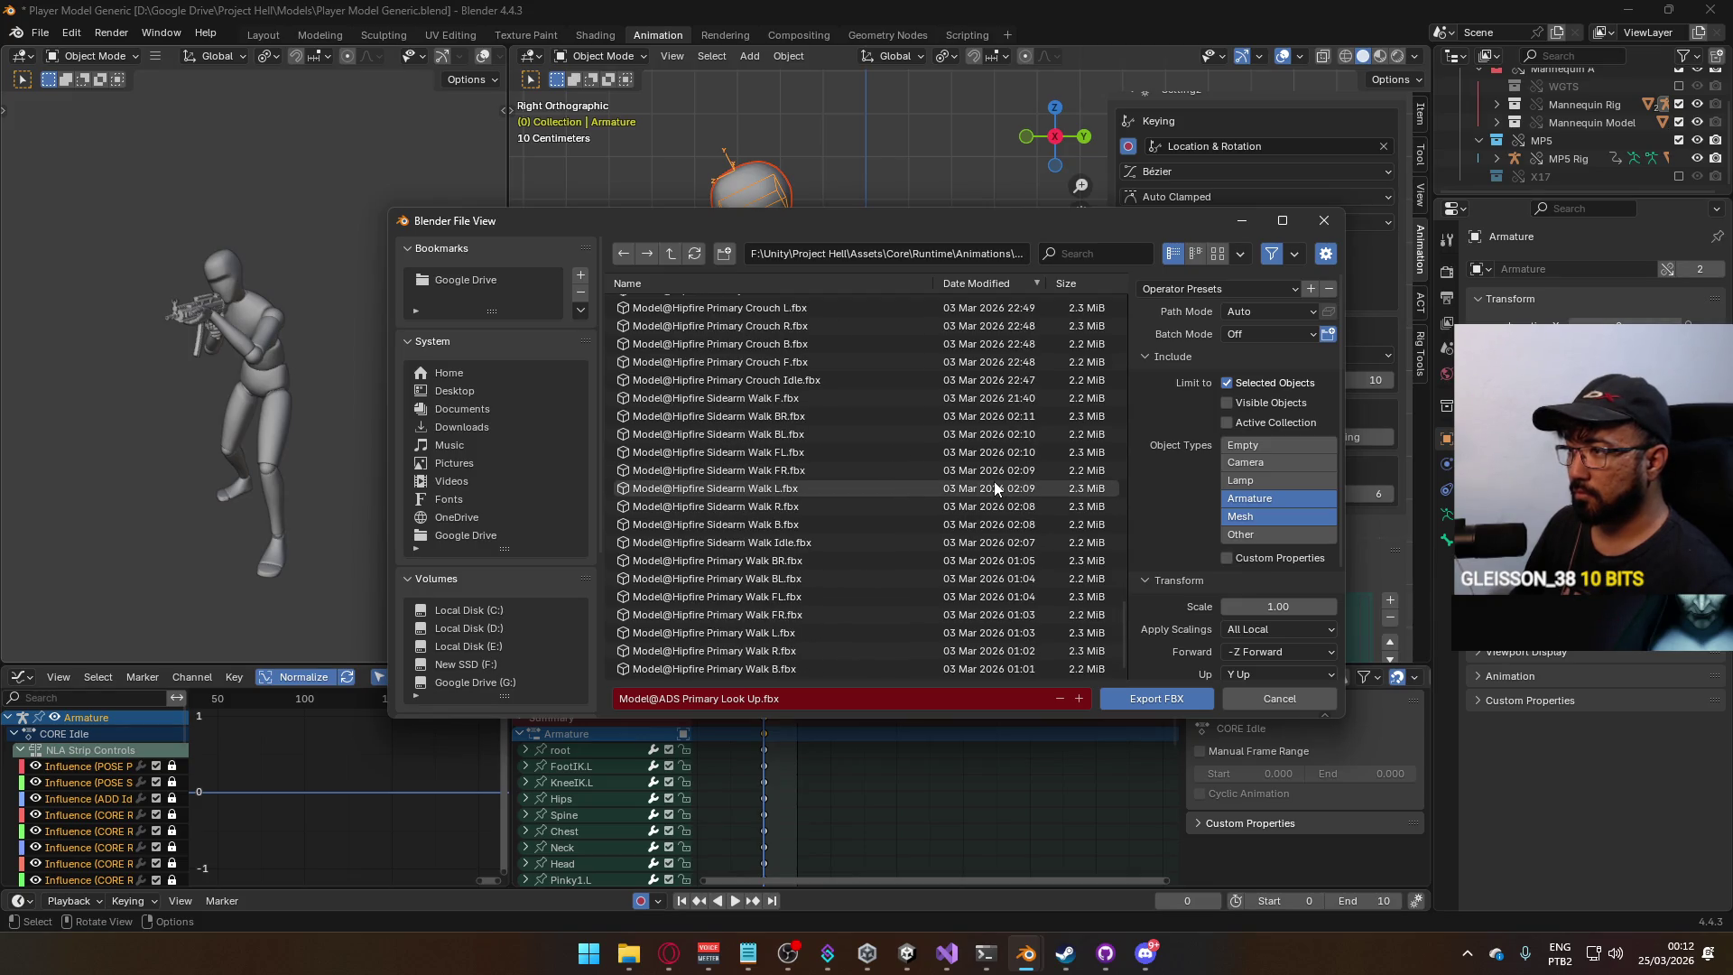
scroll(997, 489, "up", 10)
scroll(999, 489, "up", 2)
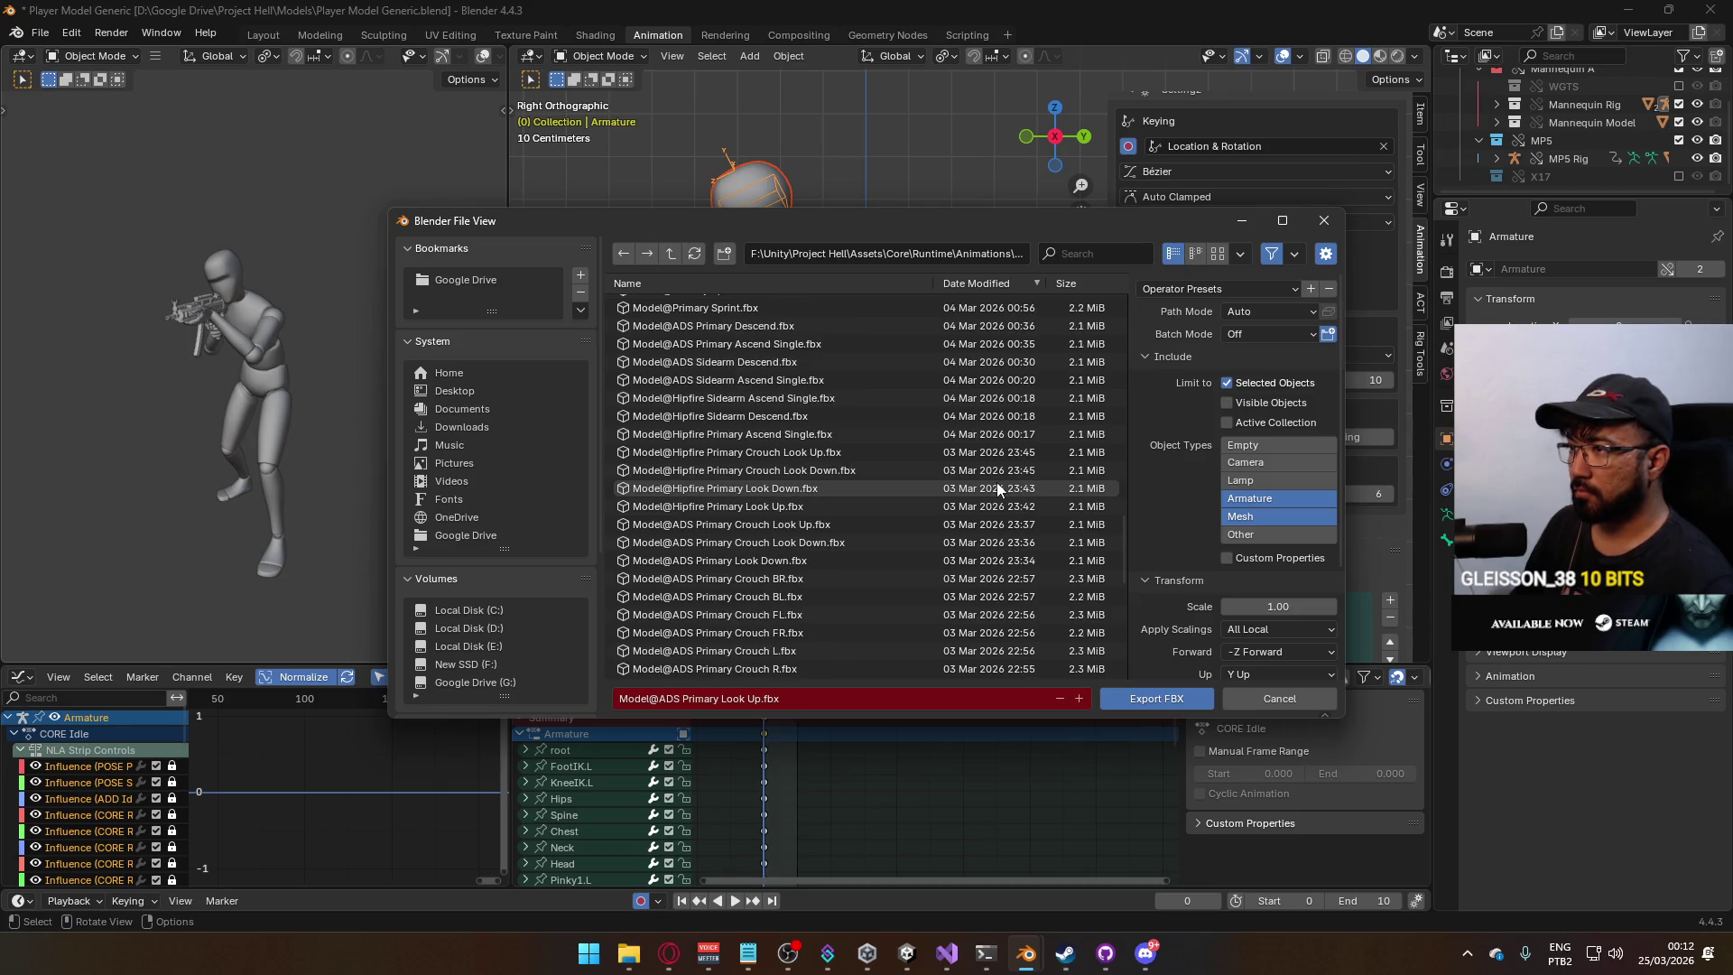
scroll(997, 486, "up", 7)
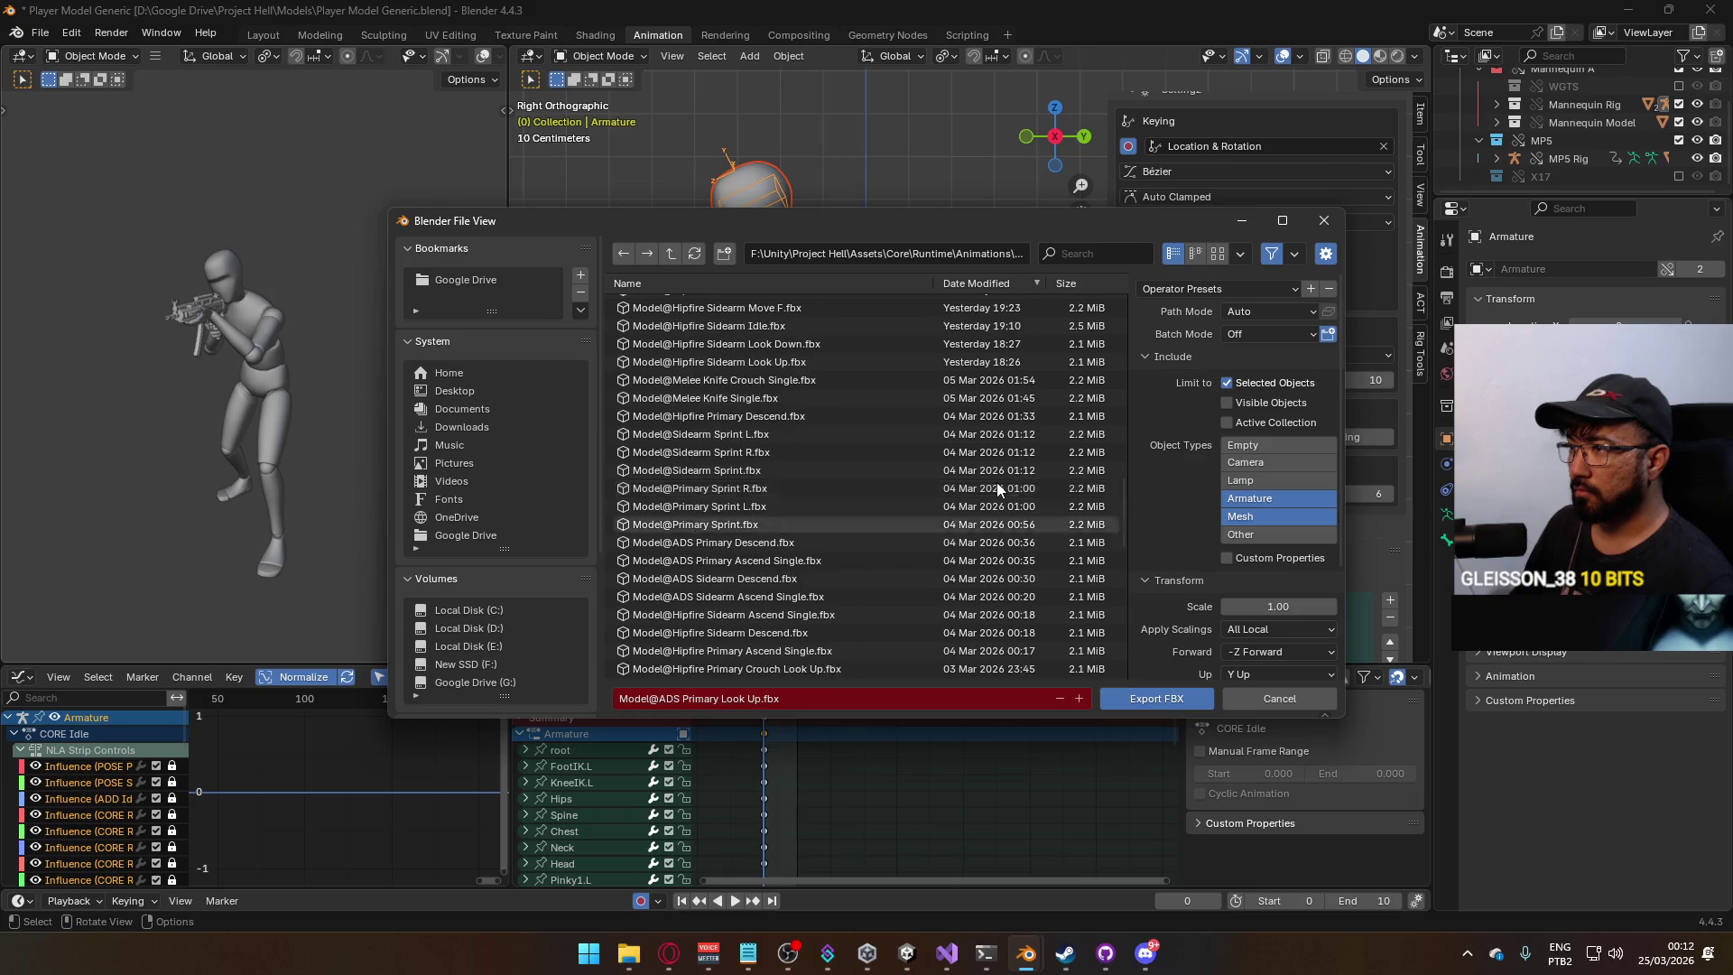
scroll(997, 482, "down", 15)
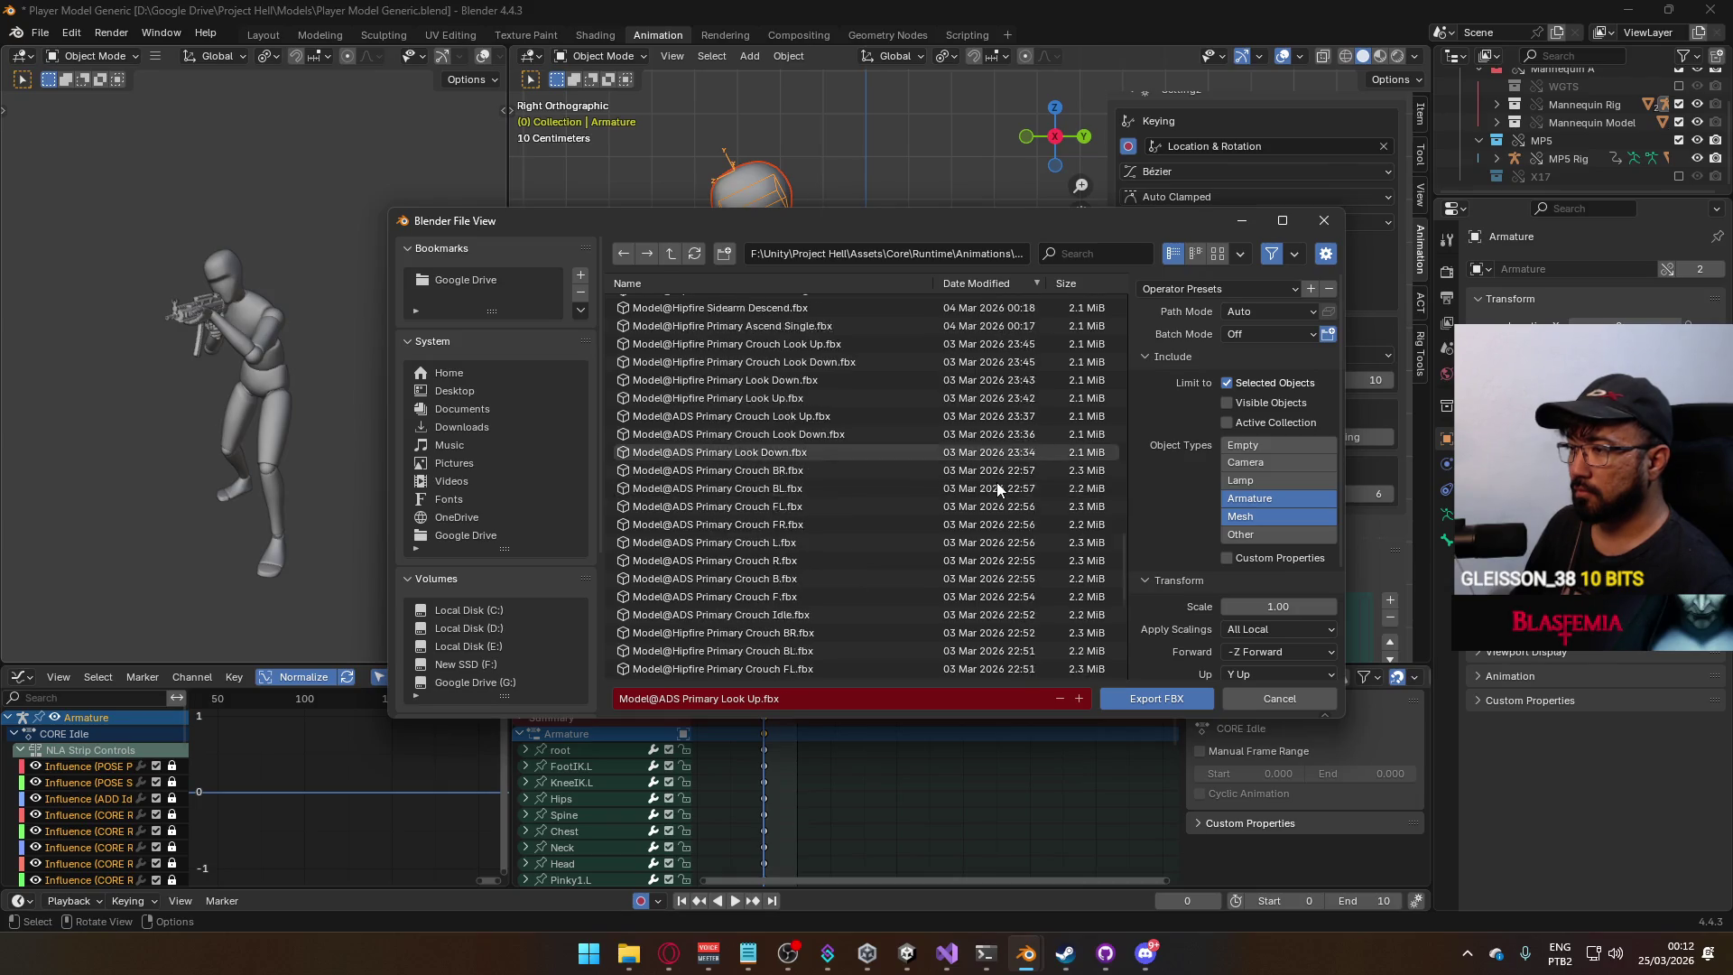
scroll(998, 488, "up", 6)
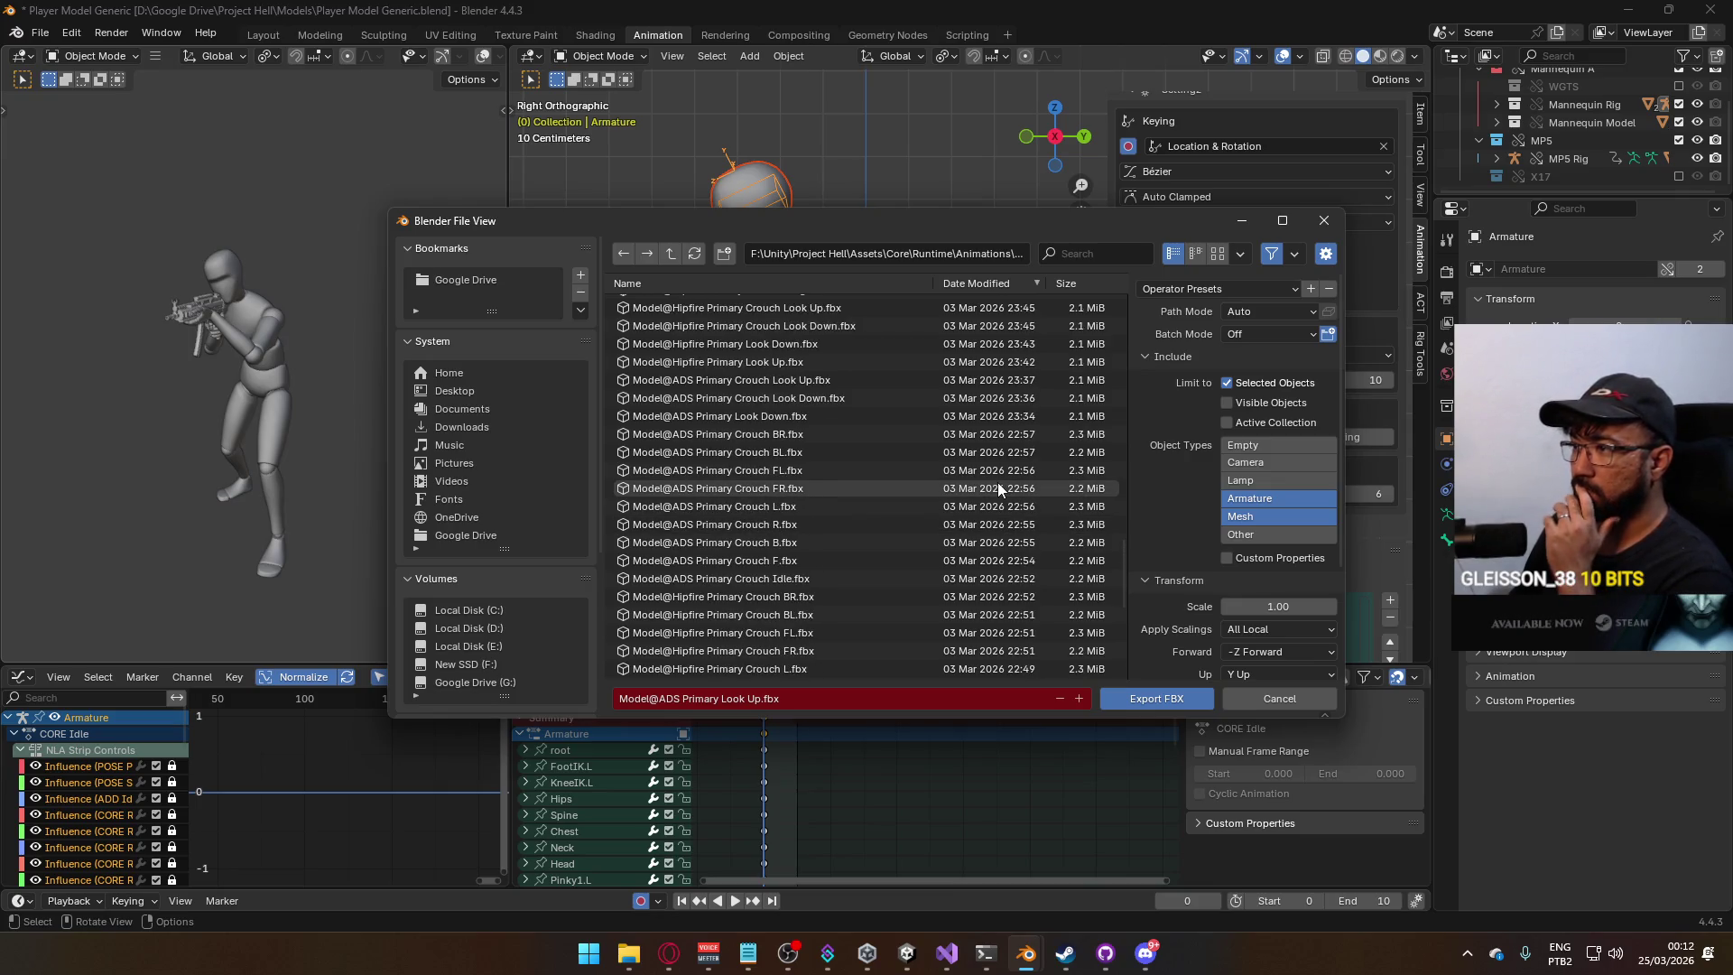
scroll(907, 462, "up", 4)
left_click(839, 418)
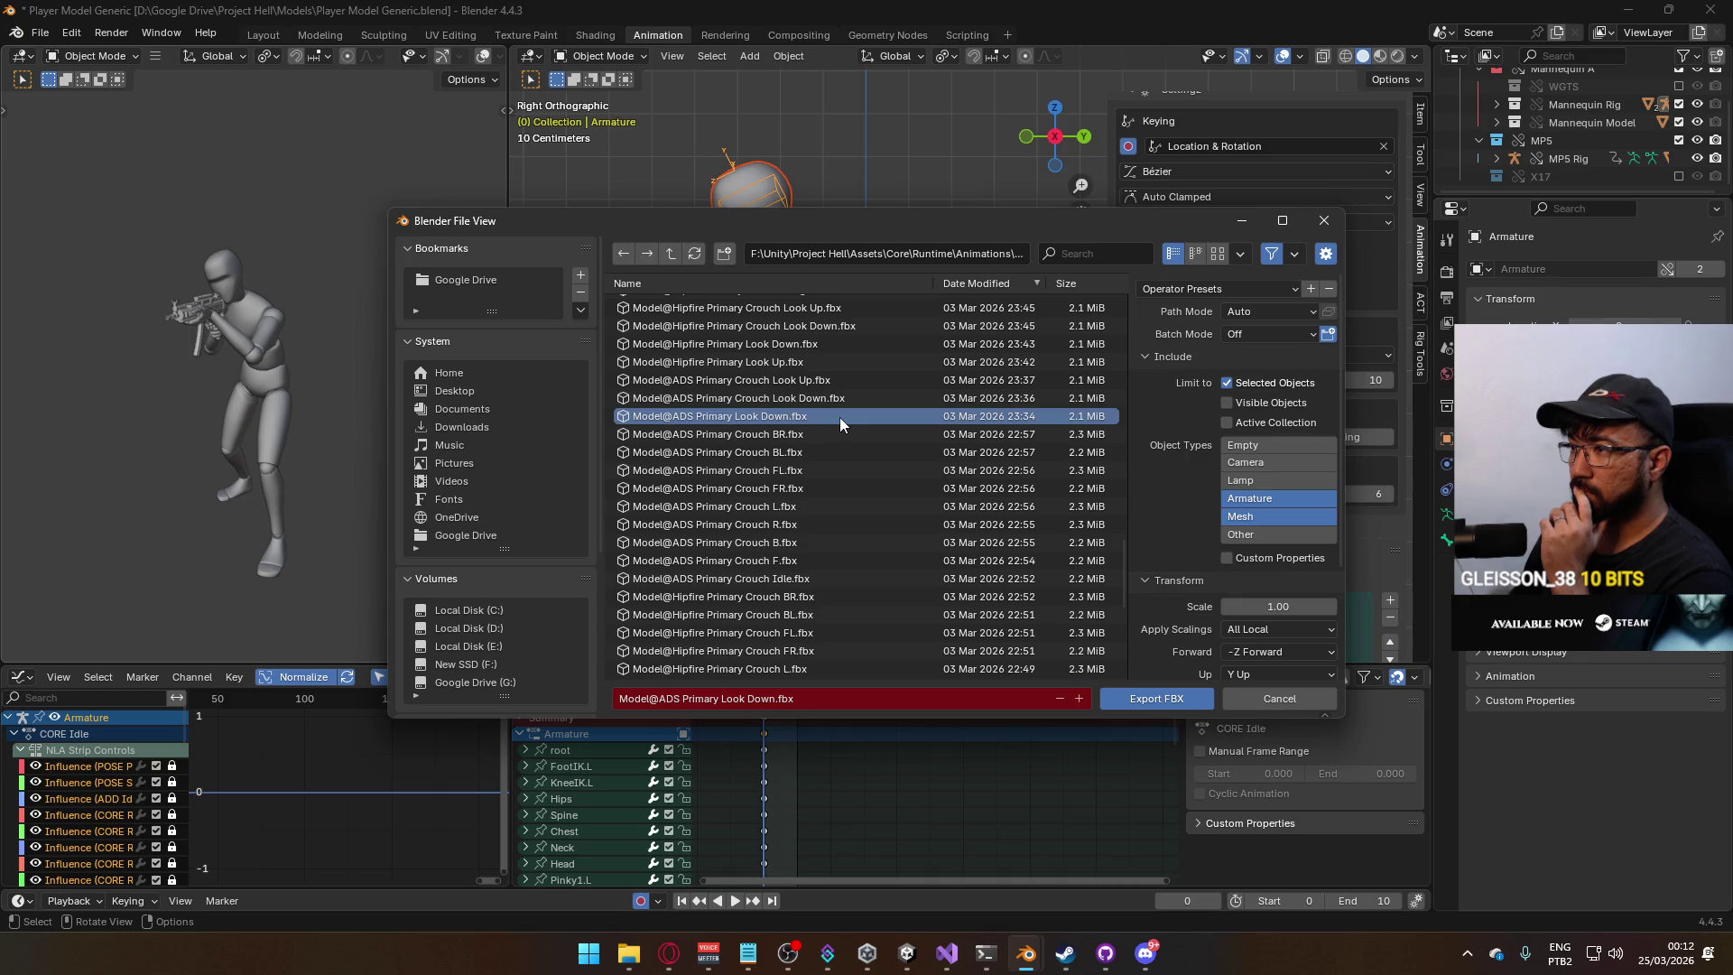
left_click(1164, 701)
key("space")
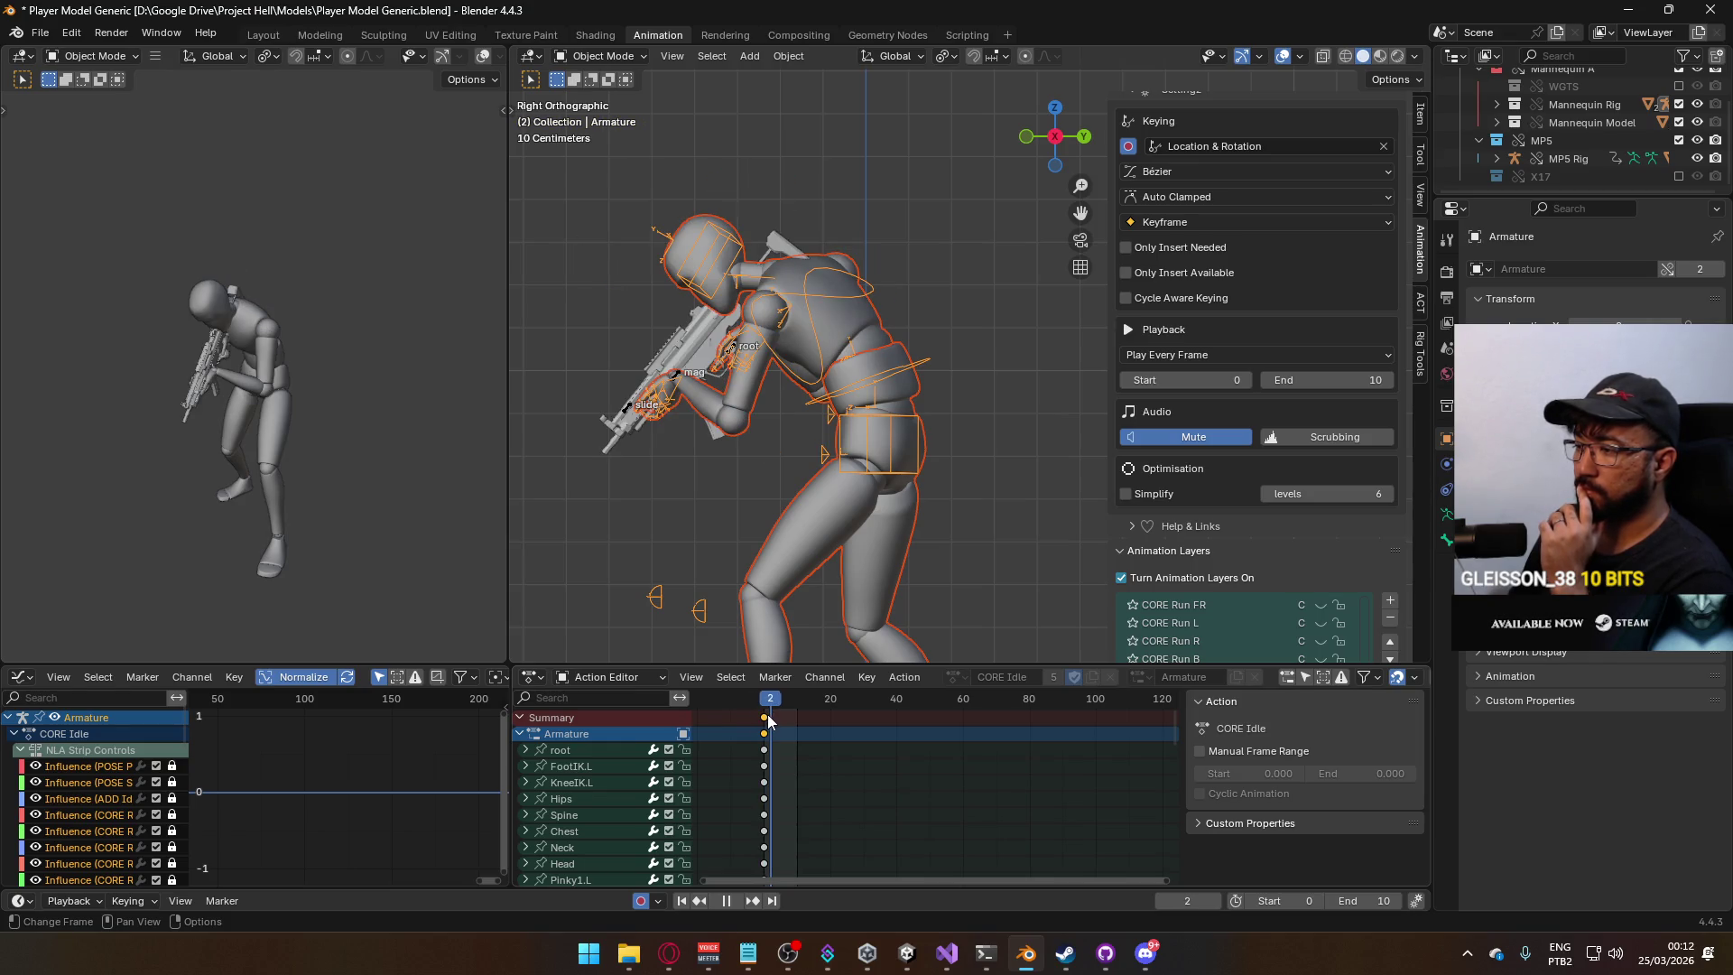
Stop the look-down playback at frame 0 and reselect the MP5 Rig root bone's ADD ADS Look Down layer.
key("Escape")
scroll(1264, 524, "down", 3)
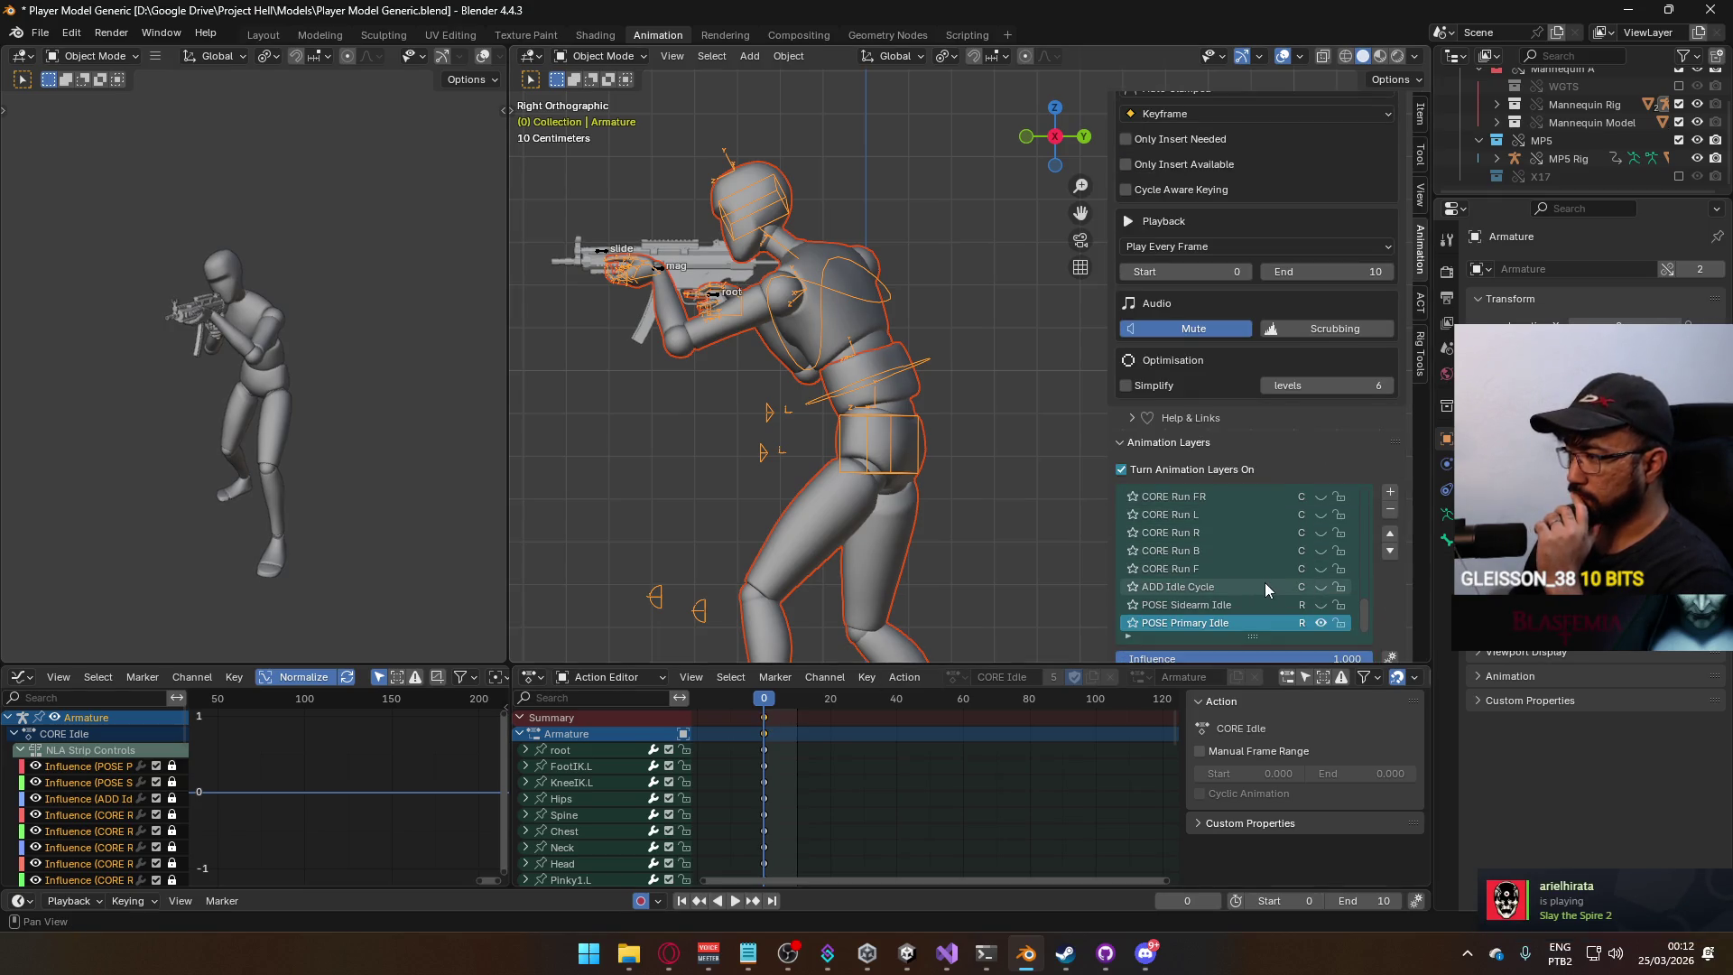
left_click(717, 301)
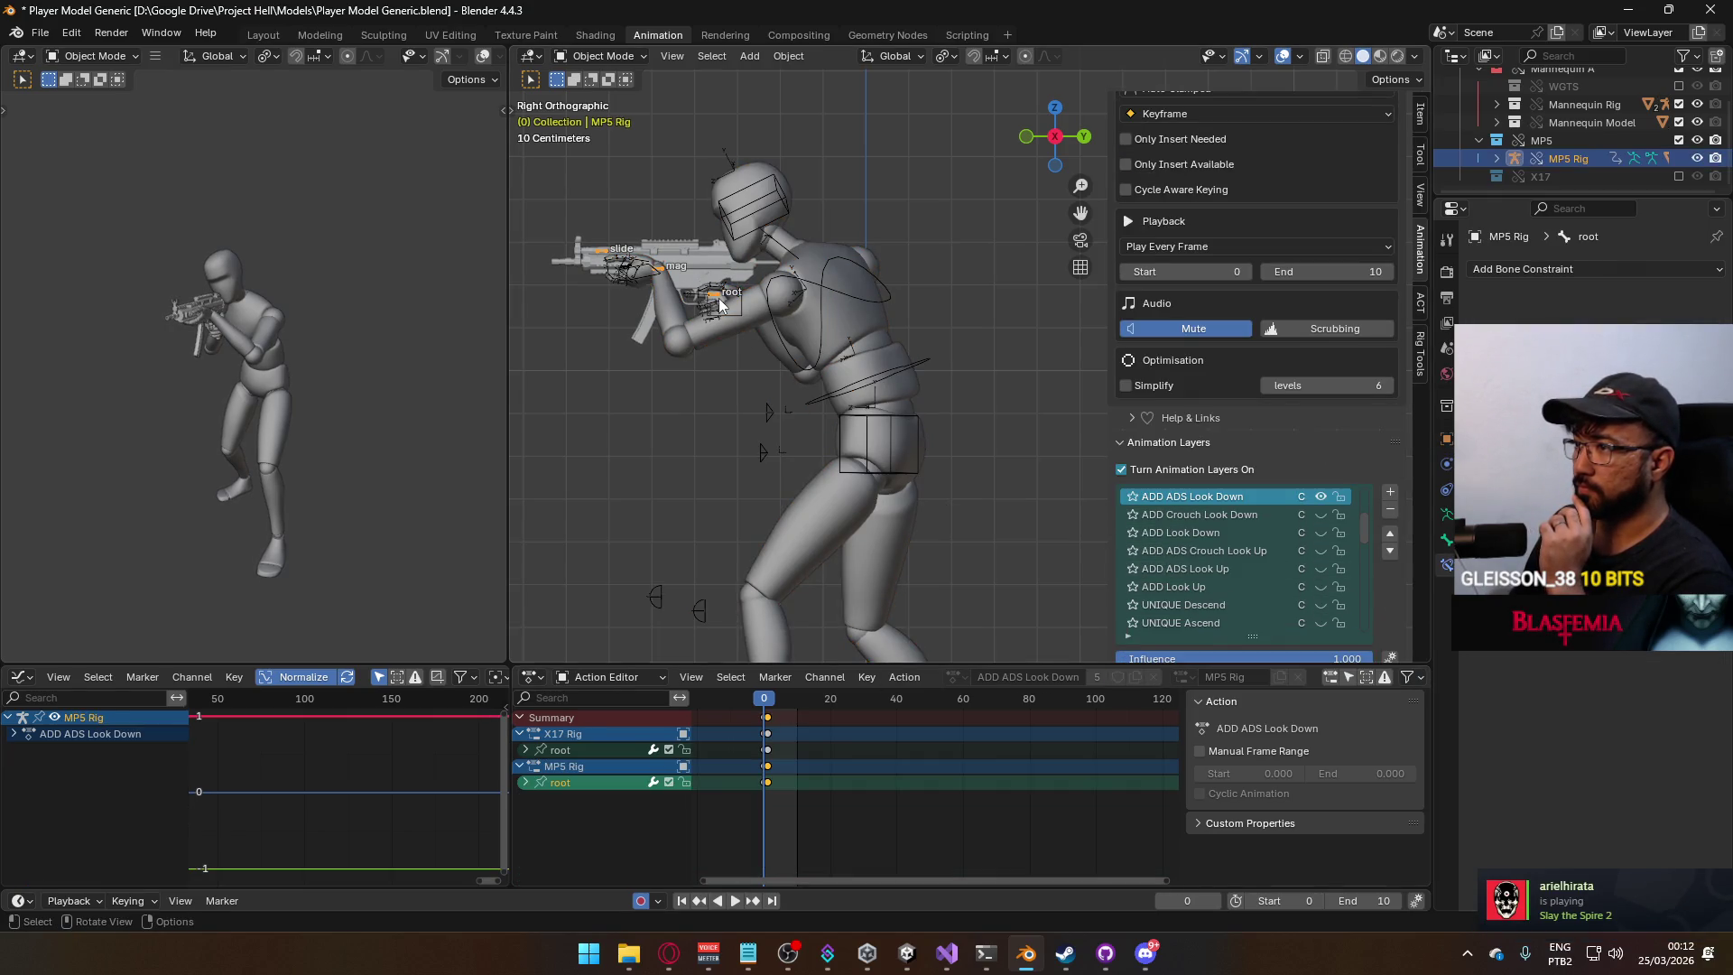
scroll(1308, 571, "up", 3)
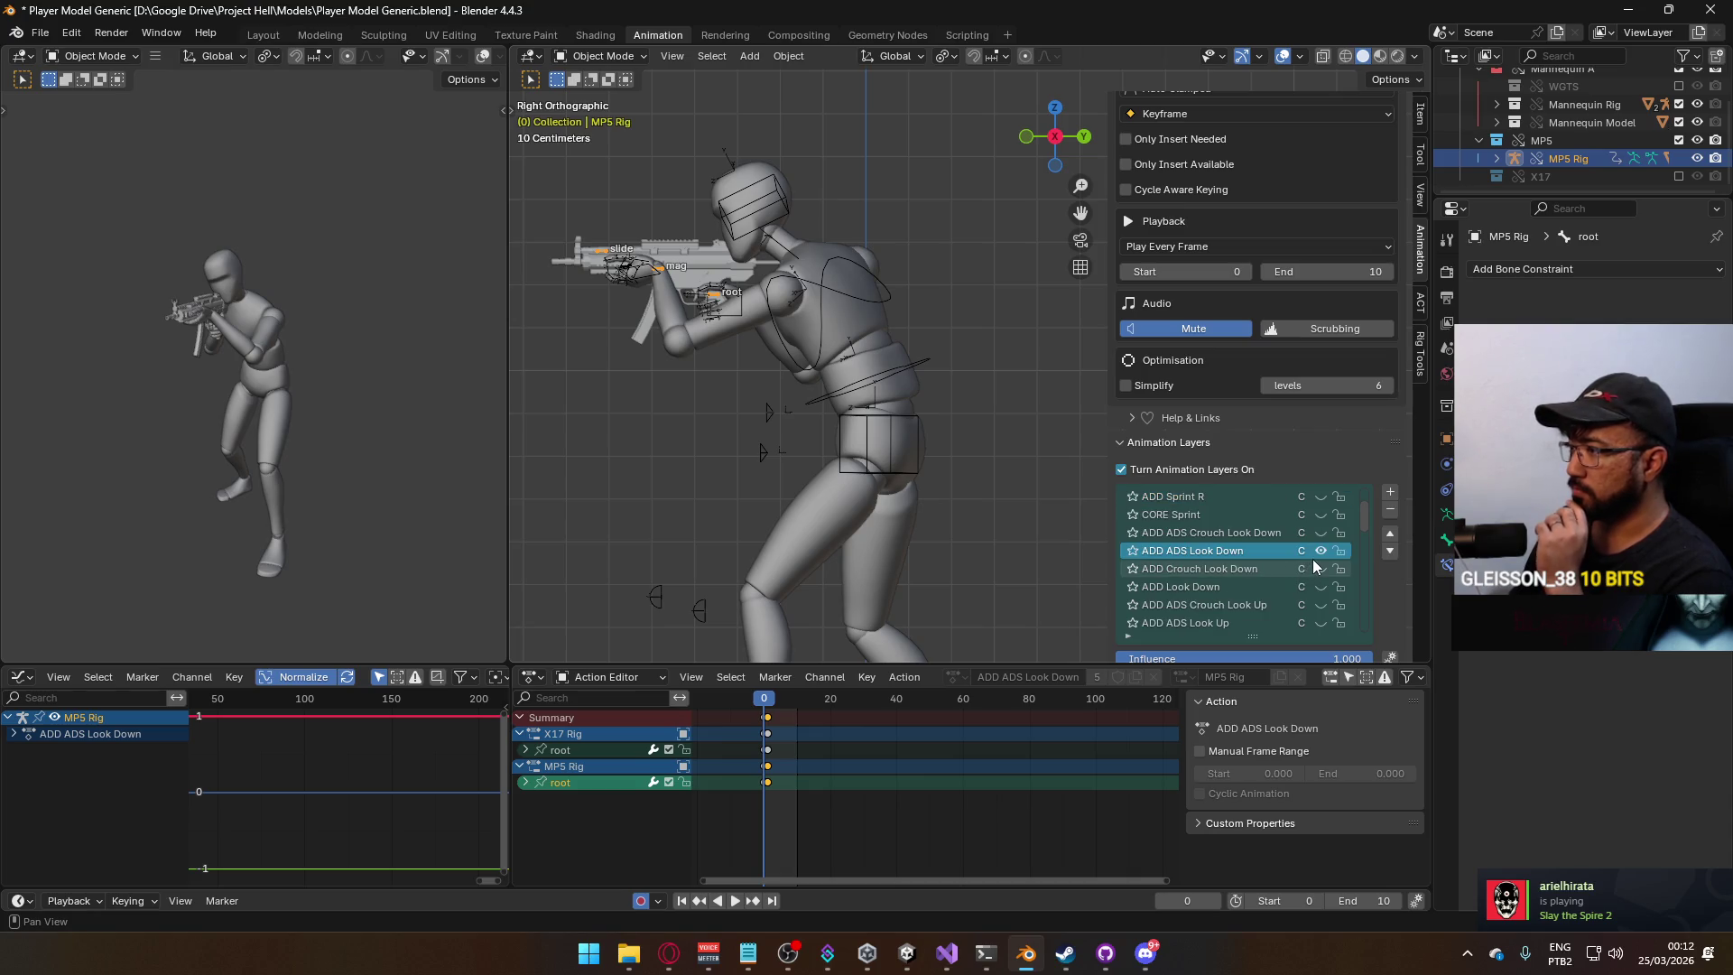
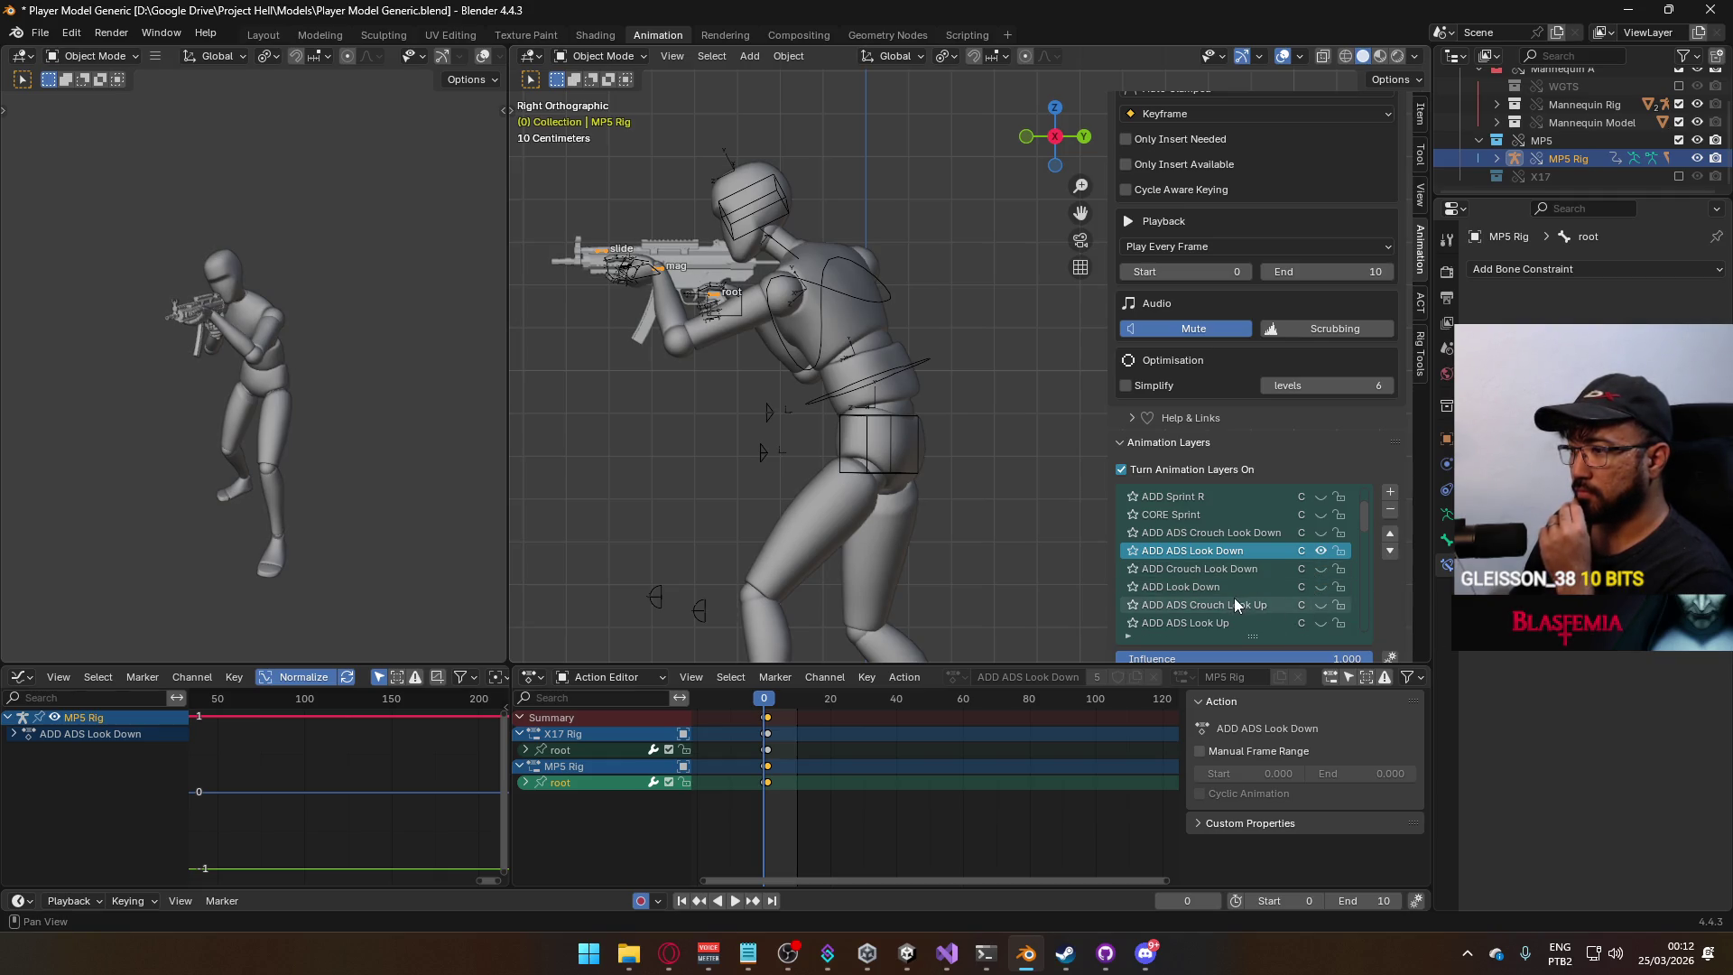
Mute ADD ADS Look Down, enable ADD Look Down as the active layer, and toggle ADD ADS Idle.
scroll(1255, 564, "up", 1)
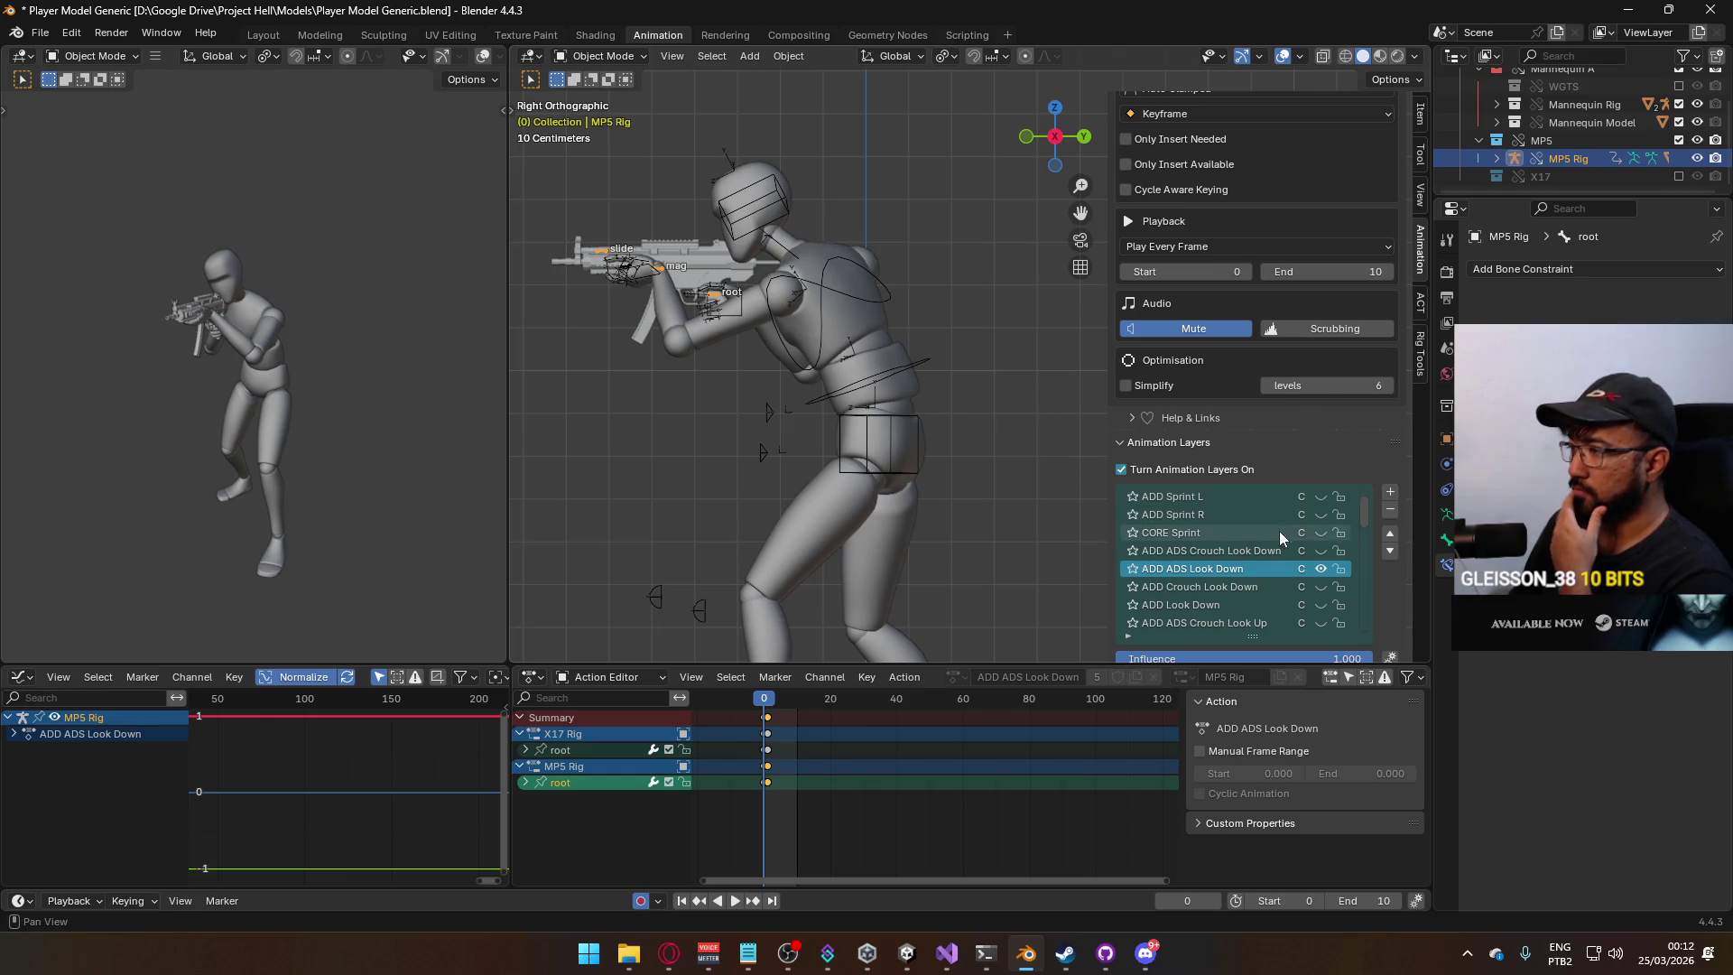
left_click(1322, 571)
left_click(1320, 603)
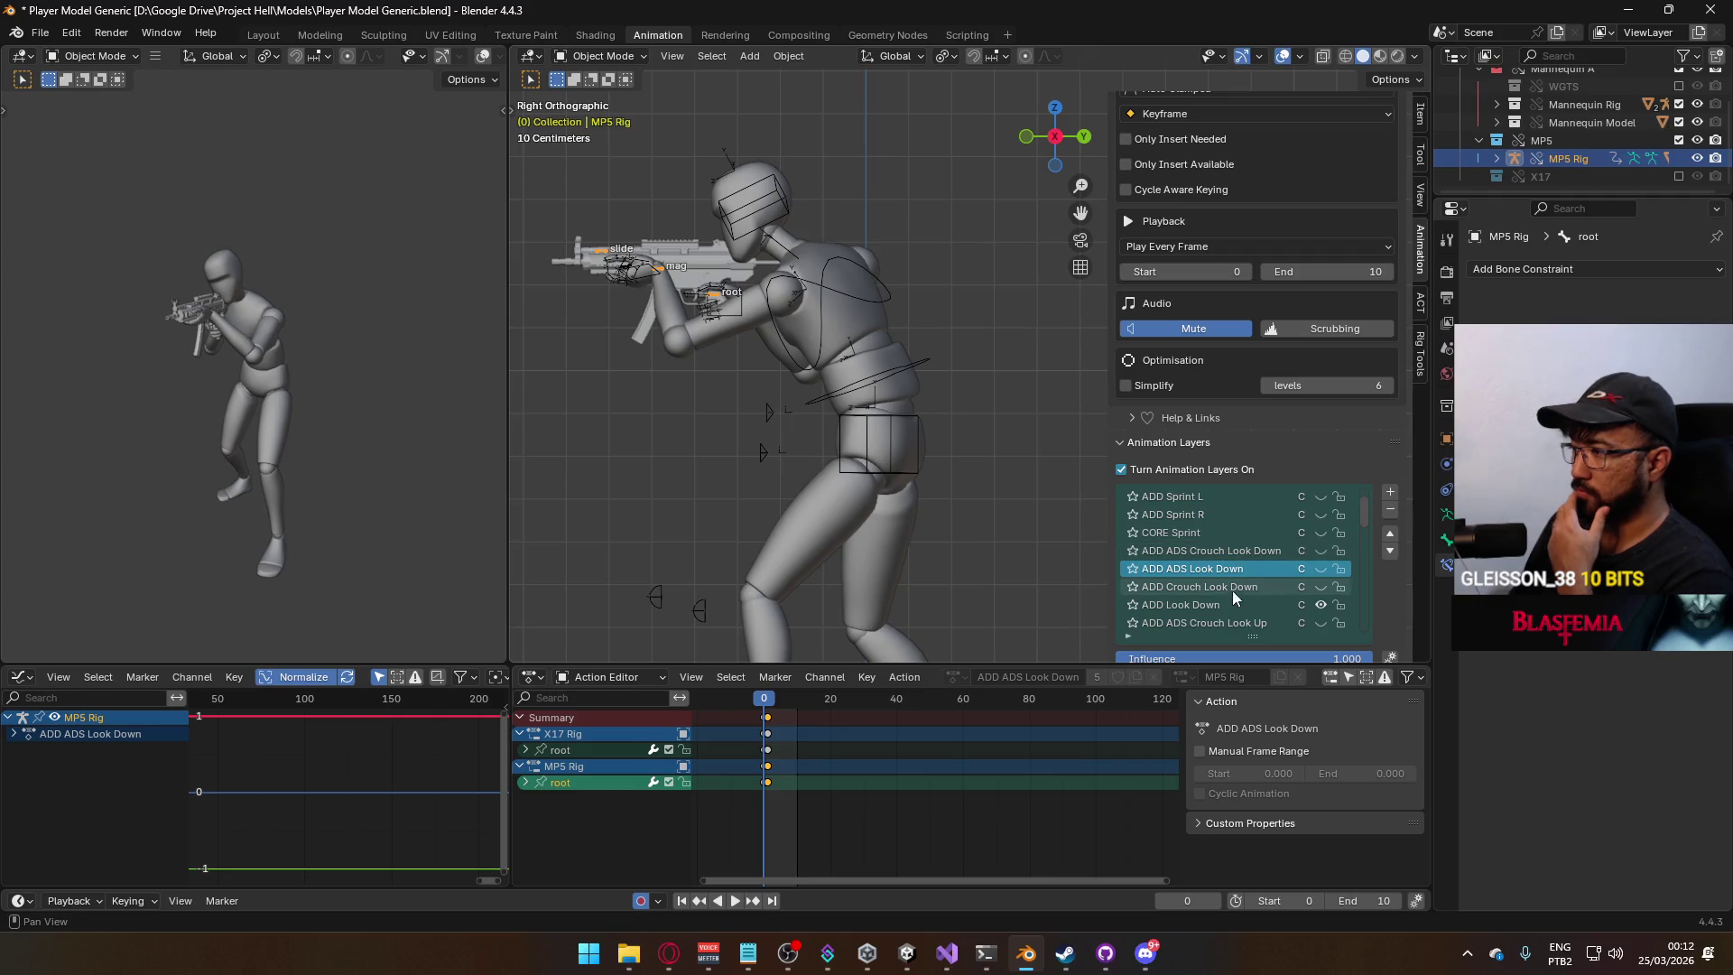
left_click(1206, 605)
key("space")
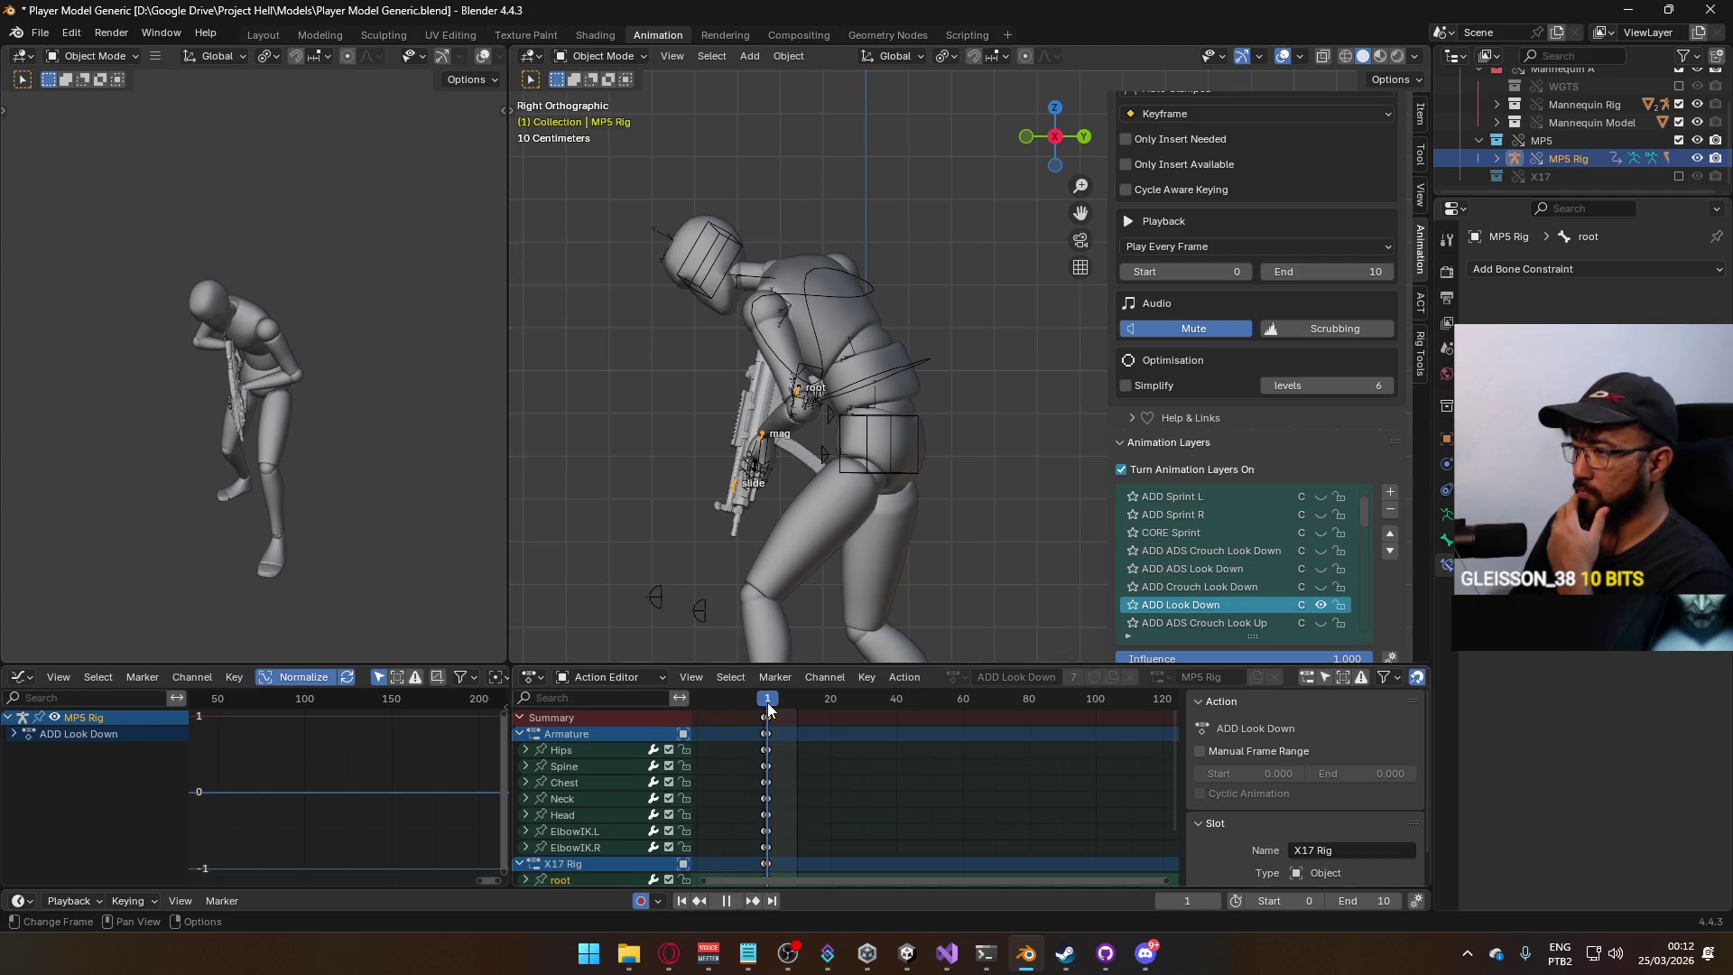
key("Escape")
scroll(1331, 581, "down", 5)
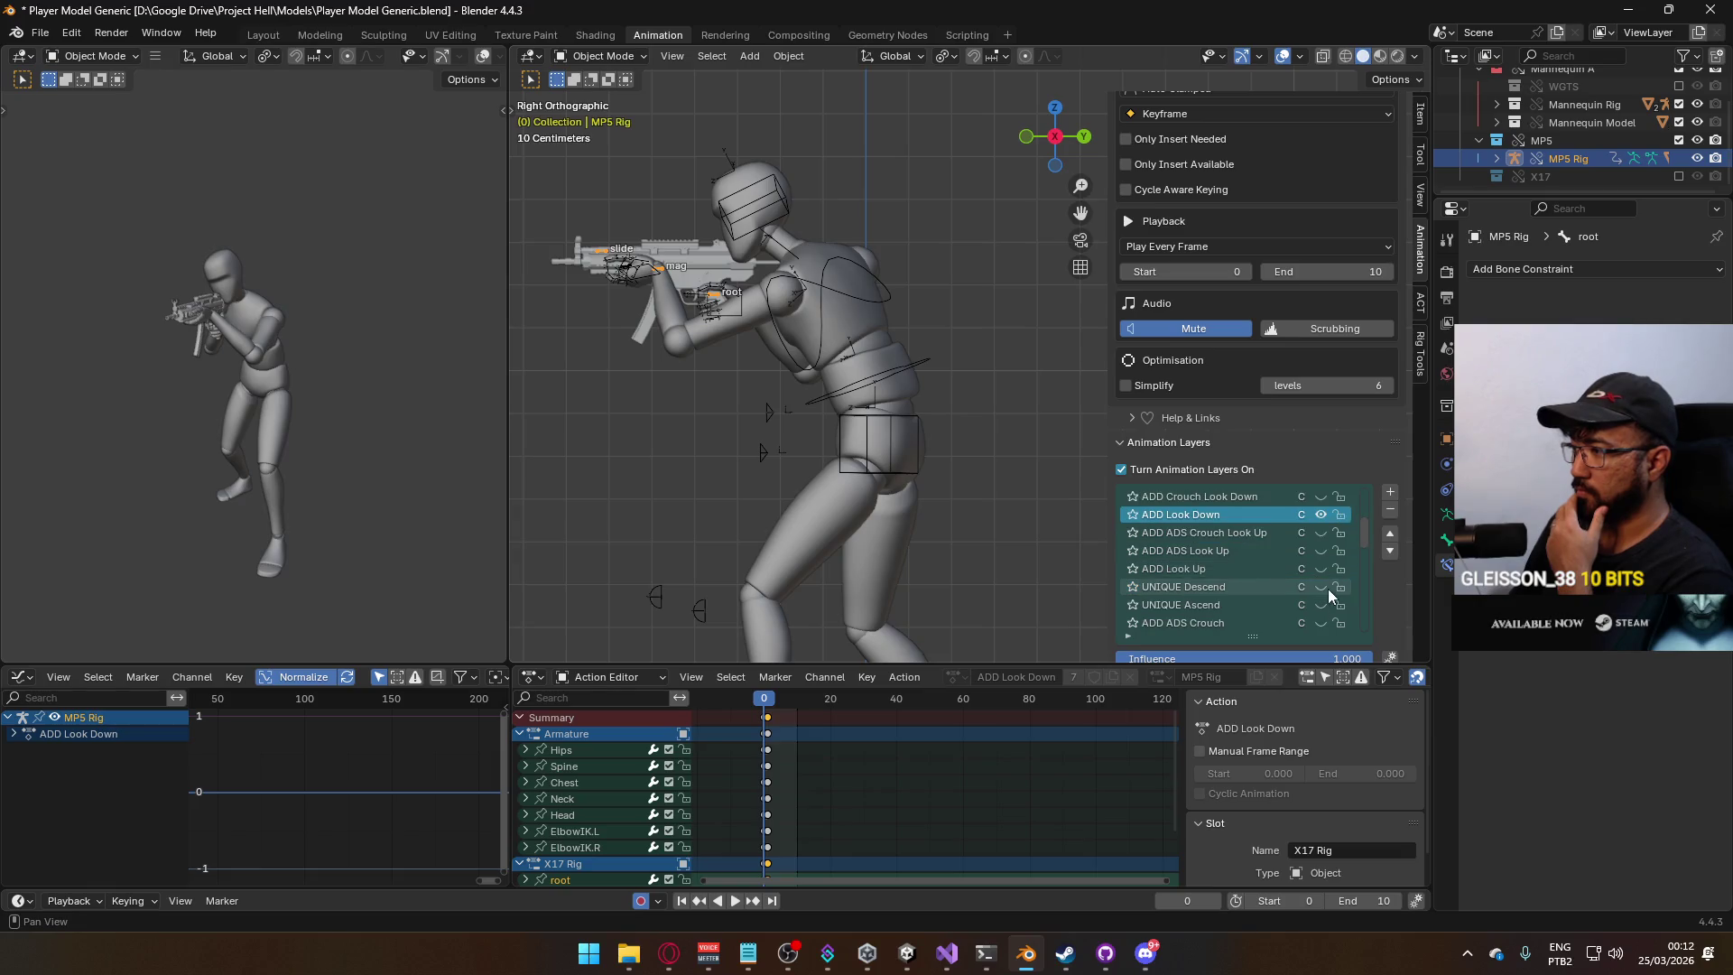
scroll(1327, 589, "down", 3)
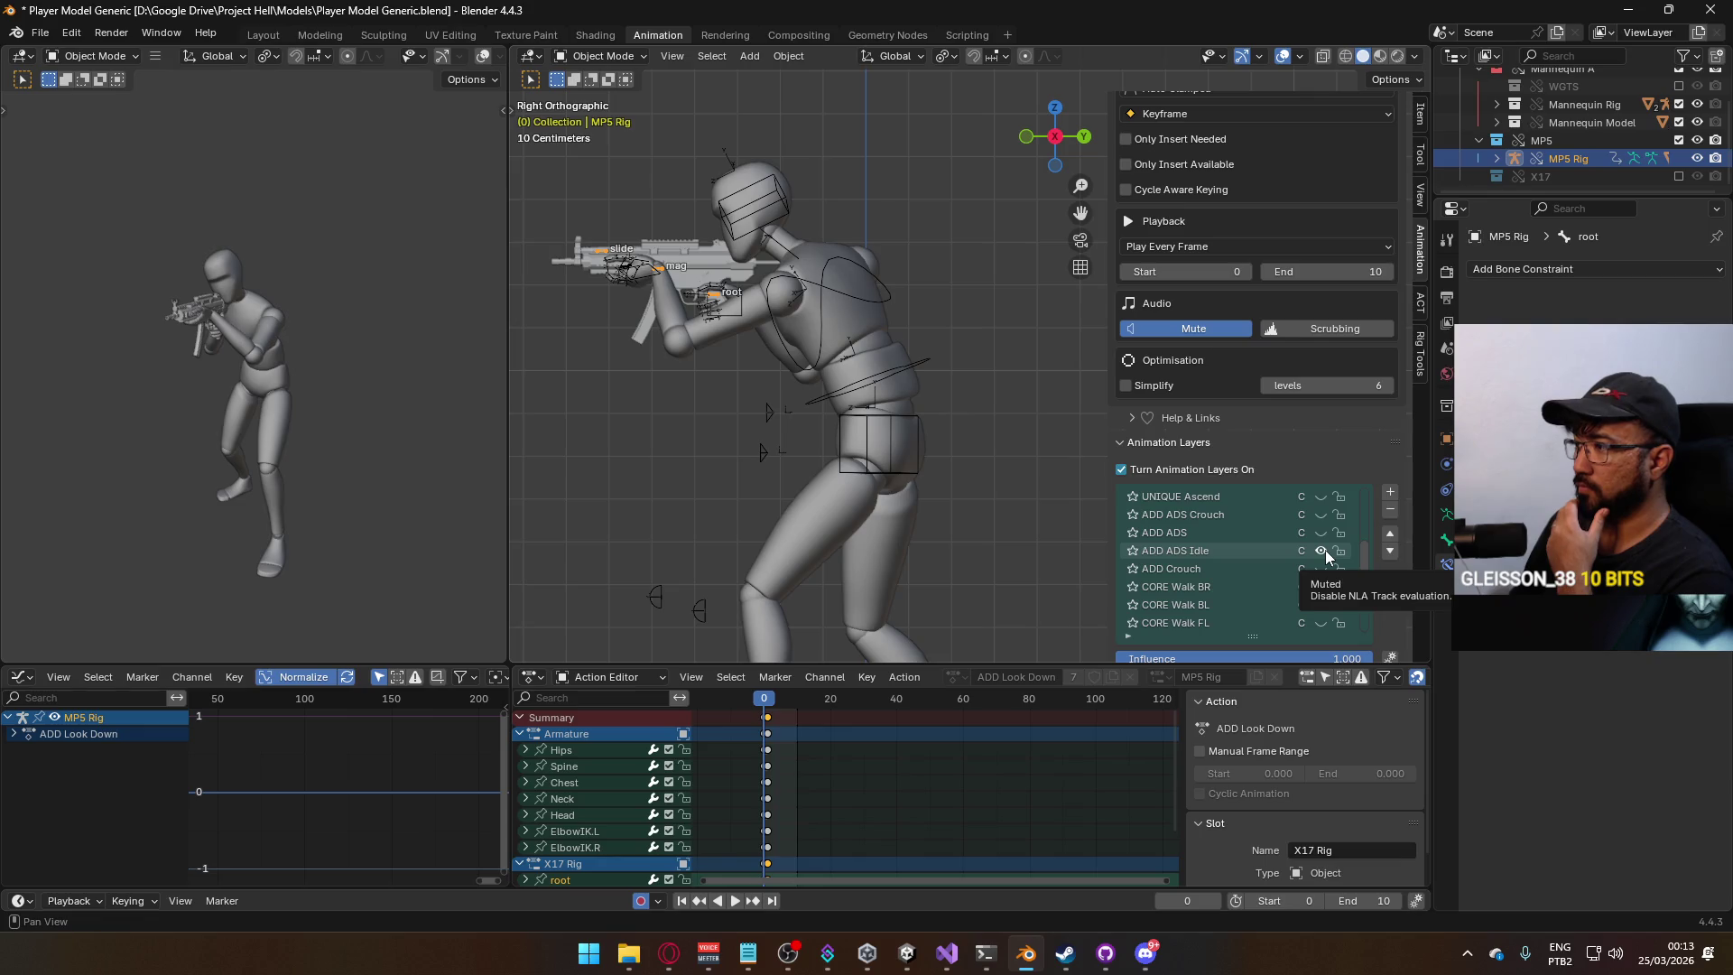
left_click(1324, 550)
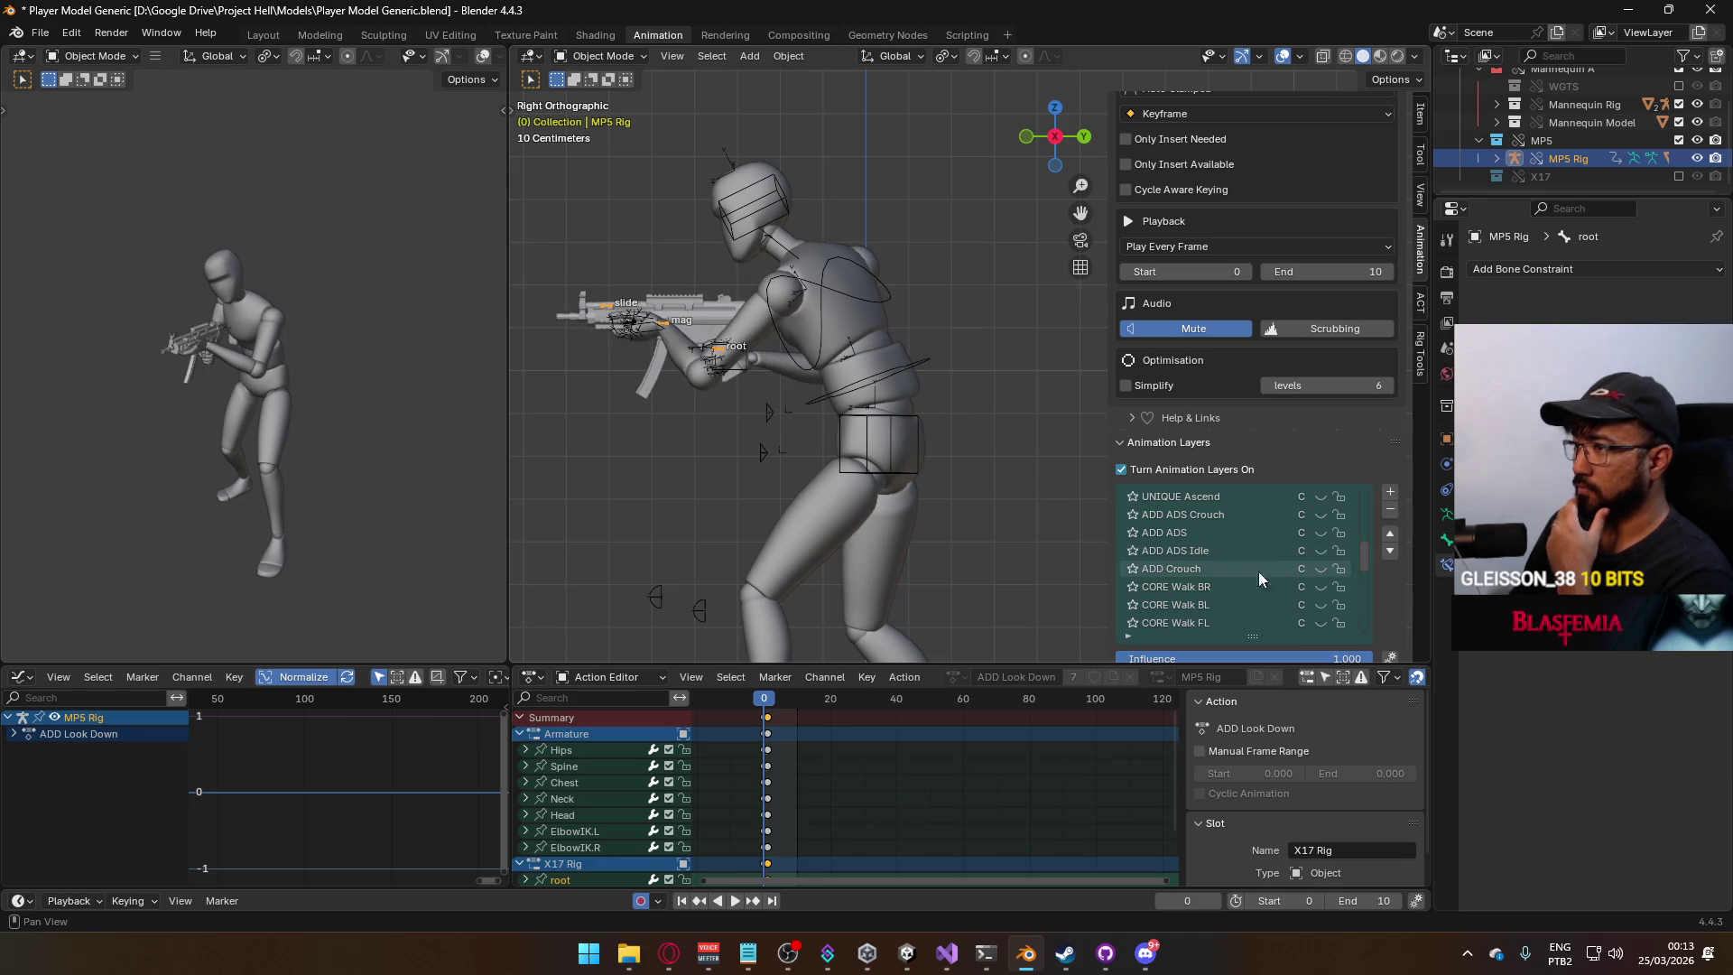
key("space")
key("space")
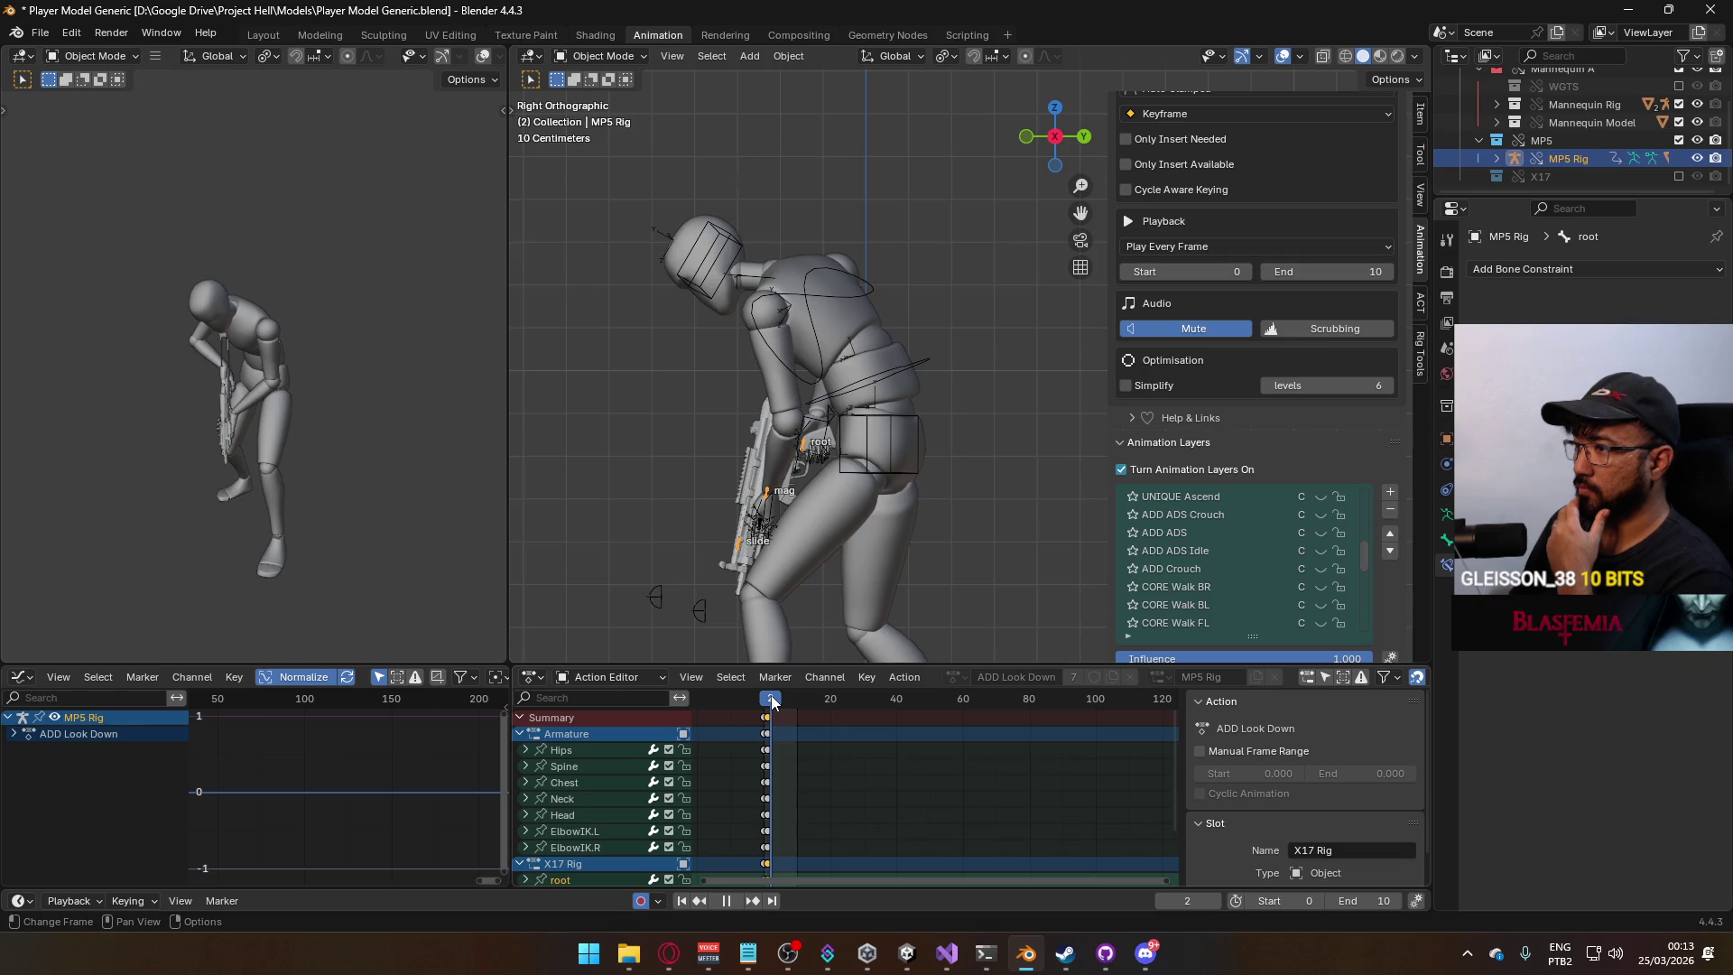
Select the mannequin armature, make ADD Look Down its active layer, and preview from the start.
mouse_move(718, 554)
middle_mouse_down()
mouse_move(826, 497)
mouse_move(924, 482)
mouse_move(851, 506)
mouse_move(1096, 509)
middle_mouse_up()
scroll(1302, 560, "down", 3)
scroll(1300, 564, "down", 8)
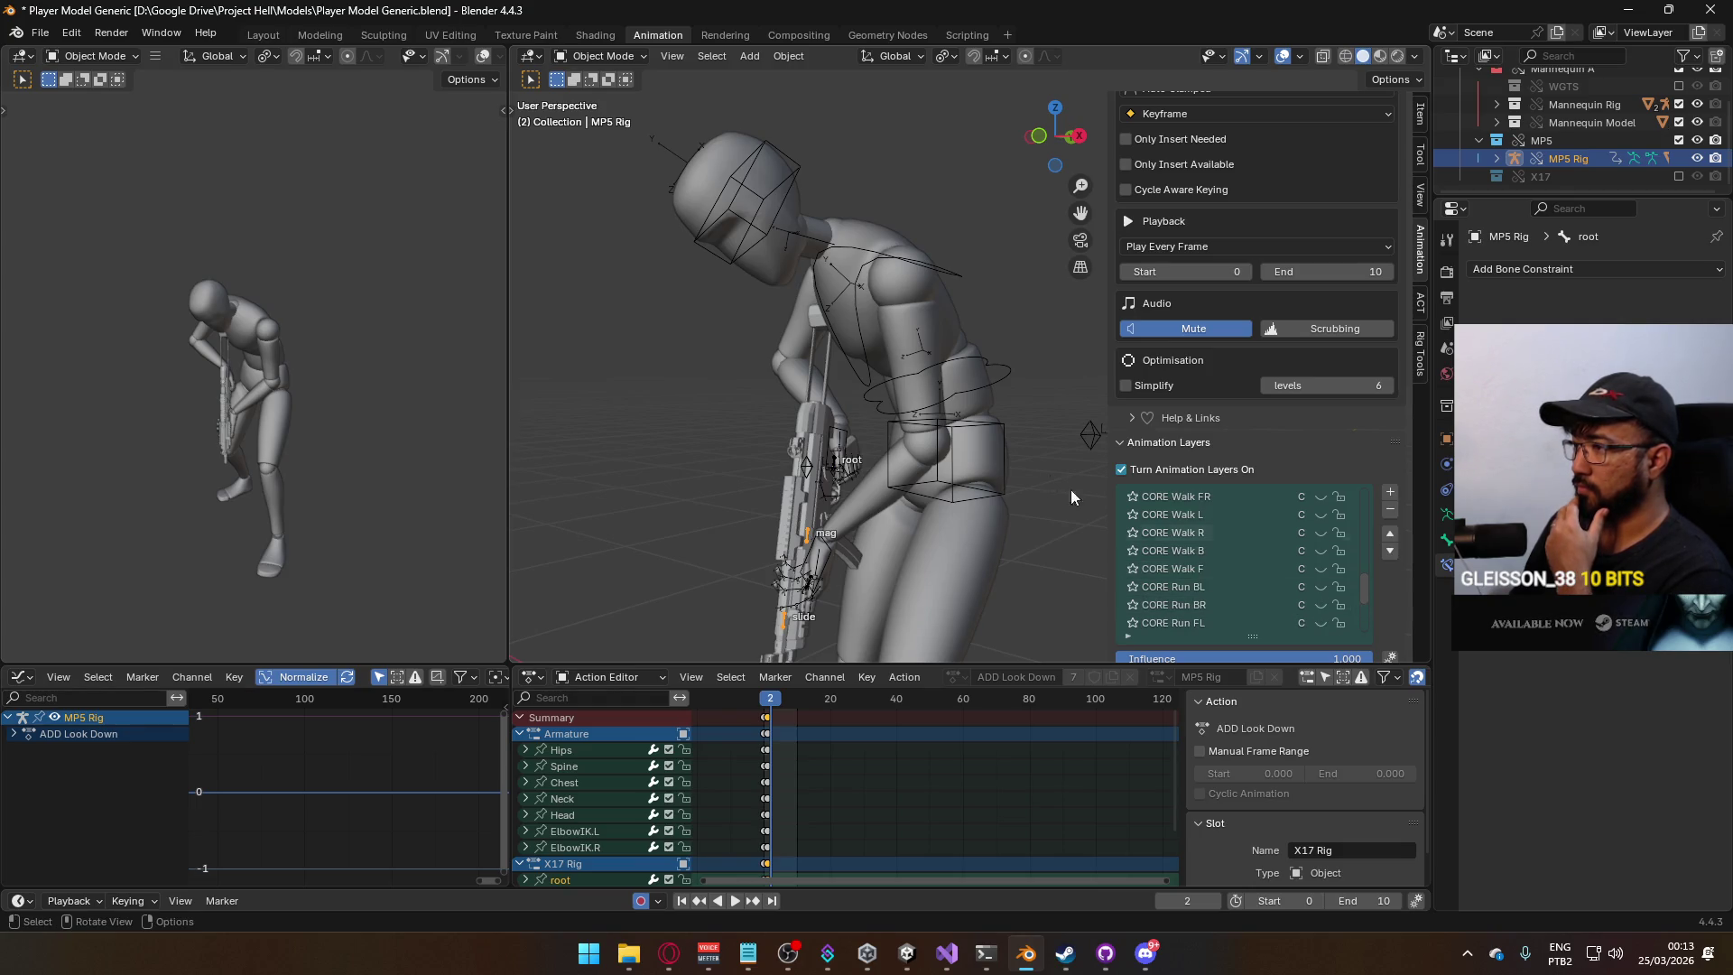
left_click(952, 392)
scroll(1282, 586, "up", 3)
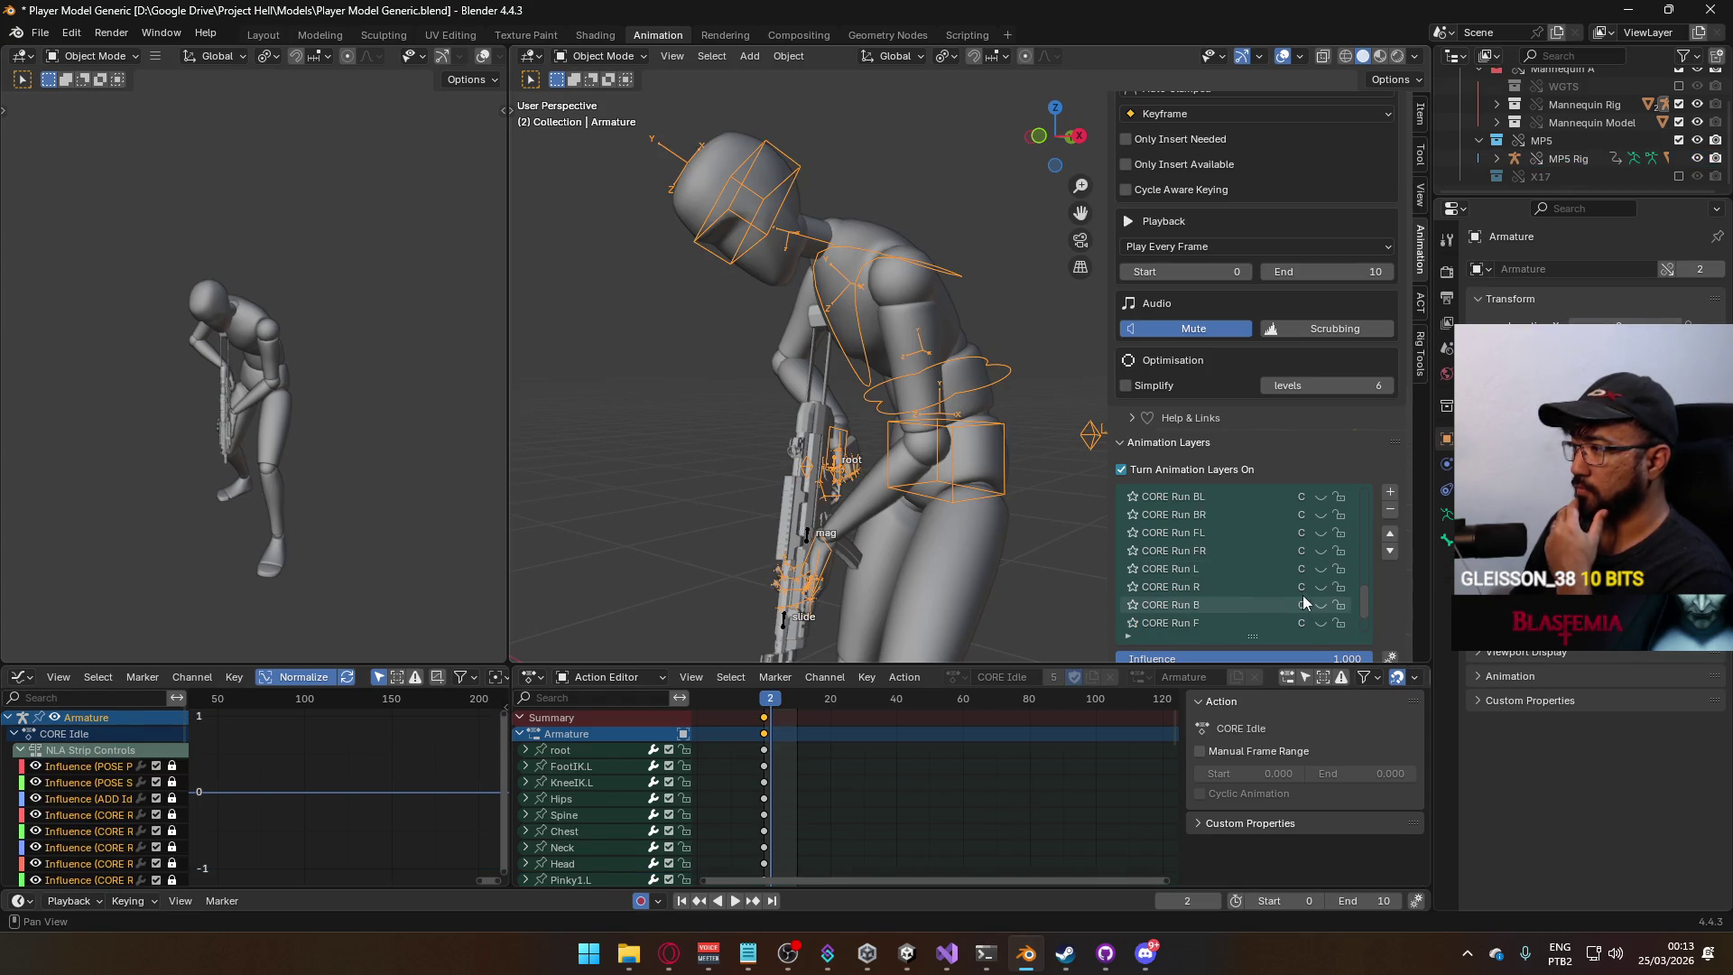
scroll(1315, 605, "up", 6)
scroll(1316, 598, "up", 4)
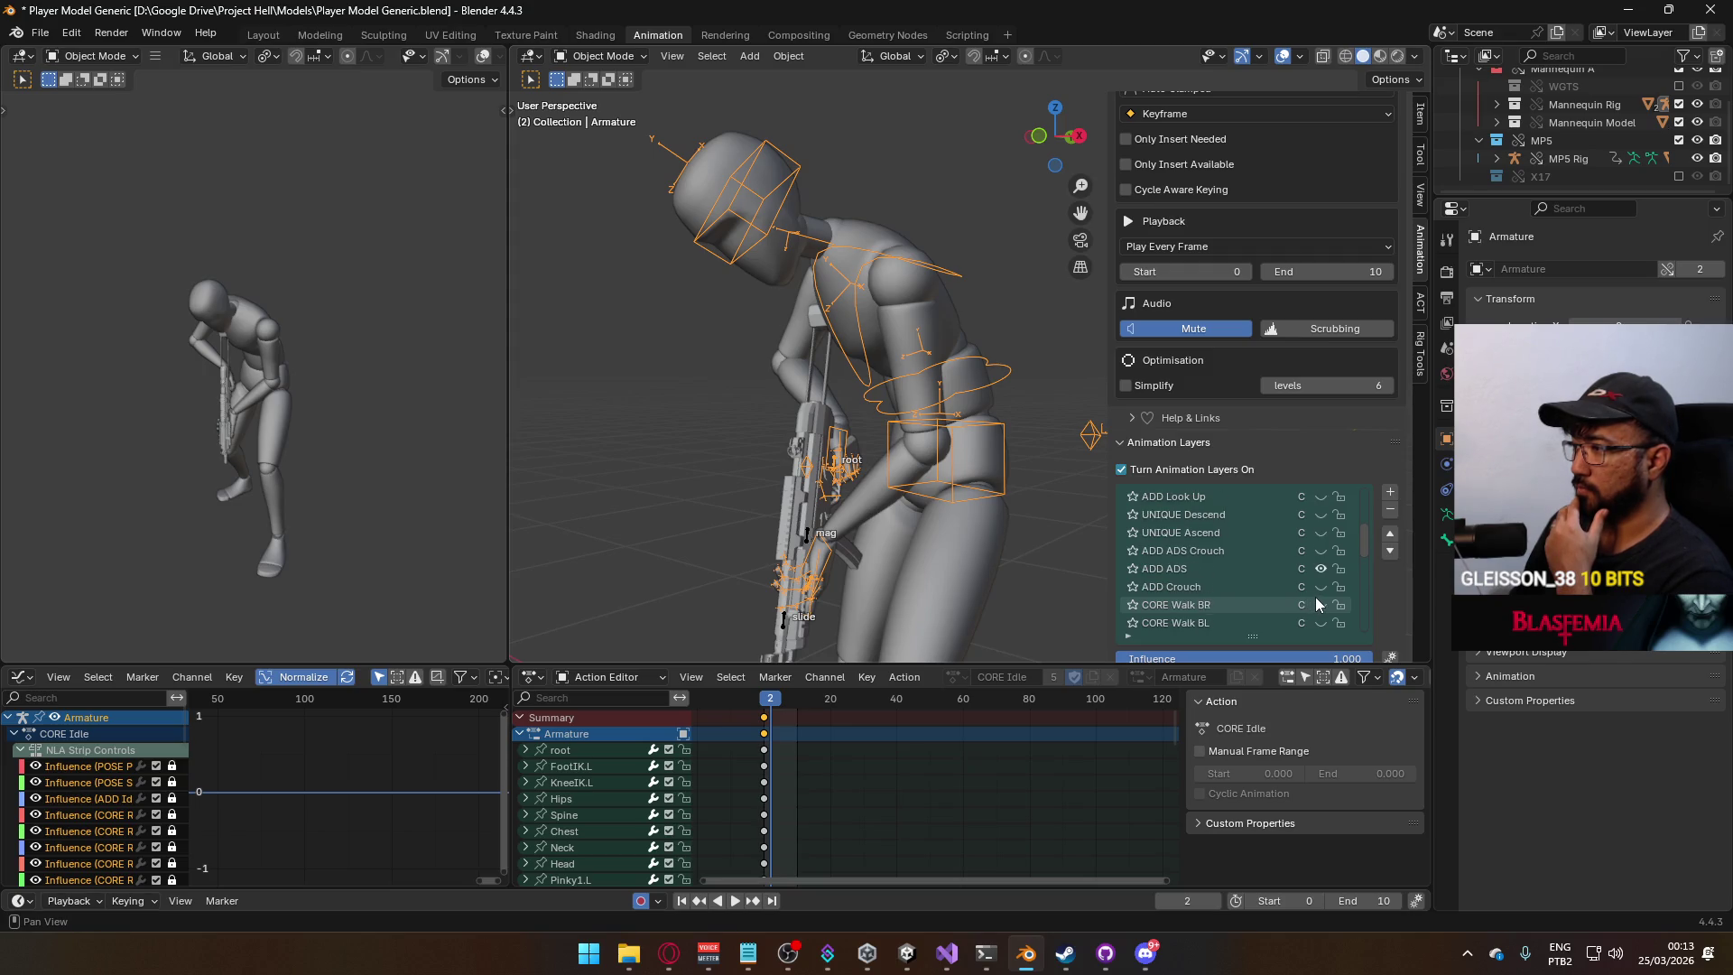
left_click(1265, 513)
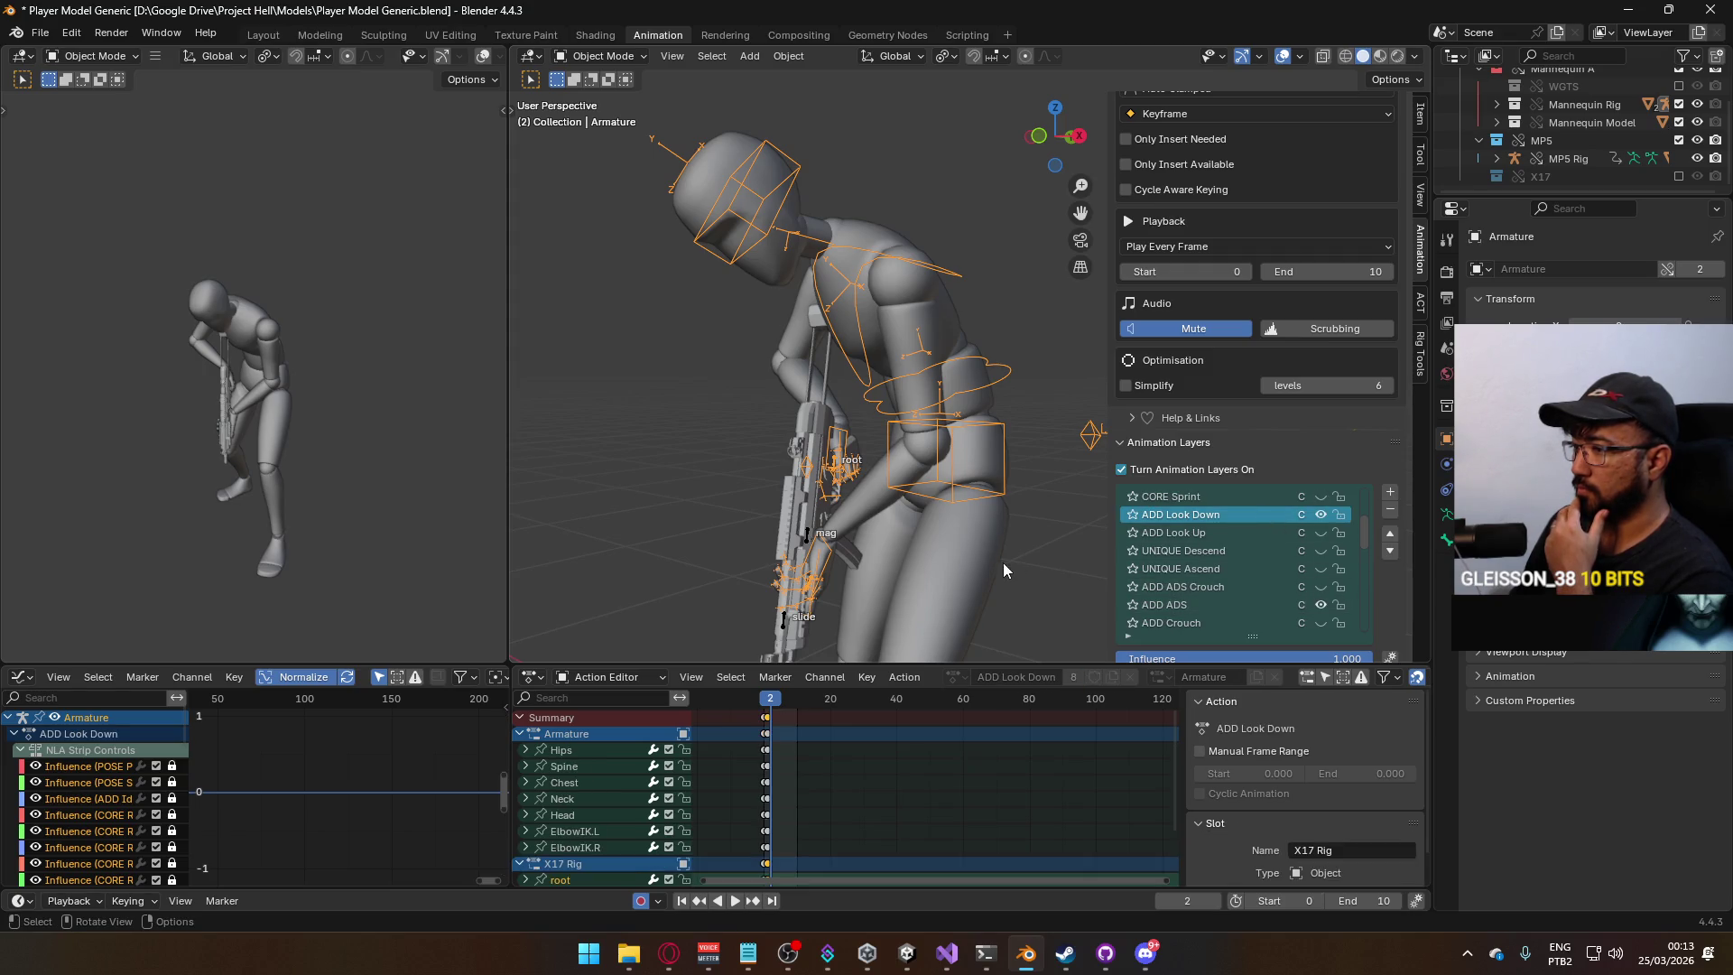
left_click(764, 702)
key("space")
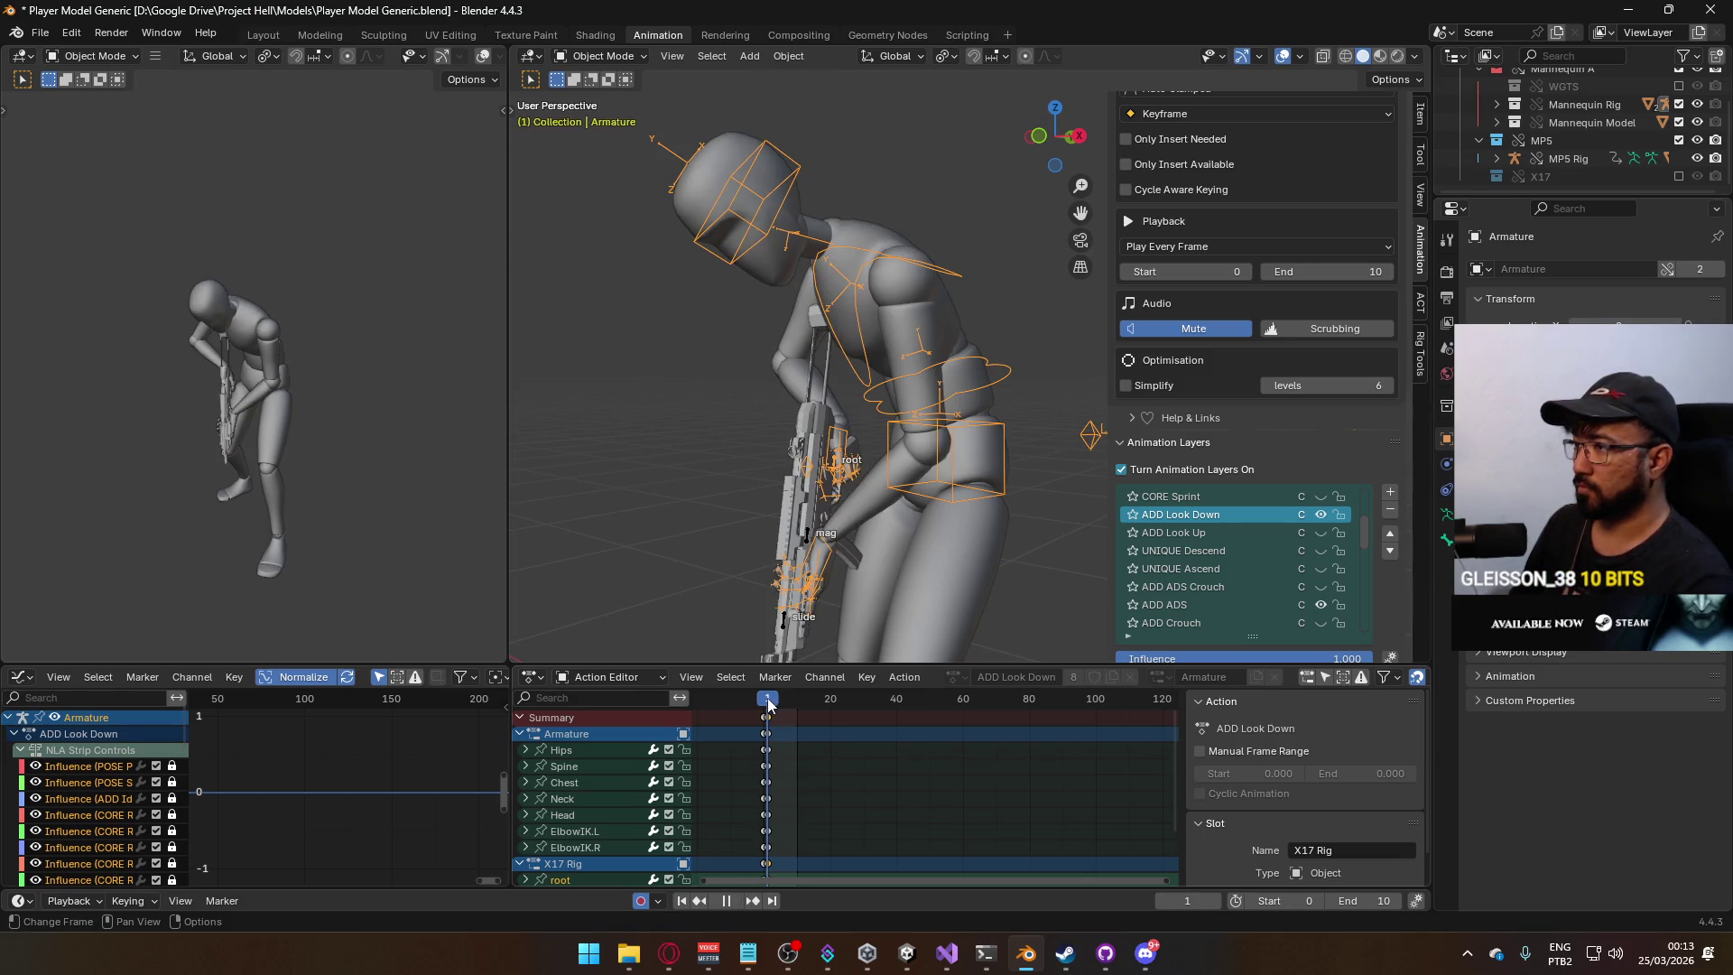
key("space")
Put the armature in Pose Mode and select the ElbowIK.R bone.
mouse_move(724, 524)
middle_mouse_down()
mouse_move(830, 410)
mouse_move(794, 362)
middle_mouse_up()
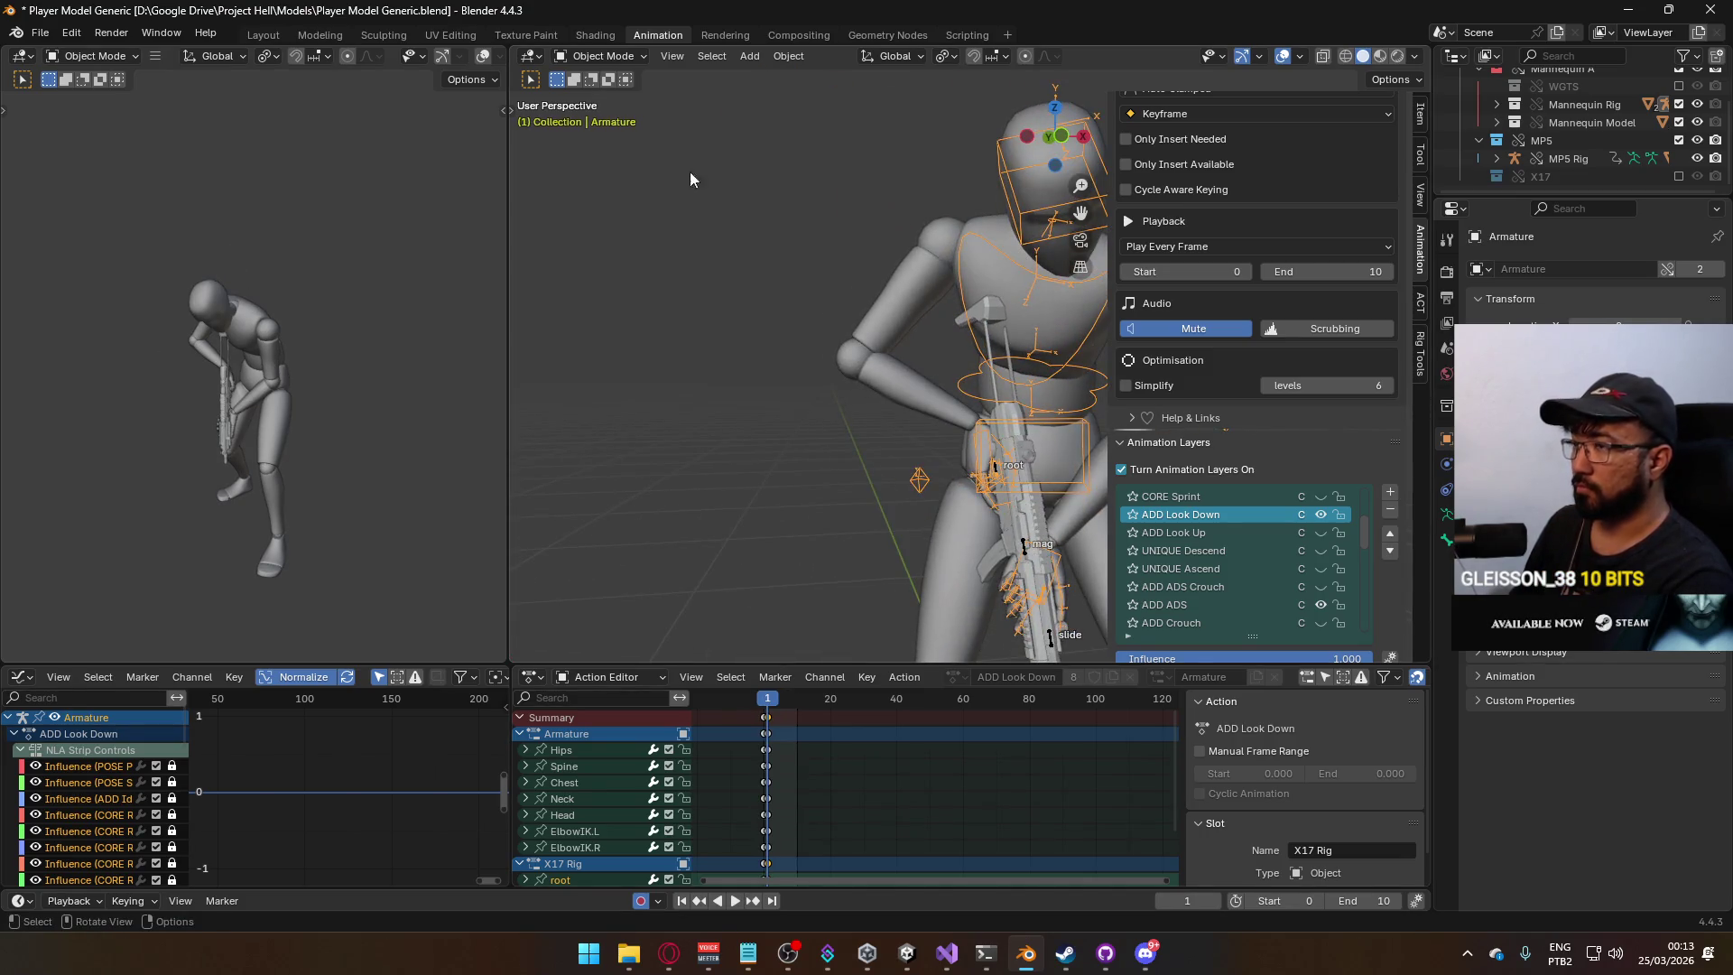
left_click(592, 57)
left_click(611, 111)
left_click(915, 484)
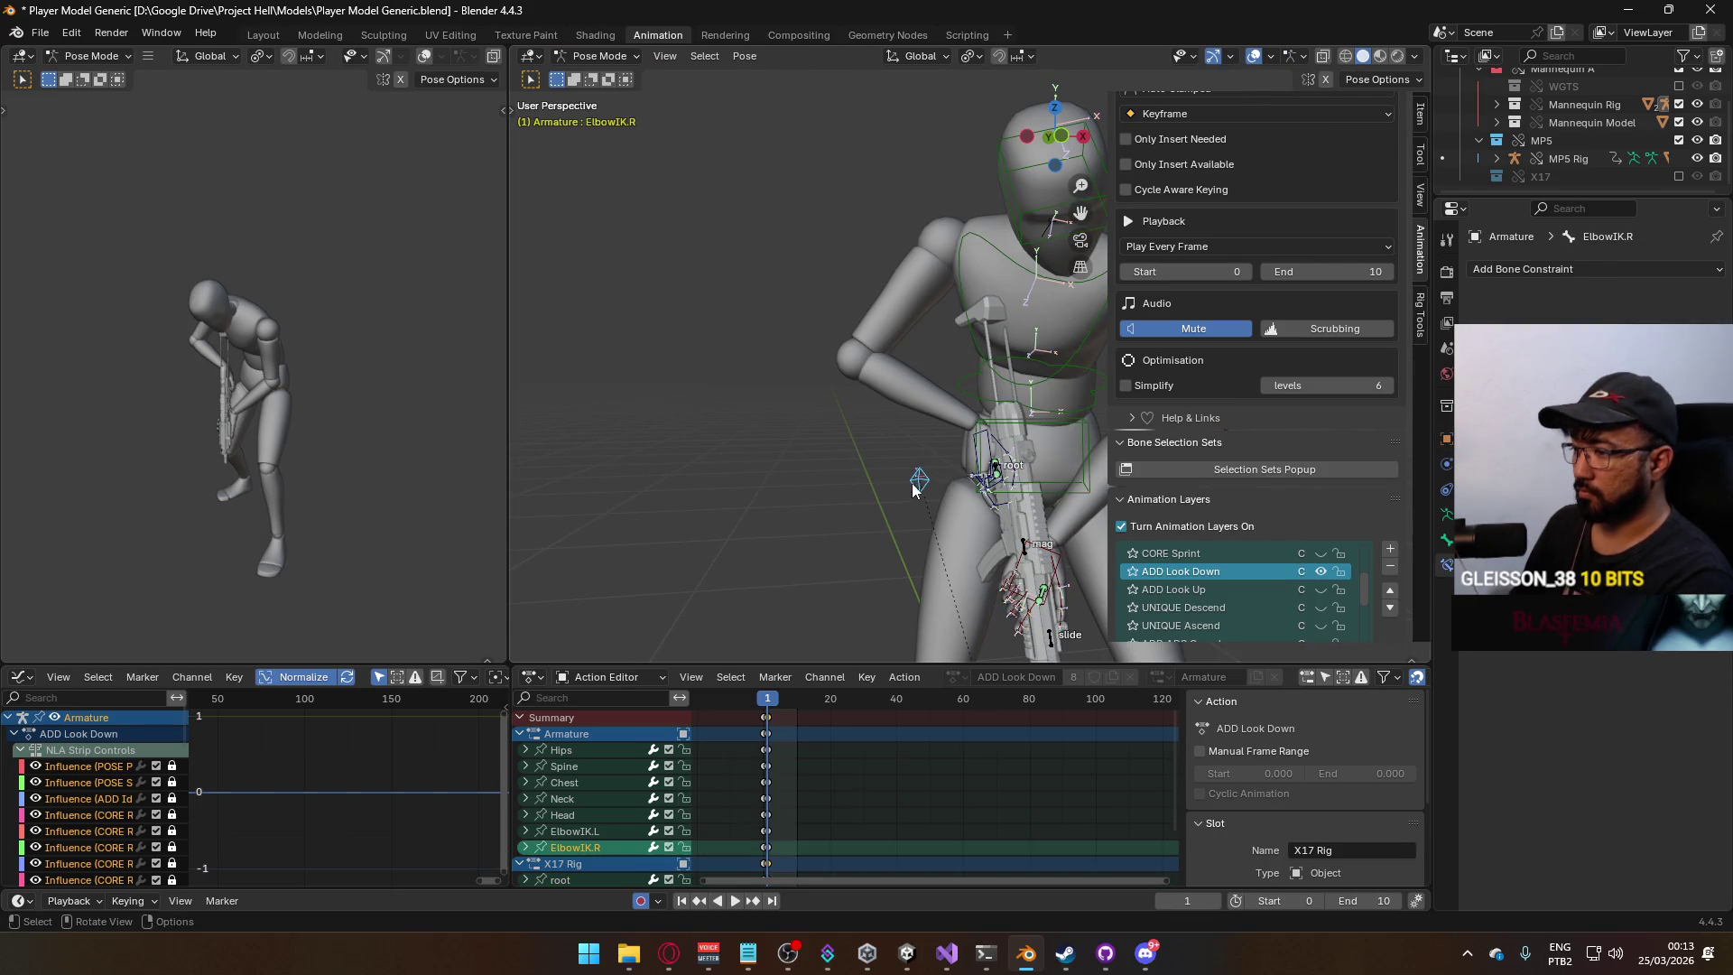
Reposition the right elbow IK bone (ElbowIK.R) from the front view.
key("KP_1")
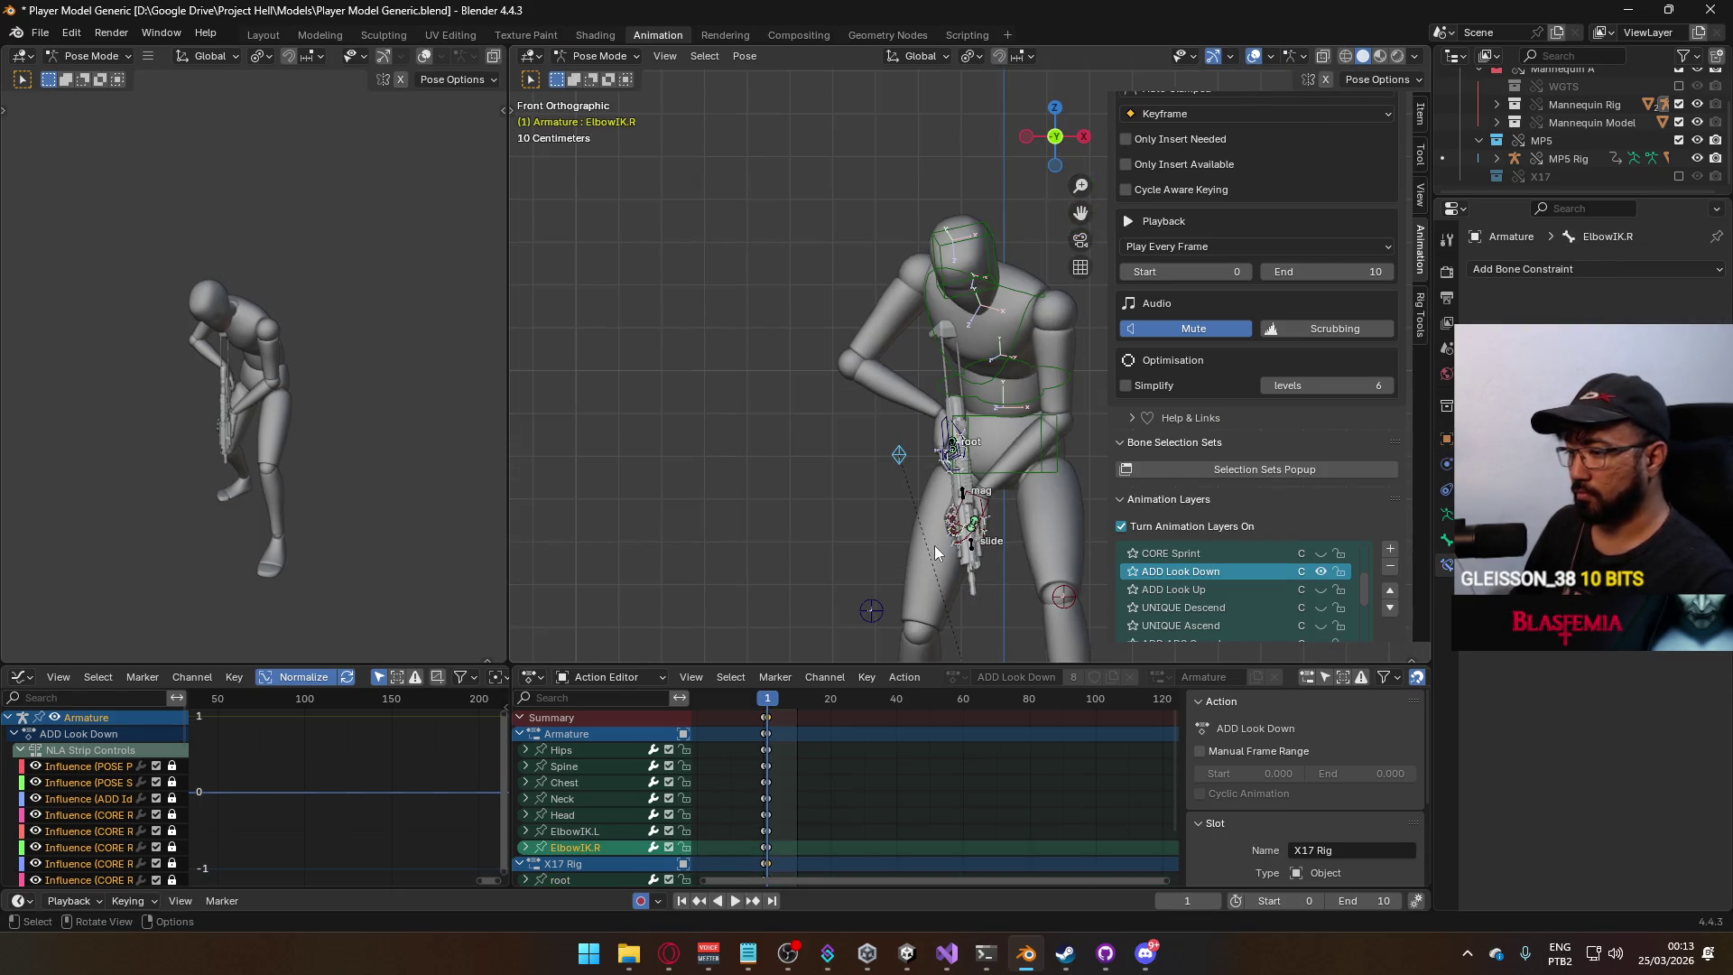
key("g")
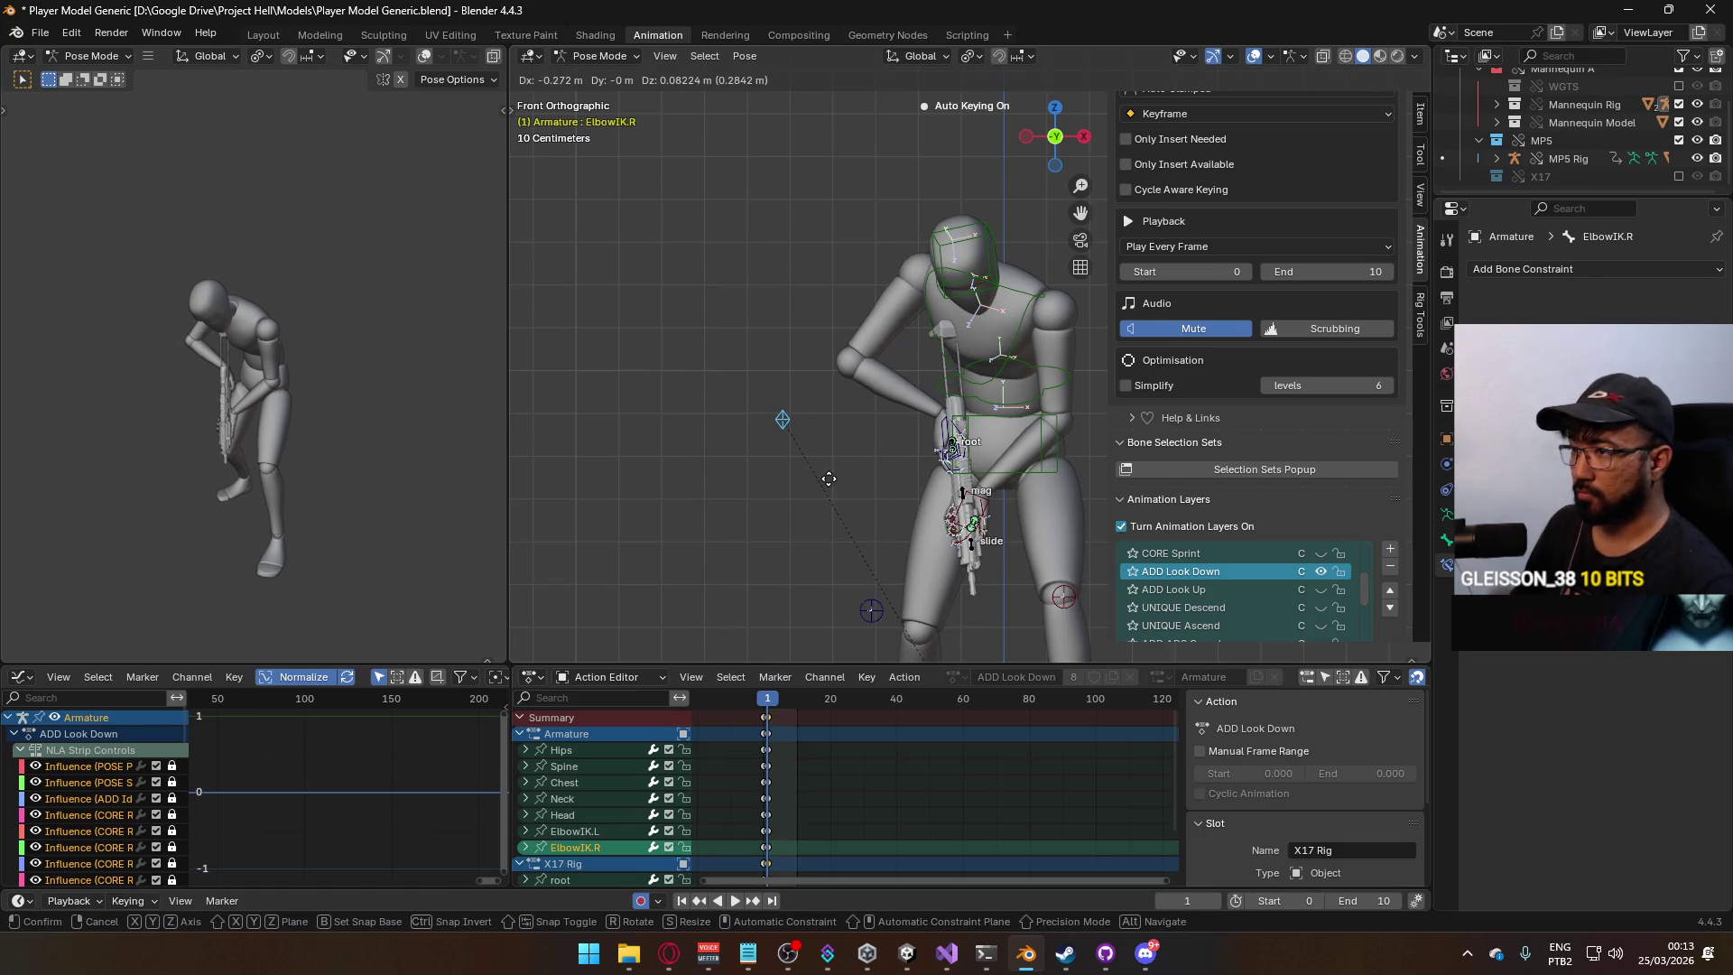
left_click(780, 425)
mouse_move(780, 425)
middle_mouse_down()
mouse_move(811, 474)
mouse_move(908, 516)
mouse_move(798, 456)
mouse_move(820, 489)
middle_mouse_up()
key("g")
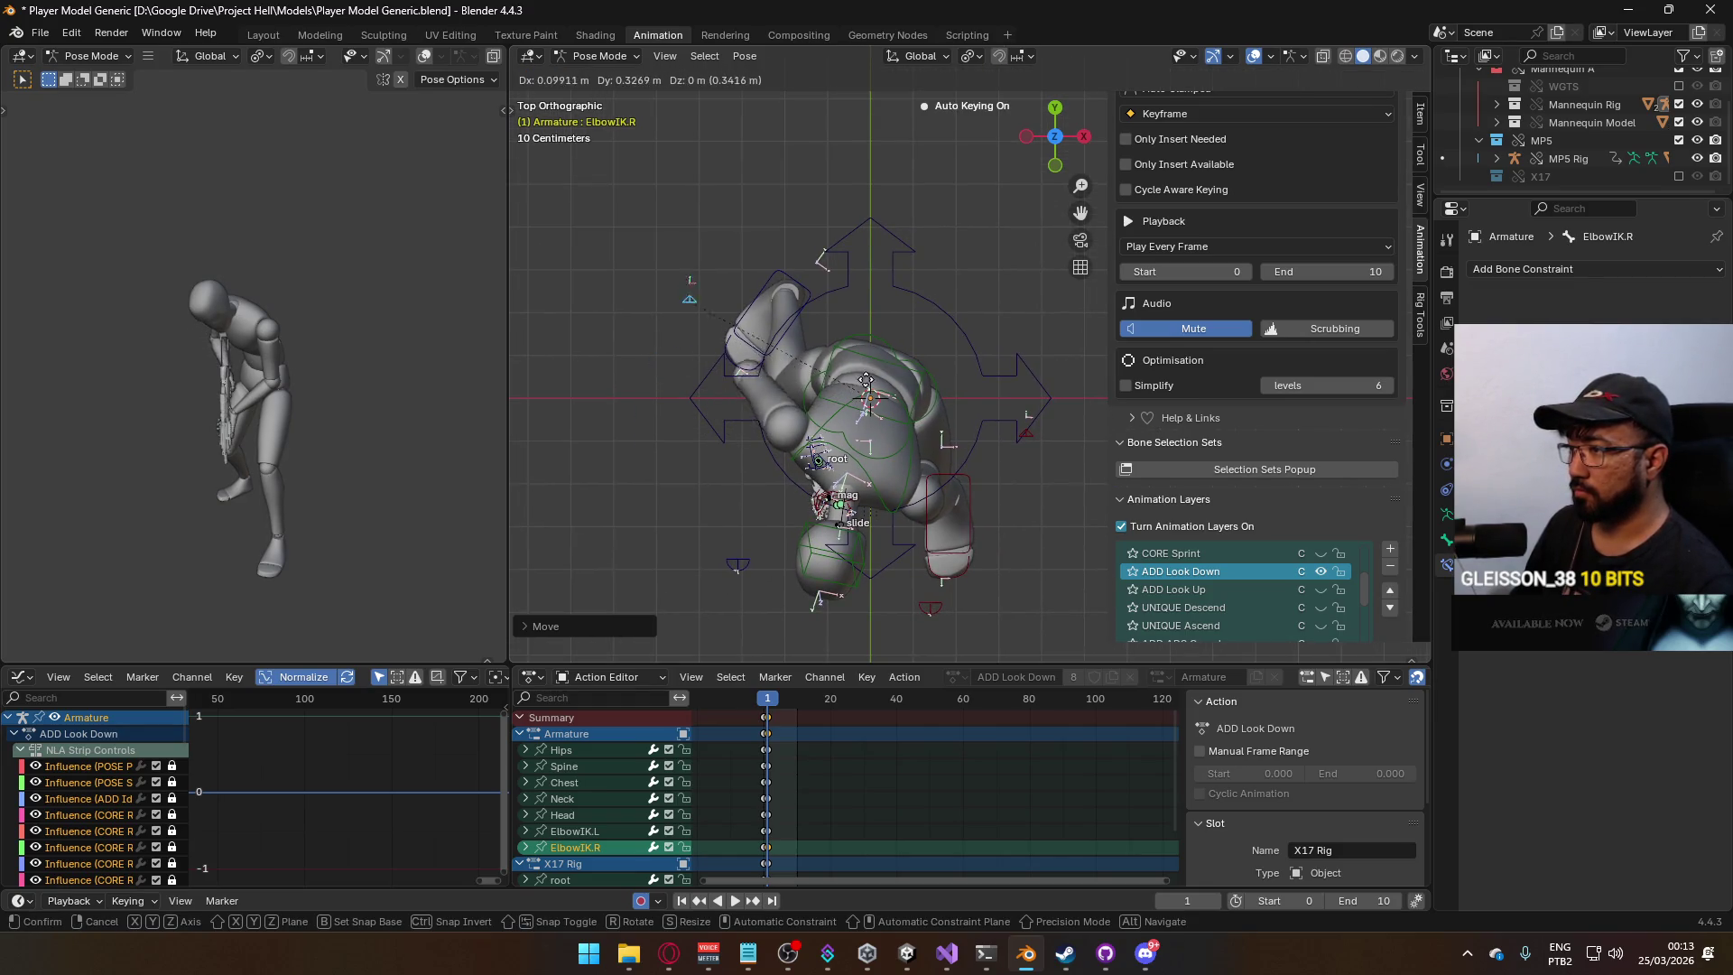
left_click(889, 373)
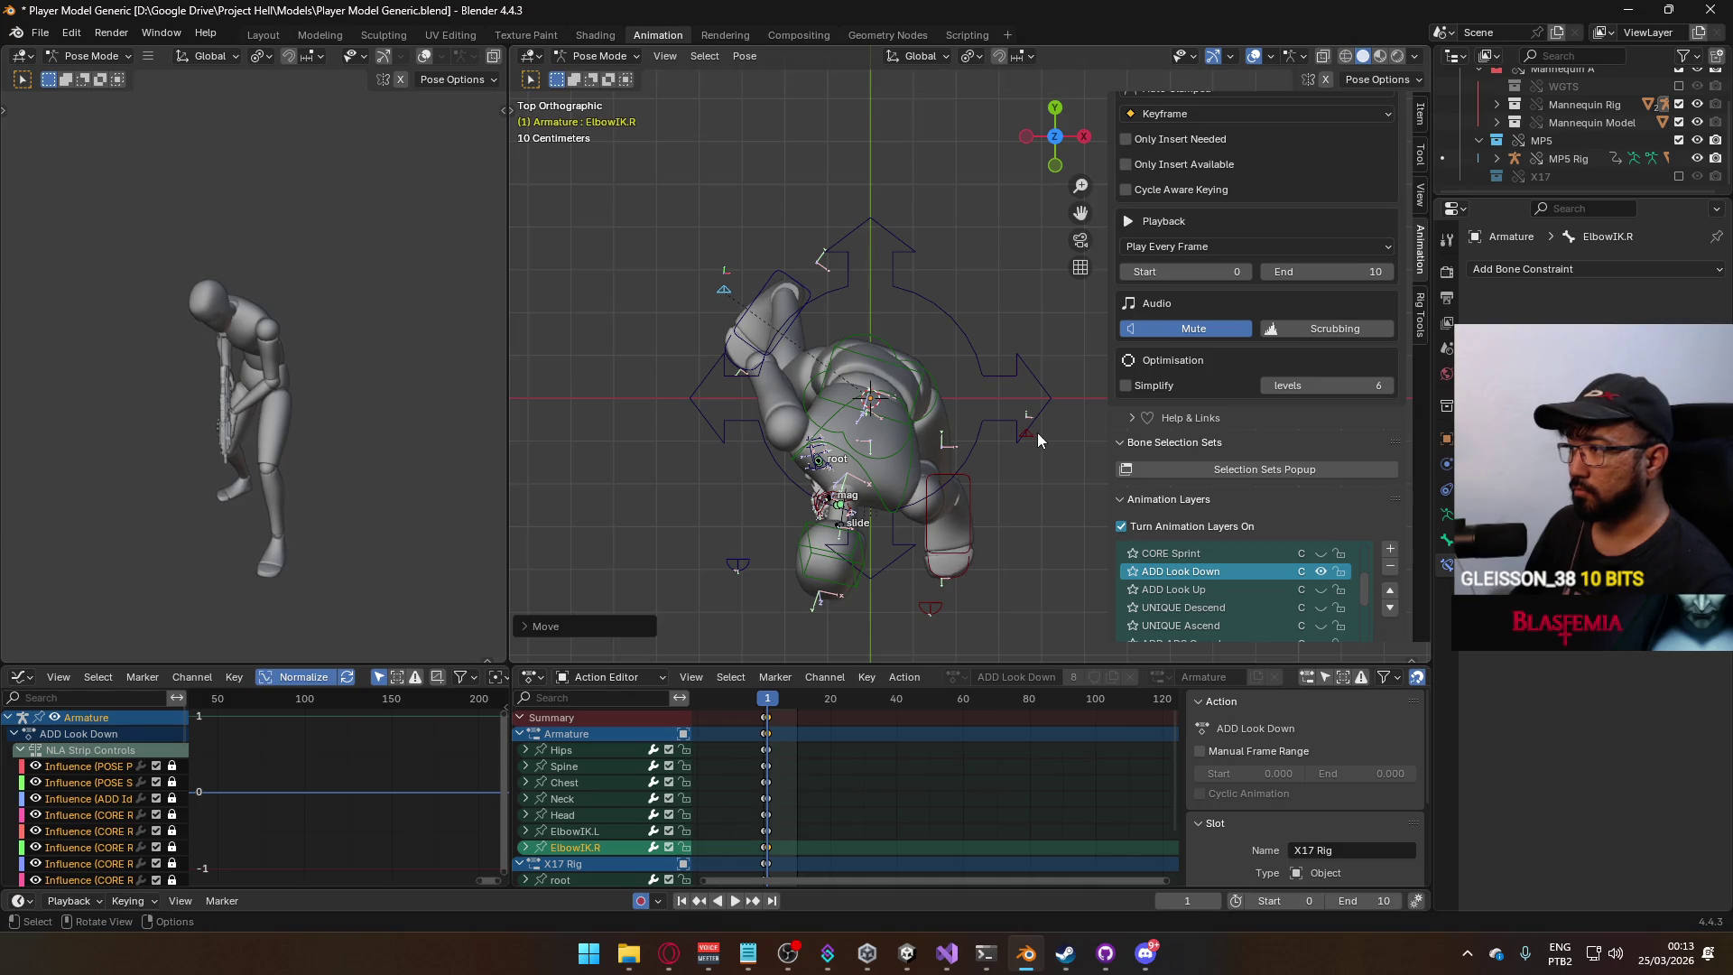
Move the left elbow IK bone, nudge the right one, and preview the arms.
left_click(1037, 431)
key("g")
left_click(1048, 431)
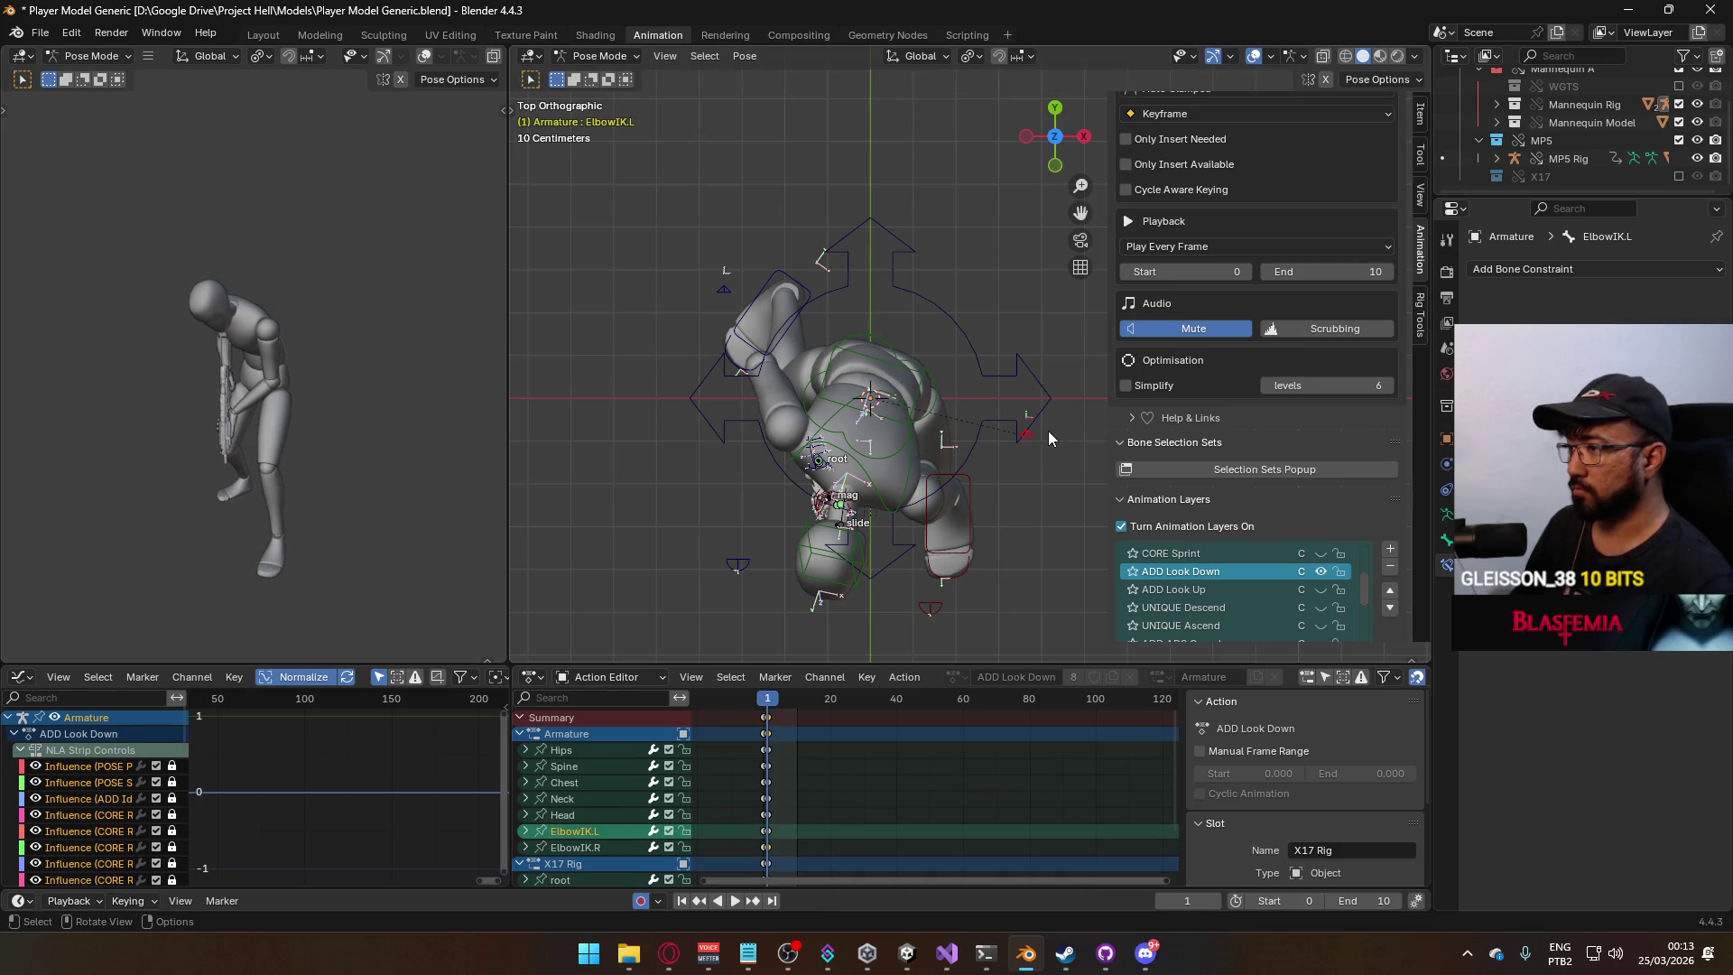
key("KP_1")
left_click_drag(734, 419, 764, 386)
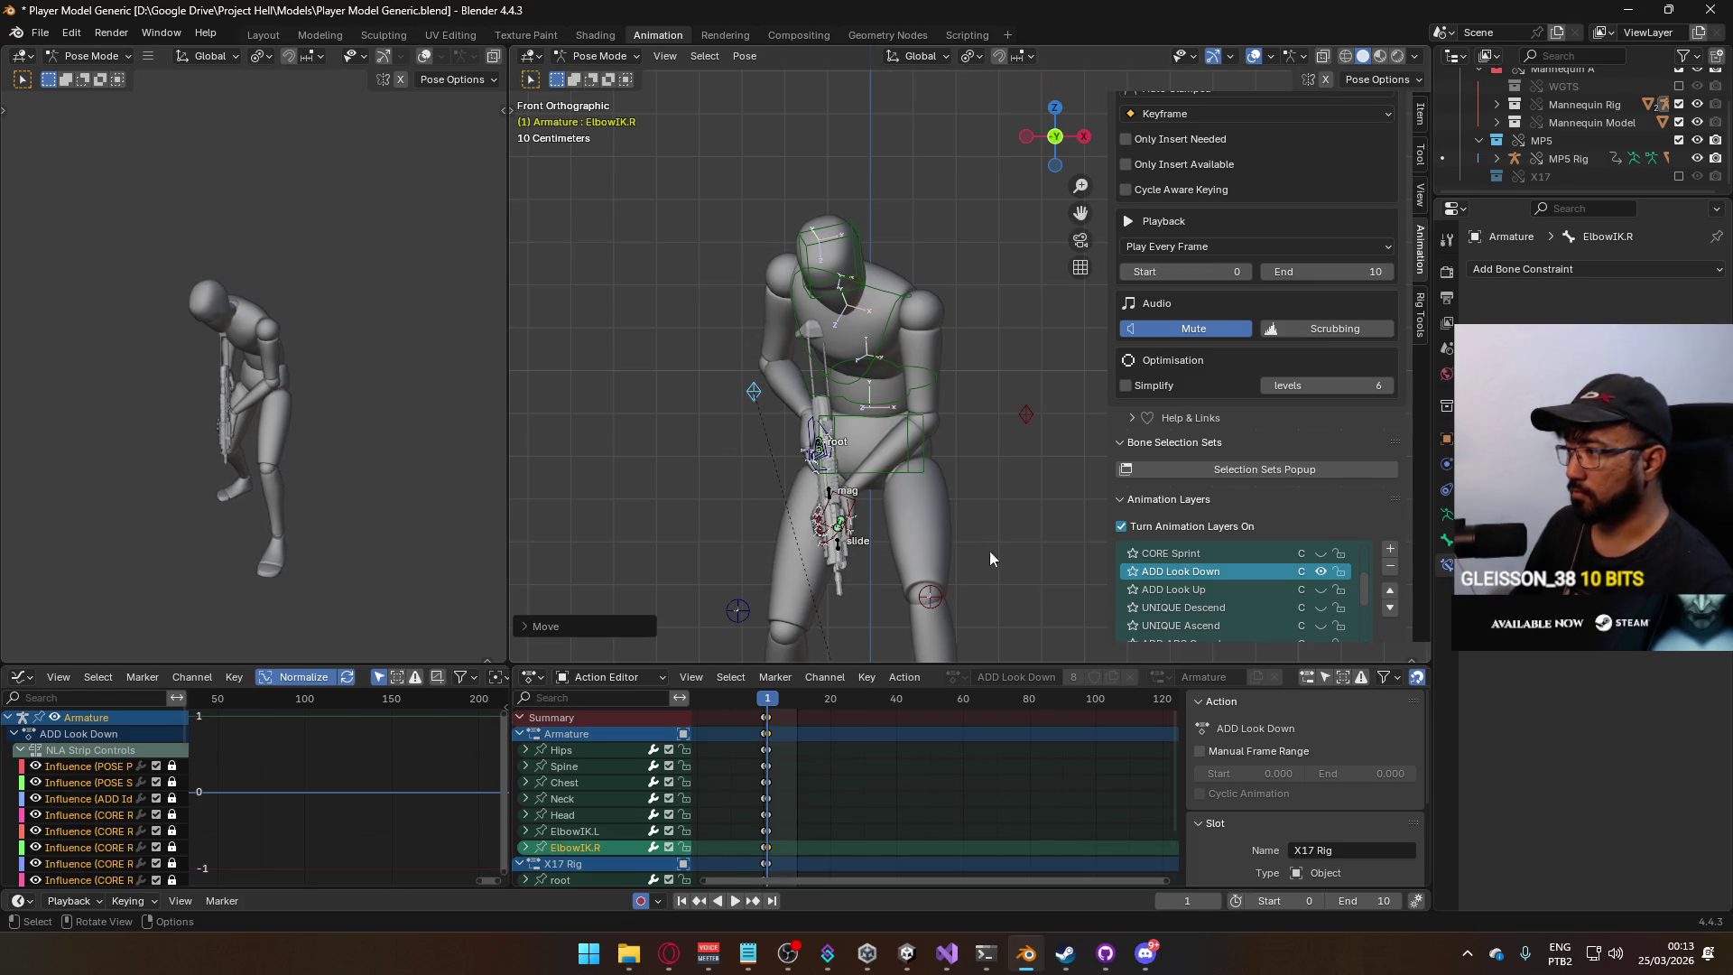
key("space")
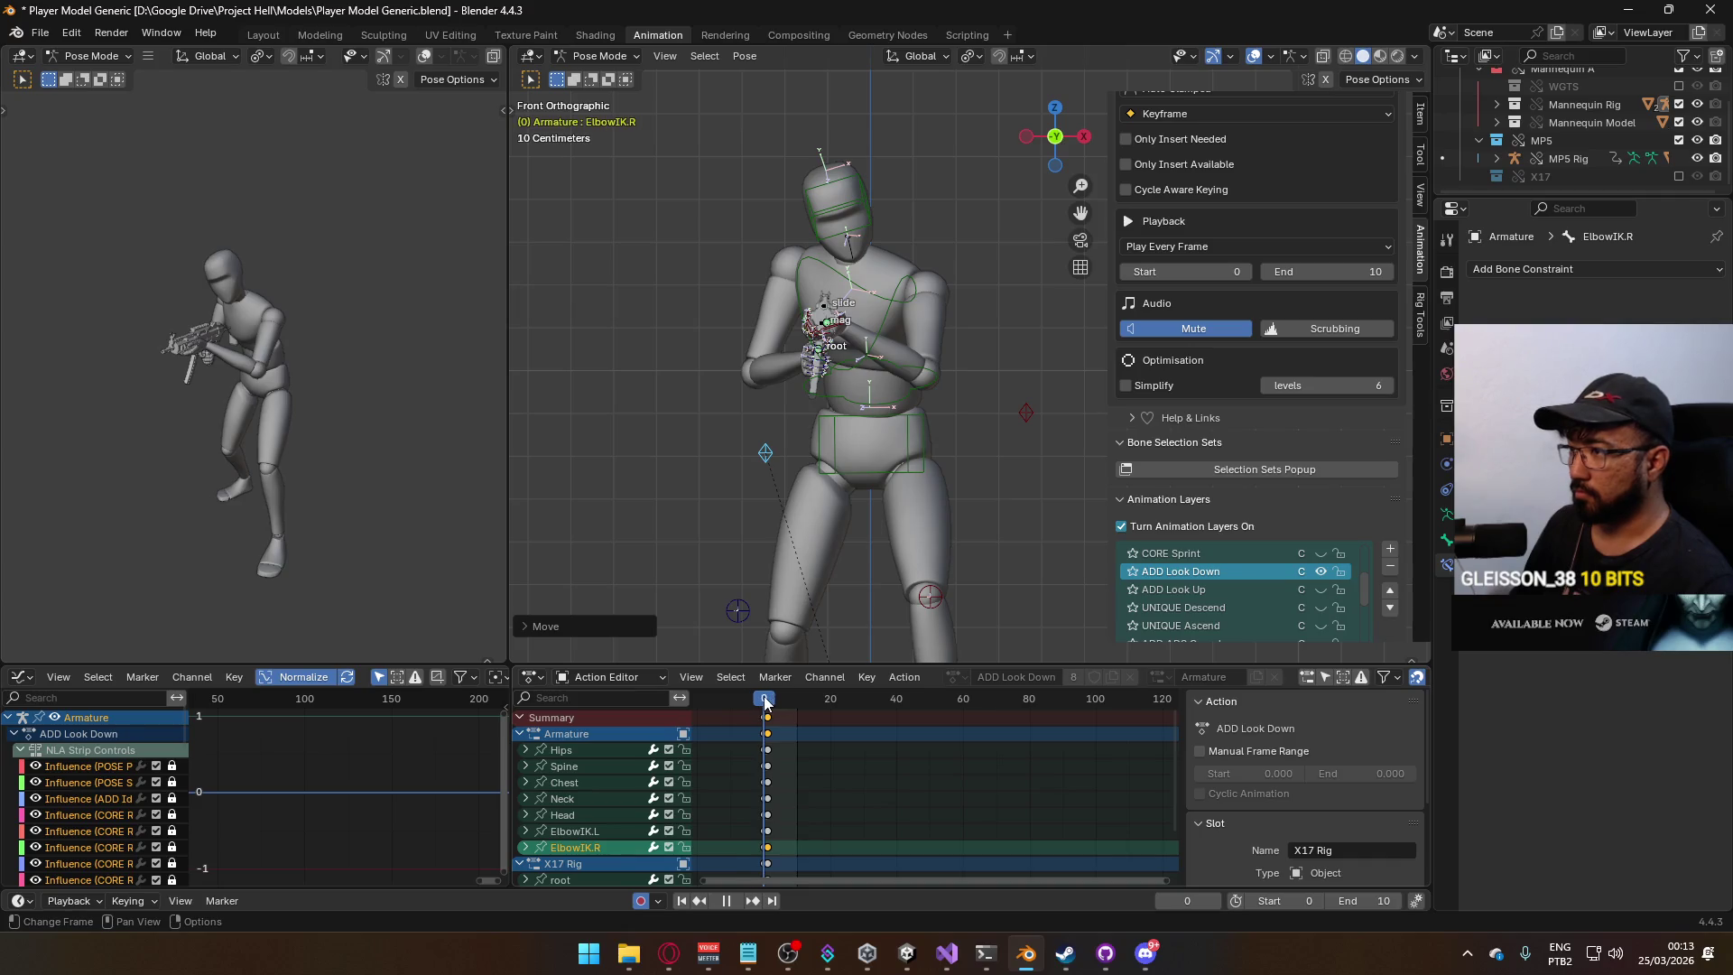
key("space")
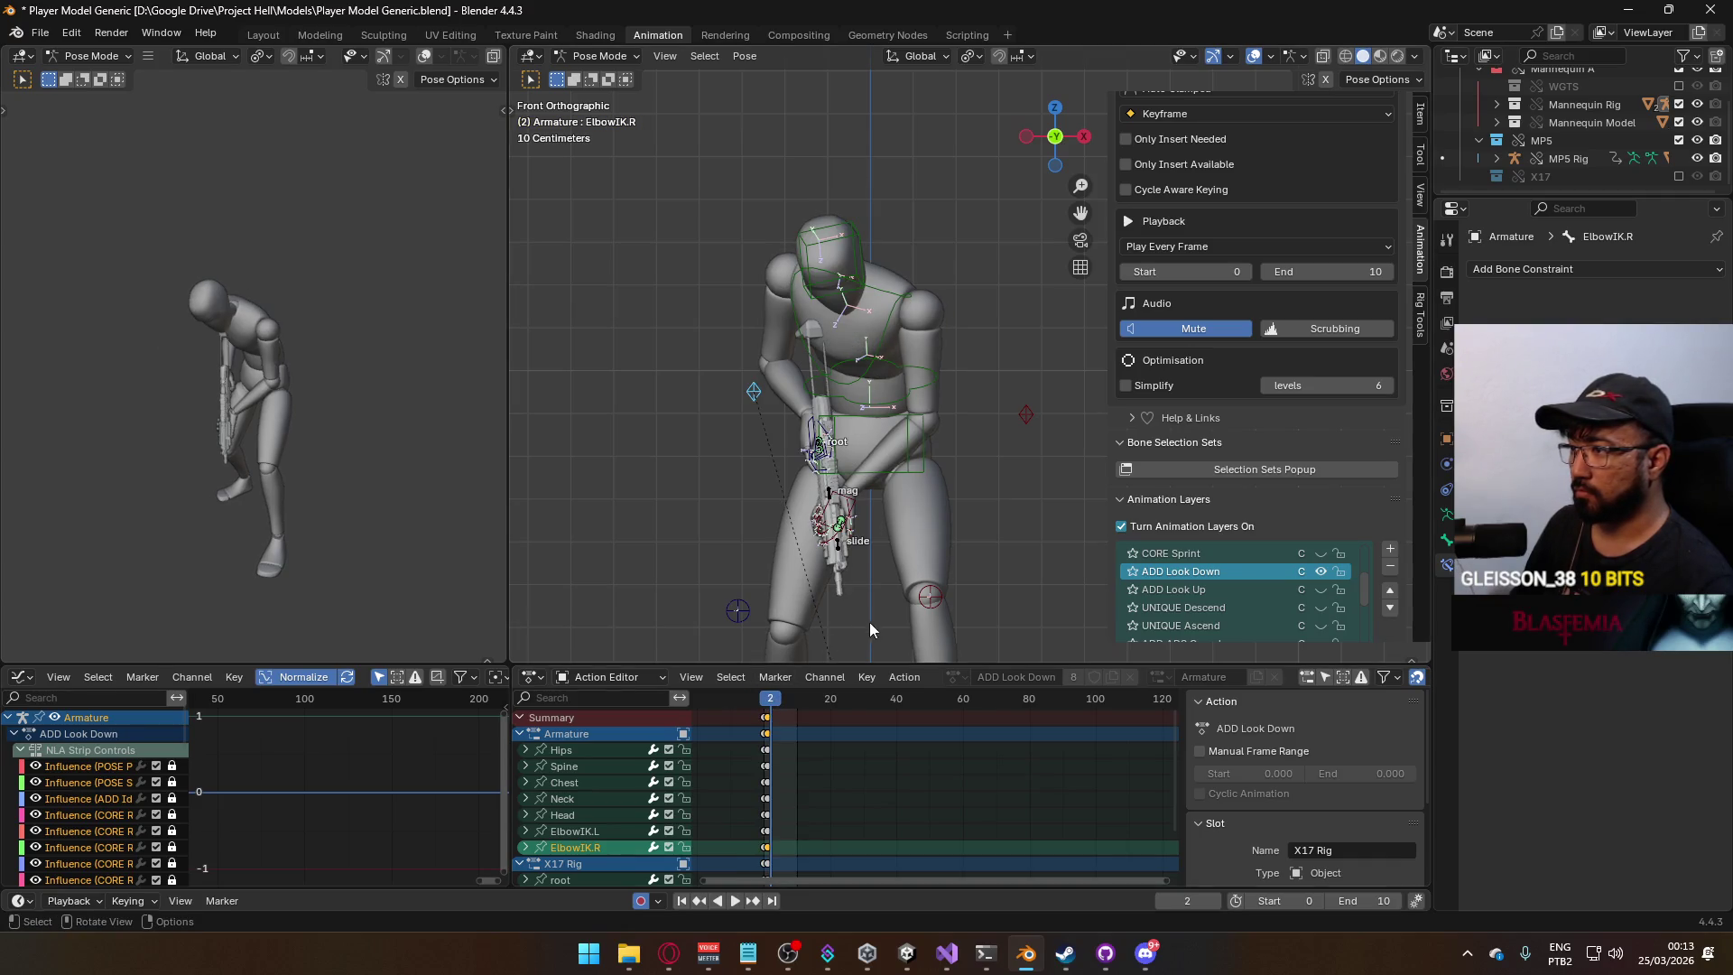
key("space")
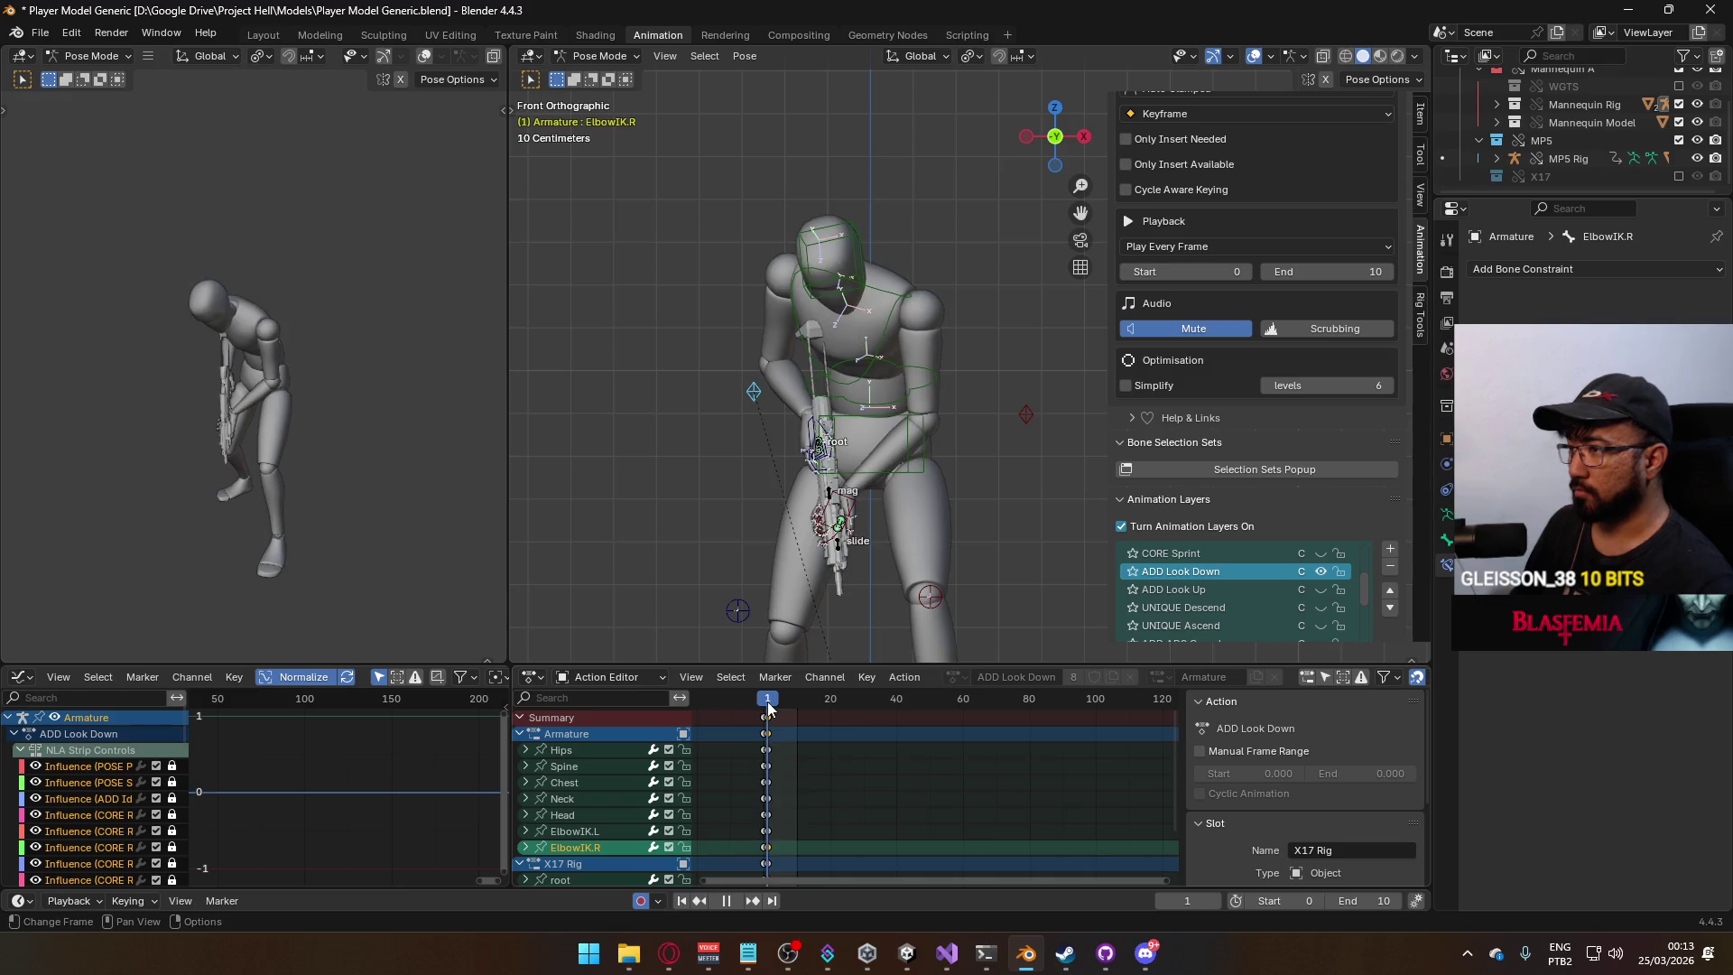
Return to Object Mode and select the MP5 Rig.
left_click(589, 62)
left_click(596, 77)
middle_click_drag(903, 406, 986, 467)
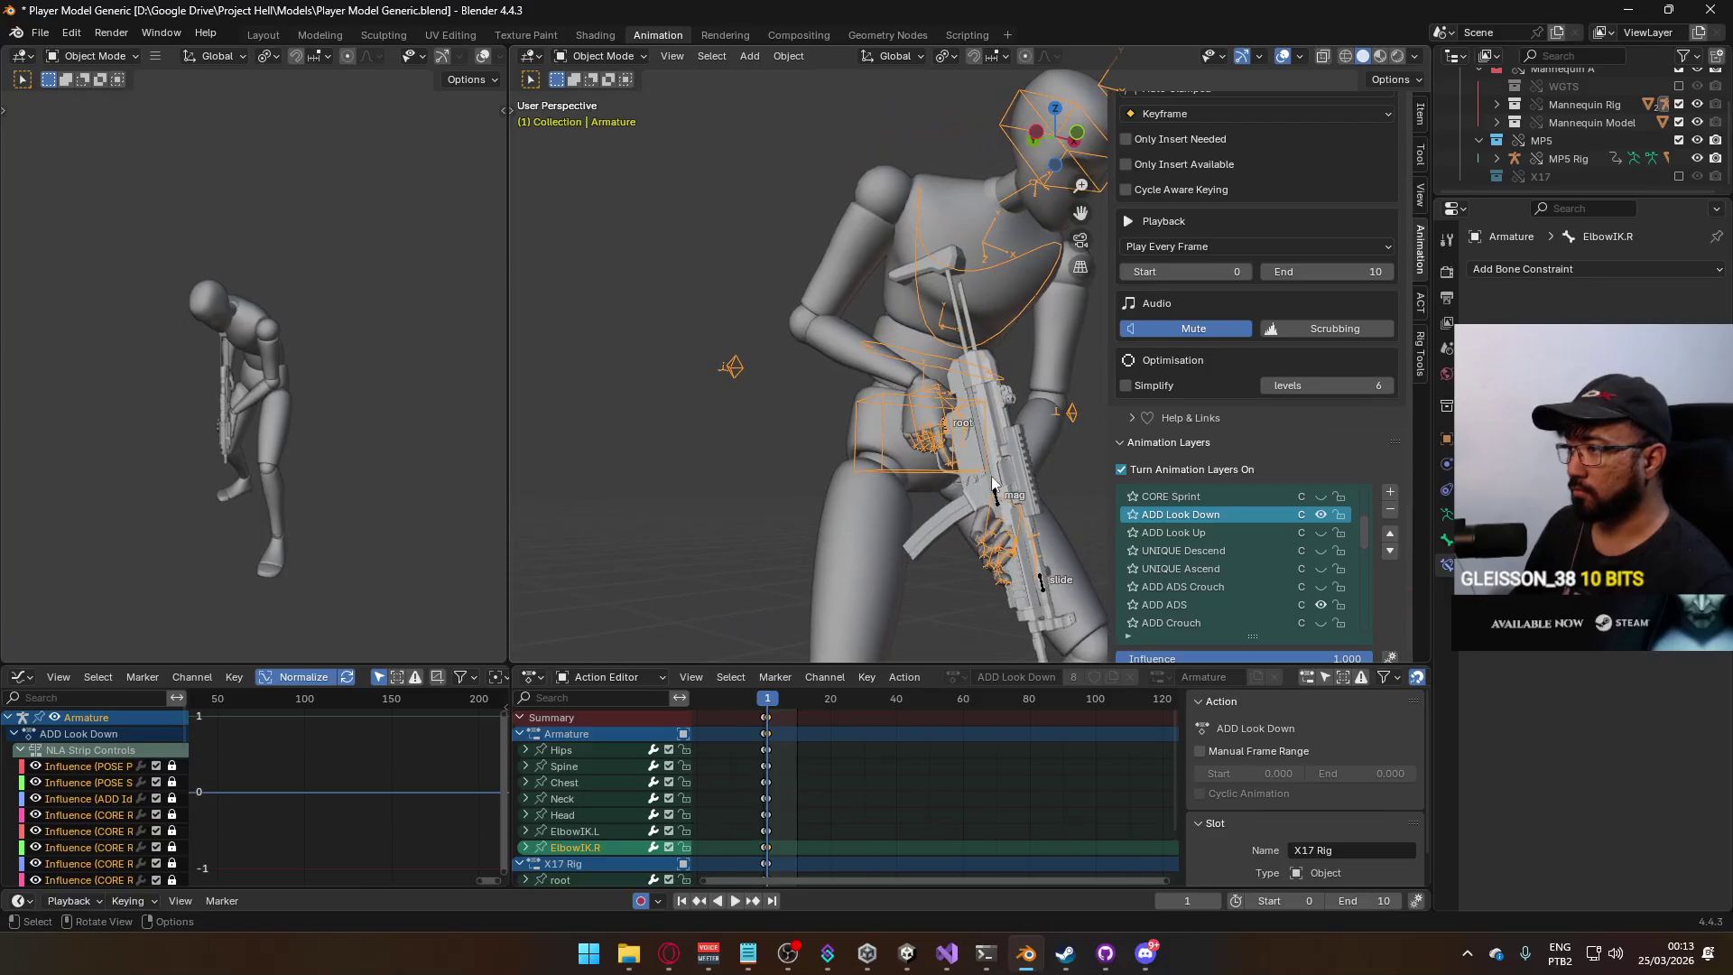
left_click(993, 497)
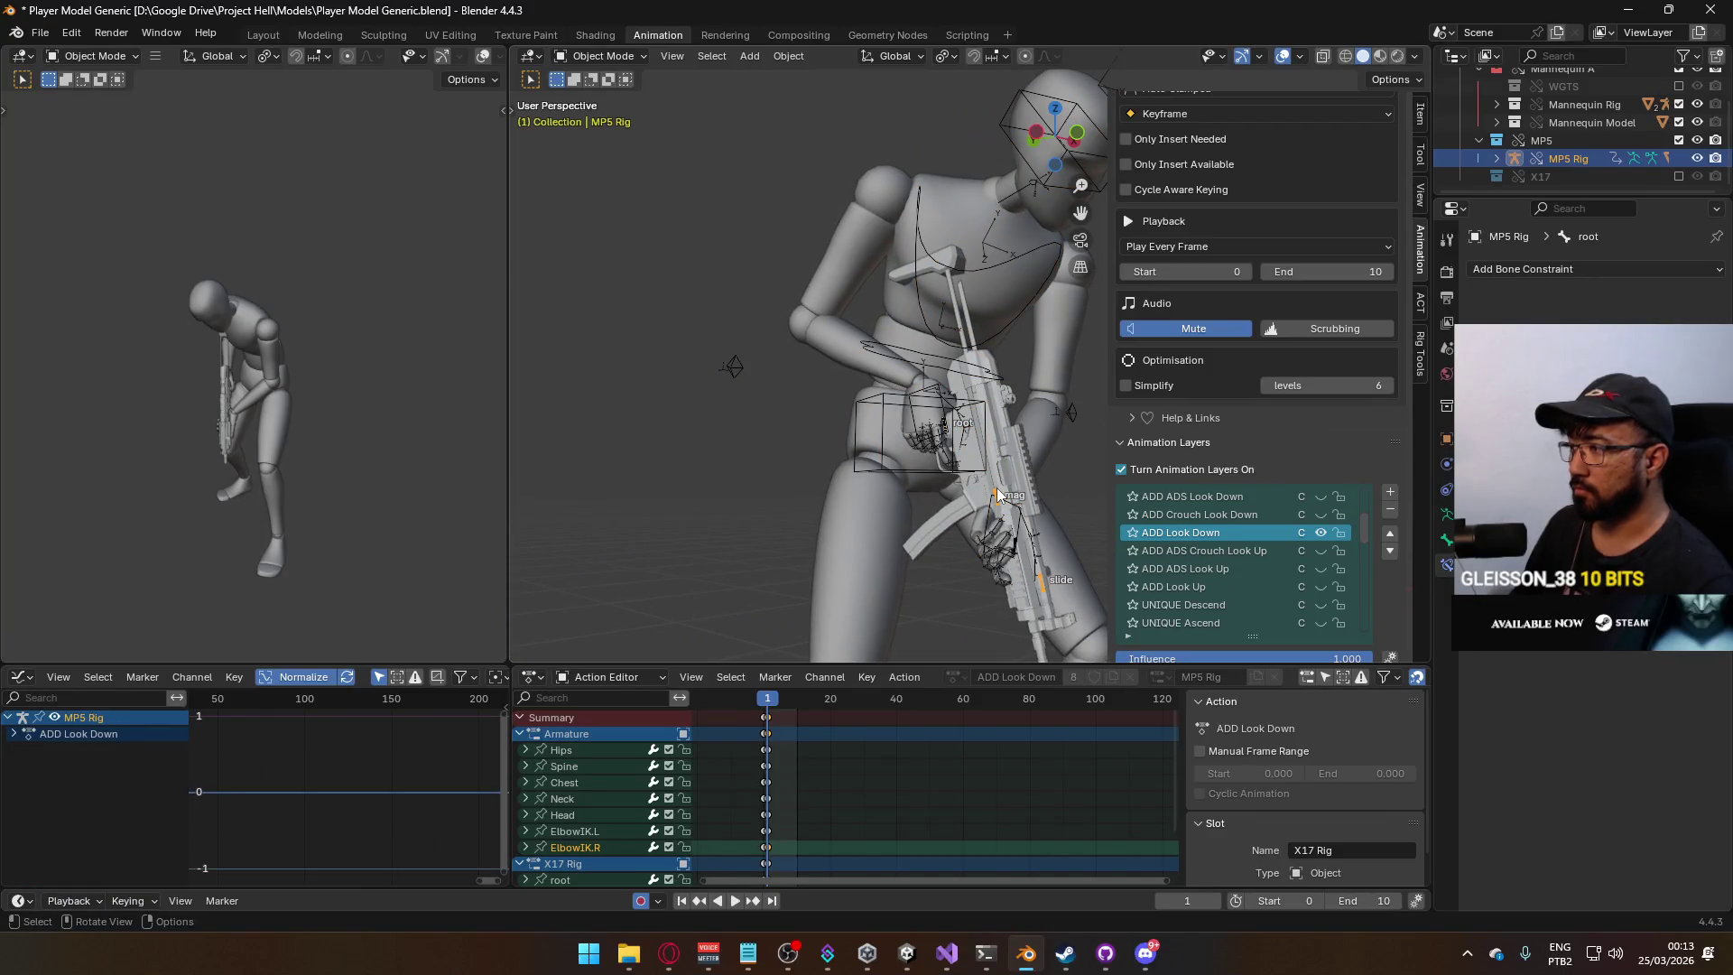
Put the MP5 Rig in Pose Mode and set its root bone's Z and Y rotation to 0.
scroll(903, 794, "down", 3)
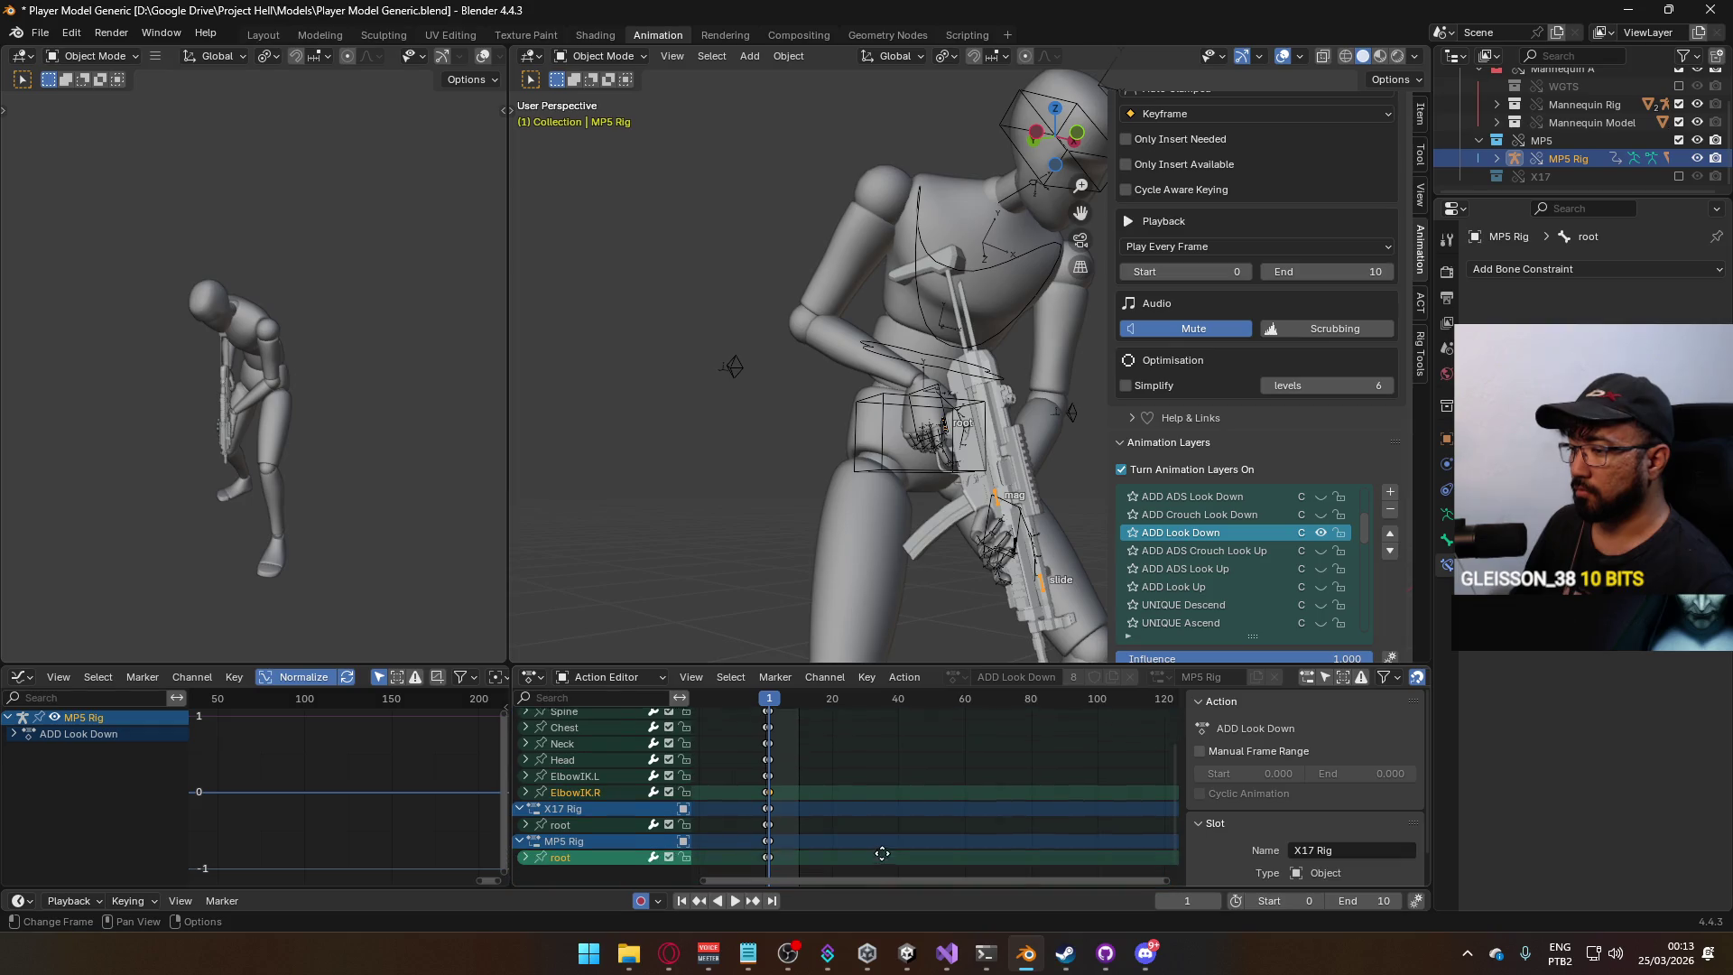
left_click(599, 59)
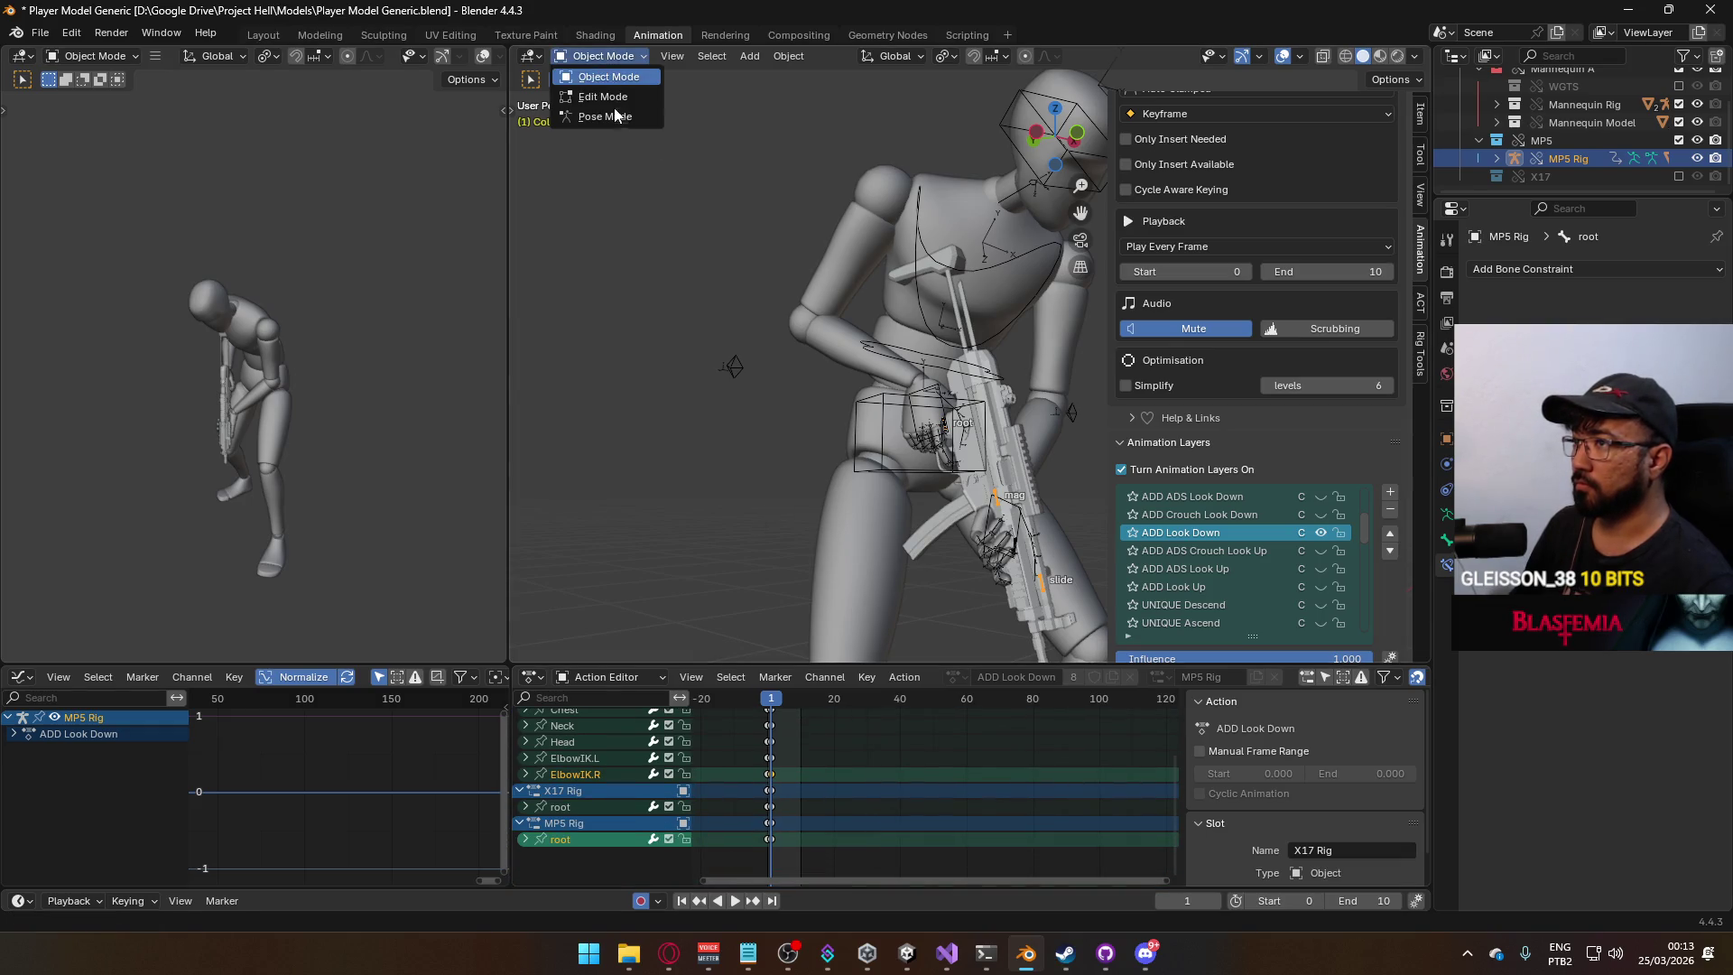
left_click(600, 115)
key("KP_1")
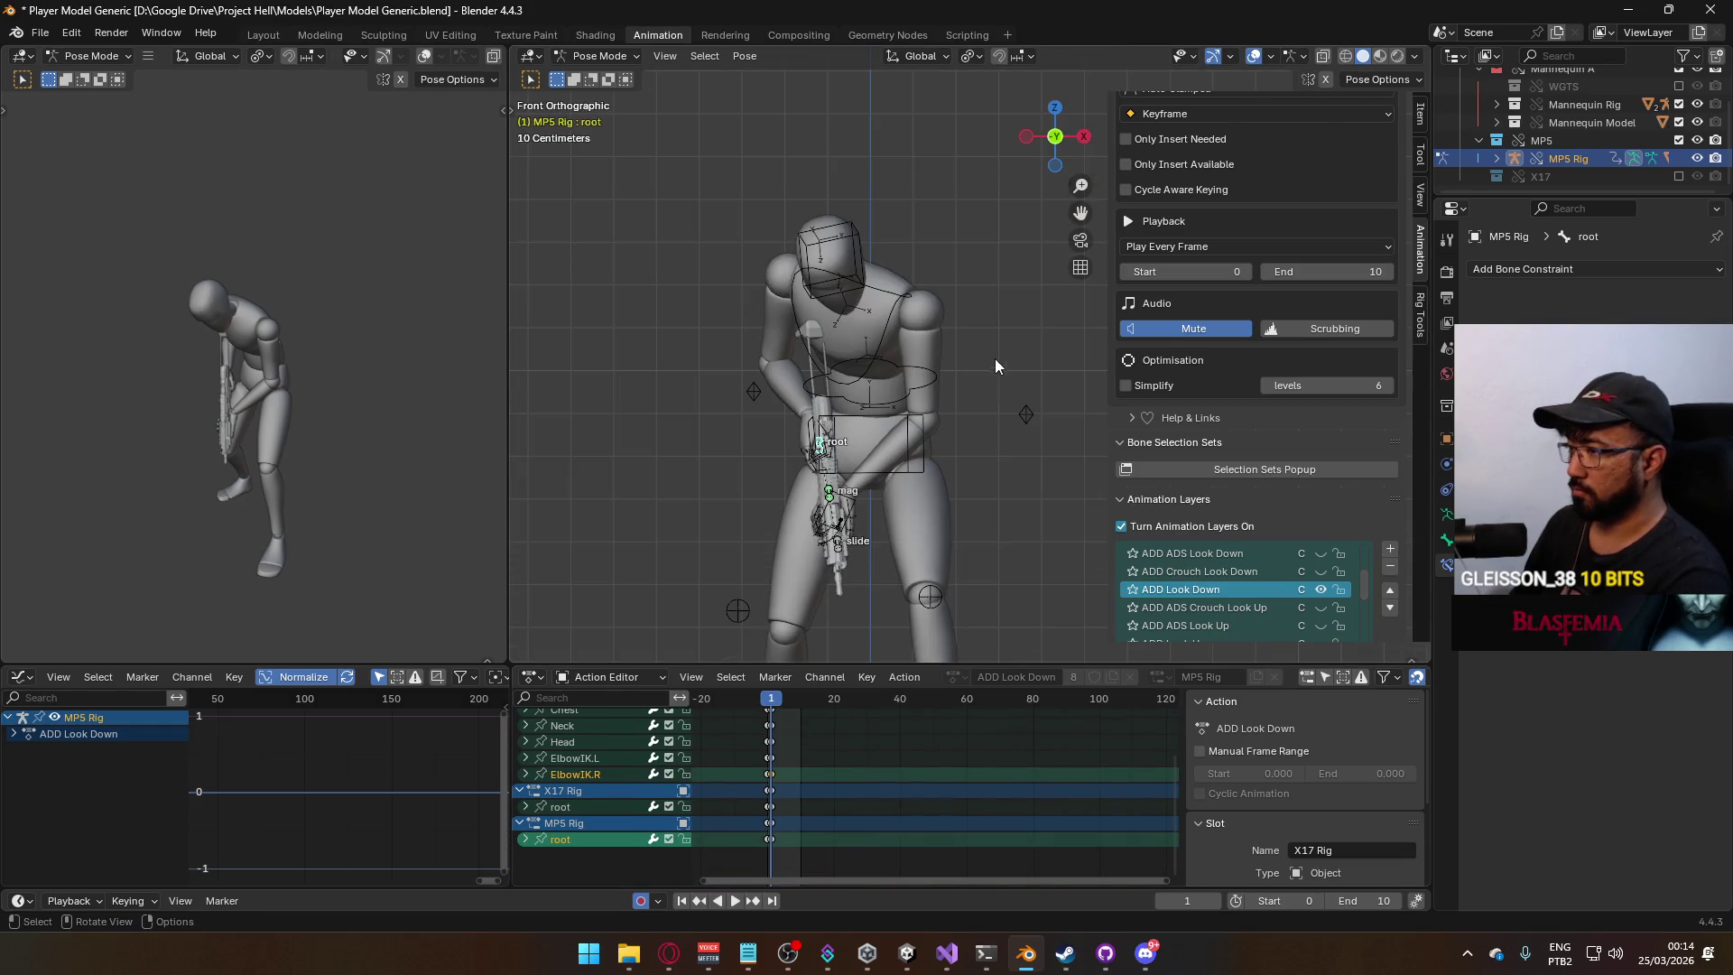
left_click(1421, 114)
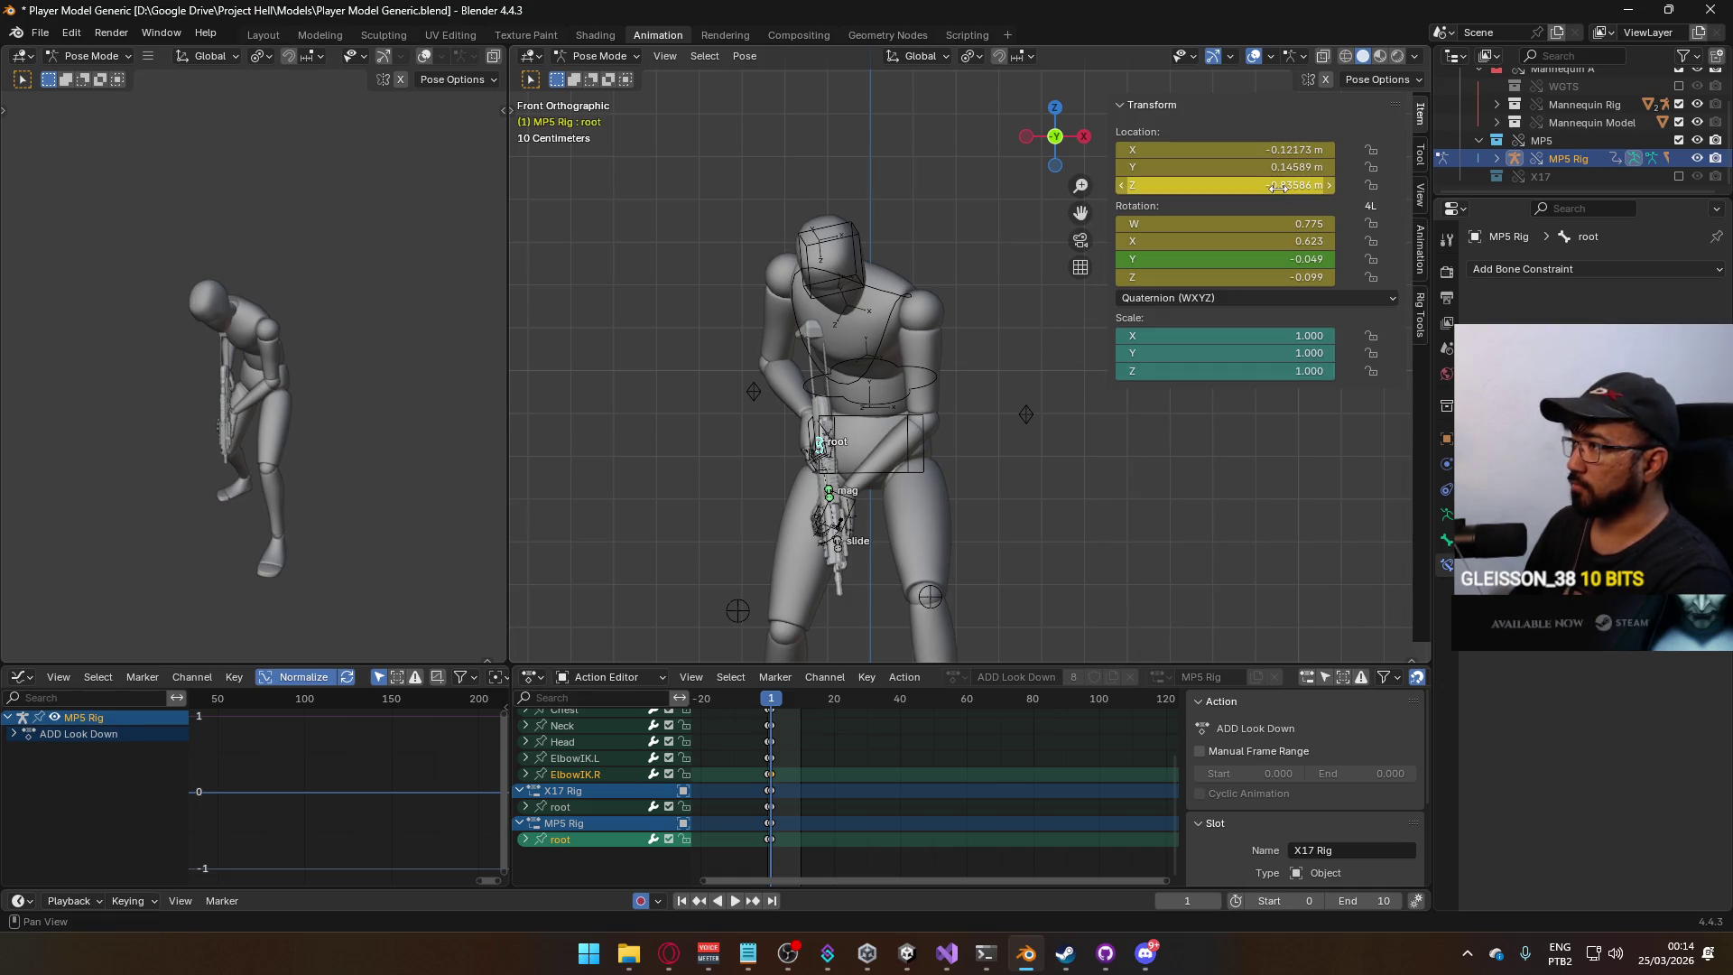
left_click(1240, 275)
type("0")
key("Return")
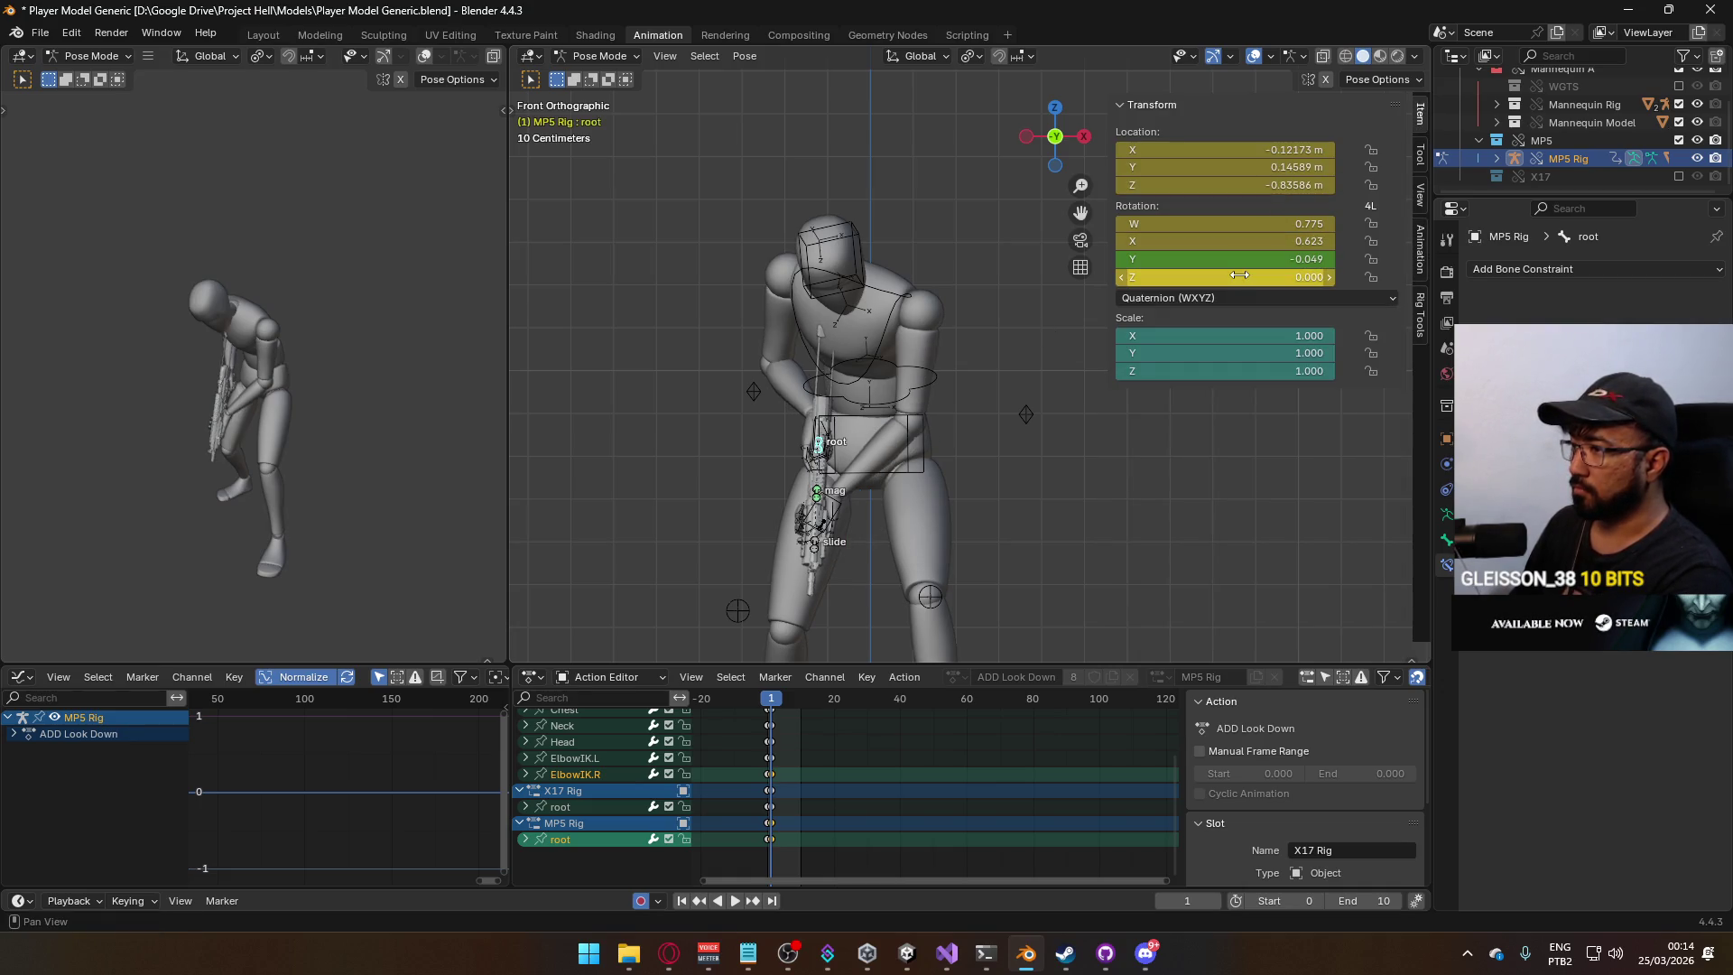
left_click(1266, 259)
type("0")
key("Return")
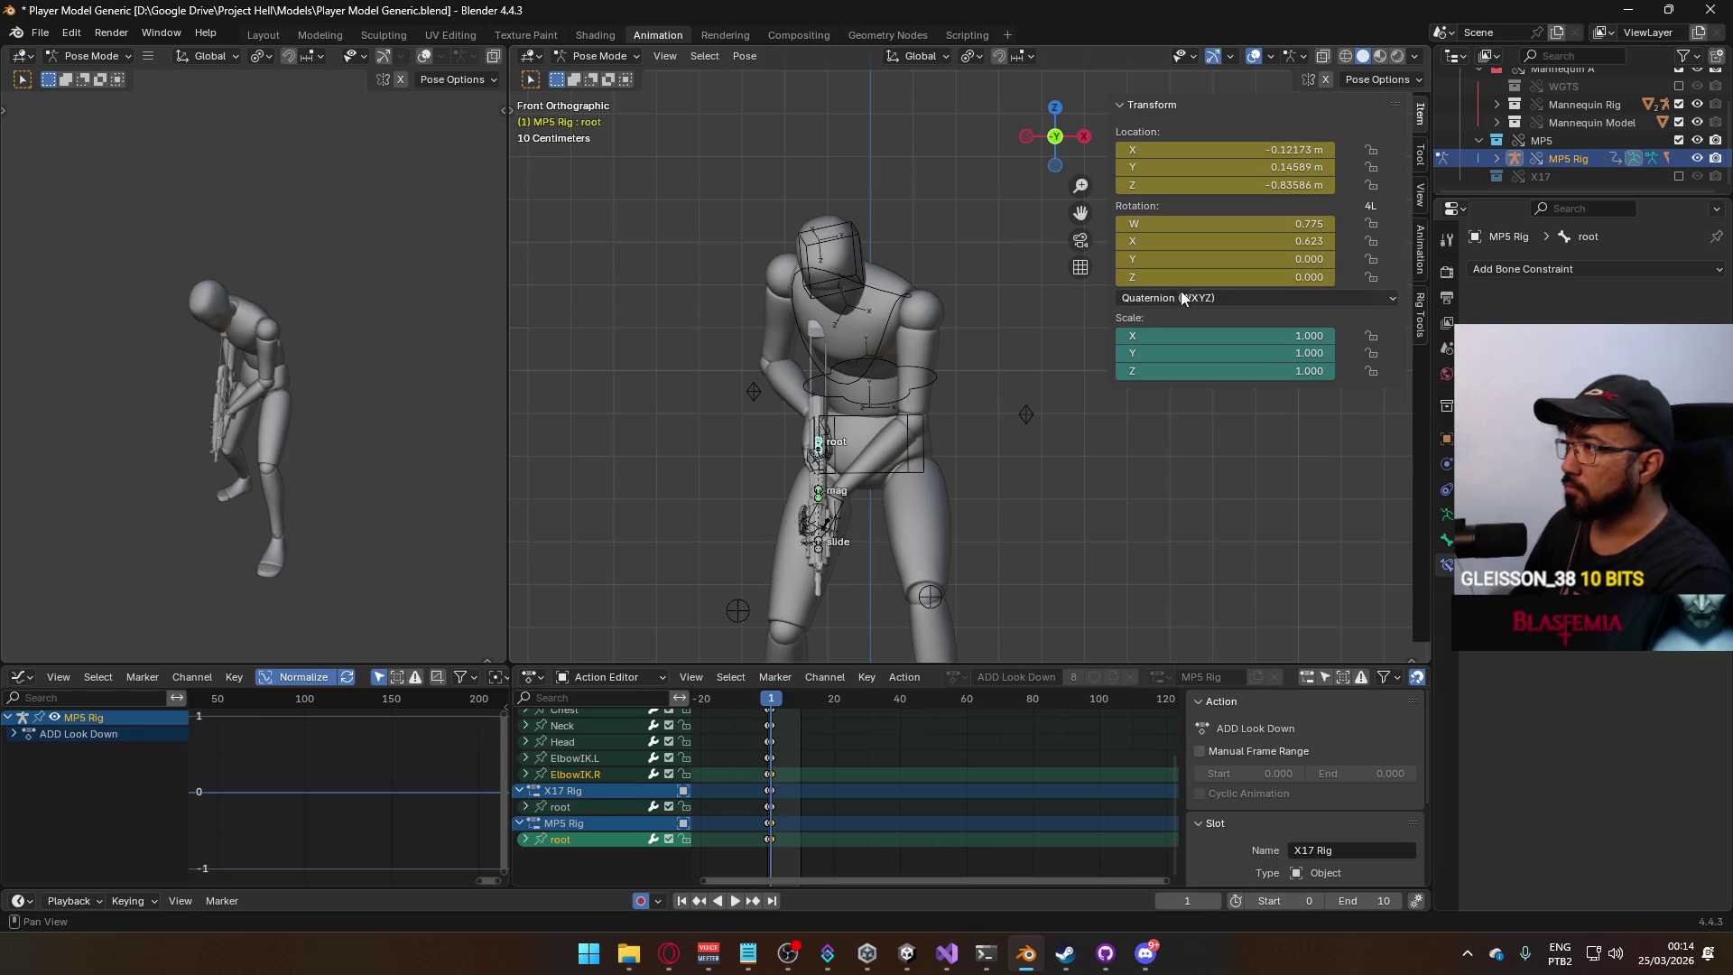
Check the gun from the side and cancel an attempted Y rotation of the root bone.
key("KP_3")
key("KP_1")
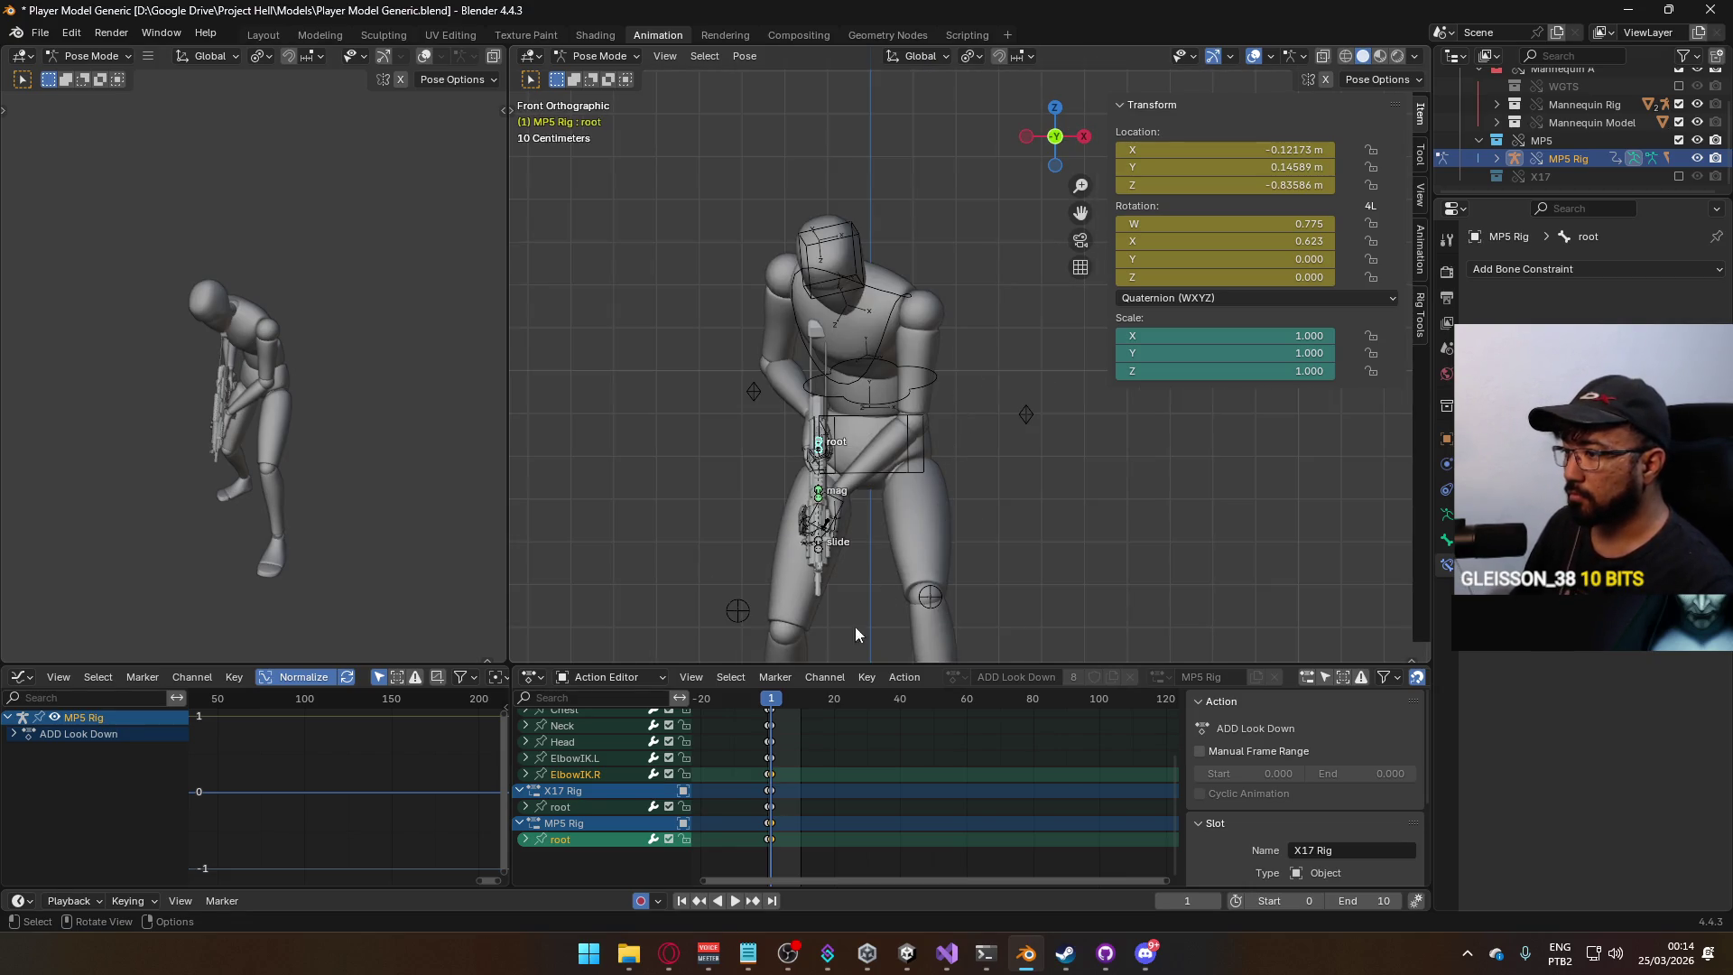
scroll(863, 616, "down", 1, "alt")
scroll(903, 578, "up", 1, "alt")
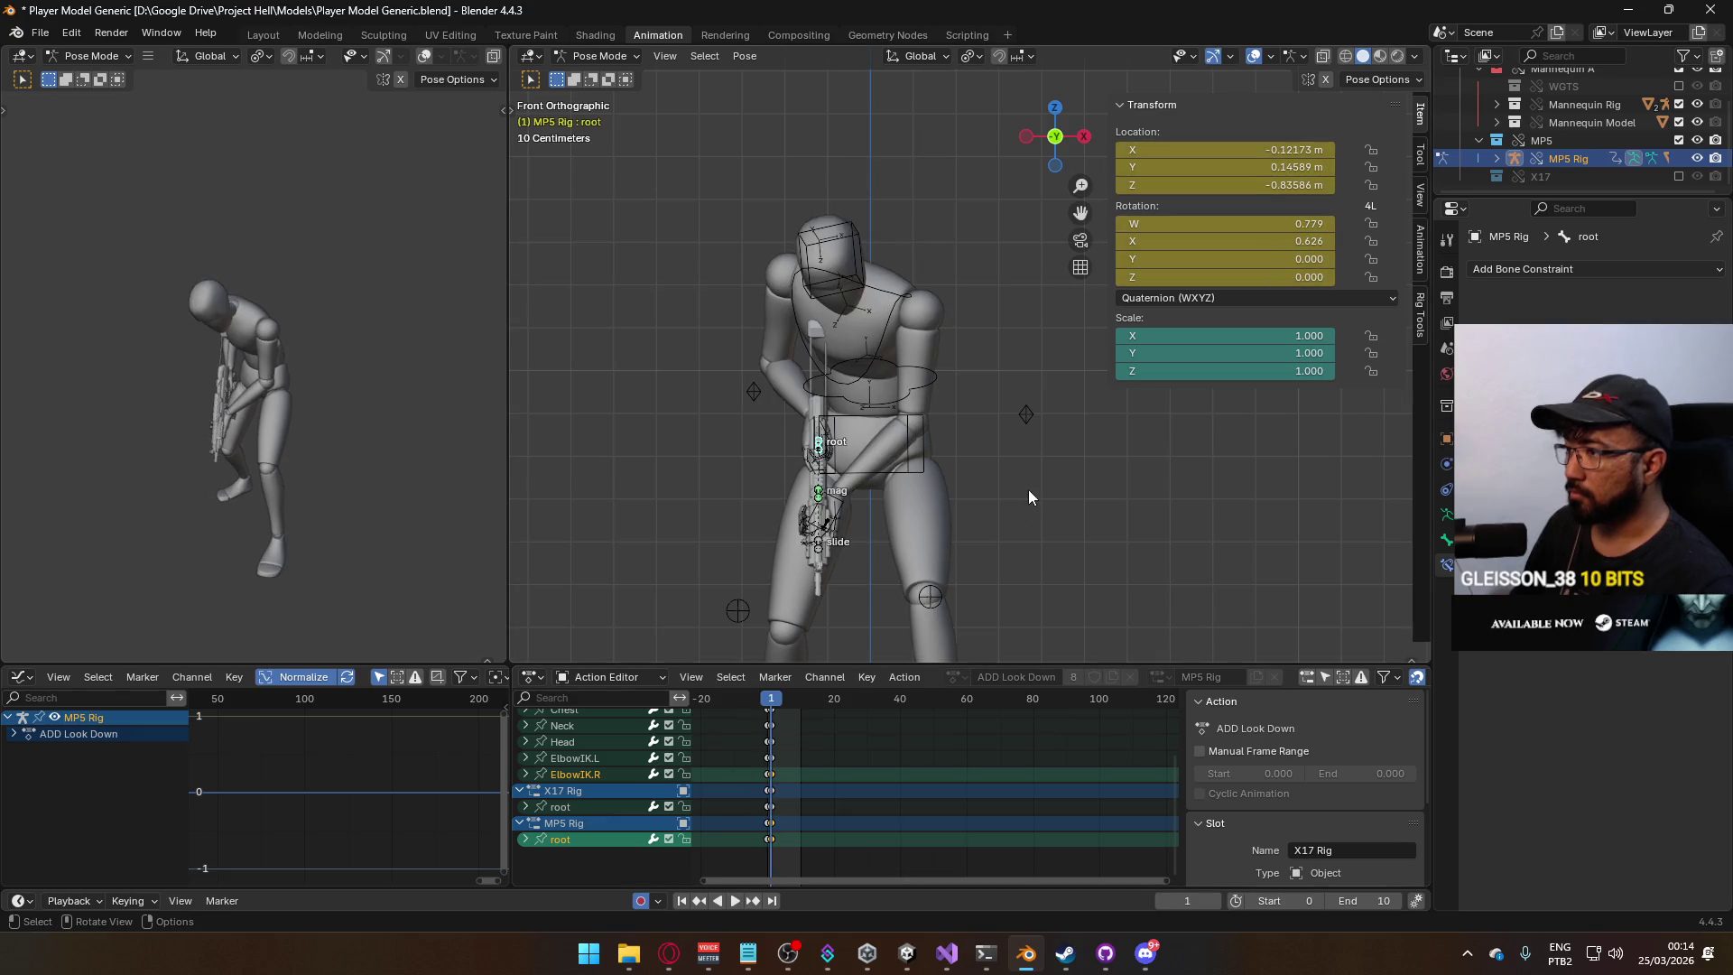
key("r")
key("y")
key("y")
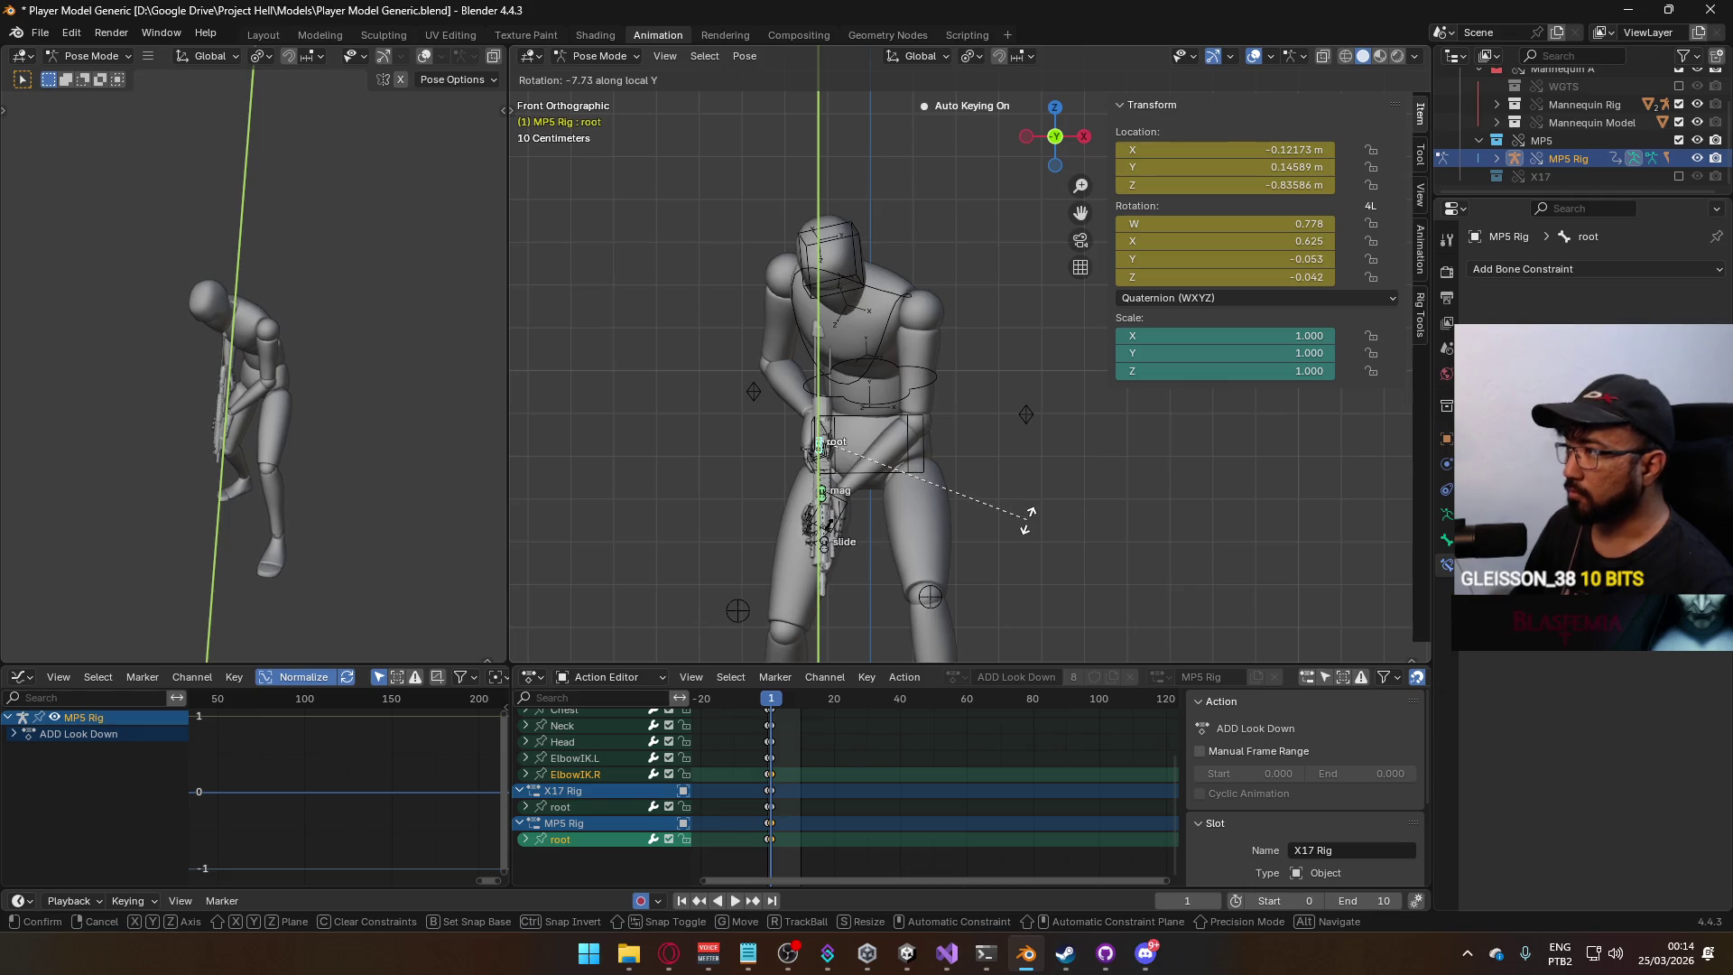
right_click(1029, 518)
left_click_drag(775, 697, 777, 700)
Confirm the root's Y rotation value and step through frames to check the raised gun.
double_click(1123, 259)
key("Return")
key("Left")
key("Right")
key("Right")
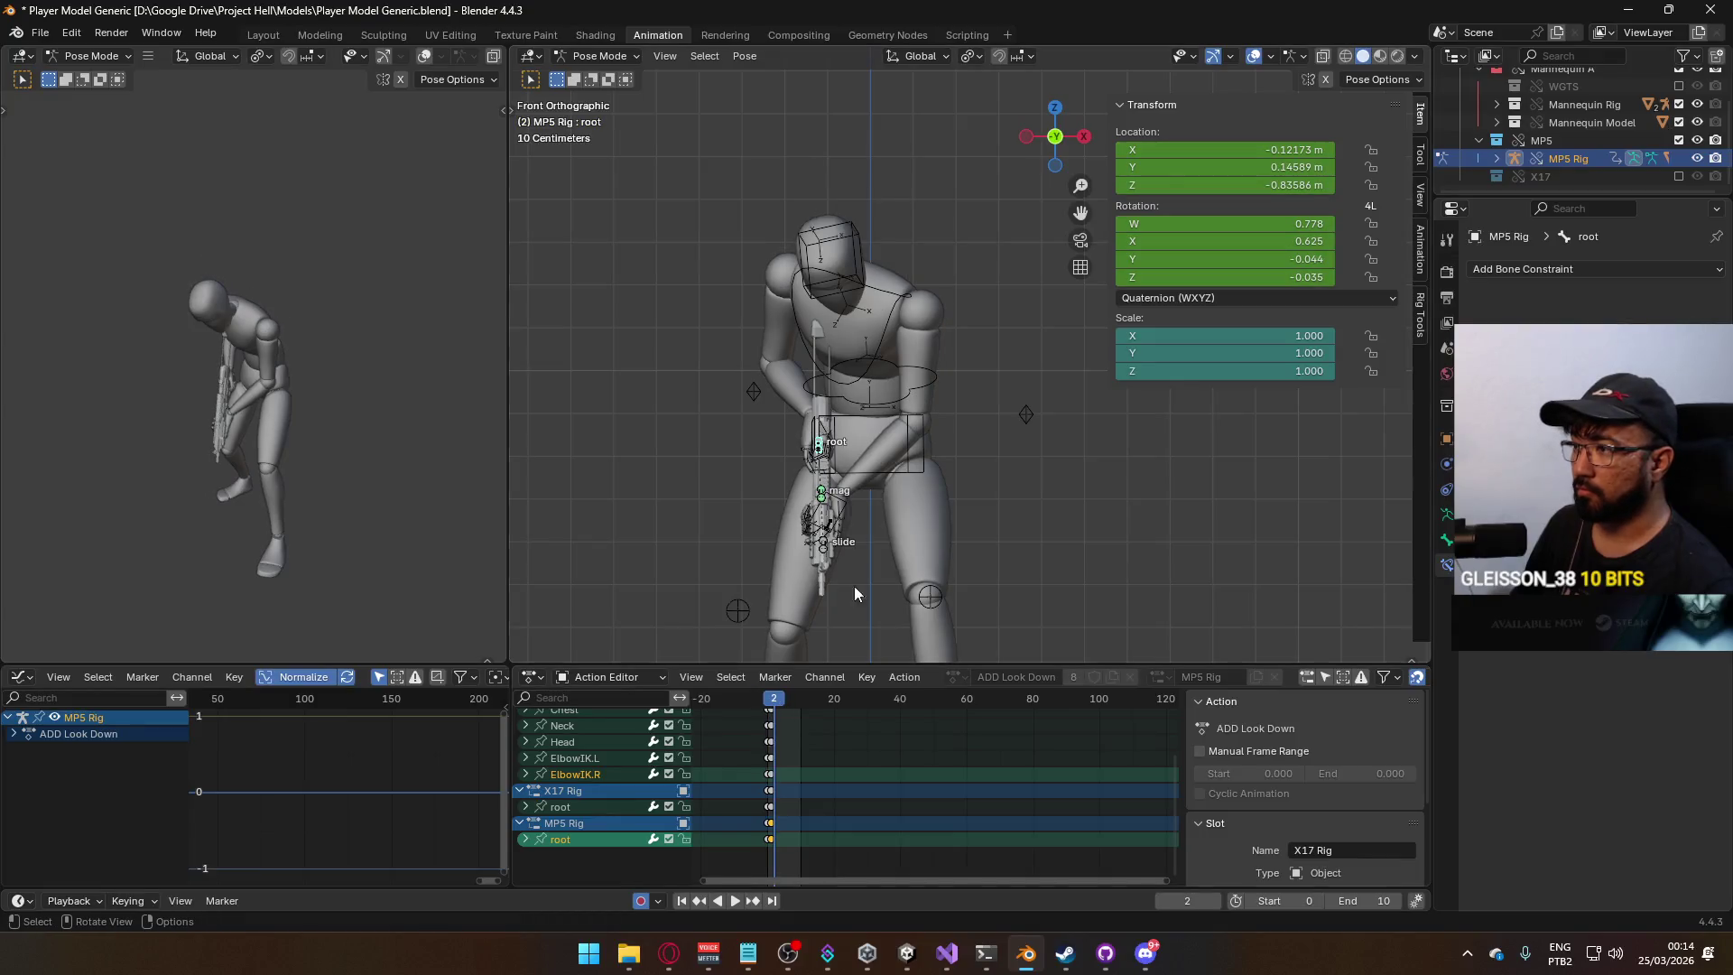
key("KP_3")
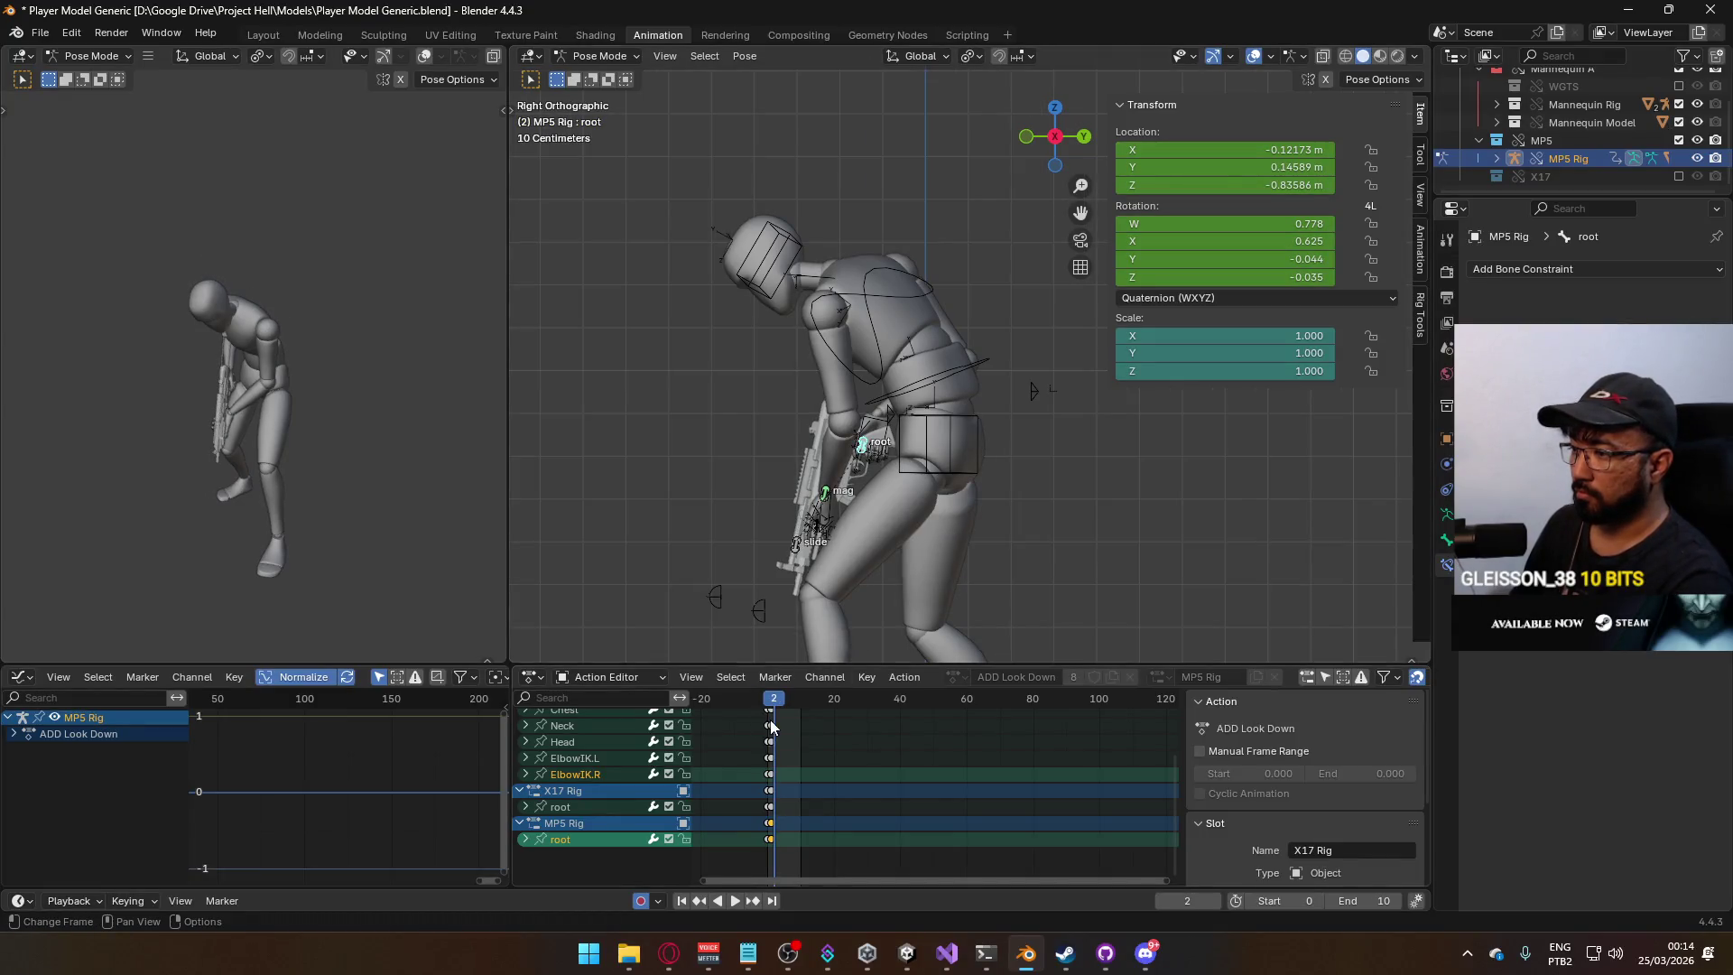
left_click_drag(775, 706, 770, 709)
key("KP_1")
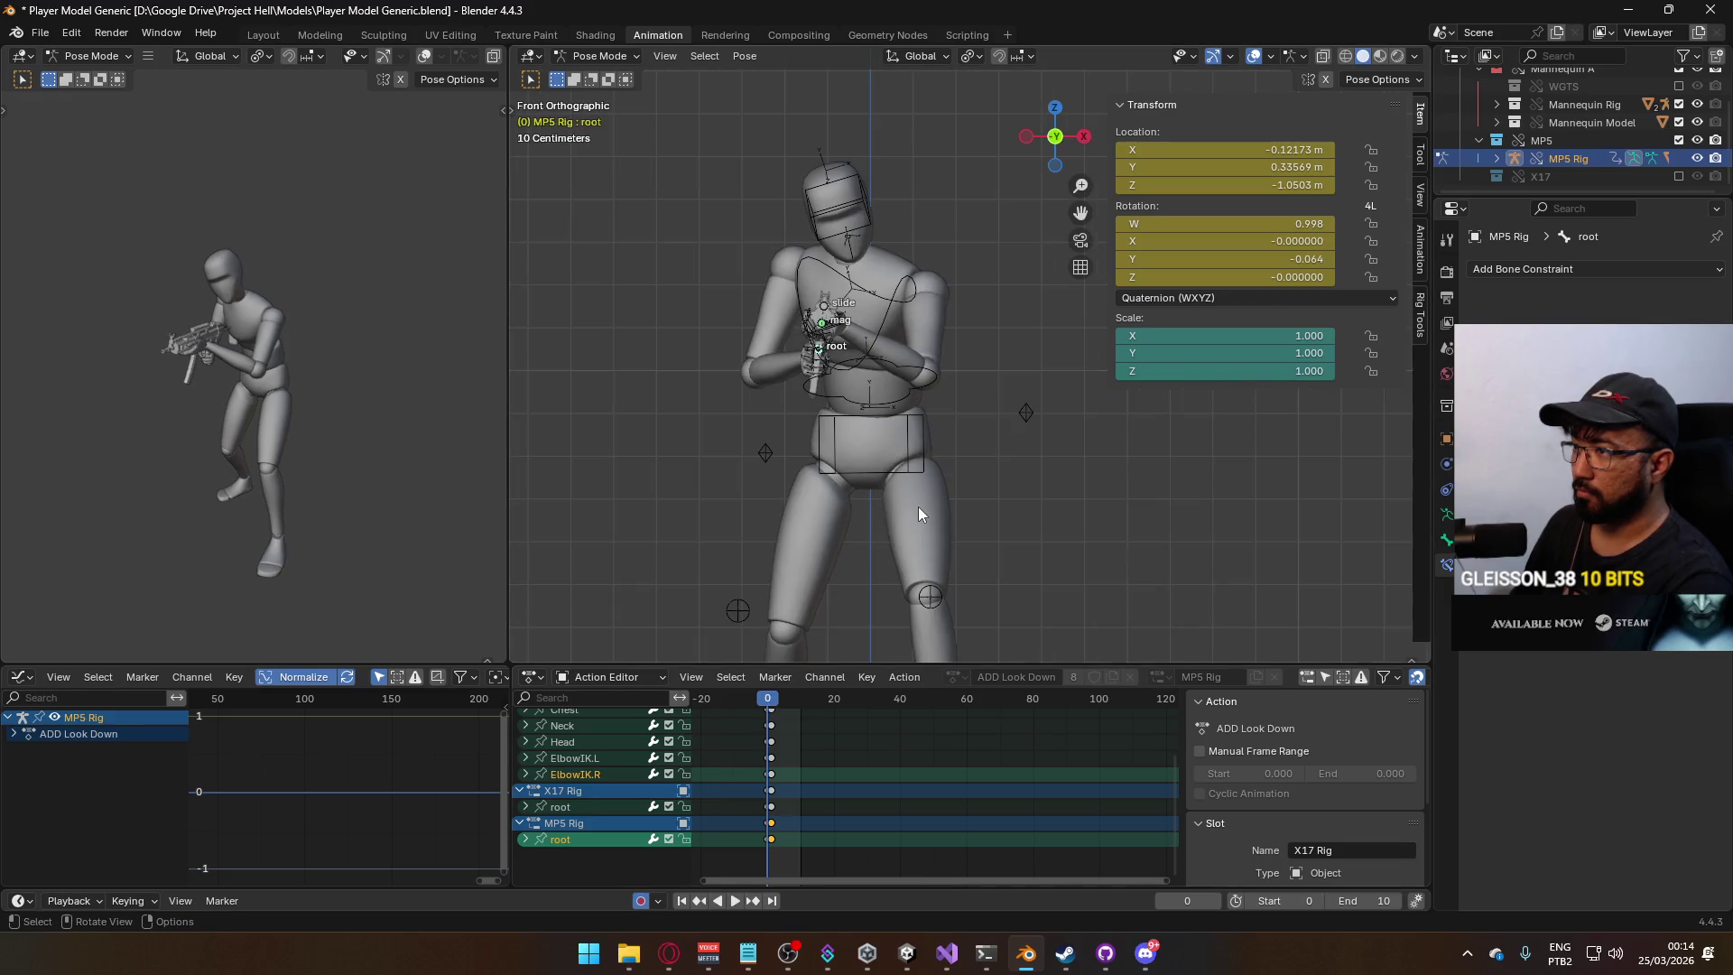
In Object Mode, select the mannequin armature together with its body mesh.
left_click(603, 54)
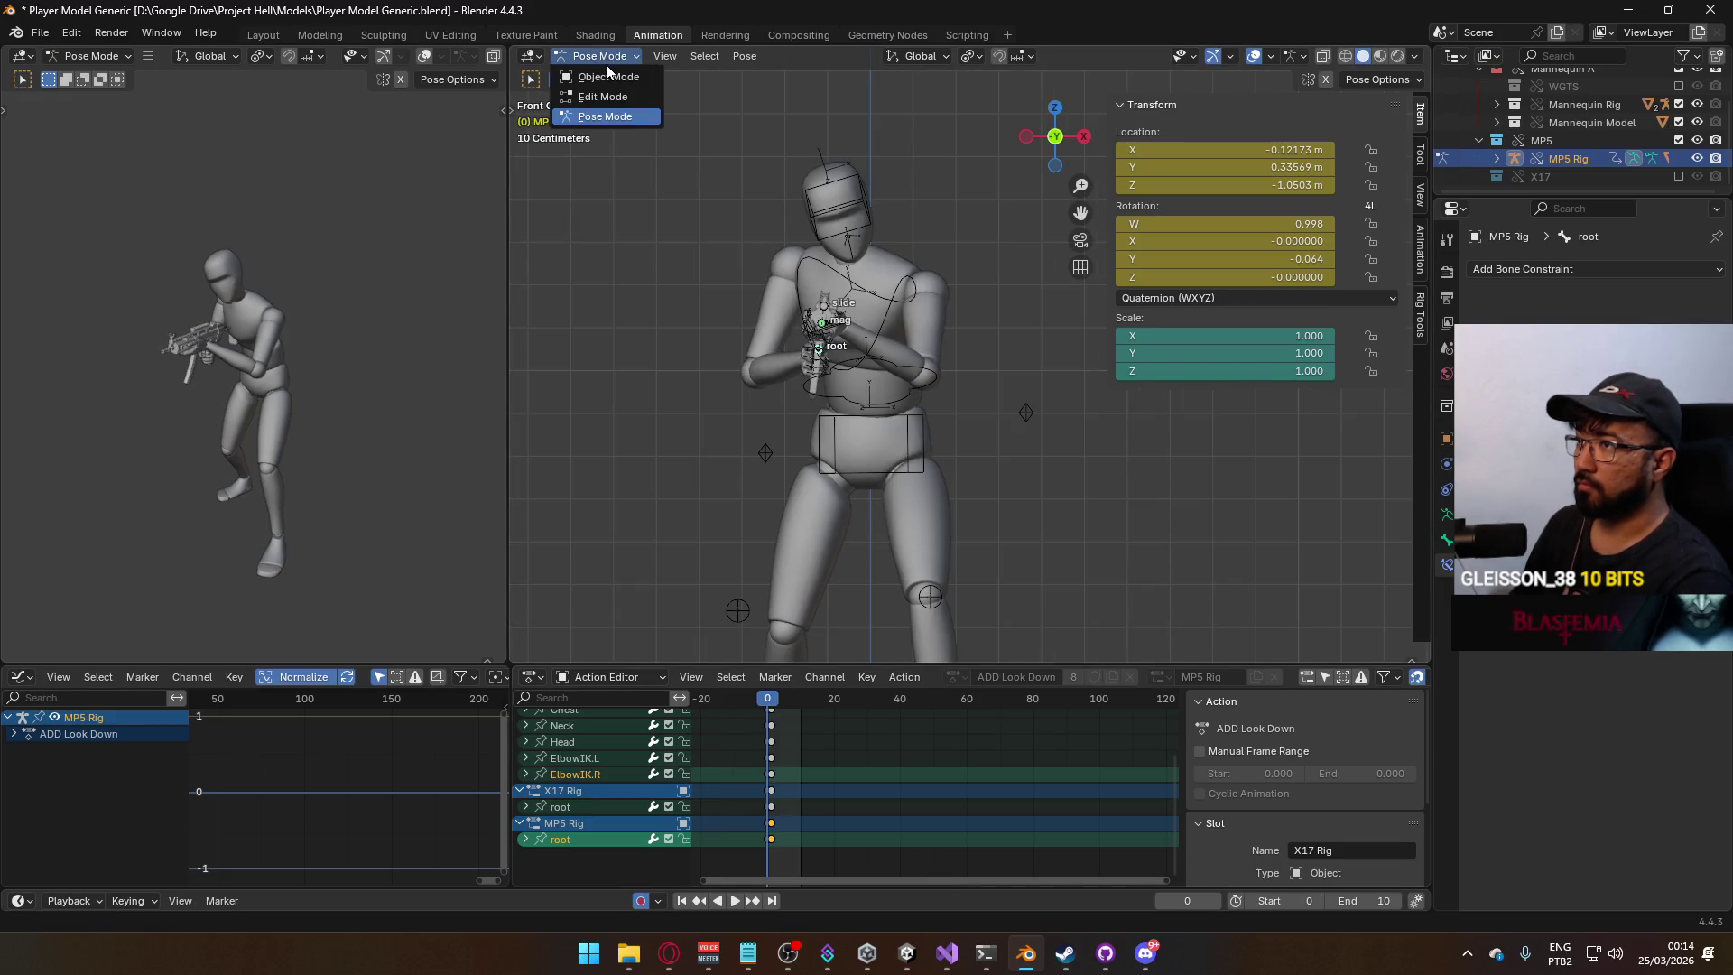
left_click(606, 78)
left_click(863, 187)
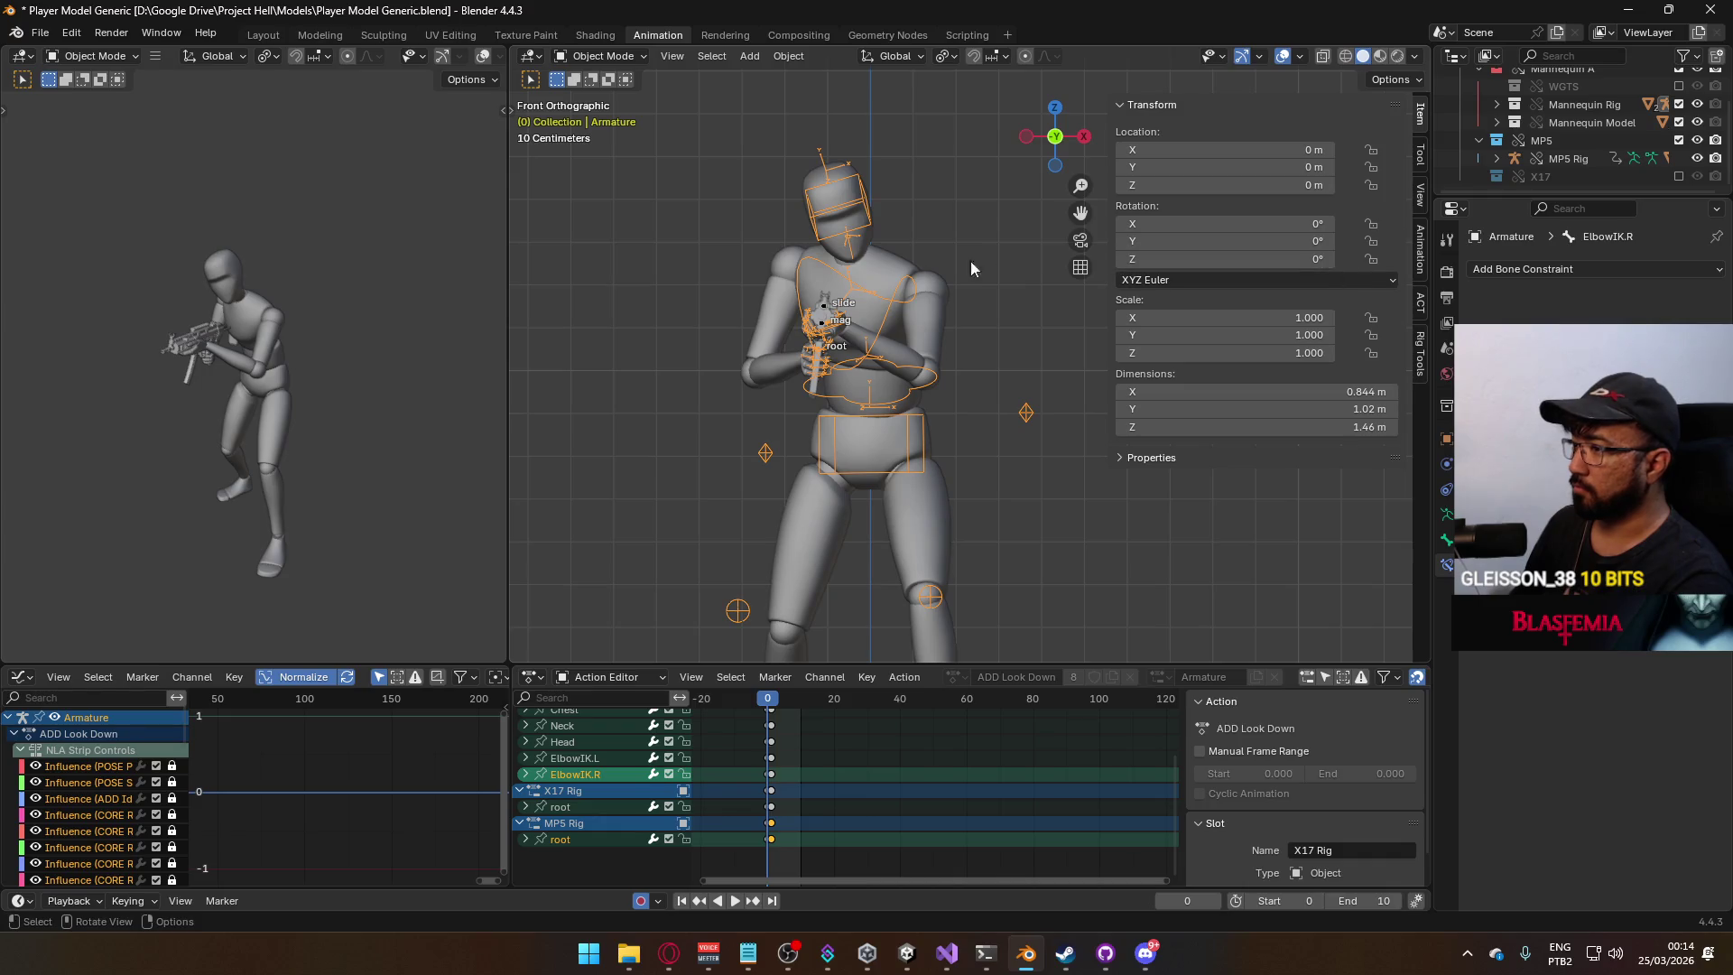
left_click(903, 327, "shift")
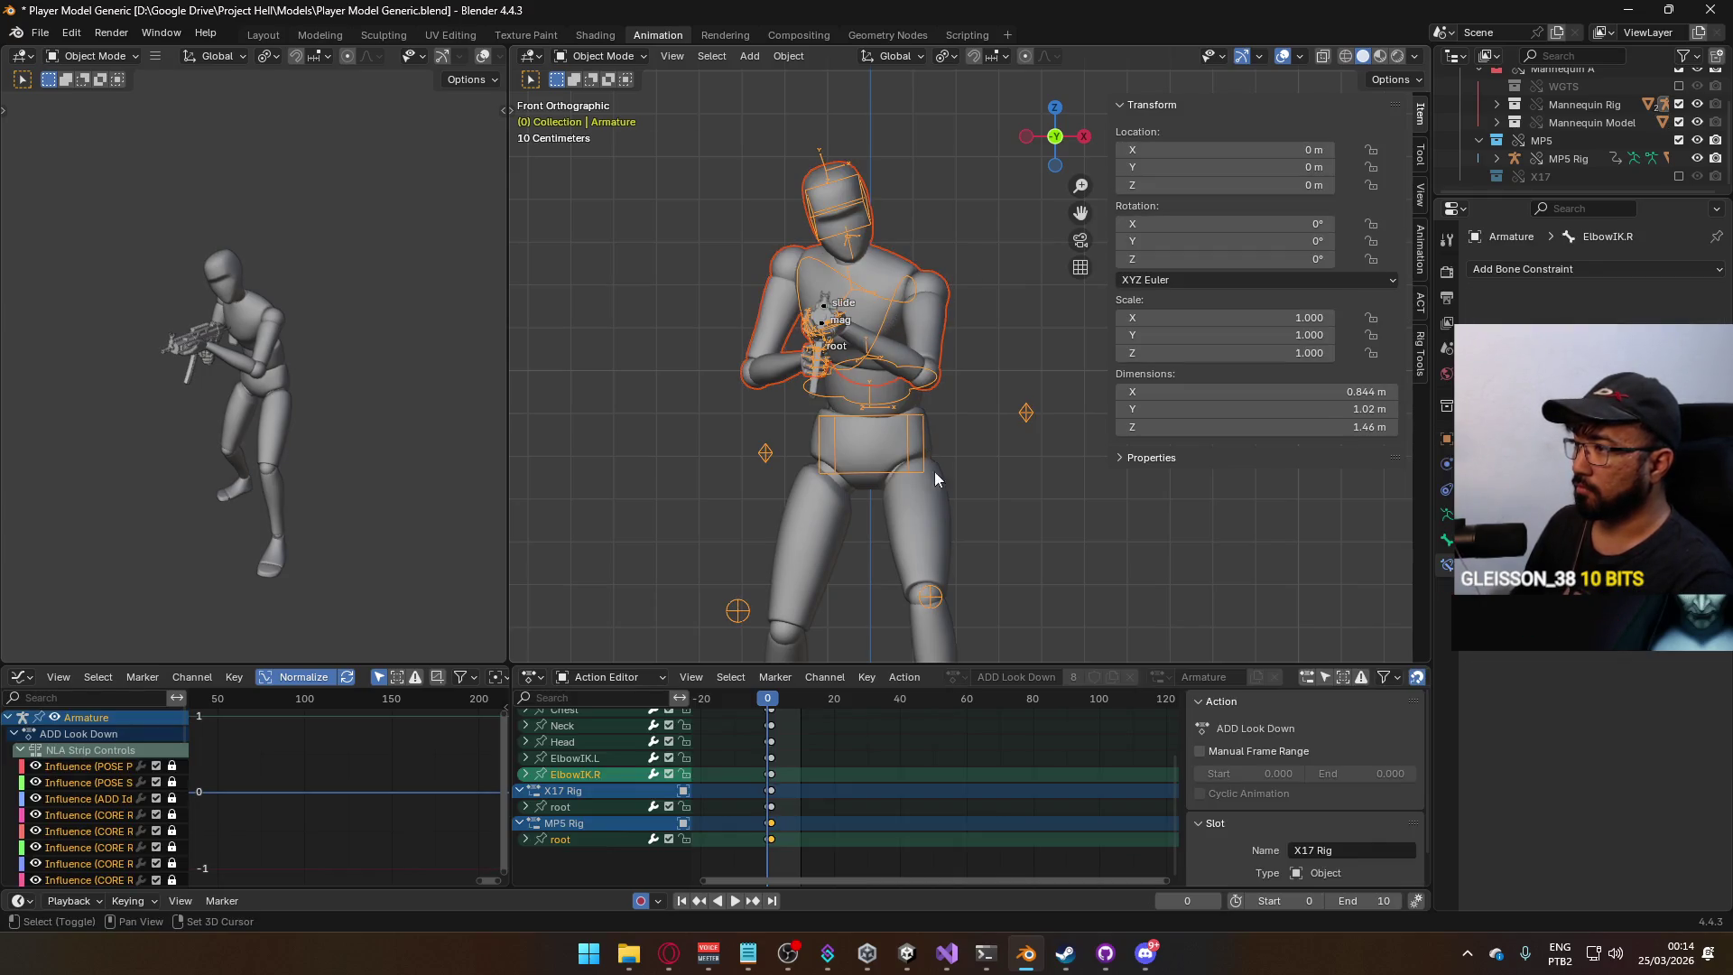
left_click(934, 467, "shift")
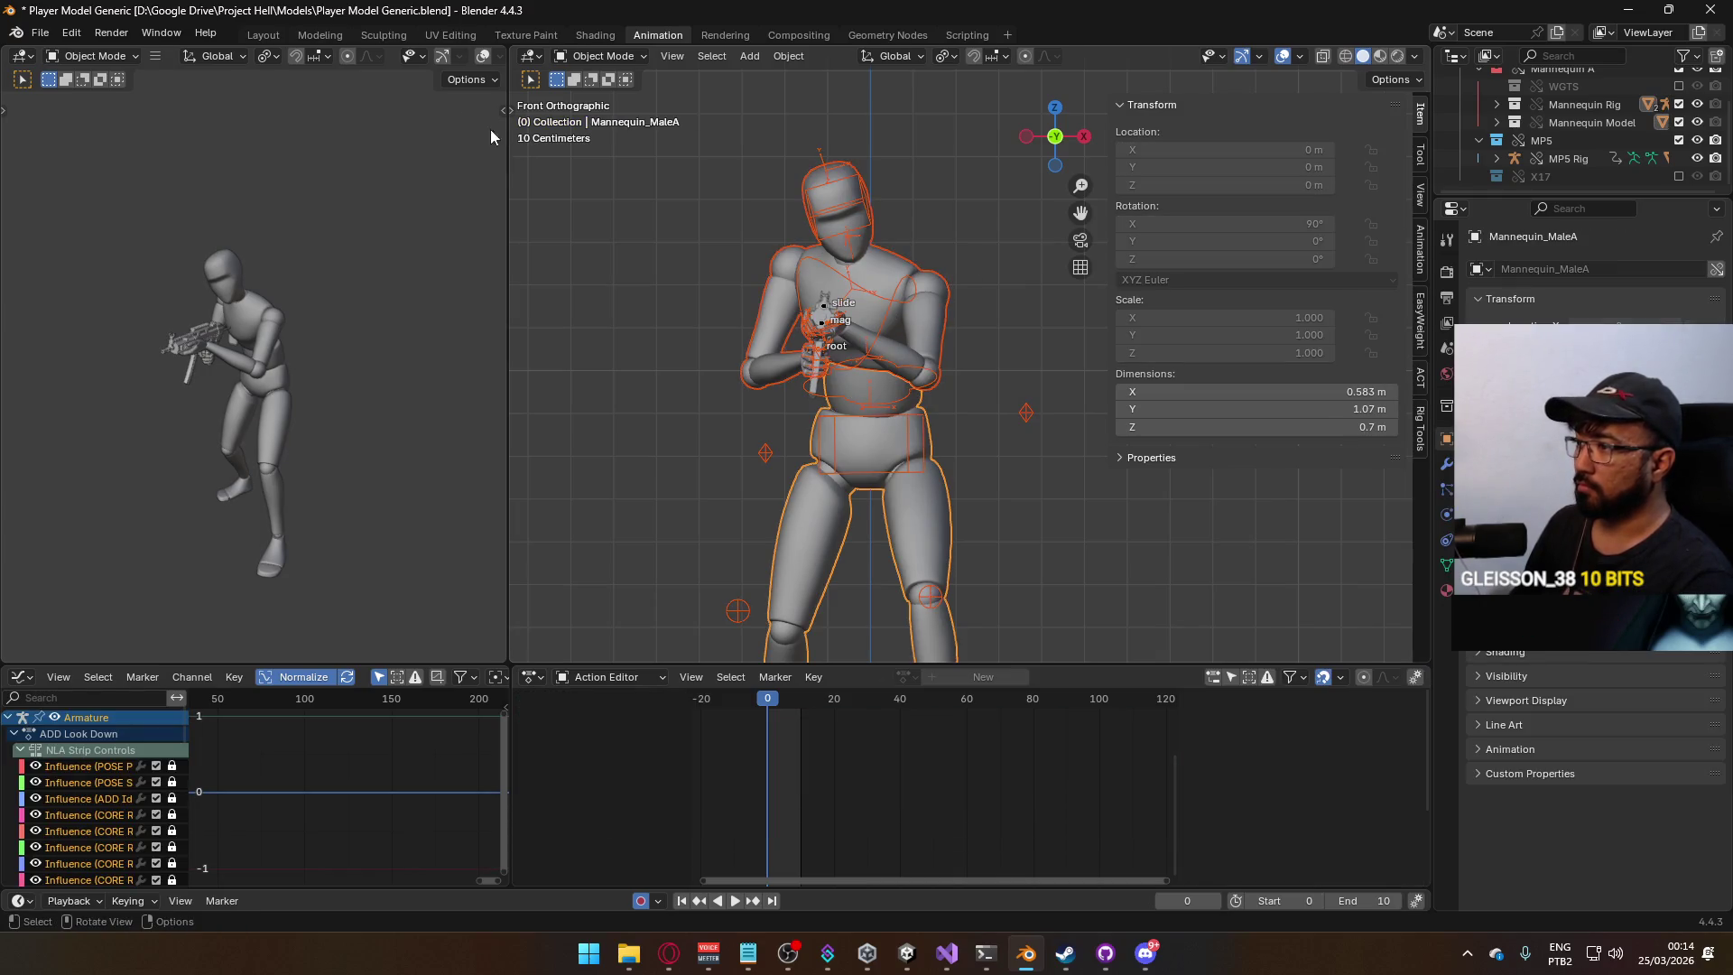
left_click(38, 34)
Export the selection as FBX, overwriting Model@Hipfire Primary Look Down.fbx.
mouse_move(153, 305)
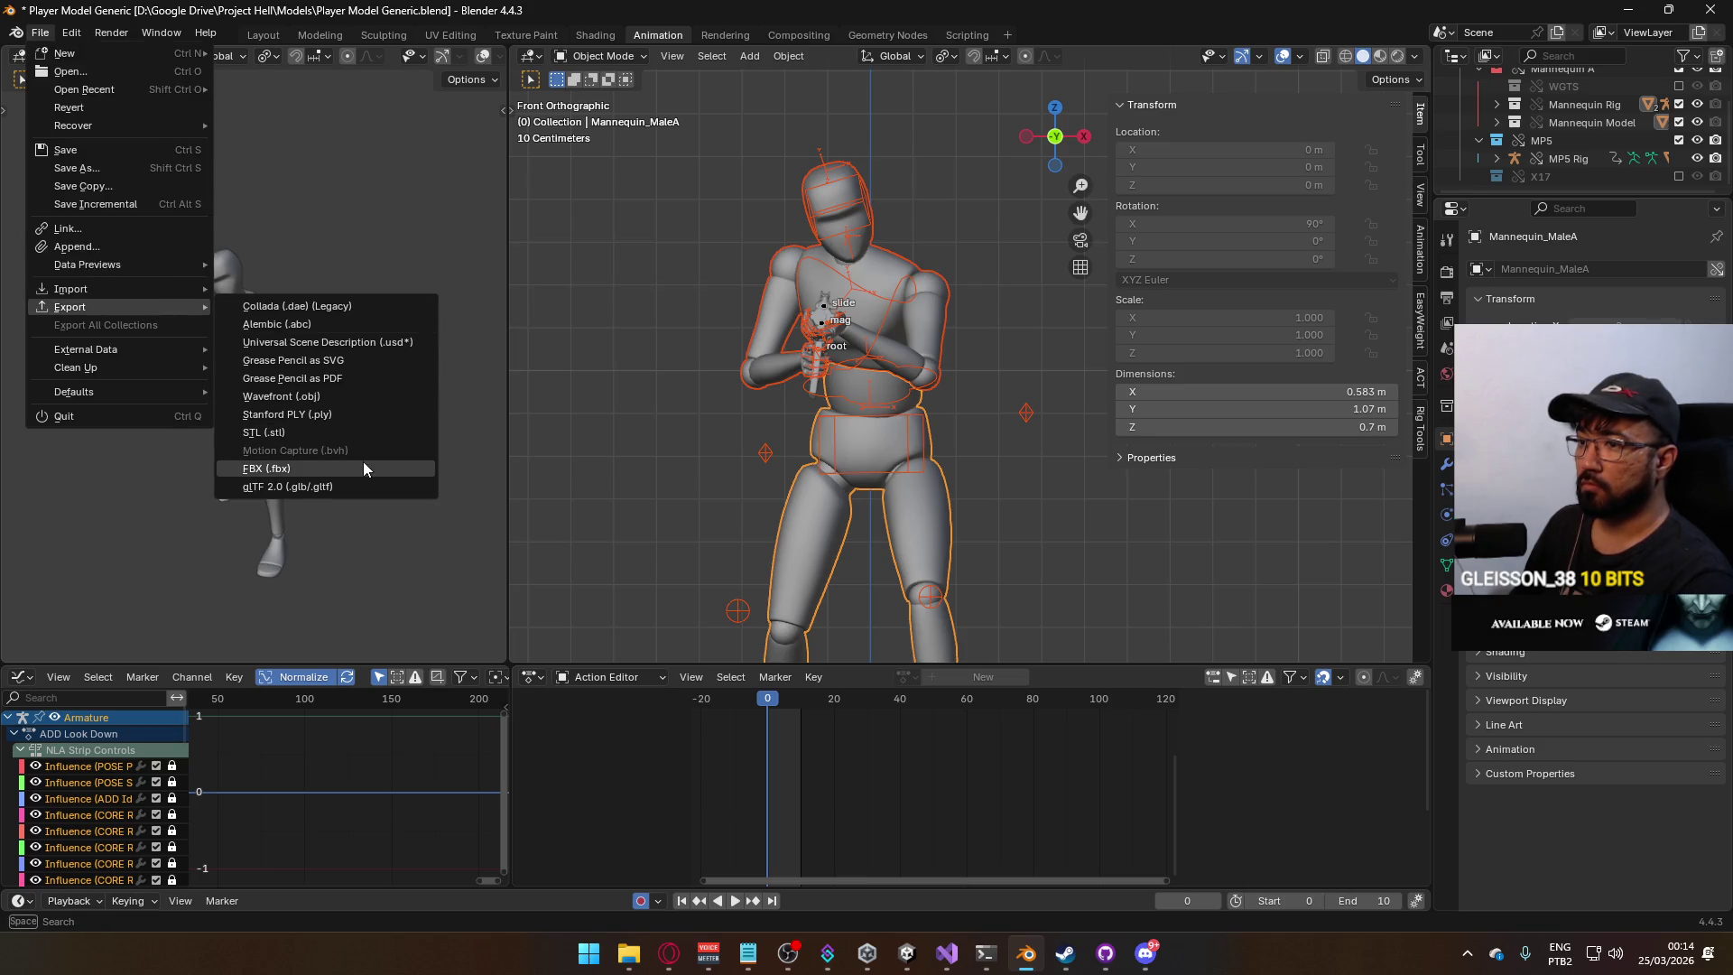
left_click(363, 468)
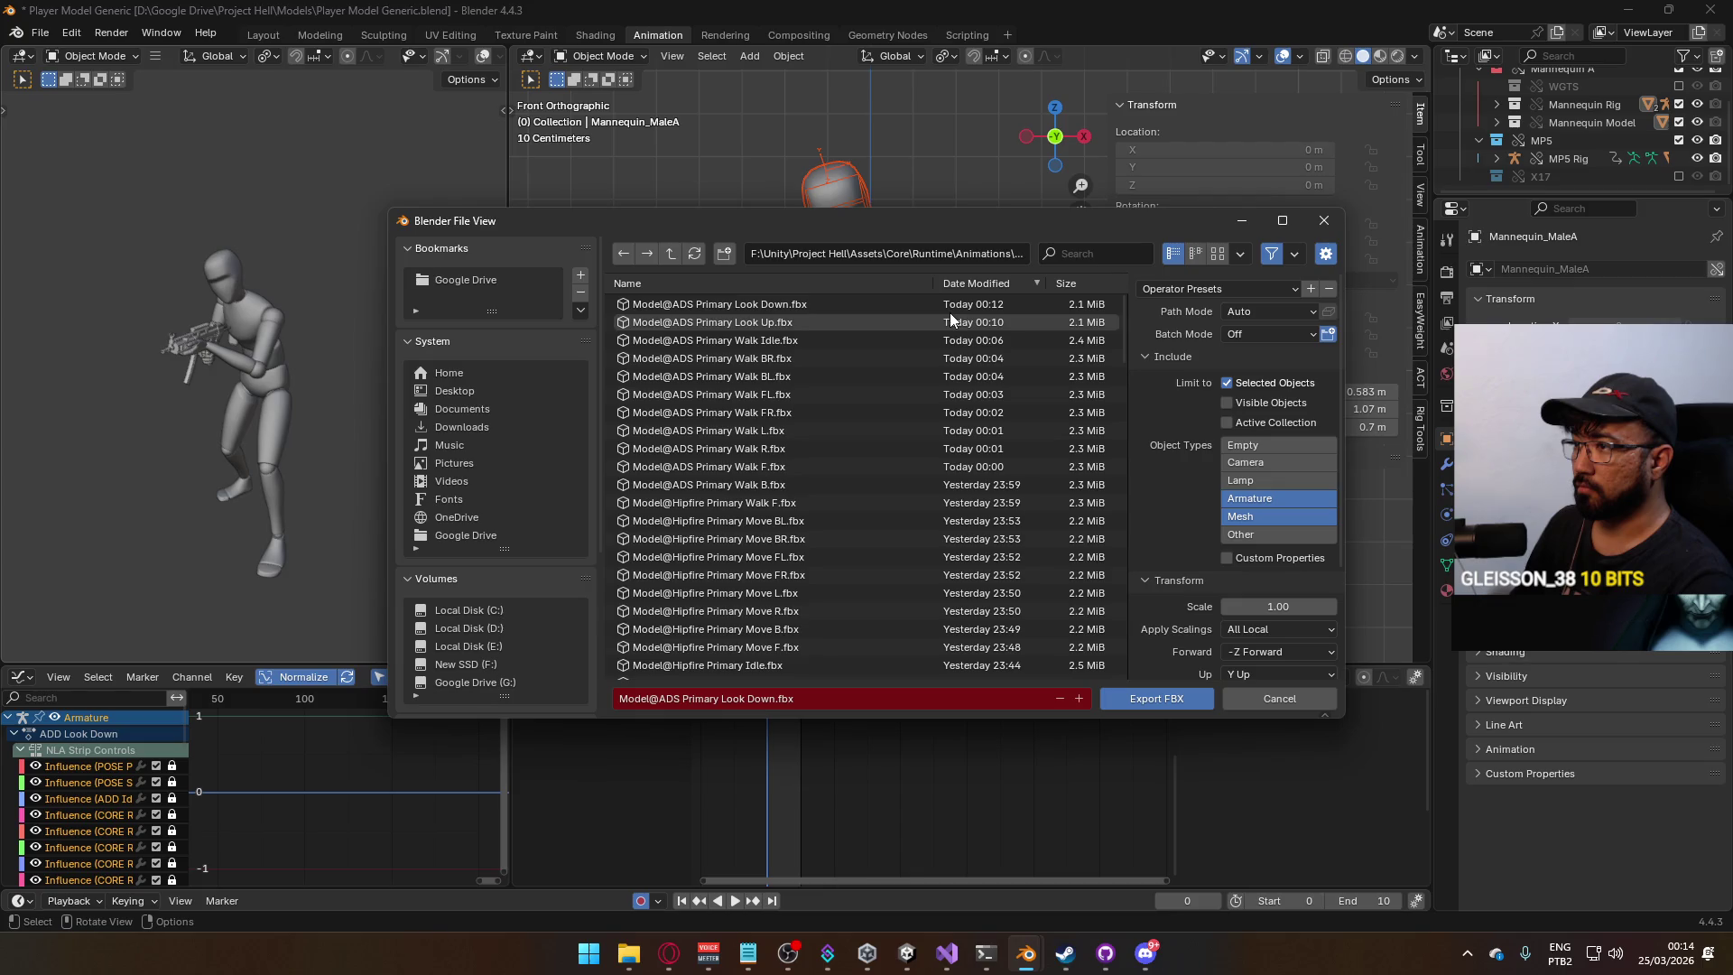
mouse_move(1125, 348)
left_mouse_down()
mouse_move(1124, 670)
mouse_move(1120, 599)
left_mouse_up()
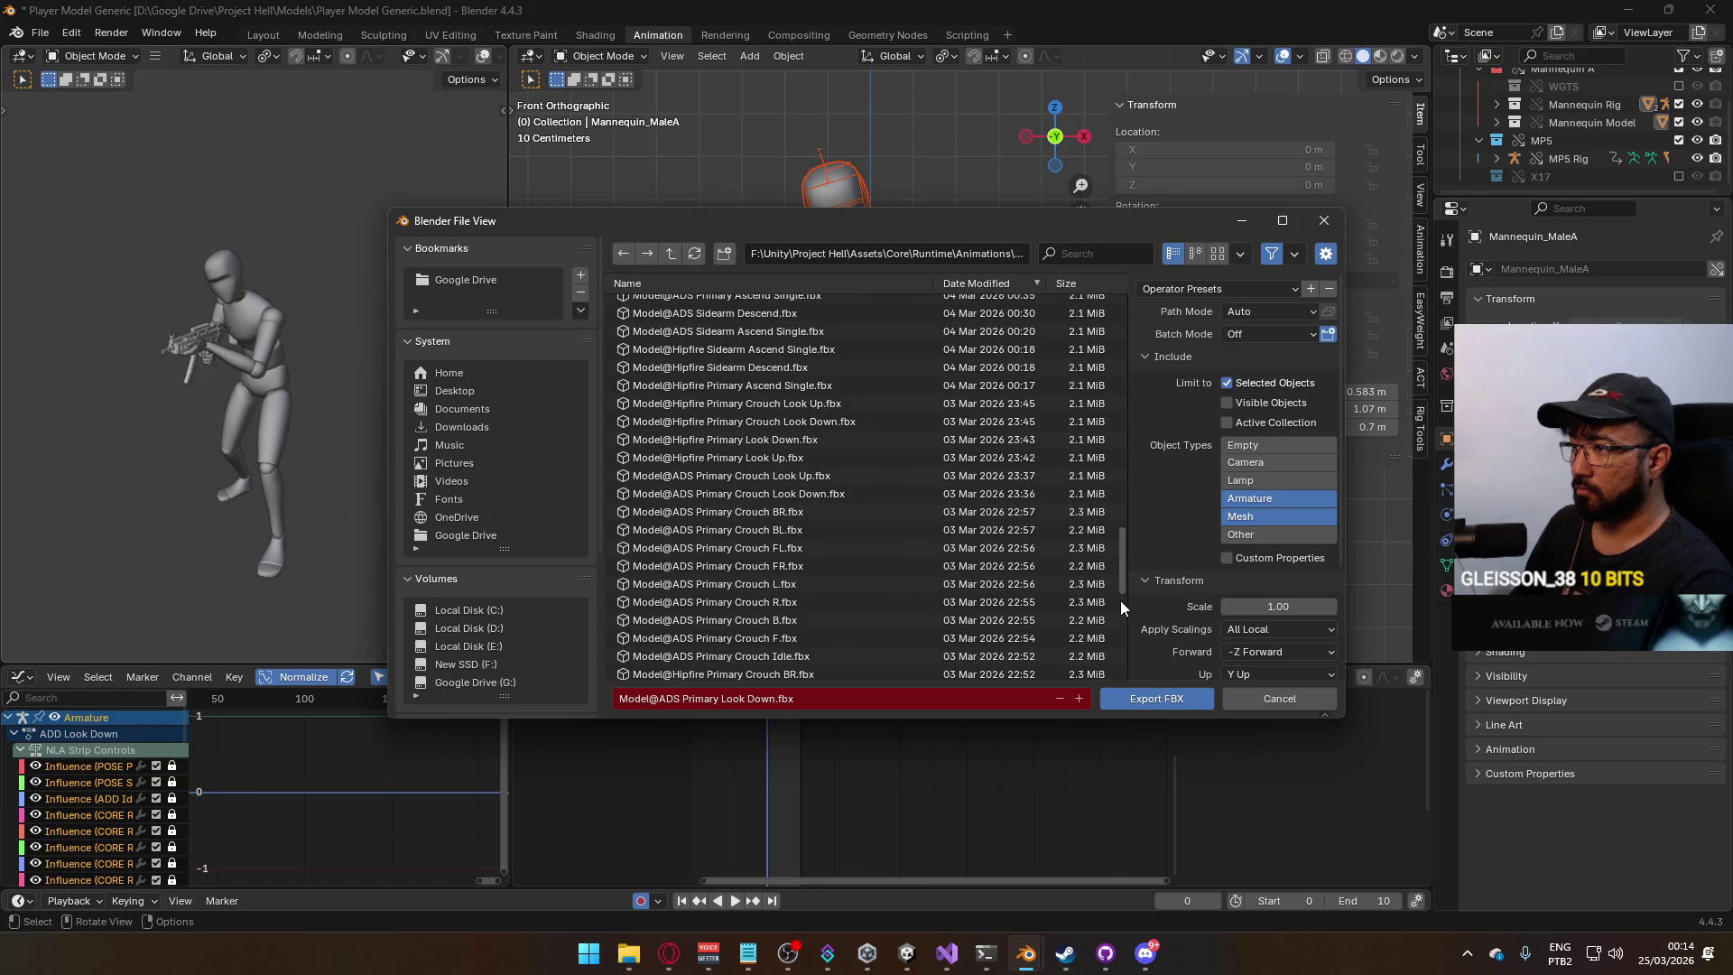
double_click(826, 446)
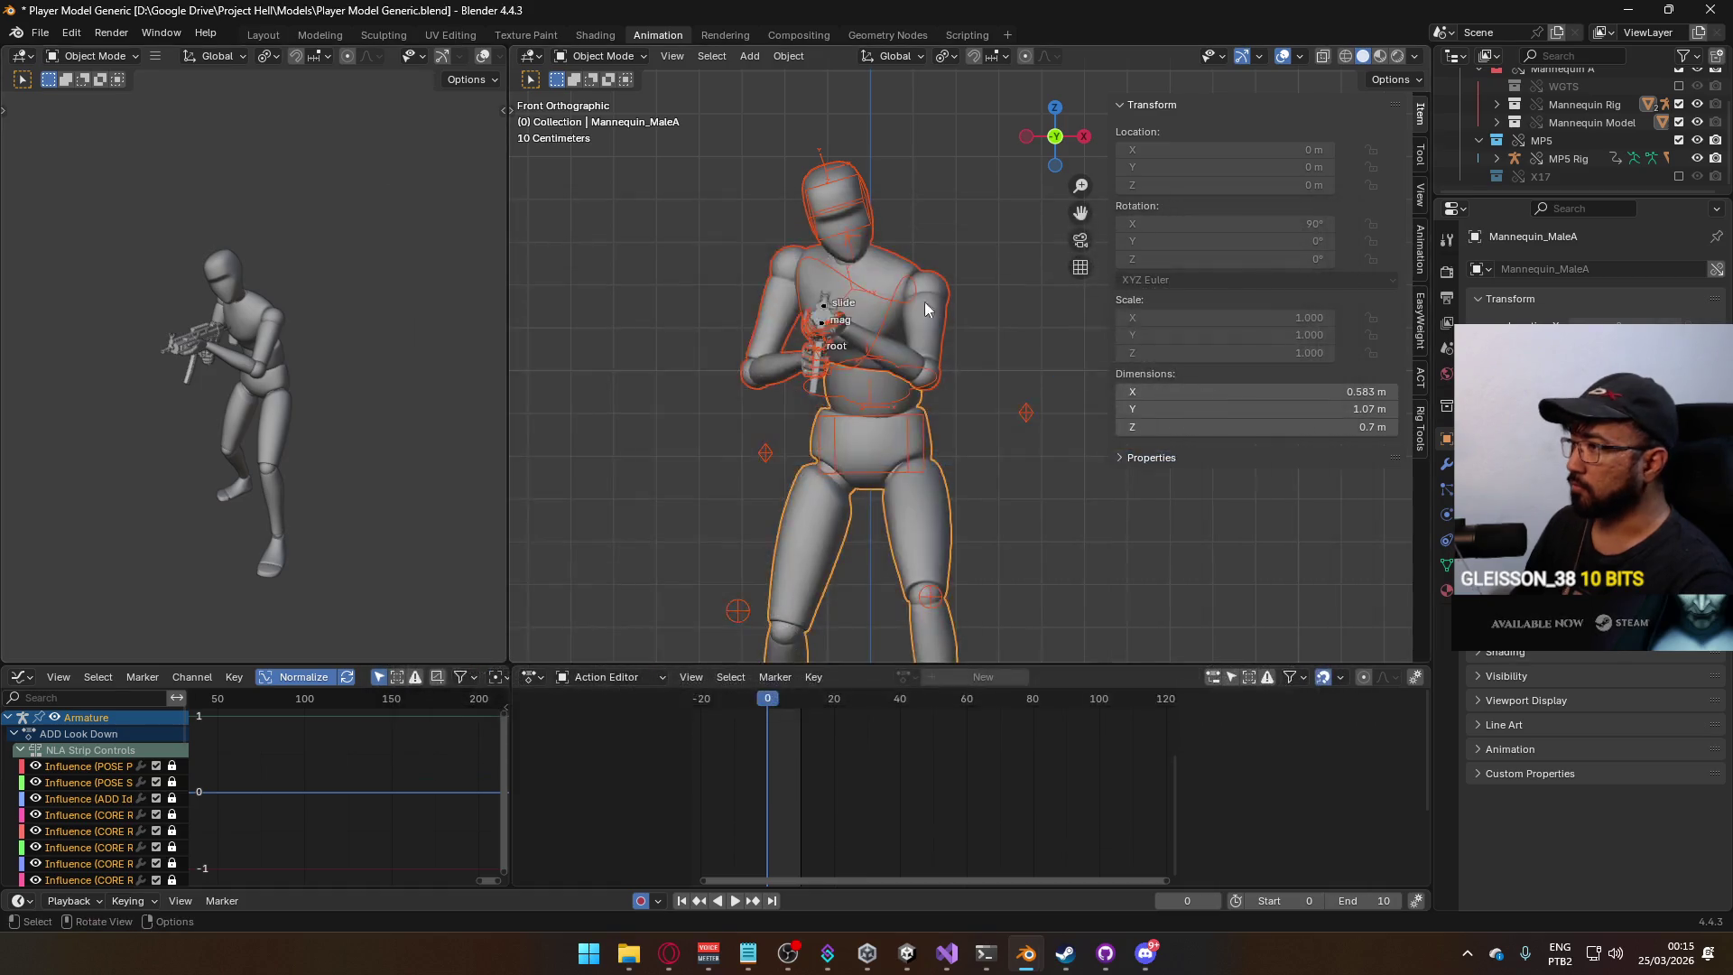
On both the MP5 Rig and mannequin armature, hide ADD Look Down and show ADD Look Up.
left_click(902, 285)
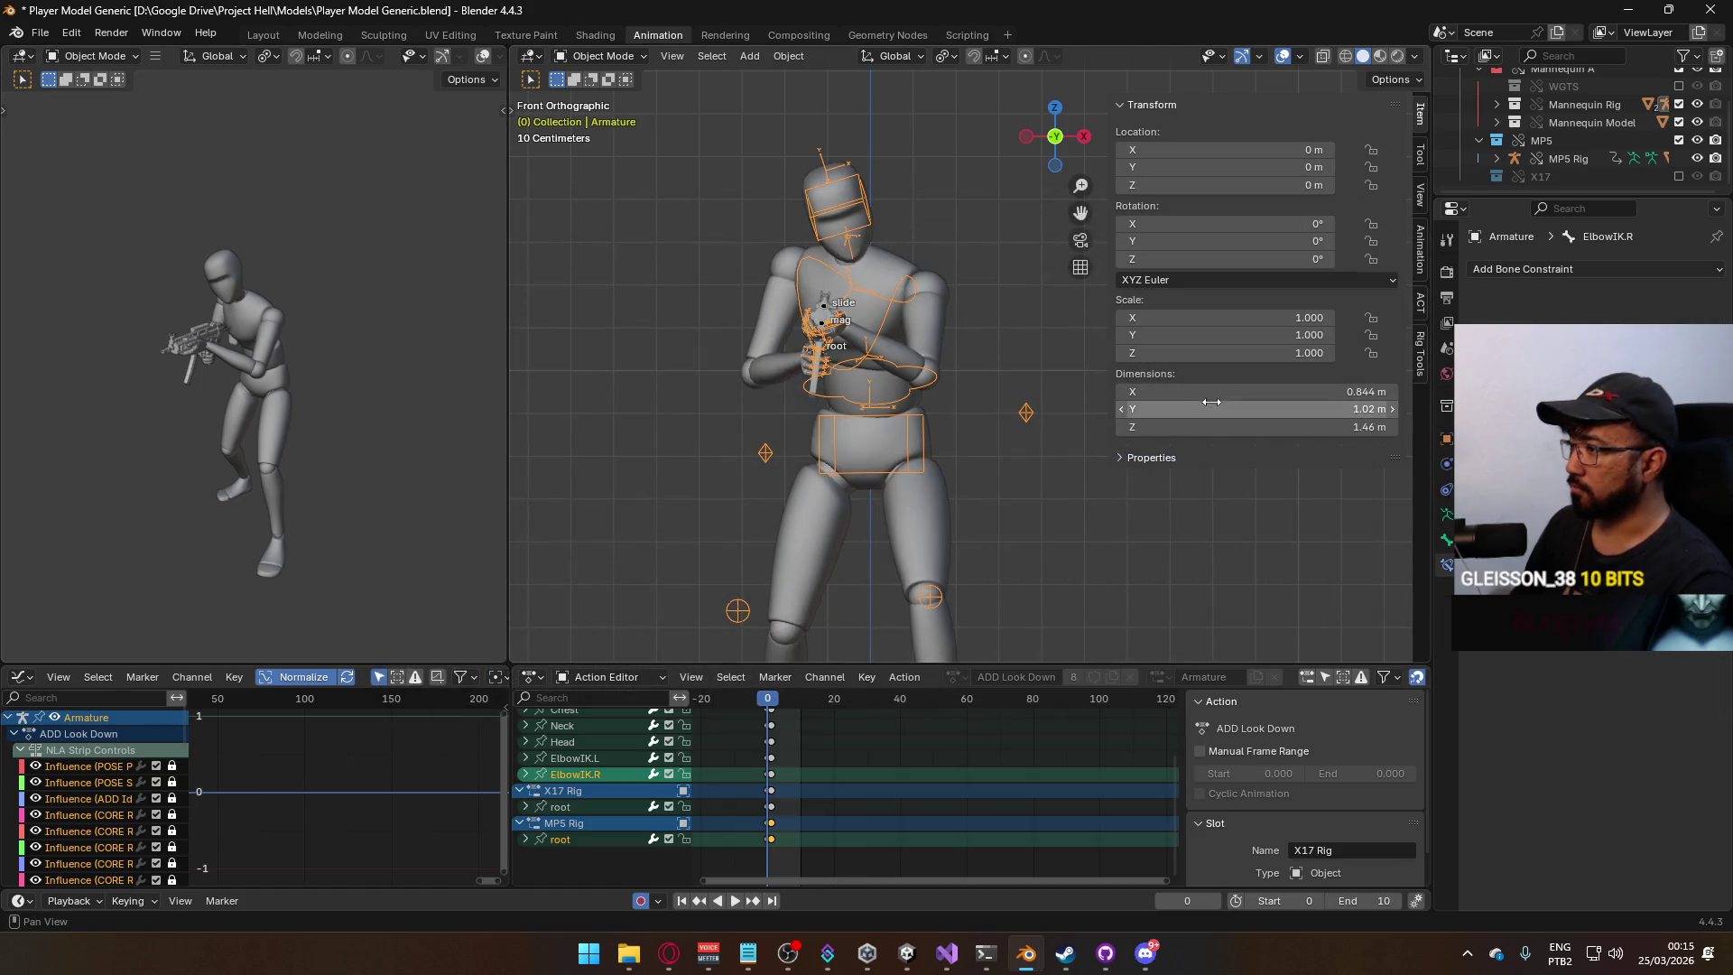
left_click(824, 311)
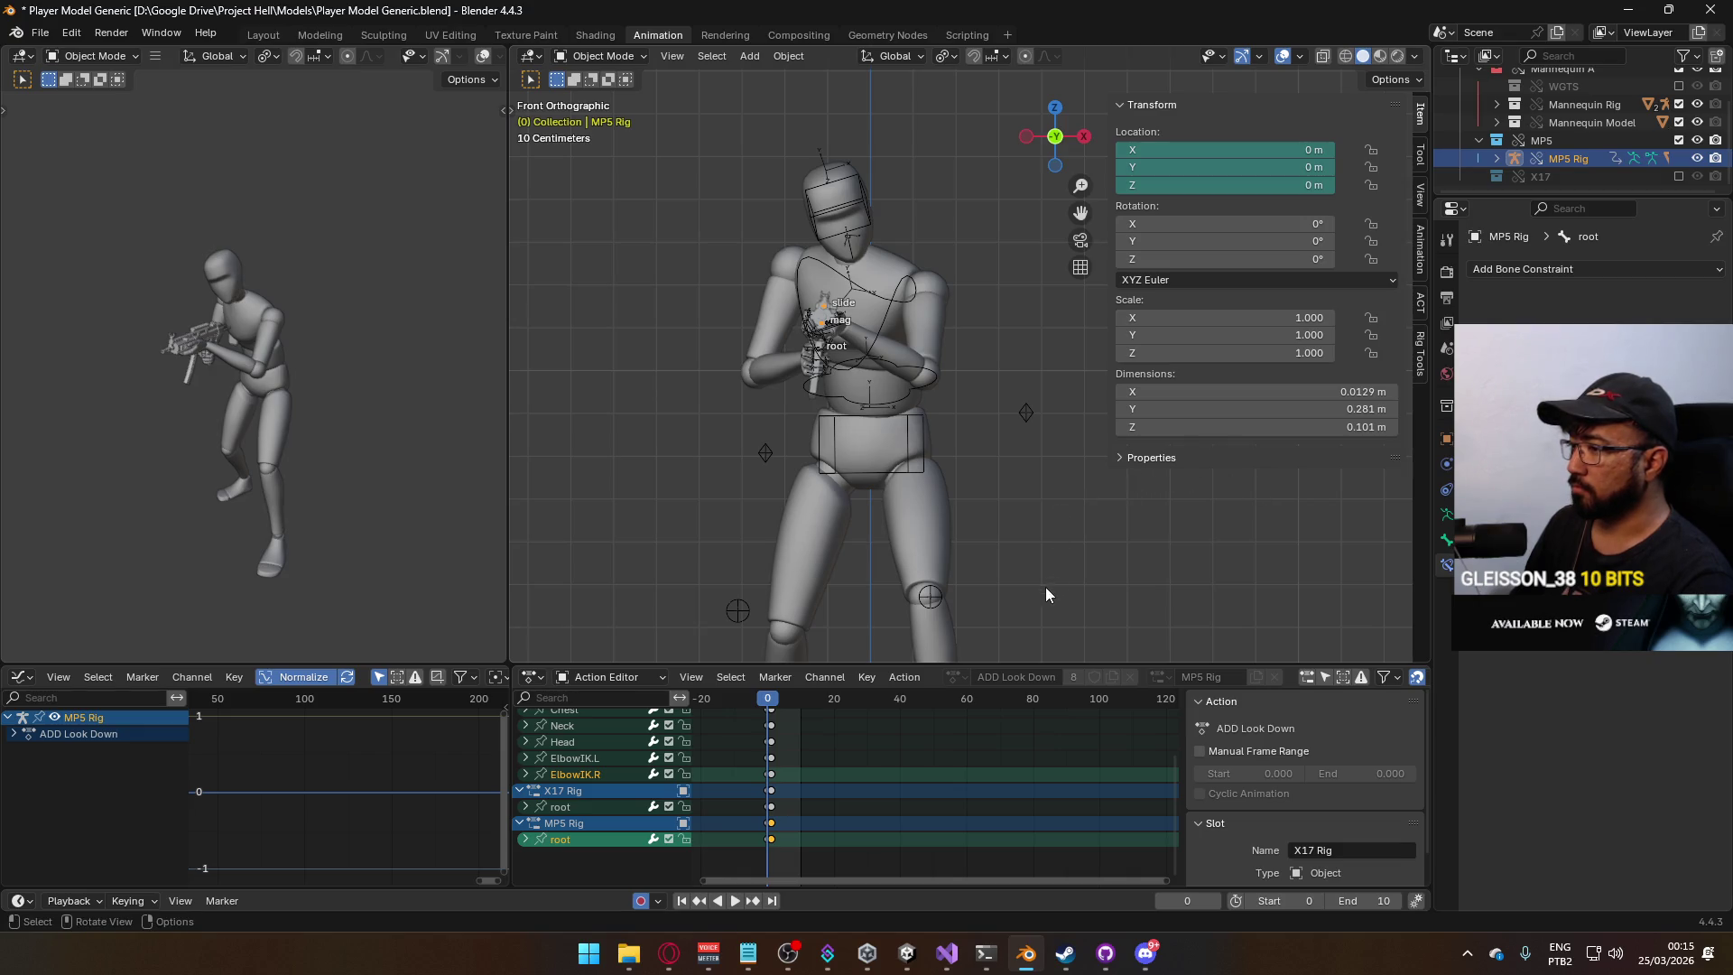
left_click(1414, 284)
scroll(1368, 446, "down", 10)
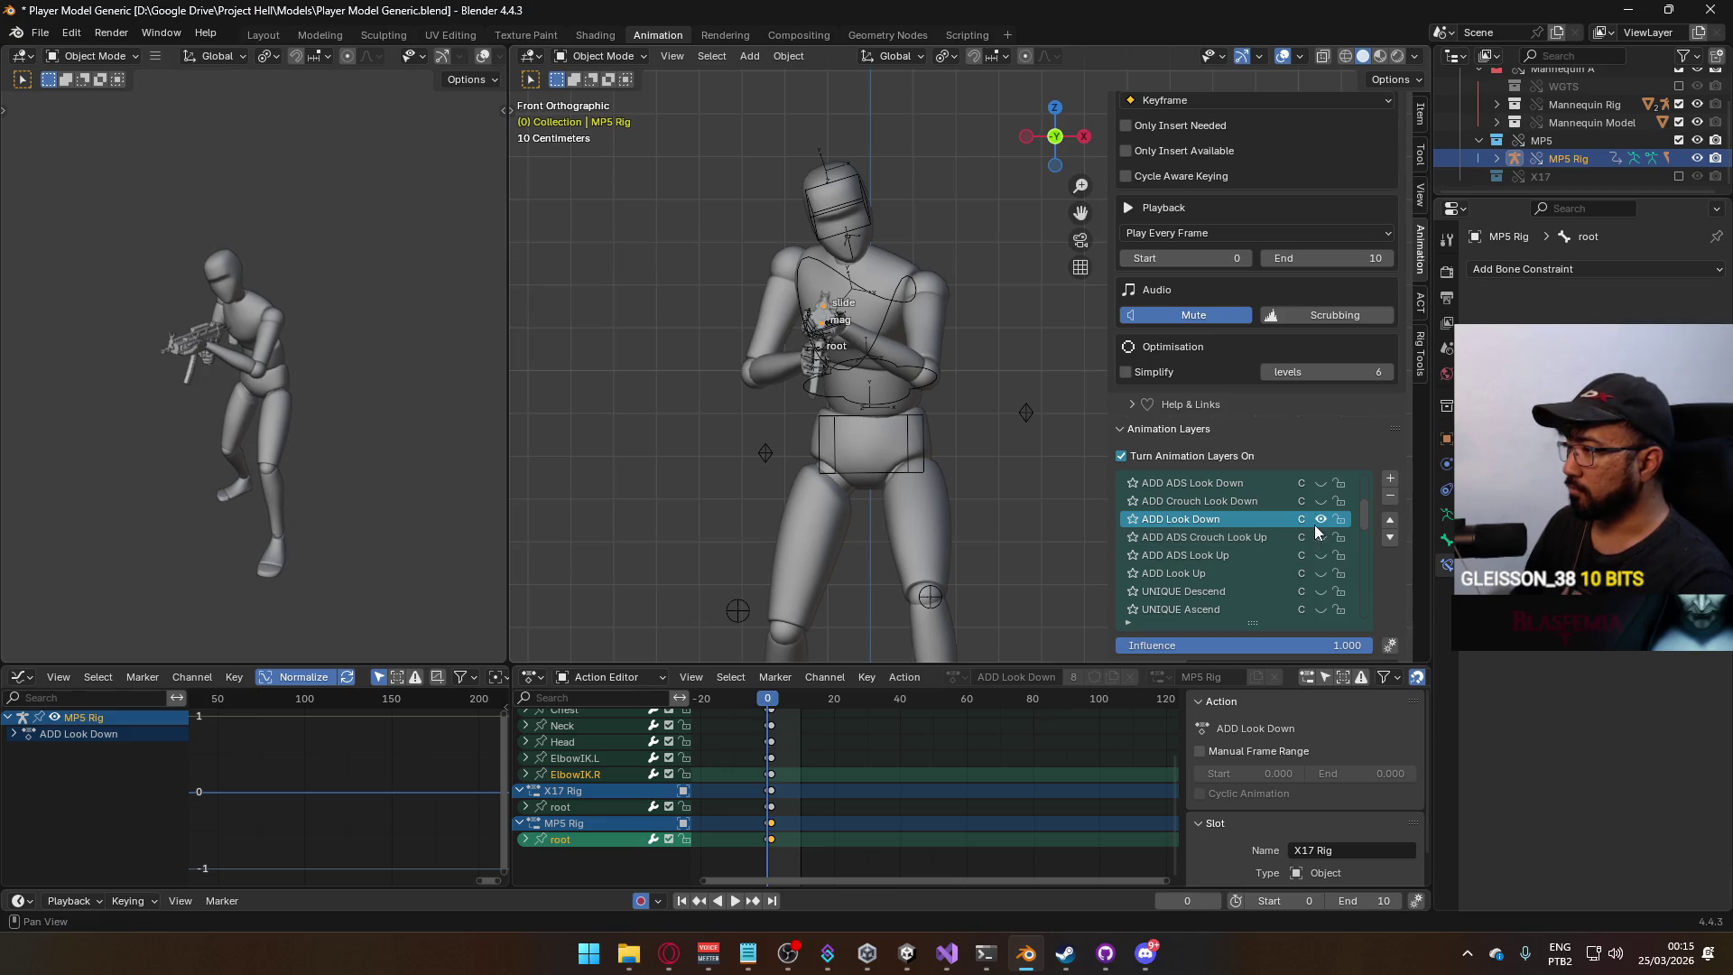
left_click(1320, 520)
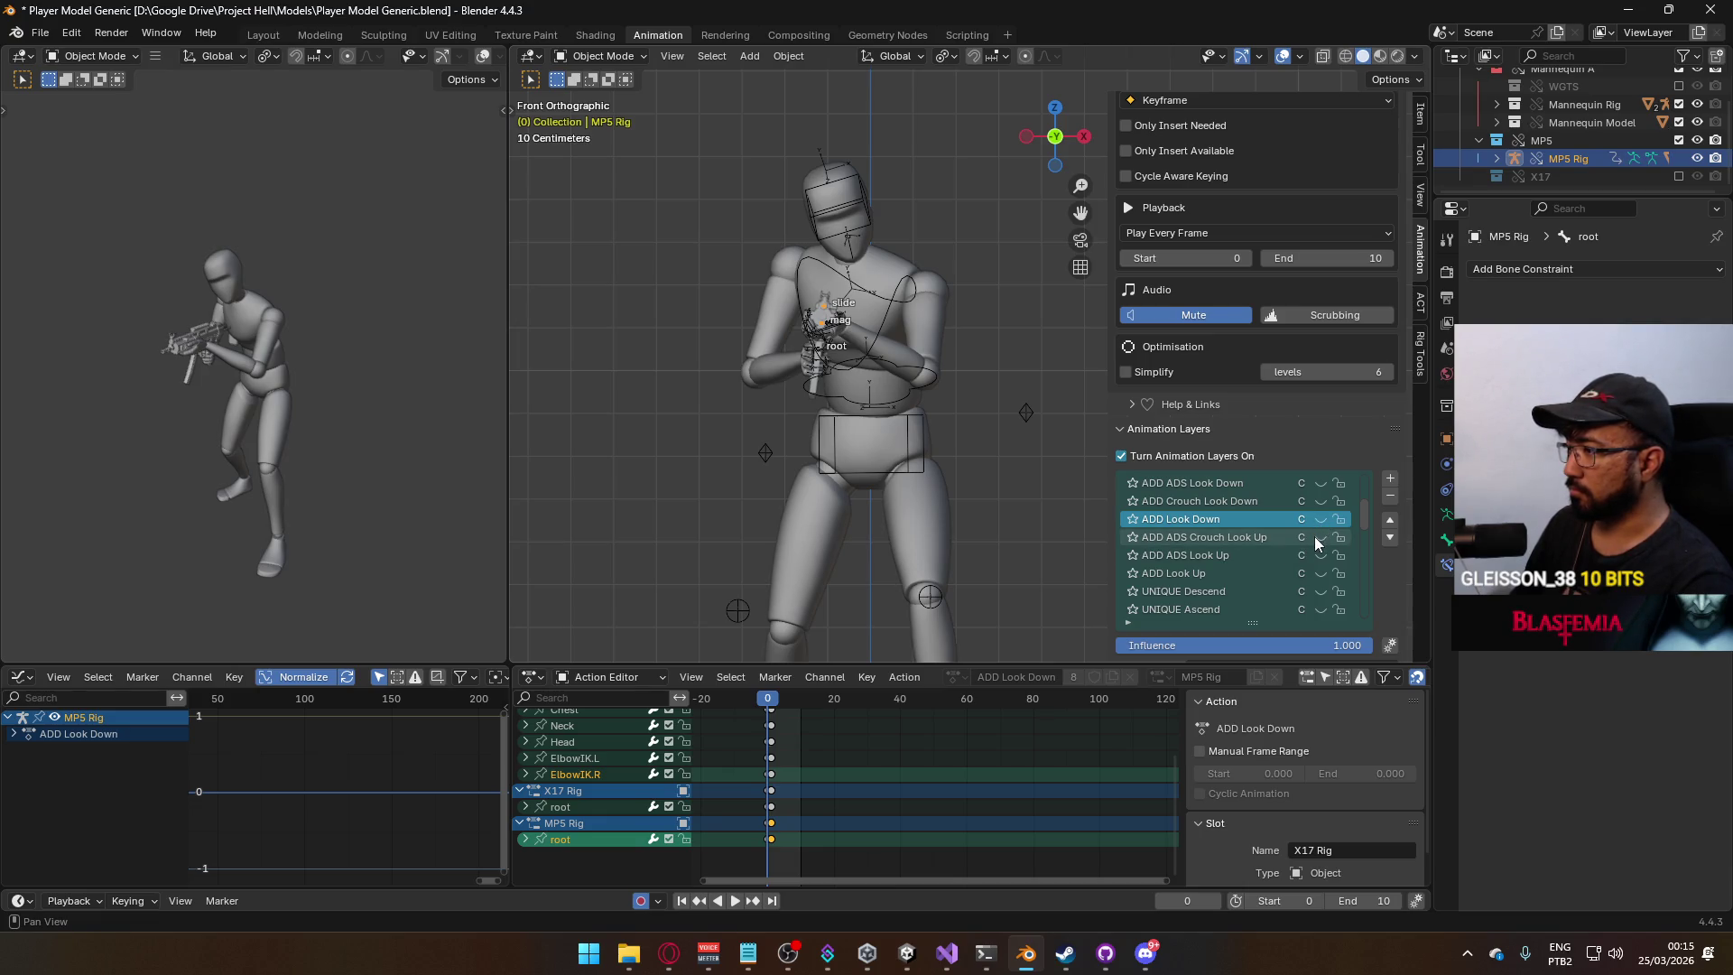
left_click(1320, 572)
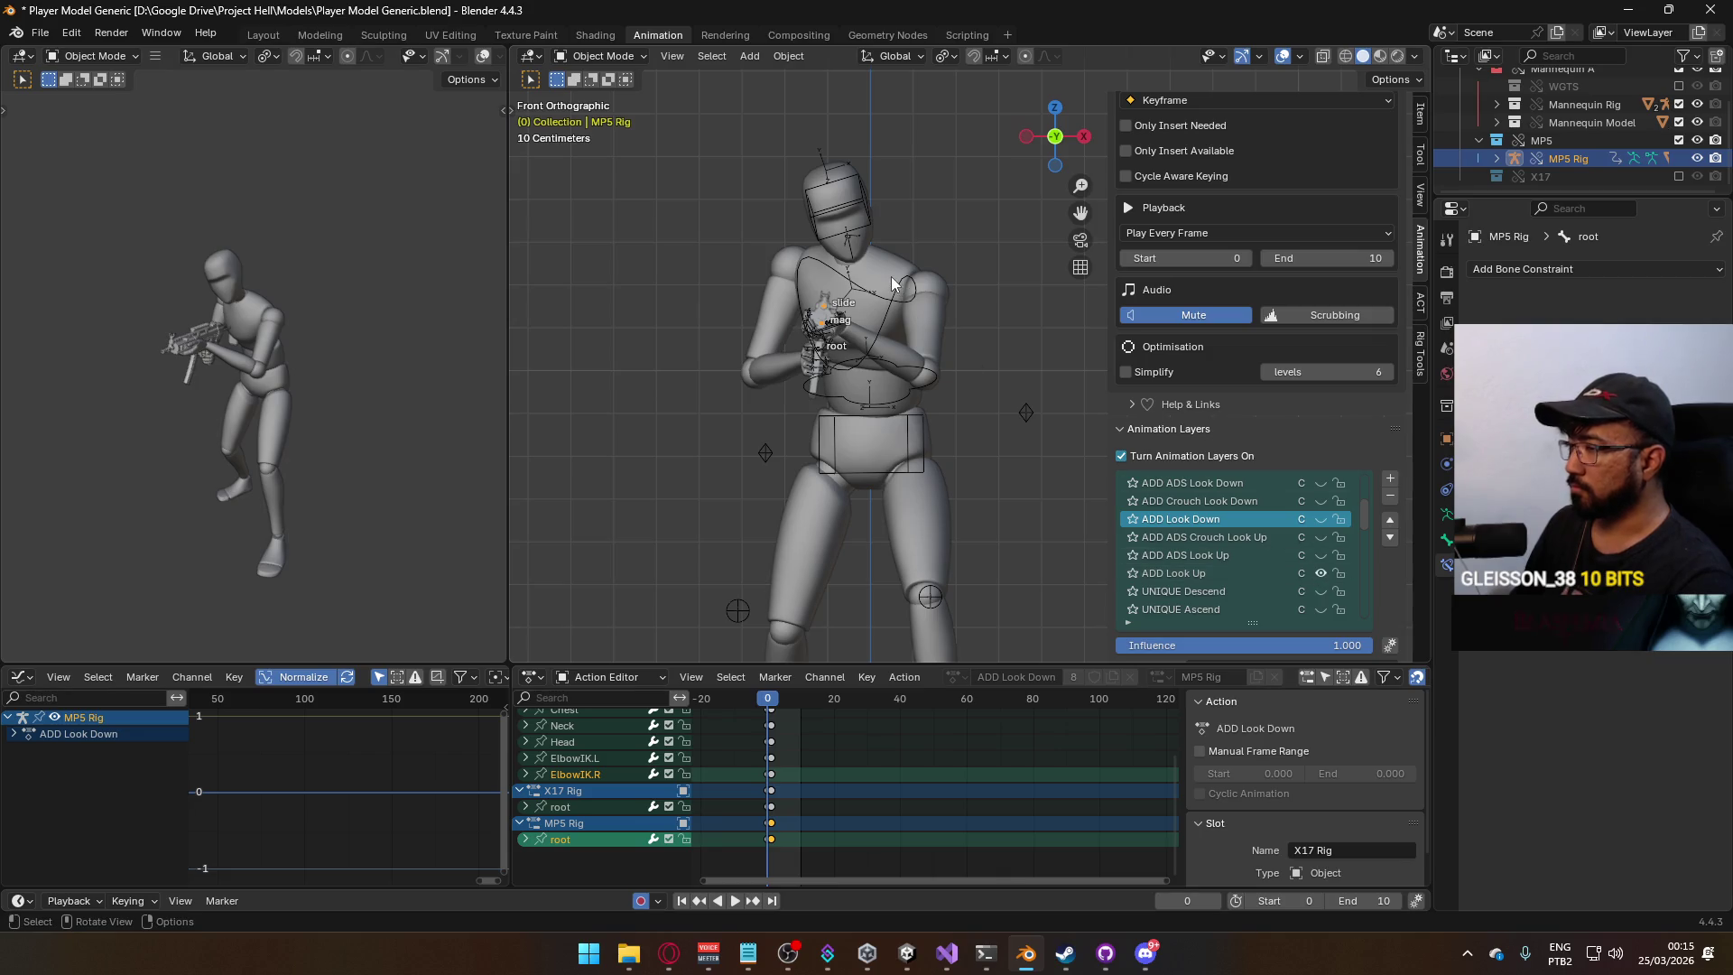
left_click(896, 296)
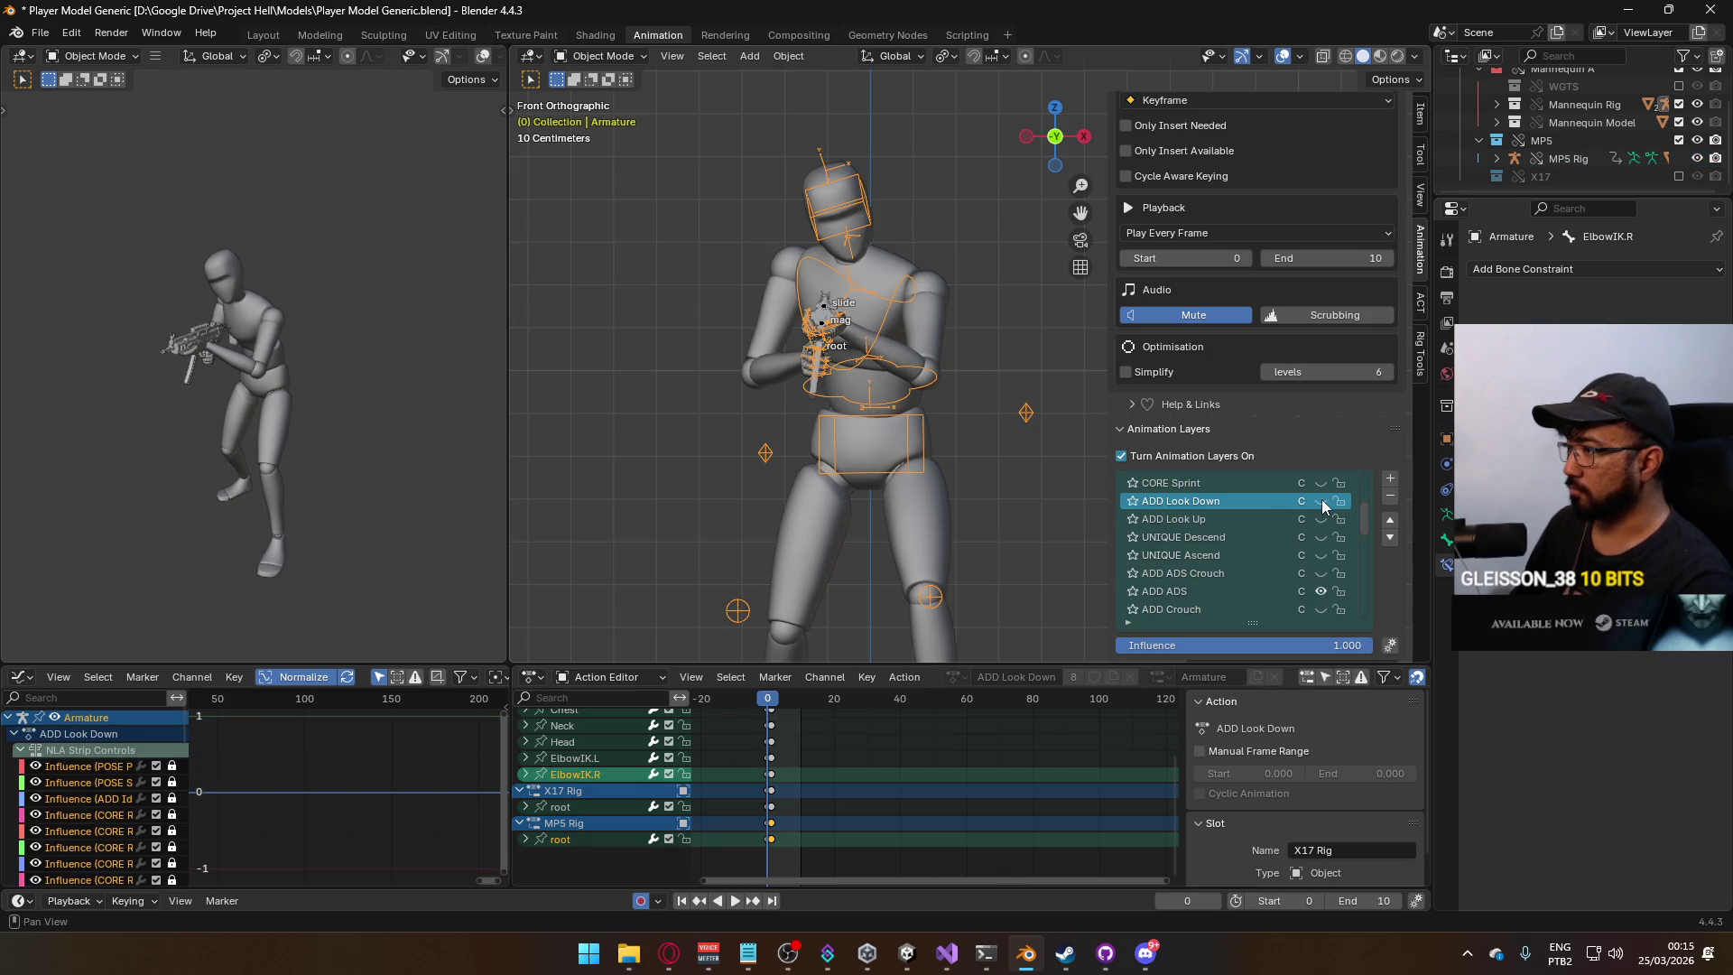
left_click(1320, 519)
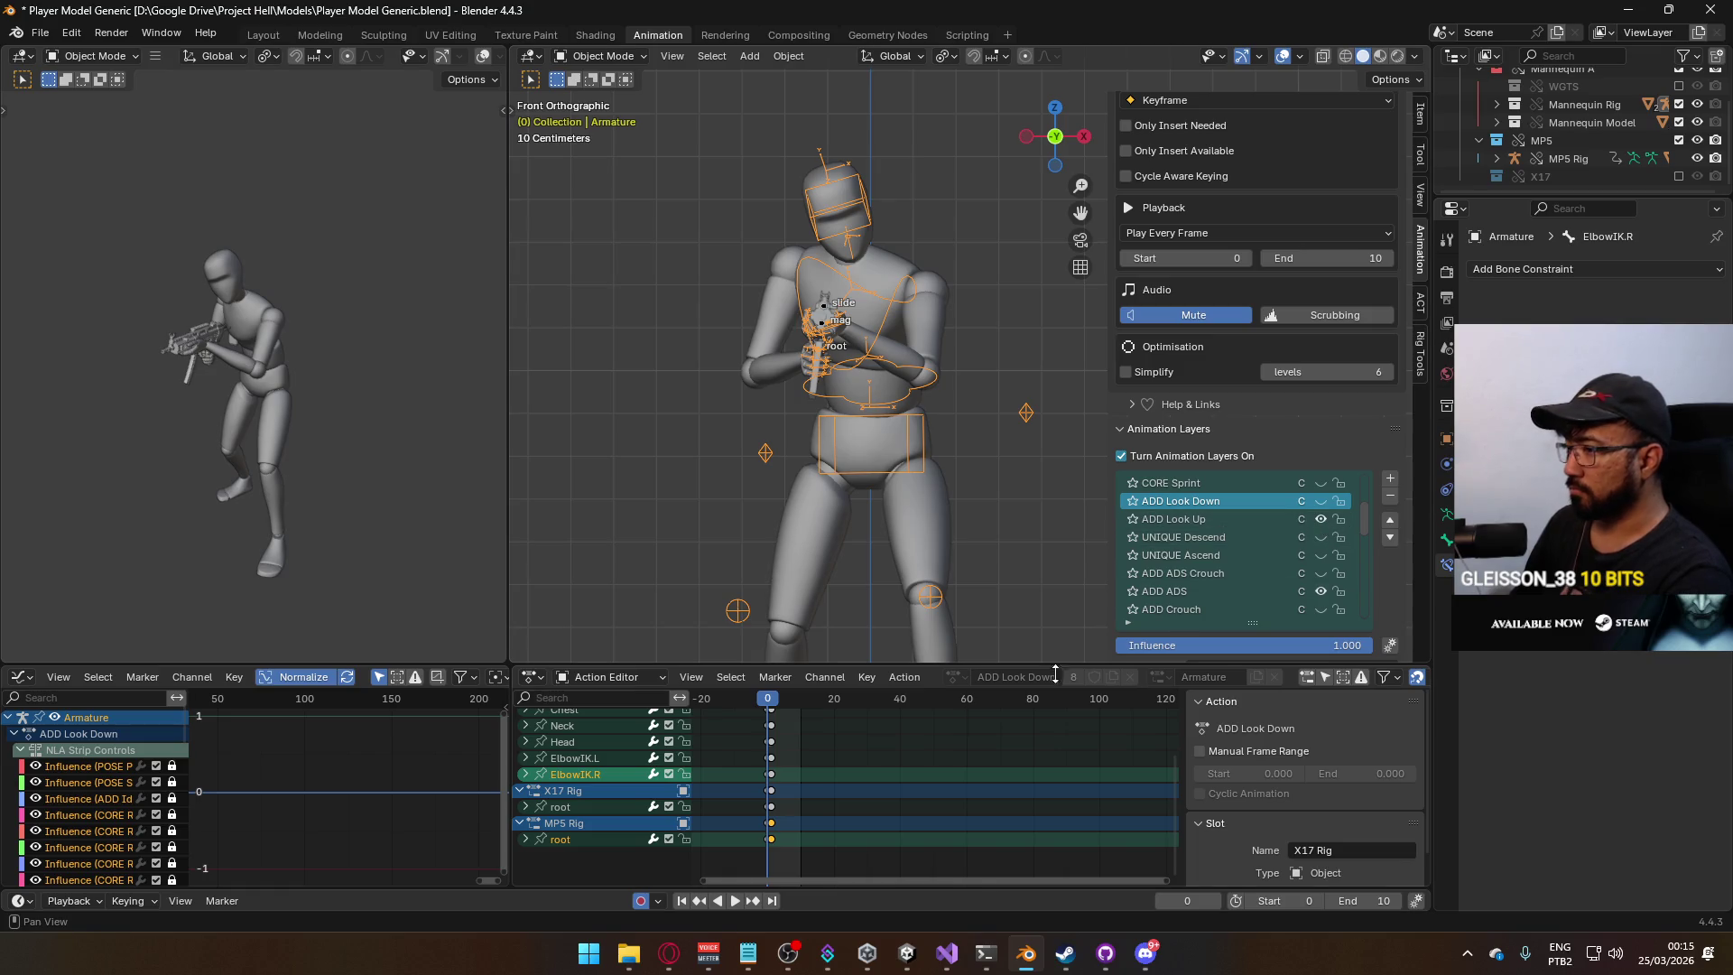
left_click_drag(769, 702, 775, 704)
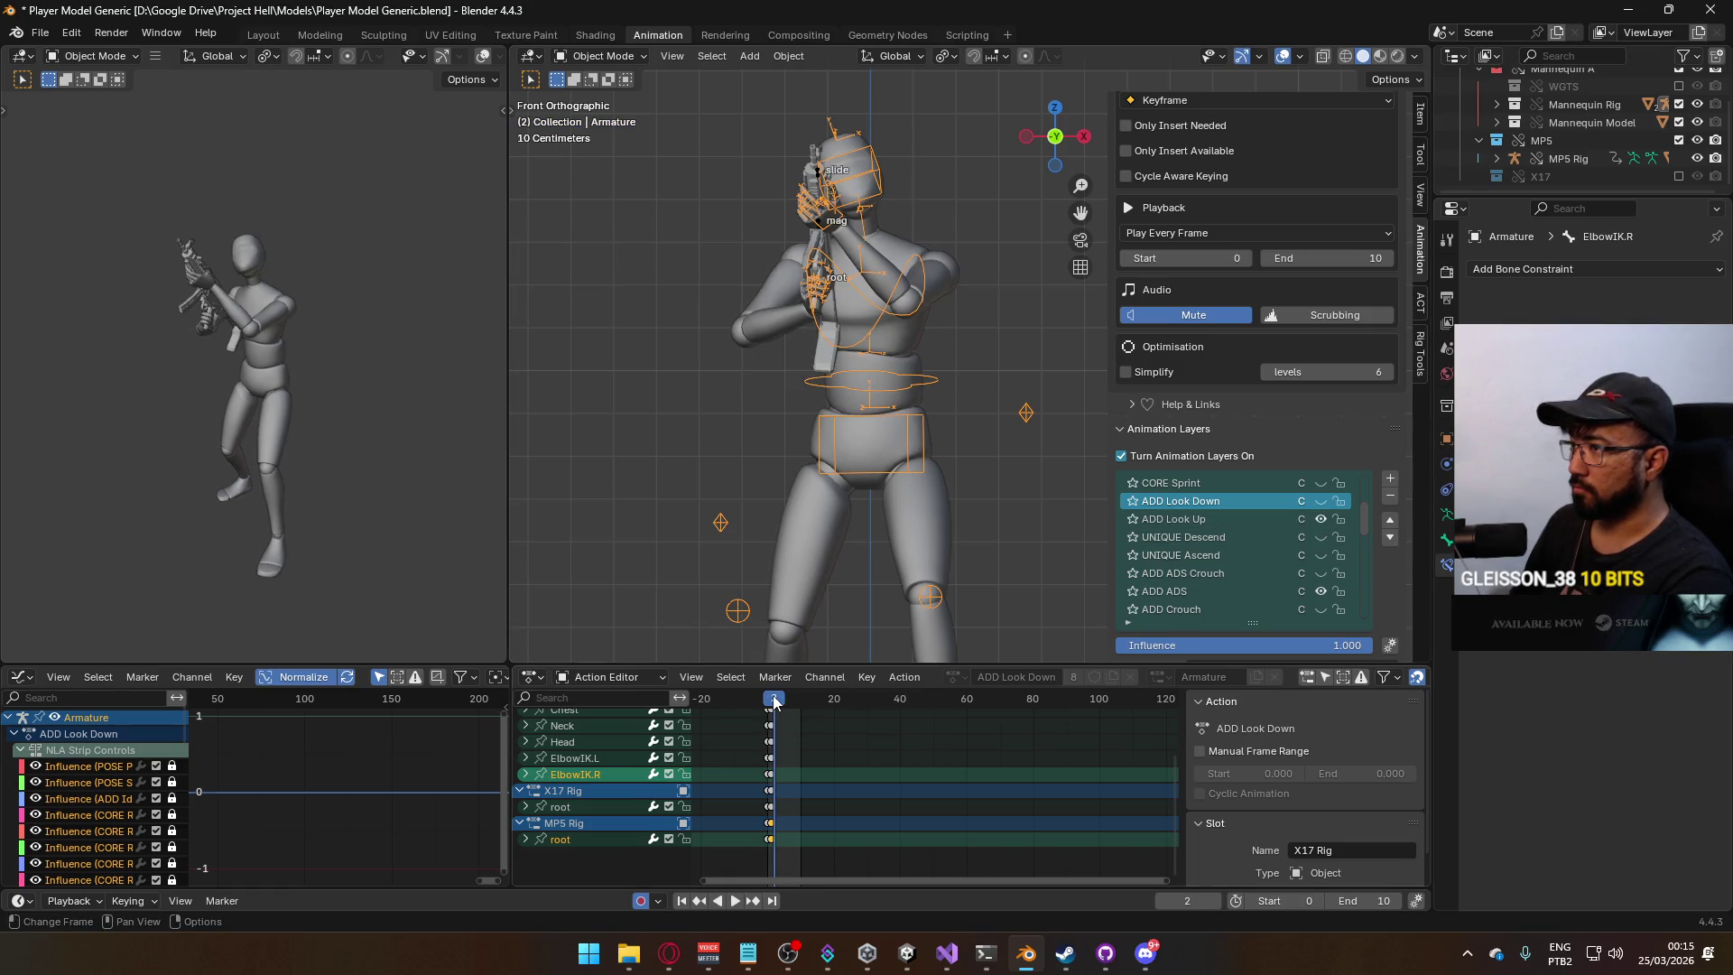
Put the MP5 Rig in Pose Mode at frame 1 with ADD Look Up as its active layer.
left_click(816, 168)
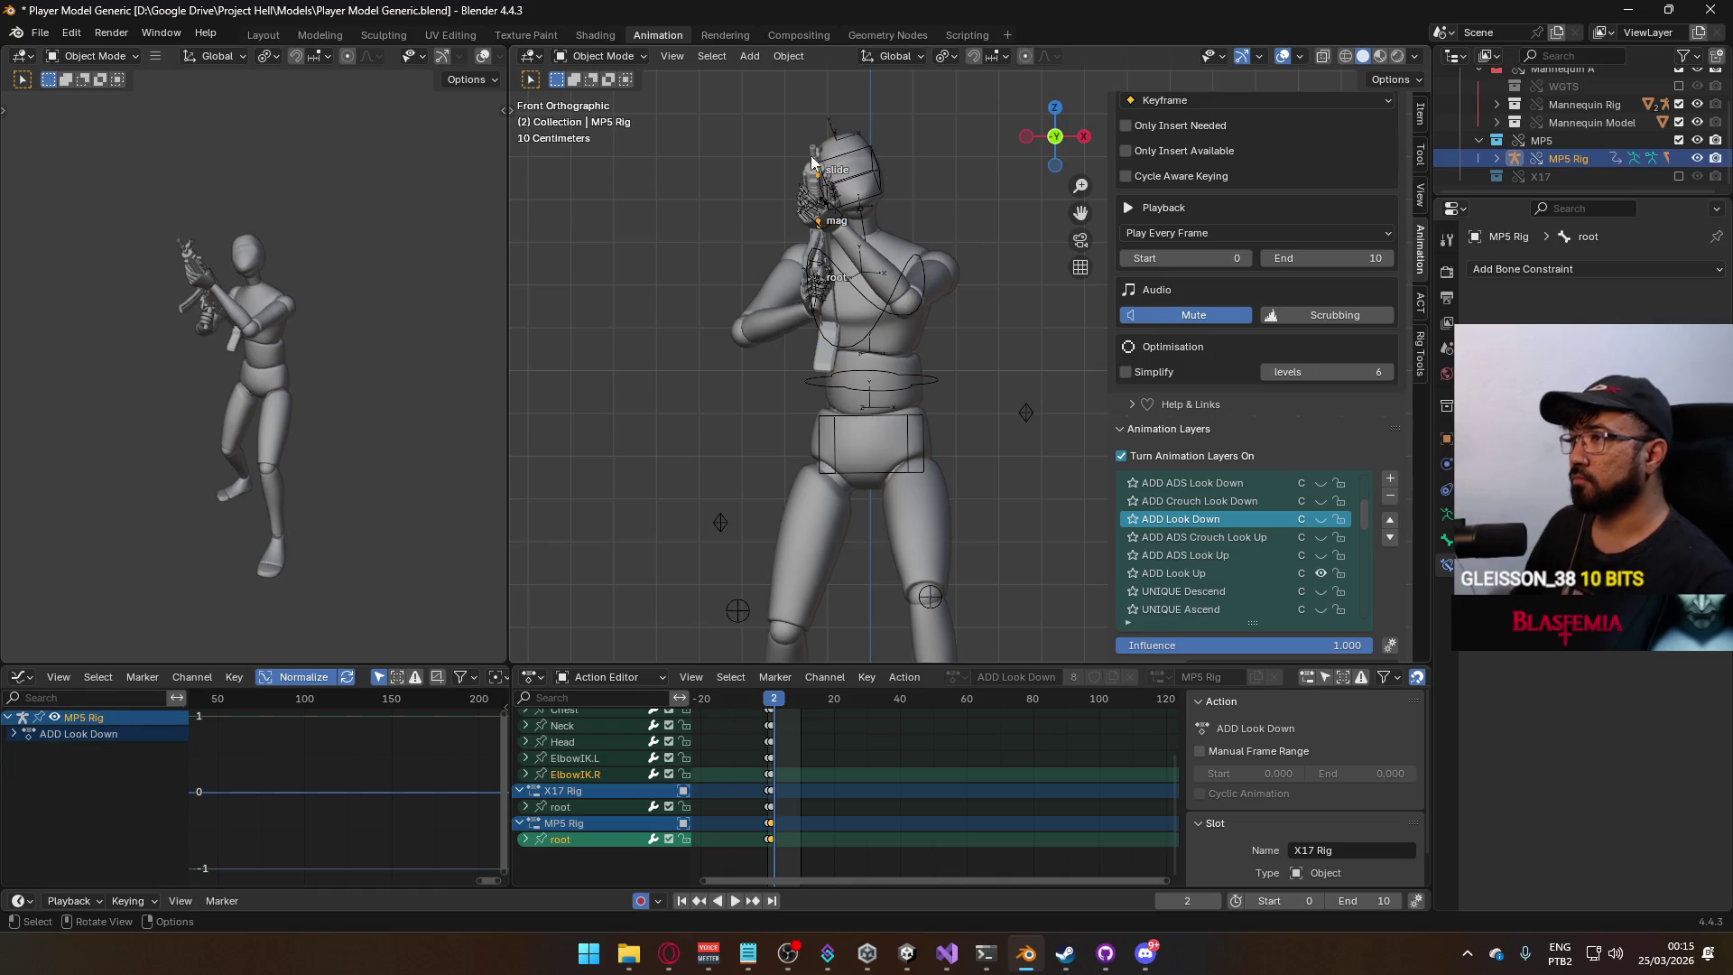
left_click(603, 54)
left_click(619, 107)
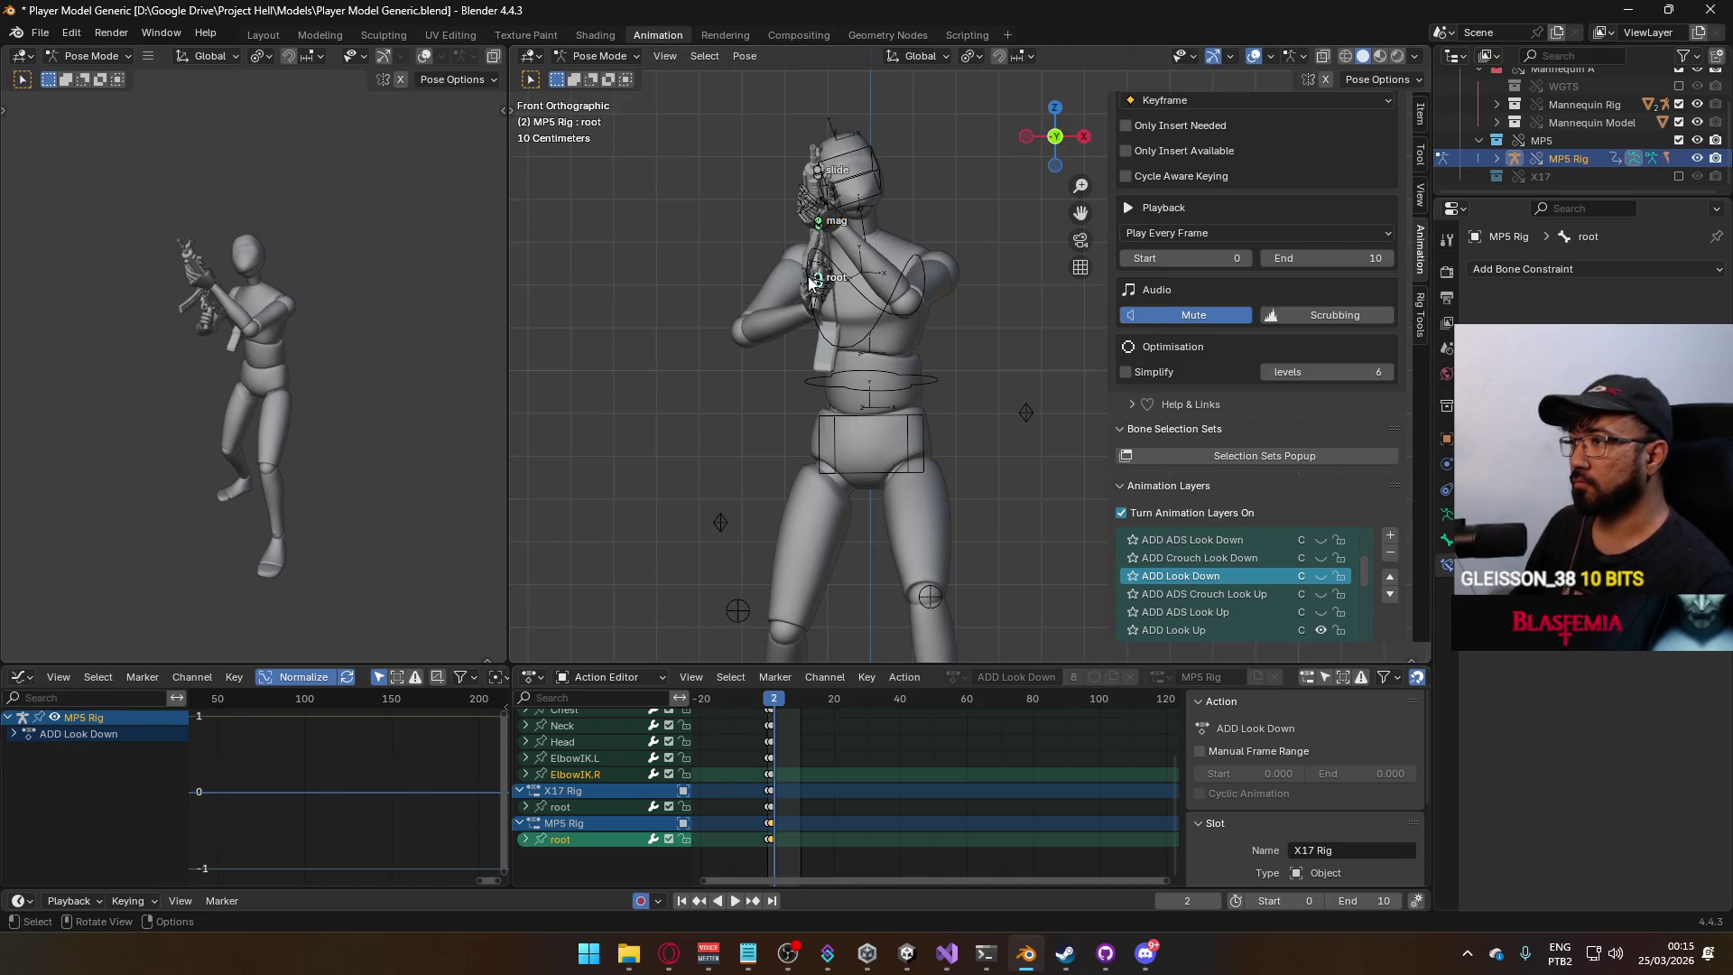
left_click(770, 699)
scroll(1283, 476, "up", 3)
scroll(1287, 479, "up", 4)
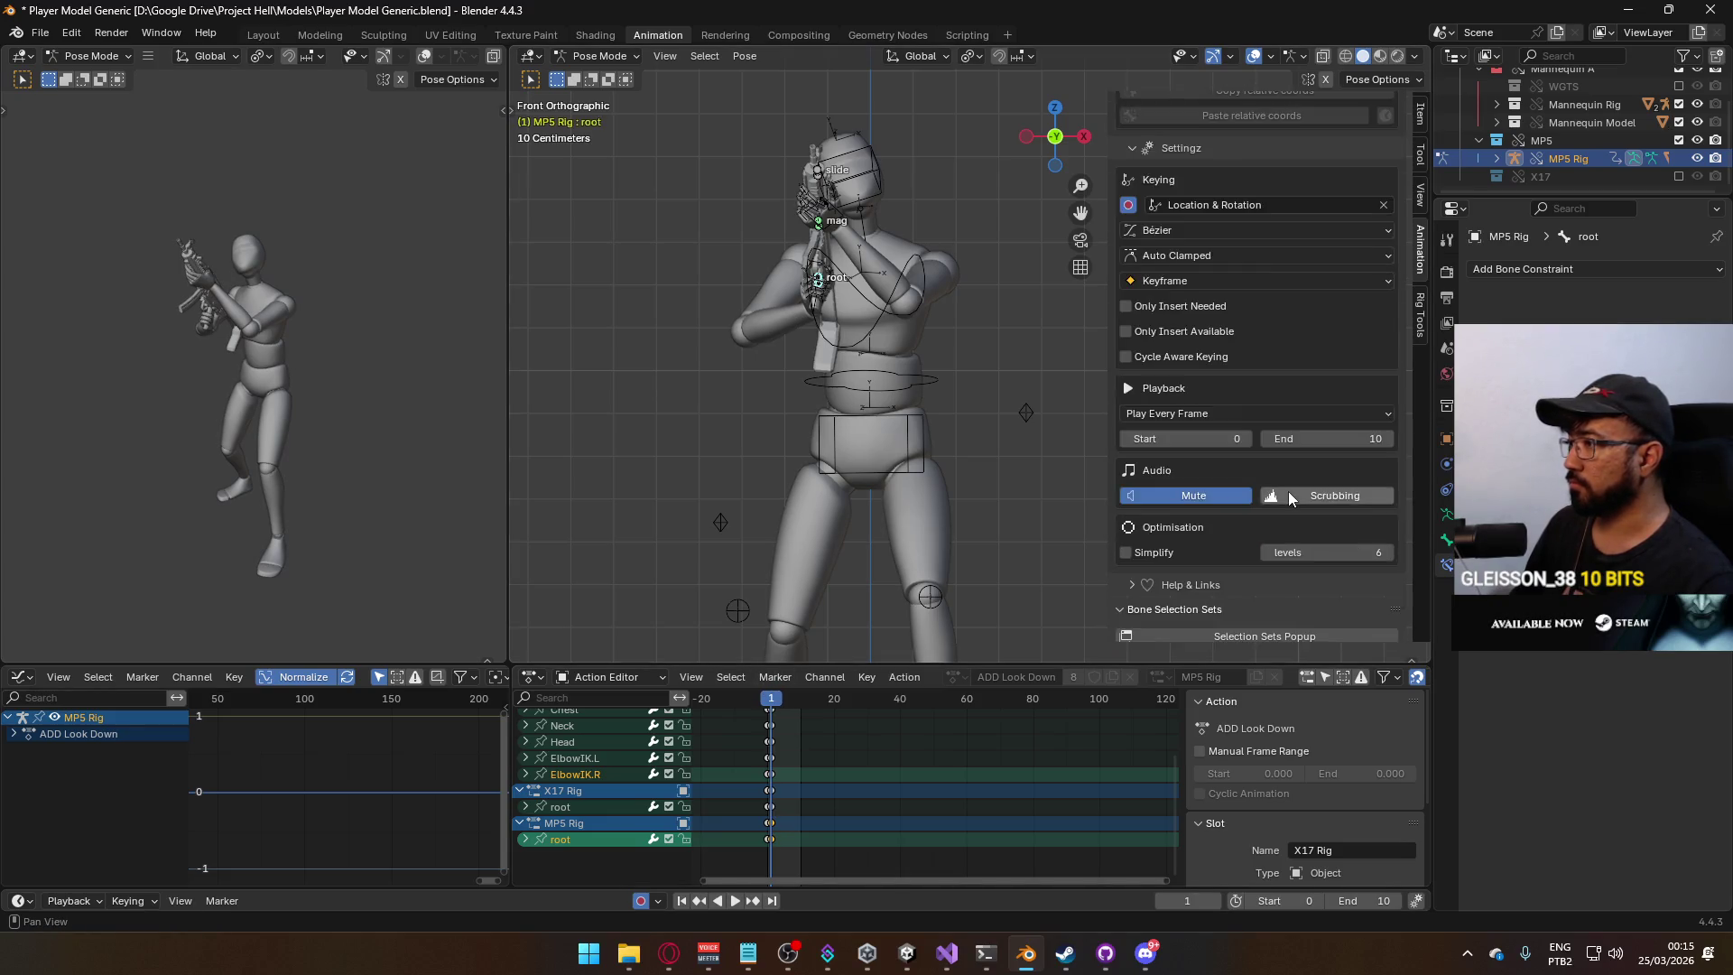
scroll(1287, 491, "down", 8)
left_click(1250, 538)
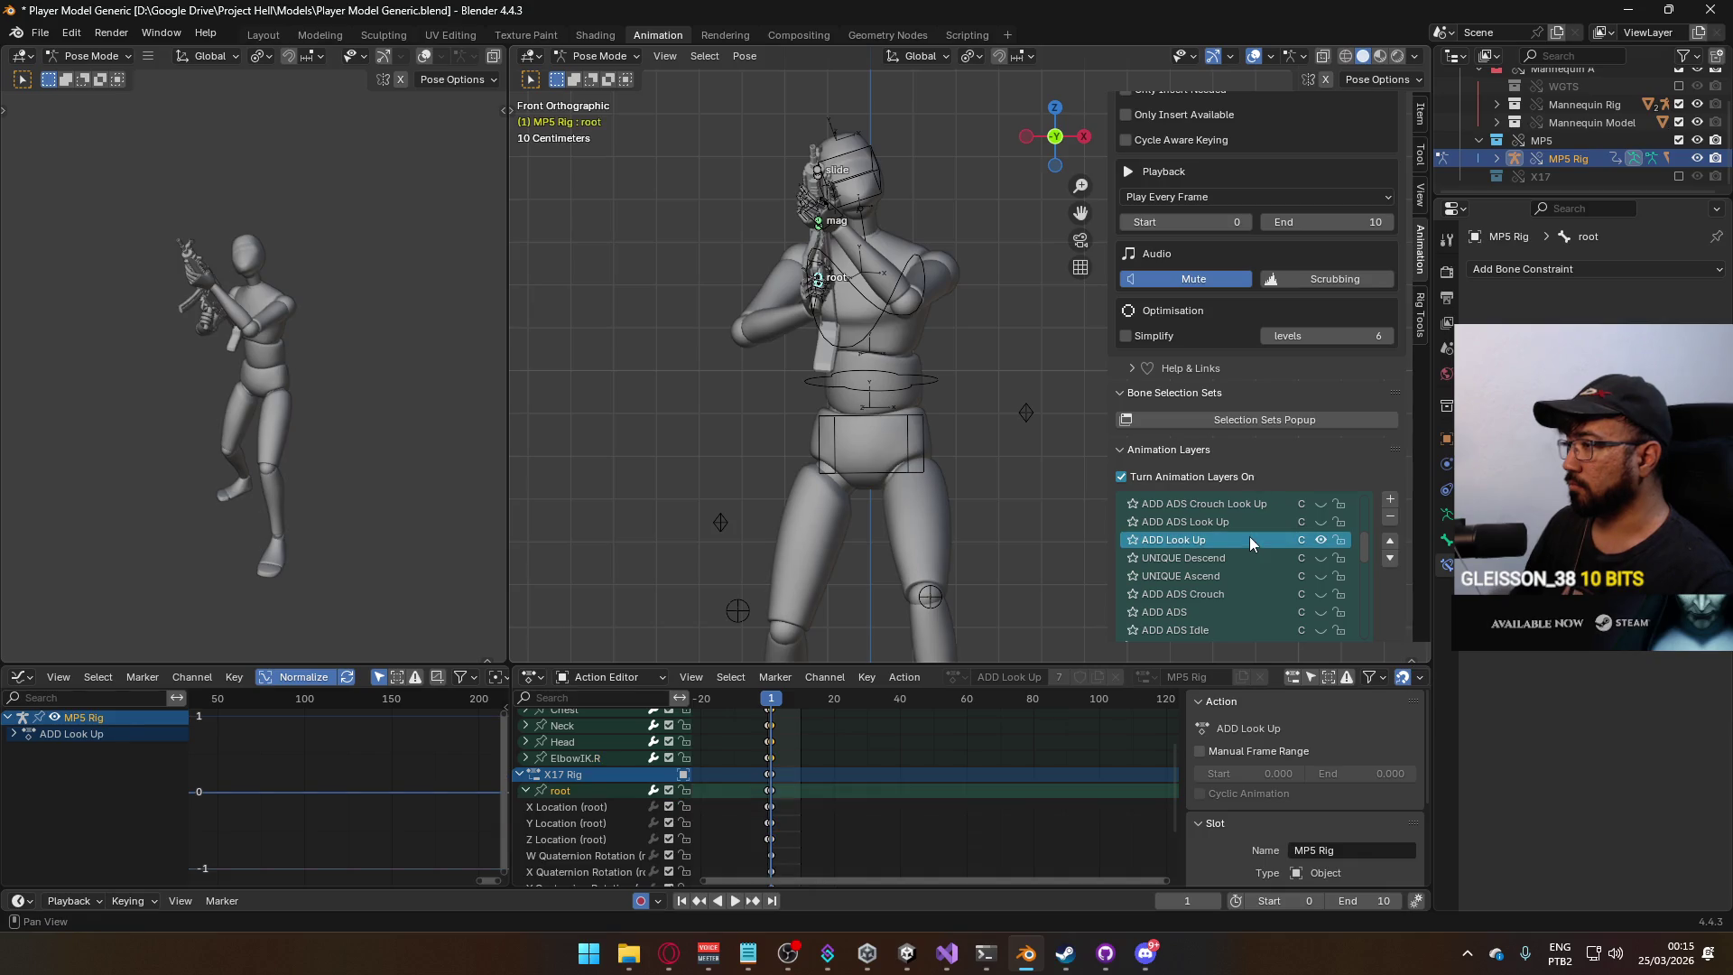
scroll(1302, 354, "up", 8)
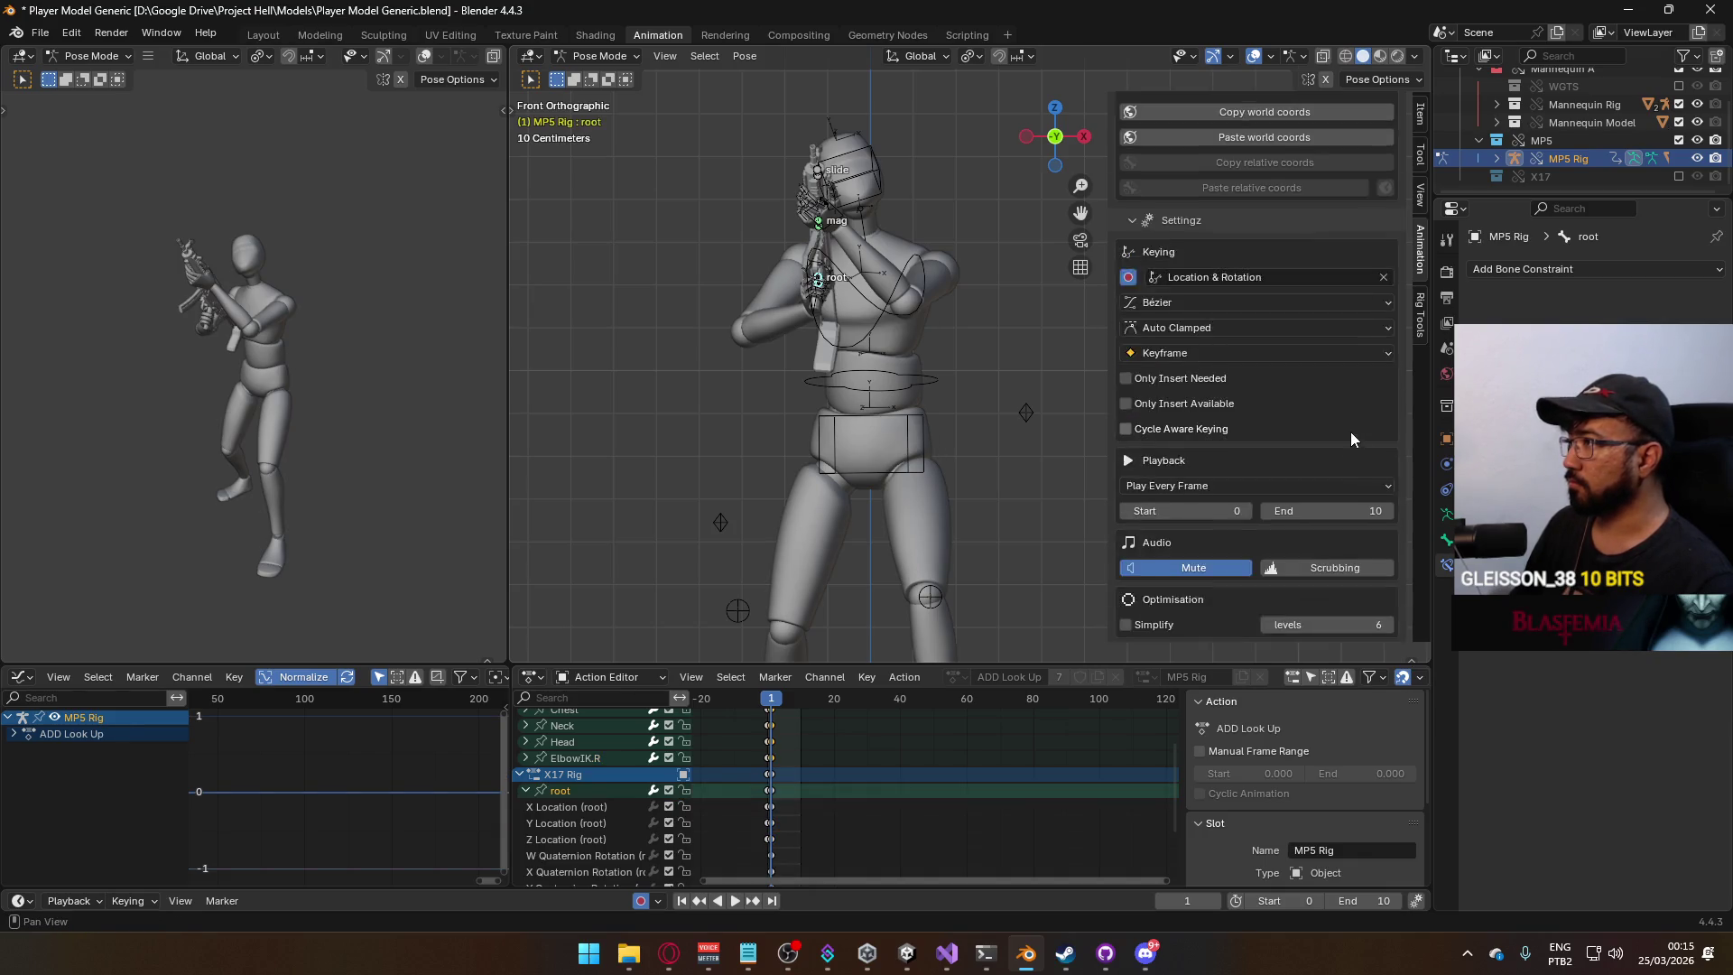
scroll(1324, 426, "down", 10)
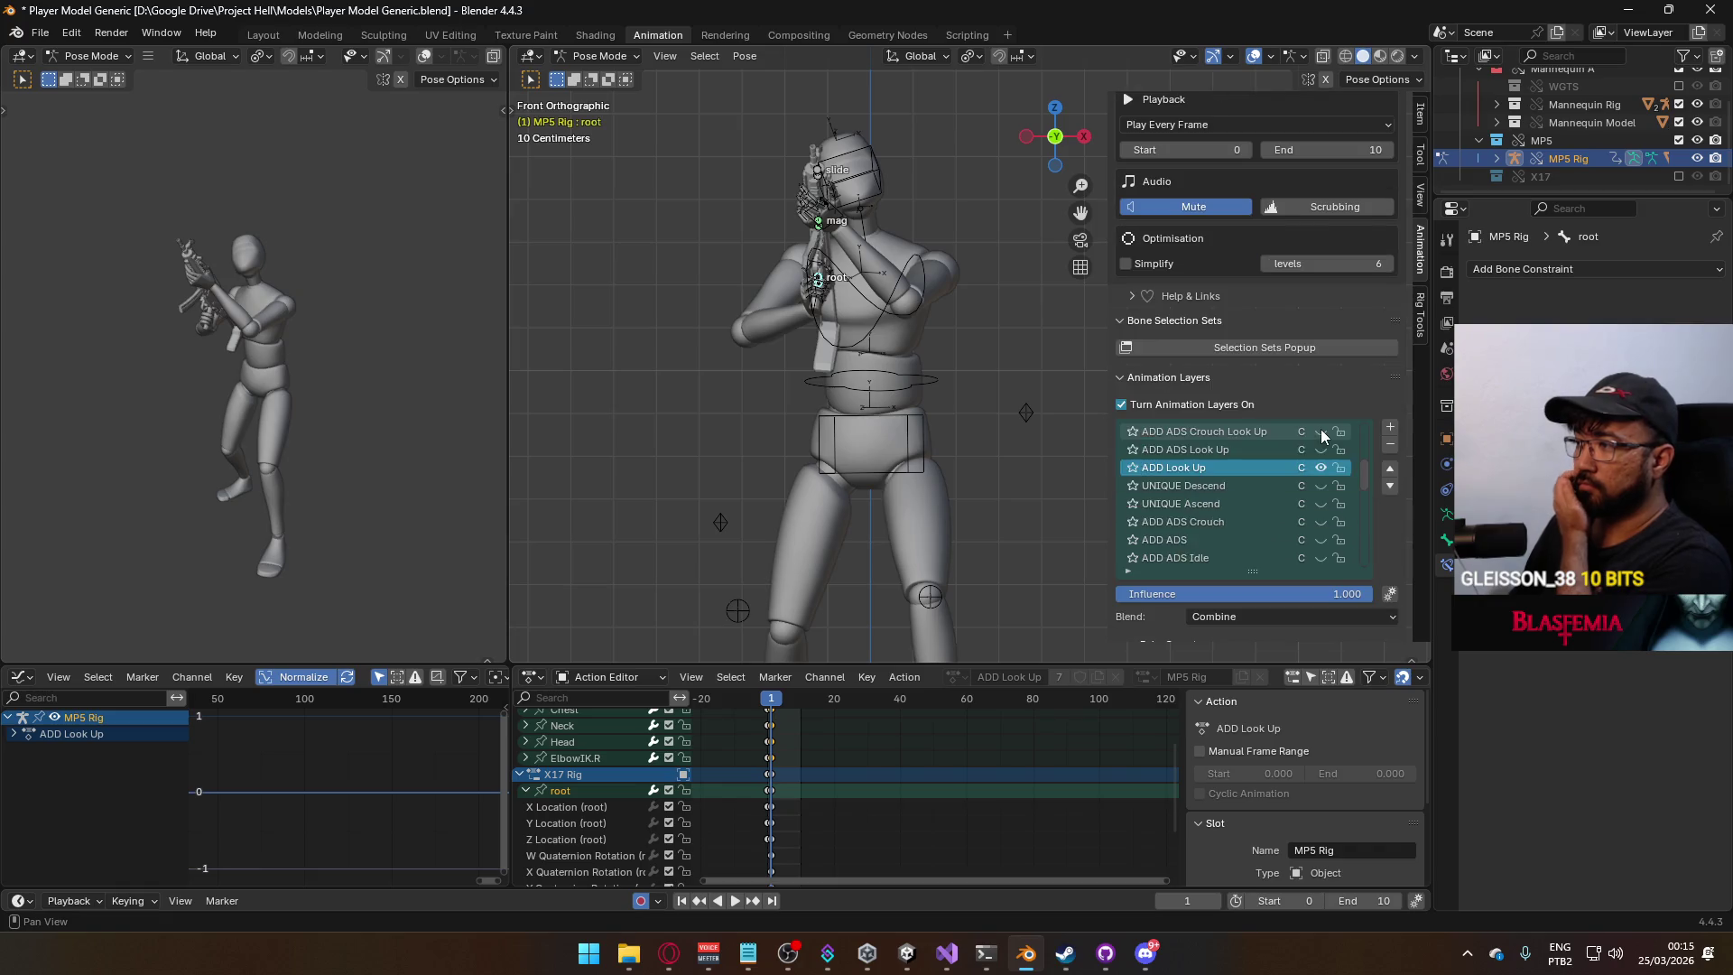
scroll(1350, 577, "down", 12)
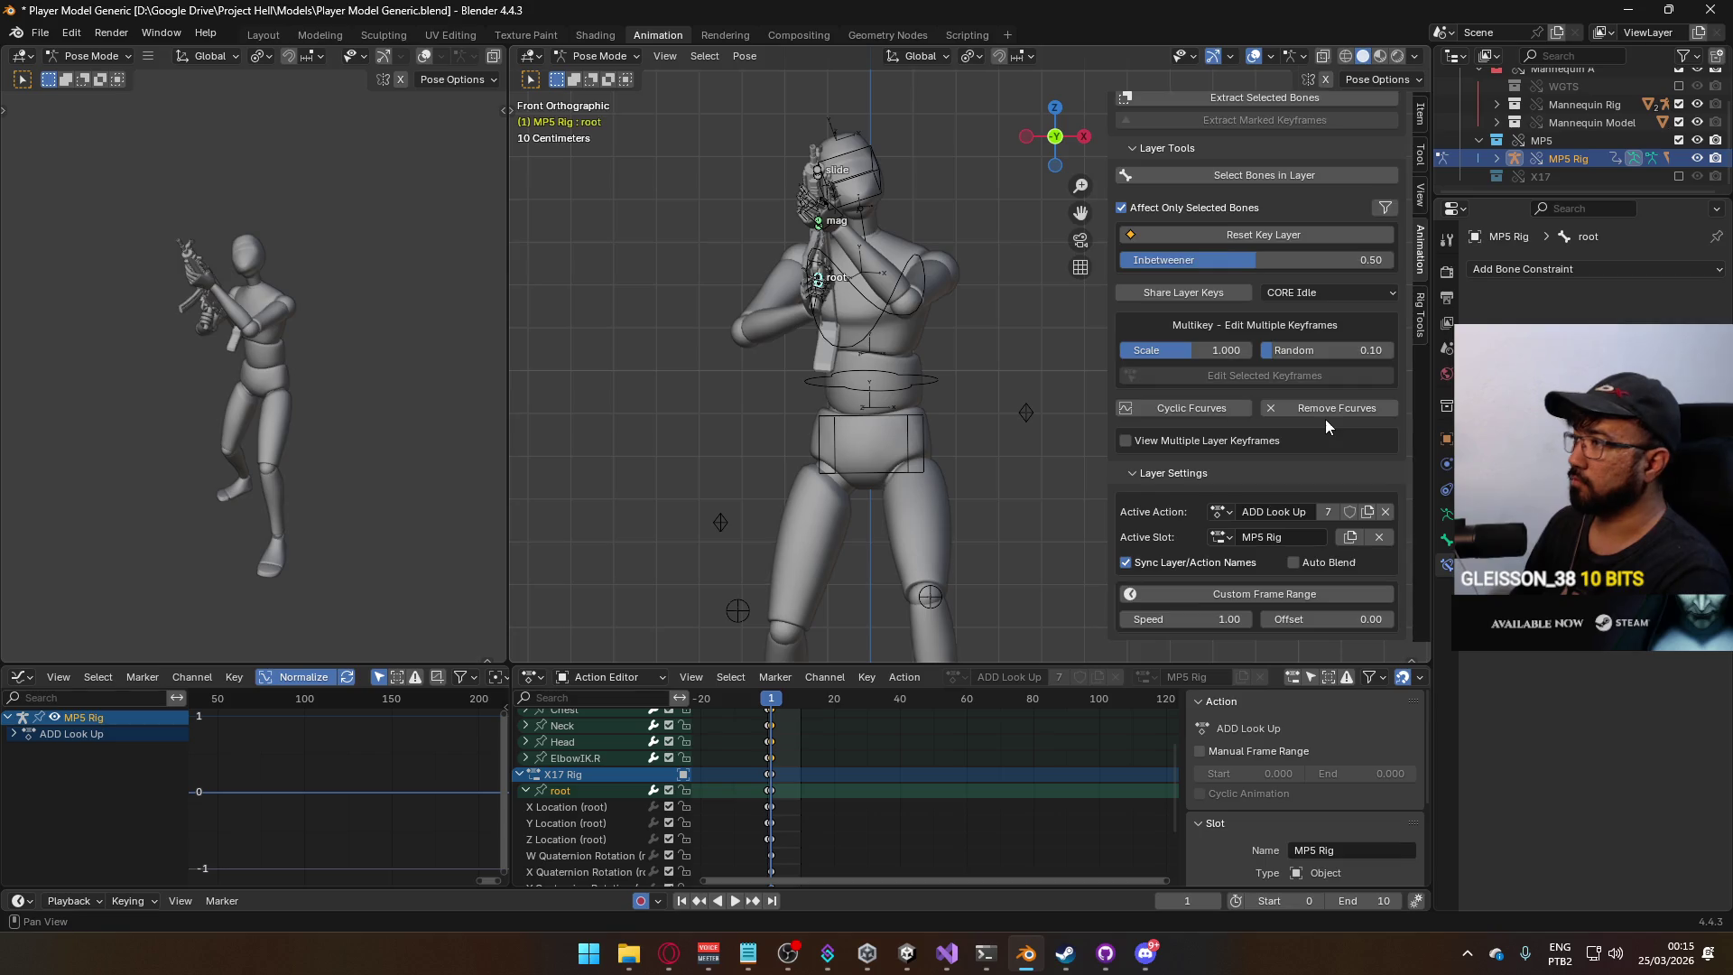
scroll(1327, 416, "up", 10)
scroll(1287, 356, "up", 5)
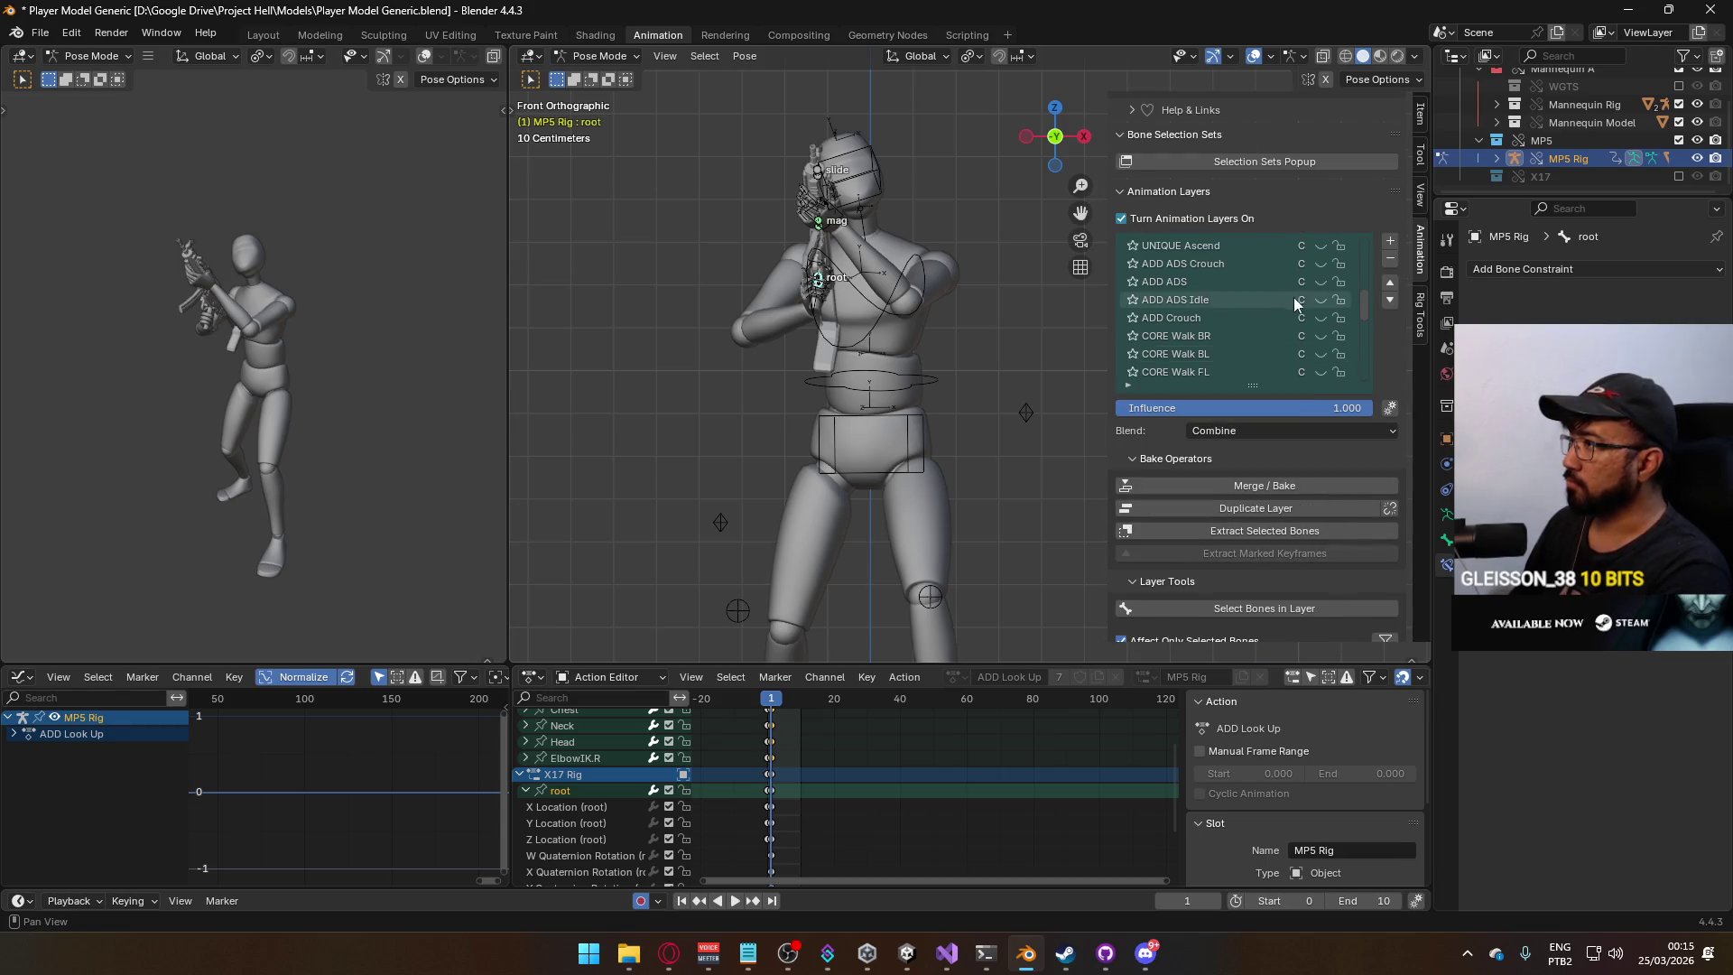
scroll(1327, 181, "up", 5)
left_click(1420, 115)
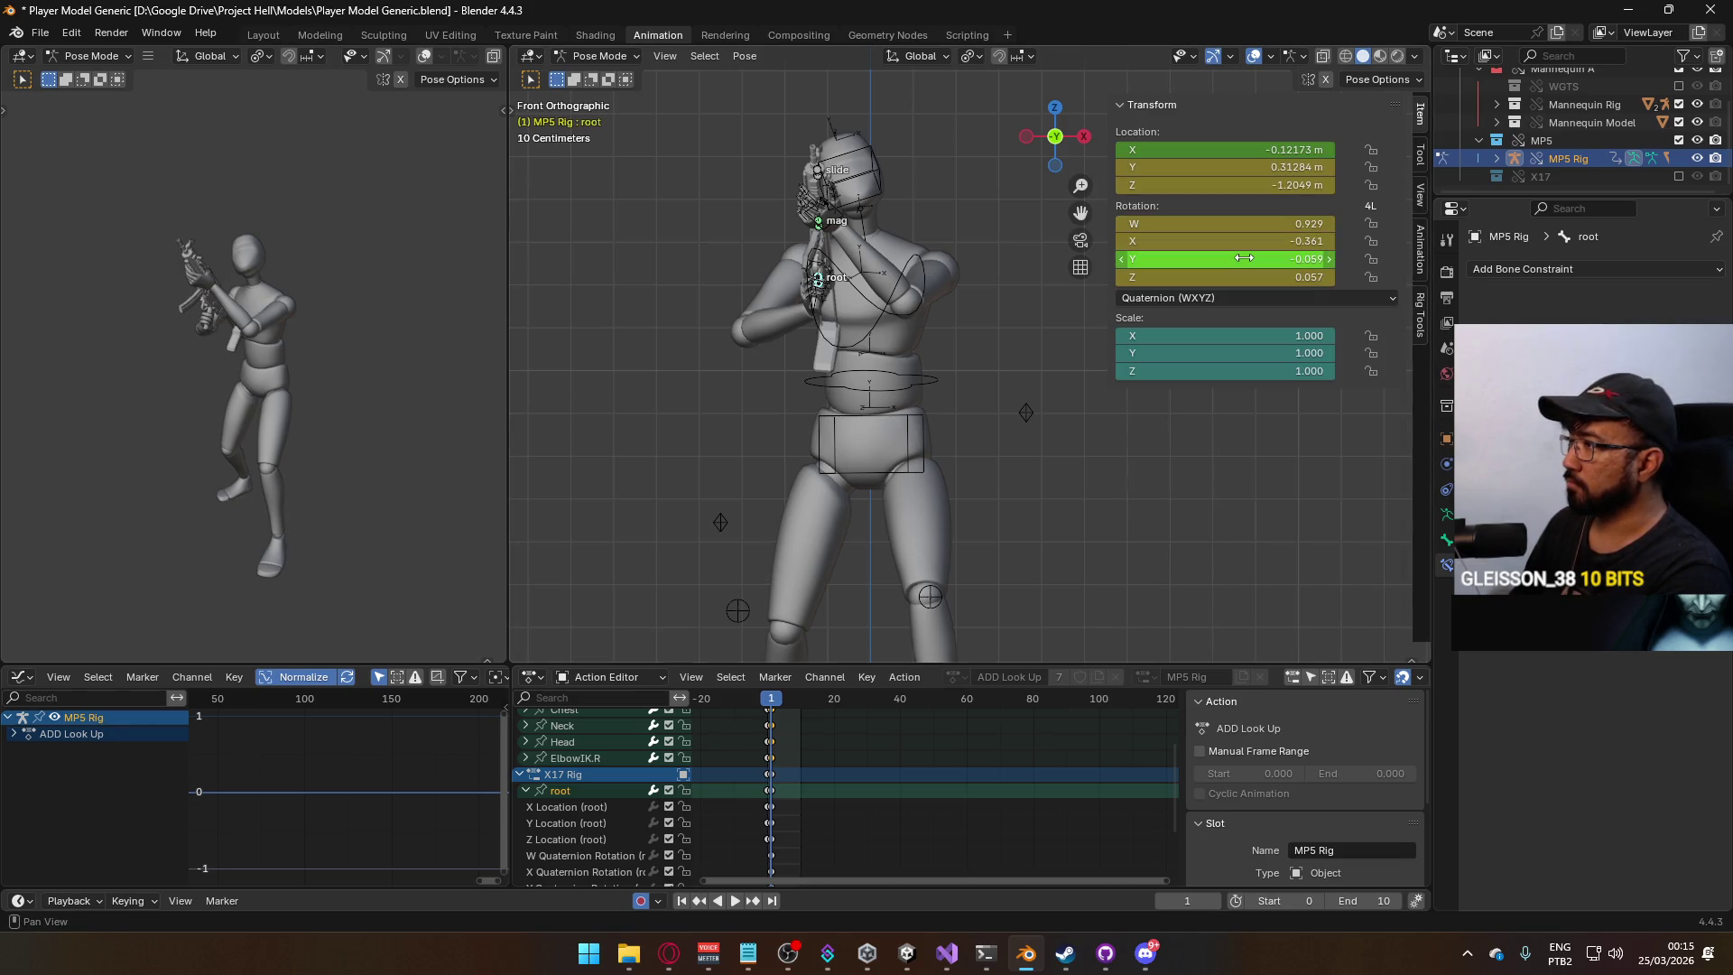
Set the MP5 root bone's Z and Y rotation to 0.
left_click(1257, 273)
type("0")
key("Return")
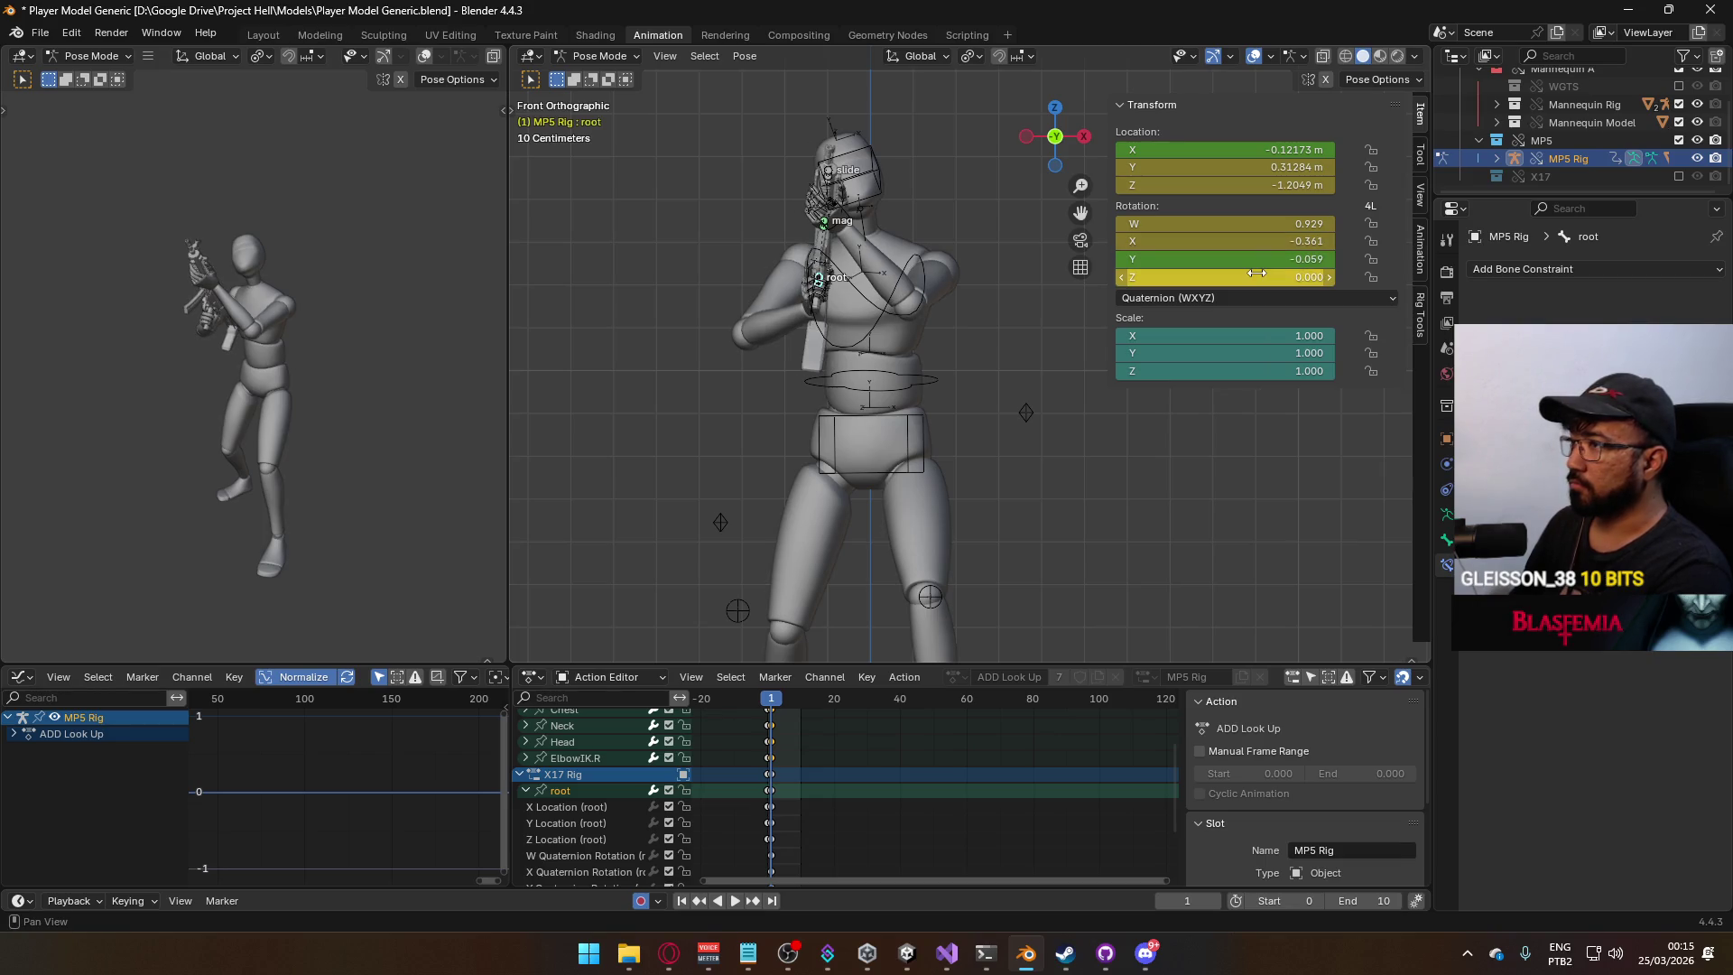
left_click(1273, 258)
type("0")
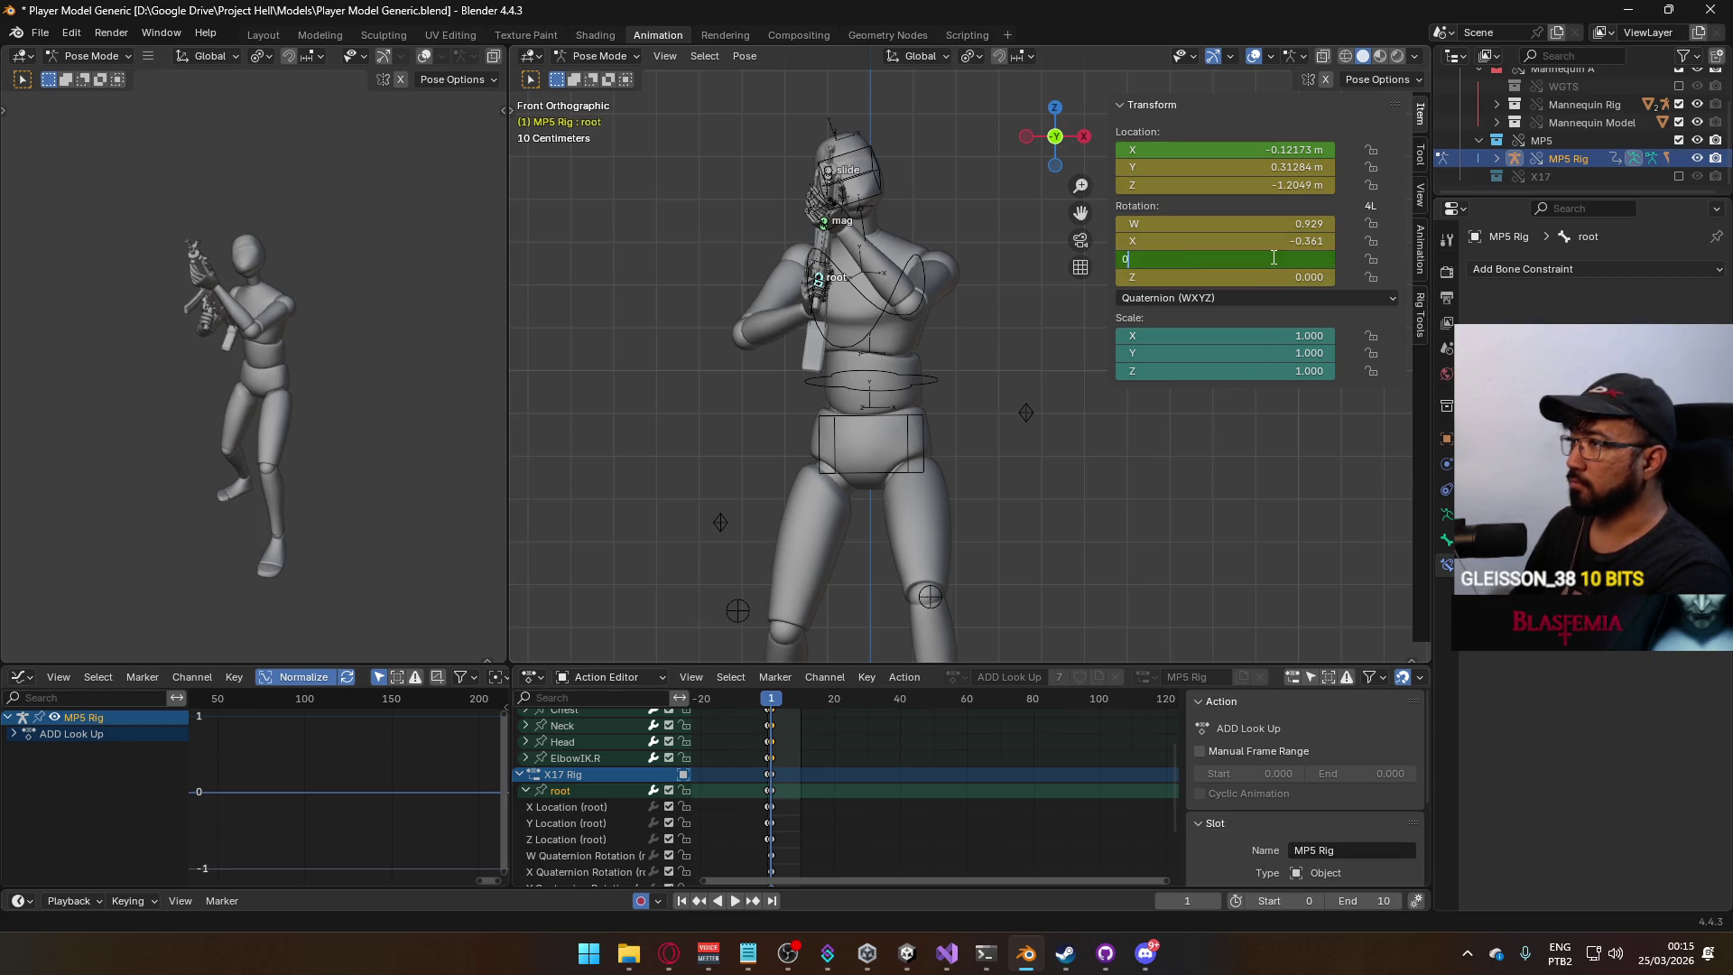
key("Return")
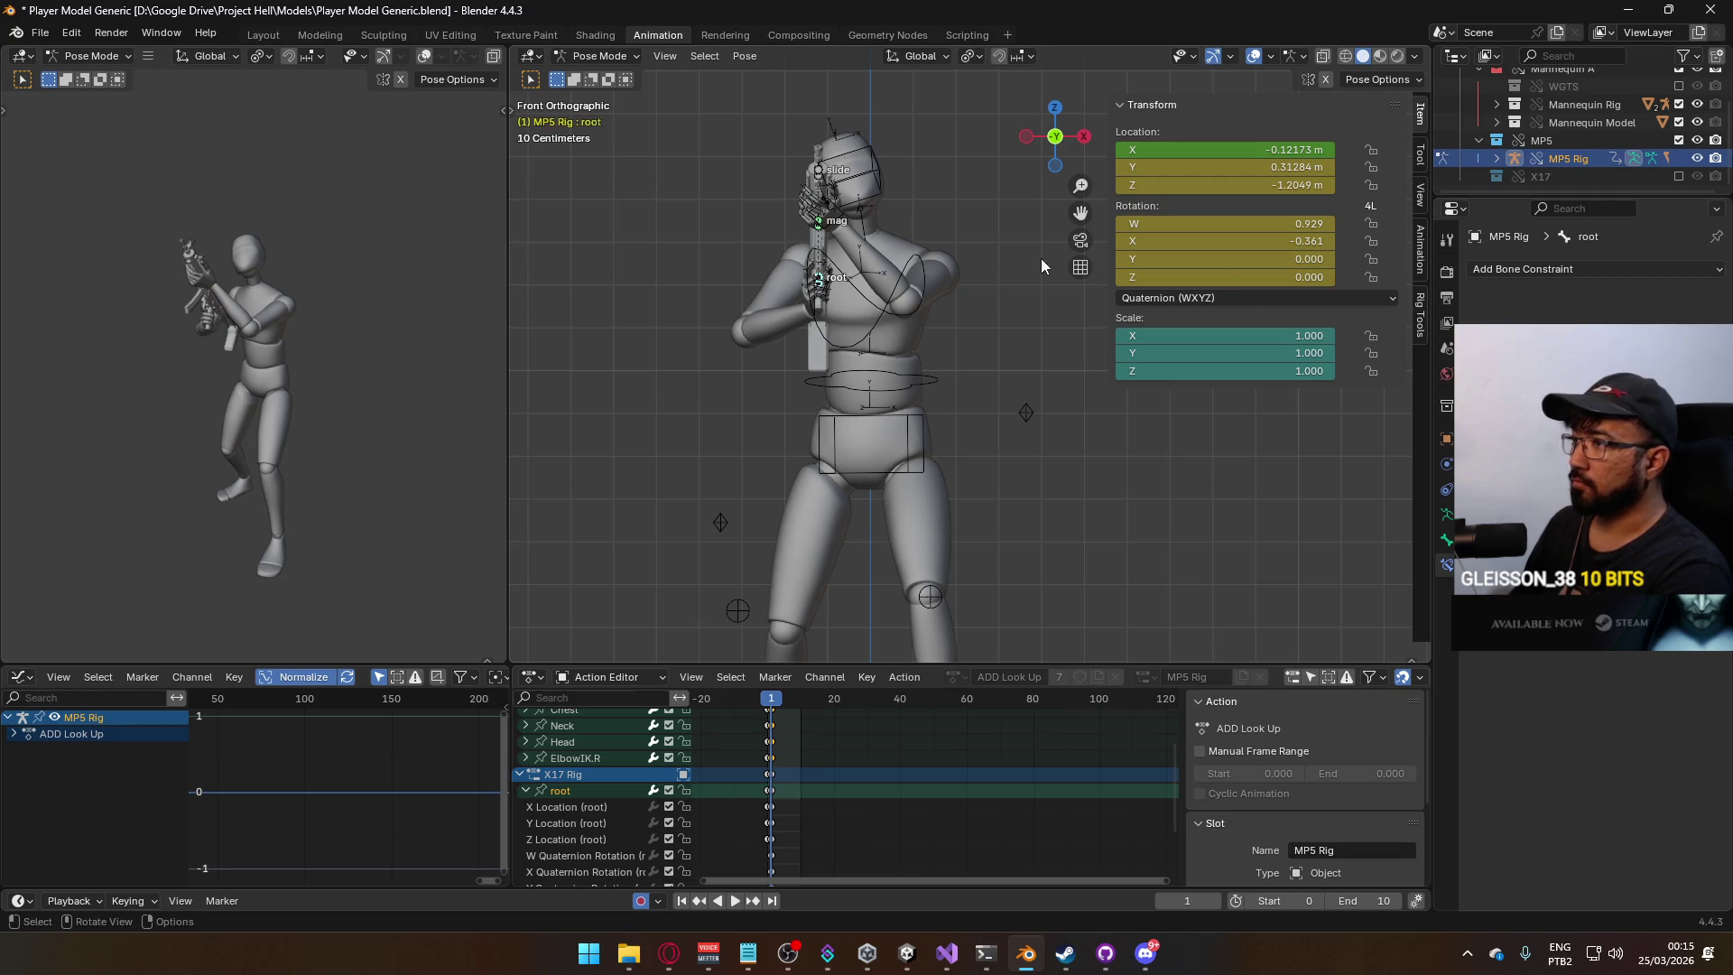
Rotate the root bone slightly around its local Y axis from the side view.
key("r")
key("y")
key("y")
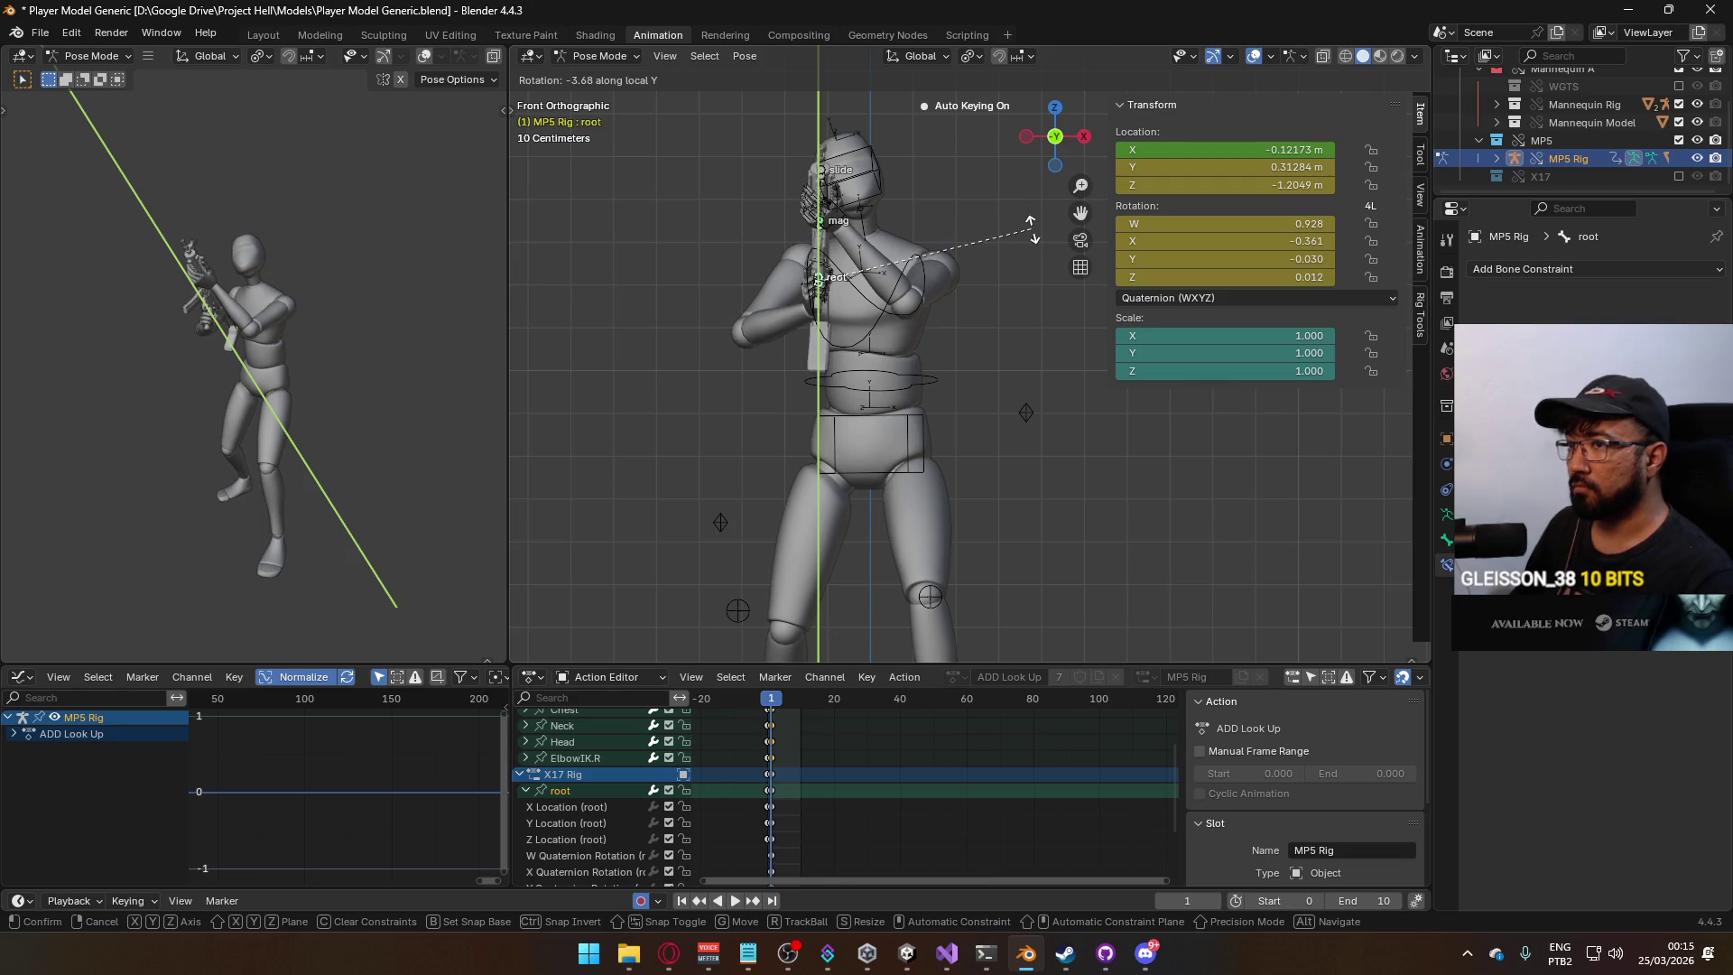
key("Escape")
key("KP_3")
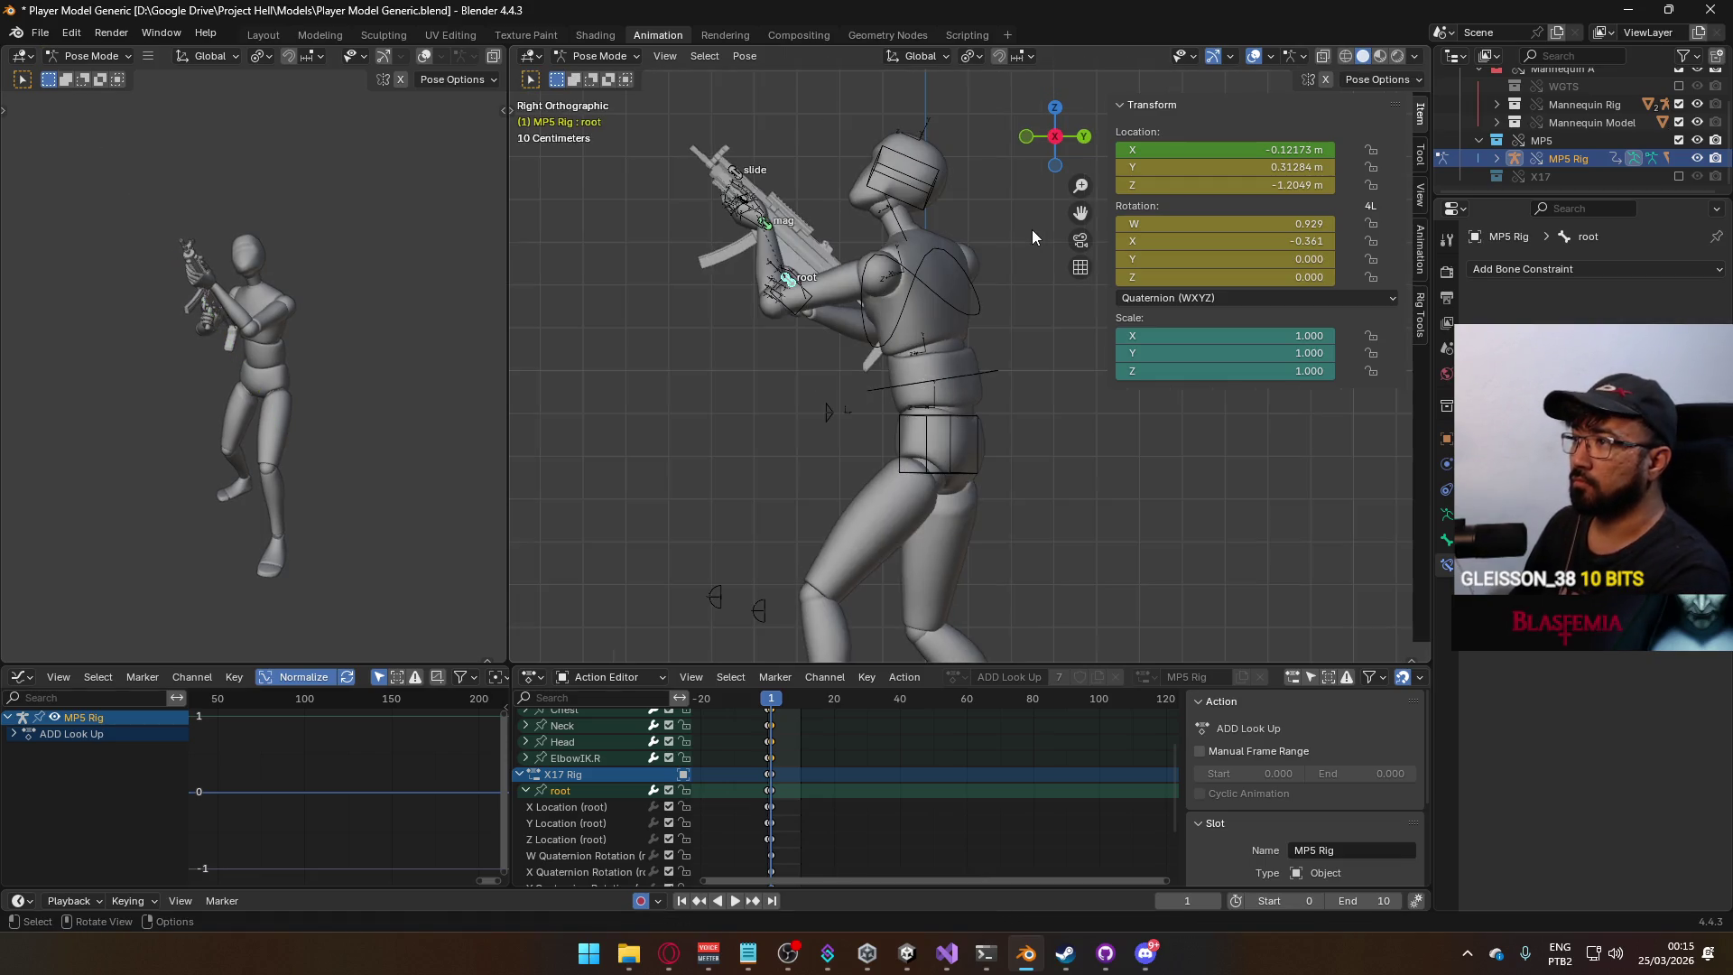
key("r")
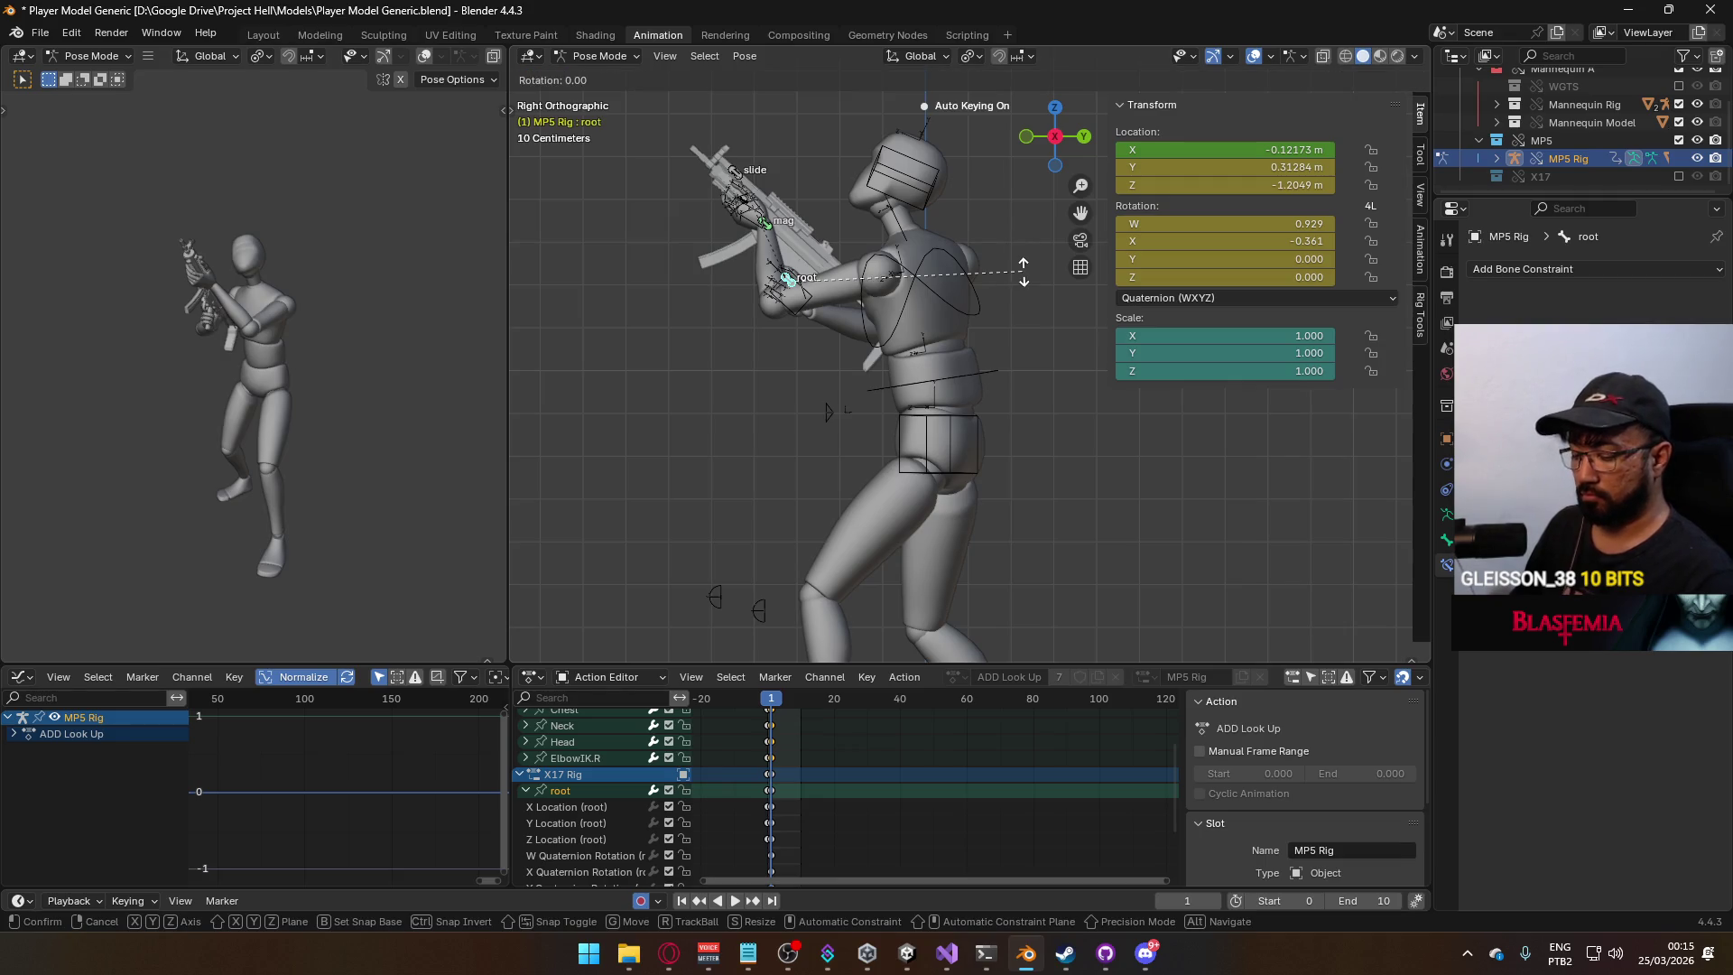
key("y")
key("y")
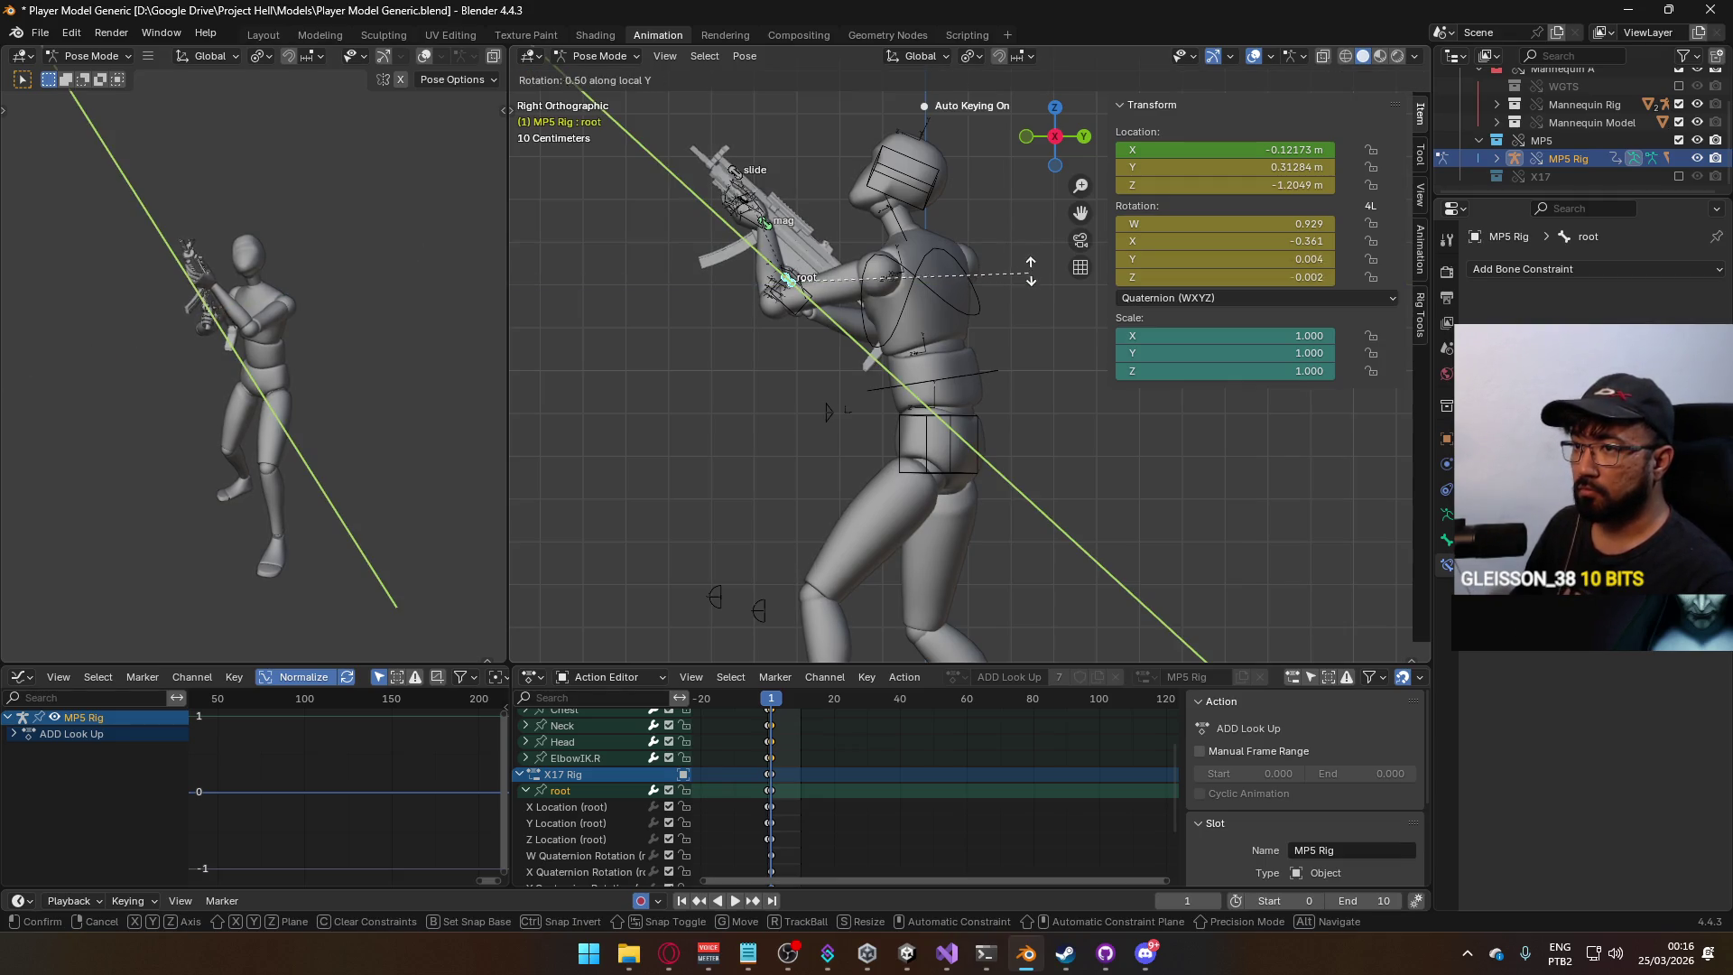
left_click(1032, 249)
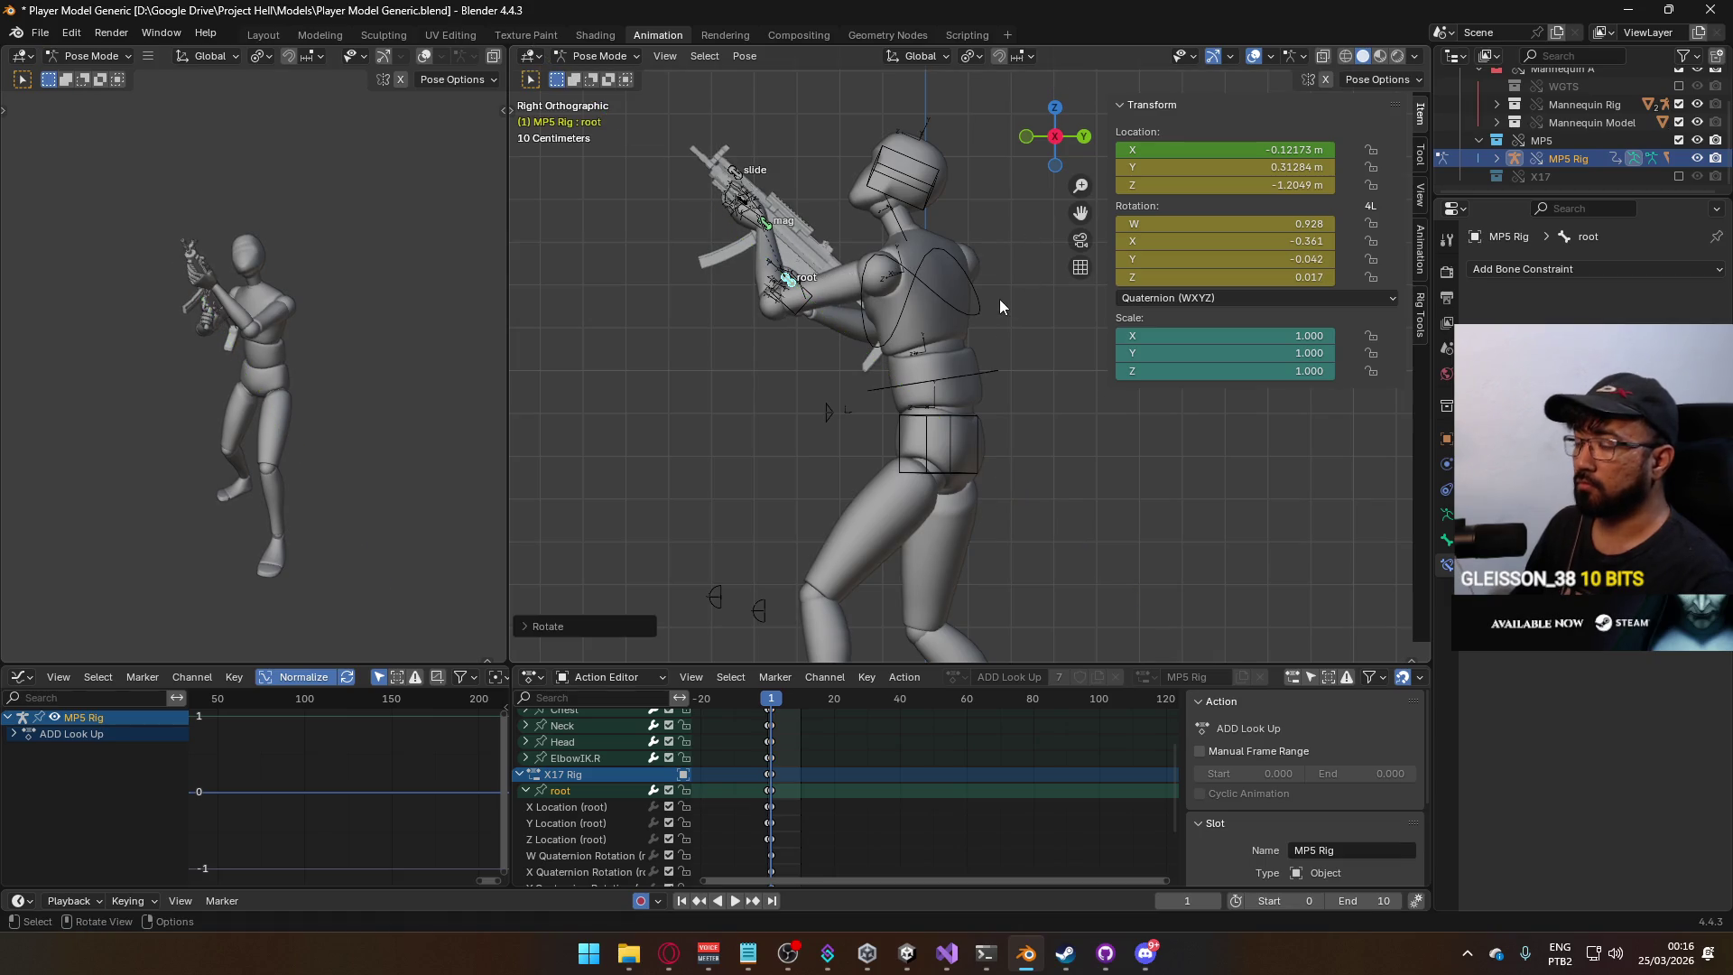
key("KP_1")
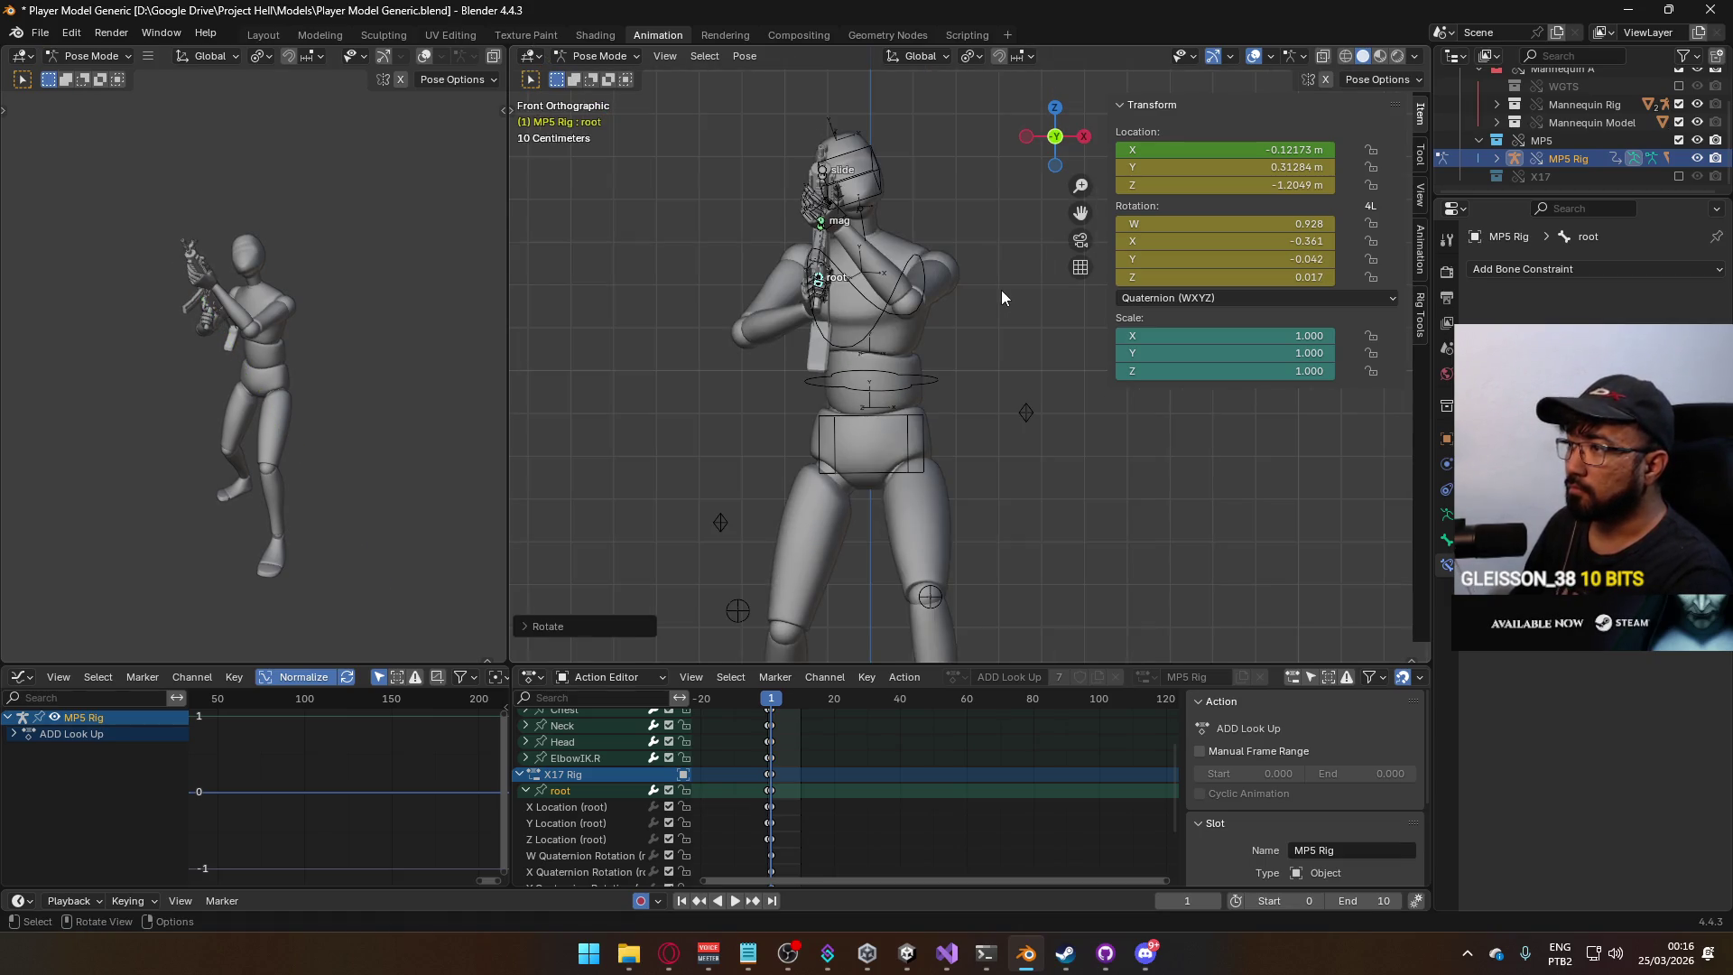
key("KP_3")
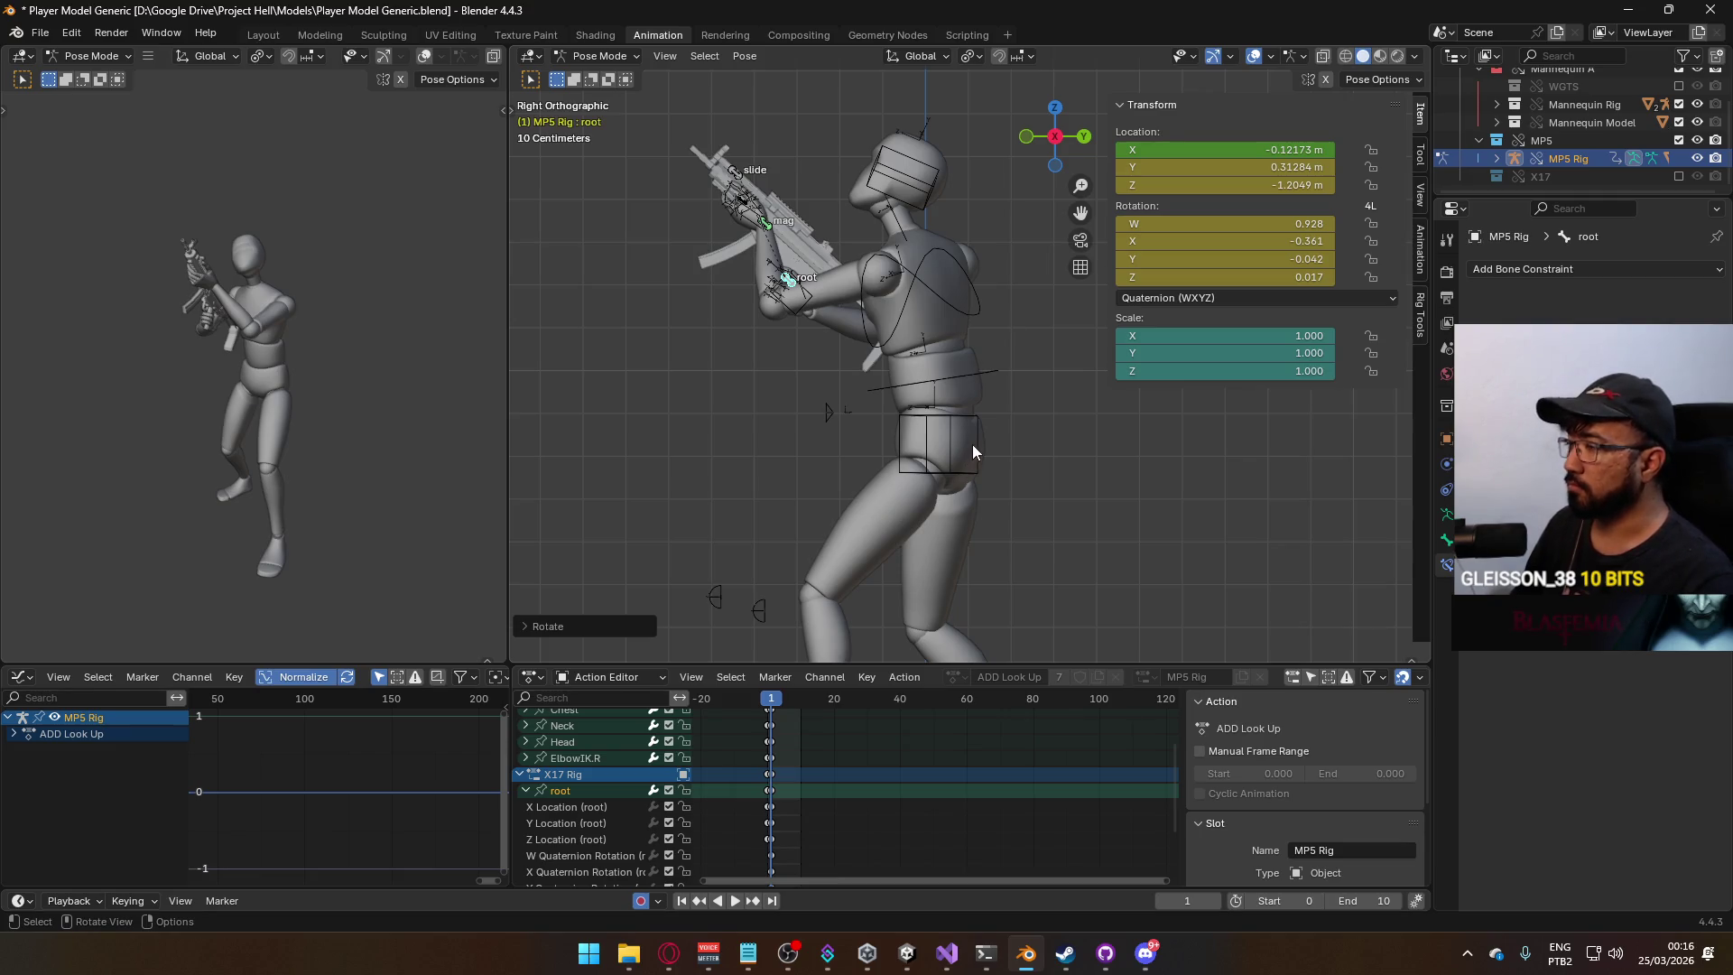
Play the animation from frame 0, then switch to Object Mode.
left_click(768, 699)
key("space")
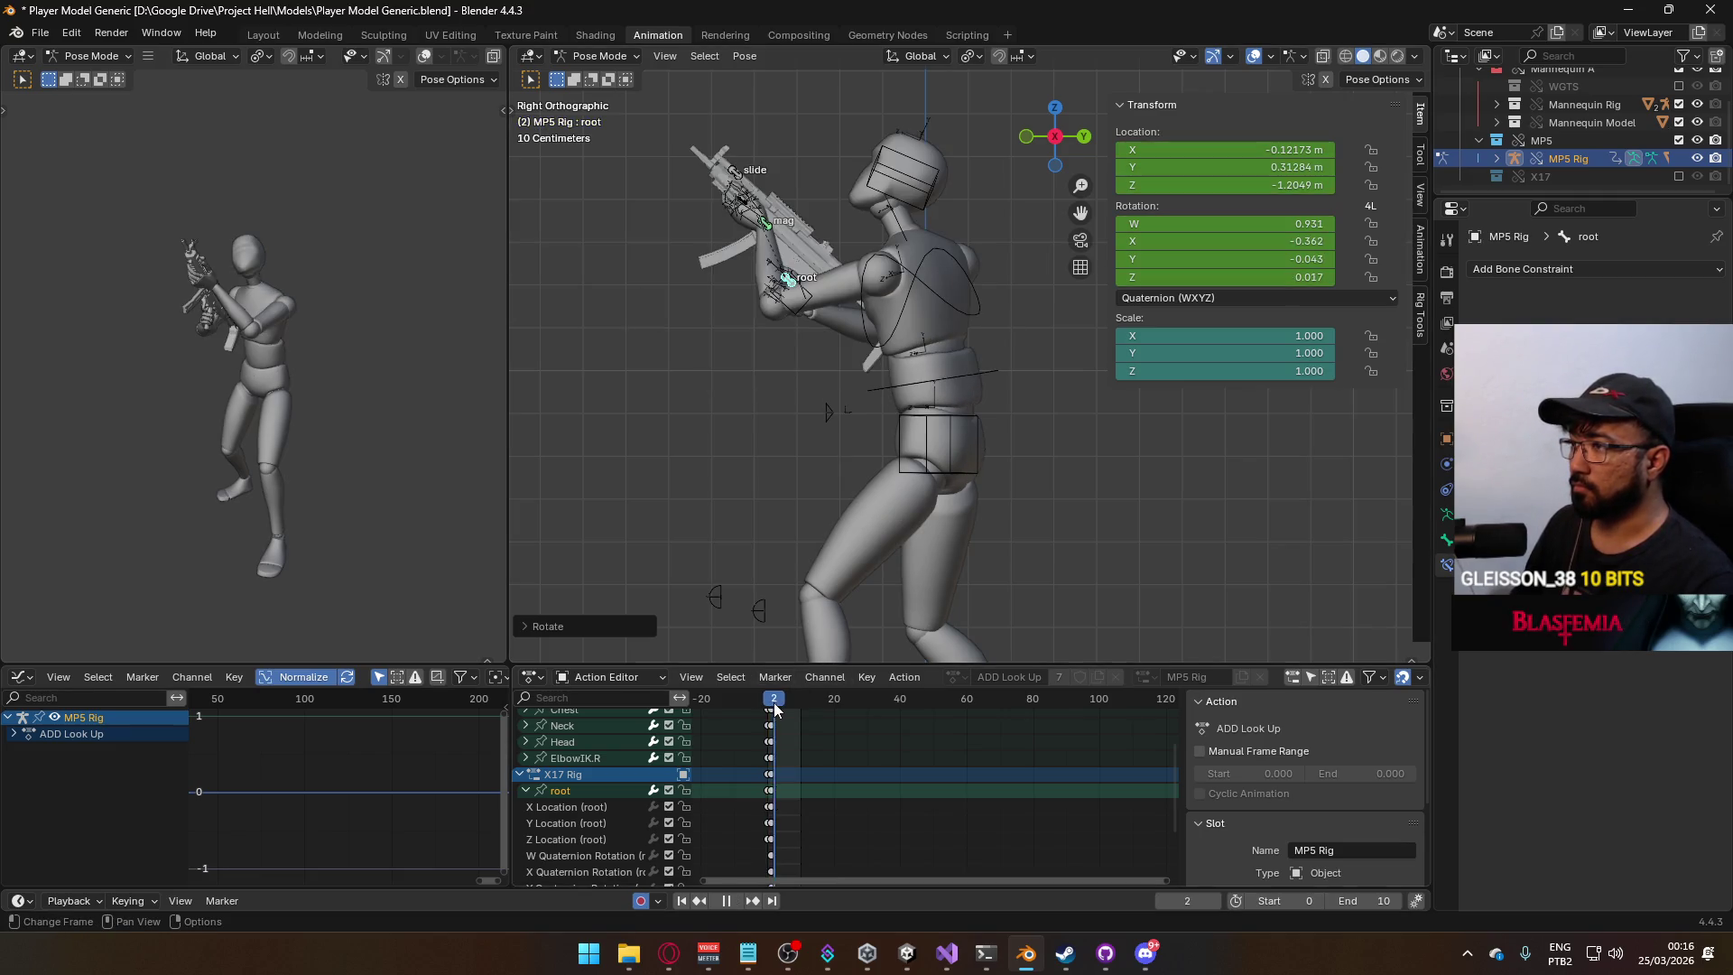
key("space")
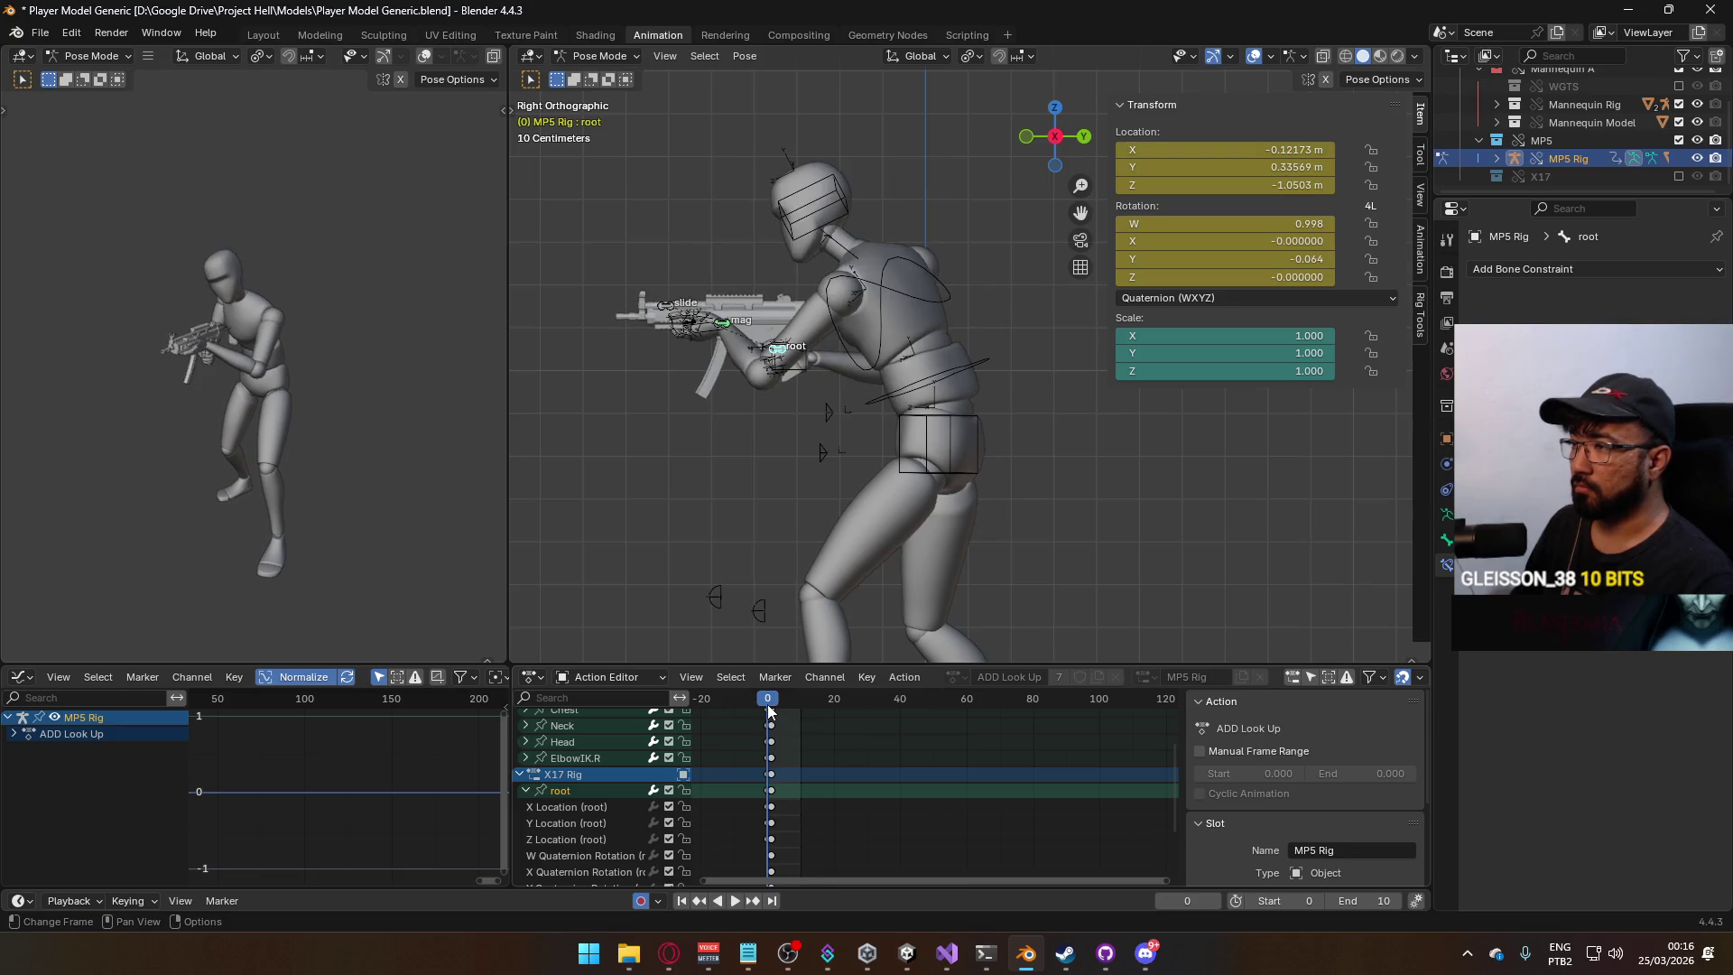
left_click(641, 56)
left_click(623, 74)
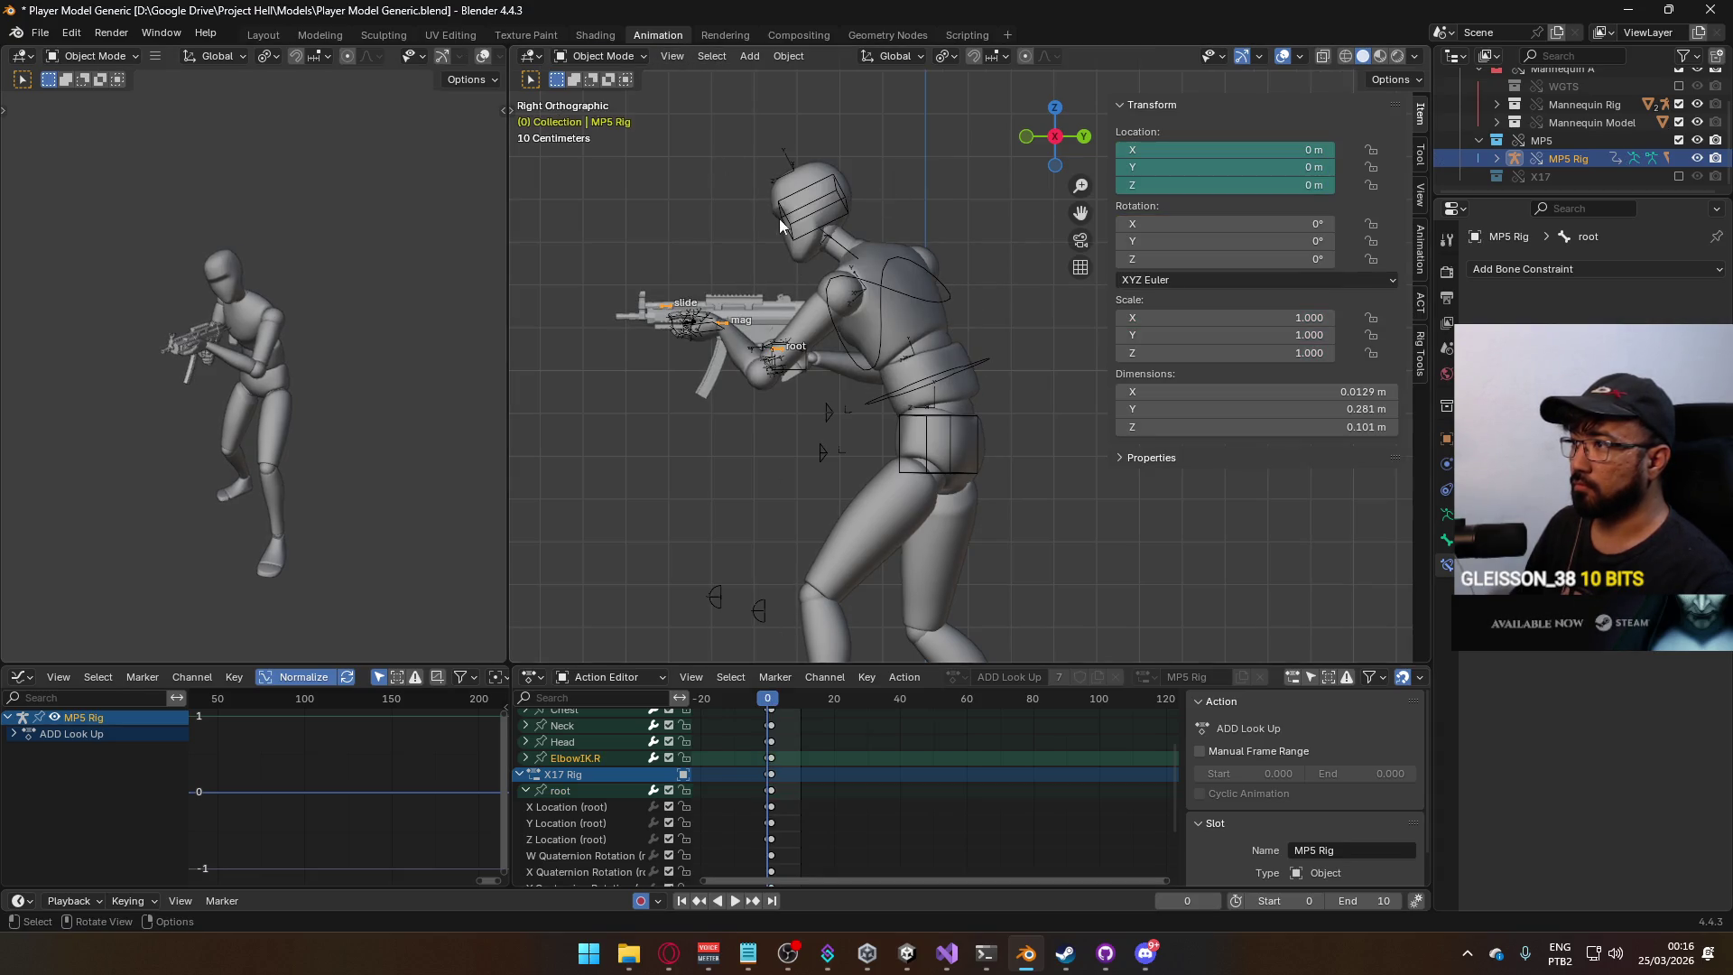
Select the mannequin armature and save the blend file.
left_click(918, 334)
left_click(973, 359)
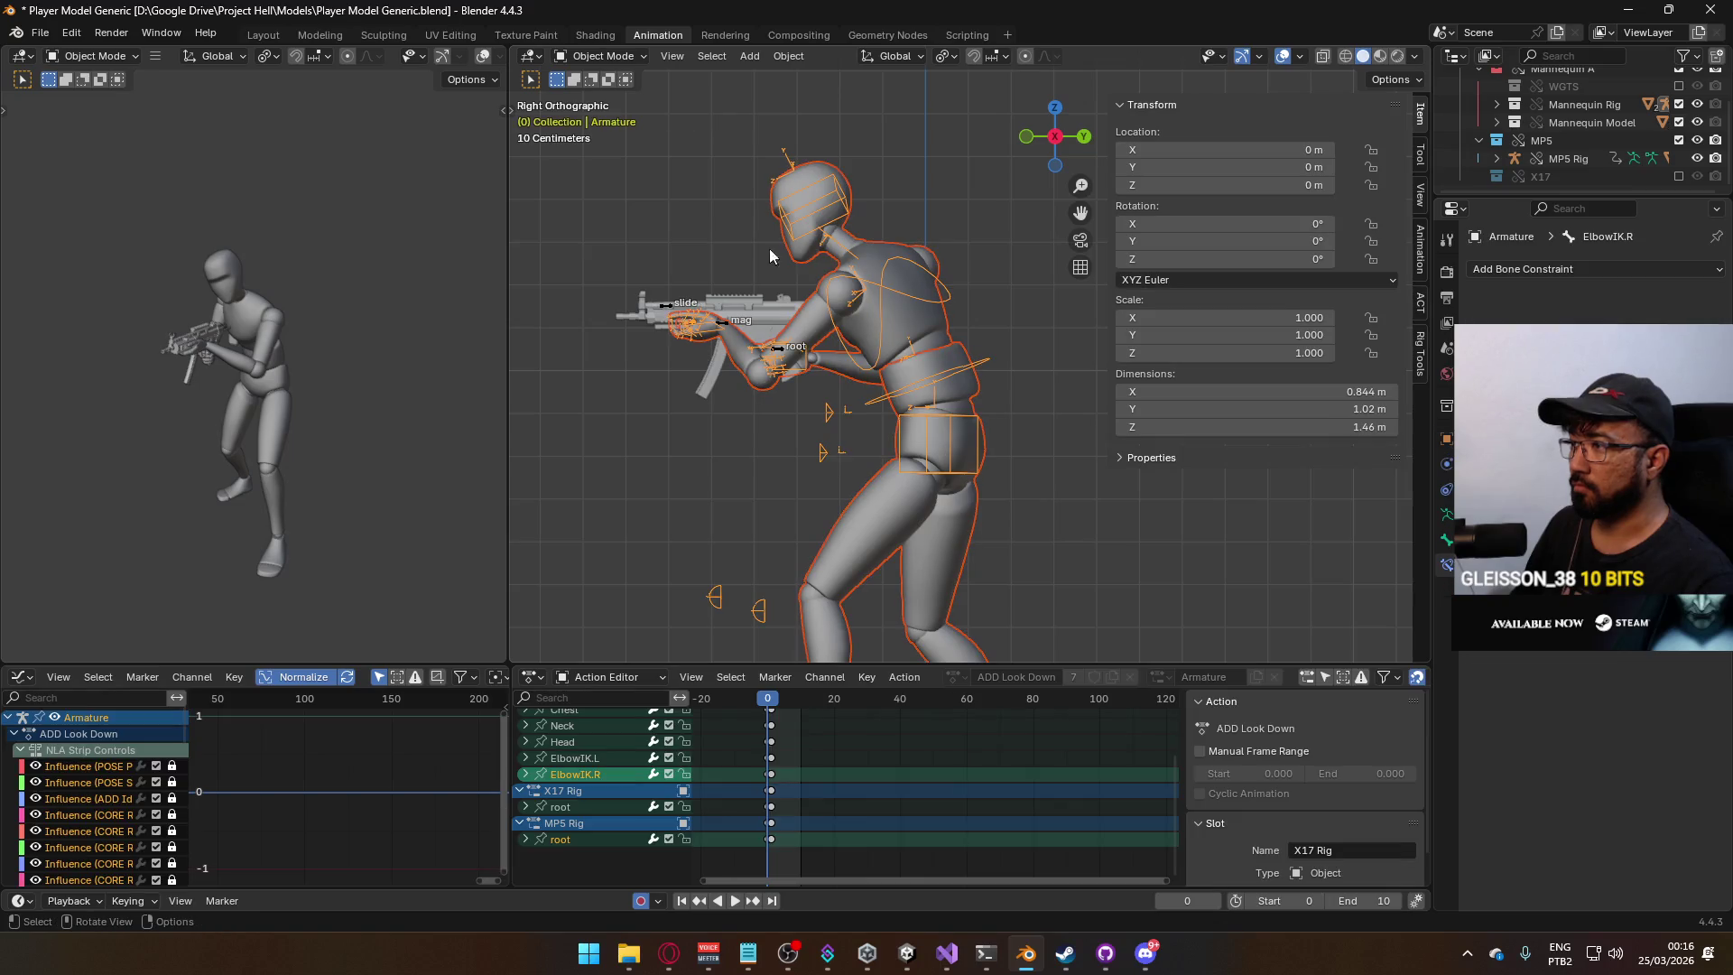
key("ctrl+s")
Export the armature as FBX over Model@Hipfire Primary Look Up.fbx, then open a new browser tab.
left_click(39, 32)
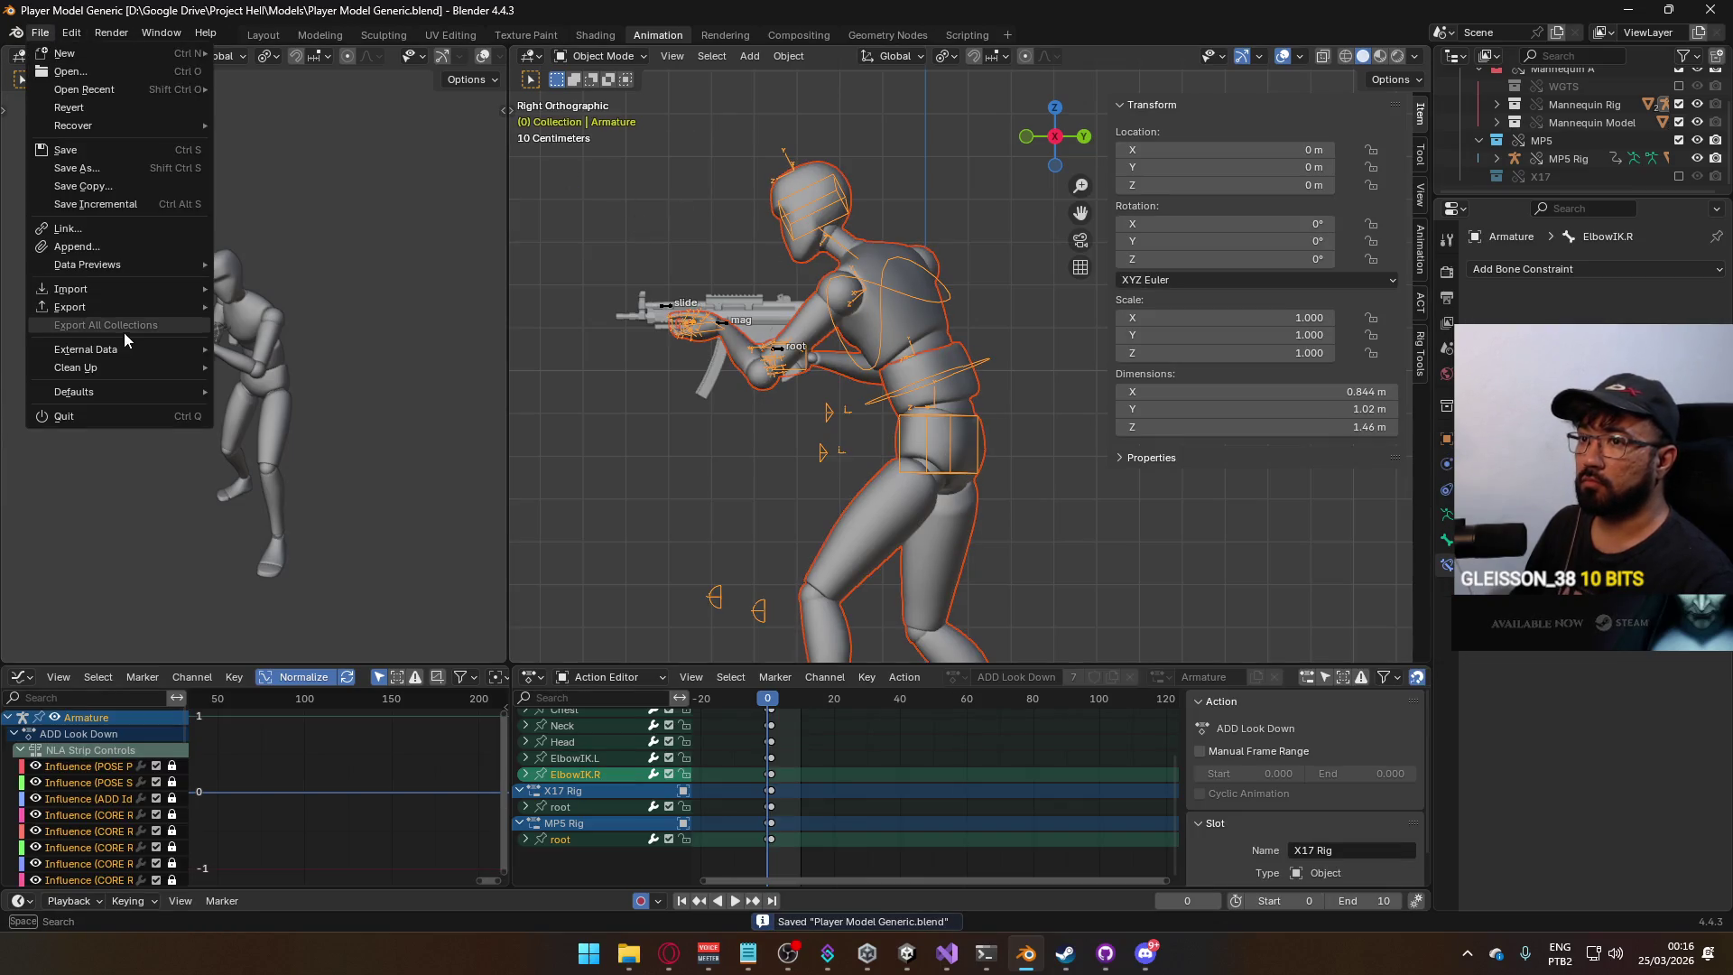
mouse_move(112, 305)
left_click(266, 469)
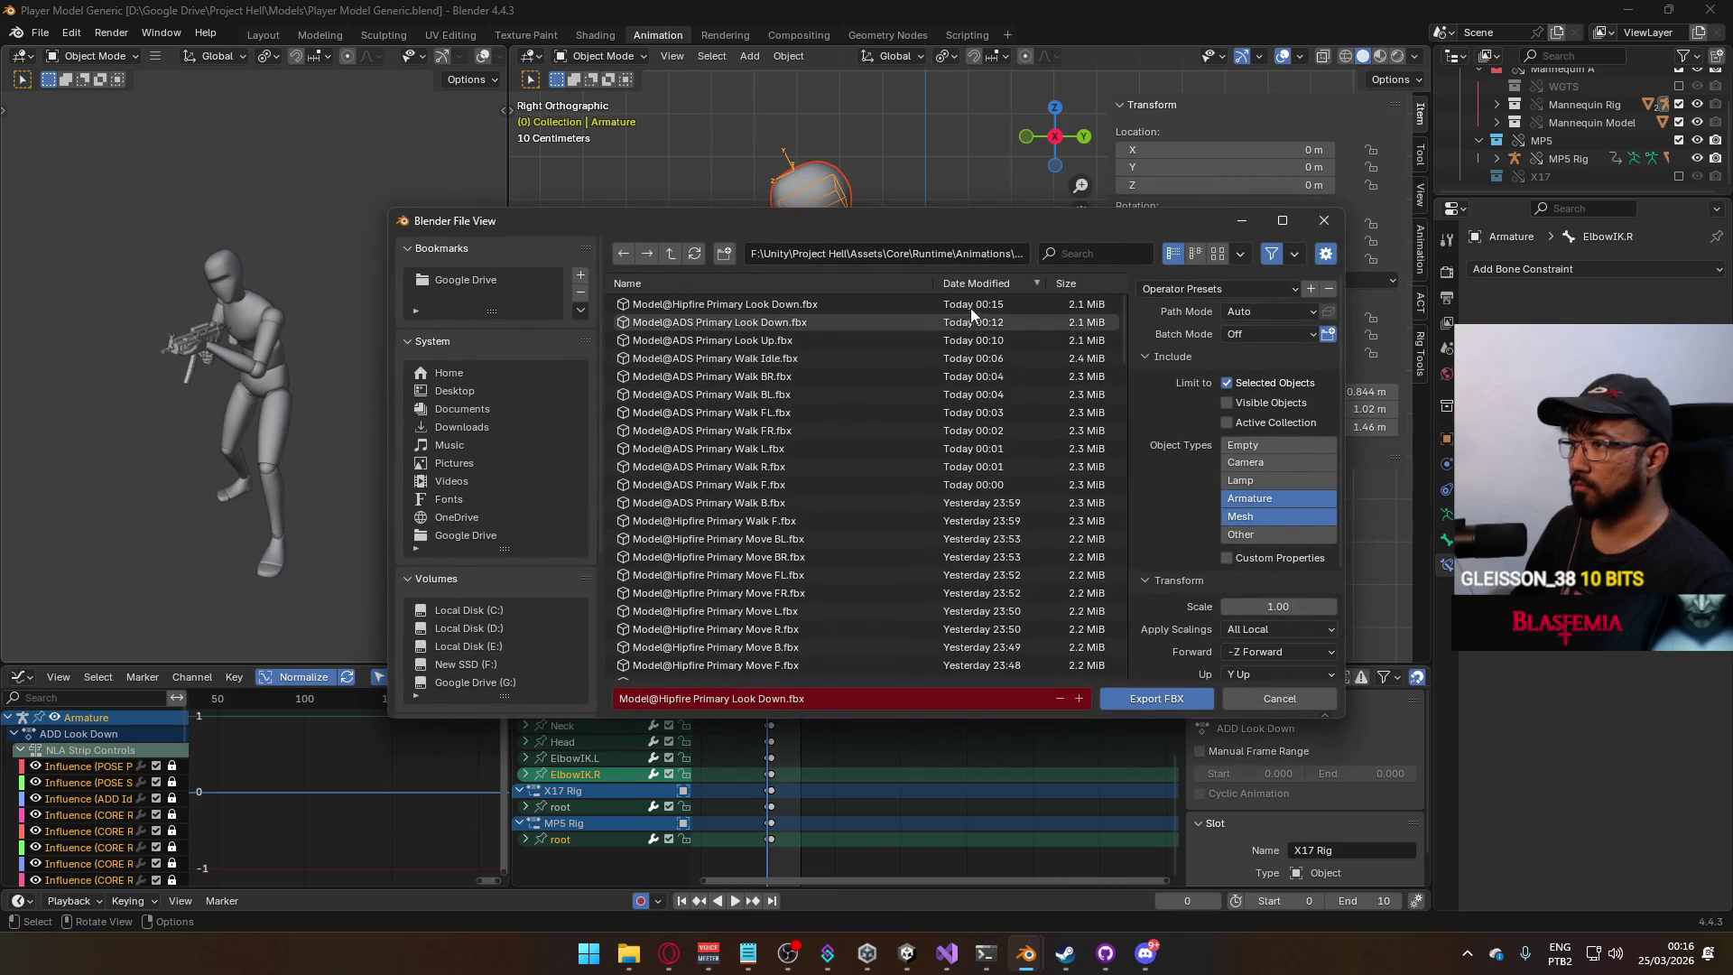
left_click_drag(1122, 343, 1110, 673)
scroll(979, 542, "up", 1)
scroll(983, 544, "up", 5)
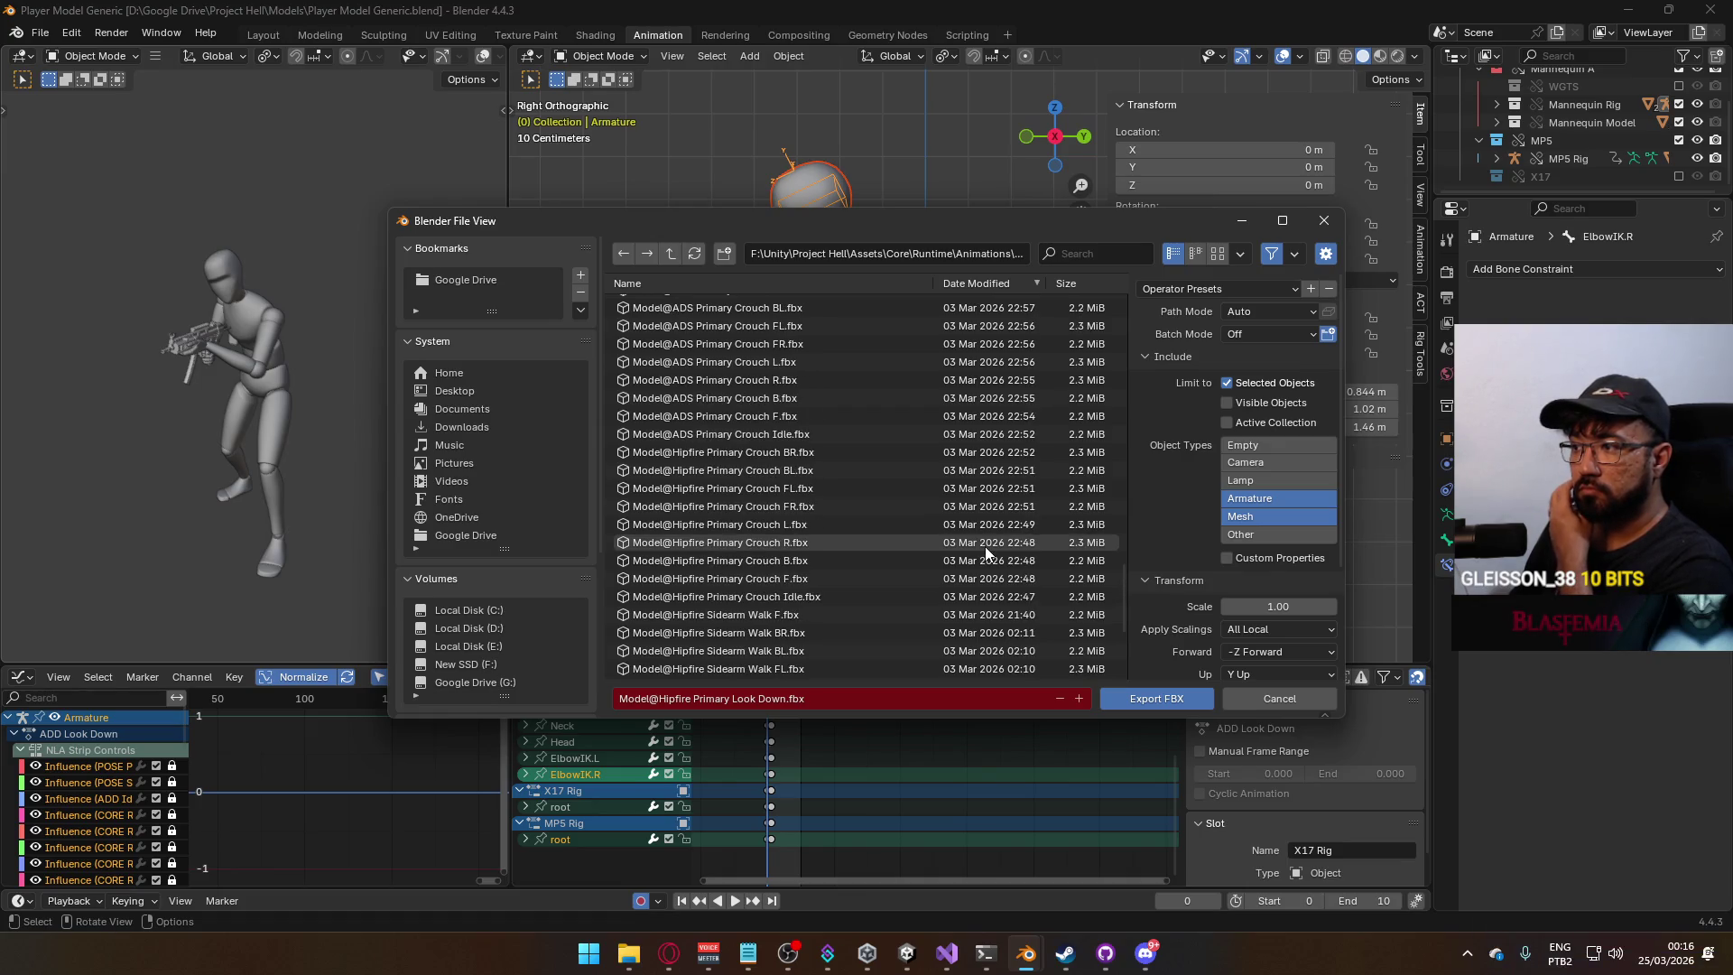
scroll(993, 547, "up", 1)
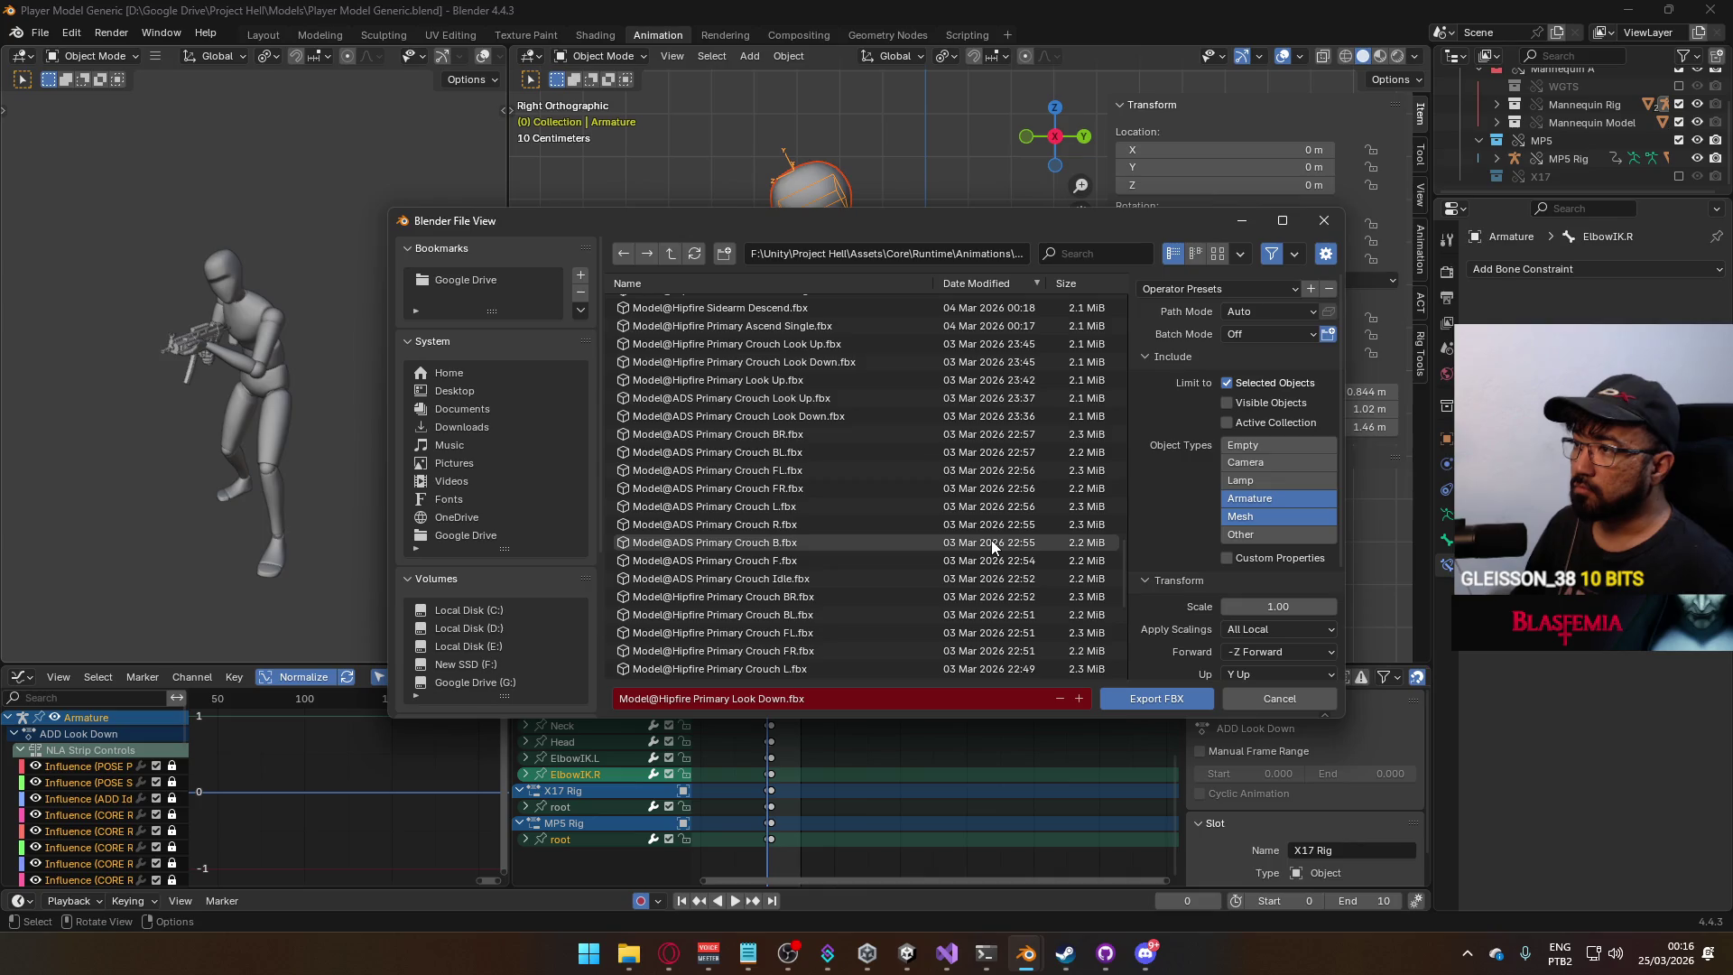
left_click(793, 381)
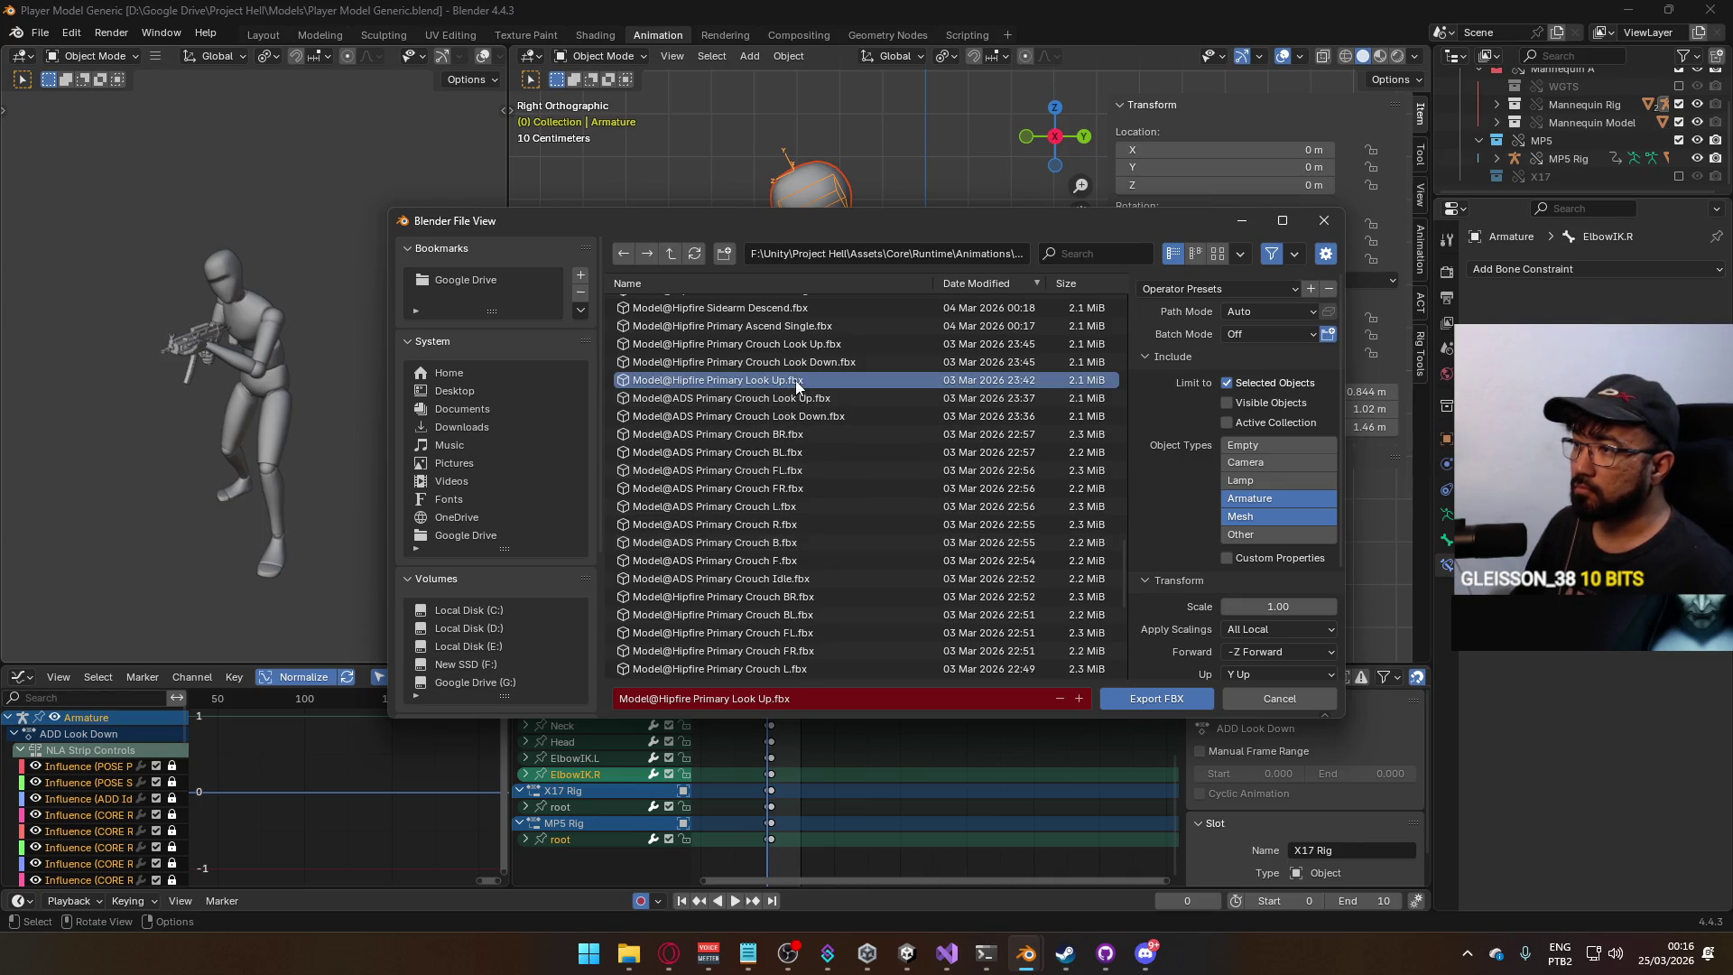
left_click(1158, 700)
key("space")
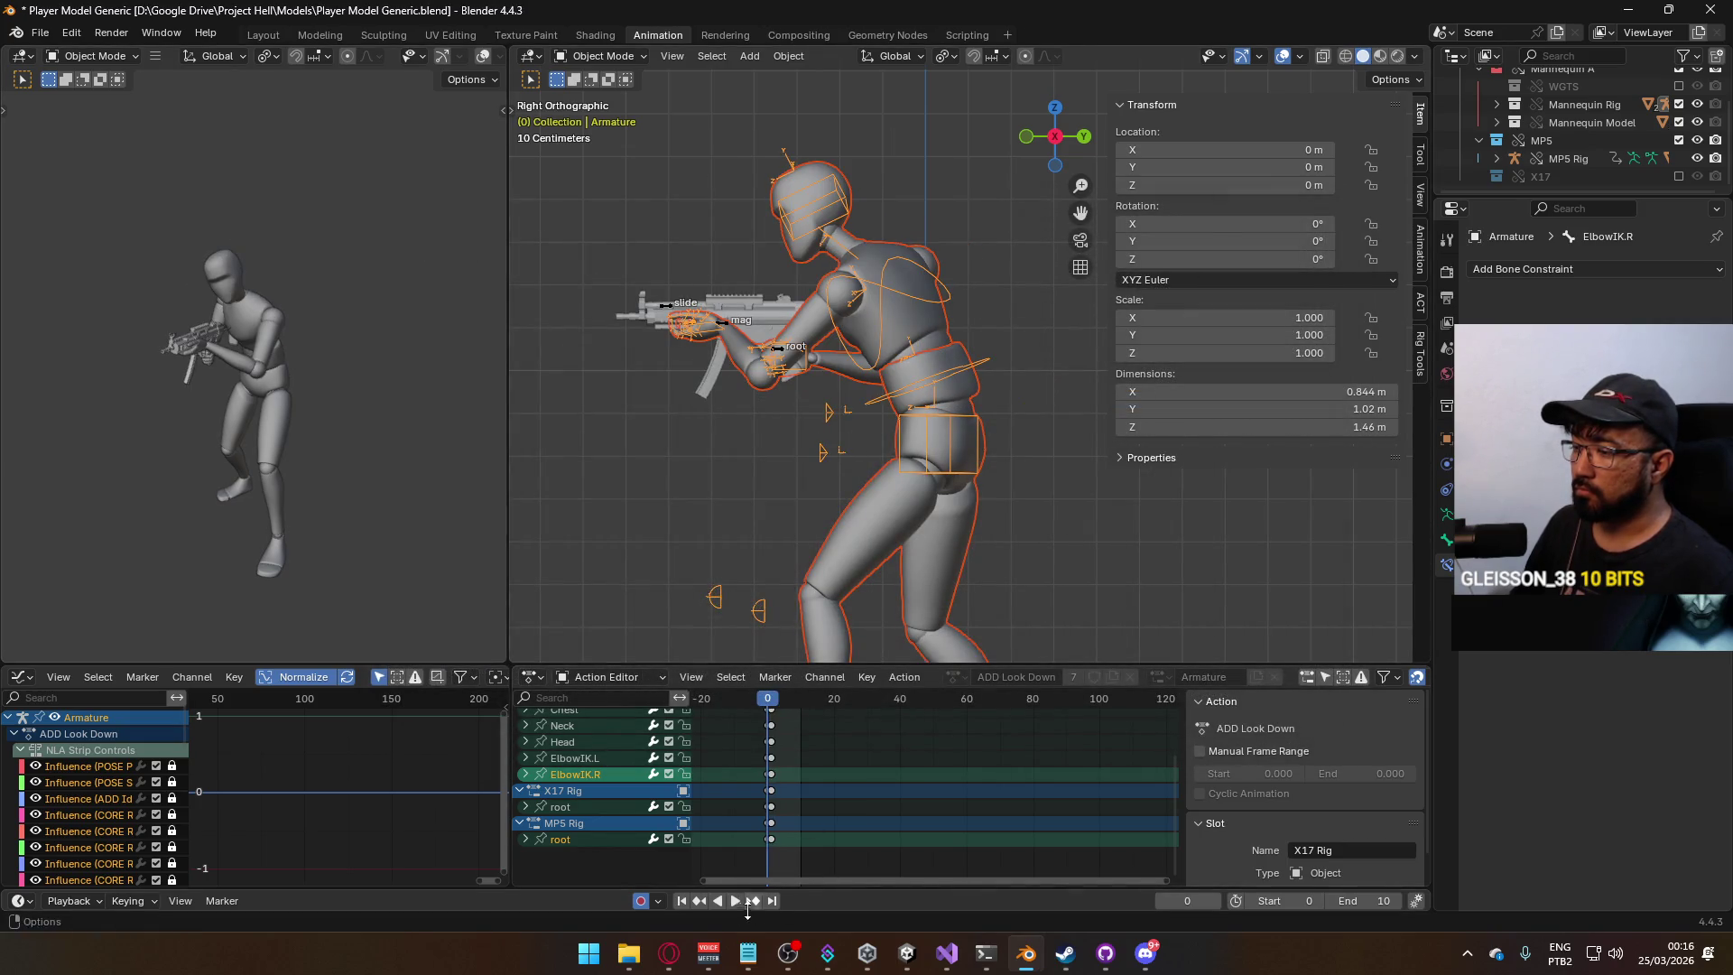
left_click(669, 952)
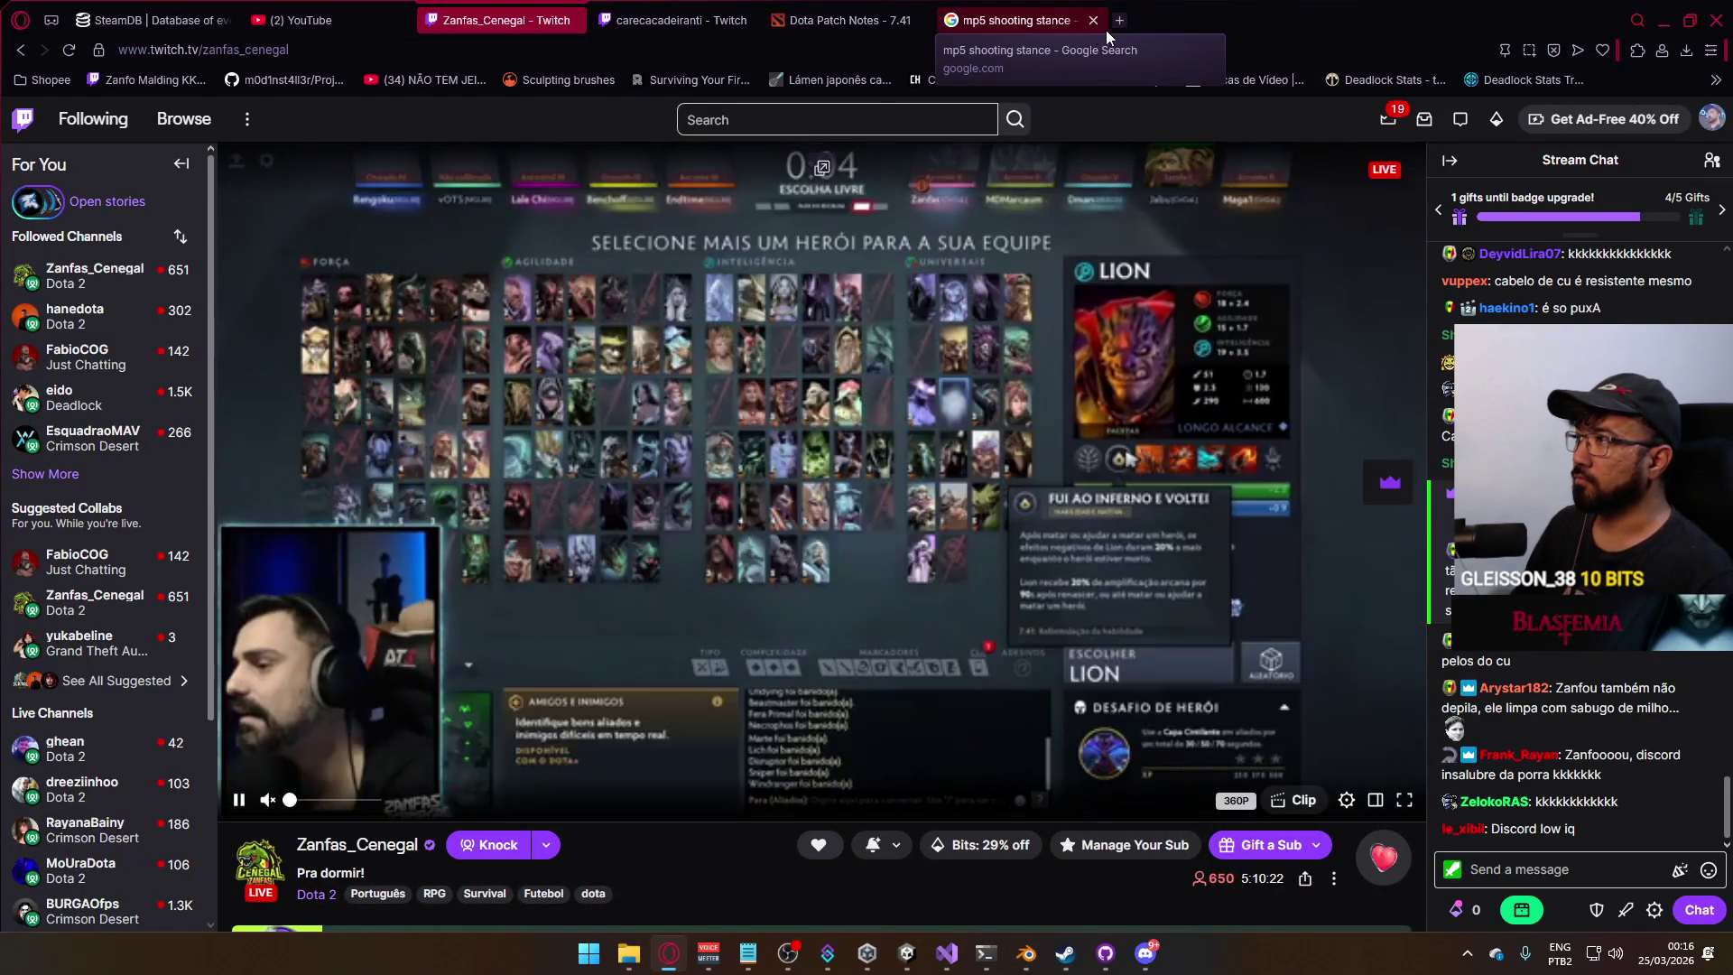
left_click(1119, 22)
Navigate back to Dotabuff's Pudge hero overview page.
type("dota2")
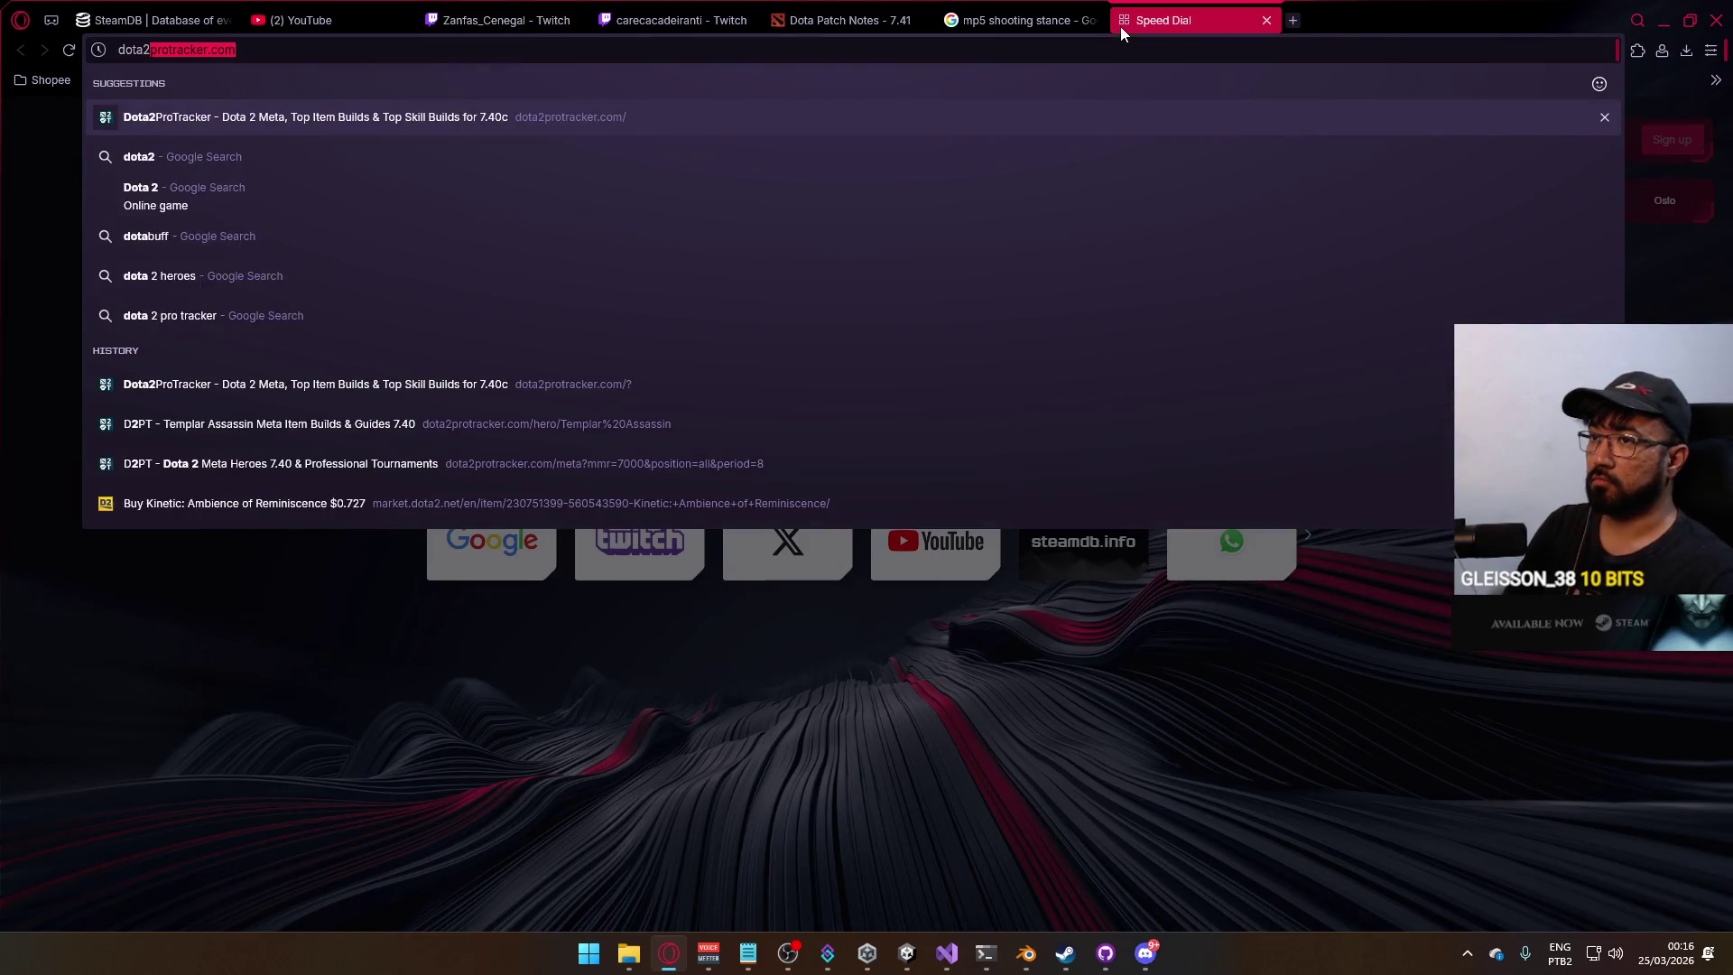
key("Return")
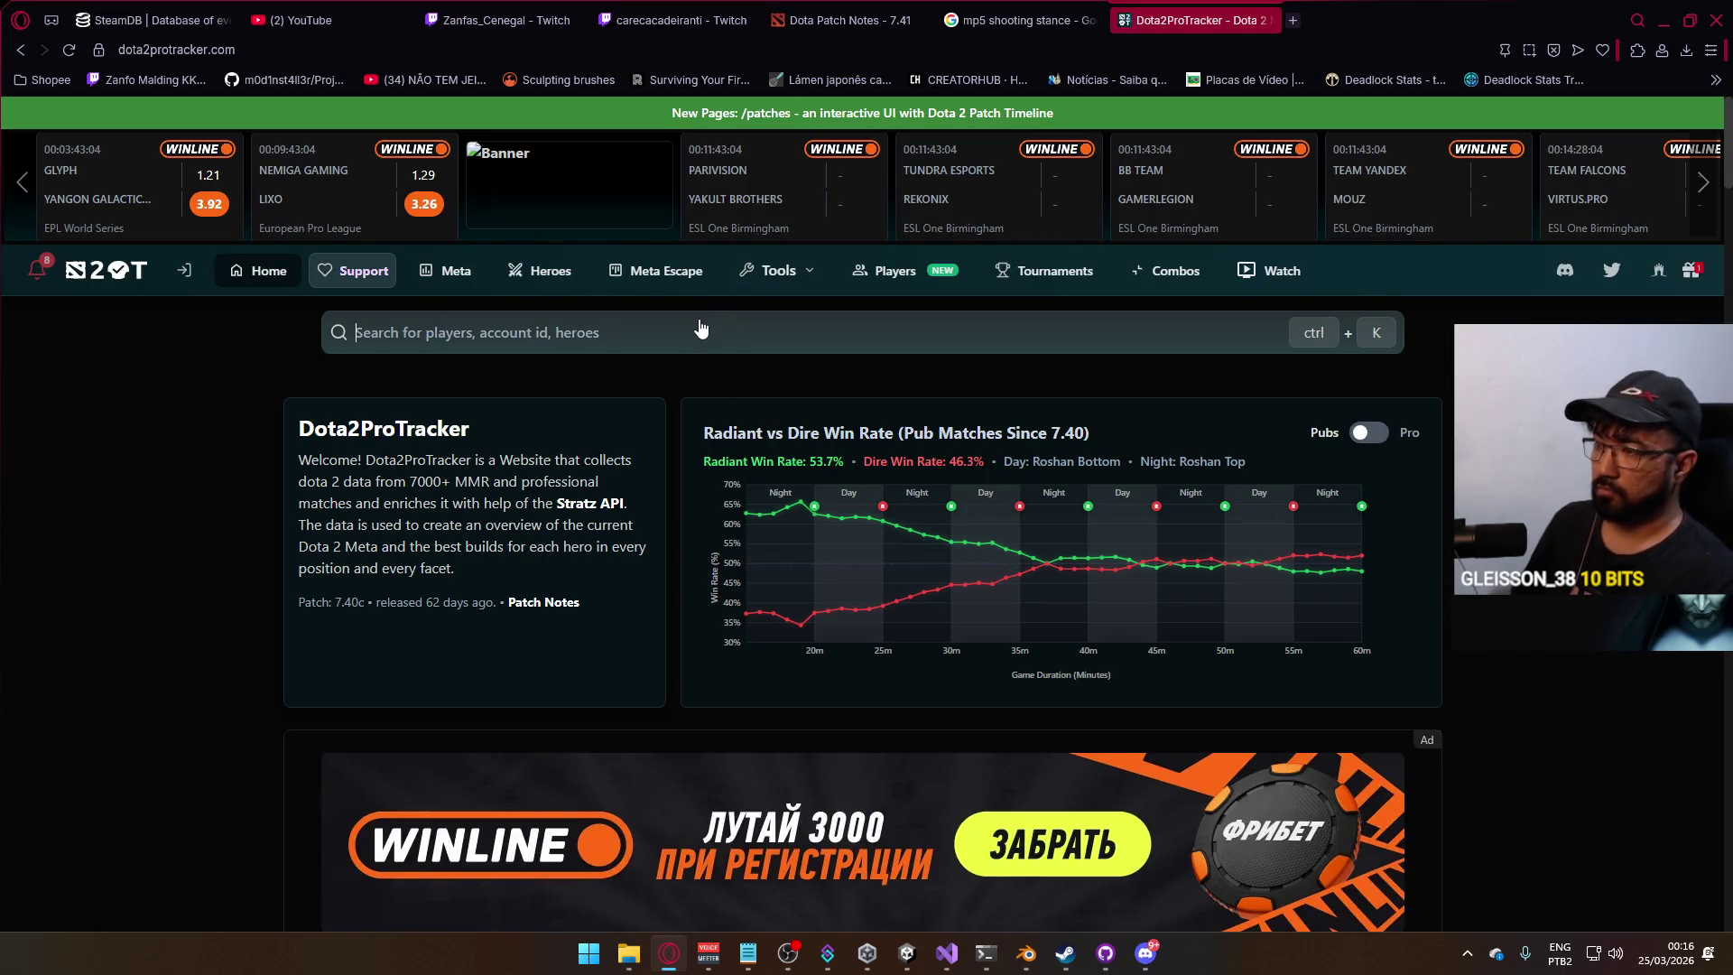
left_click(701, 328)
type("p")
key("alt+Left")
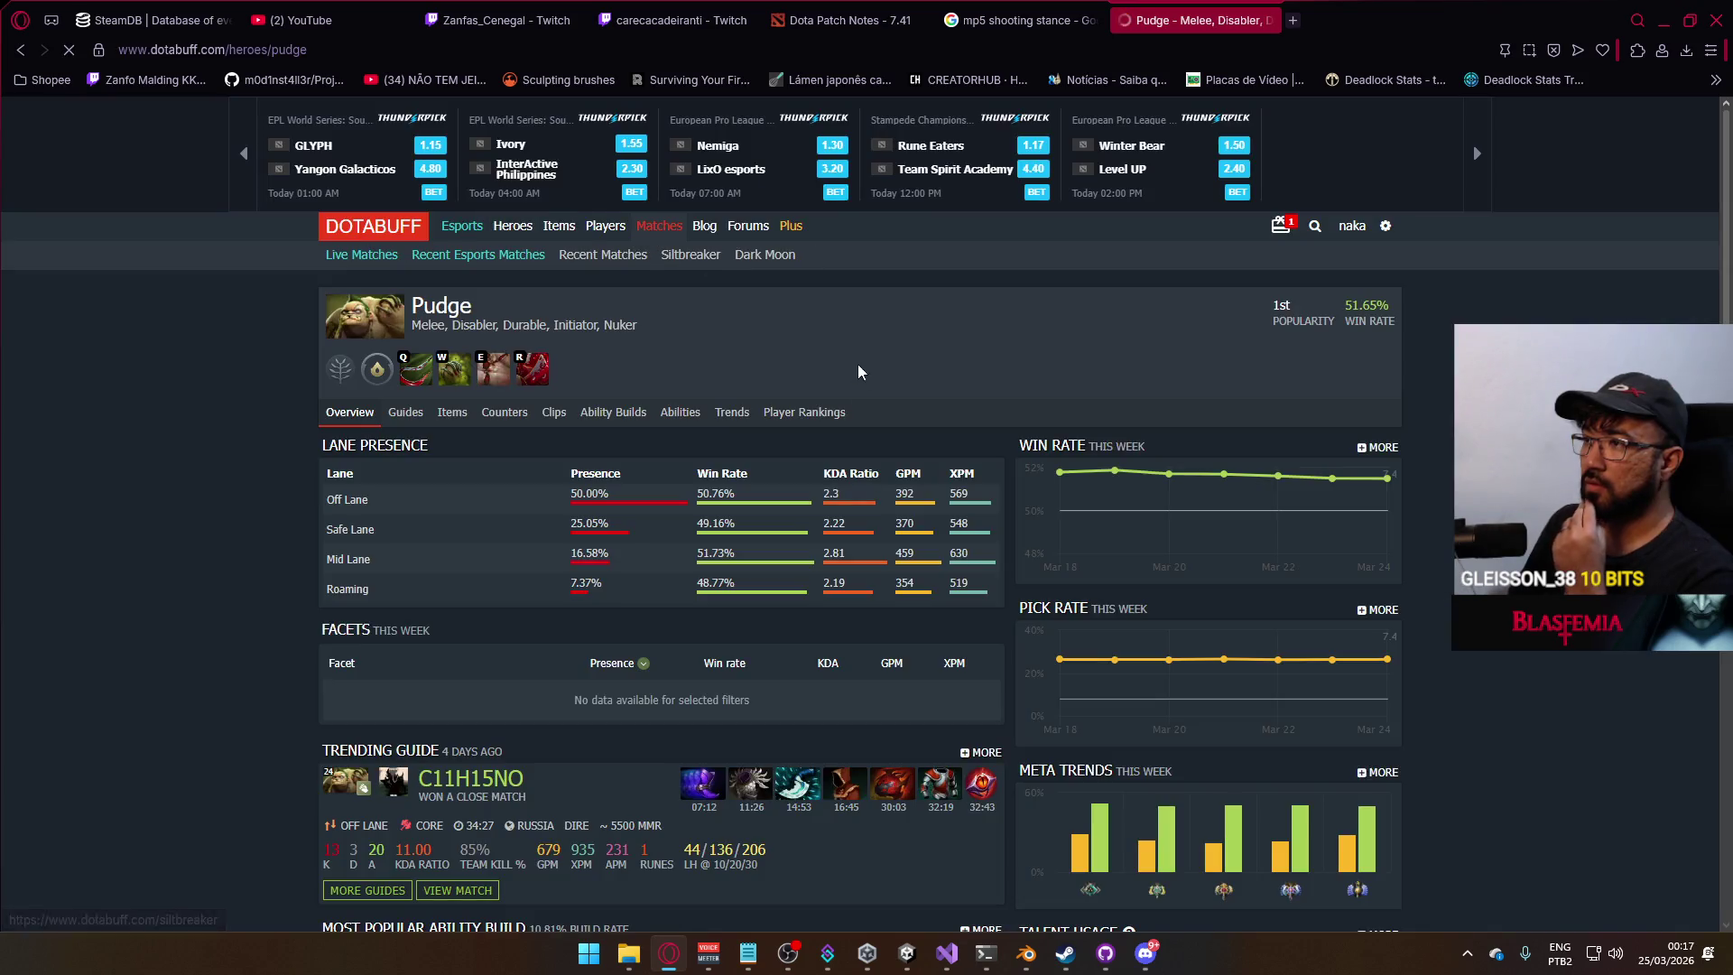
key("alt+Left")
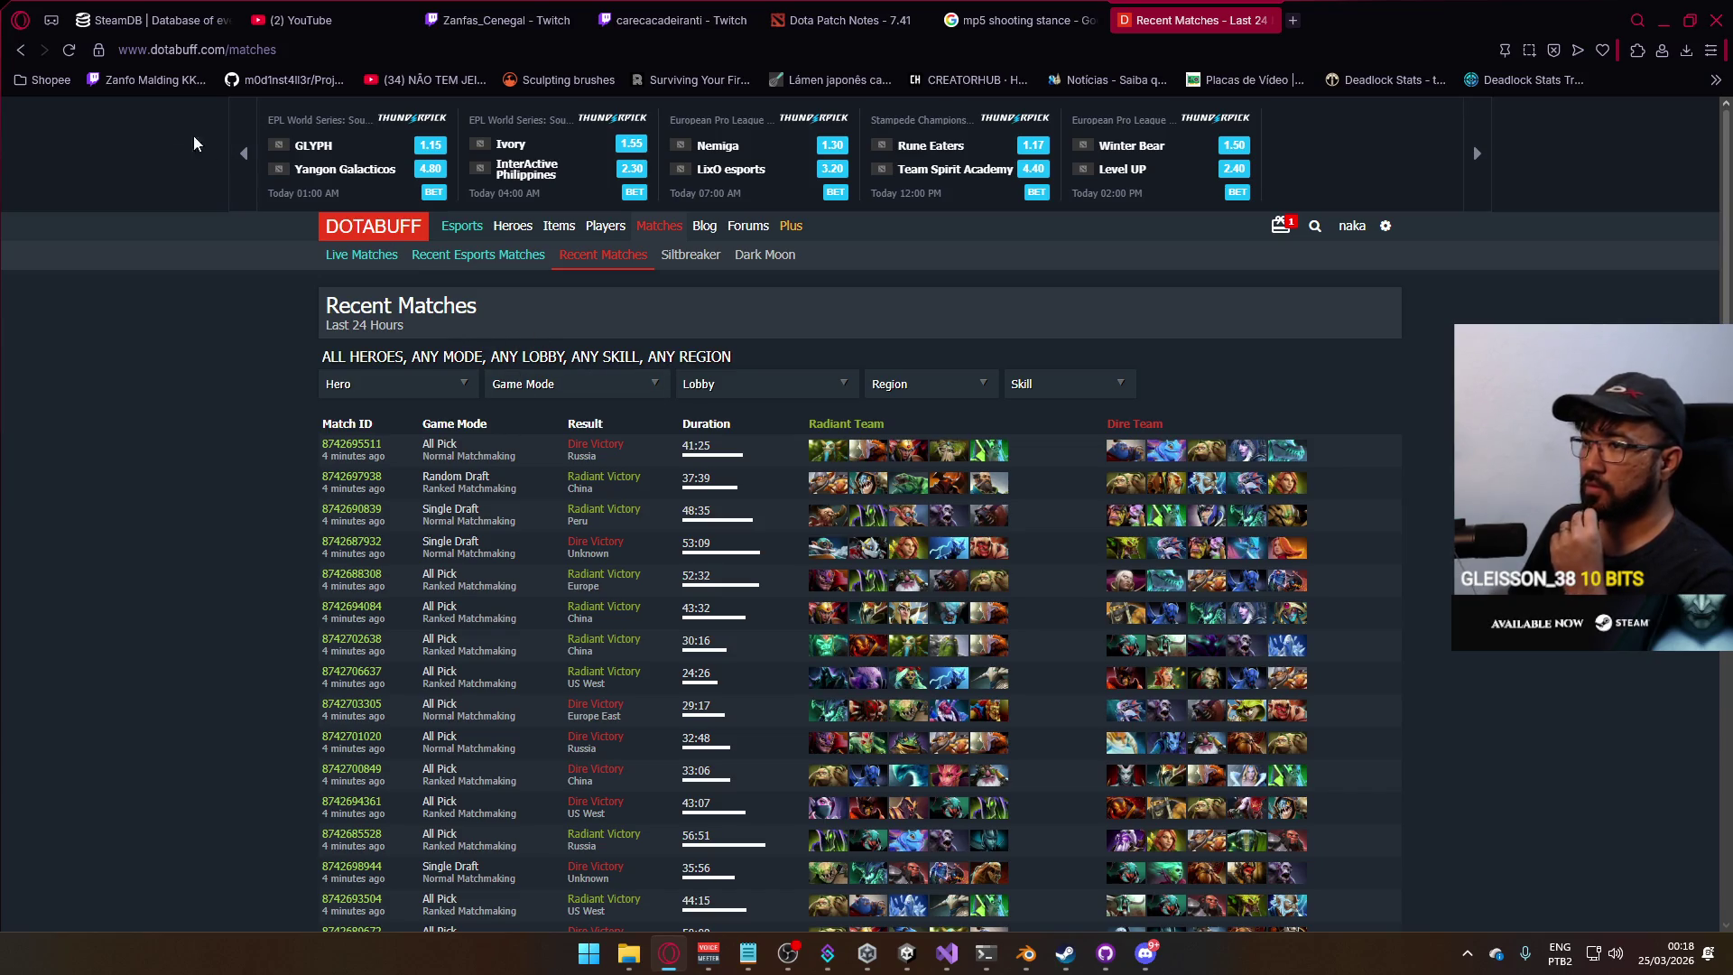
left_click(20, 50)
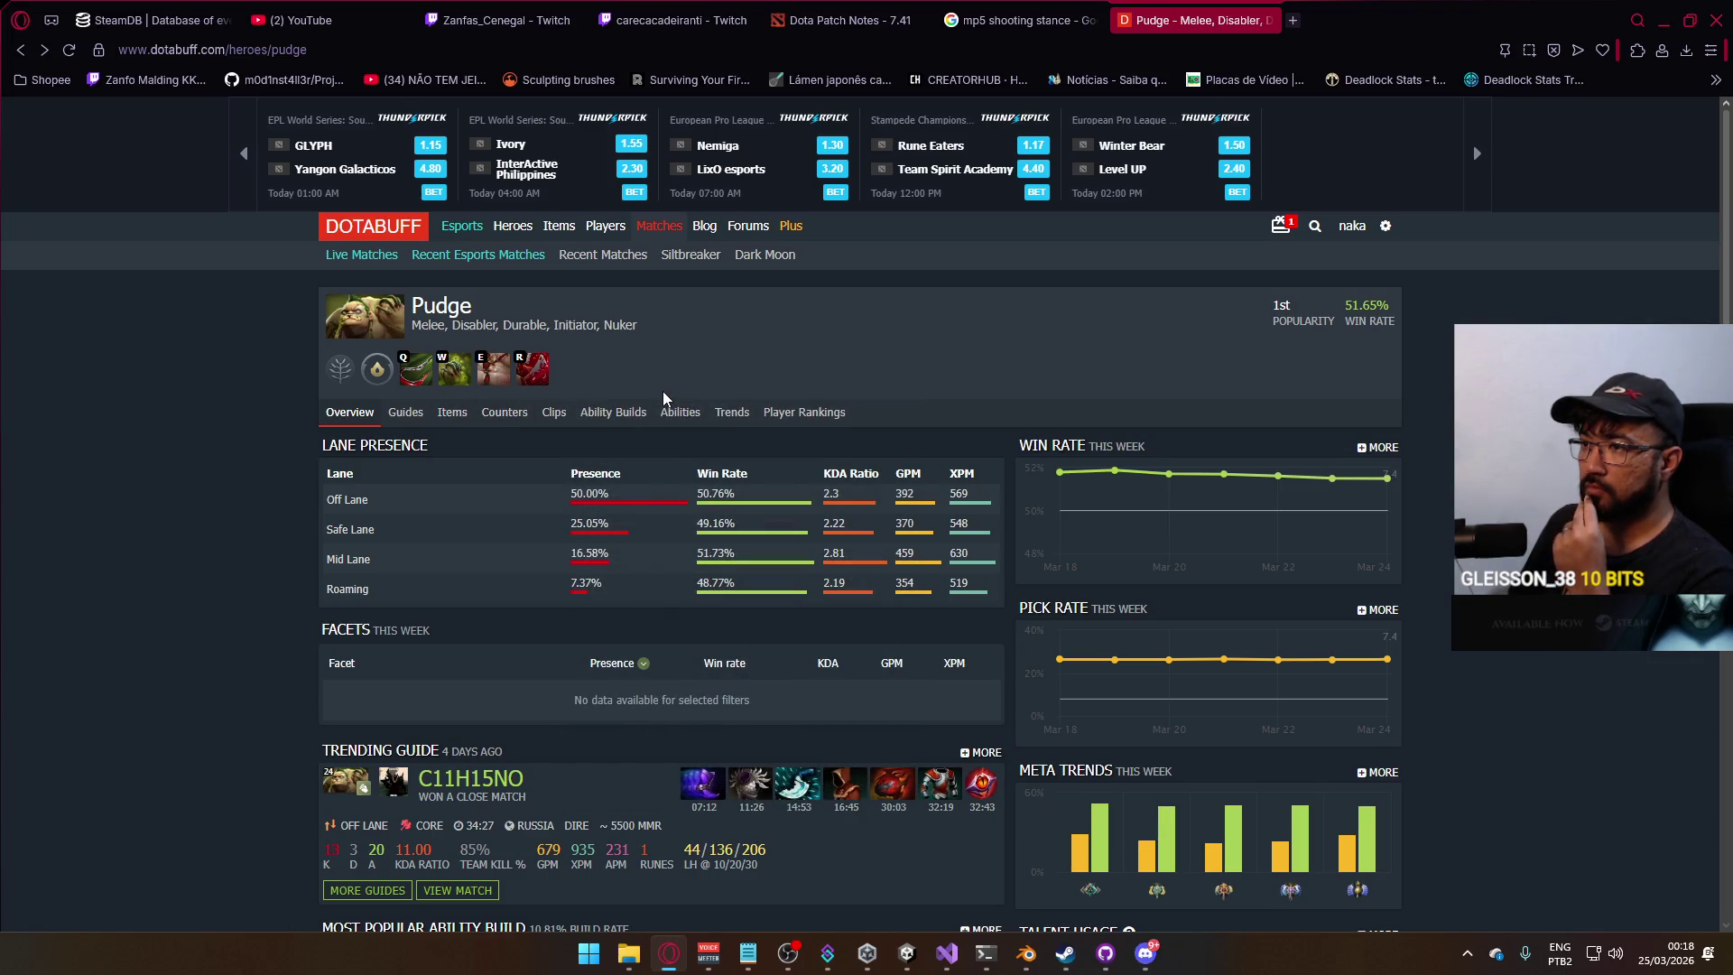
Scroll down to Pudge's Most Used Items and open the full items page.
scroll(662, 392, "down", 3)
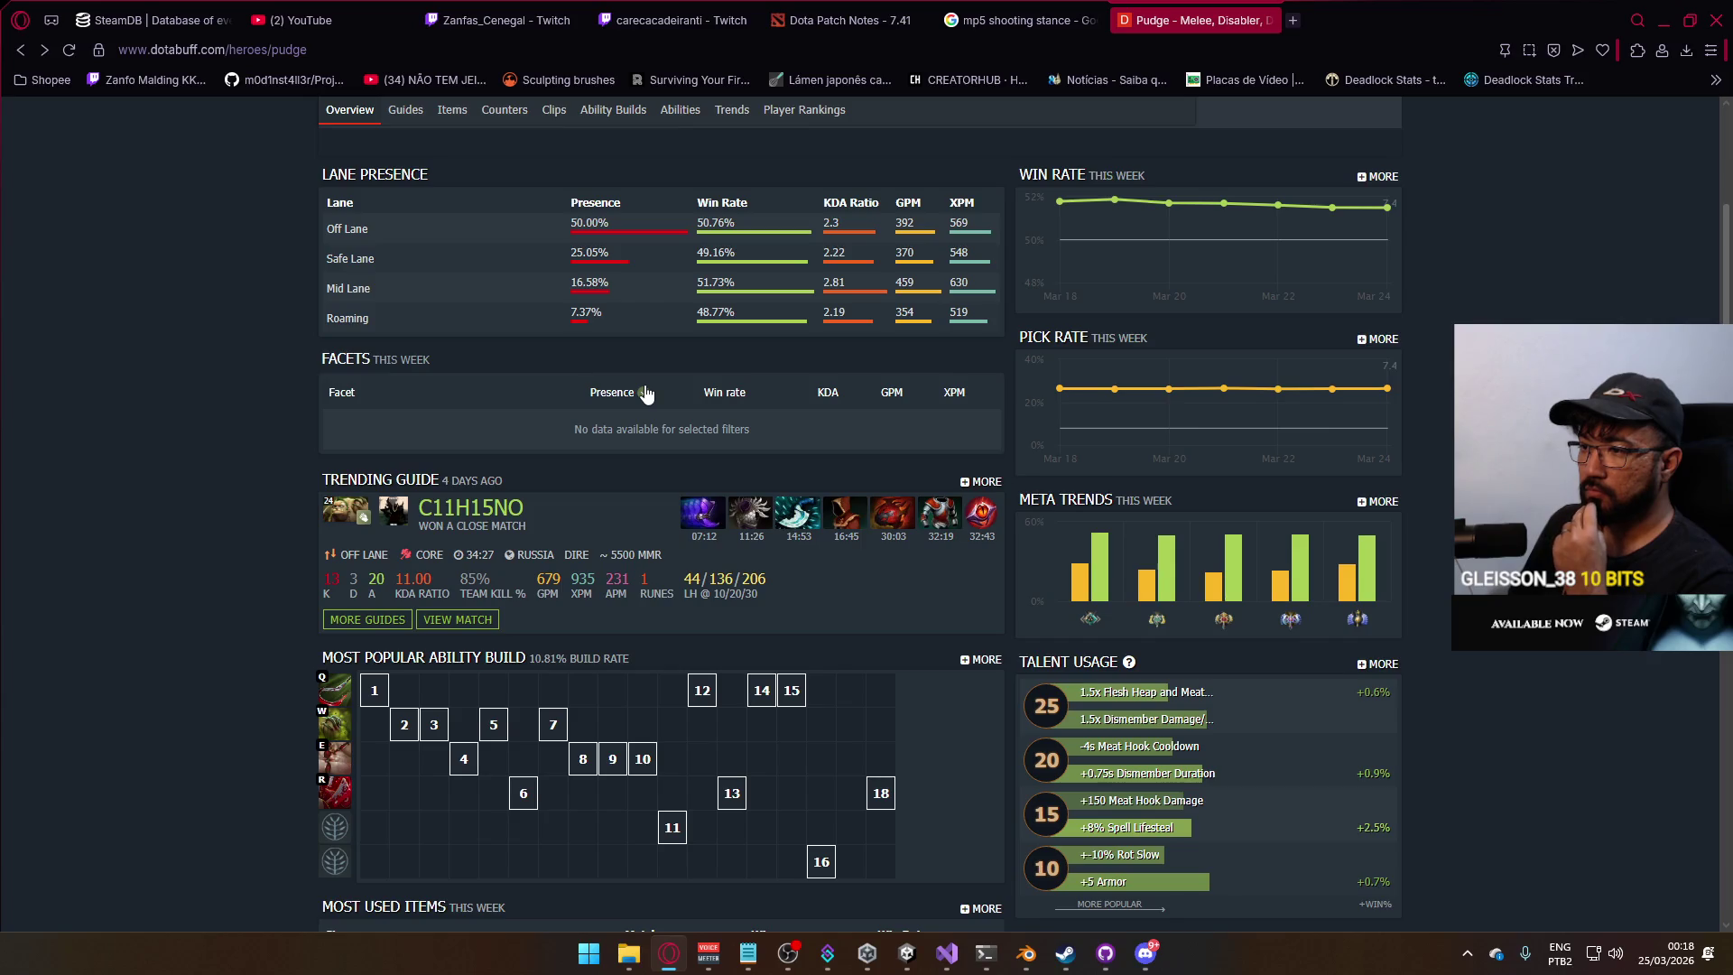
scroll(645, 392, "down", 3)
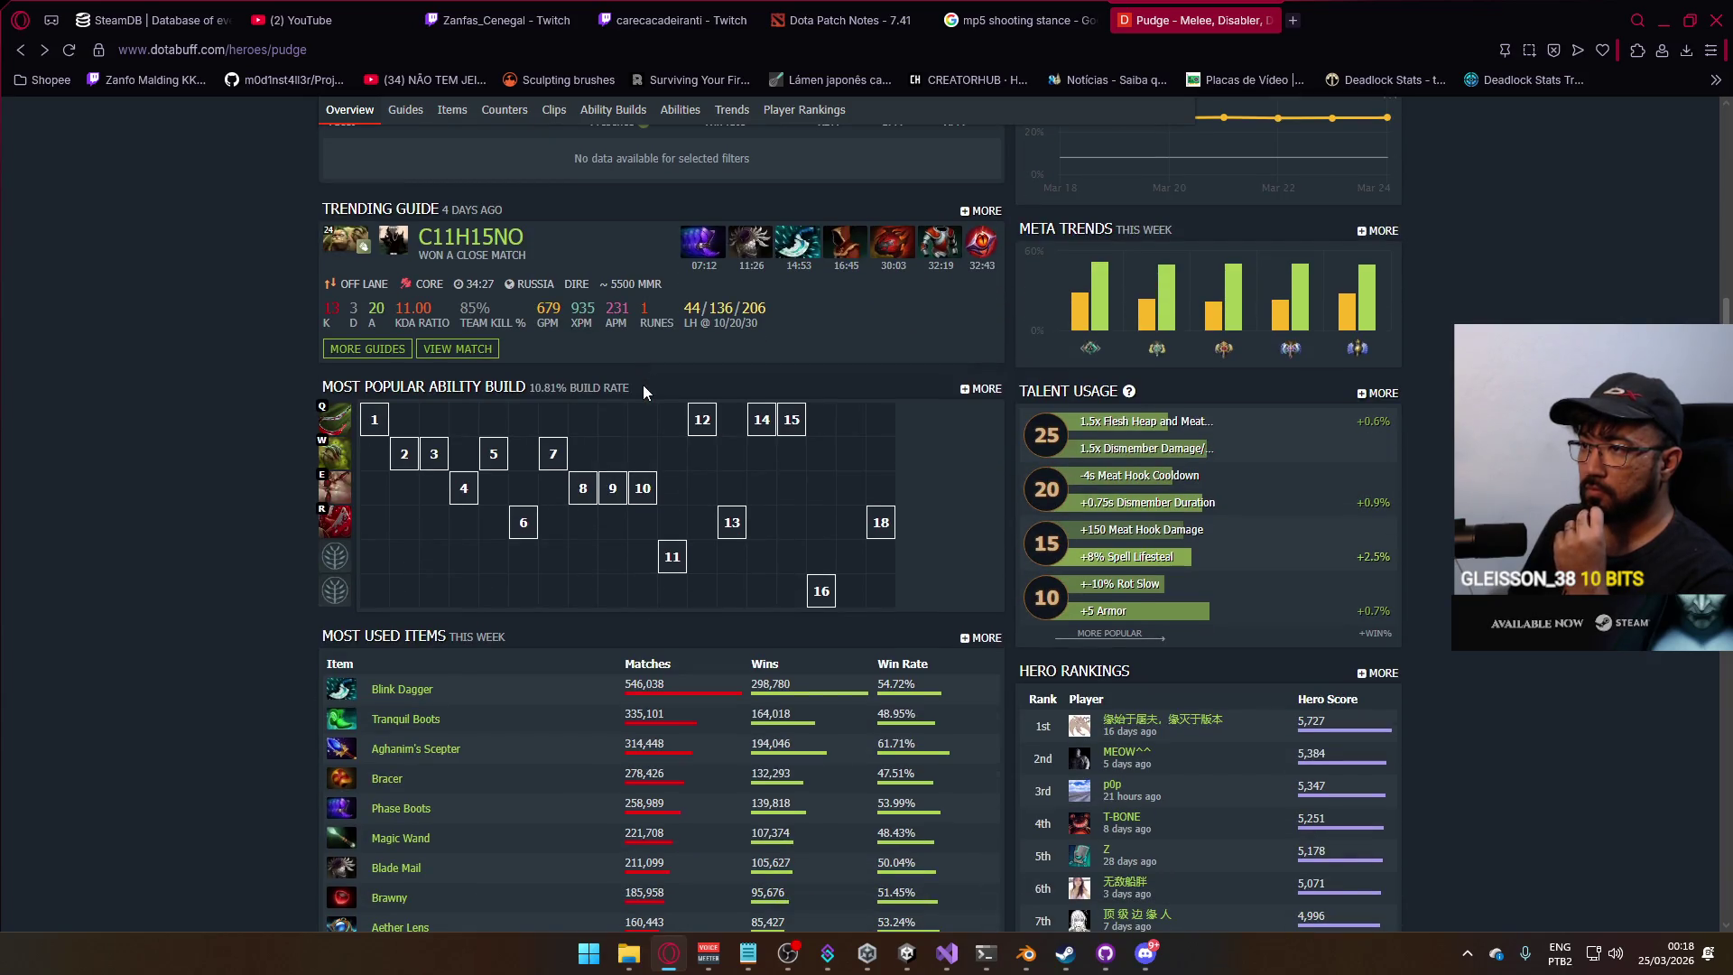
scroll(643, 390, "down", 2)
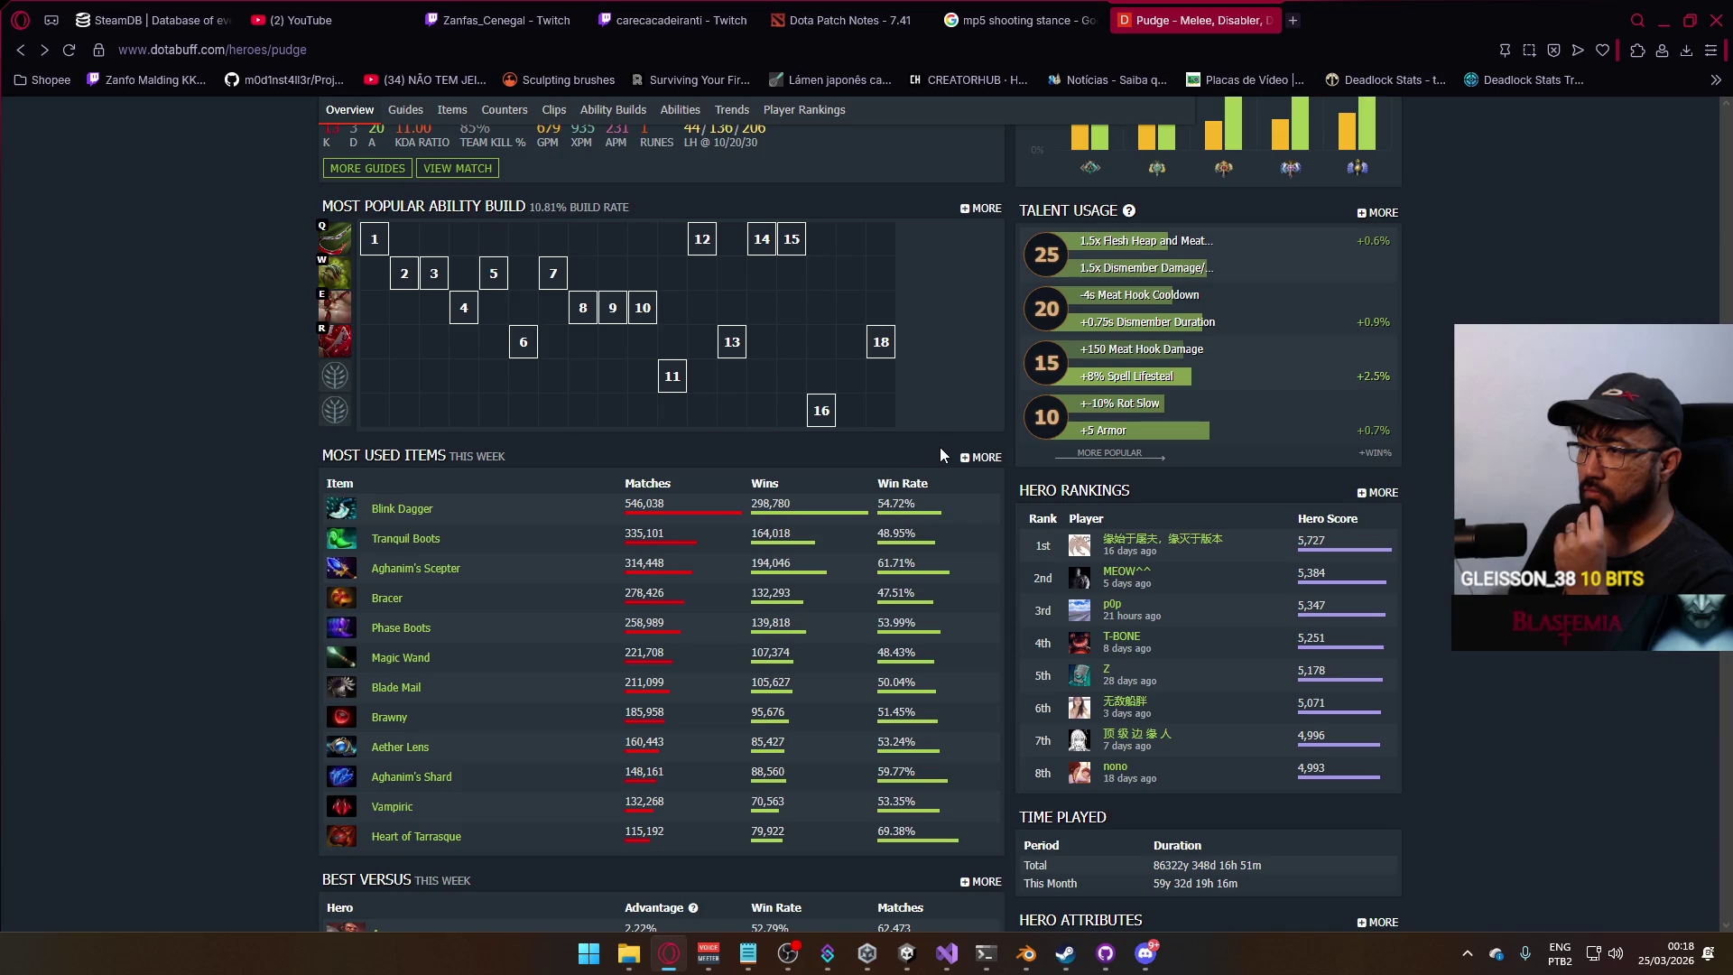
scroll(753, 442, "down", 4)
scroll(749, 456, "up", 2)
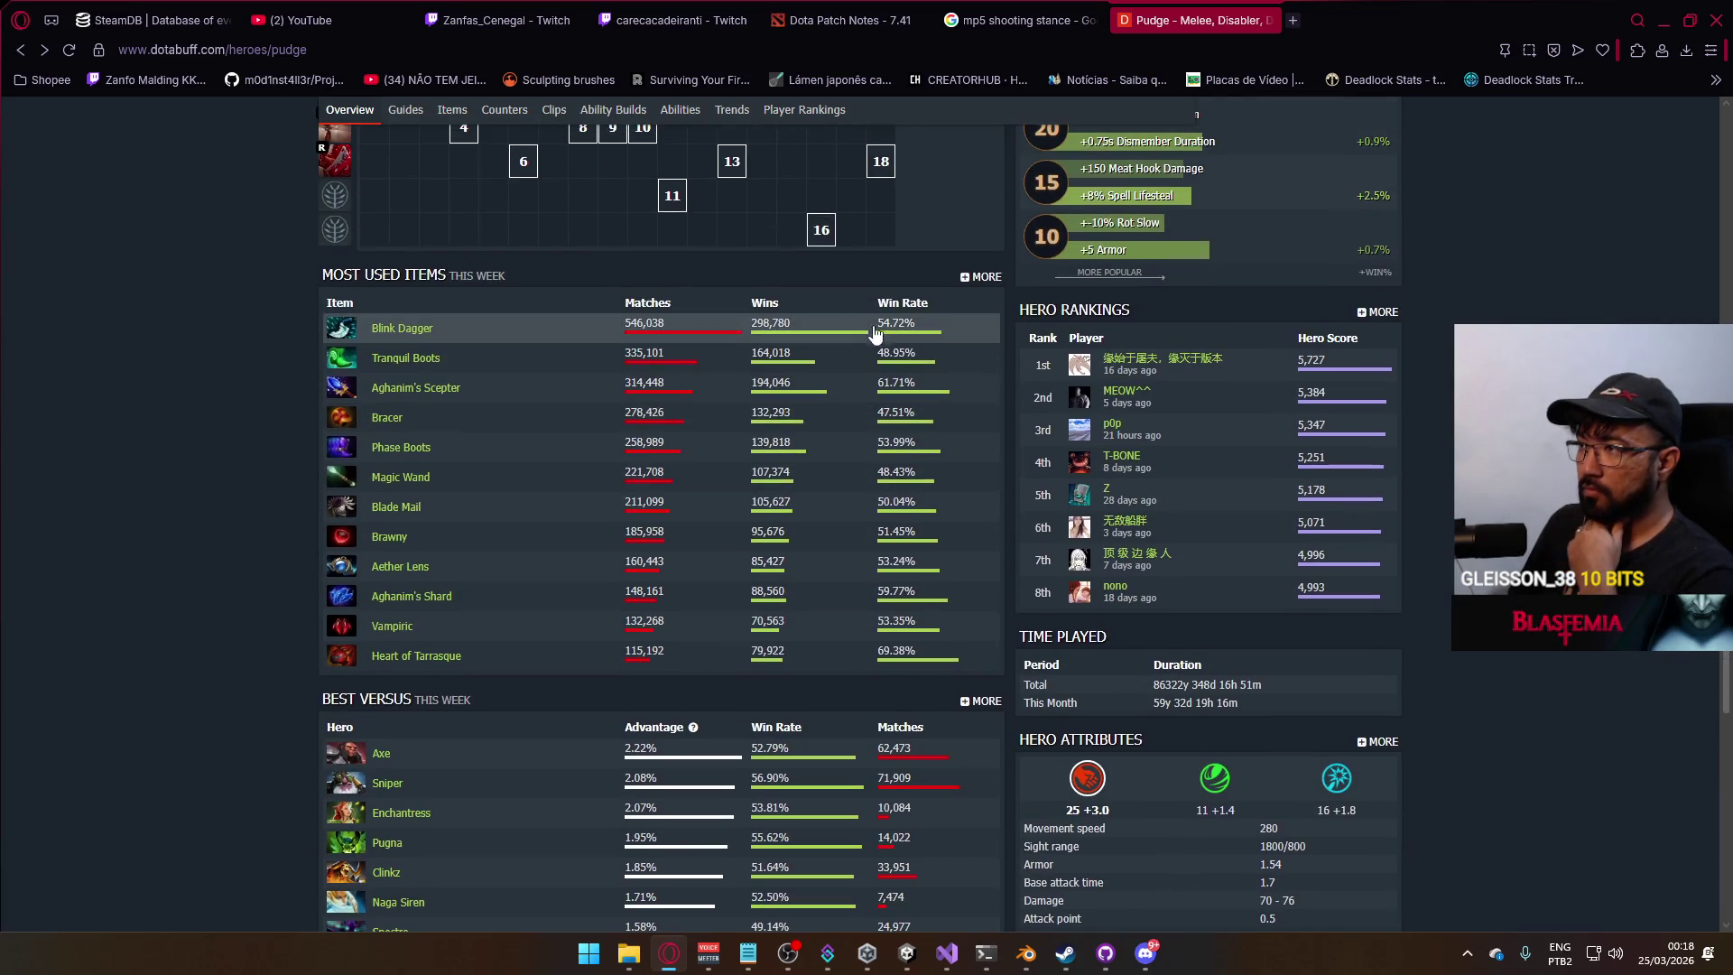
left_click(956, 282)
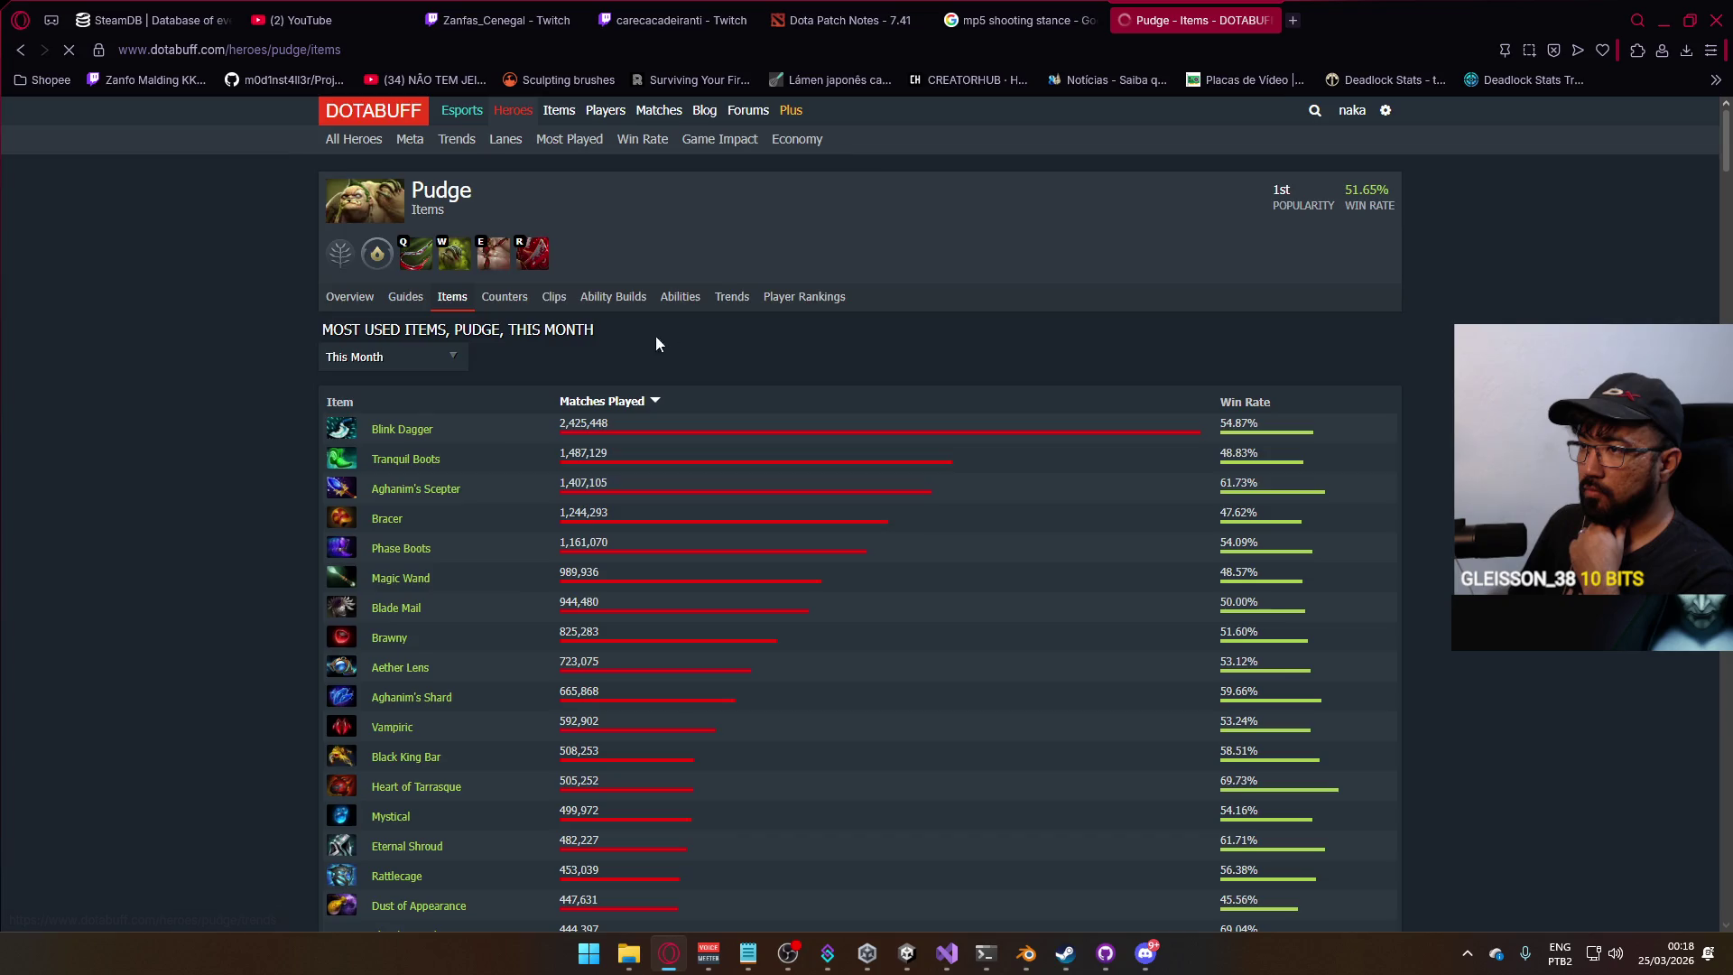
Limit Pudge's item statistics to Patch 7.41 and browse the items table.
left_click(413, 476)
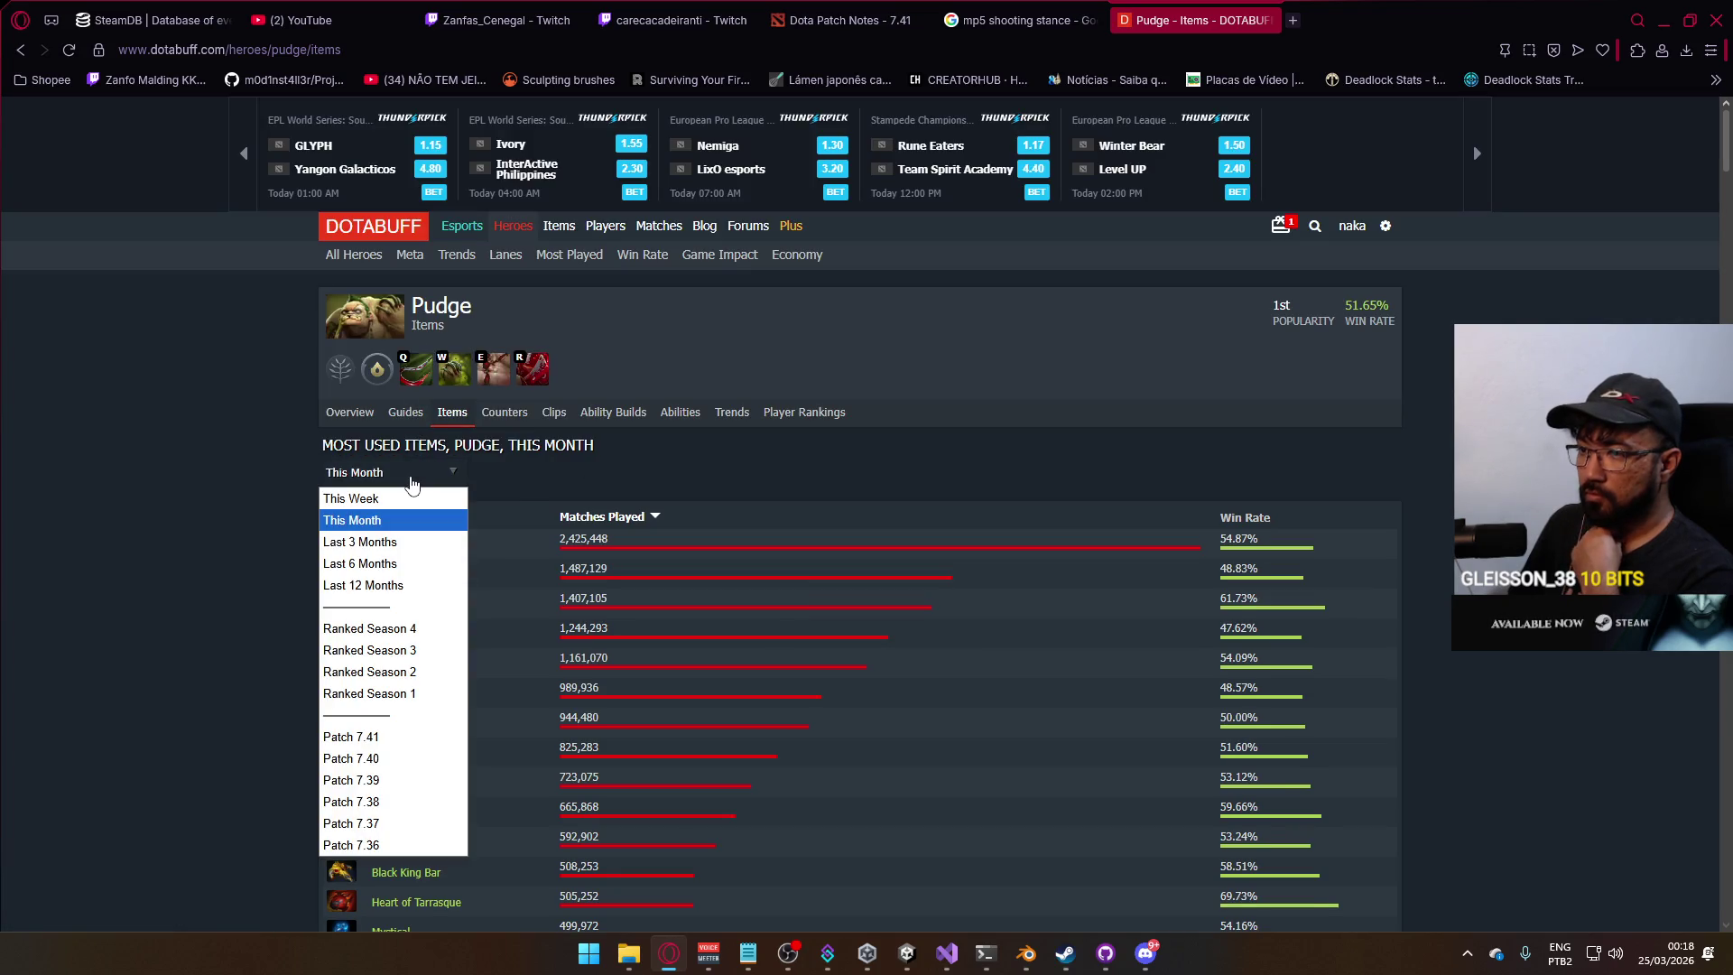
left_click(388, 736)
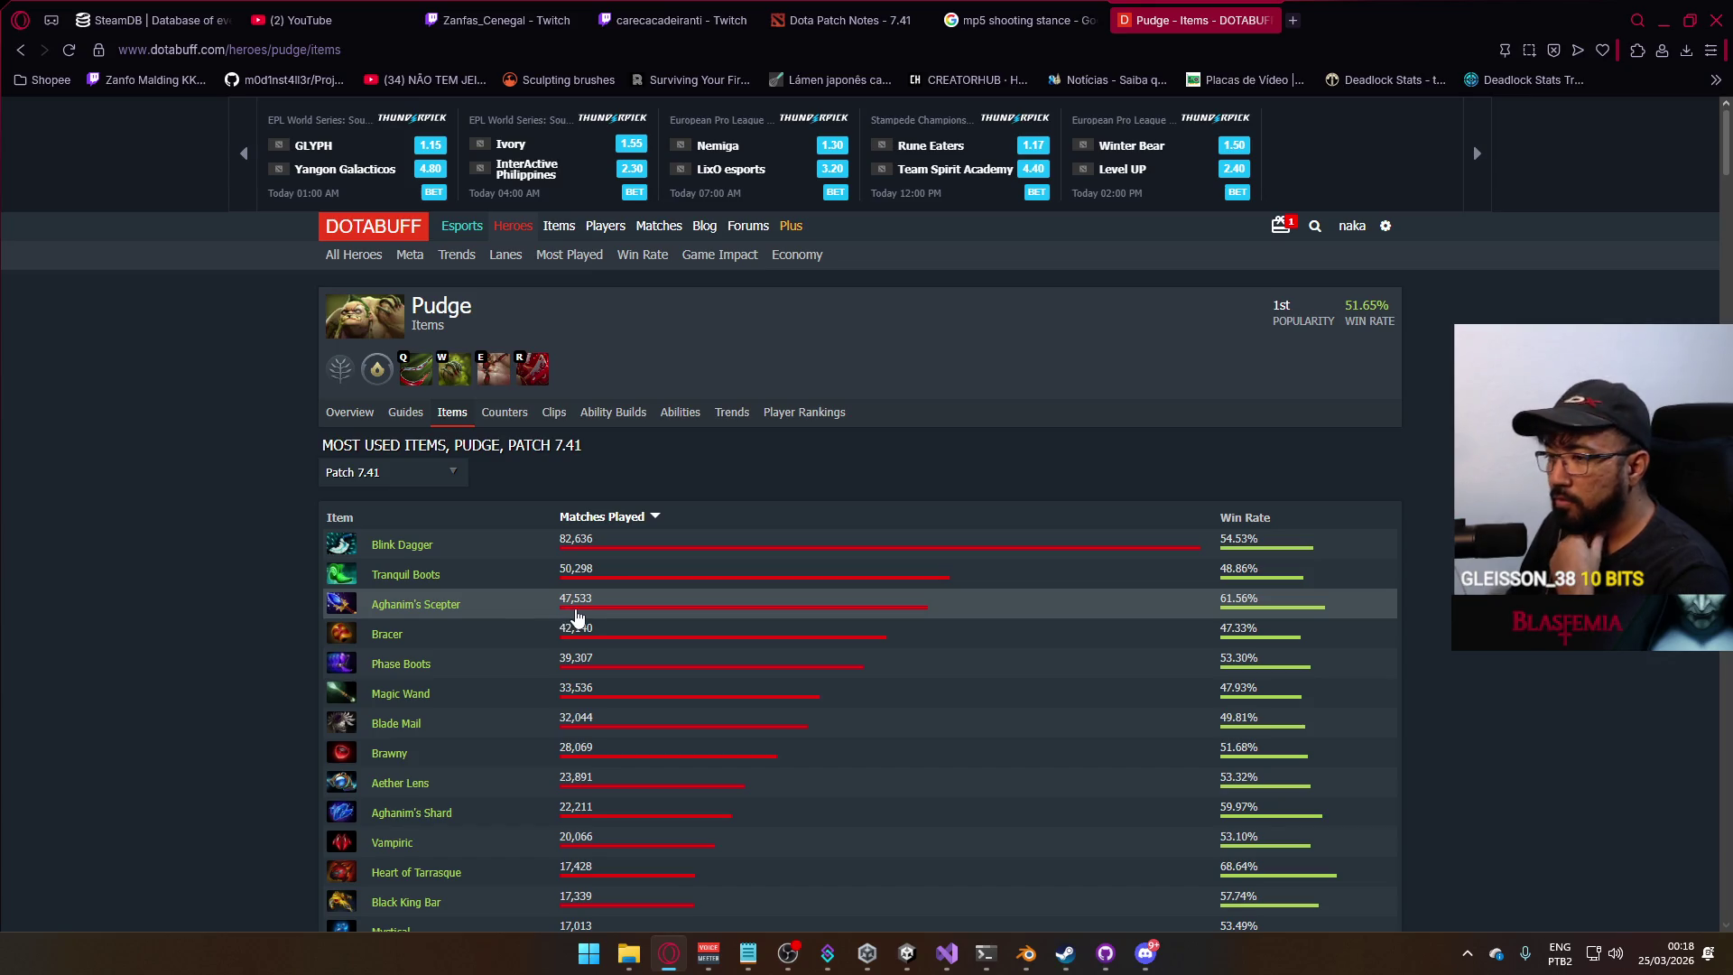
scroll(558, 512, "down", 20)
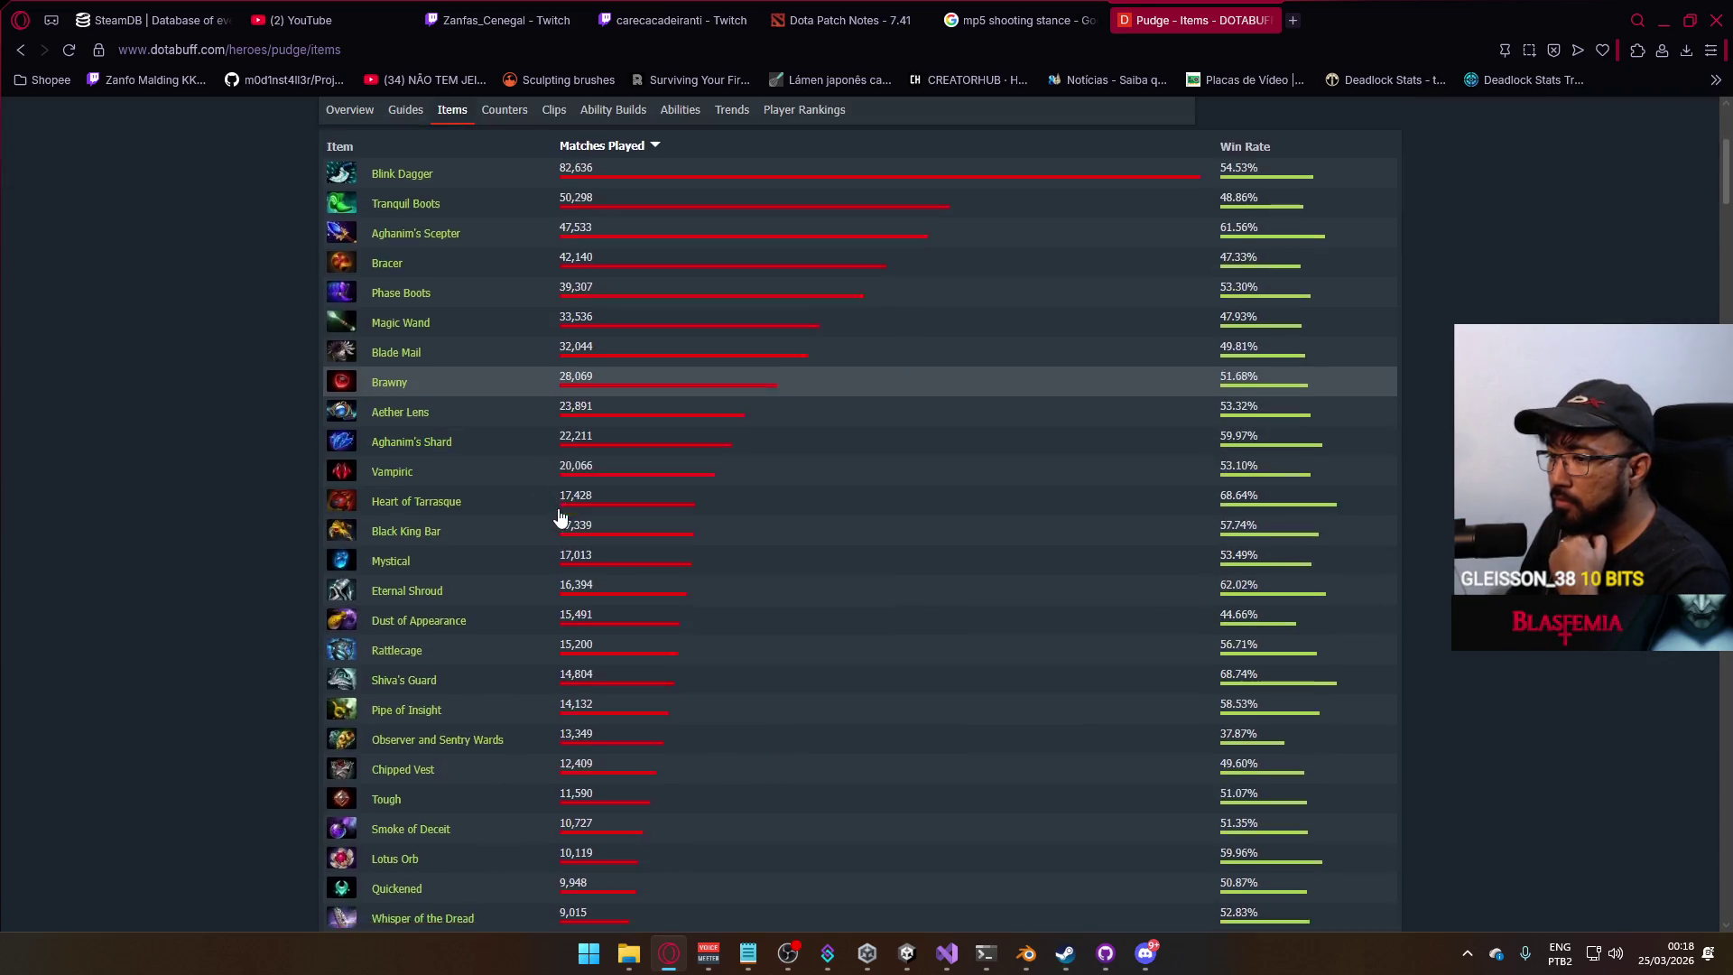
scroll(555, 519, "up", 15)
scroll(548, 515, "up", 10)
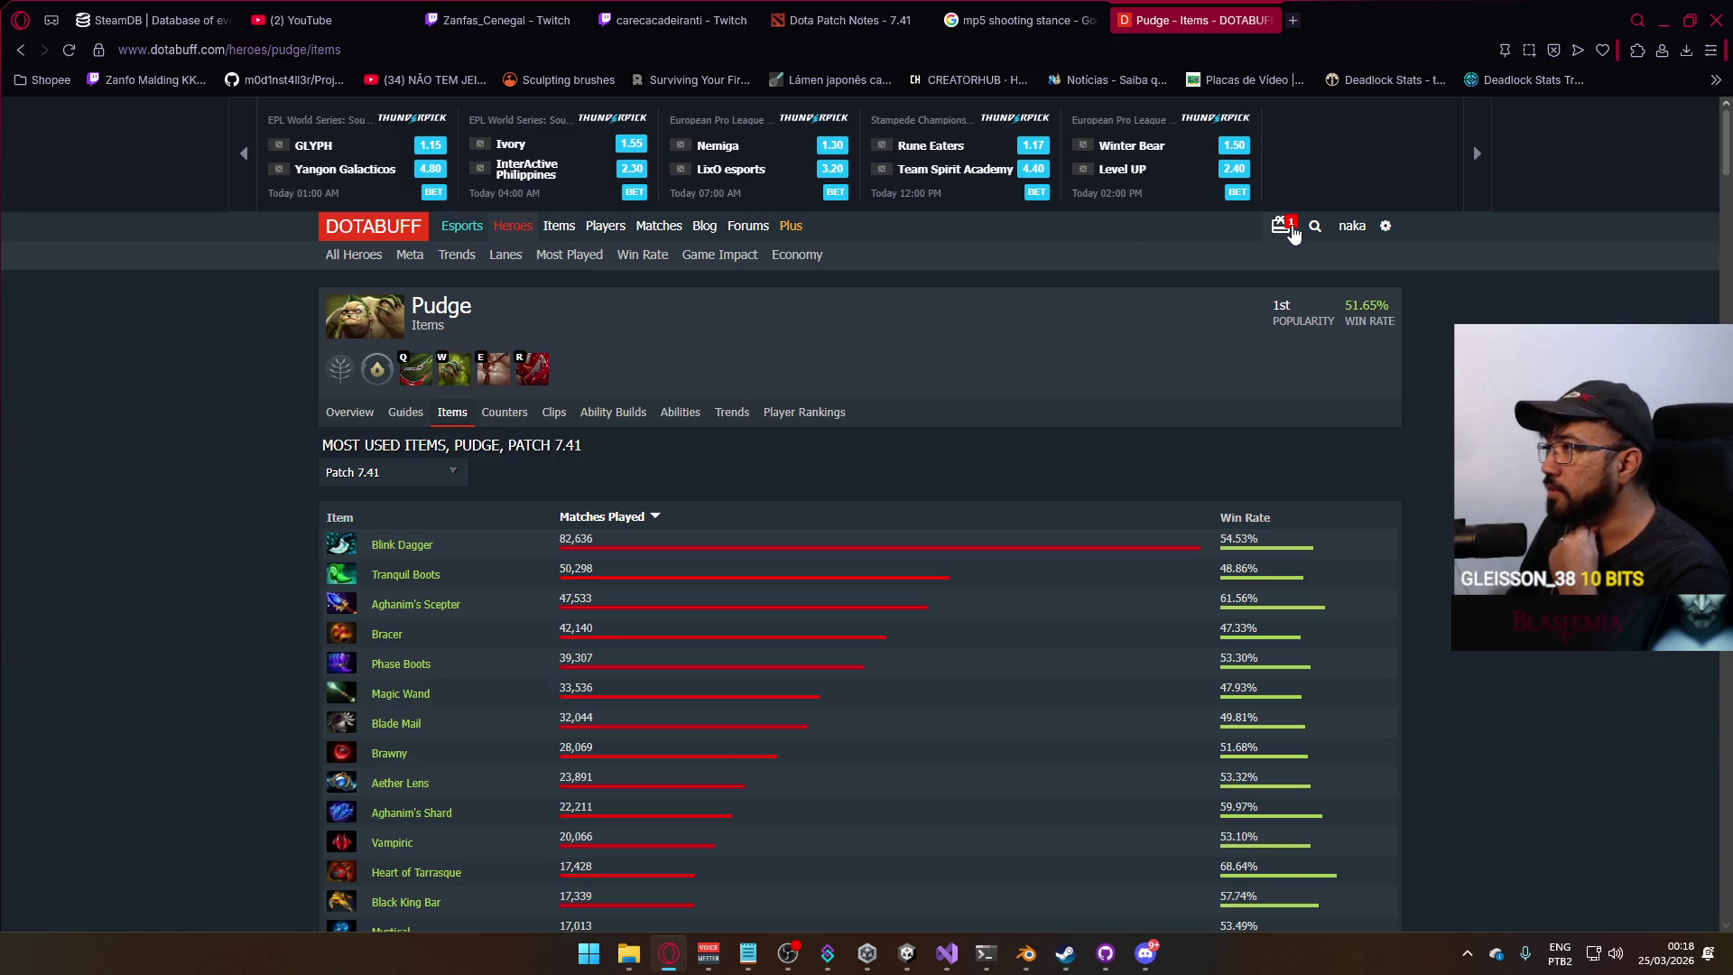
Dismiss the Thunderpick promo popup and close the Pudge items tab.
left_click(1291, 230)
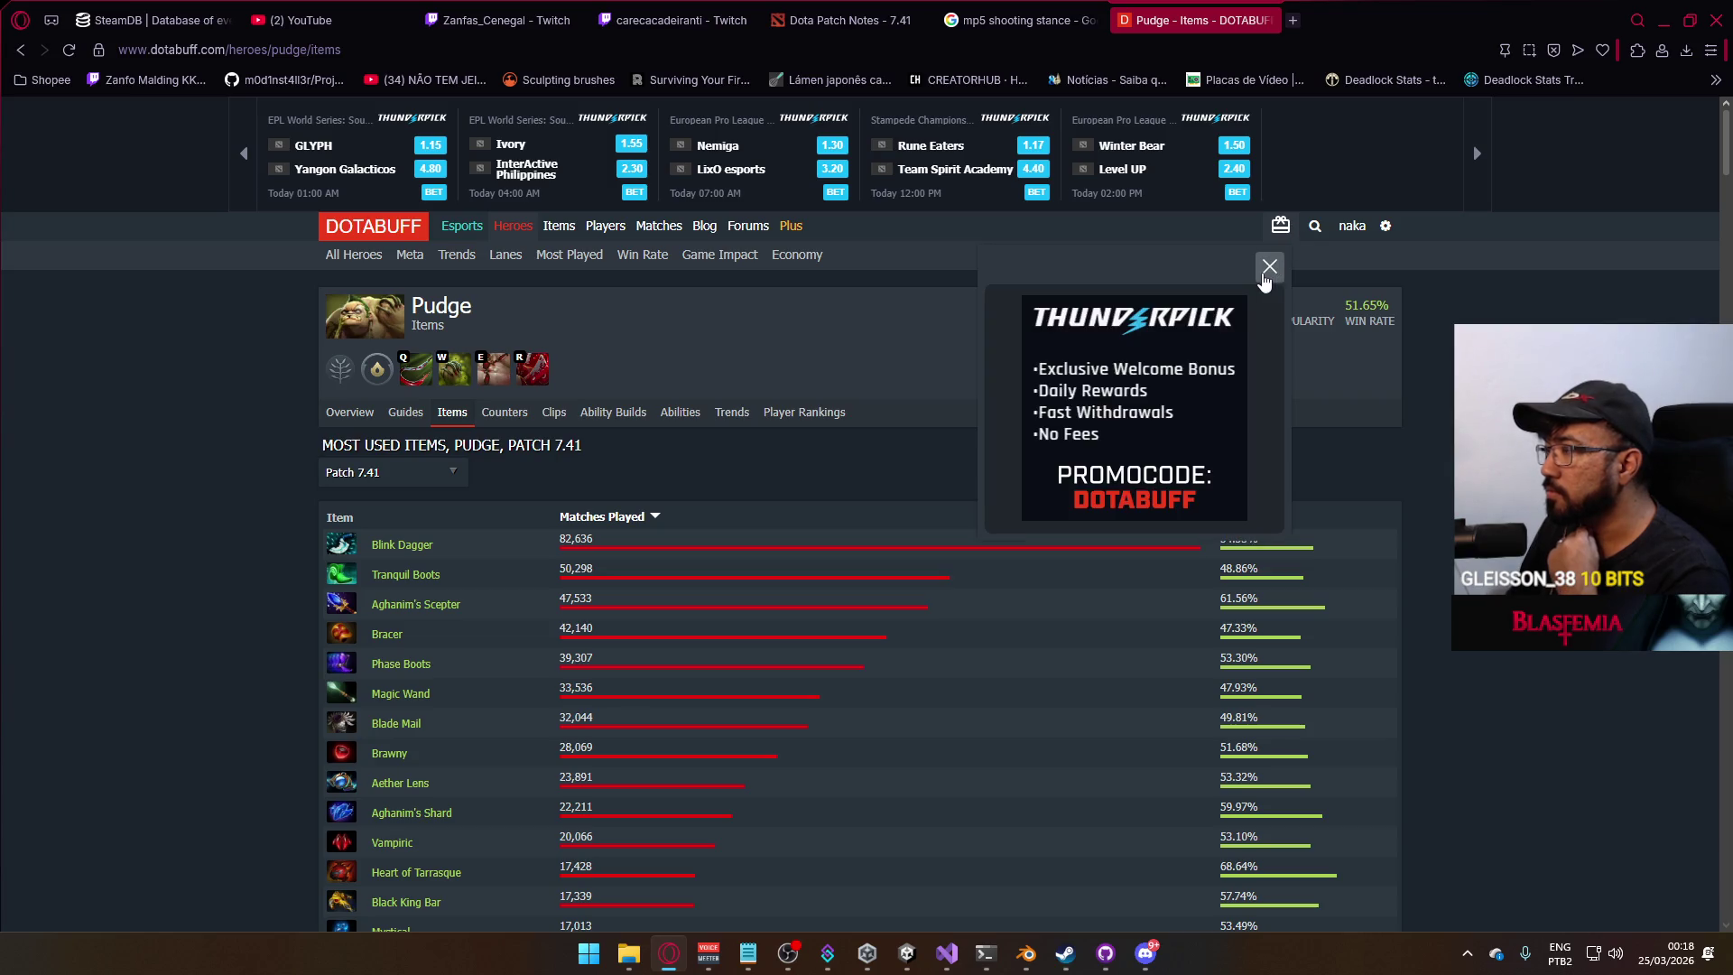
left_click(1270, 267)
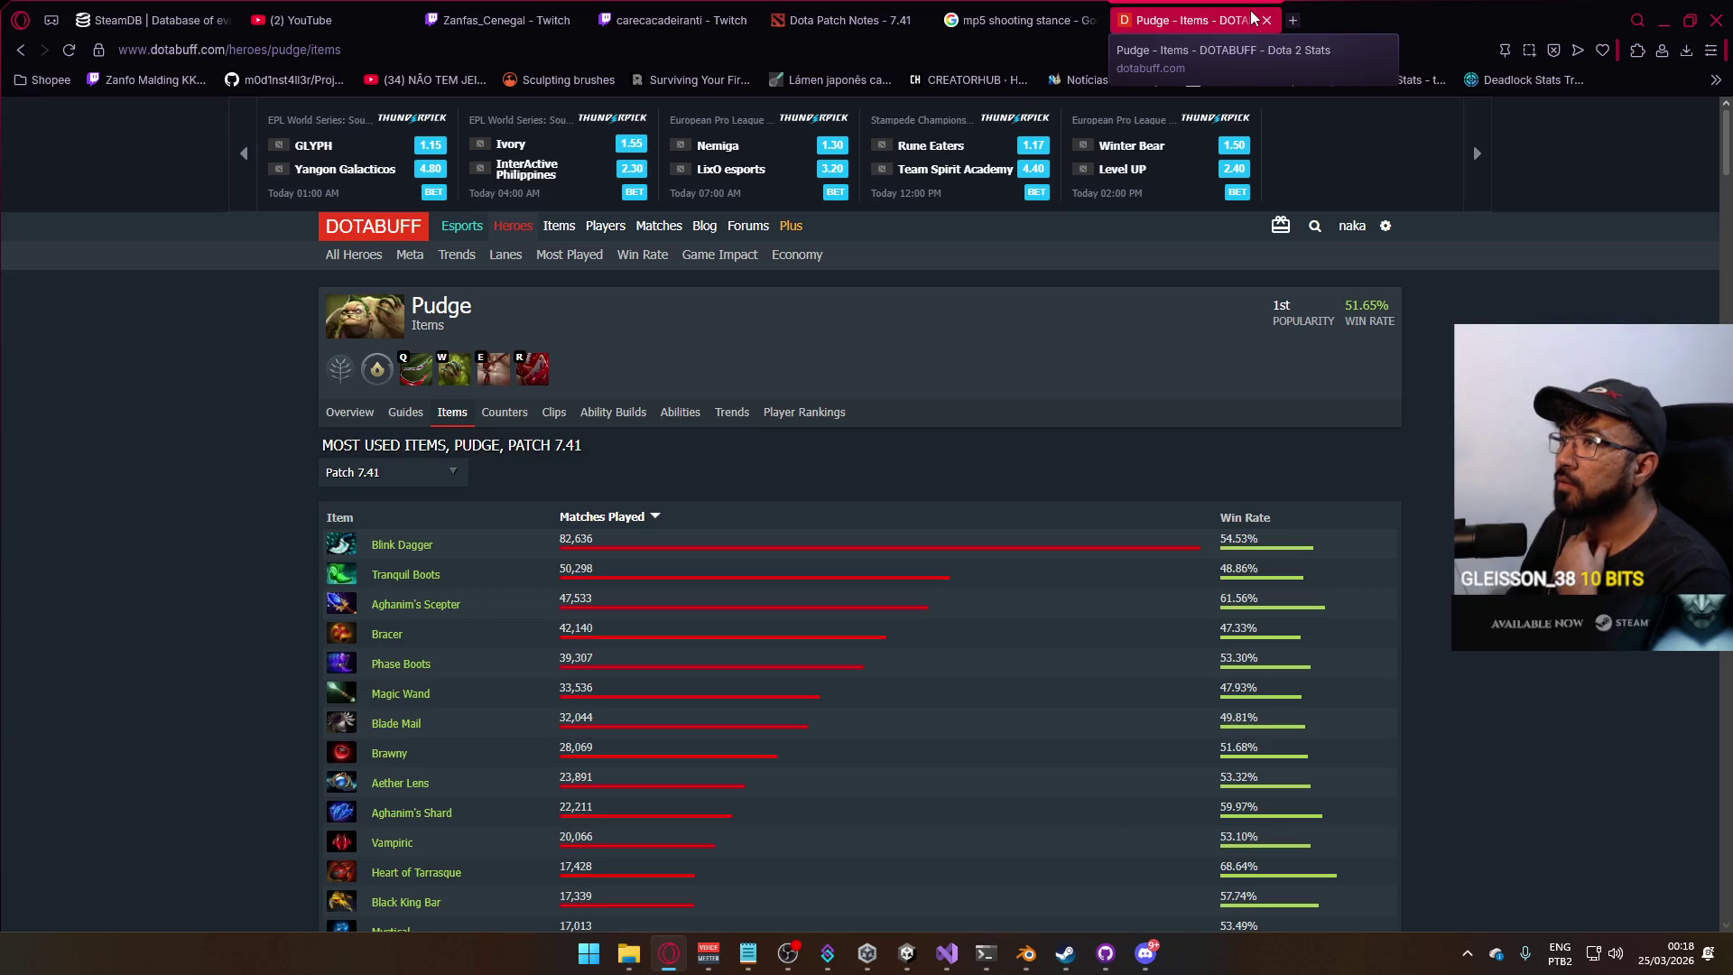
left_click(1267, 20)
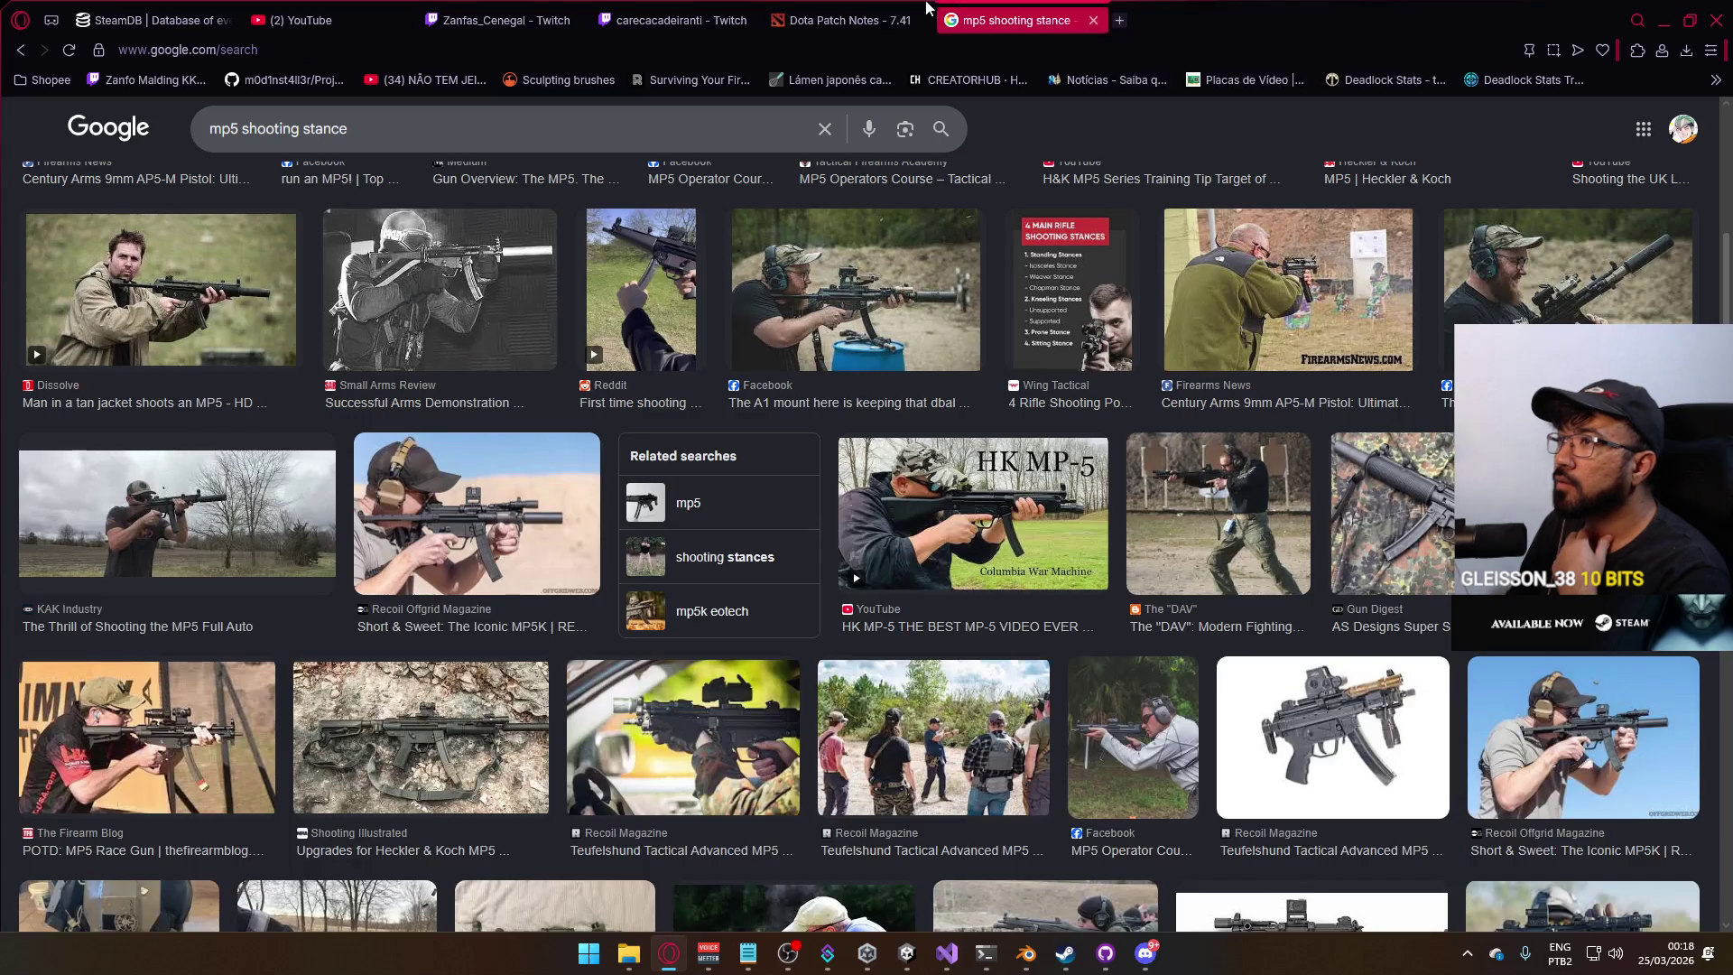
Close the Pudge, Twitch stream, Dota patch notes and mp5 search tabs, then return to Blender.
left_click(721, 20)
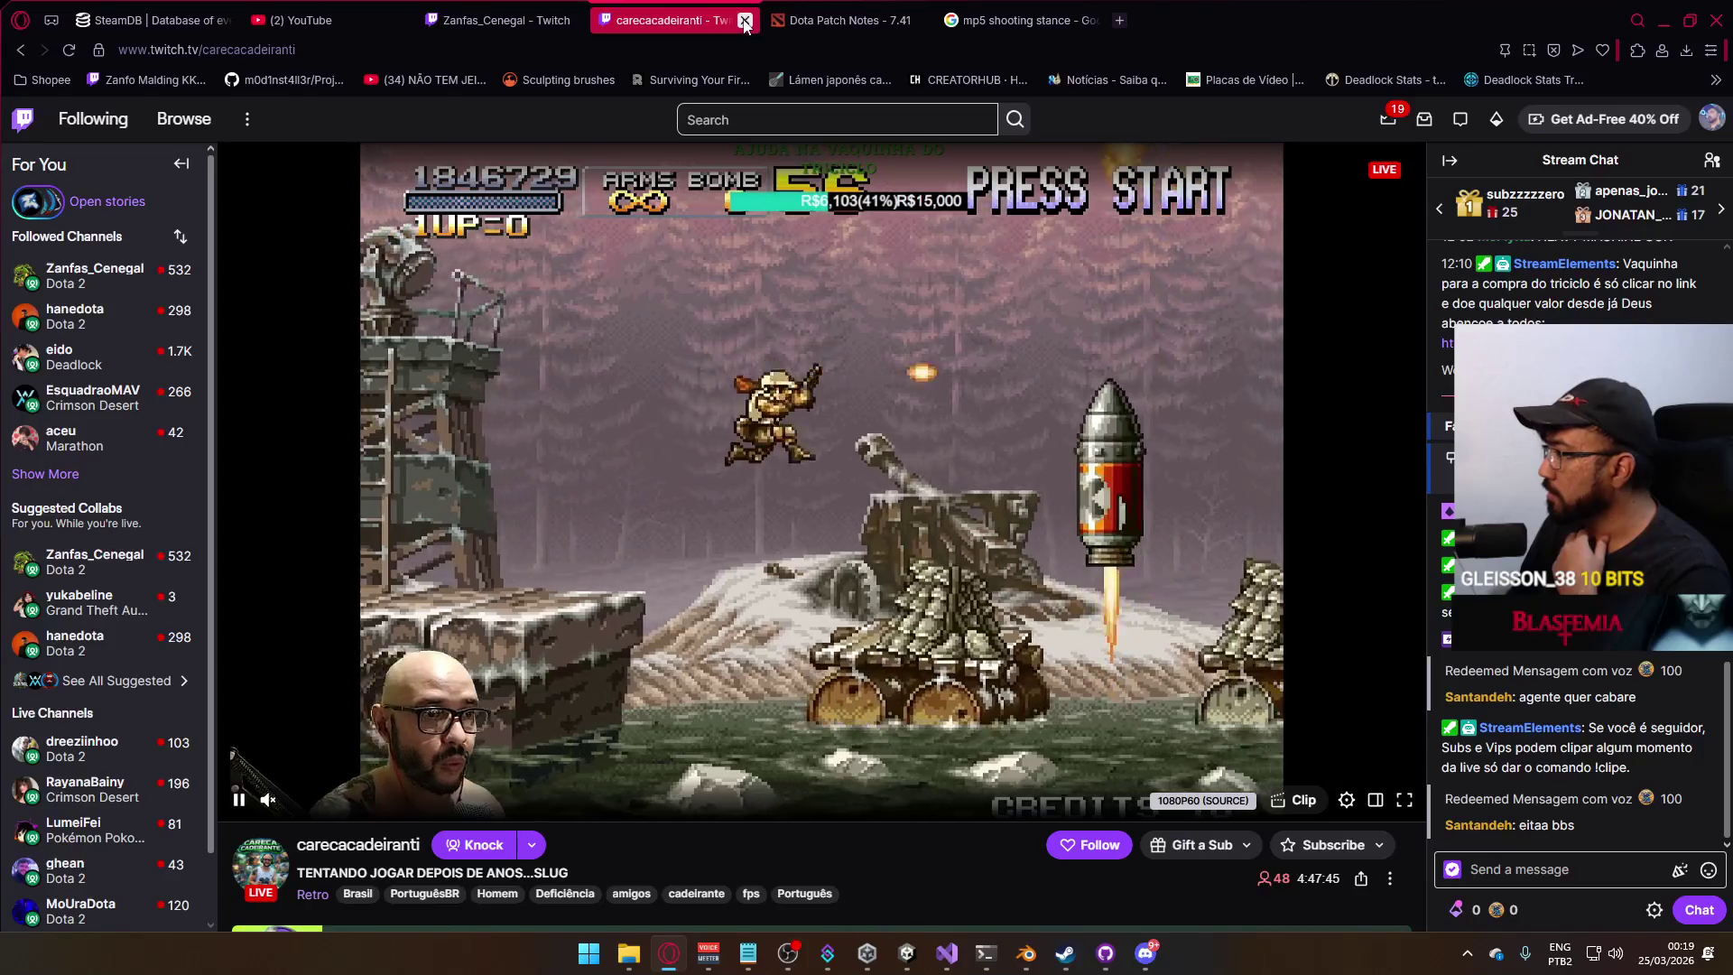
left_click(745, 20)
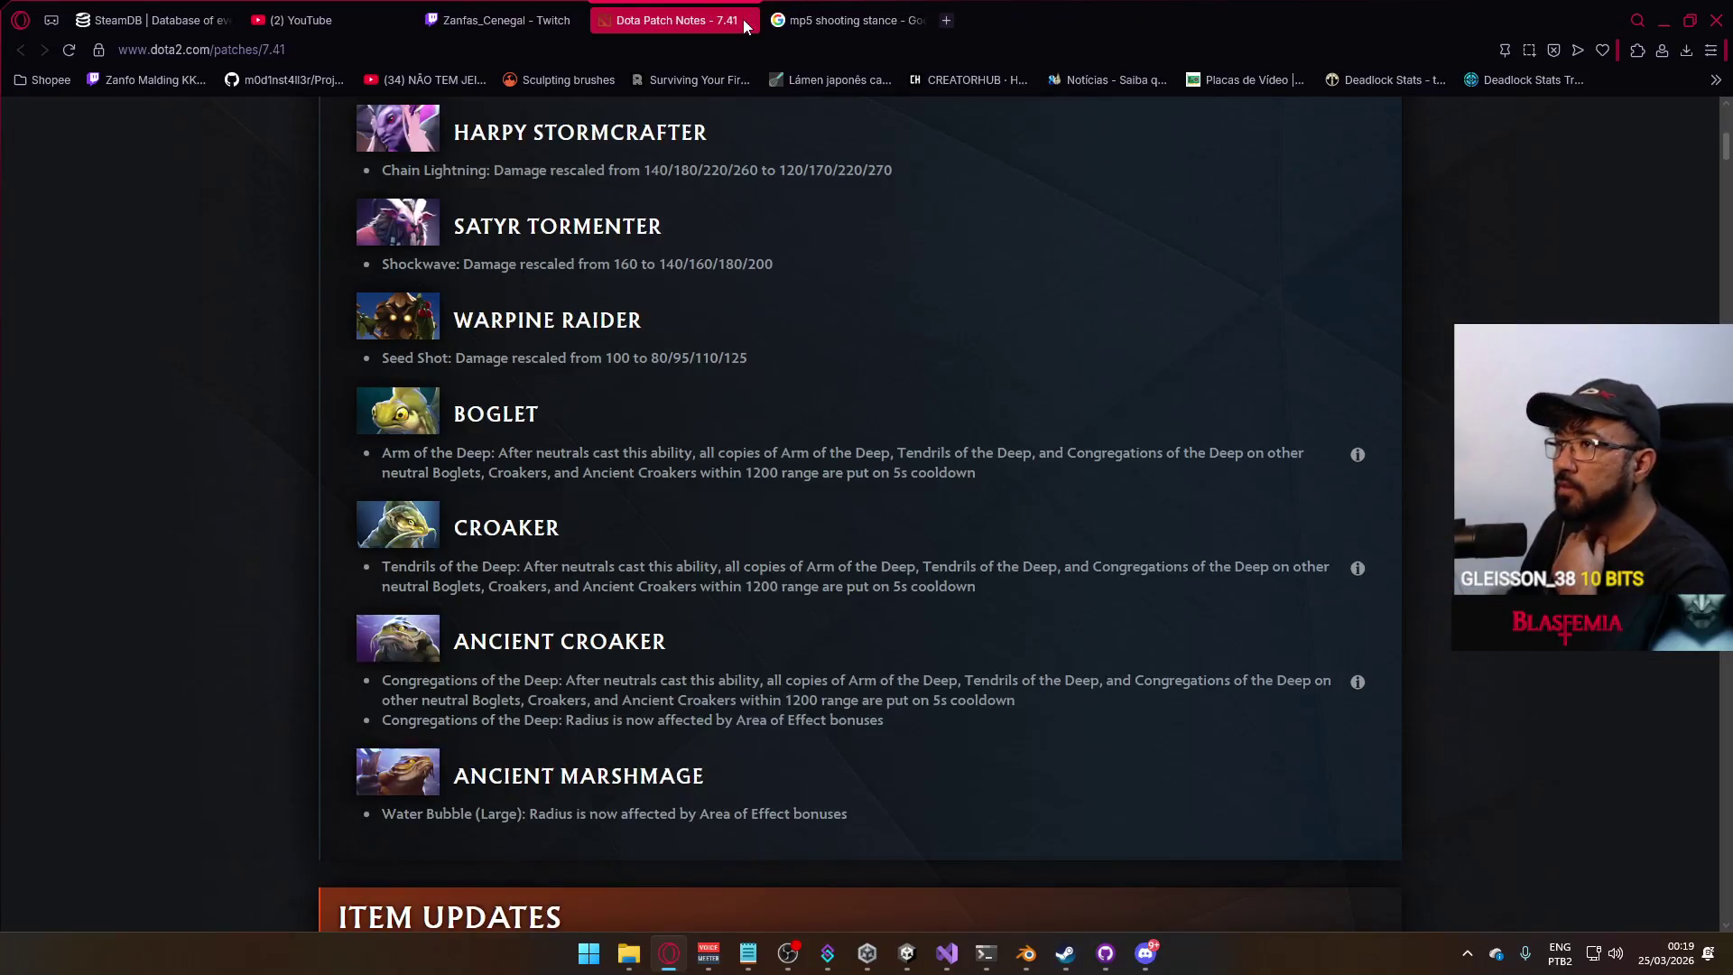
key("ctrl+w")
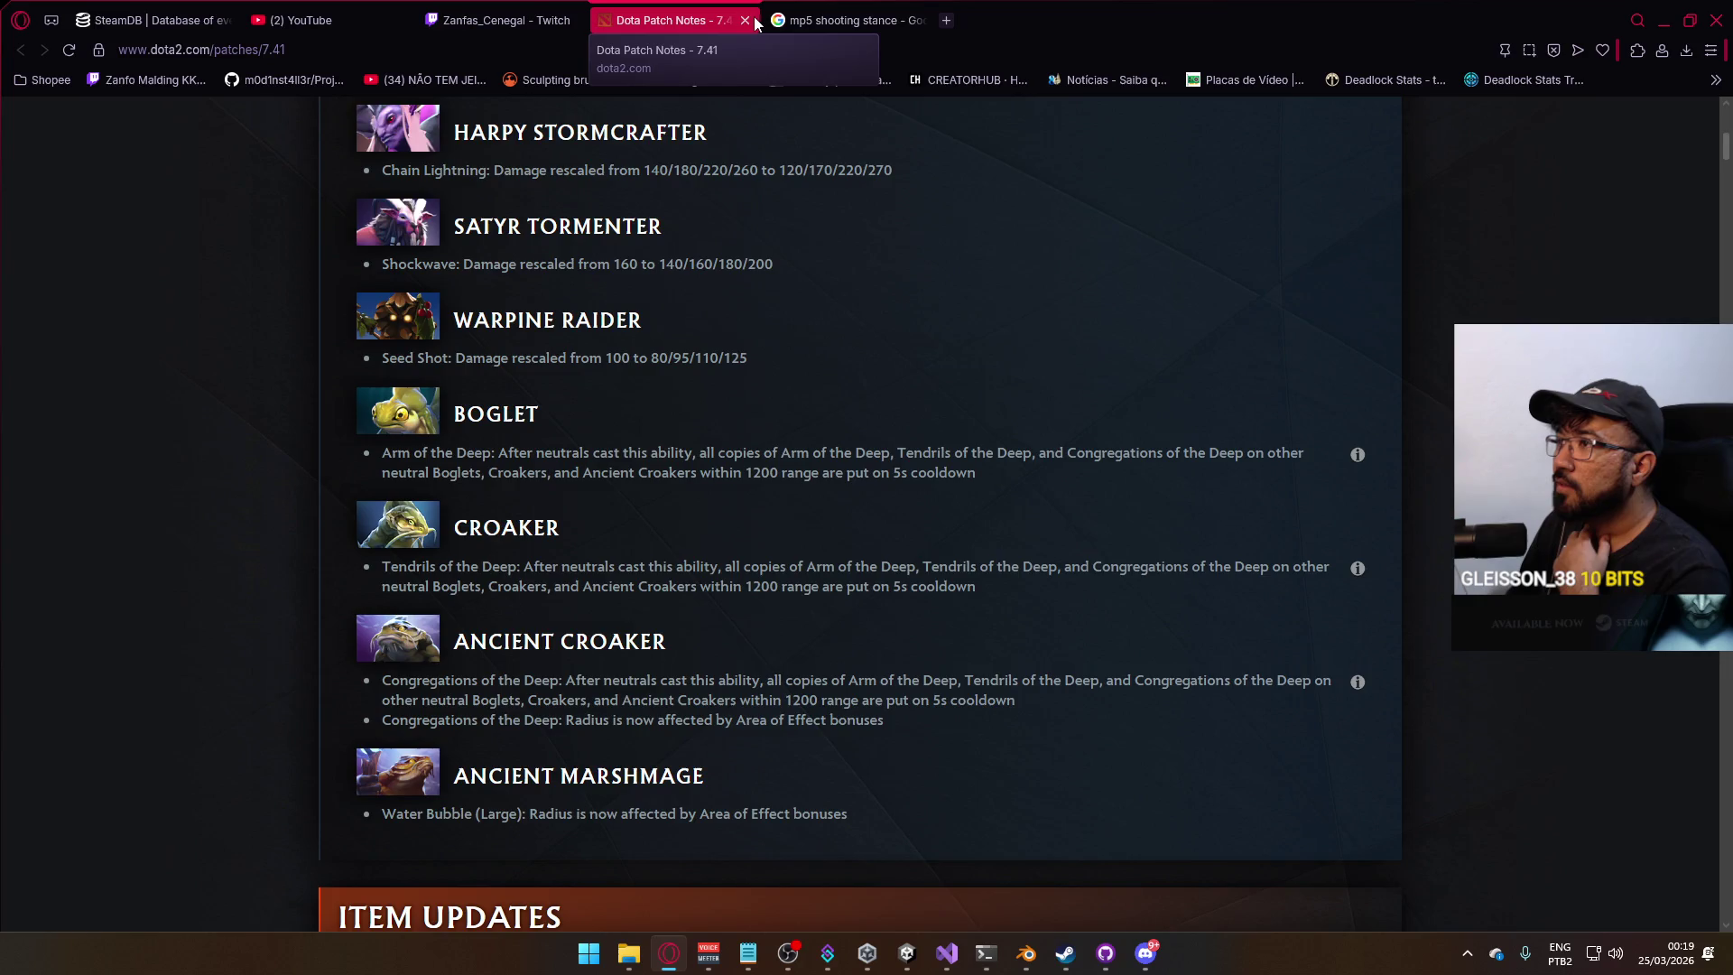
key("ctrl+w")
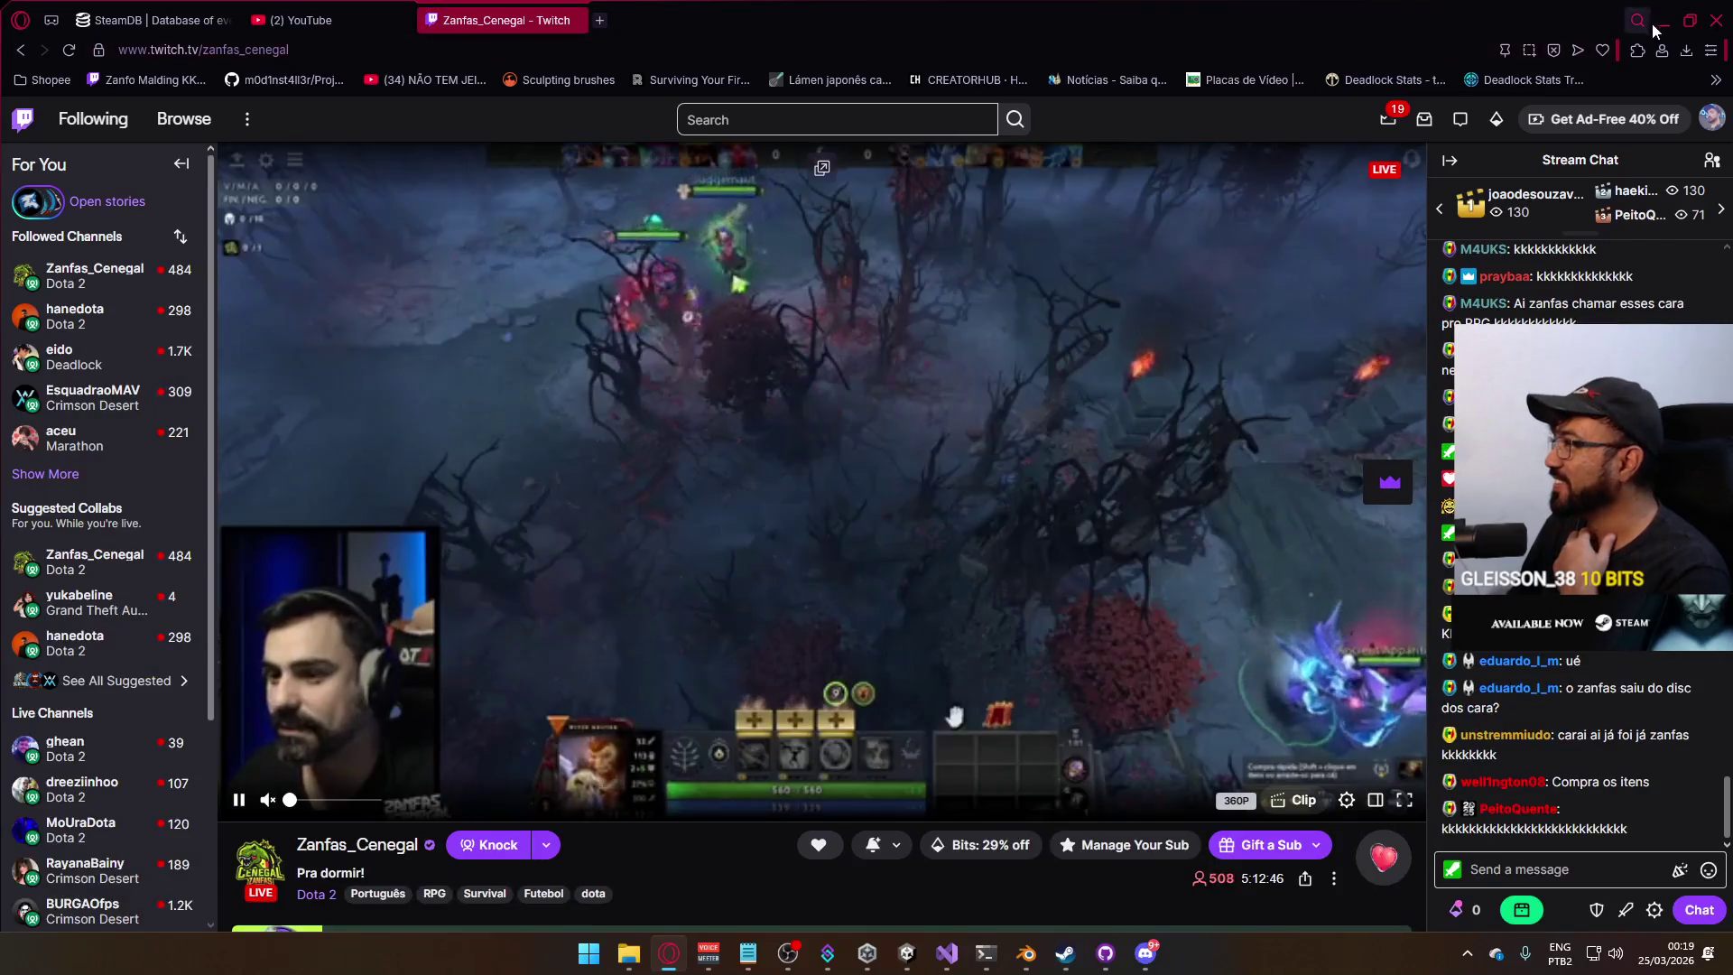
key("alt+Tab")
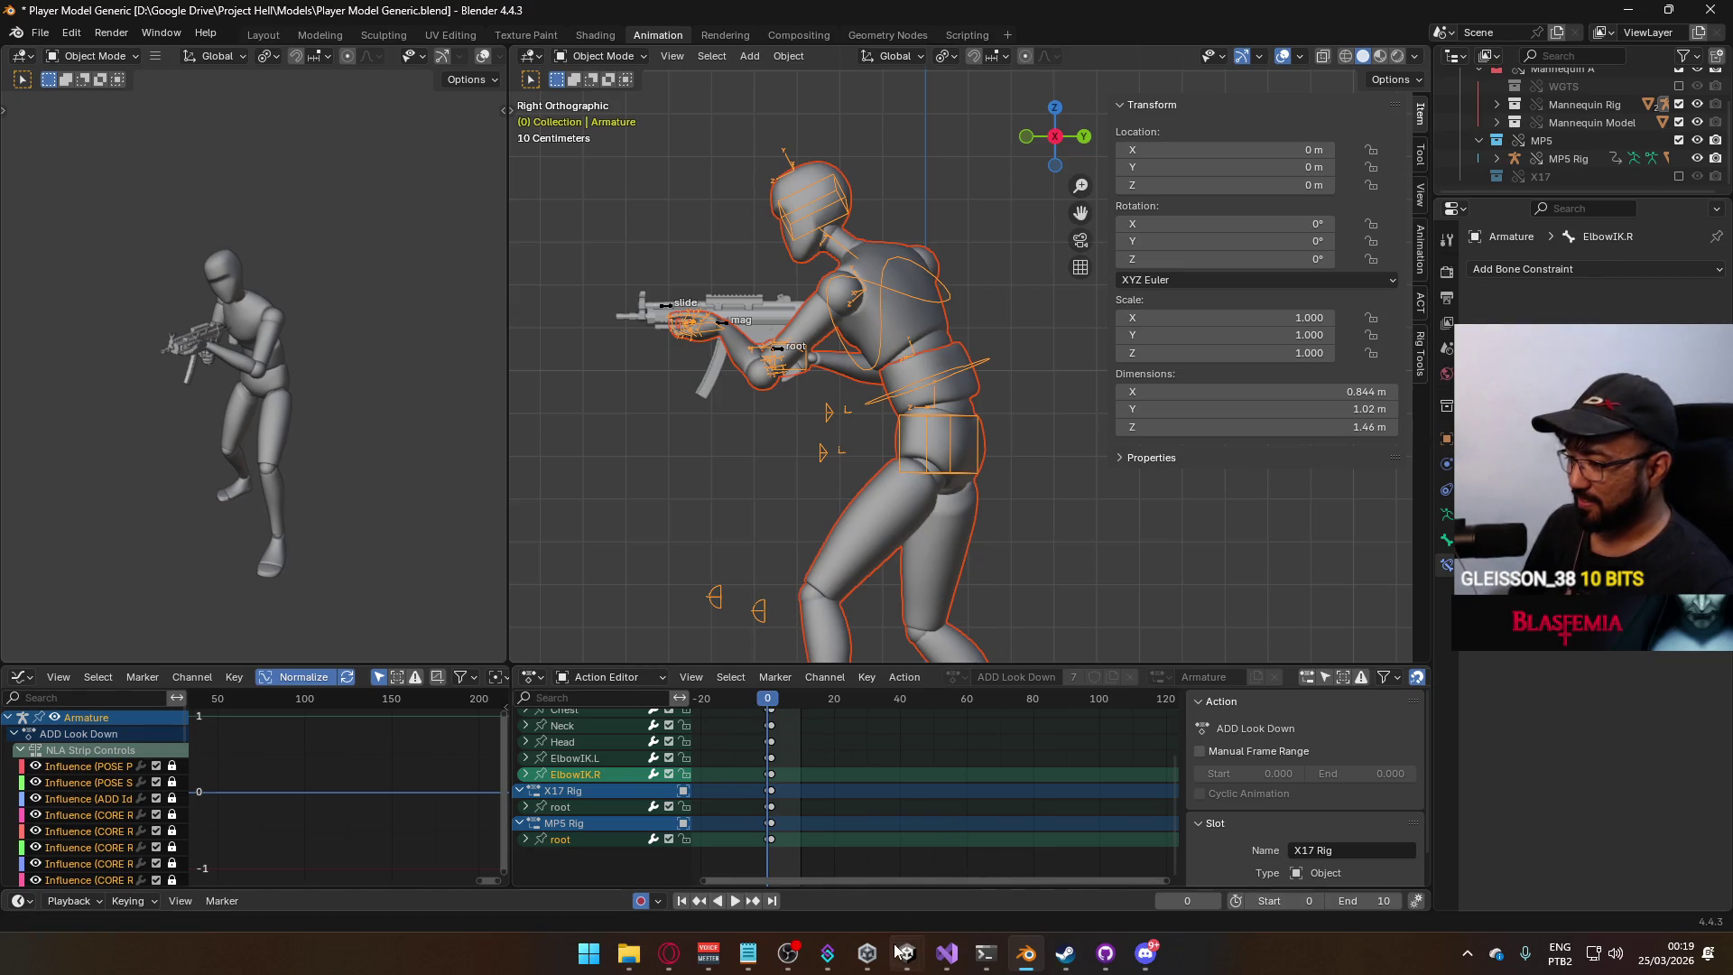
mouse_move(908, 954)
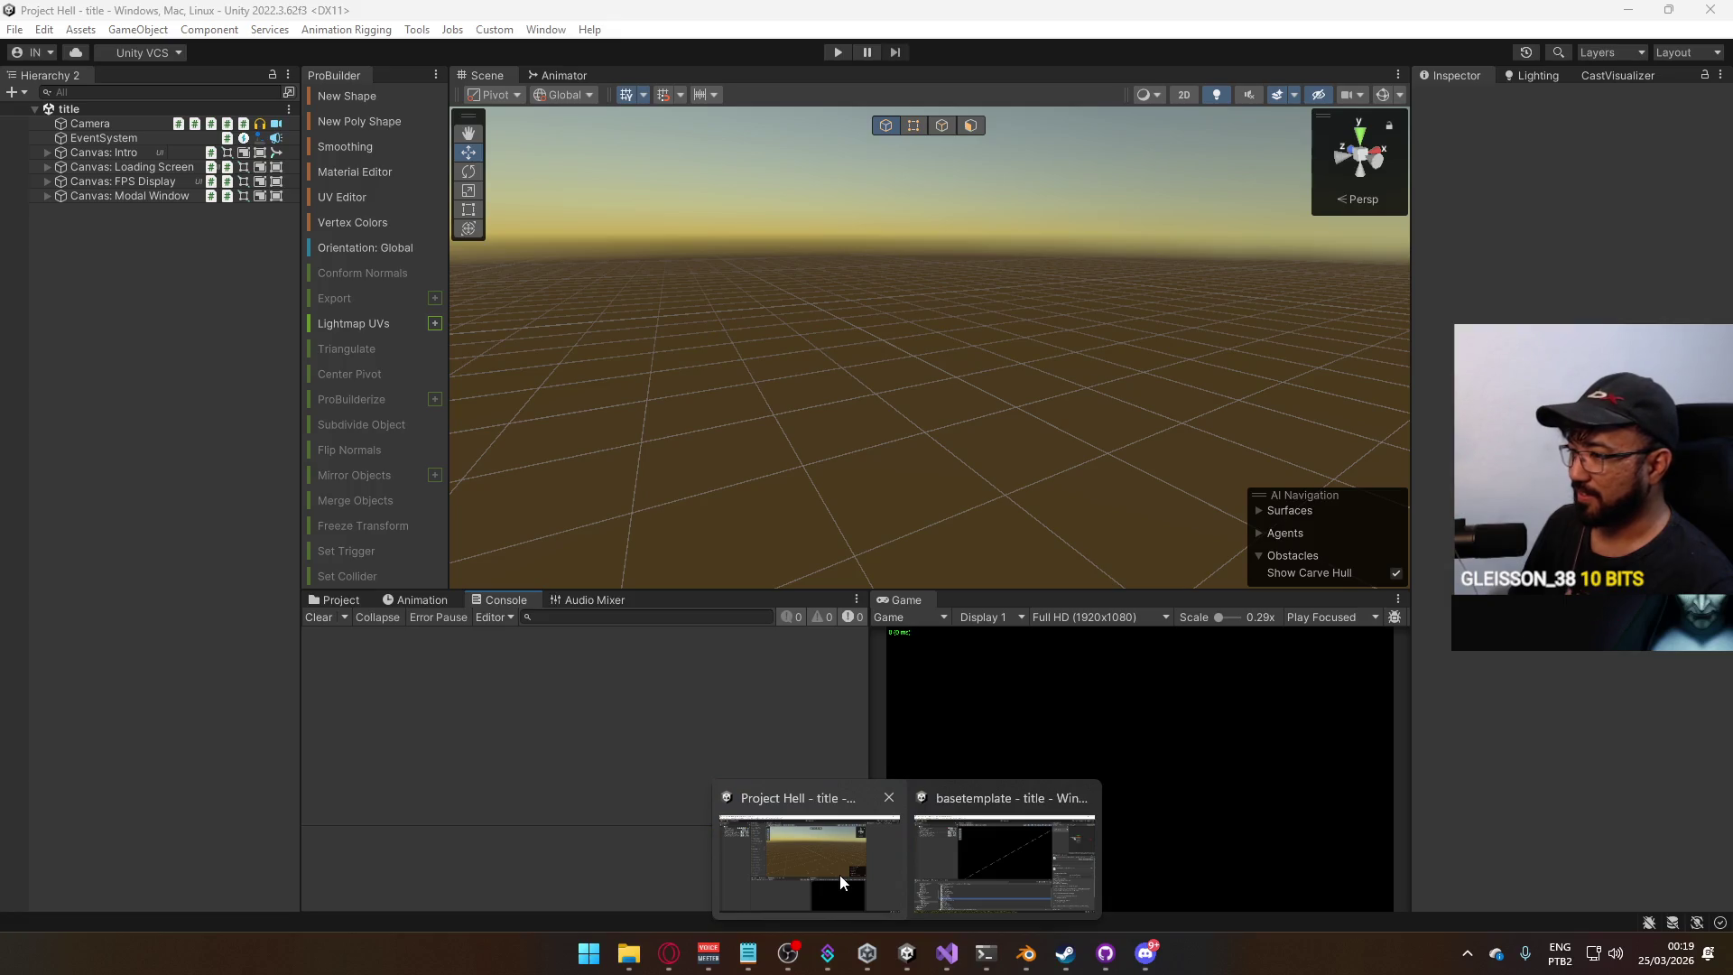
left_click(840, 875)
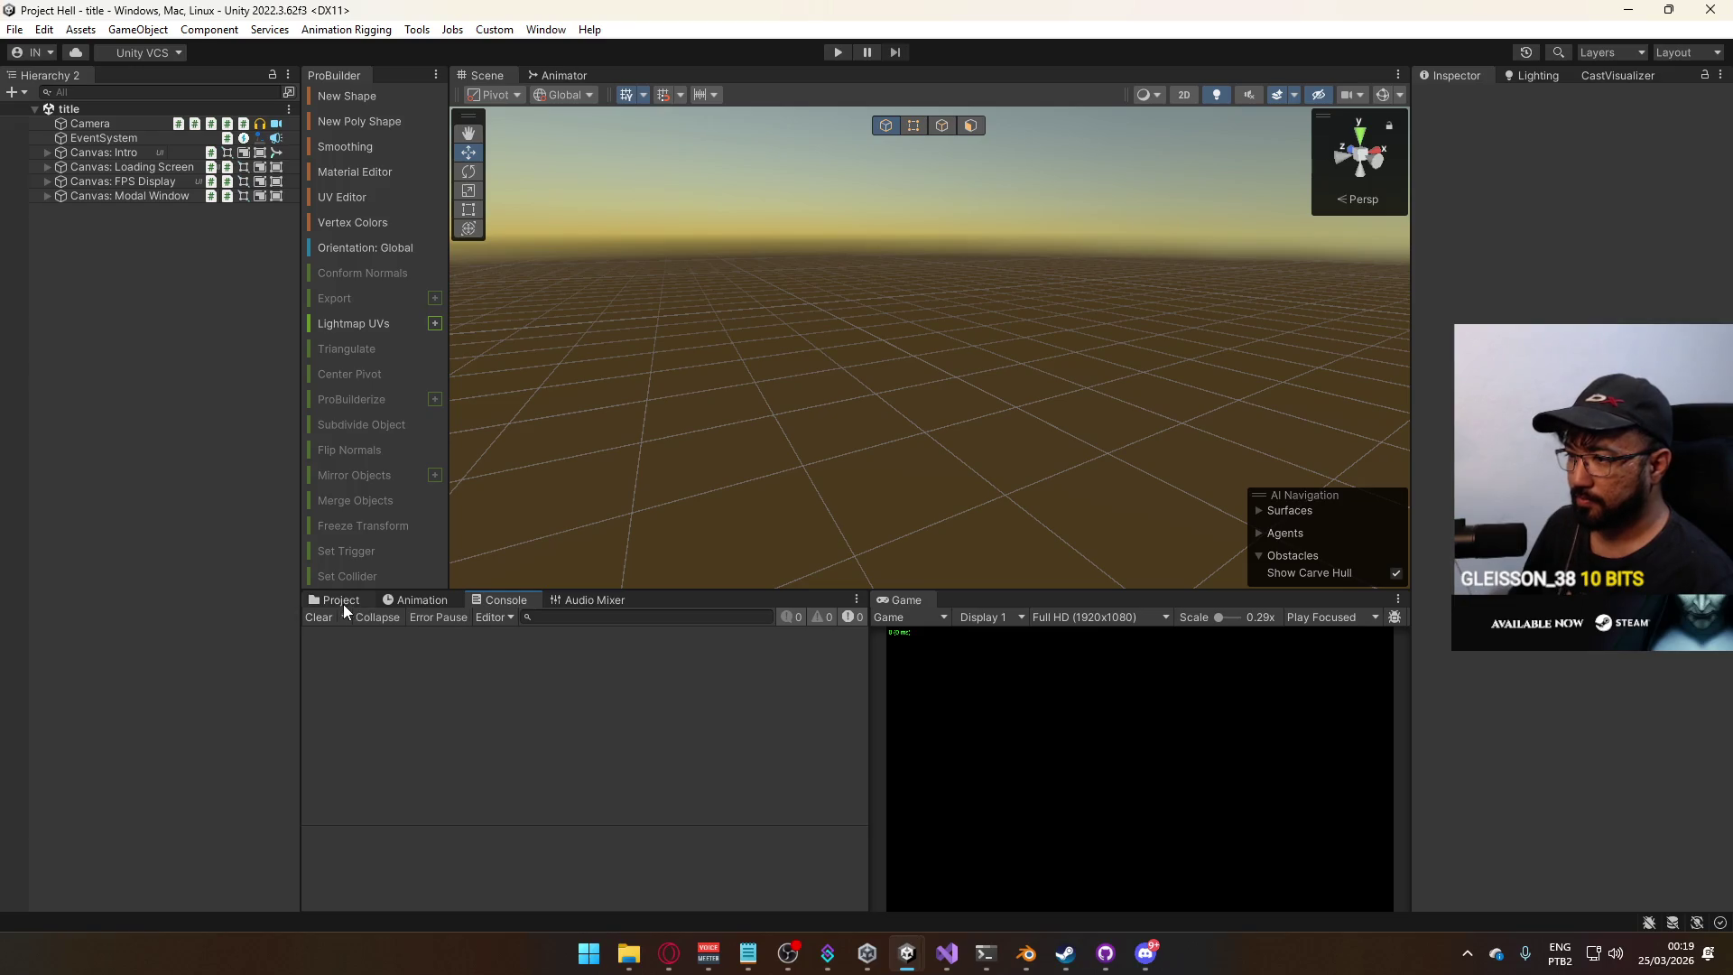
left_click(342, 601)
left_click(1032, 957)
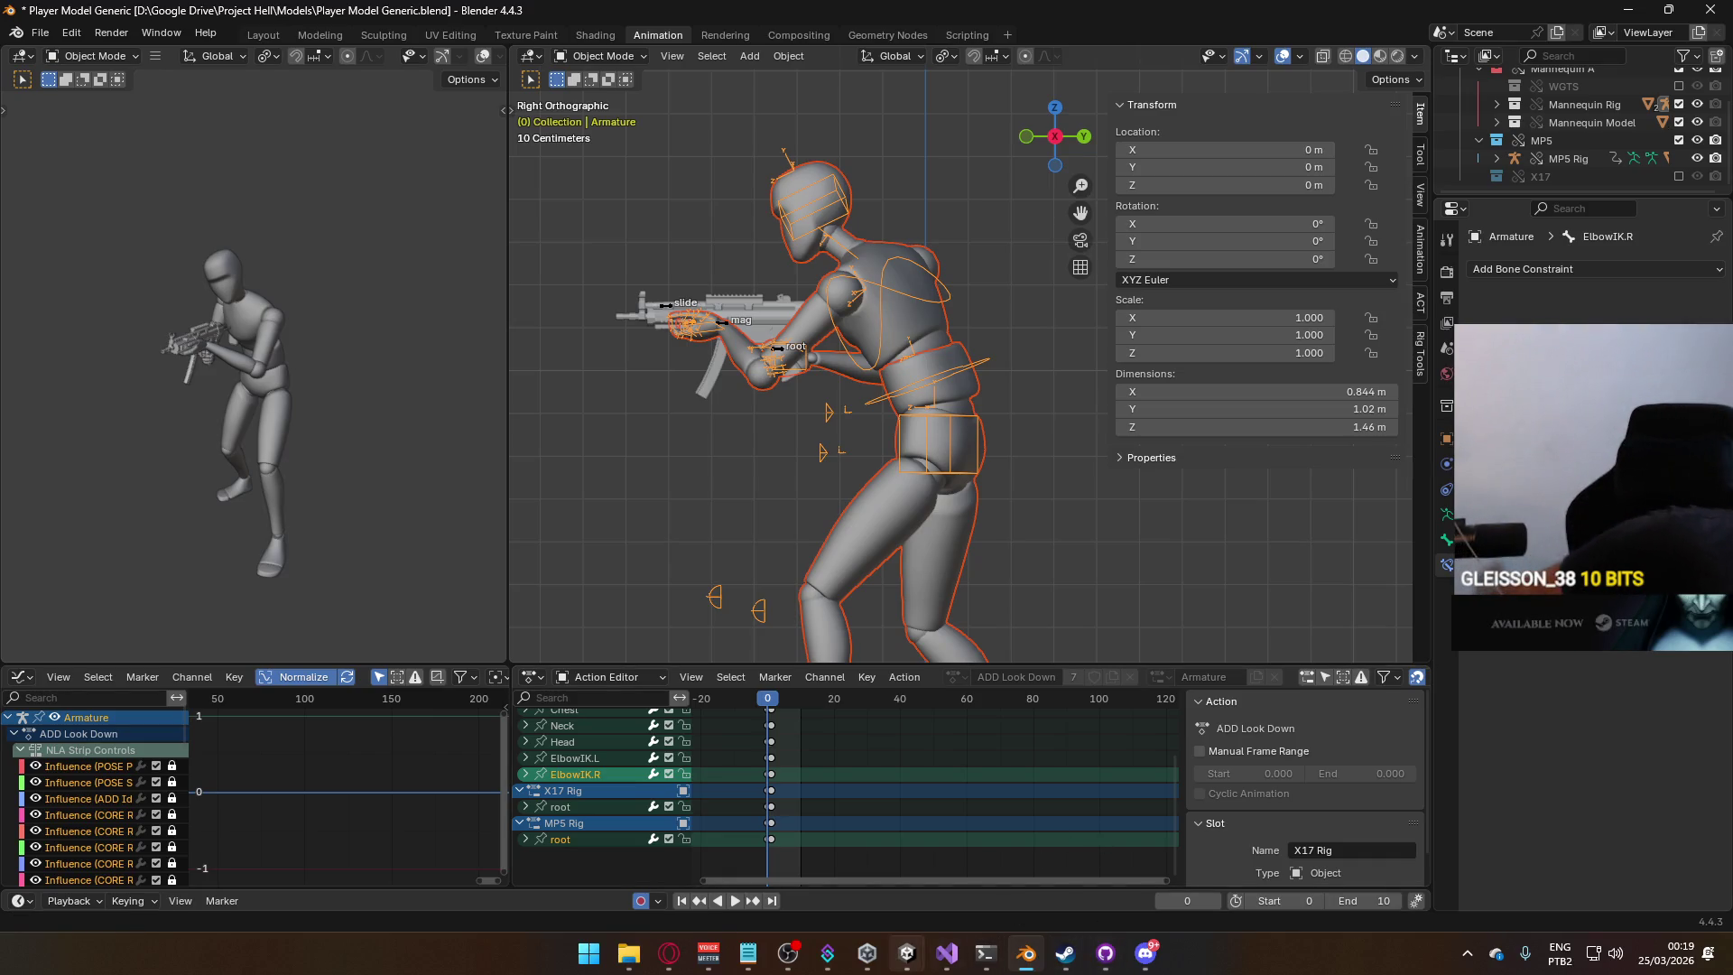
mouse_move(1036, 947)
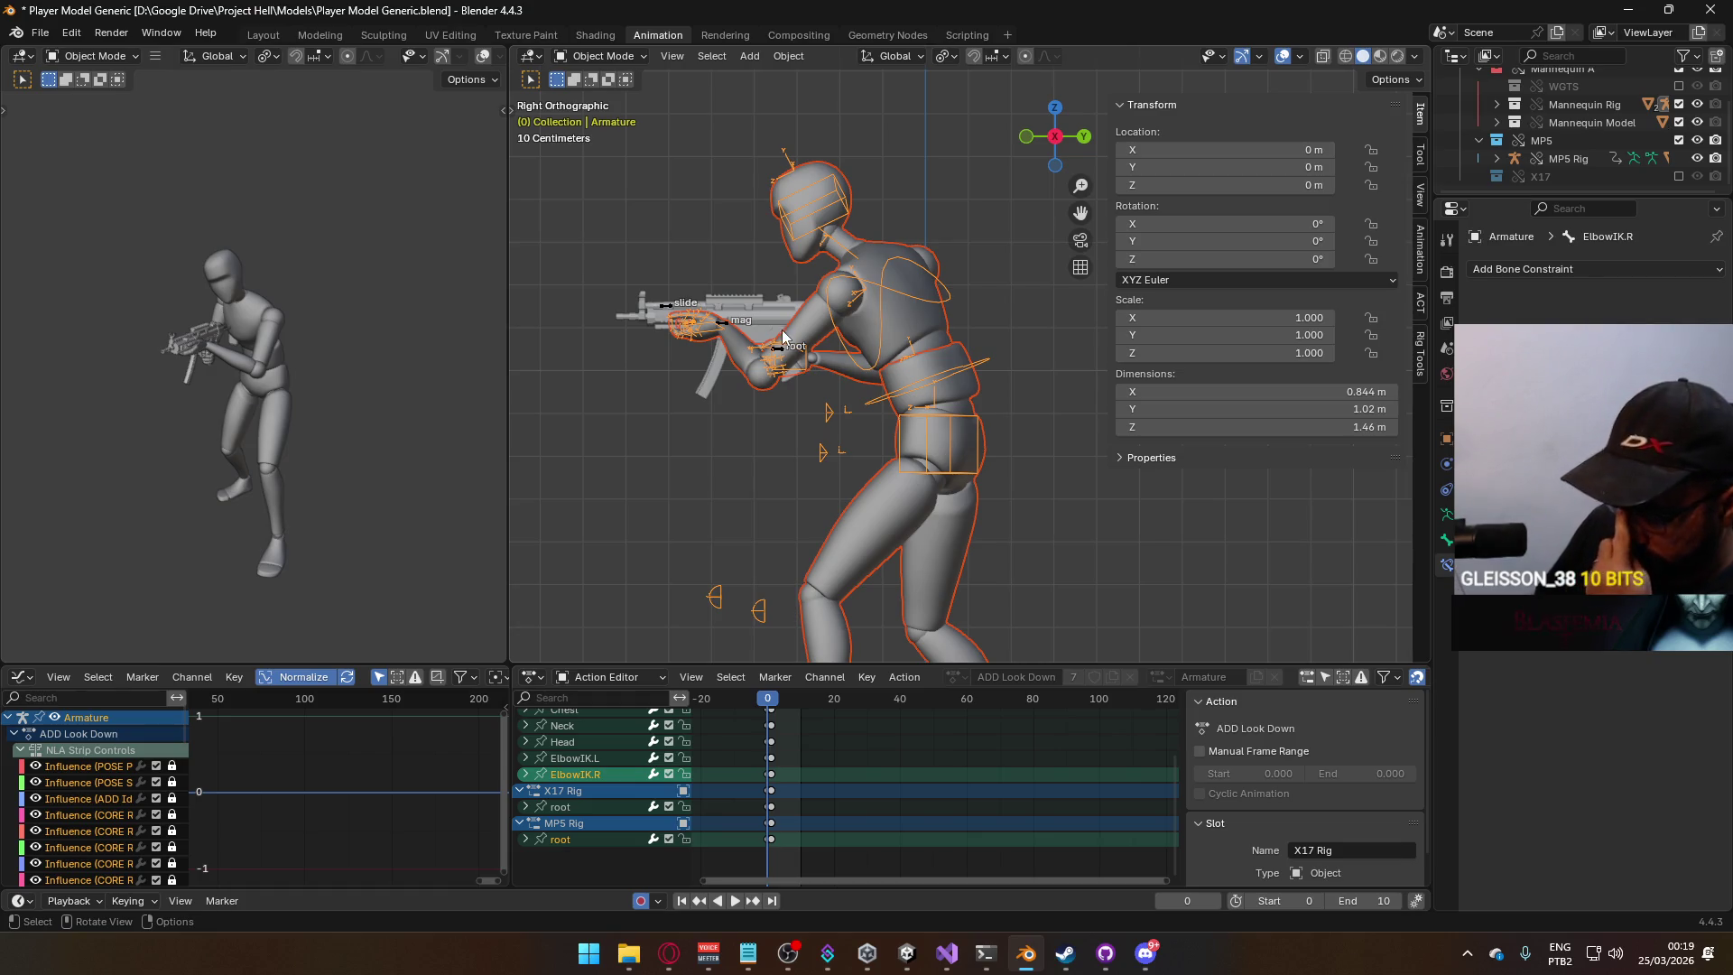
left_click(722, 323)
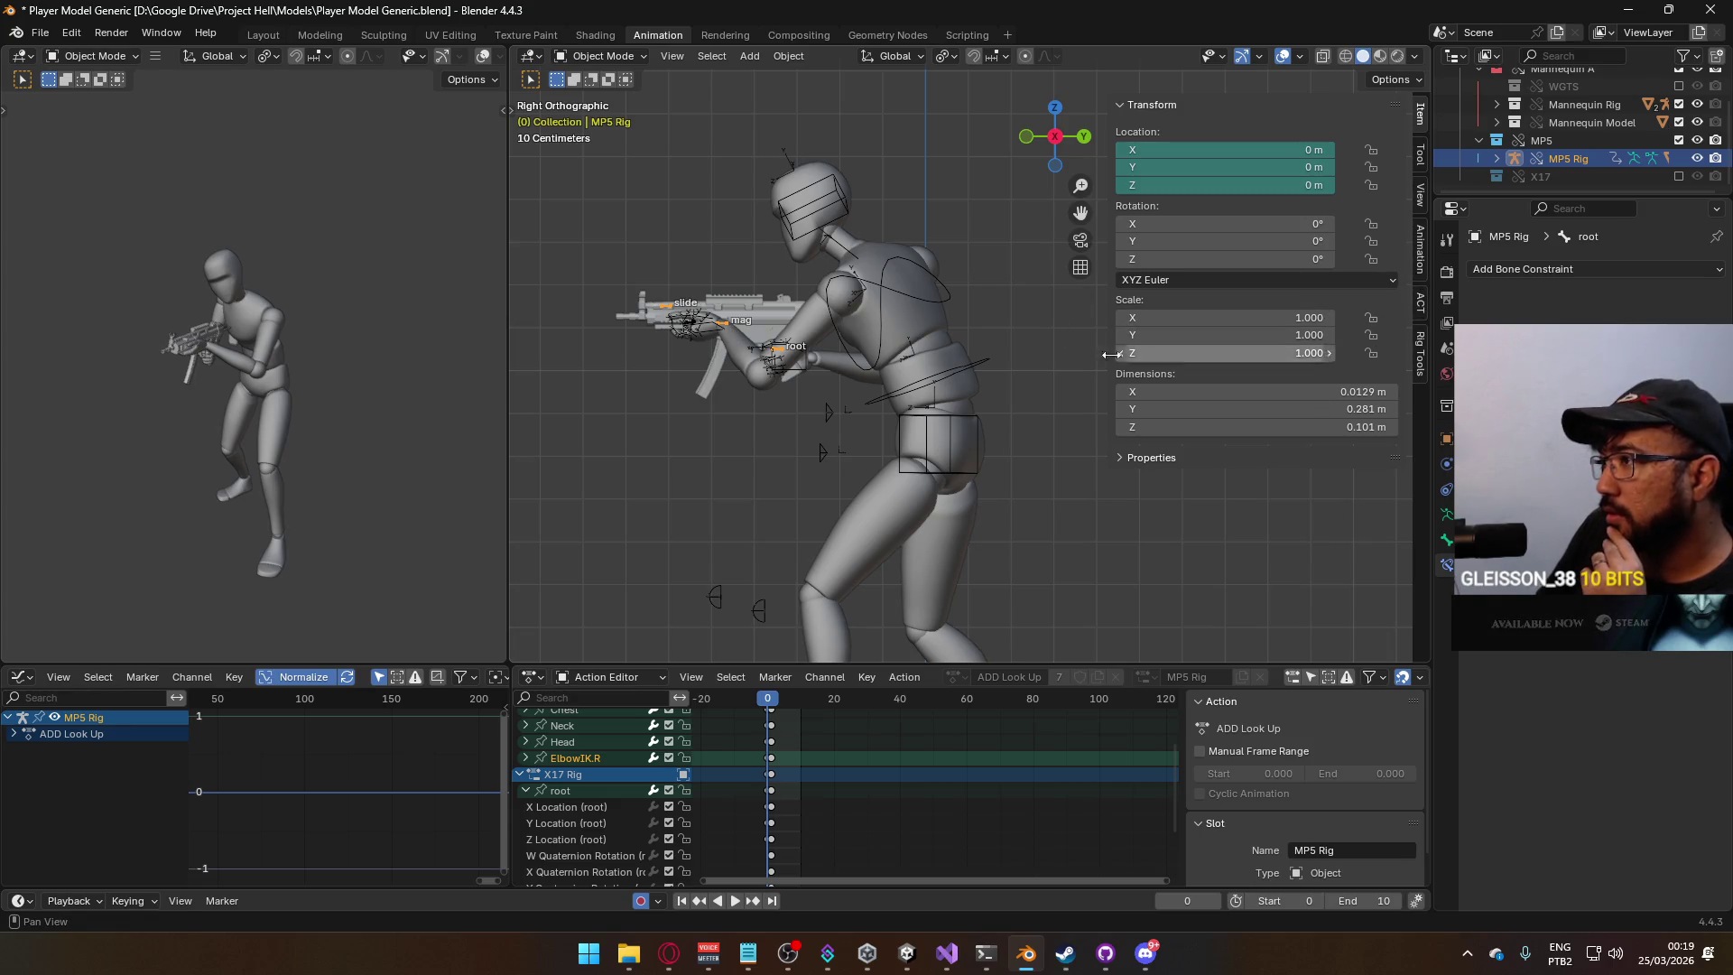
left_click(928, 297, "shift")
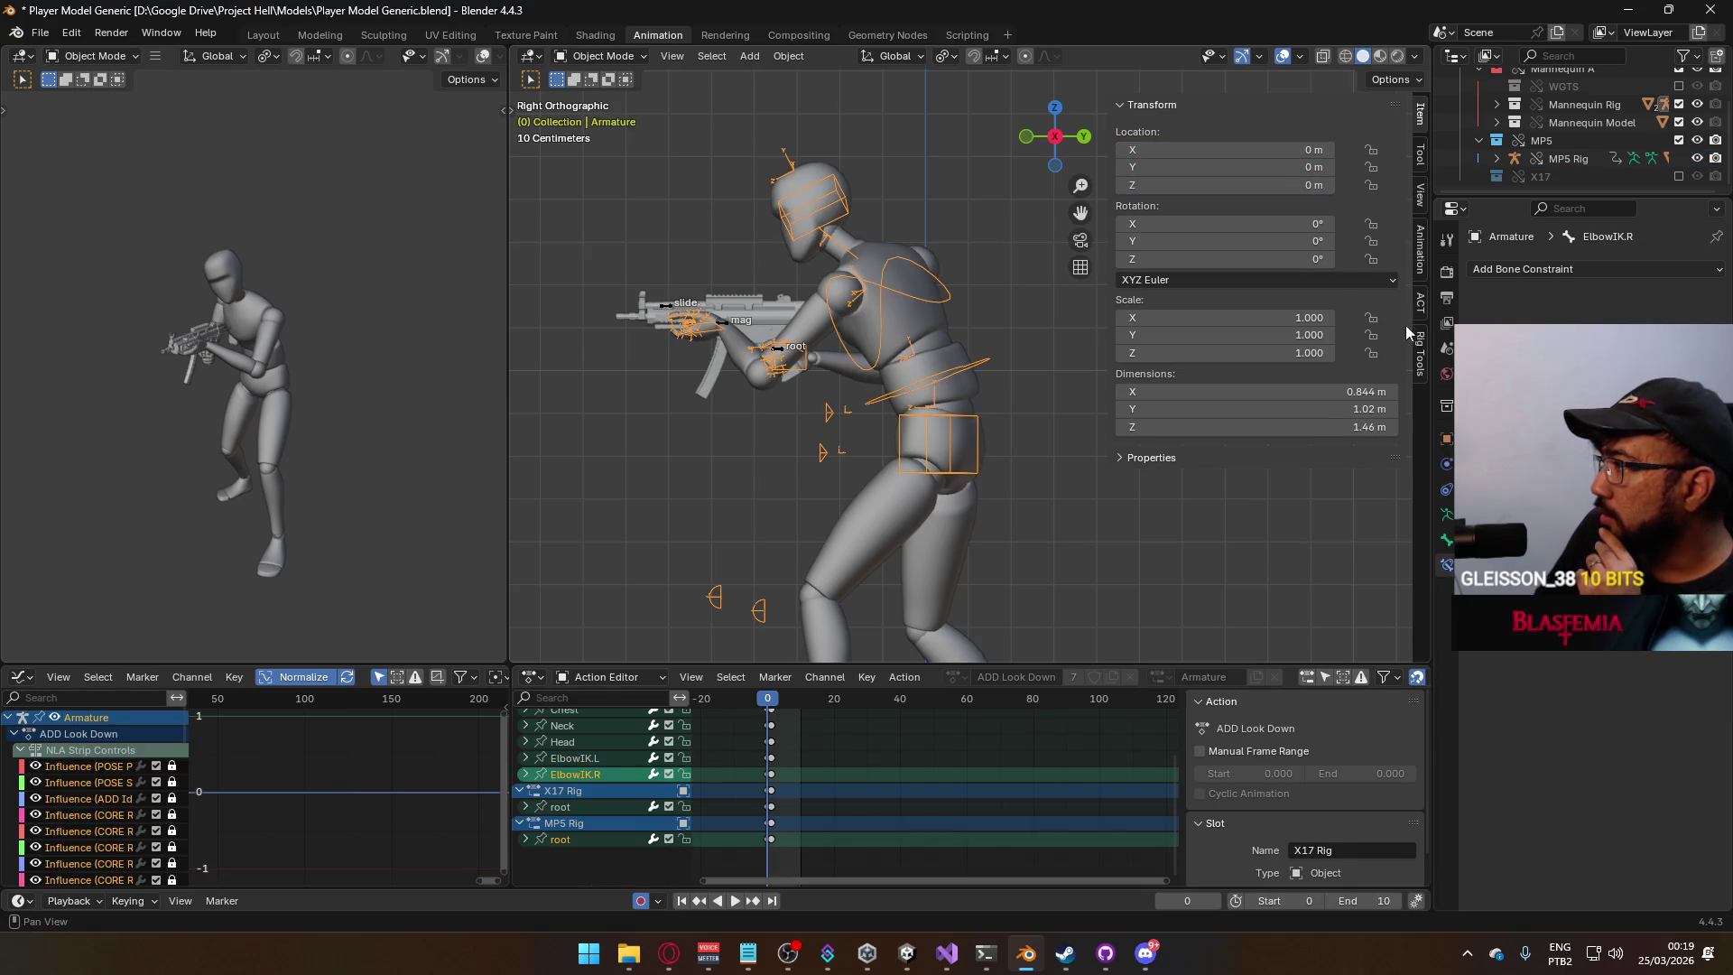
On the mannequin, hide ADD Look Up and enable the ADD Idle Cycle and ADD Crouch layers.
left_click(1414, 271)
scroll(1309, 409, "down", 8)
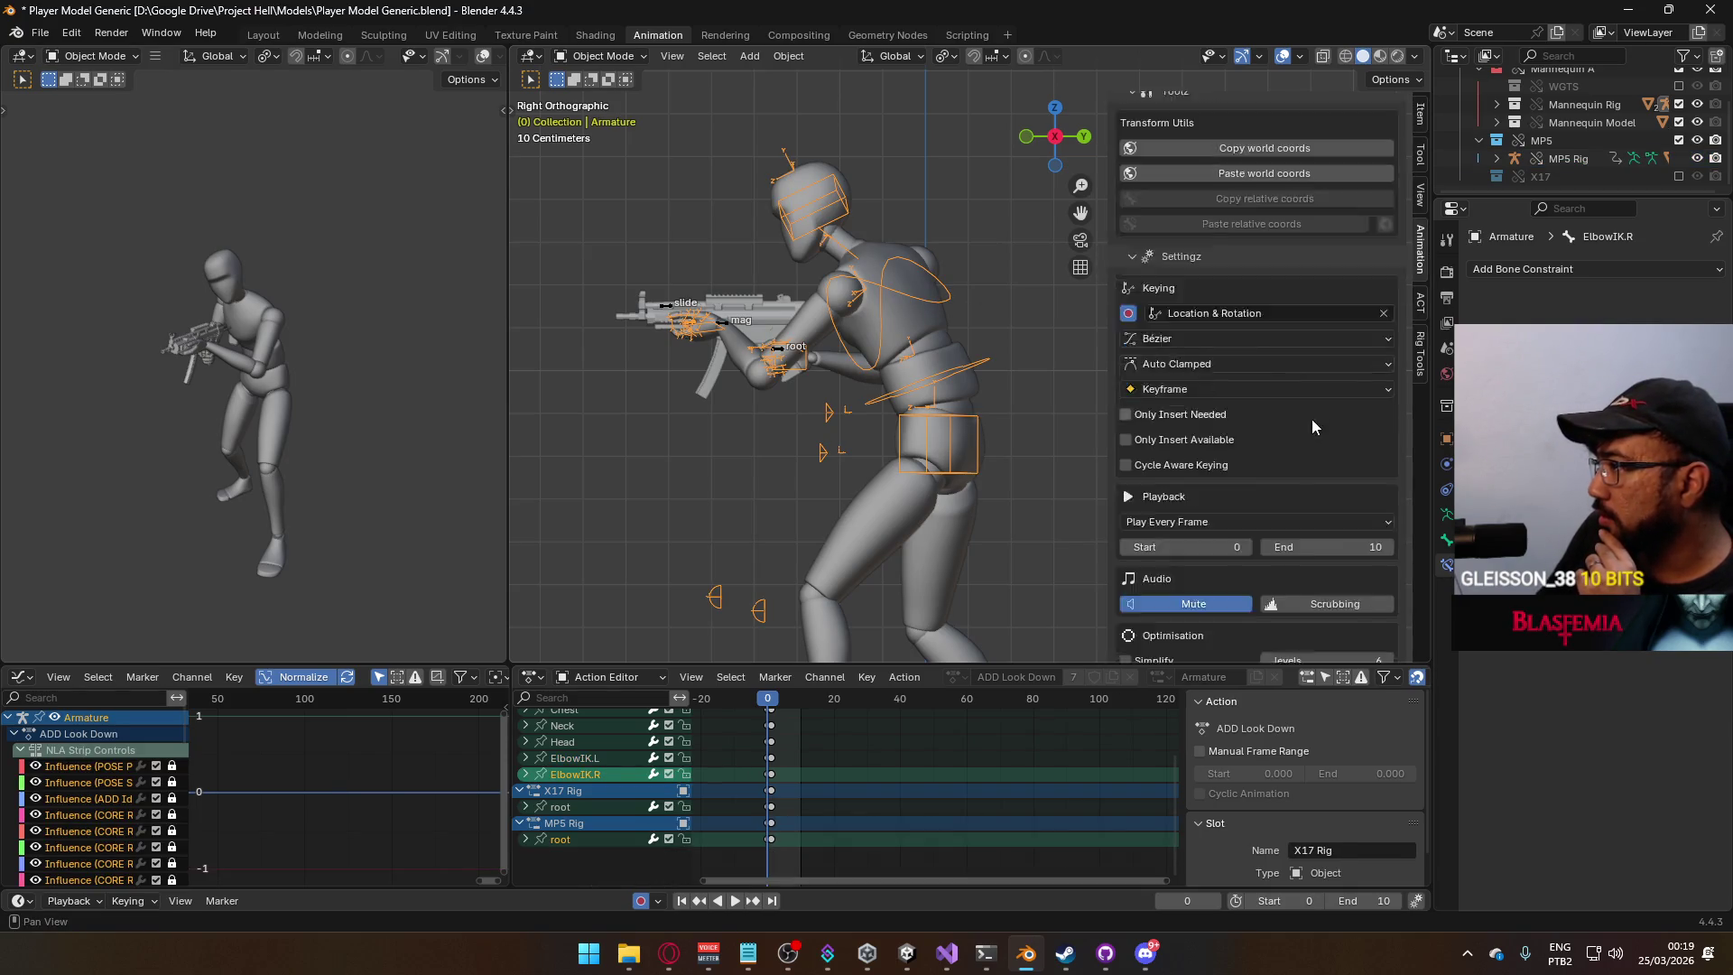
left_click(1320, 538)
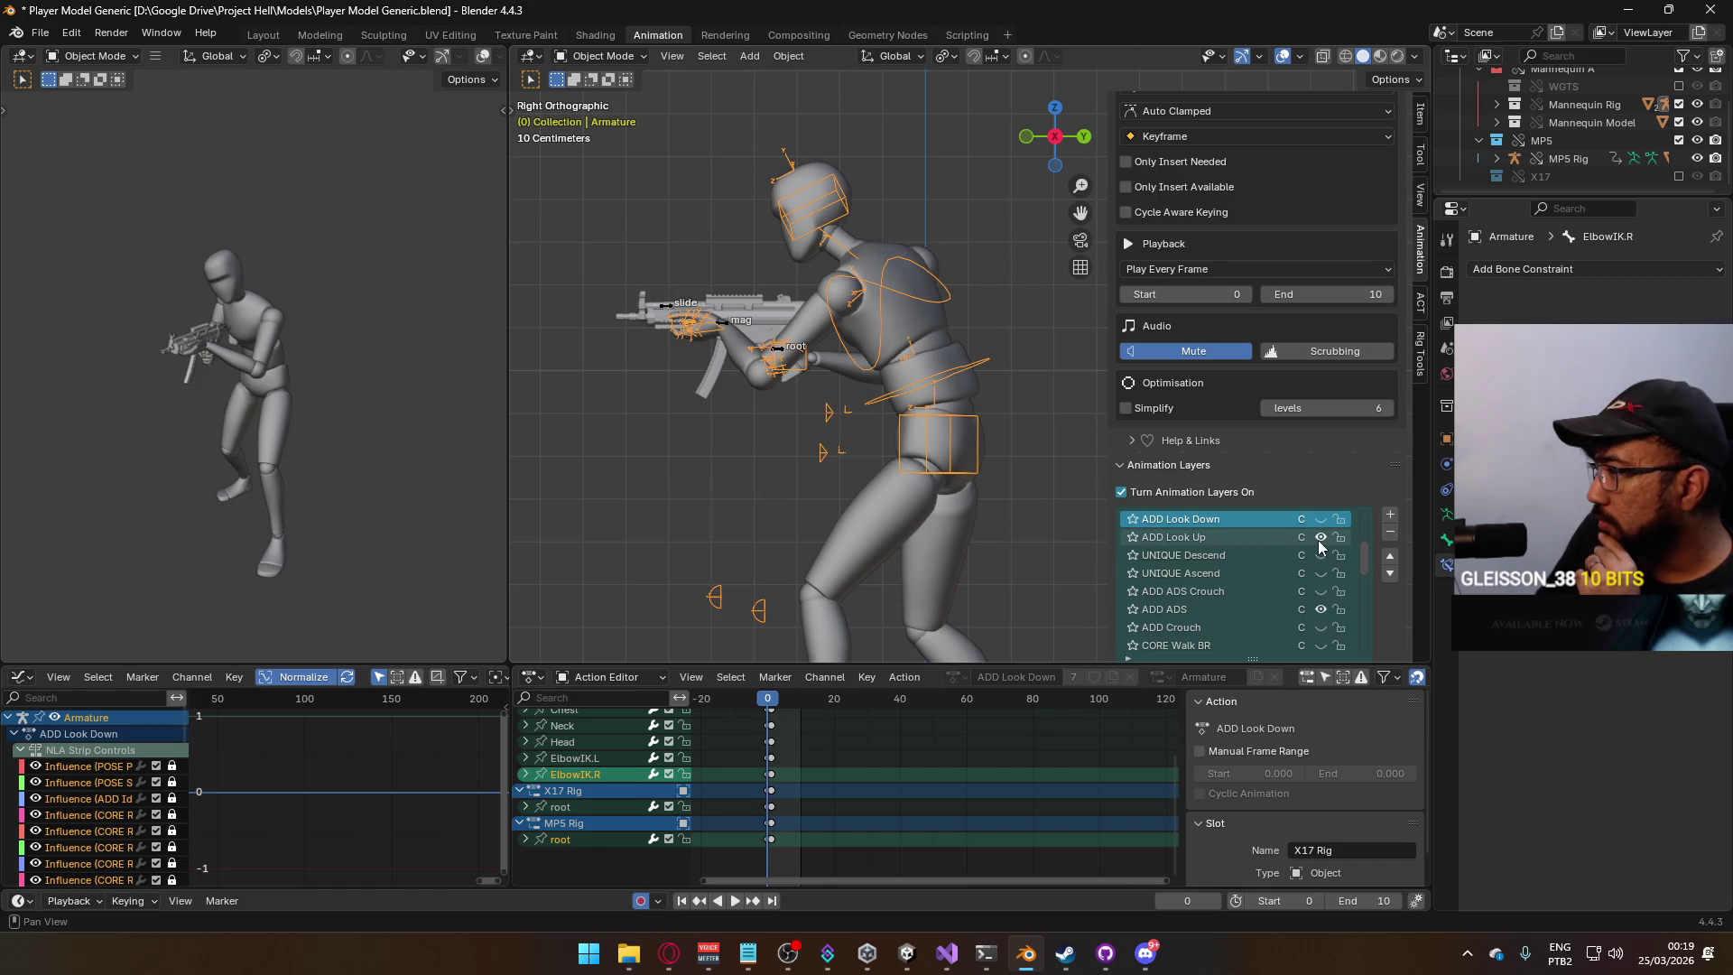
left_click(1255, 610)
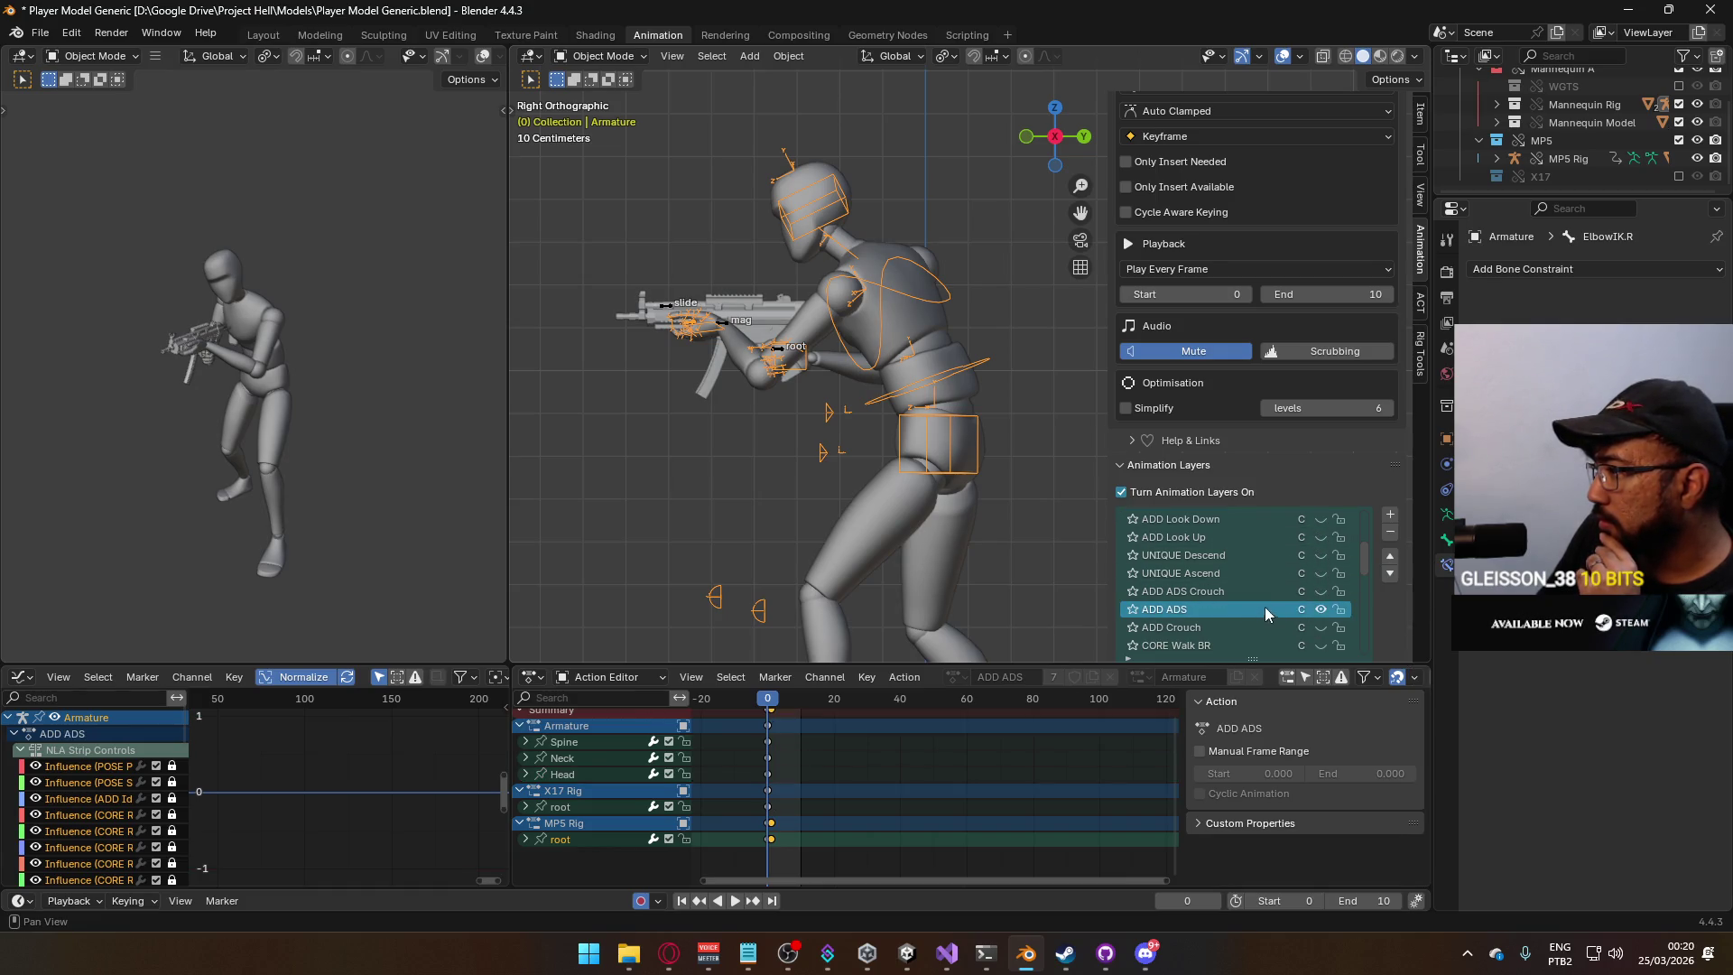
left_click_drag(1364, 571, 1370, 657)
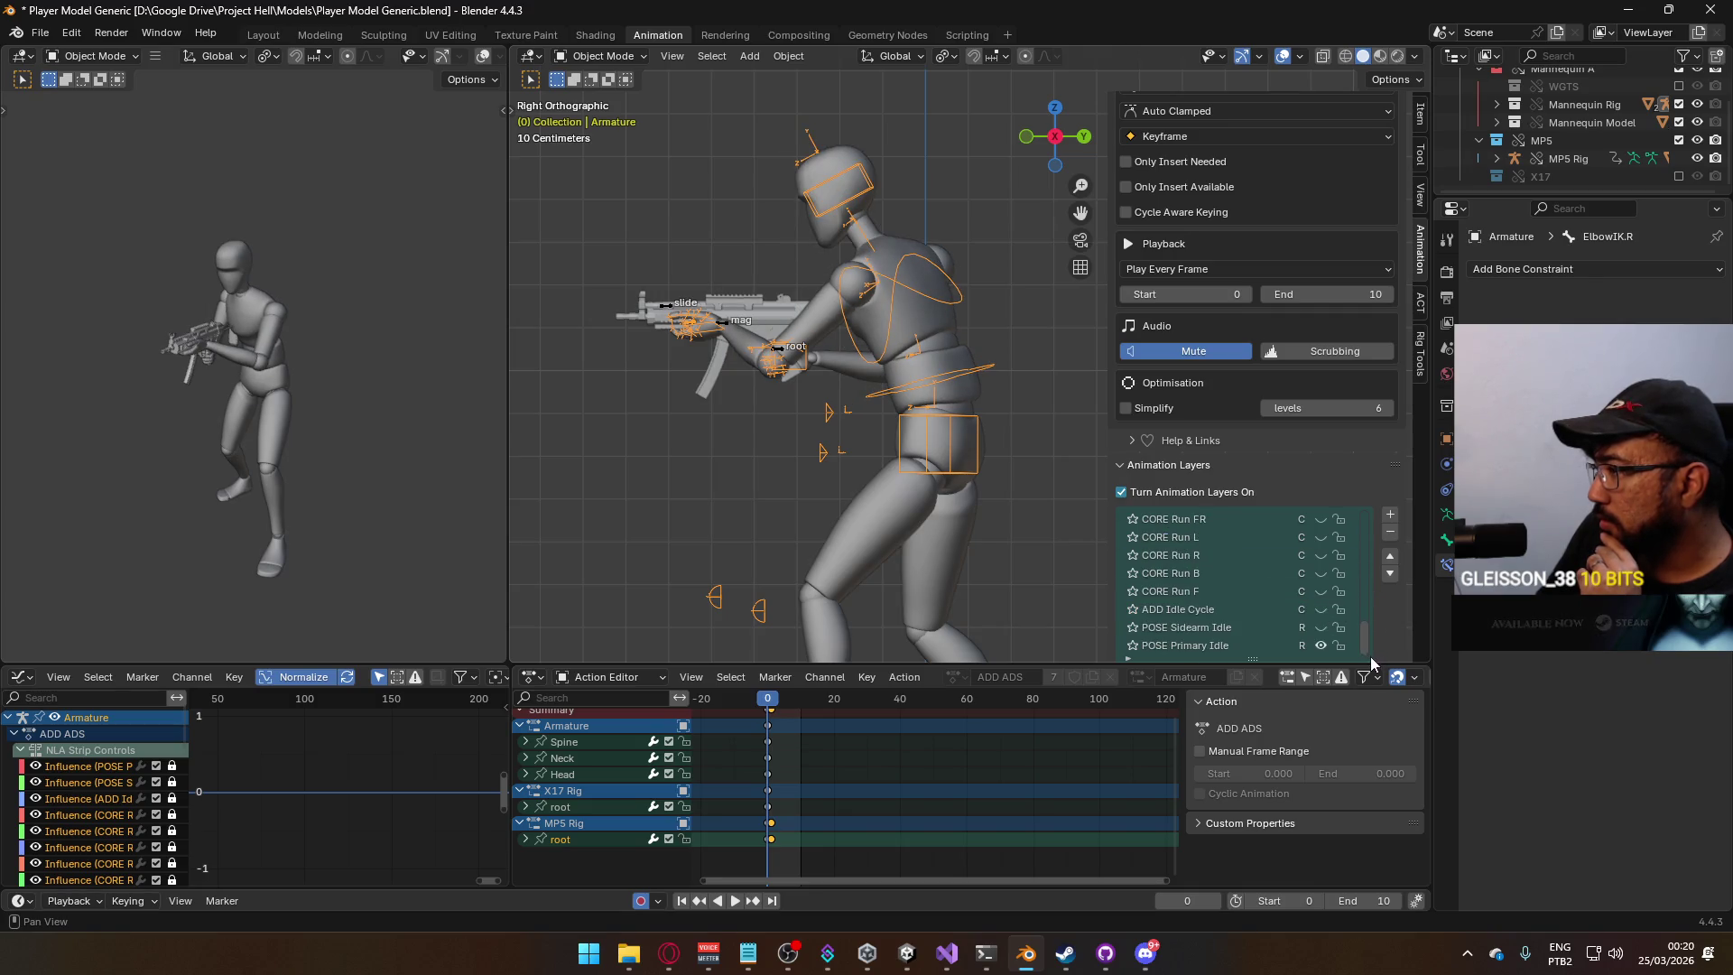
left_click(1320, 611)
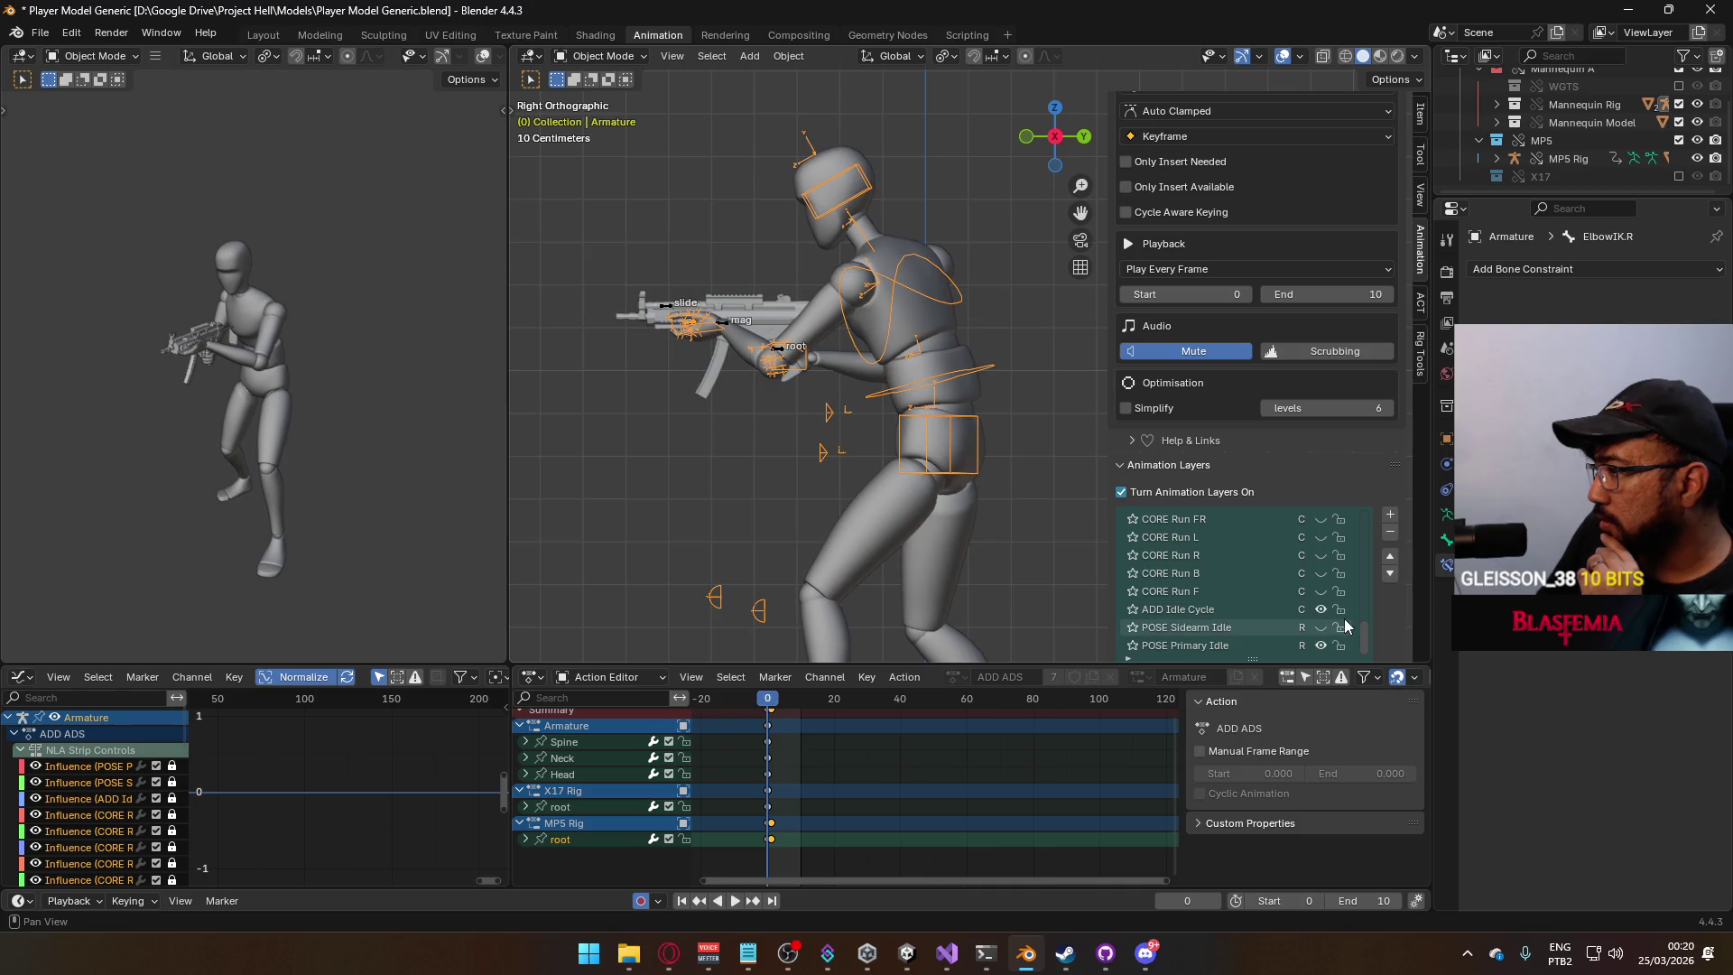
left_click_drag(1367, 638, 1374, 567)
left_click(1322, 574)
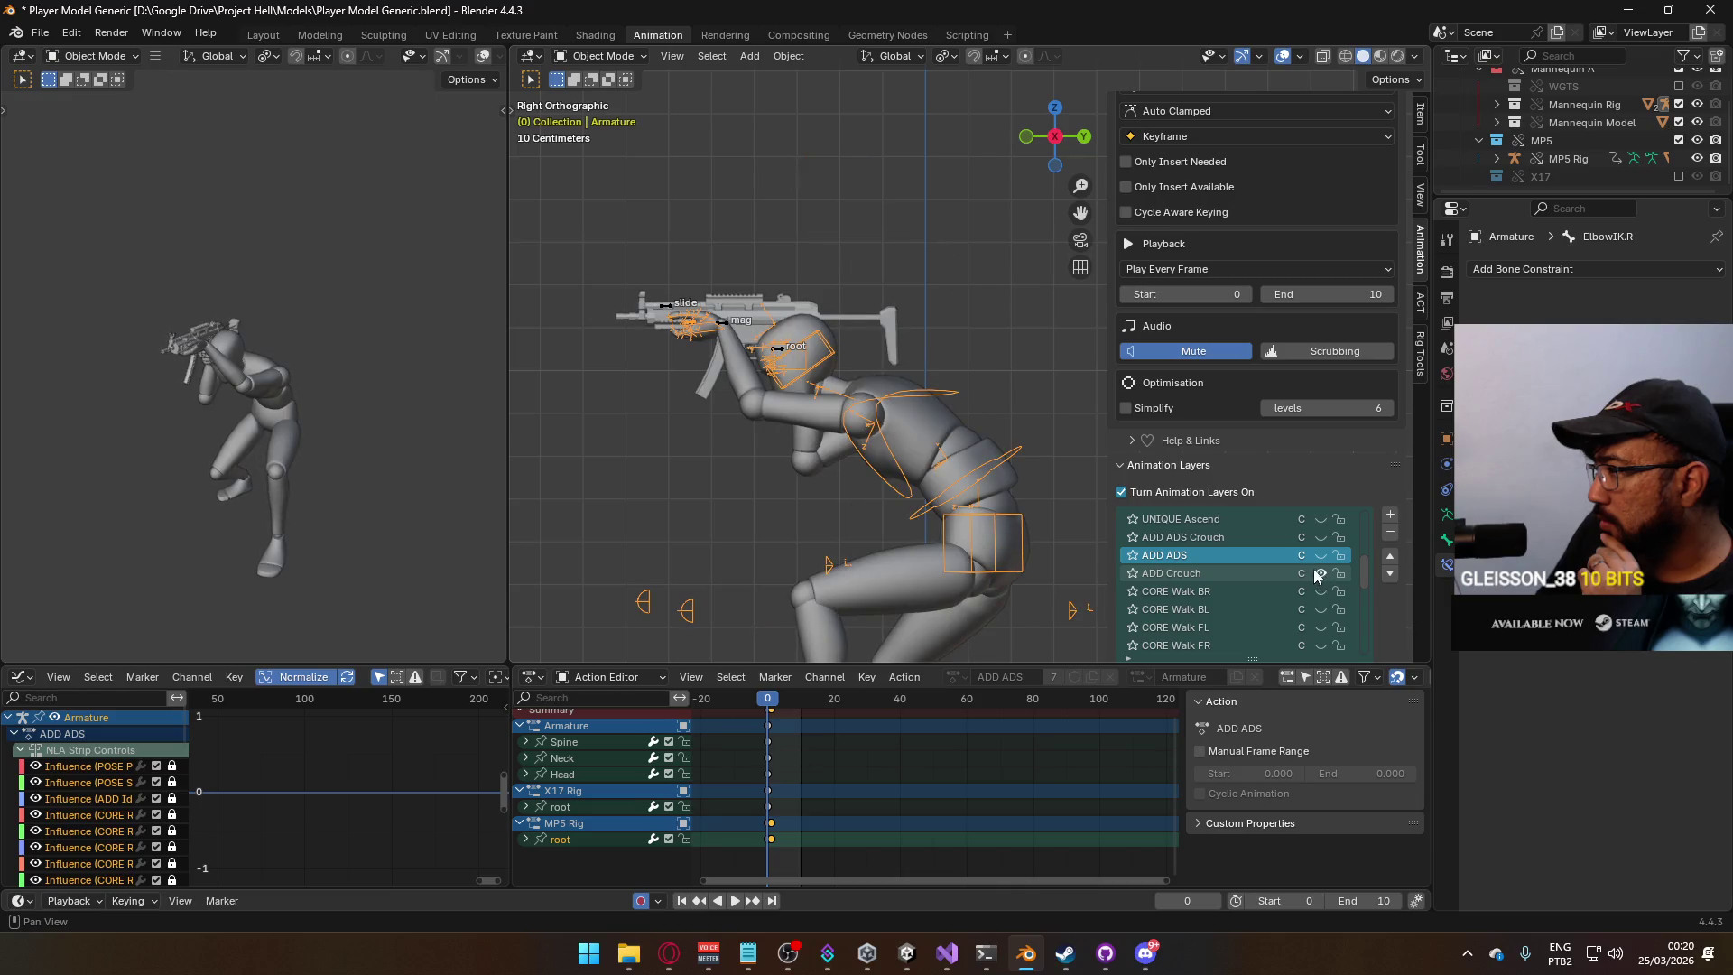
scroll(1365, 569, "up", 1)
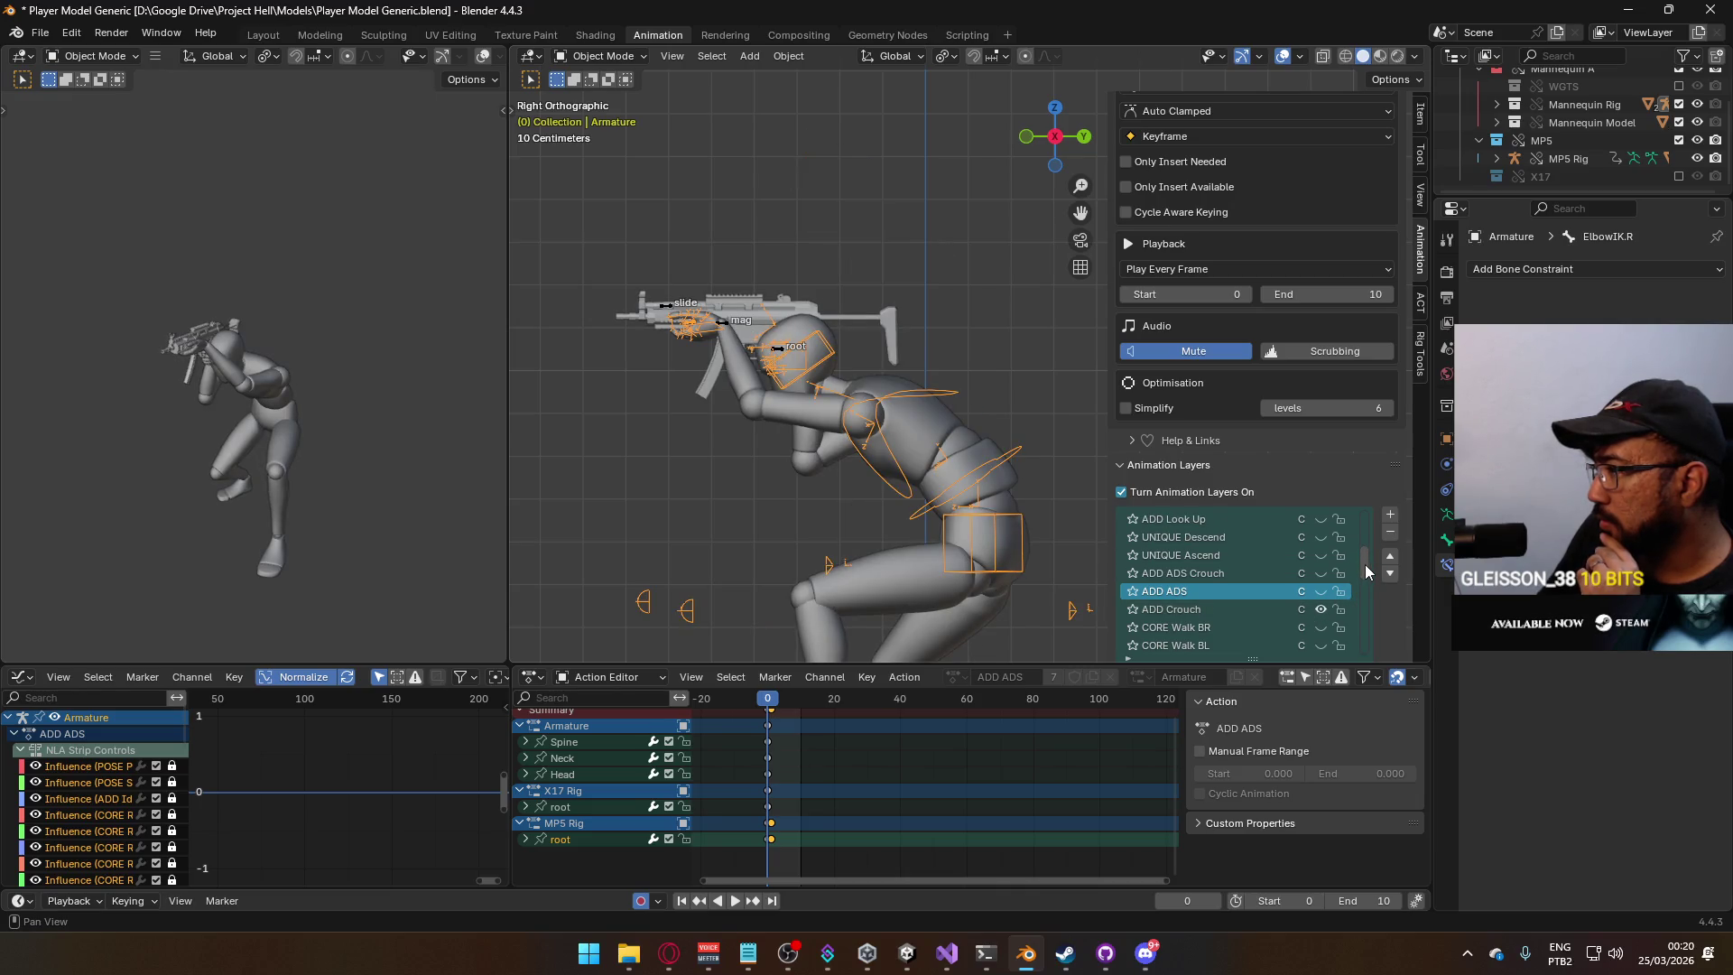
On the MP5 rig, enable ADD Crouch and ADD Idle Cycle, leaving ADD ADS Crouch off.
left_click(783, 358)
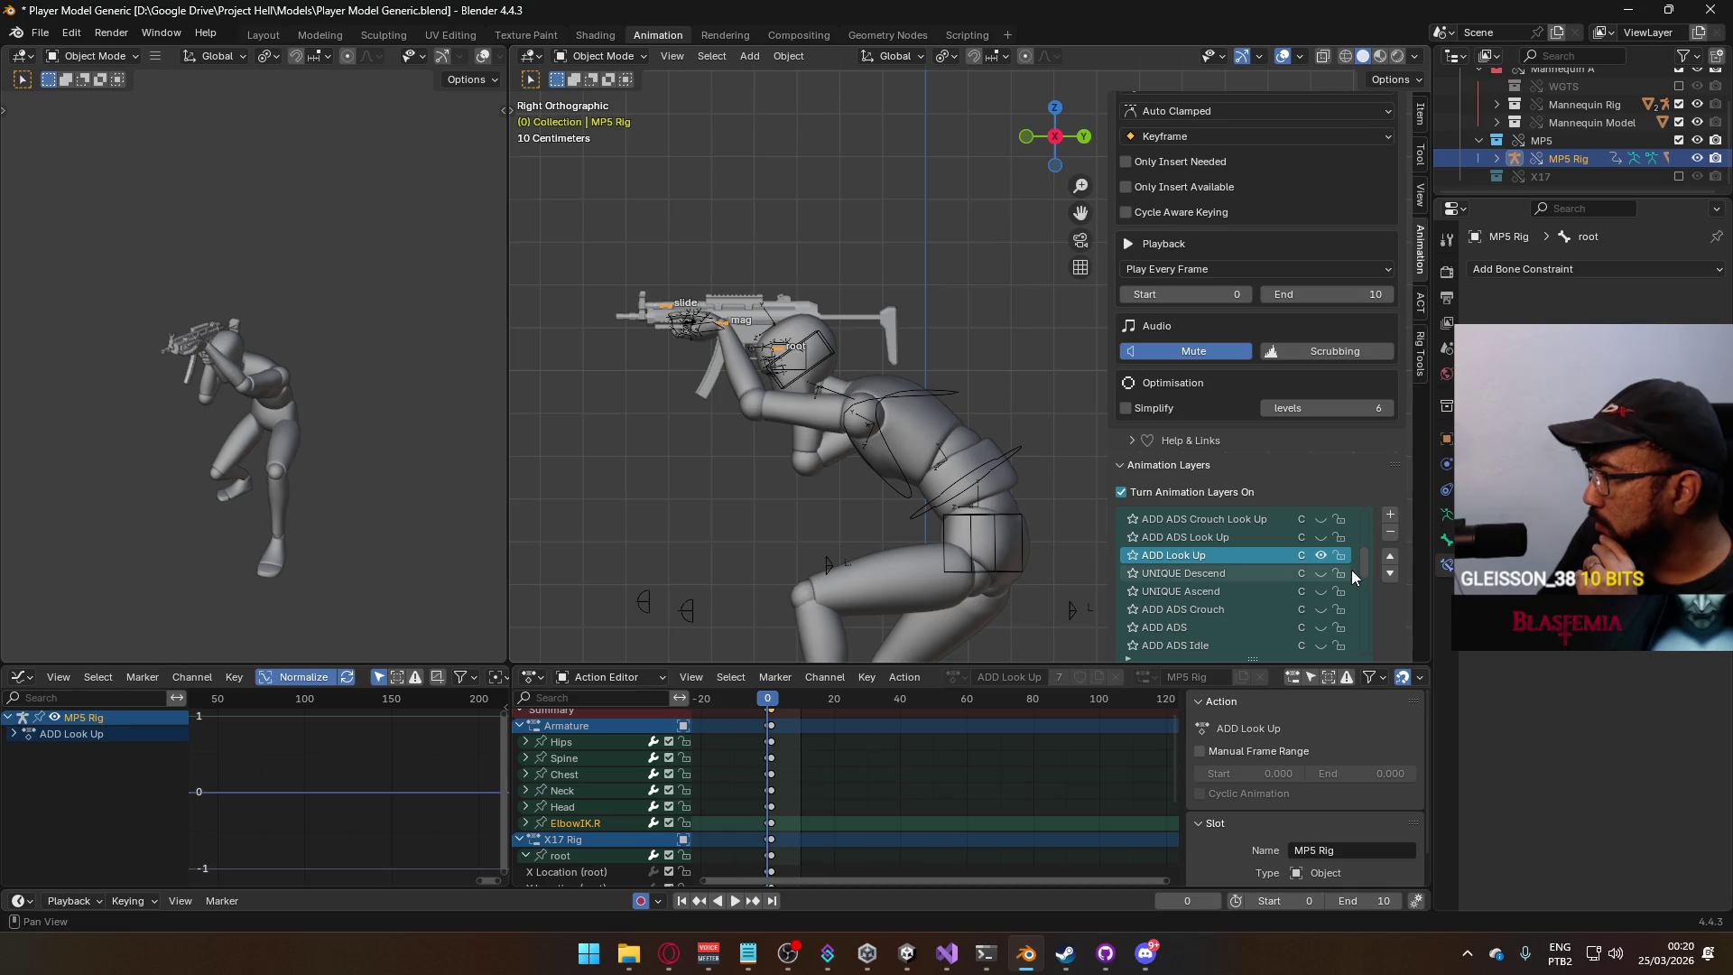
scroll(1362, 567, "down", 2)
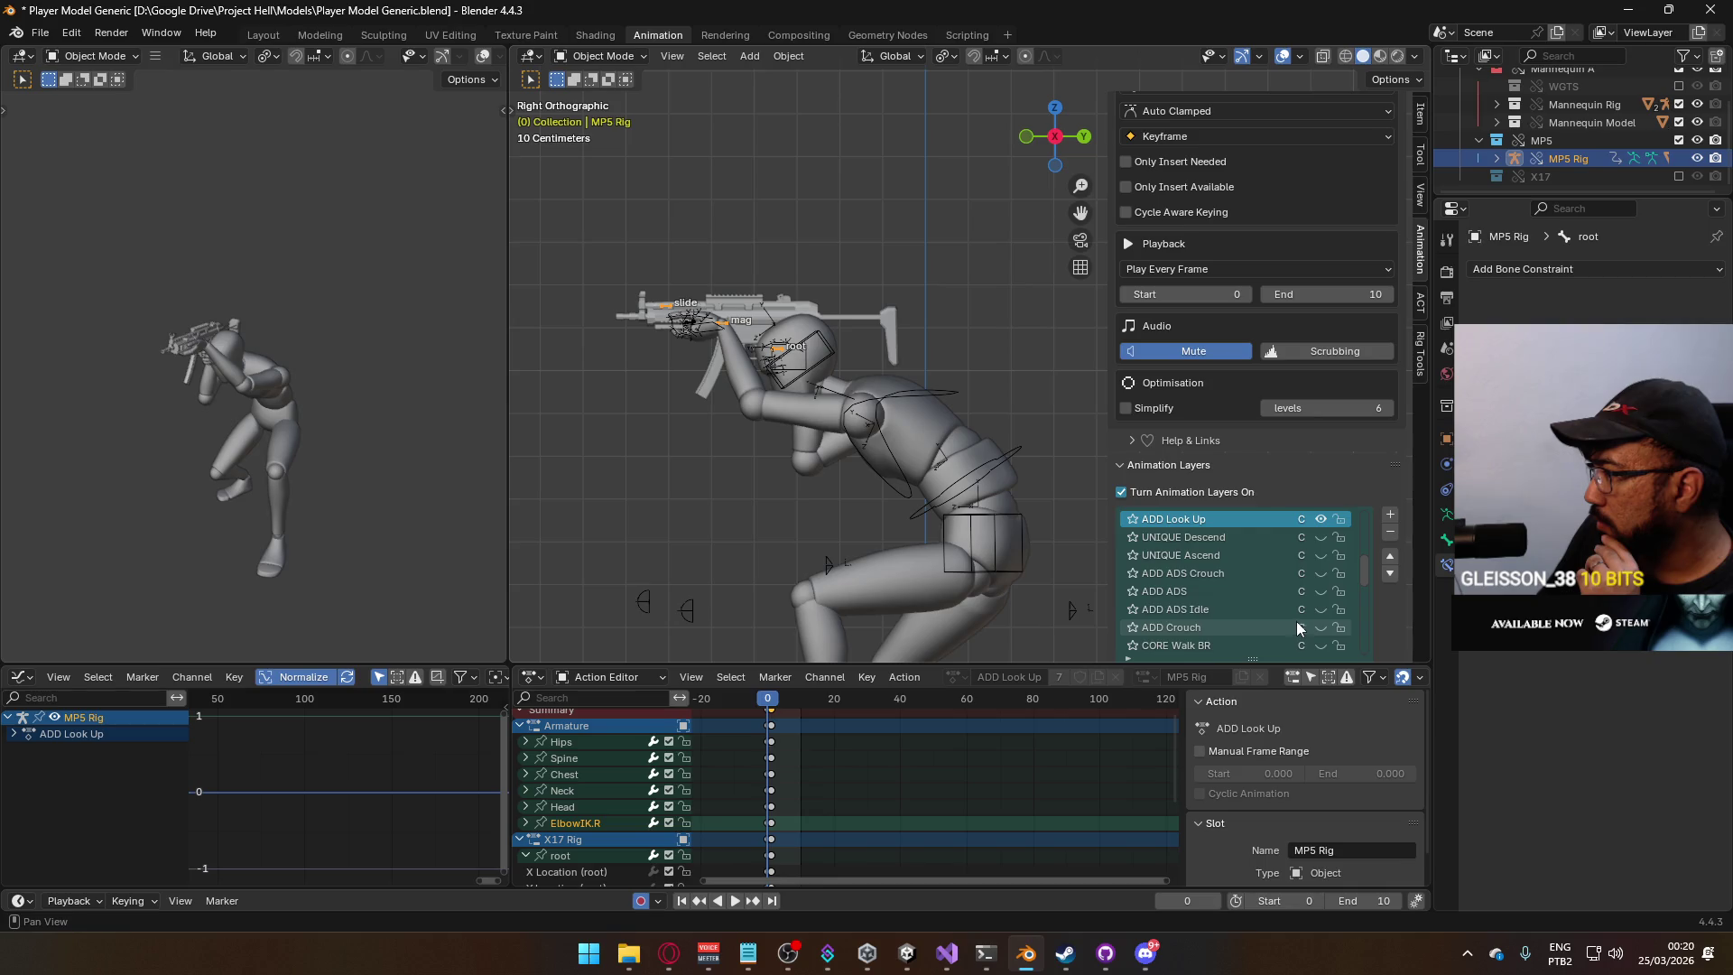
left_click(1321, 574)
left_click(1321, 574)
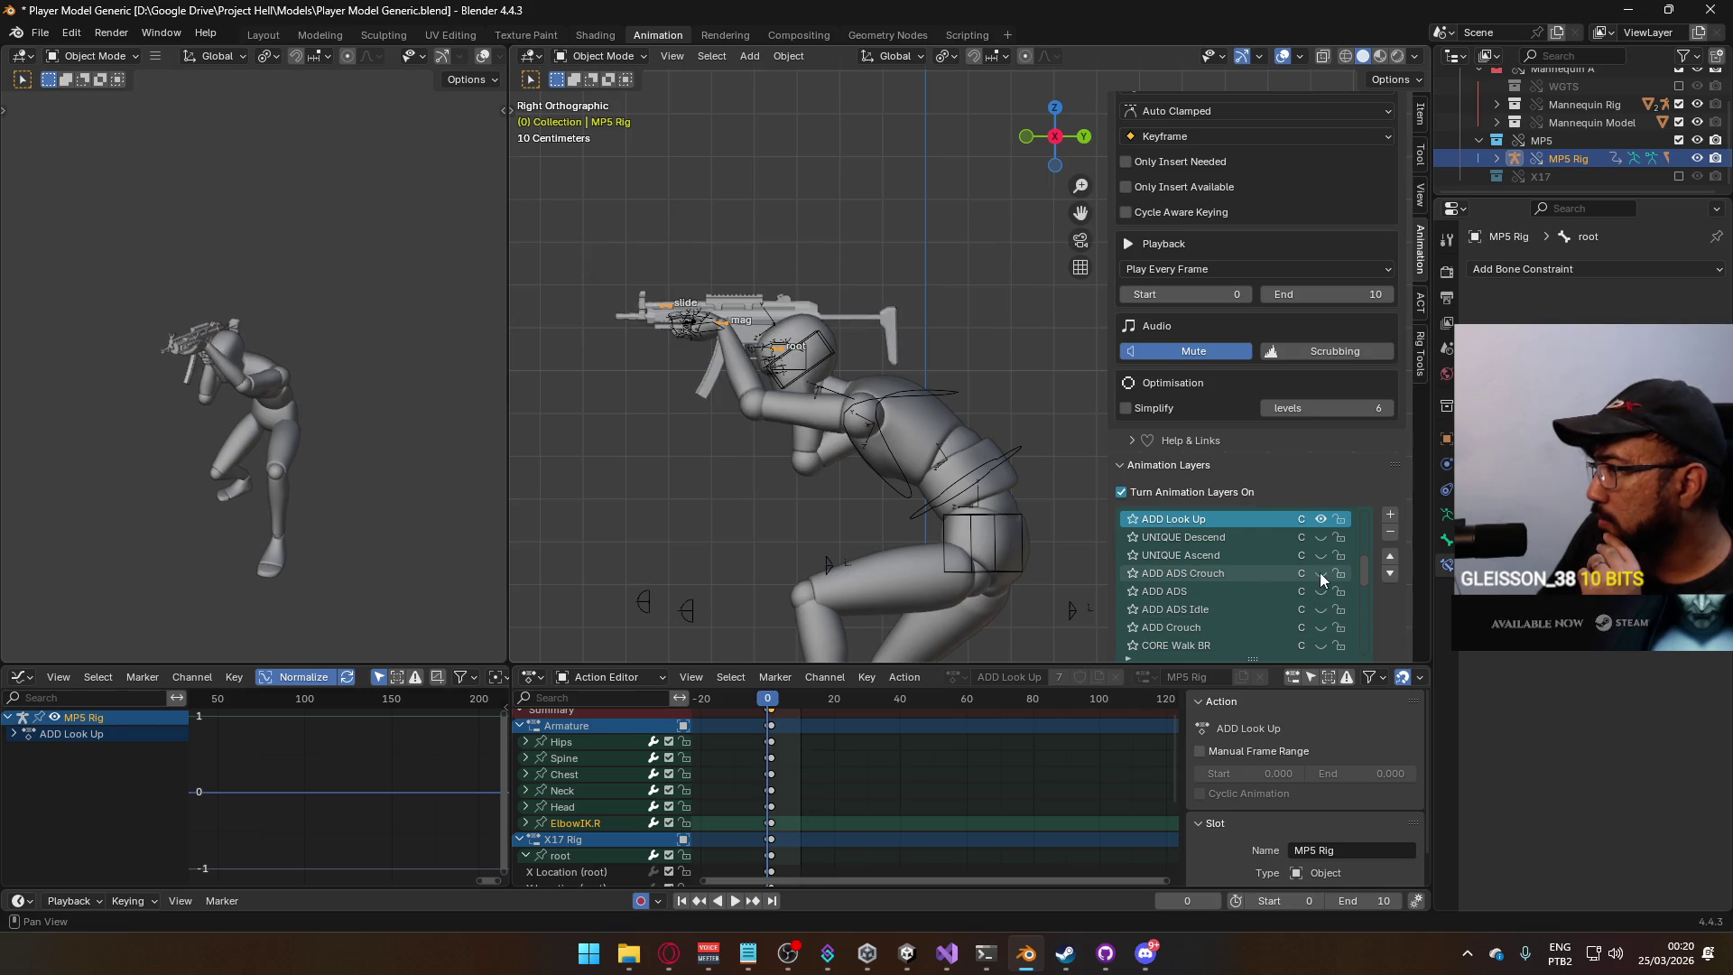
left_click(1321, 629)
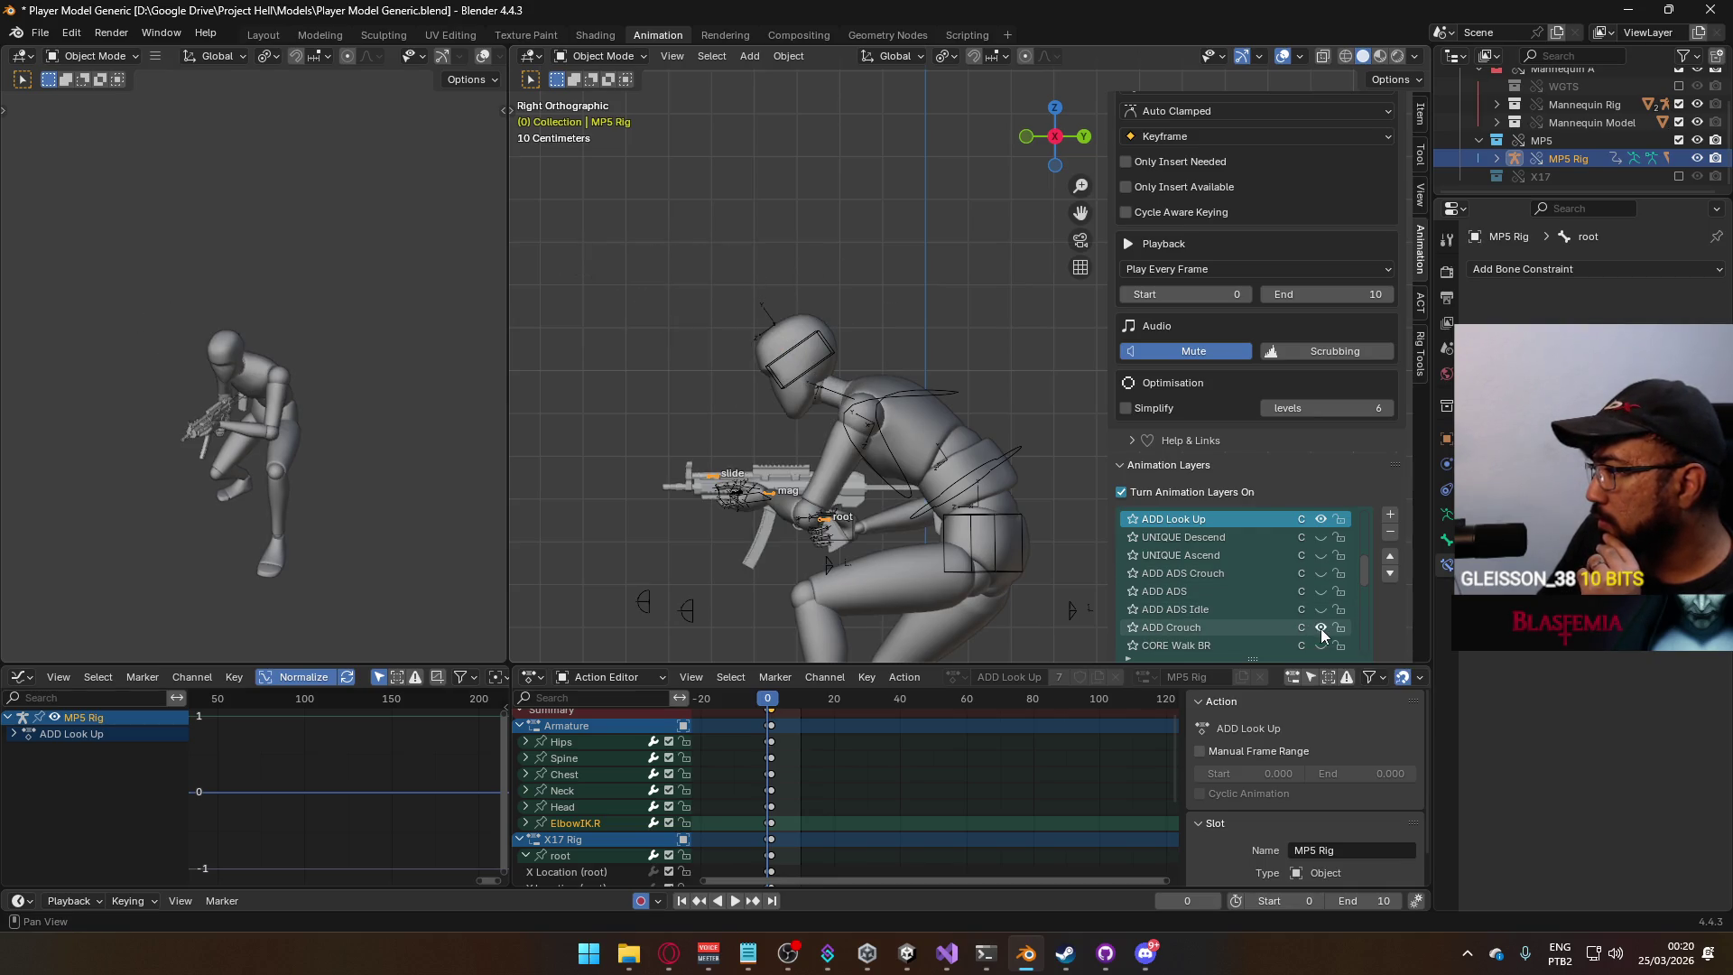
left_click(1321, 575)
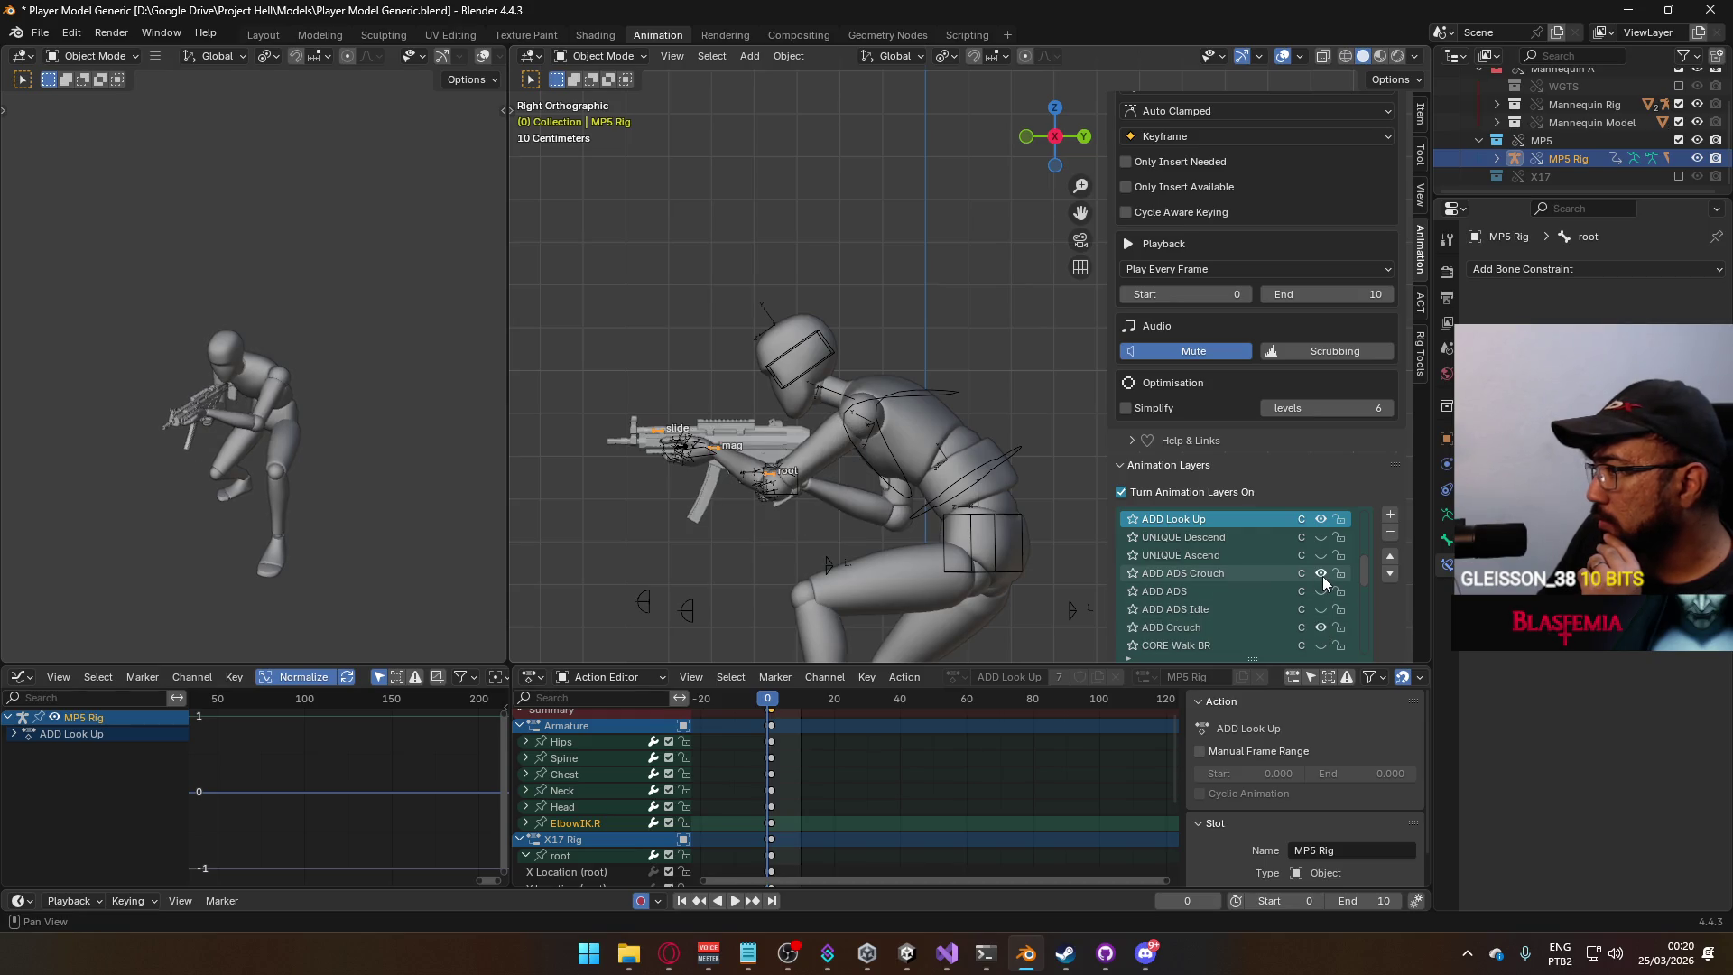
left_click(1321, 574)
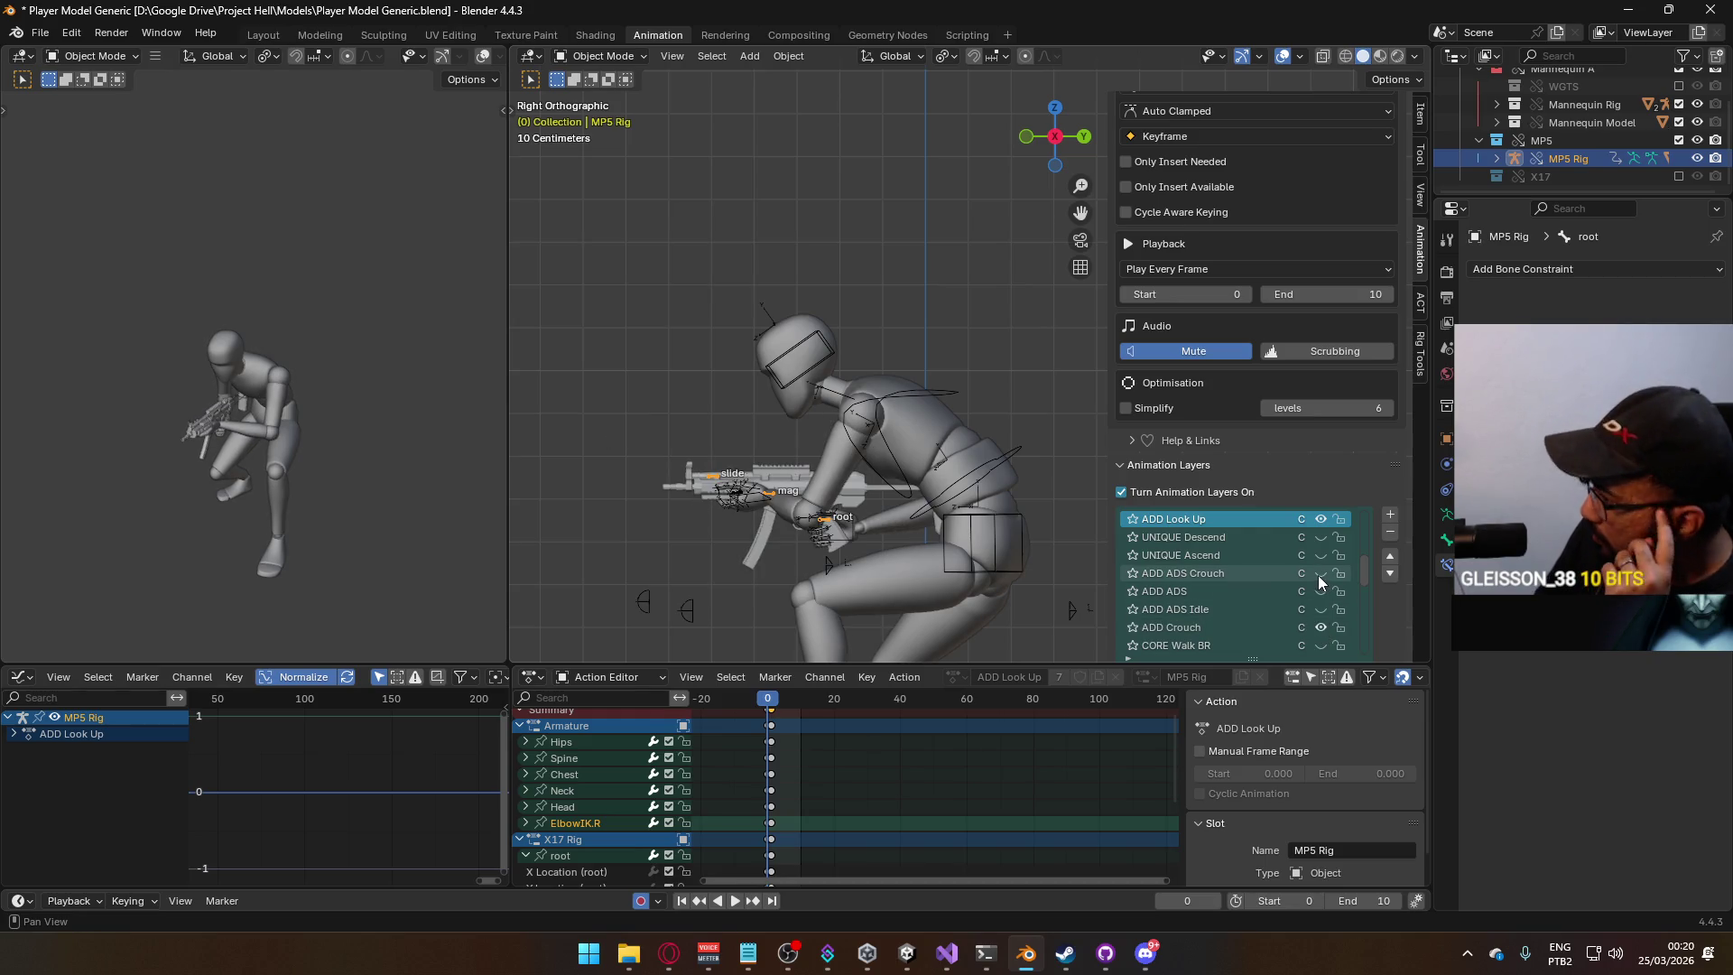
left_click_drag(1367, 580, 1369, 641)
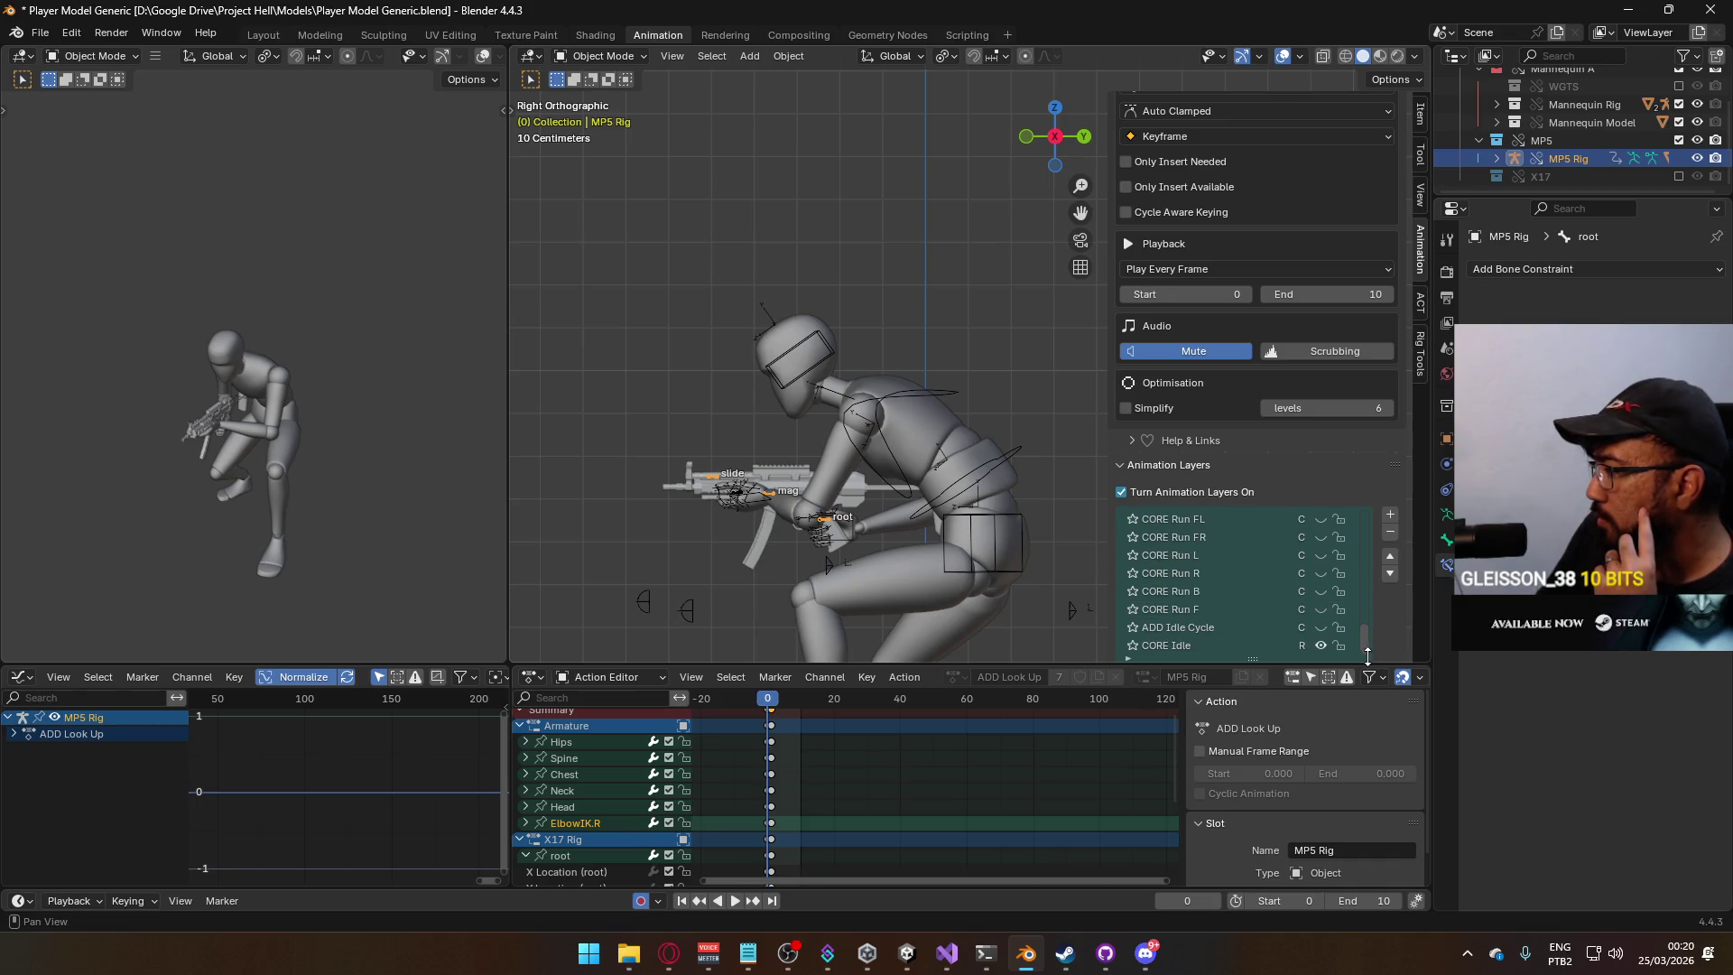
left_click(1320, 627)
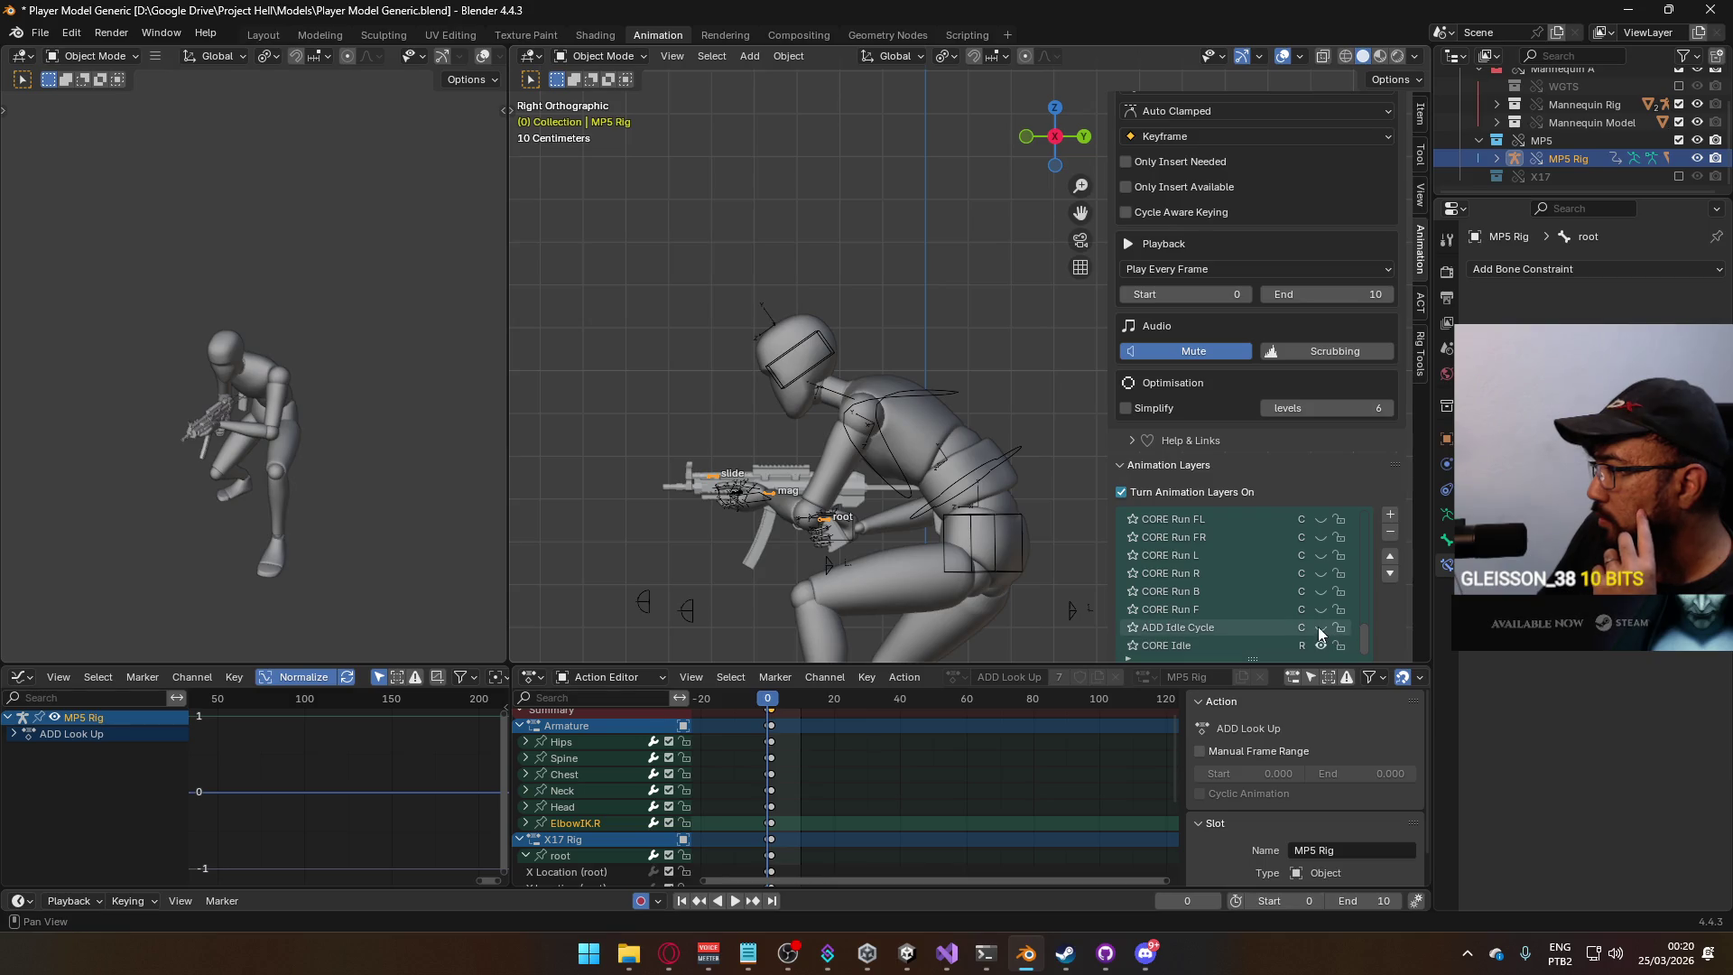
Make ADD Idle Cycle the mannequin's active layer and set the frame range to 1–129.
left_click(957, 484)
scroll(1364, 586, "up", 2)
scroll(1371, 622, "down", 5)
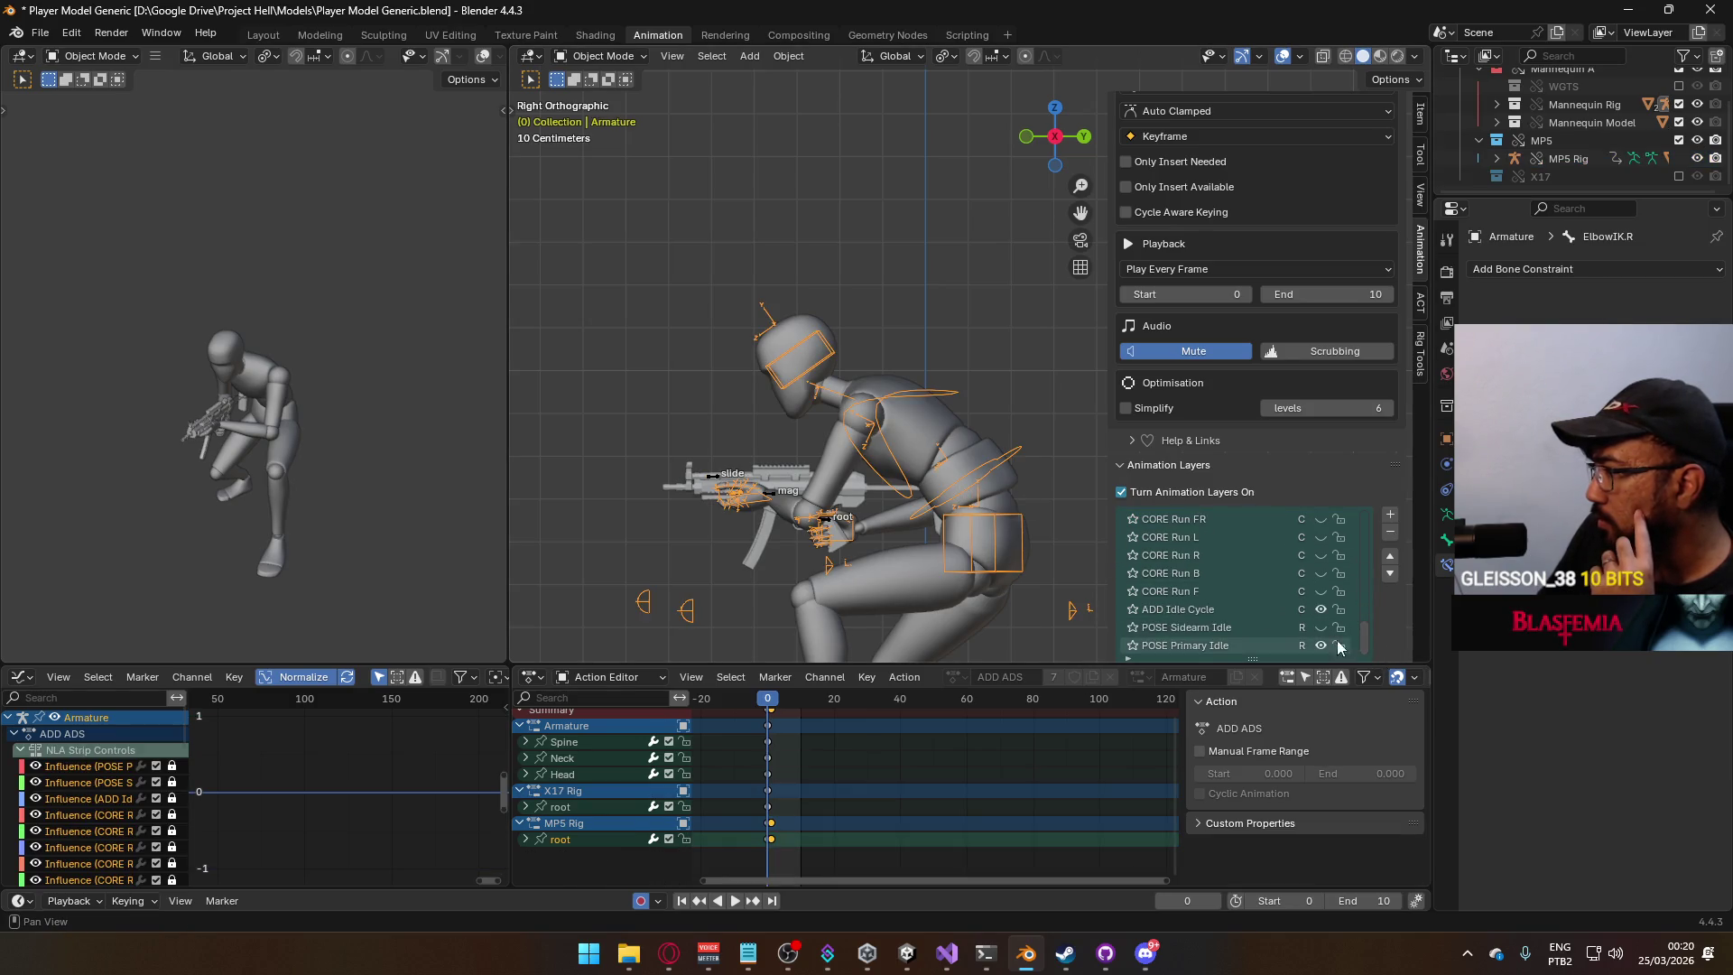
left_click(1201, 609)
left_click(1291, 902)
type("1")
key("Return")
left_click(1384, 904)
type("129")
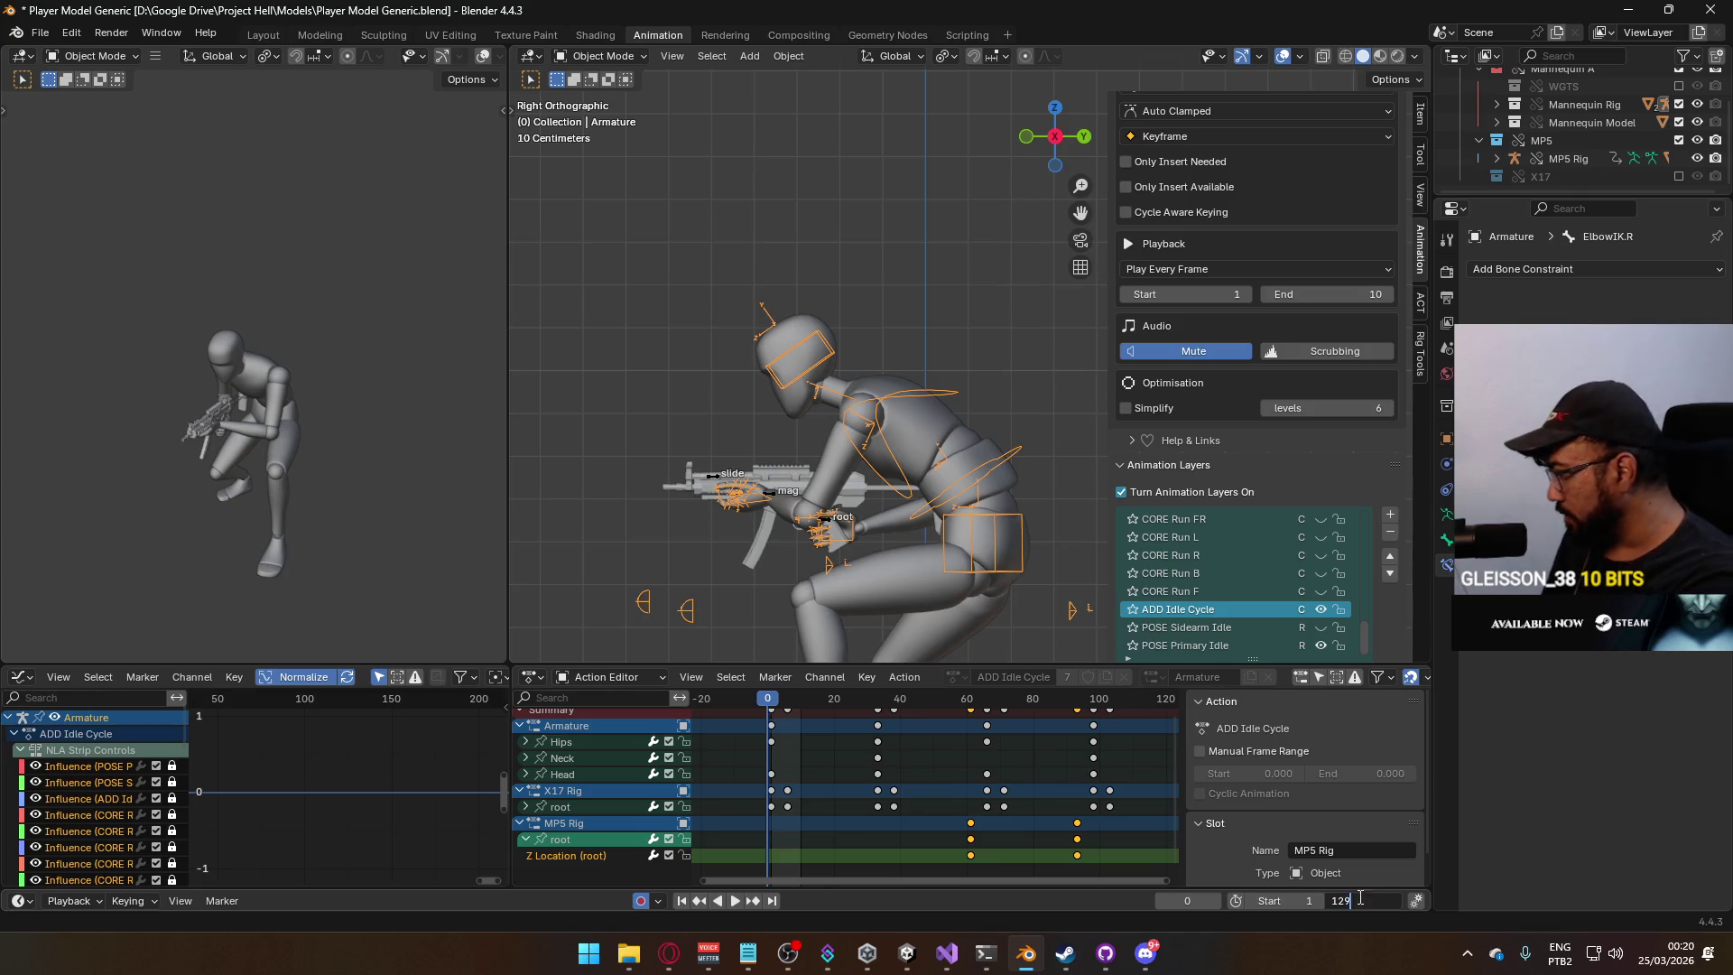
key("Return")
During playback hide the MP5 Rig's ADD Look Up layer, then return to frame 1 in front view.
key("space")
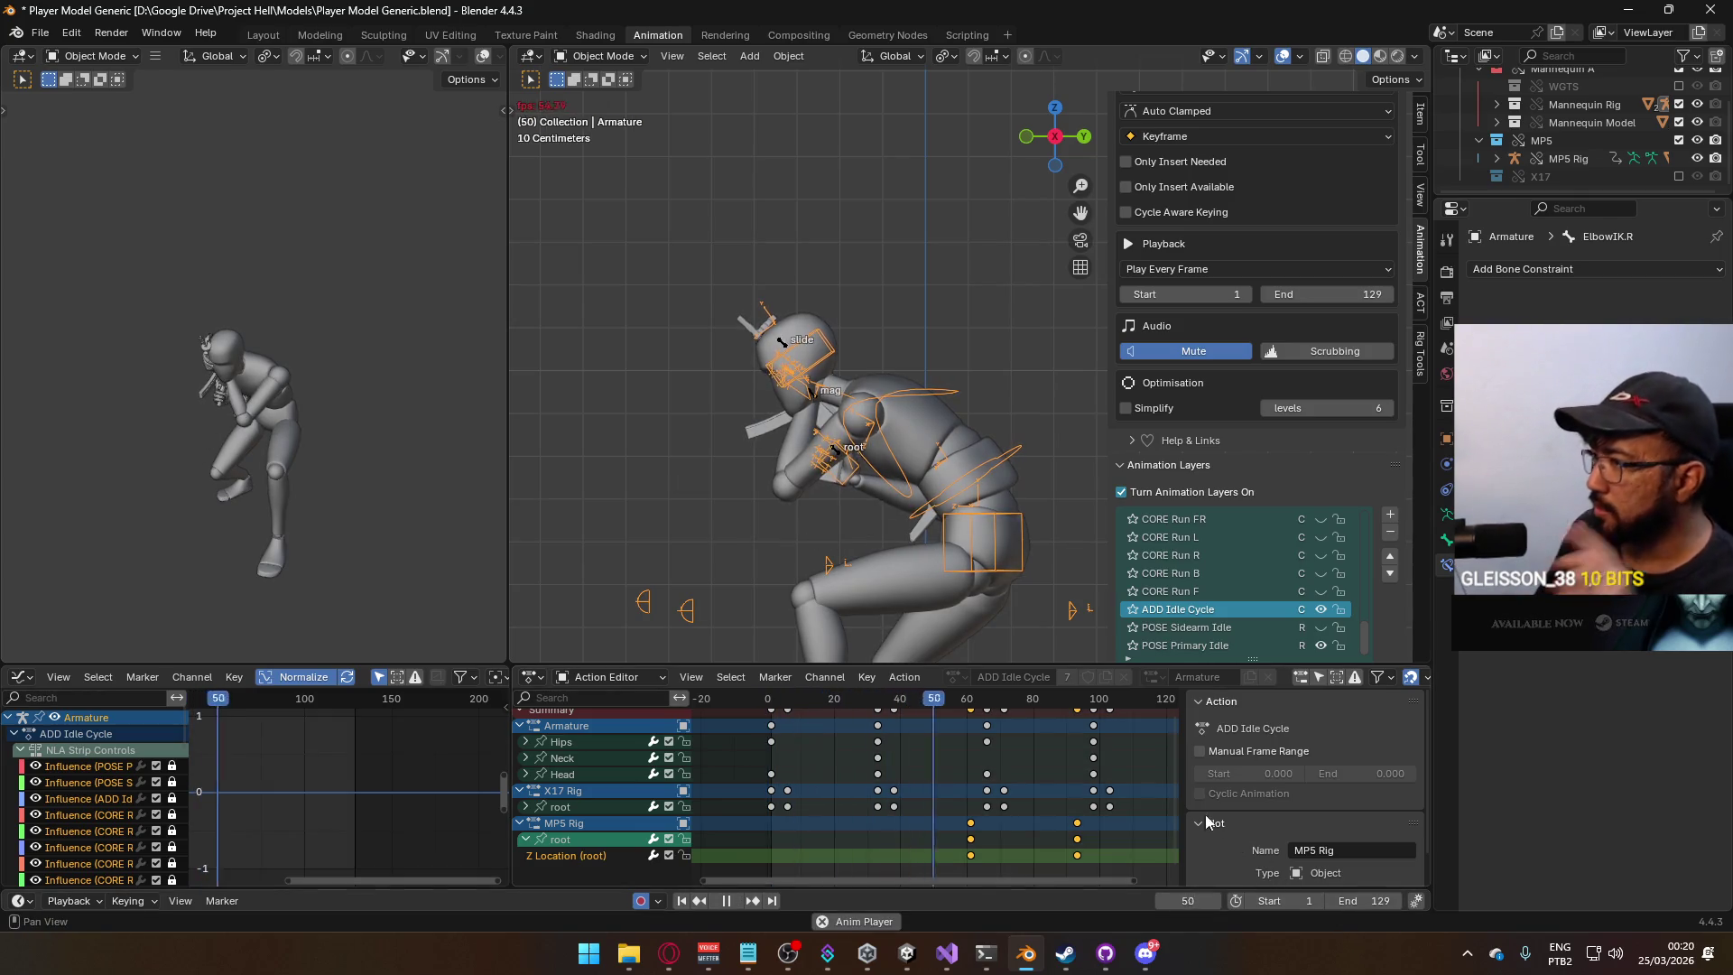
left_click(835, 454)
left_click(1318, 516)
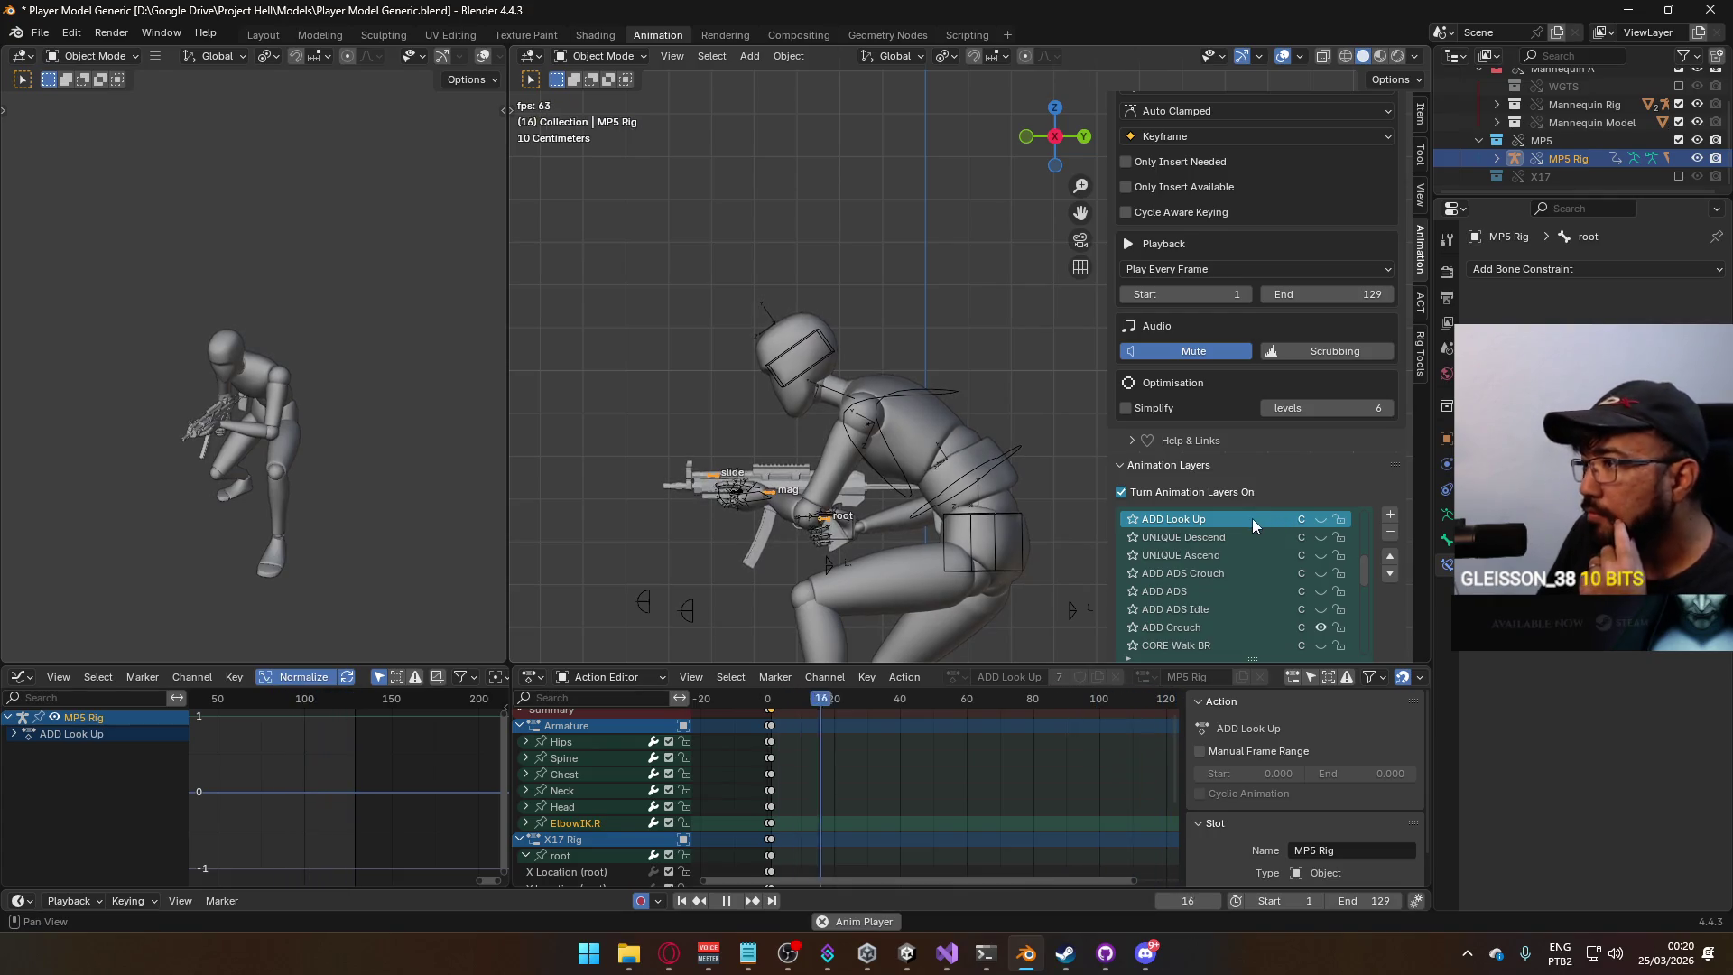
key("space")
key("shift+Left")
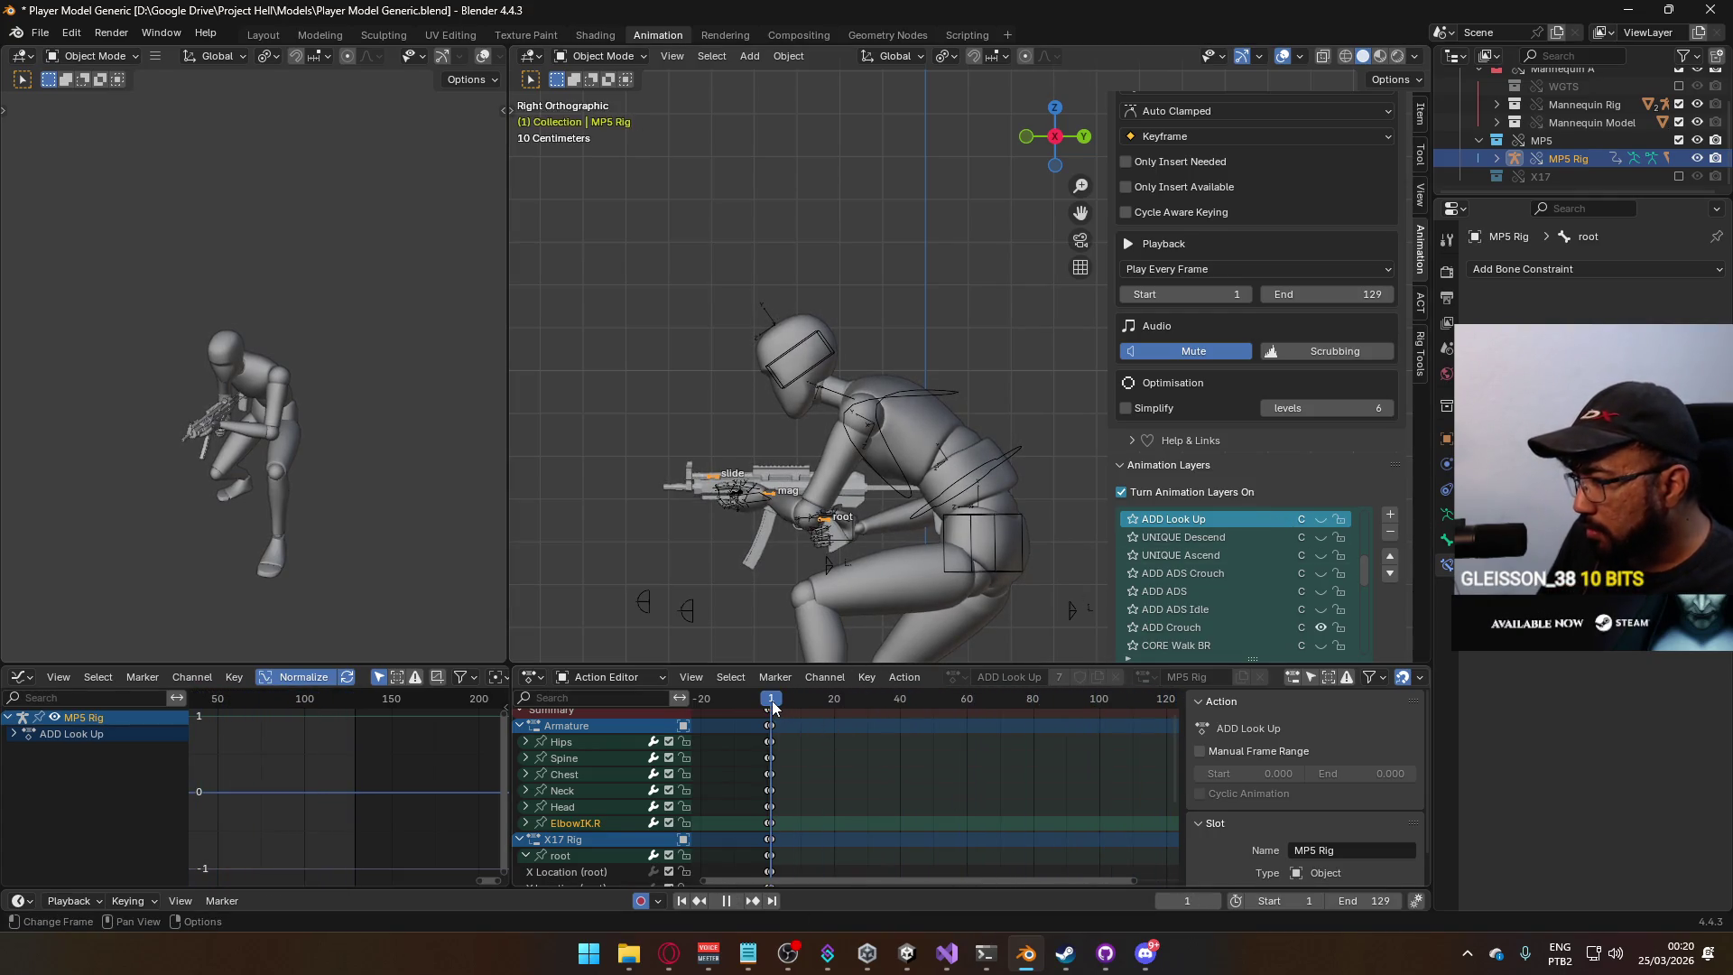
key("KP_1")
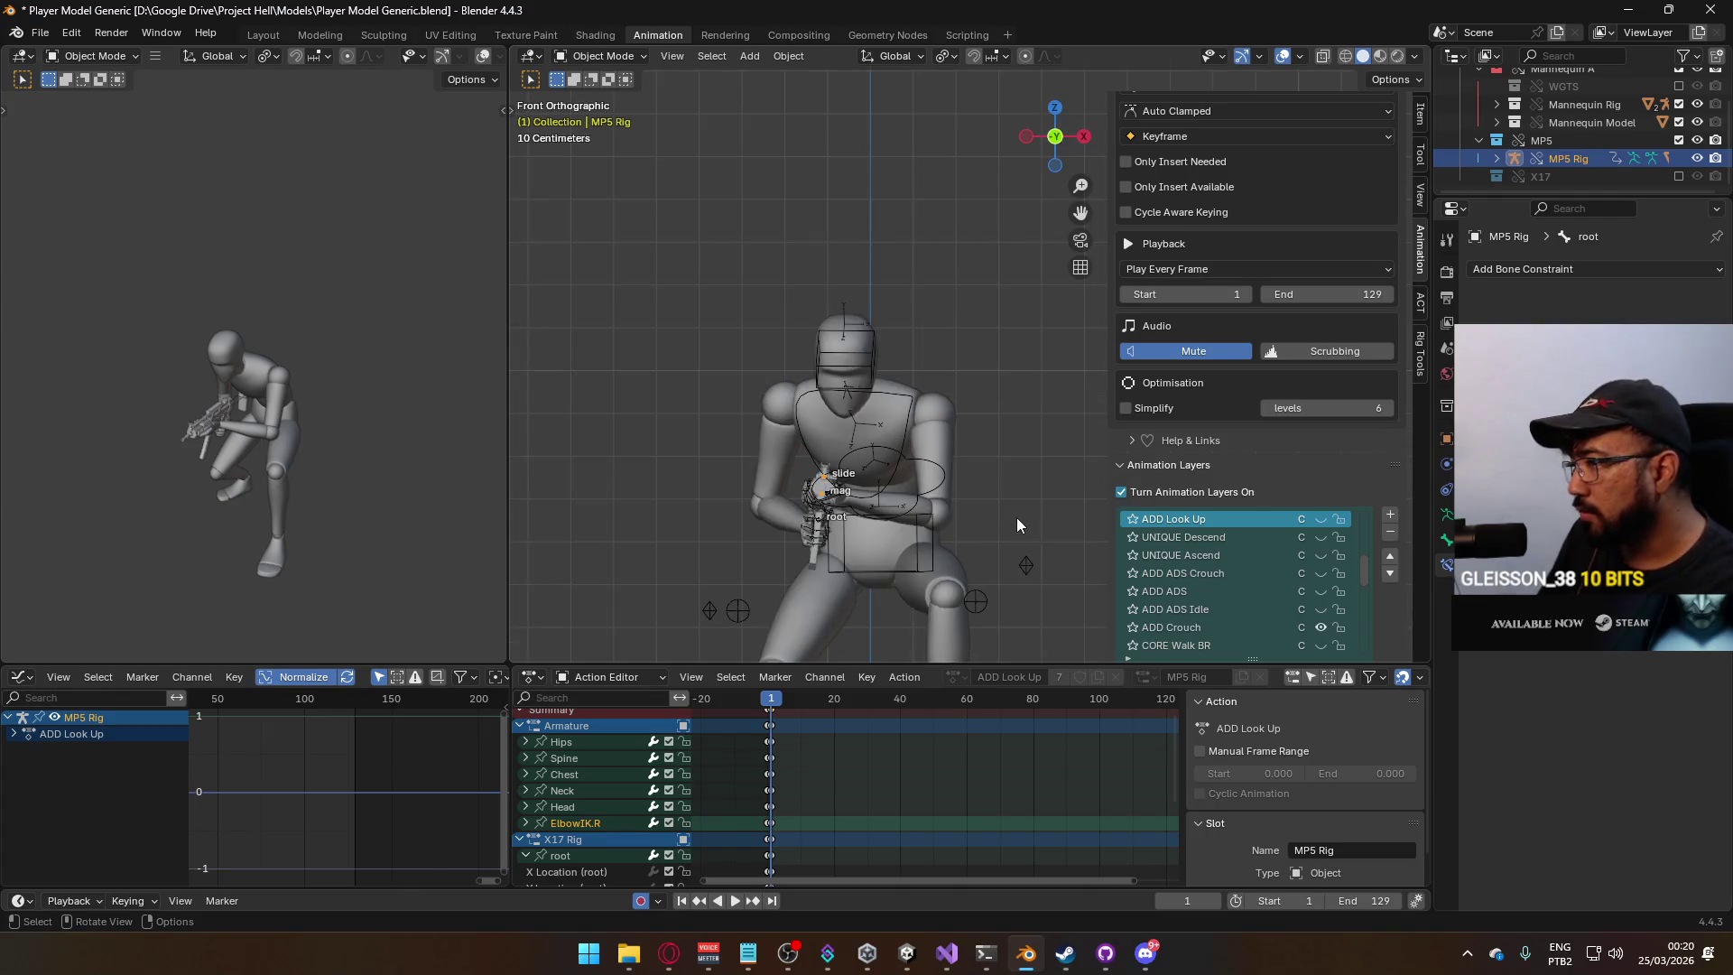
Select the mannequin together with its armature and save the blend file.
left_click(886, 431)
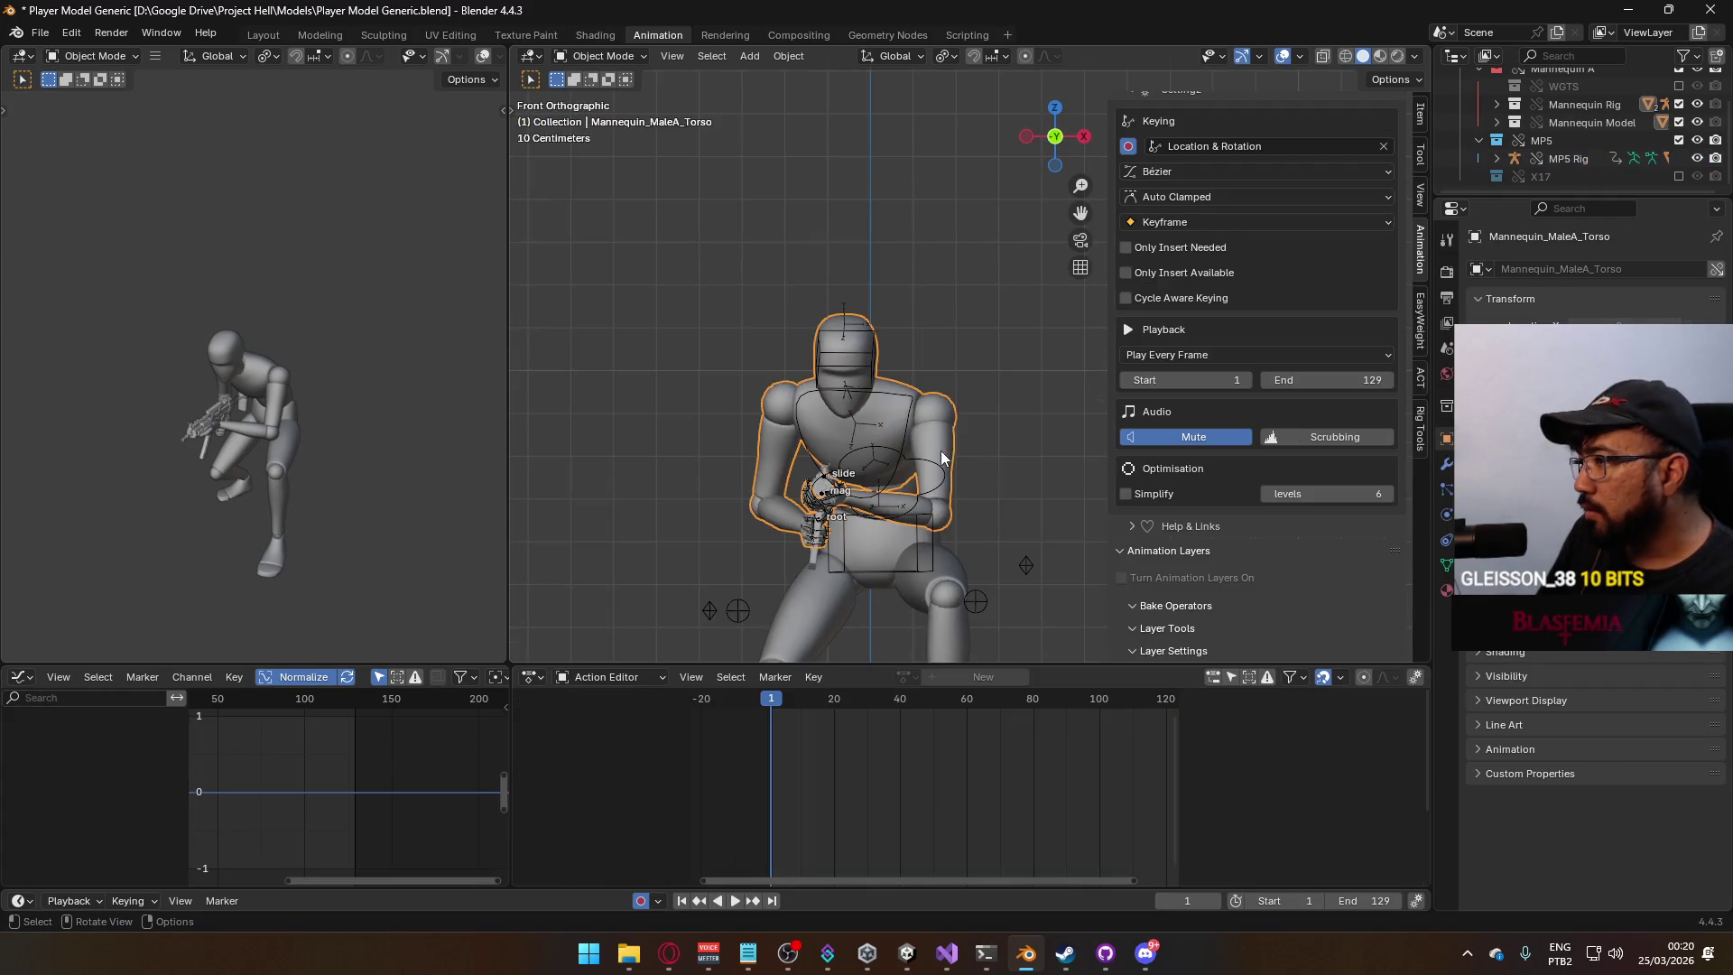
left_click(940, 566)
left_click(946, 578, "shift")
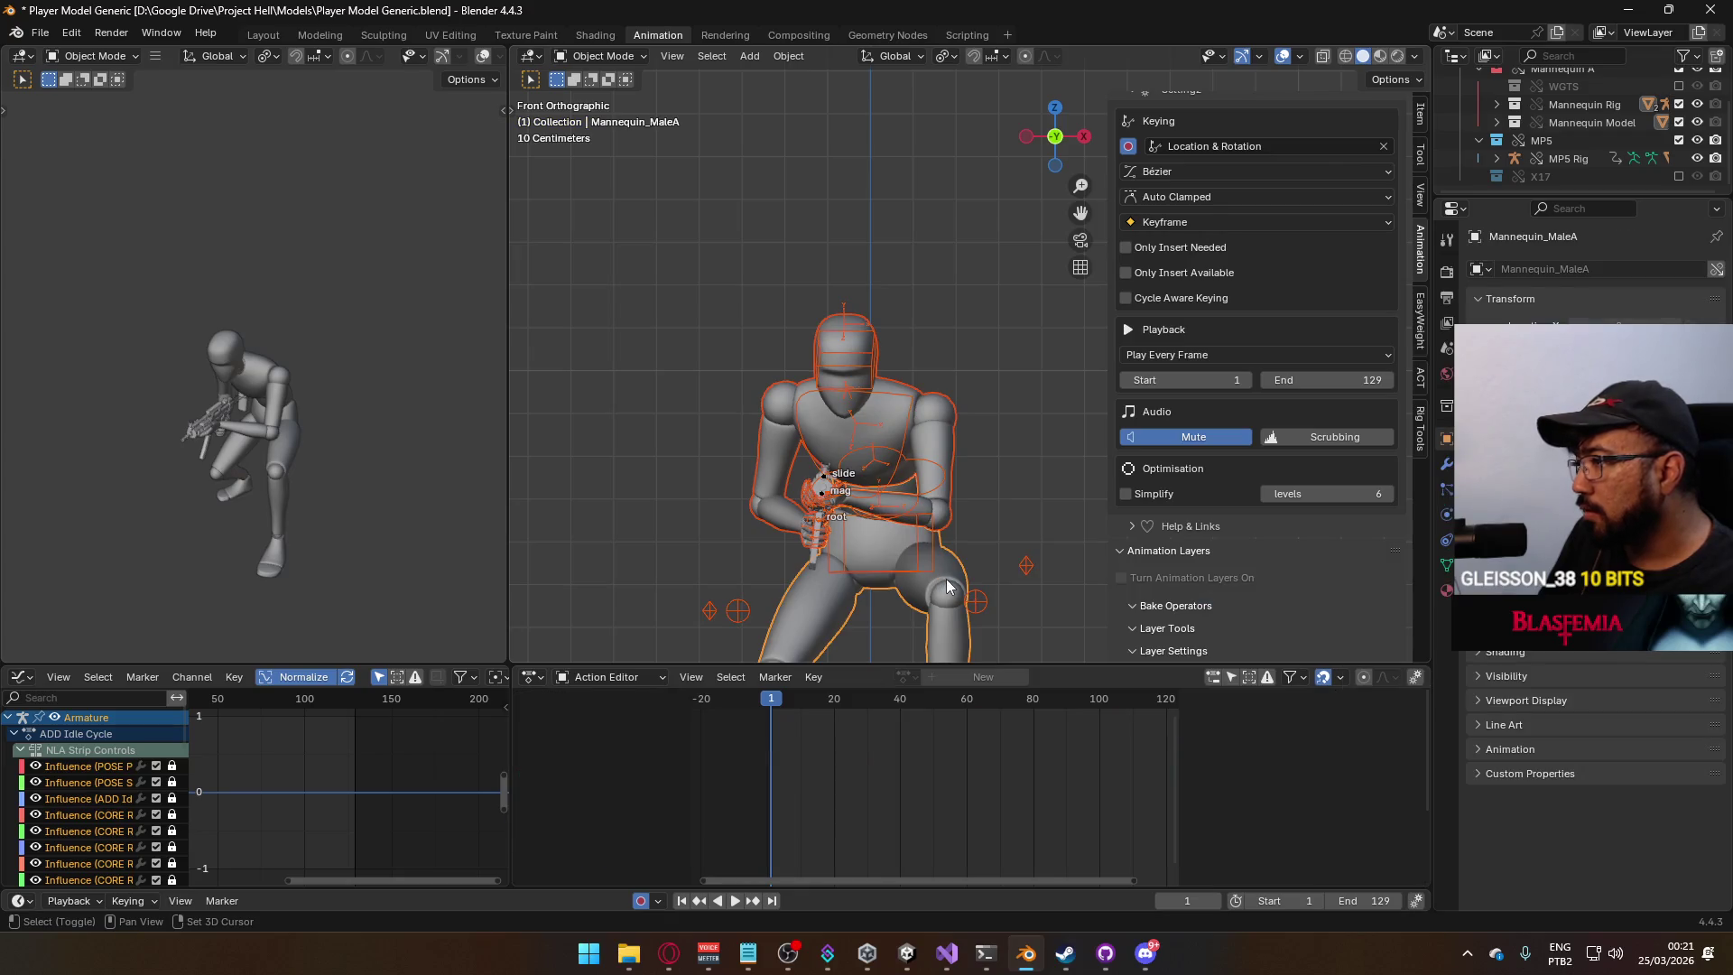
key("ctrl+s")
Export the selection as FBX over Model@Hipfire Primary Crouch Idle.fbx in the Unity animations folder.
left_click(42, 37)
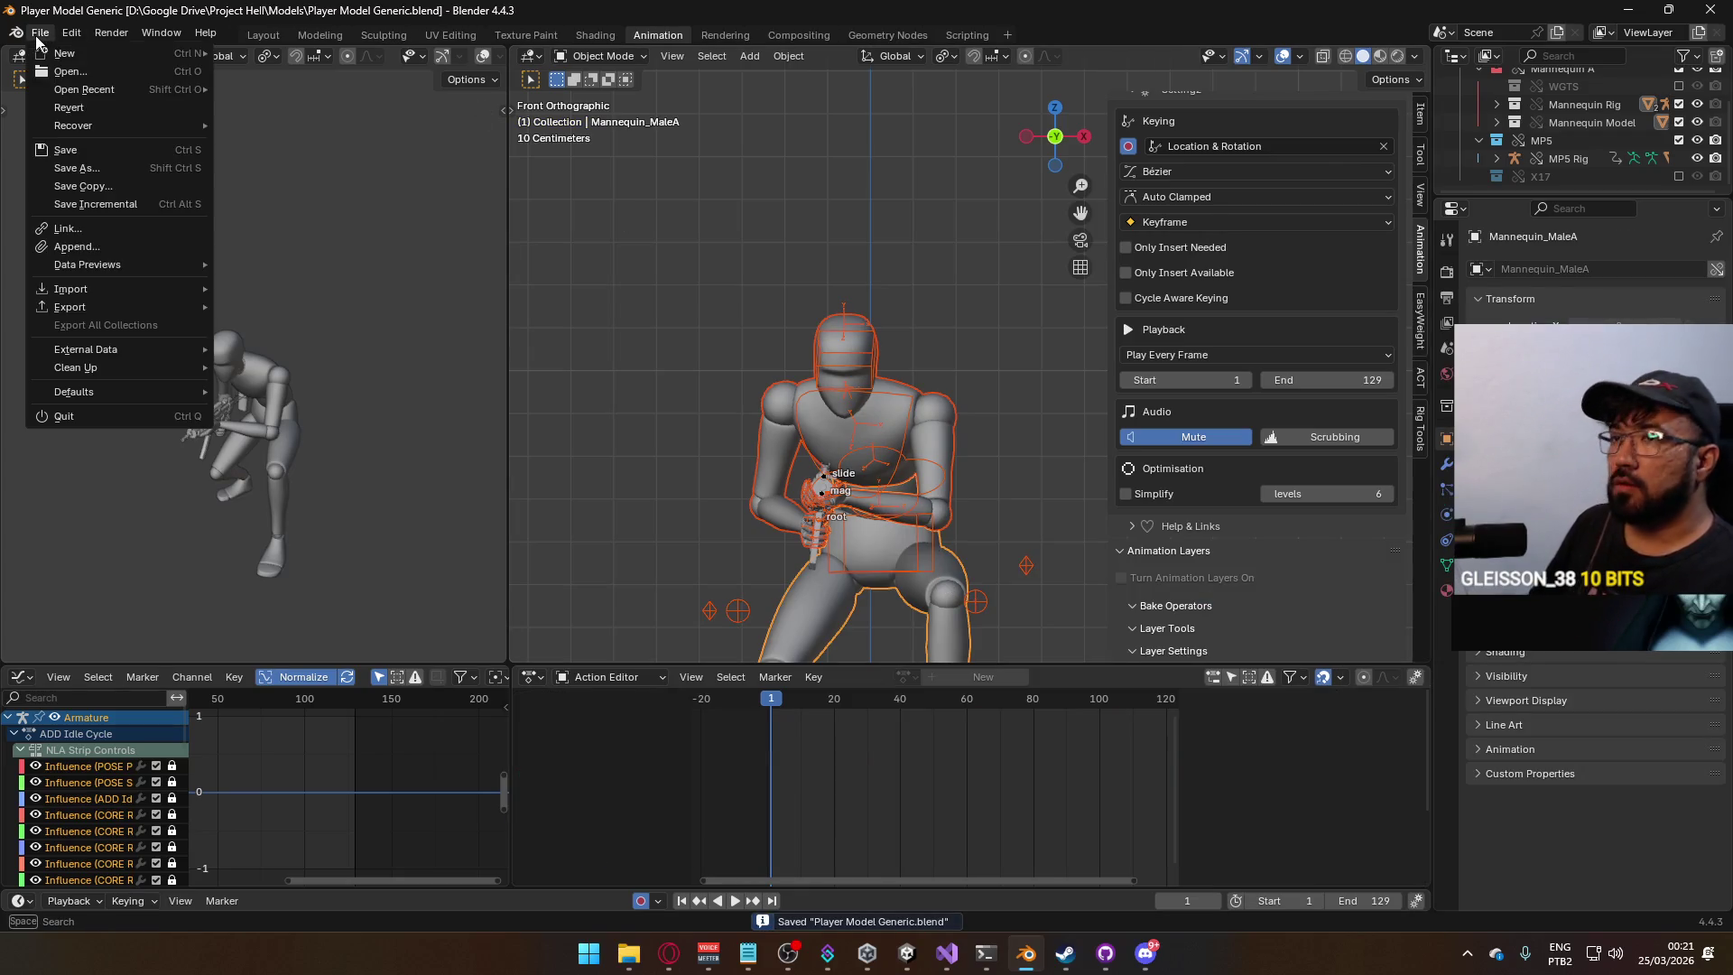
mouse_move(108, 313)
left_click(314, 467)
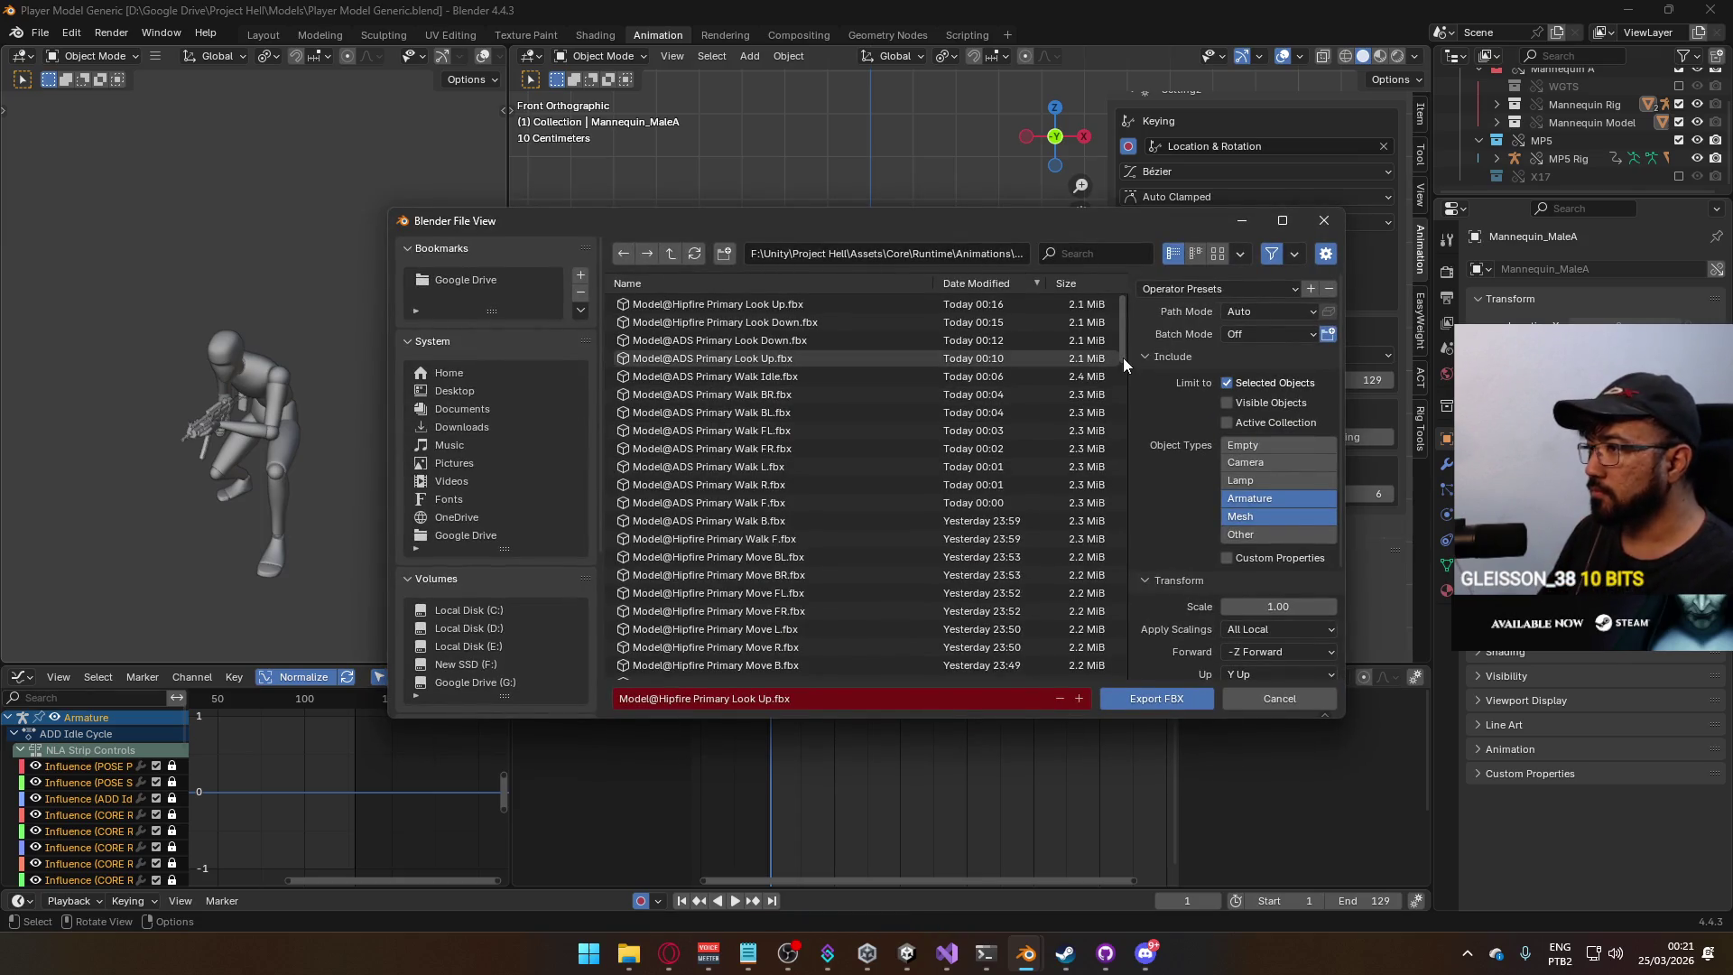
left_click_drag(1123, 358, 1114, 679)
scroll(1114, 679, "up", 5)
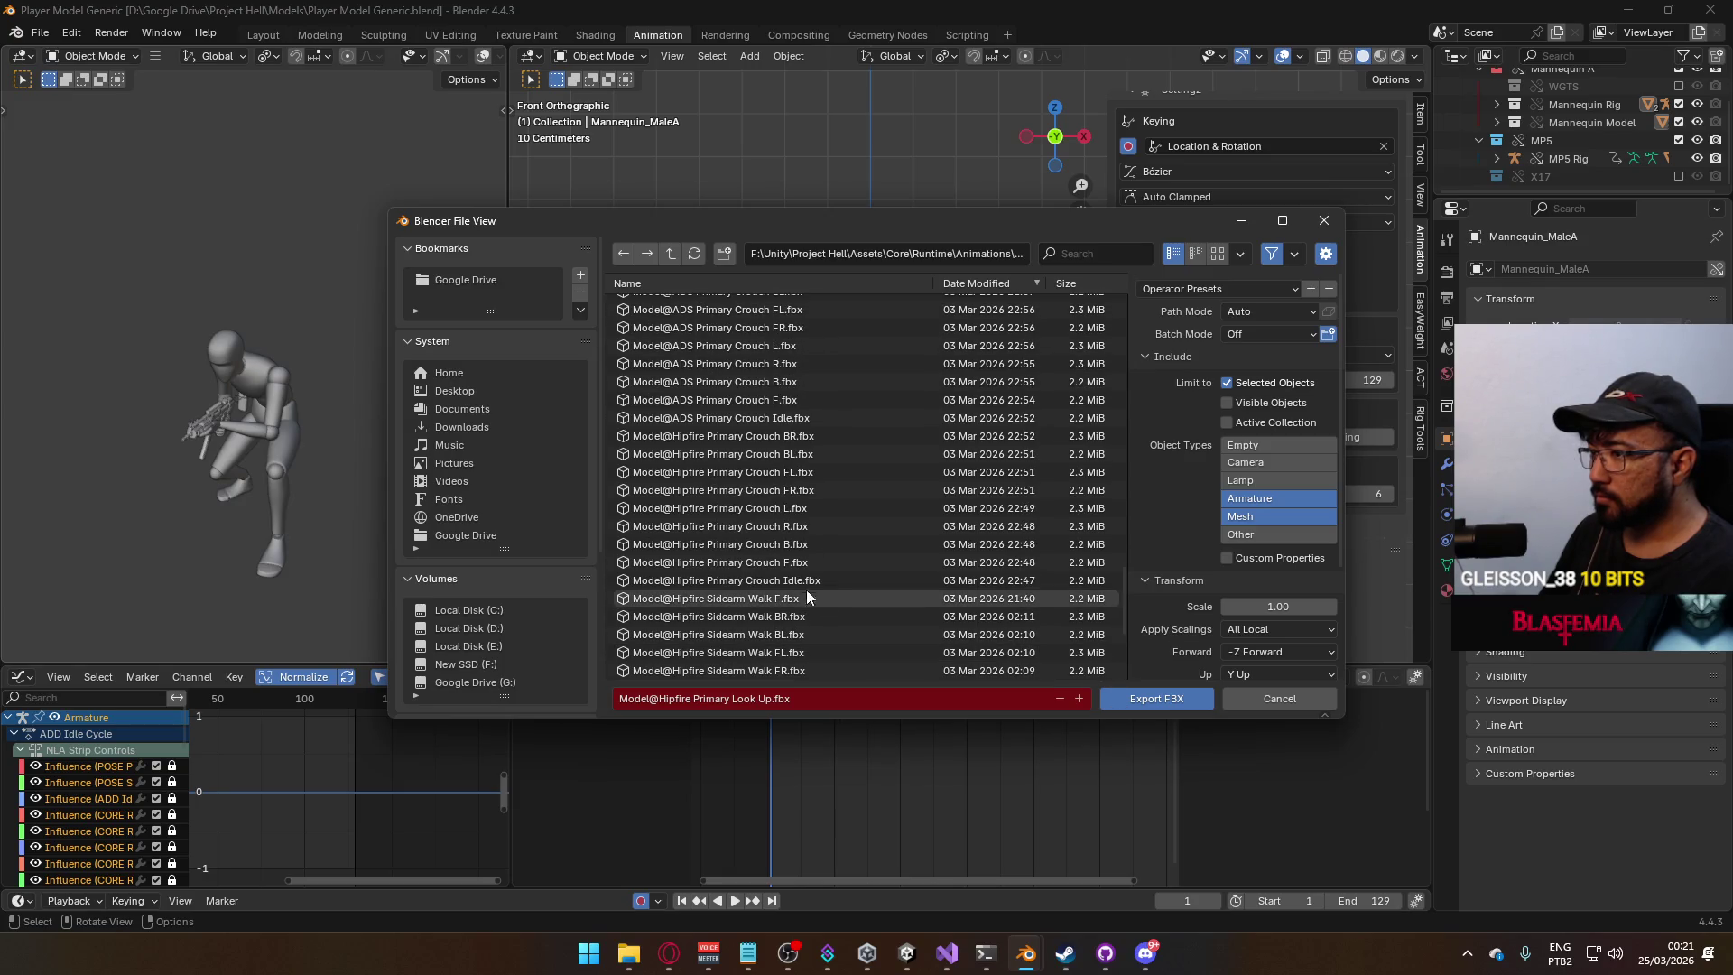
left_click(795, 583)
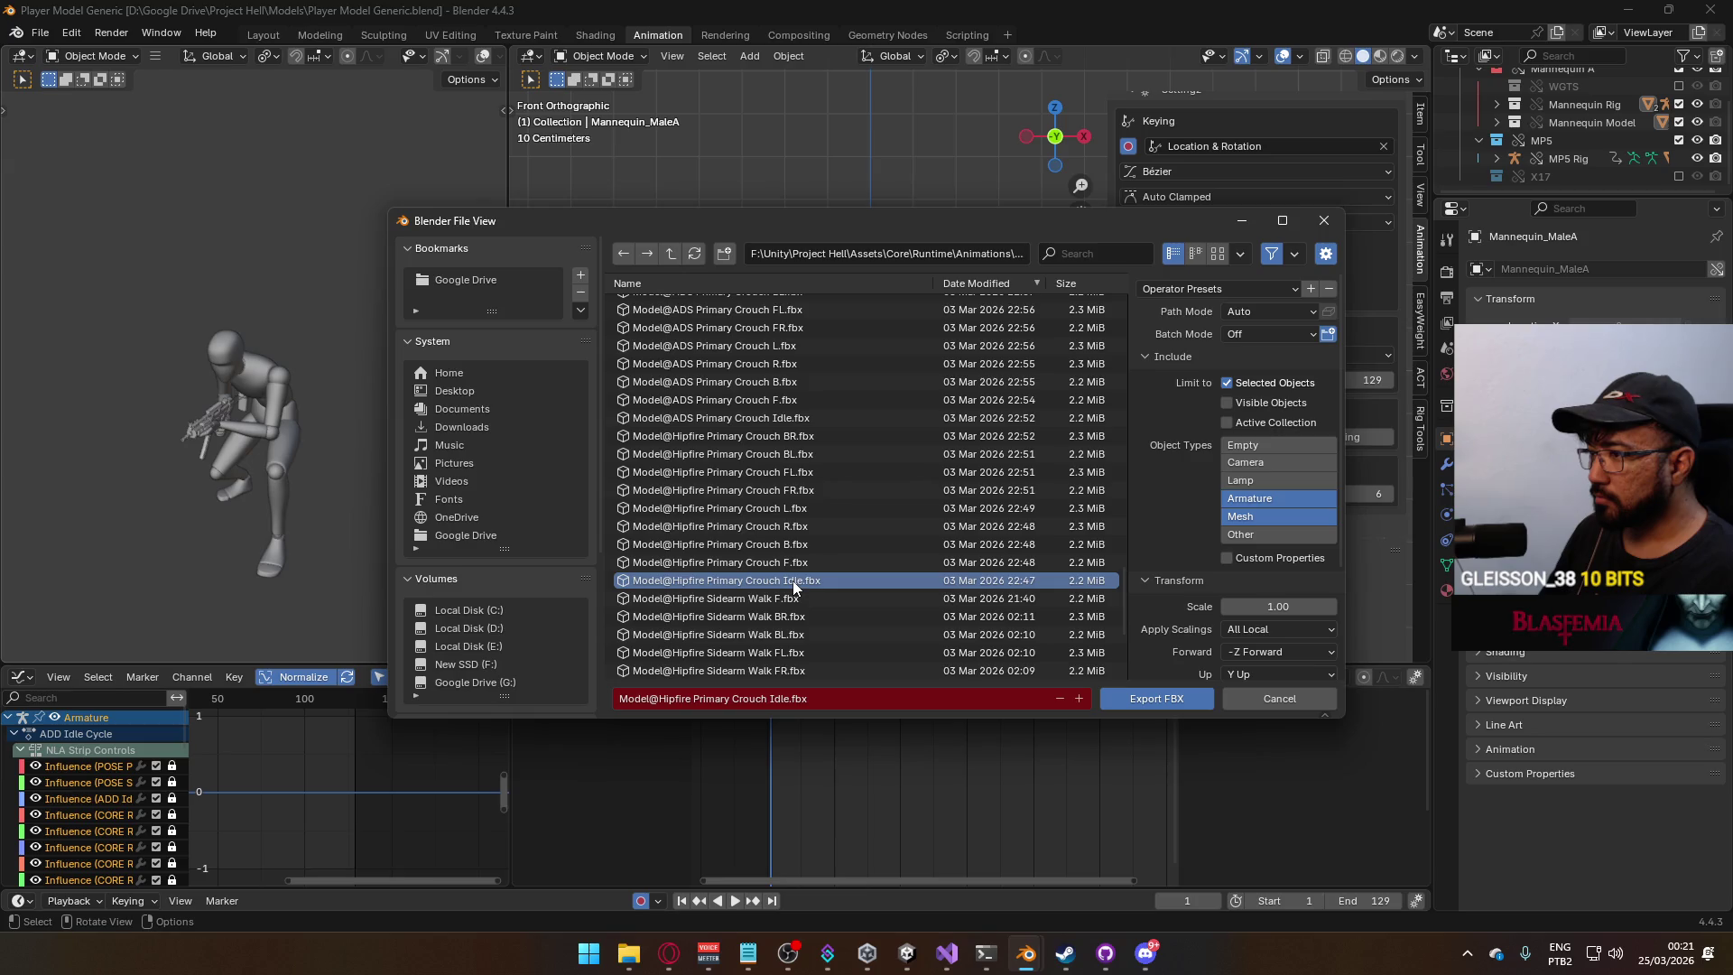
double_click(794, 587)
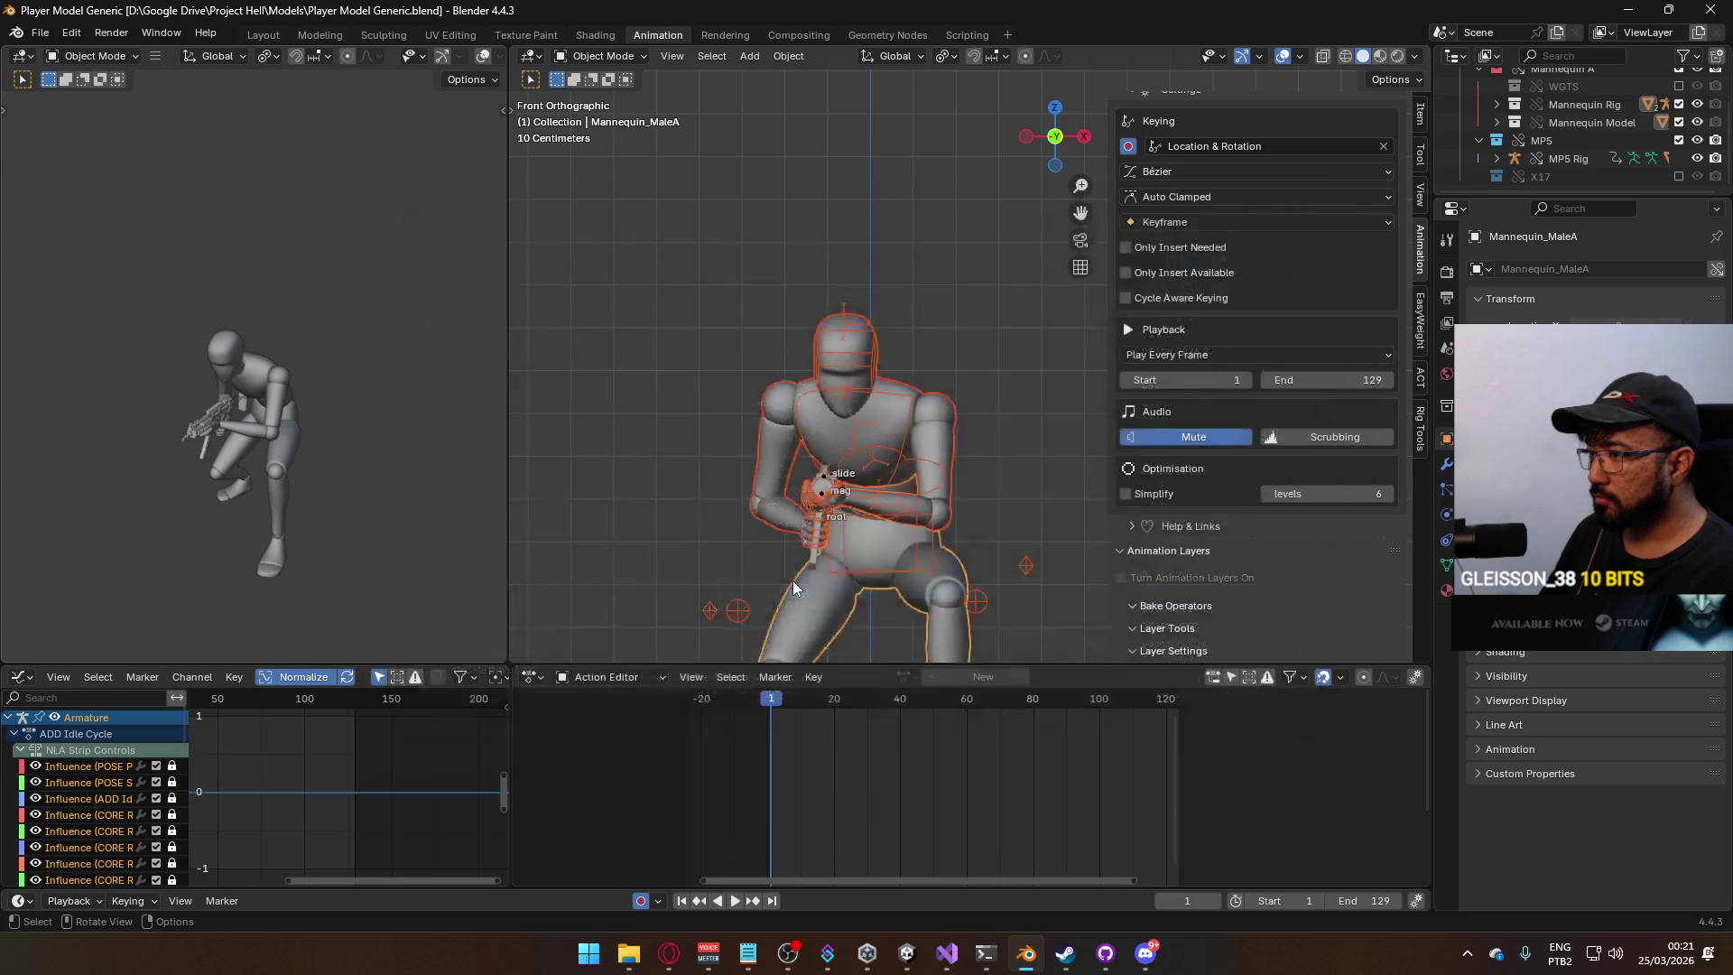
left_click(890, 478)
scroll(1309, 475, "down", 4)
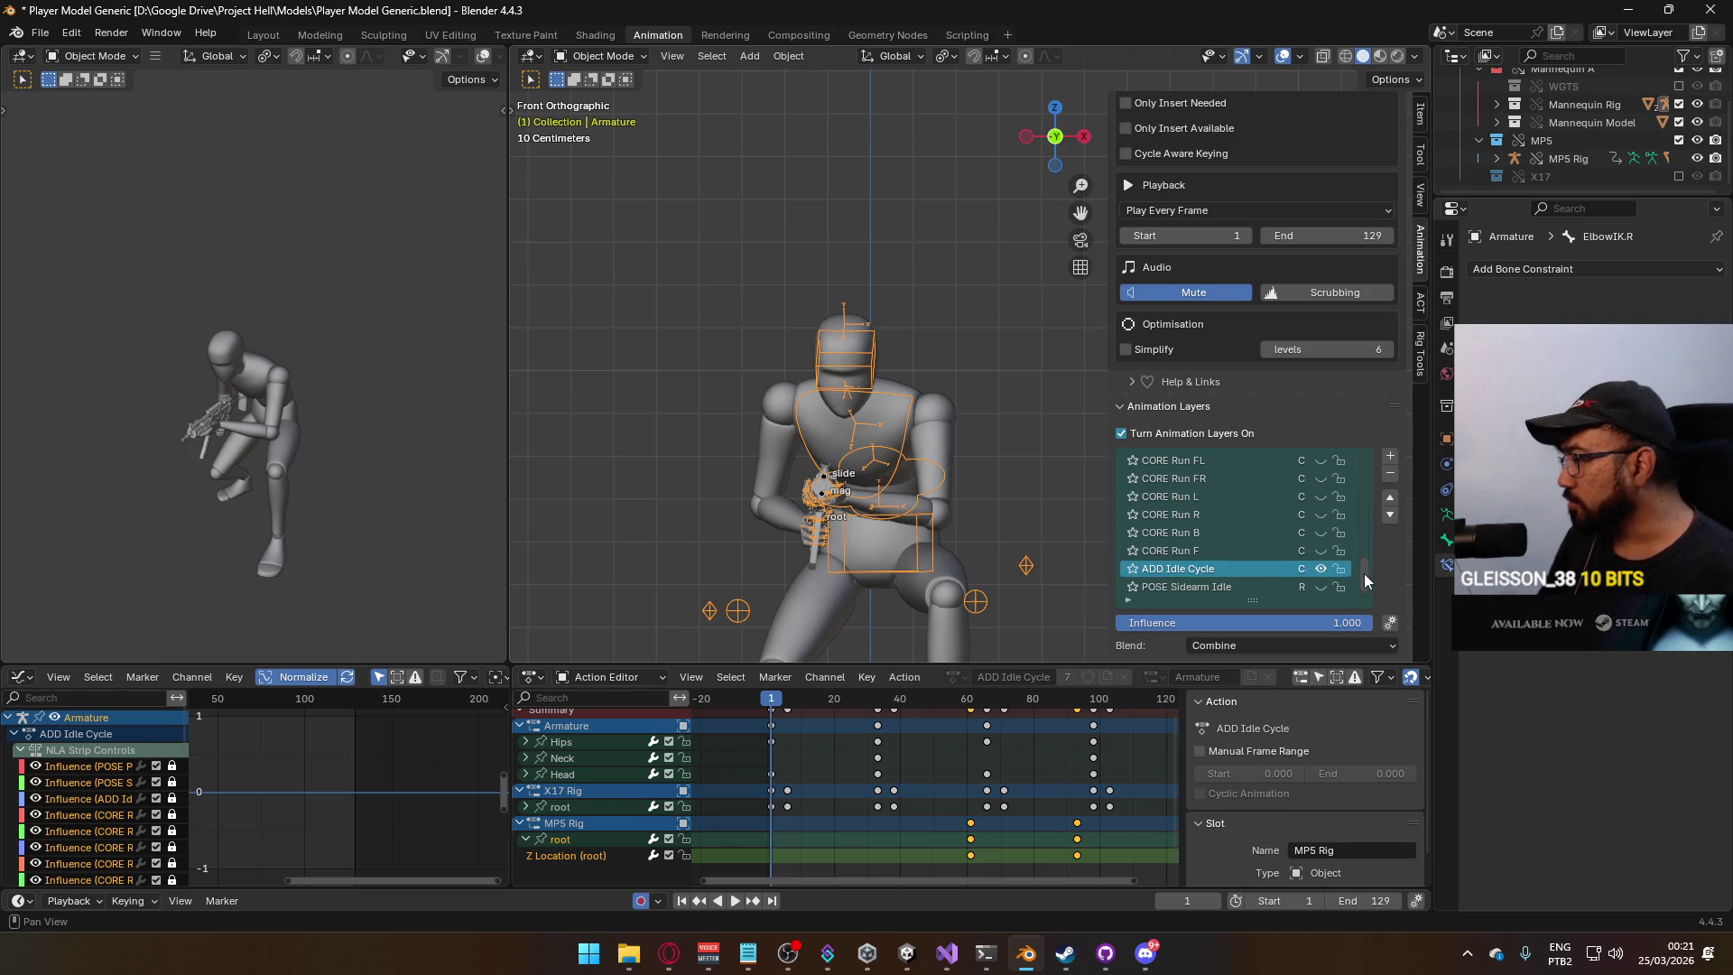
On the mannequin, hide the ADD Idle Cycle layer and show CORE Walk F.
mouse_move(1363, 572)
left_mouse_down()
mouse_move(1373, 462)
mouse_move(1350, 592)
left_mouse_up()
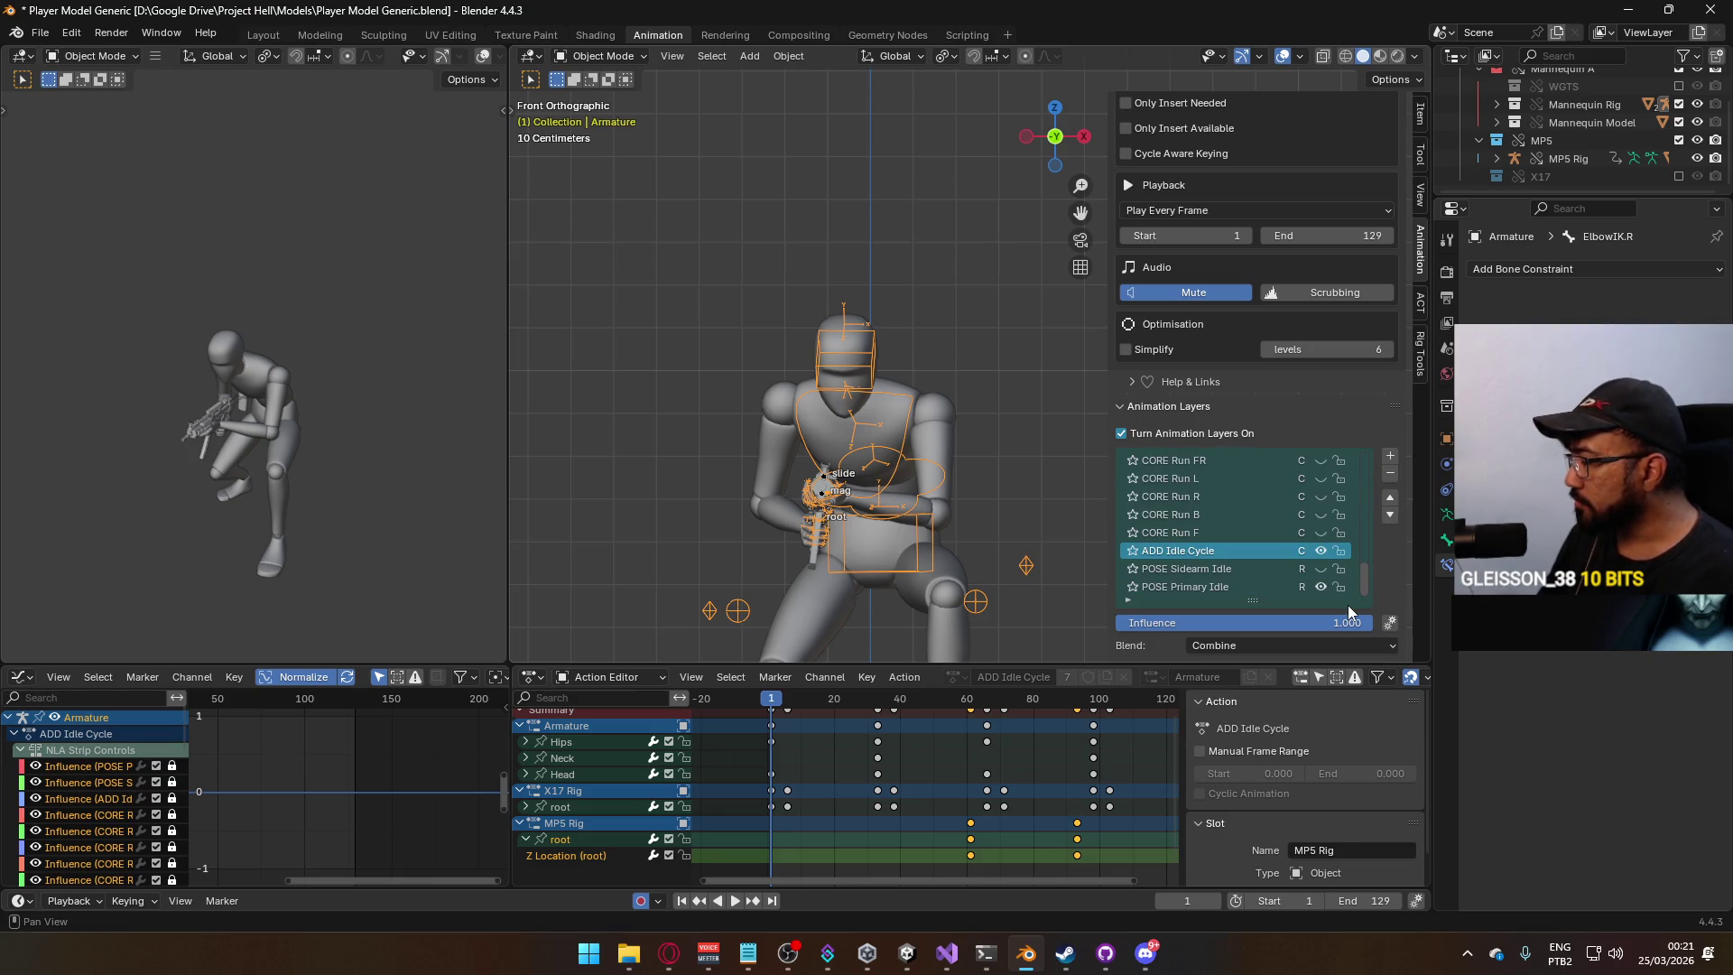
left_click(1321, 550)
mouse_move(1365, 566)
left_mouse_down()
mouse_move(1367, 519)
mouse_move(1353, 533)
left_mouse_up()
left_click(1321, 532)
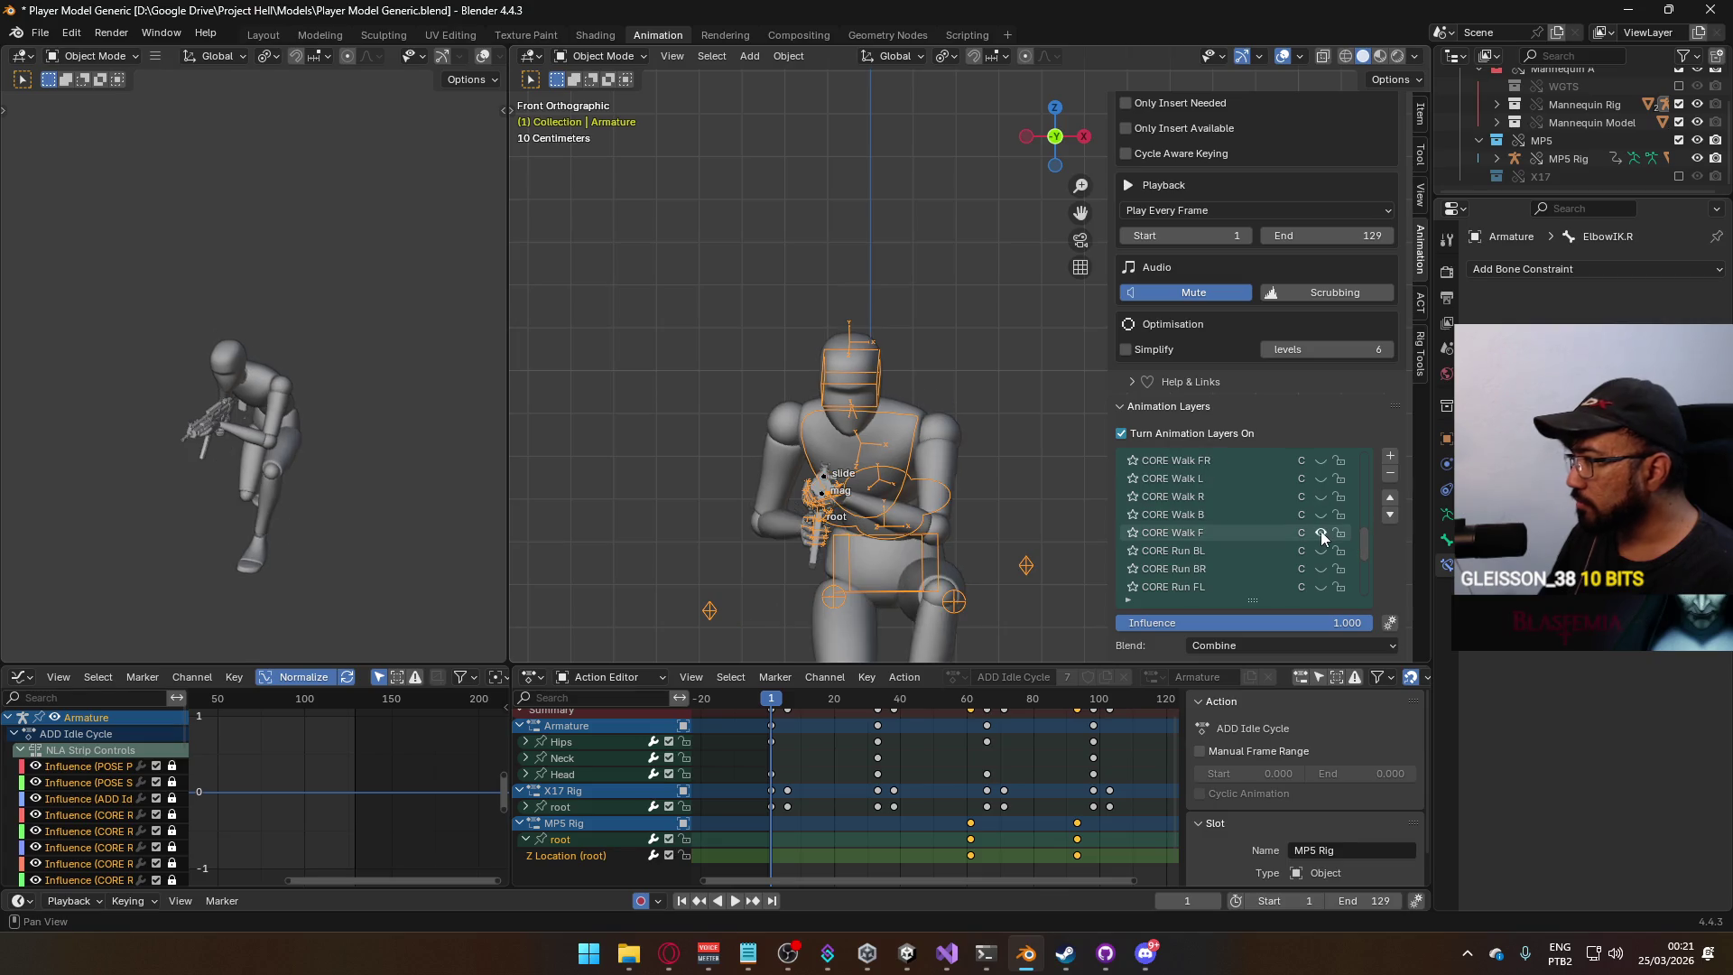
On the MP5 Rig, hide ADD Idle Cycle and make CORE Walk F the active layer.
left_click(826, 481)
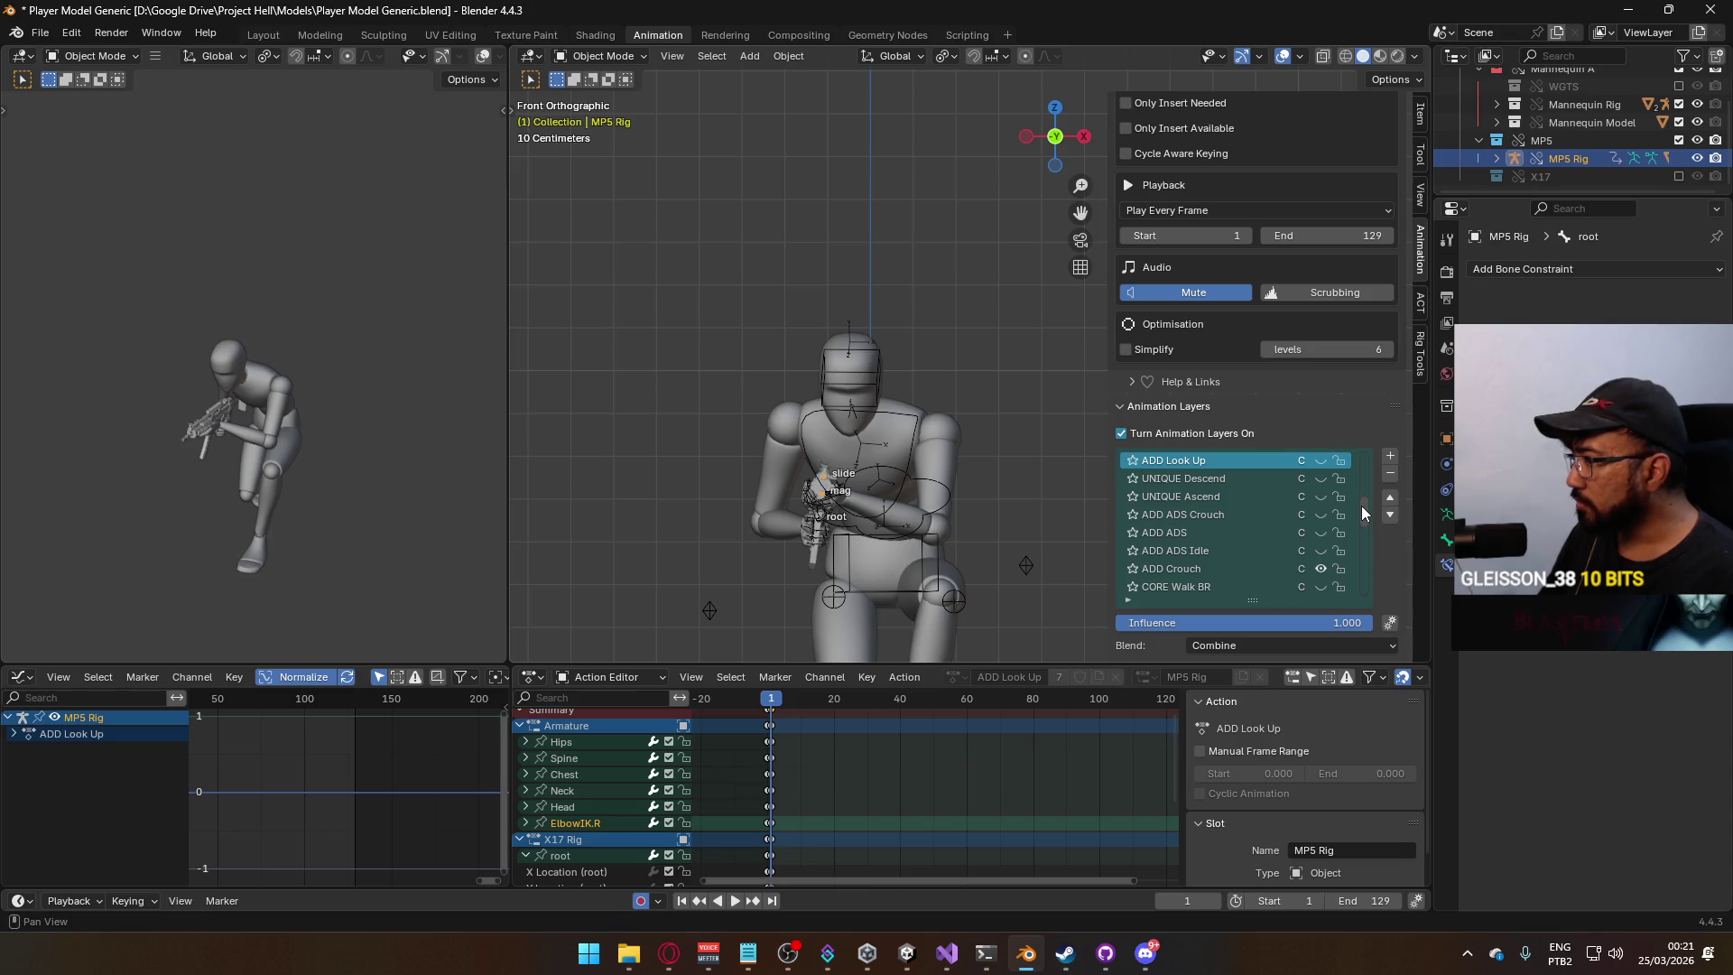
left_click_drag(1363, 506, 1354, 587)
left_click(1320, 569)
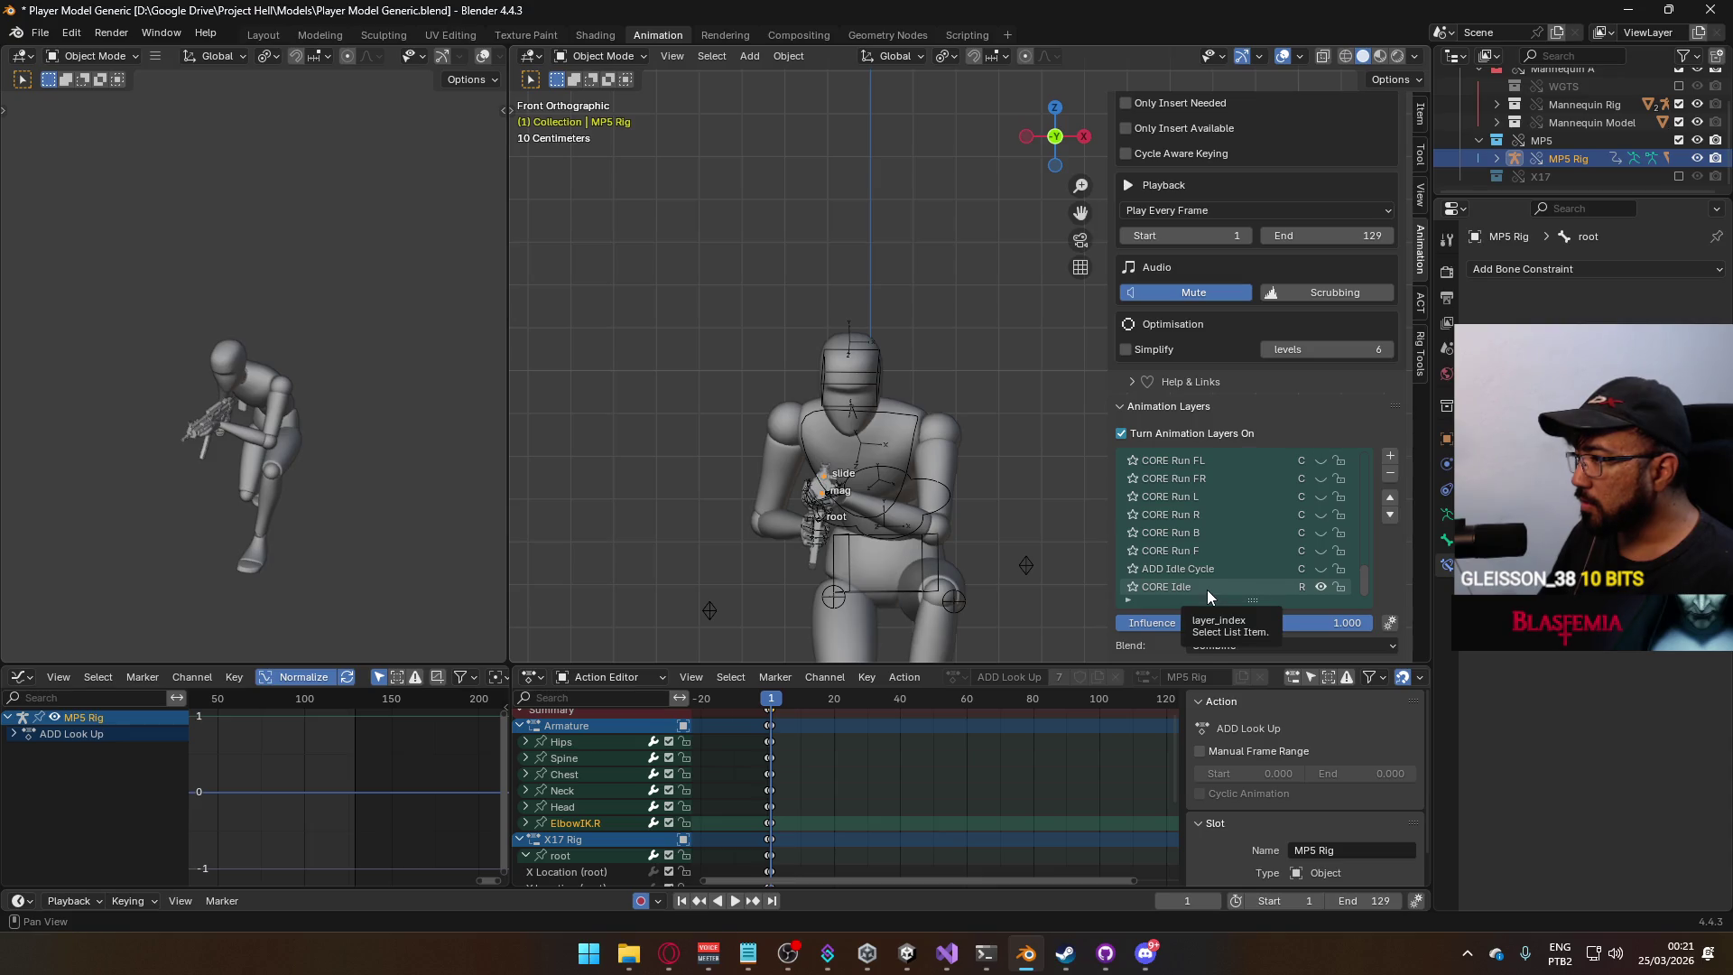
scroll(1291, 558, "up", 5)
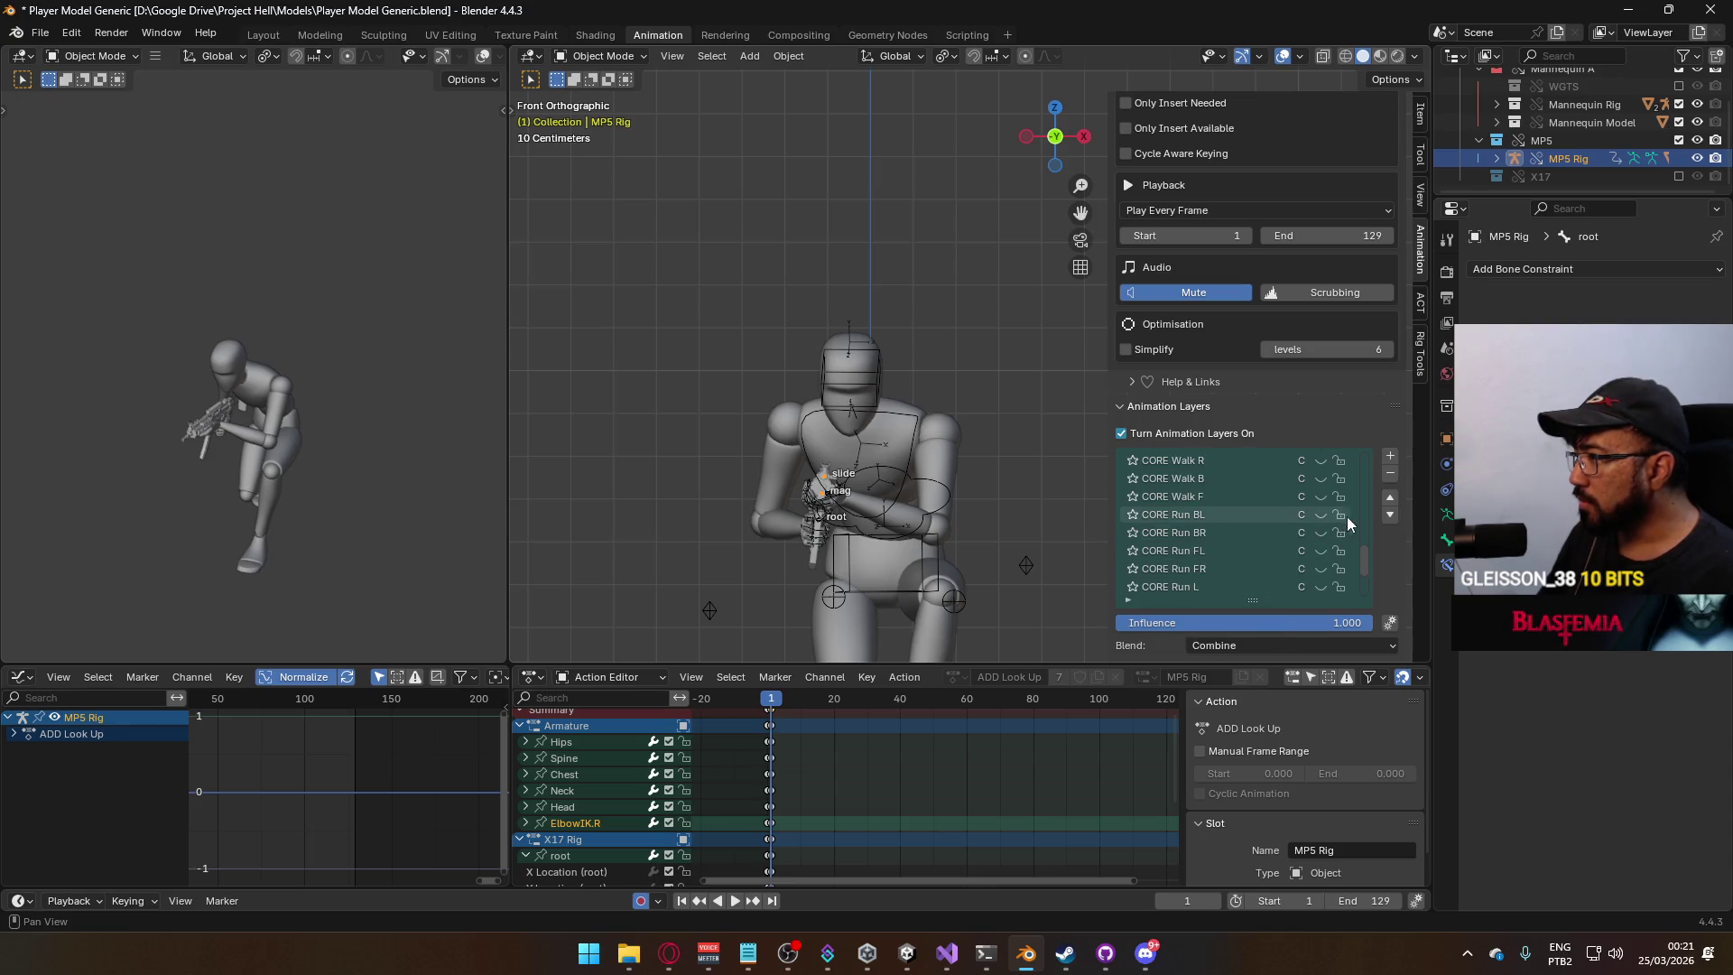
left_click(1188, 496)
Set the end frame to 64 and preview the crouch walk from the right side view.
left_click_drag(782, 704, 982, 706)
left_click(1384, 902)
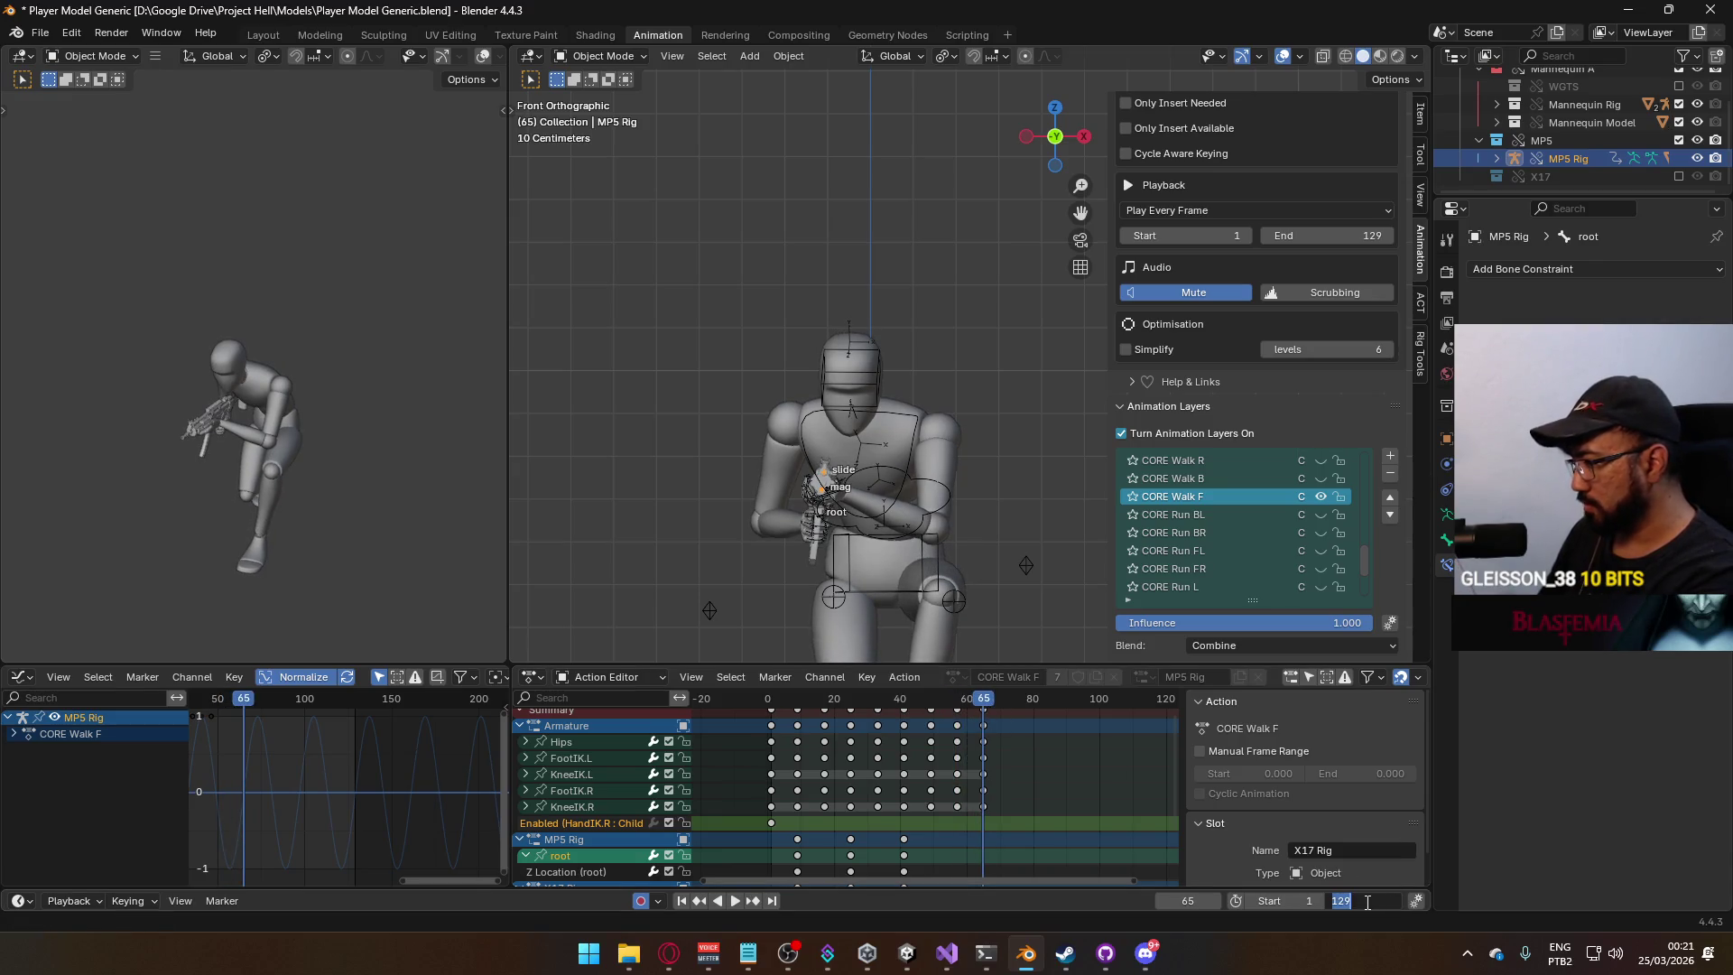
type("64")
key("Return")
key("space")
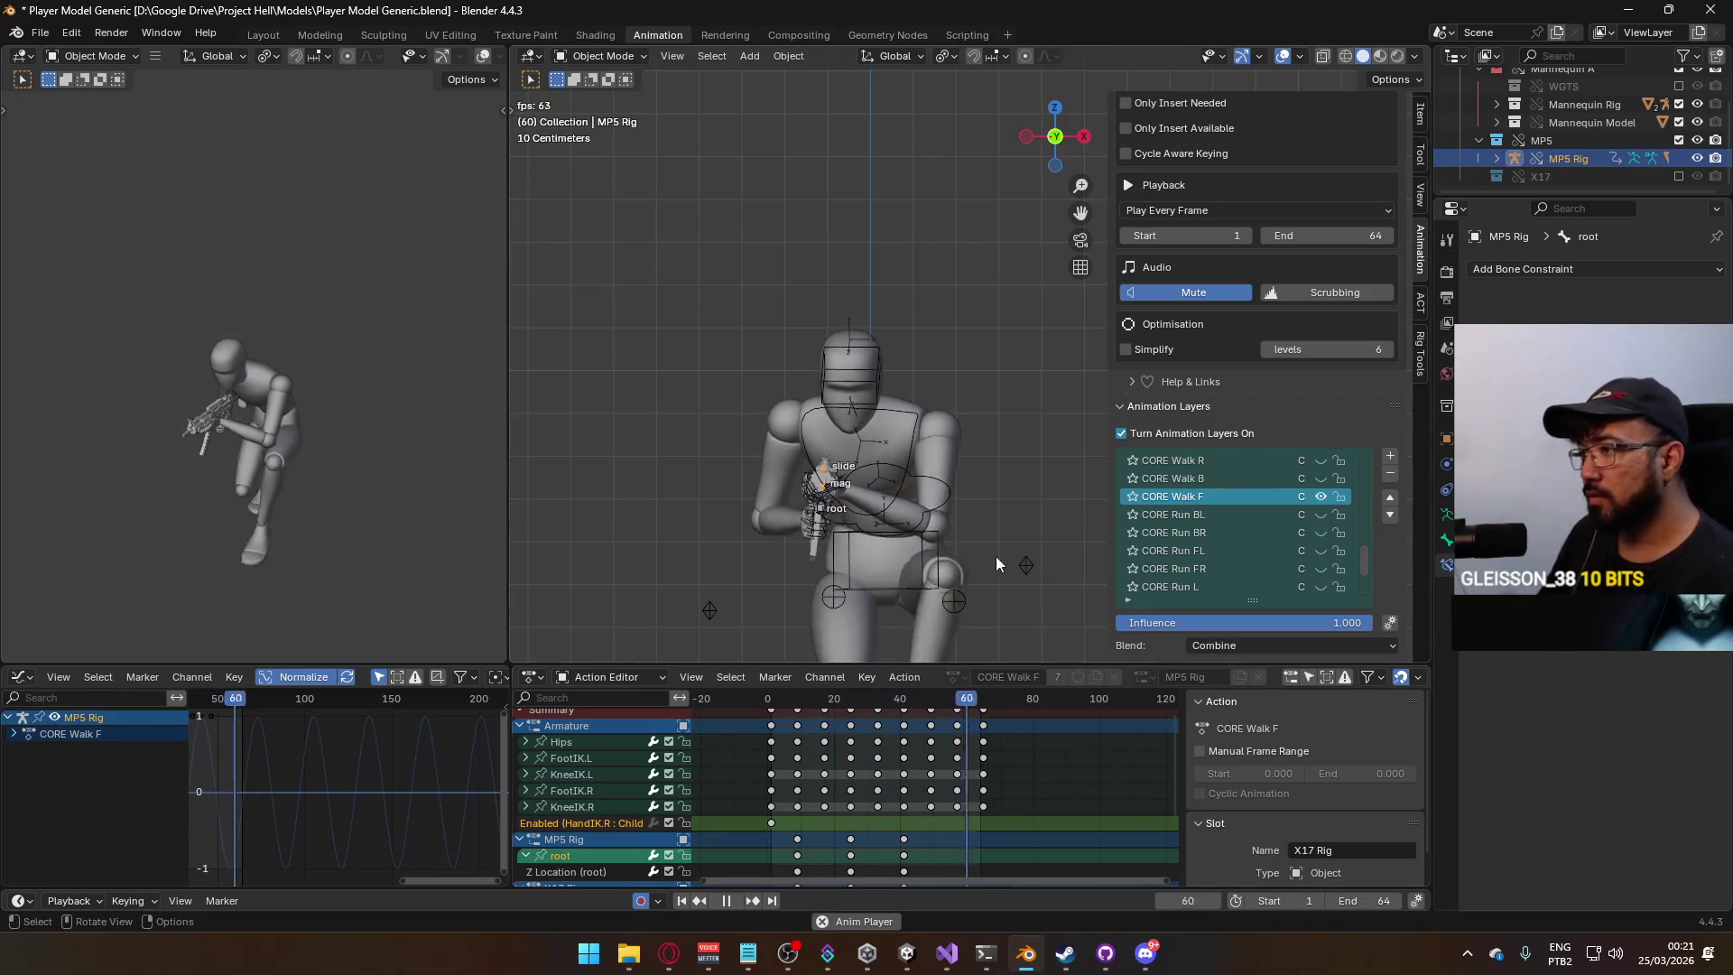
key("KP_3")
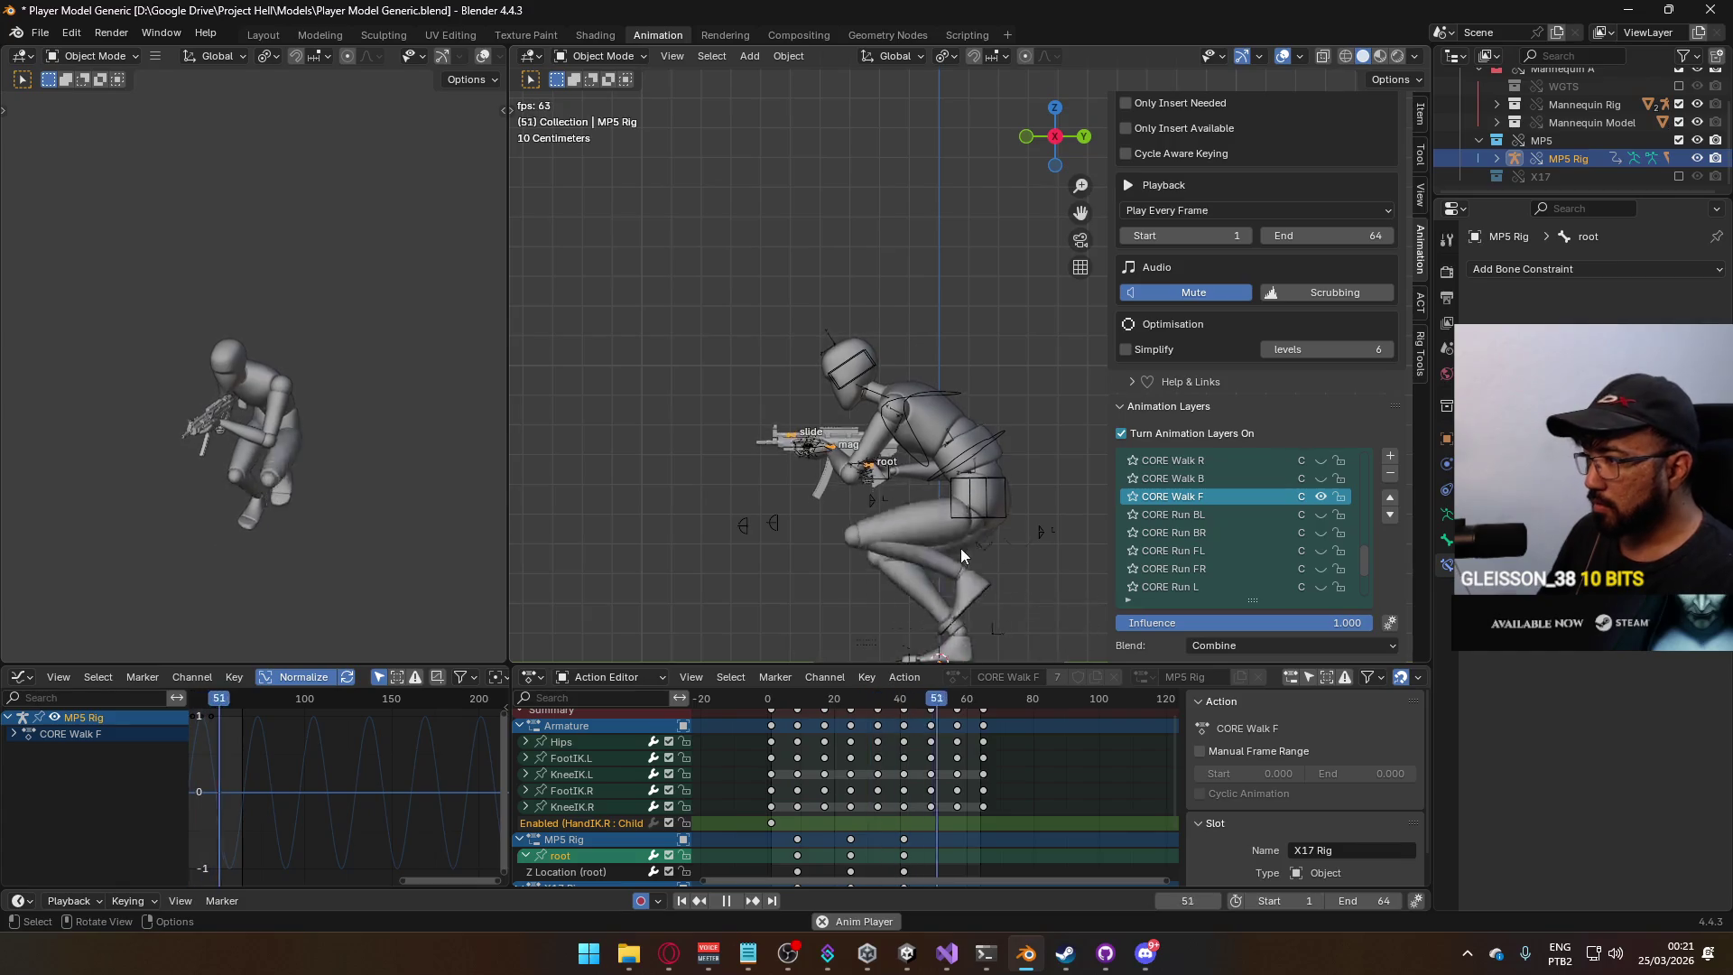
key("space")
left_click(773, 702)
Select the mannequin mesh and armature and save the blend file.
left_click(913, 516)
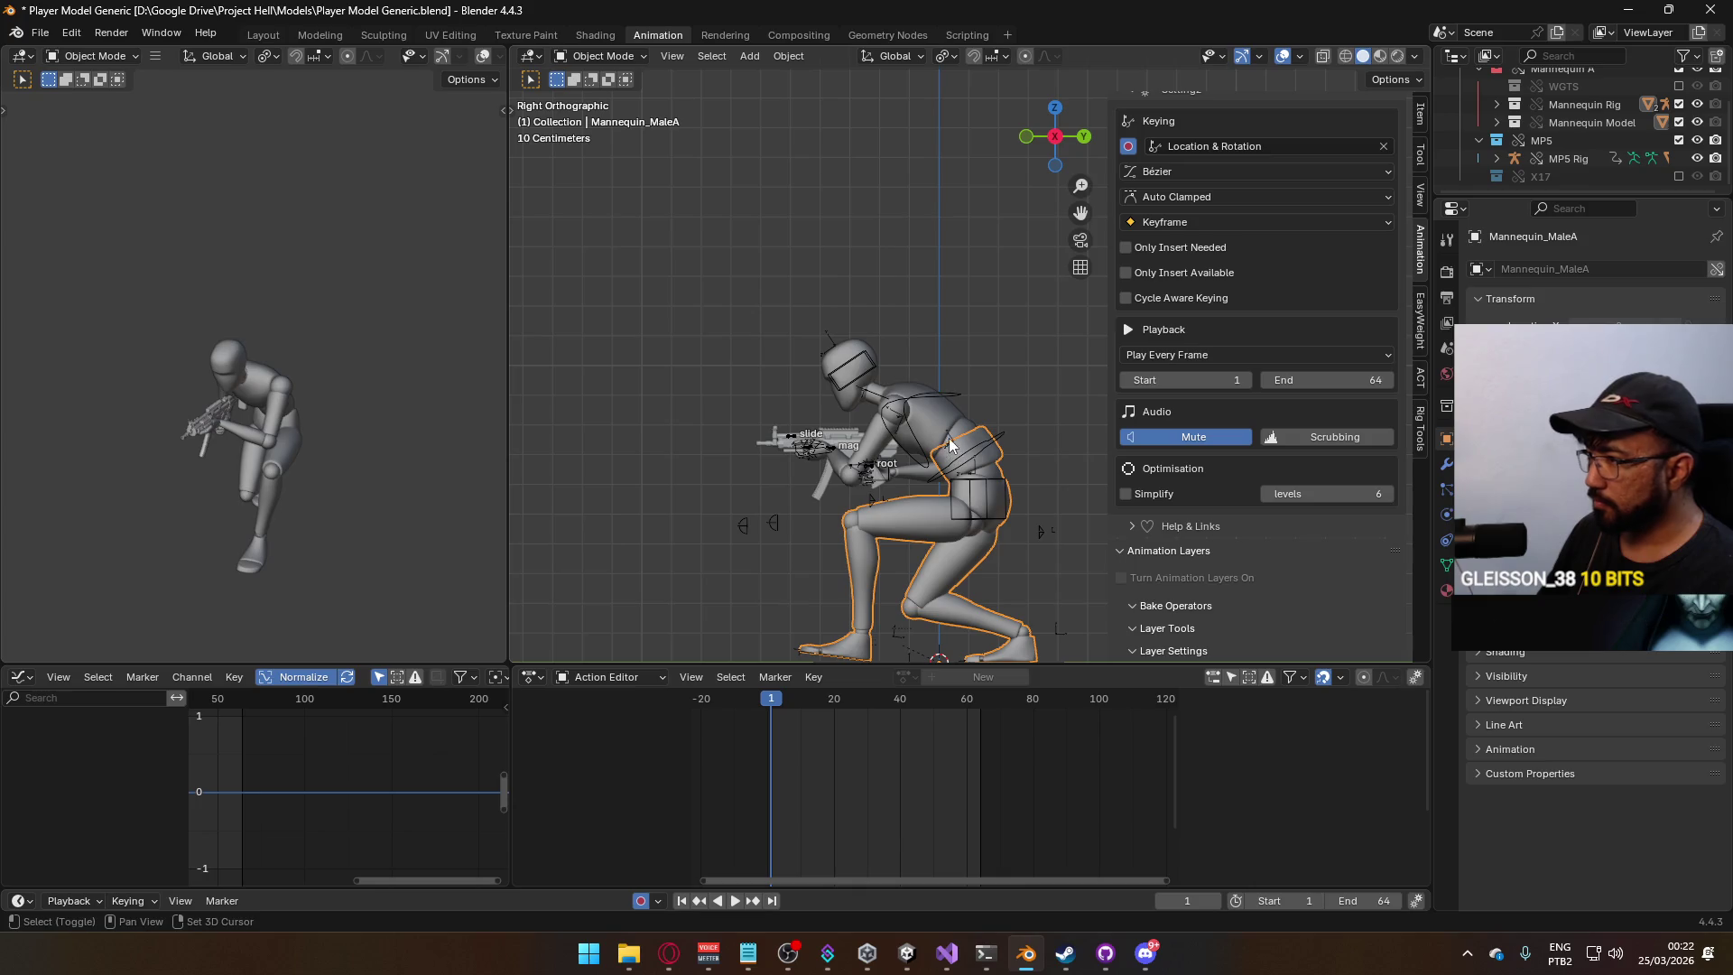
left_click(966, 430, "shift")
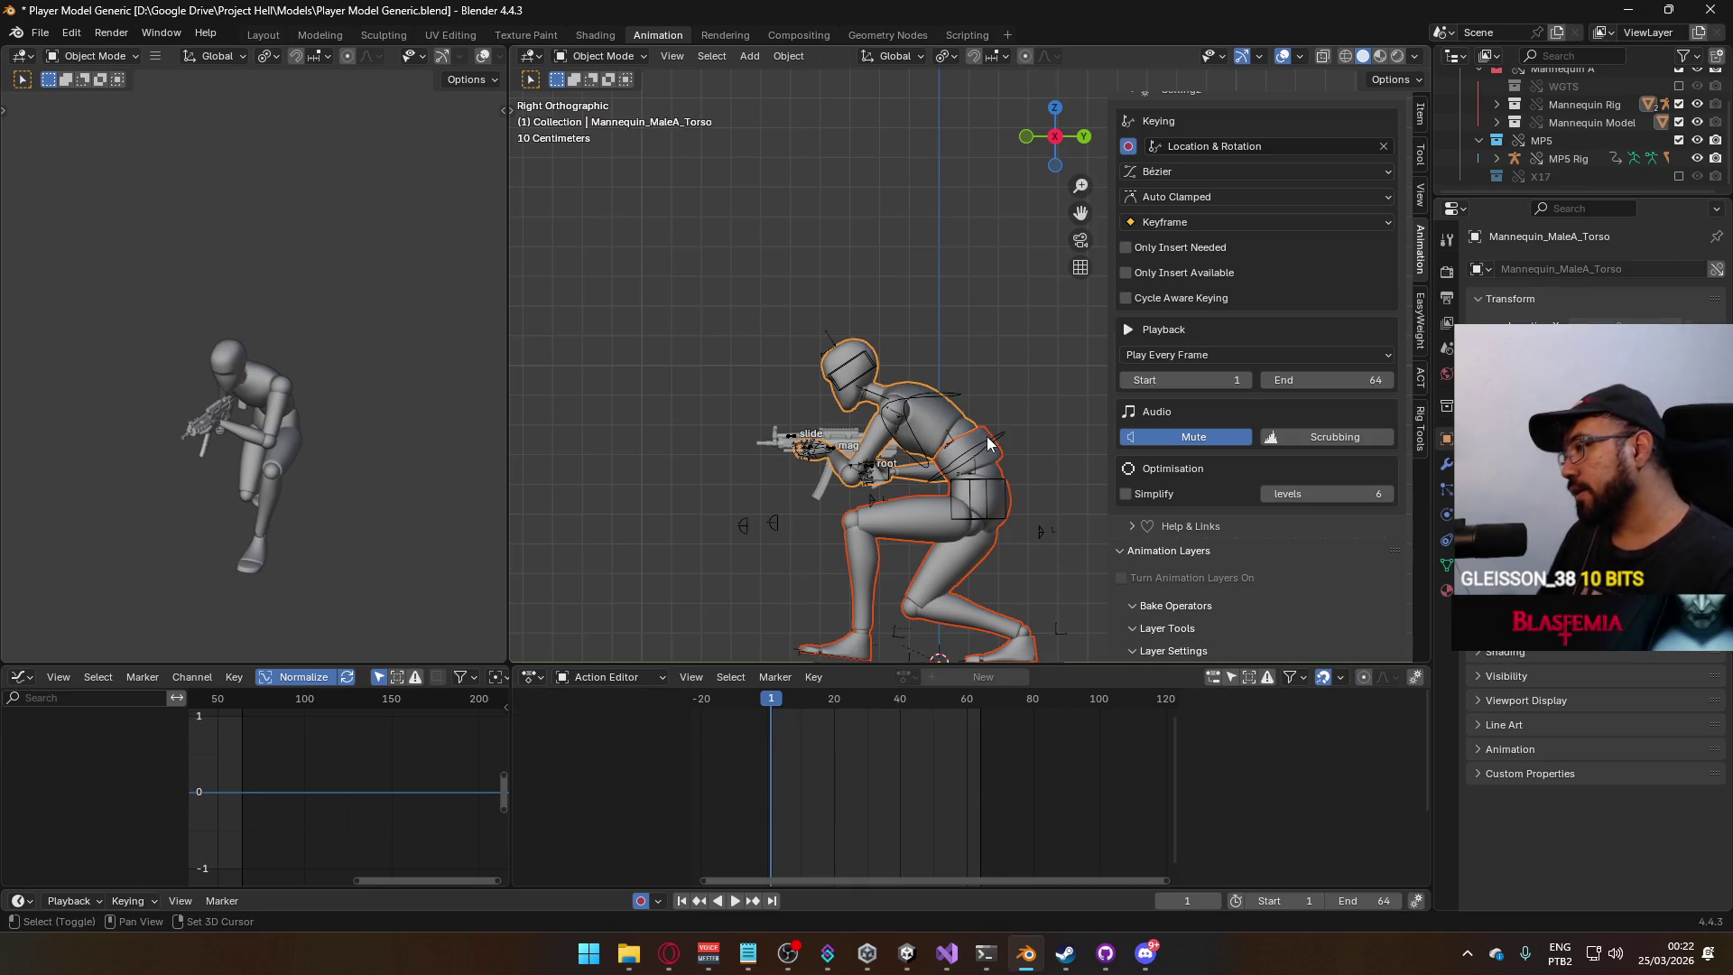
left_click(885, 330, "shift")
key("ctrl+s")
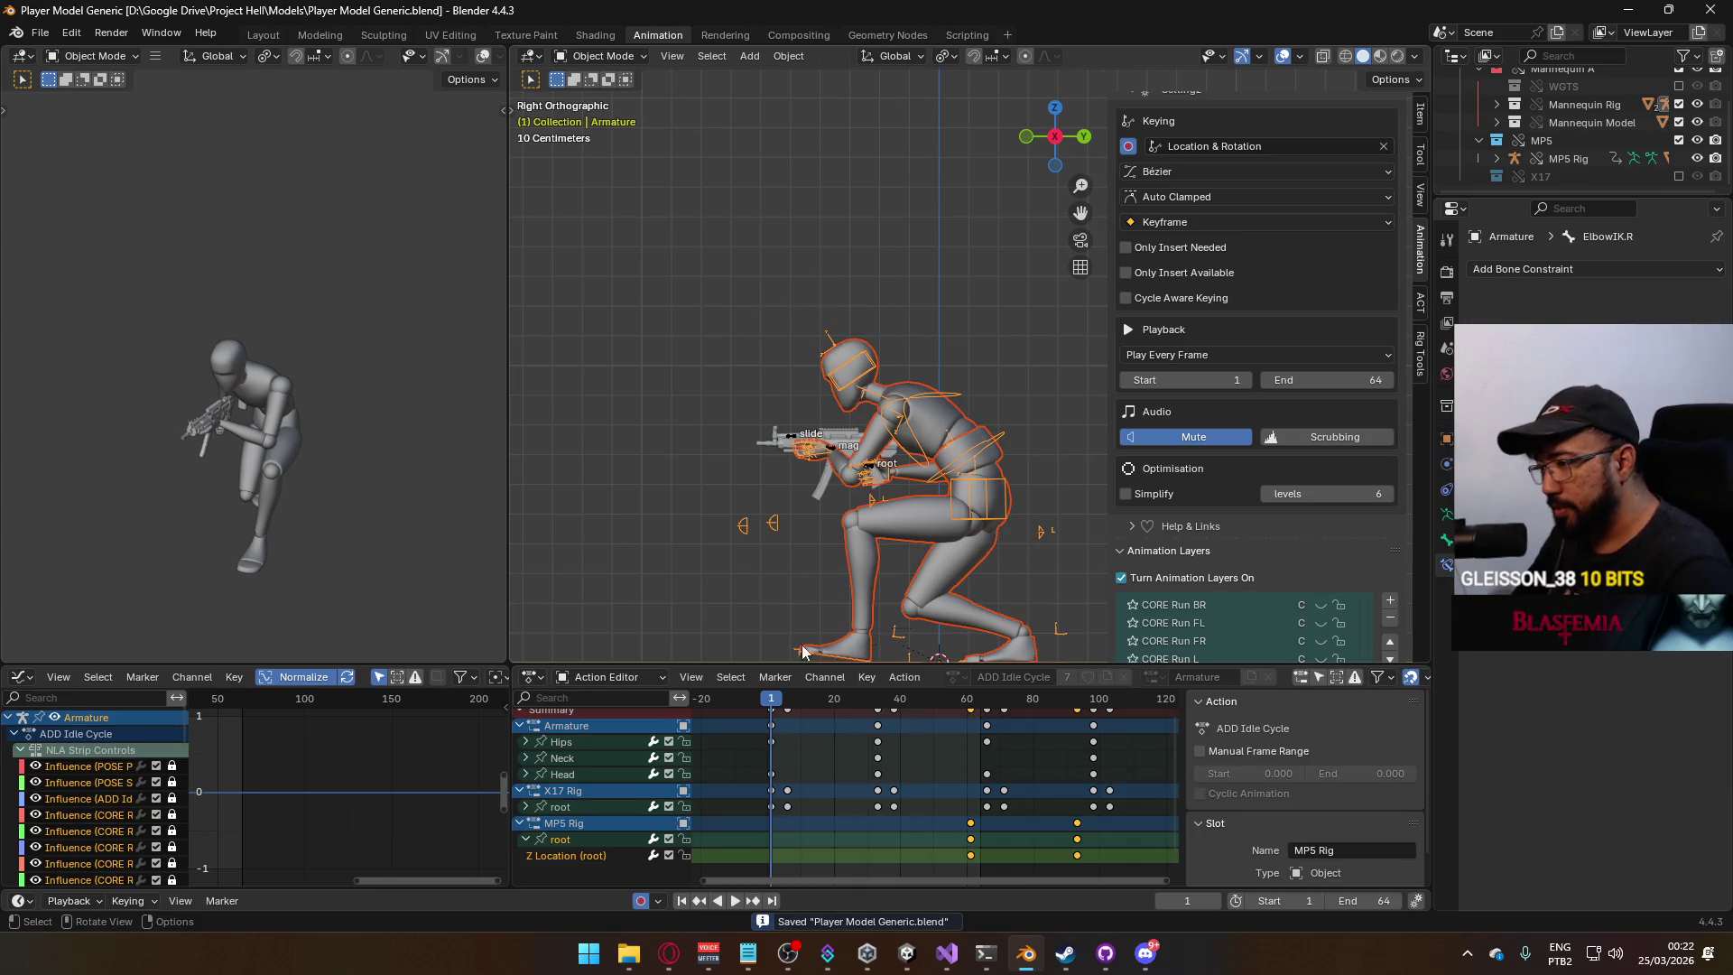
Make POSE Primary Idle the Armature's active layer and briefly preview the playback.
scroll(1329, 482, "down", 5)
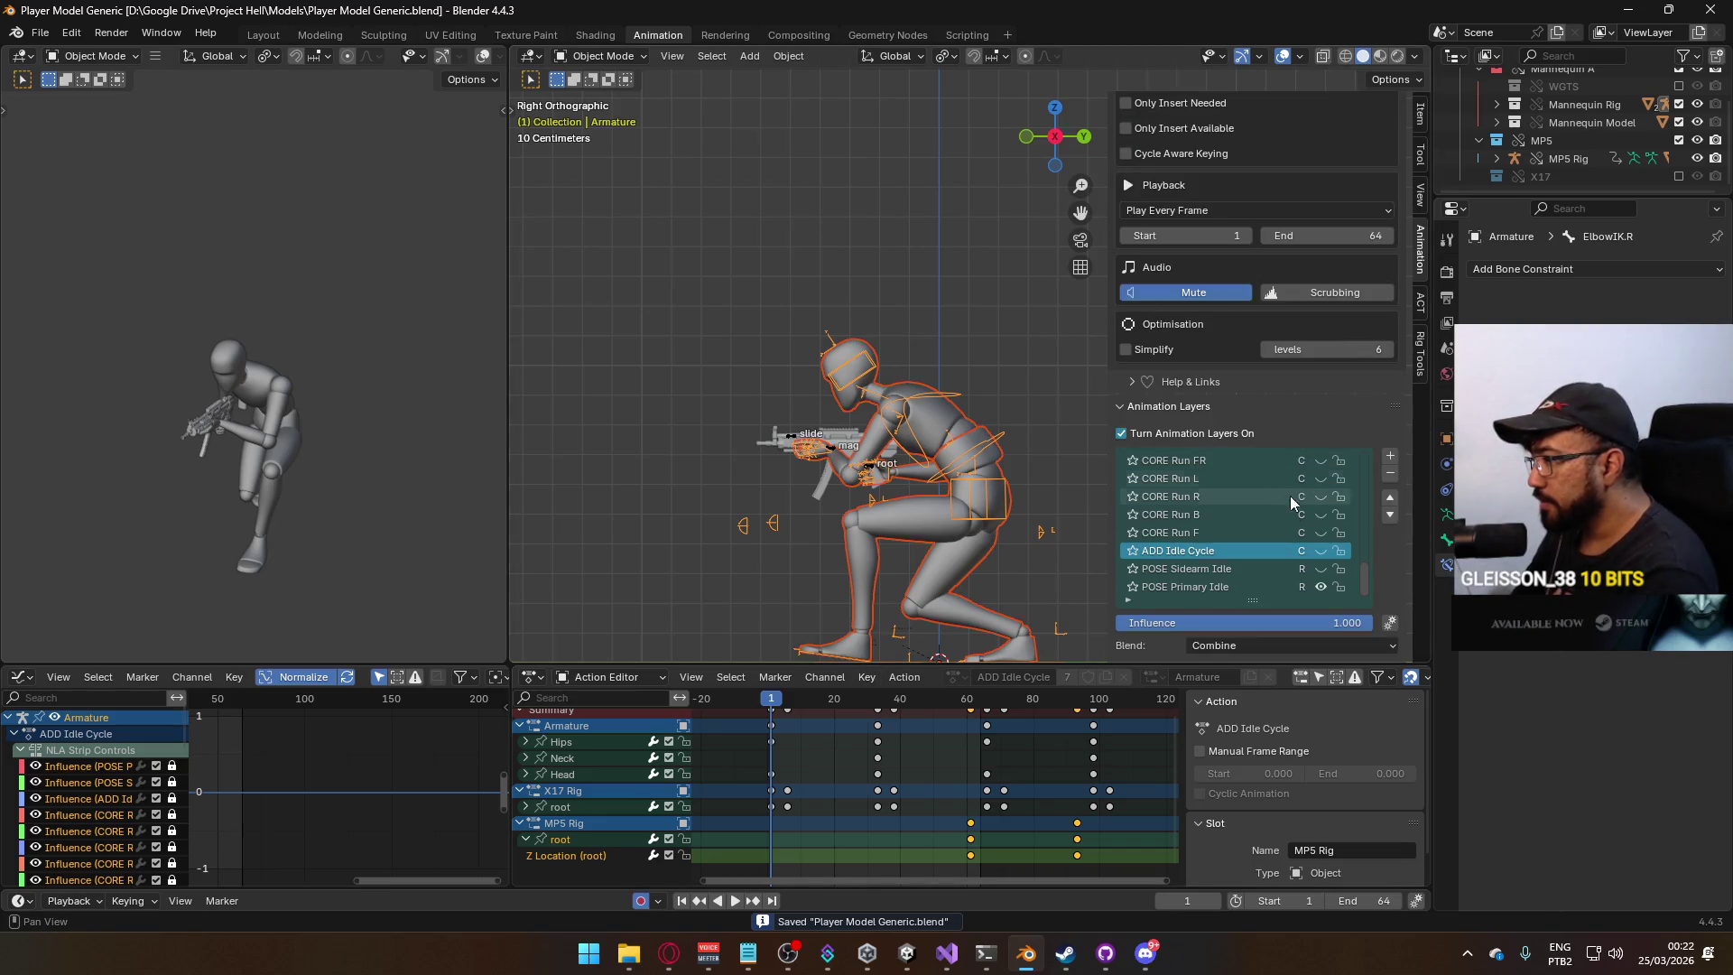
left_click(1200, 584)
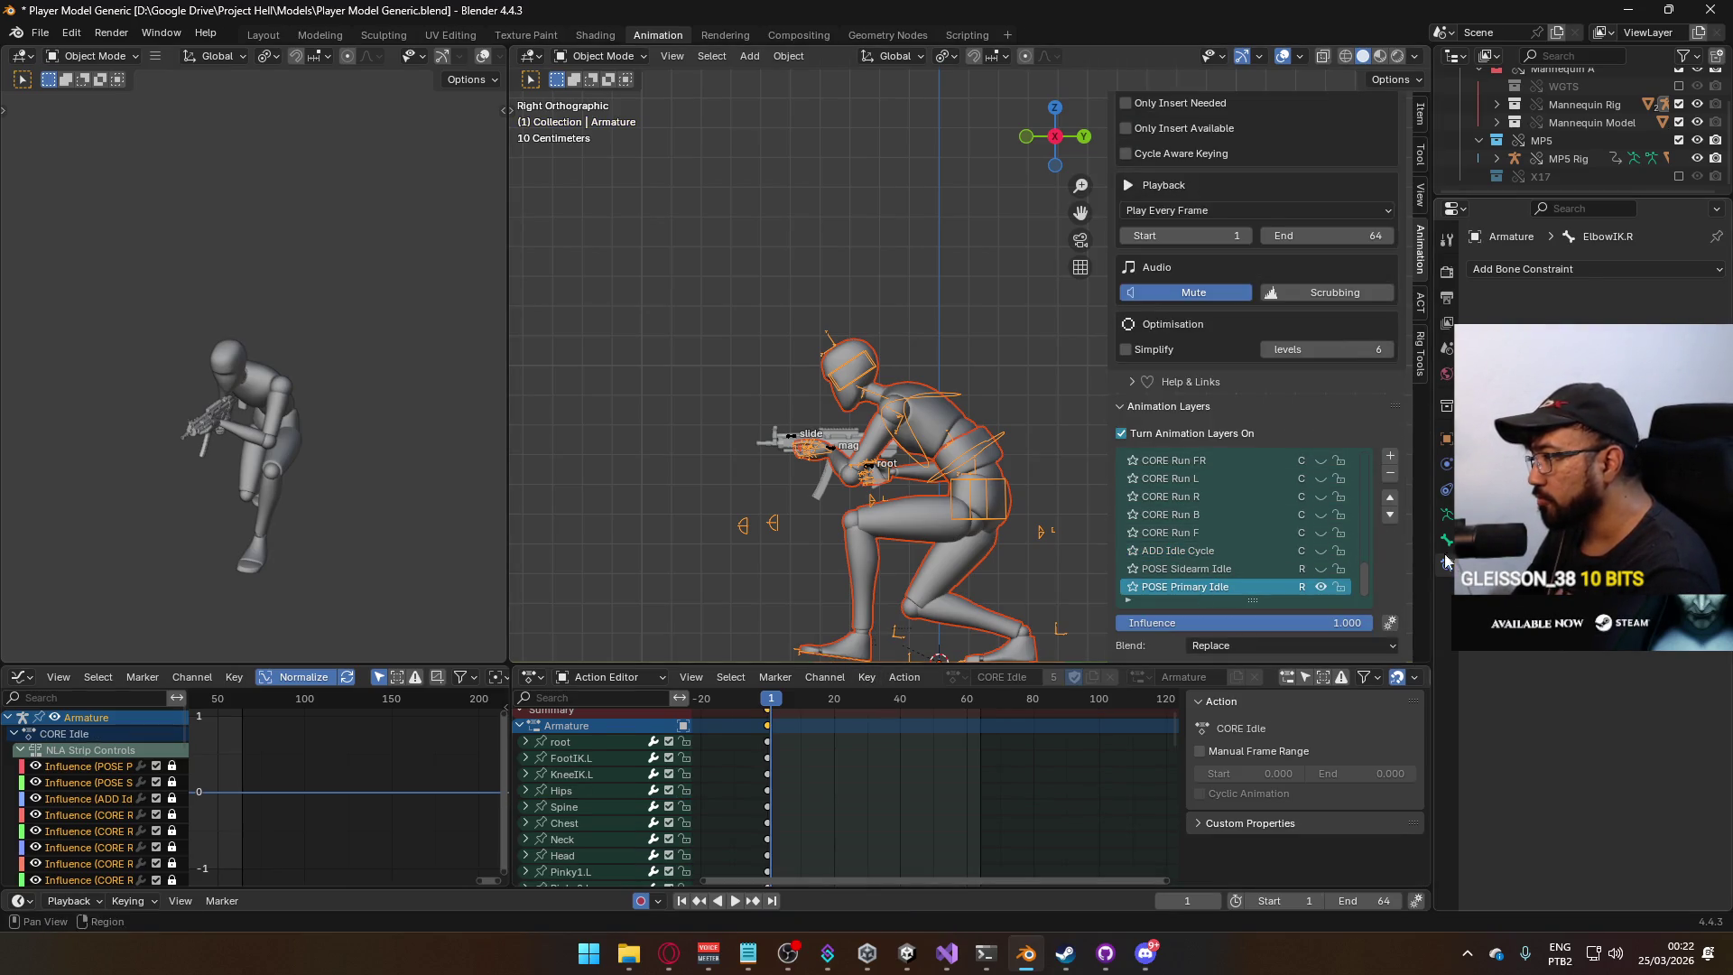
mouse_move(1365, 573)
left_mouse_down()
mouse_move(1362, 475)
mouse_move(1368, 544)
mouse_move(1330, 616)
left_mouse_up()
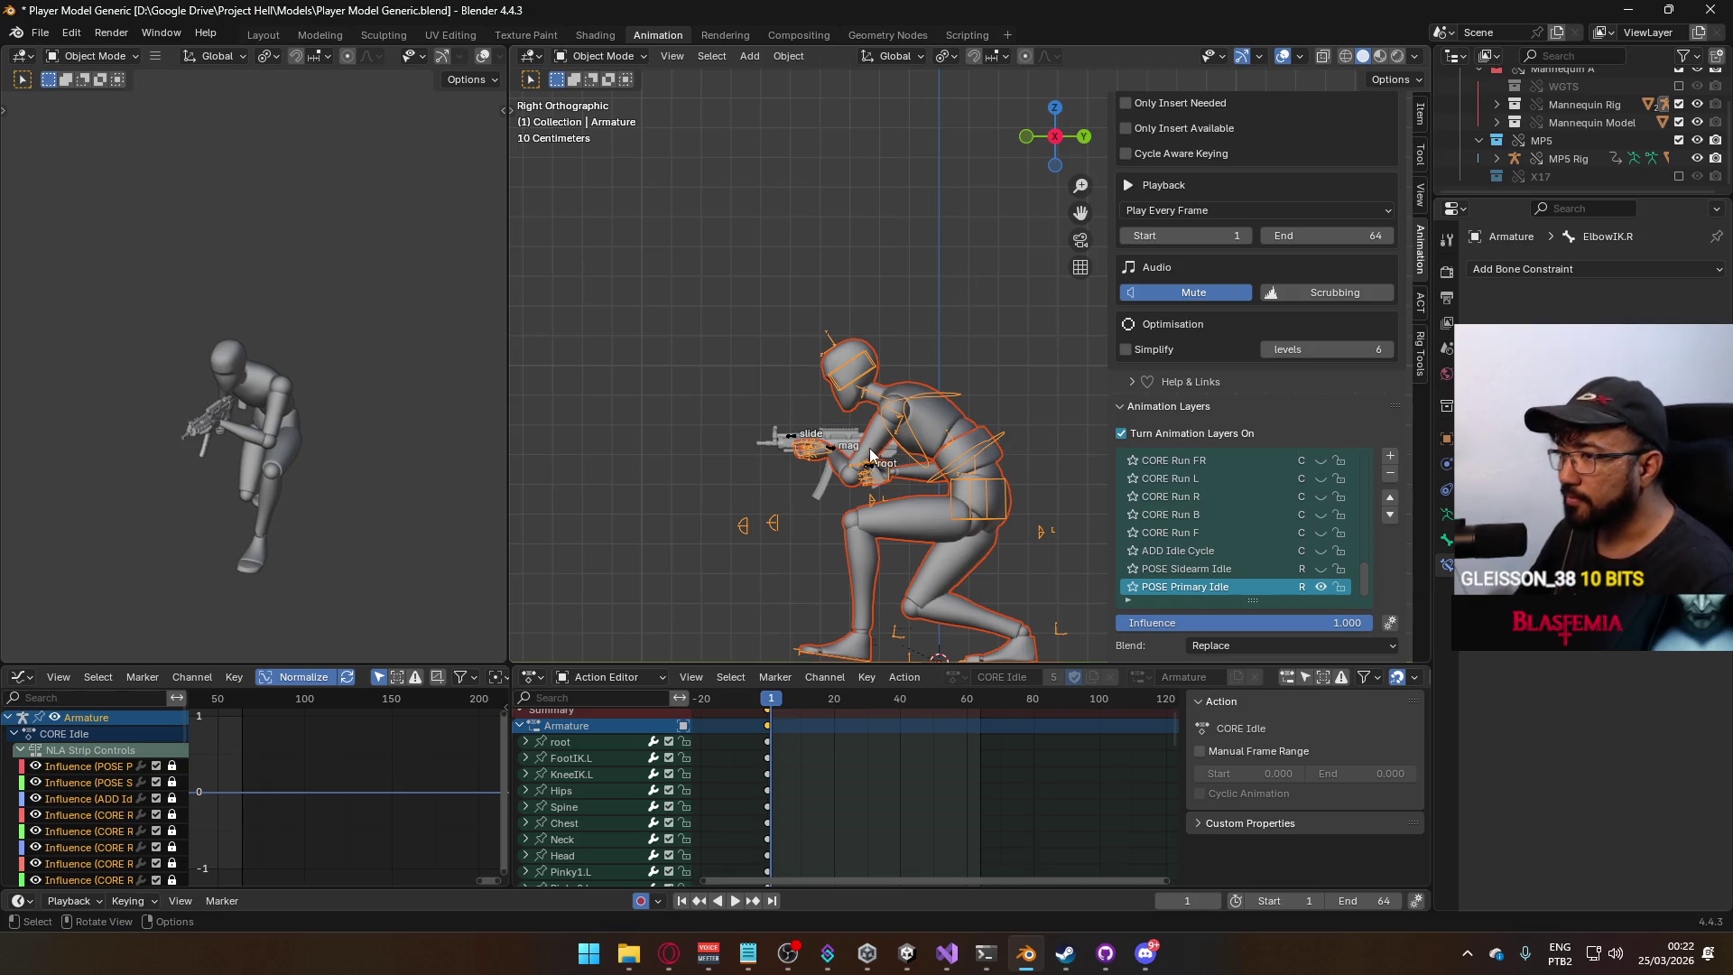
key("space")
left_click(770, 707)
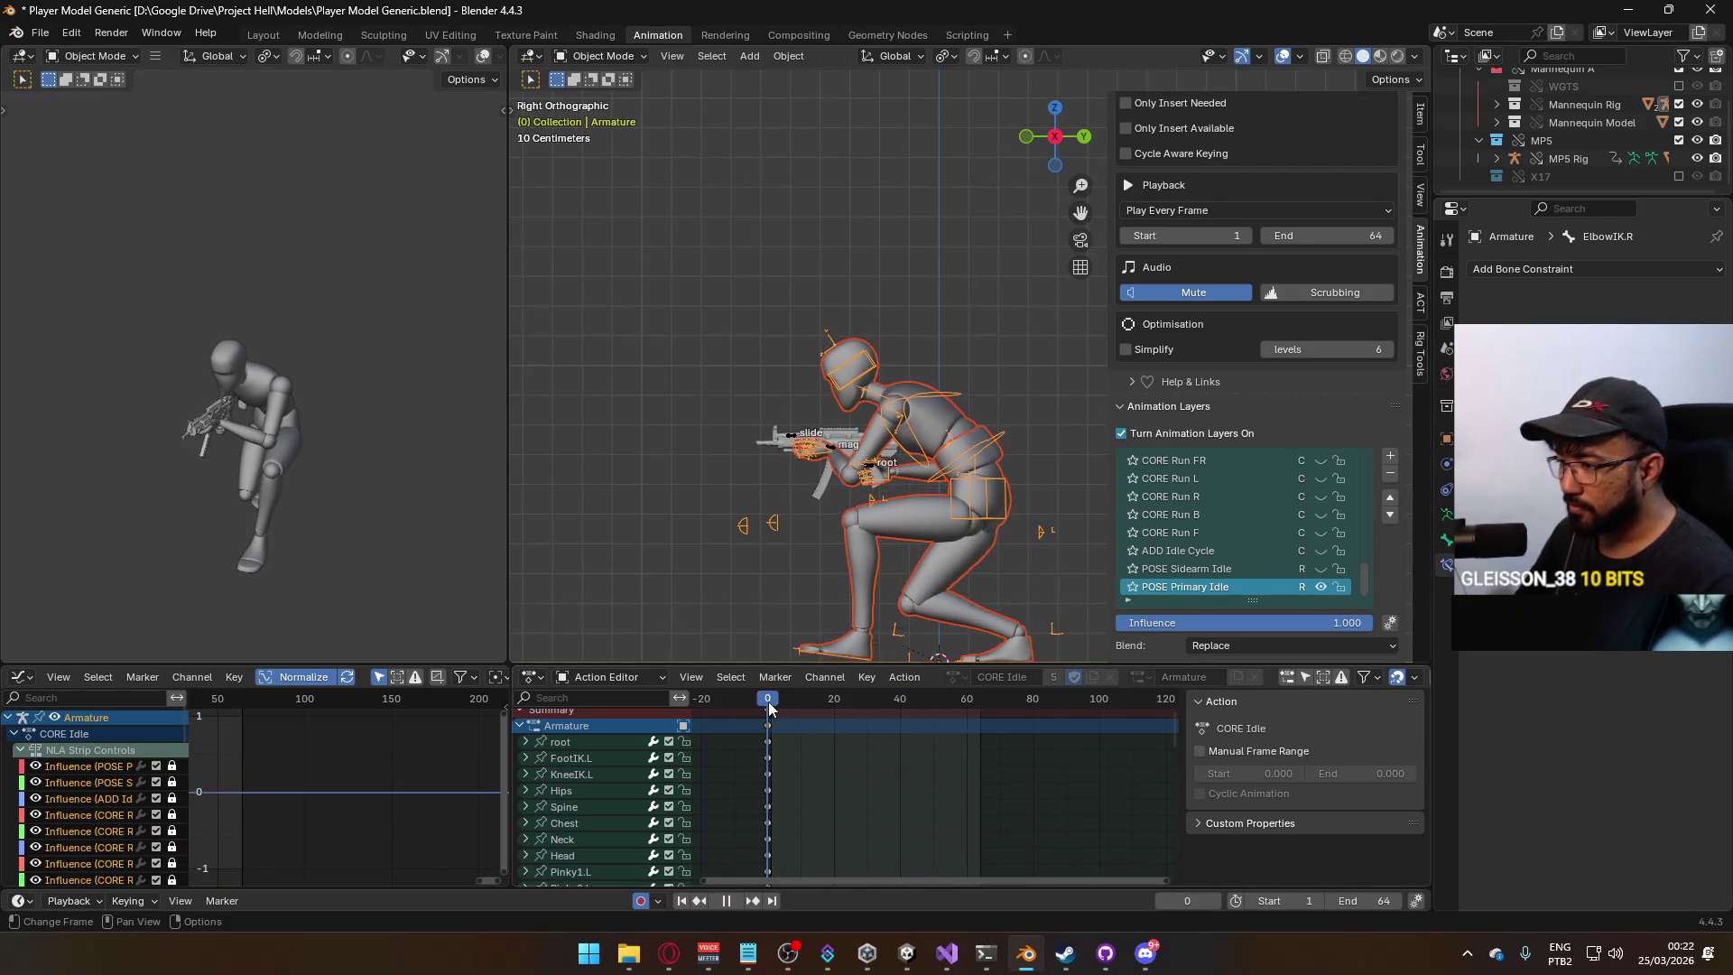
key("Escape")
left_click(40, 34)
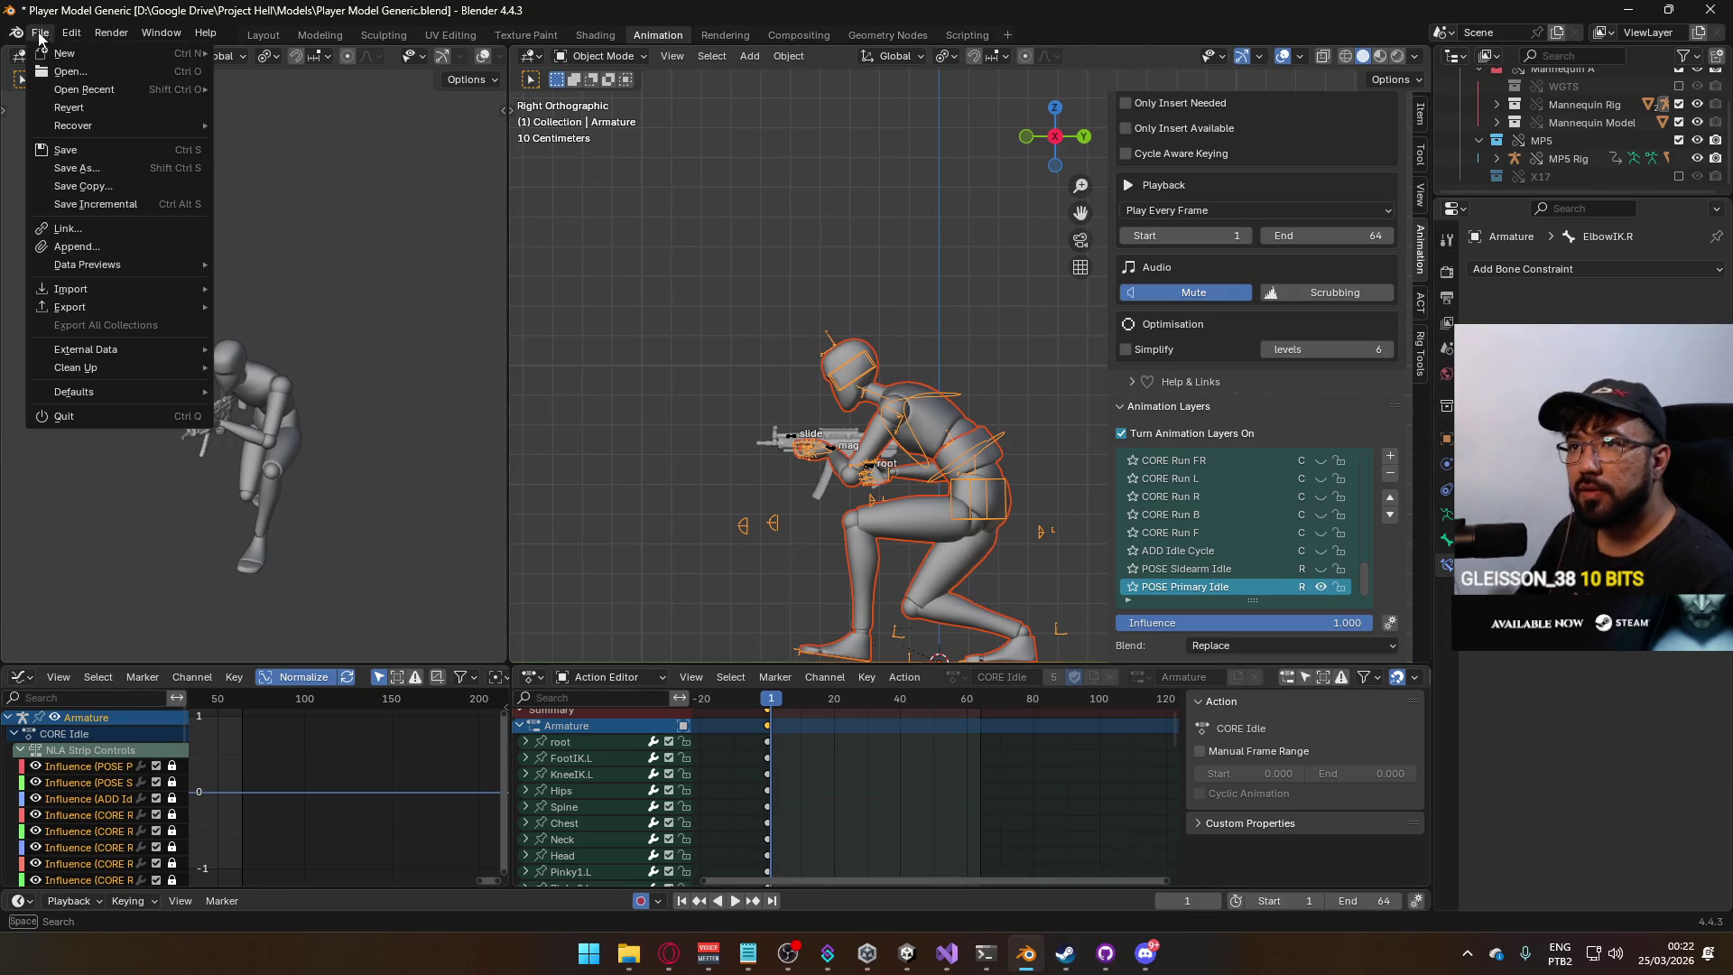
Export the pose as FBX over Model@Hipfire Primary Crouch F.fbx, found by searching 'hipfire primary crouch'.
mouse_move(88, 303)
left_click(298, 464)
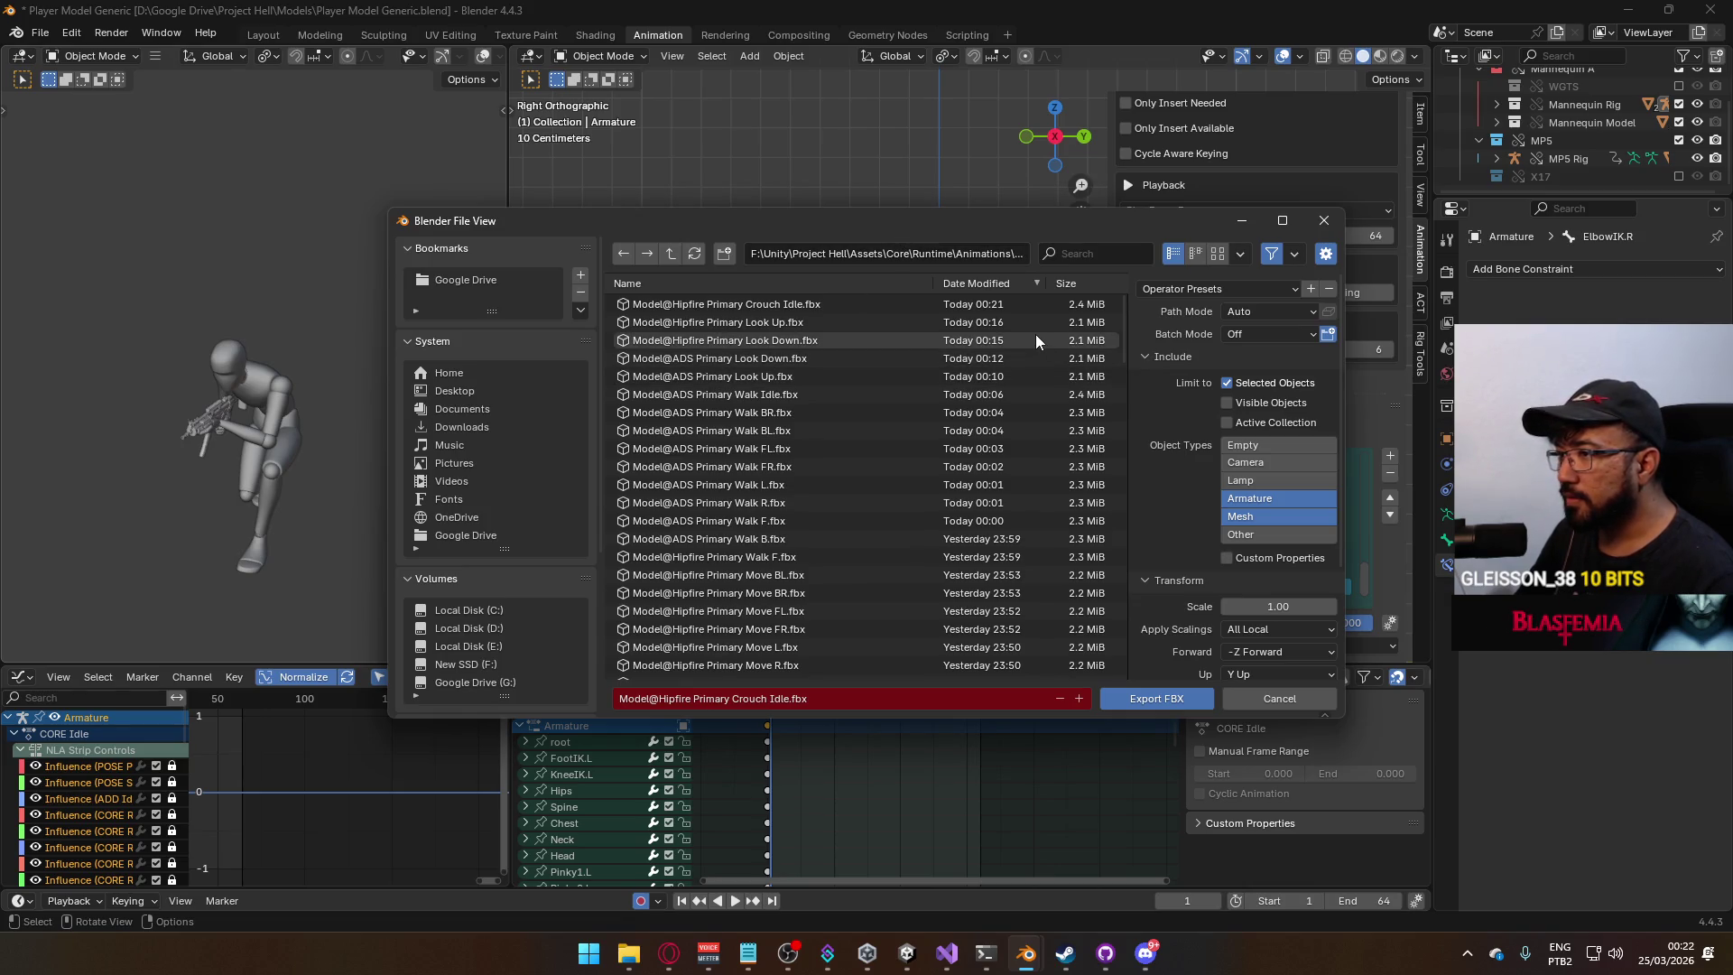
left_click(1095, 253)
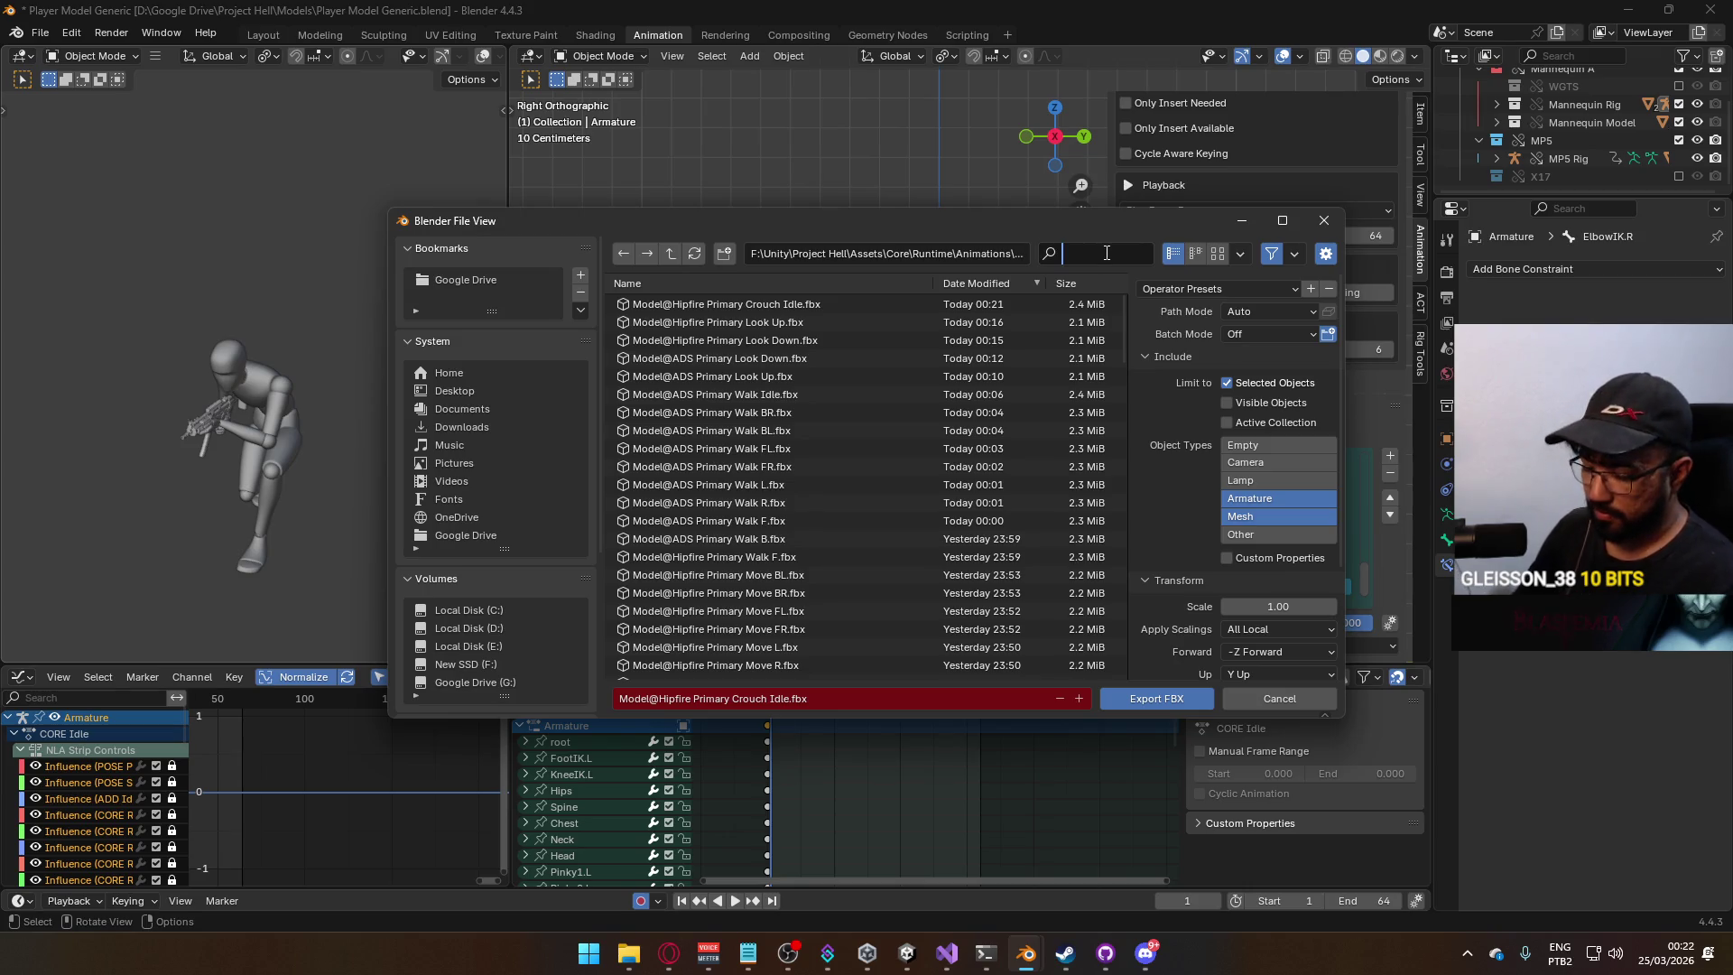
type("hipf")
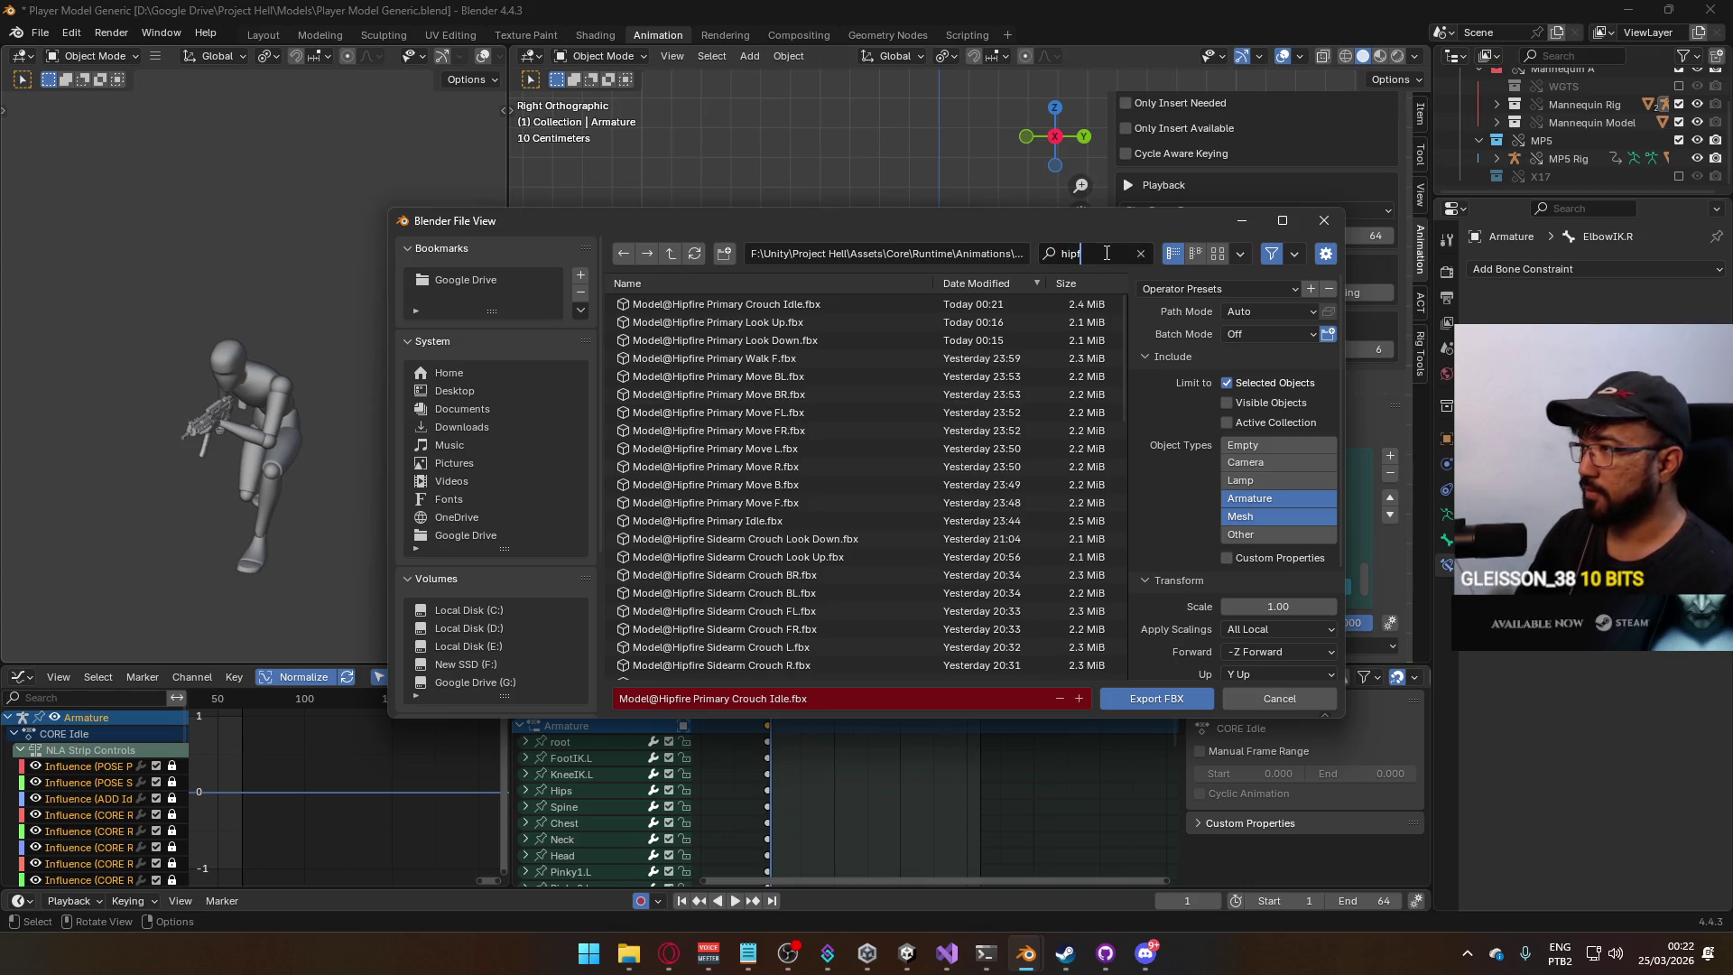
type("ire walk")
key("BackSpace")
type("cro")
key("ctrl+a")
key("BackSpace")
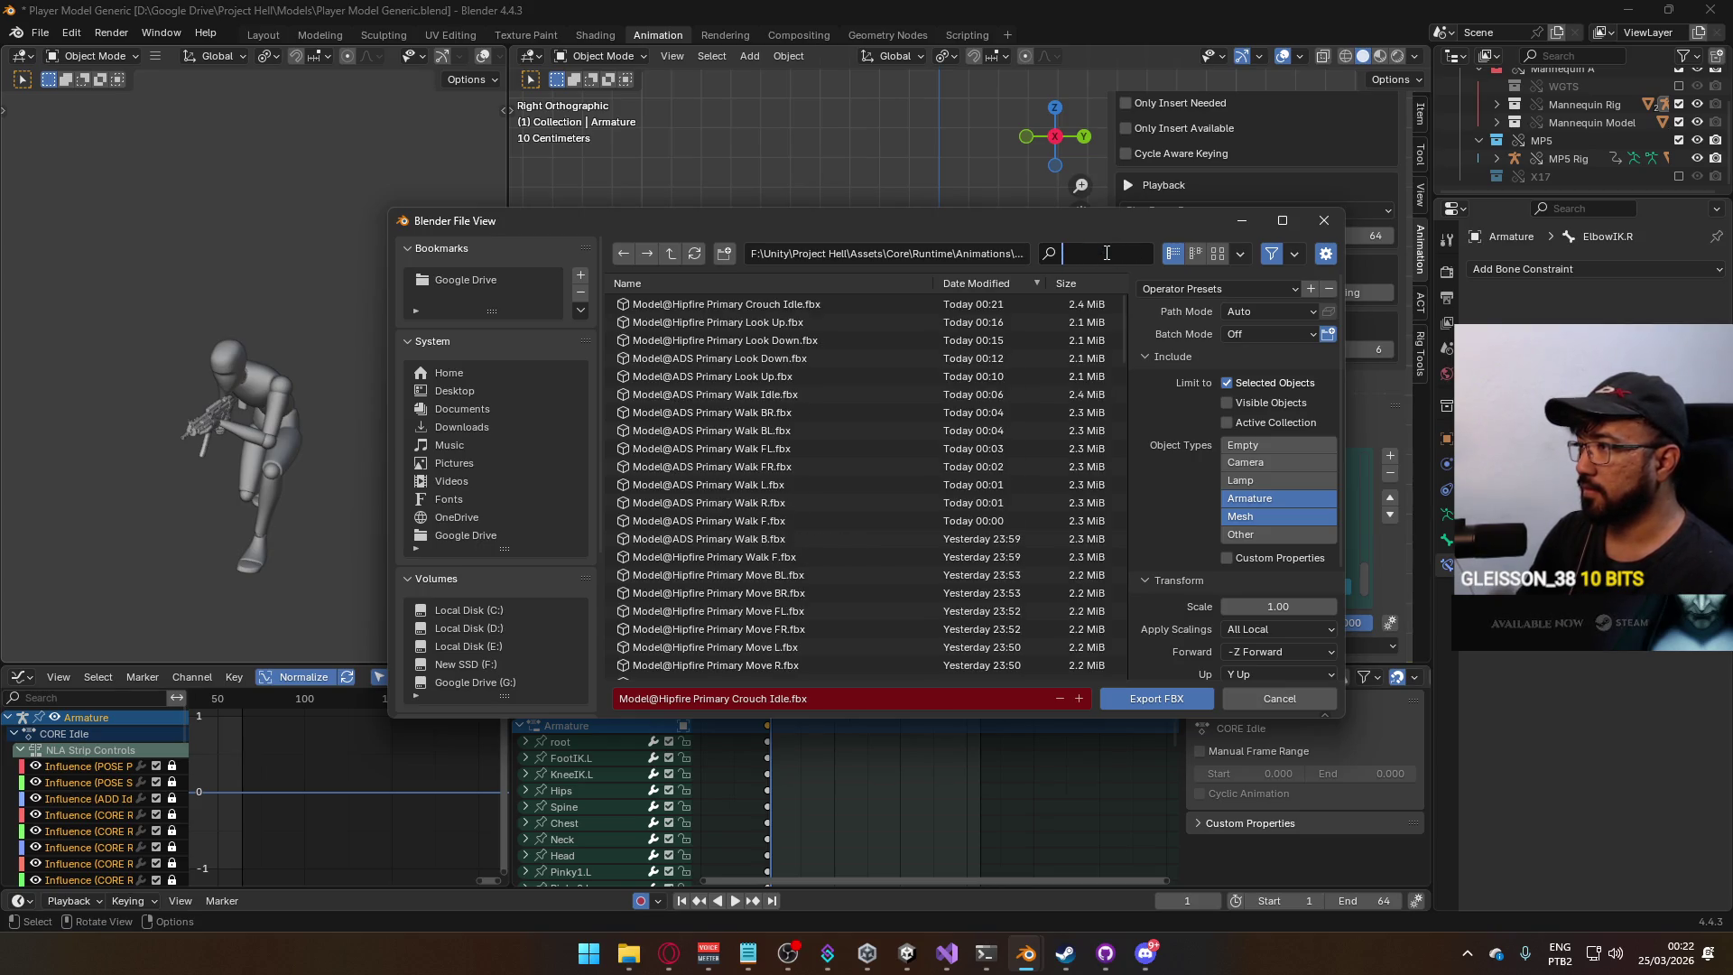
type("crouch")
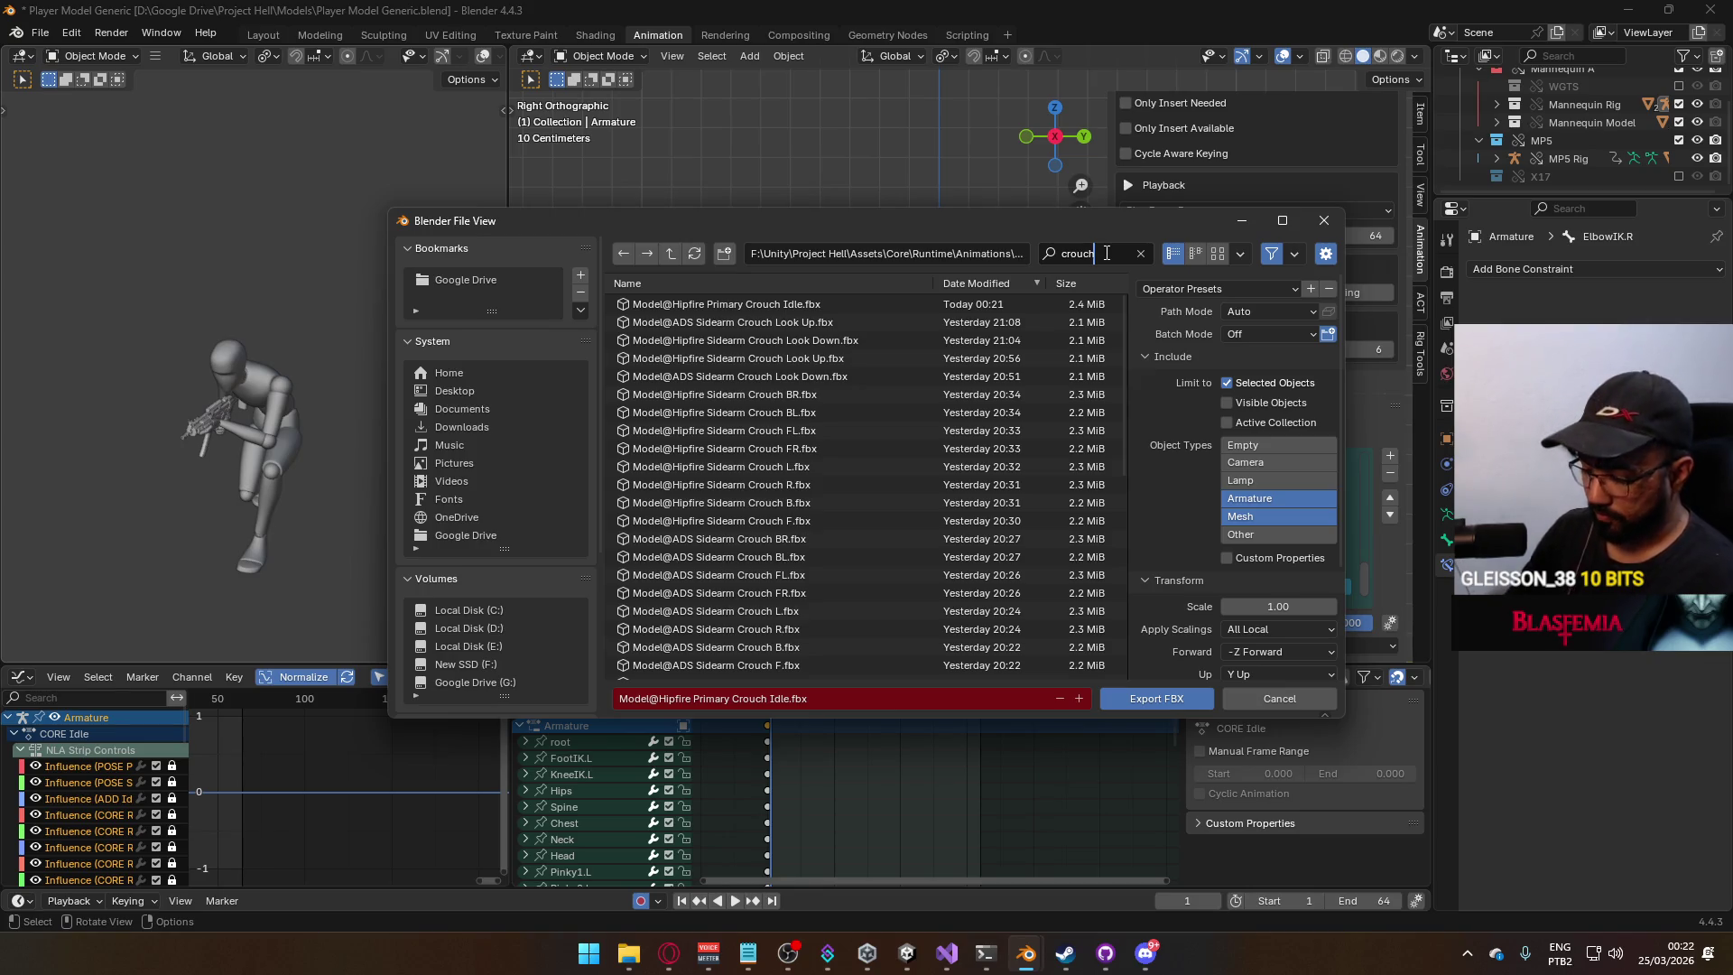
key("Home")
type("h")
type(" primary")
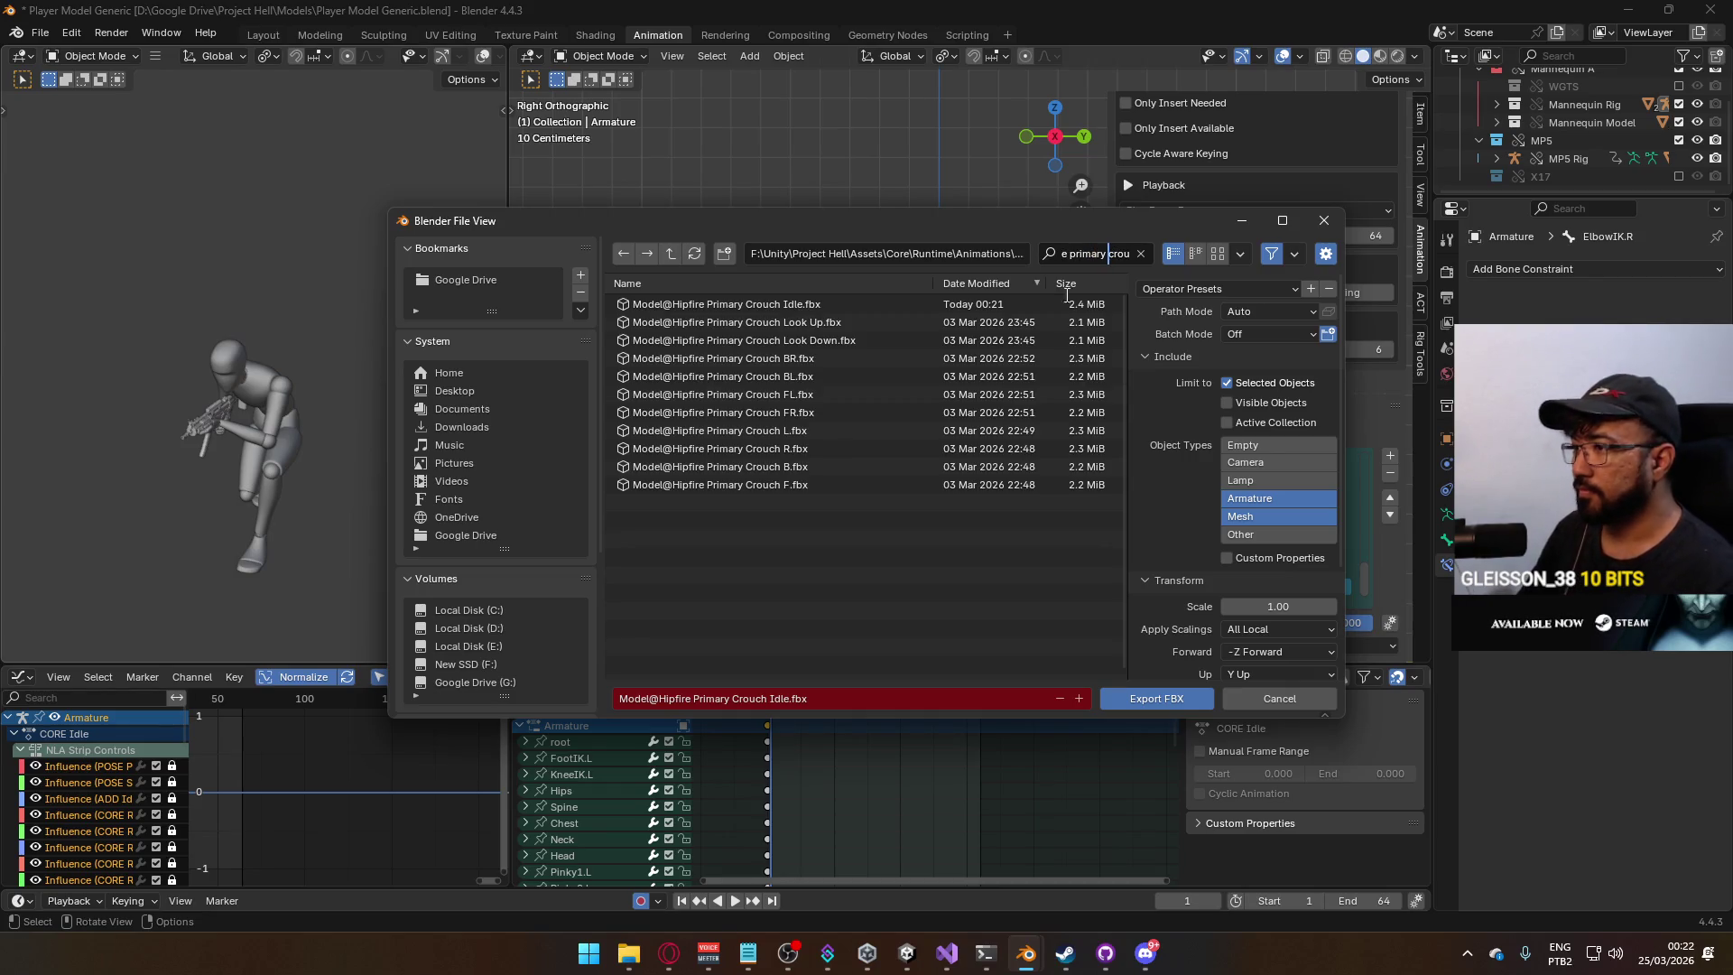
key("Return")
left_click(821, 484)
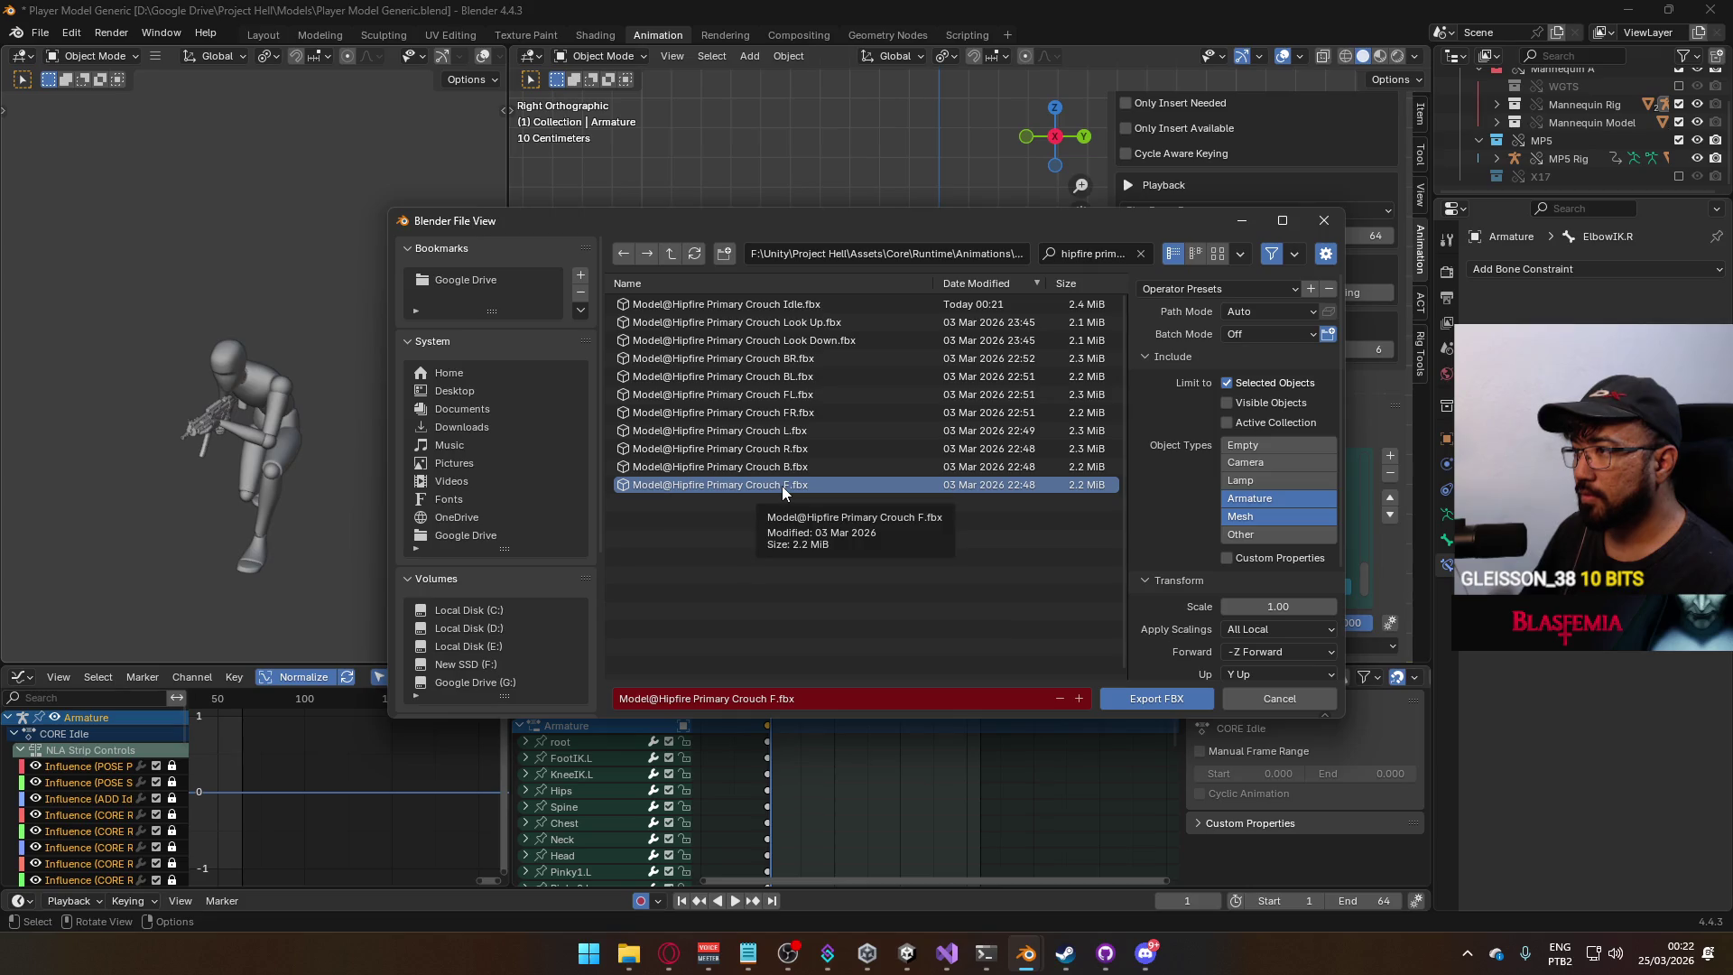
double_click(782, 486)
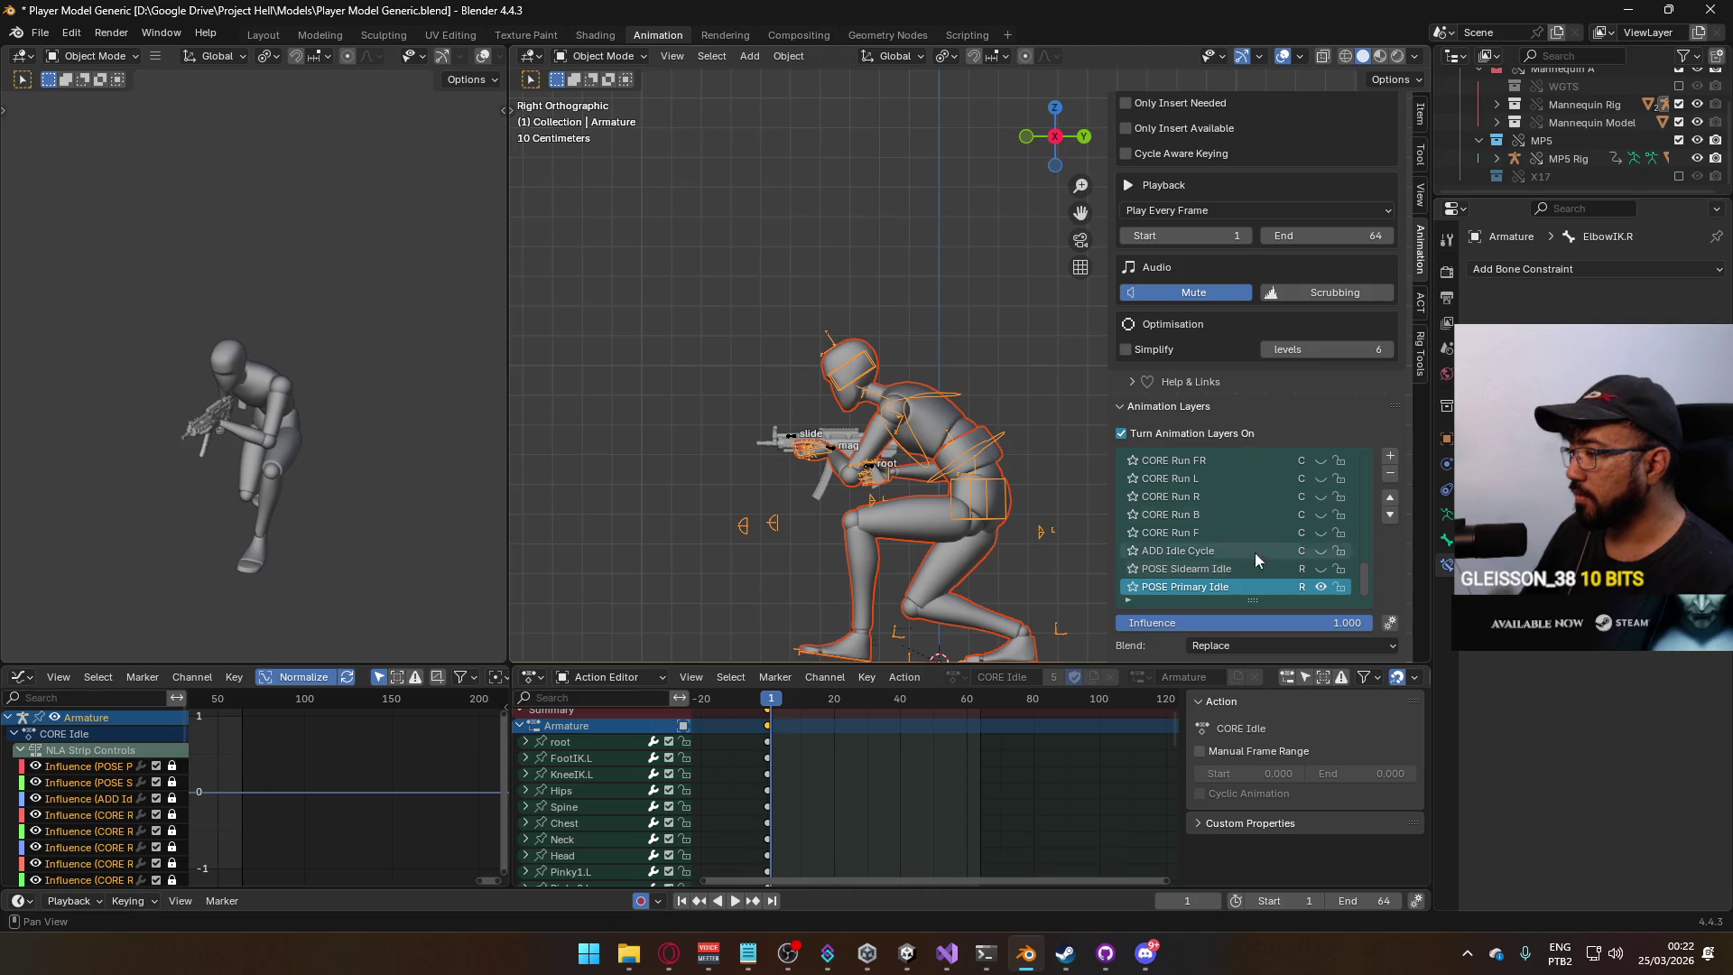
Start a second FBX export but cancel it, then hide the CORE Walk F layer.
left_click(39, 32)
mouse_move(150, 312)
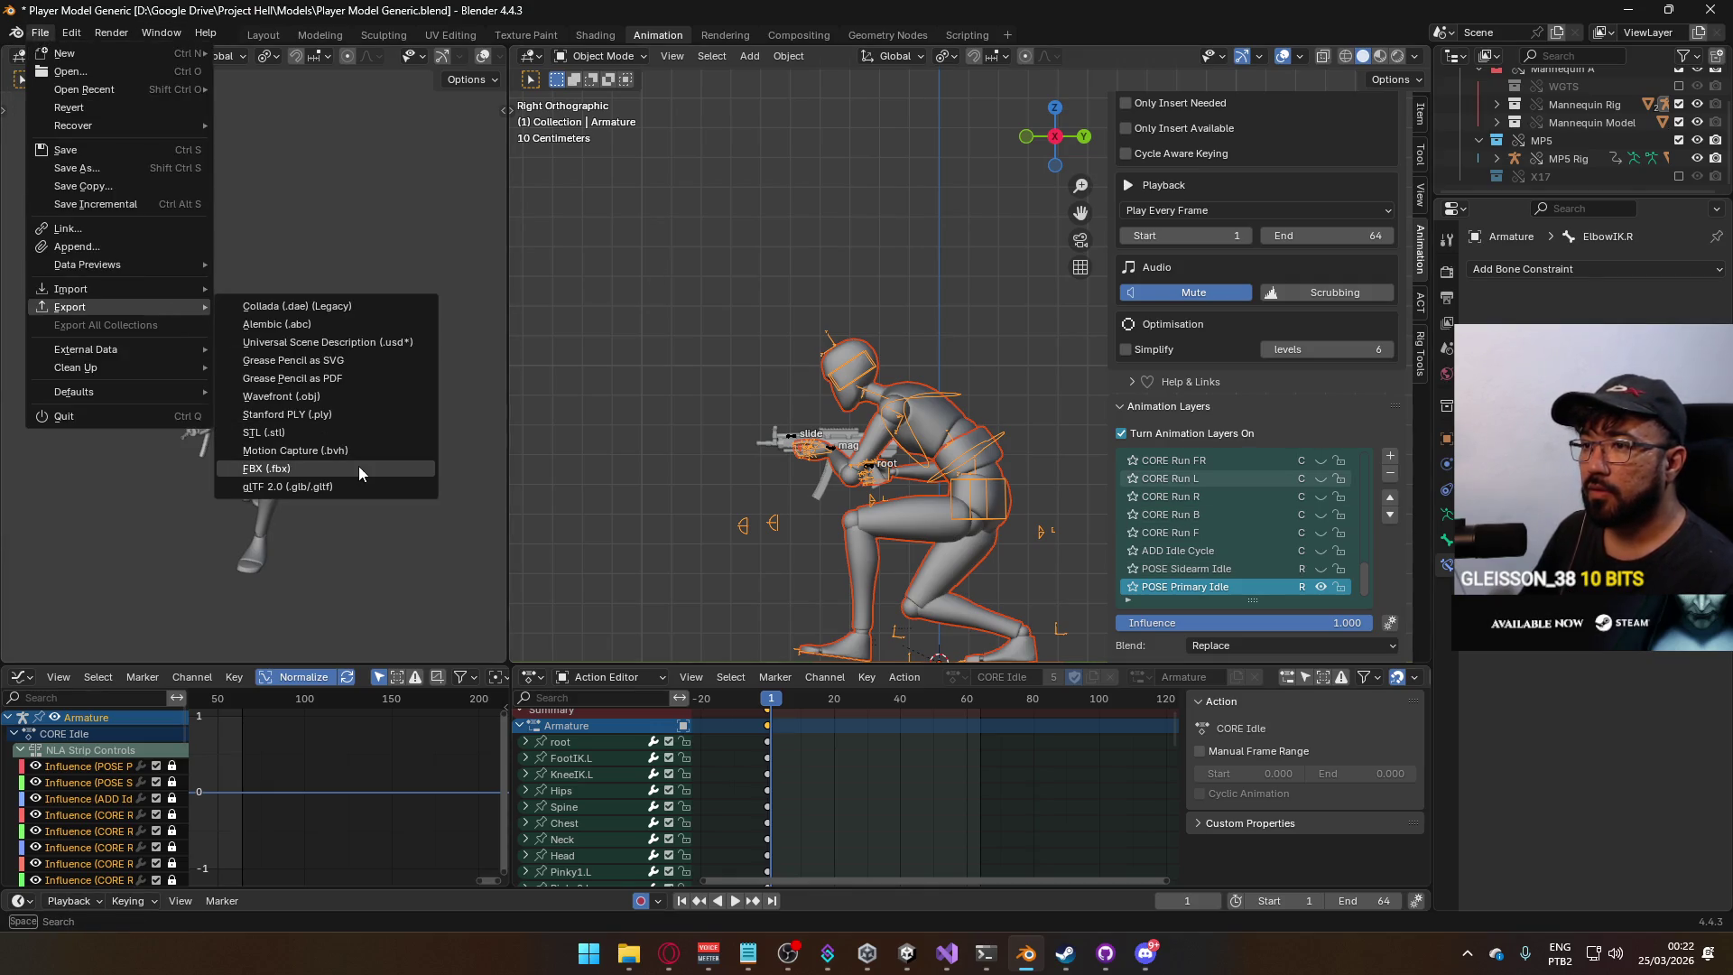
left_click(359, 466)
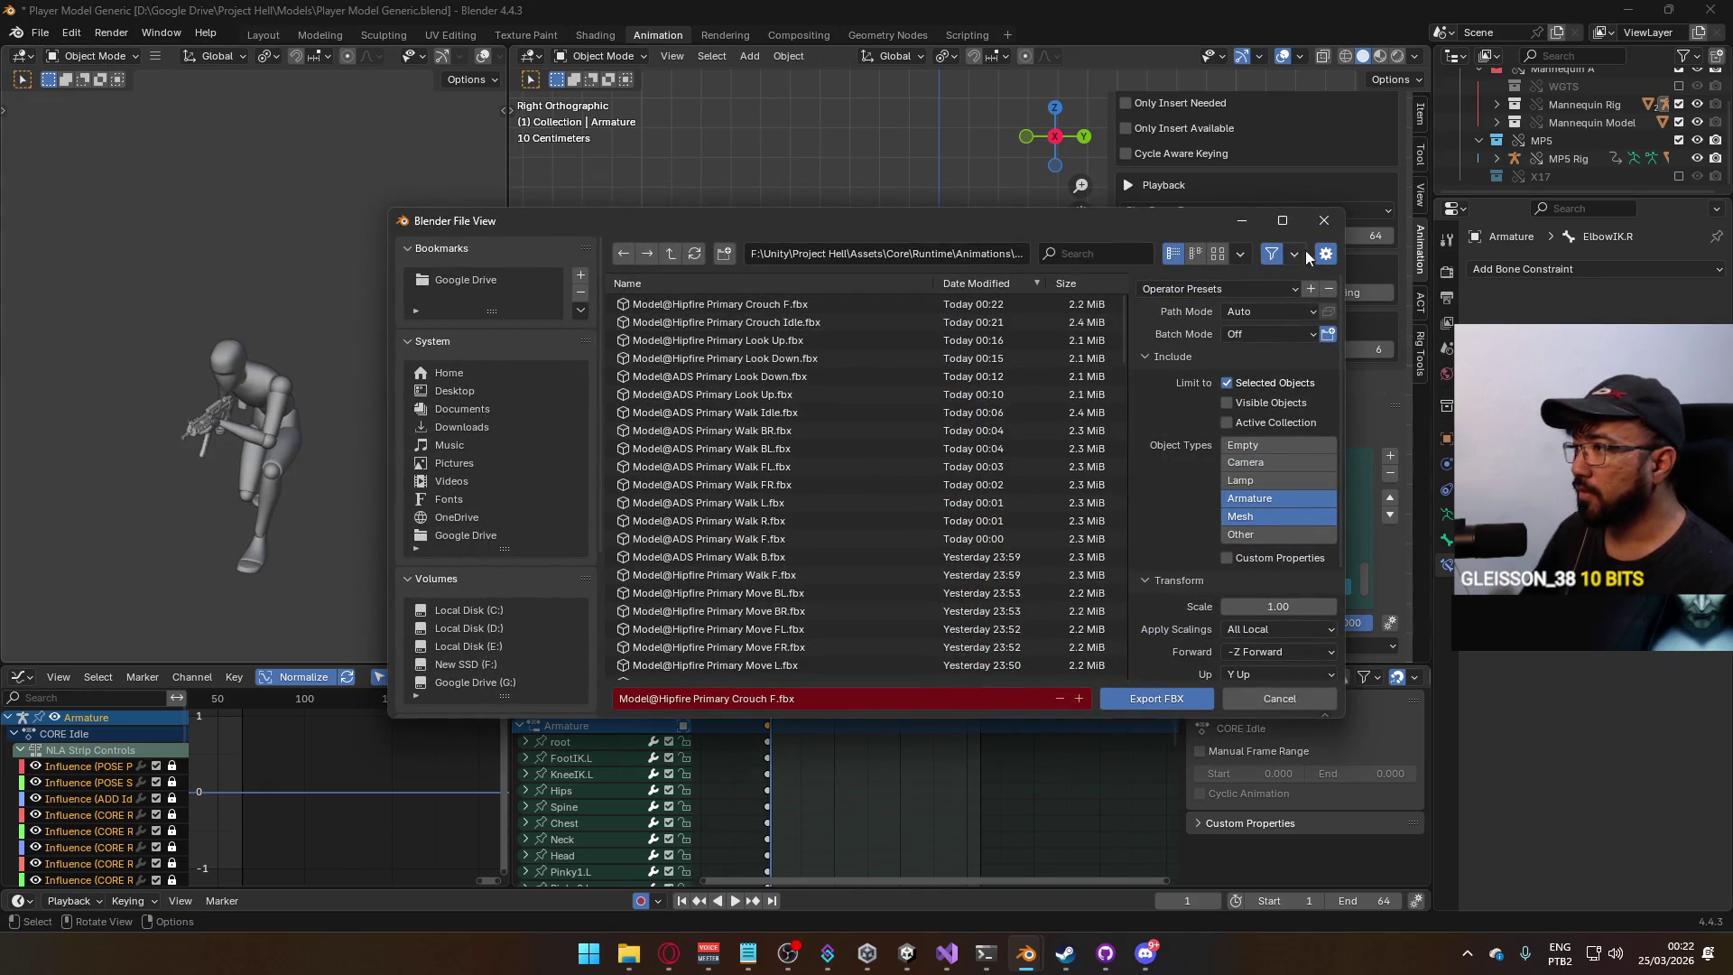
left_click(1332, 221)
left_click(1314, 578)
scroll(1323, 582, "up", 4)
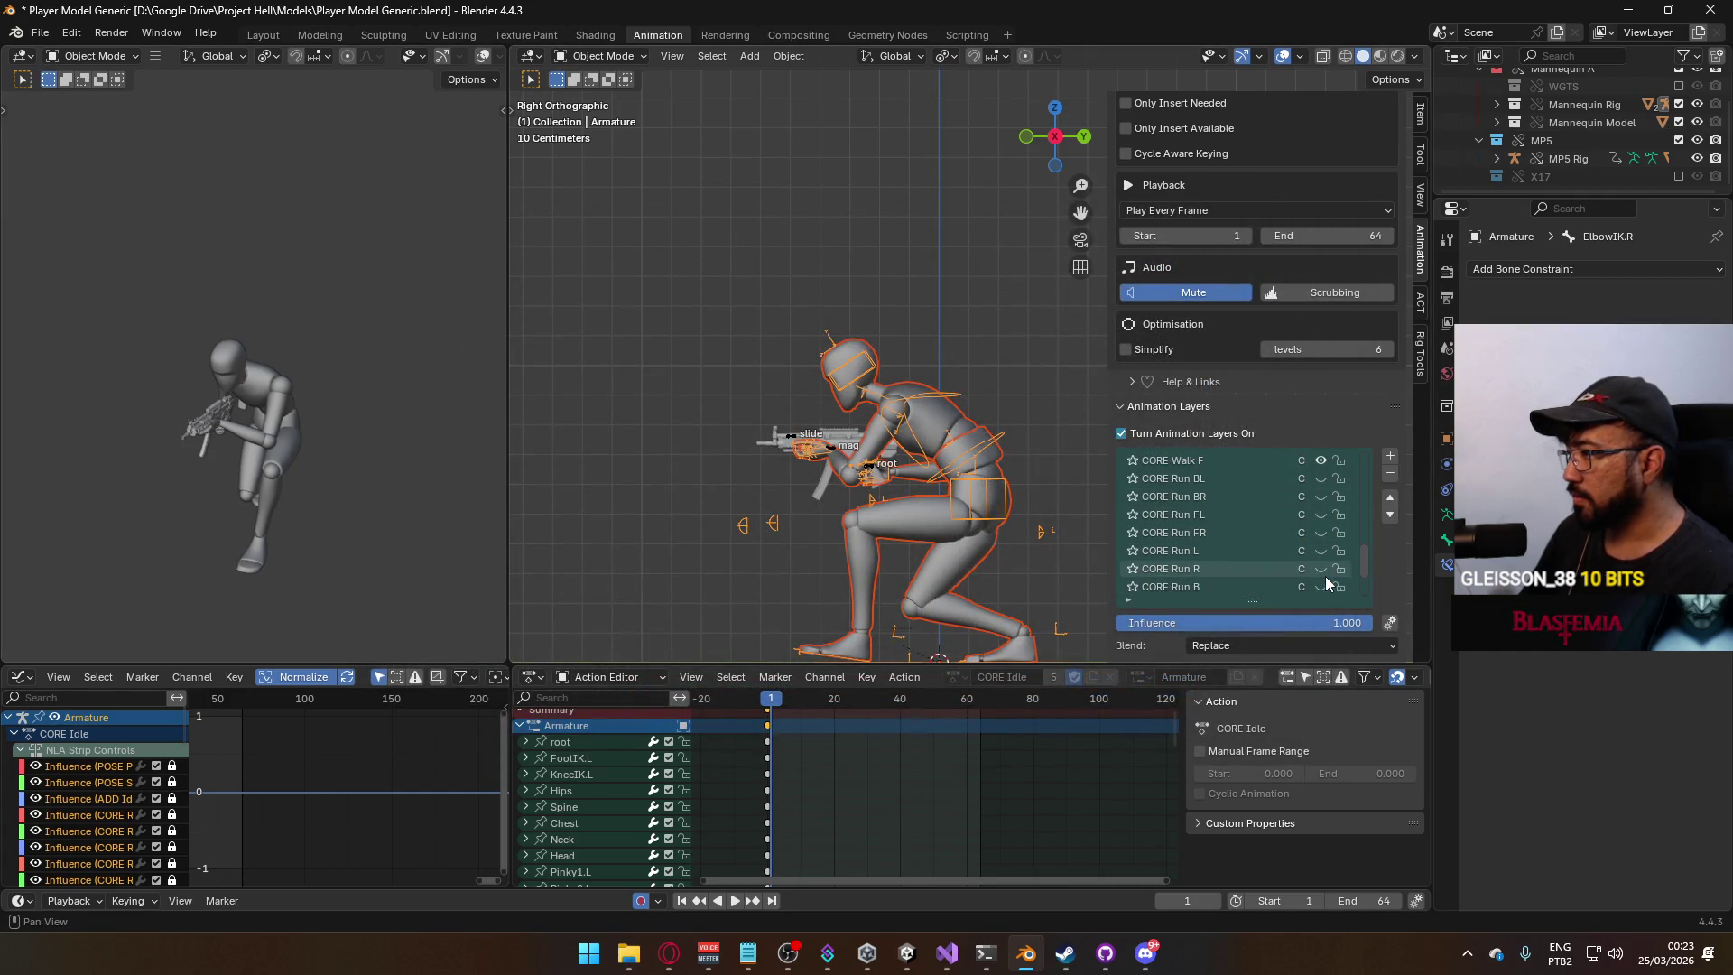
left_click(1322, 461)
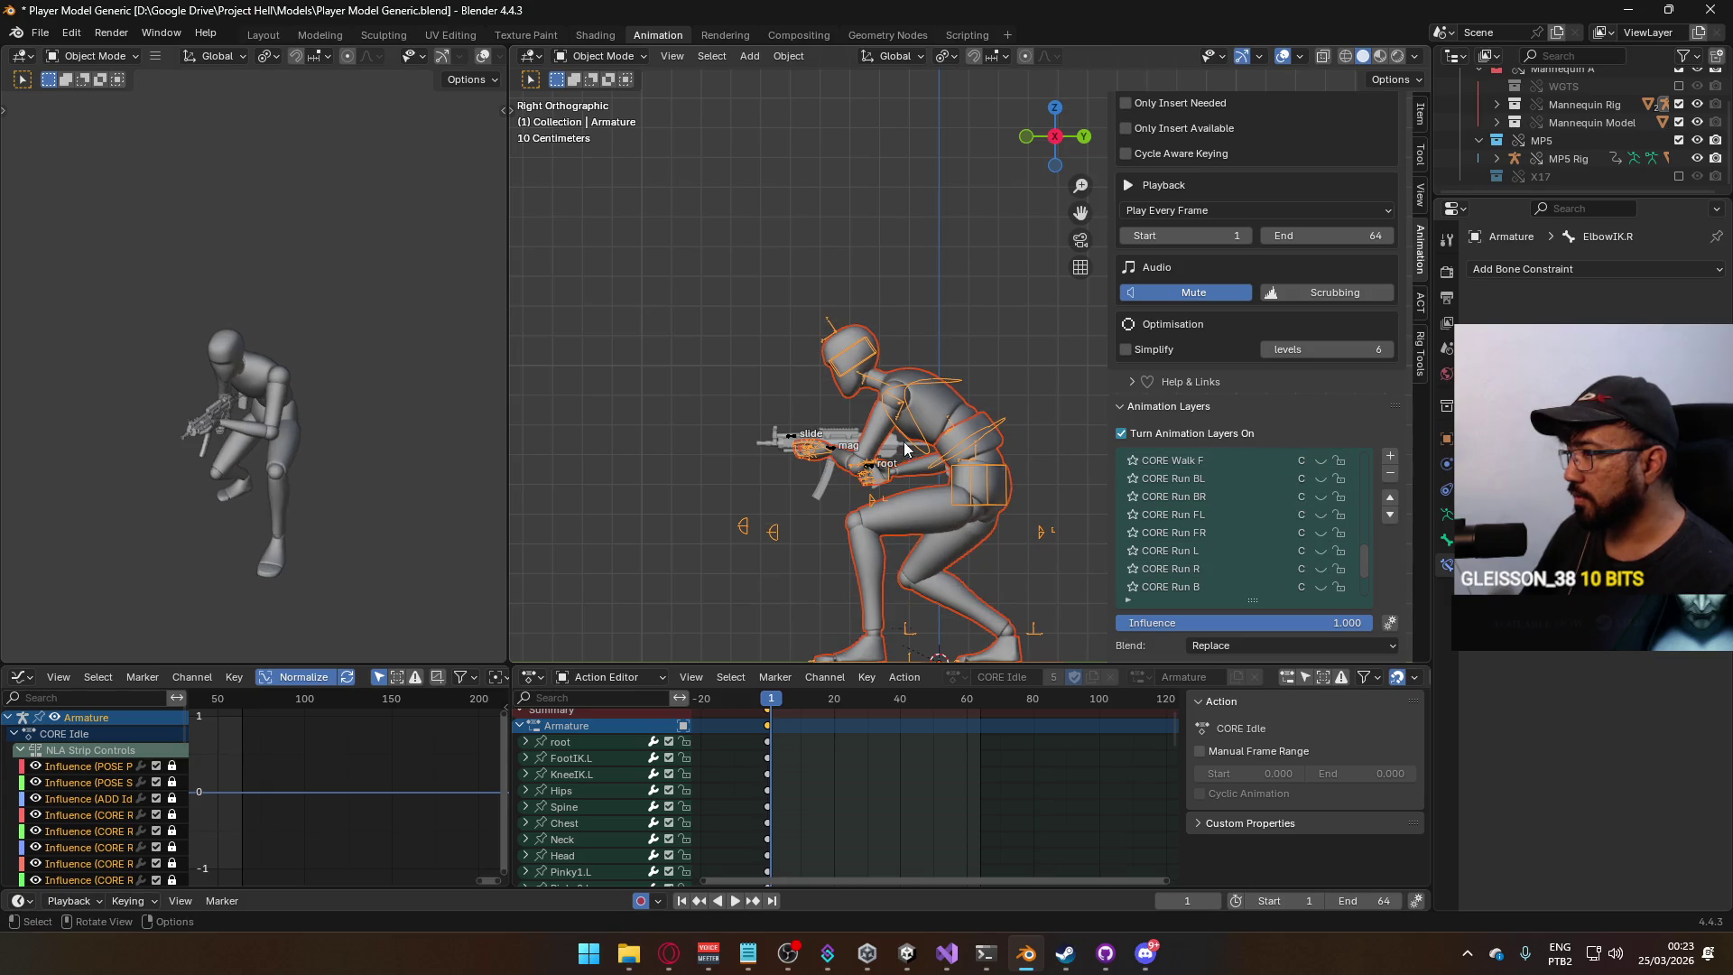
With the MP5 Rig selected, set the playback frame range to 0–10.
left_click(831, 451)
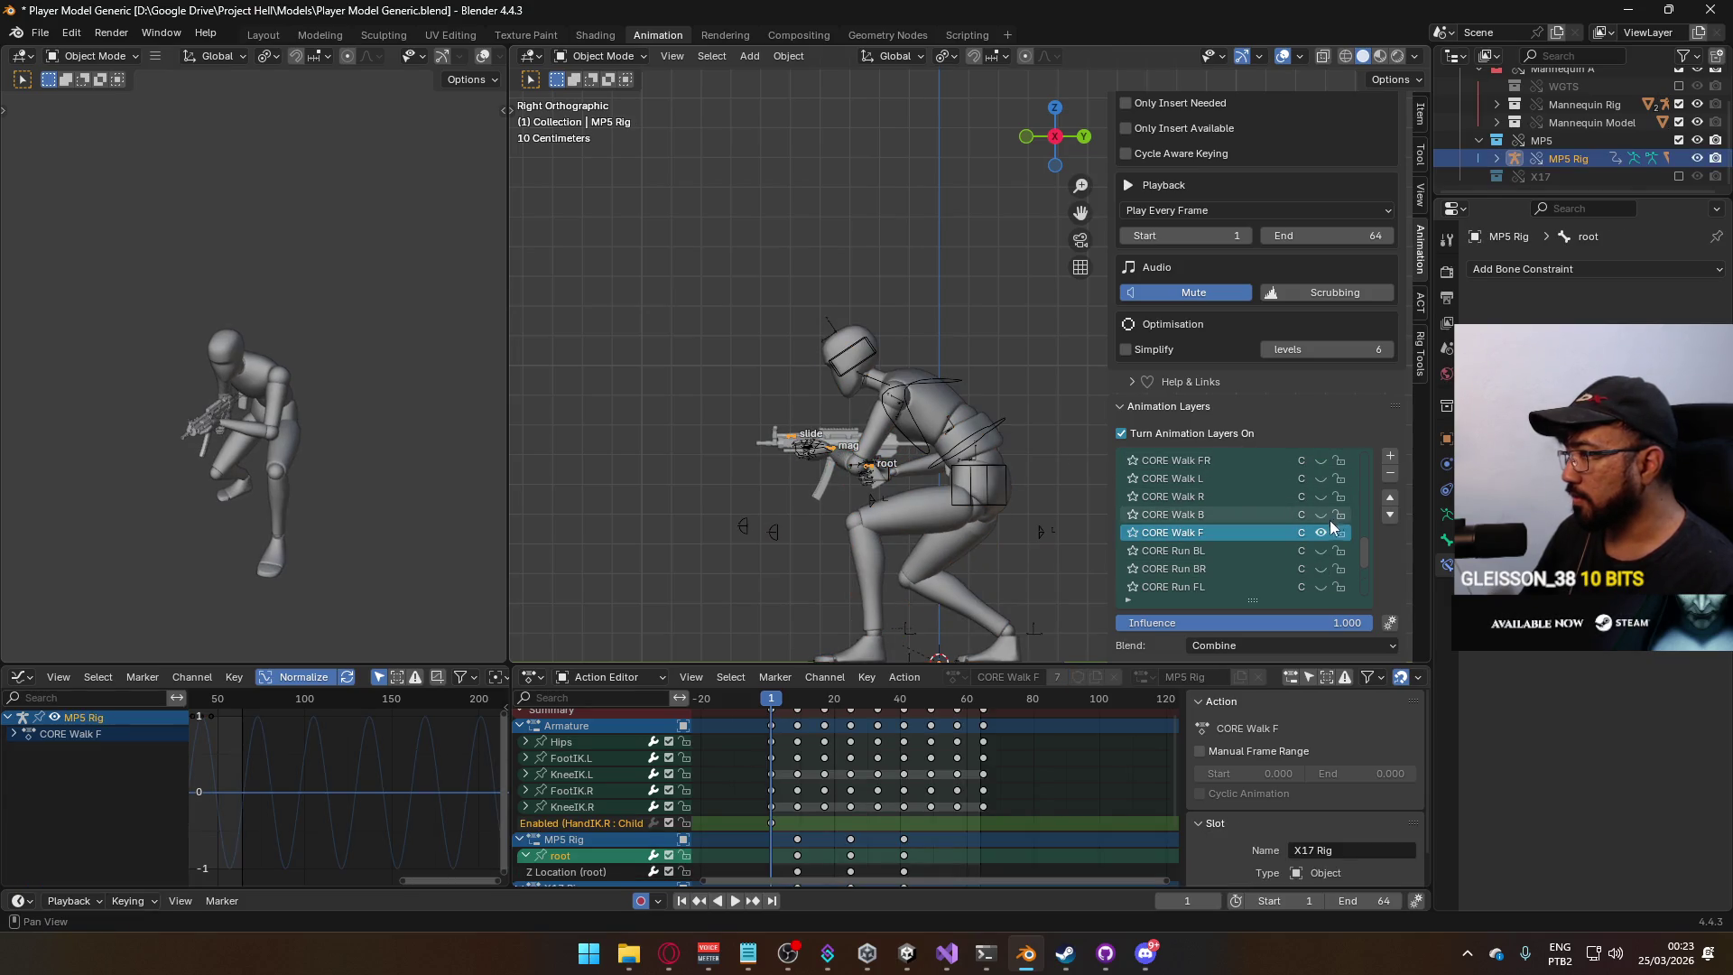
left_click(1317, 534)
mouse_move(1365, 550)
left_mouse_down()
mouse_move(1363, 598)
mouse_move(1357, 535)
left_mouse_up()
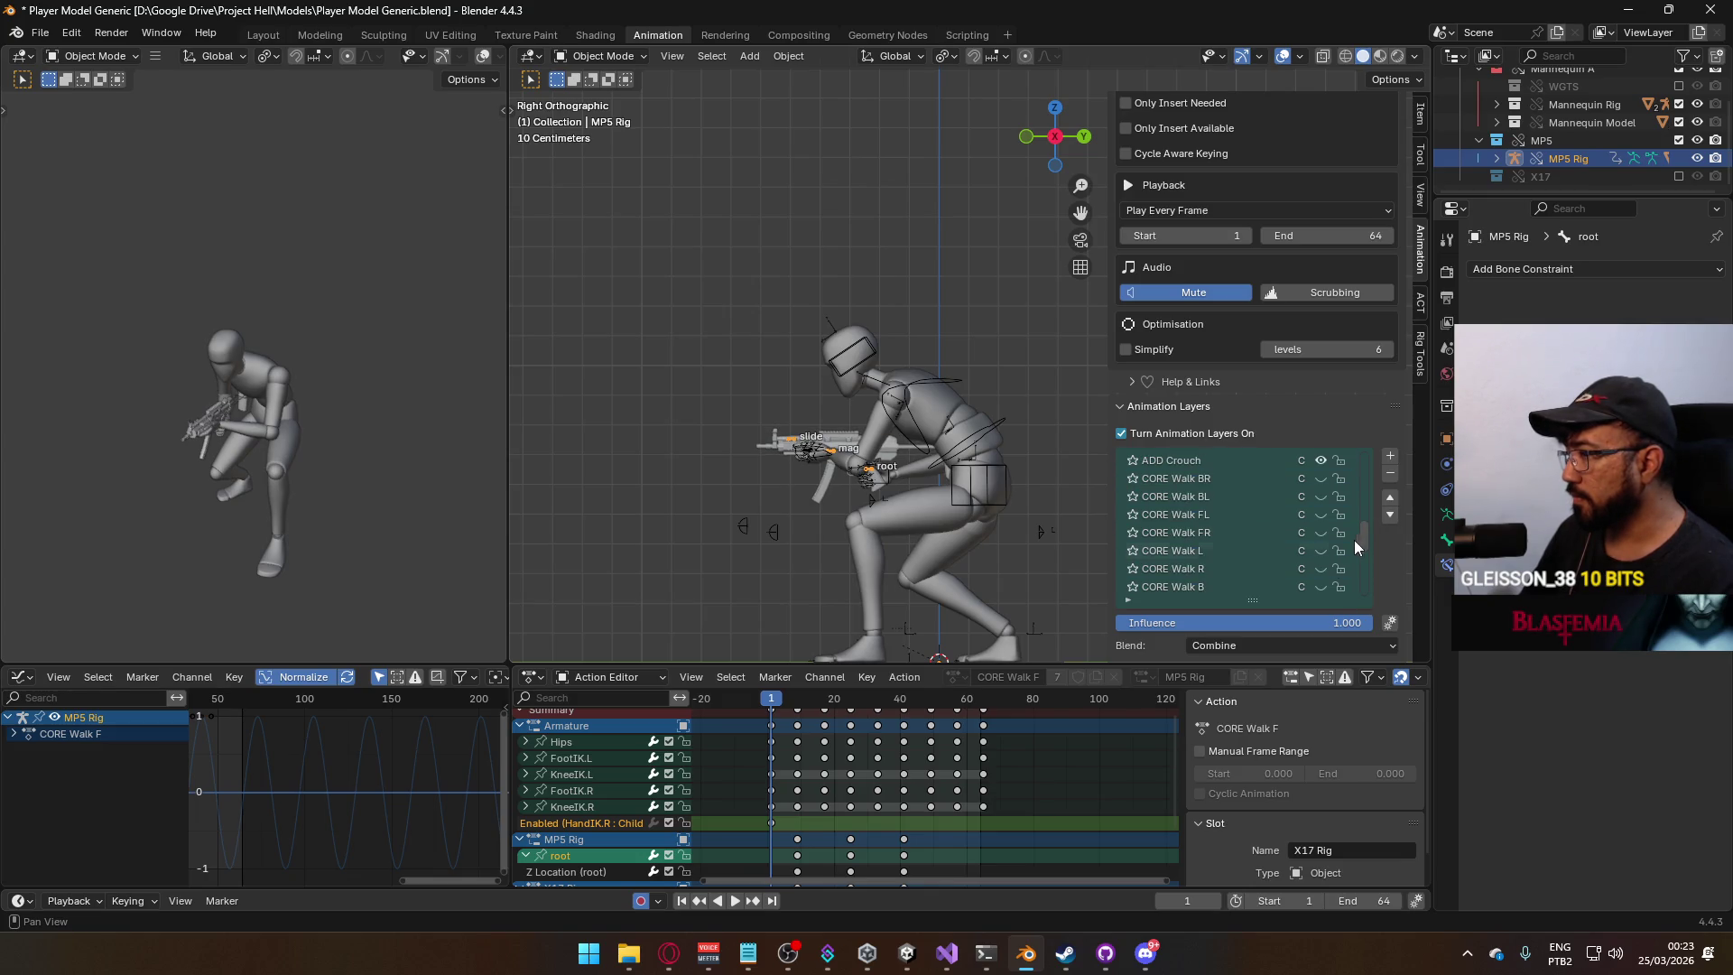
left_click(1374, 901)
type("10")
key("Return")
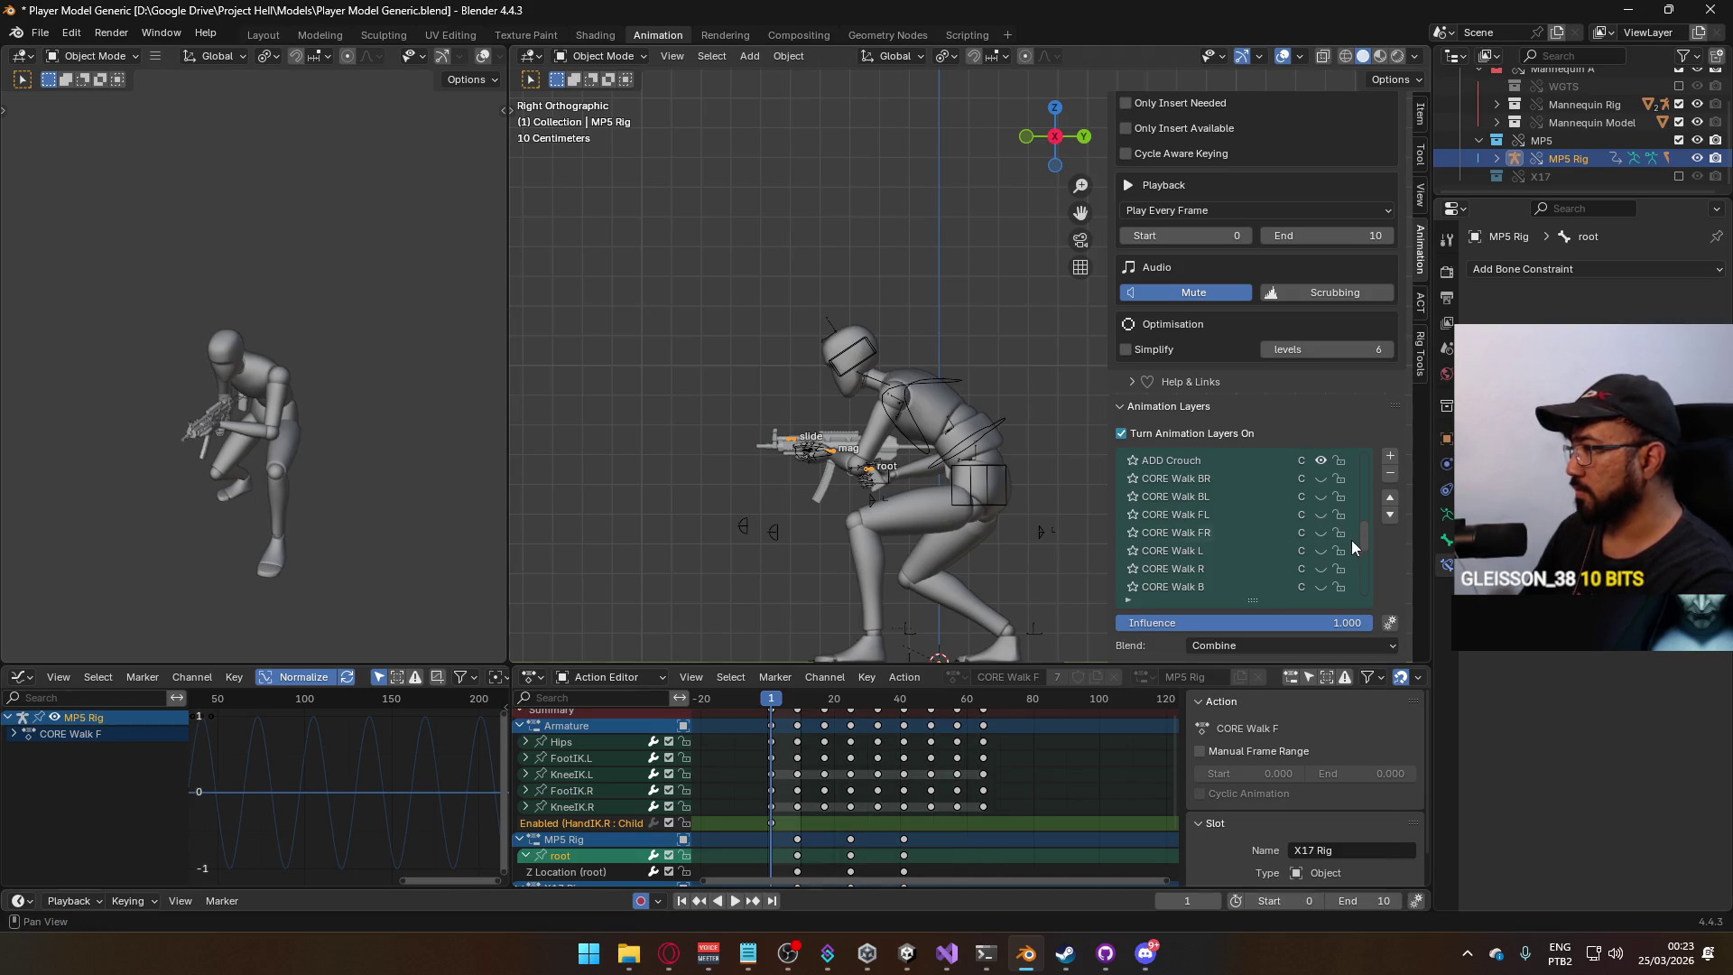
Enable the ADD Look Up layer on both the MP5 Rig and the mannequin armature.
left_click(1322, 462)
left_click(1322, 461)
scroll(1370, 515, "up", 5)
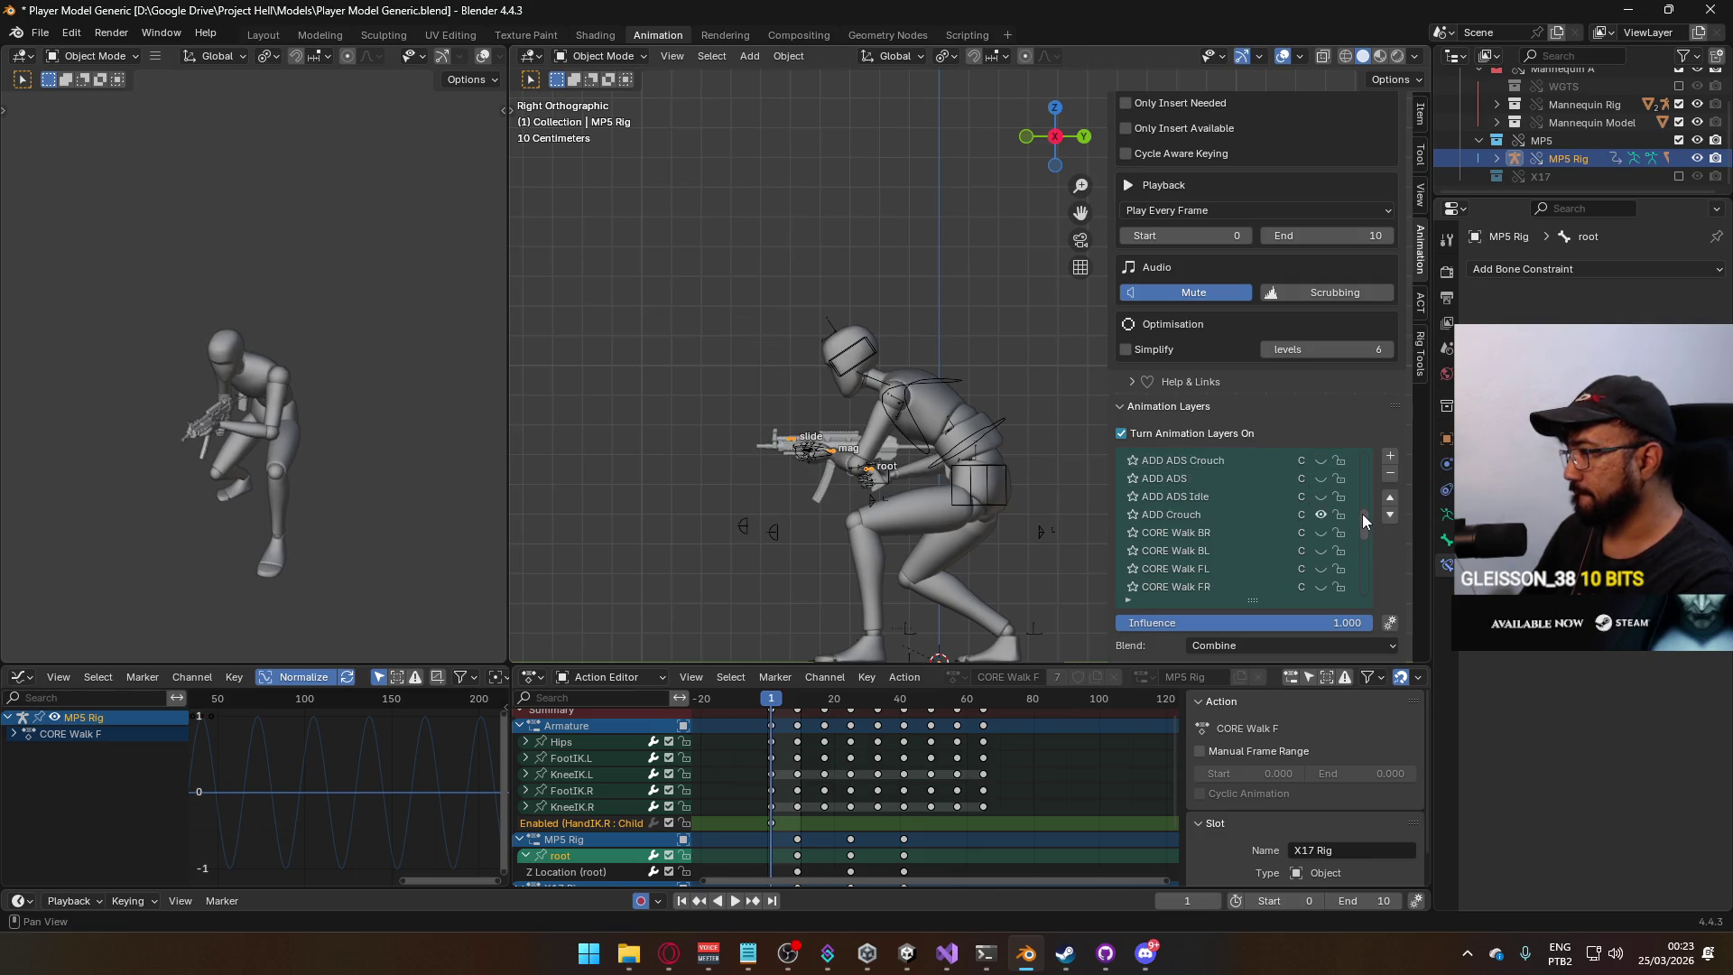
scroll(1362, 500, "up", 1)
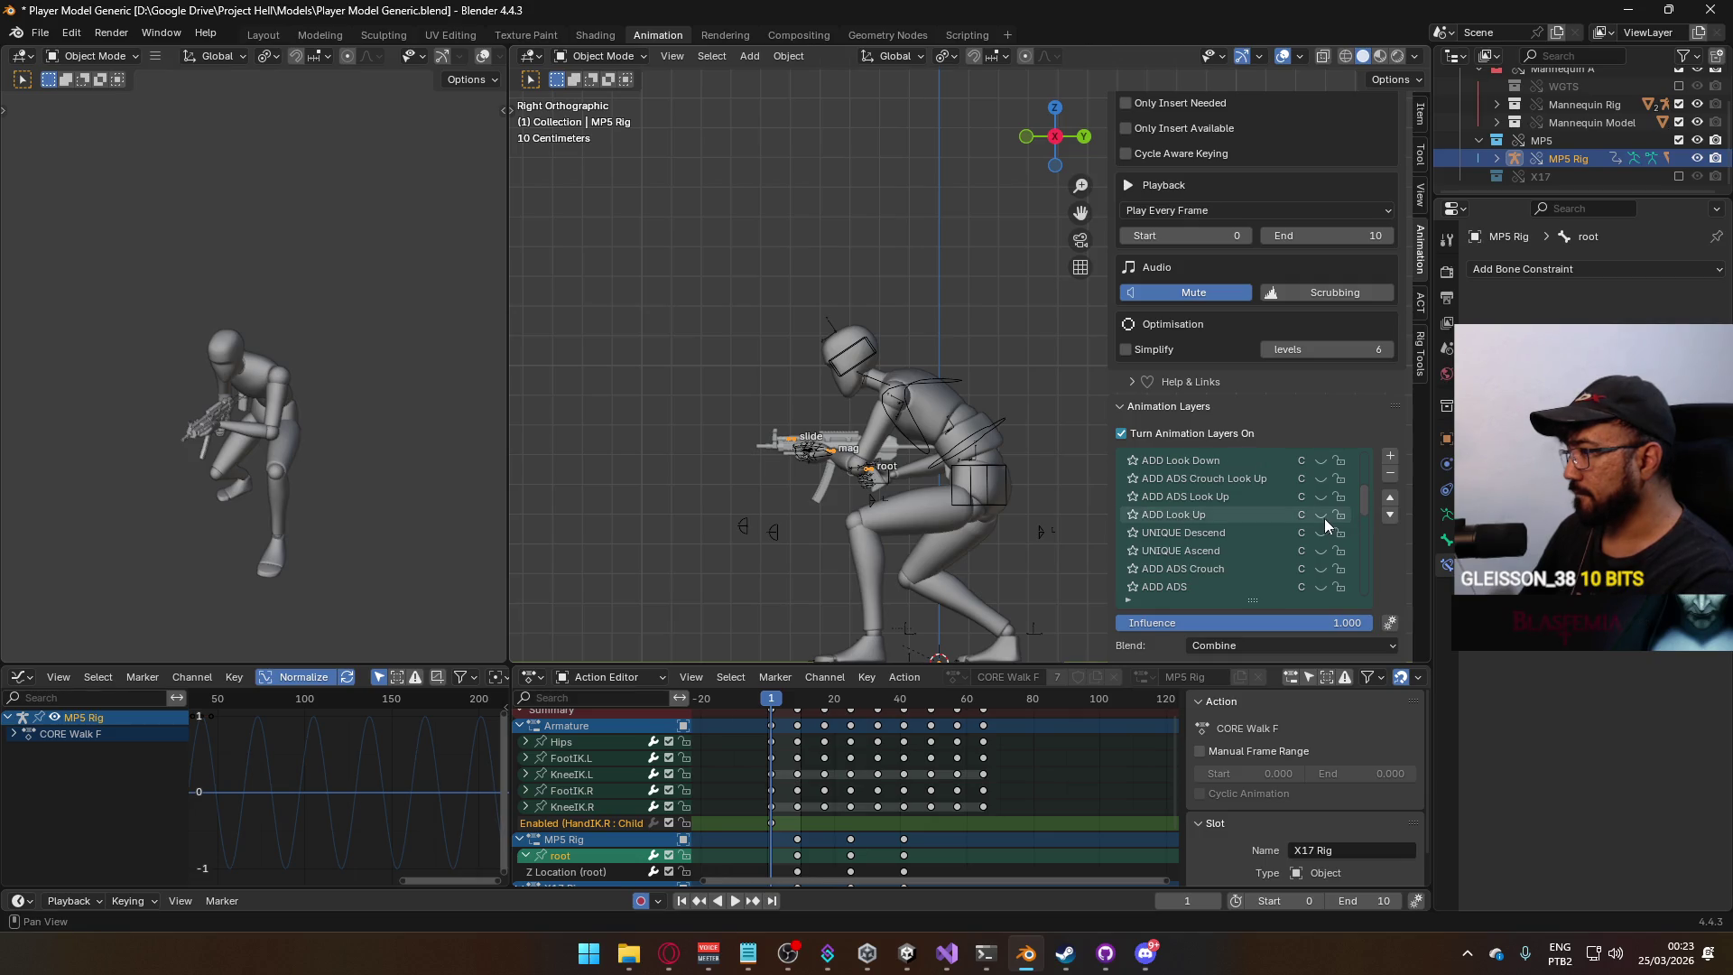
left_click(1322, 515)
left_click(980, 485)
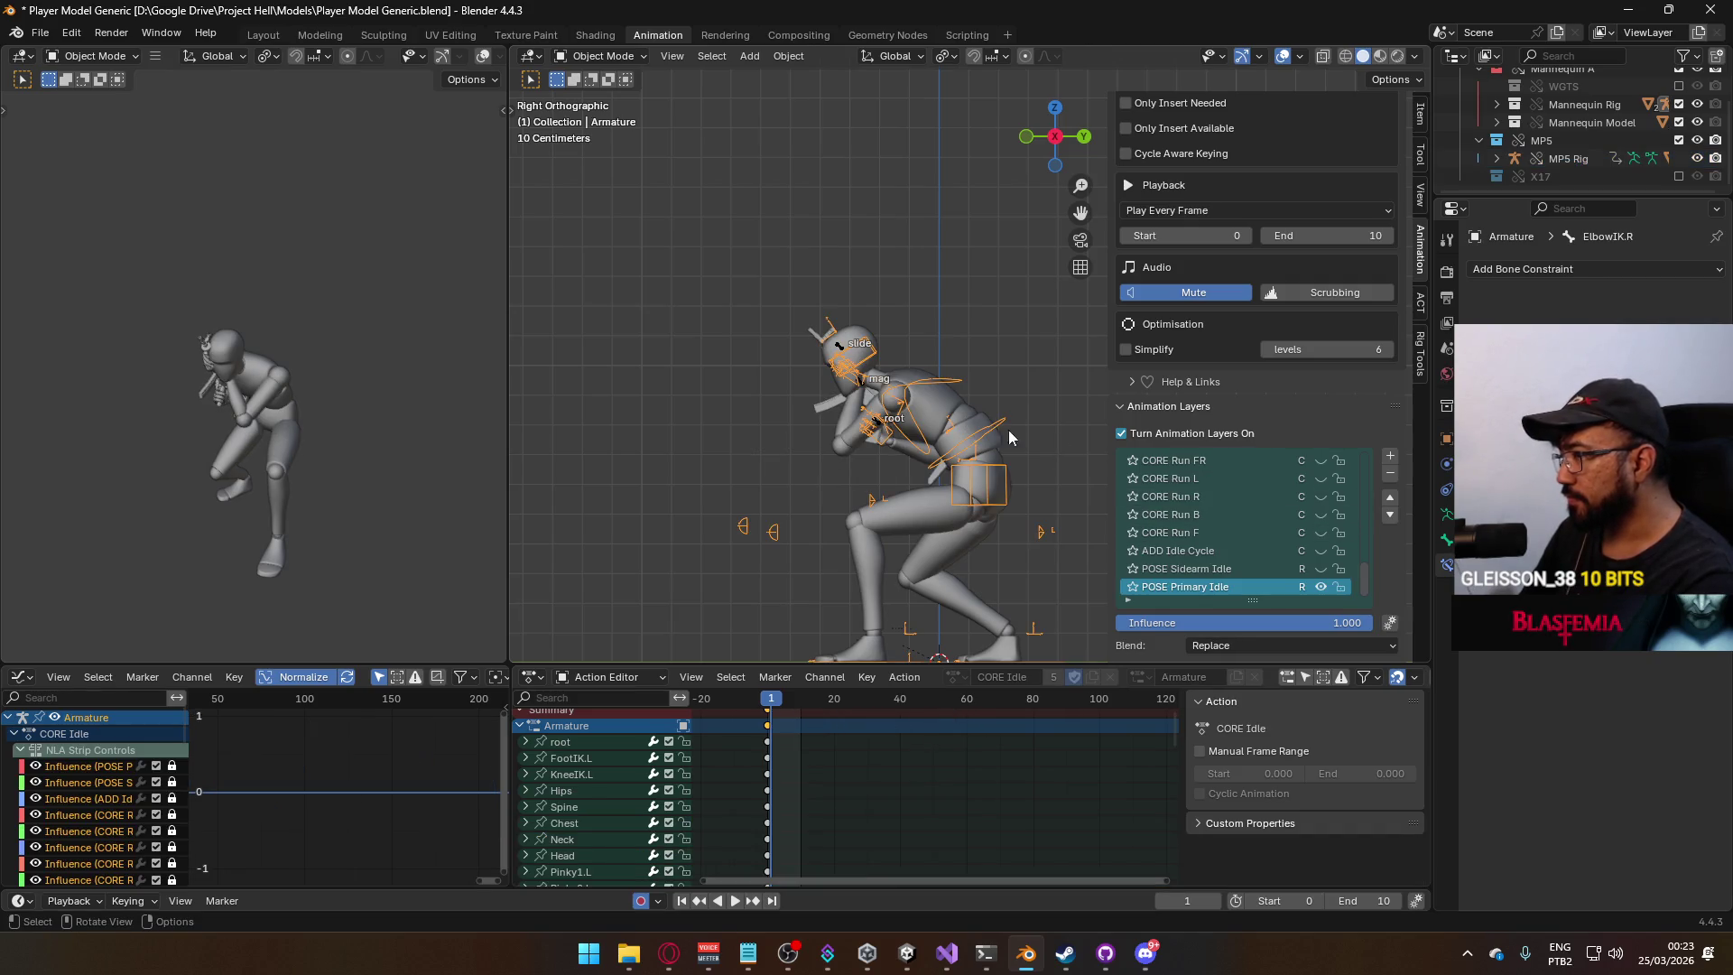
left_click_drag(1369, 571, 1362, 475)
left_click(1316, 553)
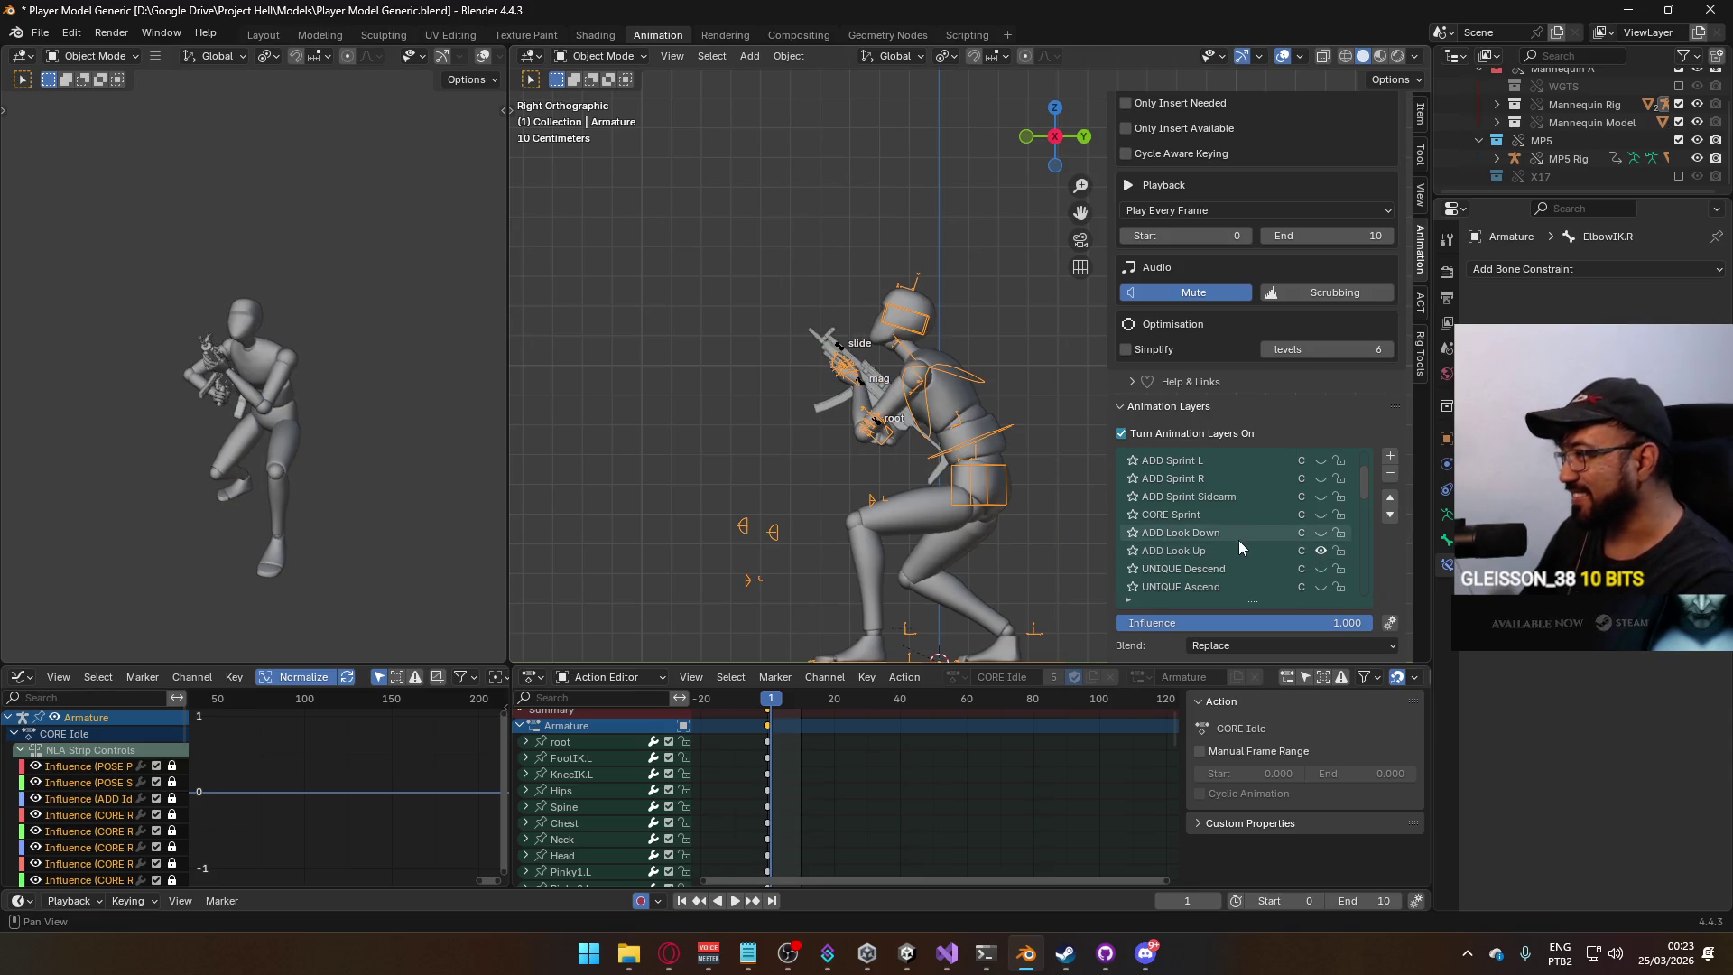
Make ADD Look Up the active editing layer and enter Pose Mode in side view.
left_click(876, 390)
mouse_move(1365, 548)
left_mouse_down()
mouse_move(1365, 594)
mouse_move(1365, 516)
left_mouse_up()
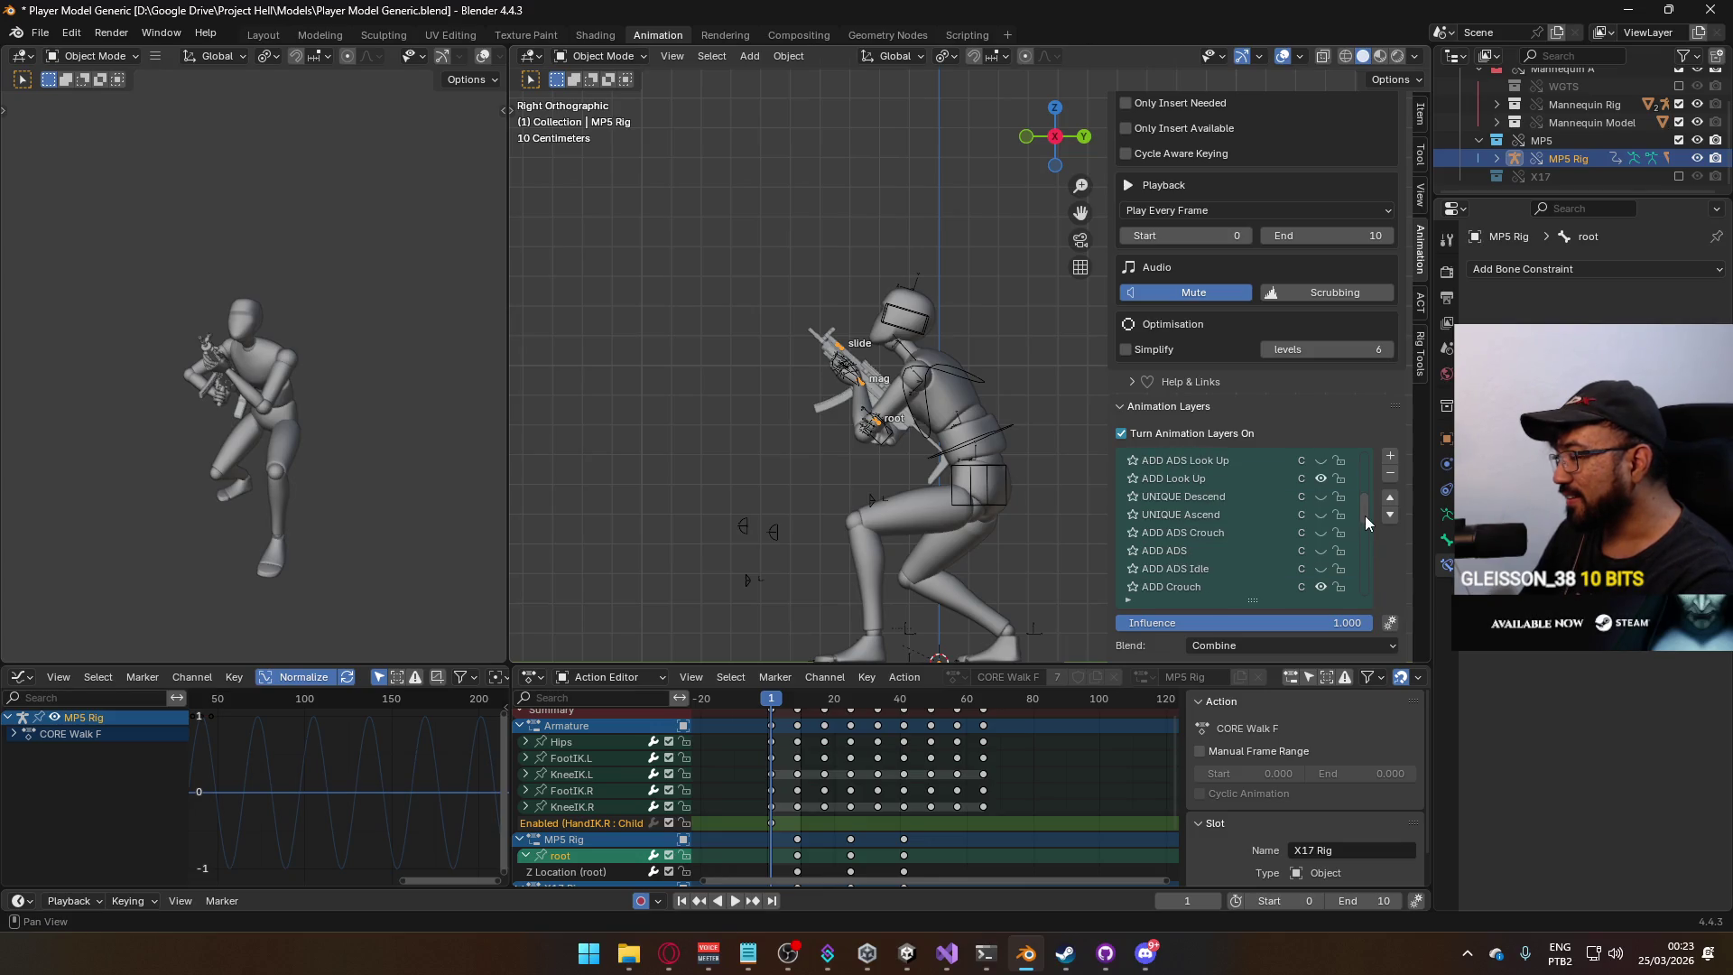
left_click(1210, 478)
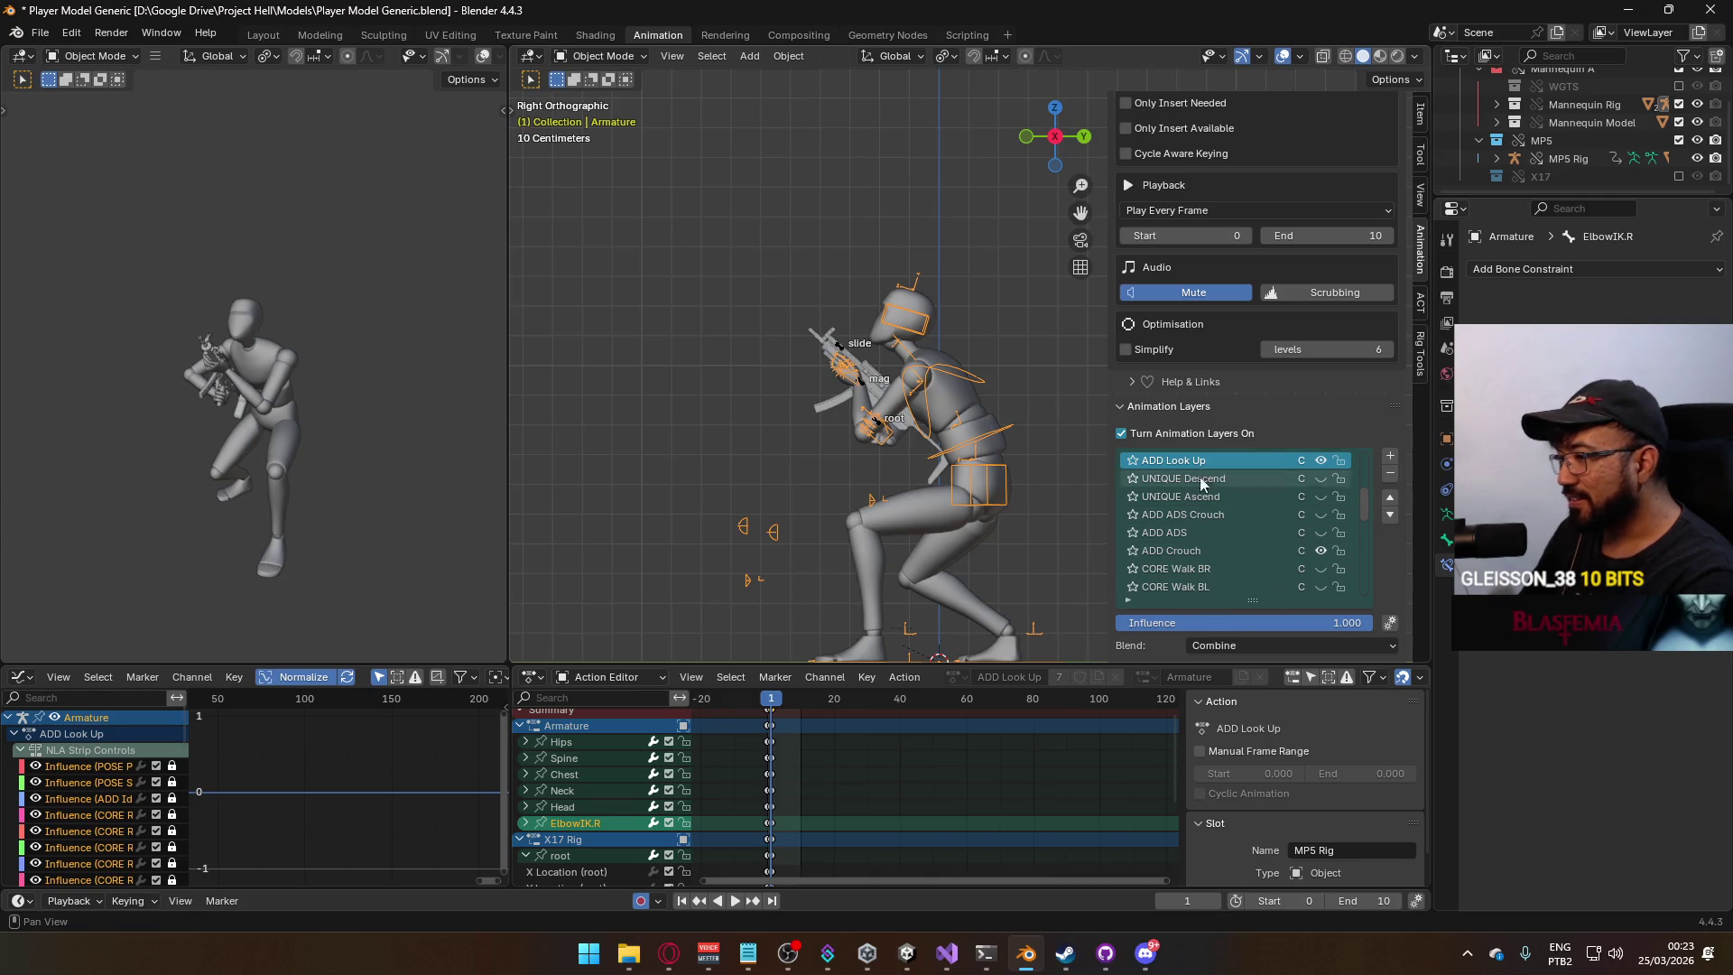
mouse_move(1007, 567)
middle_mouse_down()
mouse_move(1041, 511)
mouse_move(1170, 498)
mouse_move(1186, 522)
mouse_move(1010, 550)
mouse_move(1089, 532)
mouse_move(1032, 518)
mouse_move(1120, 482)
mouse_move(1049, 505)
middle_mouse_up()
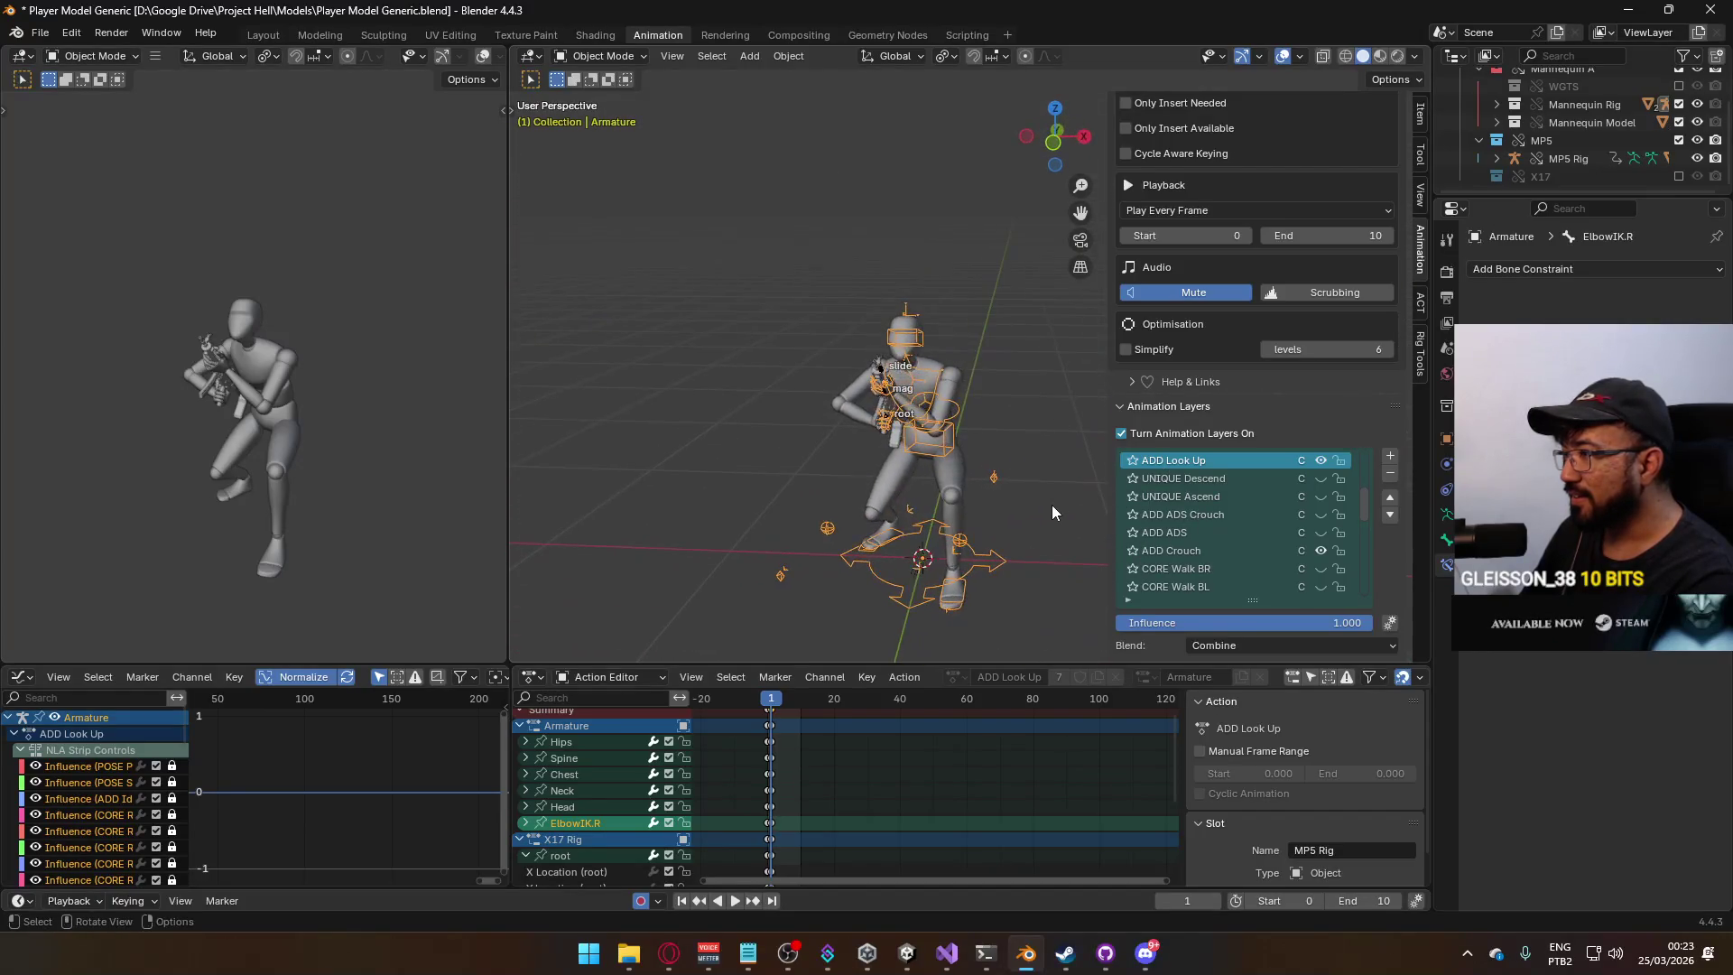
scroll(1221, 506, "up", 2)
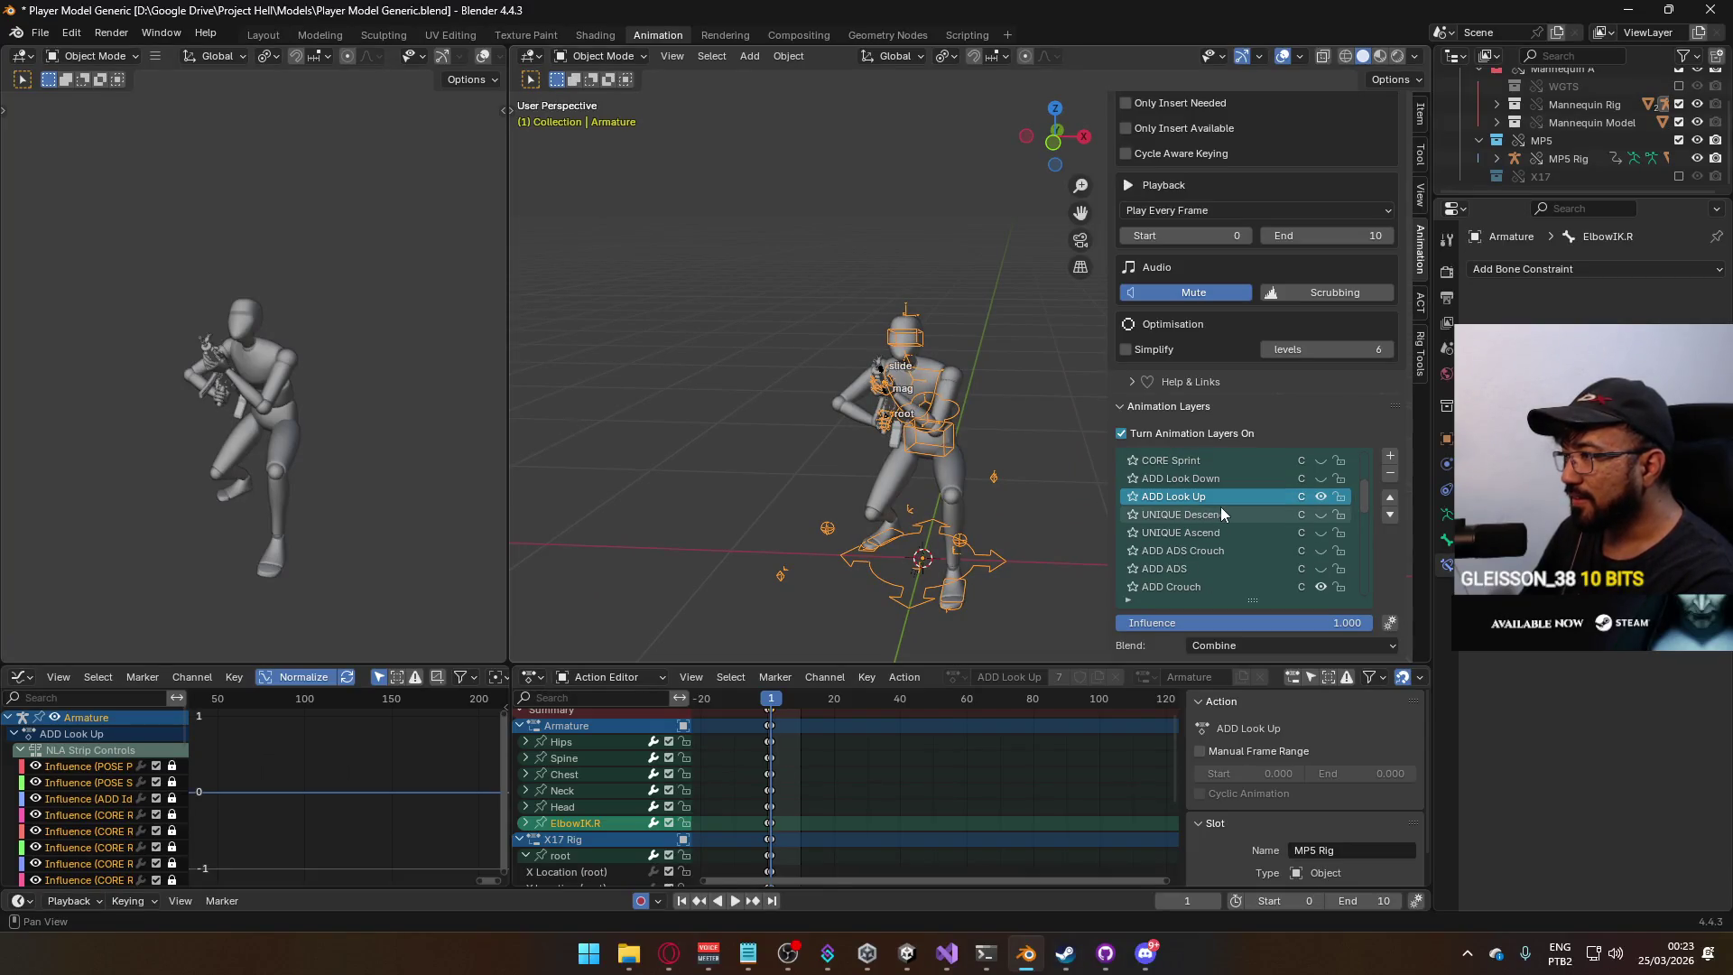
key("KP_3")
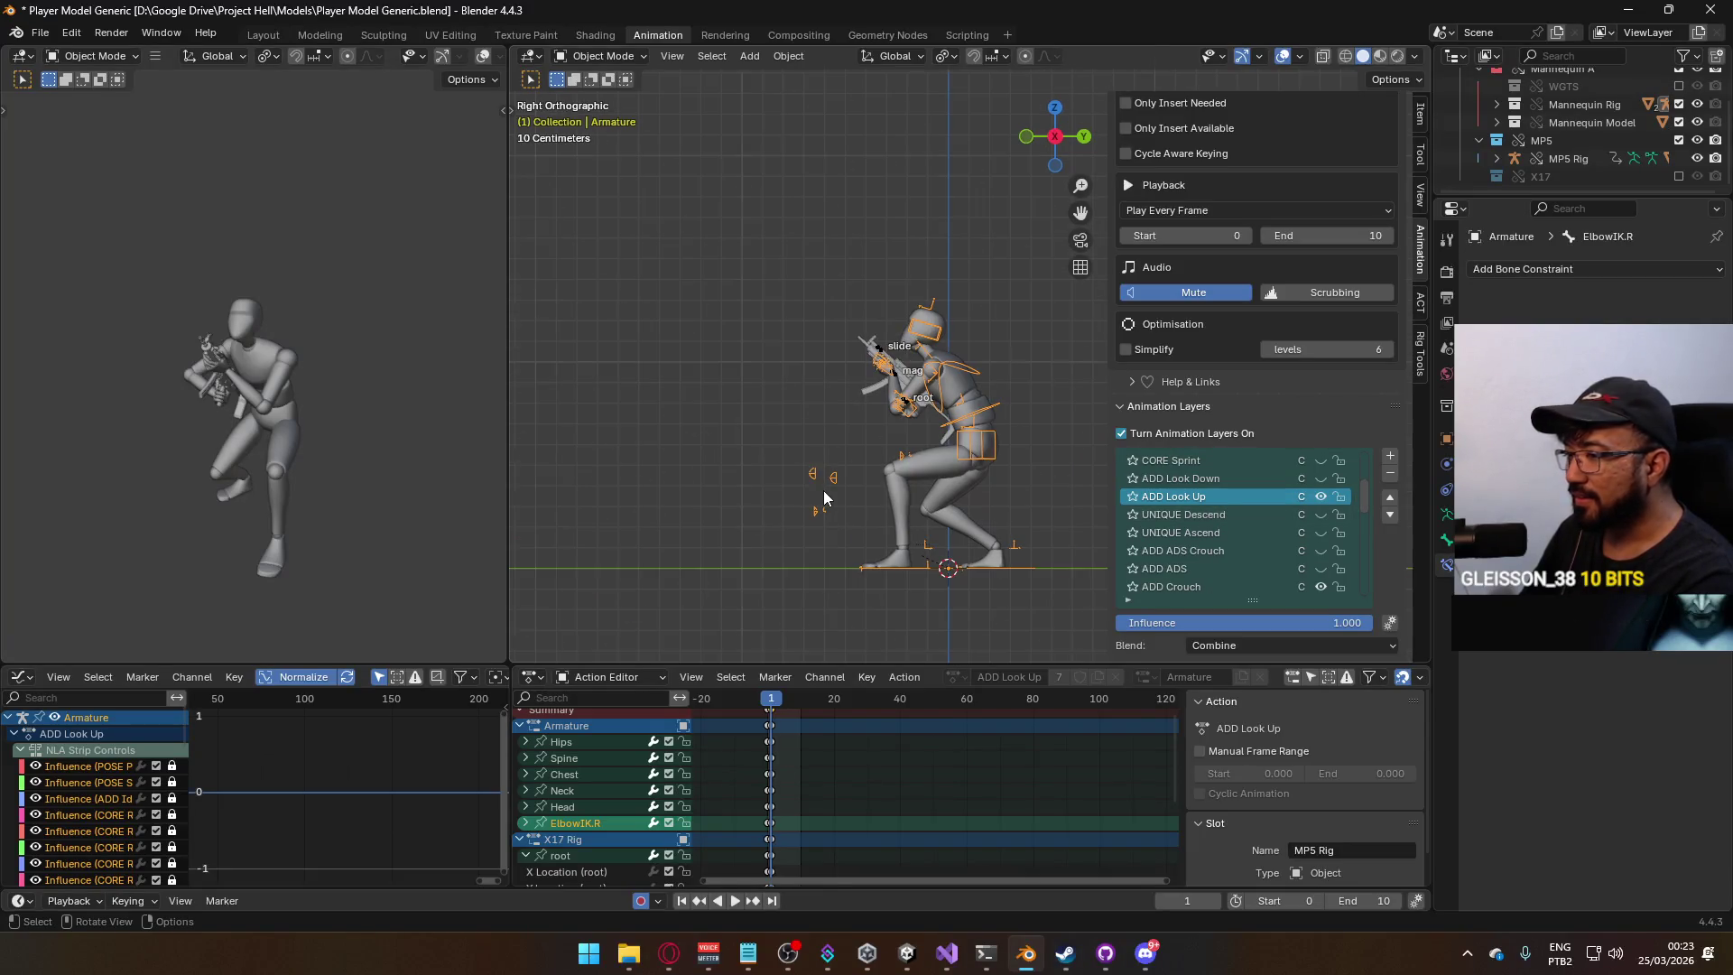
left_click(599, 56)
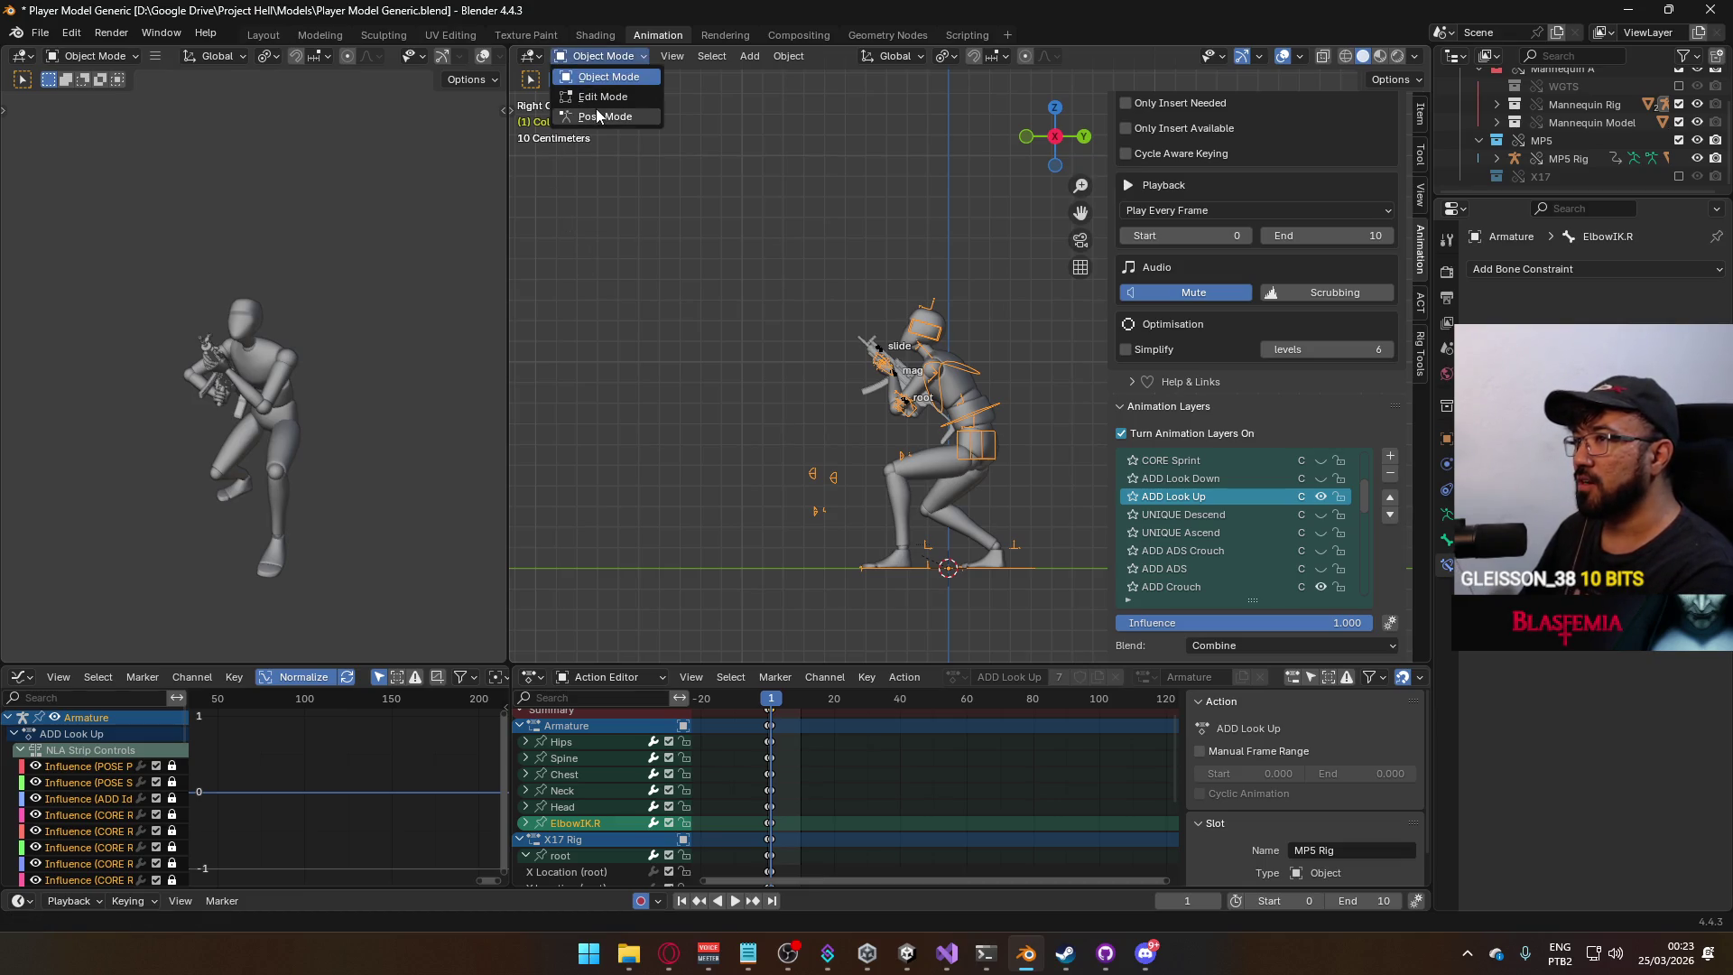
left_click(598, 117)
Try moving the ElbowIK.R and ElbowIK.L bones along Y, cancelling each move.
scroll(858, 415, "up", 2)
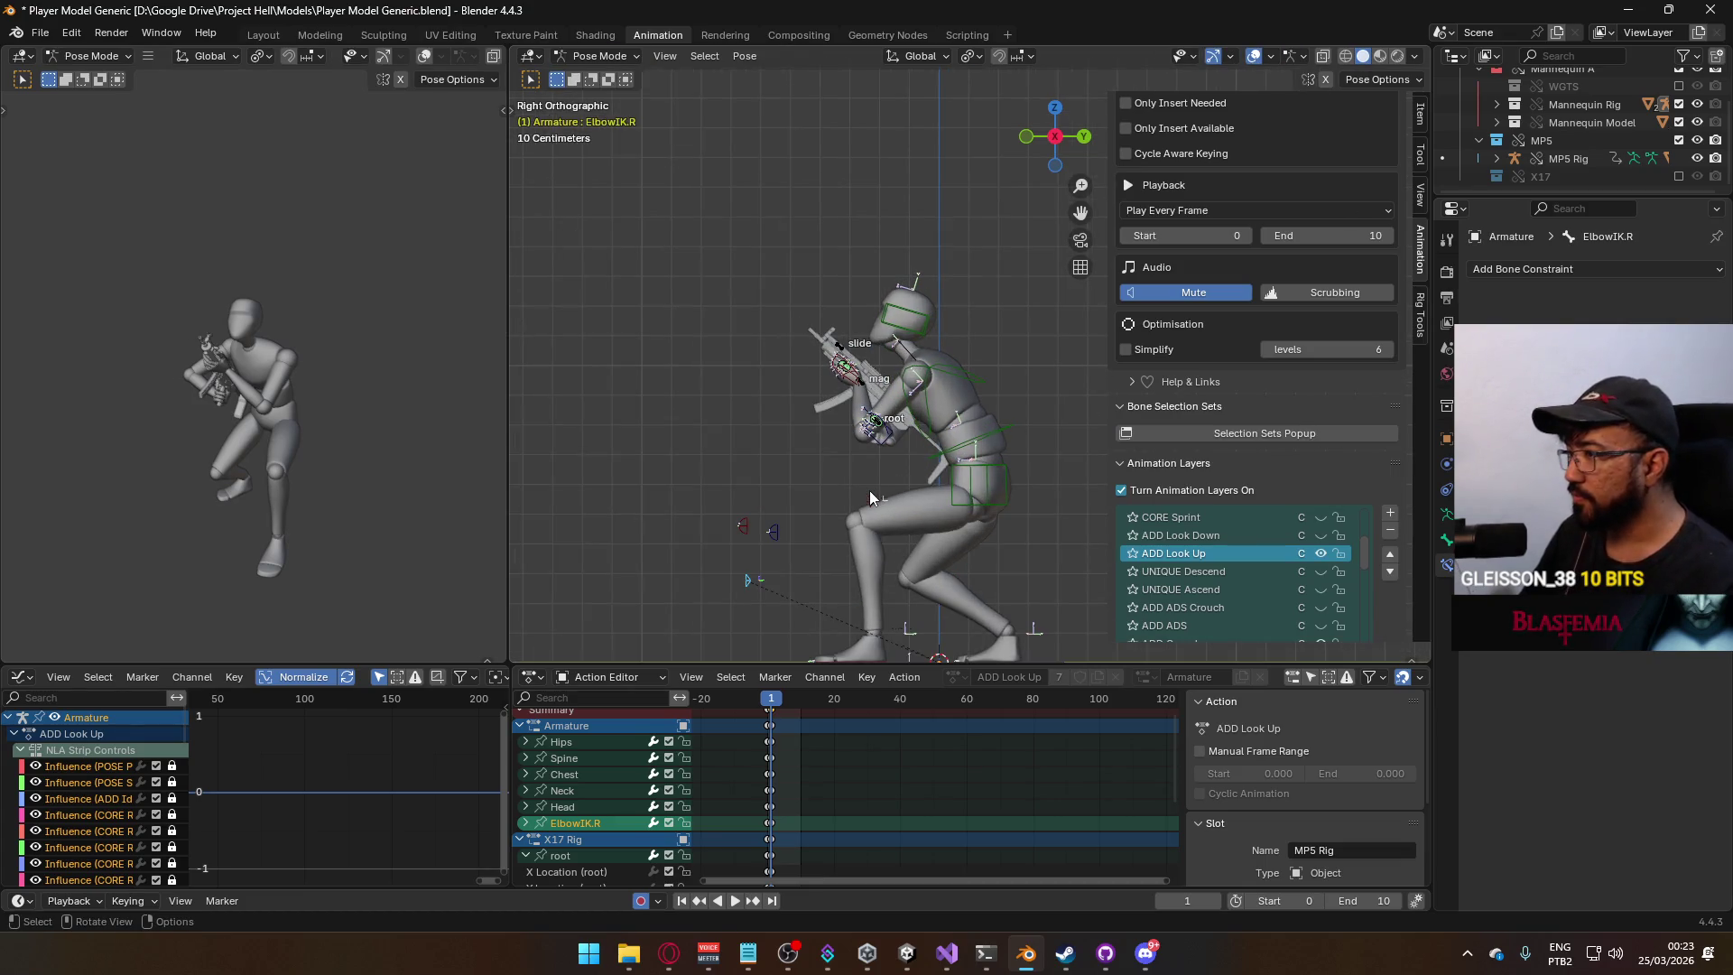
left_click(752, 584)
middle_click_drag(999, 538, 896, 451, "shift")
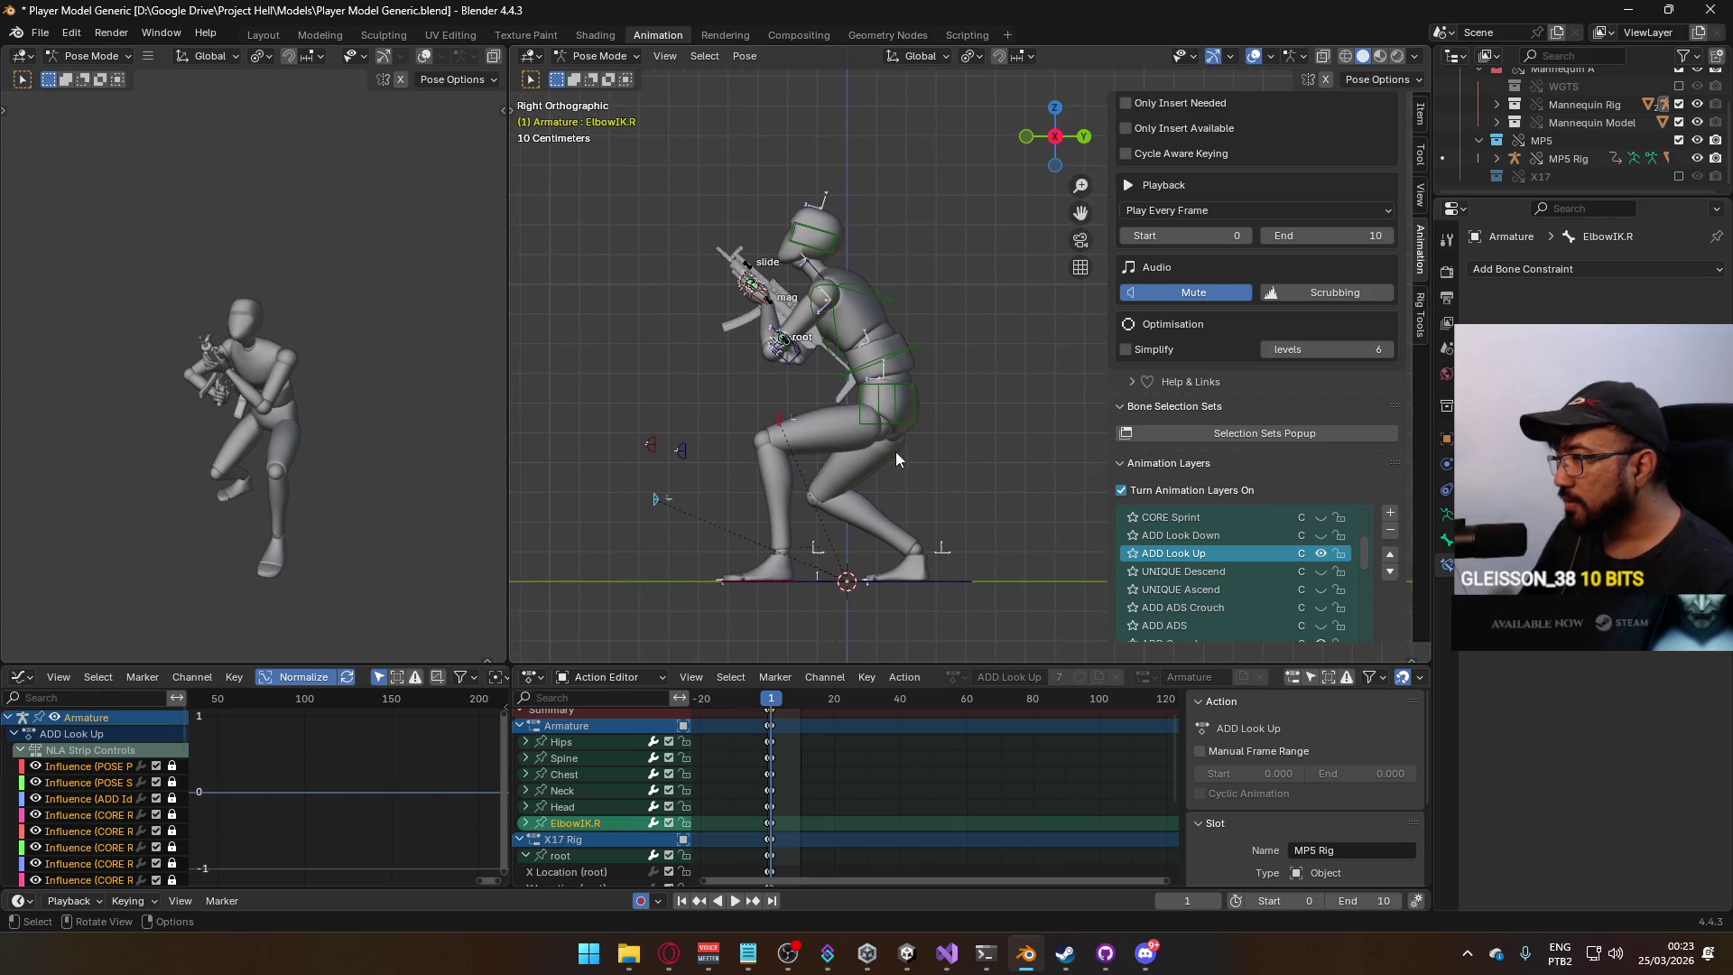
key("g")
key("y")
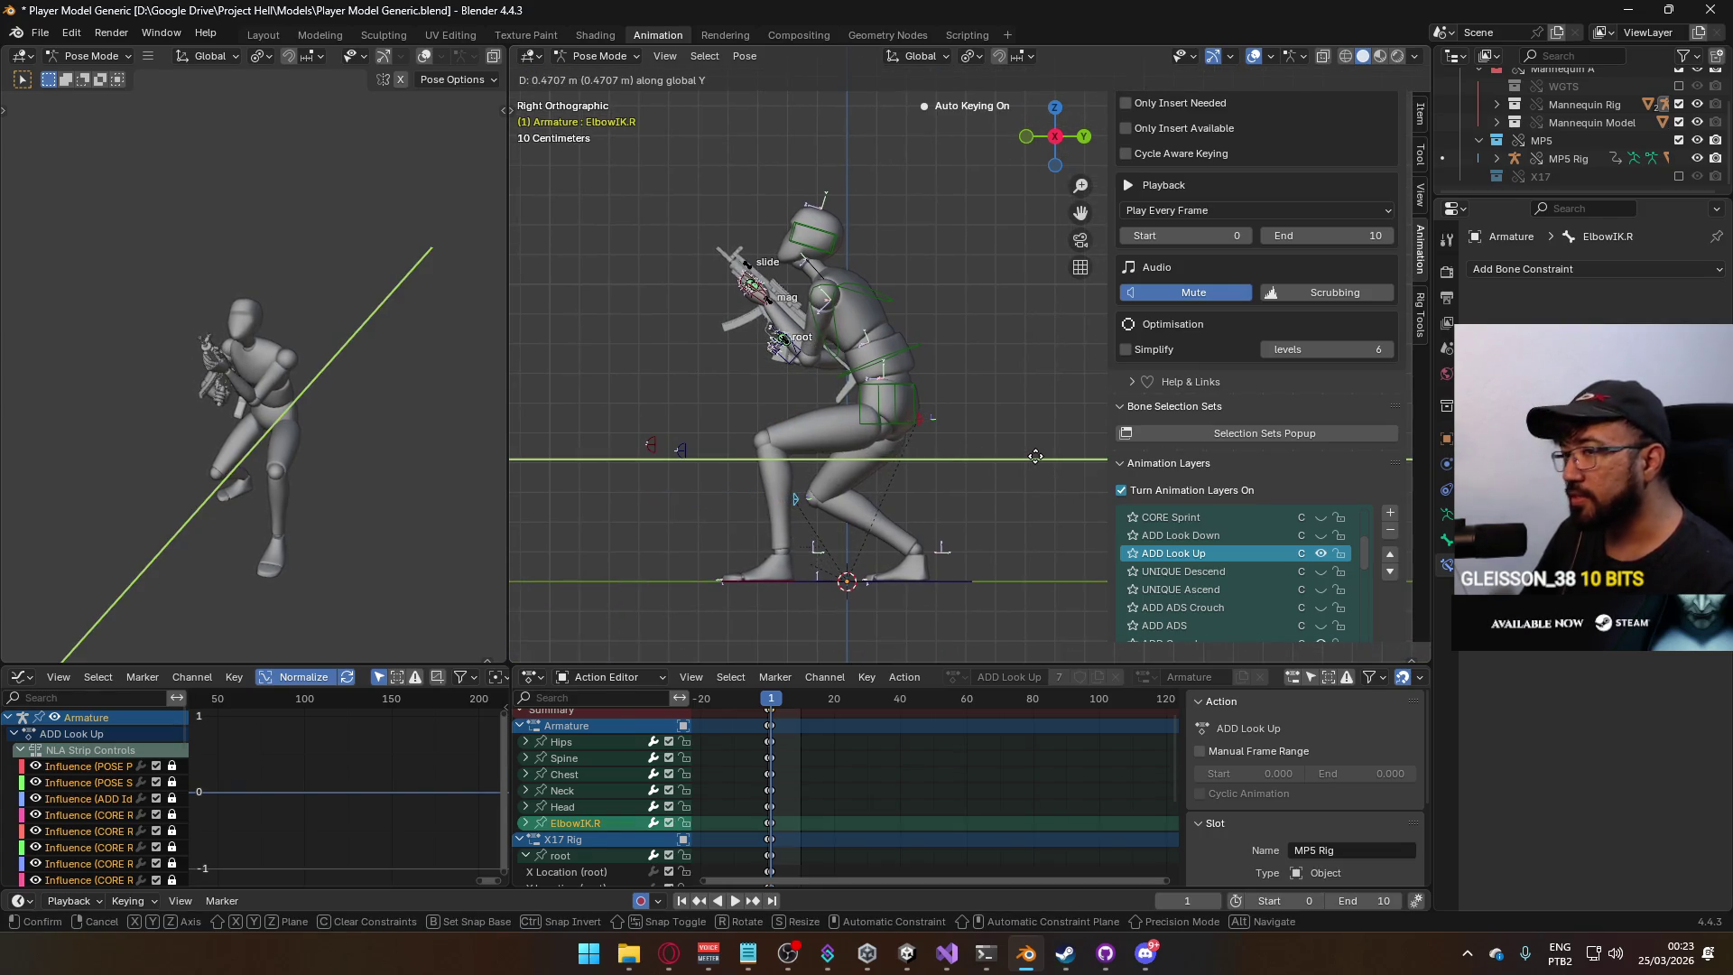
key("Escape")
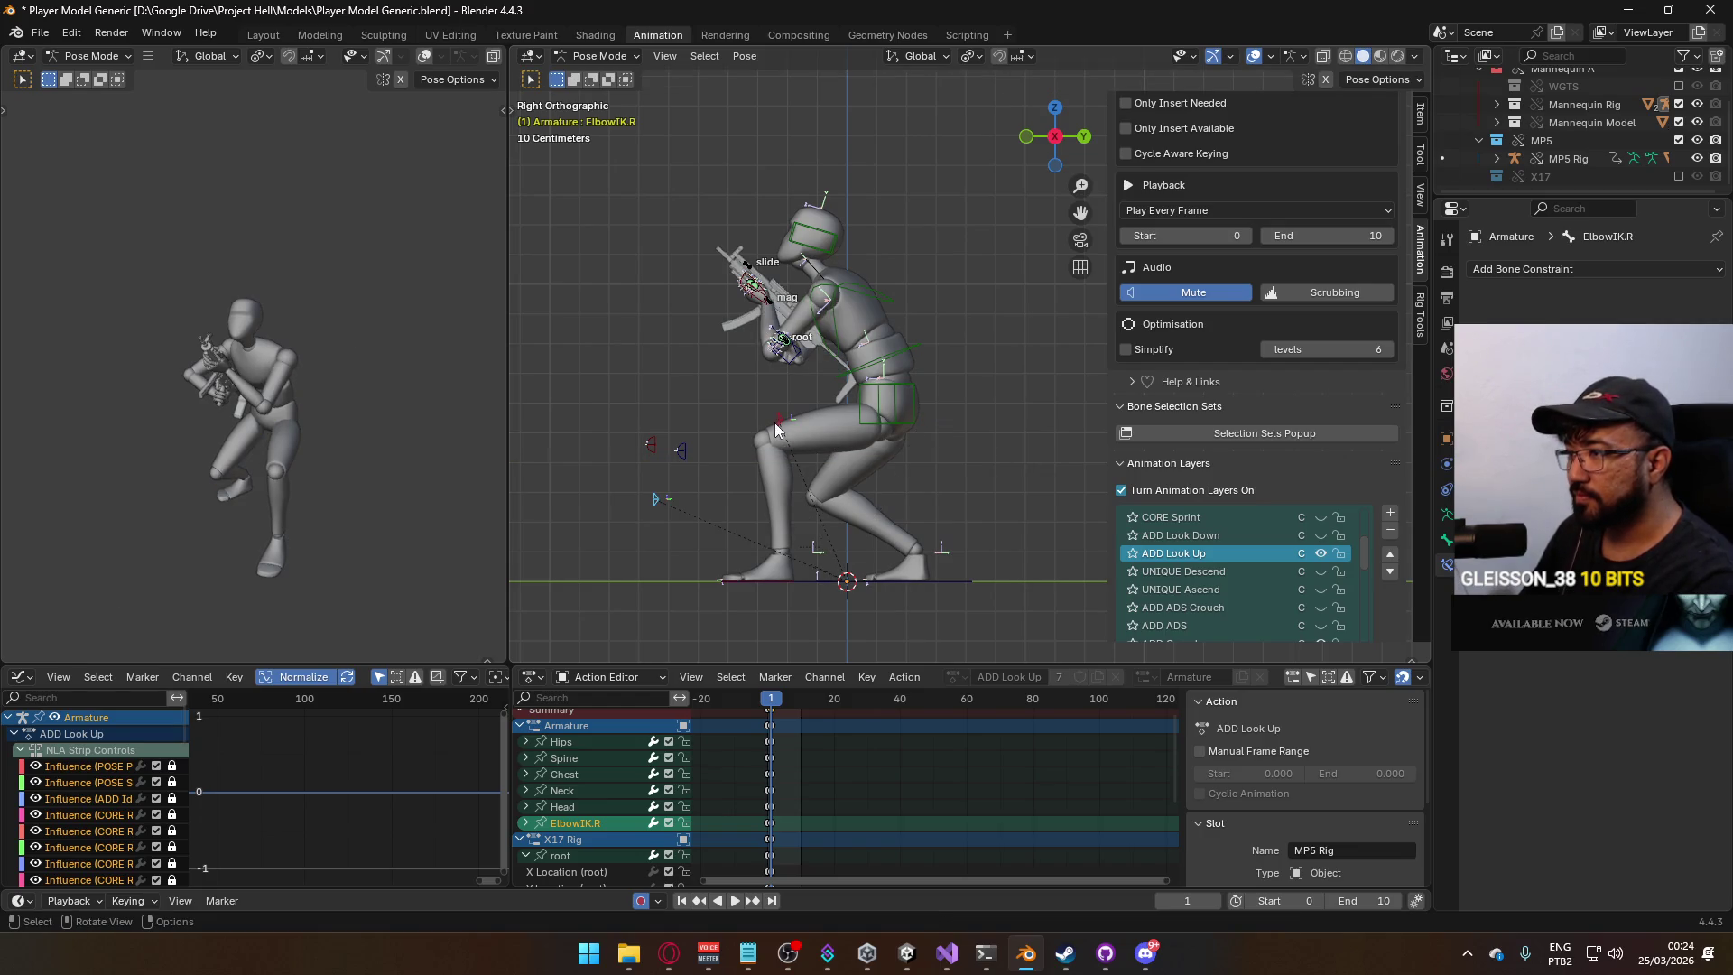
left_click(775, 422)
key("g")
key("y")
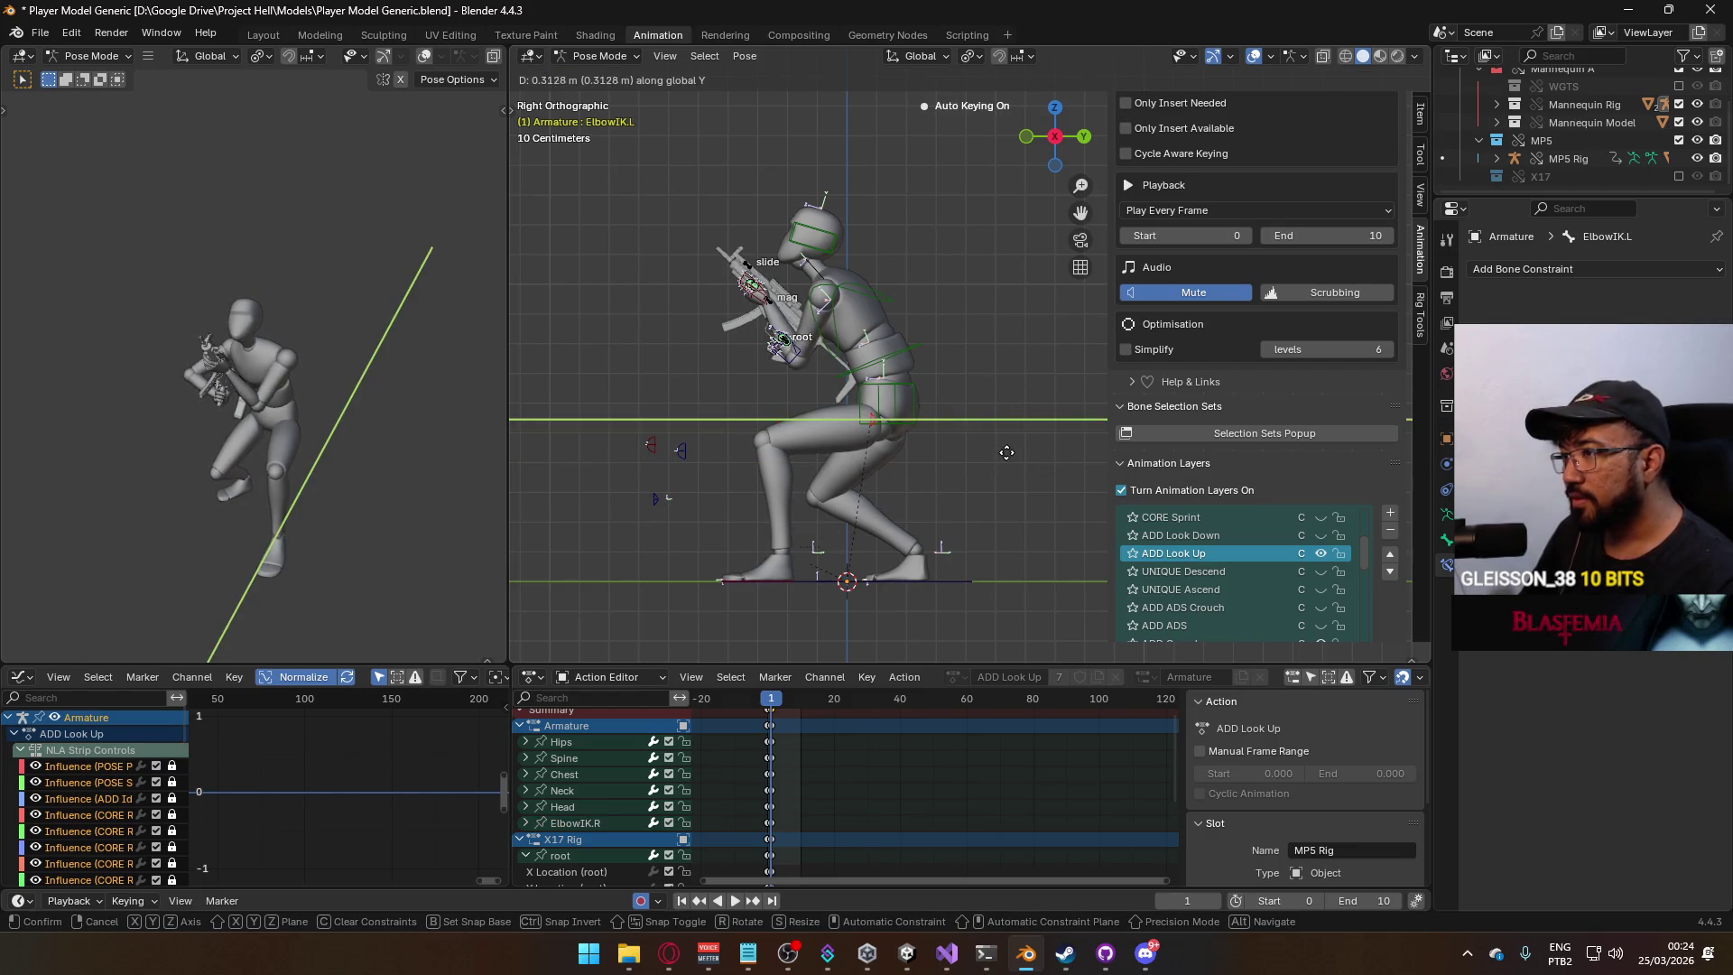
key("Escape")
left_click(659, 500)
key("g")
key("y")
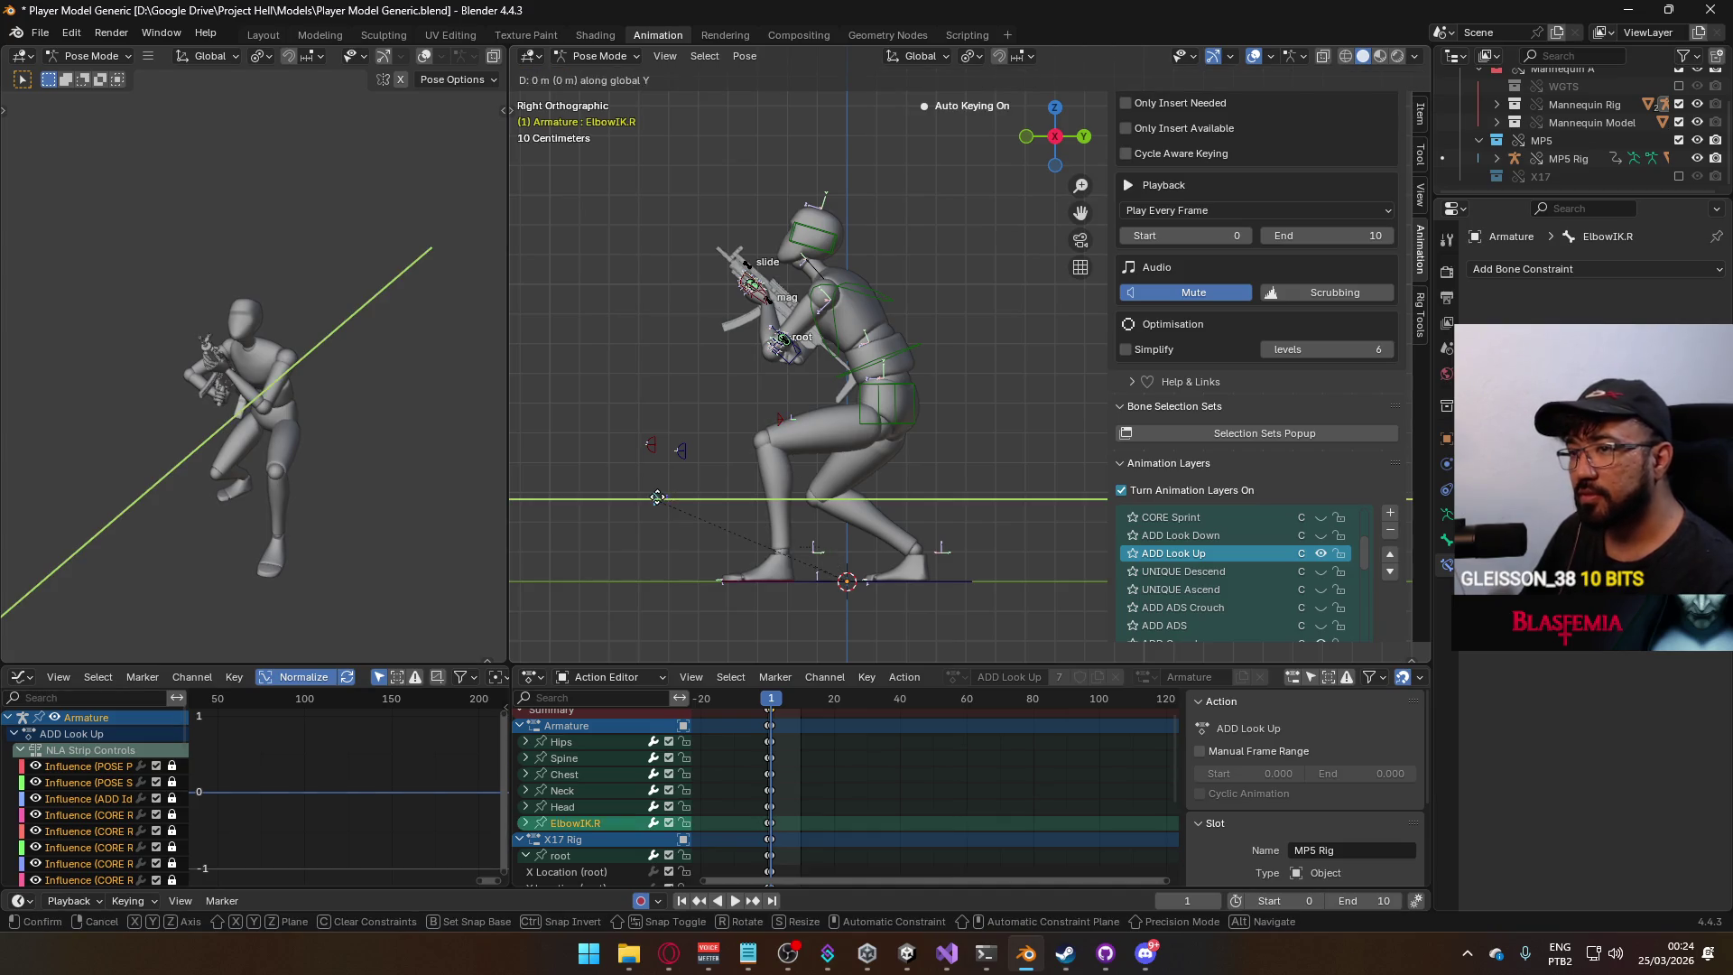
key("Escape")
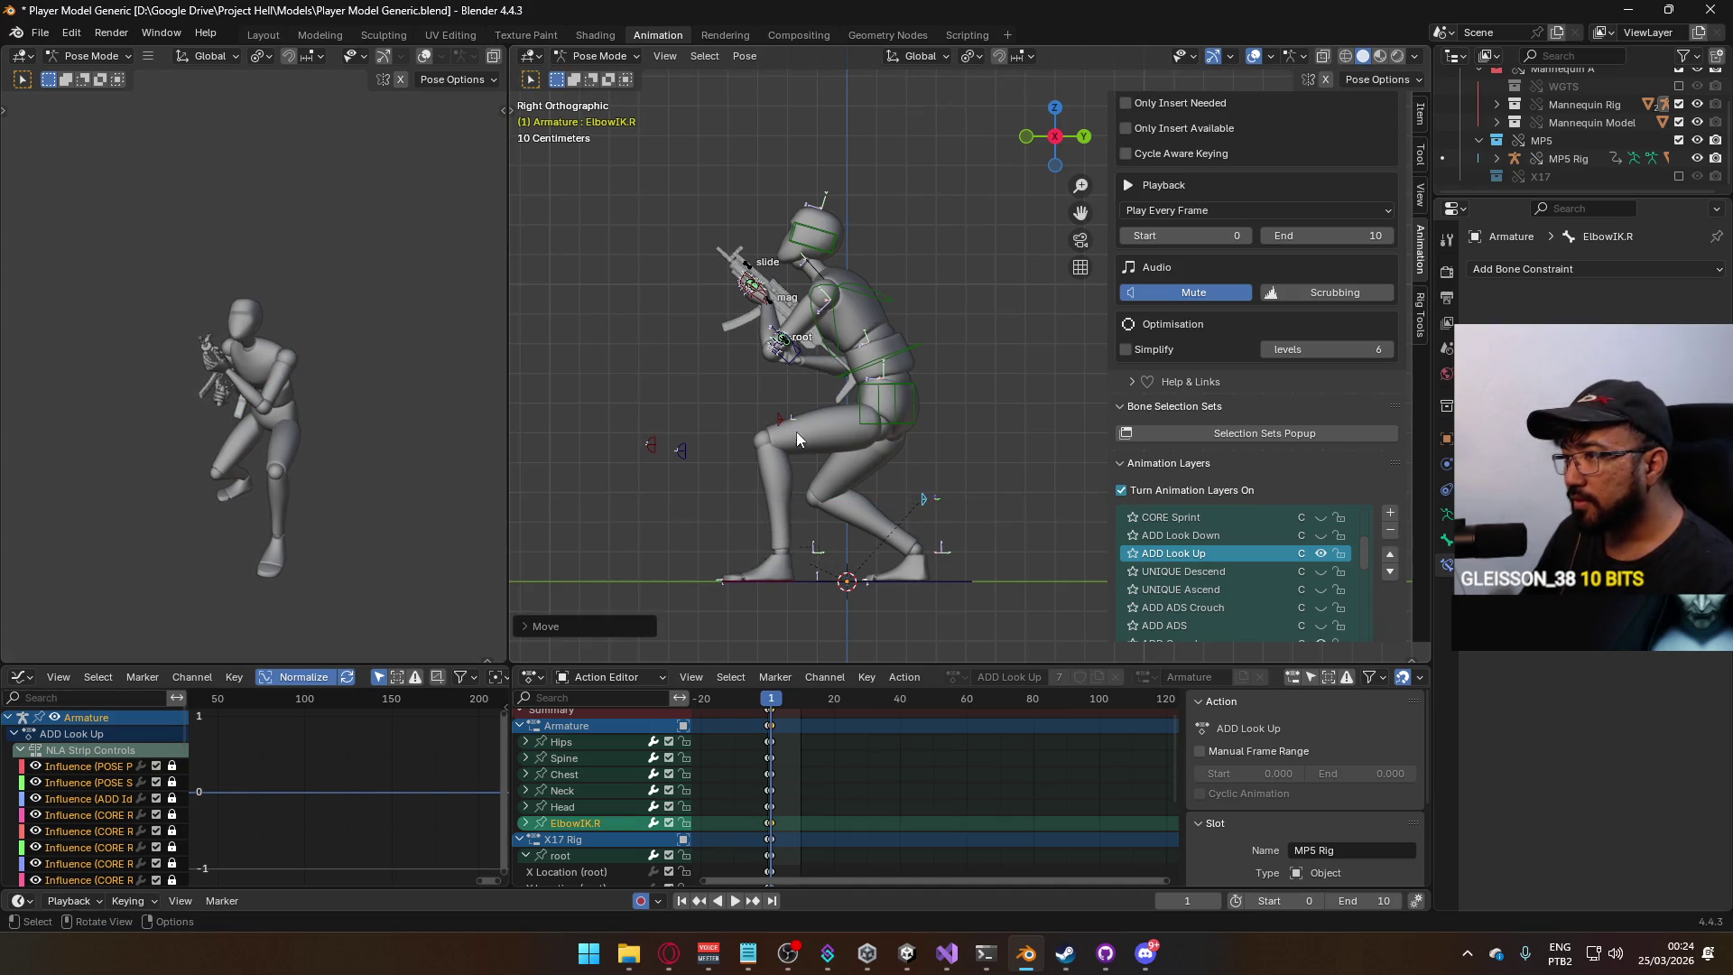
Reposition ElbowIK.L from the top view, checking it from the front and side.
left_click(789, 422)
key("KP_7")
key("g")
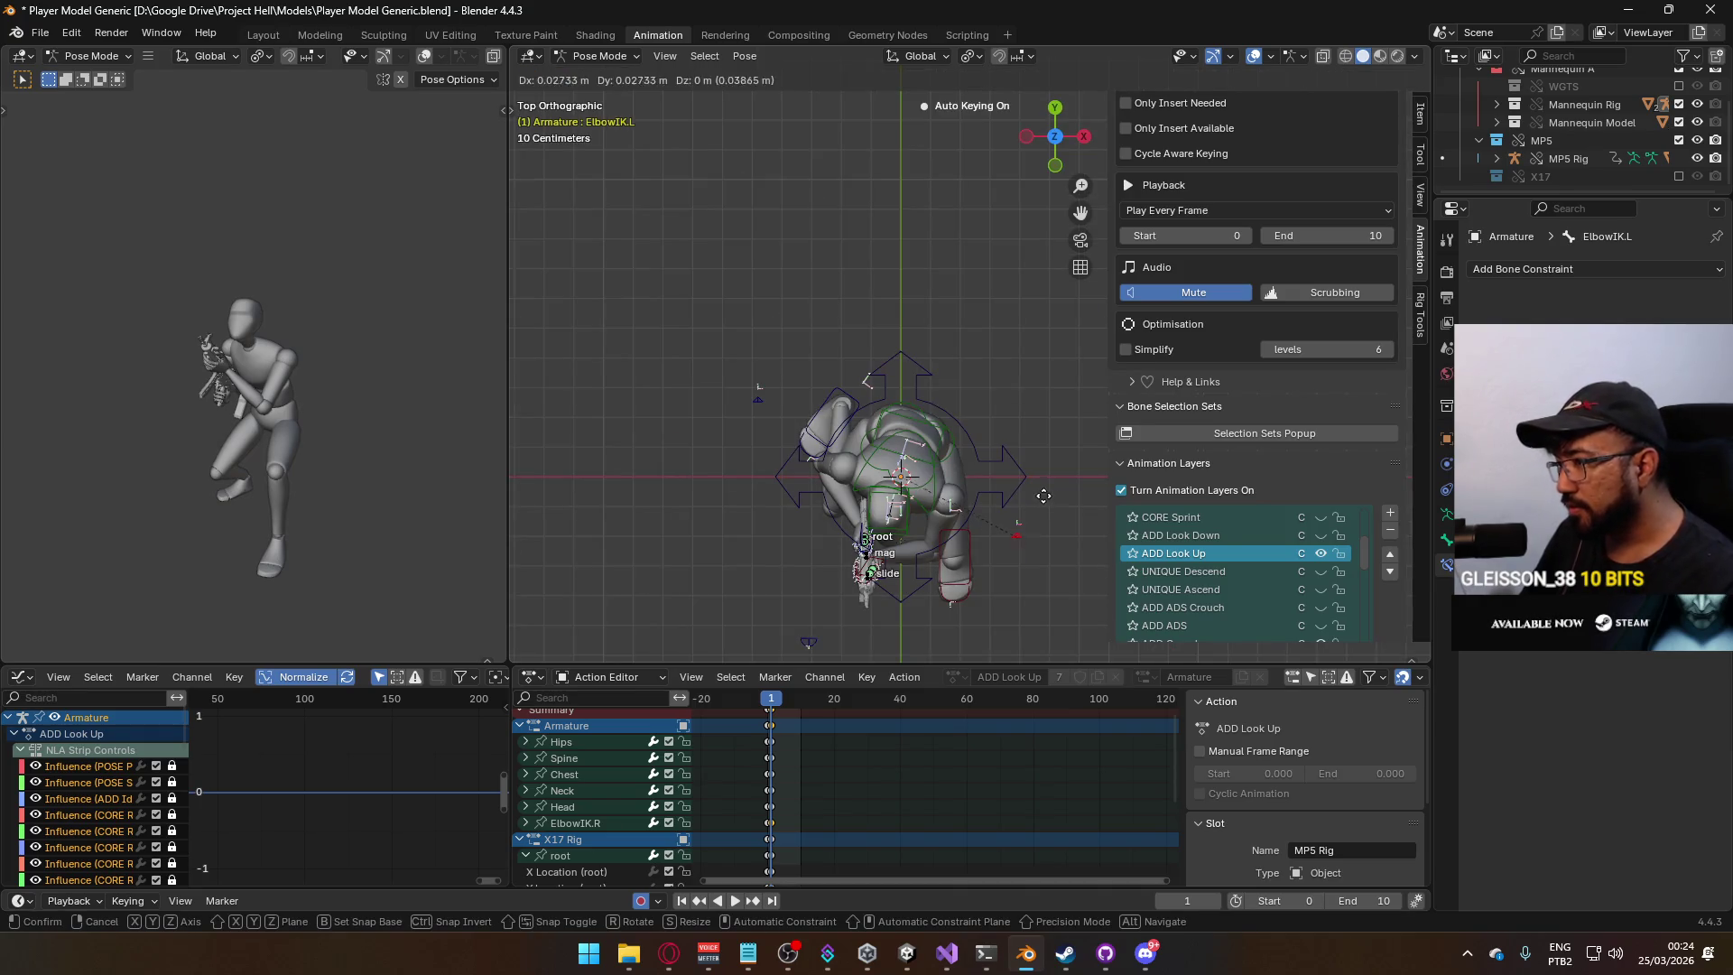
key("KP_1")
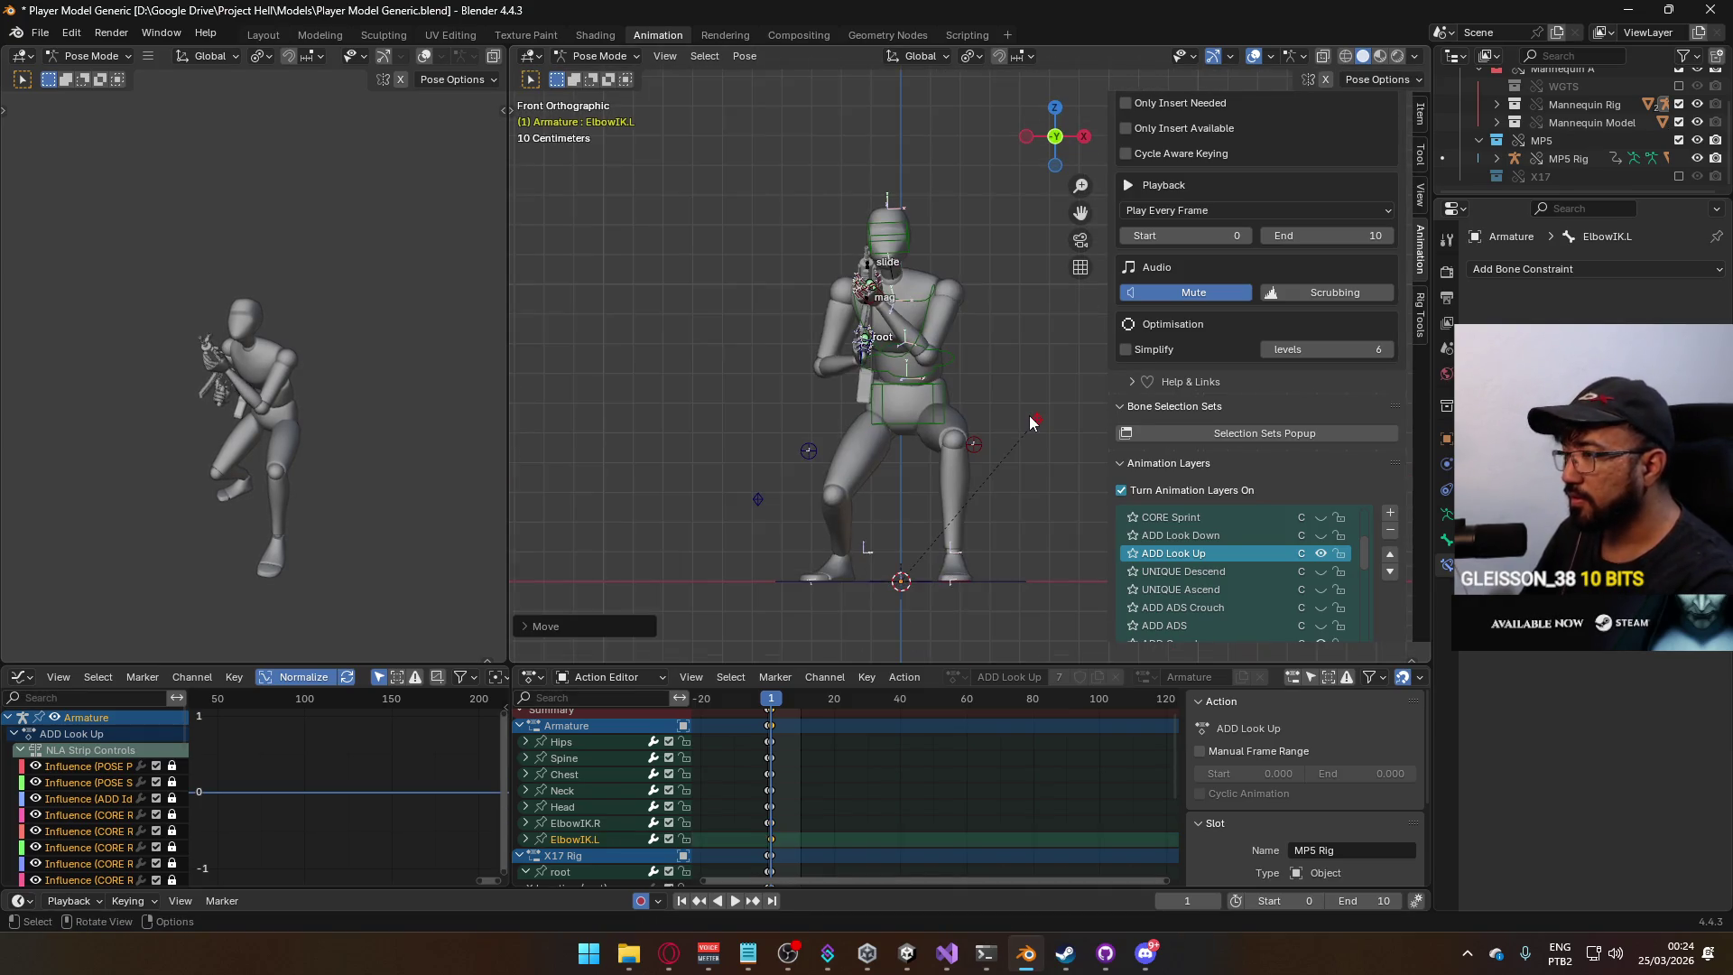
key("KP_3")
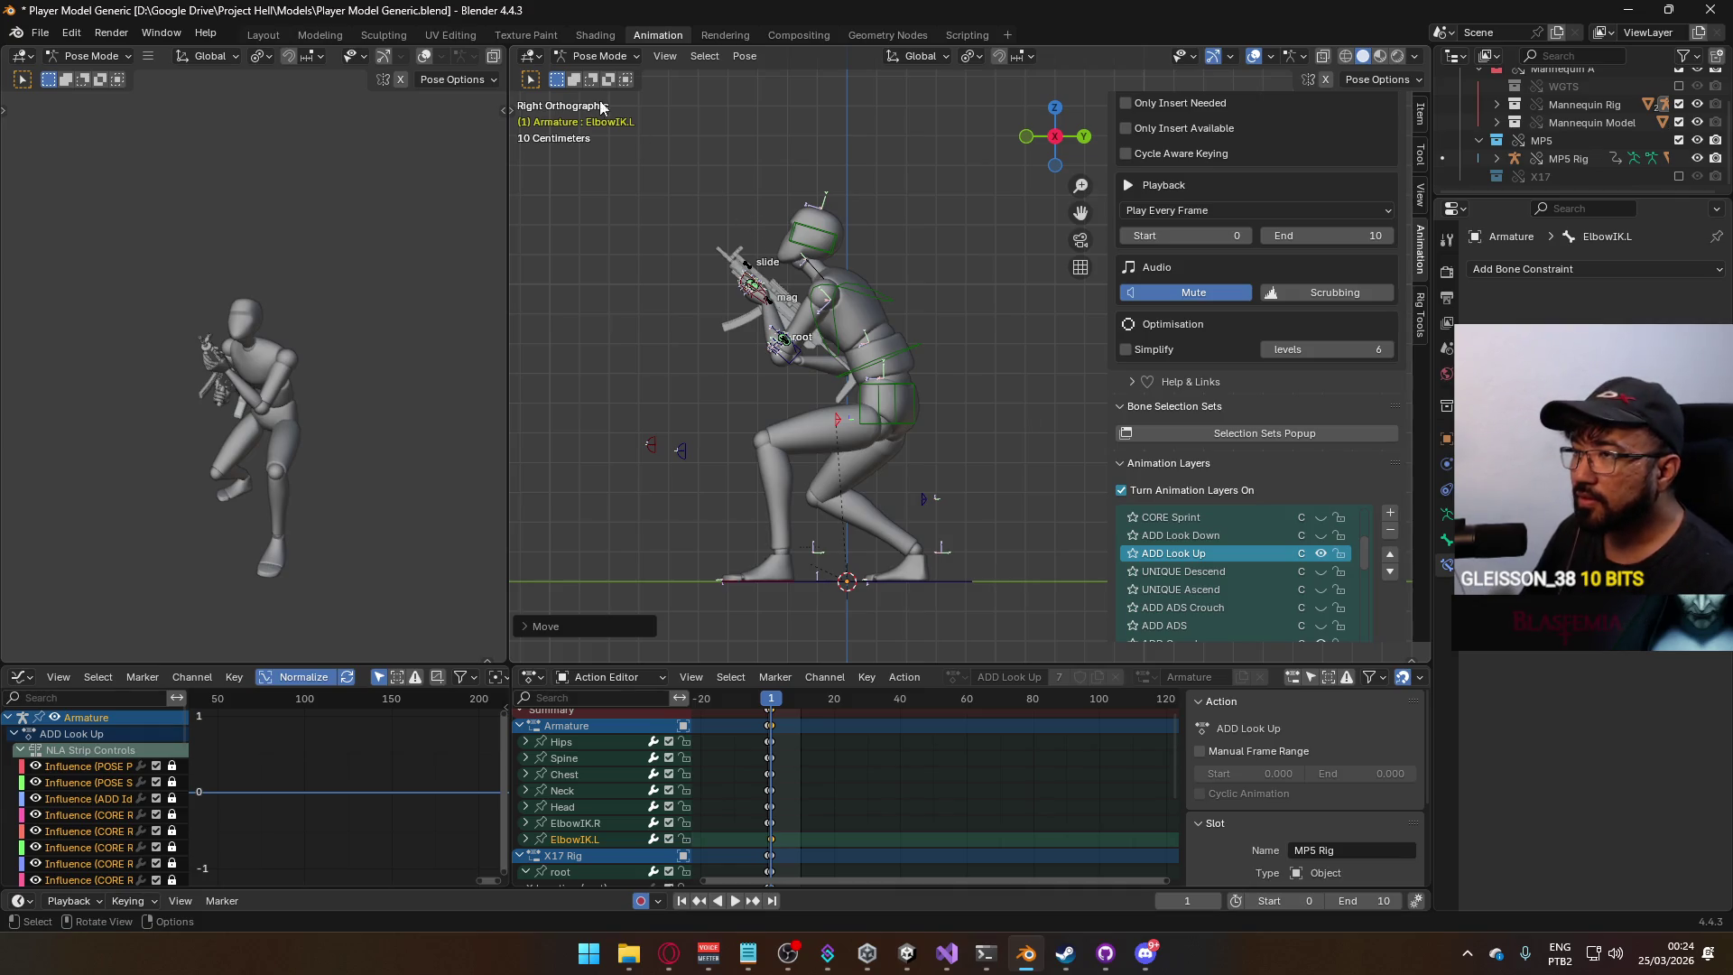
Go to frame 0 and select the ElbowIK.L bone in Pose Mode.
left_click(585, 59)
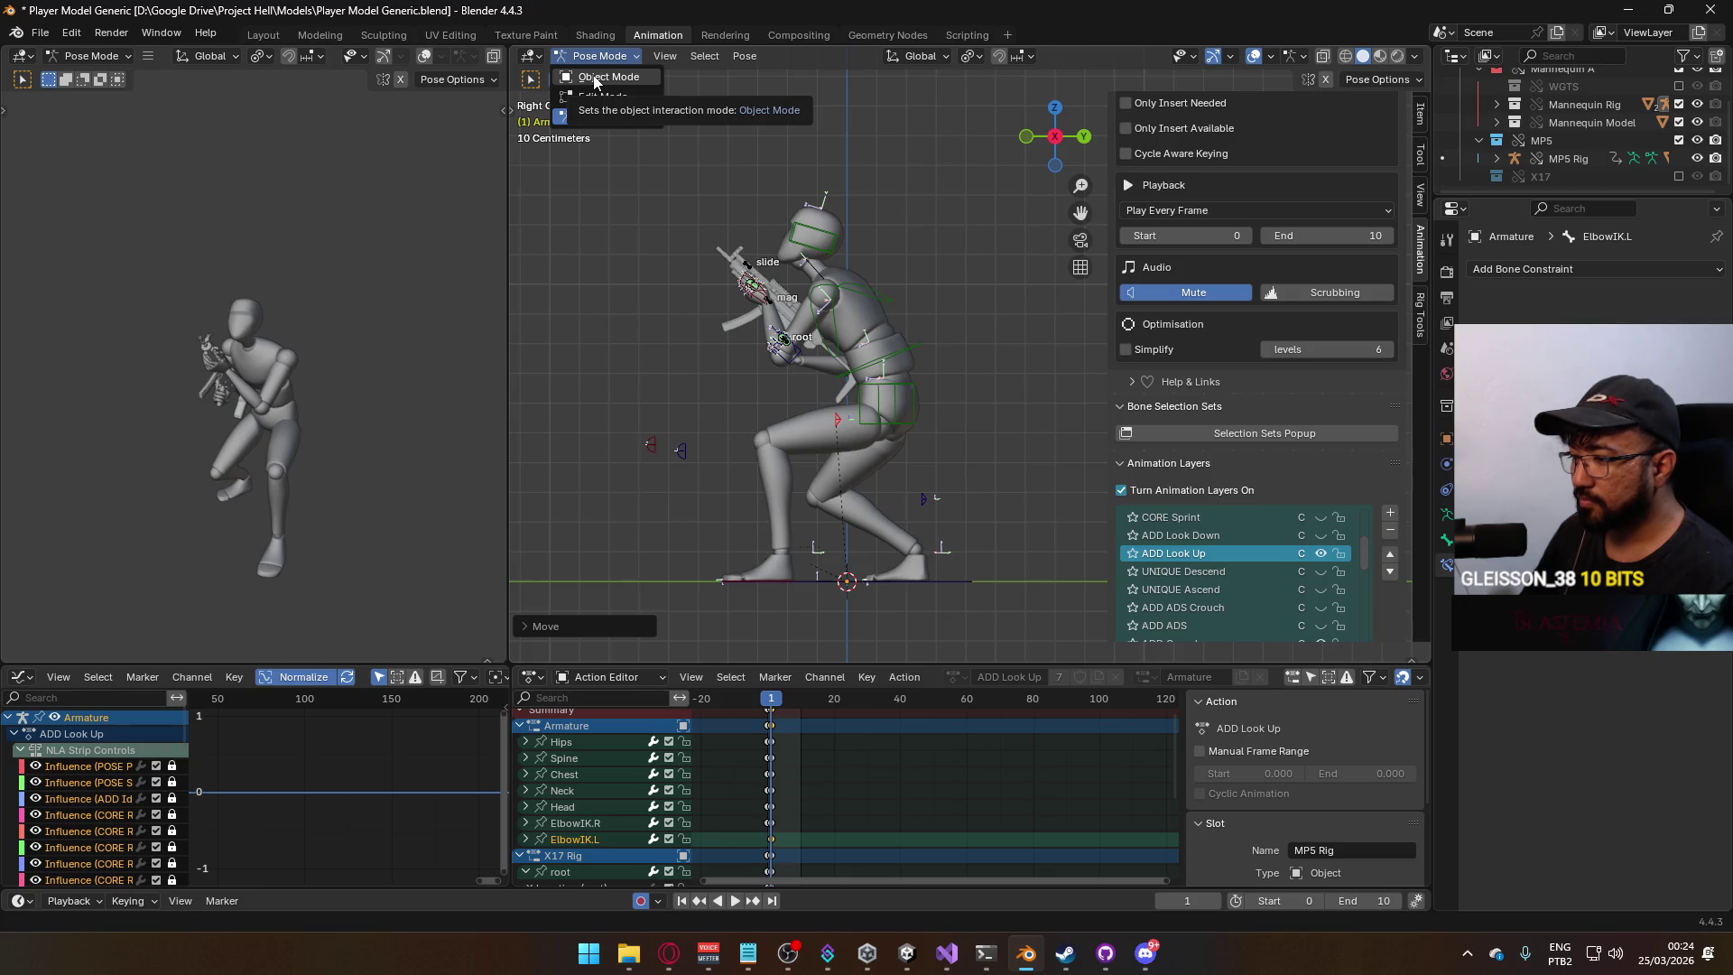
left_click(594, 78)
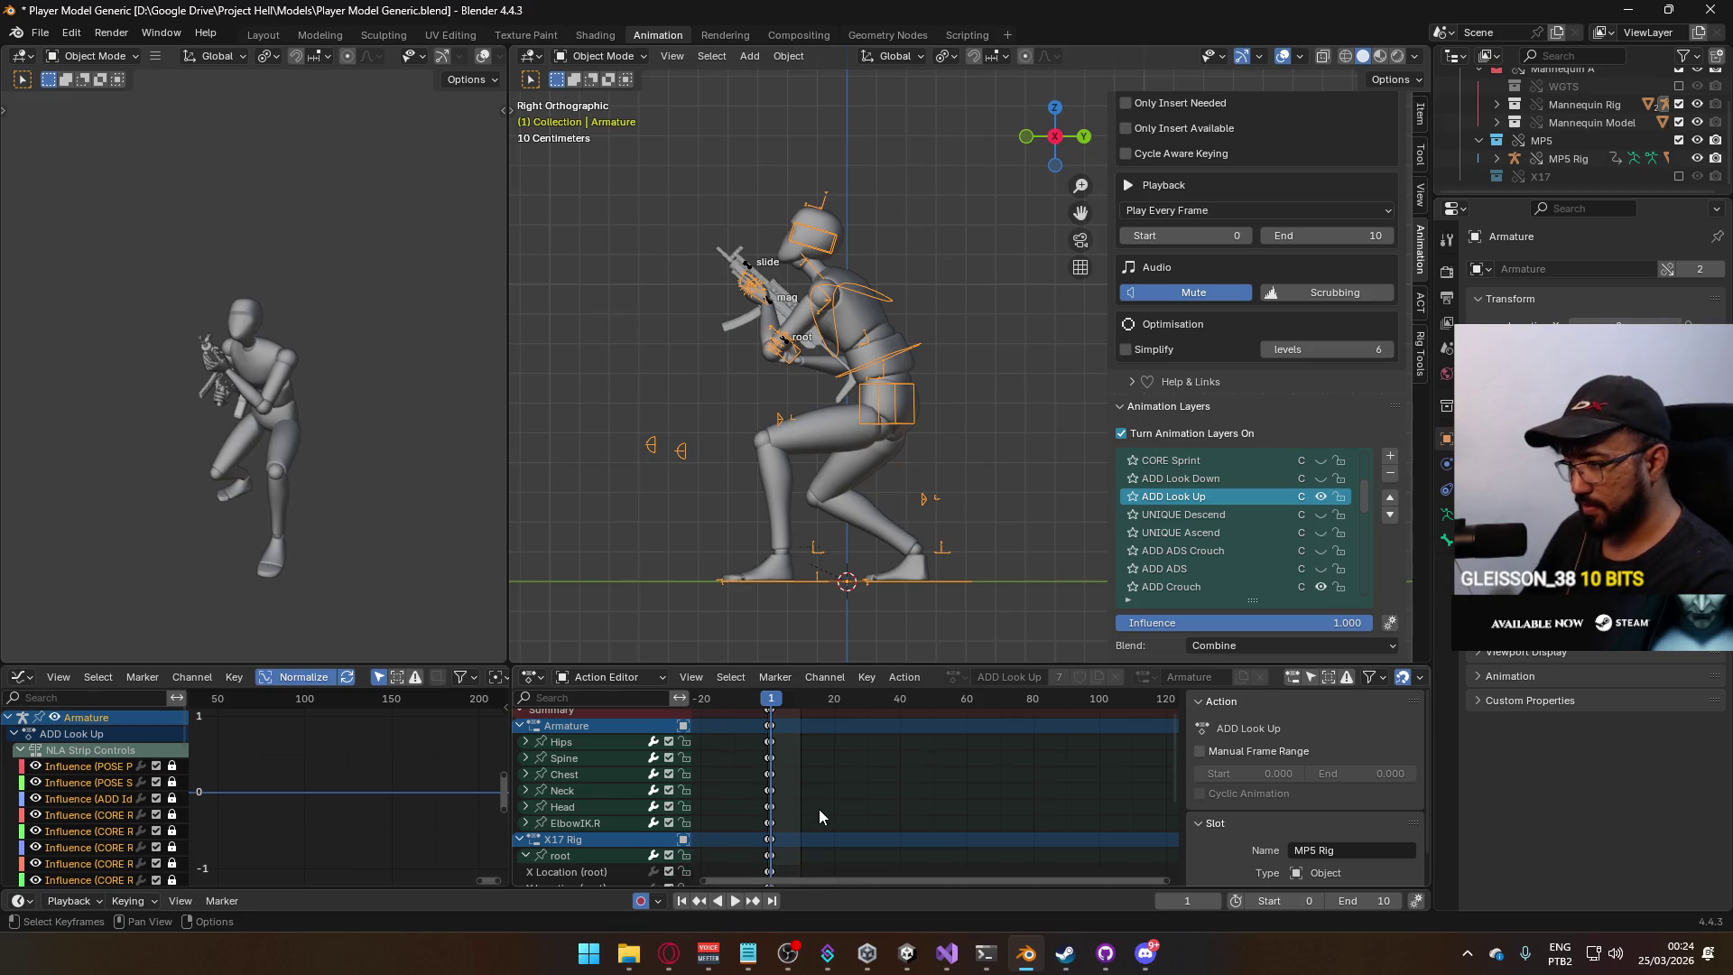
left_click(766, 706)
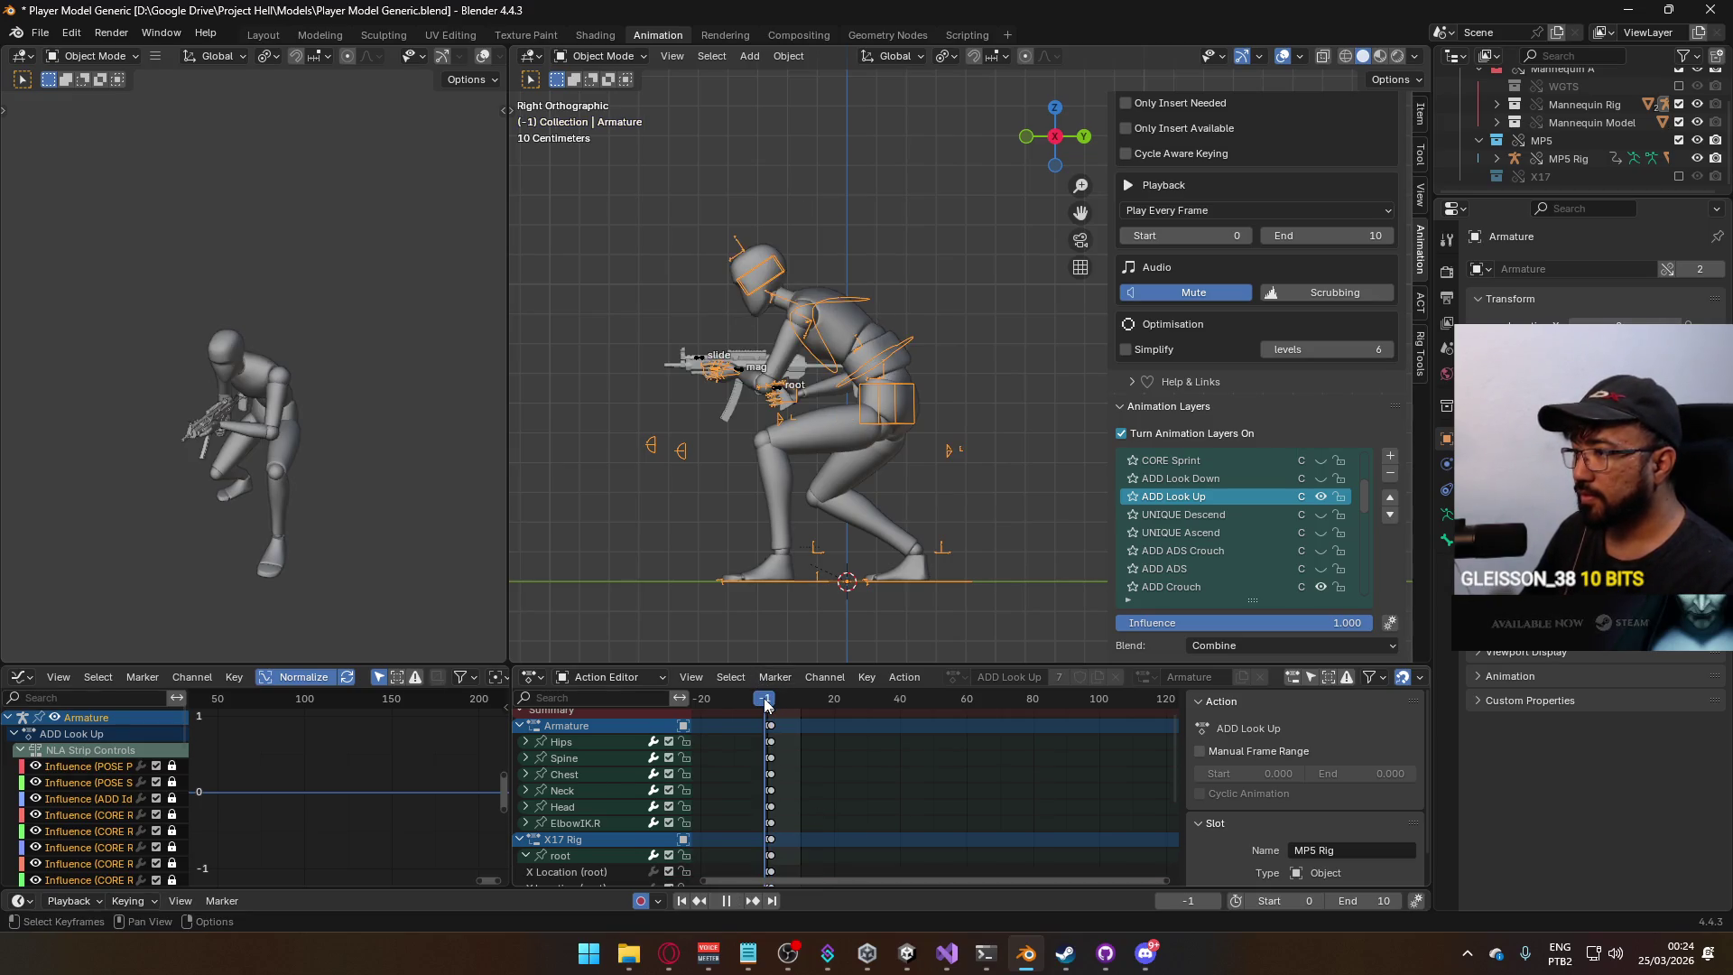
key("space")
left_click(603, 56)
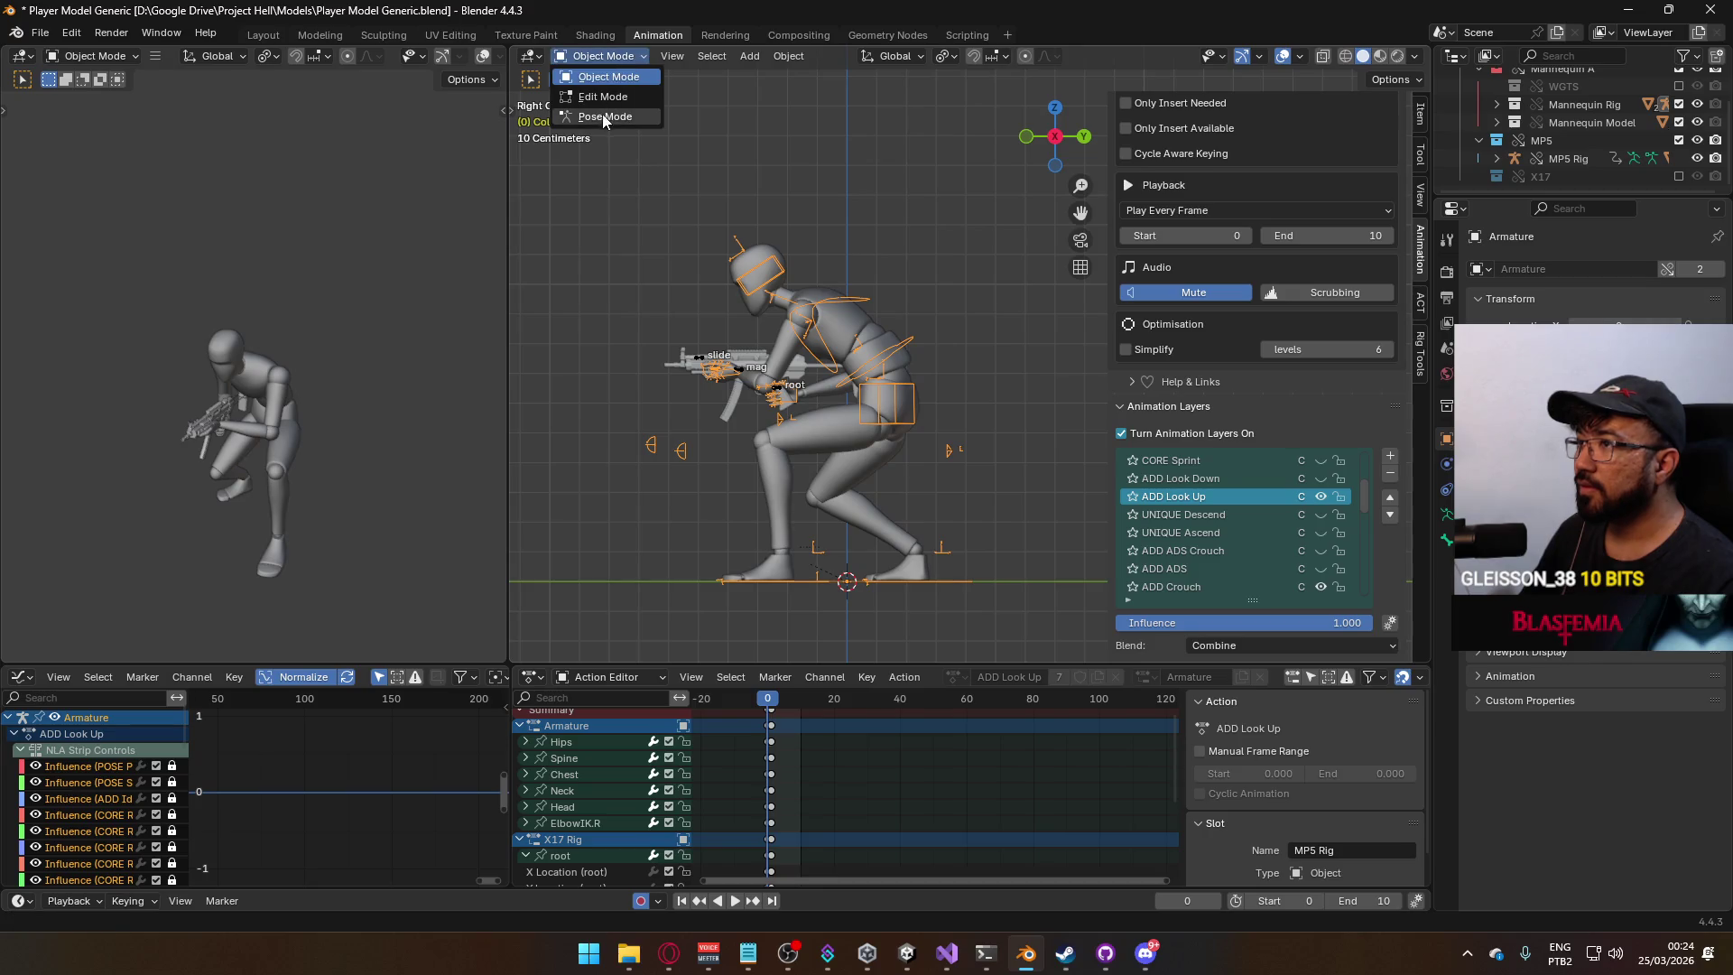
left_click(601, 116)
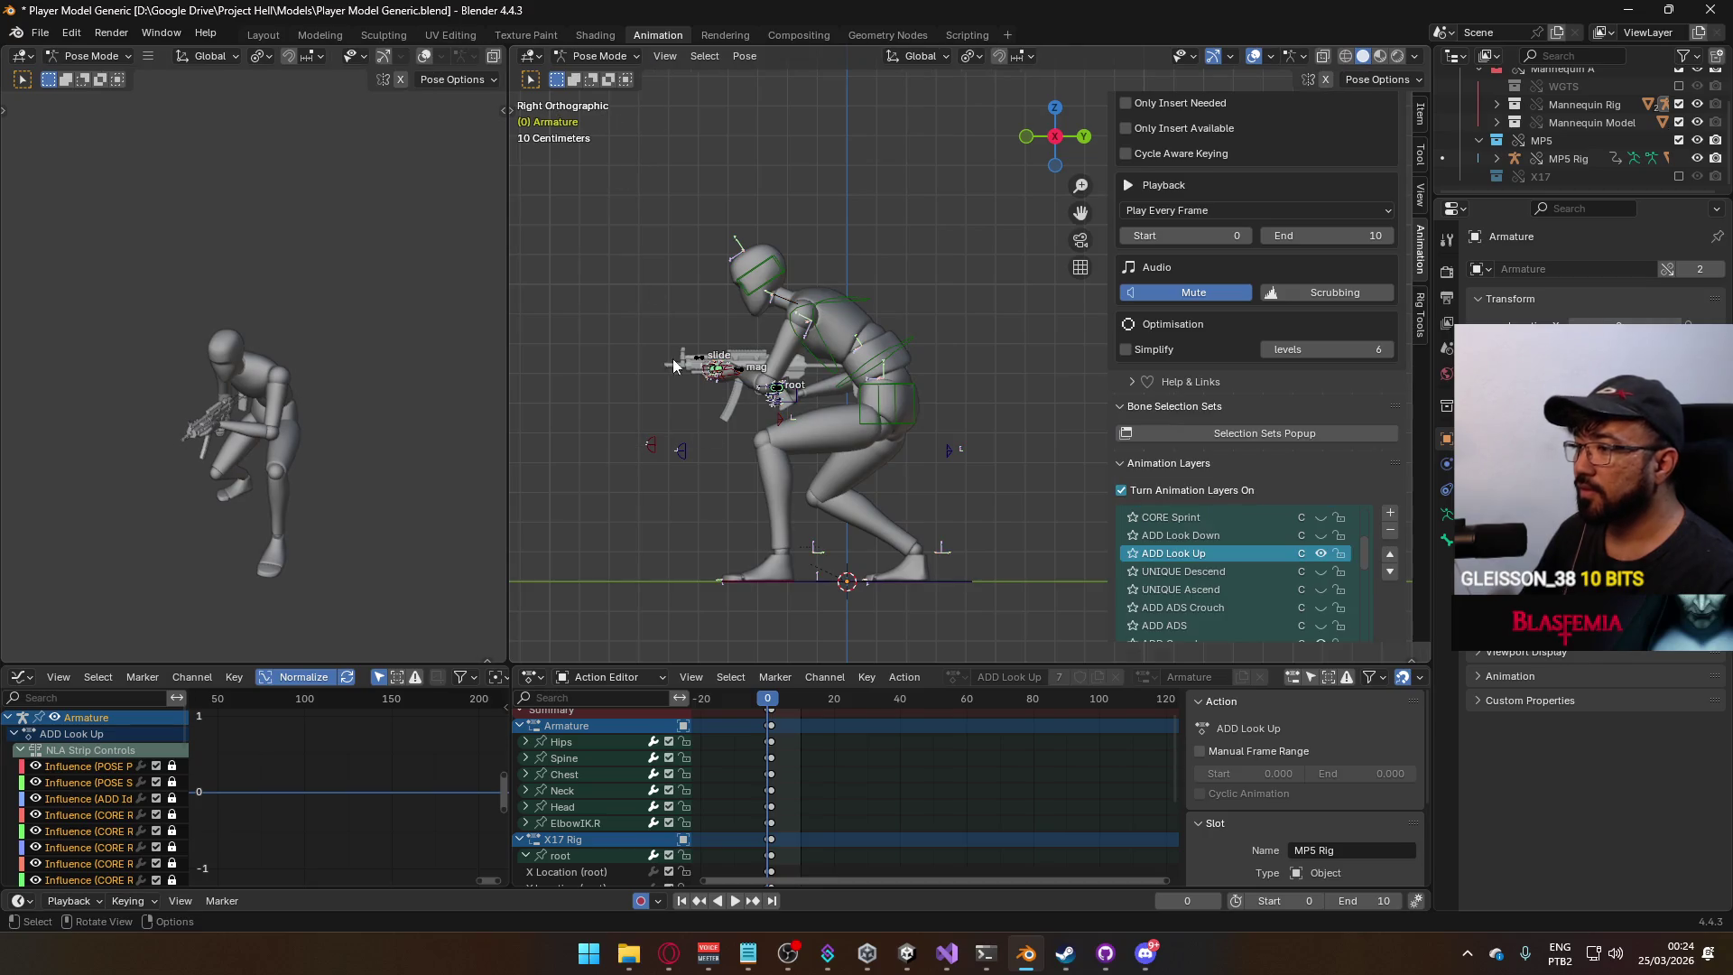
left_click(945, 453)
left_click(782, 420)
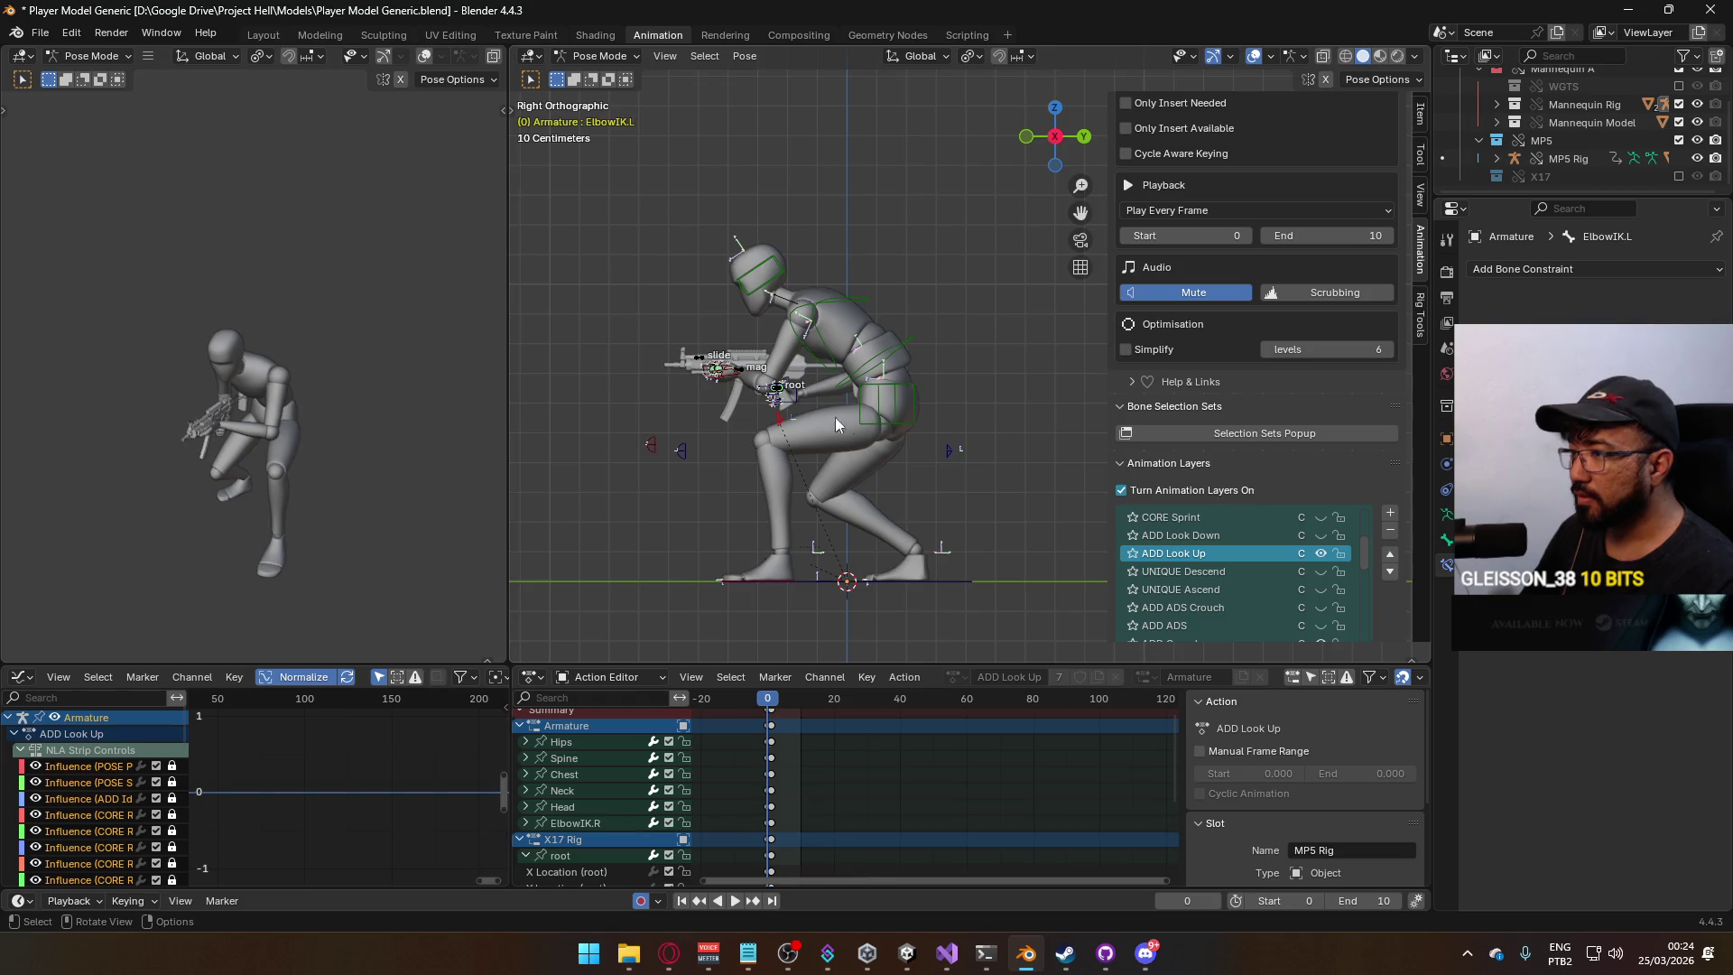
Key the ElbowIK.L pose at frame 0 and paste the keyframes onto frame 1.
key("i")
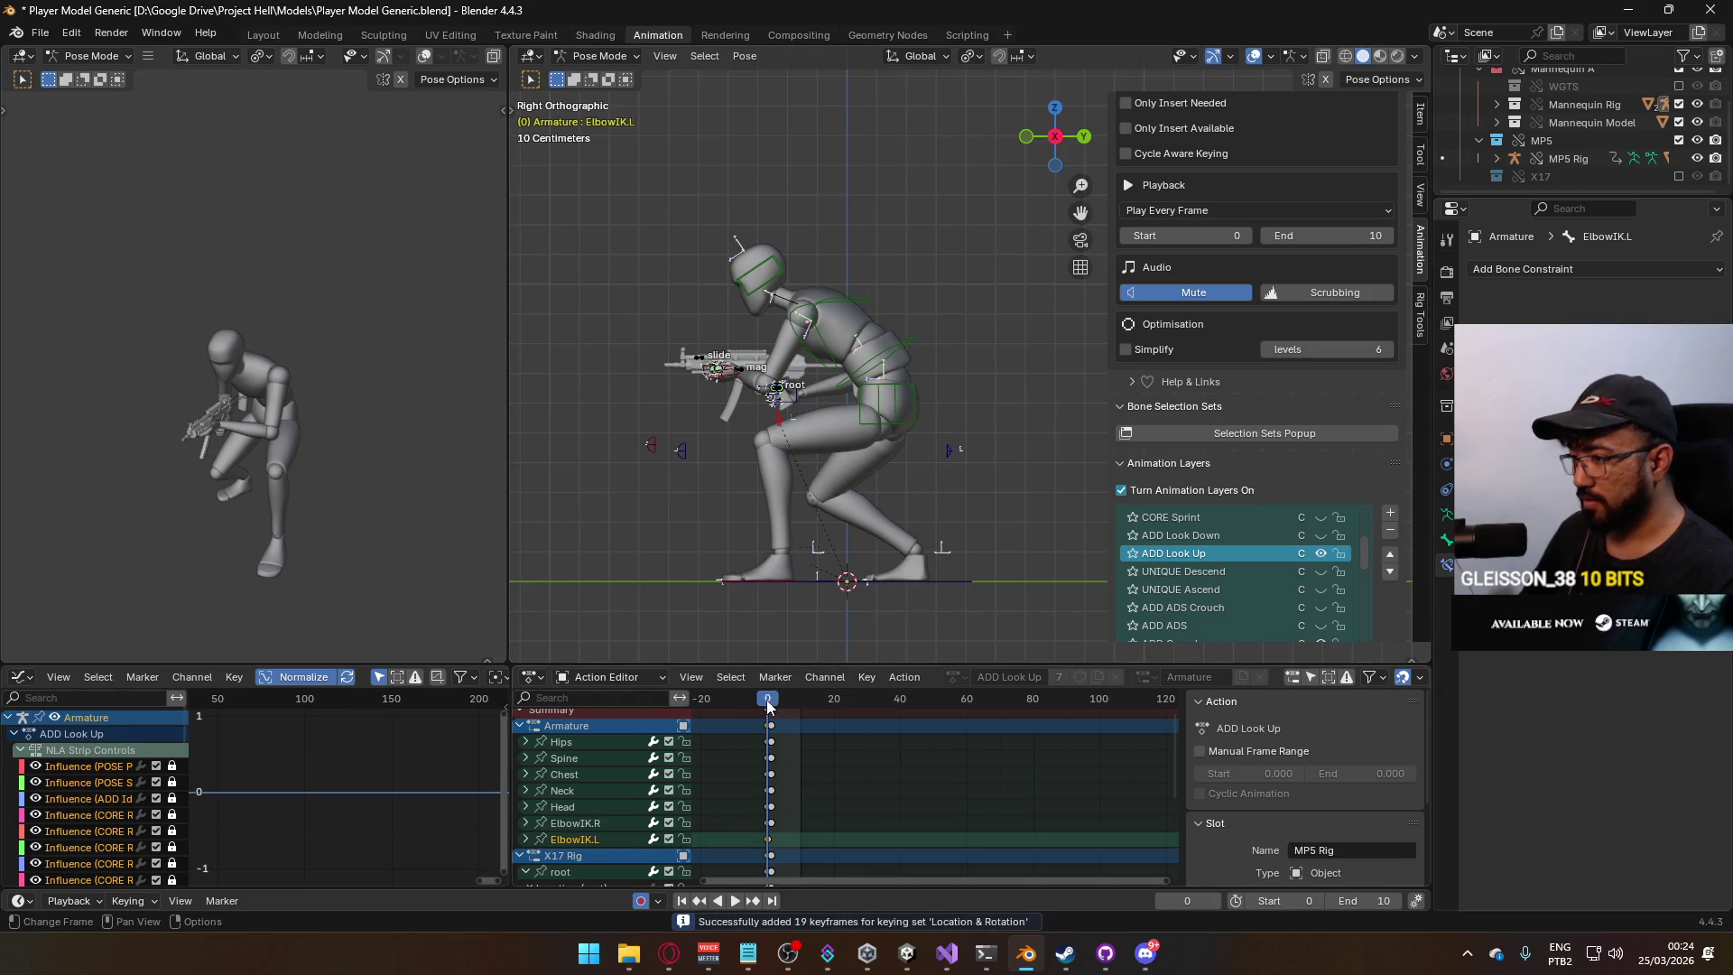
left_click(771, 701)
key("ctrl+v")
left_click_drag(771, 706, 773, 706)
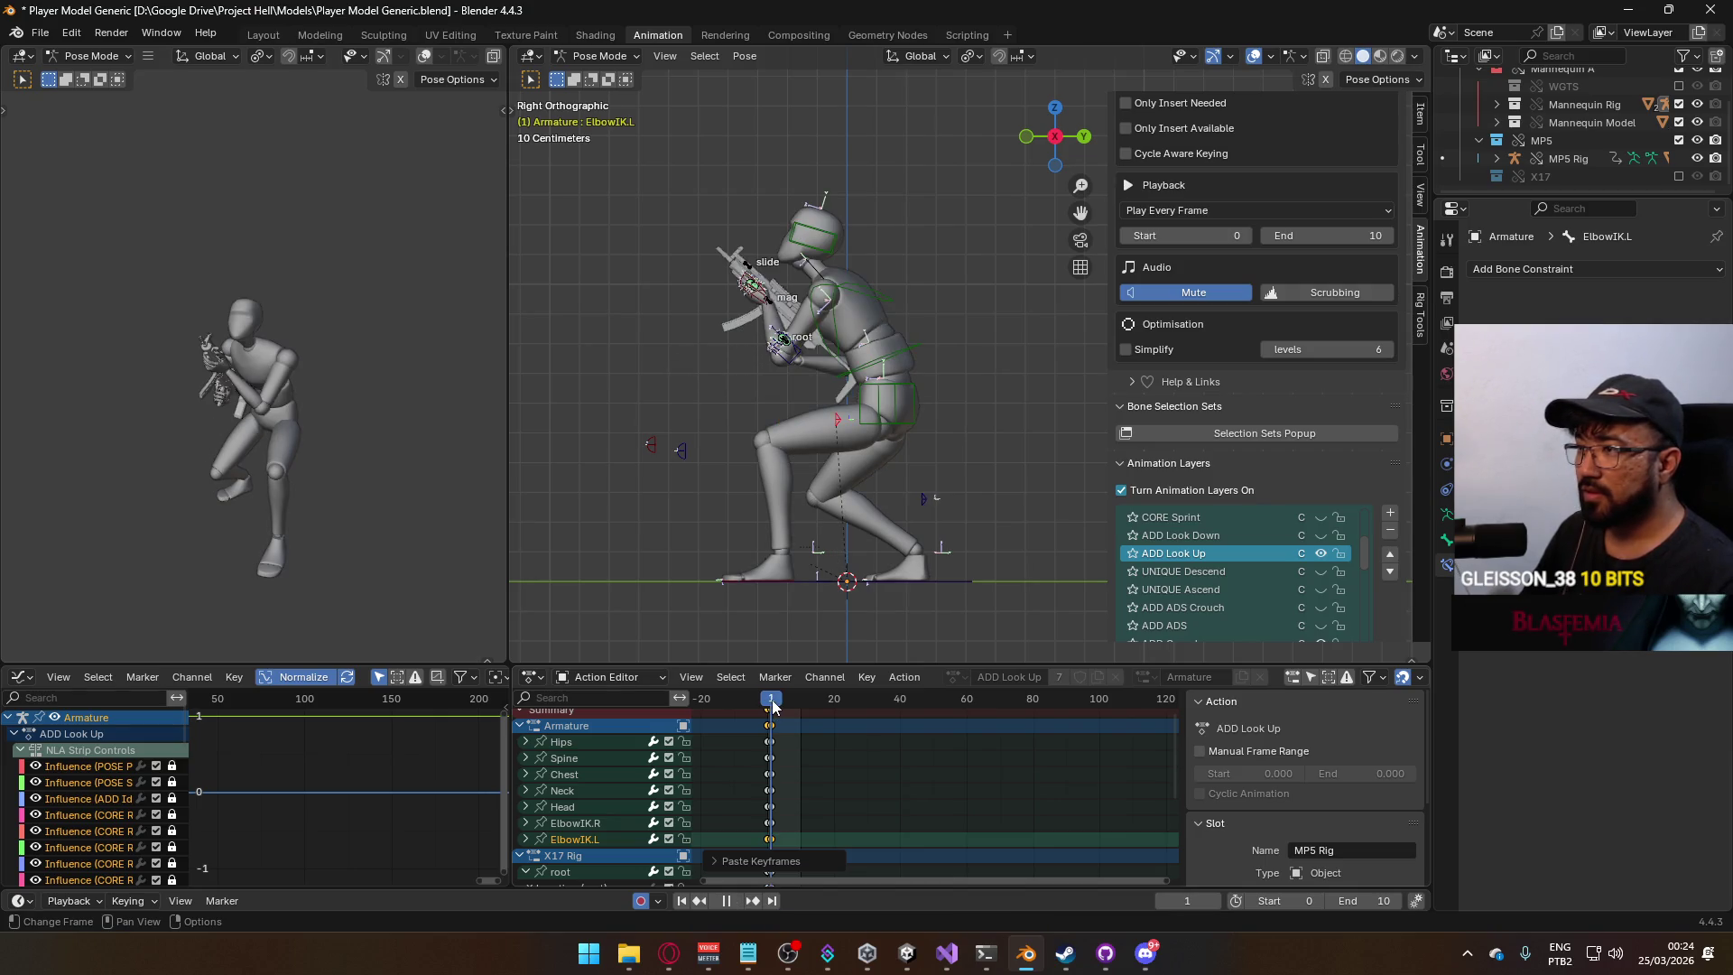
key("Escape")
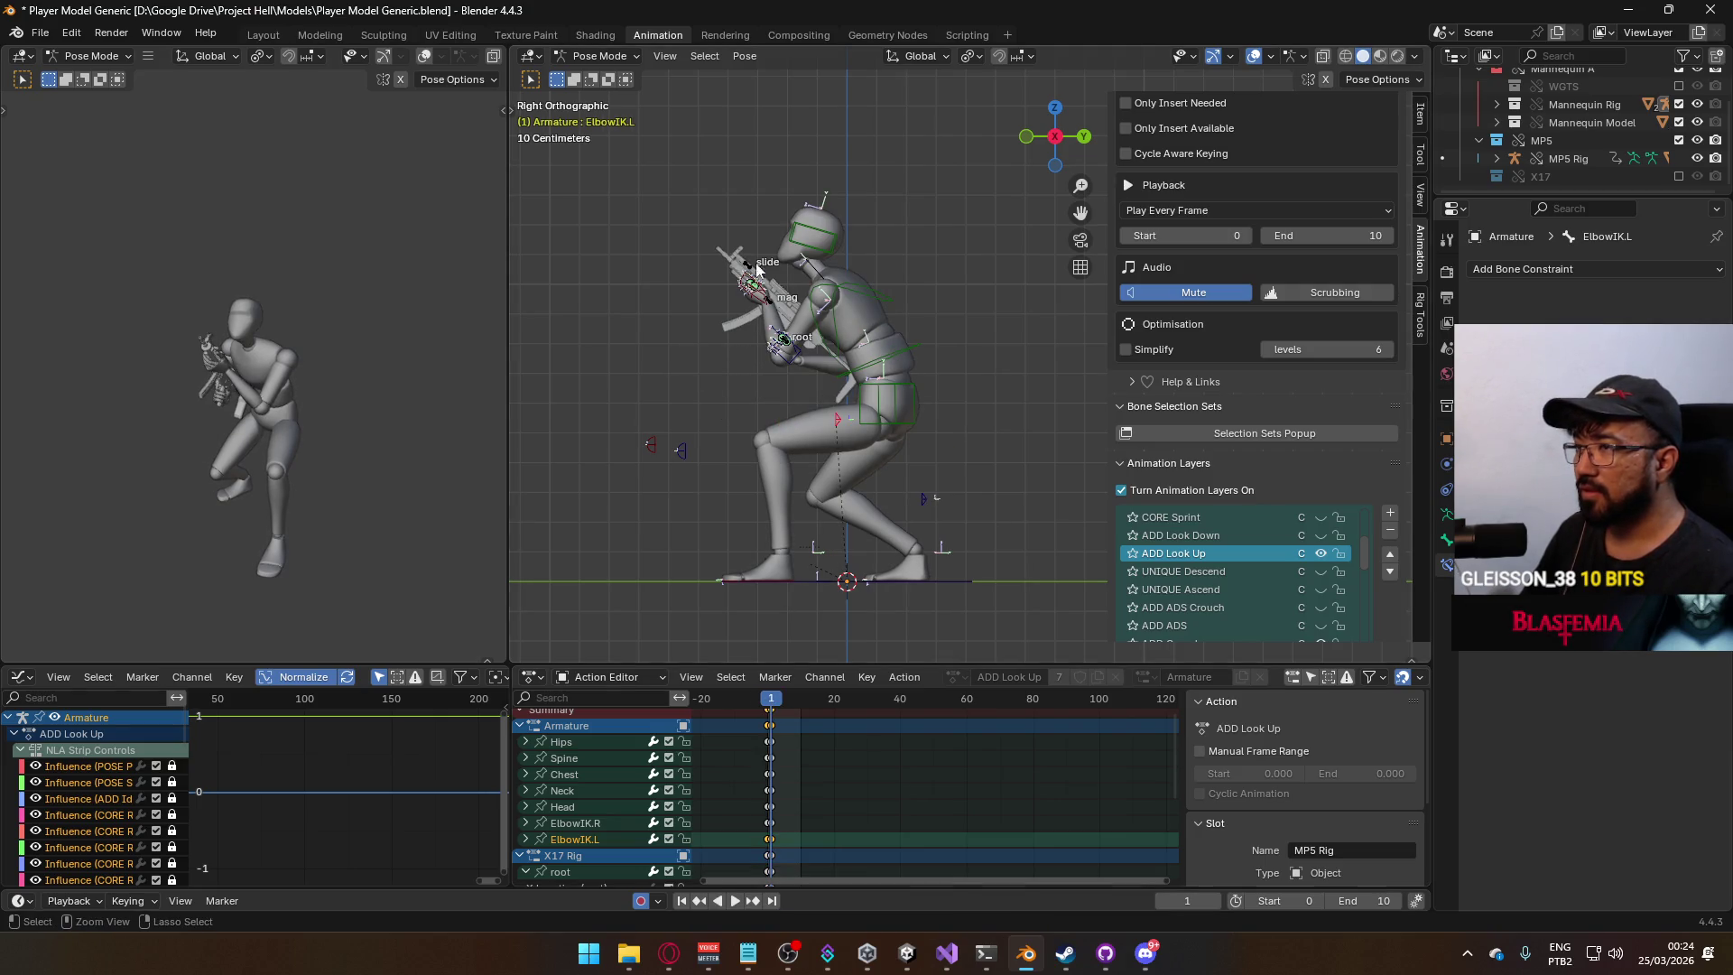
Save the file and return to Object Mode with the mannequin mesh selected.
key("ctrl+s")
left_click(600, 56)
left_click(605, 72)
left_click(885, 305)
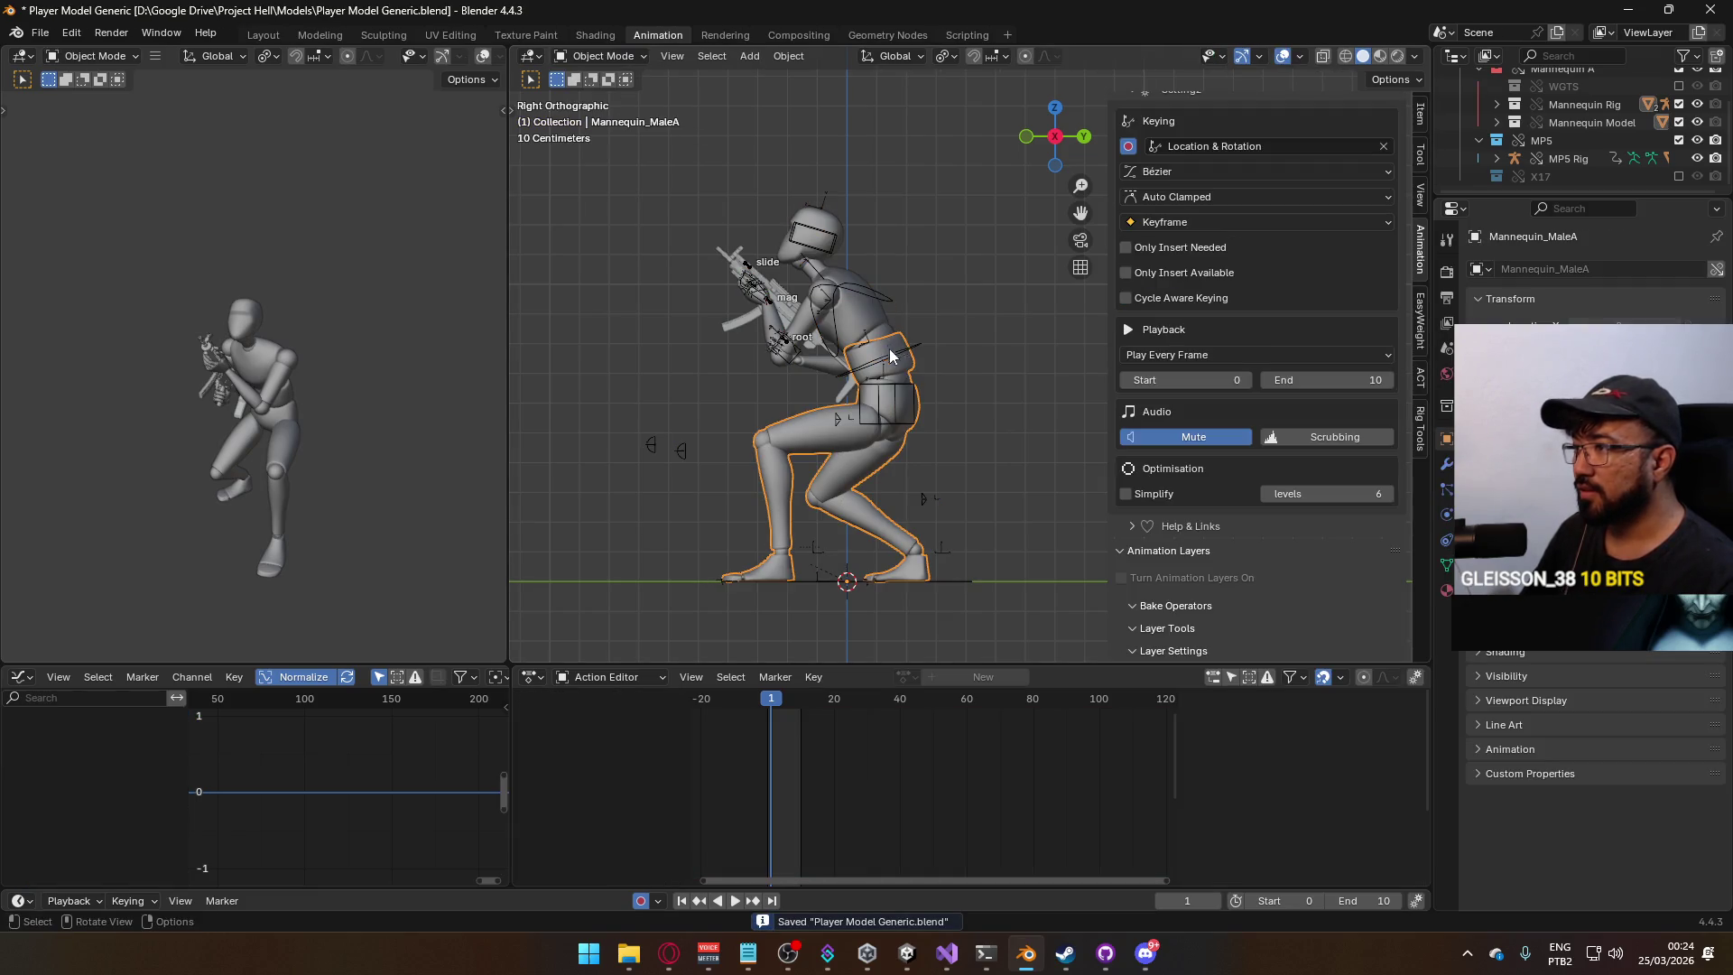
Select the armature along with the mesh, save, and go back to frame 0.
left_click(905, 352, "shift")
key("ctrl+s")
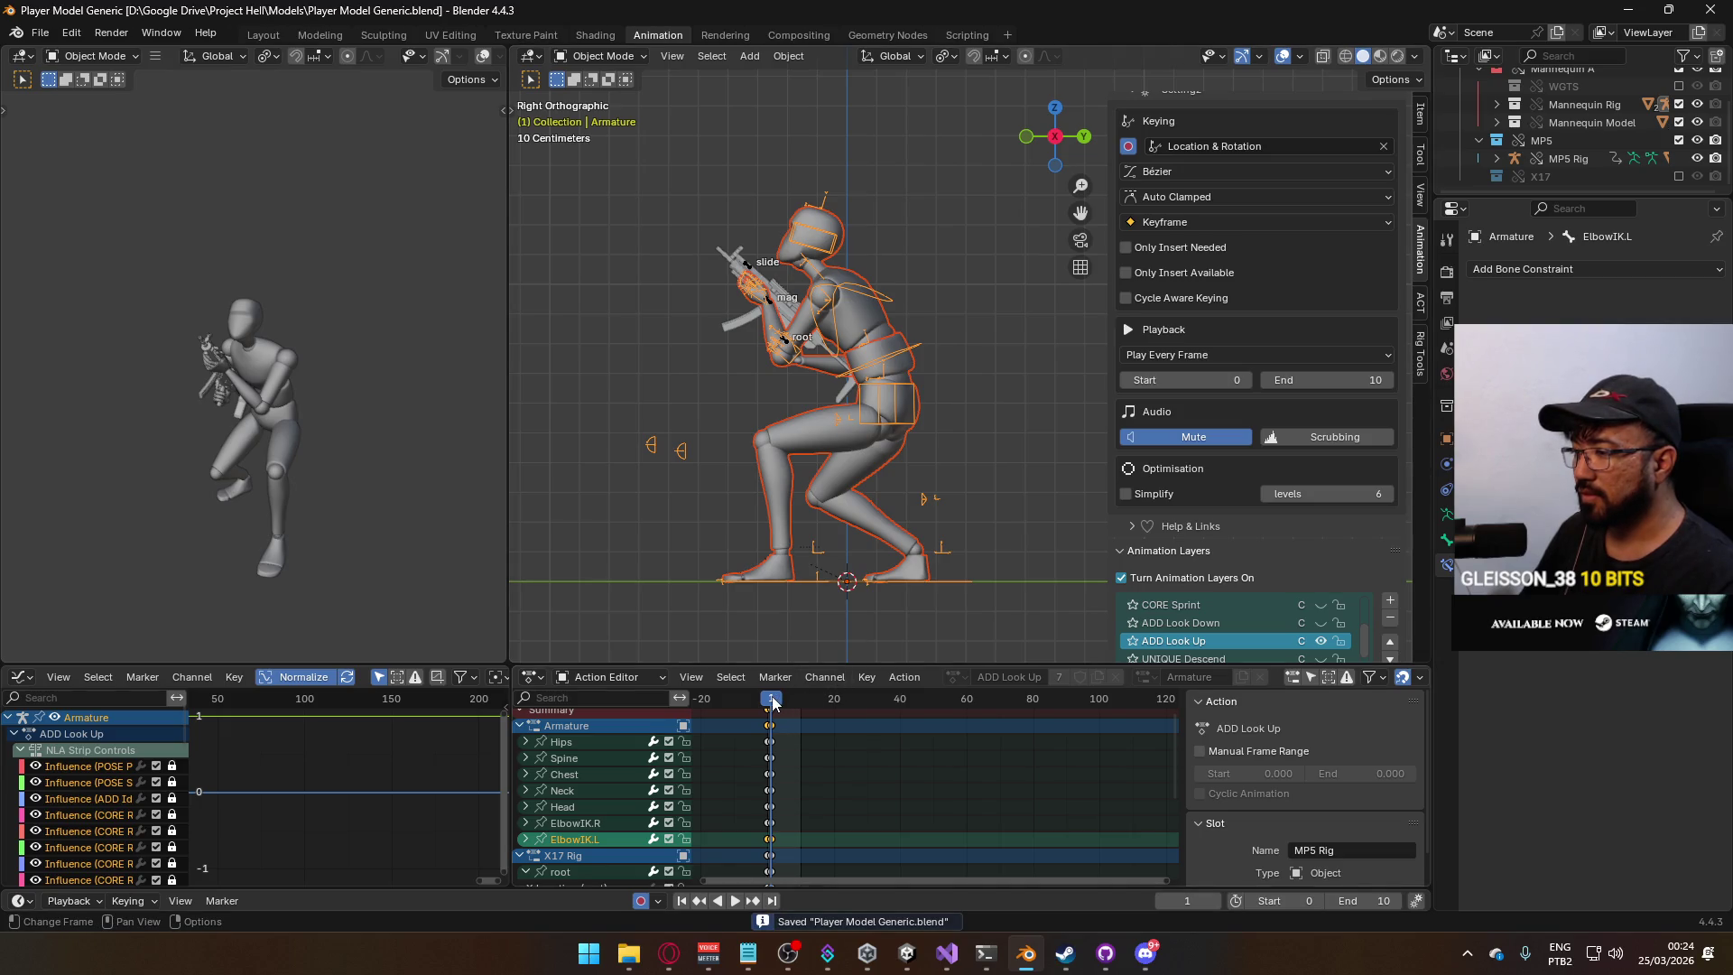
left_click_drag(773, 703, 768, 703)
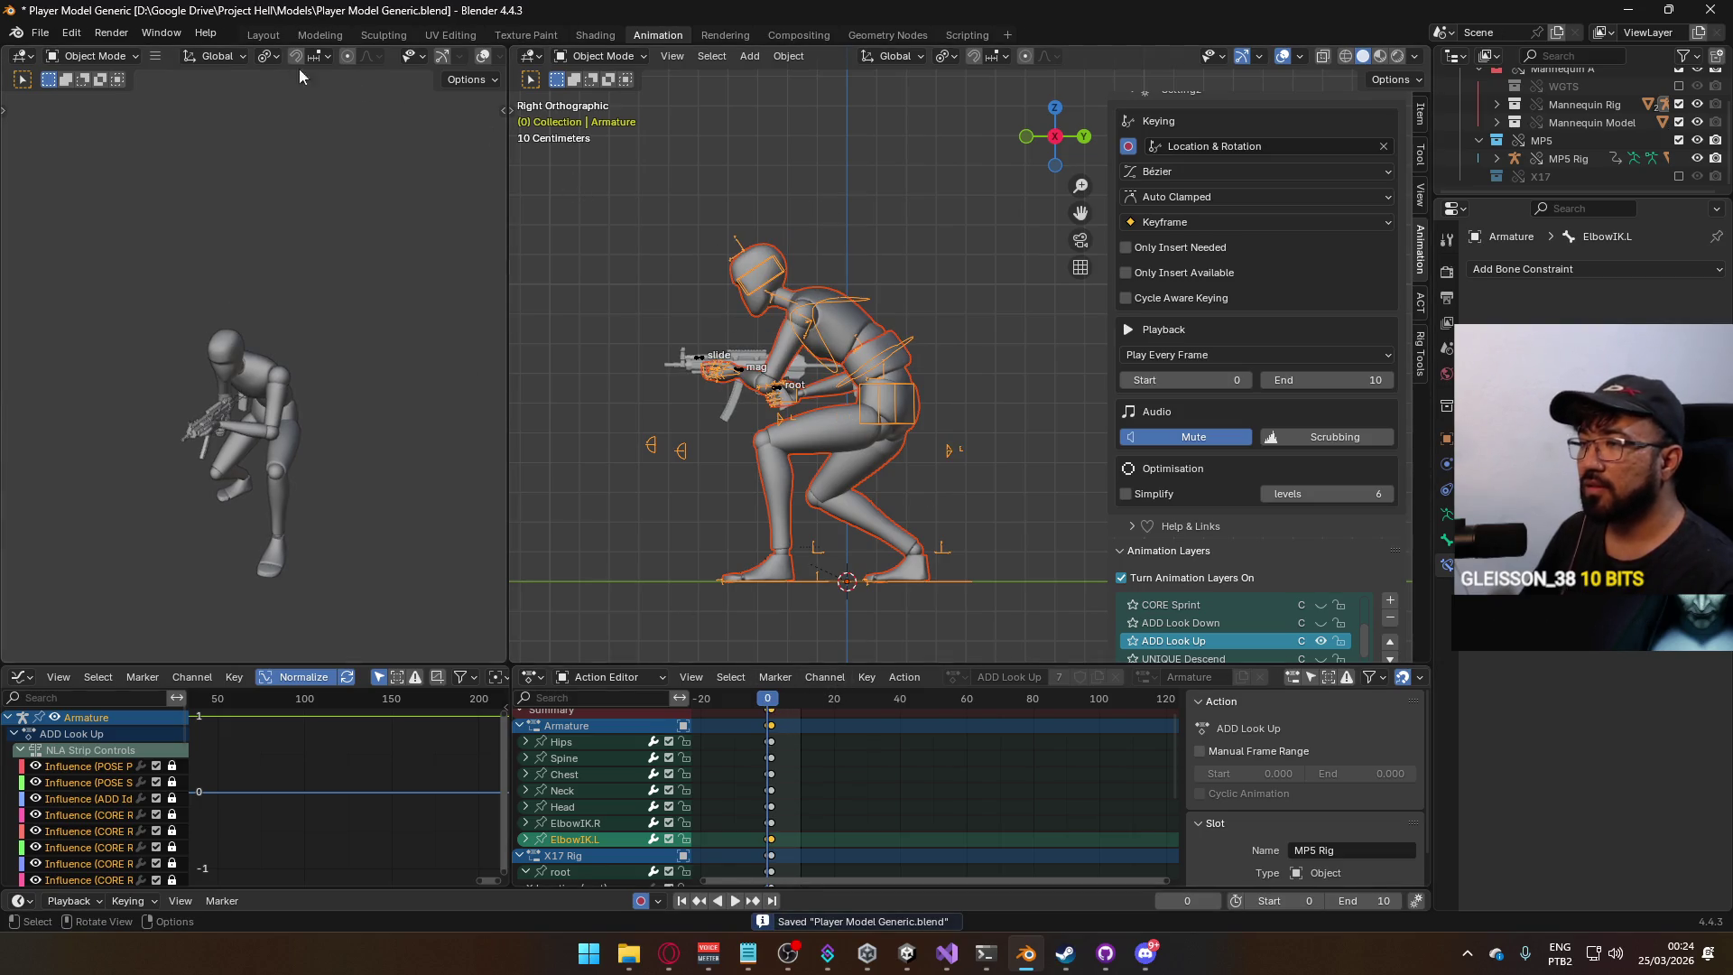
left_click(40, 33)
mouse_move(117, 307)
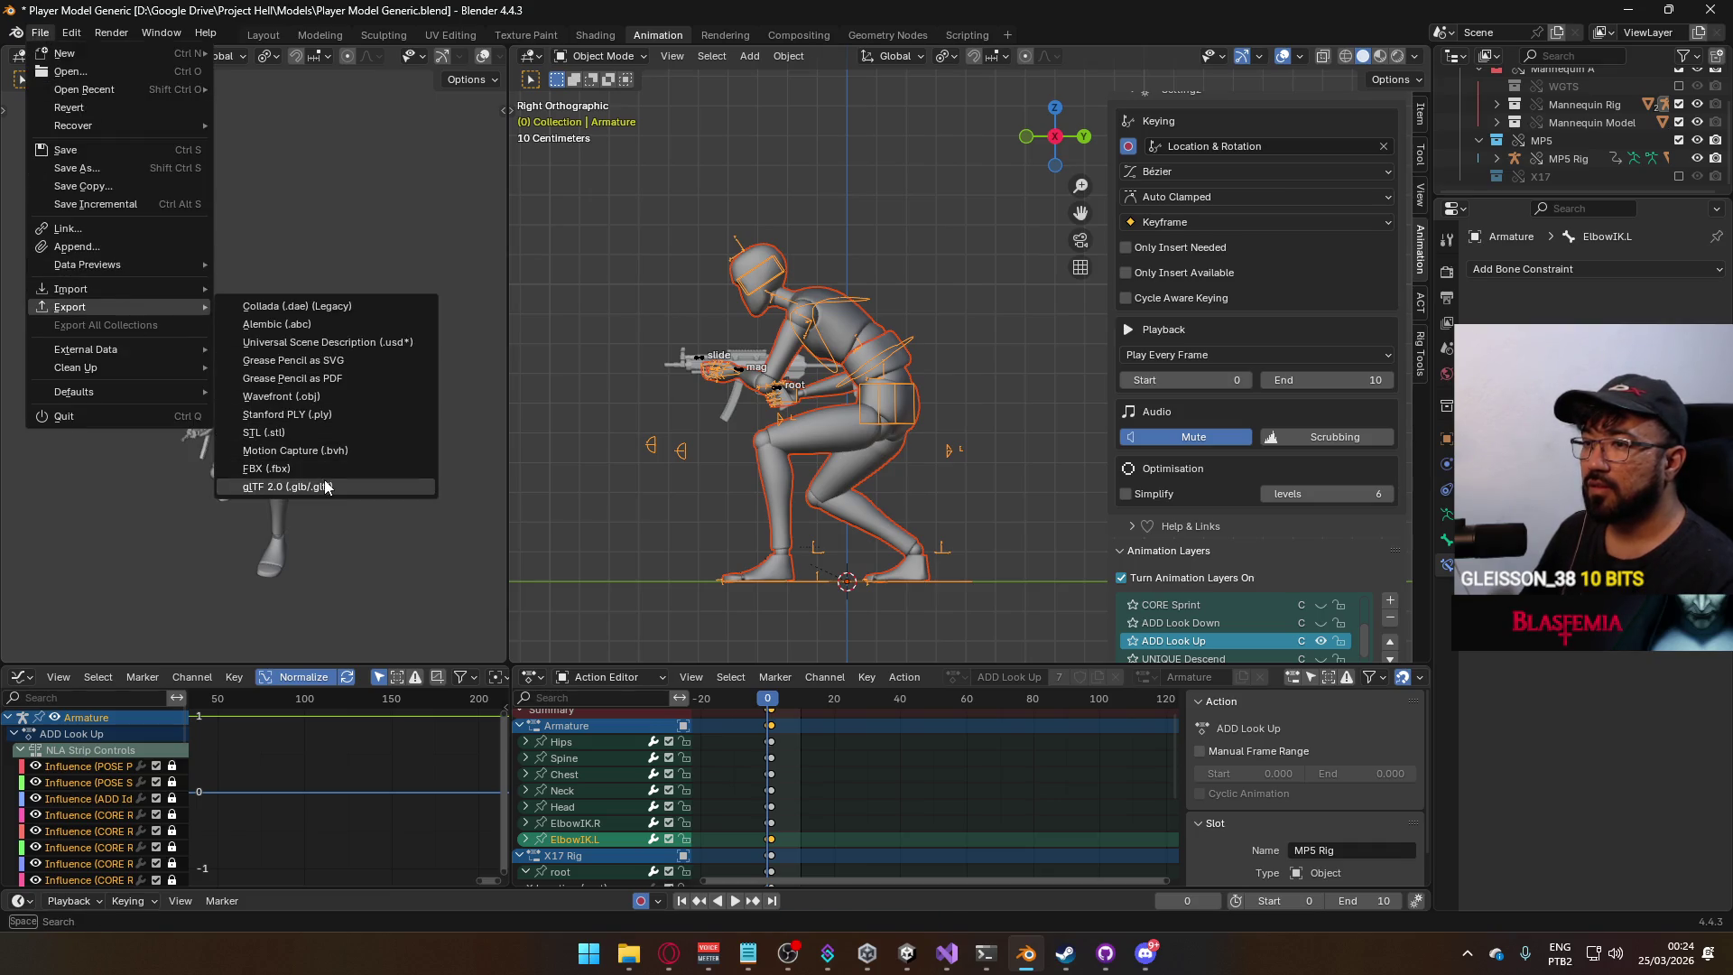
left_click(327, 488)
left_click(1259, 686)
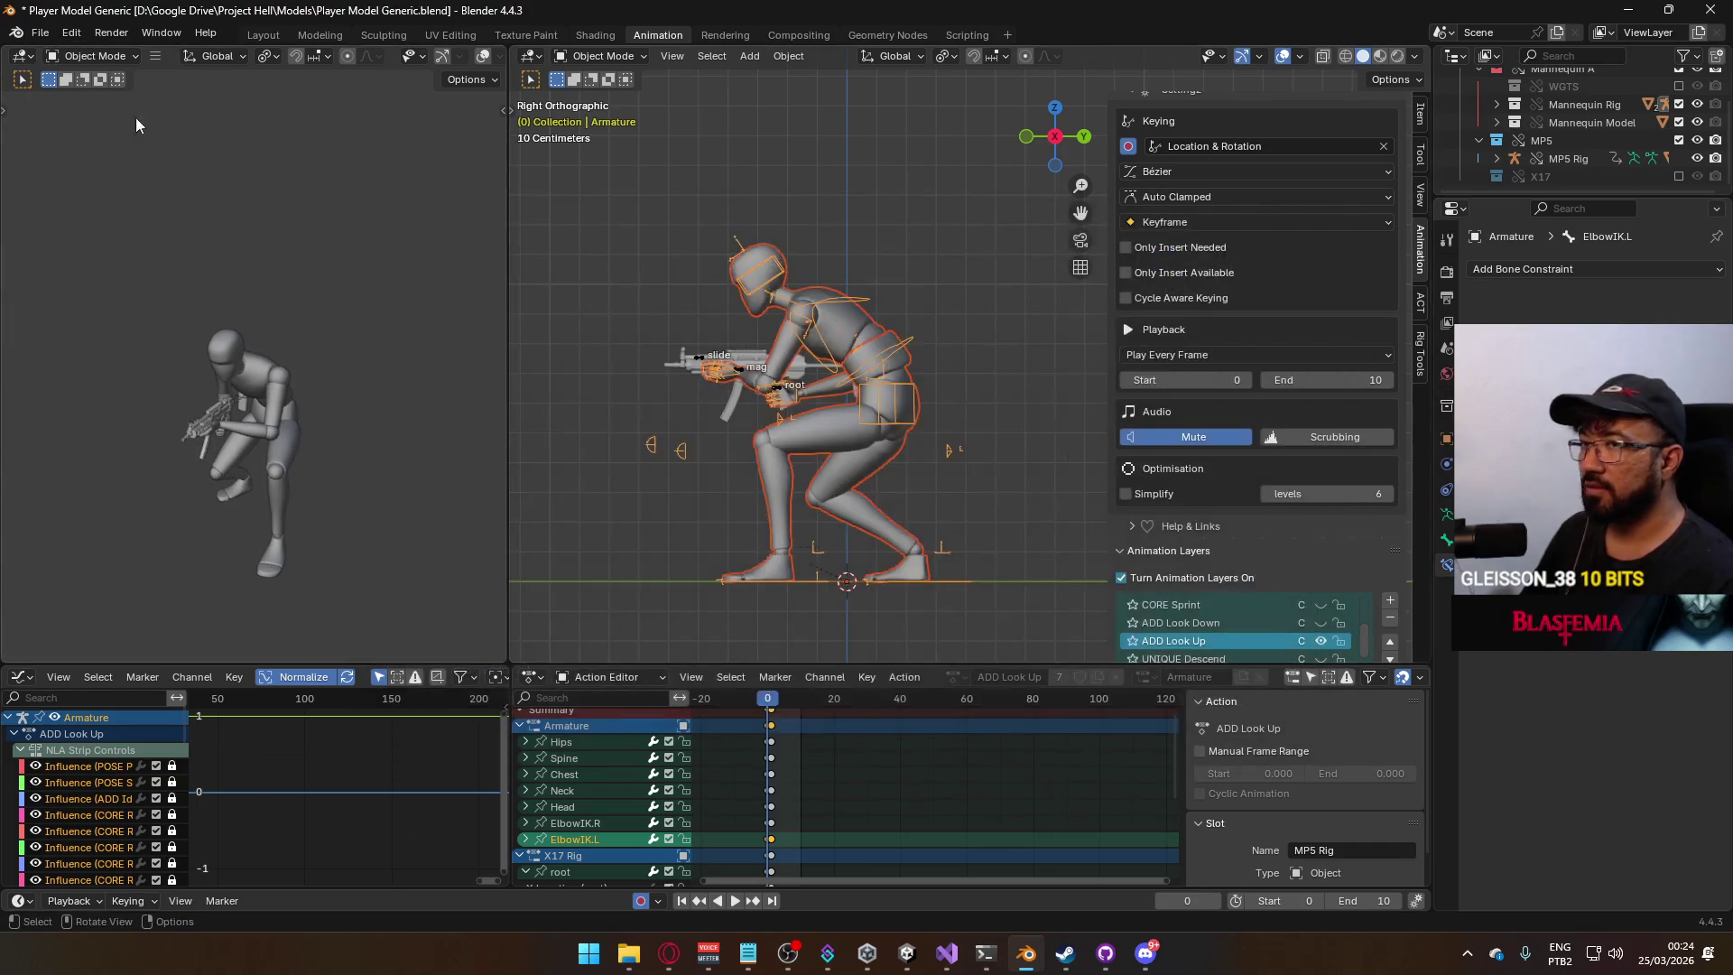
Export FBX over Model@Hipfire Sidearm Crouch Look Up.fbx, filtering the list by 'crouch look'.
left_click(34, 35)
mouse_move(160, 303)
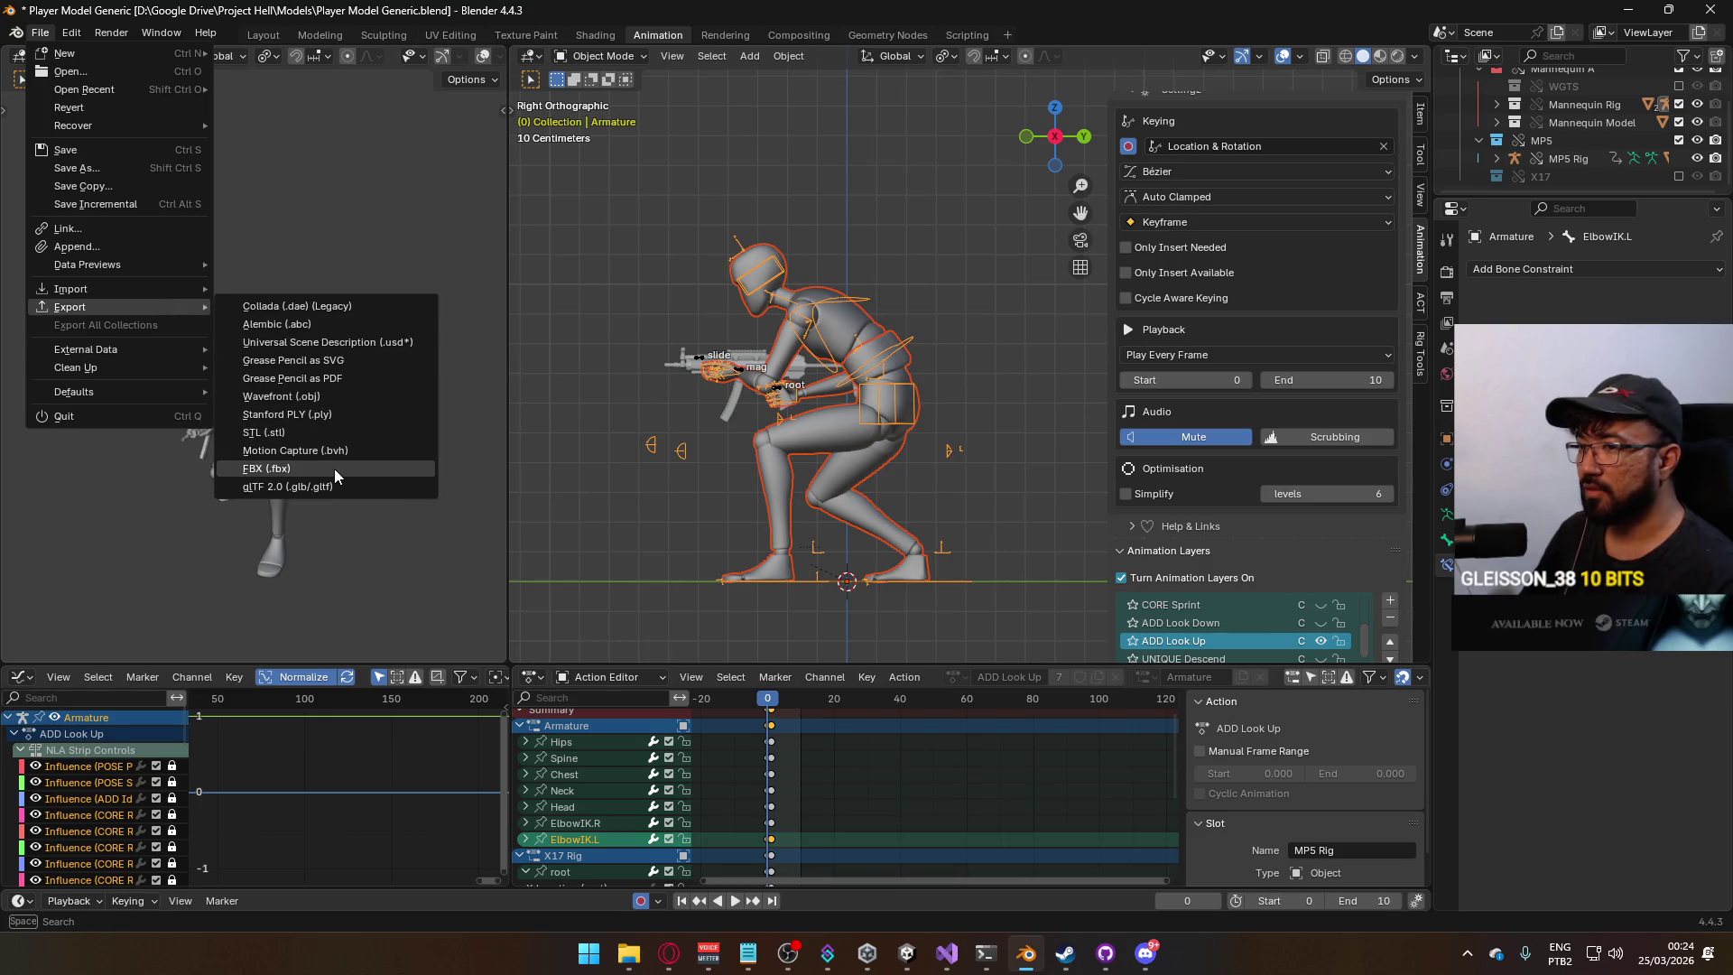
left_click(336, 471)
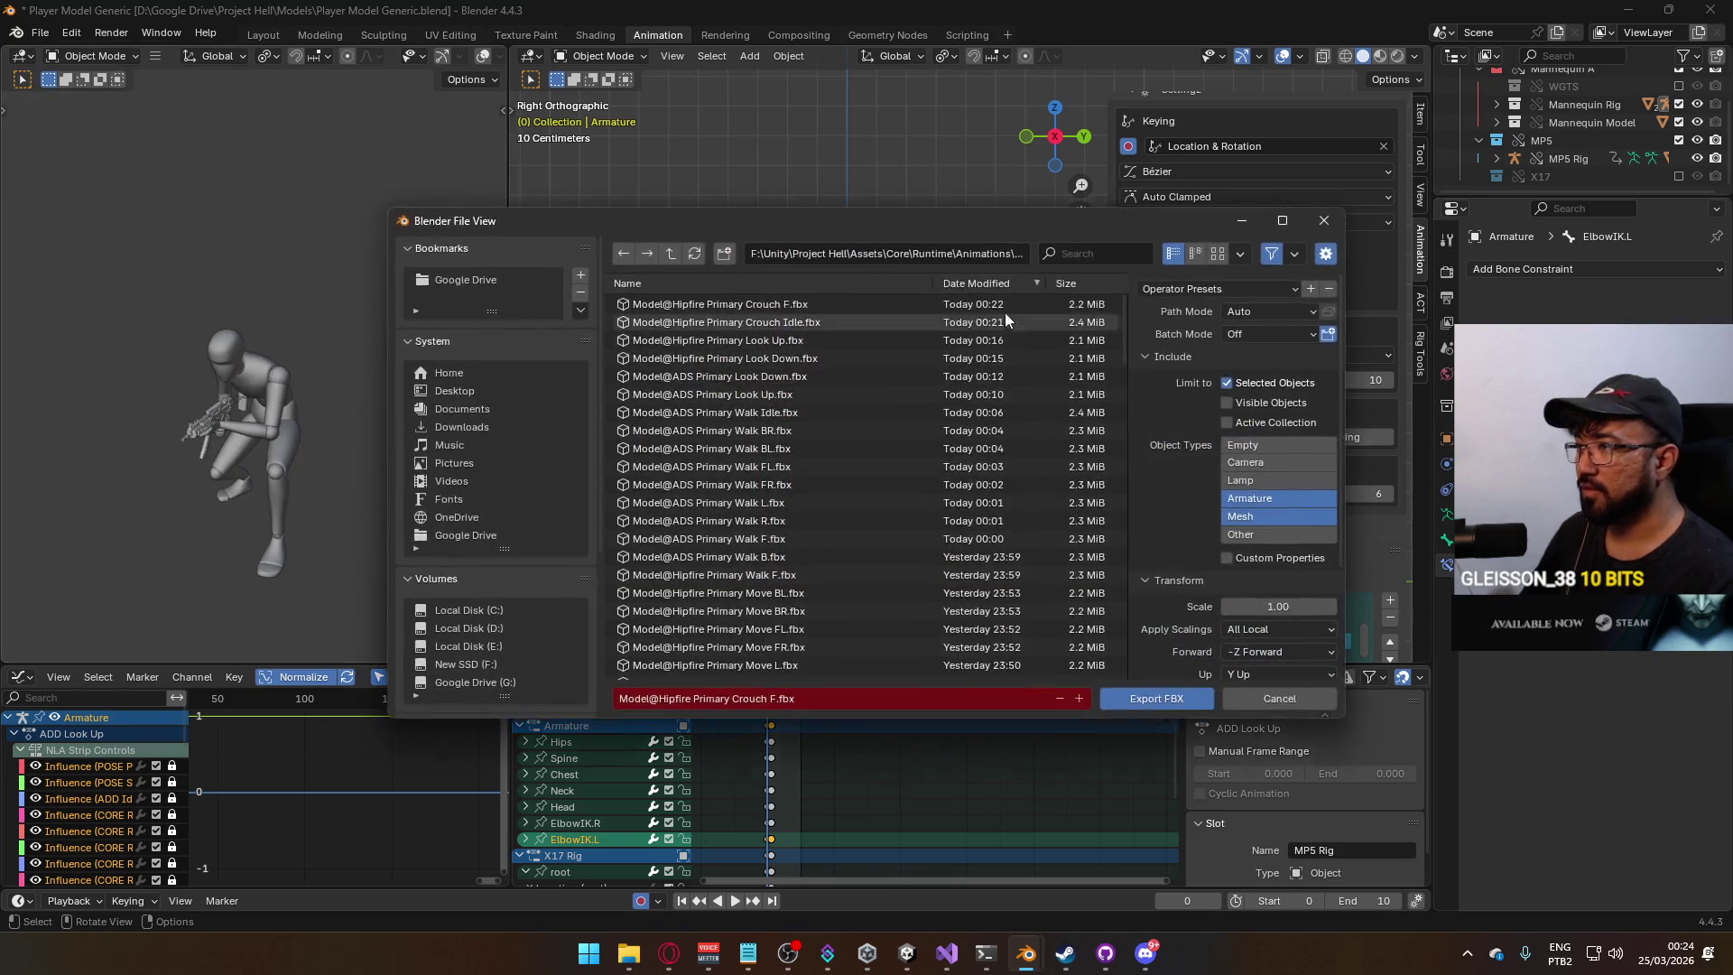
left_click(1062, 255)
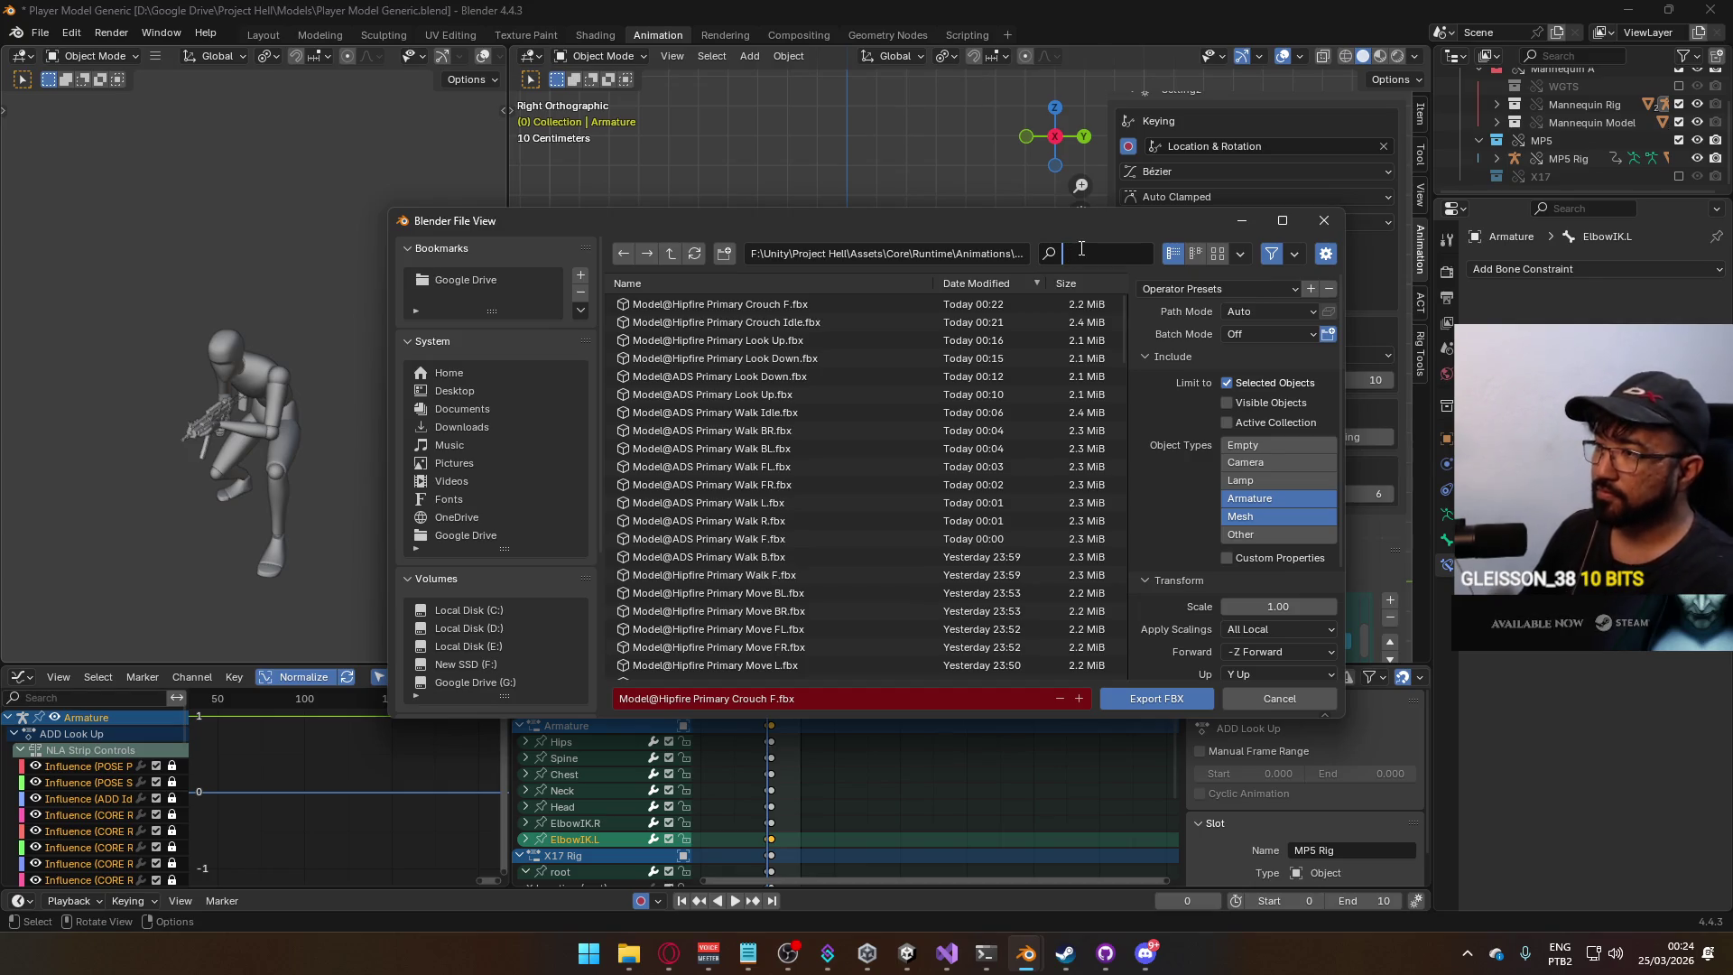
type("crouch look")
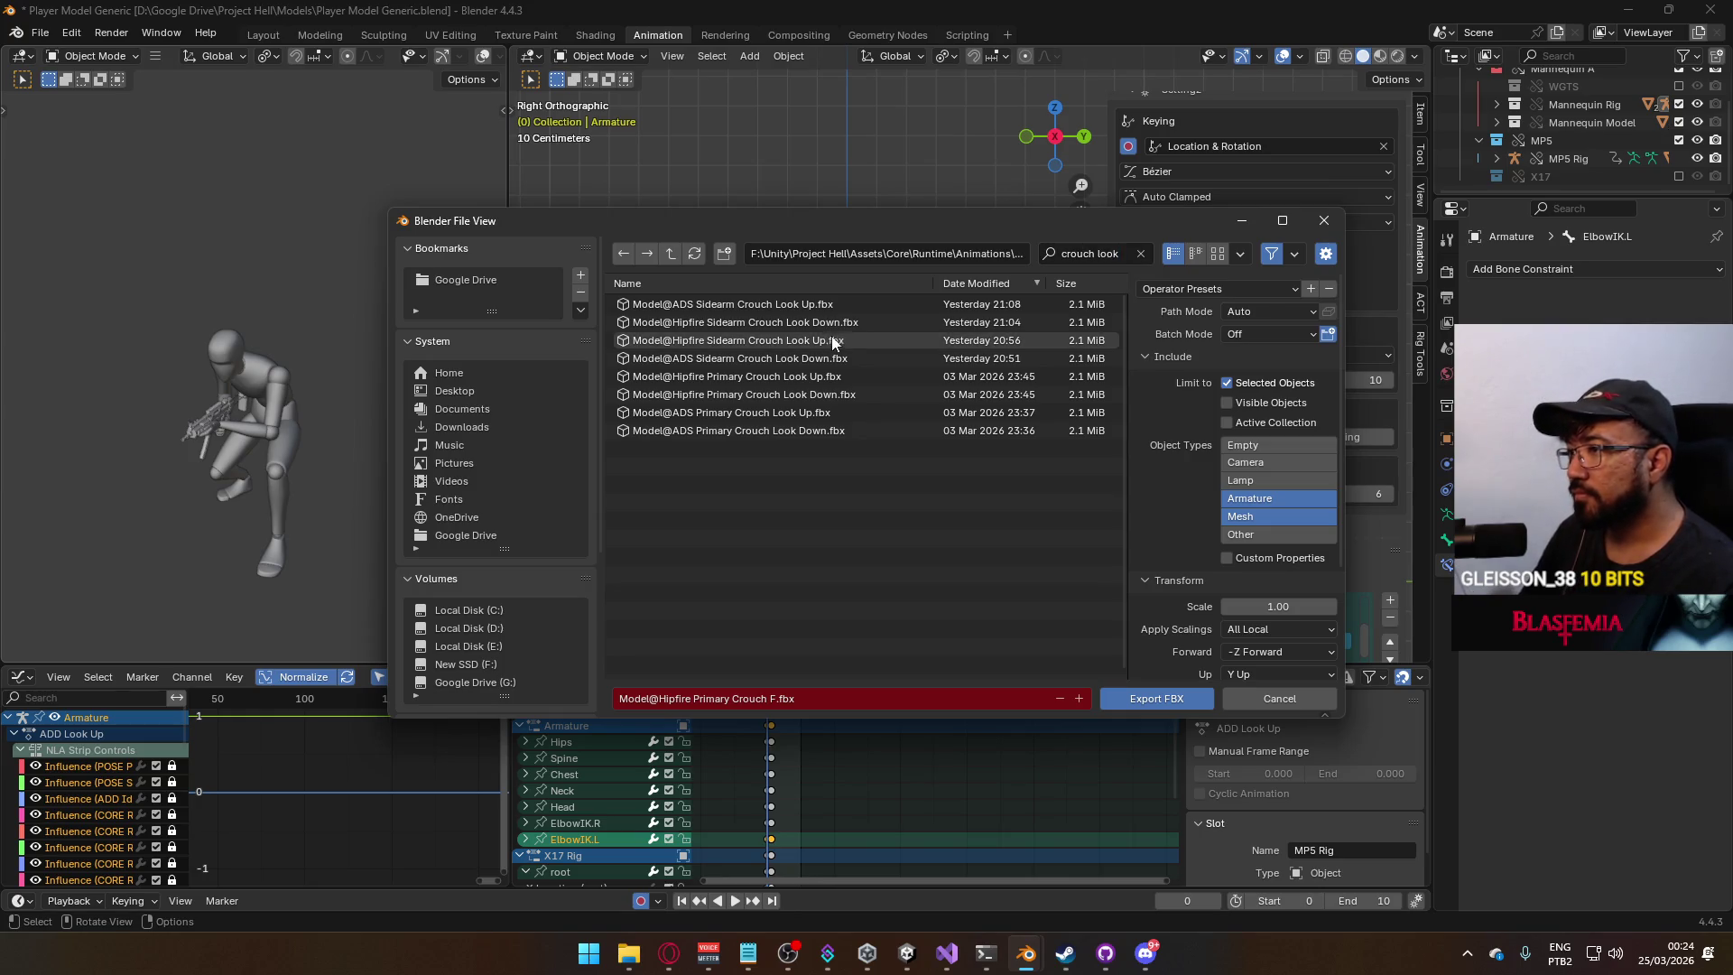
mouse_move(937, 284)
left_mouse_down()
mouse_move(908, 359)
mouse_move(872, 325)
mouse_move(887, 252)
left_mouse_up()
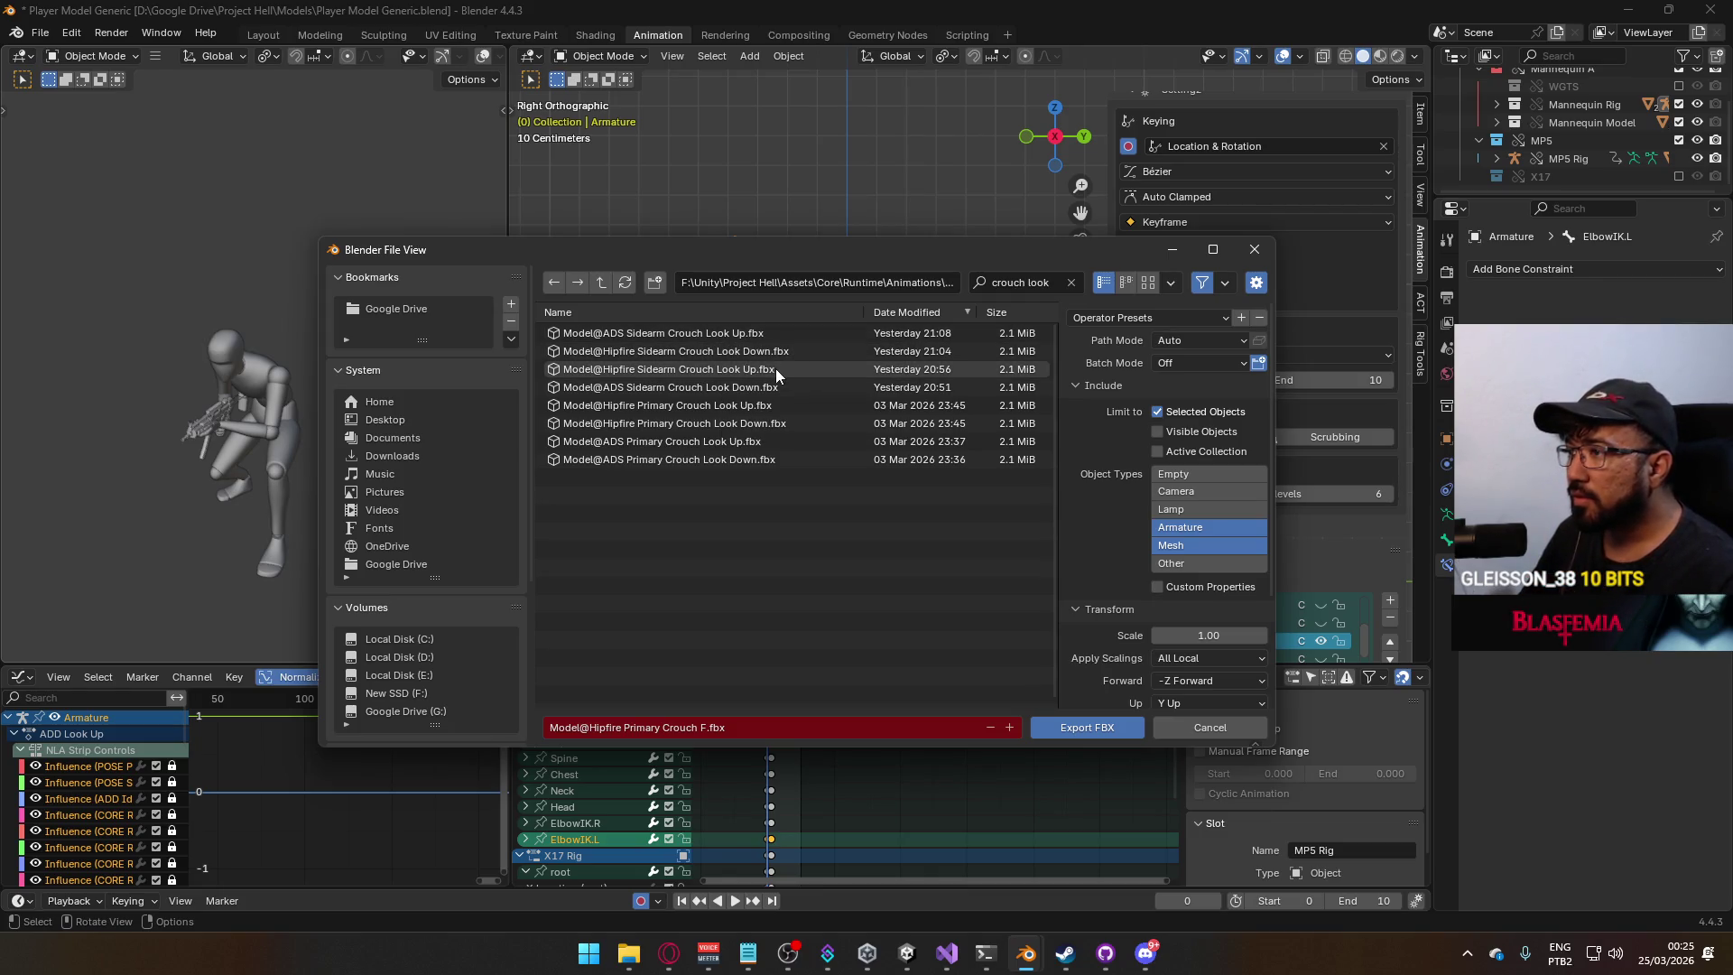
left_click(777, 368)
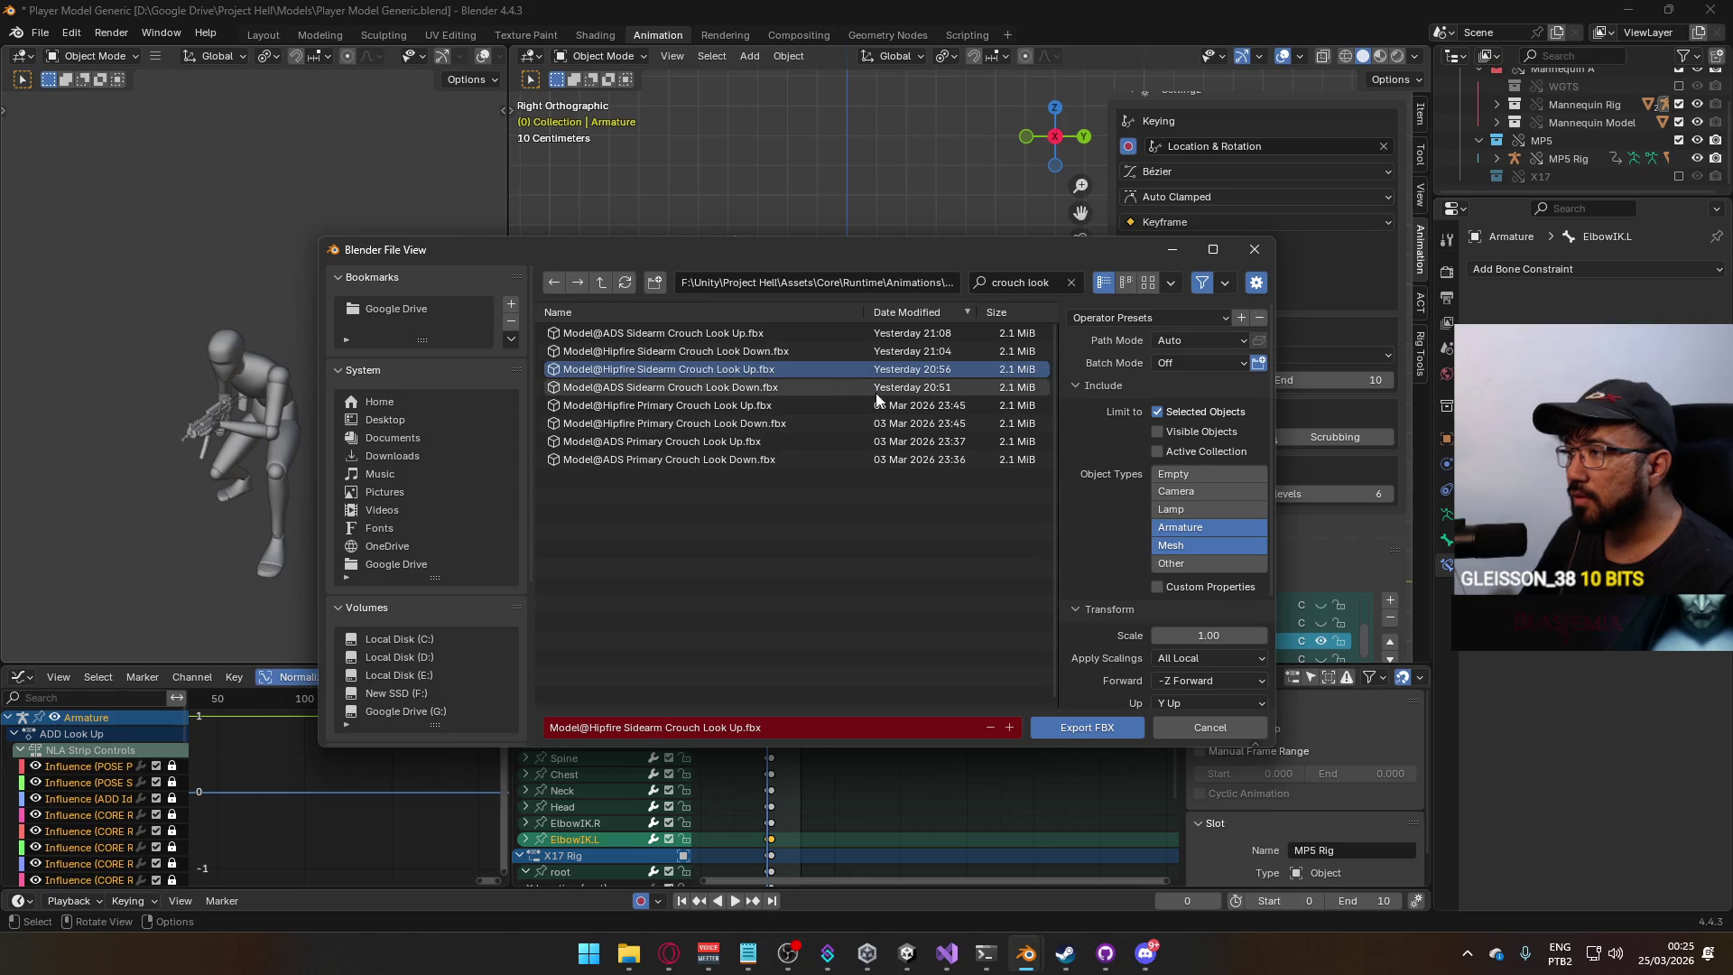
double_click(768, 371)
On the MP5 Rig, turn off ADD Look Up, turn on ADD Crouch Look Down, and preview.
left_click(738, 366)
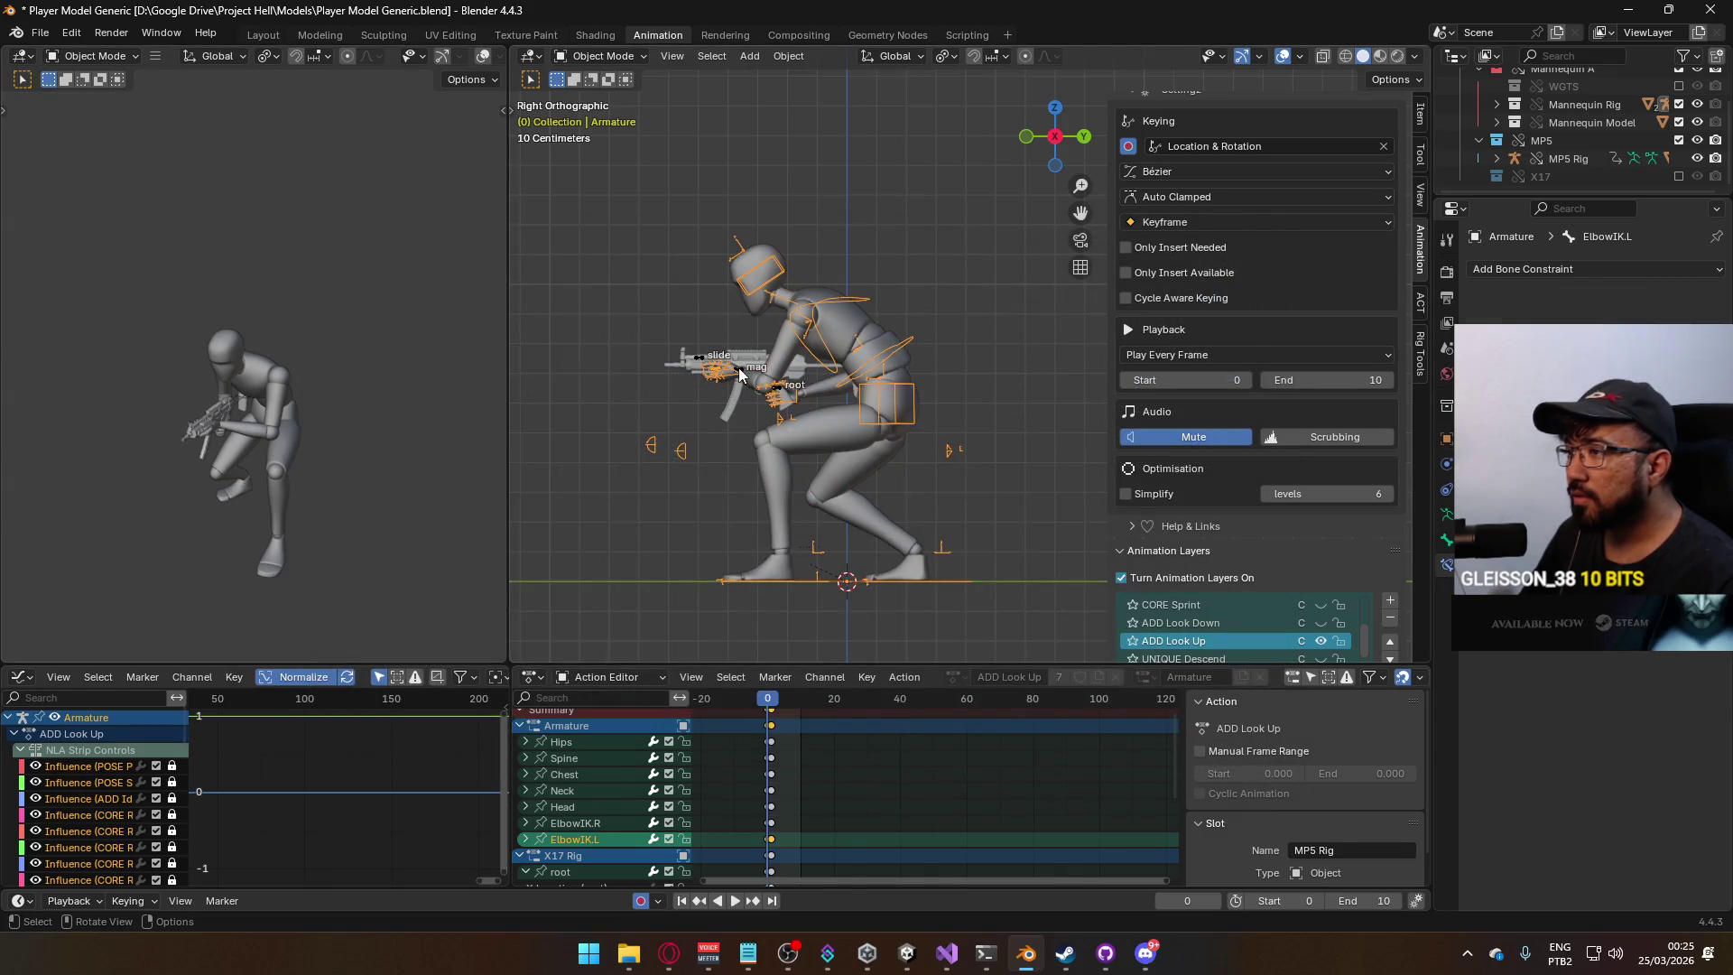
scroll(1349, 452, "down", 4)
scroll(1327, 546, "down", 1)
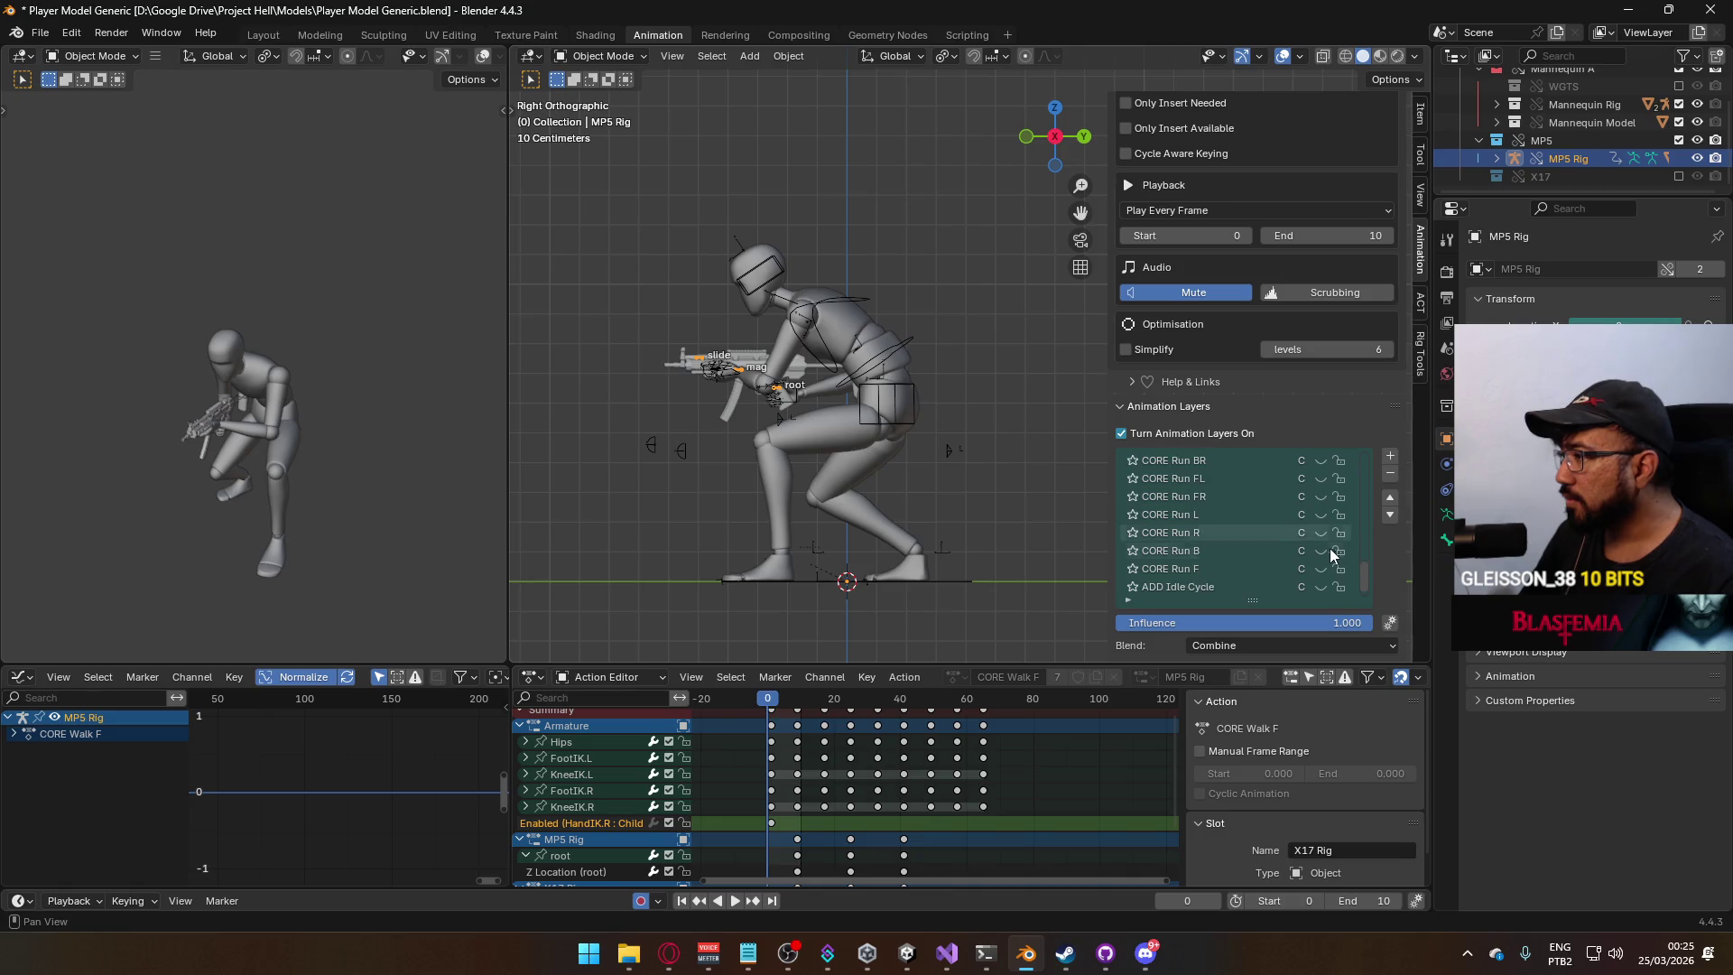
scroll(1352, 581, "up", 10)
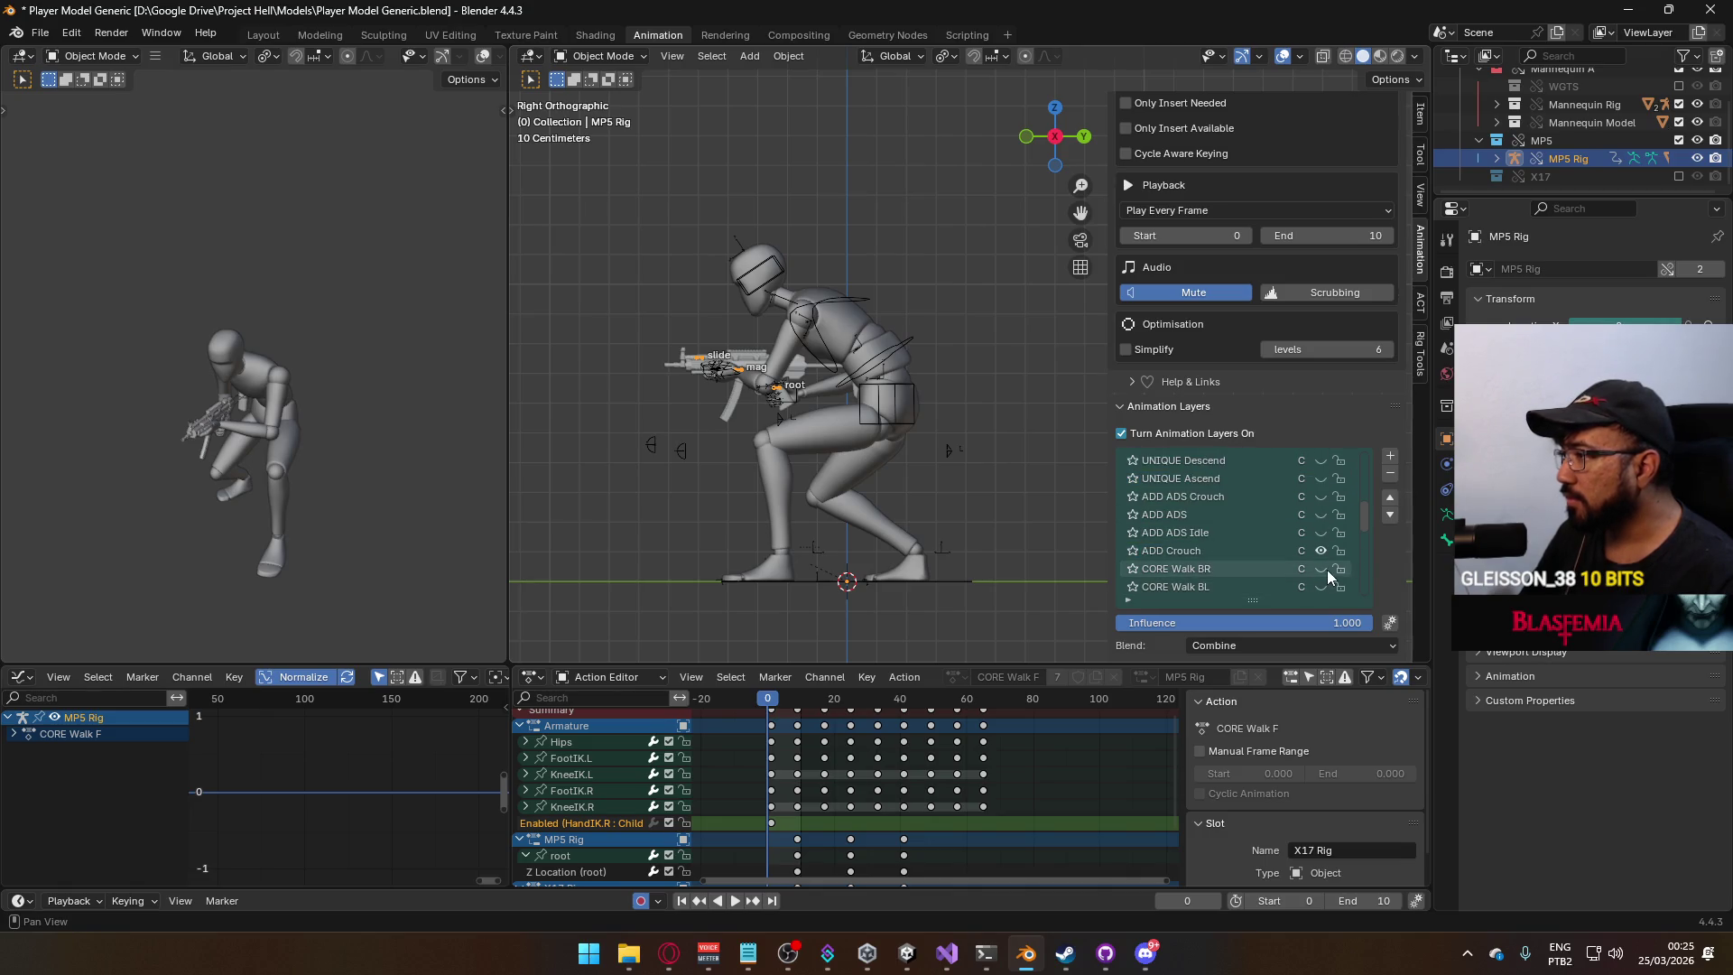
left_click(1322, 509)
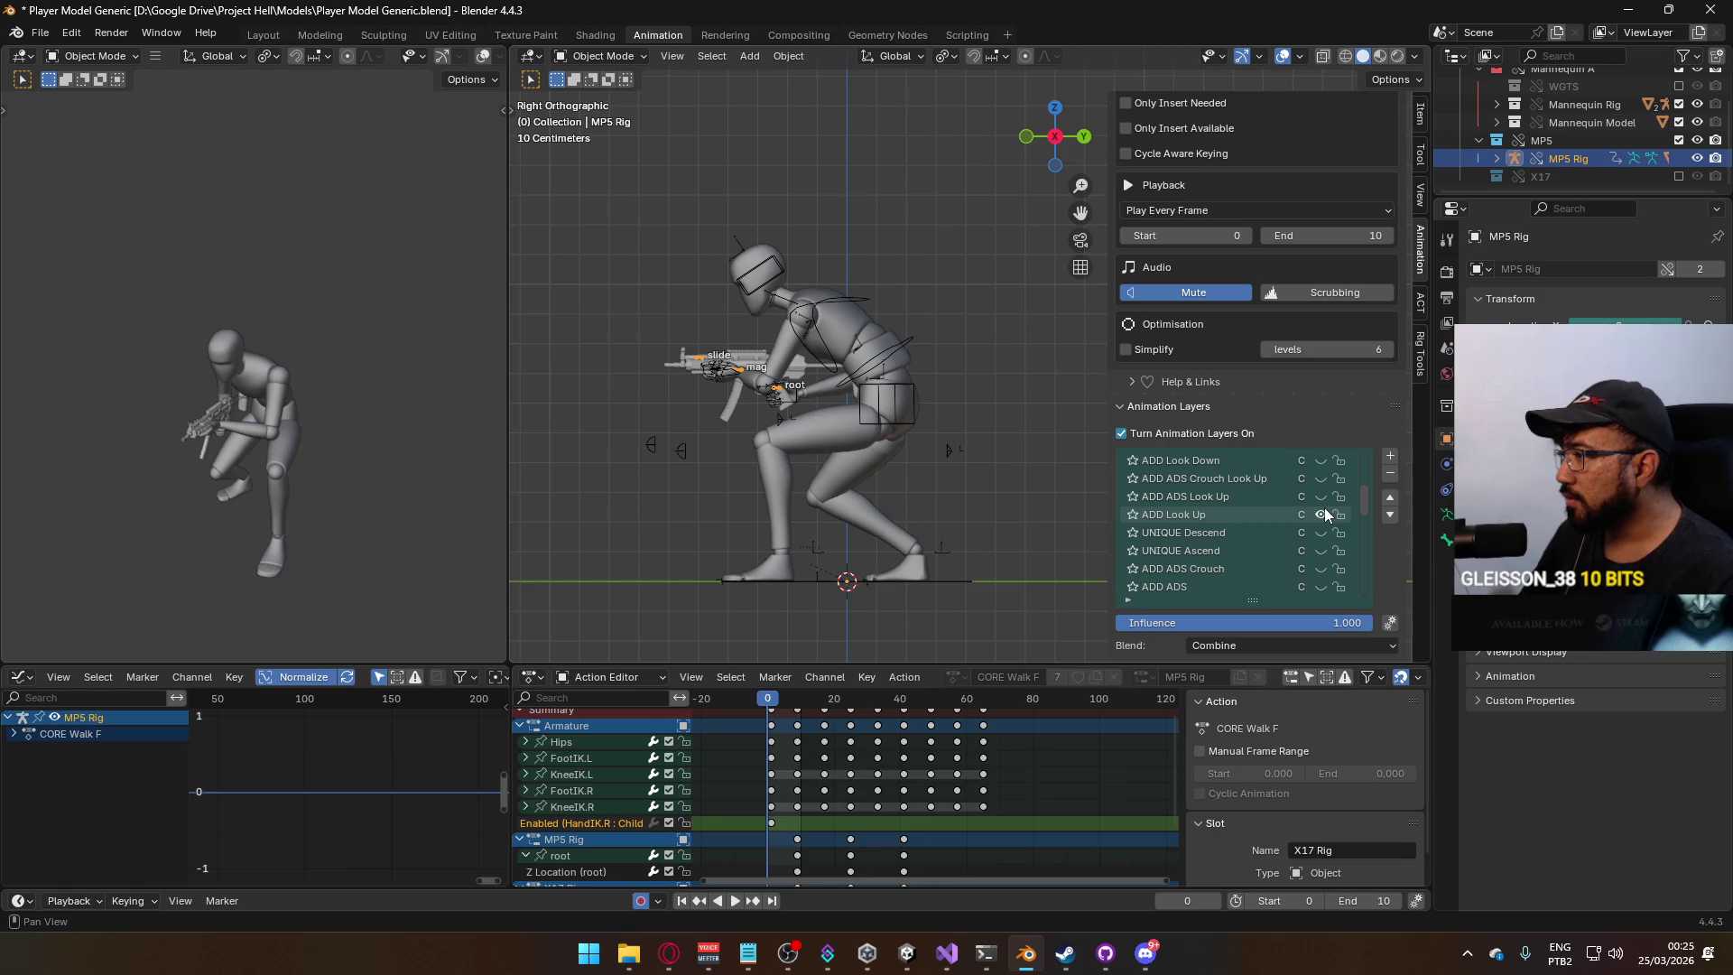
scroll(1320, 522, "up", 2)
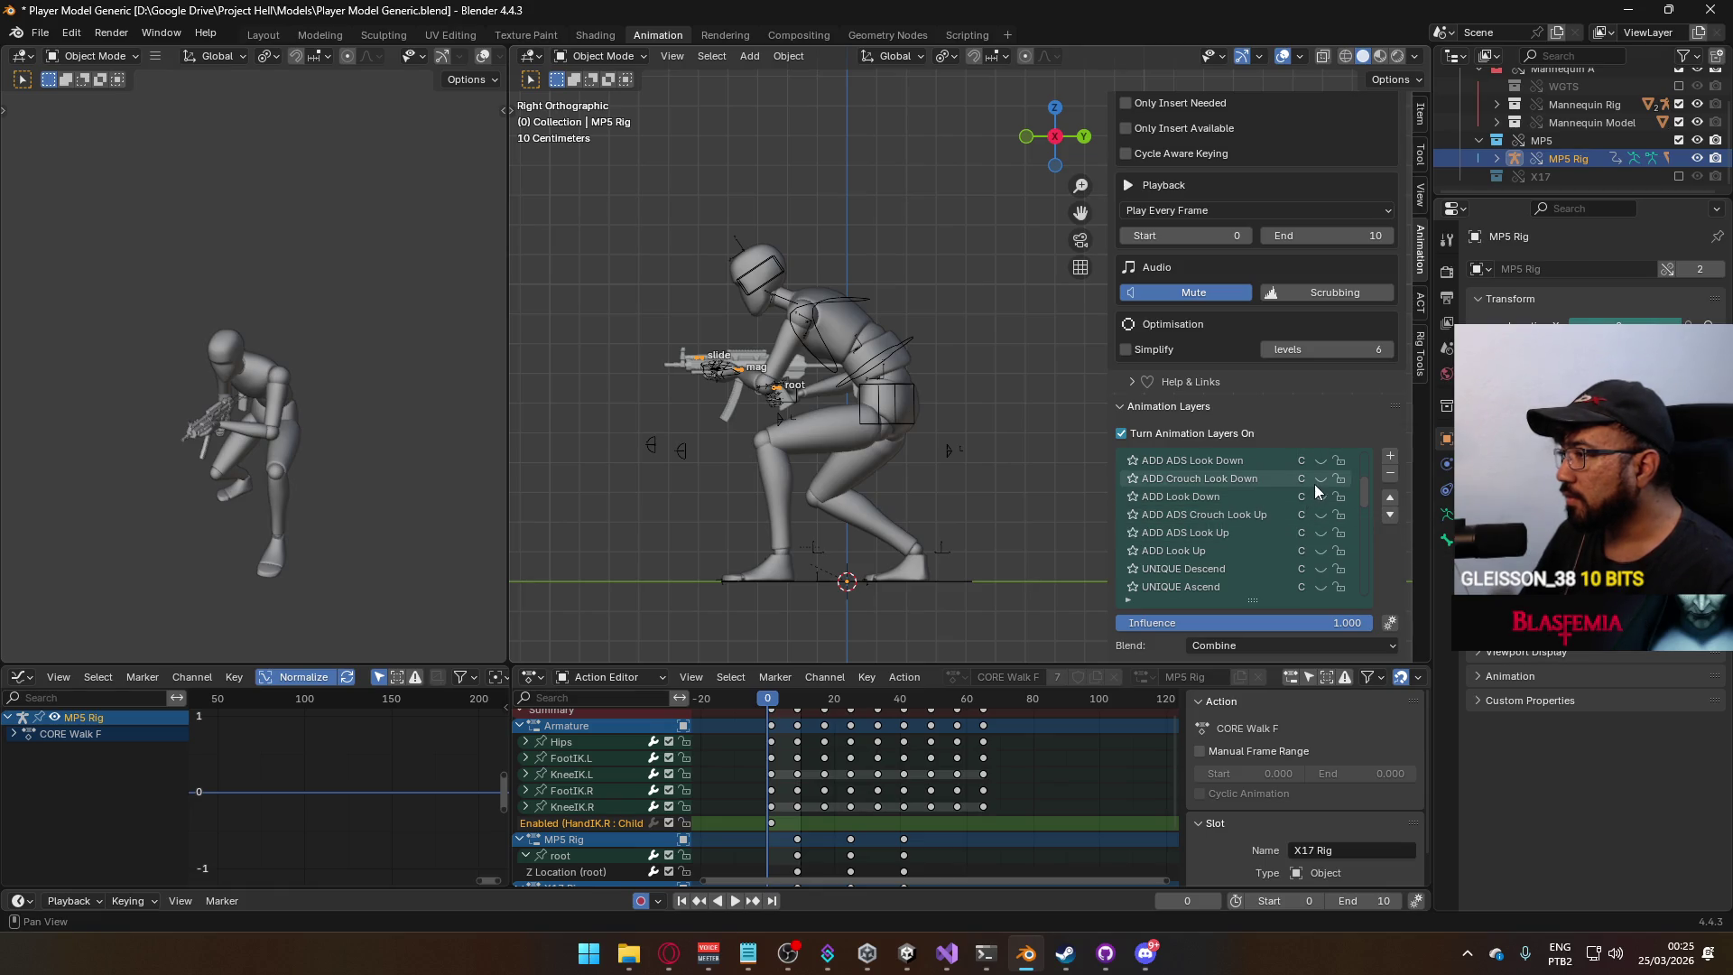
left_click(1320, 480)
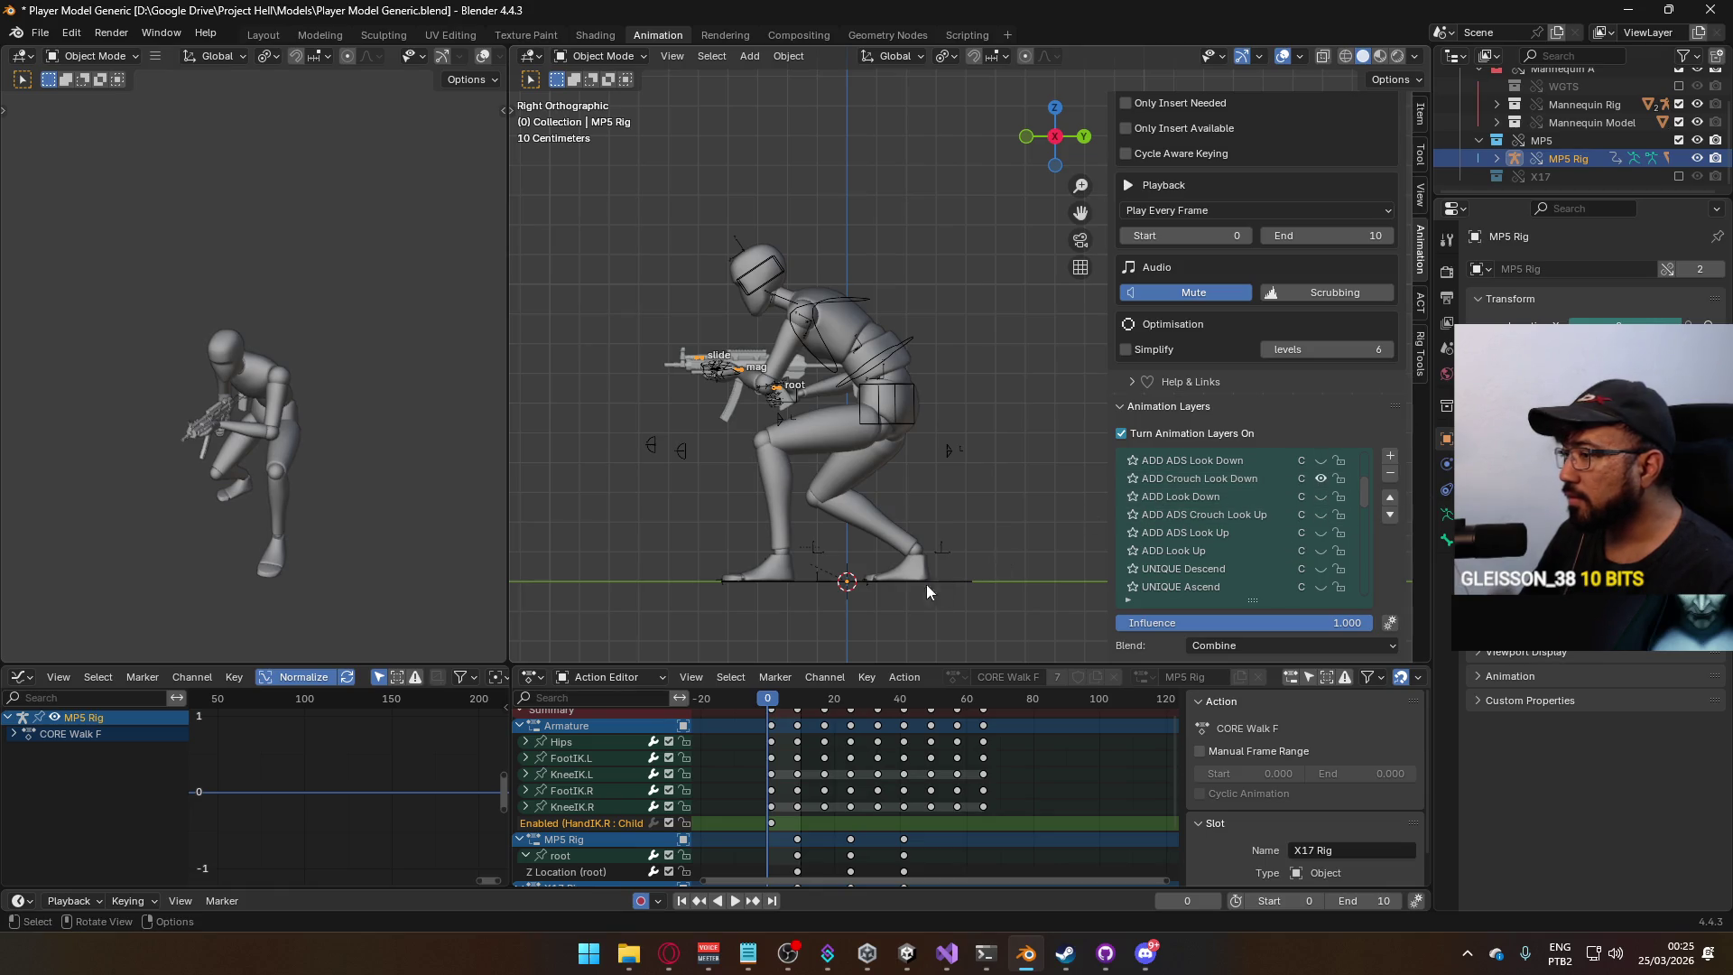
key("space")
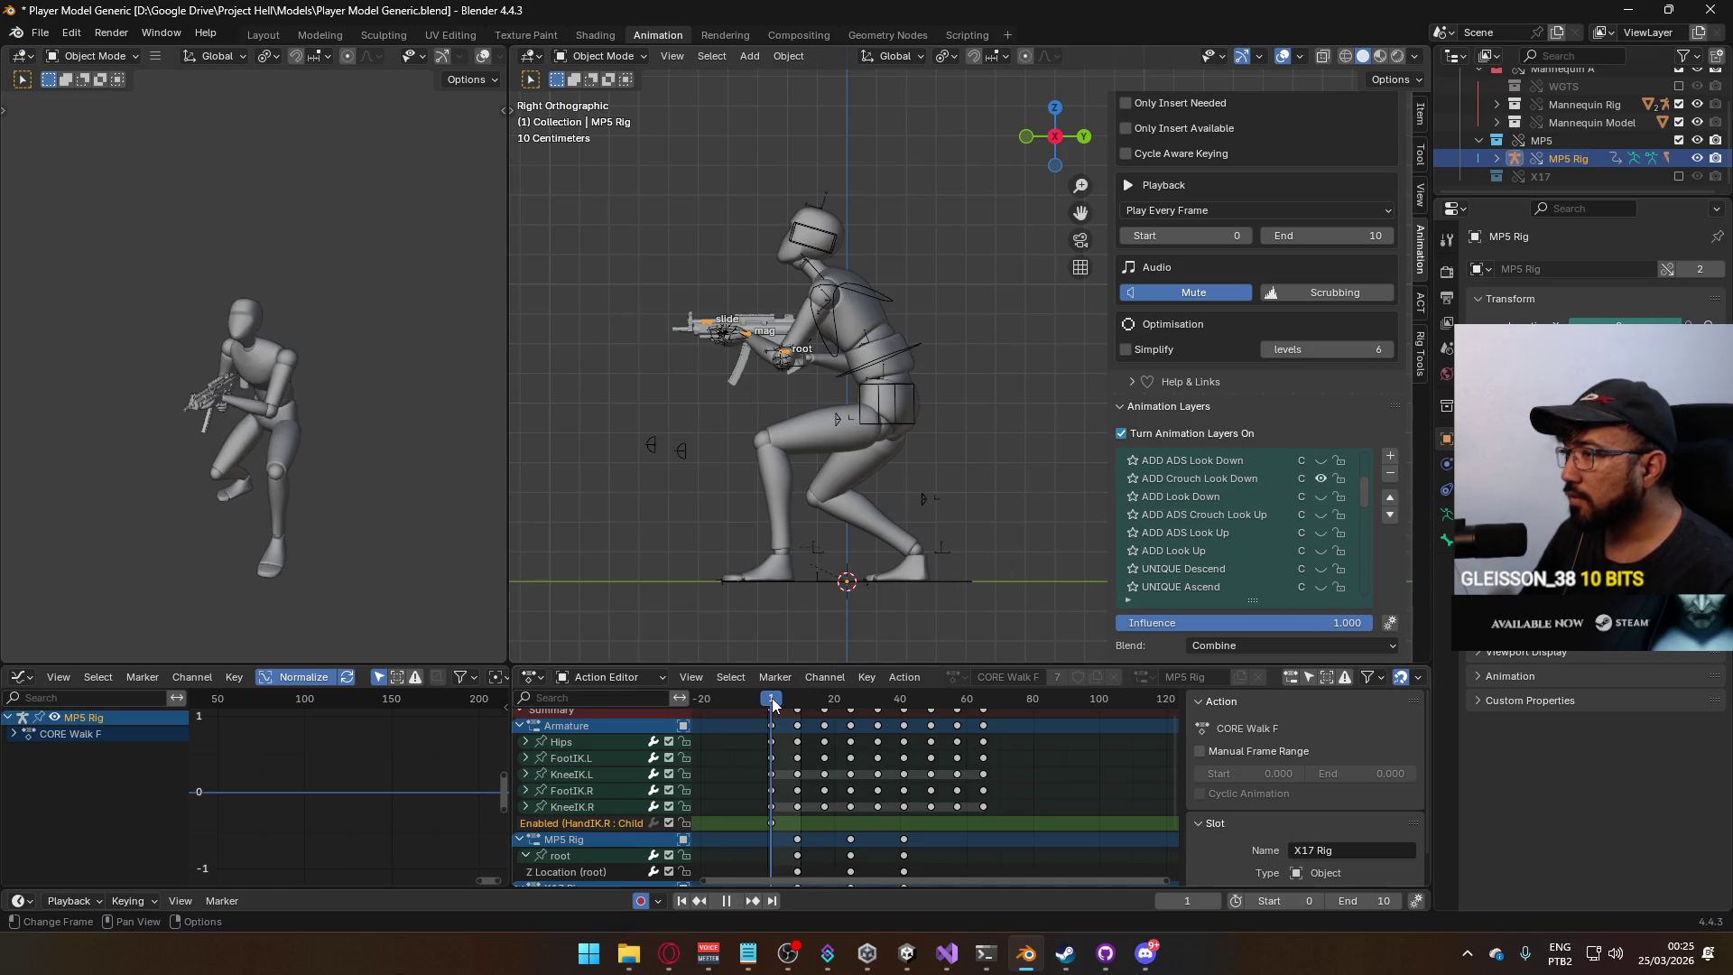
key("space")
Switch the mannequin armature's layer from ADD Look Up to ADD Look Down.
left_click(882, 356)
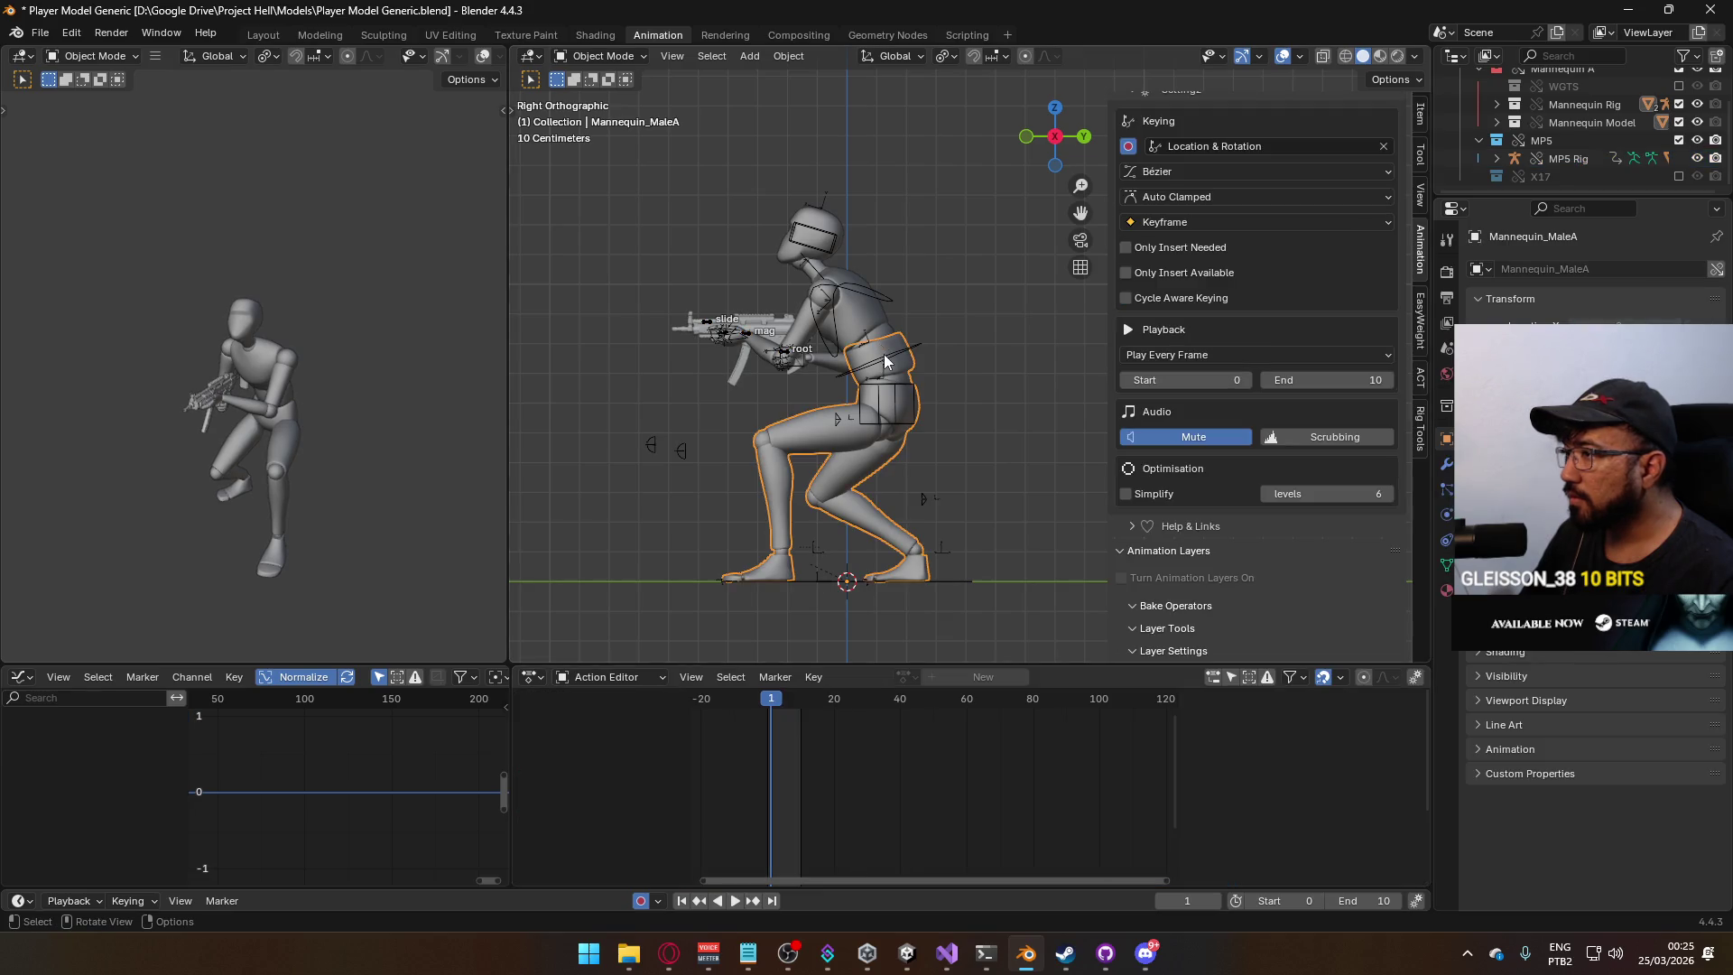
left_click(884, 354)
scroll(1365, 573, "down", 1)
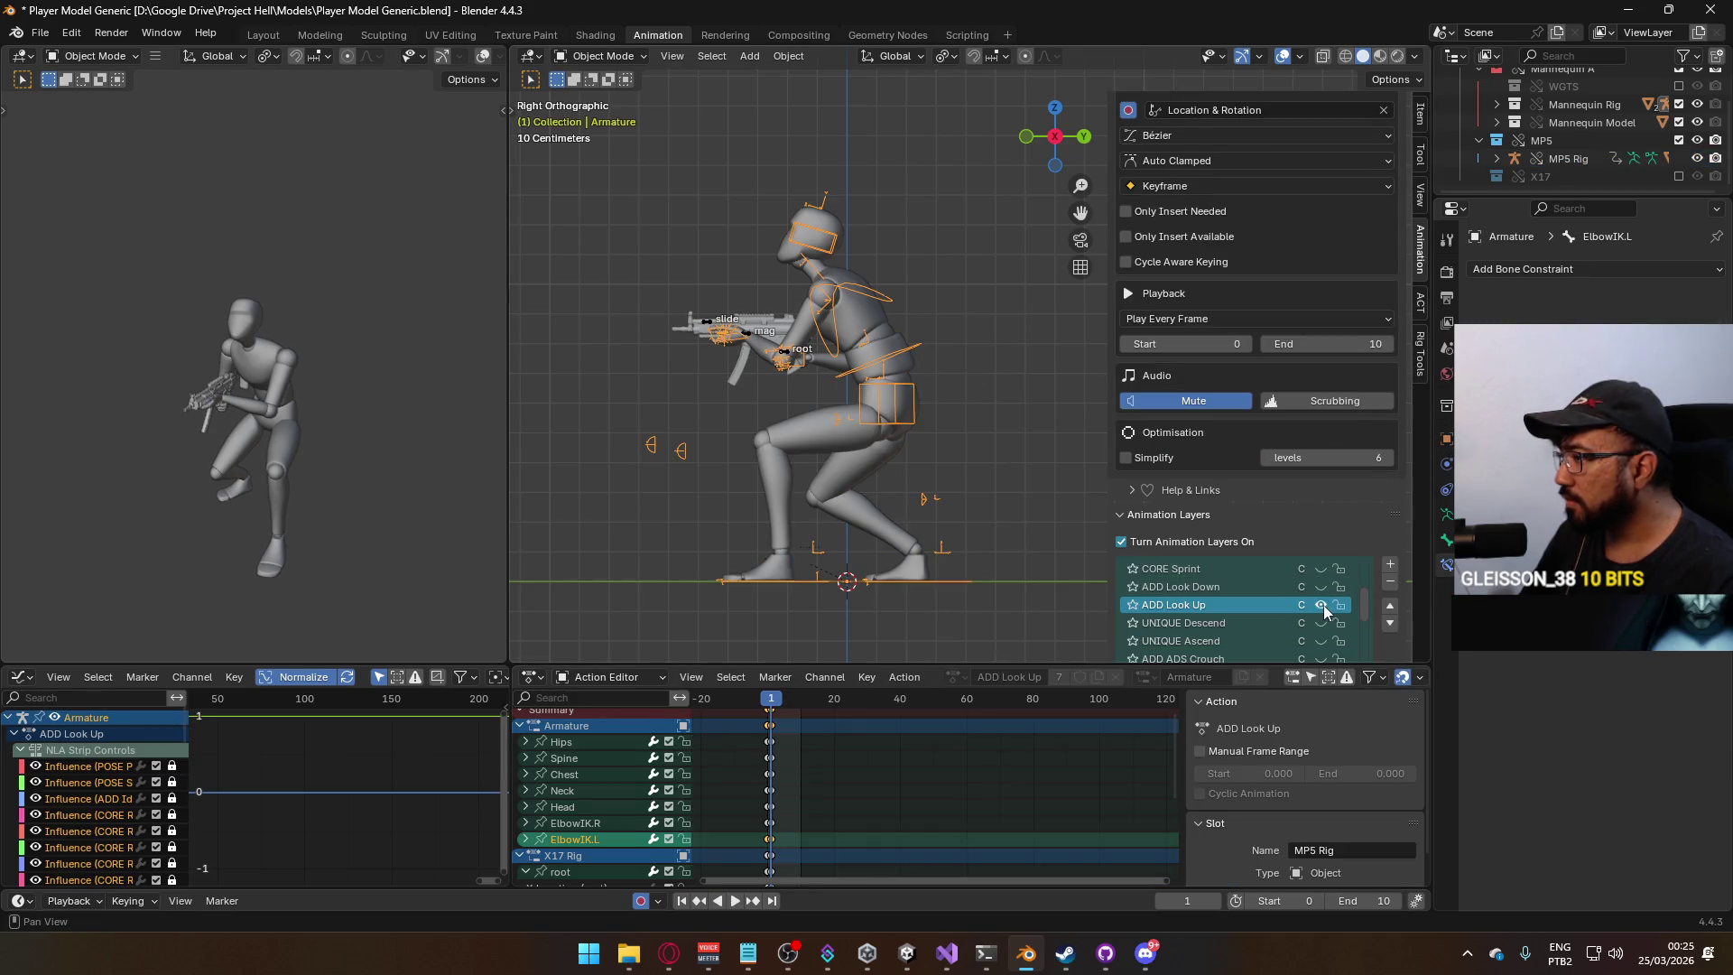
left_click(1320, 587)
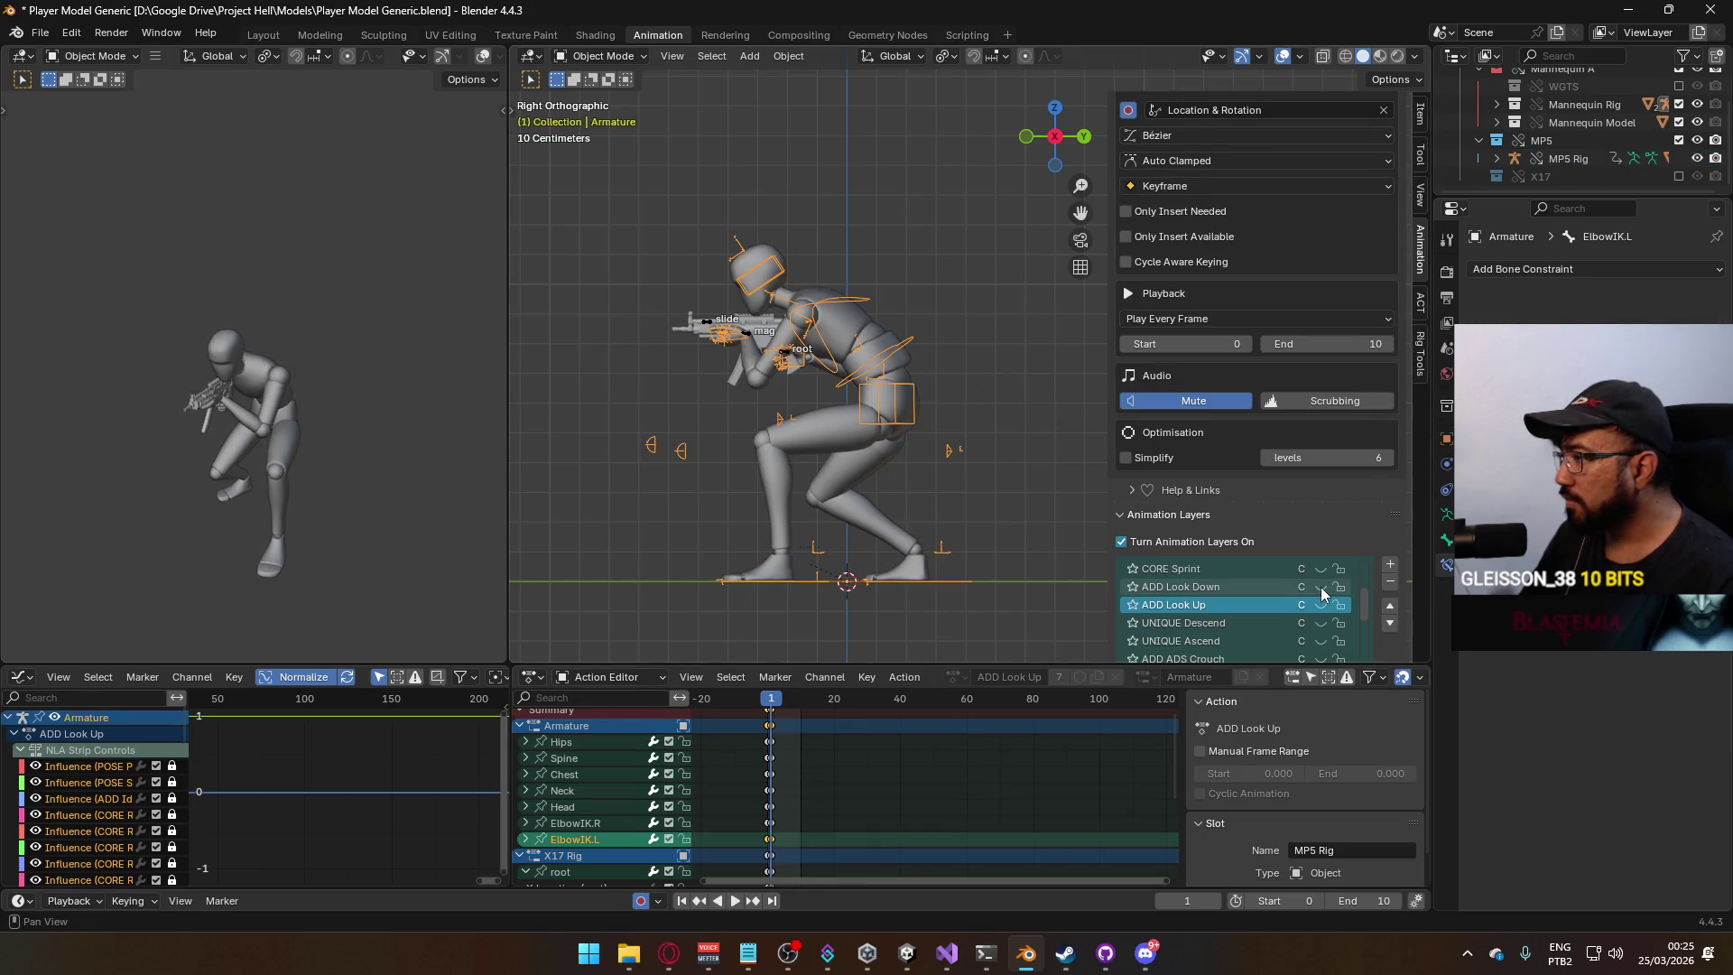
Reselect the MP5 Rig and make ADD Crouch Look Down its active editing layer.
left_click(788, 361)
scroll(1309, 501, "down", 2)
scroll(1353, 570, "down", 5)
mouse_move(1365, 570)
left_mouse_down()
mouse_move(1365, 538)
mouse_move(1369, 556)
left_mouse_up()
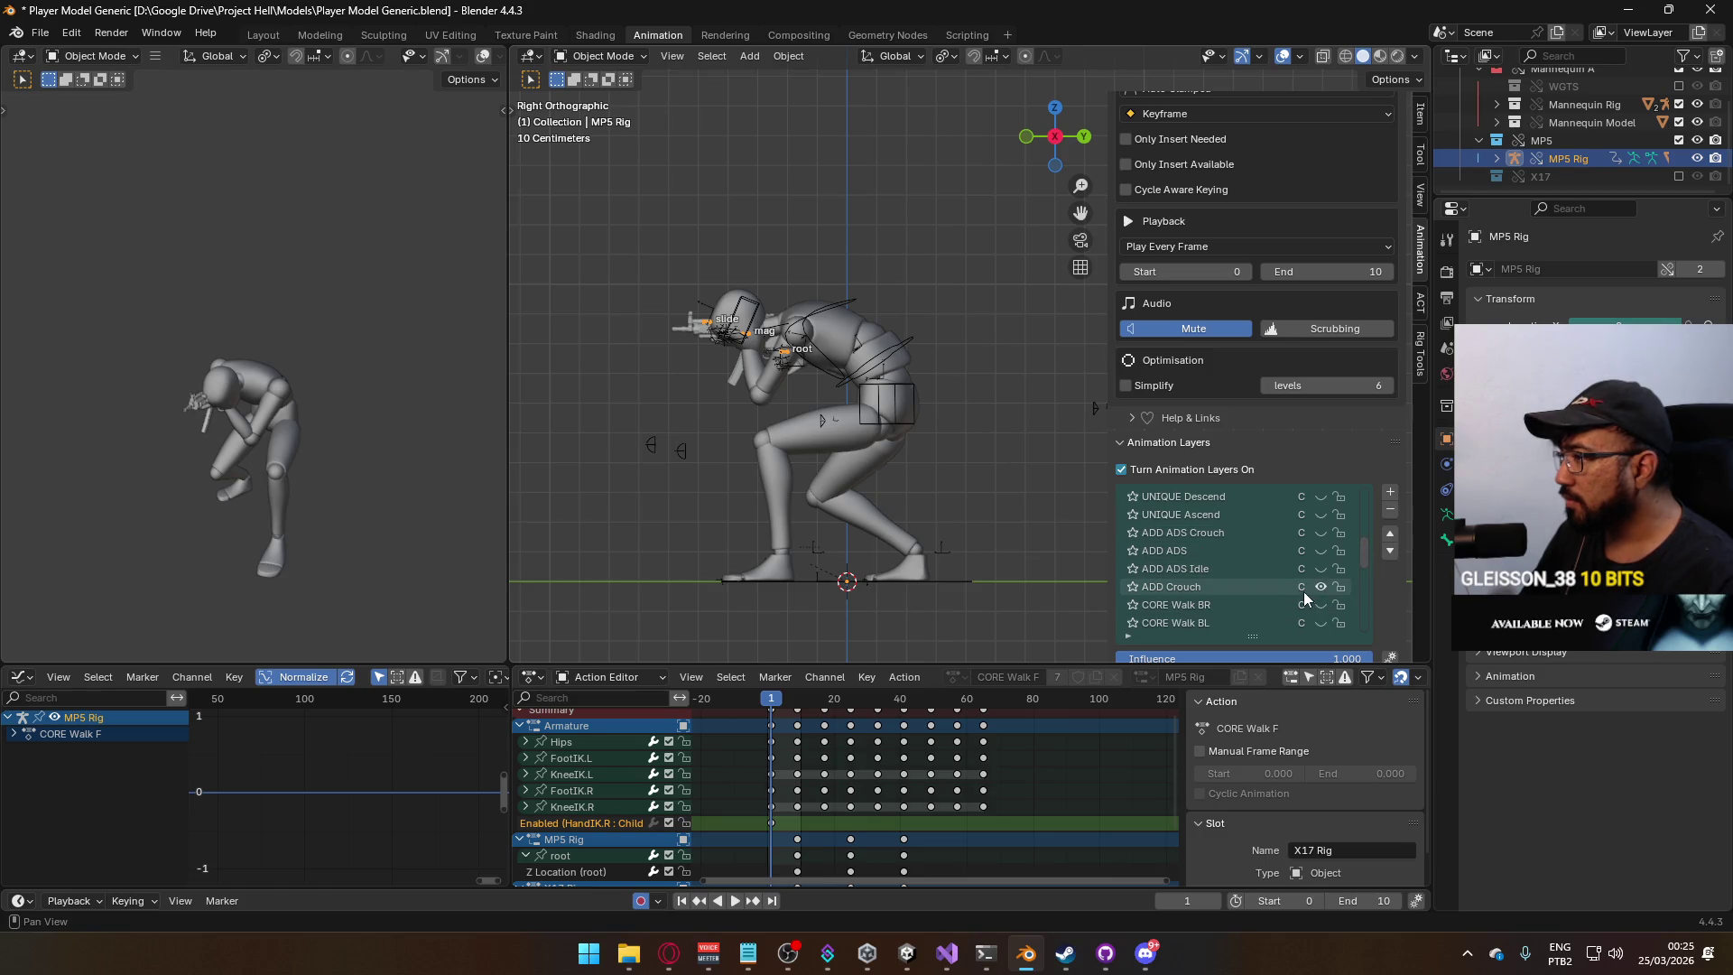
scroll(1303, 589, "down", 1)
scroll(1298, 591, "up", 6)
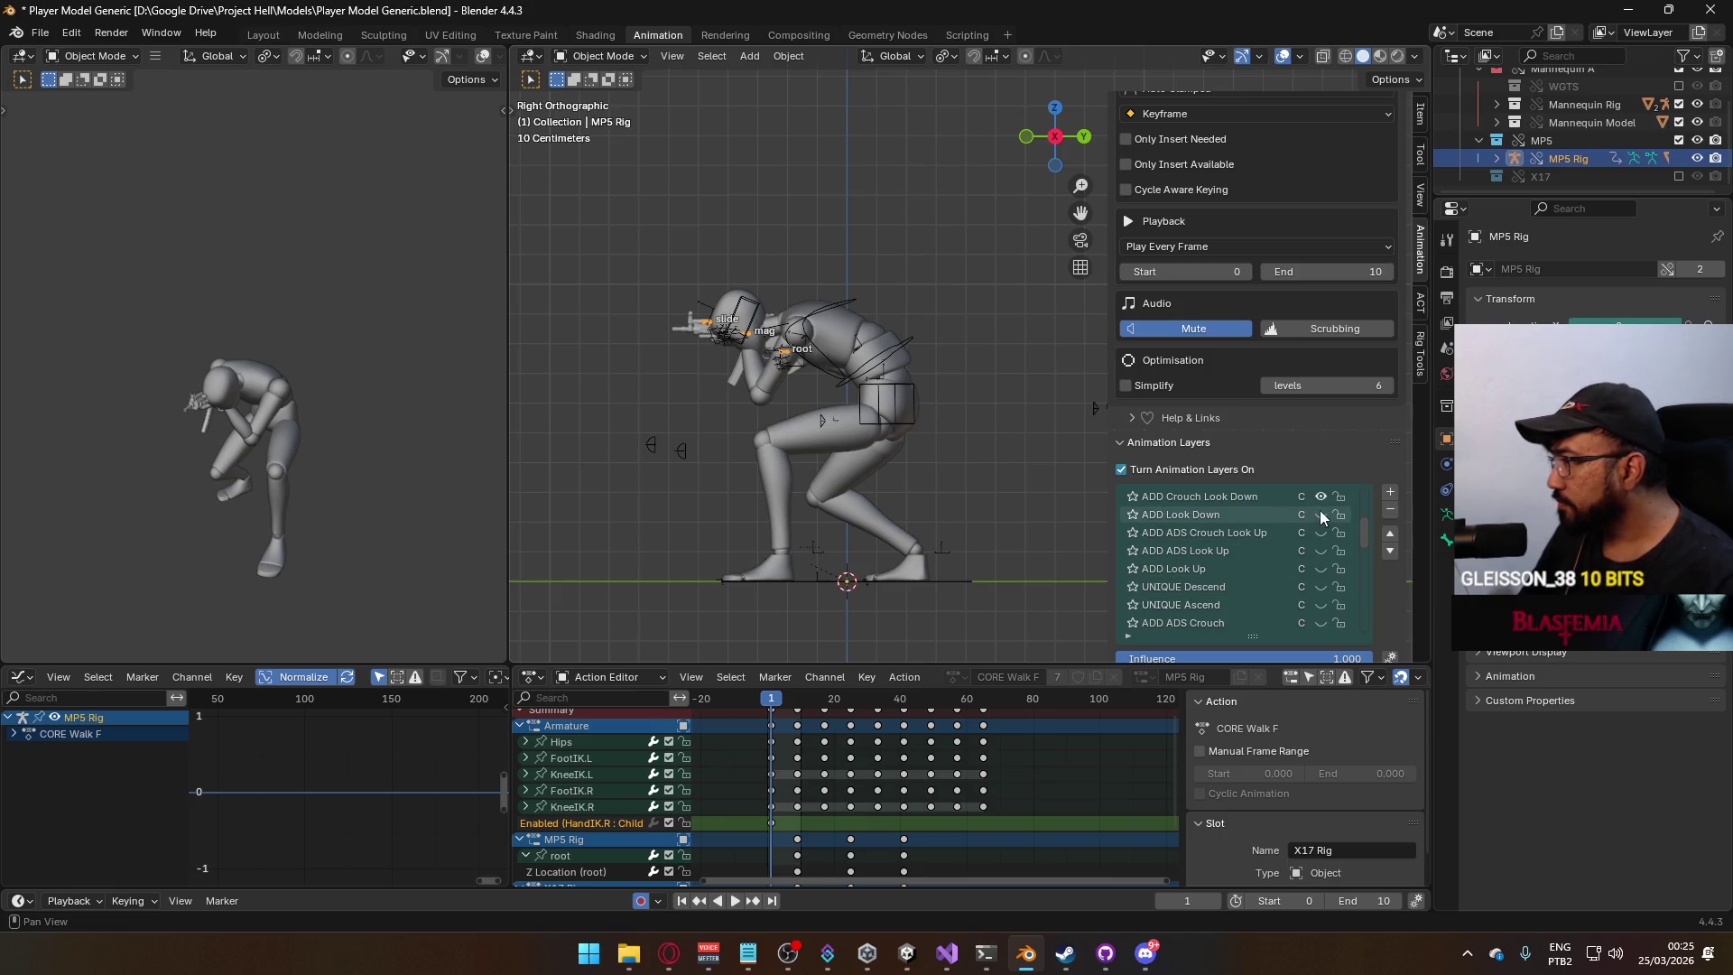
left_click(1325, 495)
left_click(1325, 495)
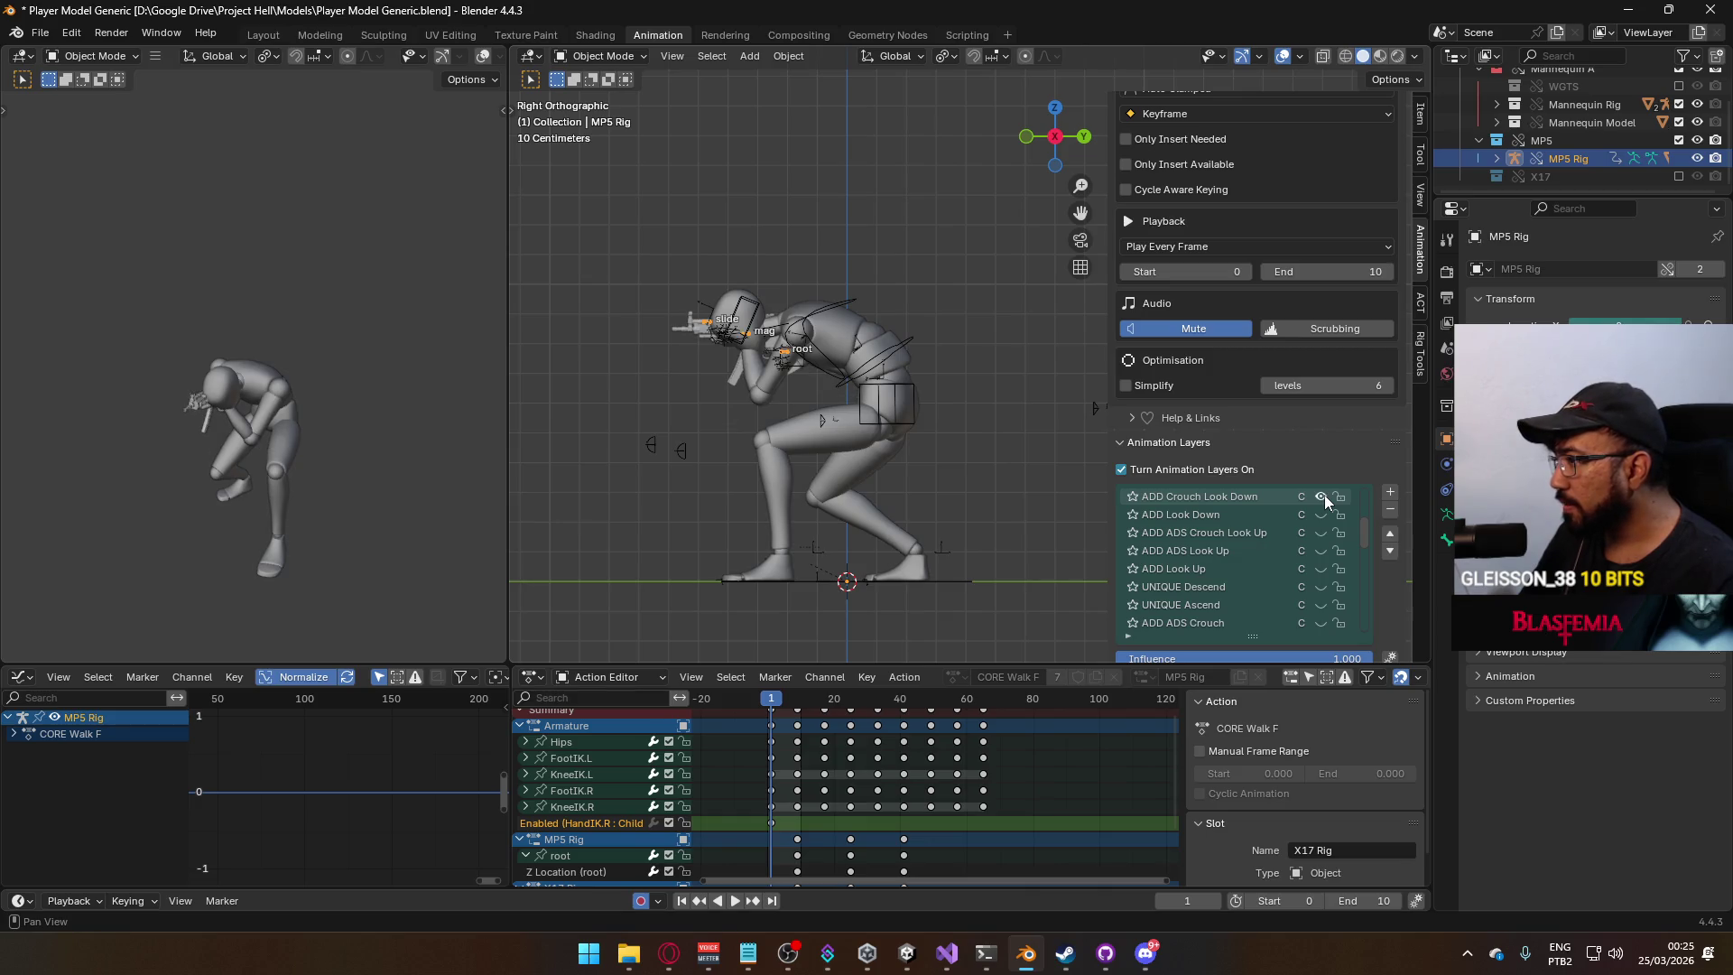
left_click(1322, 514)
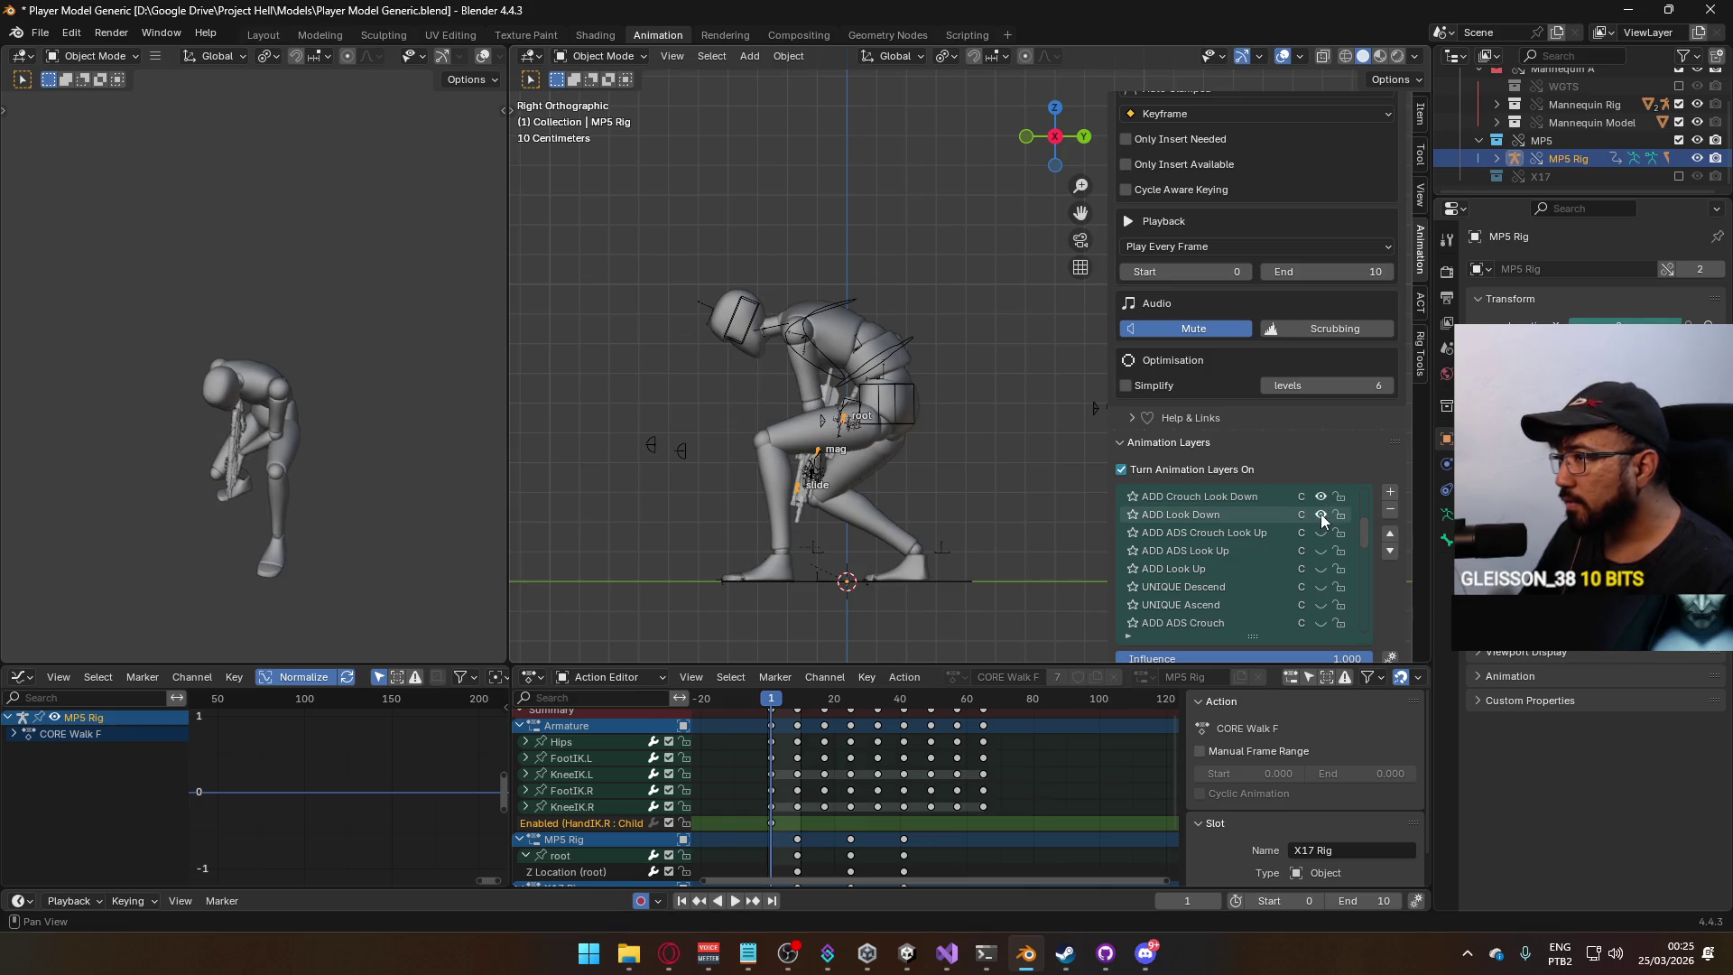
left_click(1320, 502)
left_click(1320, 500)
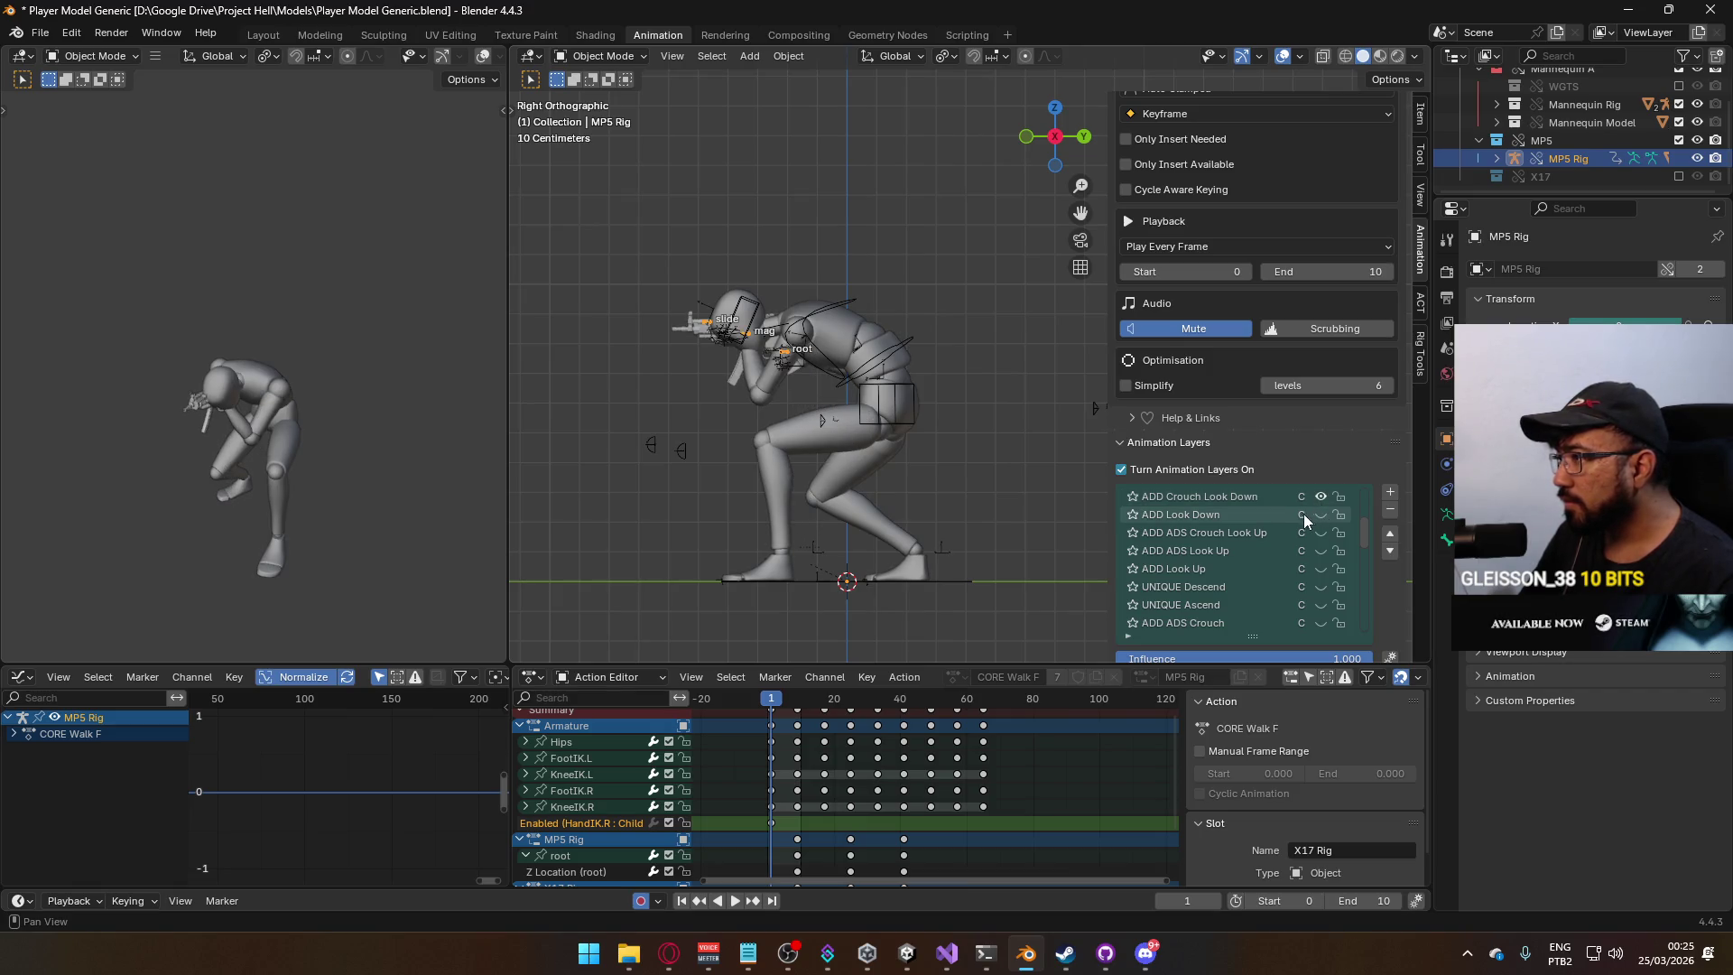
left_click(1244, 503)
scroll(773, 451, "up", 1)
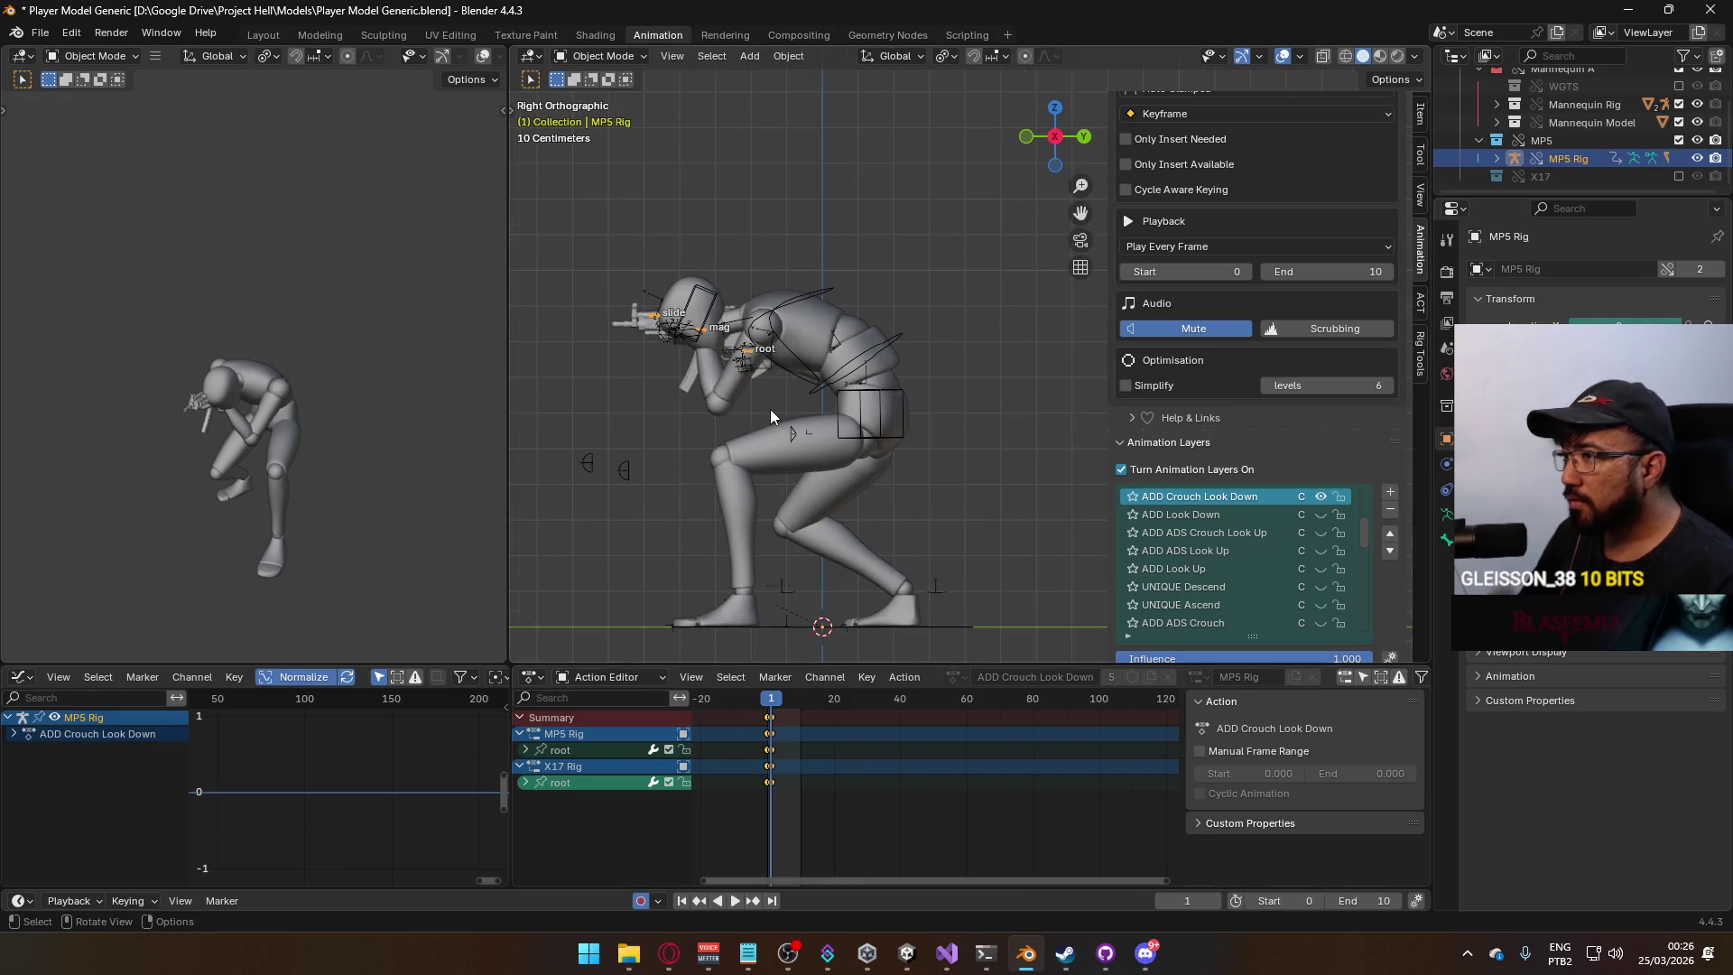
In Pose Mode, rotate the MP5 root bone and lower the gun.
left_click(632, 57)
left_click(598, 117)
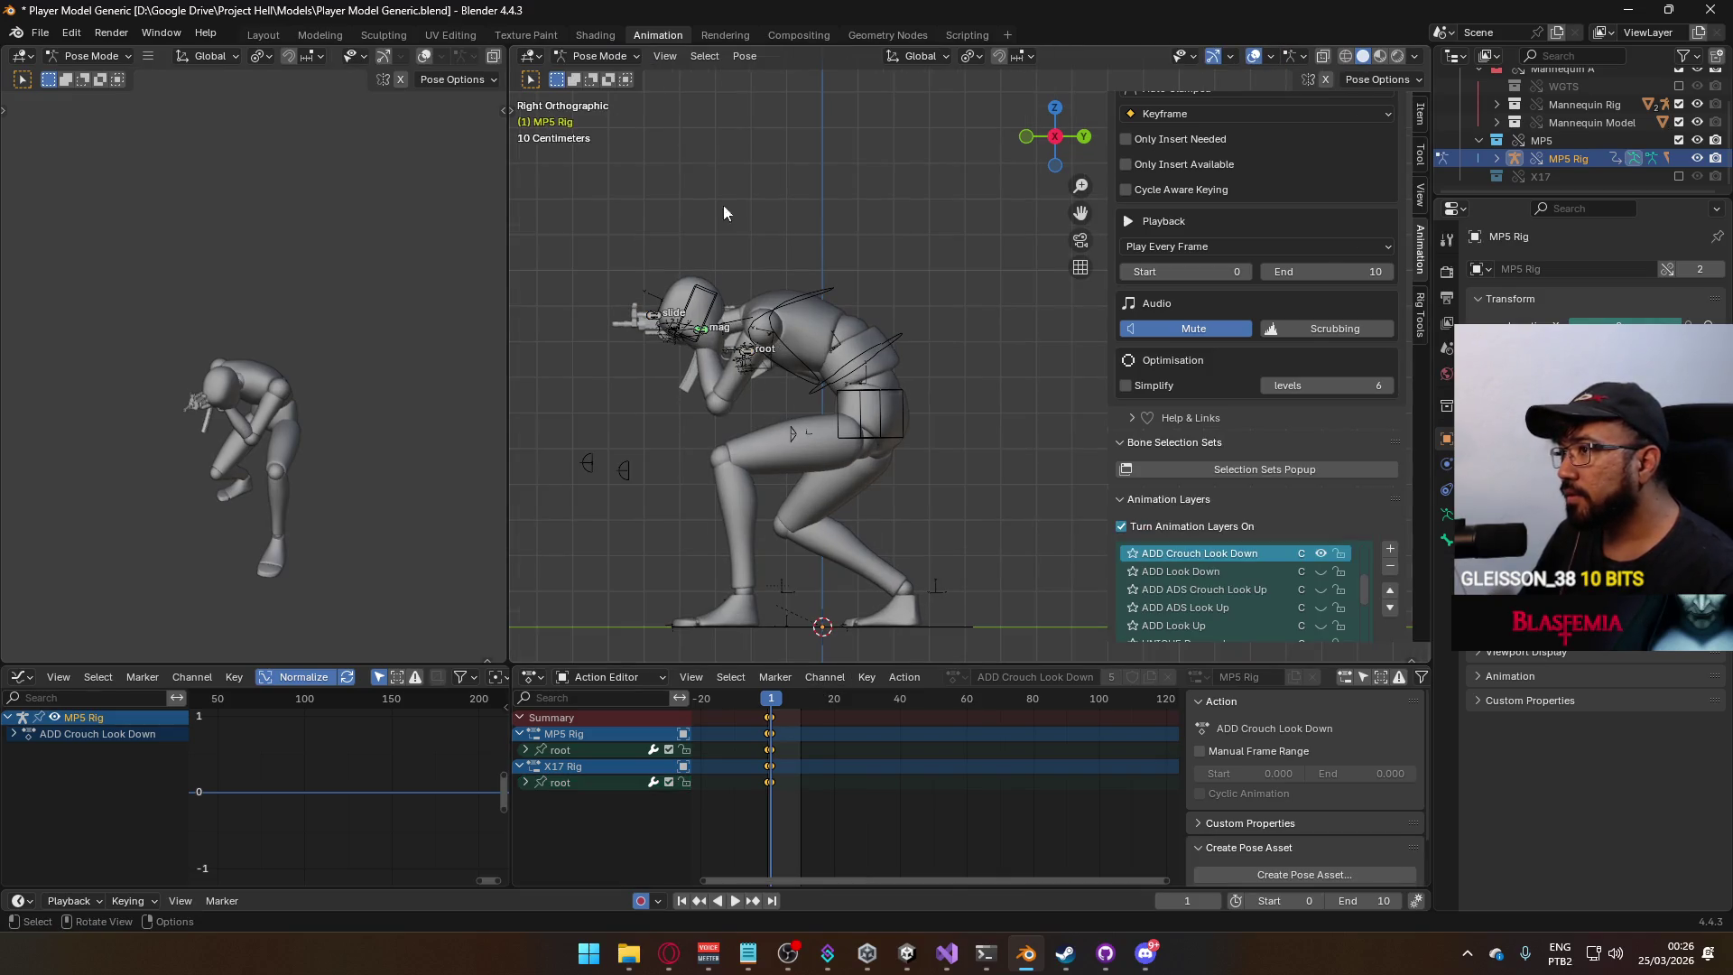
left_click(756, 348)
key("r")
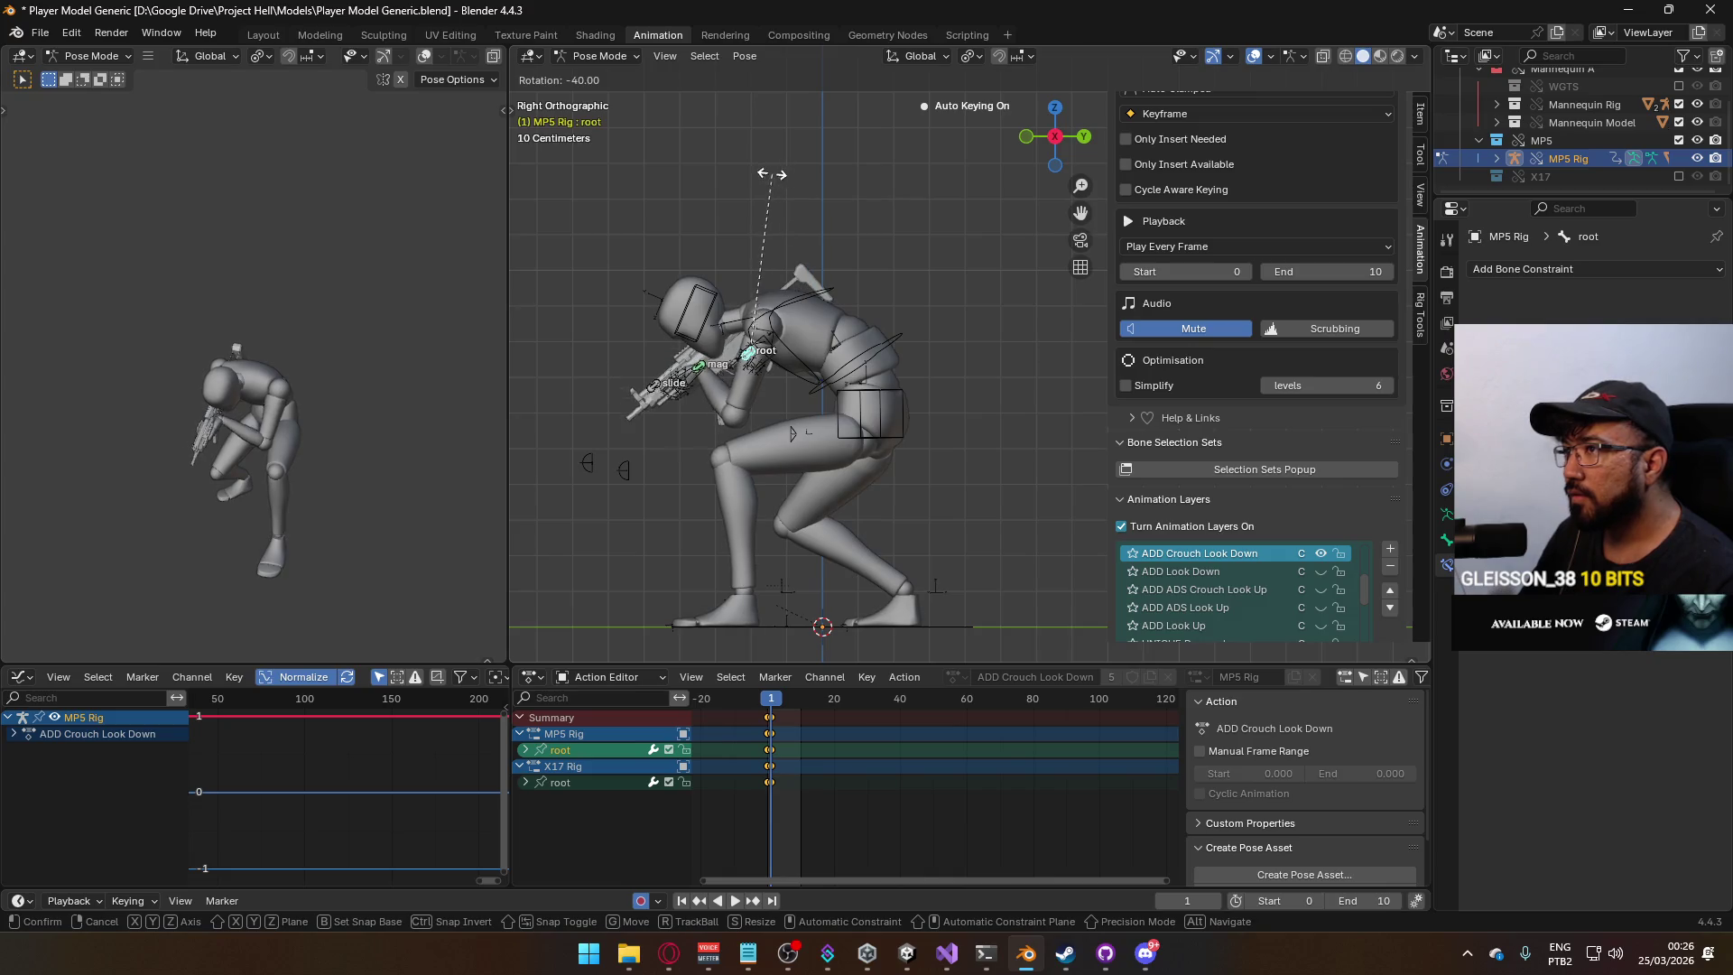
left_click(704, 176)
key("g")
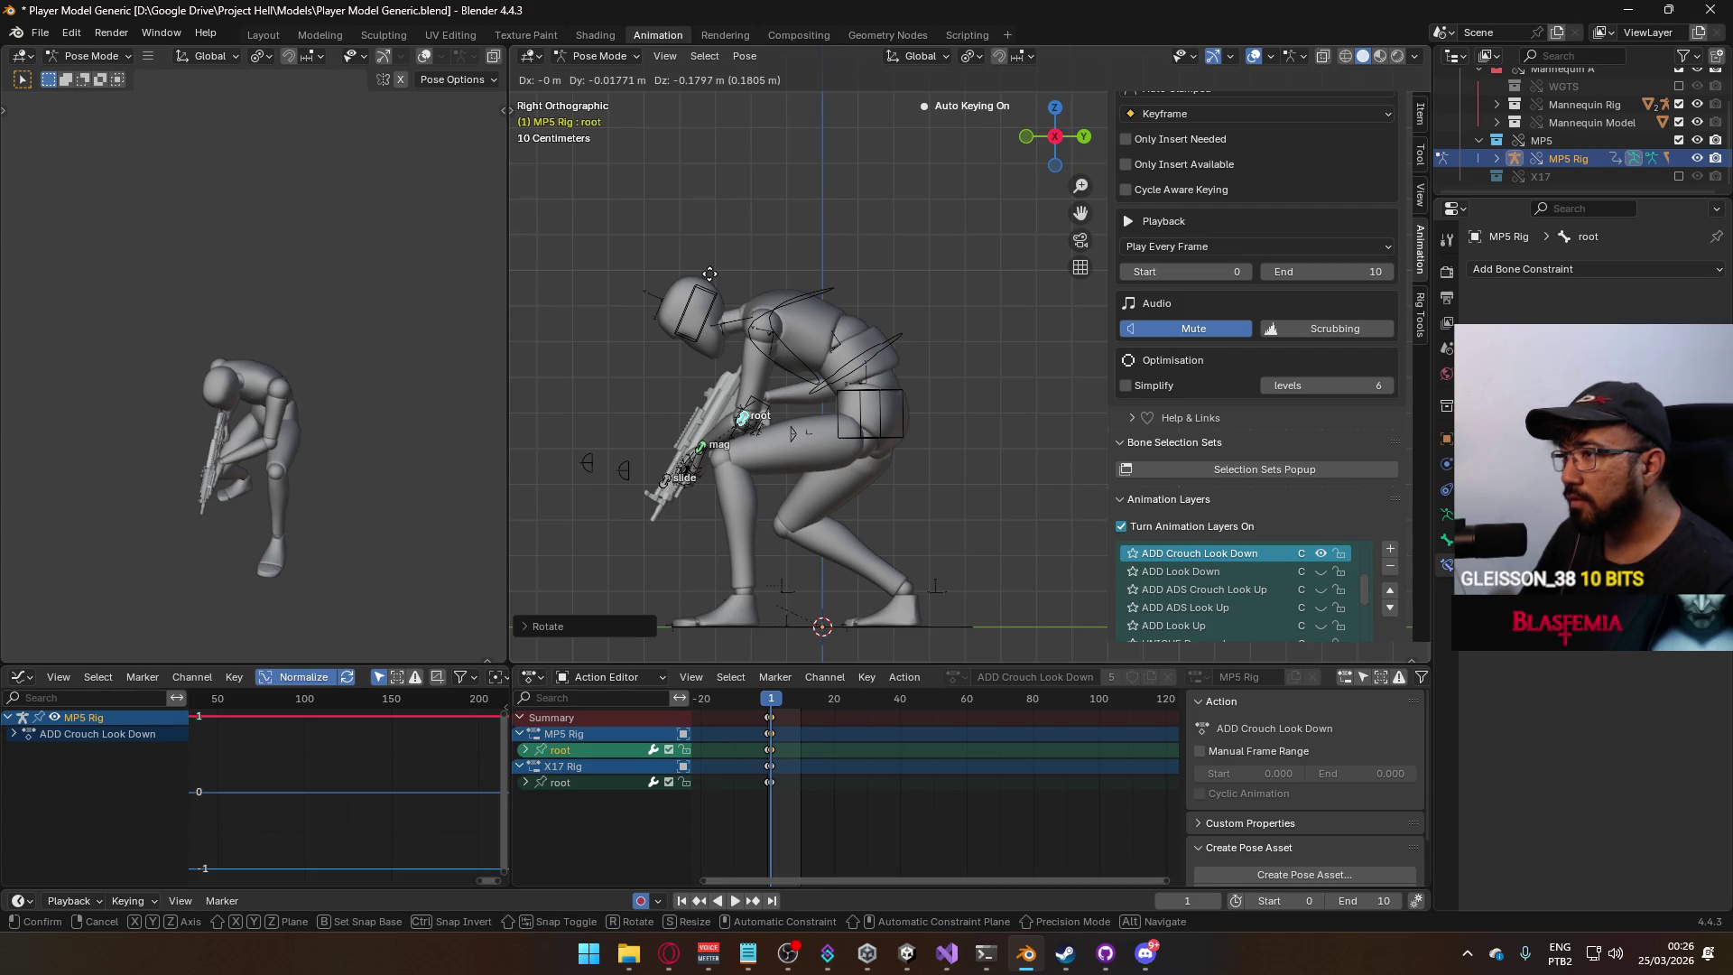
key("Escape")
key("g")
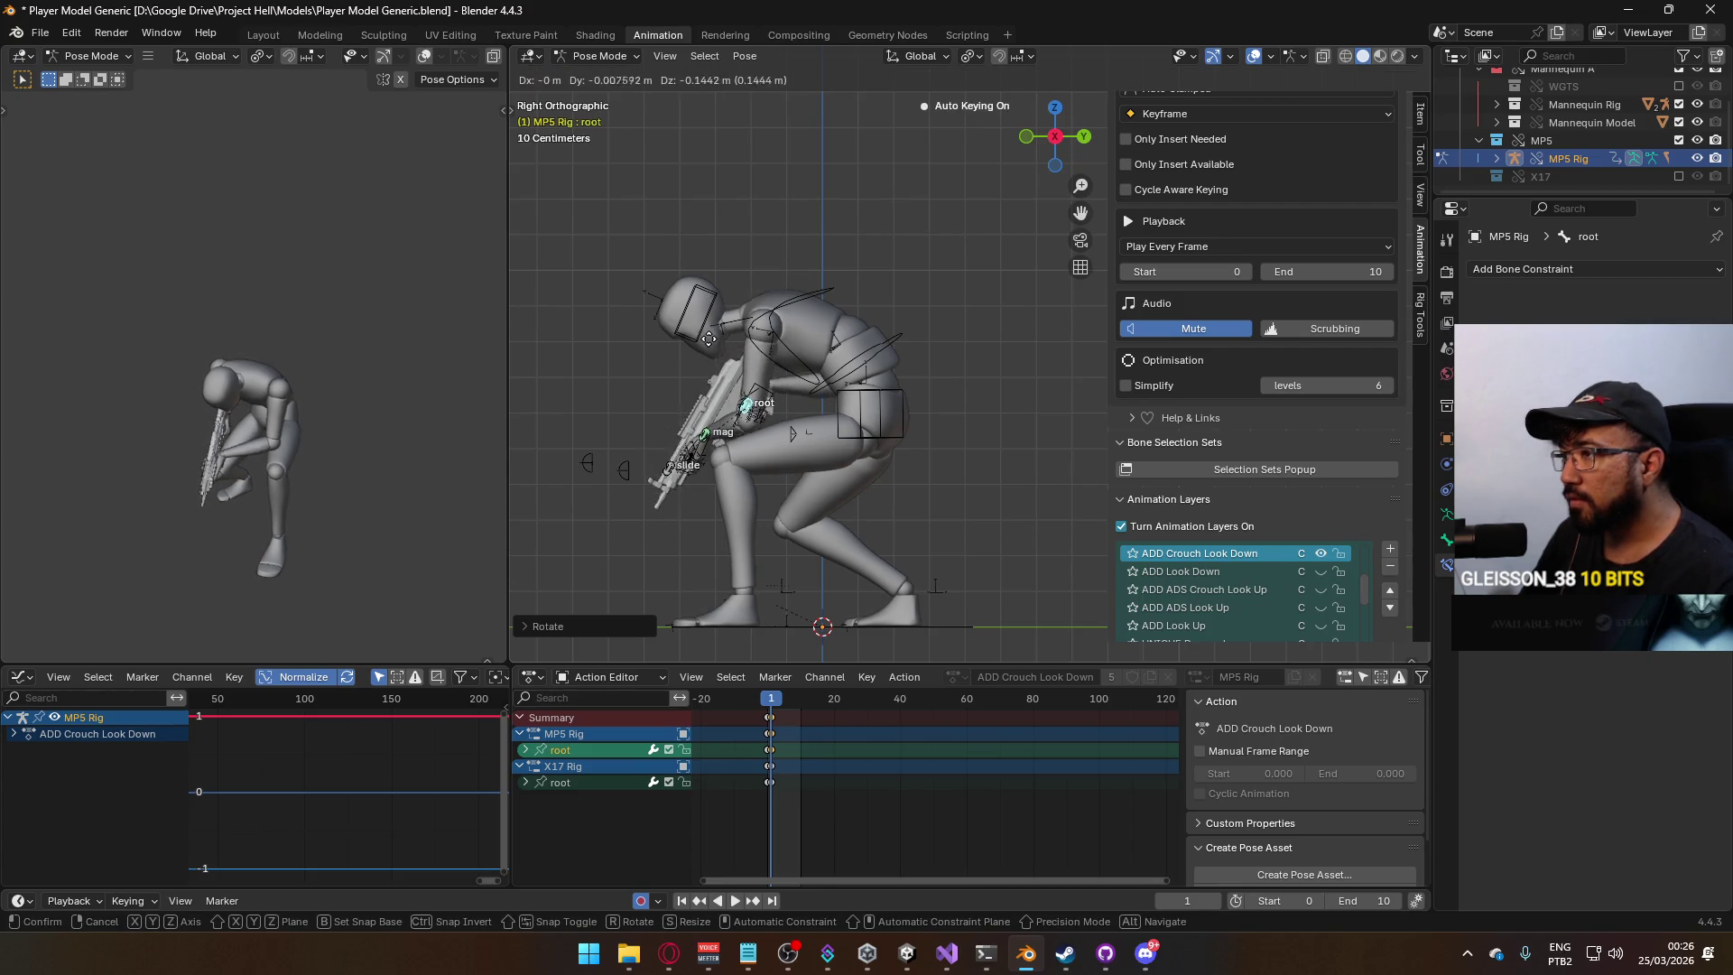
left_click(719, 354)
Play back the pose and nudge the gun position further, comparing against frame 0.
key("space")
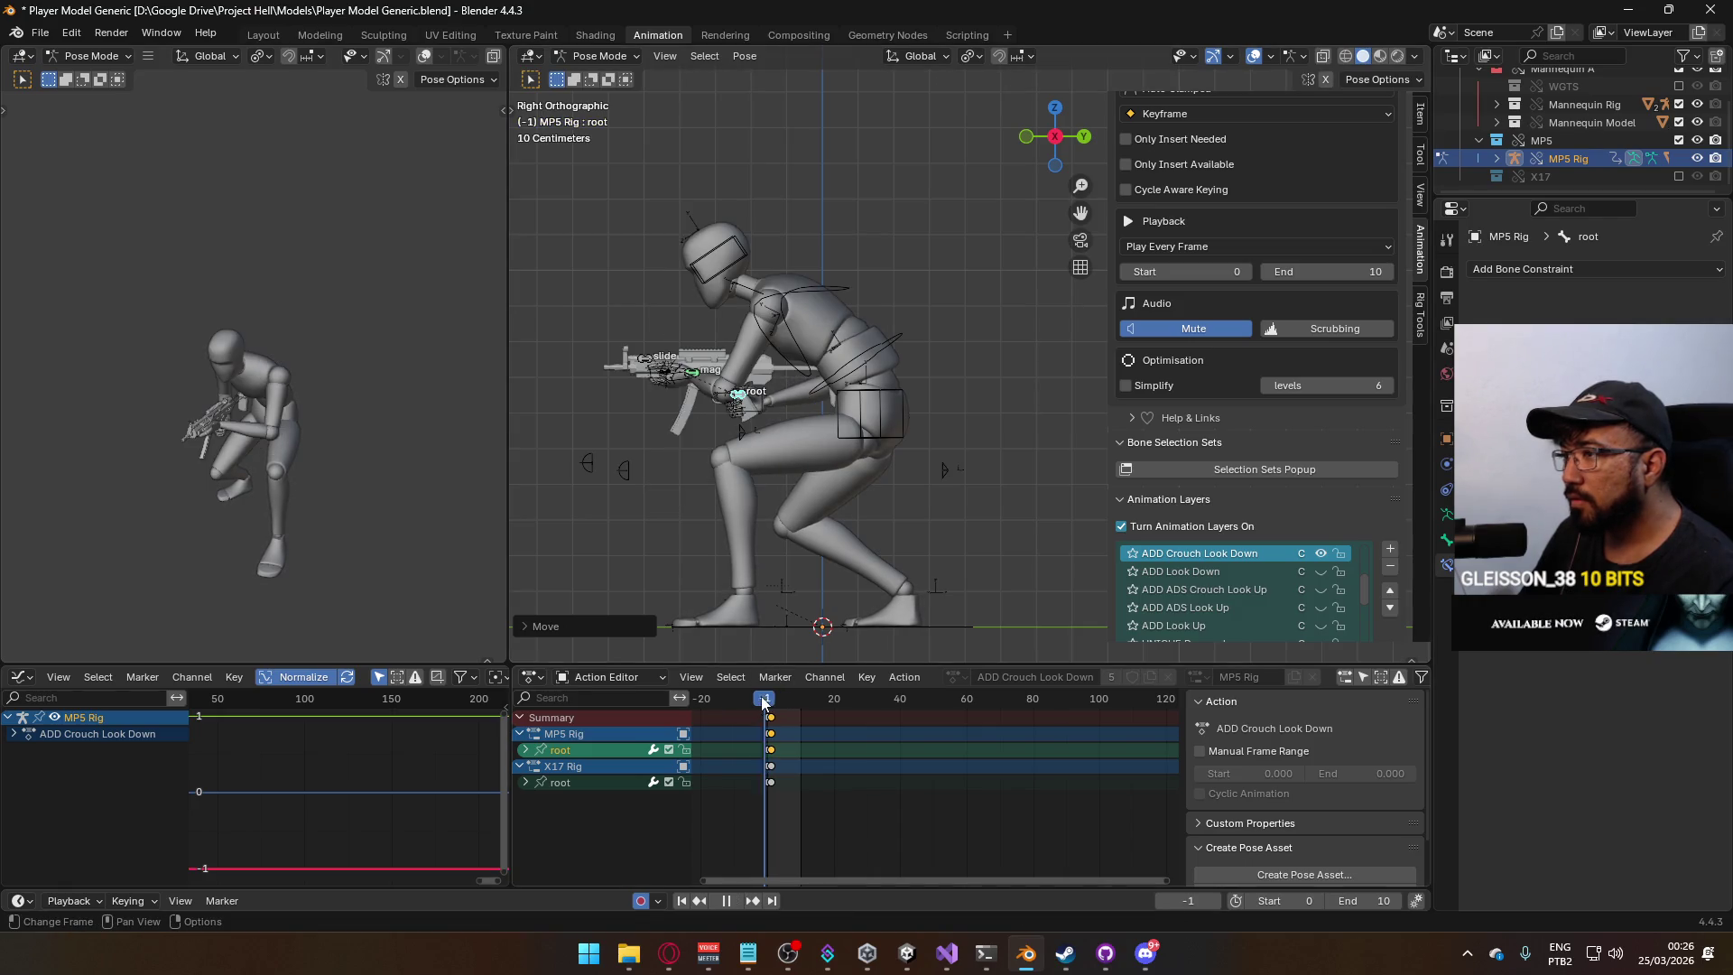
key("space")
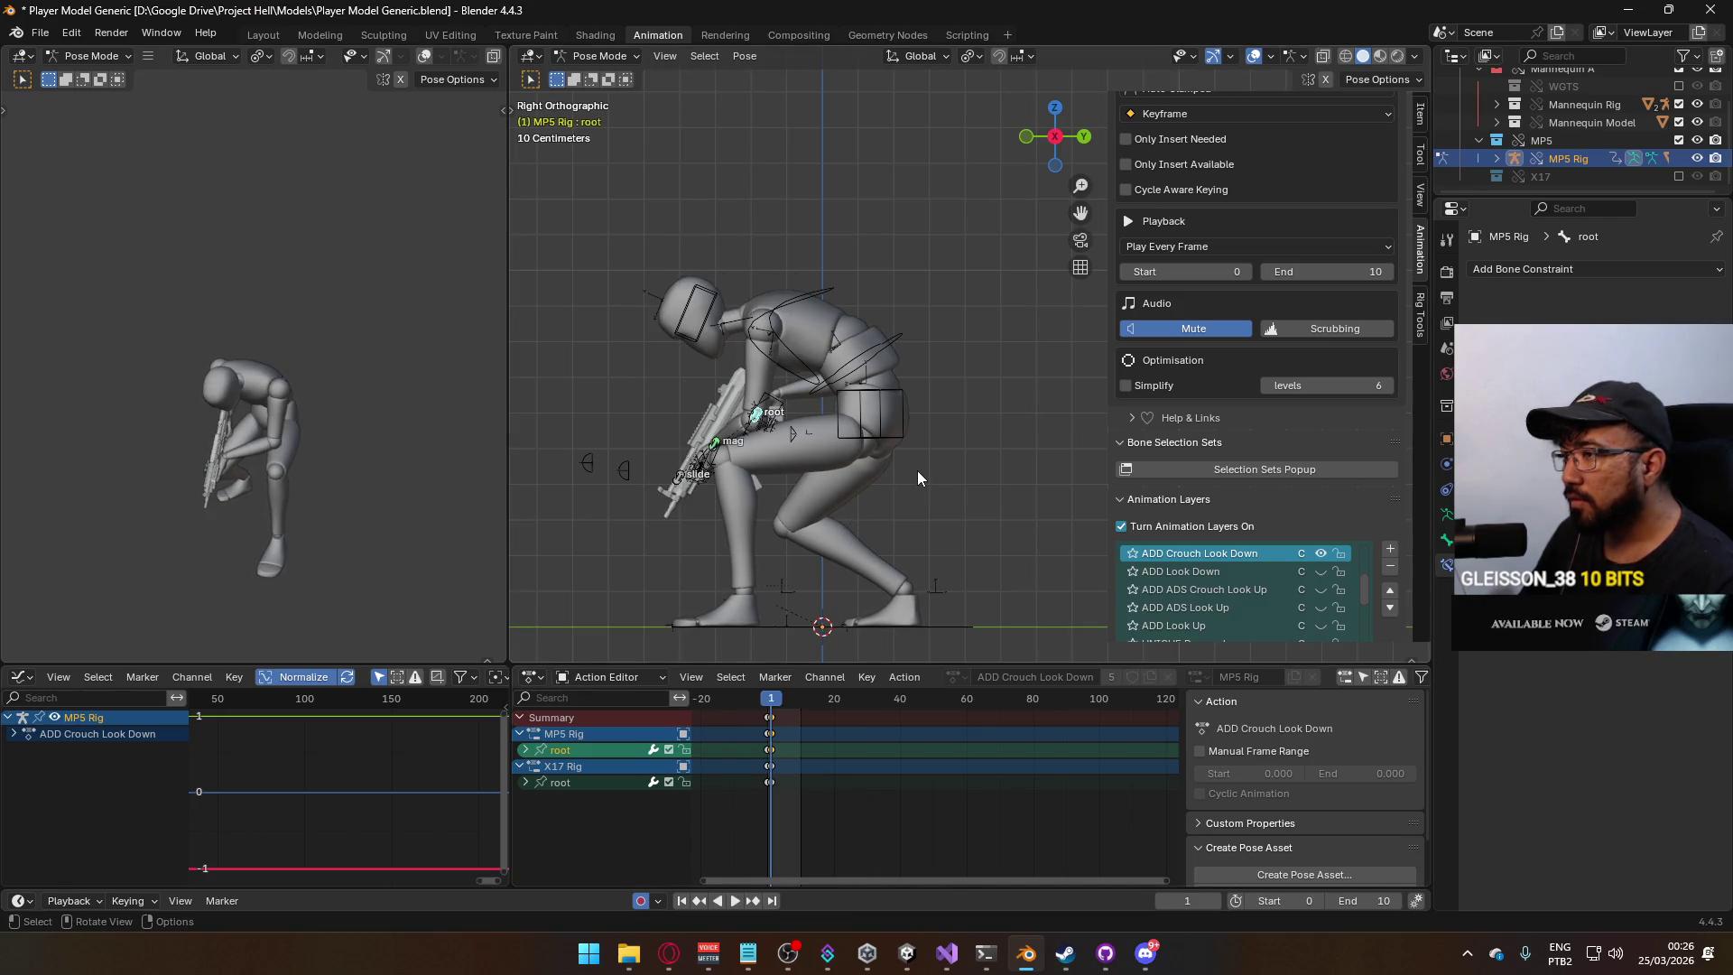
key("g")
left_click(925, 473)
key("space")
left_click_drag(773, 699, 772, 705)
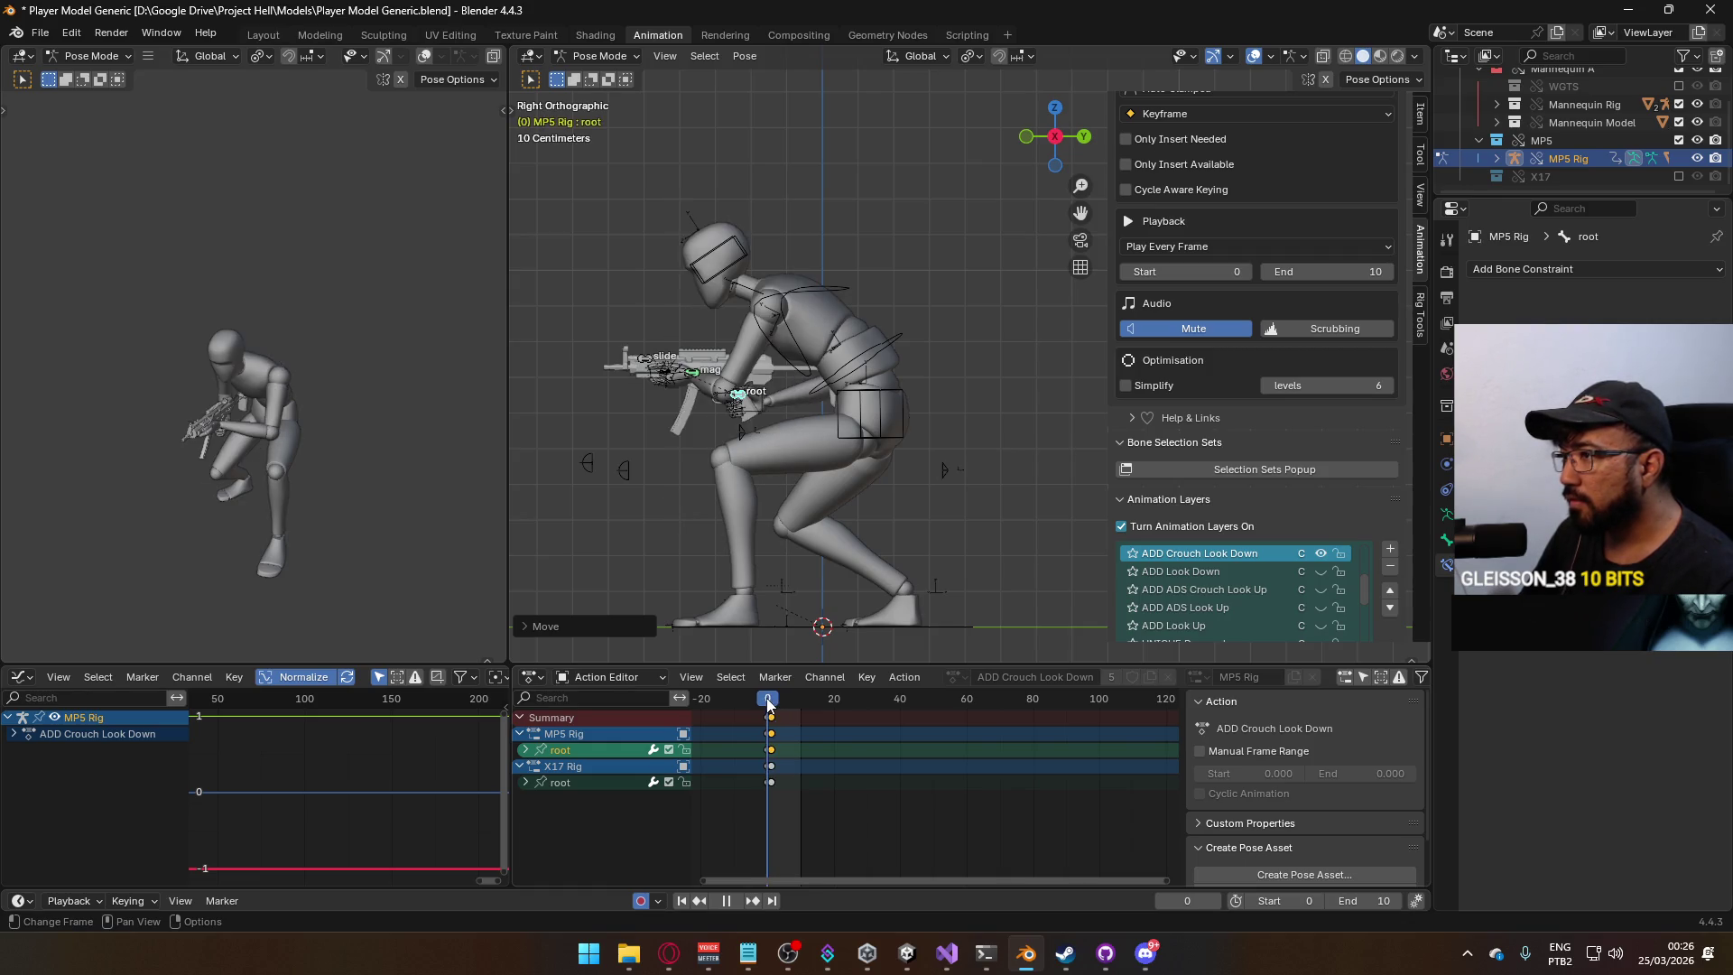
key("space")
left_click(600, 56)
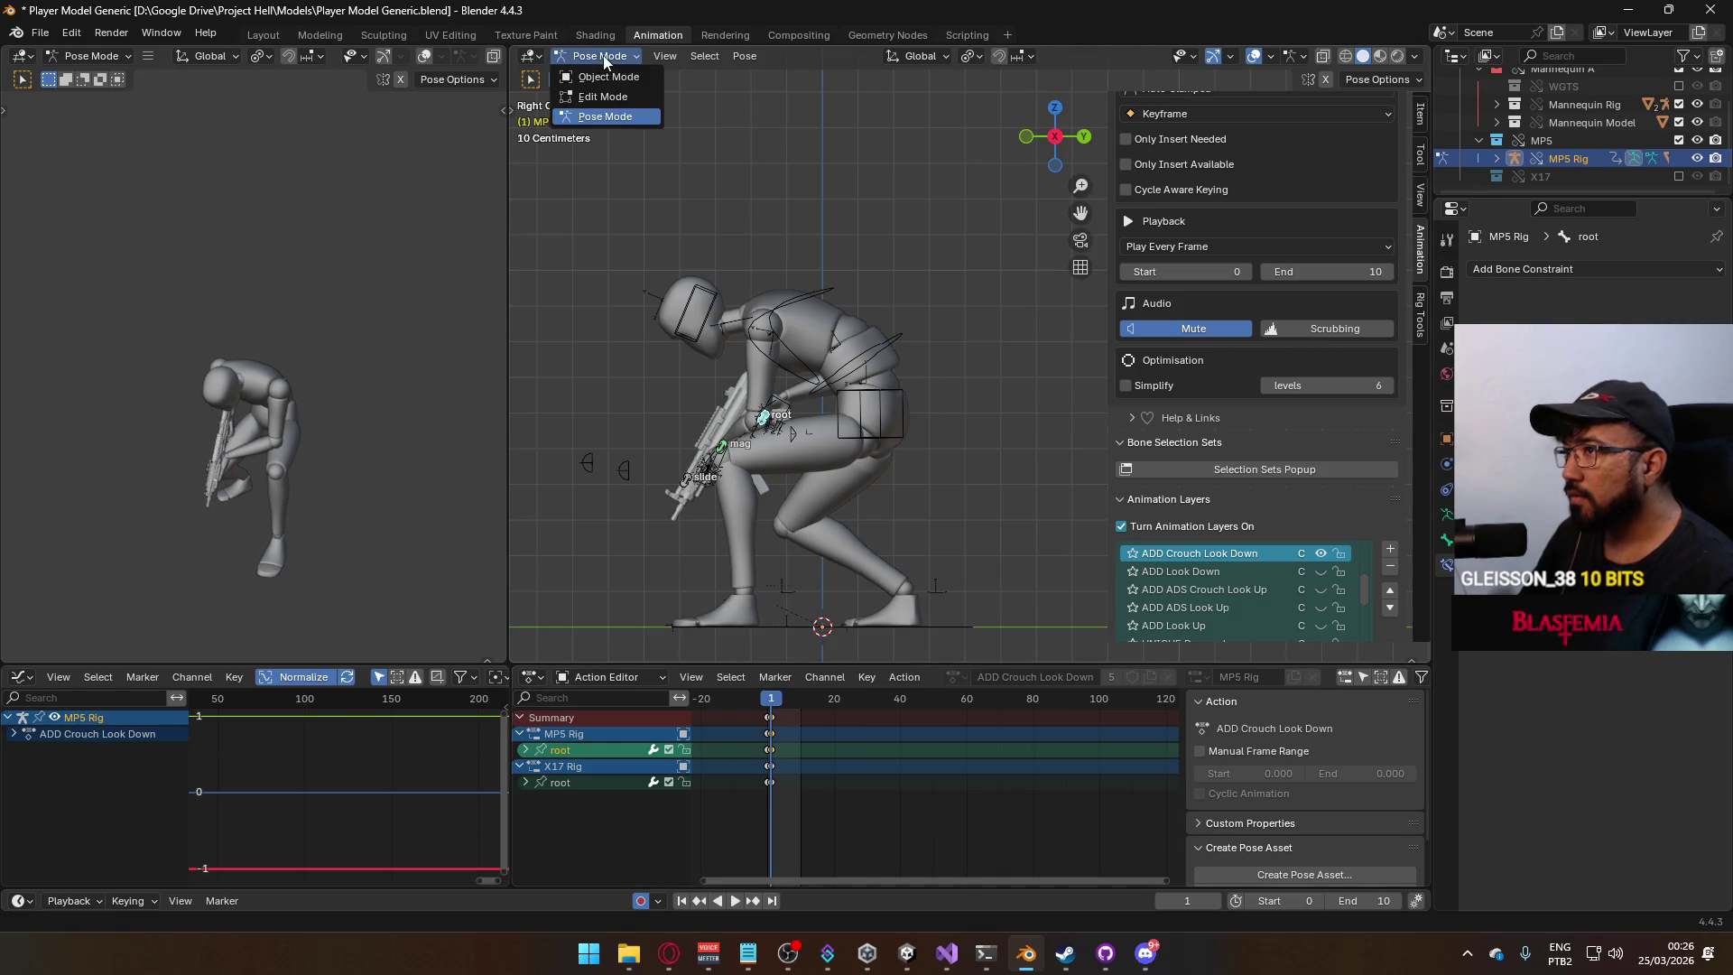
In Object Mode, export the armature as FBX over Model@Hipfire Primary Crouch Look Down.fbx, filtering by 'look down'.
left_click(600, 75)
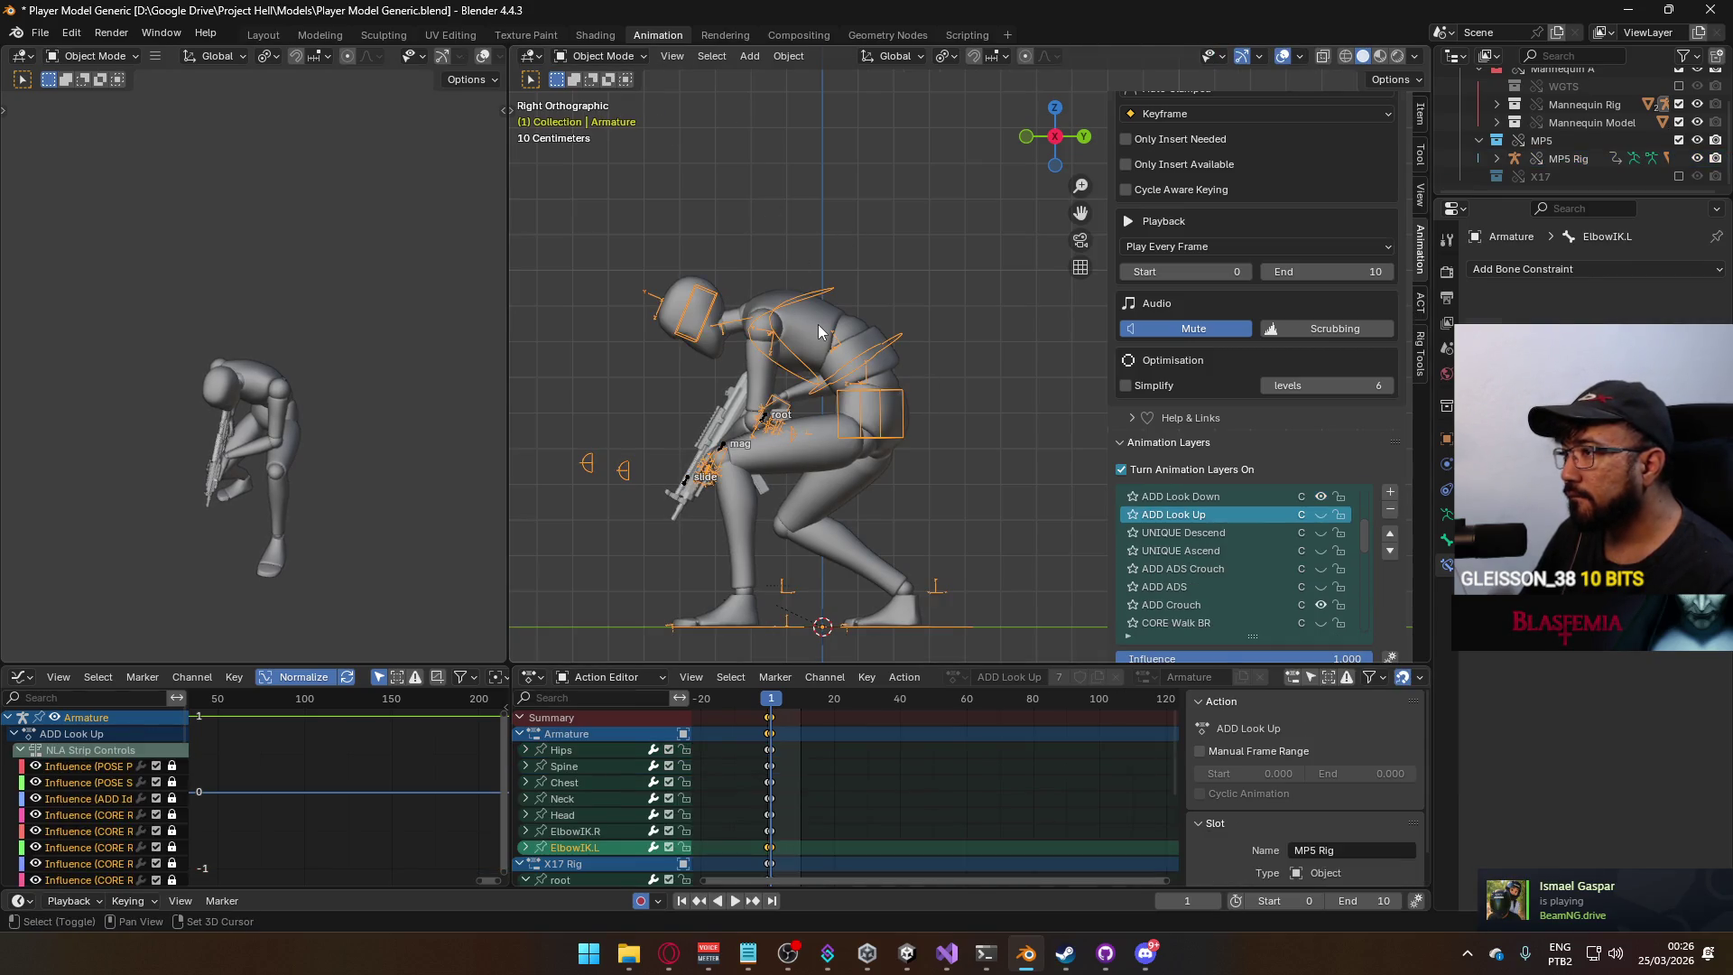
left_click(857, 354)
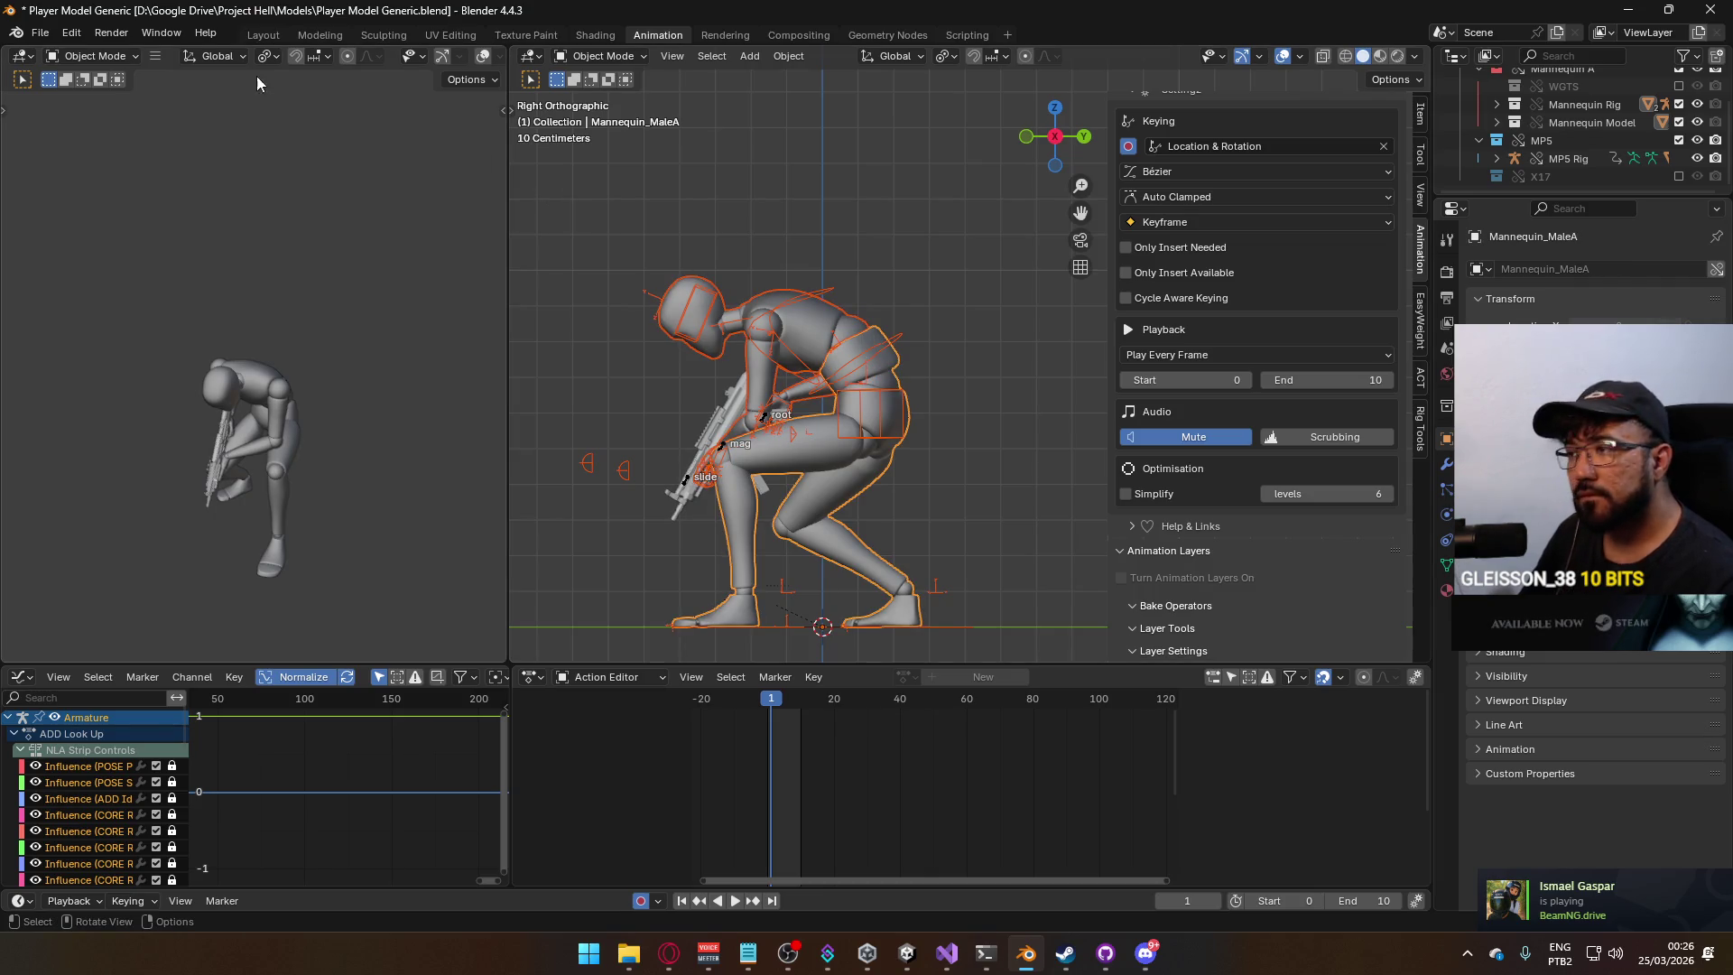
left_click(40, 32)
mouse_move(70, 307)
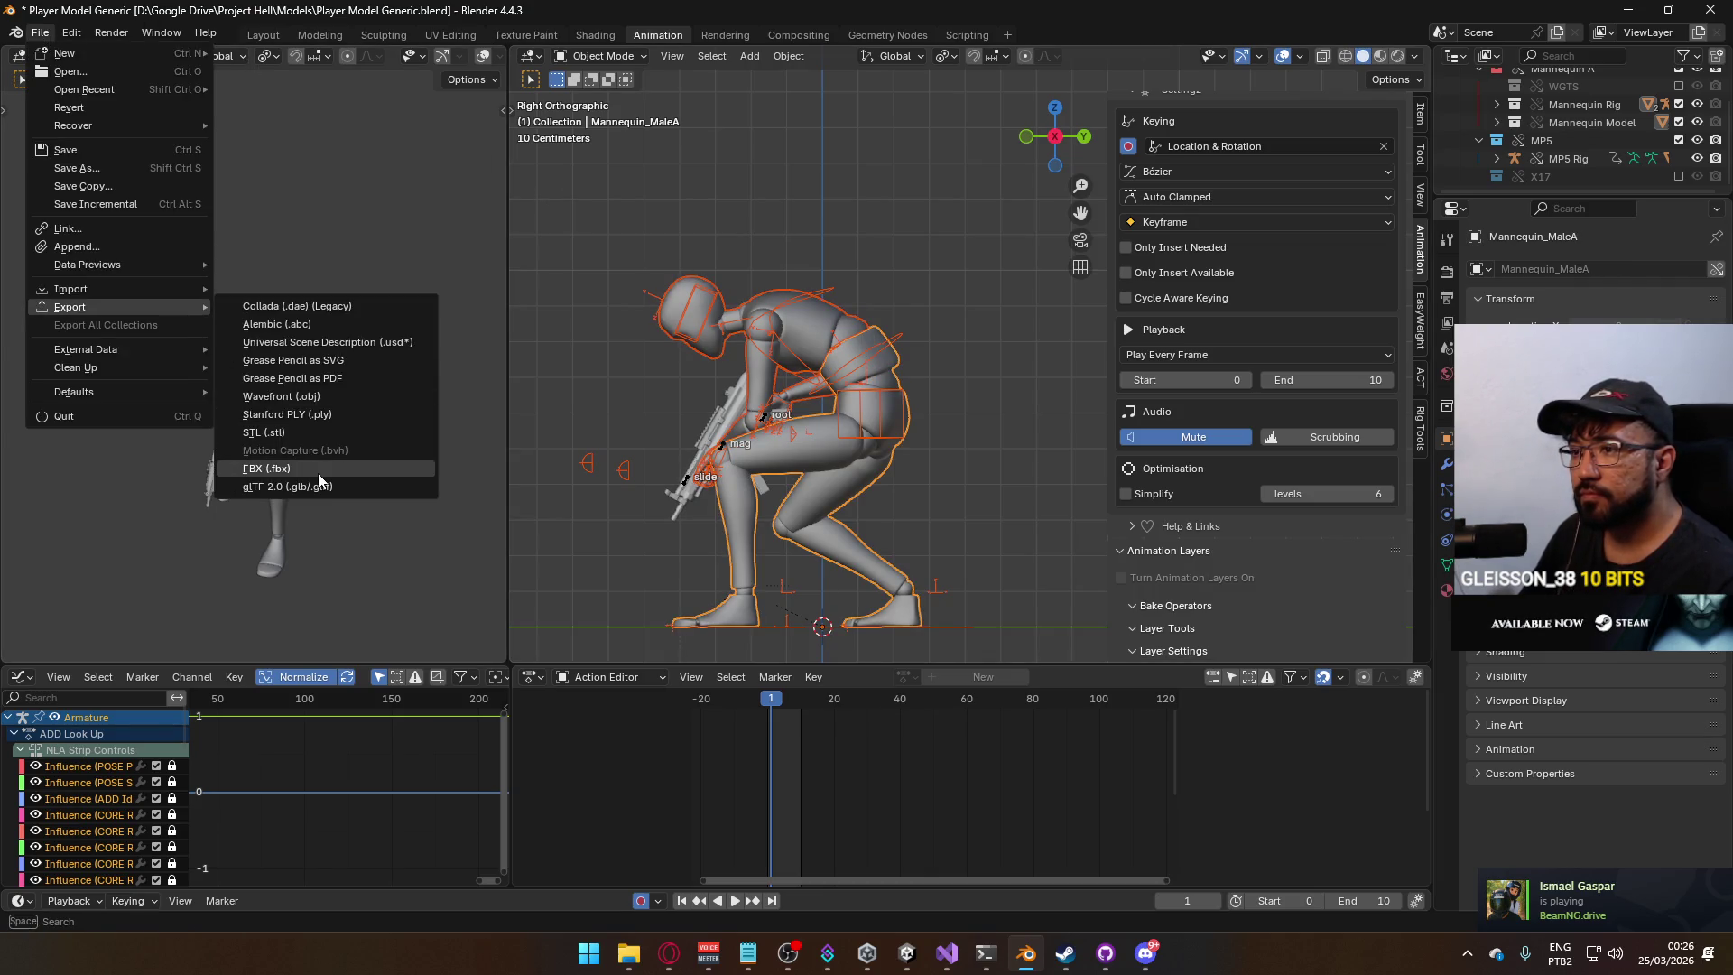
left_click(317, 473)
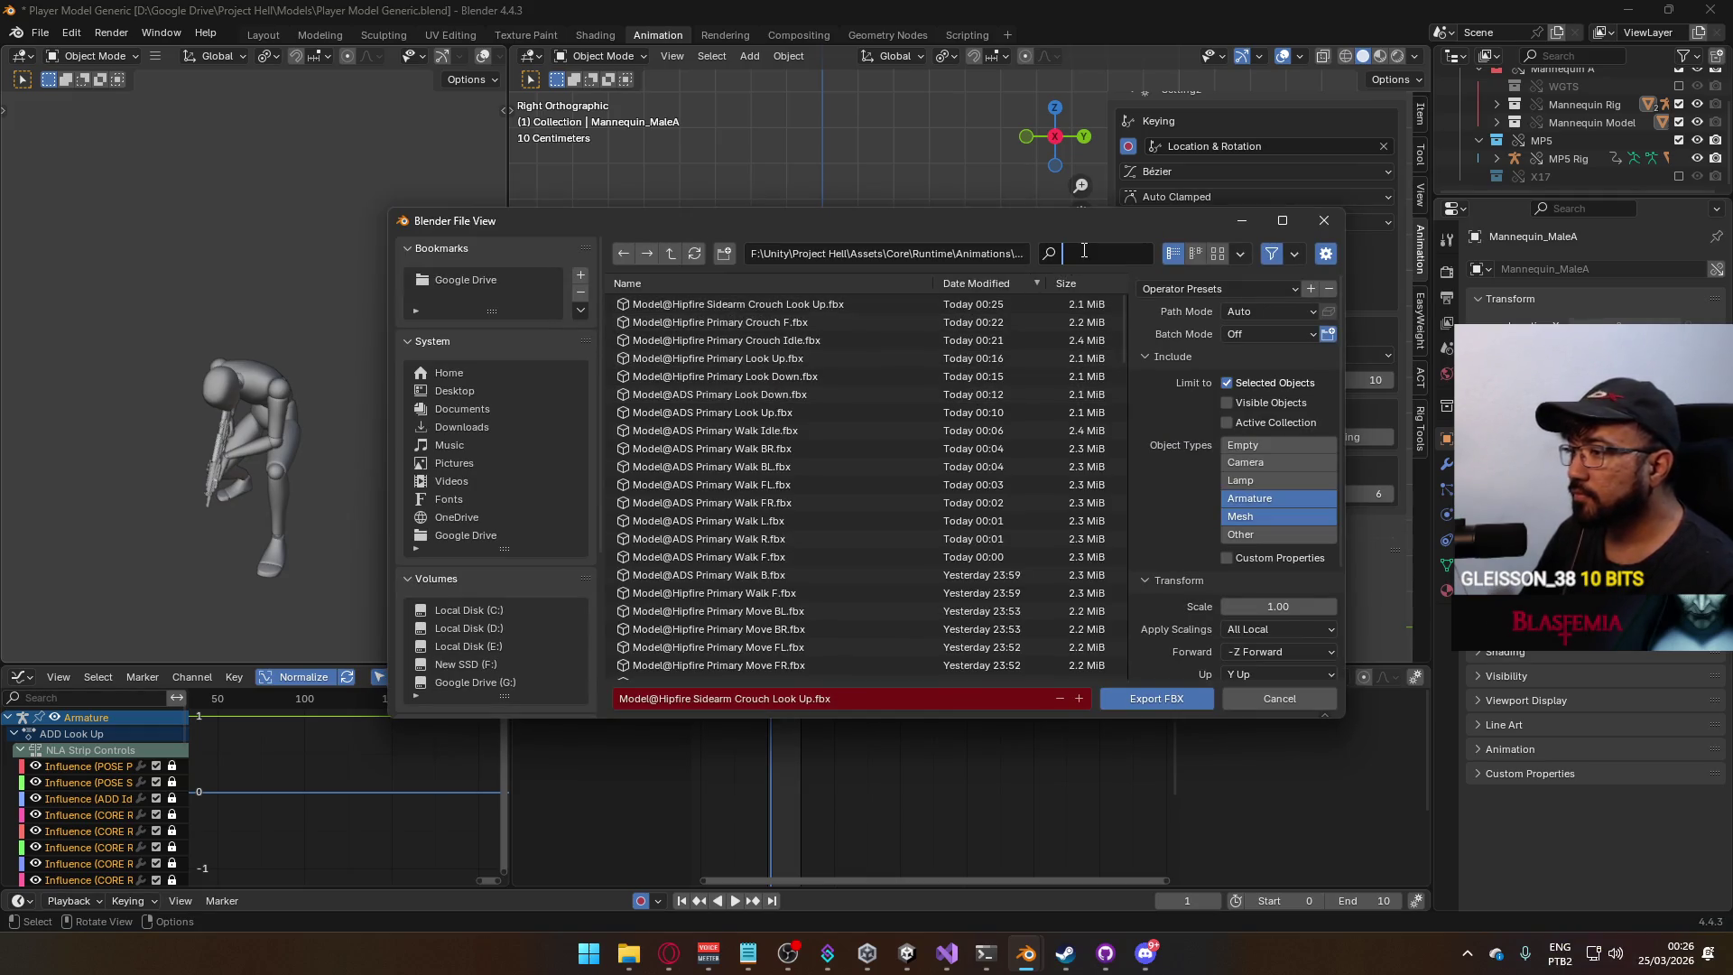
type("look down")
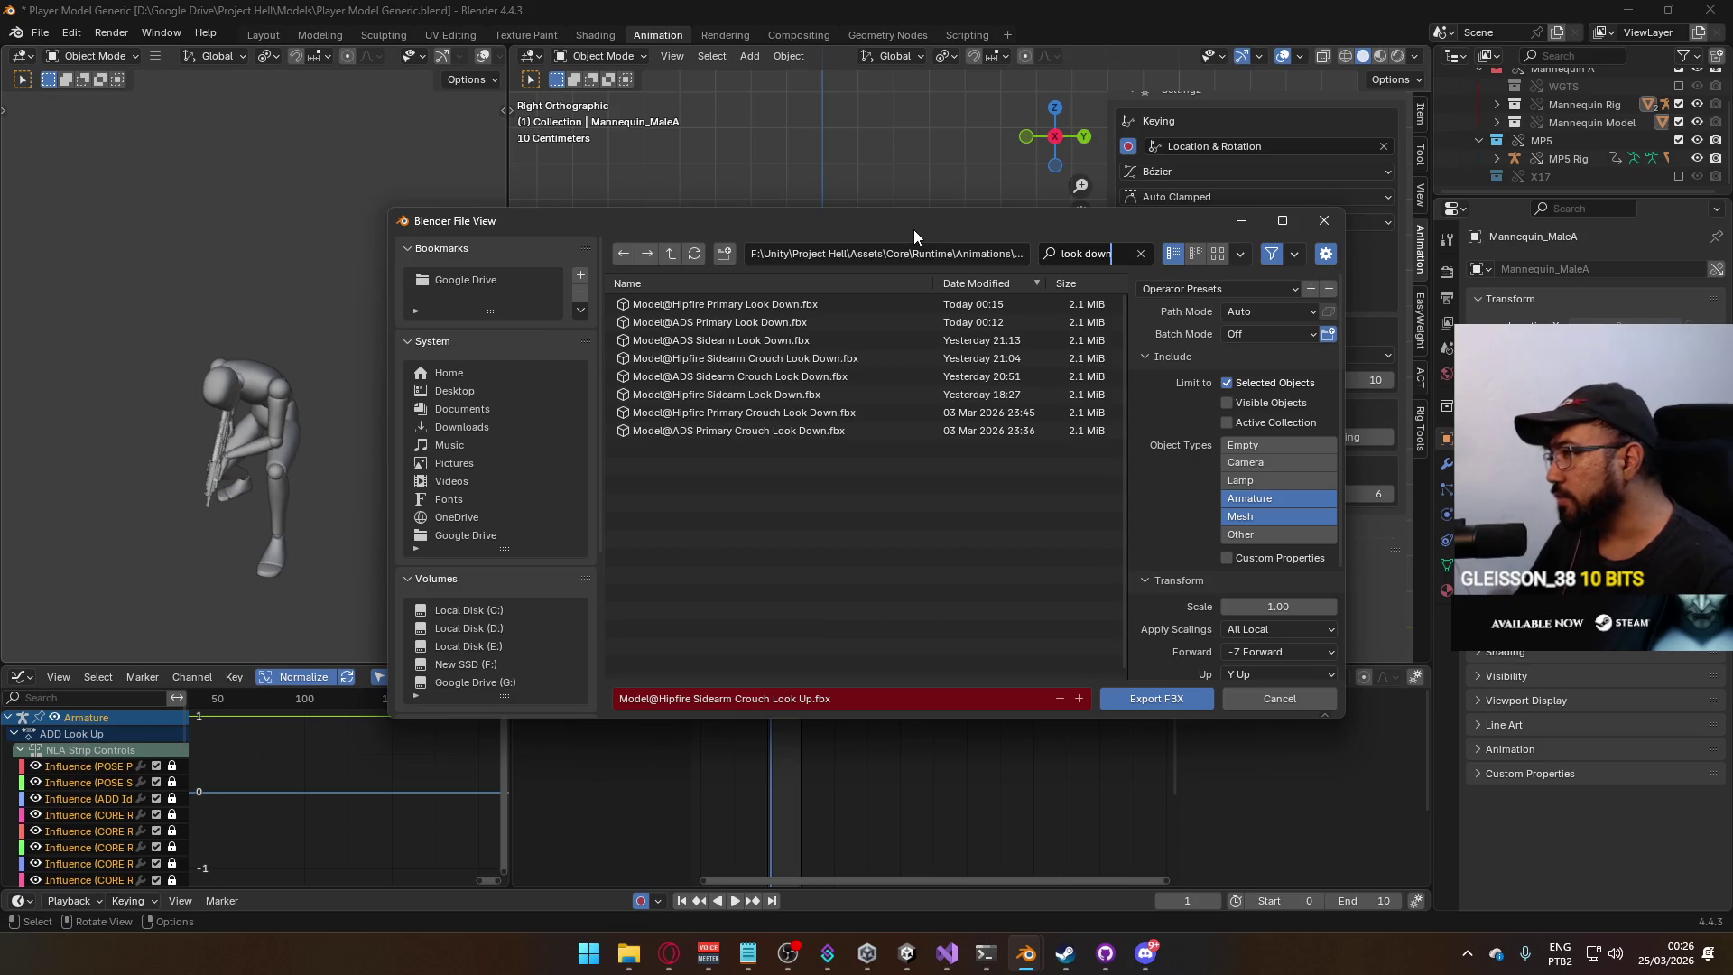
mouse_move(1027, 223)
left_mouse_down()
mouse_move(1029, 262)
mouse_move(946, 262)
mouse_move(961, 258)
left_mouse_up()
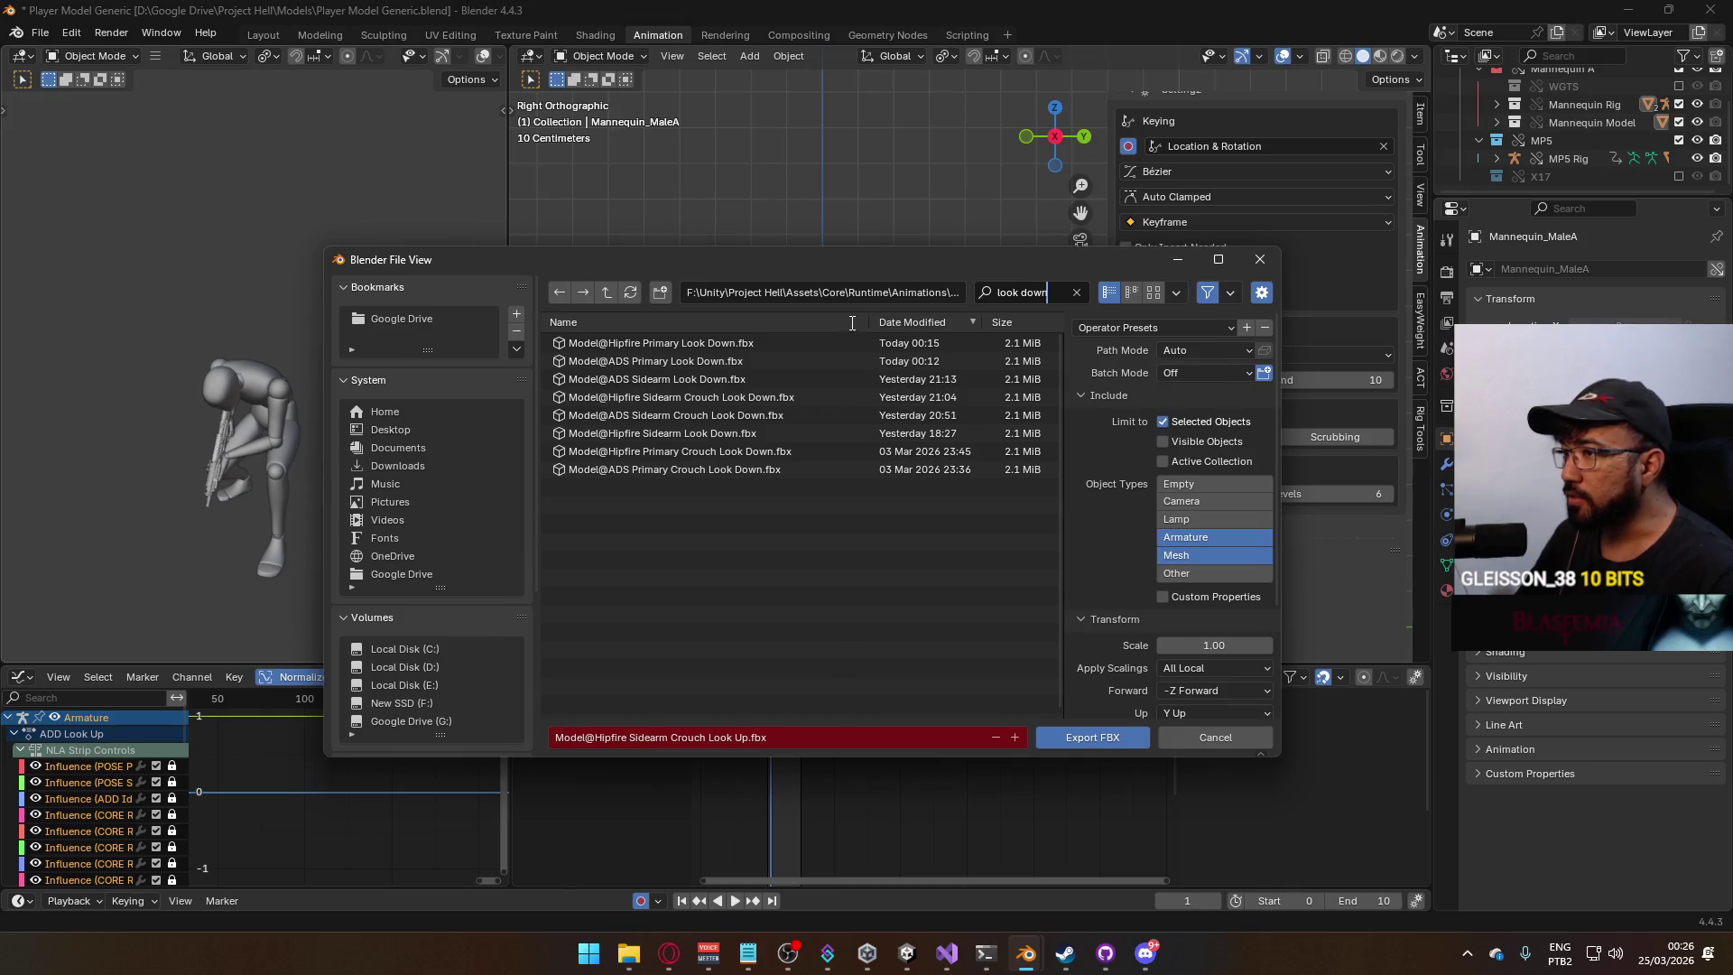
mouse_move(823, 274)
left_mouse_down()
mouse_move(830, 588)
mouse_move(824, 314)
left_mouse_up()
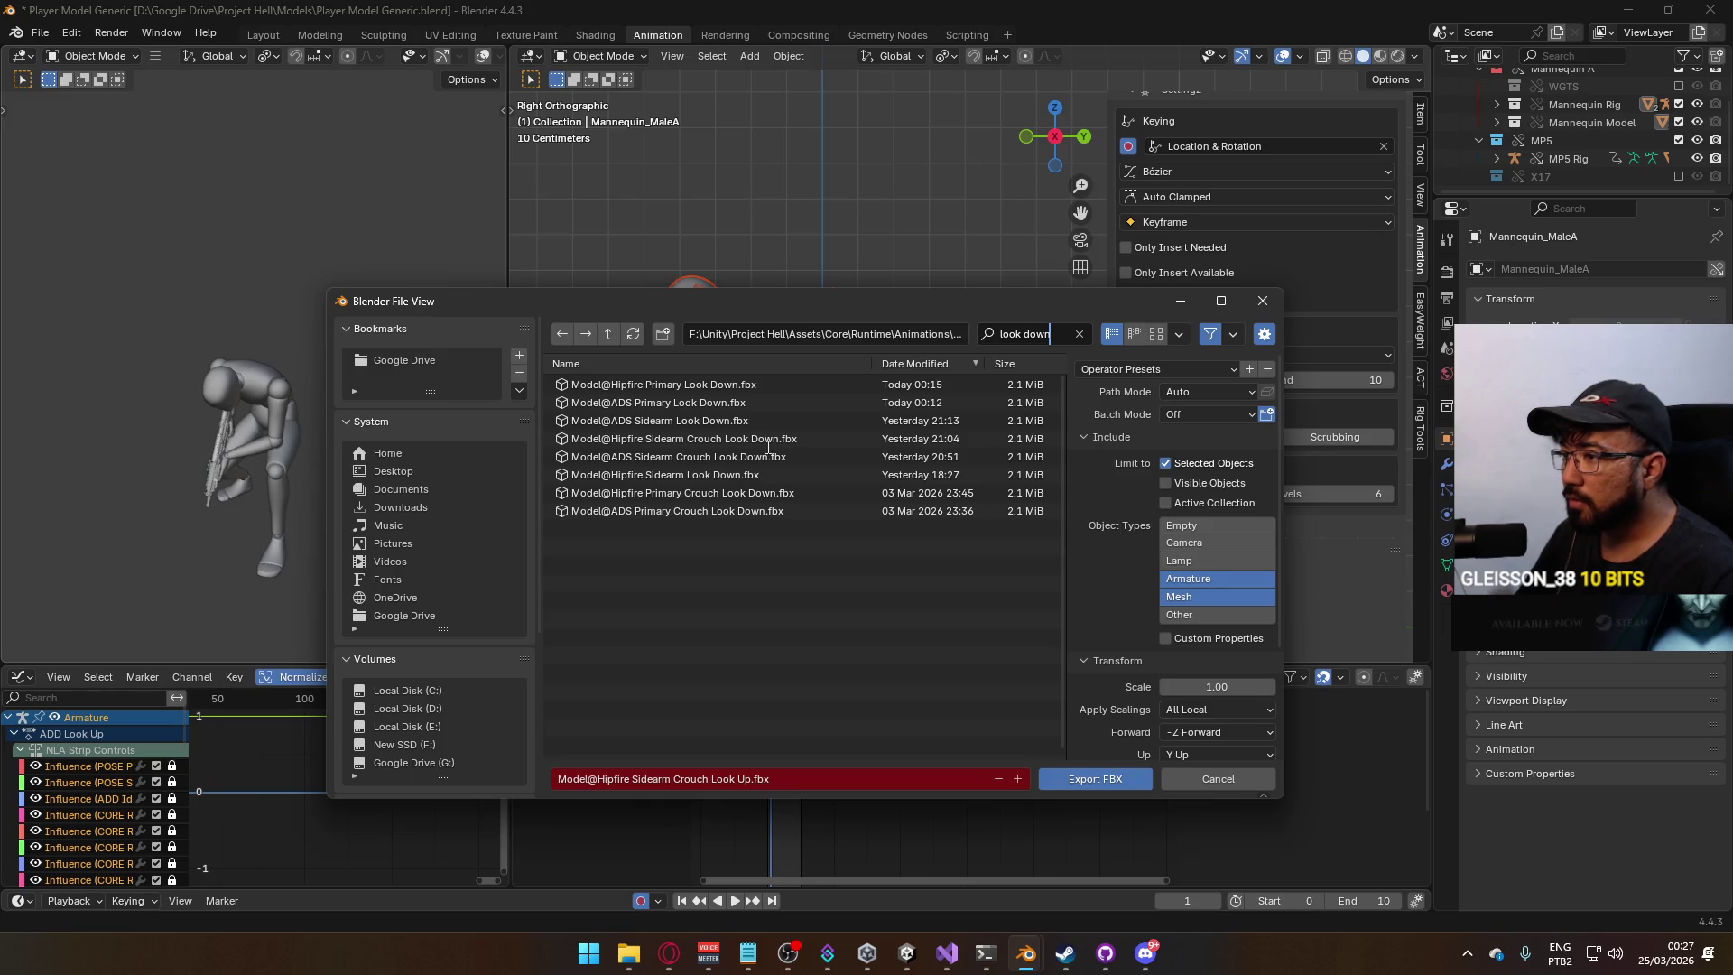
left_click(757, 493)
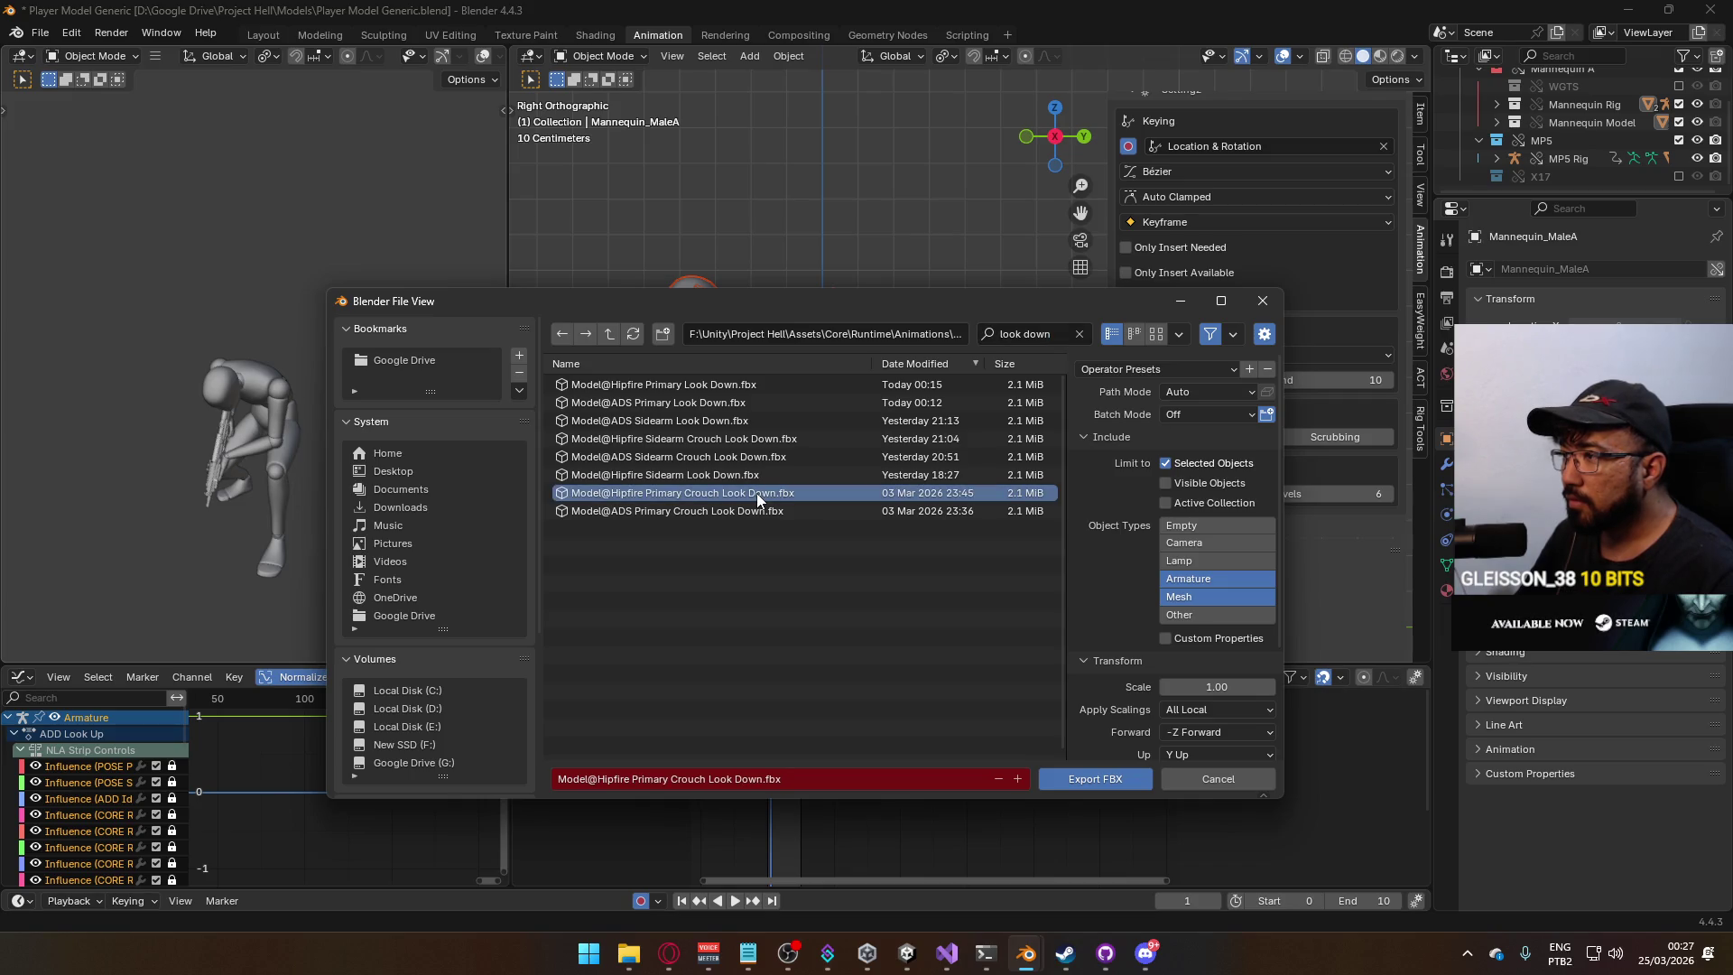
double_click(734, 490)
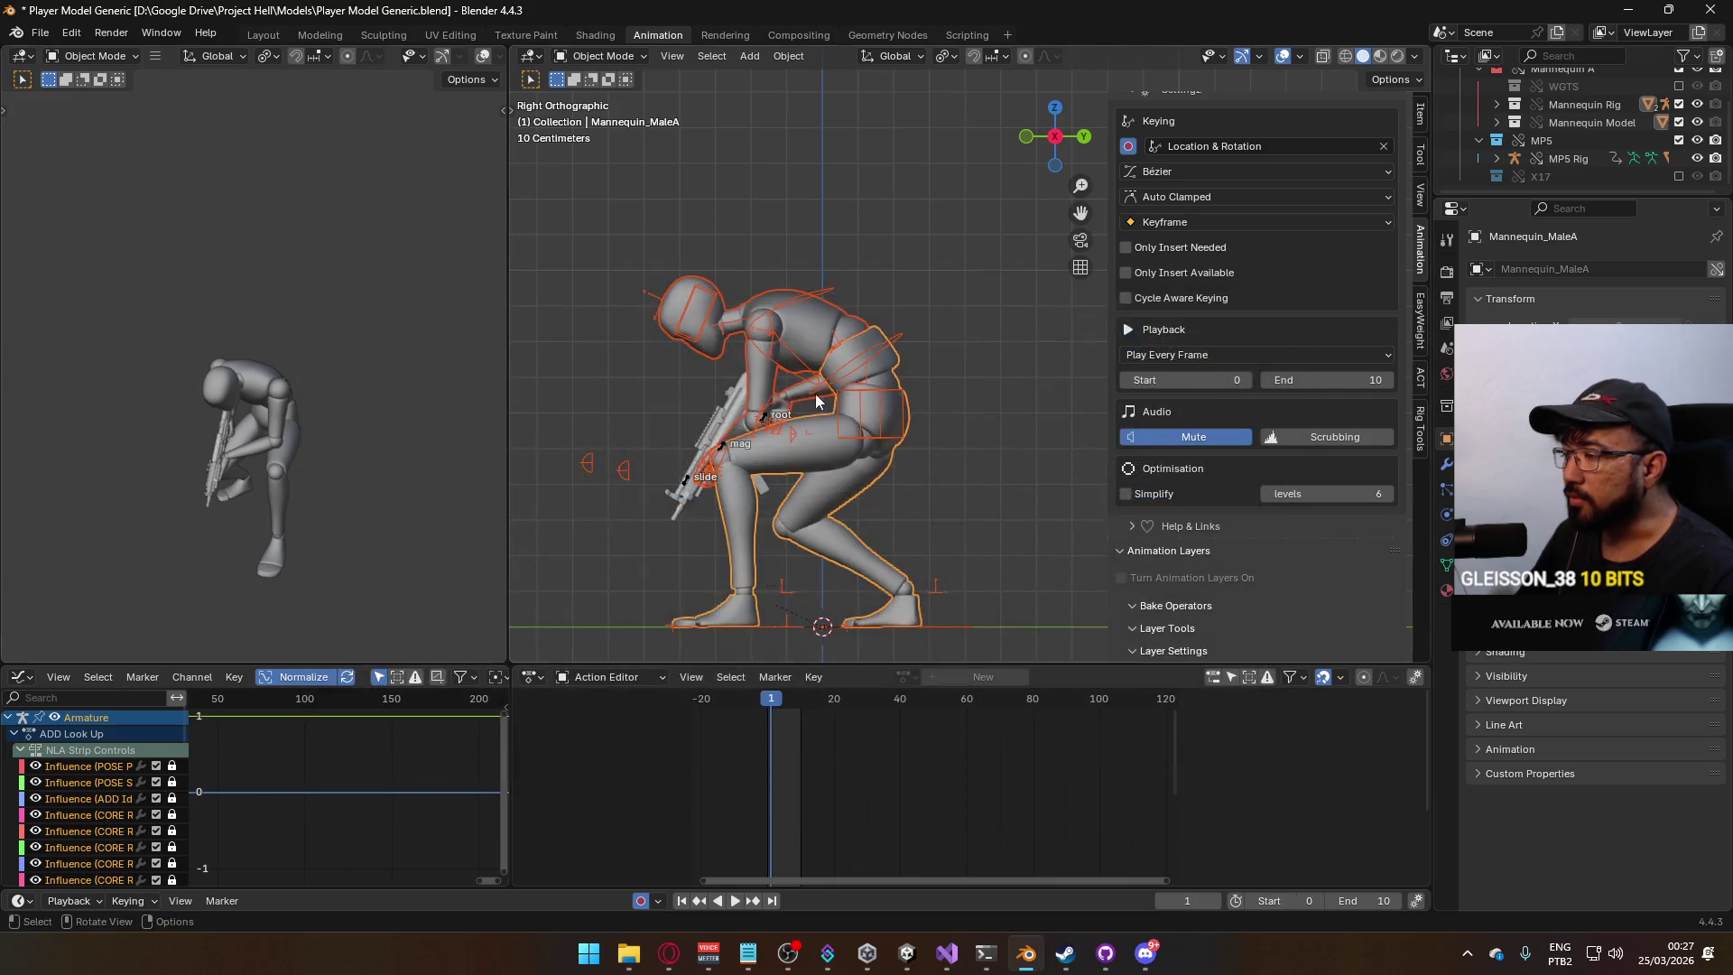
Select the MP5 root bone, play back the pose, and orbit to a front view.
left_click(763, 422)
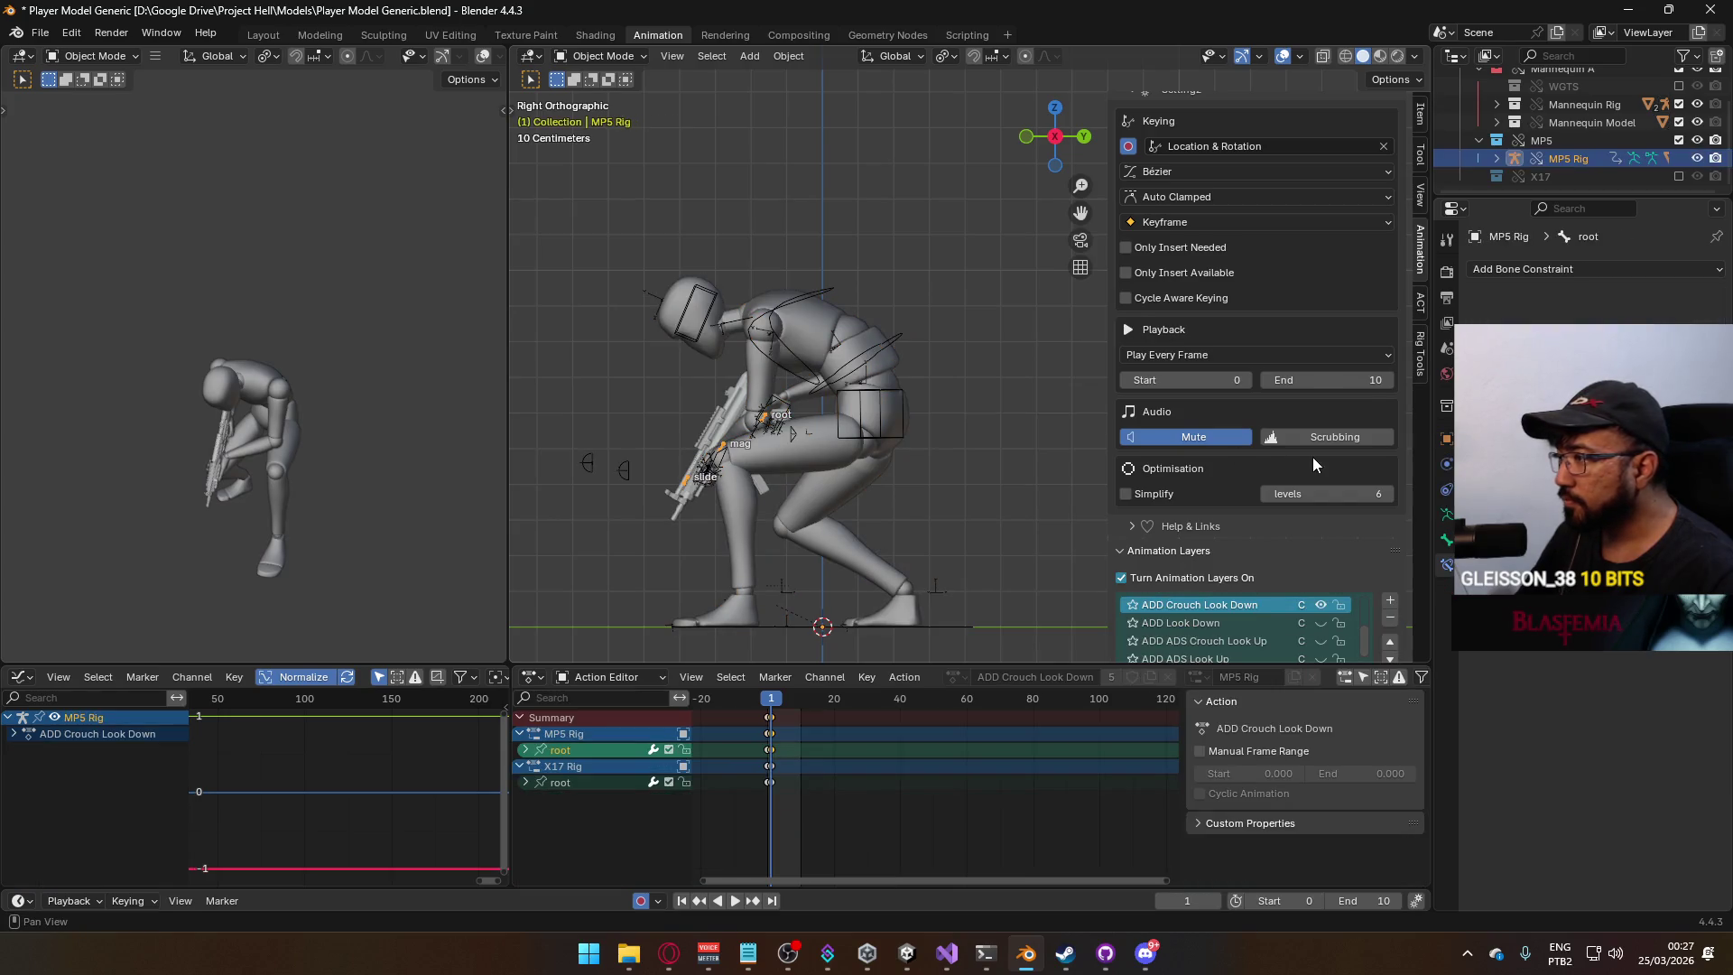
scroll(1312, 457, "down", 2)
key("space")
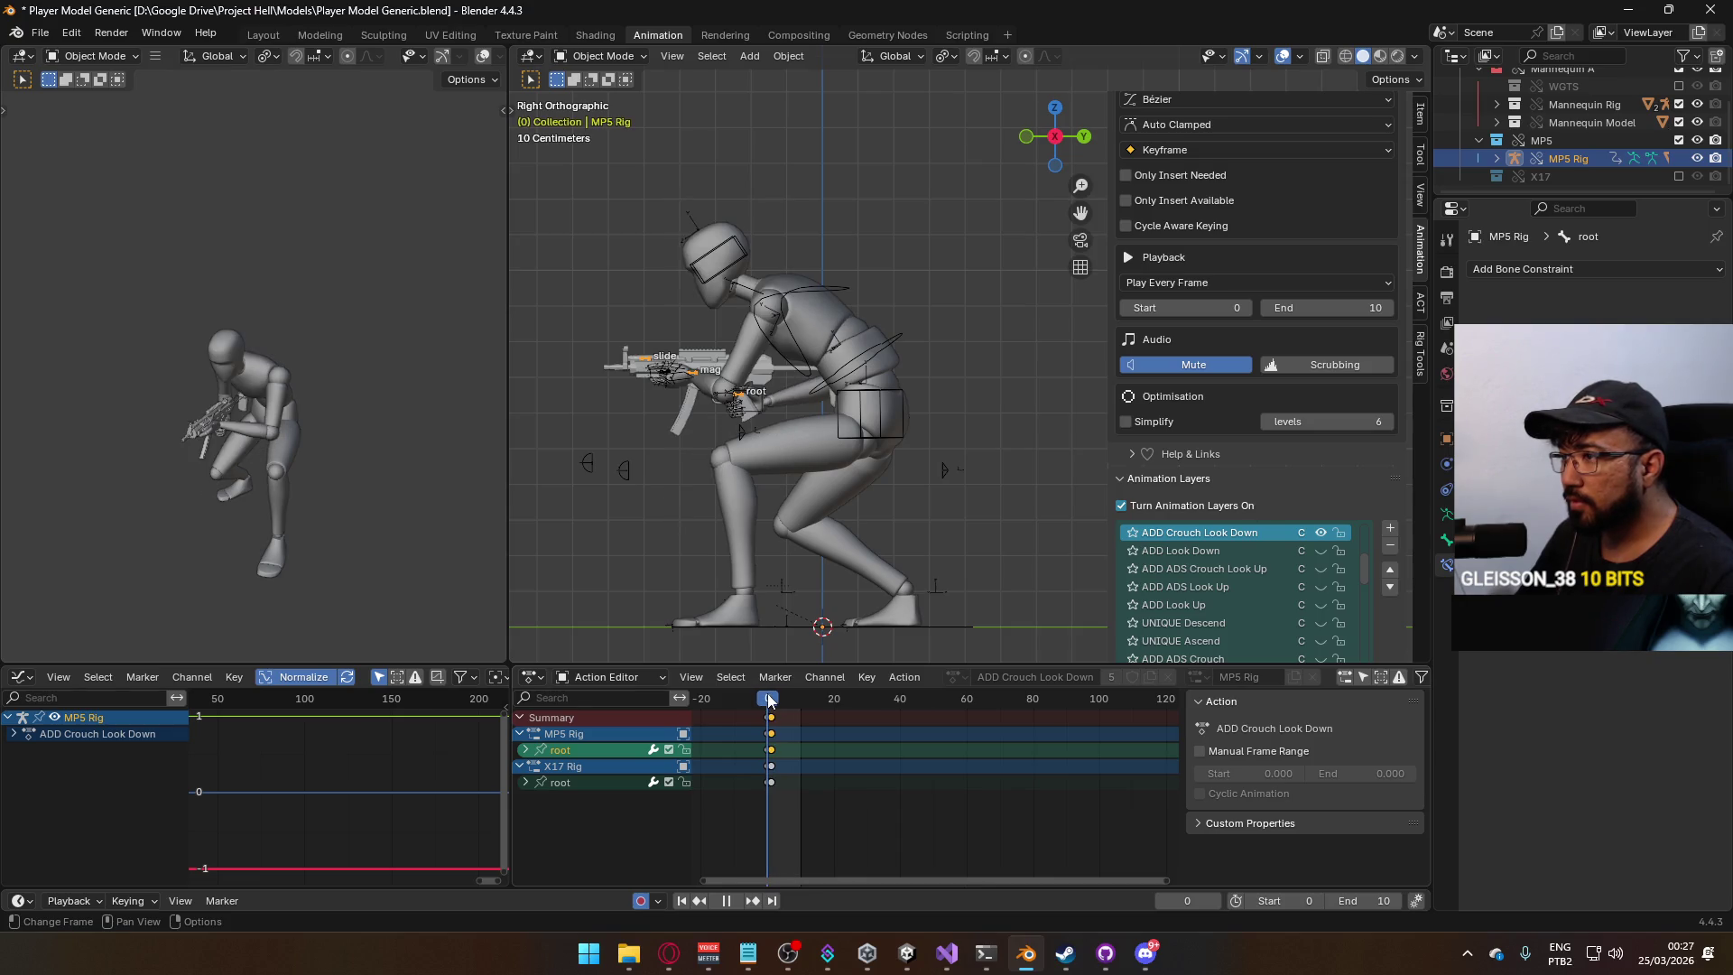
key("space")
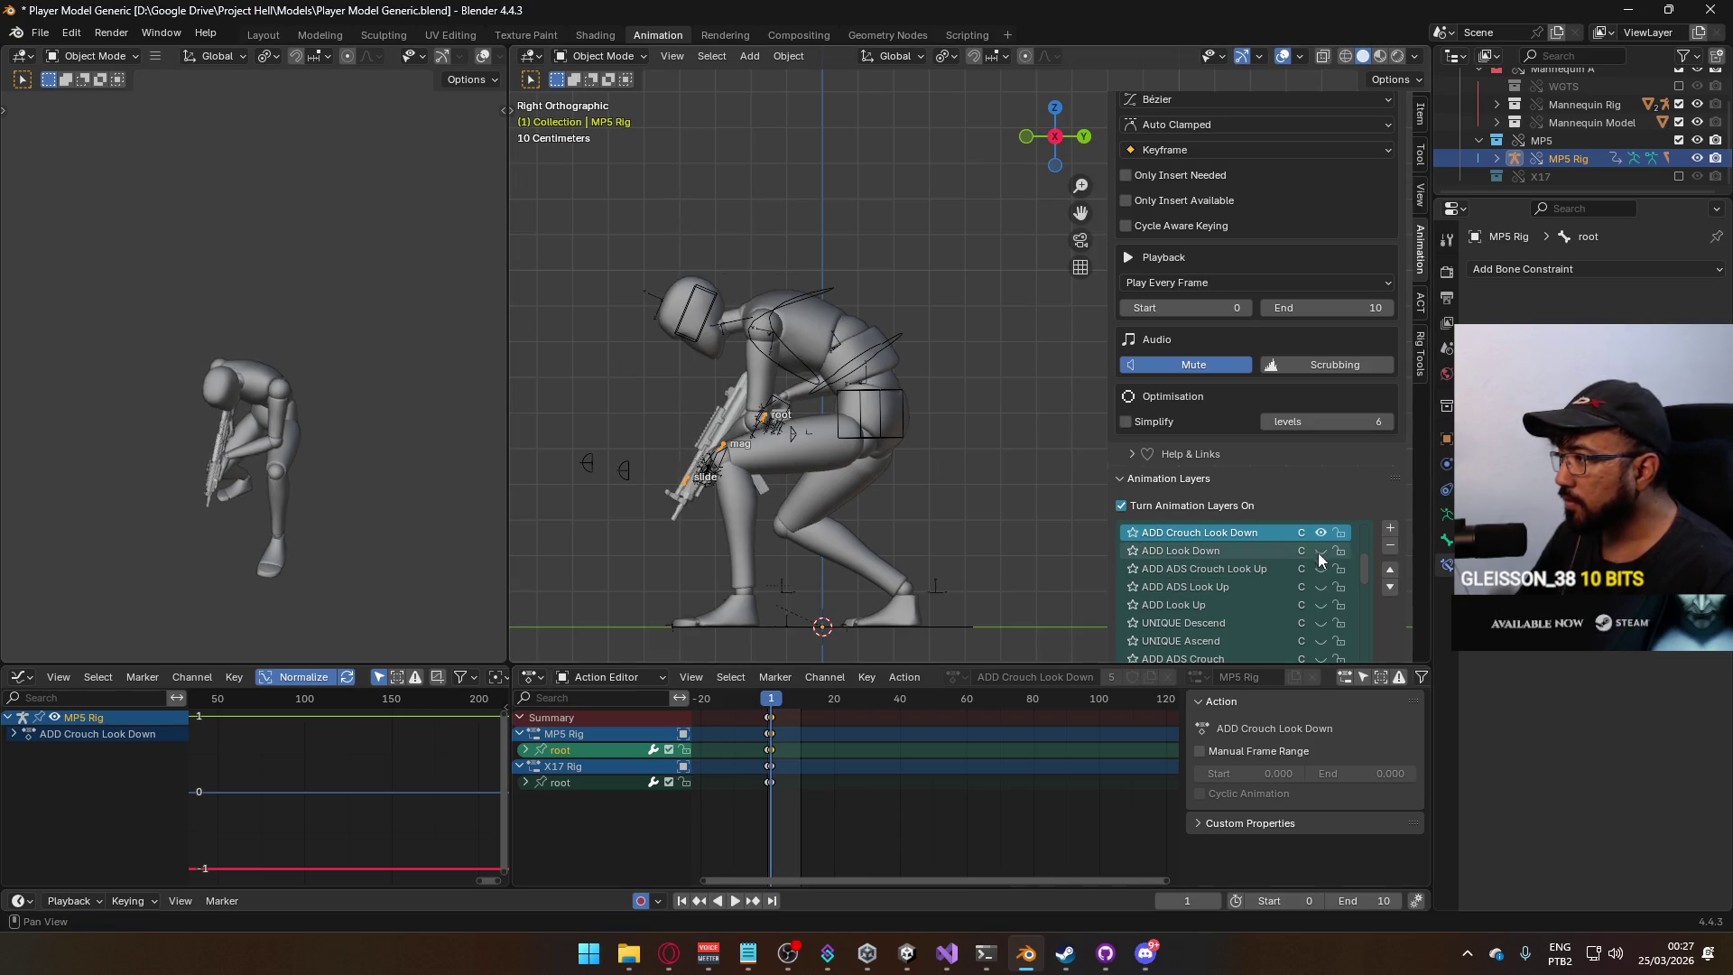
mouse_move(840, 465)
middle_mouse_down()
mouse_move(990, 437)
mouse_move(919, 415)
mouse_move(876, 428)
mouse_move(854, 476)
middle_mouse_up()
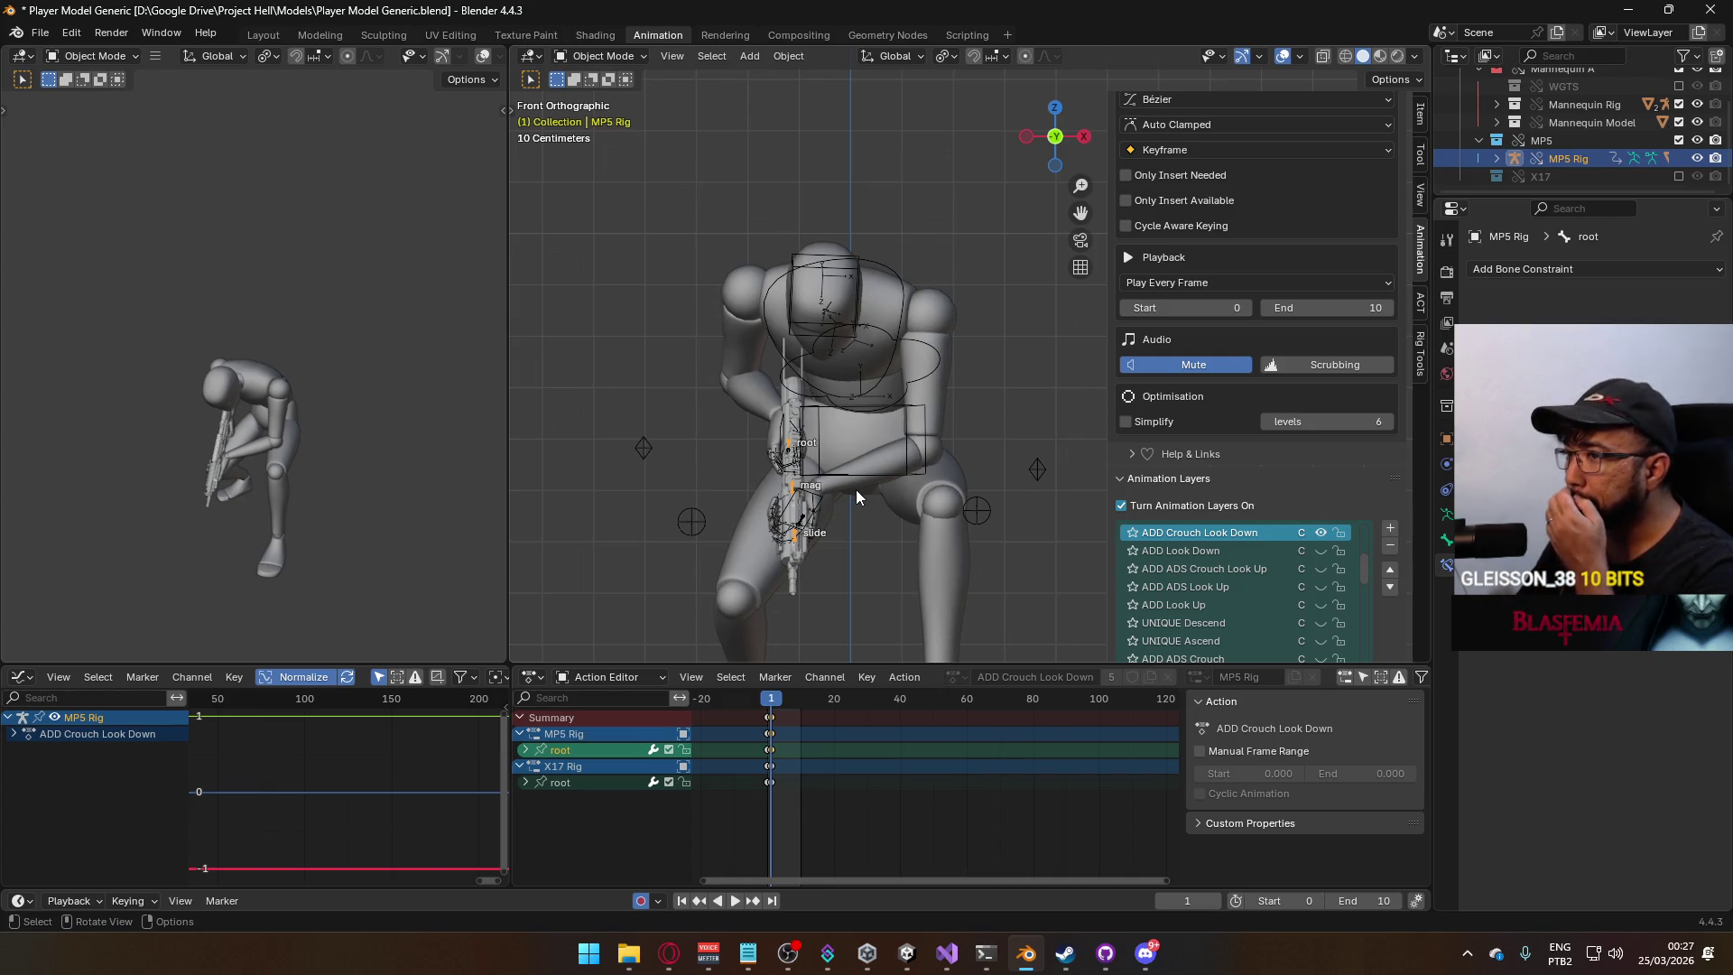
scroll(1335, 551, "up", 2)
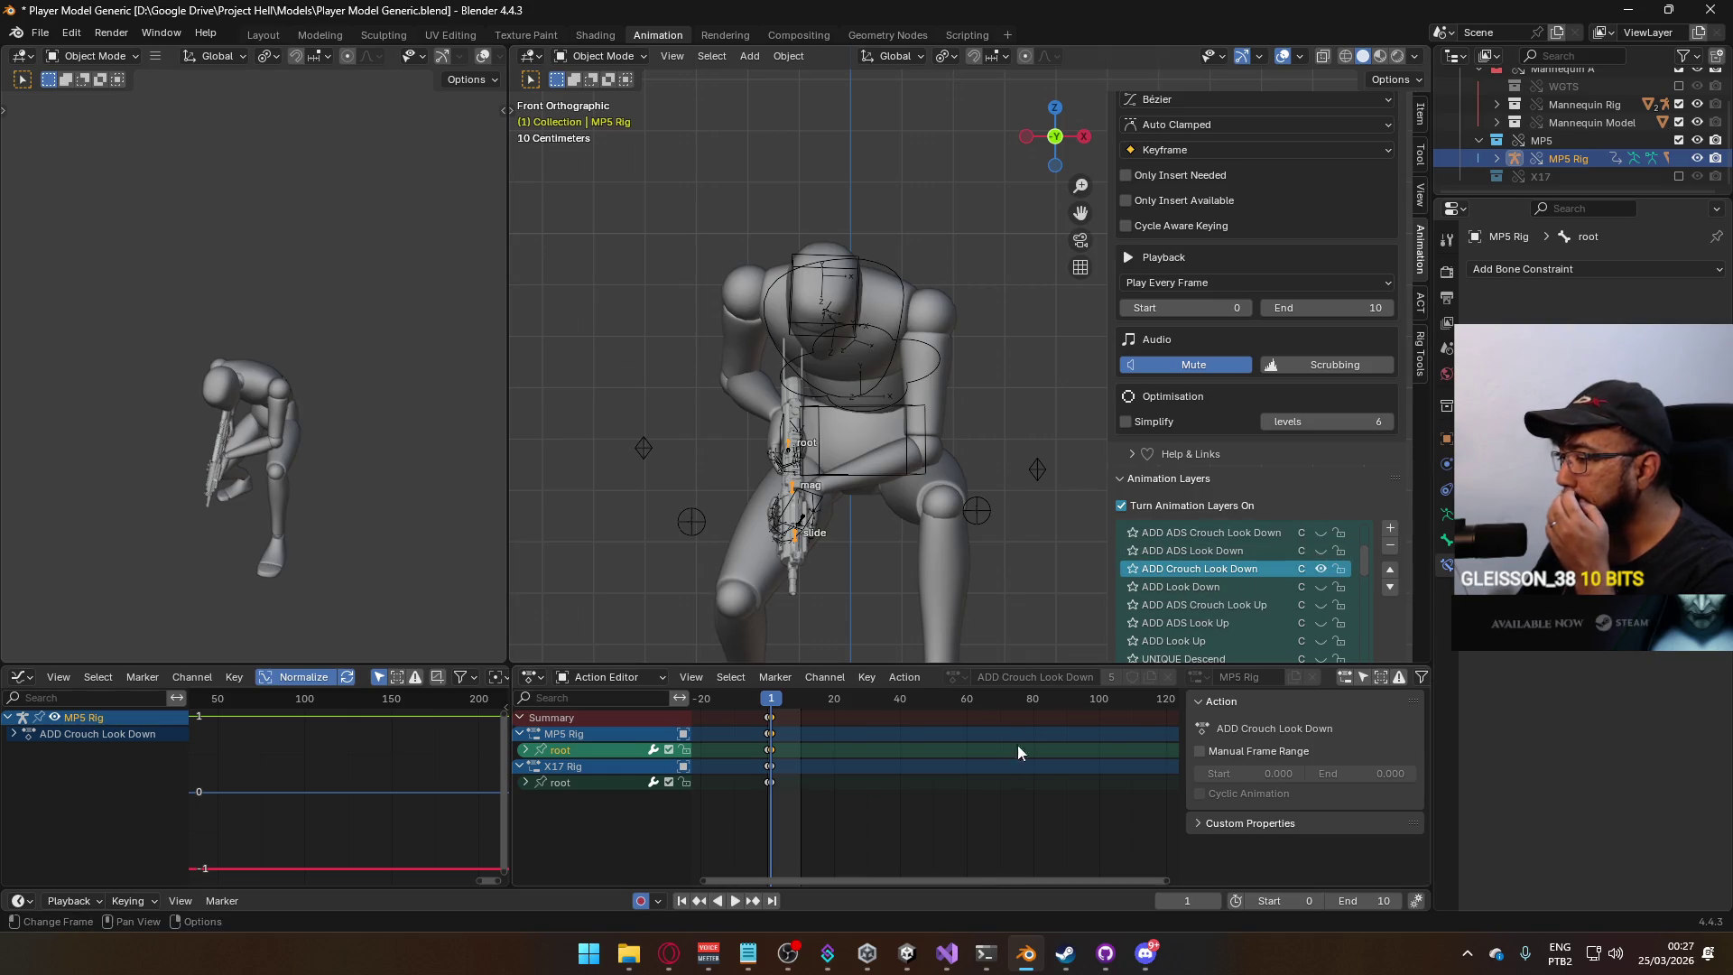
Start another FBX (.fbx) export.
left_click(40, 33)
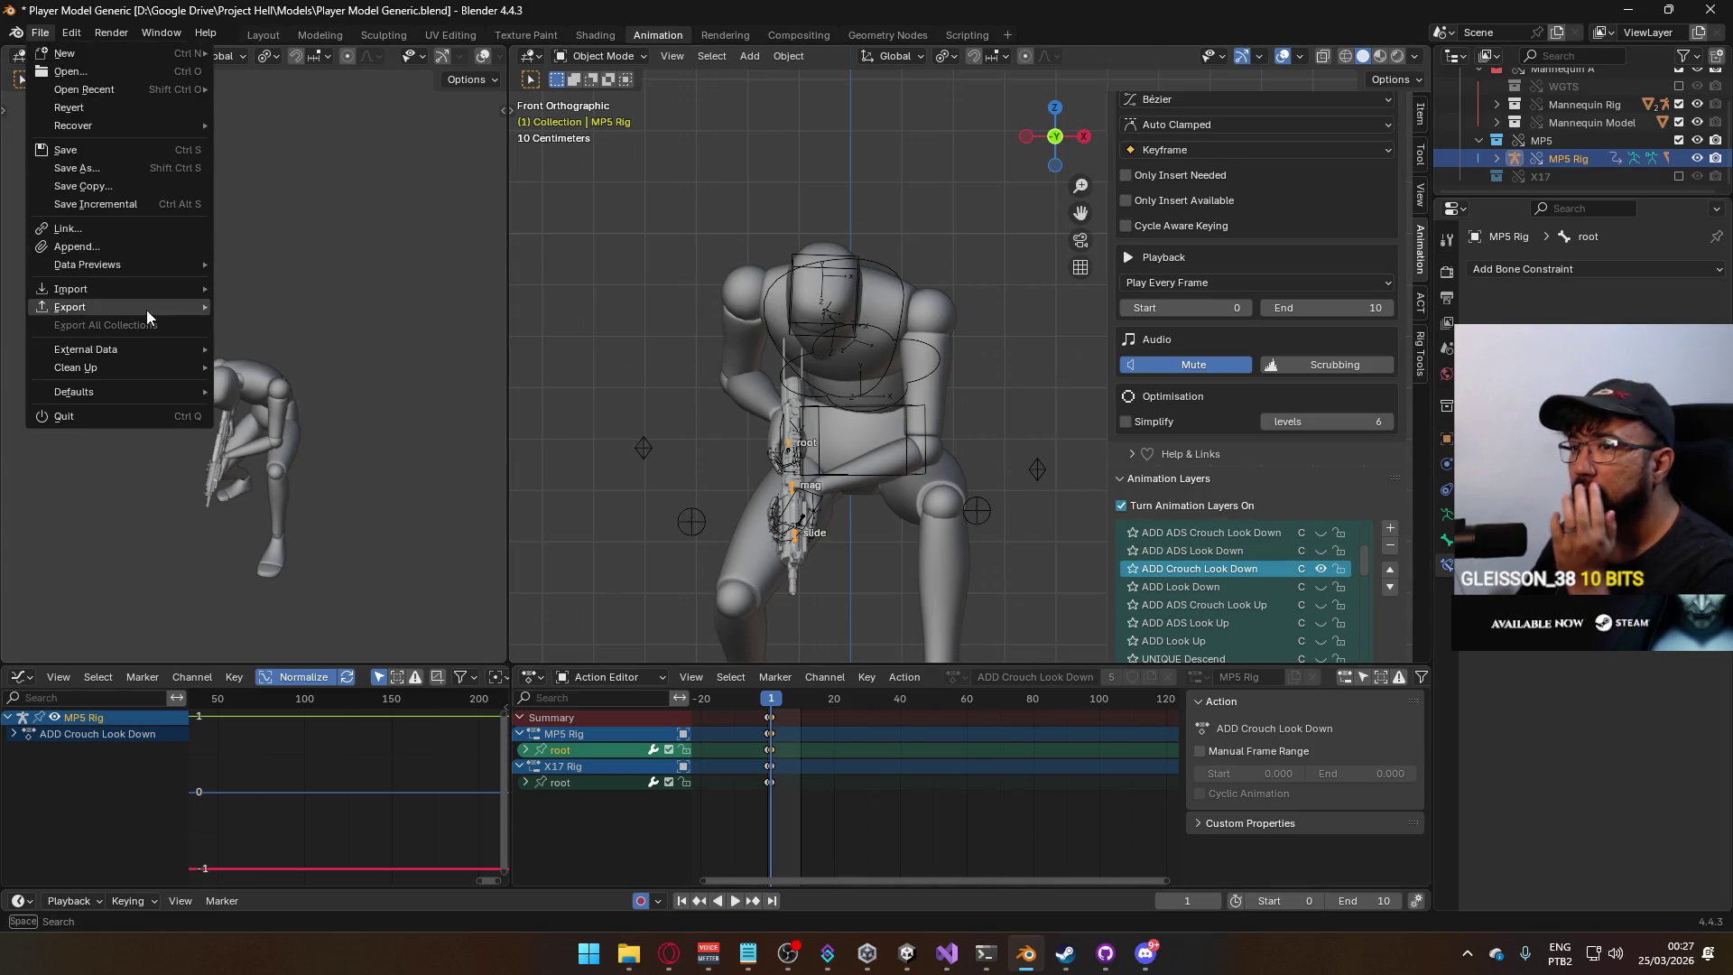
mouse_move(146, 310)
left_click(302, 468)
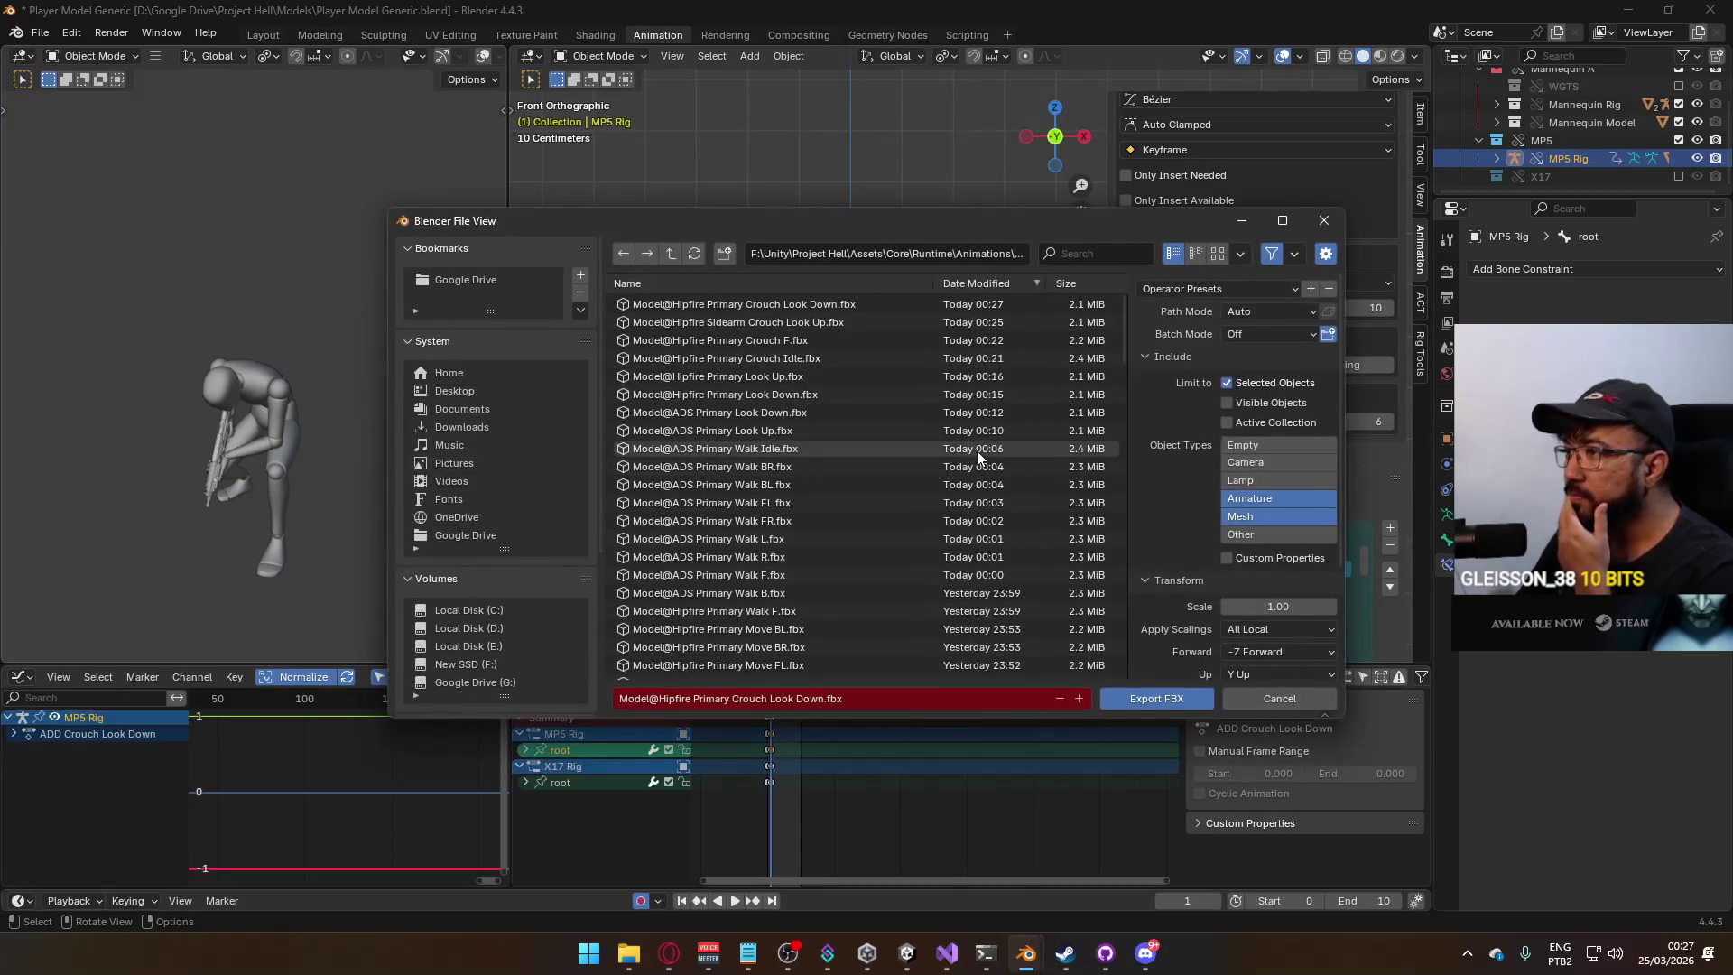
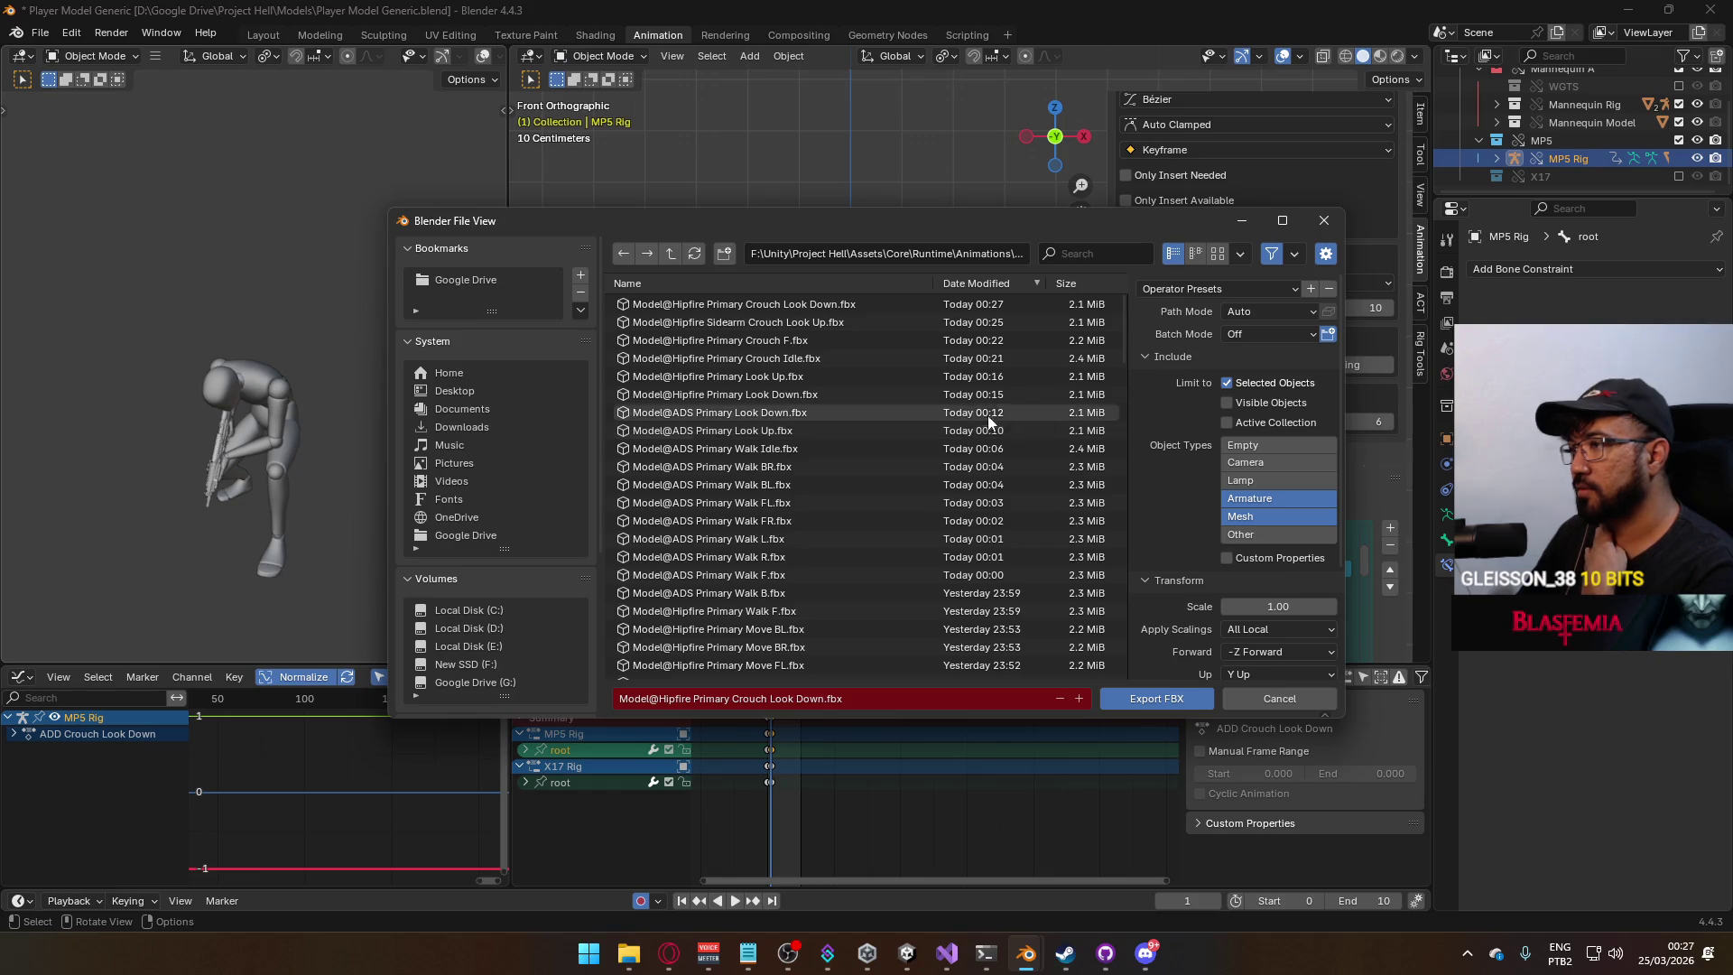
Cancel the export, enable the Armature's ADD Look Up layer, and preview it in Right Ortho view.
left_click(1323, 221)
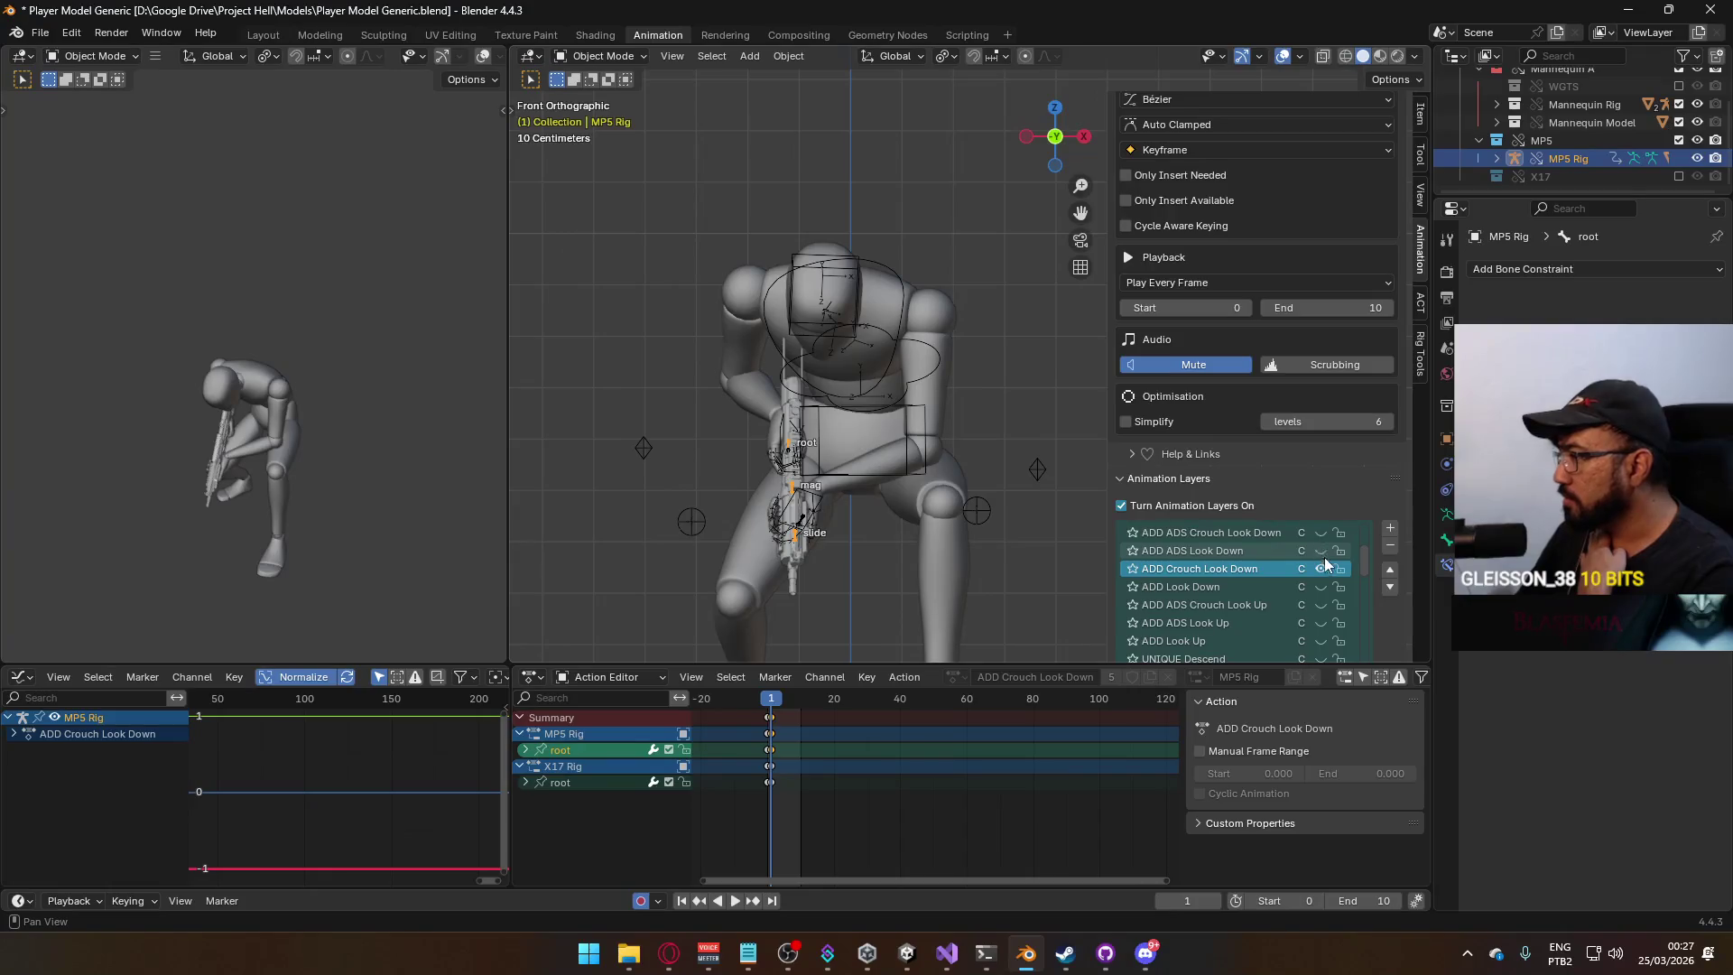
left_click(1329, 569)
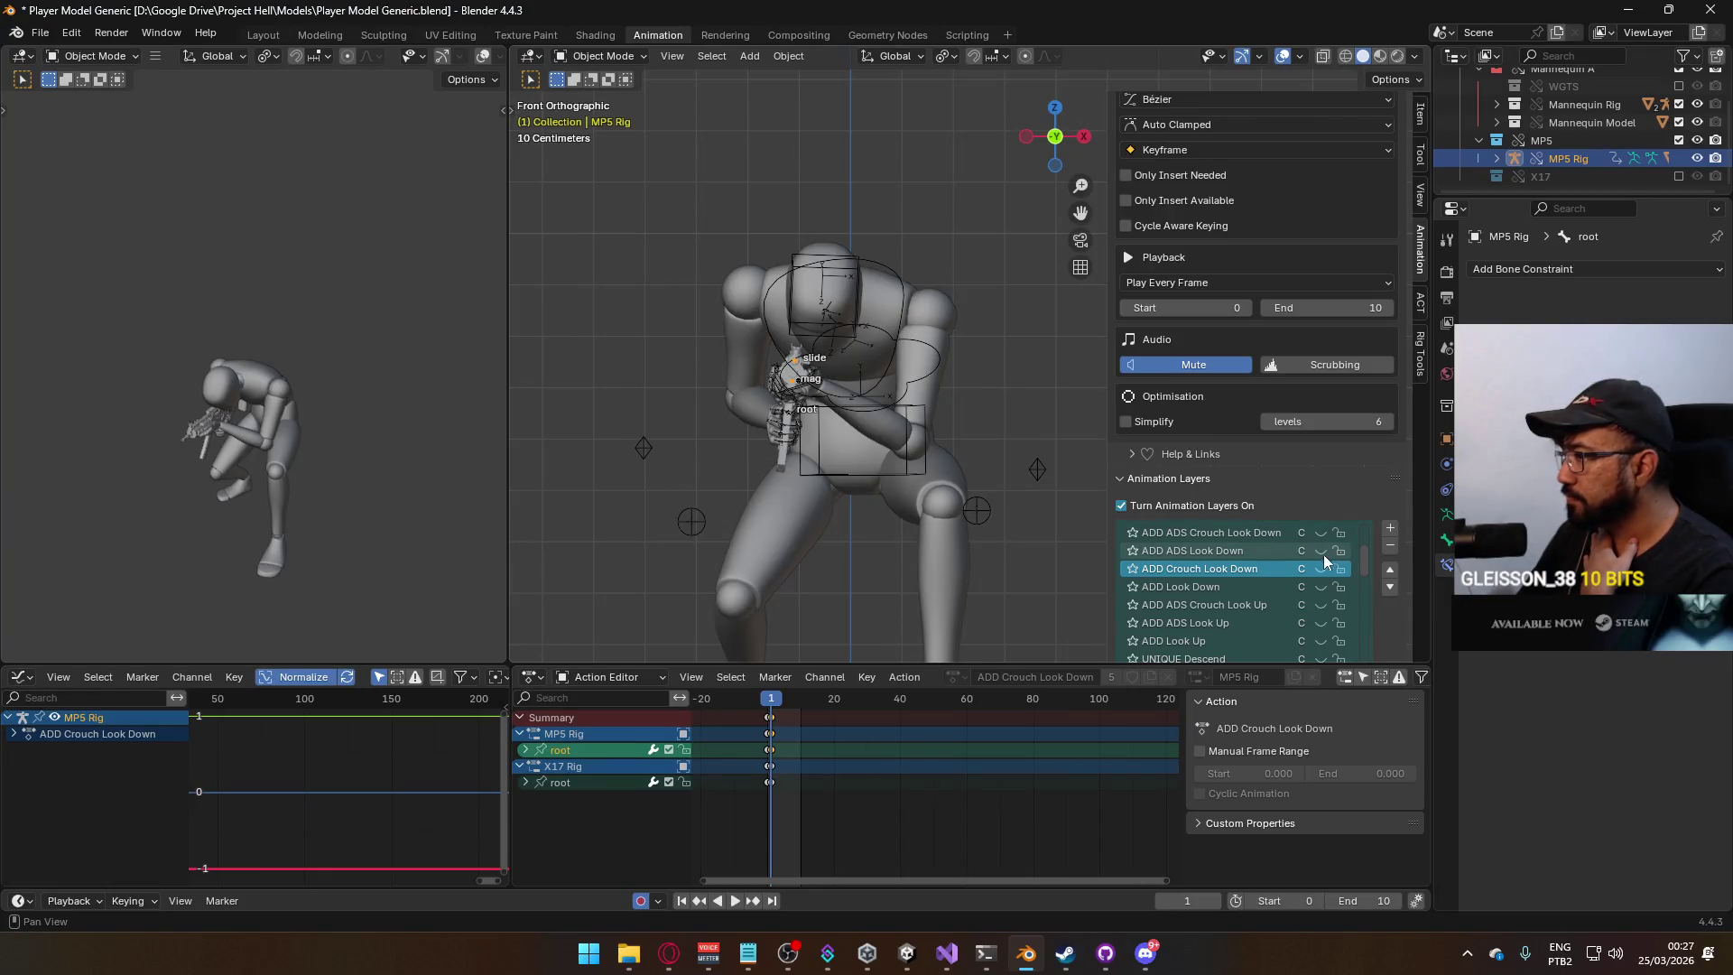
left_click(1320, 641)
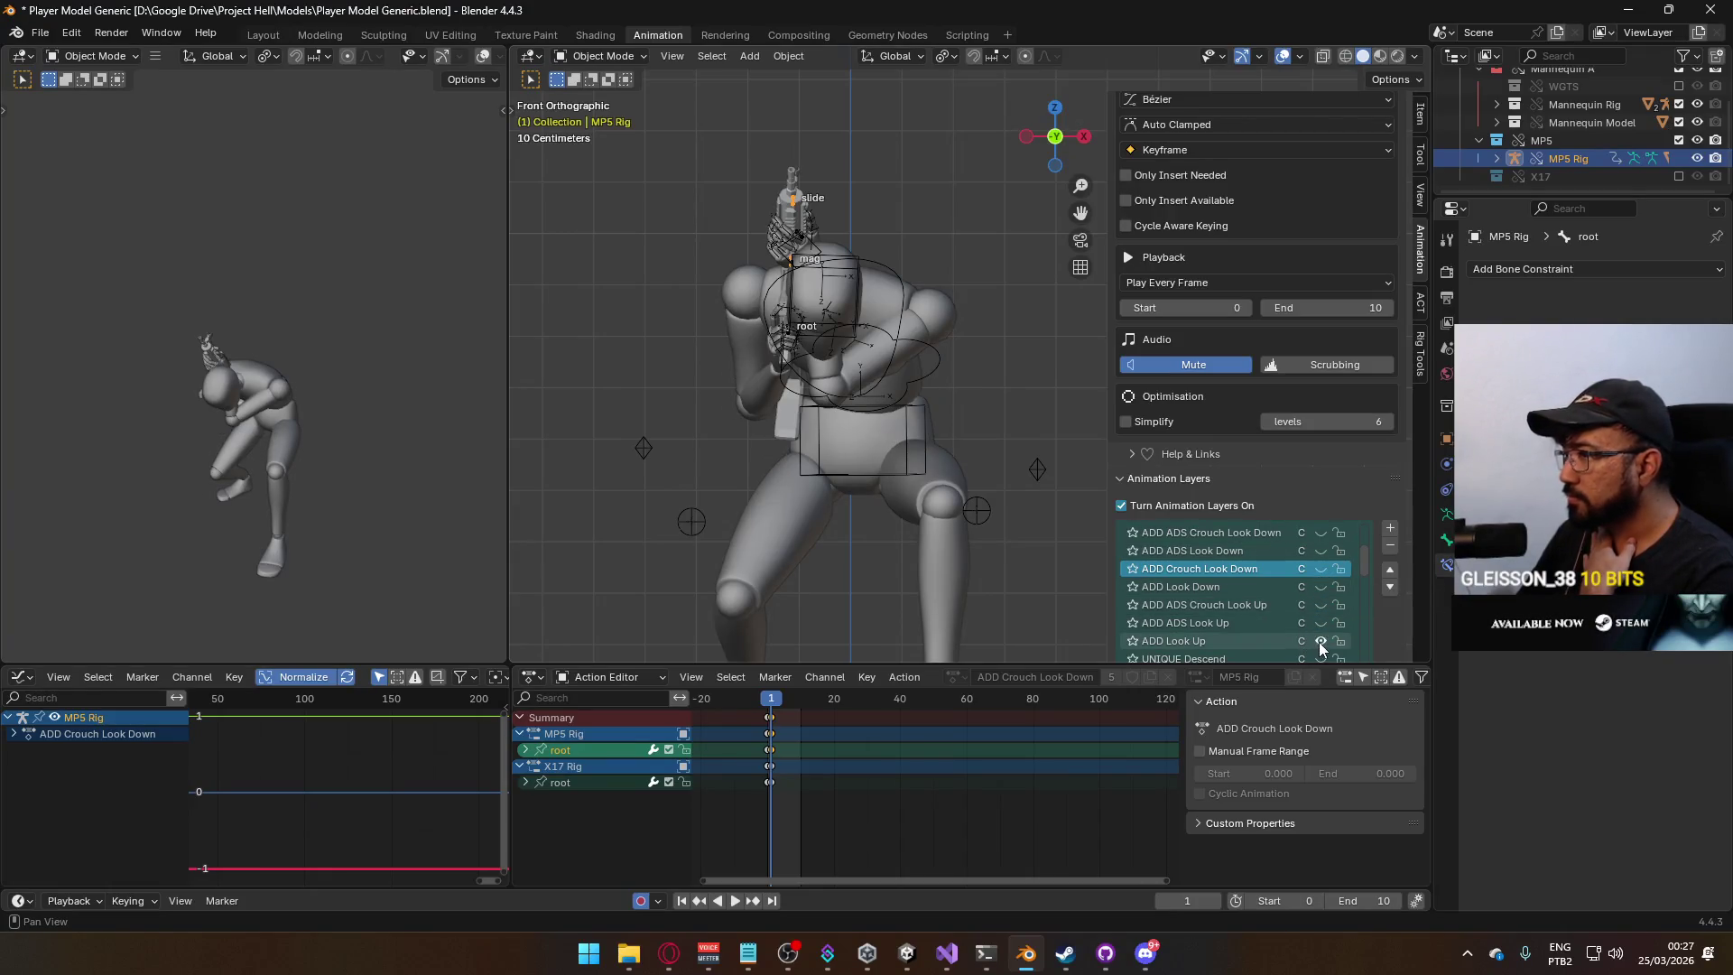
left_click(905, 307)
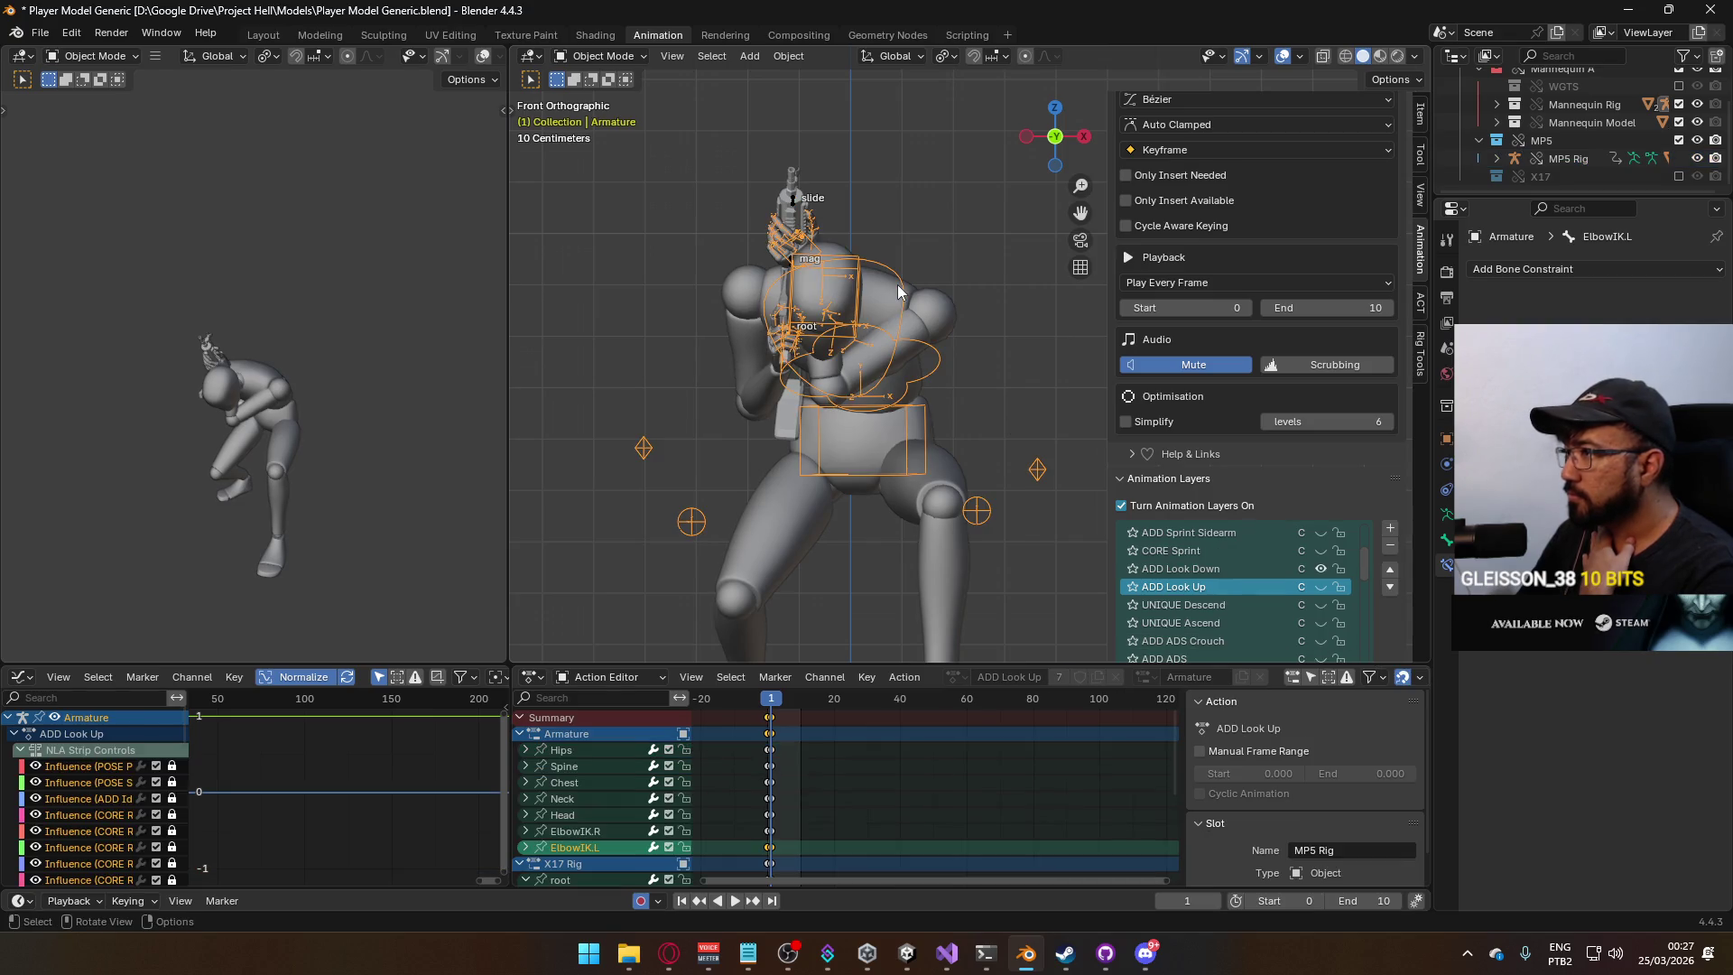
left_click(1321, 587)
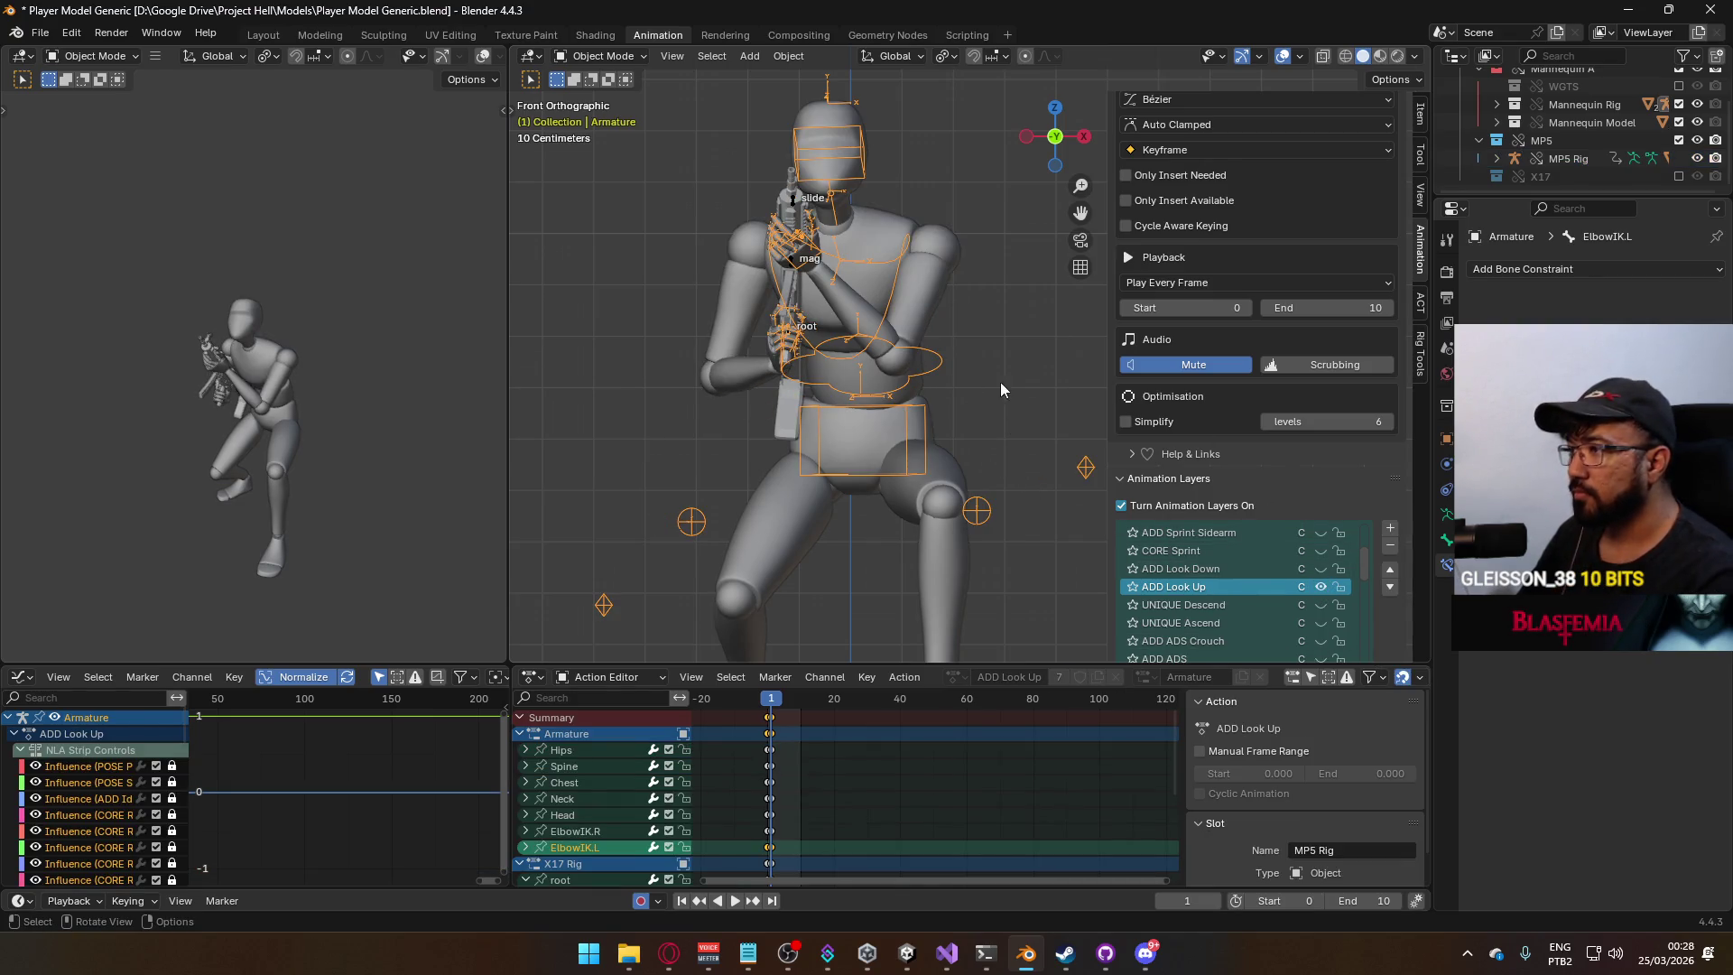
key("KP_3")
scroll(805, 329, "down", 2)
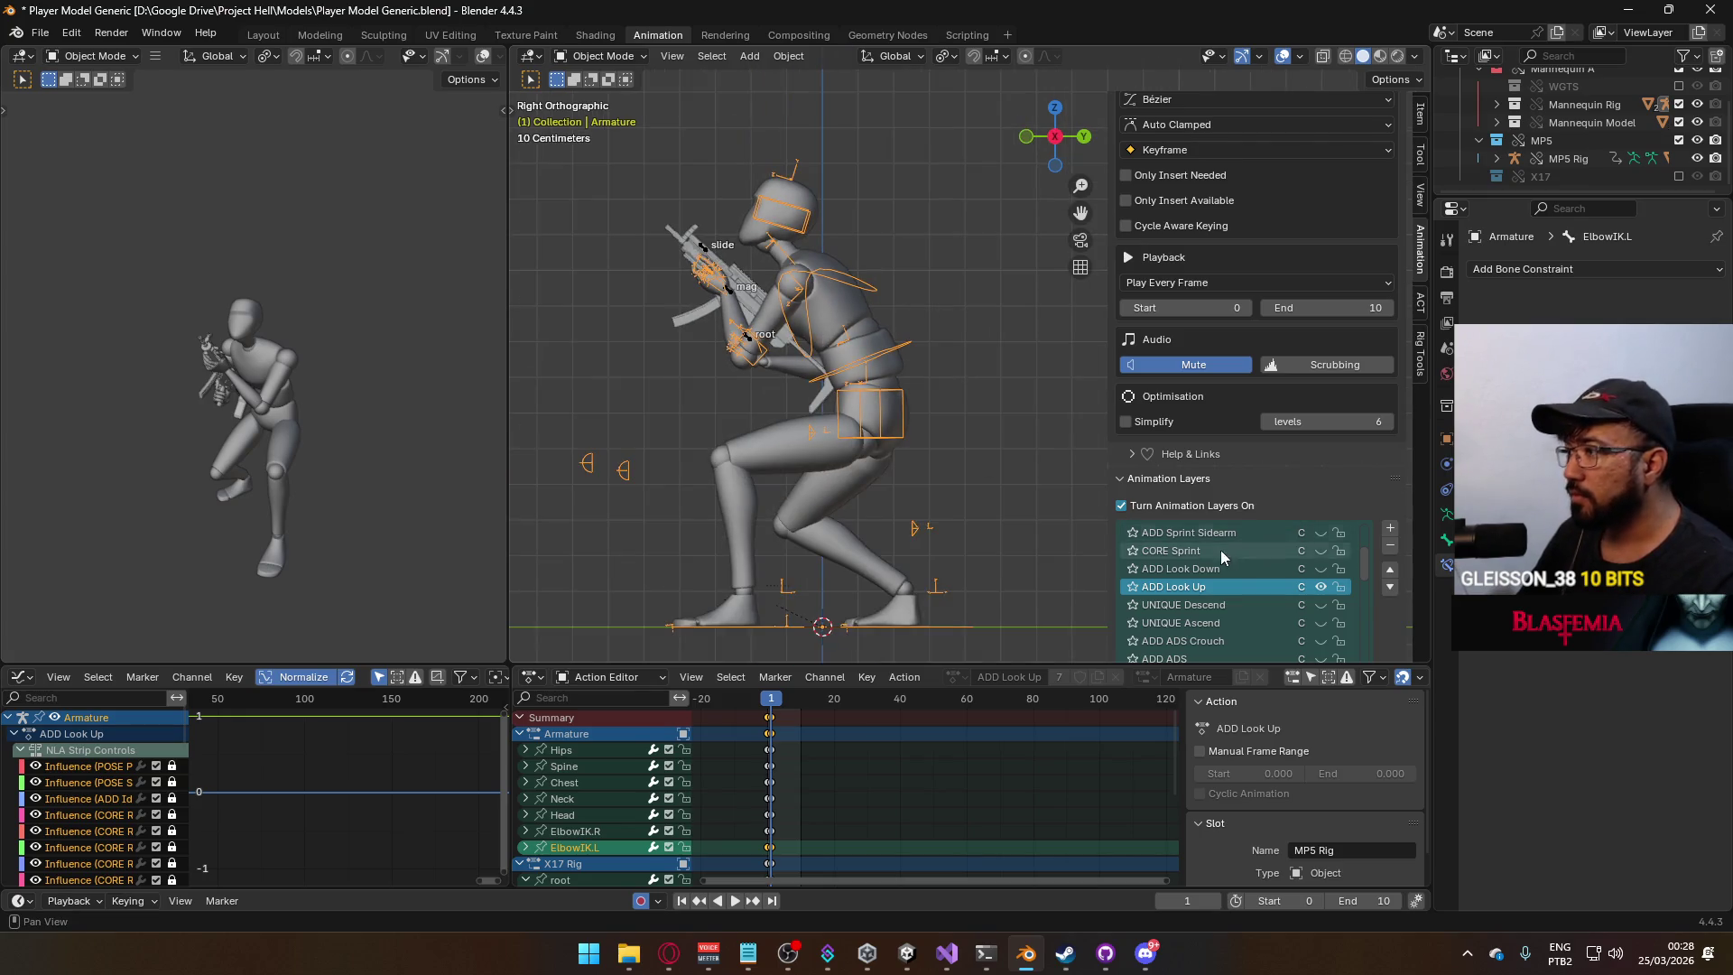
key("space")
key("Escape")
Select the mannequin mesh with the armature active and start an FBX export.
left_click(886, 374)
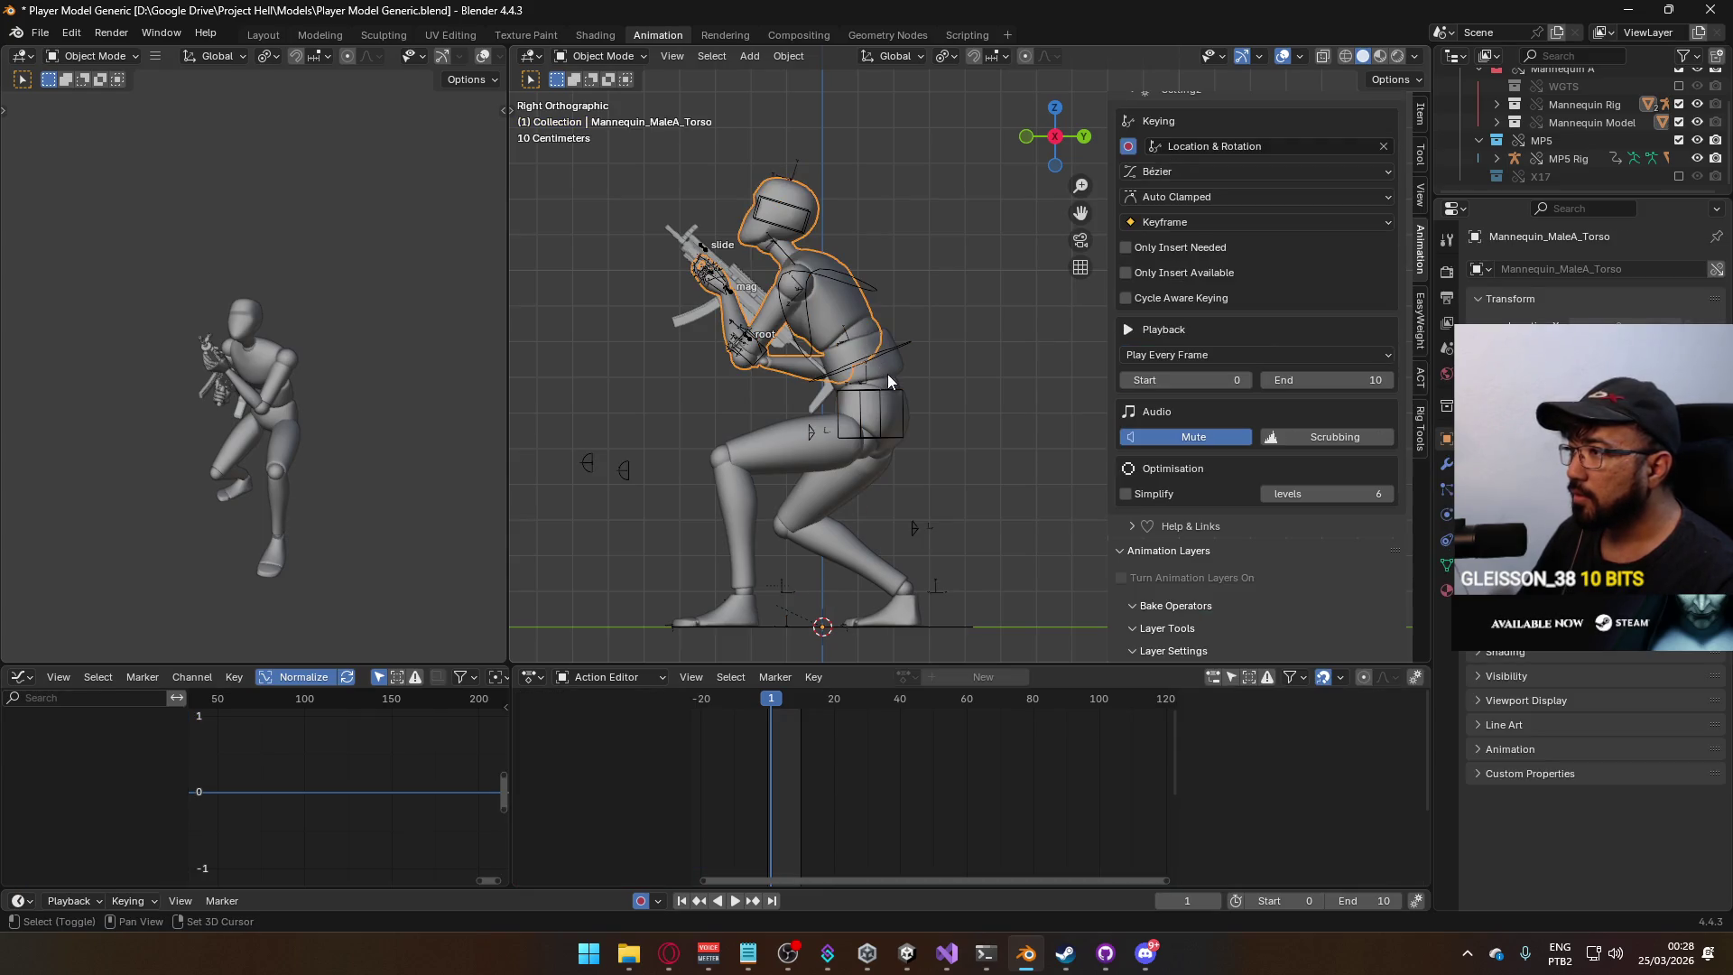
left_click(906, 356, "shift")
left_click(40, 32)
mouse_move(110, 307)
left_click(361, 453)
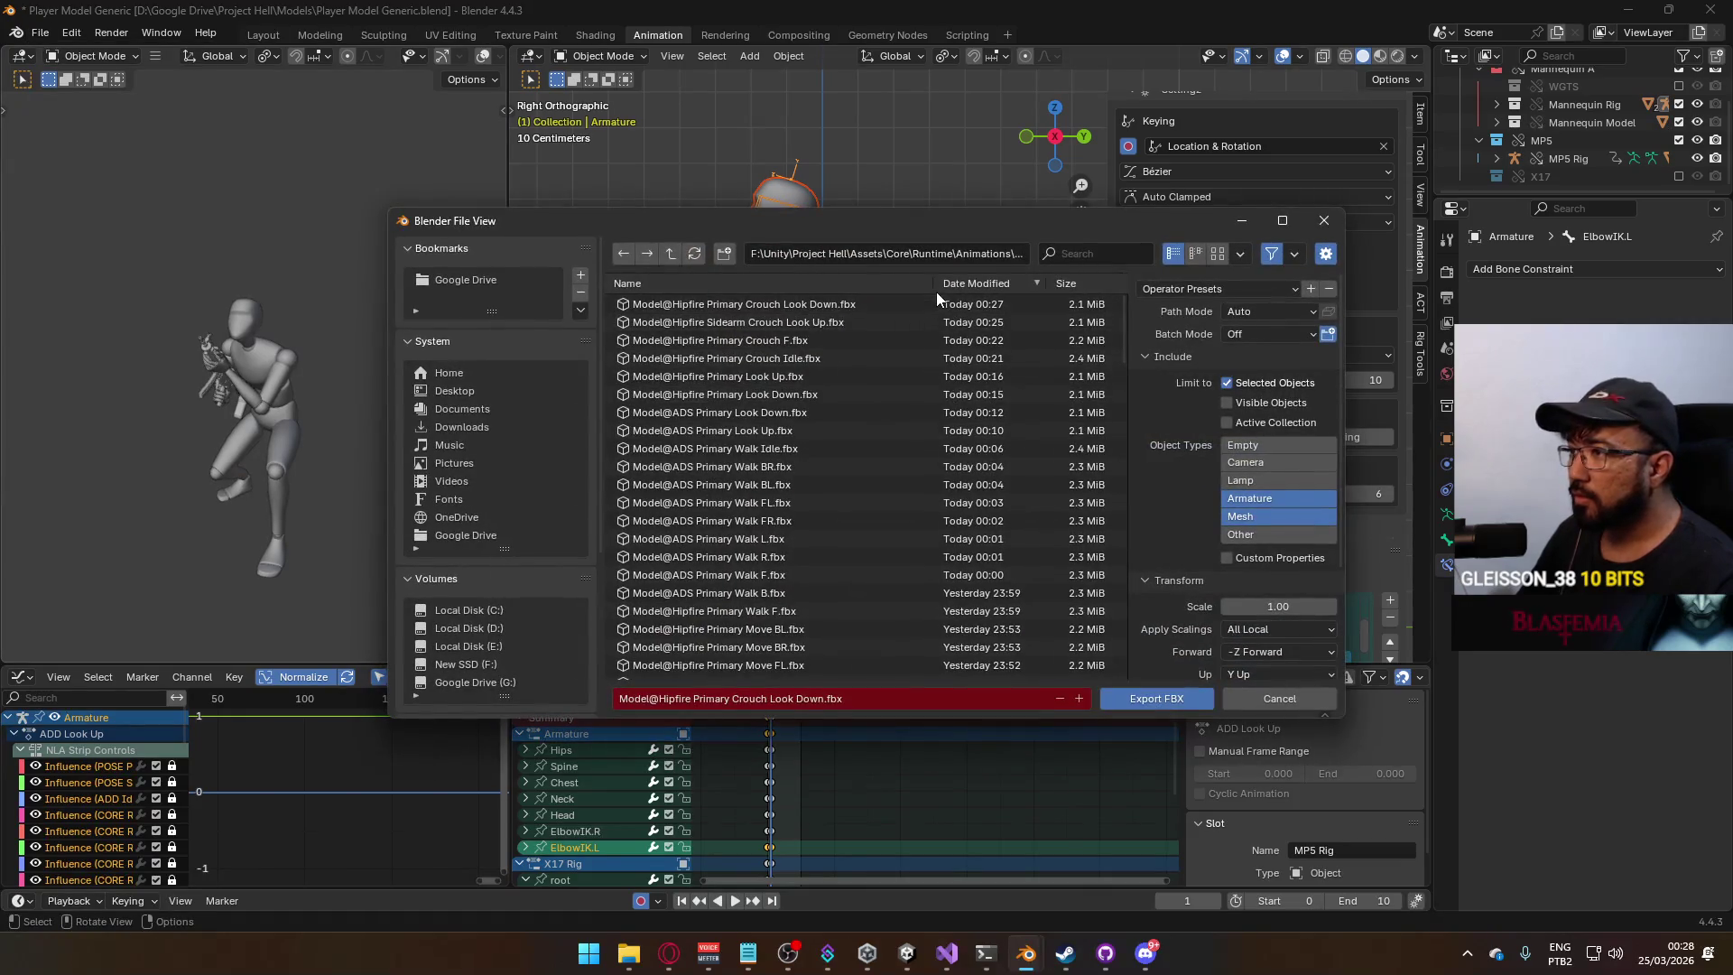
Filter the Animations folder and export over Model@Hipfire Primary Crouch Look Up.fbx.
left_click(1102, 255)
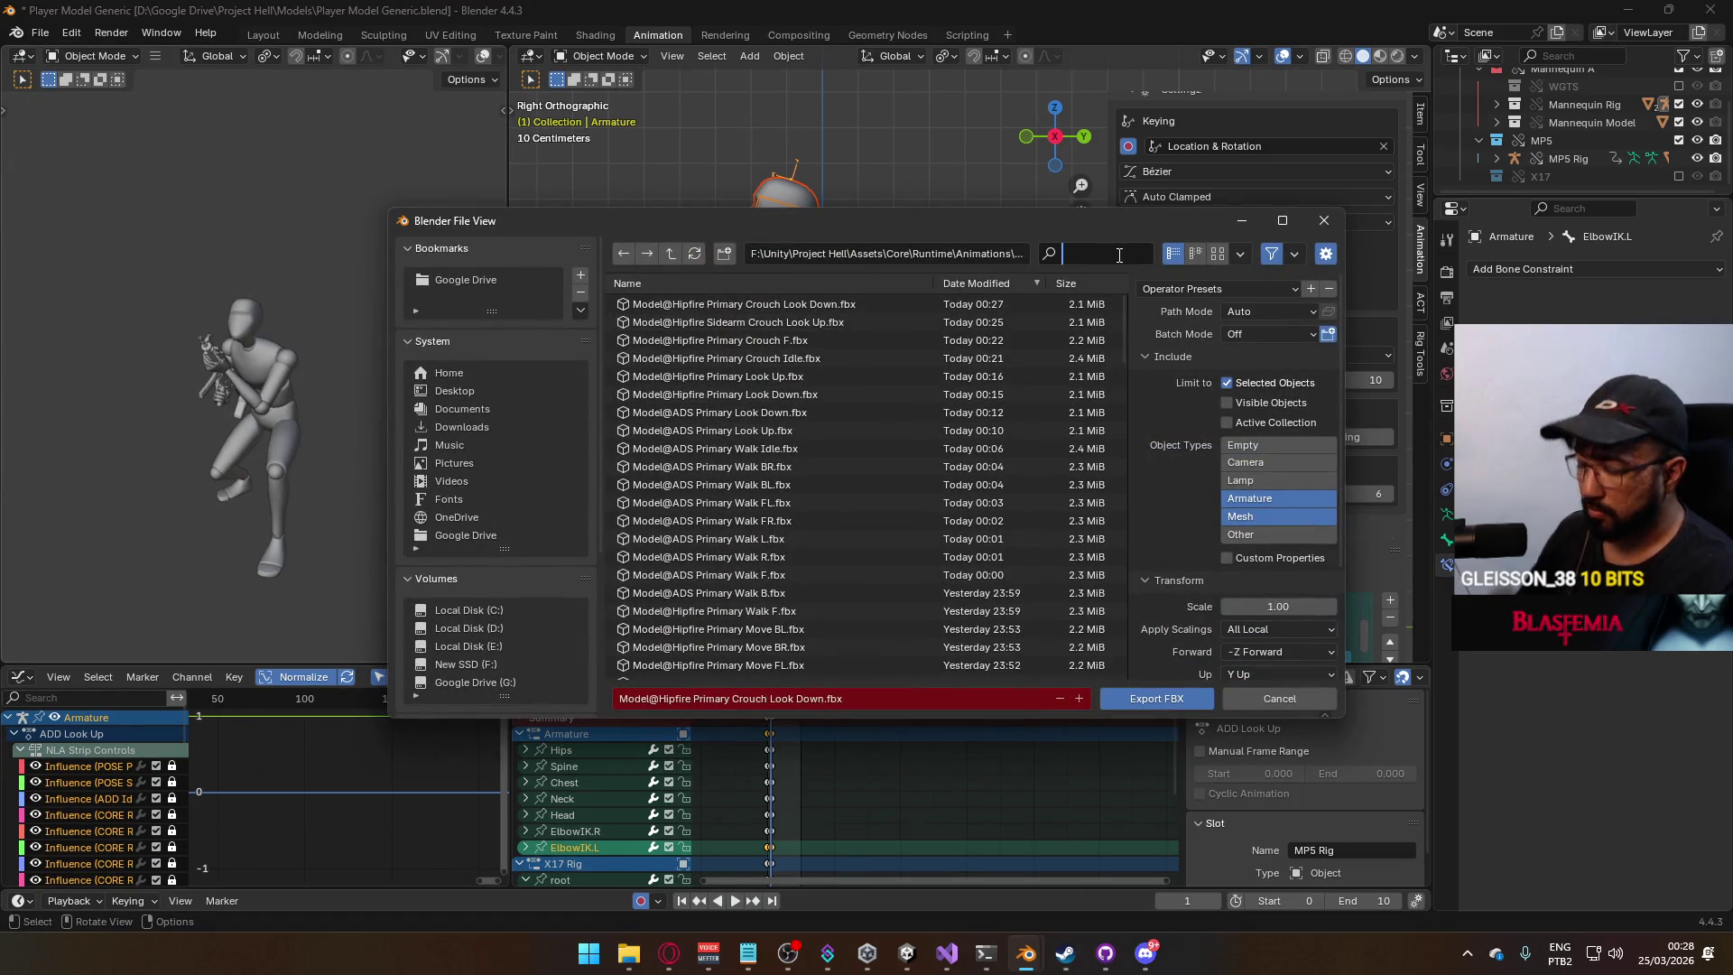
type("primary crouch")
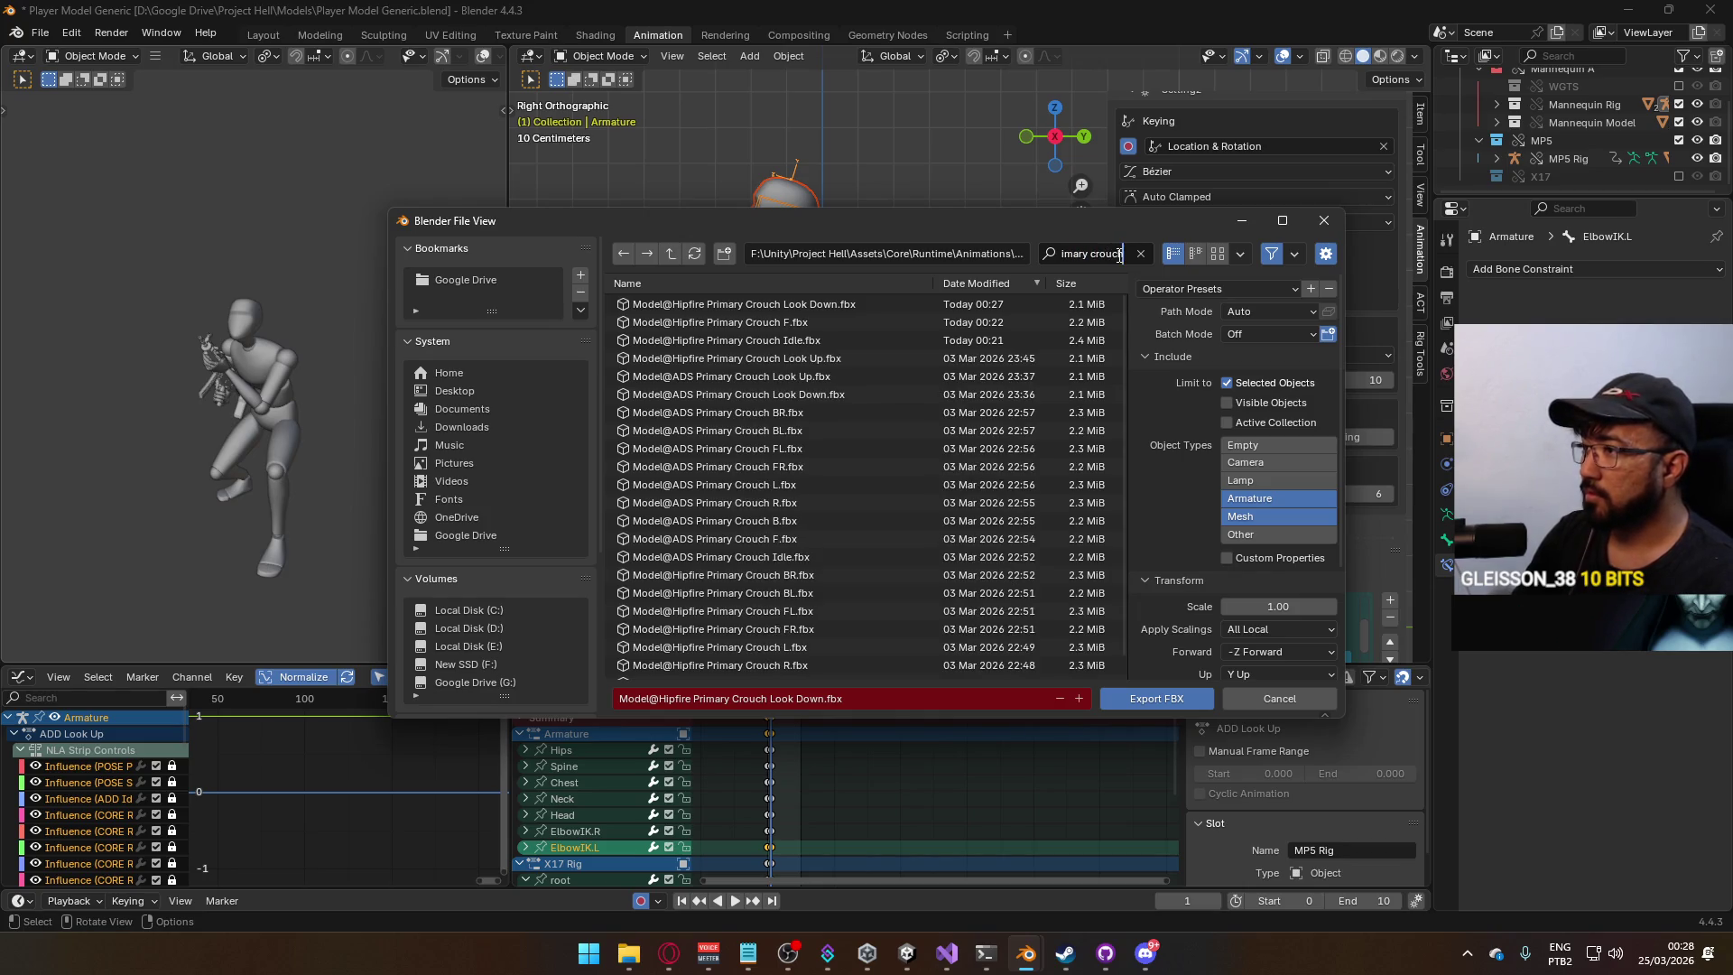
type(" look")
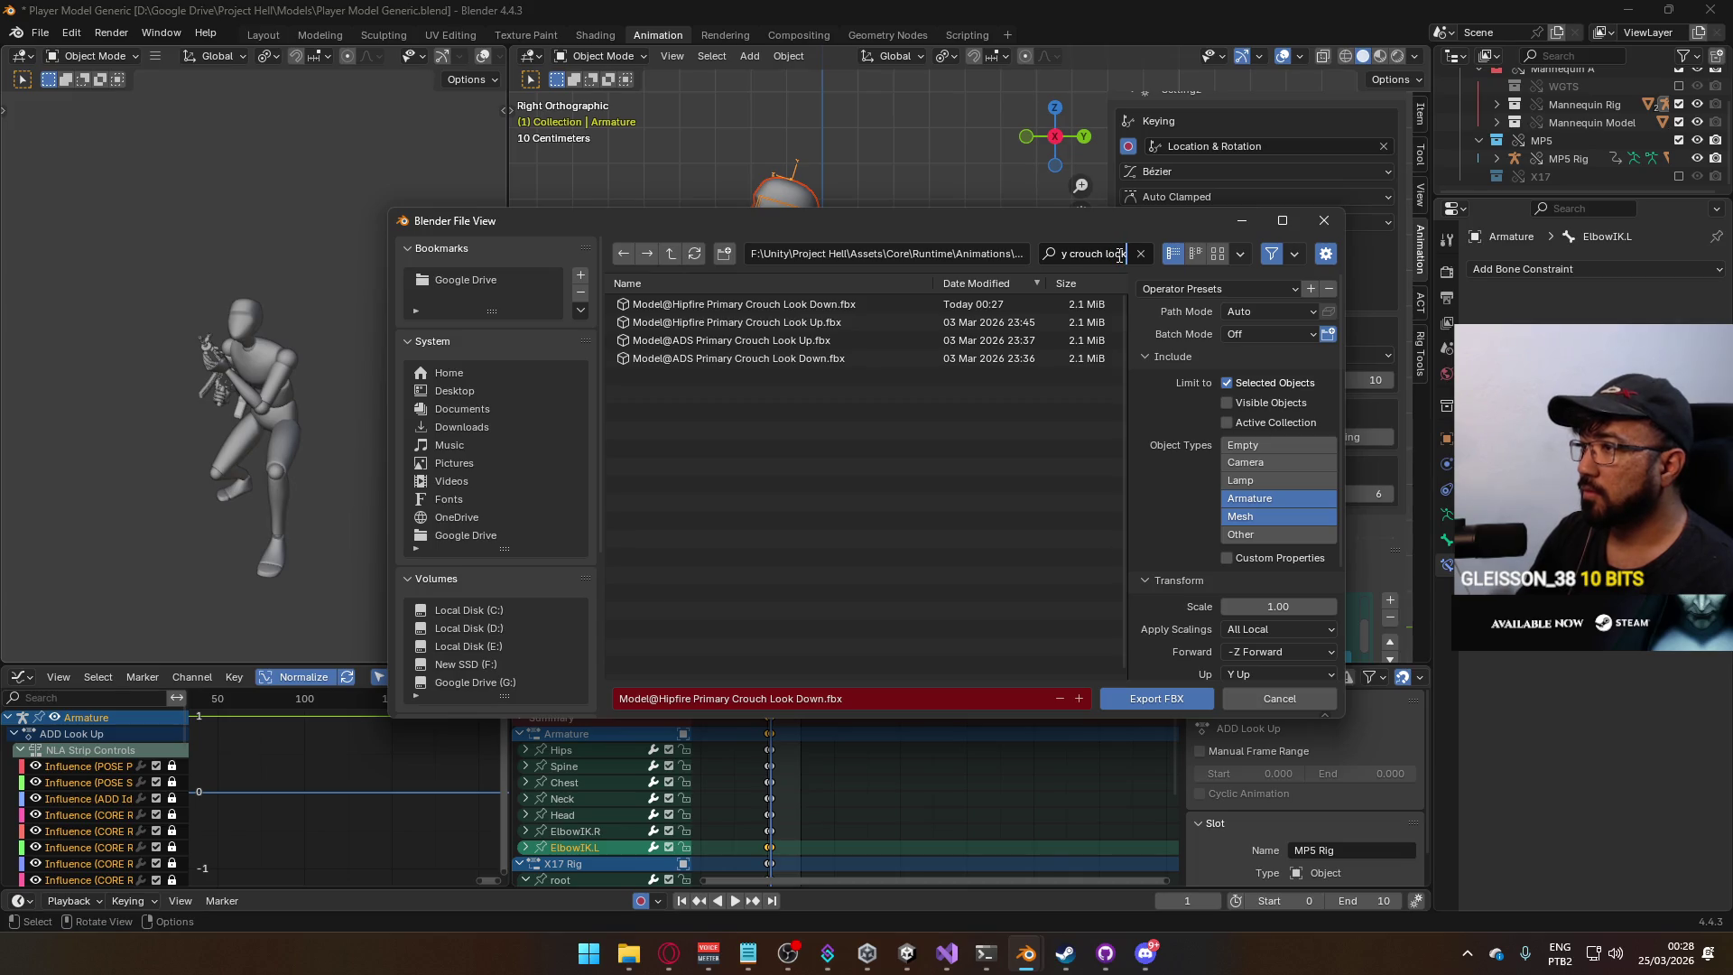
key("Return")
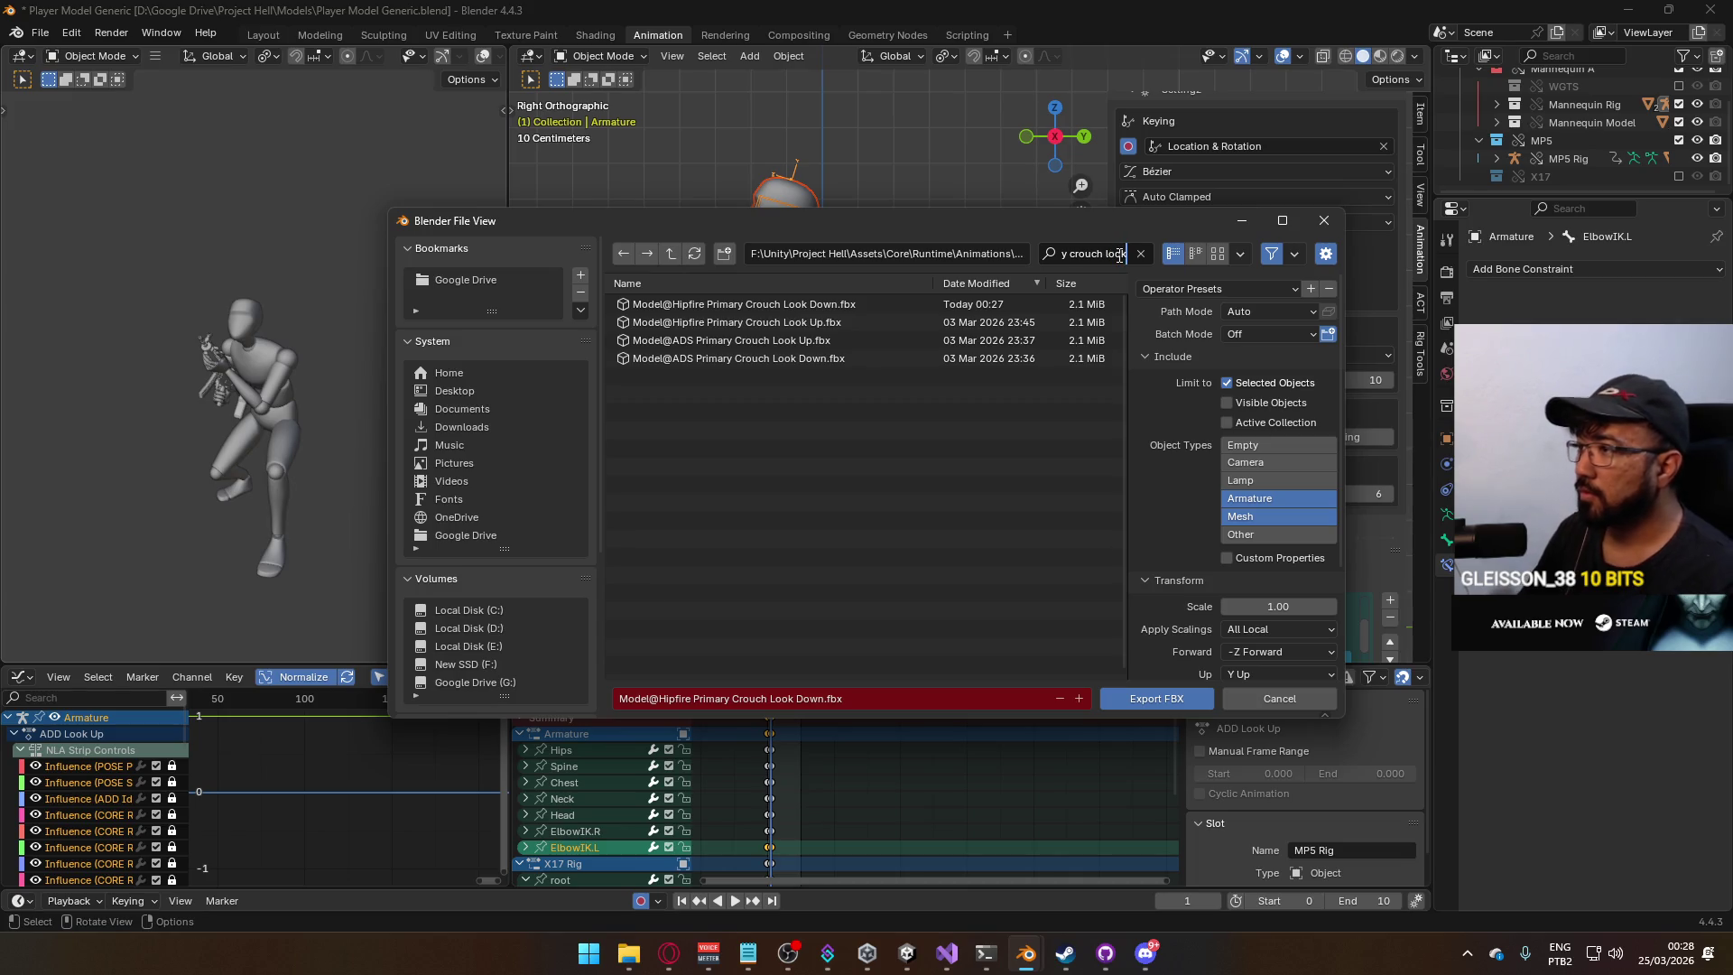
left_click_drag(868, 218, 843, 437)
left_click(784, 539)
double_click(784, 539)
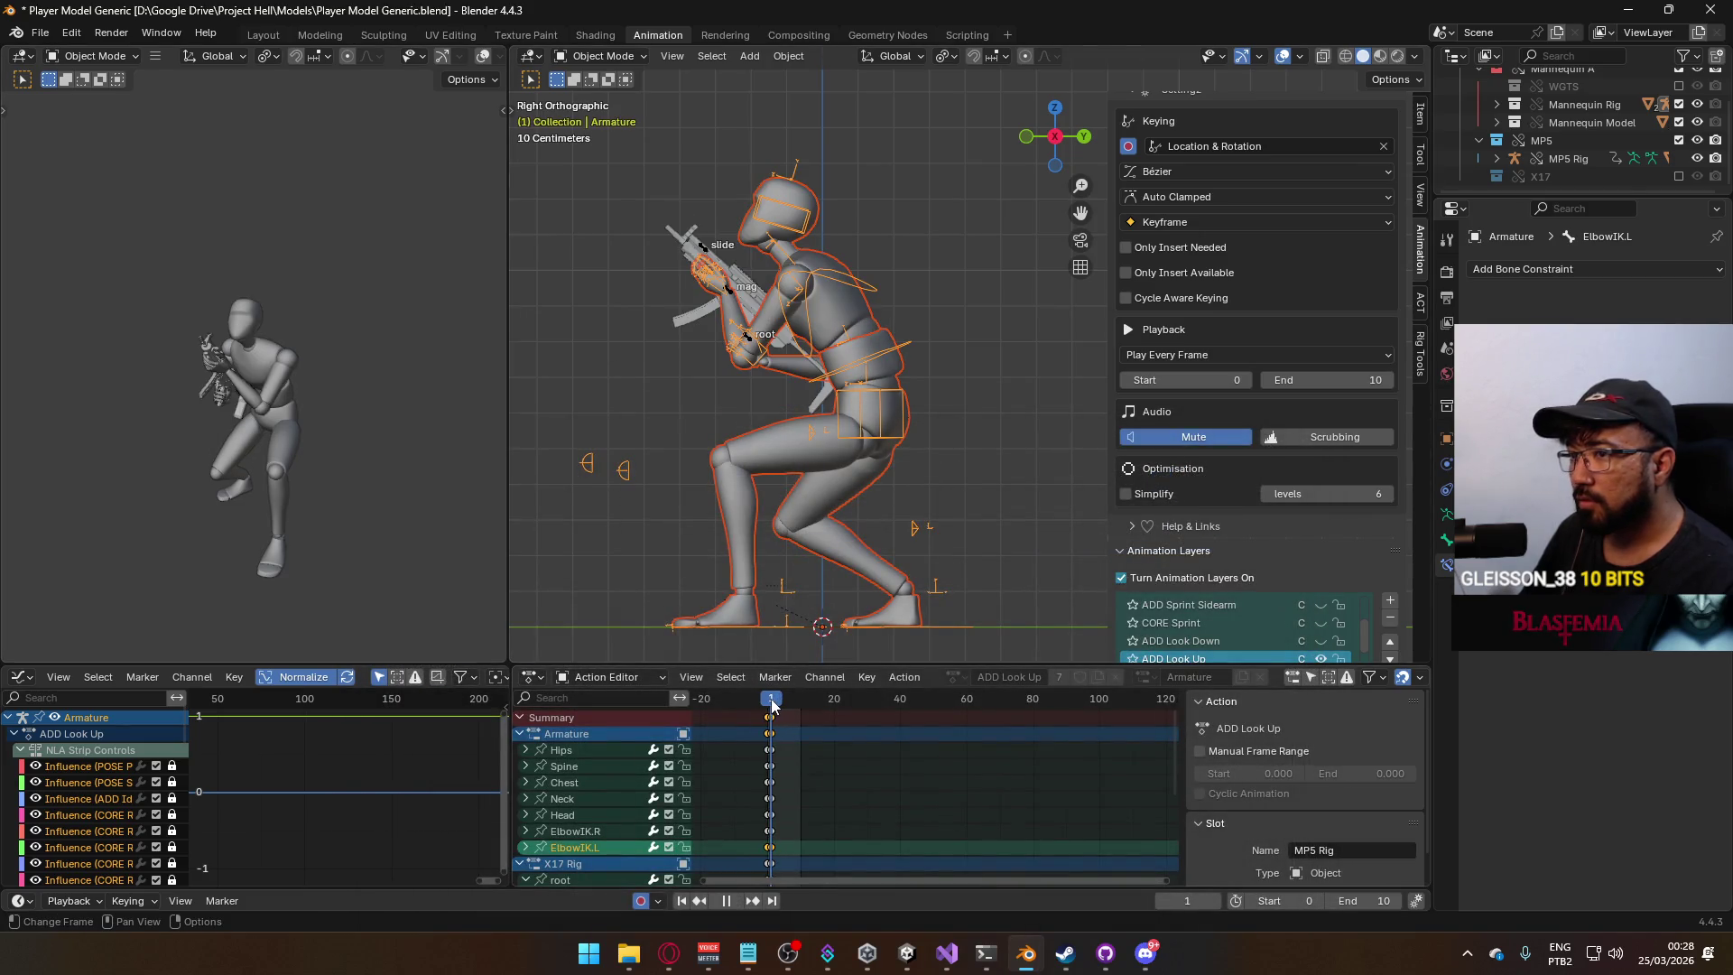
Toggle the Armature's animation layer so the MP5 is held level.
left_click(762, 338)
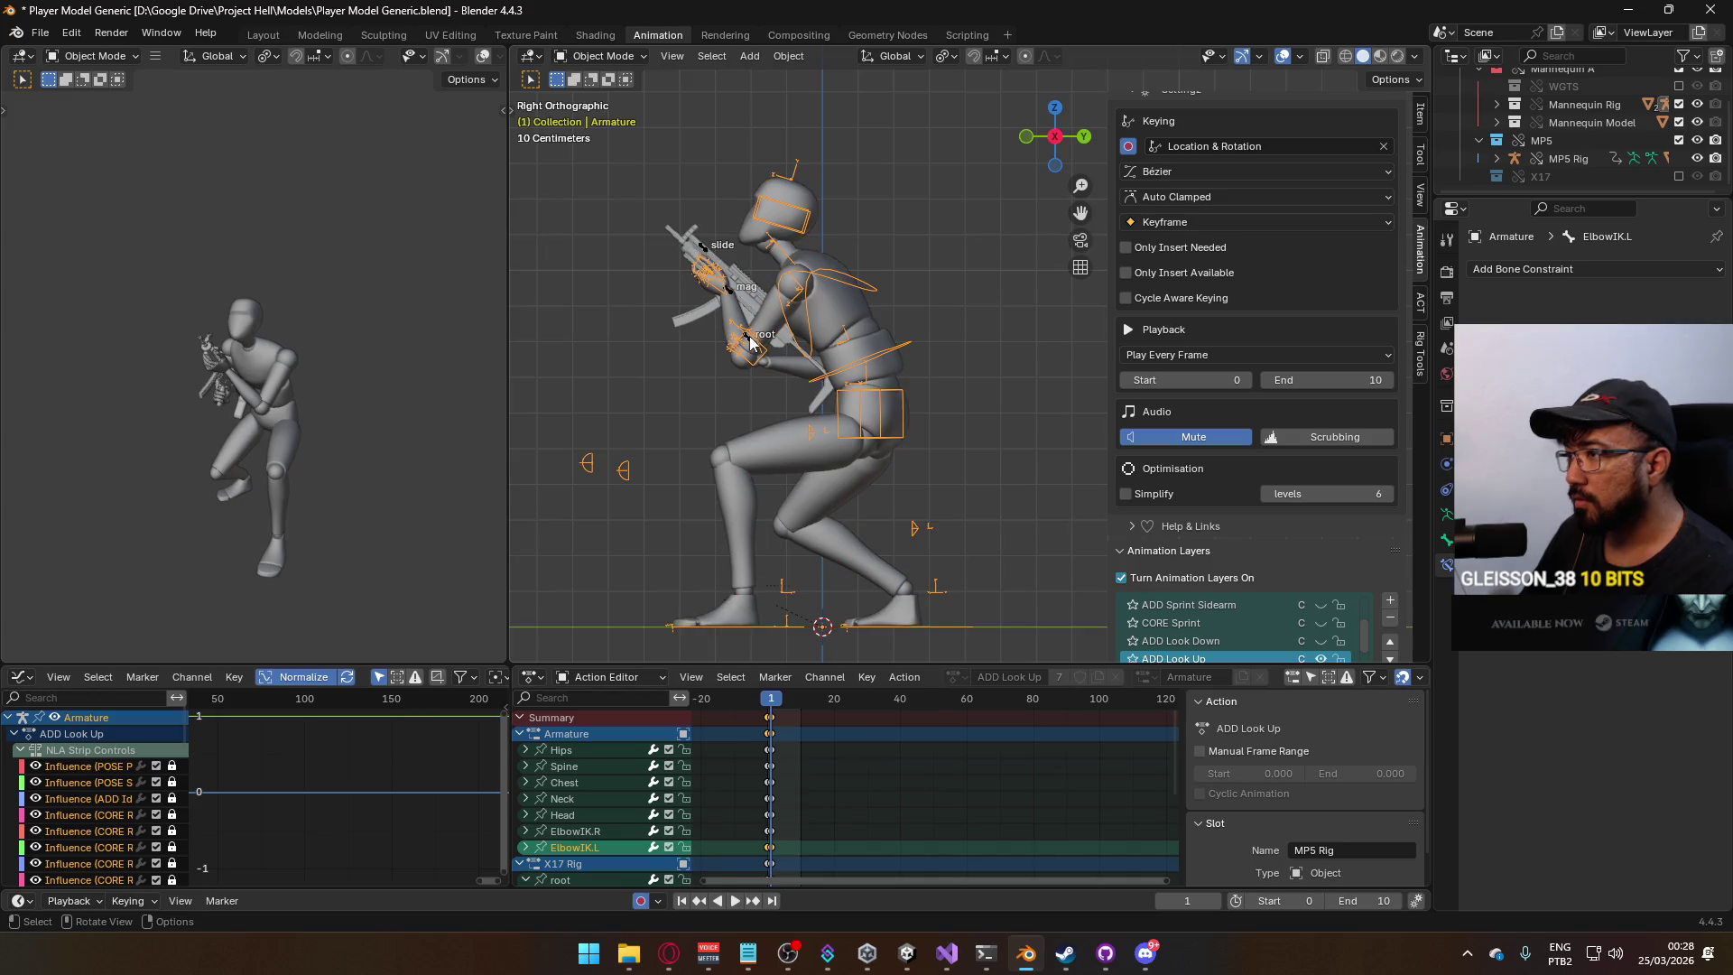
key("ctrl+z")
scroll(1173, 406, "down", 2)
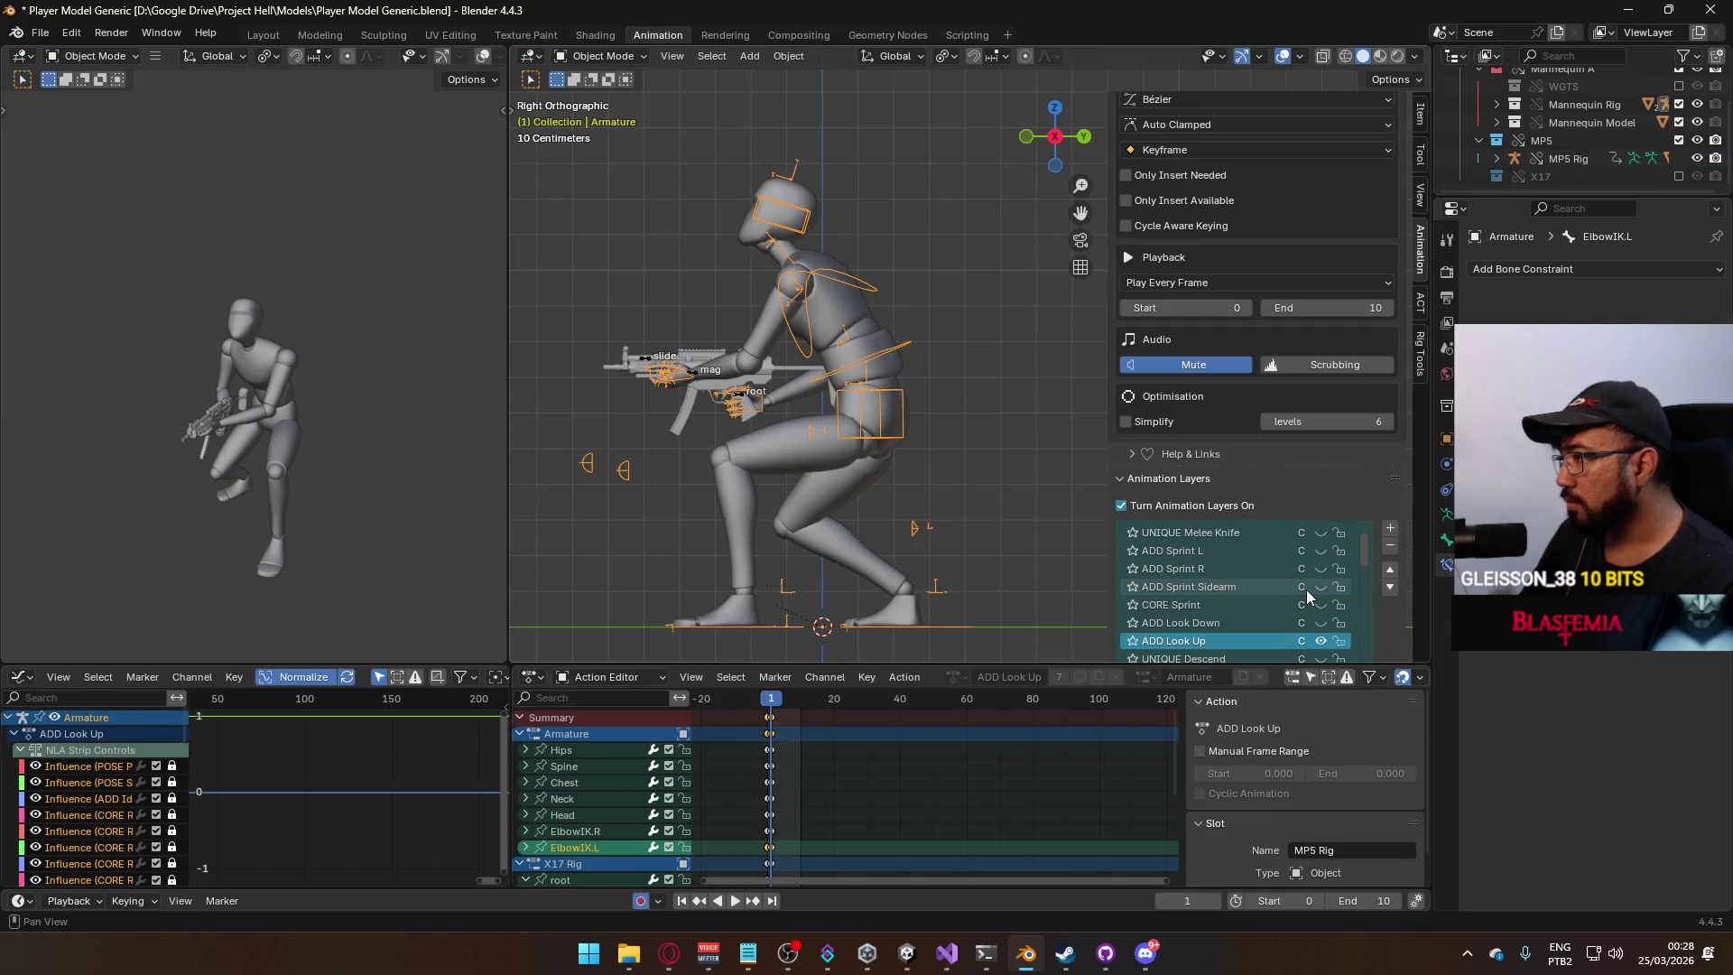
left_click(1322, 619)
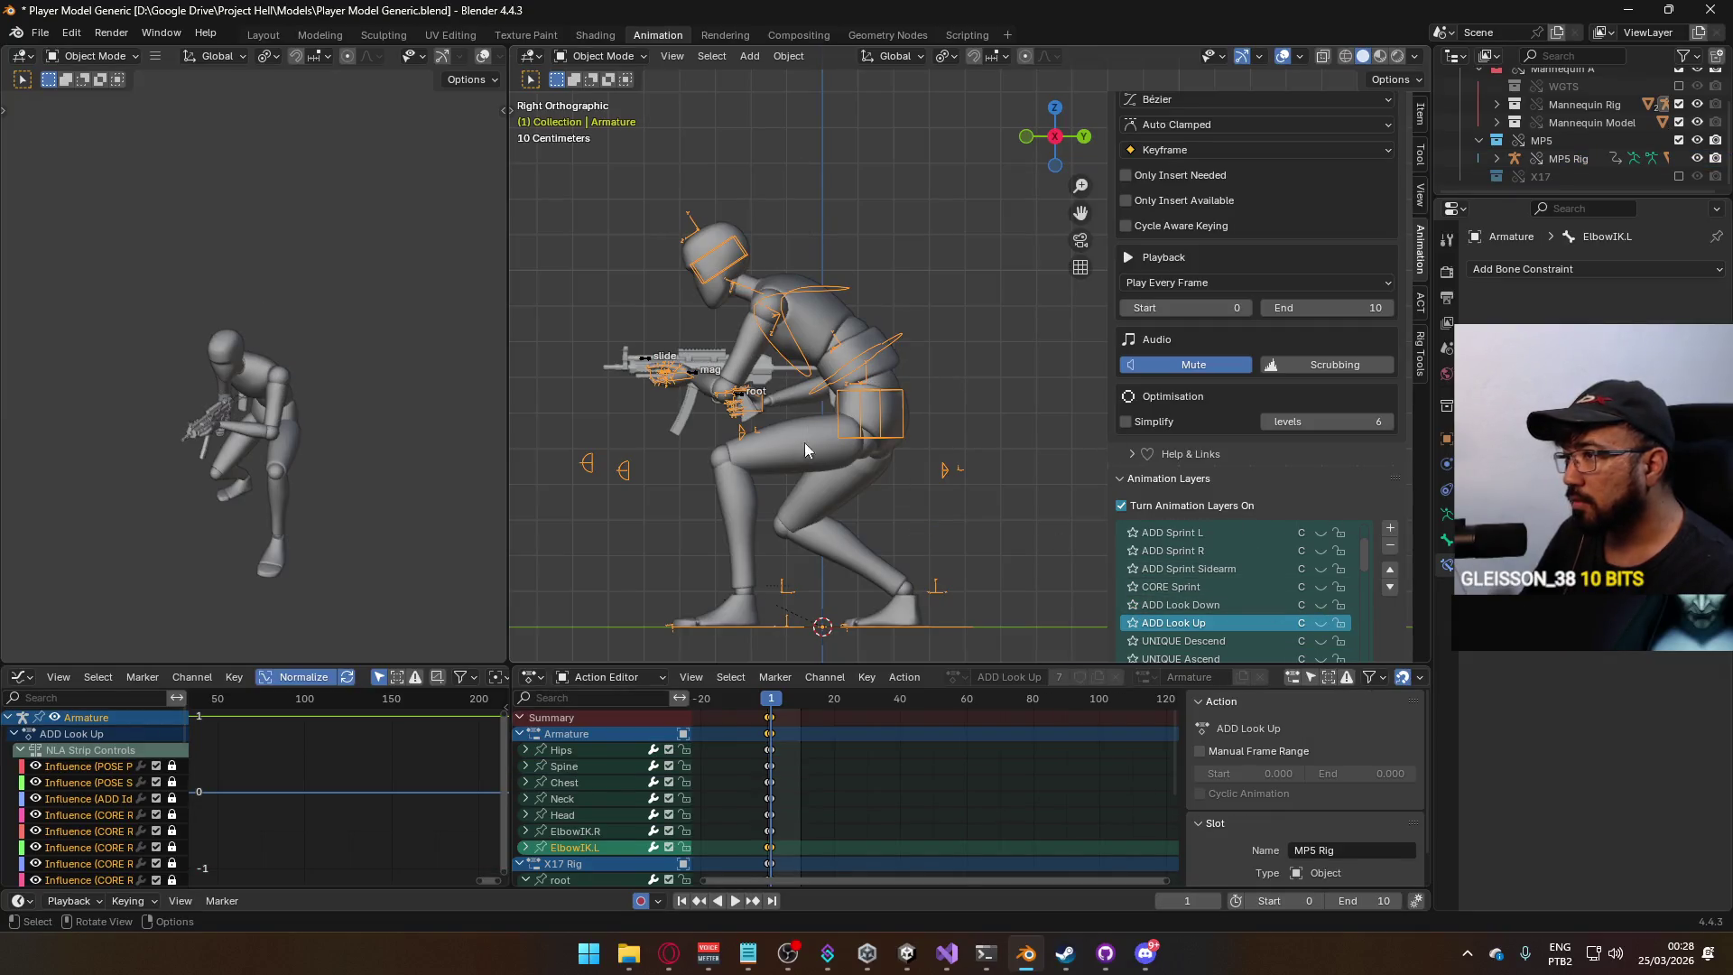
Play back the crouch animation on the armature, then disable the MP5 collection.
left_click(692, 374)
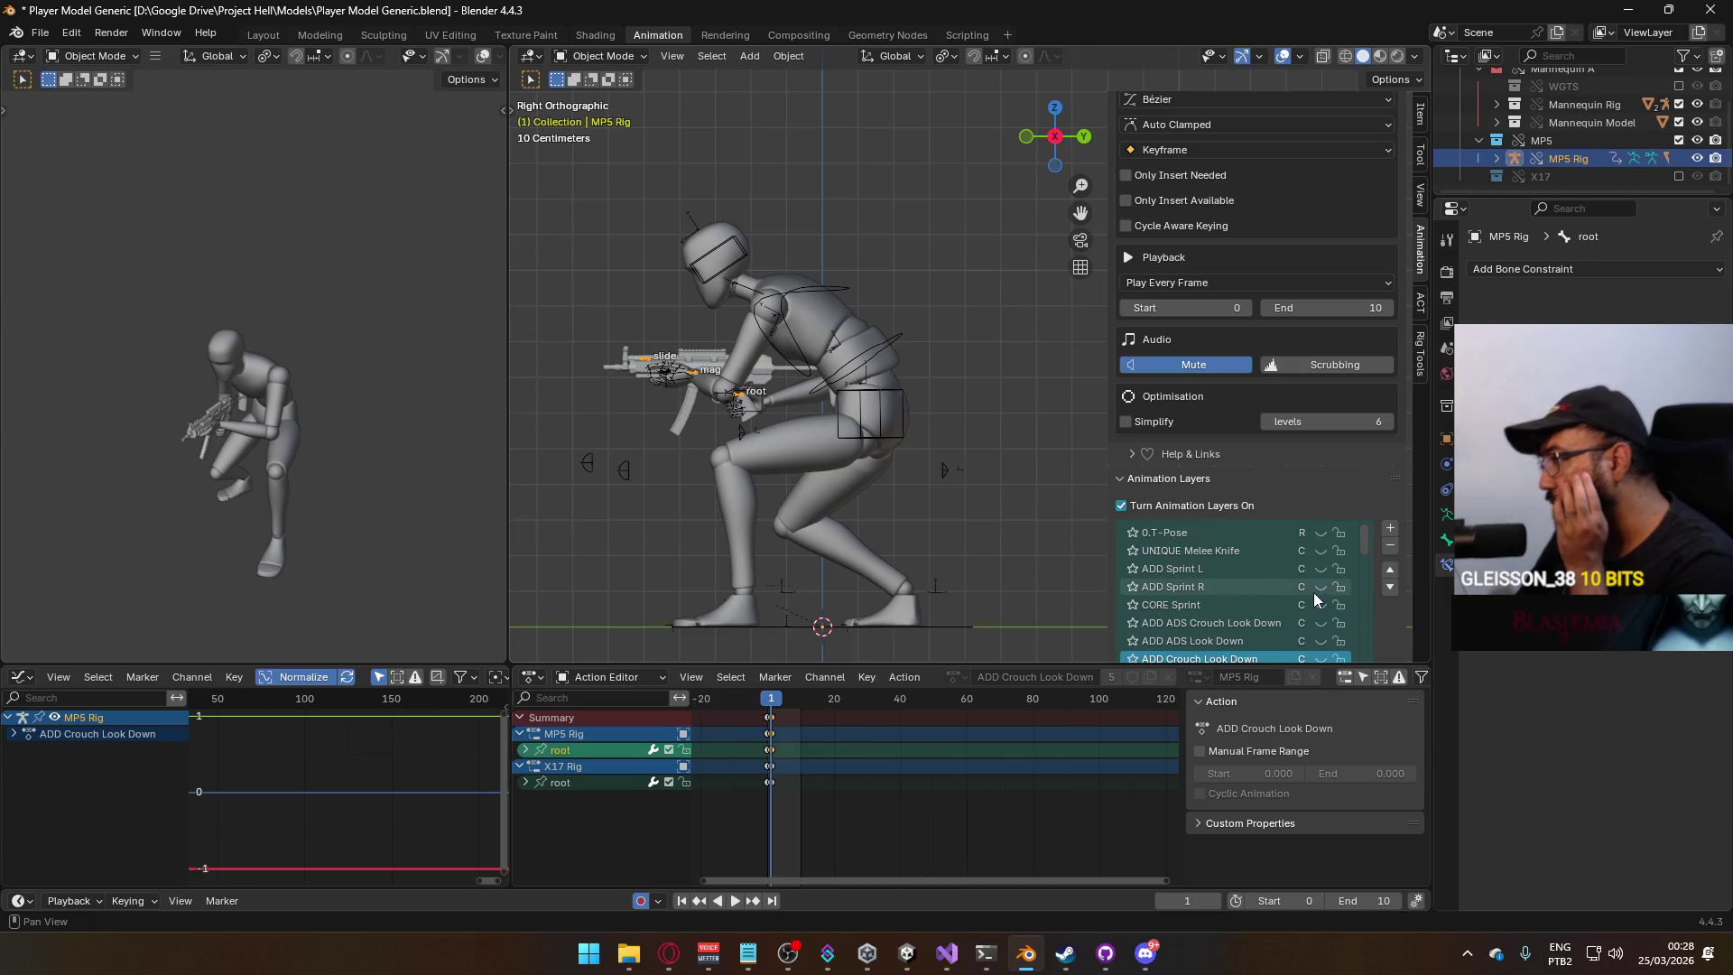
left_click(884, 401)
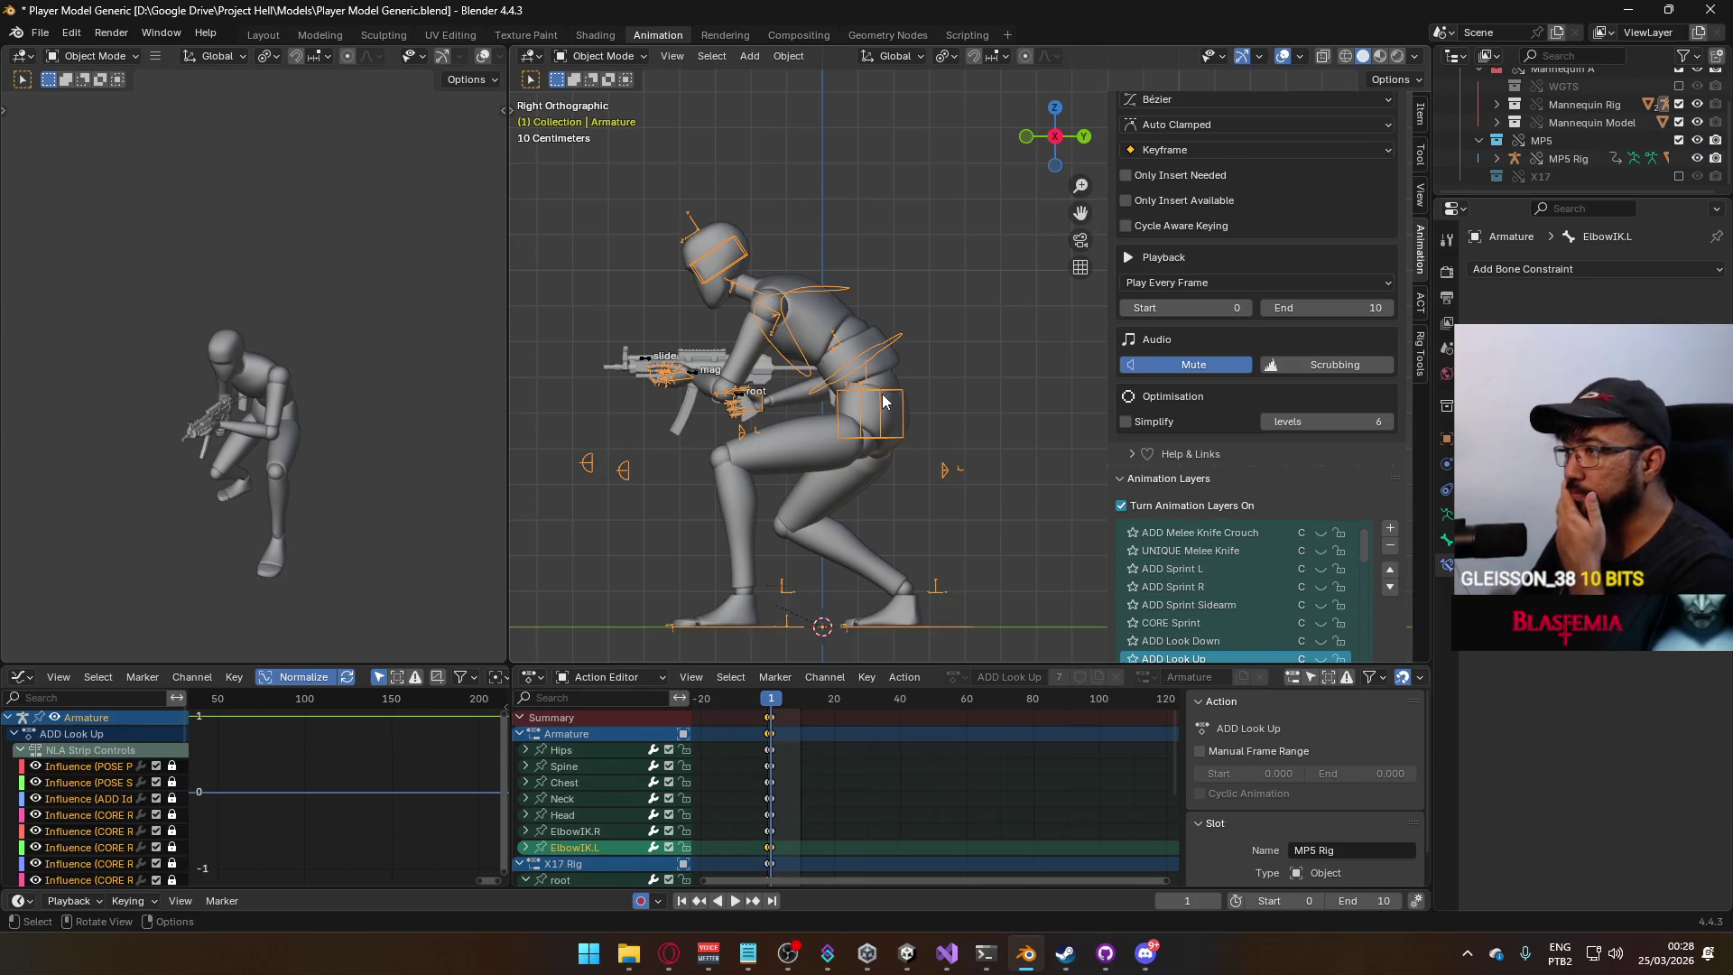
key("space")
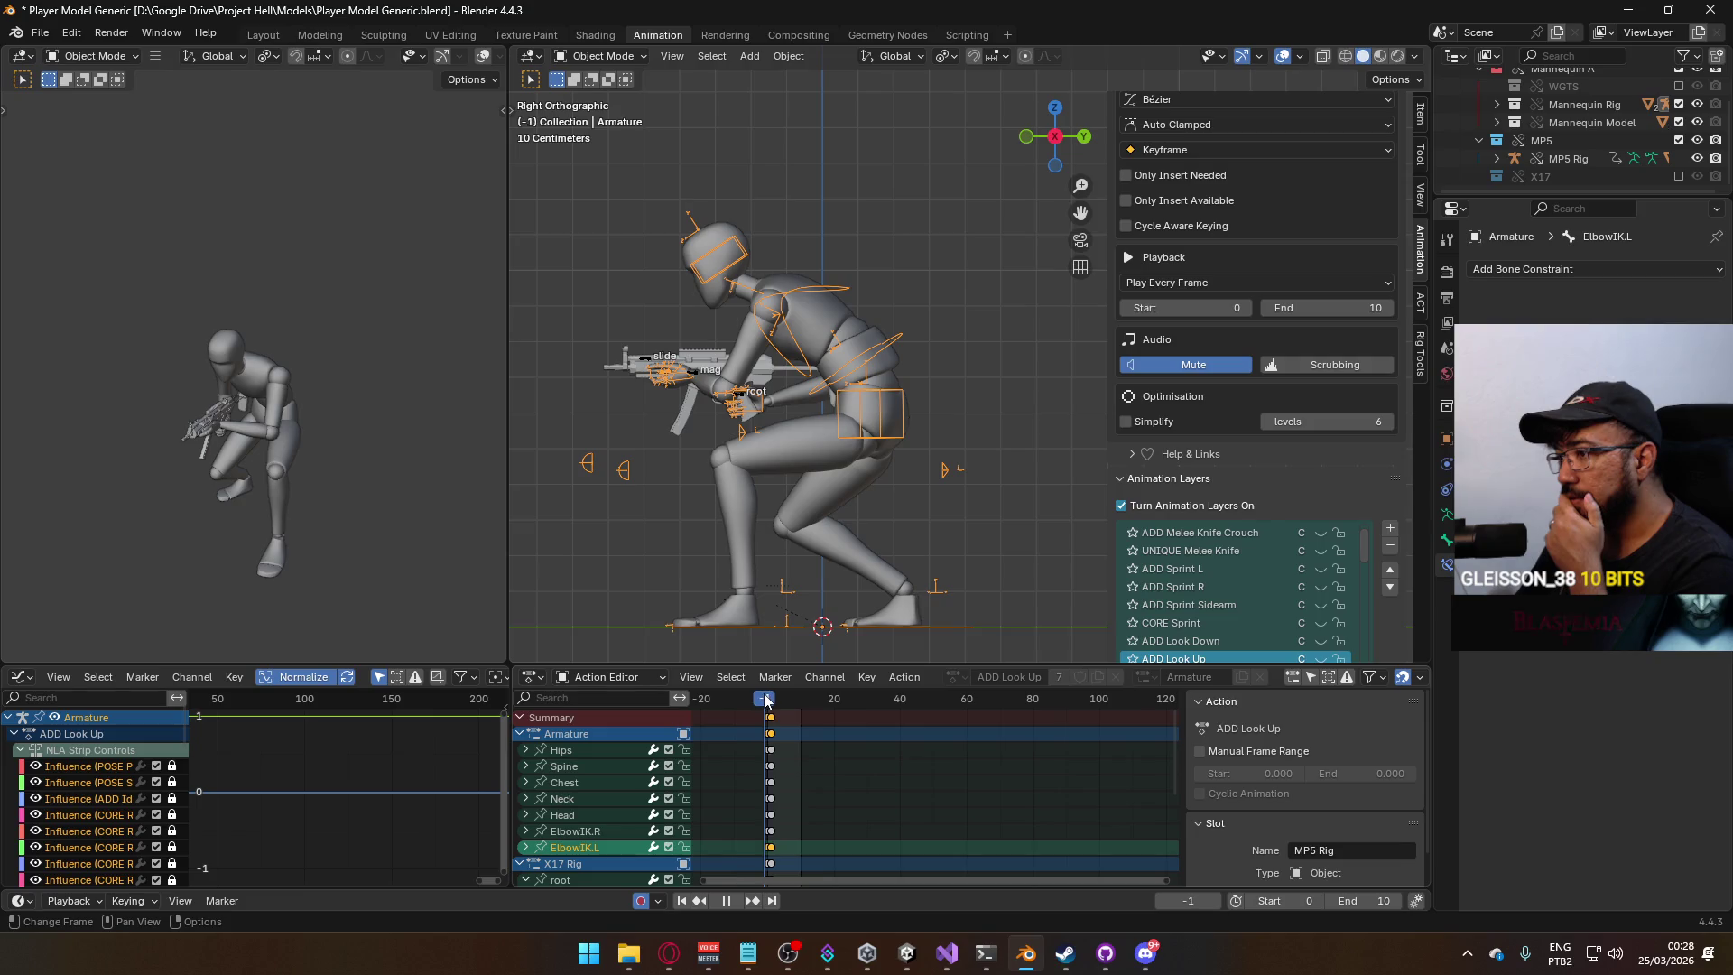
key("space")
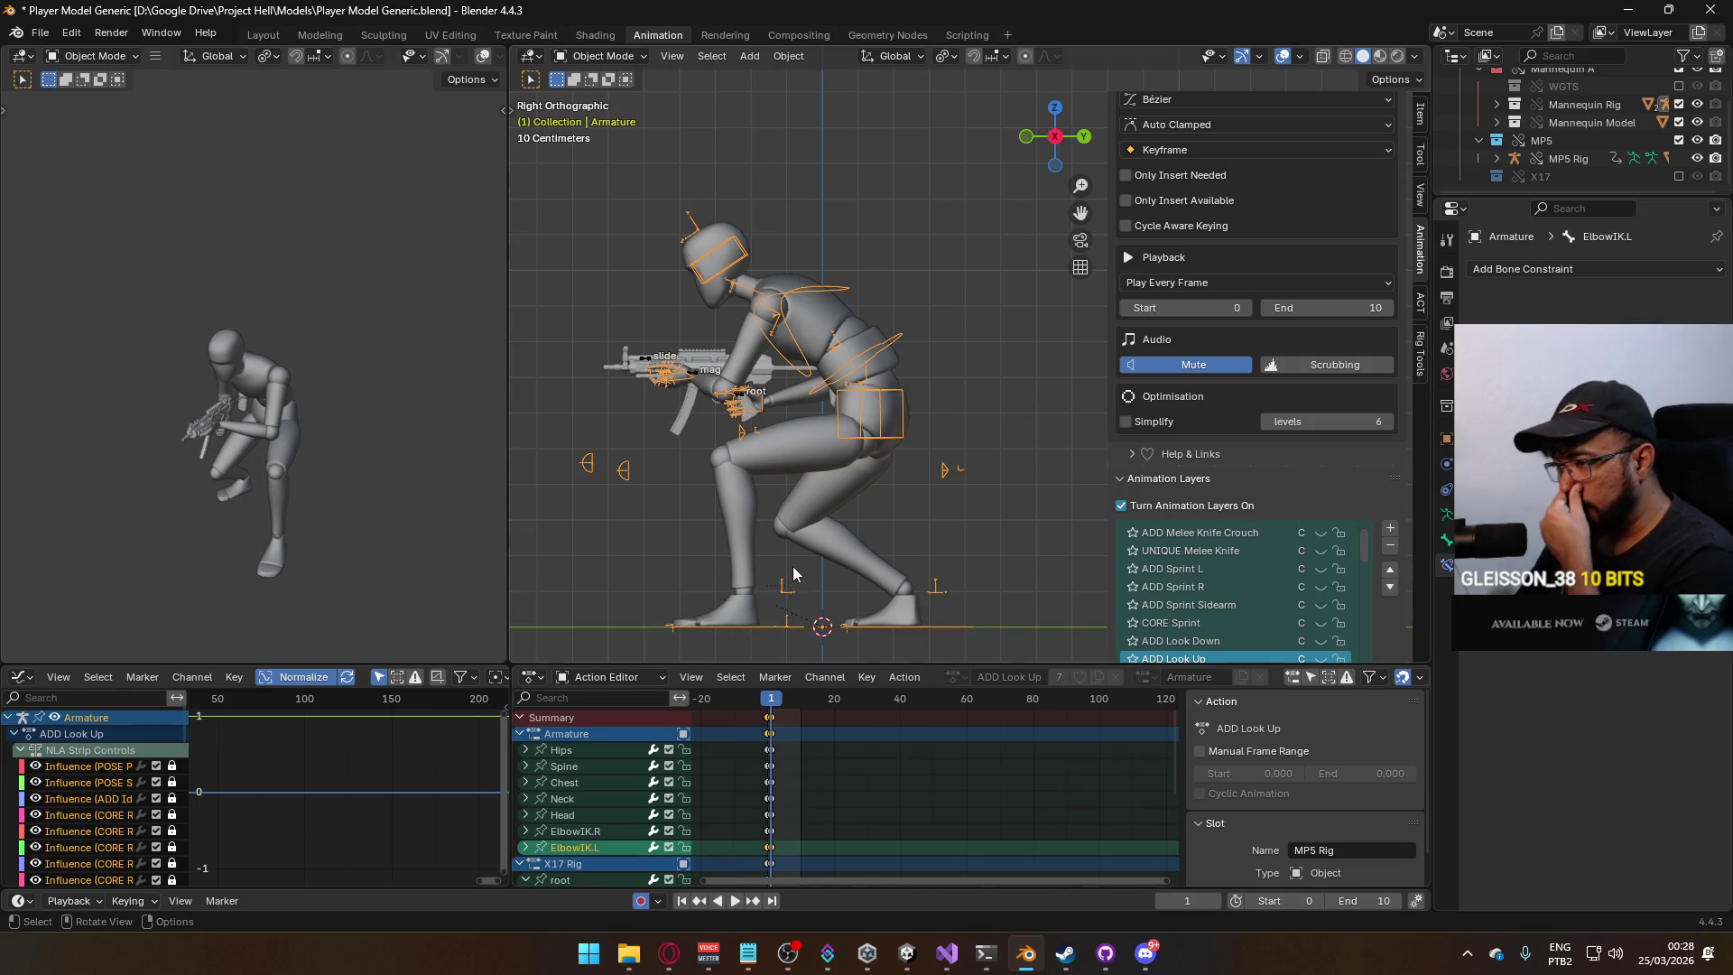
left_click(1663, 152)
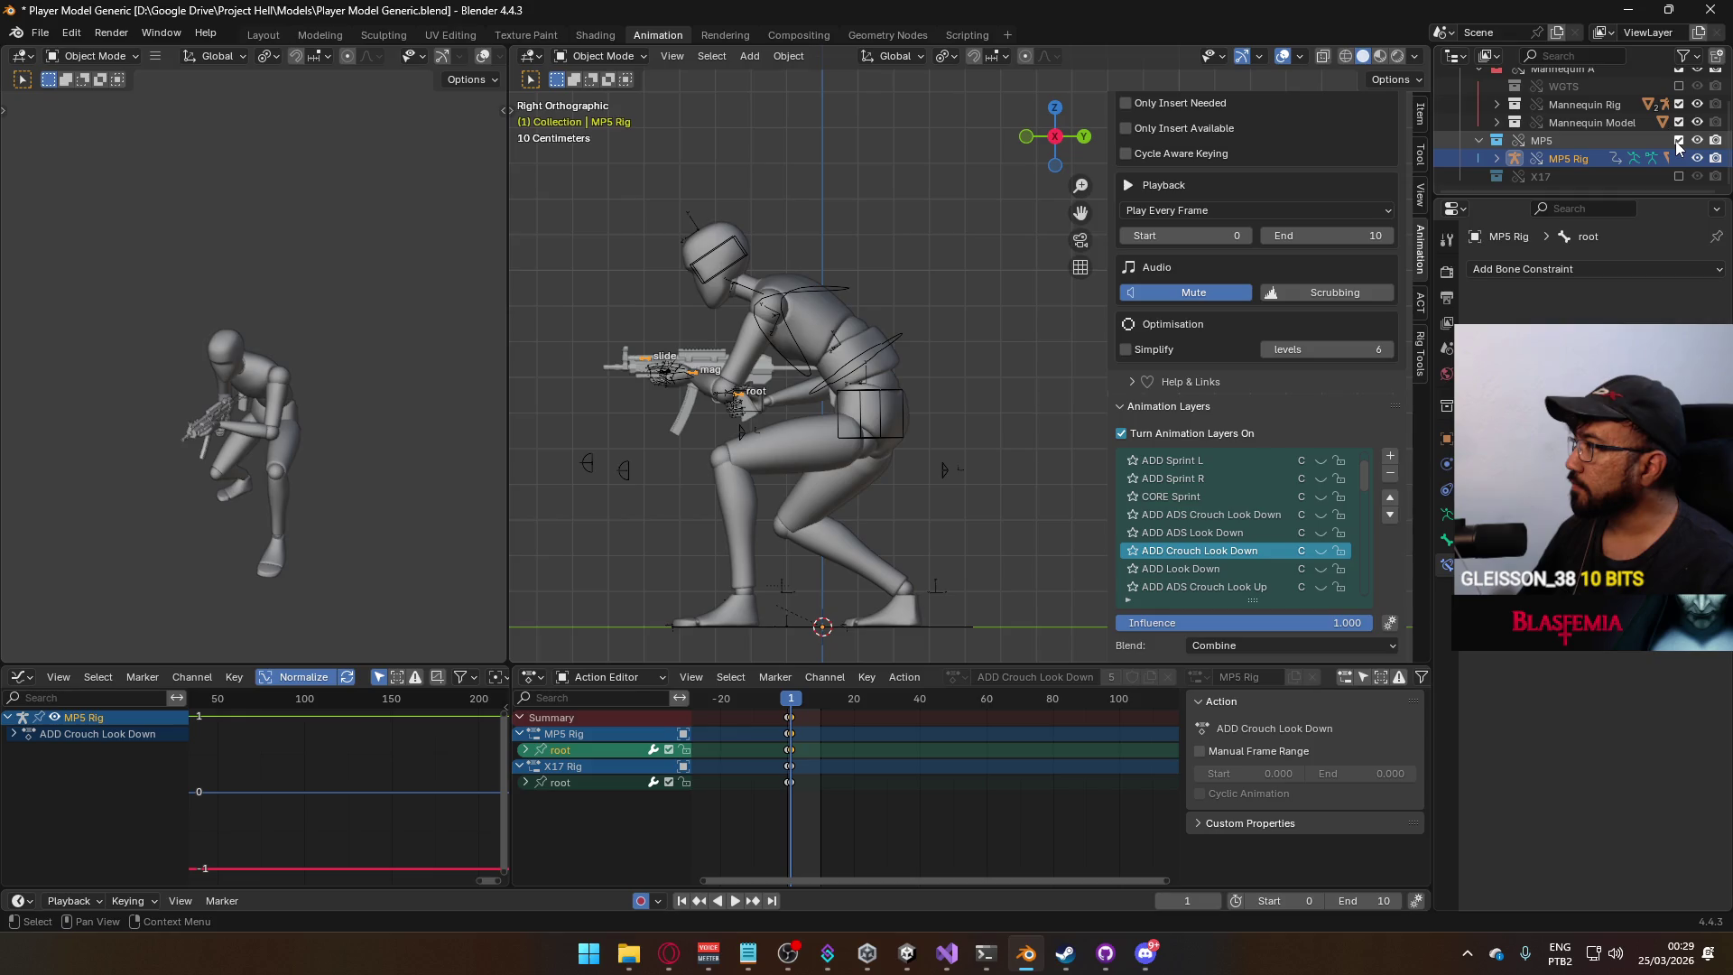
left_click(1677, 140)
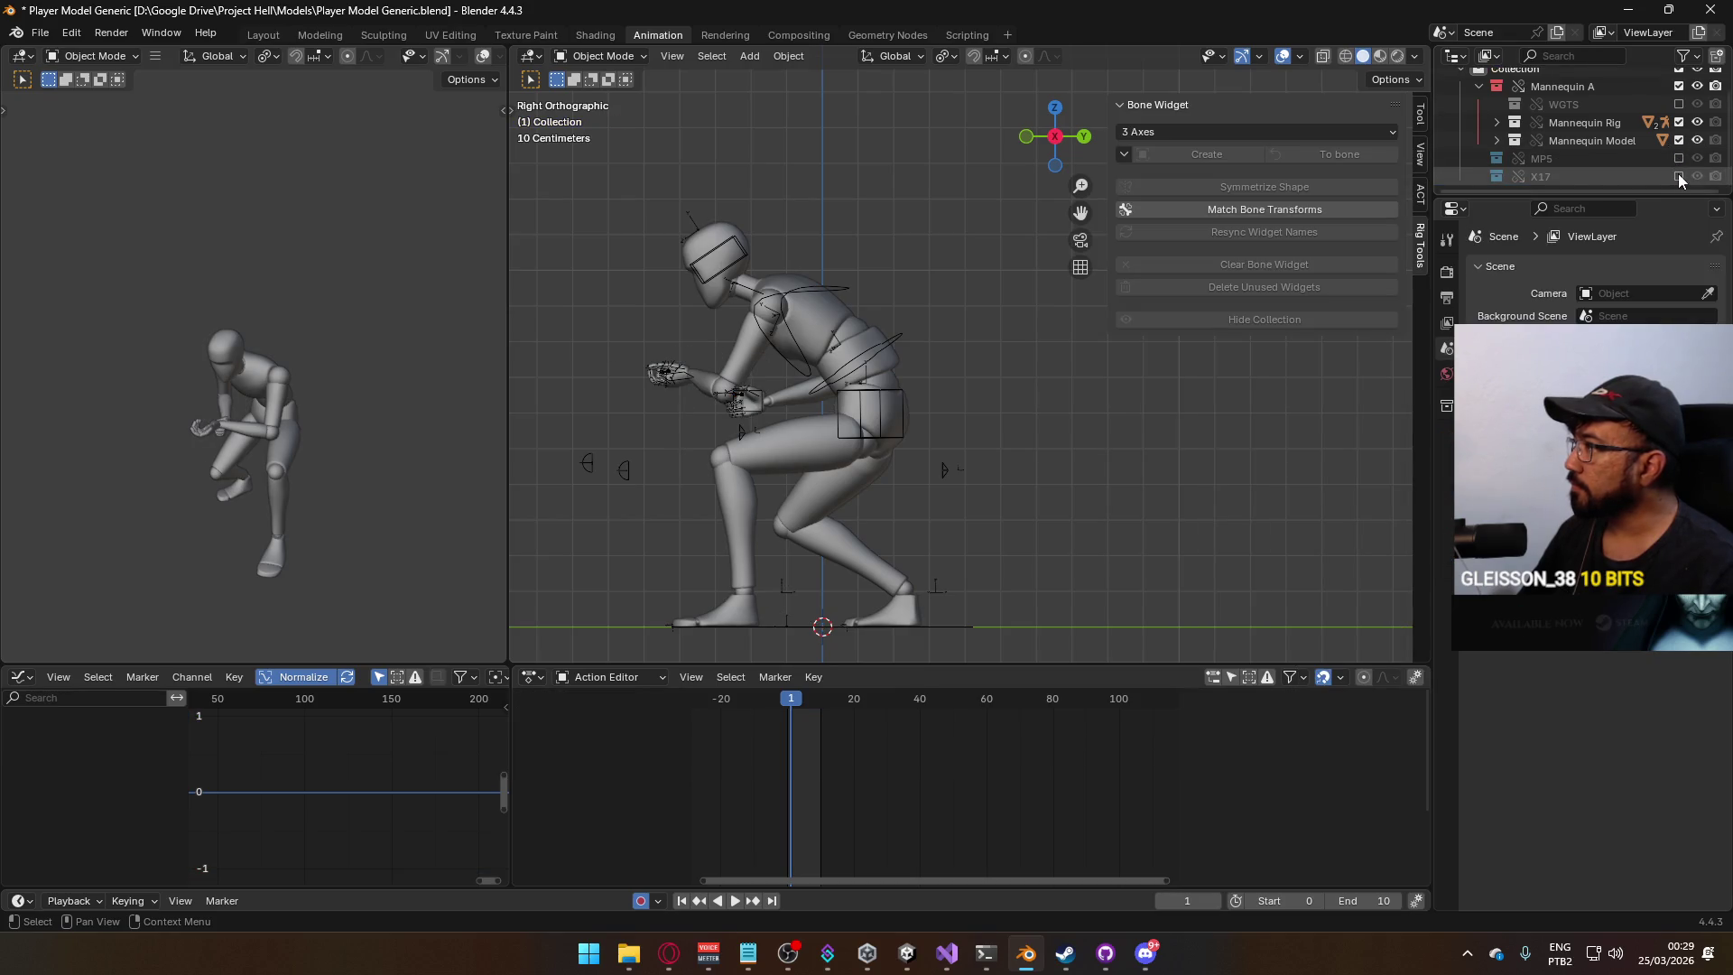
Show the X17 collection and inspect its ADD ADS and POSE Sidearm Idle layers.
left_click(1678, 176)
scroll(1314, 384, "down", 3)
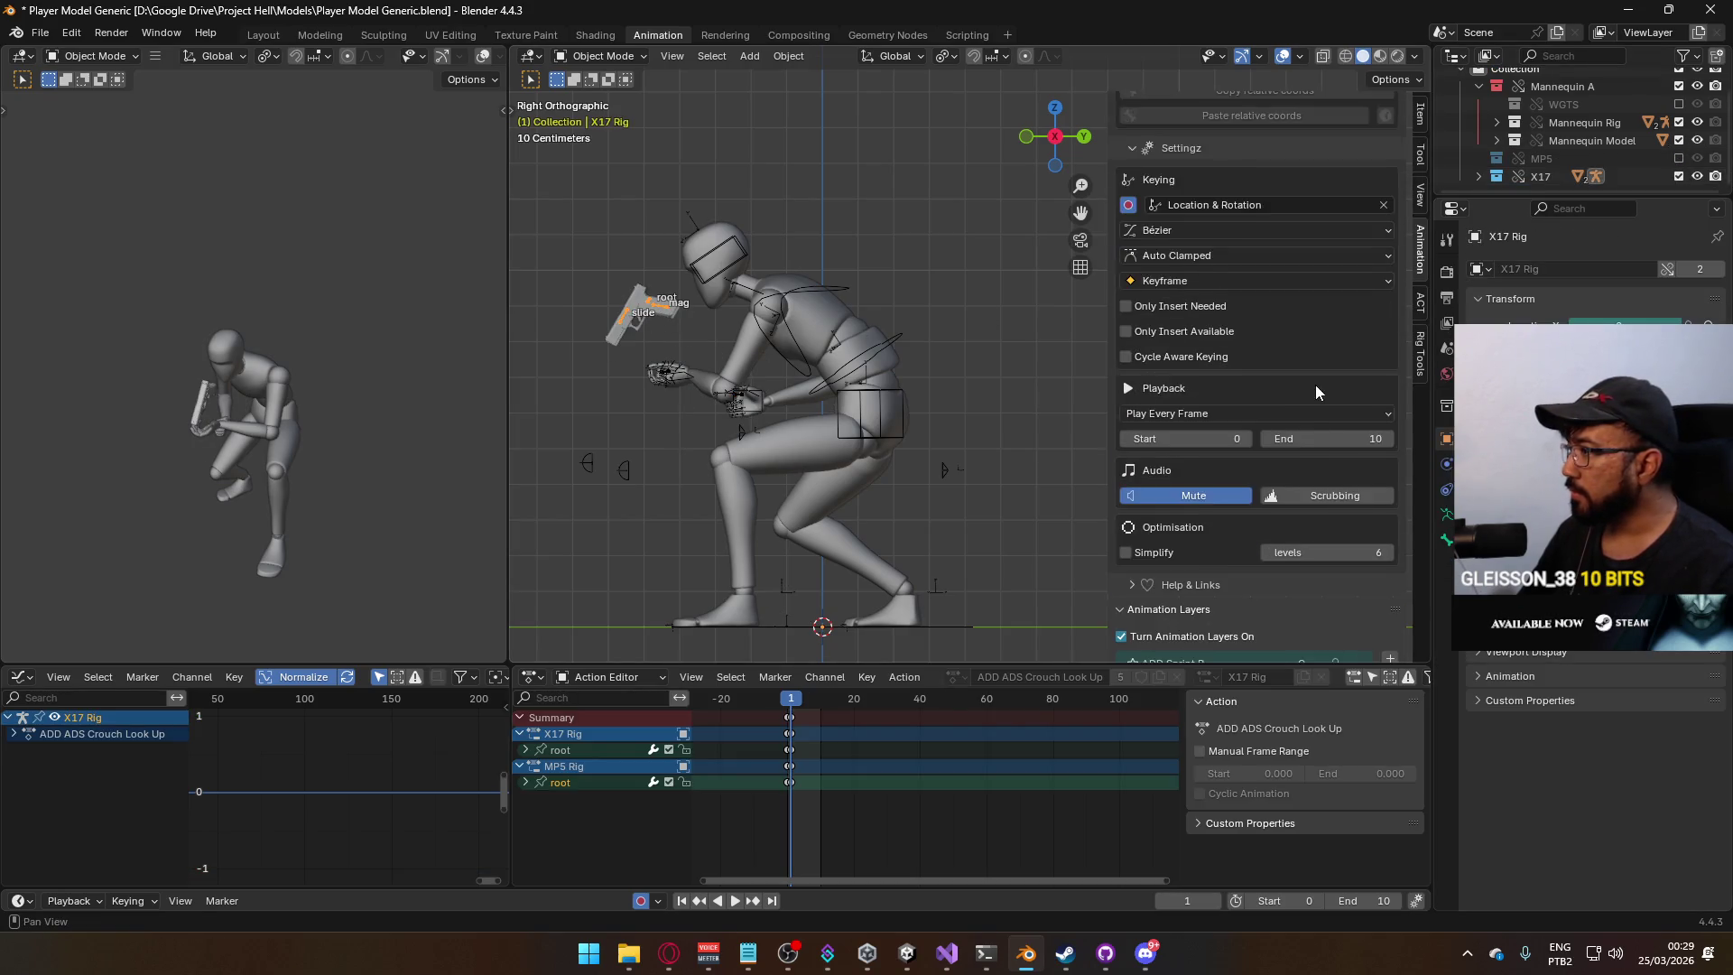
scroll(1315, 385, "down", 5)
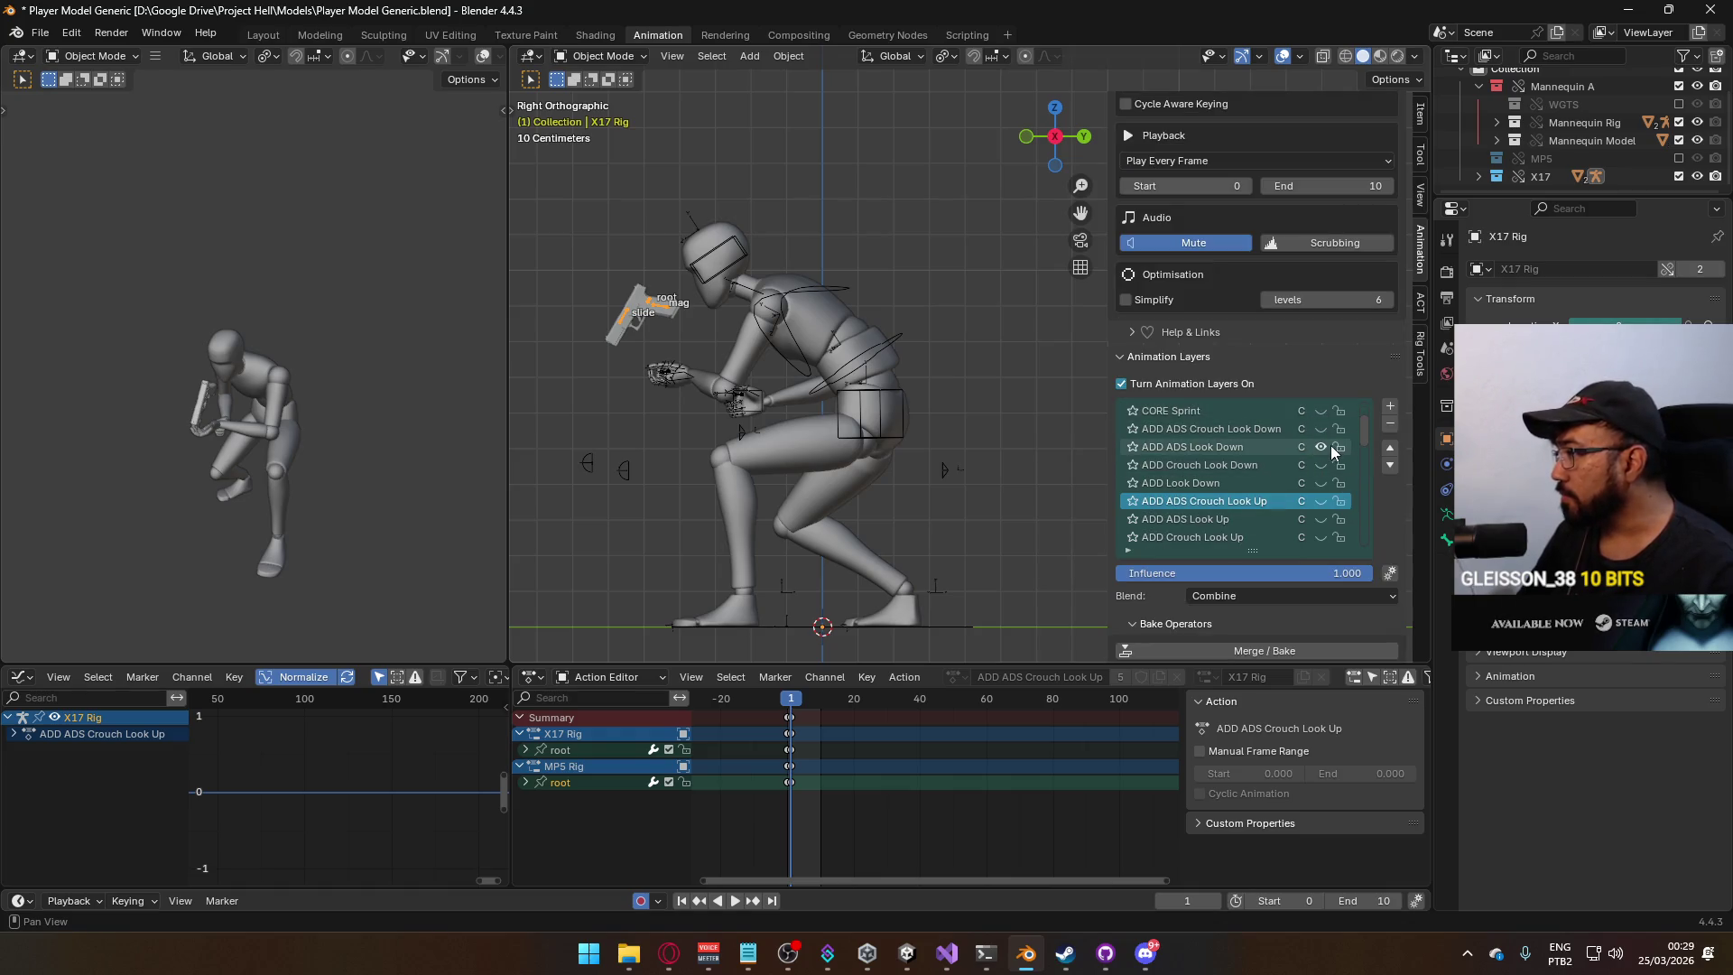
mouse_move(1366, 435)
left_mouse_down()
mouse_move(1364, 507)
mouse_move(1363, 475)
left_mouse_up()
left_click(1320, 463)
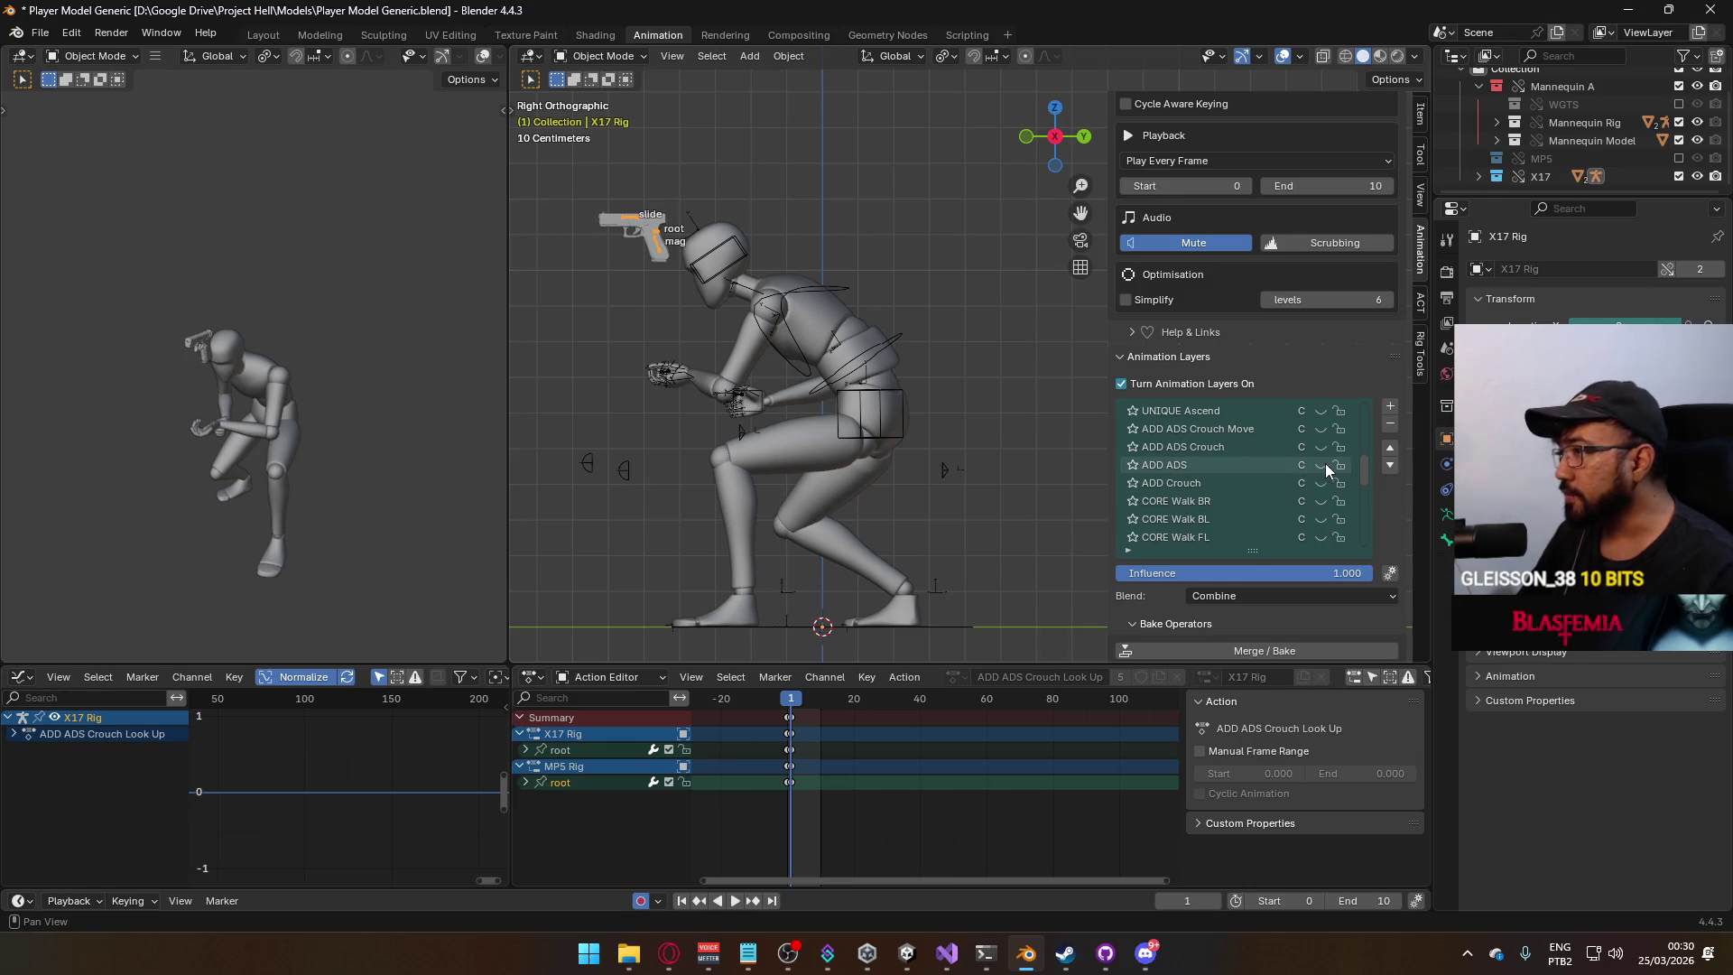
left_click_drag(1365, 464, 1363, 549)
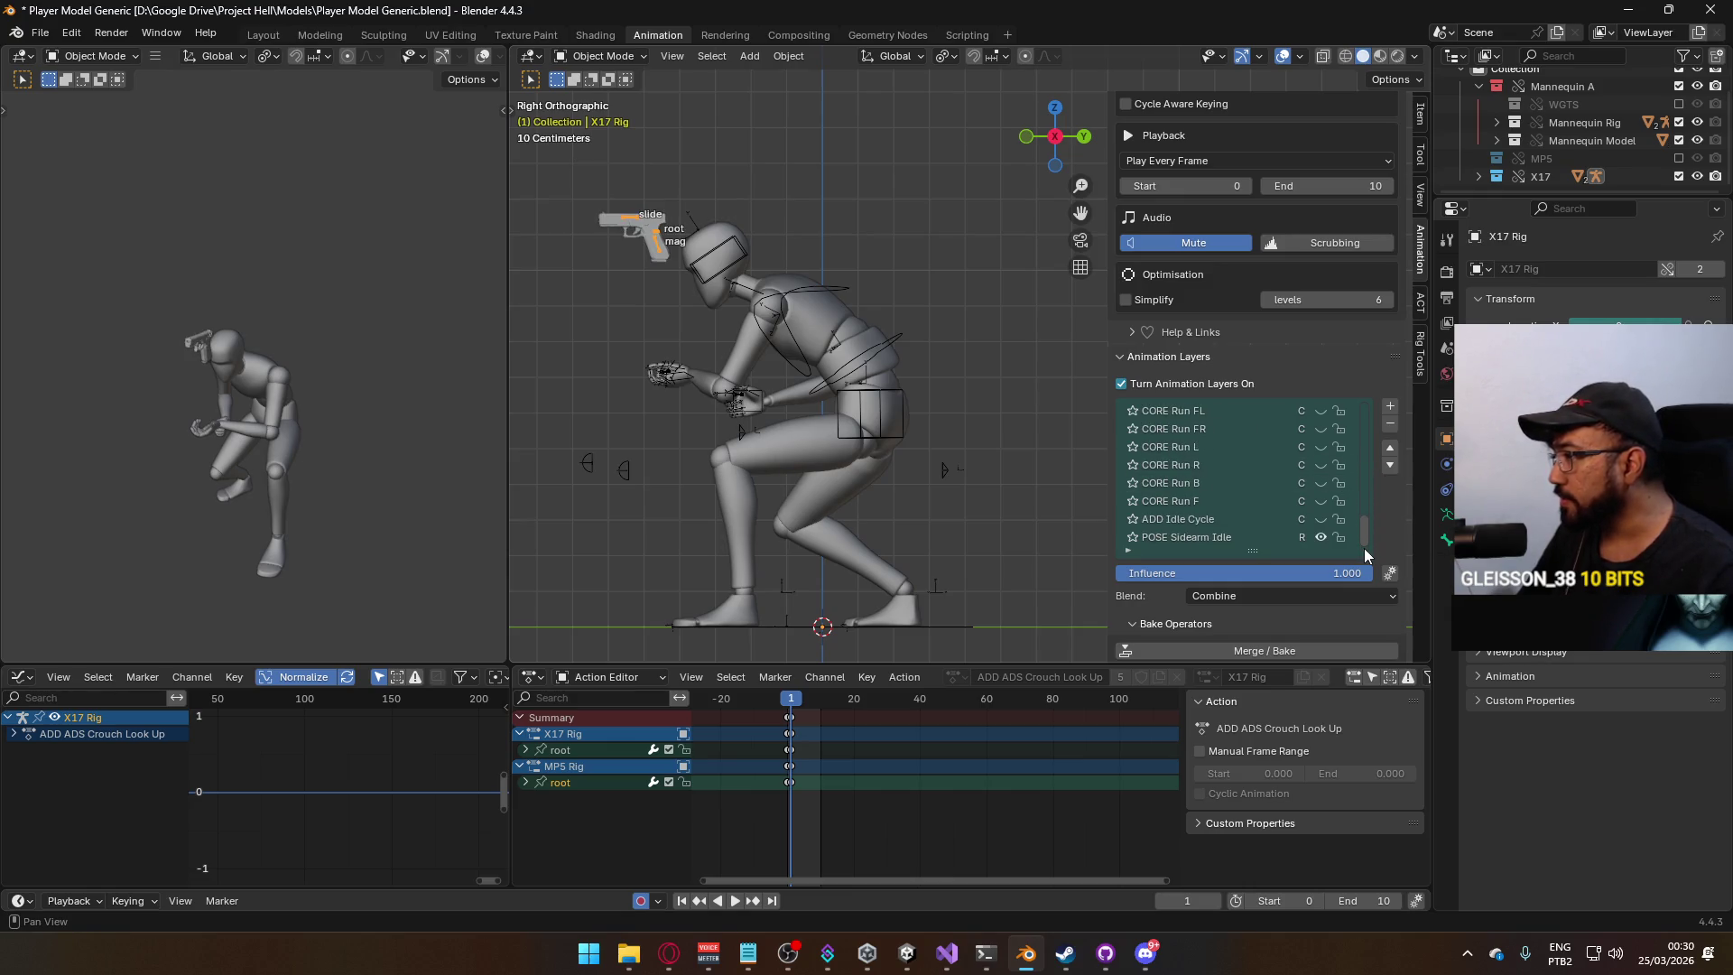
left_click(1259, 537)
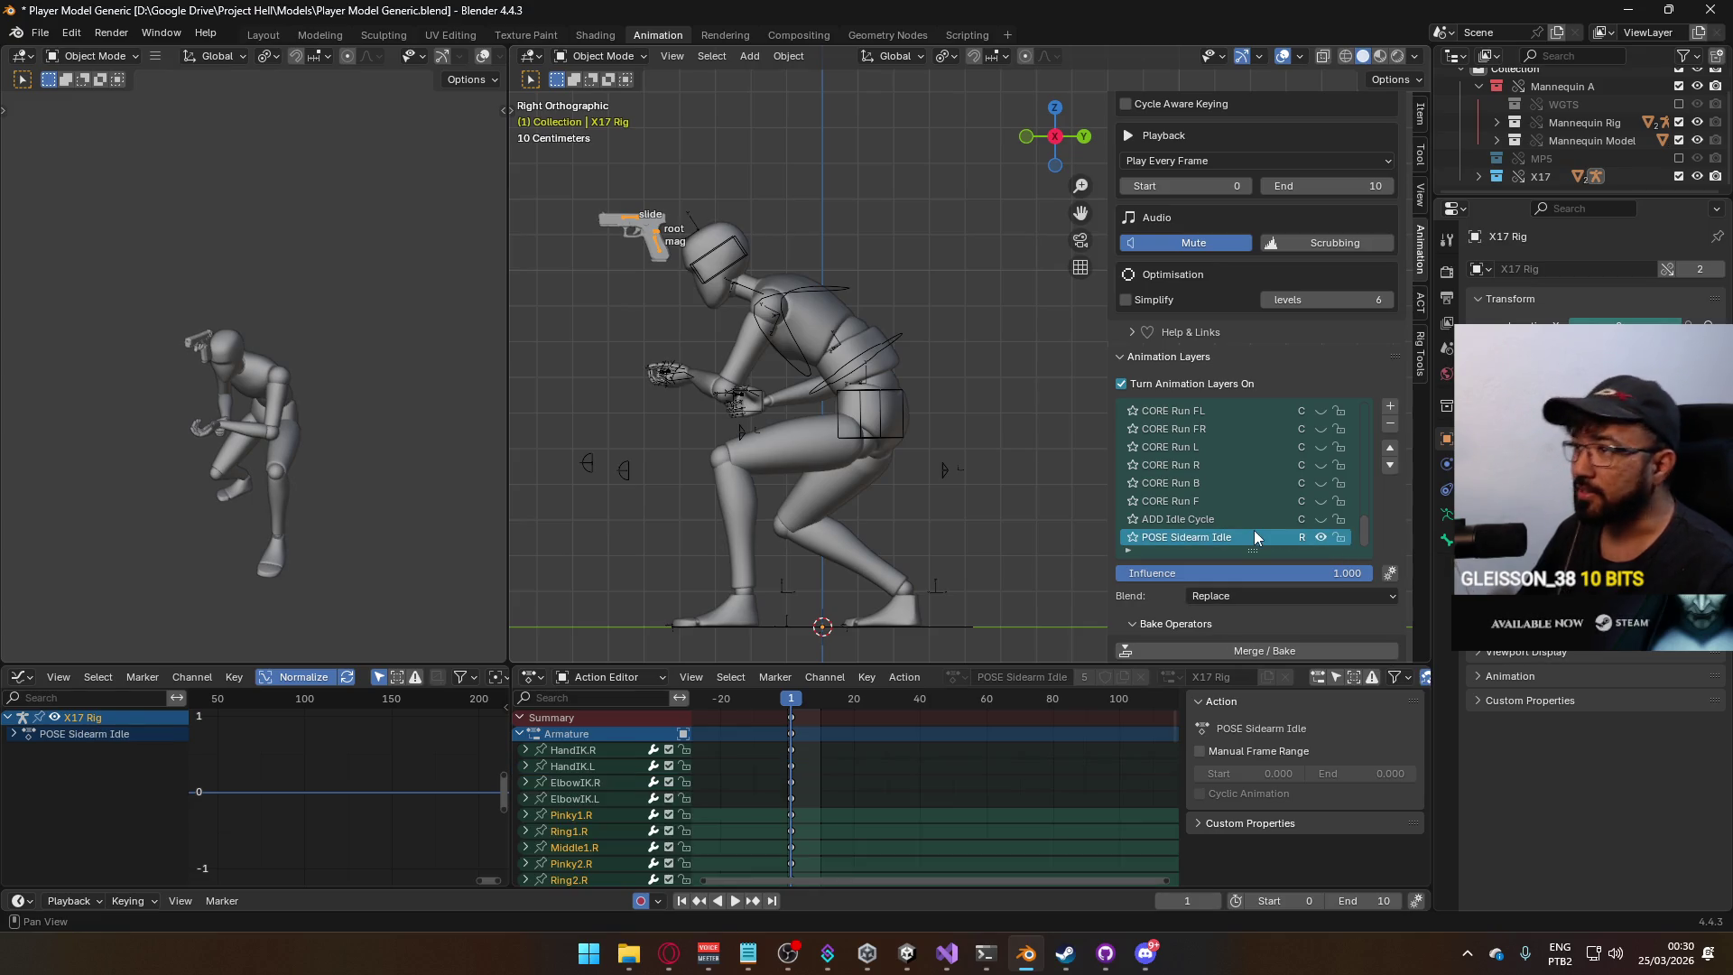
mouse_move(1367, 535)
left_mouse_down()
mouse_move(1374, 403)
mouse_move(1371, 533)
left_mouse_up()
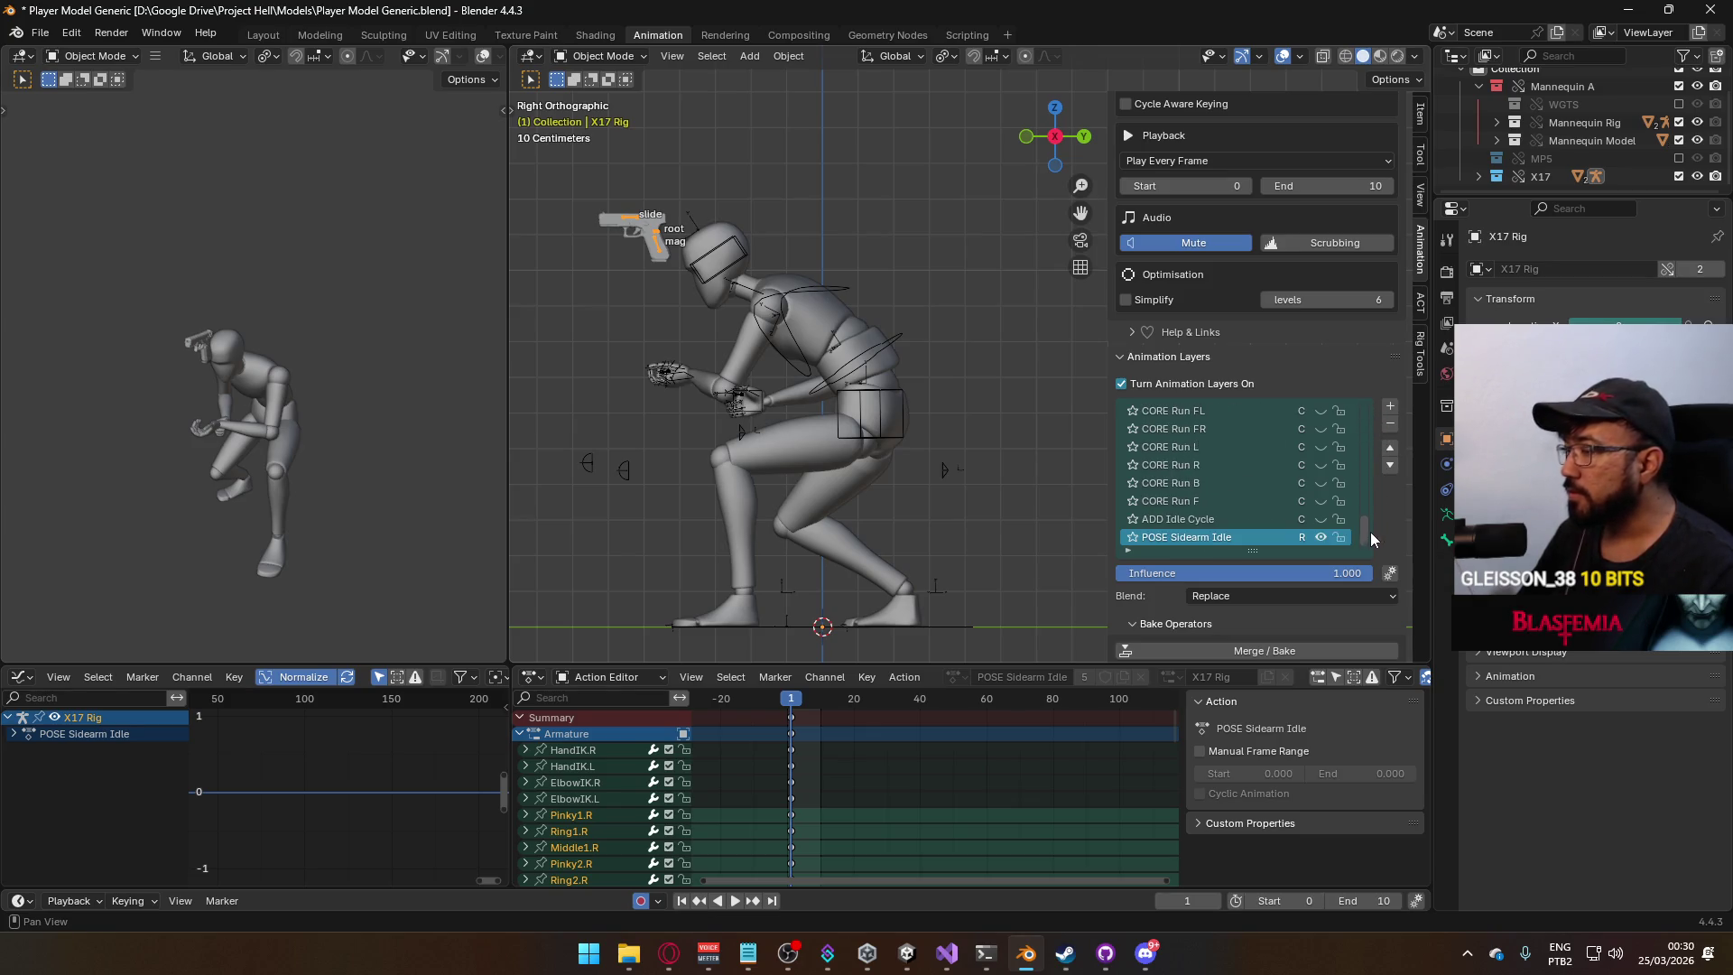
Select the mannequin armature, open the FBX exporter, then close it again.
left_click(877, 352)
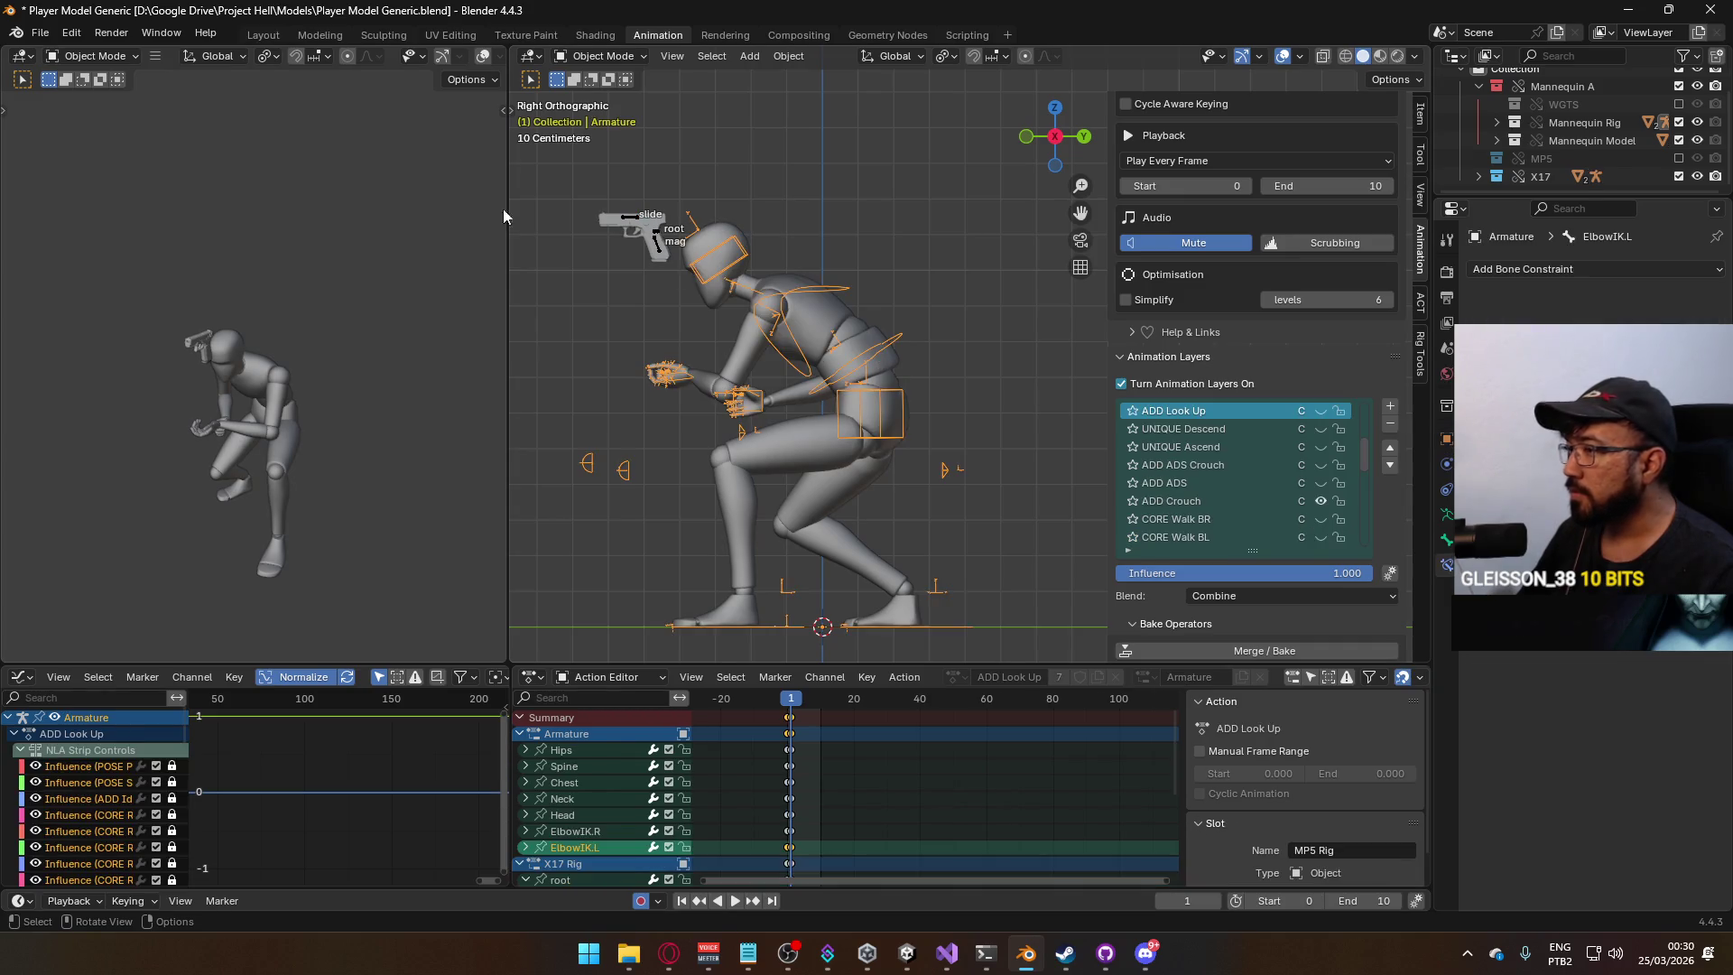
left_click(40, 33)
mouse_move(135, 307)
left_click(312, 469)
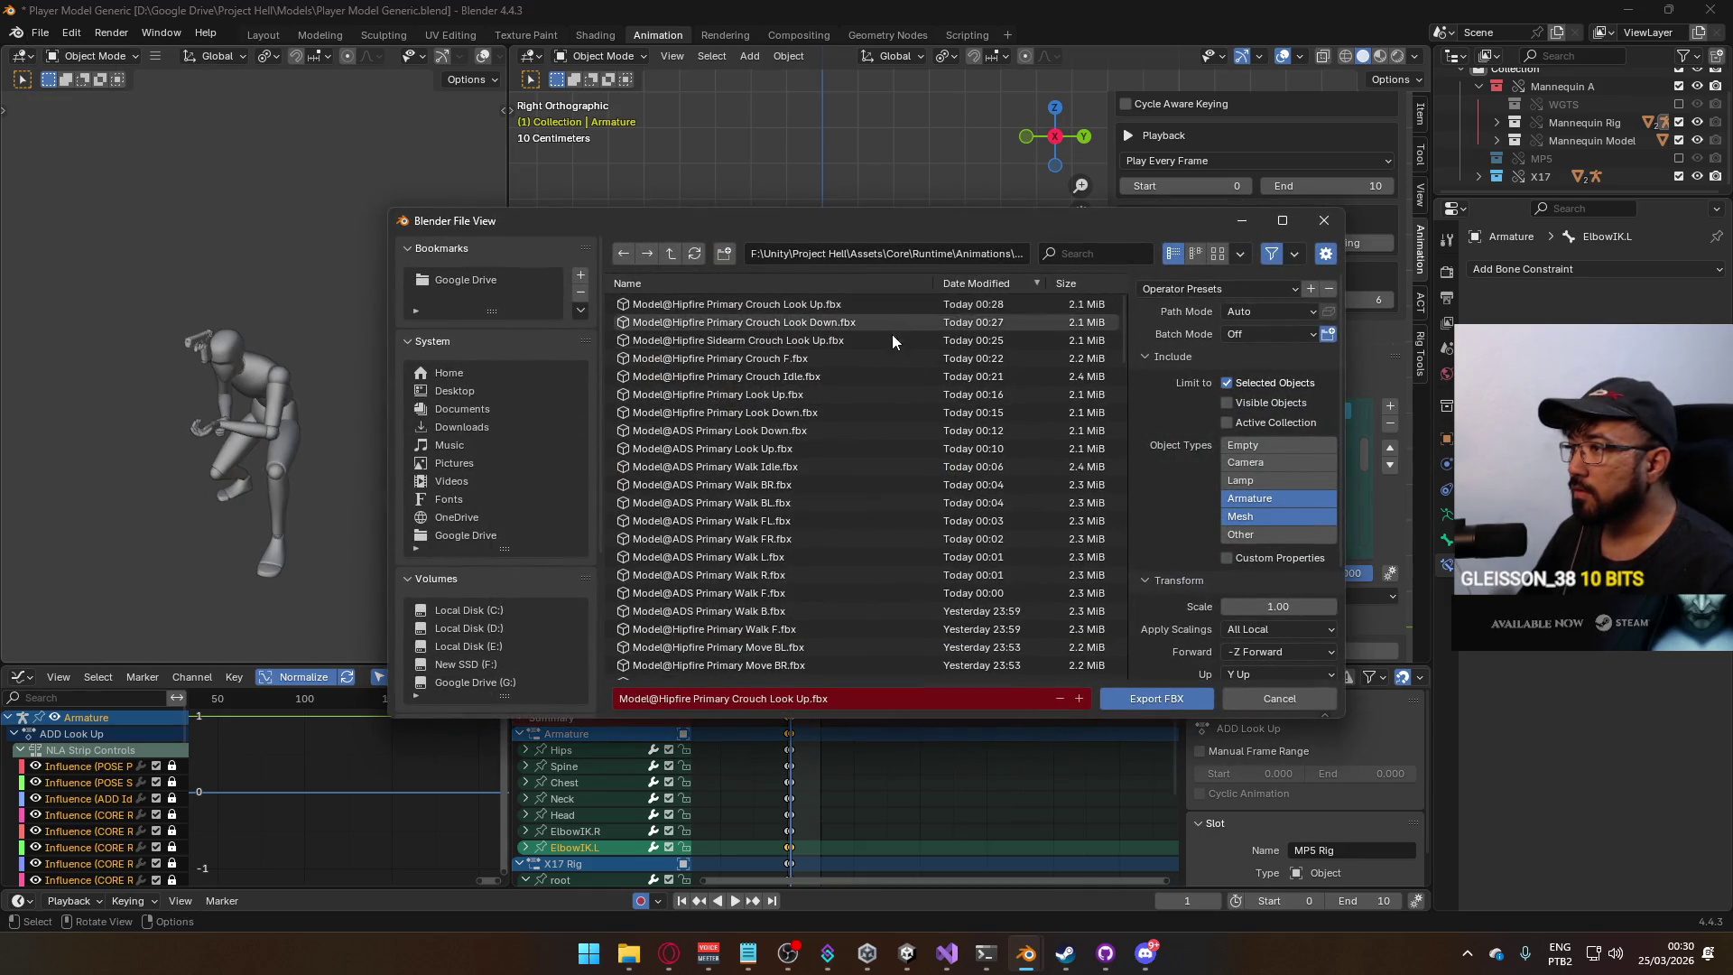
left_click(1341, 222)
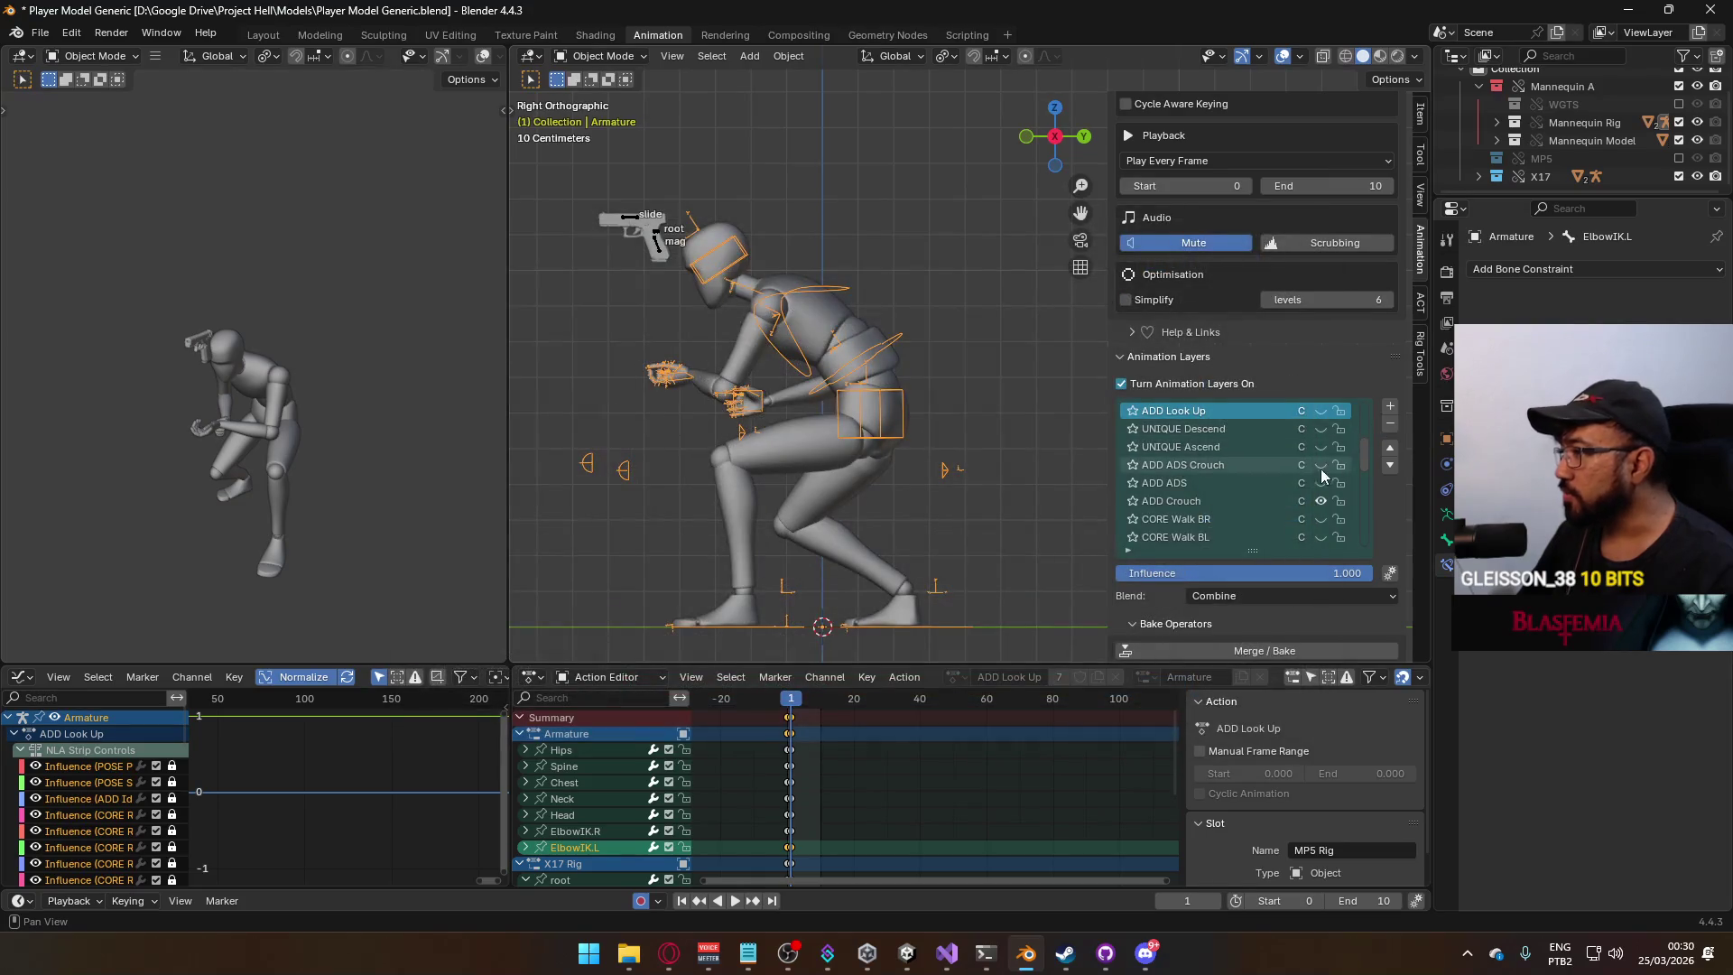
On the mannequin, enable ADD Look Up, ADD Crouch and POSE Sidearm Idle layers.
scroll(1238, 504, "down", 7)
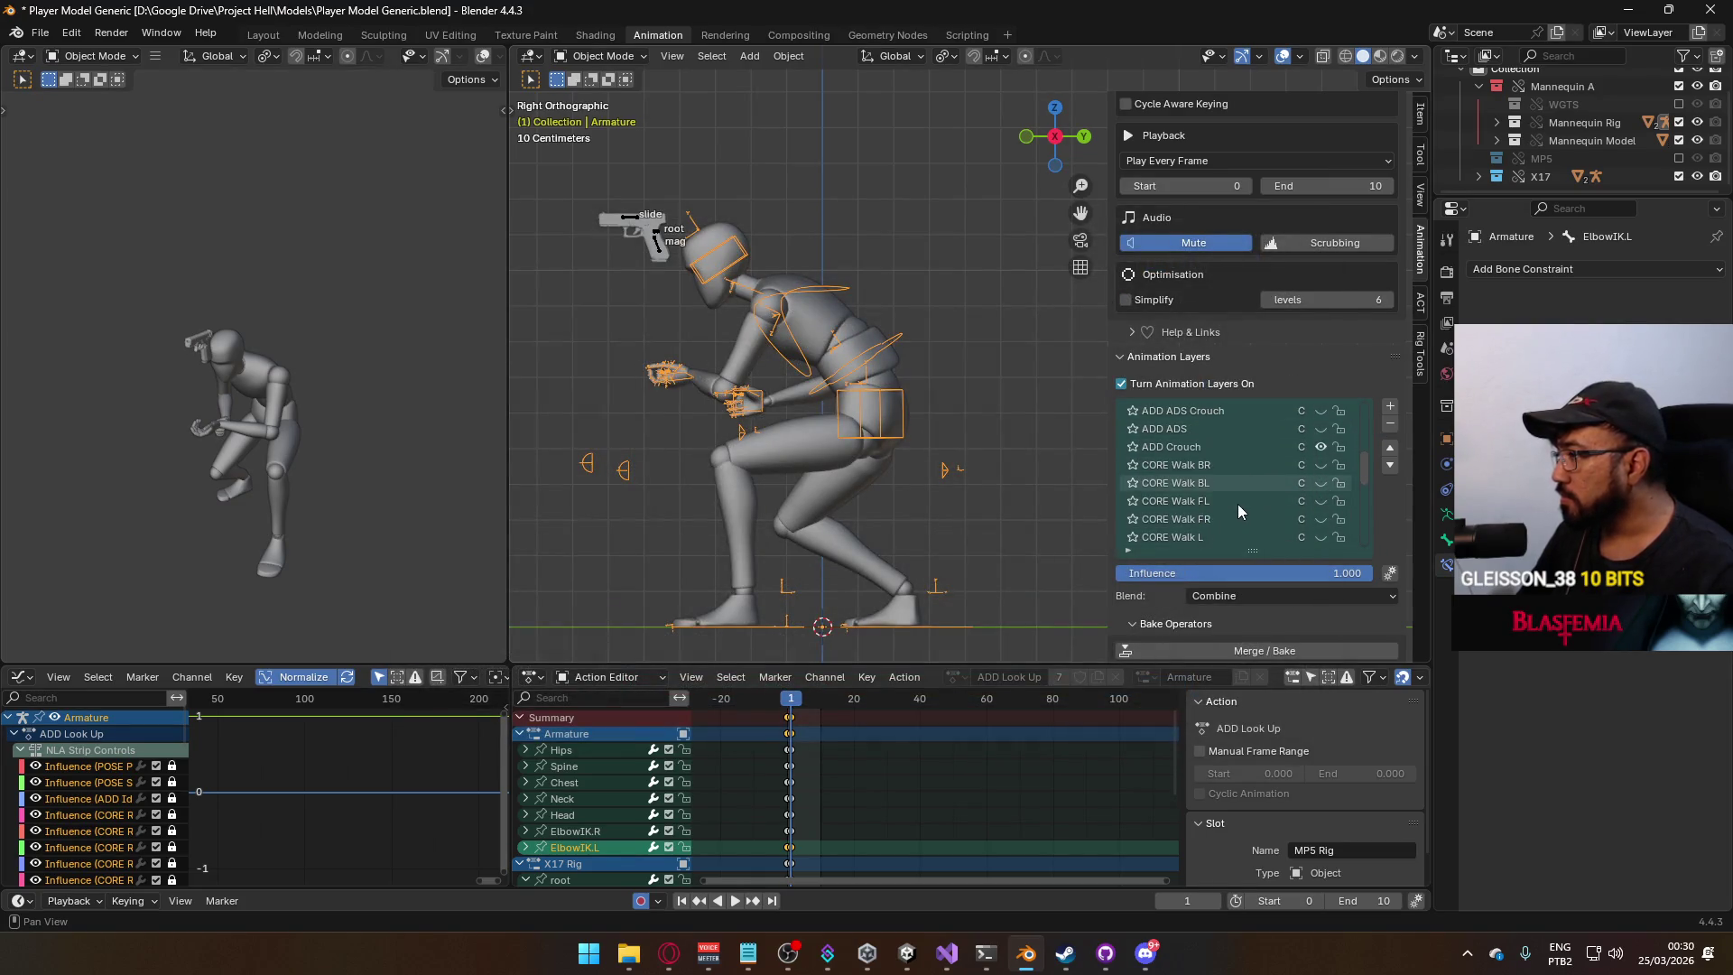
scroll(1238, 510, "down", 9)
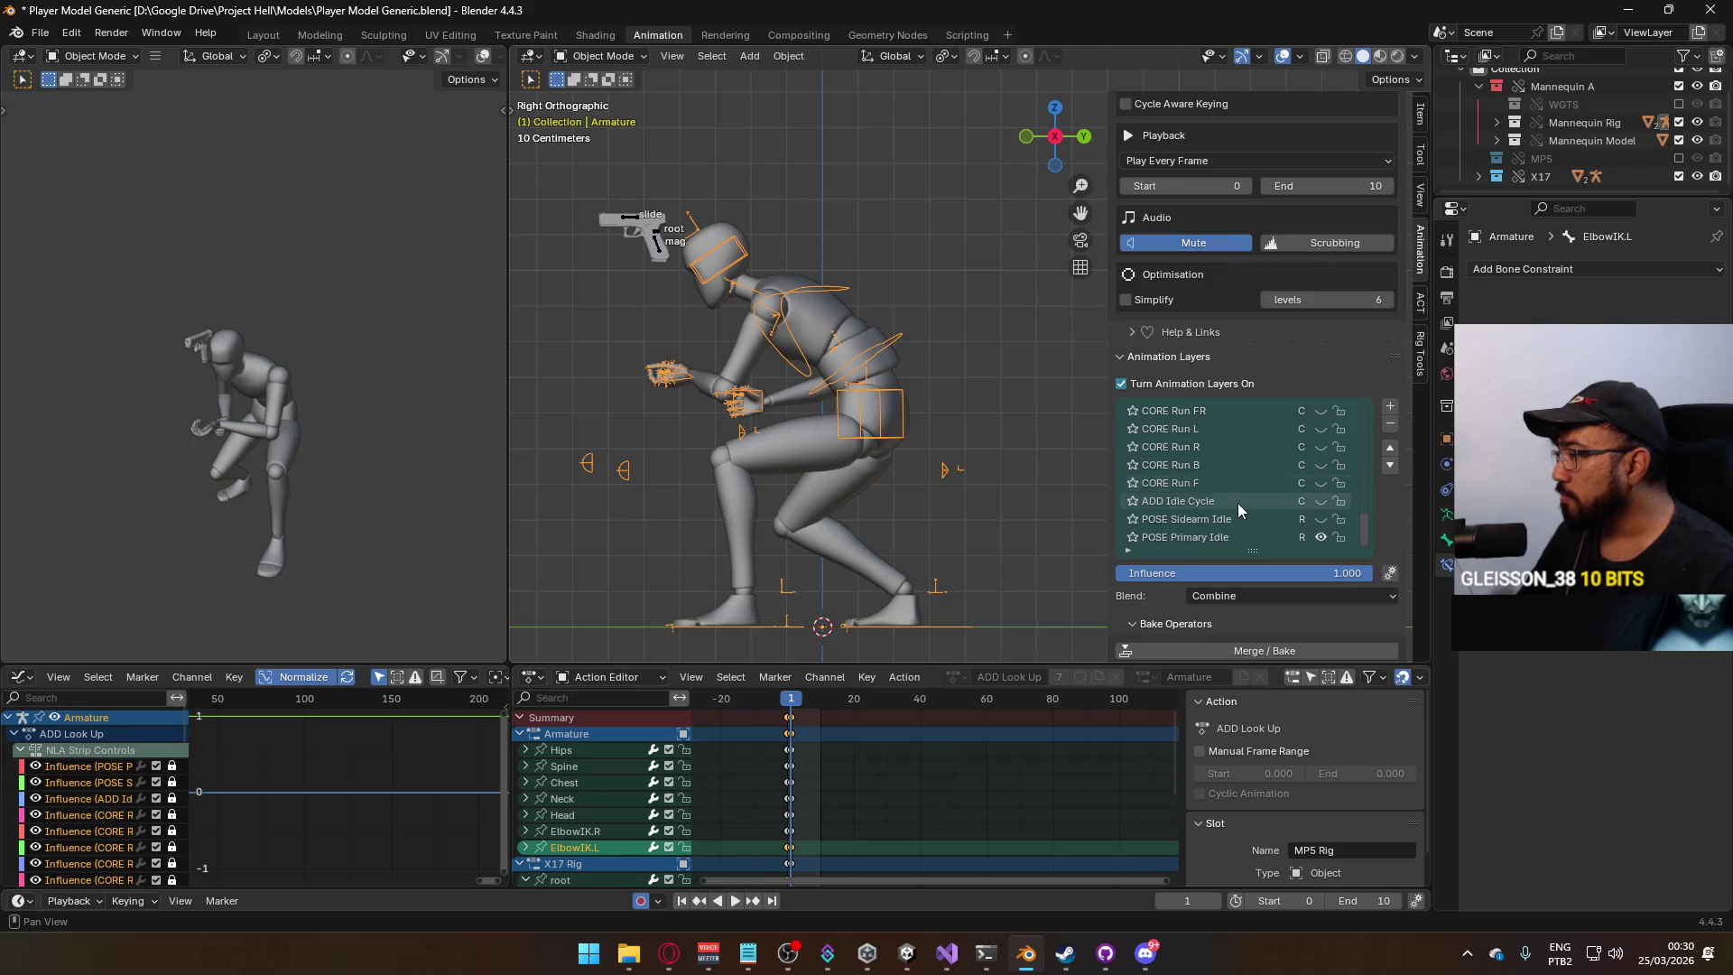
scroll(1264, 545, "up", 14)
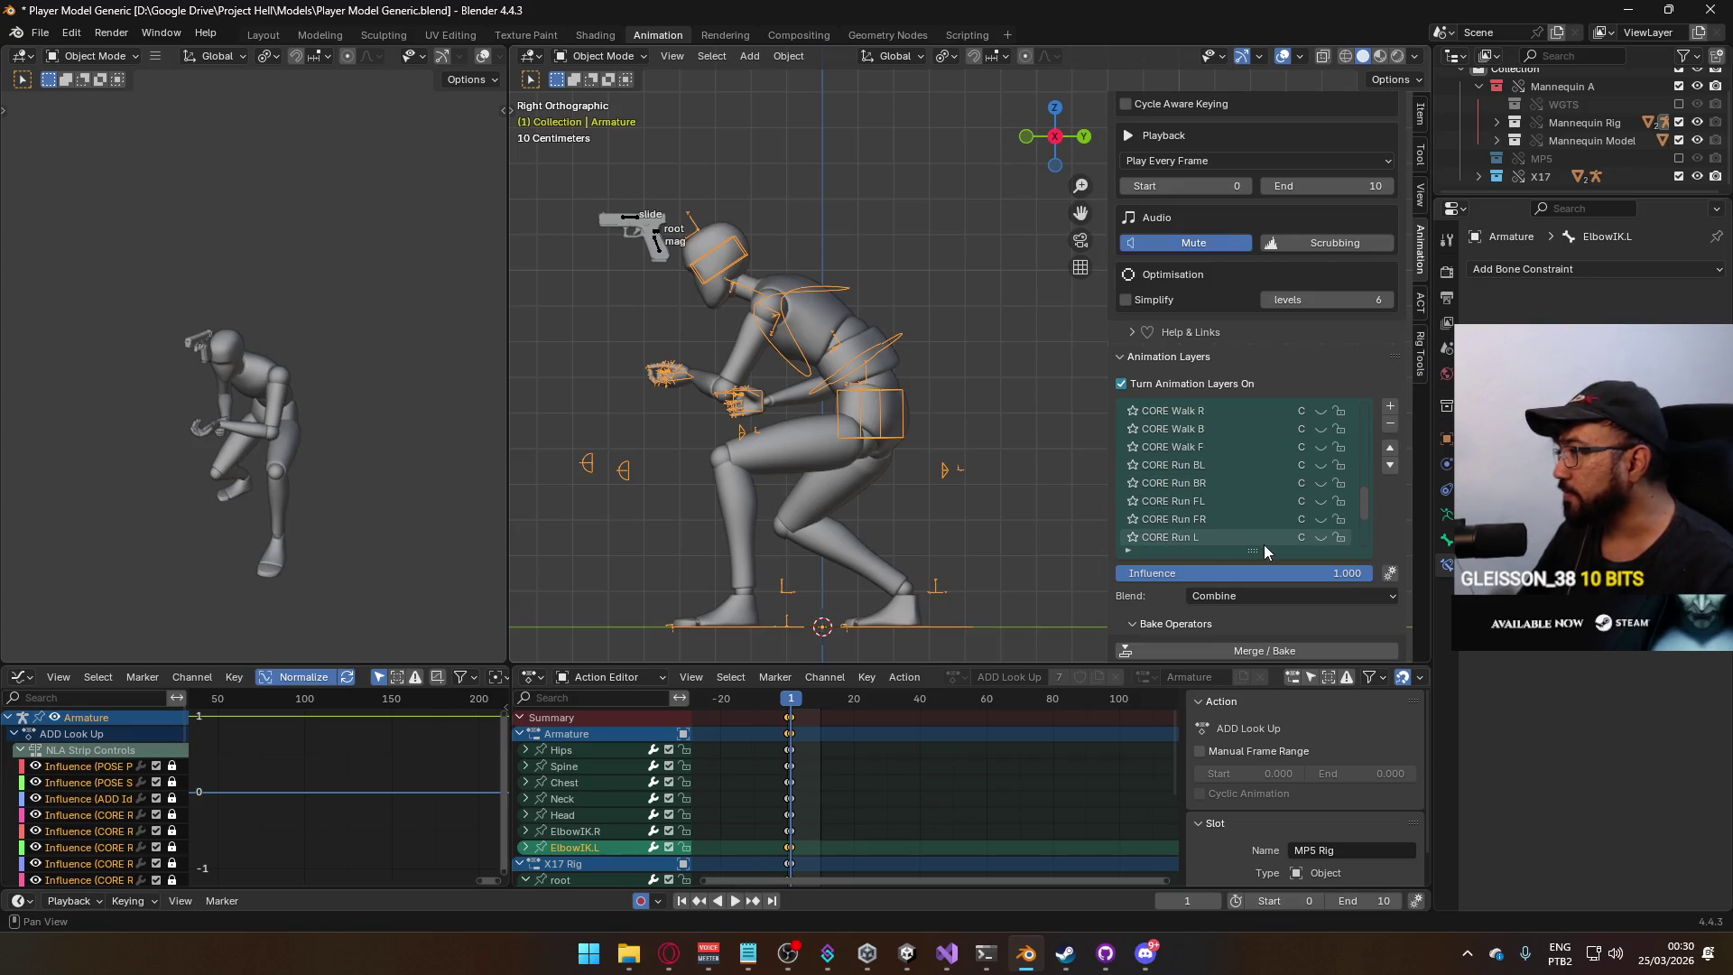
scroll(1261, 529, "up", 5)
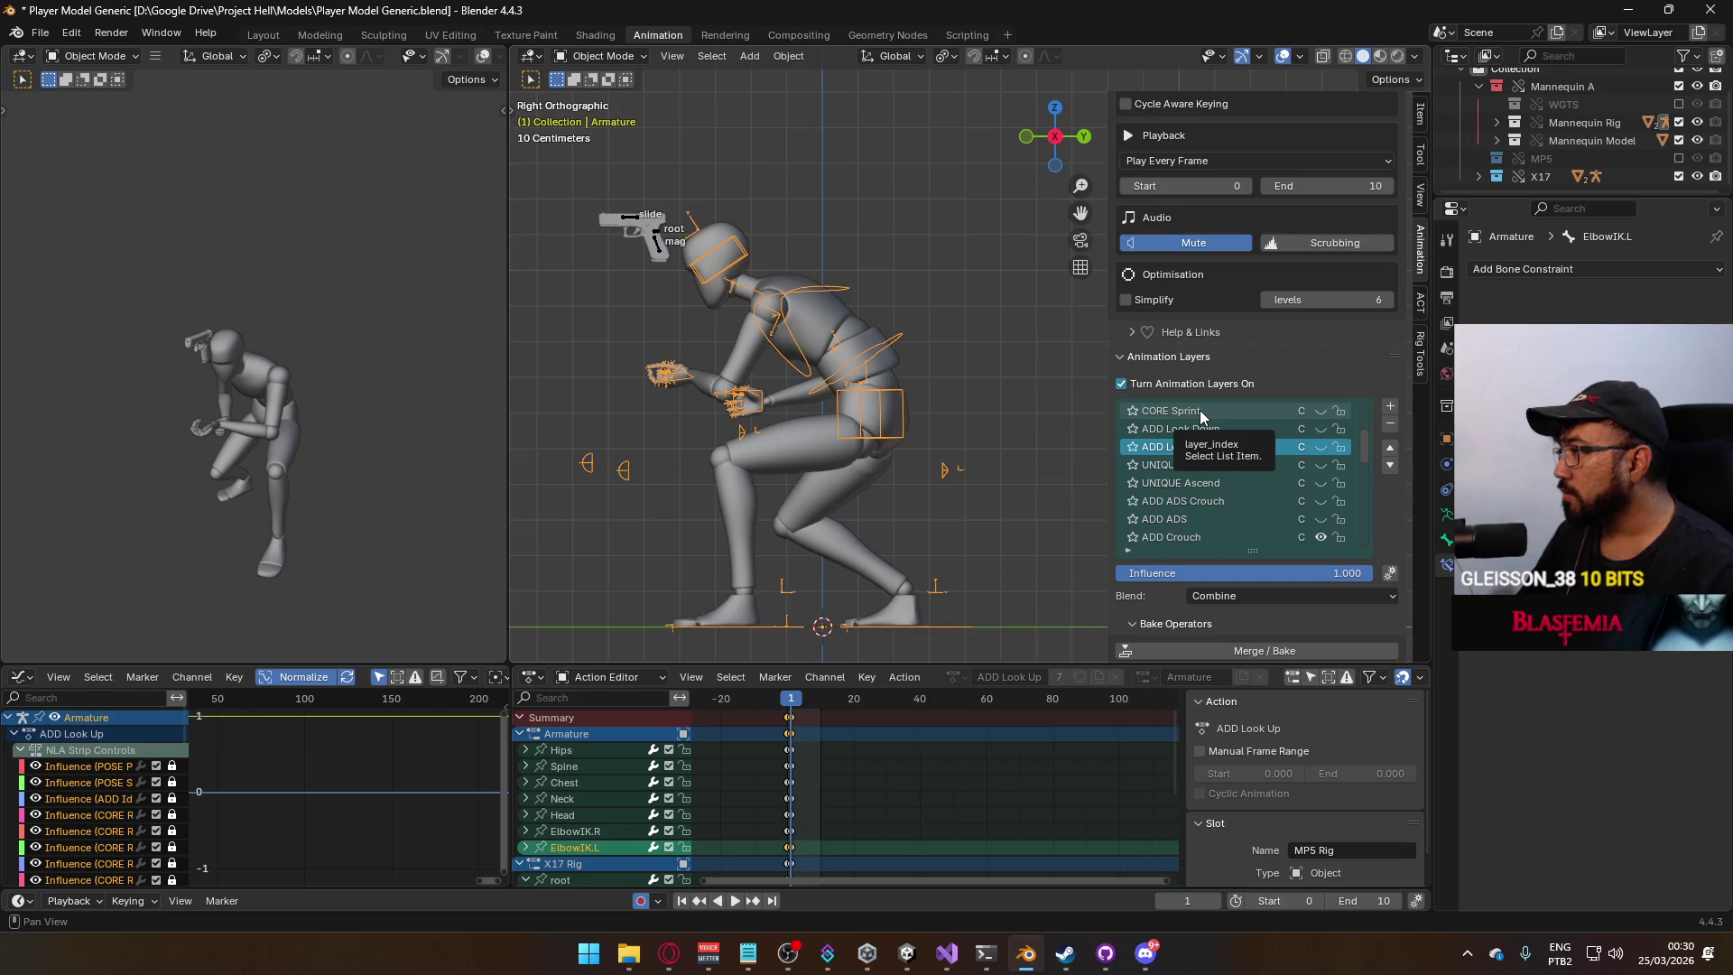
left_click(1322, 449)
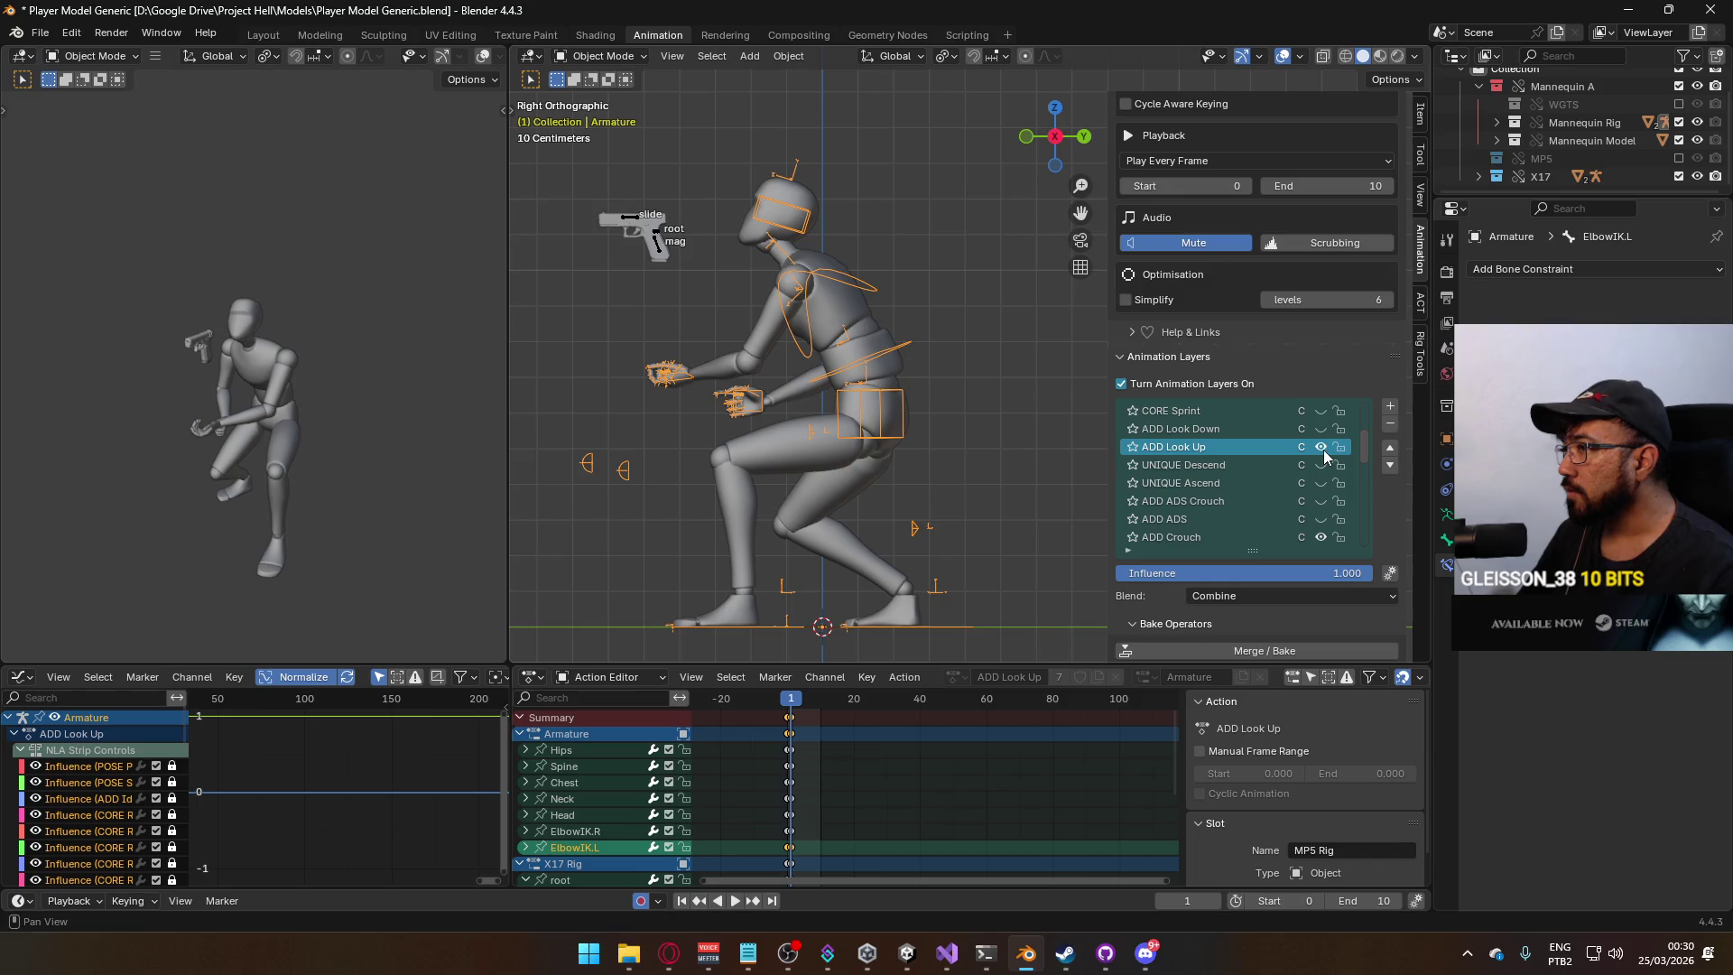
left_click(1320, 537)
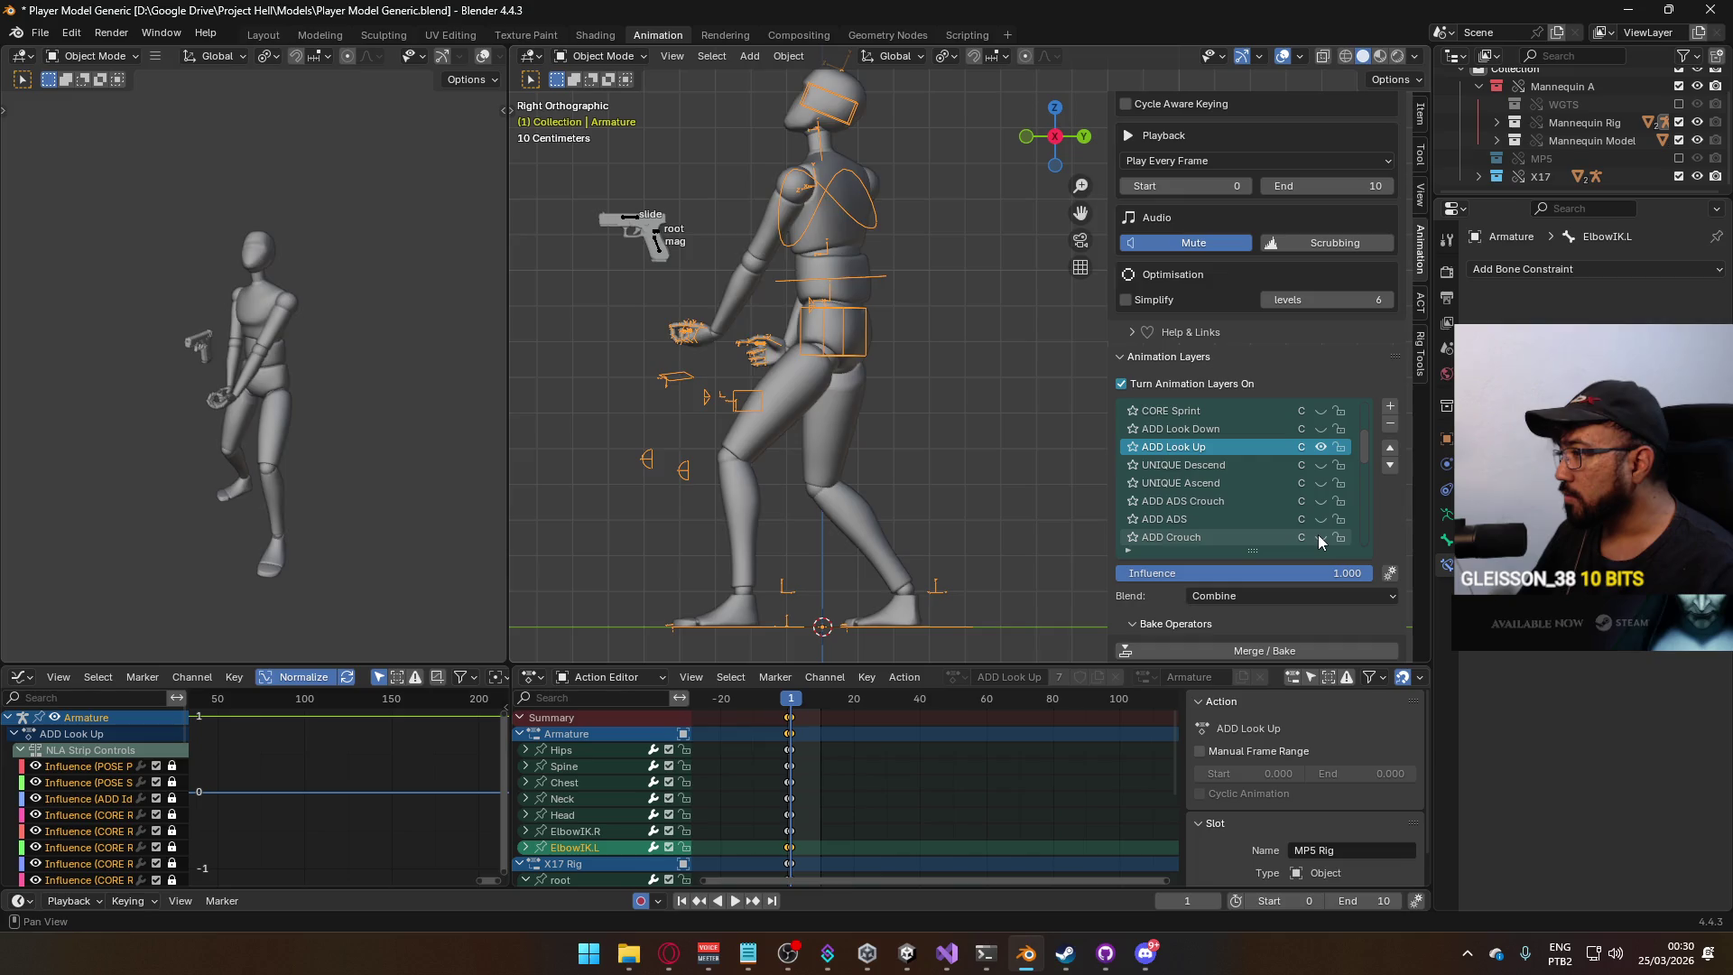
left_click(1321, 537)
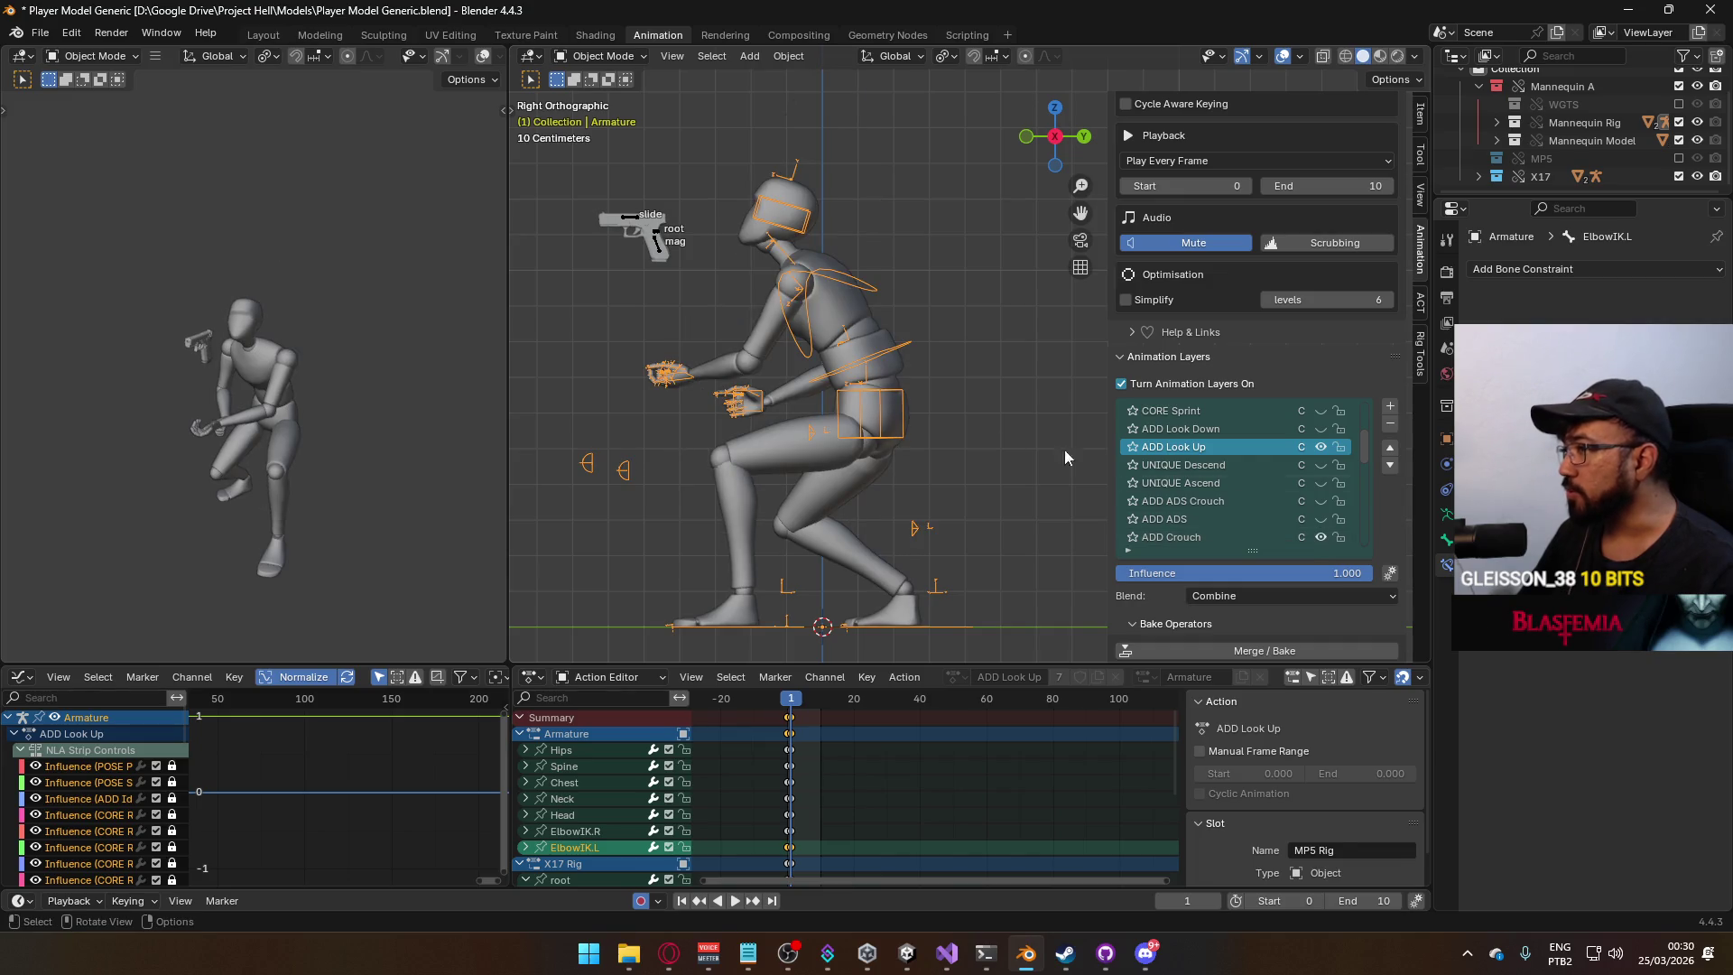
scroll(1321, 521, "down", 10)
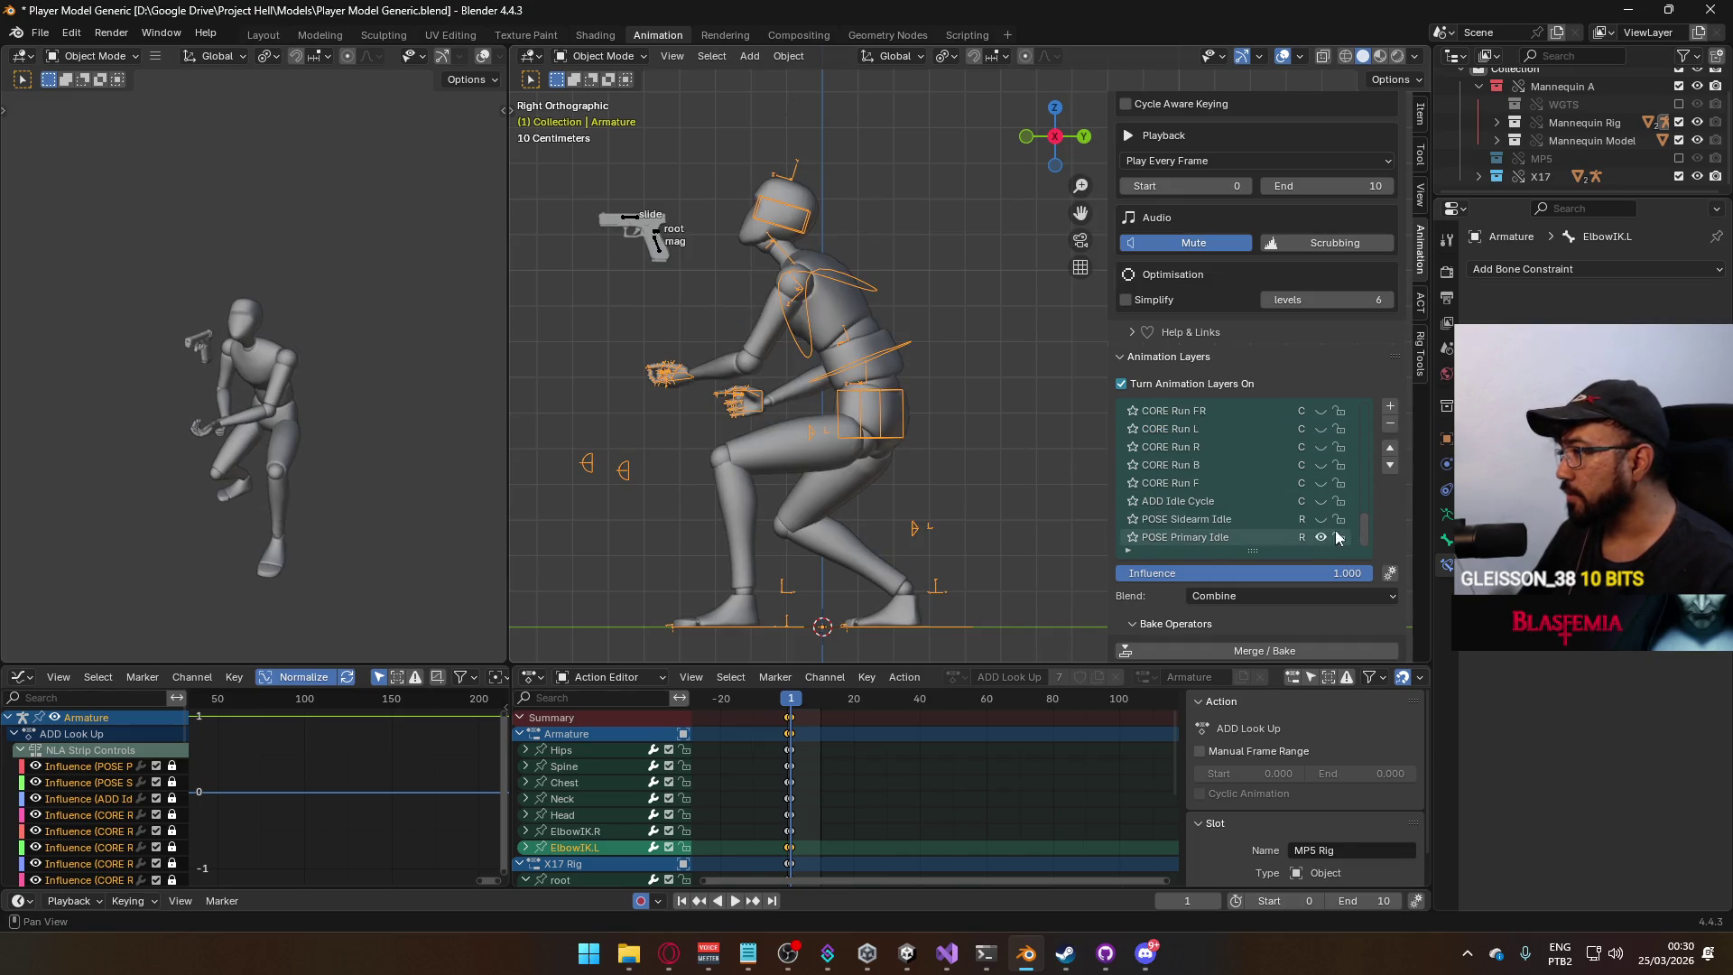
left_click(1321, 519)
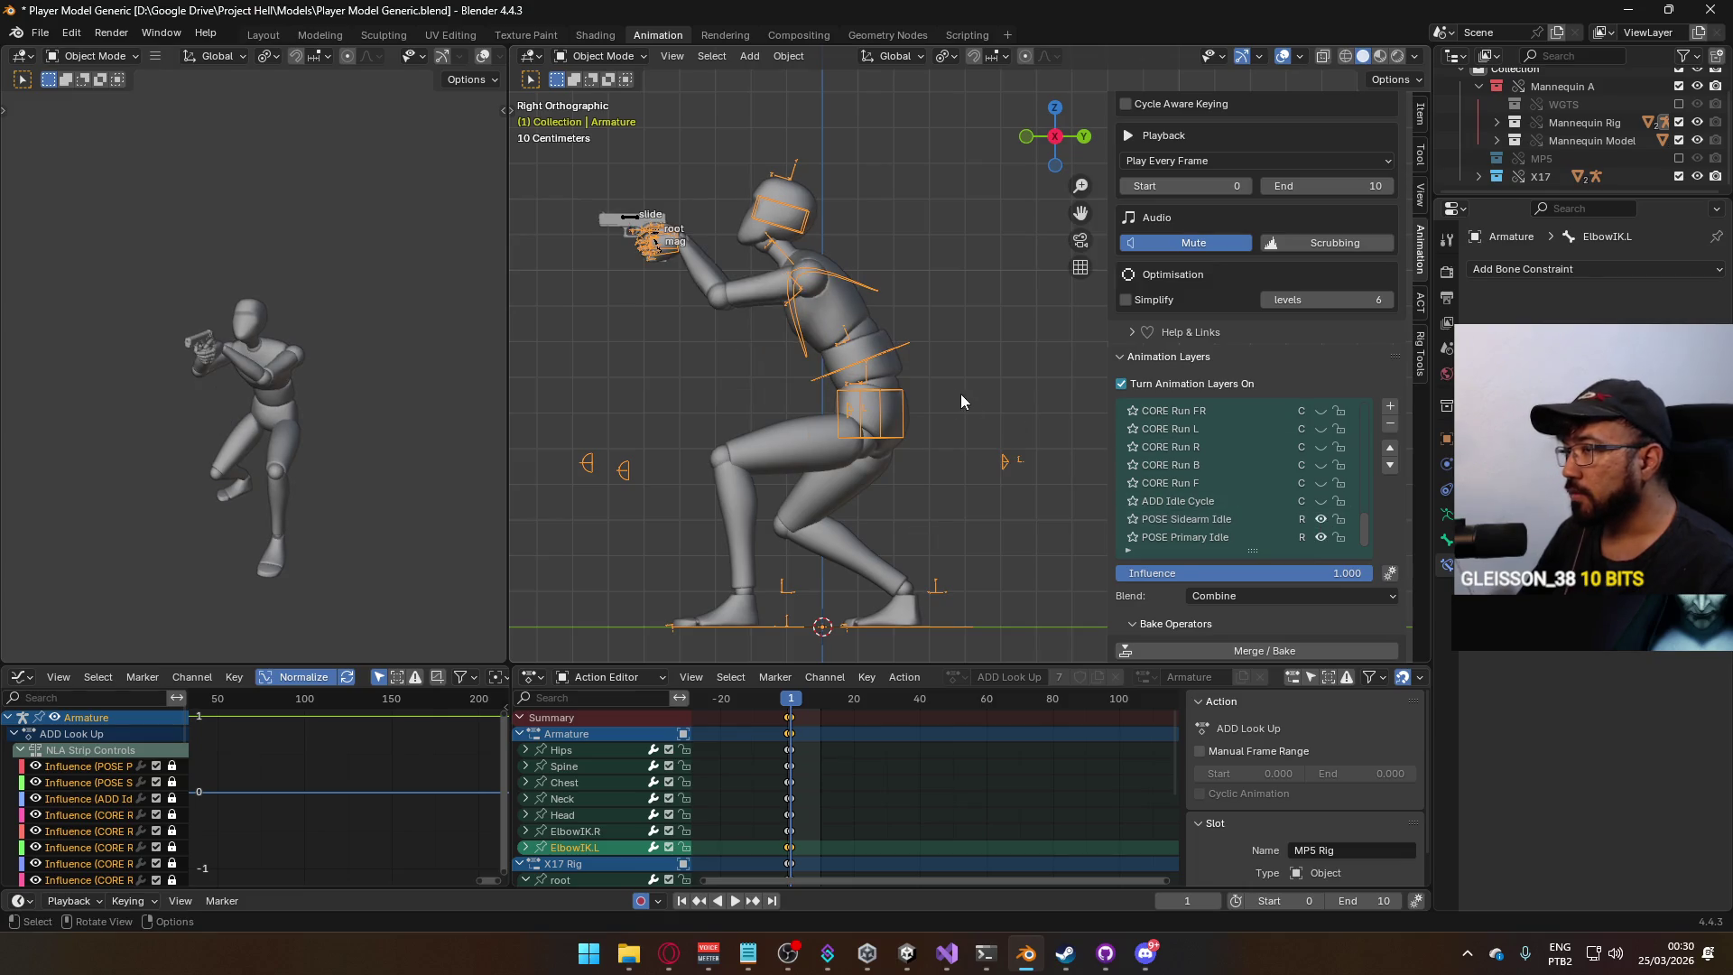
On the X17 Rig, enable the ADD Crouch Look Up and ADD Crouch layers.
left_click(630, 219)
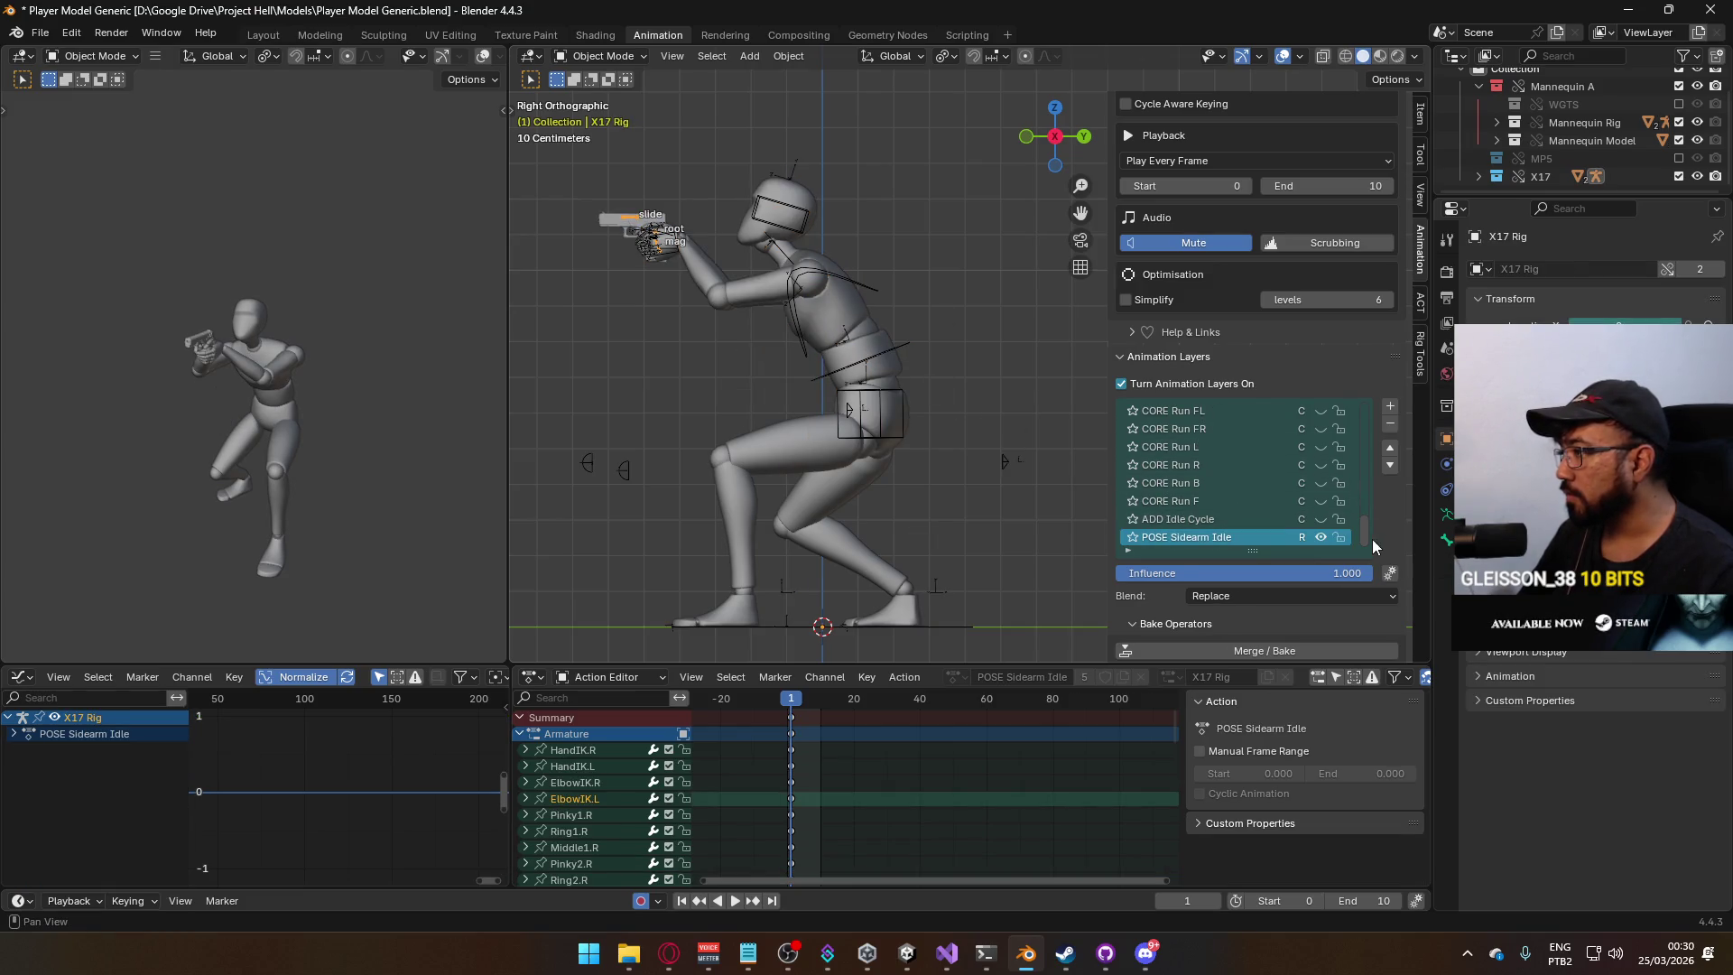
mouse_move(1365, 533)
left_mouse_down()
mouse_move(1367, 409)
mouse_move(1367, 443)
left_mouse_up()
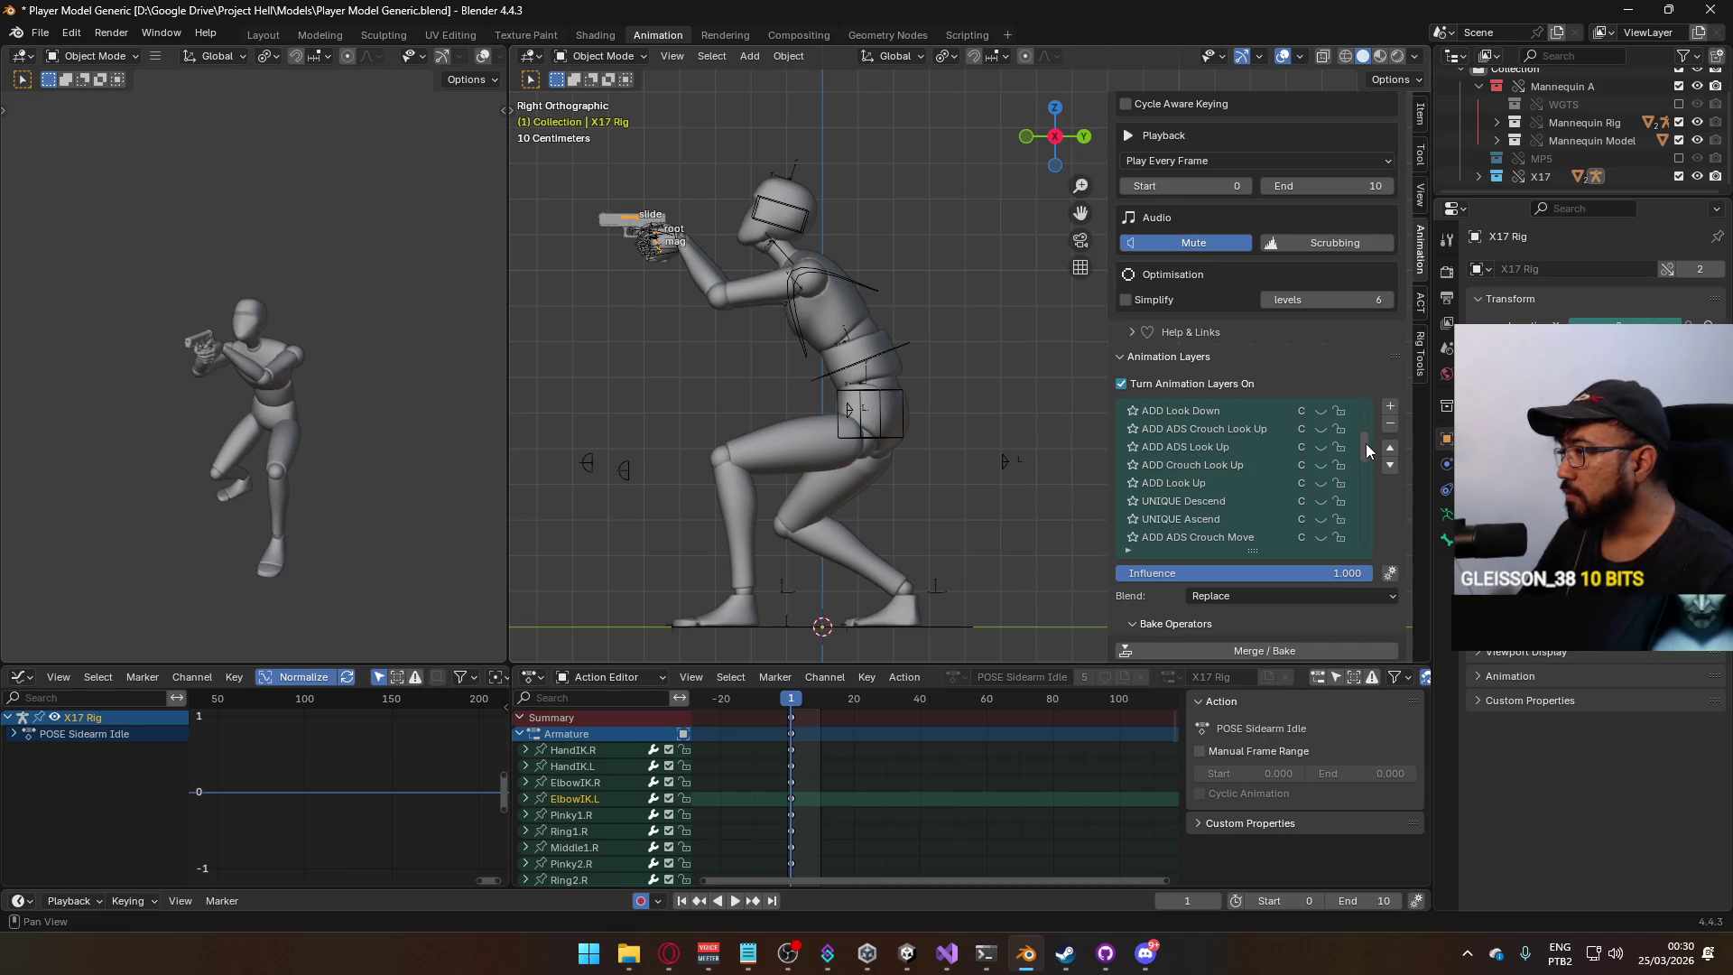
left_click(1325, 464)
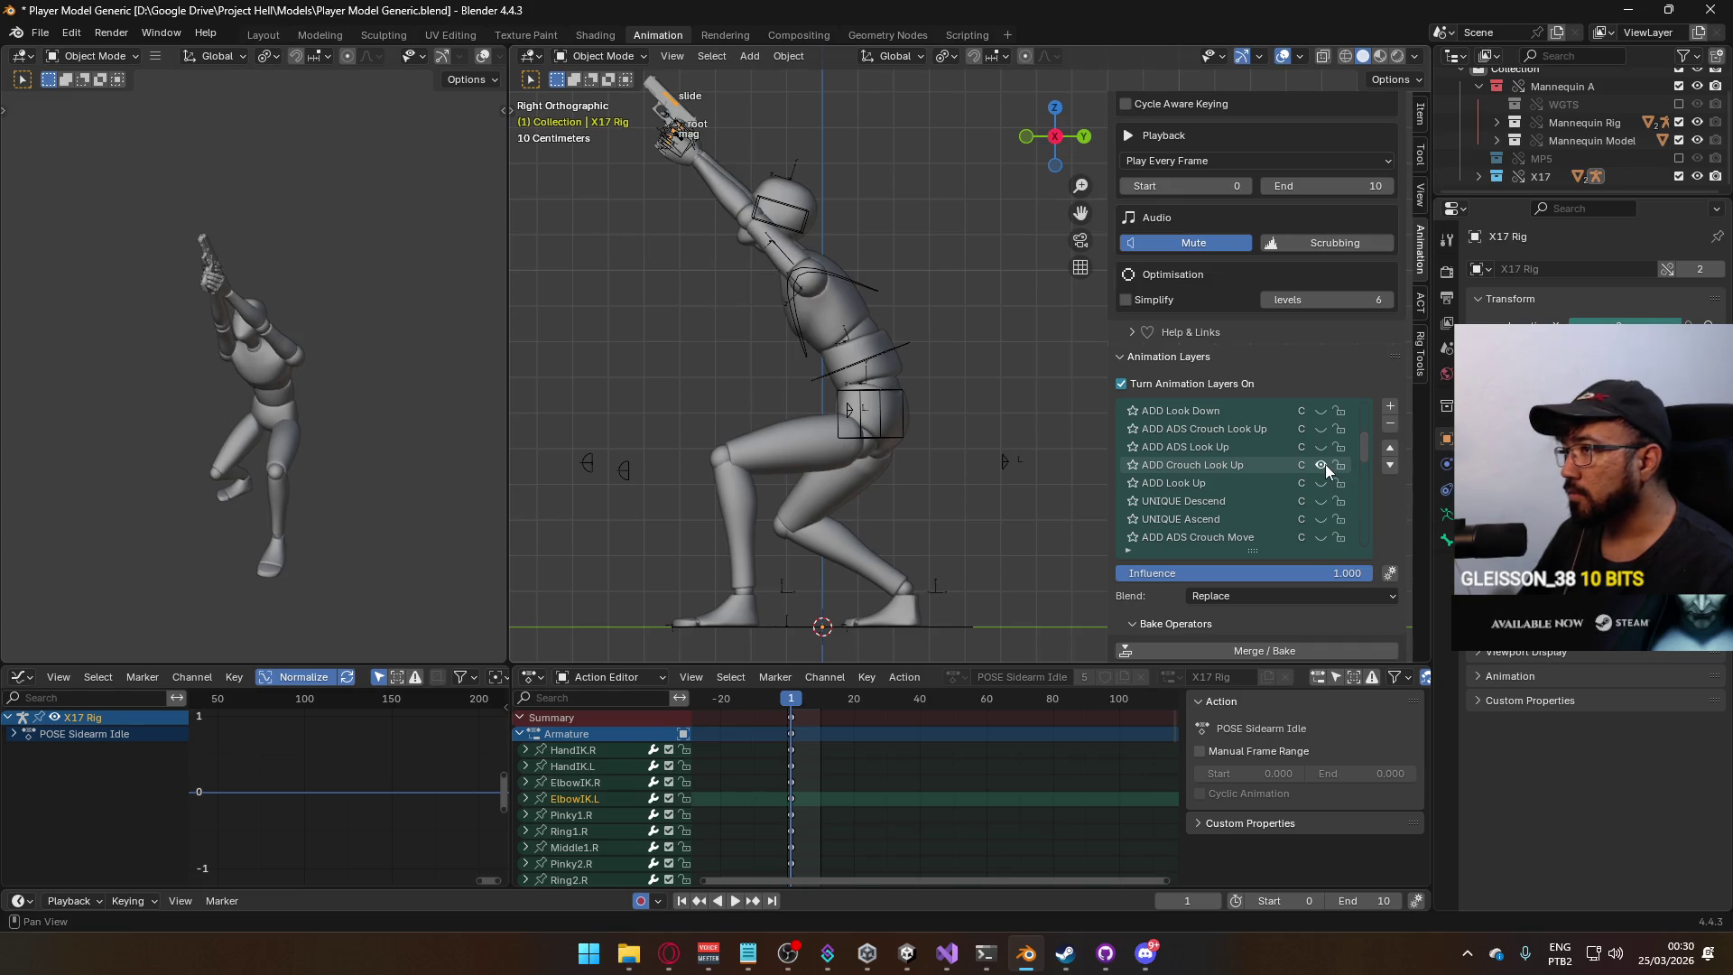
left_click_drag(1364, 451, 1367, 421)
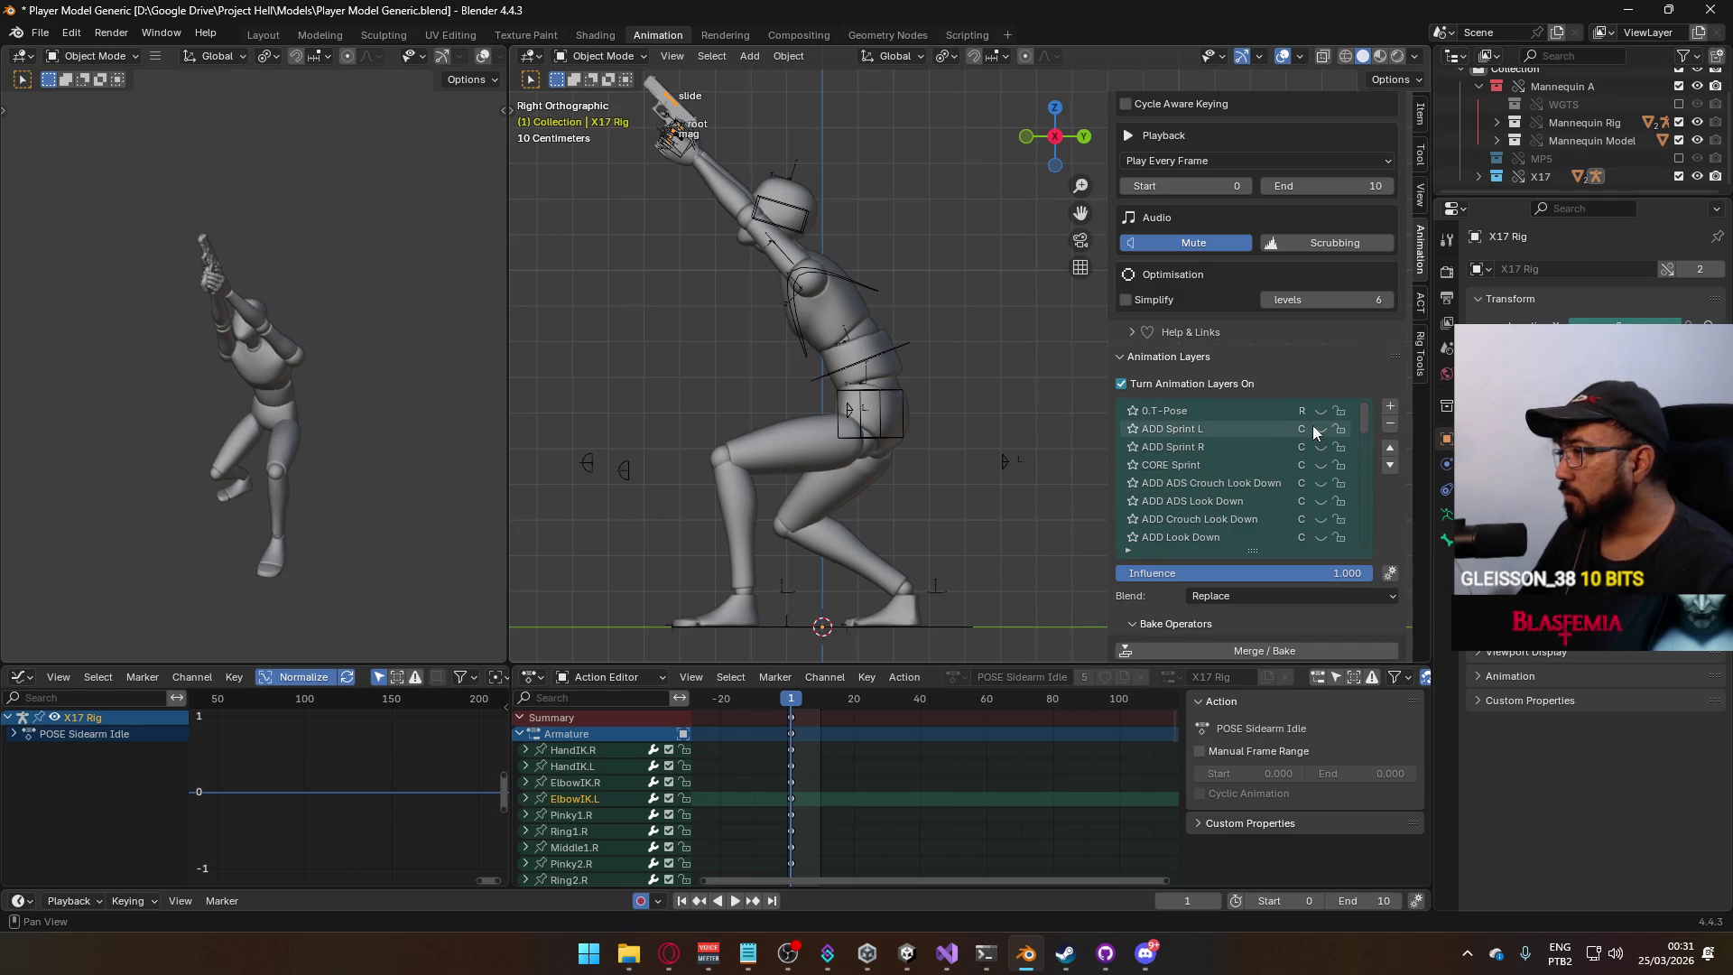
scroll(1368, 439, "down", 5)
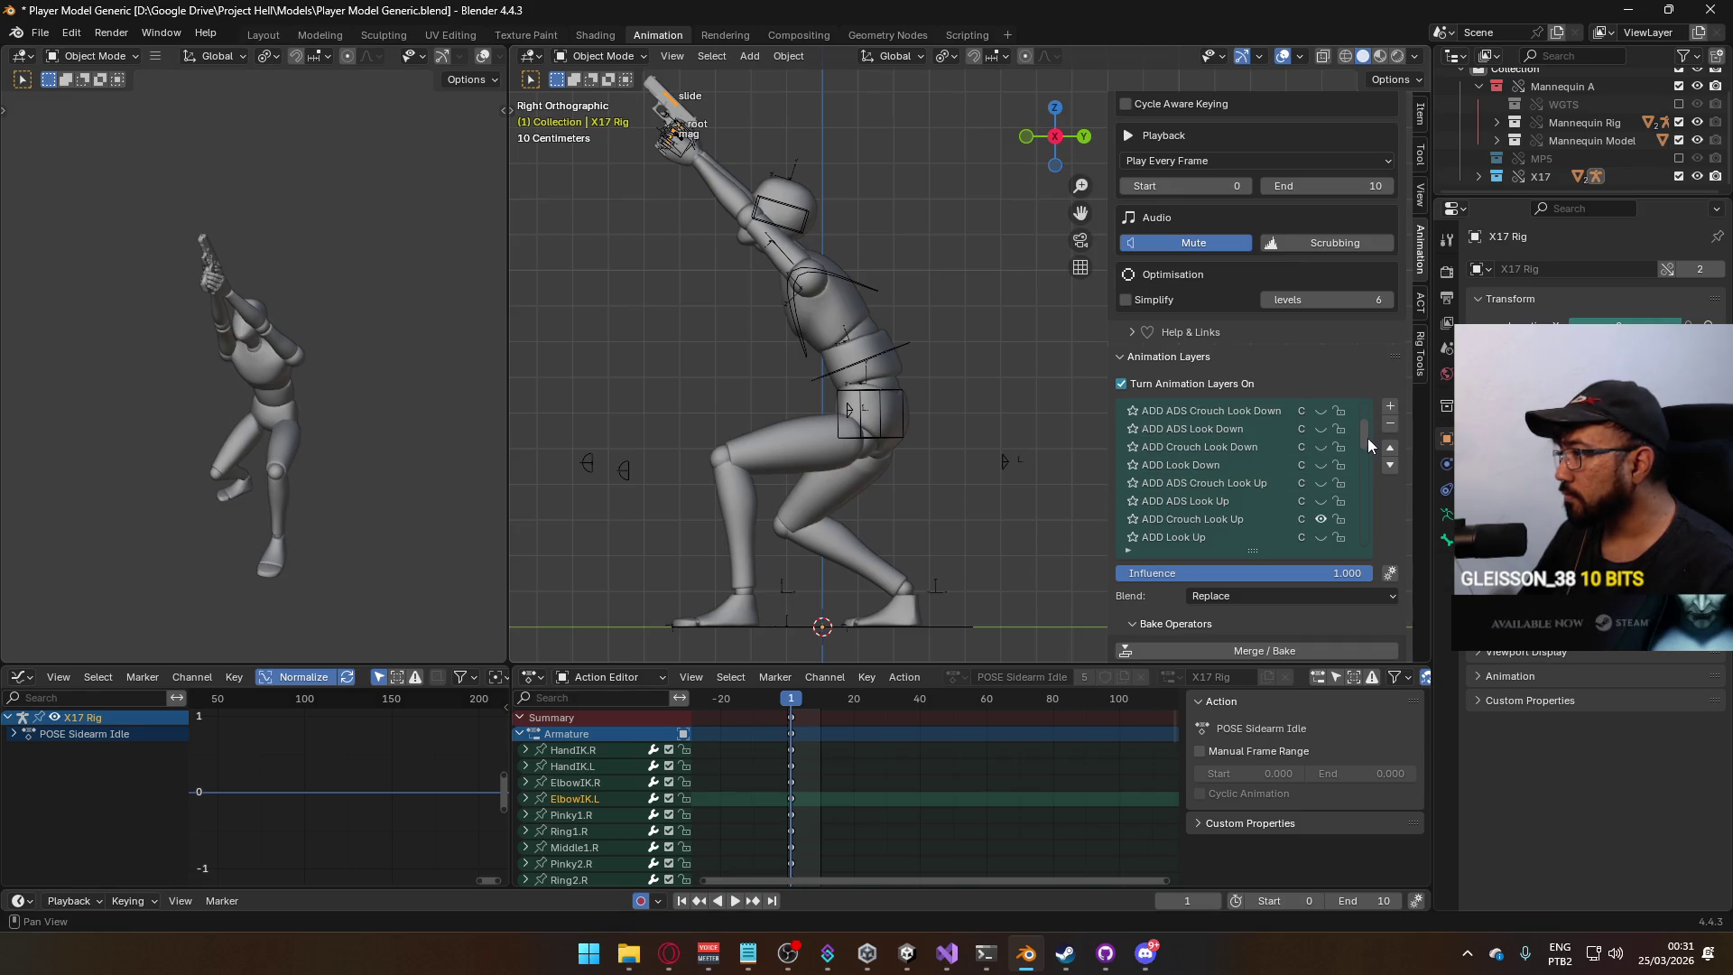
scroll(1365, 445, "down", 1)
scroll(1363, 448, "down", 7)
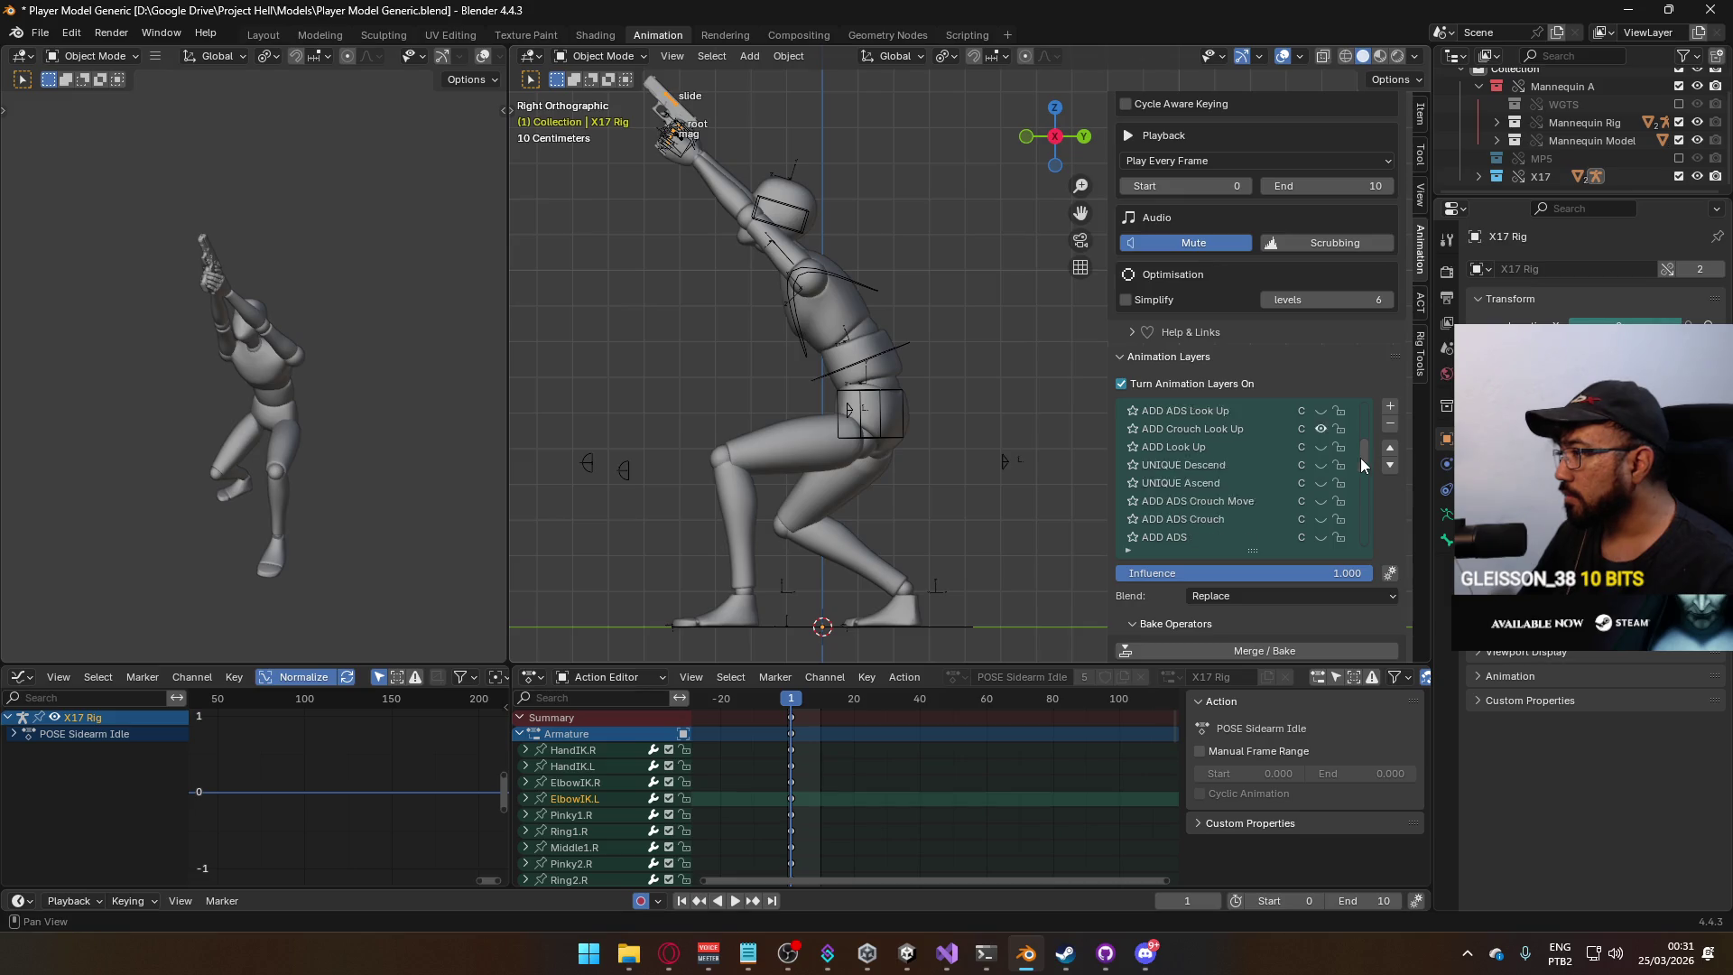
left_click(1319, 483)
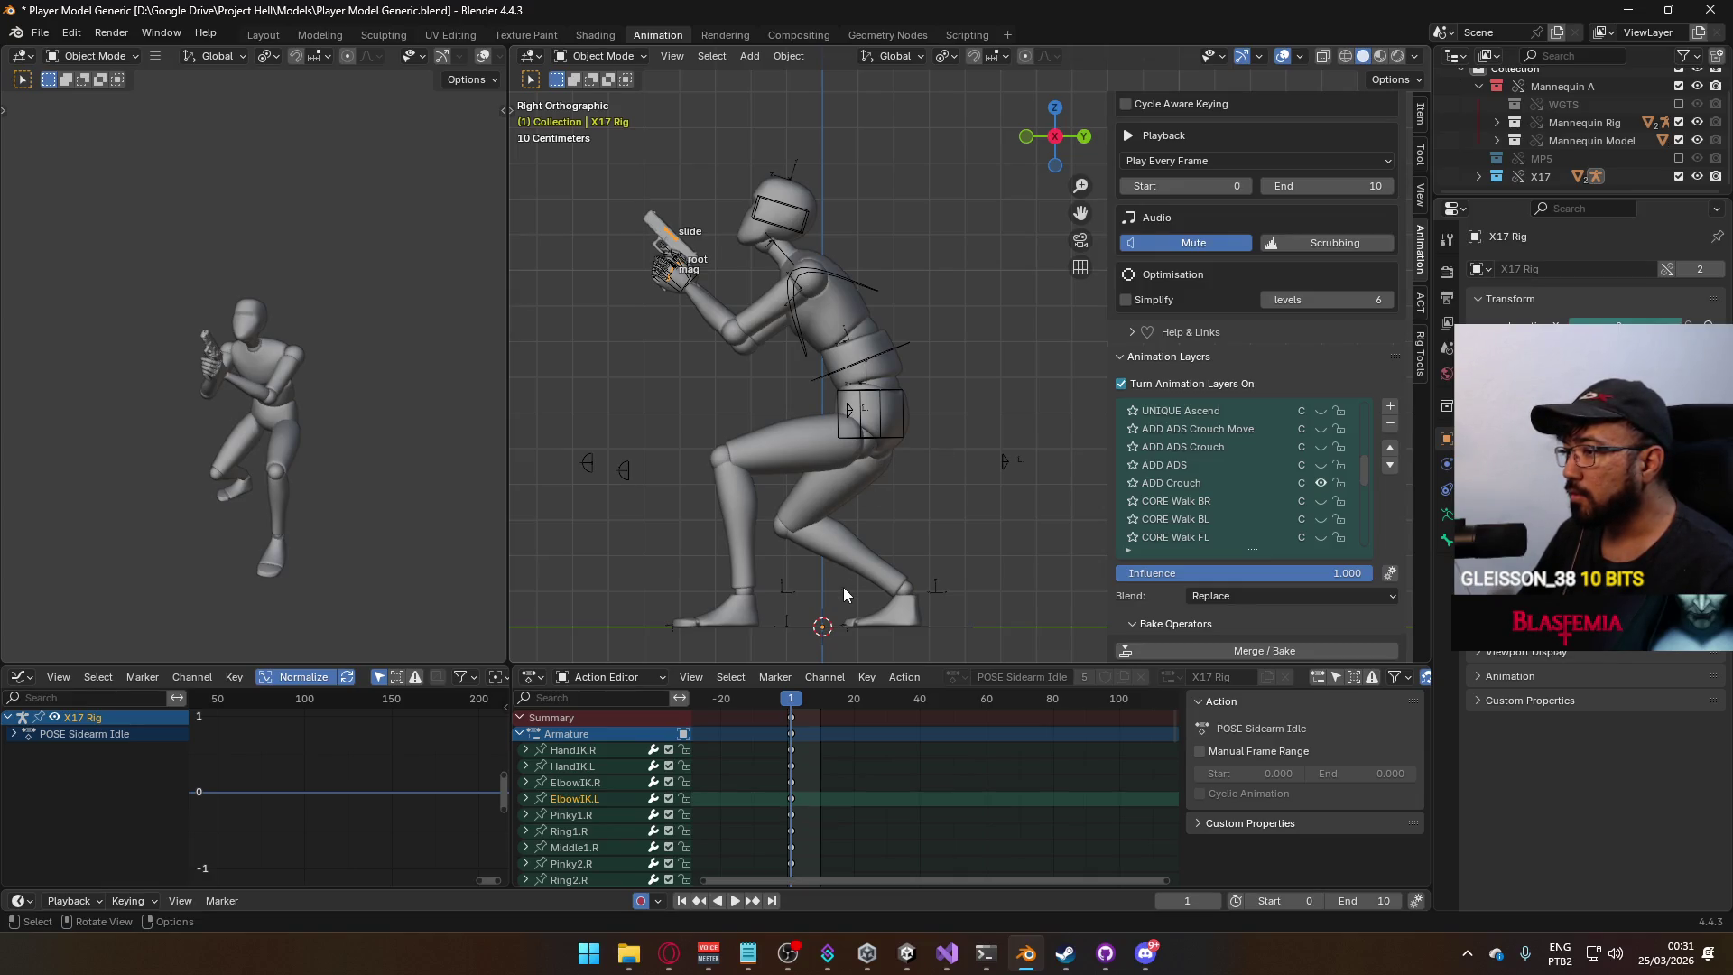
Select the mannequin meshes and the Armature for export.
left_click(789, 452)
left_click(838, 307, "shift")
left_click(728, 233, "shift")
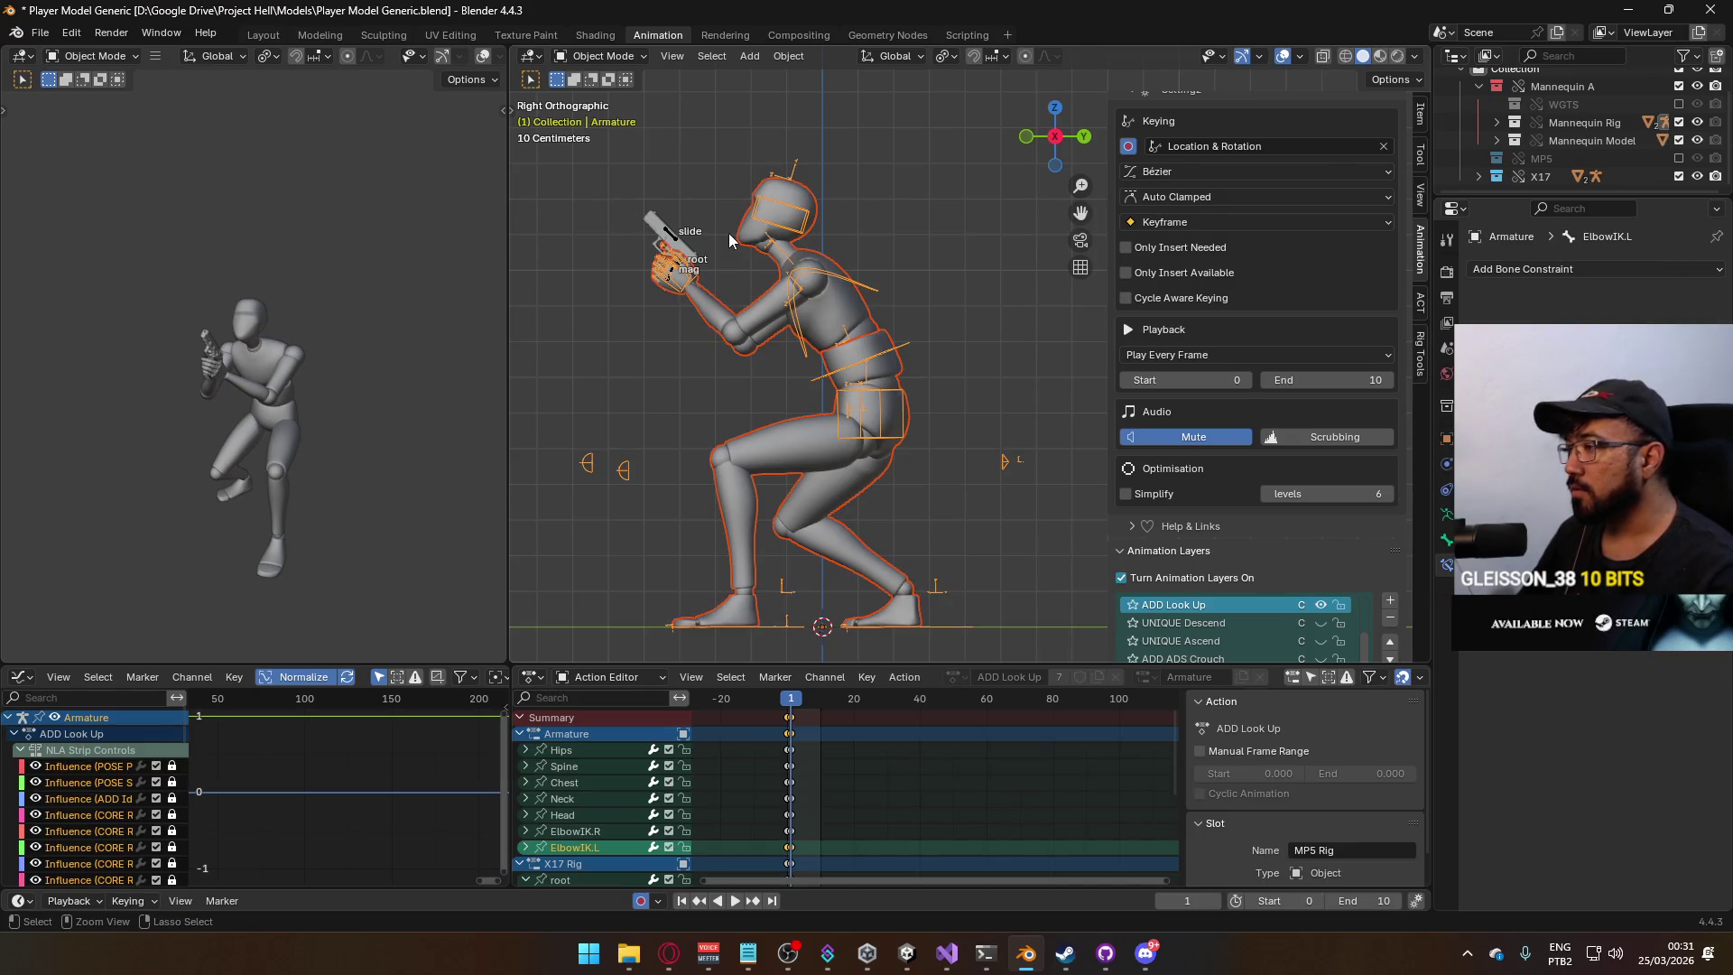
Save the blend file and export FBX over Model@Hipfire Sidearm Crouch Look Up.fbx.
key("ctrl+s")
left_click(42, 32)
mouse_move(162, 307)
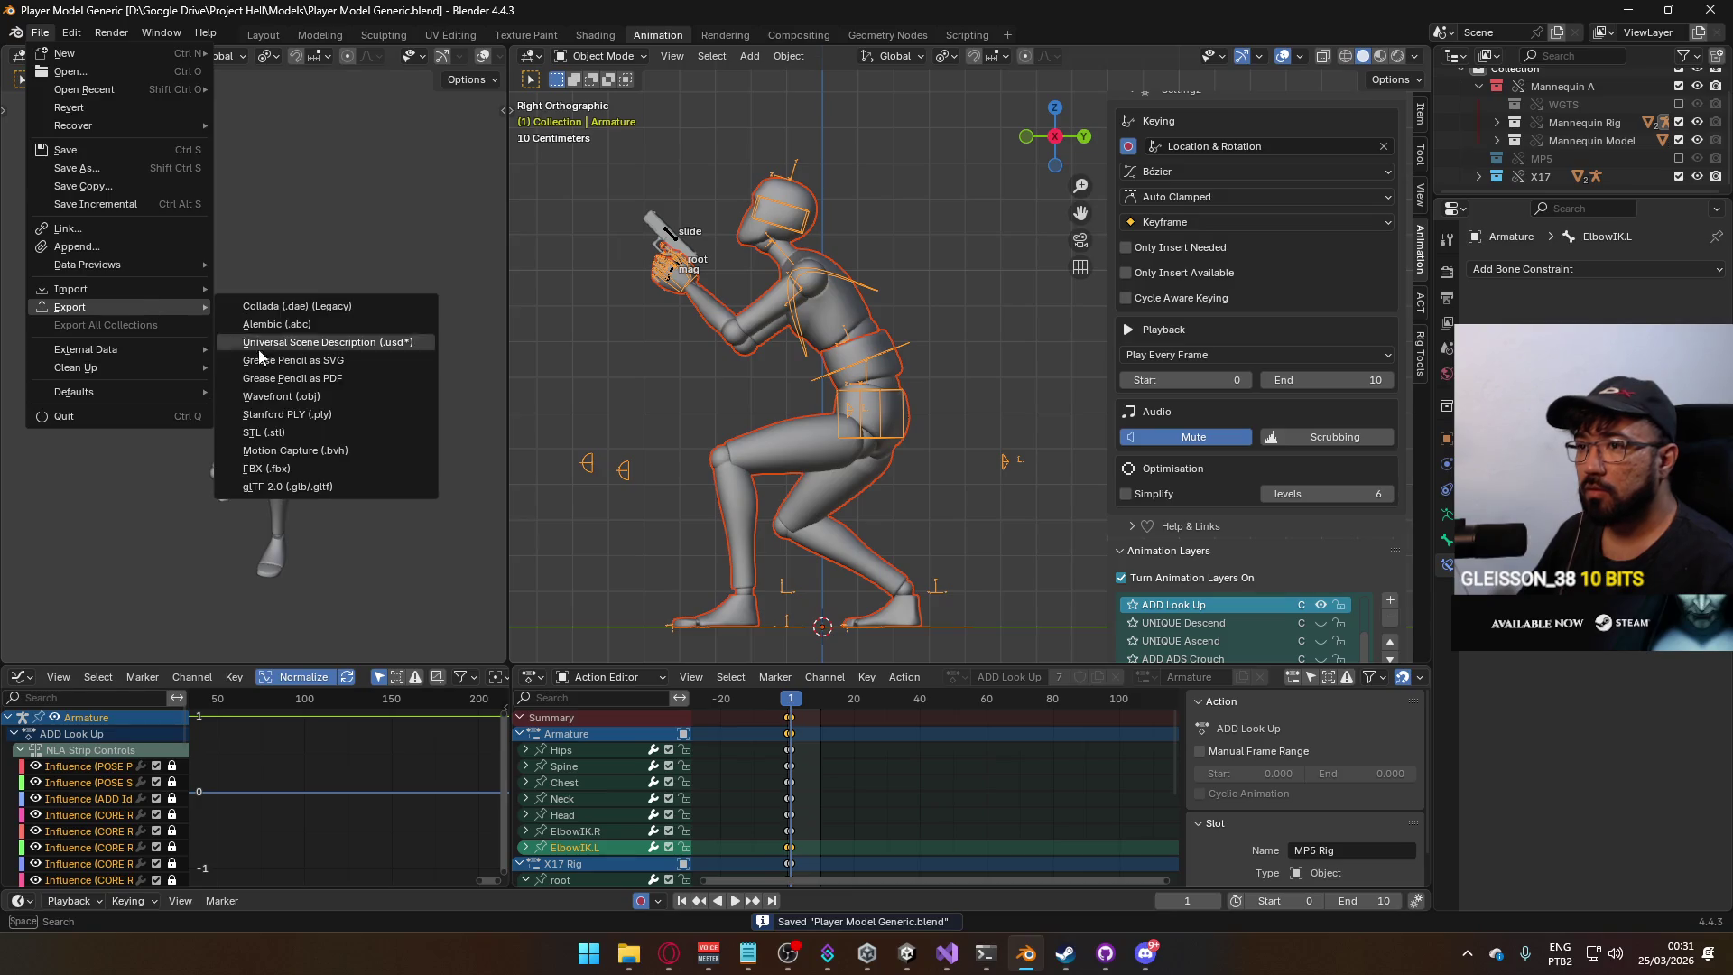
left_click(354, 467)
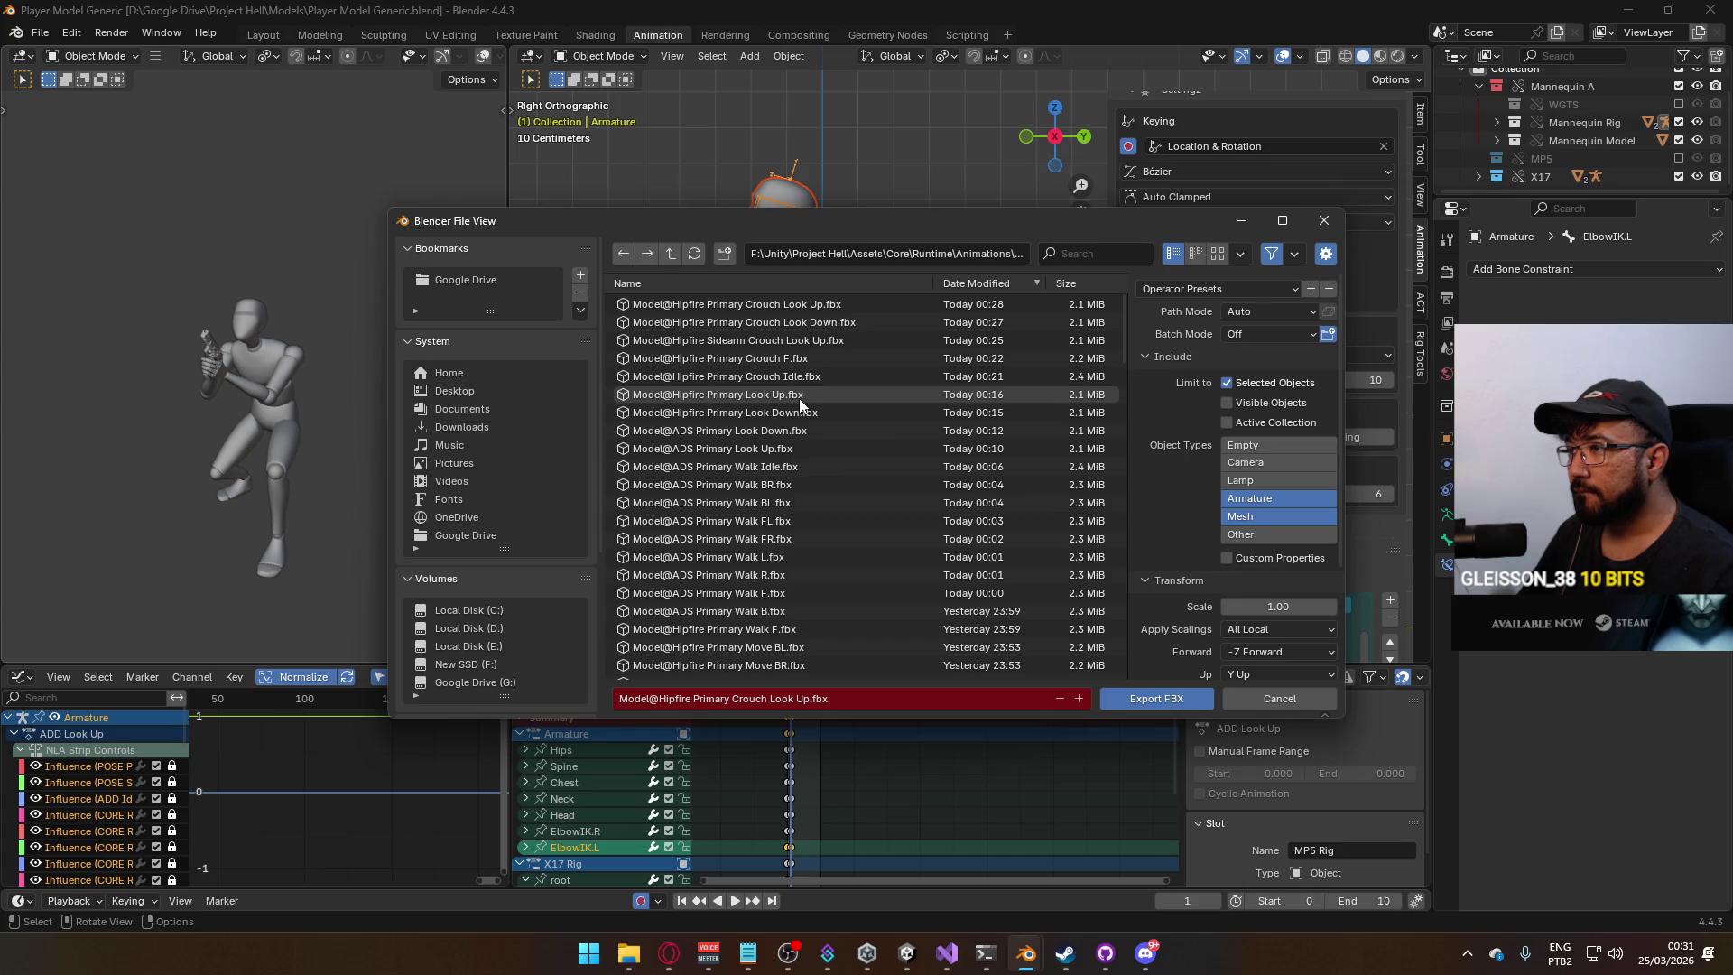
left_click(830, 343)
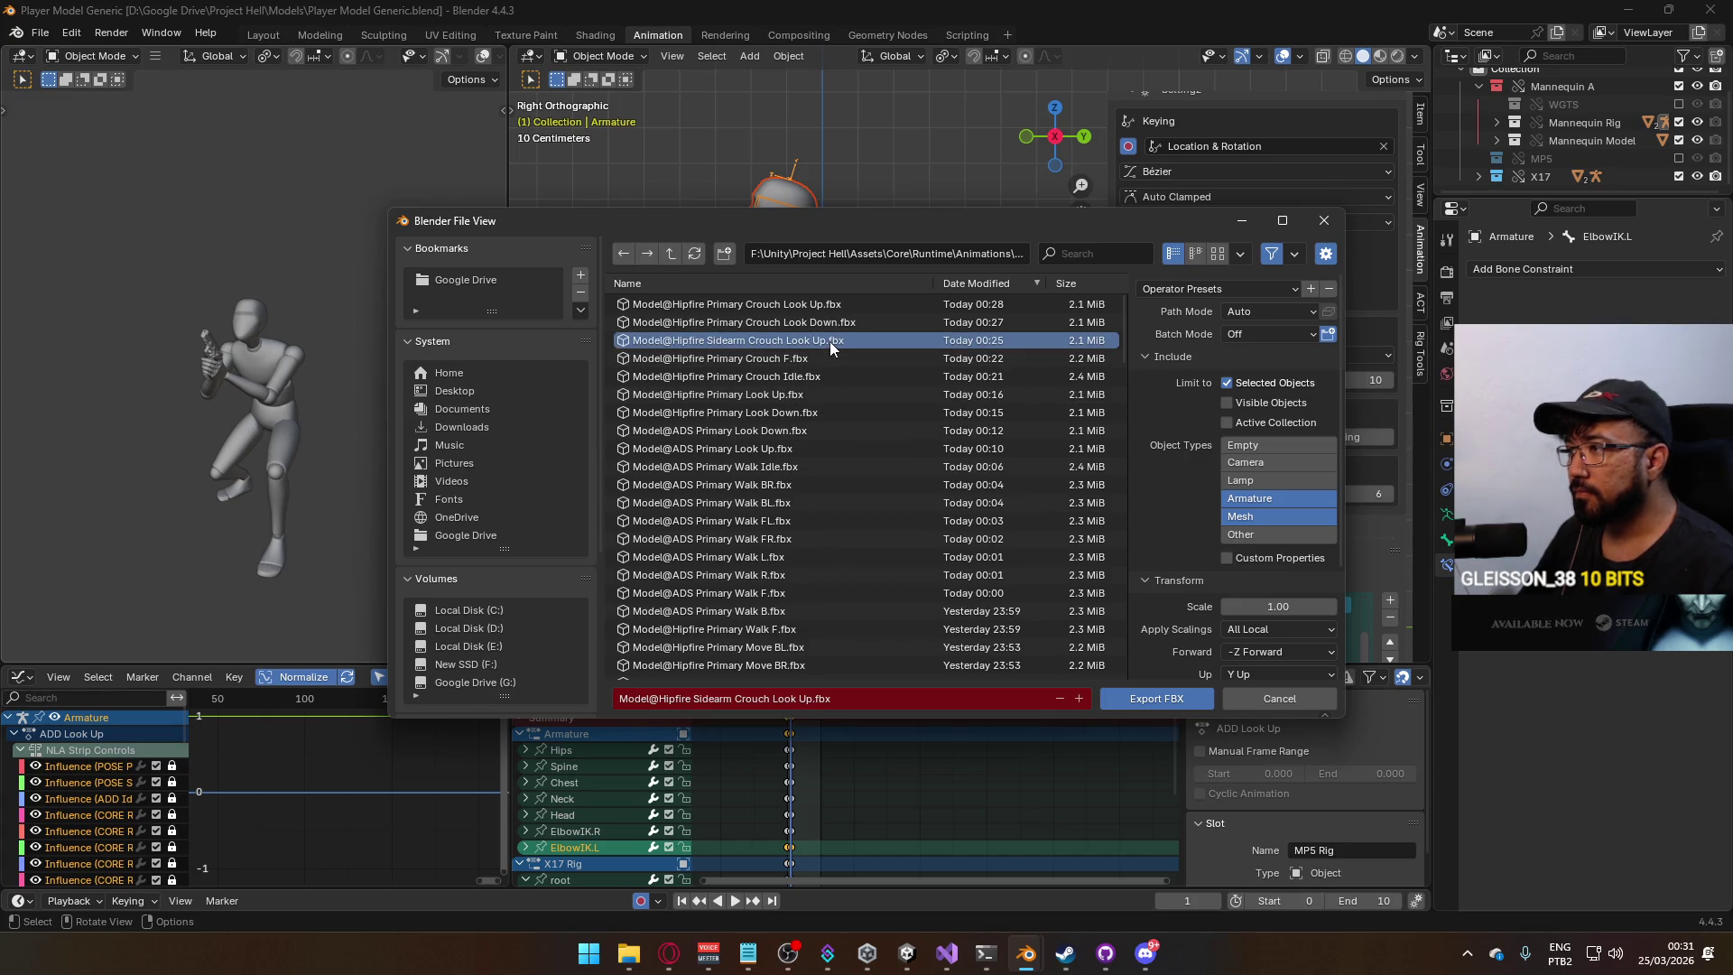
double_click(831, 342)
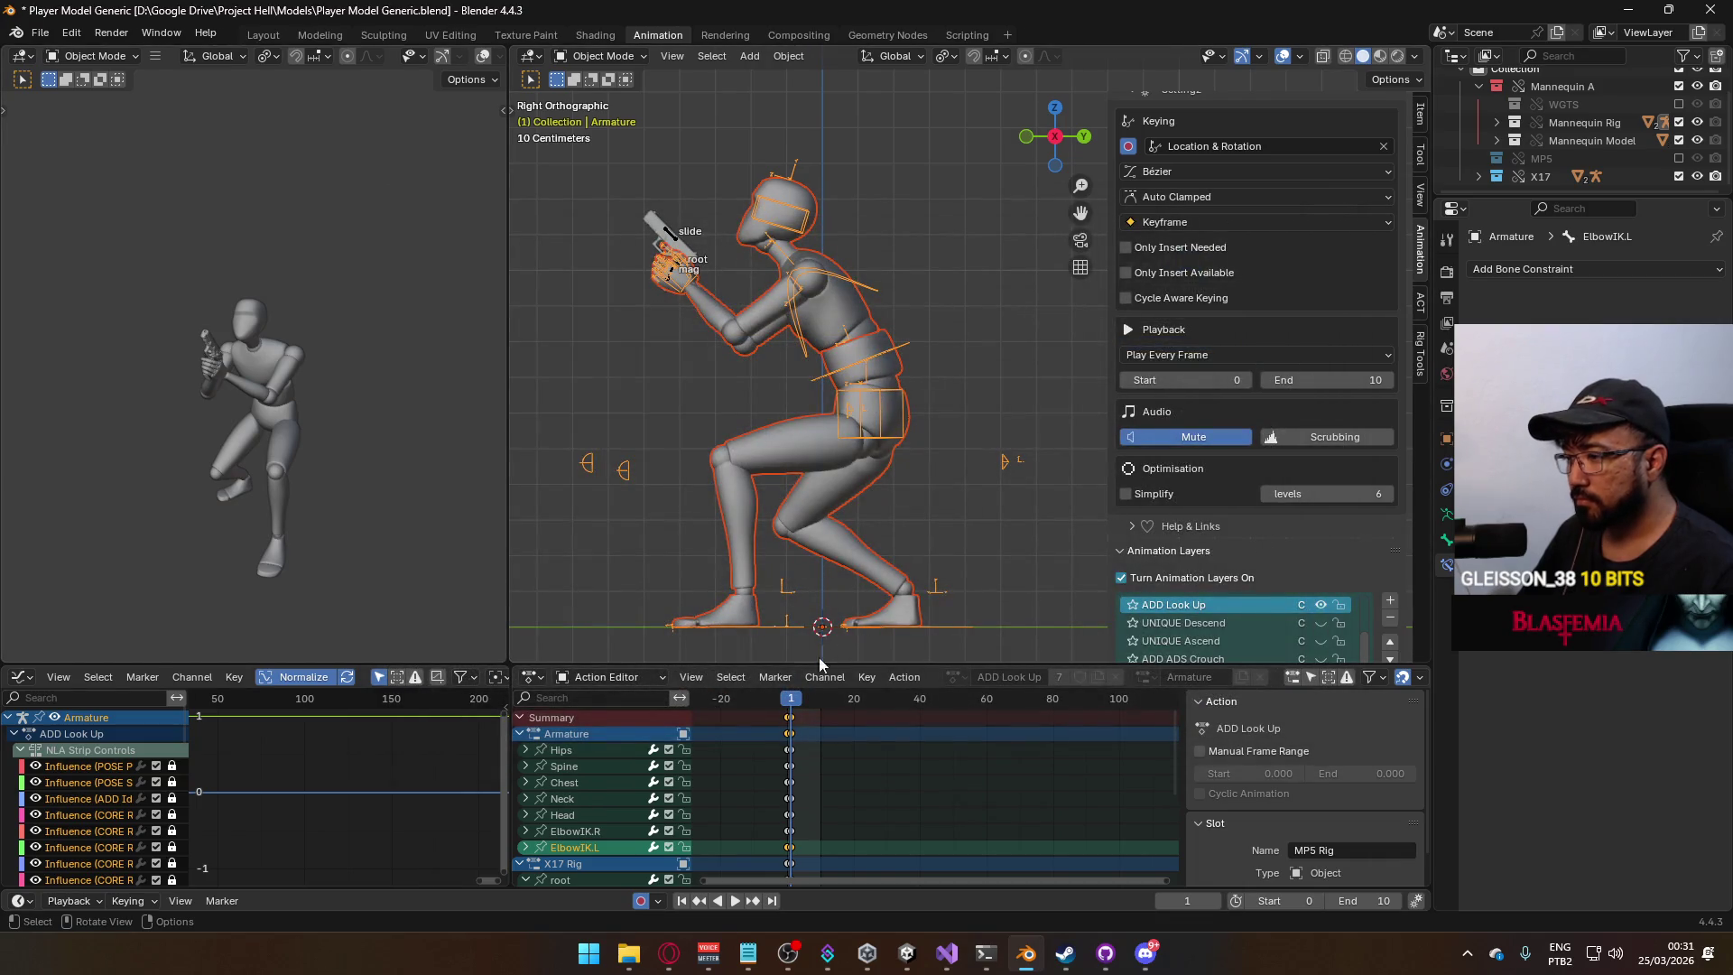
Scrub the timeline and toggle the mannequin's ADD ADS and ADD ADS Crouch layers.
left_click_drag(790, 706, 792, 710)
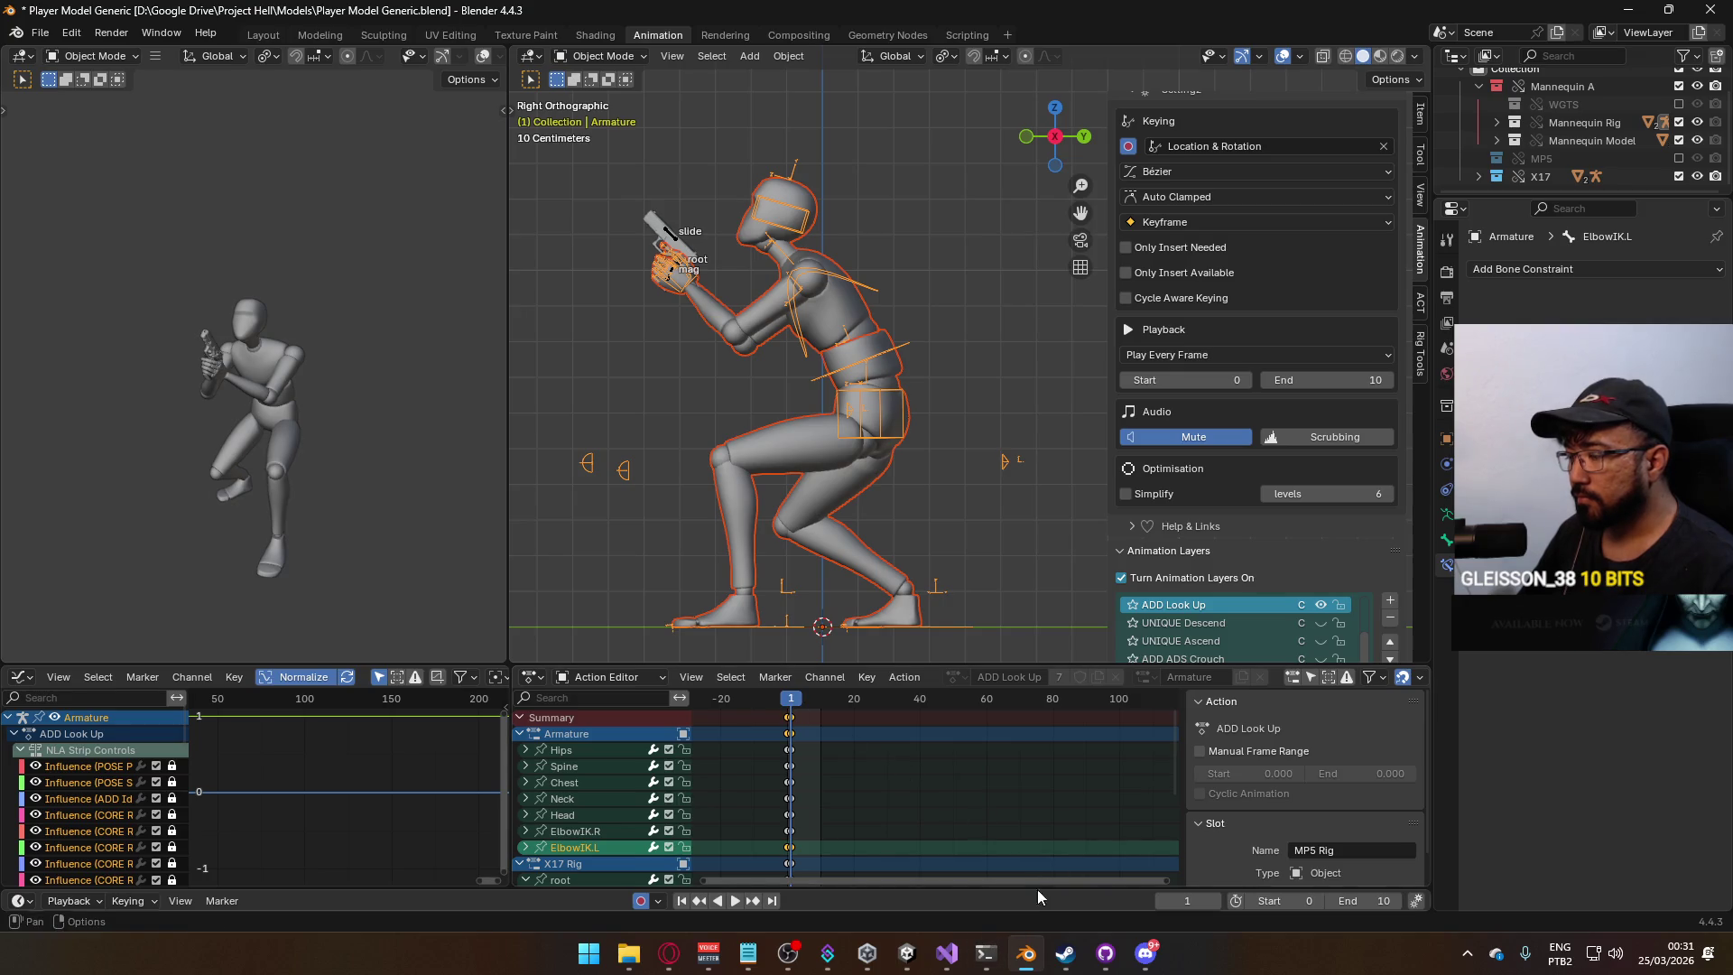
scroll(1289, 510, "down", 2)
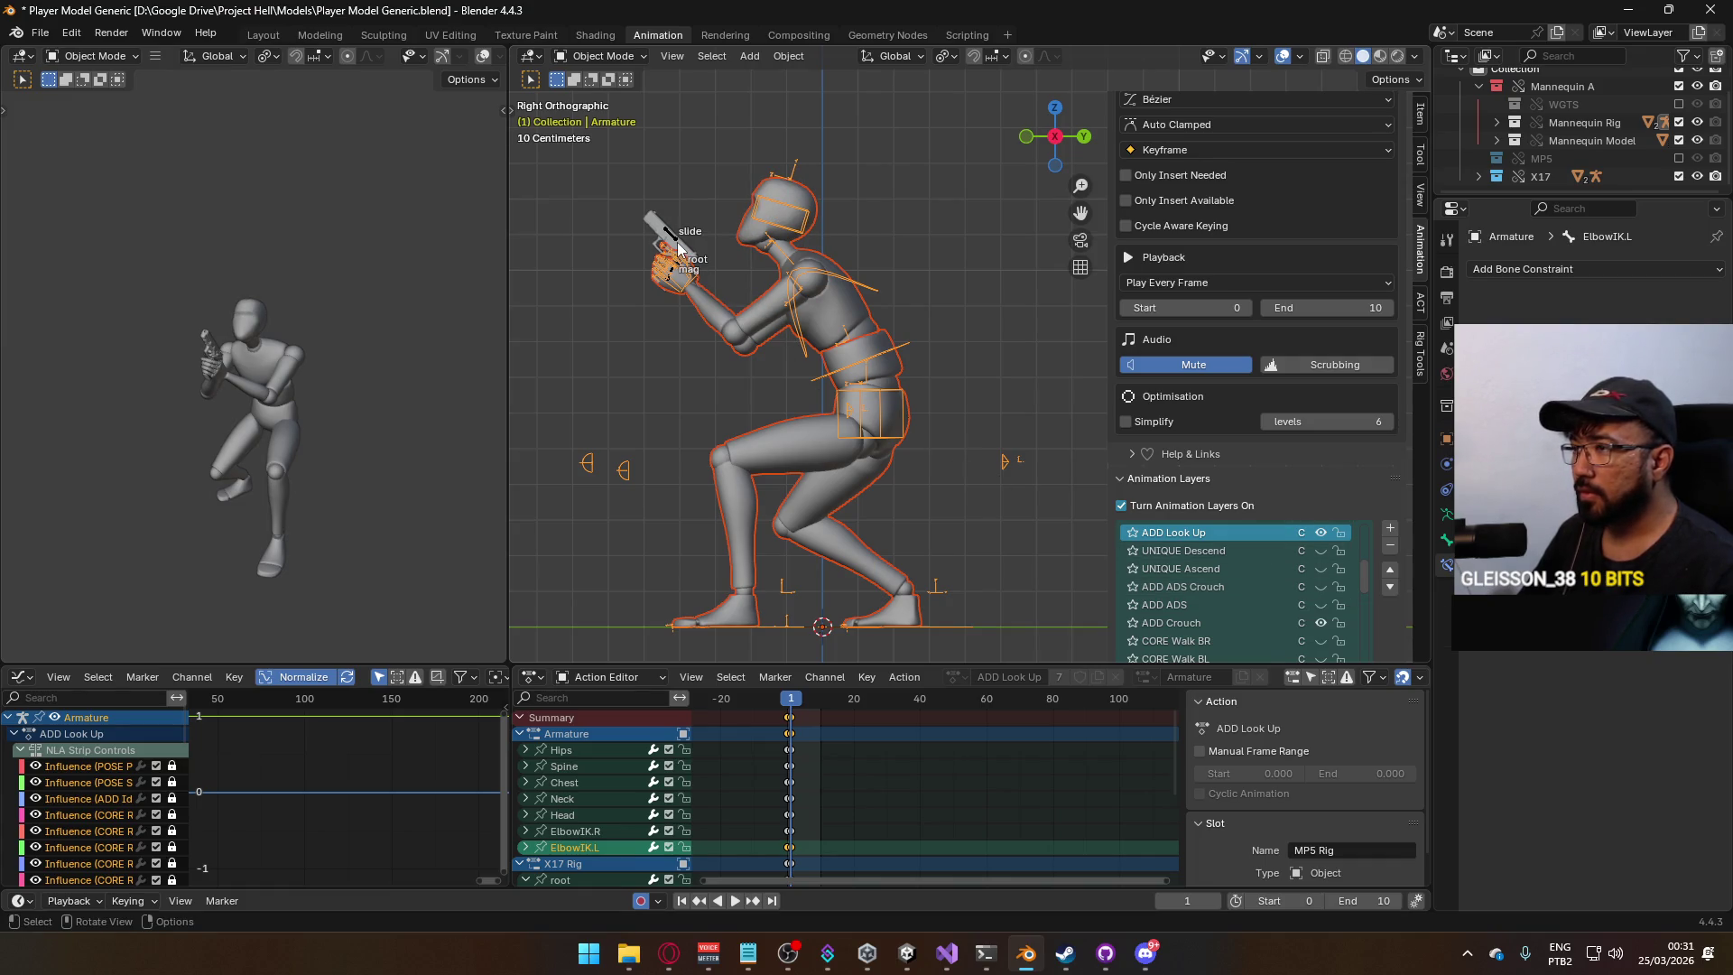
left_click(1322, 606)
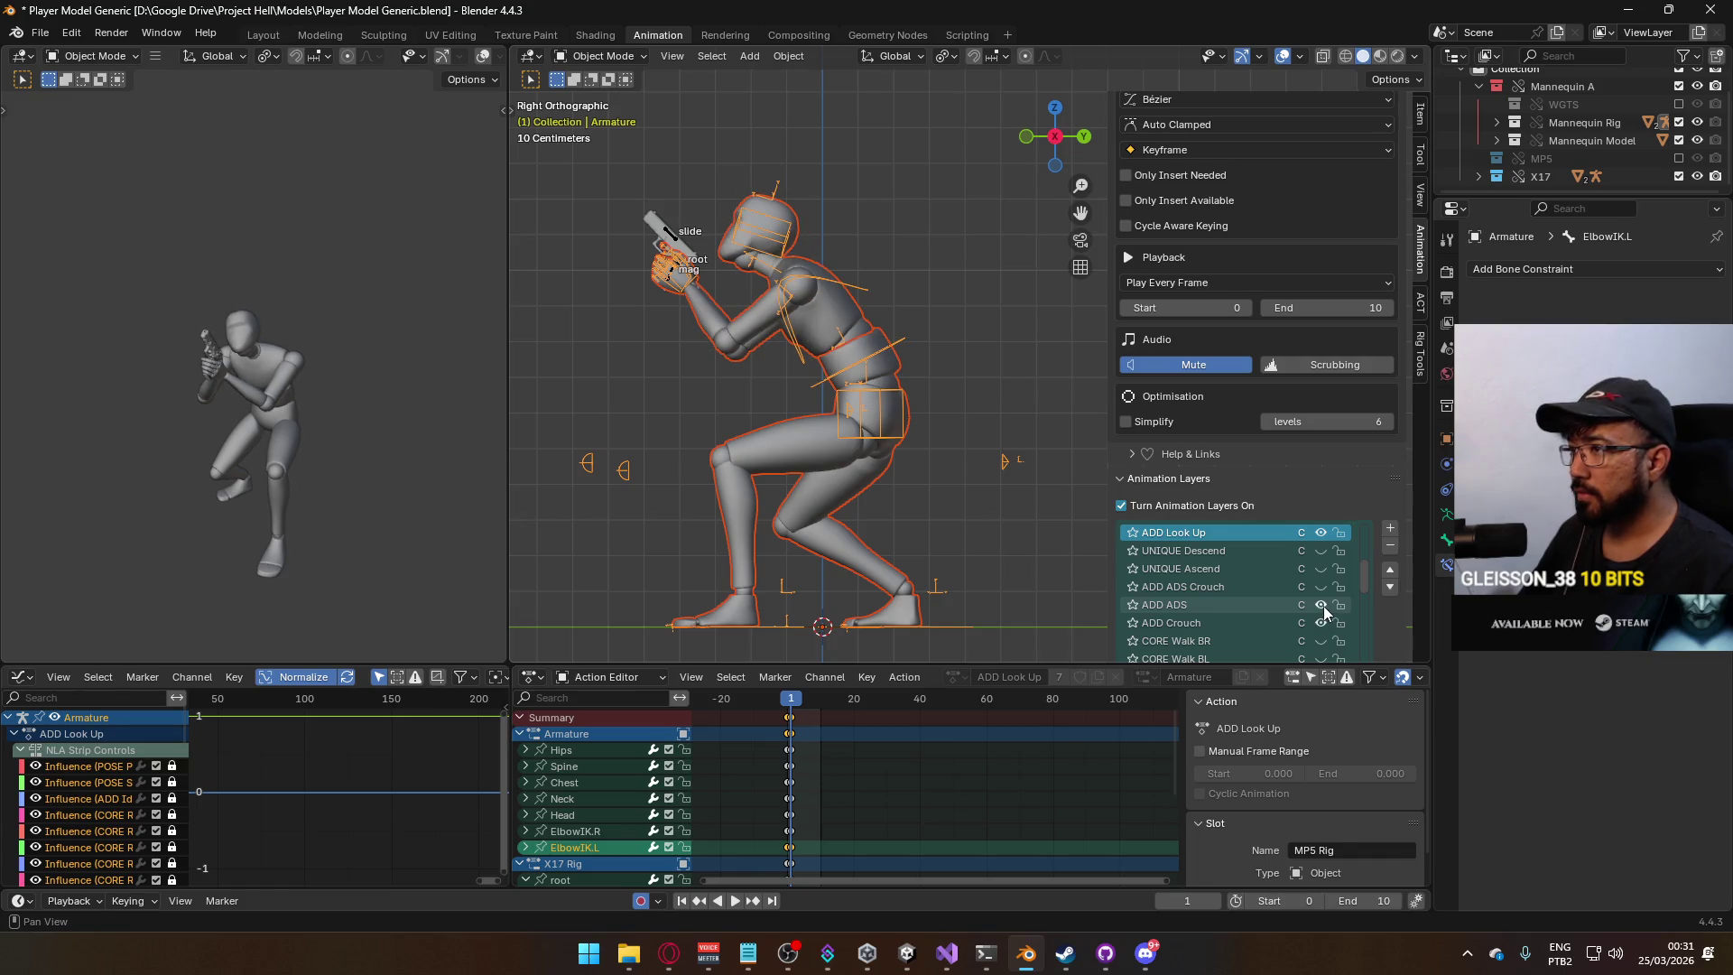
left_click(1321, 605)
left_click(1323, 587)
left_click(1324, 587)
On the X17 Rig, briefly preview the Look Up and ADS Crouch Look Up layers.
left_click(679, 245)
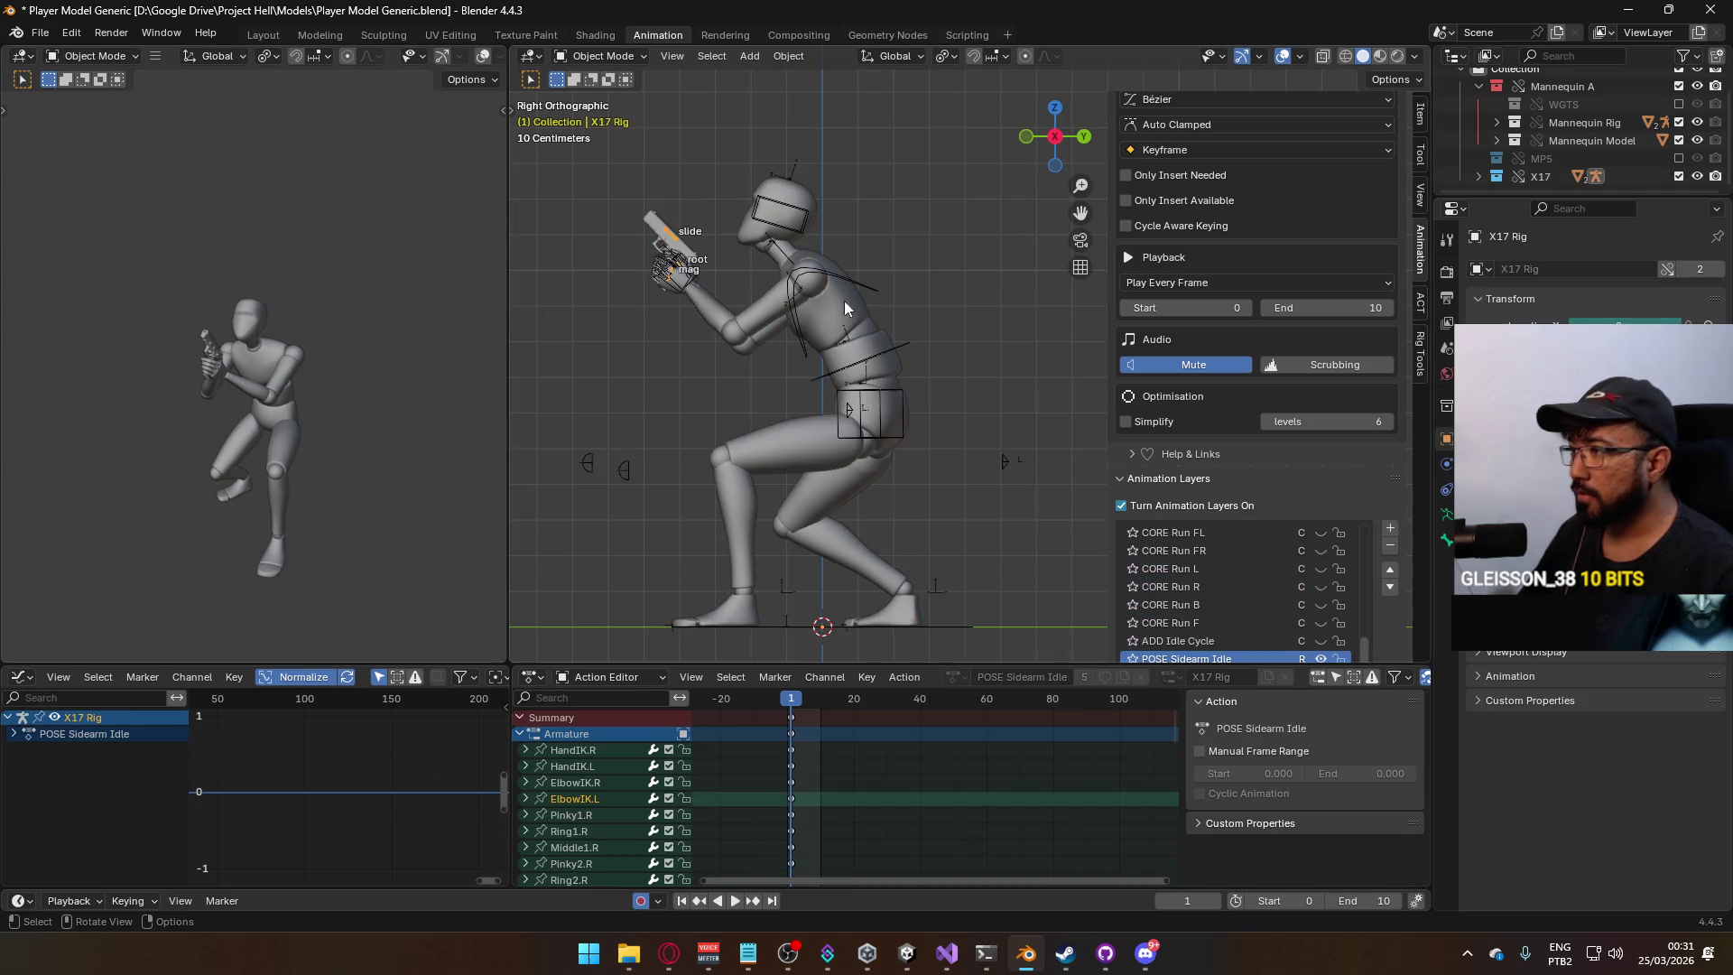
left_click_drag(1358, 631, 1363, 525)
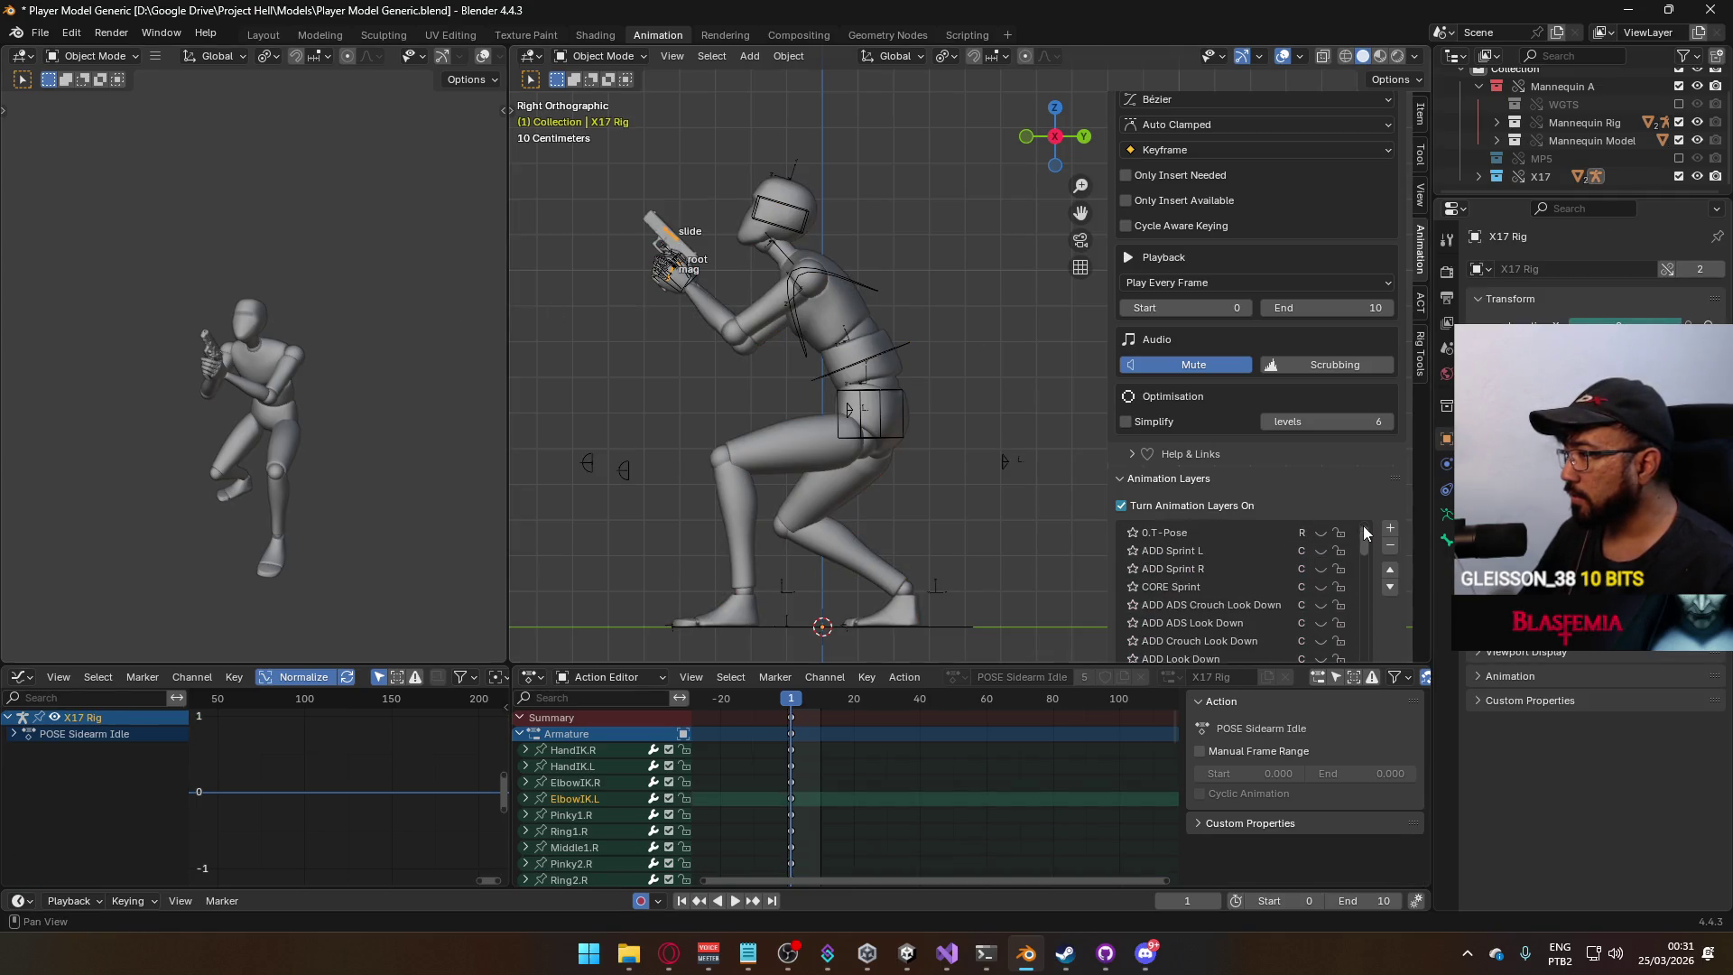
scroll(1304, 533, "down", 2)
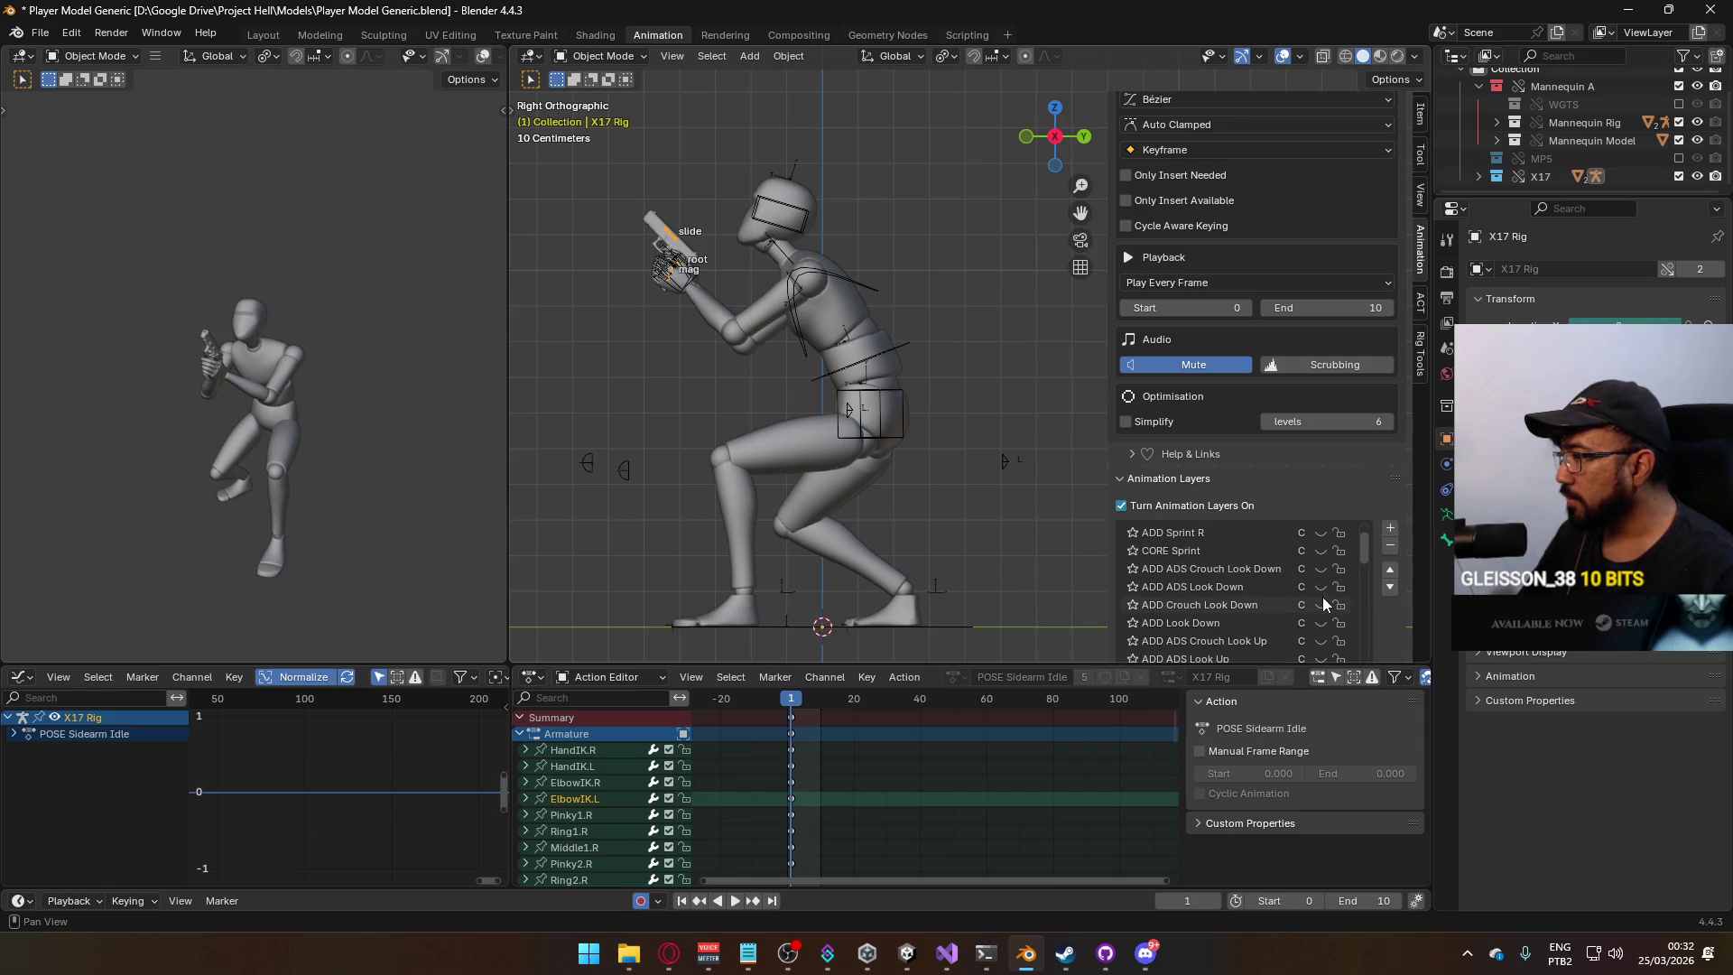
scroll(1304, 603, "down", 1)
left_click(1320, 641)
left_click(1320, 641)
left_click(1323, 619)
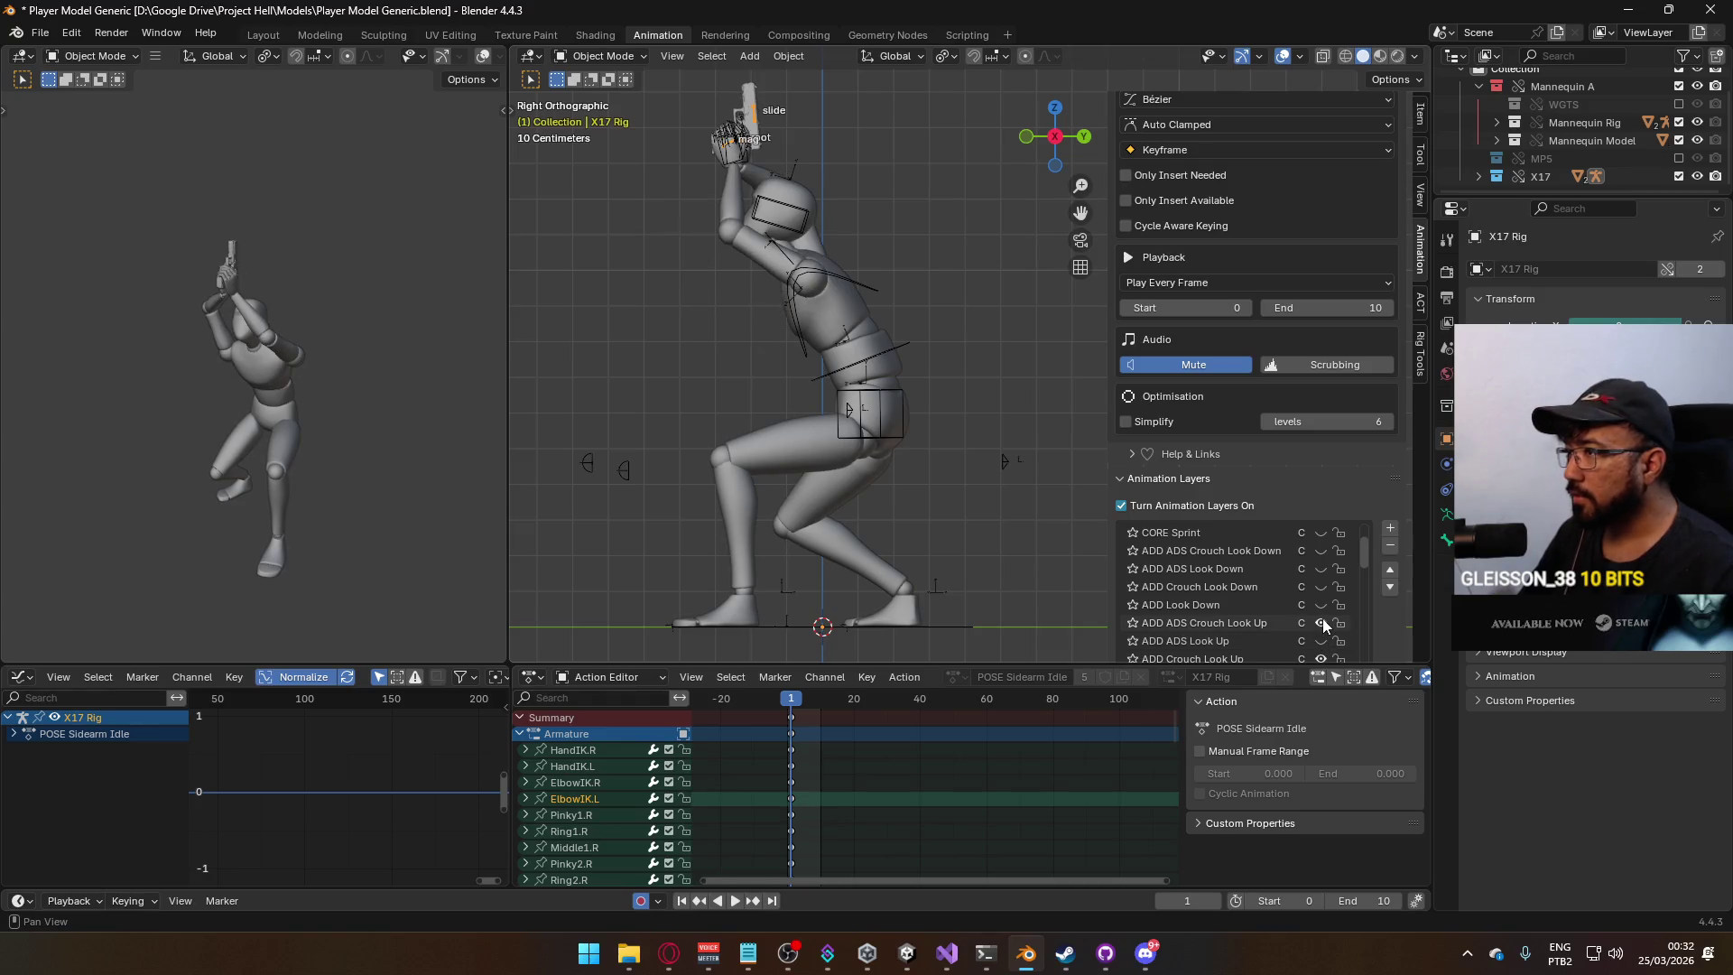
left_click(1323, 619)
scroll(1260, 602, "down", 1)
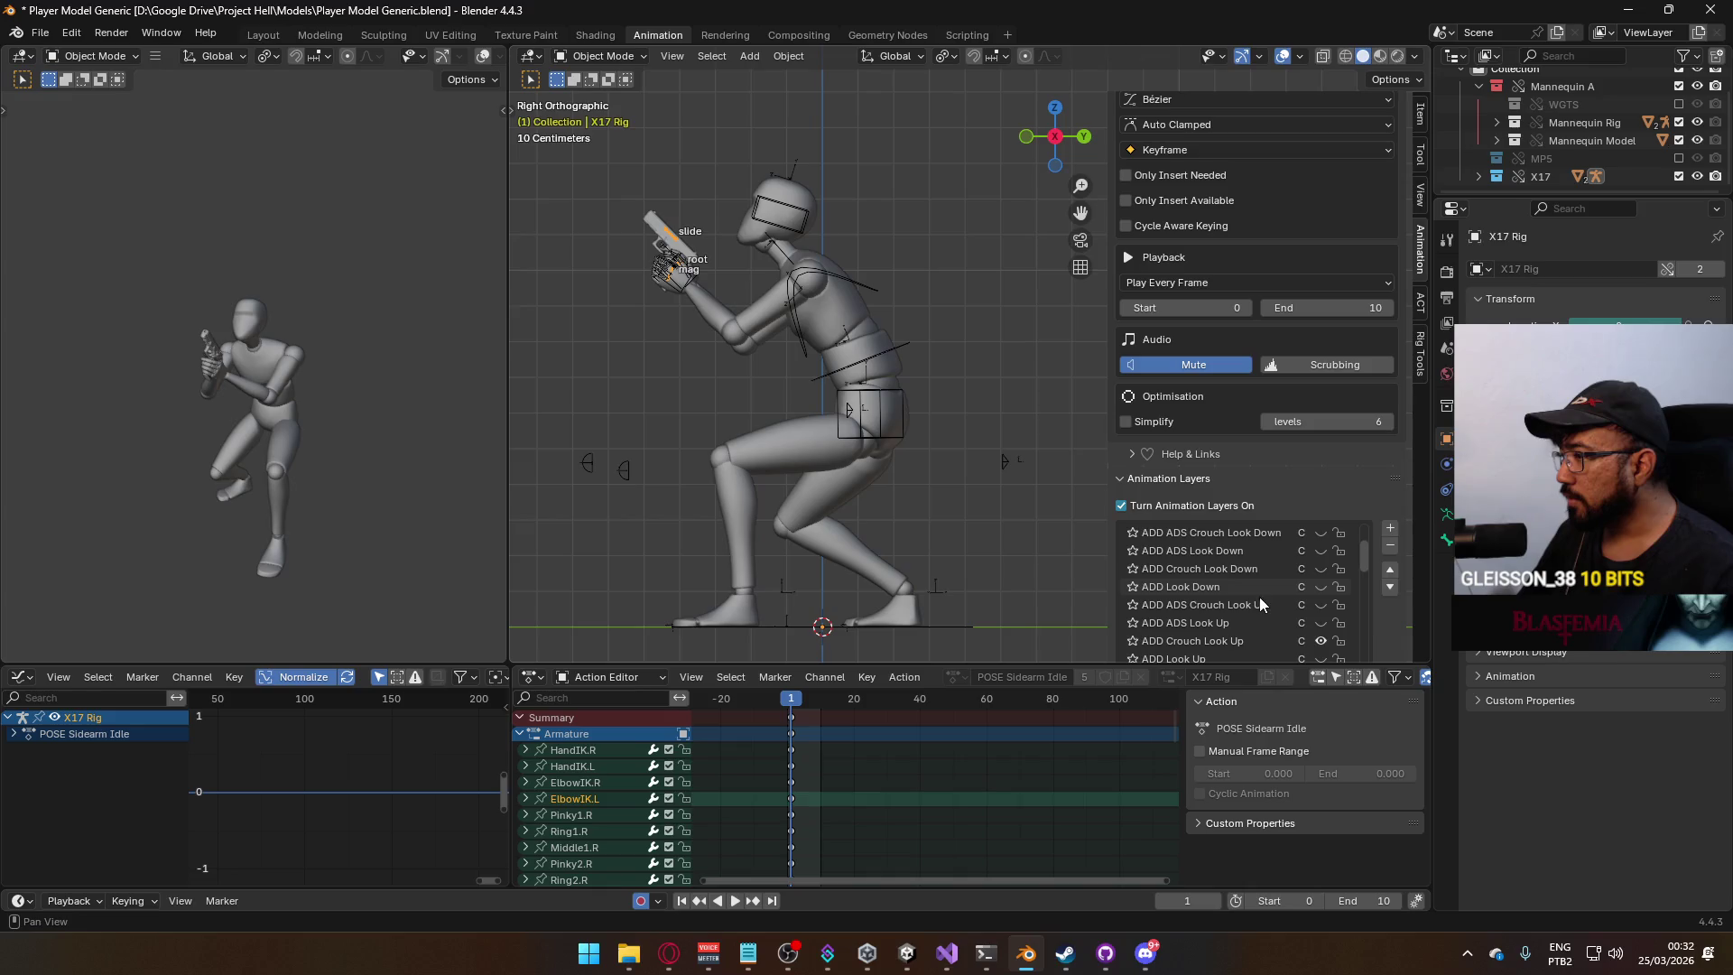
Activate and preview ADD ADS Crouch Look Up at frame 0, then swap X17 for MP5.
left_click(1243, 642)
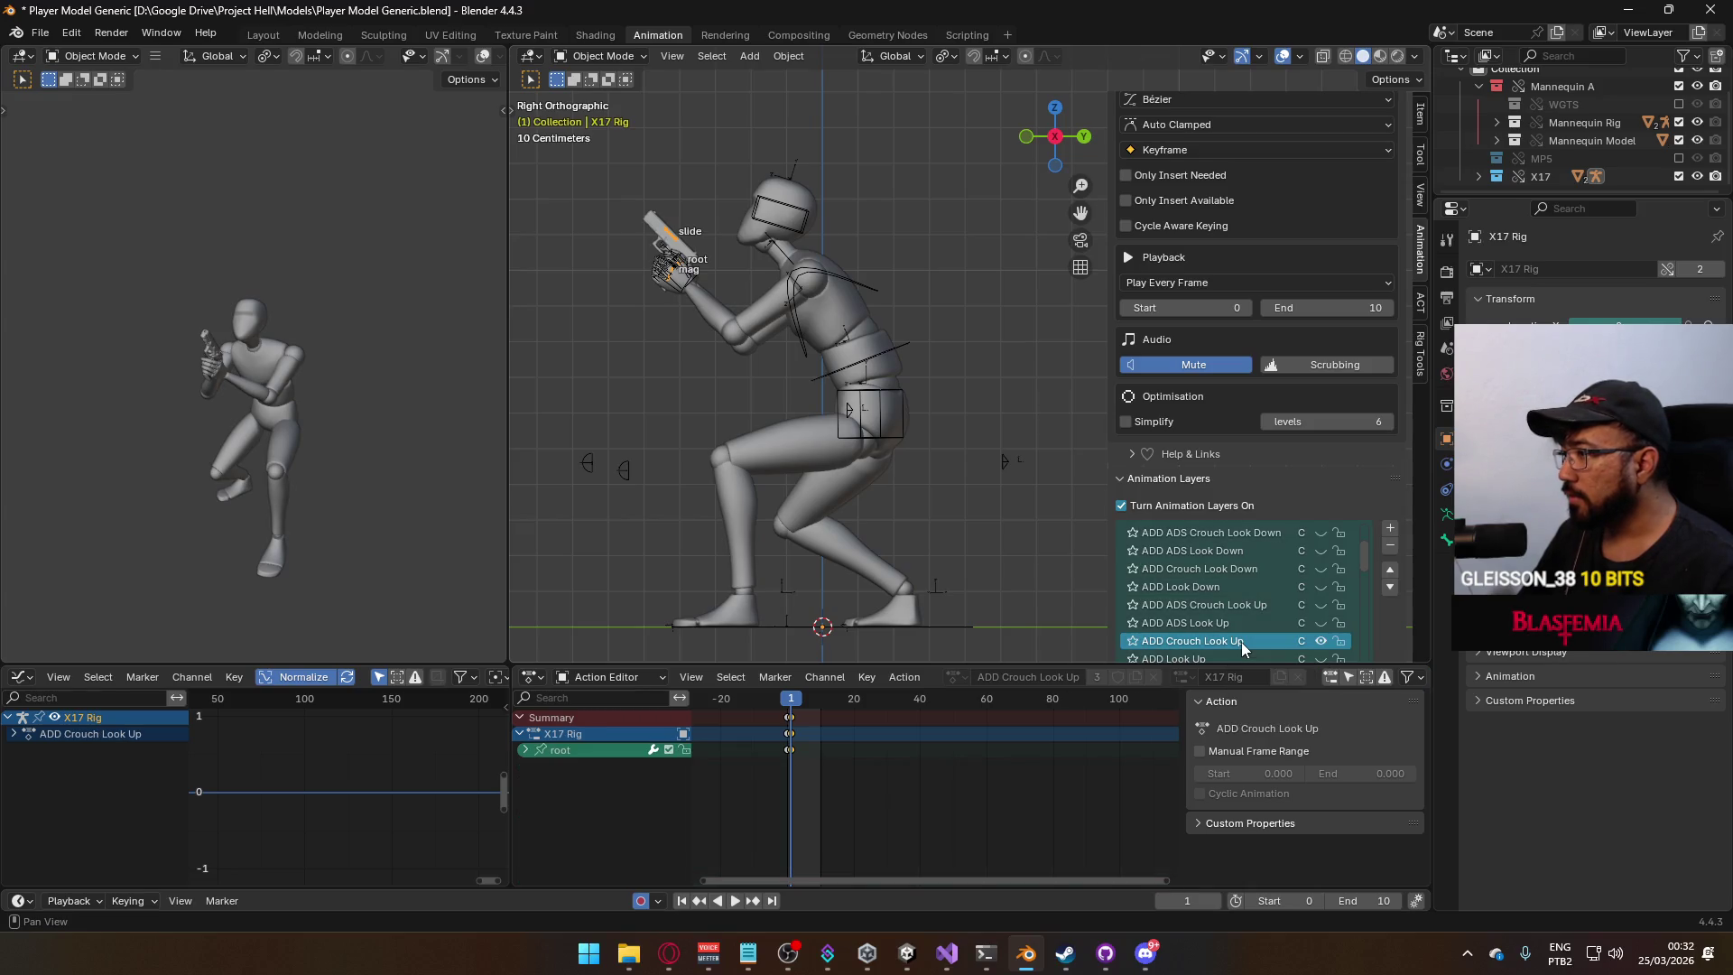
left_click(1302, 603)
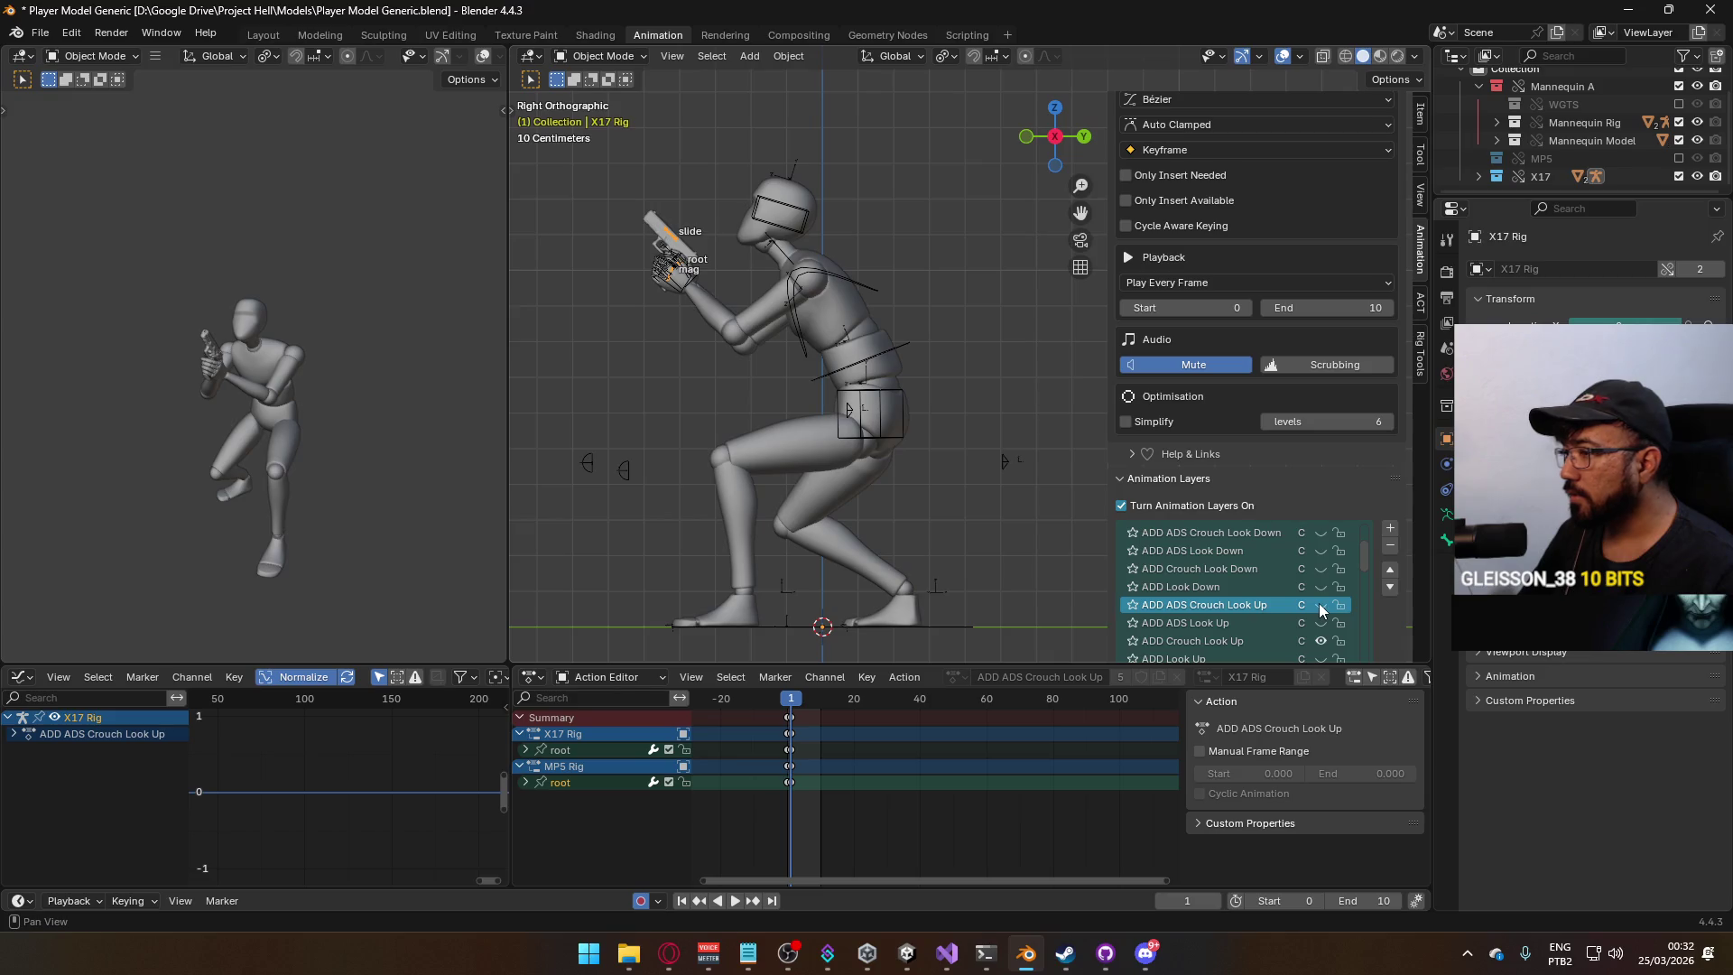
left_click(1320, 603)
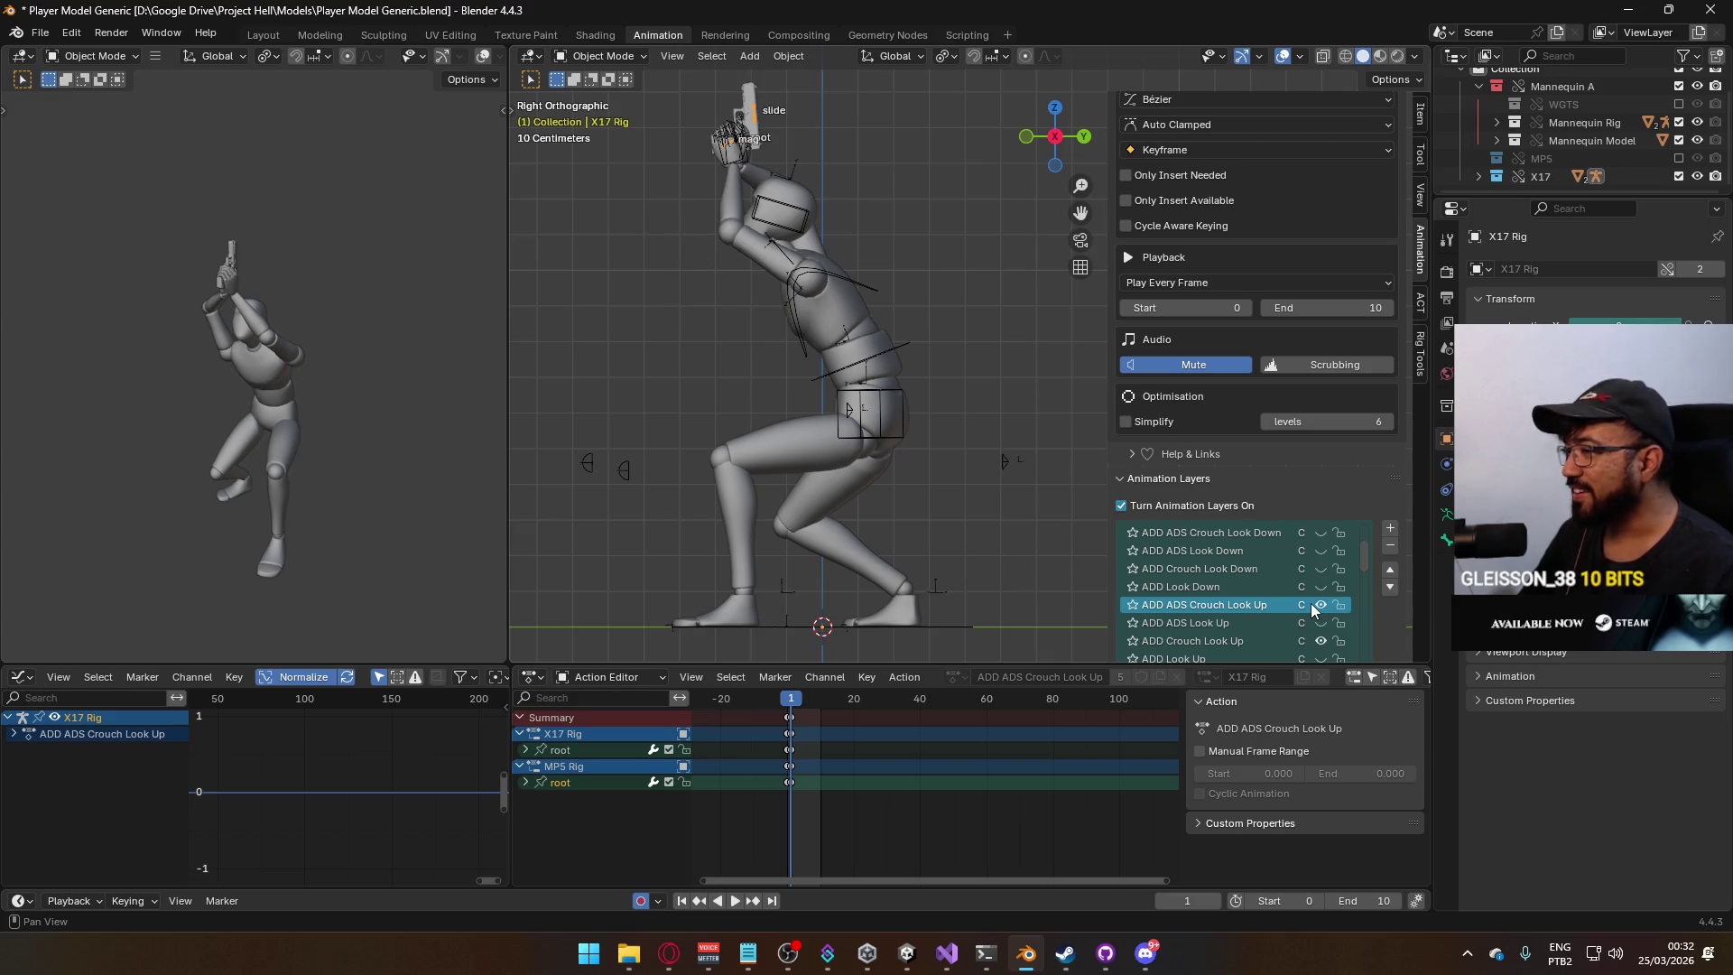
key("space")
left_click(786, 700)
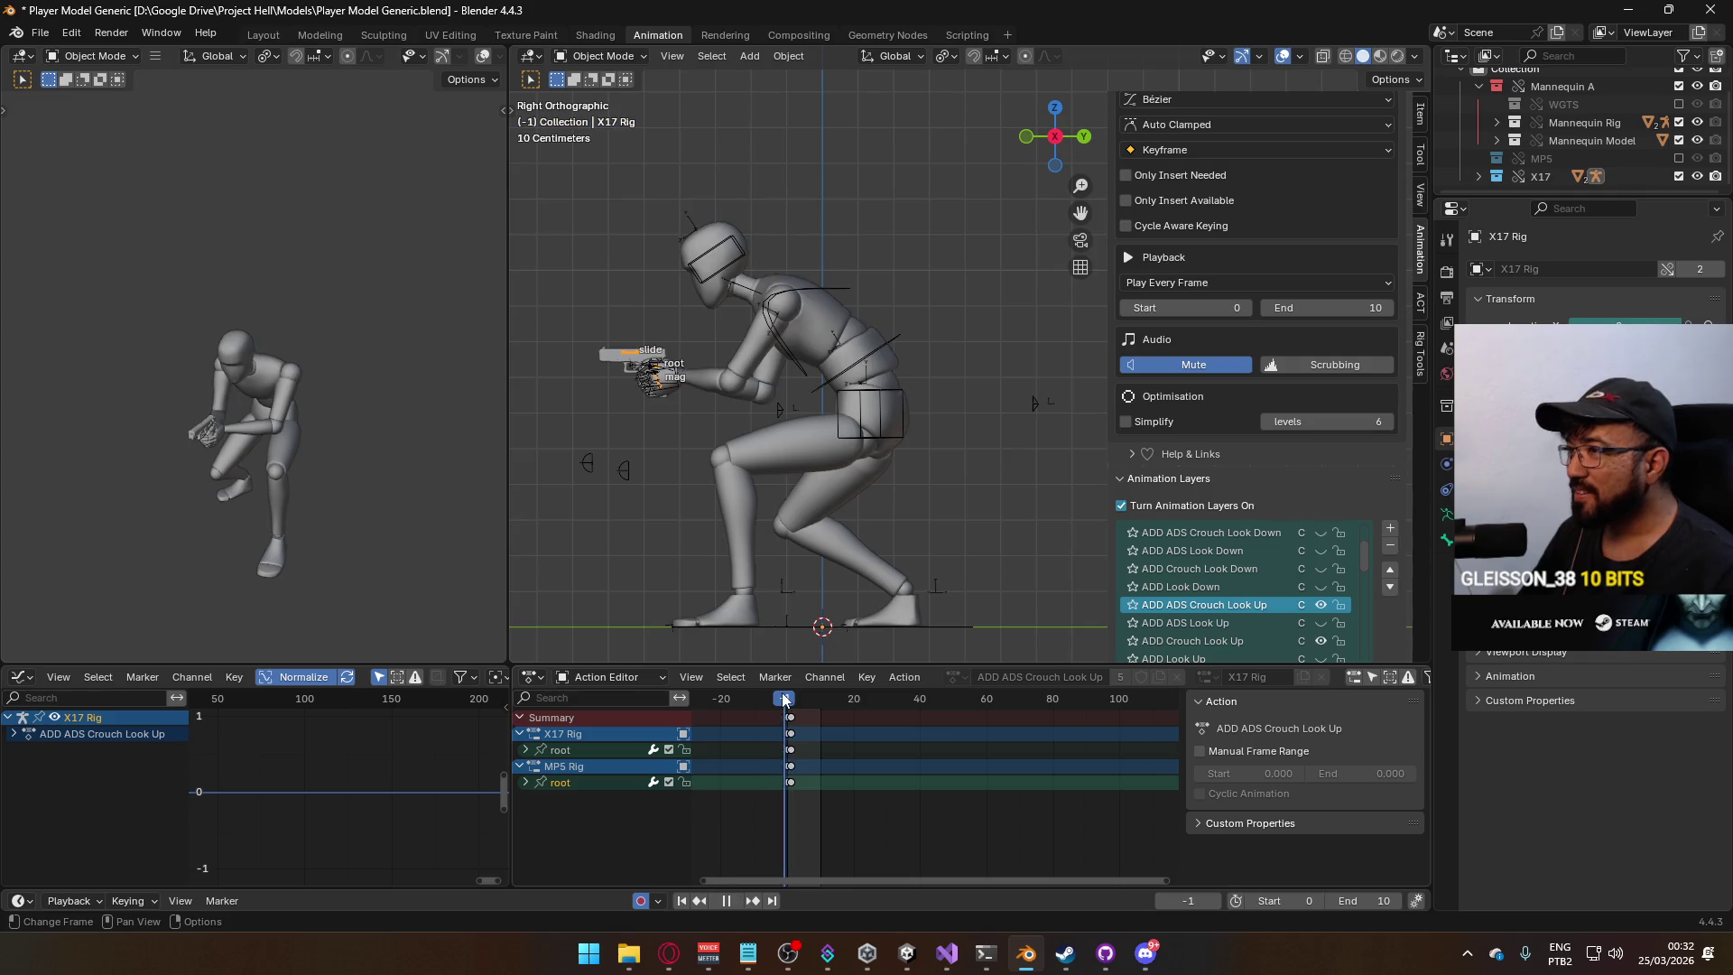
left_click_drag(785, 700, 792, 700)
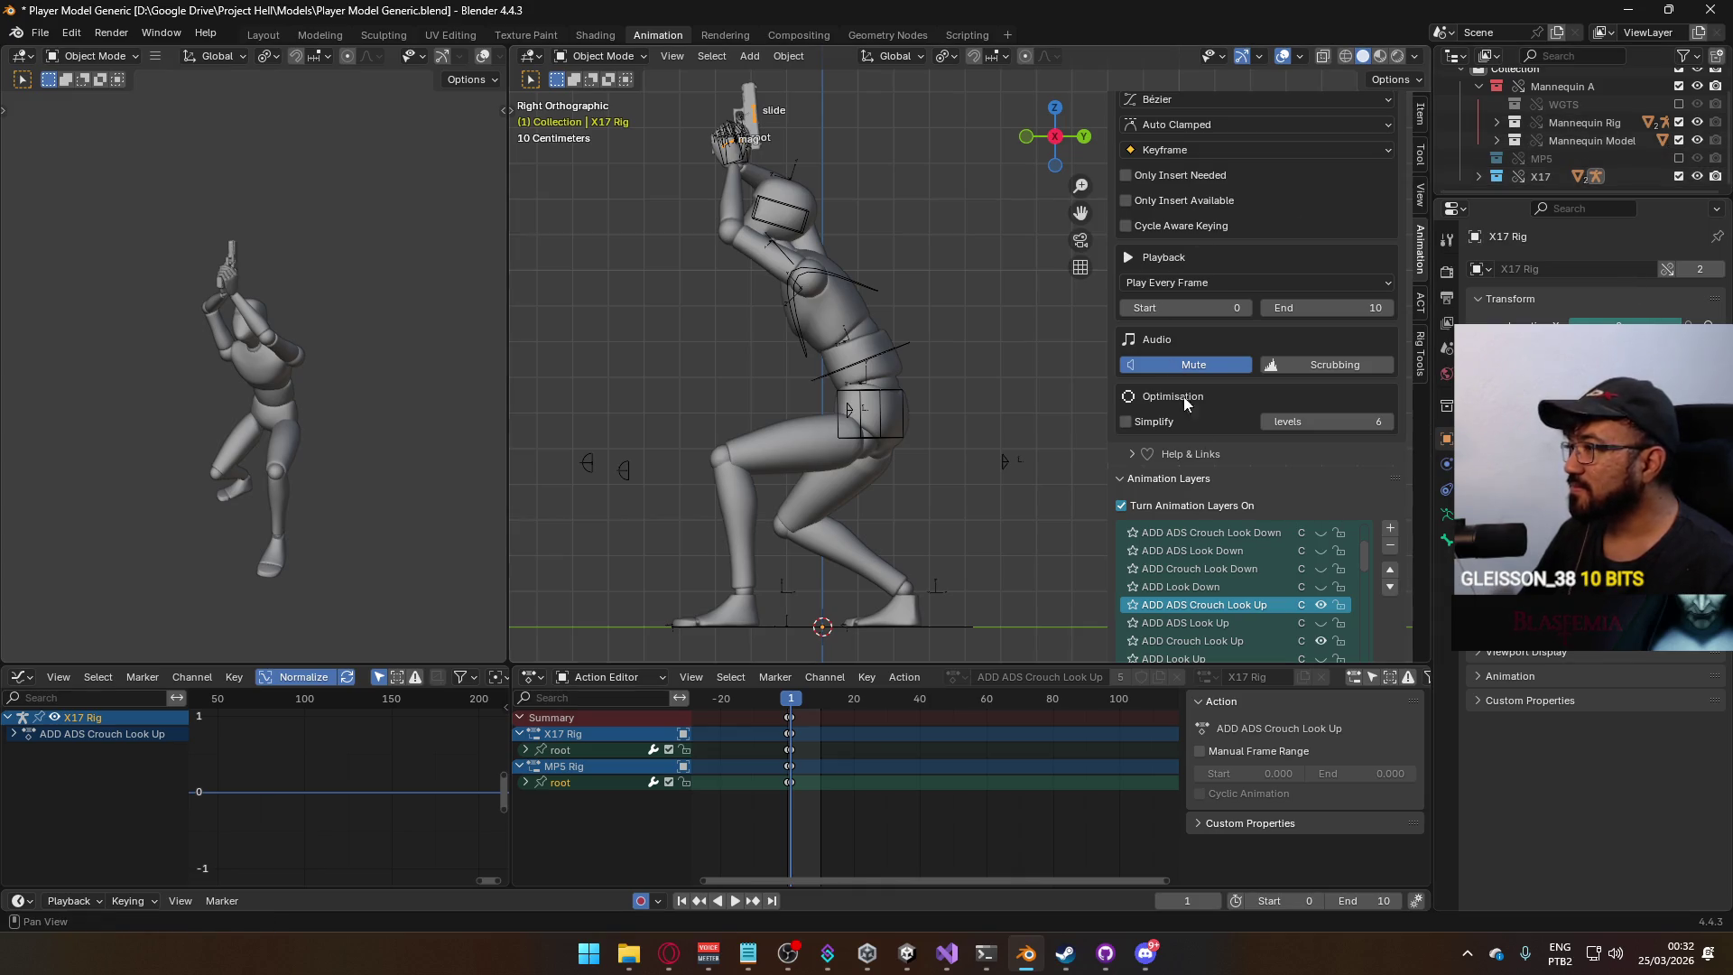
left_click(1680, 175)
left_click(1679, 158)
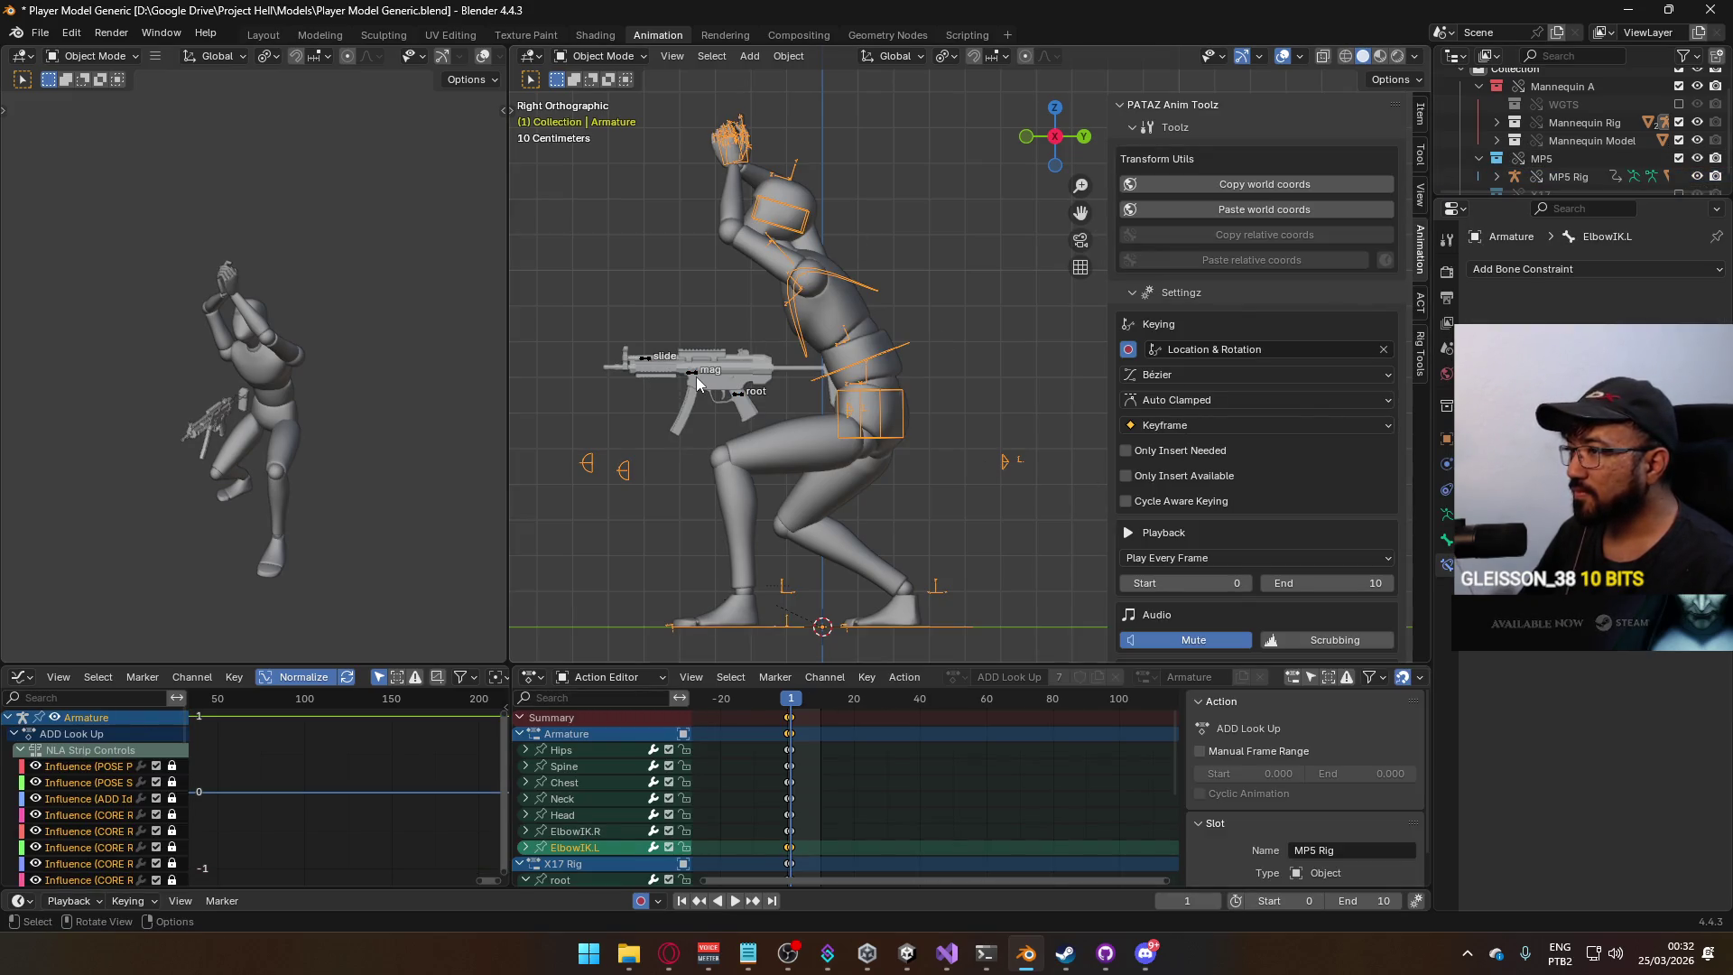
Make ADD ADS Crouch Look Up the active, visible layer on the MP5 Rig and play it.
left_click(1568, 176)
scroll(1329, 392, "down", 4)
scroll(1329, 384, "down", 4)
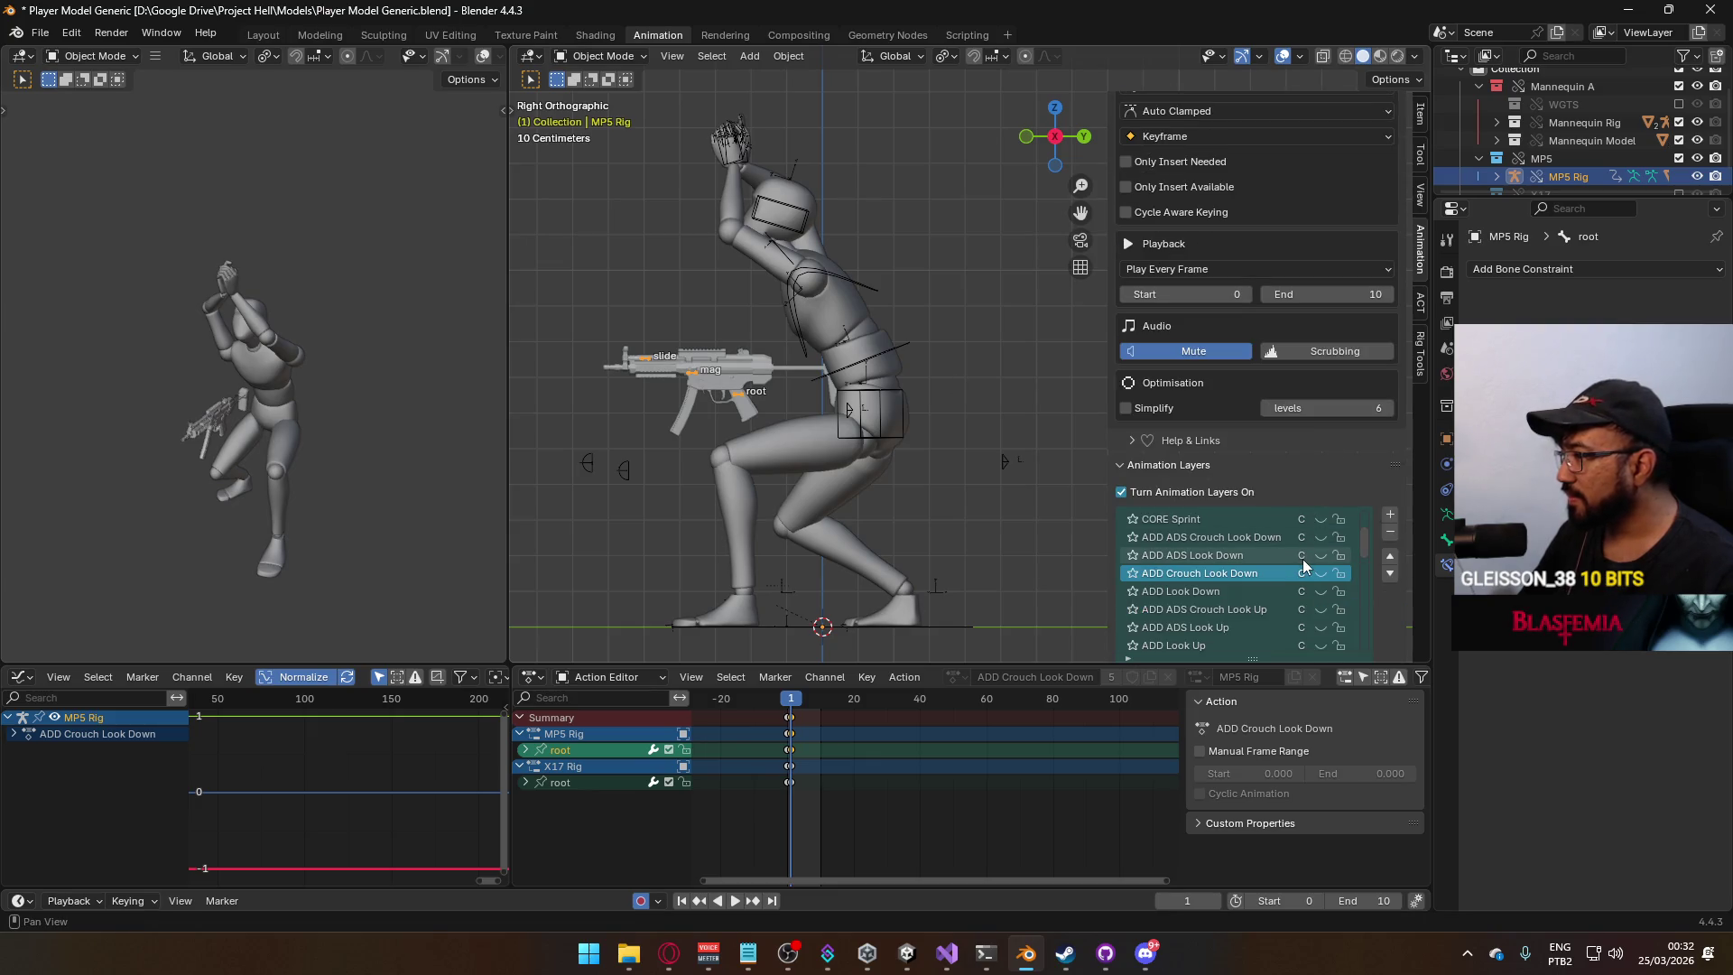
left_click(1309, 630)
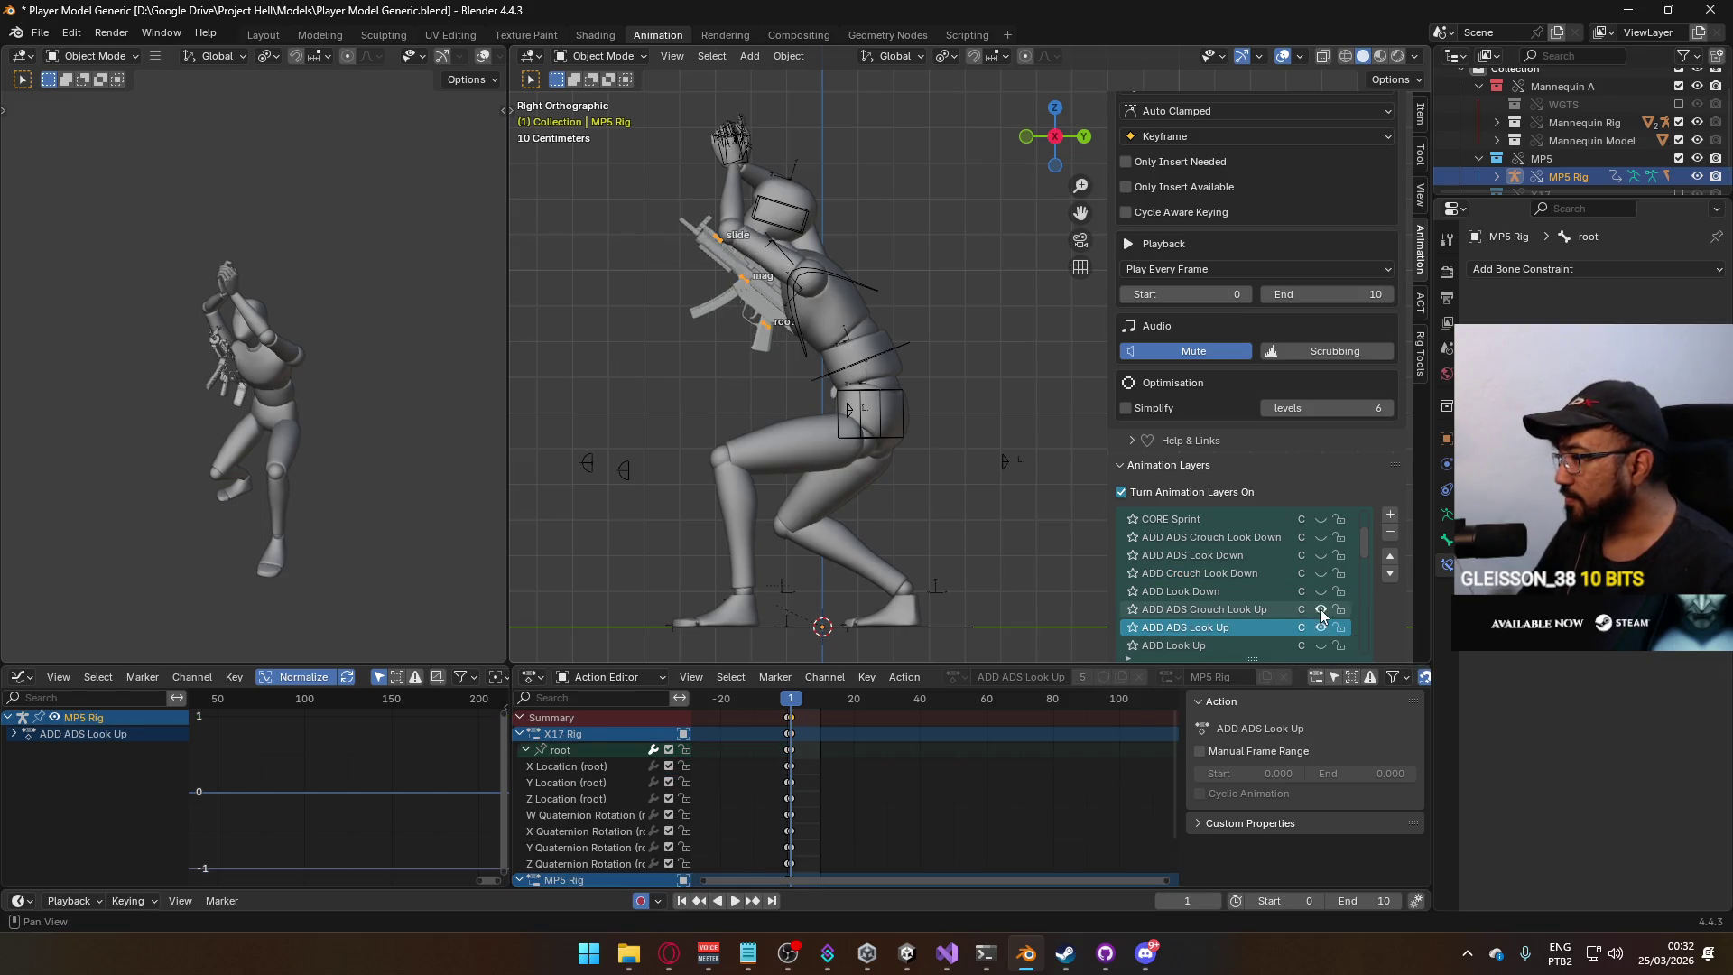
left_click(1320, 608)
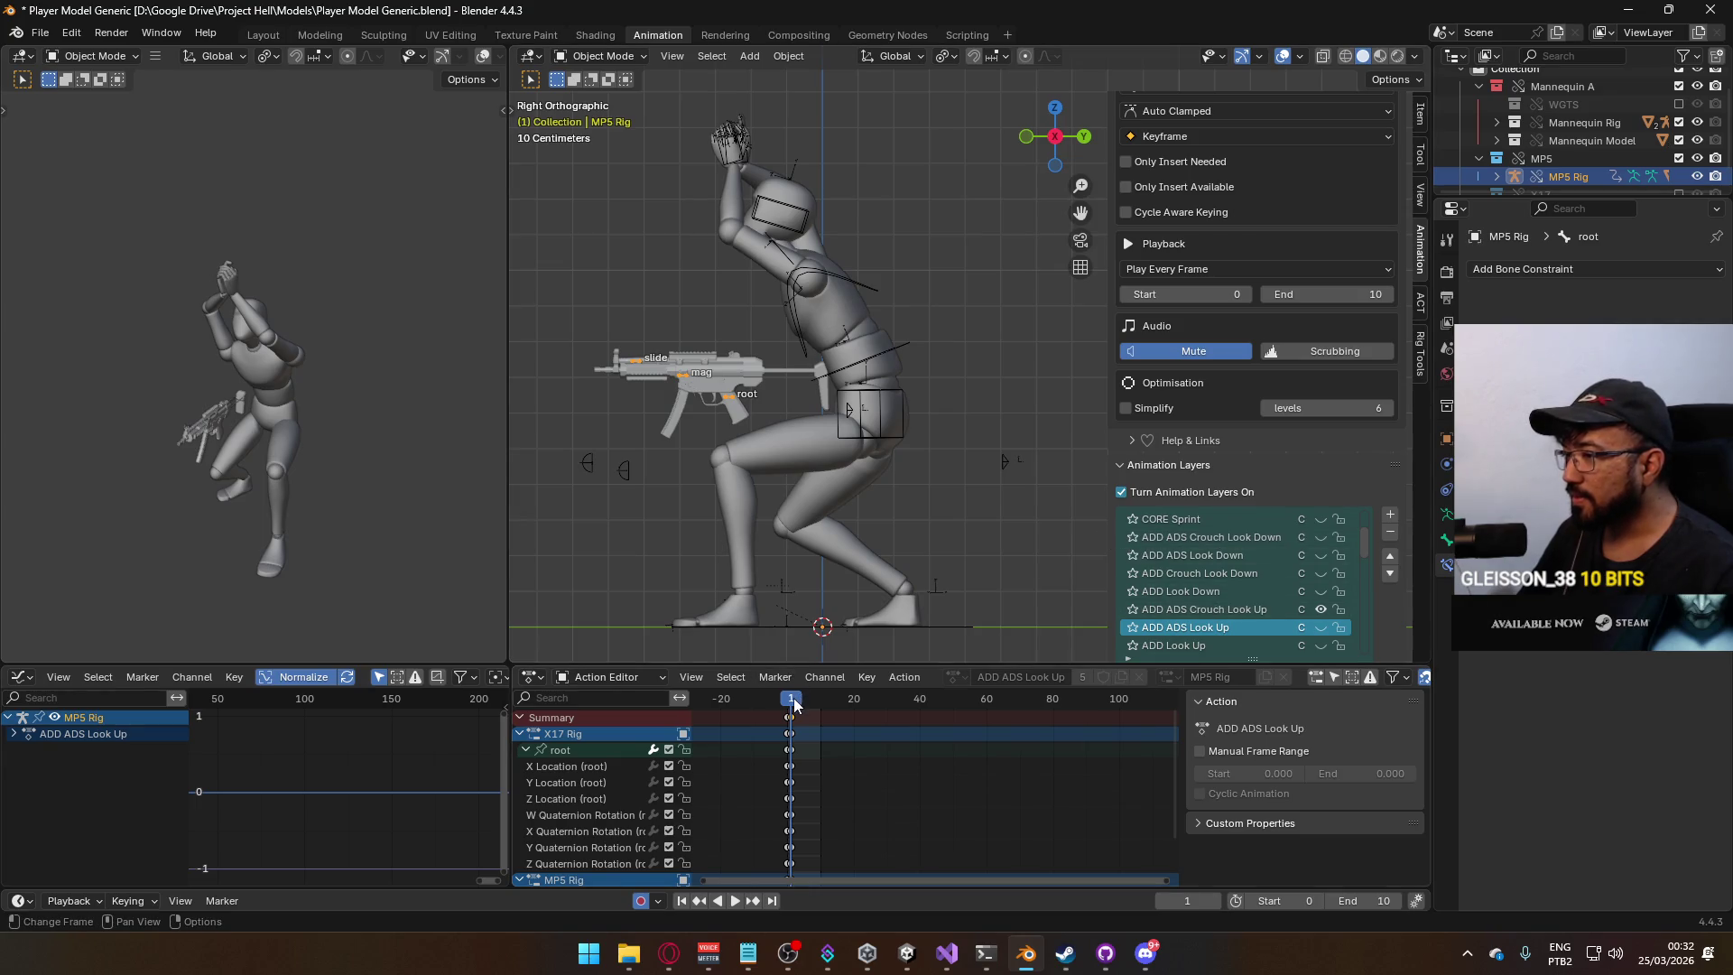
left_click(1218, 612)
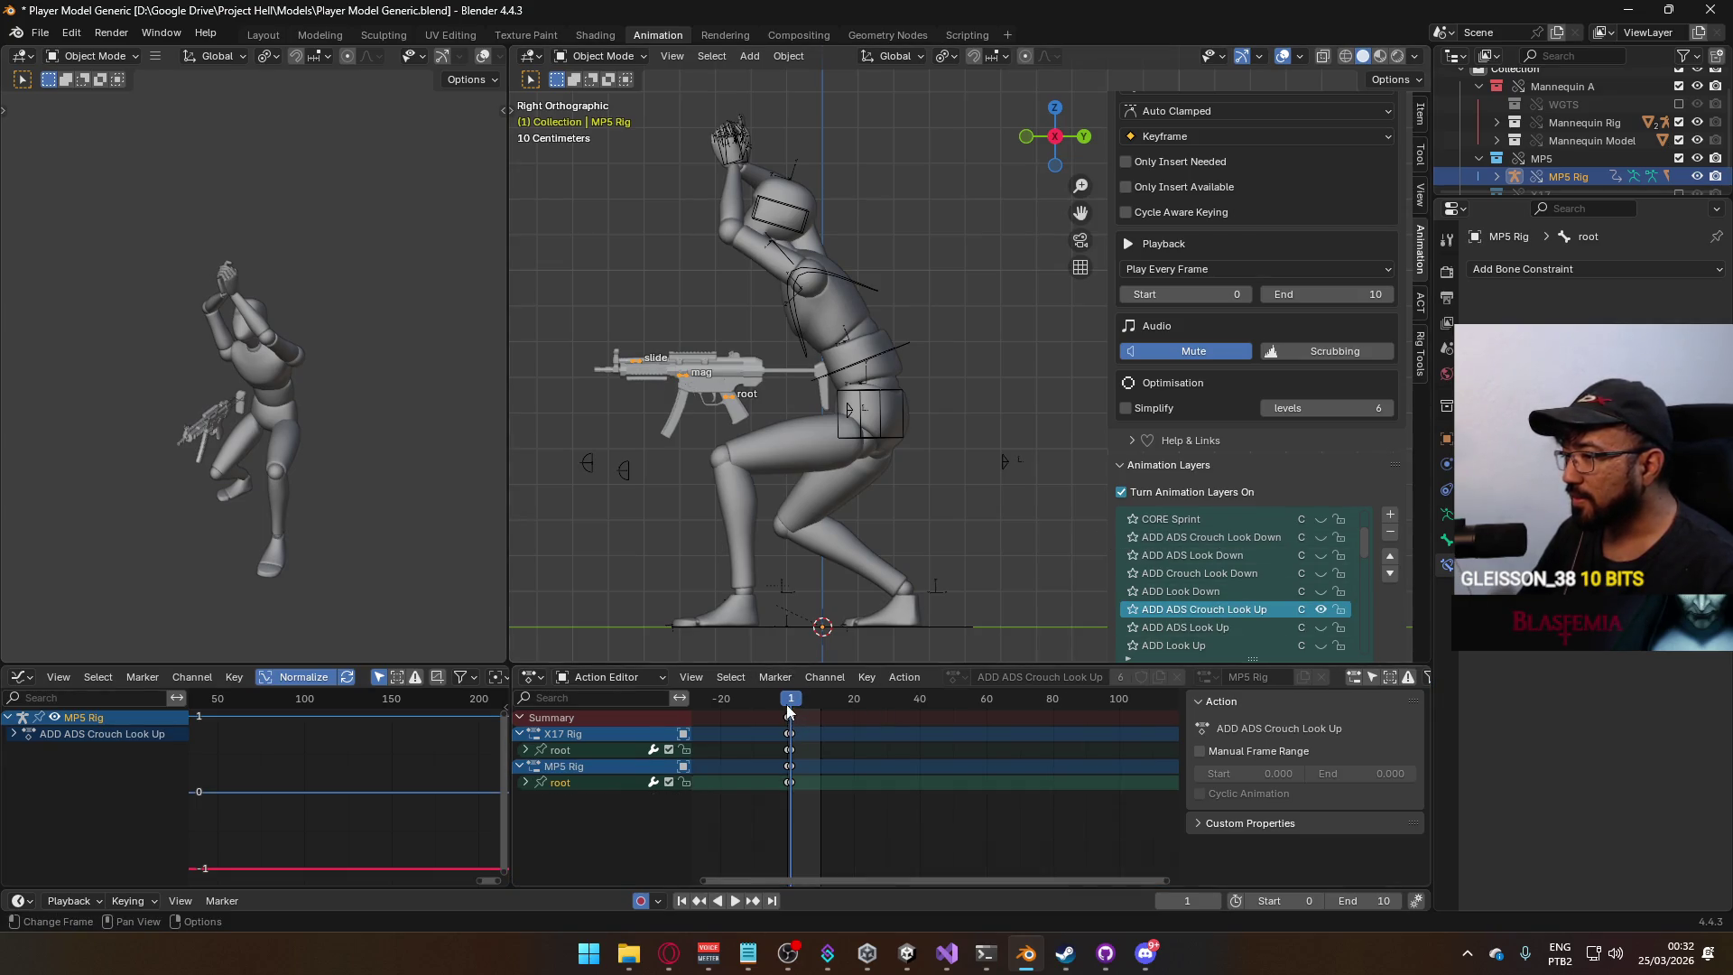
key("space")
key("space")
Turn on POSE Primary Idle on the armature and put the MP5 Rig into Pose Mode.
left_click(823, 332)
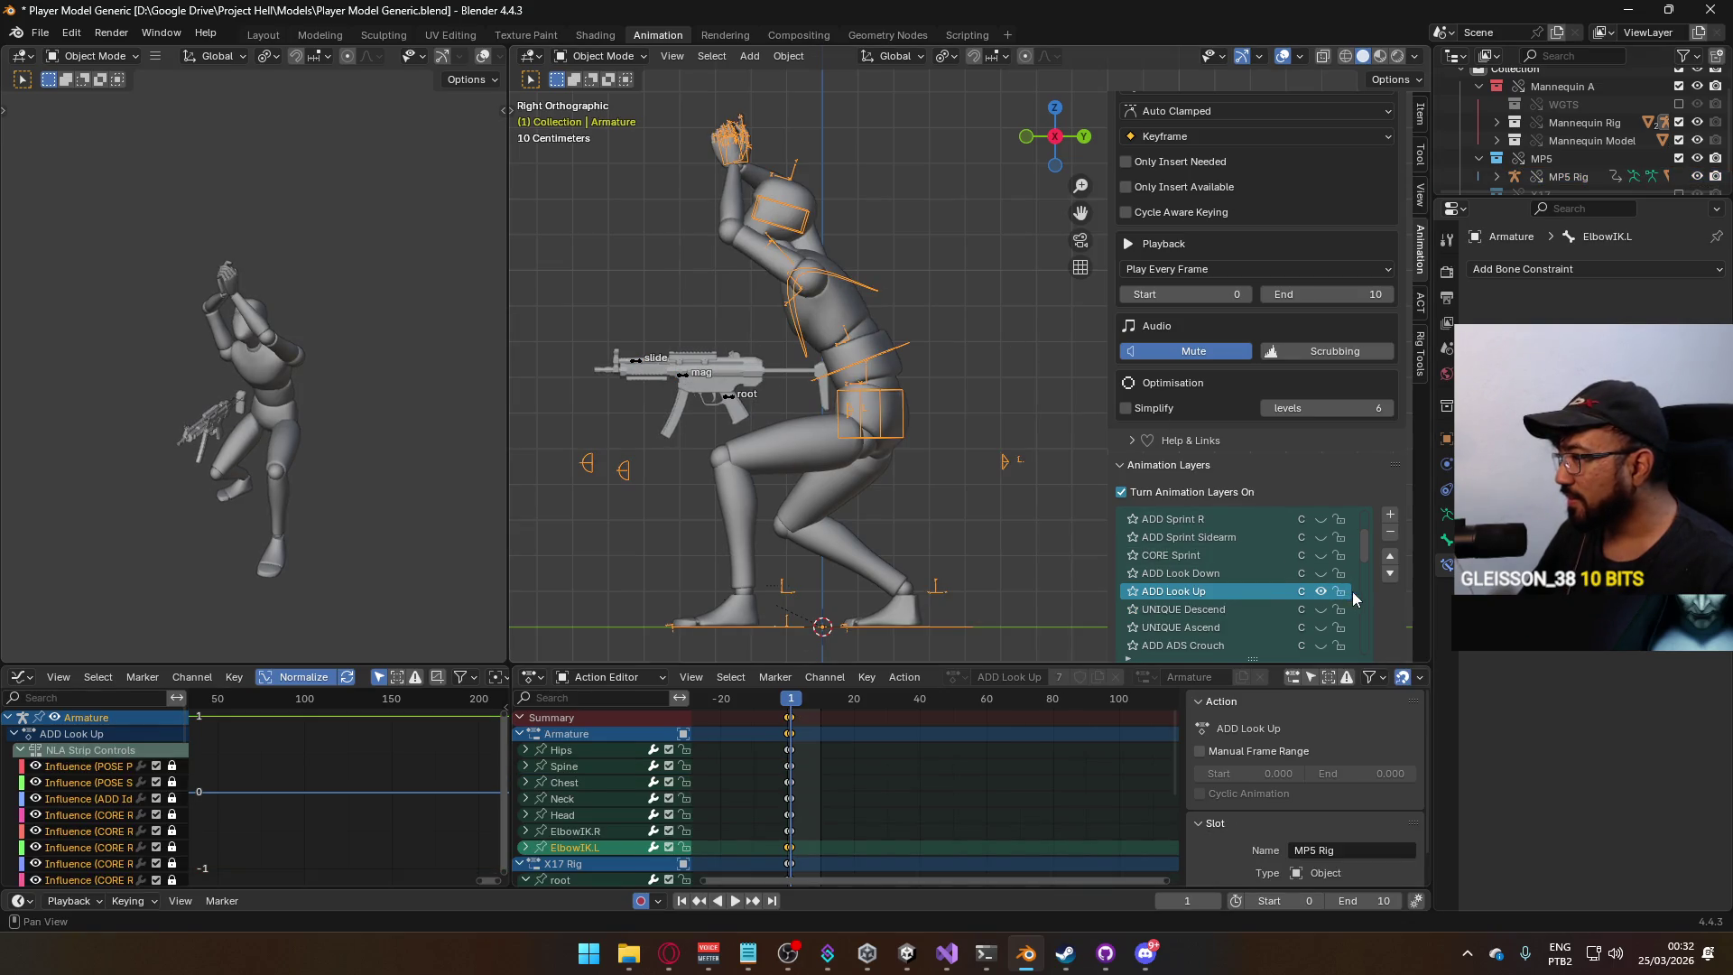
scroll(1372, 555, "down", 5)
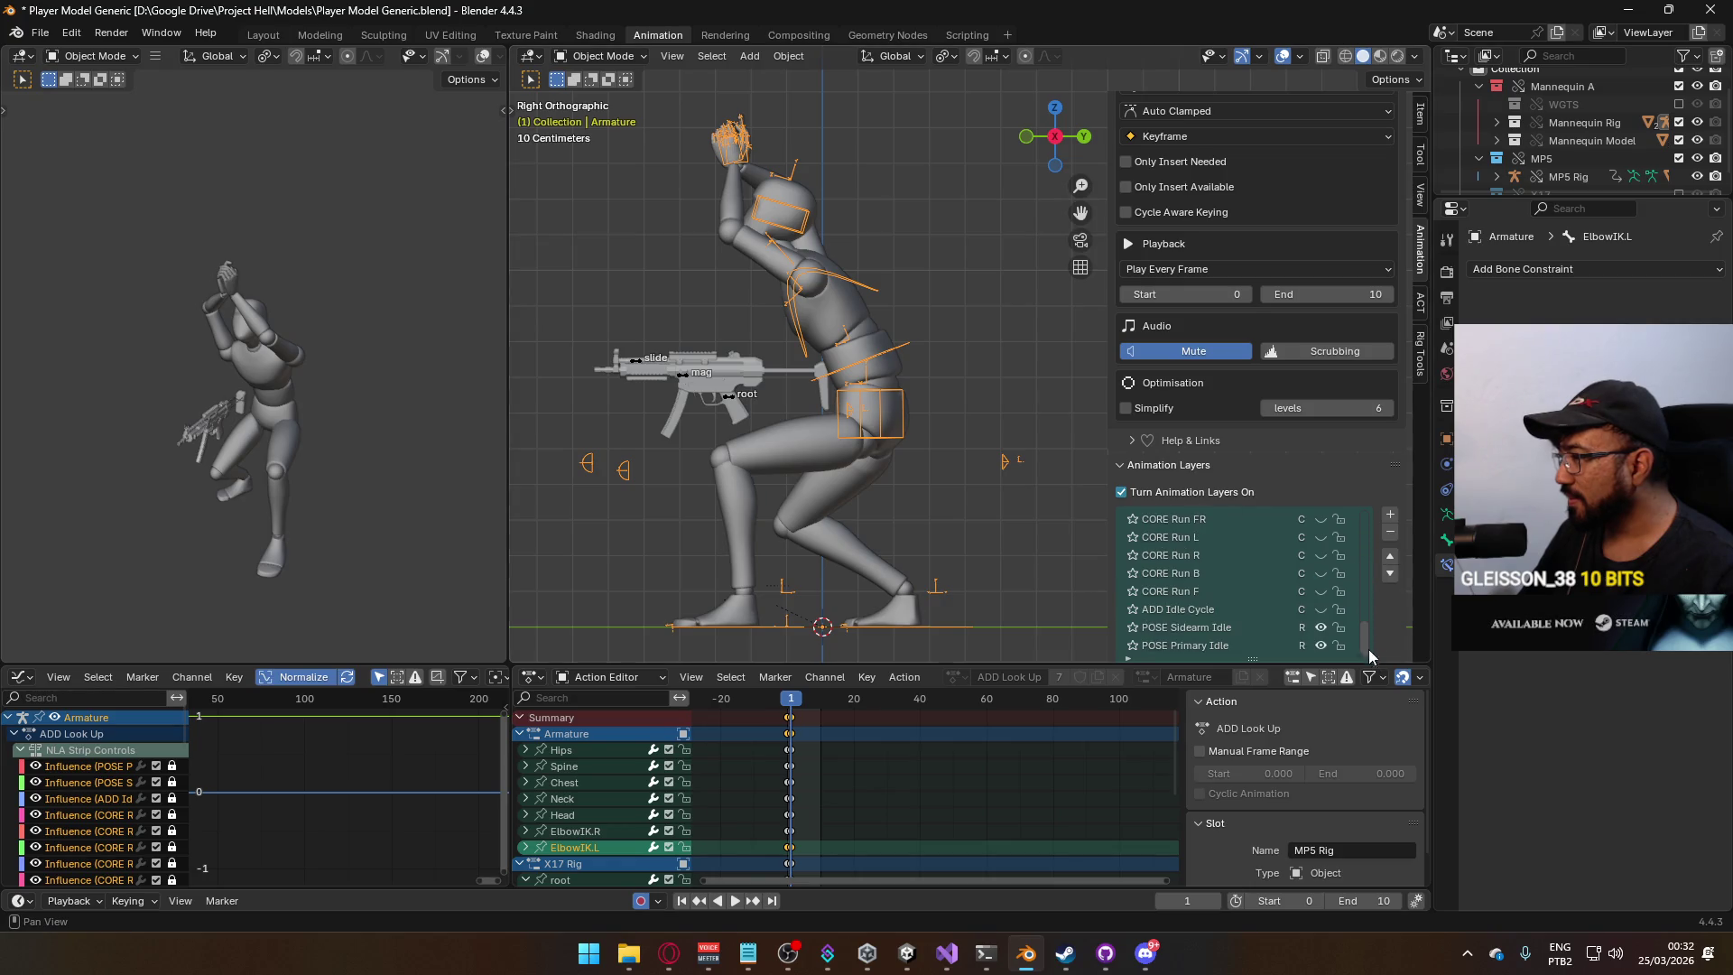
left_click(1322, 628)
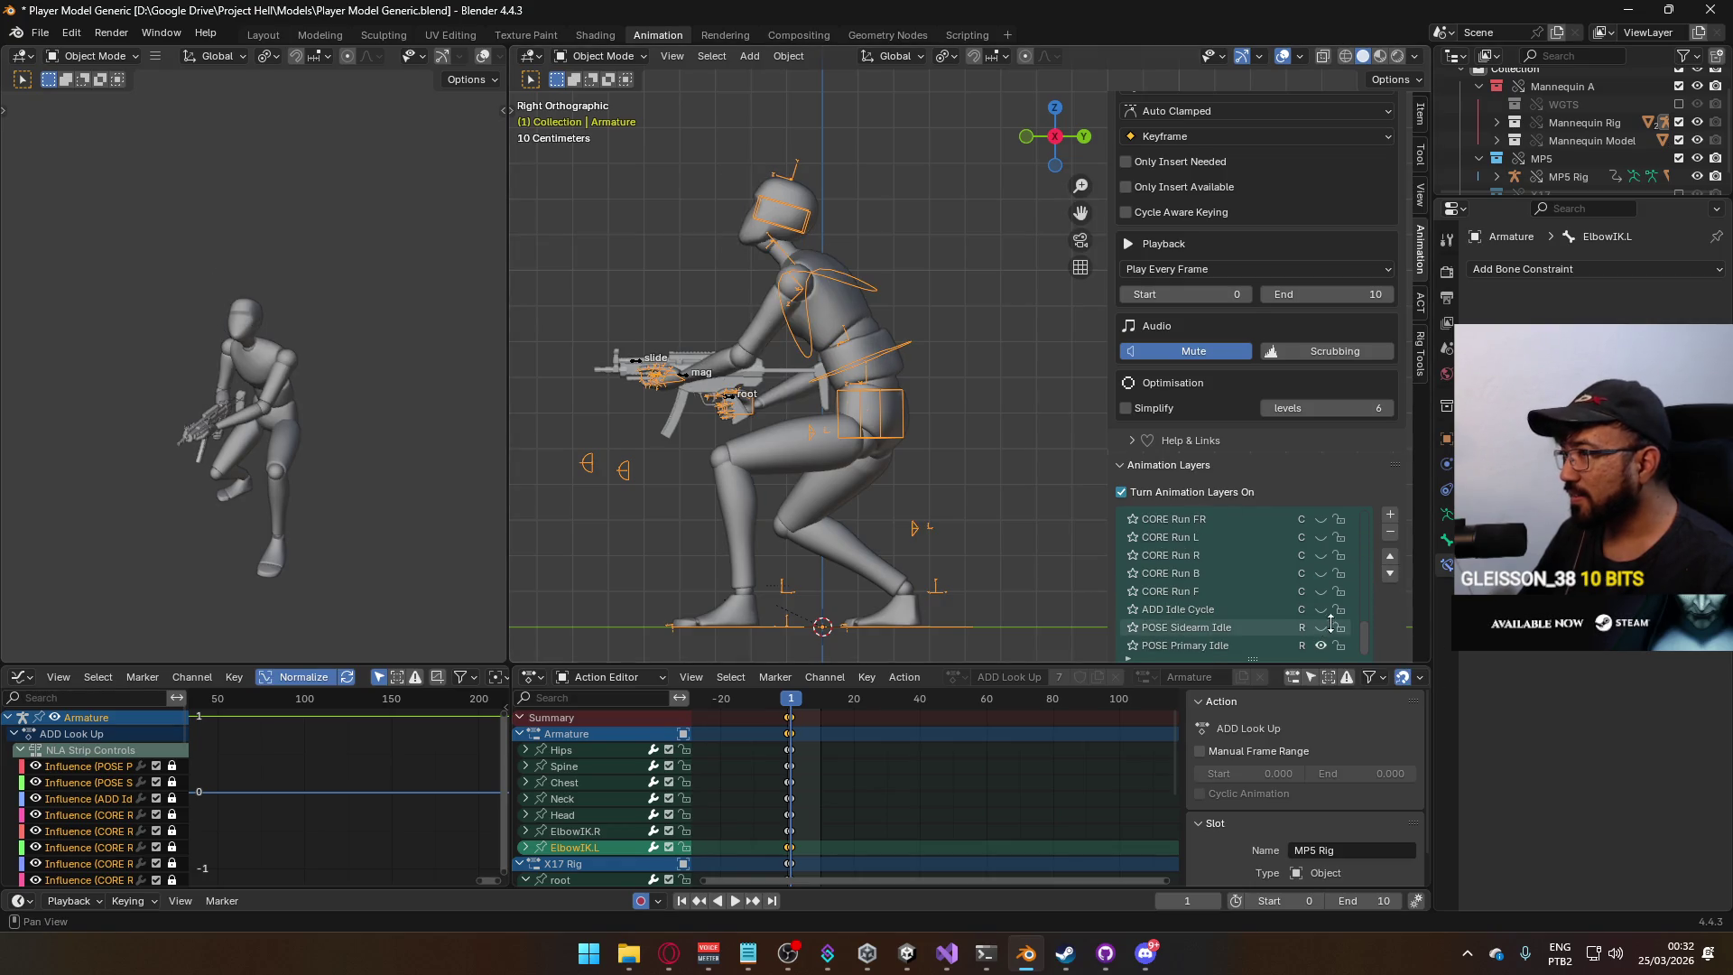
left_click(729, 400)
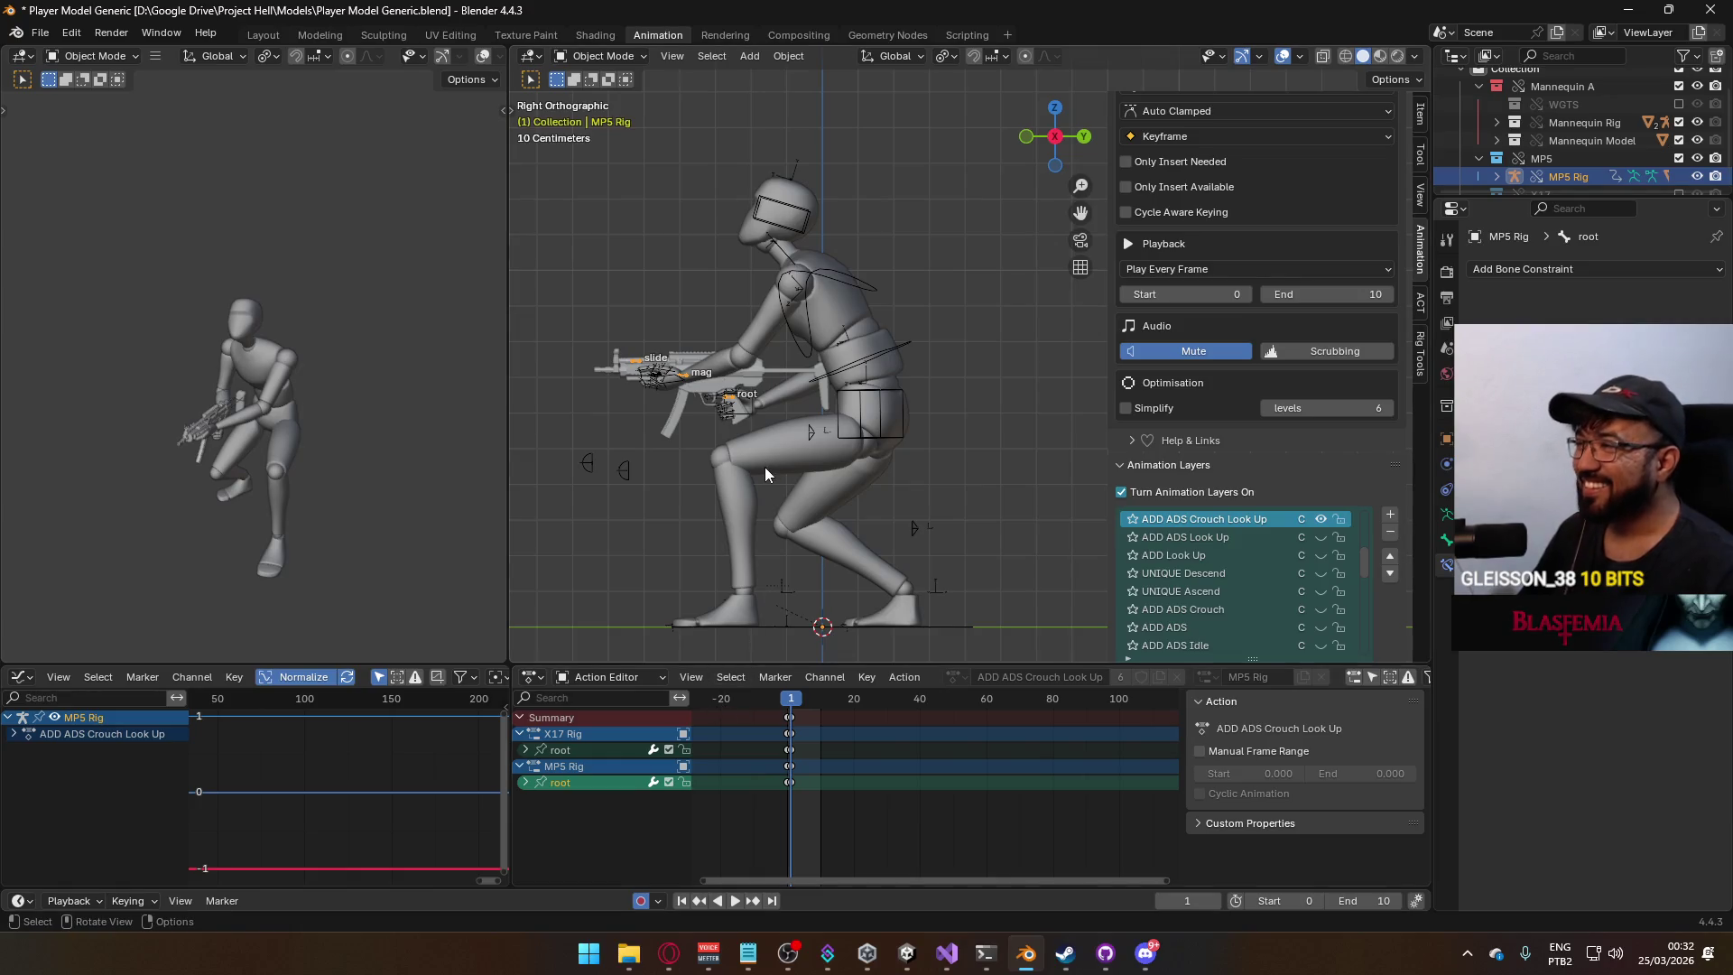
left_click(604, 56)
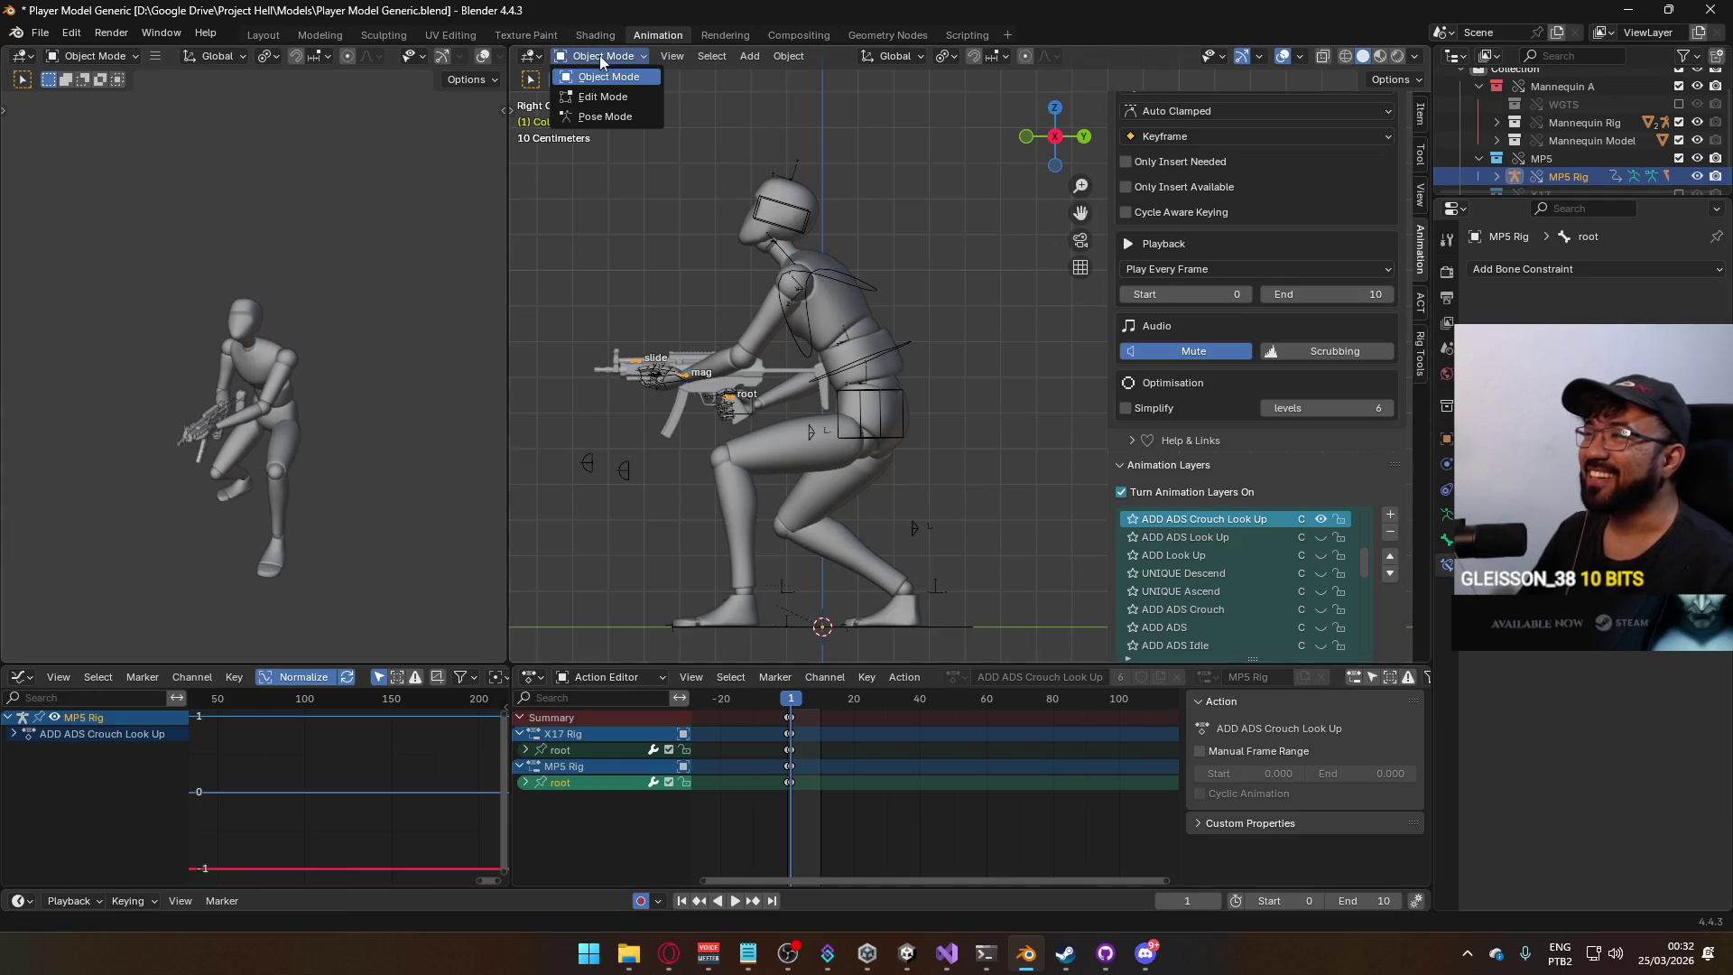
left_click(600, 112)
Frame the gun and compare the MP5 rig's ADD ADS, ADS Look Up and ADS Crouch layers.
scroll(697, 400, "up", 2)
mouse_move(743, 330)
middle_mouse_down("shift")
mouse_move(974, 432)
mouse_move(993, 511)
middle_mouse_up("shift")
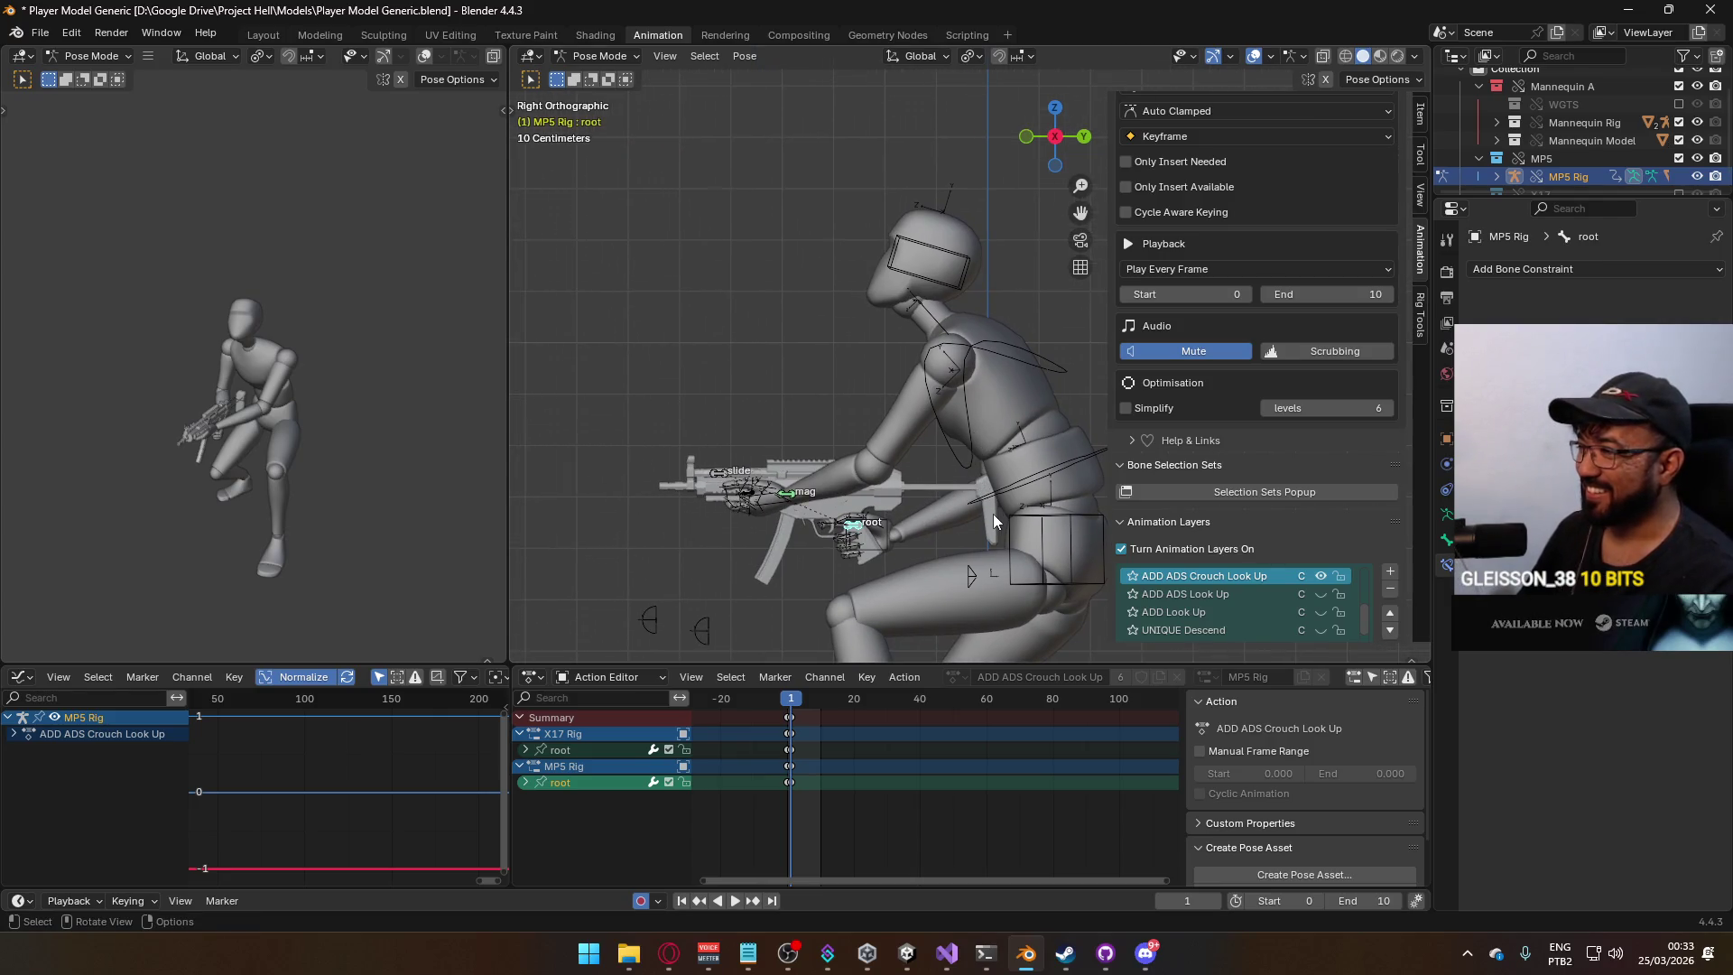
key("g")
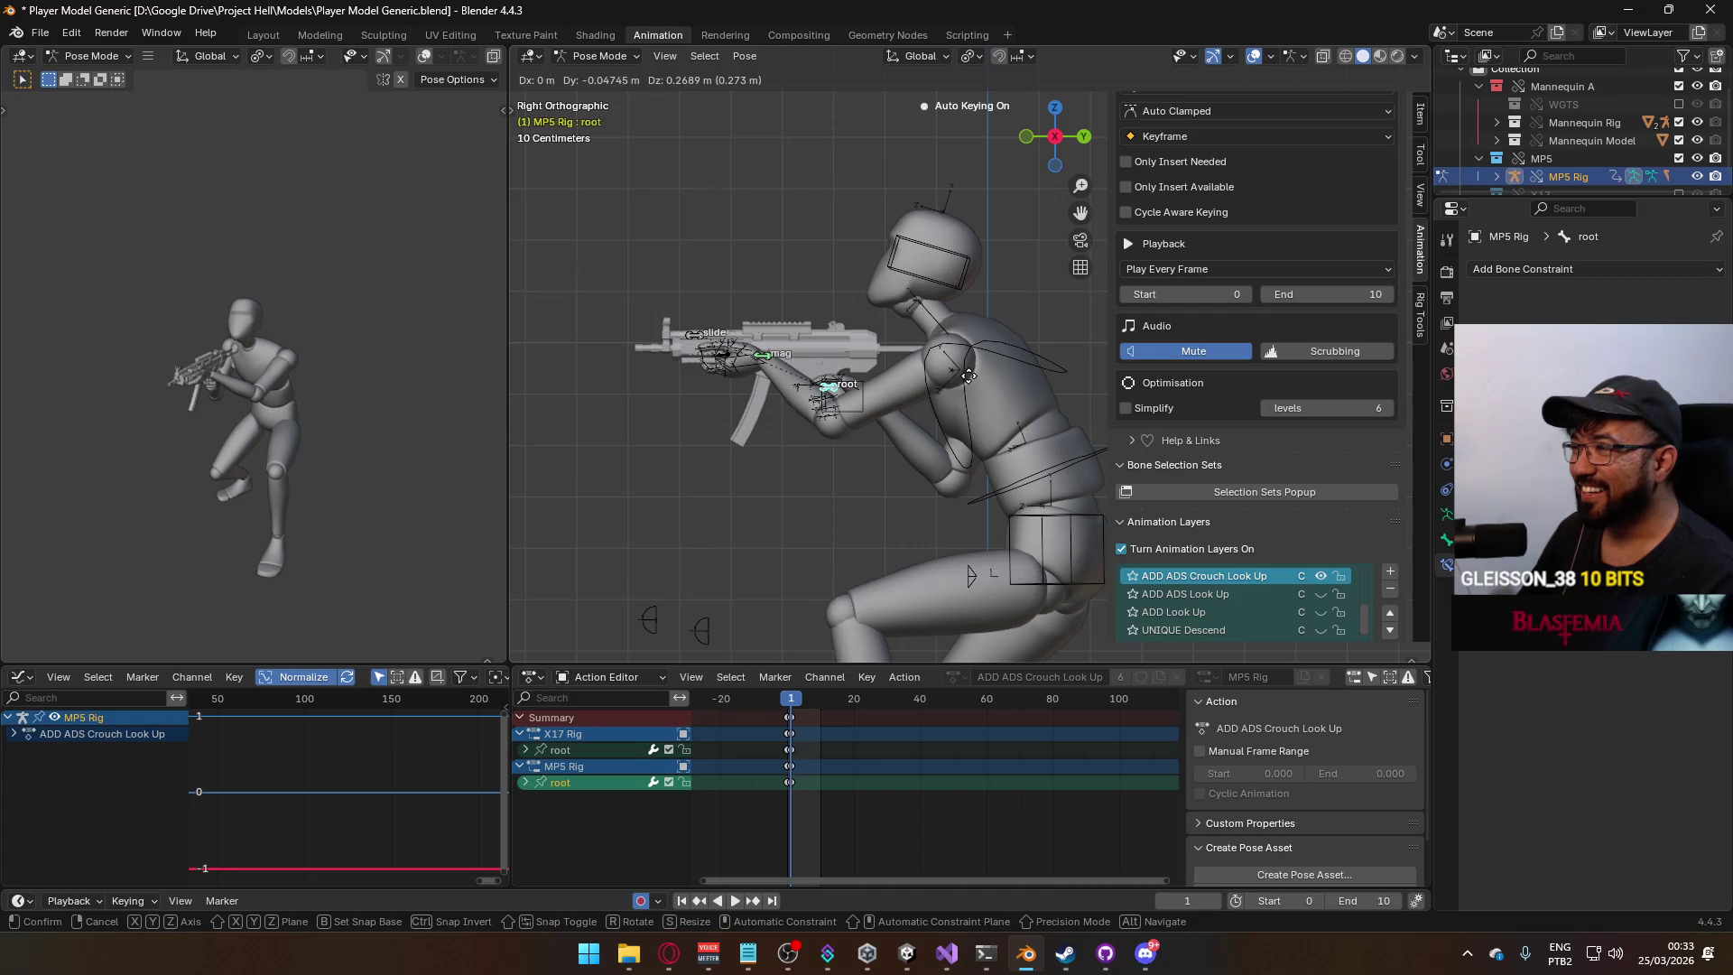
right_click(969, 376)
scroll(1370, 515, "down", 2)
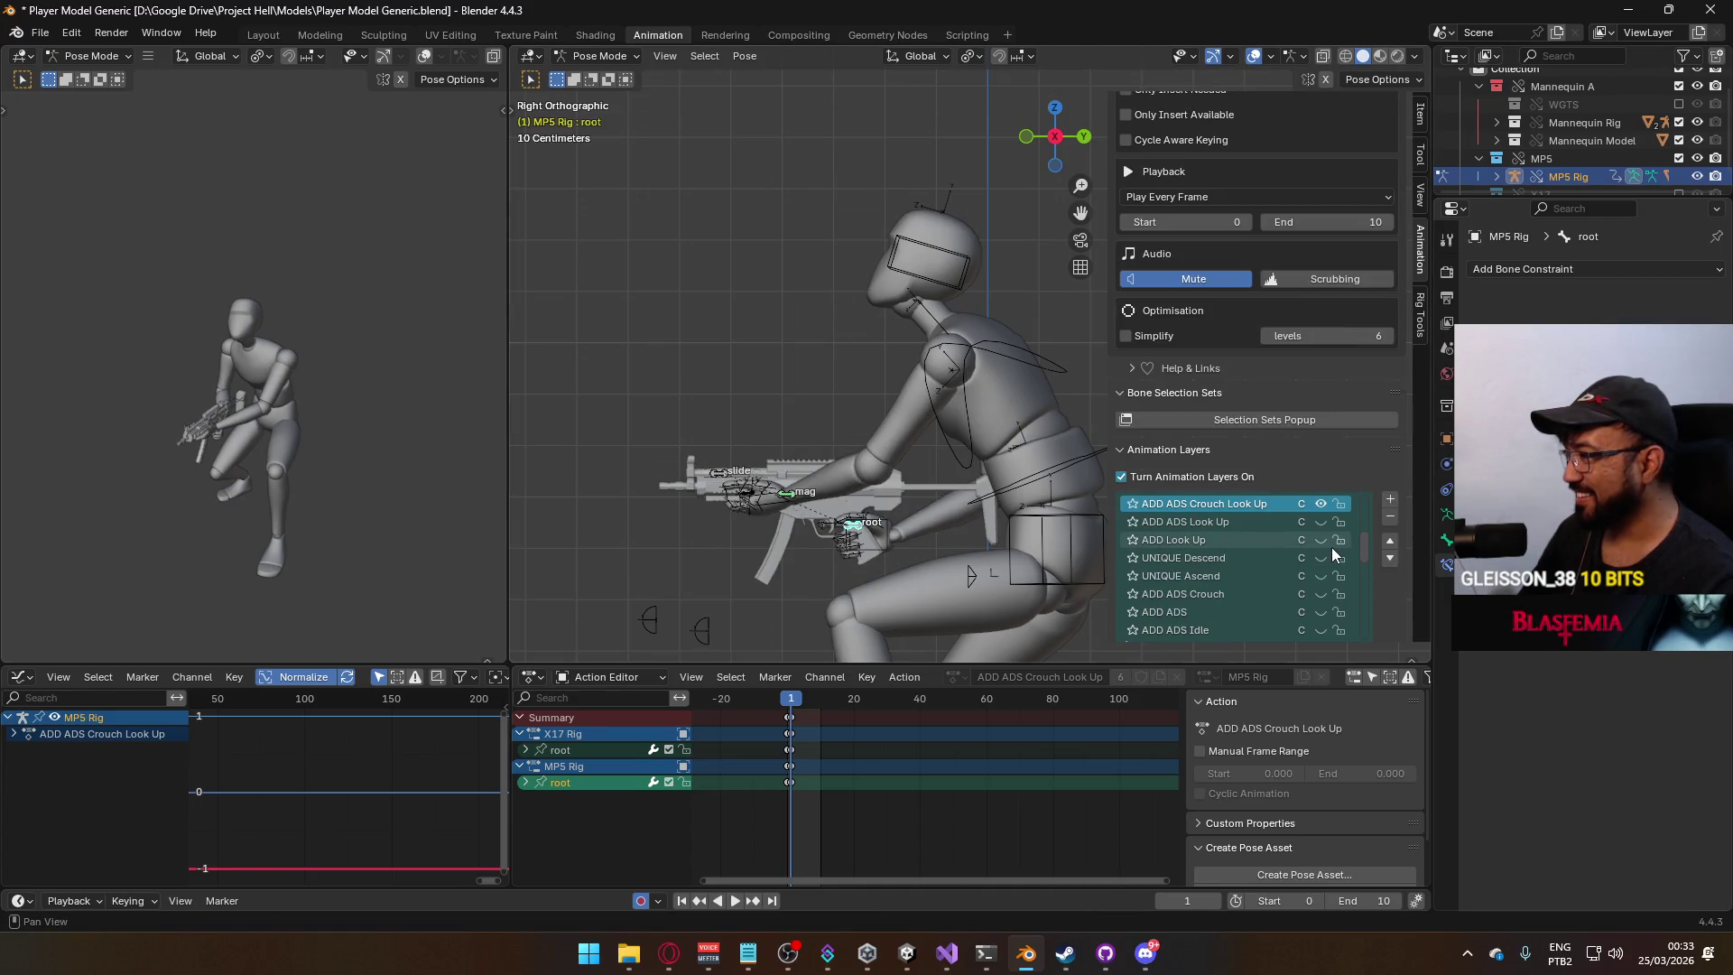
left_click(1322, 613)
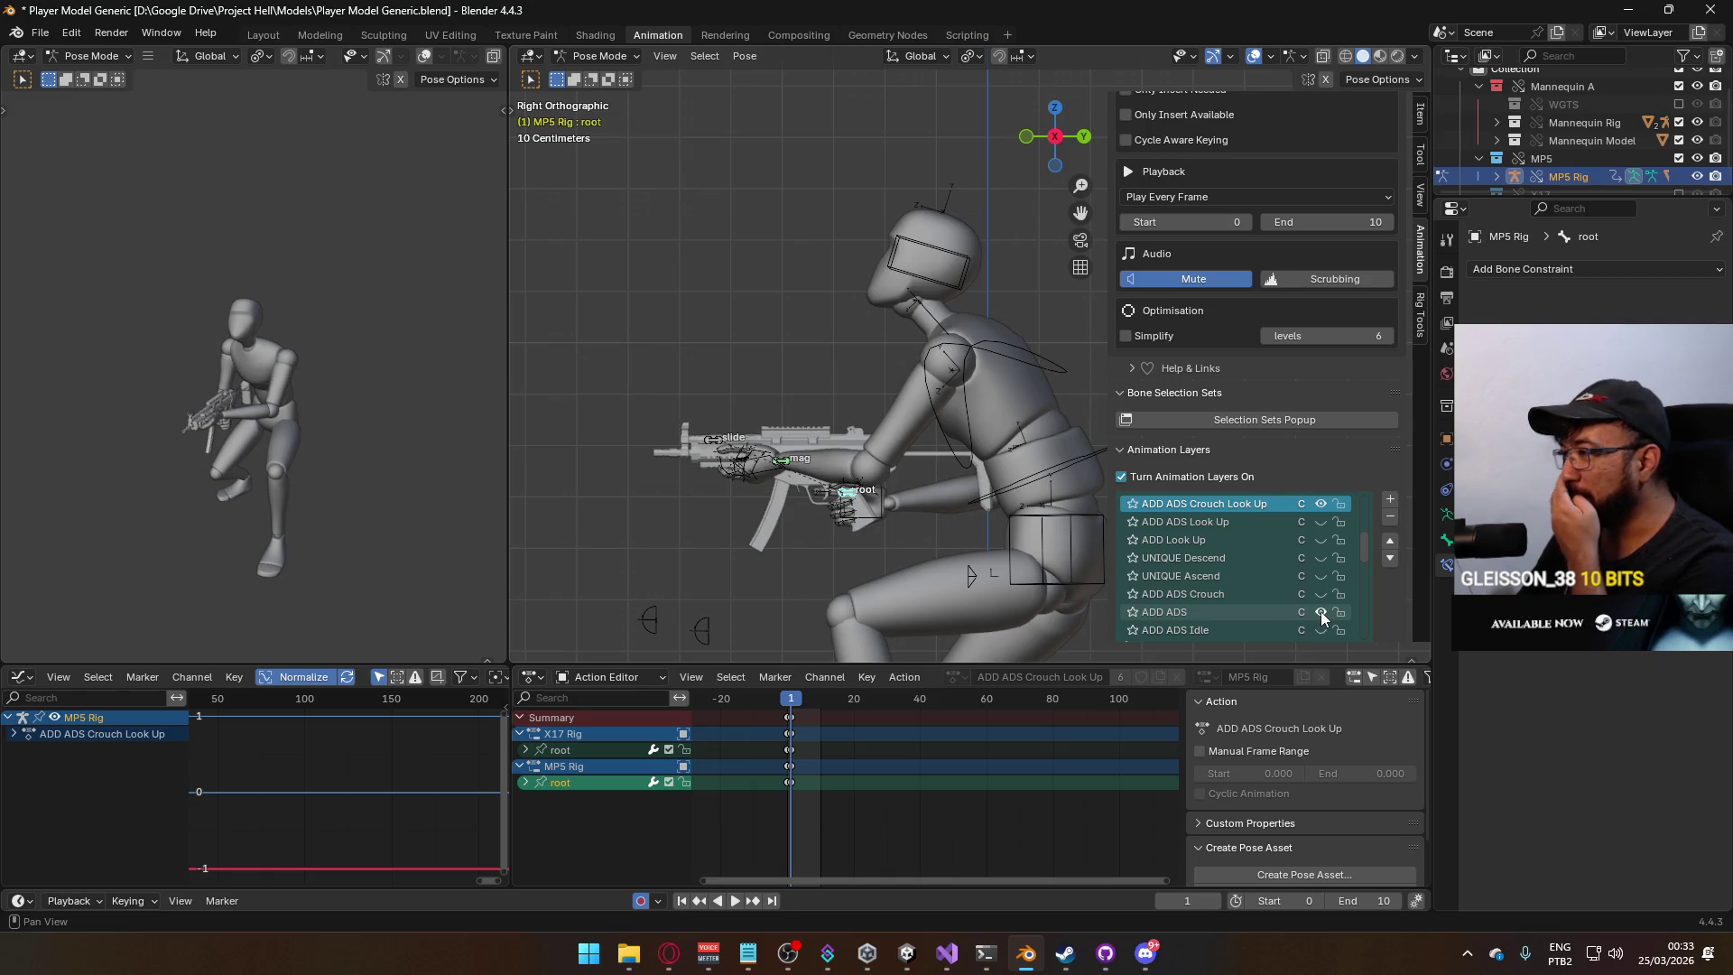
left_click(1322, 613)
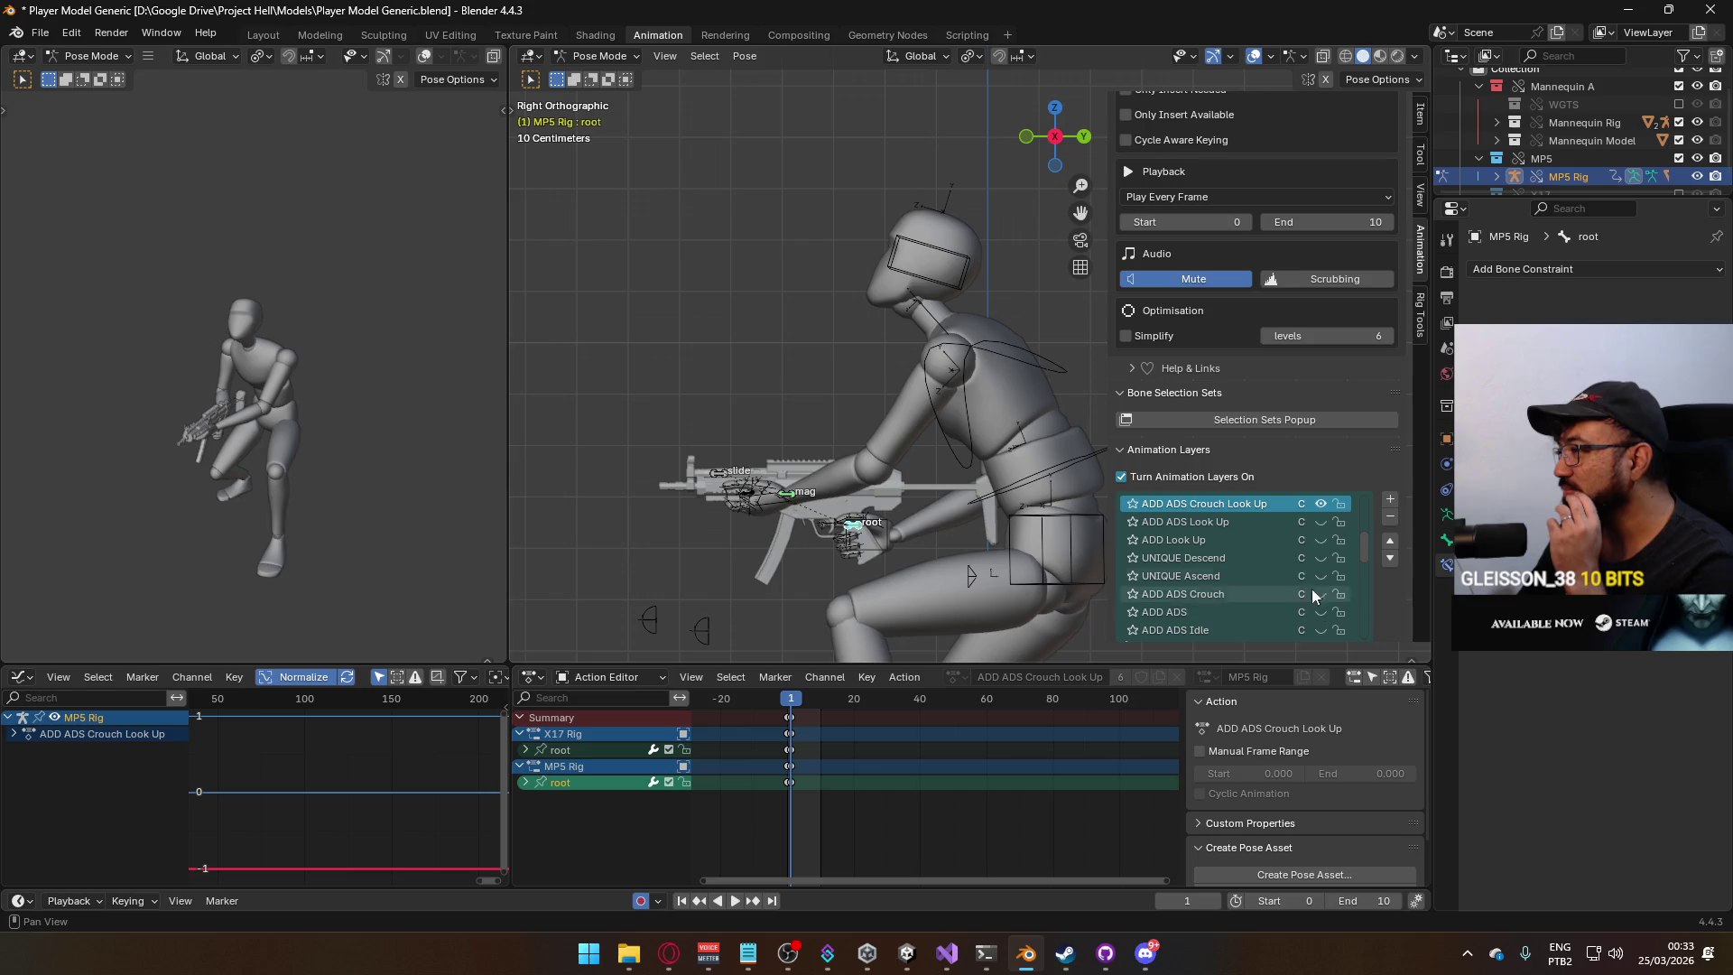
left_click(1321, 522)
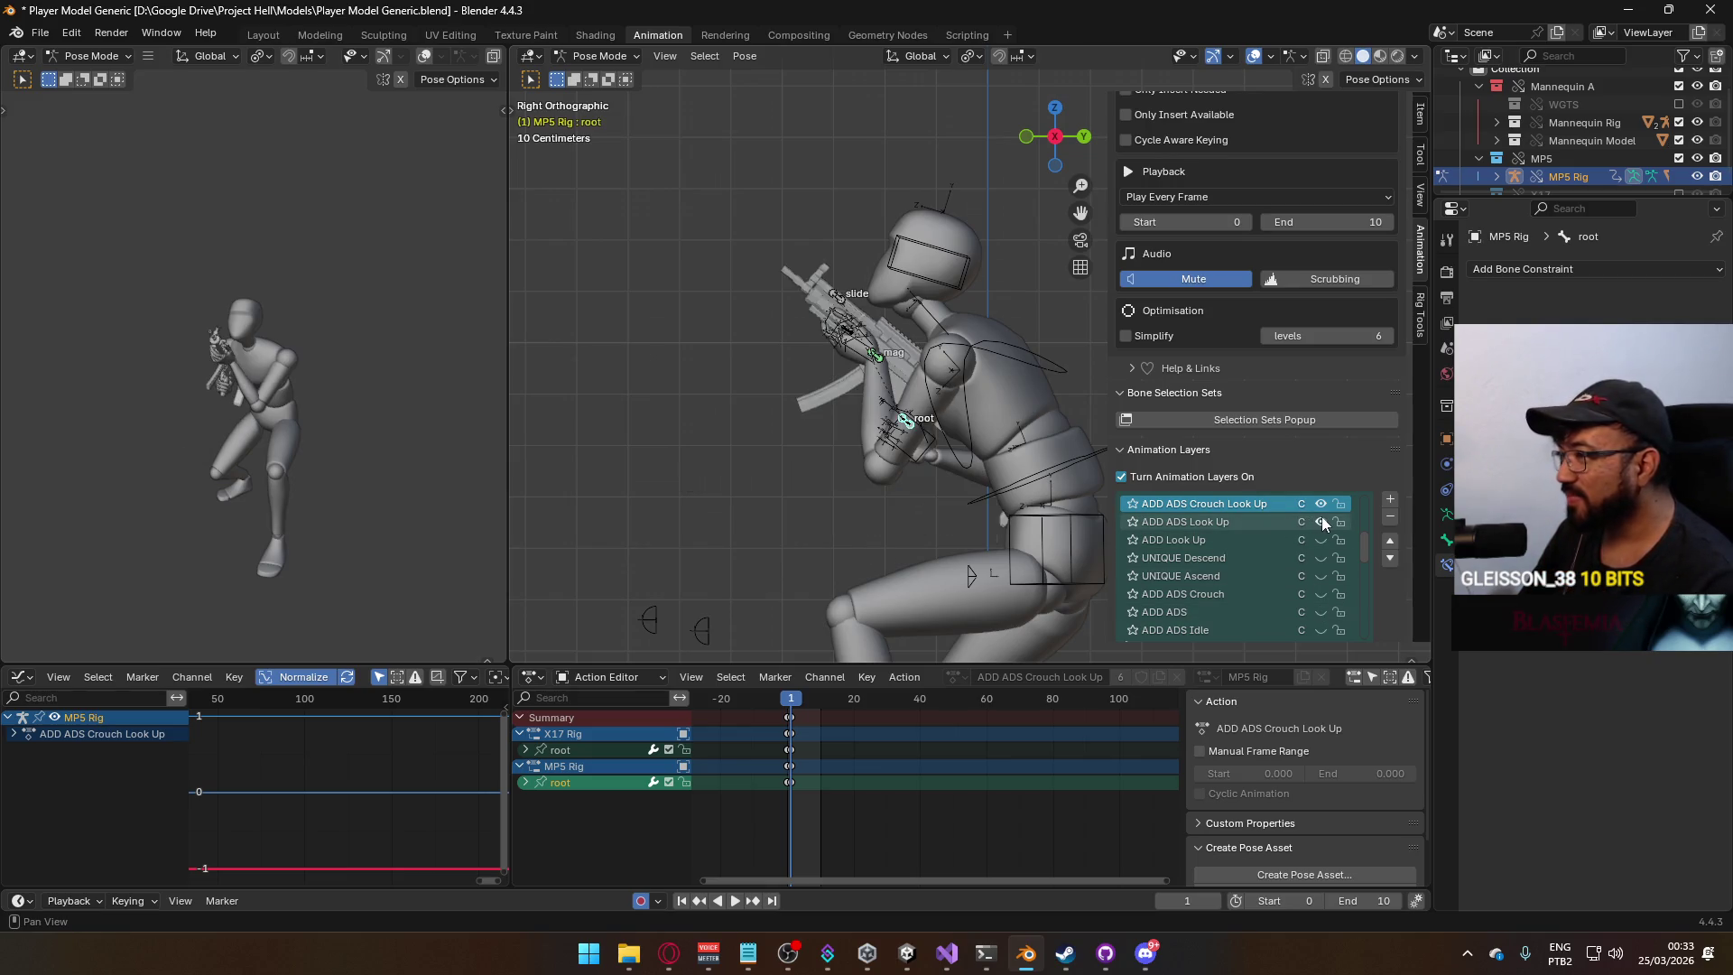
left_click(1320, 520)
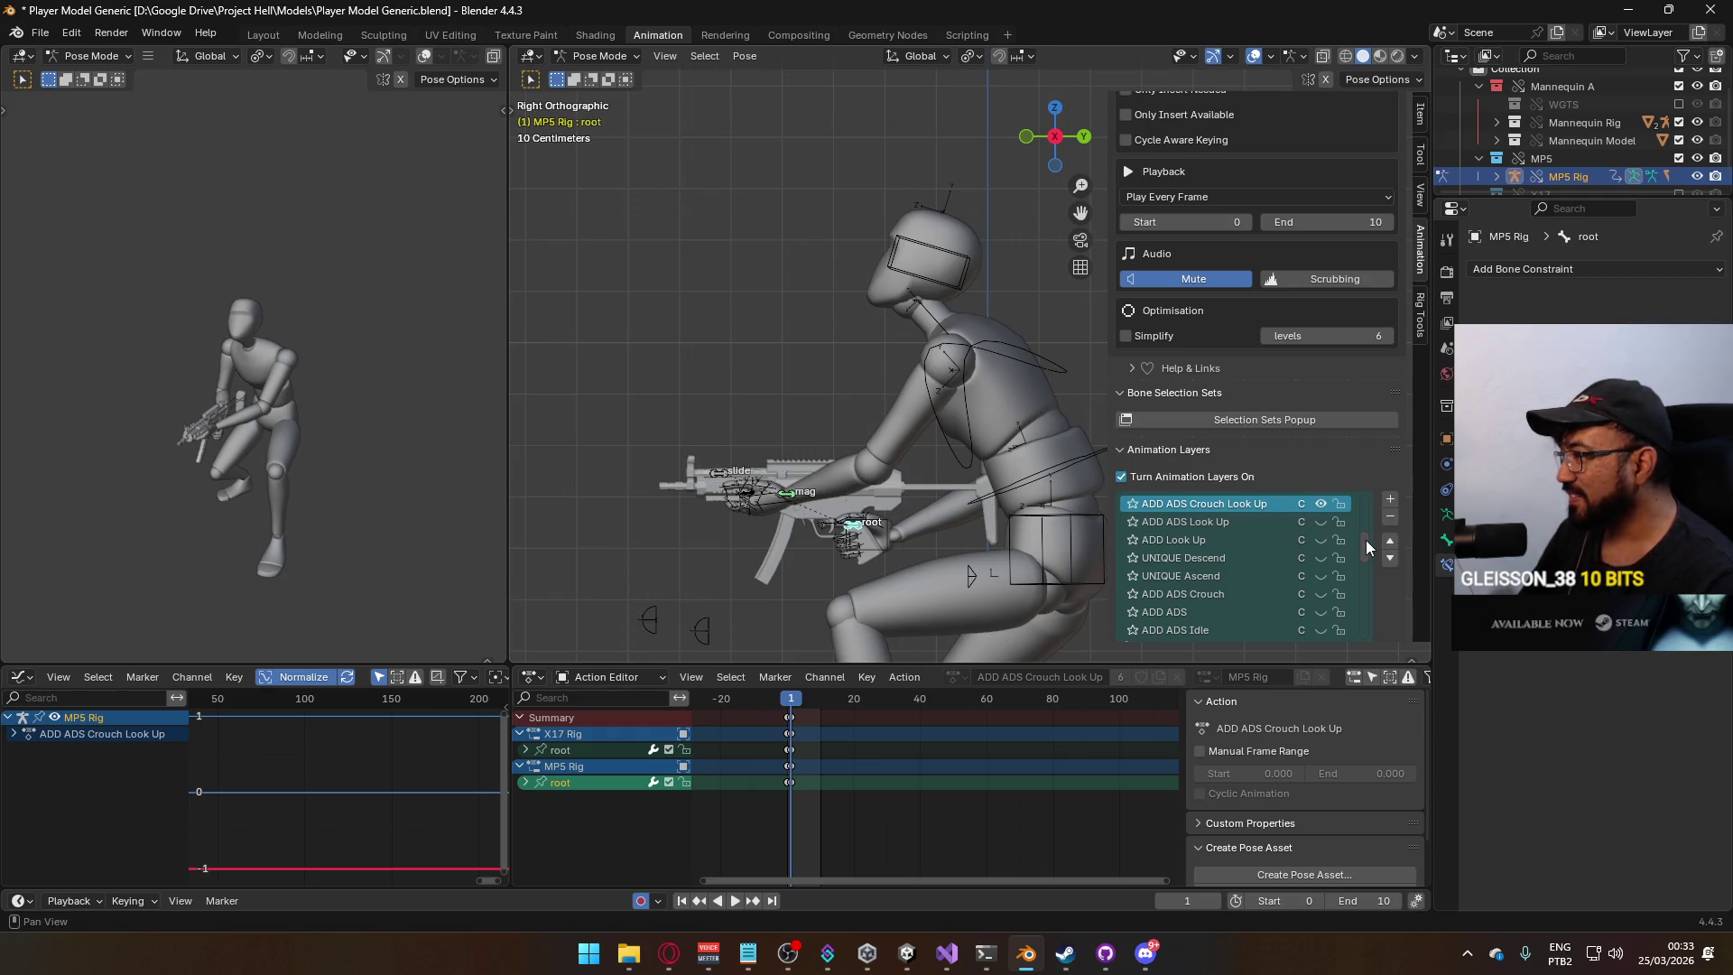
scroll(1366, 548, "down", 3)
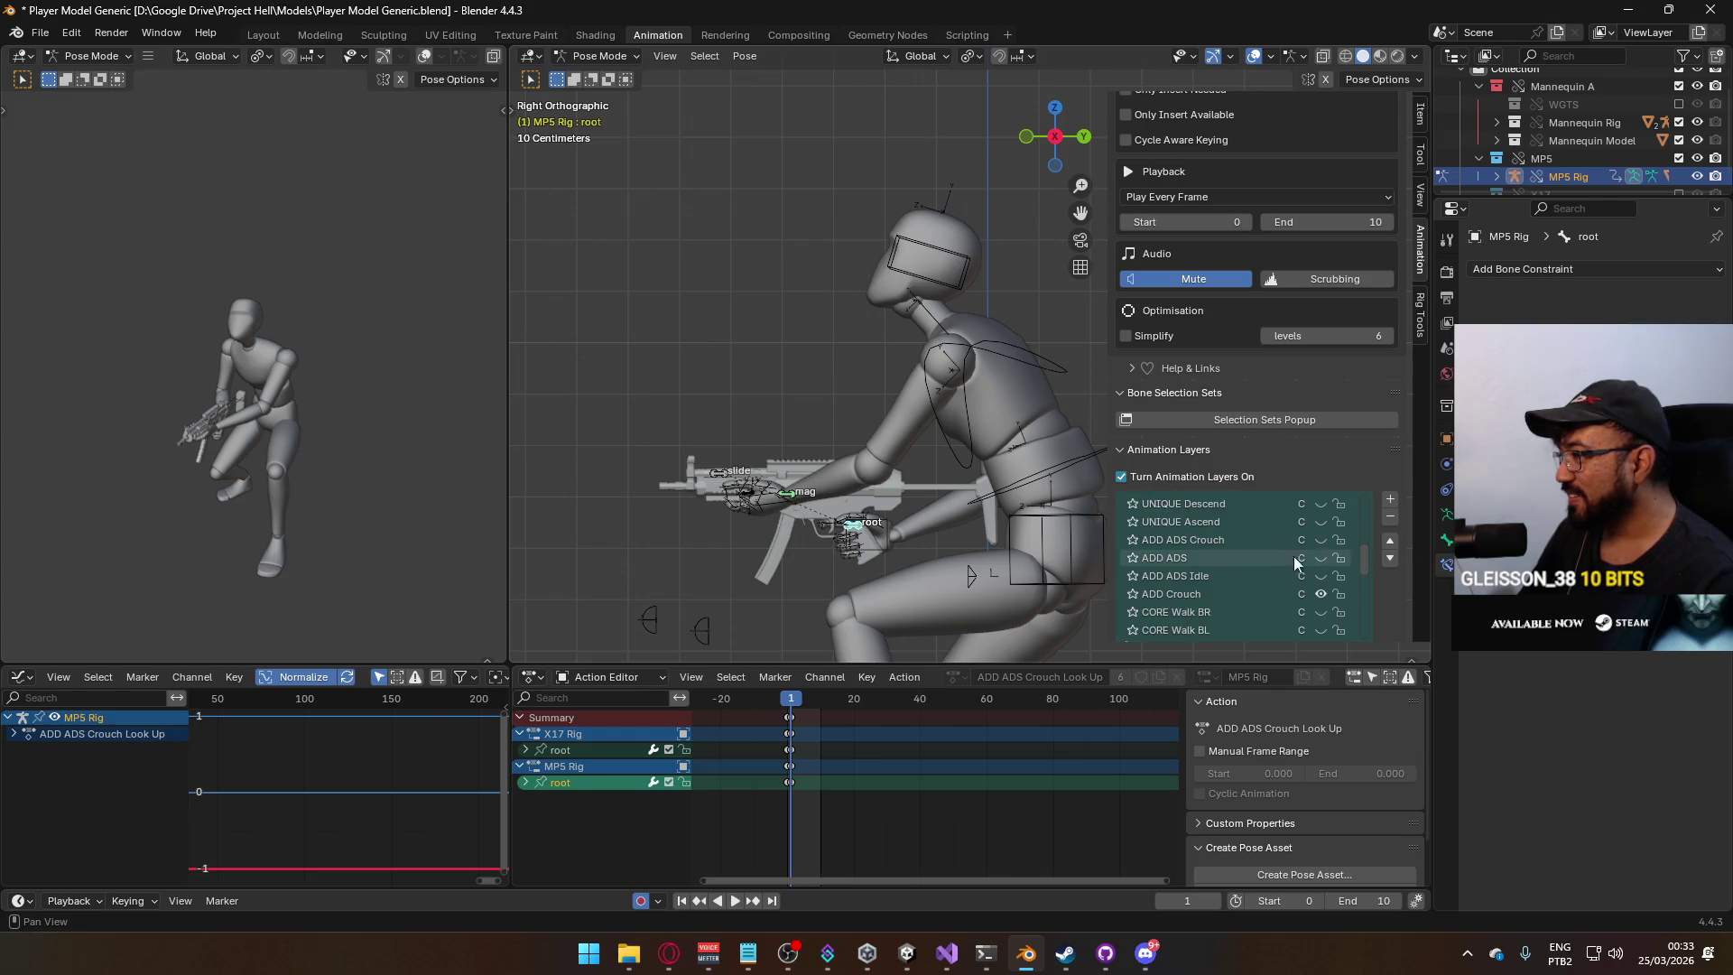
left_click(1321, 540)
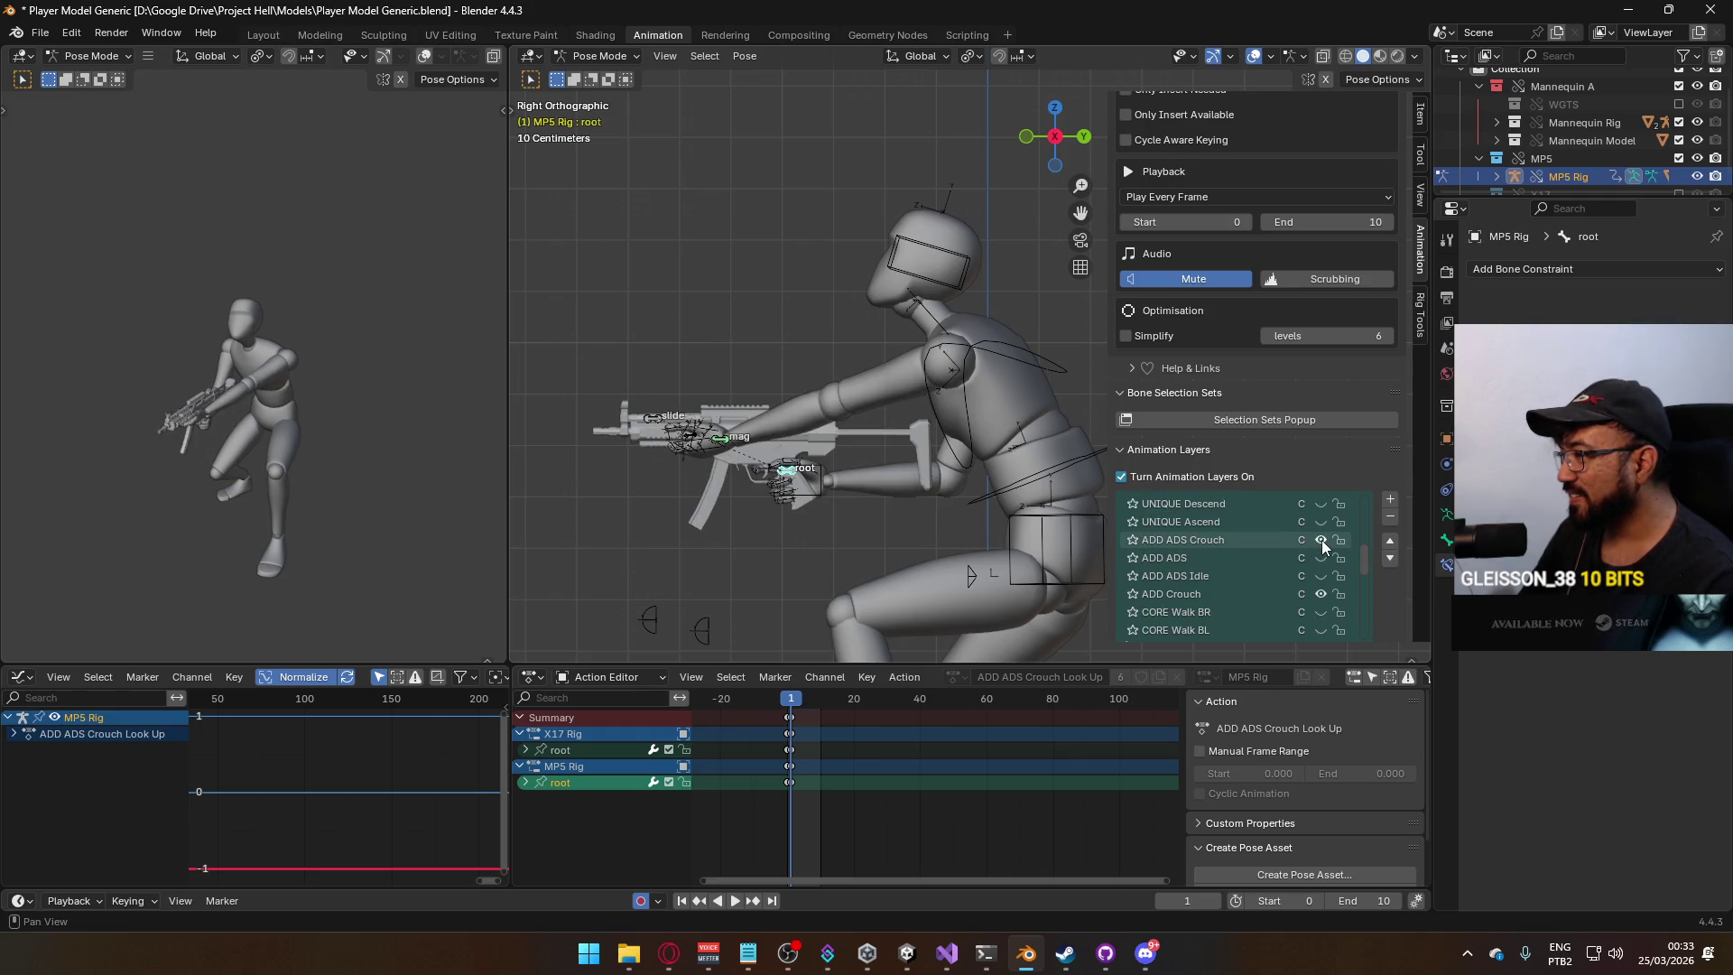
left_click(1322, 540)
scroll(1365, 555, "up", 6)
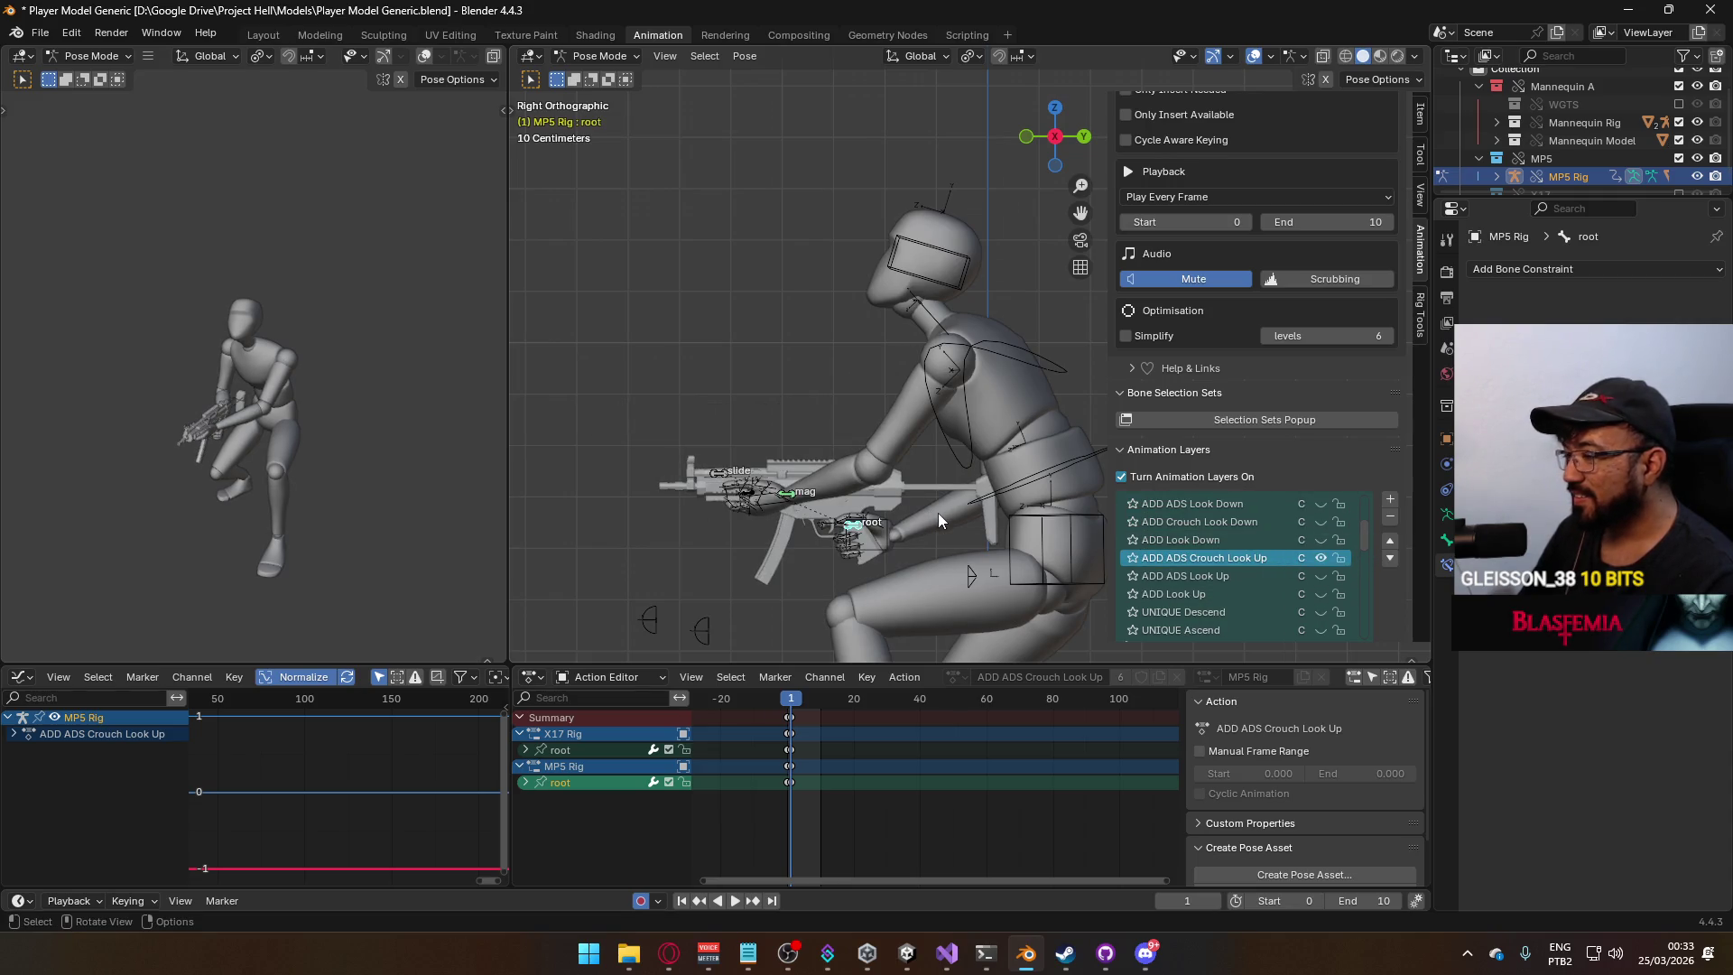
Rotate and raise the MP5 root bone to aim upward, then return to Object Mode.
key("r")
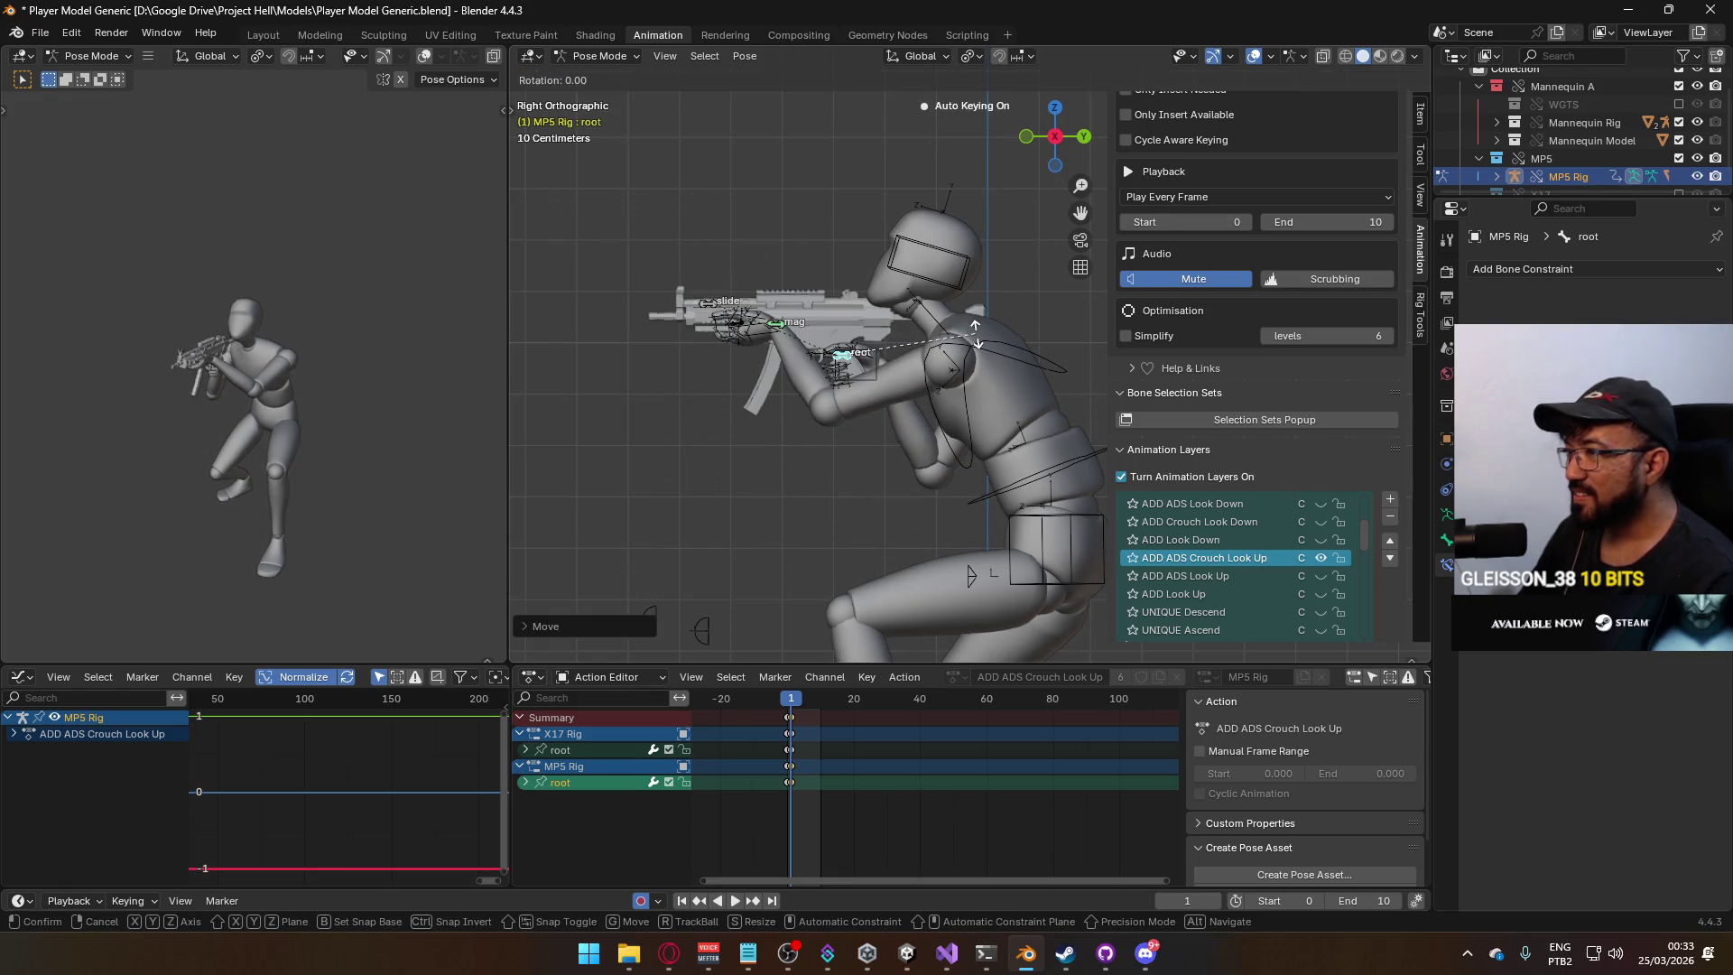
left_click(959, 442)
key("g")
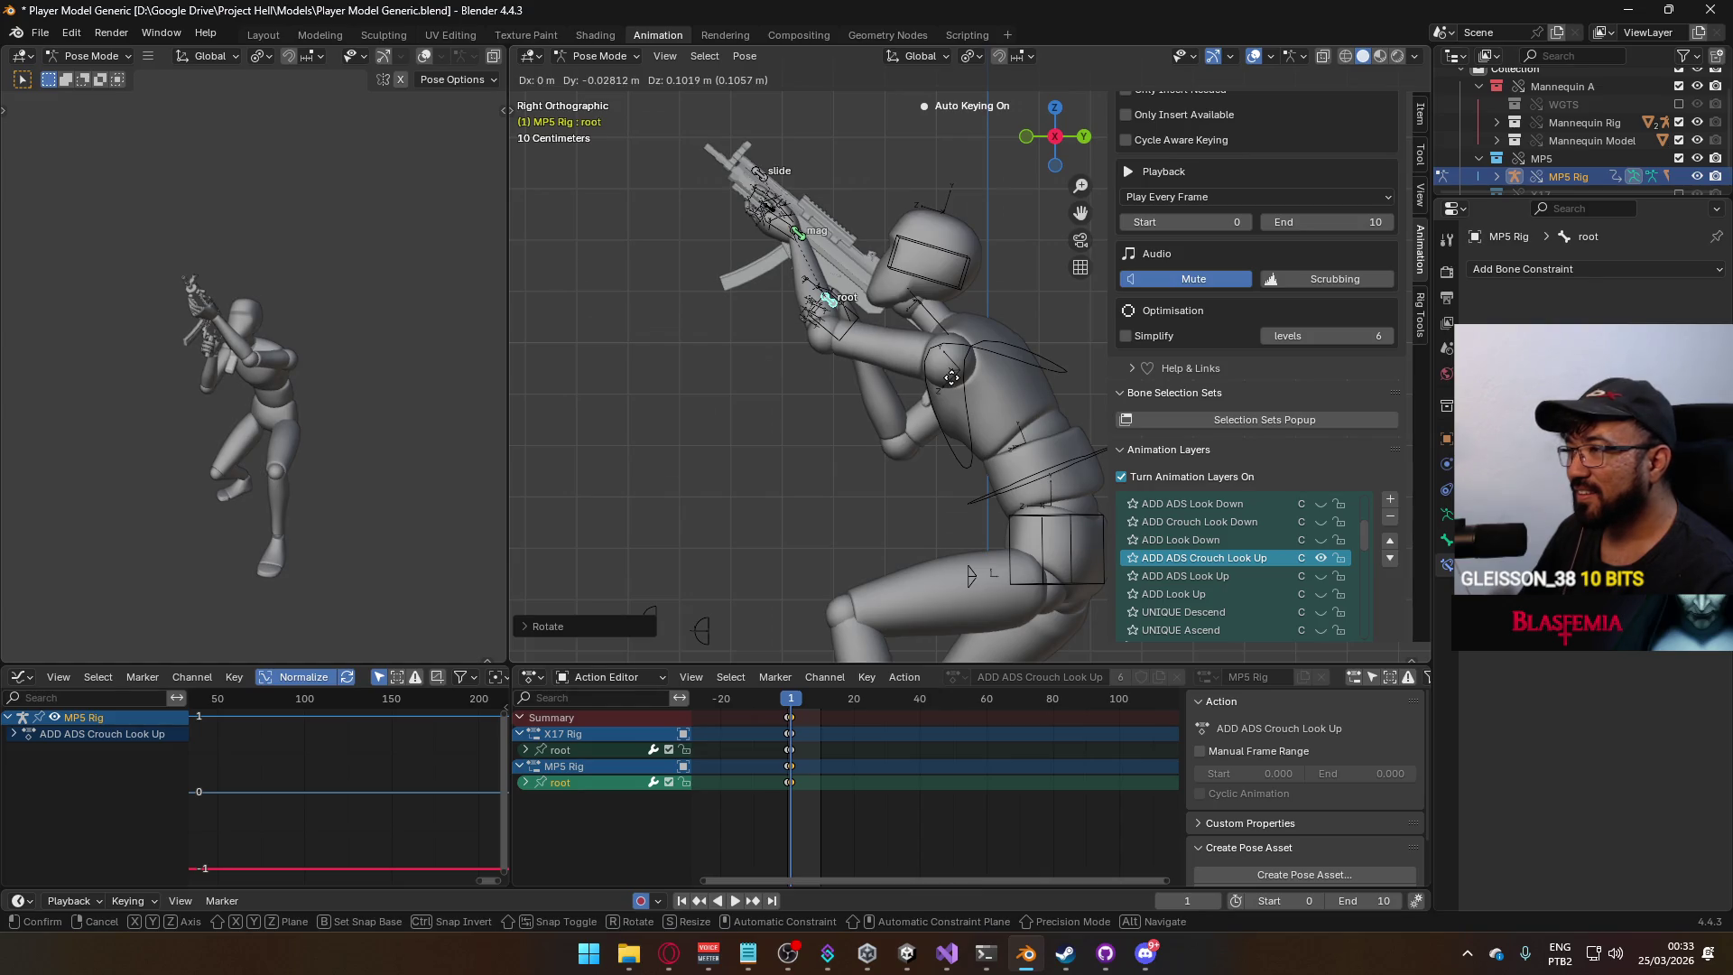
left_click(951, 378)
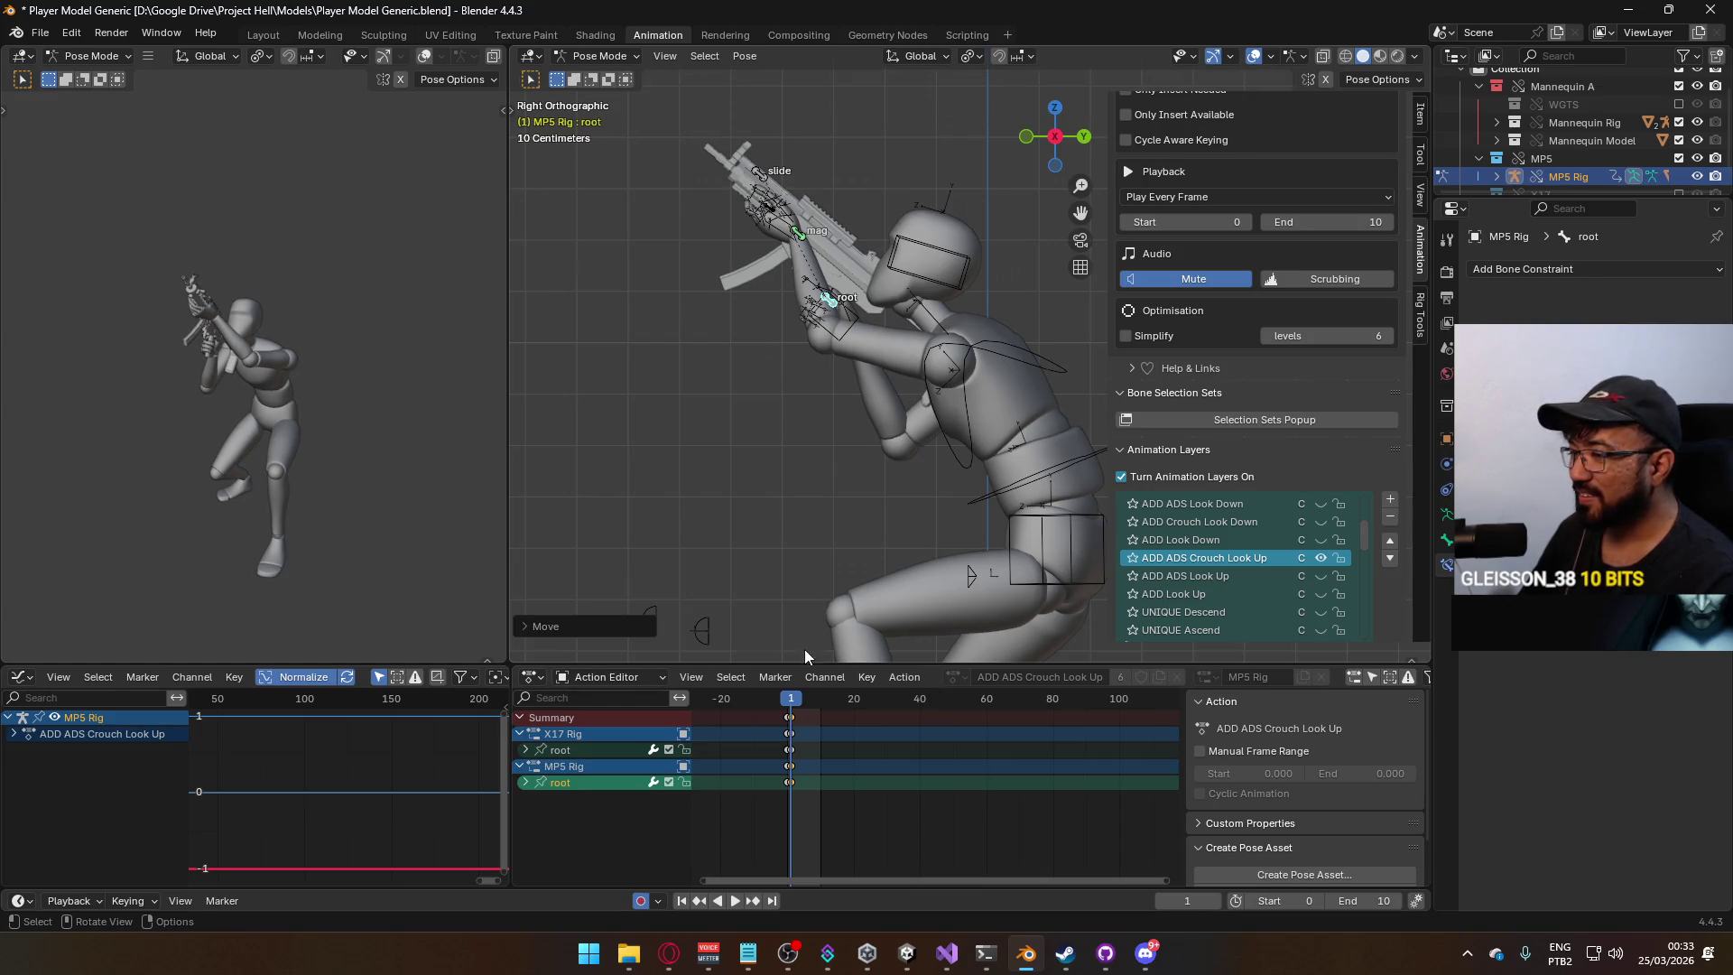
left_click(600, 55)
left_click(600, 74)
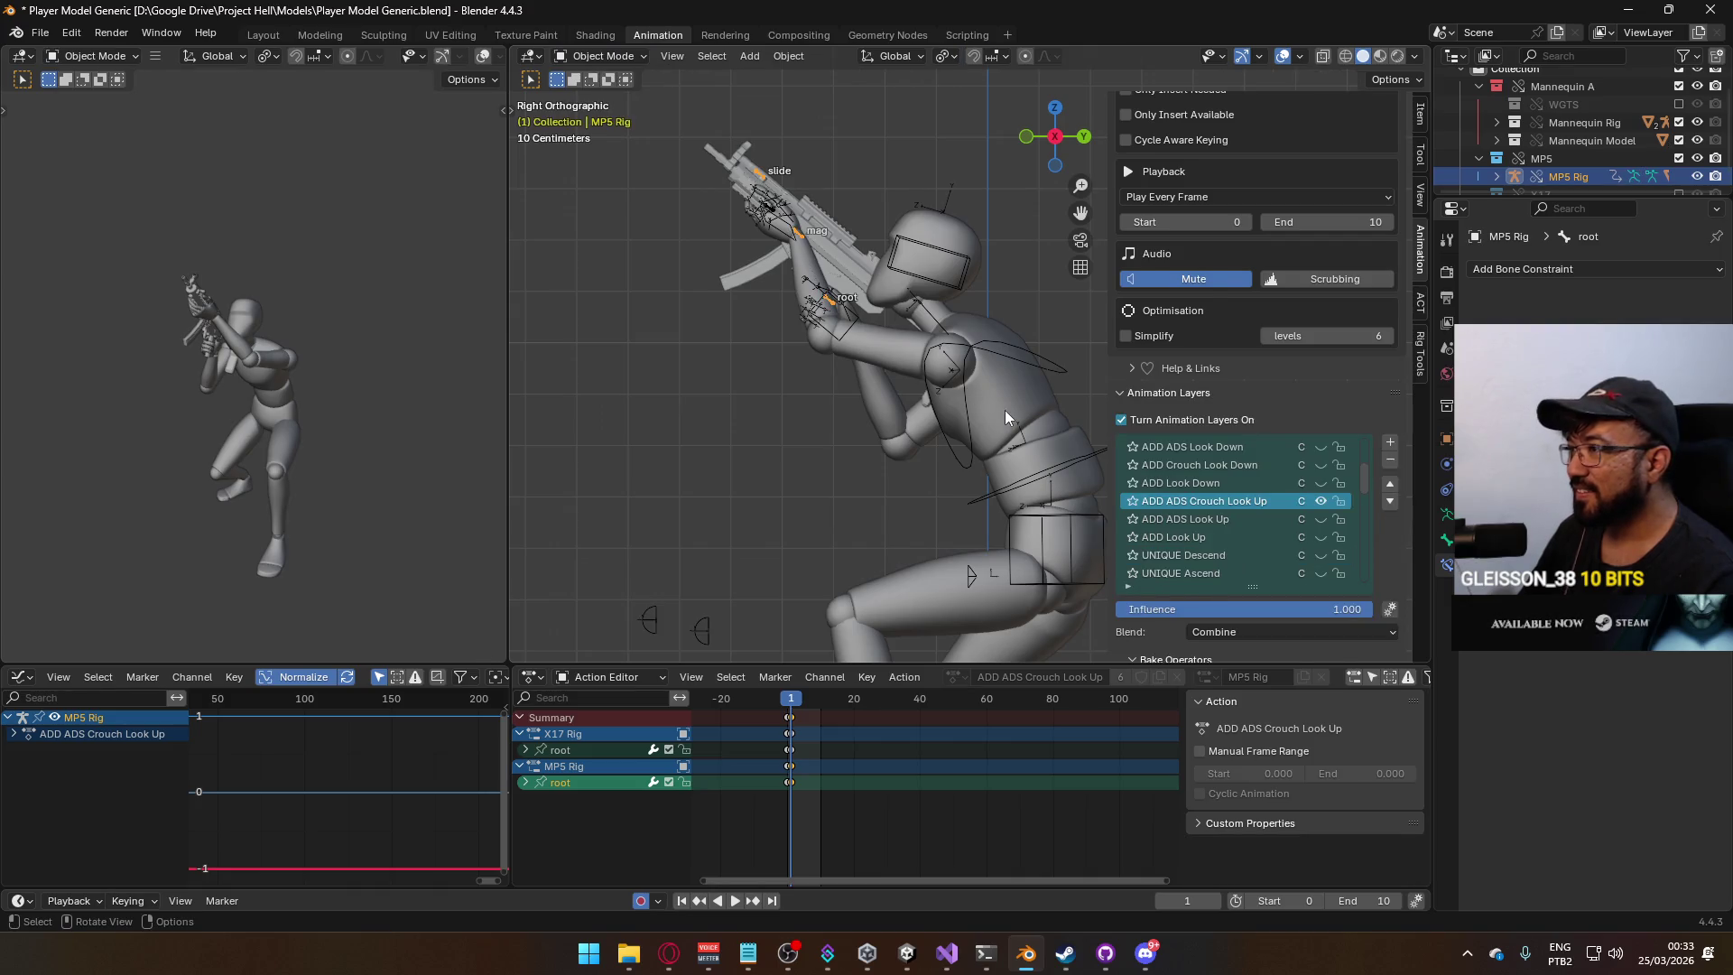
Select the mannequin armature and start an FBX export.
left_click(1074, 461)
left_click(1076, 457)
left_click(1098, 470)
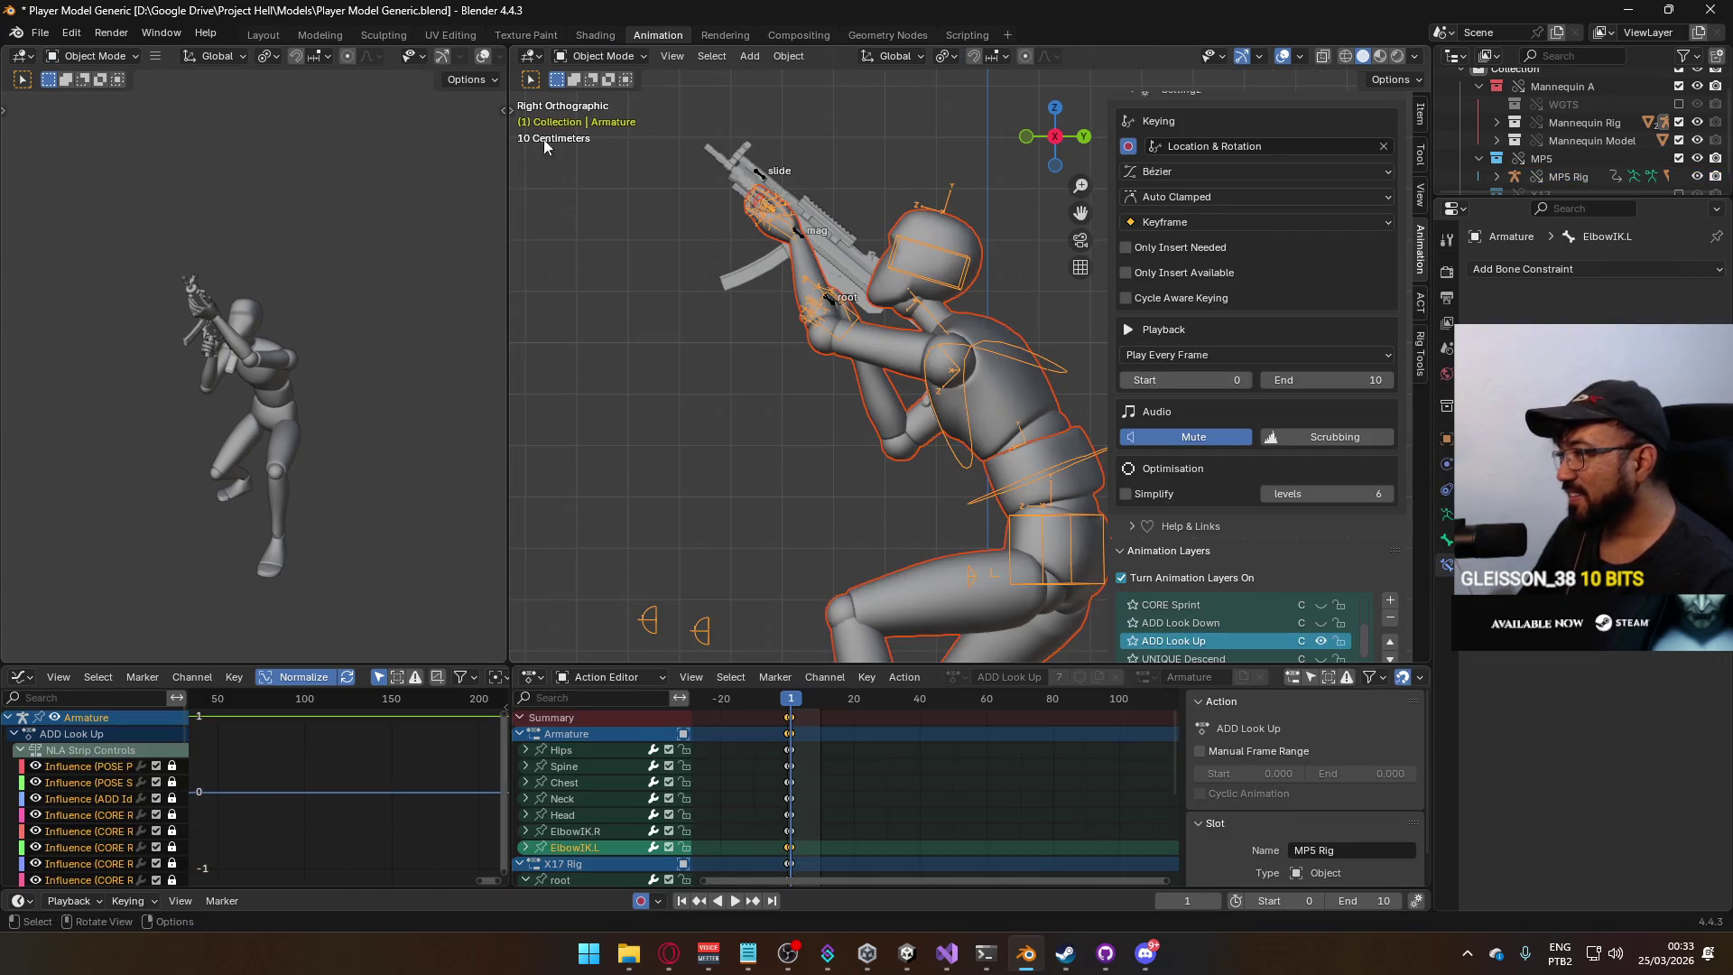
left_click(40, 32)
mouse_move(126, 309)
left_click(323, 464)
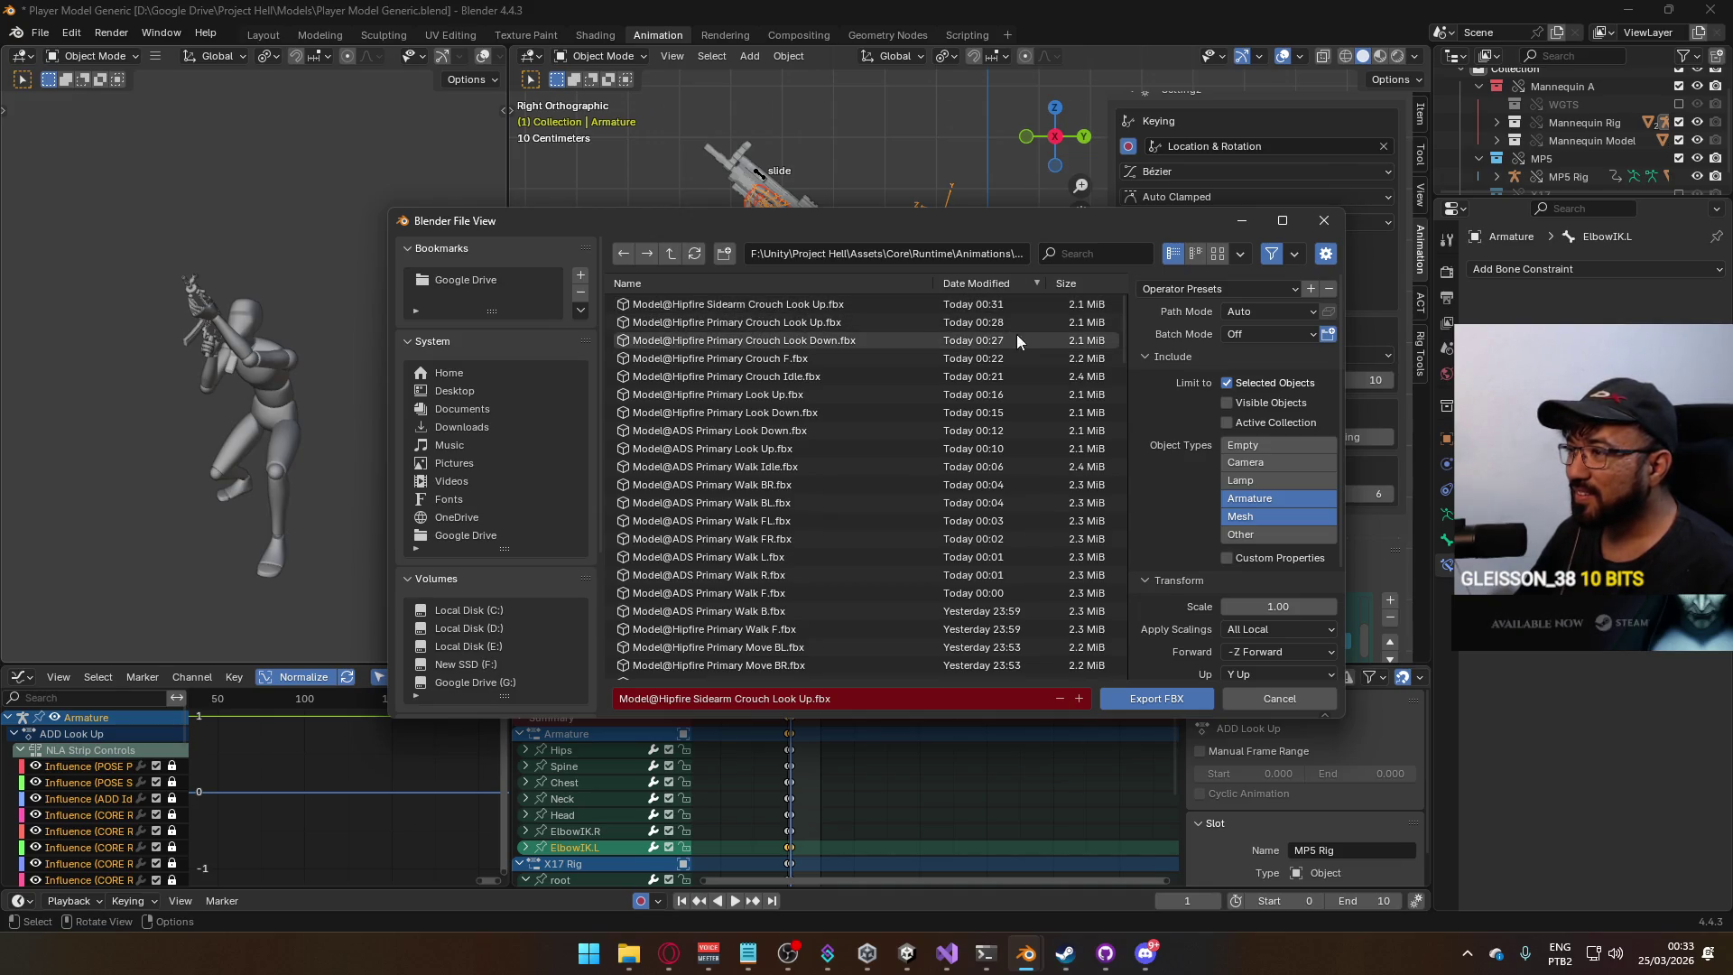
Filter files for 'ads primary crouch look' and export over Model@ADS Primary Crouch Look Up.fbx.
left_click(1092, 257)
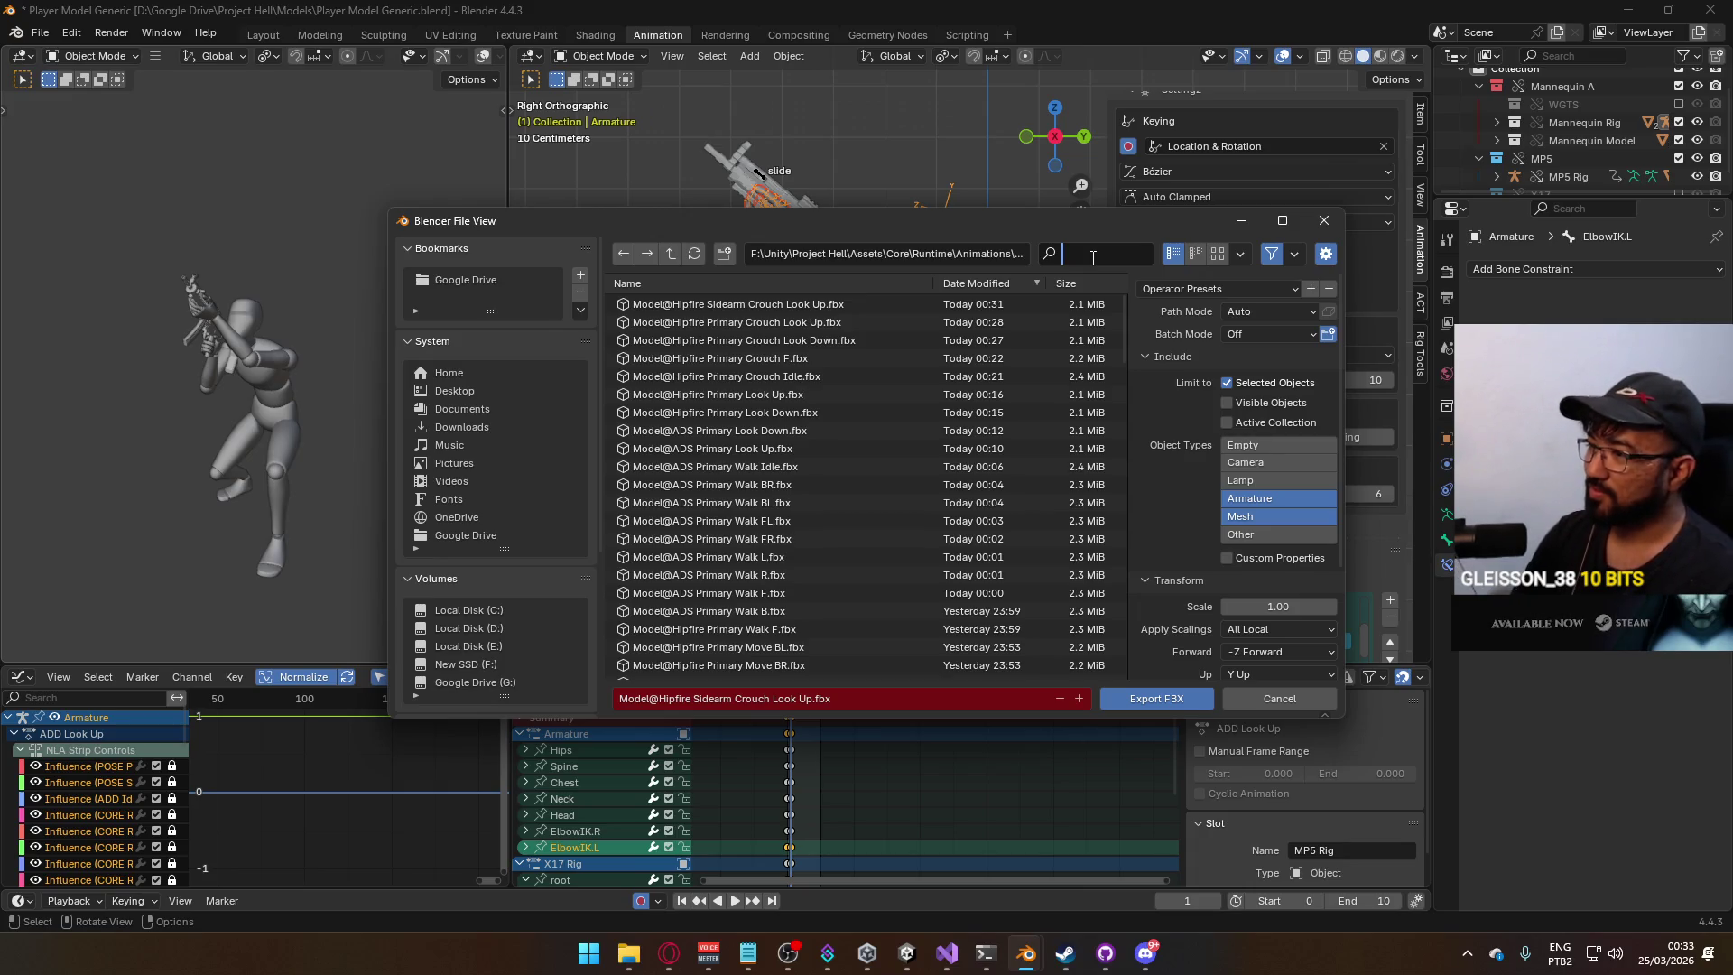
type("ads primar")
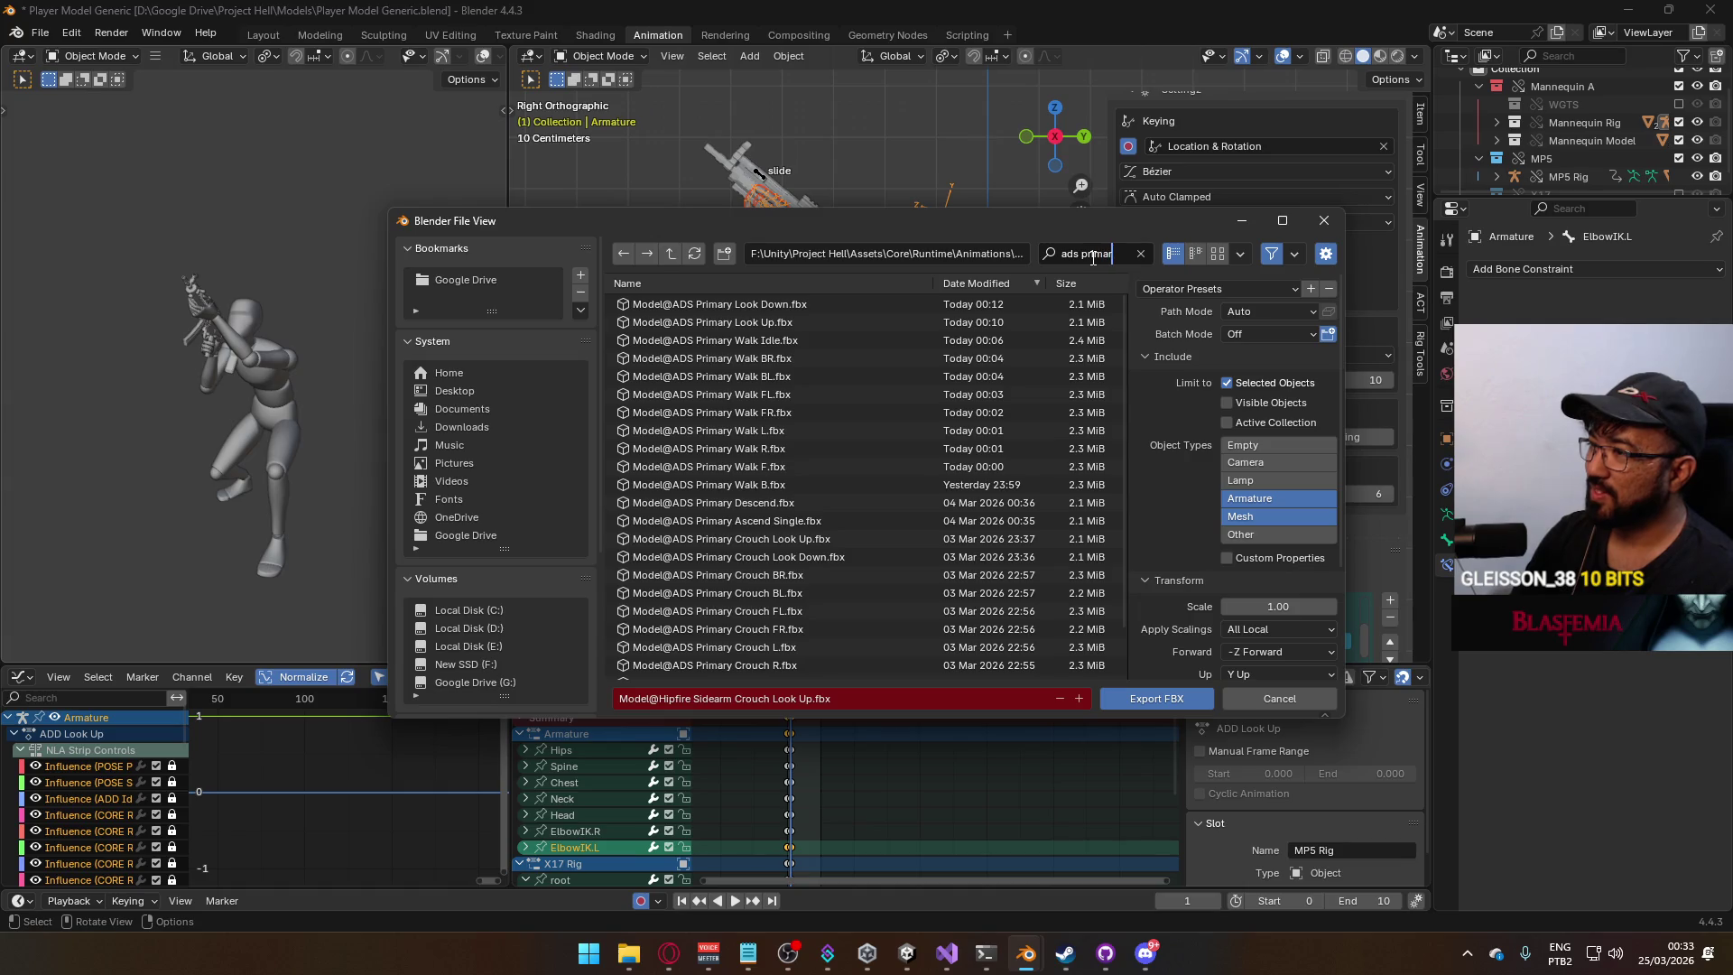
type("y look")
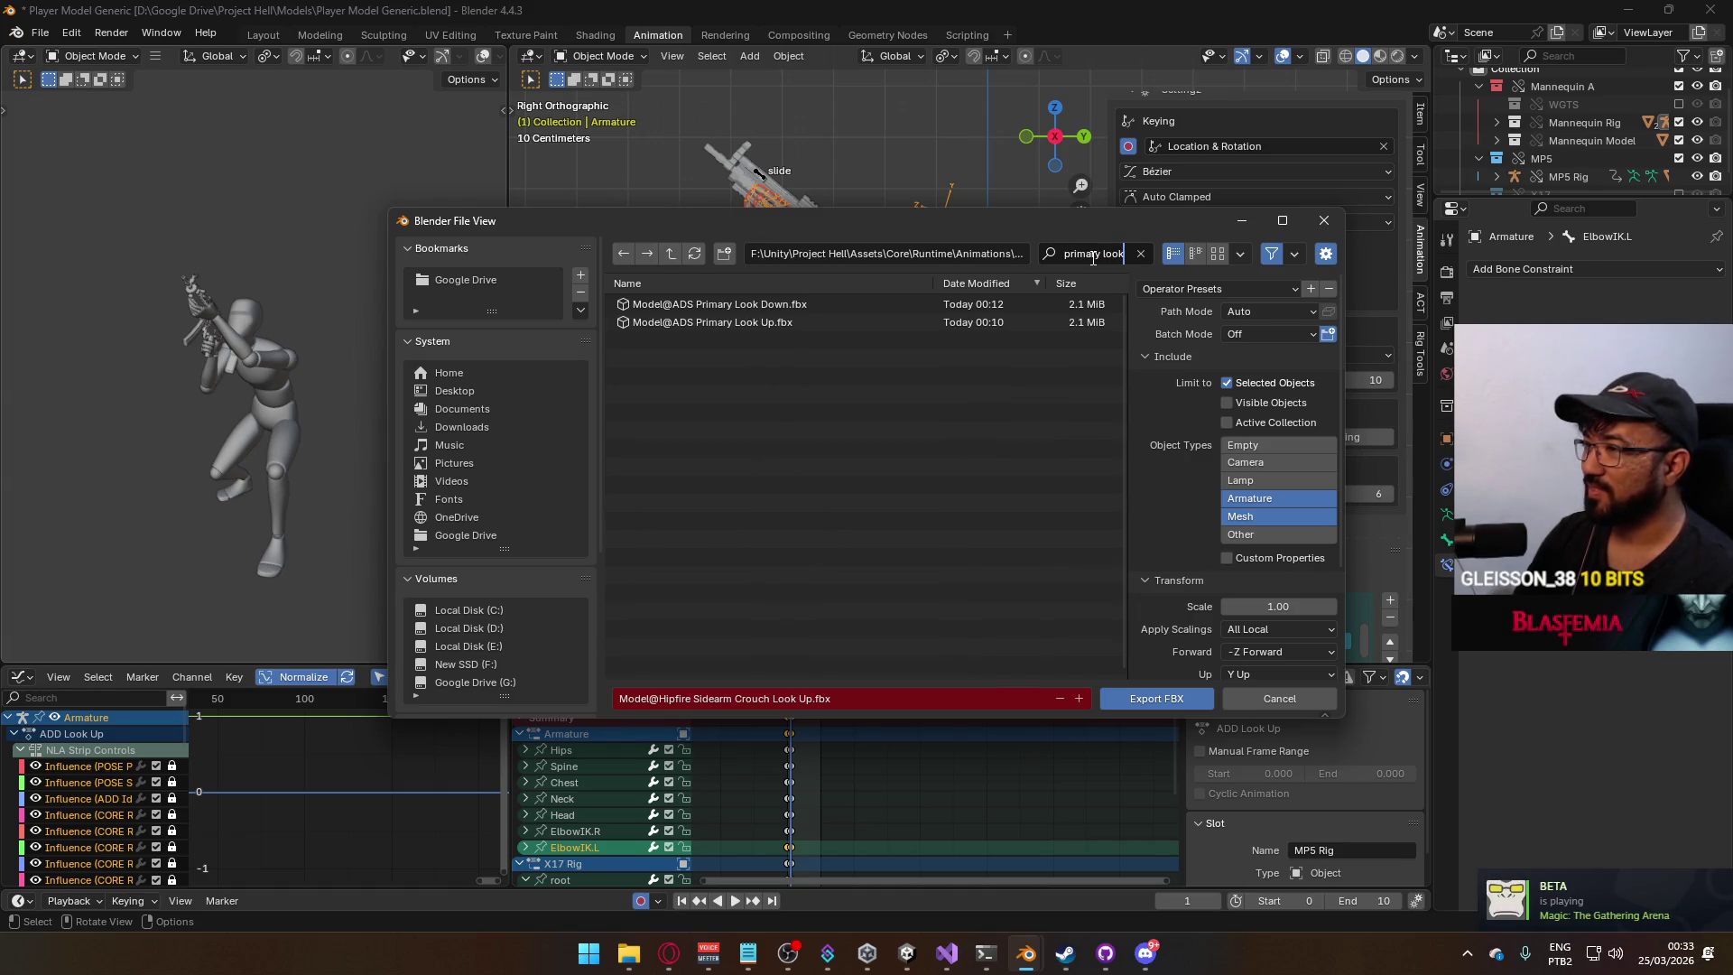
key("BackSpace")
key("BackSpace")
key("BackSpace")
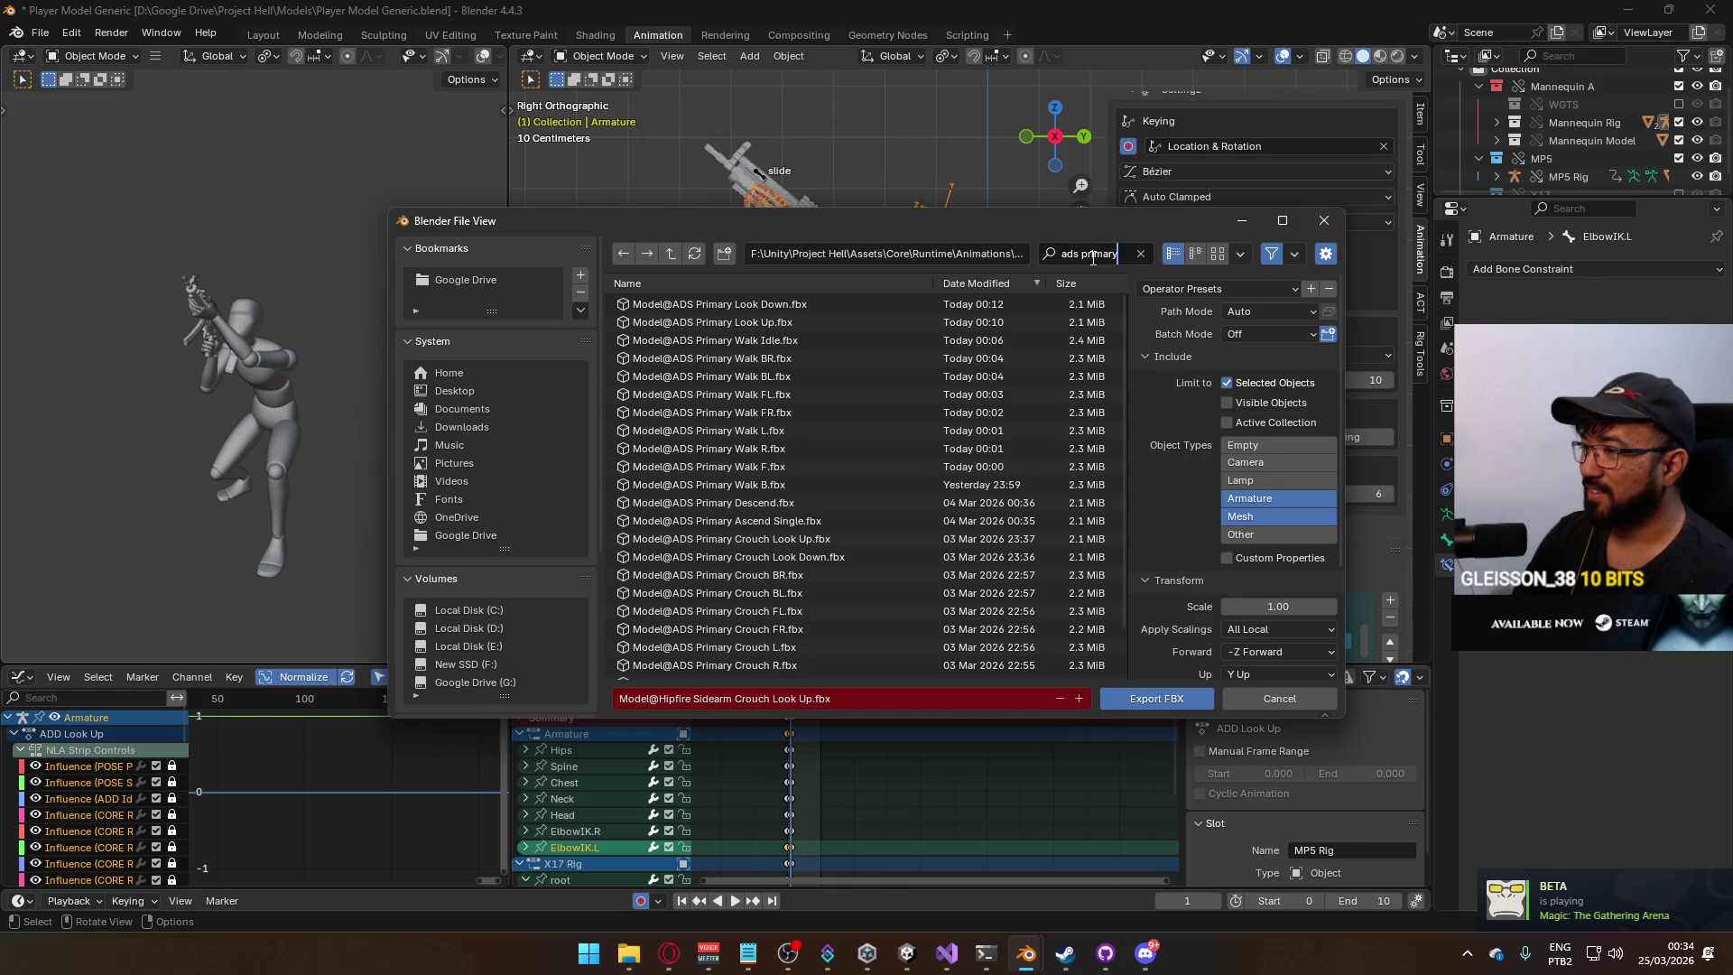
type("crouck")
key("BackSpace")
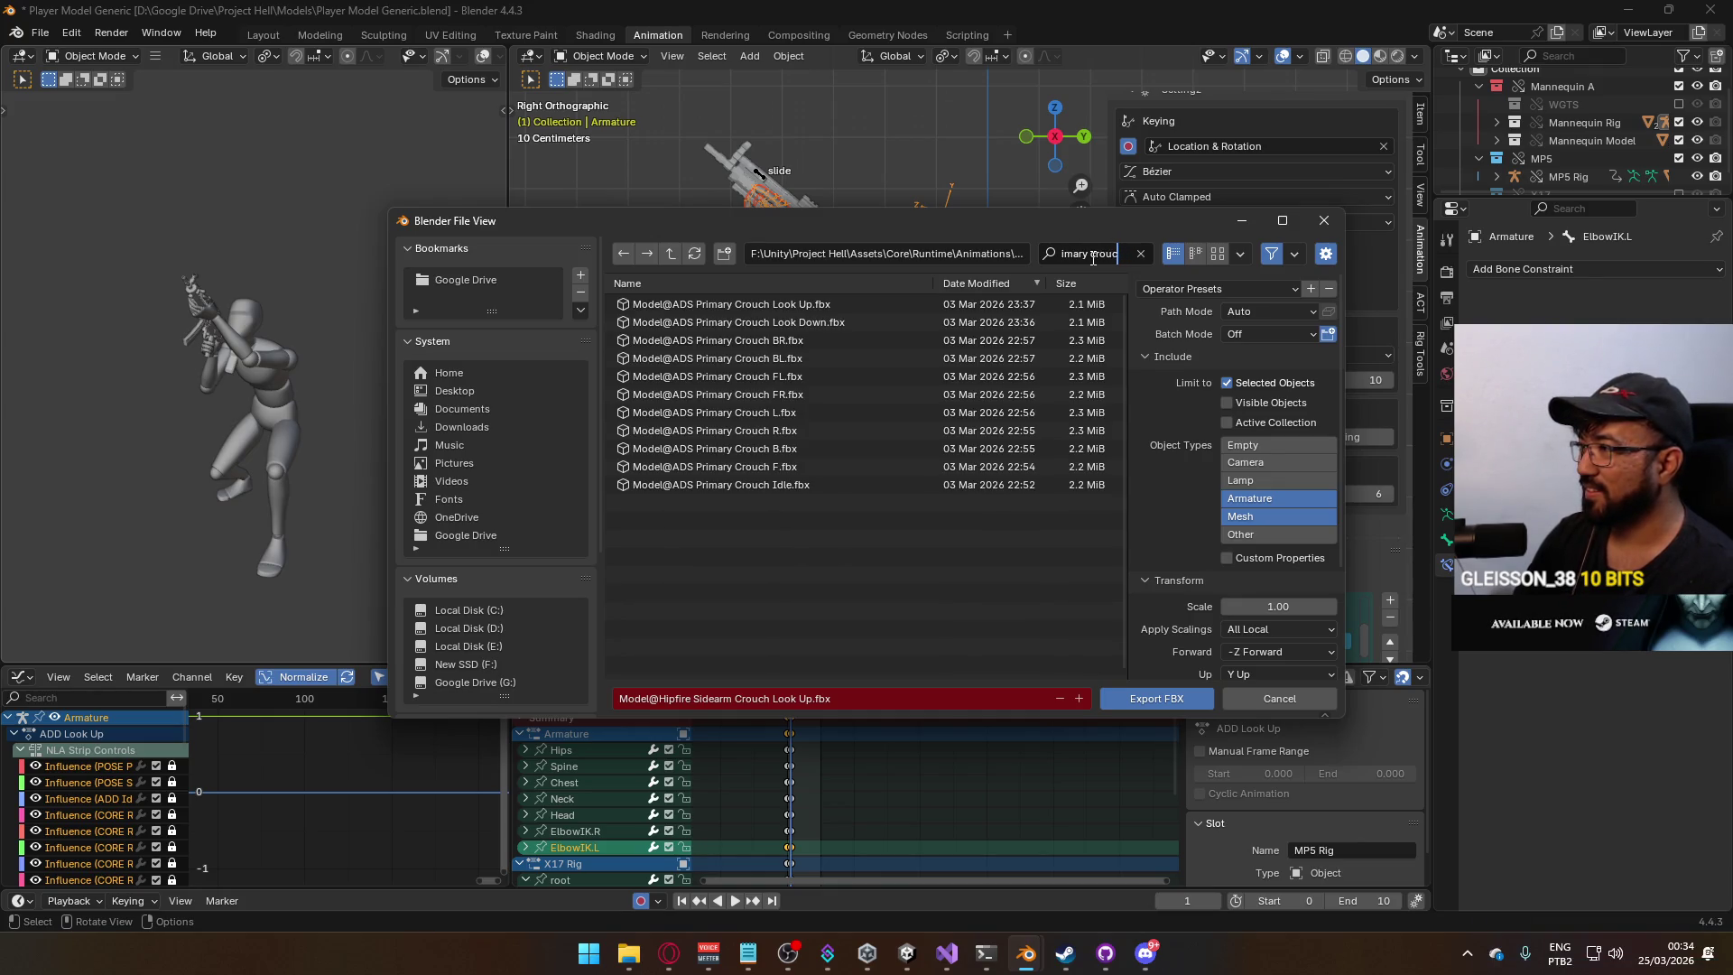
type("h look")
key("Return")
double_click(849, 307)
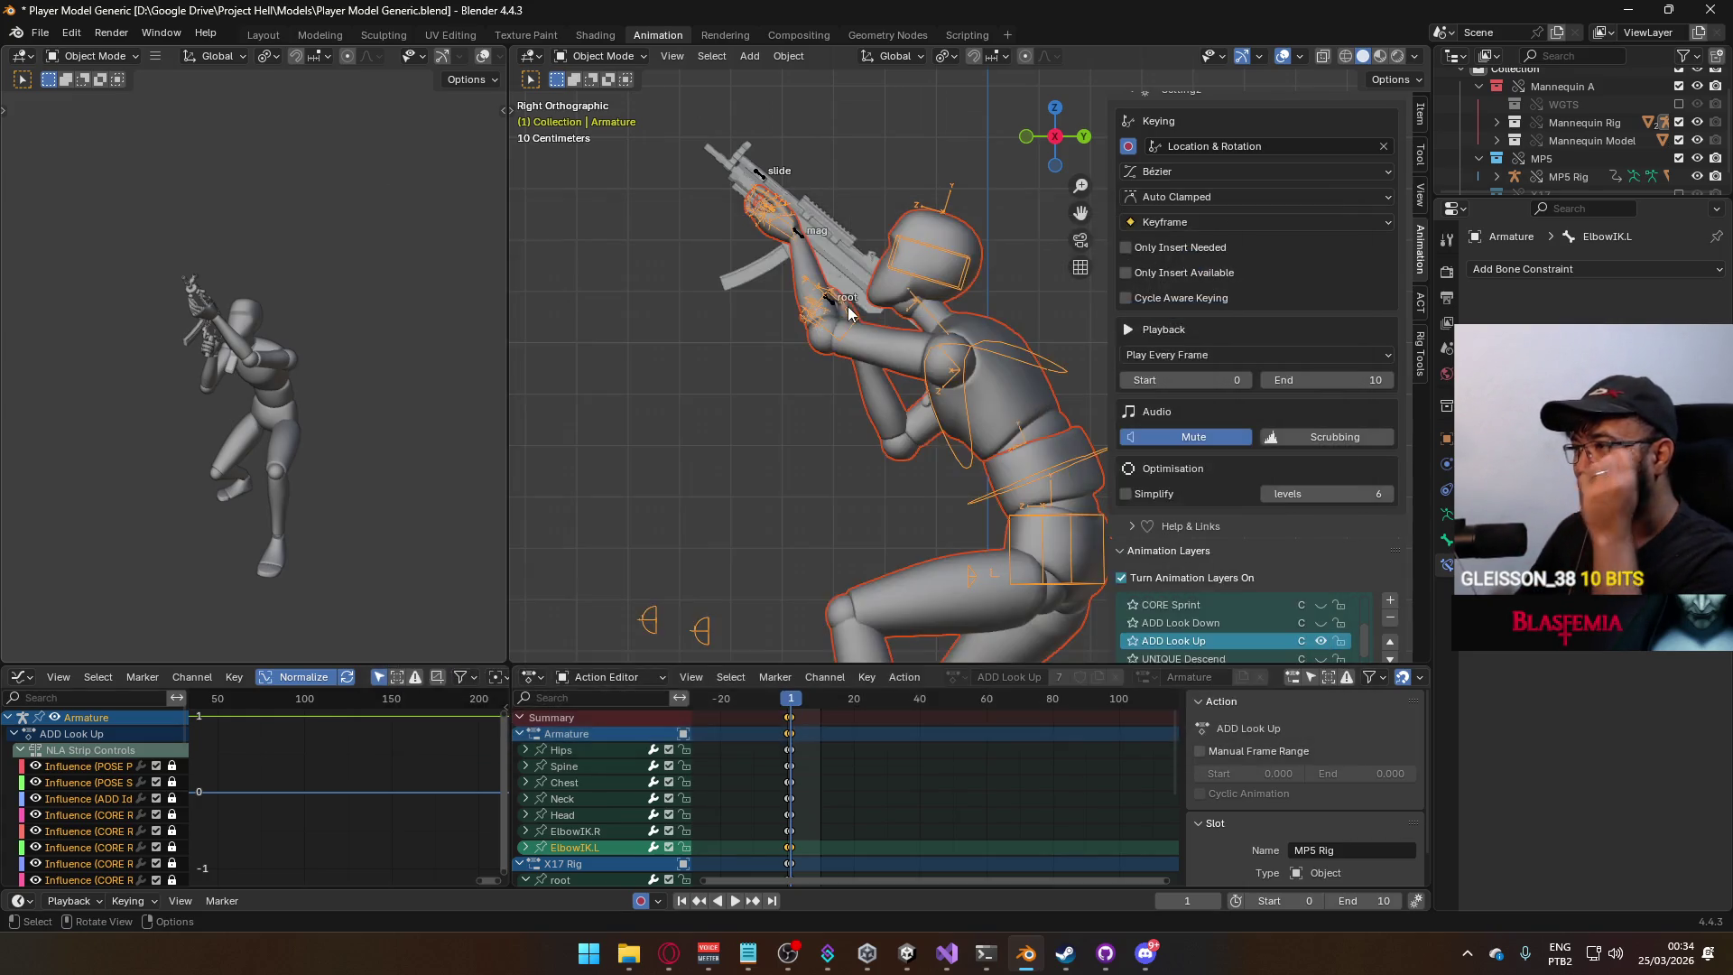
On the MP5 Rig, mute ADD ADS Crouch Look Up and enable the ADD ADS Crouch Look Down layer.
left_click(831, 310)
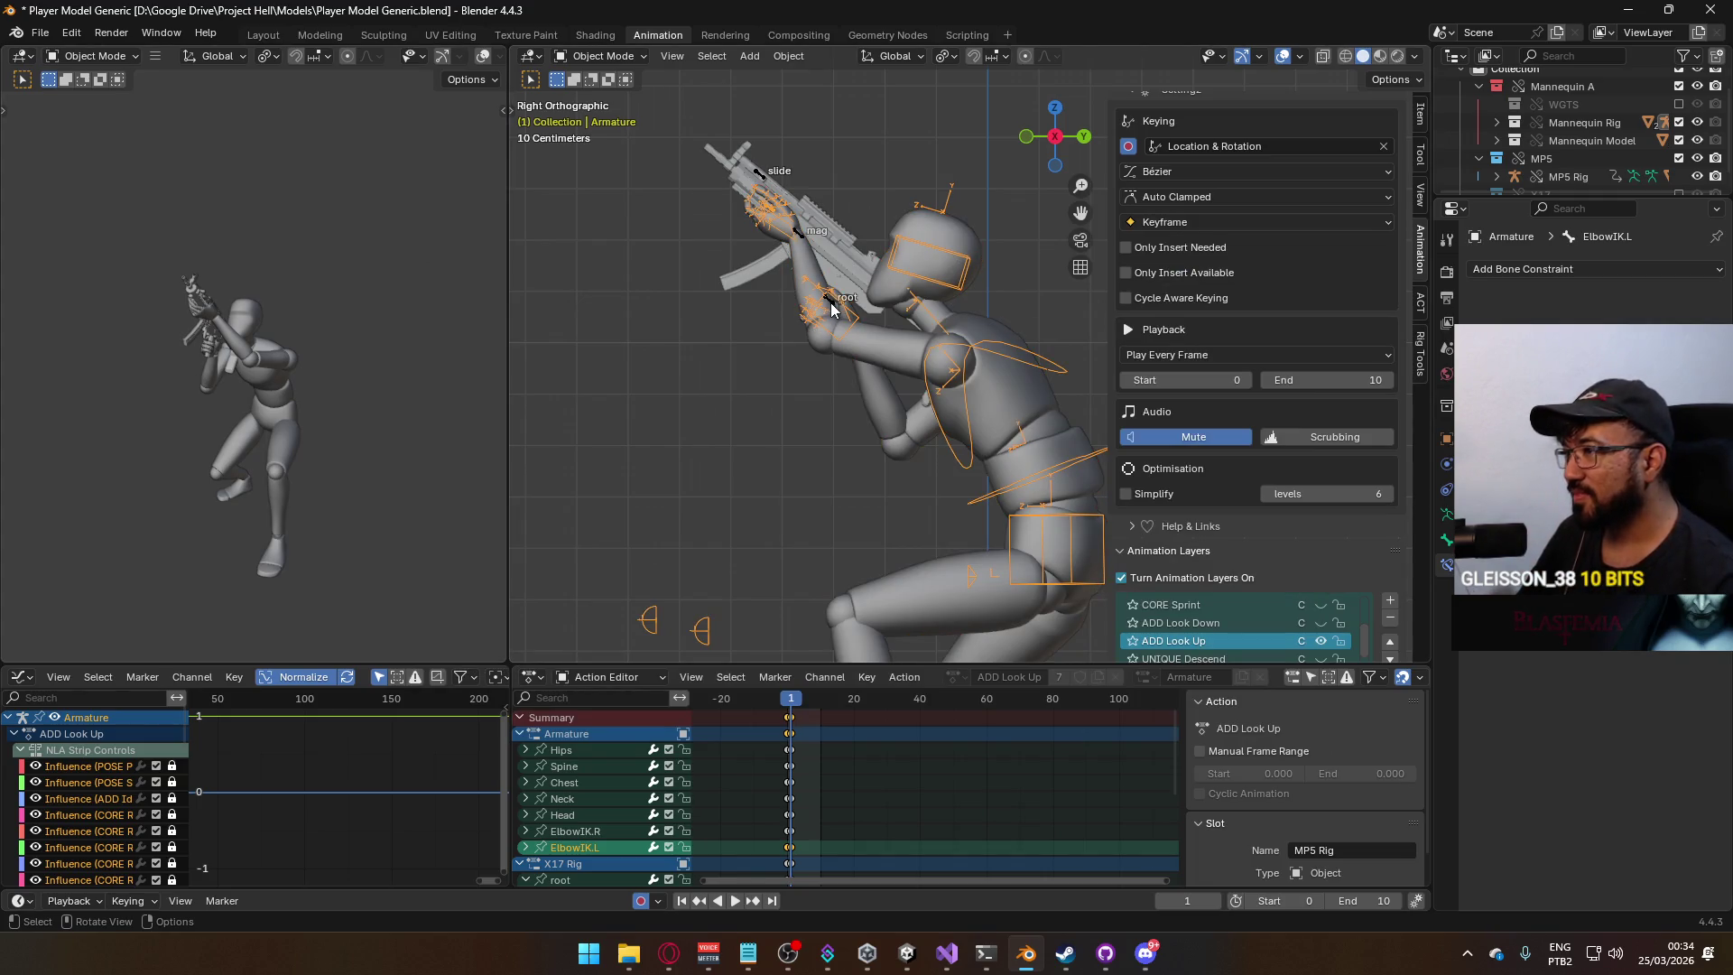
scroll(1289, 487, "down", 2)
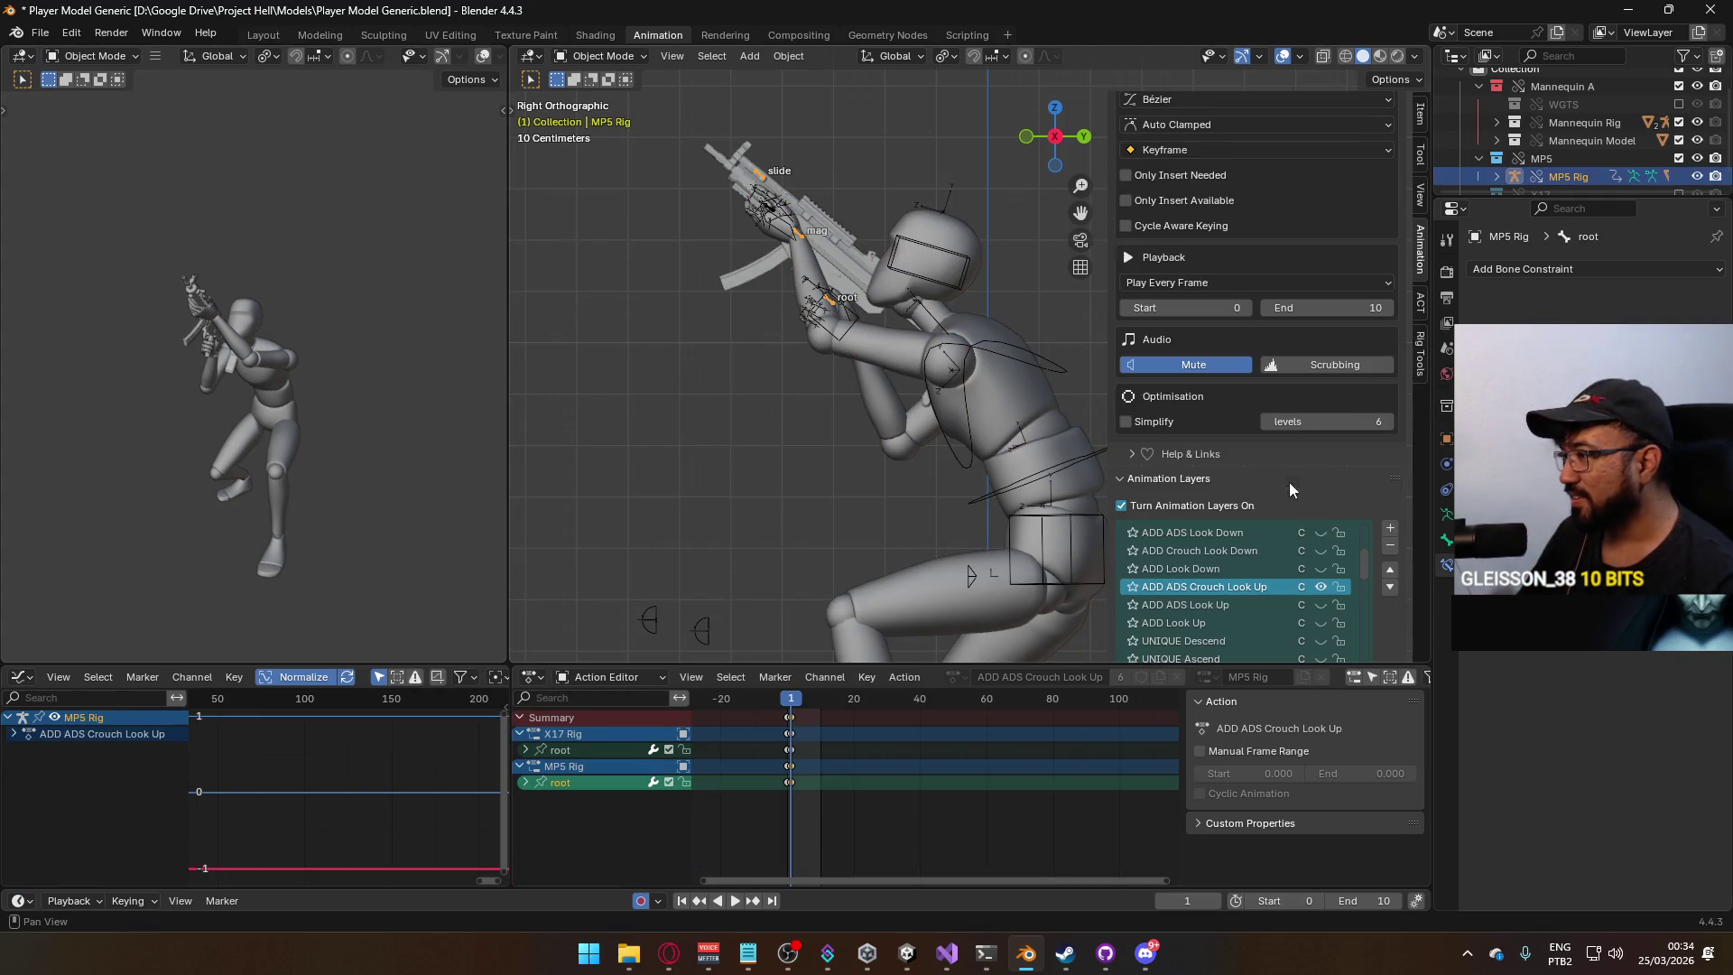
left_click(1323, 587)
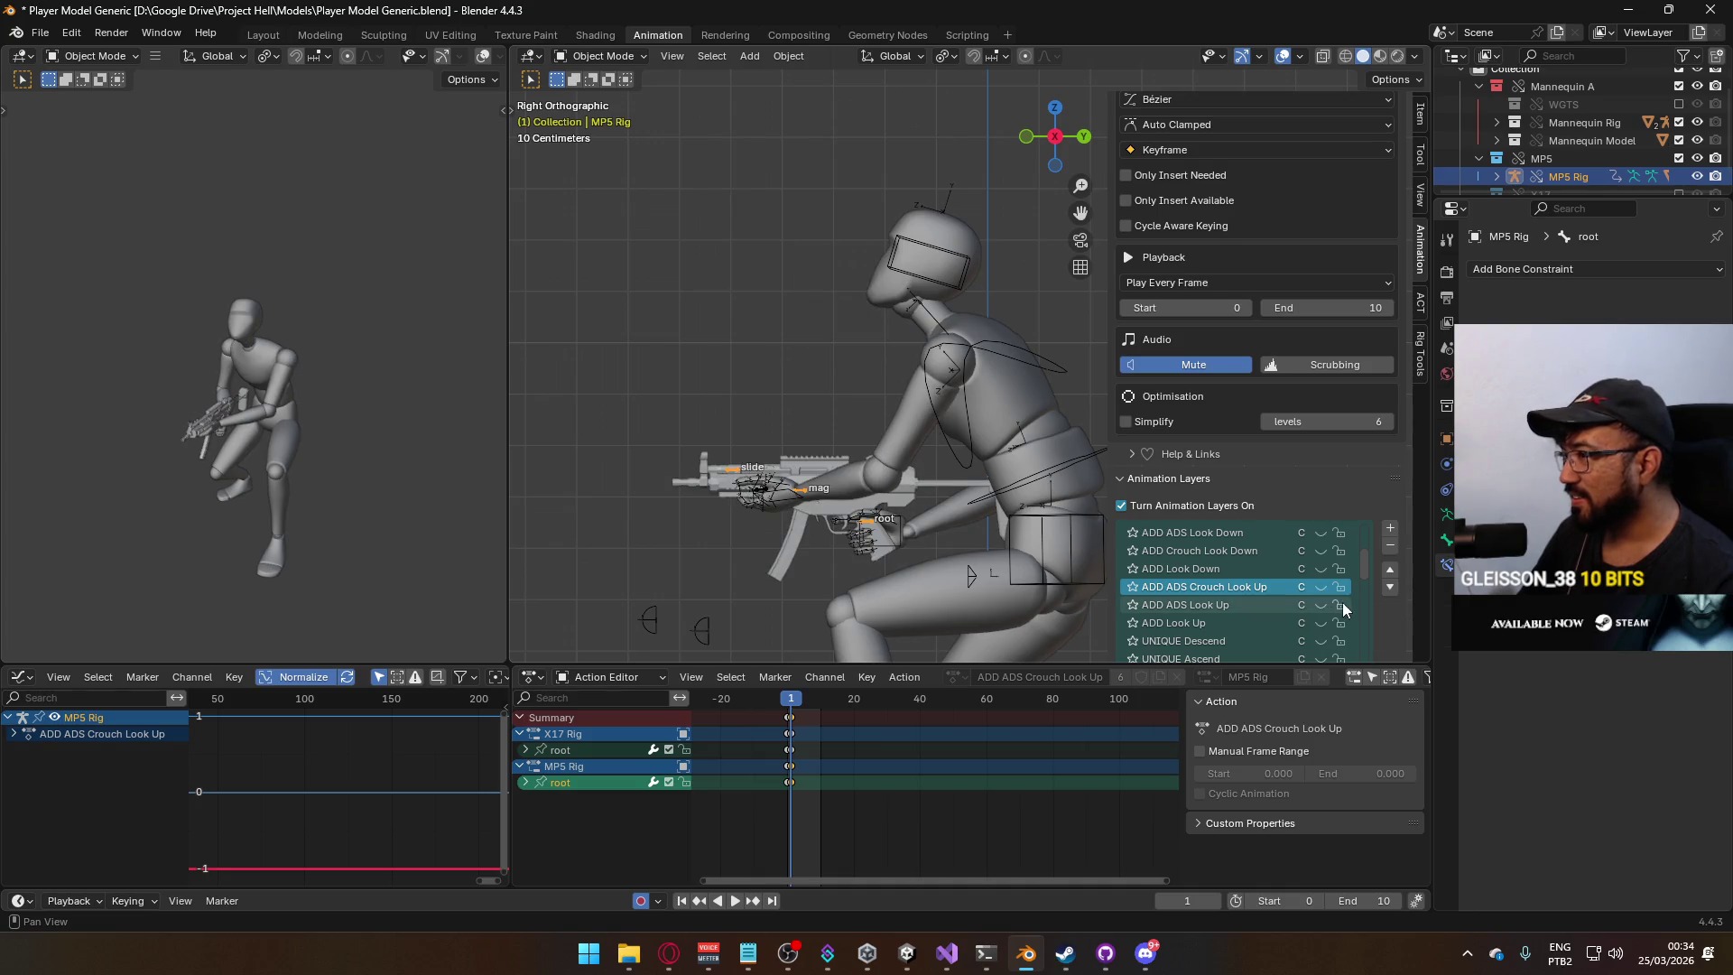
scroll(1322, 572, "up", 1)
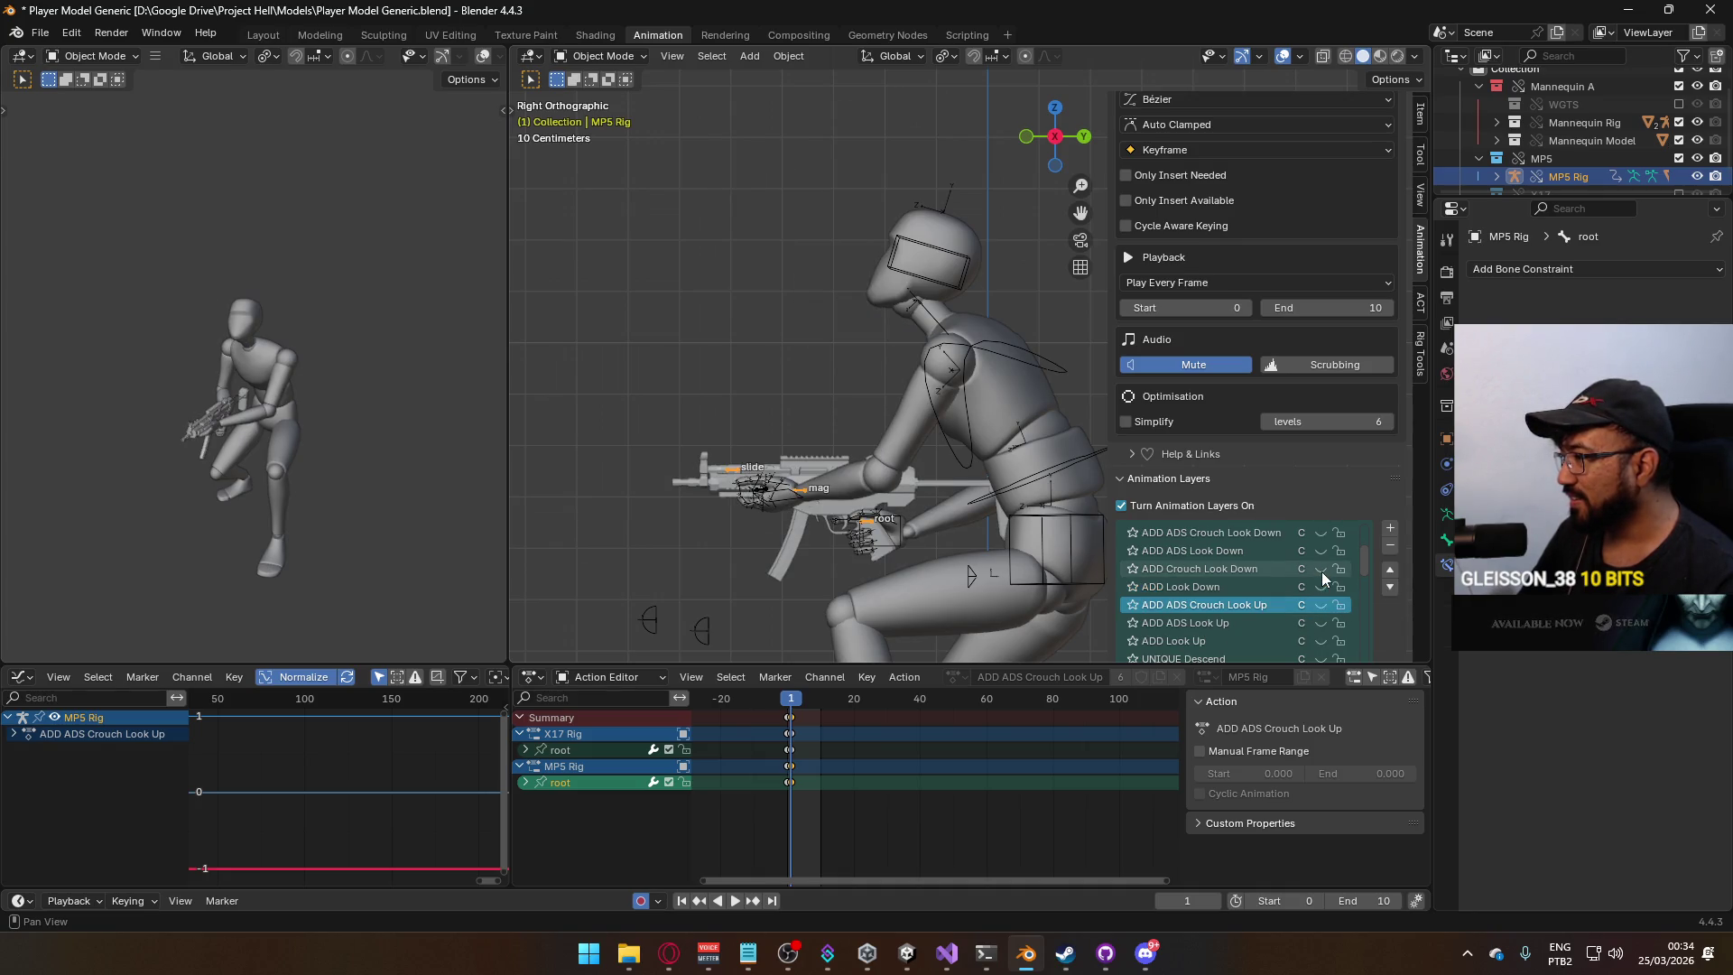
left_click(1321, 534)
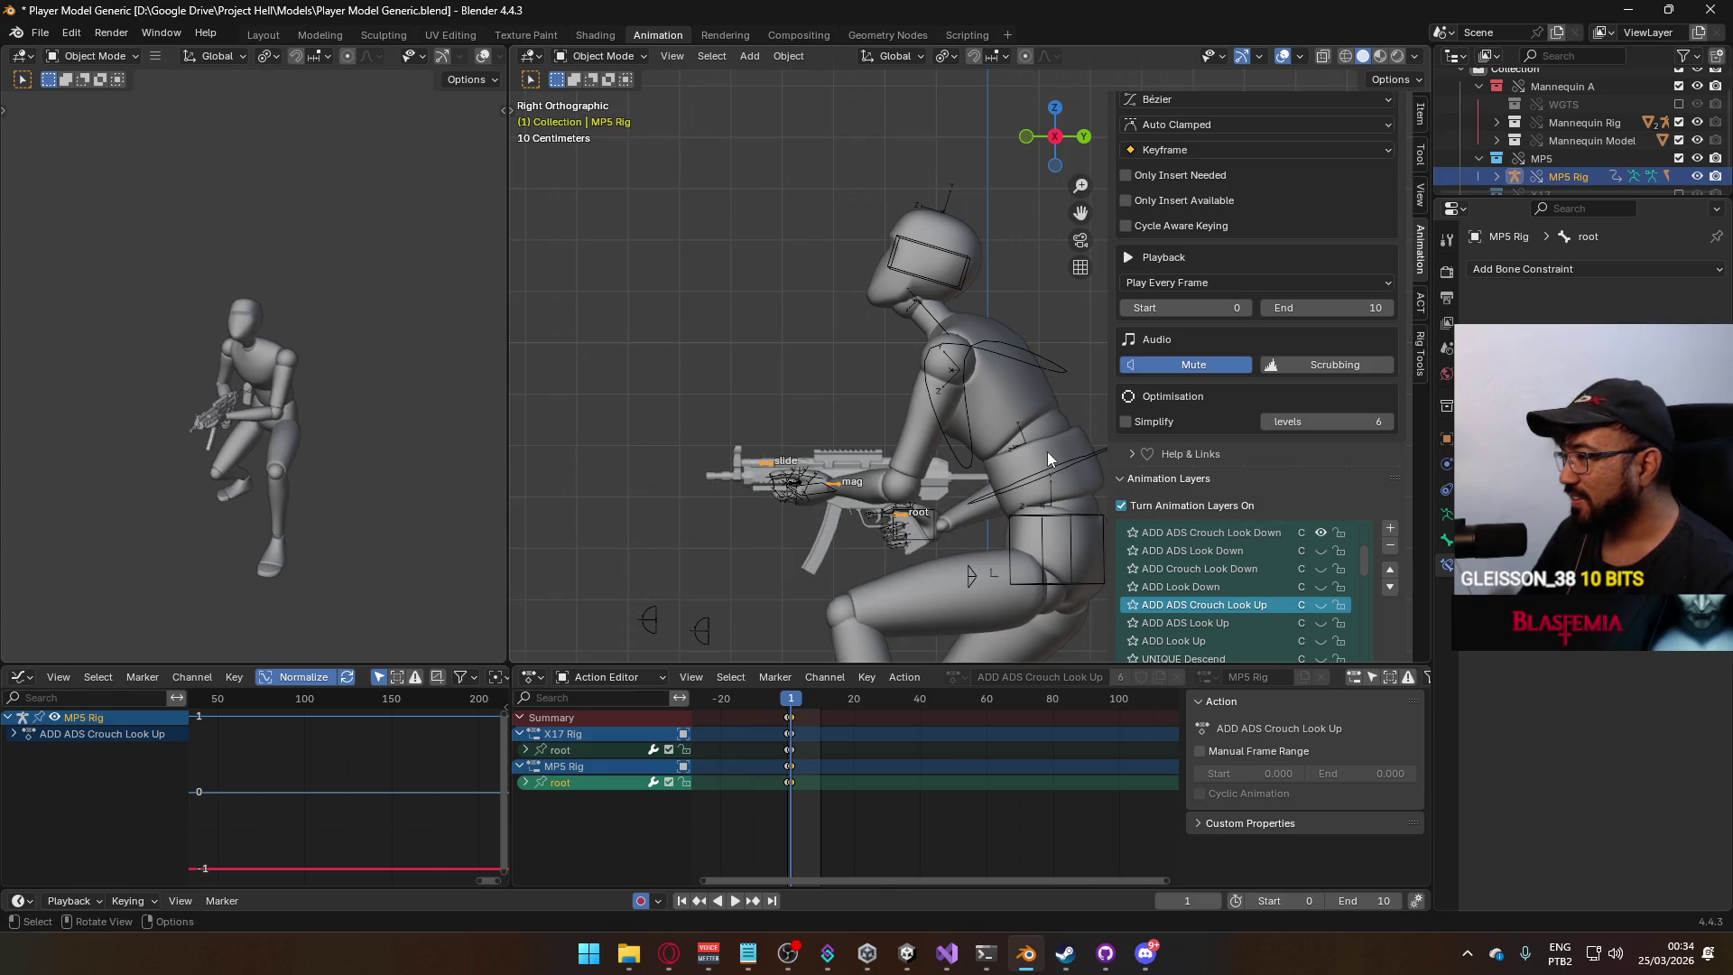
left_click(1032, 361)
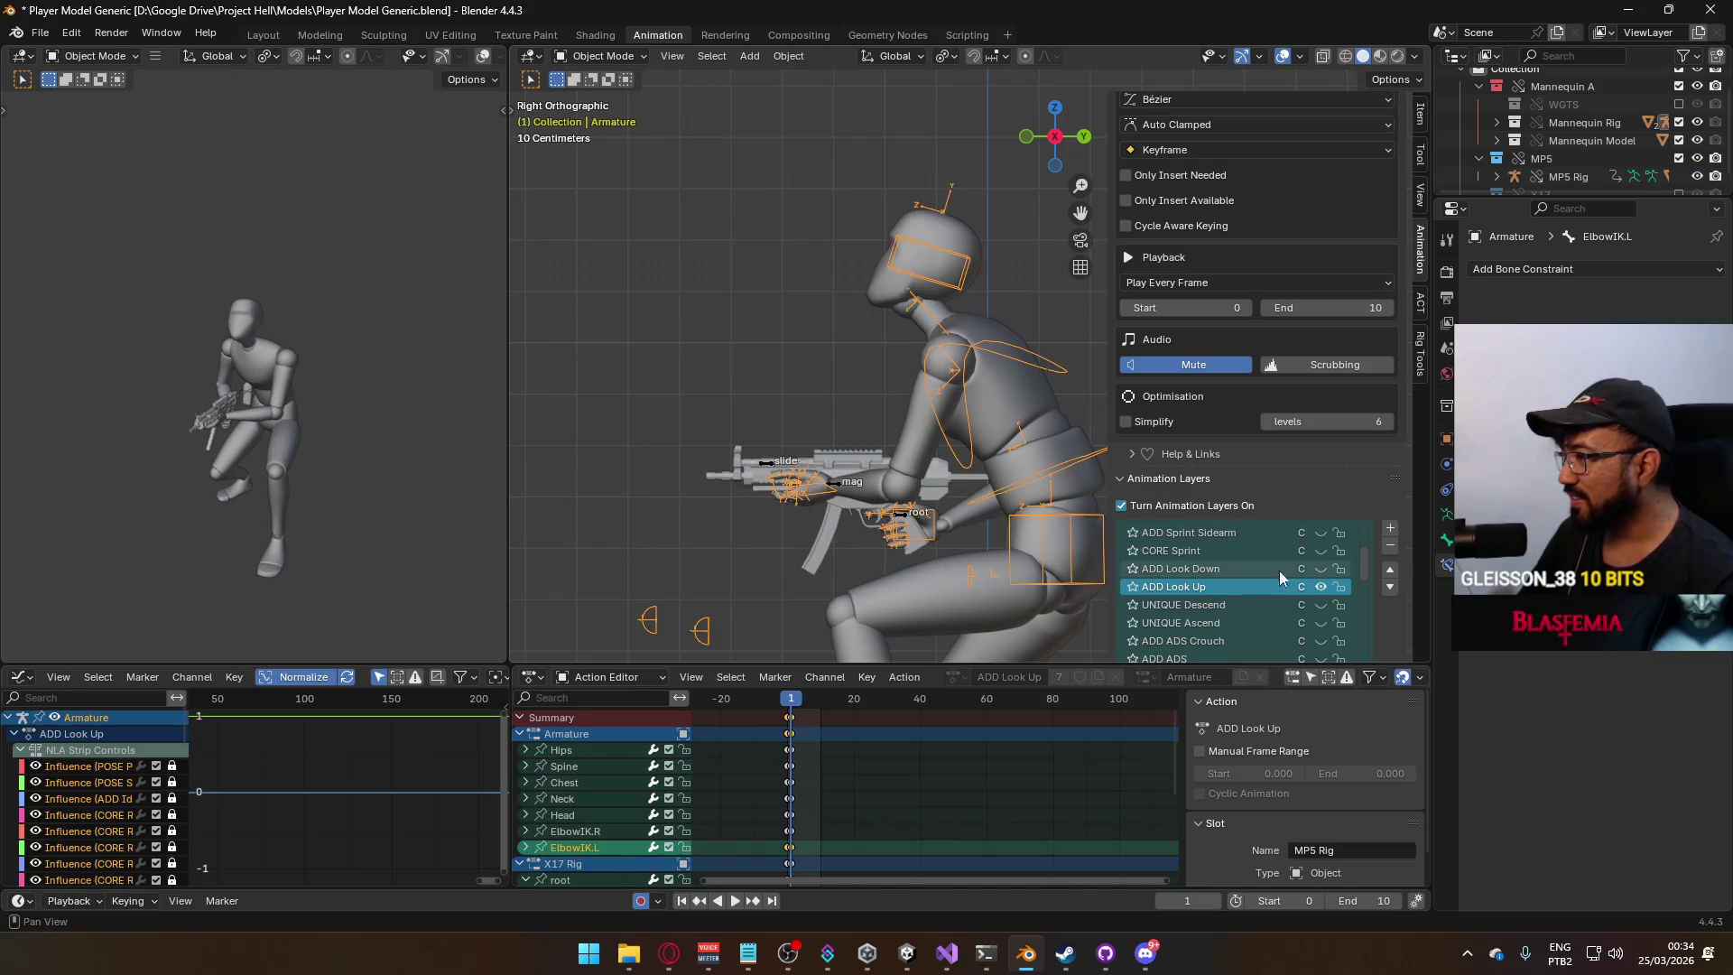
left_click(1324, 587)
left_click(1325, 566)
left_click(837, 490)
middle_click_drag(837, 491, 784, 300, "shift")
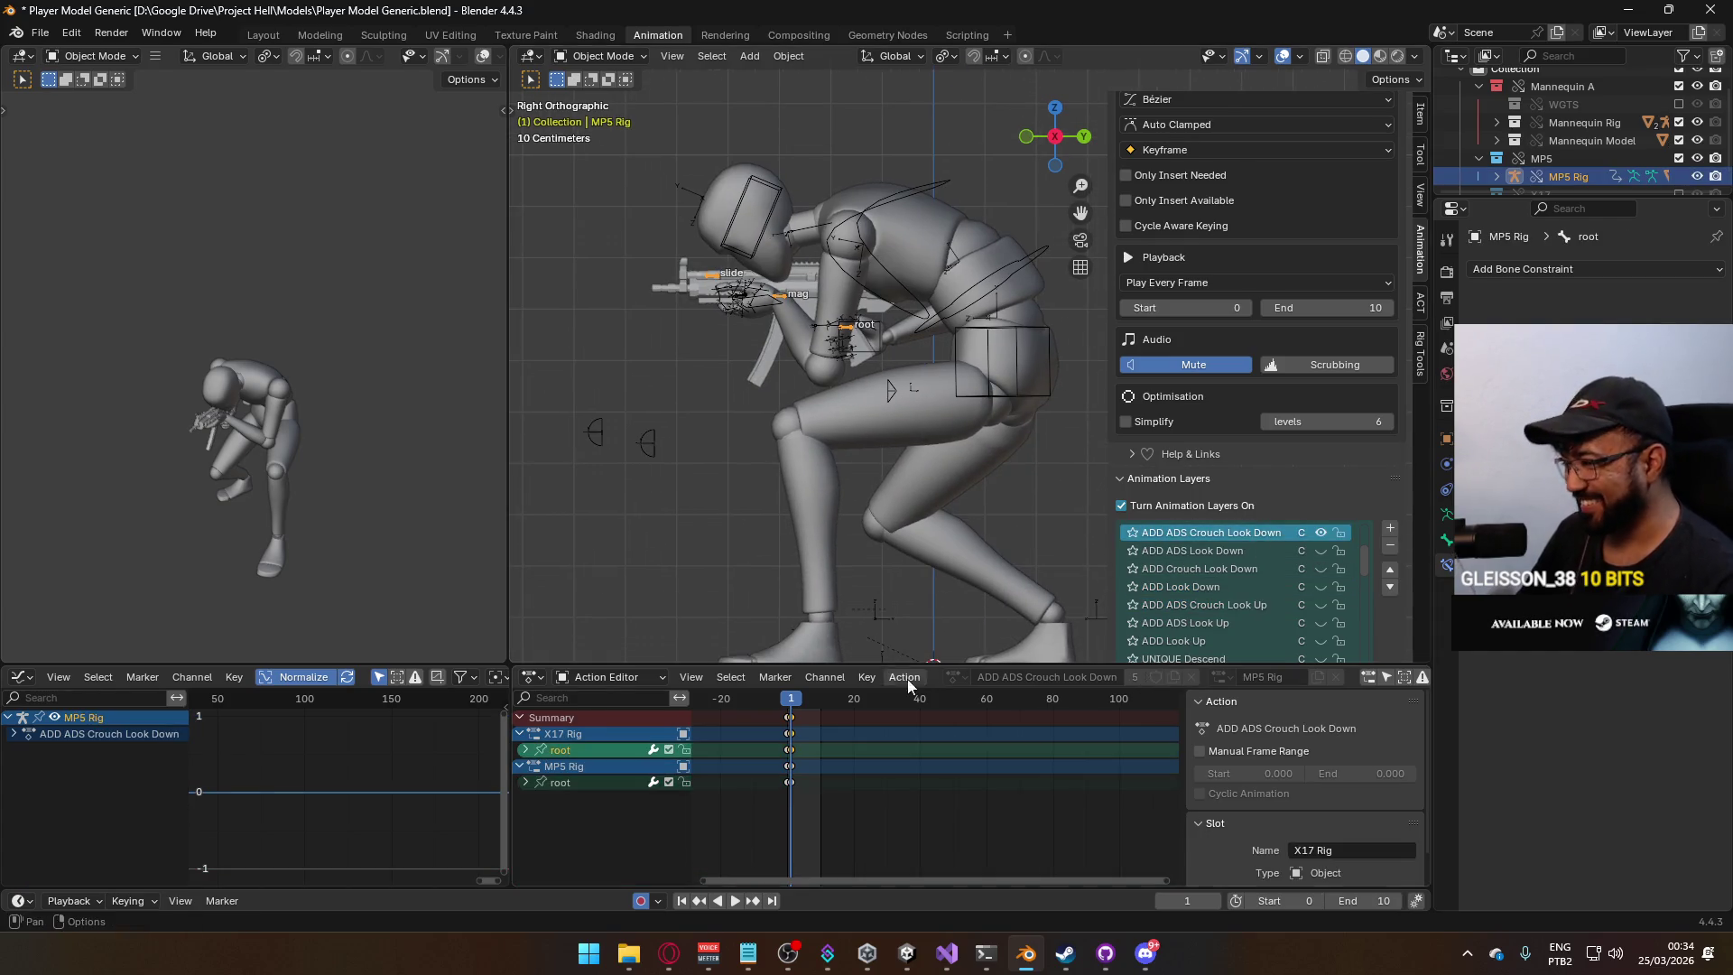
In Pose Mode, rotate and move the MP5 root bone so the gun aims downward.
left_click(606, 56)
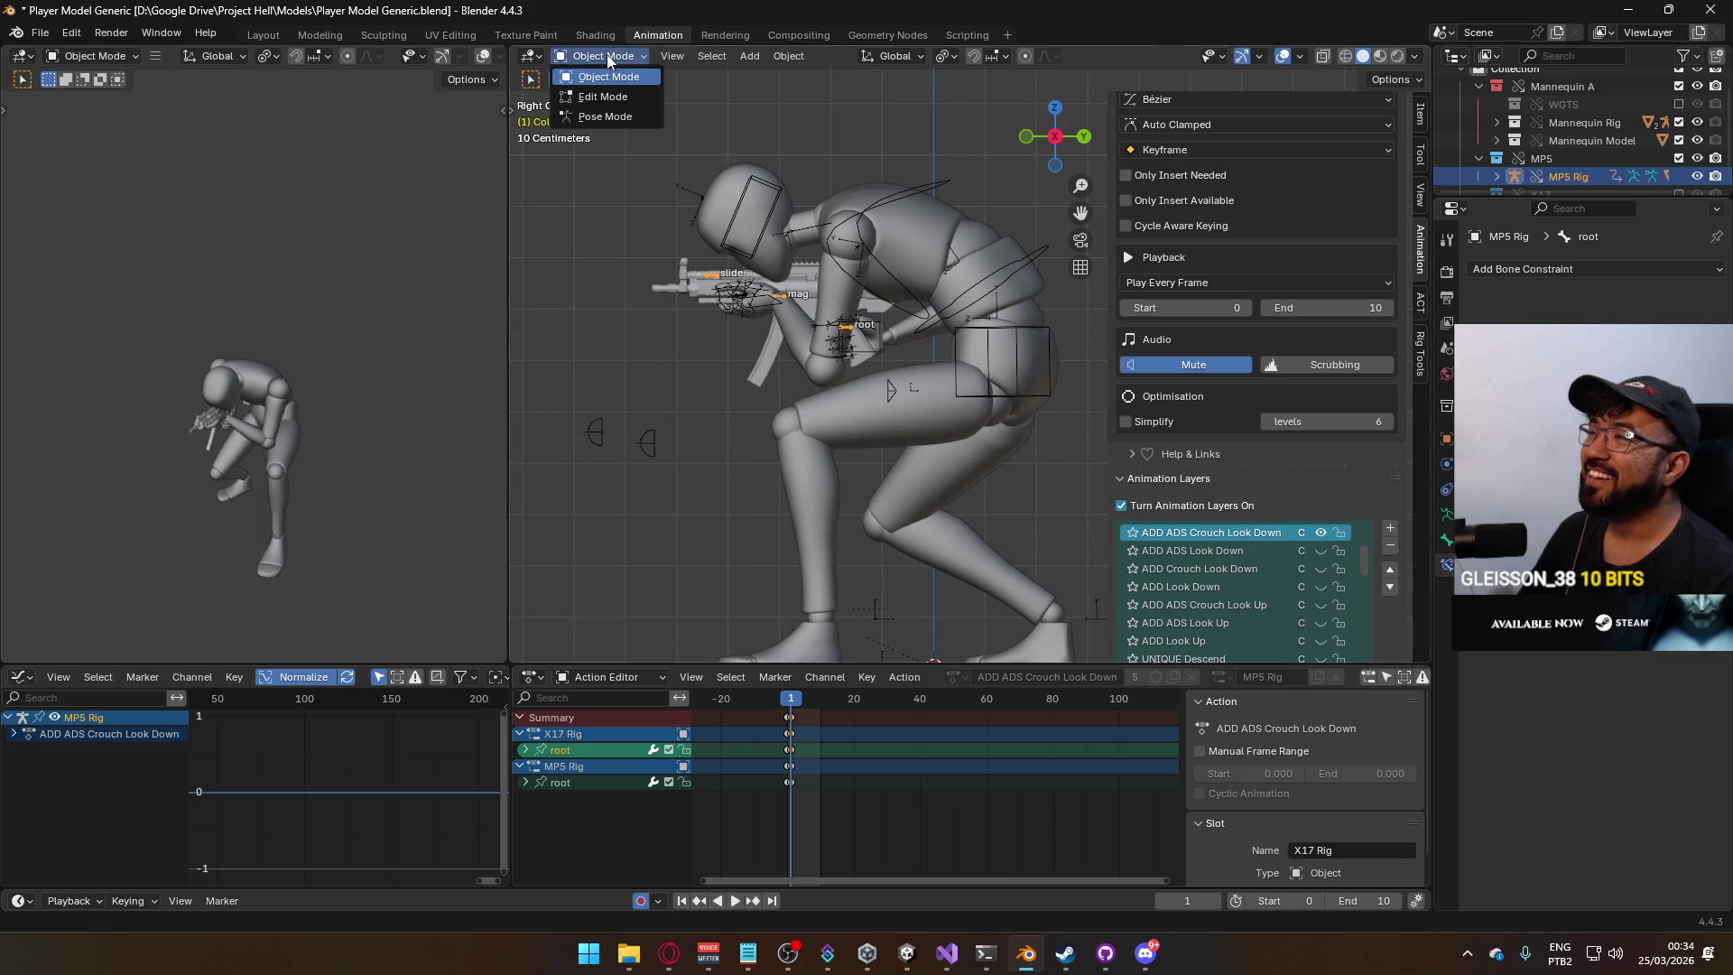
left_click(619, 114)
key("r")
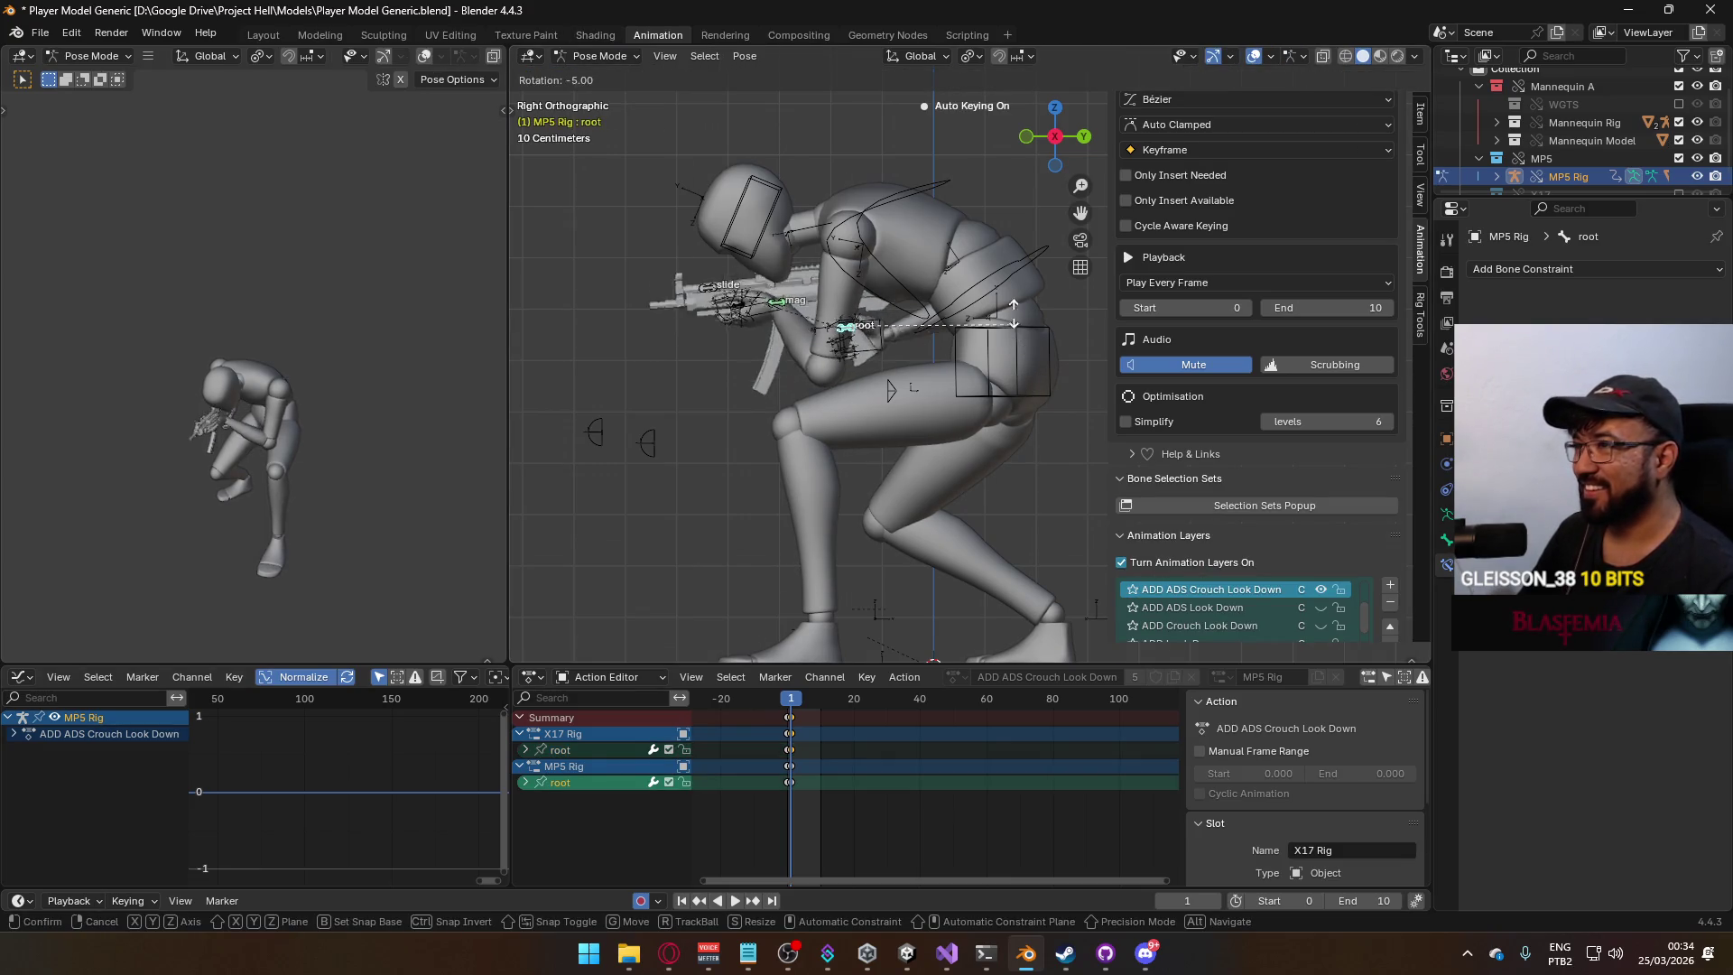
left_click(924, 217)
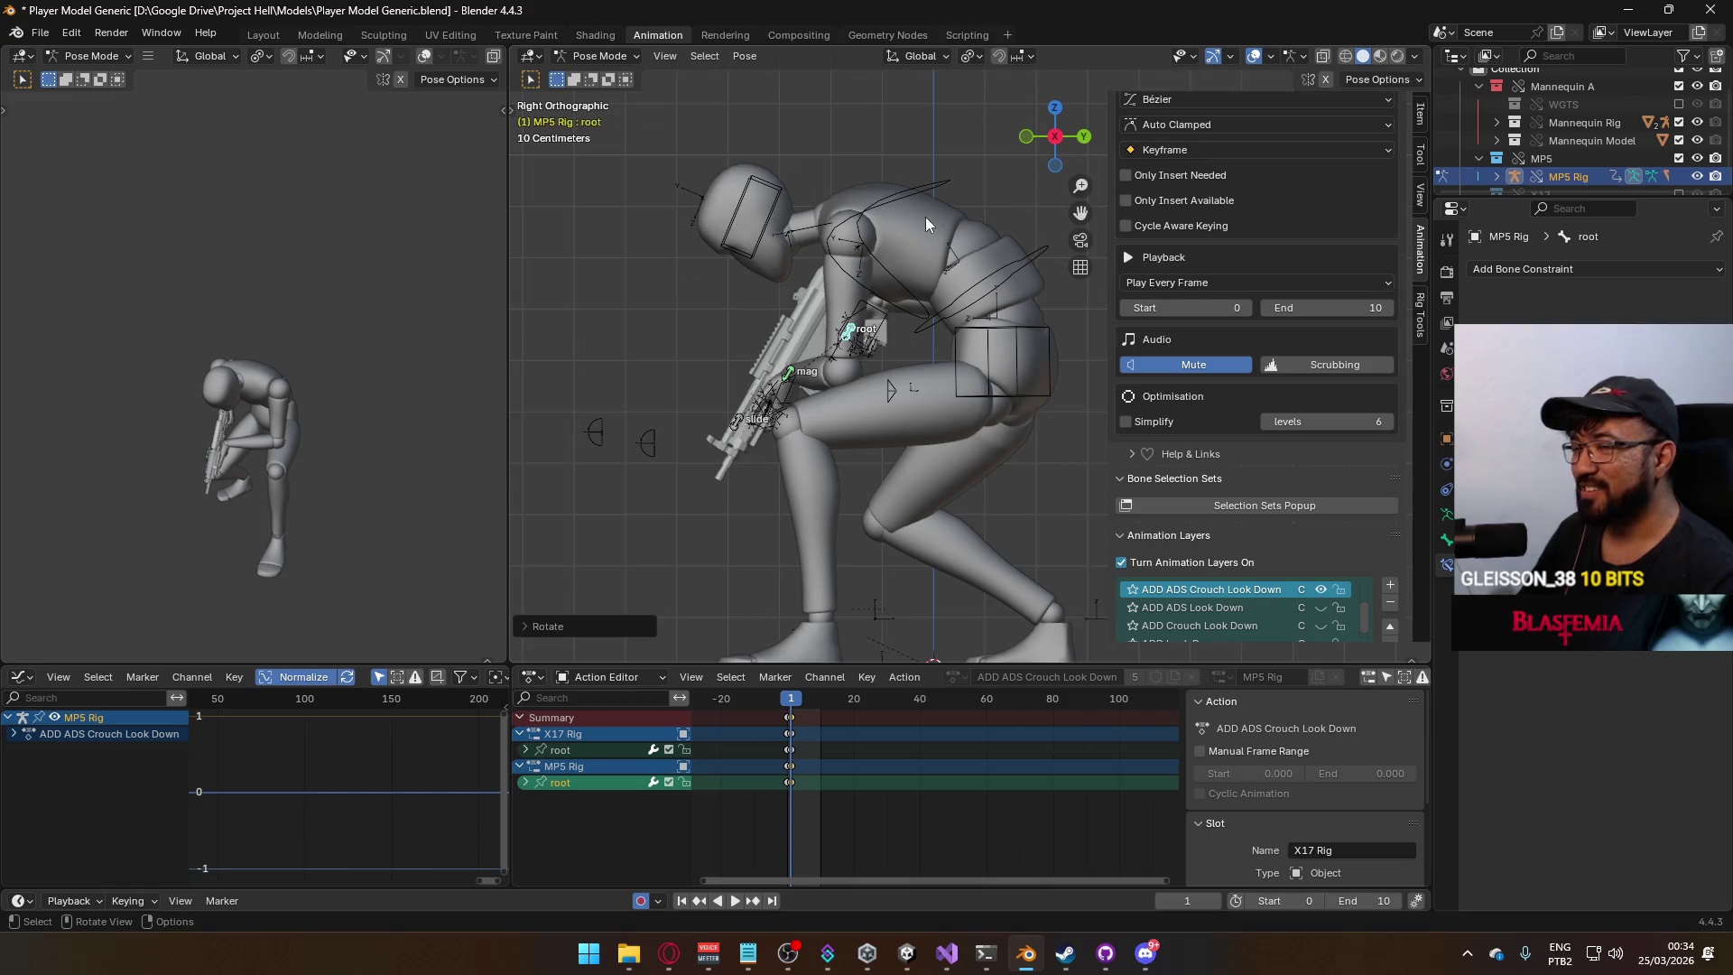
key("g")
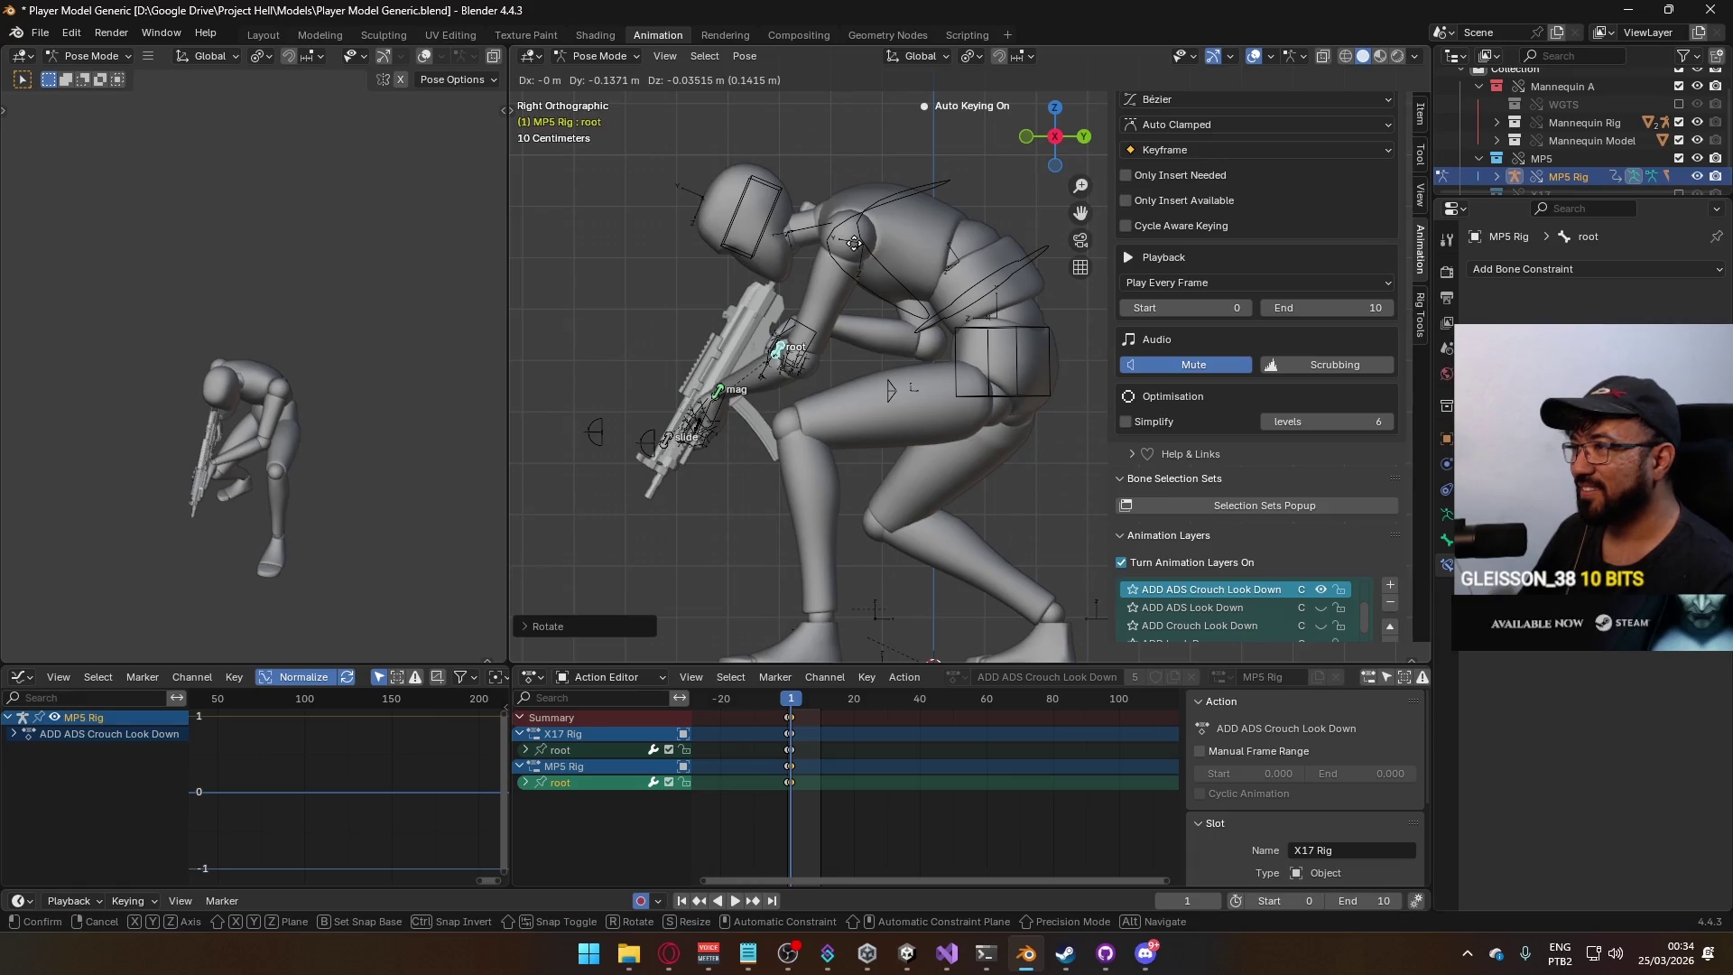
left_click(871, 223)
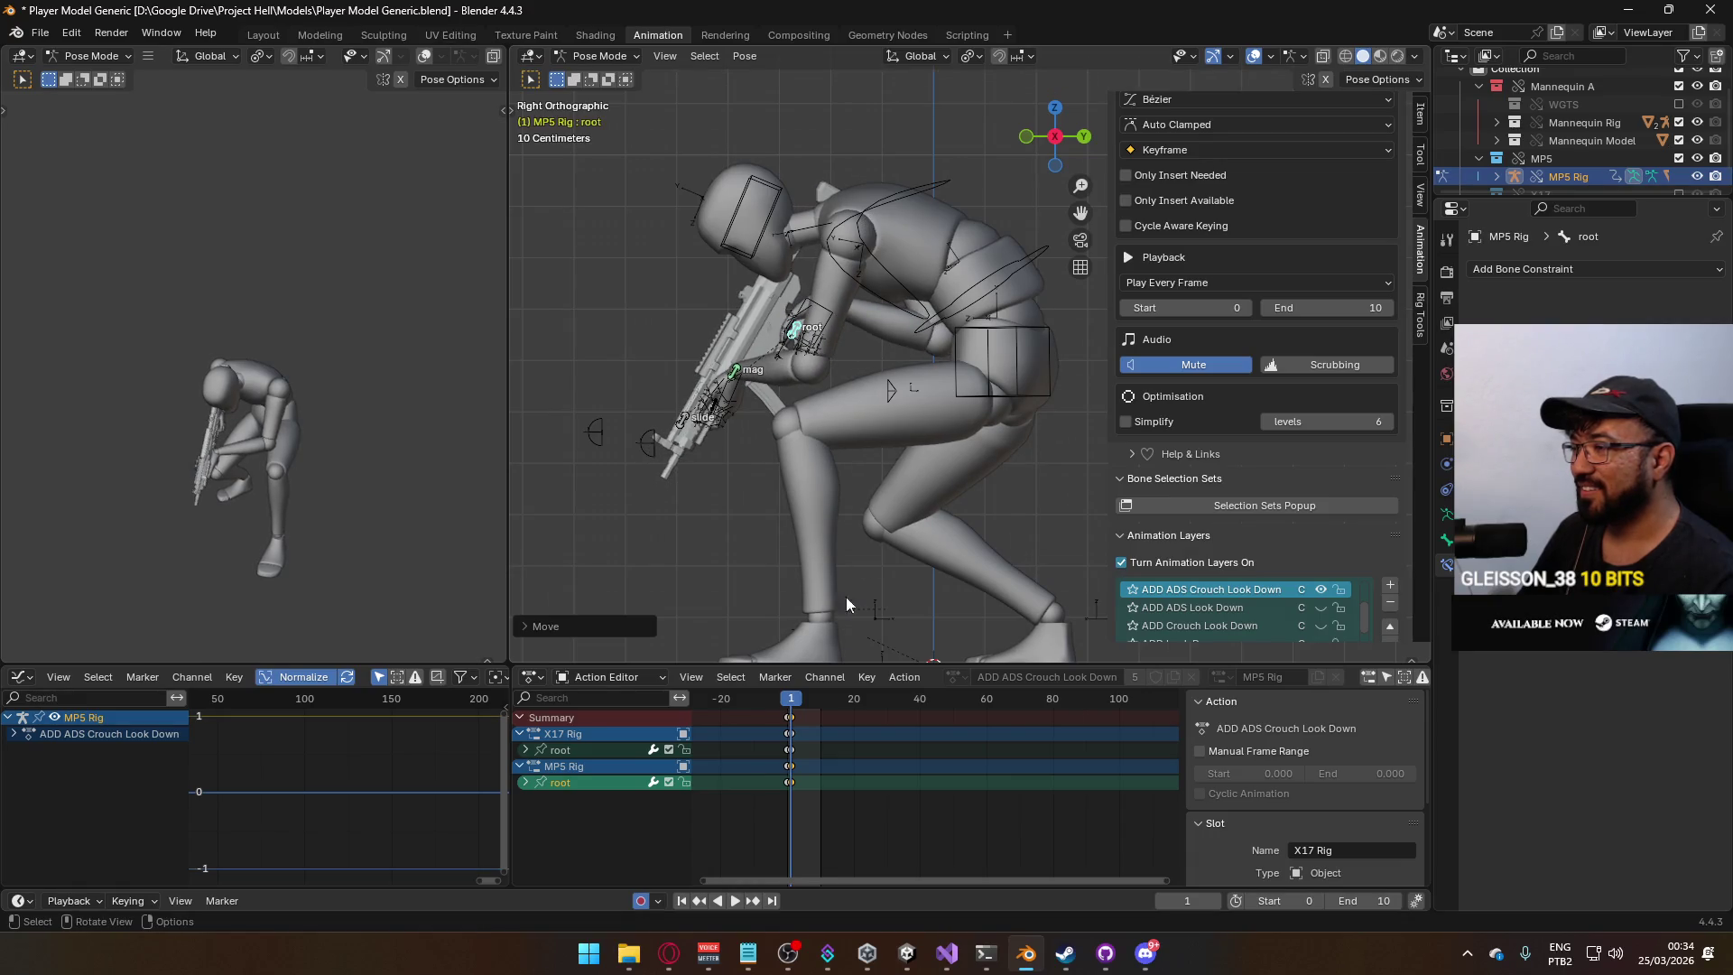
left_click_drag(799, 703, 785, 704)
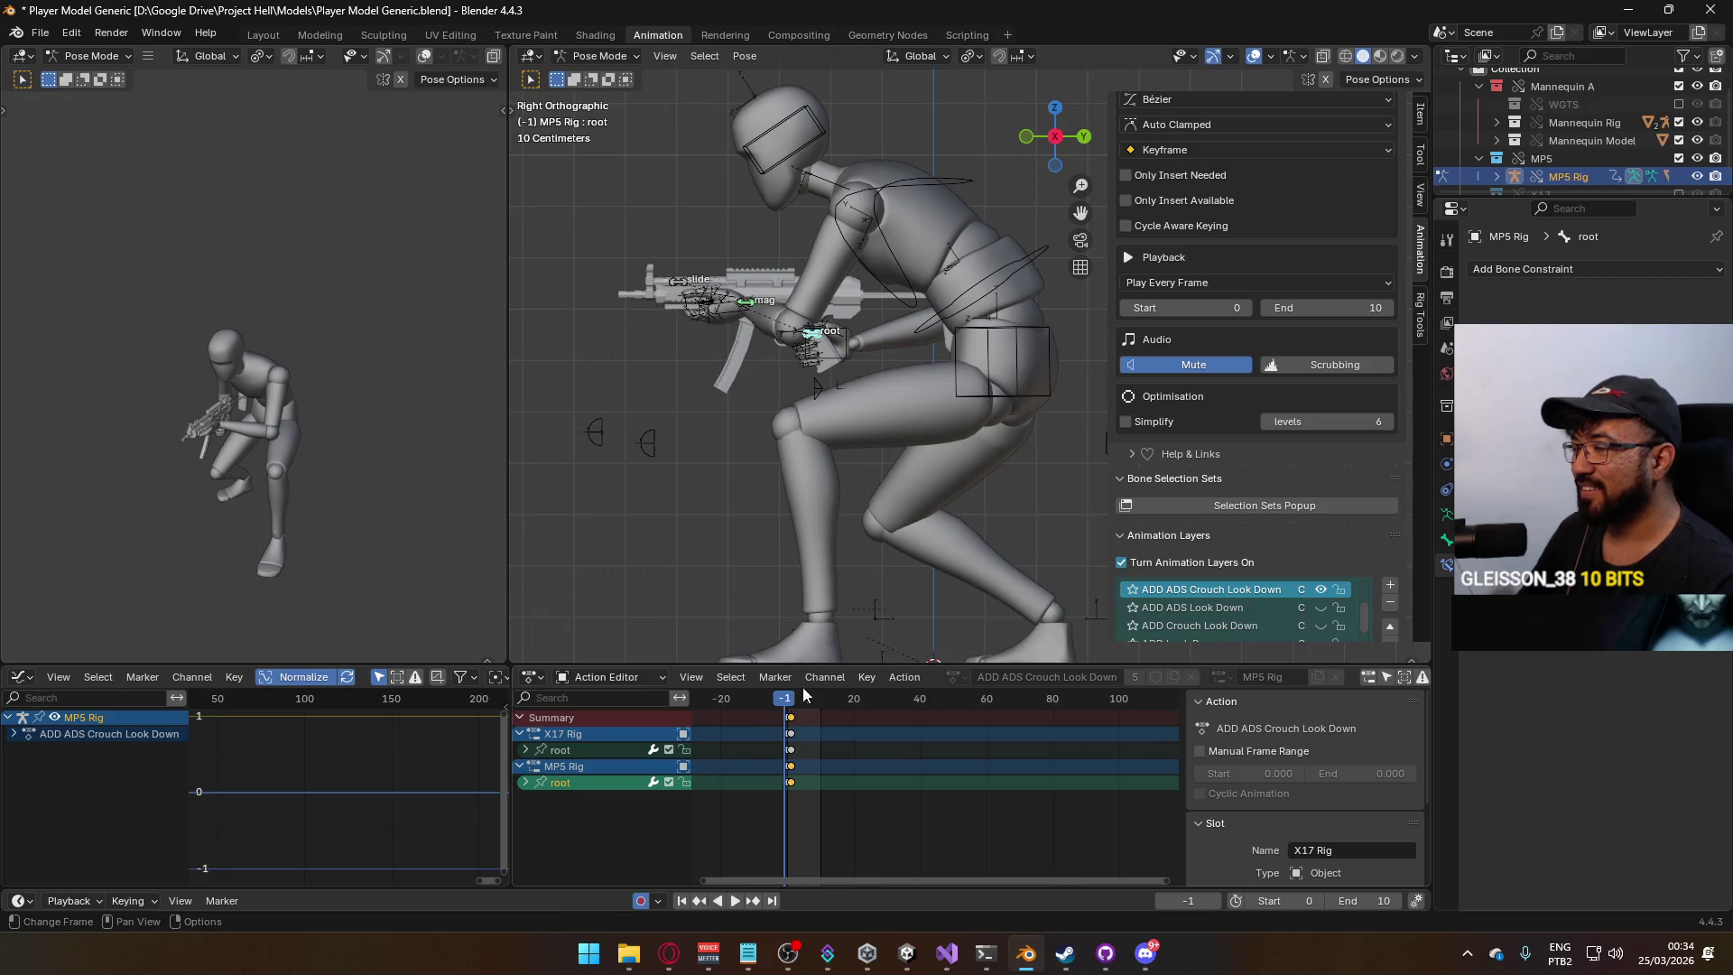
Mute ADD ADS Crouch Look Down and enable the ADD ADS Crouch layer instead of ADD ADS.
scroll(1335, 506, "down", 1)
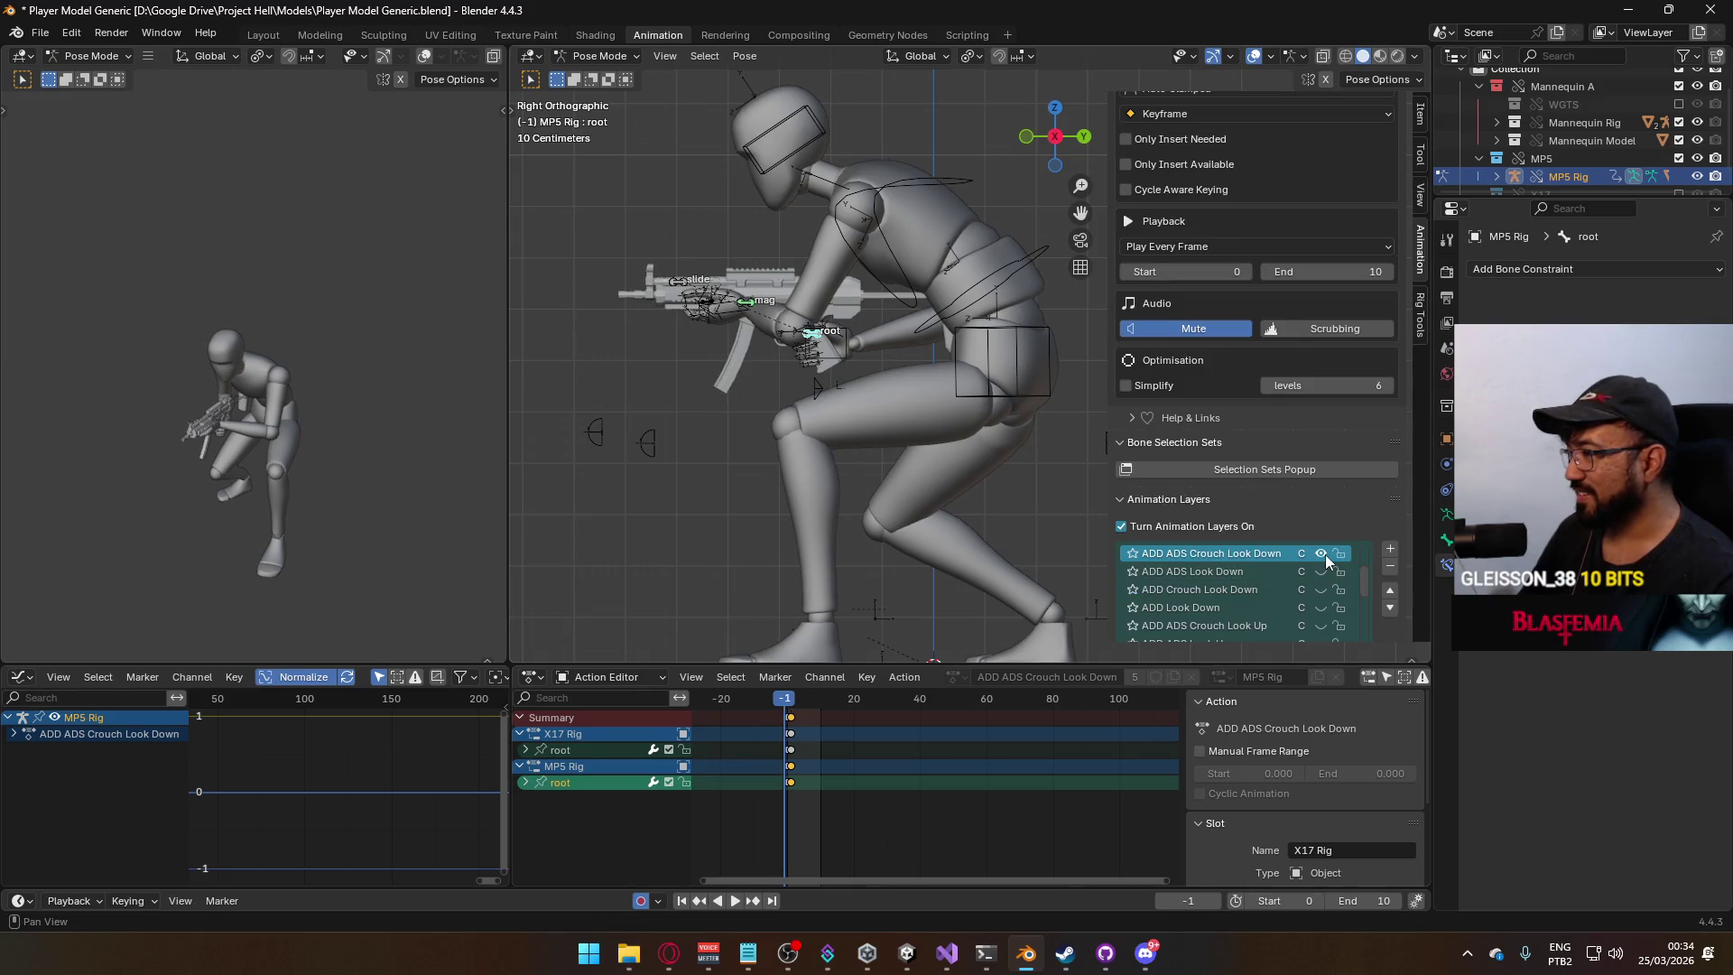
key("Right")
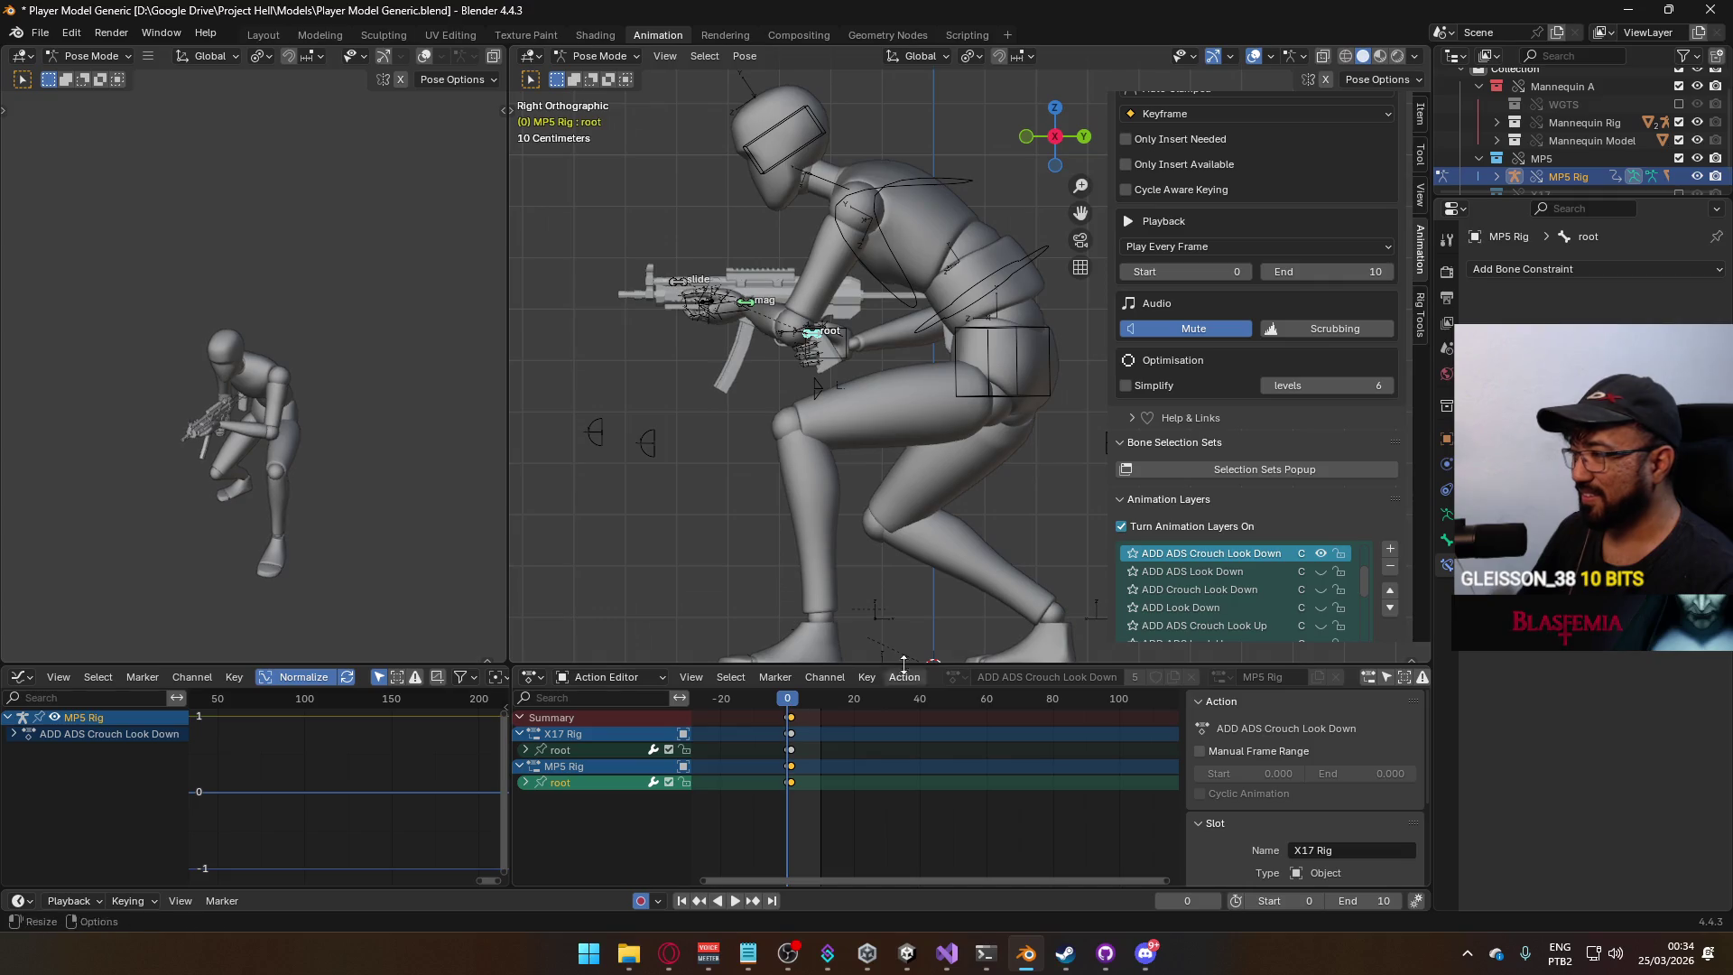
left_click(1318, 555)
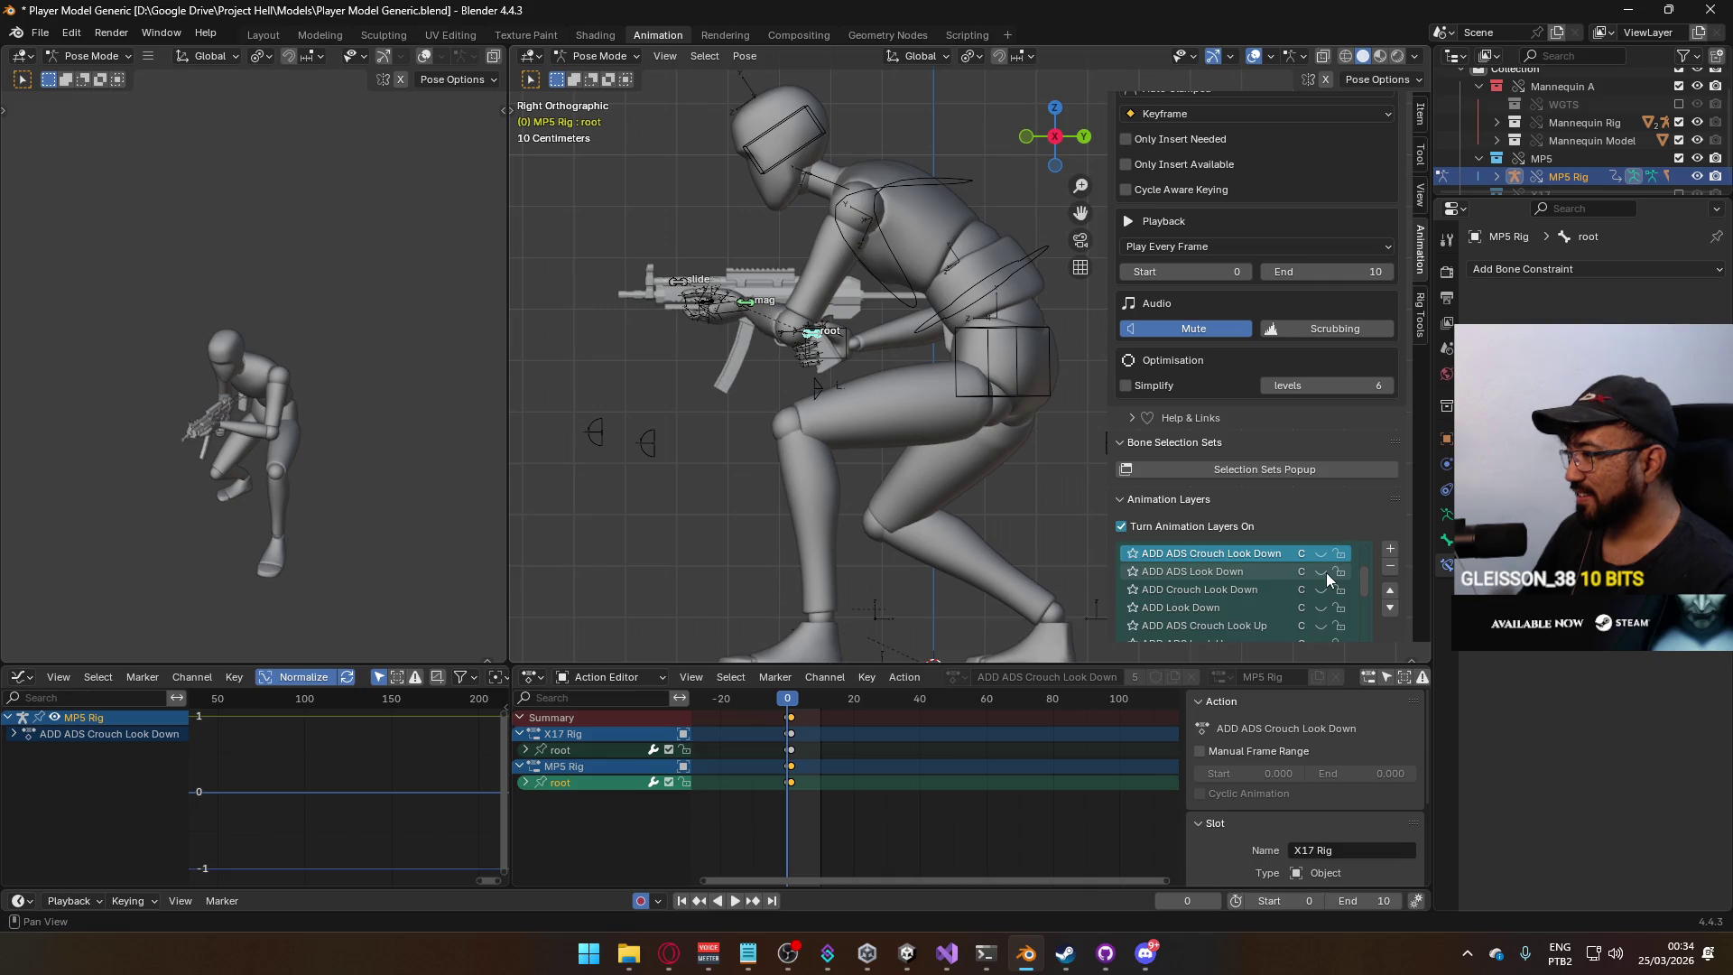
scroll(1323, 582, "down", 2)
scroll(1318, 604, "up", 4)
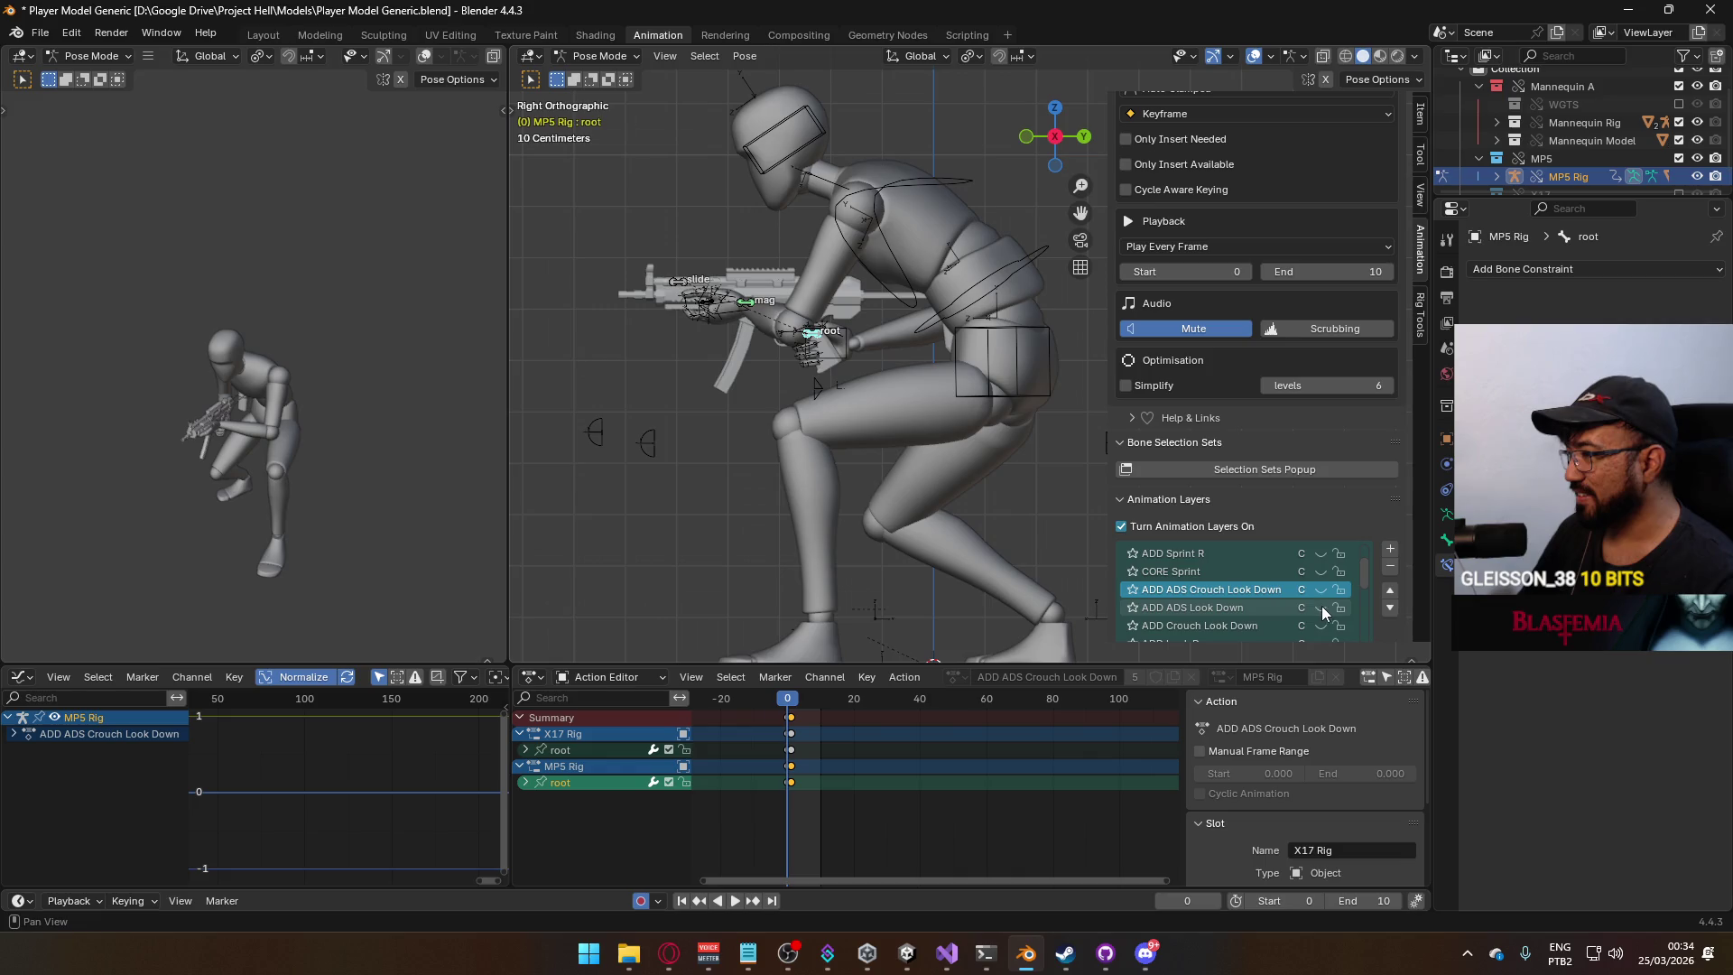
scroll(1325, 605, "down", 2)
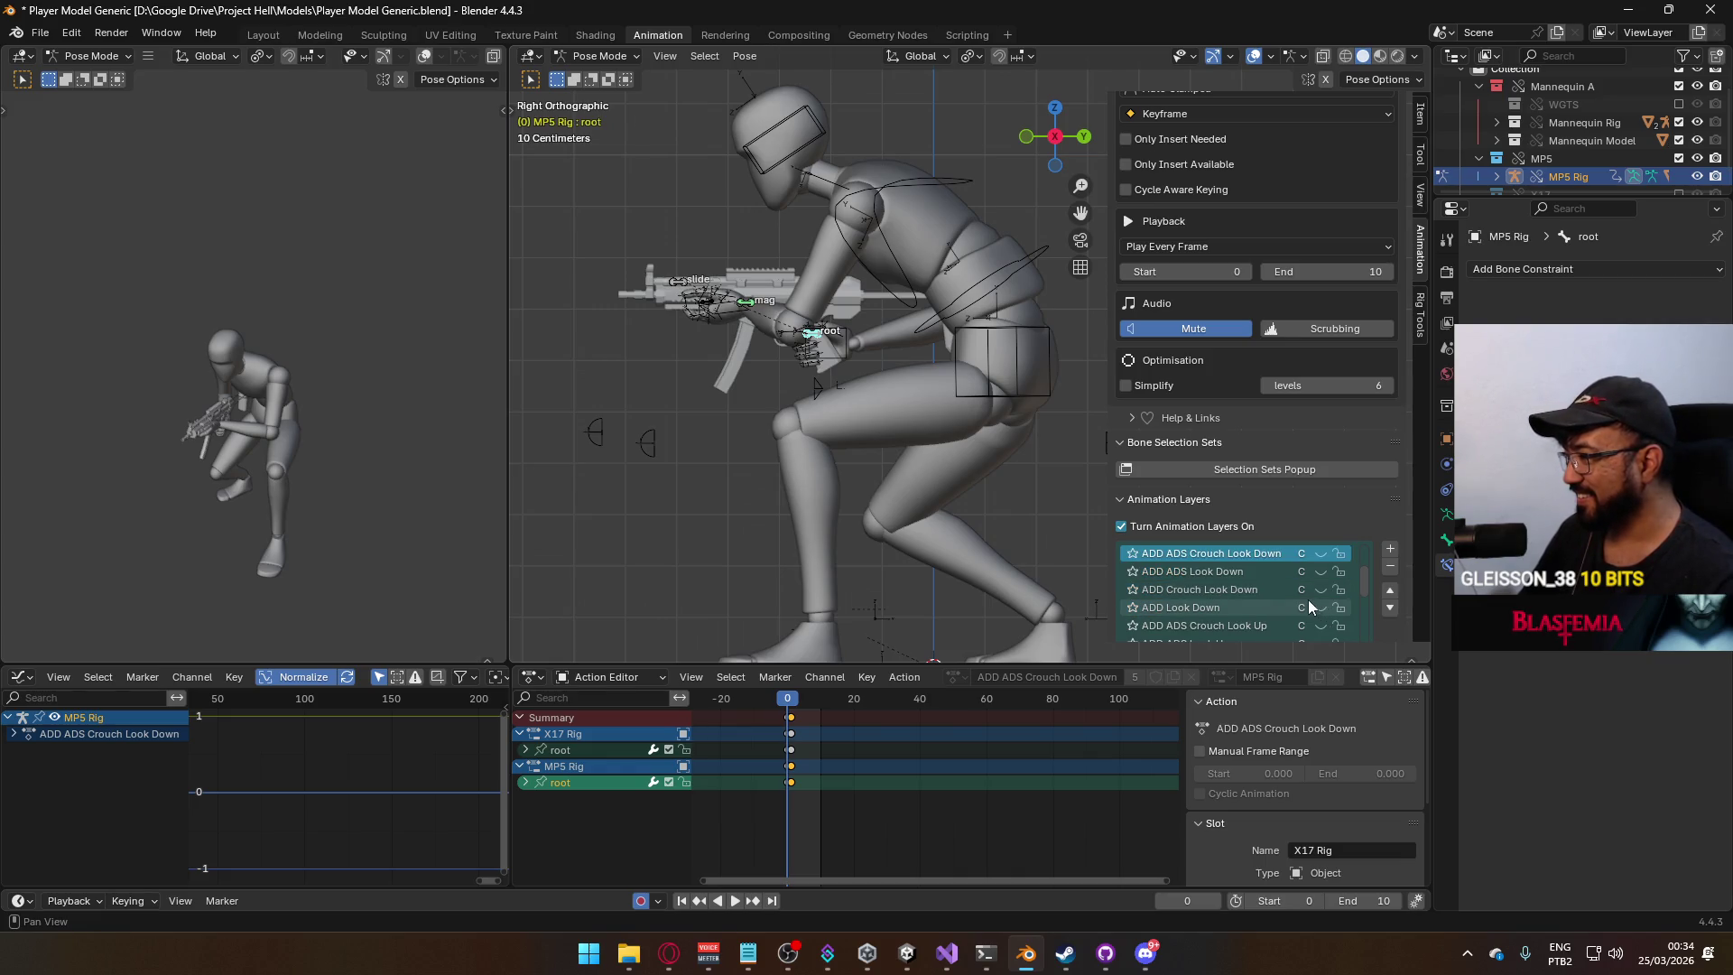
scroll(1313, 594, "down", 2)
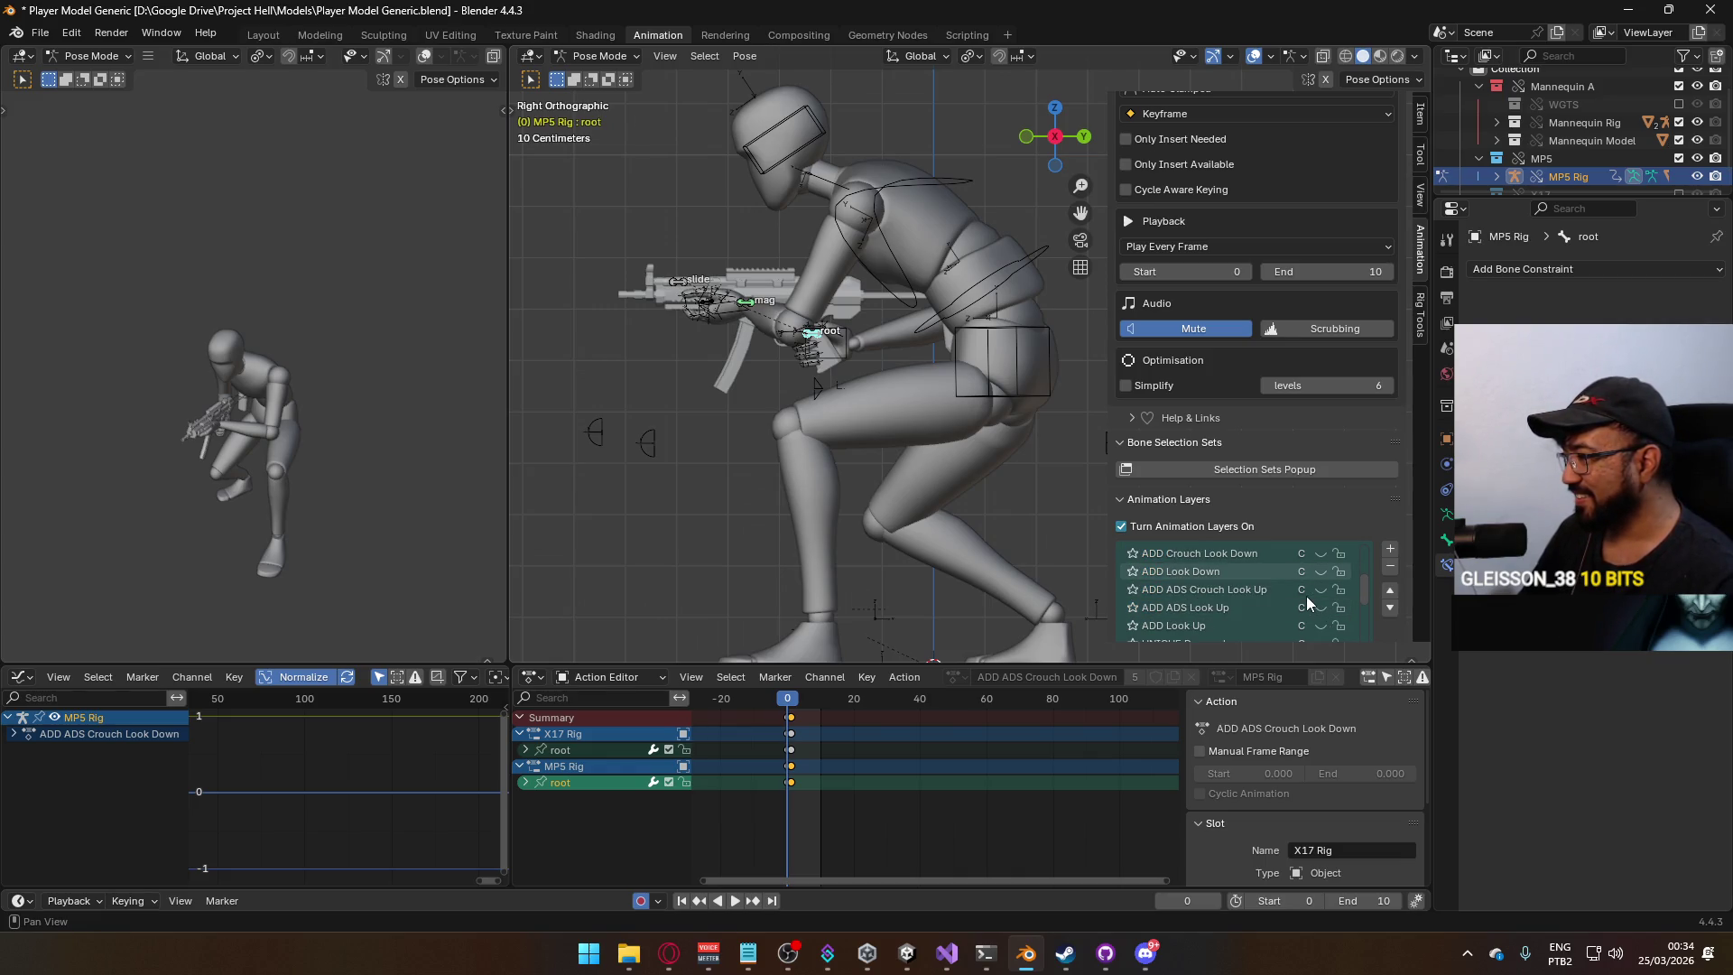
scroll(1284, 599, "down", 1)
scroll(1285, 596, "up", 2)
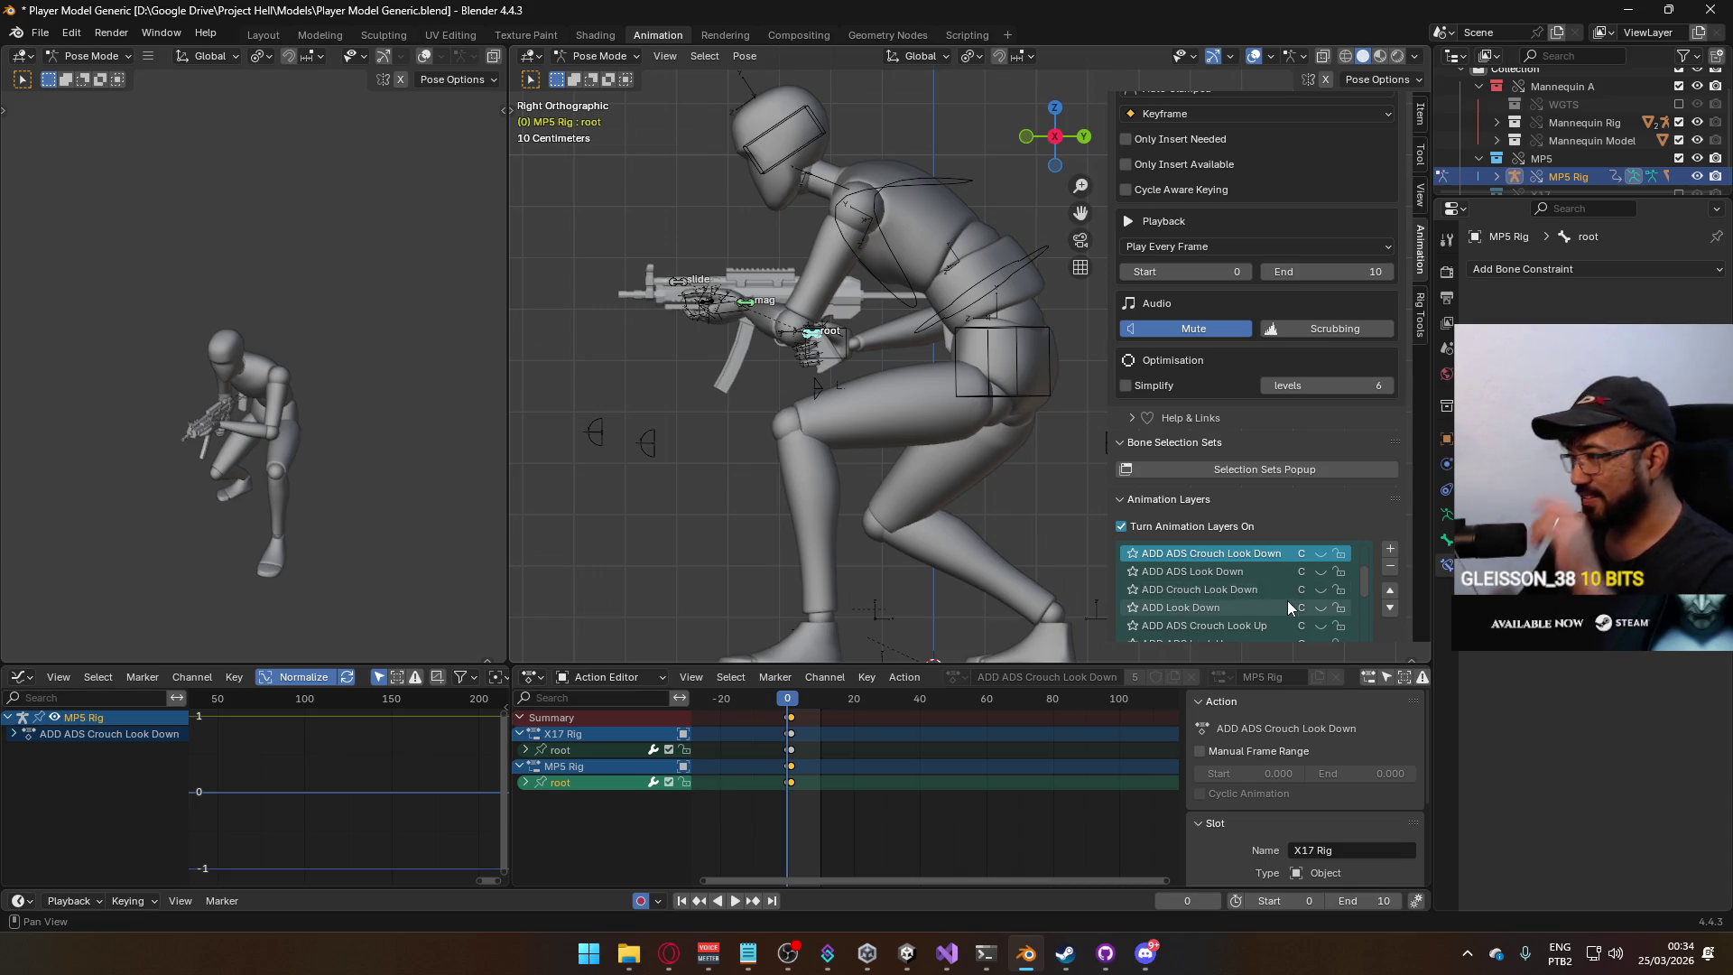
scroll(1290, 594, "down", 5)
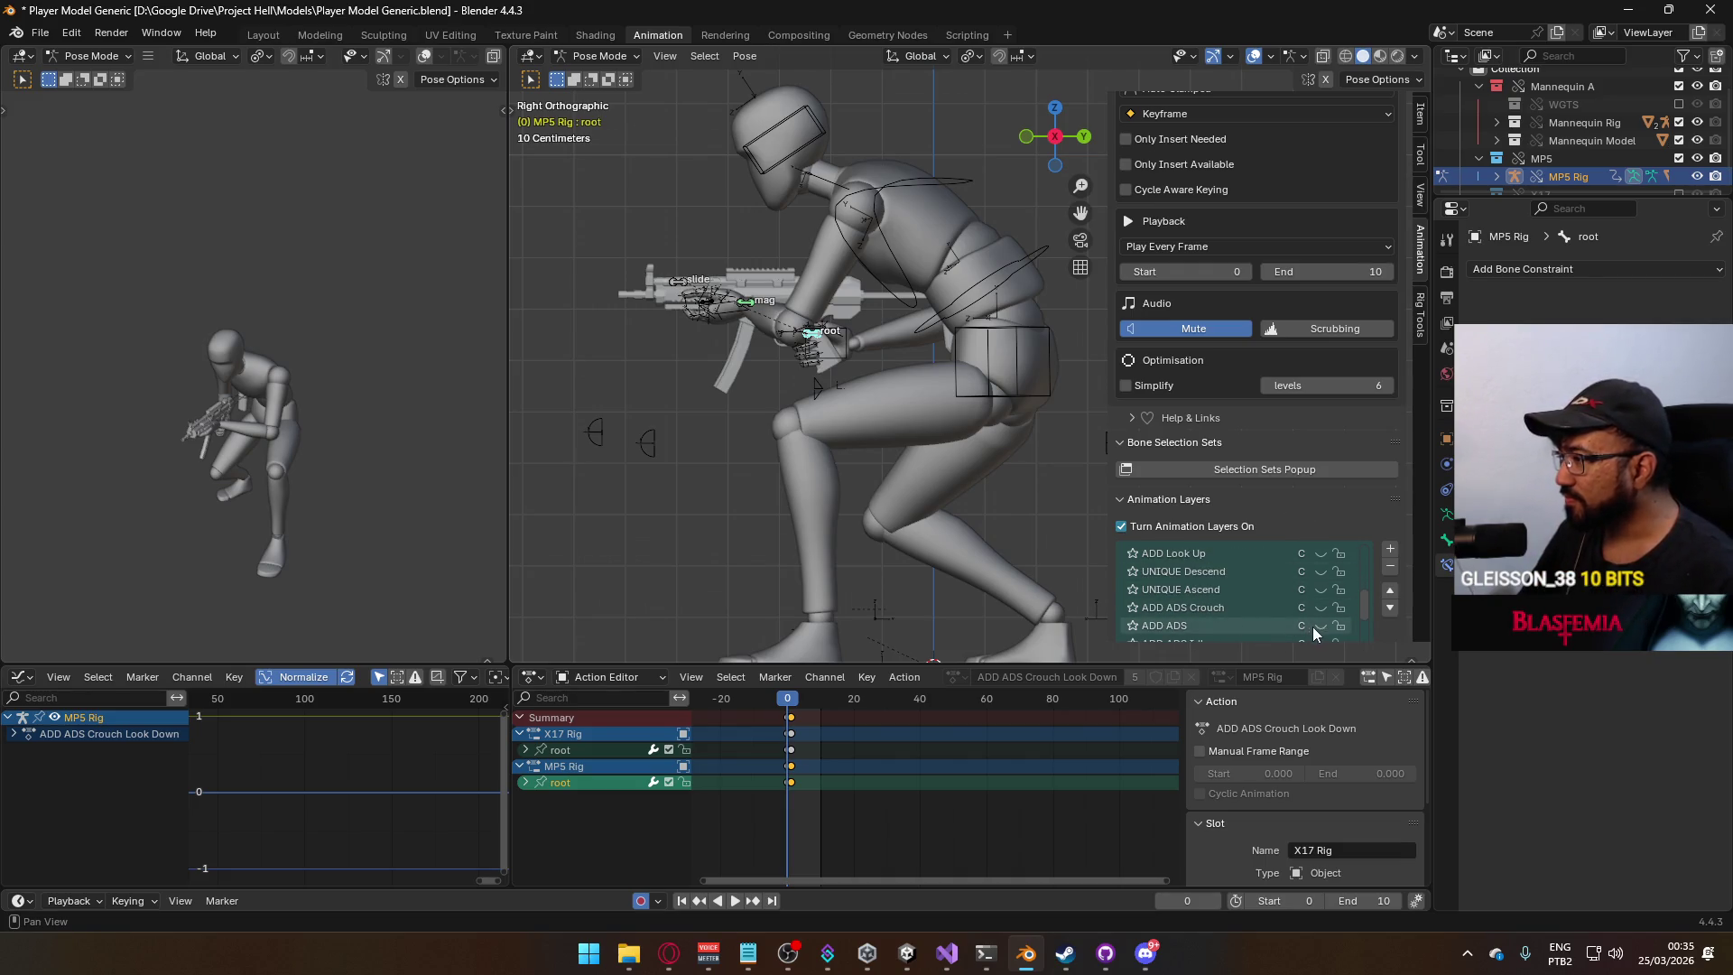
left_click(1320, 626)
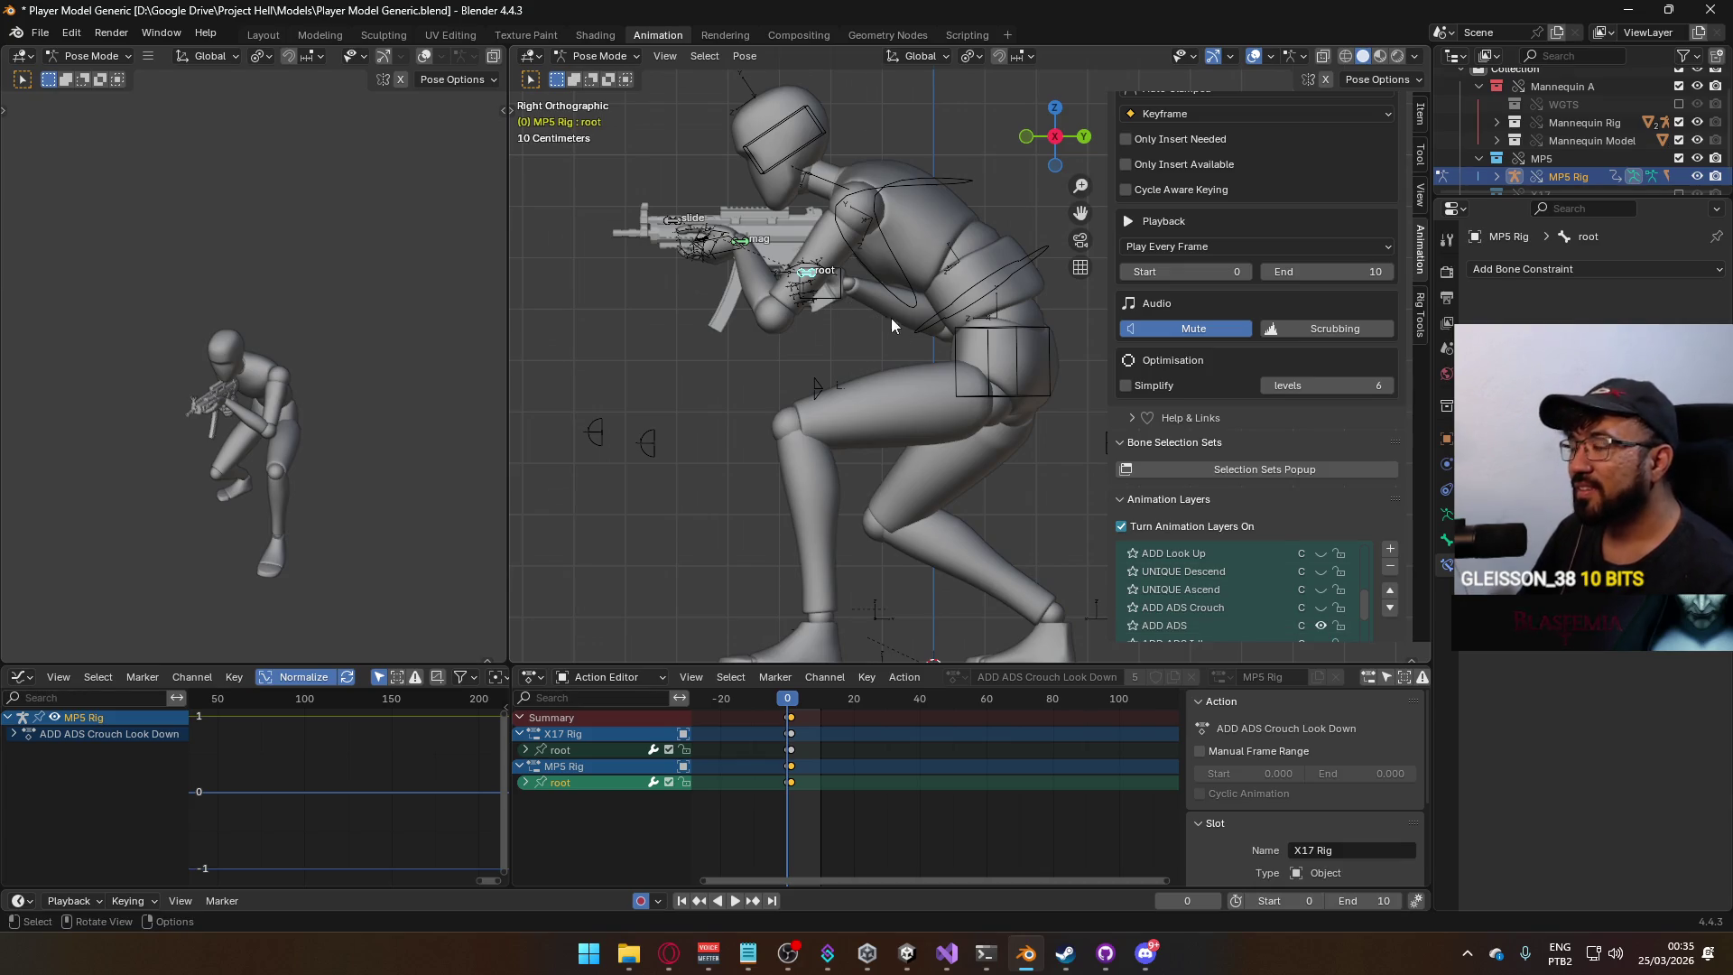
scroll(1234, 598, "down", 1)
left_click(1320, 608)
left_click(1320, 591)
Raise the MP5 root bone along Z and adjust it front-back along Y.
key("g")
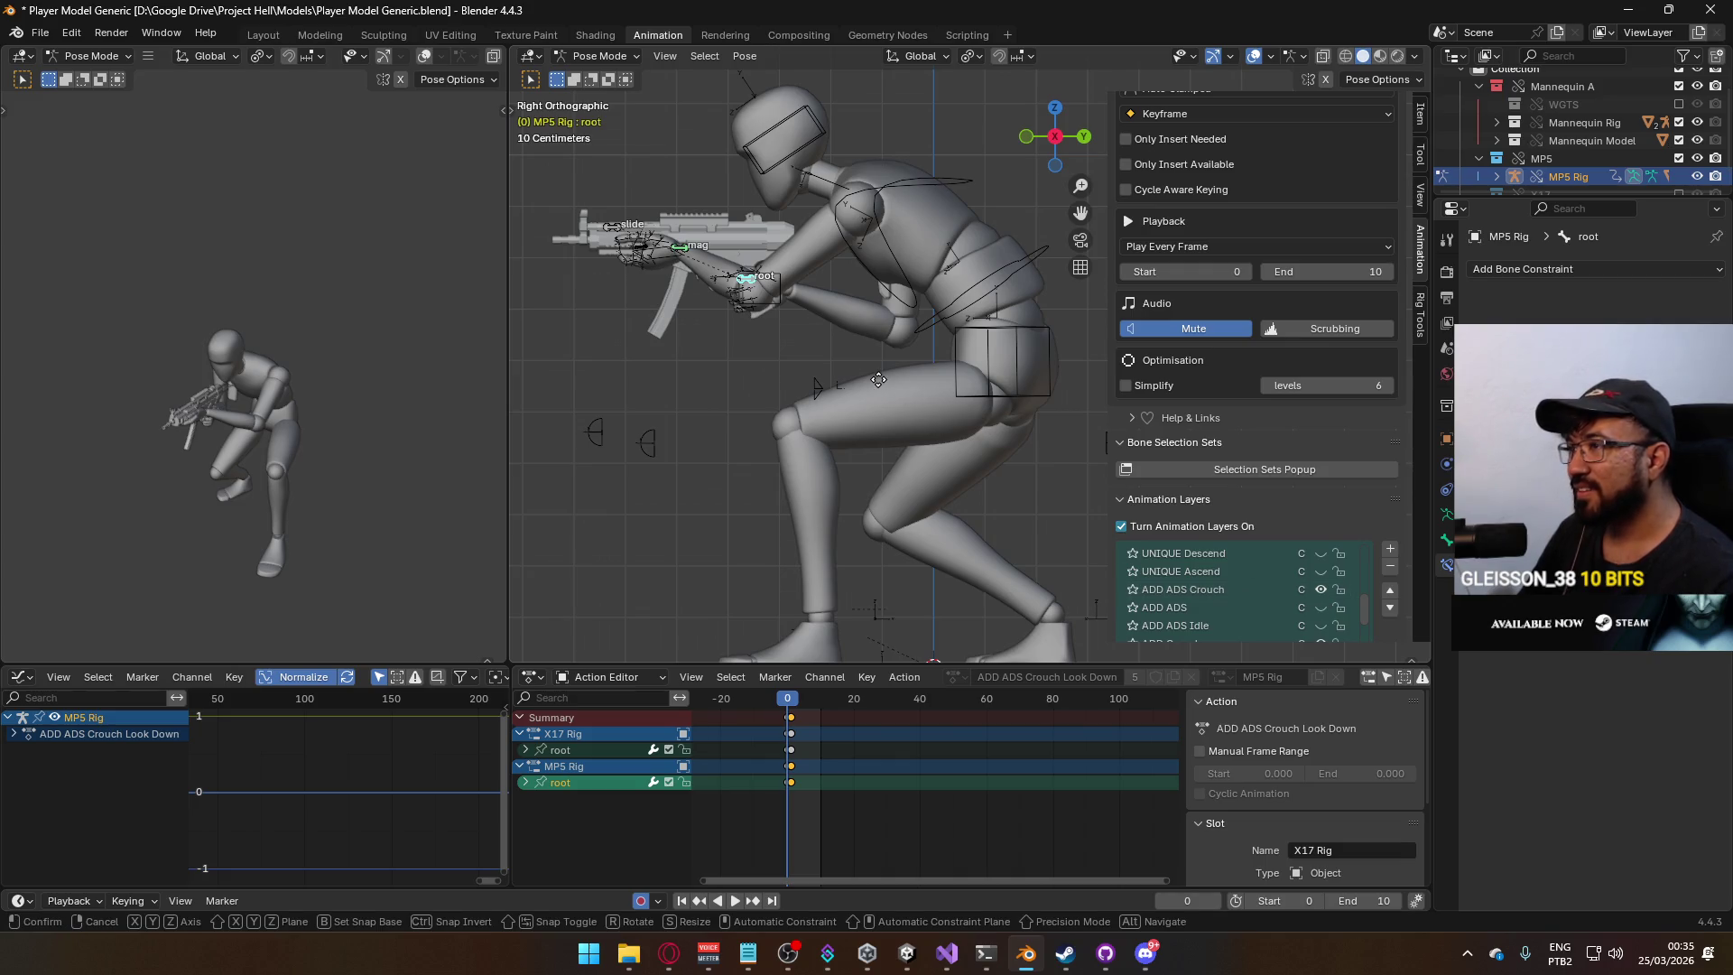
key("z")
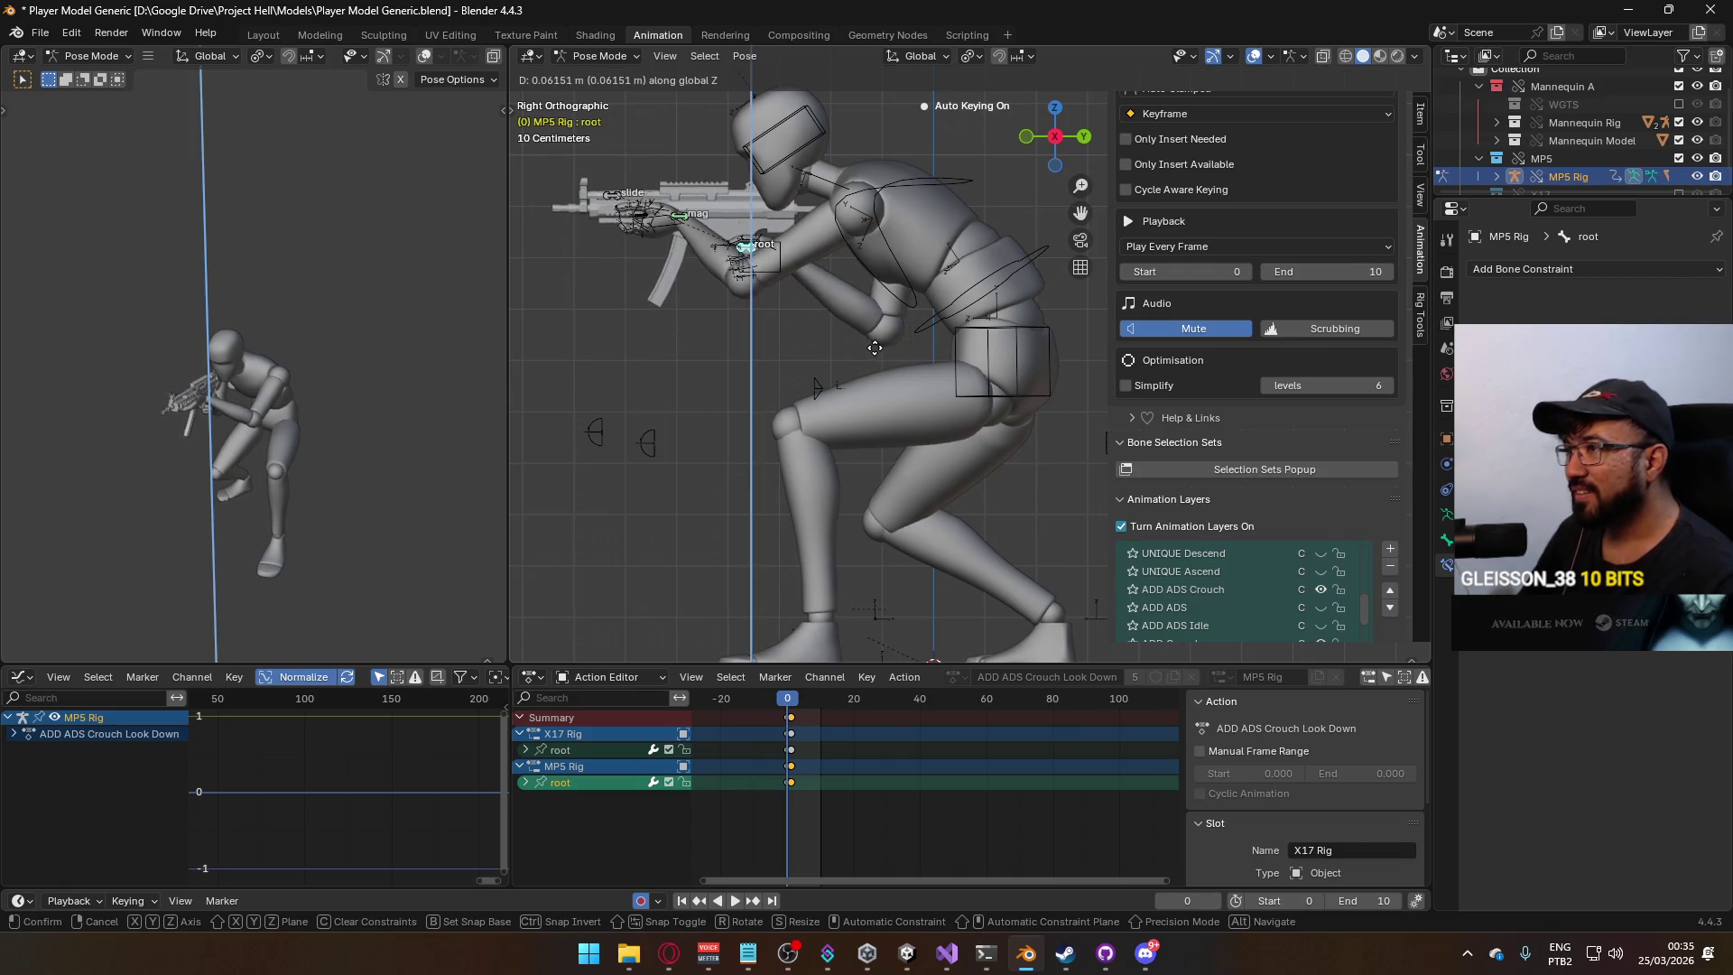
left_click(876, 352)
key("g")
key("y")
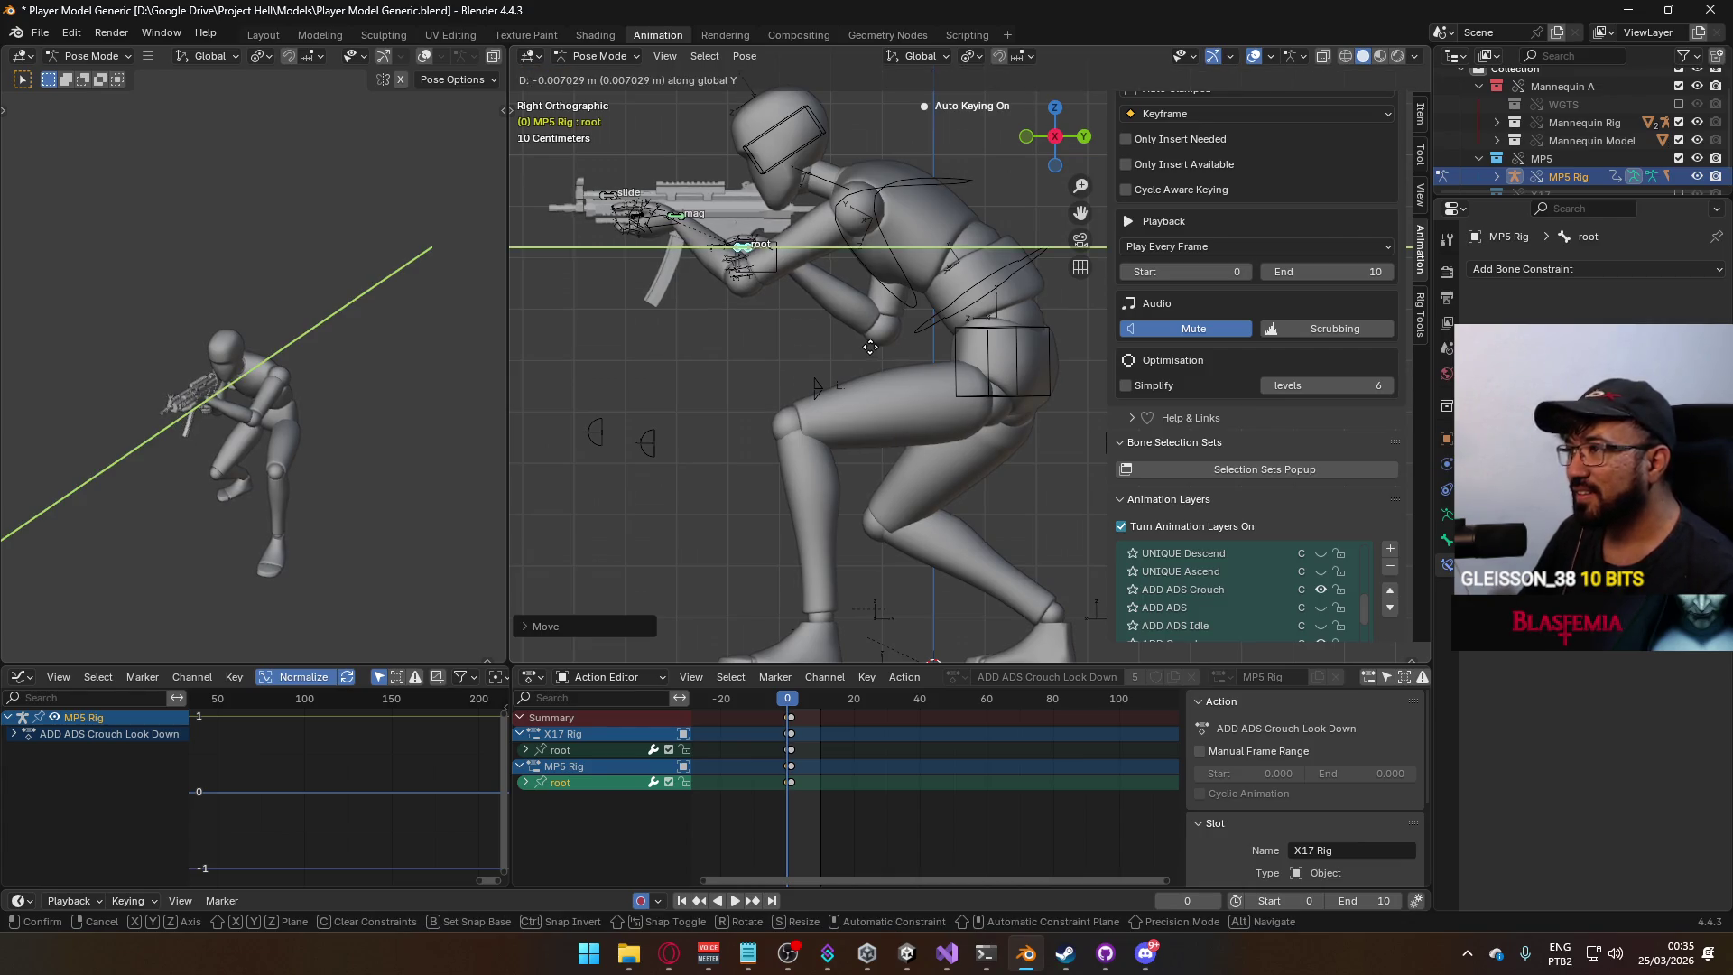
left_click(867, 345)
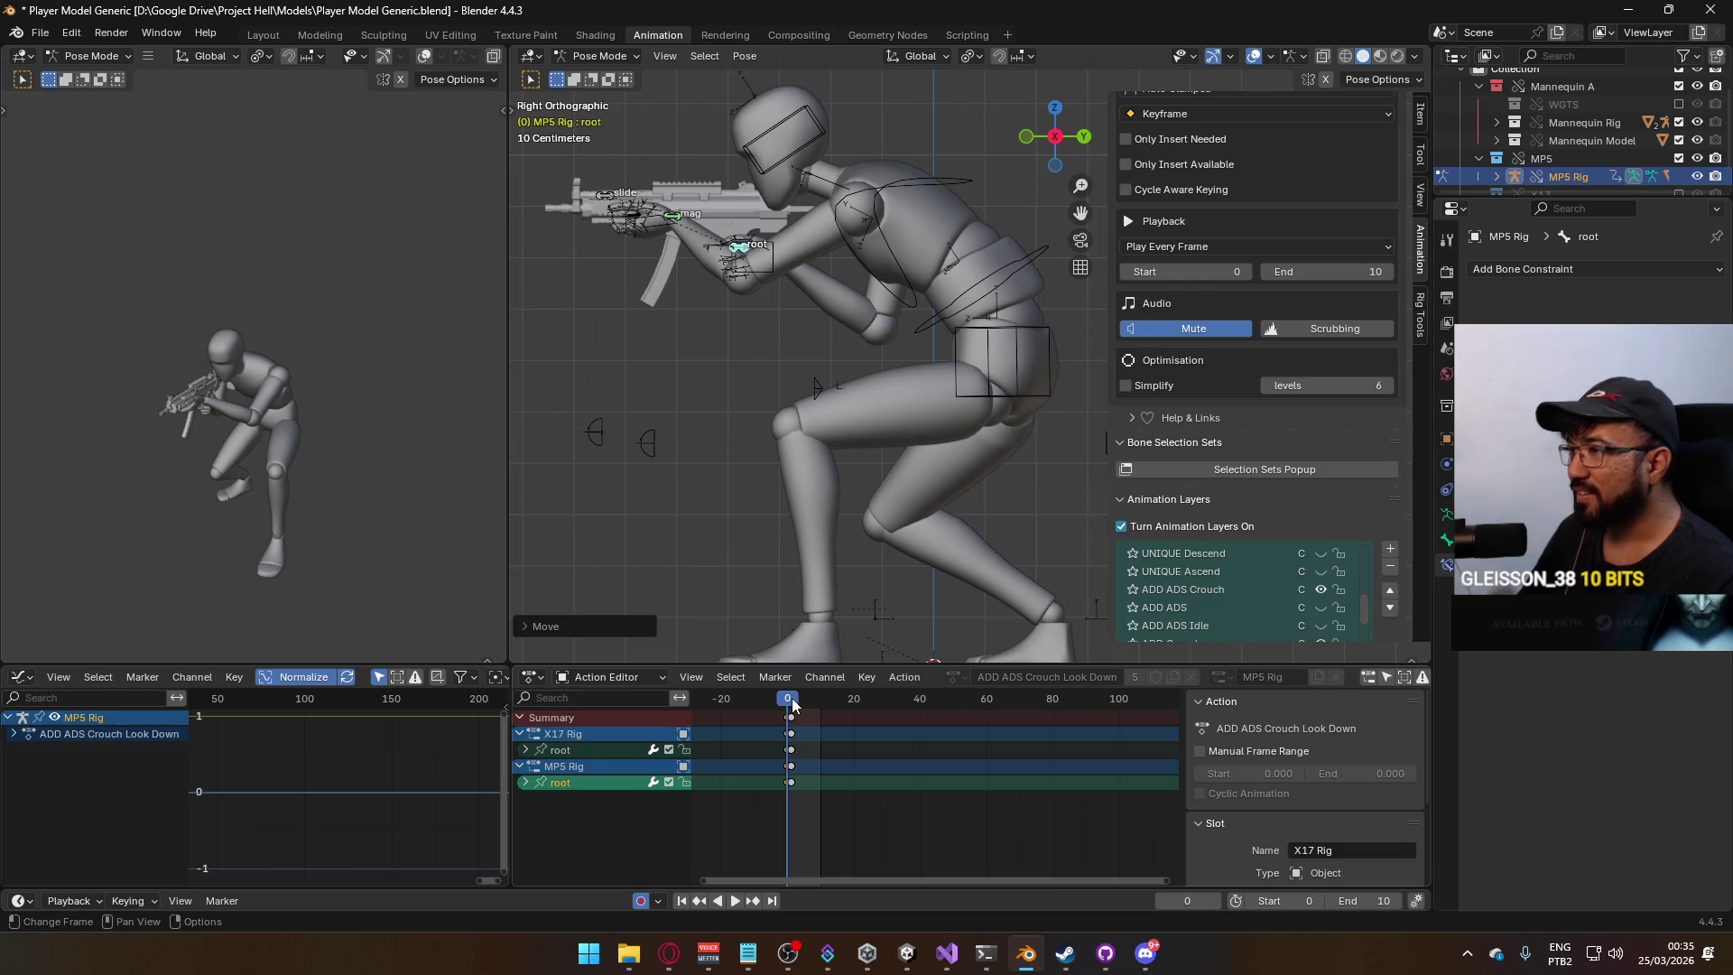
Make ADD ADS Crouch the active layer and shift its keyframes back onto frame 0.
left_click(1226, 583)
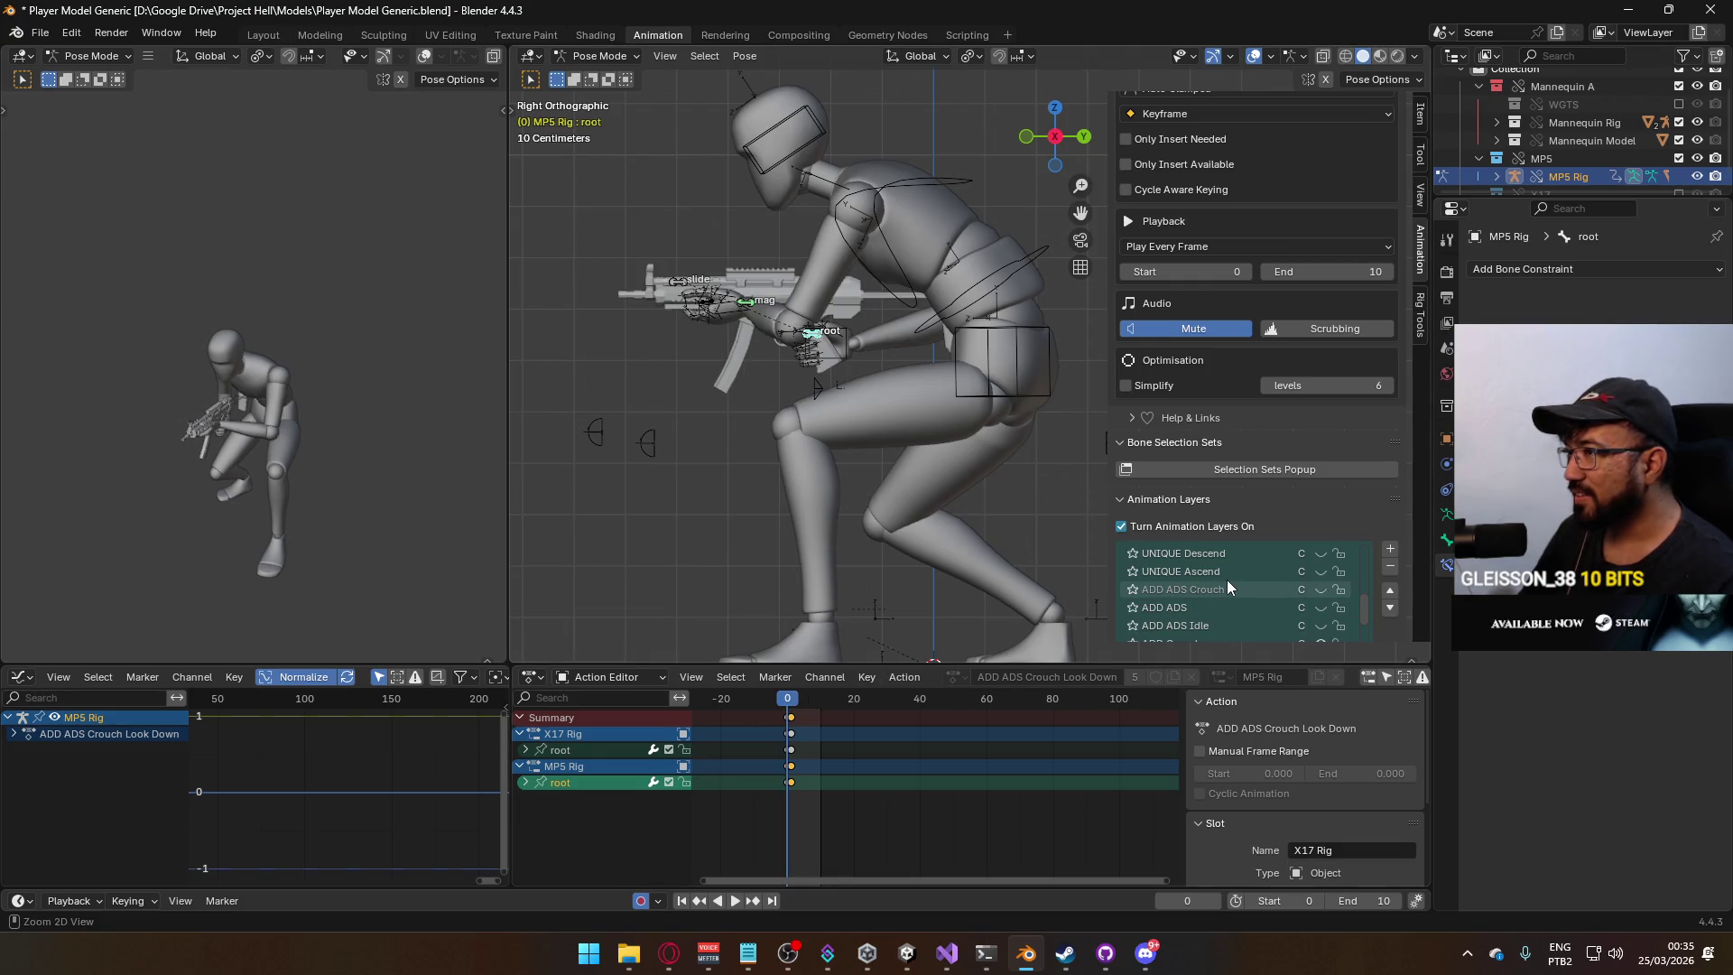
scroll(1273, 578, "up", 1)
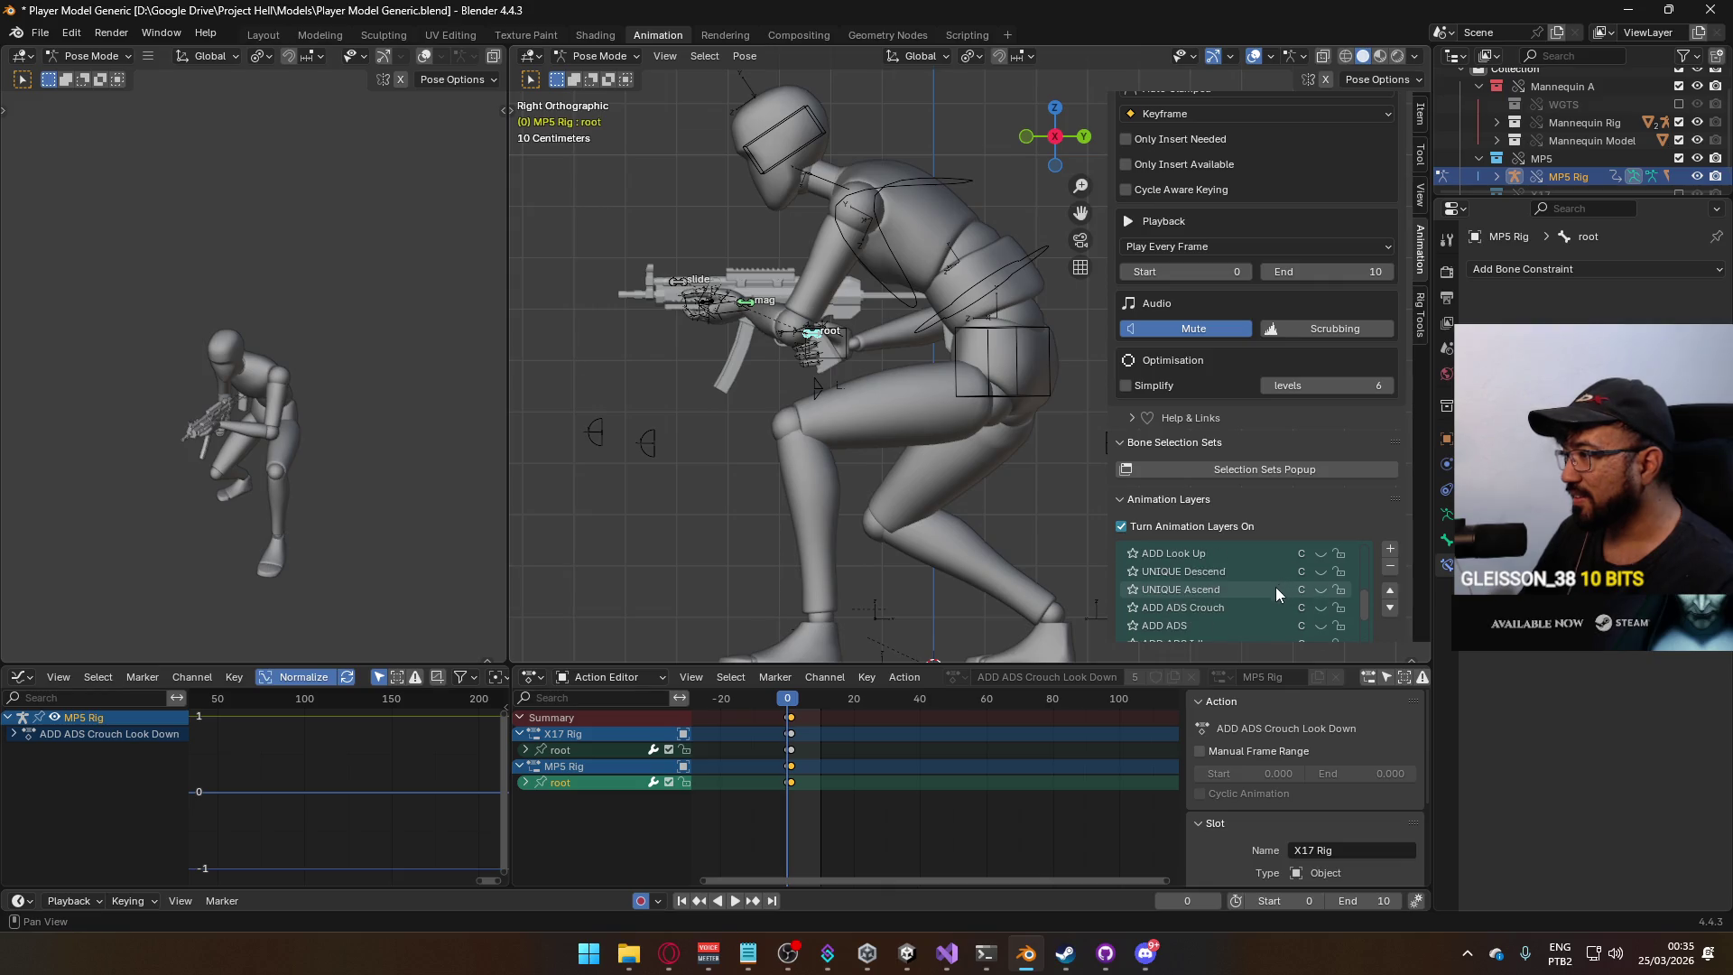
left_click(1227, 606)
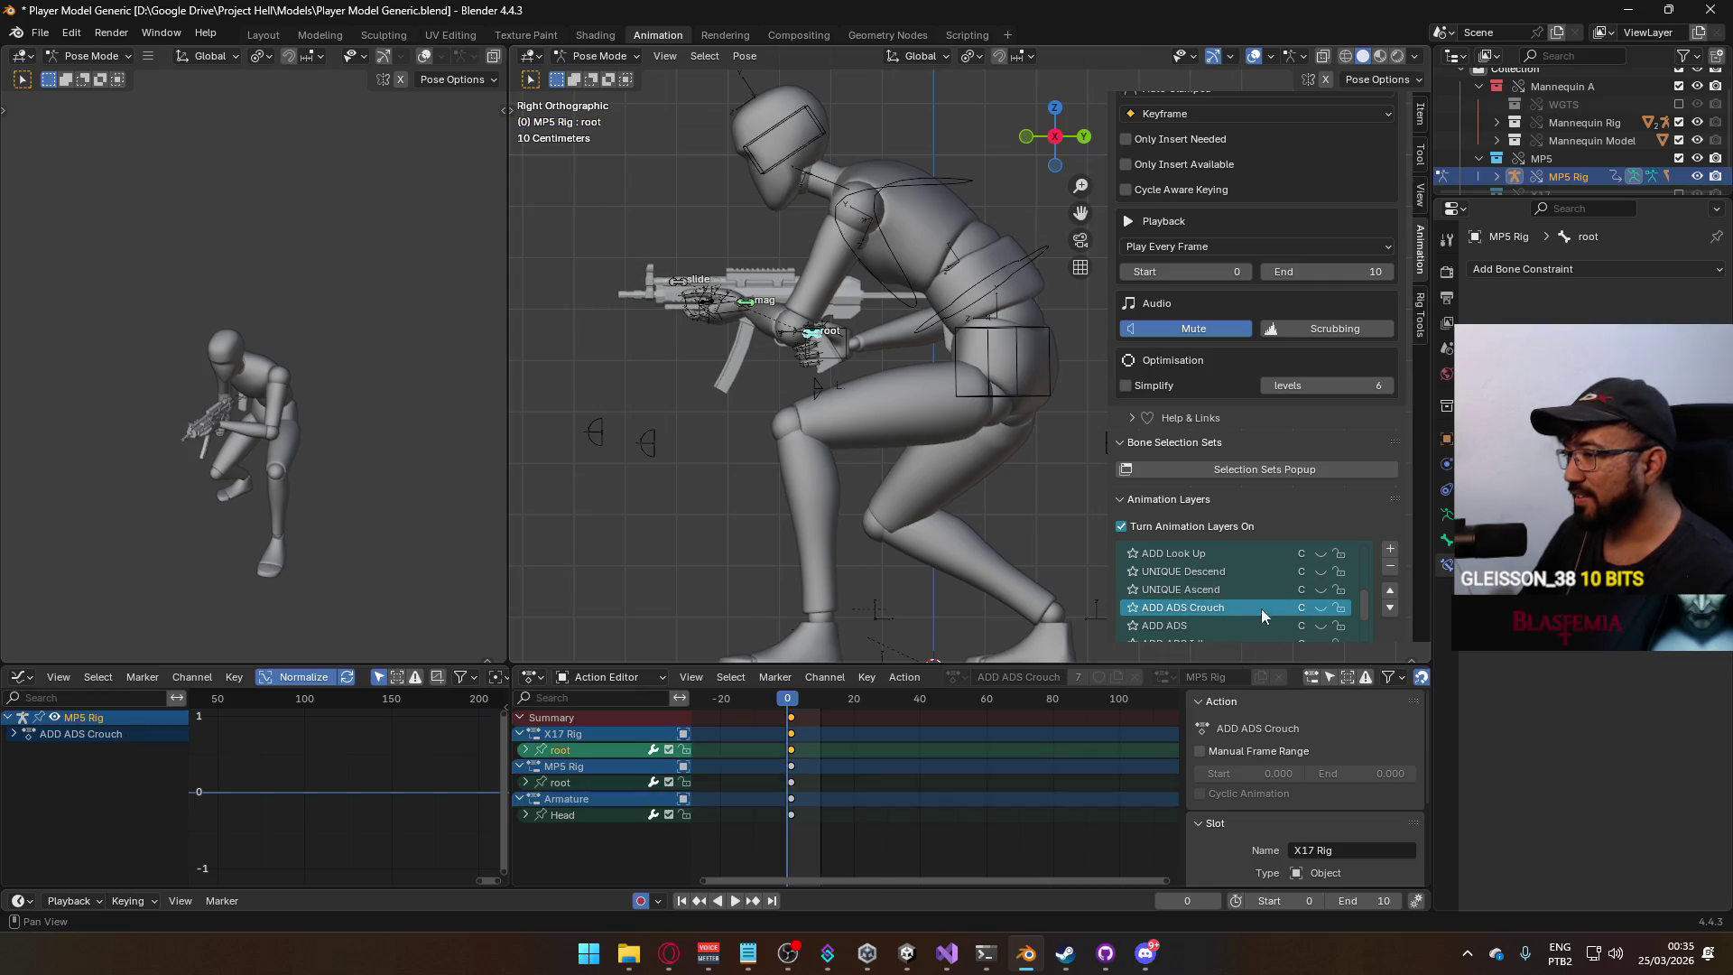
left_click(1320, 608)
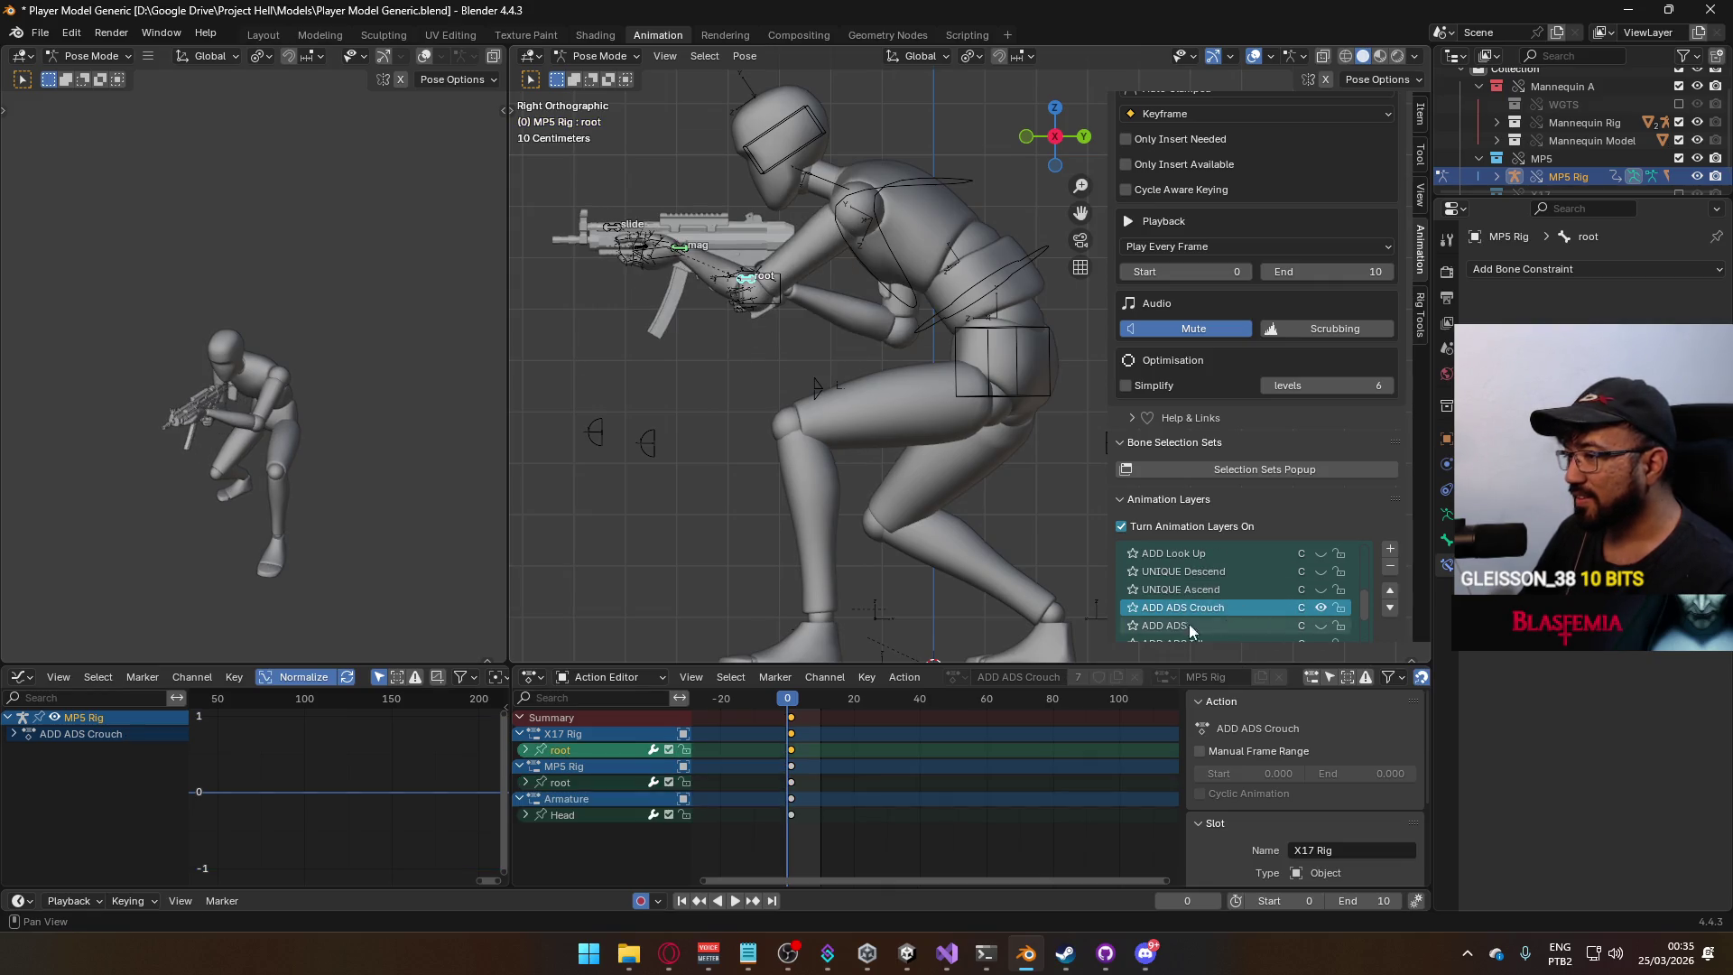
left_click(792, 720)
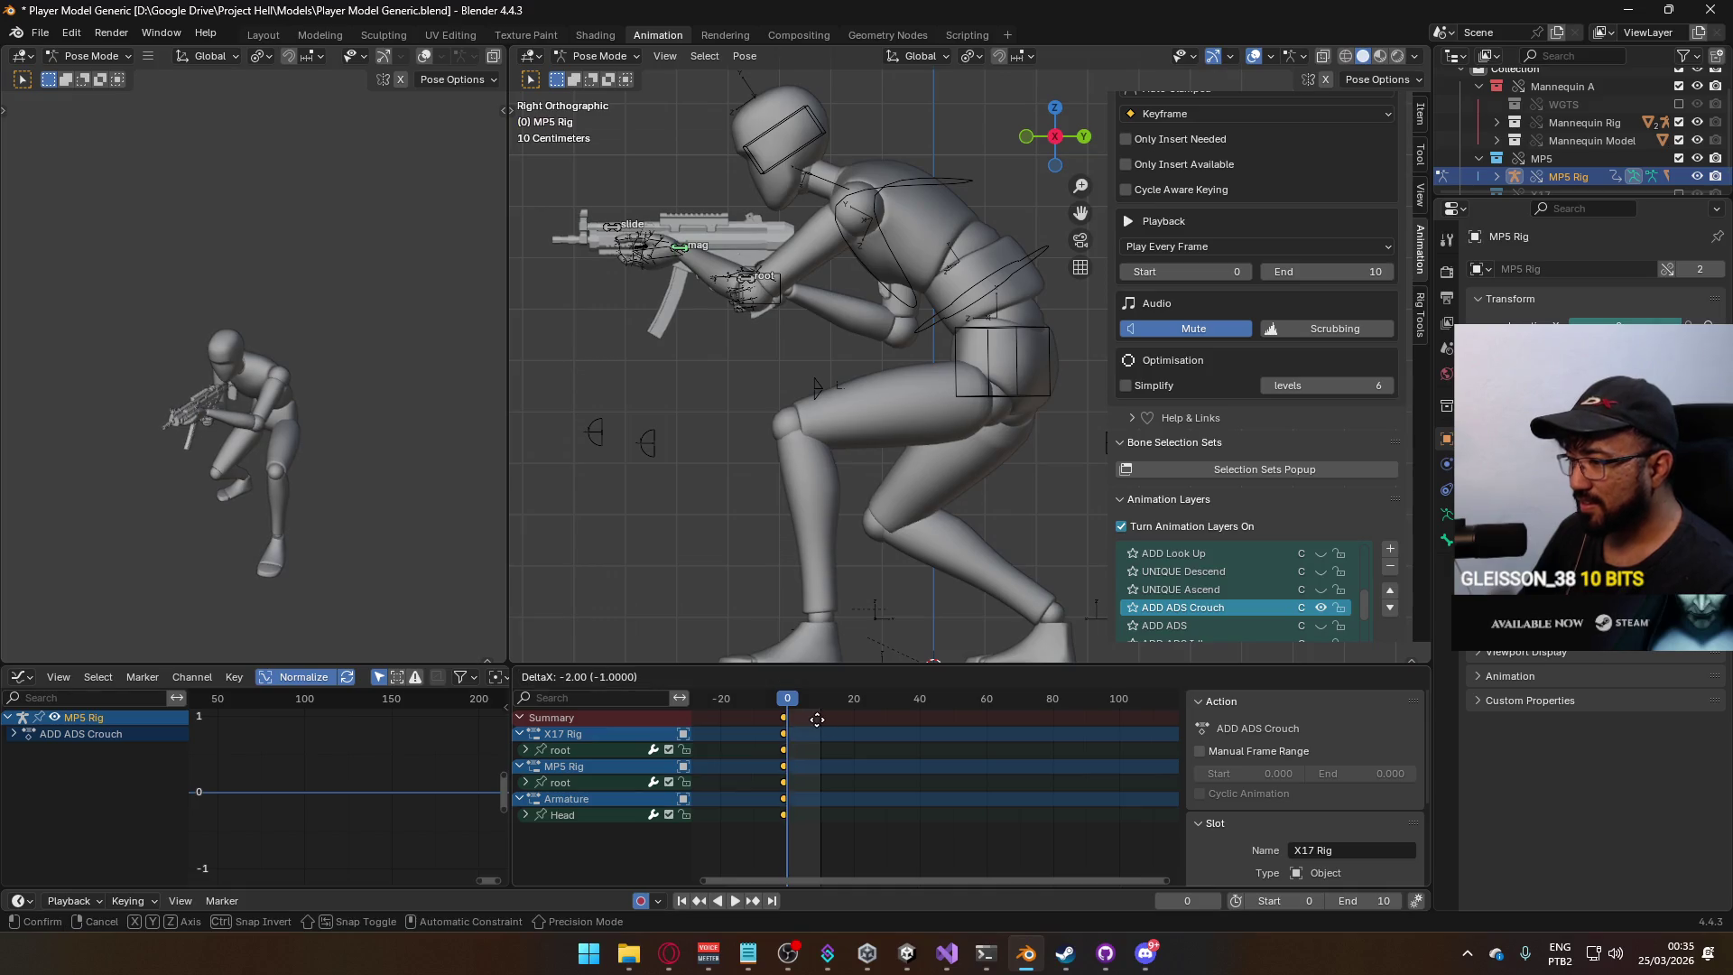
key("space")
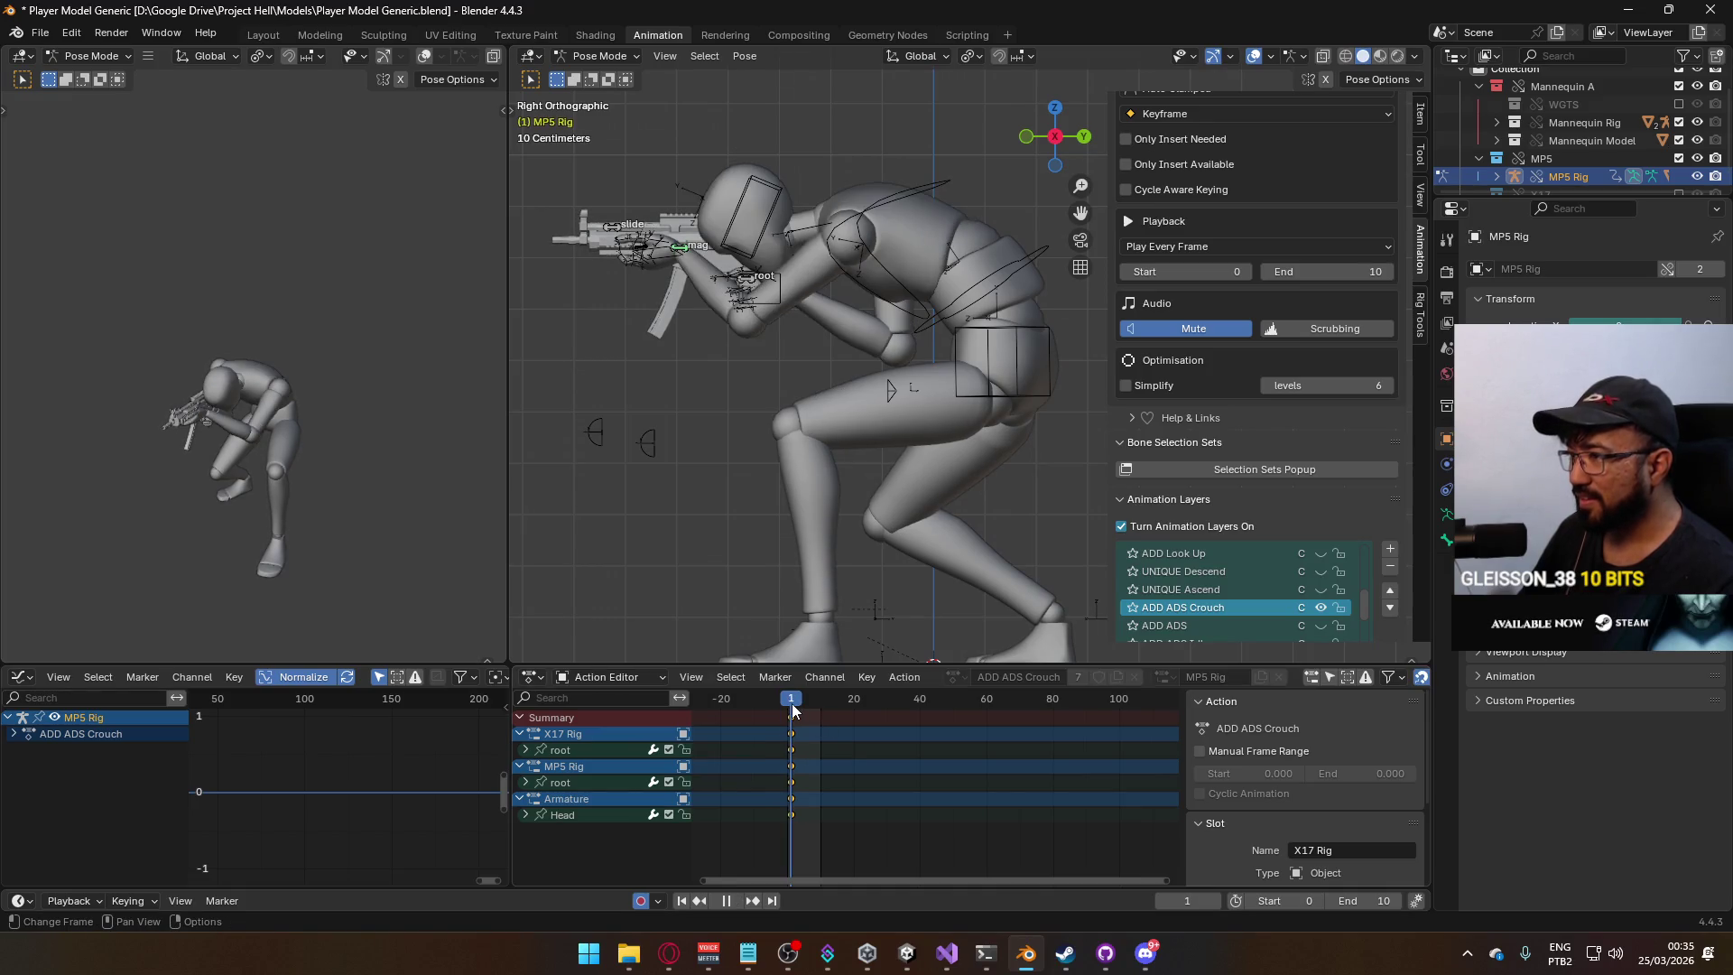
key("Escape")
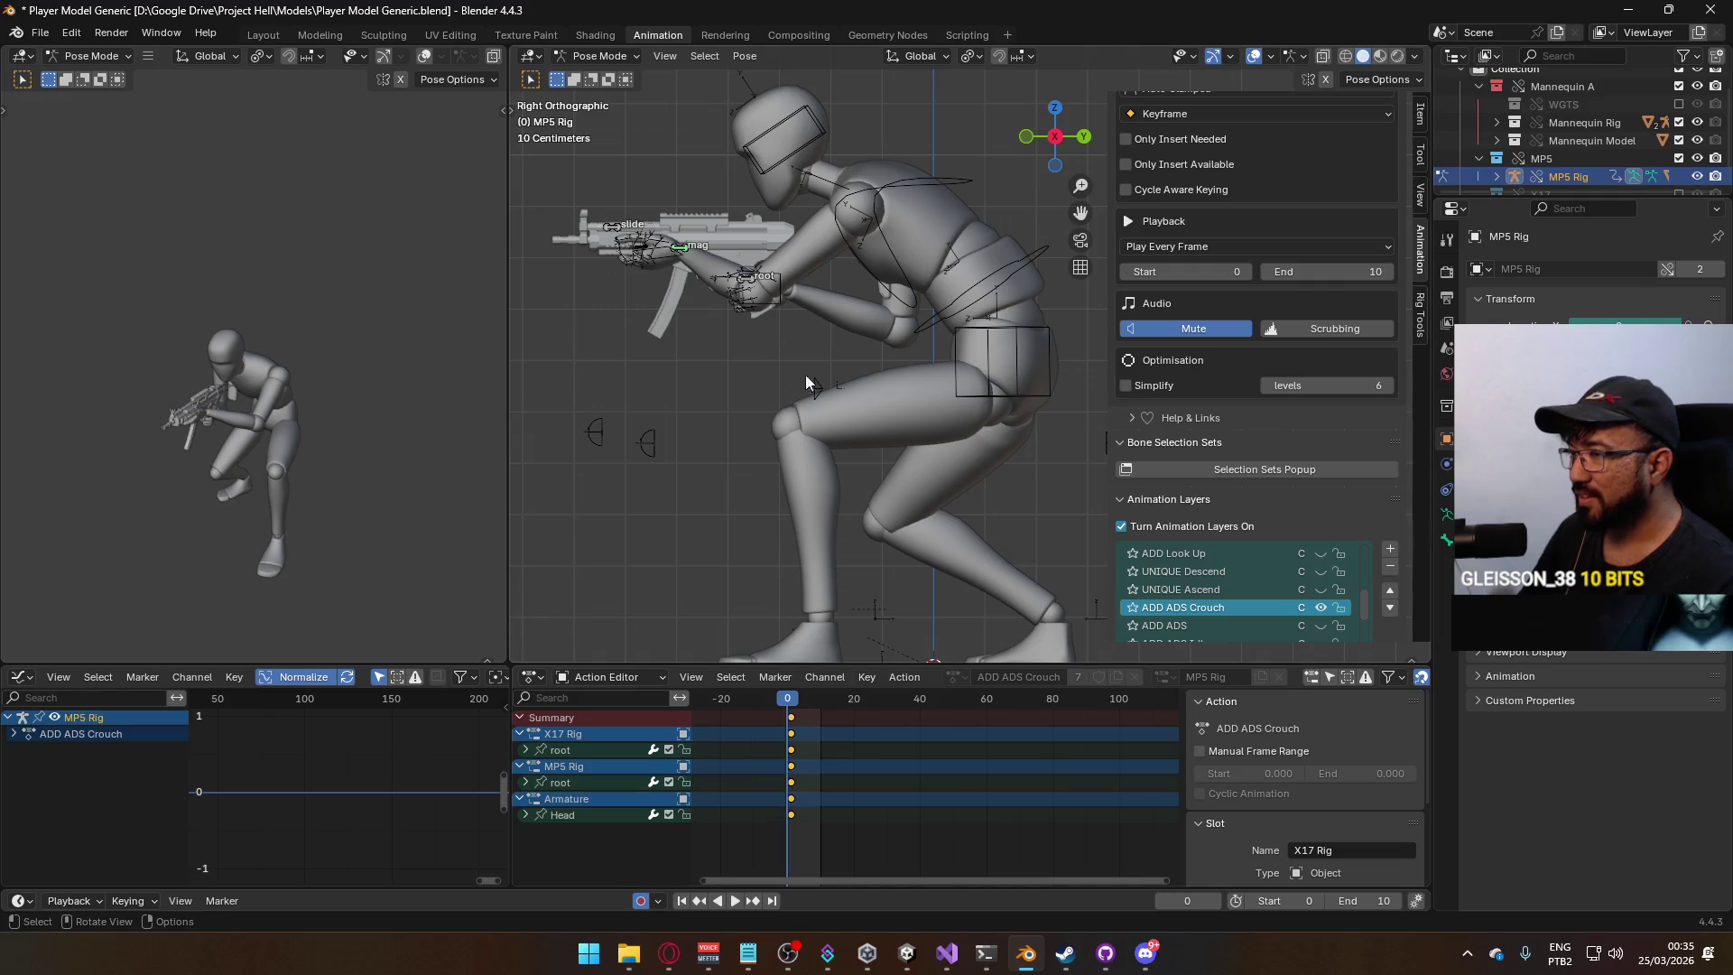
left_click_drag(792, 733, 788, 733)
Lift the MP5 root bone into the crouched aiming position with the ADD ADS Crouch layer enabled.
left_click(747, 283)
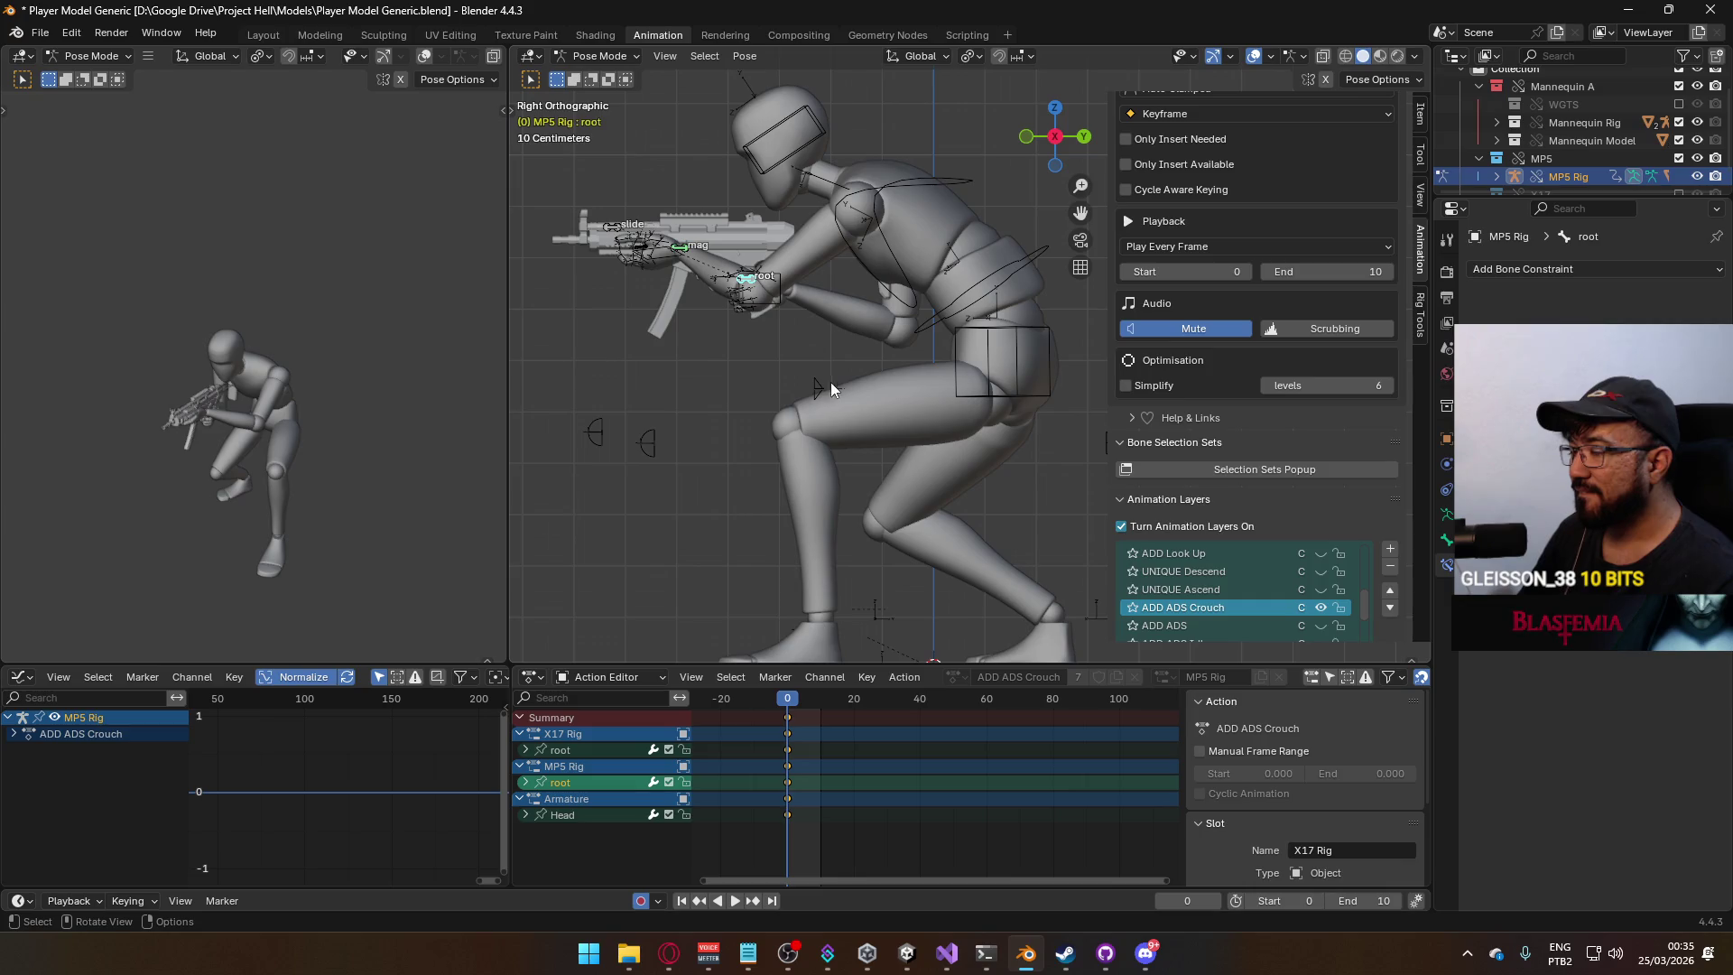
key("g")
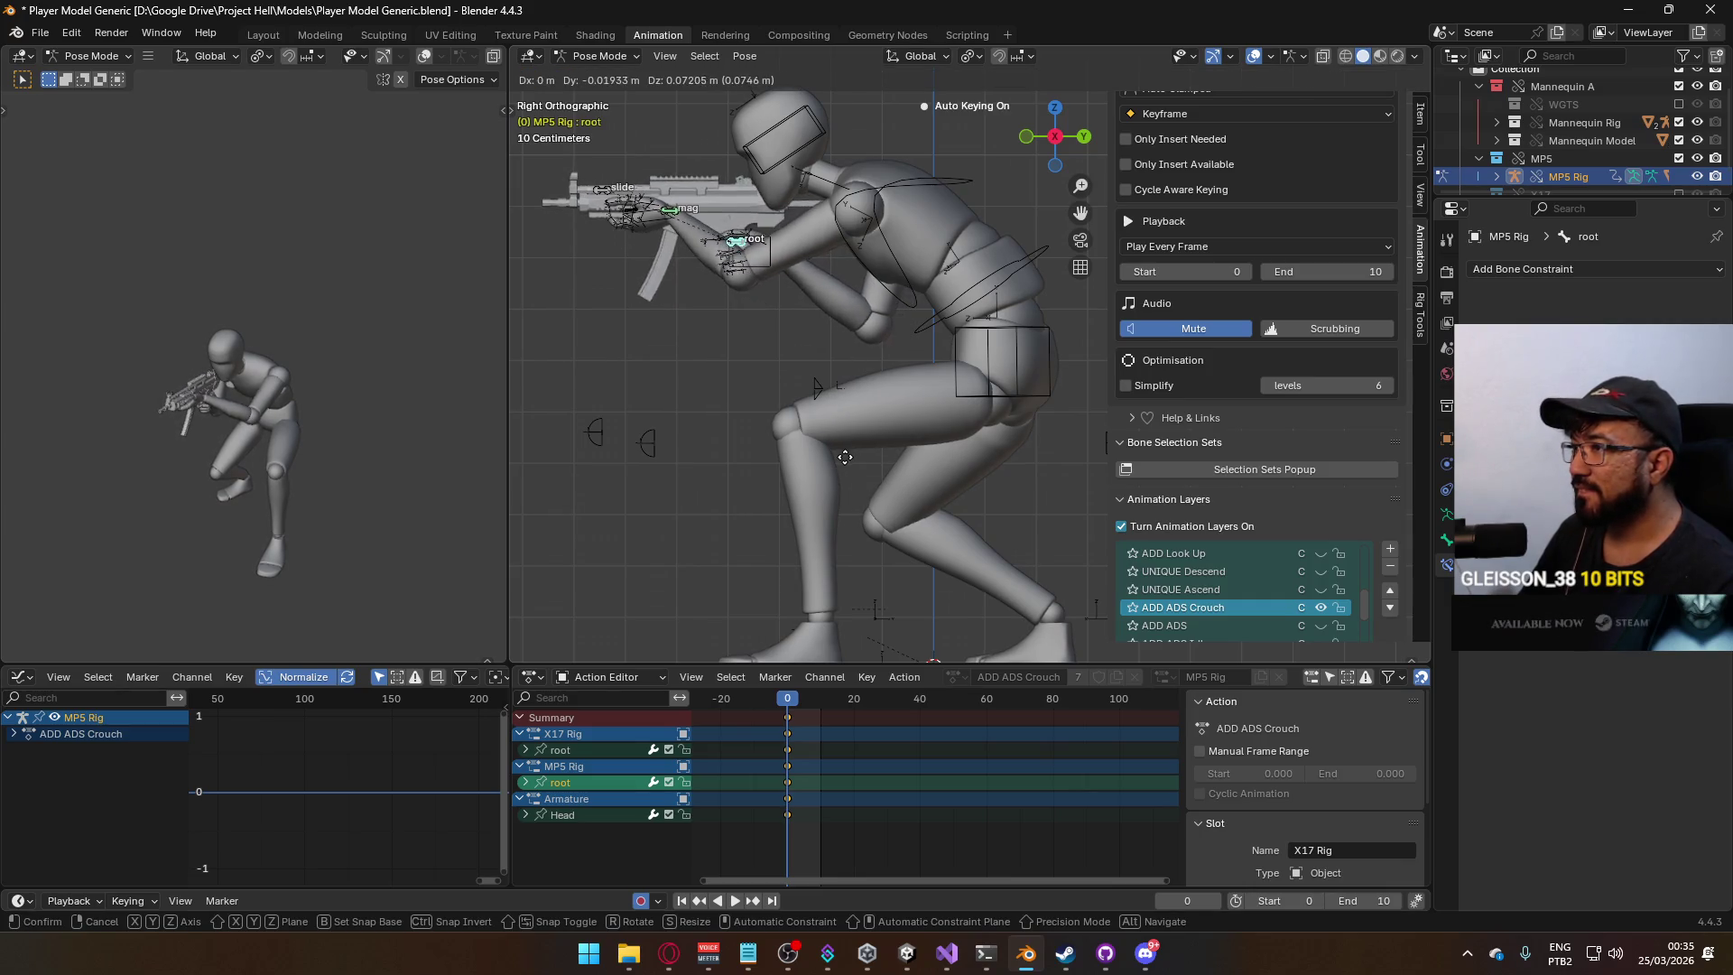
left_click(844, 458)
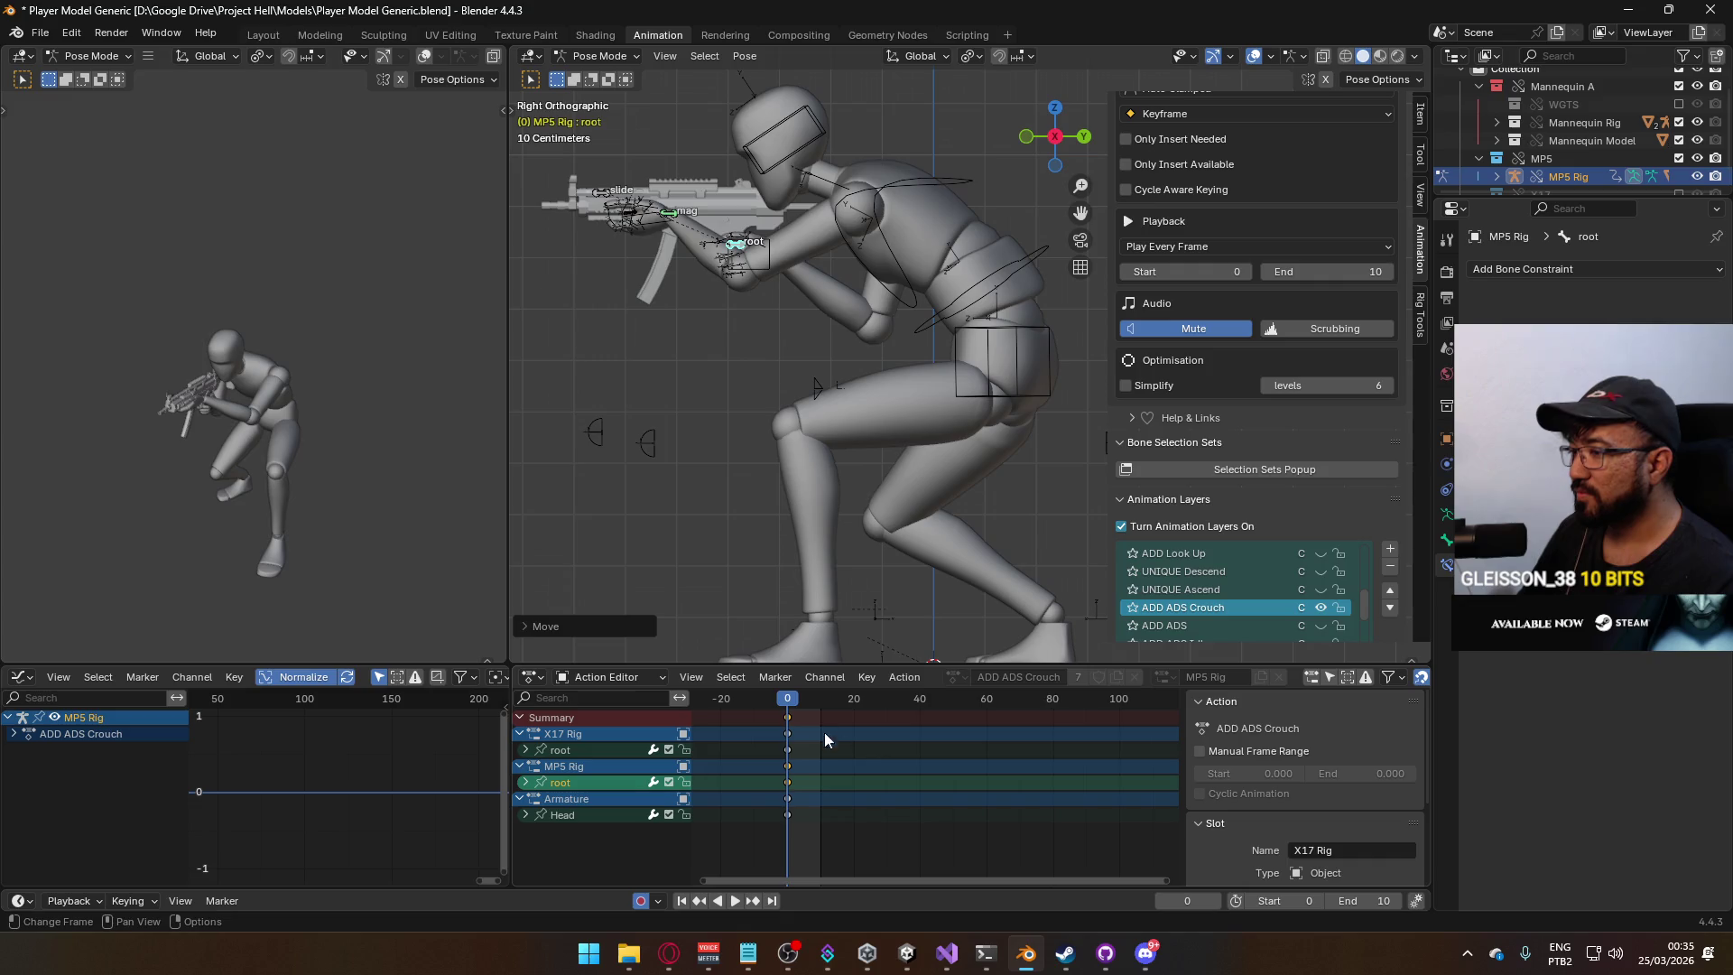
left_click(1319, 607)
Review the ADD ADS Crouch Look Up layer's frame-1 pose, then select ADD Crouch Look Down.
scroll(1264, 592, "up", 1)
scroll(1259, 592, "up", 1)
scroll(1330, 585, "up", 1)
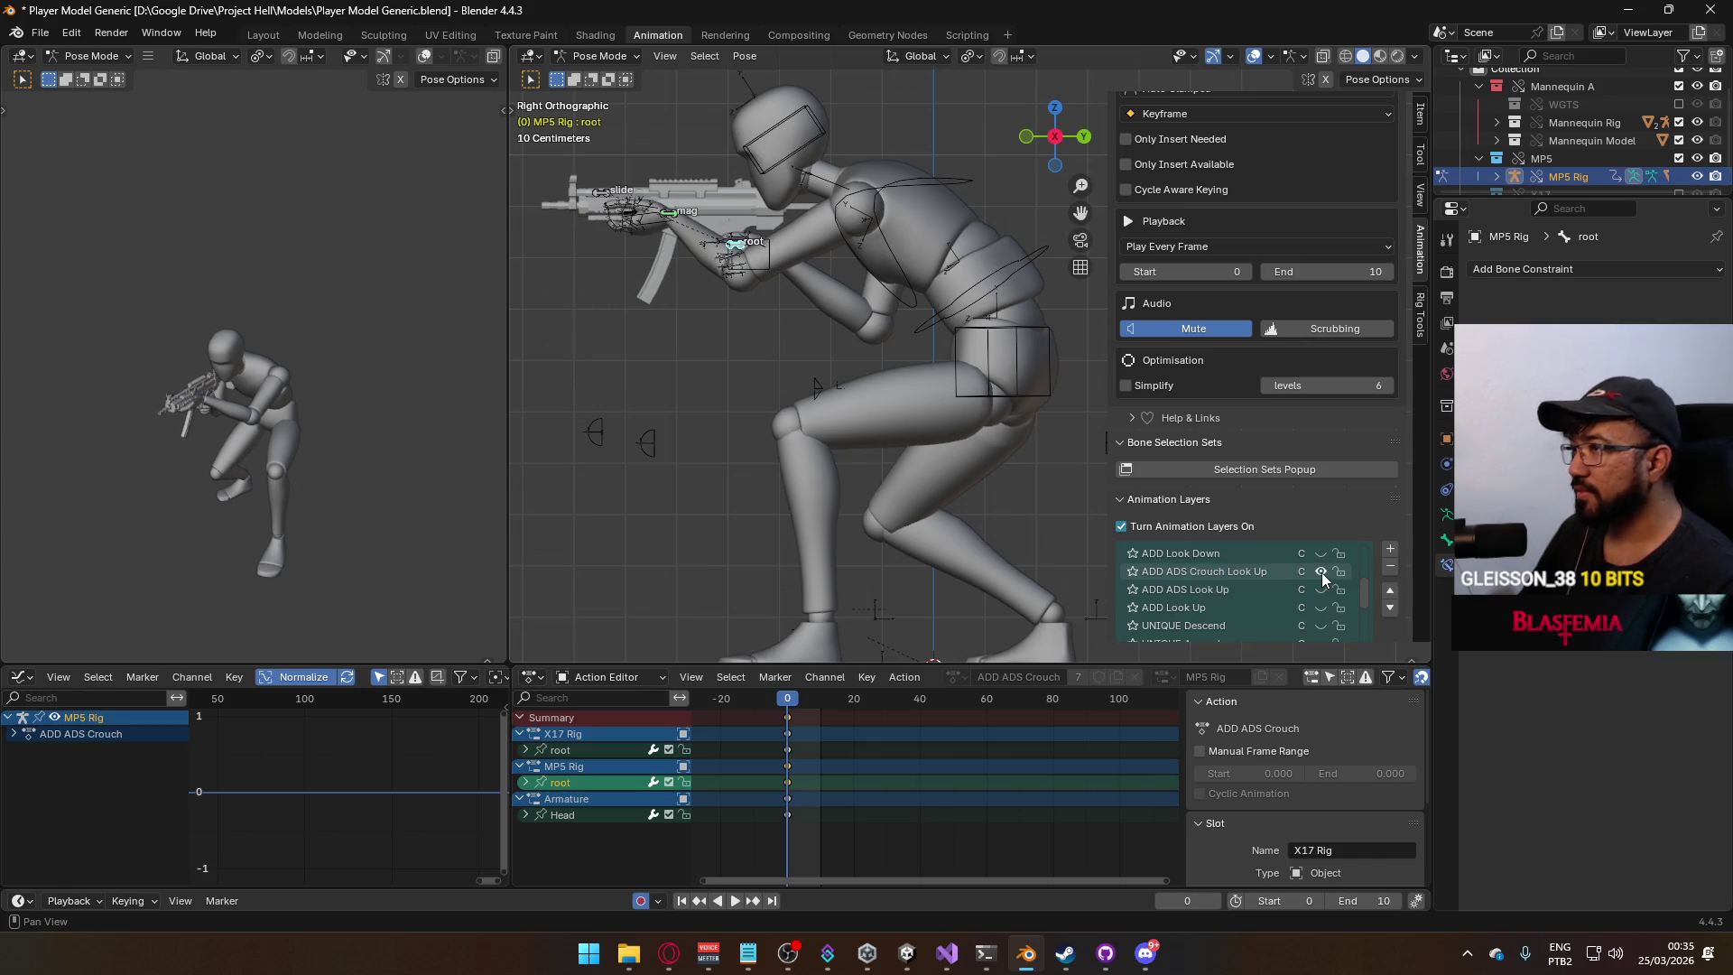
left_click(1264, 575)
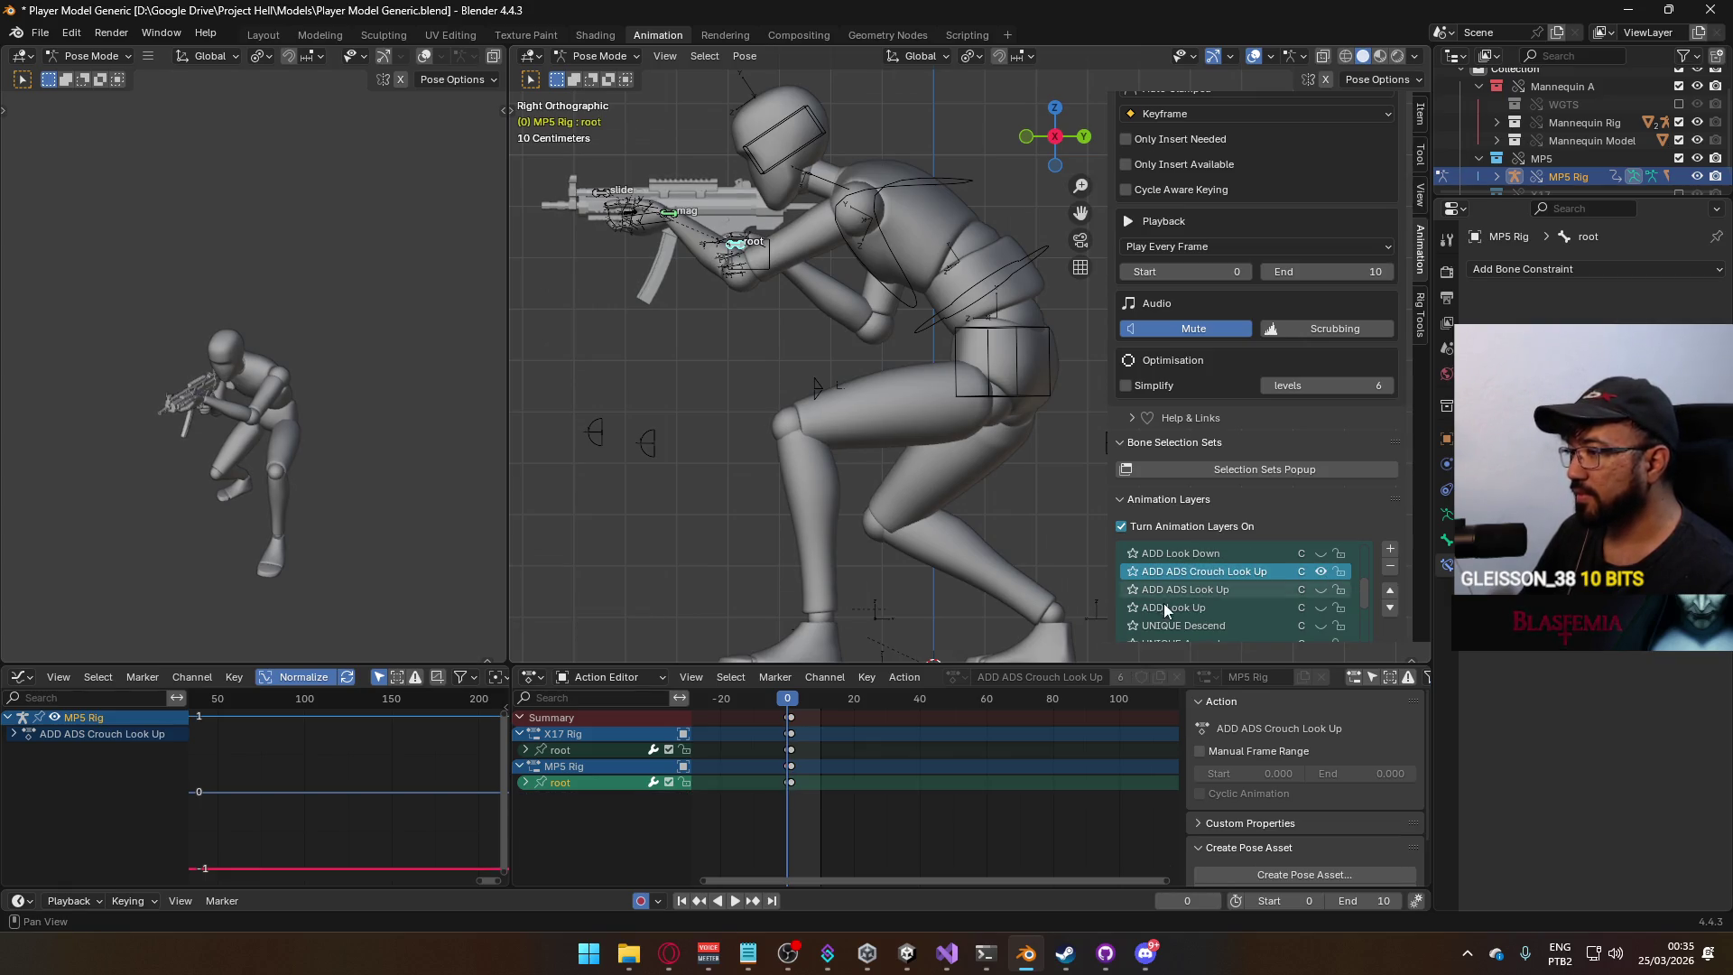
left_click(790, 708)
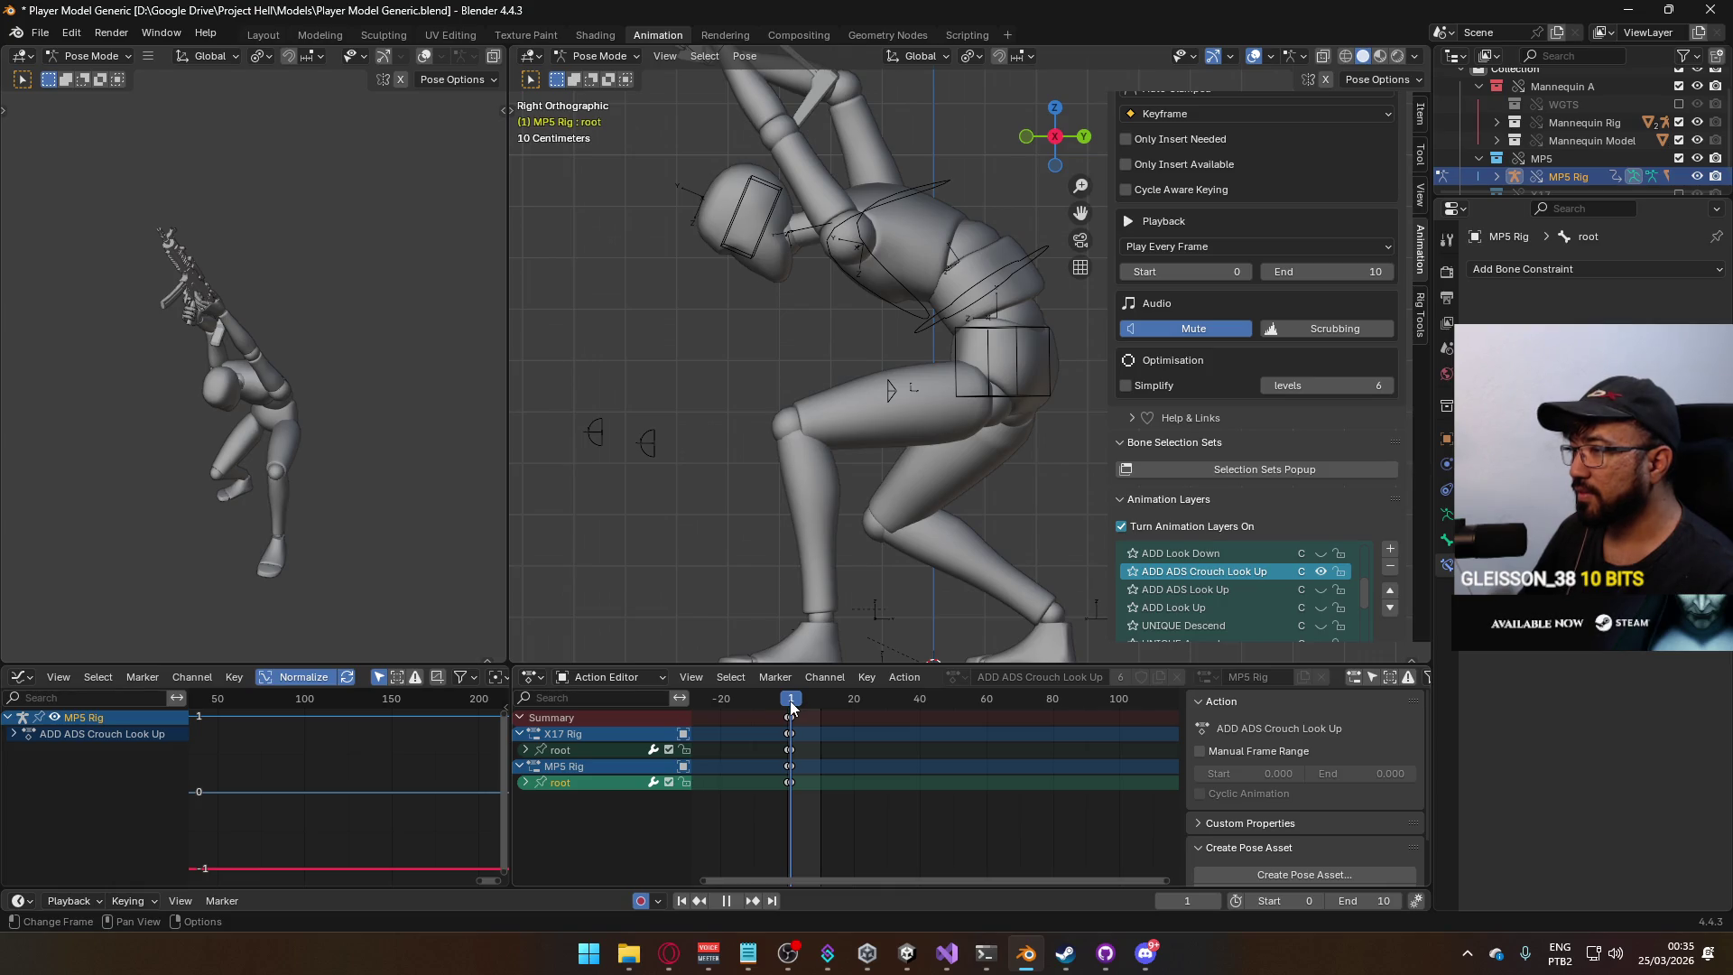
left_click_drag(791, 707, 787, 707)
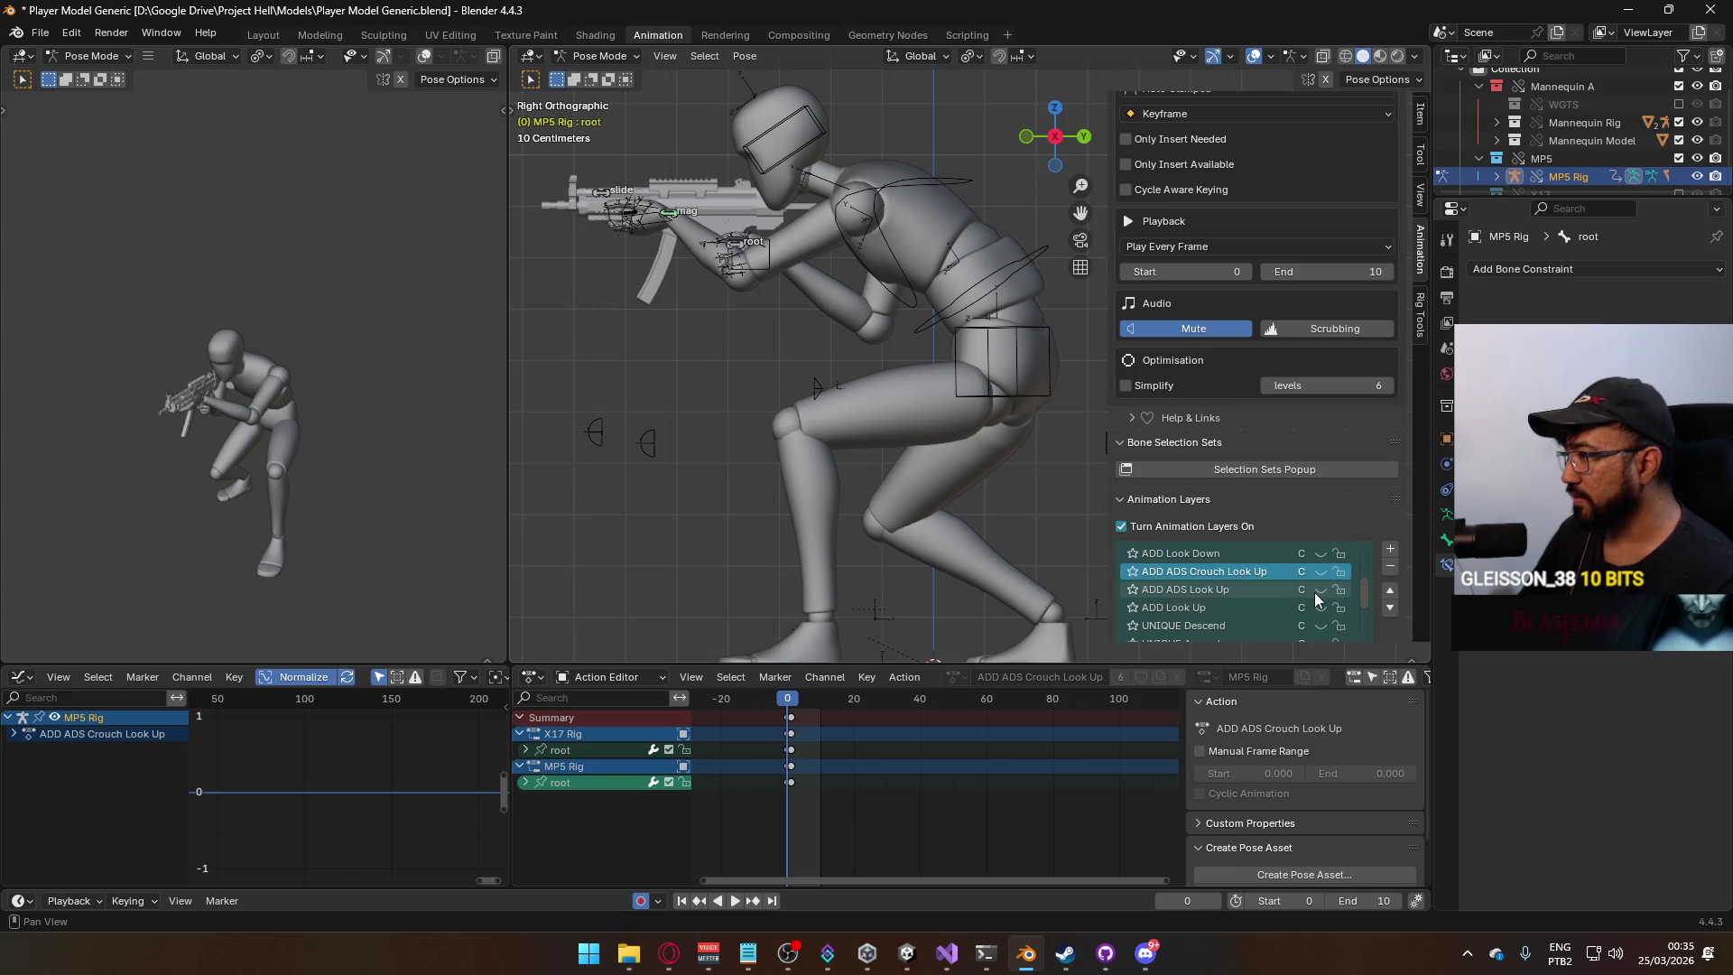
scroll(1315, 592, "up", 2)
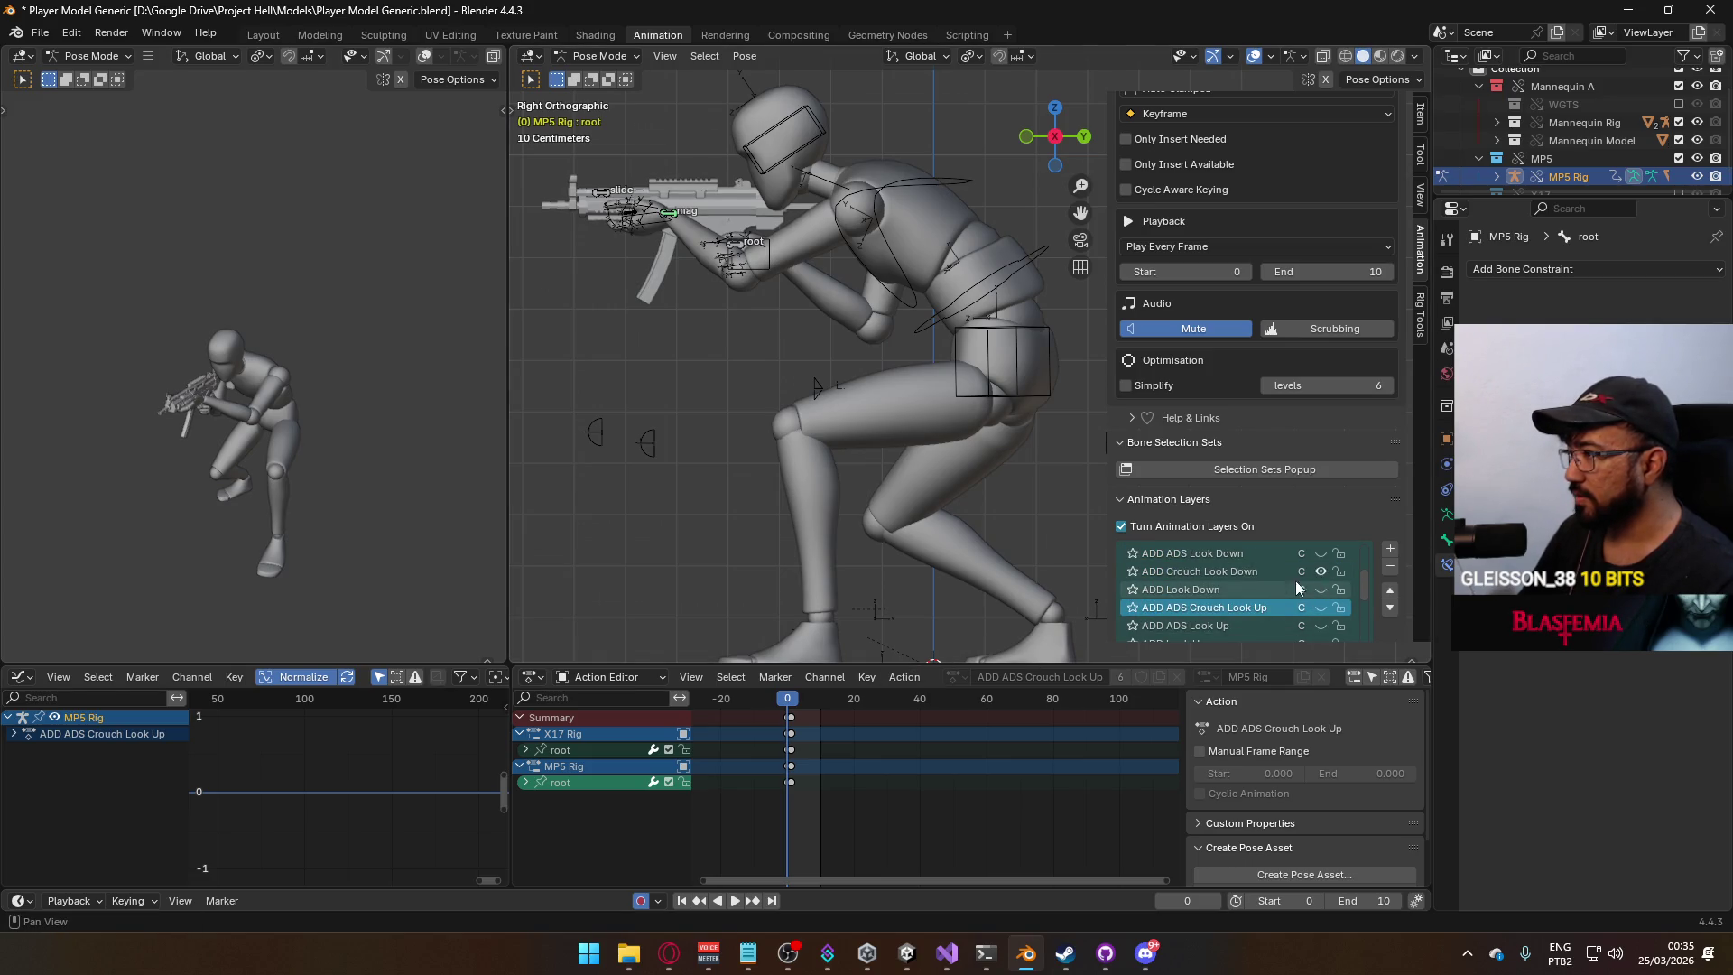
left_click(1264, 571)
Delete the MP5 root's old keys and key its location and rotation at frame 0.
key("space")
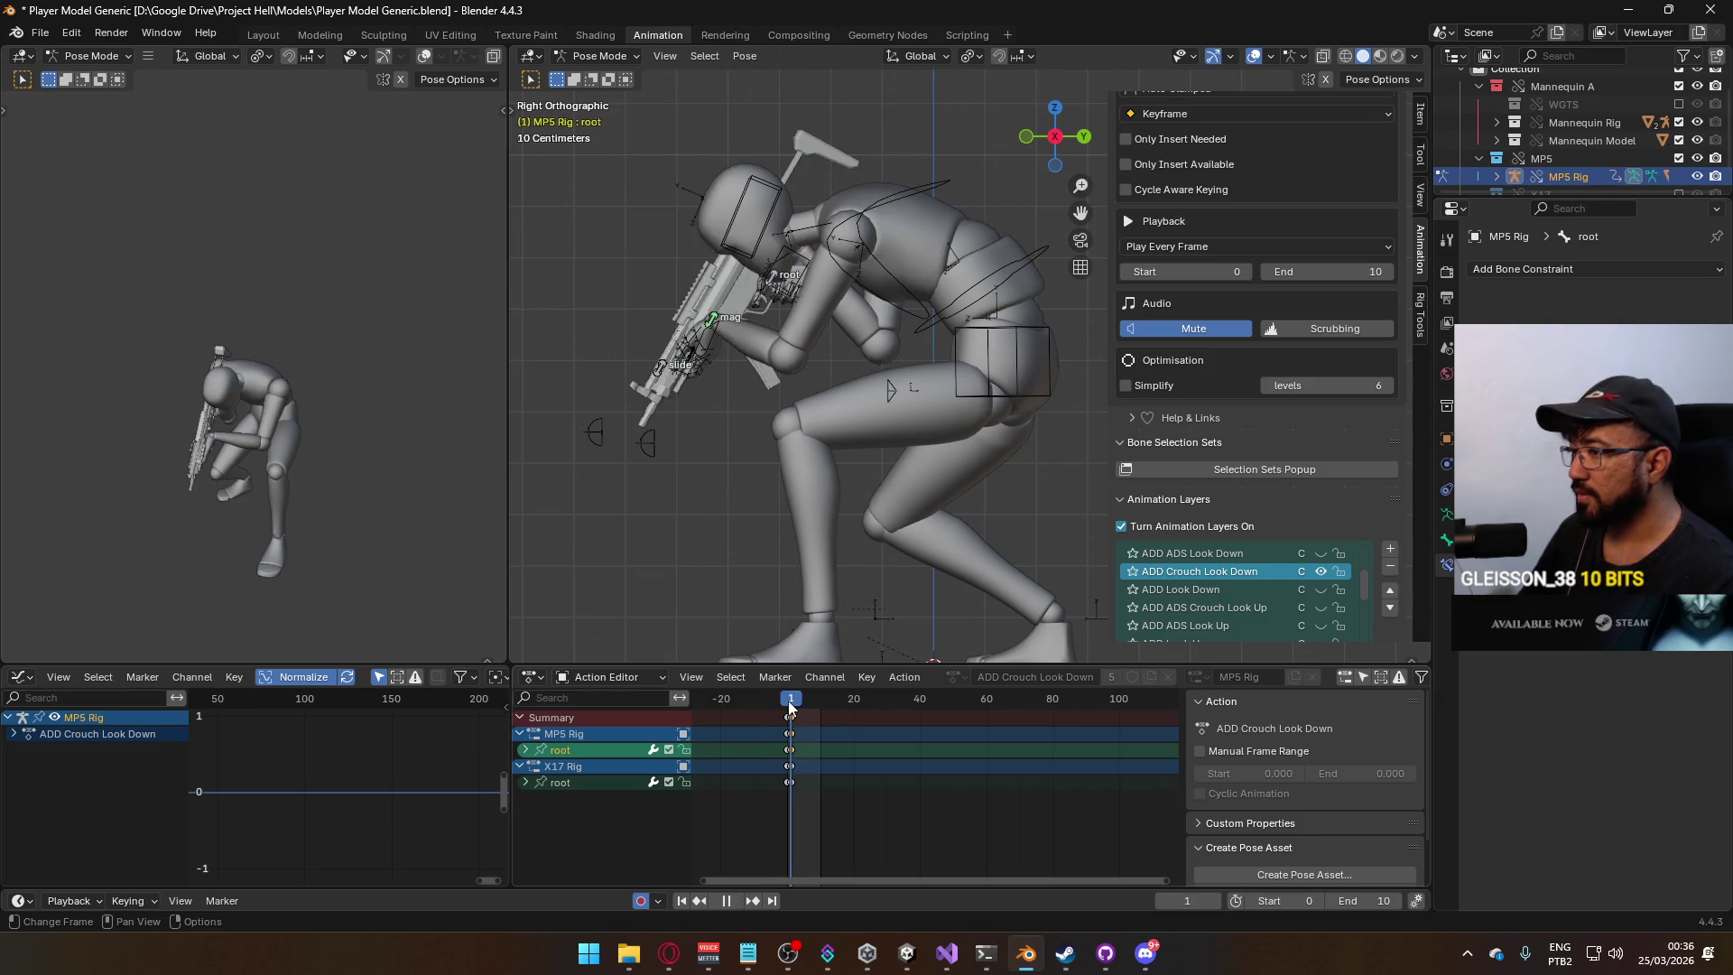
key("space")
left_click(739, 246)
key("space")
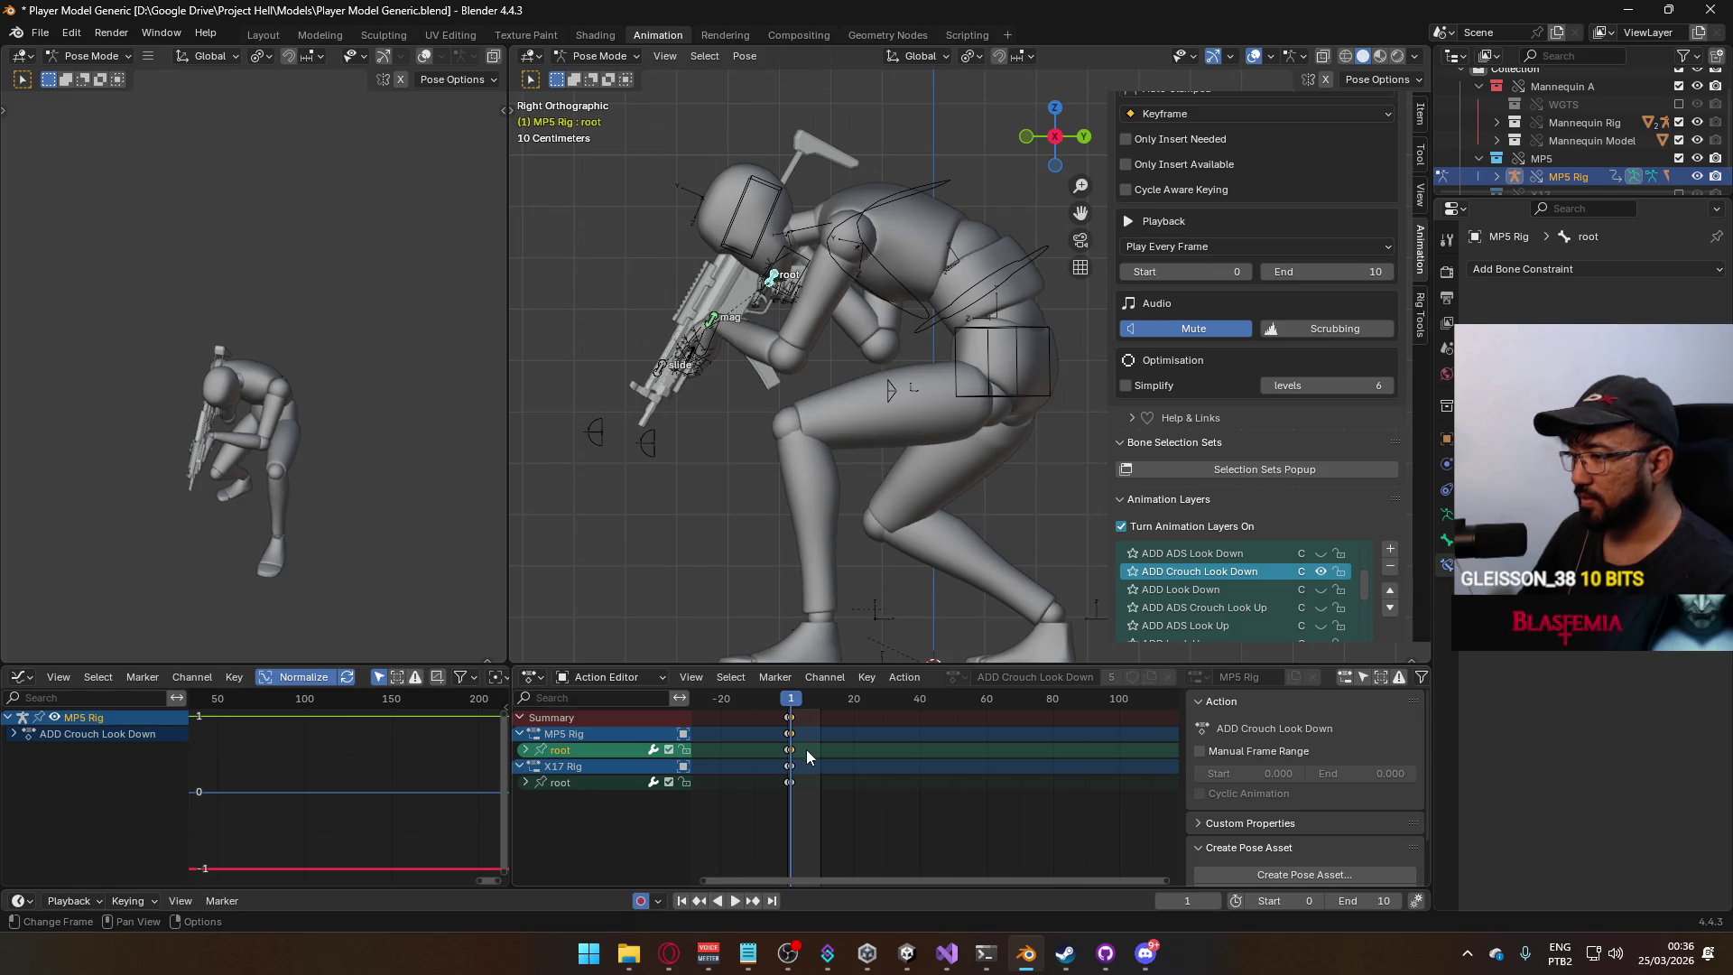
key("Delete")
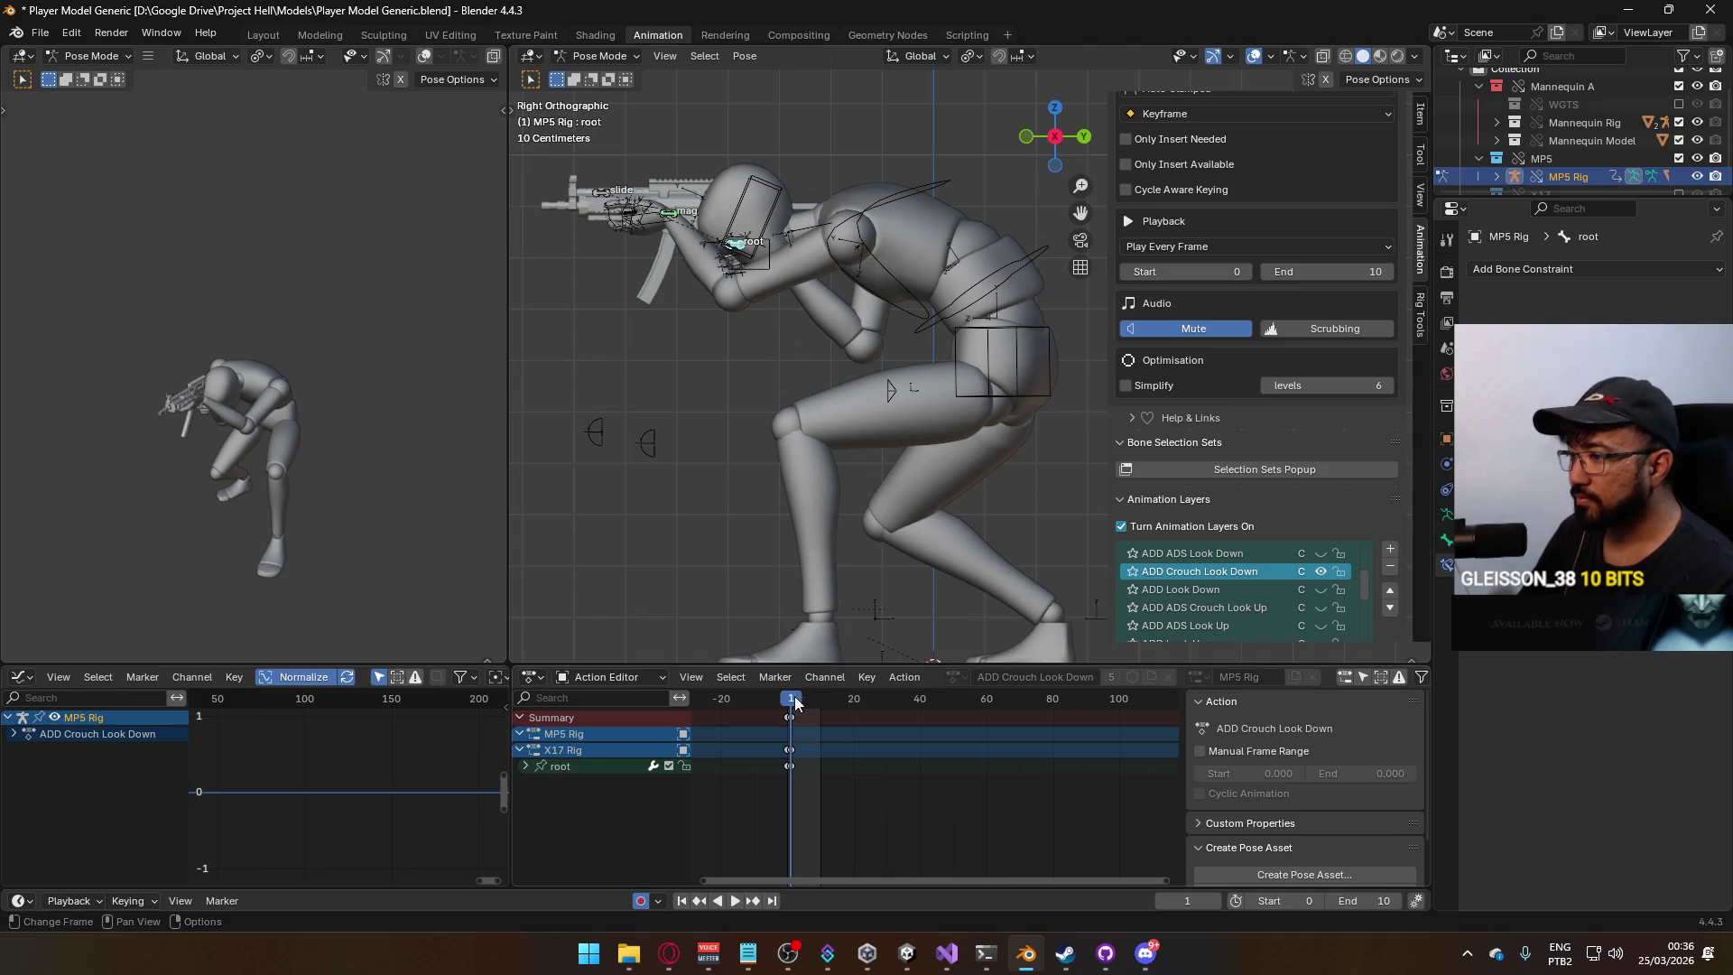
key("Left")
key("i")
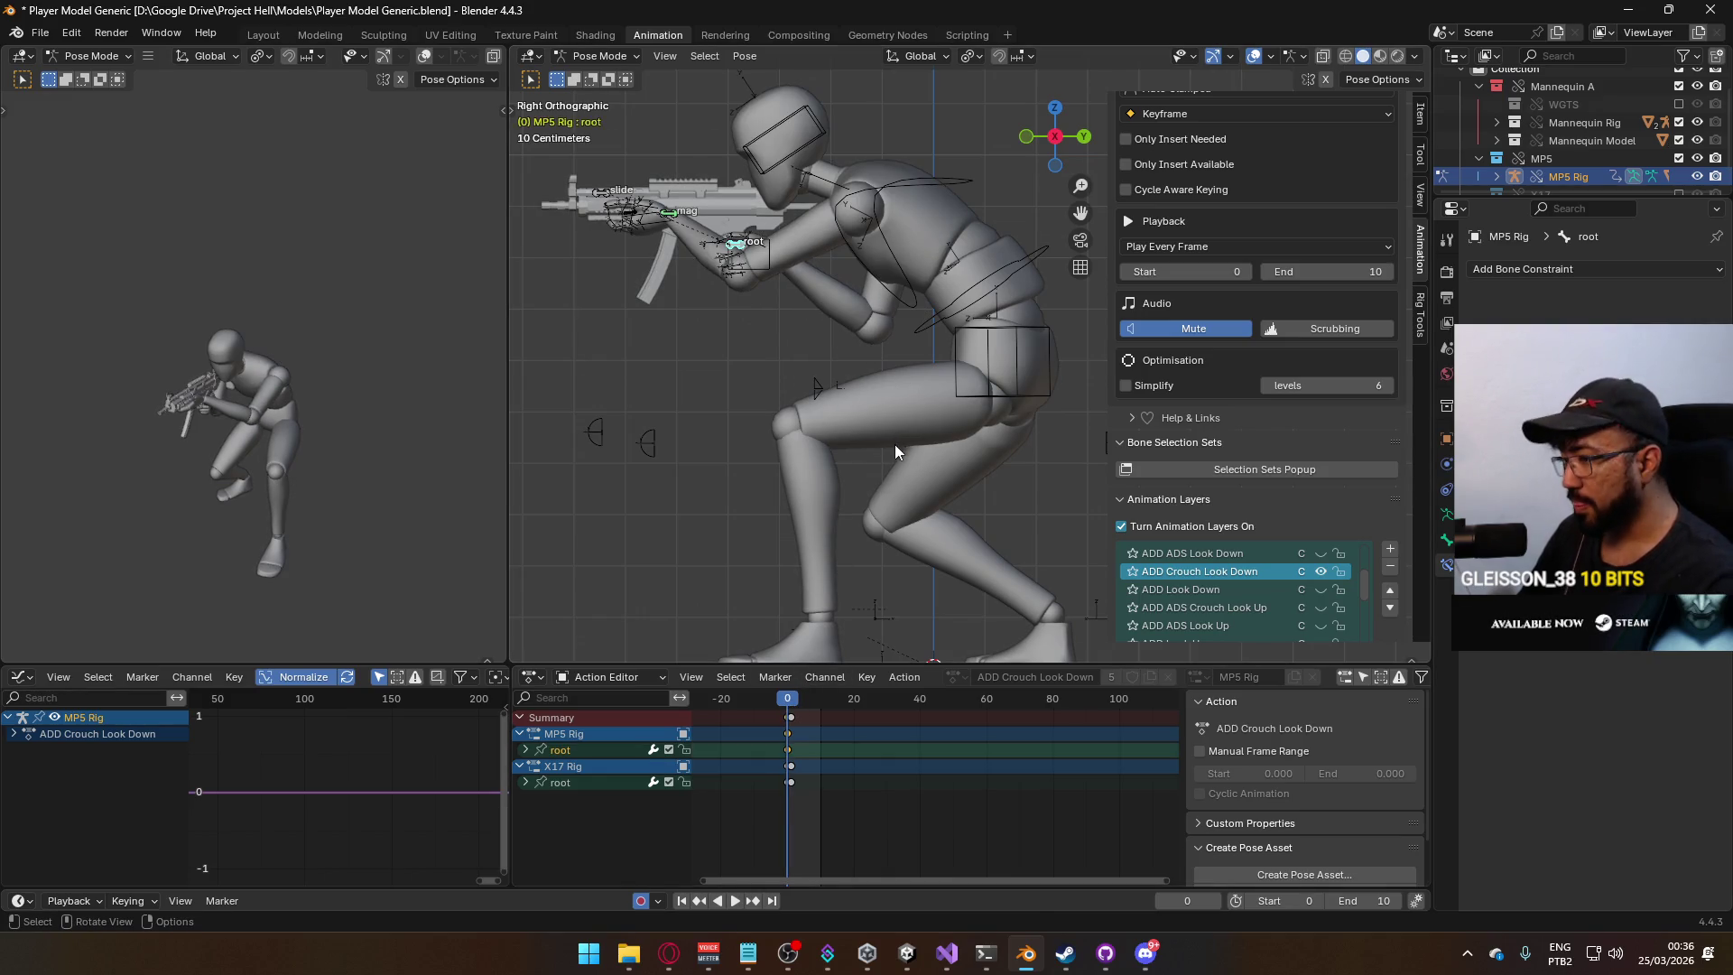
At frame 1, tilt the MP5 downward and lower it, then preview the look-down.
key("Right")
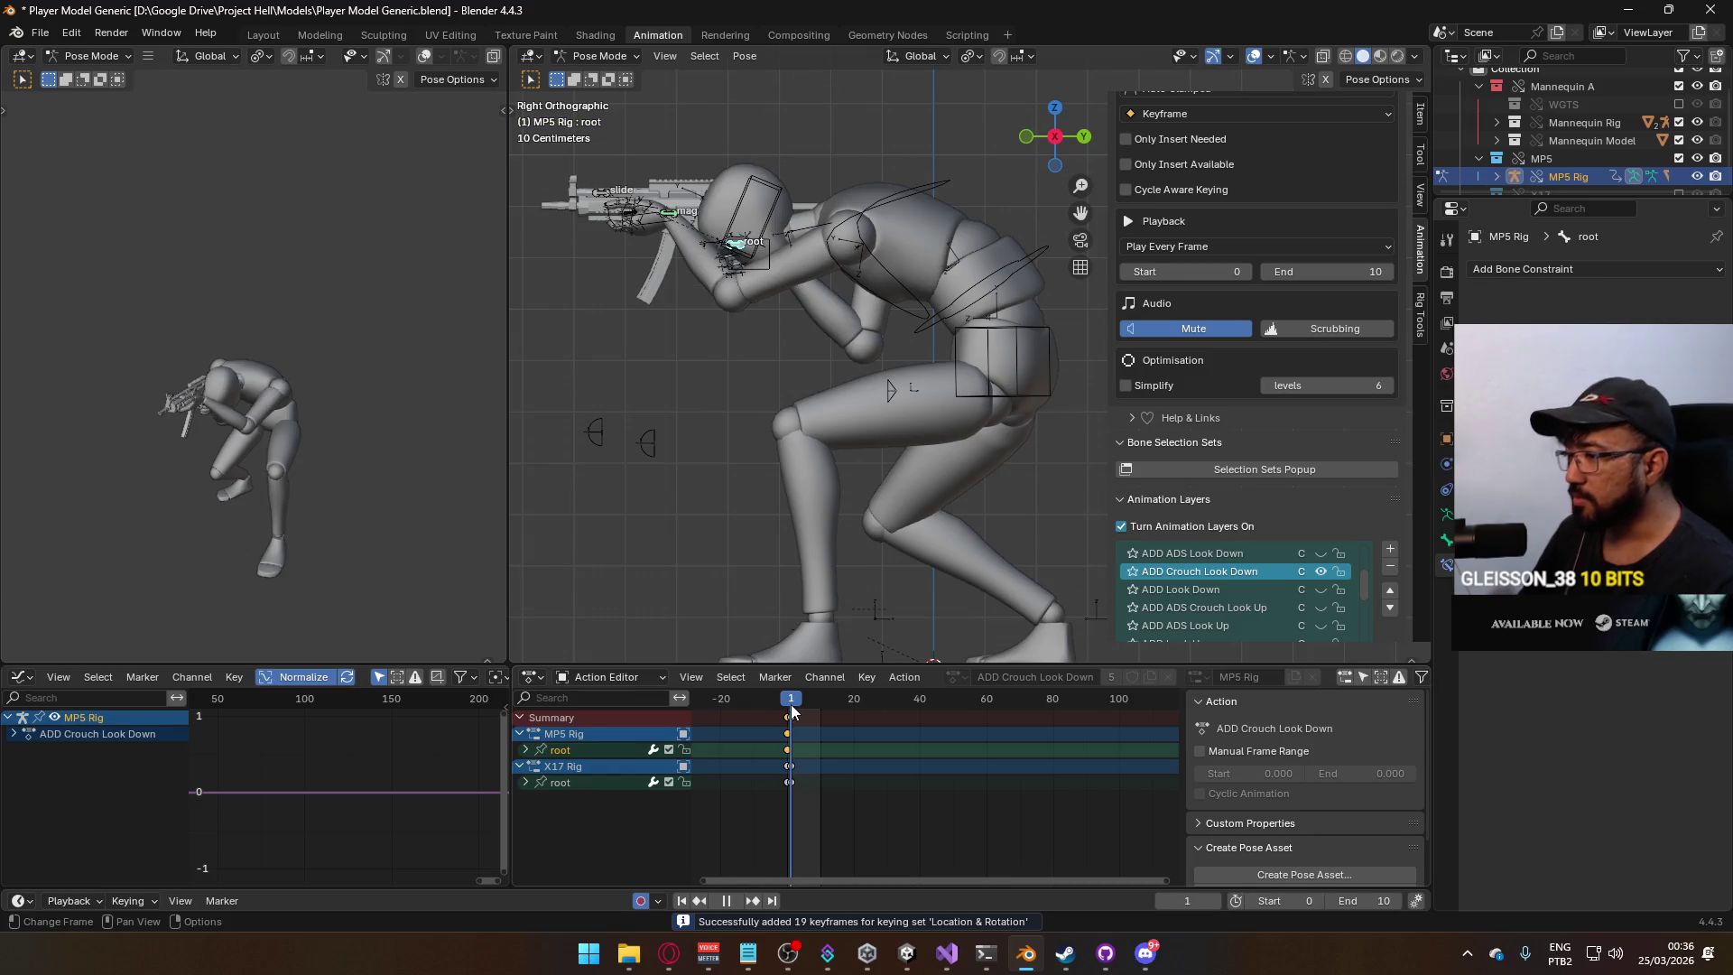
key("r")
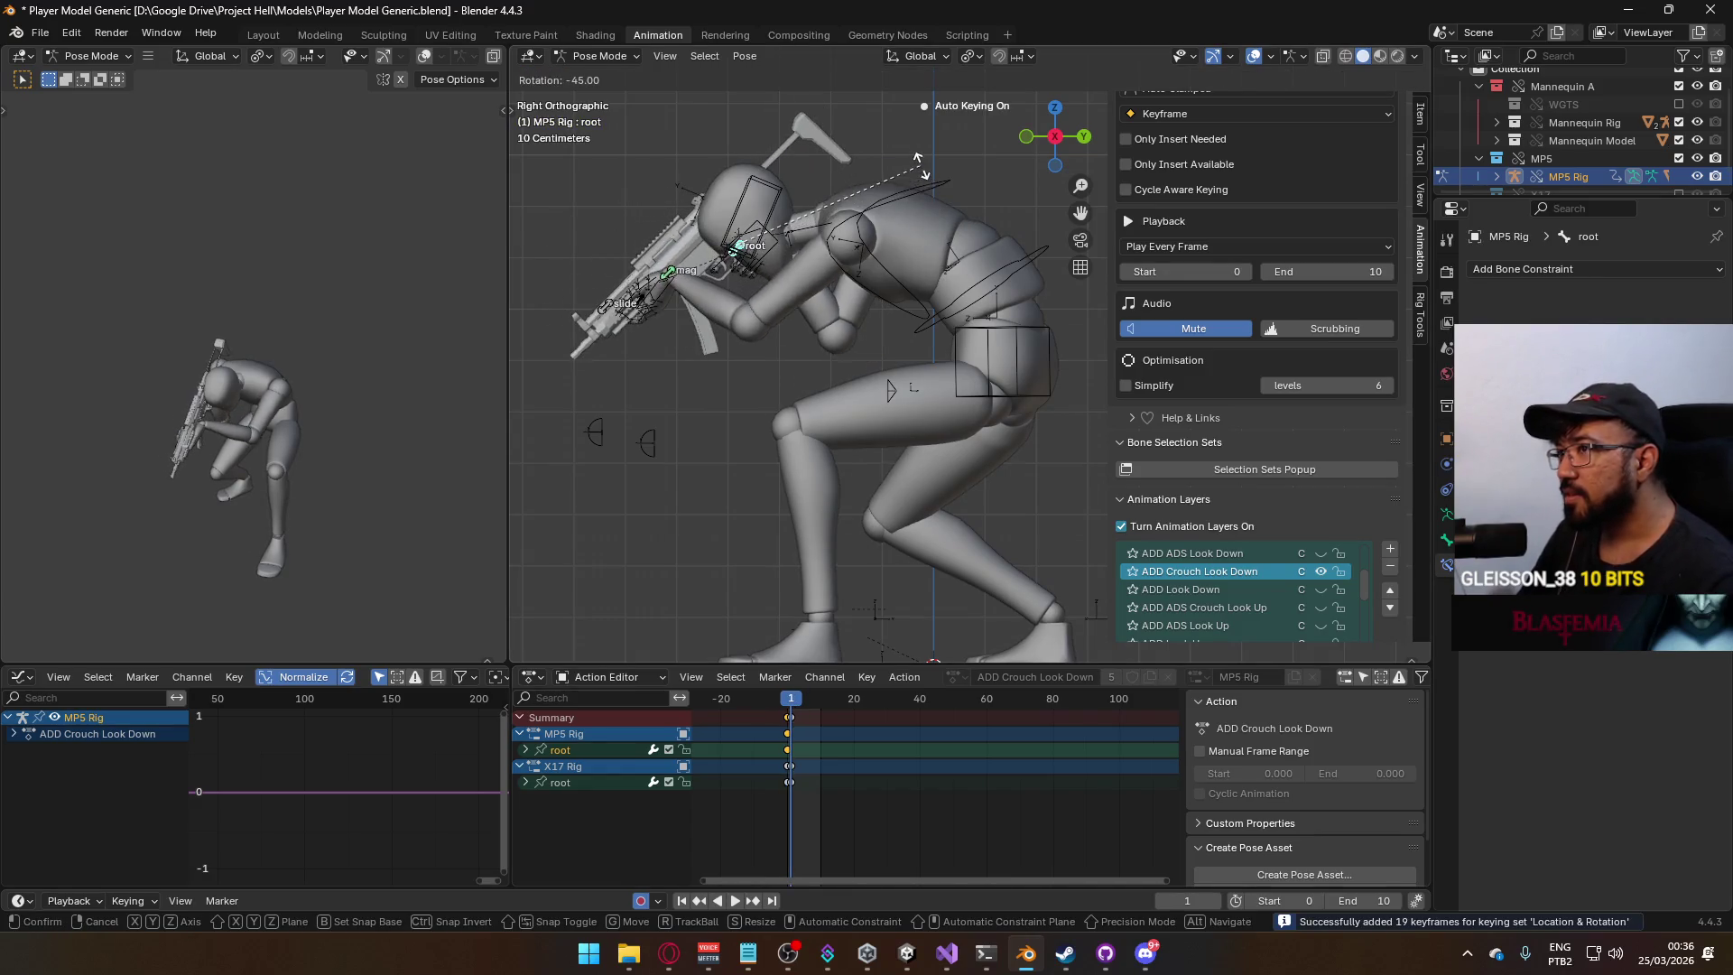
left_click(897, 121)
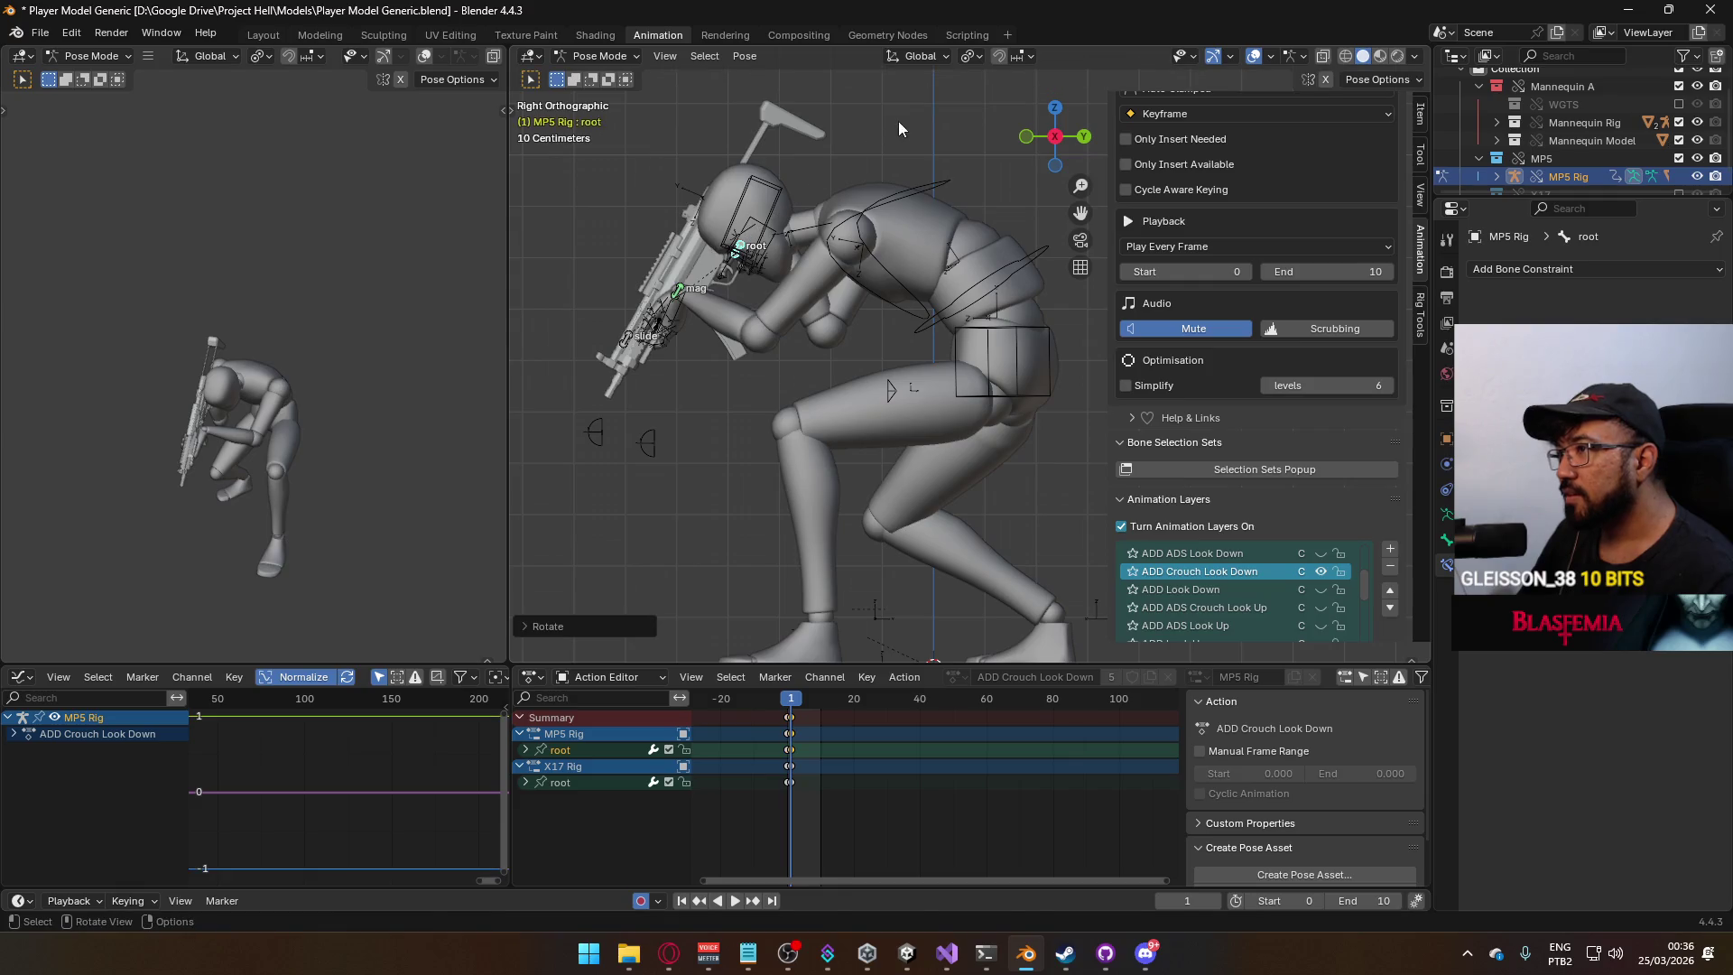
key("g")
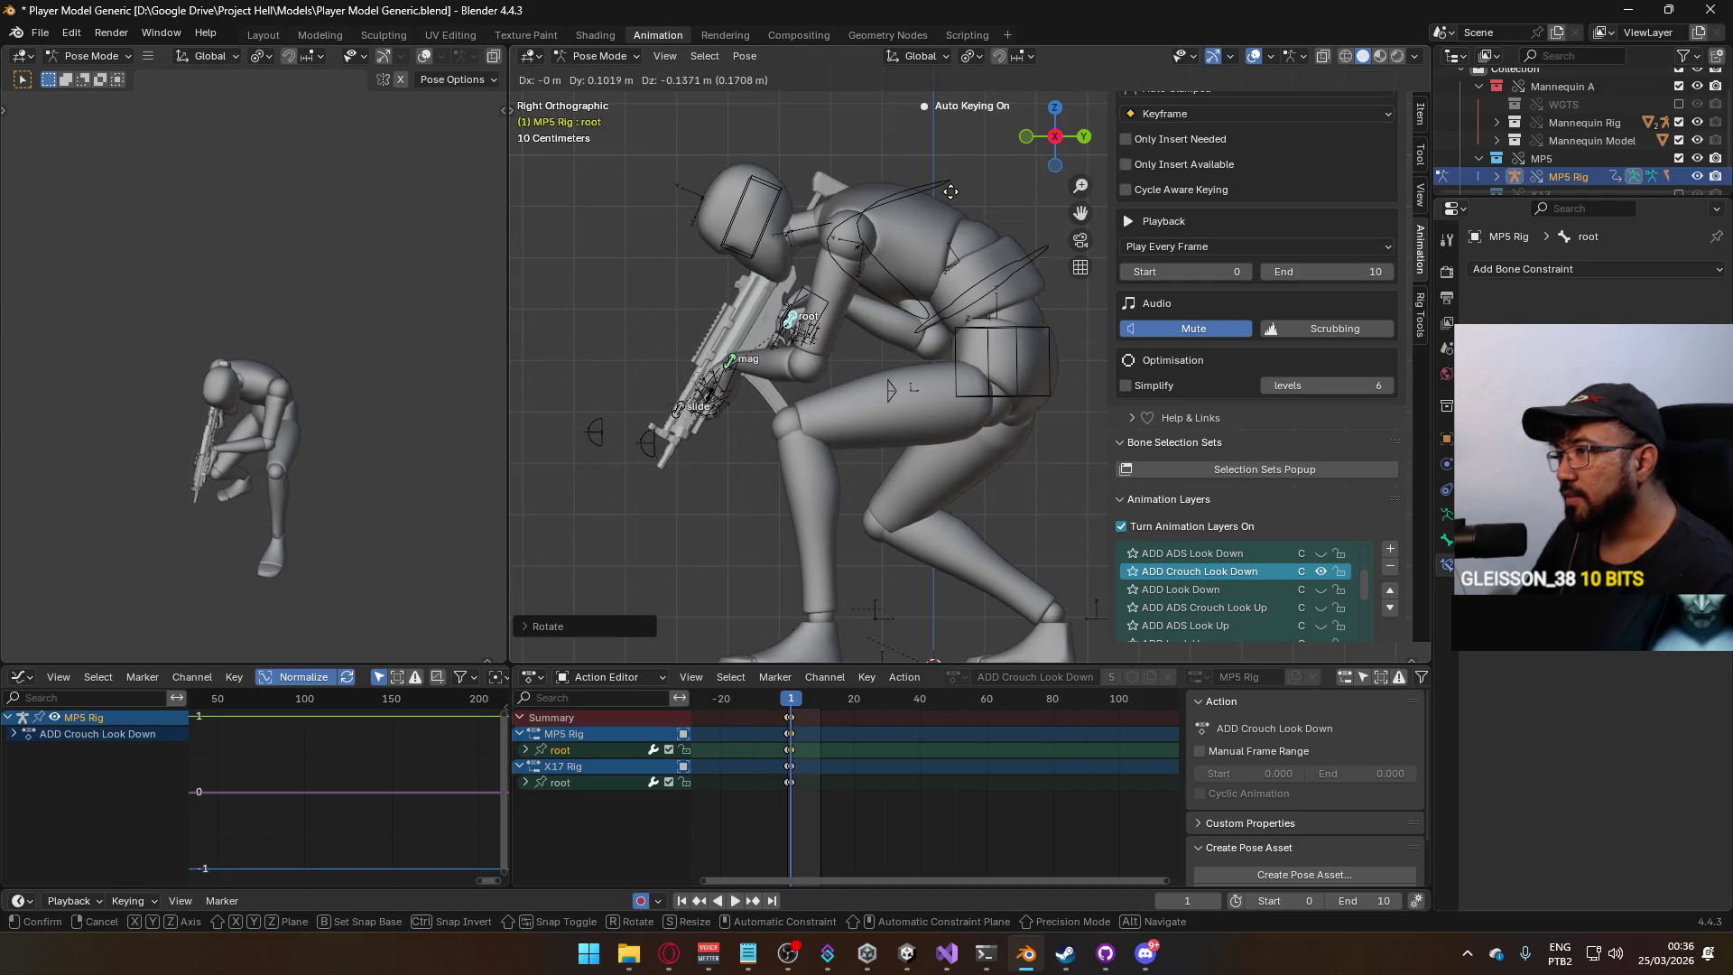
left_click(951, 186)
key("space")
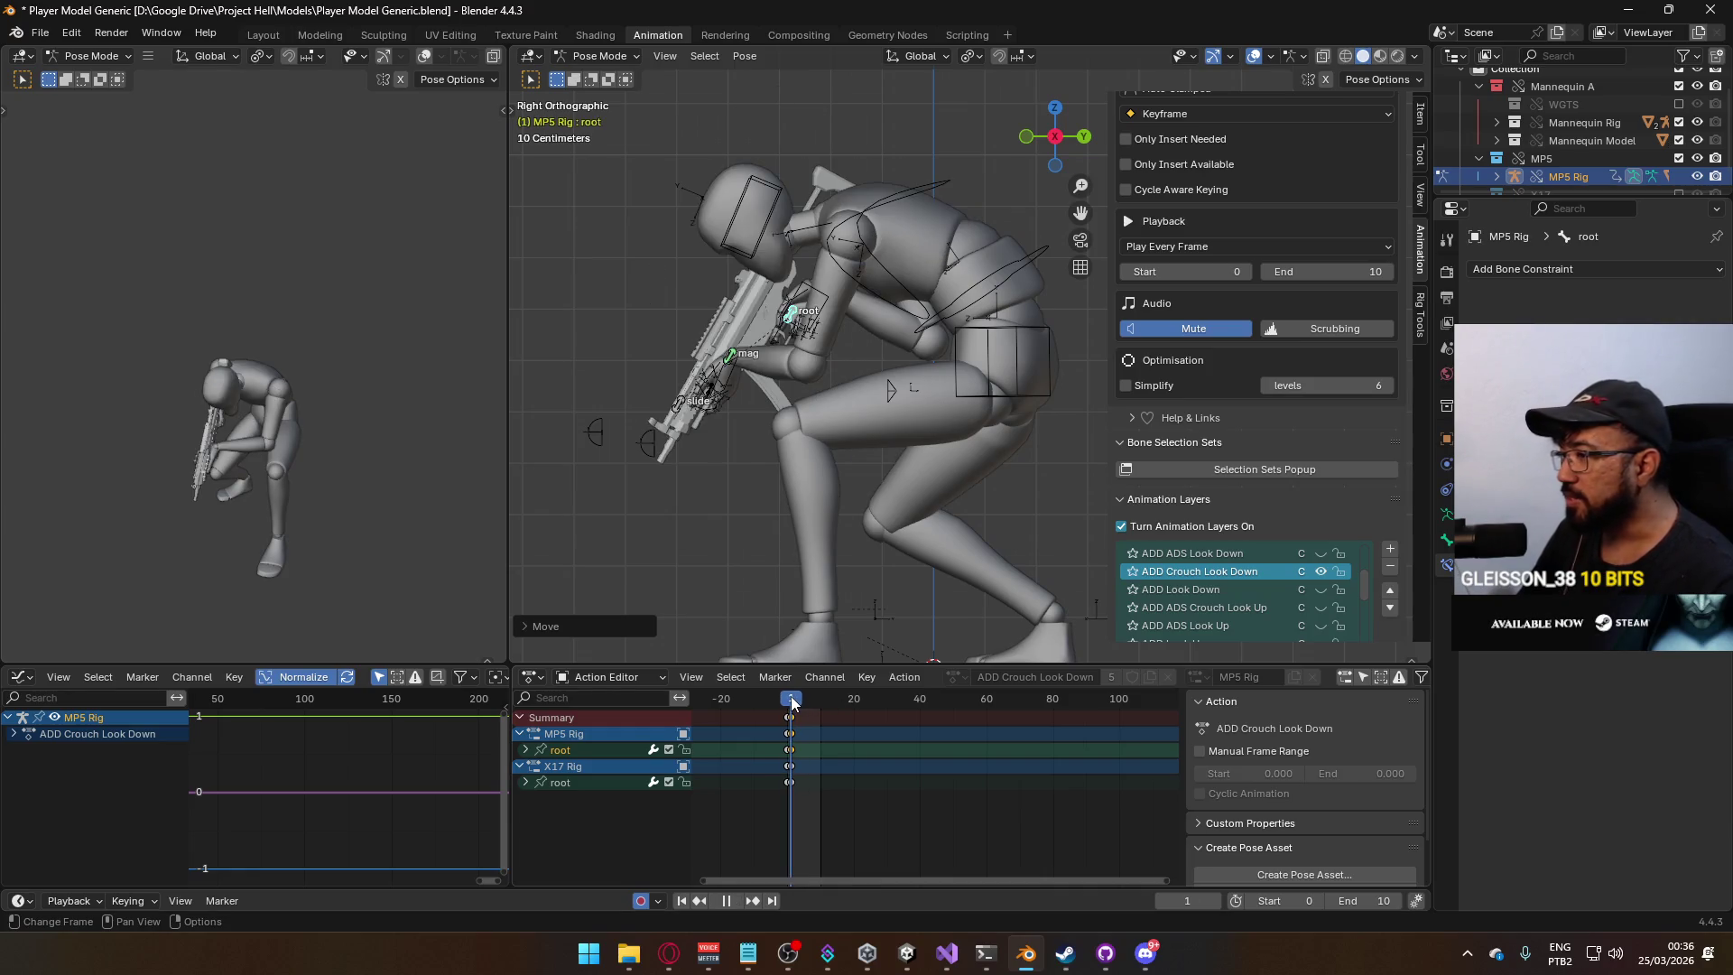
left_click(793, 704)
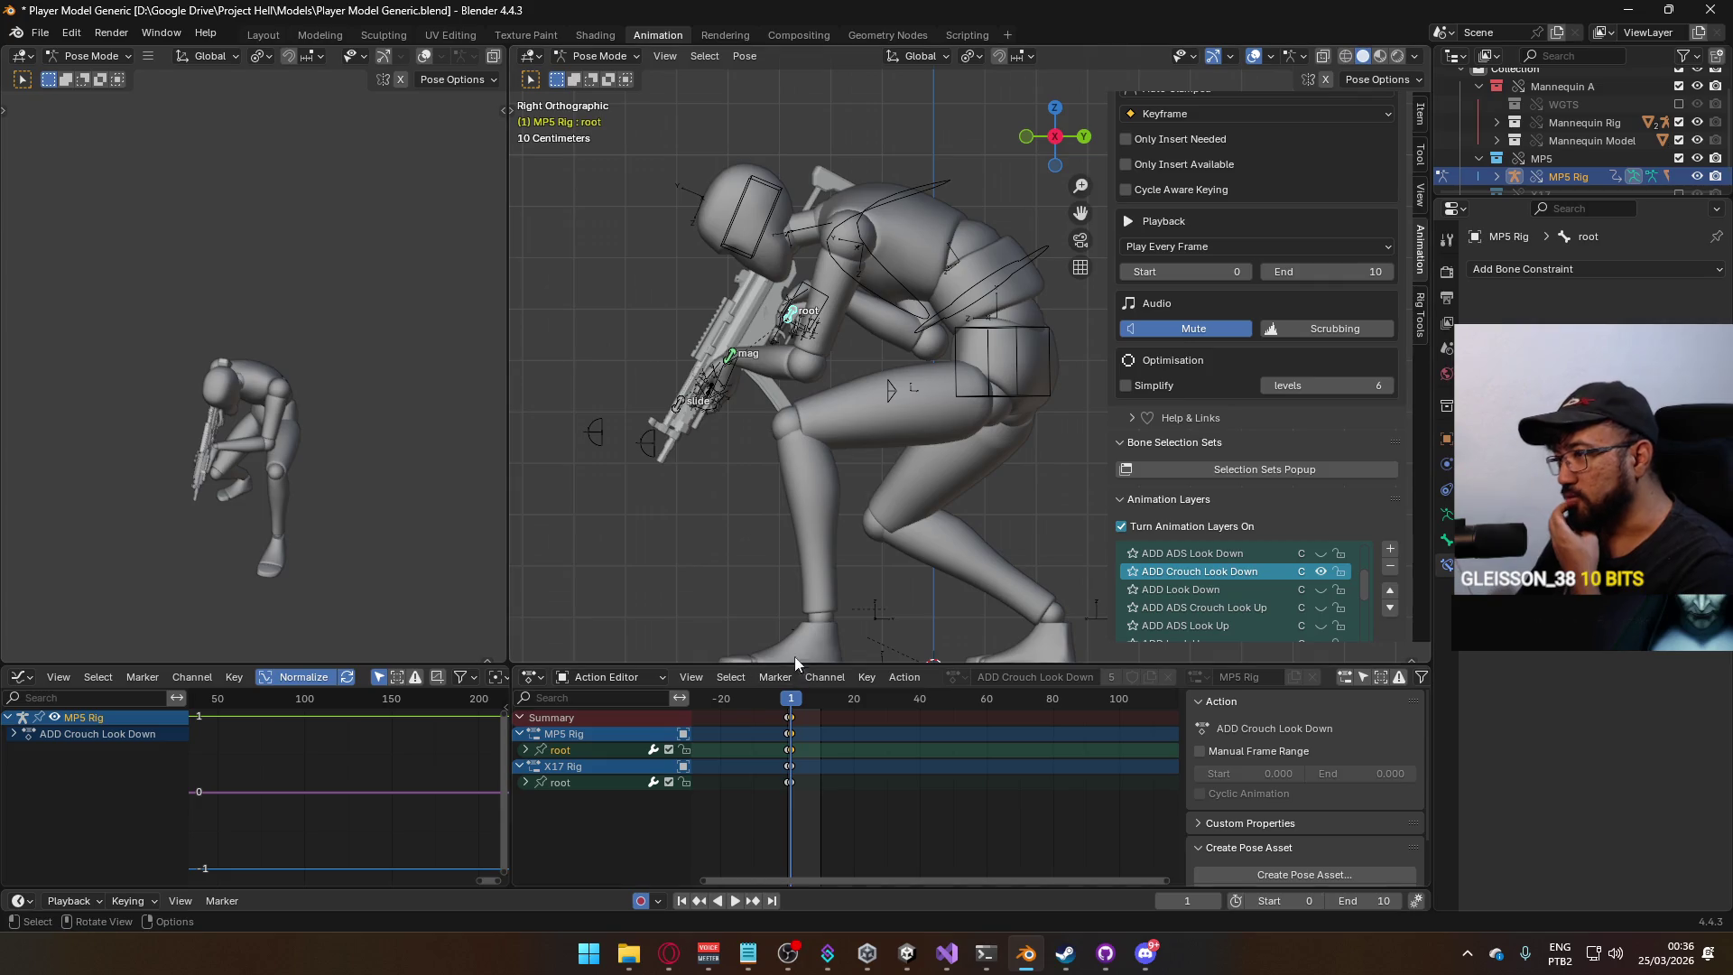
Return to Object Mode, select the mannequin's torso, and switch over to Discord.
left_click(567, 56)
left_click(614, 79)
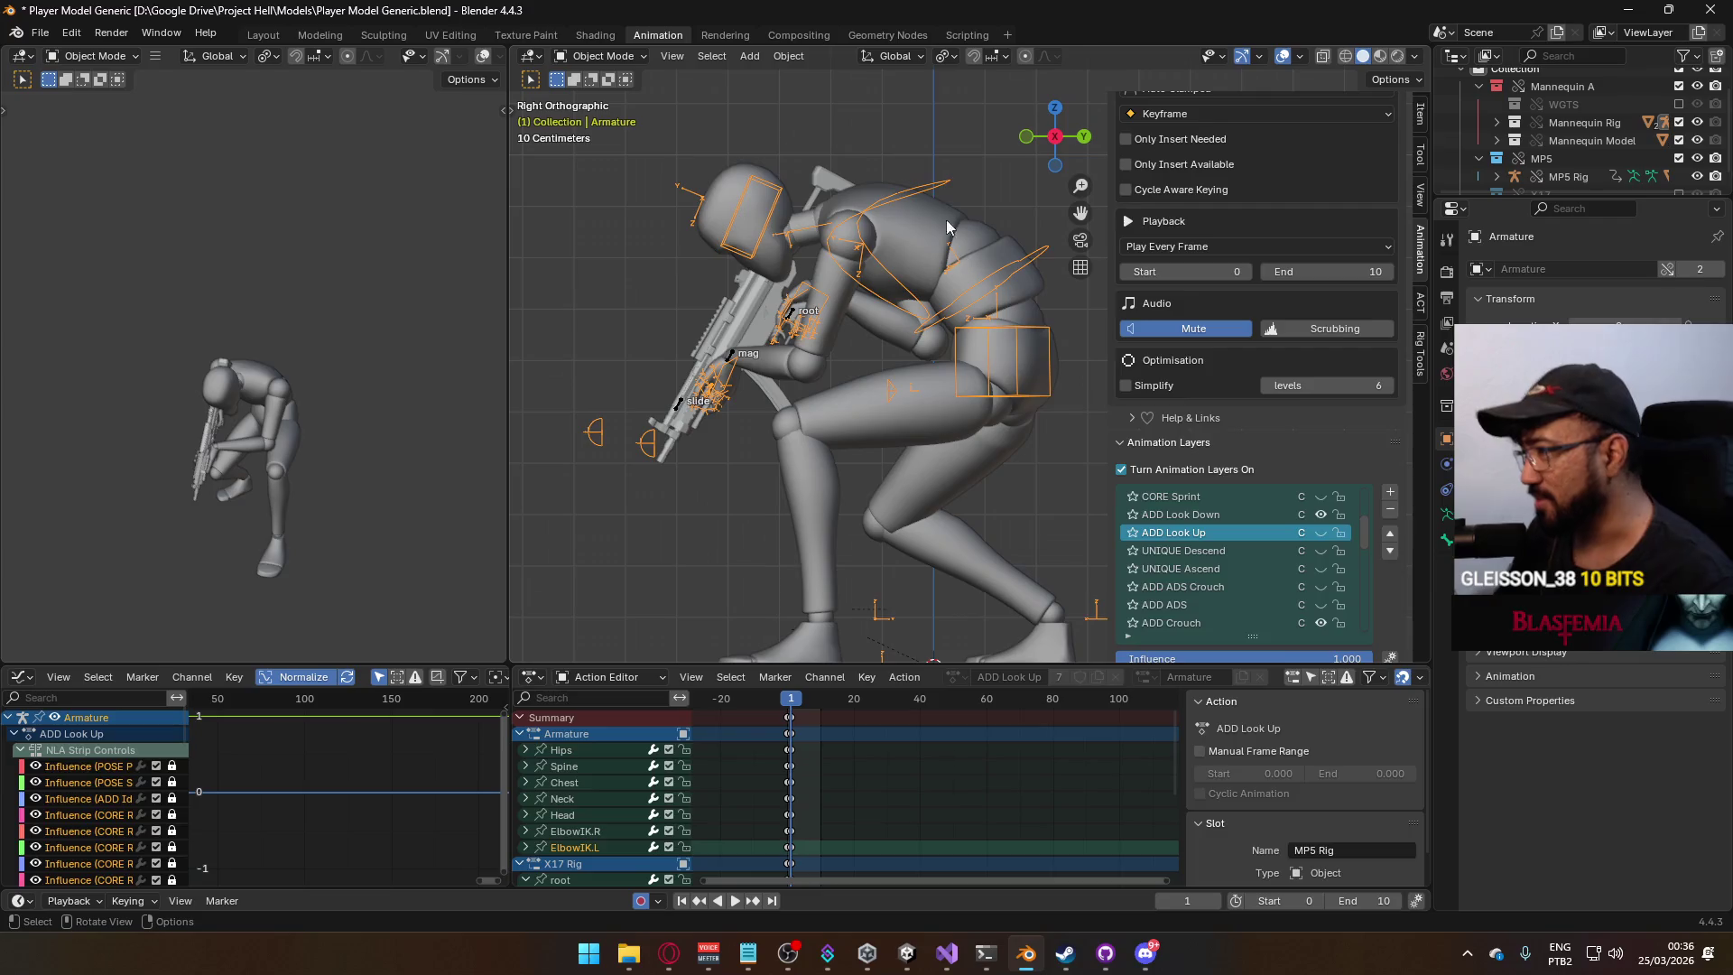
left_click(964, 263)
left_click(1143, 951)
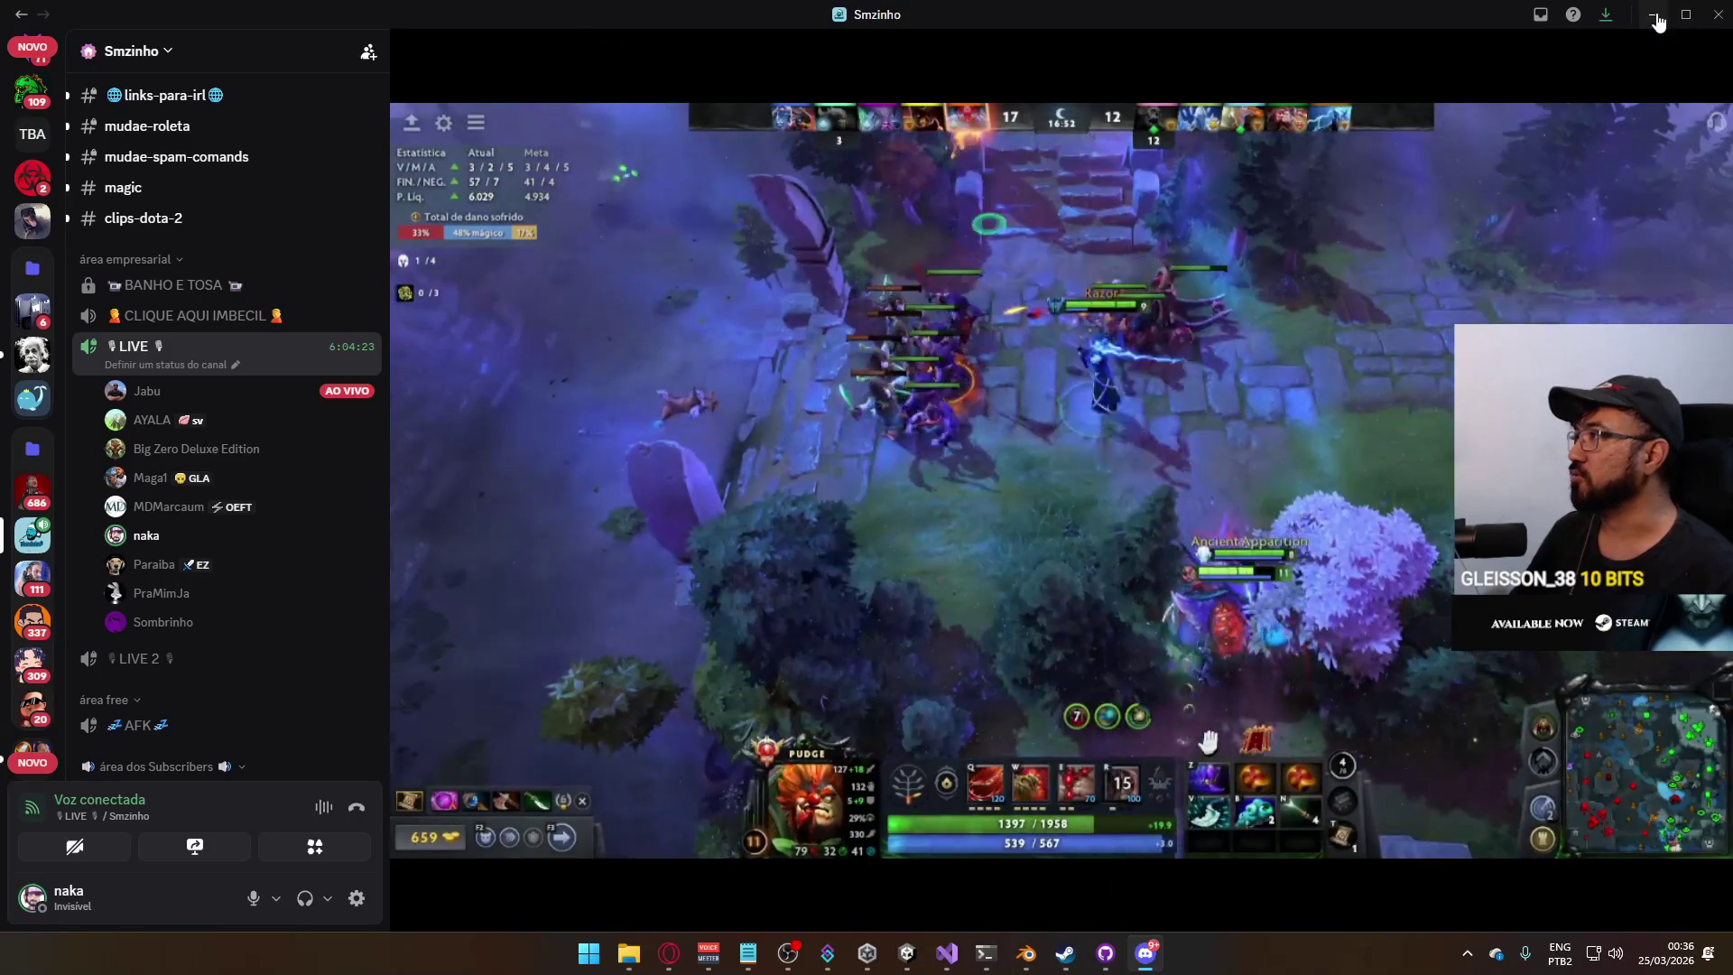
left_click(1655, 16)
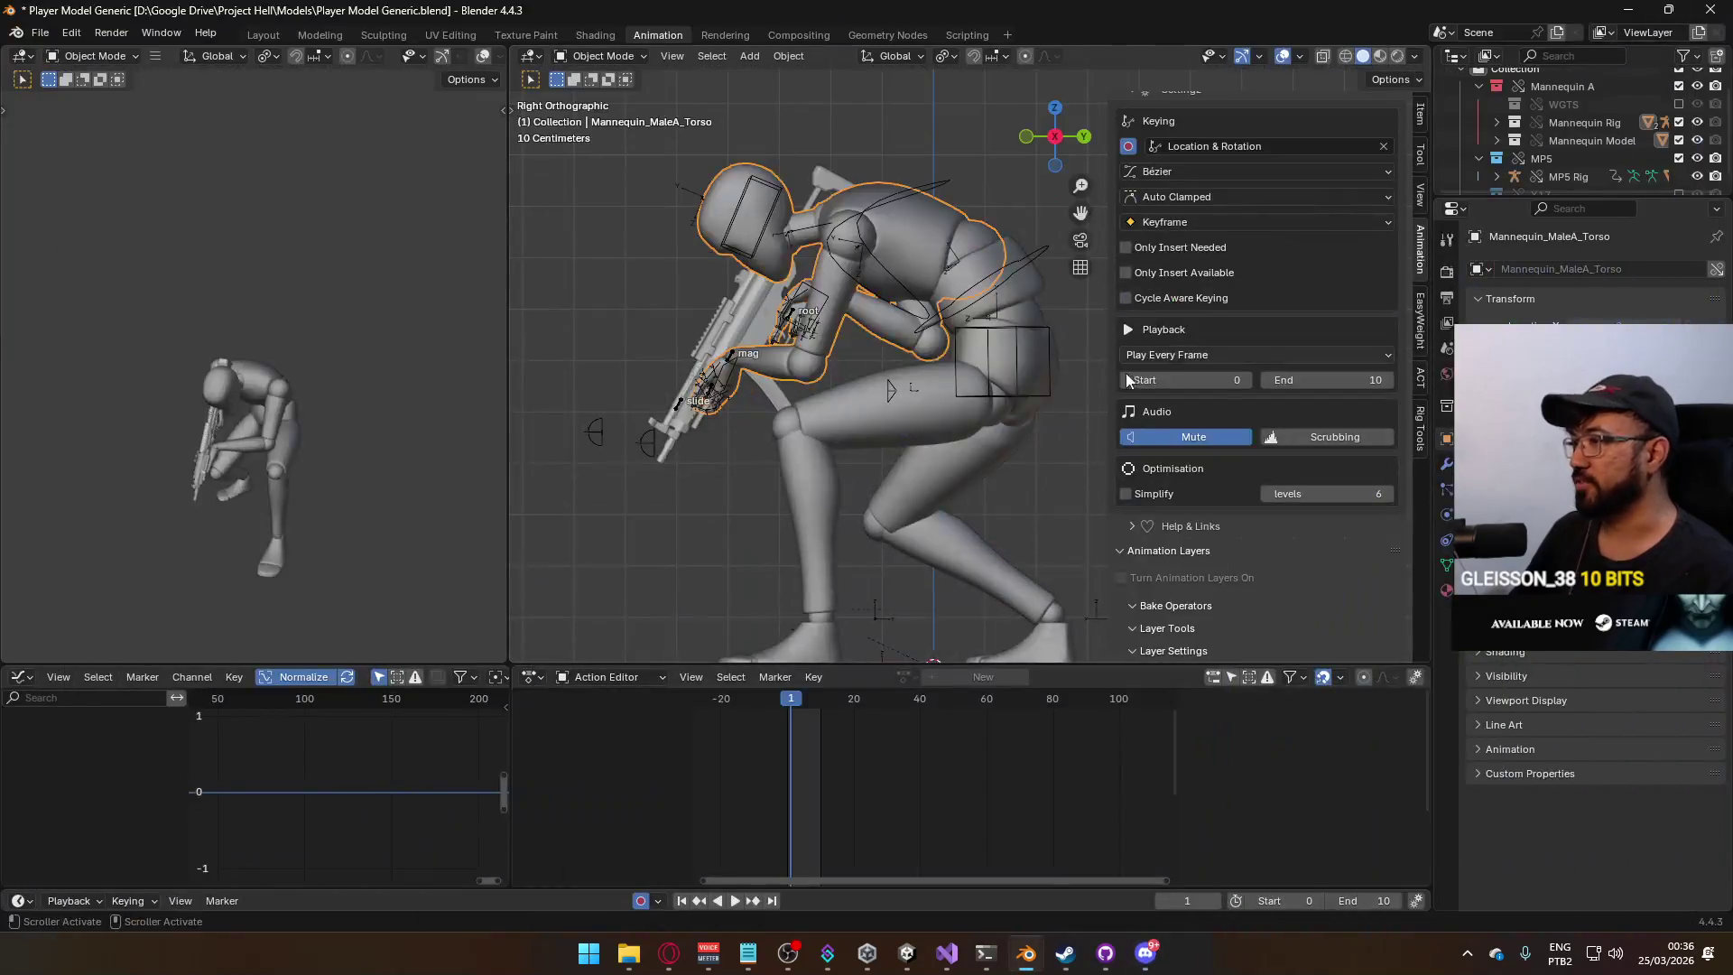
Preview the MP5 look-down animation, then select the mannequin's Armature.
left_click(788, 317)
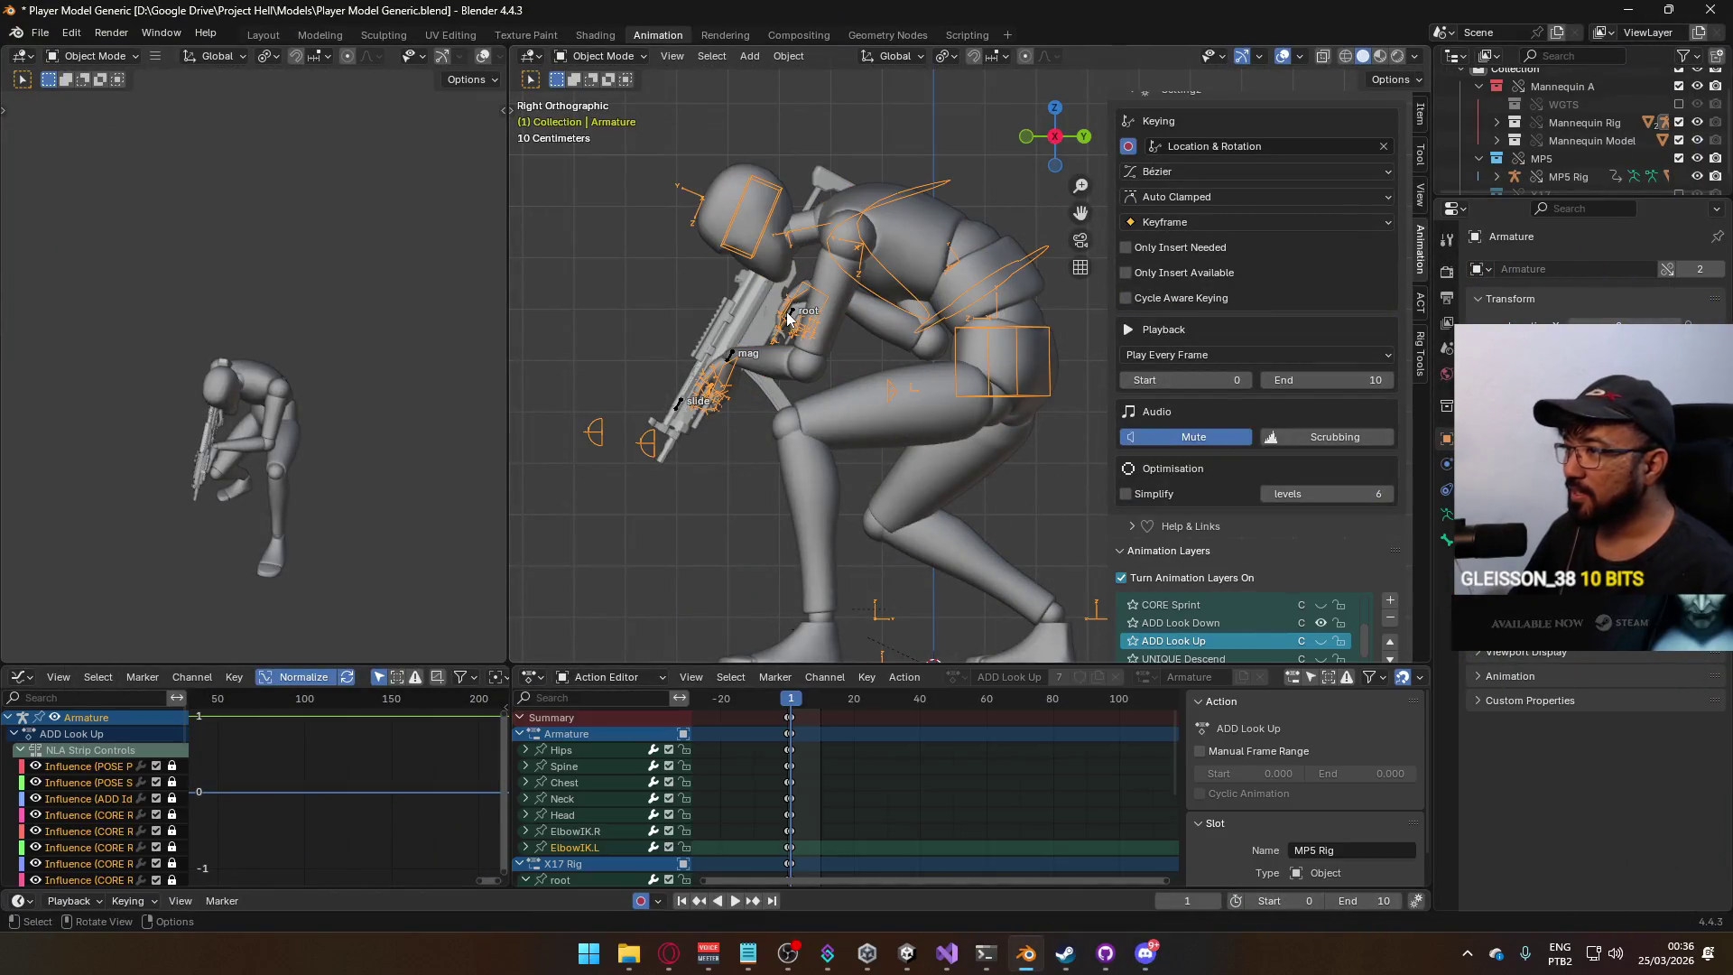
key("space")
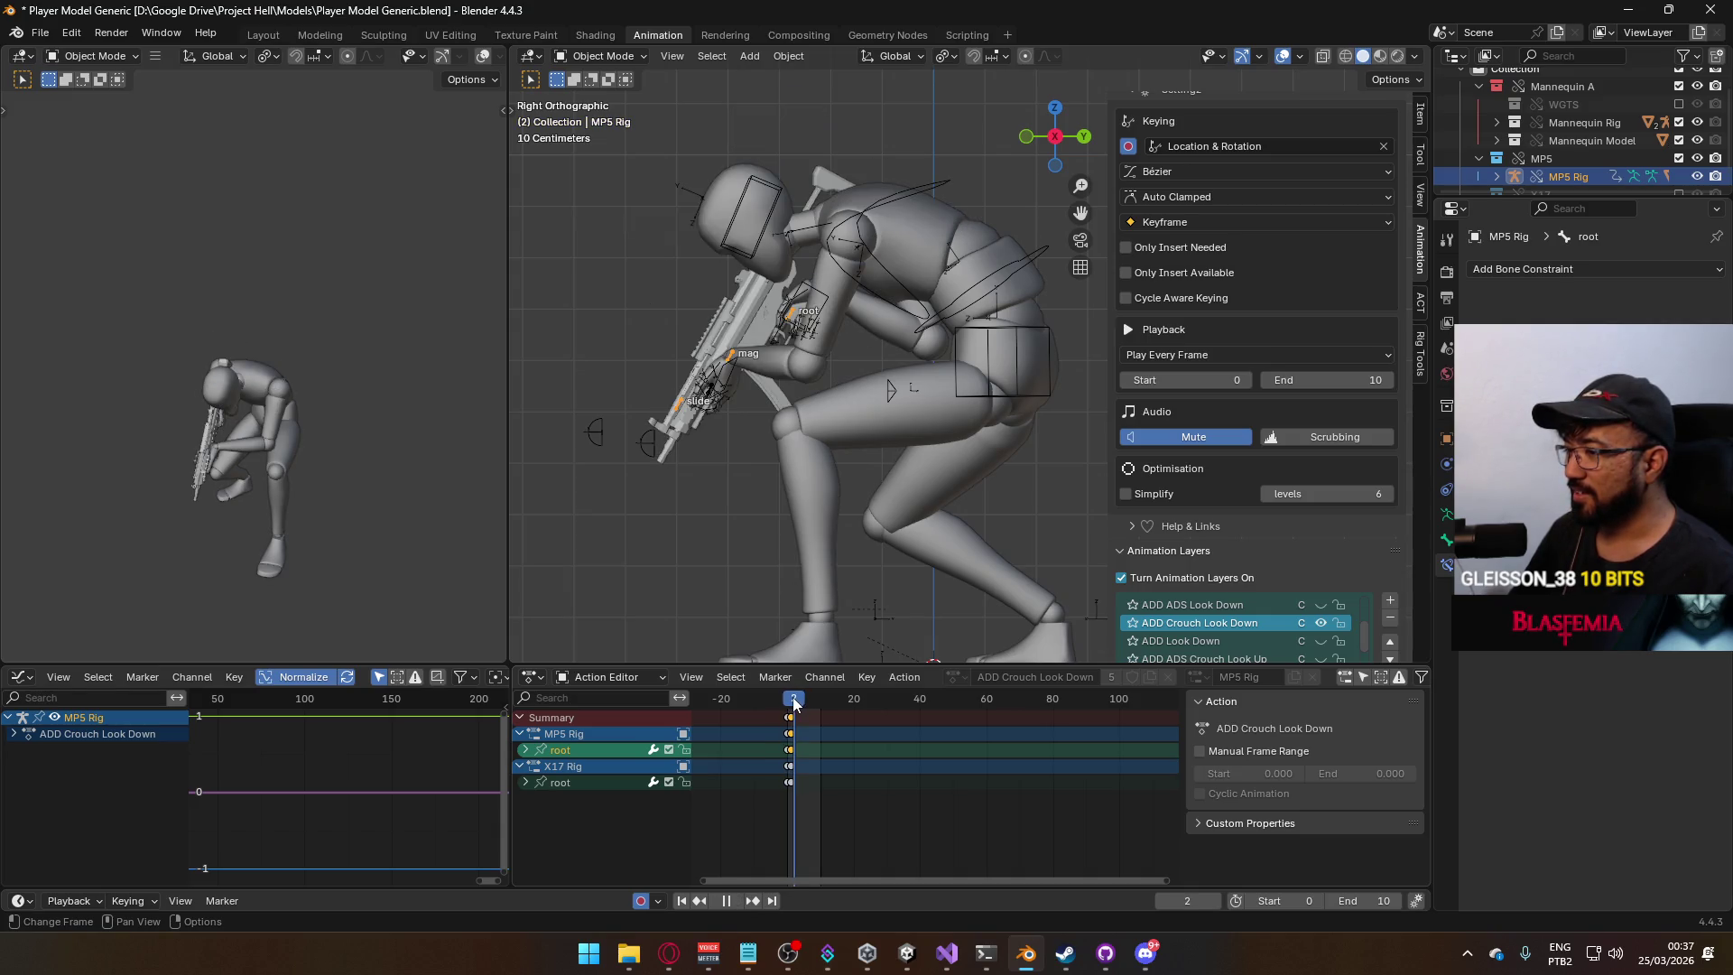
key("space")
left_click(1010, 376)
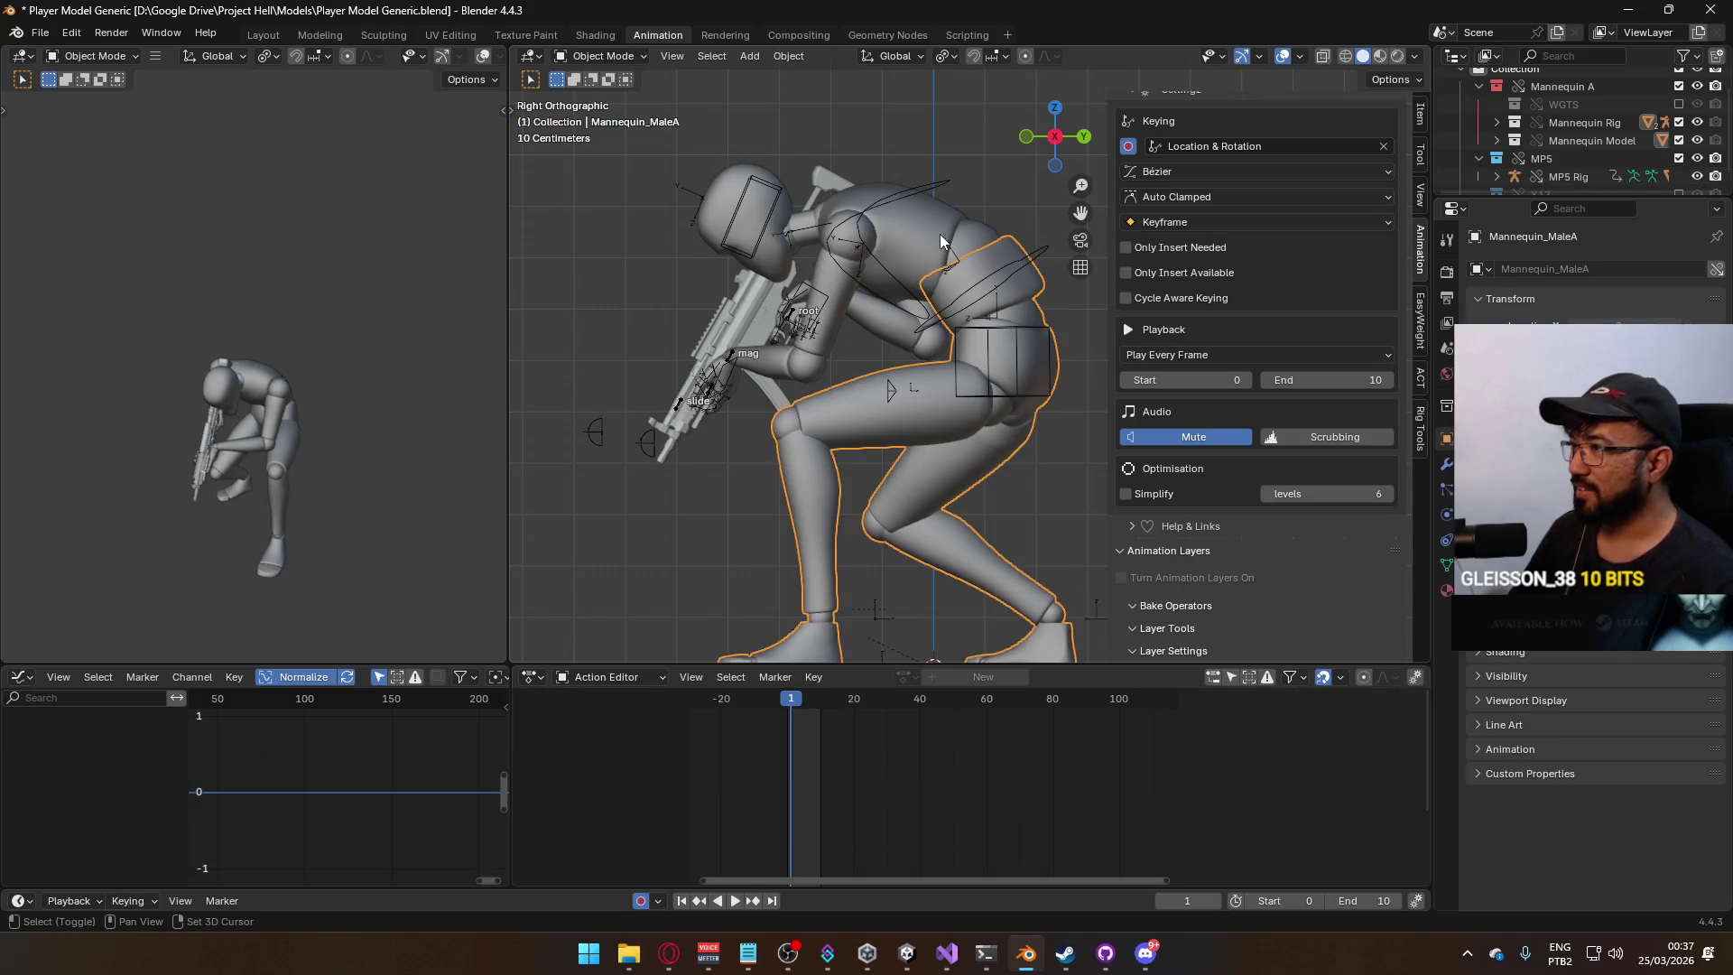
left_click(900, 195, "shift")
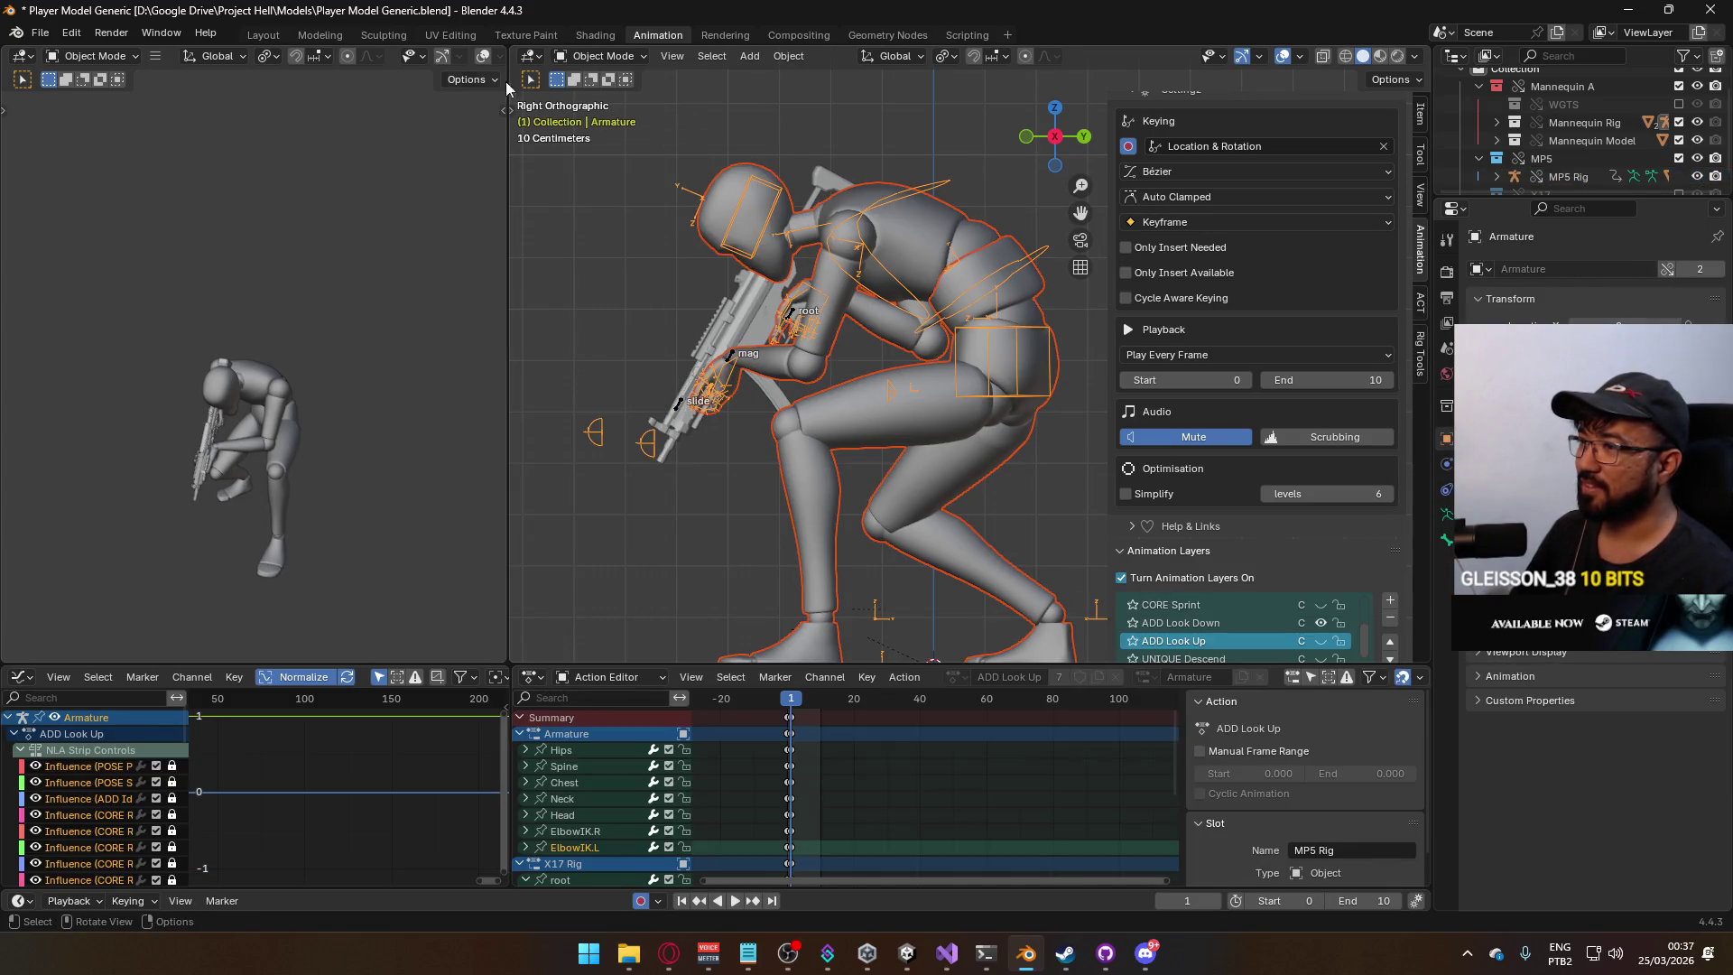
Export the Armature animation as FBX named 'Model@ADS Primary Crouch Look Down.fbx'.
left_click(40, 33)
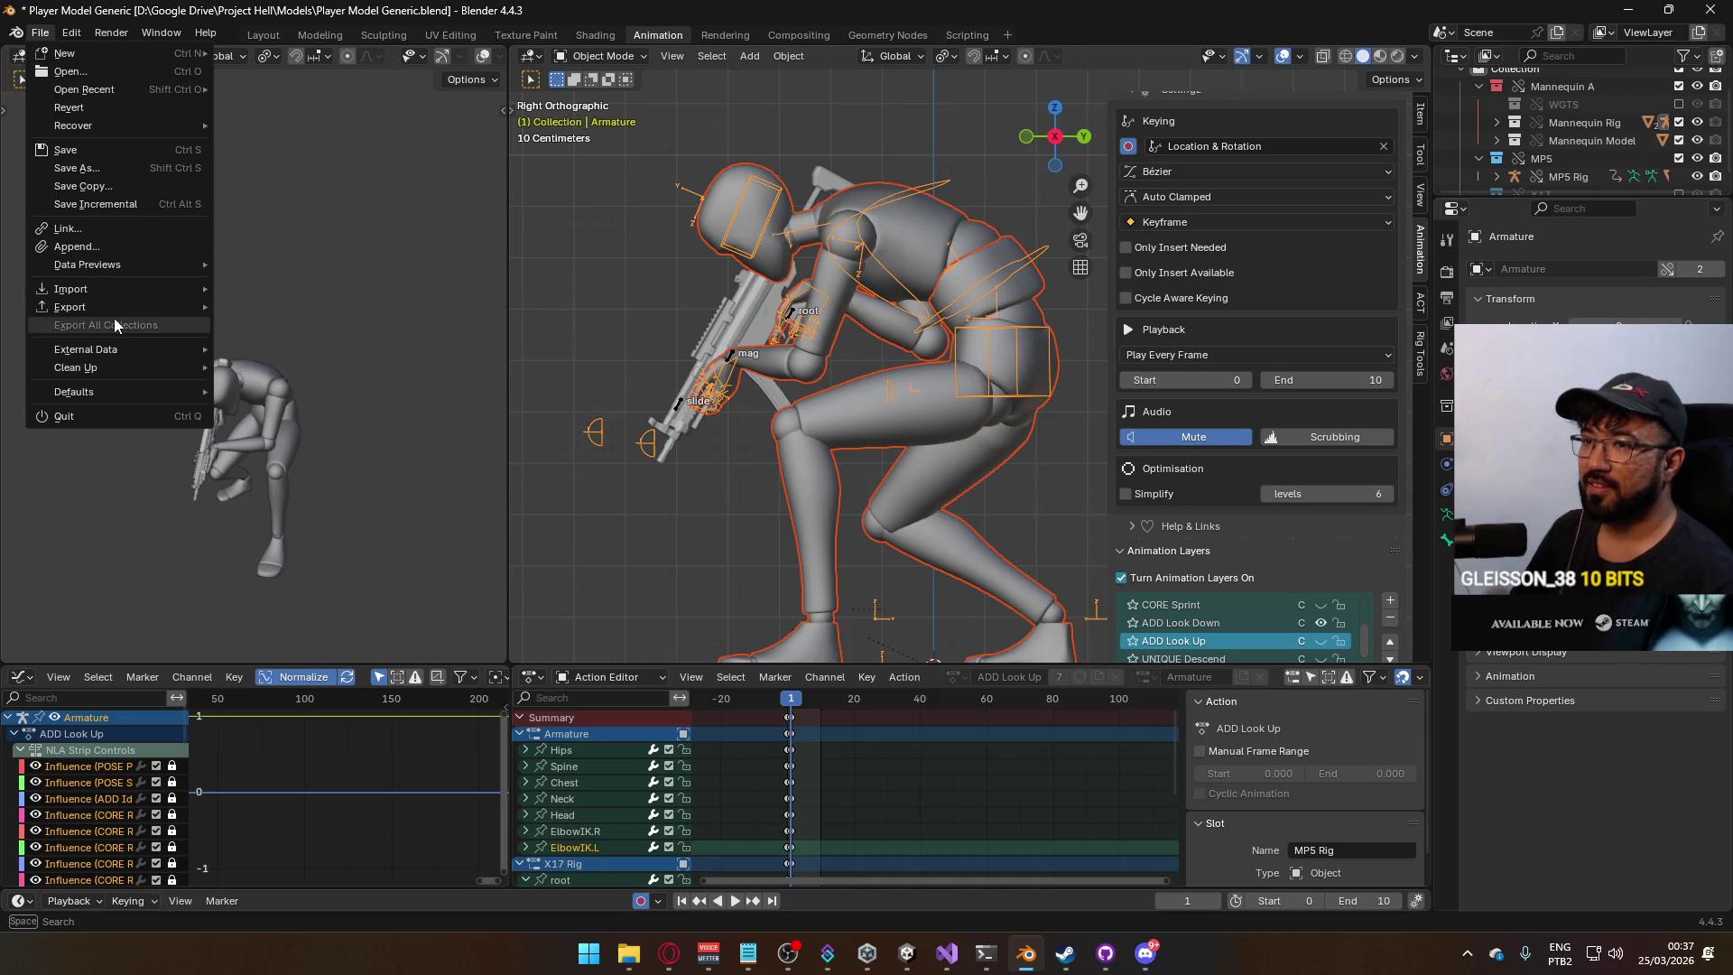
mouse_move(163, 307)
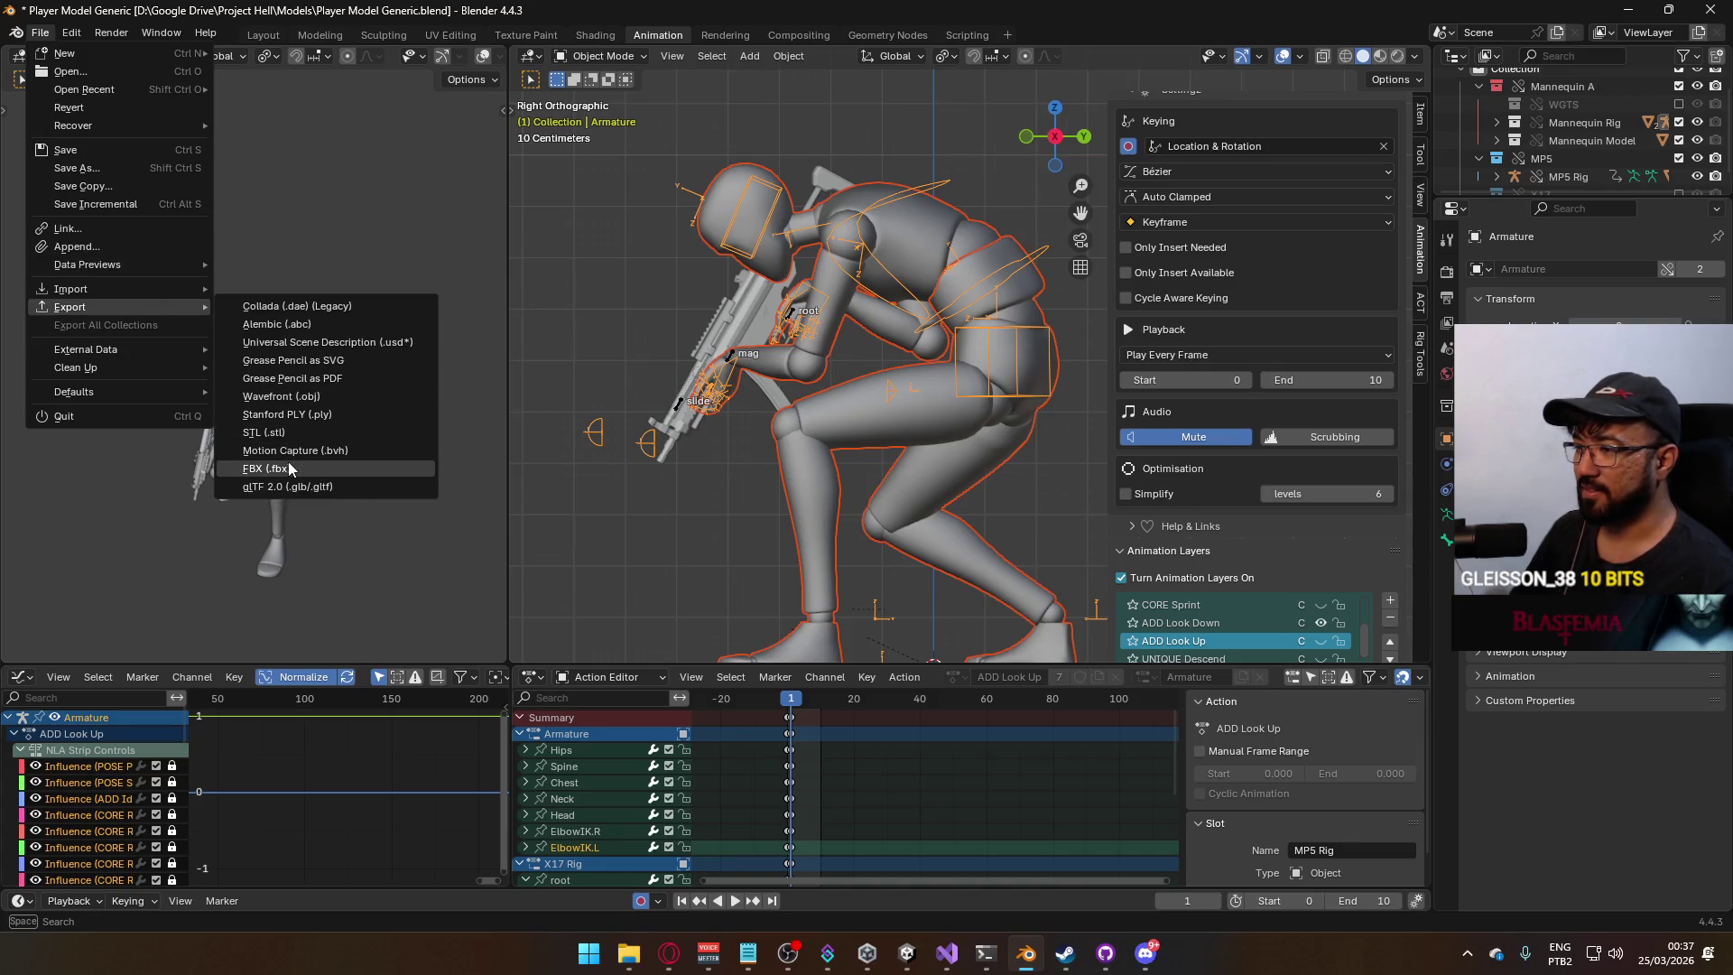
left_click(289, 468)
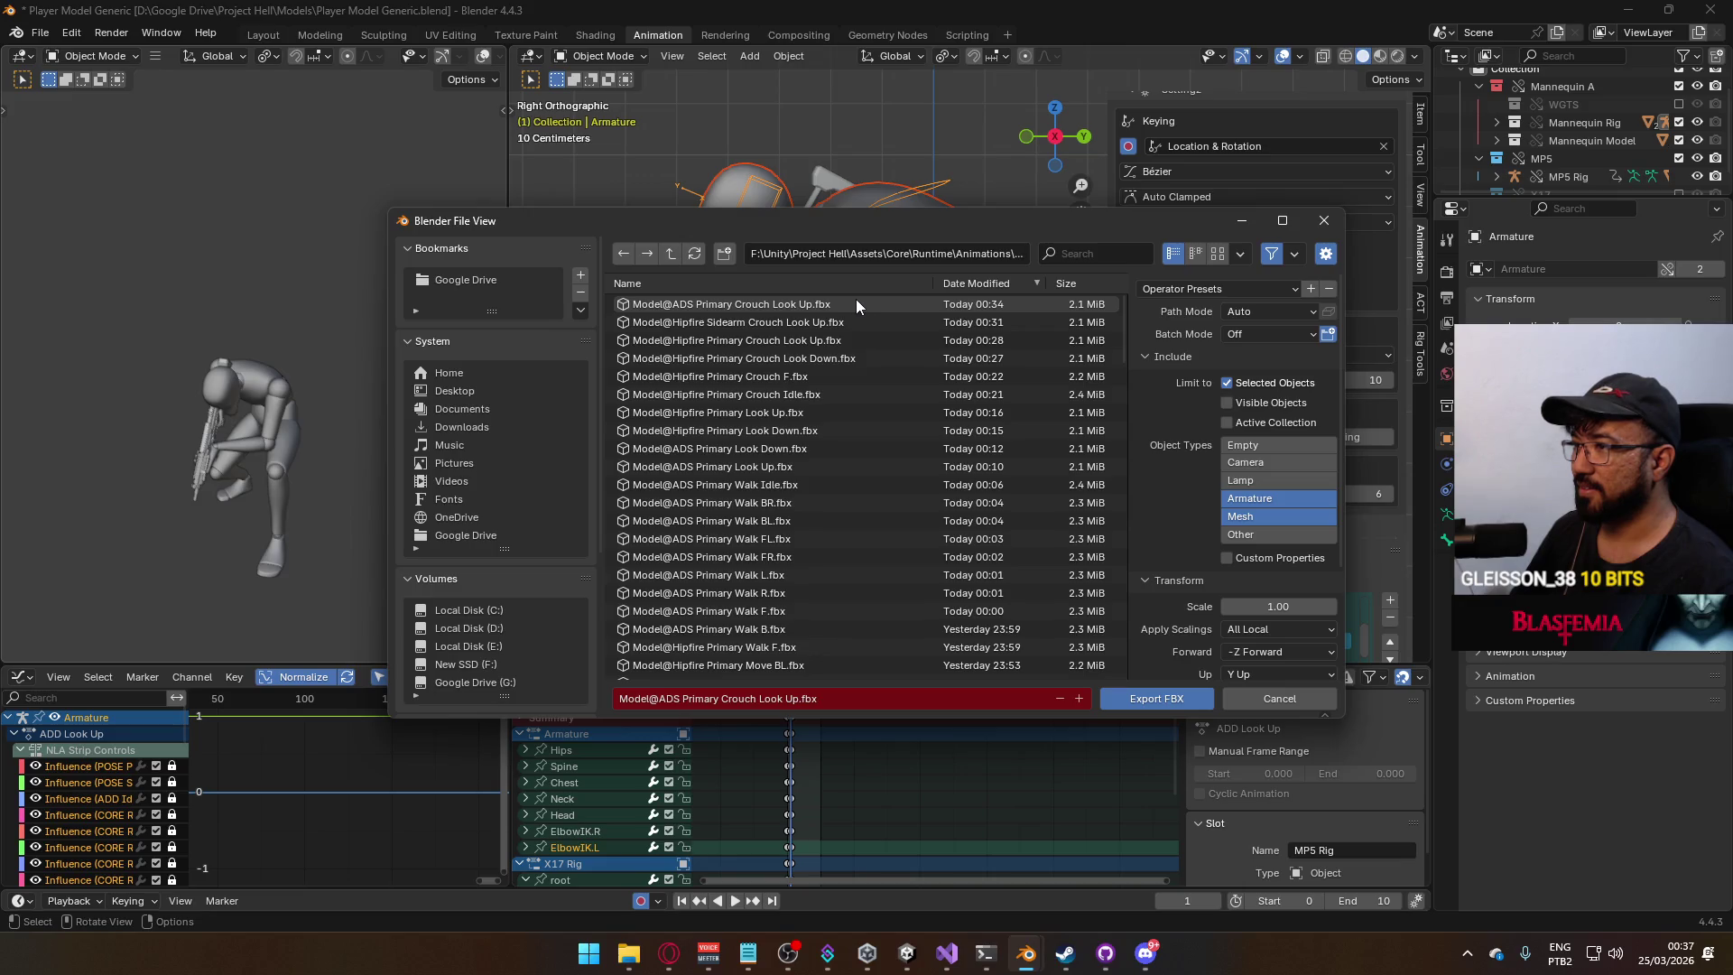
left_click(828, 302)
left_click(797, 700)
left_click(797, 701)
type("Down")
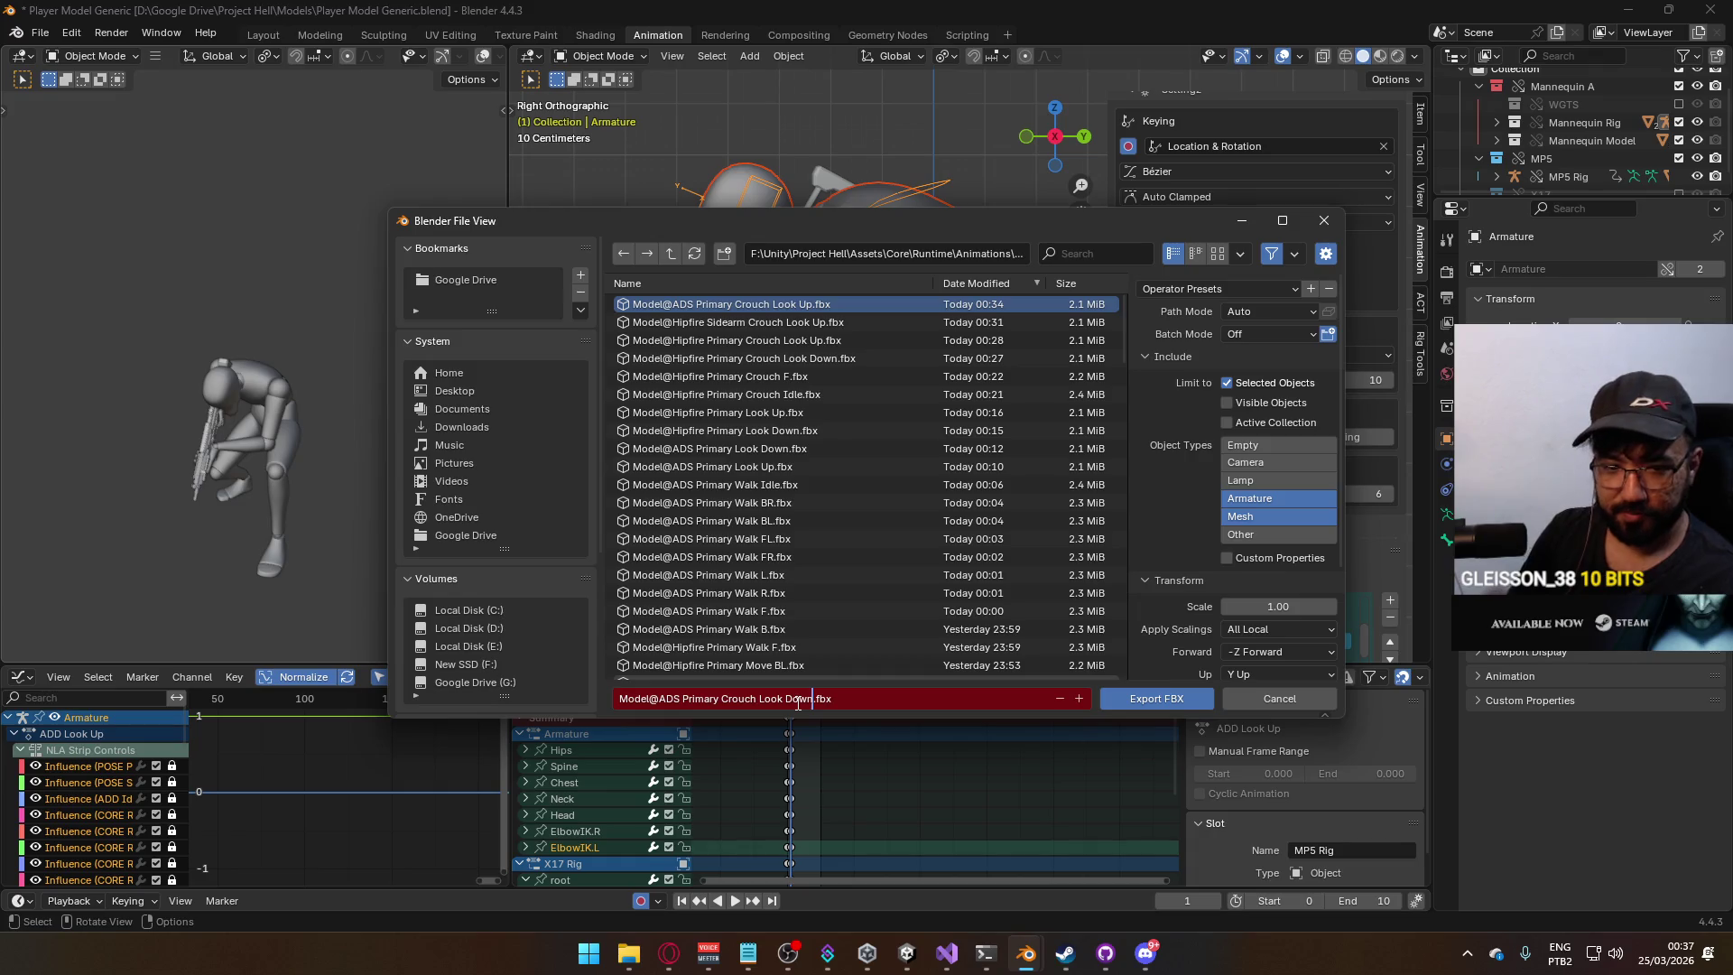
left_click(1128, 697)
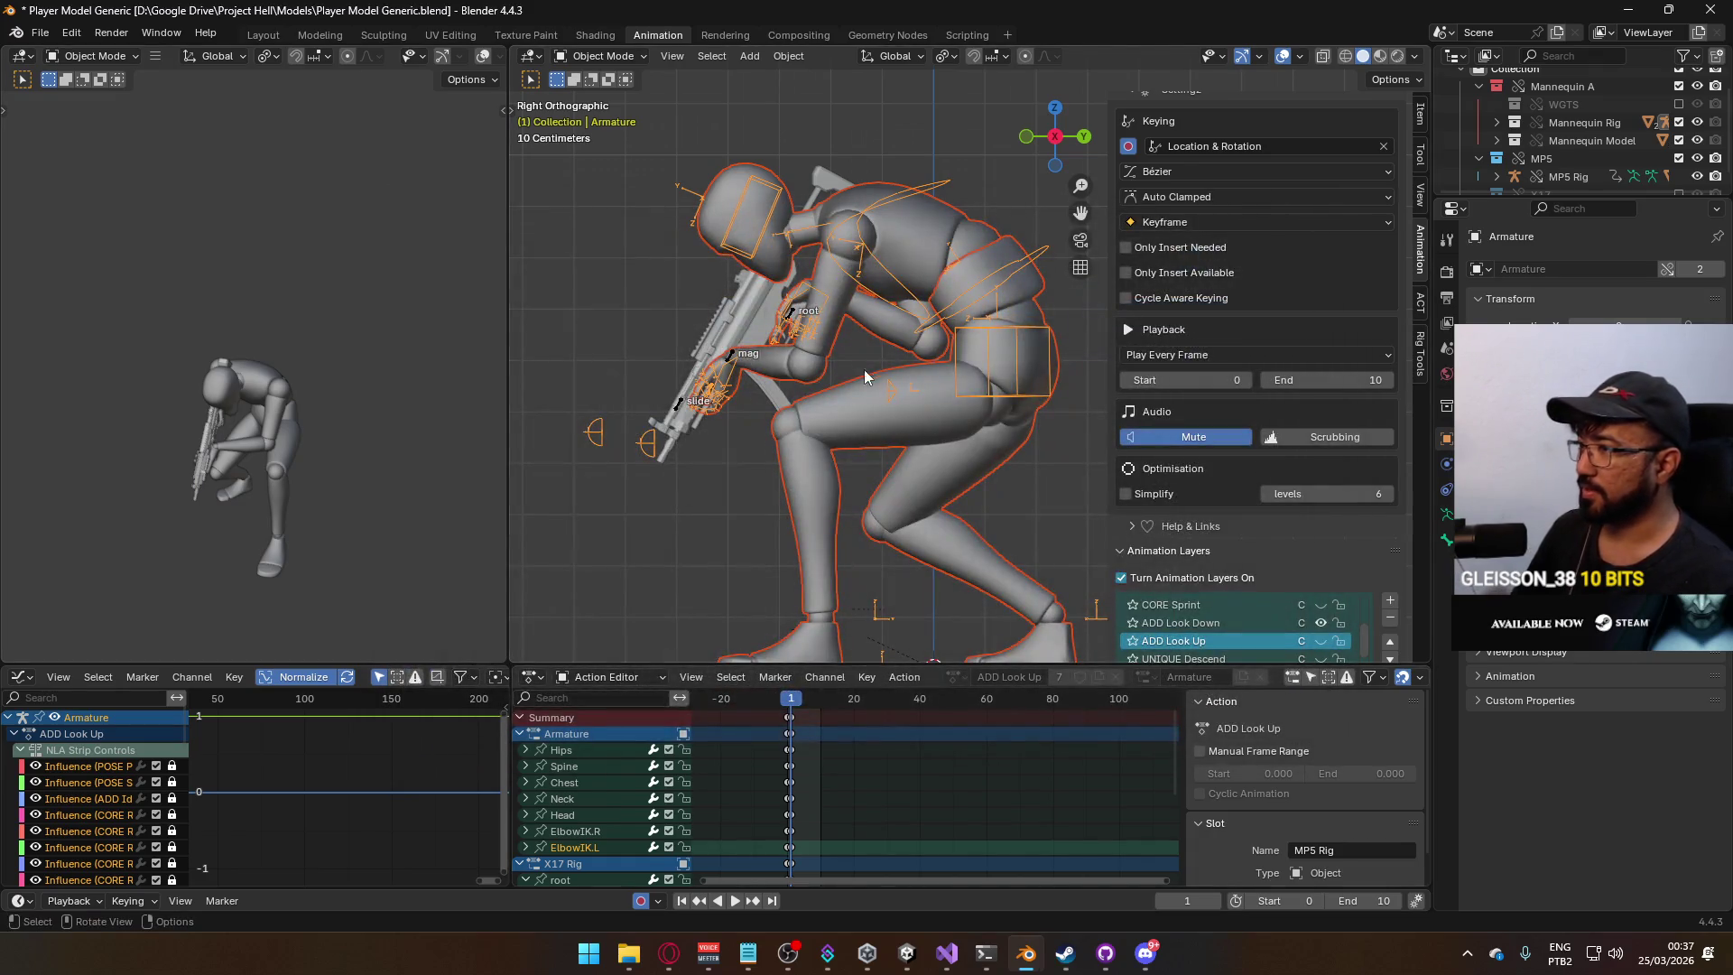
On the MP5 Rig, disable ADD Crouch Look Down and enable only ADD ADS Crouch Look Down.
left_click(1320, 623)
left_click(1325, 643)
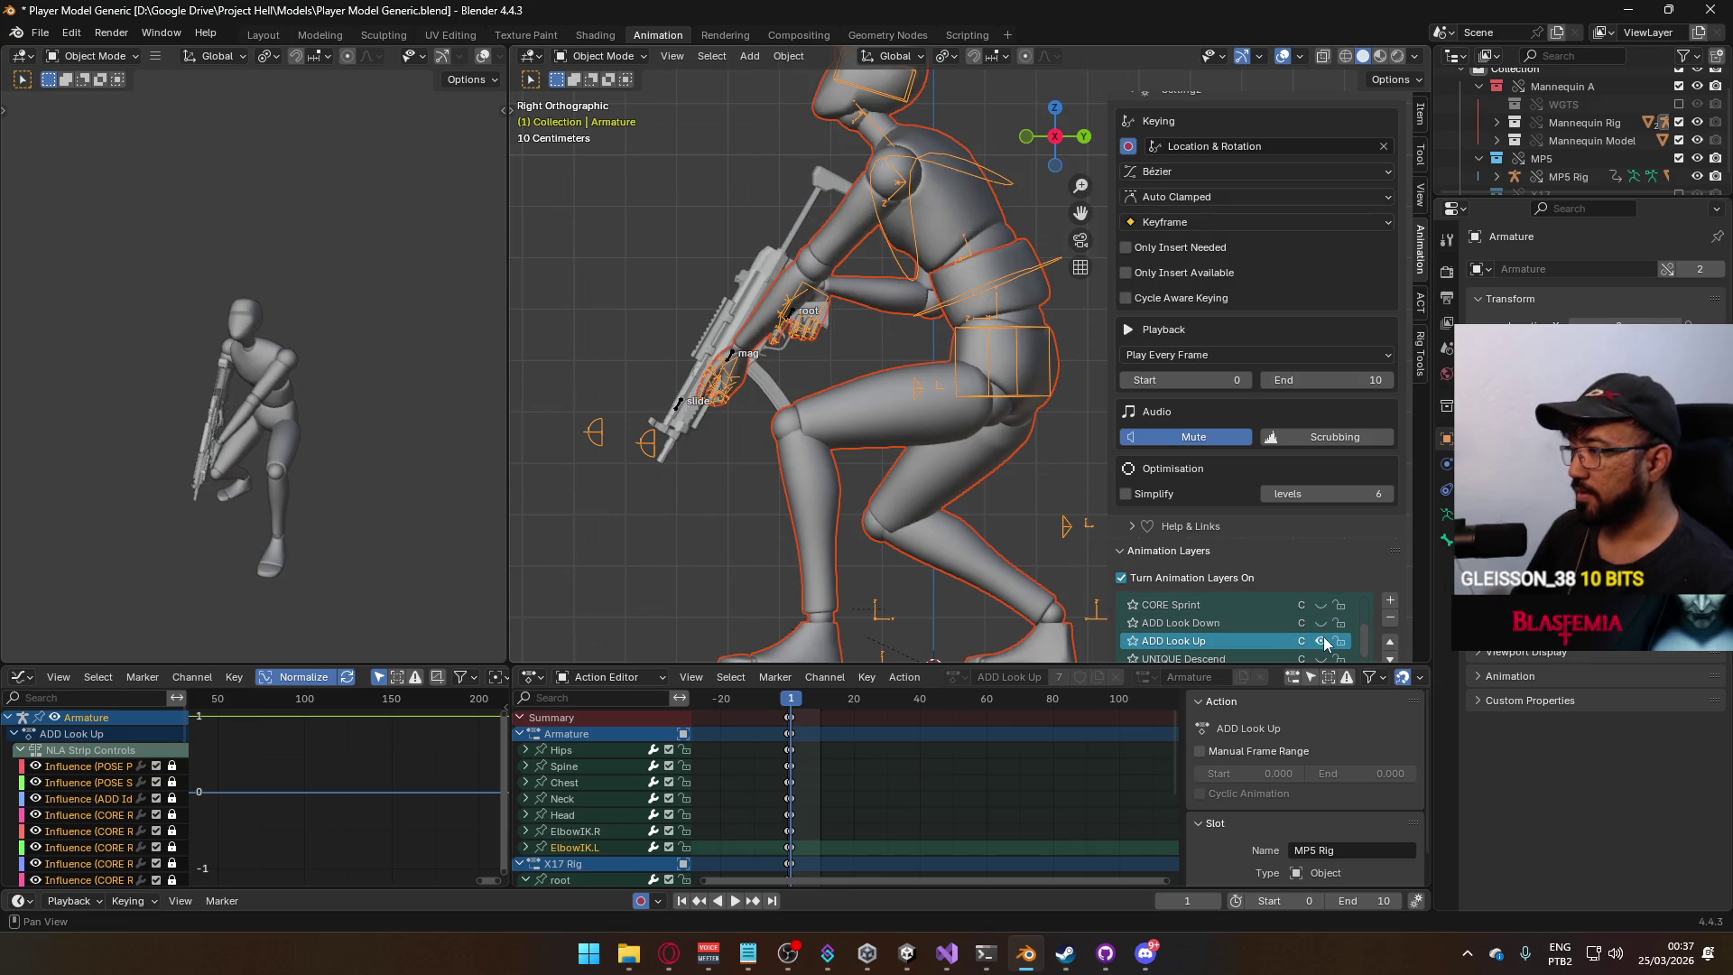
left_click(794, 319)
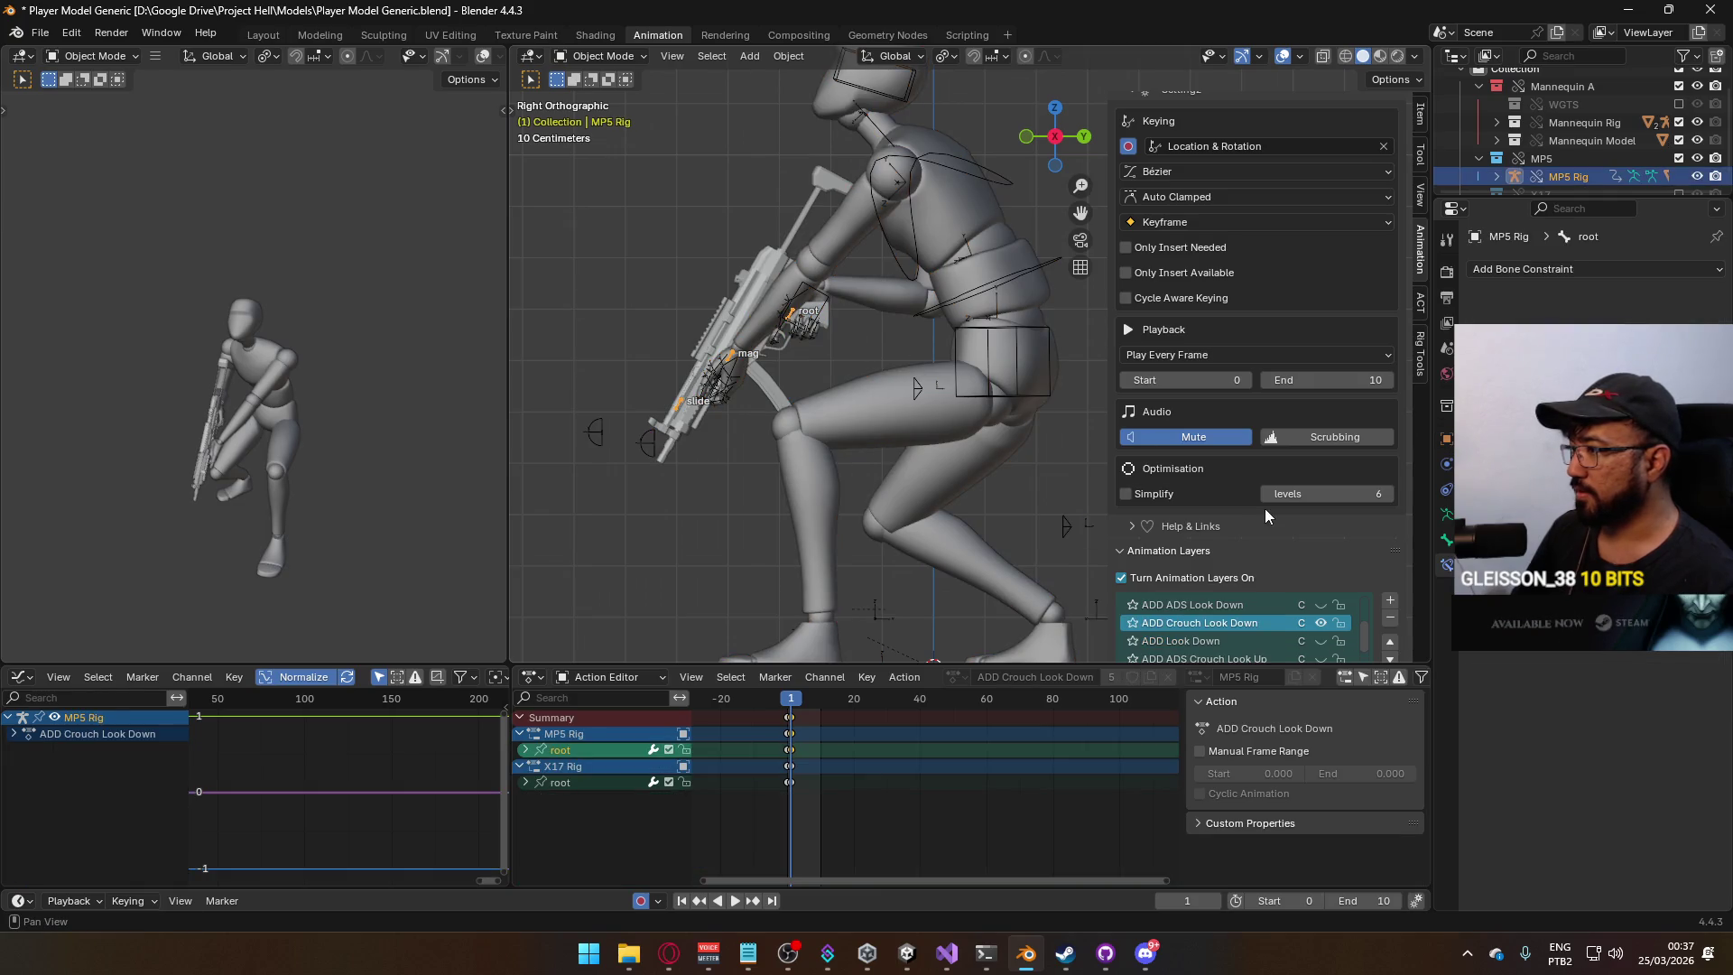
left_click(1327, 621)
scroll(1331, 628, "down", 1)
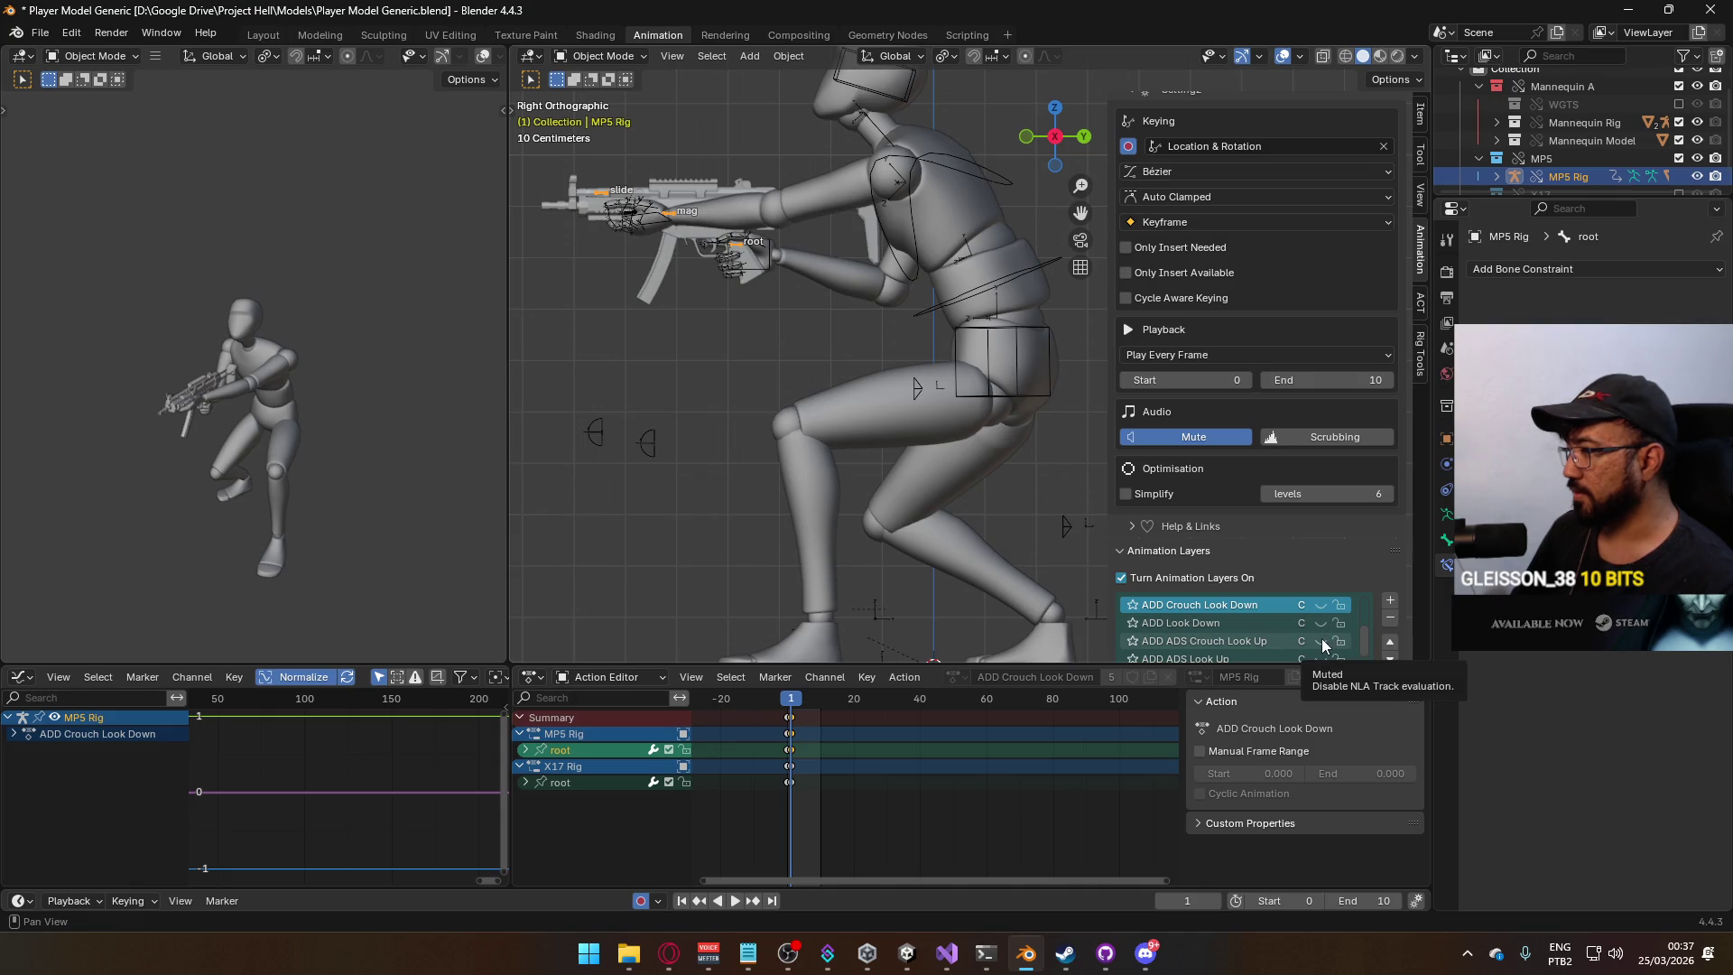
scroll(1301, 629, "up", 1)
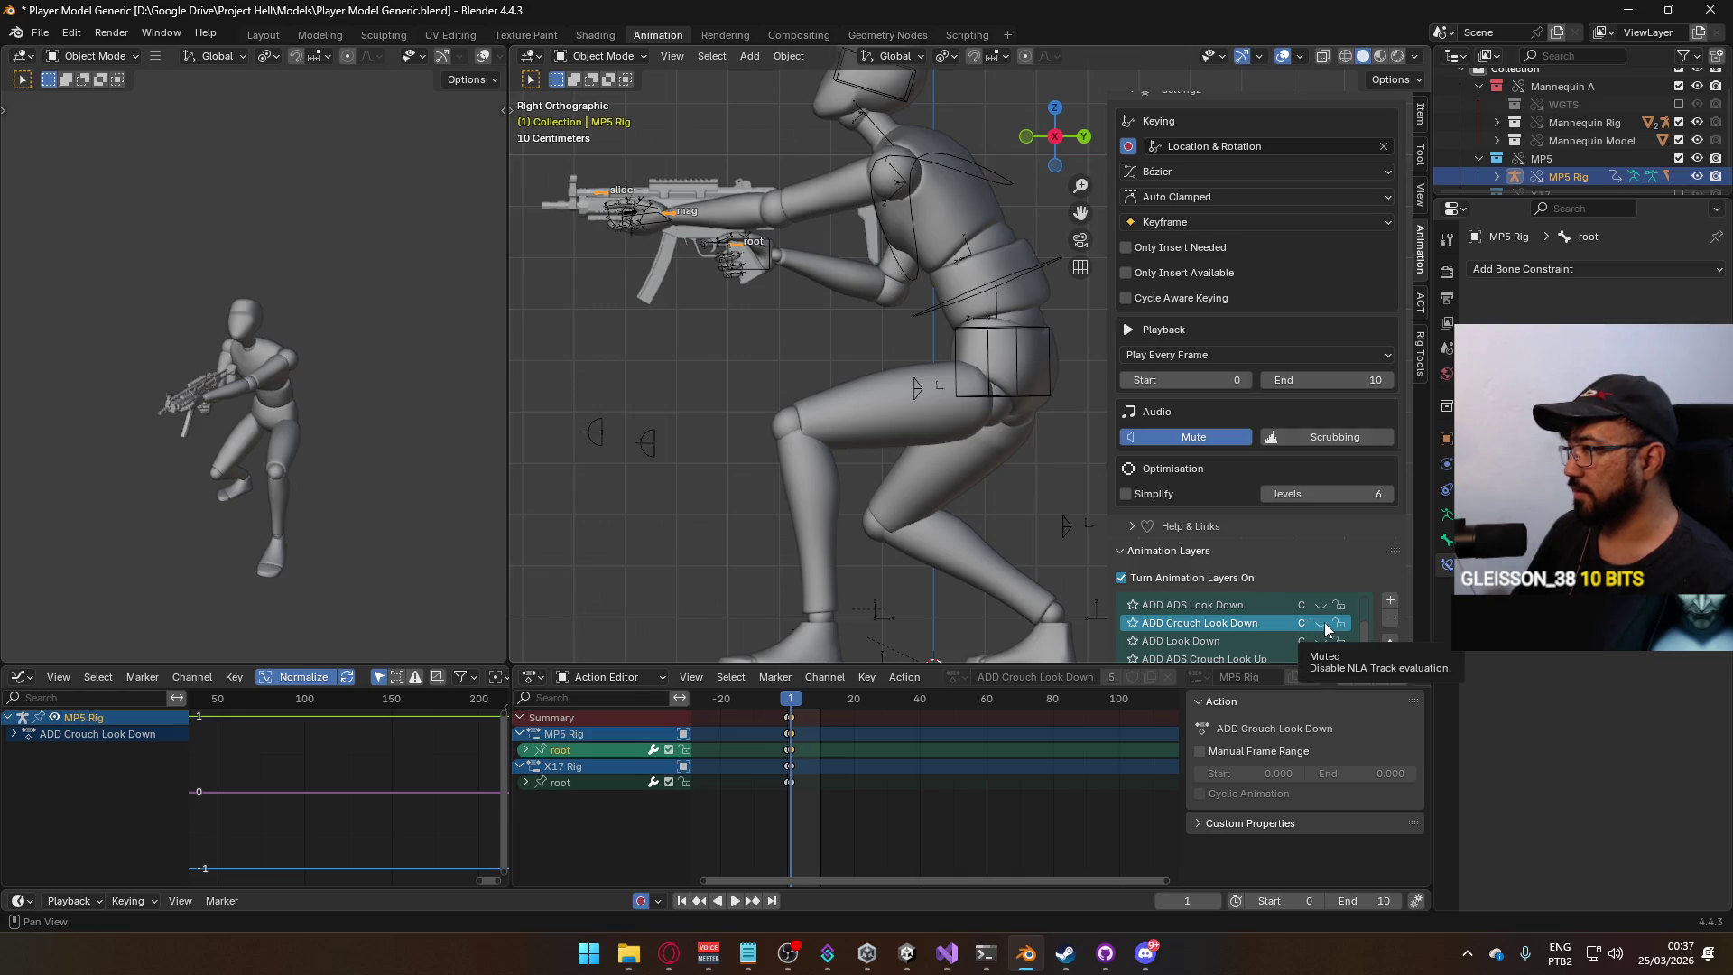
left_click(1325, 621)
left_click(1324, 621)
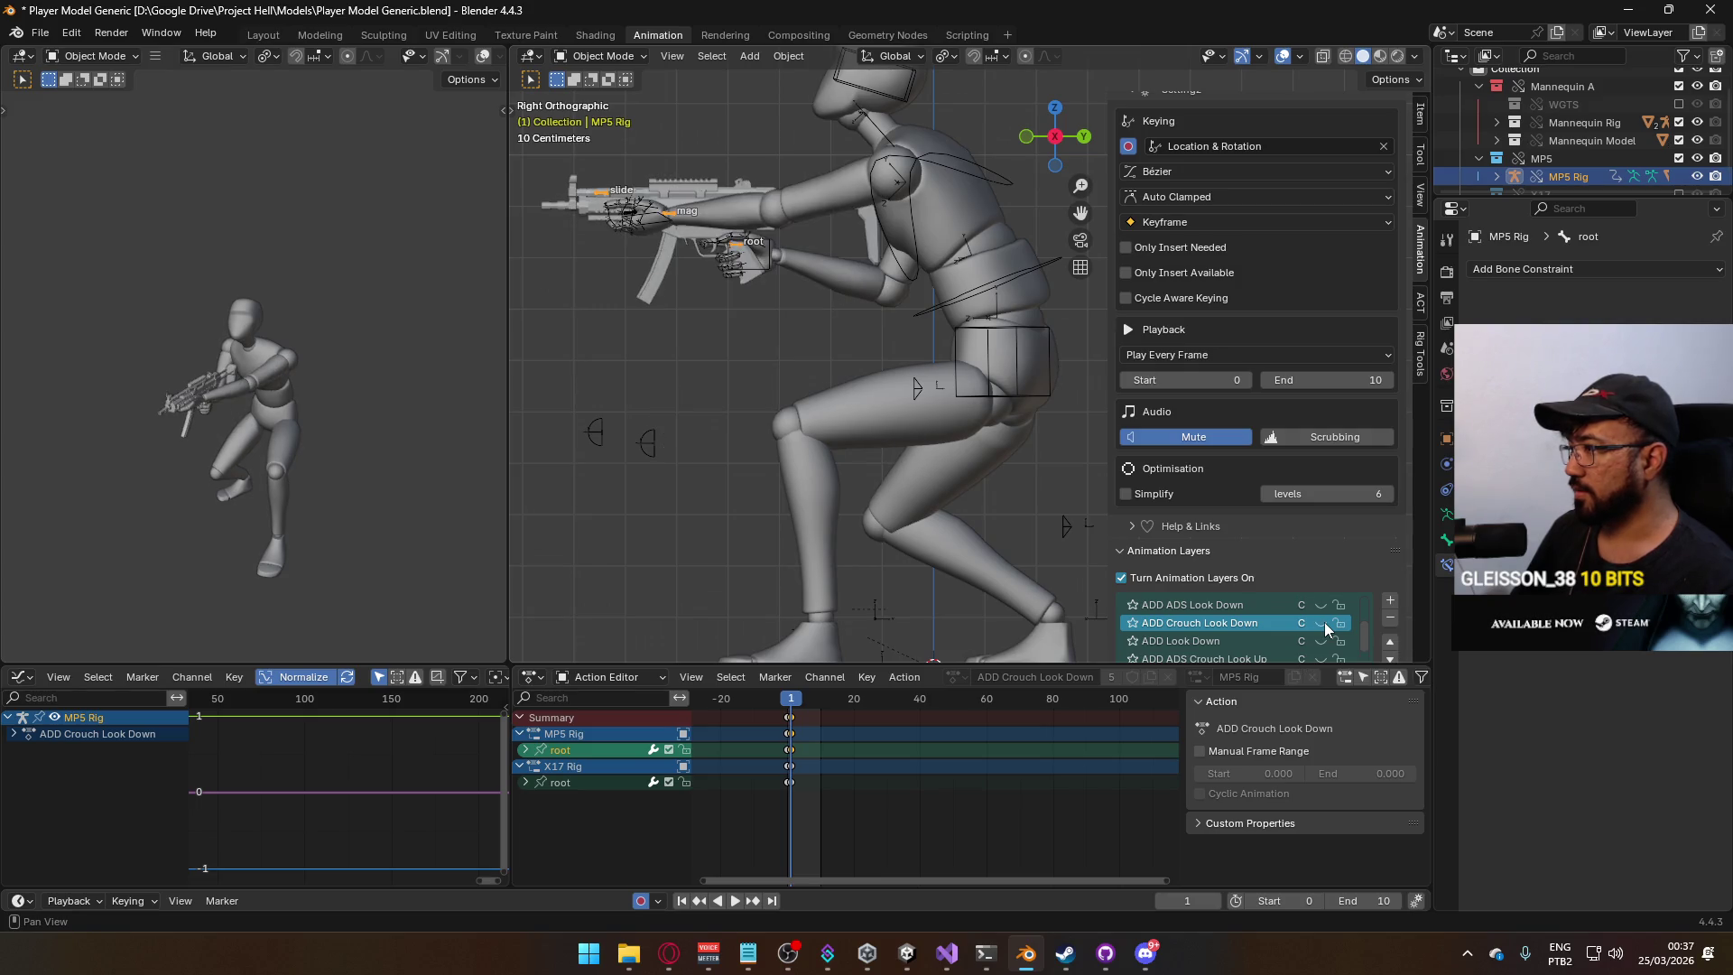
scroll(1320, 615, "up", 1)
left_click(1319, 603)
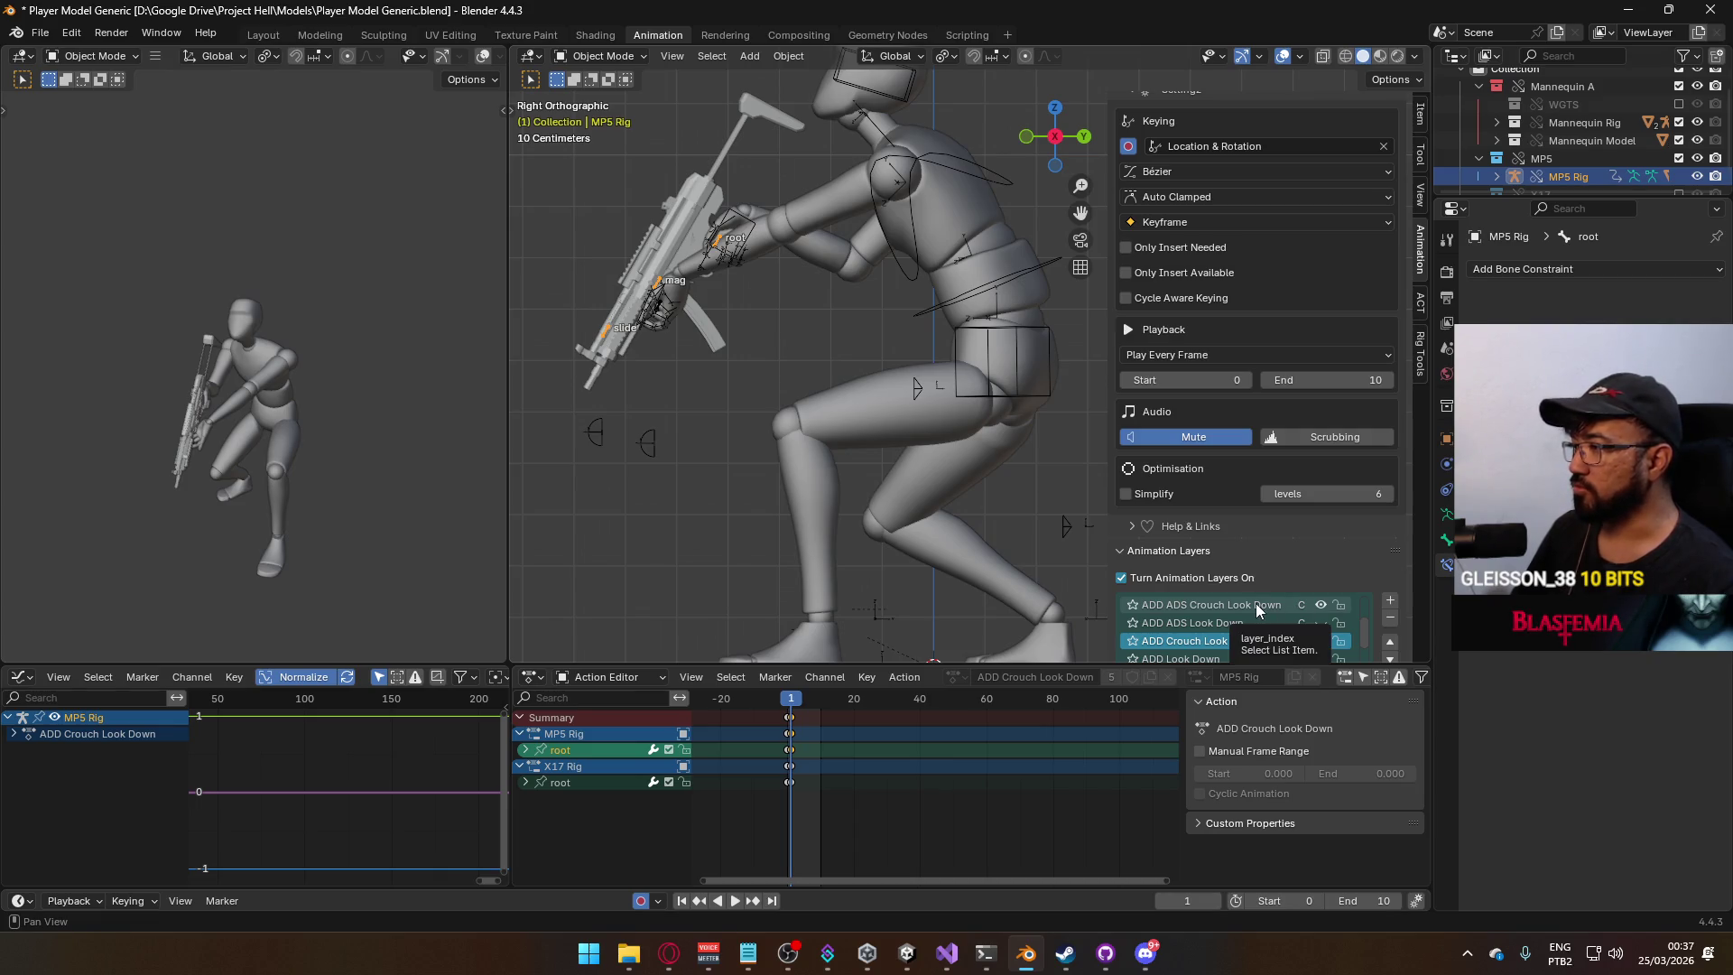
Check the gun pose at frame 0, then make ADD ADS Crouch Look Down the active layer.
key("ctrl+Tab")
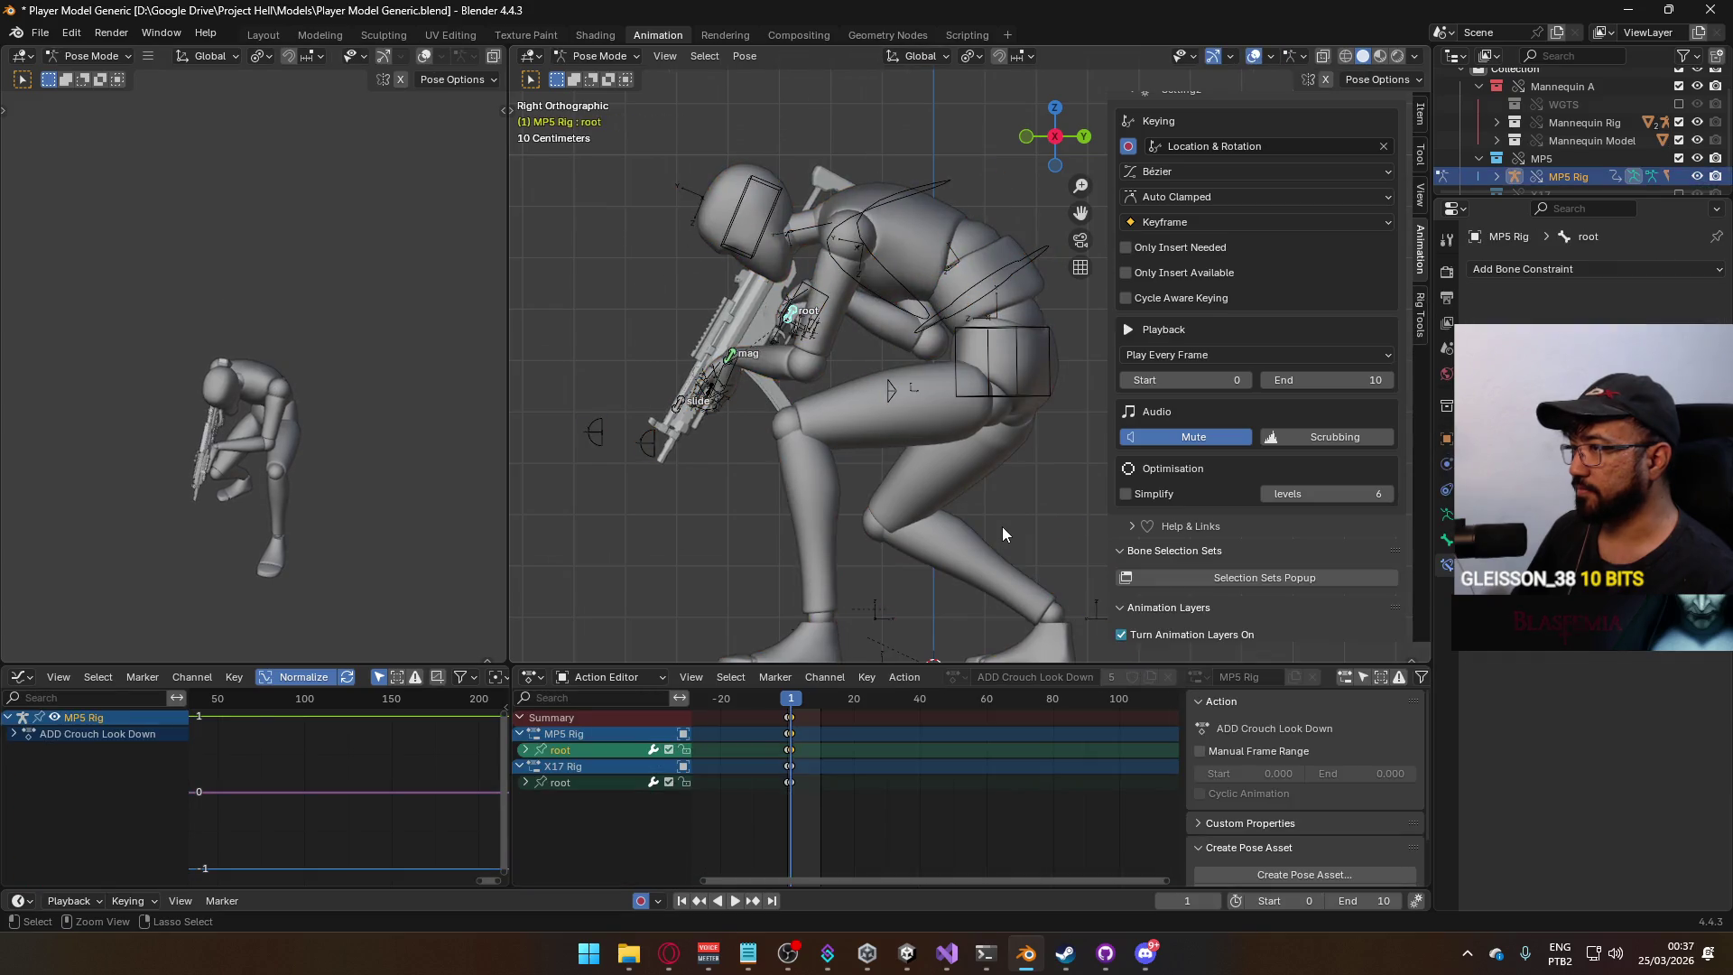
key("Left")
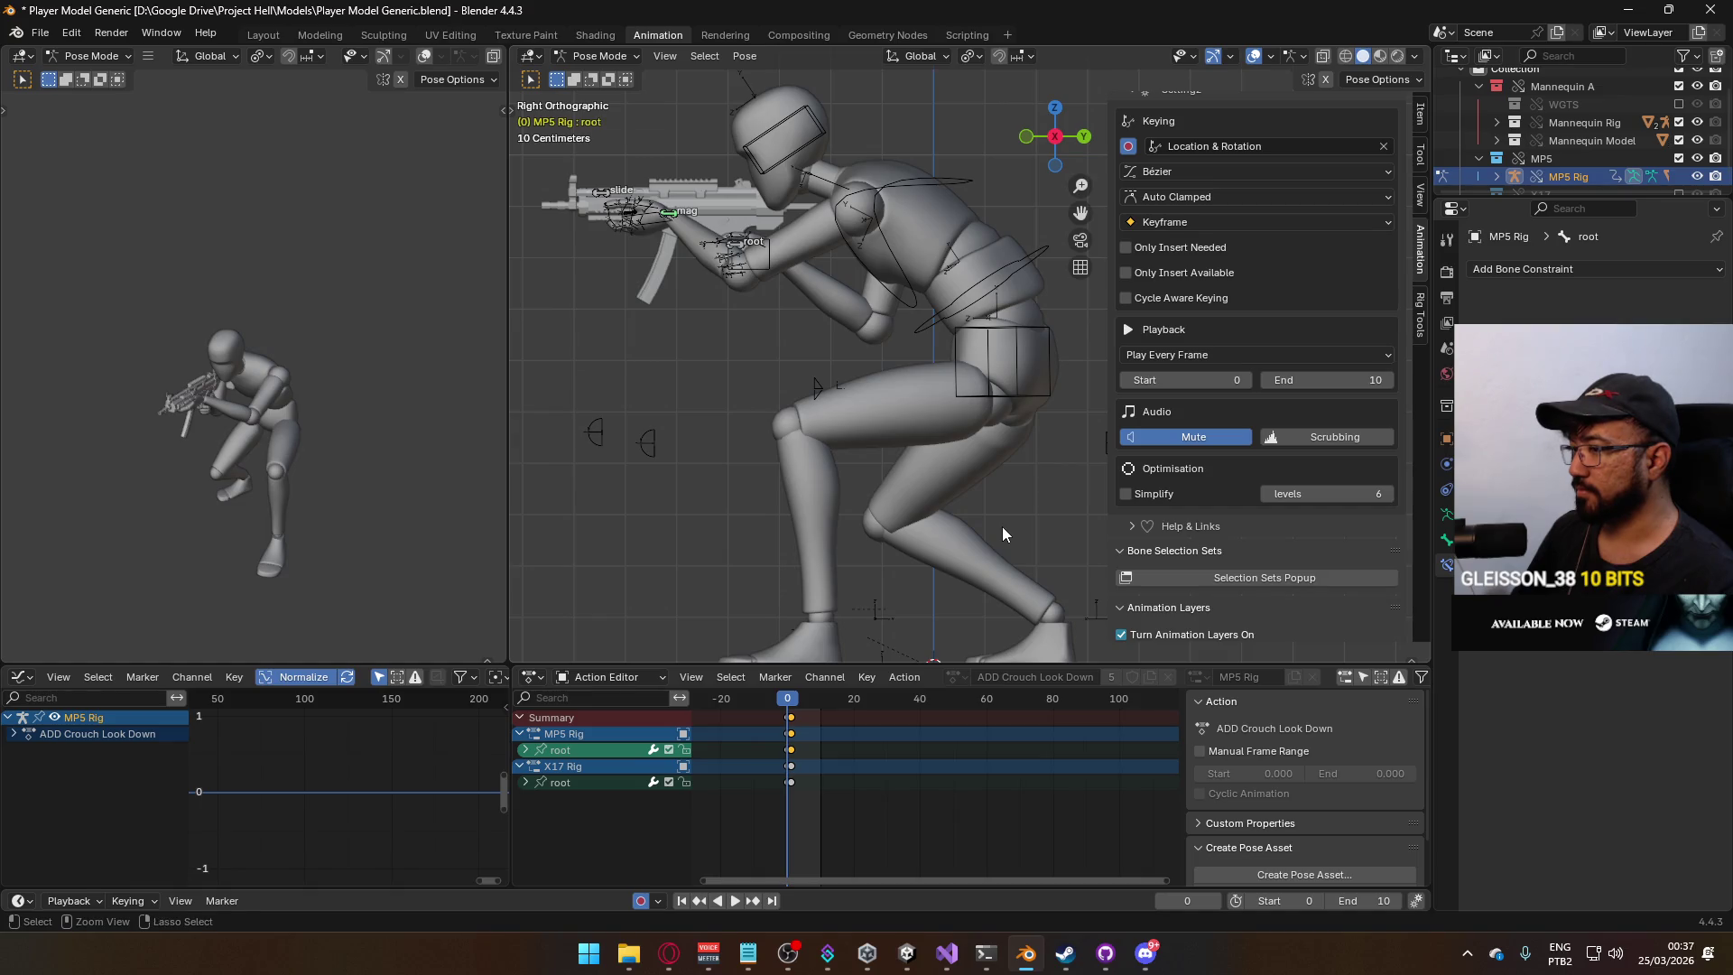
key("ctrl+z")
key("ctrl+z")
key("ctrl+z")
key("ctrl+z")
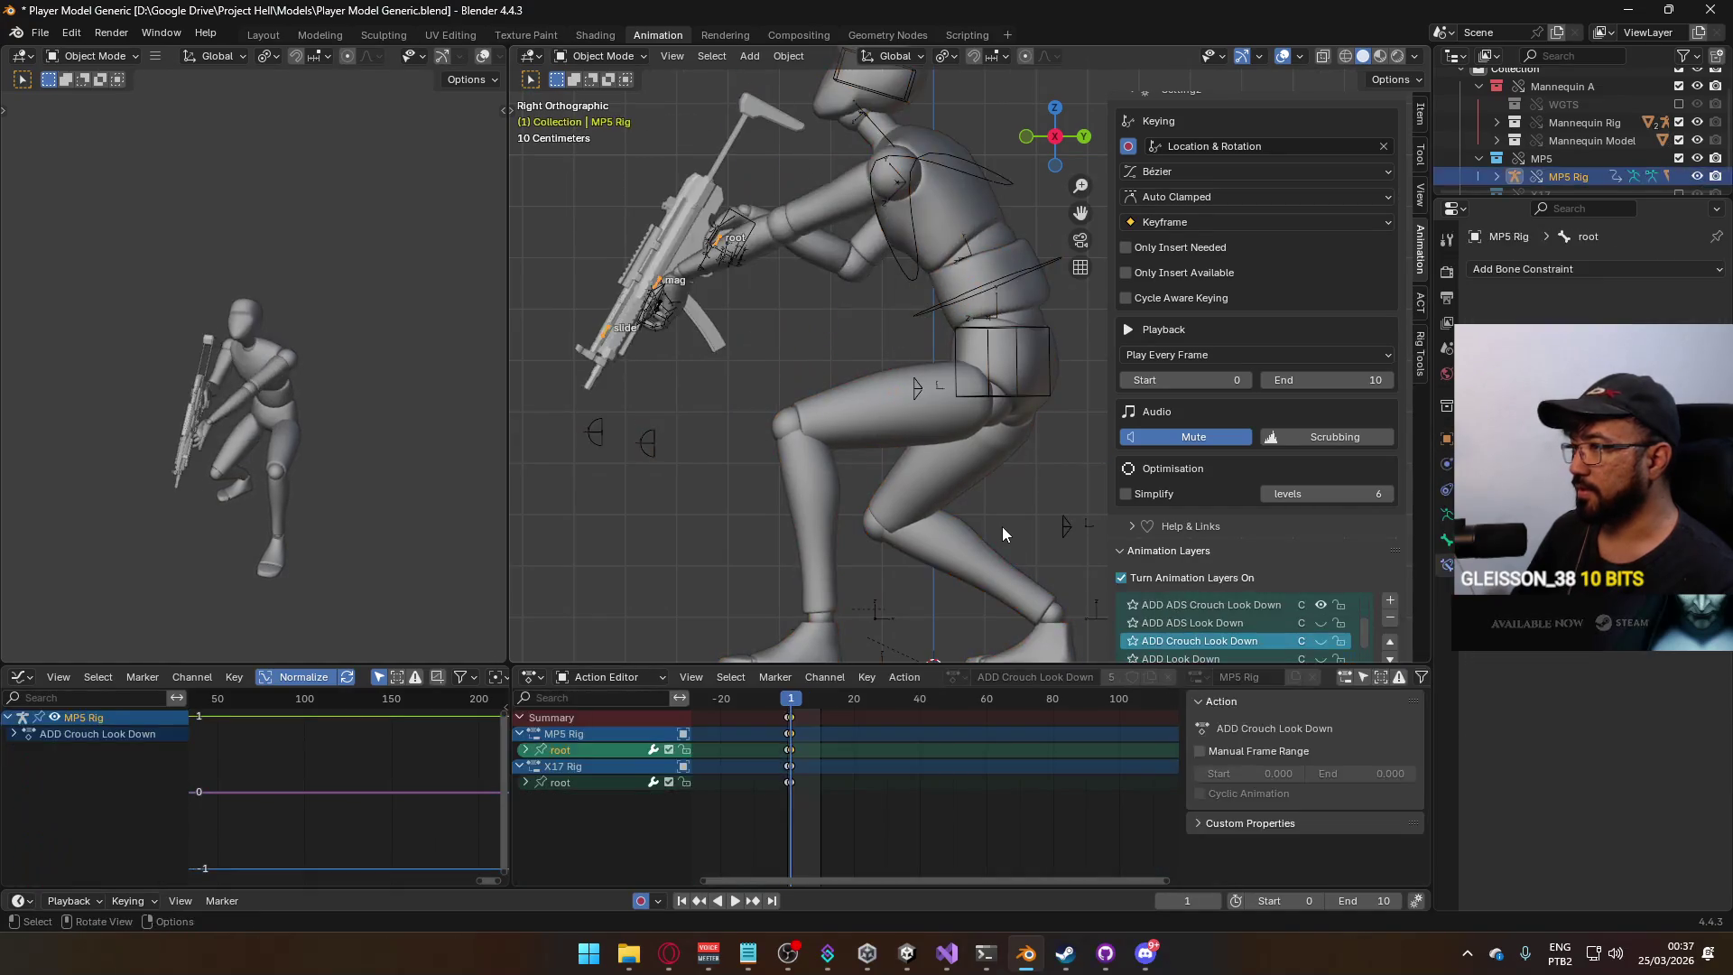
scroll(1282, 621, "up", 1)
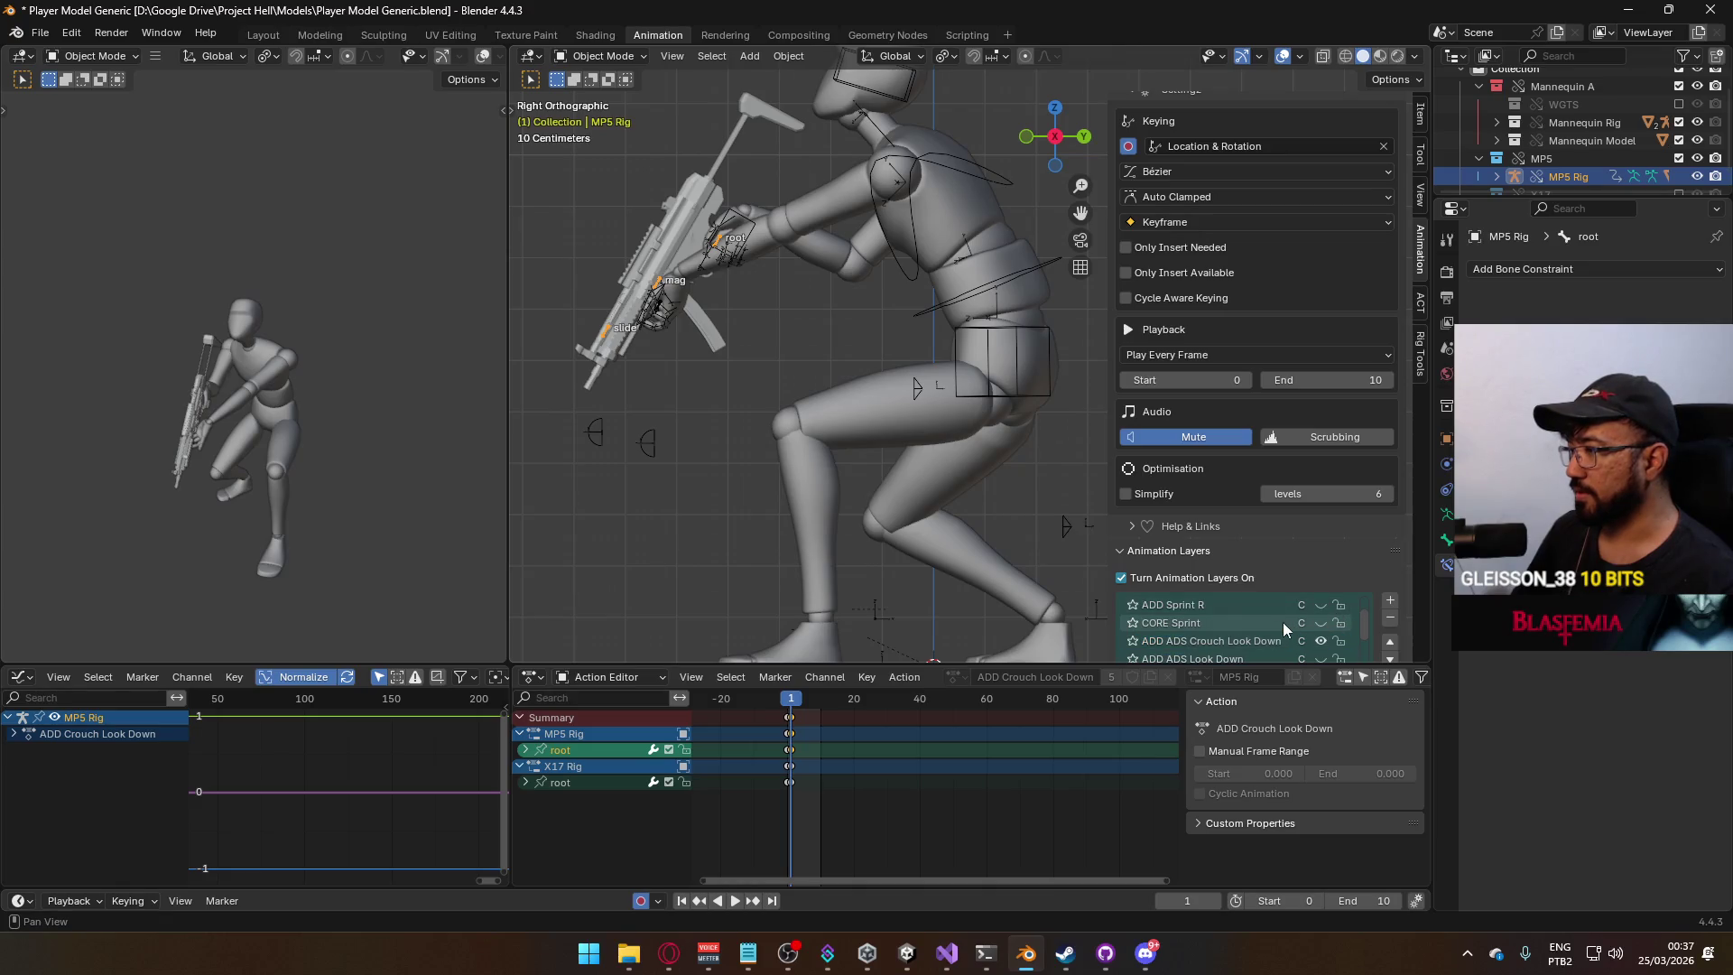
left_click(1254, 622)
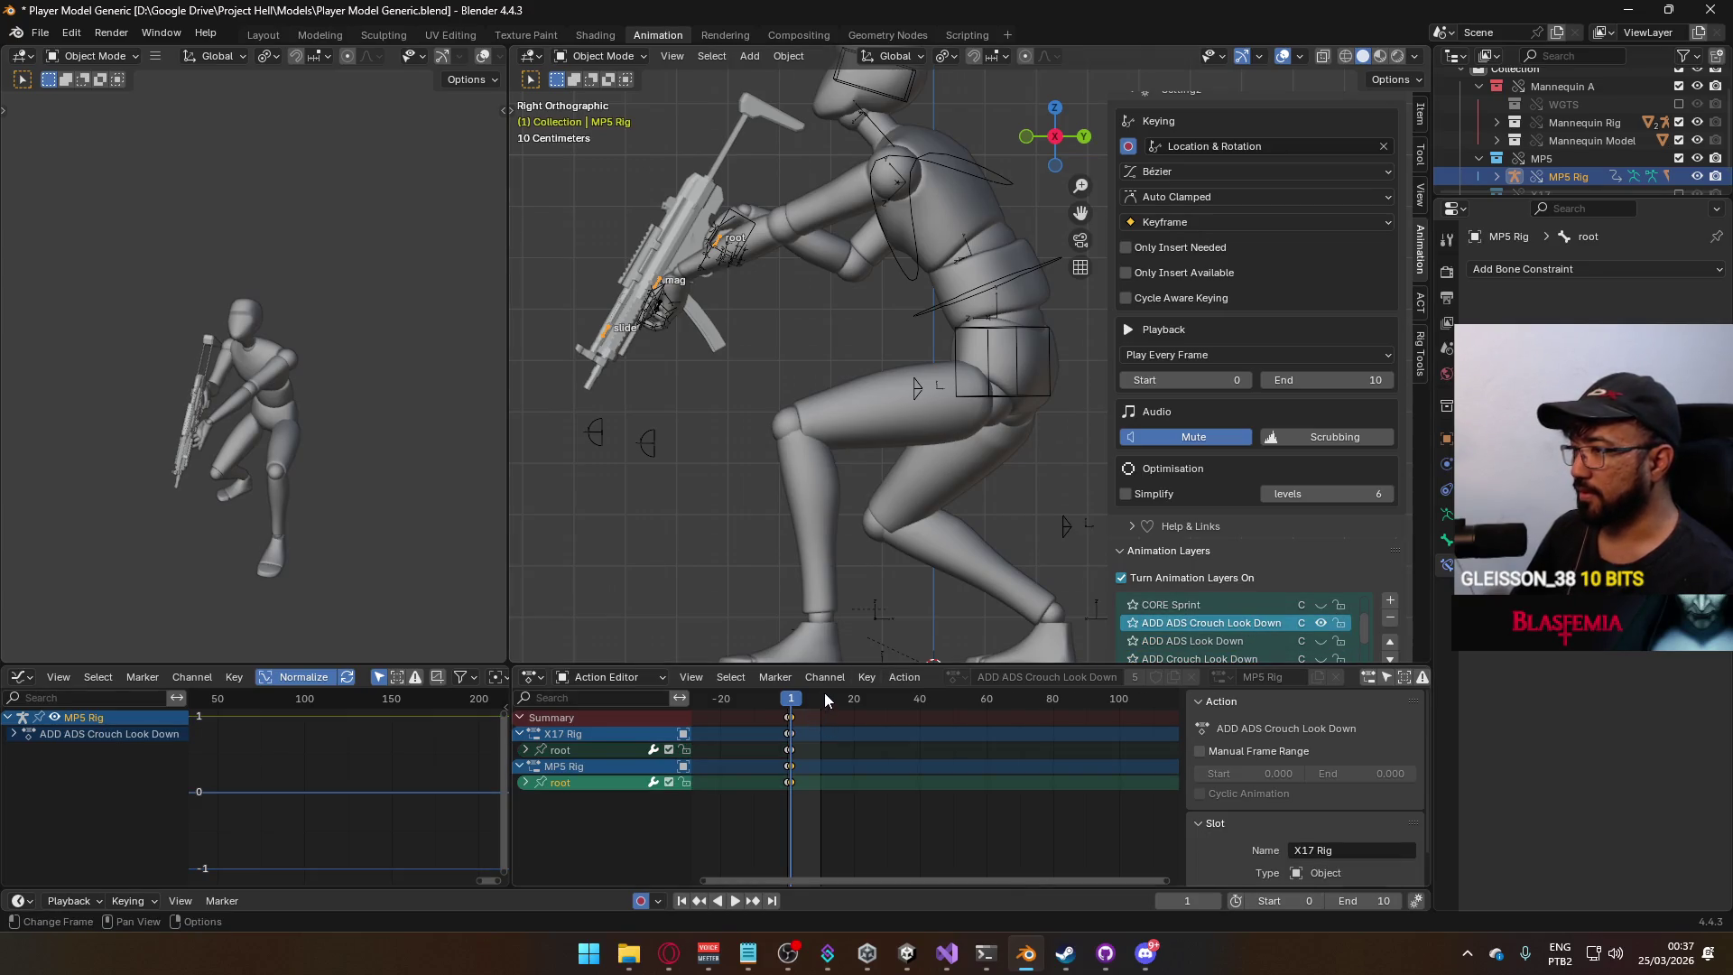
At frame 0, paste the copied rig keyframes into the ADD ADS Crouch Look Down action.
scroll(1275, 623, "down", 1)
left_click(1258, 643)
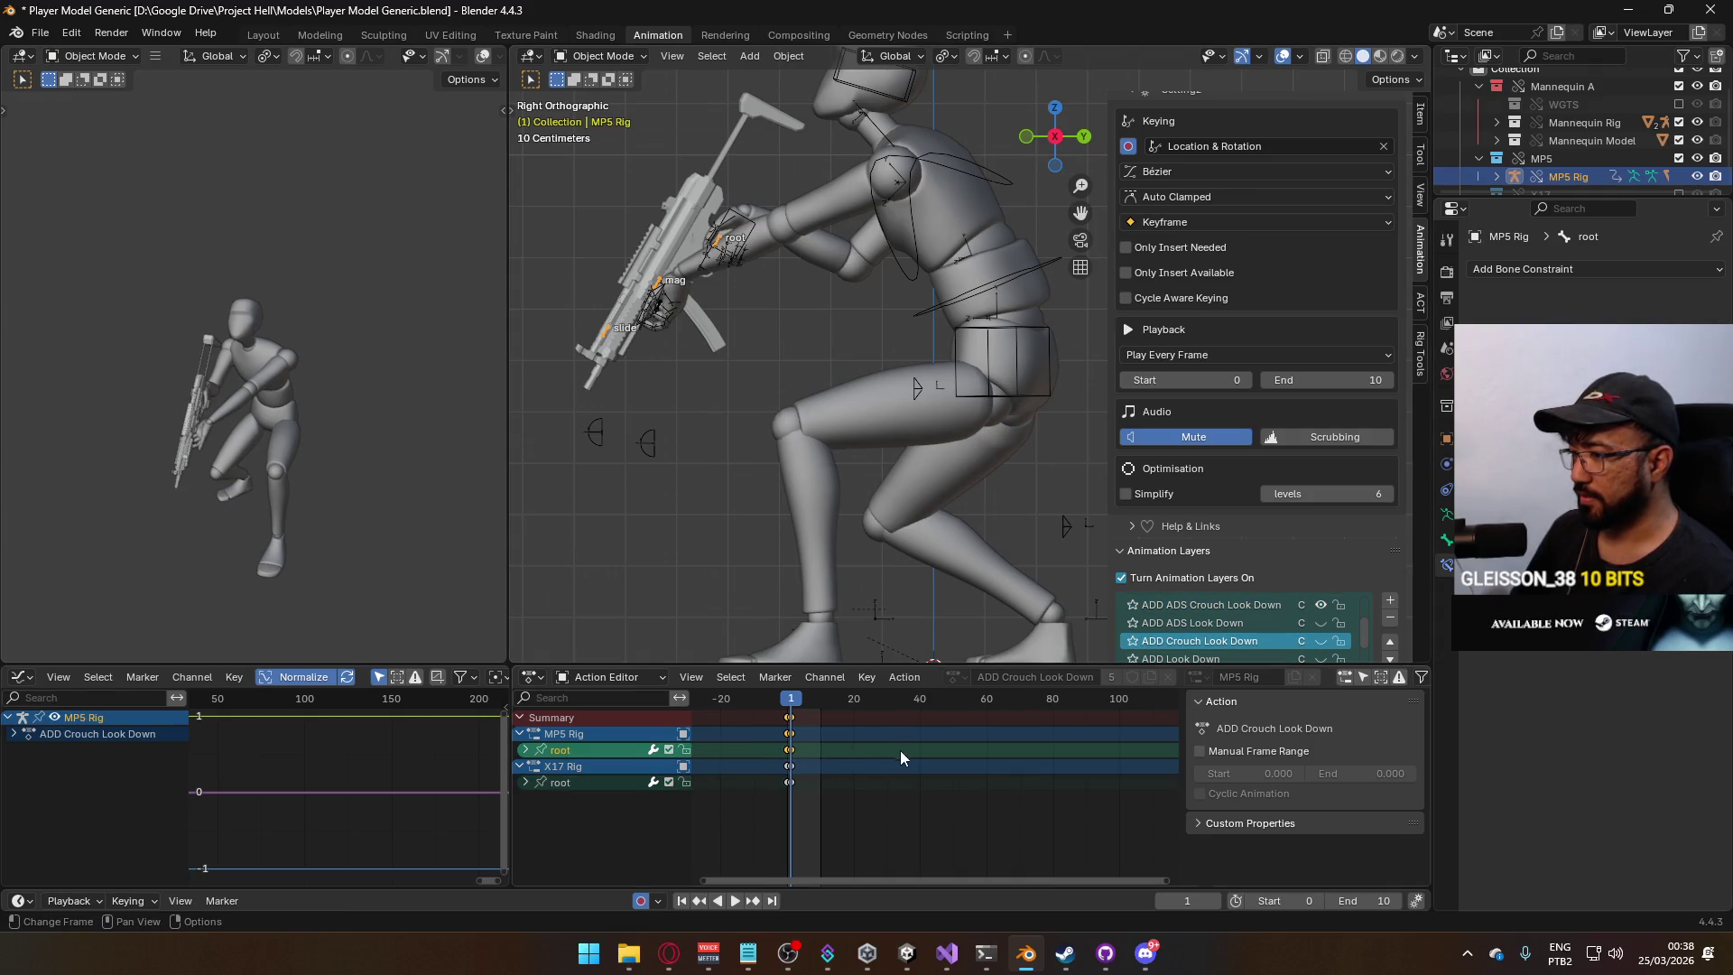
left_click_drag(803, 706, 787, 706)
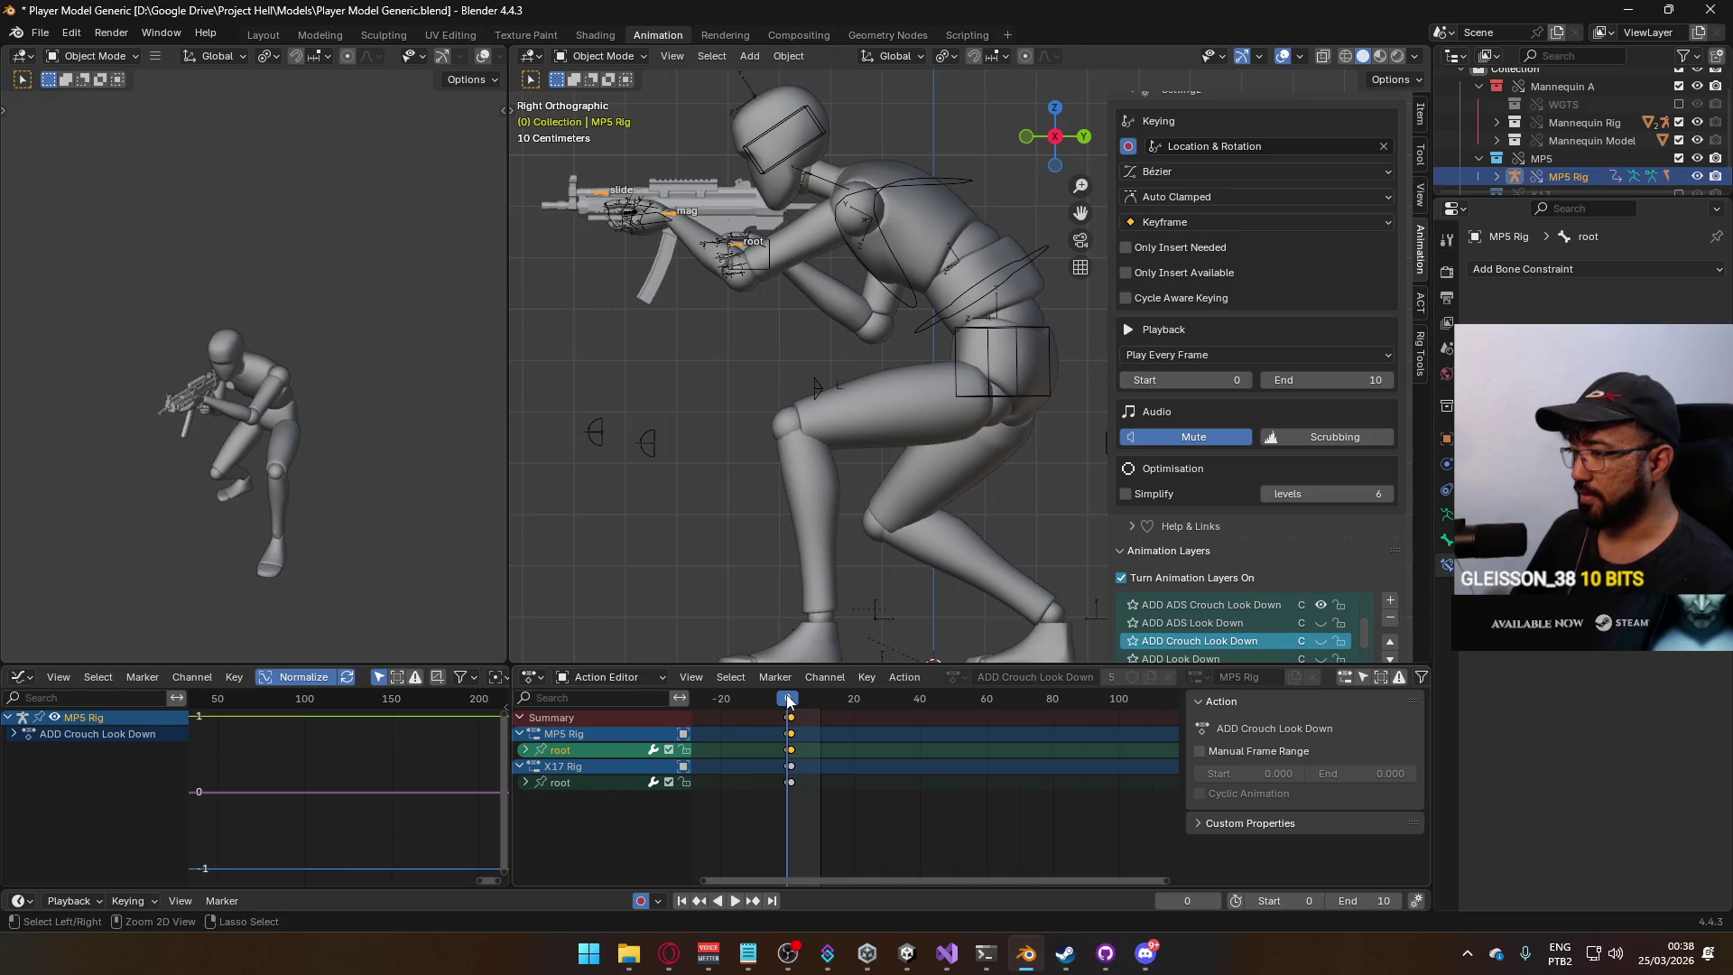
left_click(1301, 607)
left_click(1292, 640)
left_click(1321, 605)
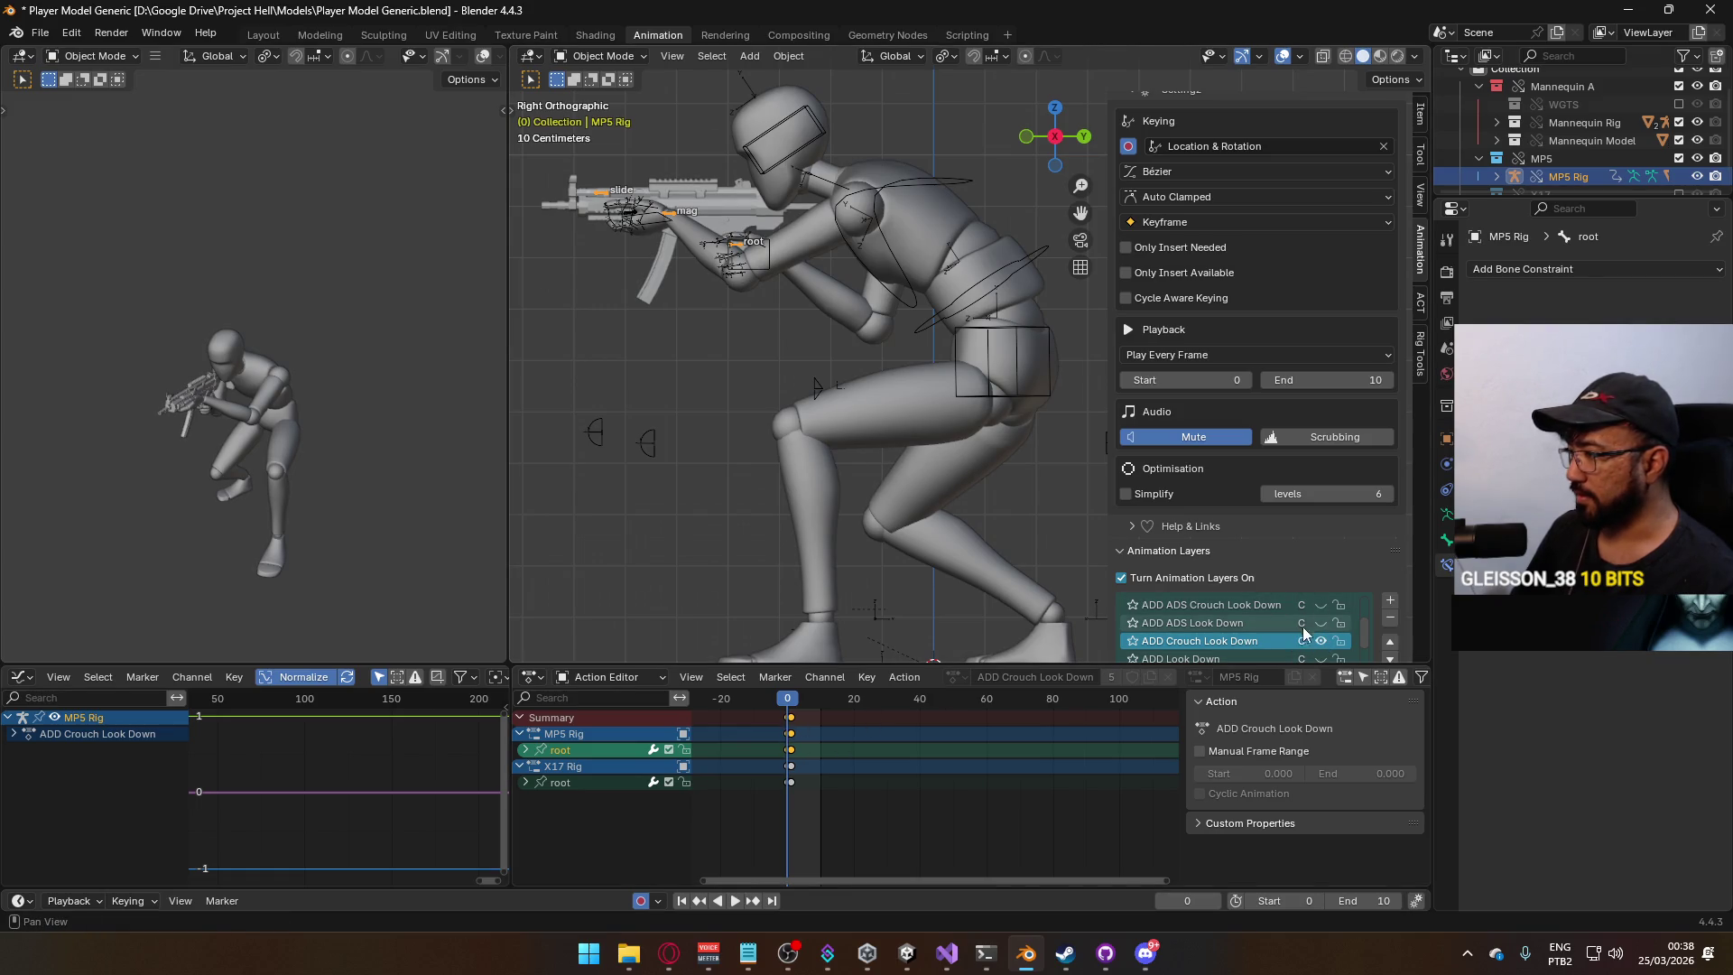
left_click(1323, 607)
left_click(1254, 605)
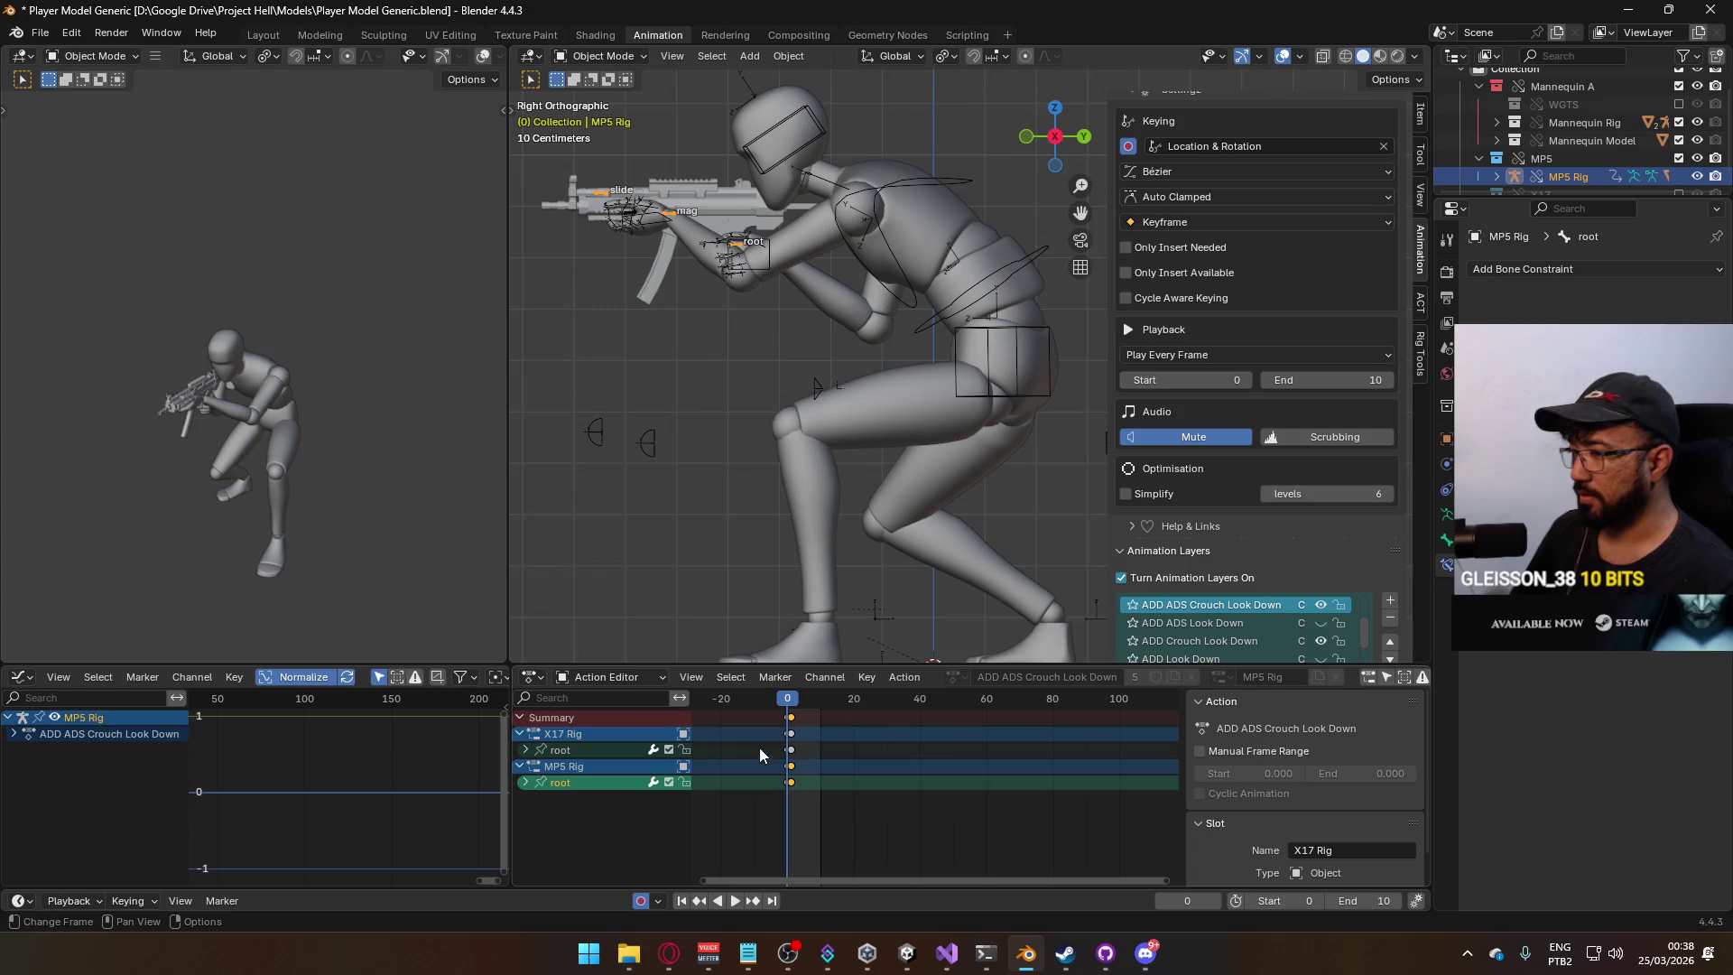
key("ctrl+v")
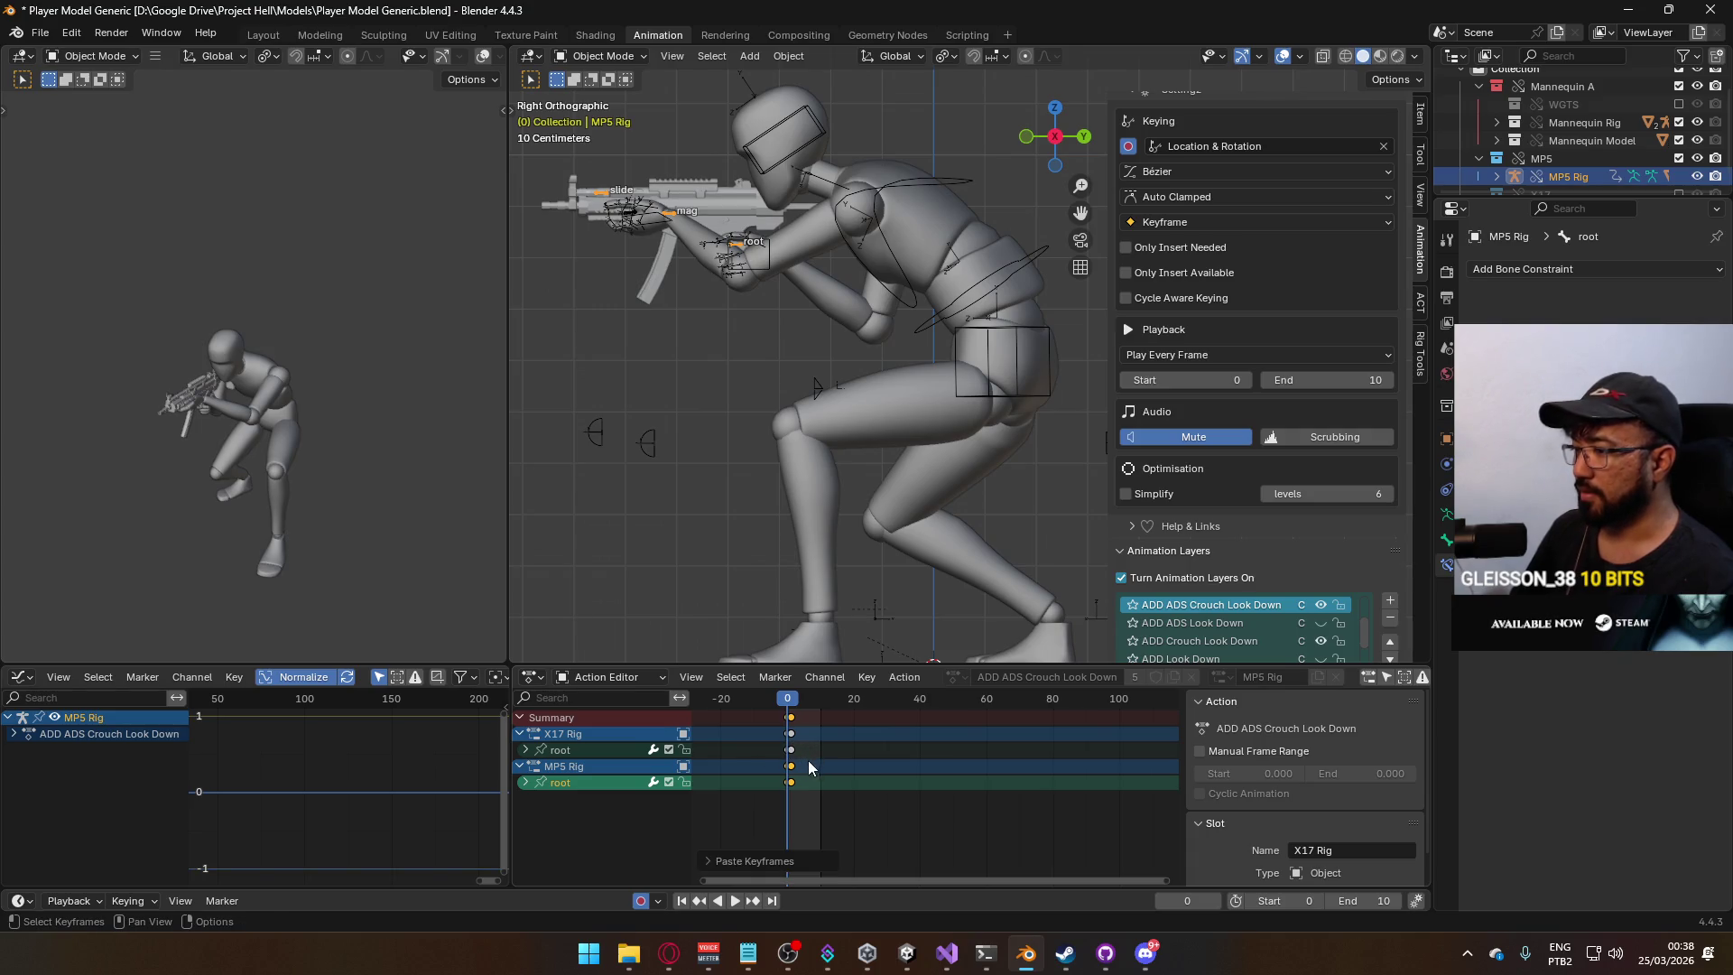
Play back the result with the ADD Crouch Look Down layer turned off.
key("space")
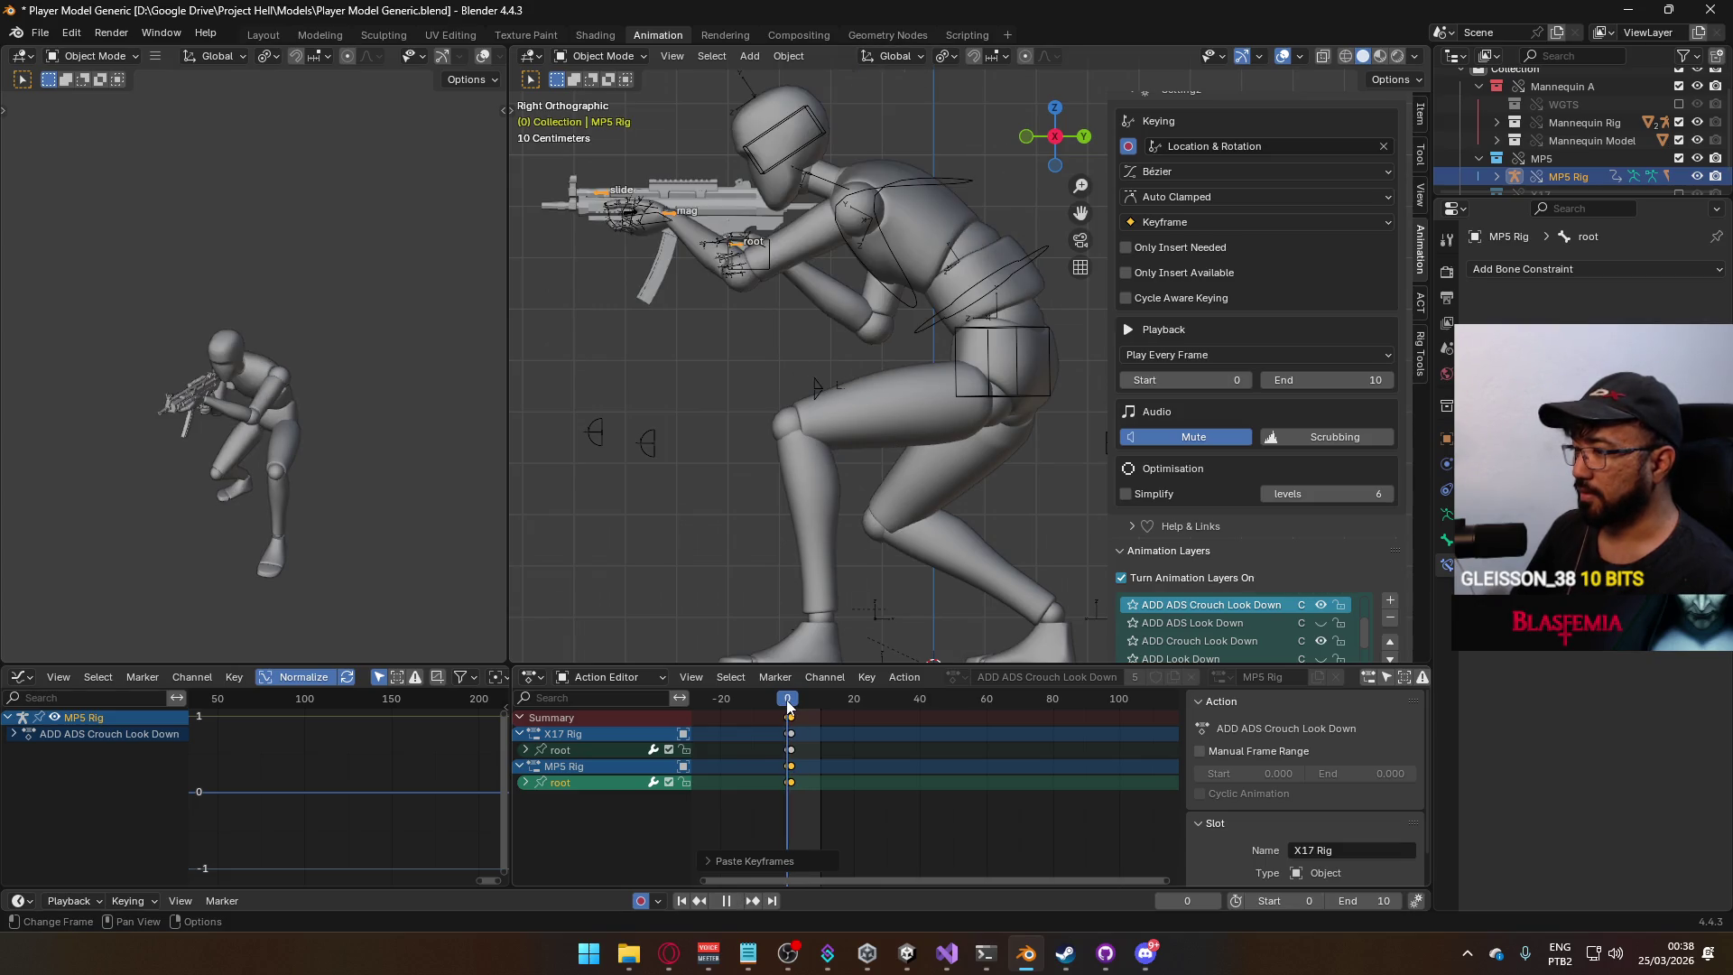
key("space")
left_click(1326, 638)
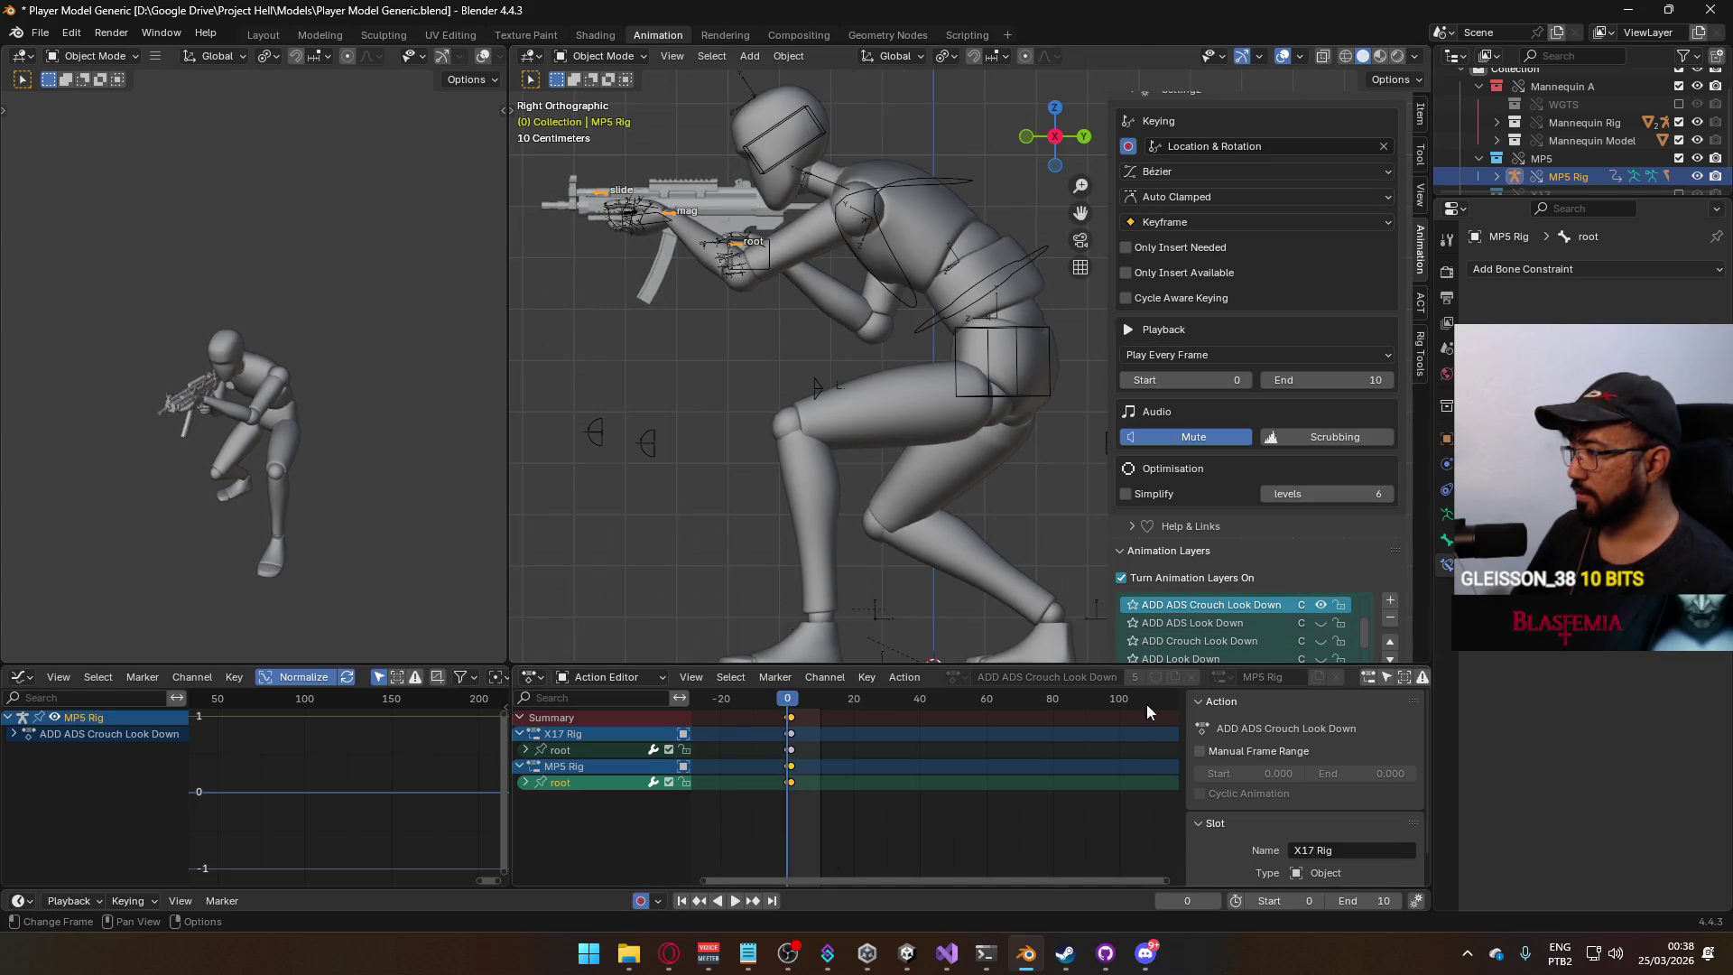
key("space")
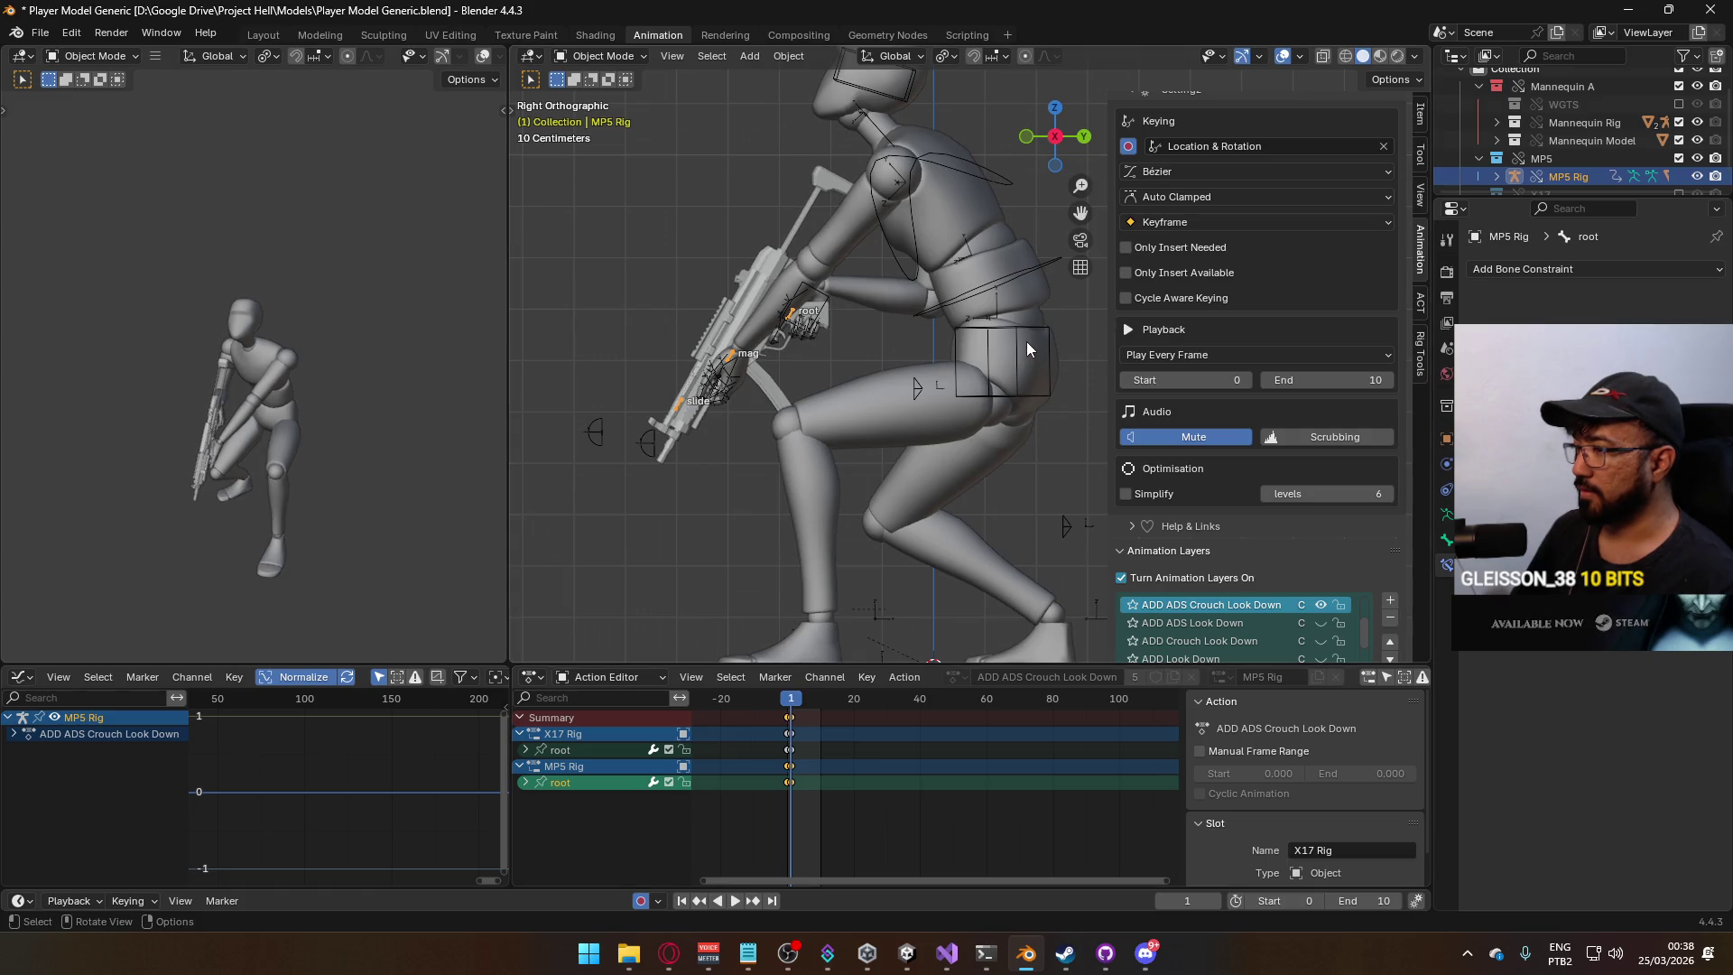
Switch to the ADD ADS Crouch Look Up layer, preview it at frame 0, and select the Armature.
scroll(957, 370, "up", 2, "alt")
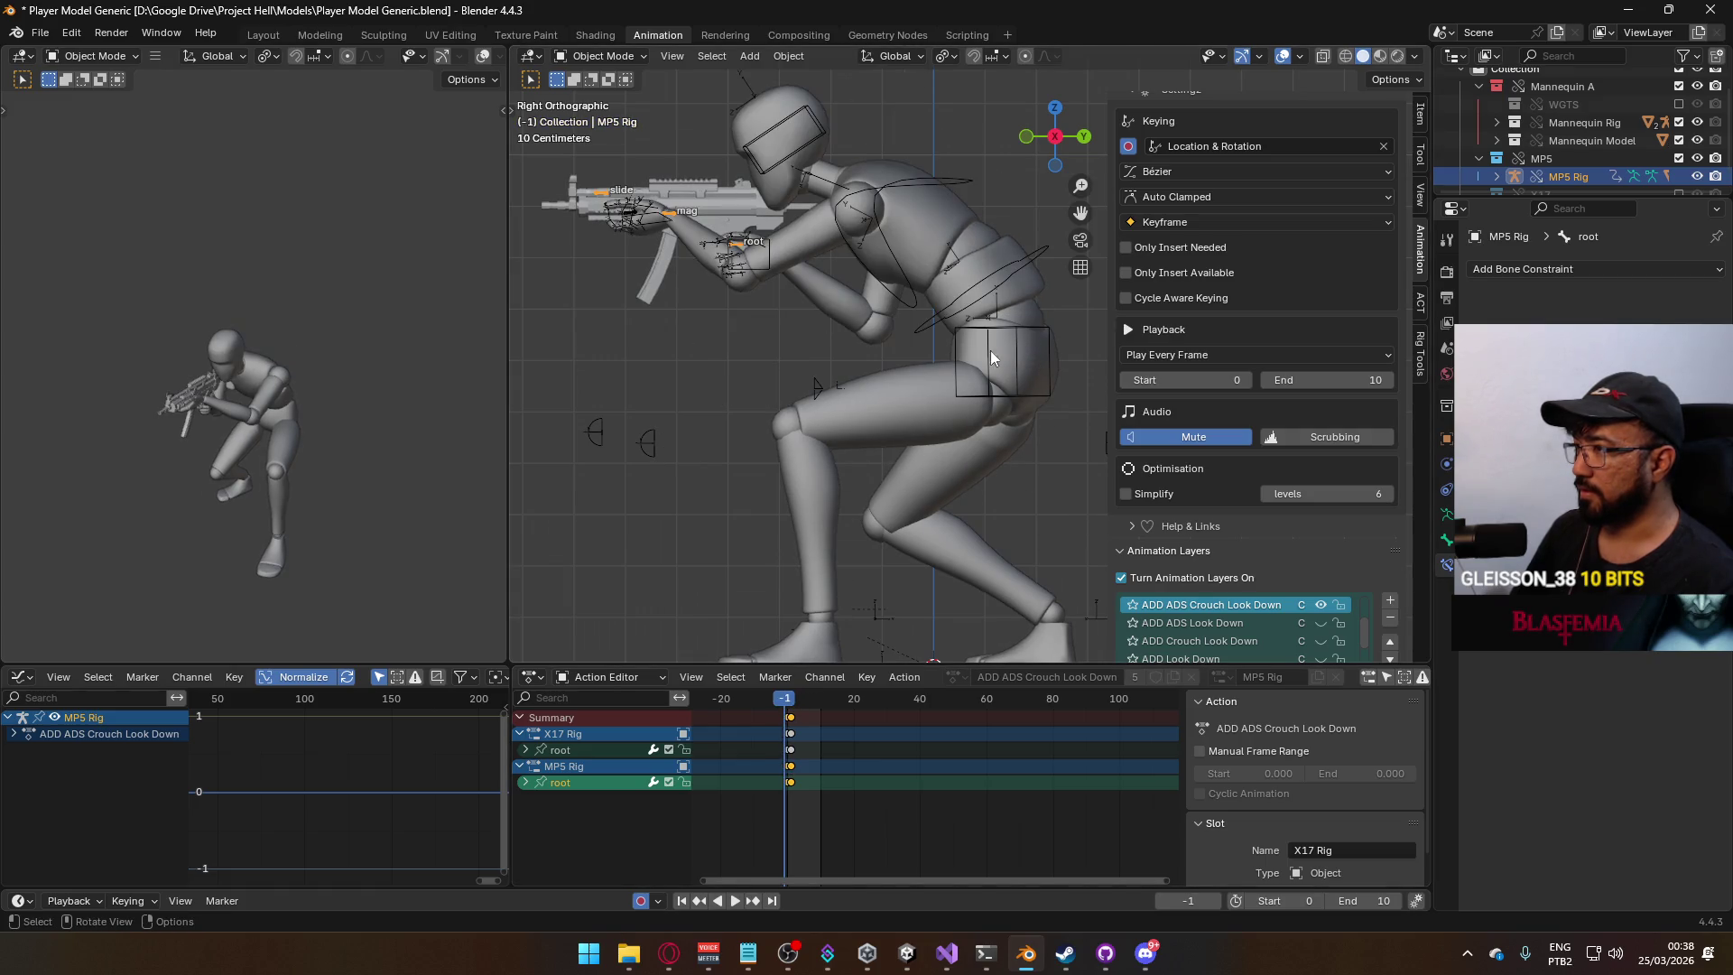
left_click(1323, 605)
scroll(1327, 627, "down", 1)
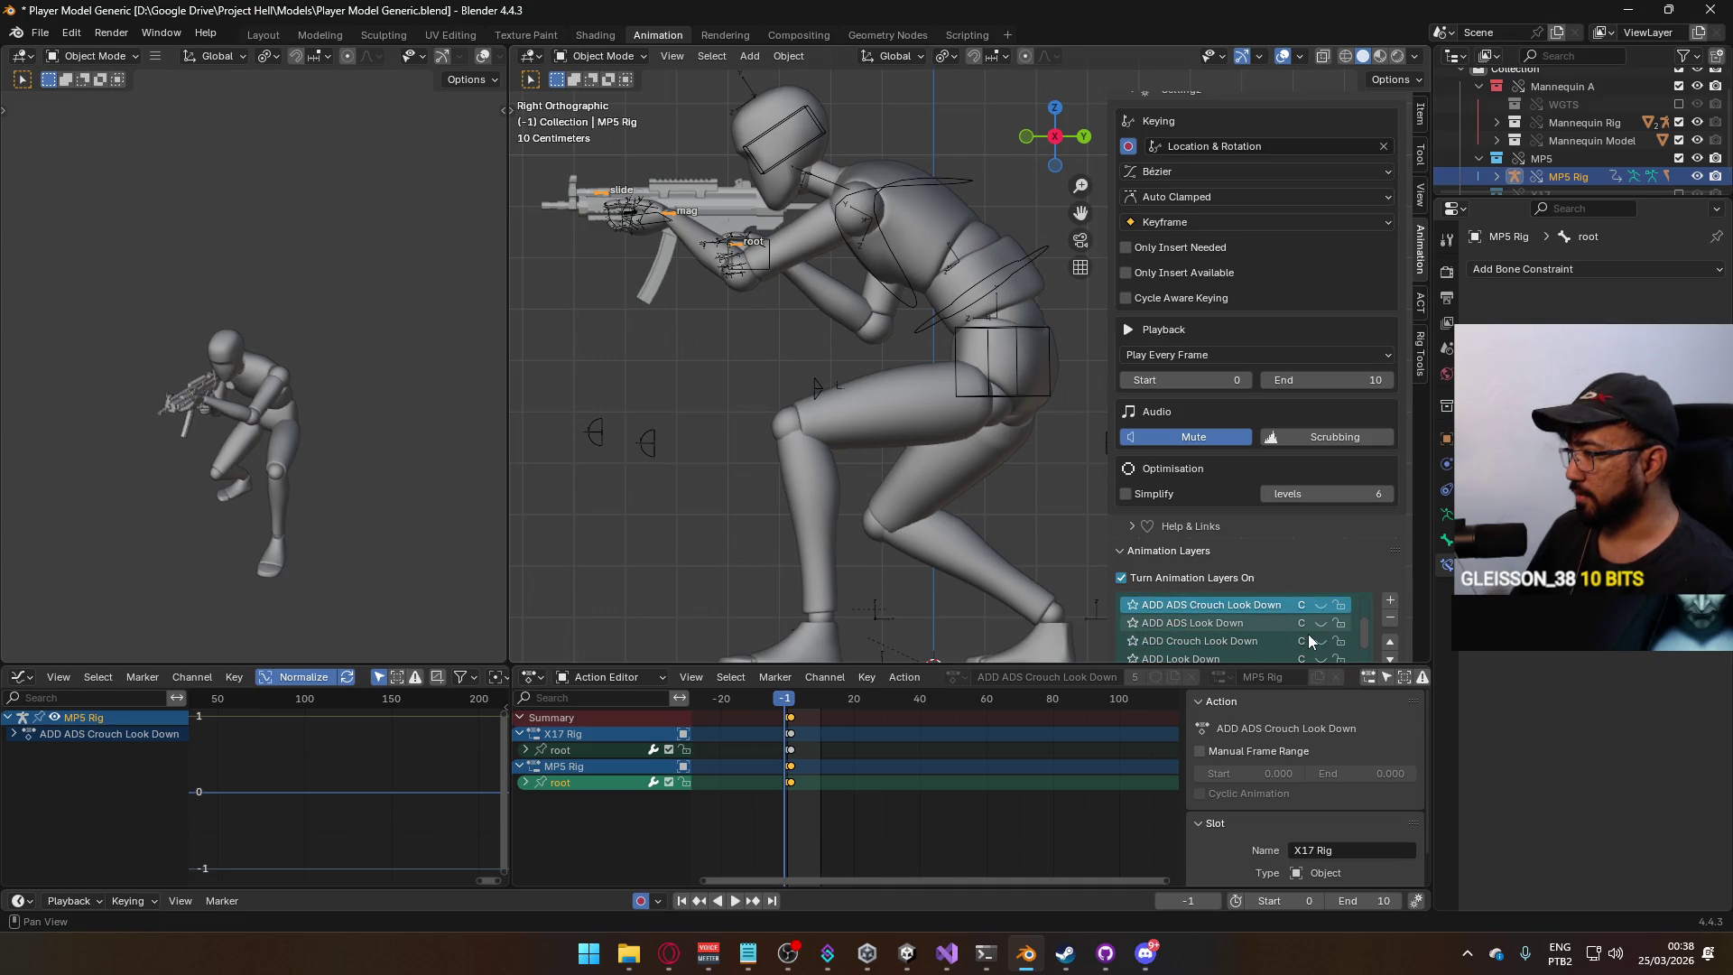
scroll(1308, 634, "down", 1)
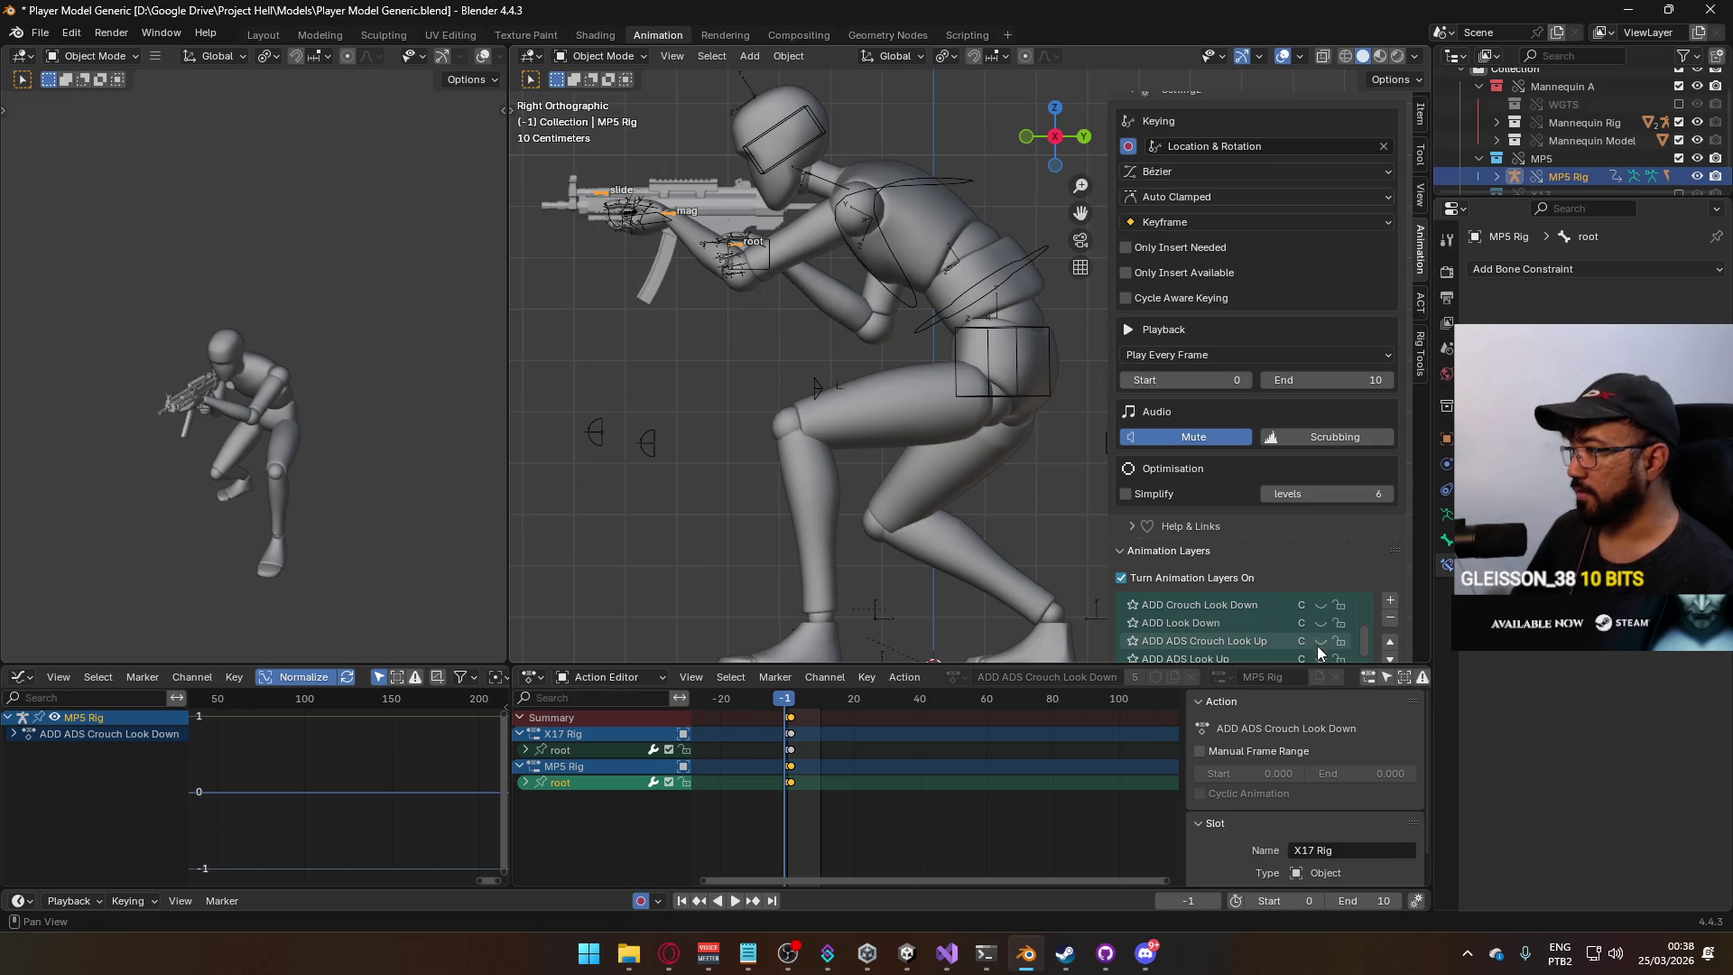
left_click(1324, 641)
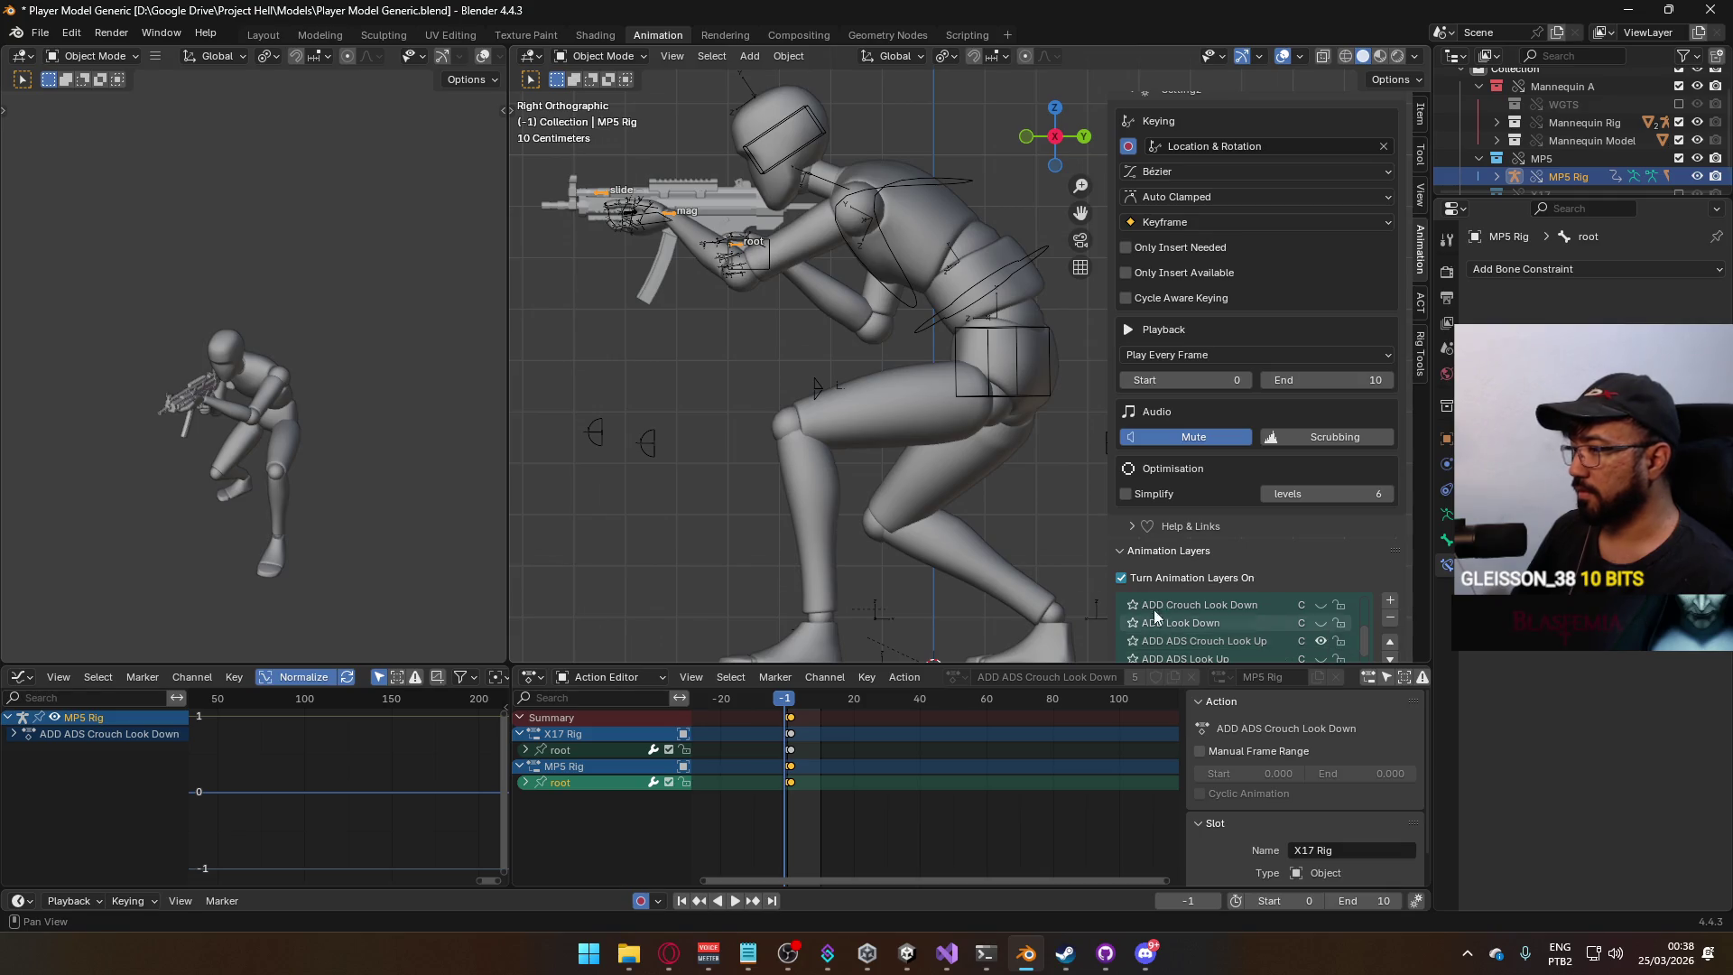
key("space")
left_click_drag(792, 703, 788, 703)
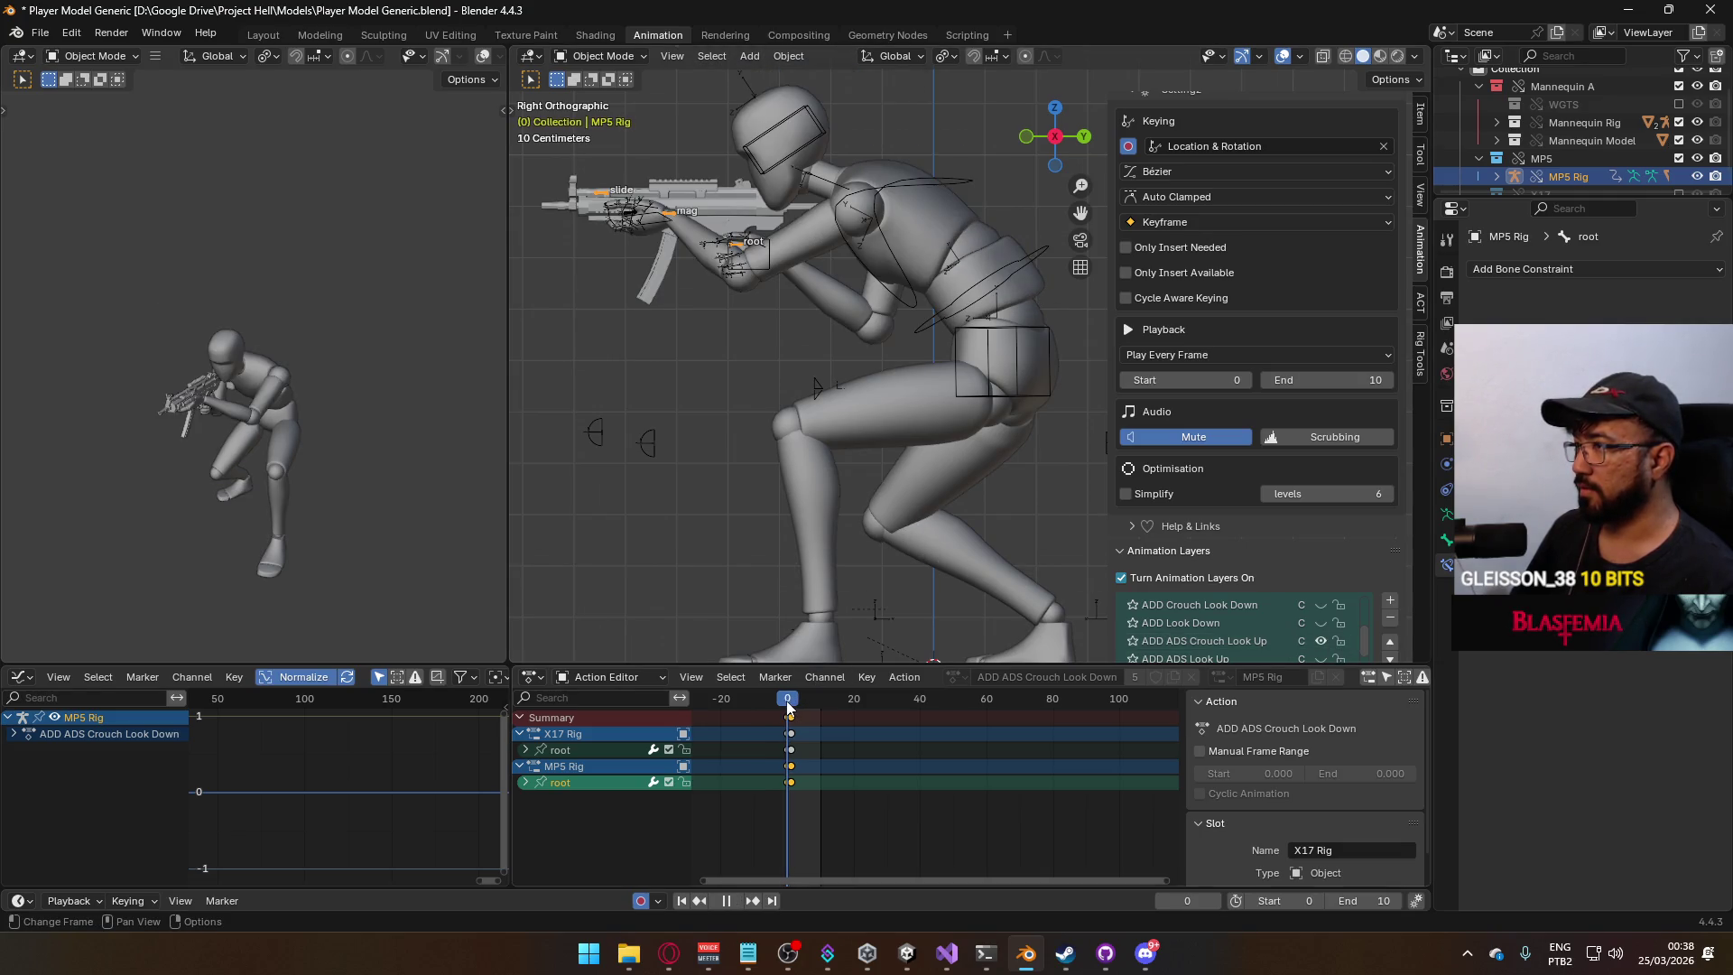
left_click(1264, 639)
left_click(993, 289)
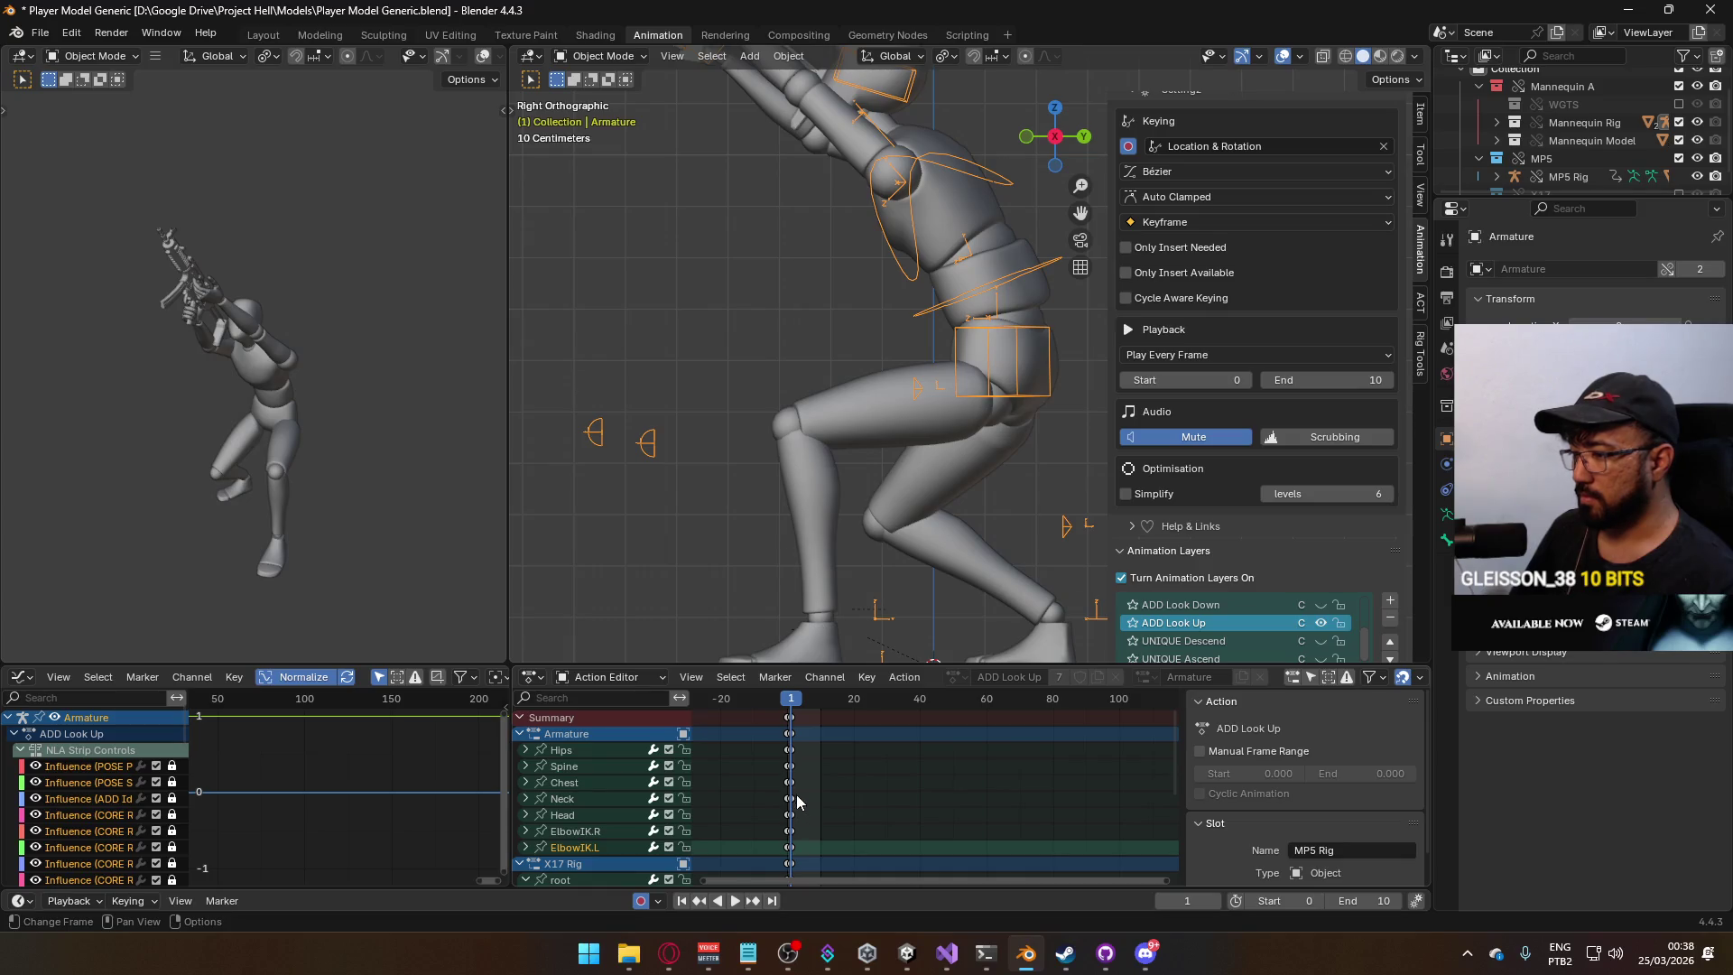
middle_click_drag(833, 794, 865, 721)
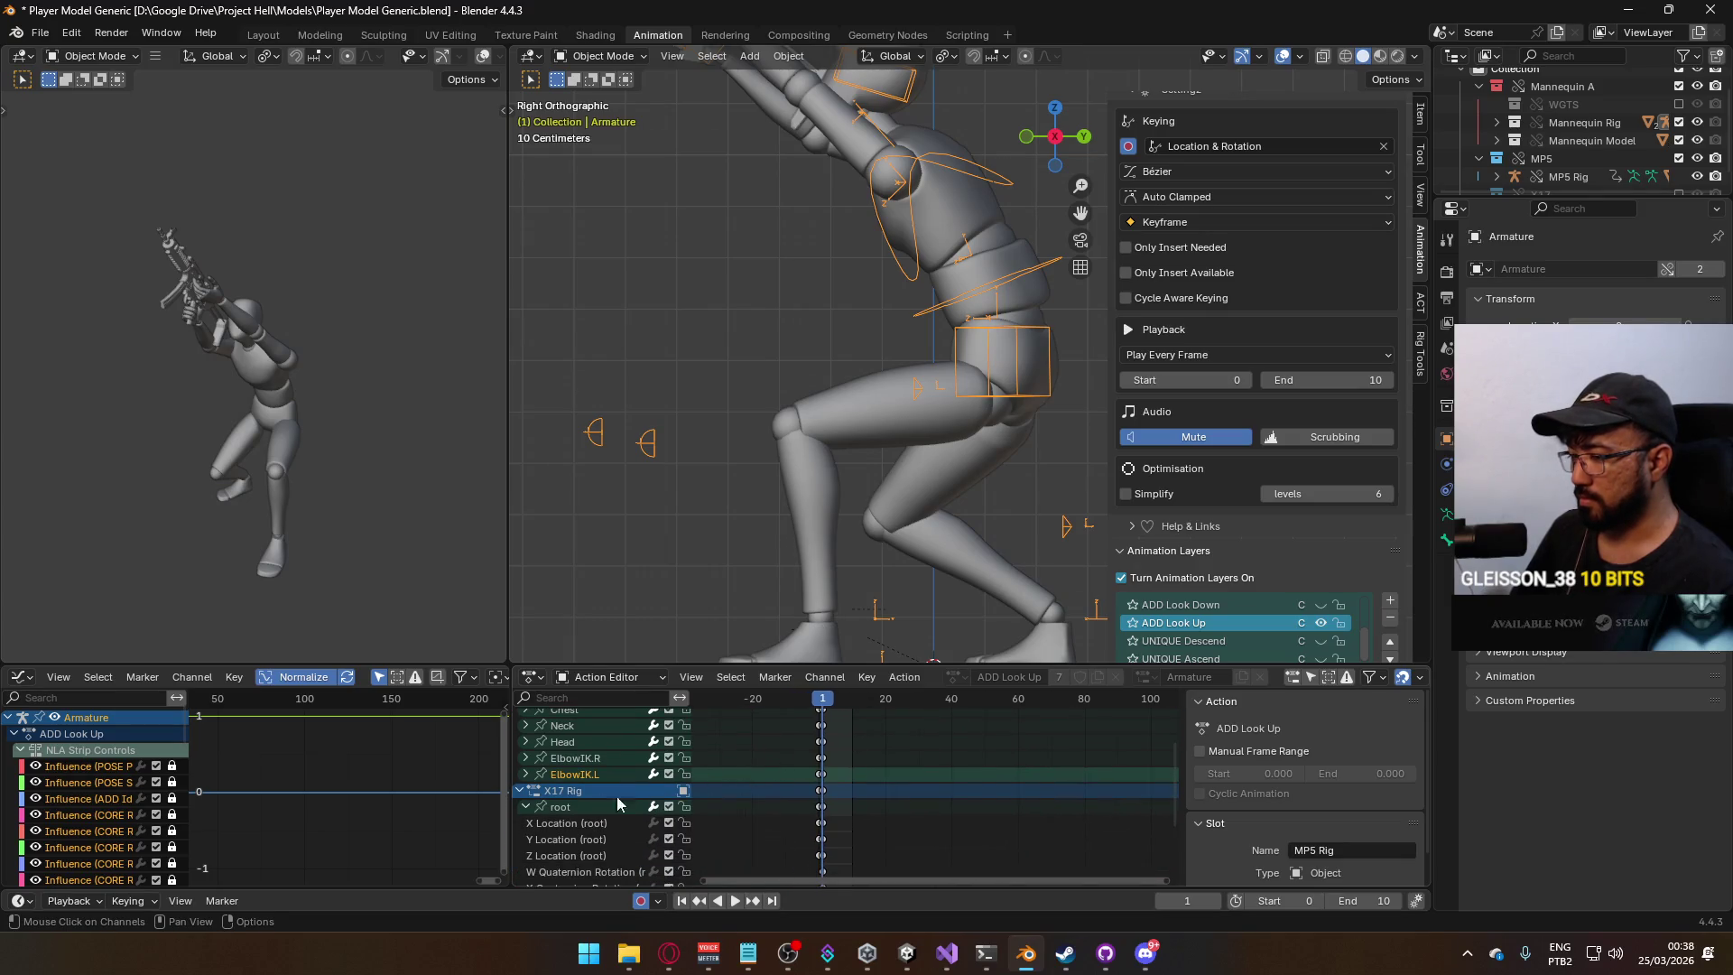
left_click(525, 808)
left_click(558, 839)
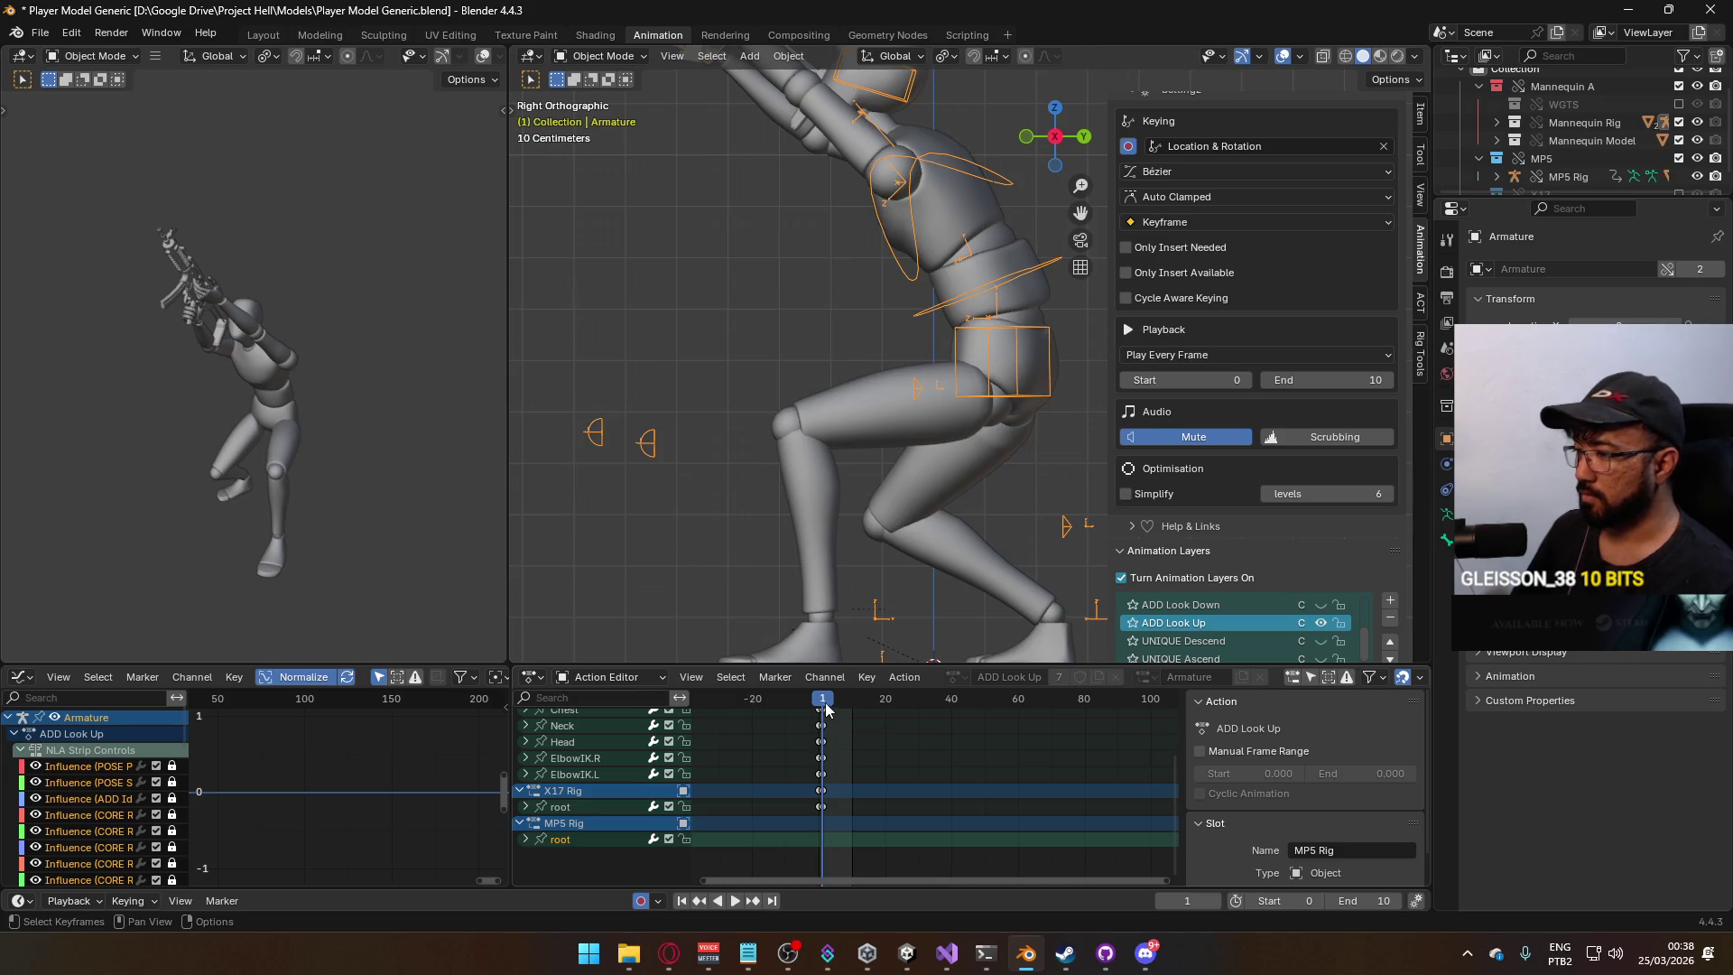
key("space")
key("space")
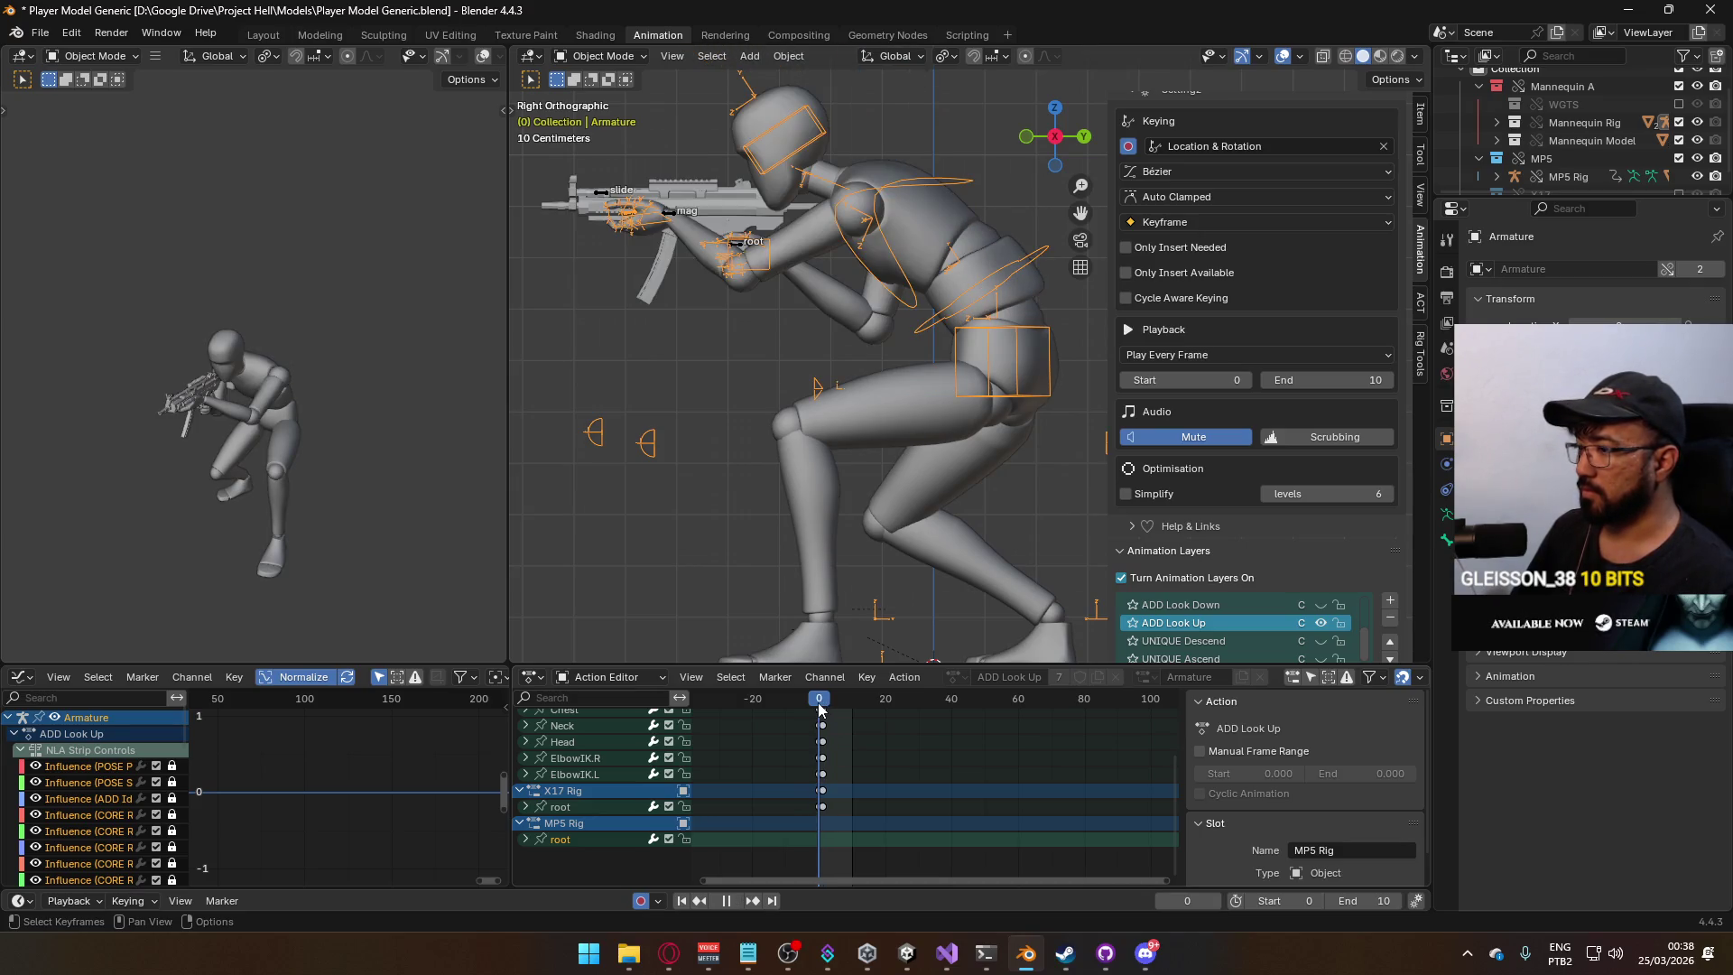
scroll(1343, 547, "down", 2)
scroll(1336, 560, "up", 5)
scroll(1282, 605, "down", 3)
scroll(1269, 621, "up", 3)
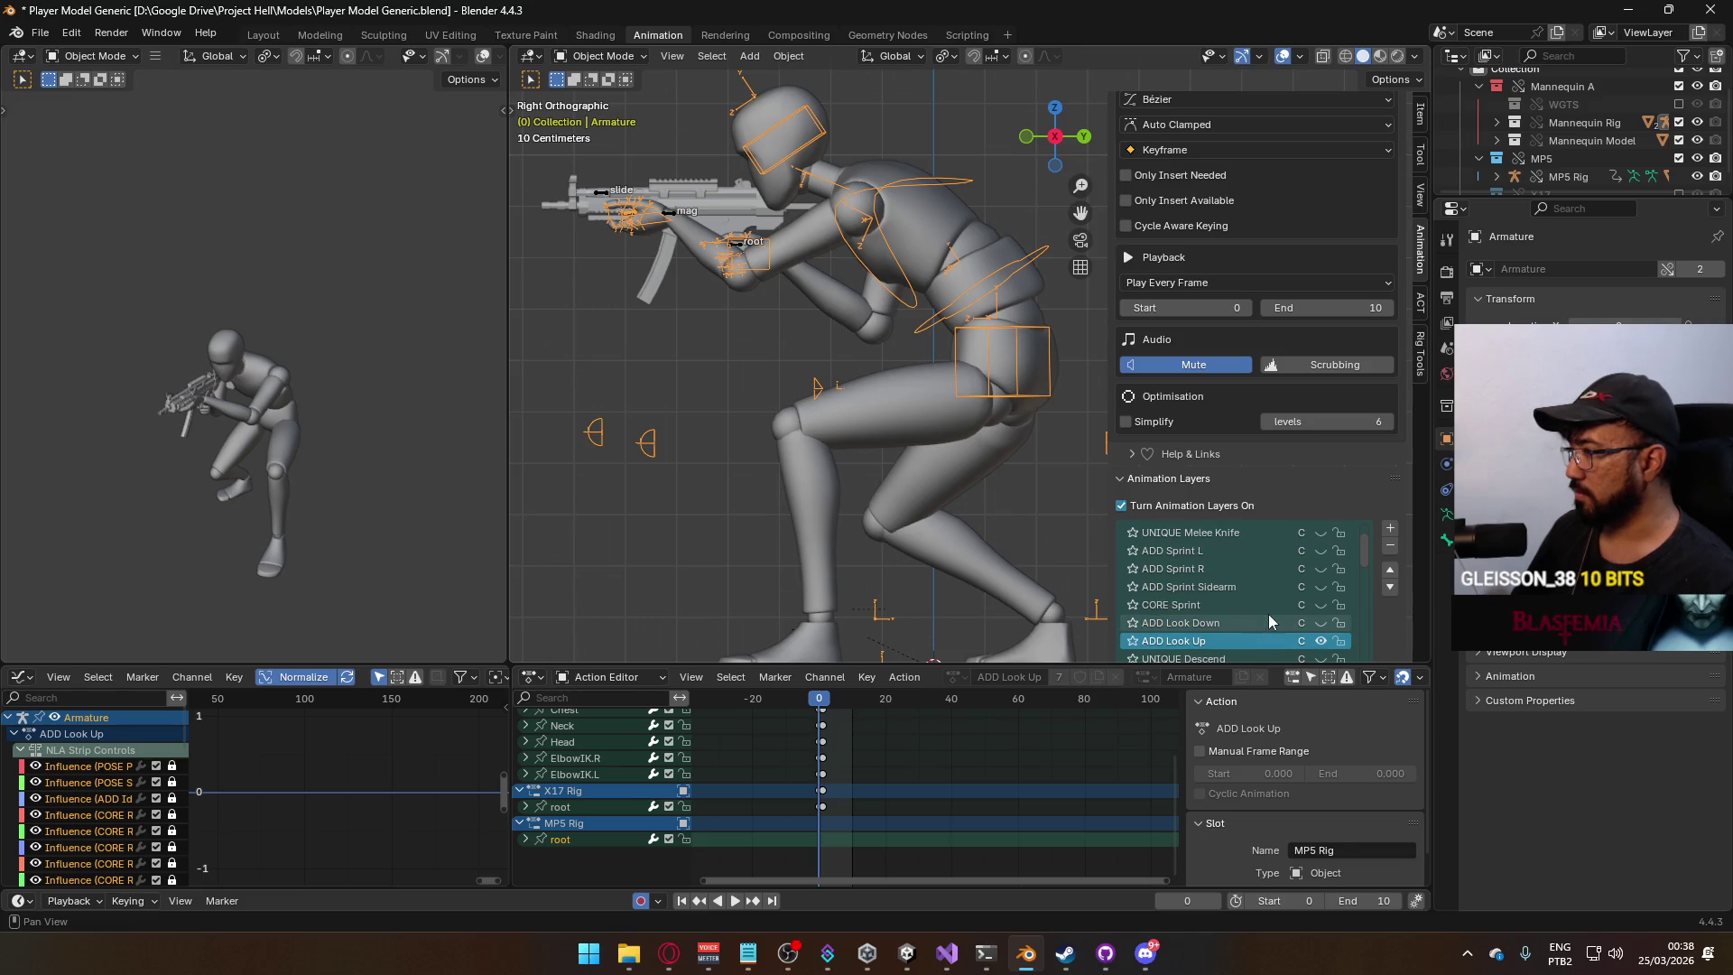
scroll(1270, 621, "down", 1)
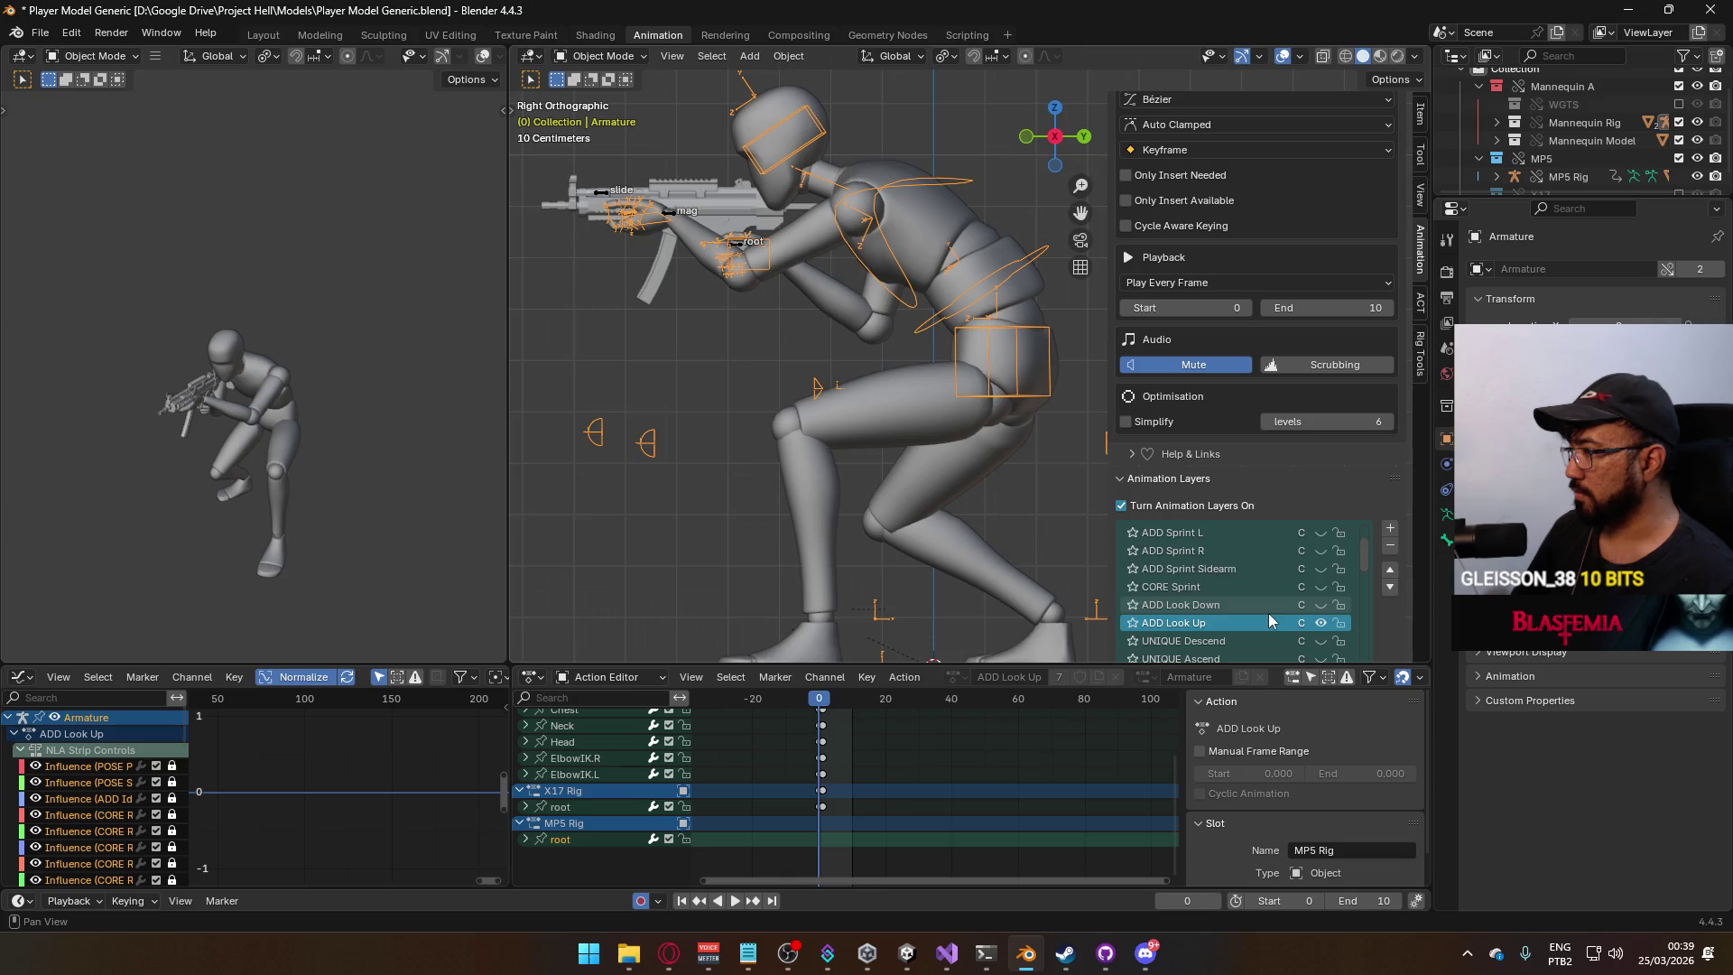
scroll(1269, 621, "down", 3)
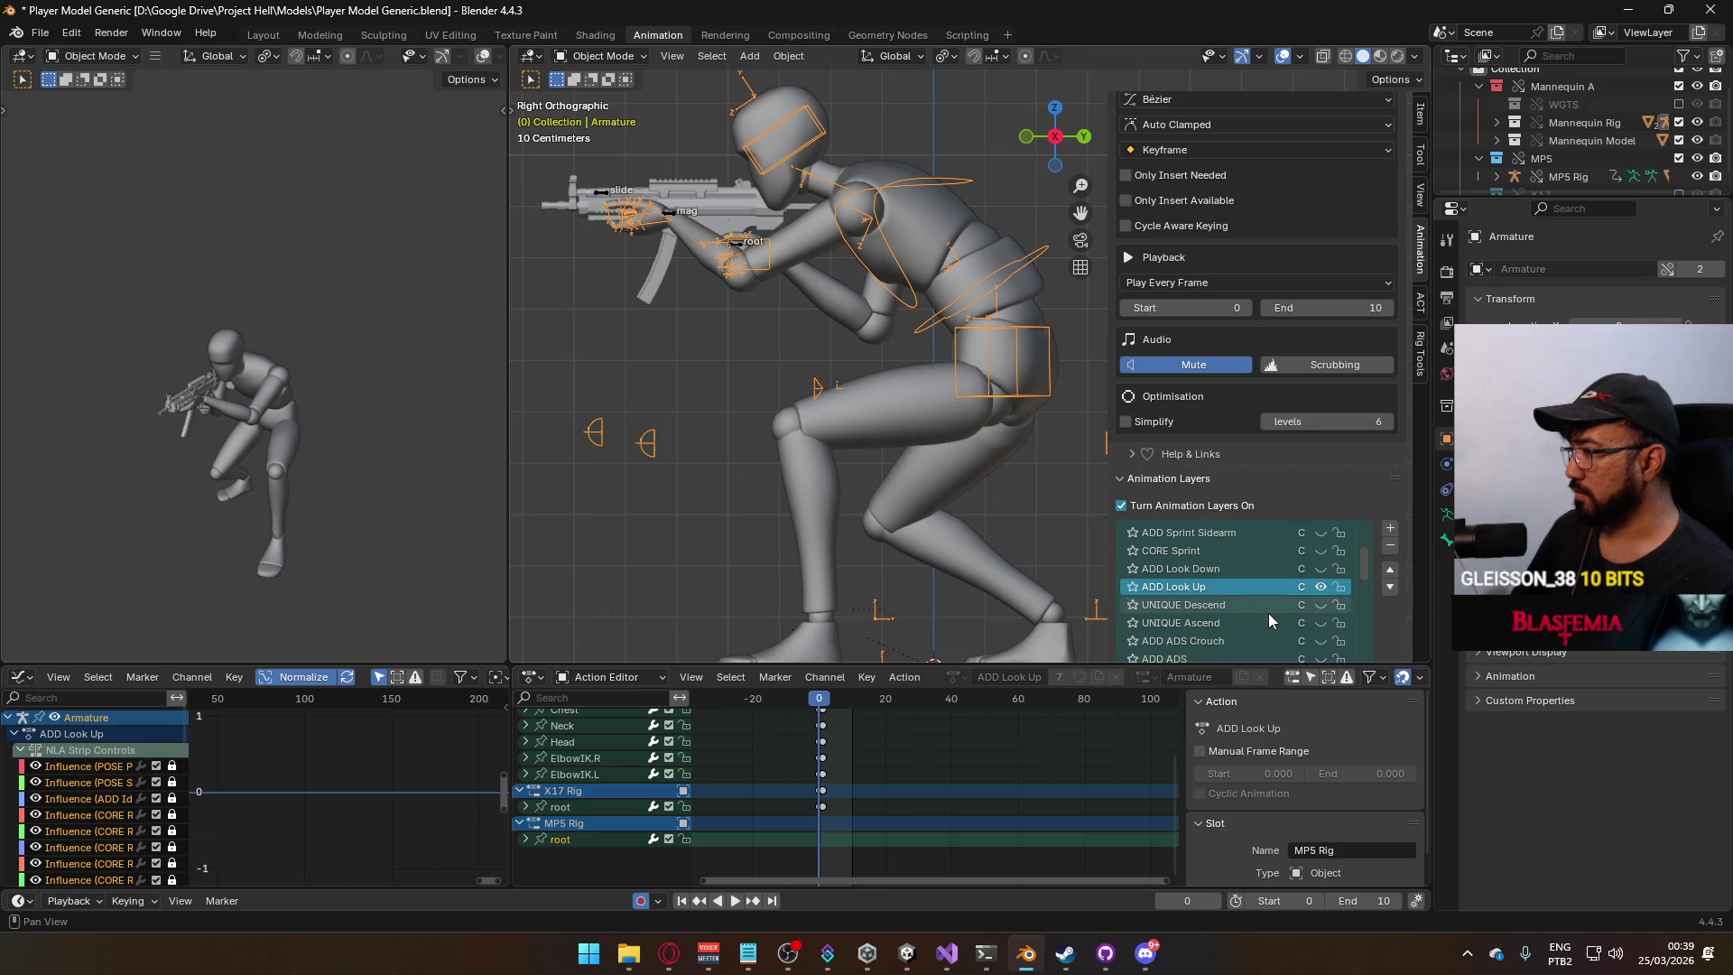
left_click(669, 219)
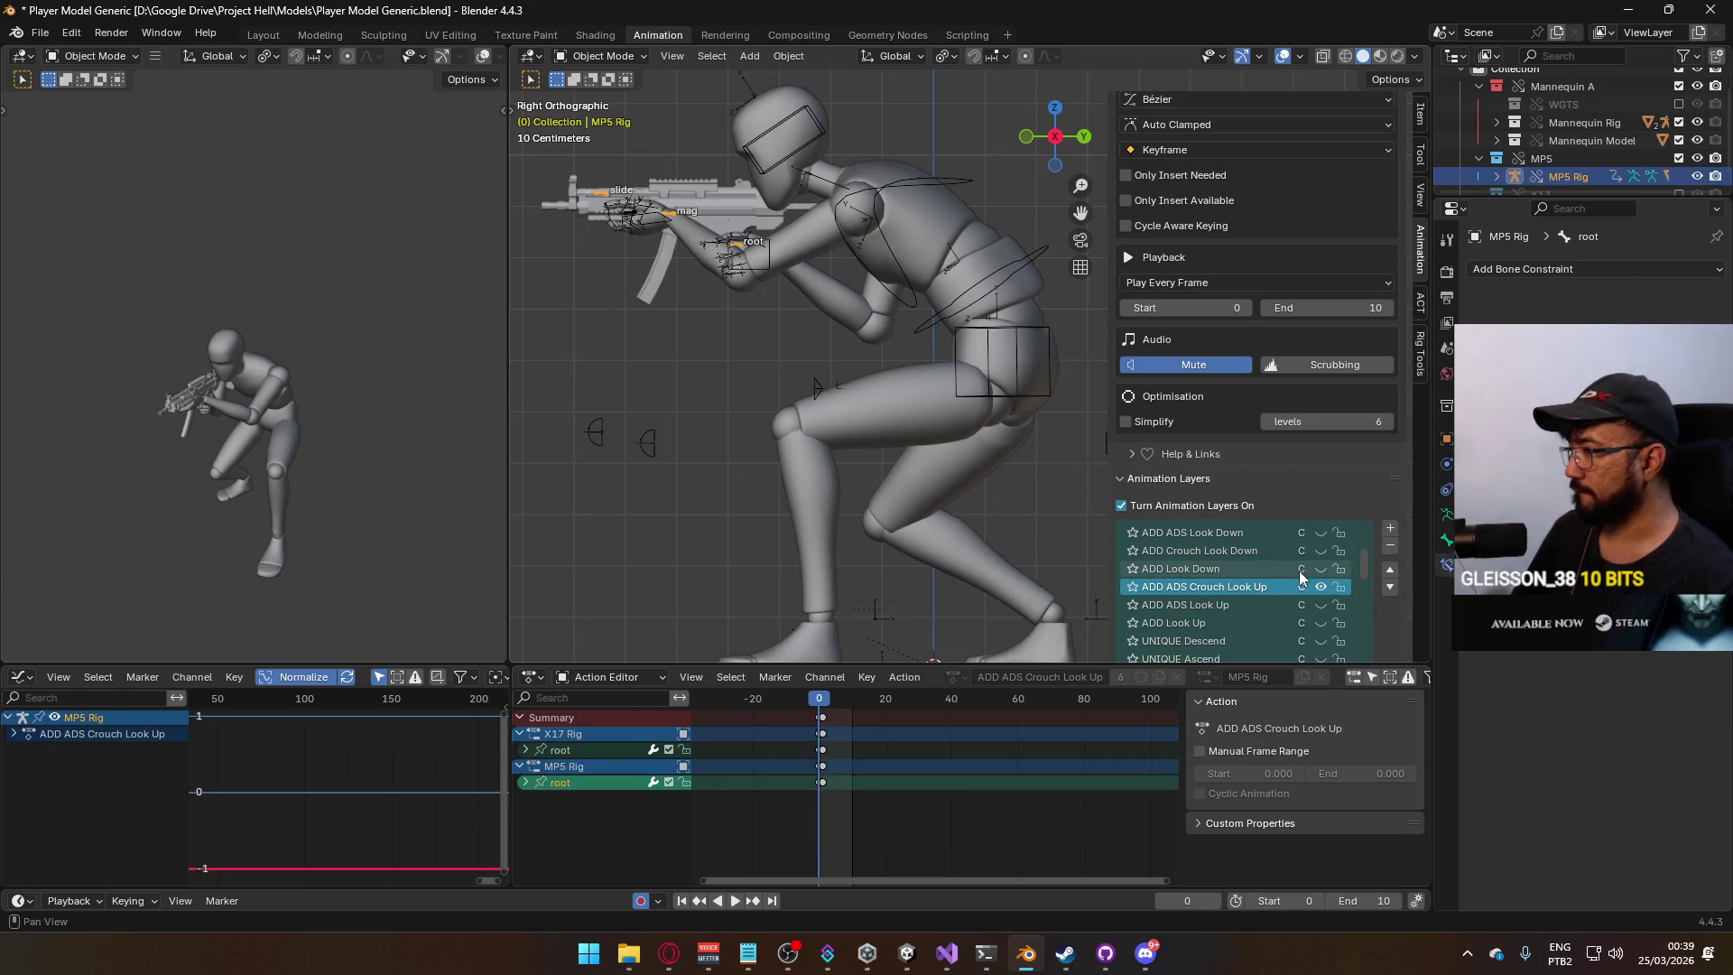
left_click(922, 632)
key("Right")
scroll(903, 776, "down", 3)
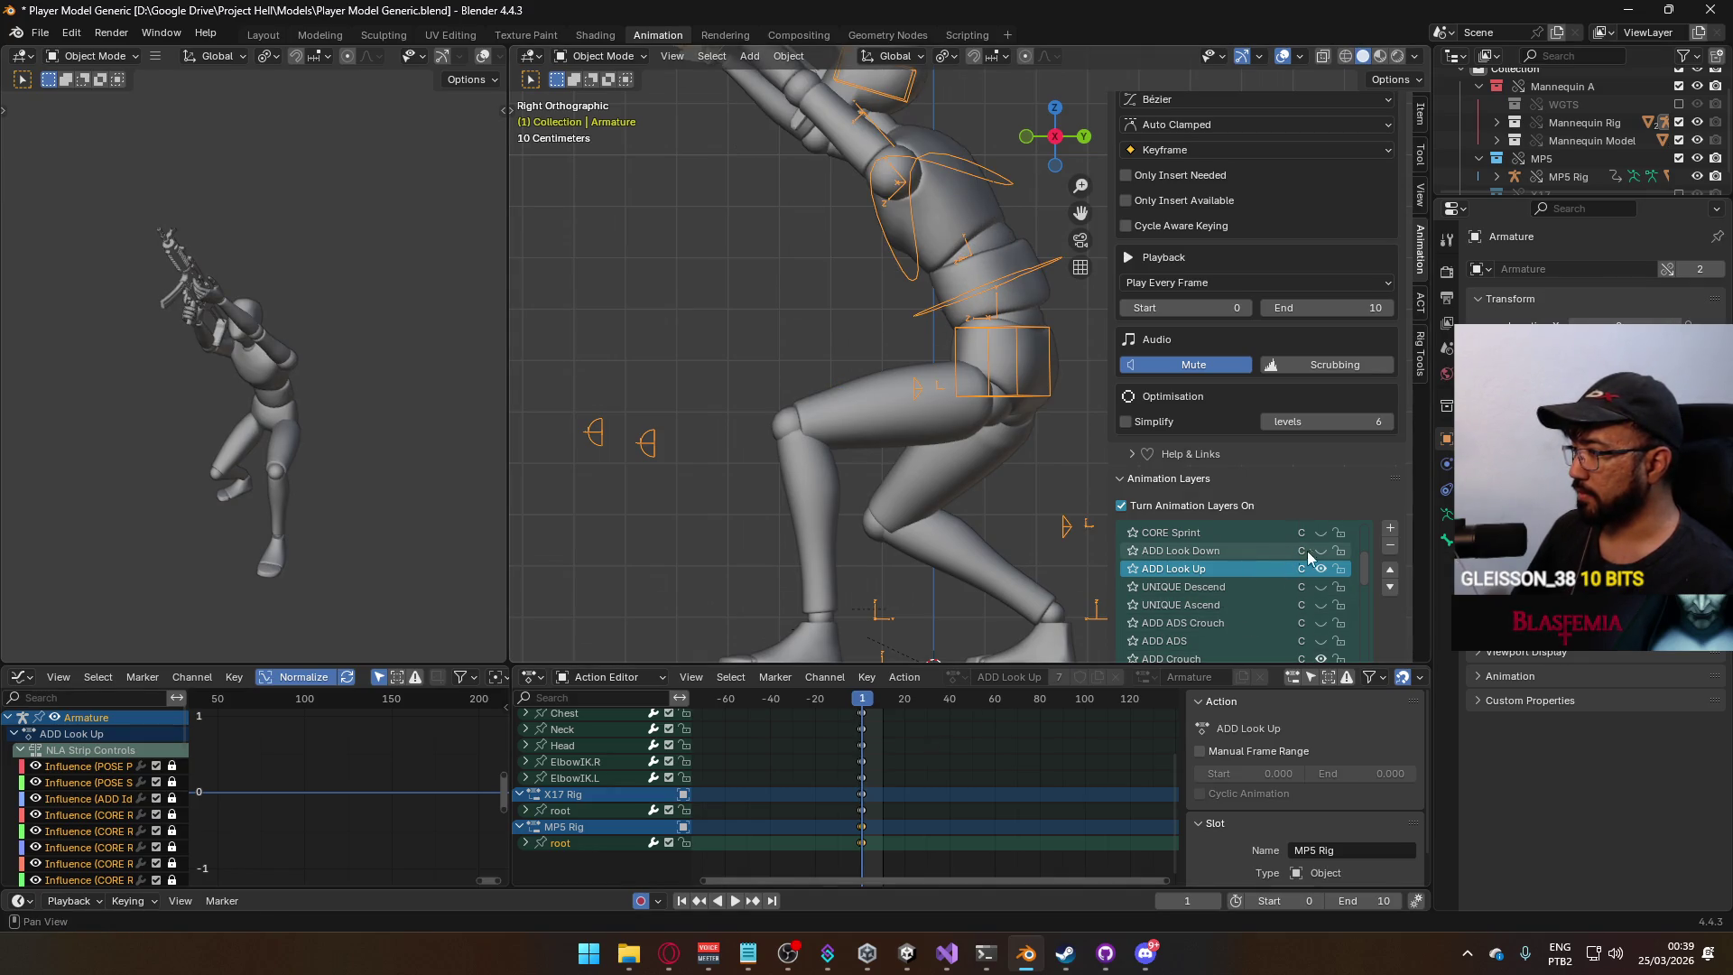
scroll(1230, 582, "up", 2)
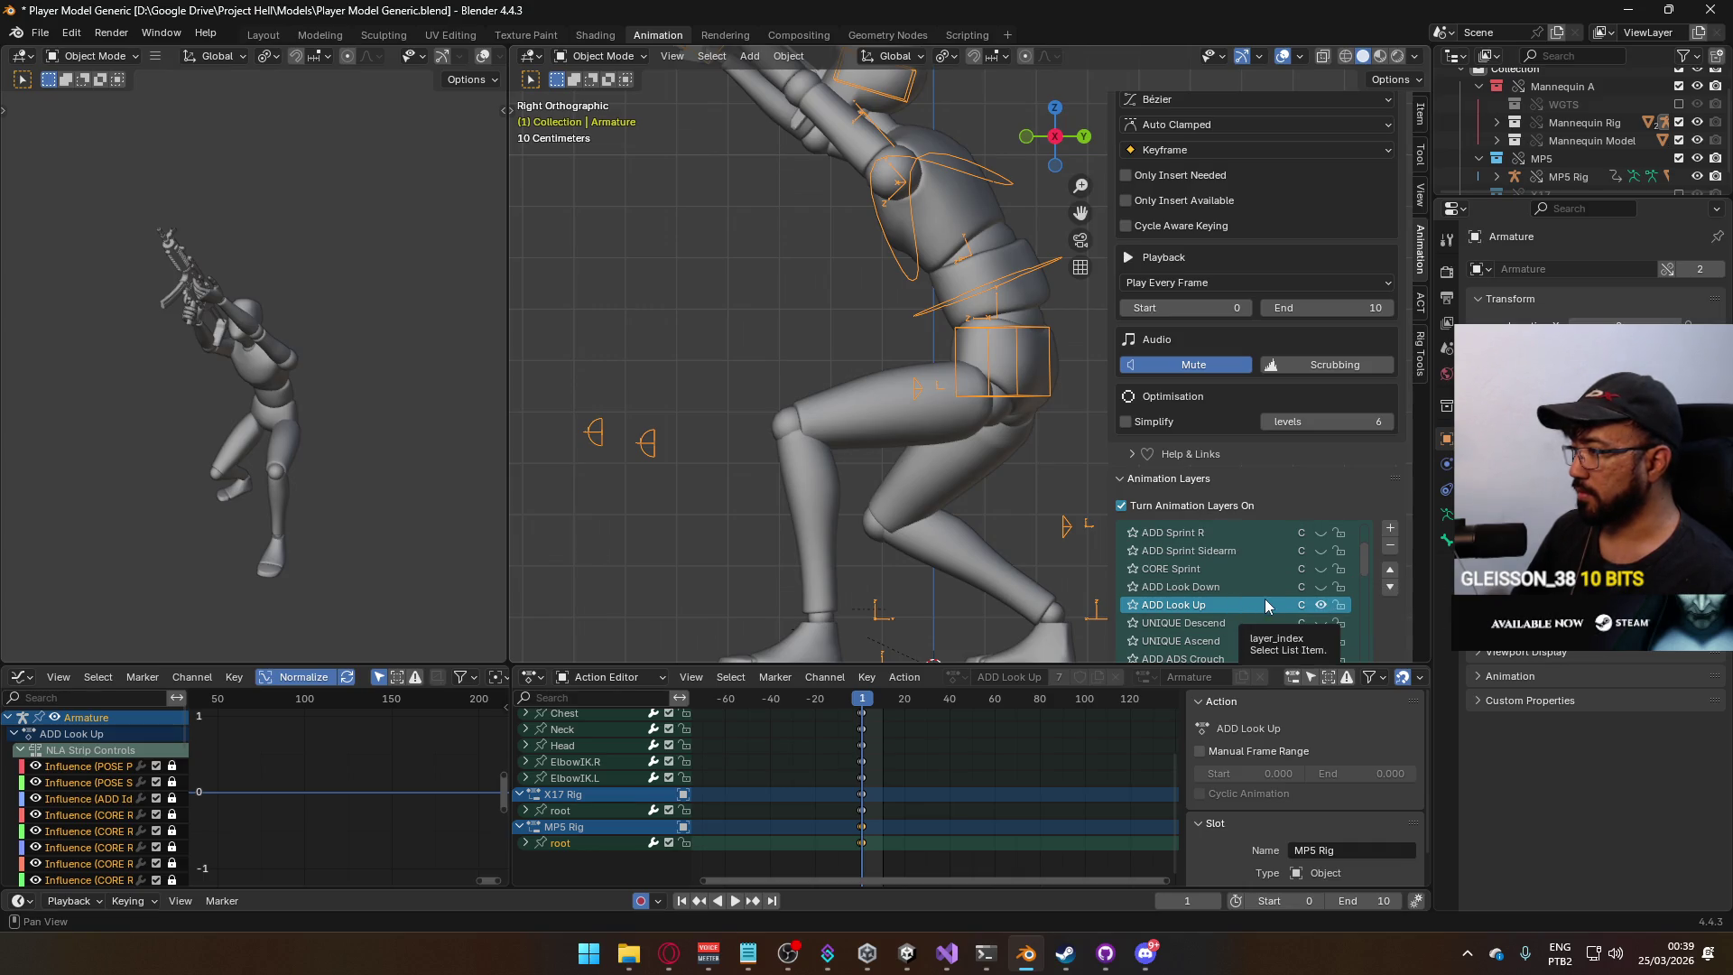
scroll(1266, 610, "up", 1)
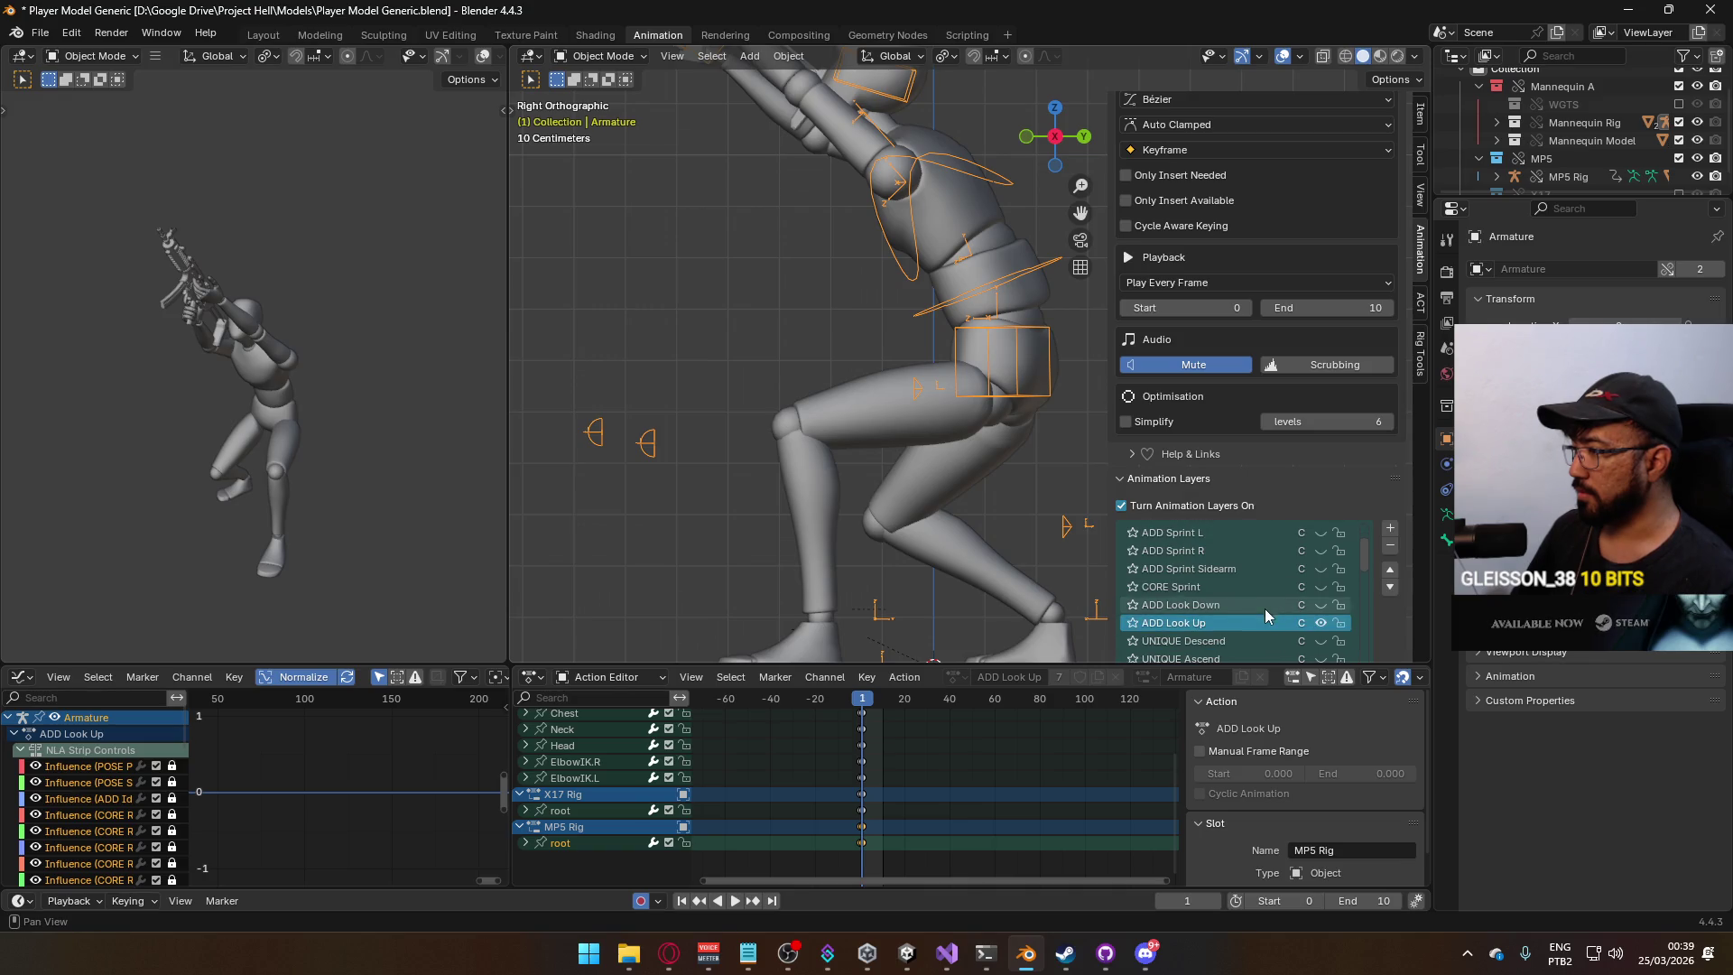
scroll(906, 261, "down", 2)
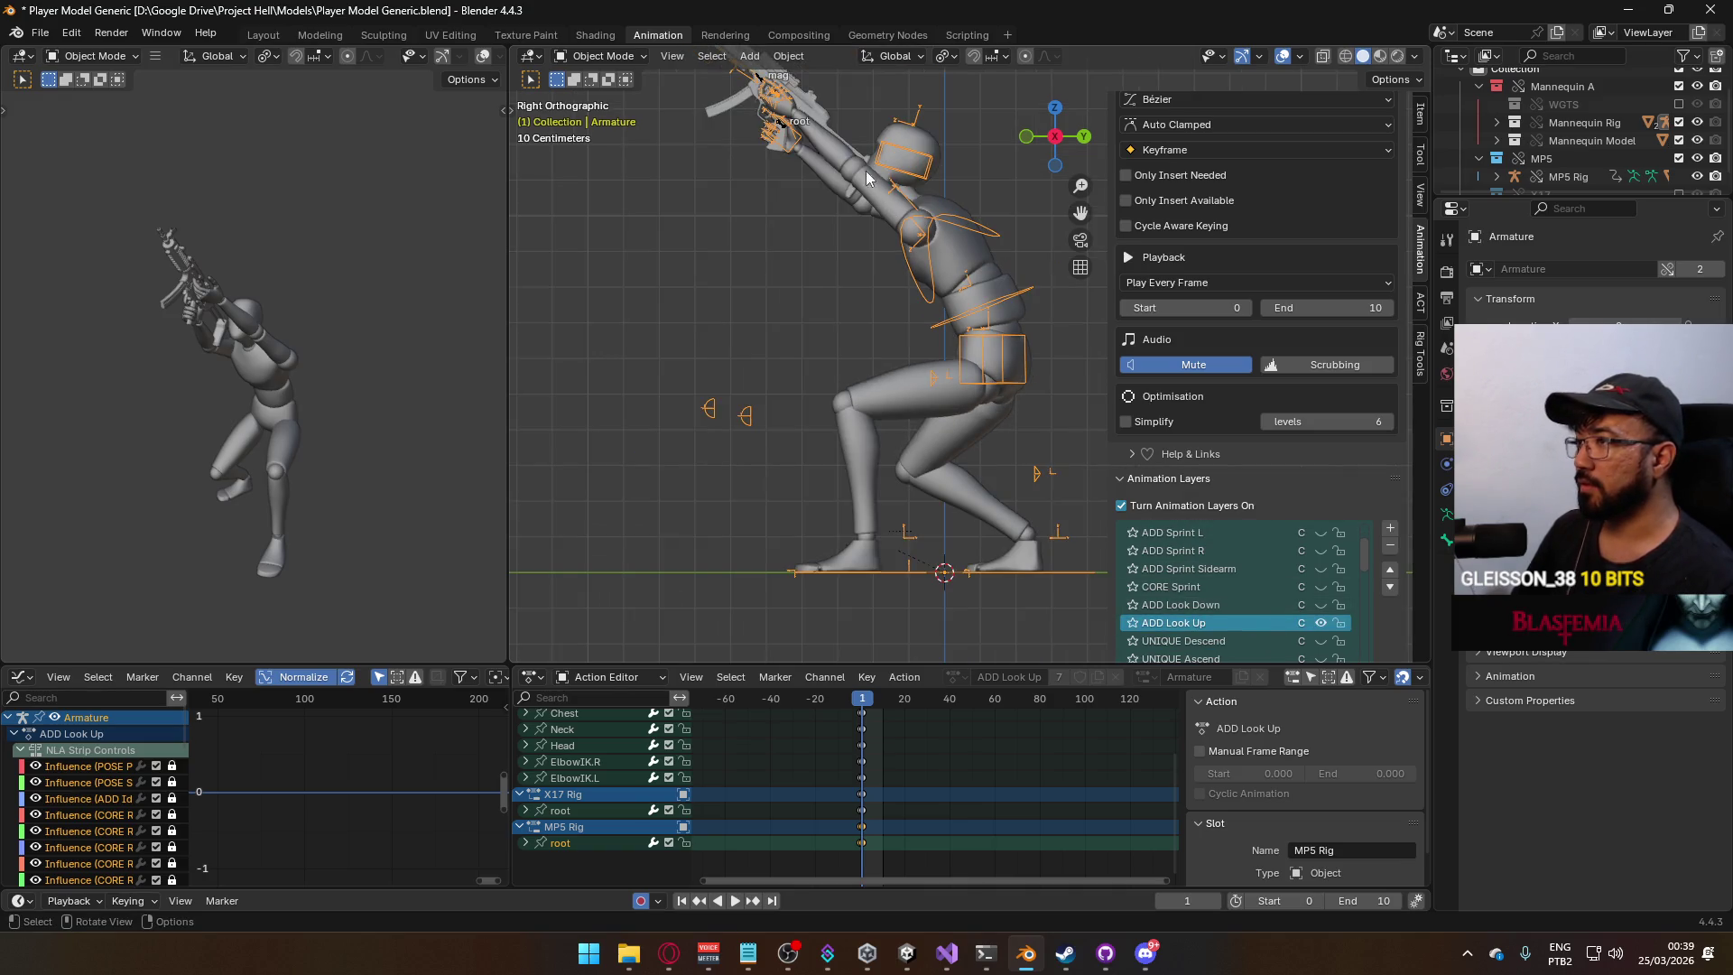
Select the MP5 rig and delete its existing root keyframes on the ADS Crouch Look Up layer.
left_click(784, 133)
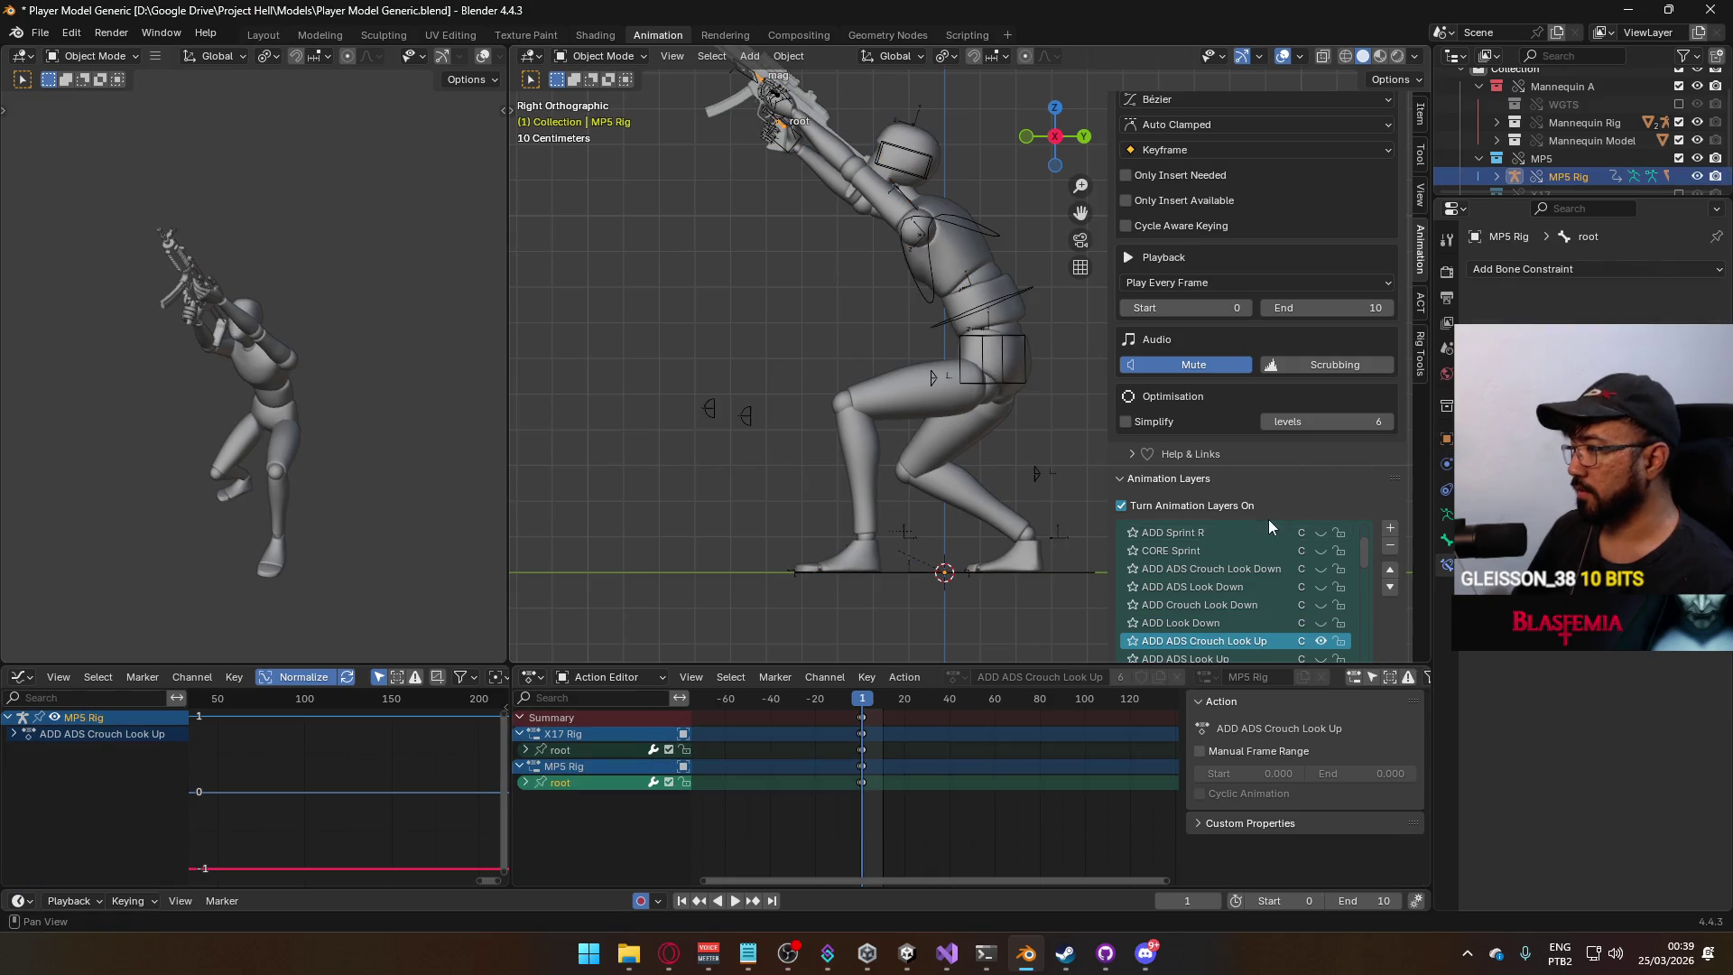
left_click(1320, 606)
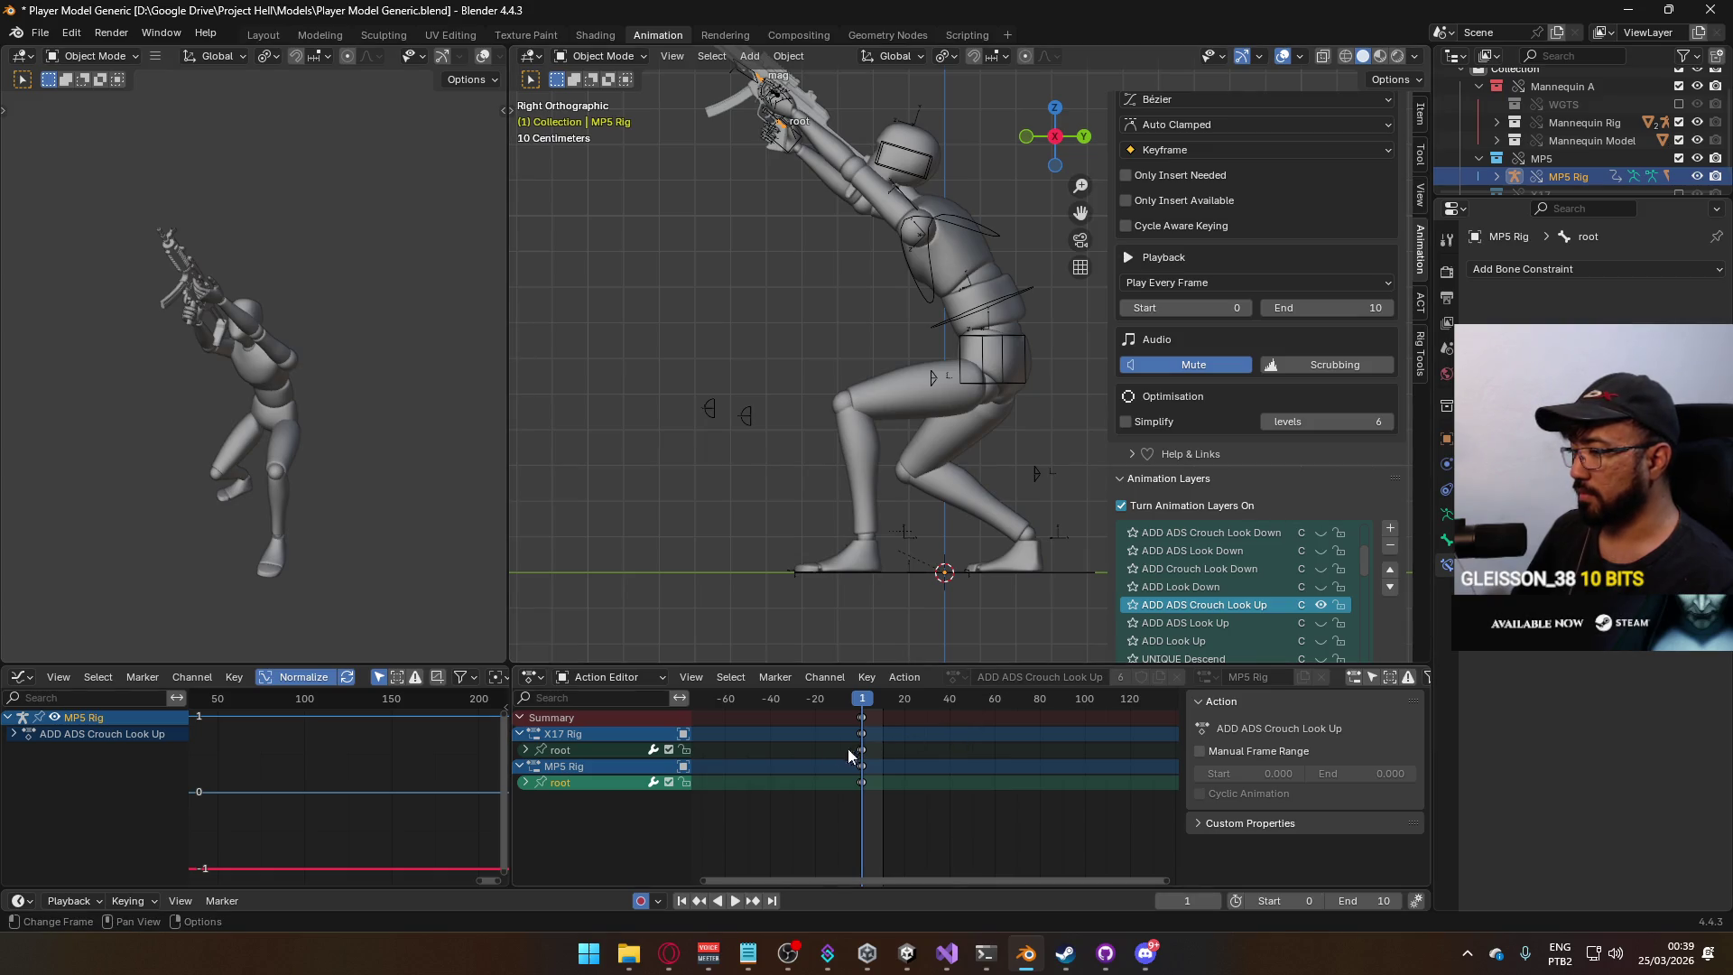
left_click(668, 782)
key("space")
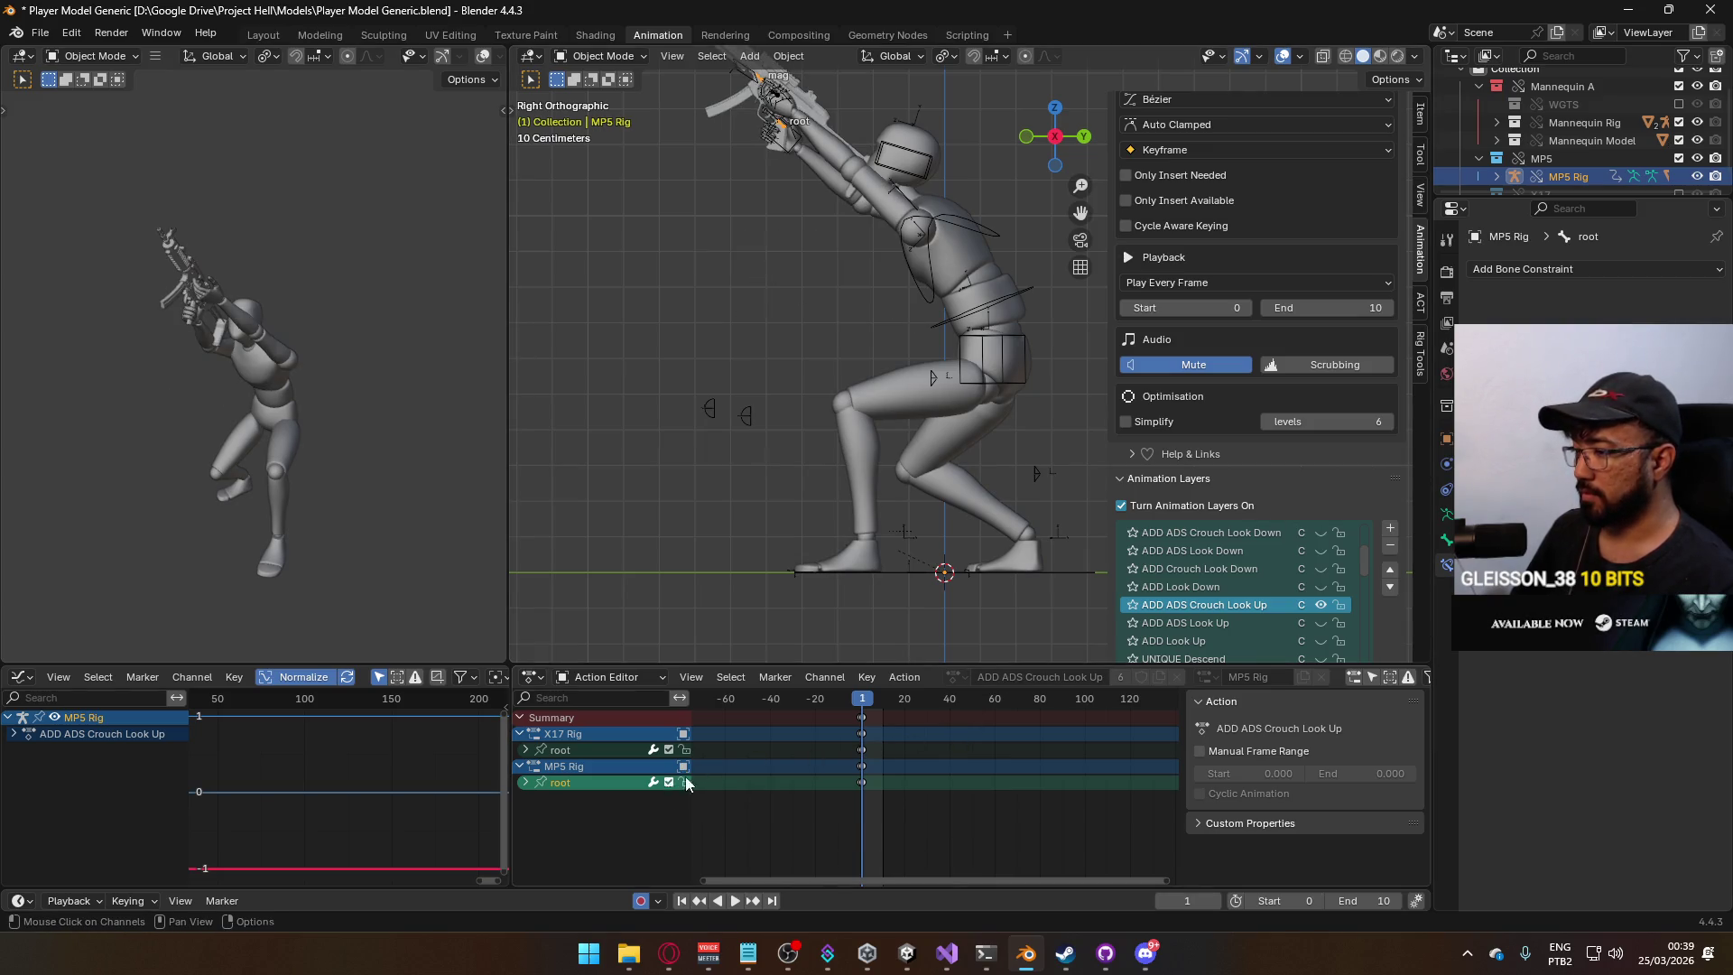
left_click_drag(867, 705, 862, 706)
left_click_drag(858, 815, 846, 780)
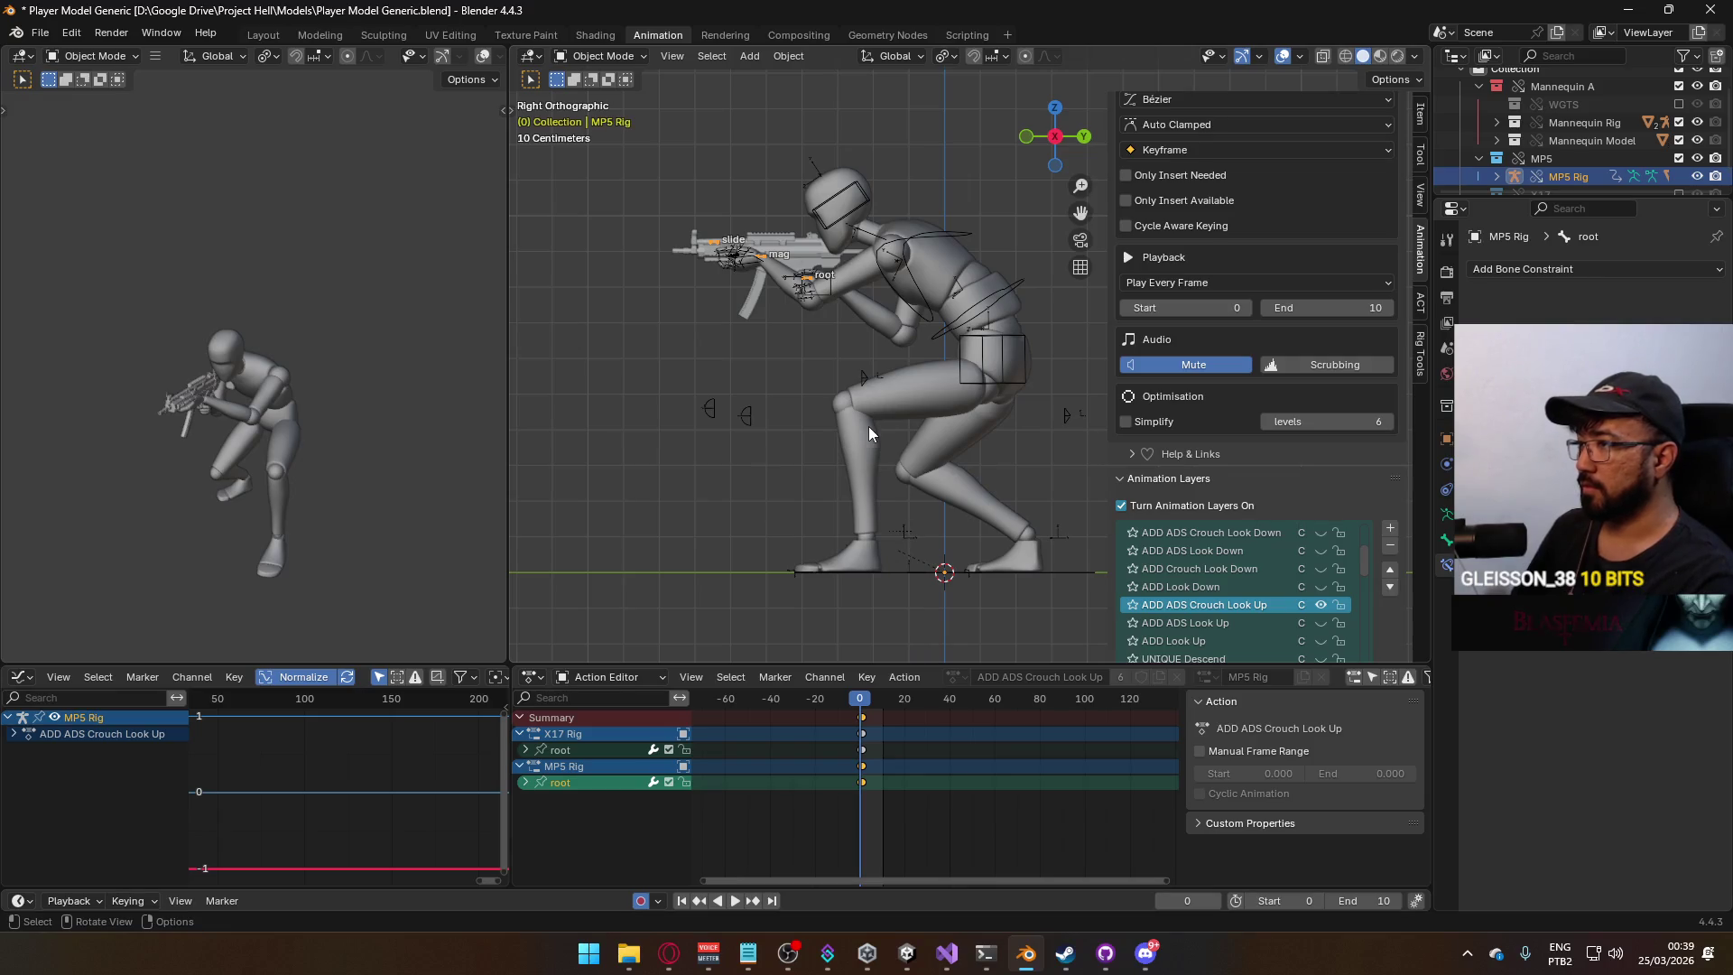
key("Delete")
scroll(874, 772, "up", 3)
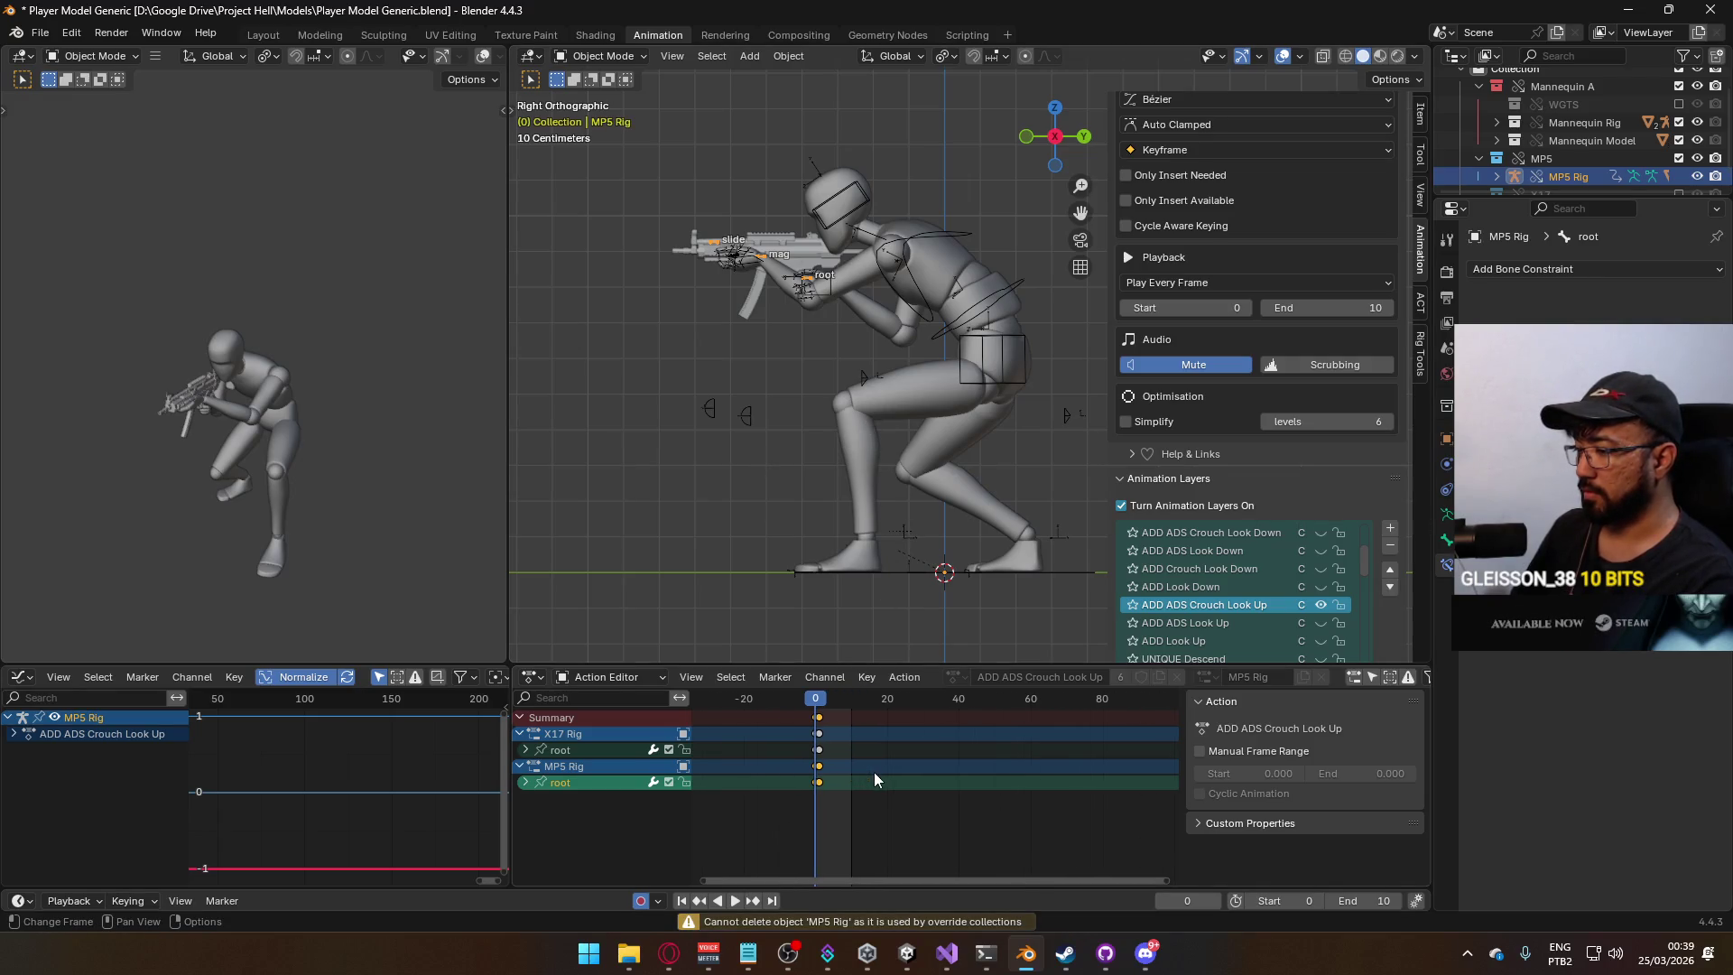
scroll(874, 779, "up", 1)
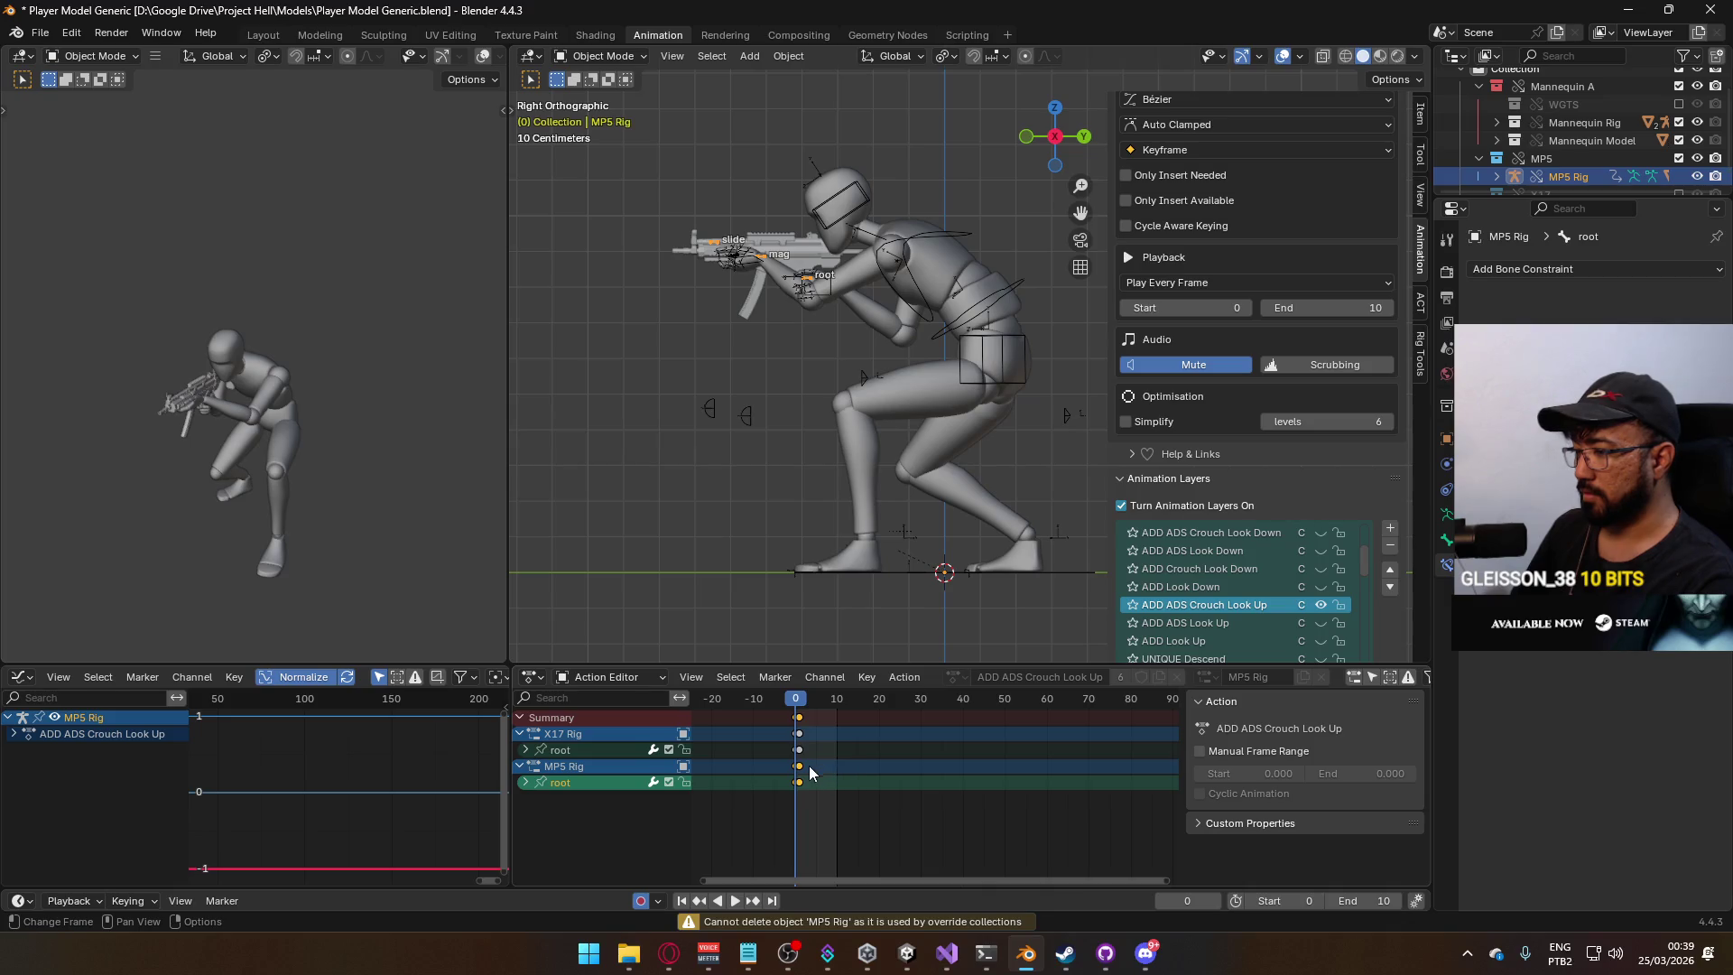
key("alt+a")
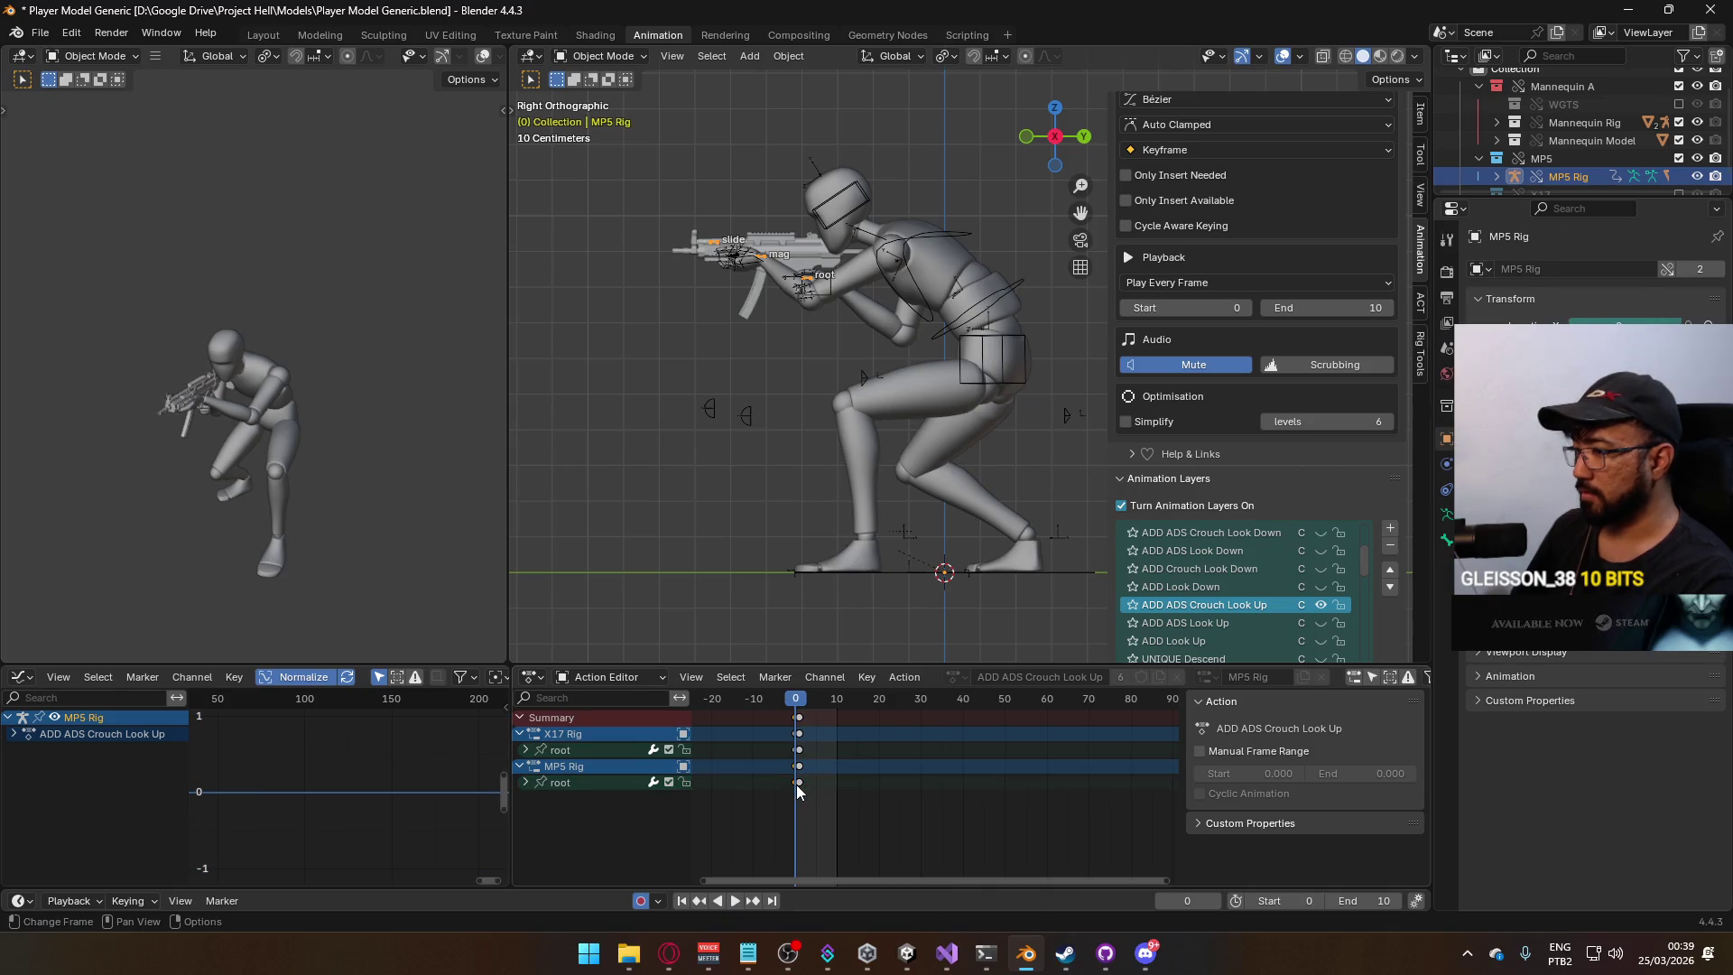
key("x")
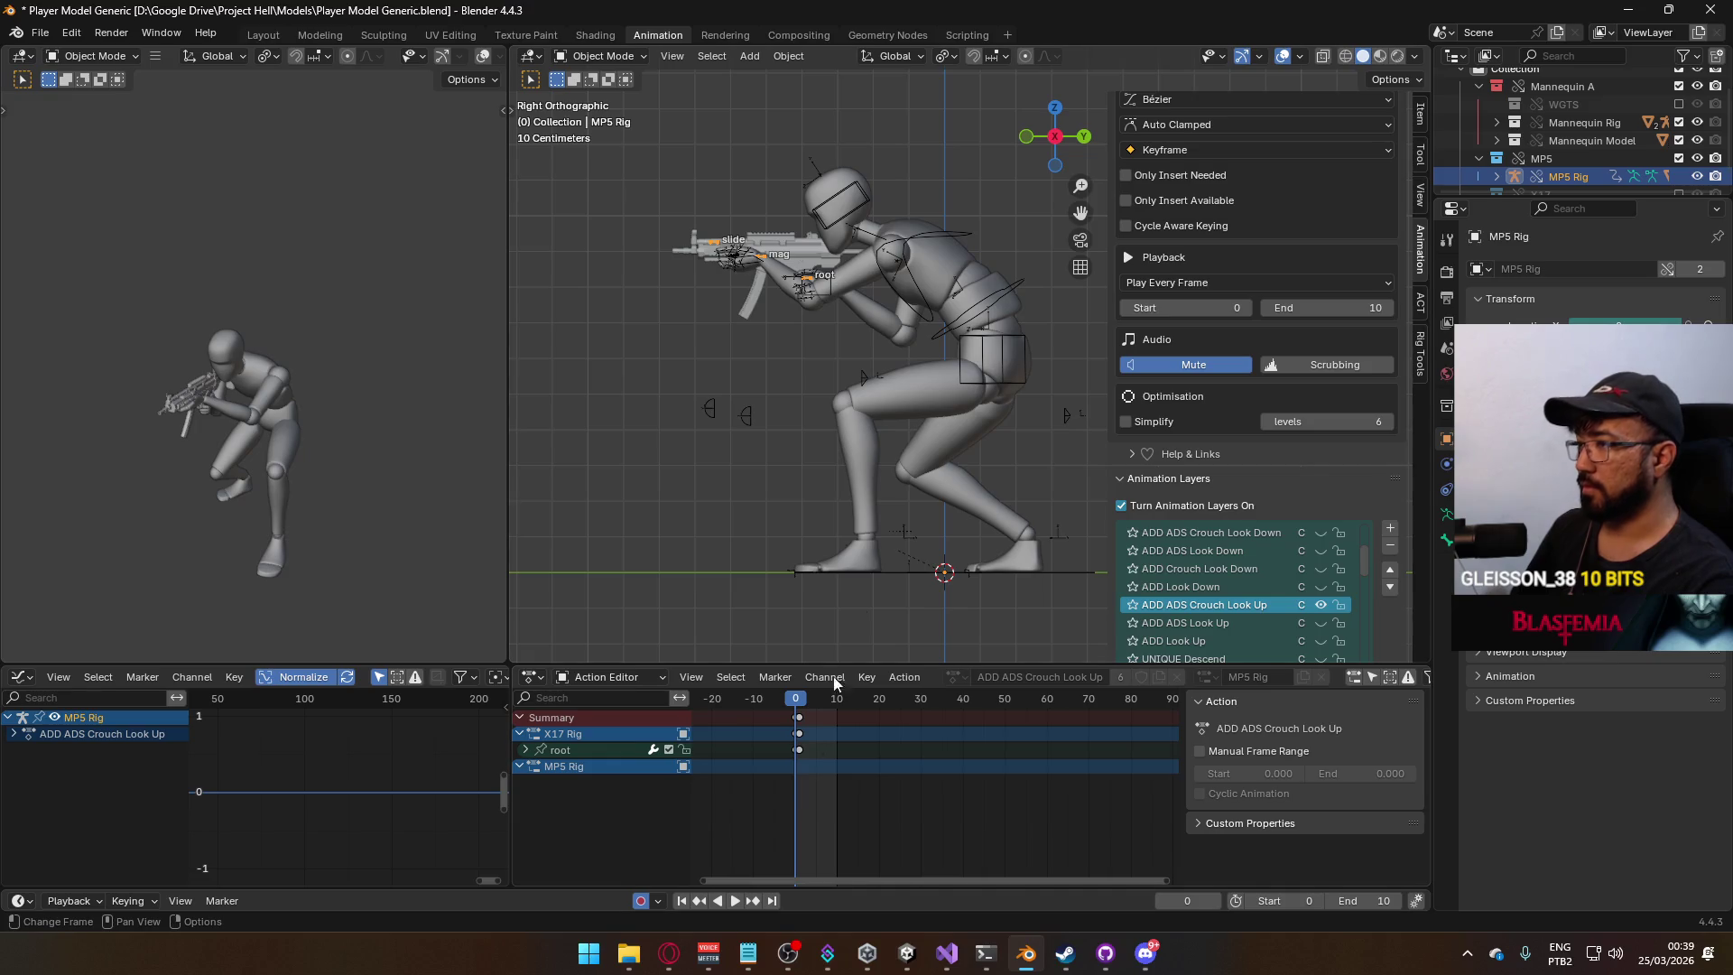
In Pose Mode, key the MP5 root bone's location and rotation at frame 0.
left_click(600, 56)
left_click(605, 117)
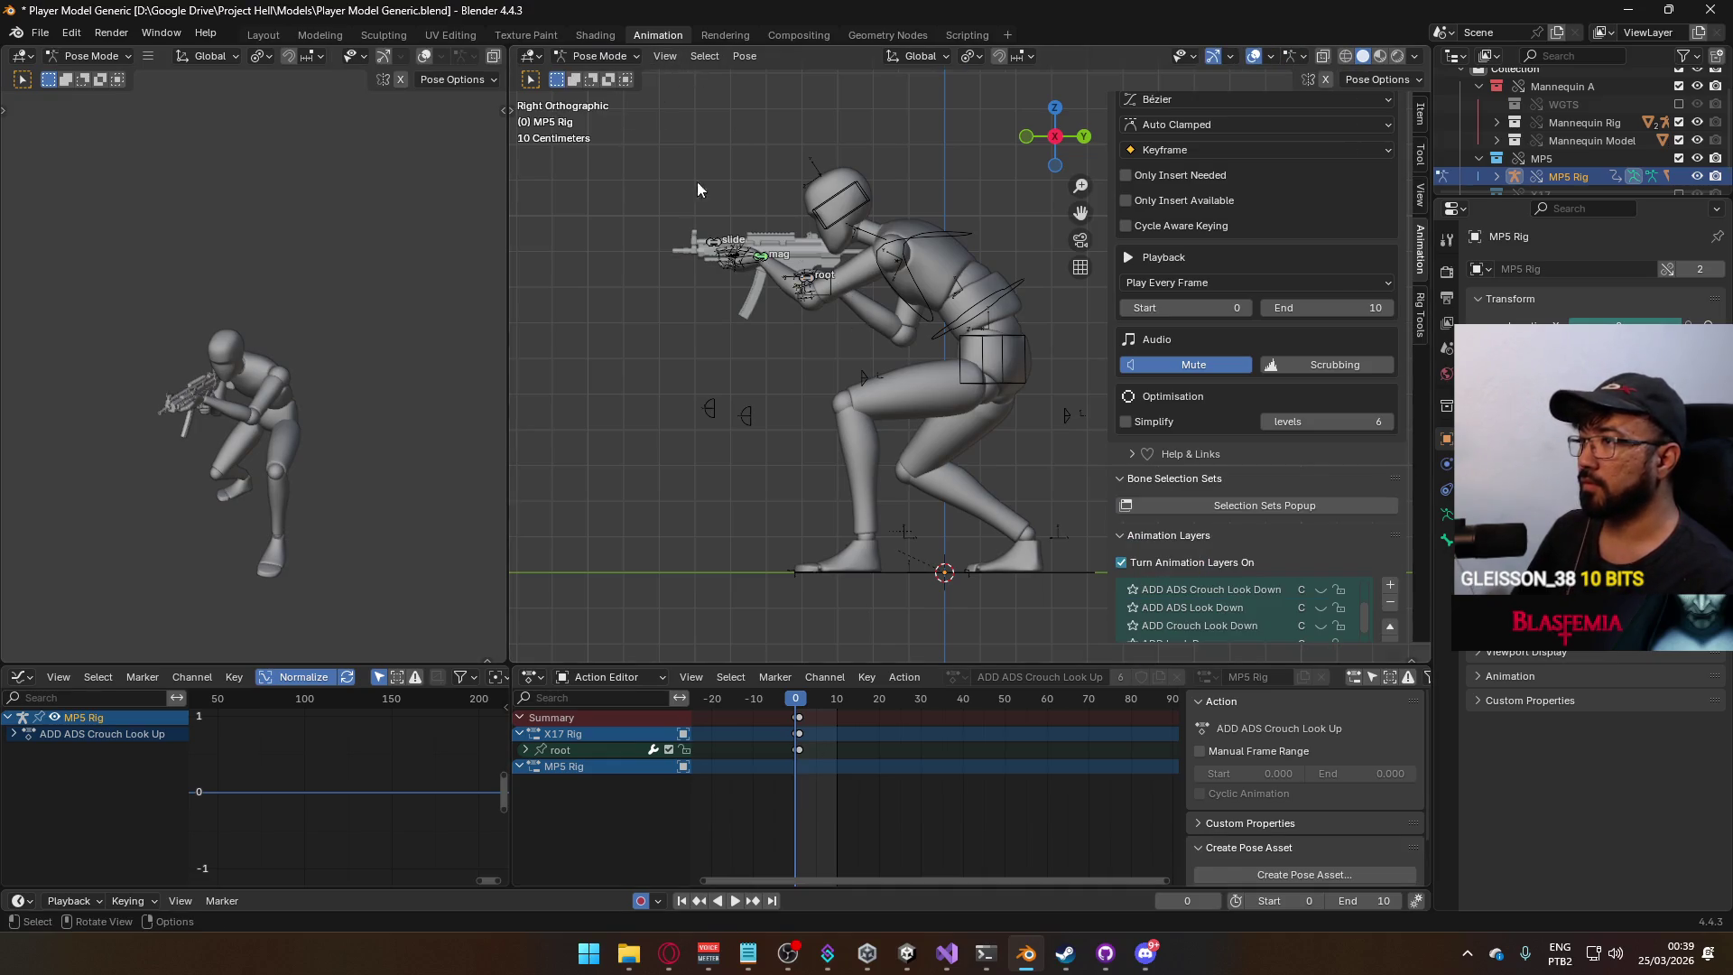
left_click(807, 279)
key("i")
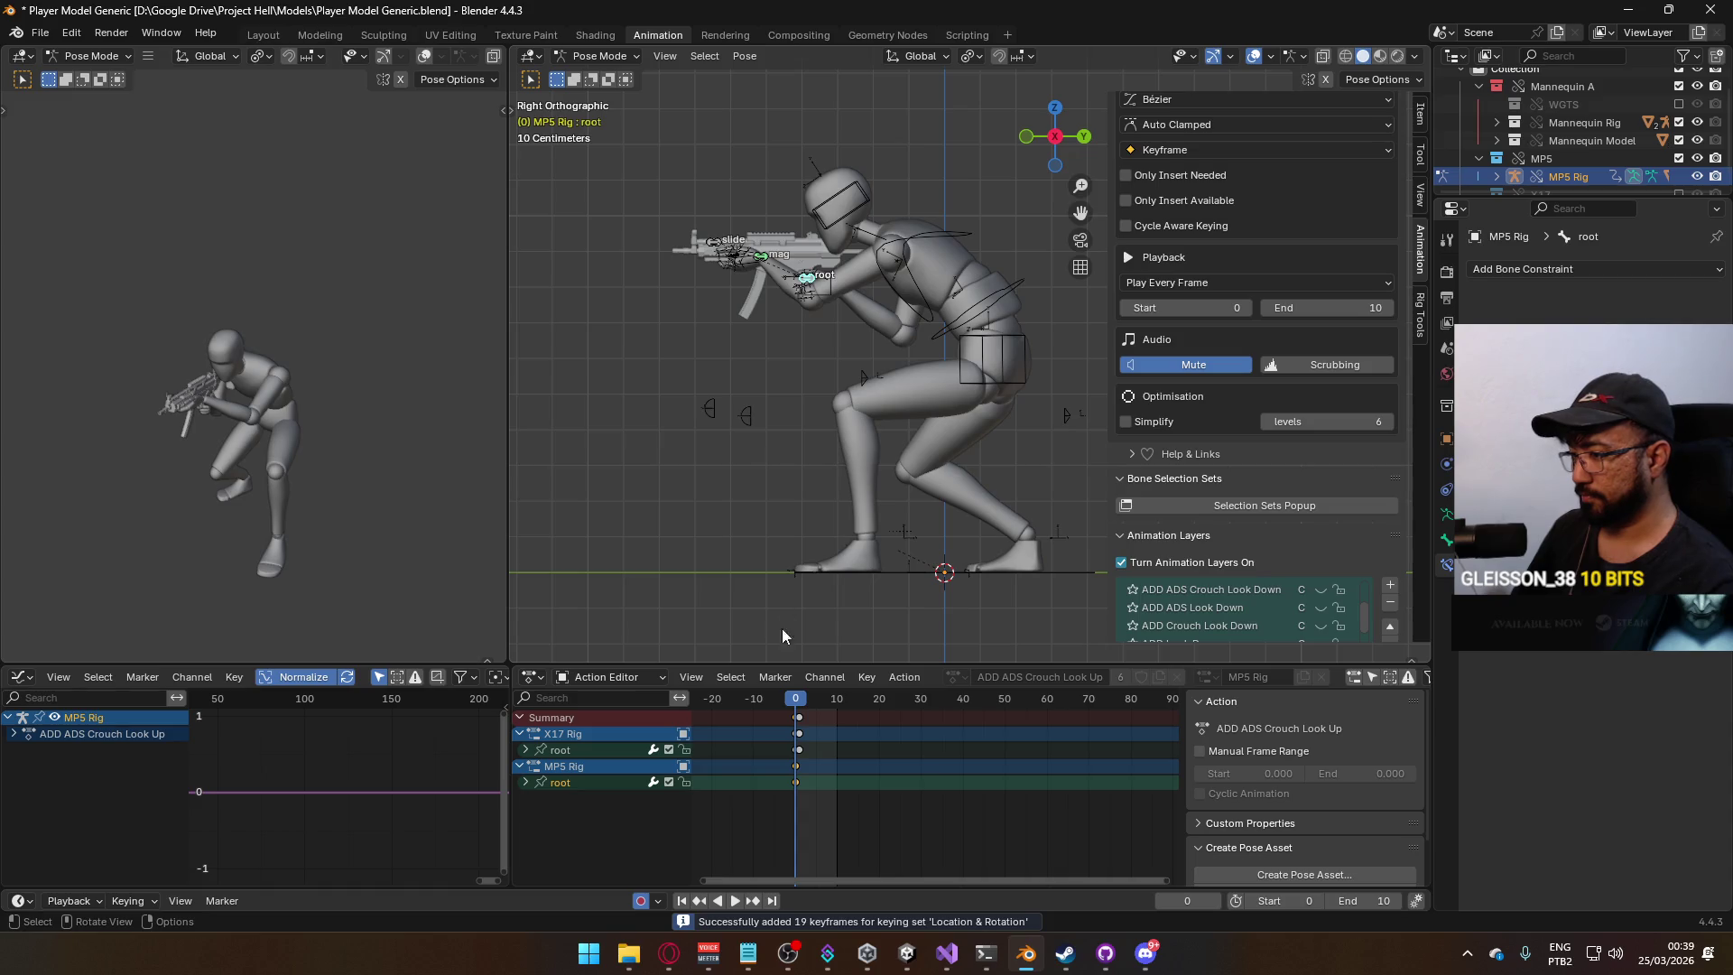
key("space")
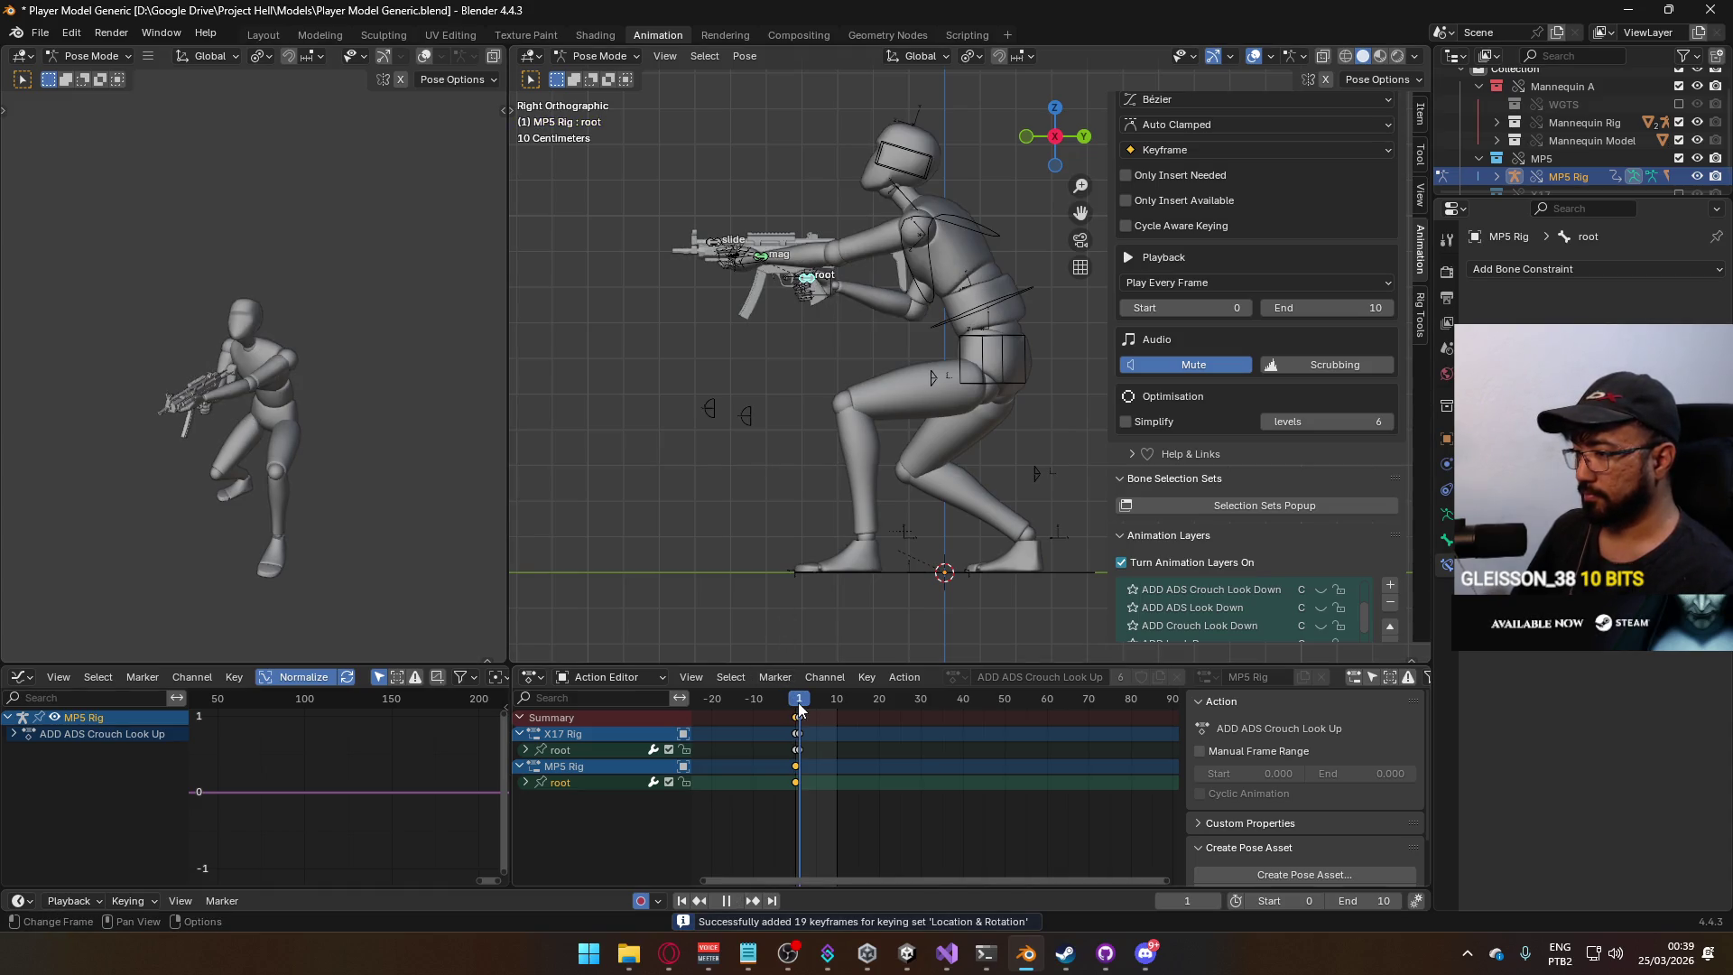
key("space")
At frame 1, rotate and move the MP5 root bone so the gun tilts upward with the raised aim.
mouse_move(860, 328)
middle_mouse_down("shift")
mouse_move(917, 376)
mouse_move(961, 323)
middle_mouse_up("shift")
key("r")
right_click(961, 323)
scroll(1298, 459, "down", 2)
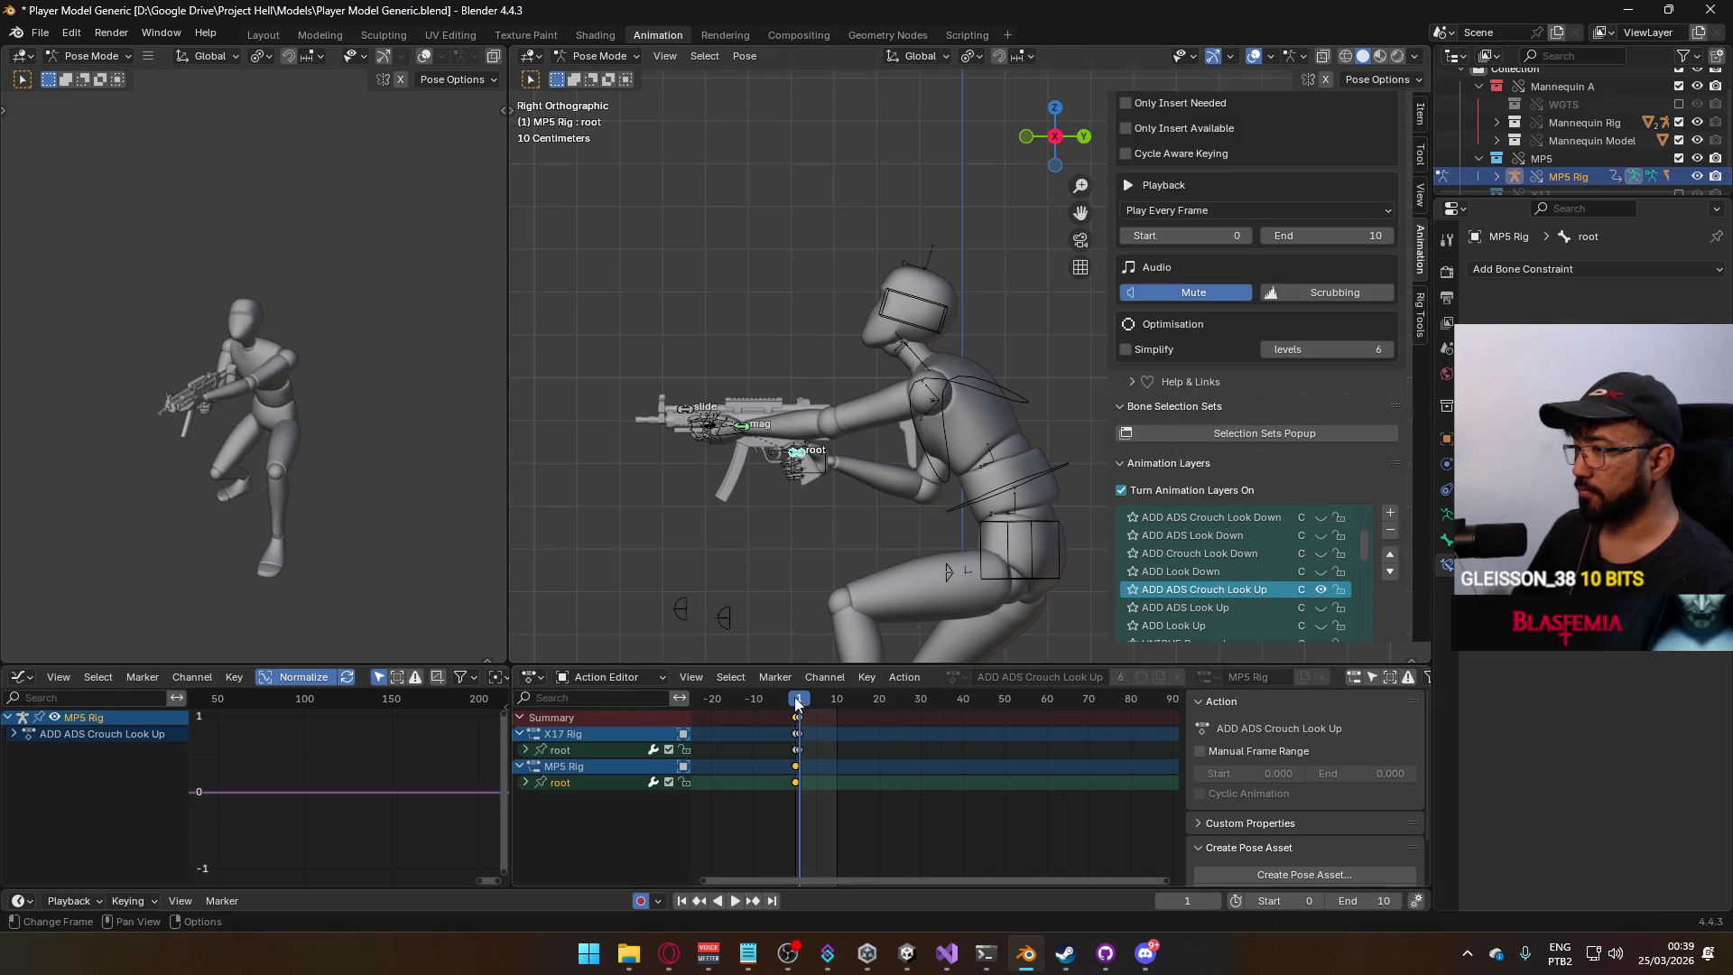
key("r")
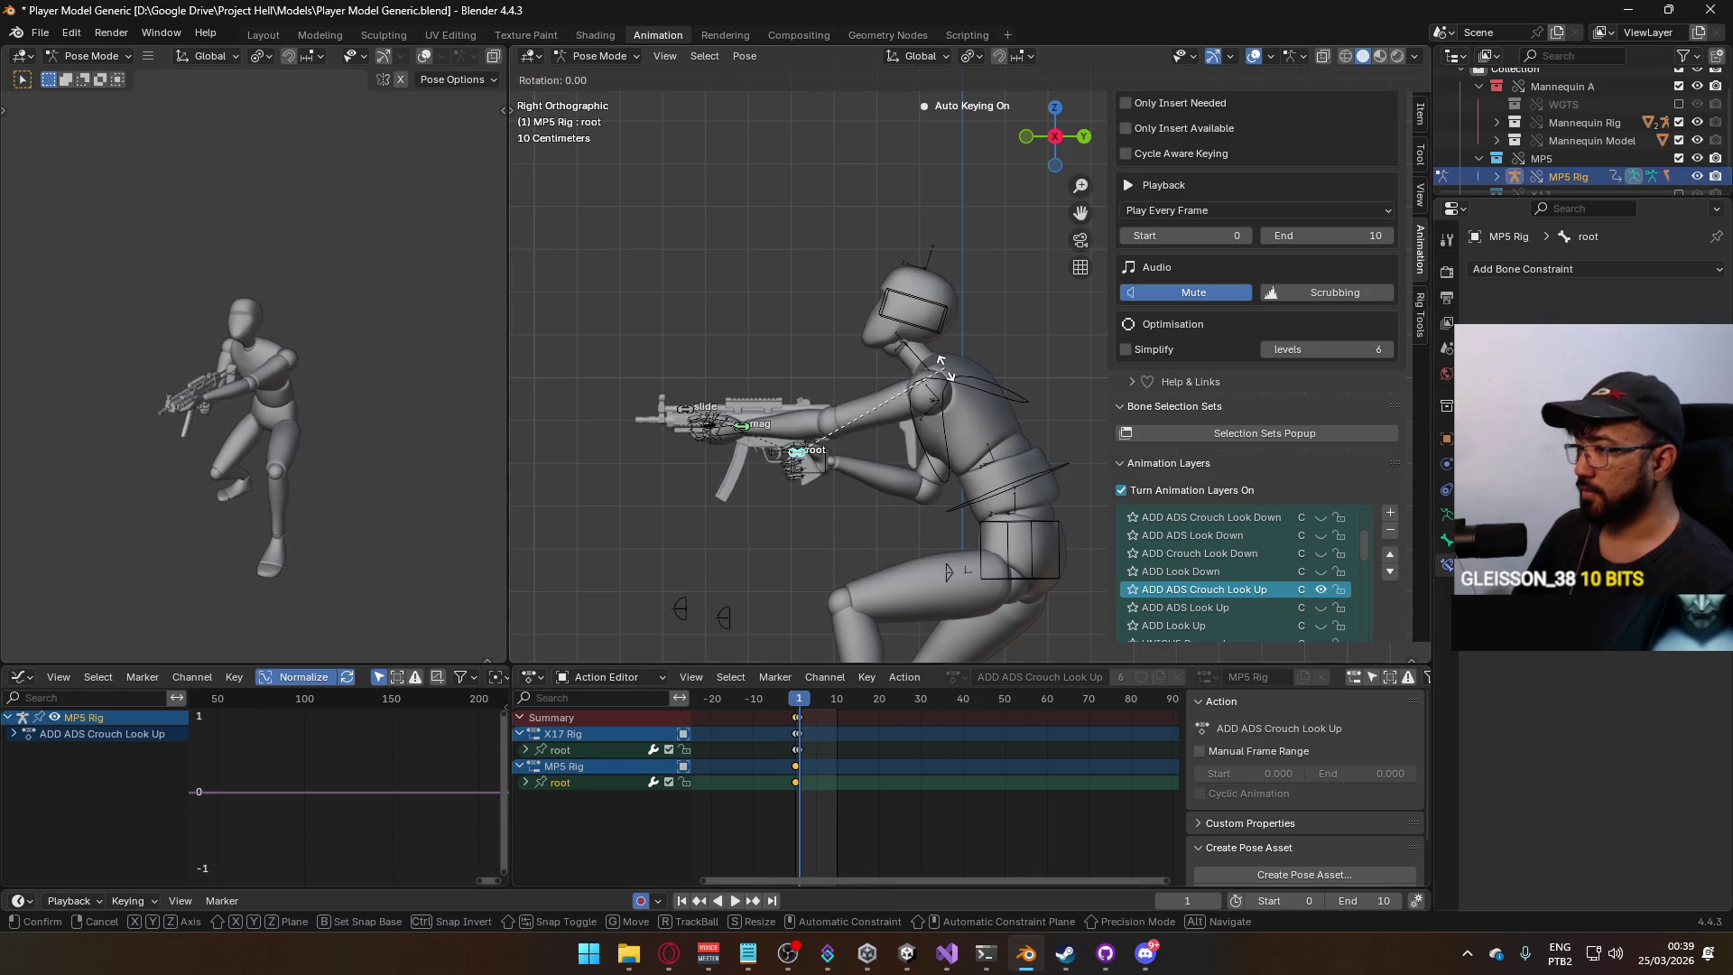
left_click(923, 508)
key("g")
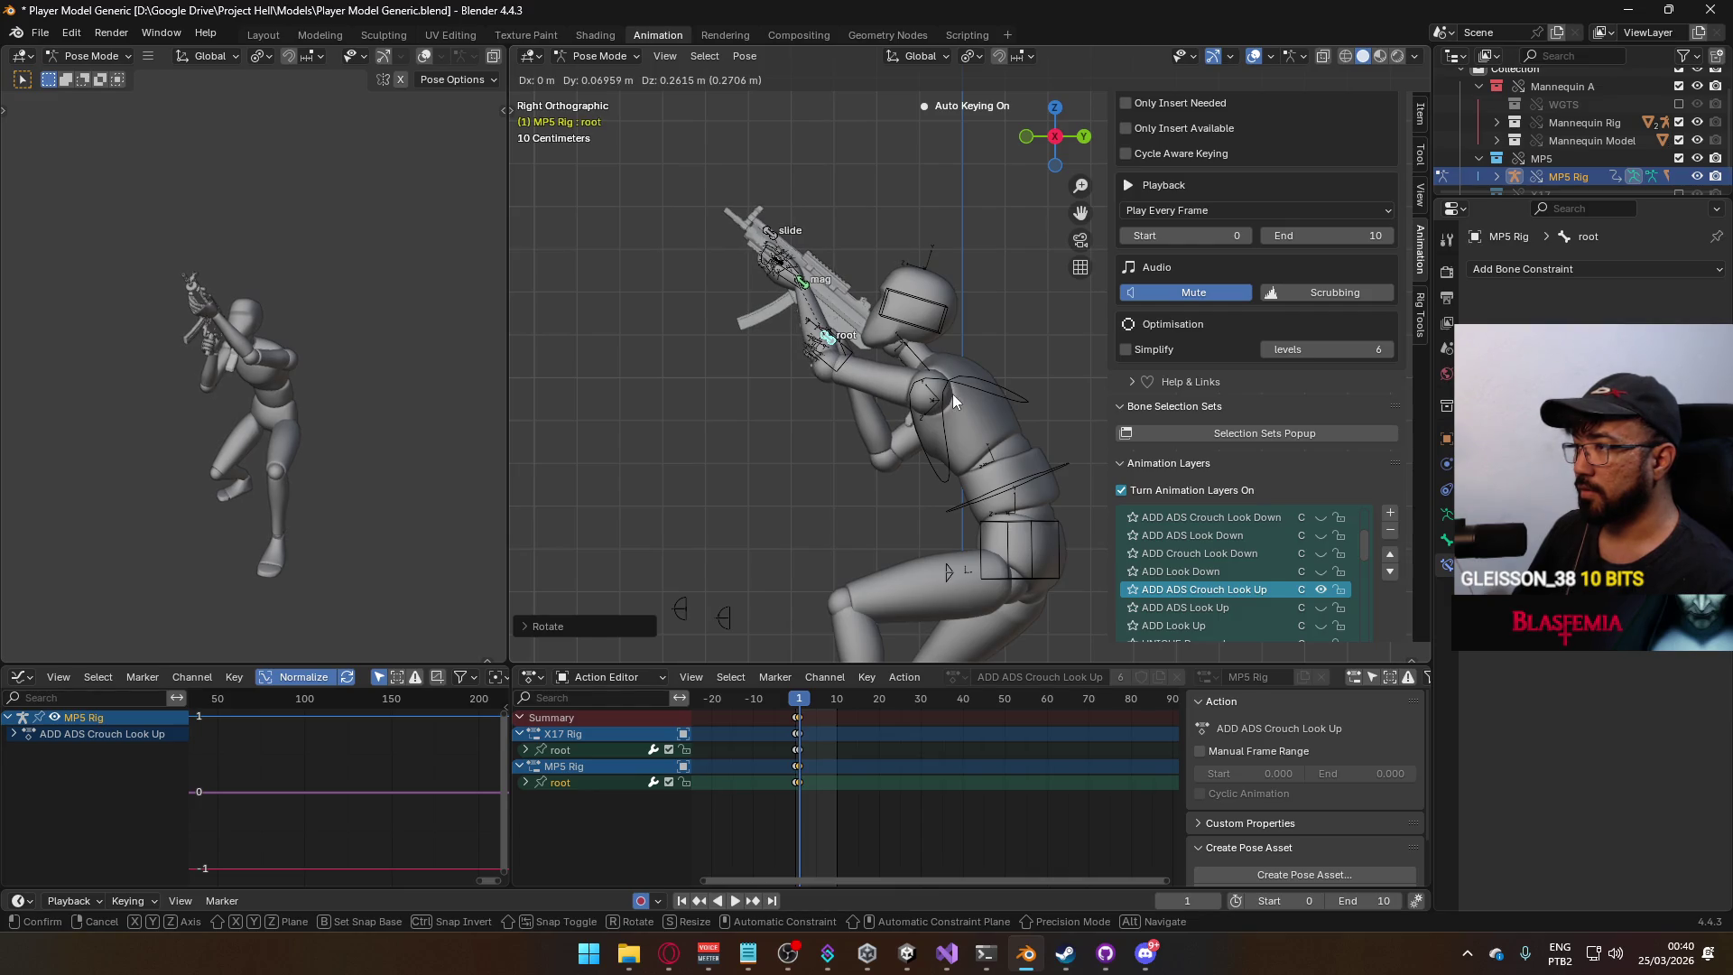
left_click(951, 396)
left_click_drag(798, 710, 801, 710)
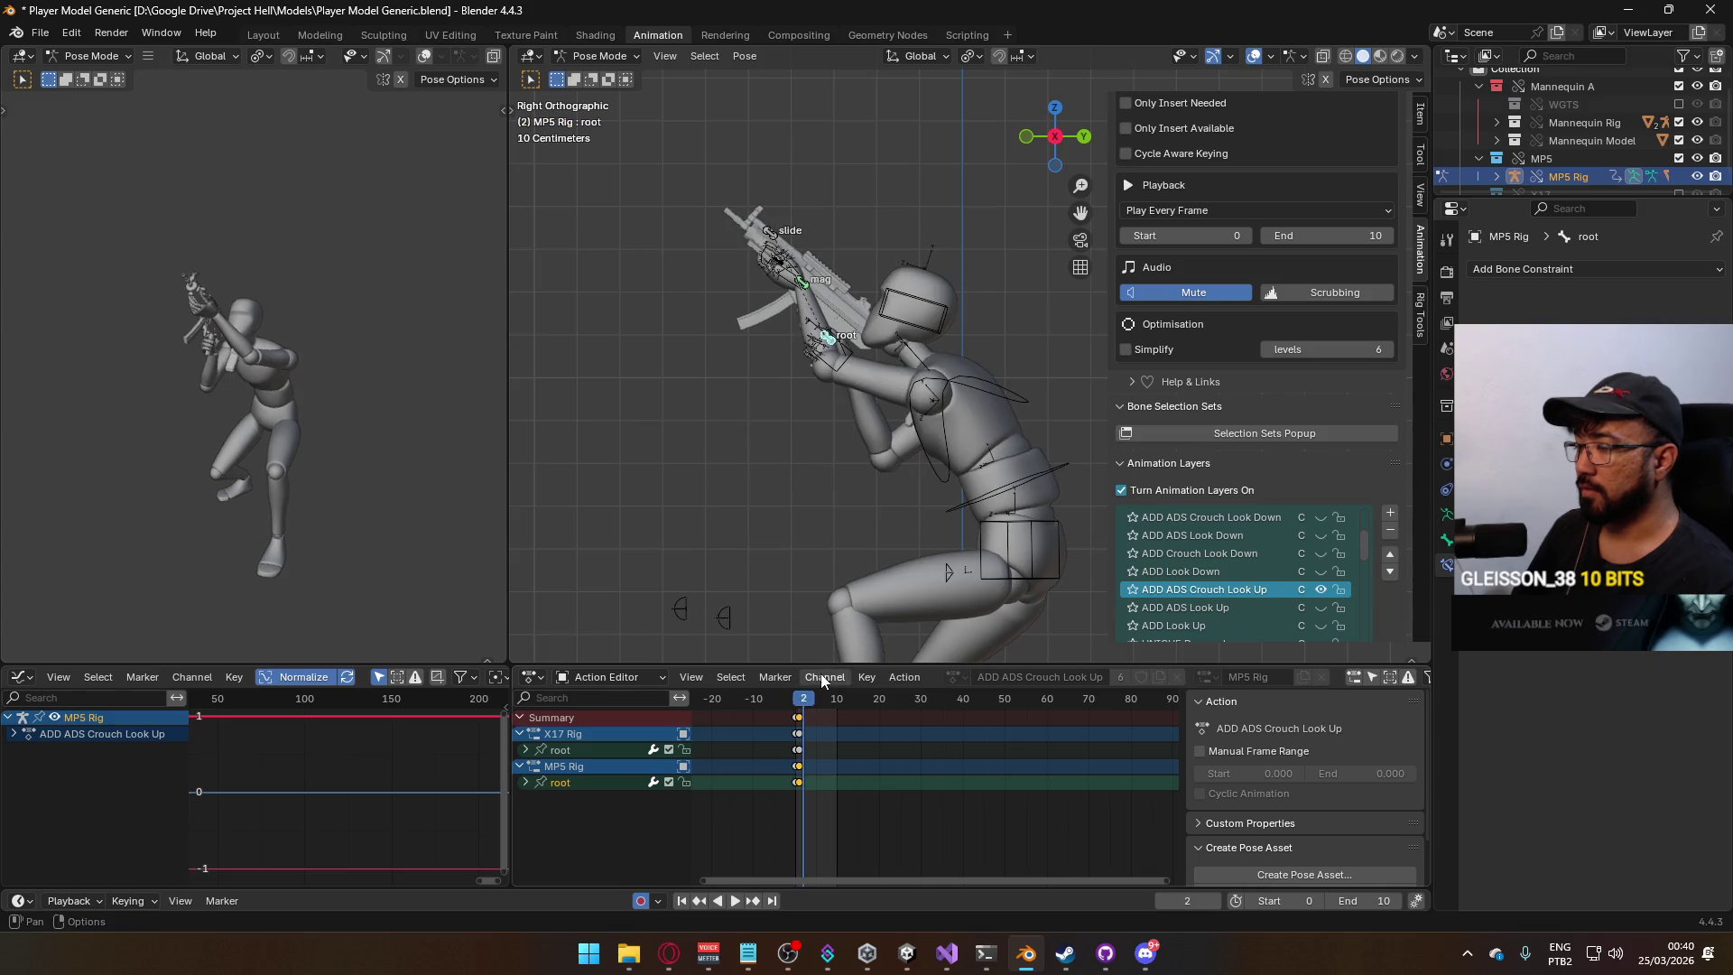
key("g")
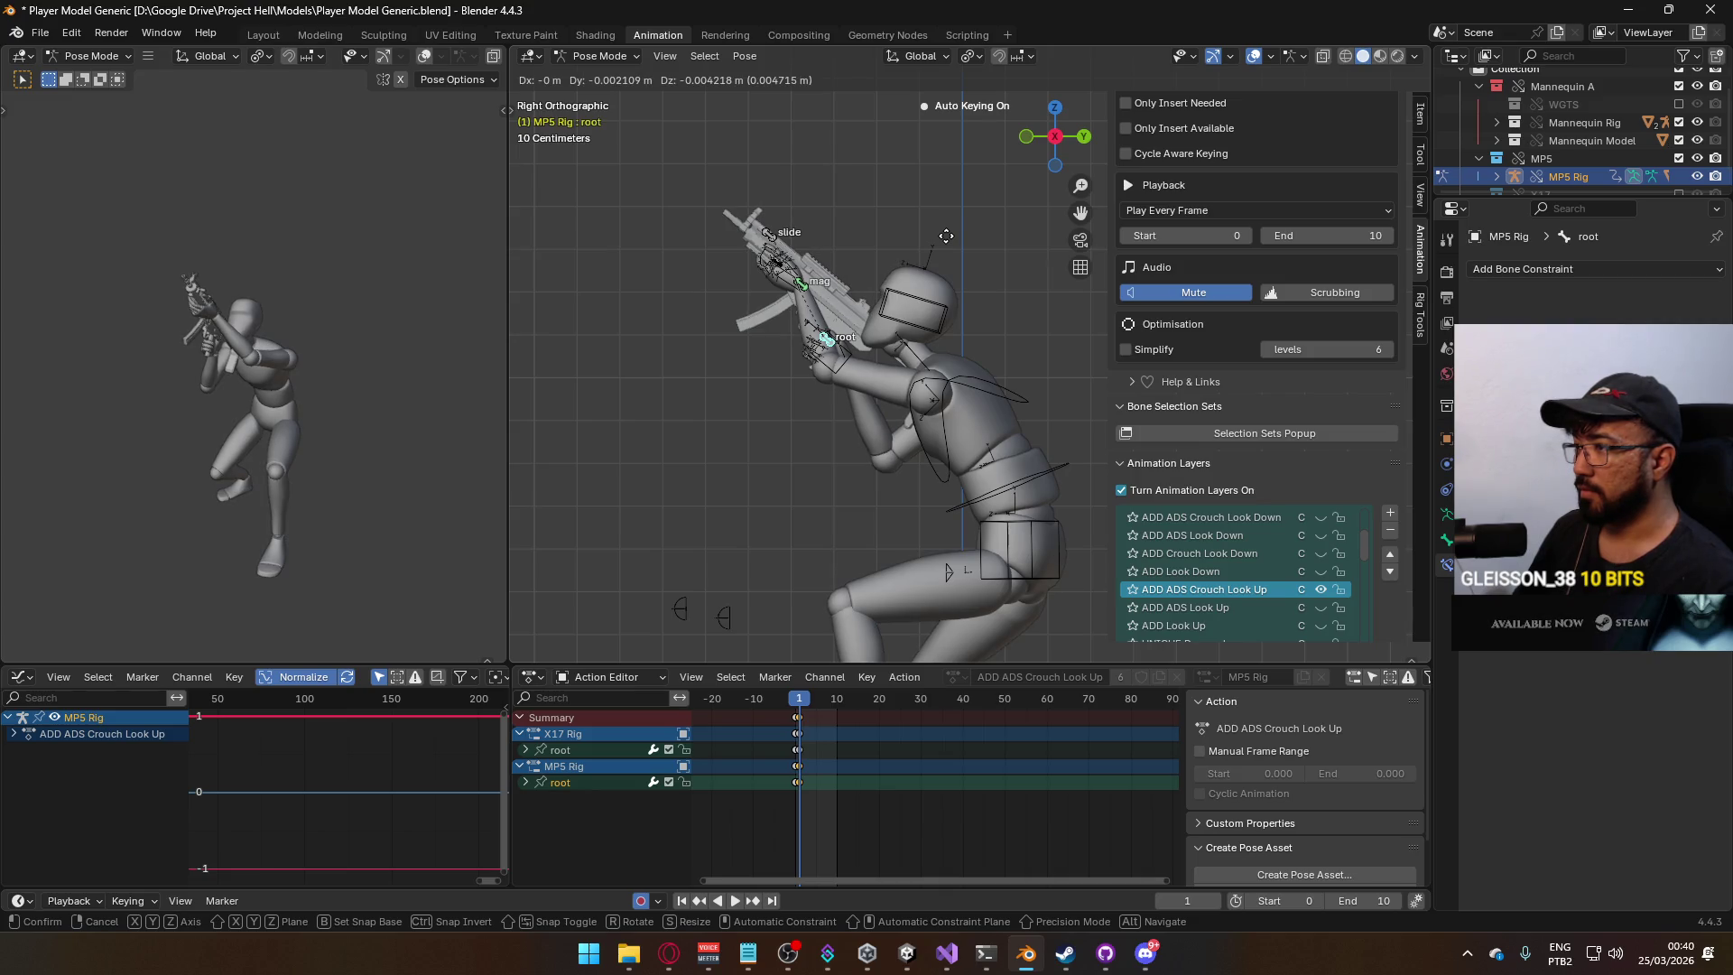
left_click(854, 468)
left_click(795, 700)
left_click_drag(795, 700, 796, 701)
left_click(1320, 588)
left_click(599, 56)
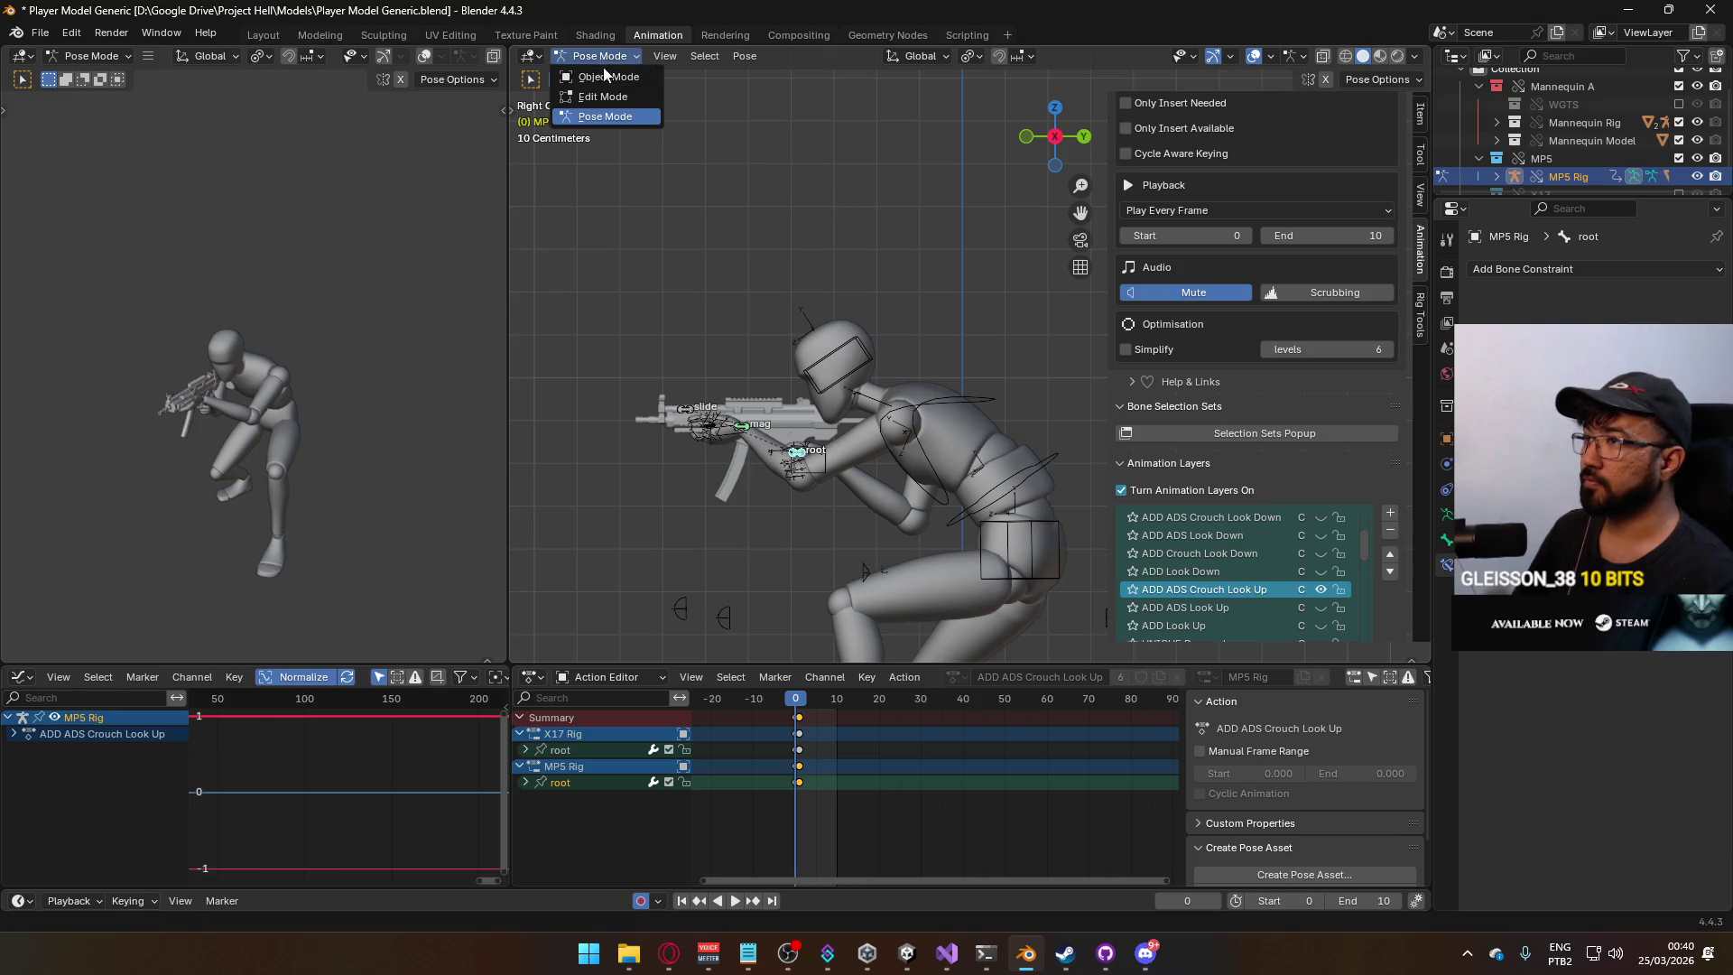
Return to Object Mode, save the blend file, and select the mannequin armature.
left_click(592, 72)
key("ctrl+s")
left_click(970, 445)
left_click(1017, 466)
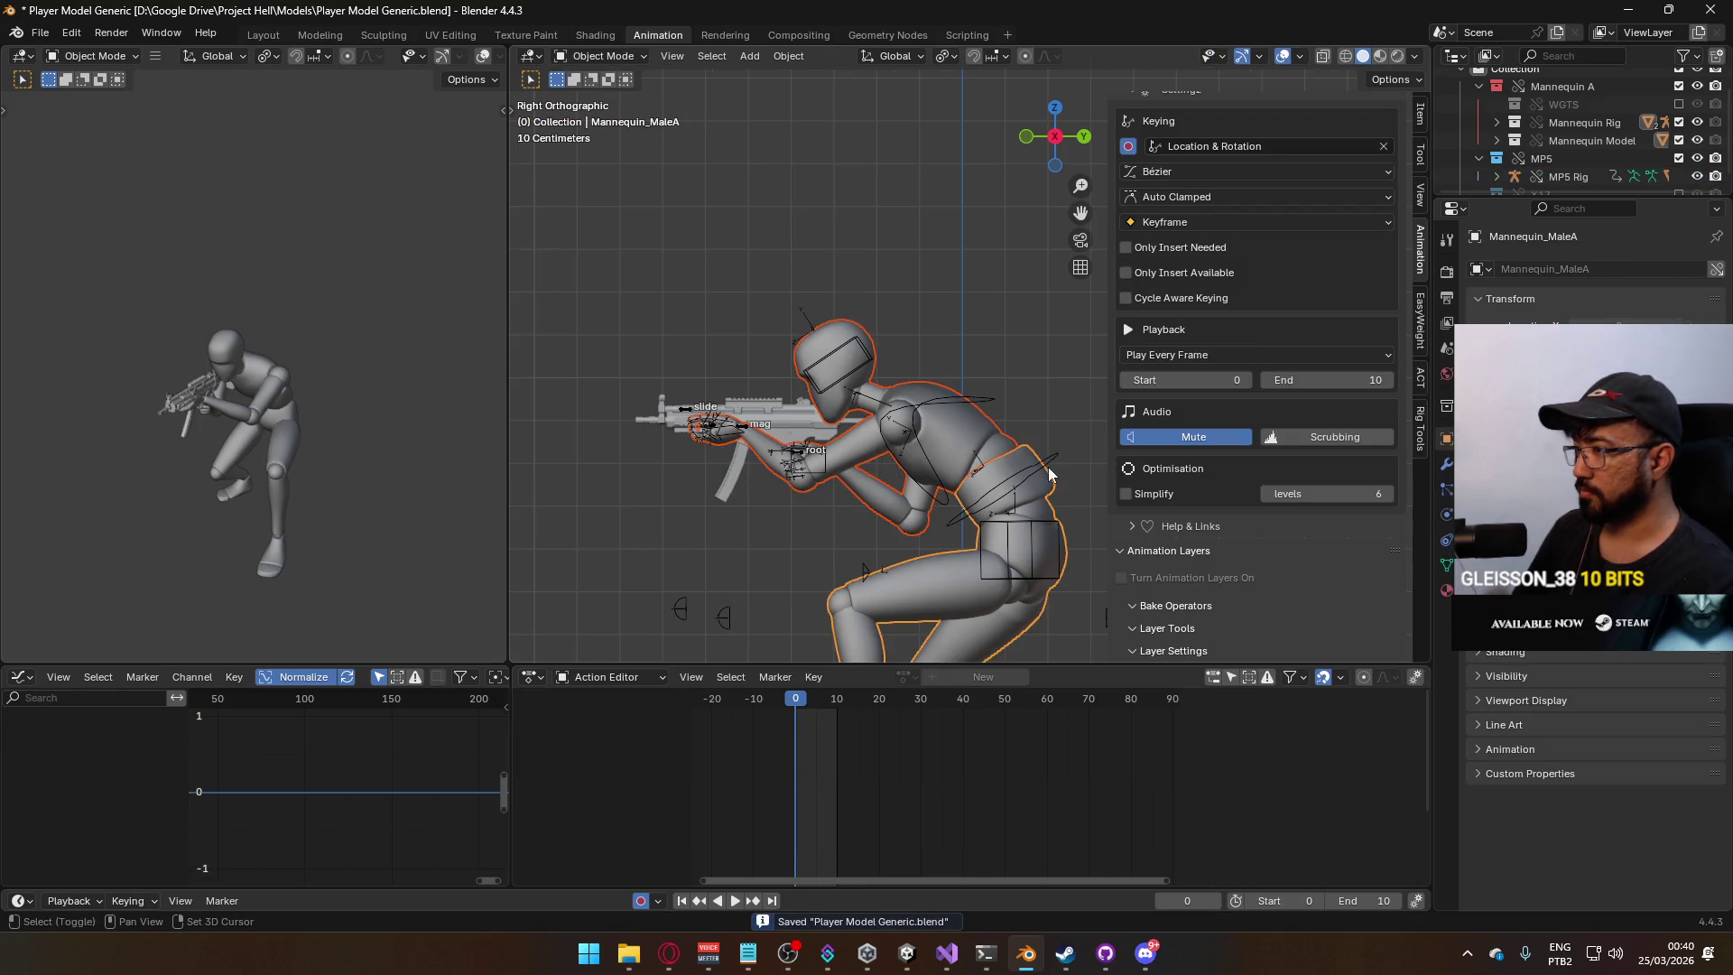
Export the animation as FBX, overwriting Model@ADS Primary Crouch Look Up.fbx.
left_click(40, 32)
mouse_move(135, 308)
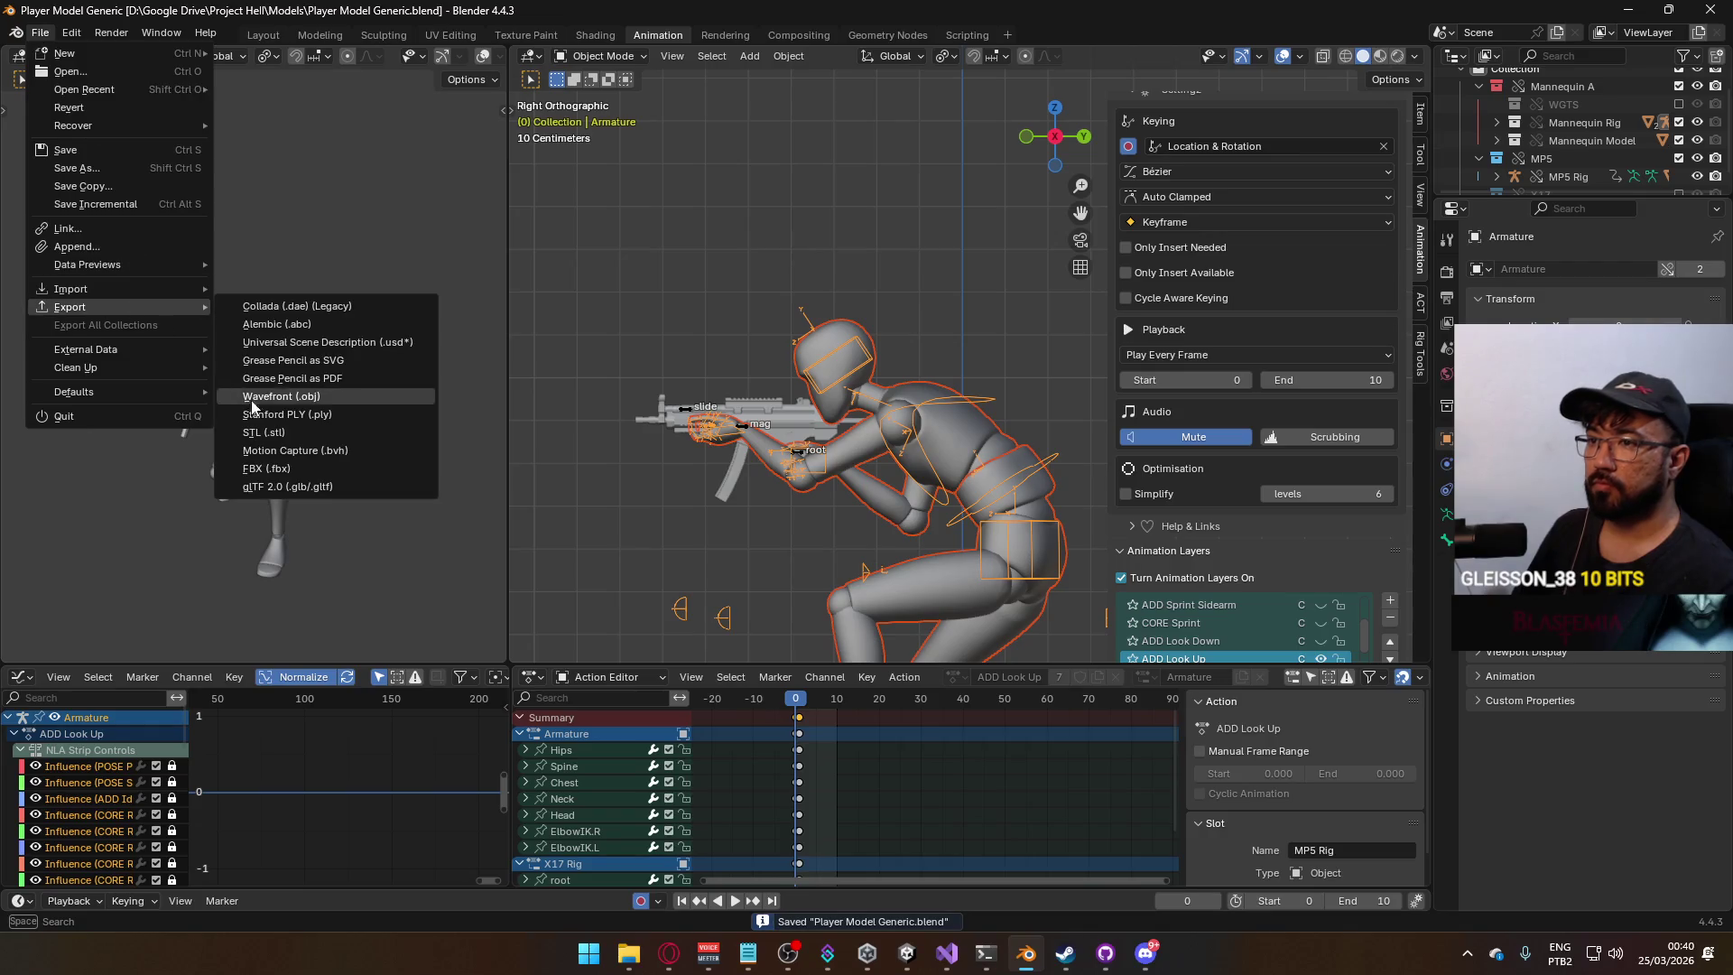
left_click(298, 474)
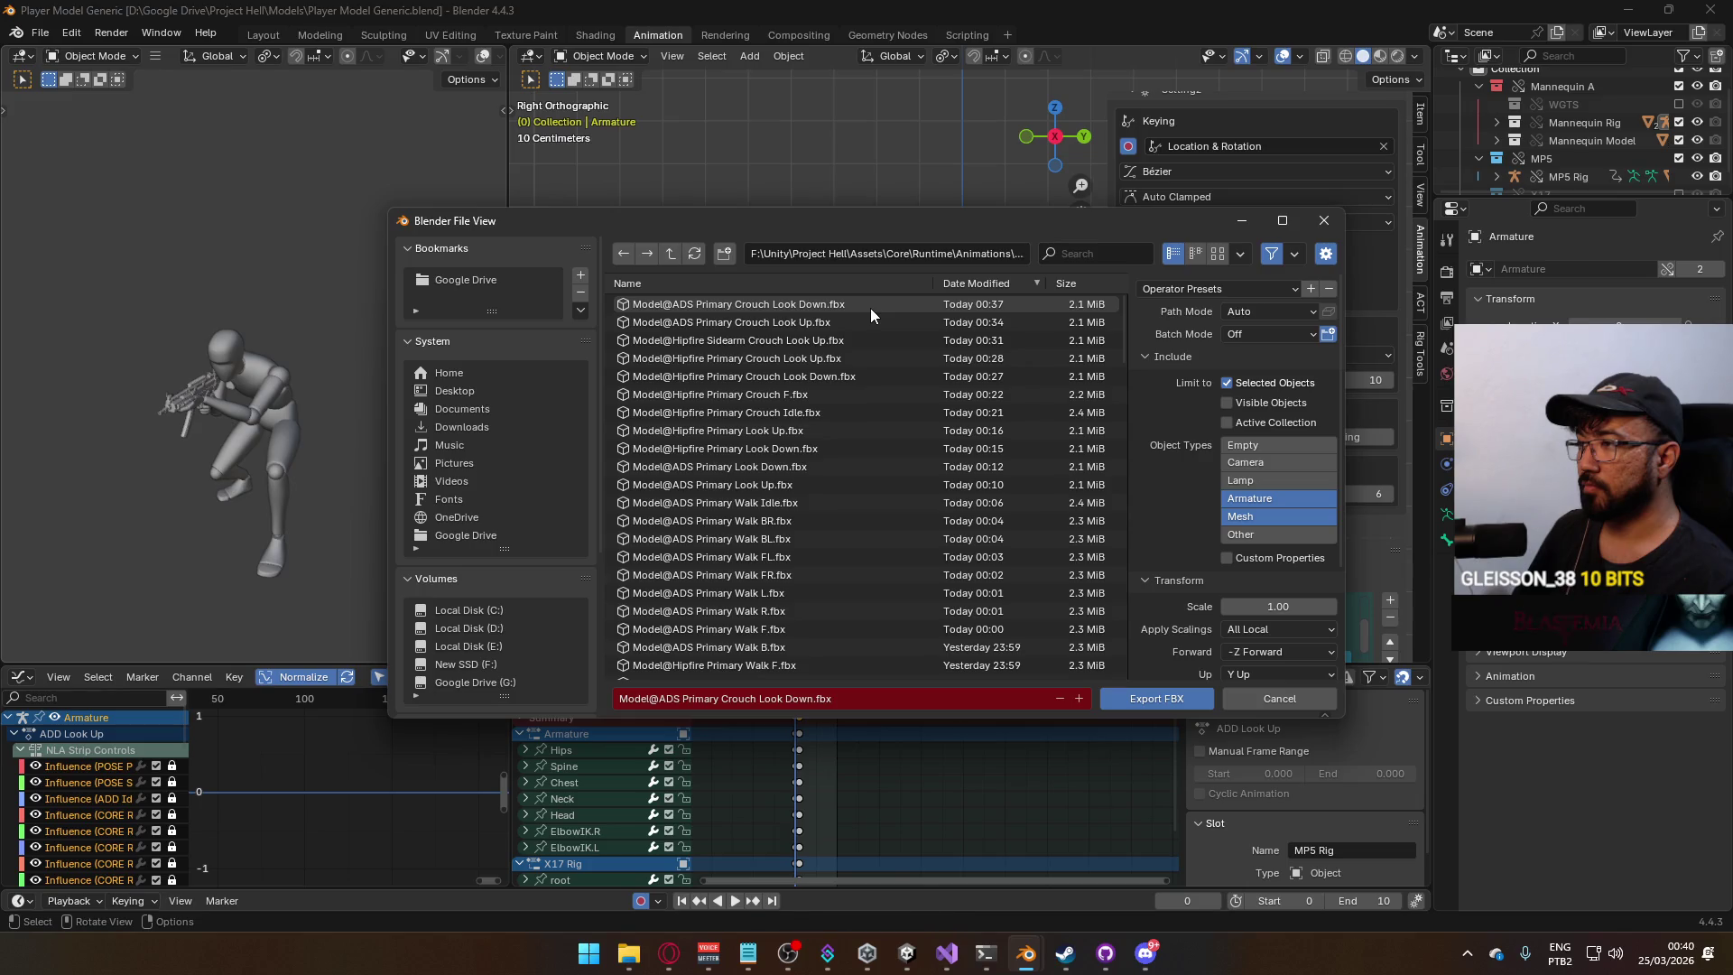
left_click(824, 318)
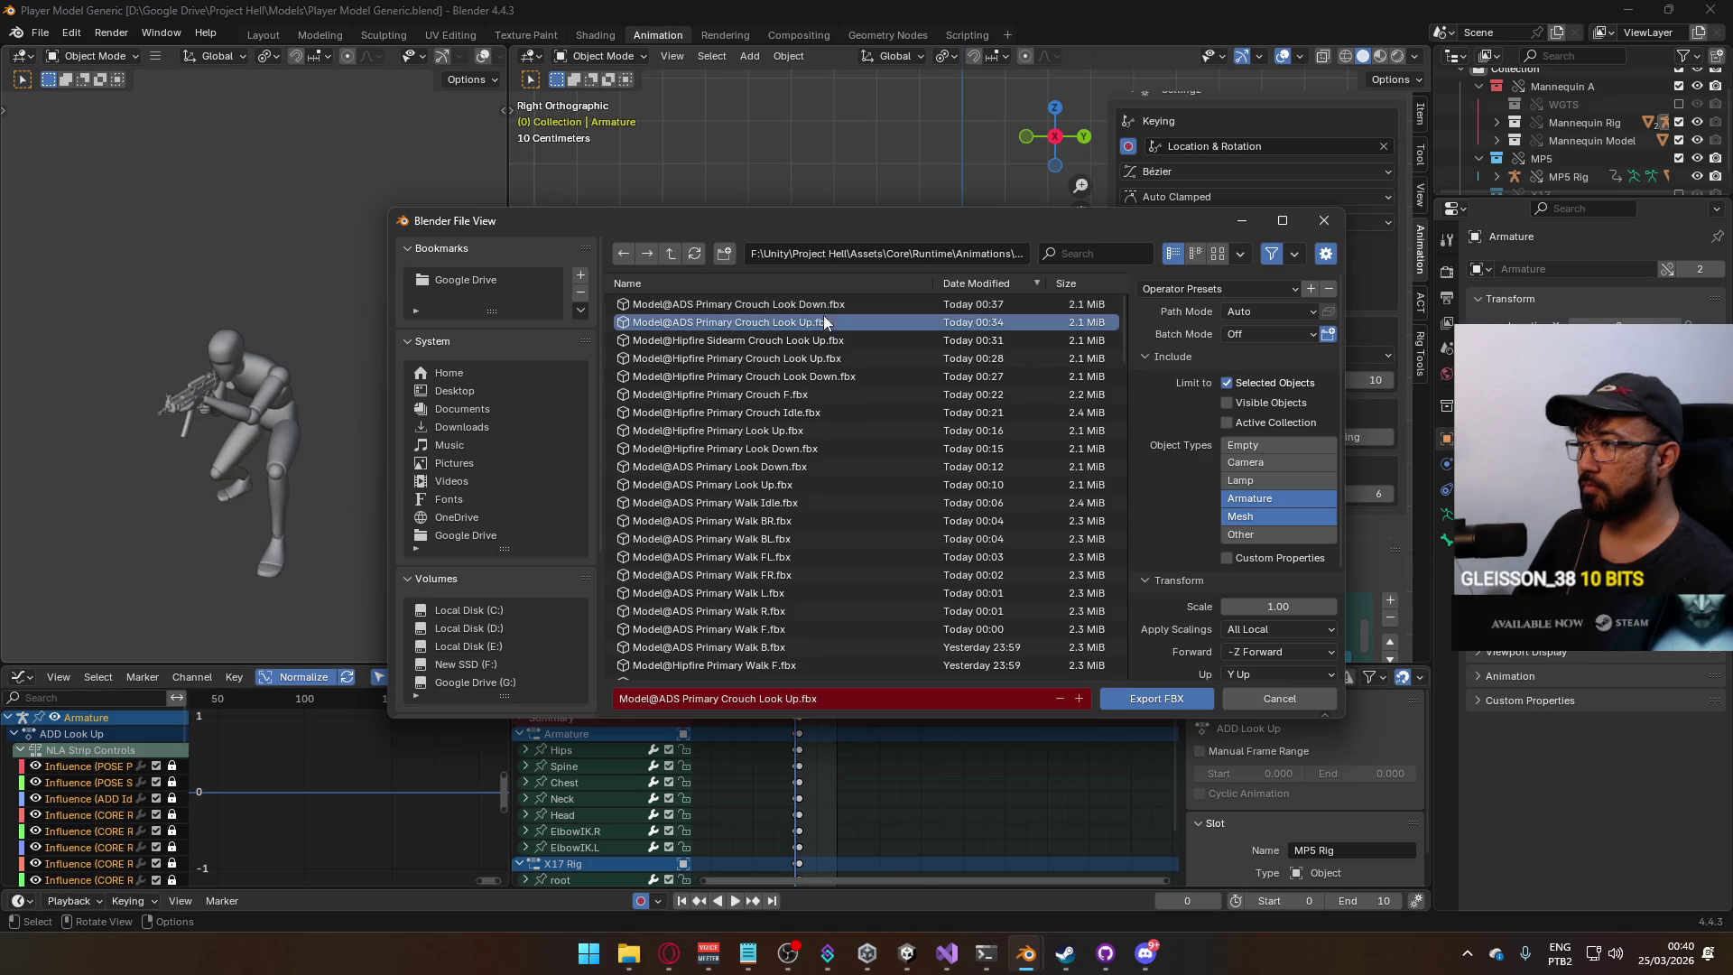
left_click_drag(887, 225, 585, 90)
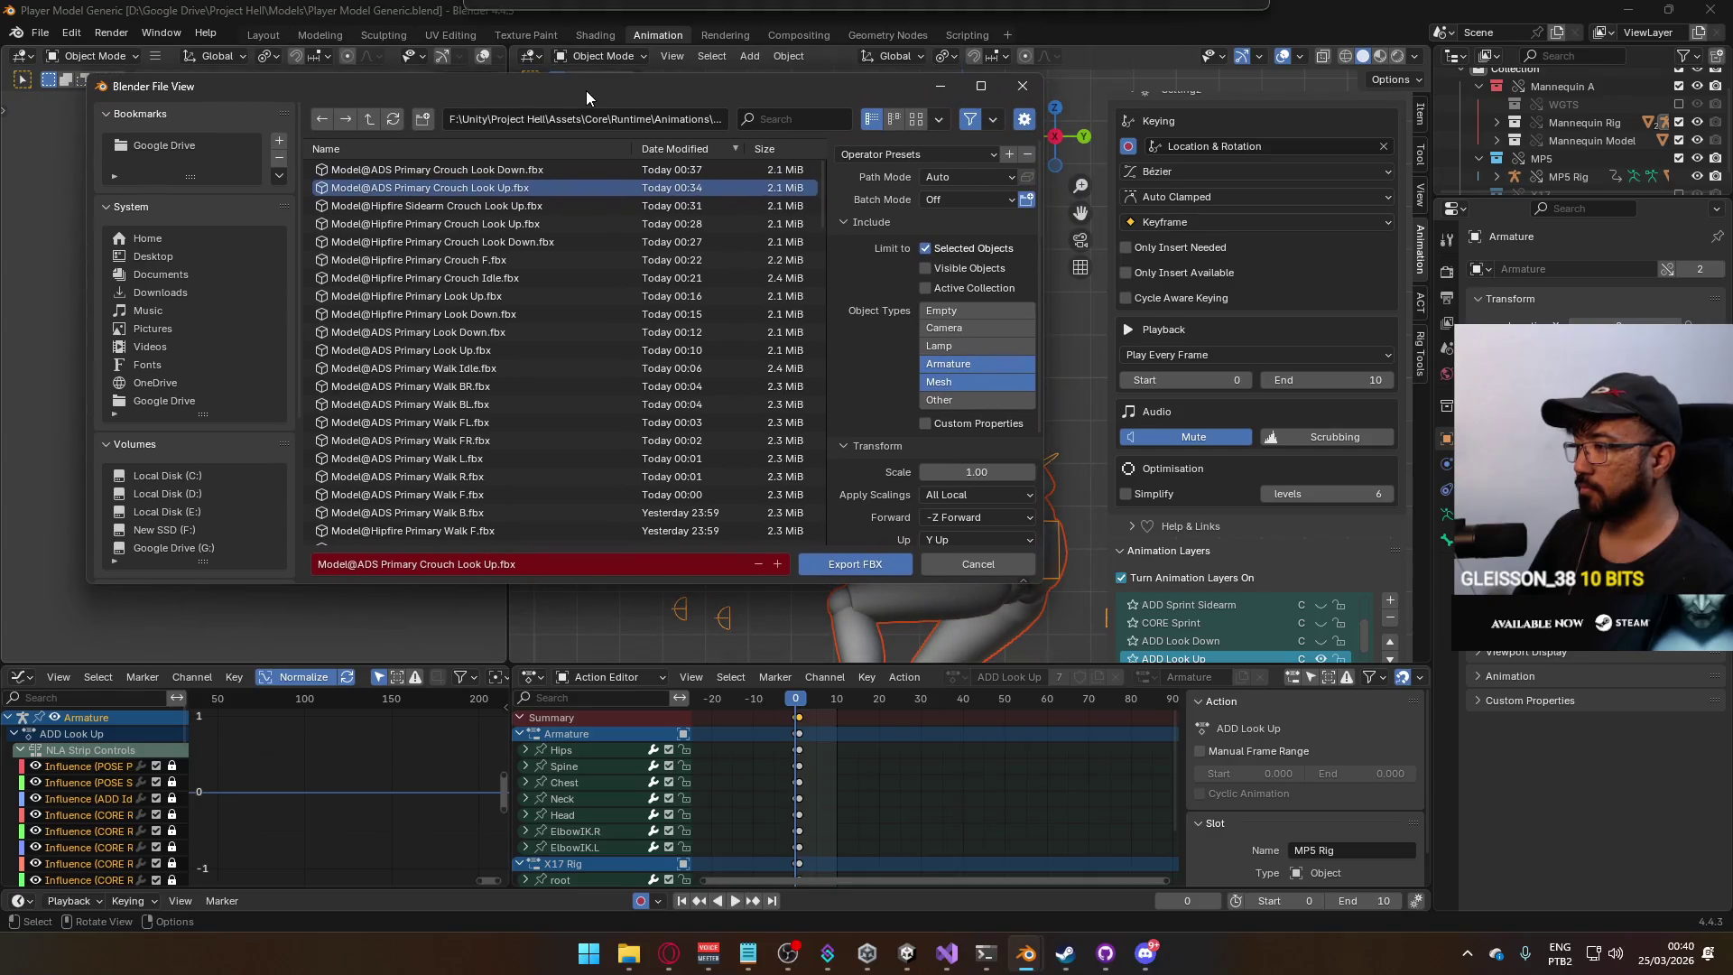
double_click(550, 206)
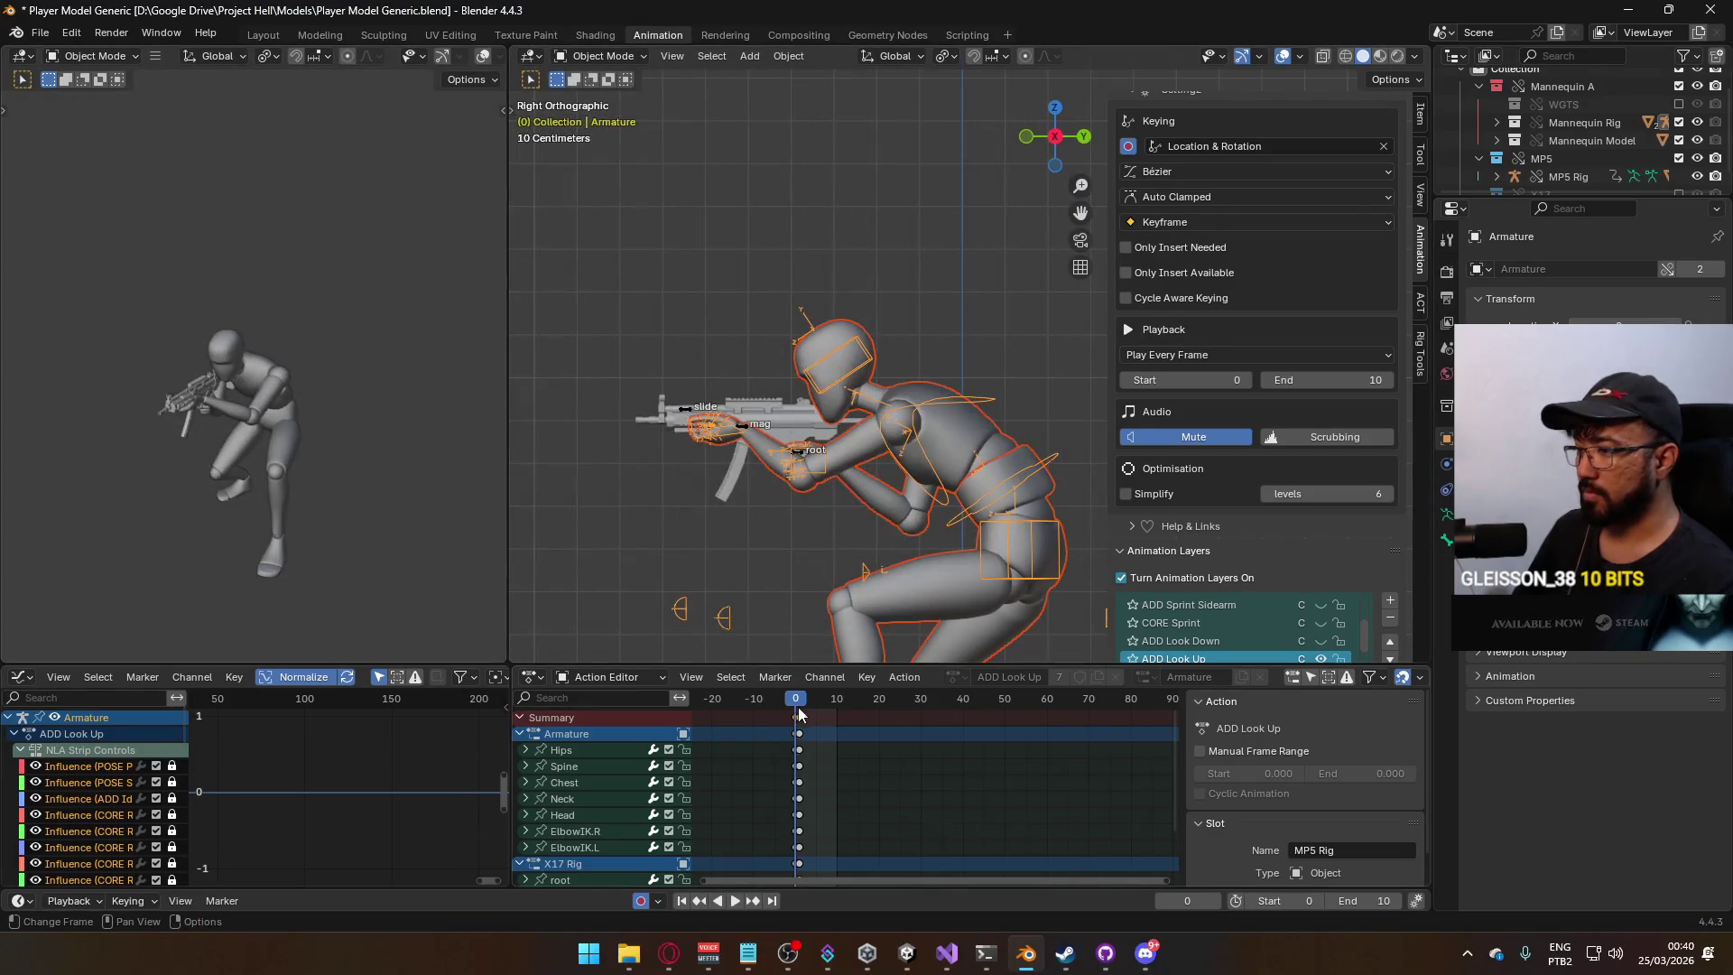
Rewind the animation to frame 1, then reopen the FBX export and cancel it.
key("space")
left_click_drag(808, 704, 795, 713)
scroll(1247, 542, "down", 2)
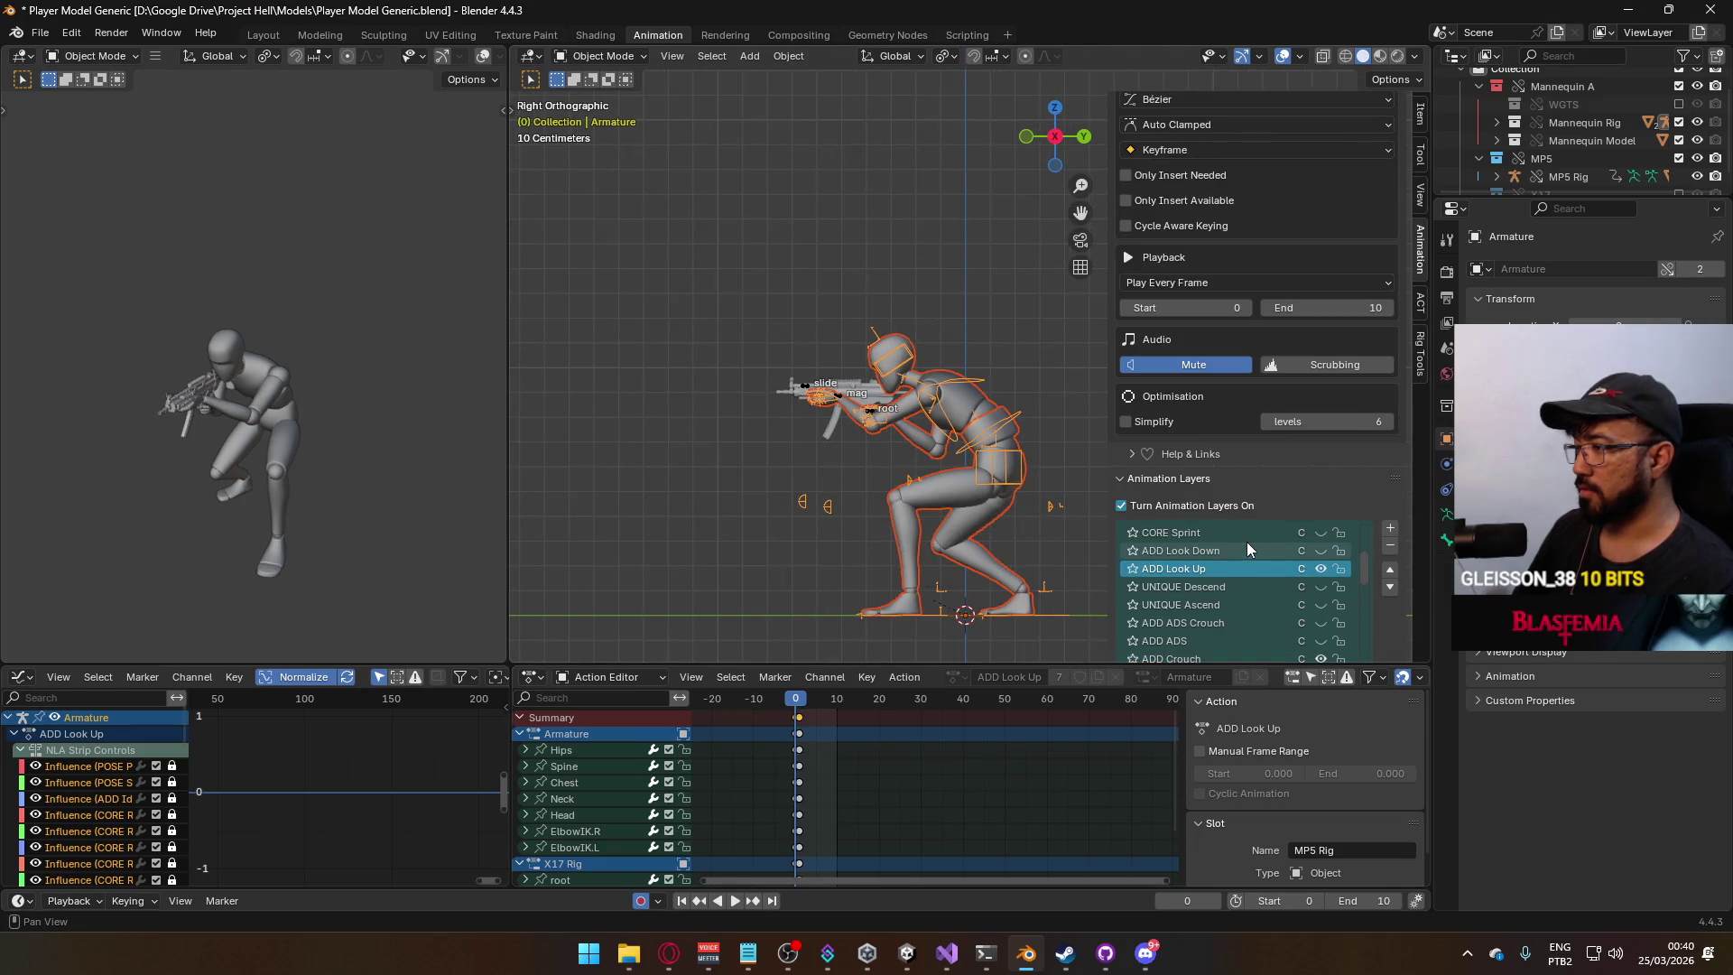
left_click(39, 33)
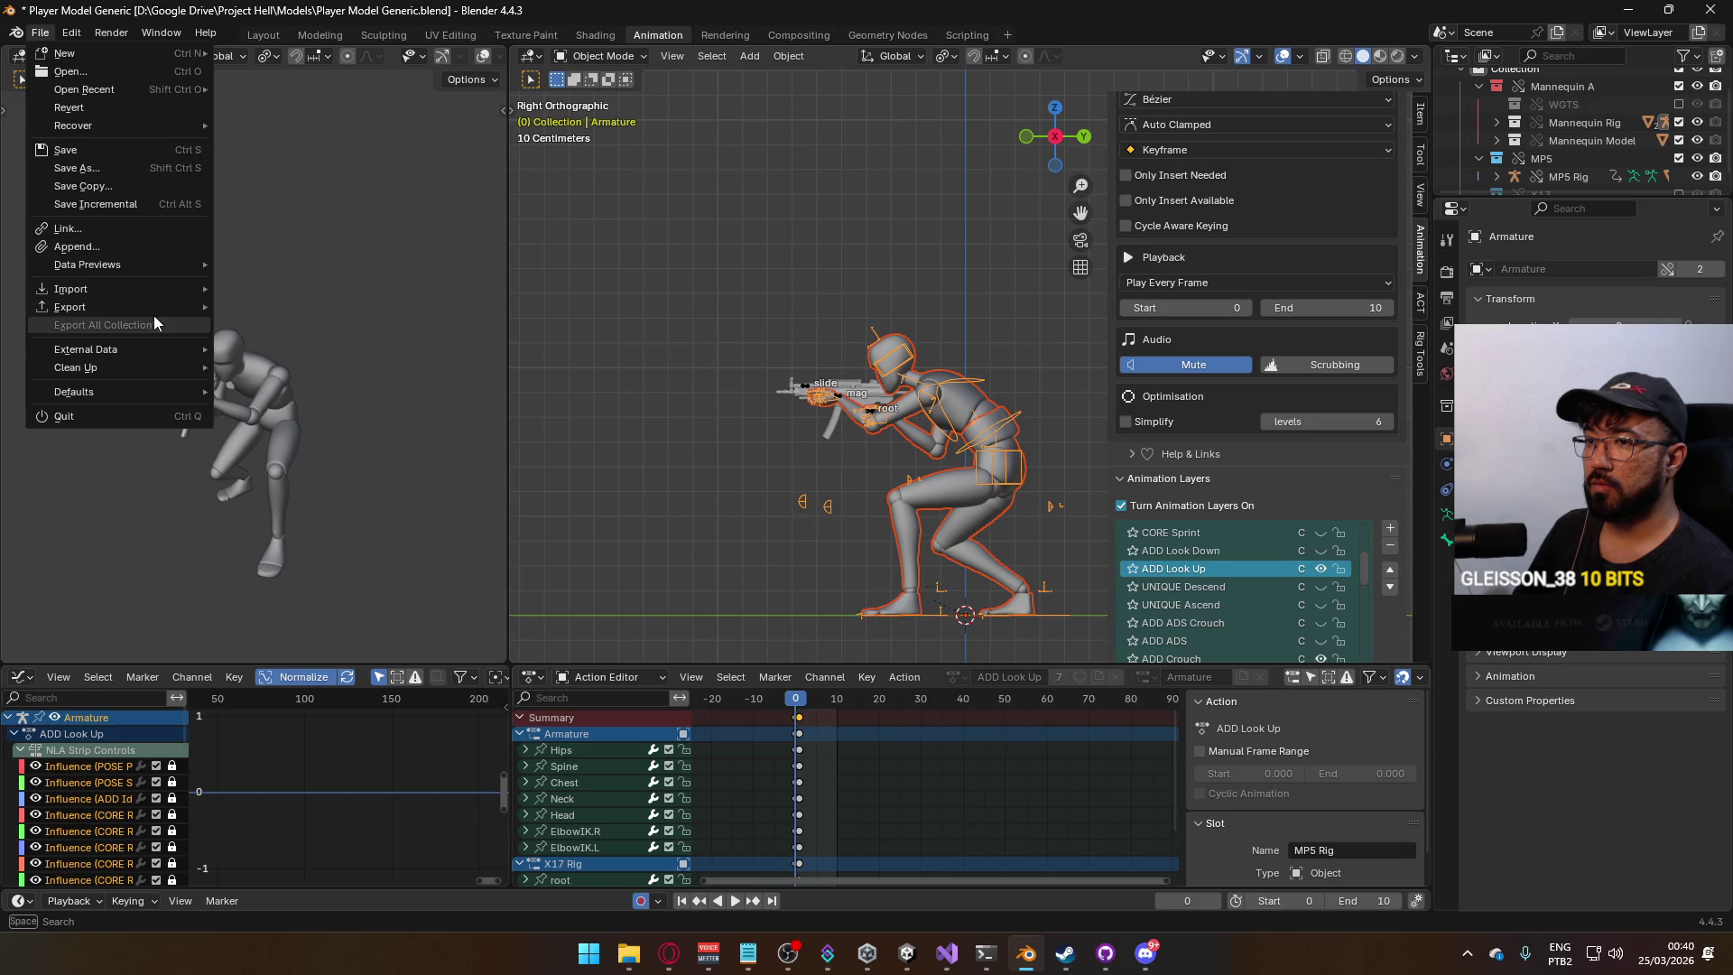
mouse_move(144, 308)
left_click(345, 468)
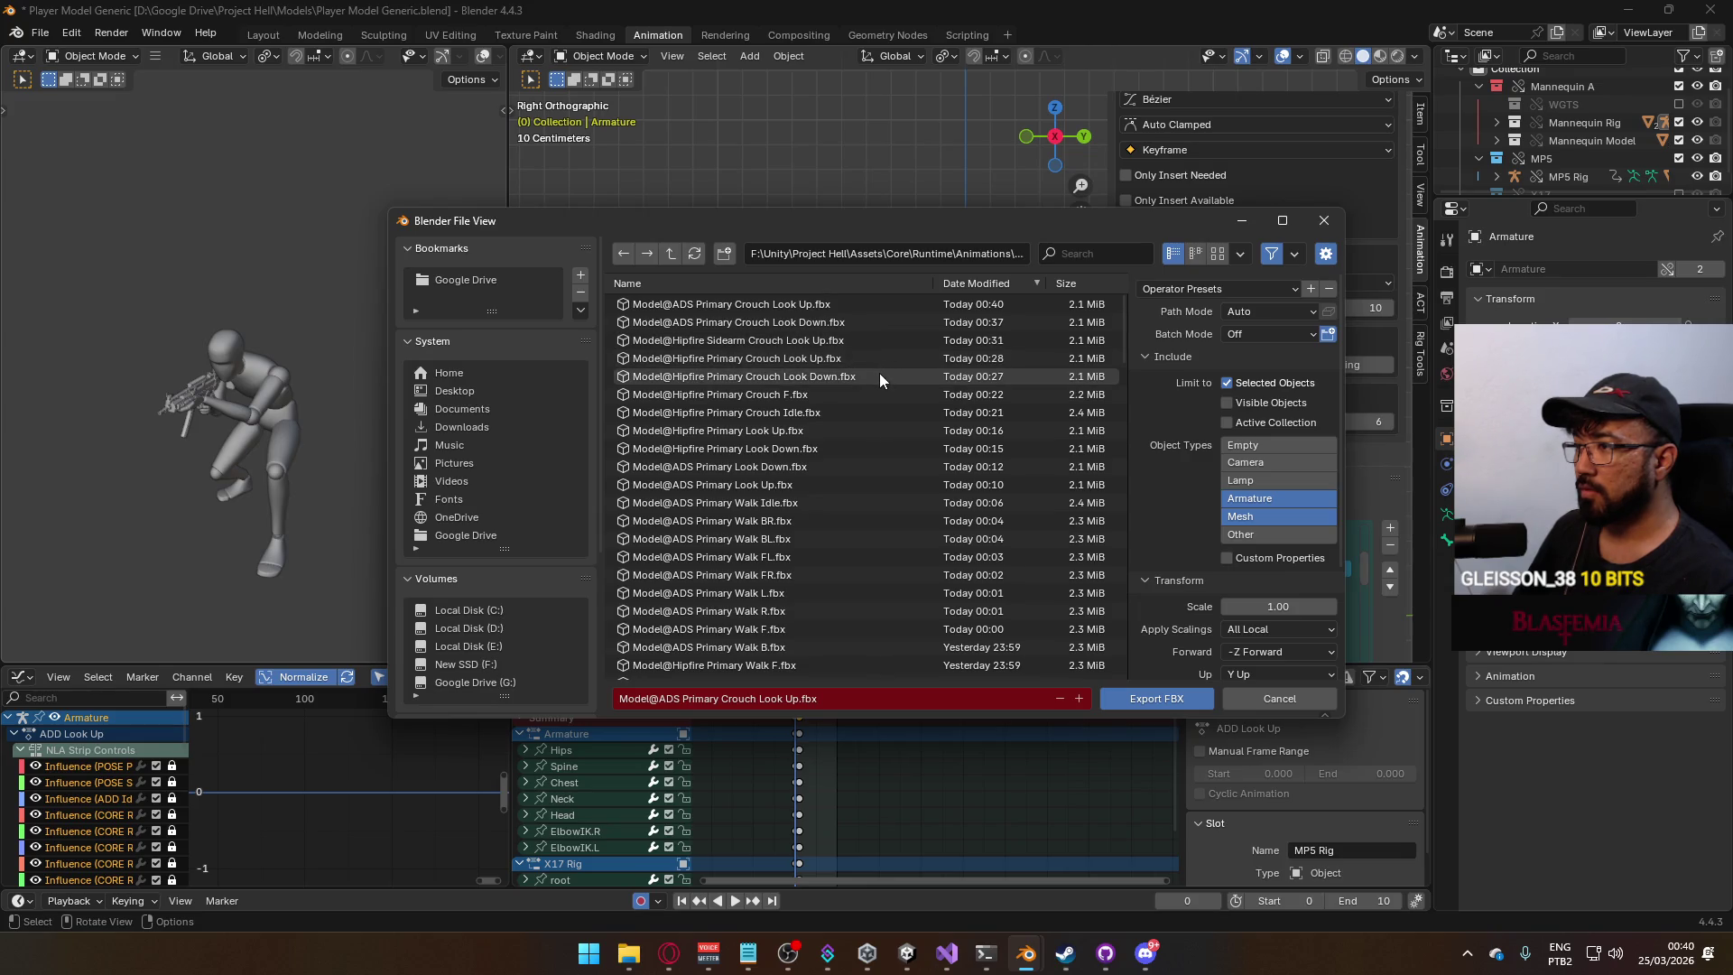
left_click(1324, 220)
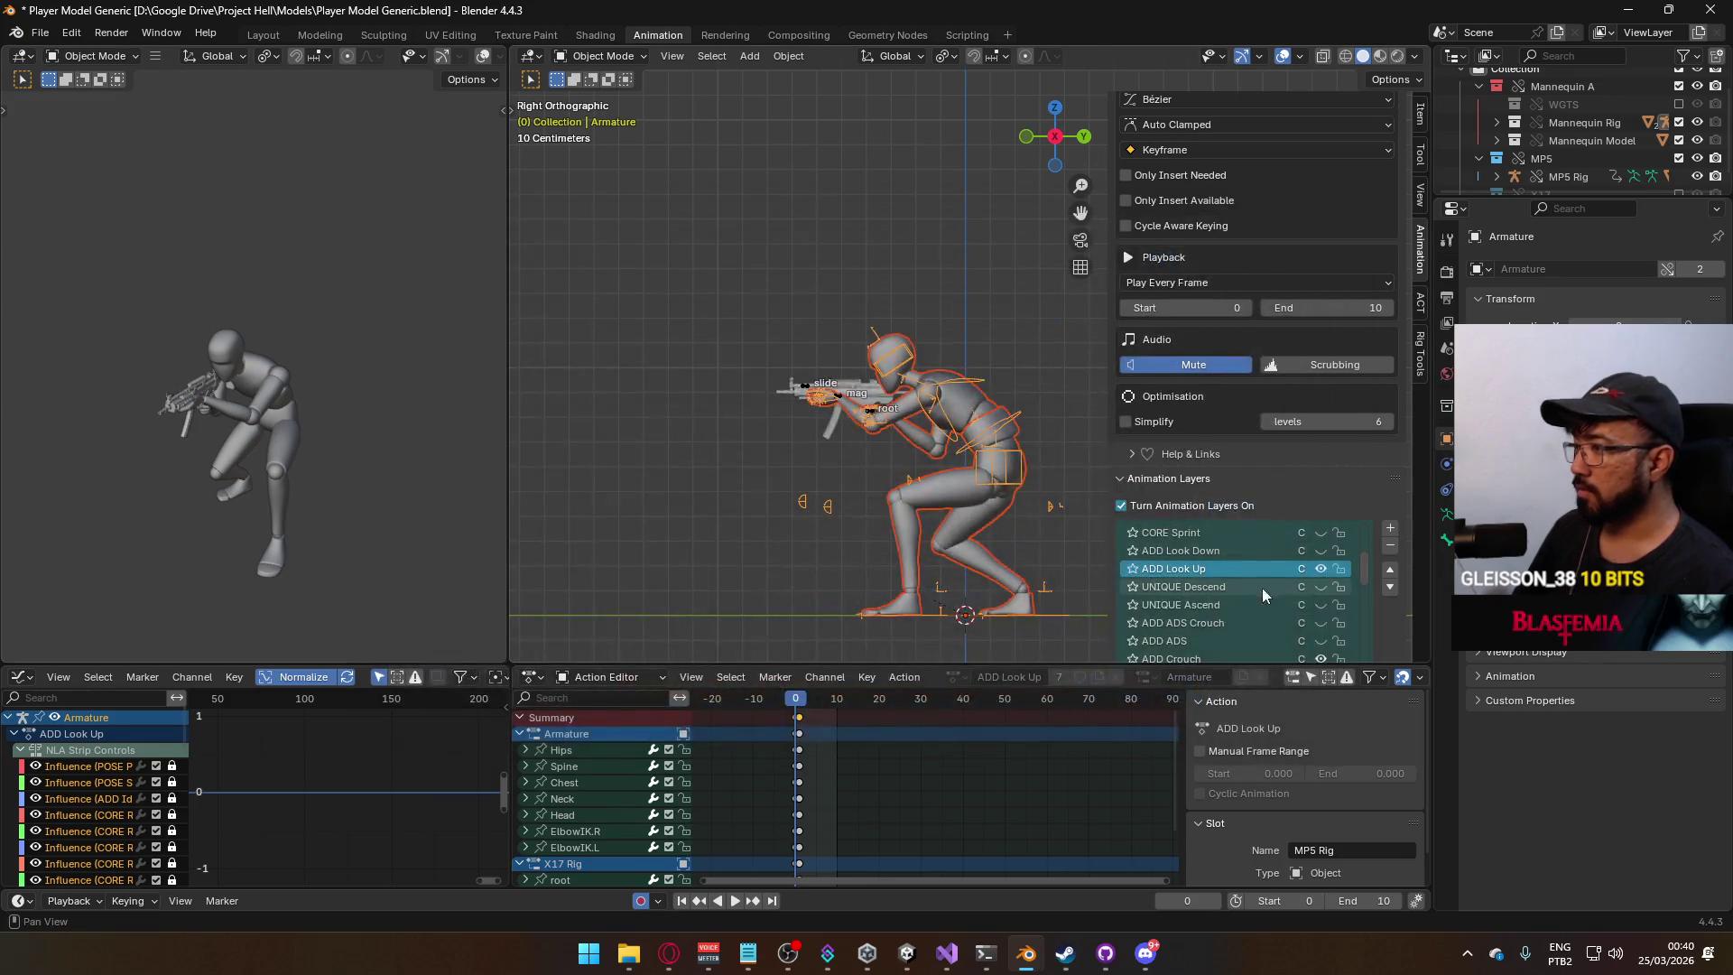
Make ADD ADS Crouch Move the active layer and delete the MP5 rig's root key at frame 1.
left_click(1183, 623)
scroll(1264, 587, "down", 10)
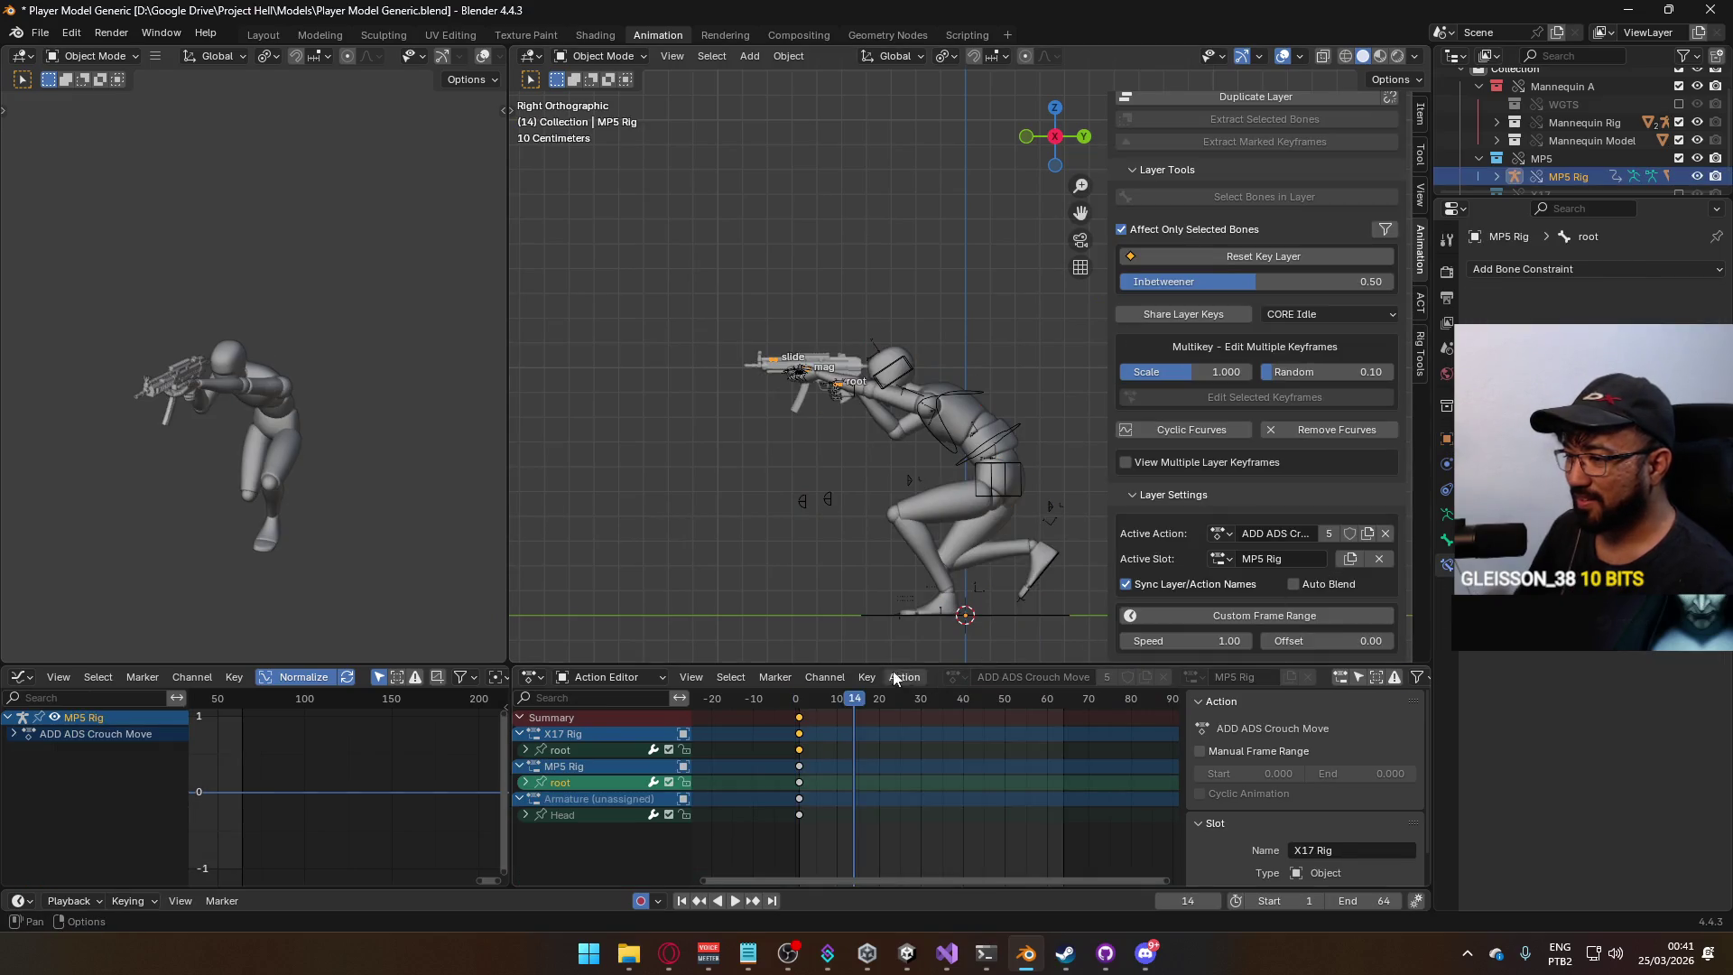
left_click_drag(853, 703, 801, 710)
key("space")
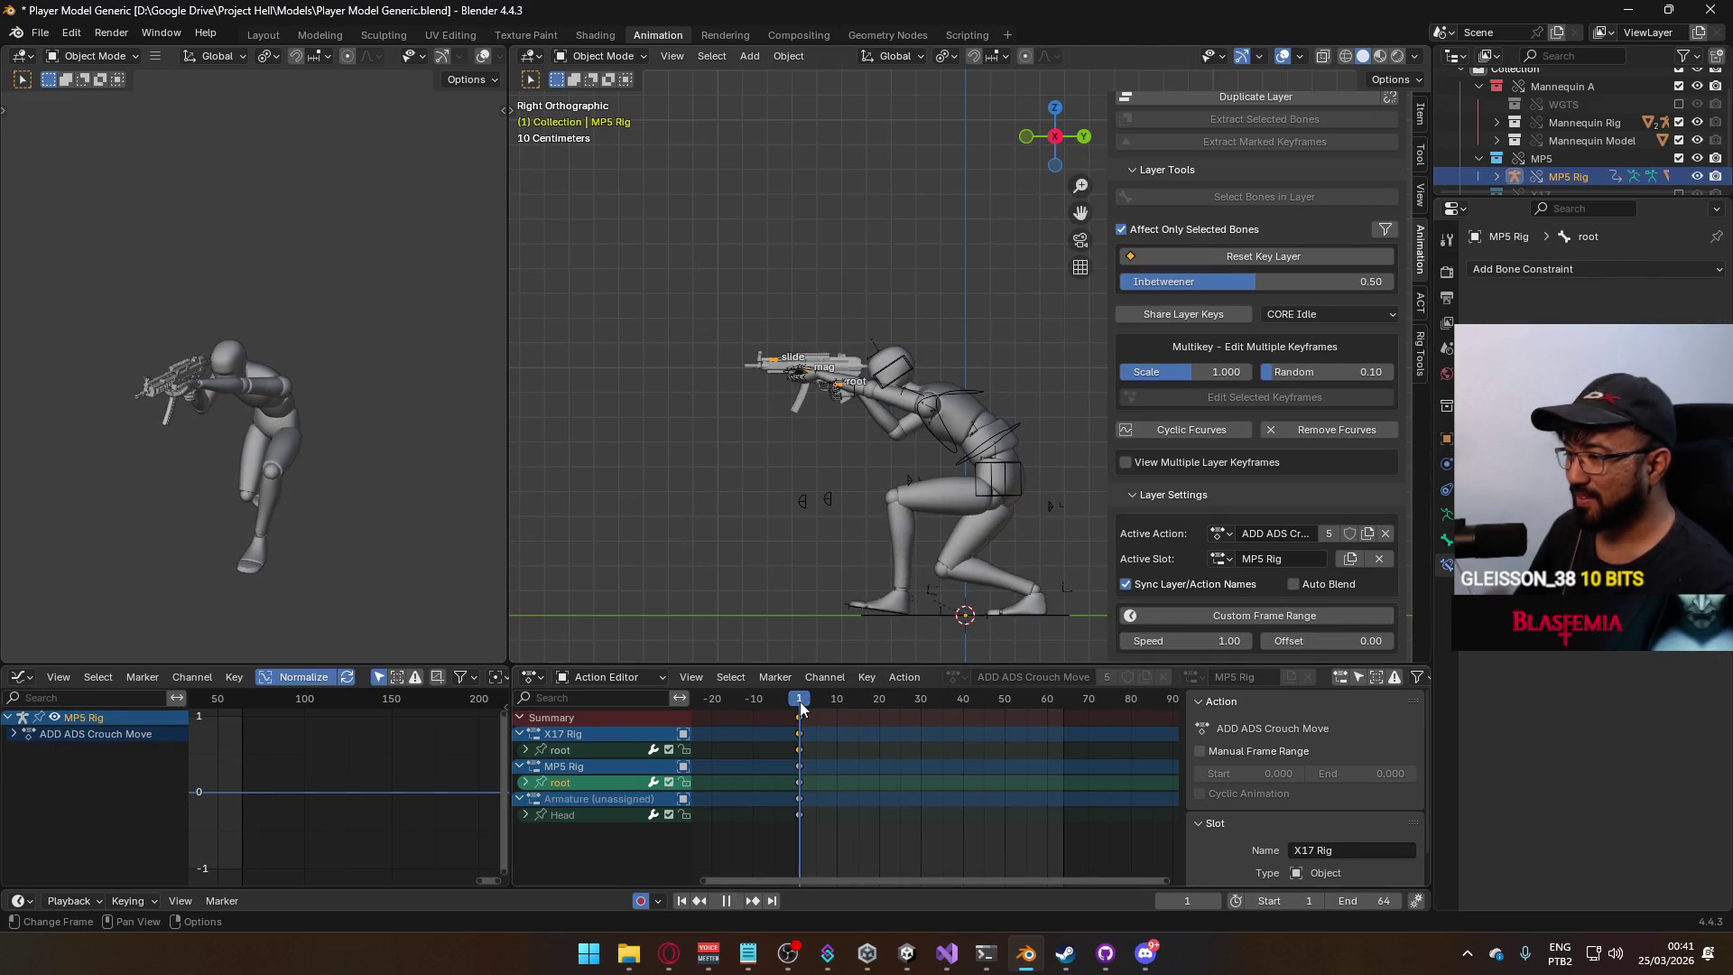
left_click(802, 778)
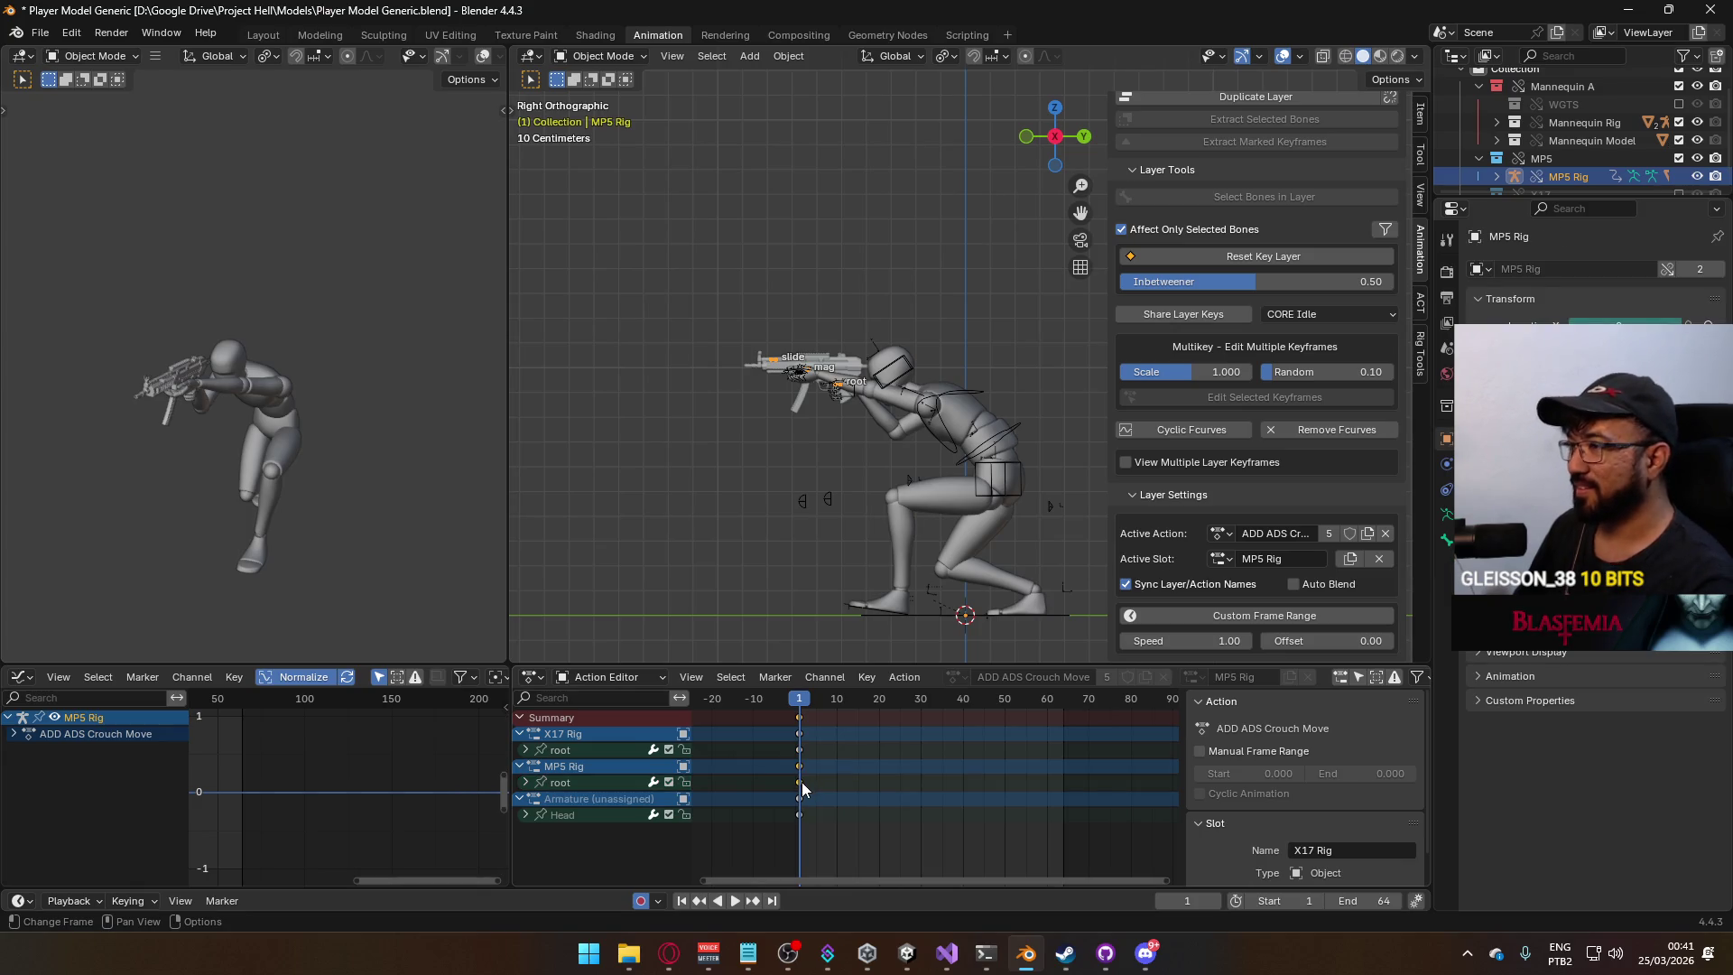
scroll(1340, 453, "up", 10)
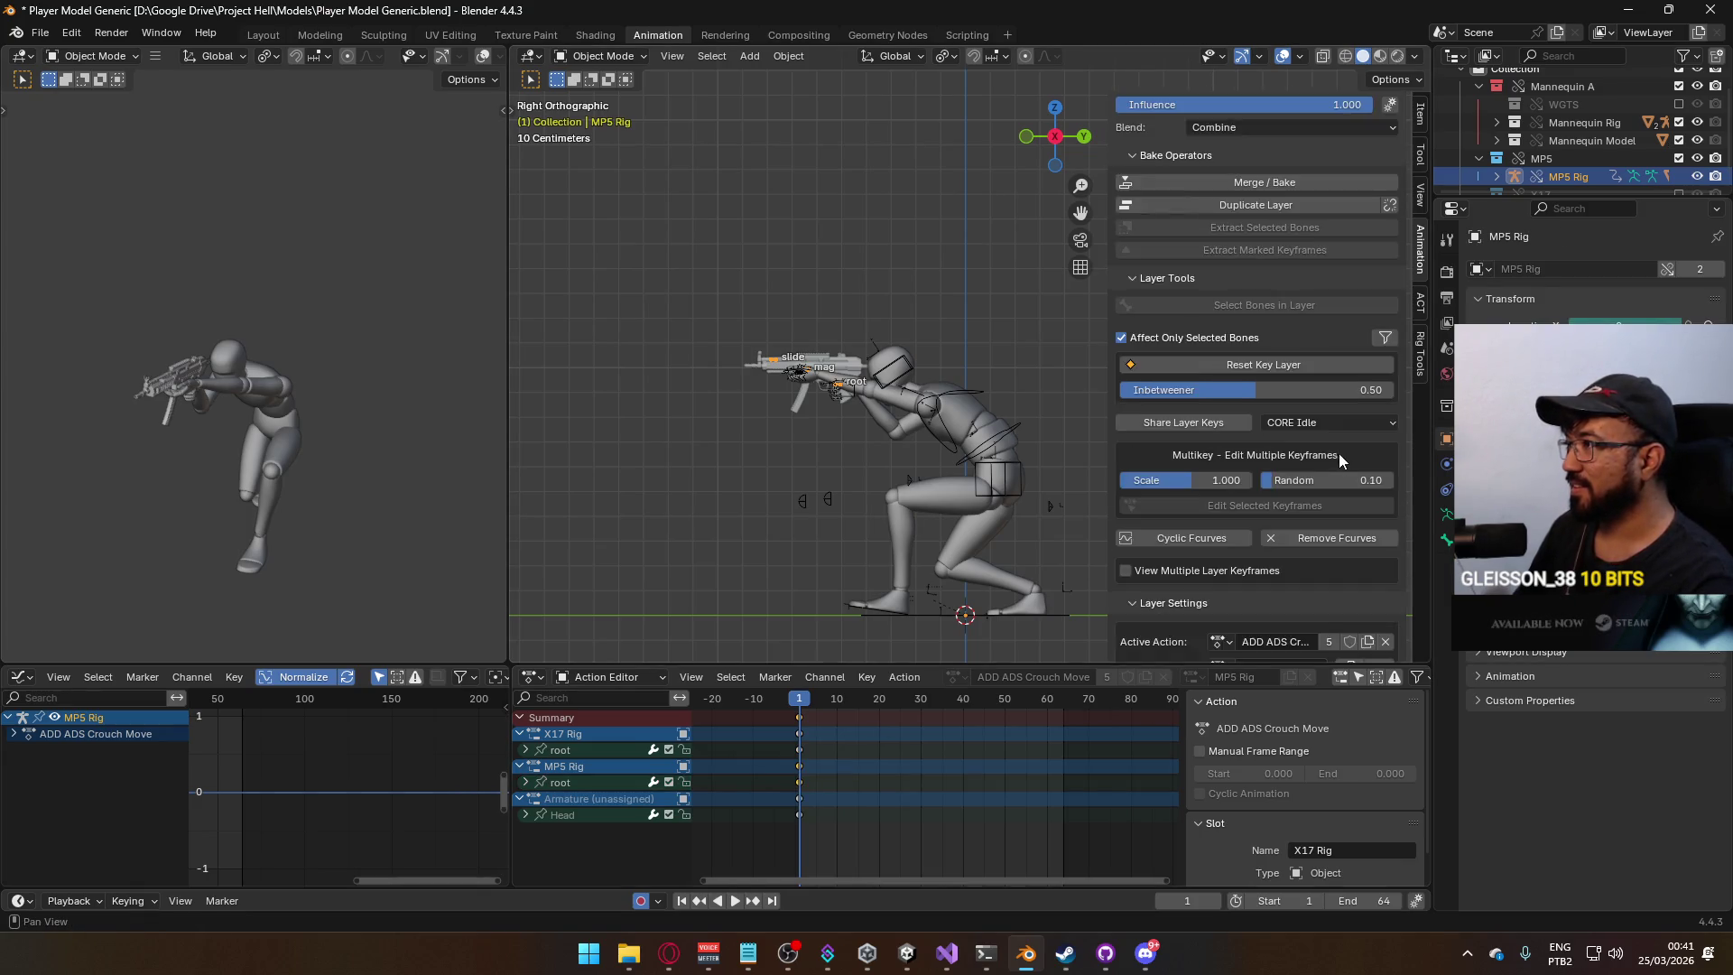
scroll(1291, 294, "up", 5)
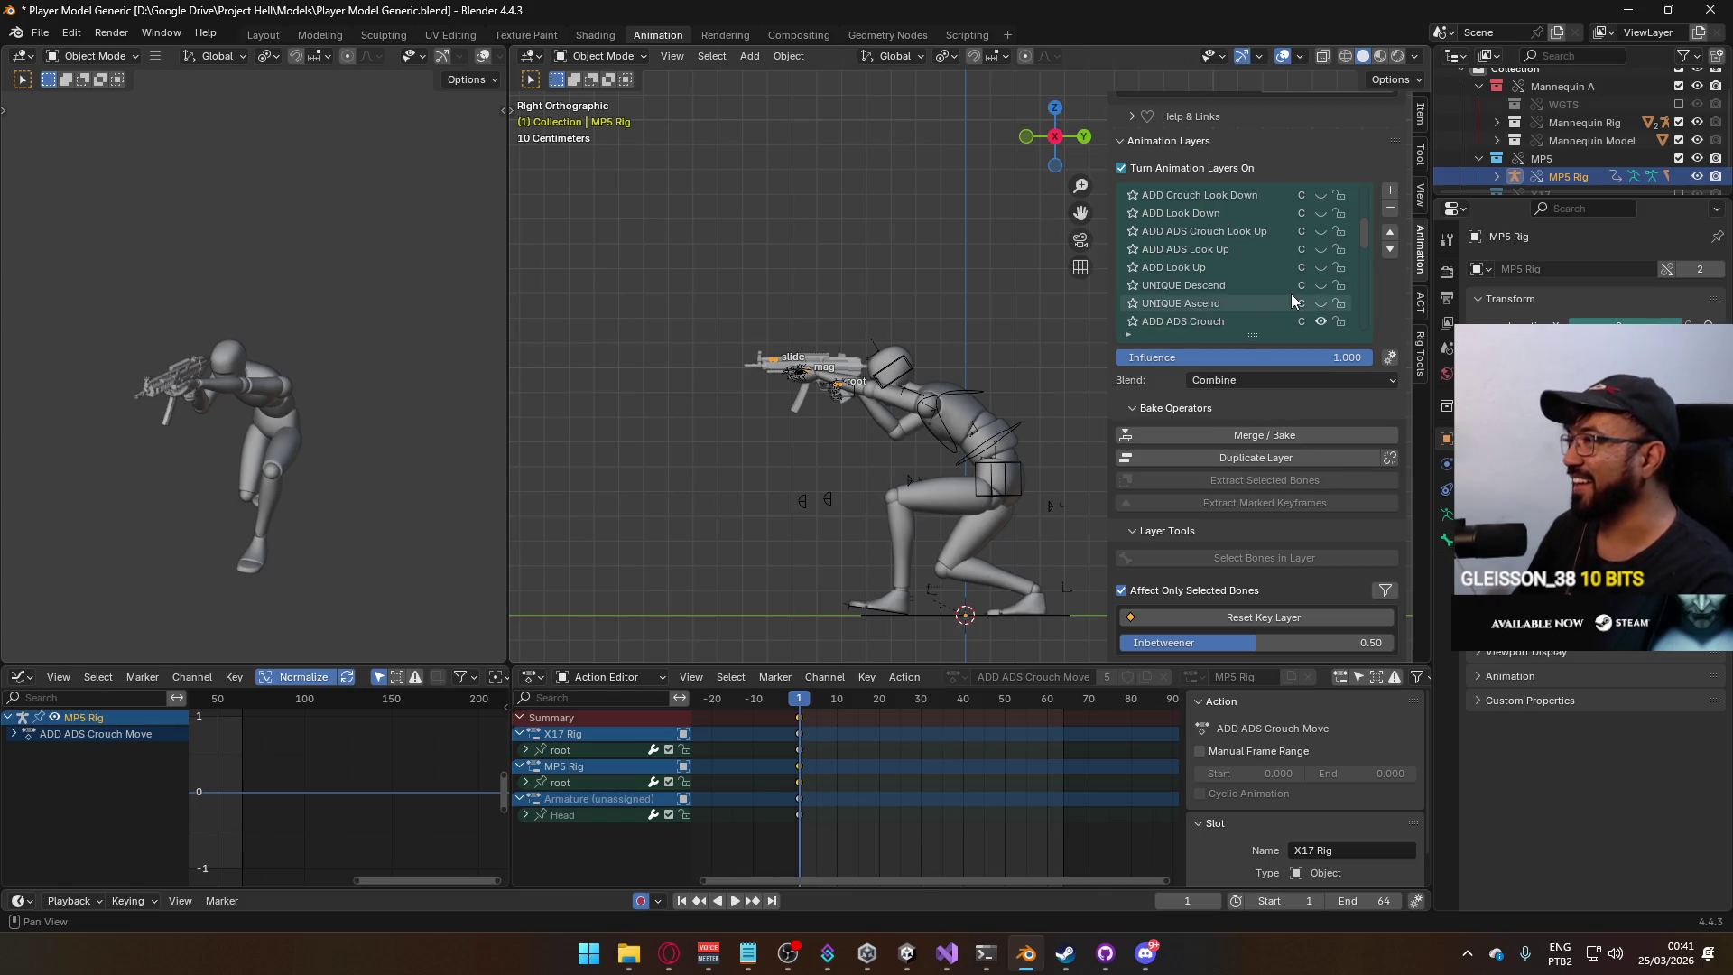
scroll(1309, 290, "down", 8)
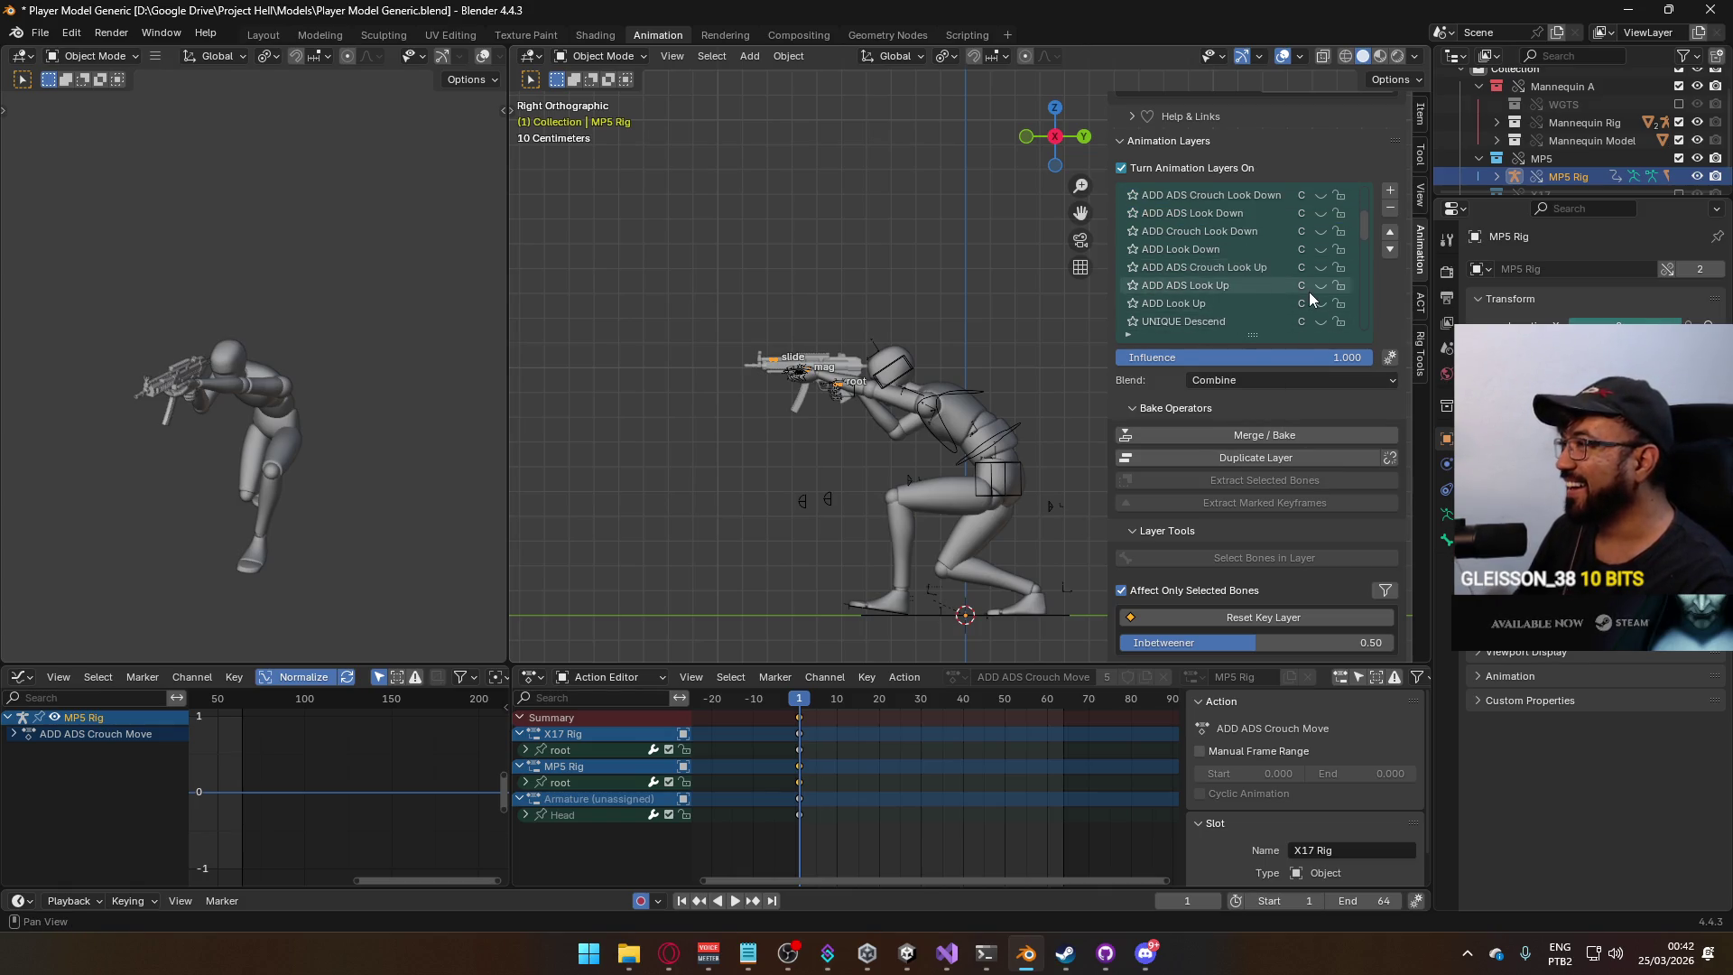
left_click(1320, 269)
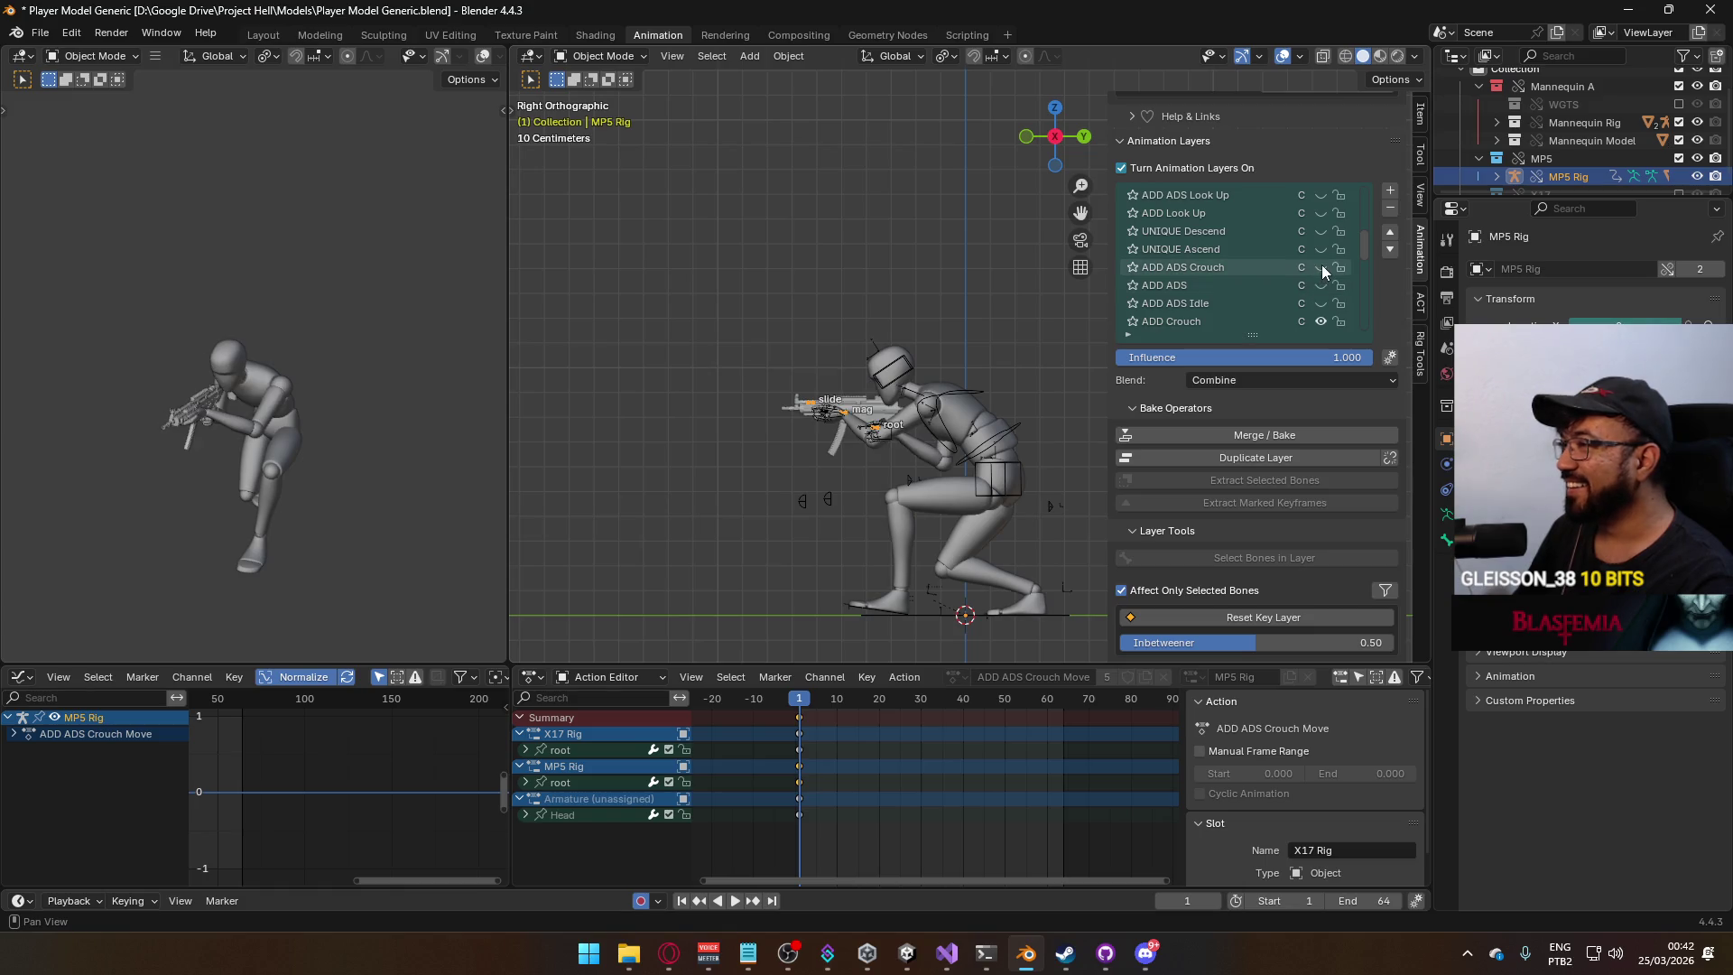
scroll(1270, 307, "up", 8)
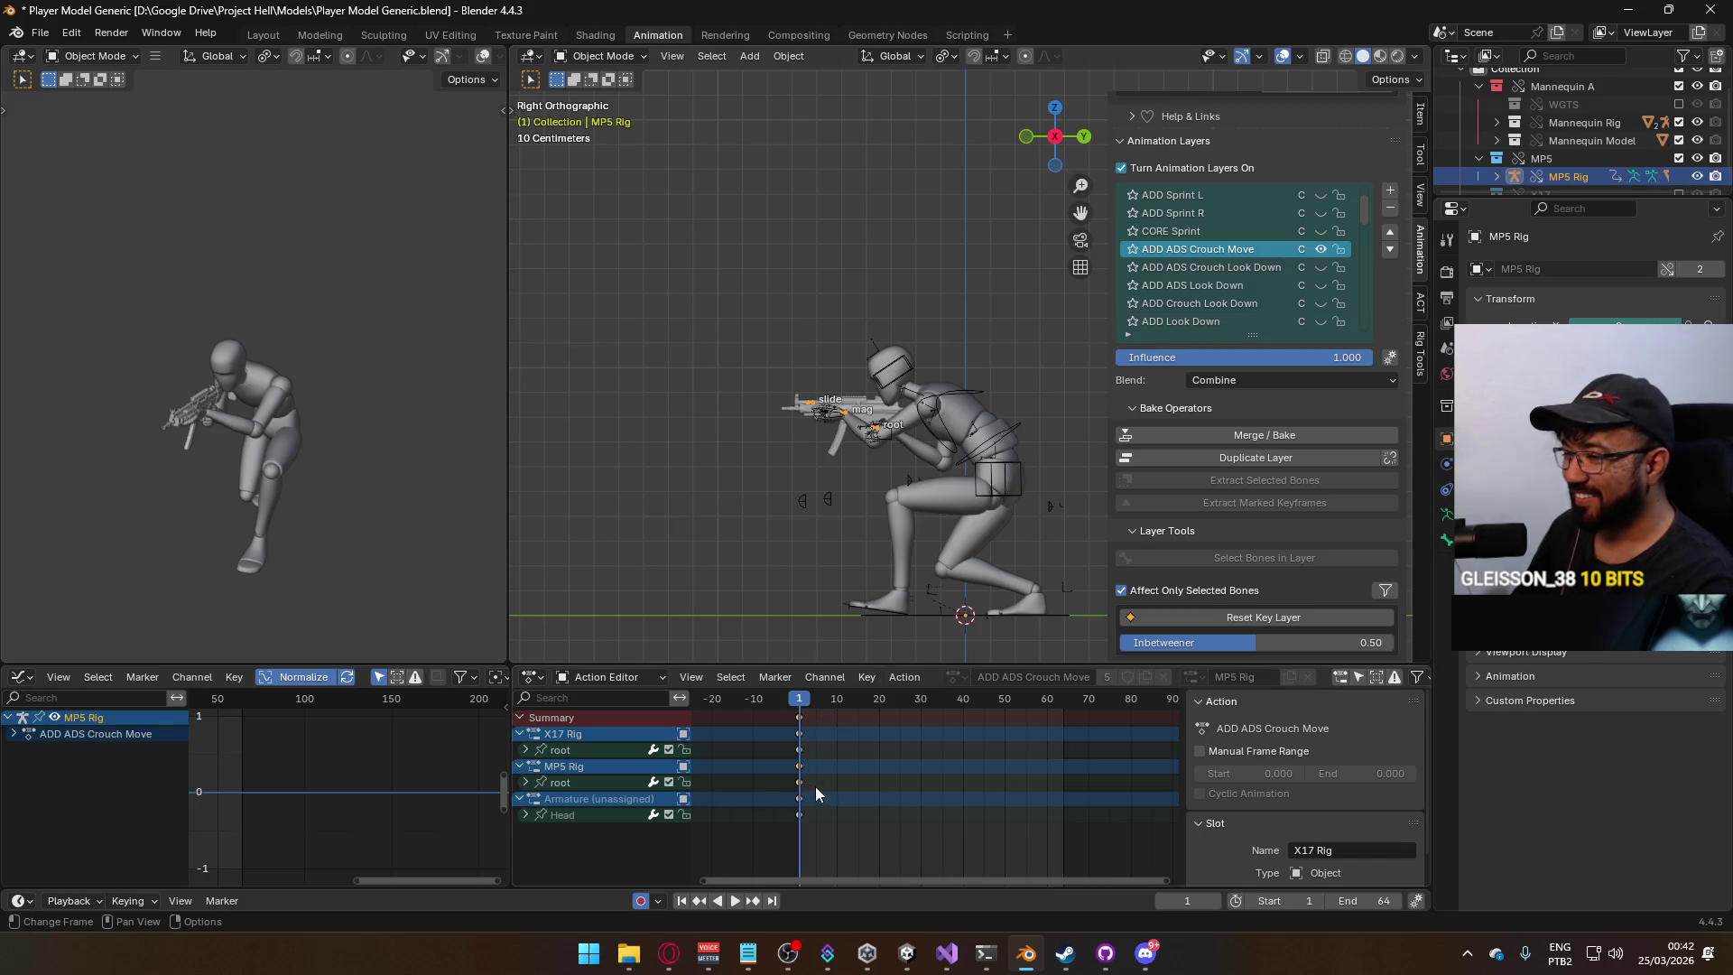
key("Delete")
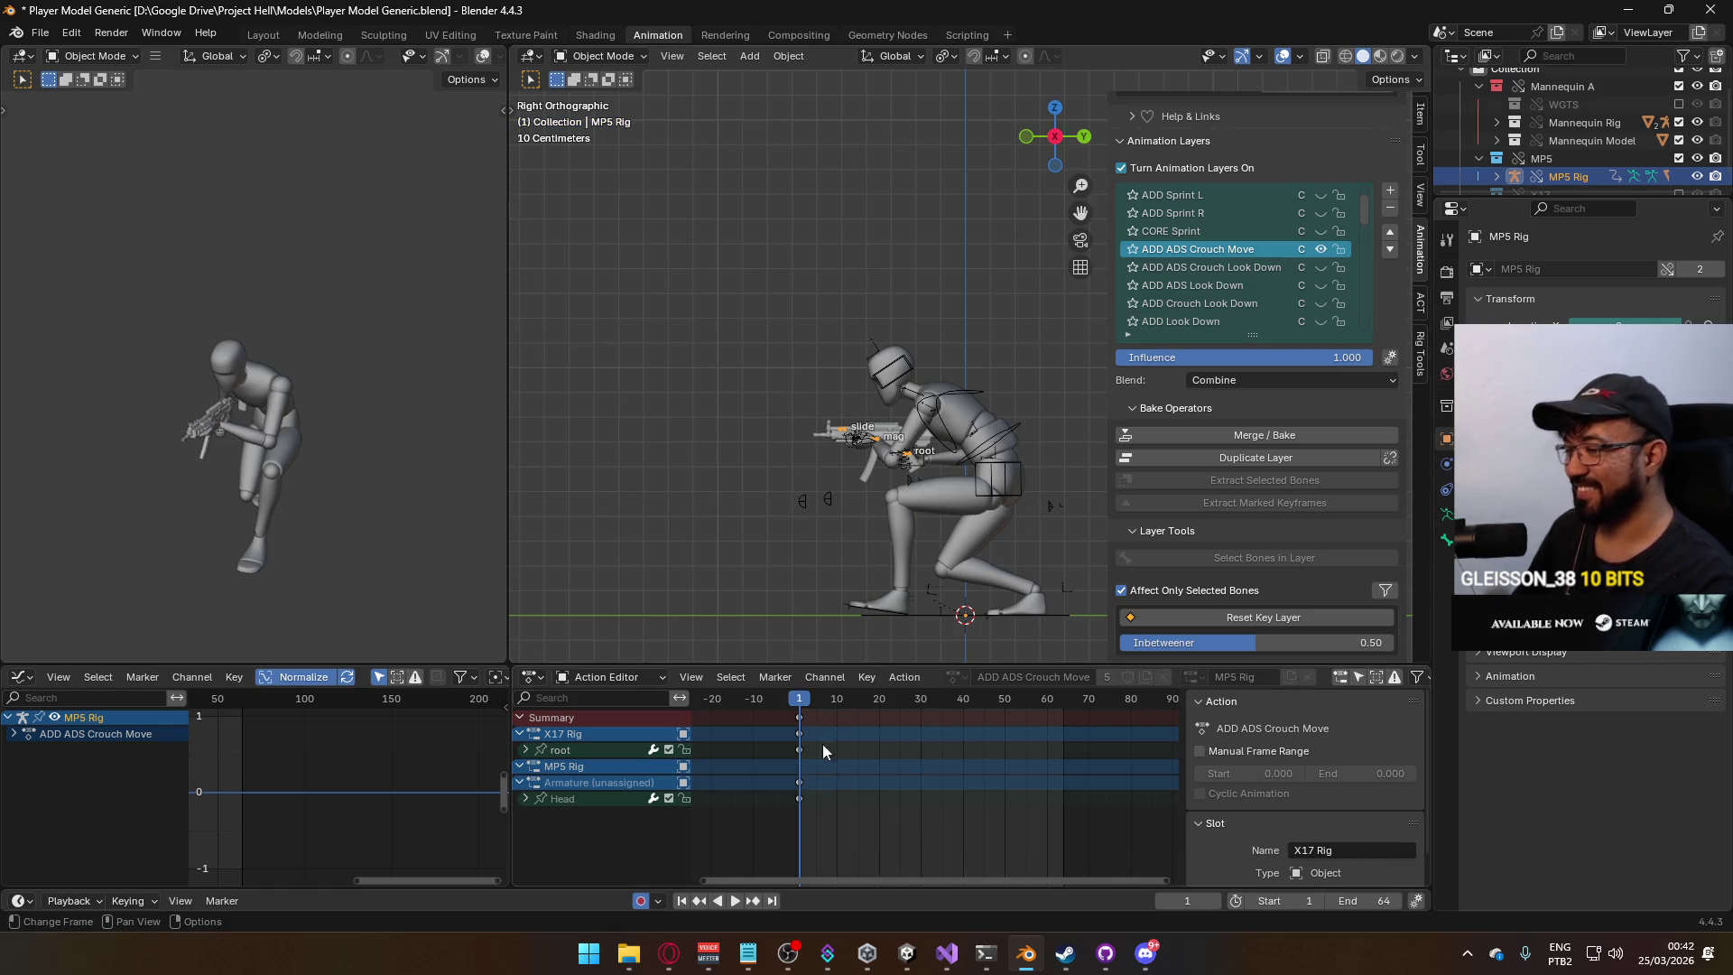
In Pose Mode, move the MP5 root bone up to raise the gun, then play to review.
left_click(601, 56)
left_click(619, 112)
scroll(917, 502, "up", 1)
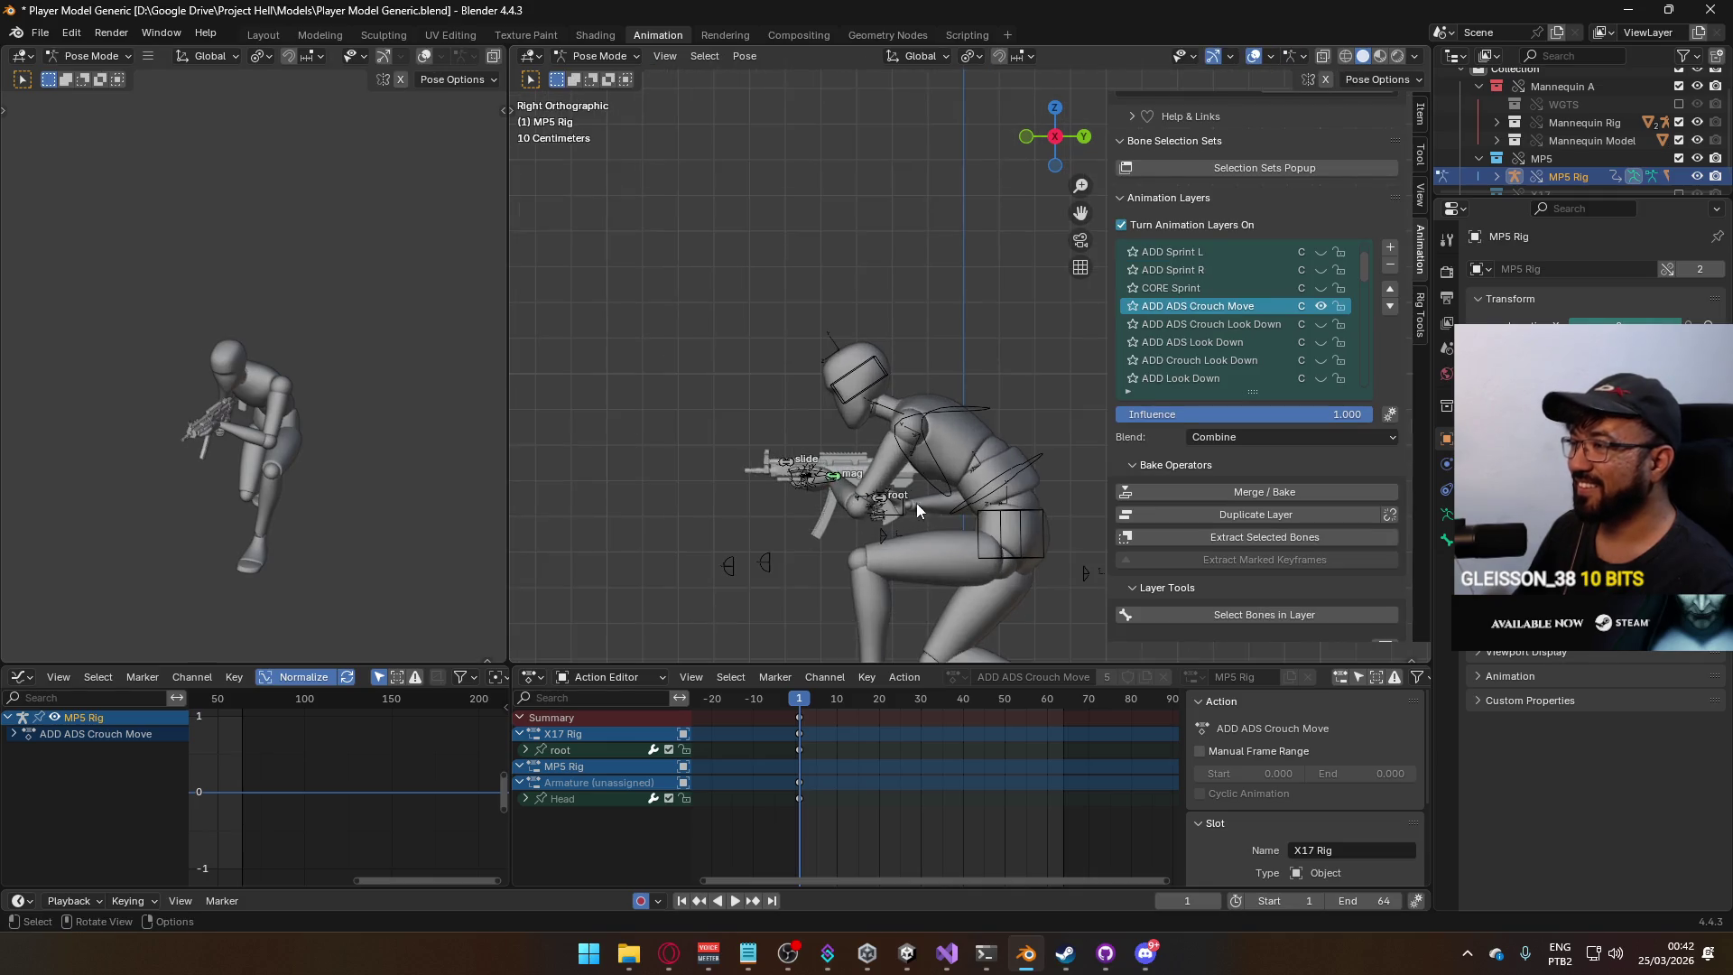
scroll(912, 505, "up", 1)
left_click(869, 529)
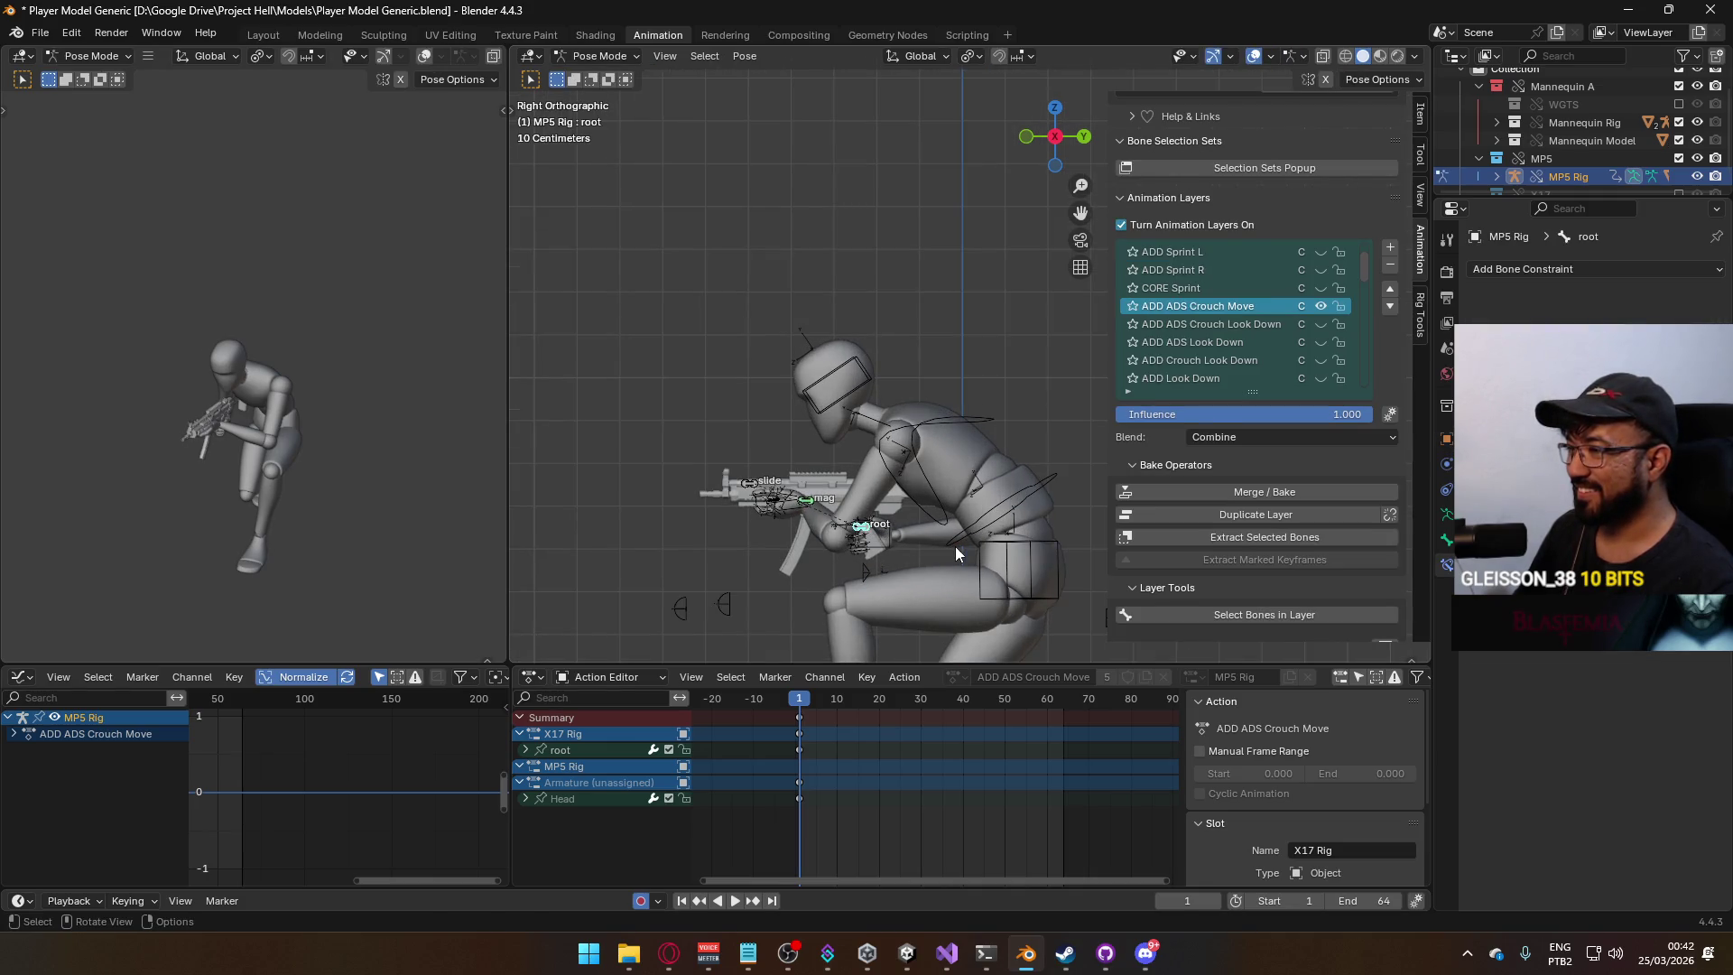
key("g")
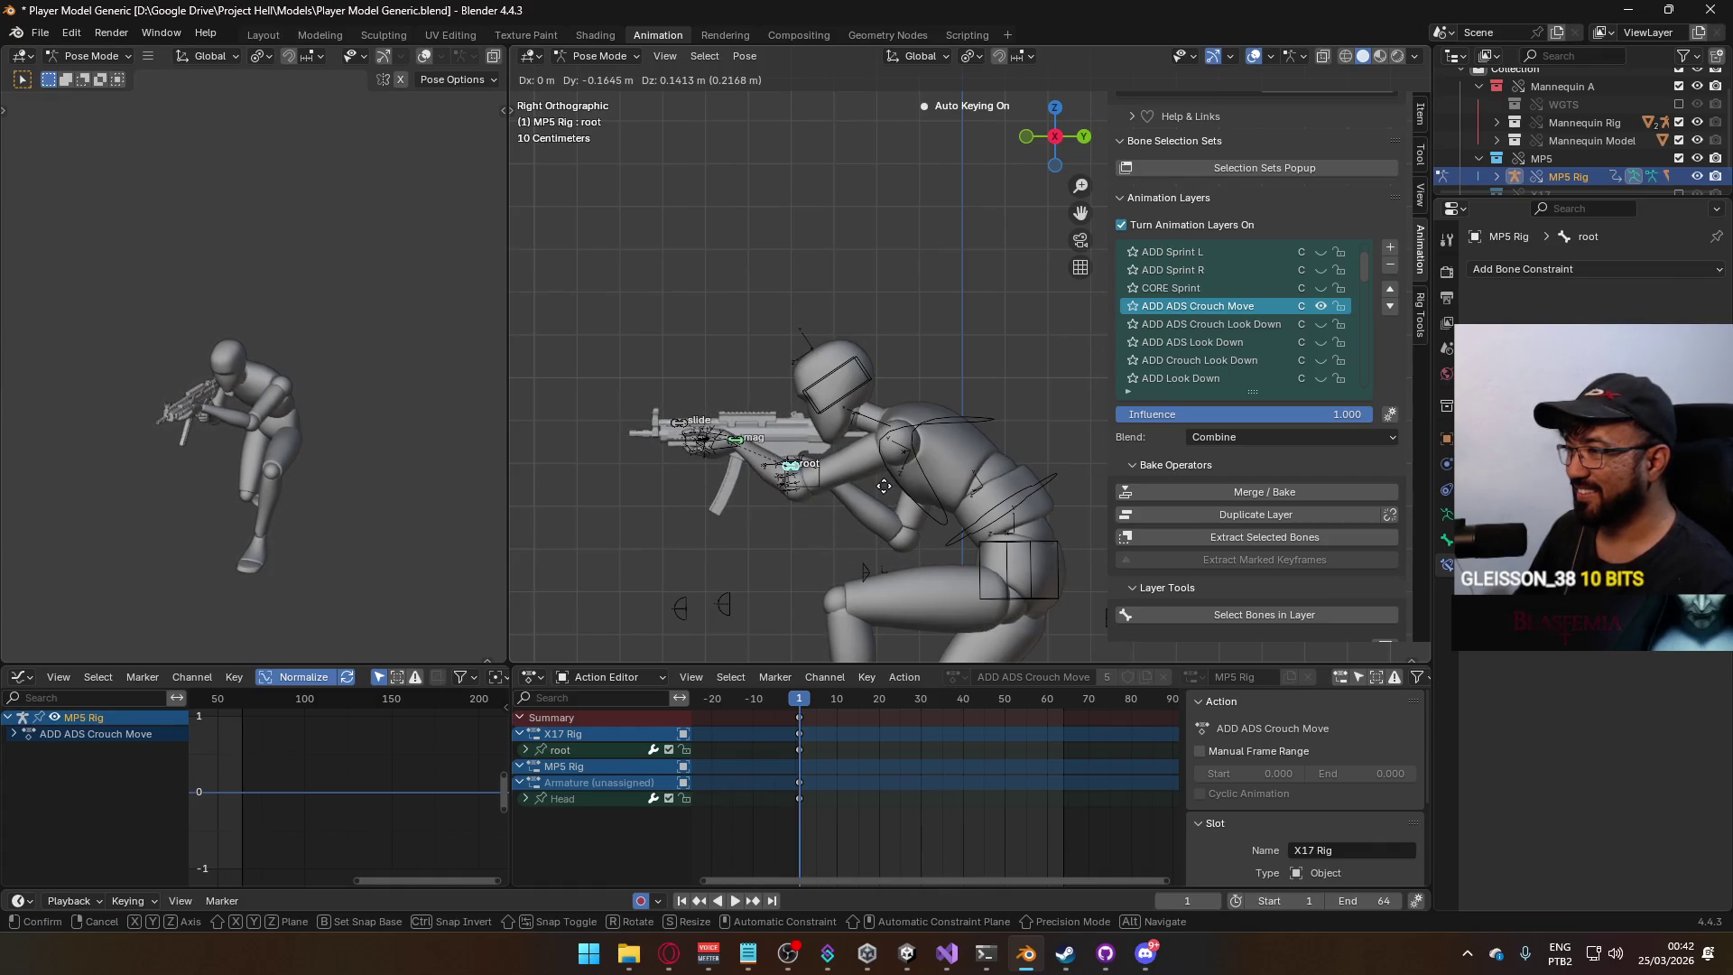
left_click(924, 518)
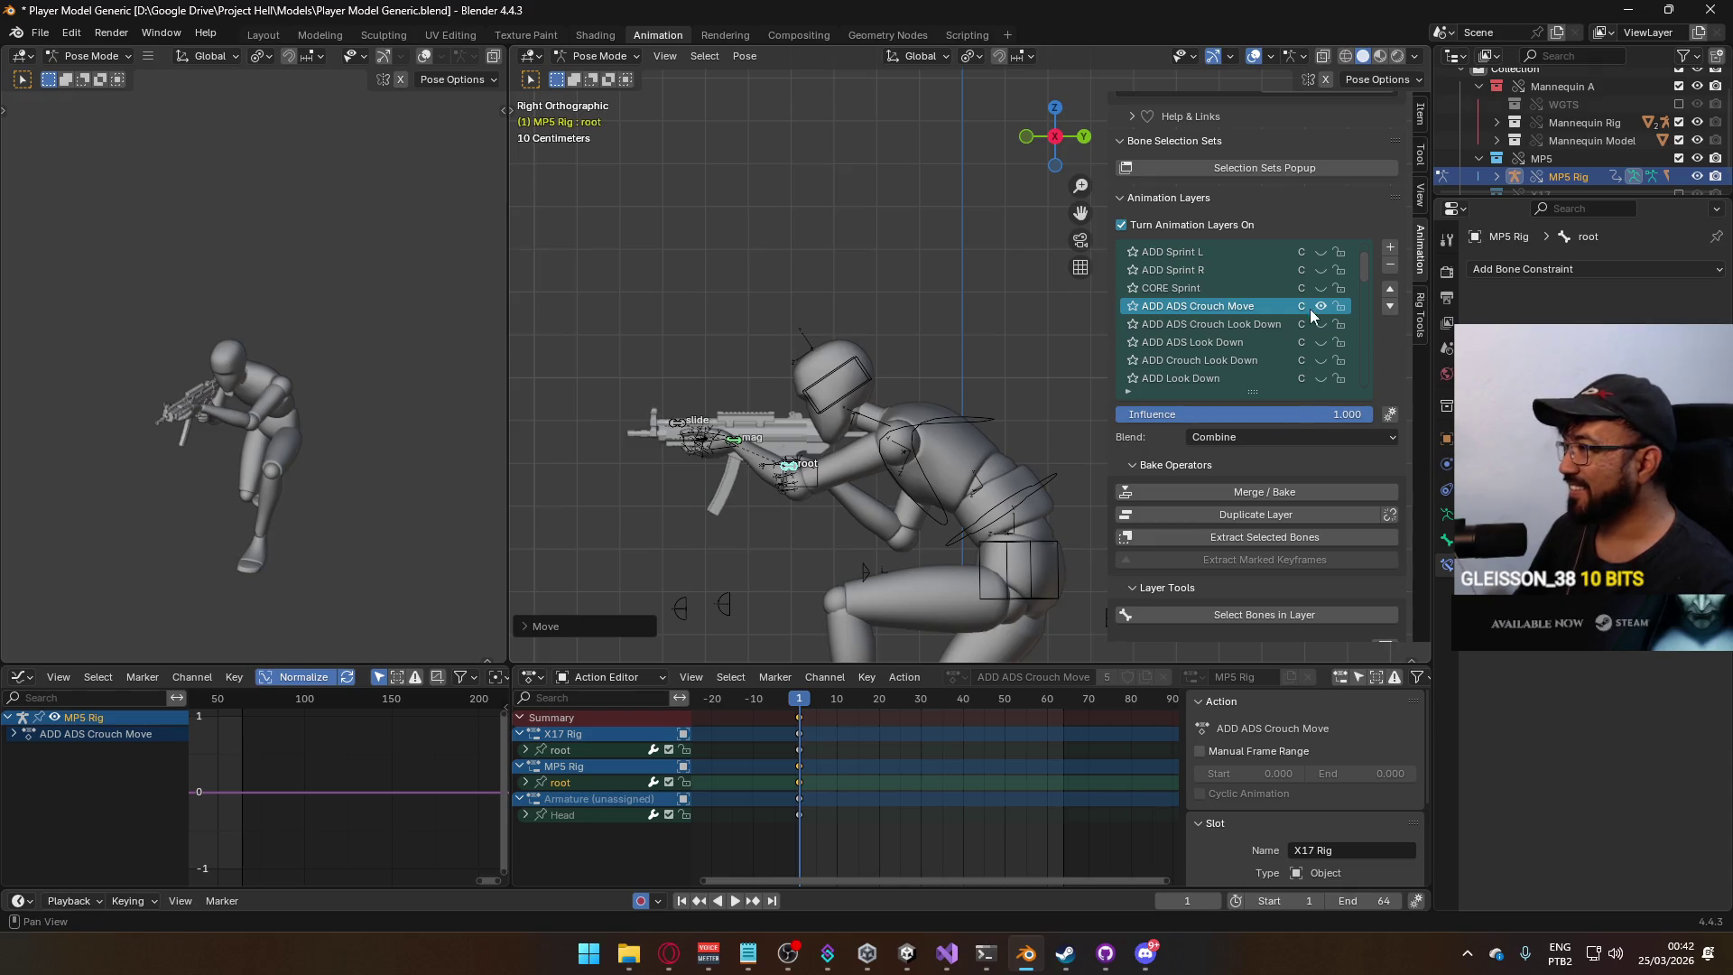
key("space")
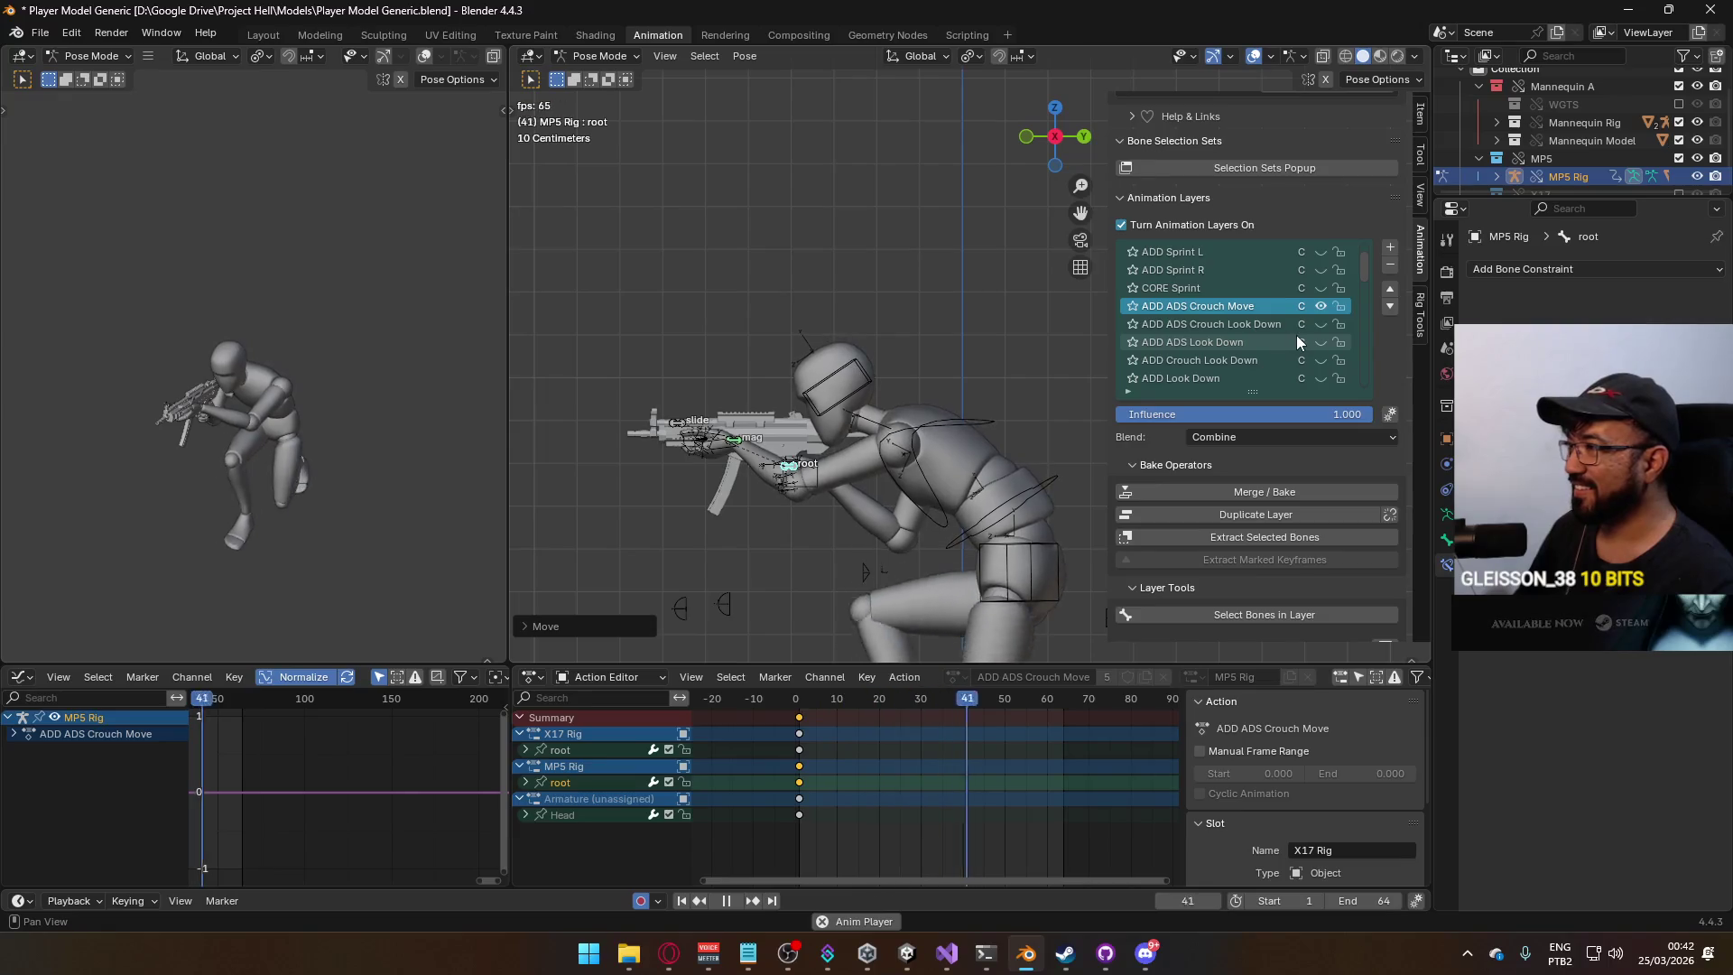
scroll(1298, 336, "down", 5)
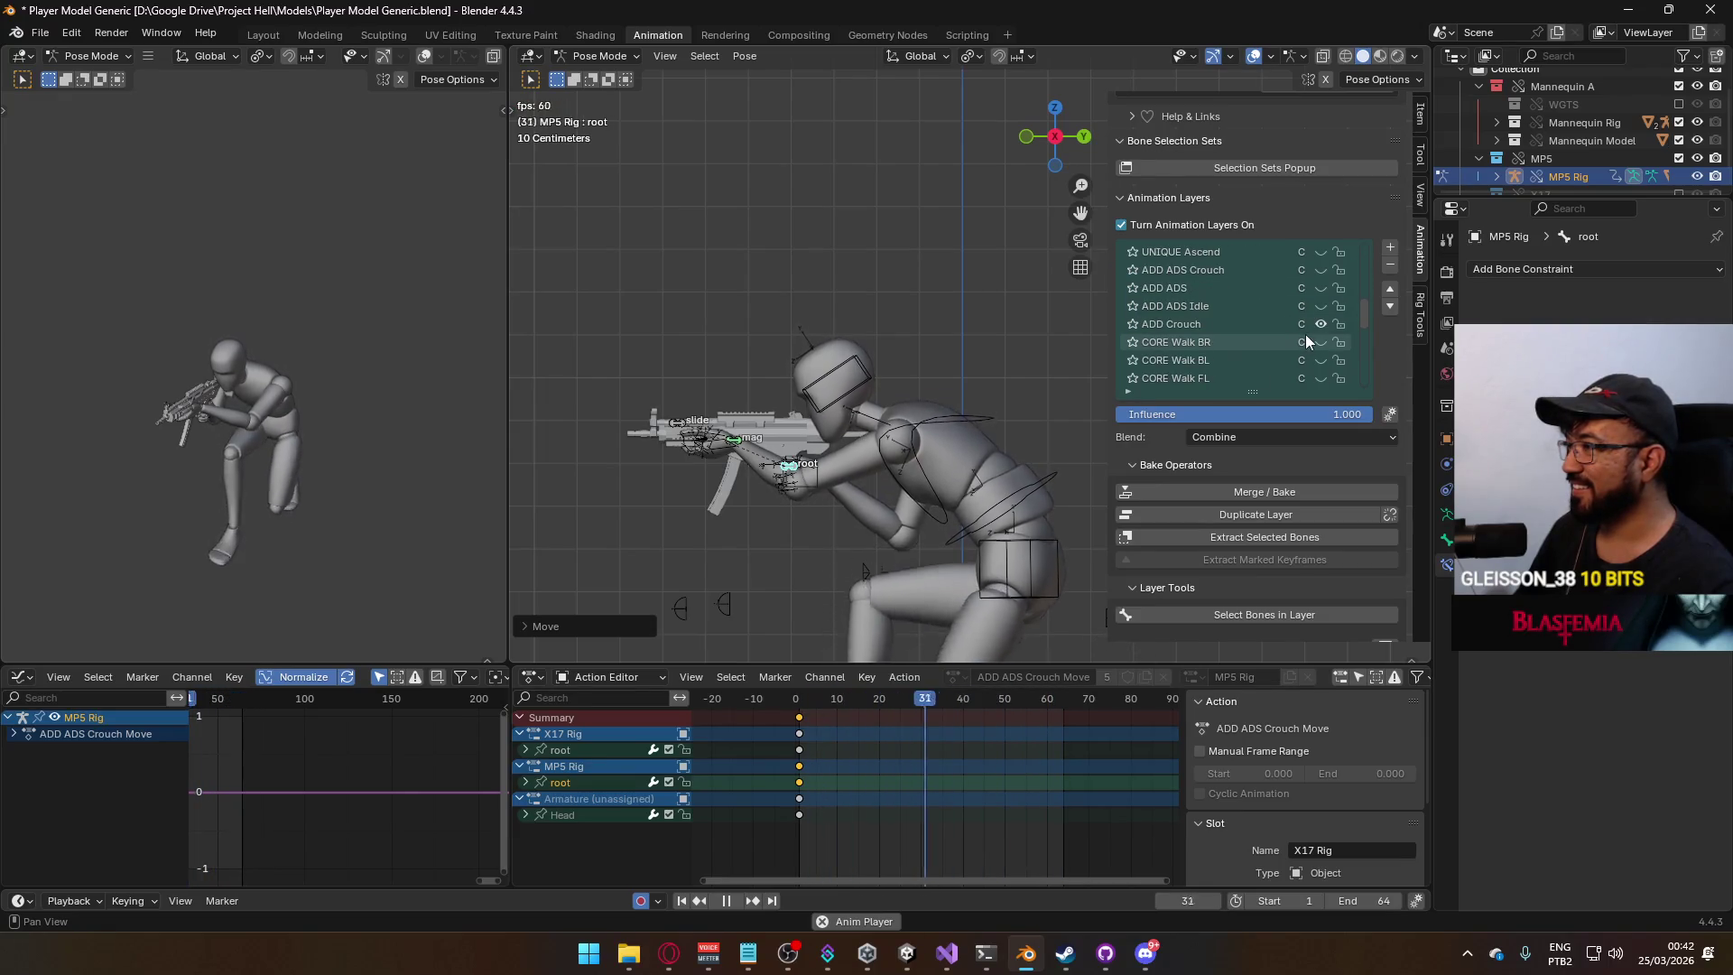
scroll(1317, 339, "down", 4)
scroll(1314, 336, "down", 2)
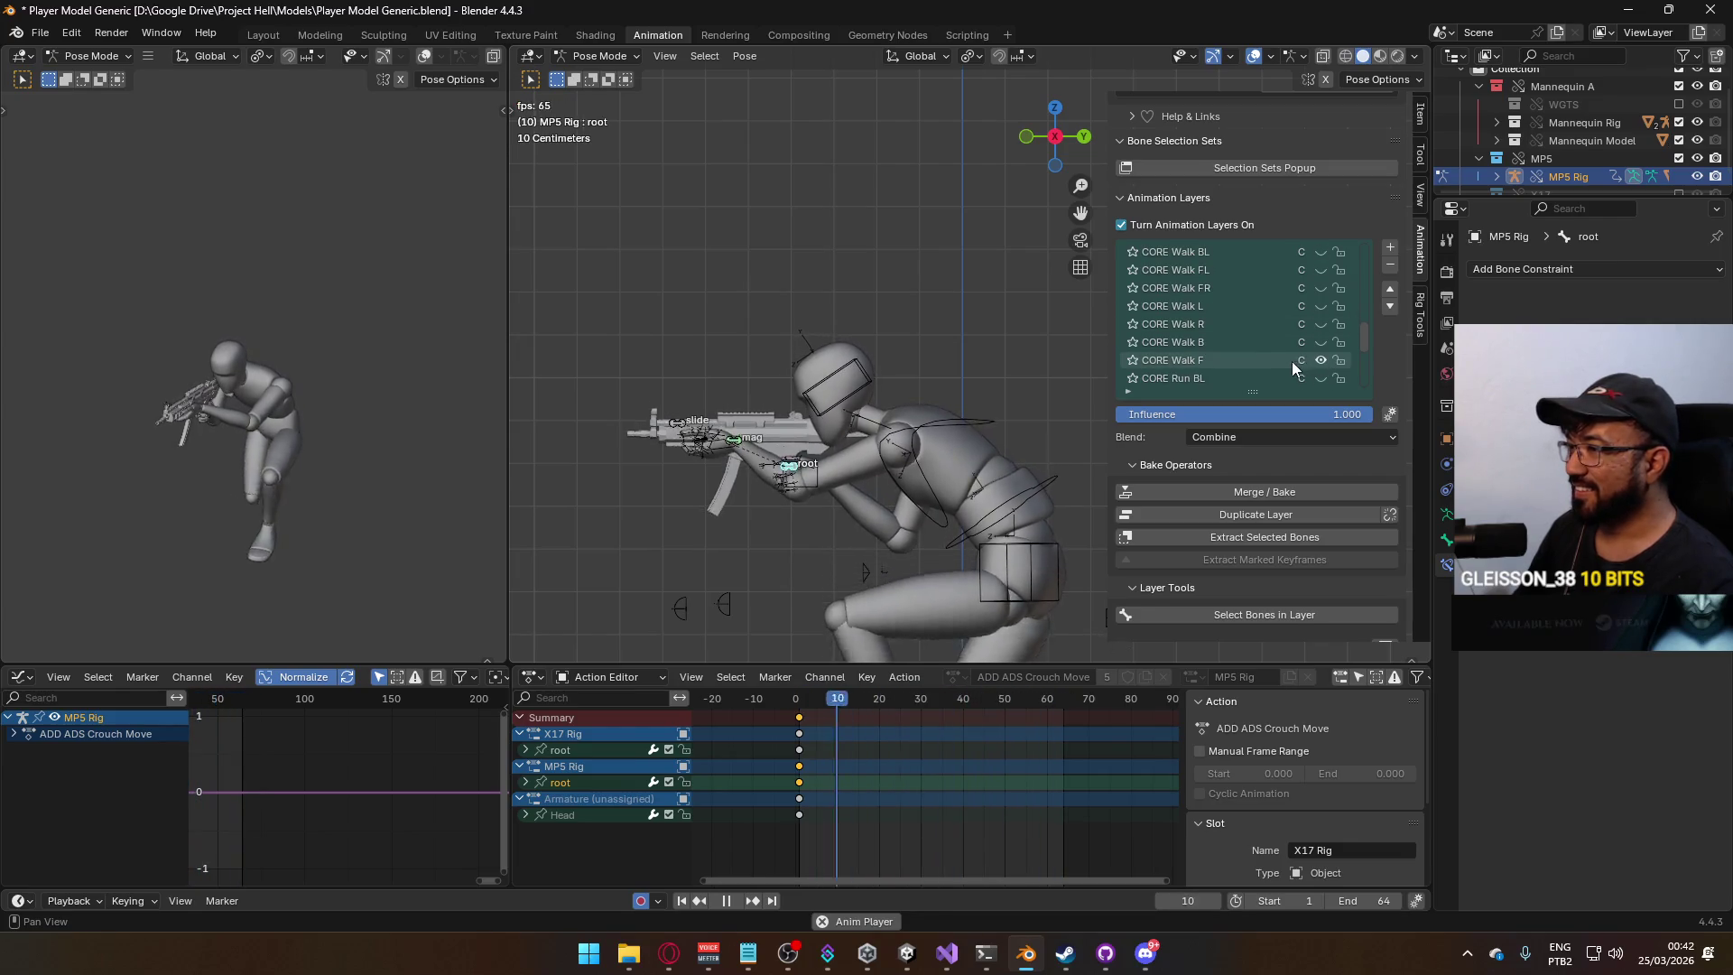
scroll(991, 434, "down", 5)
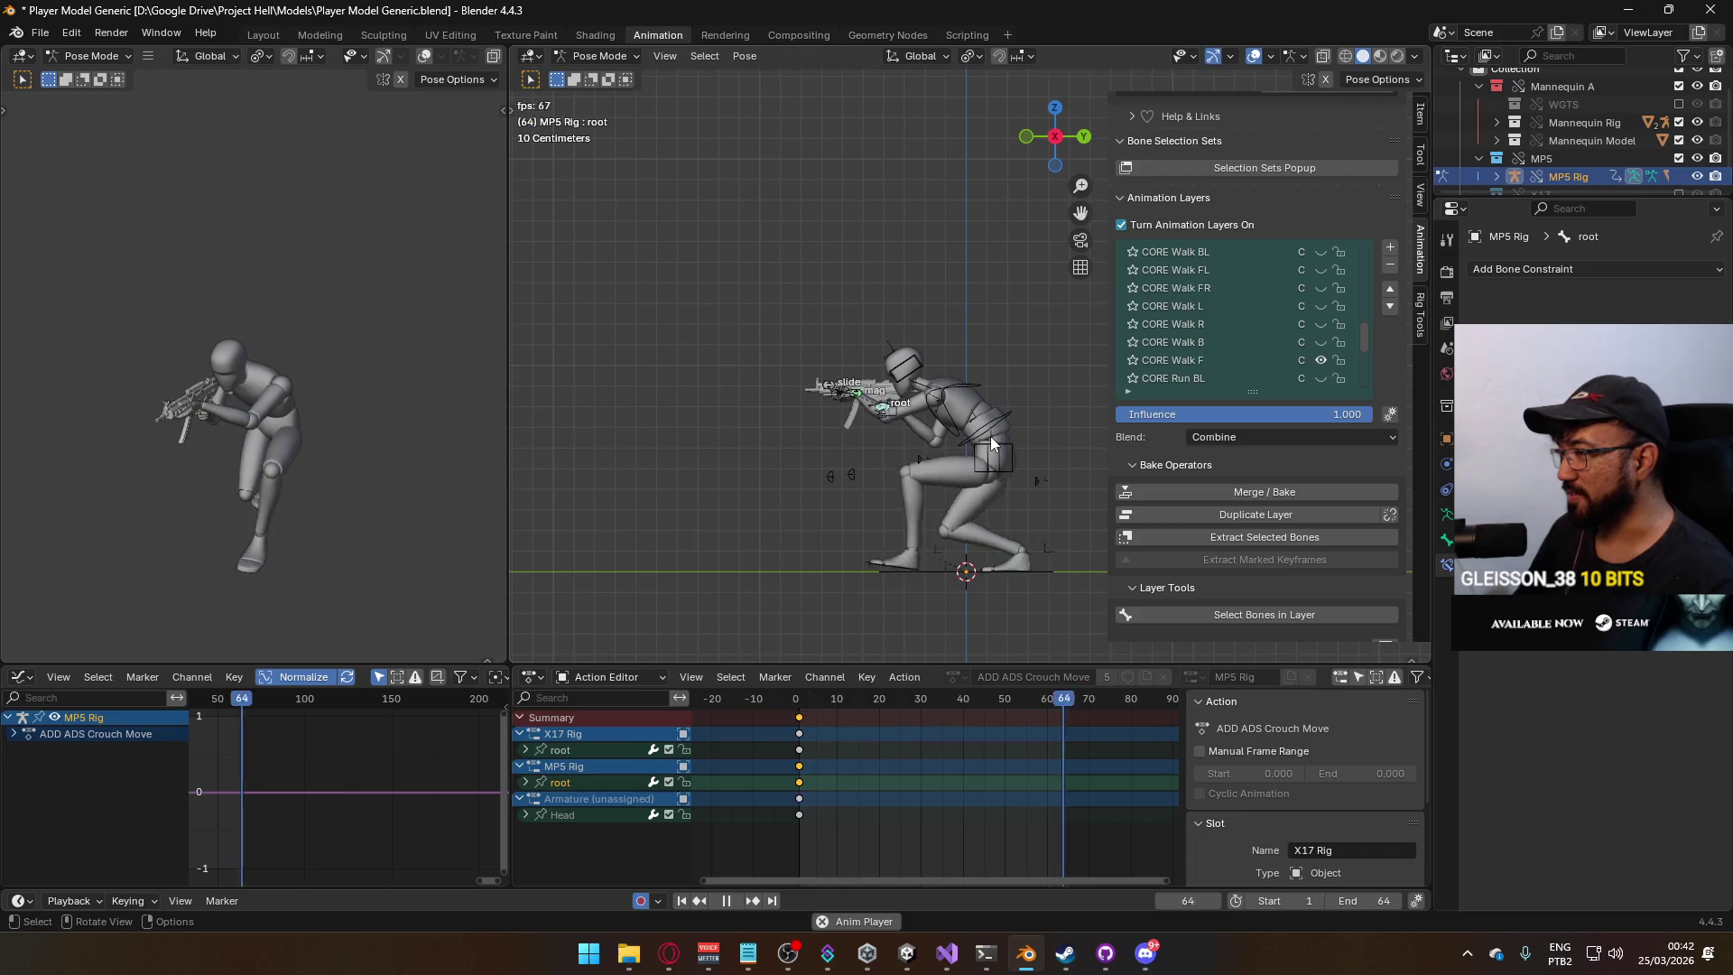
Back in Object Mode at frame 1, select the Armature and save the blend file.
left_click(568, 56)
left_click(601, 76)
key("space")
left_click_drag(818, 703, 798, 703)
left_click(990, 421)
left_click(935, 348)
key("ctrl+s")
Open the FBX export and filter the Animations folder's files with 'walk f'.
left_click(42, 32)
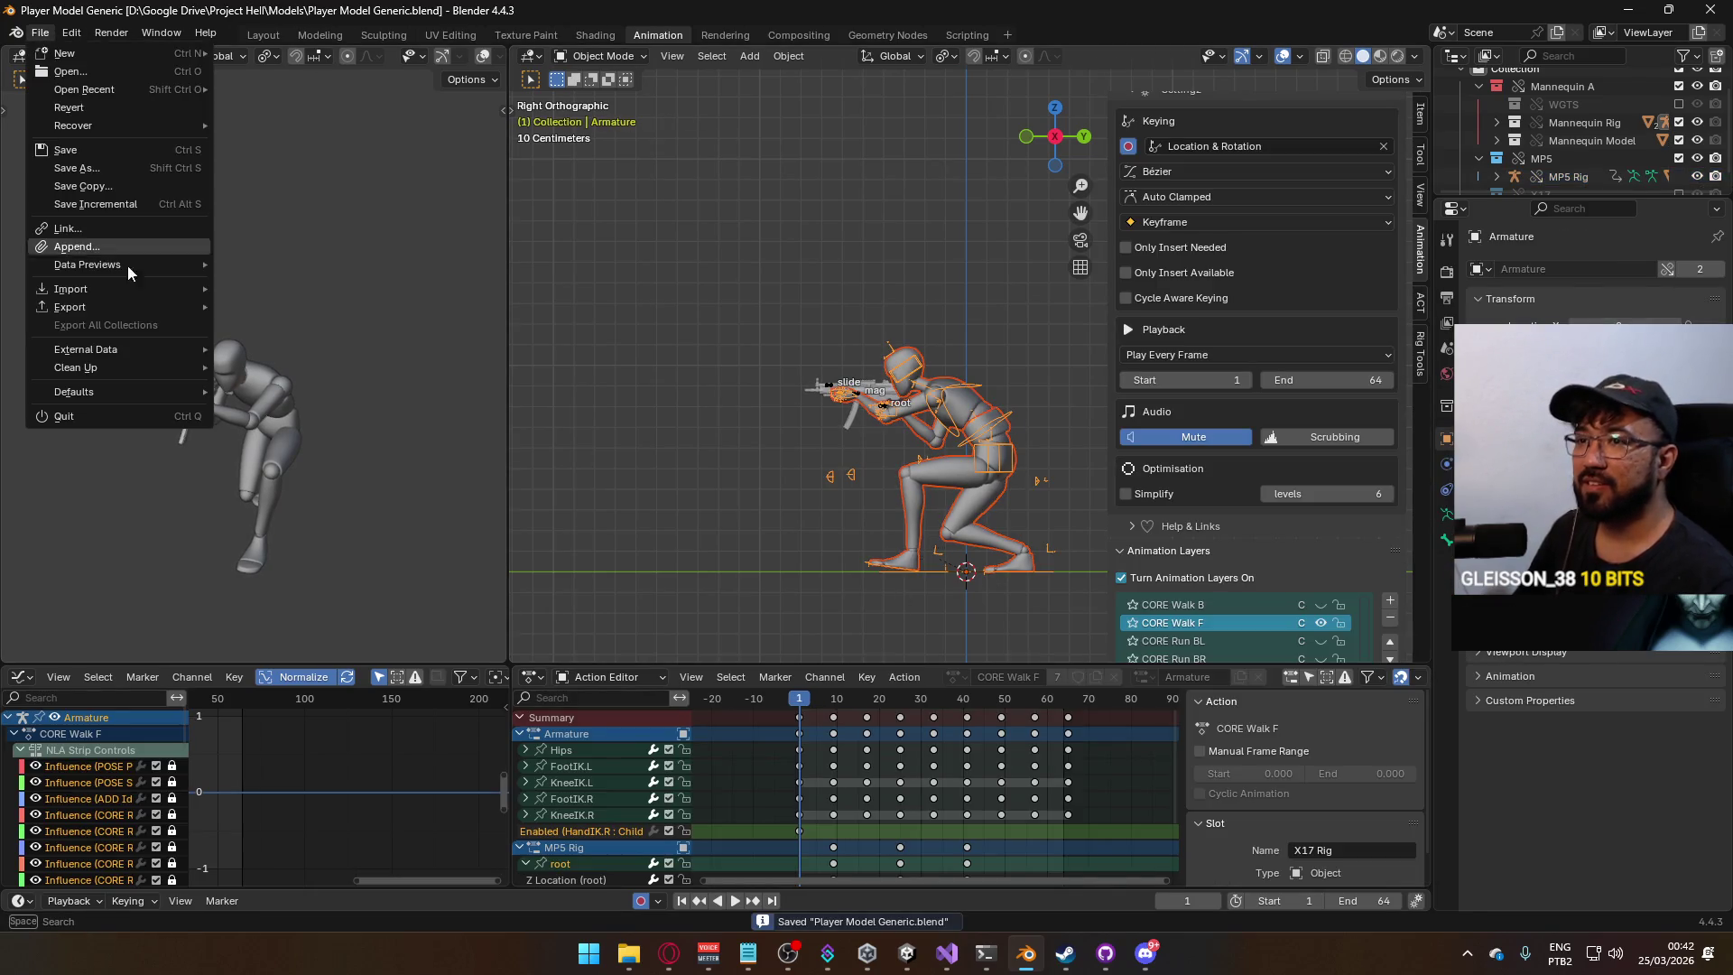
mouse_move(128, 306)
left_click(307, 469)
scroll(957, 406, "down", 2)
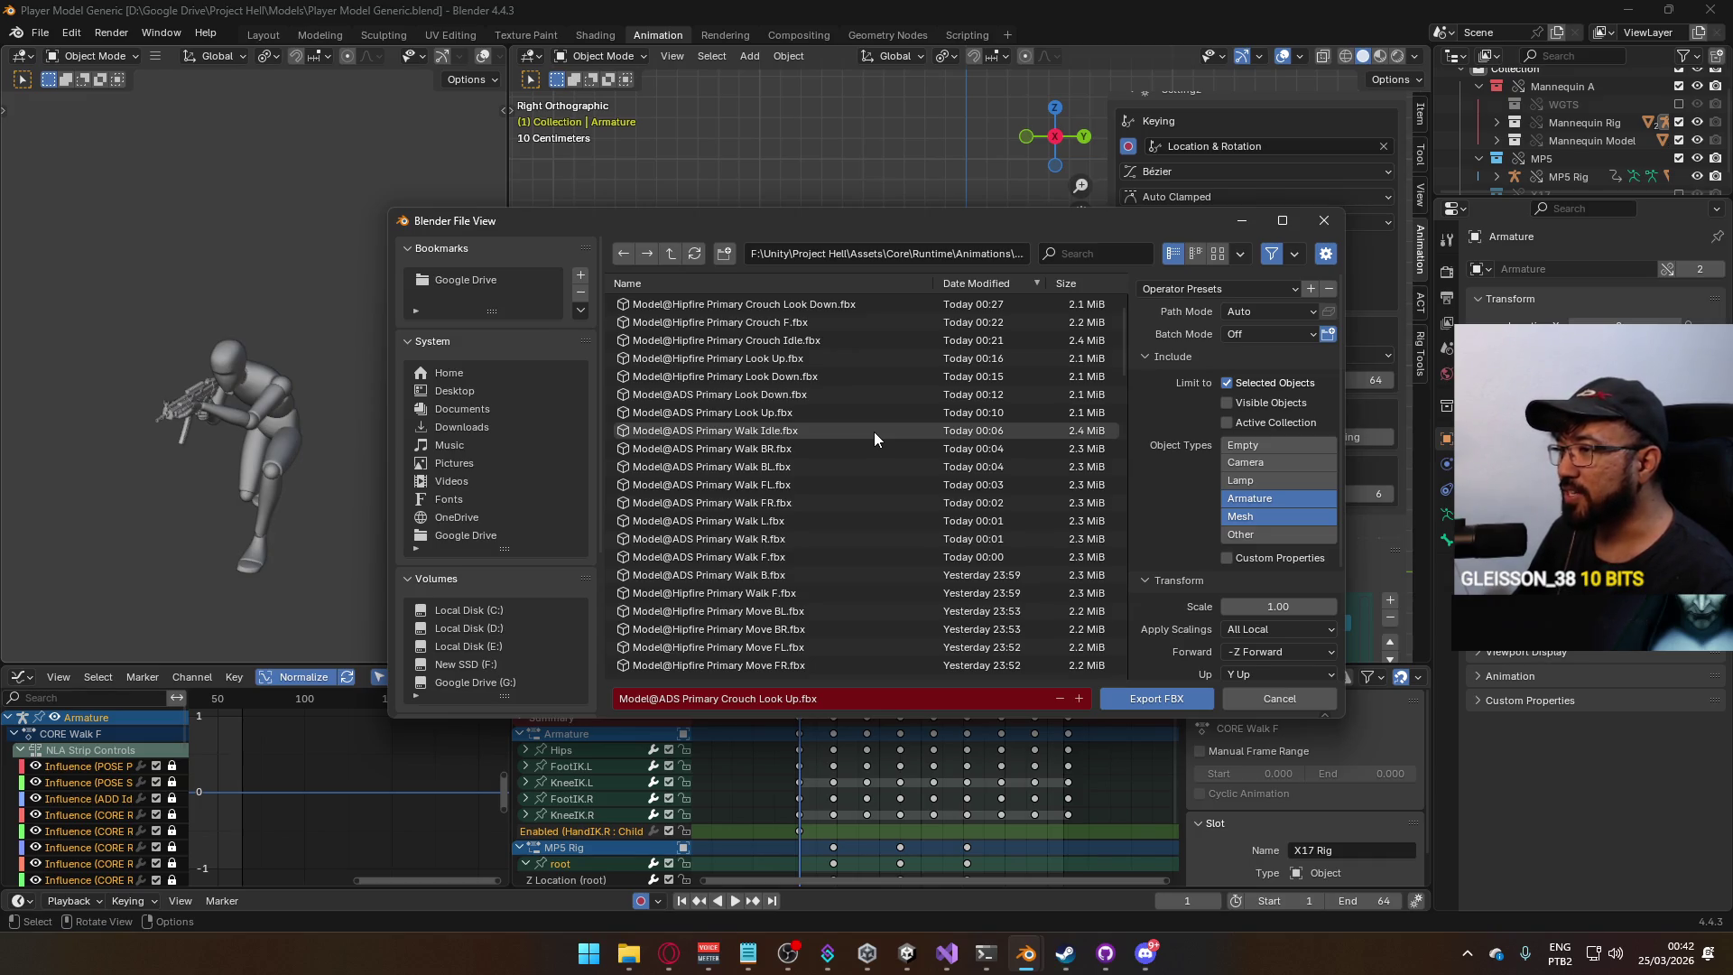
scroll(874, 432, "up", 2)
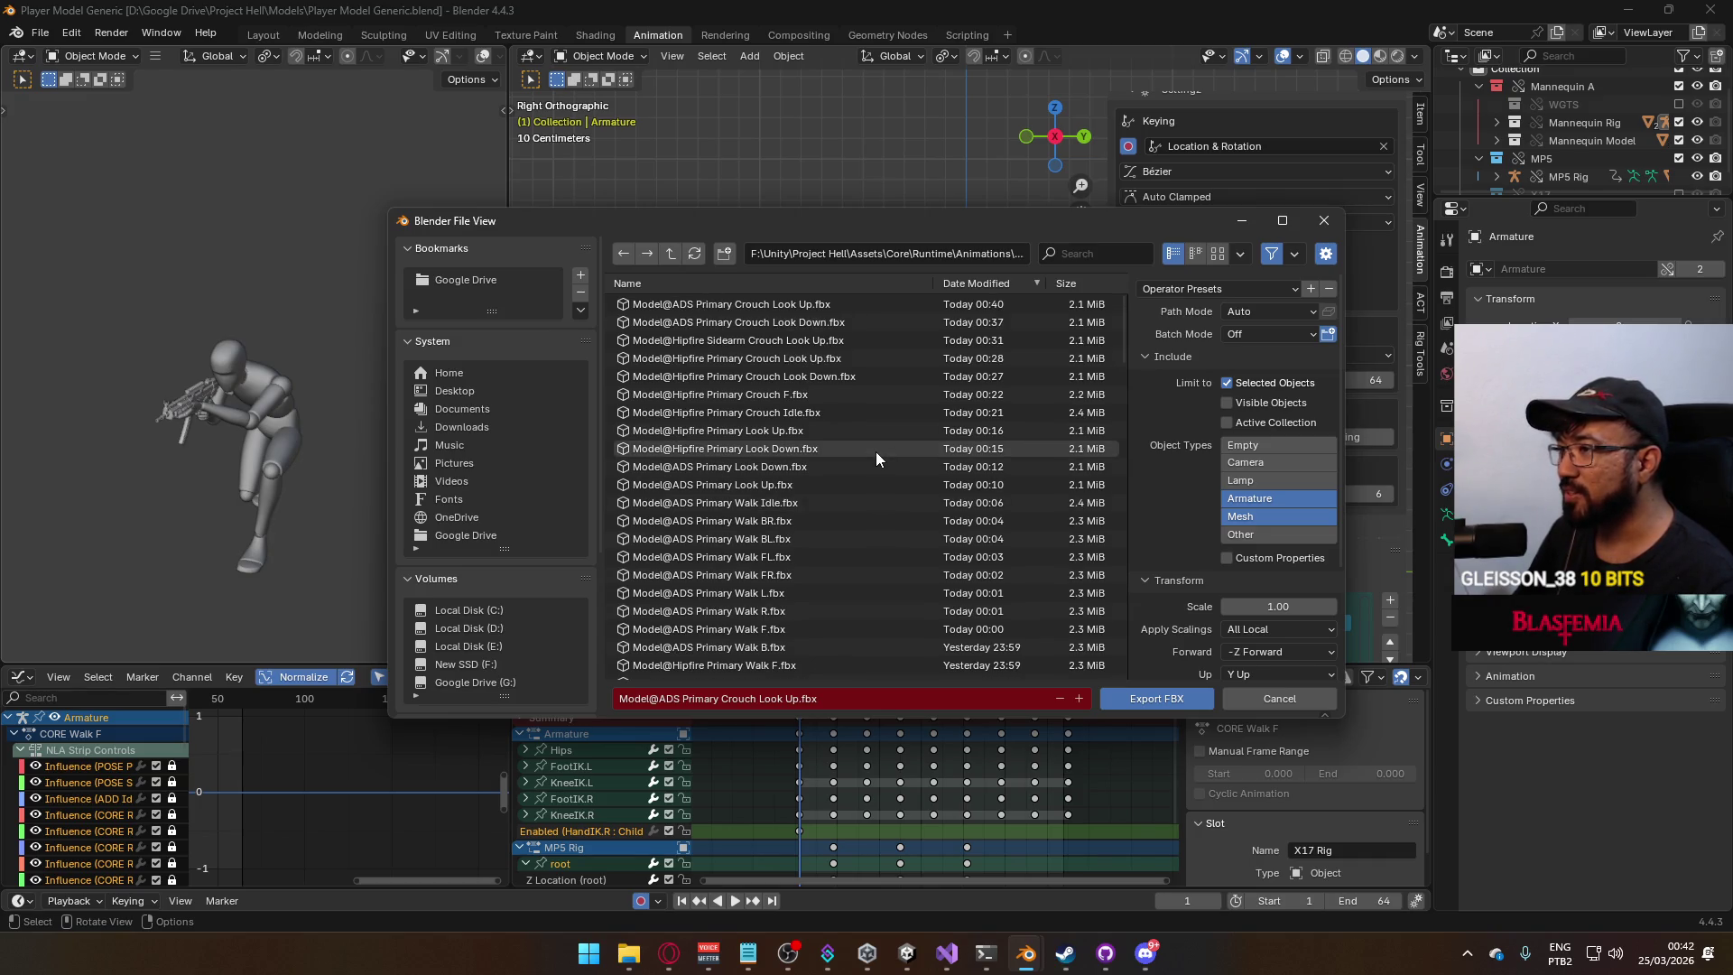
scroll(874, 447, "down", 4)
left_click(1083, 254)
type("walk f")
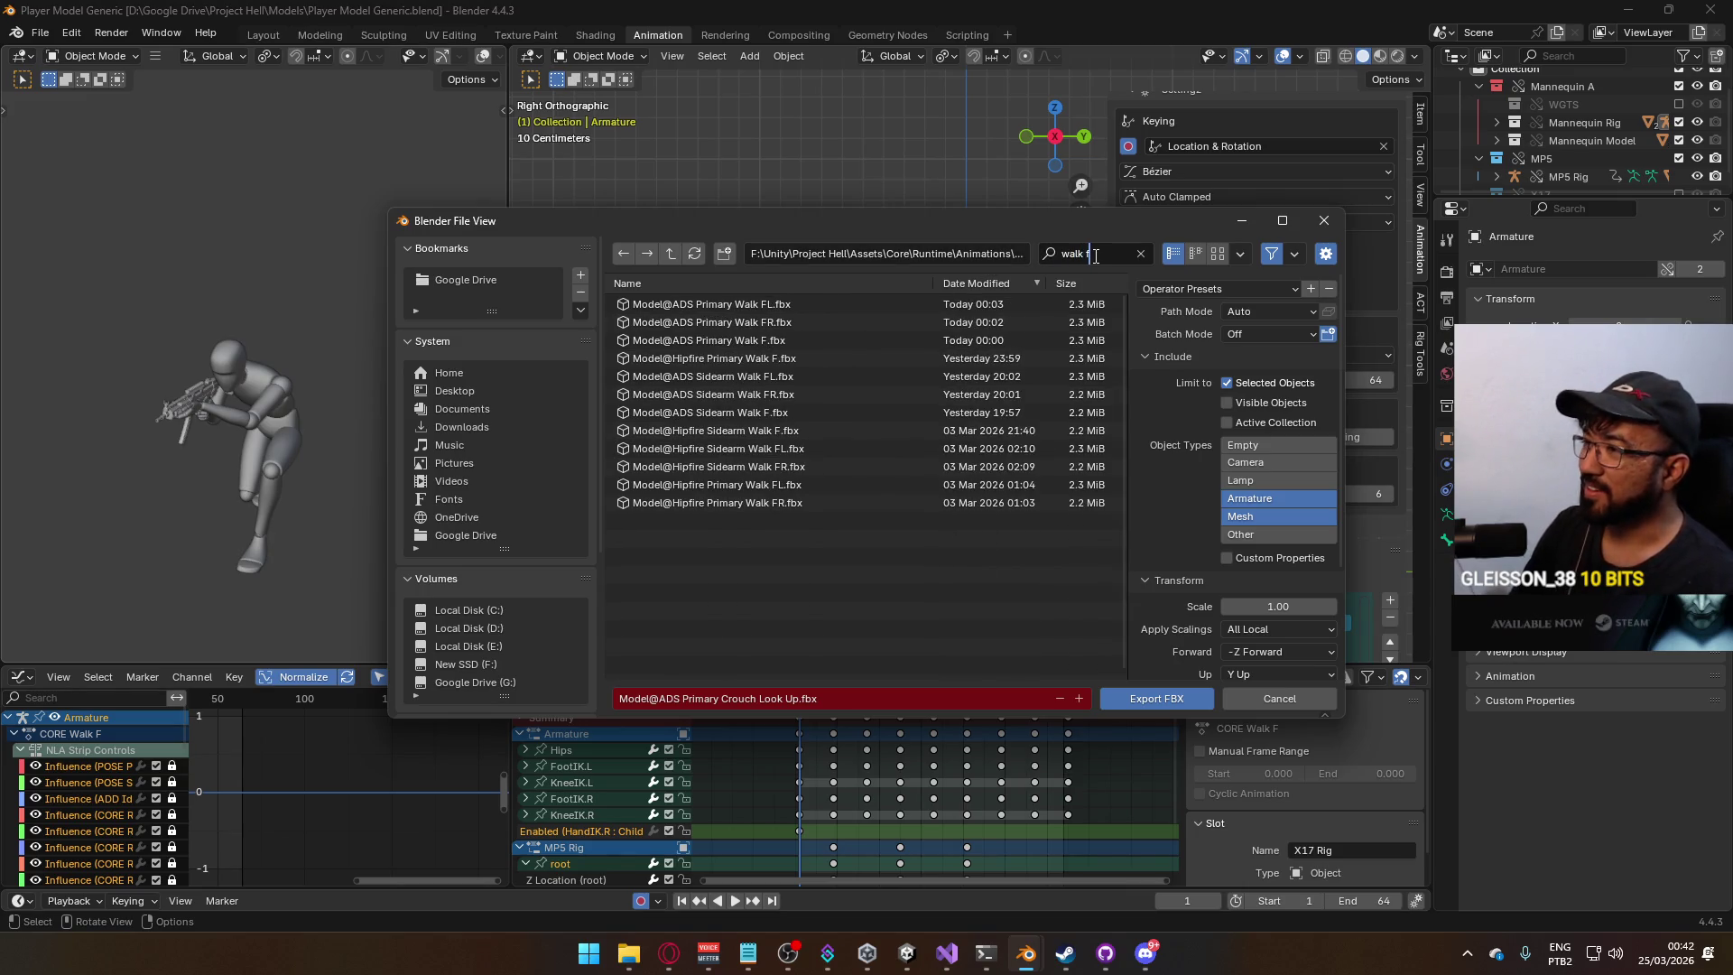
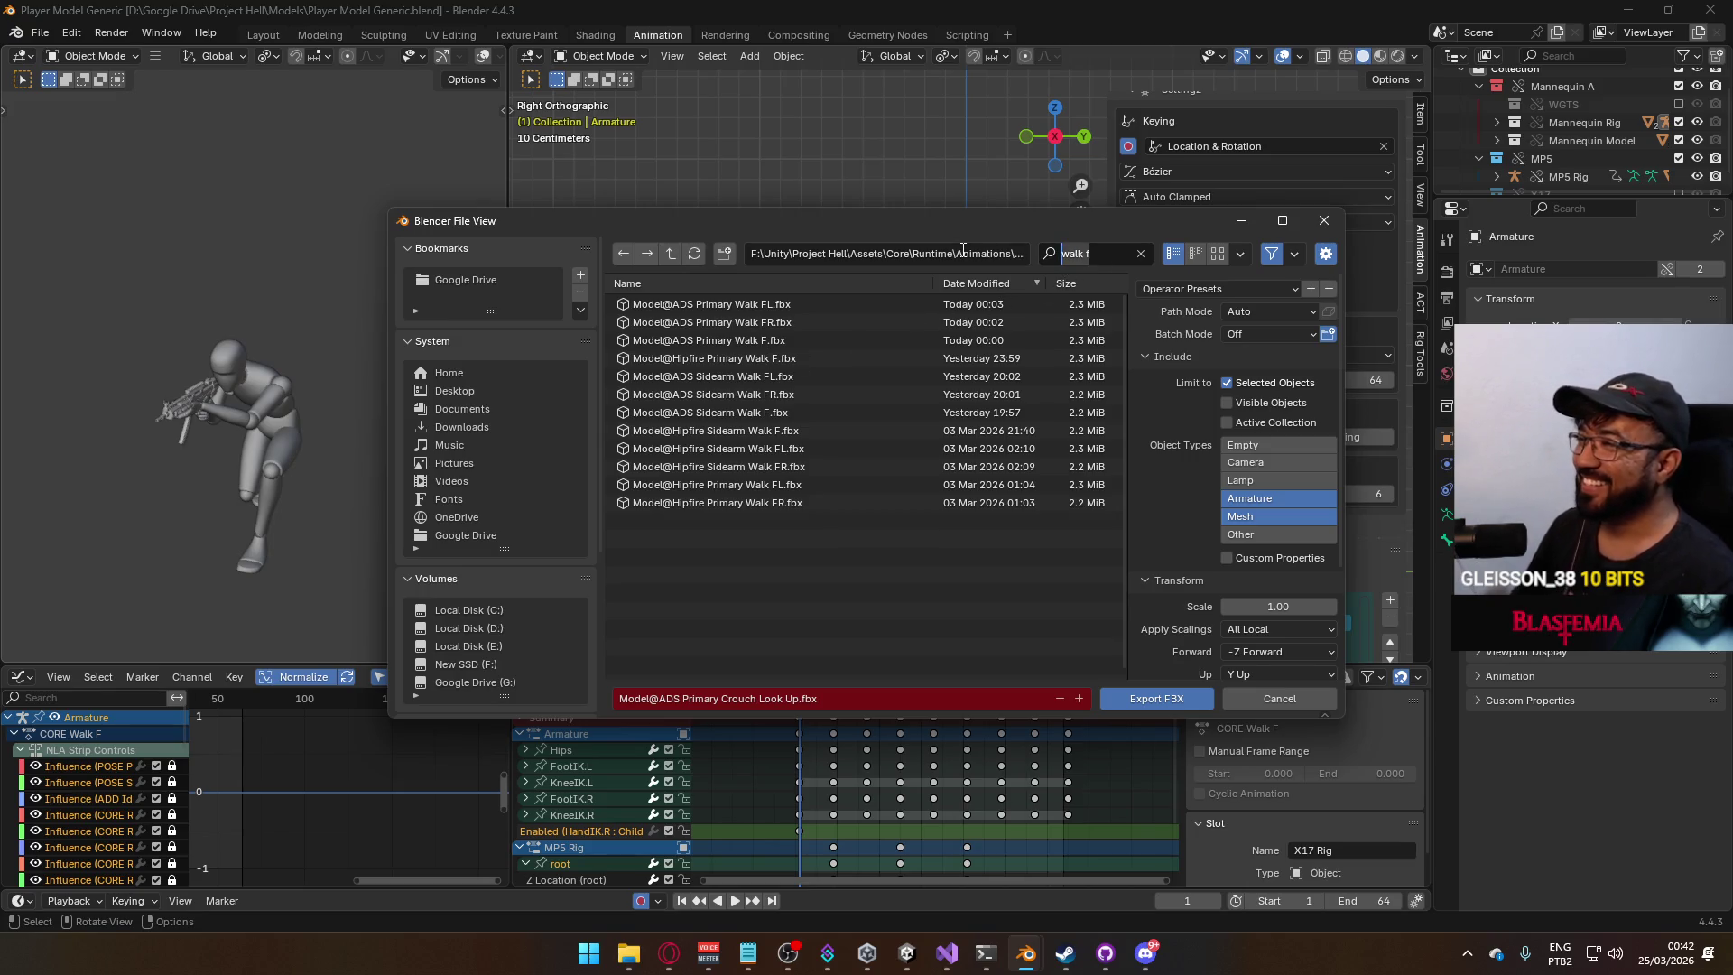
Filter the export browser for 'ads primary c' and export the animation as Model@ADS Primary Crouch F.fbx.
type("crouch")
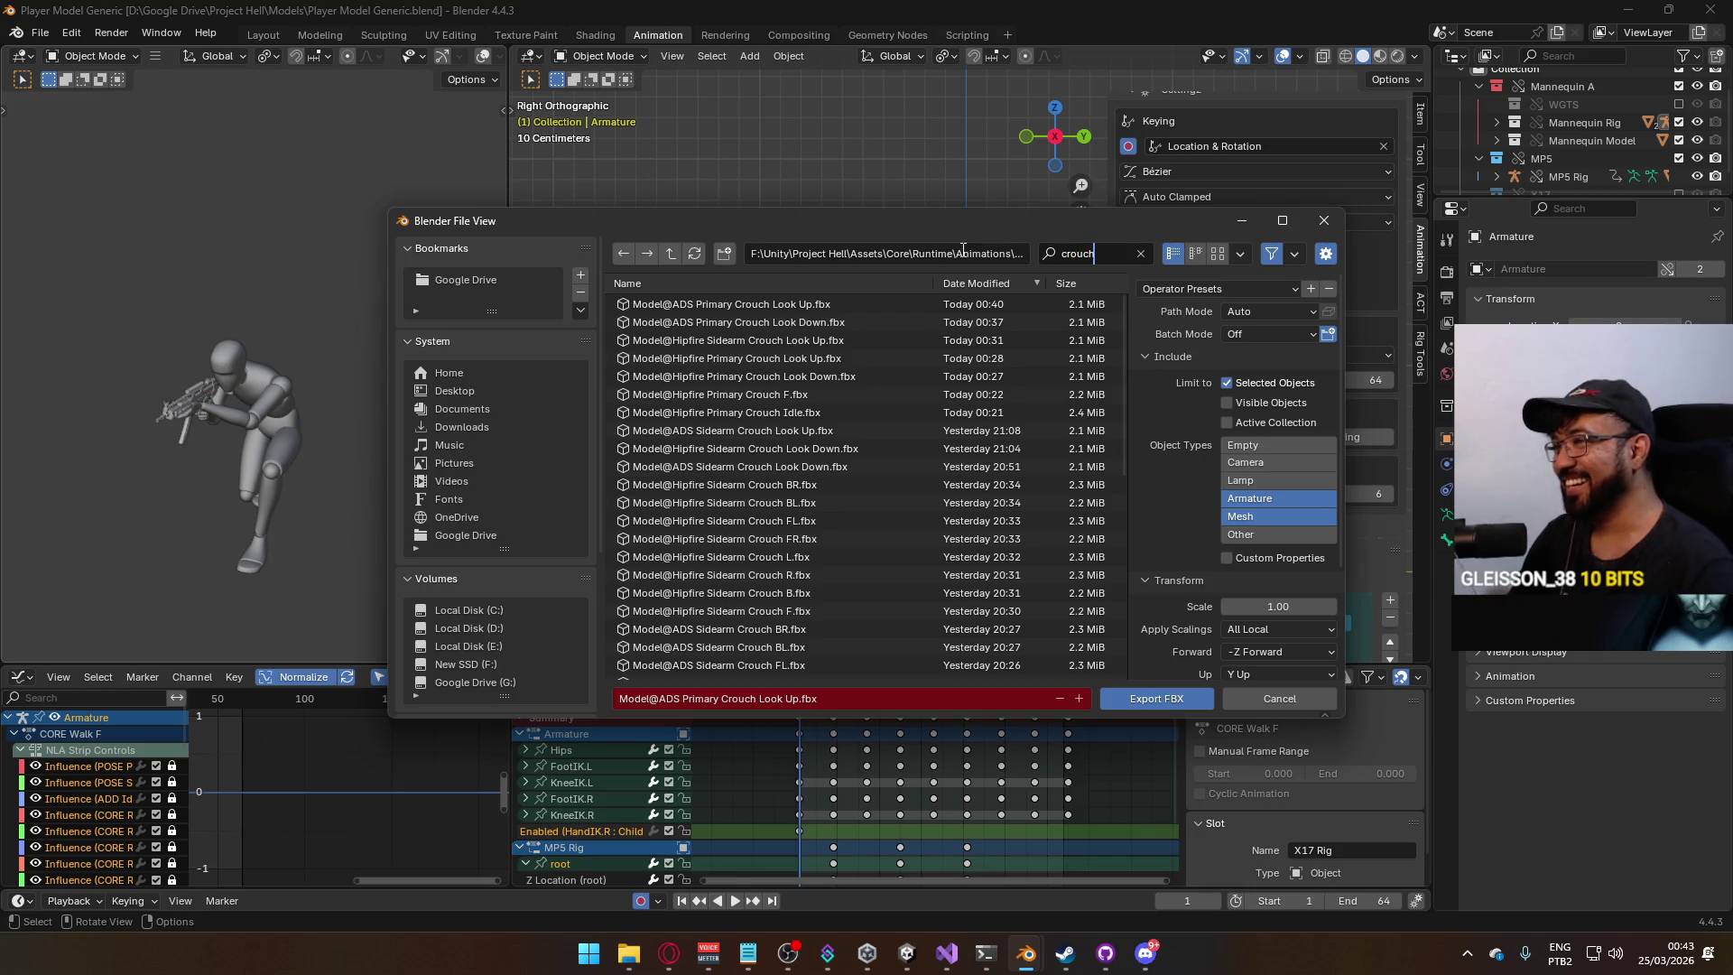
mouse_move(1040, 235)
left_mouse_down()
mouse_move(933, 576)
mouse_move(805, 338)
mouse_move(849, 182)
mouse_move(706, 76)
mouse_move(854, 485)
mouse_move(827, 490)
mouse_move(845, 460)
mouse_move(880, 455)
mouse_move(907, 549)
mouse_move(902, 429)
left_mouse_up()
left_click(943, 457)
type("ads cr")
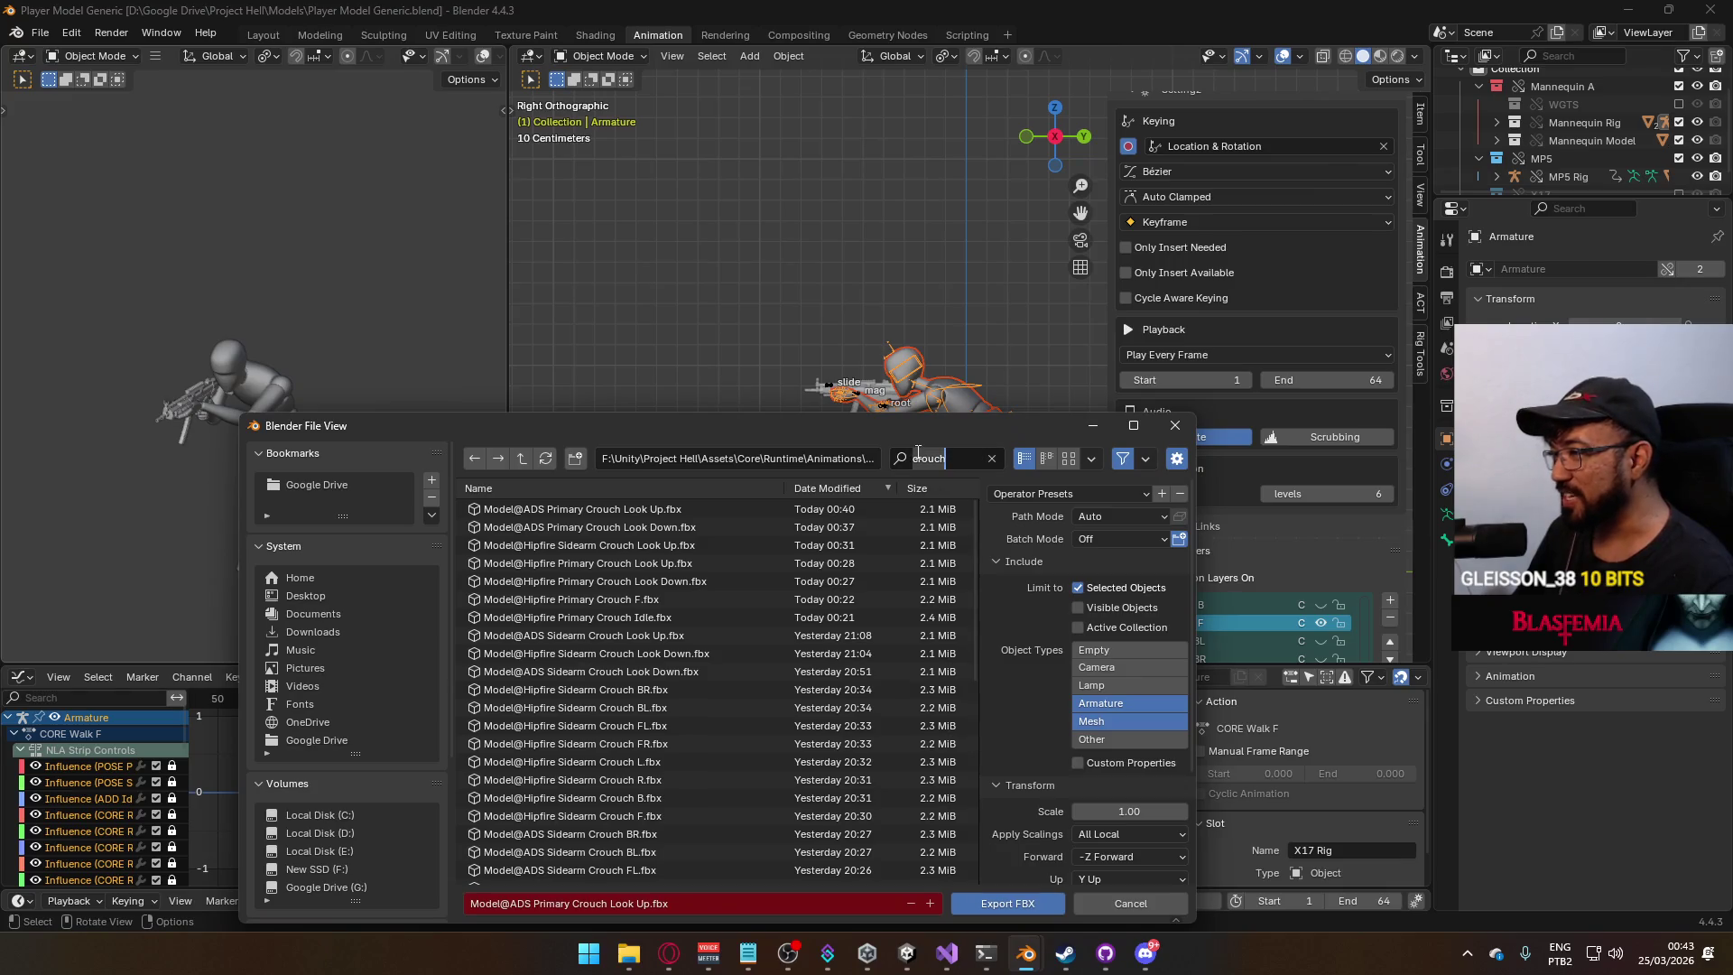
type("ouch")
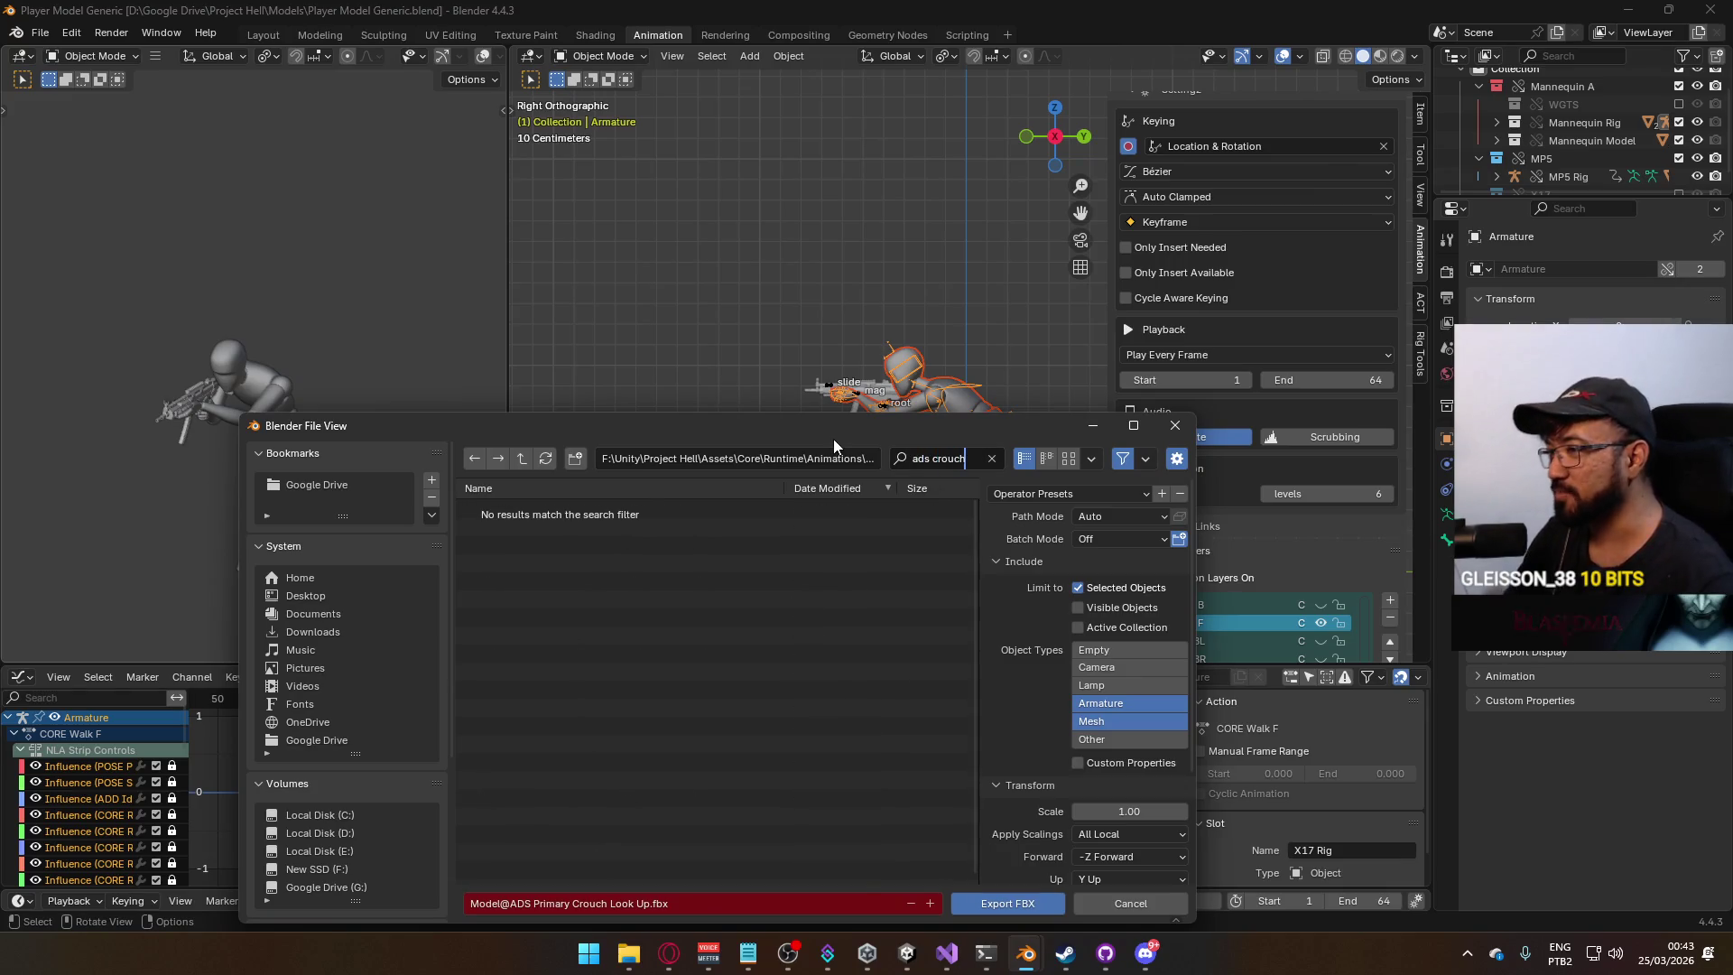
mouse_move(862, 453)
left_mouse_down()
mouse_move(666, 236)
mouse_move(750, 186)
mouse_move(818, 94)
mouse_move(881, 224)
left_mouse_up()
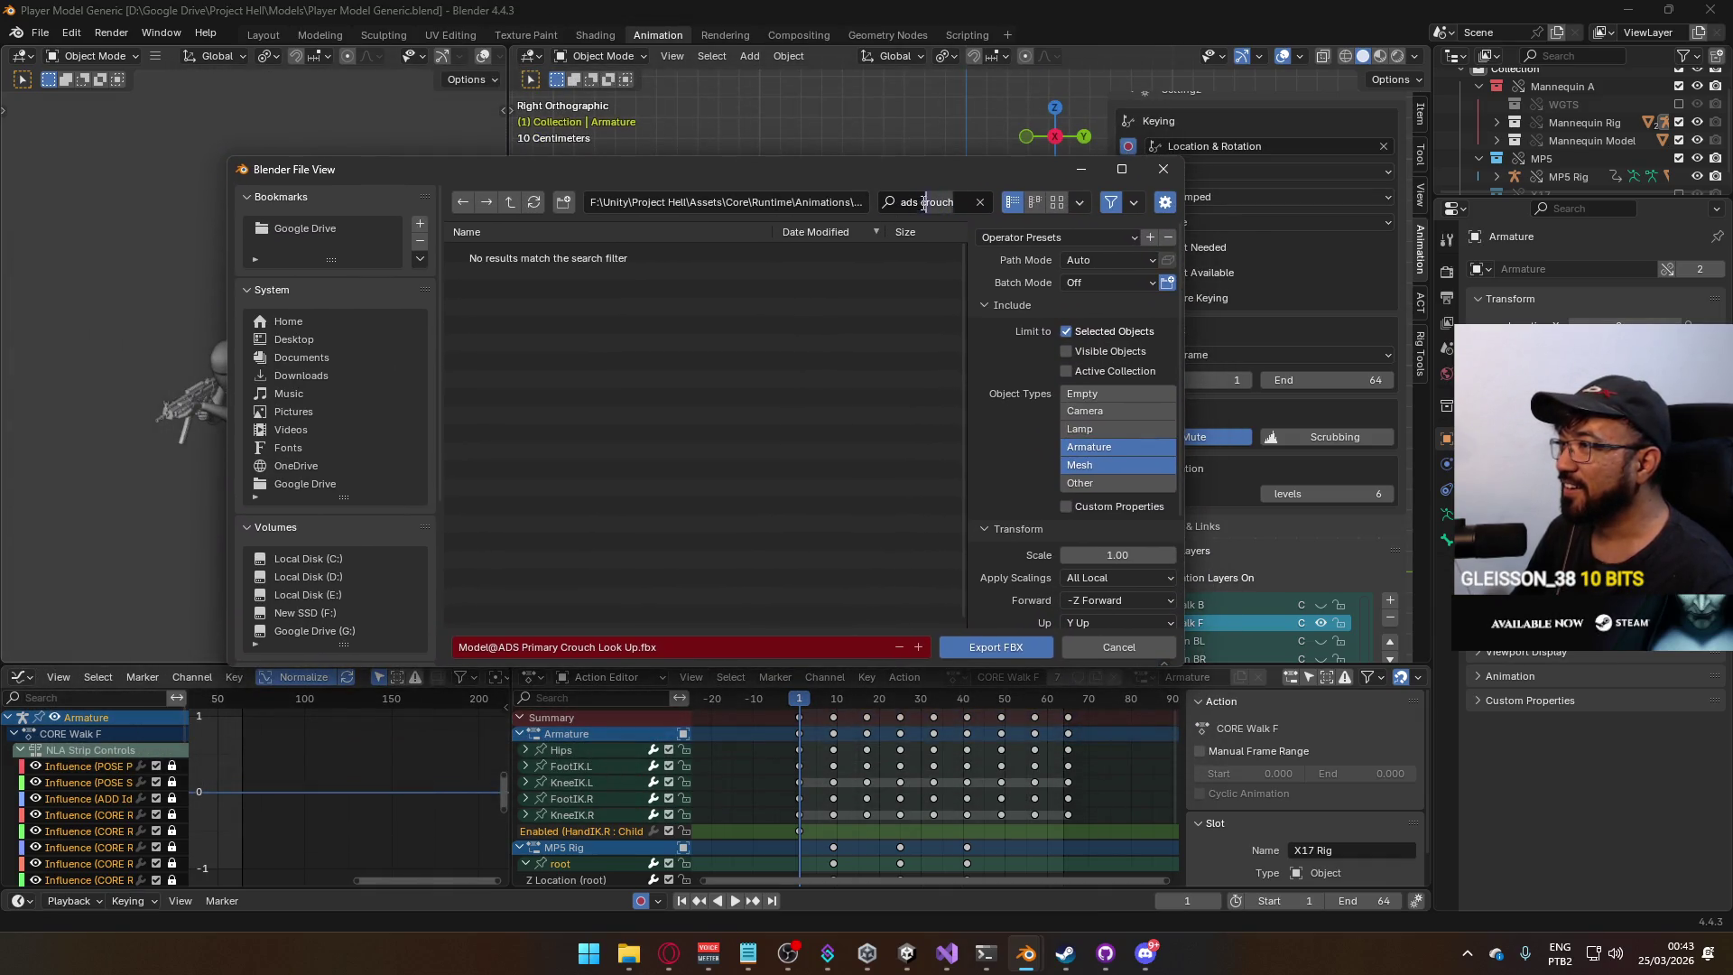
key("ctrl+a")
type("ads ")
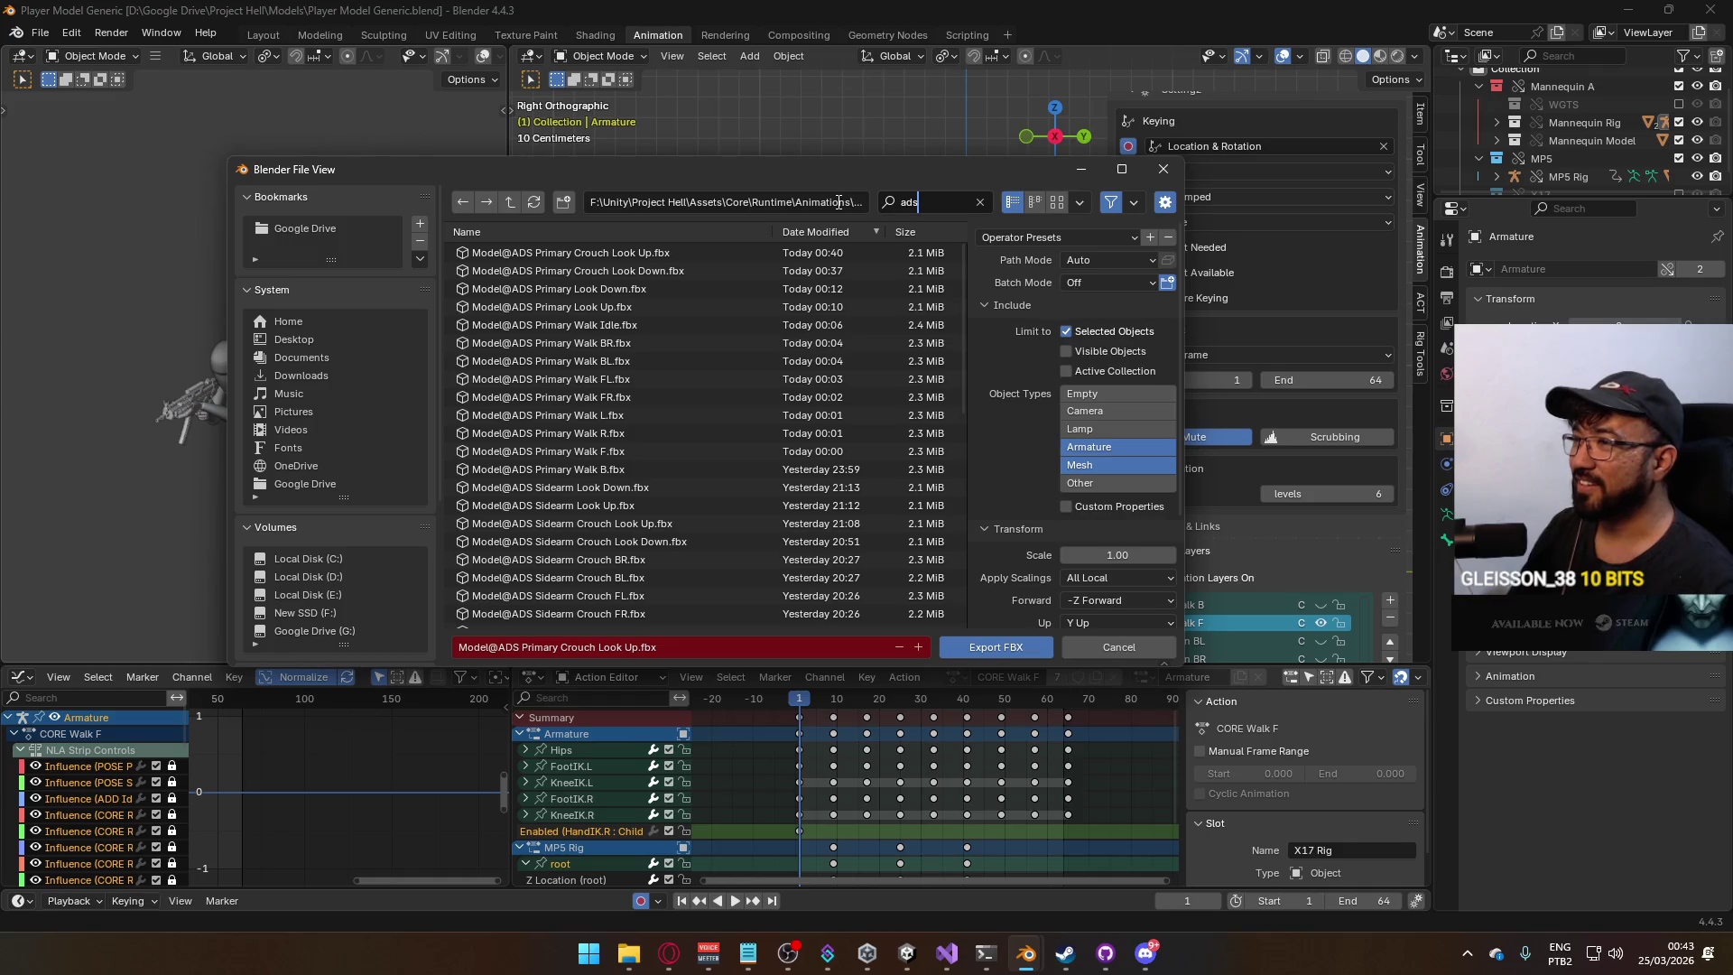
type("primary c")
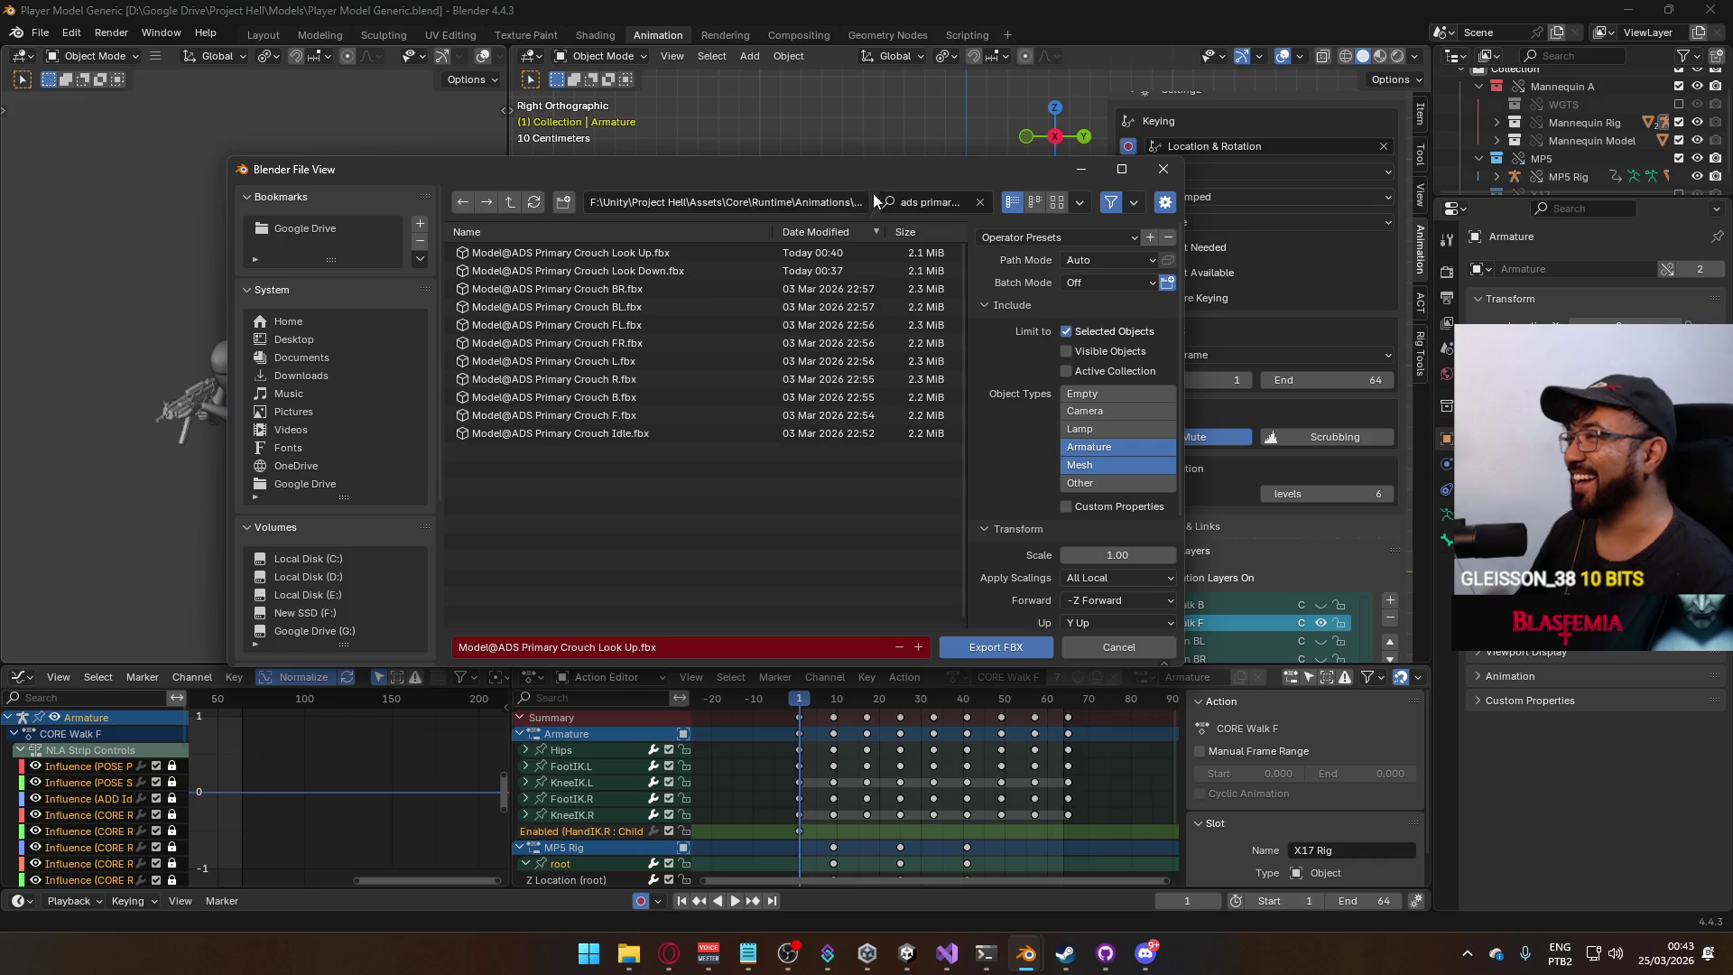
mouse_move(779, 175)
left_mouse_down()
mouse_move(721, 570)
mouse_move(758, 334)
left_mouse_up()
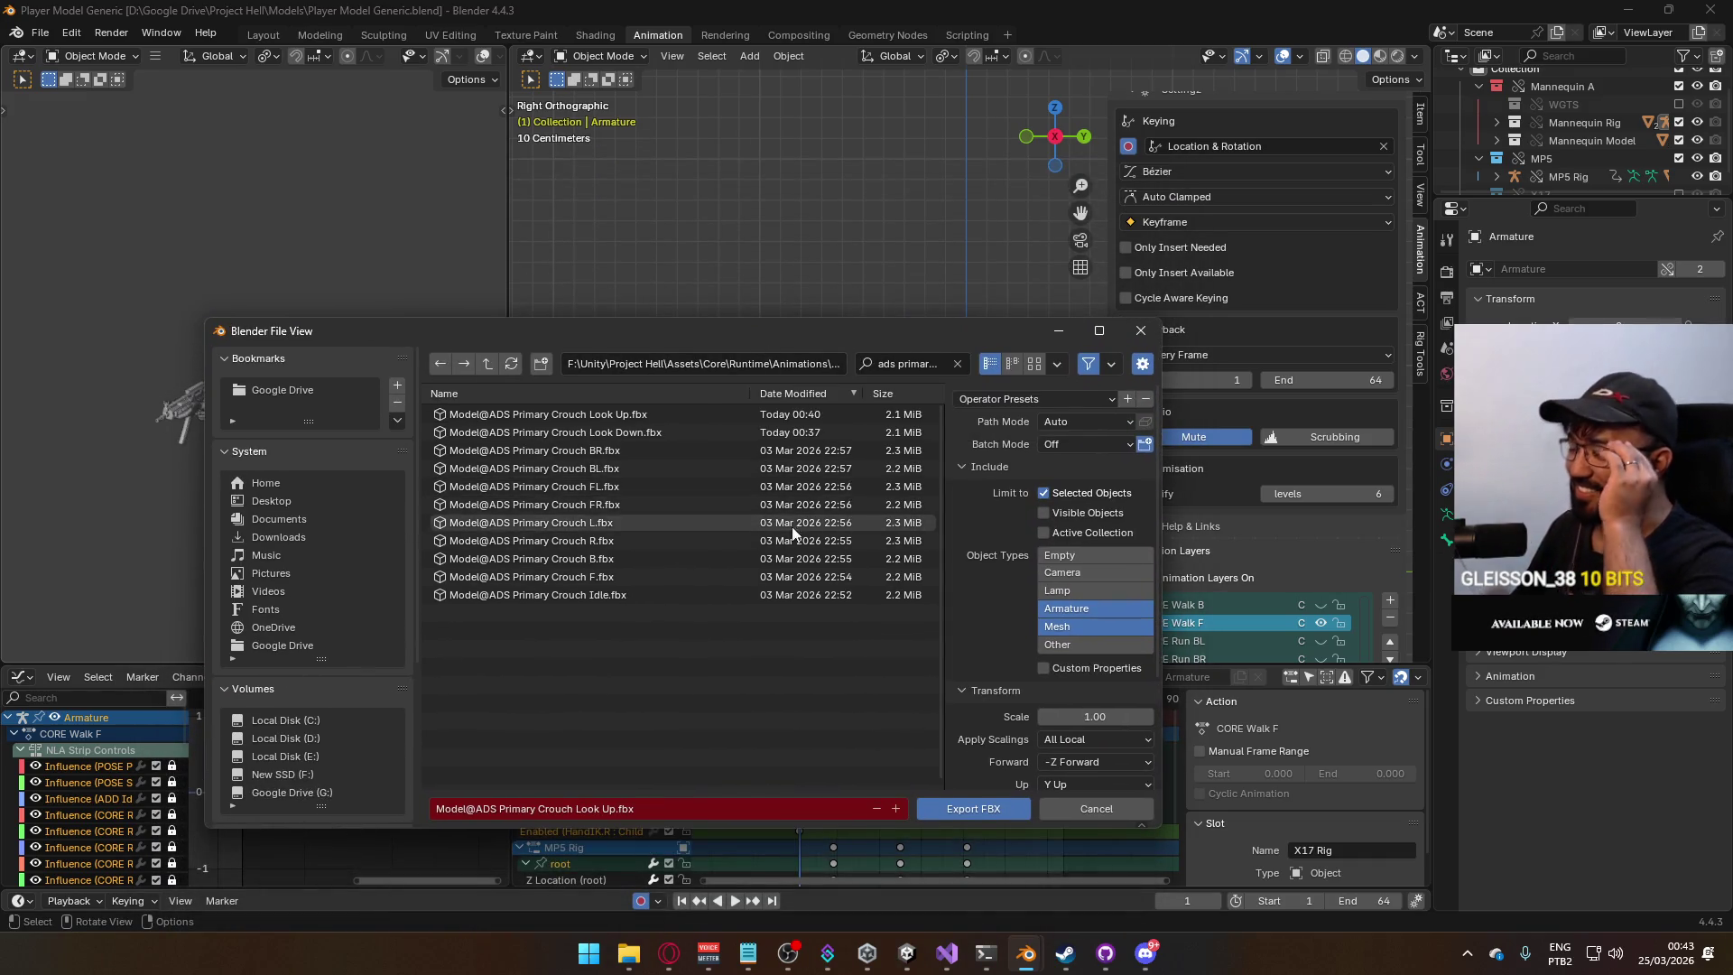
left_click(630, 578)
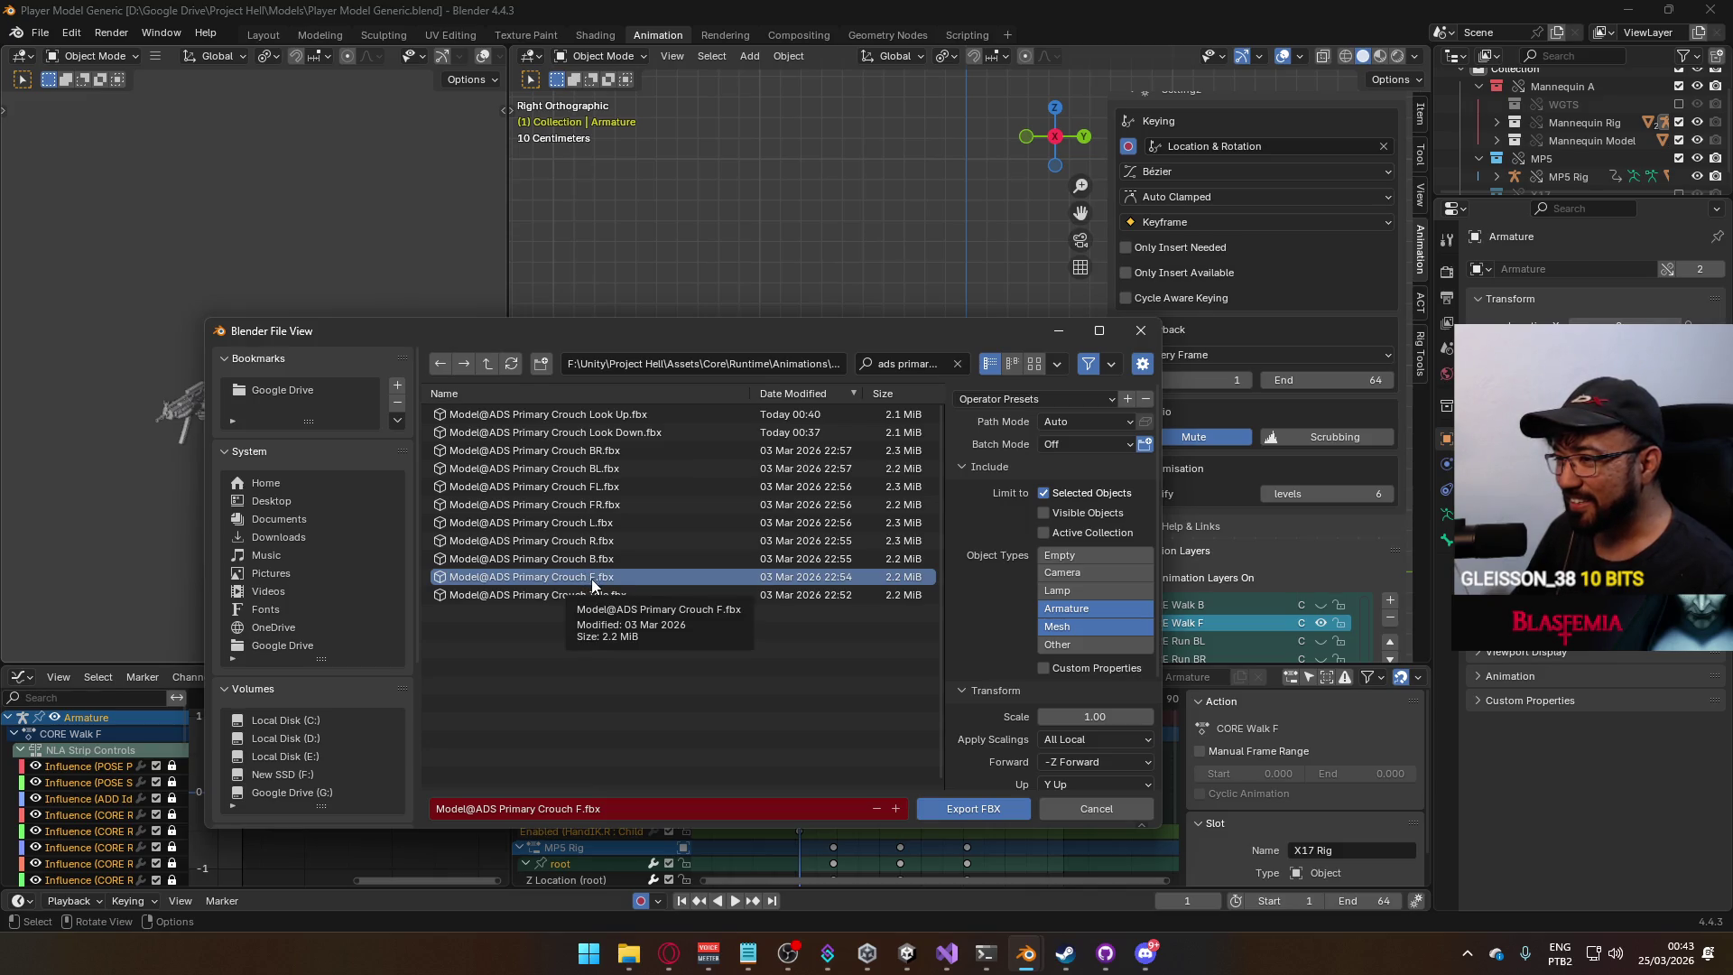
left_click(967, 809)
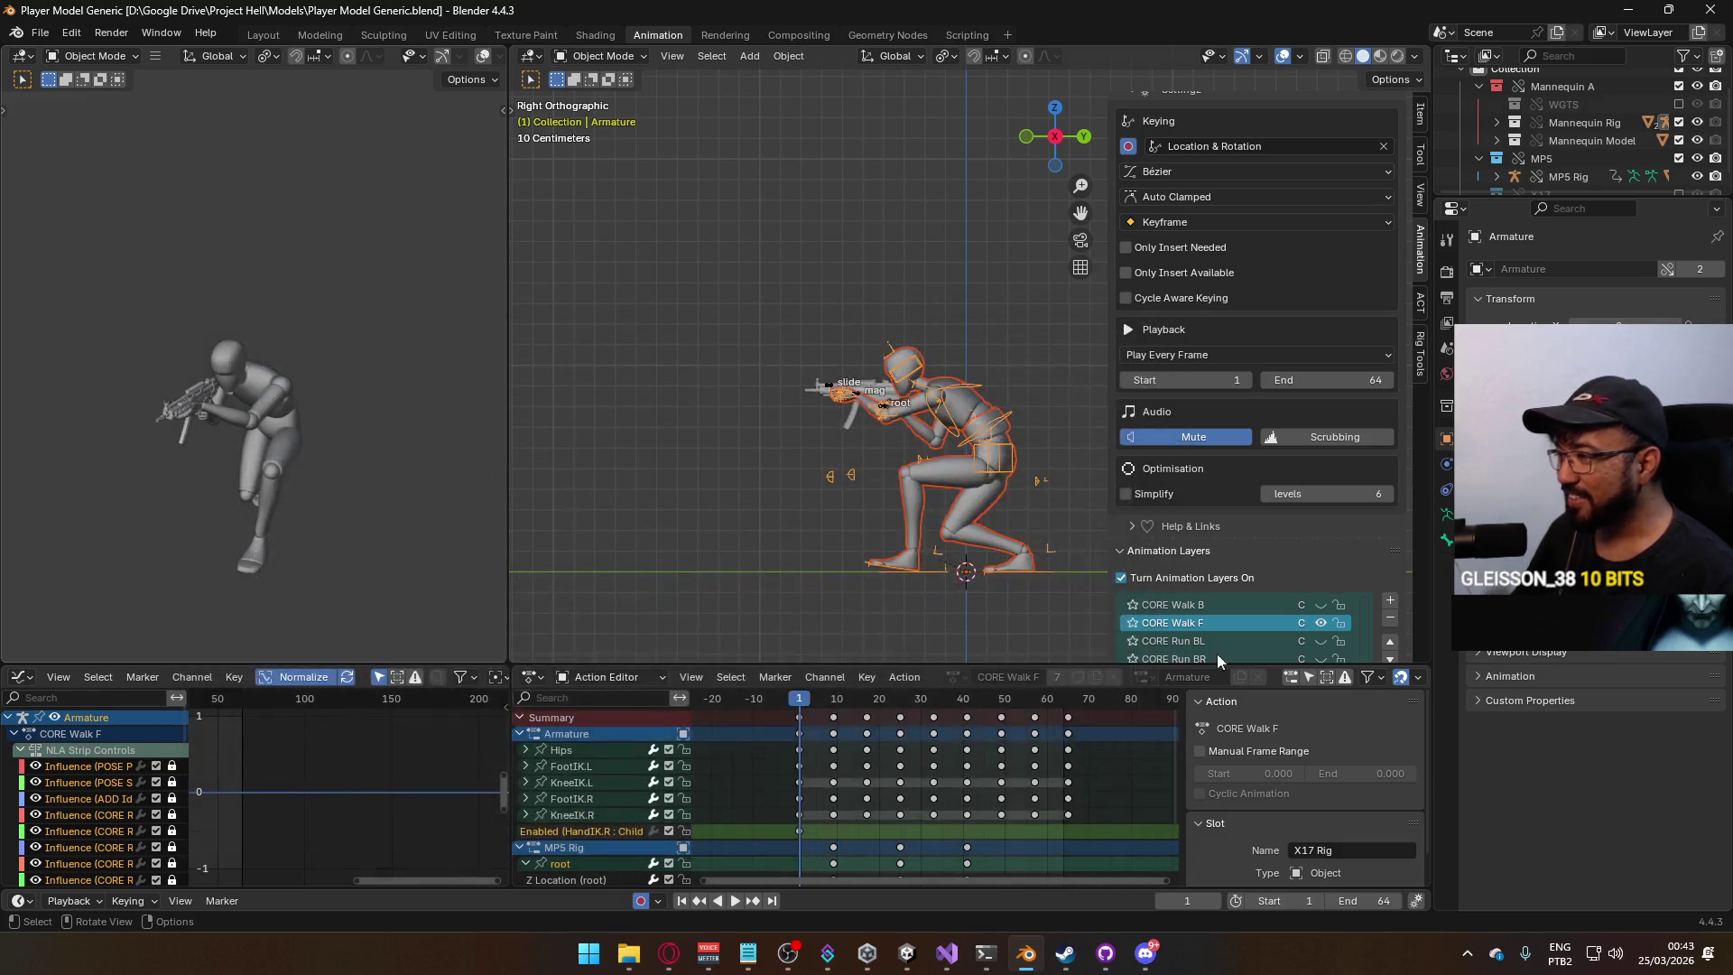
Show CORE Walk B on the armature and turn on CORE Walk F for the MP5 rig.
left_click(1321, 605)
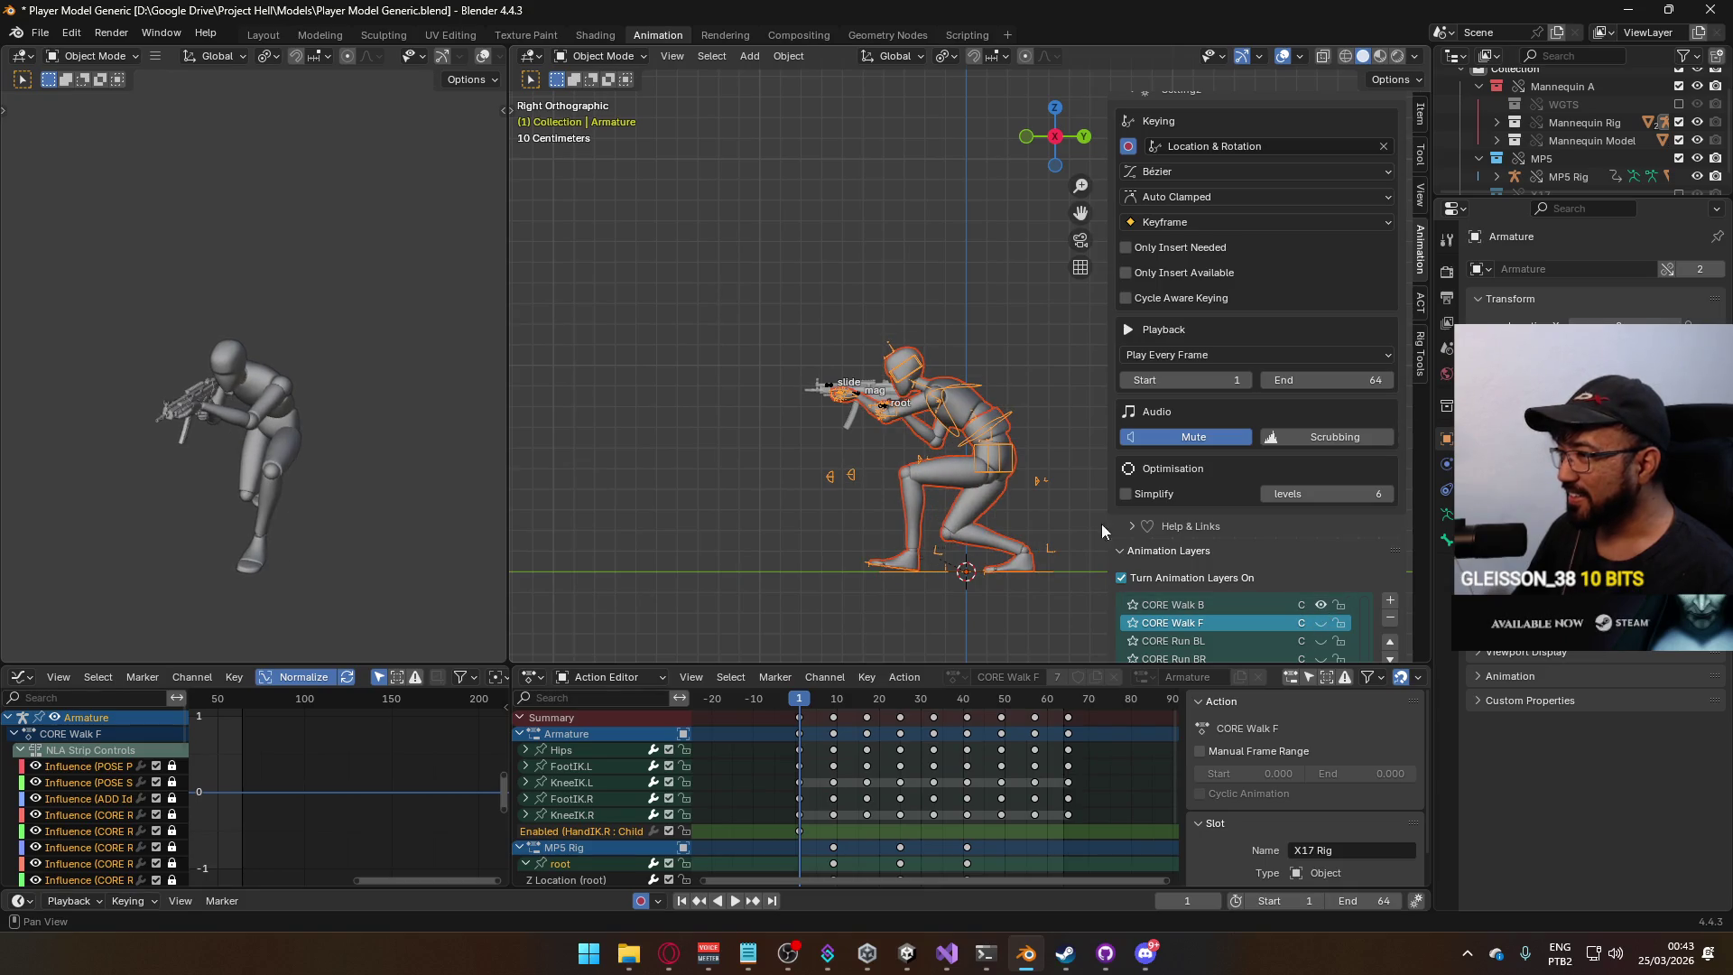
left_click(885, 410)
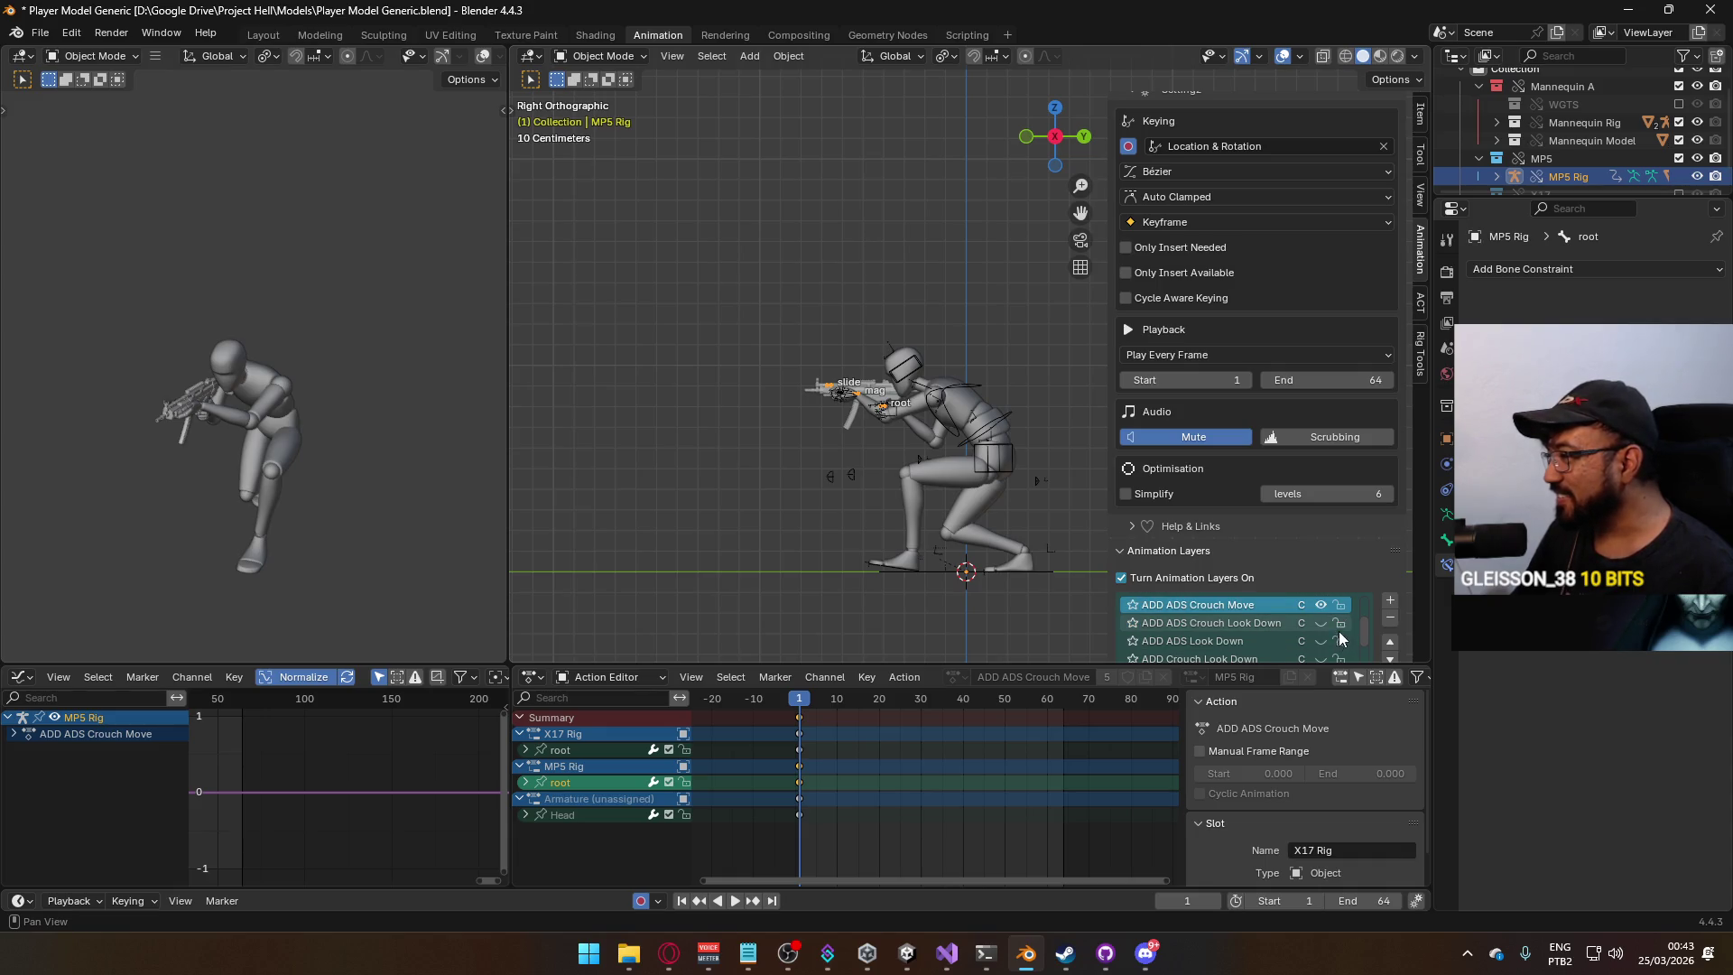
scroll(1405, 514, "down", 3)
scroll(1405, 514, "down", 2)
scroll(1302, 479, "down", 5)
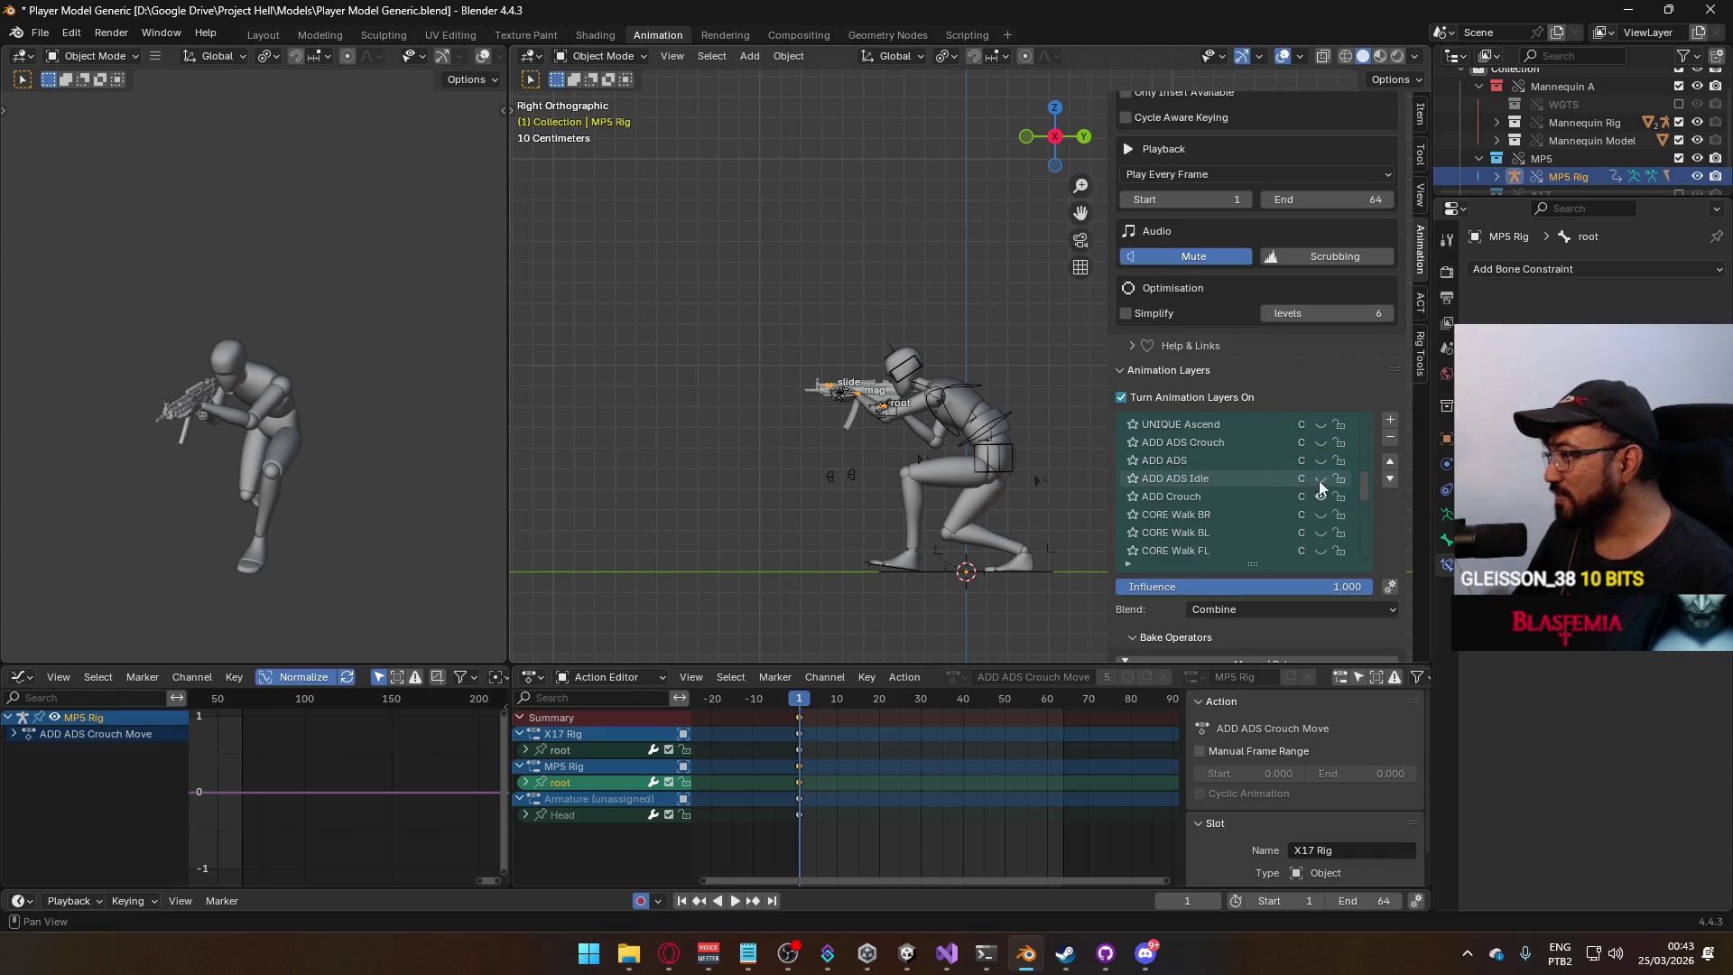
scroll(1323, 495, "down", 7)
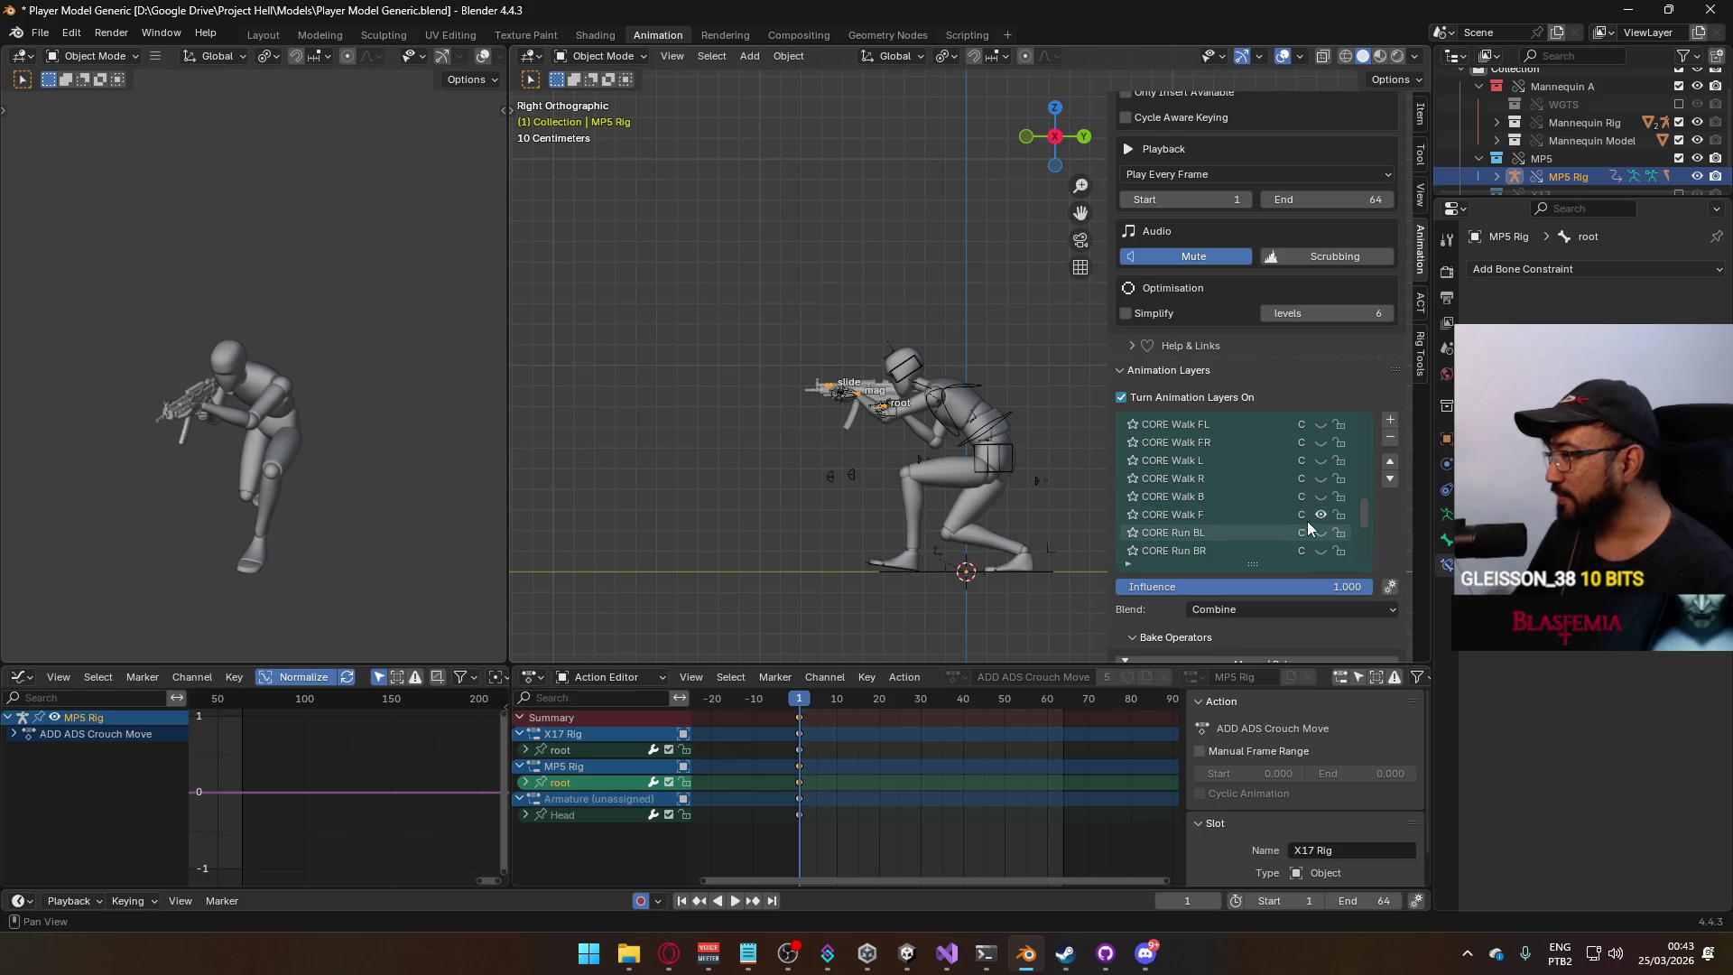
left_click(1321, 515)
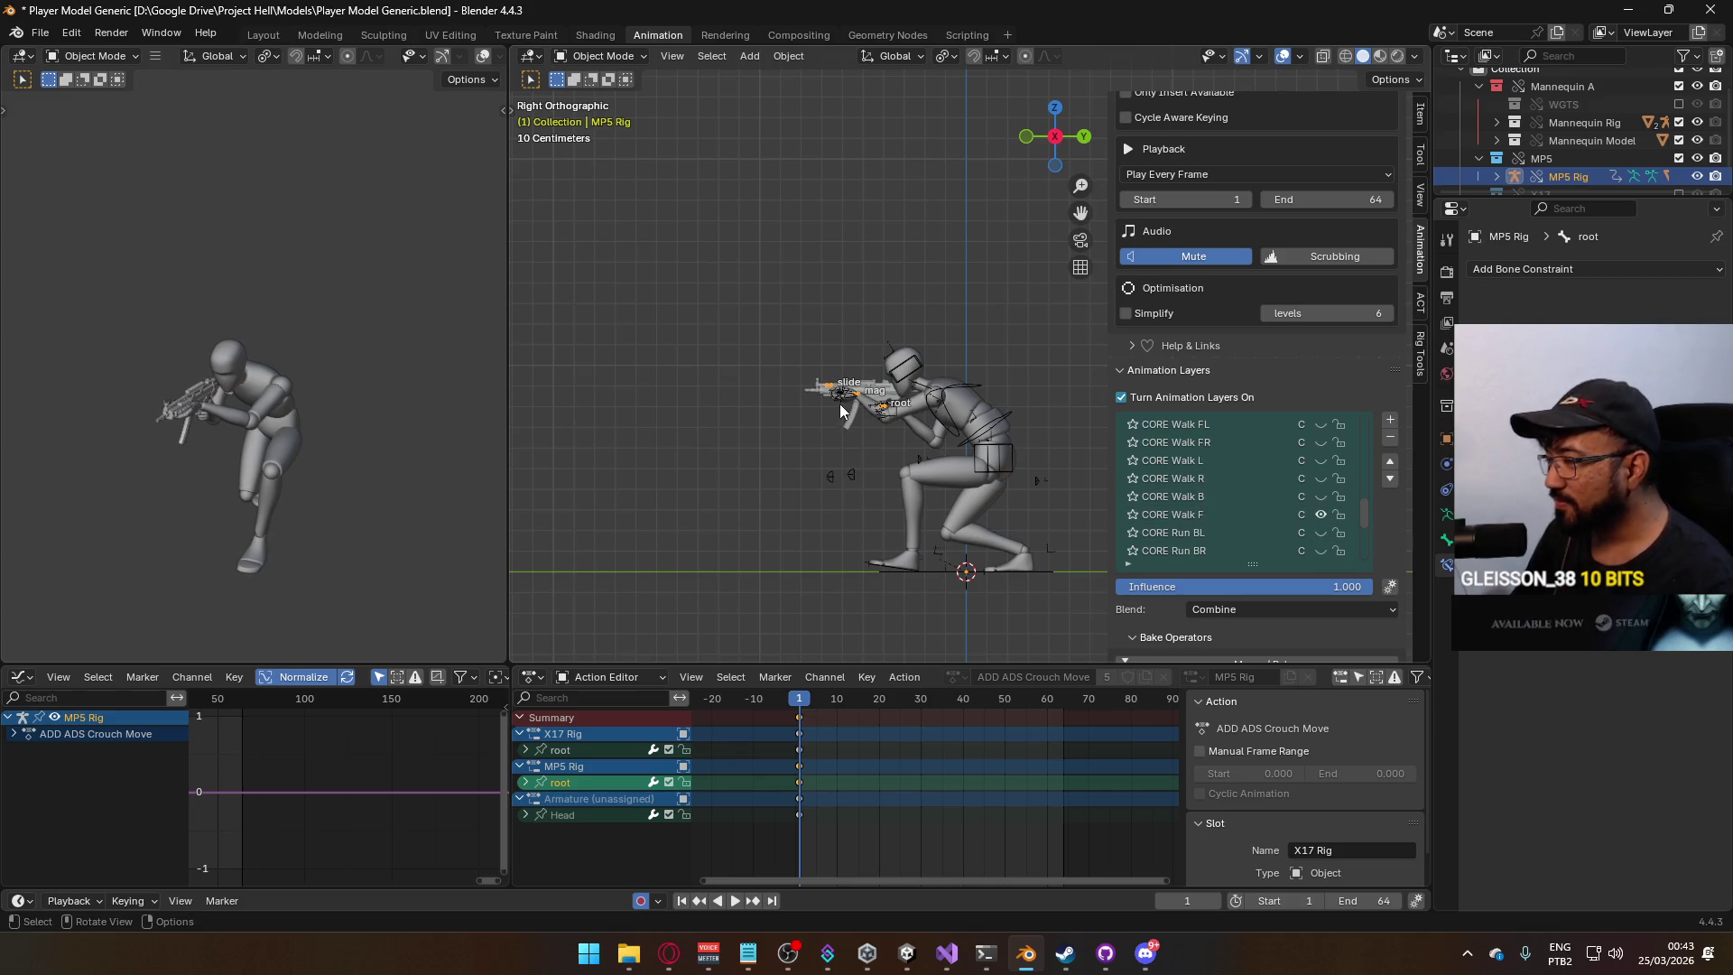
Preview playback, then swap the MP5 rig from CORE Walk F to CORE Walk B.
key("space")
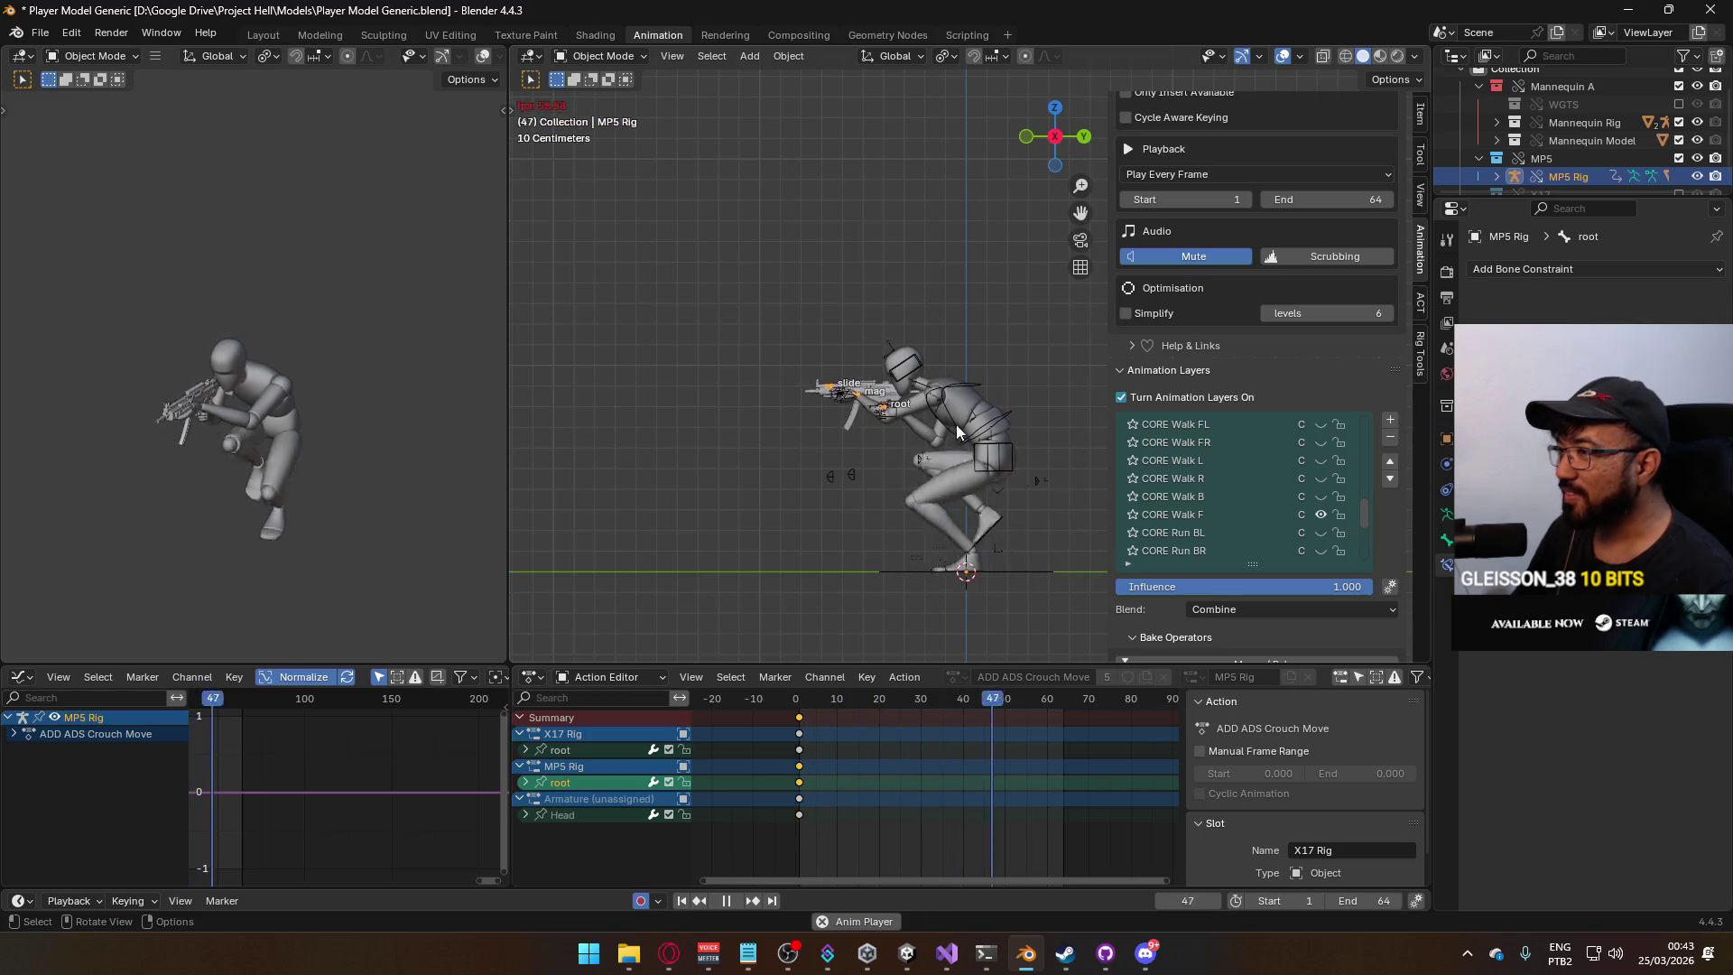
key("space")
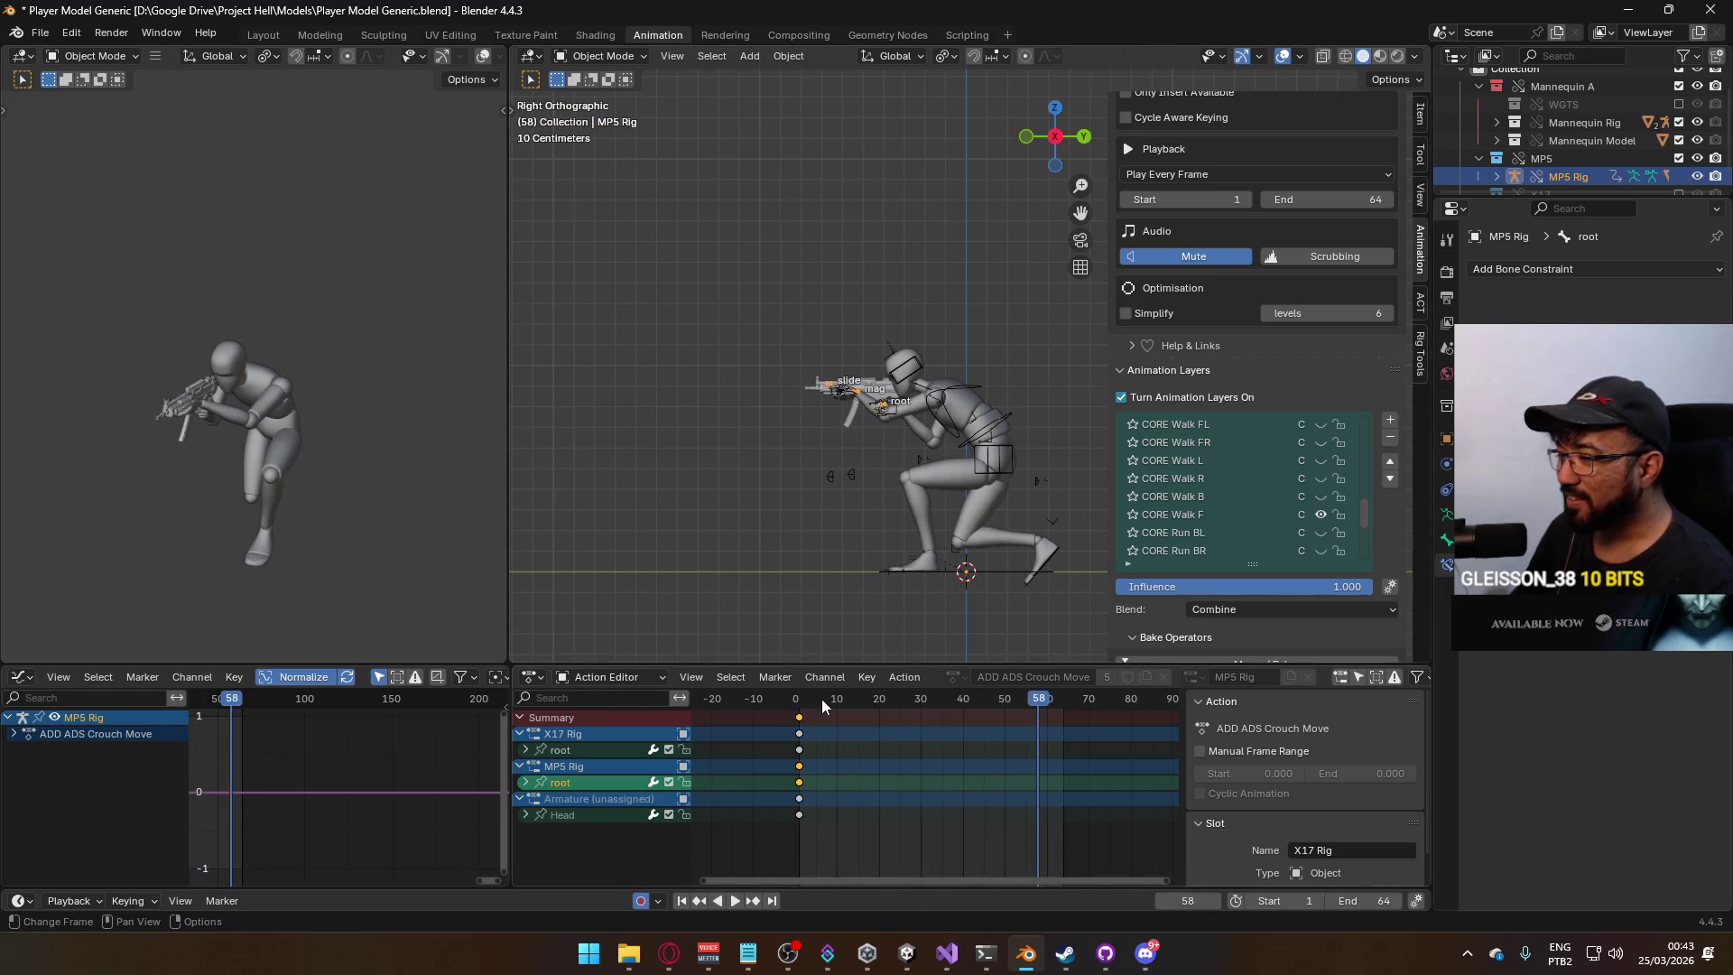
left_click_drag(810, 689, 799, 691)
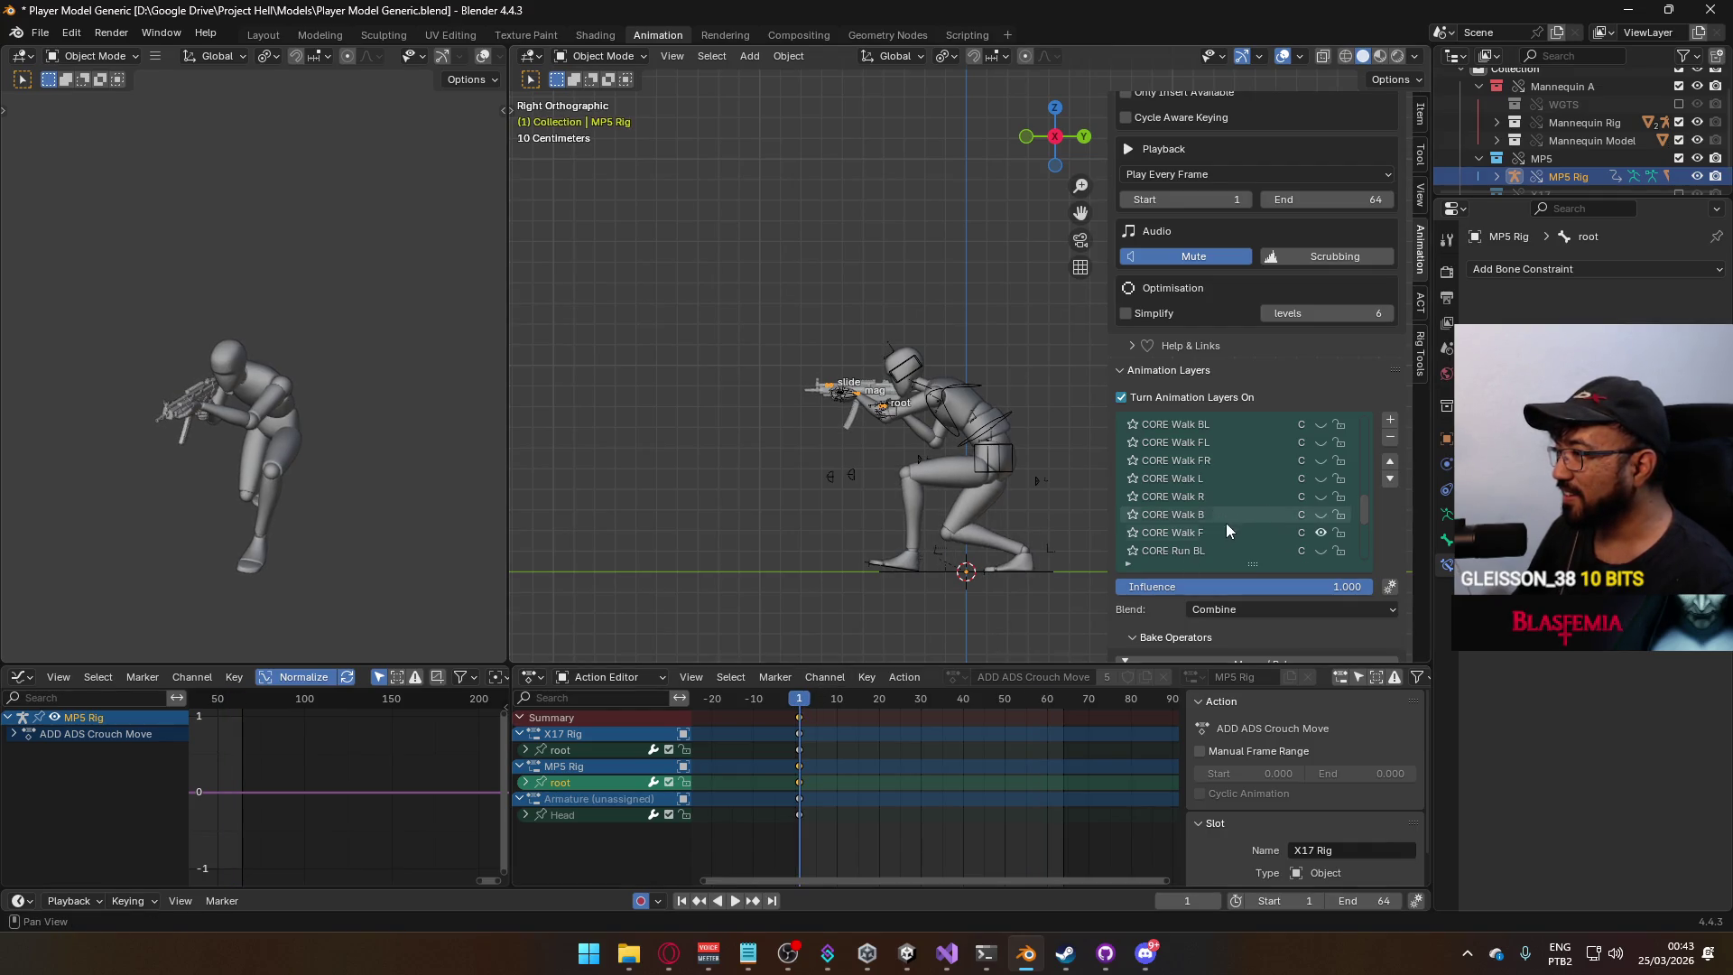
left_click(1329, 532)
left_click(1329, 515)
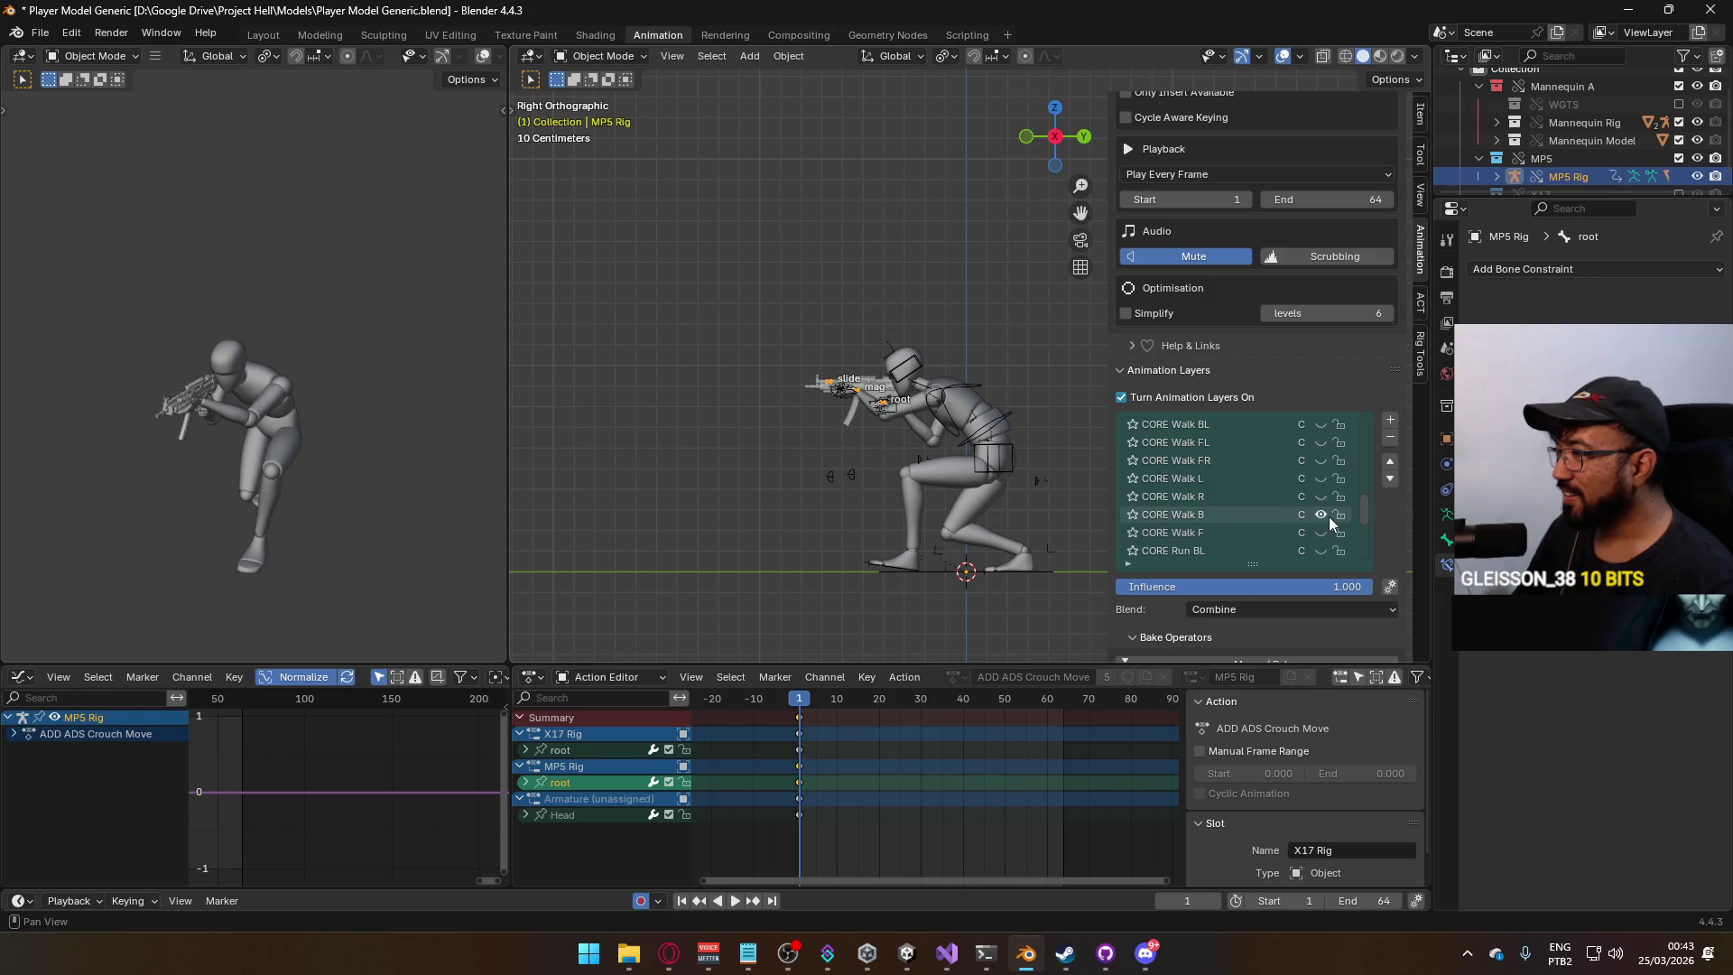
key("space")
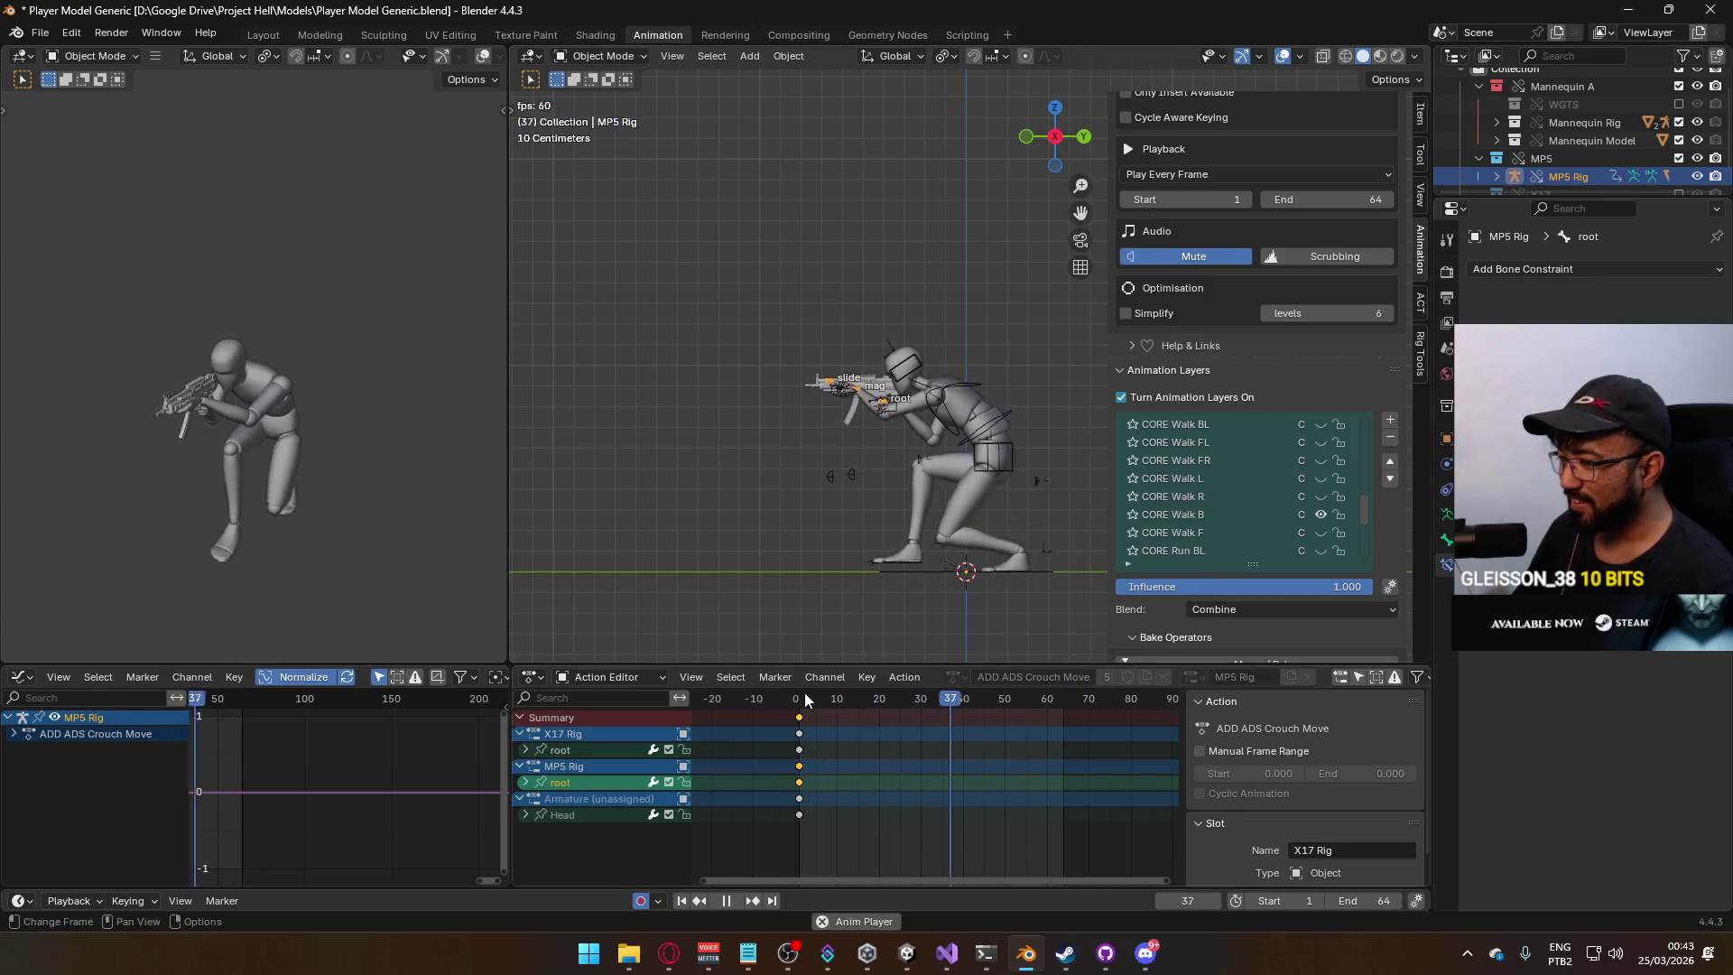
left_click(802, 695)
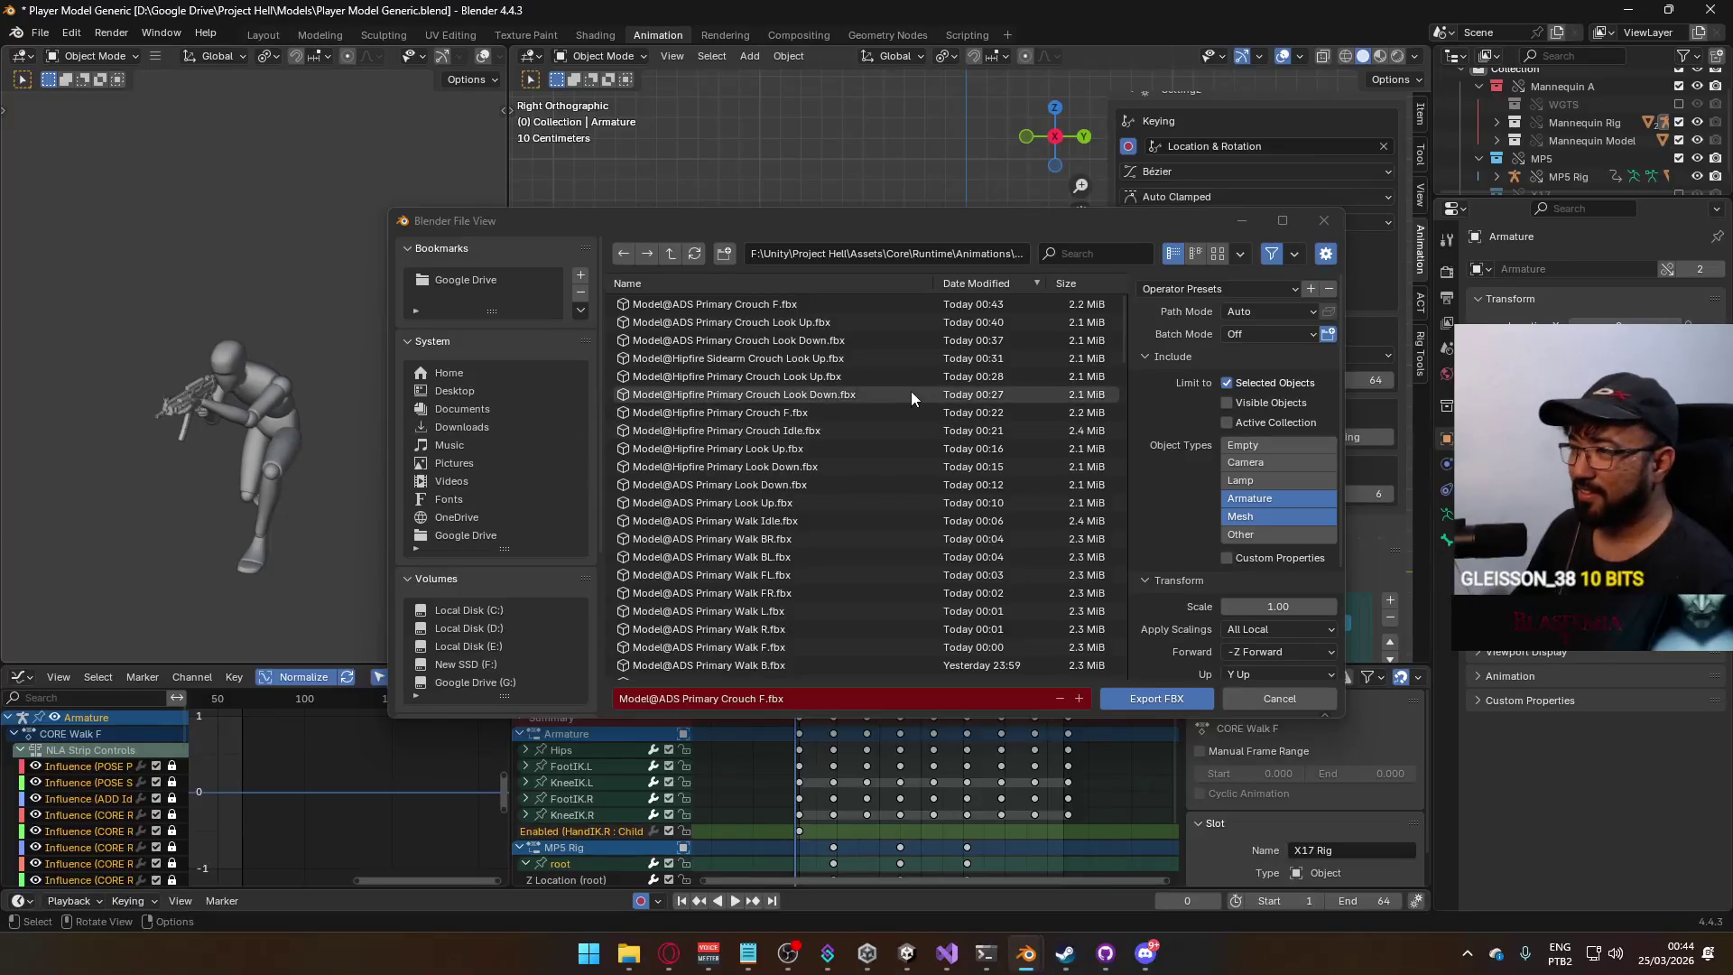
Export the animation as Model@ADS Primary Crouch B.fbx by editing the Crouch F name.
left_click(816, 303)
left_click(749, 701)
left_click(763, 701)
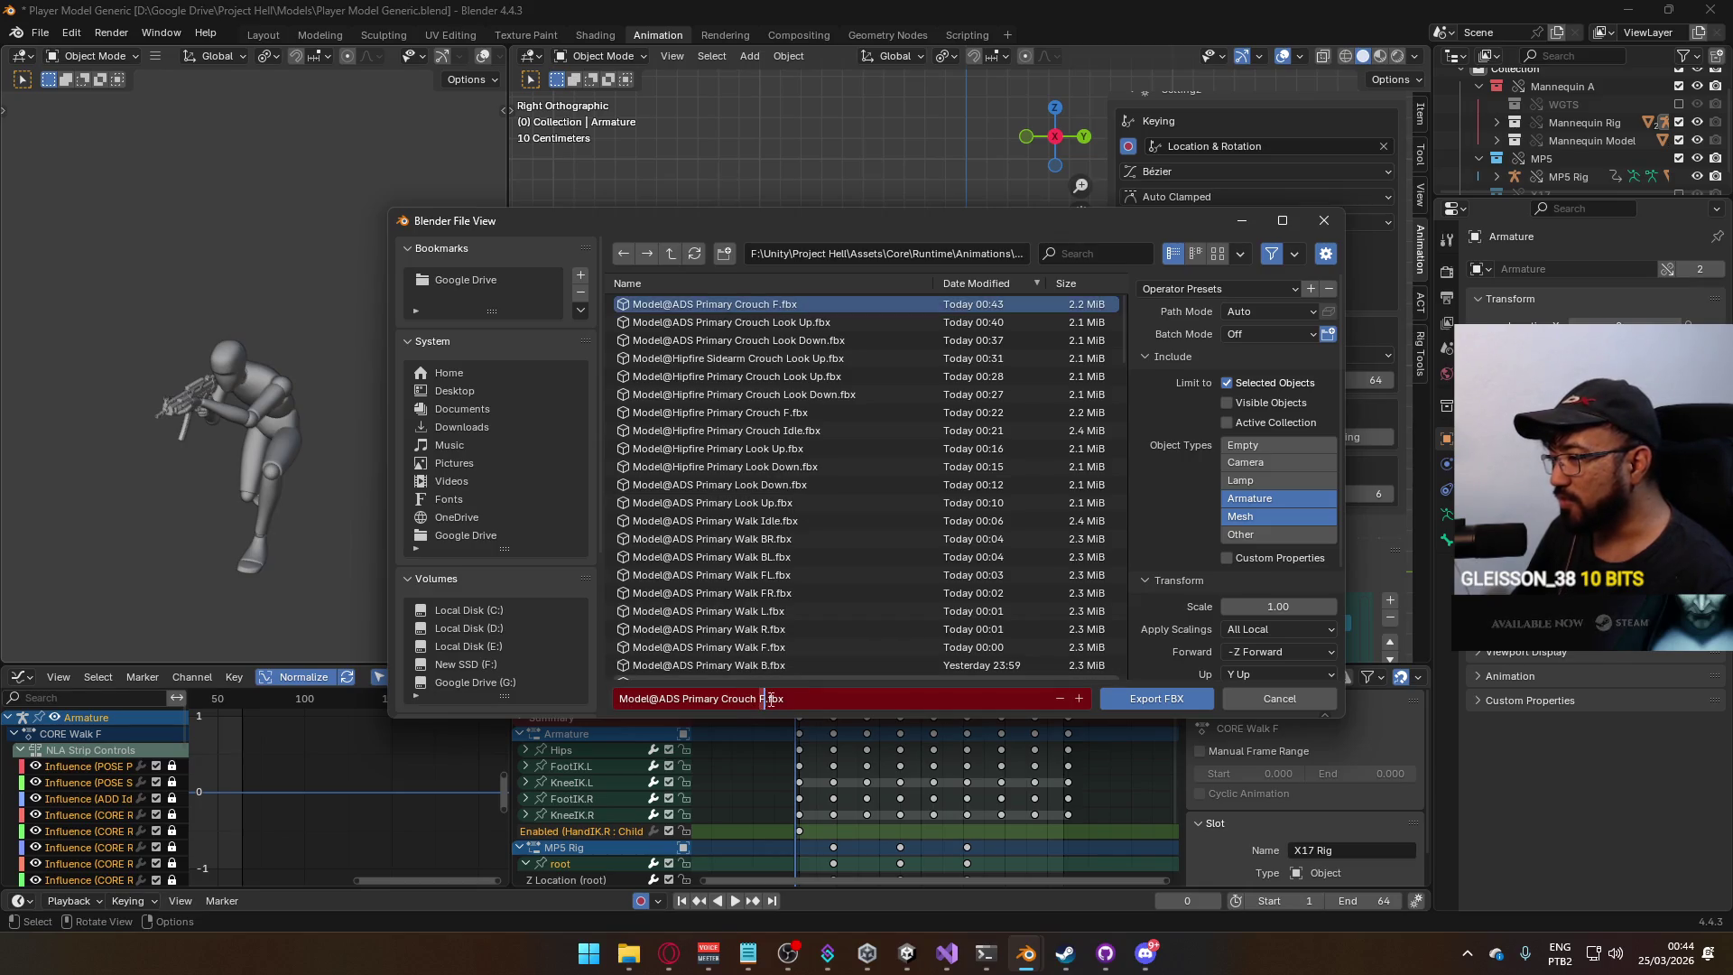
type("B")
left_click(1147, 697)
key("space")
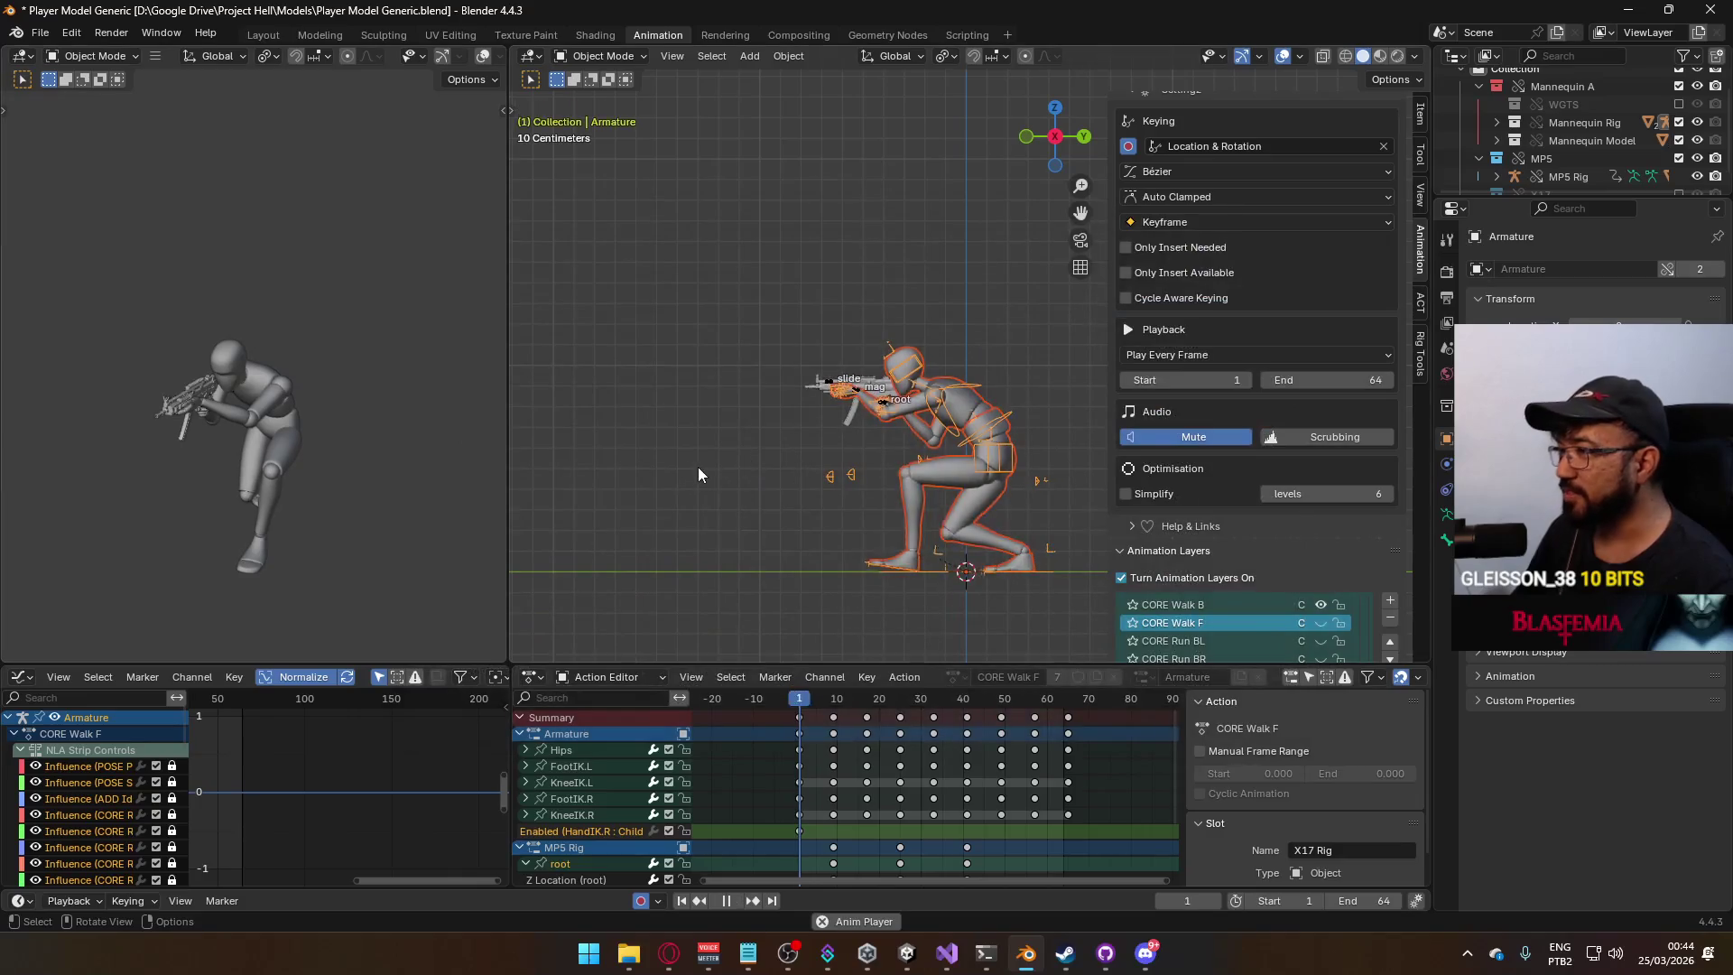
Switch CORE Walk B off and CORE Walk R on for the armature and MP5 rig.
scroll(1281, 619, "up", 1)
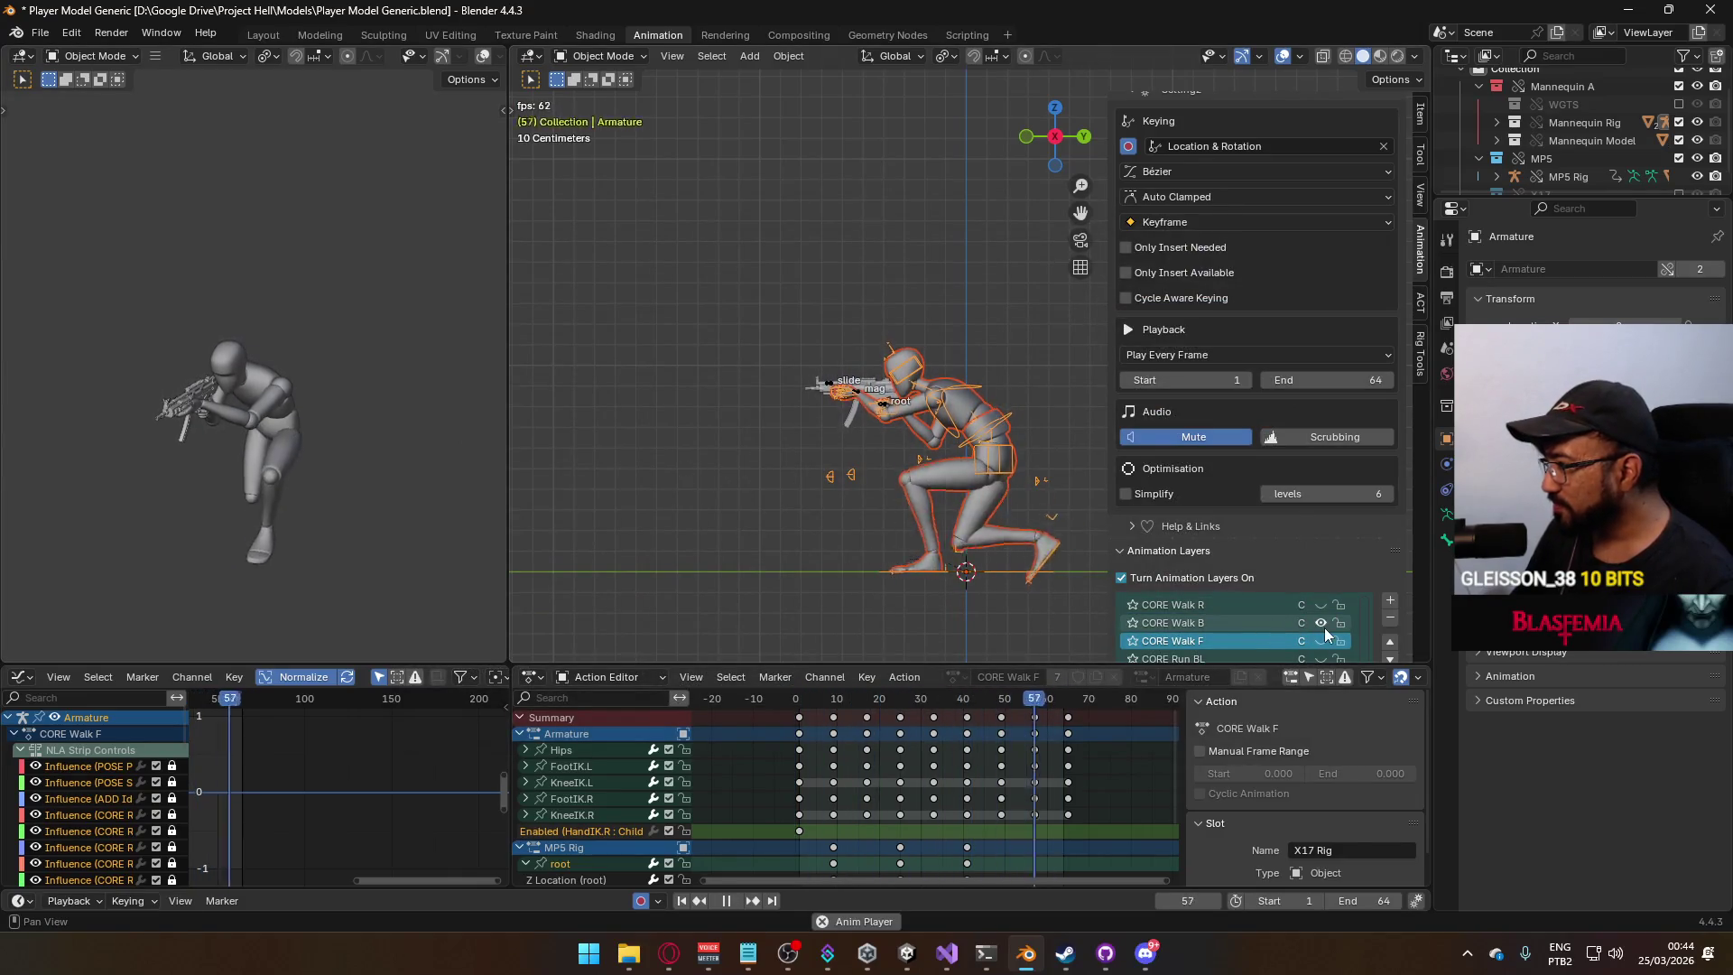
left_click(1324, 623)
left_click(1323, 609)
left_click(868, 386)
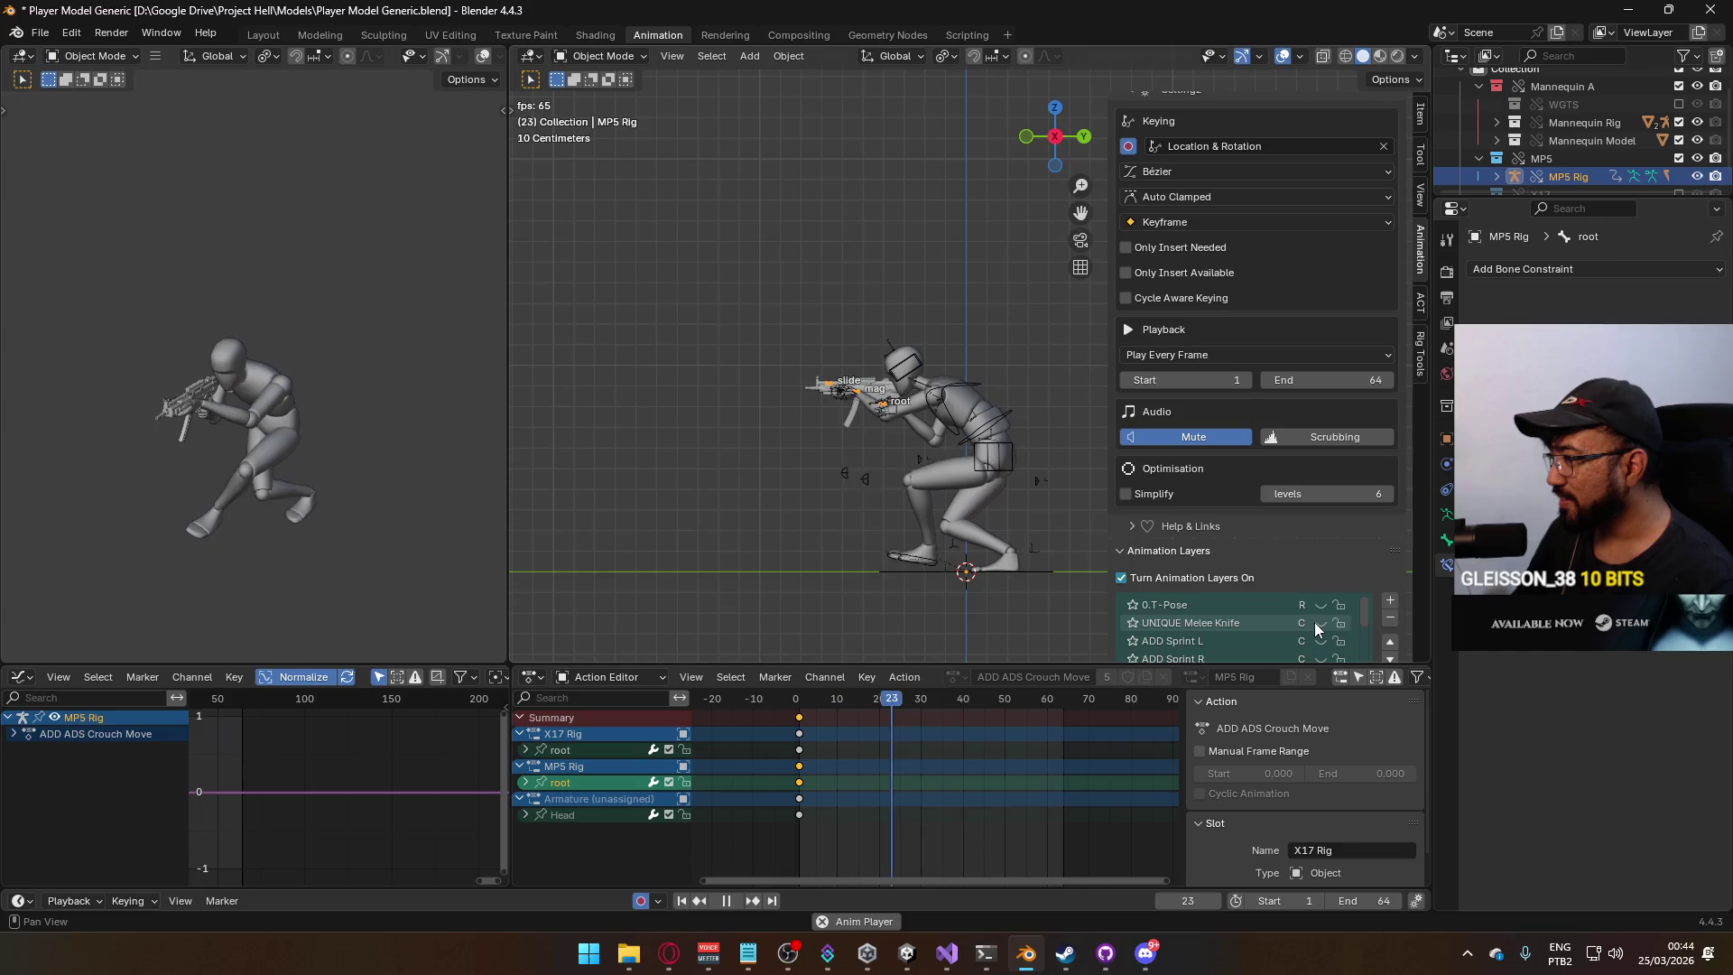
scroll(1309, 621, "down", 4)
scroll(1311, 545, "down", 5)
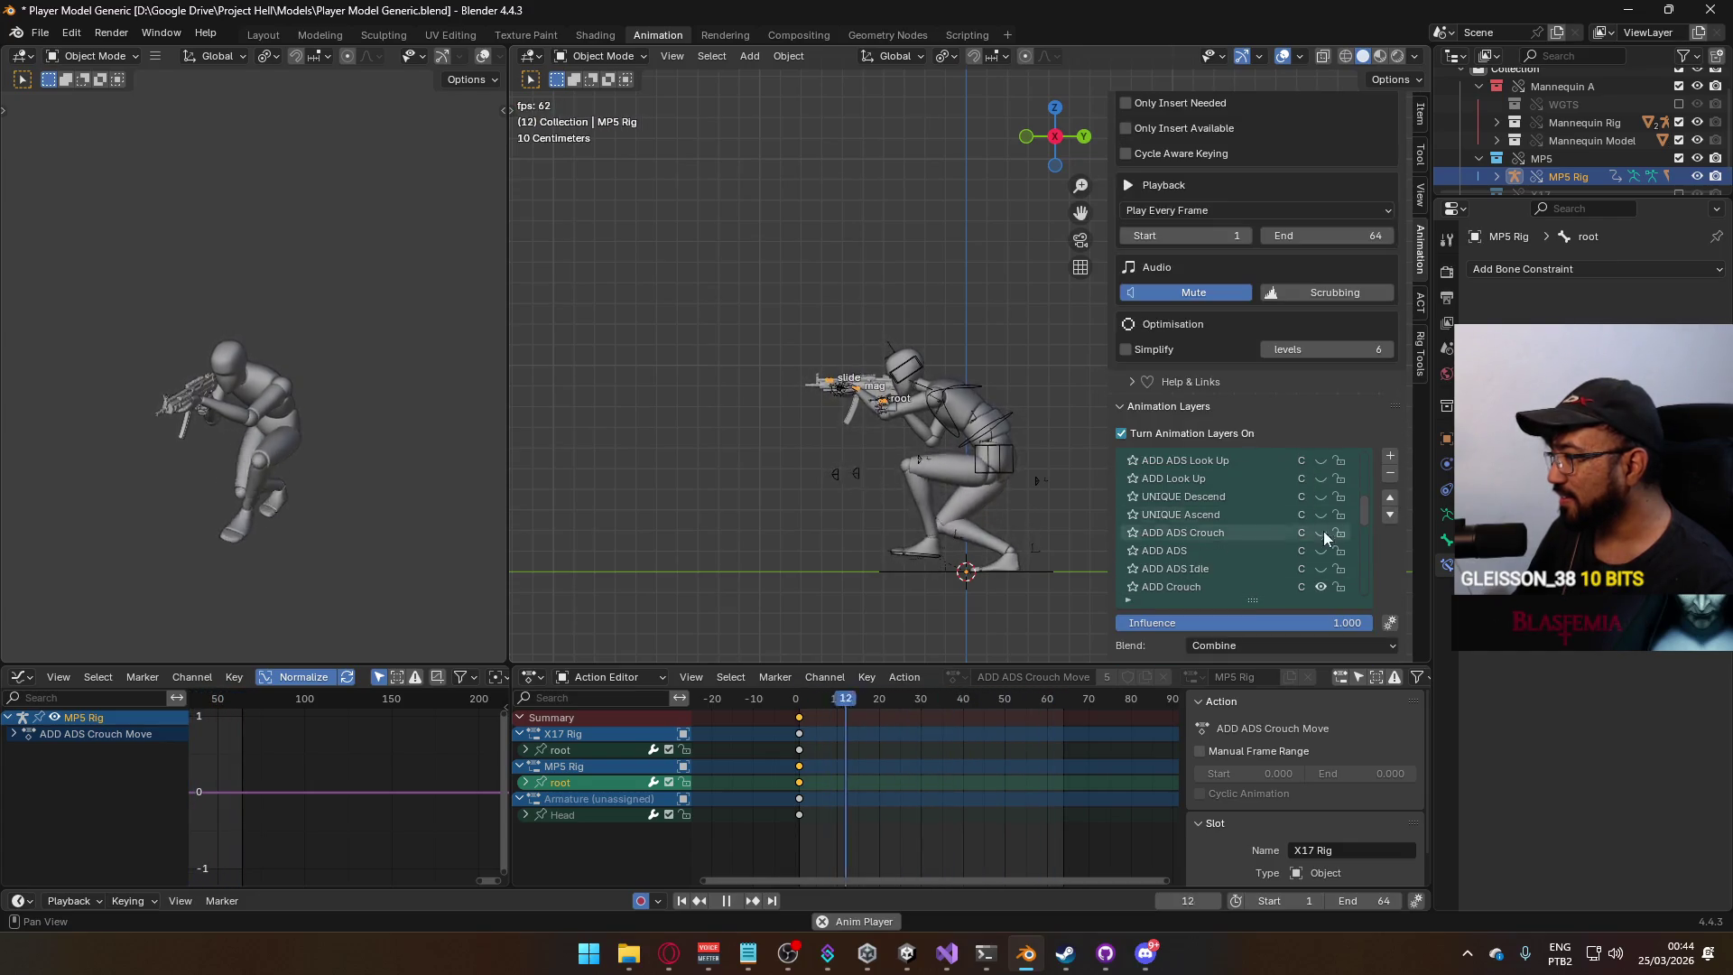
scroll(1300, 537, "down", 5)
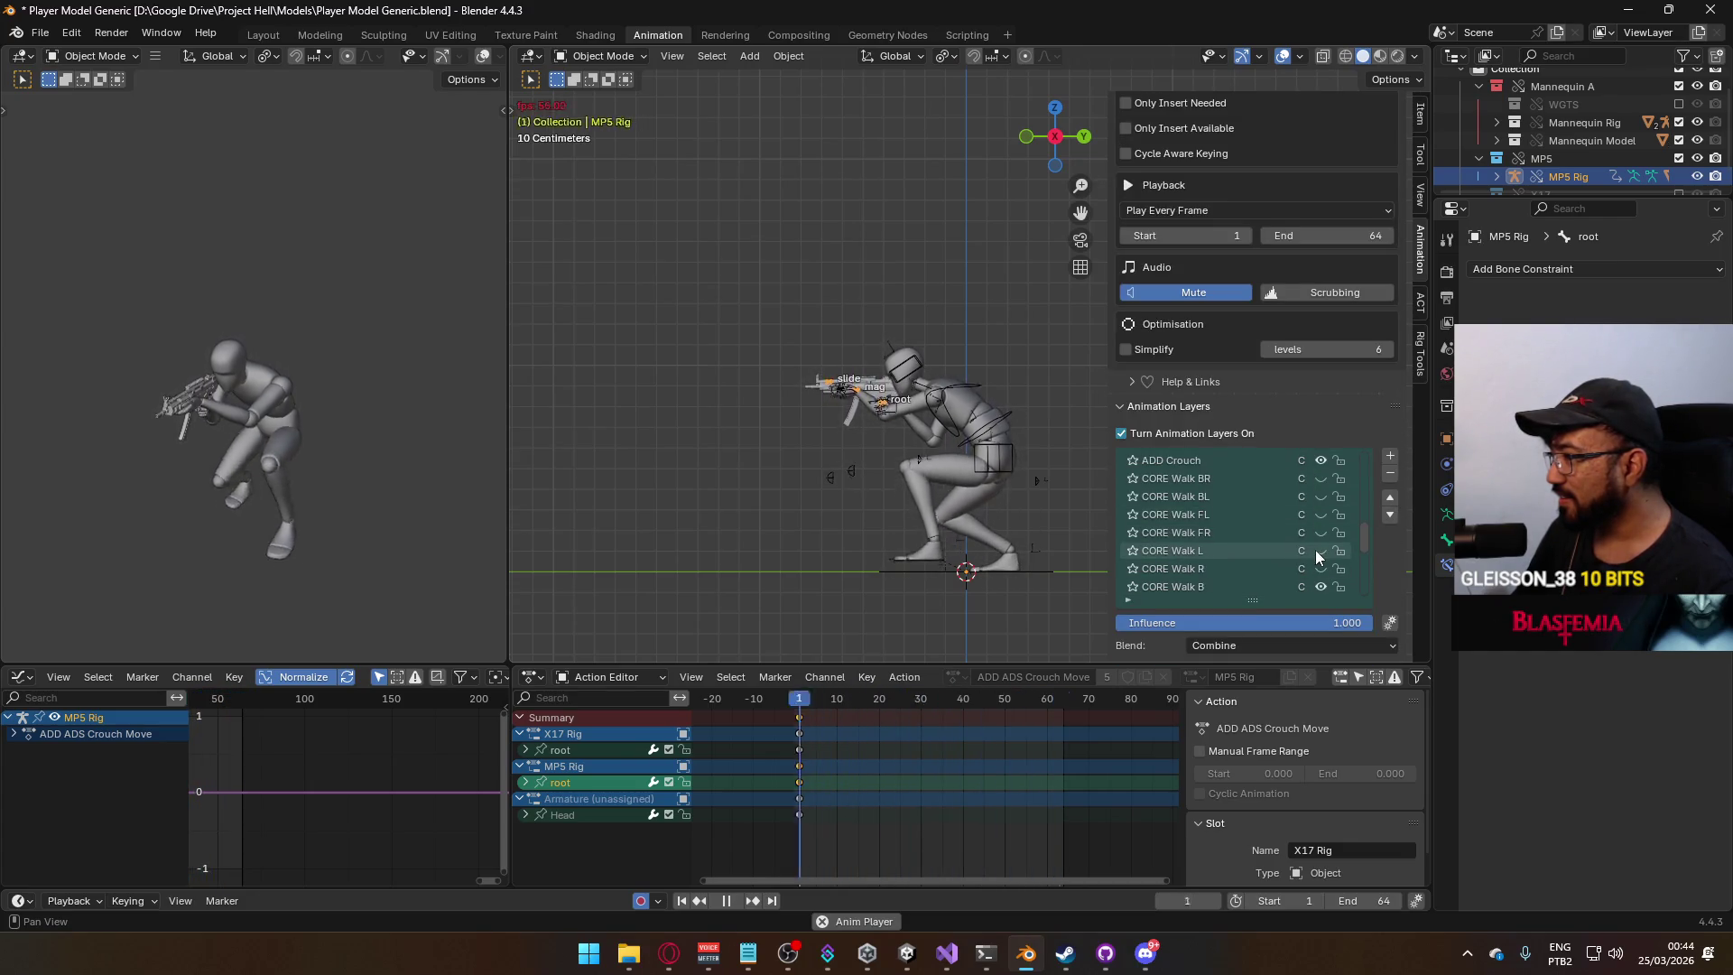
left_click(1320, 516)
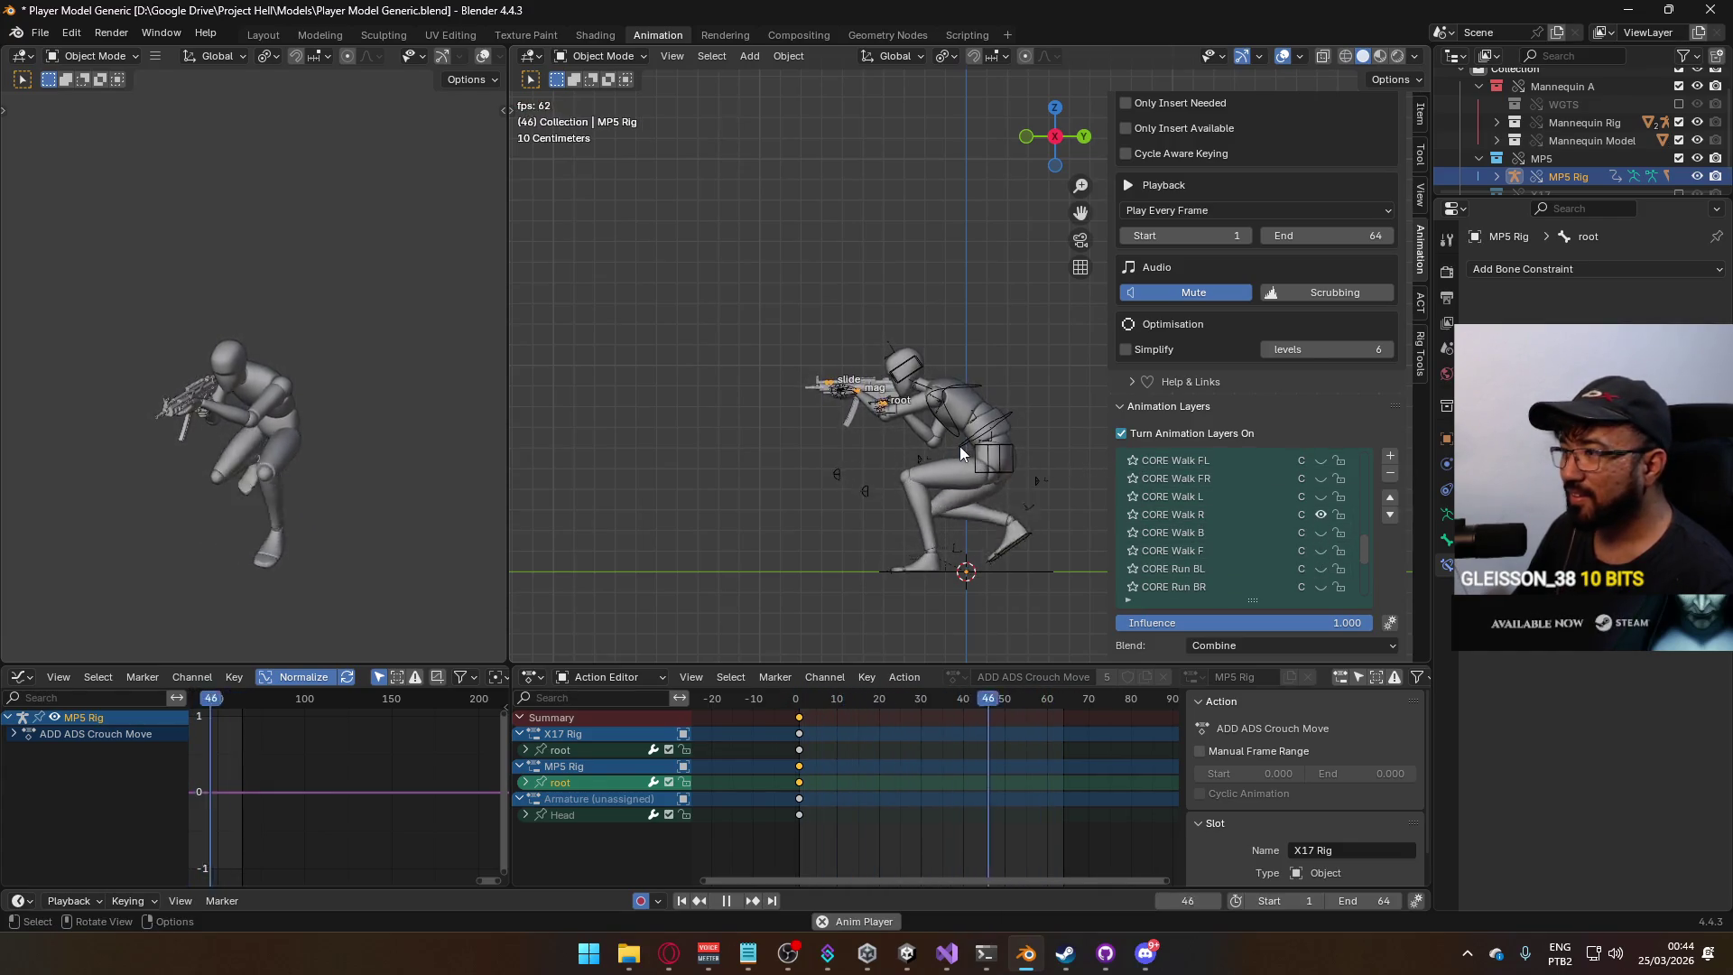
Reselect the armature, stop playback at frame 1, and save Player Model Generic.blend.
left_click(948, 415)
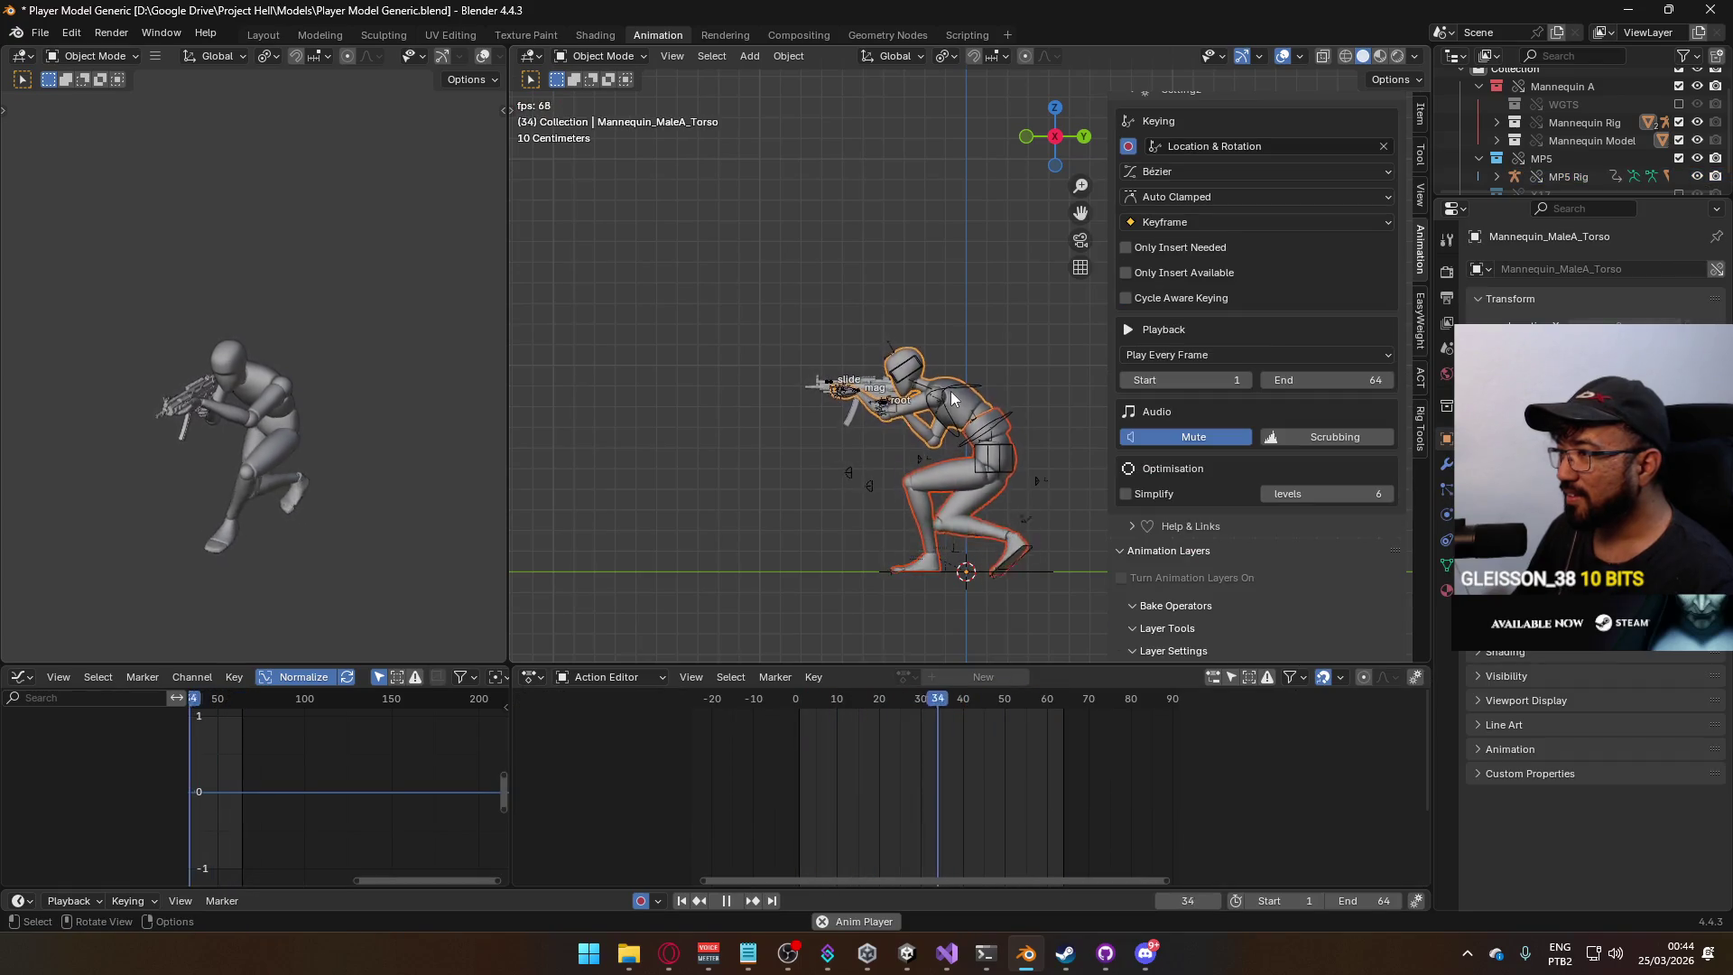
left_click(948, 415)
key("Escape")
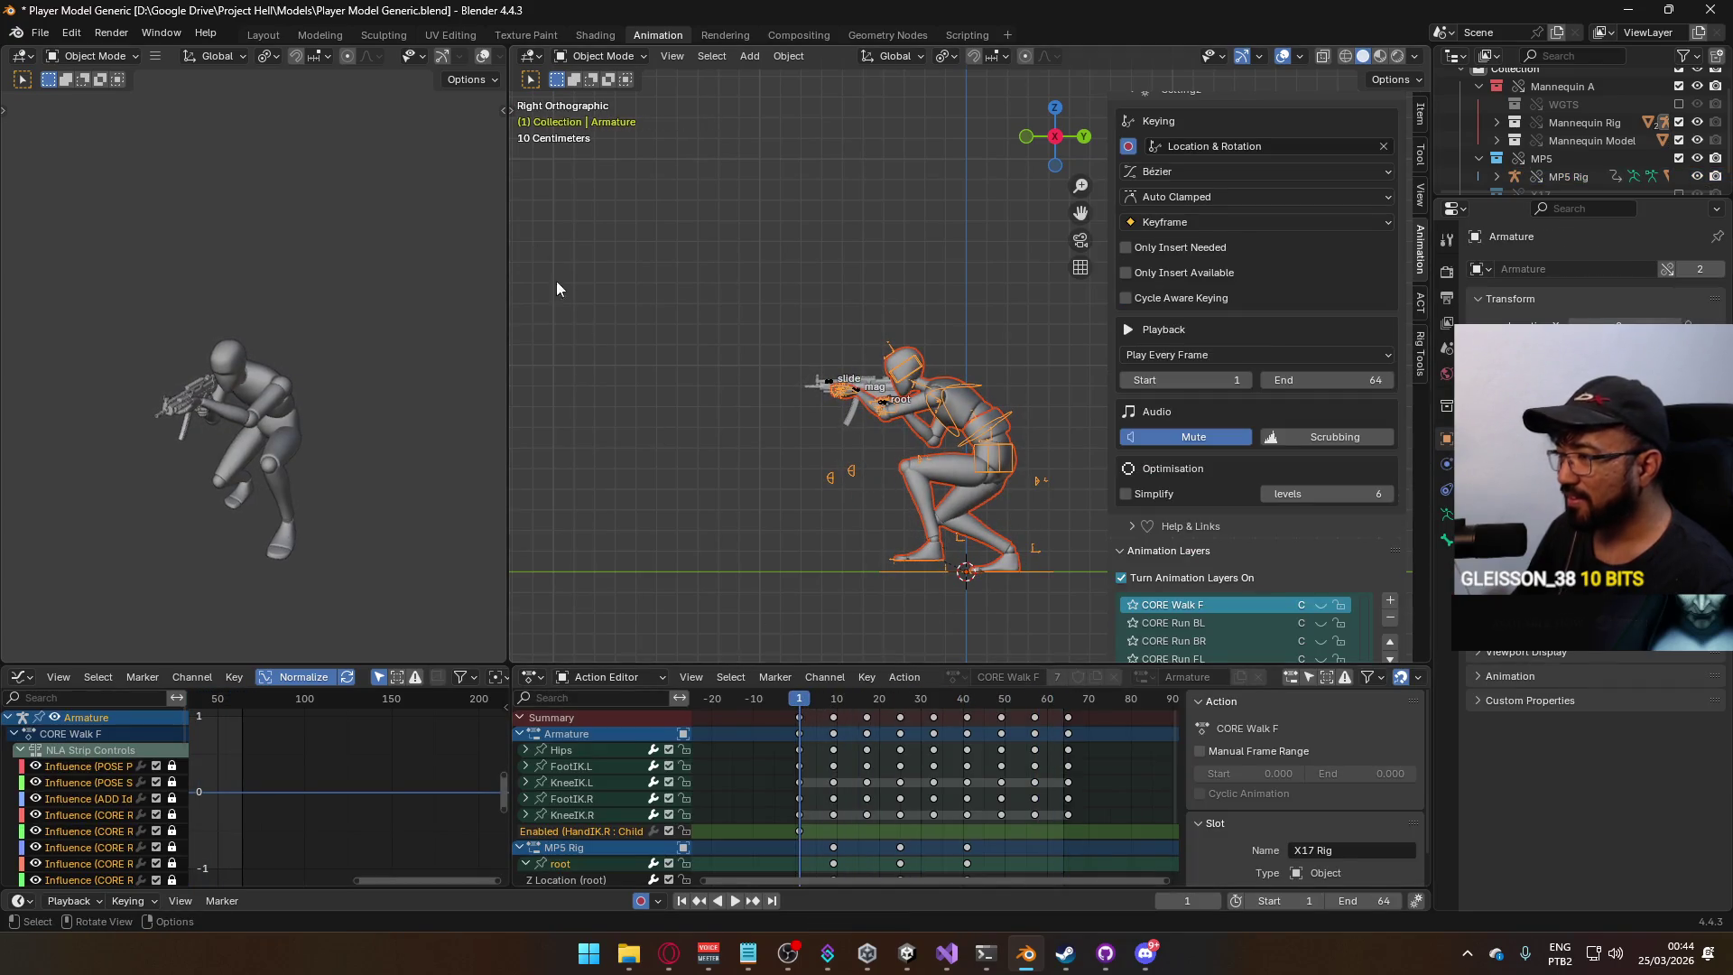
key("ctrl+s")
left_click(40, 33)
Export the animation as Model@ADS Primary Crouch R.fbx by editing the Crouch B name.
mouse_move(141, 307)
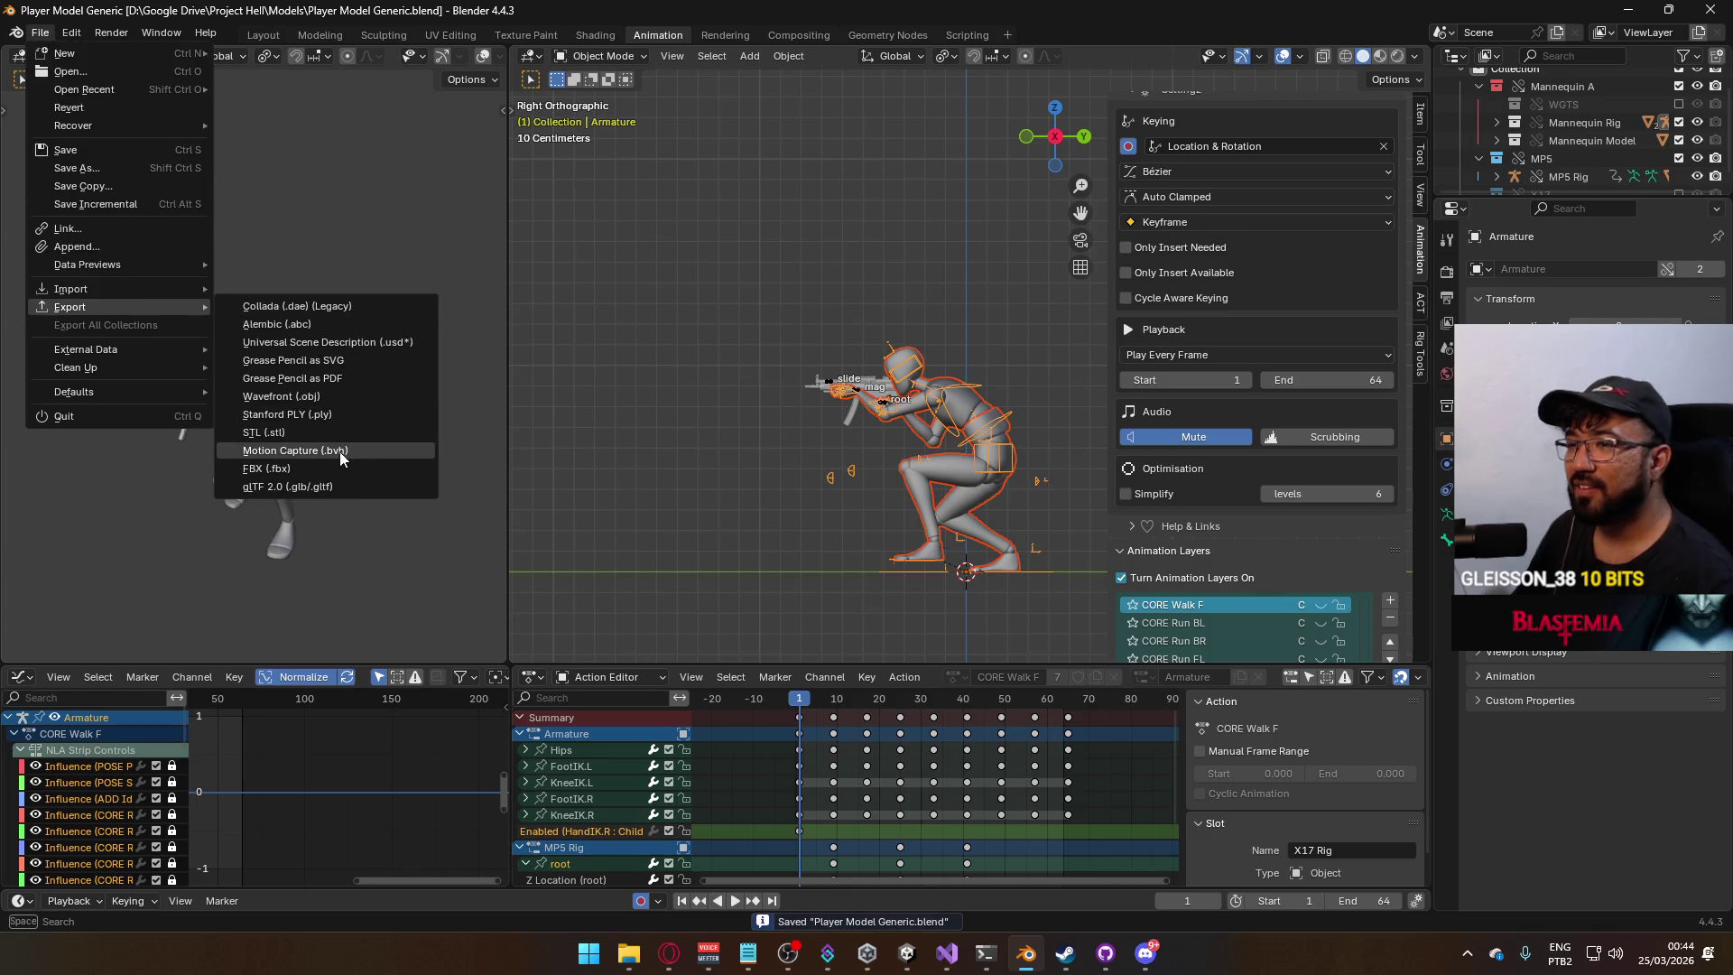
left_click(332, 460)
left_click(818, 305)
left_click(760, 698)
left_click(760, 698)
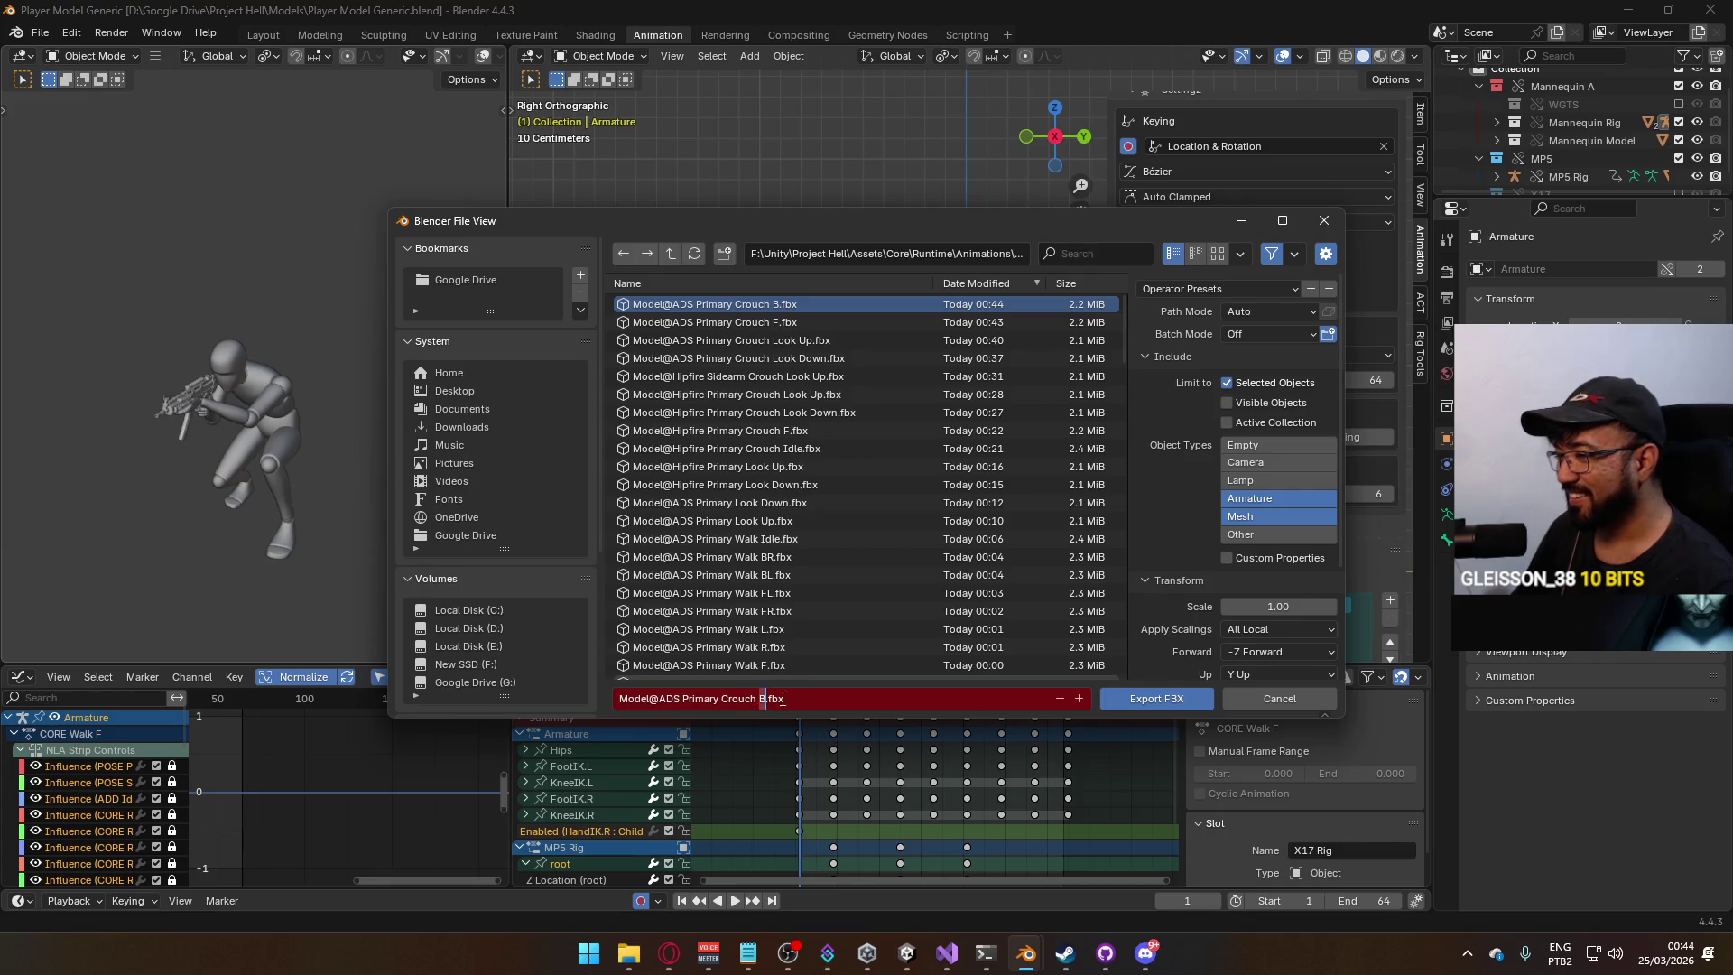
left_click(1152, 697)
Select the MP5 weapon rig, then the whole mannequin for export.
scroll(1264, 475, "down", 2)
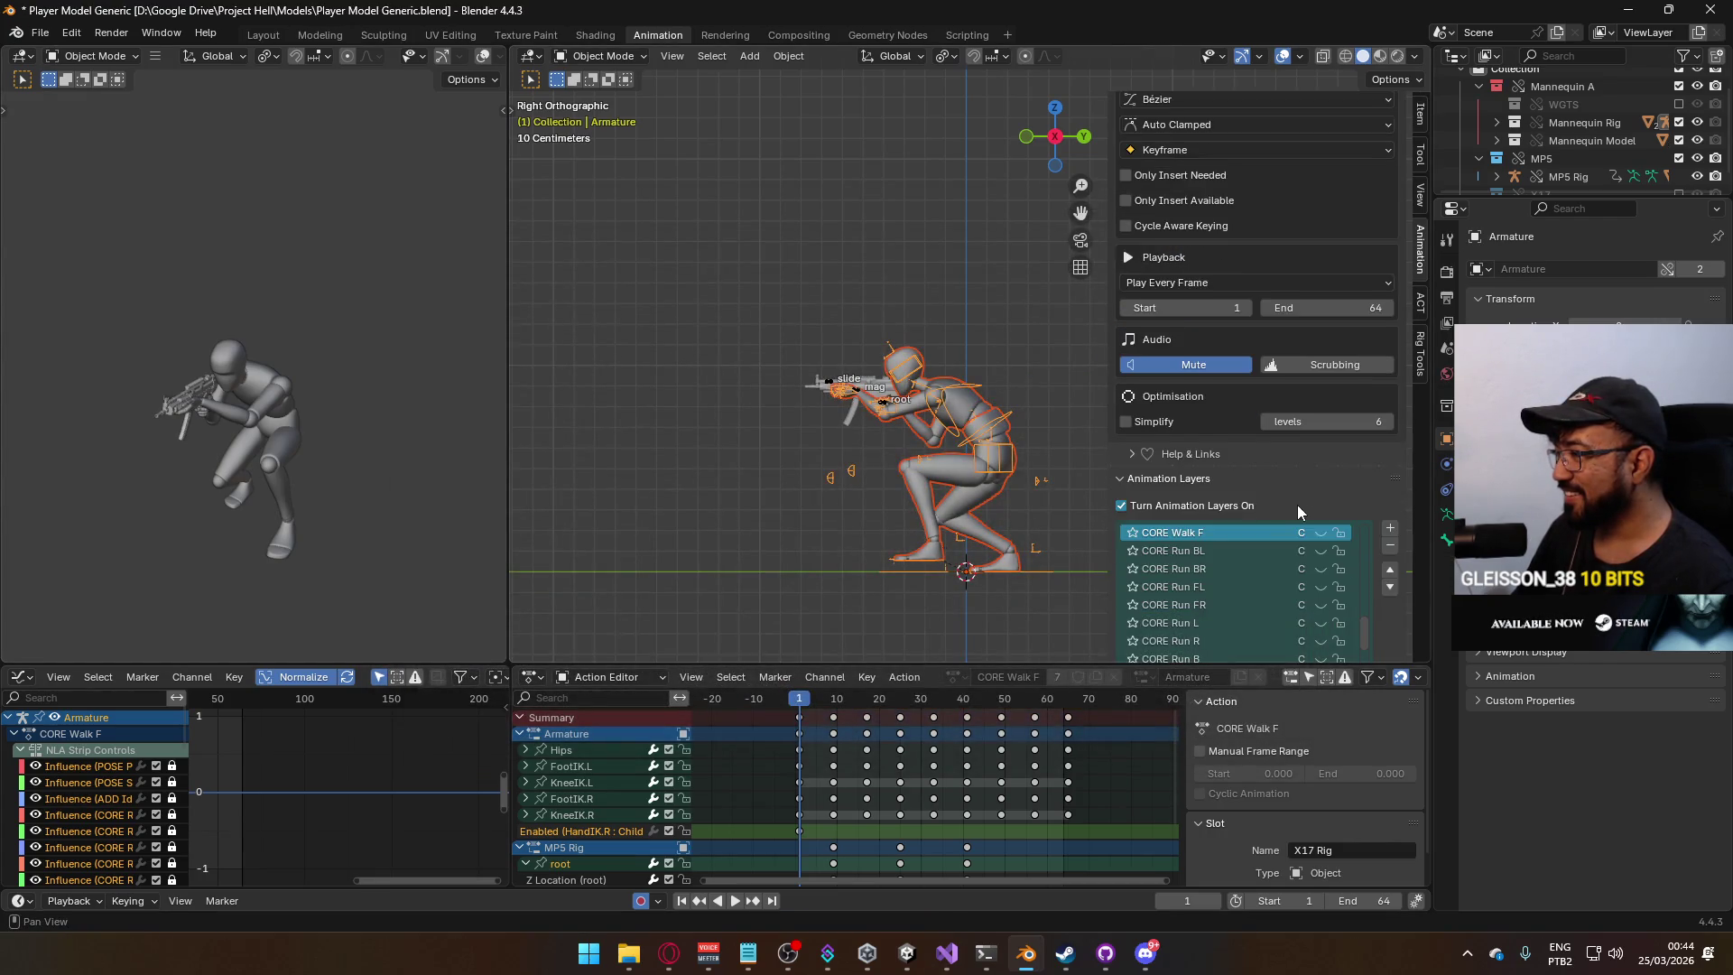
scroll(1298, 506, "down", 1)
scroll(1304, 555, "up", 5)
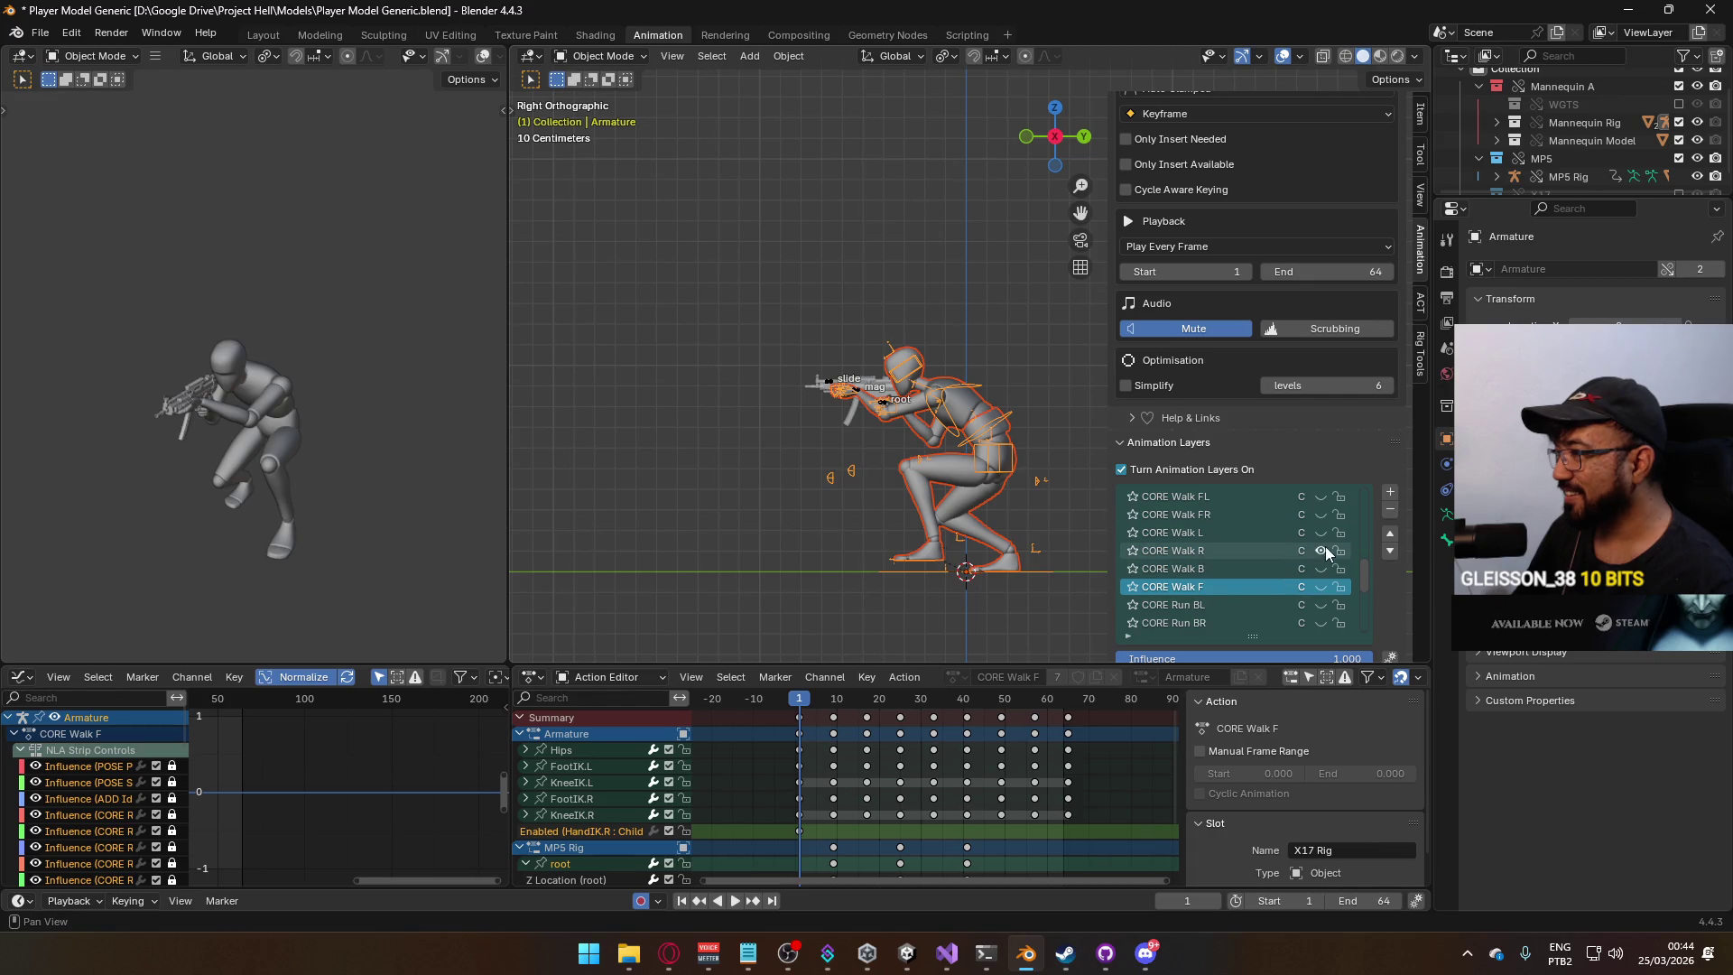
left_click(883, 406)
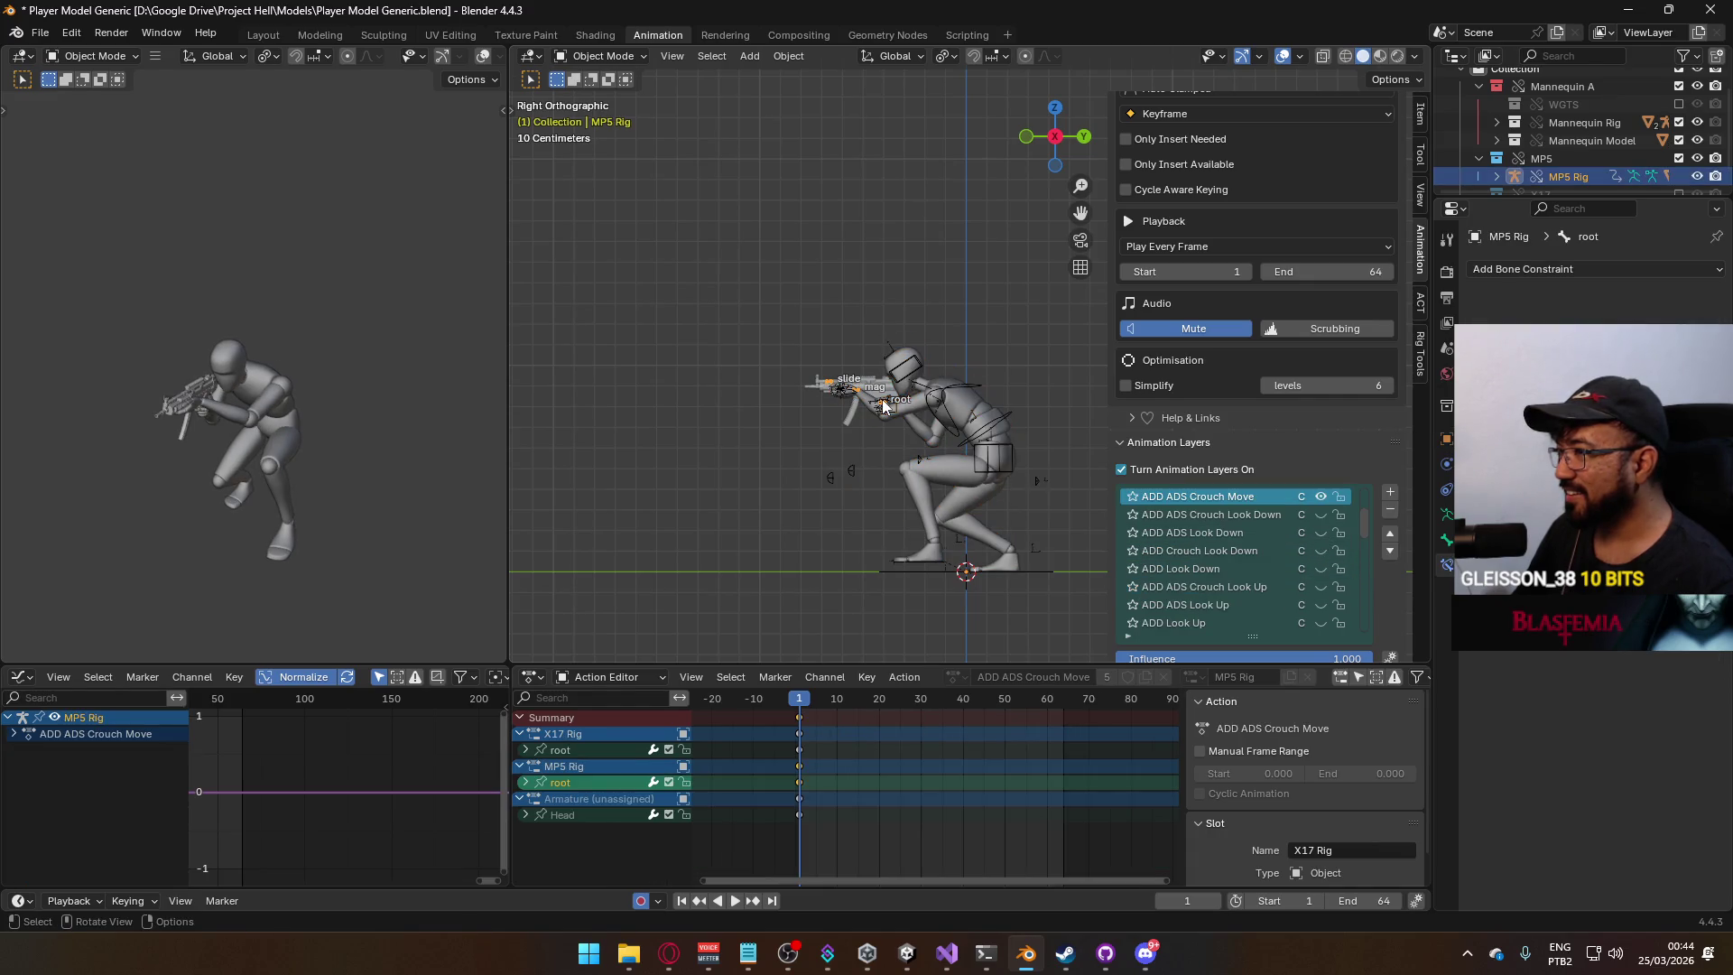
scroll(1323, 556, "up", 3)
scroll(1323, 556, "down", 10)
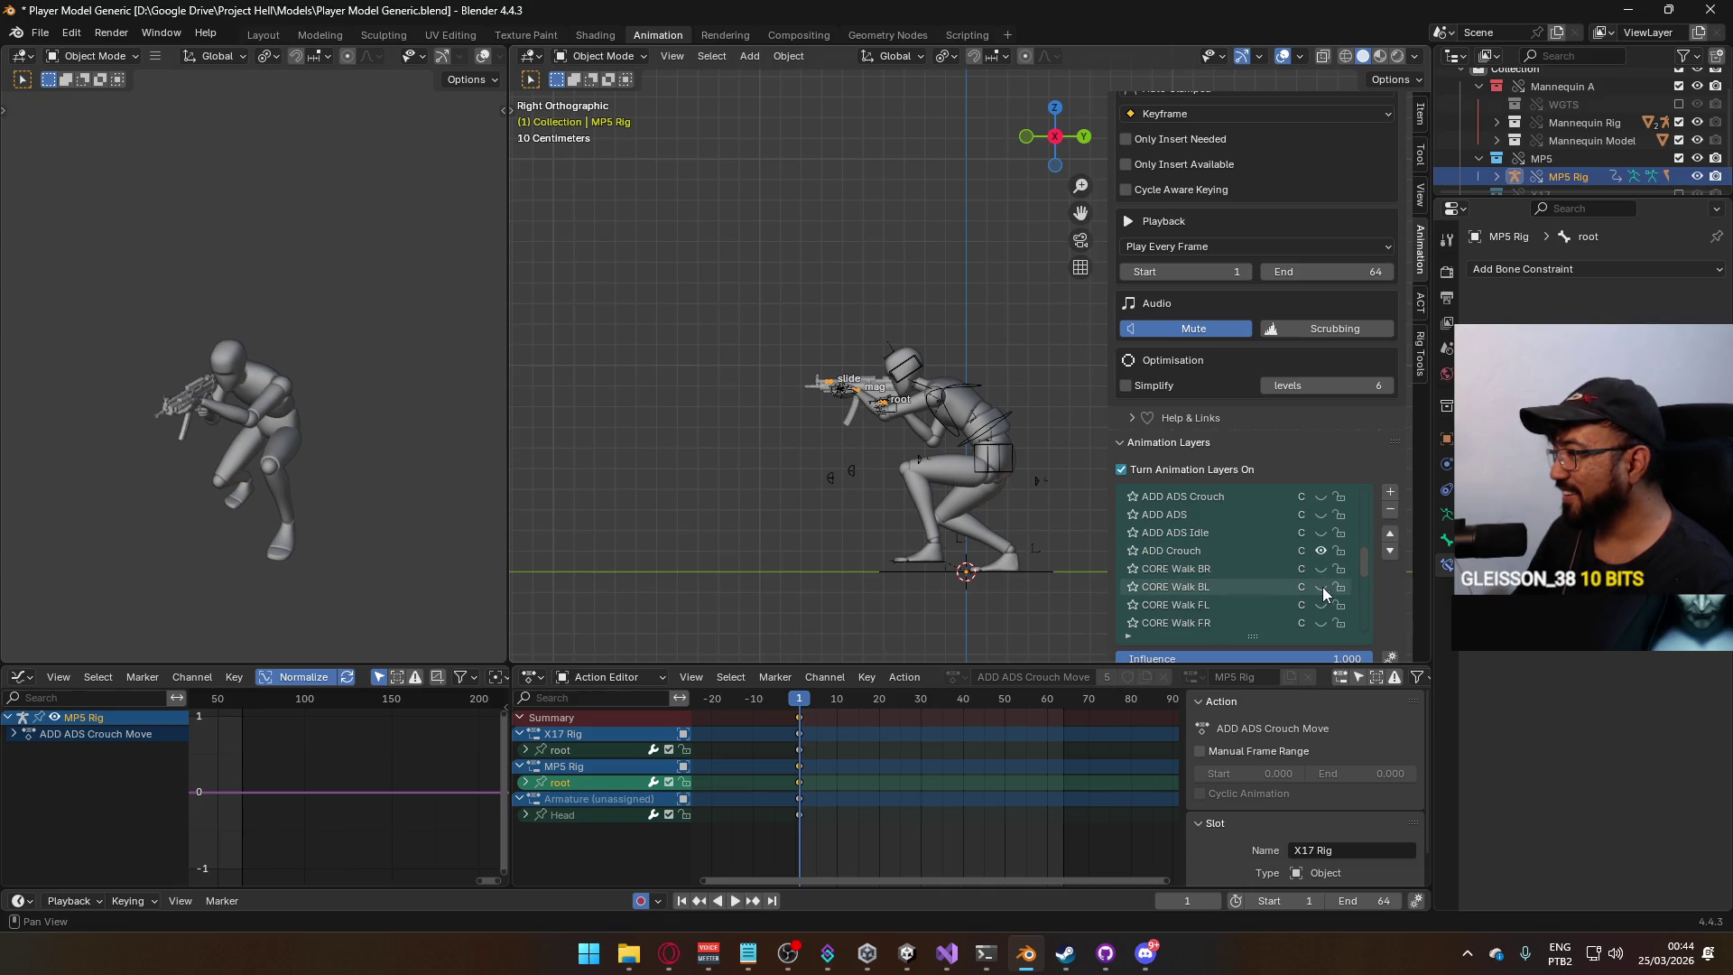
scroll(1323, 578, "down", 4)
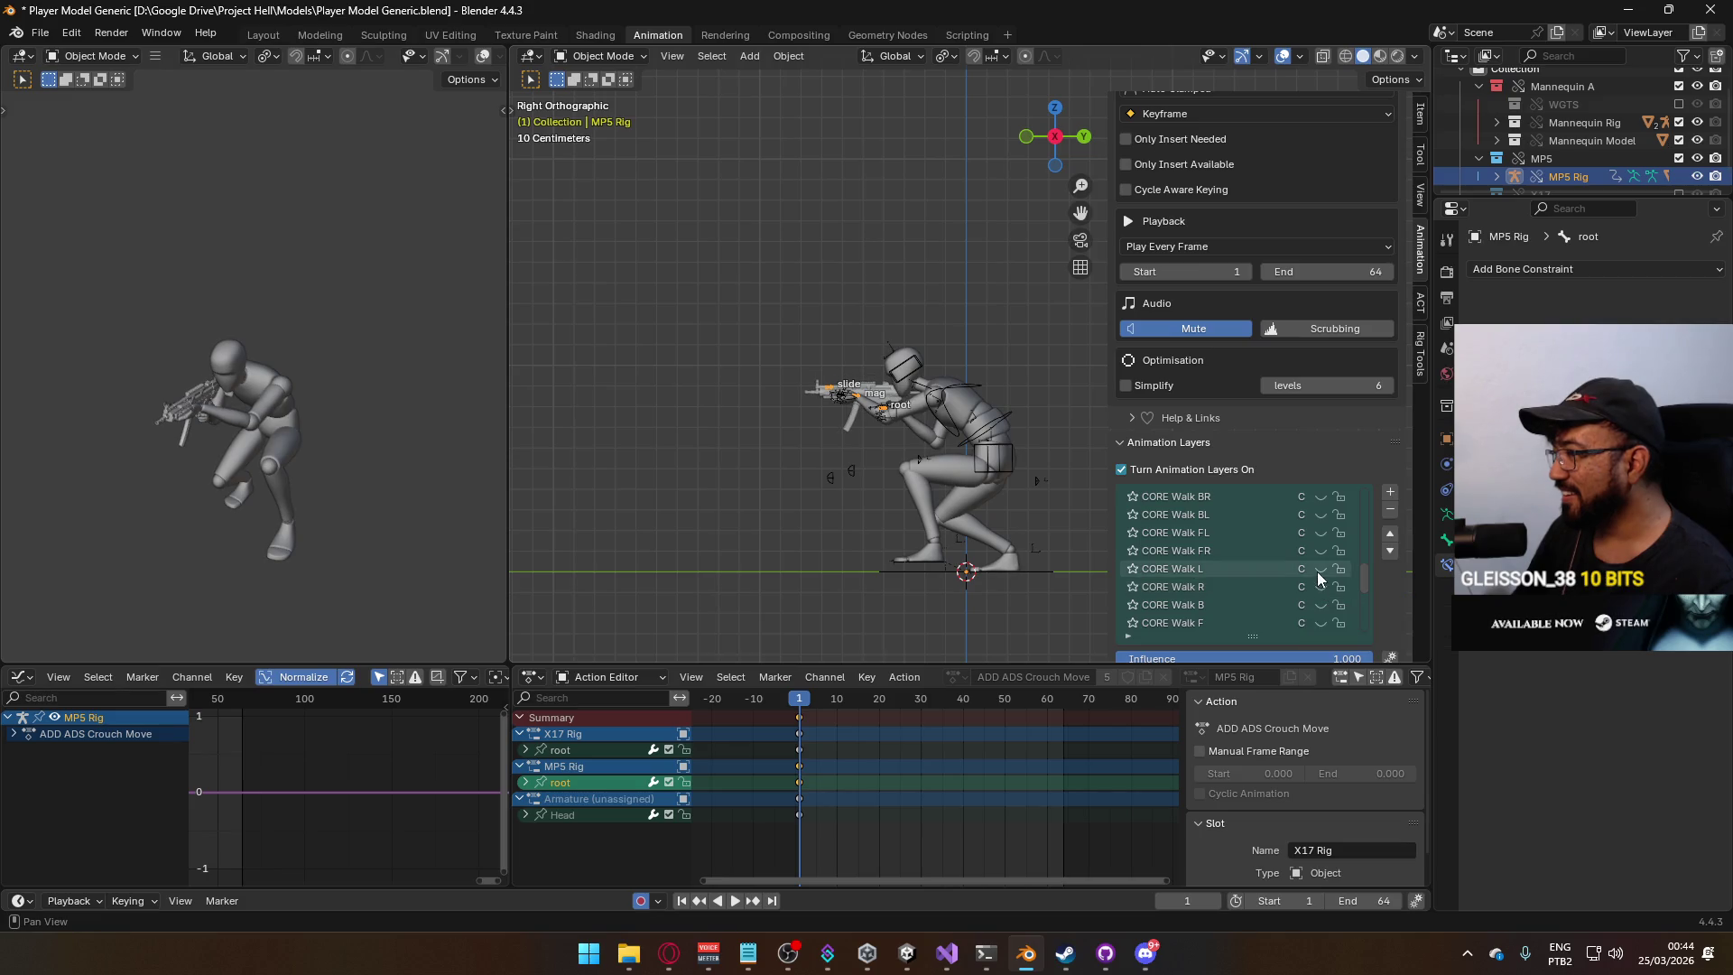
left_click(957, 432)
left_click(1010, 443, "shift")
left_click(1005, 433)
Filter the FBX browser for 'ads py c L' and export over Model@ADS Primary Crouch L.fbx.
left_click(40, 32)
mouse_move(112, 307)
left_click(323, 453)
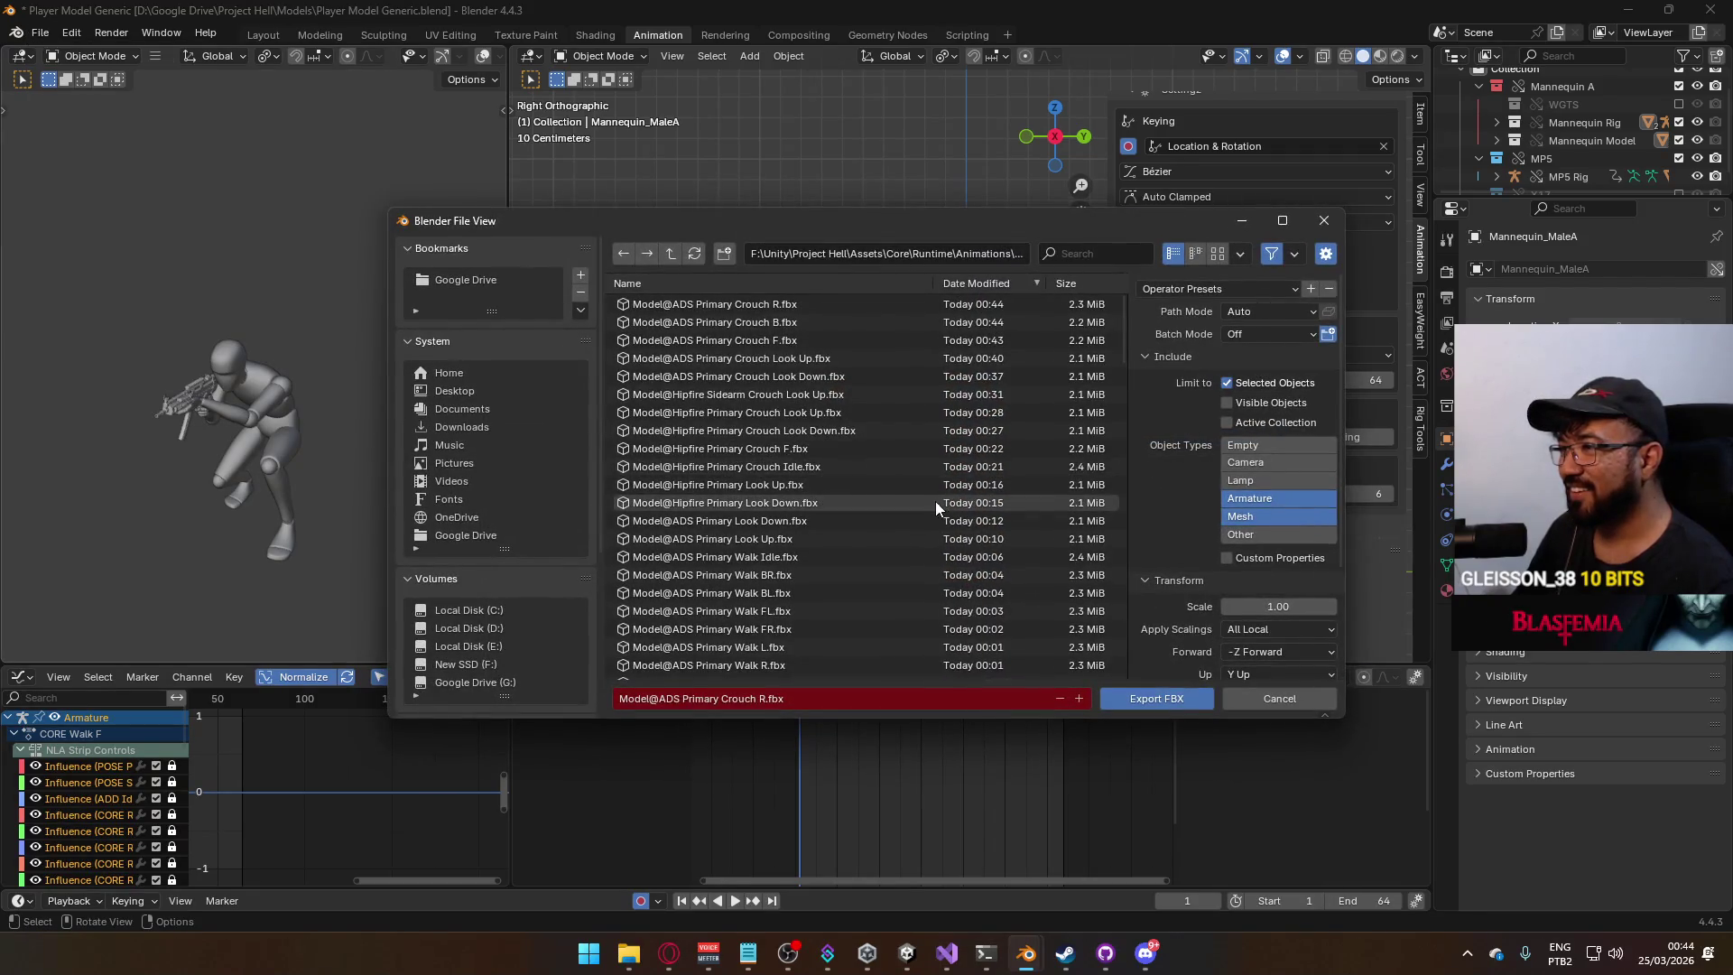
scroll(945, 502, "down", 4)
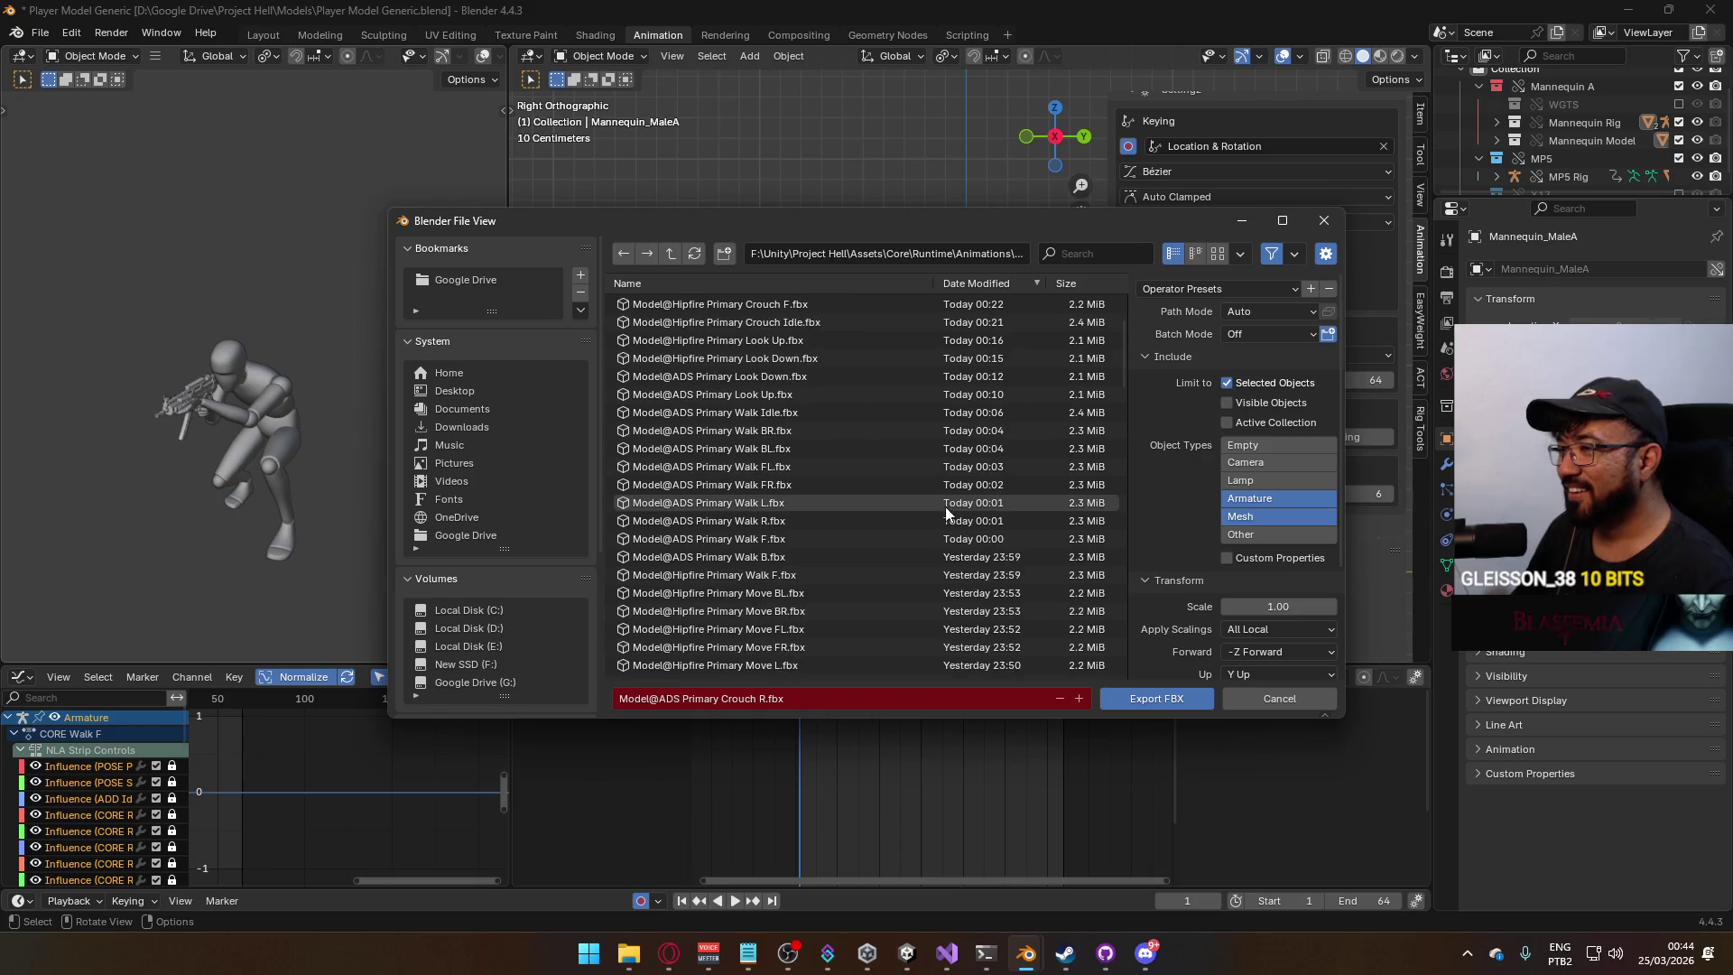
scroll(945, 500, "down", 10)
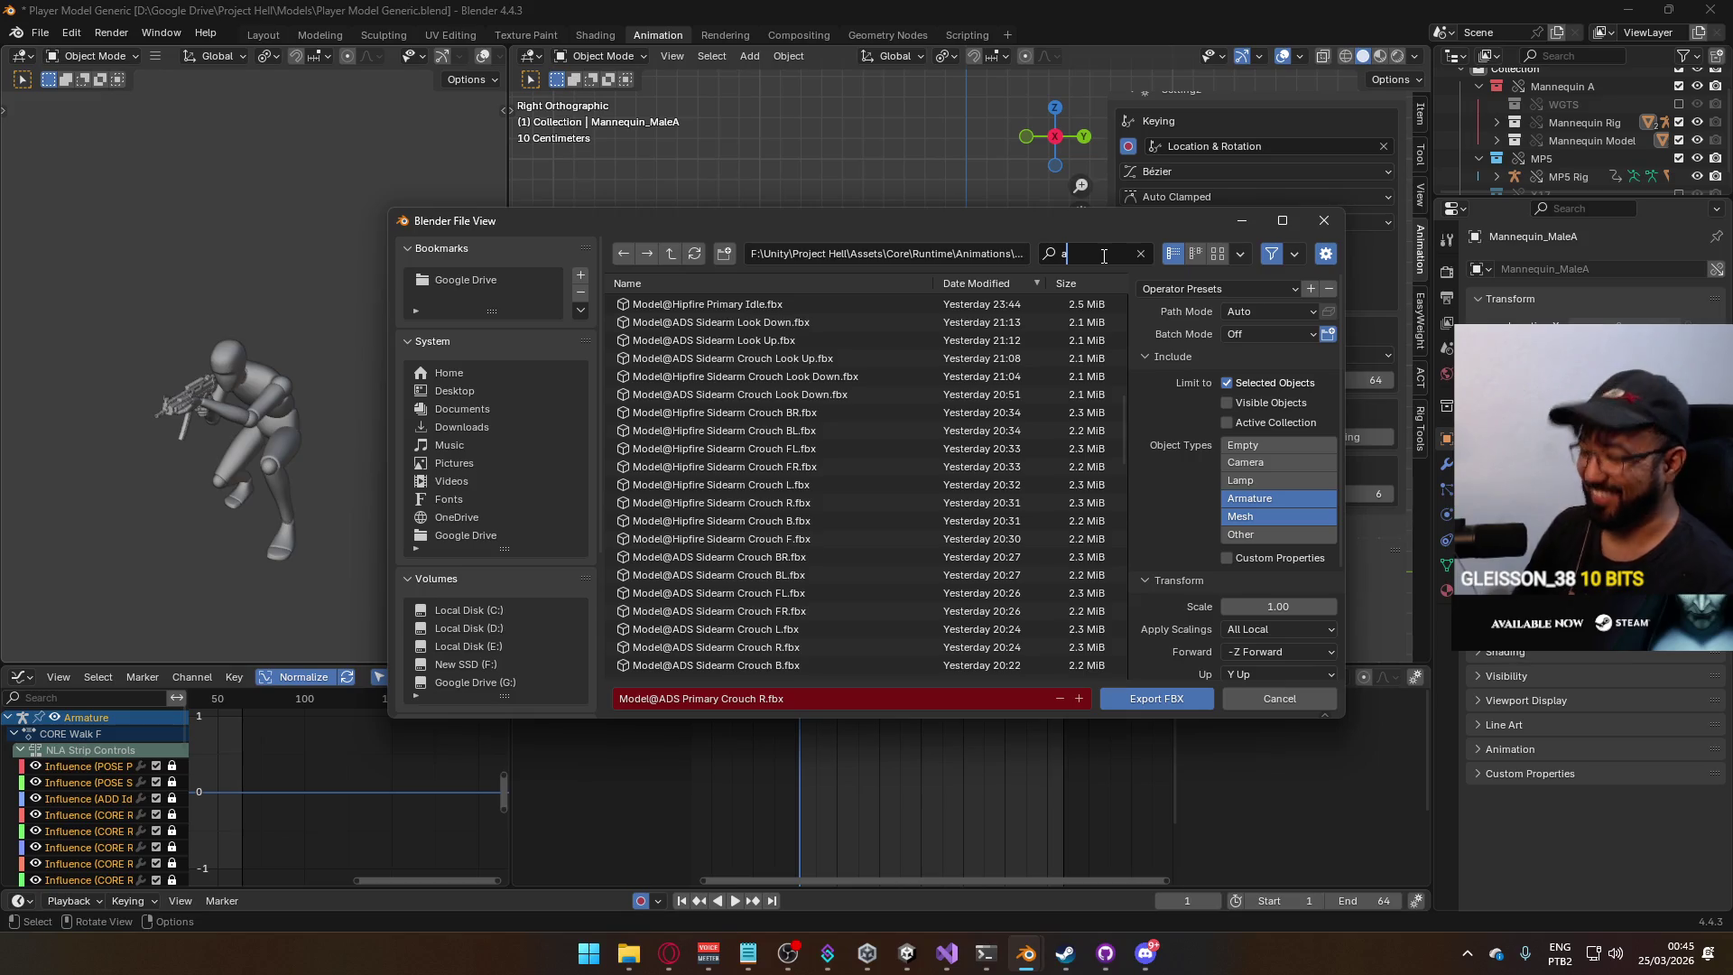
type("dd")
key("BackSpace")
type("d")
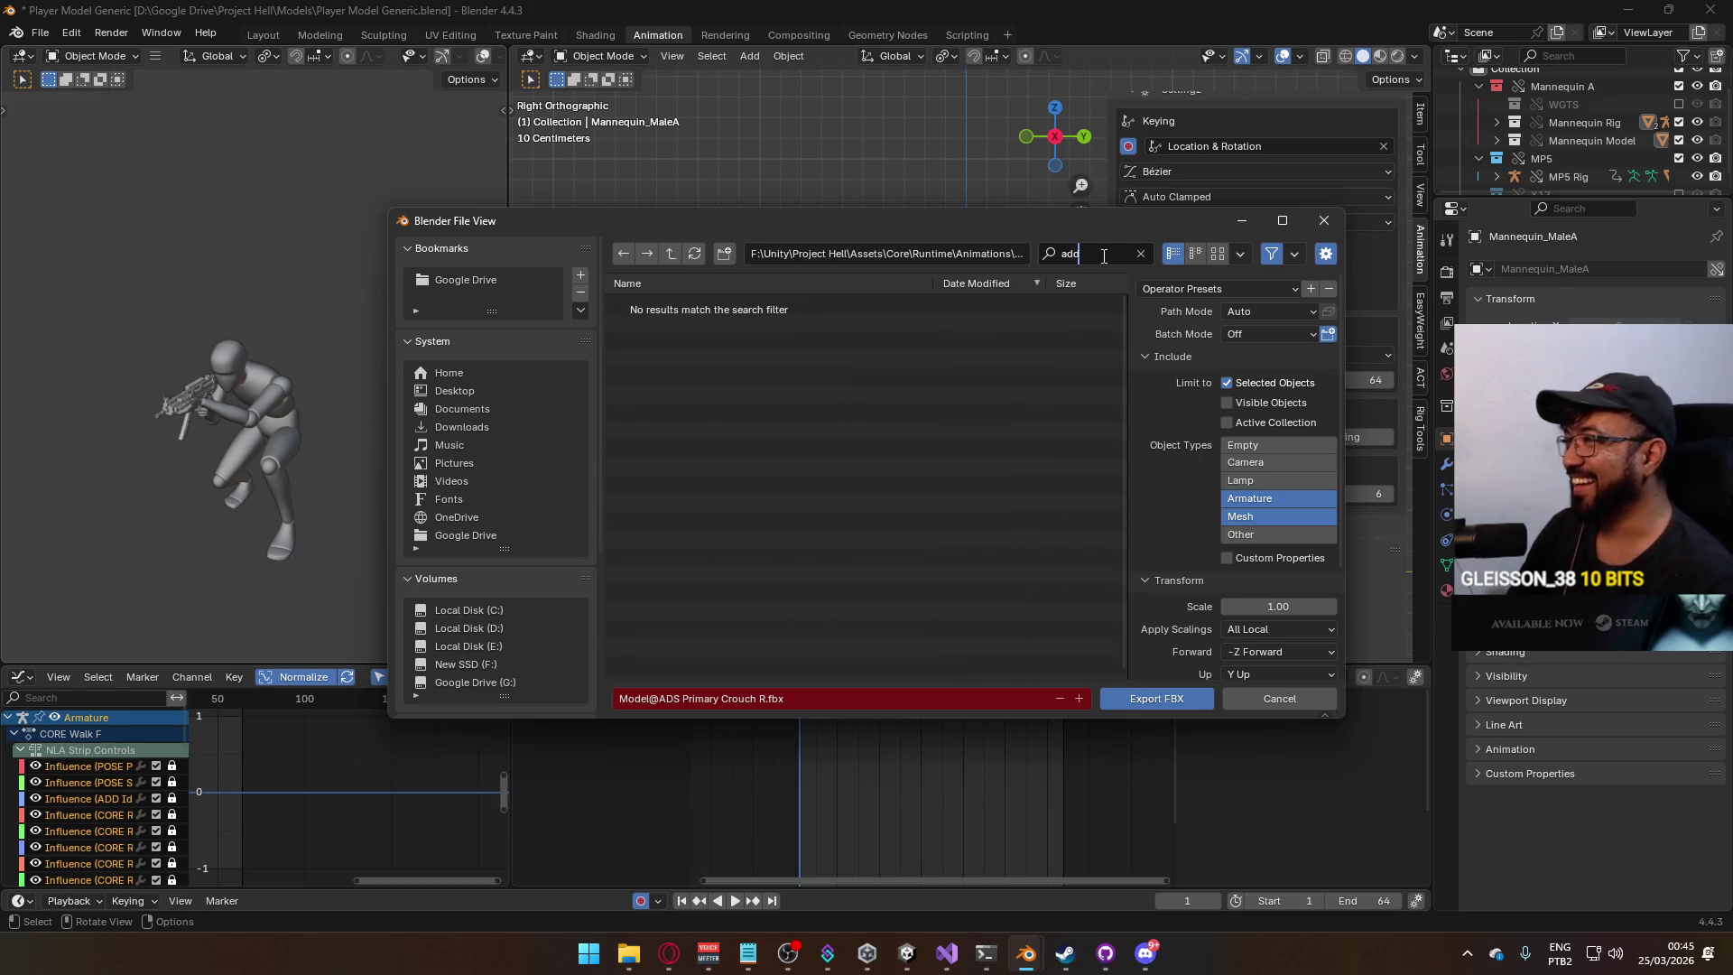
key("BackSpace")
key("BackSpace")
key("BackSpace")
type("ads primary c")
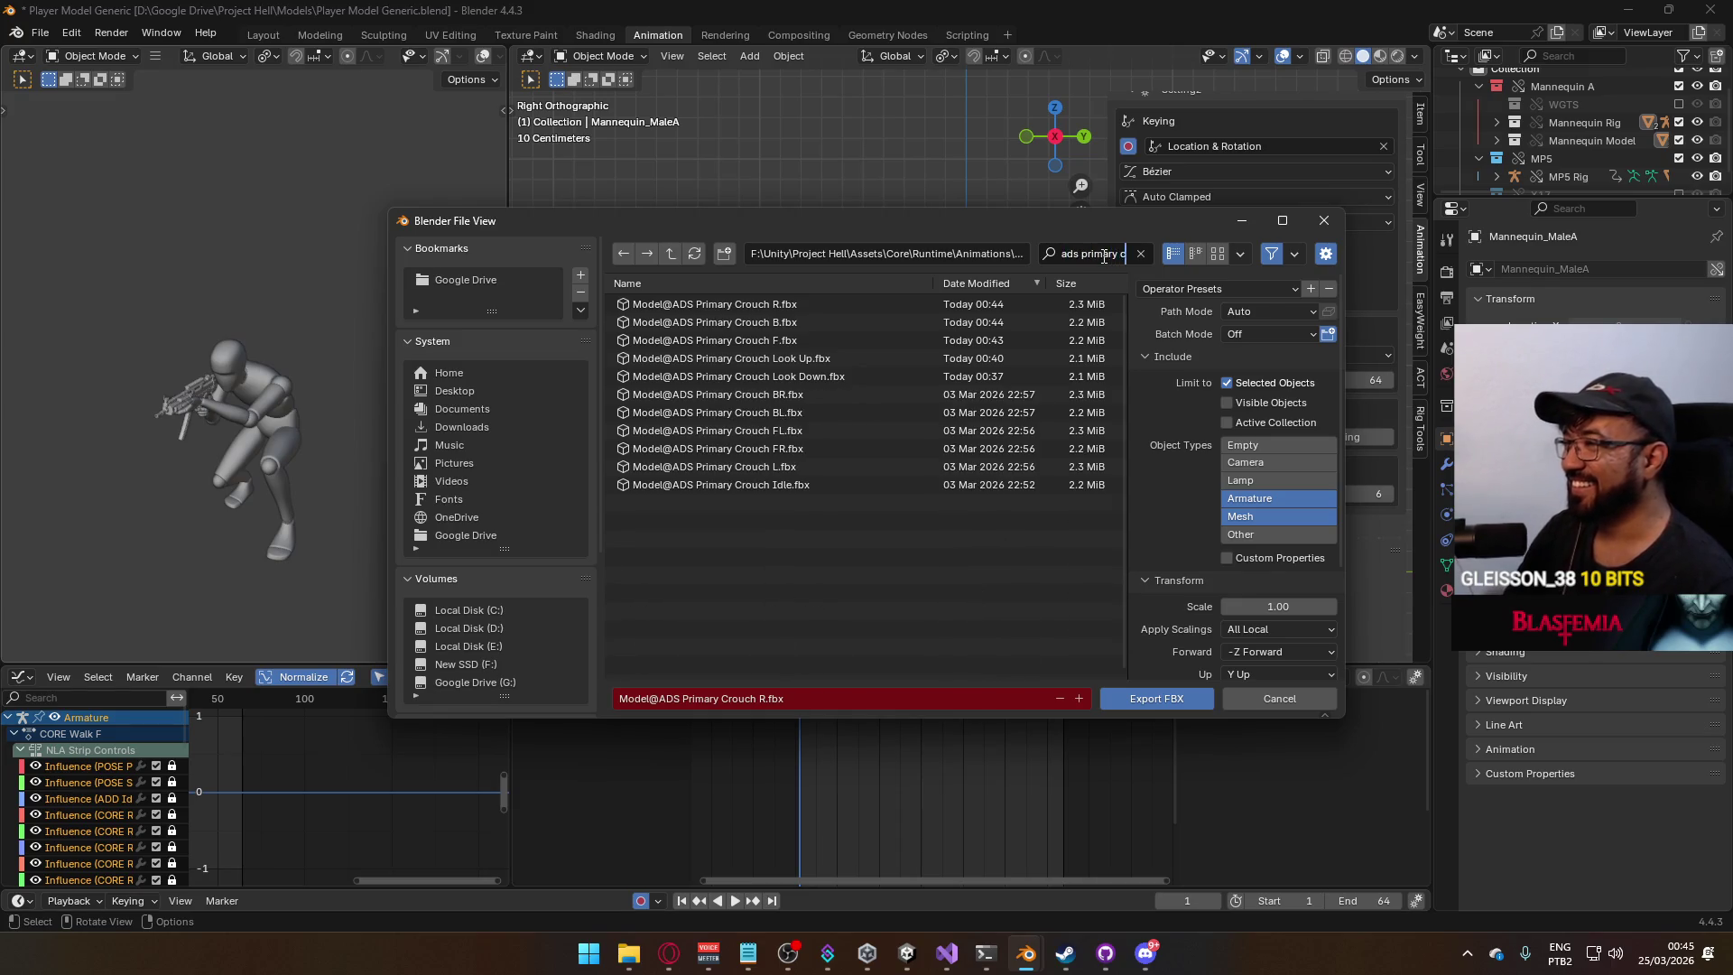
type(" L")
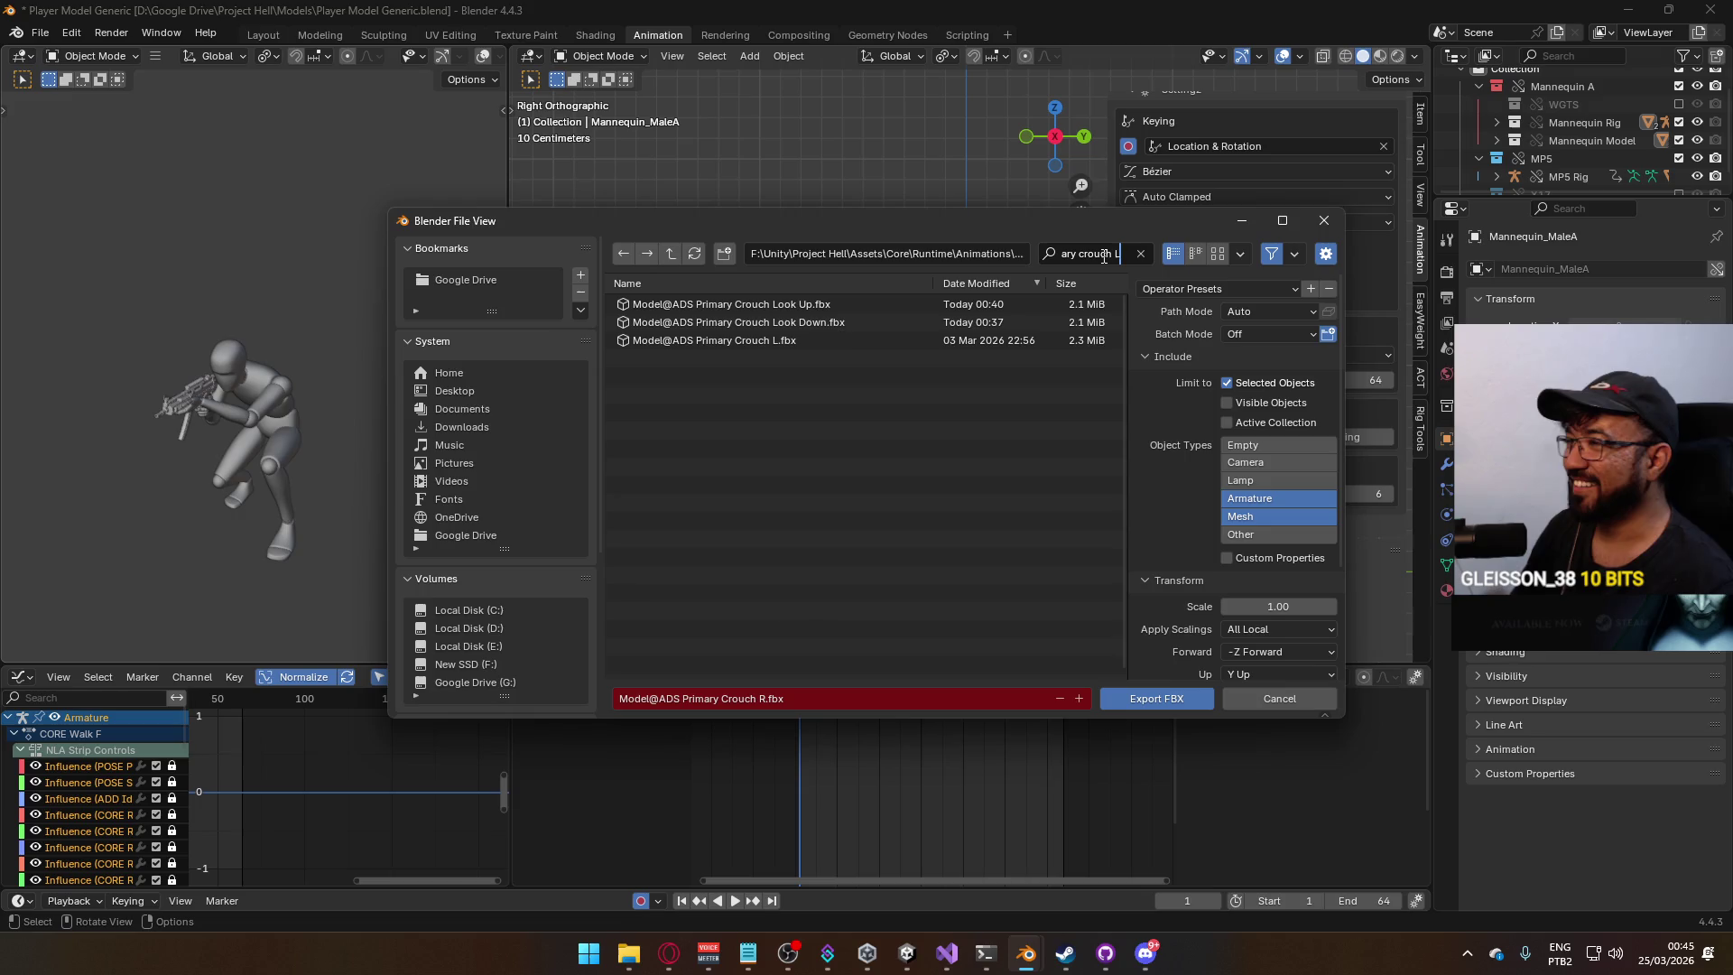
double_click(796, 340)
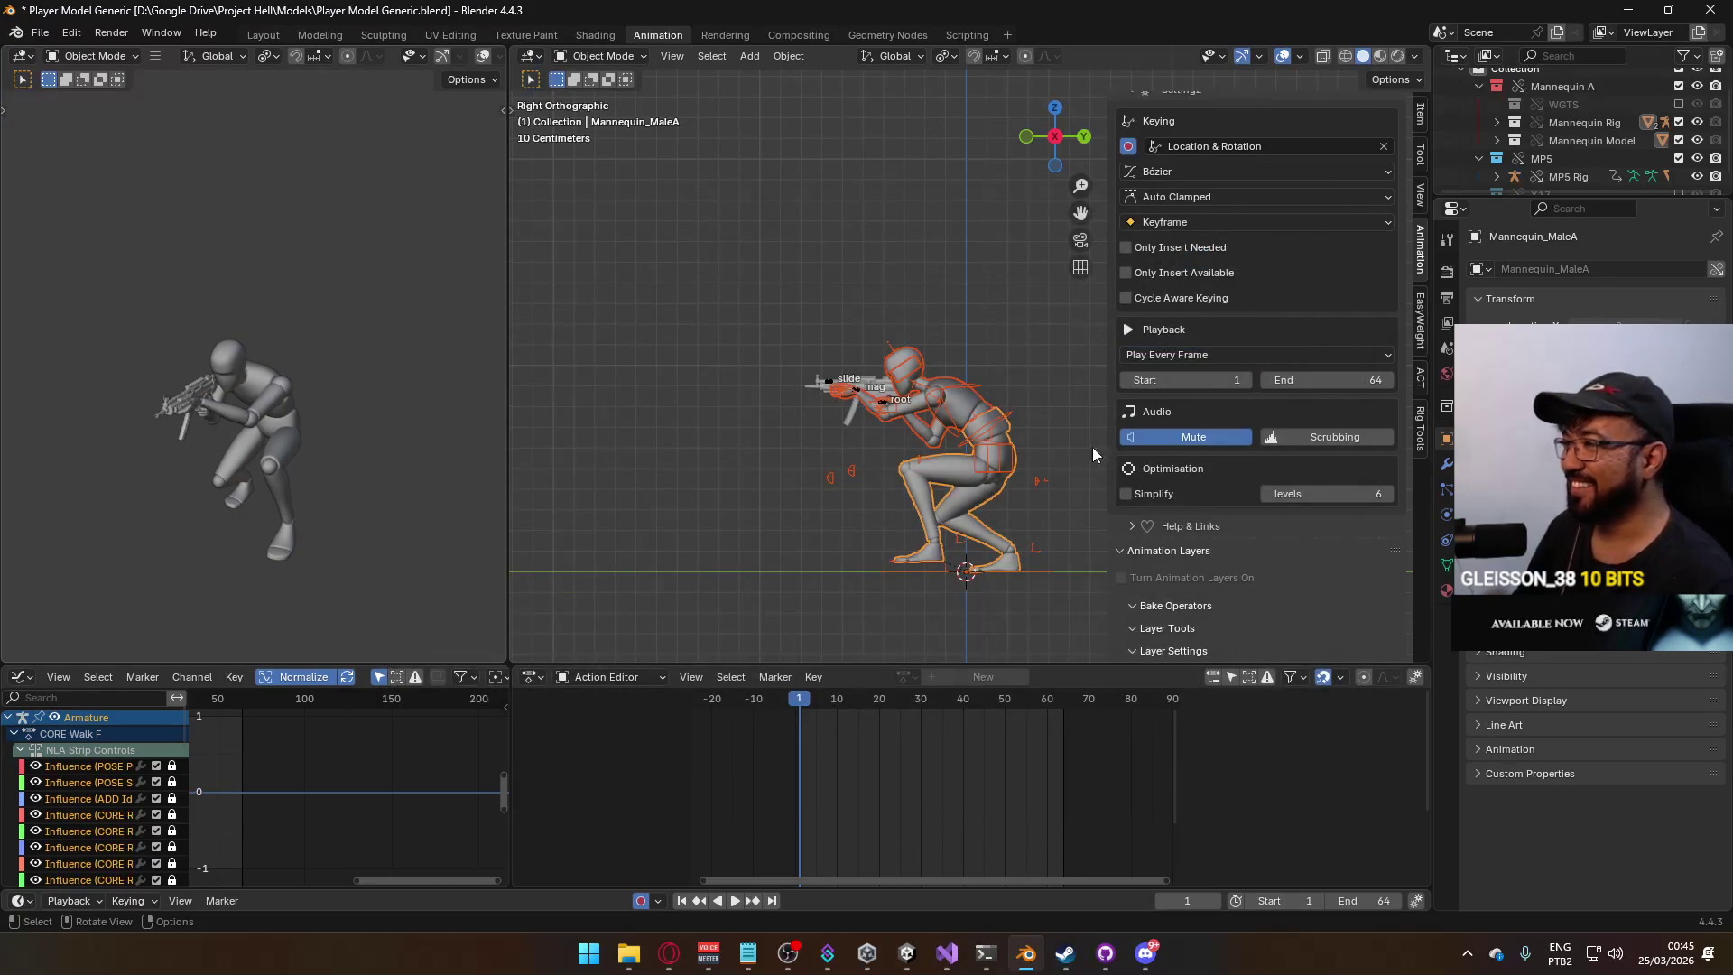
Solo the CORE Walk FR layer on both the armature and the MP5 weapon rig.
left_click(993, 449)
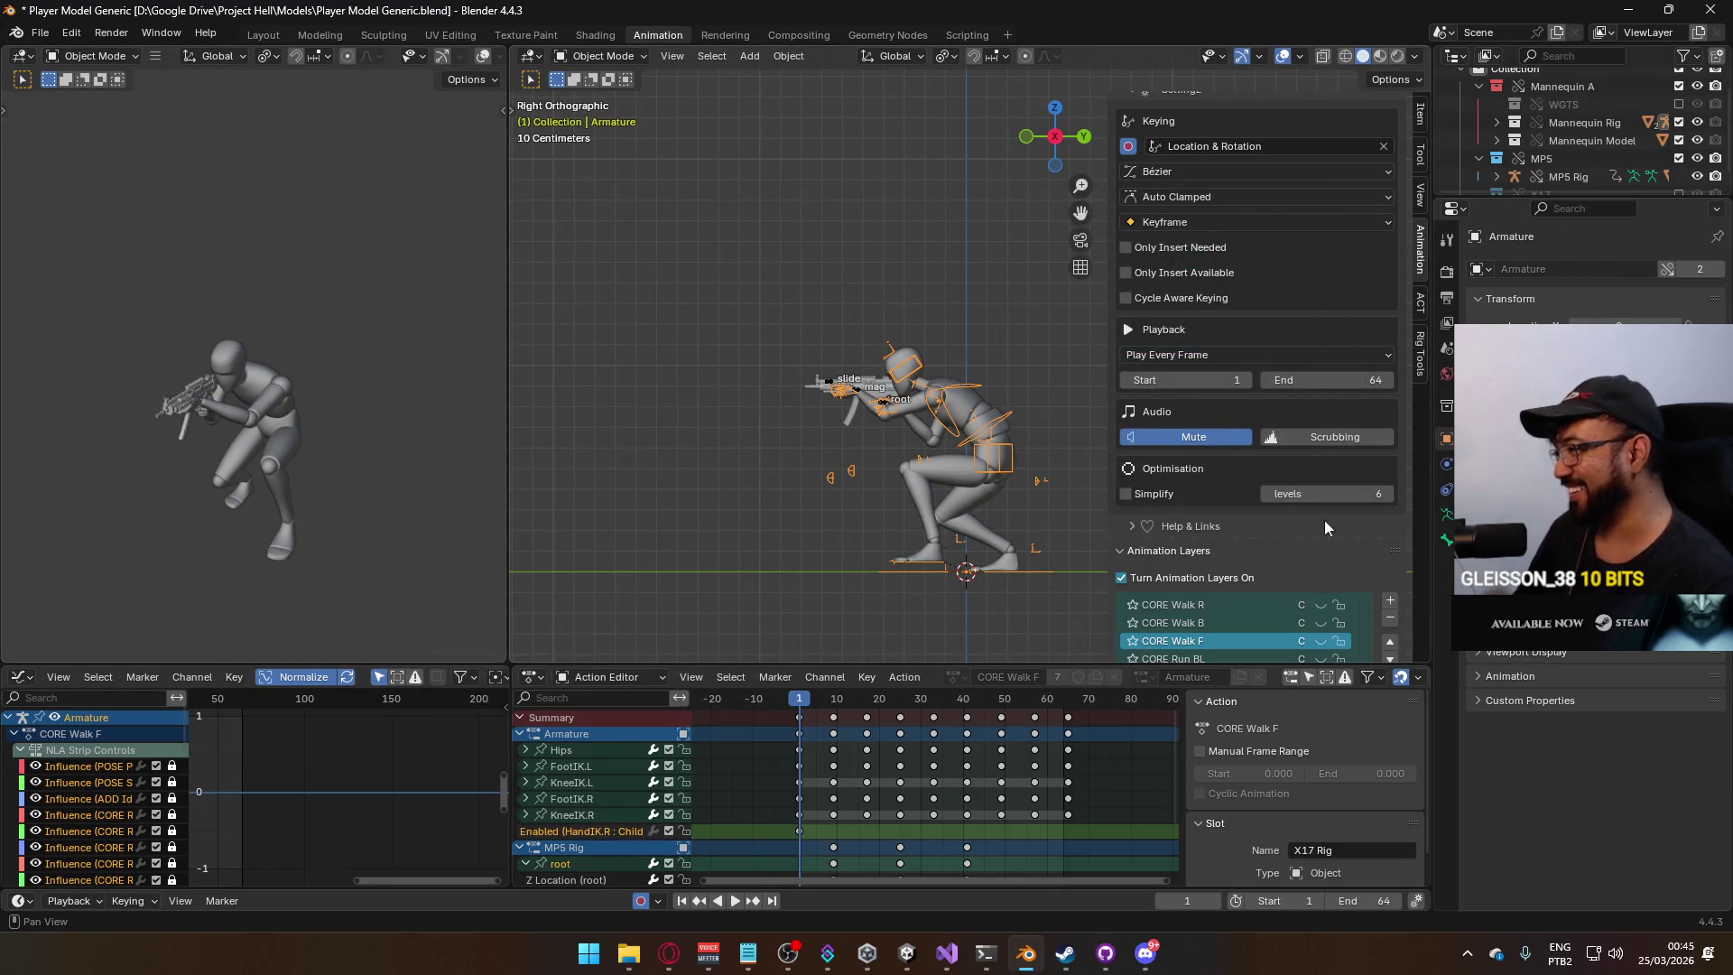
scroll(1324, 520, "down", 3)
scroll(1329, 570, "up", 3)
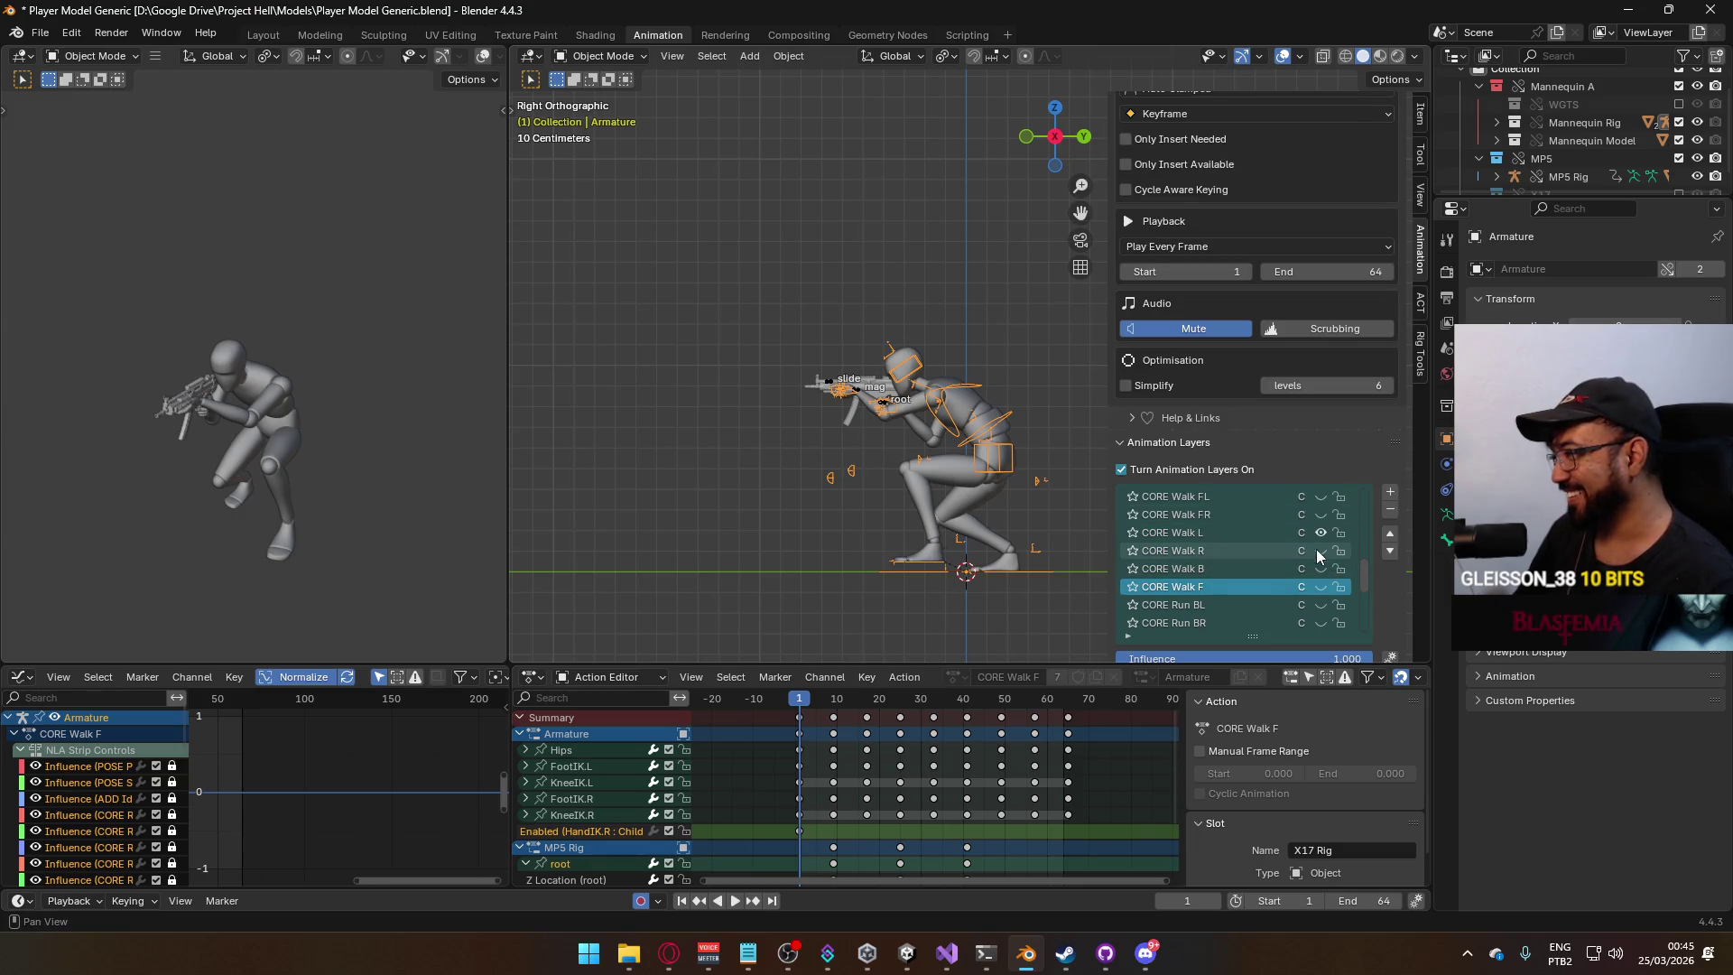
left_click(1320, 534)
left_click(1324, 519)
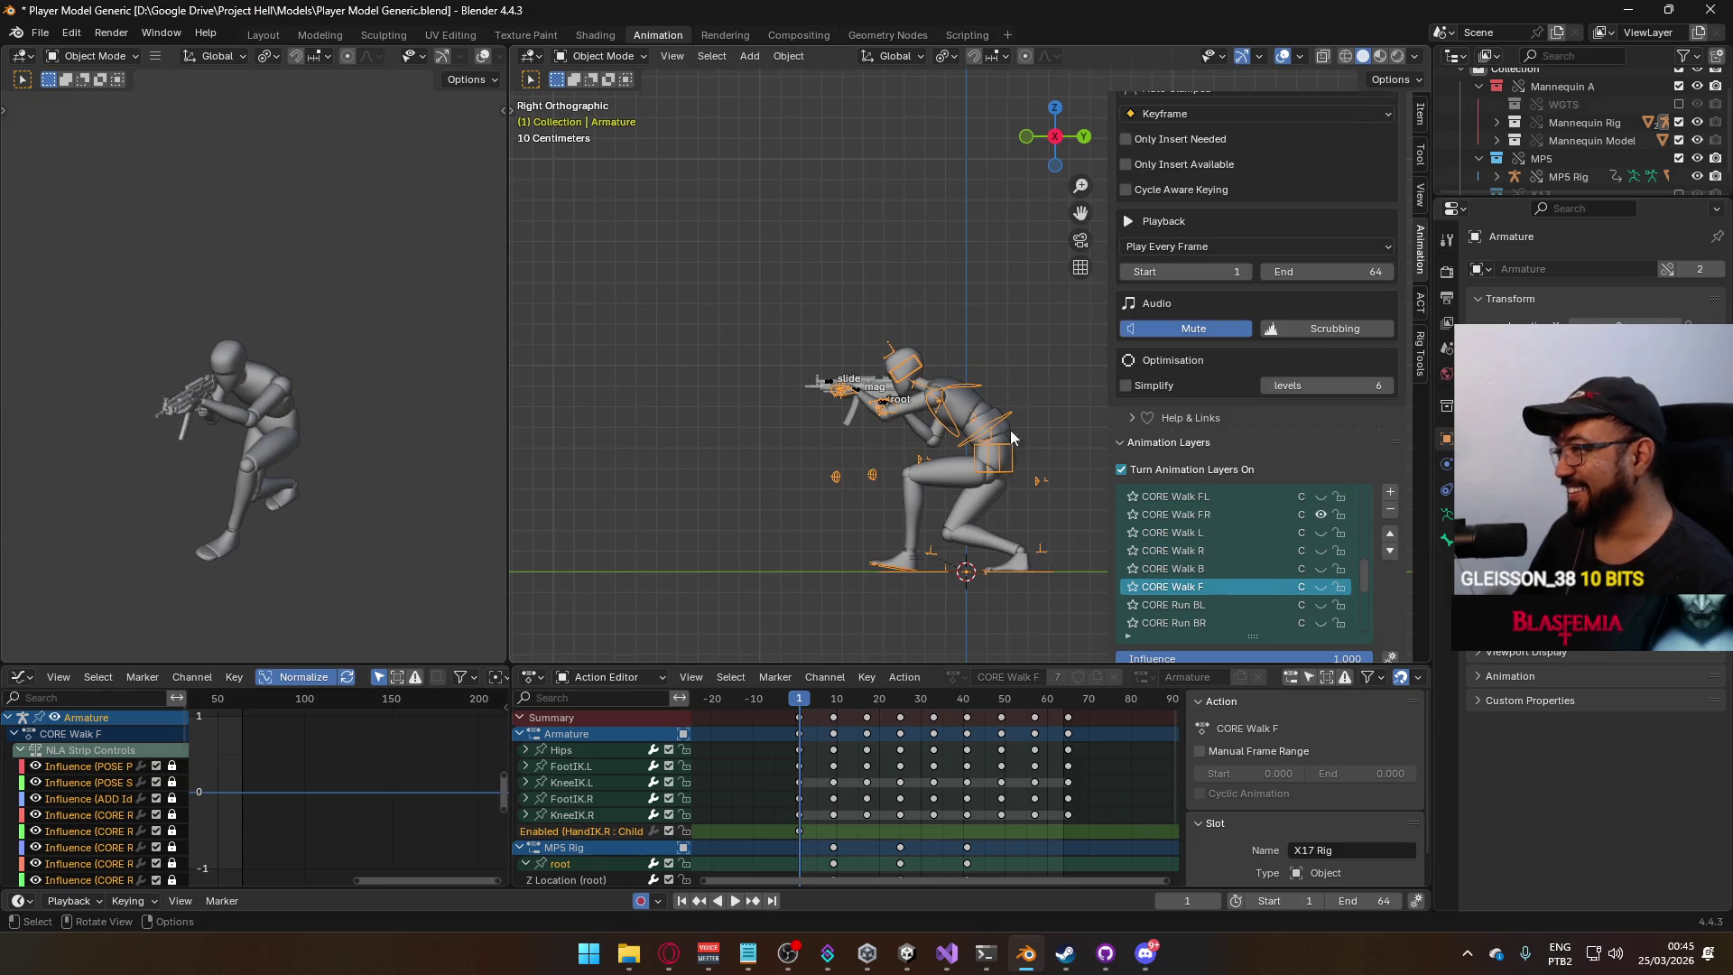
left_click(860, 394)
scroll(1327, 541, "up", 3)
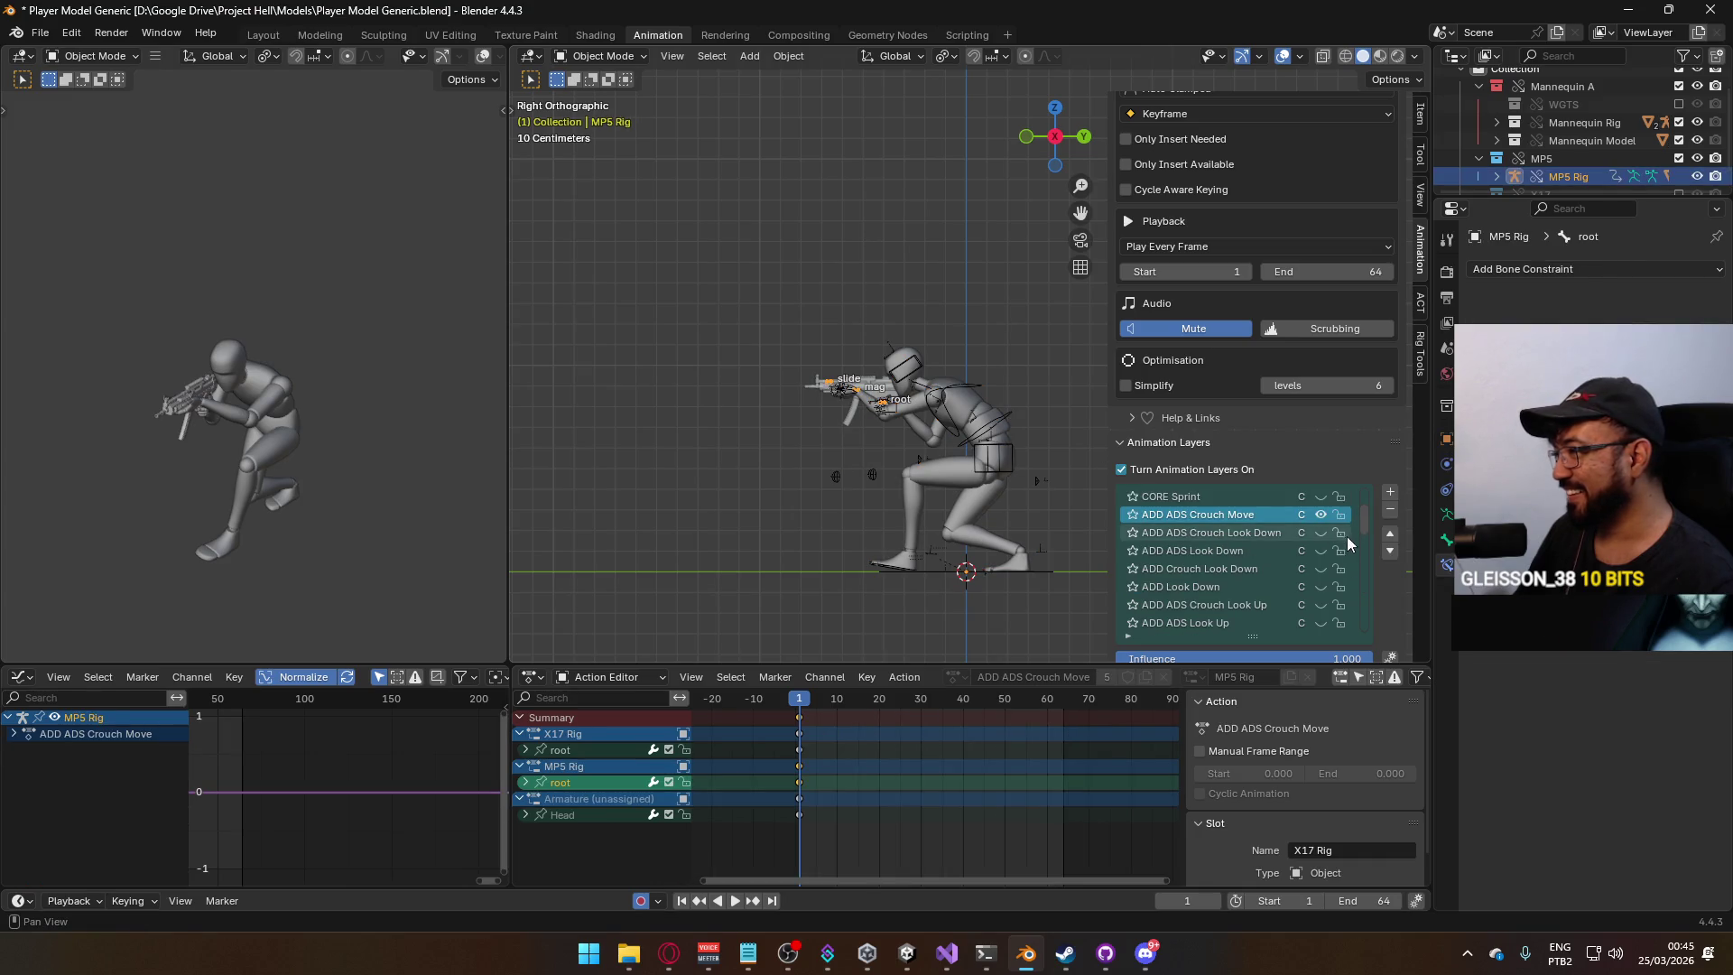
scroll(1327, 542, "down", 5)
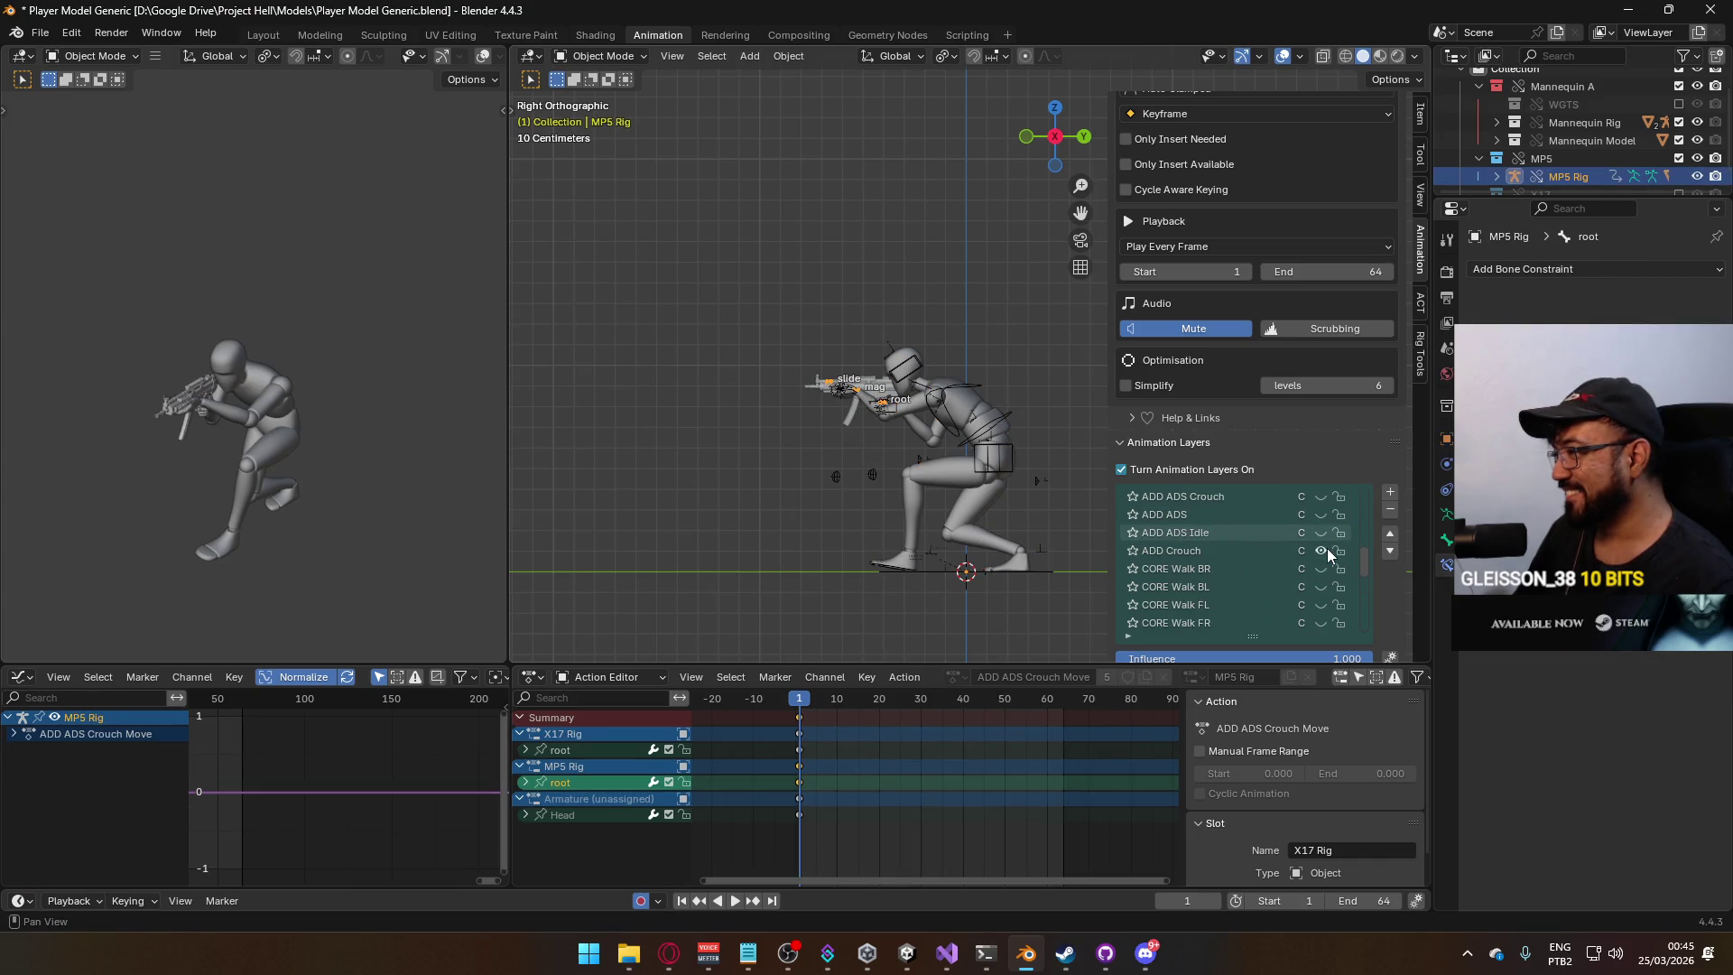
scroll(1316, 594, "down", 4)
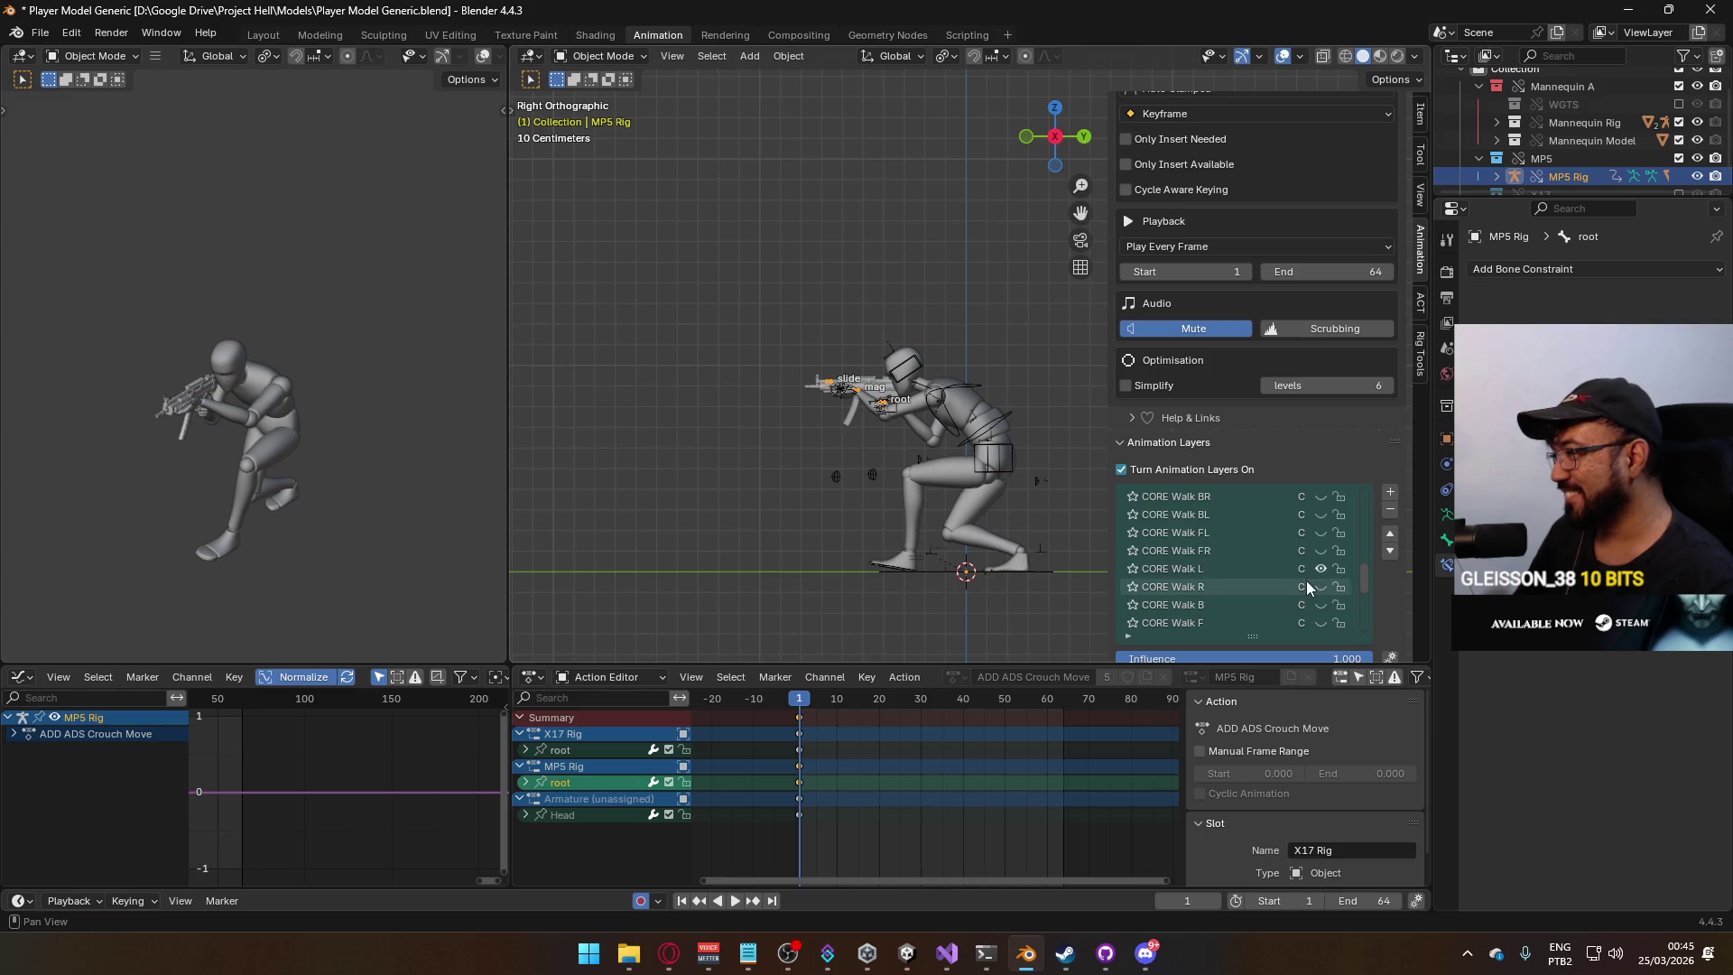
left_click(1320, 550)
scroll(951, 417, "up", 3)
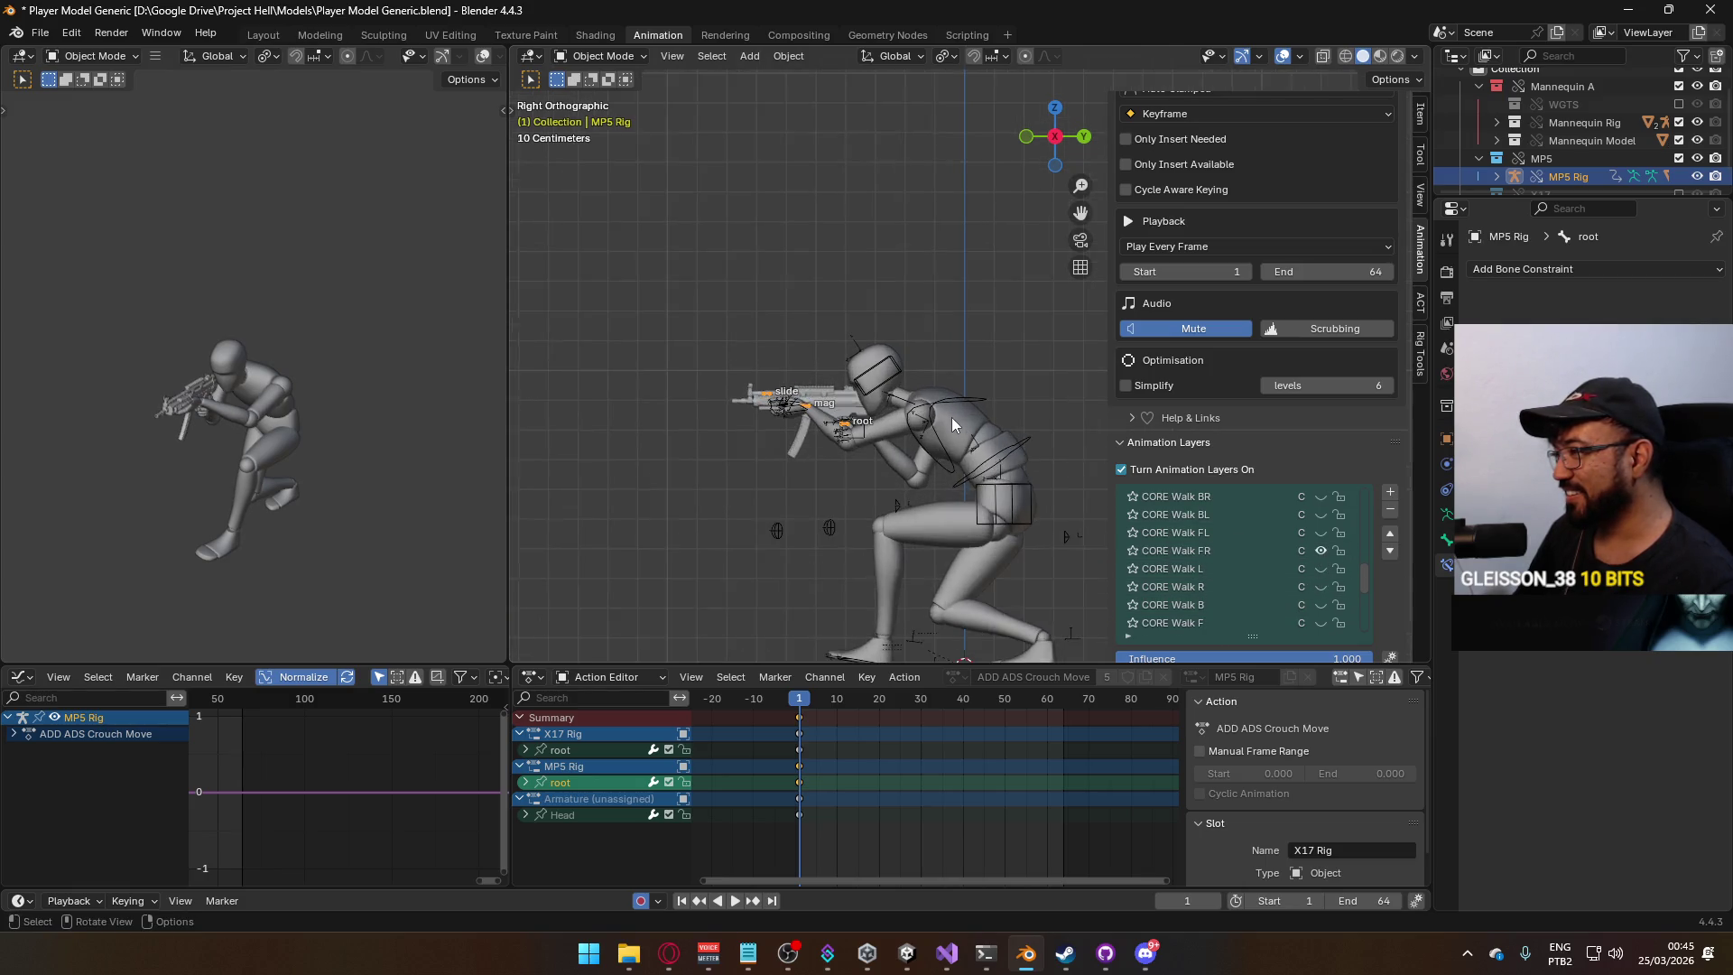
Select the mannequin torso, export over Model@ADS Primary Crouch FR.fbx, and preview playback.
left_click(938, 457)
left_click(939, 457)
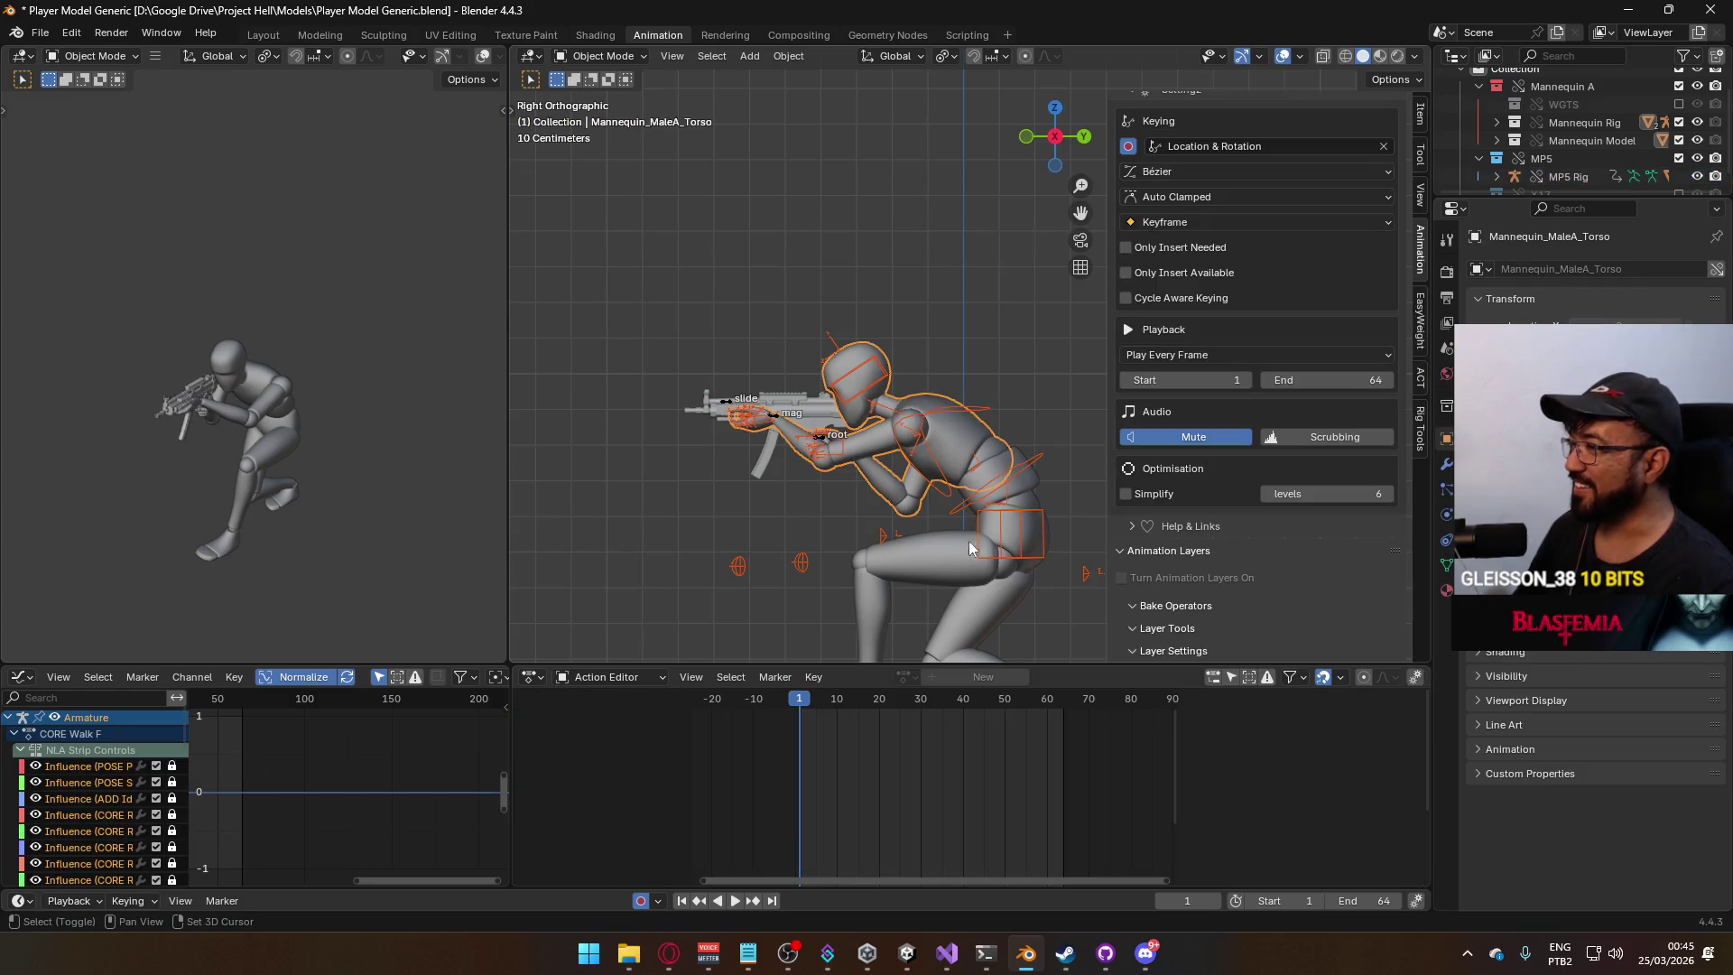
left_click(40, 34)
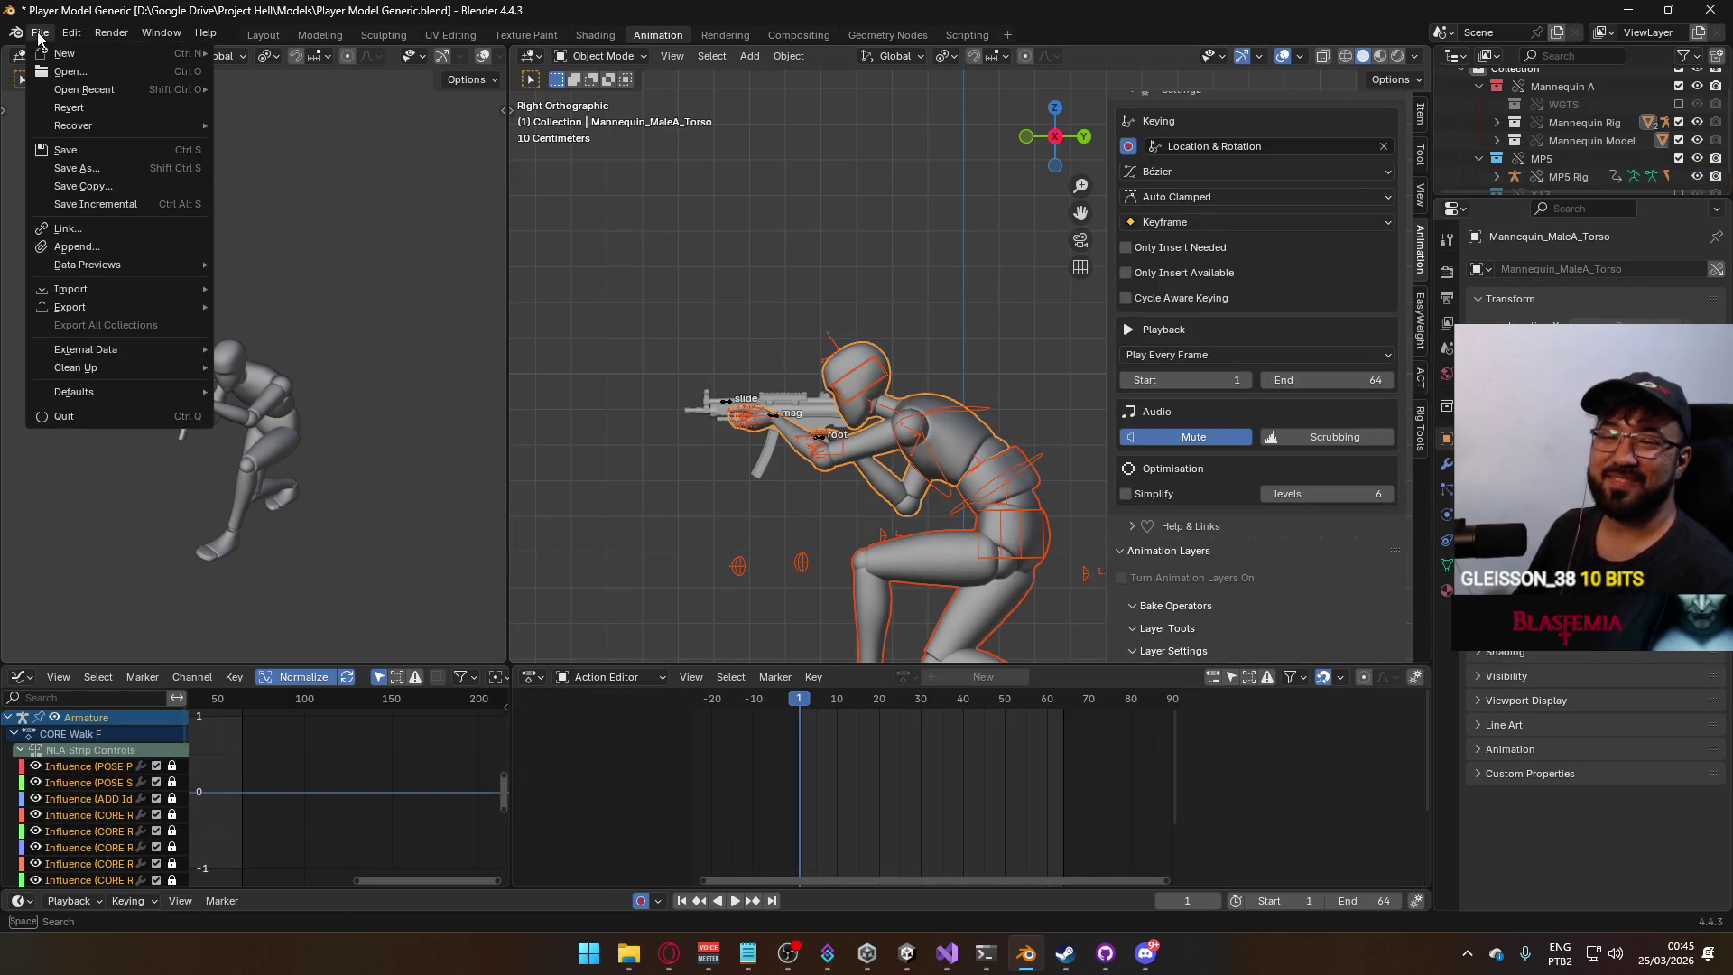
mouse_move(148, 309)
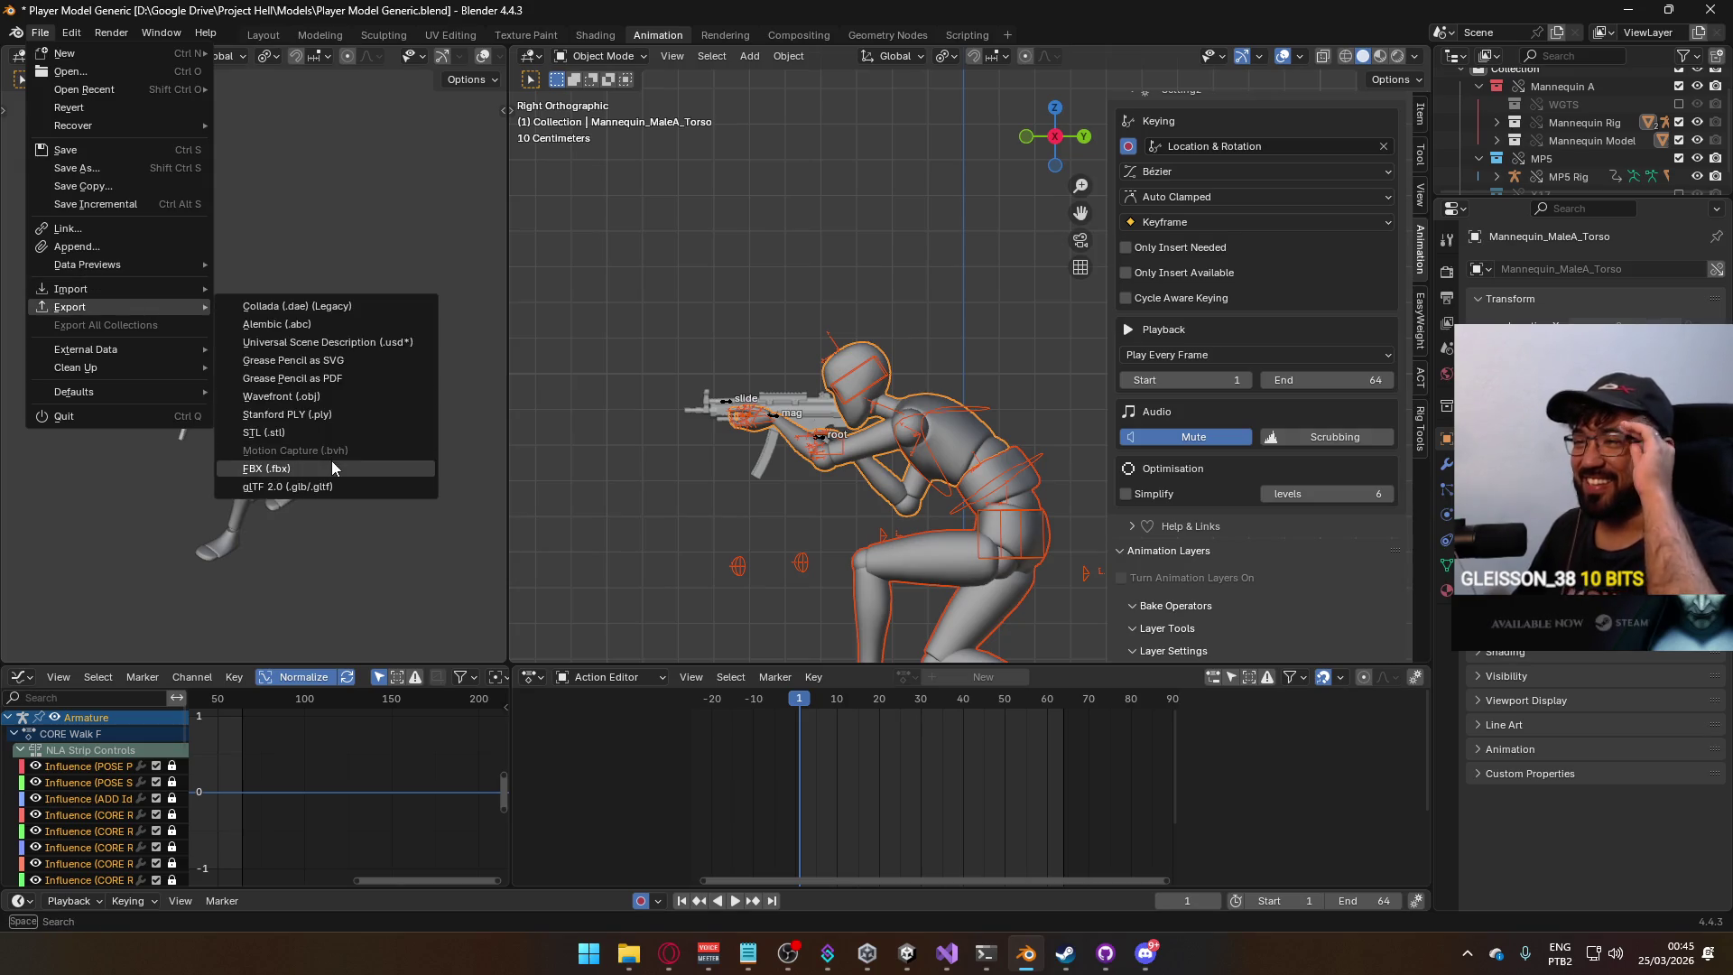
left_click(339, 464)
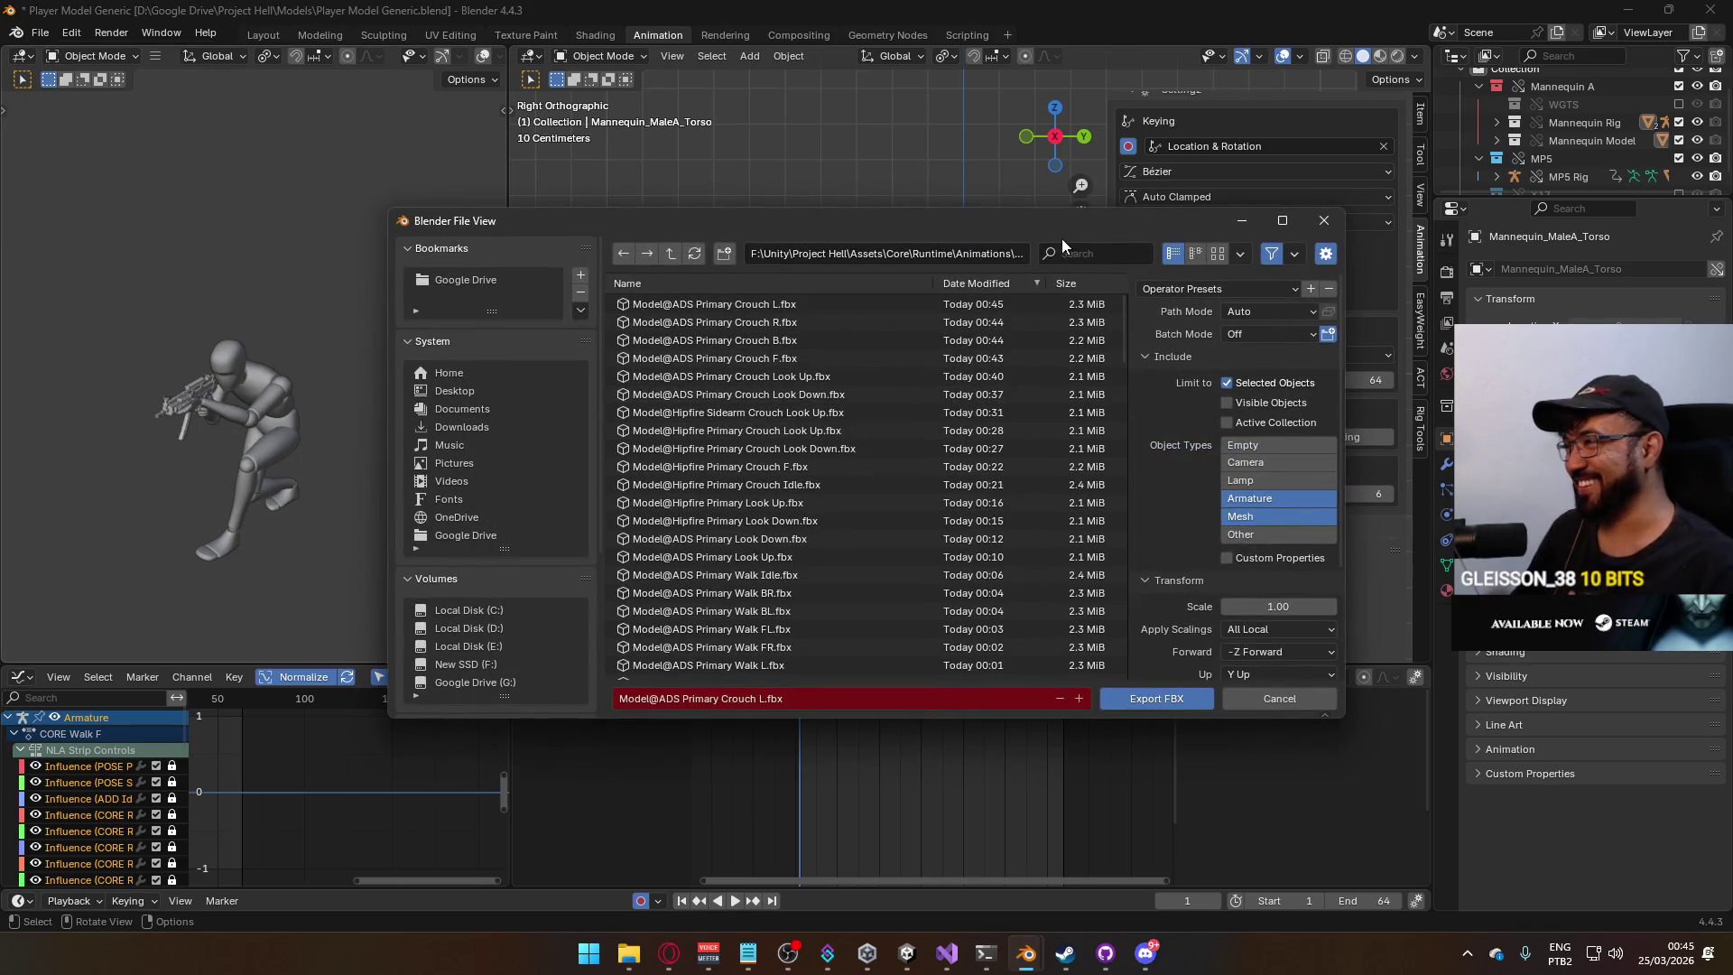
type("ds Primary Crouch")
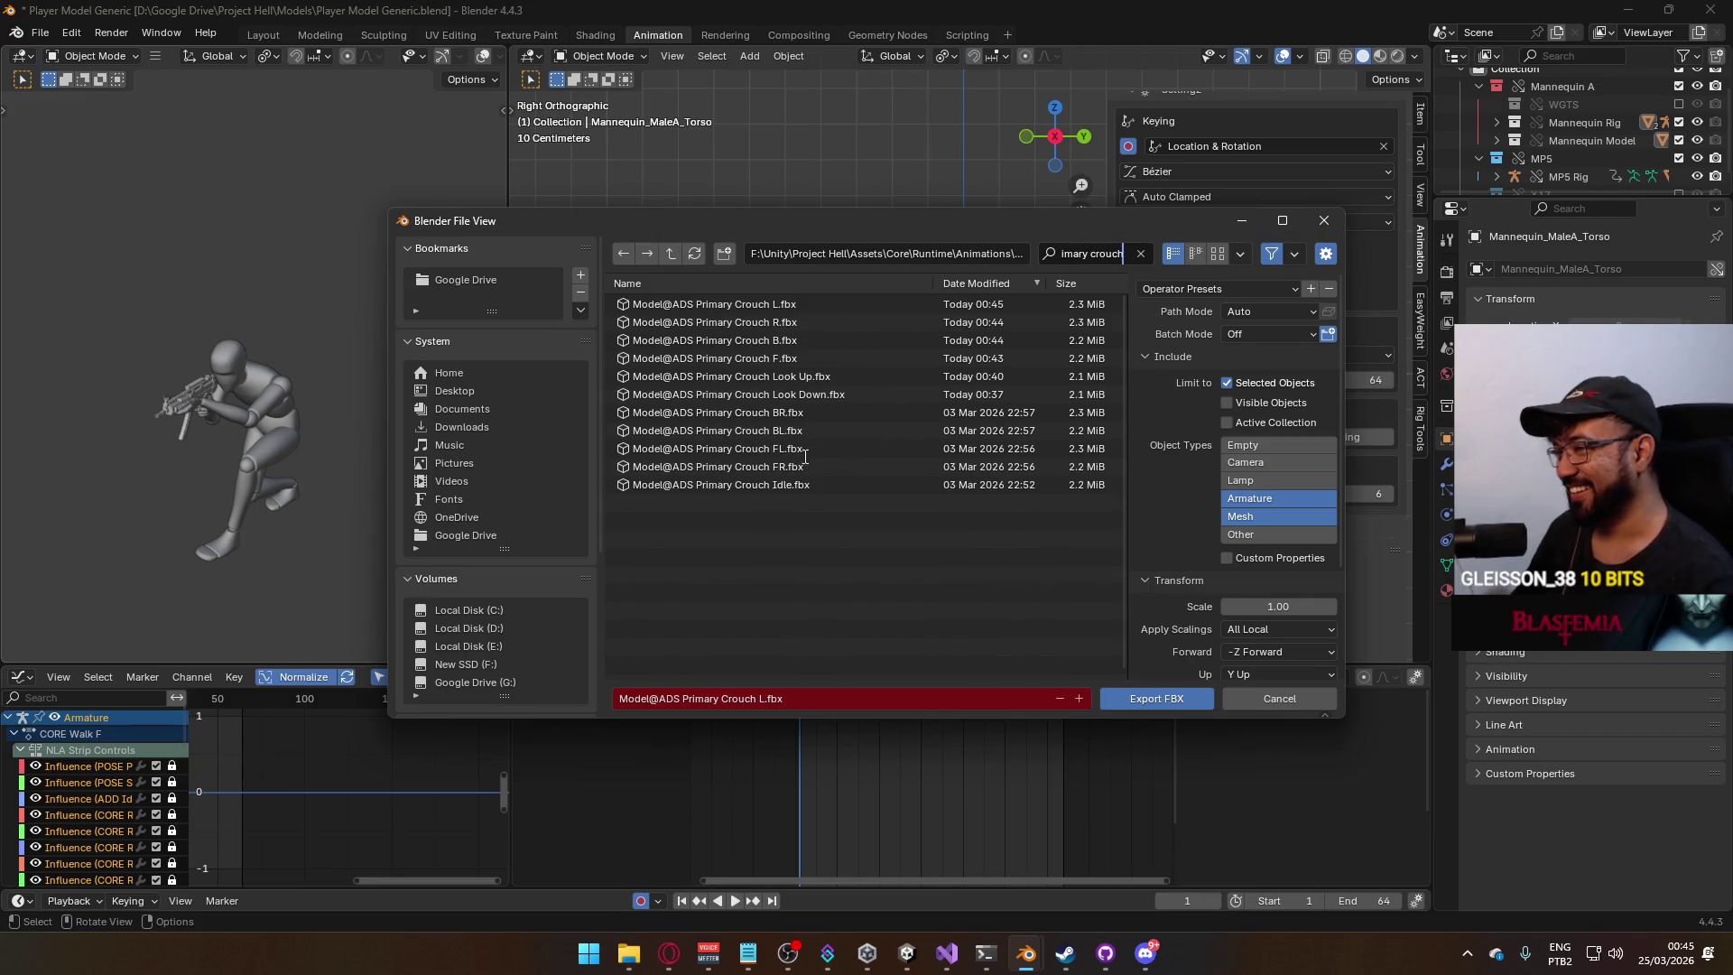
double_click(811, 465)
key("space")
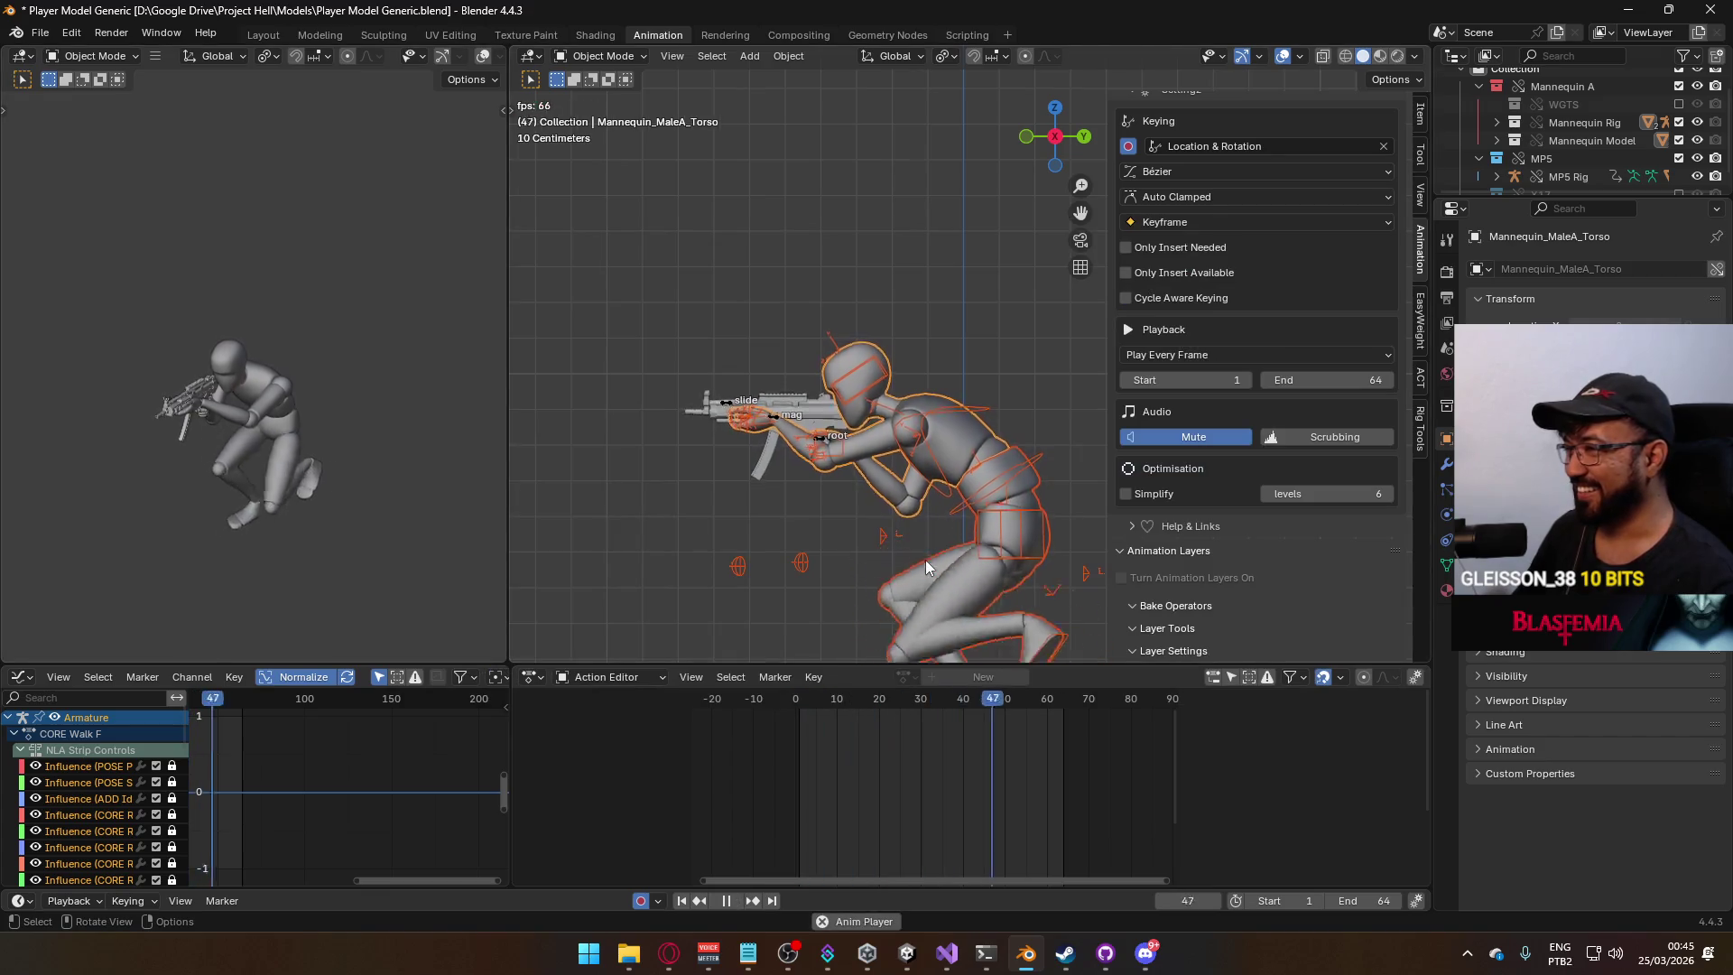
key("space")
Rewind to frame 1 and solo CORE Walk FL on the armature and MP5 weapon rig.
left_click(799, 711)
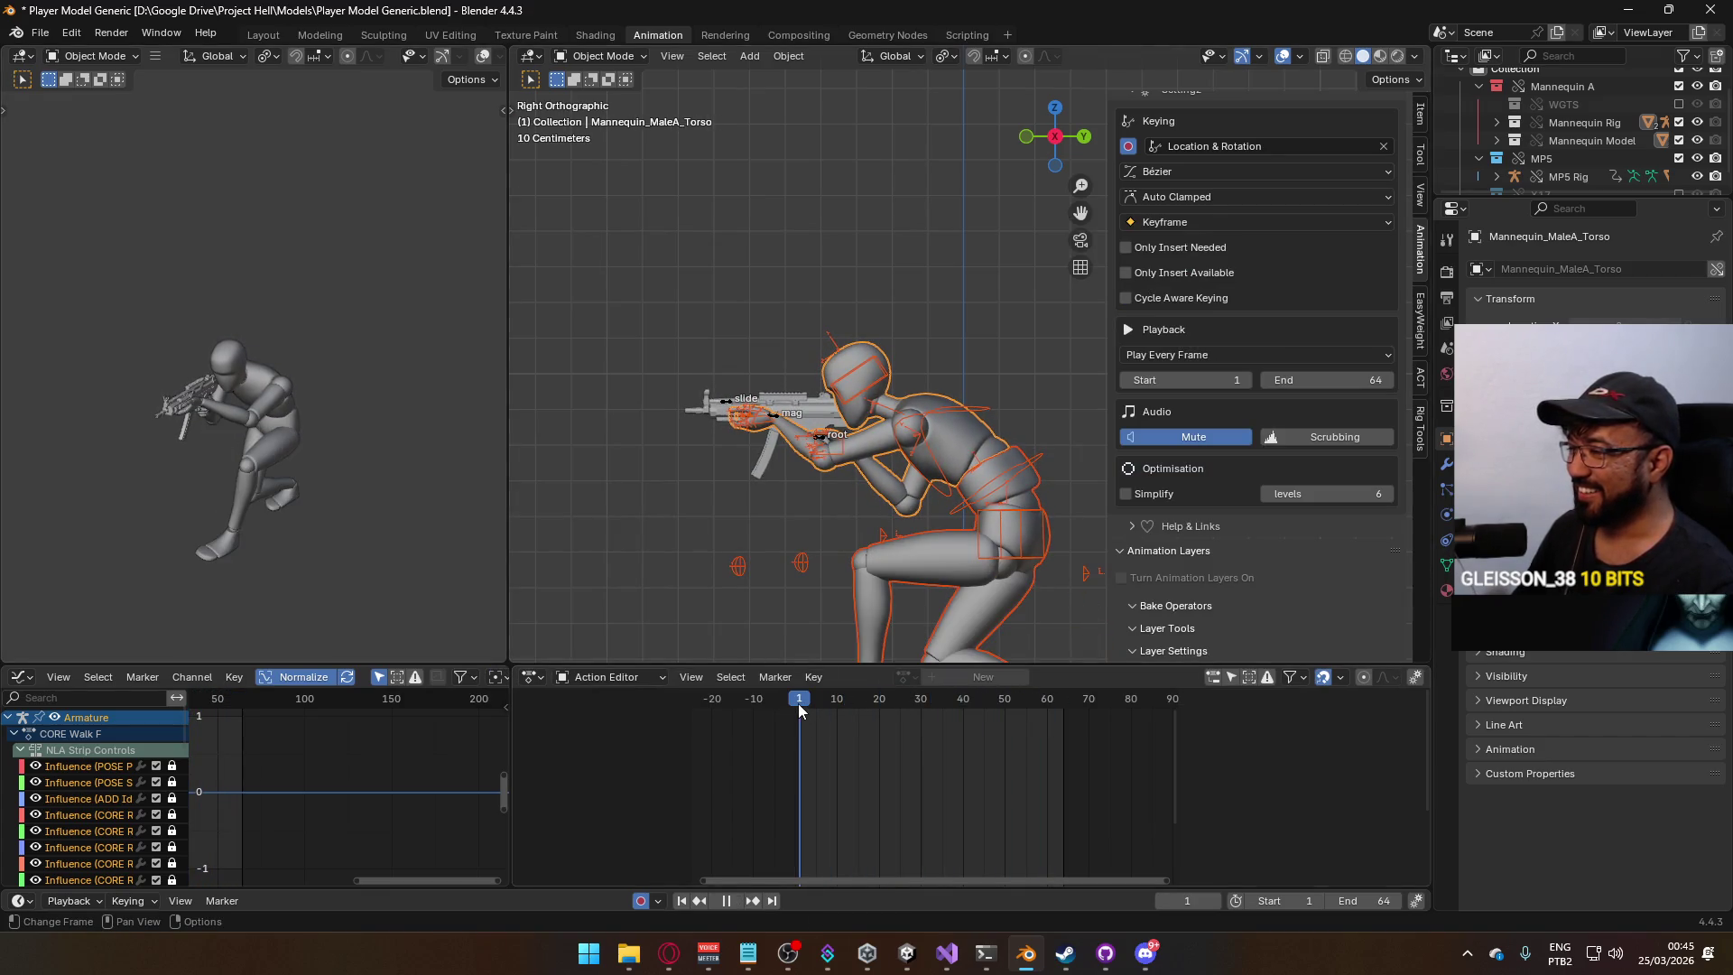
left_click(1122, 578)
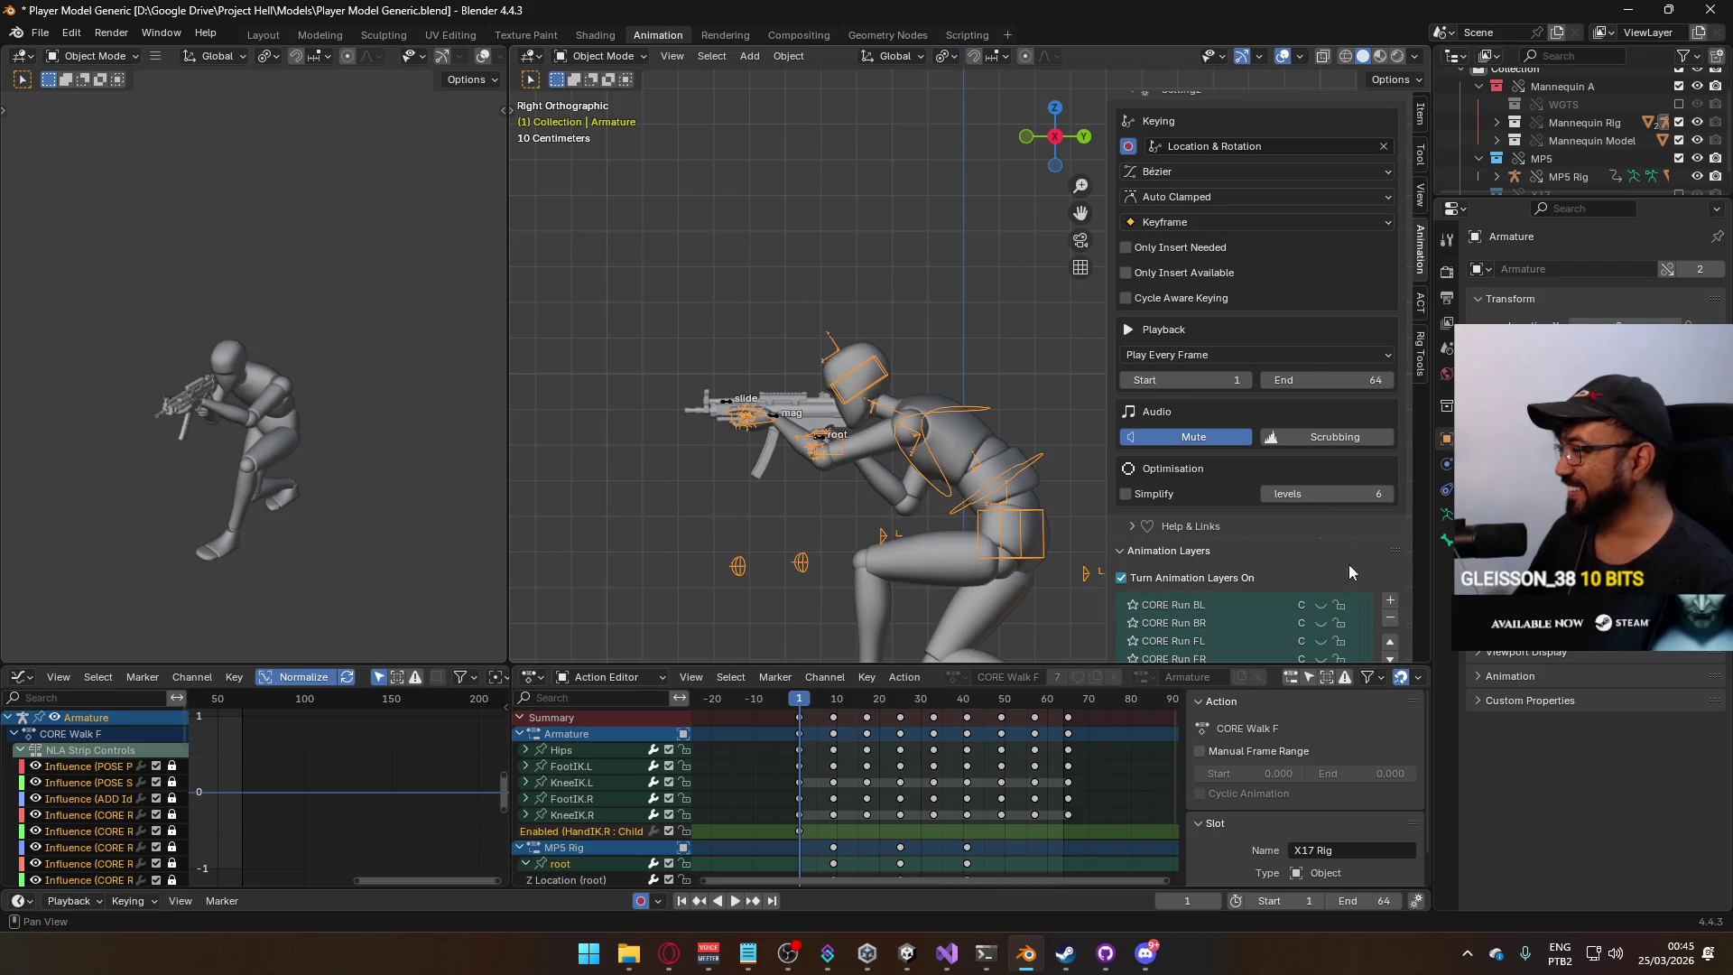
scroll(1349, 565, "down", 3)
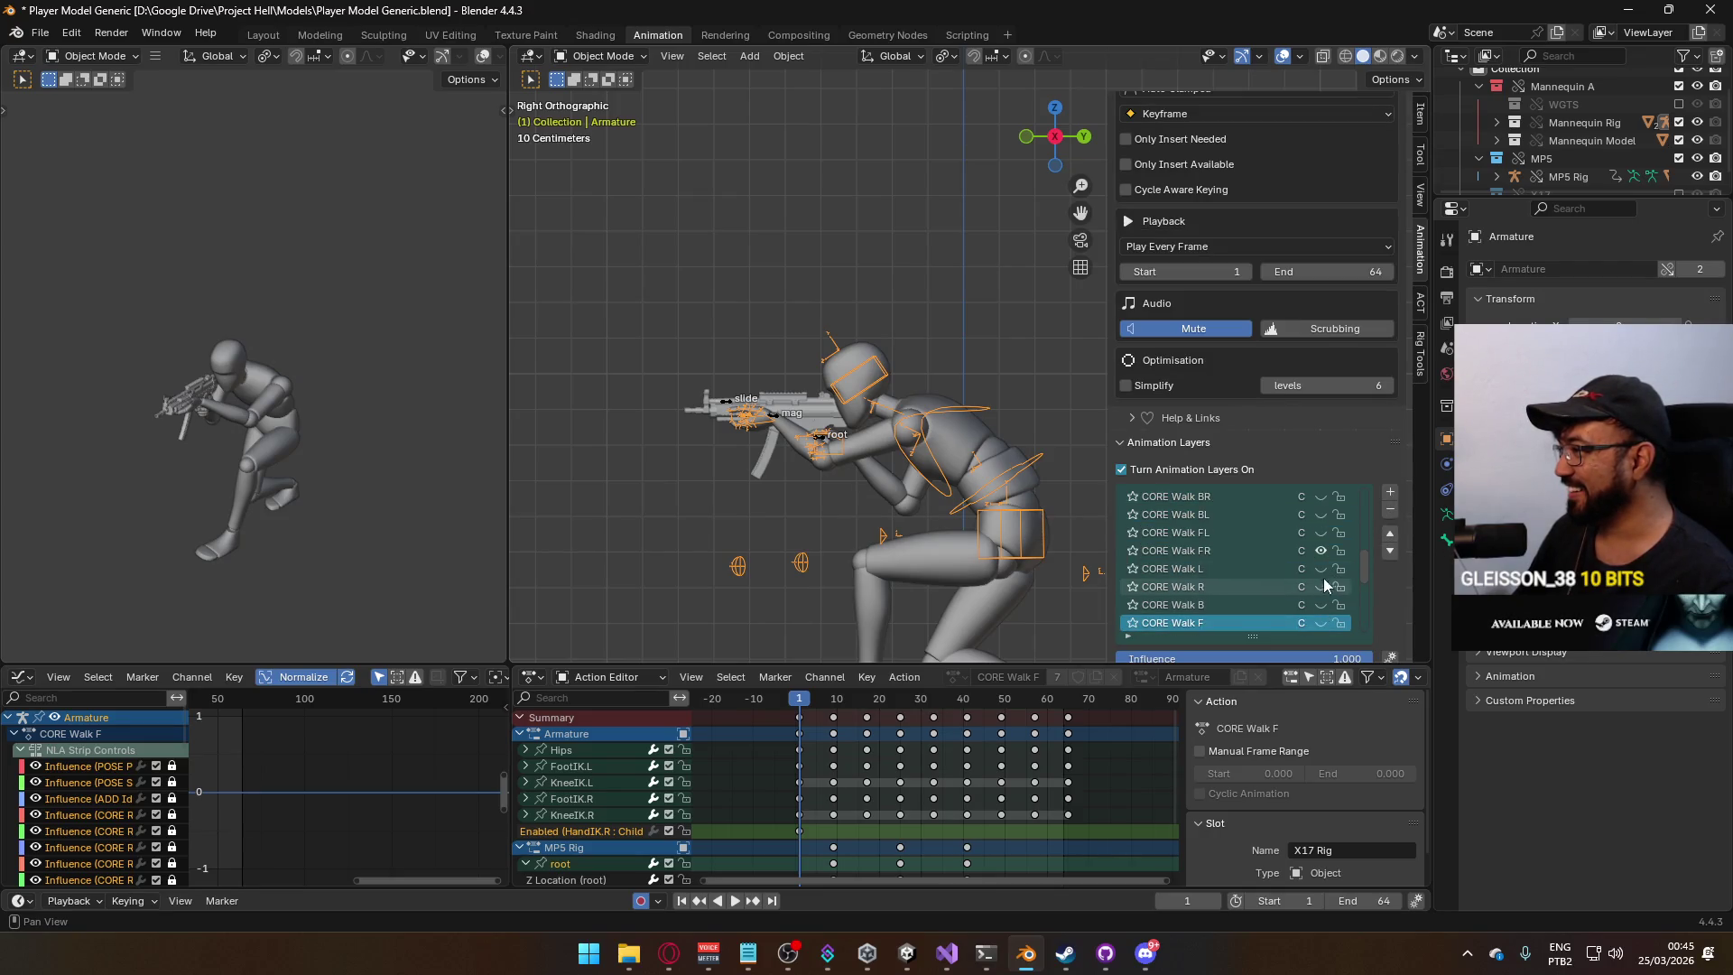
left_click(1320, 533)
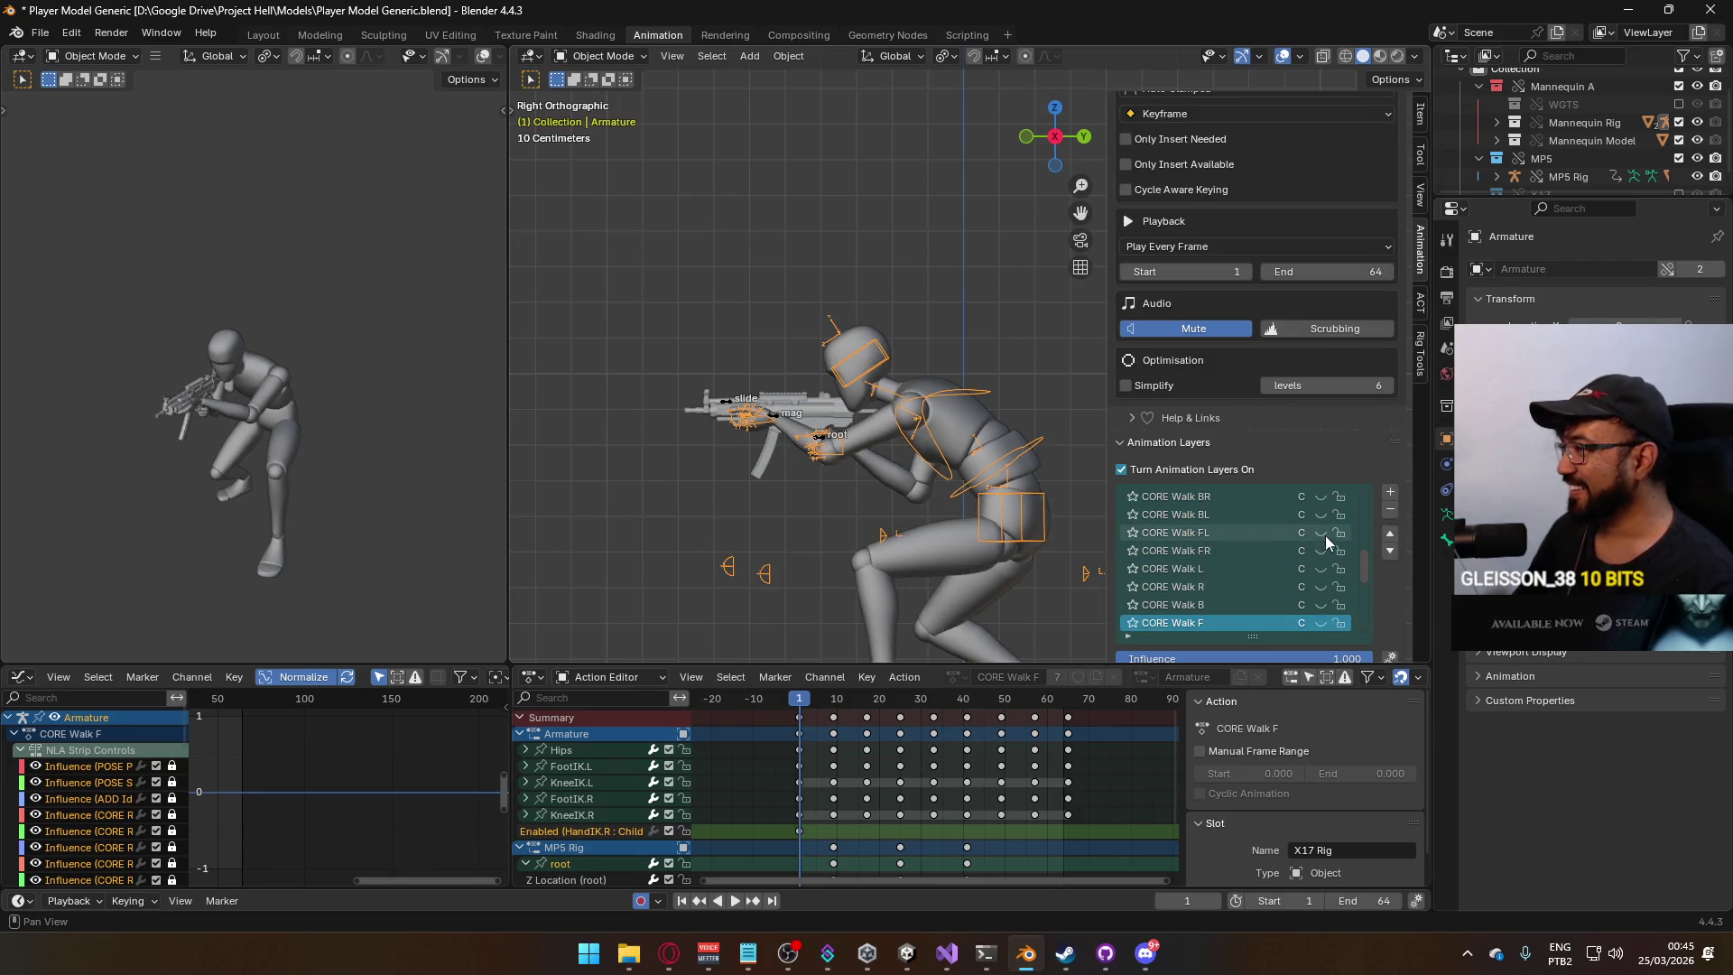
left_click(781, 418)
scroll(1317, 586, "down", 5)
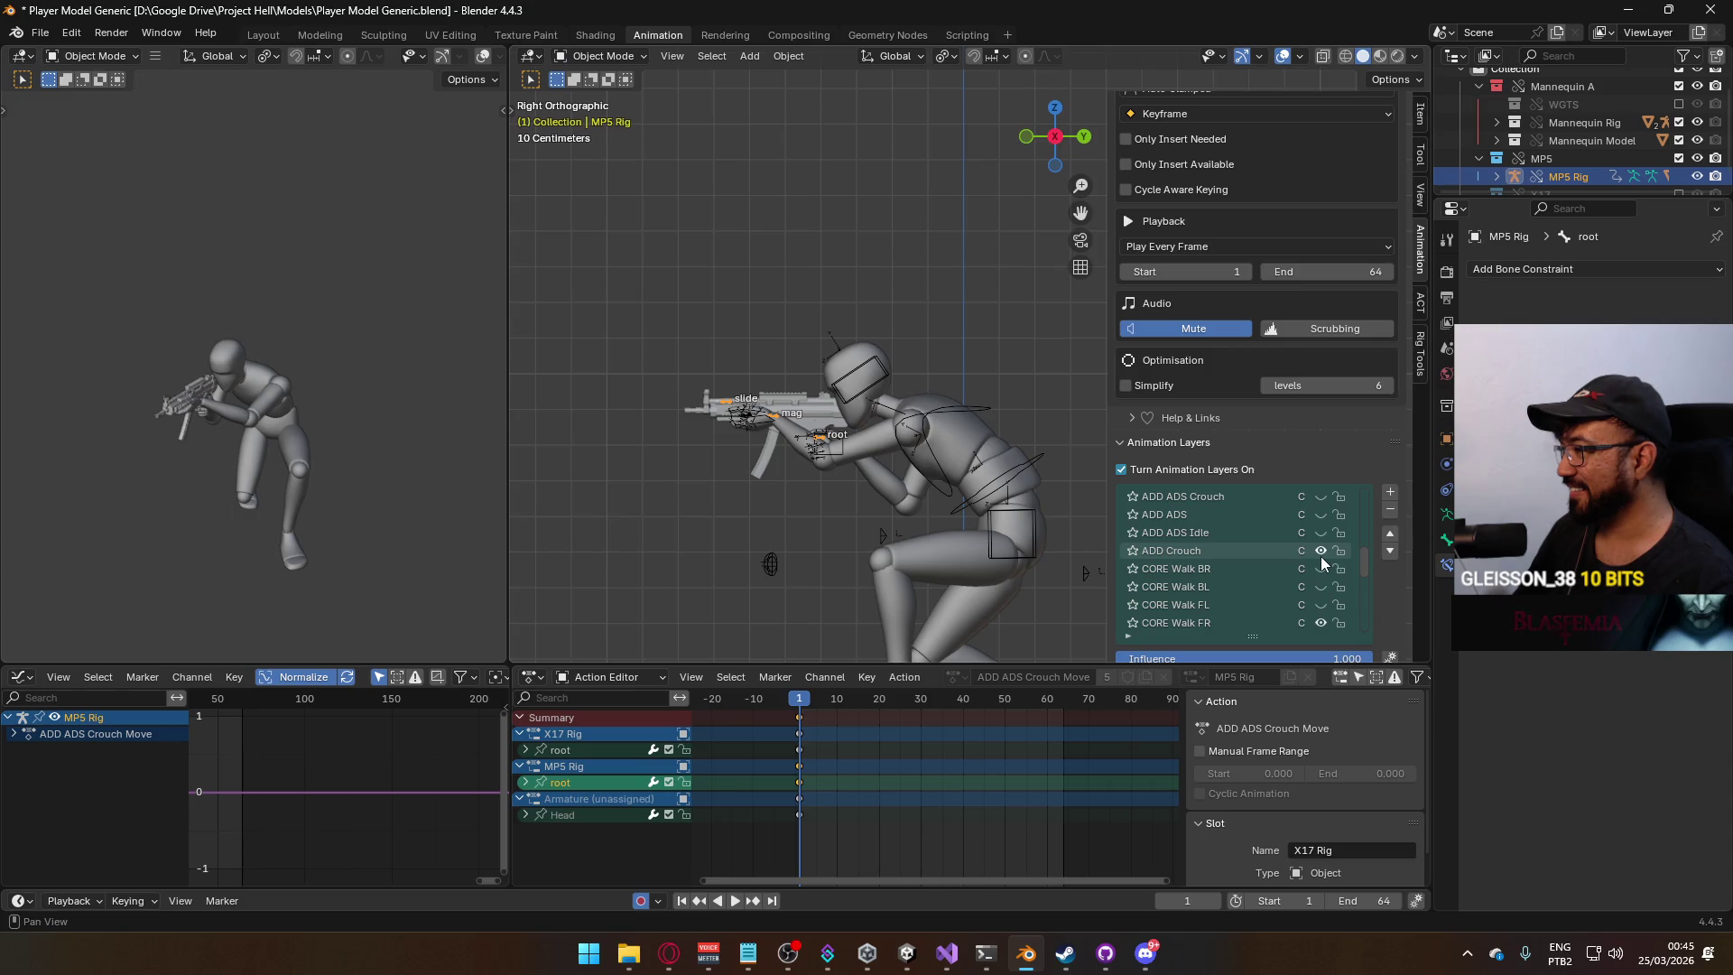
left_click(1322, 604)
scroll(1323, 591, "down", 1)
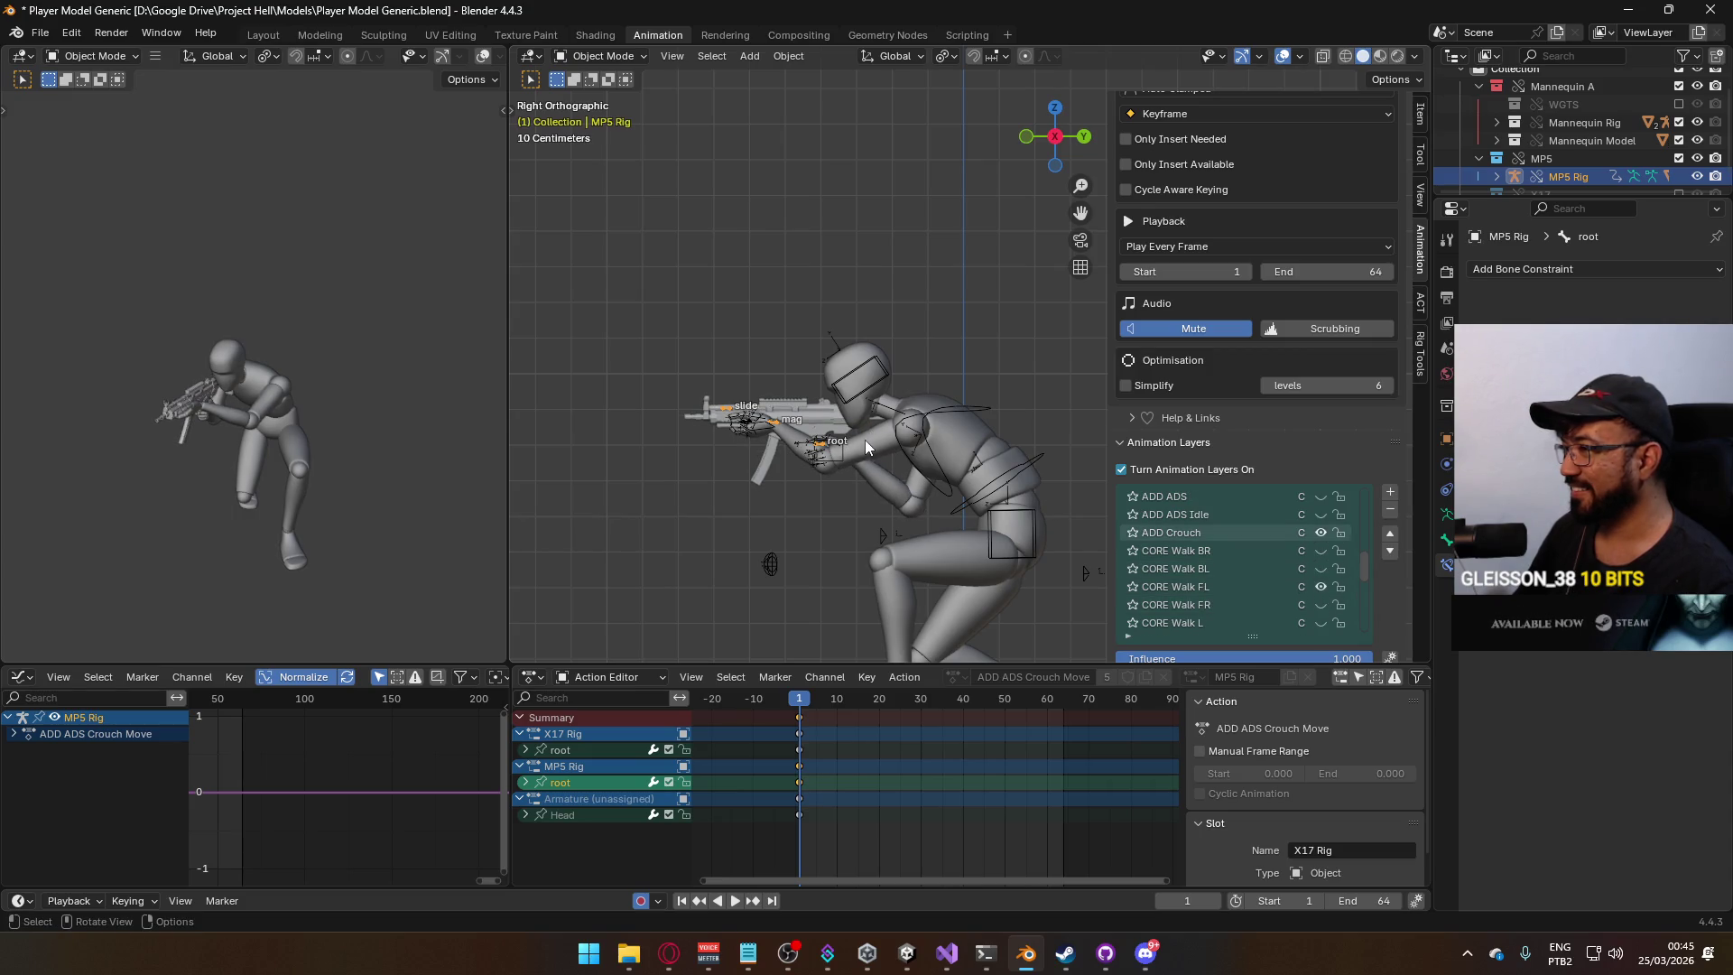
Select the mannequin armature, filter 'ads primary crouch fl', and export over Model@ADS Primary Crouch FL.fbx.
left_click(951, 447)
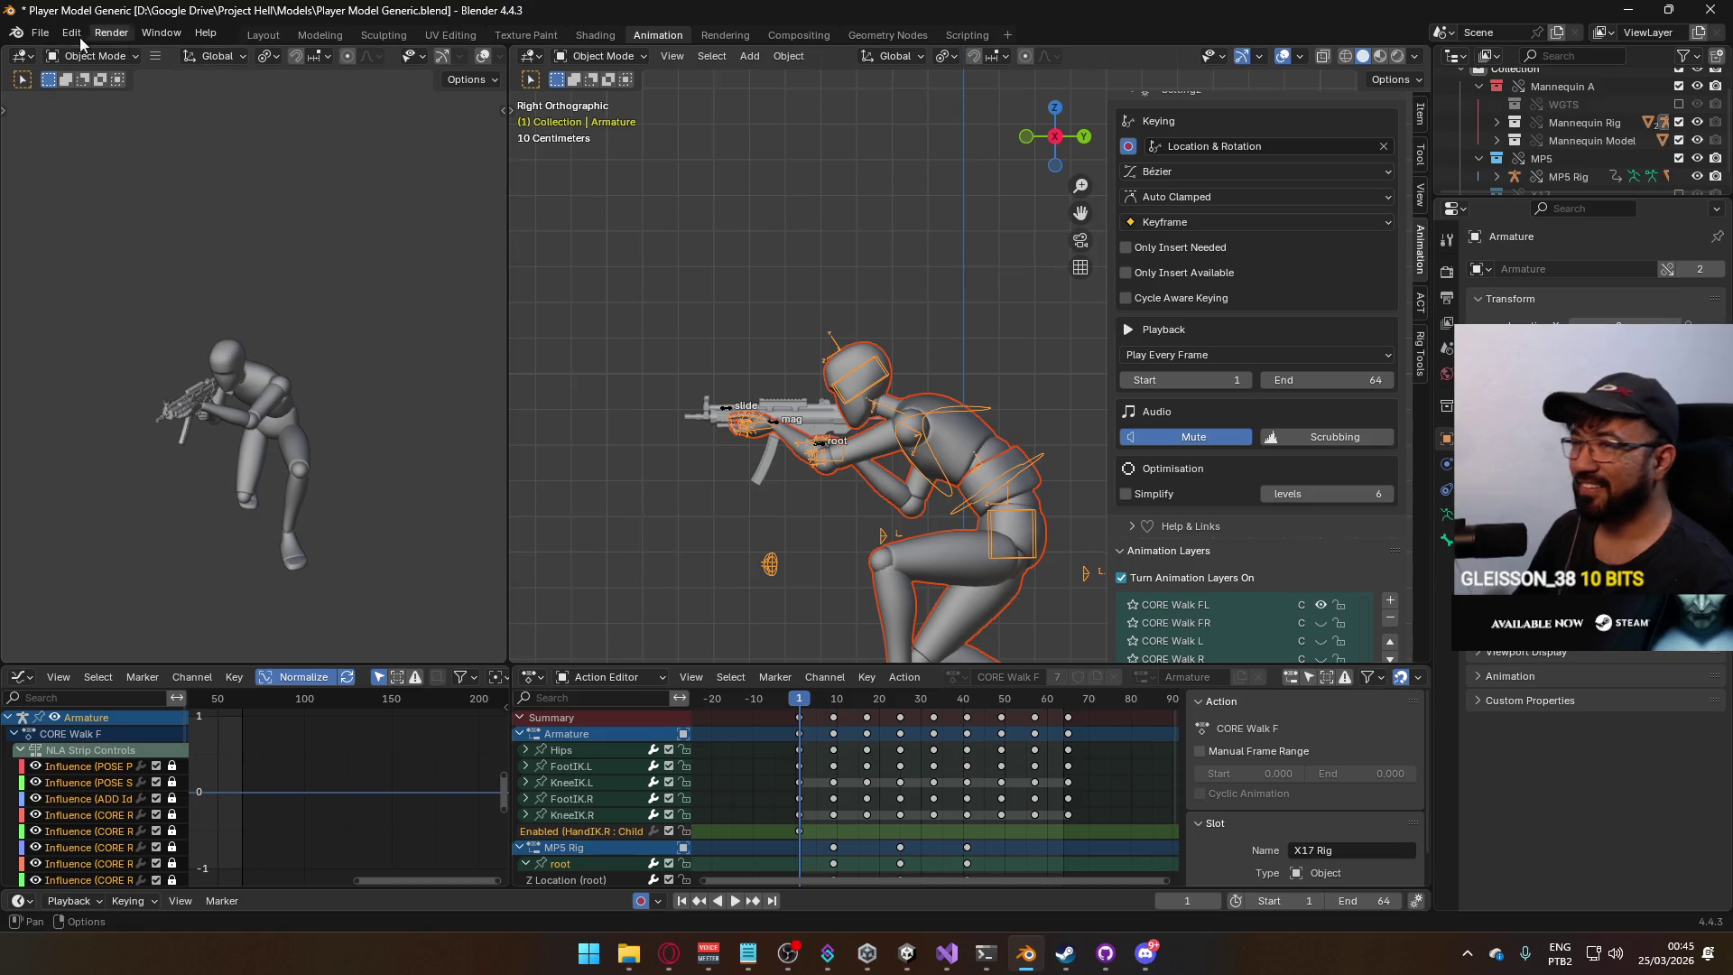
left_click(40, 33)
mouse_move(88, 310)
left_click(284, 464)
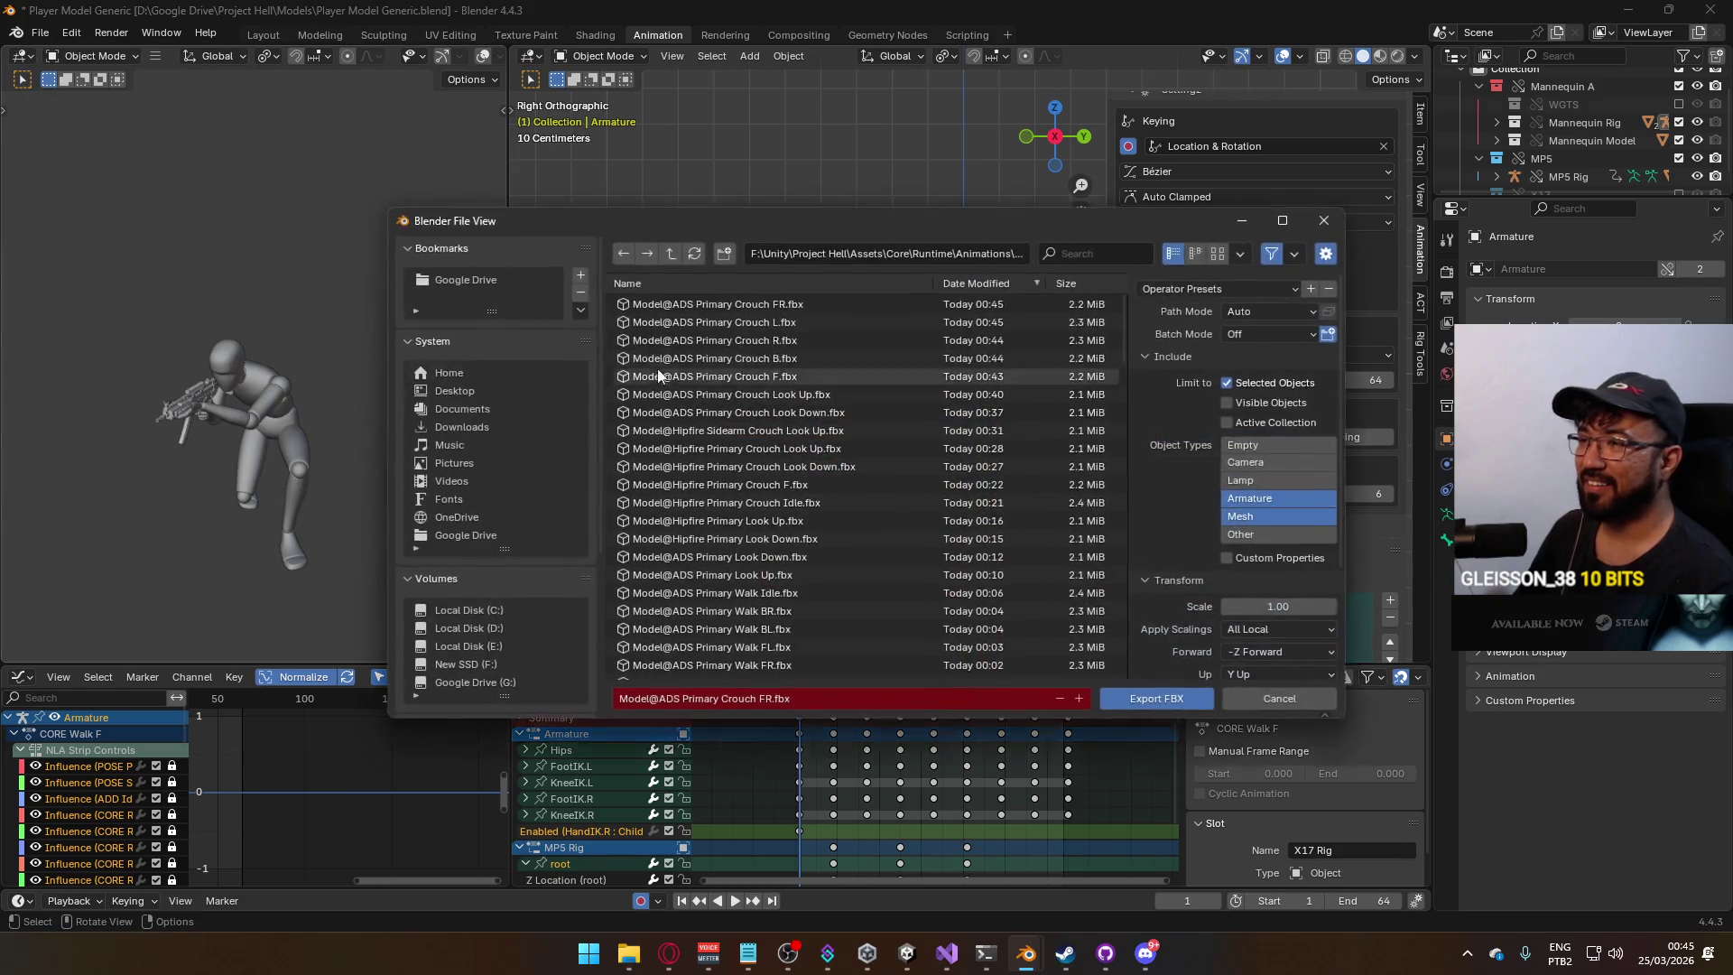
left_click(1092, 253)
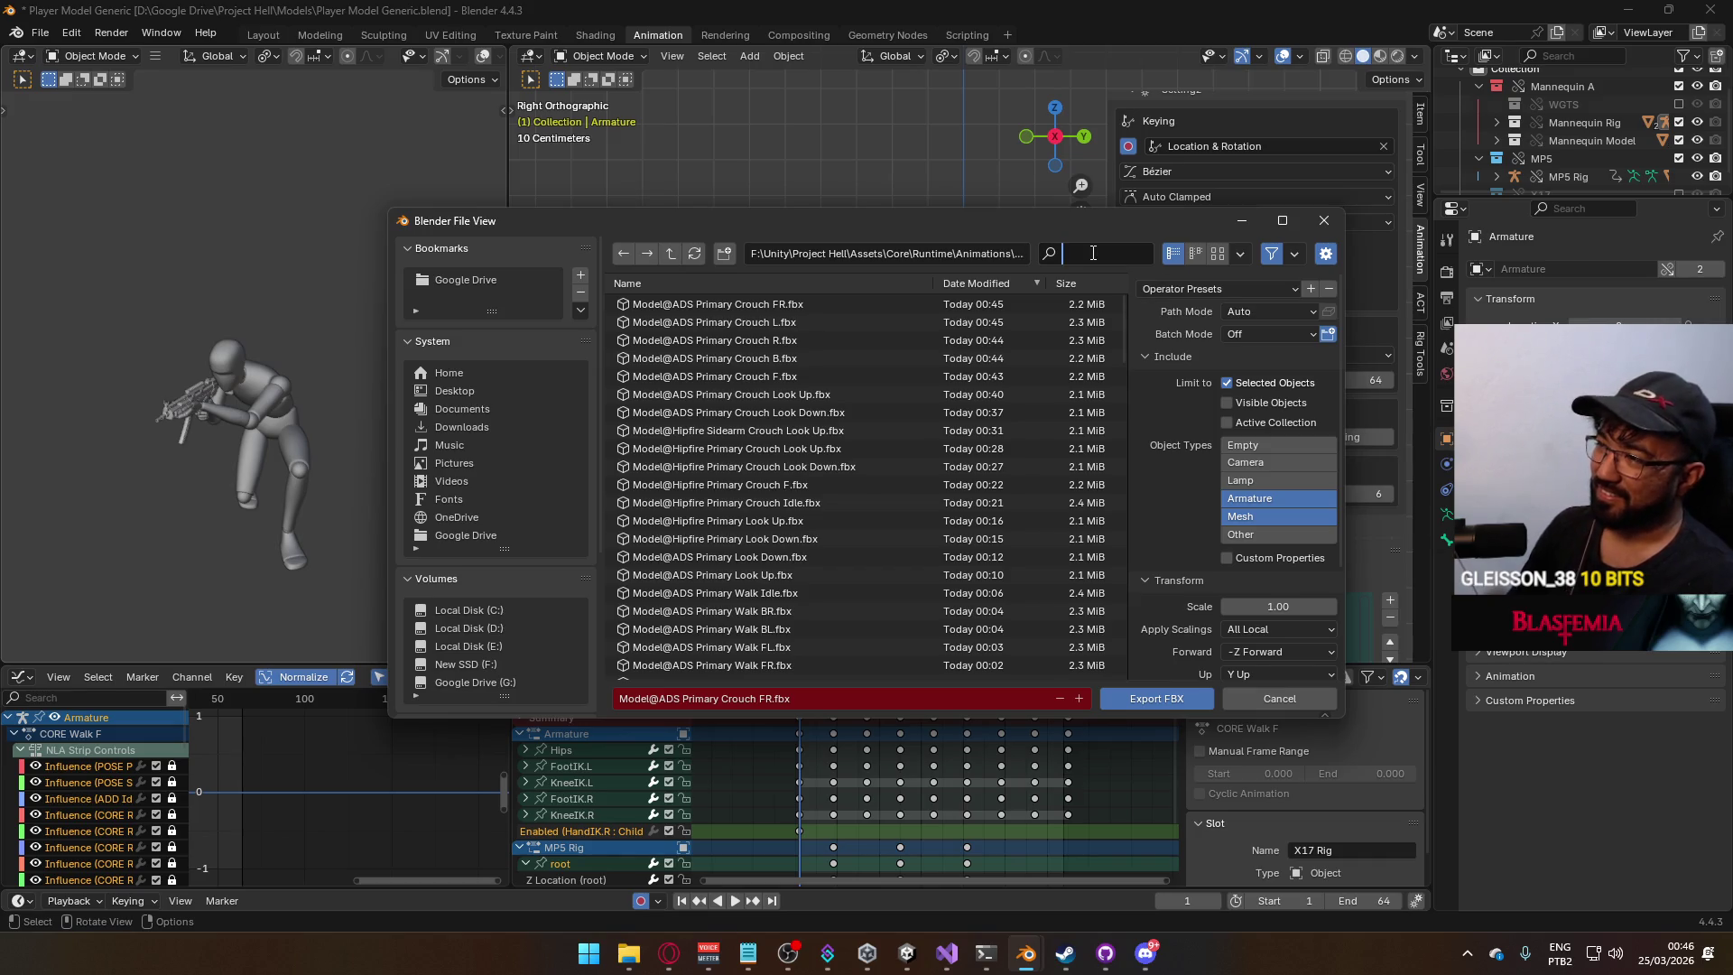
type("ads primary c")
type("rouch fl")
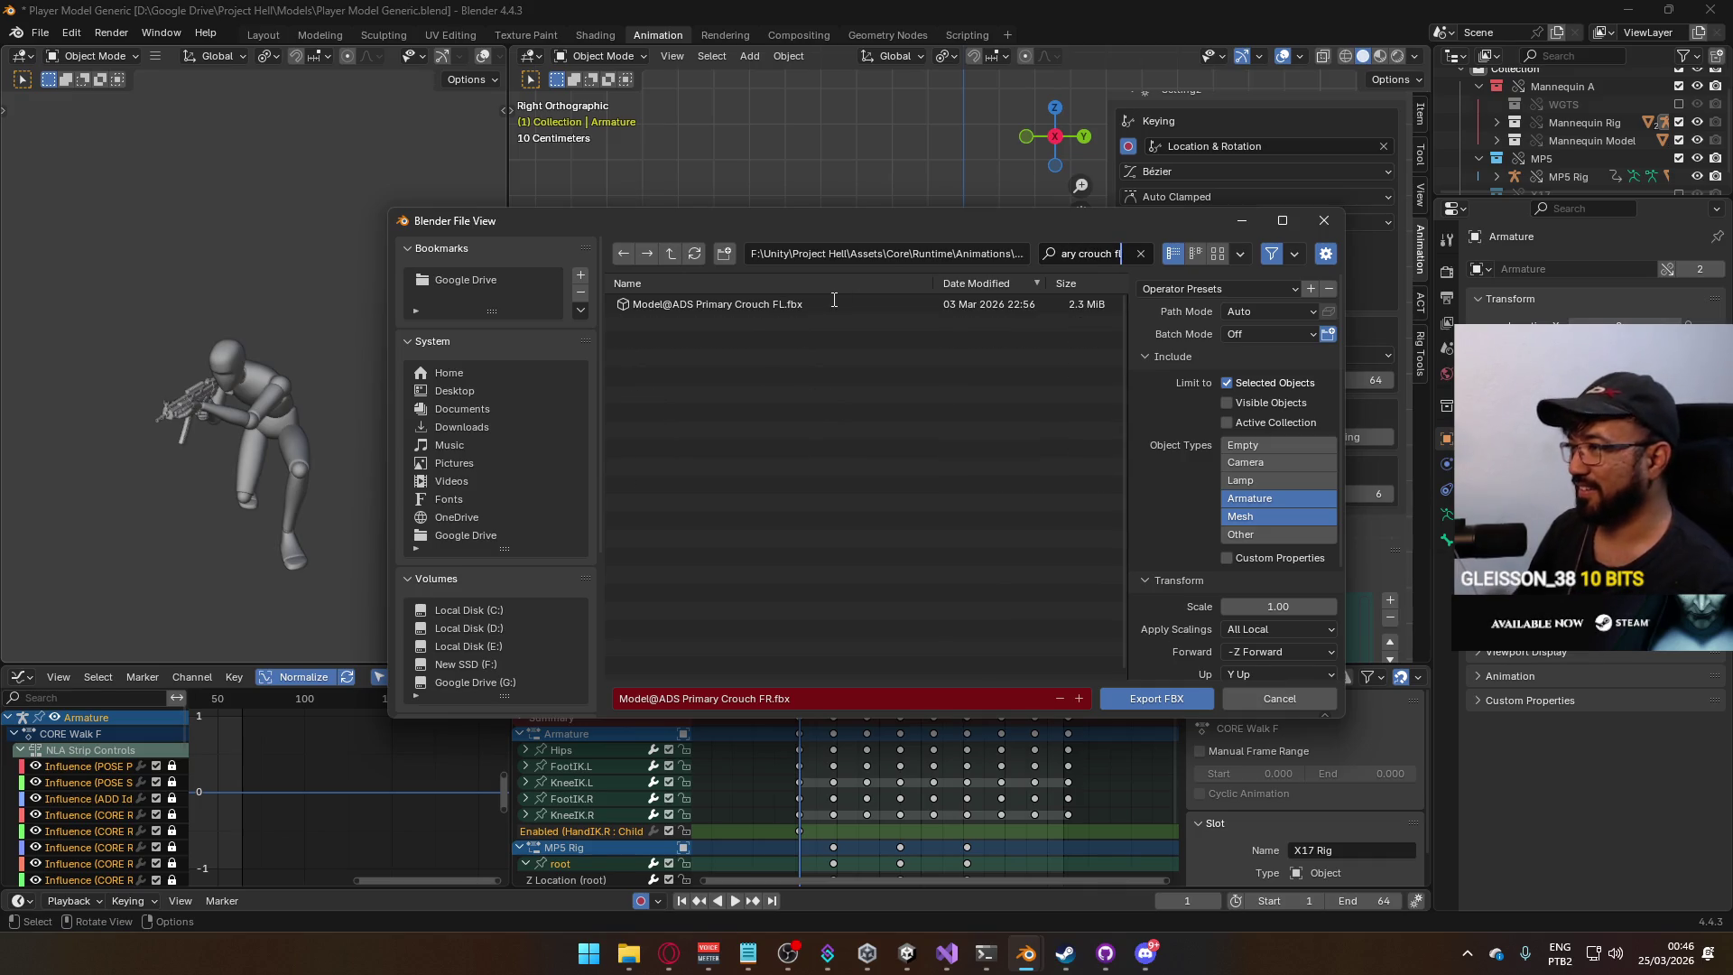
double_click(834, 303)
On the armature, hide the CORE Walk FL layer and show CORE Walk BL.
scroll(1313, 474, "down", 1)
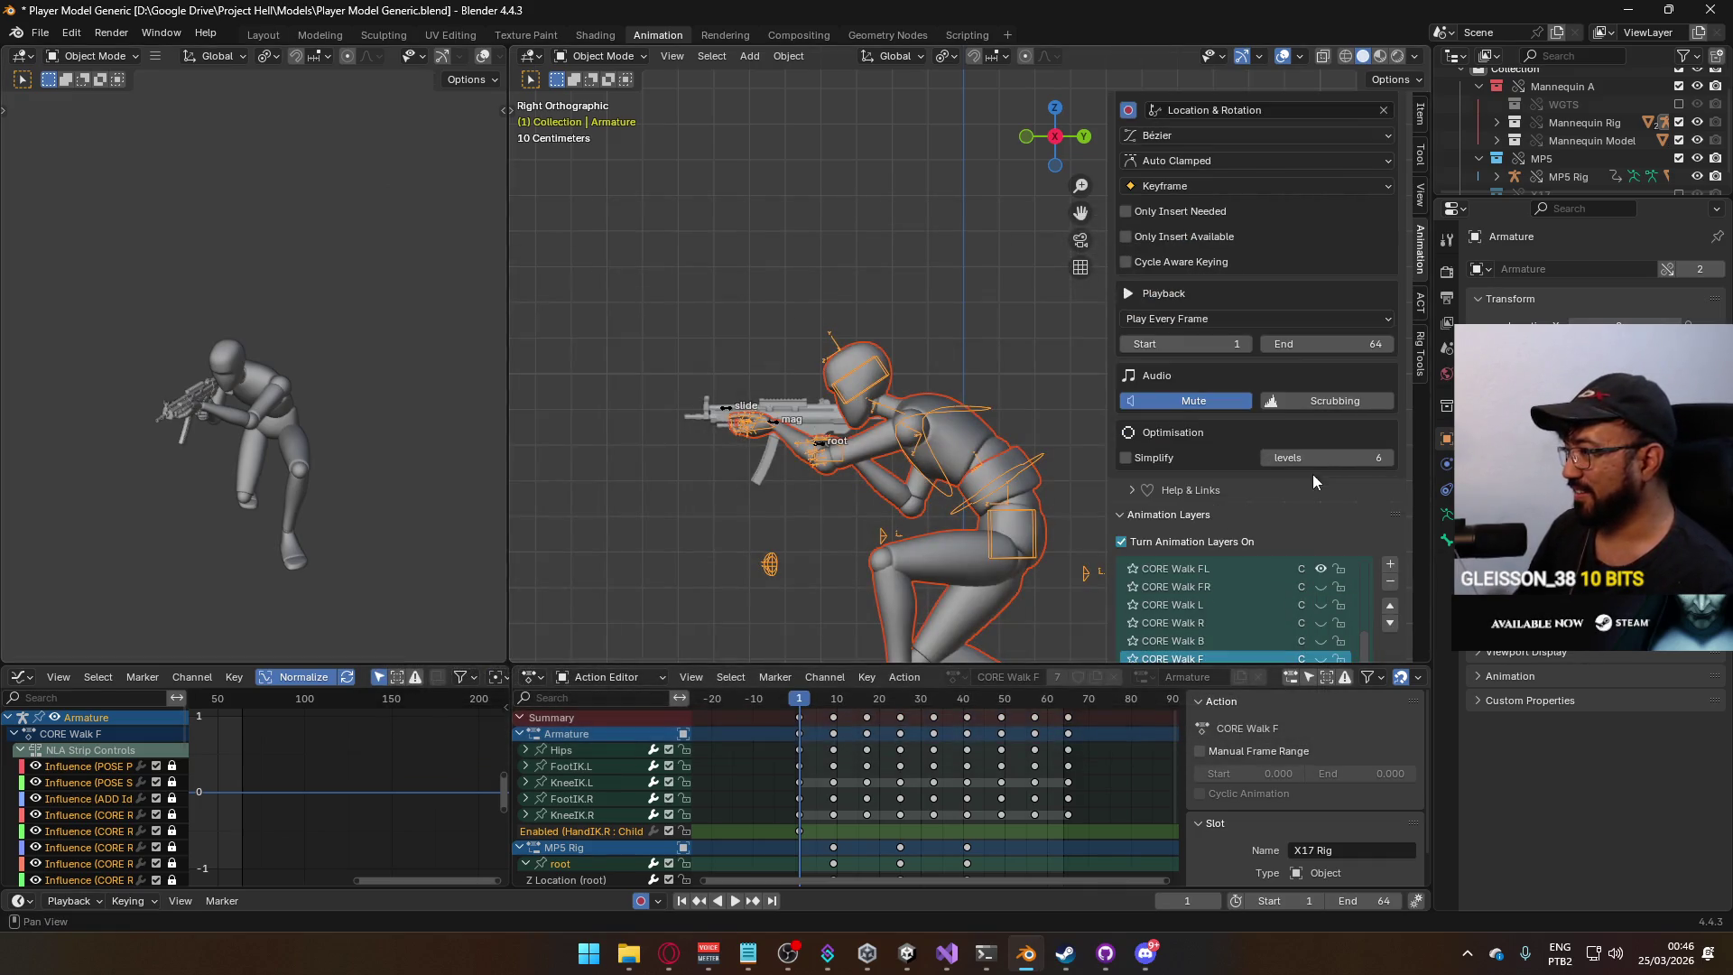
left_click(1321, 587)
scroll(1319, 570, "up", 1)
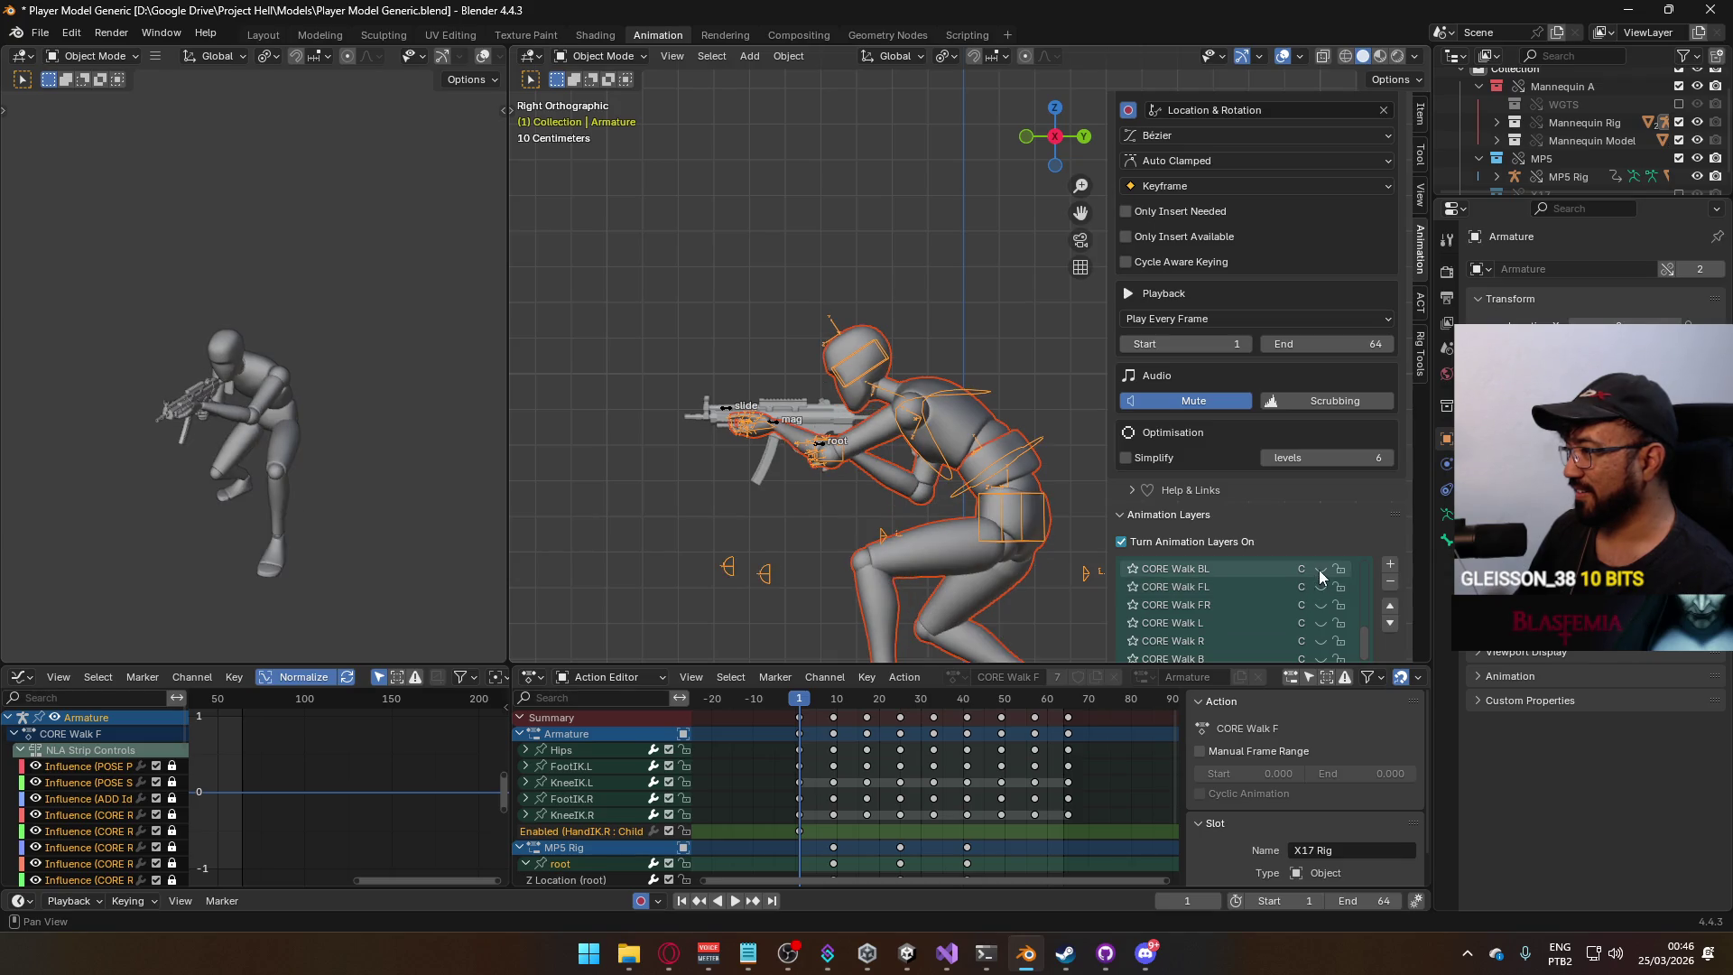
left_click(1321, 569)
Enable CORE Walk BL on the MP5 Rig and play the crouch animation back.
left_click(790, 429)
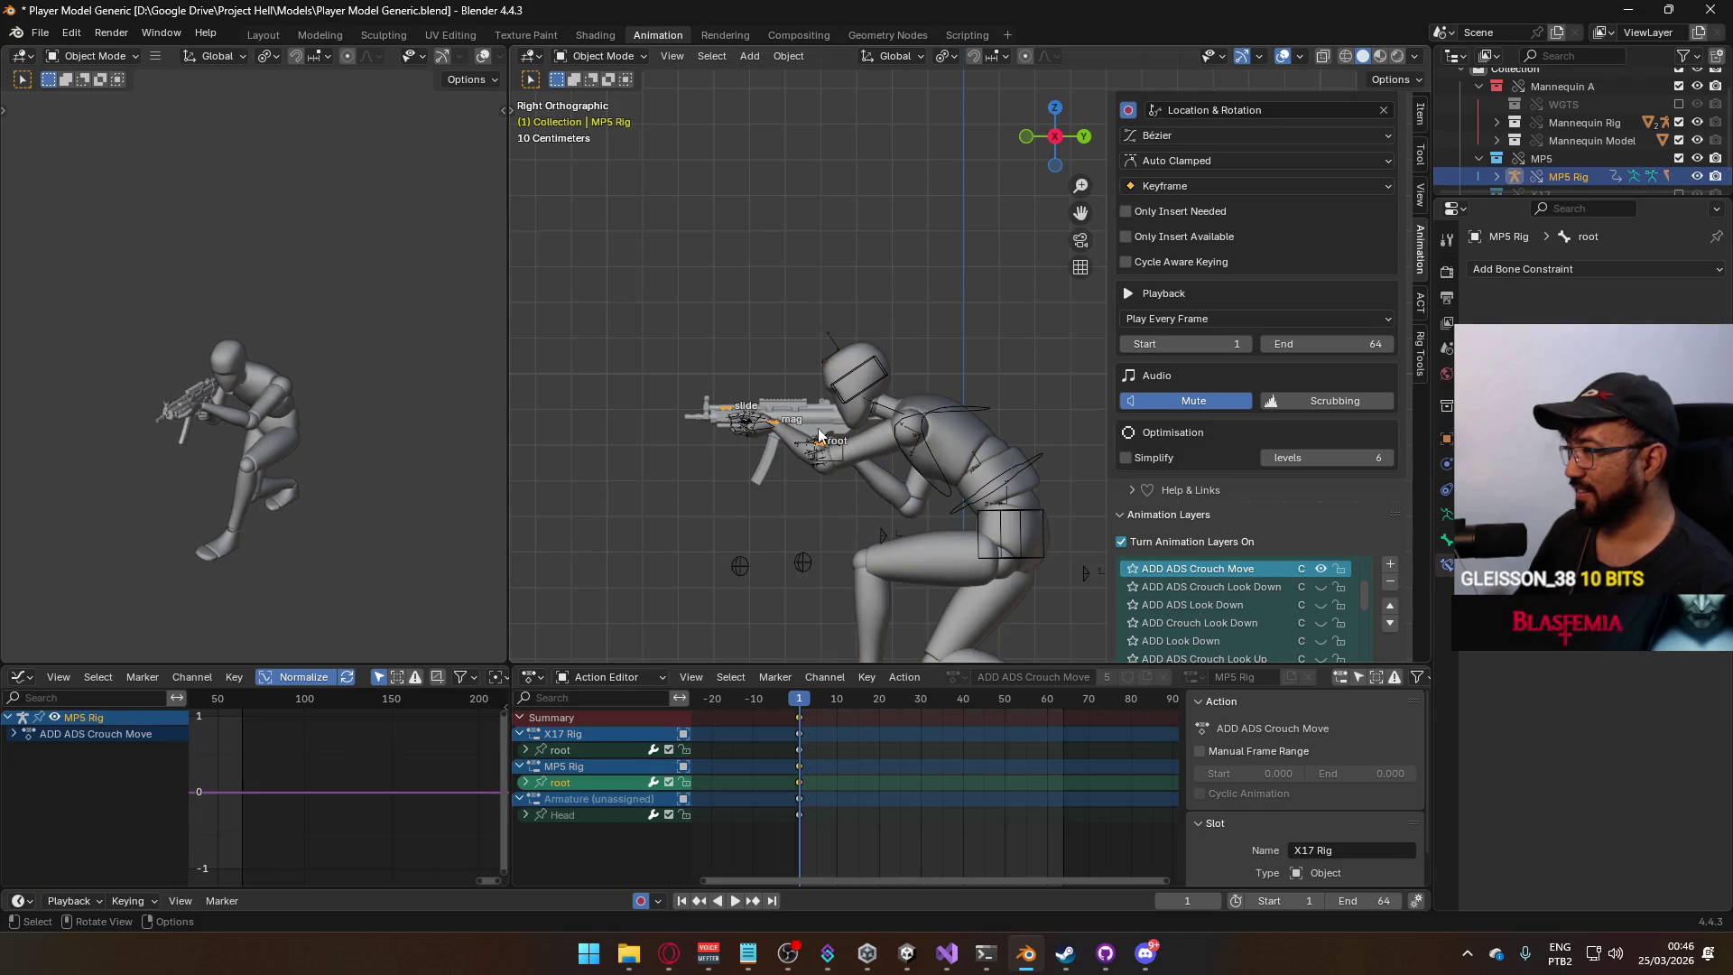
scroll(1324, 588, "up", 1)
scroll(1323, 588, "down", 2)
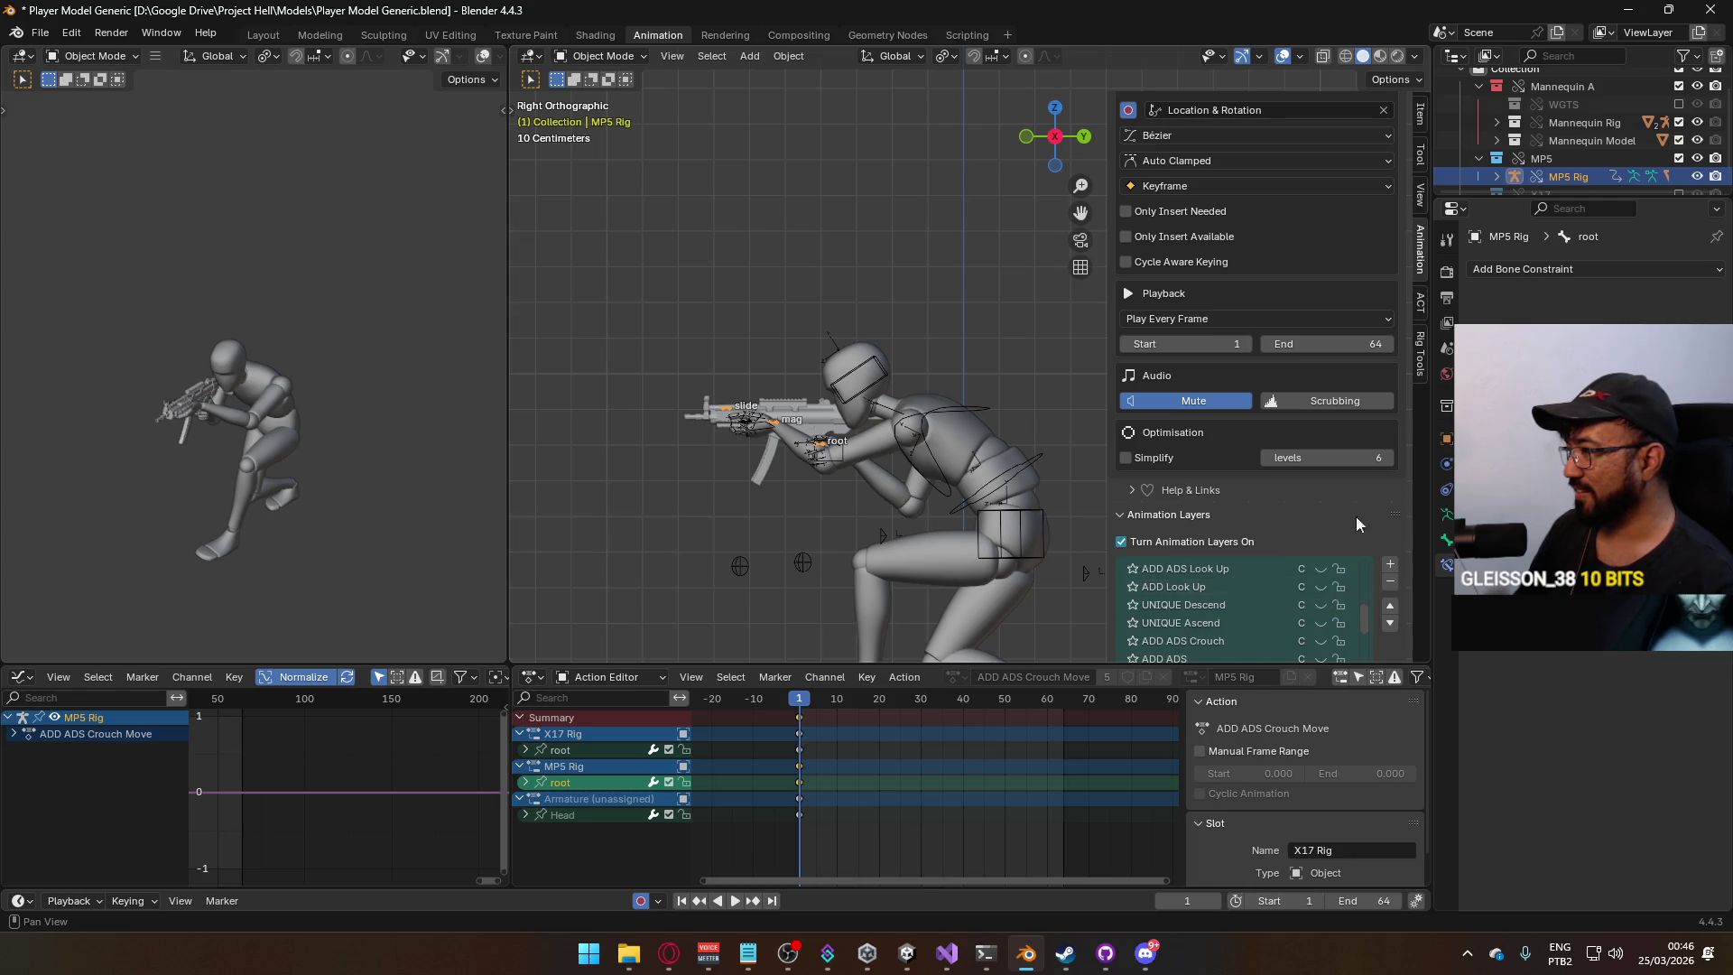
scroll(1356, 516, "down", 4)
scroll(1334, 441, "down", 3)
scroll(1319, 472, "up", 4)
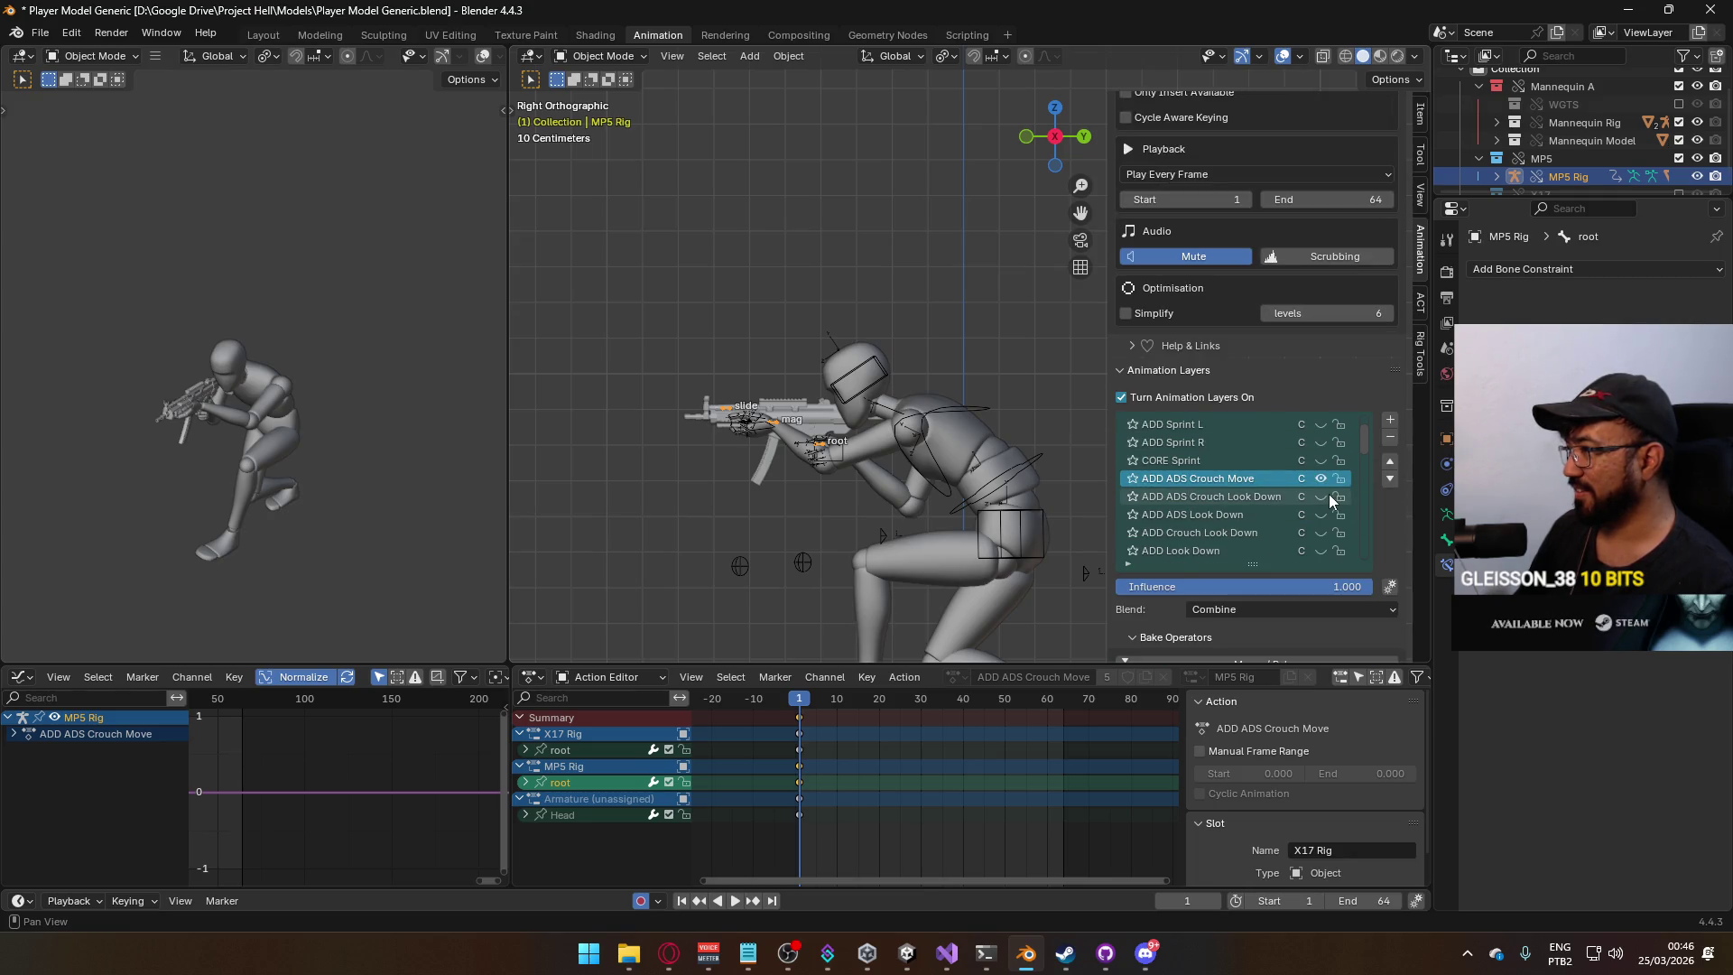
scroll(1329, 494, "down", 5)
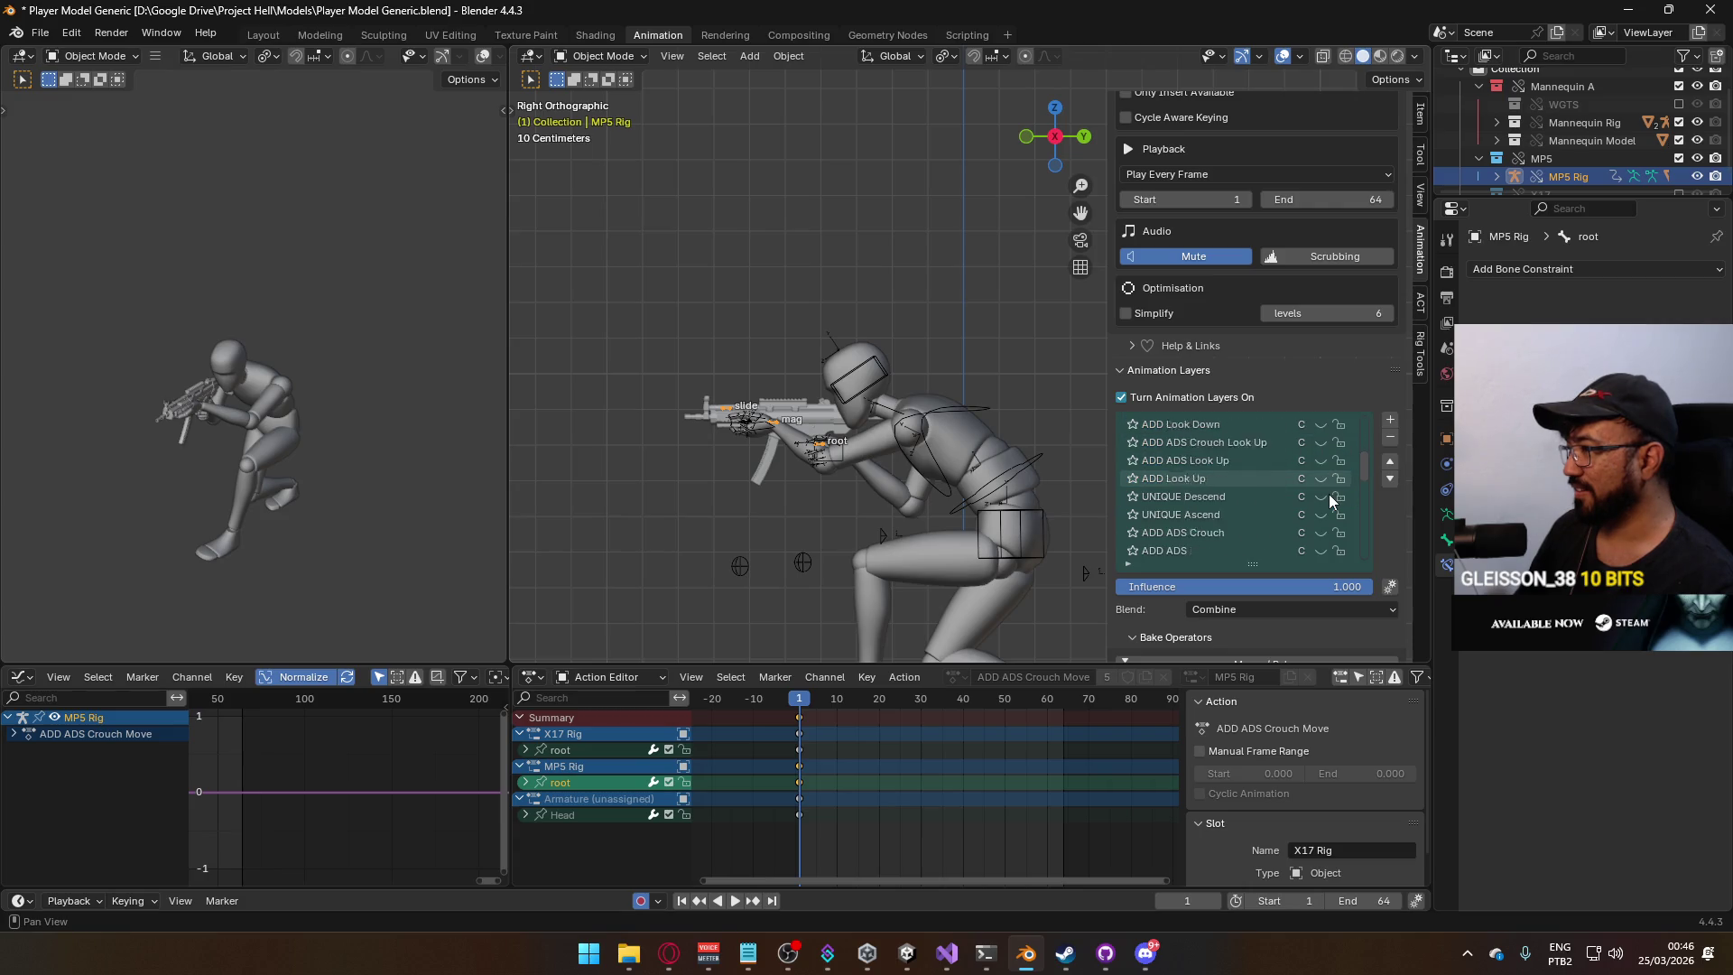
scroll(1329, 494, "up", 8)
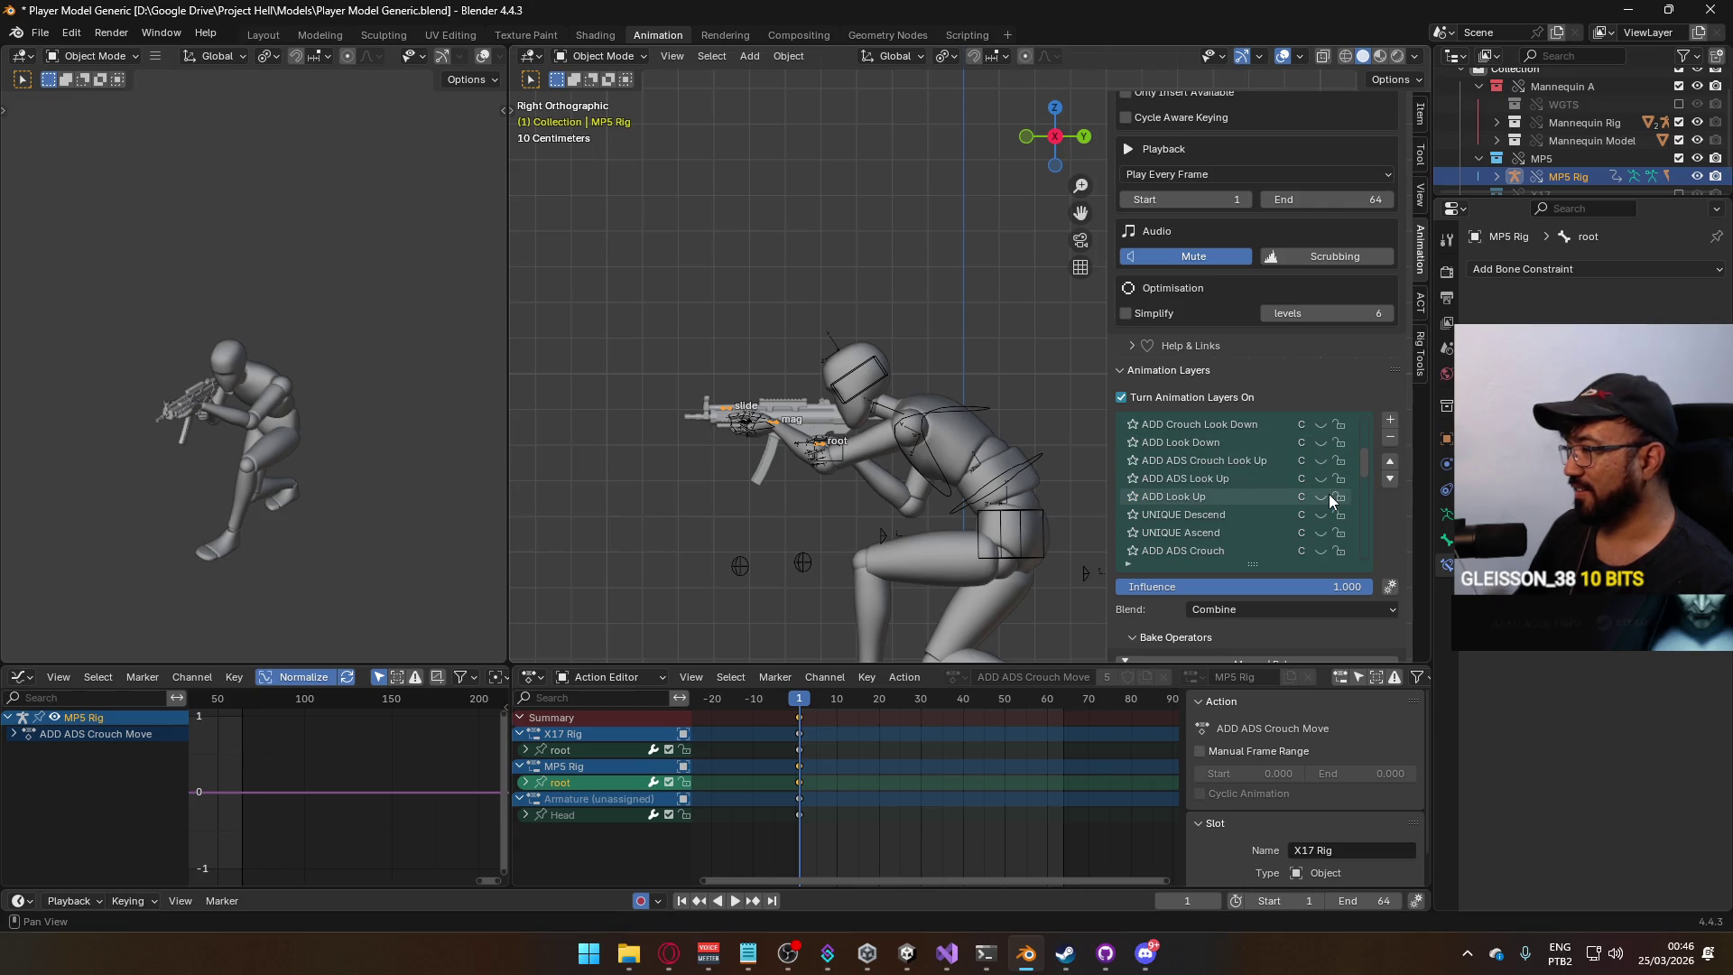
scroll(1329, 493, "down", 10)
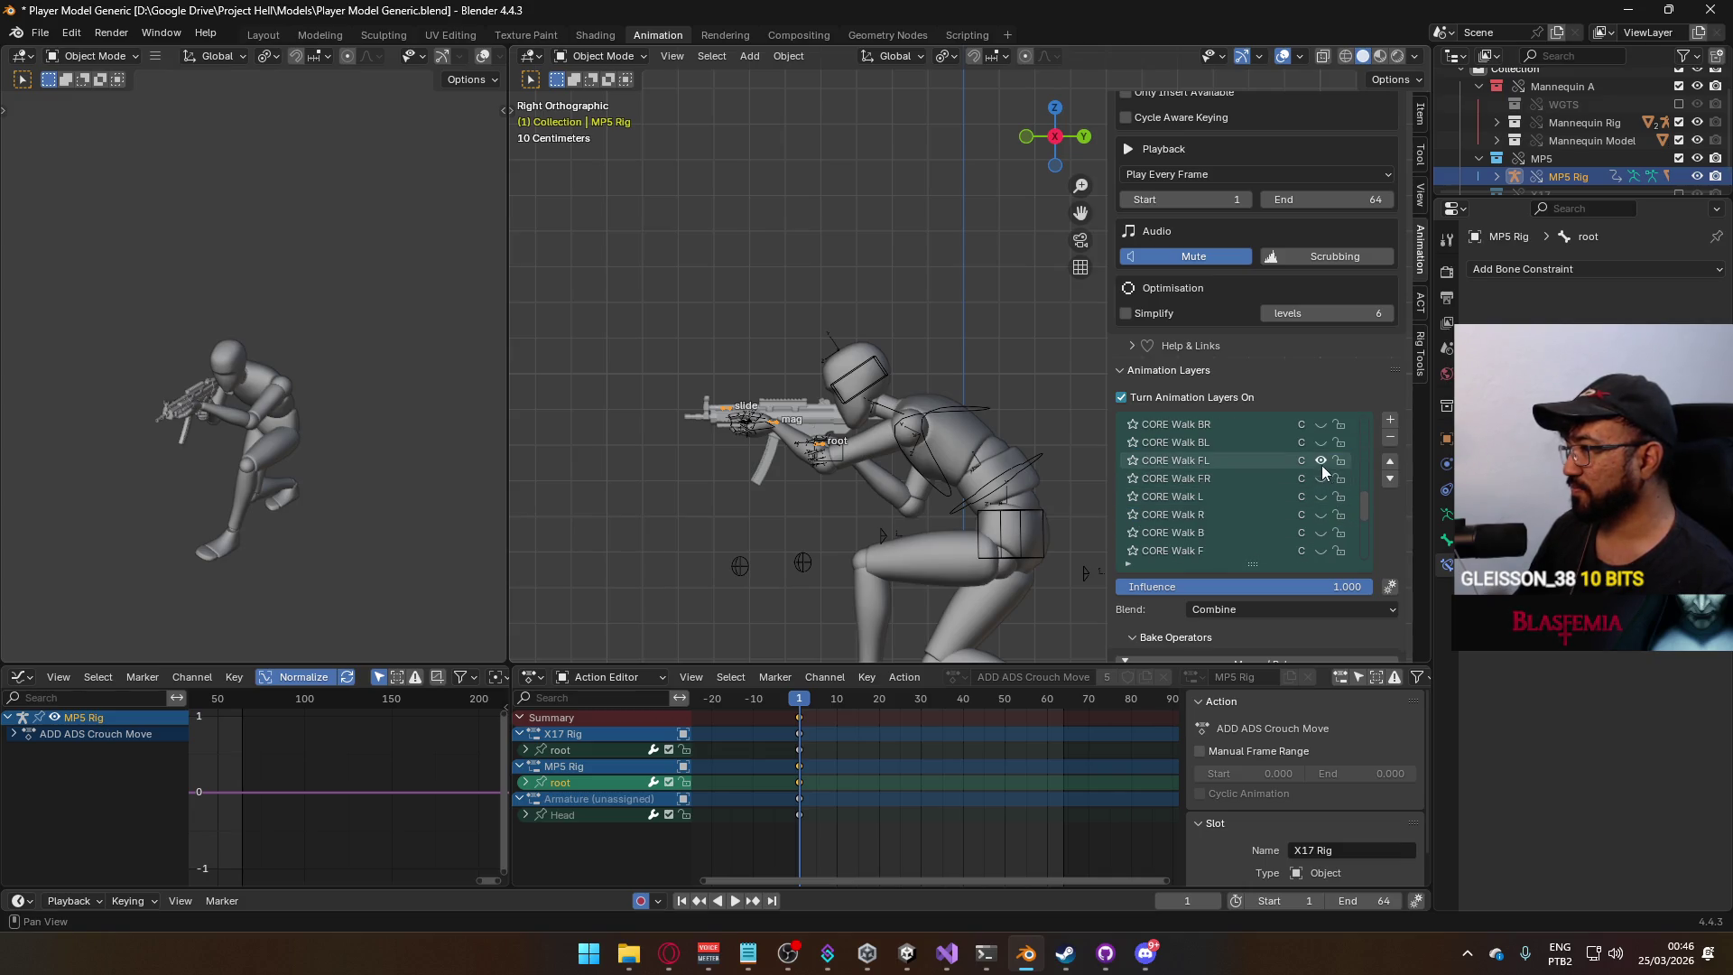
left_click(1321, 442)
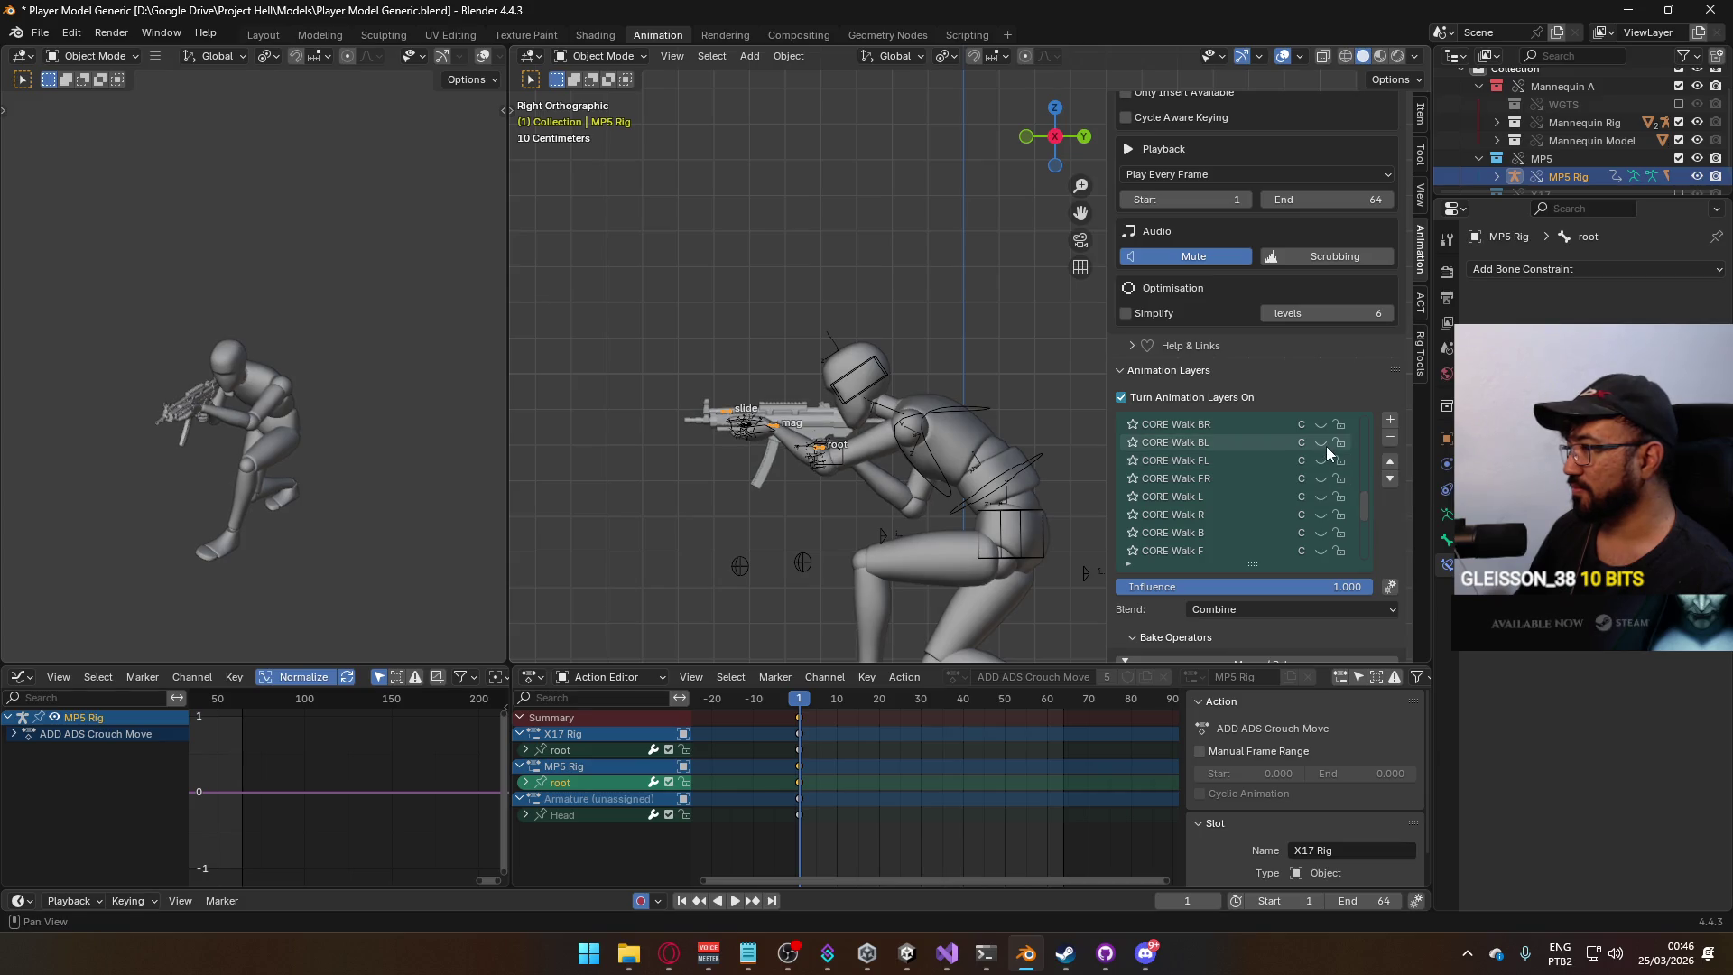
key("space")
left_click_drag(800, 701, 802, 703)
Select the armature and mannequin, filter 'ads pry cr', and export over Model@ADS Primary Crouch BL.fbx.
left_click(956, 436)
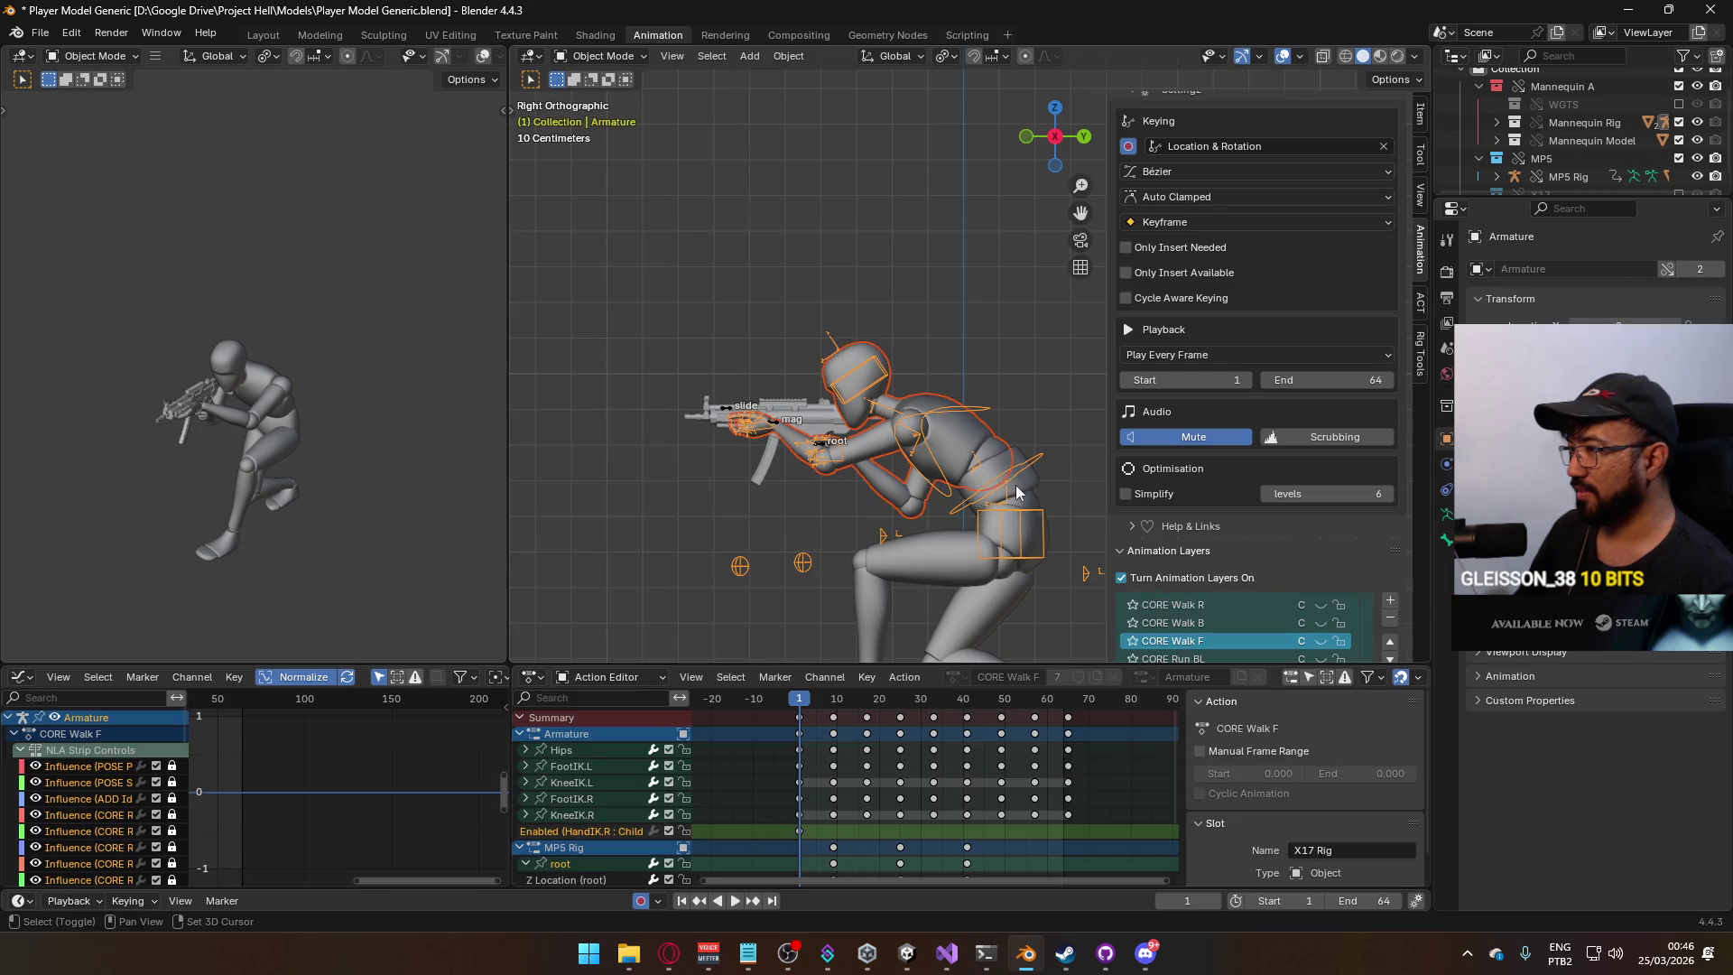
left_click(1030, 486, "shift")
left_click(41, 33)
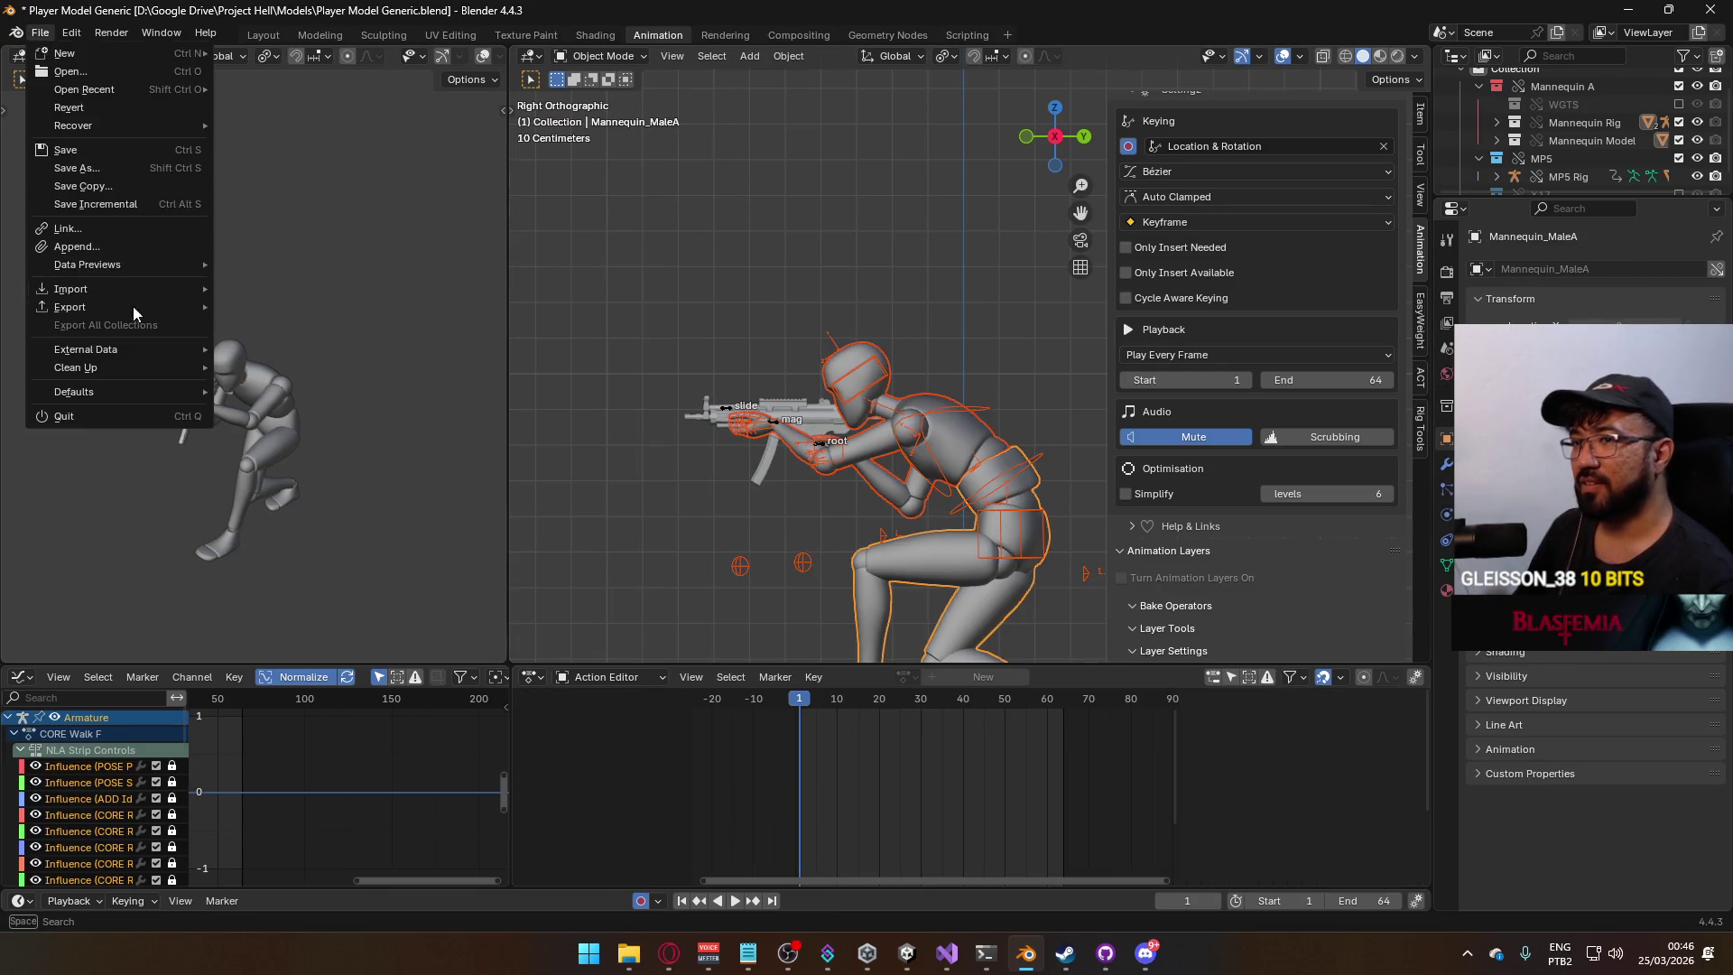
mouse_move(127, 307)
left_click(327, 462)
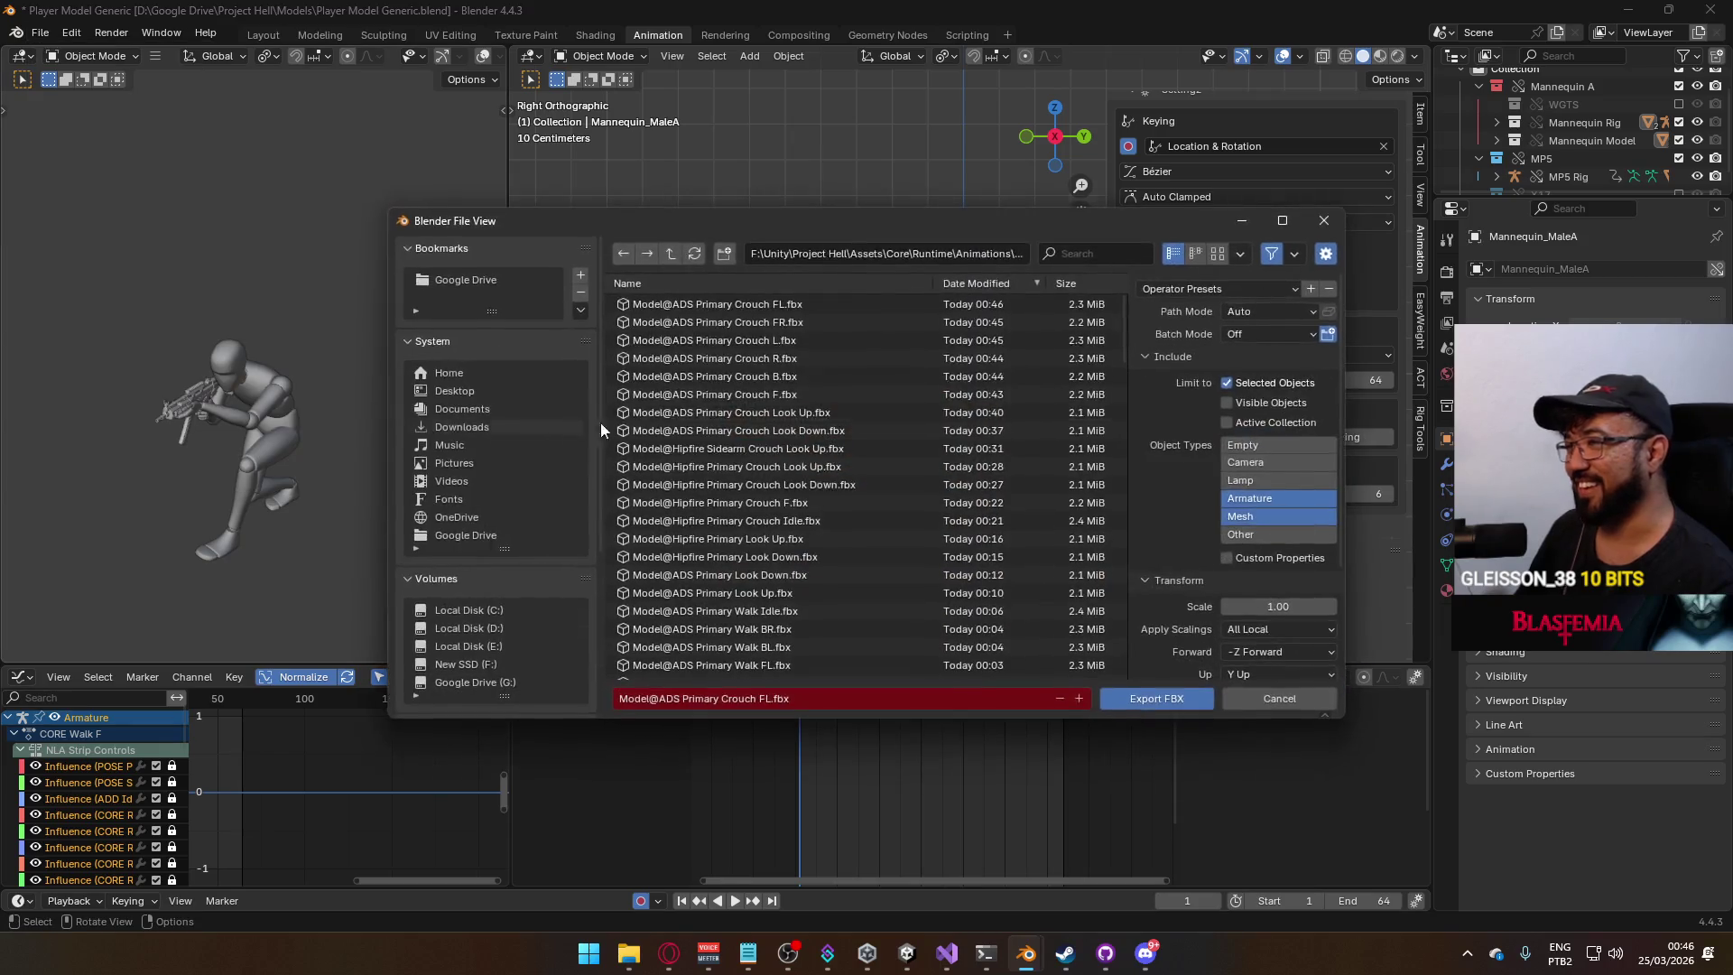
scroll(871, 394, "down", 3)
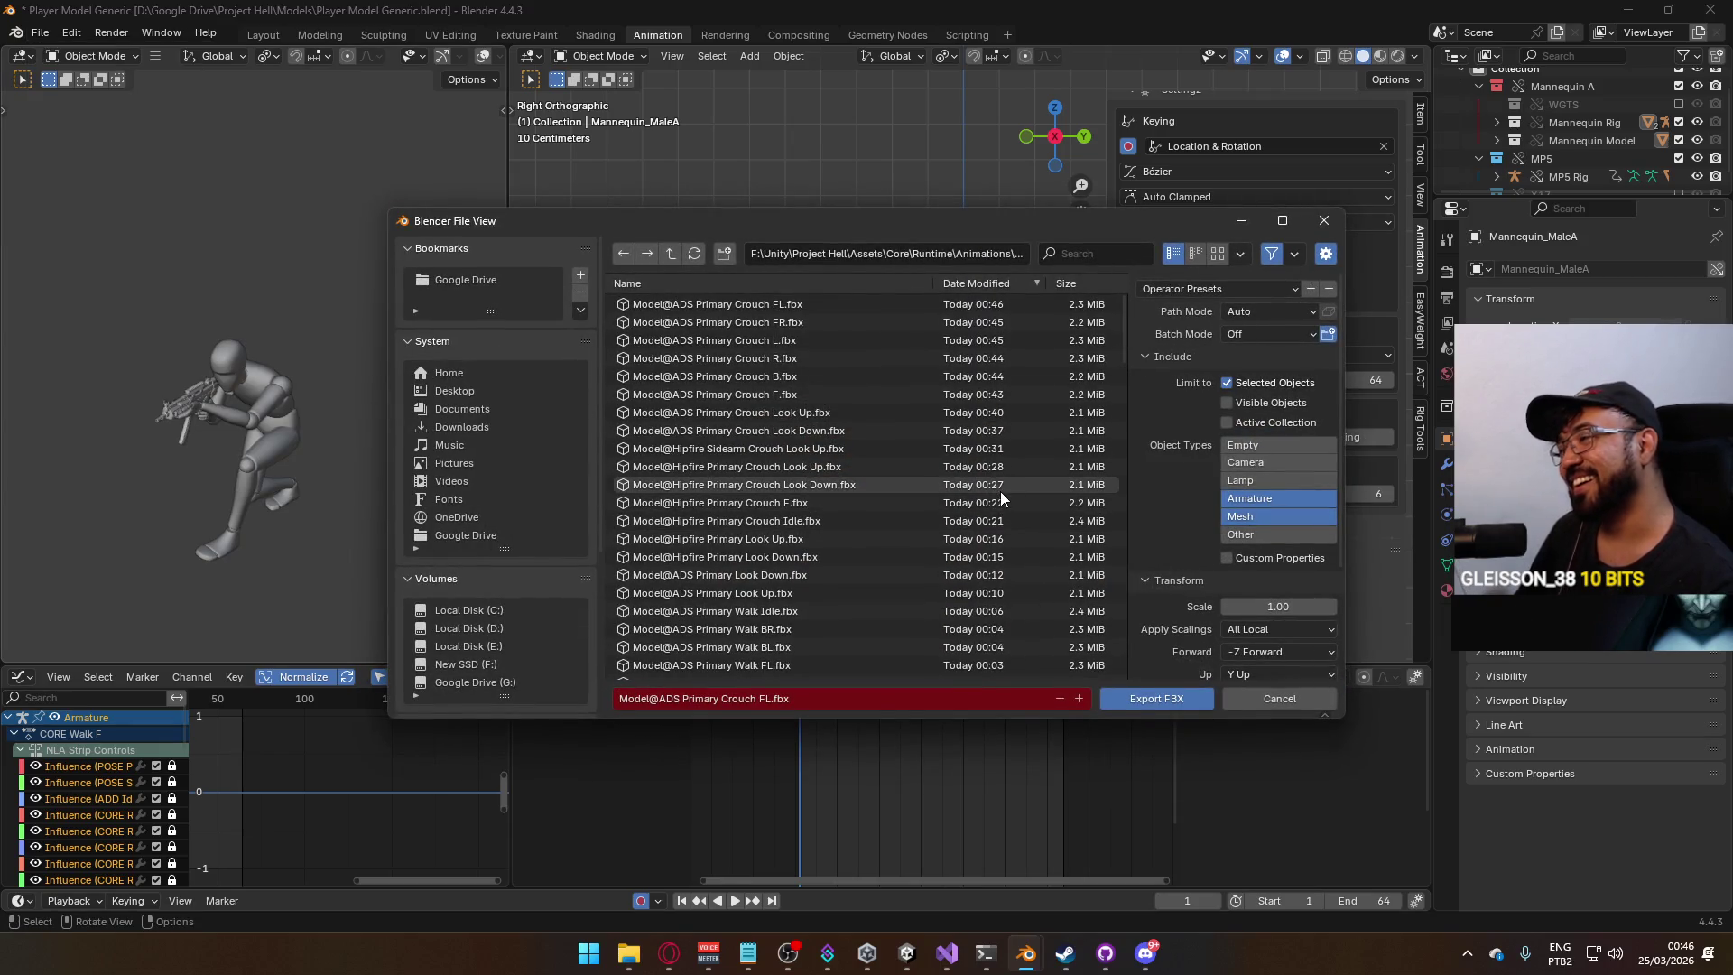
scroll(1002, 503, "down", 15)
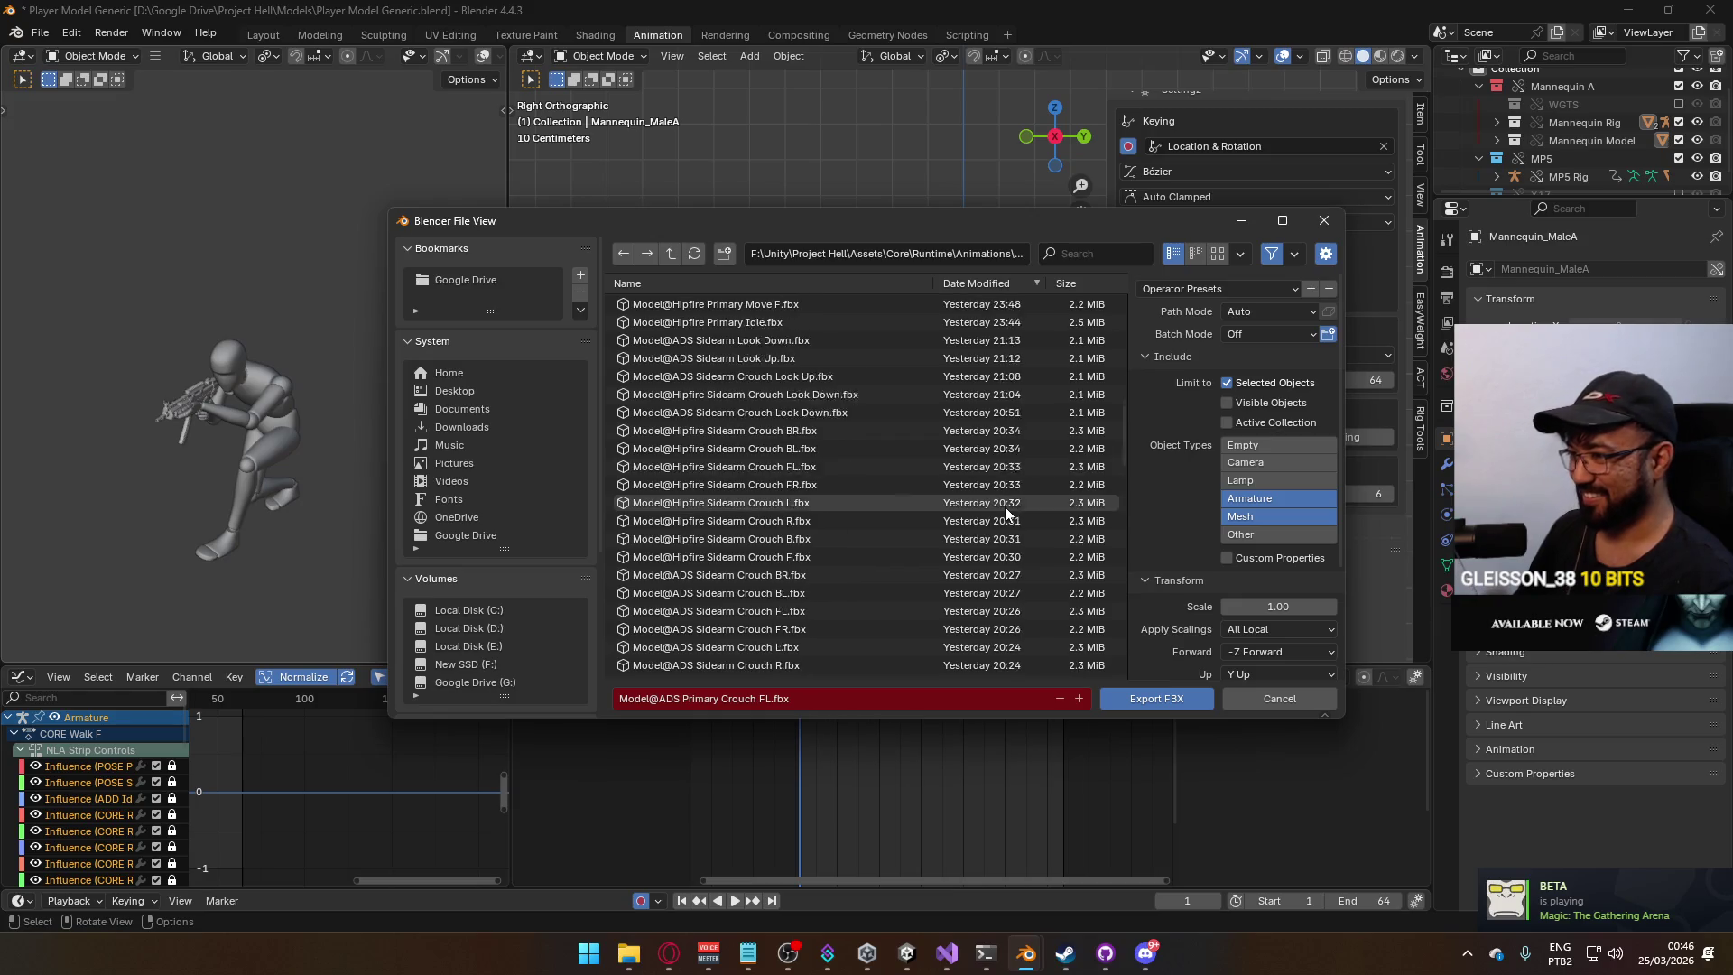
scroll(1005, 504, "down", 10)
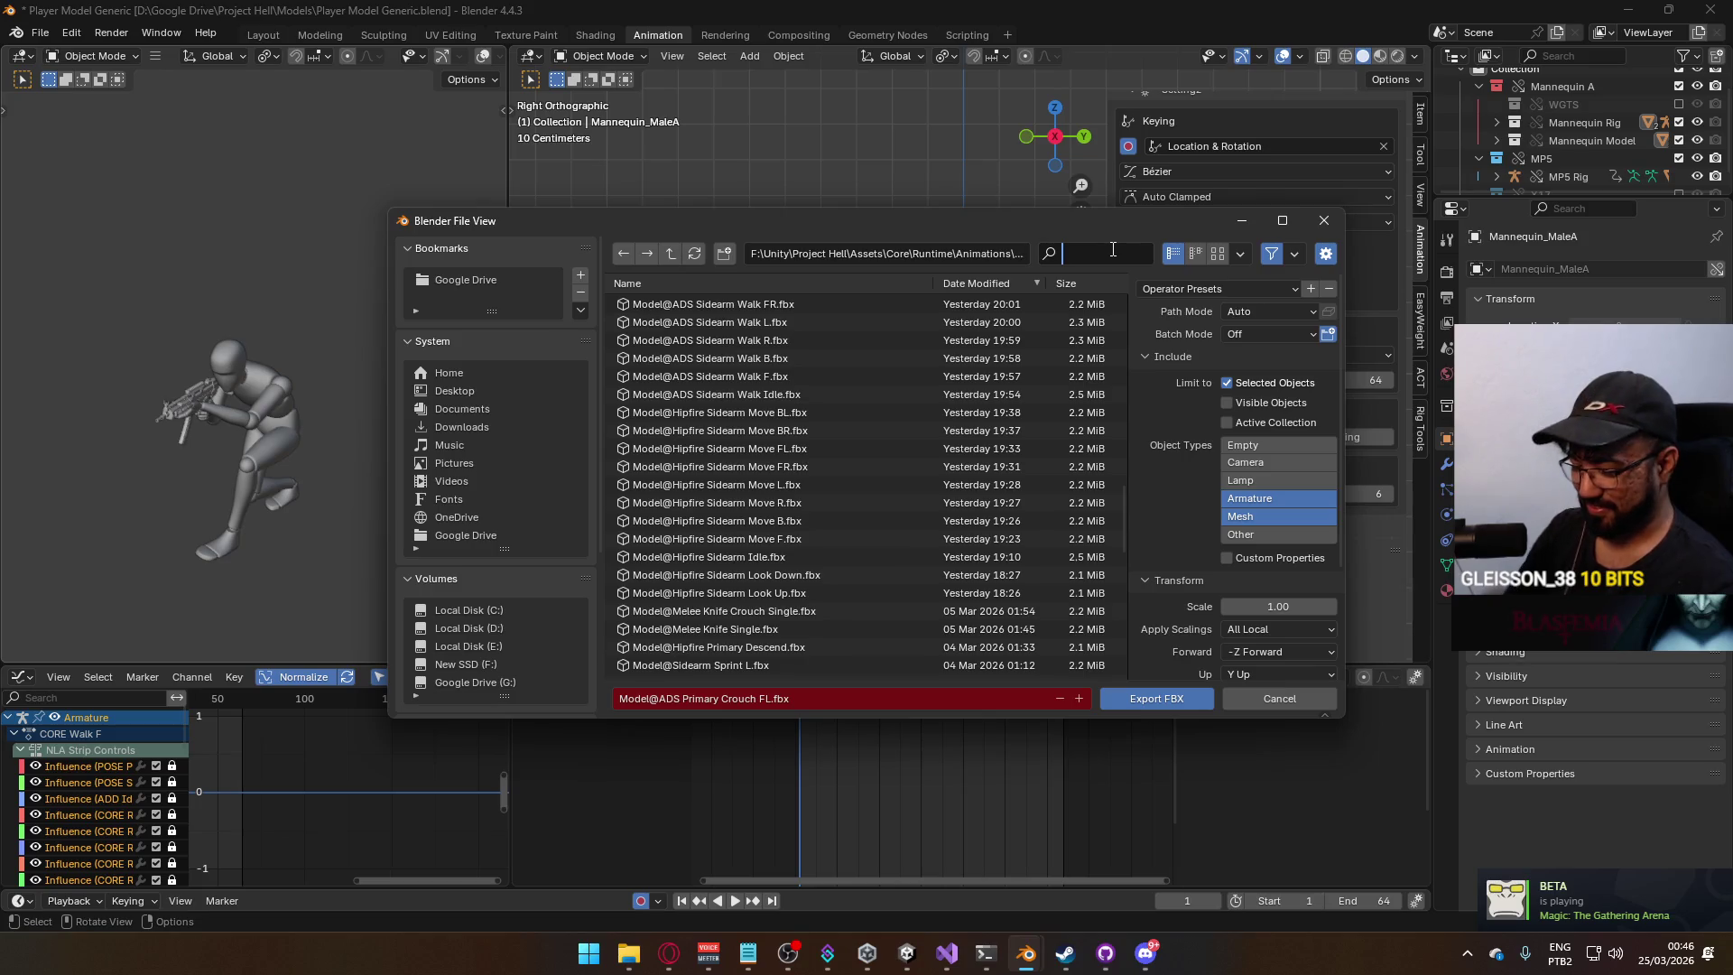
type("primary")
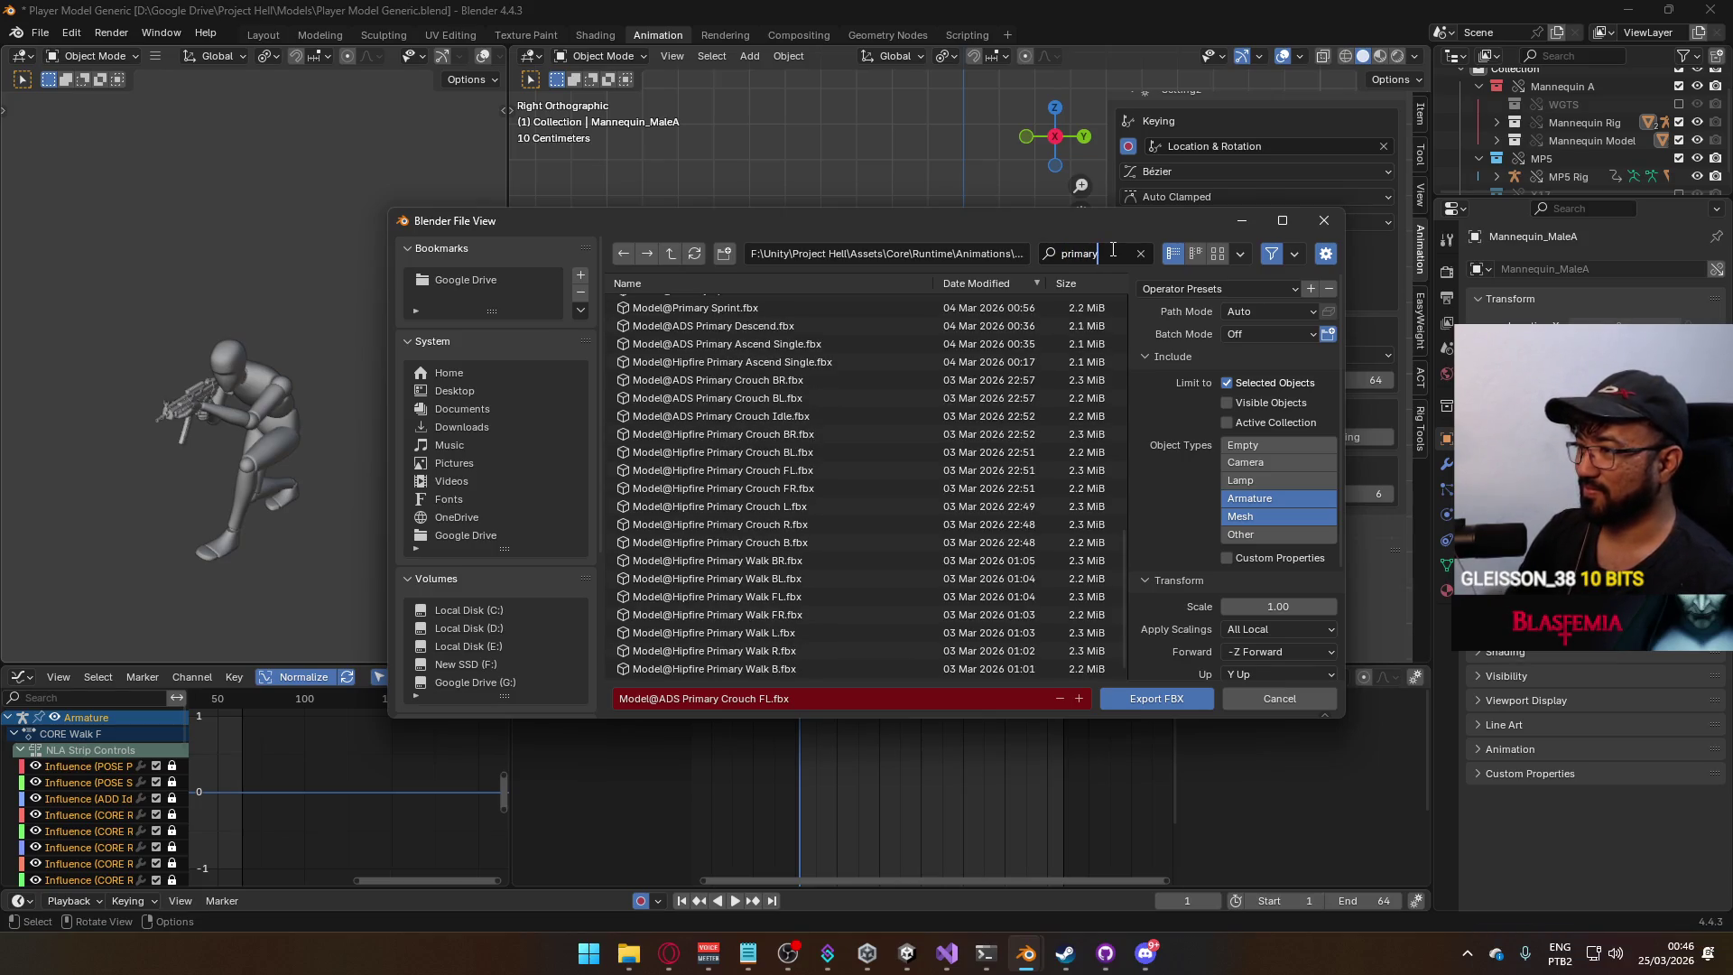
key("BackSpace")
key("BackSpace")
key("BackSpace")
type("ad")
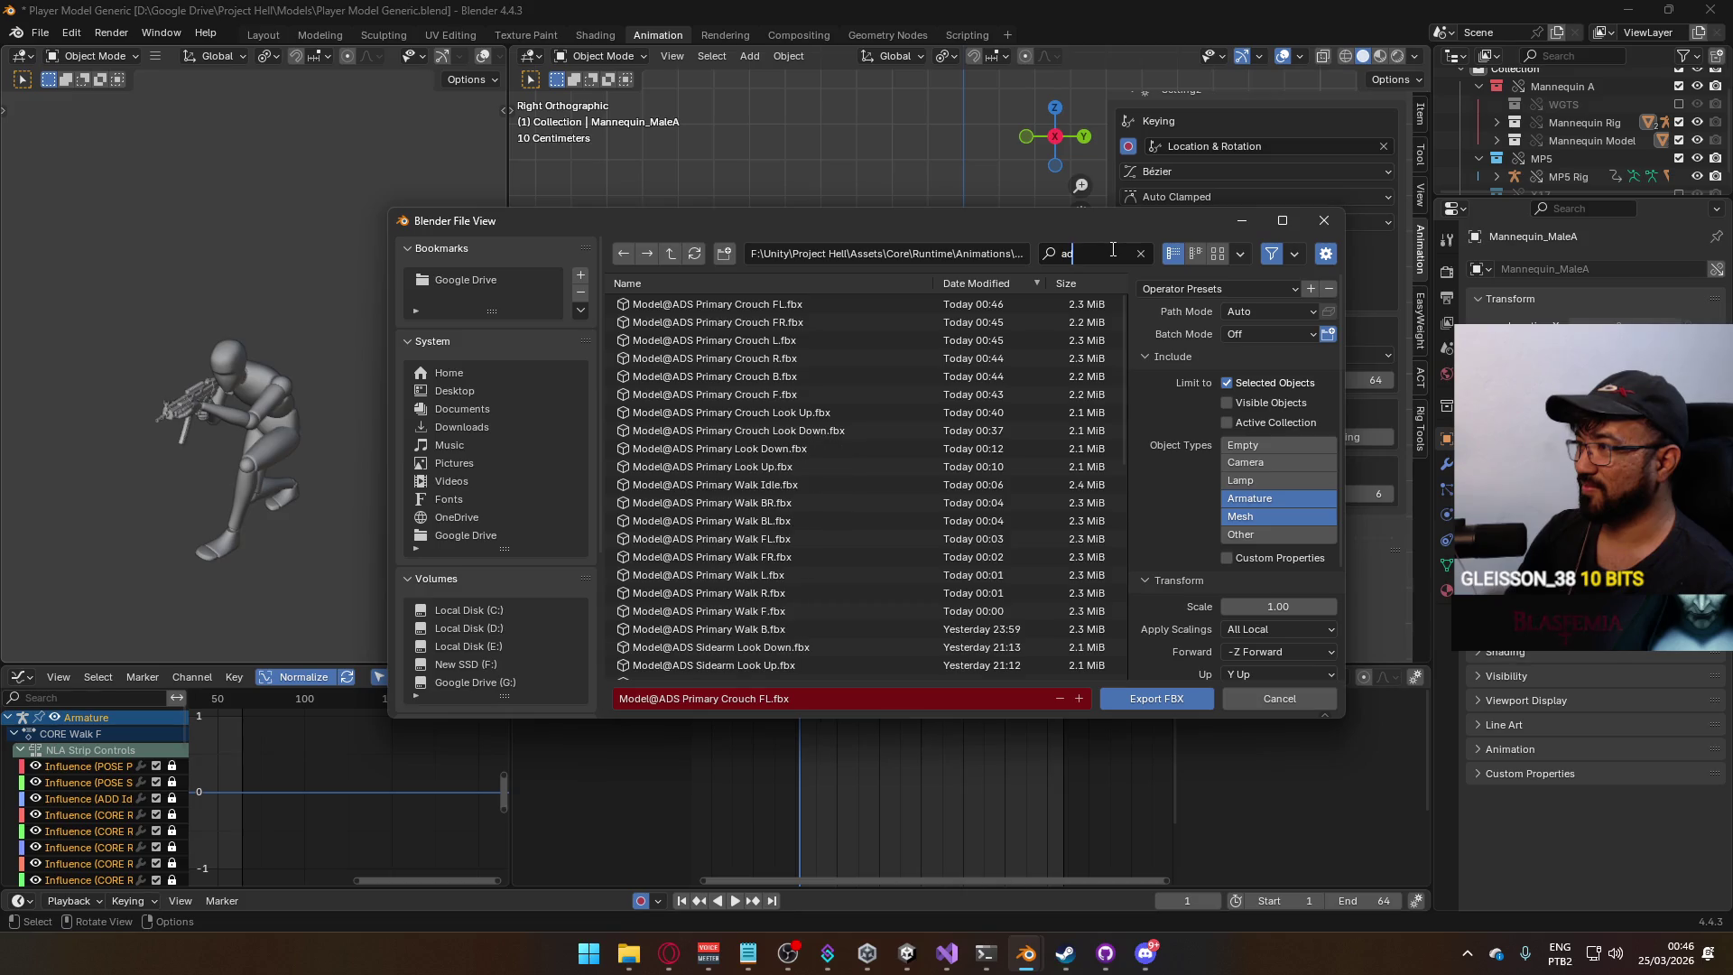
type("s pry crouch")
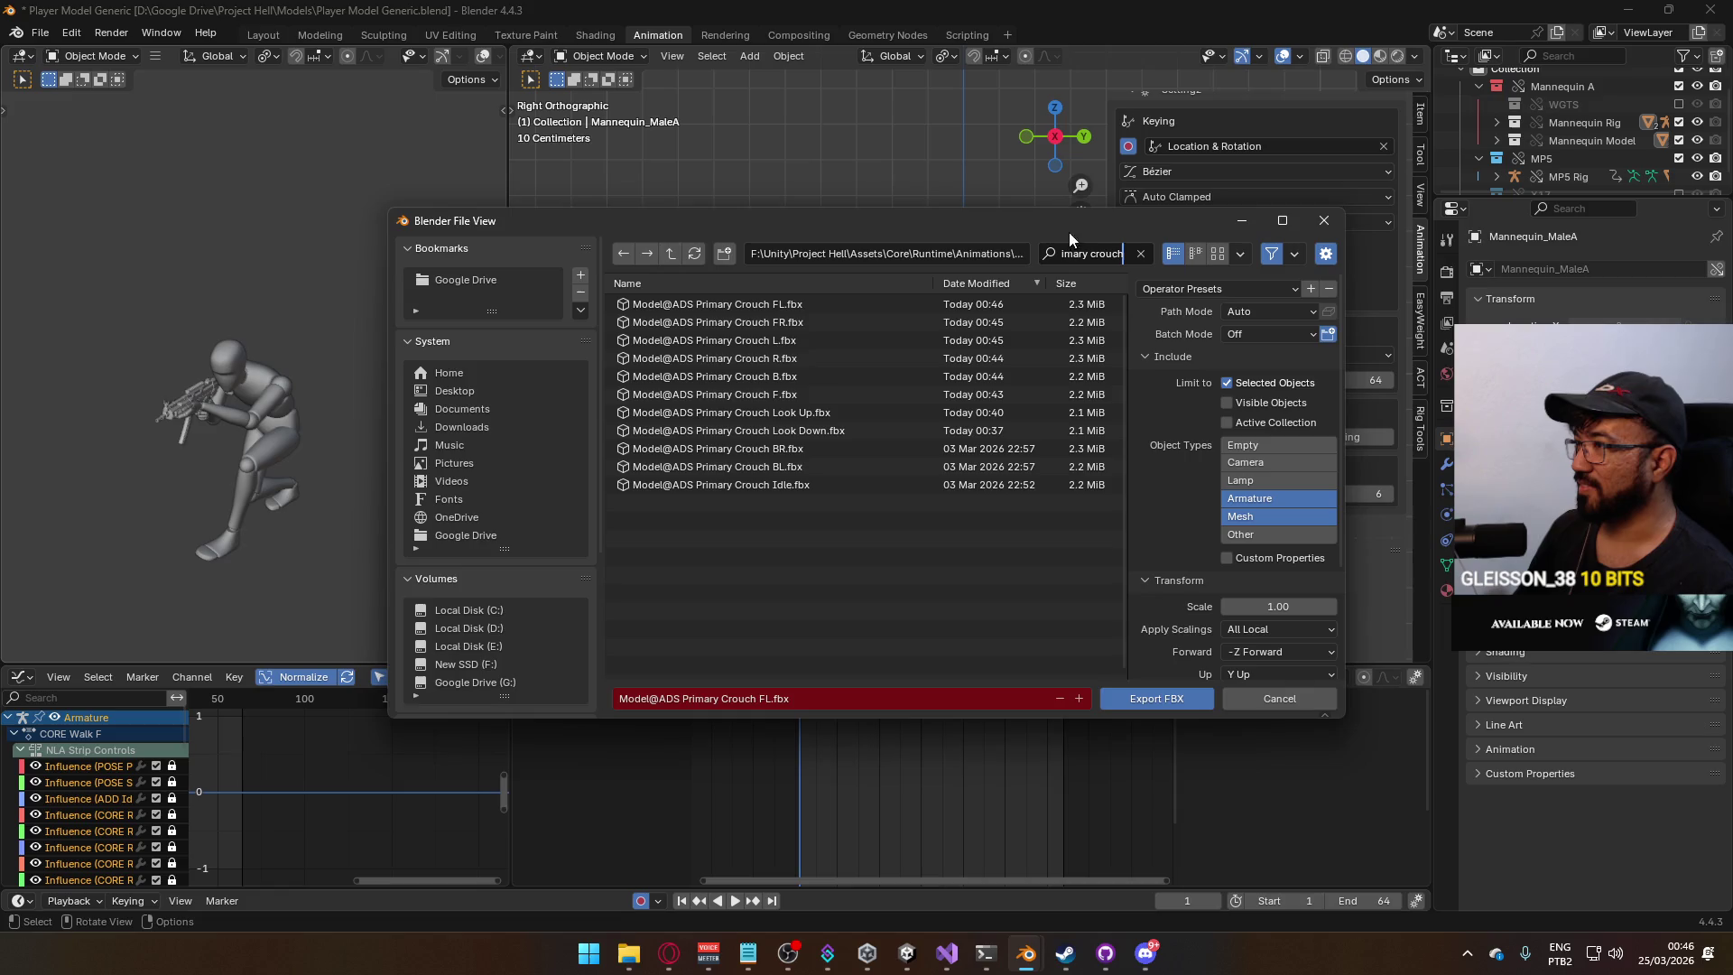
mouse_move(1069, 232)
left_mouse_down()
mouse_move(764, 166)
mouse_move(632, 83)
mouse_move(895, 184)
left_mouse_up()
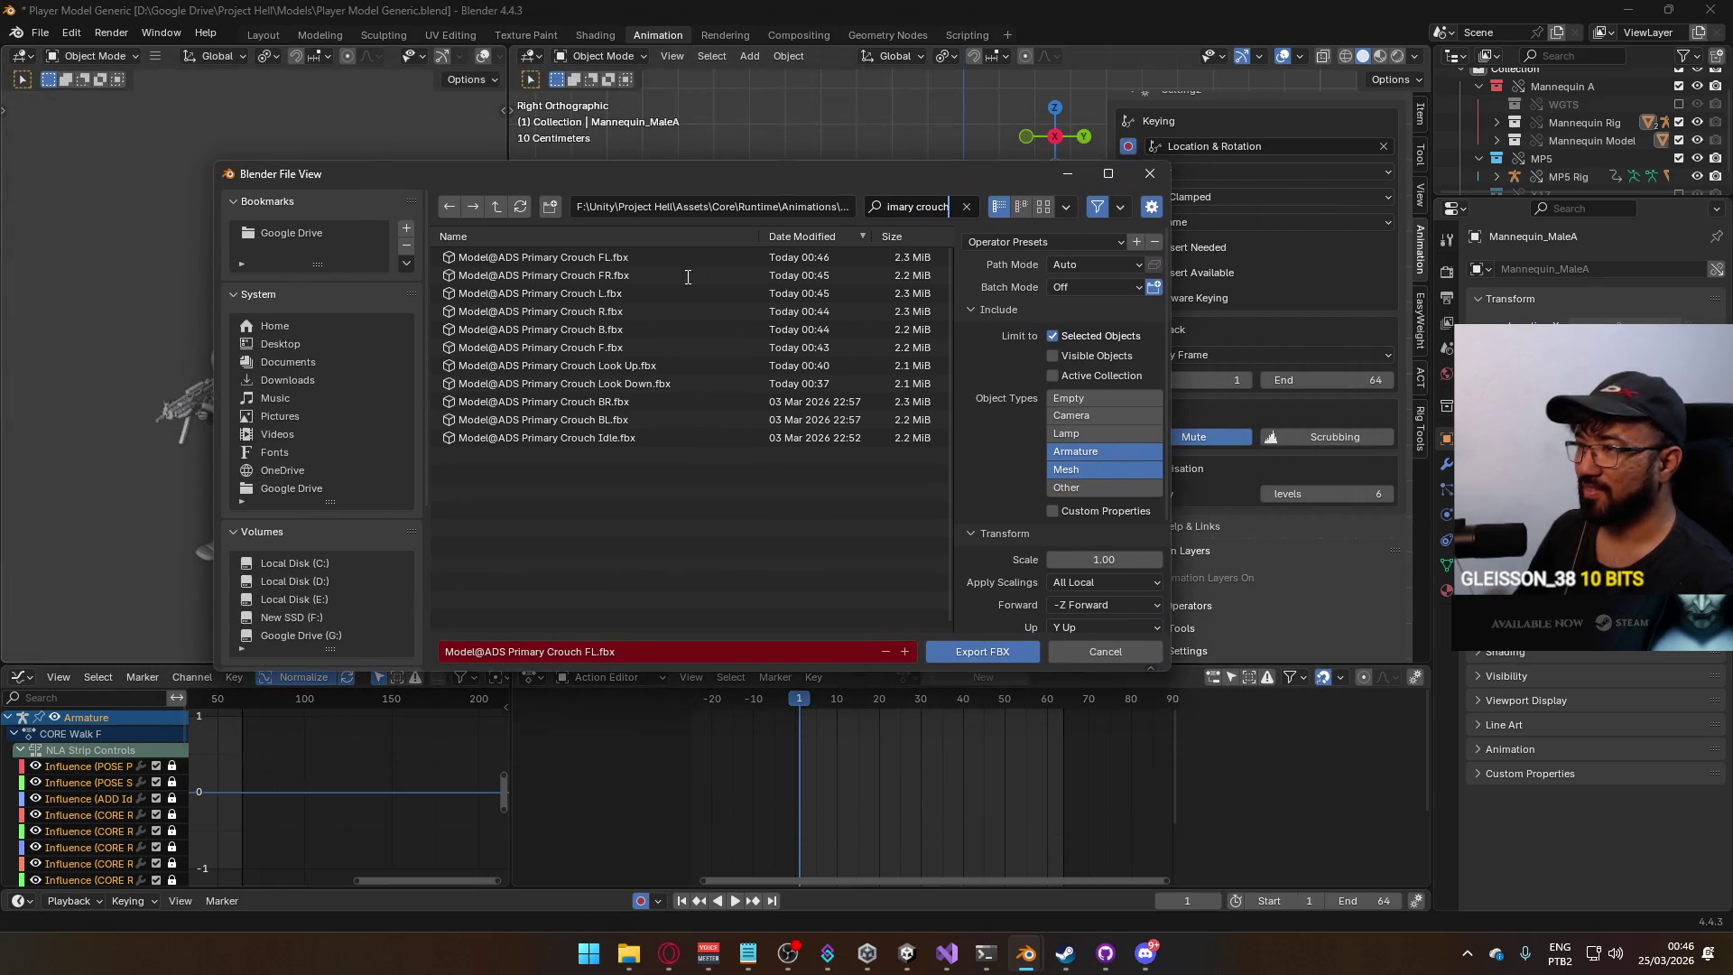
double_click(630, 419)
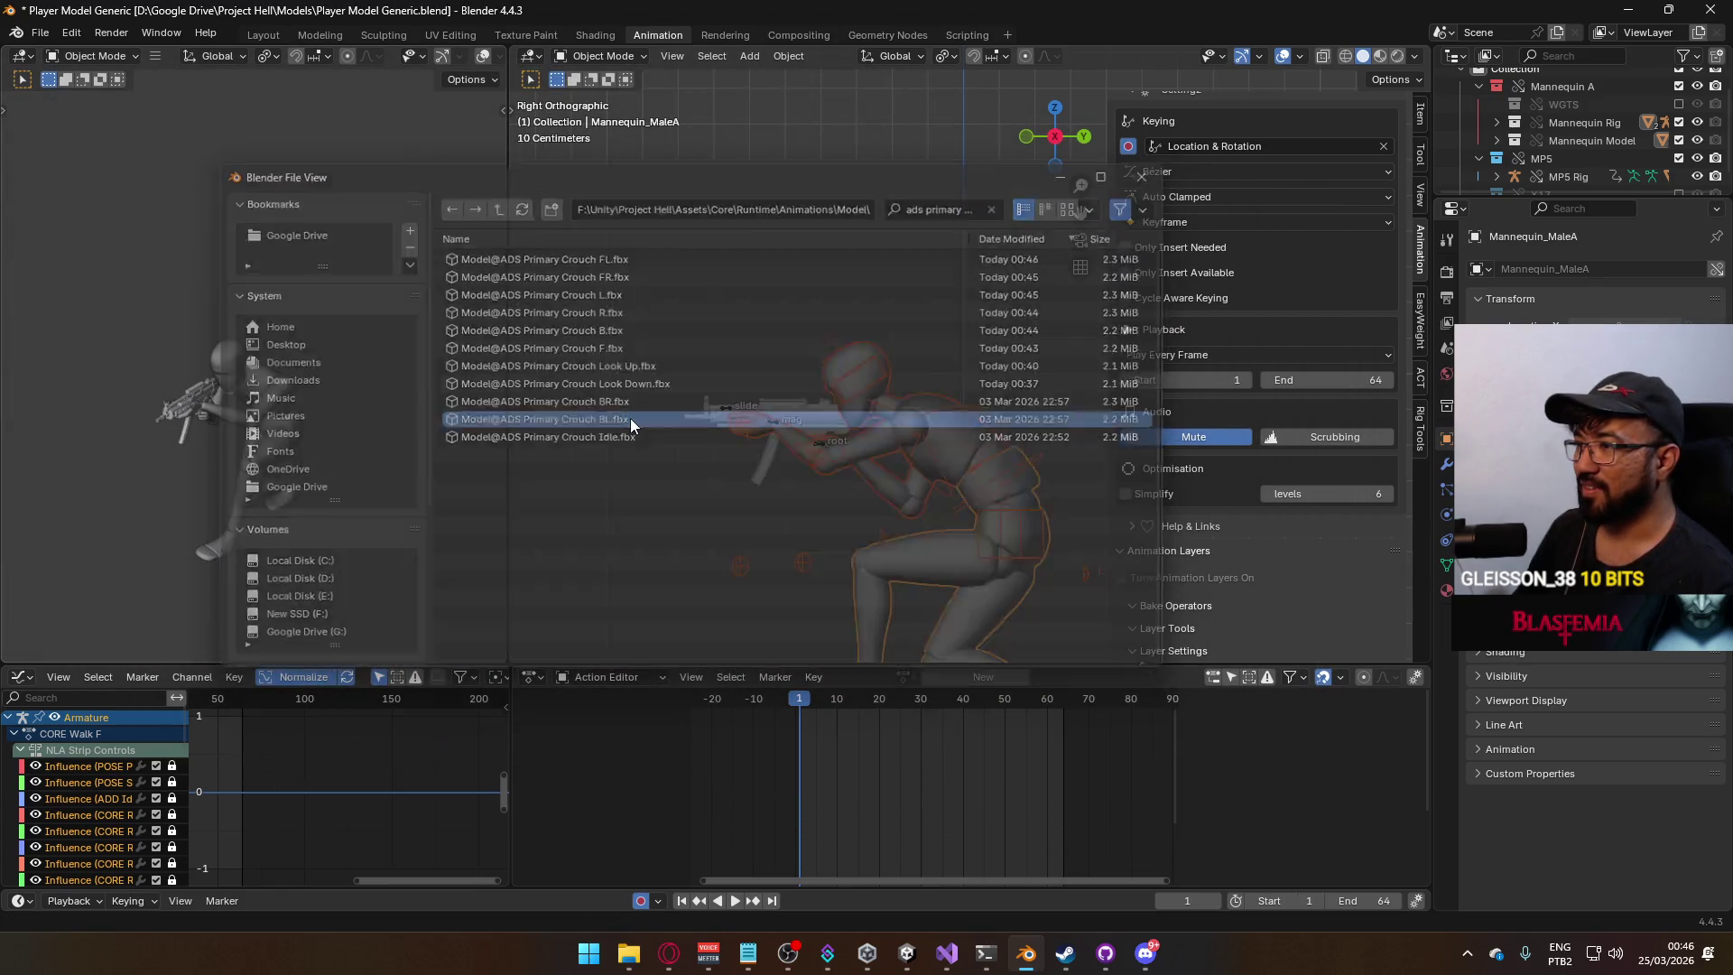
scroll(1238, 373, "up", 5)
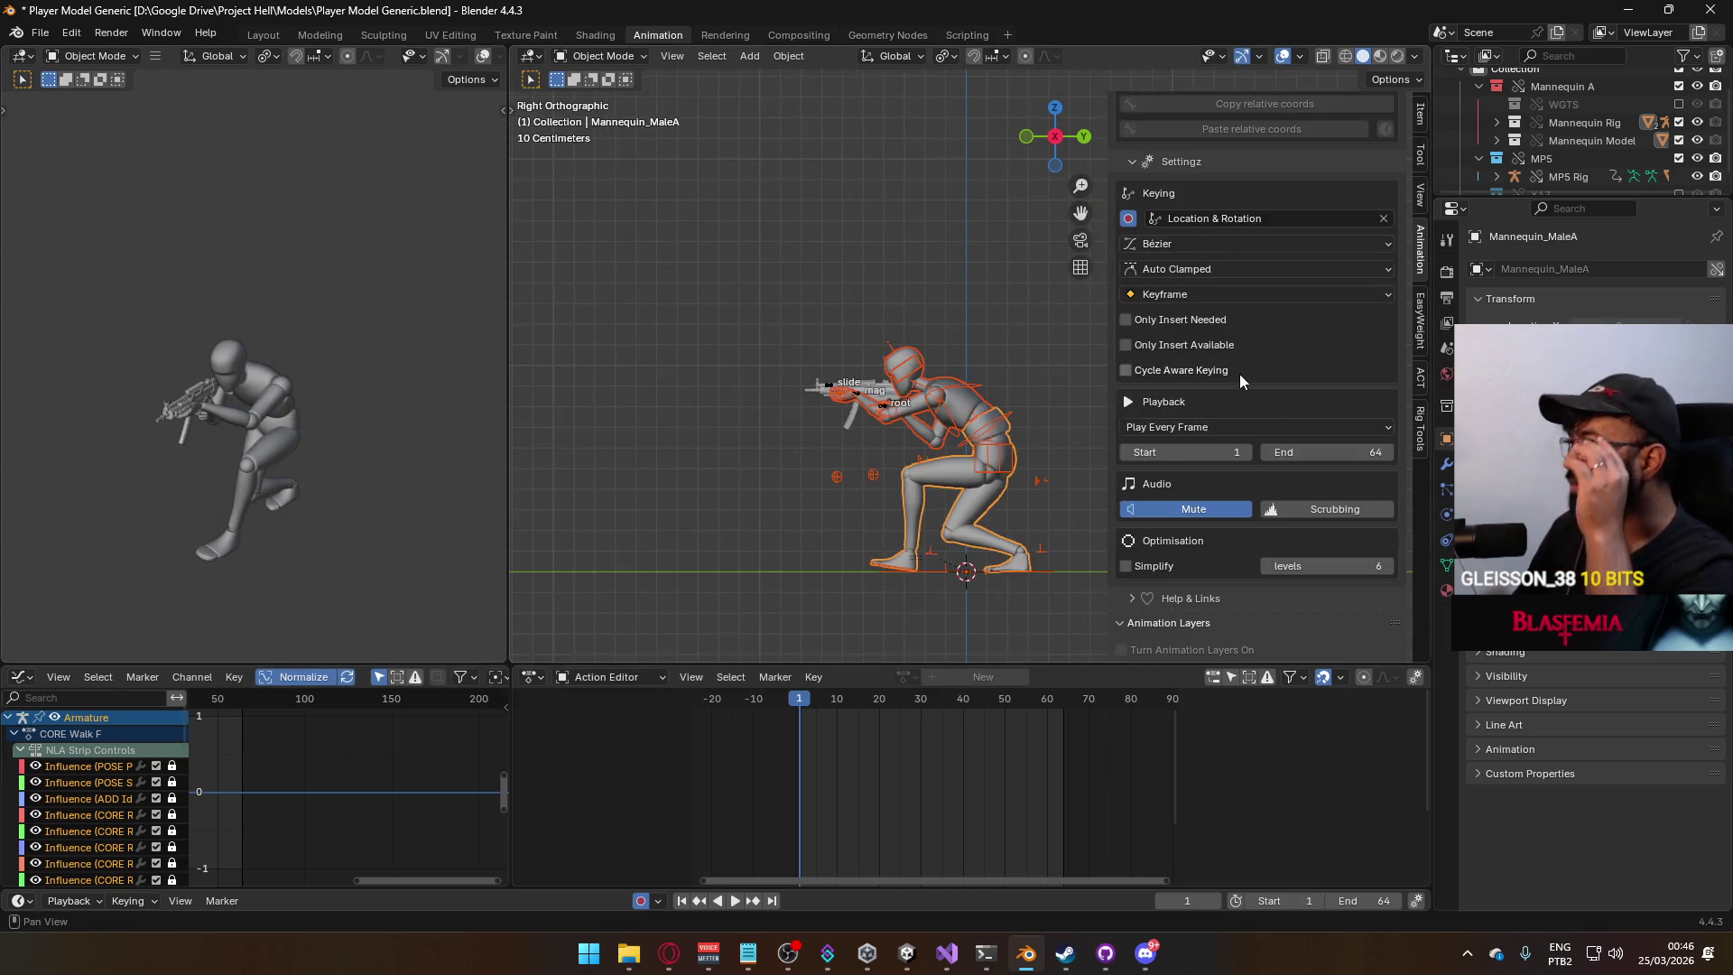
Hide the CORE Walk BL layer on the MP5 Rig.
left_click(886, 404)
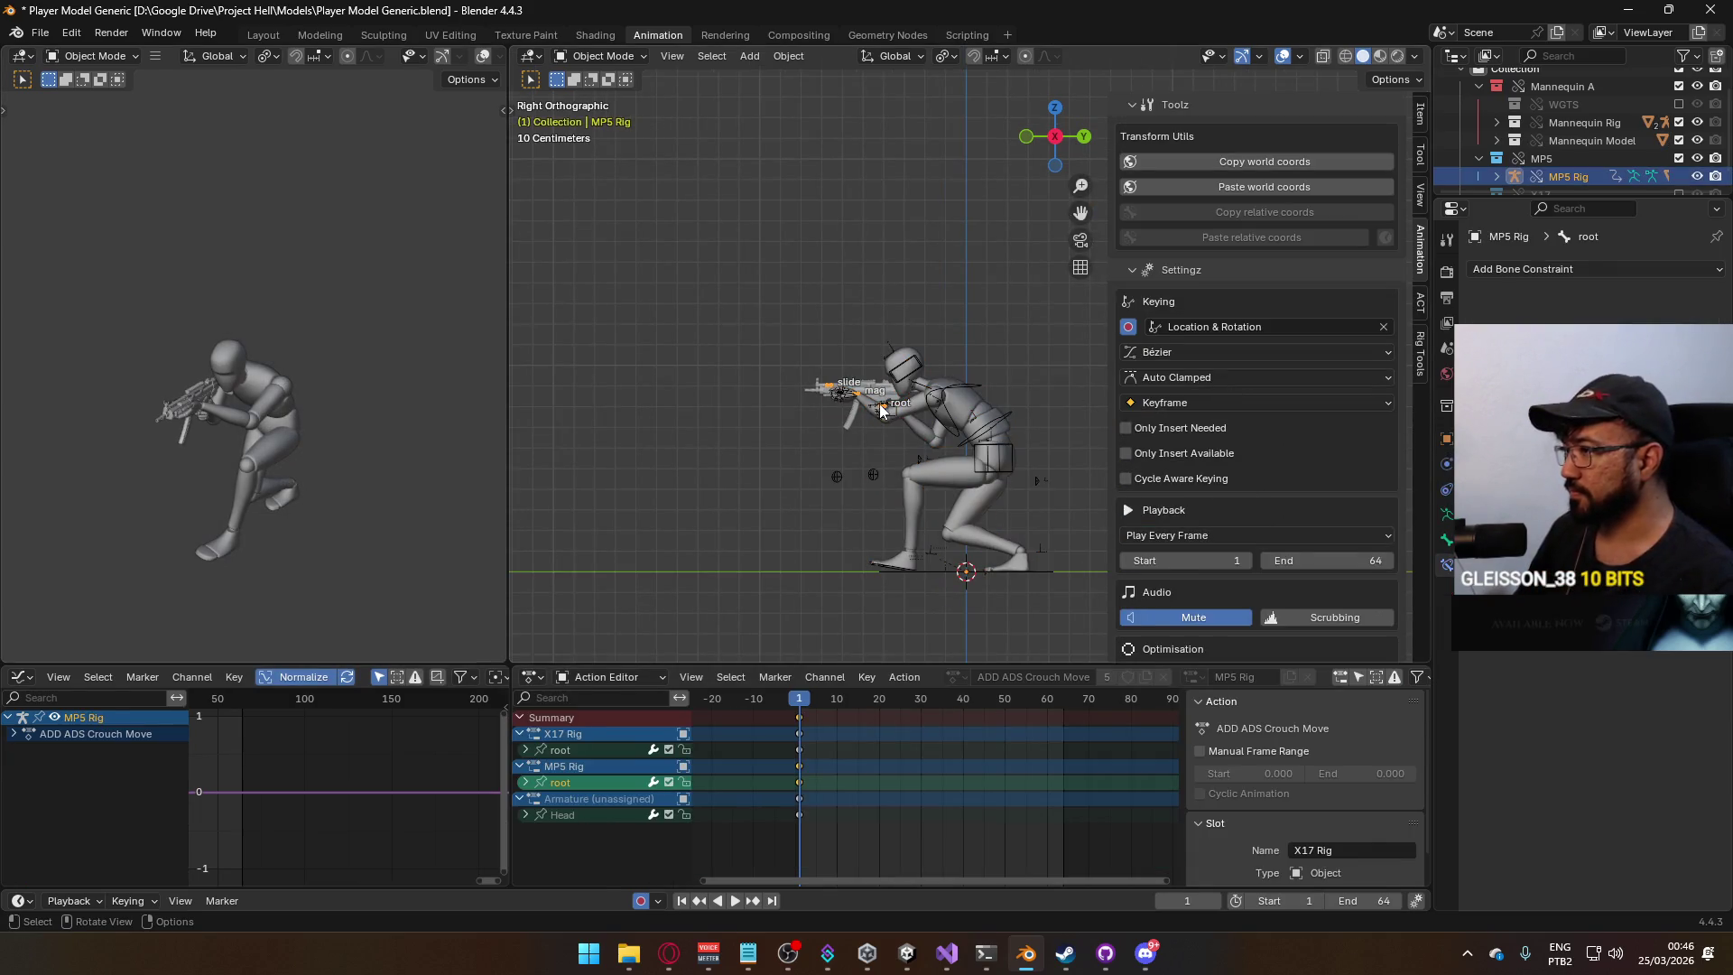
scroll(1298, 446, "down", 8)
scroll(1305, 568, "down", 8)
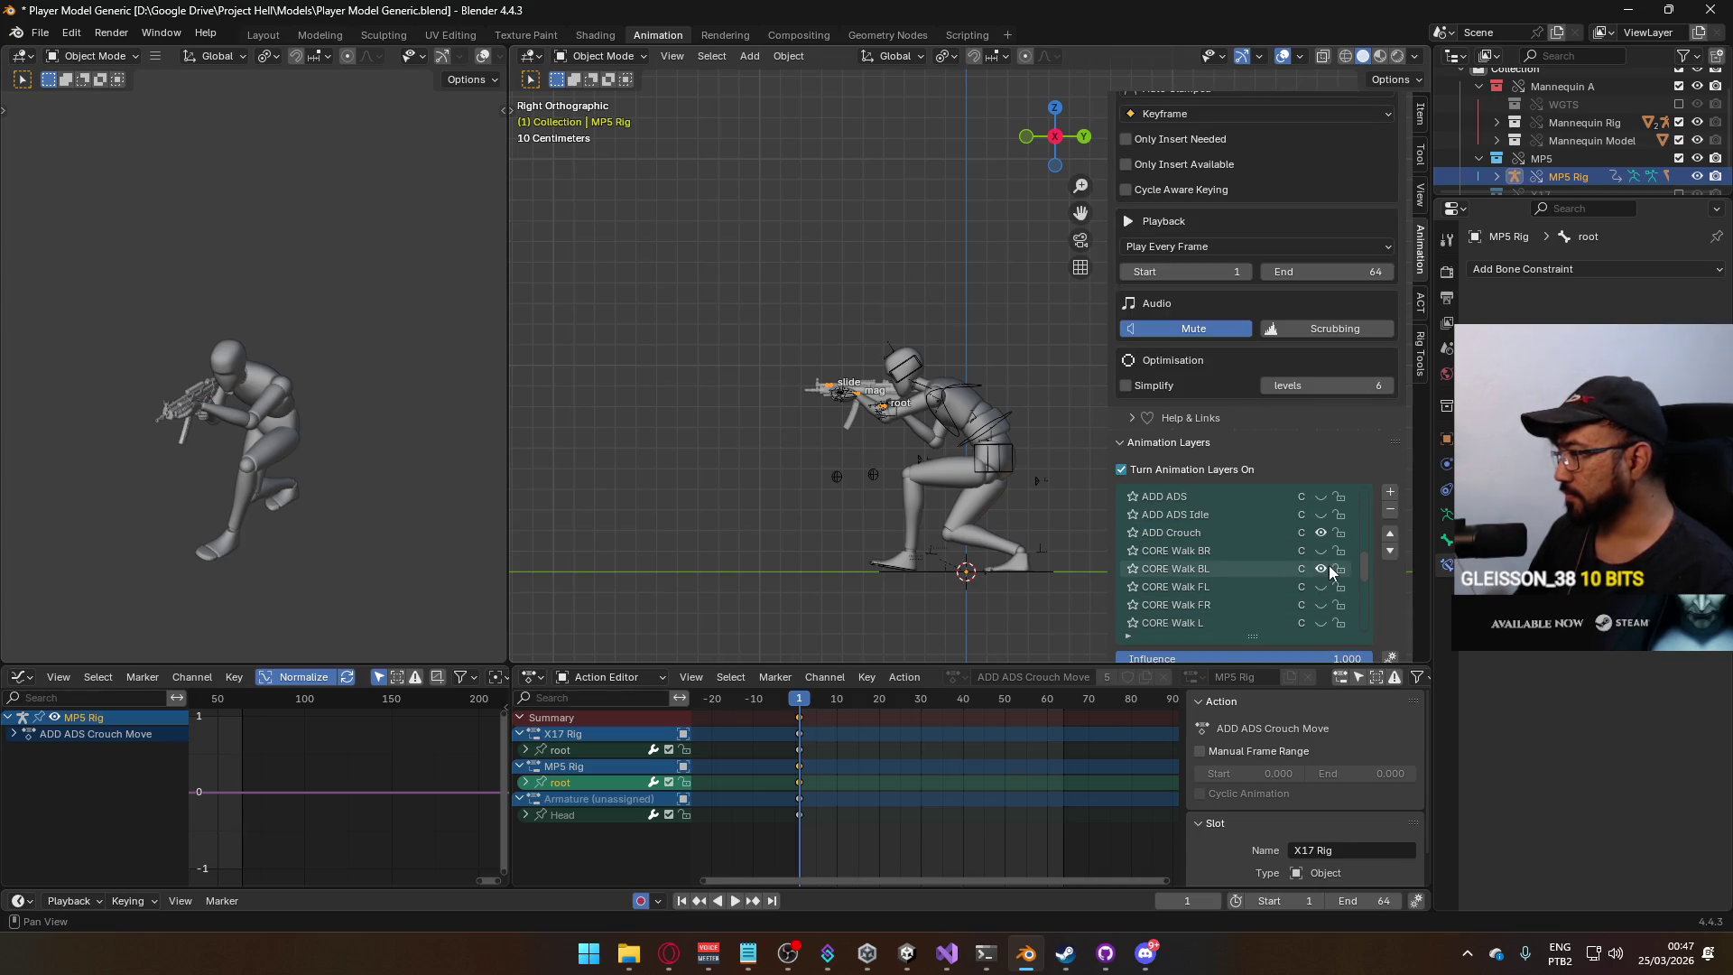
left_click(1321, 568)
Show the CORE Walk BR layer on the armature and reselect the armature.
left_click(947, 404)
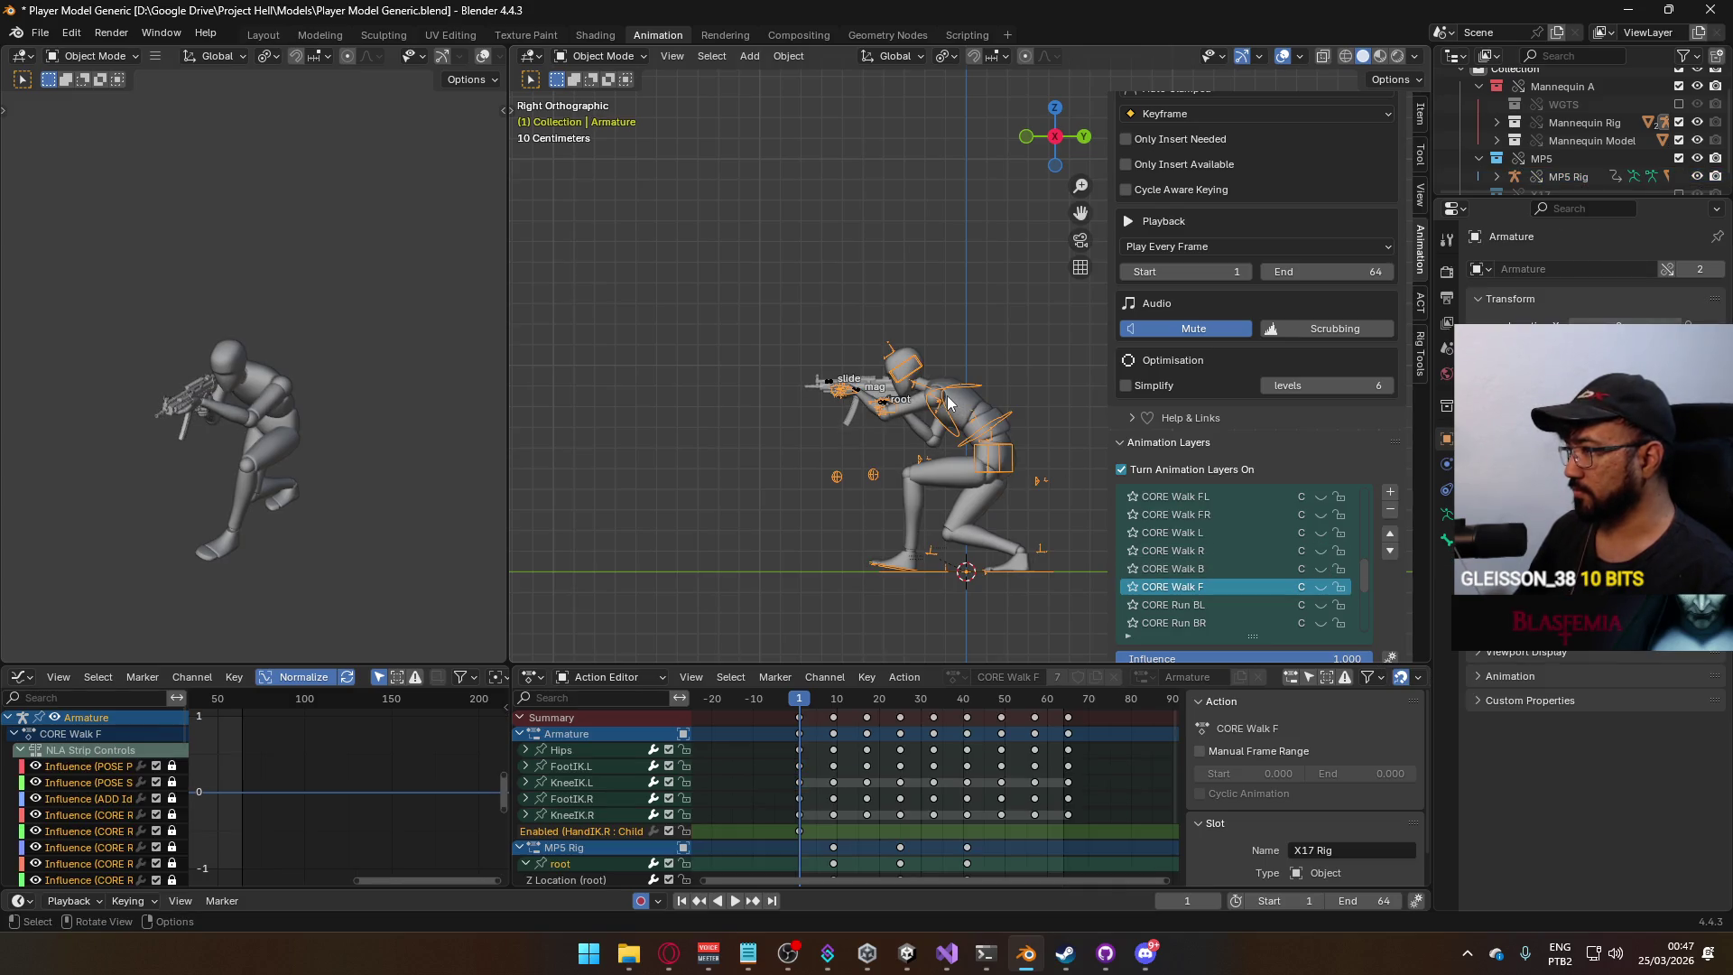
scroll(1303, 558, "up", 2)
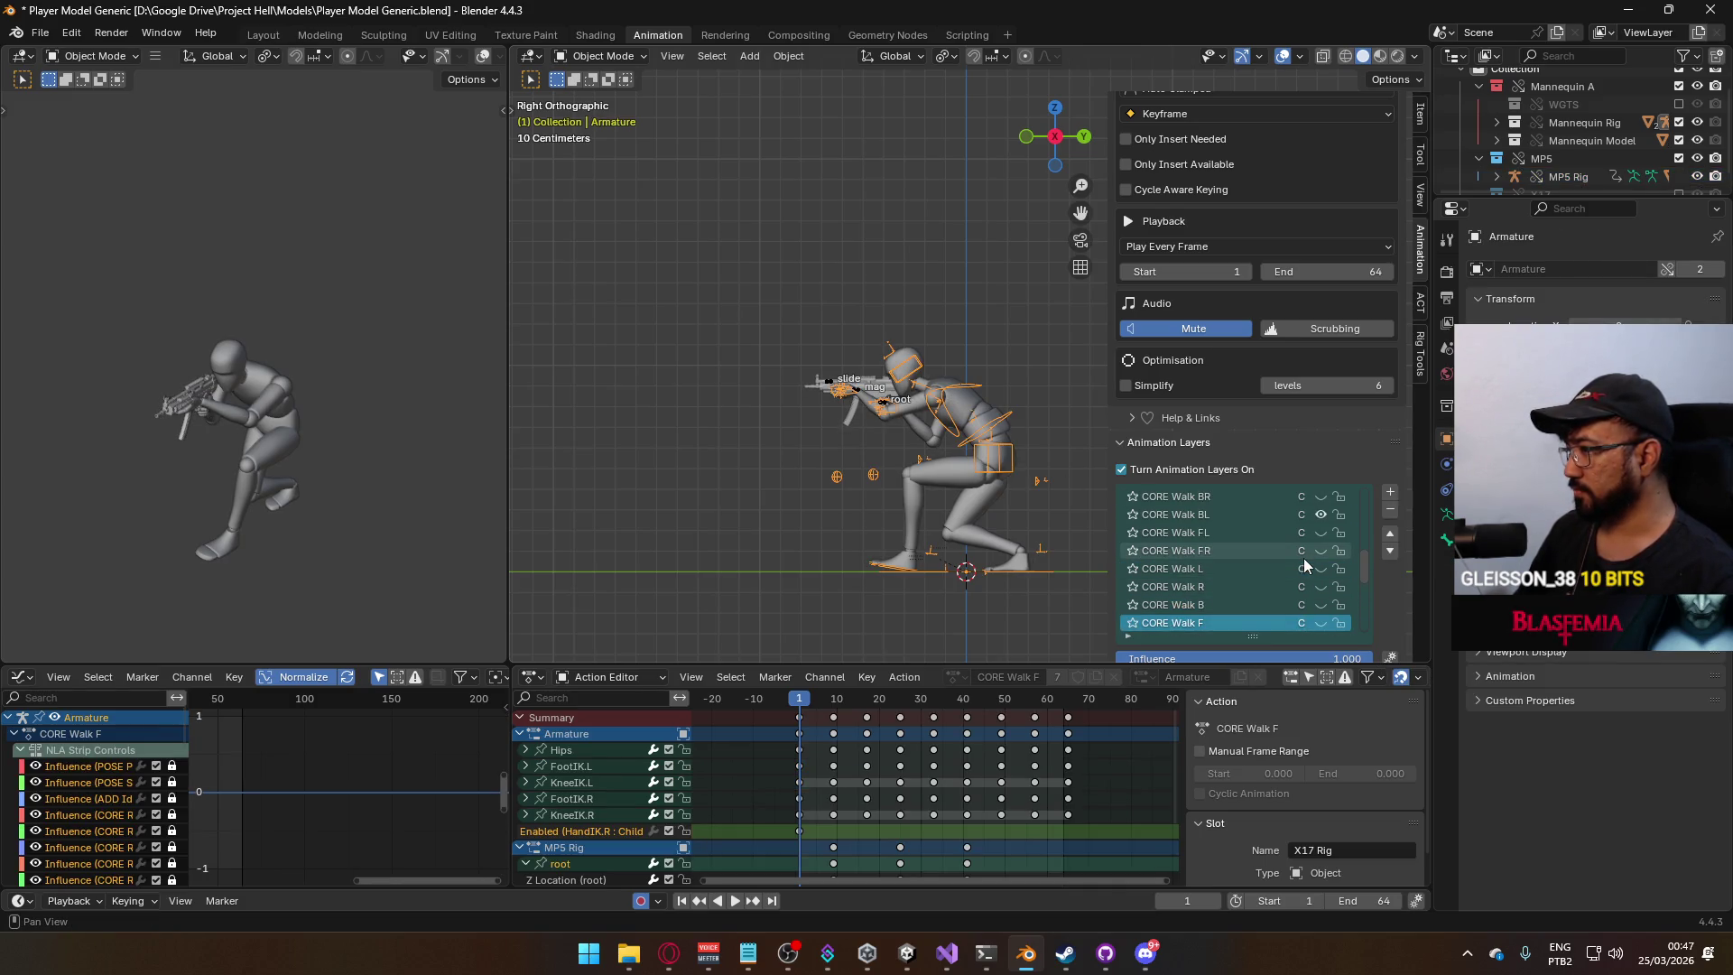
left_click(1319, 513)
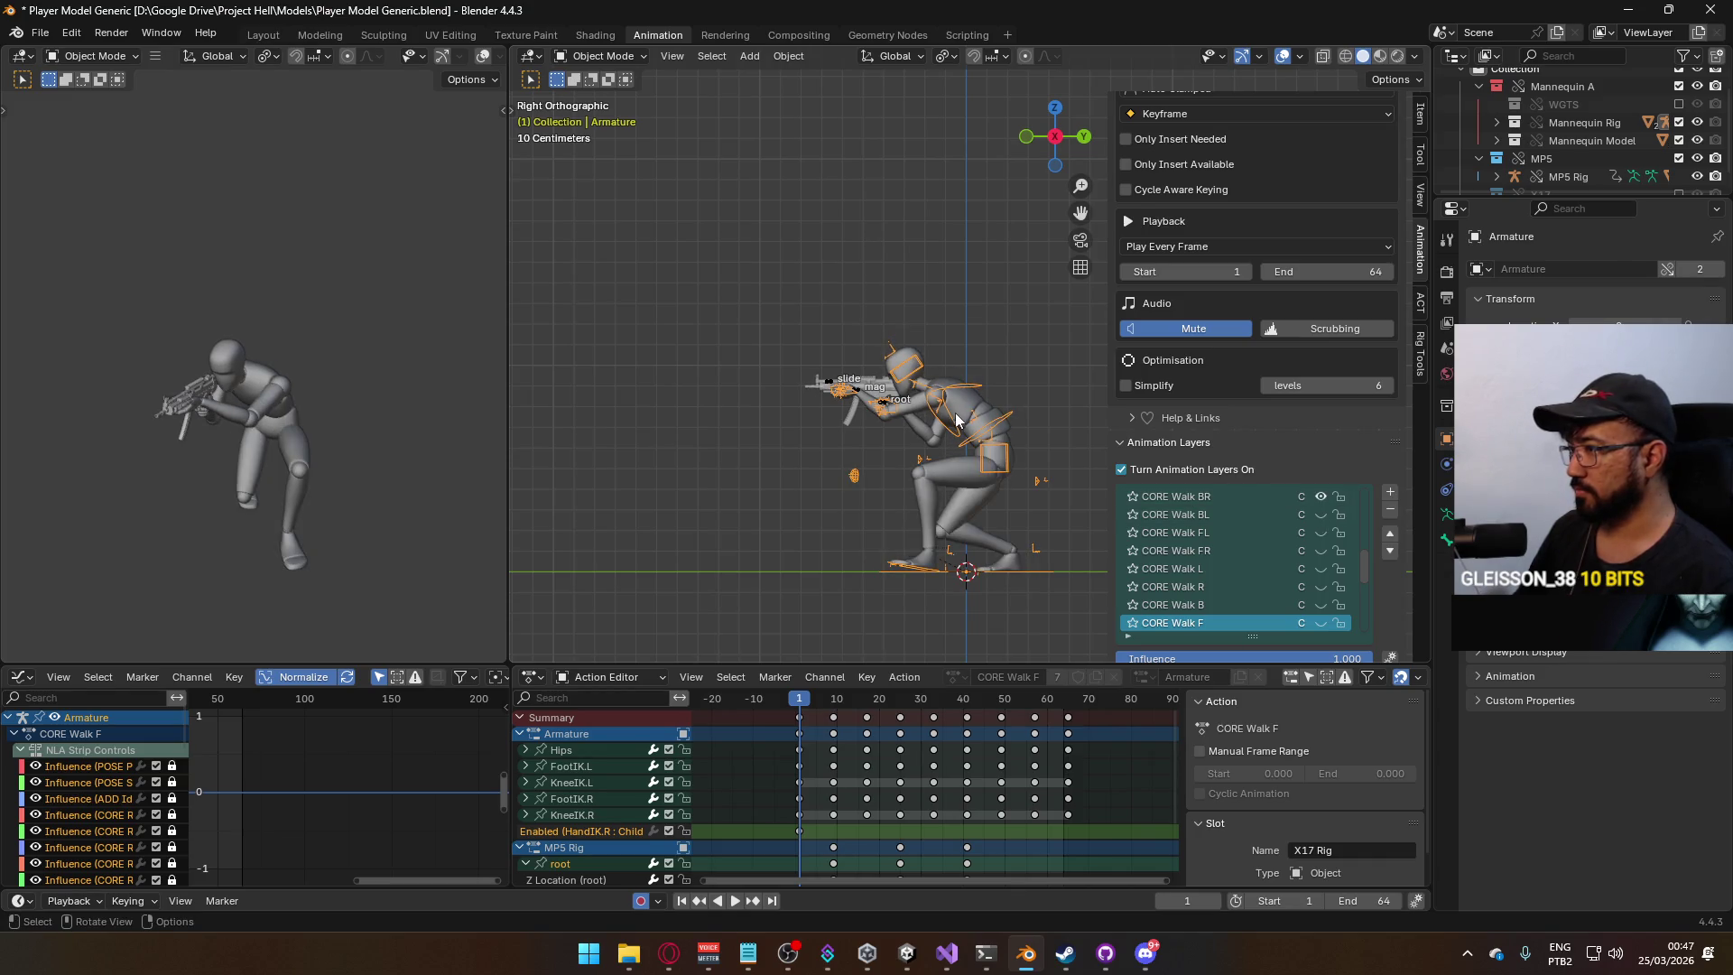
left_click(957, 420)
left_click(960, 473)
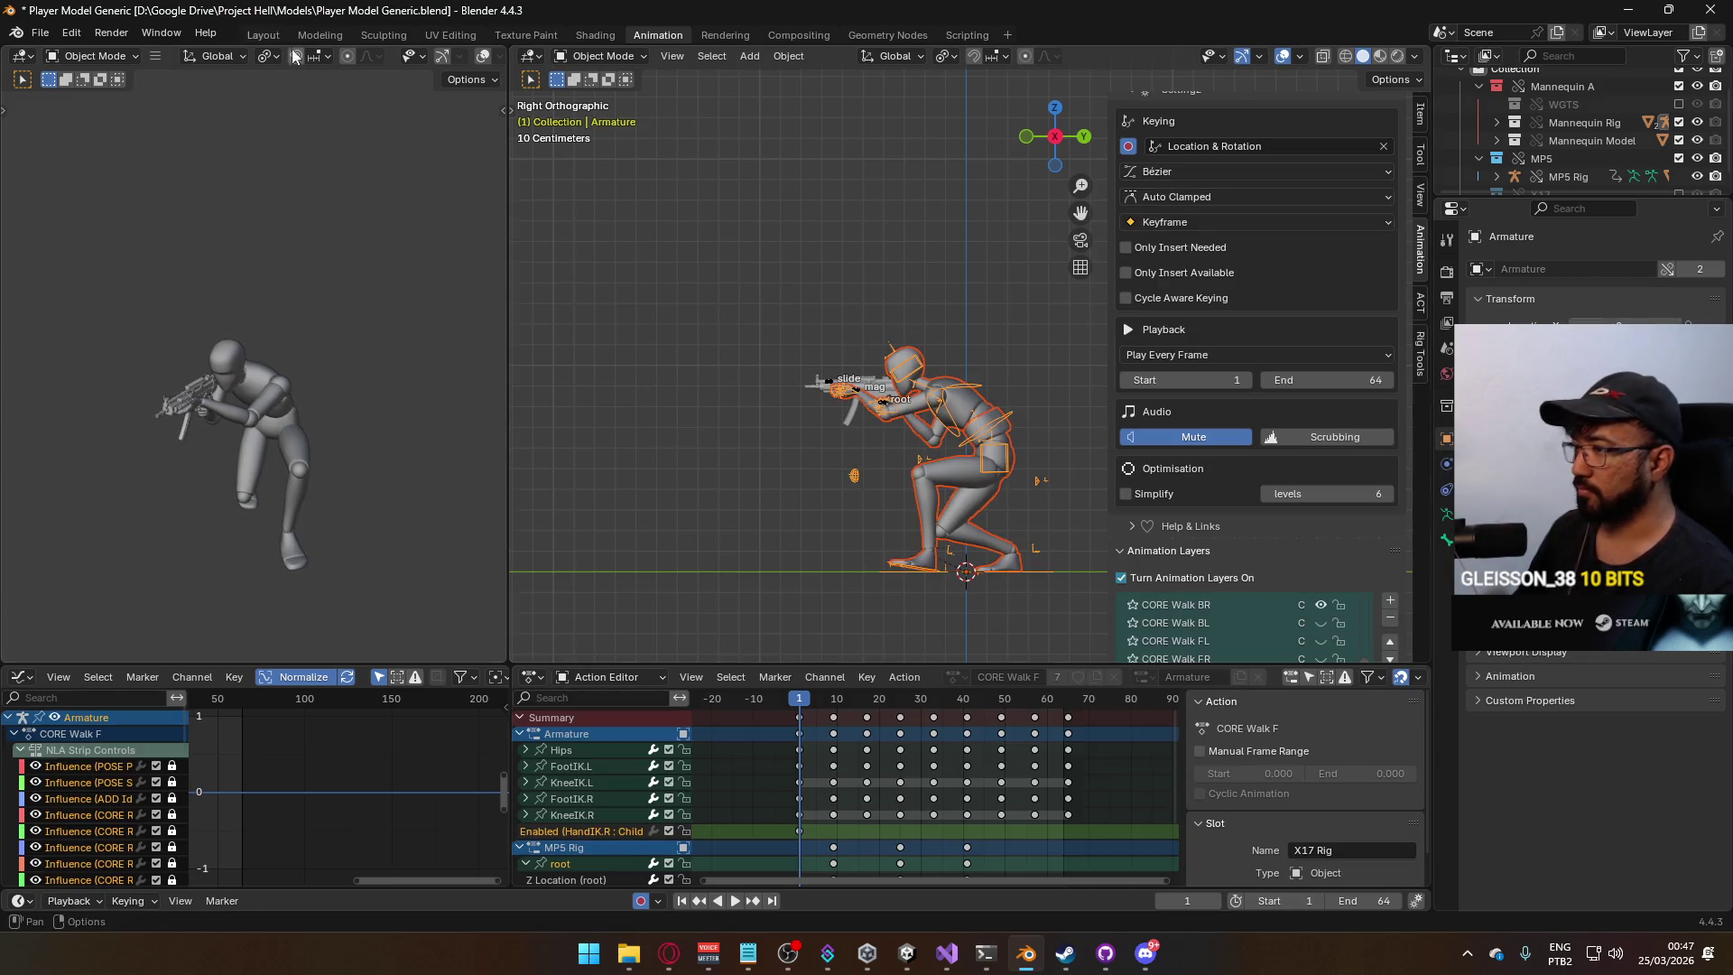
left_click(44, 33)
Choose FBX export and browse to the Unity animations folder.
mouse_move(112, 307)
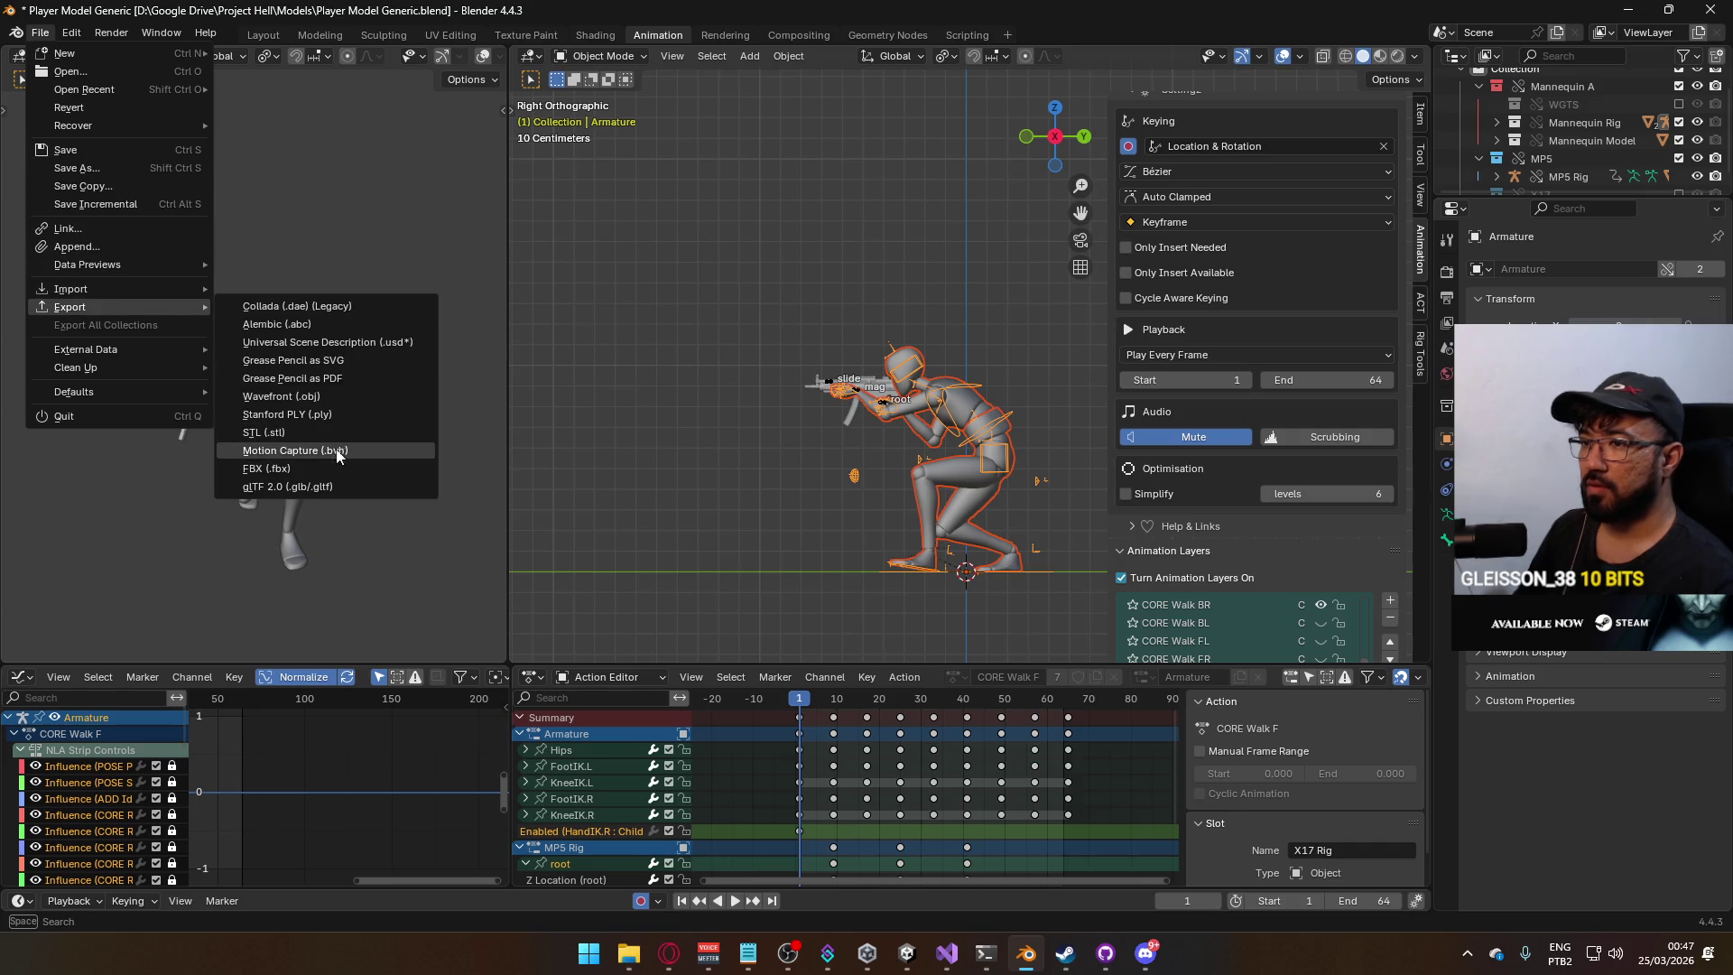
left_click(327, 464)
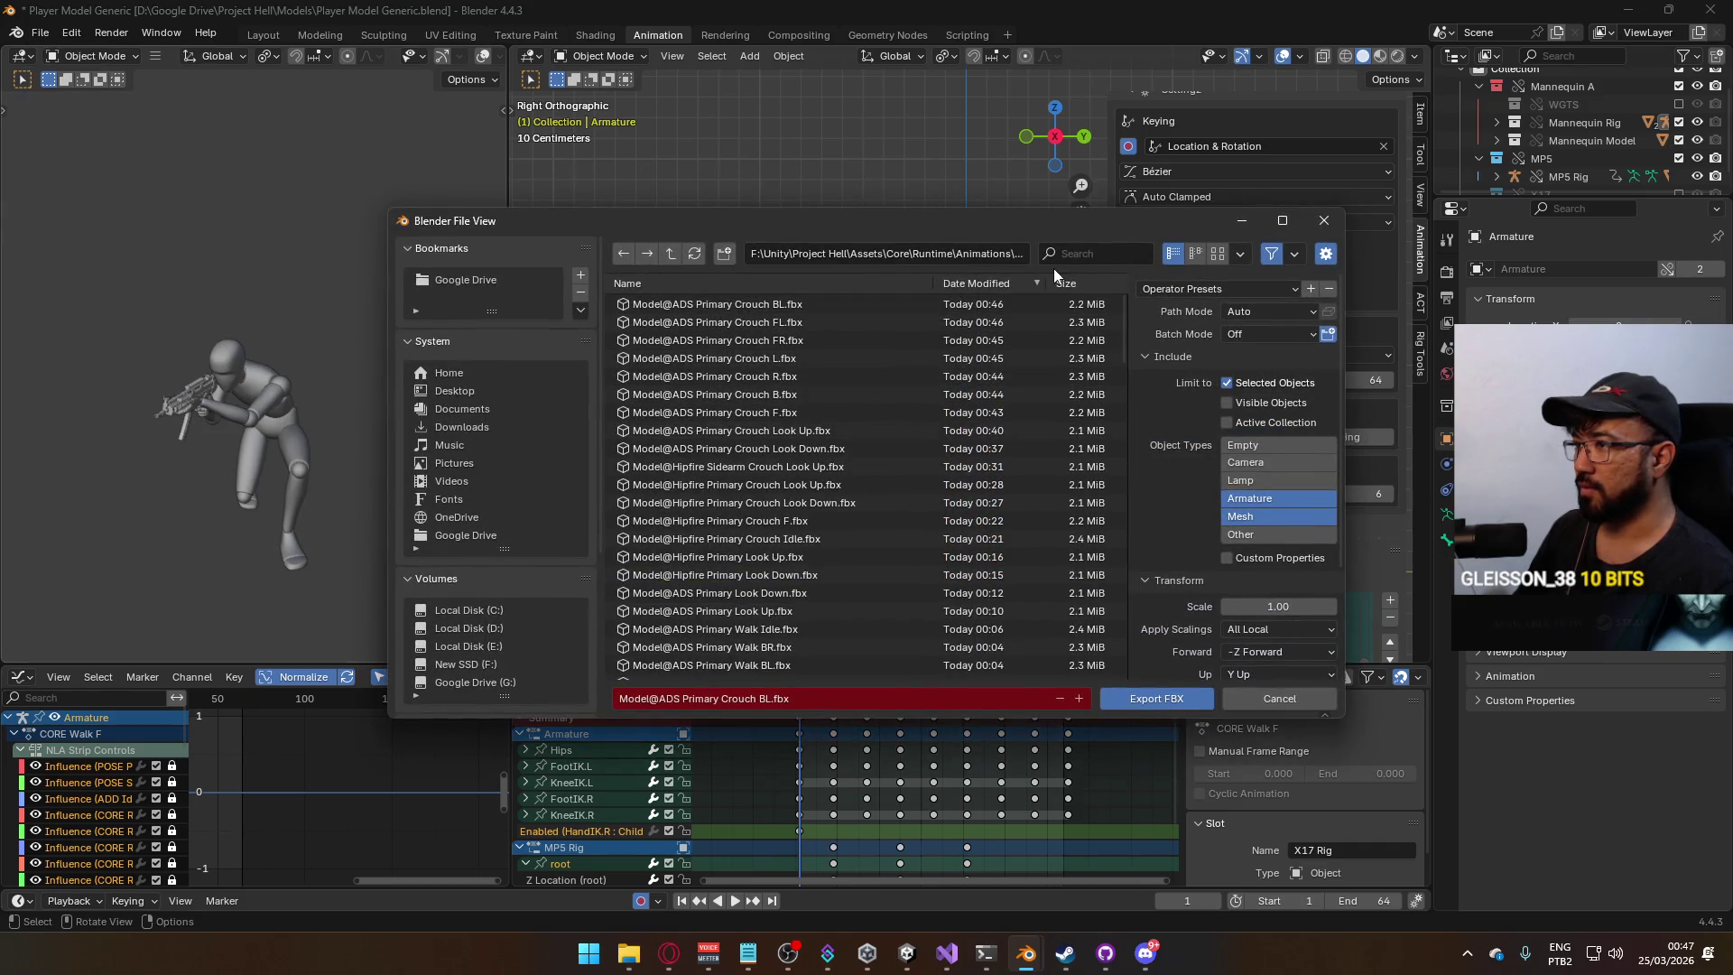
mouse_move(1124, 329)
left_mouse_down()
mouse_move(1135, 663)
mouse_move(1139, 635)
left_mouse_up()
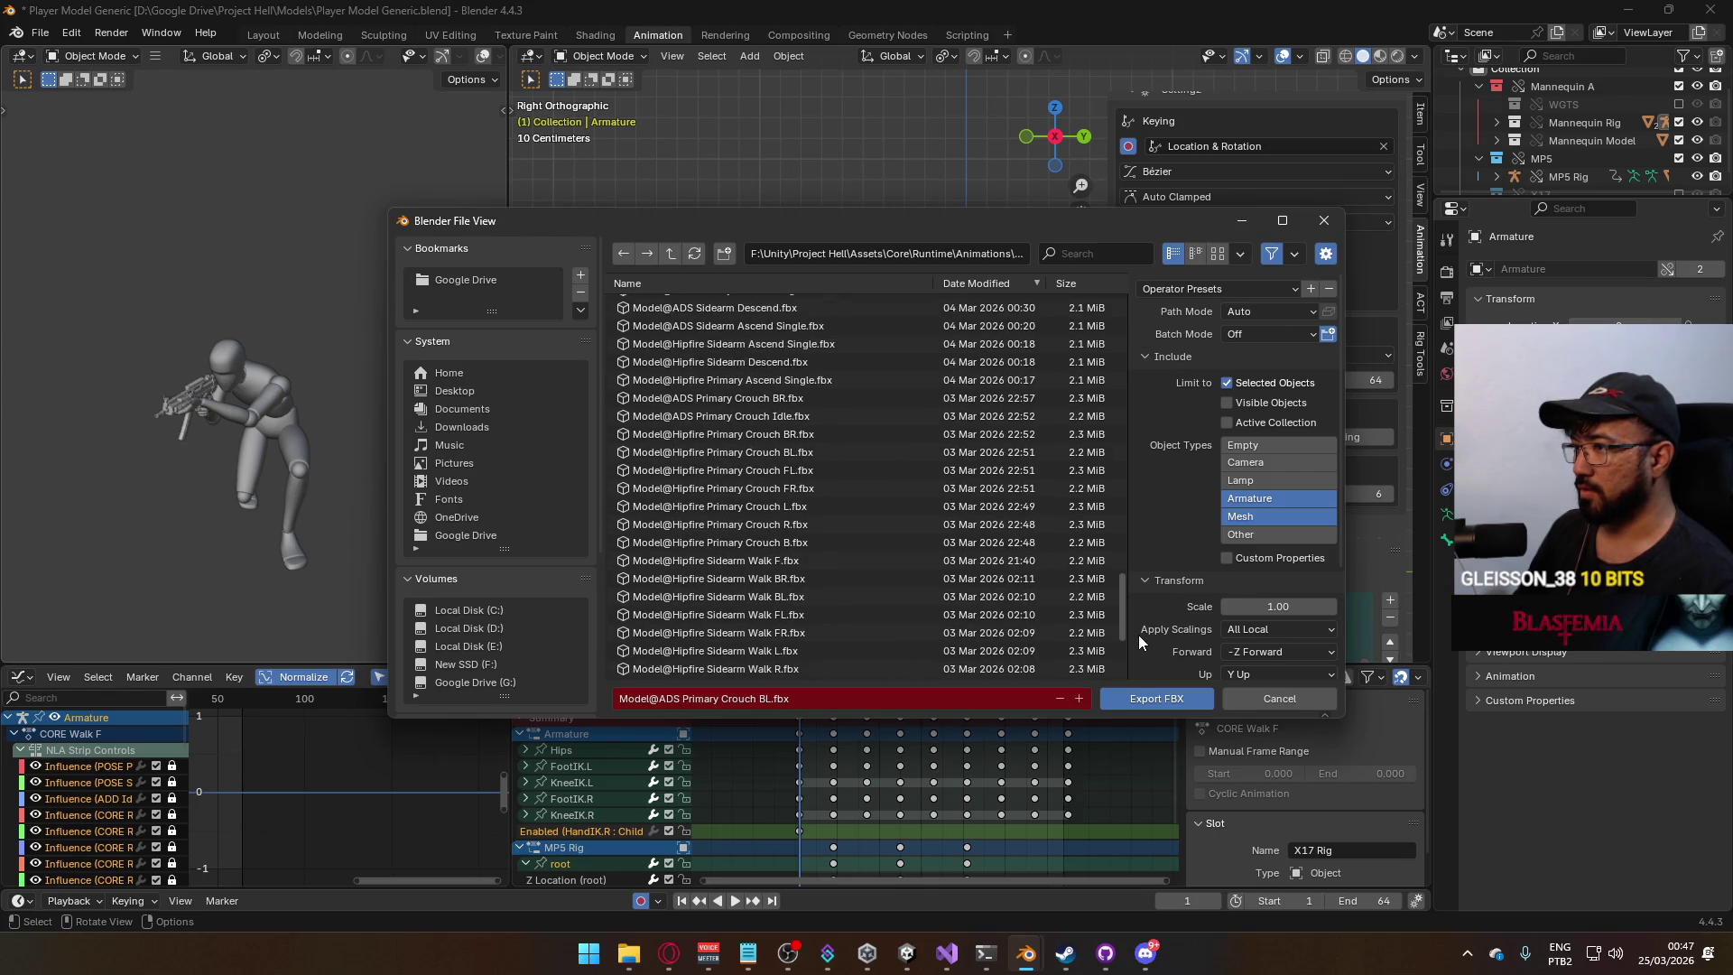
scroll(908, 506, "up", 4)
scroll(913, 526, "up", 1)
scroll(921, 523, "up", 5)
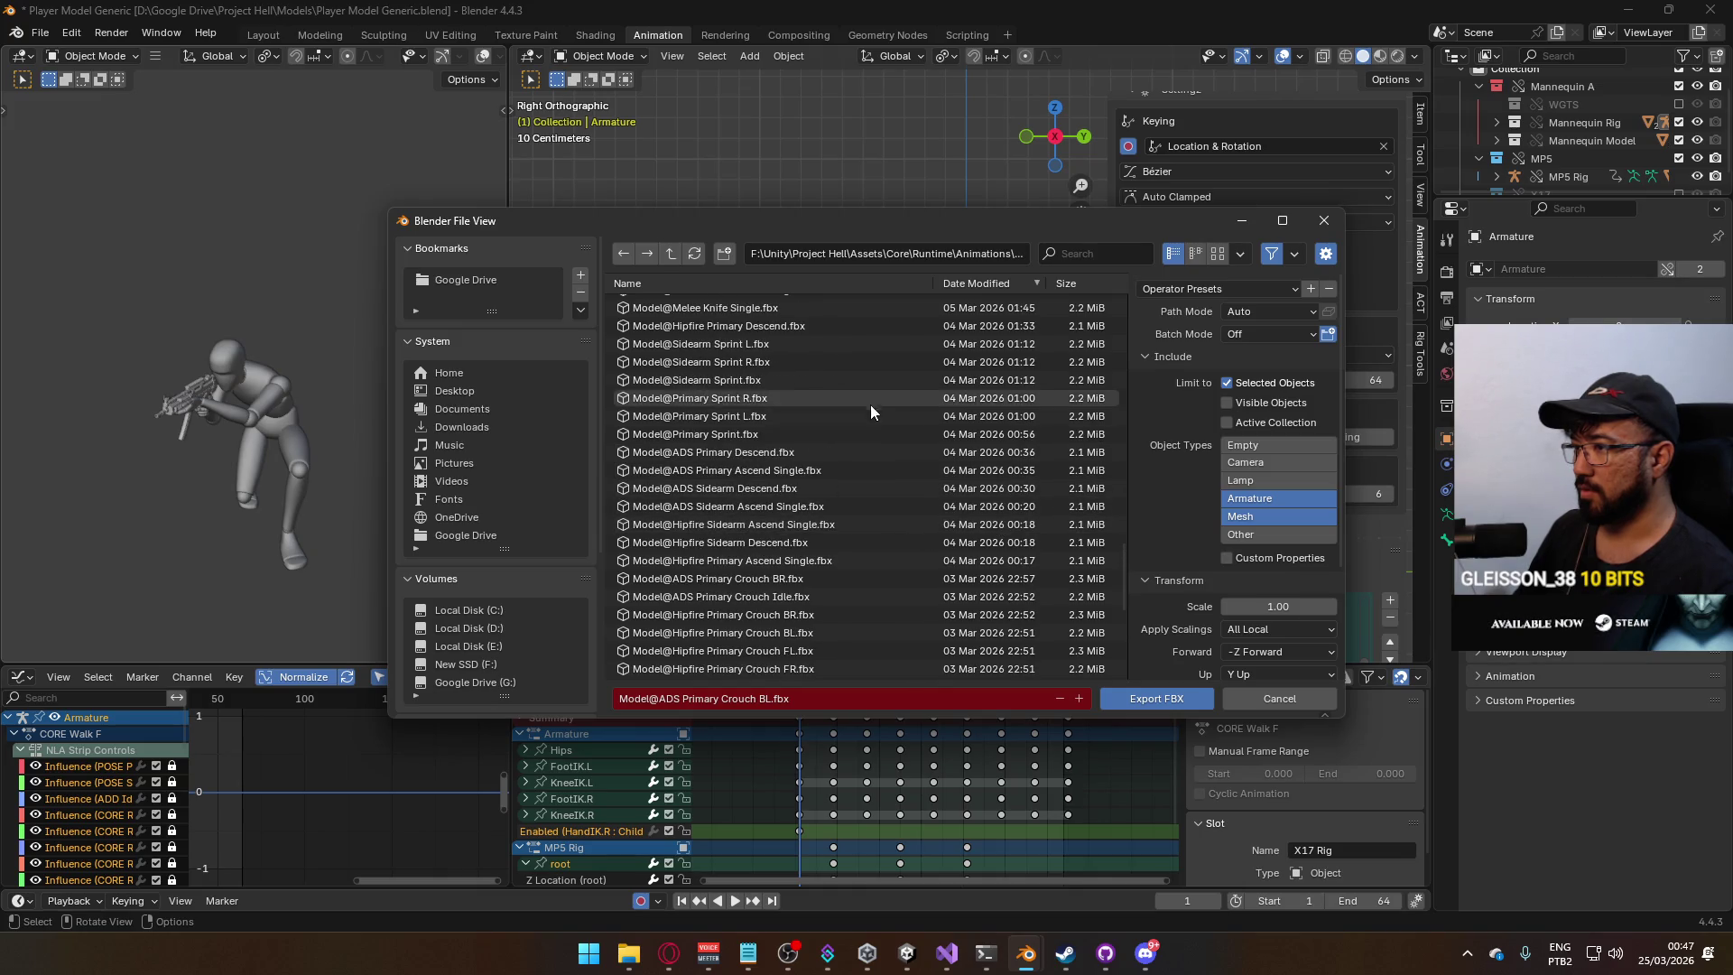
scroll(865, 488, "up", 12)
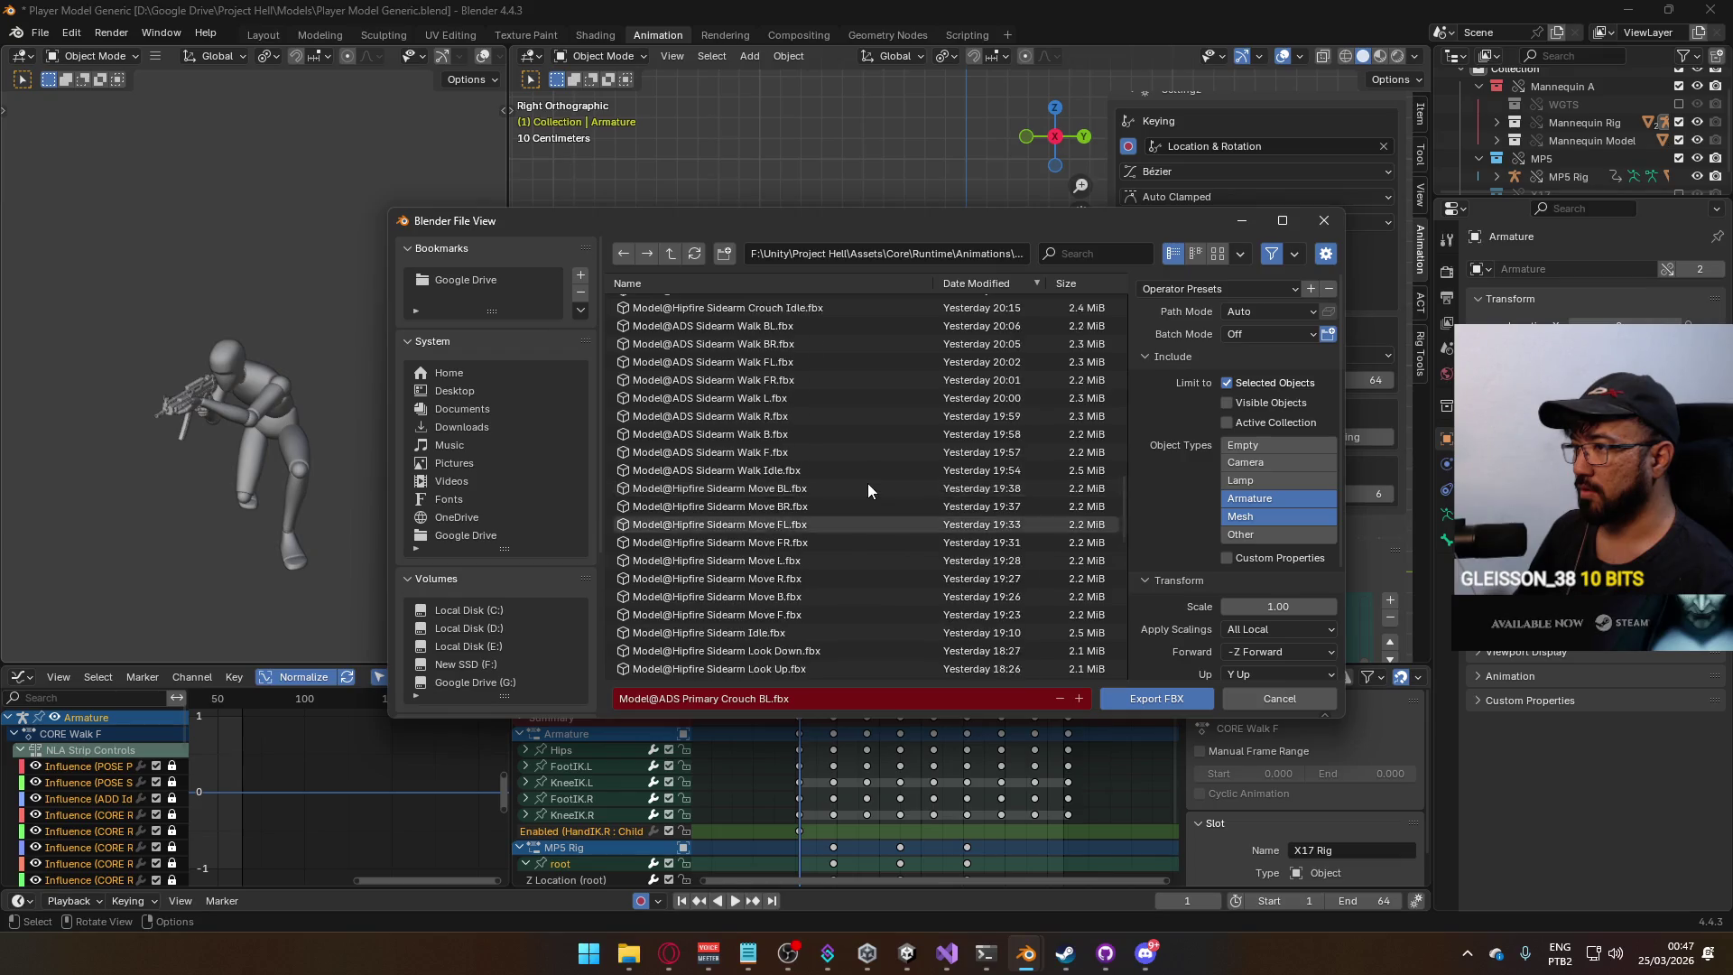
scroll(868, 488, "up", 11)
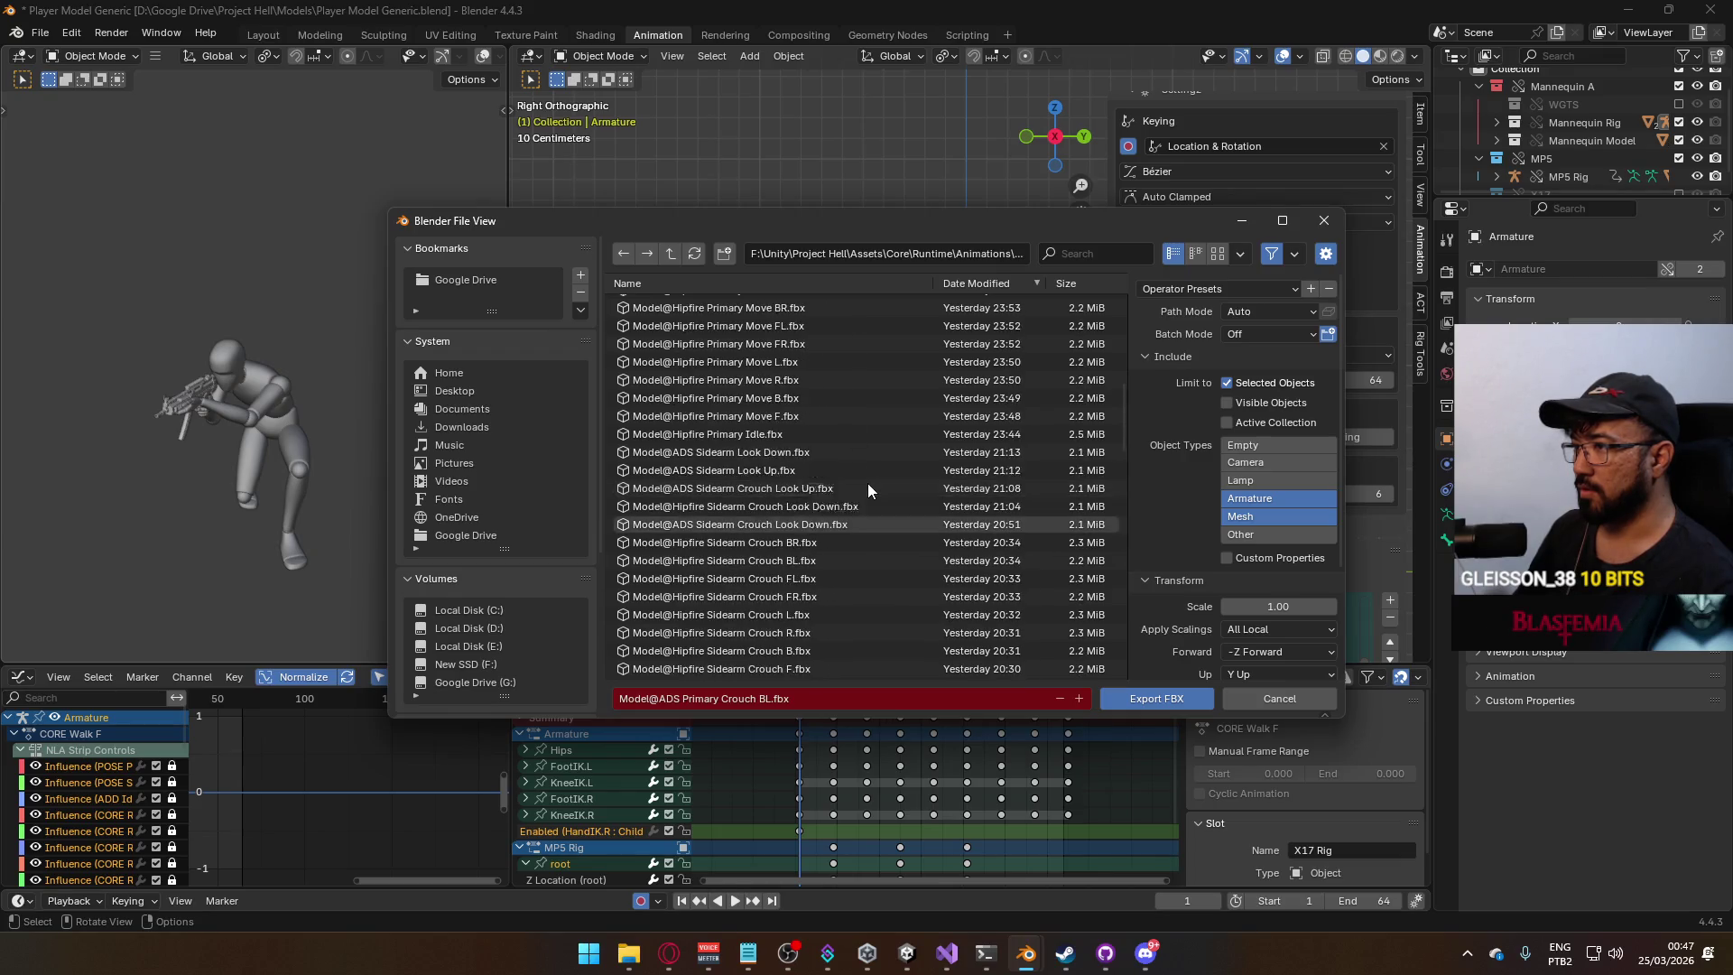
scroll(869, 488, "up", 6)
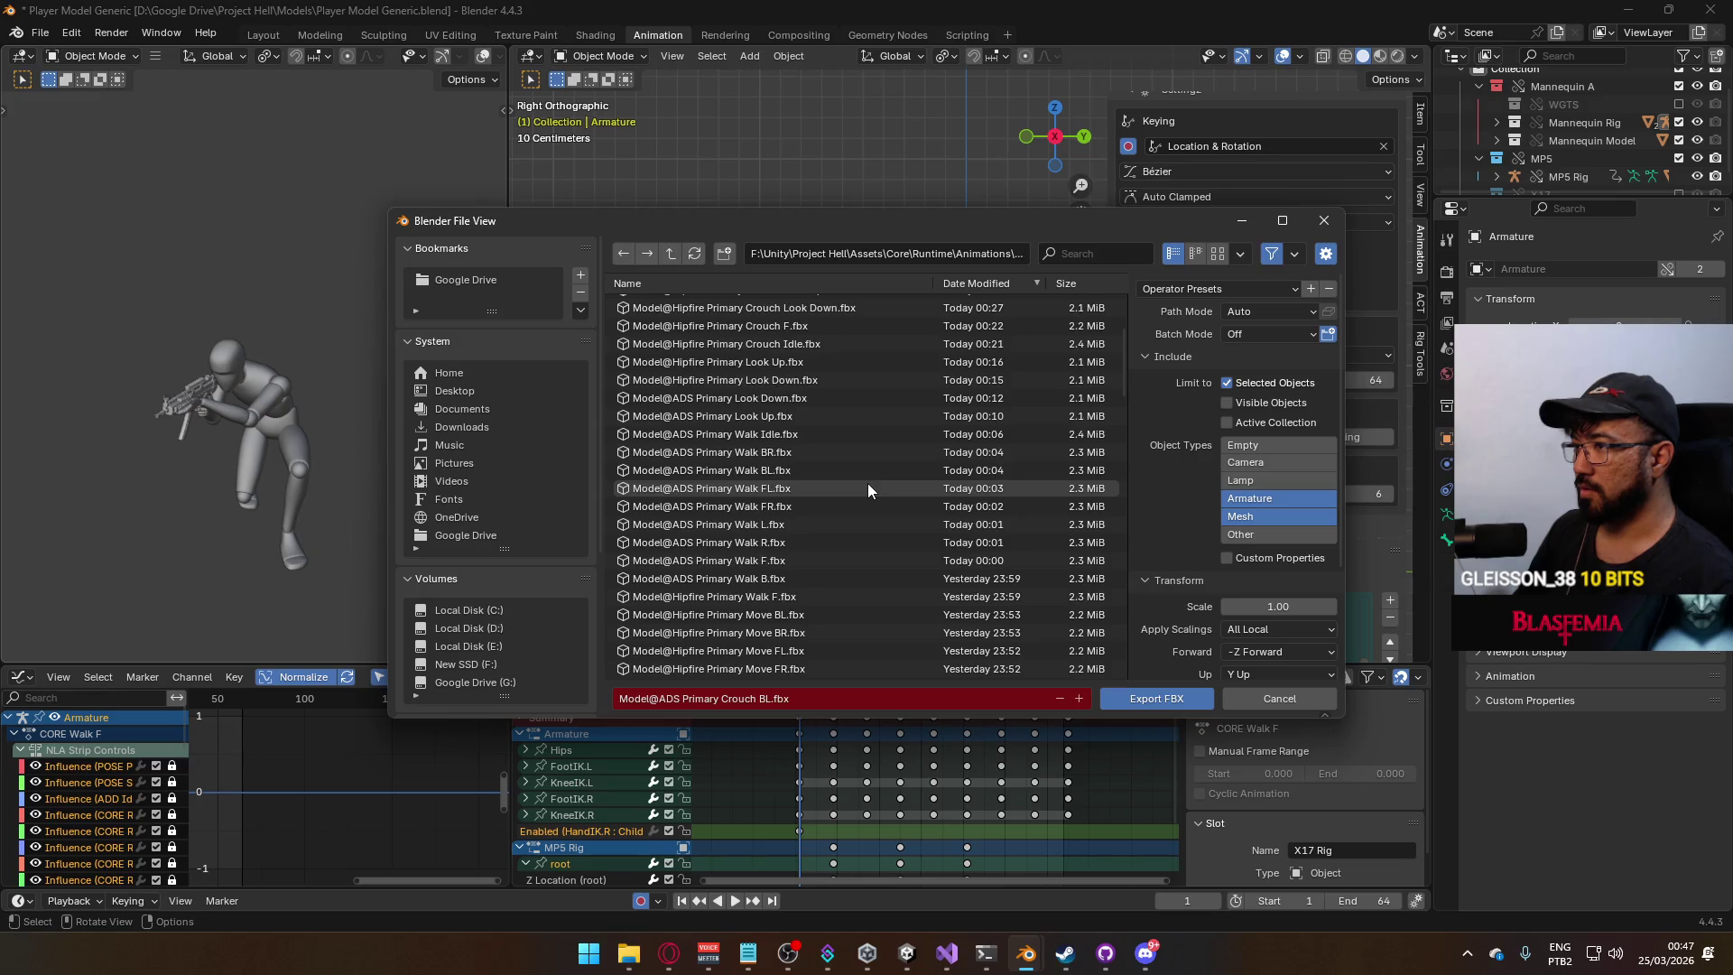
scroll(815, 417, "up", 1)
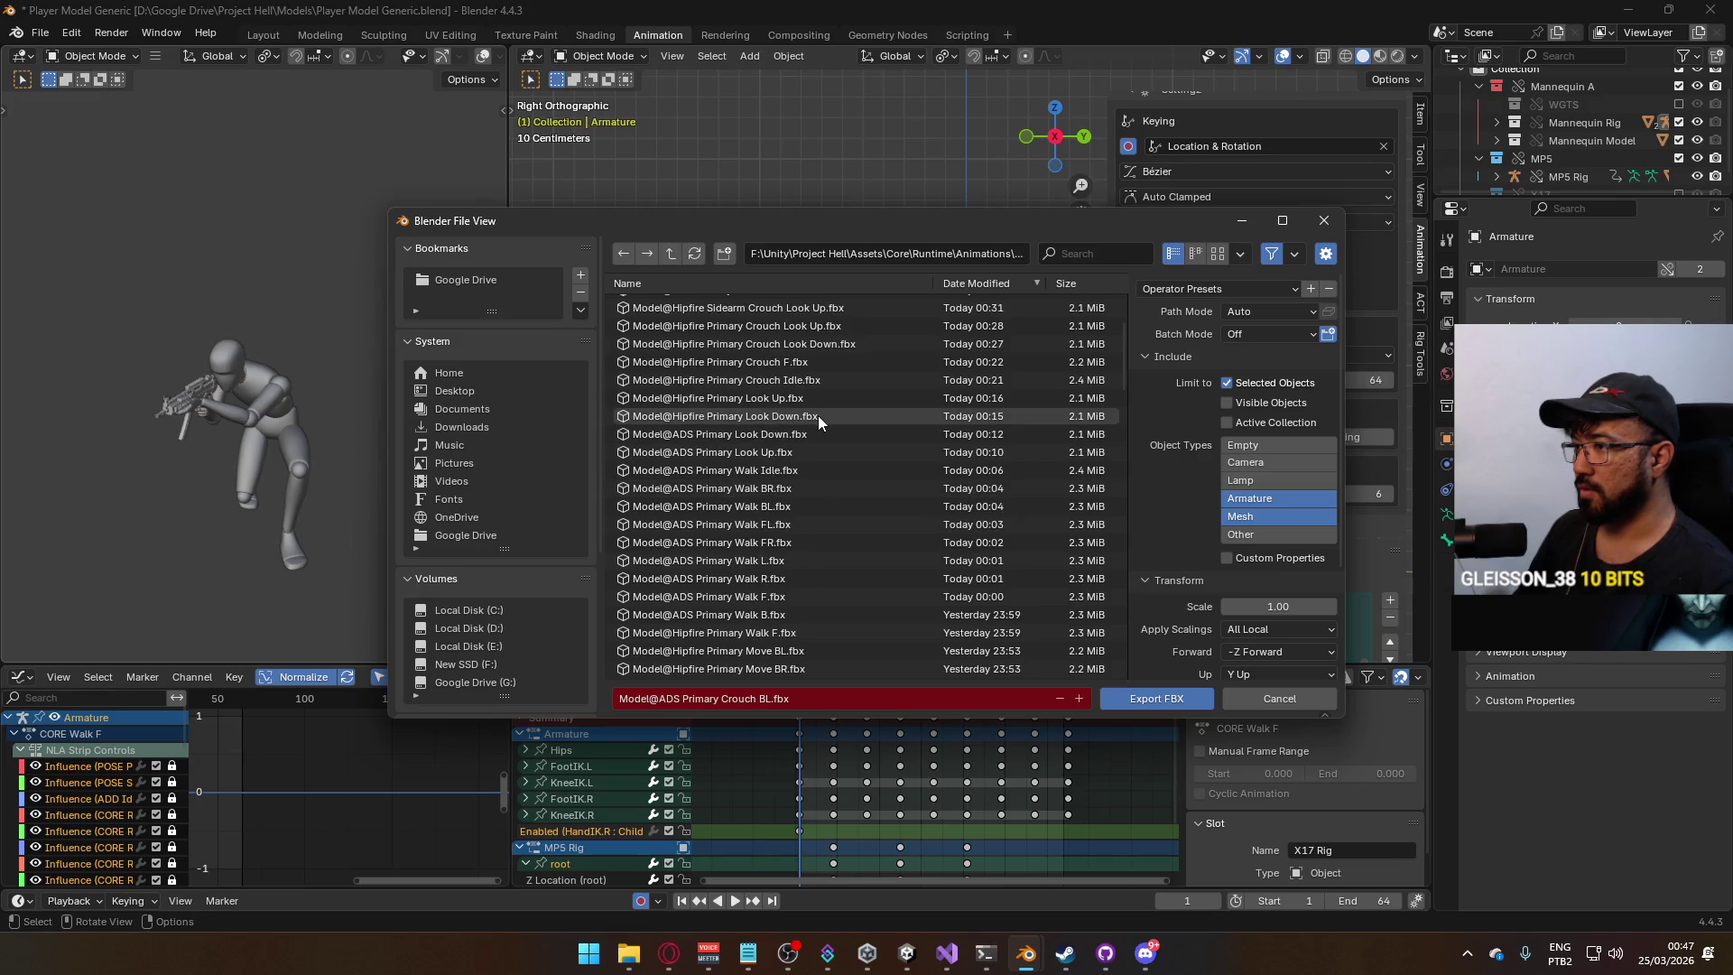
Filter for 'ads primary cr br' and overwrite Model@ADS Primary Crouch BR.fbx.
left_click(1074, 253)
type("ads primary cr")
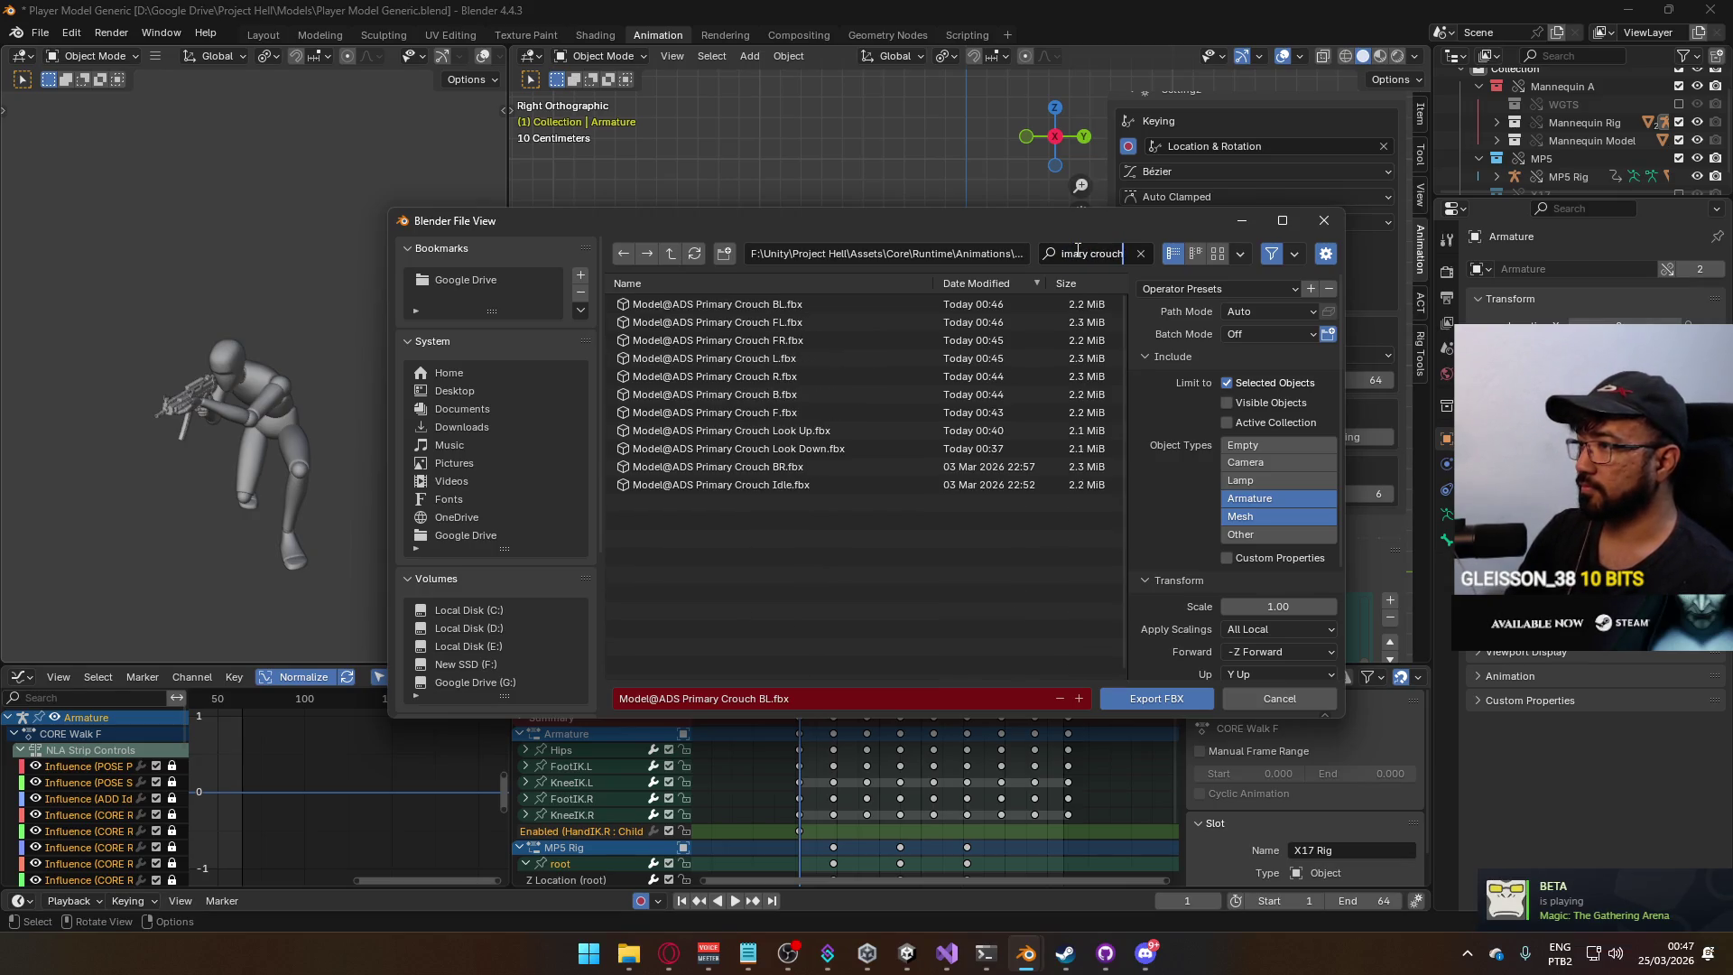
type(" br")
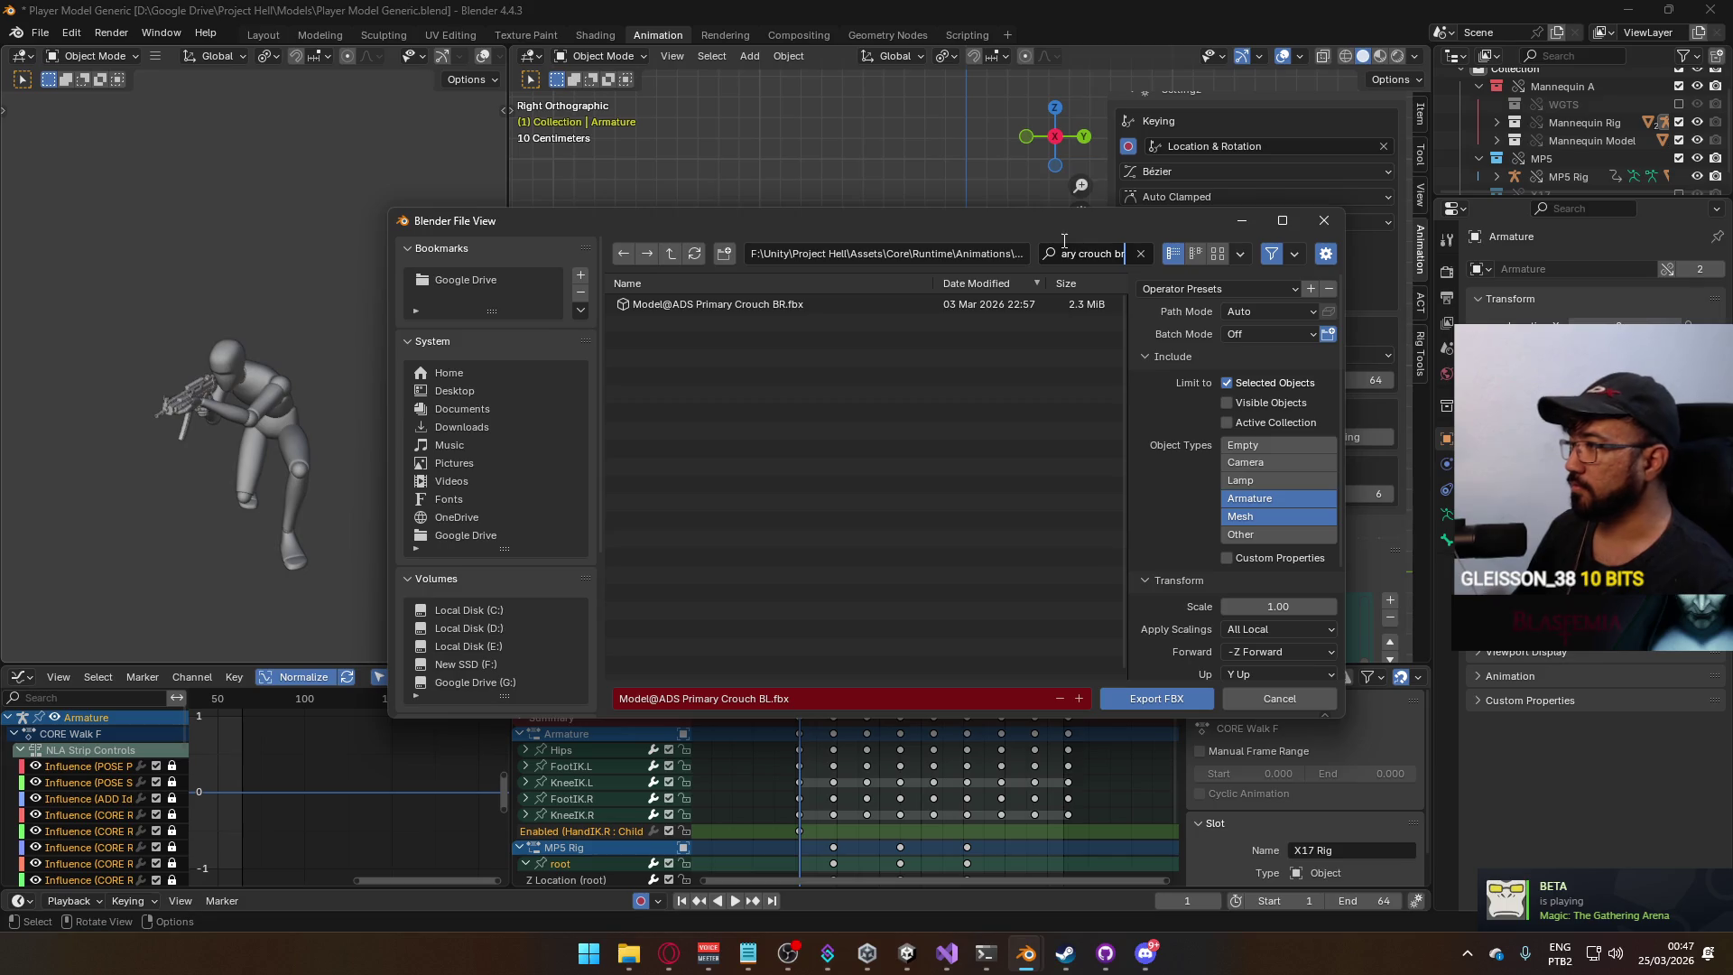
left_click_drag(1021, 229, 681, 164)
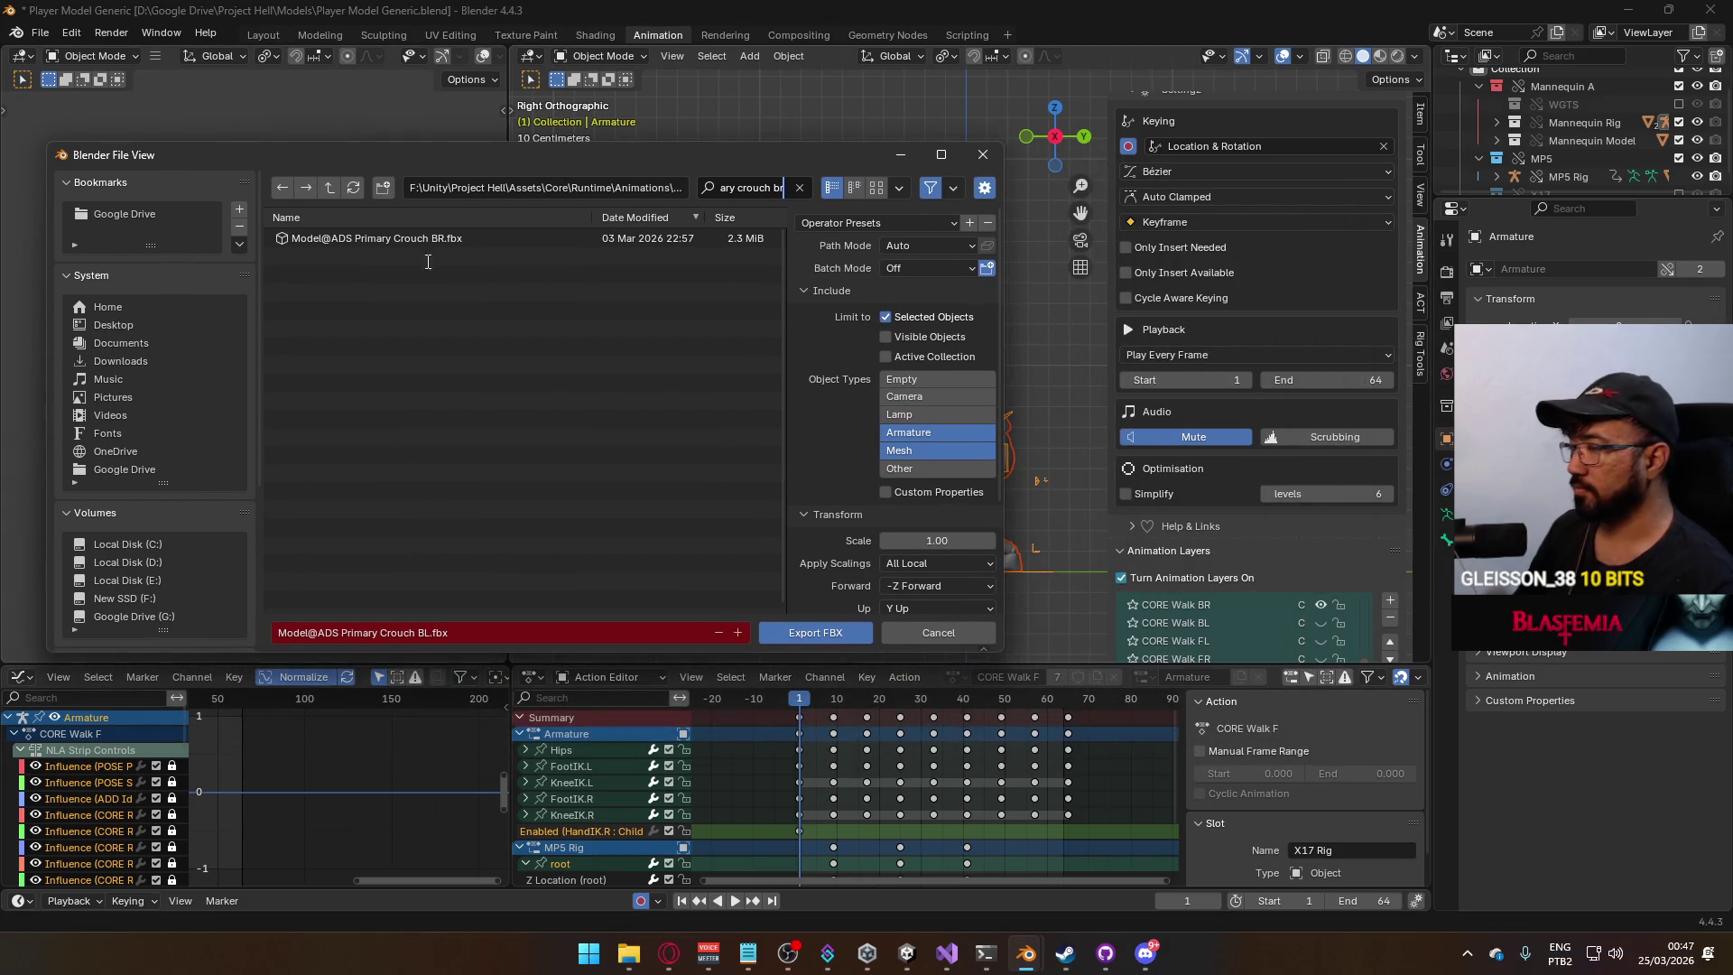
double_click(373, 239)
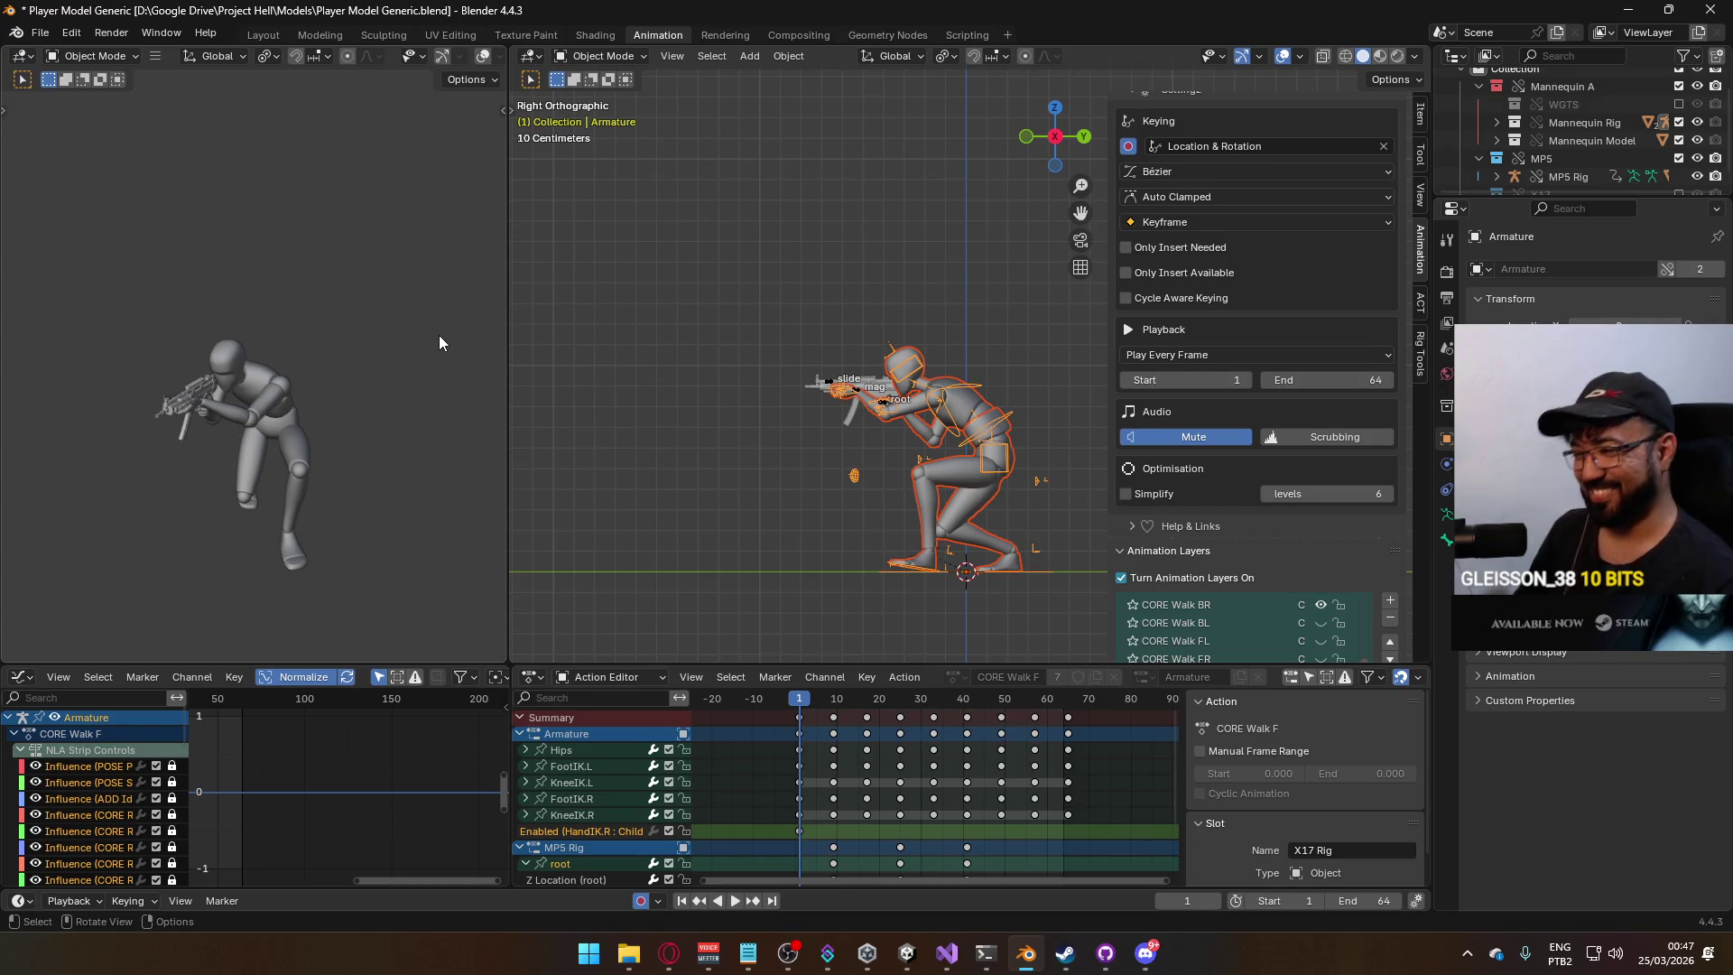
Play back the crouch animation to review it, then switch to the Unity editor.
key("space")
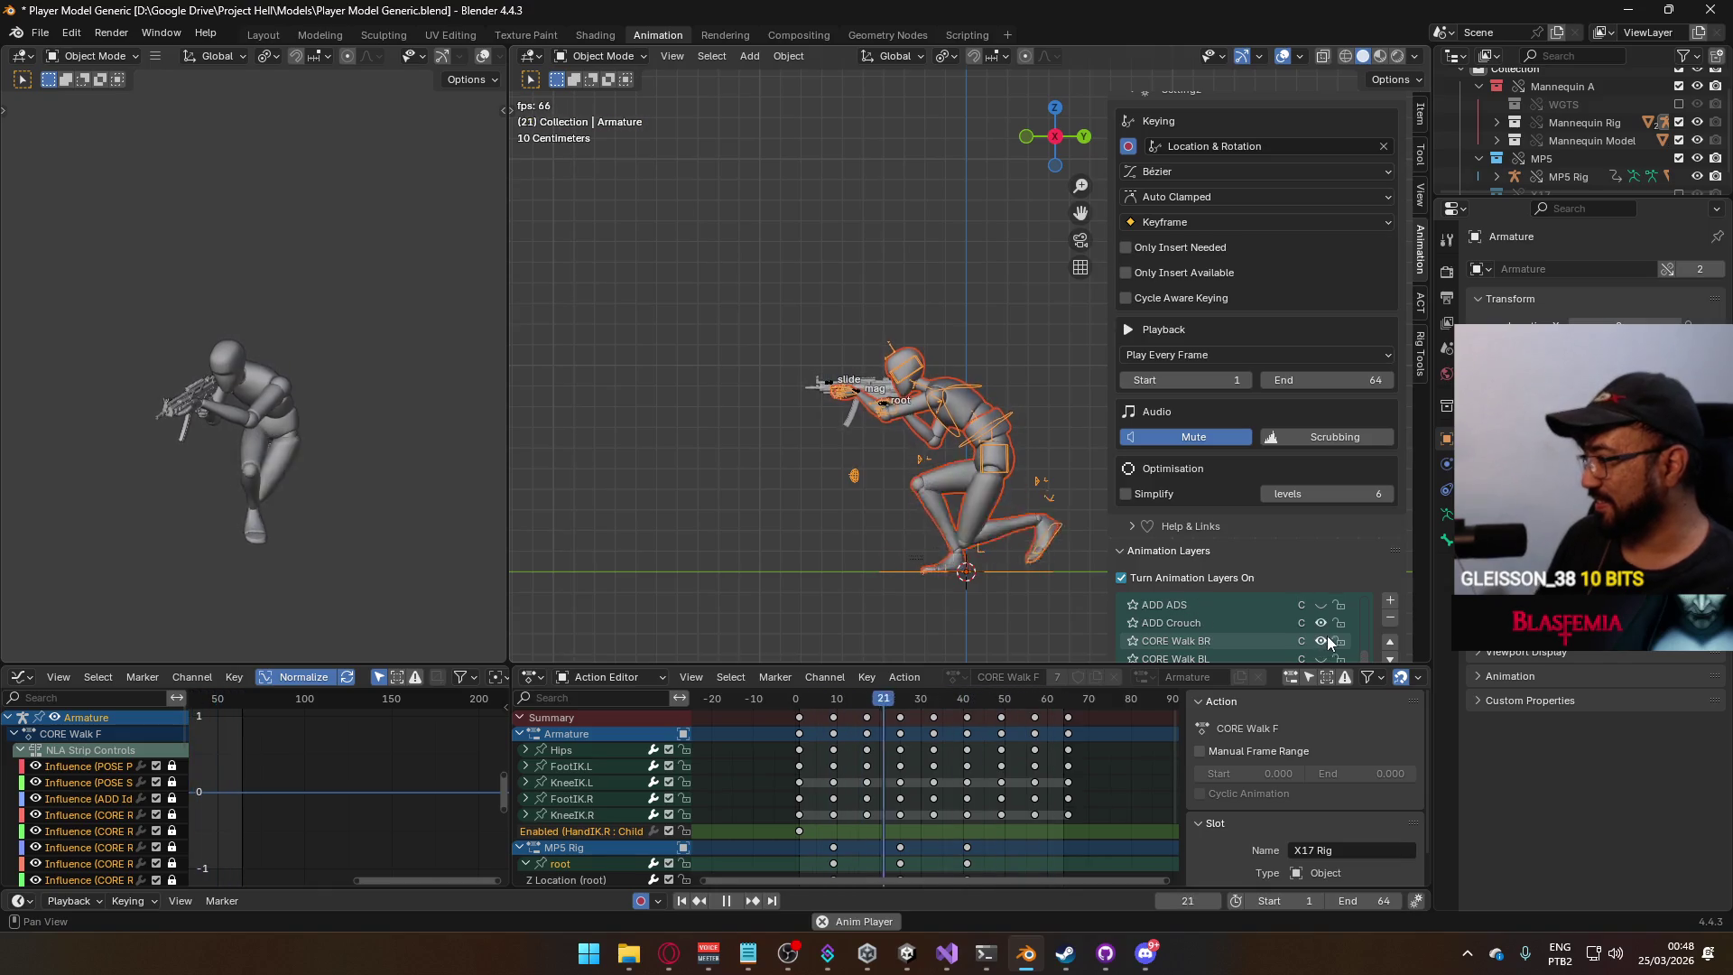
scroll(1328, 636, "up", 2)
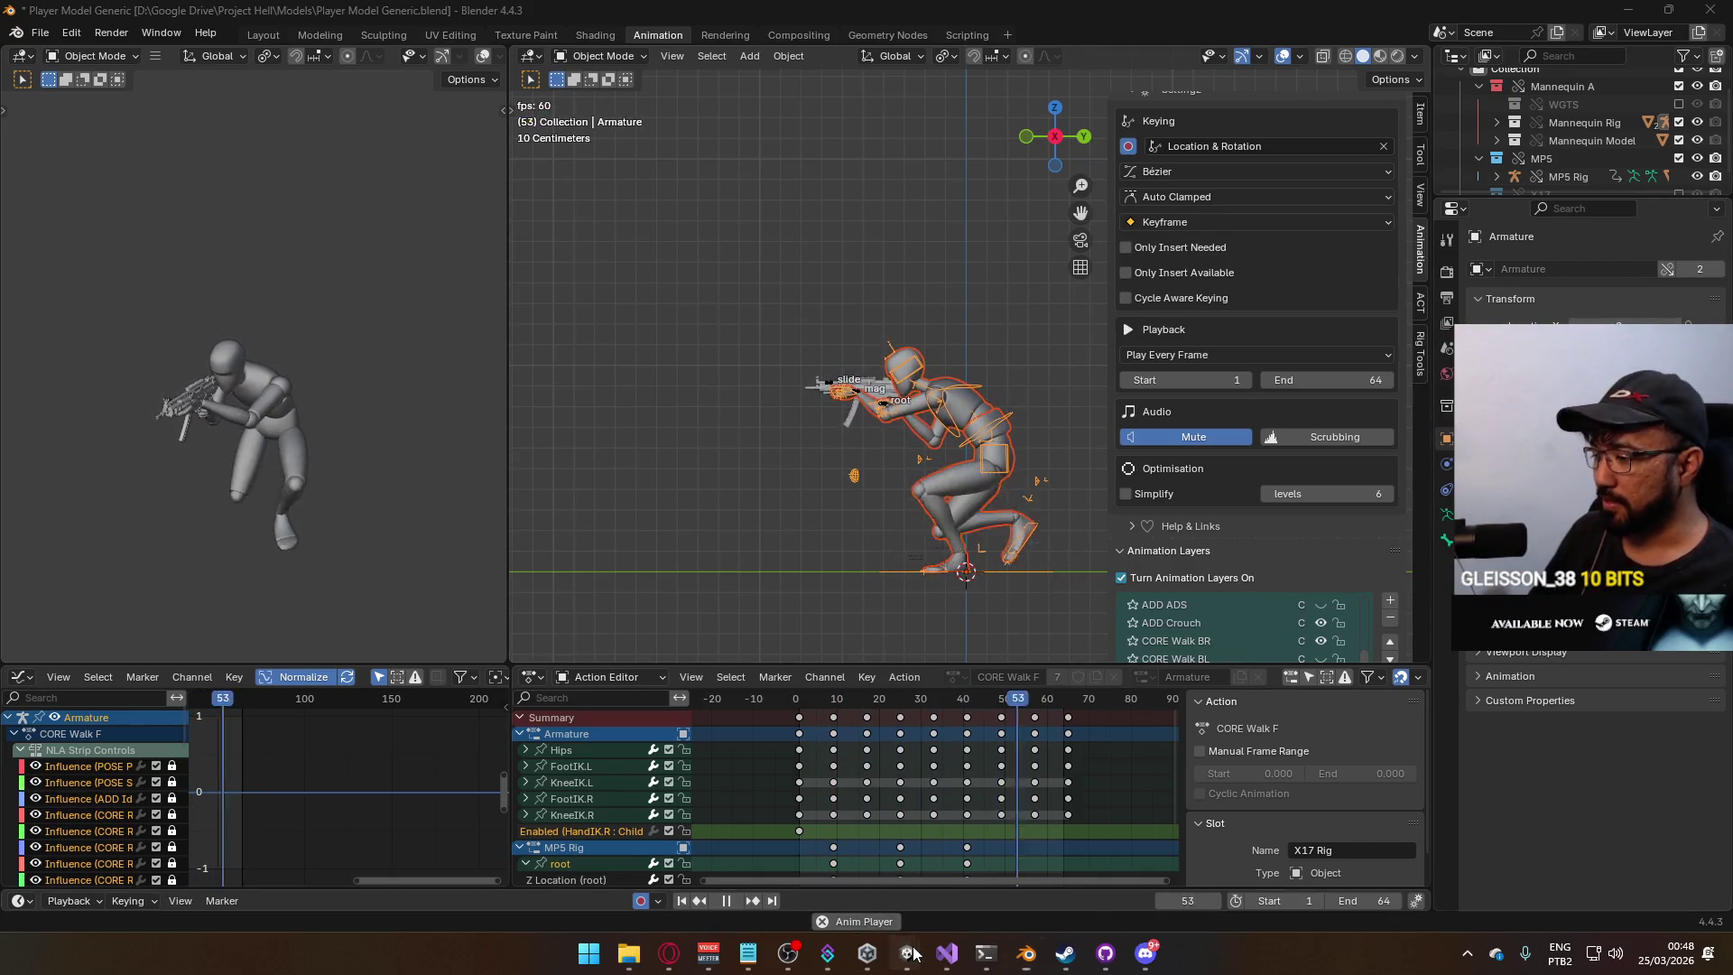
mouse_move(908, 952)
left_click(840, 893)
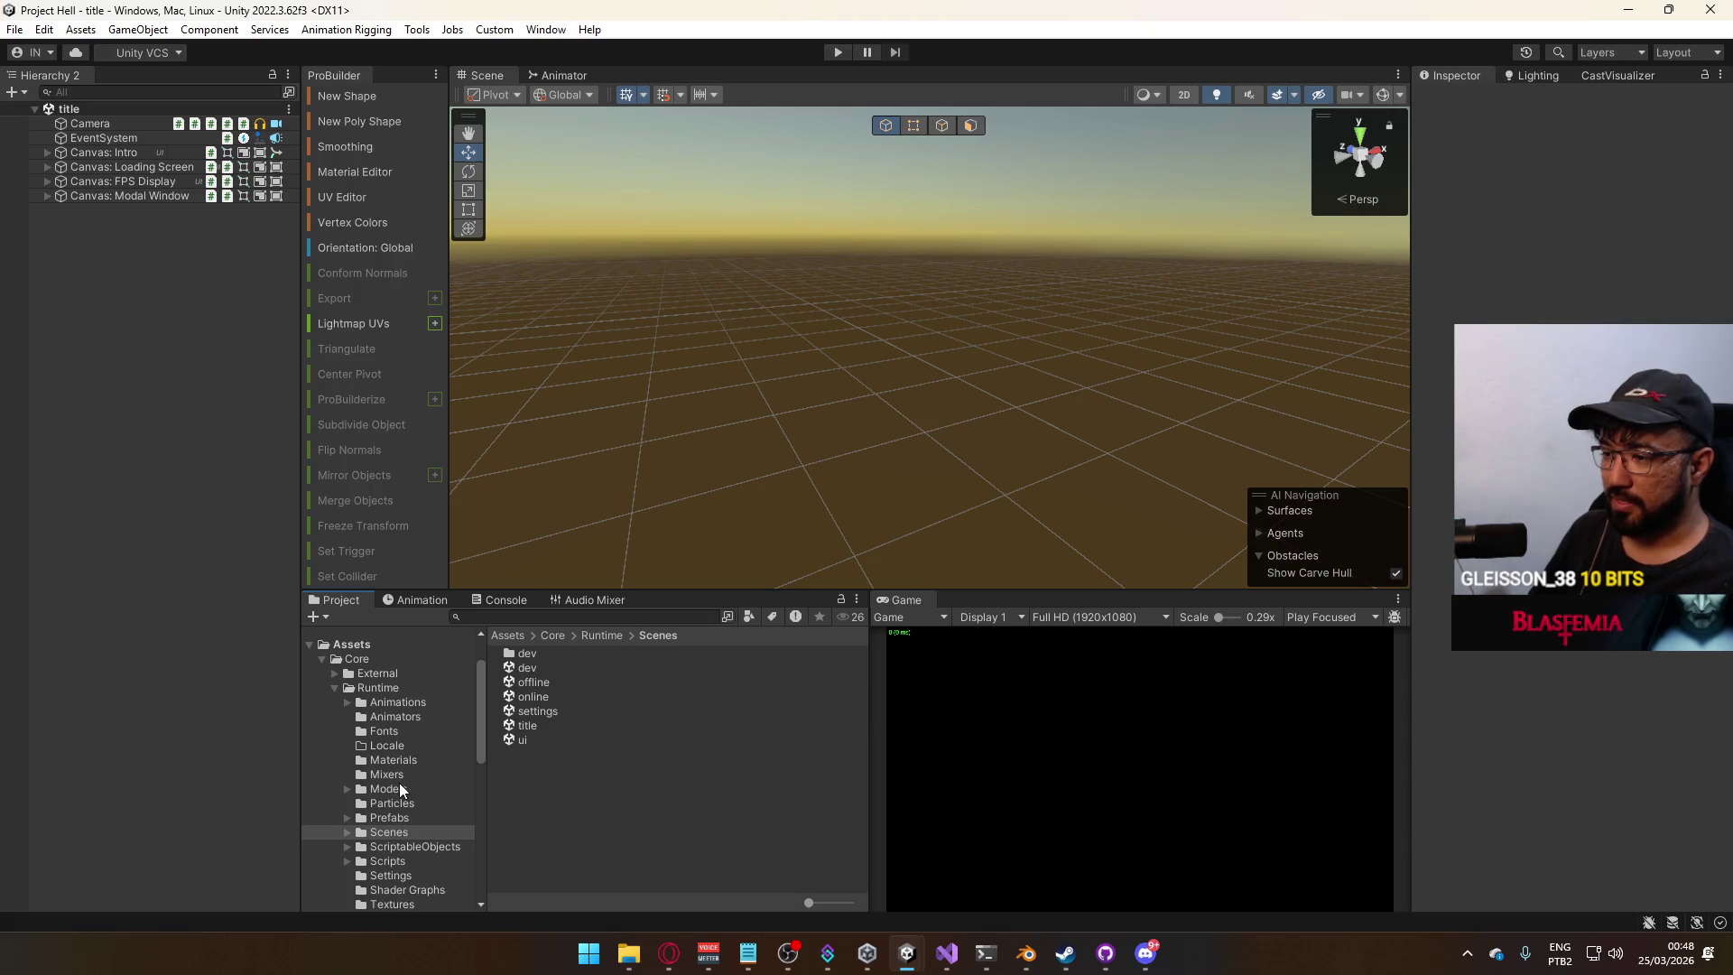
Open Animations > Model and inspect the ADS Primary Crouch B clip.
left_click(417, 719)
left_click(430, 702)
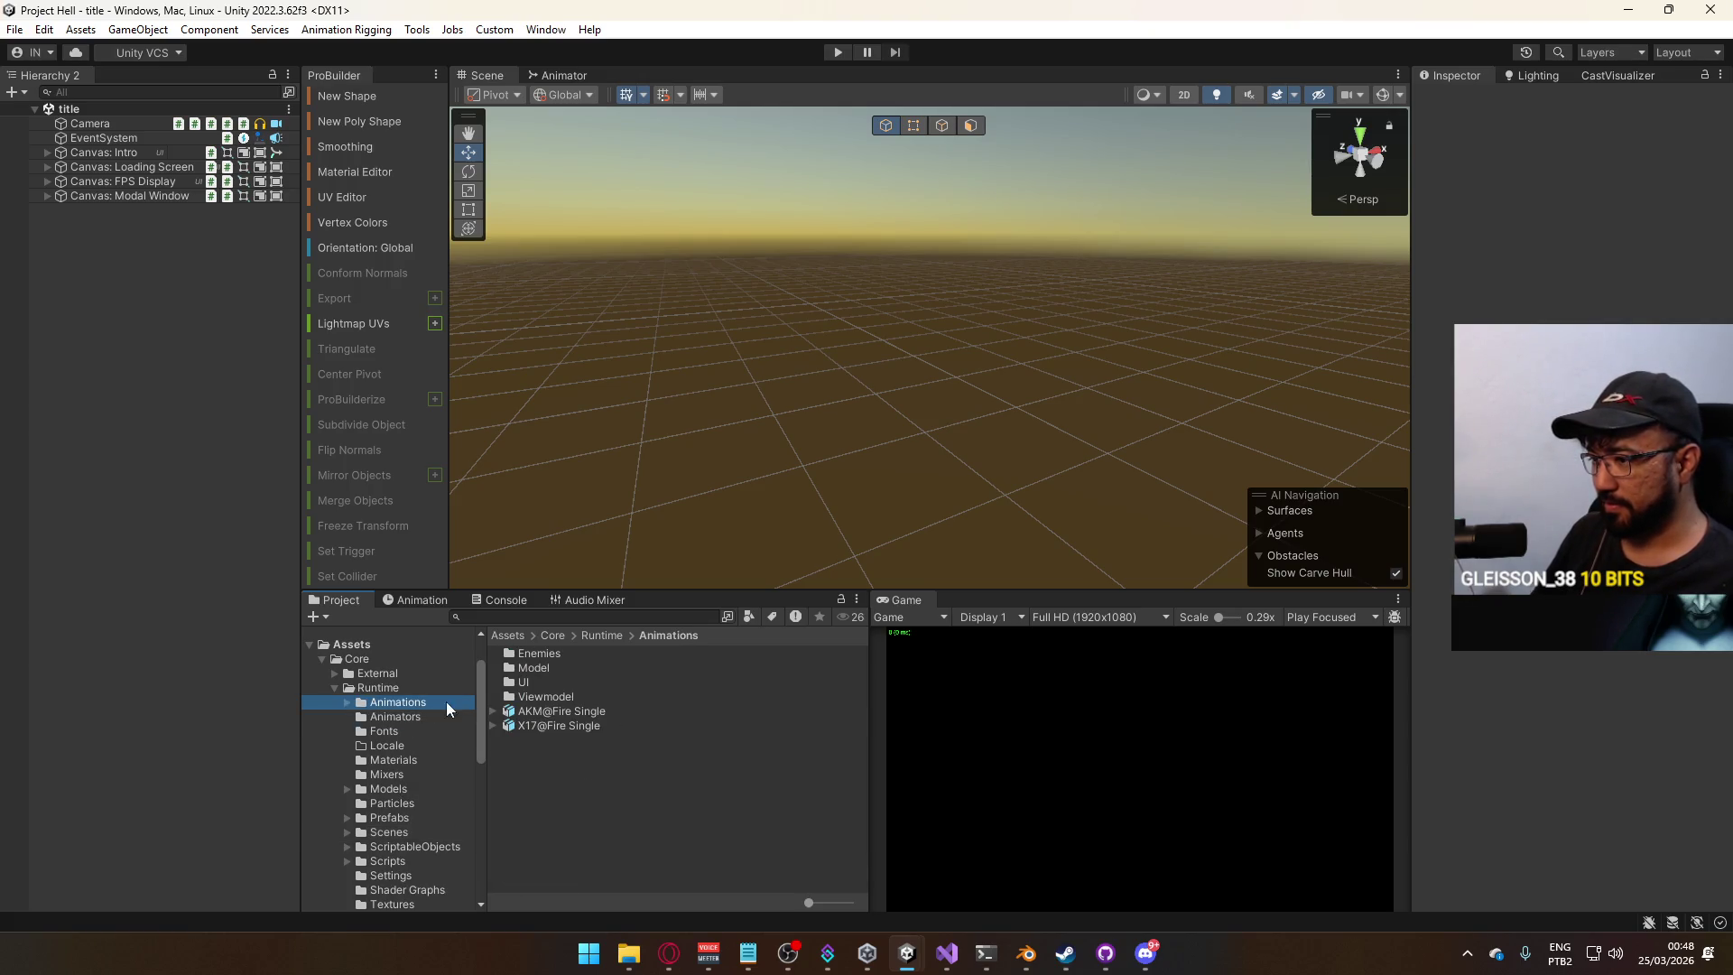
left_click(413, 712)
left_click(415, 705)
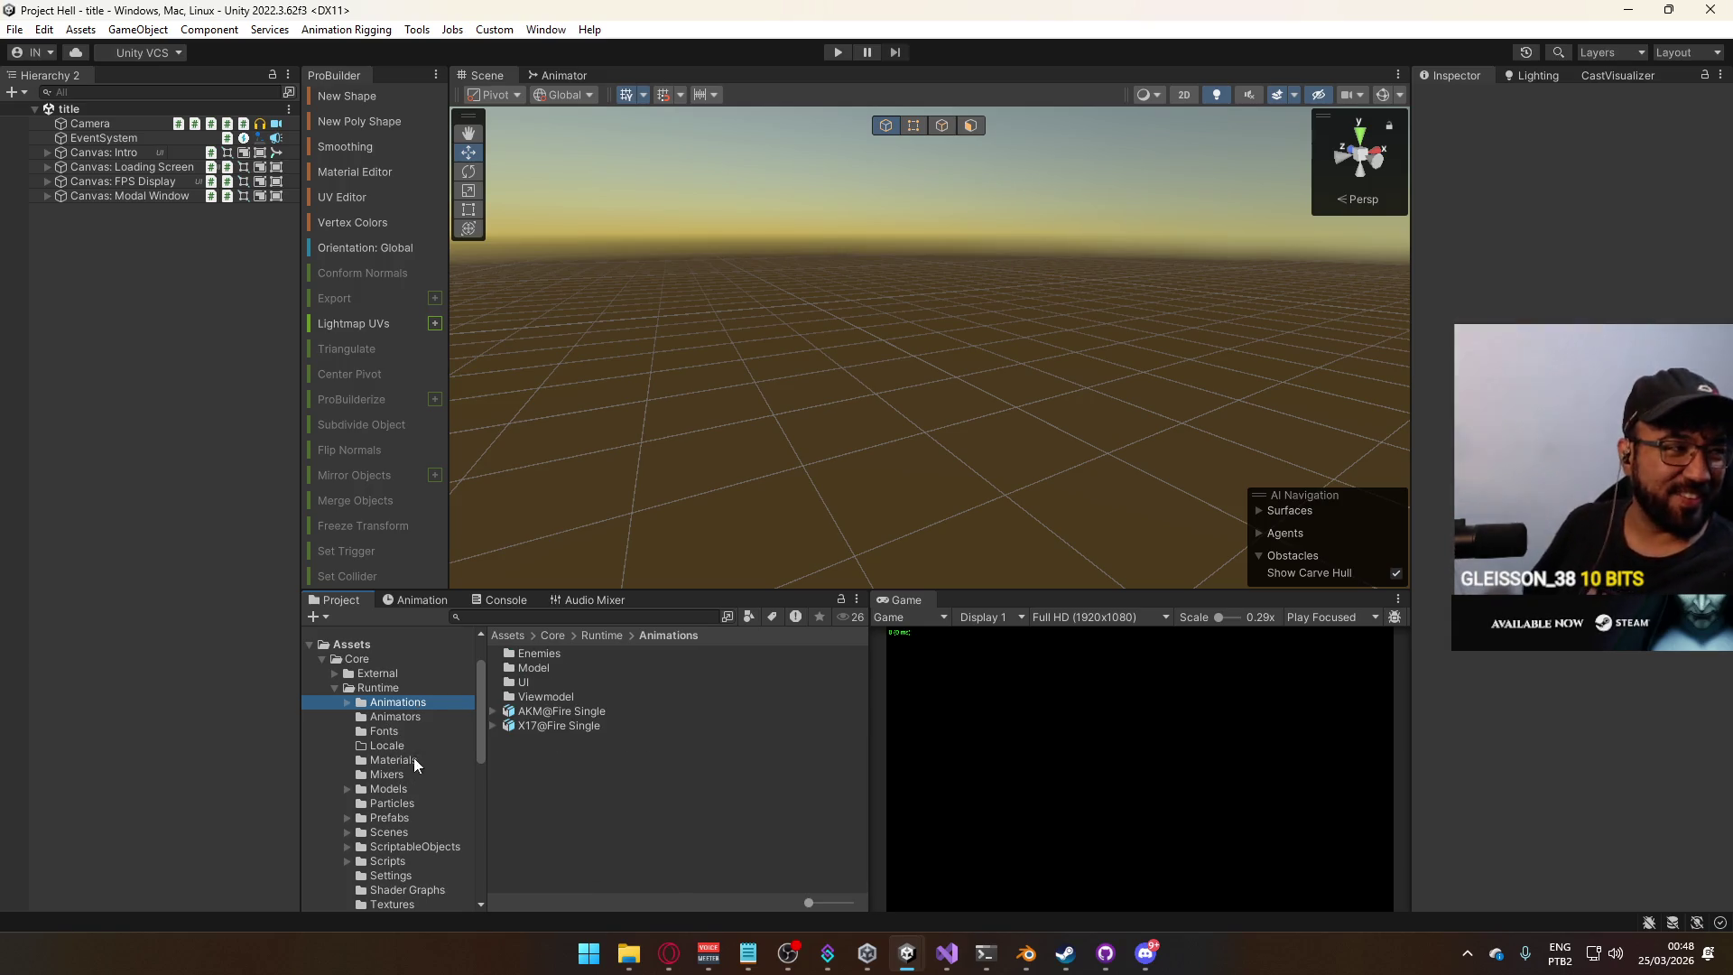
double_click(545, 668)
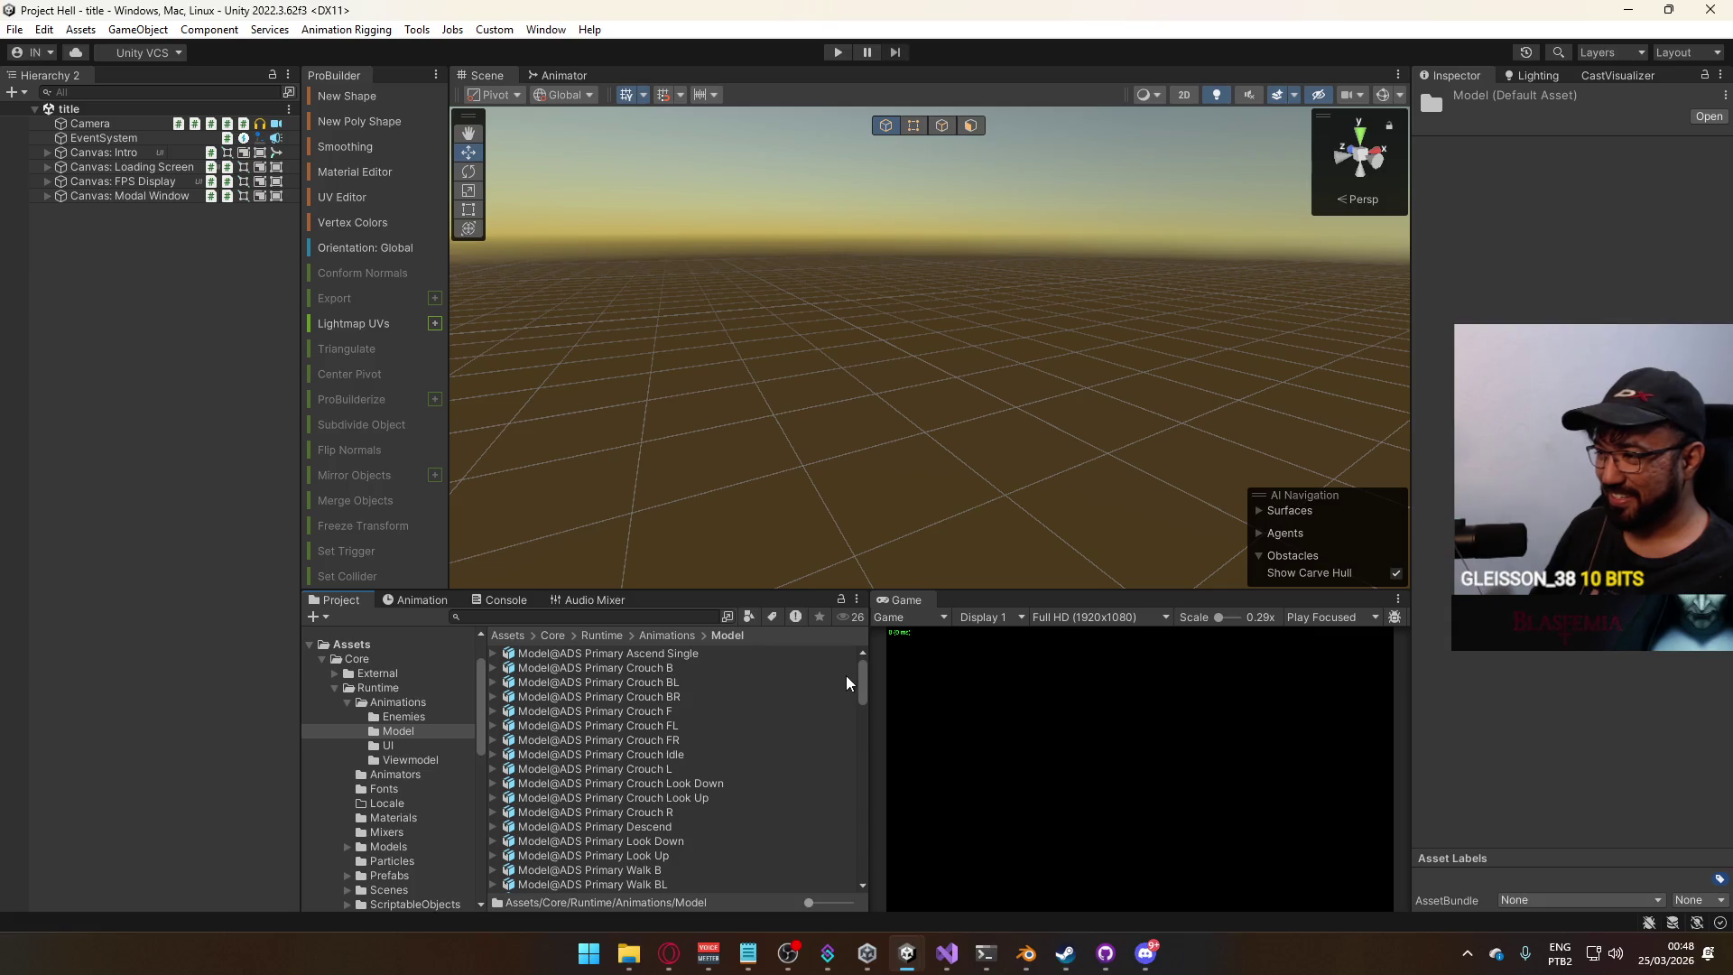
left_click(749, 669)
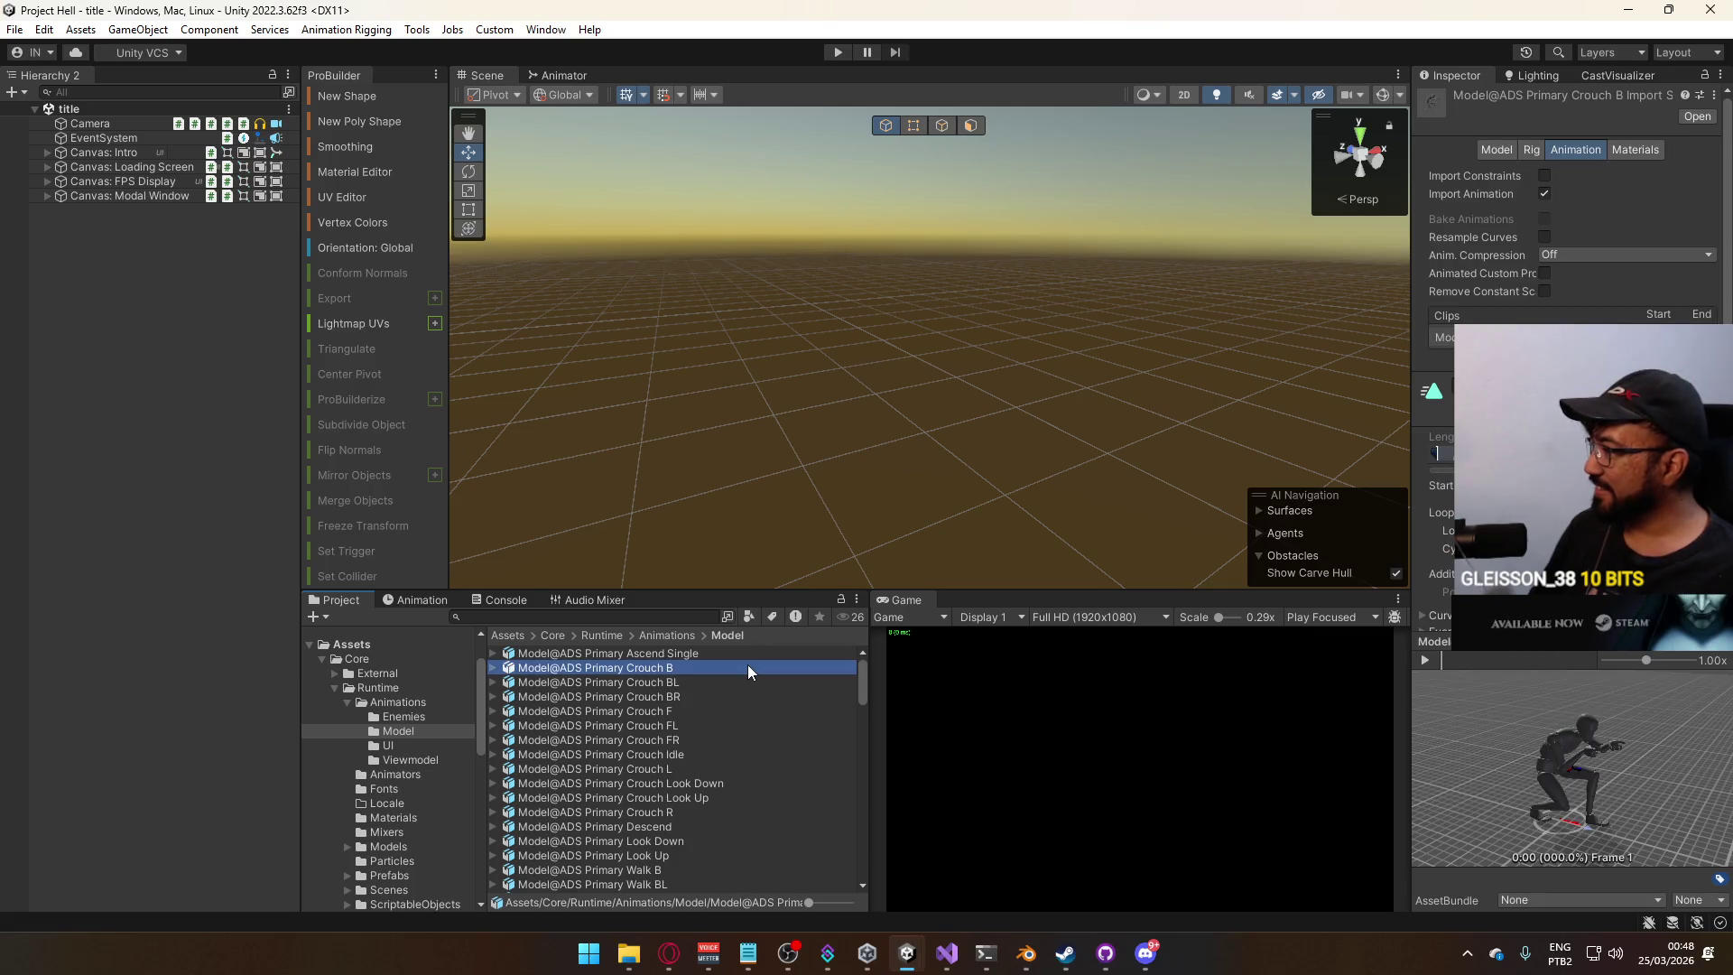
Preview the ADS and Hipfire Primary Crouch Look Up and Look Down clips.
left_click(722, 783)
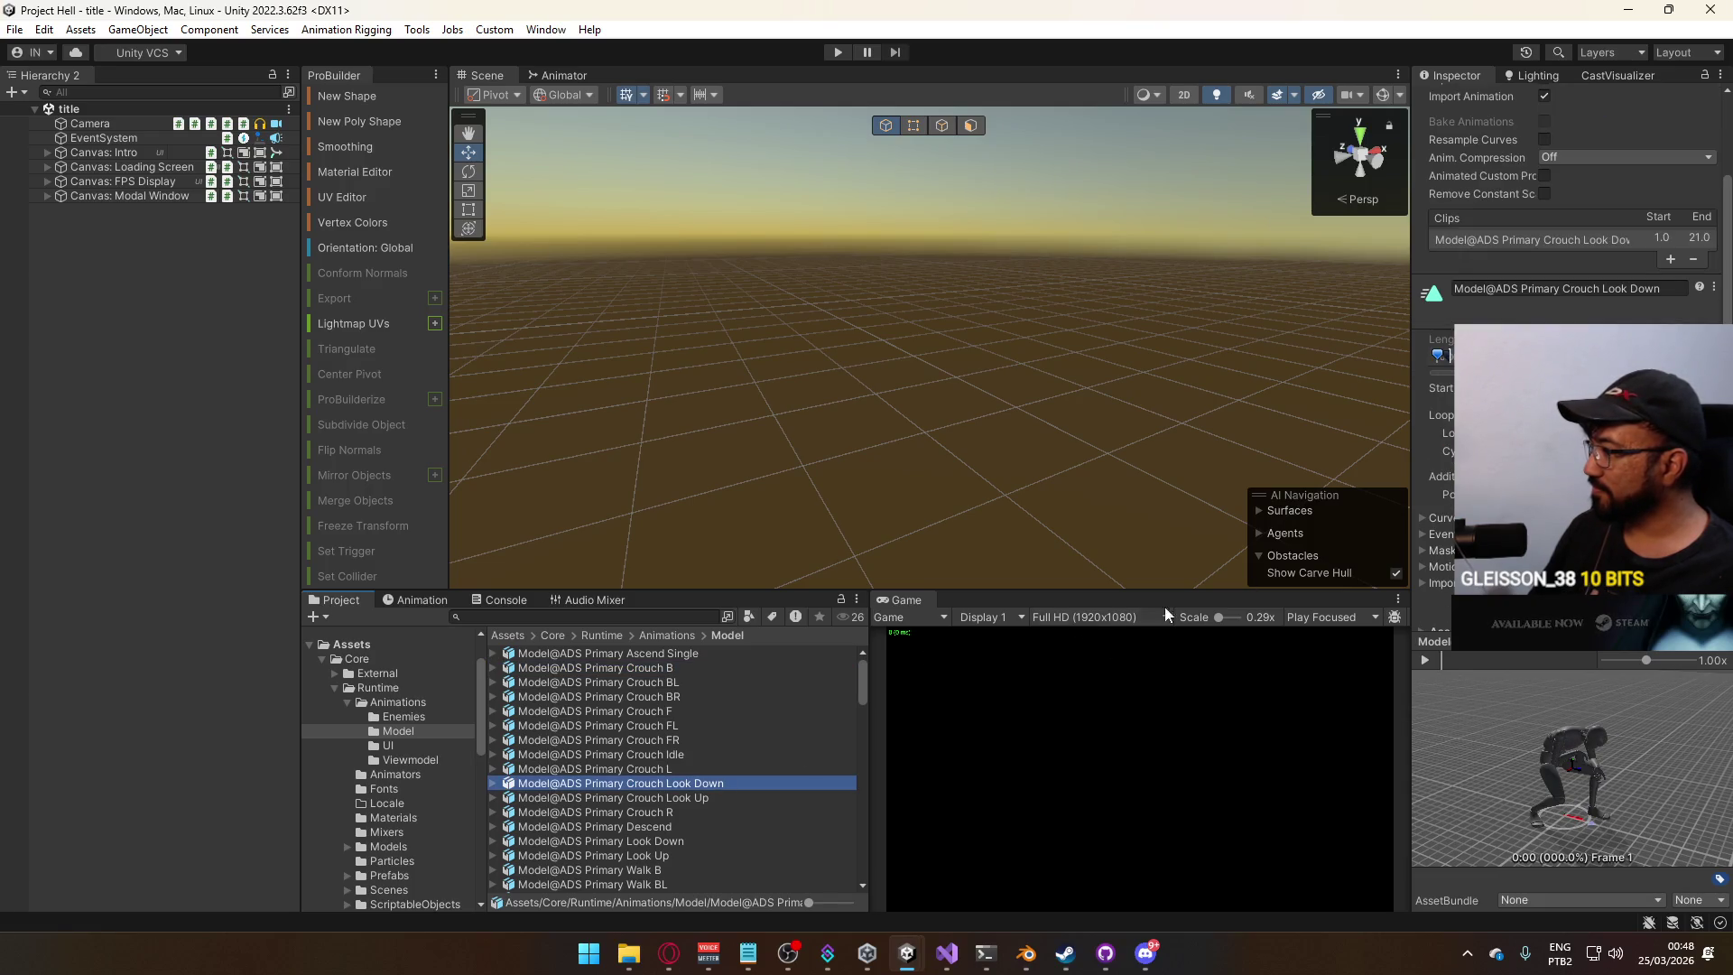
left_click(707, 800)
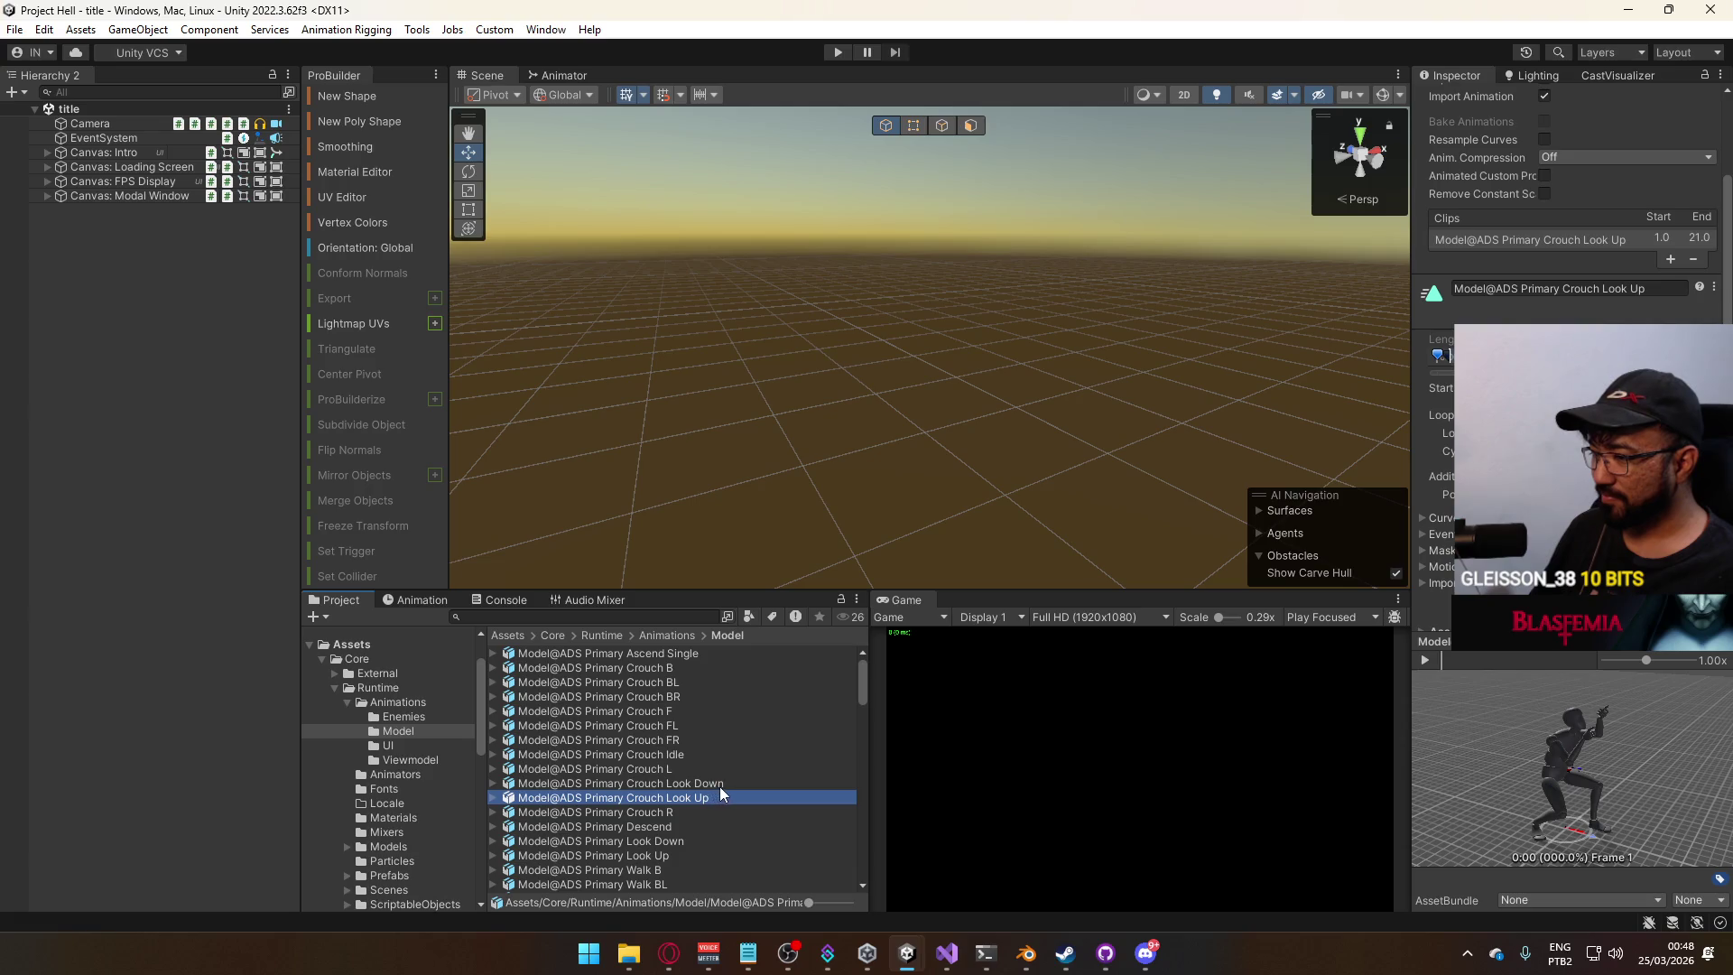
left_click(721, 785)
scroll(748, 766, "down", 3)
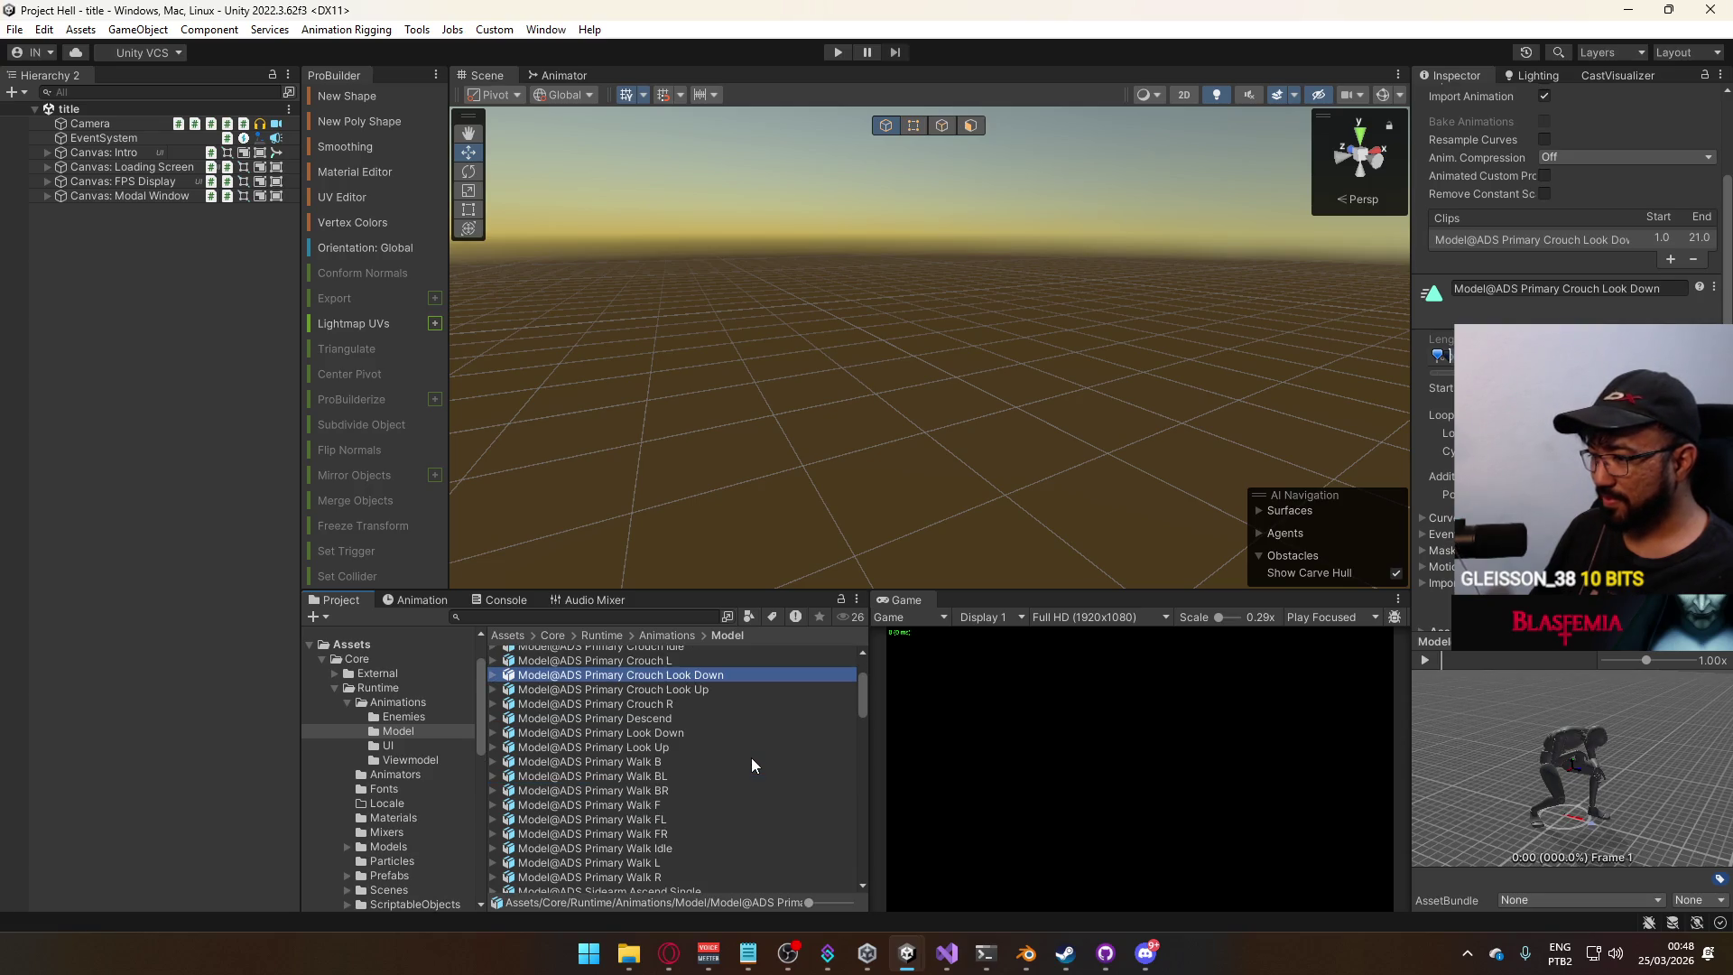
scroll(694, 745, "up", 3)
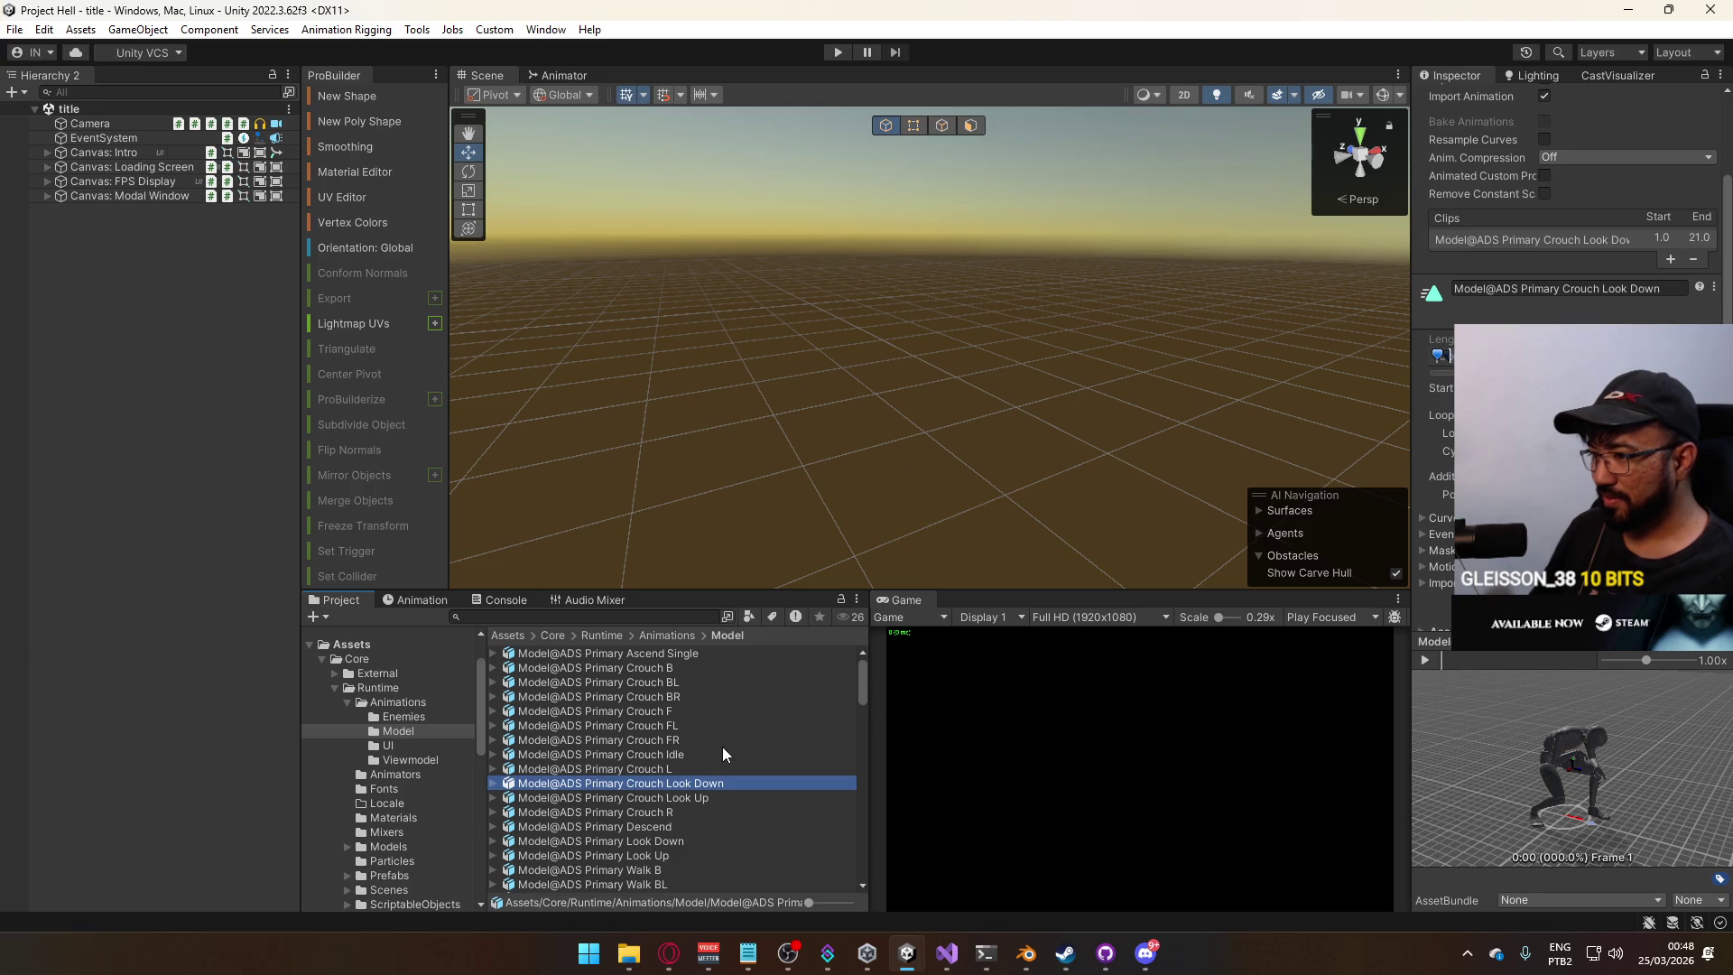
scroll(722, 746, "down", 12)
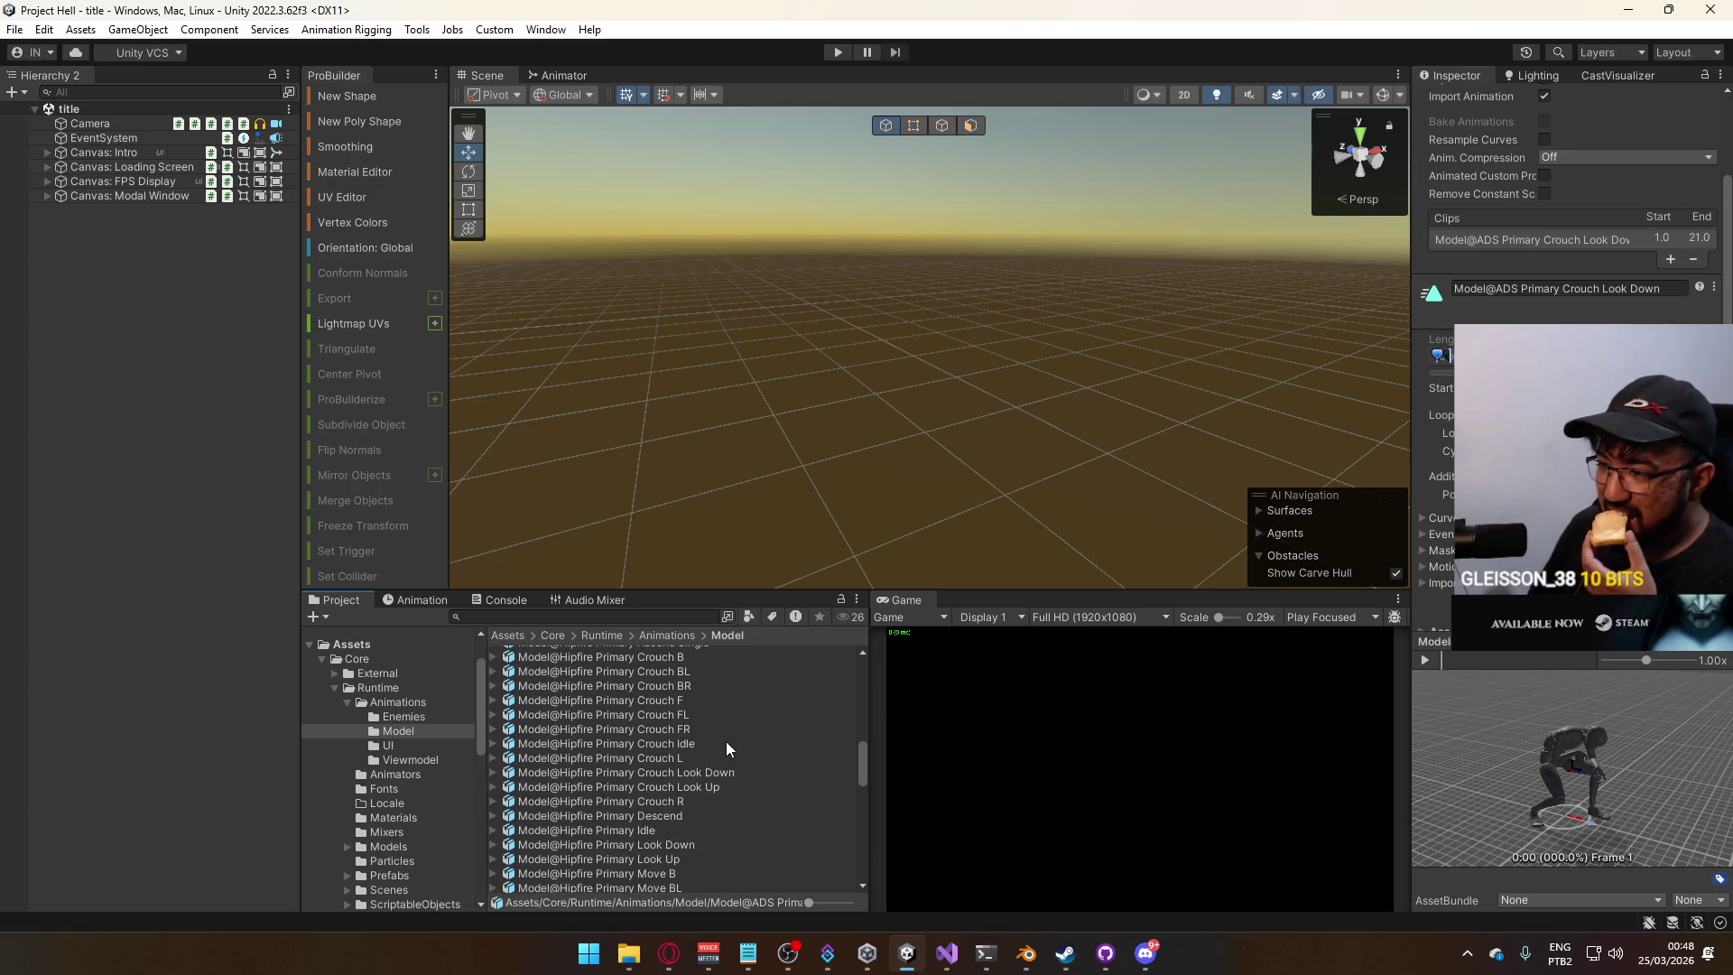
left_click(695, 789)
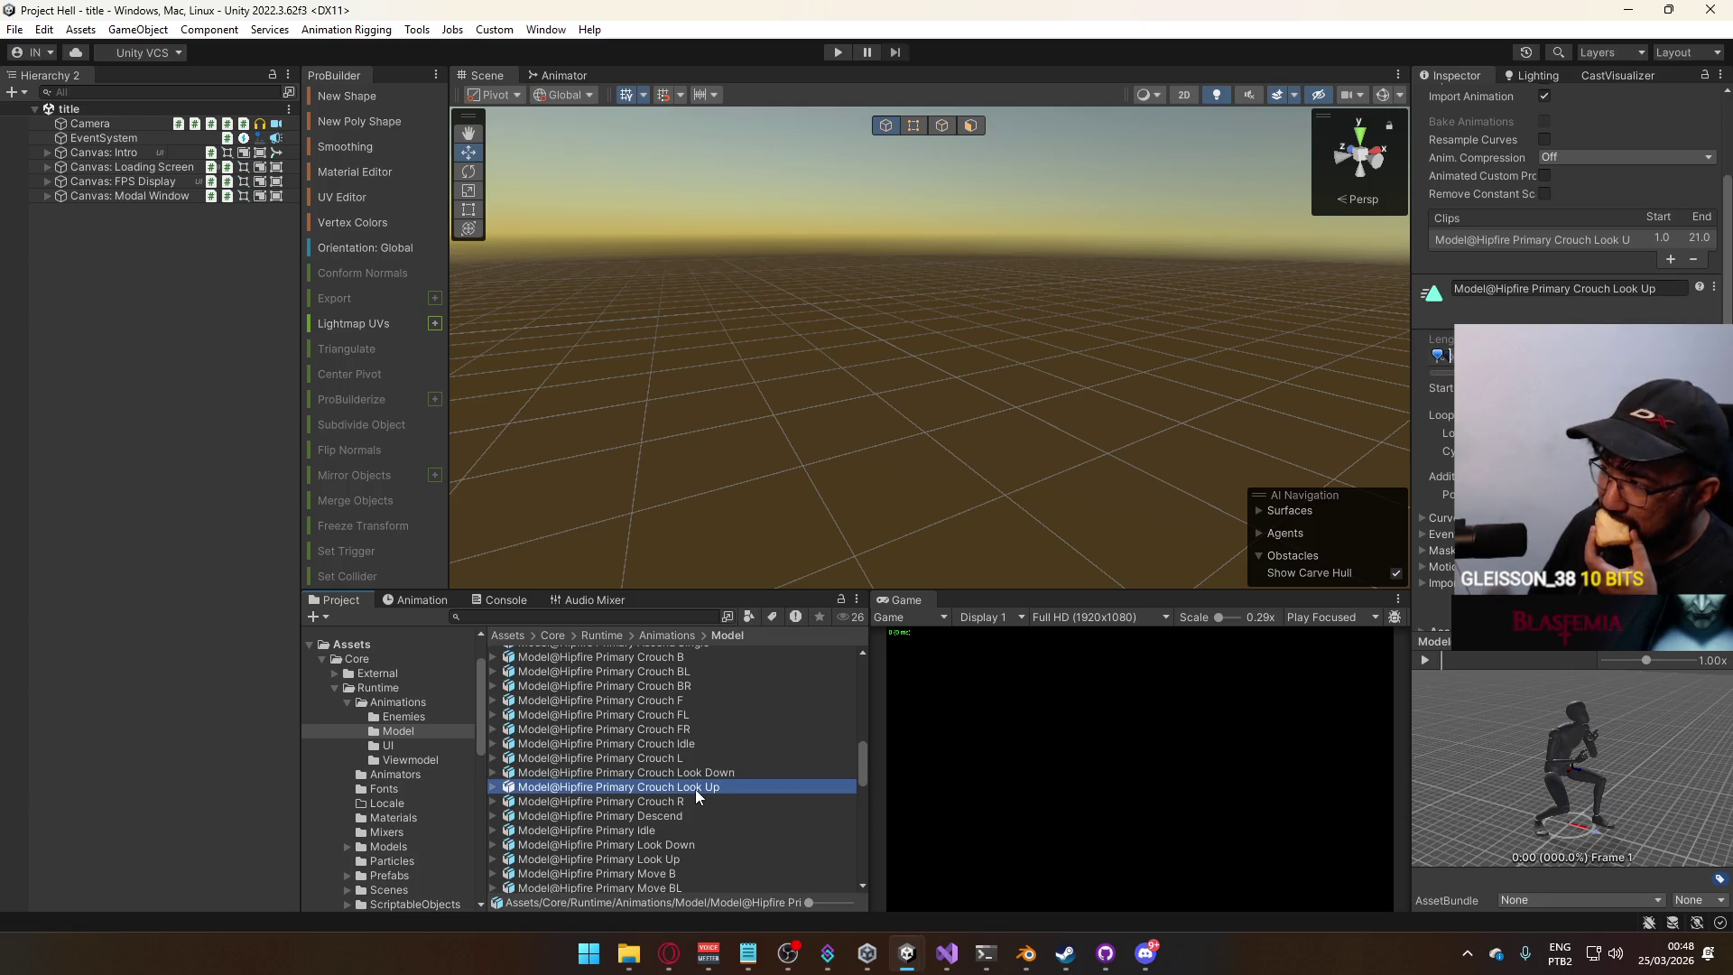
left_click(715, 771)
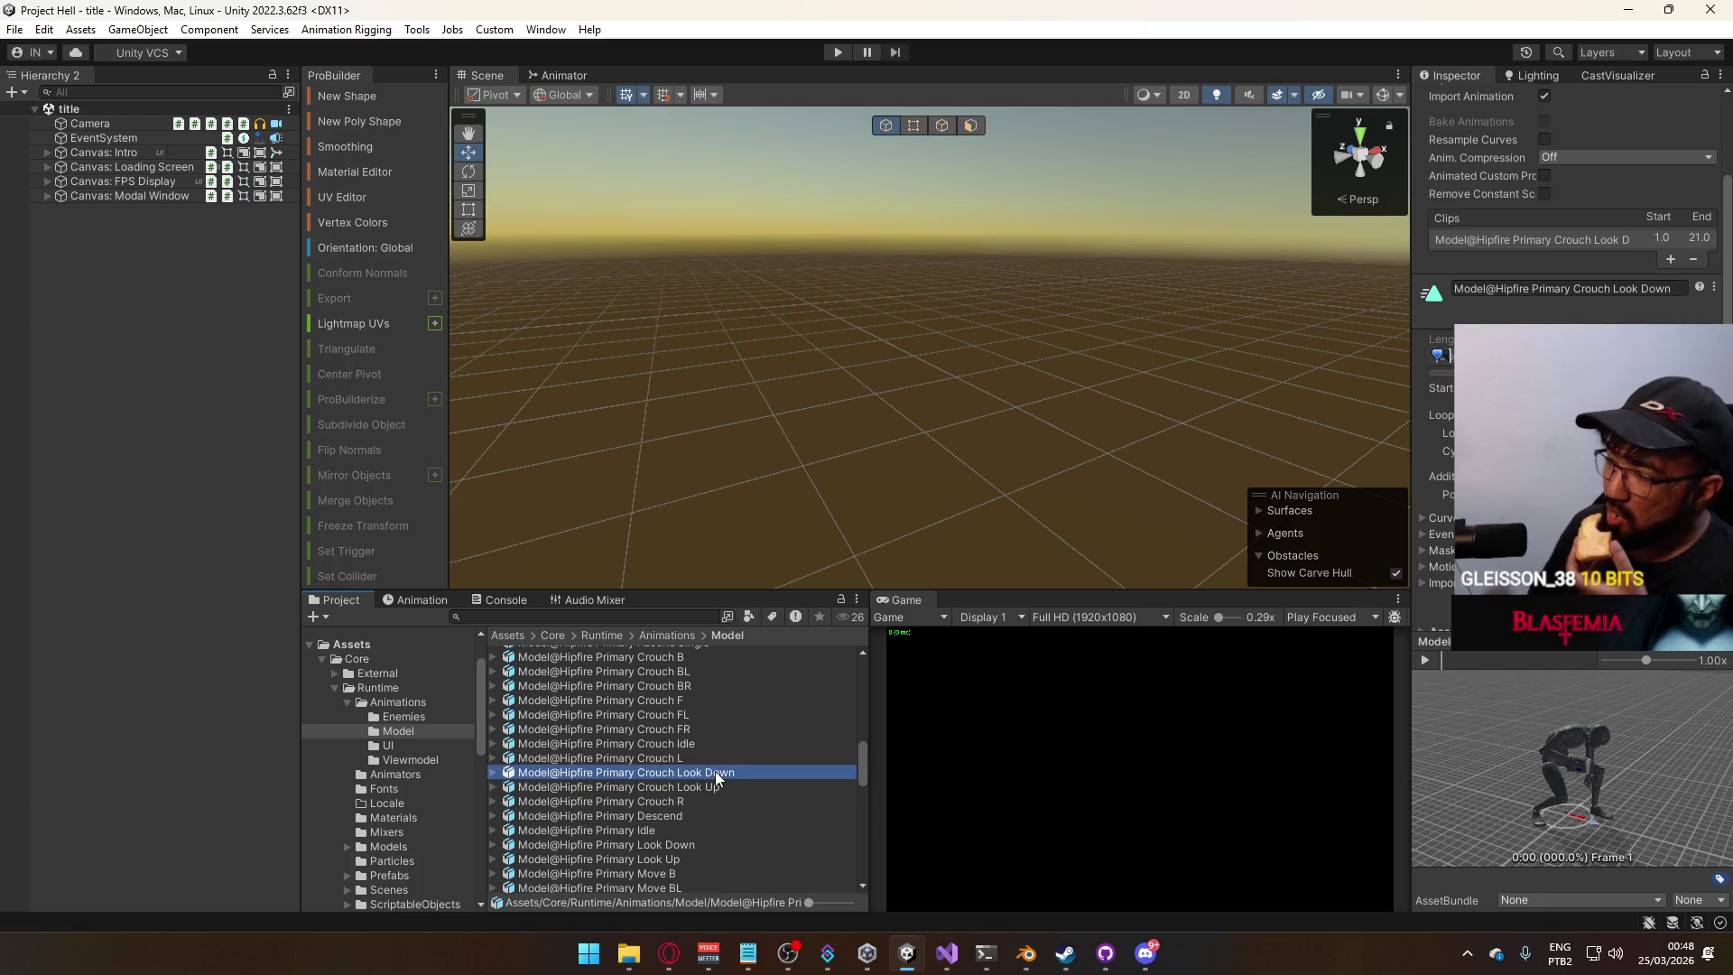
scroll(712, 782, "down", 1)
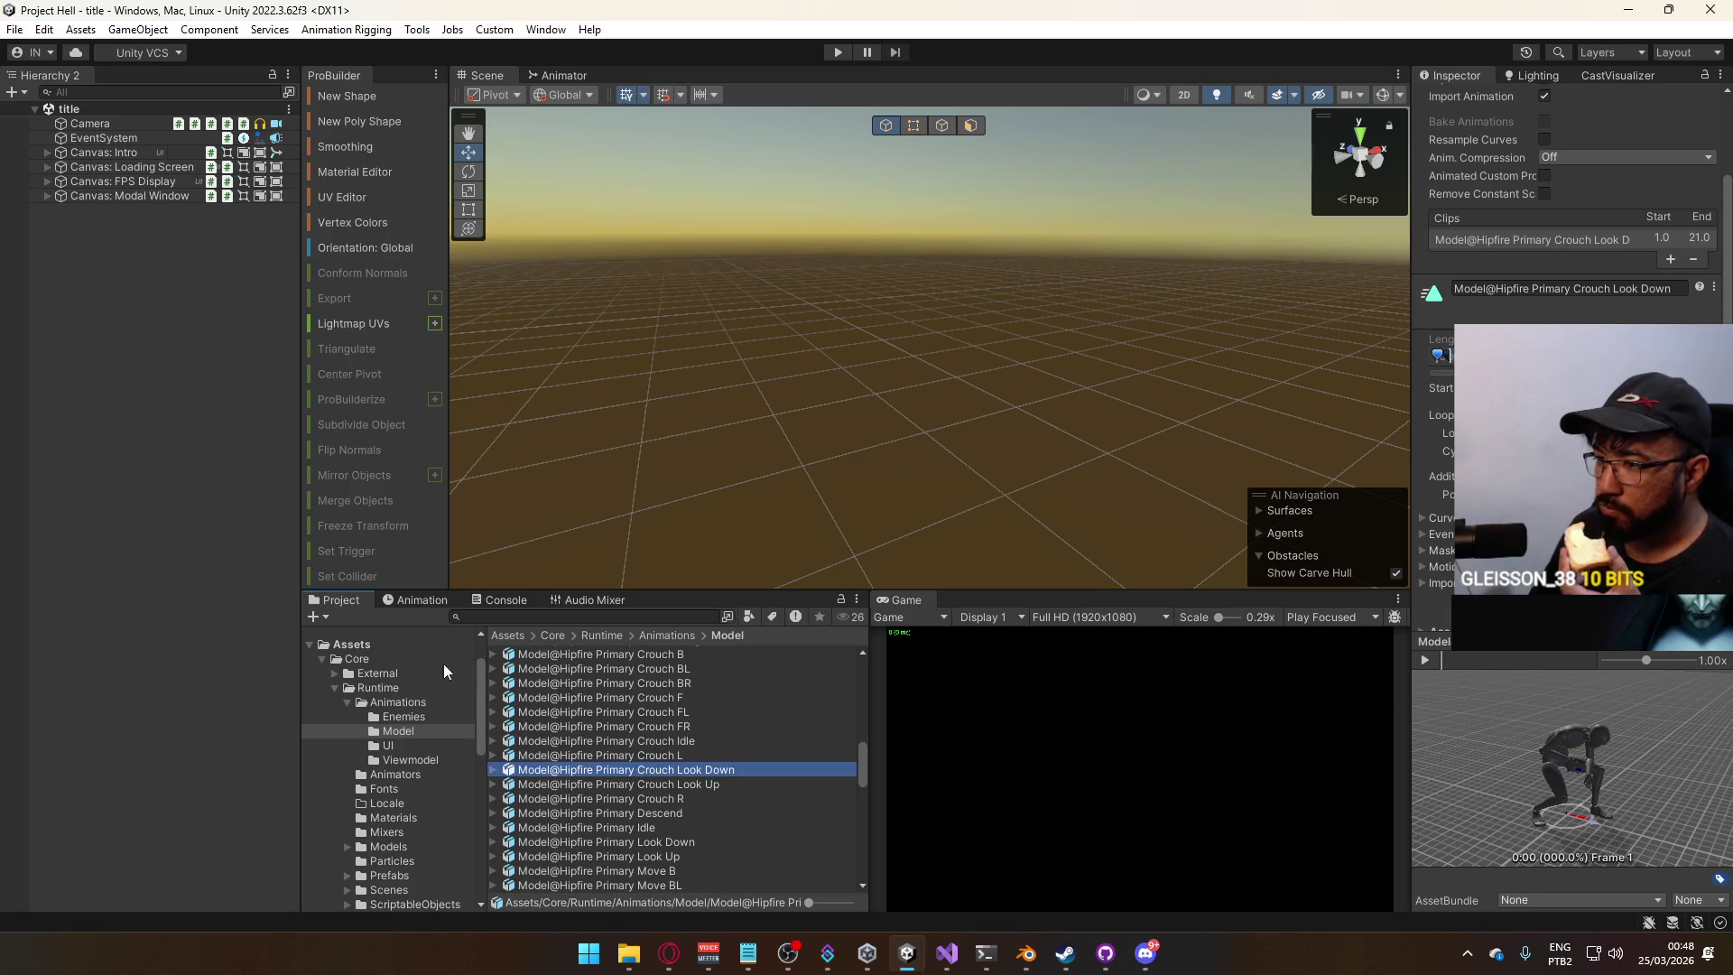
scroll(421, 786, "down", 3)
Select the Scenes/title scene, start Play mode, and bring the Twitch browser forward.
left_click(430, 778)
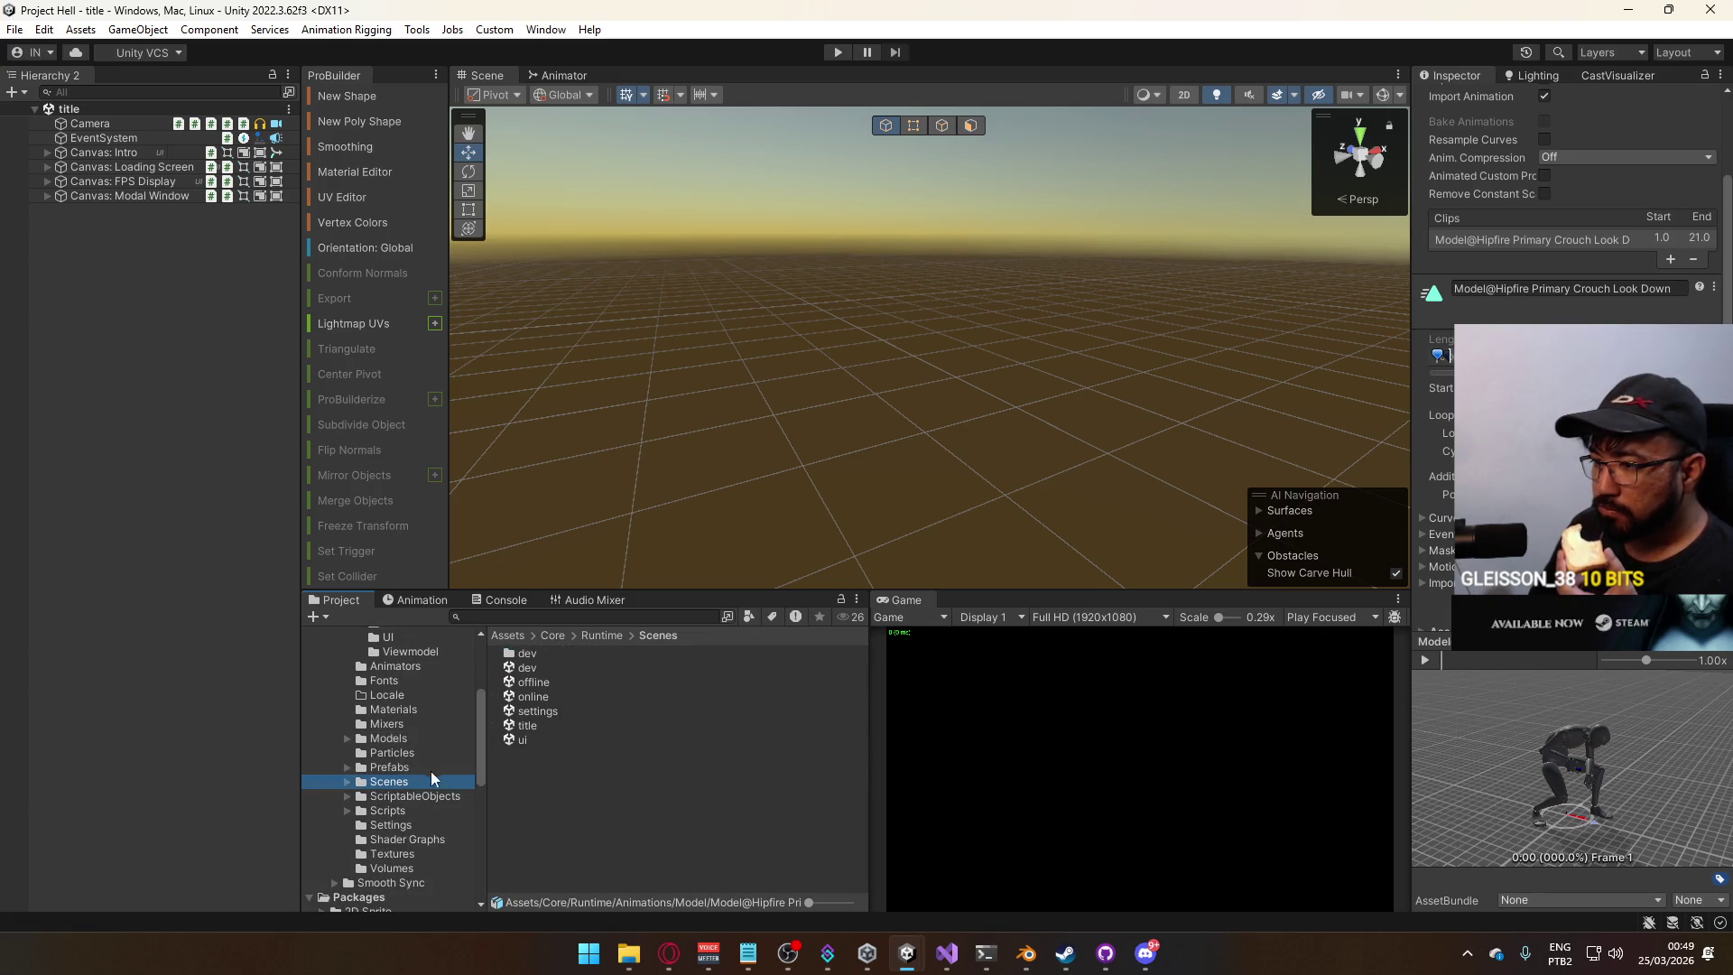
left_click(566, 725)
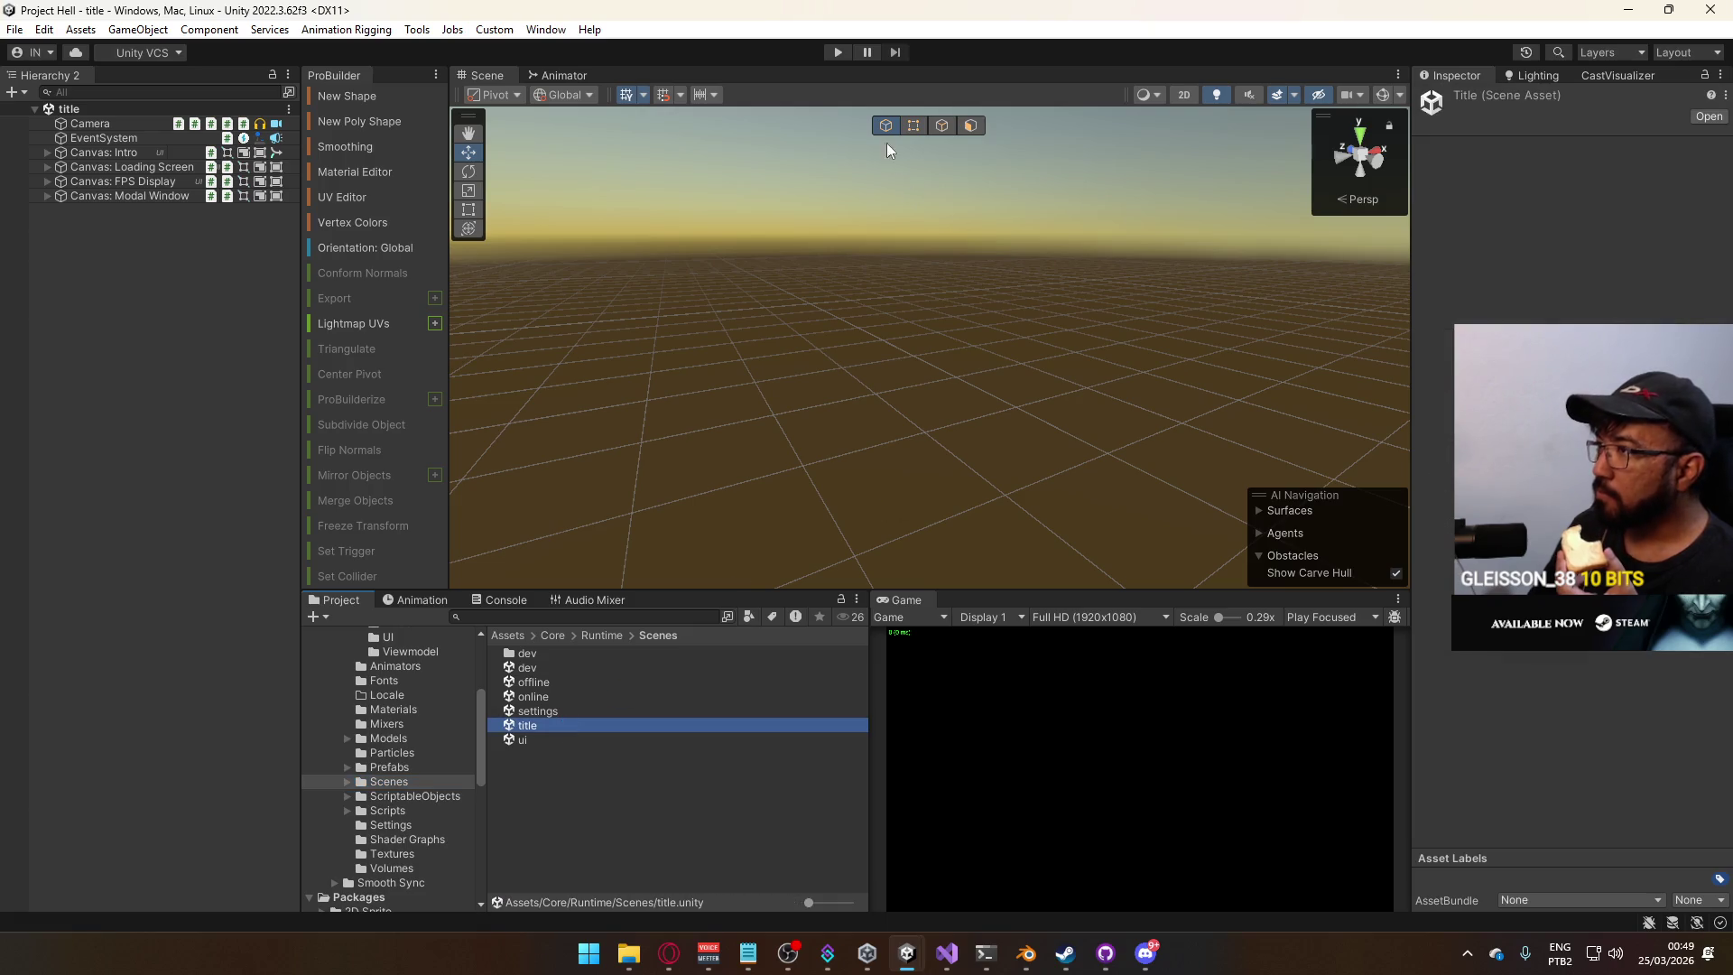
left_click(840, 52)
left_click(669, 954)
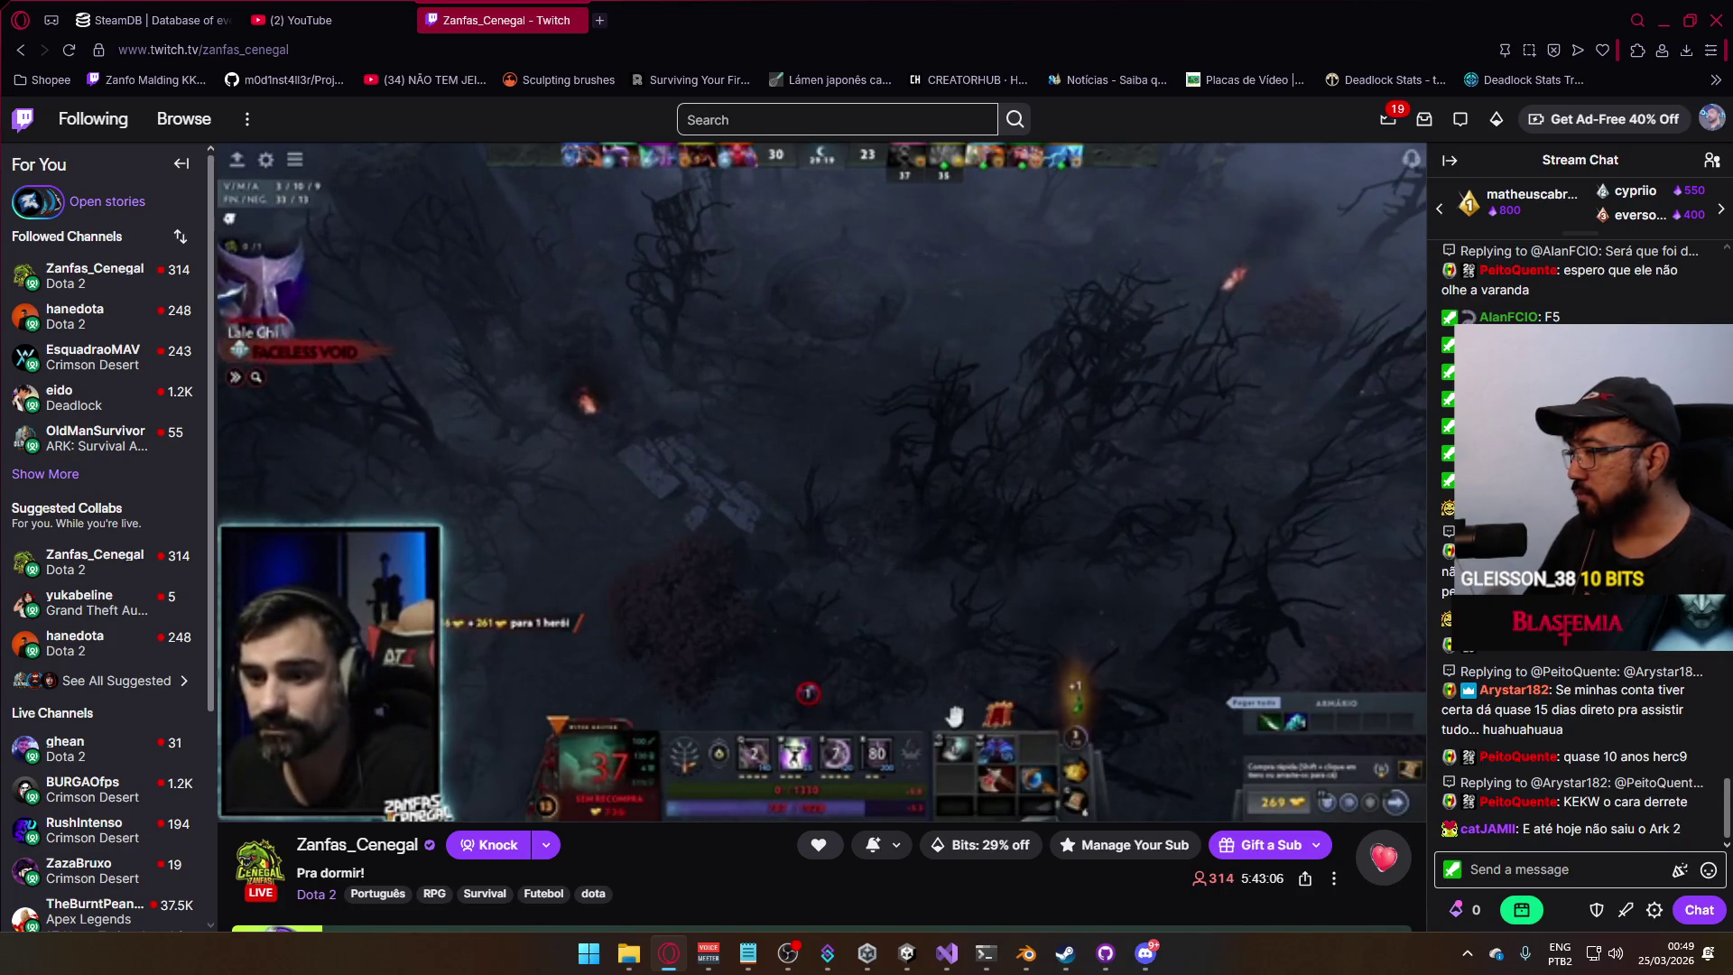
Unmute the live Dota 2 stream using the player's volume button.
mouse_move(724, 571)
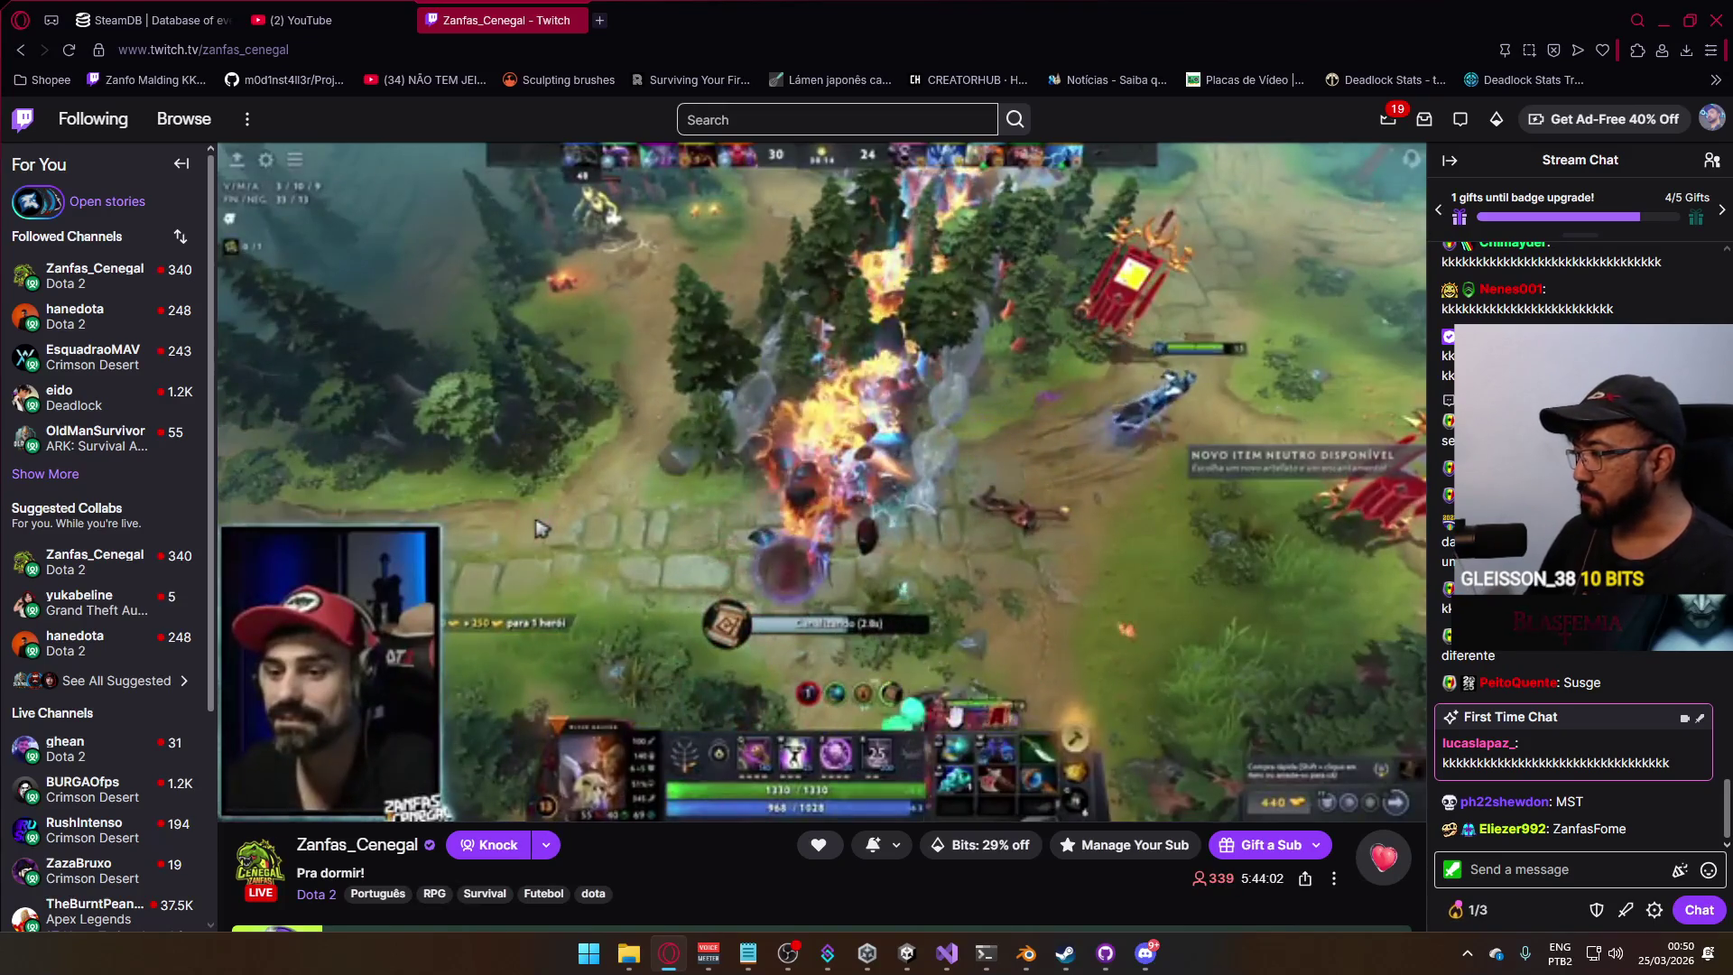
mouse_move(354, 813)
left_click(266, 806)
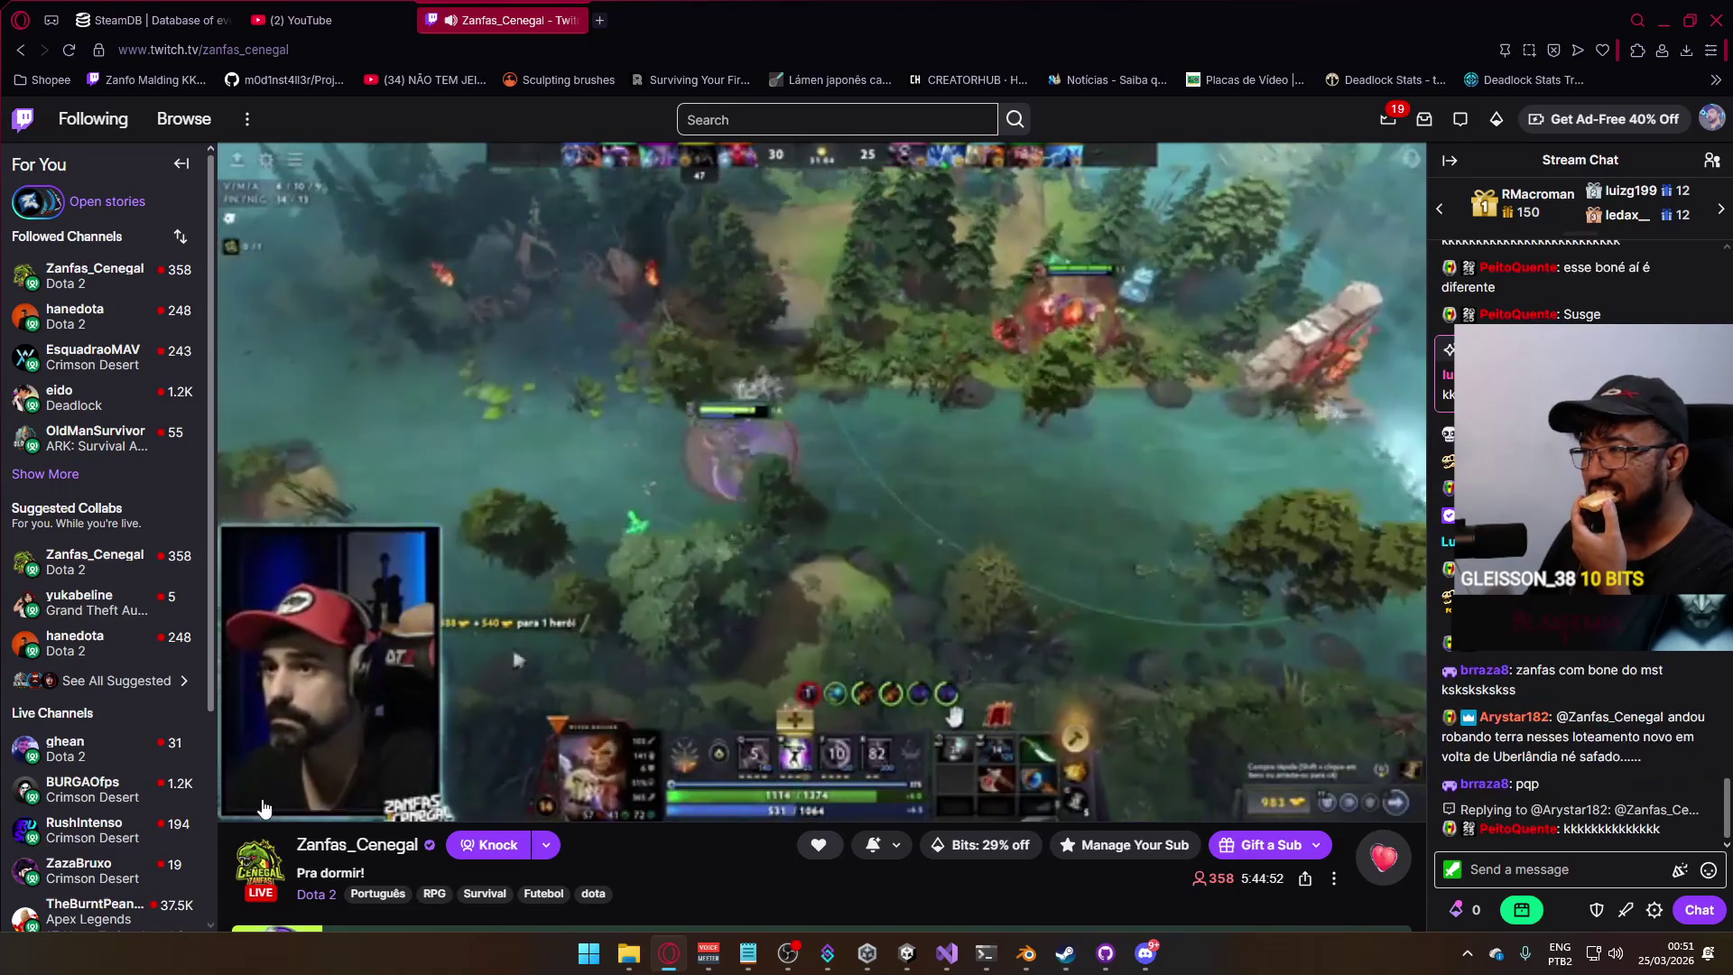
mouse_move(264, 802)
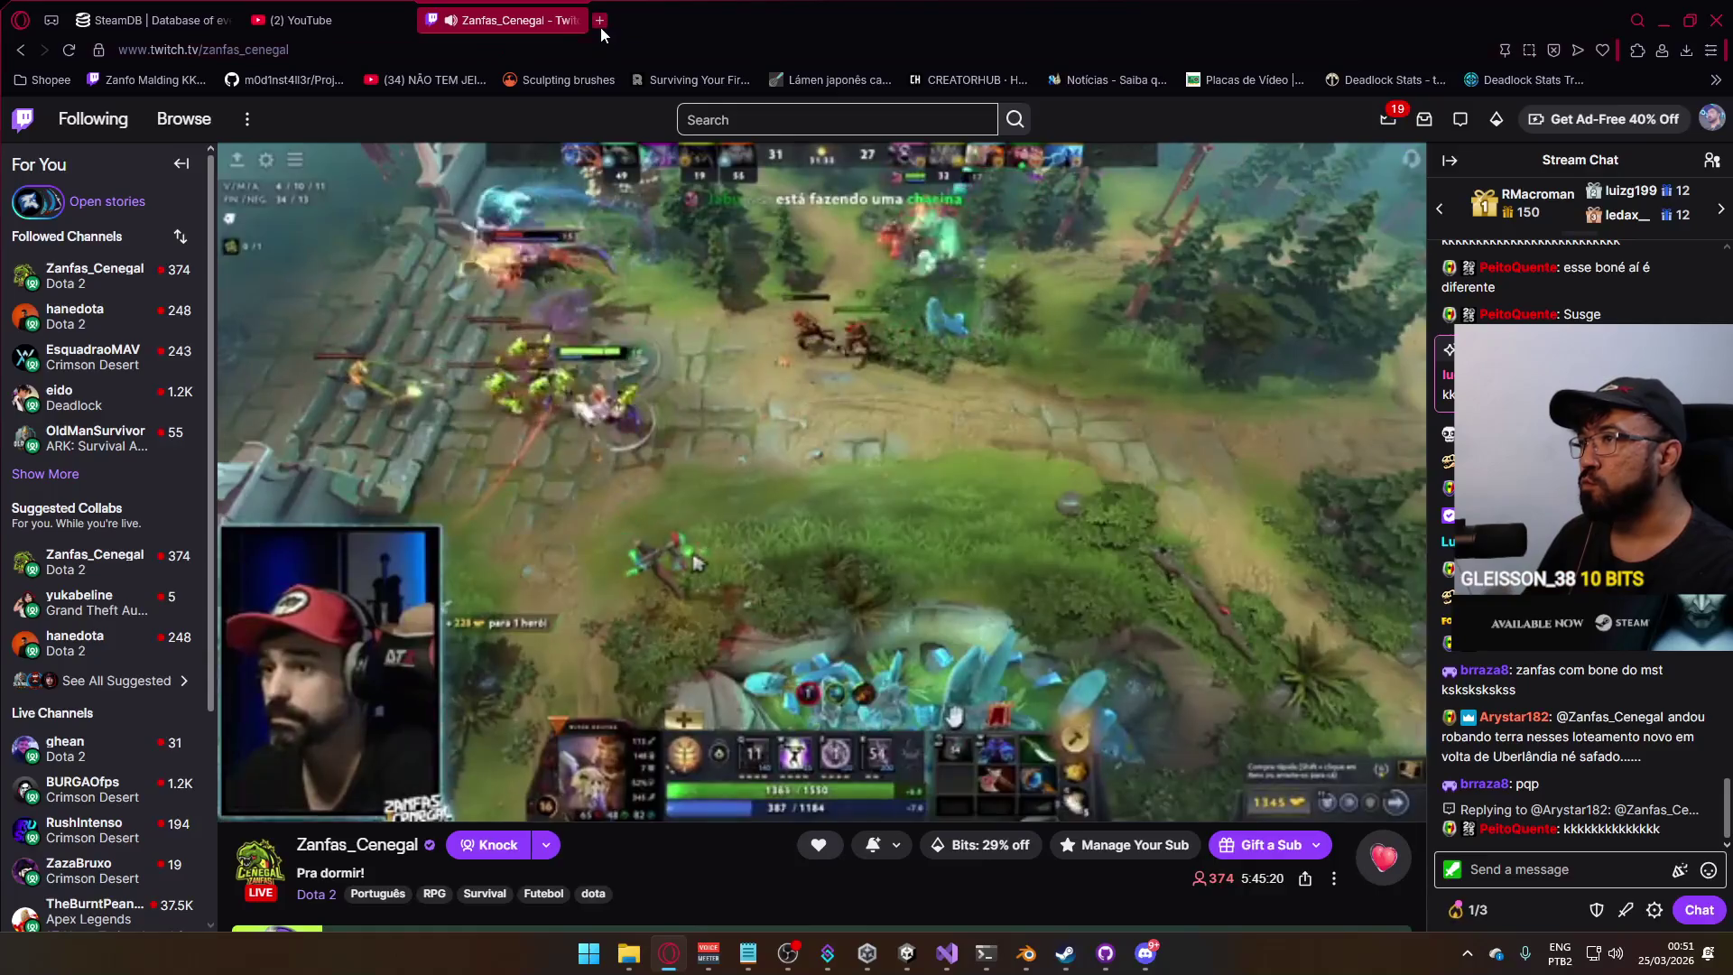
Open Crimson Desert on SteamDB and show its full player-count history.
left_click(600, 26)
type("steam")
key("Return")
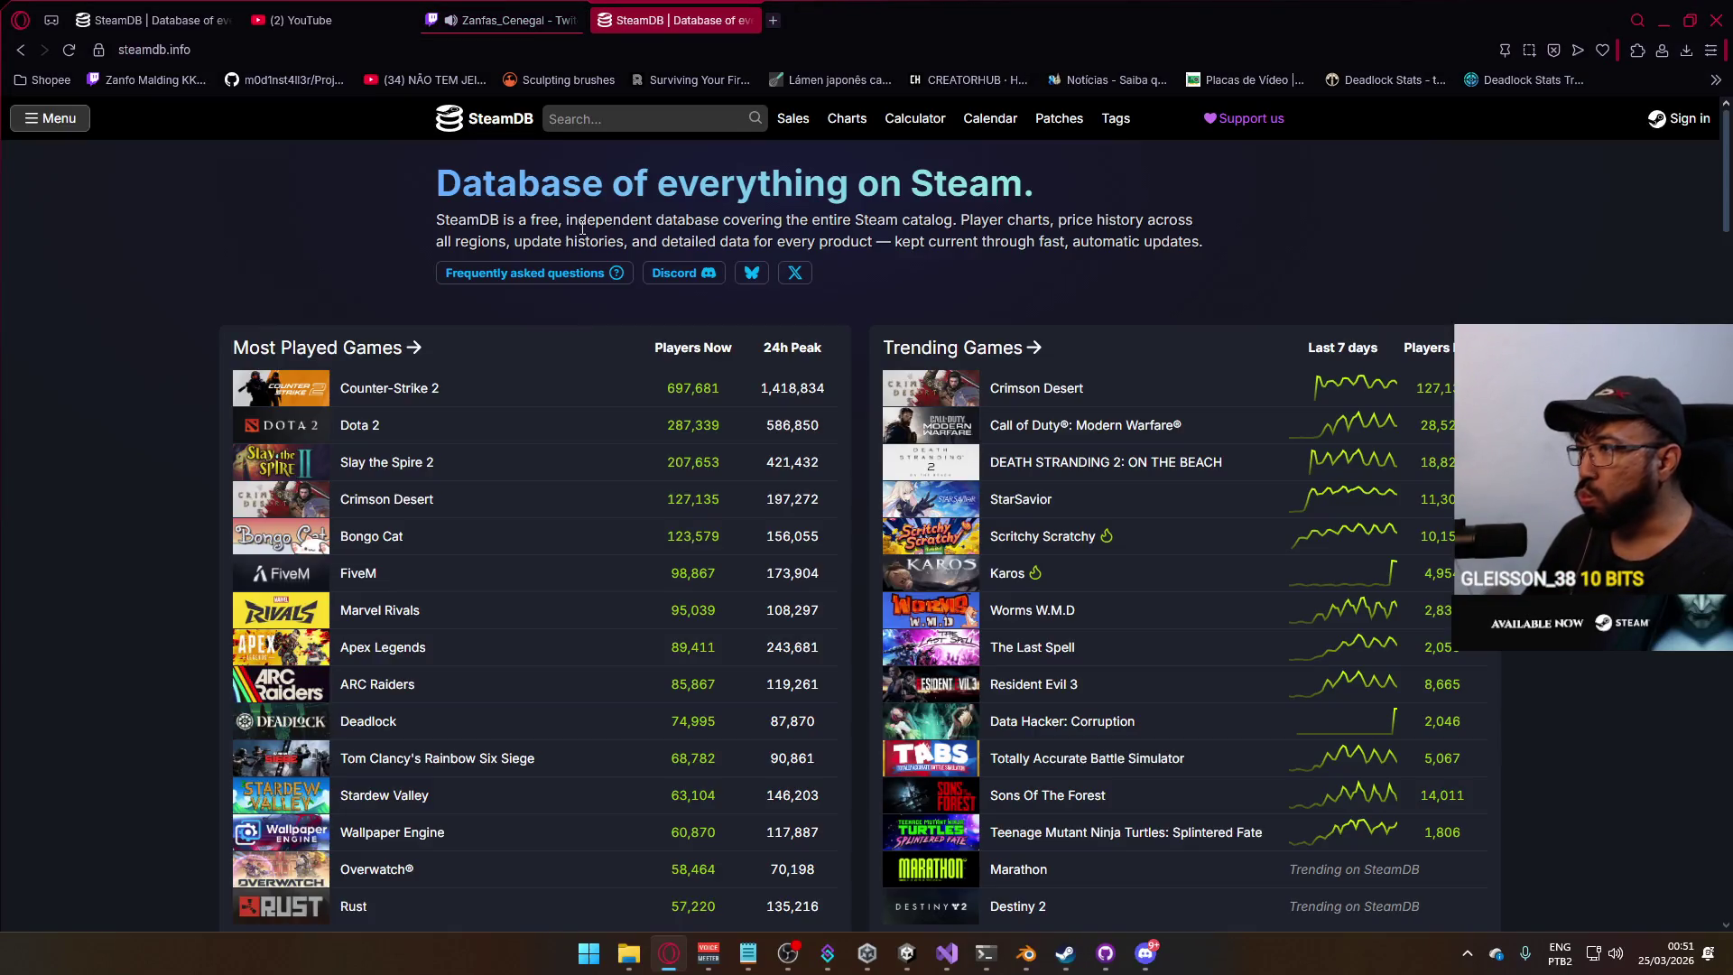
left_click(1074, 394)
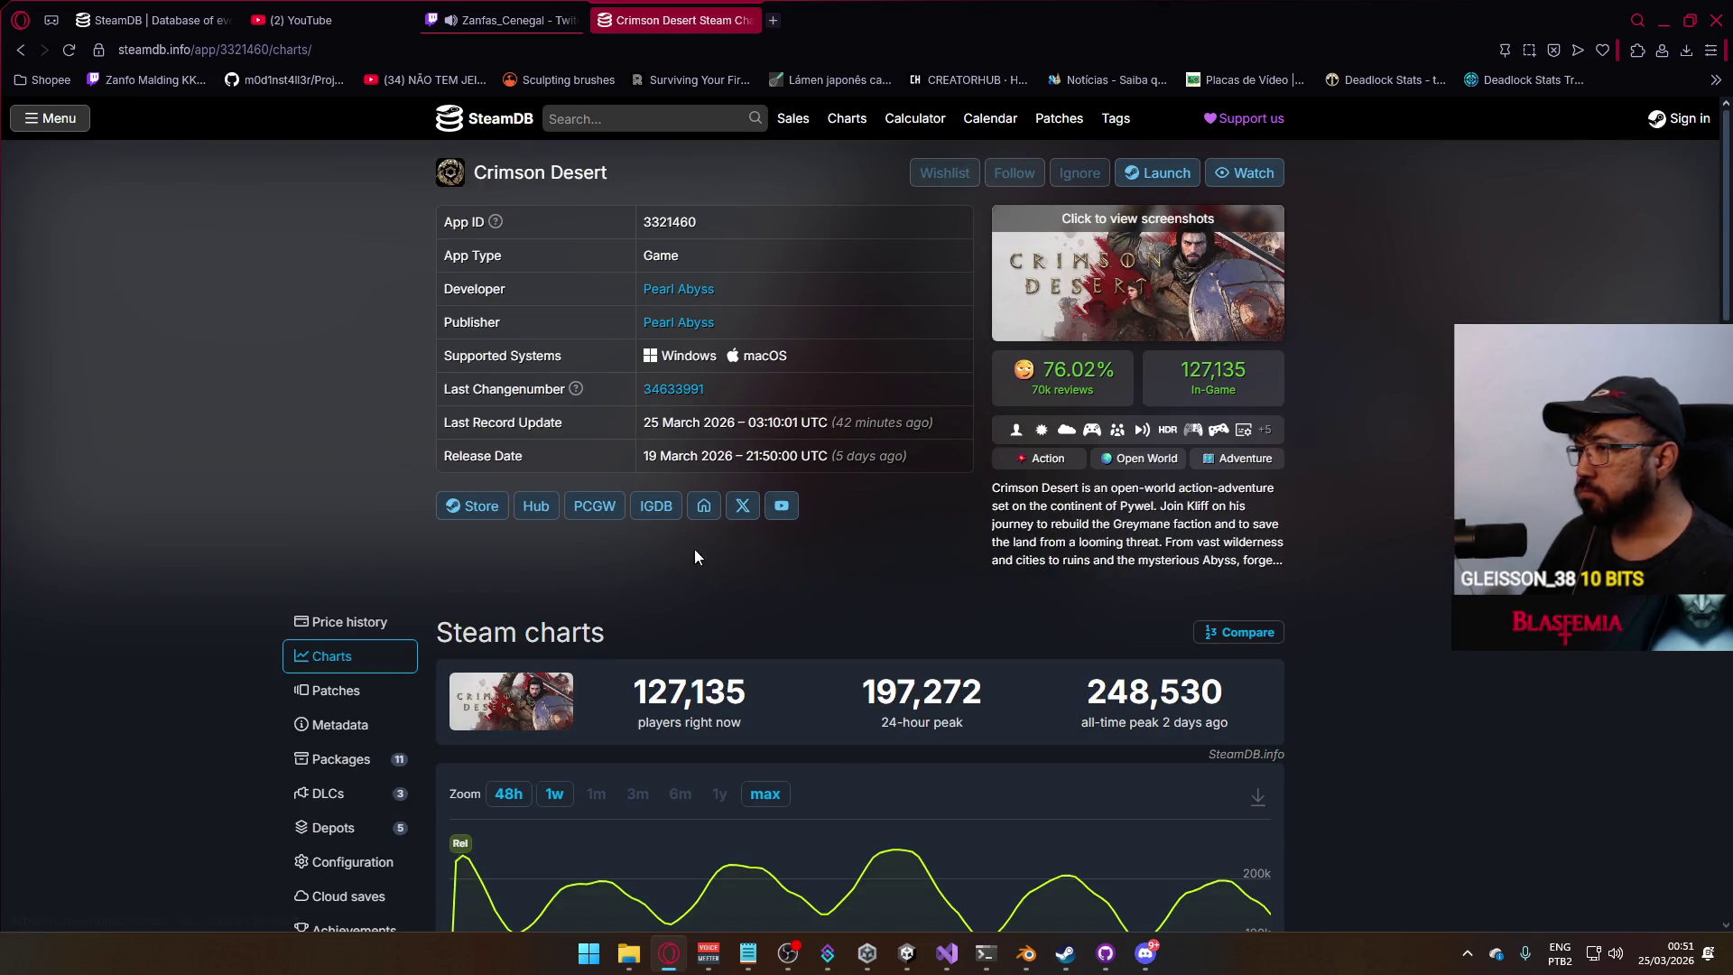
scroll(770, 618, "down", 2)
left_click(770, 618)
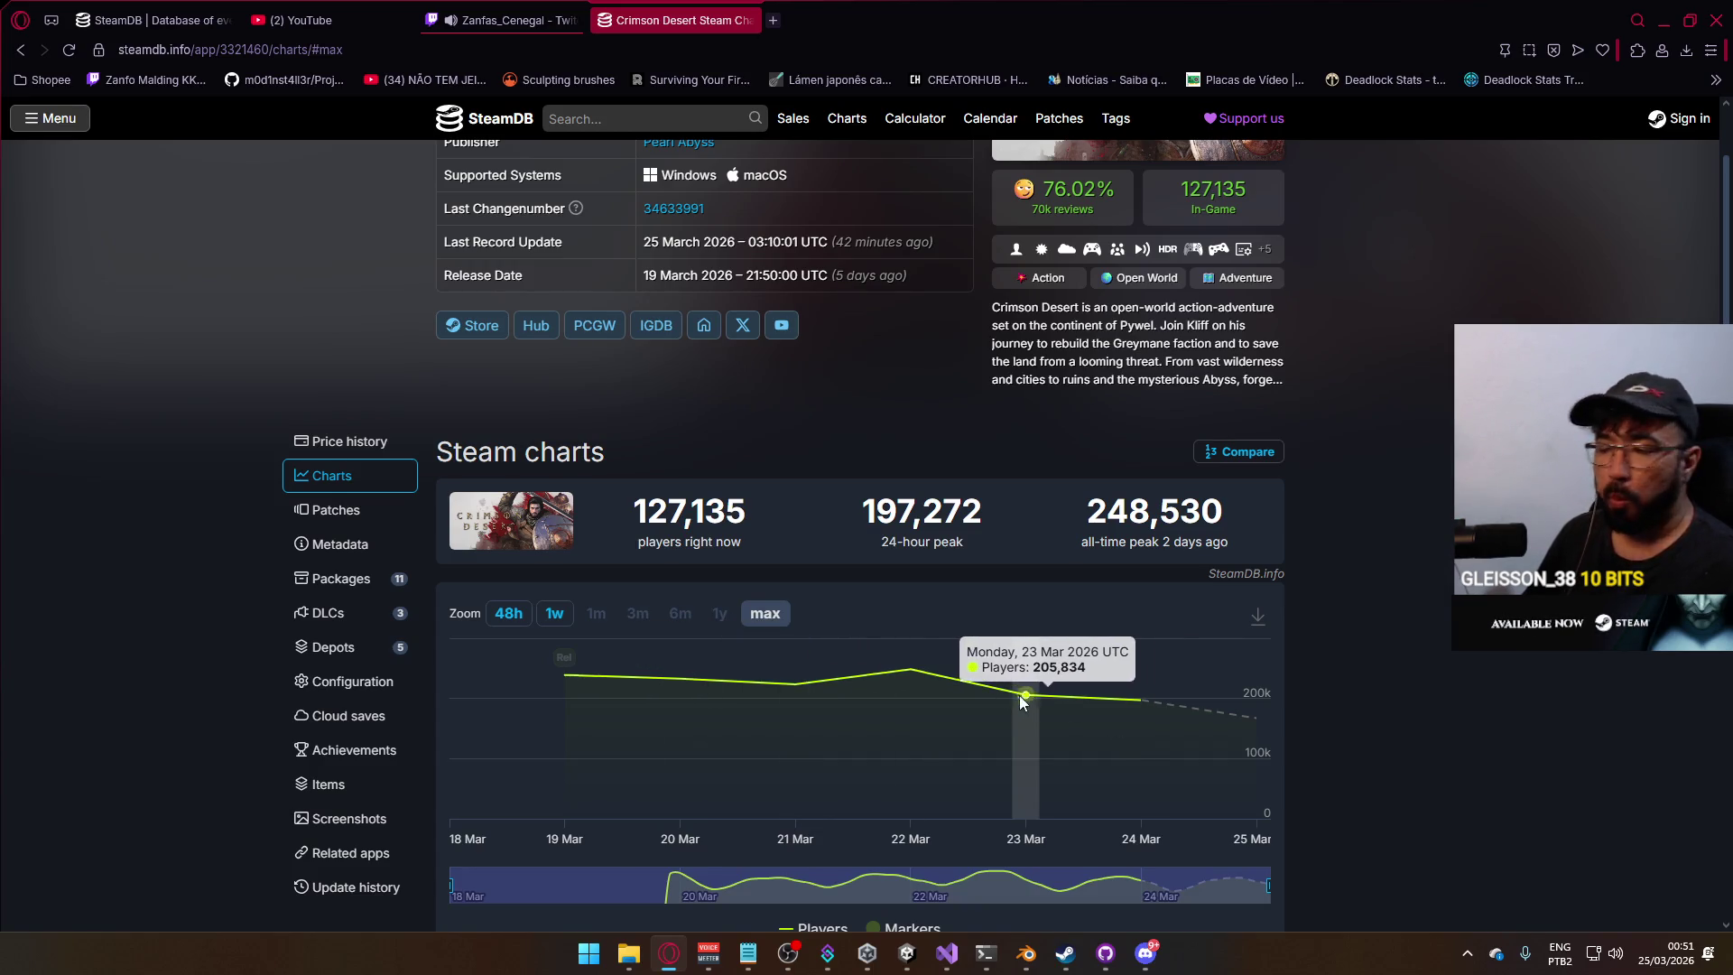
Select and copy the Gamalytic owner estimate on the SteamDB page.
scroll(1020, 695, "down", 4)
scroll(1255, 841, "down", 2)
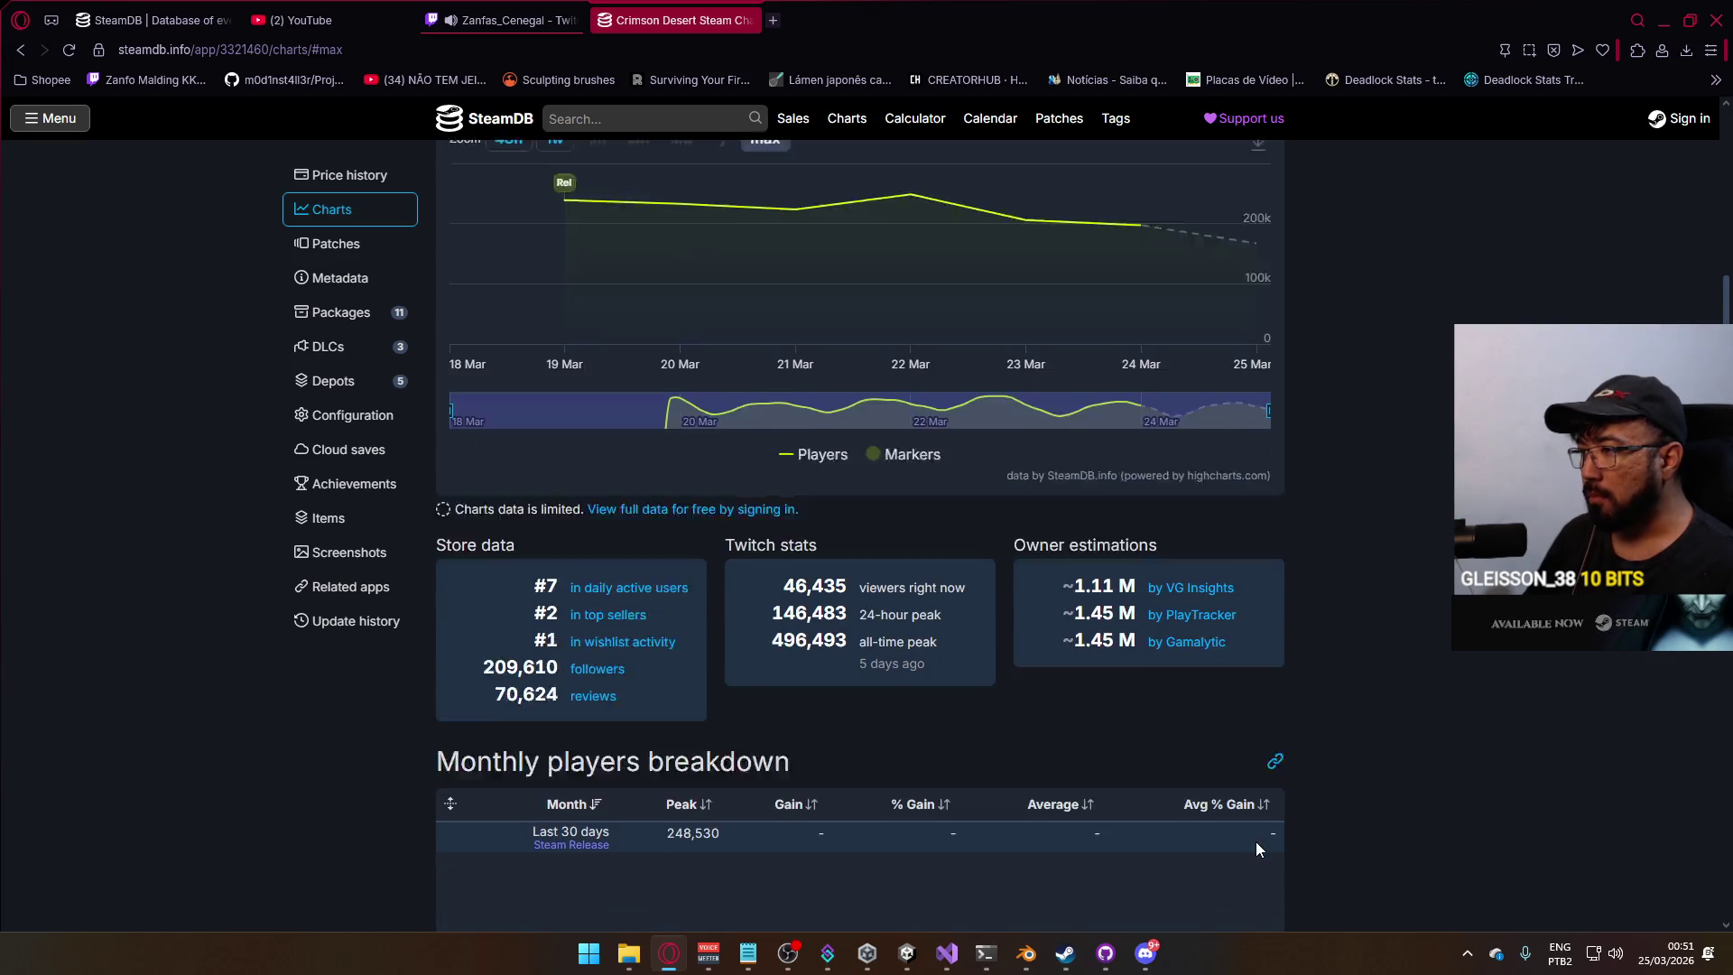
scroll(1255, 841, "up", 2)
mouse_move(1229, 759)
left_mouse_down()
mouse_move(1168, 773)
mouse_move(1064, 759)
left_mouse_up()
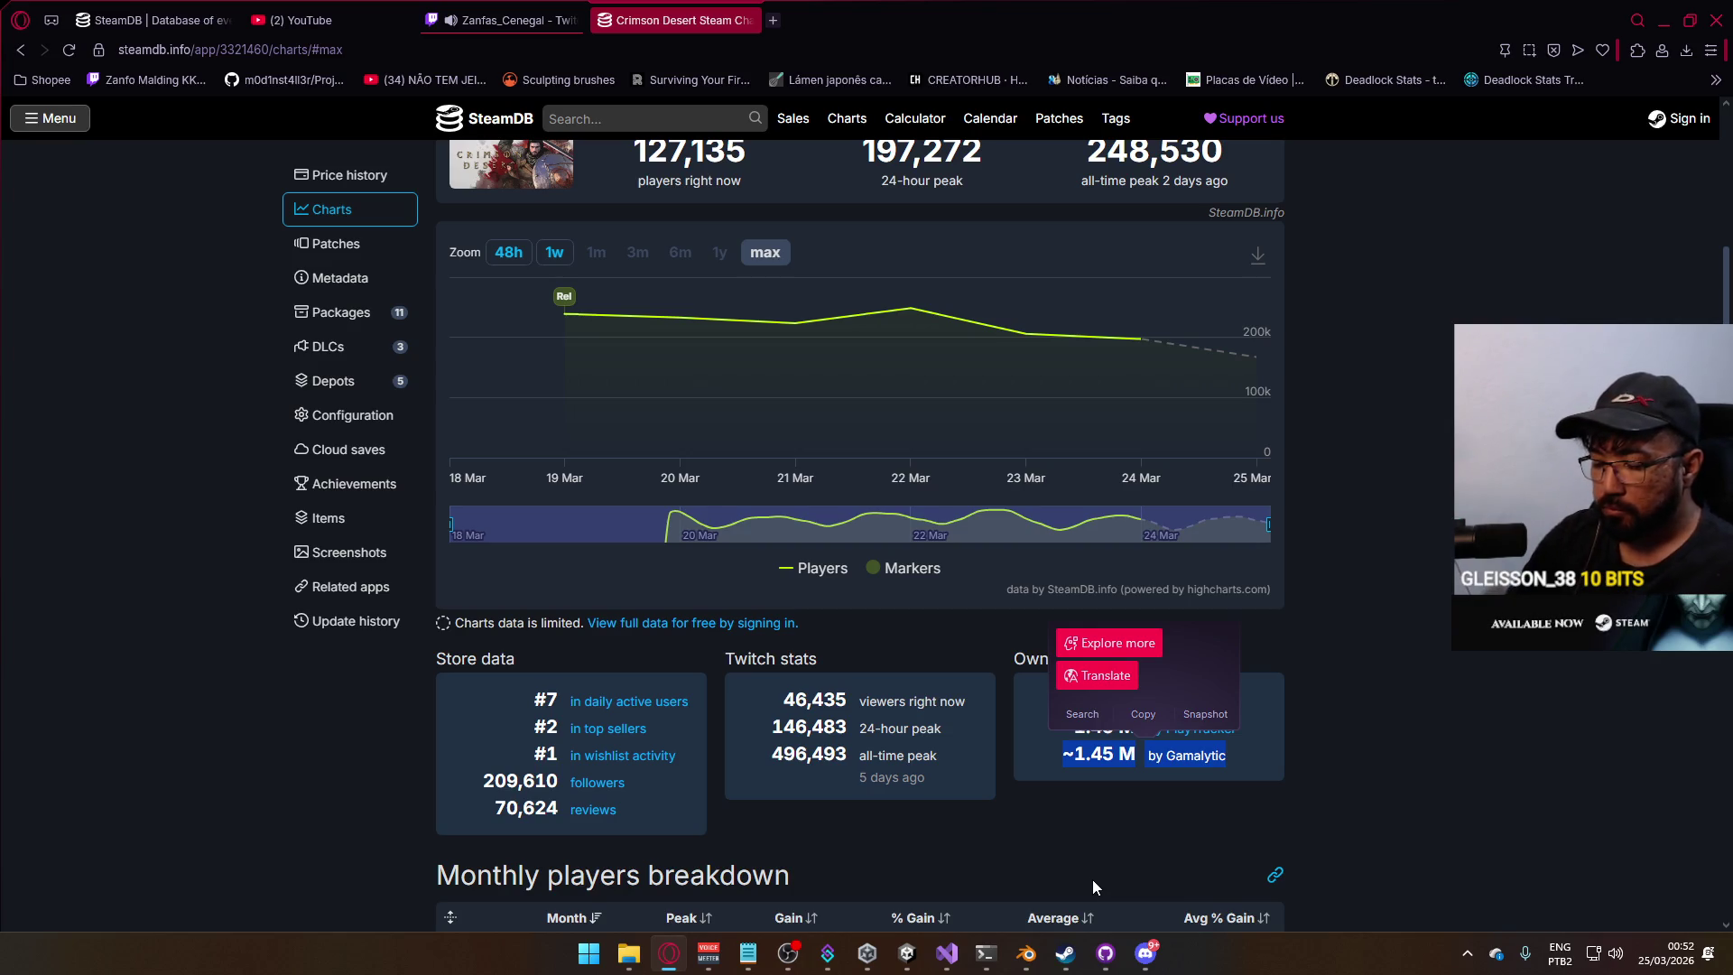
key("ctrl+c")
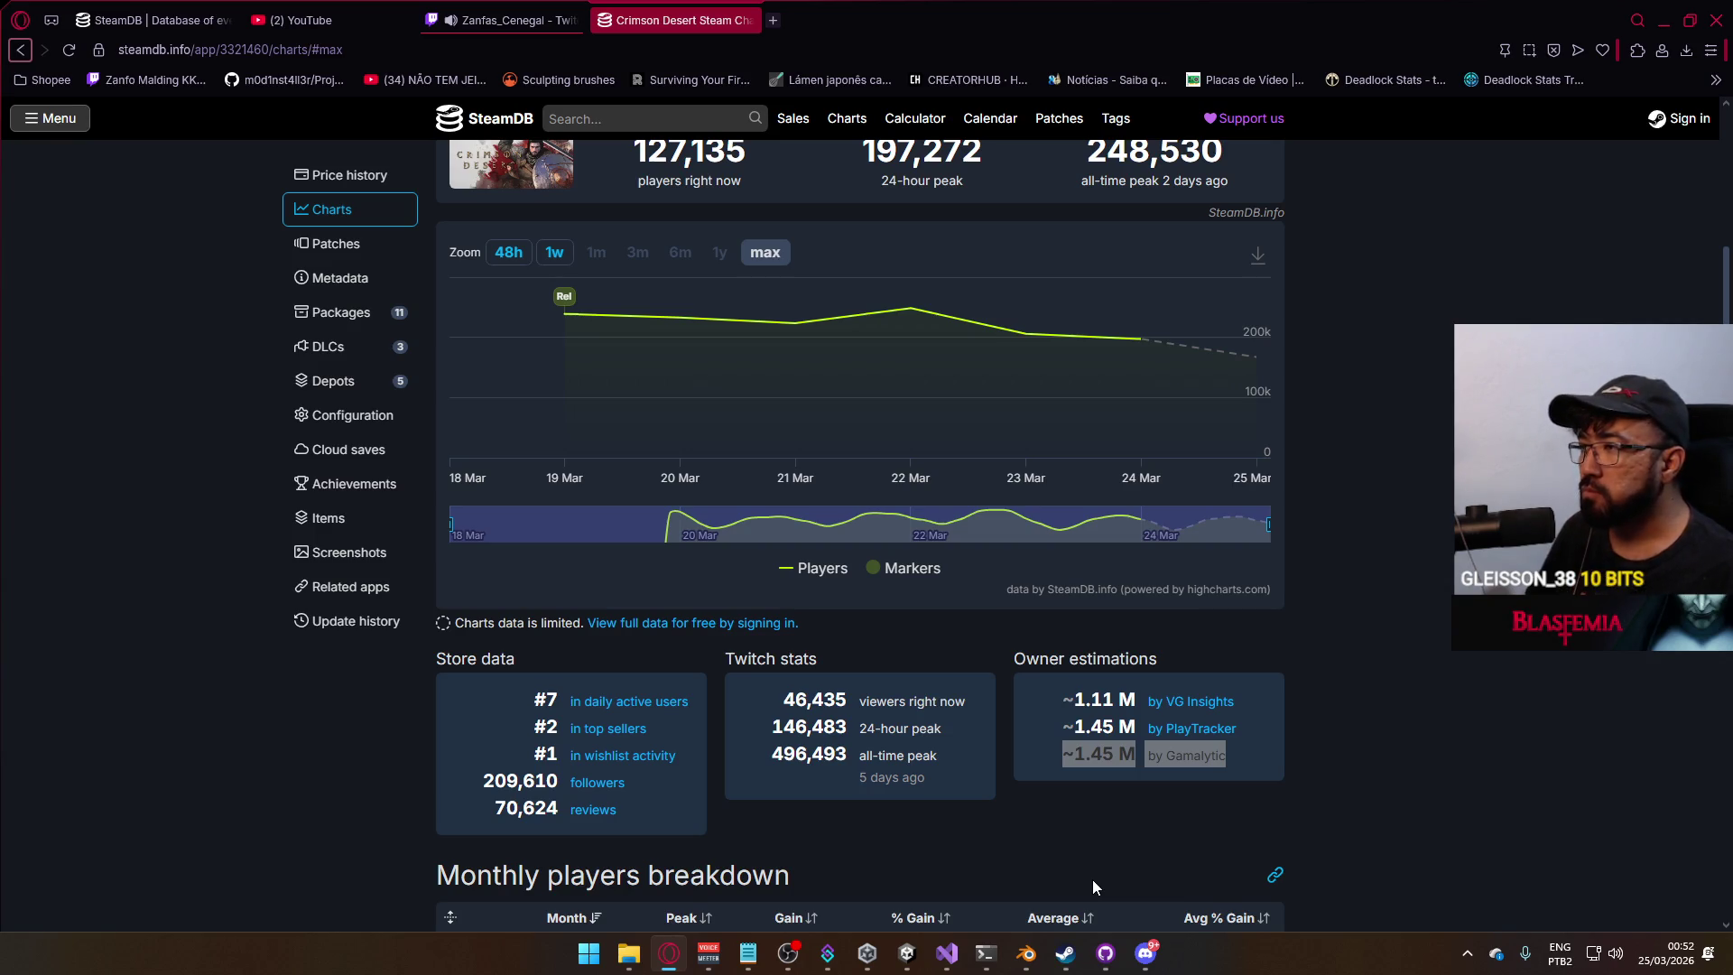
Switch back to the Twitch stream tab and minimize the browser.
scroll(994, 632, "up", 3)
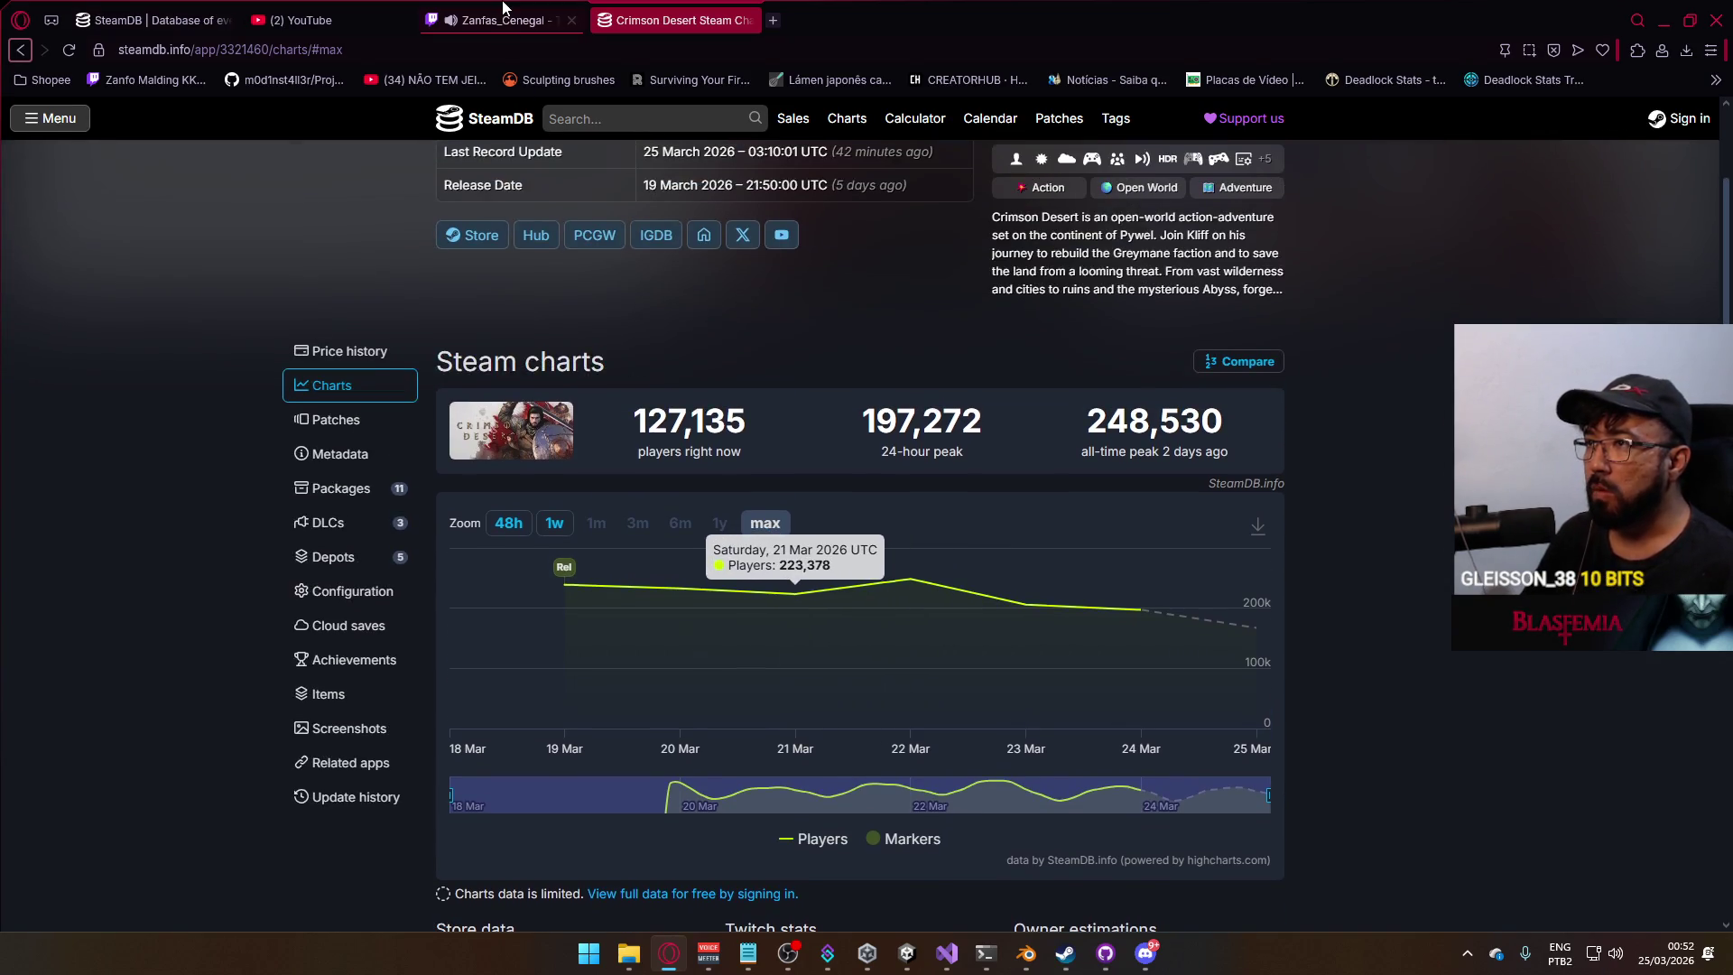
left_click(502, 13)
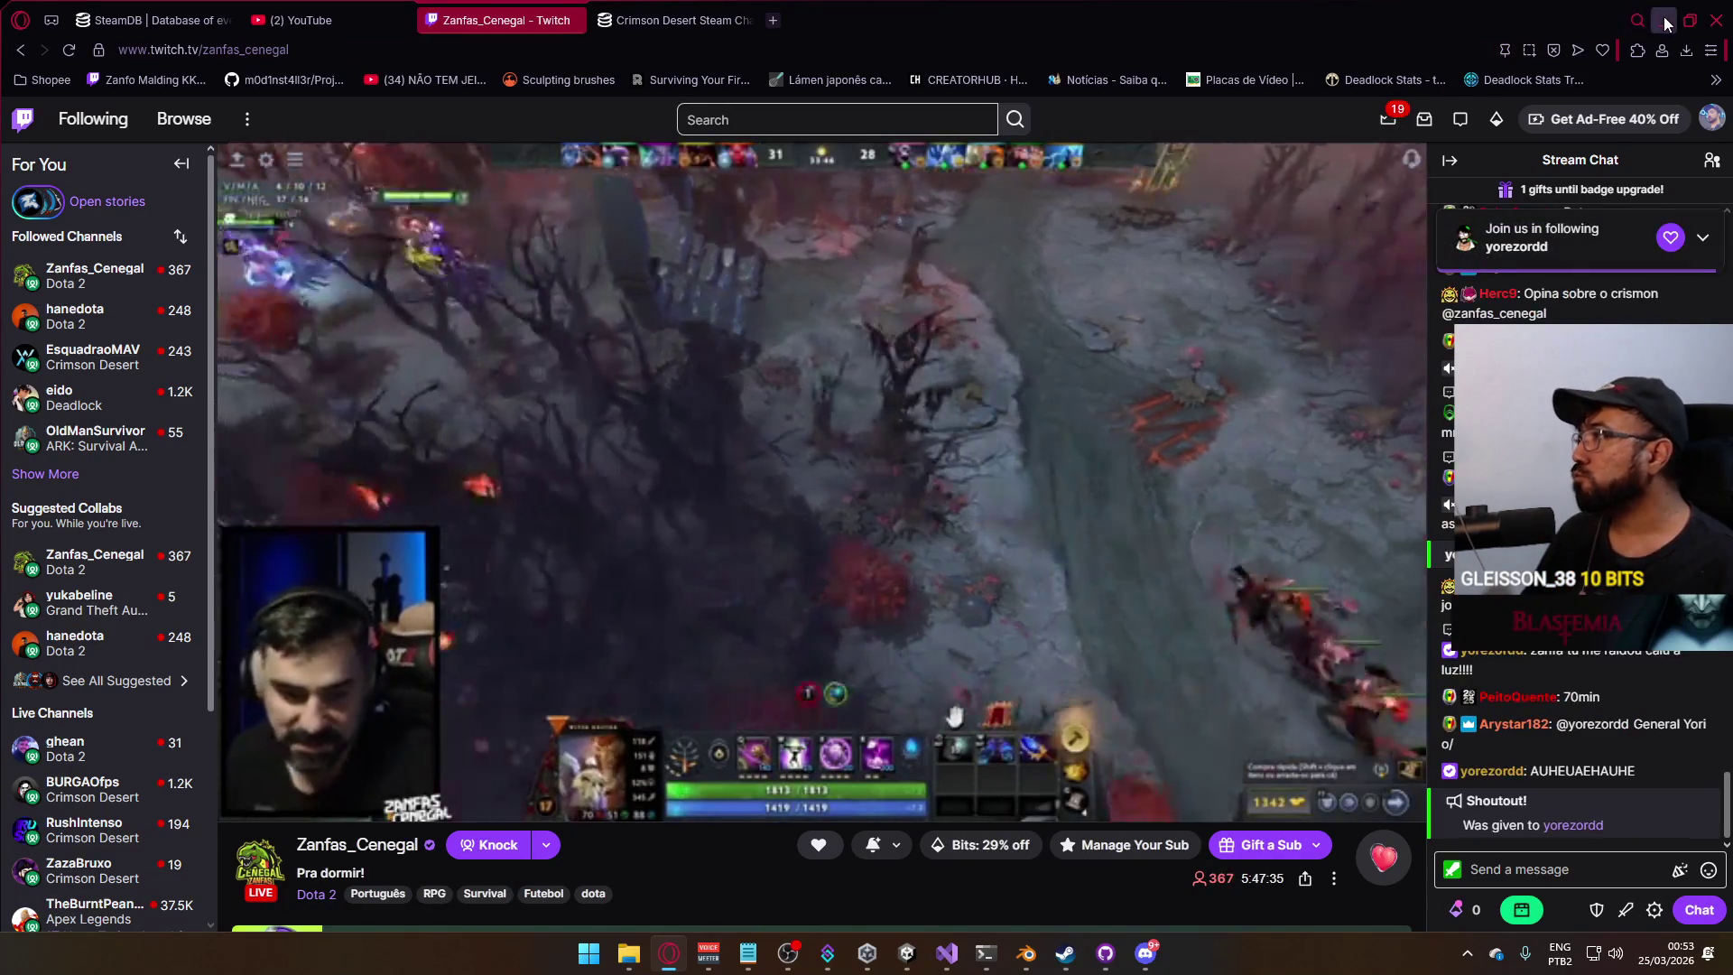
left_click(1665, 18)
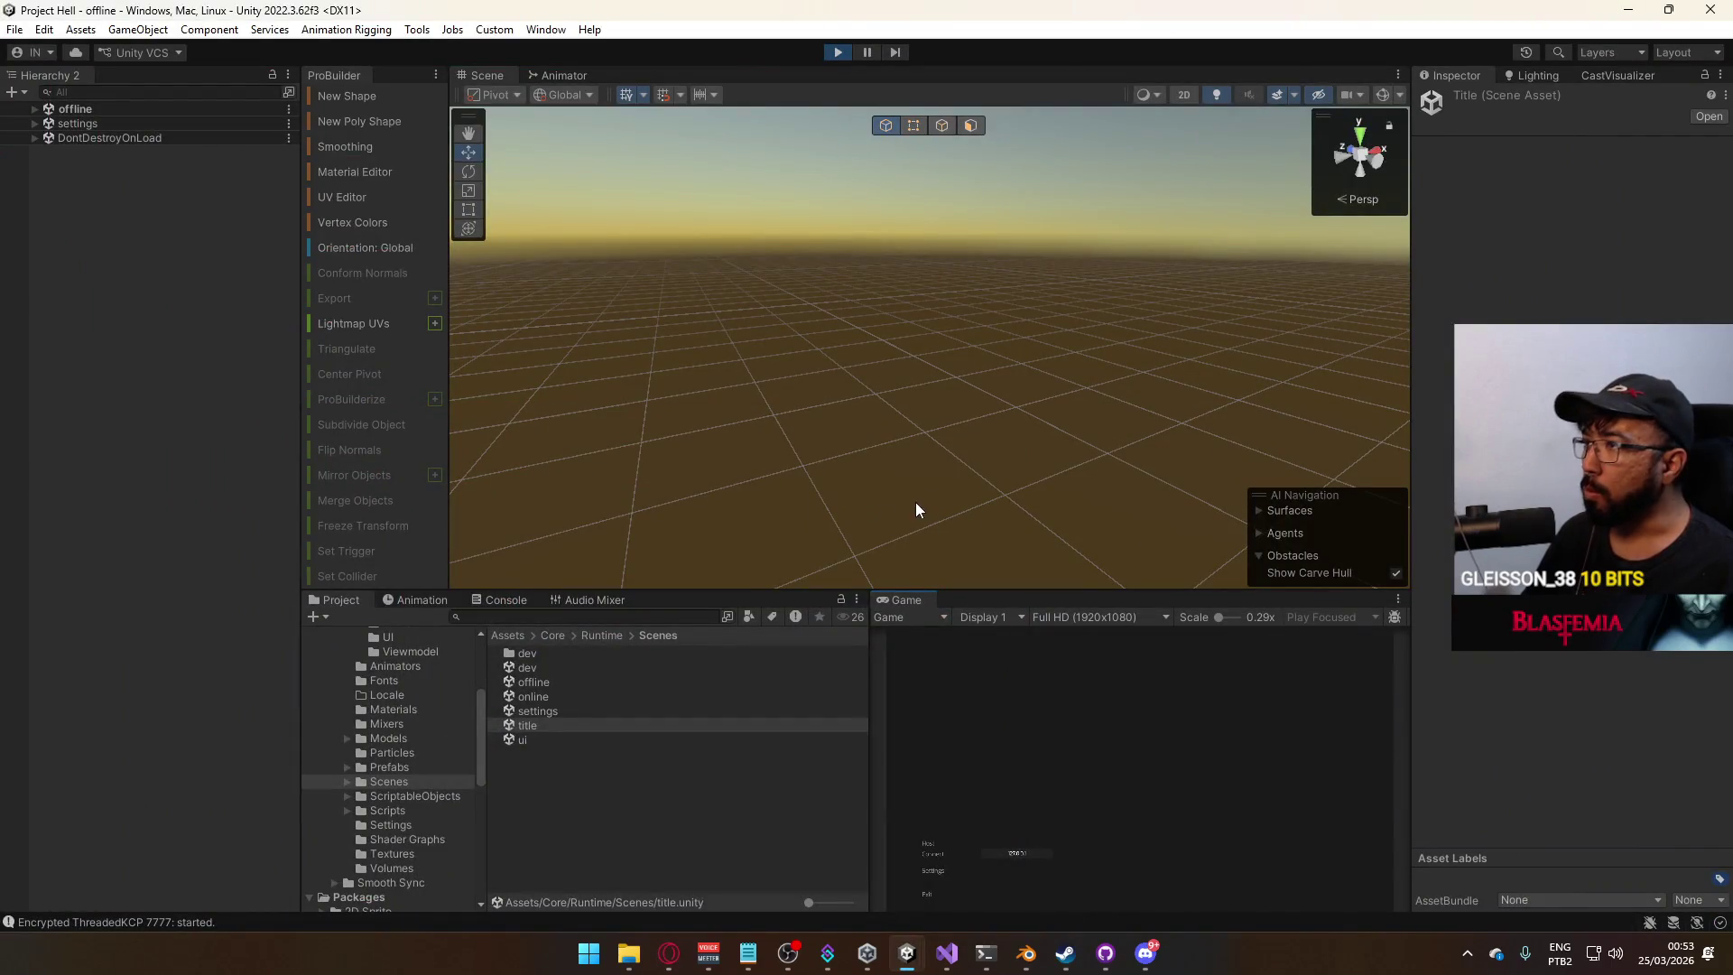
Enter the dev level, stop the play test, launch File > Build And Run, then switch to Discord.
left_click(935, 846)
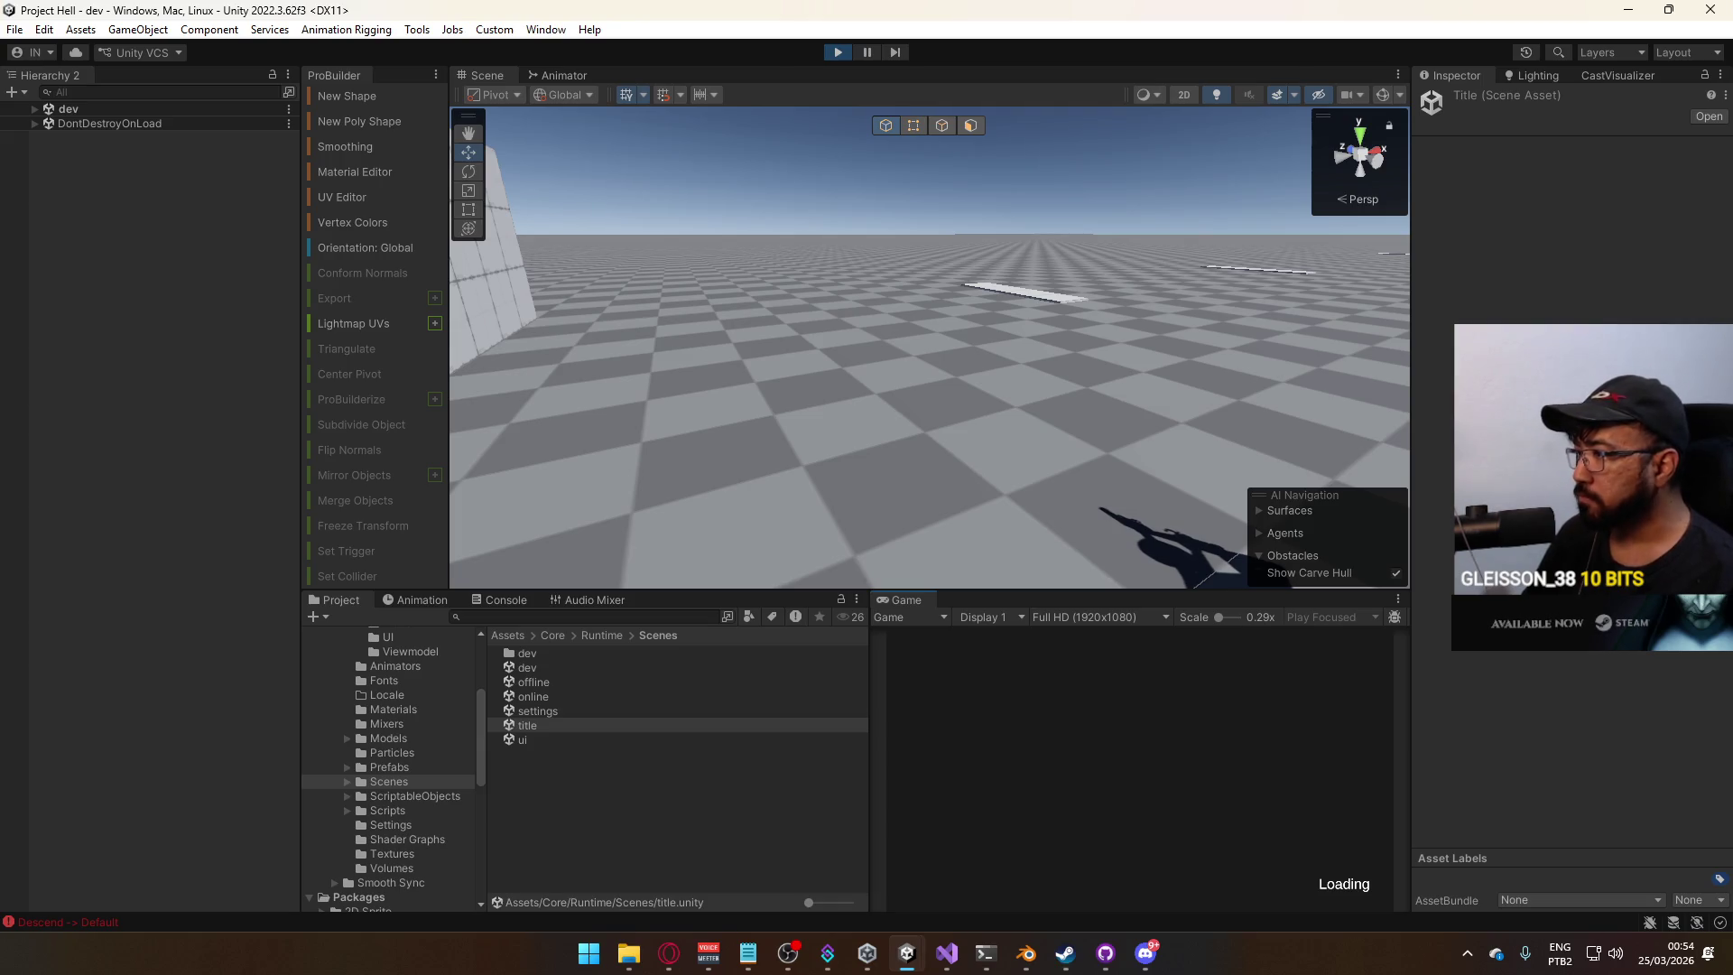
right_click_drag(1166, 440, 967, 289)
left_click(837, 51)
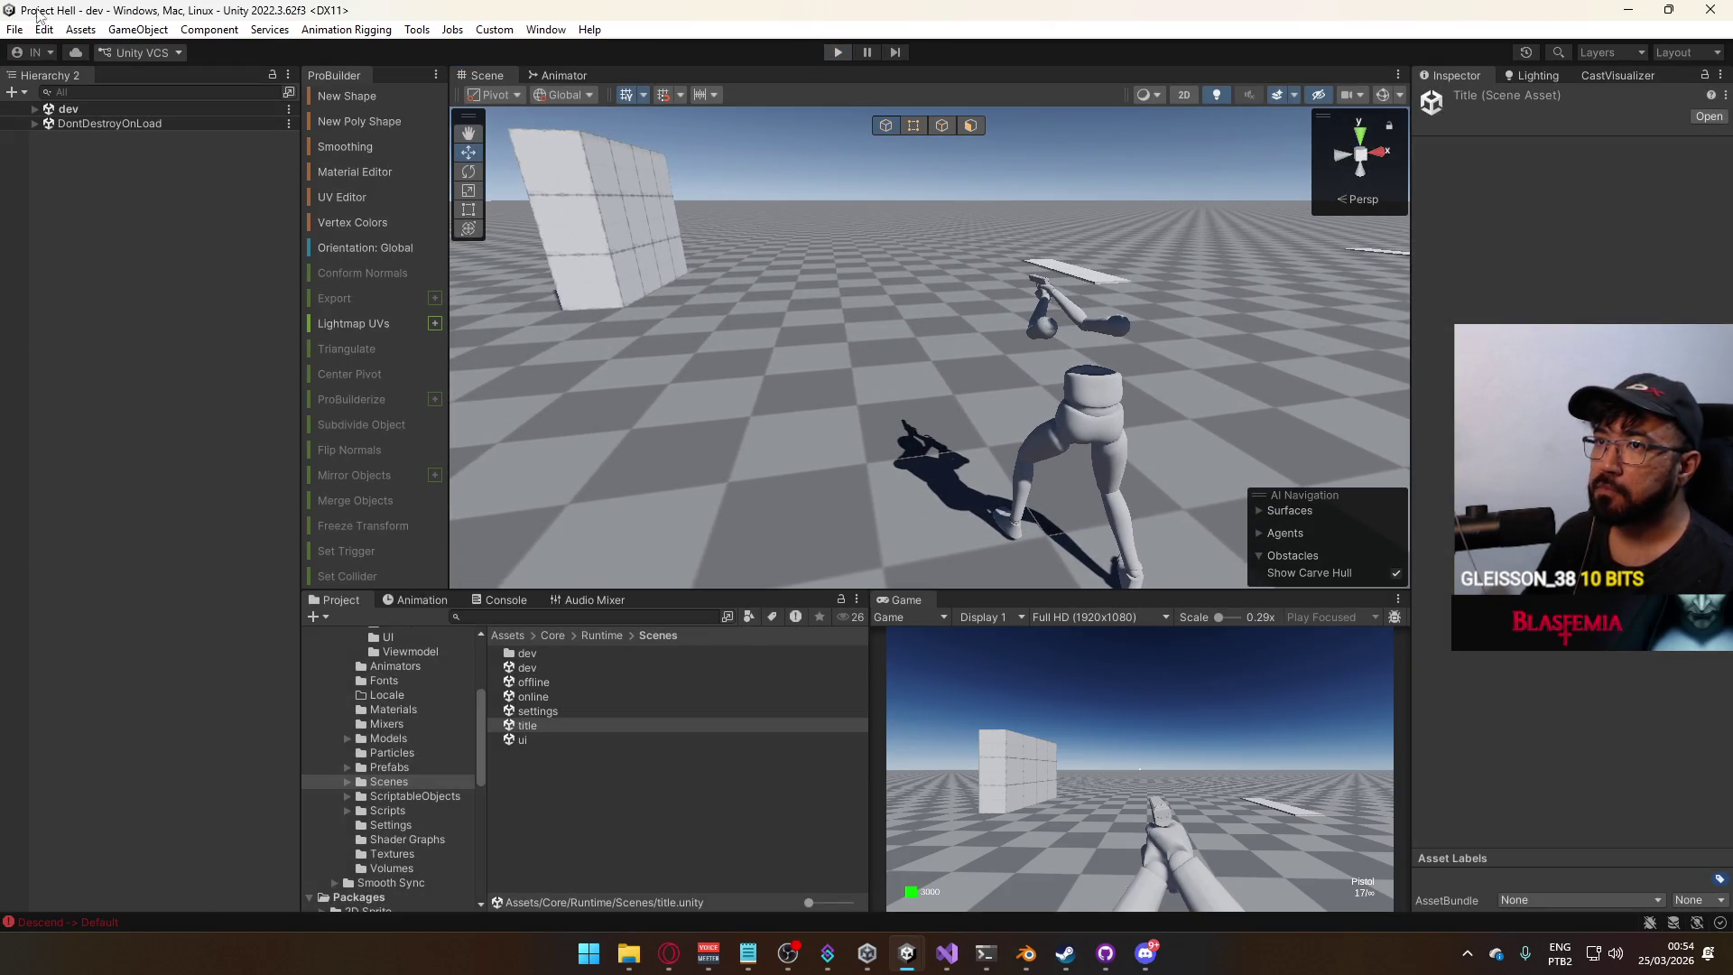
left_click(14, 29)
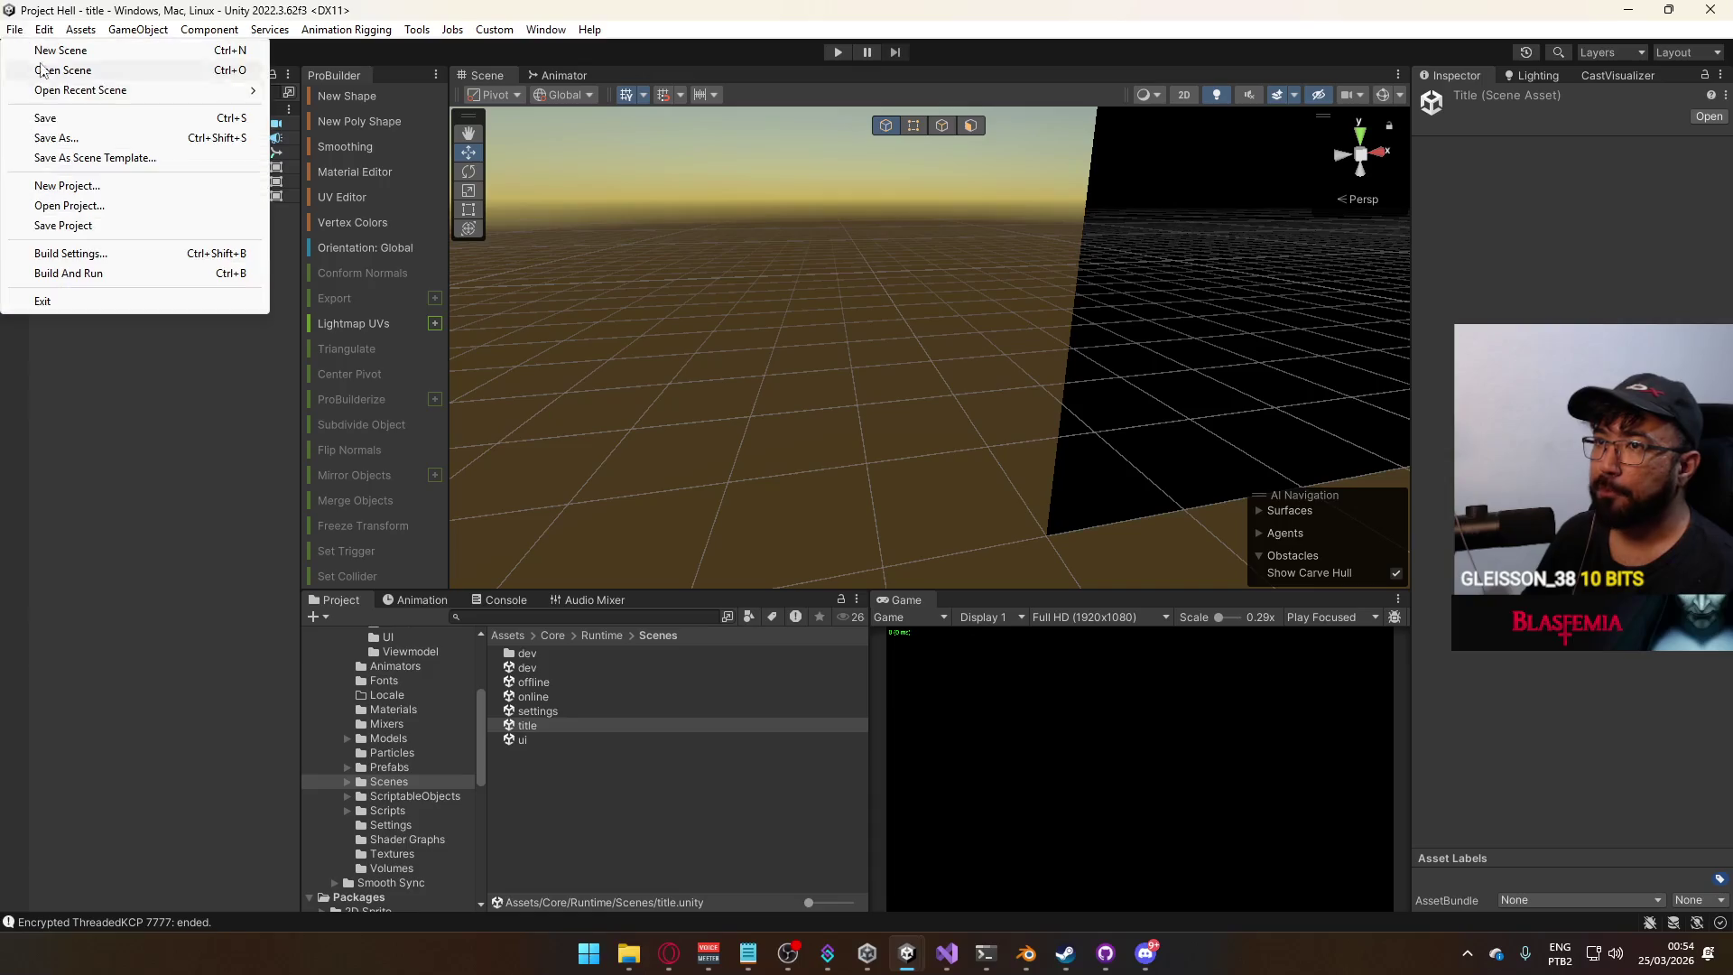
left_click(108, 273)
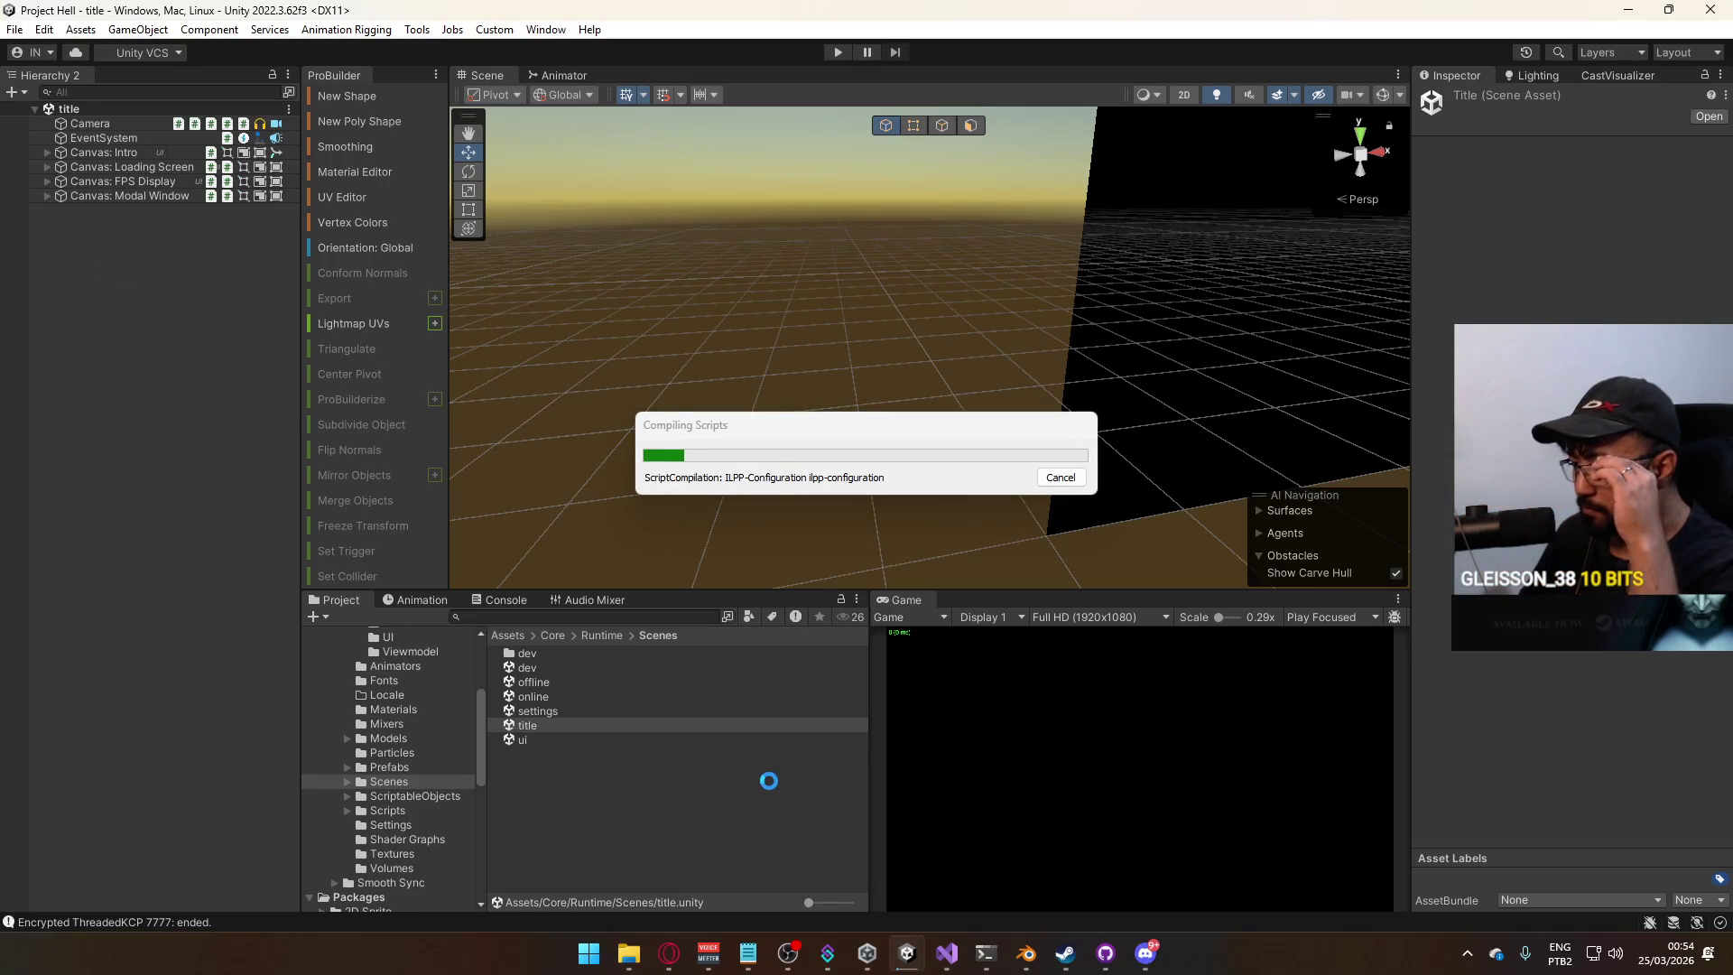
left_click(1146, 954)
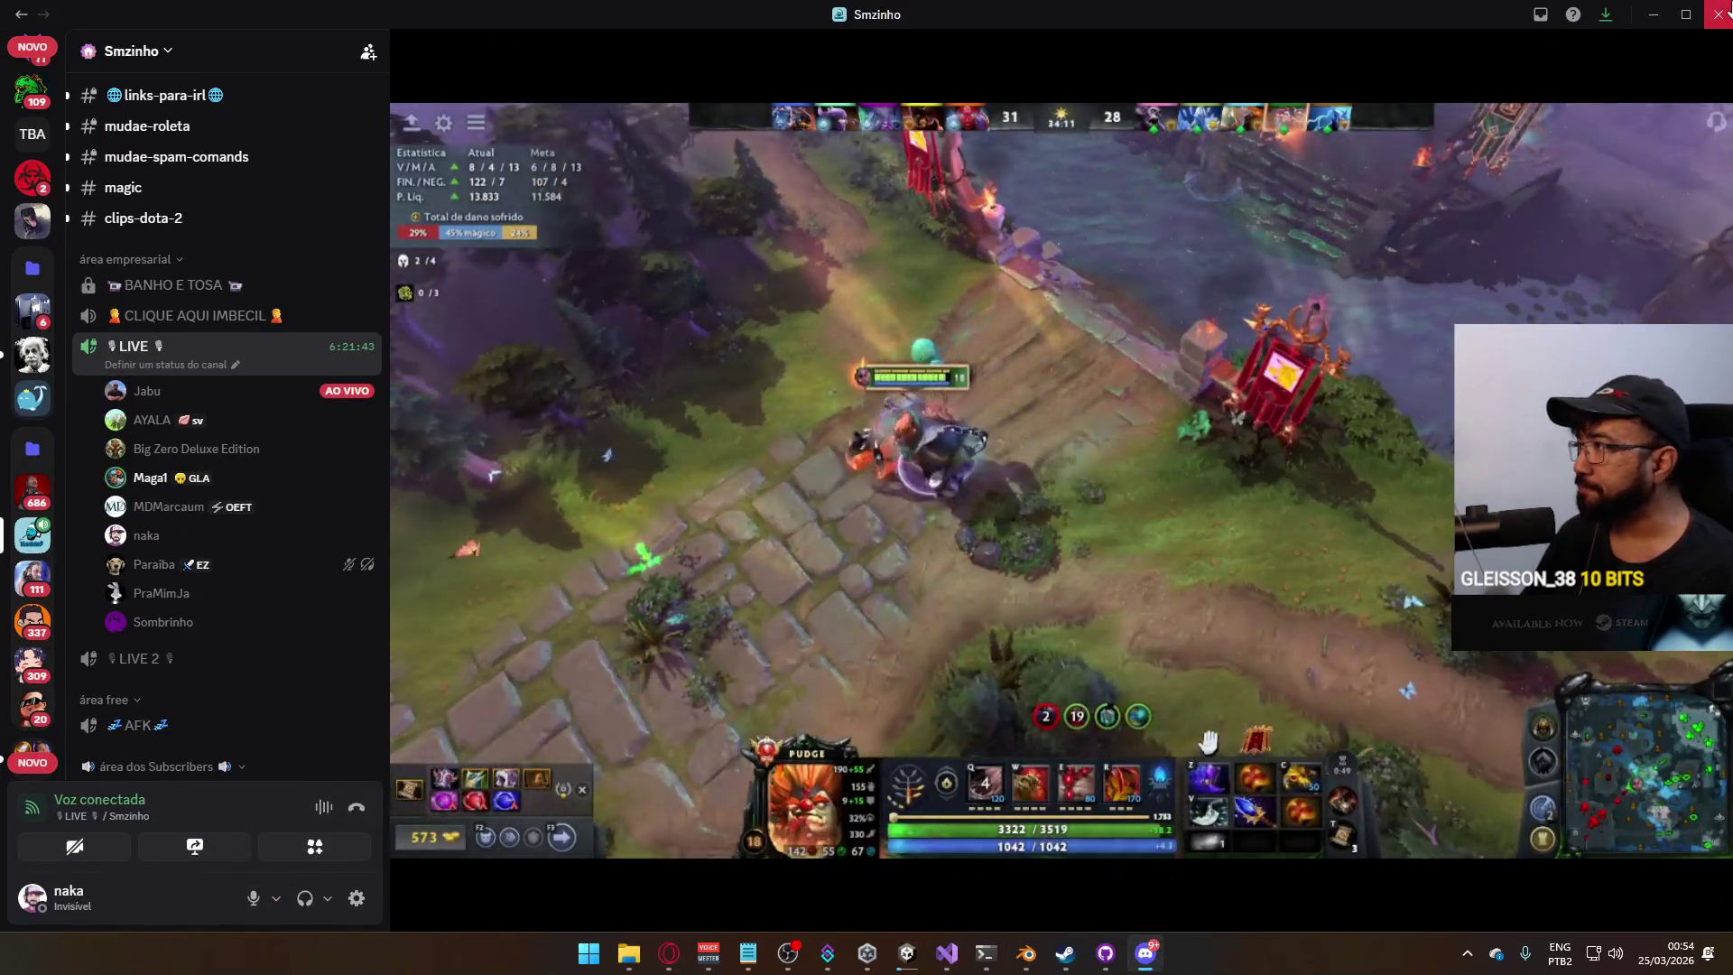
Close Discord and open a new Speed Dial tab in Opera.
left_click(1719, 15)
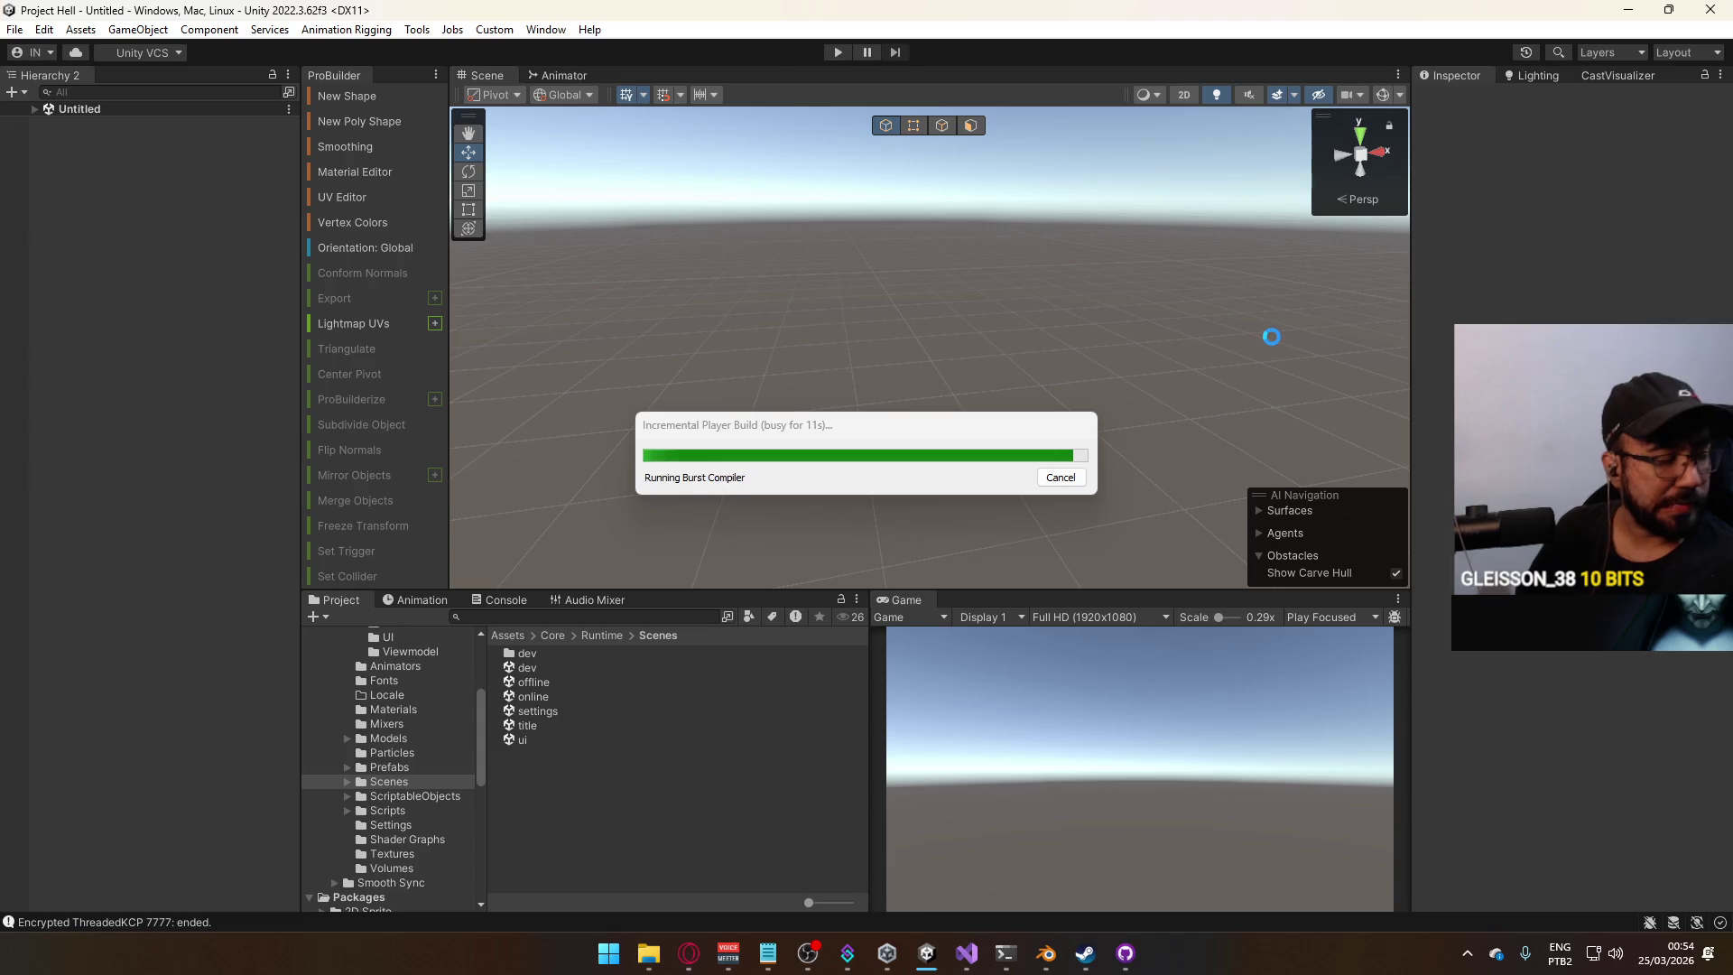
left_click(686, 964)
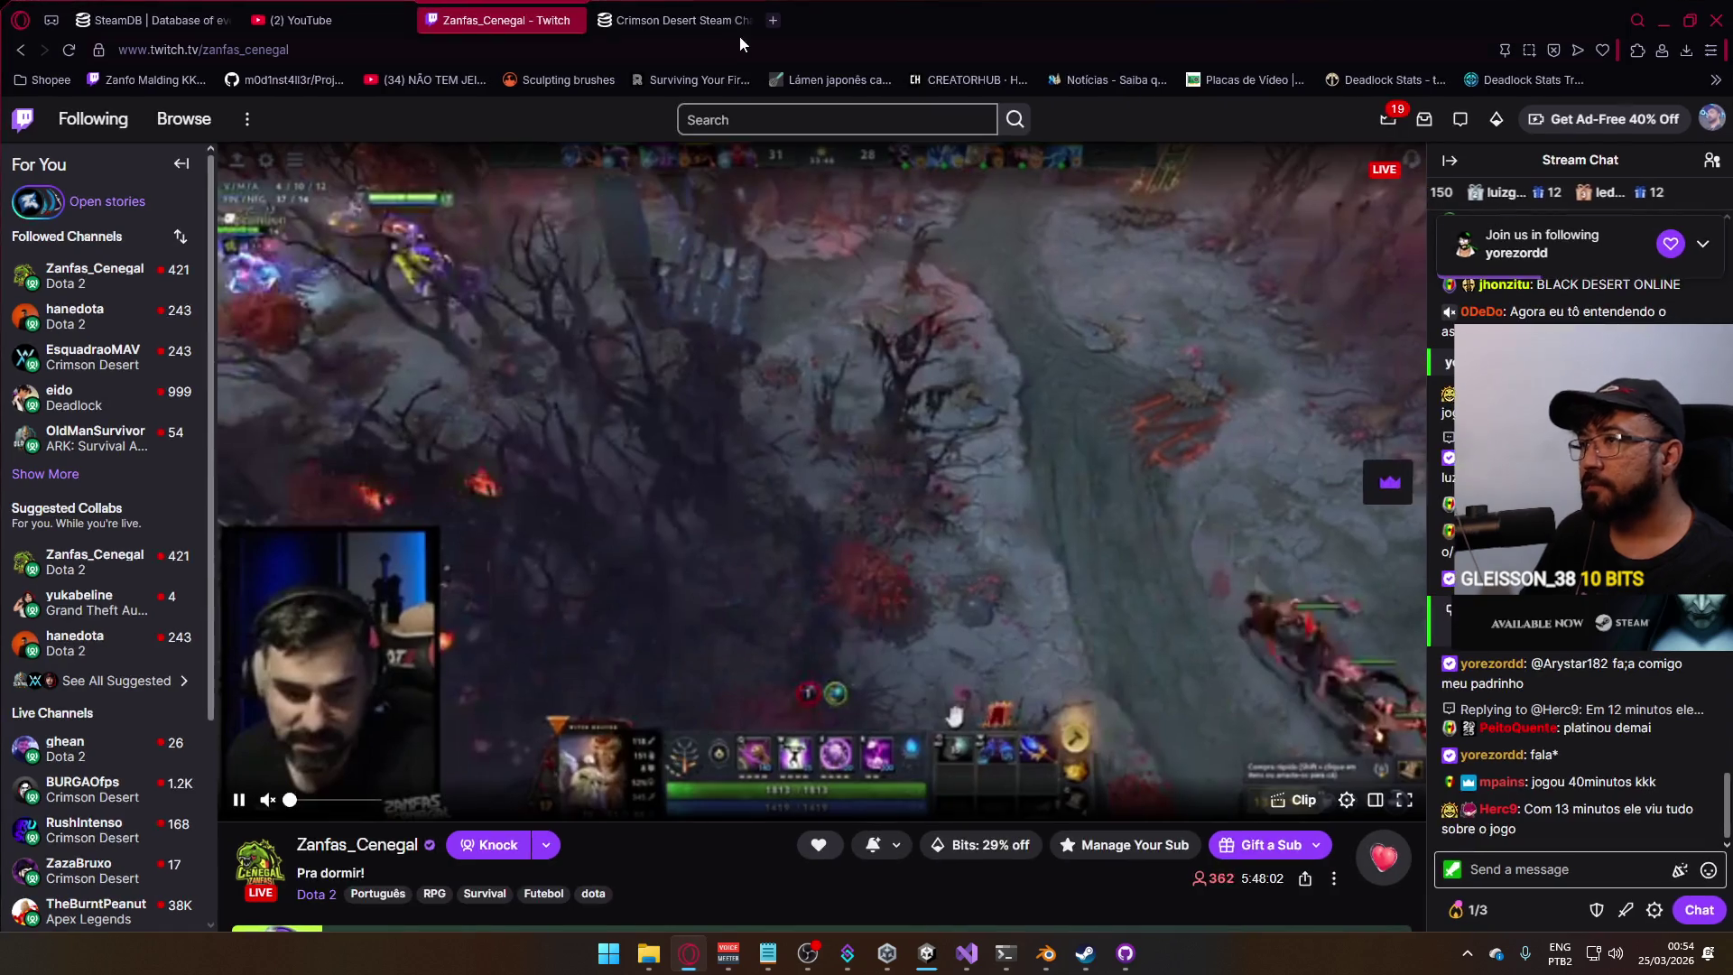
key("ctrl+t")
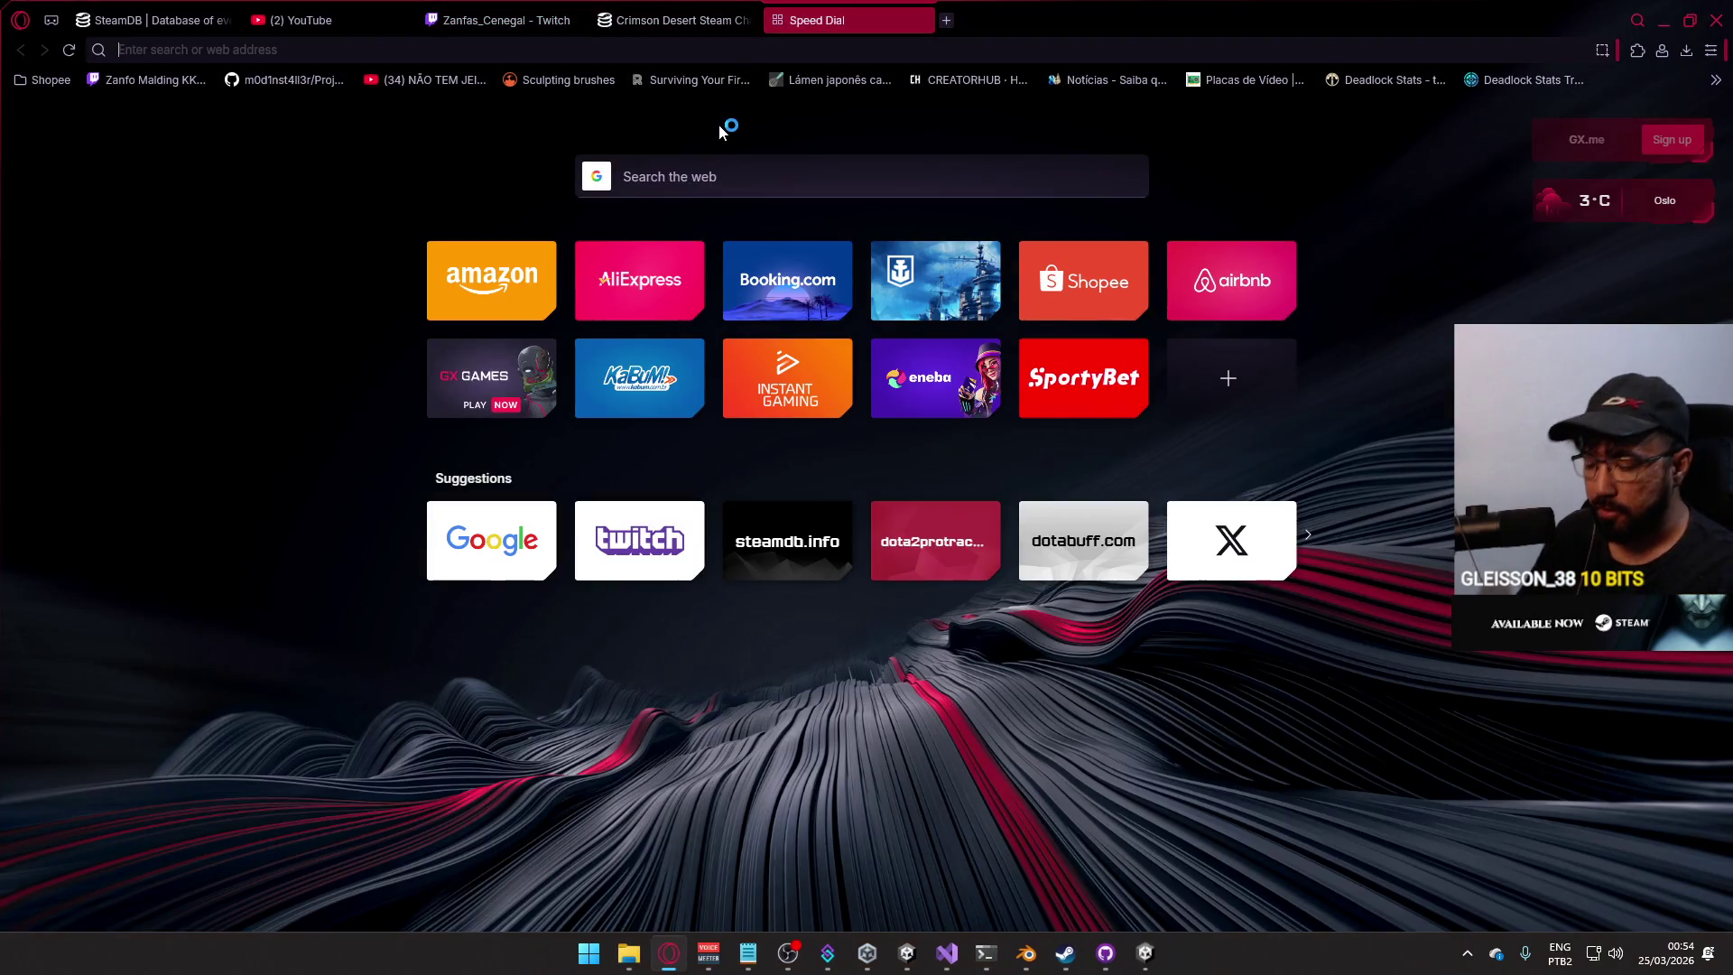
Search Google for "pearl abyss stock".
type("pearl abys")
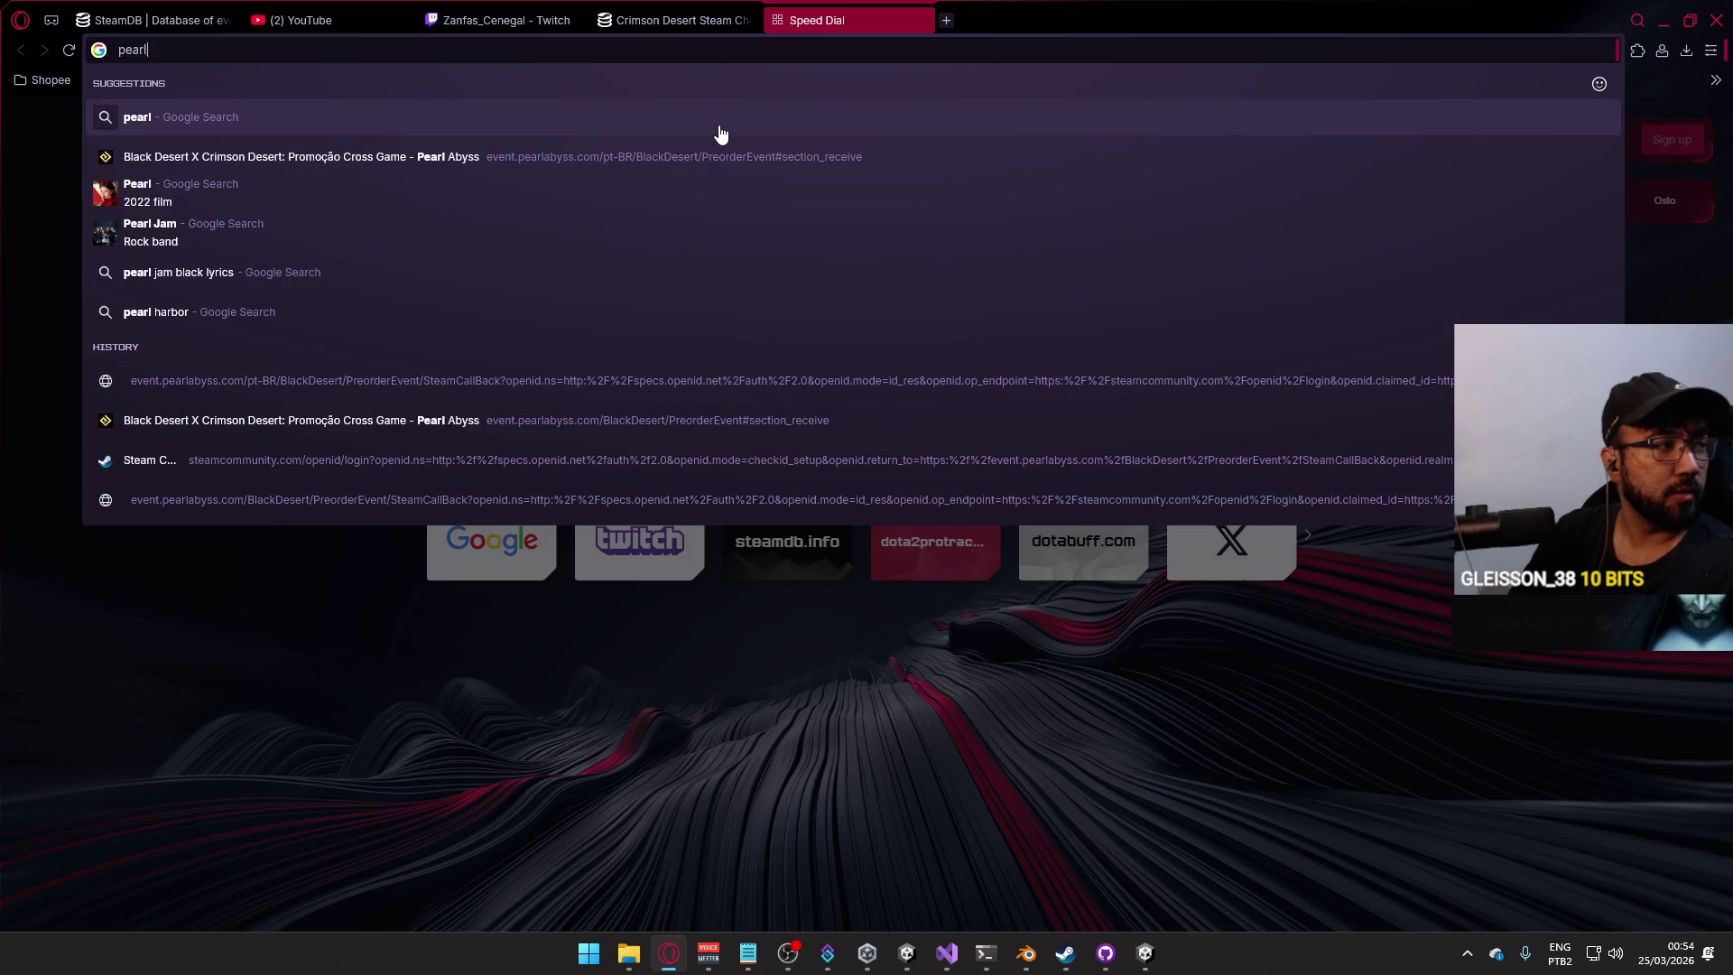
type("s")
key("Return")
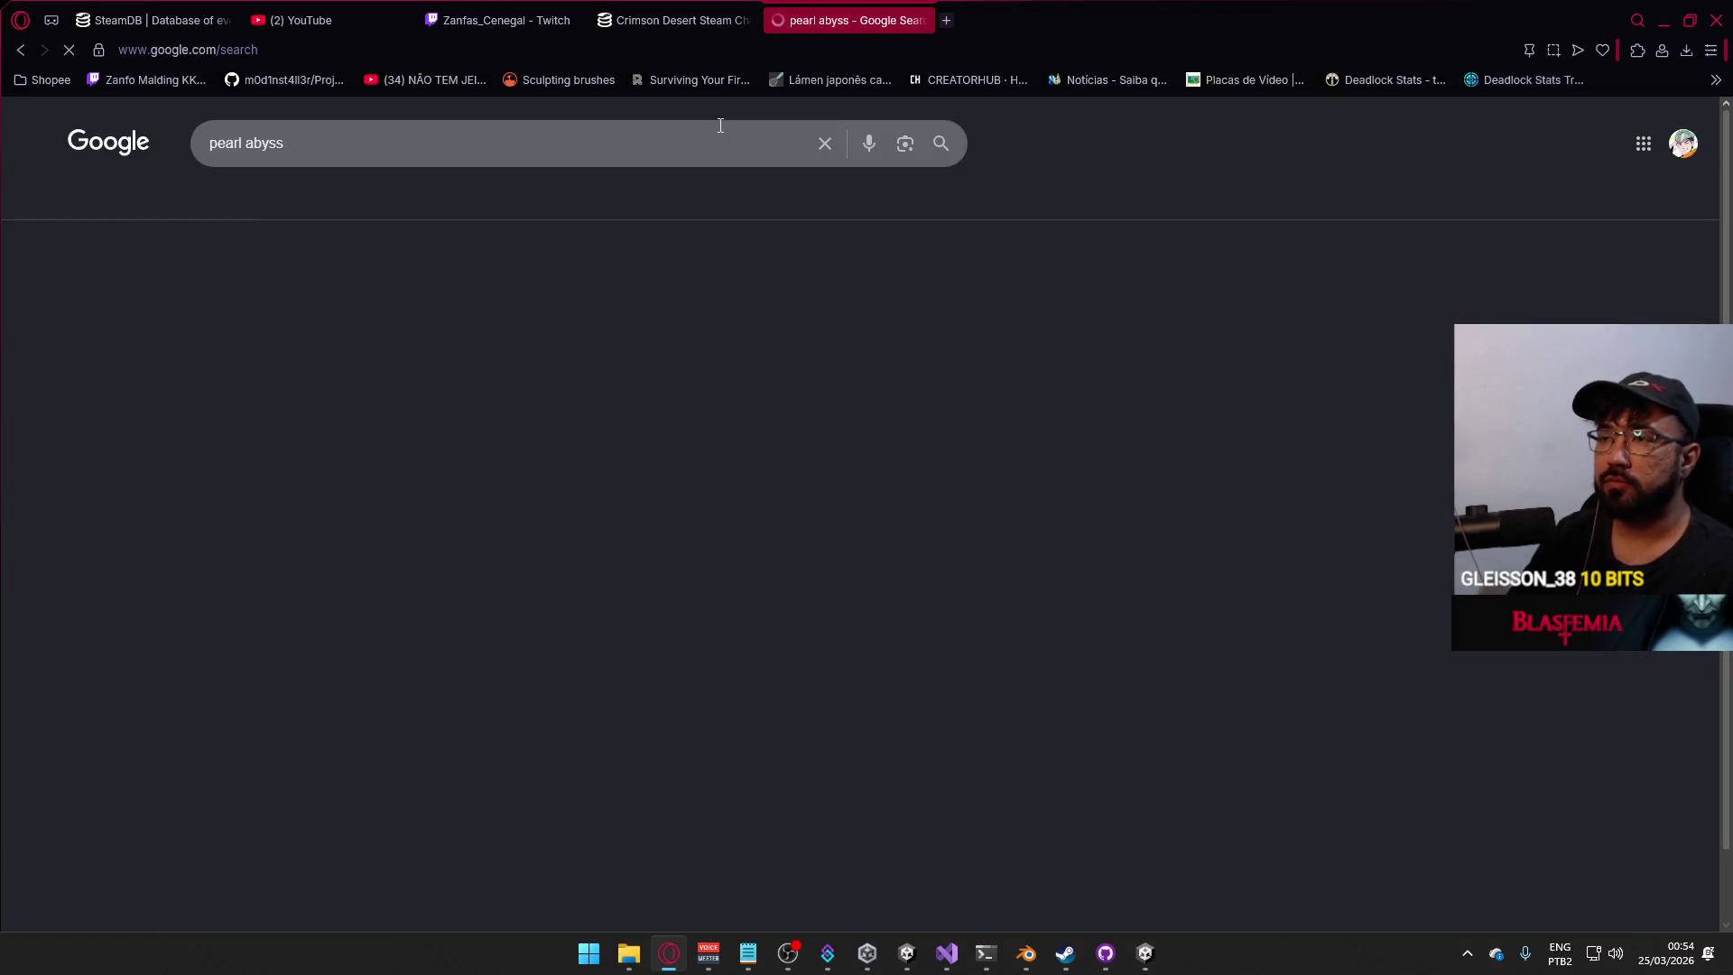
left_click(414, 145)
type("stock")
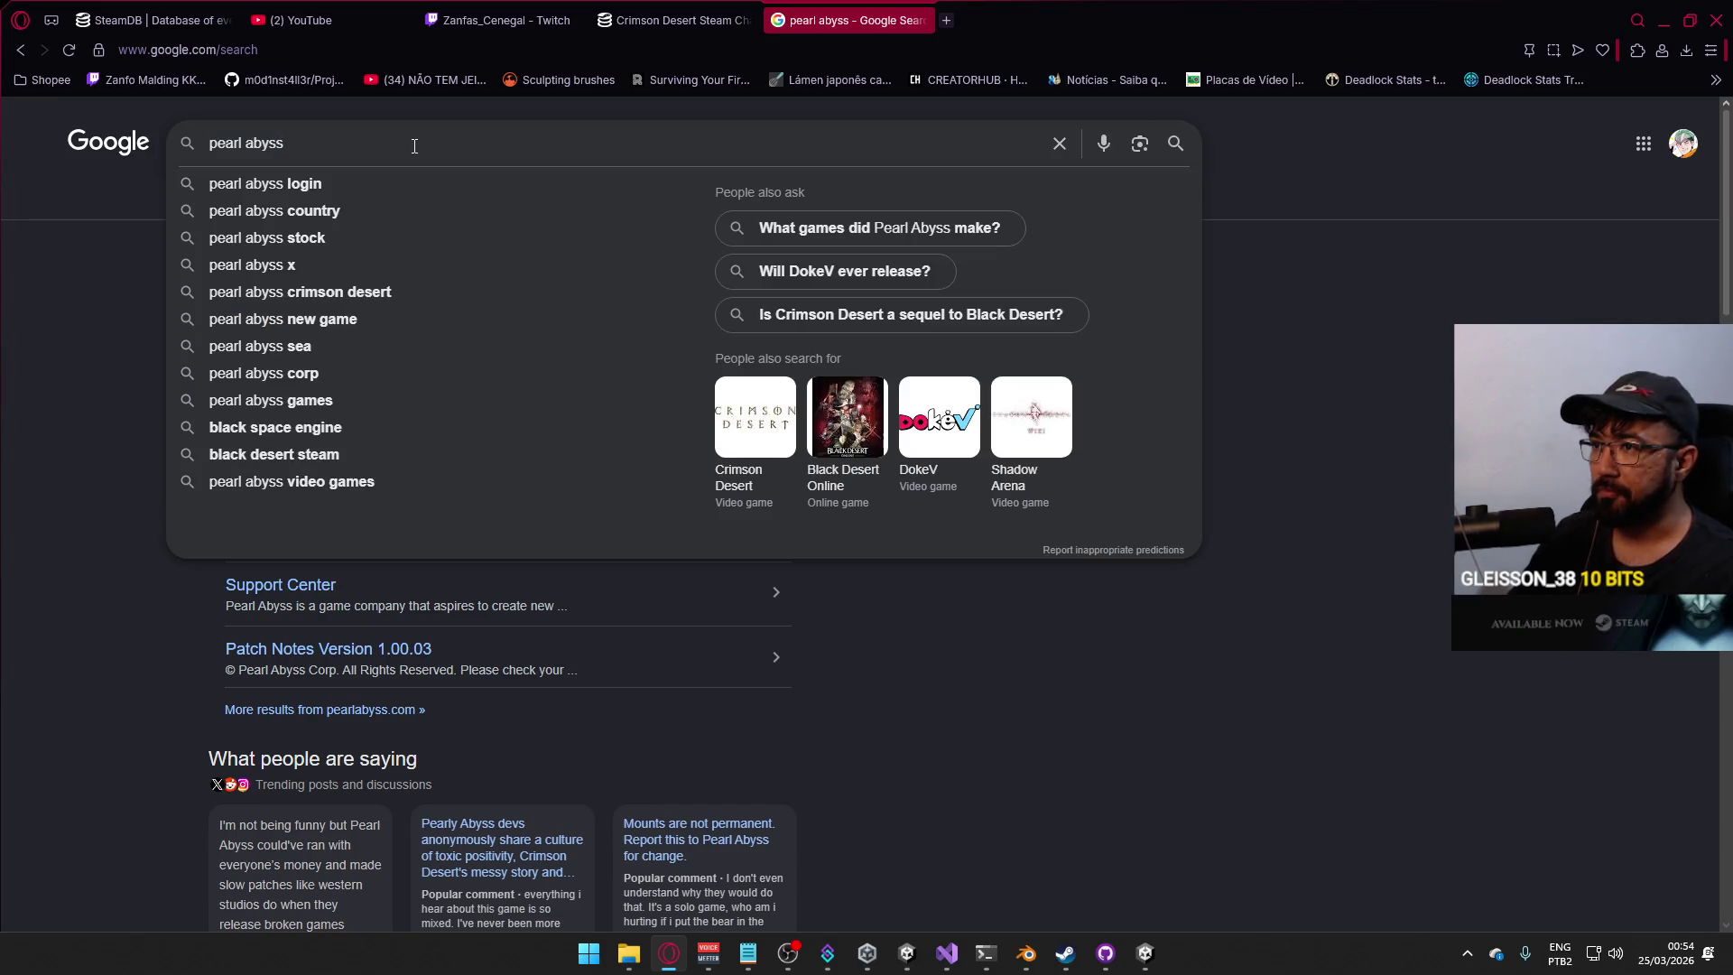
key("Return")
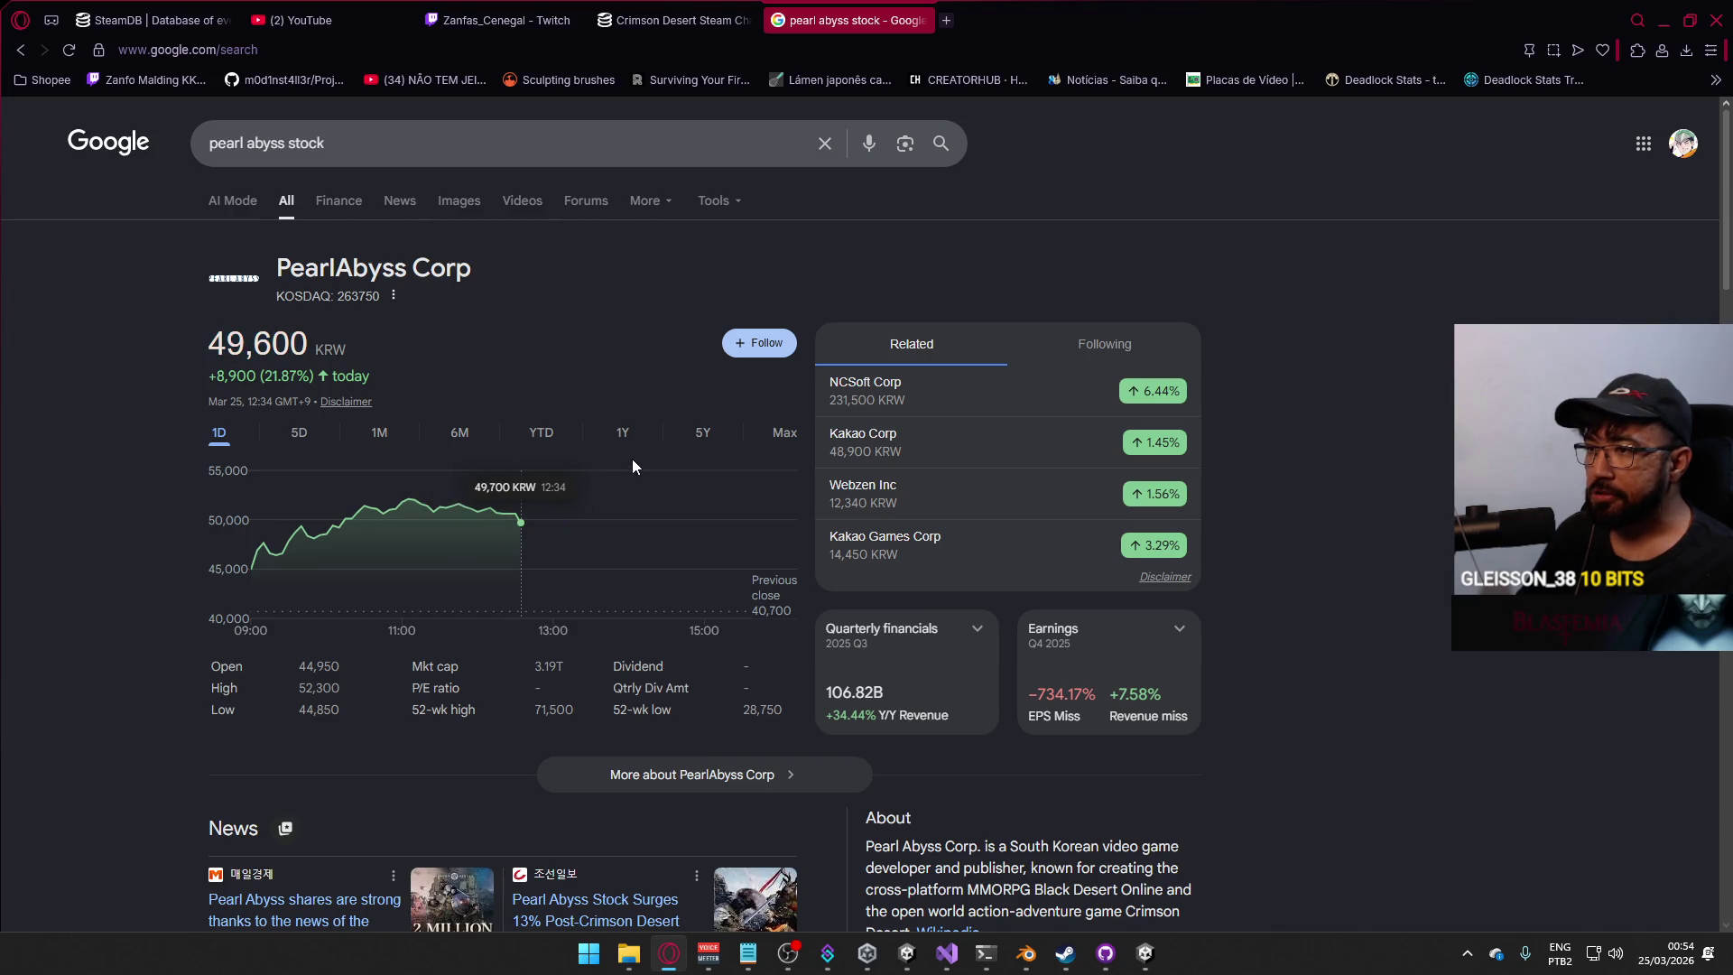
View the 5D and 1M stock charts and measure the 18–19 Mar price drop.
left_click(301, 435)
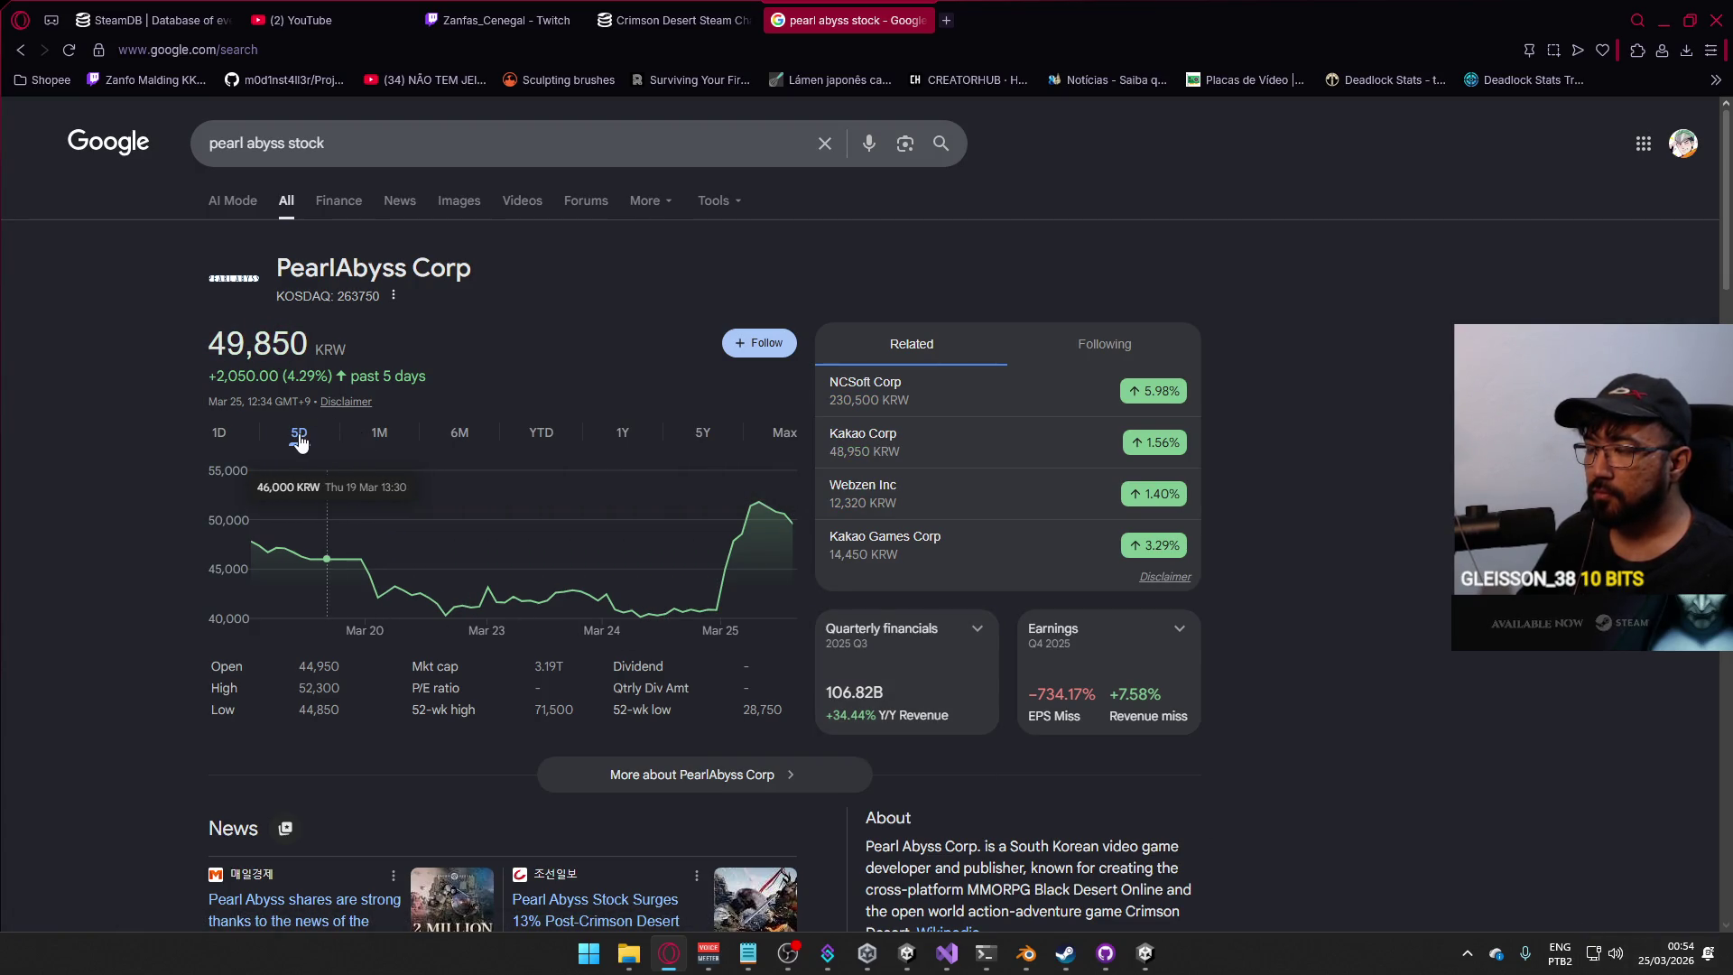
left_click(378, 439)
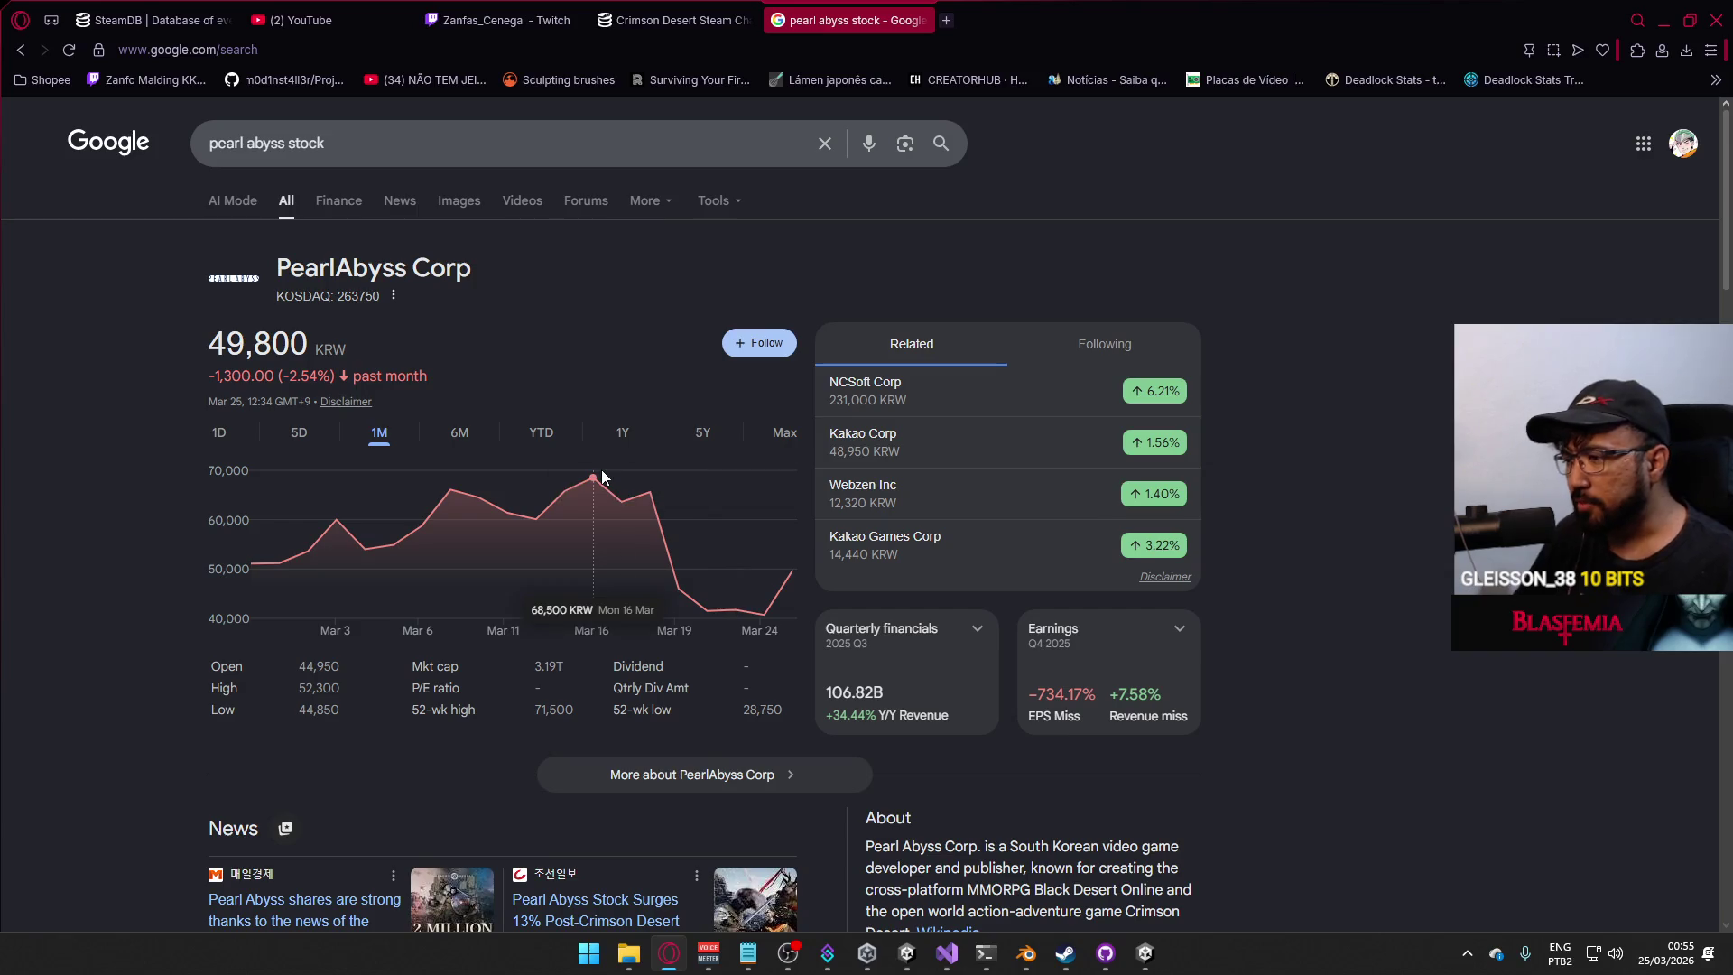
mouse_move(650, 496)
left_mouse_down()
mouse_move(664, 562)
mouse_move(650, 551)
mouse_move(711, 587)
left_mouse_up()
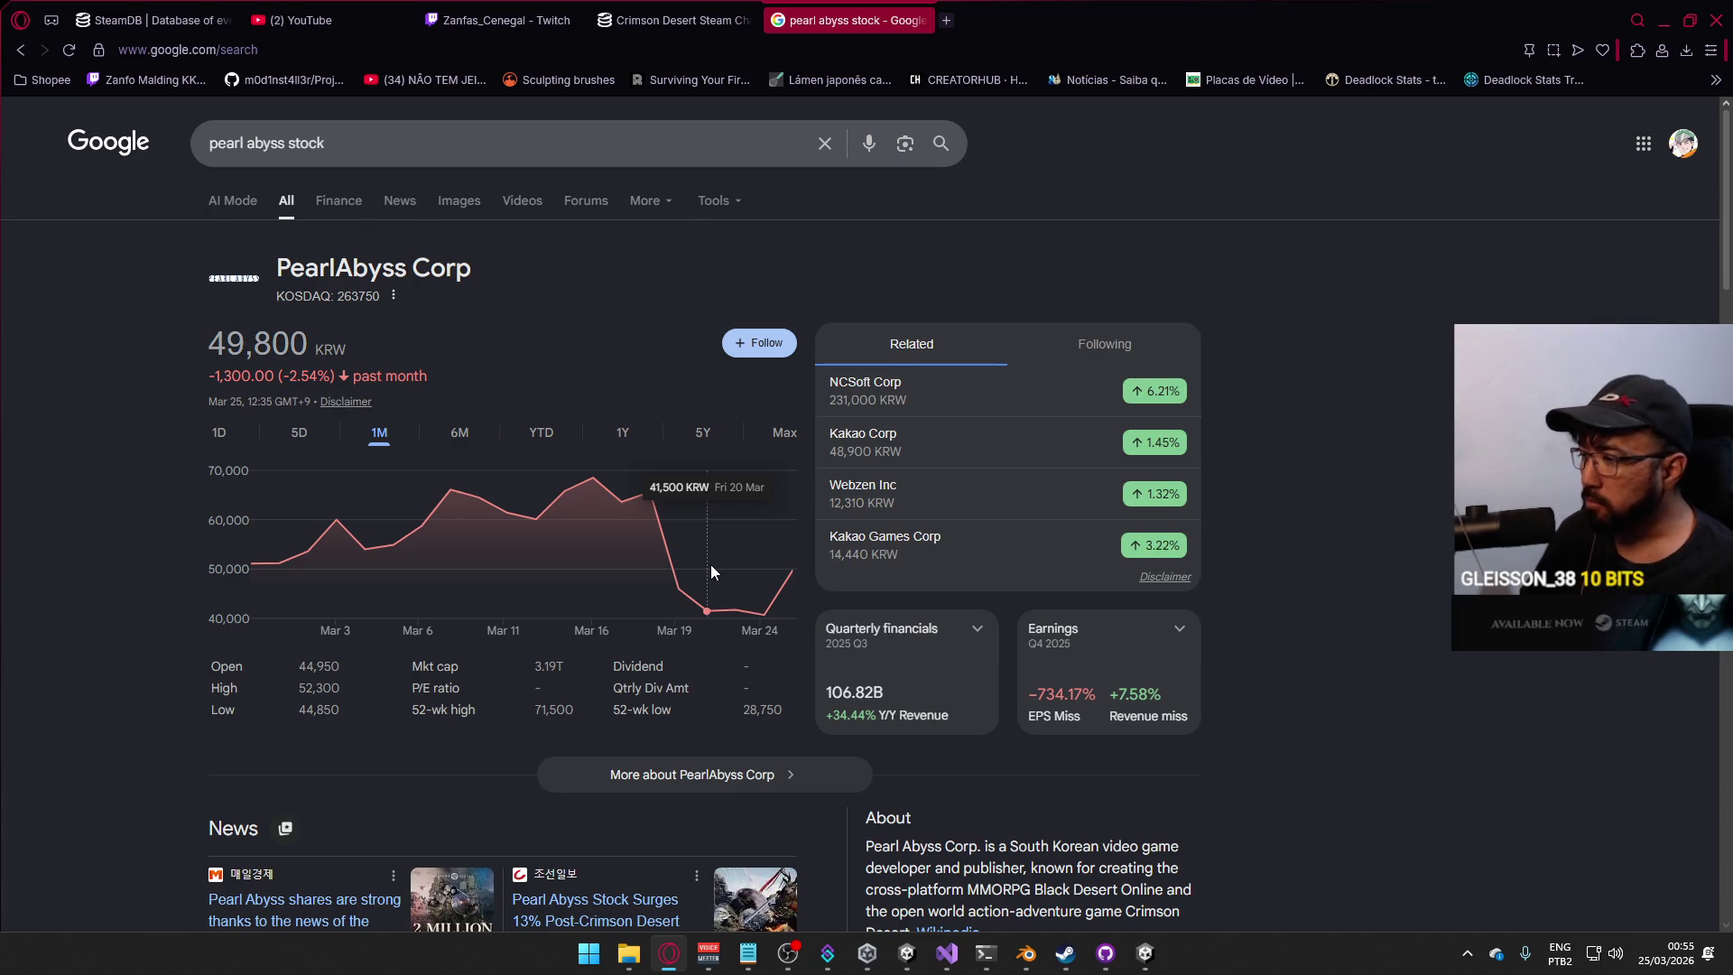
scroll(596, 582, "down", 2)
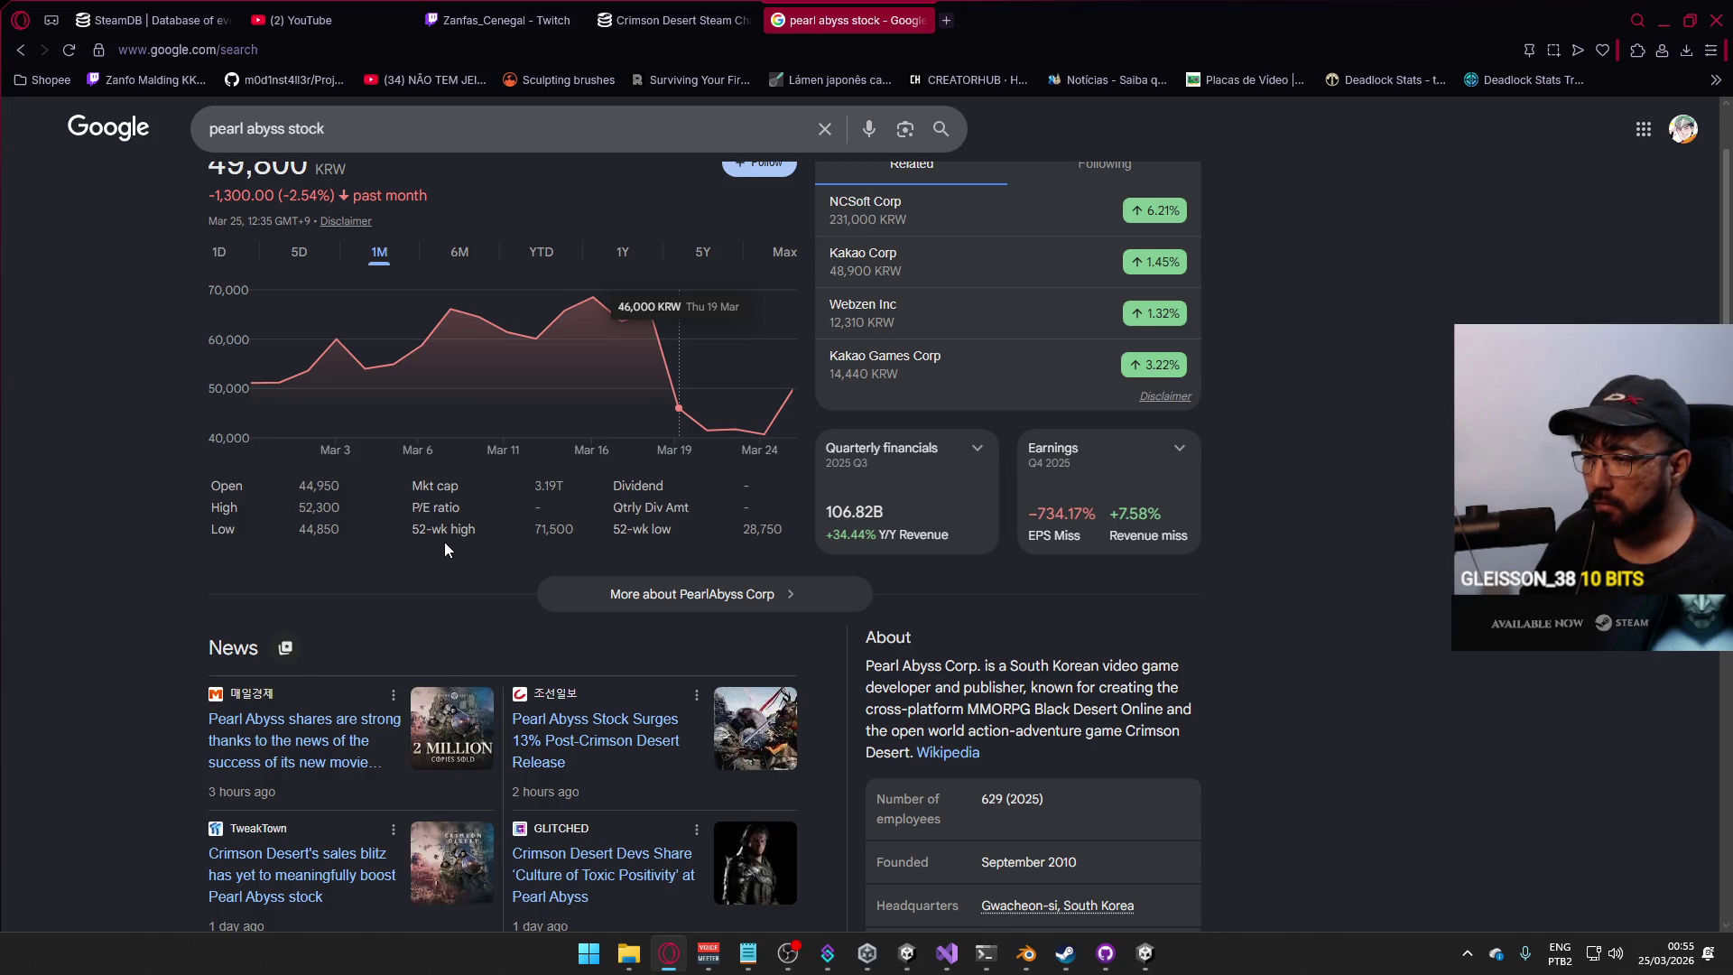
scroll(392, 535, "down", 1)
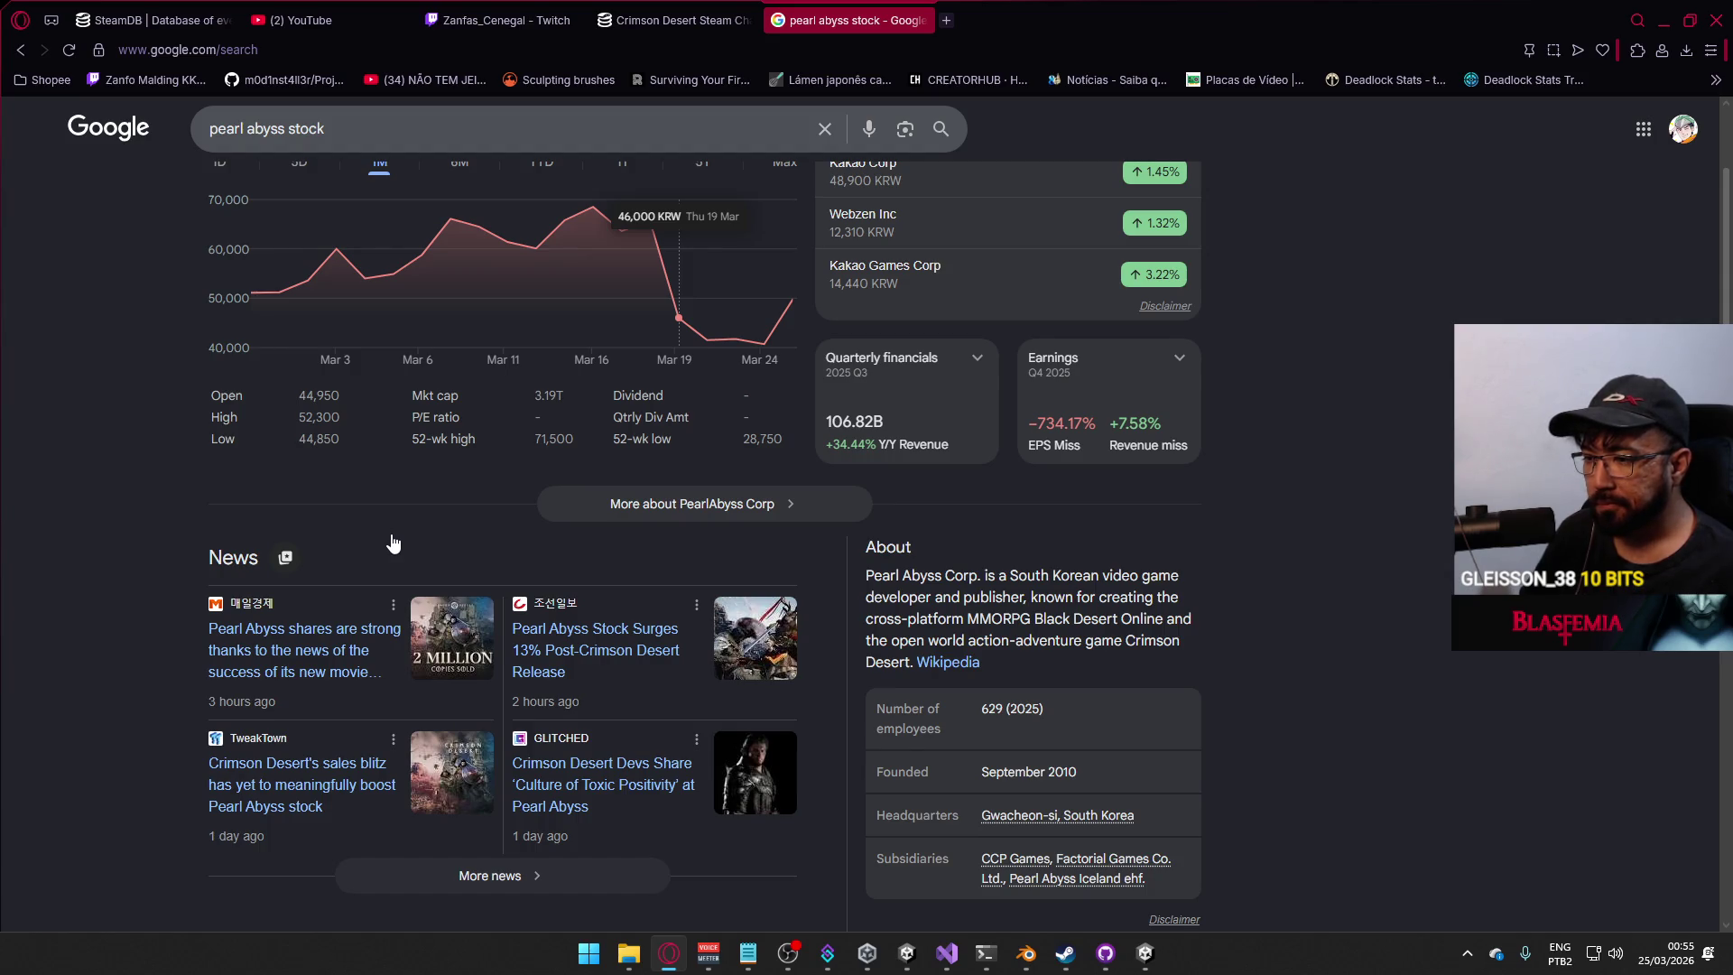
scroll(392, 543, "up", 3)
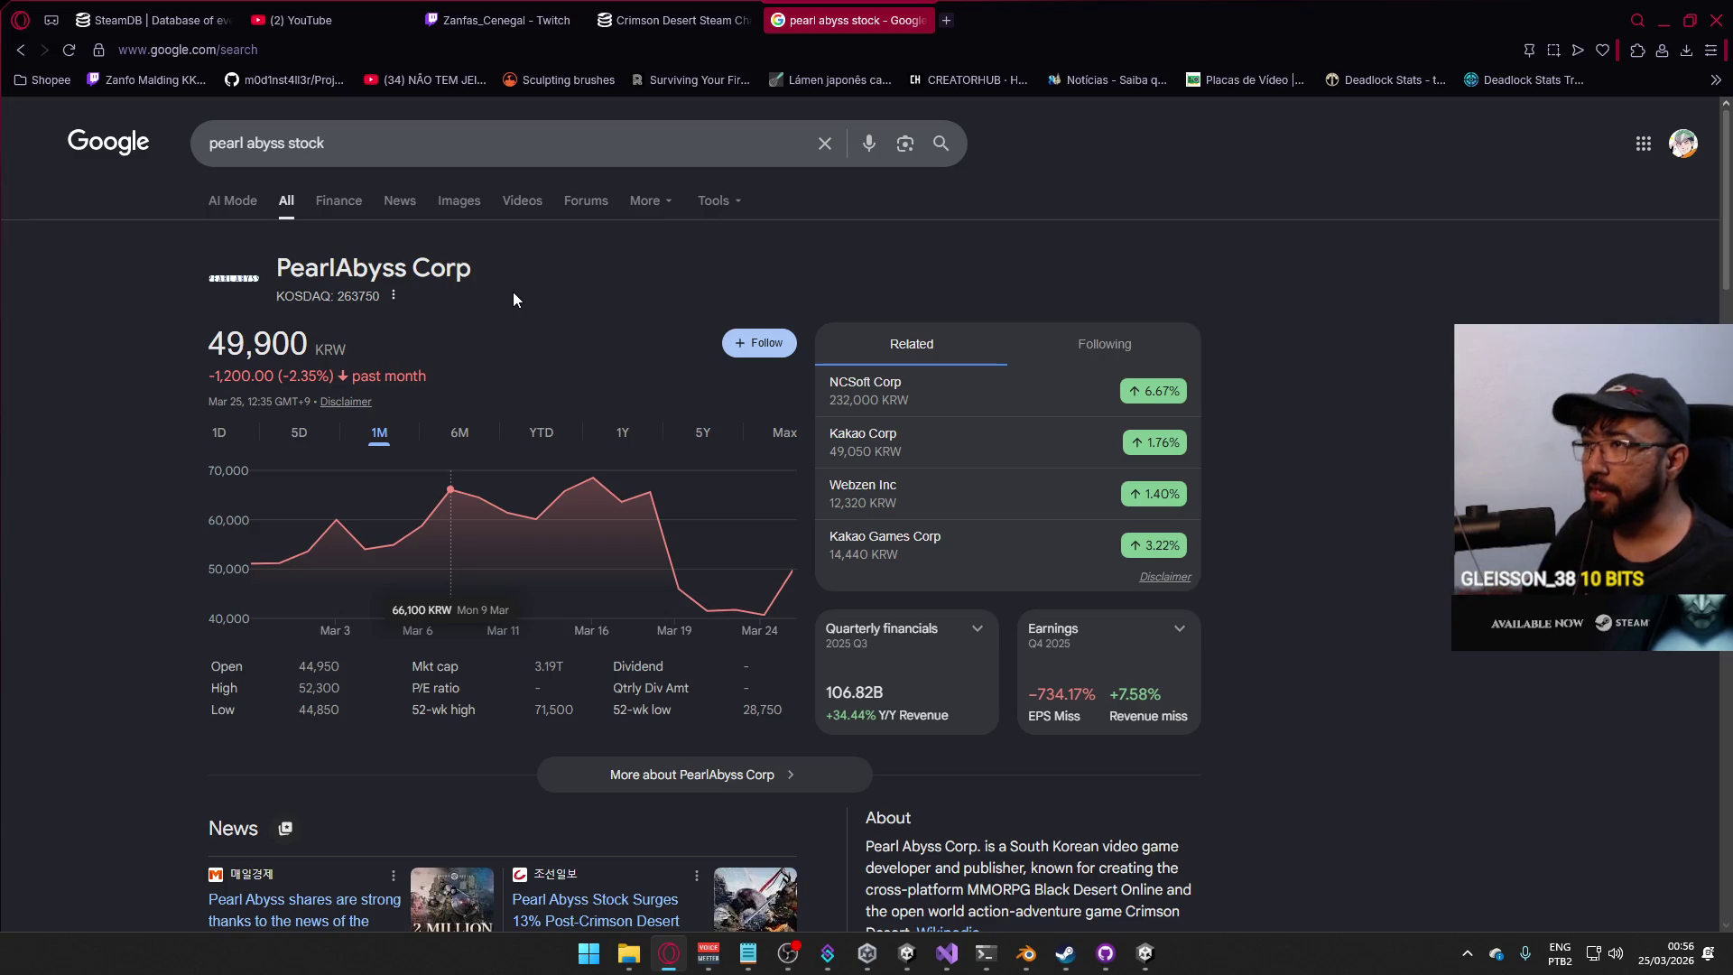
Close the SteamDB and stock search tabs and minimize the browser.
left_click(663, 16)
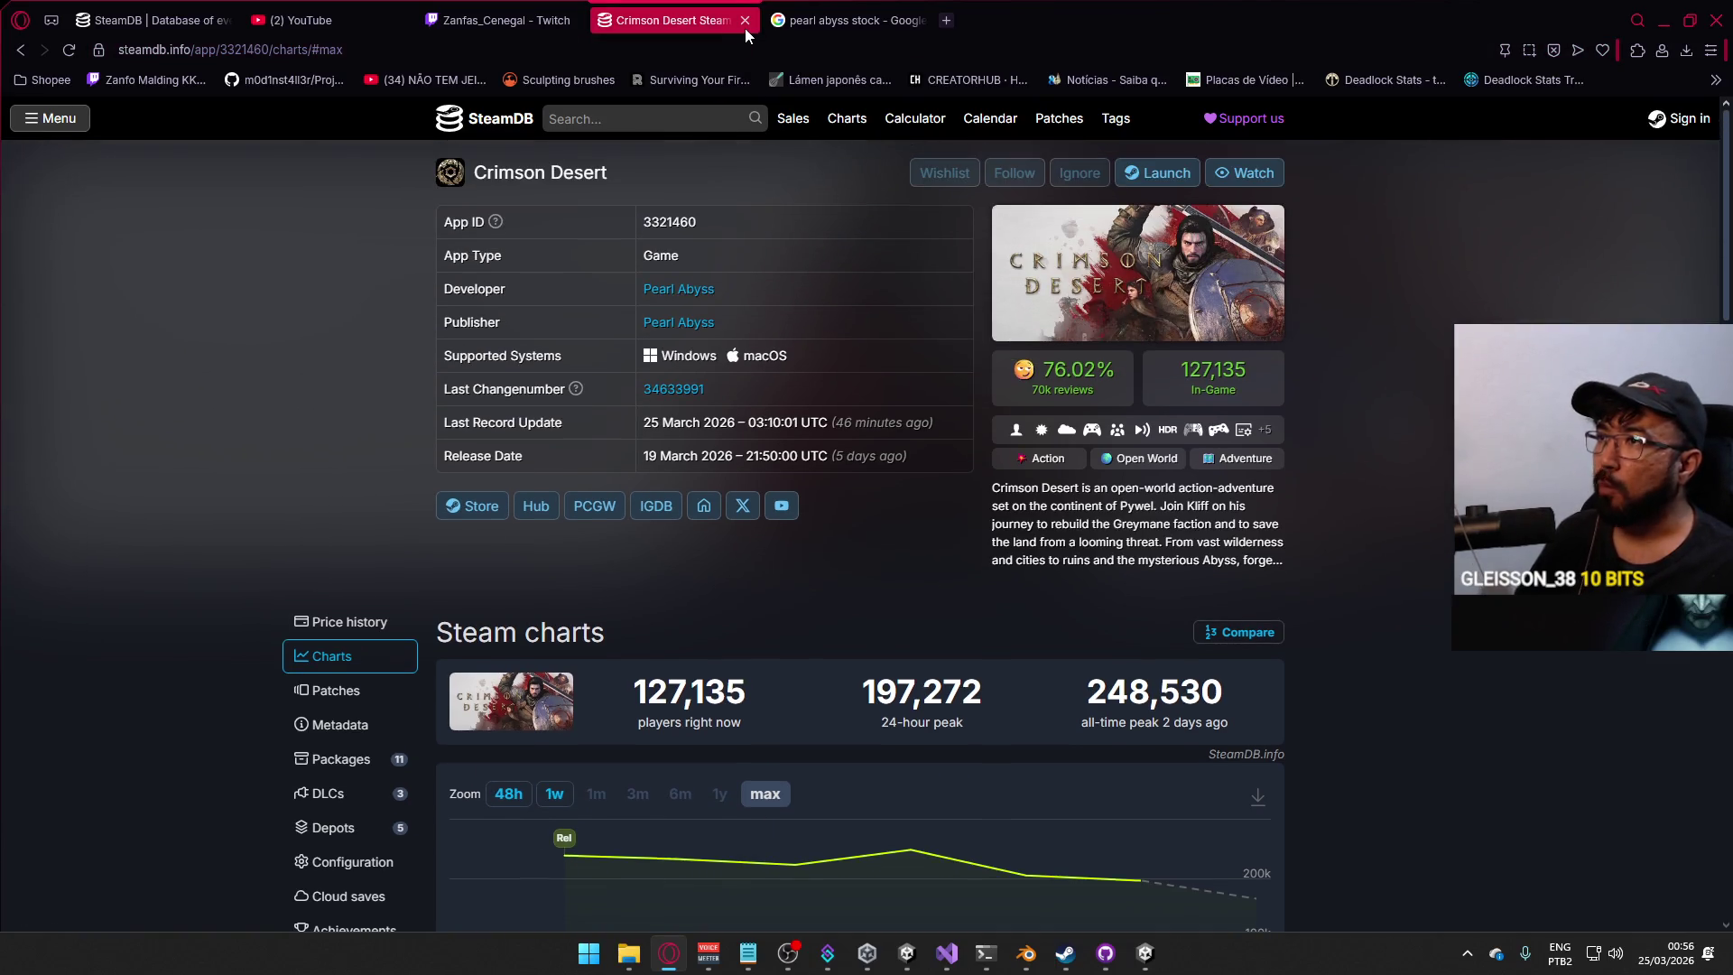
left_click(748, 20)
left_click(748, 22)
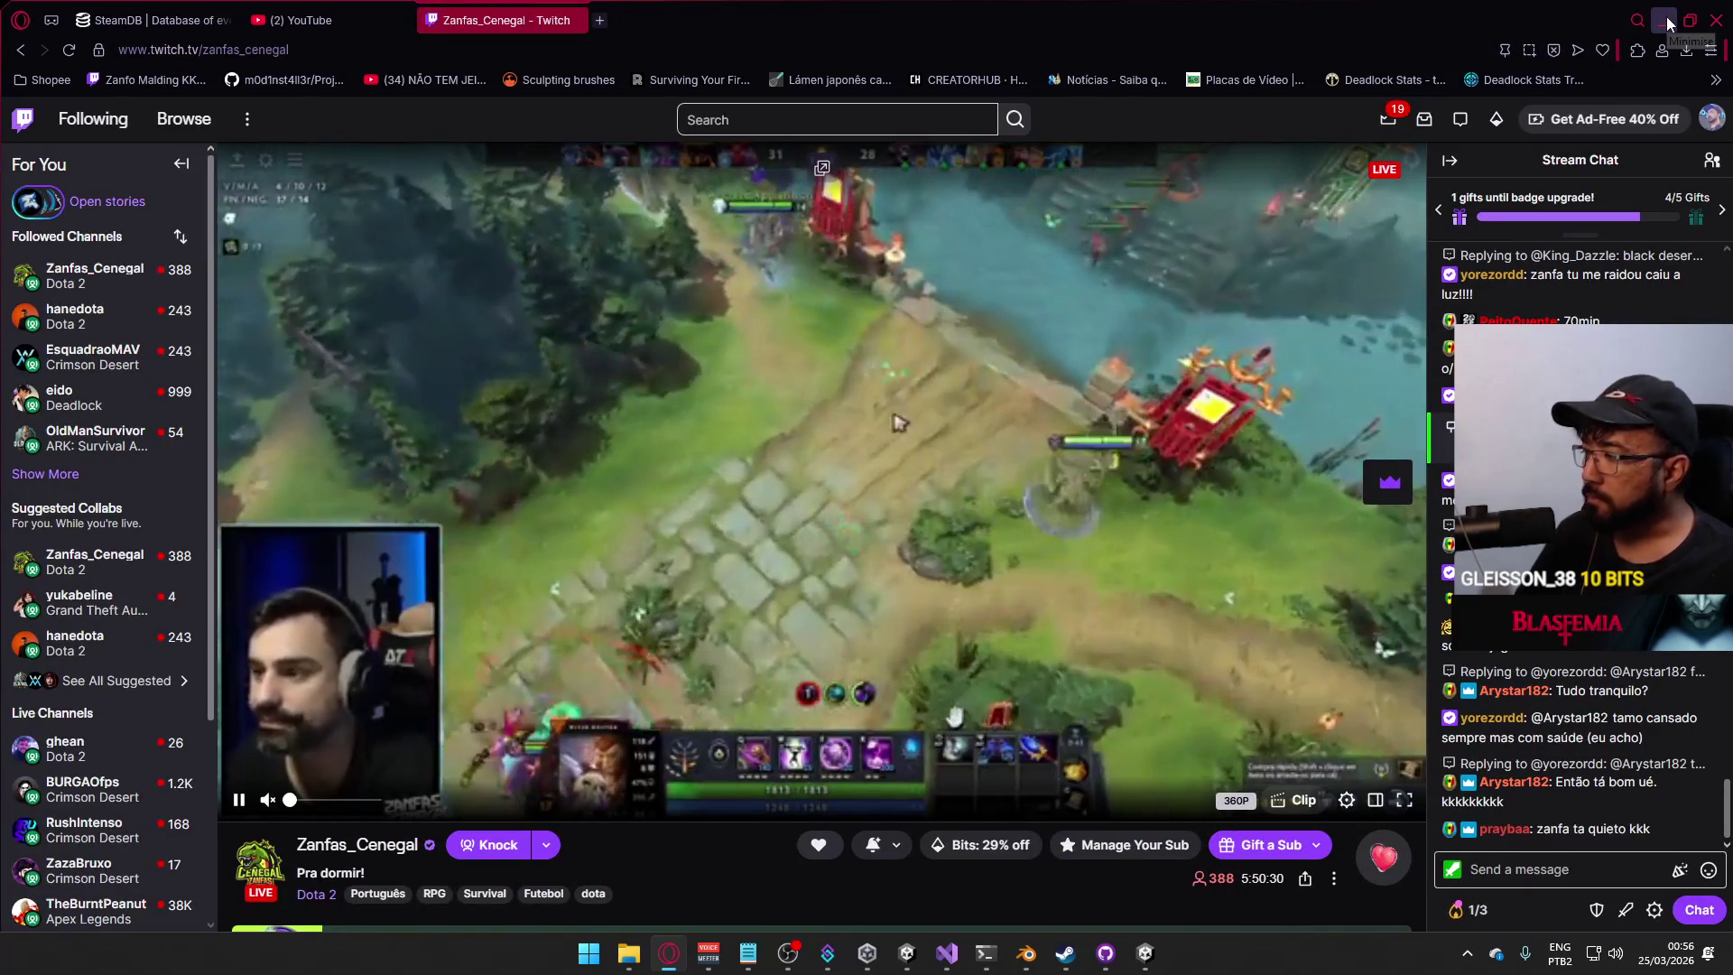
left_click(1666, 22)
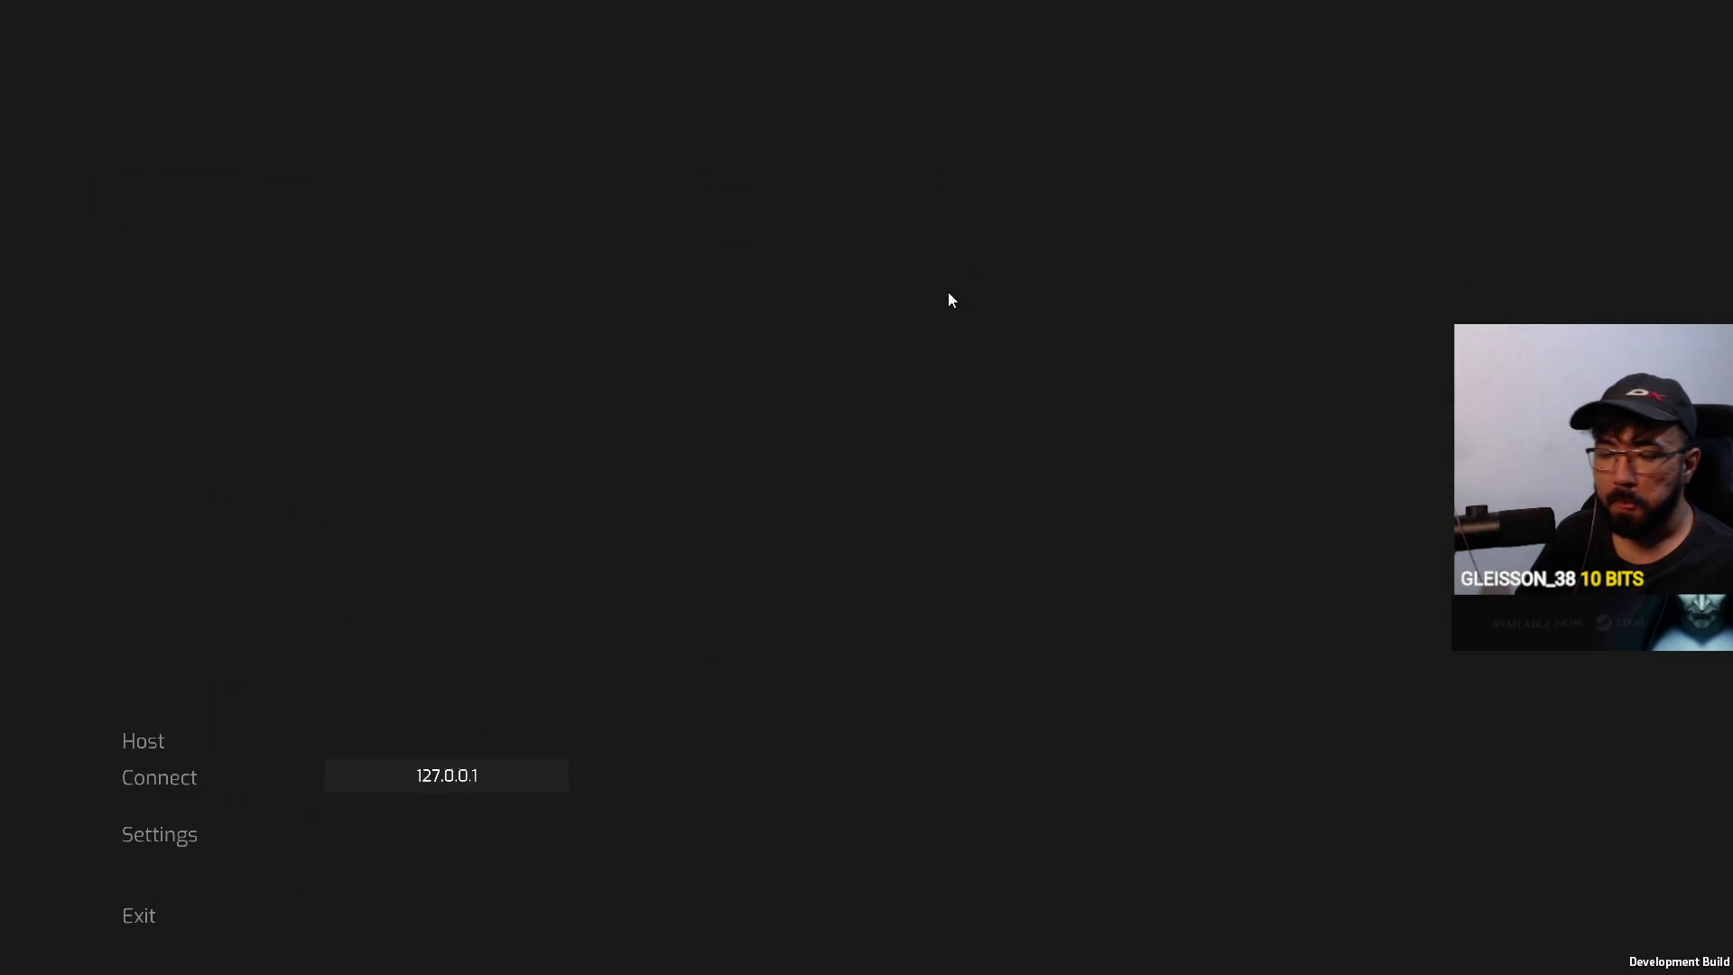
key("super")
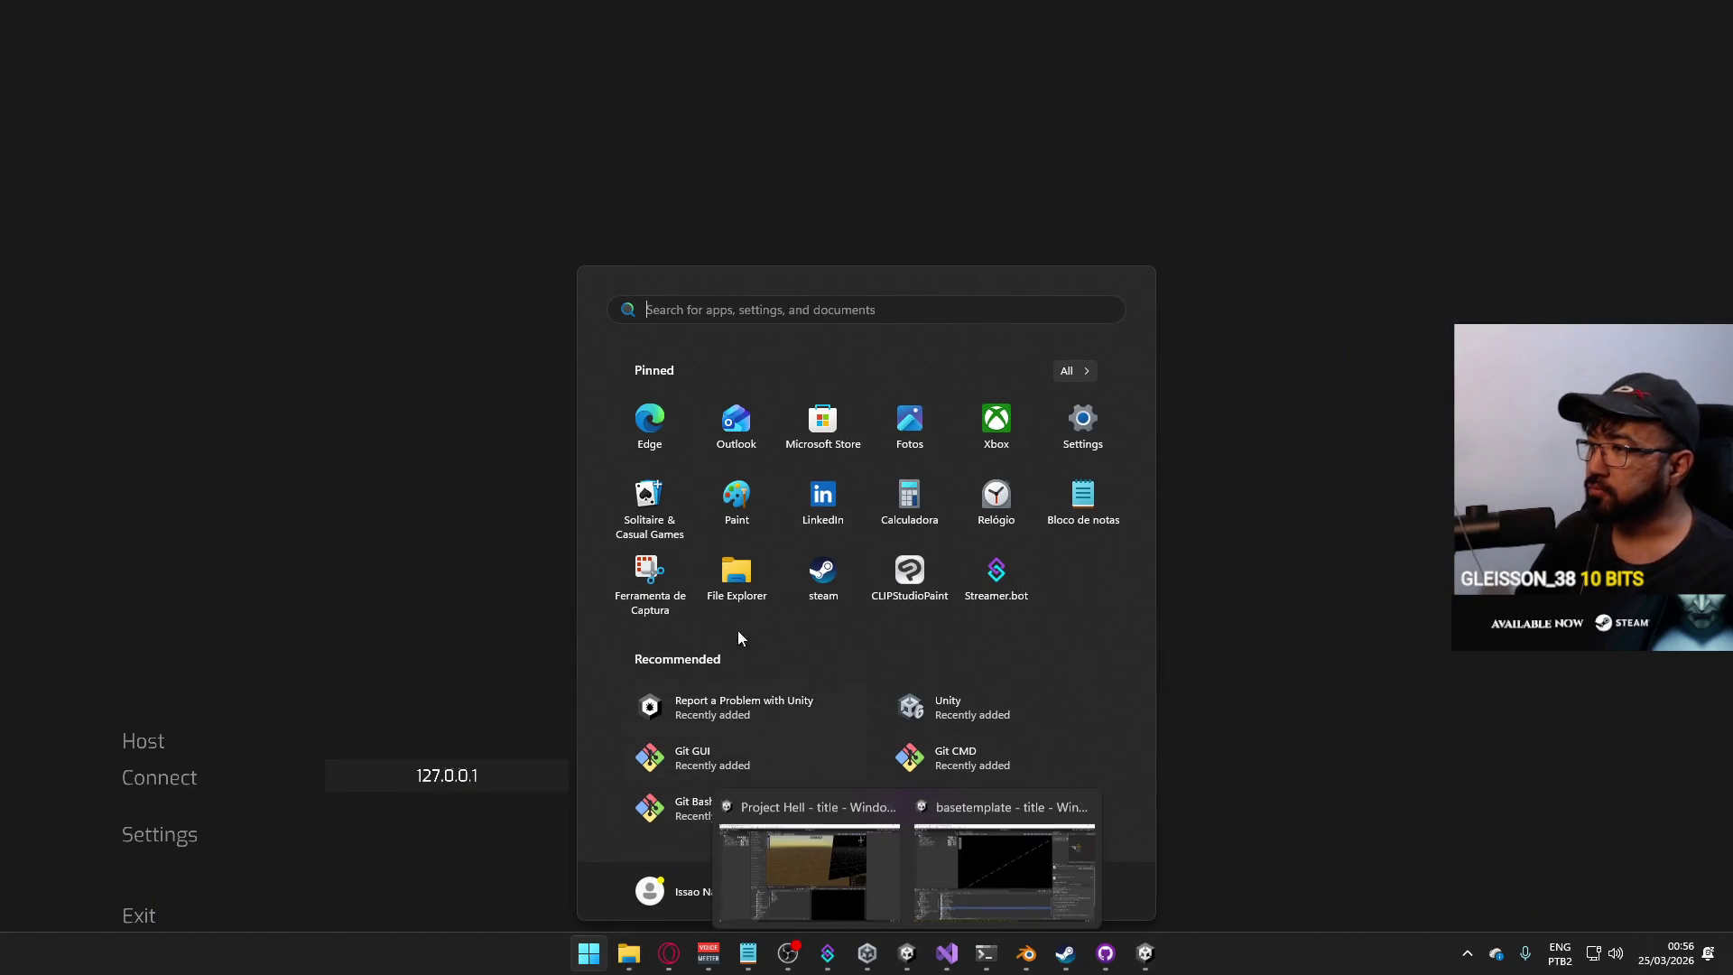
Start the editor preview with Ctrl+P, host a game in the standalone build, then return to the editor.
left_click(852, 839)
key("ctrl+p")
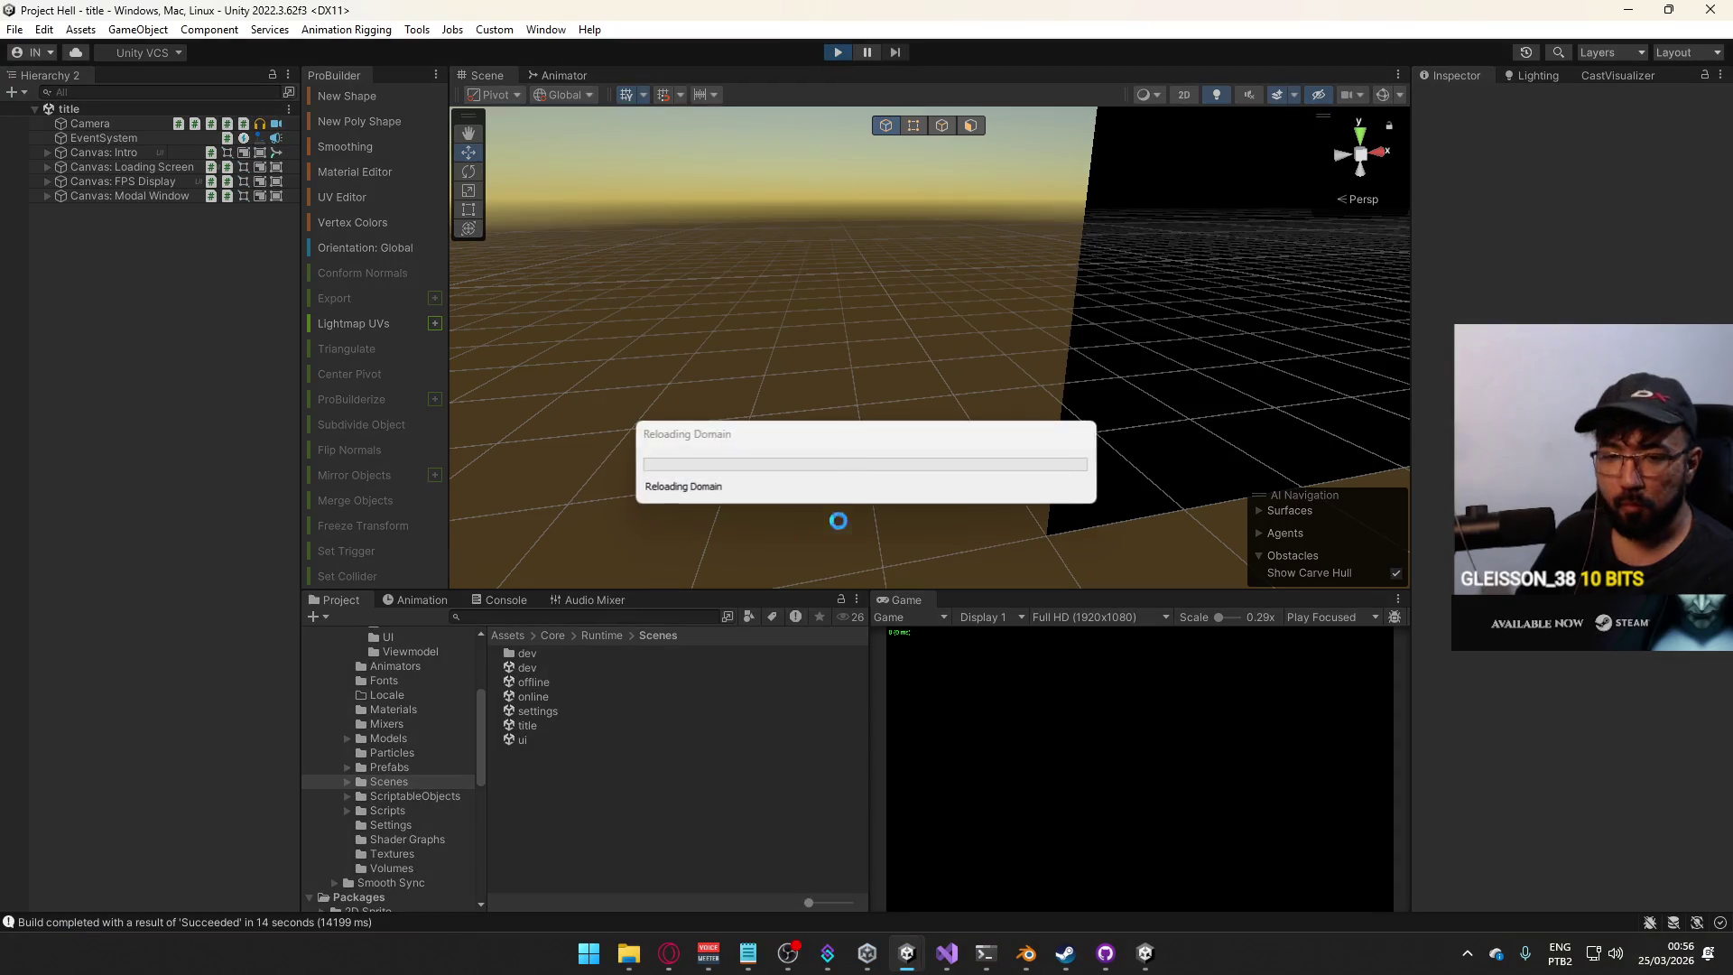
key("alt+Tab")
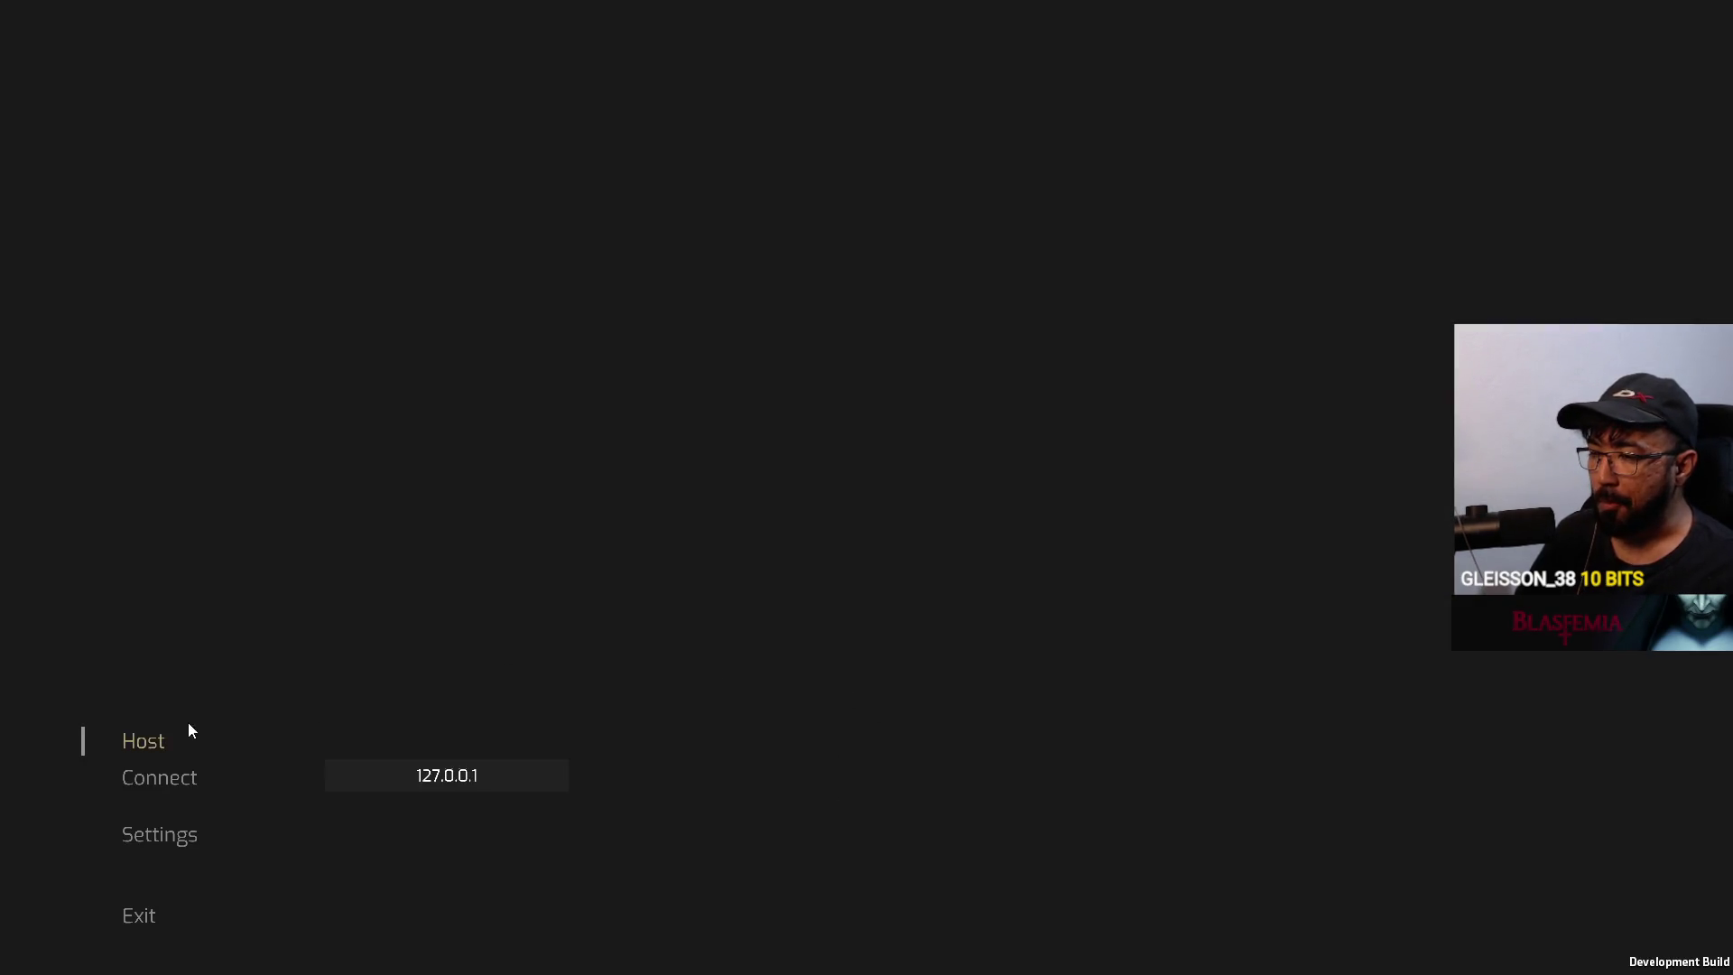
left_click(159, 742)
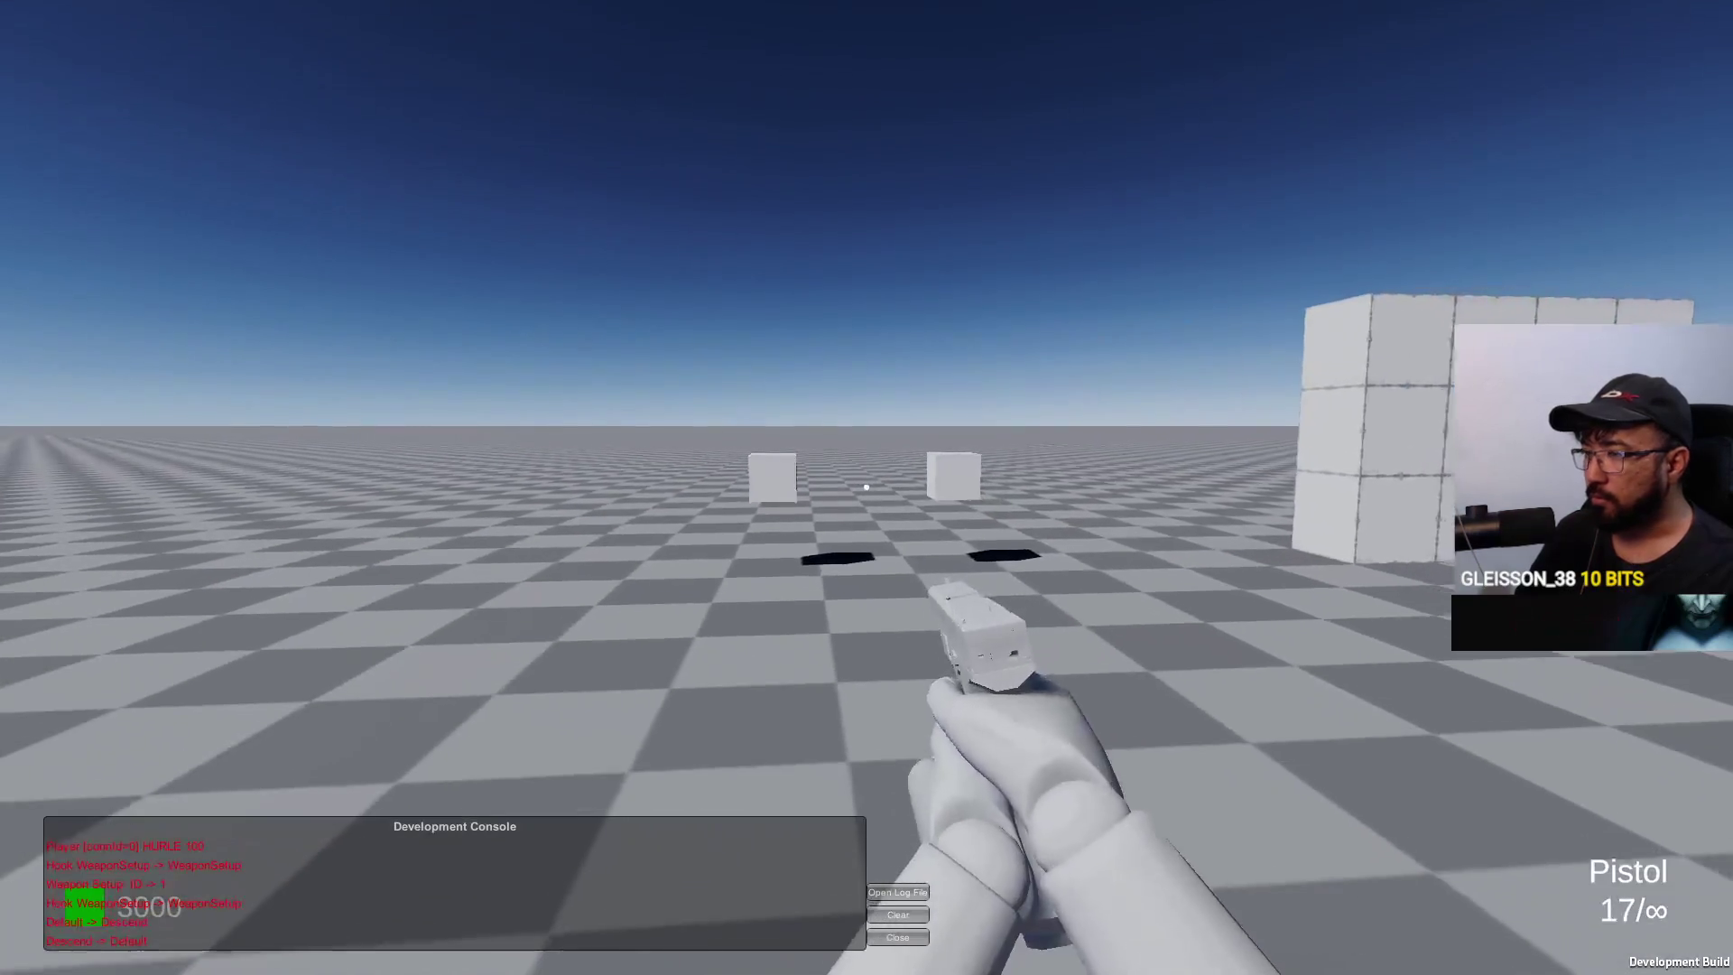
key("alt+Tab")
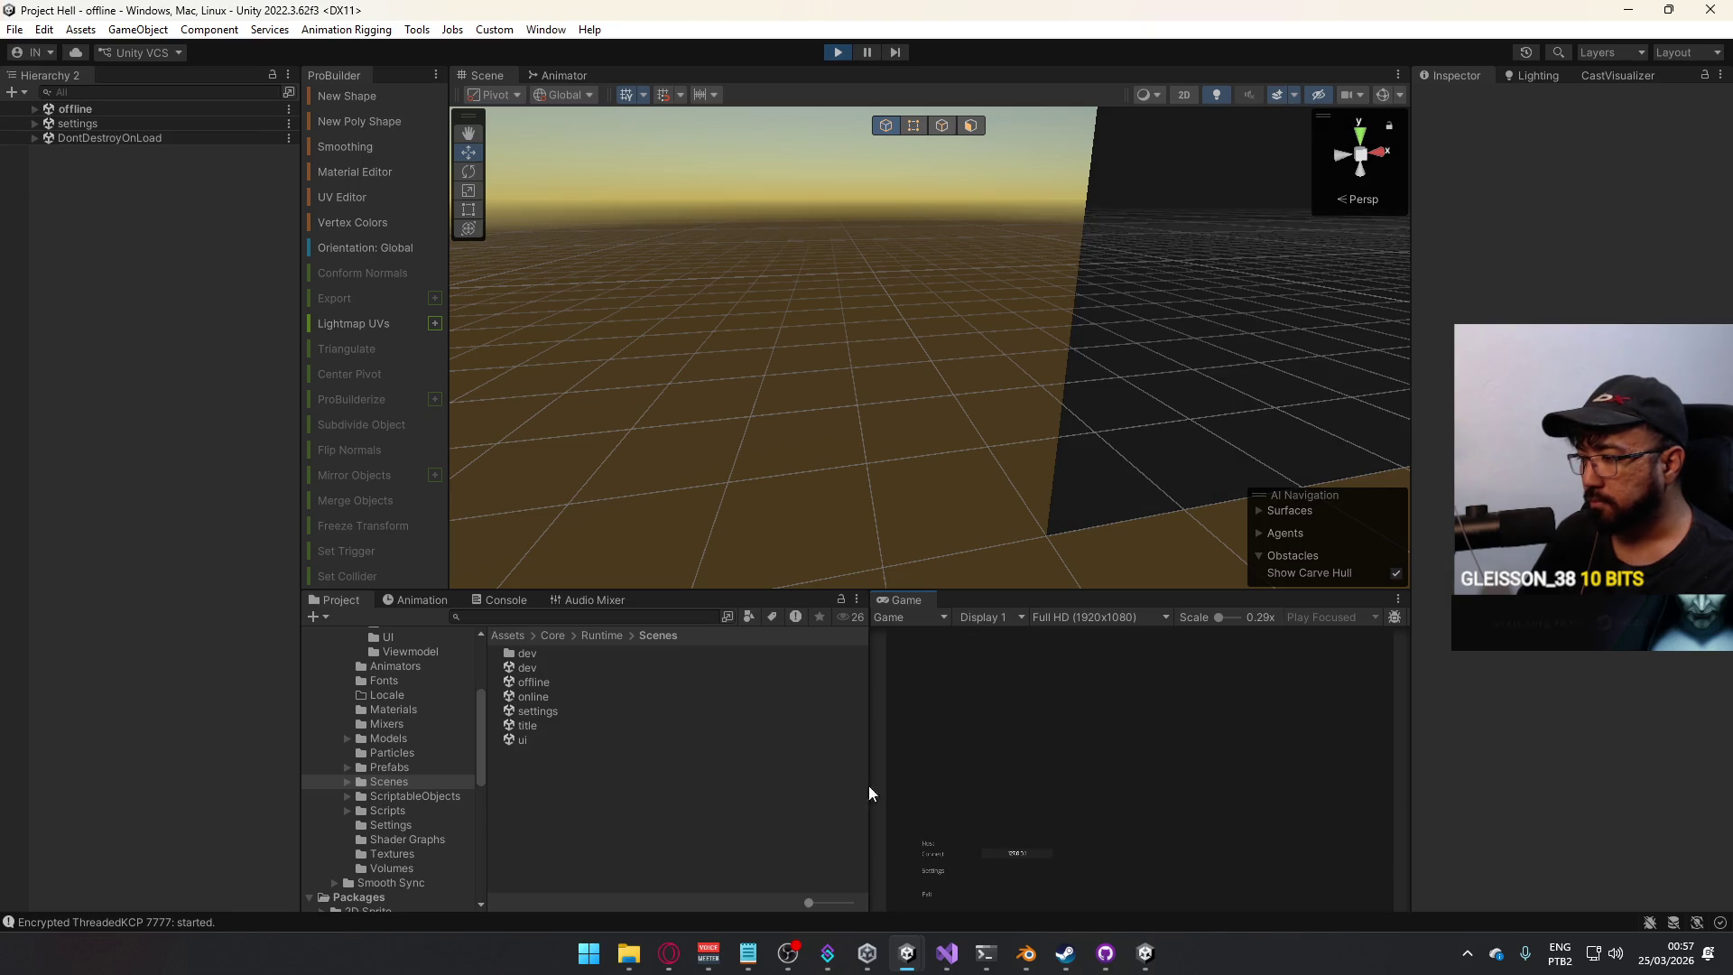
Host the dev scene in Play mode, join from the standalone build, then return to the Unity editor.
left_click(936, 856)
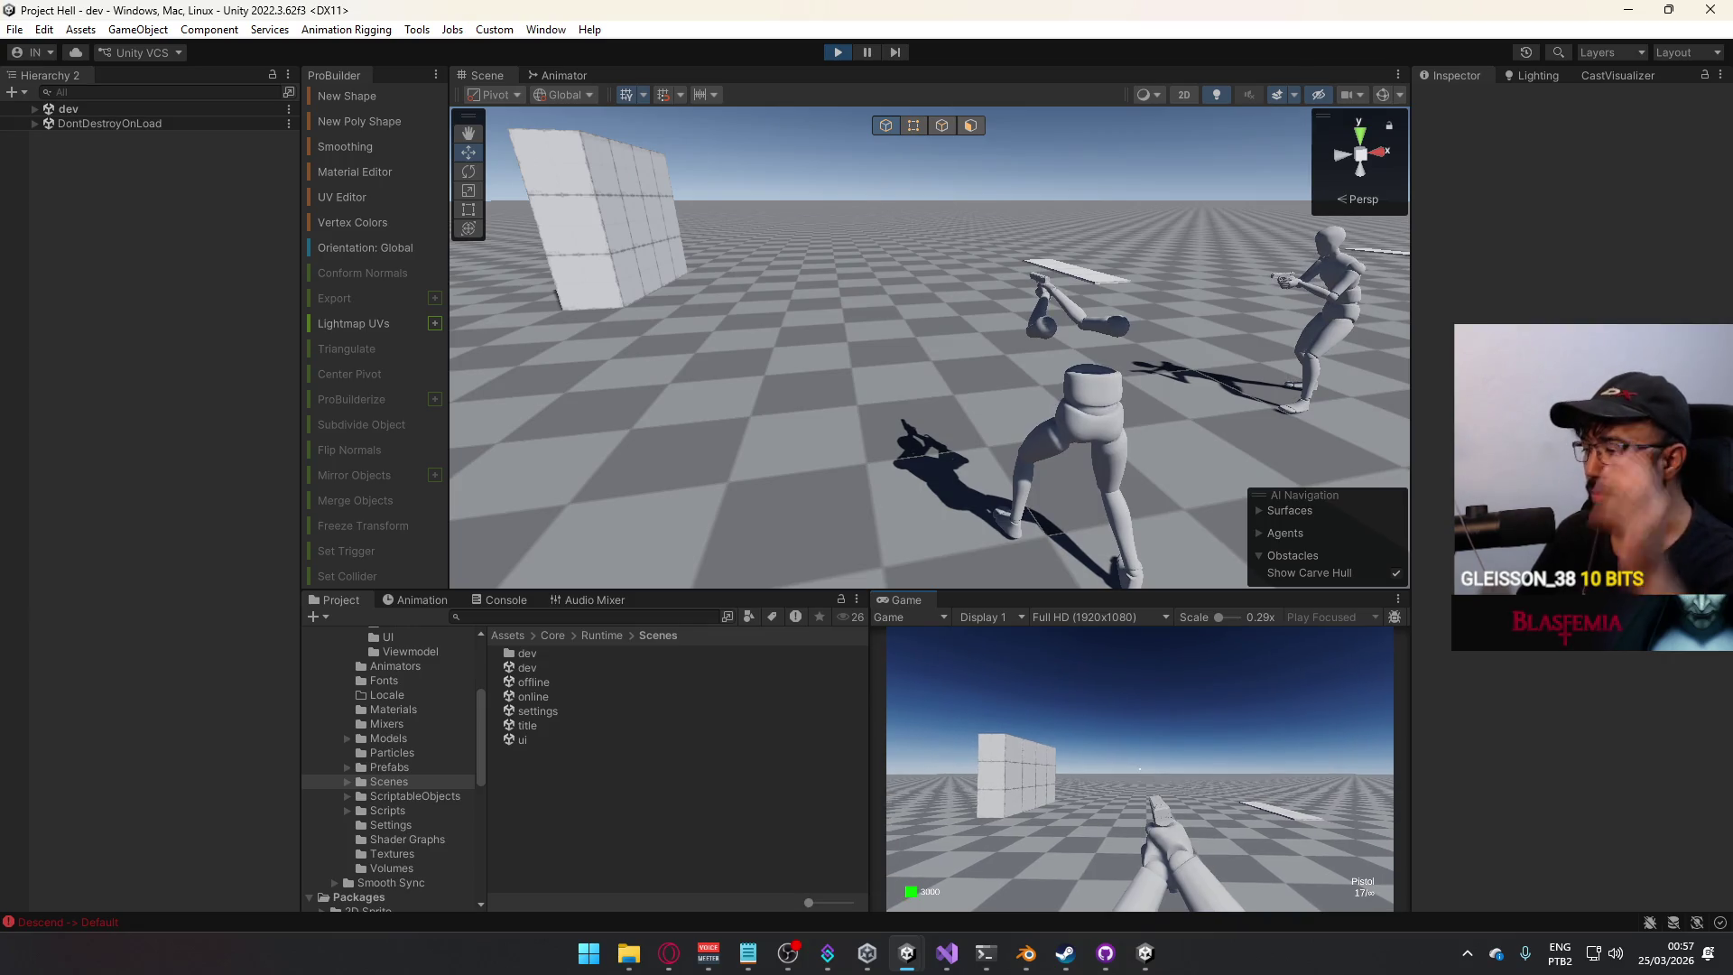
key("super")
left_click(1161, 950)
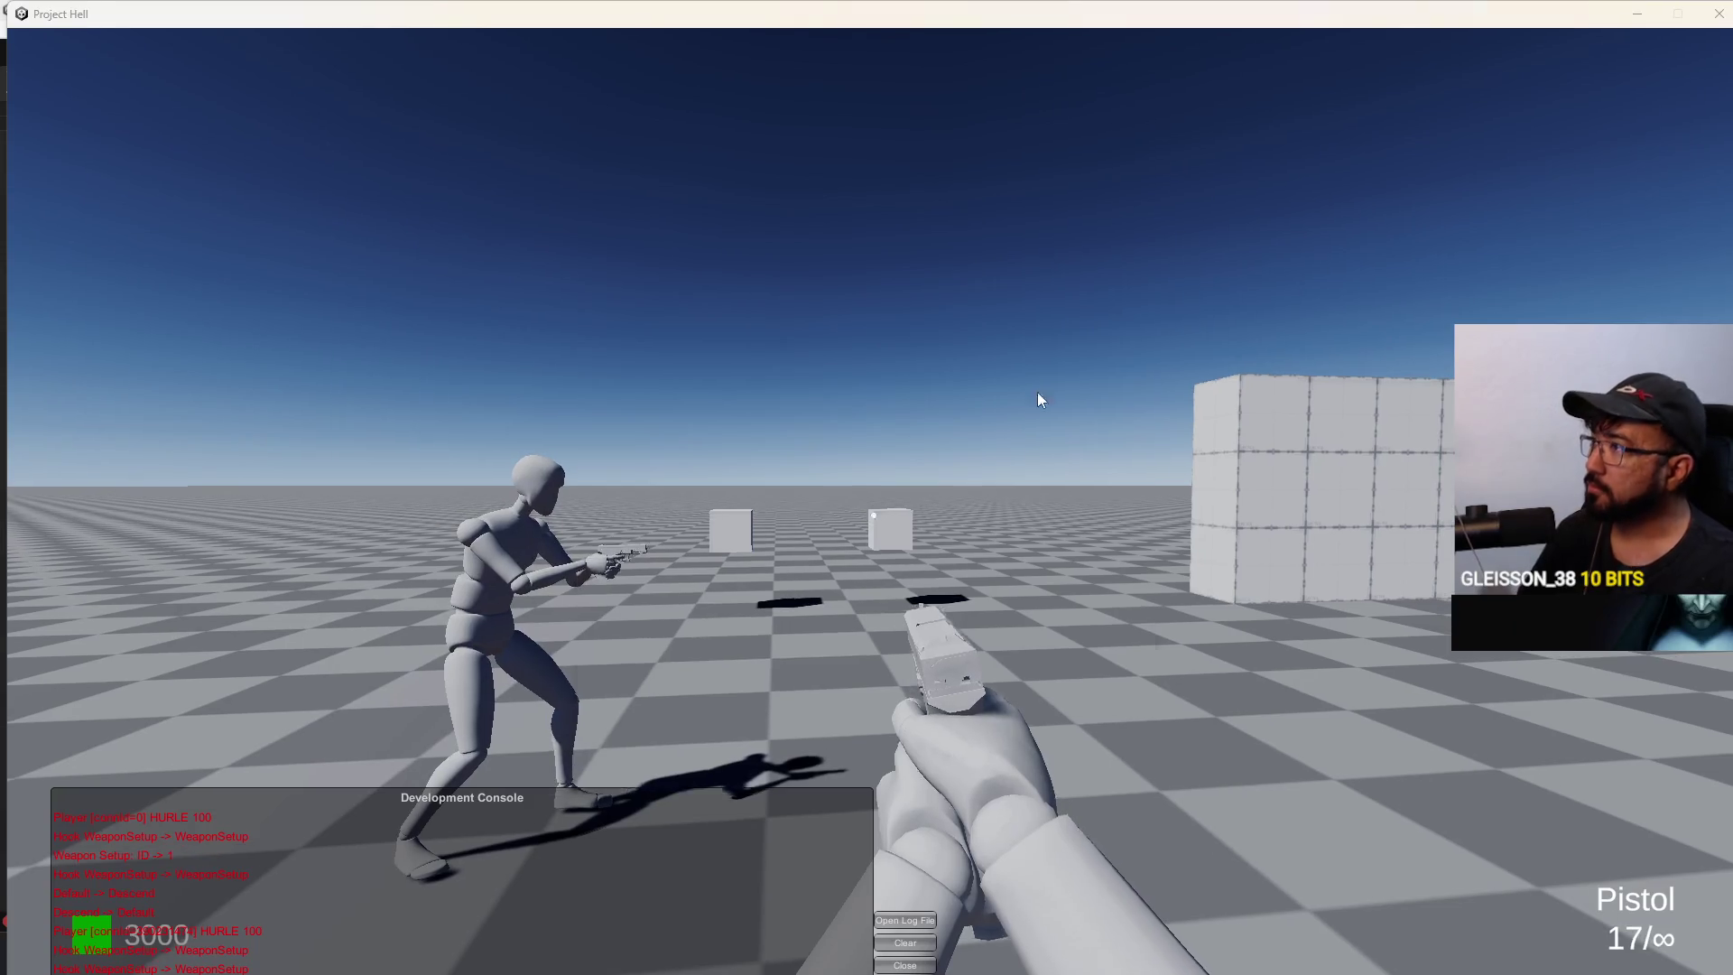
key("super")
left_click(1146, 953)
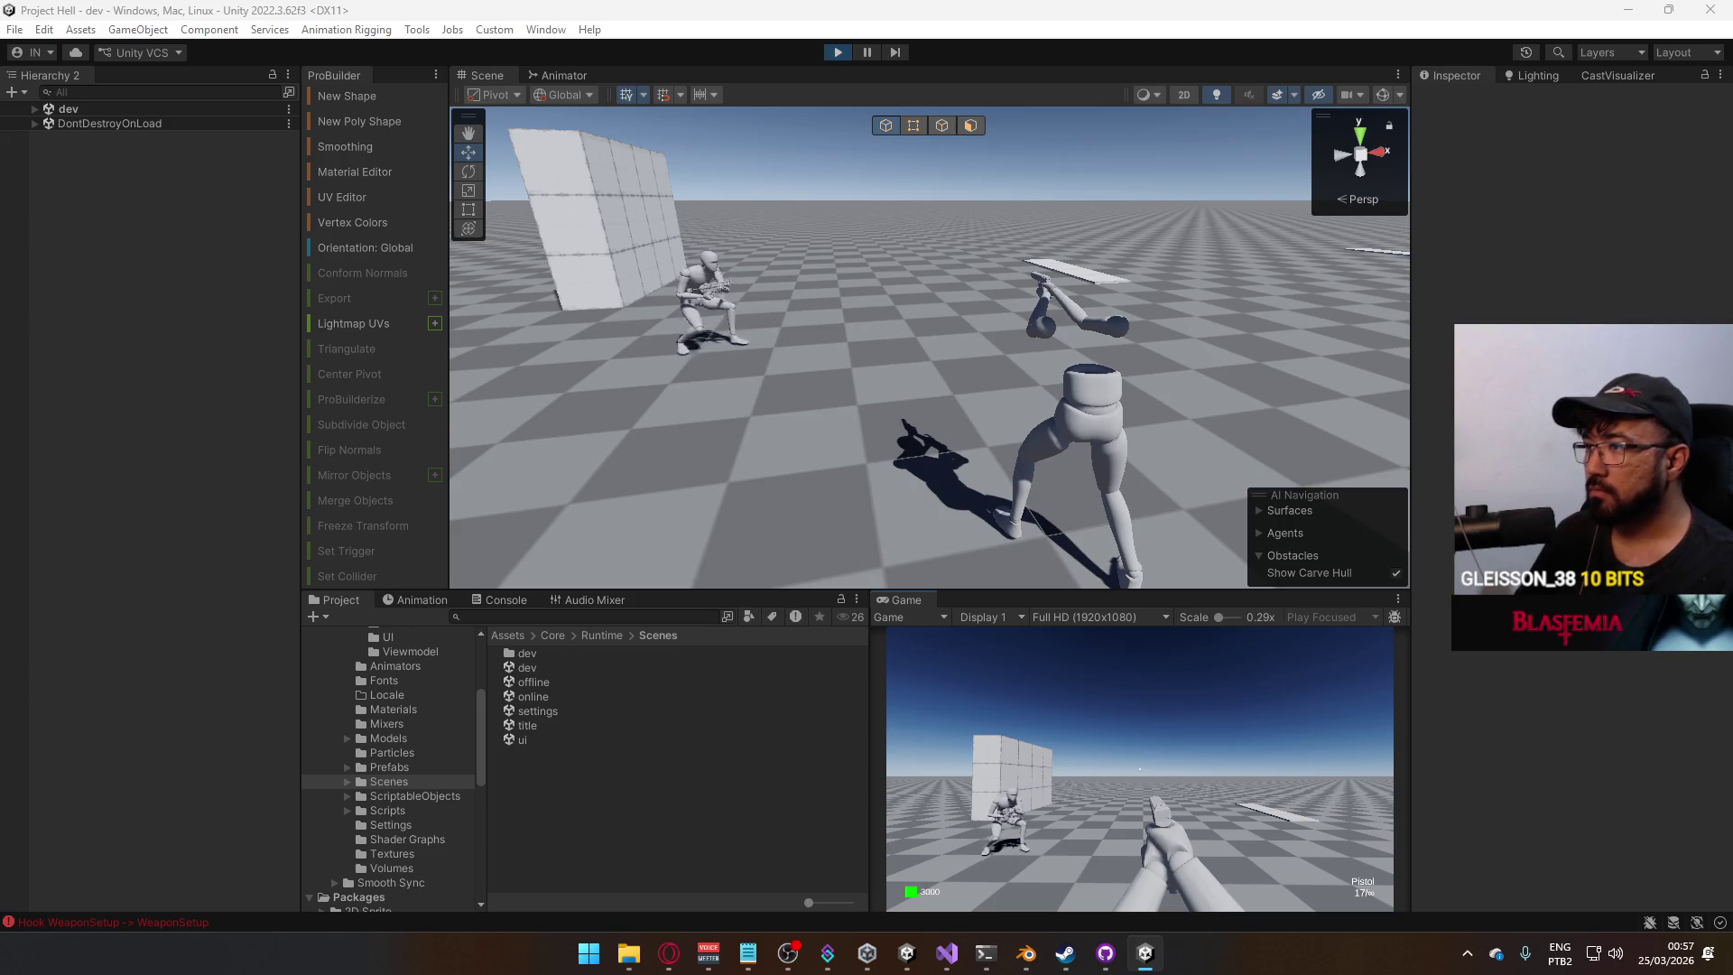
key("super")
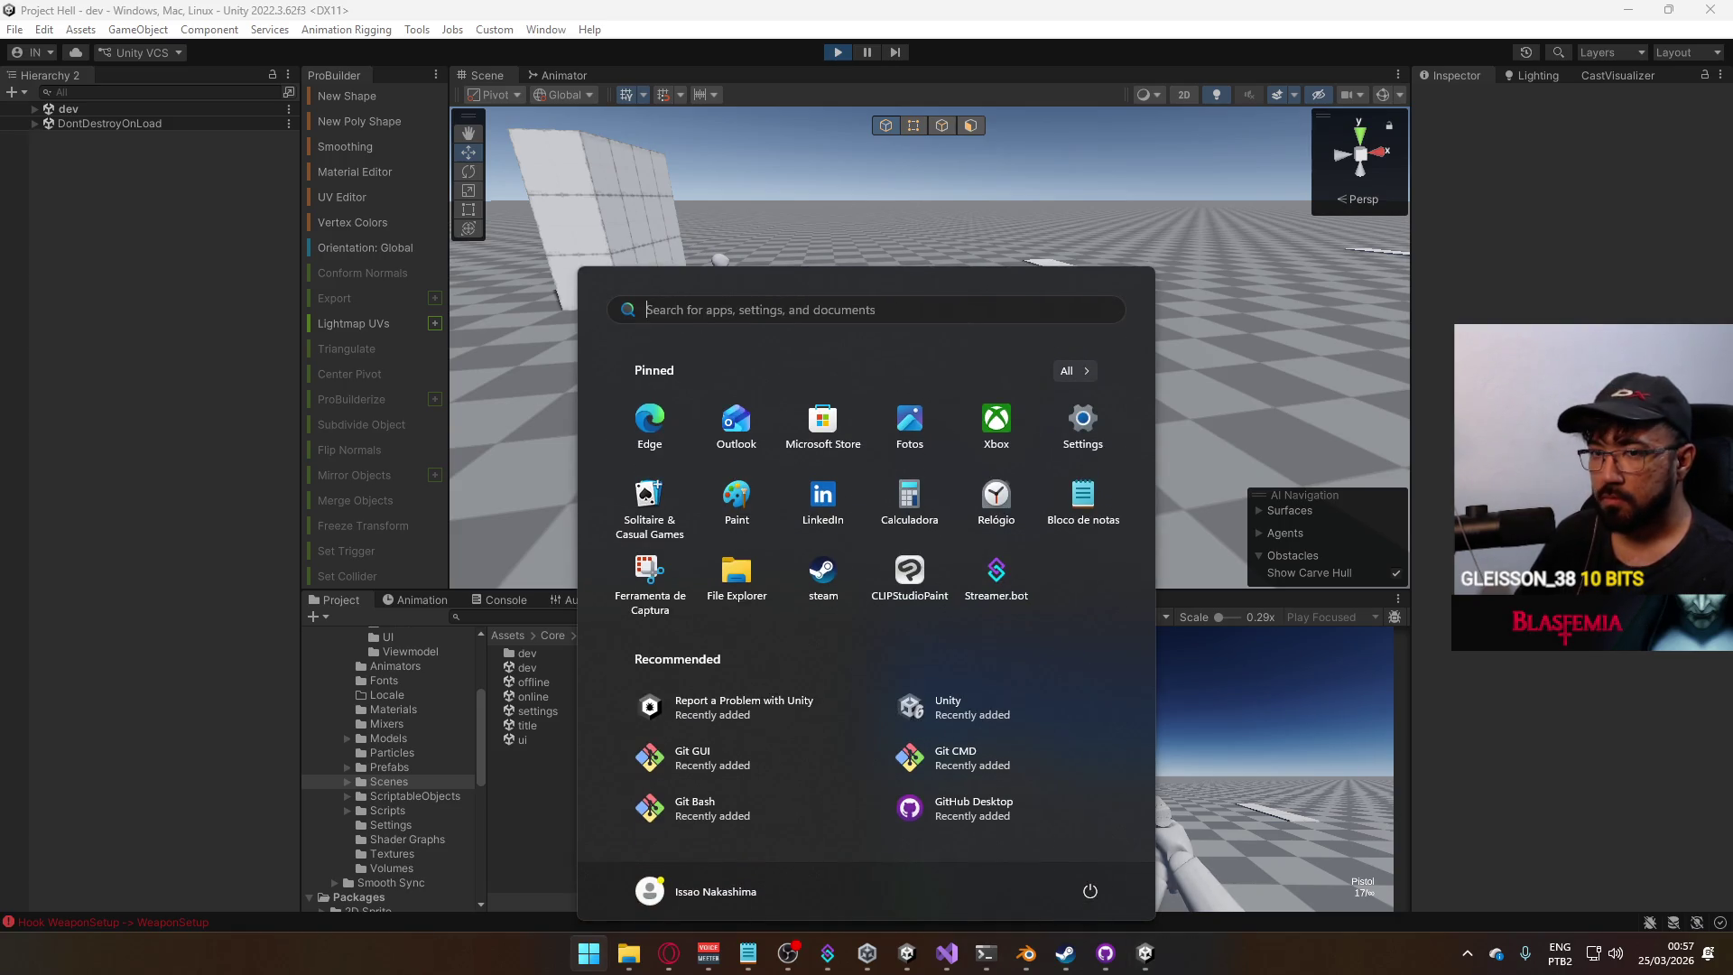
Stop Play mode, returning Unity to the title scene, then bring up PlayerScript.cs in Visual Studio.
key("super")
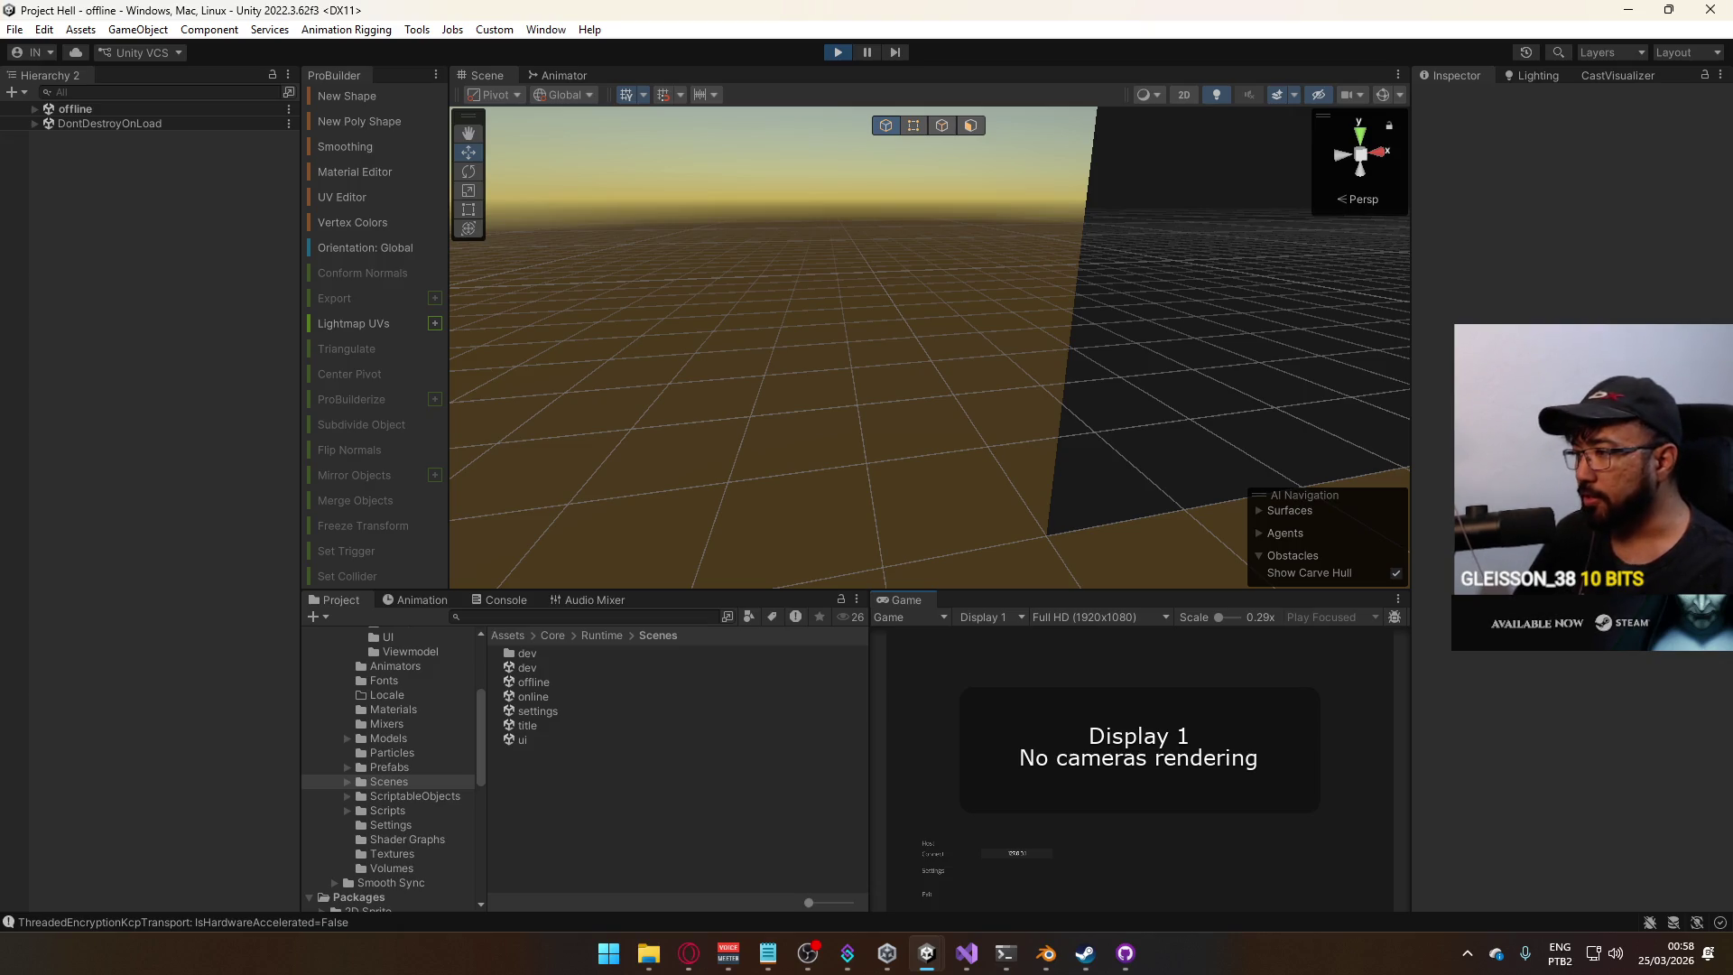
left_click(839, 52)
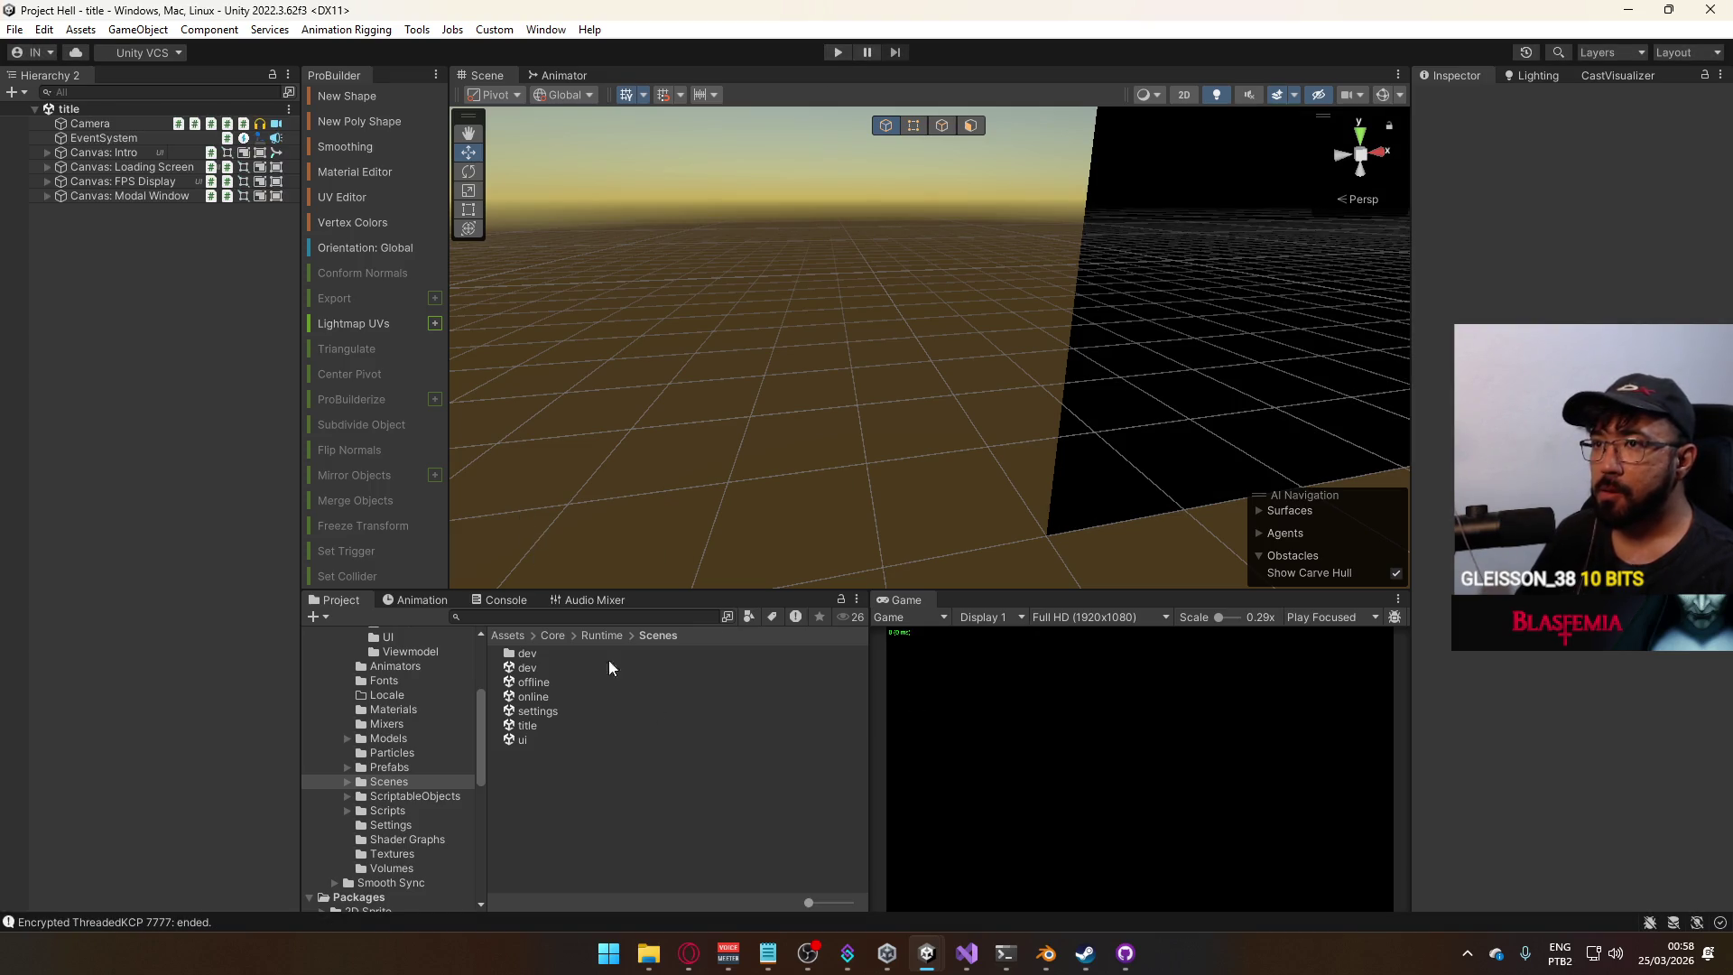
left_click(969, 955)
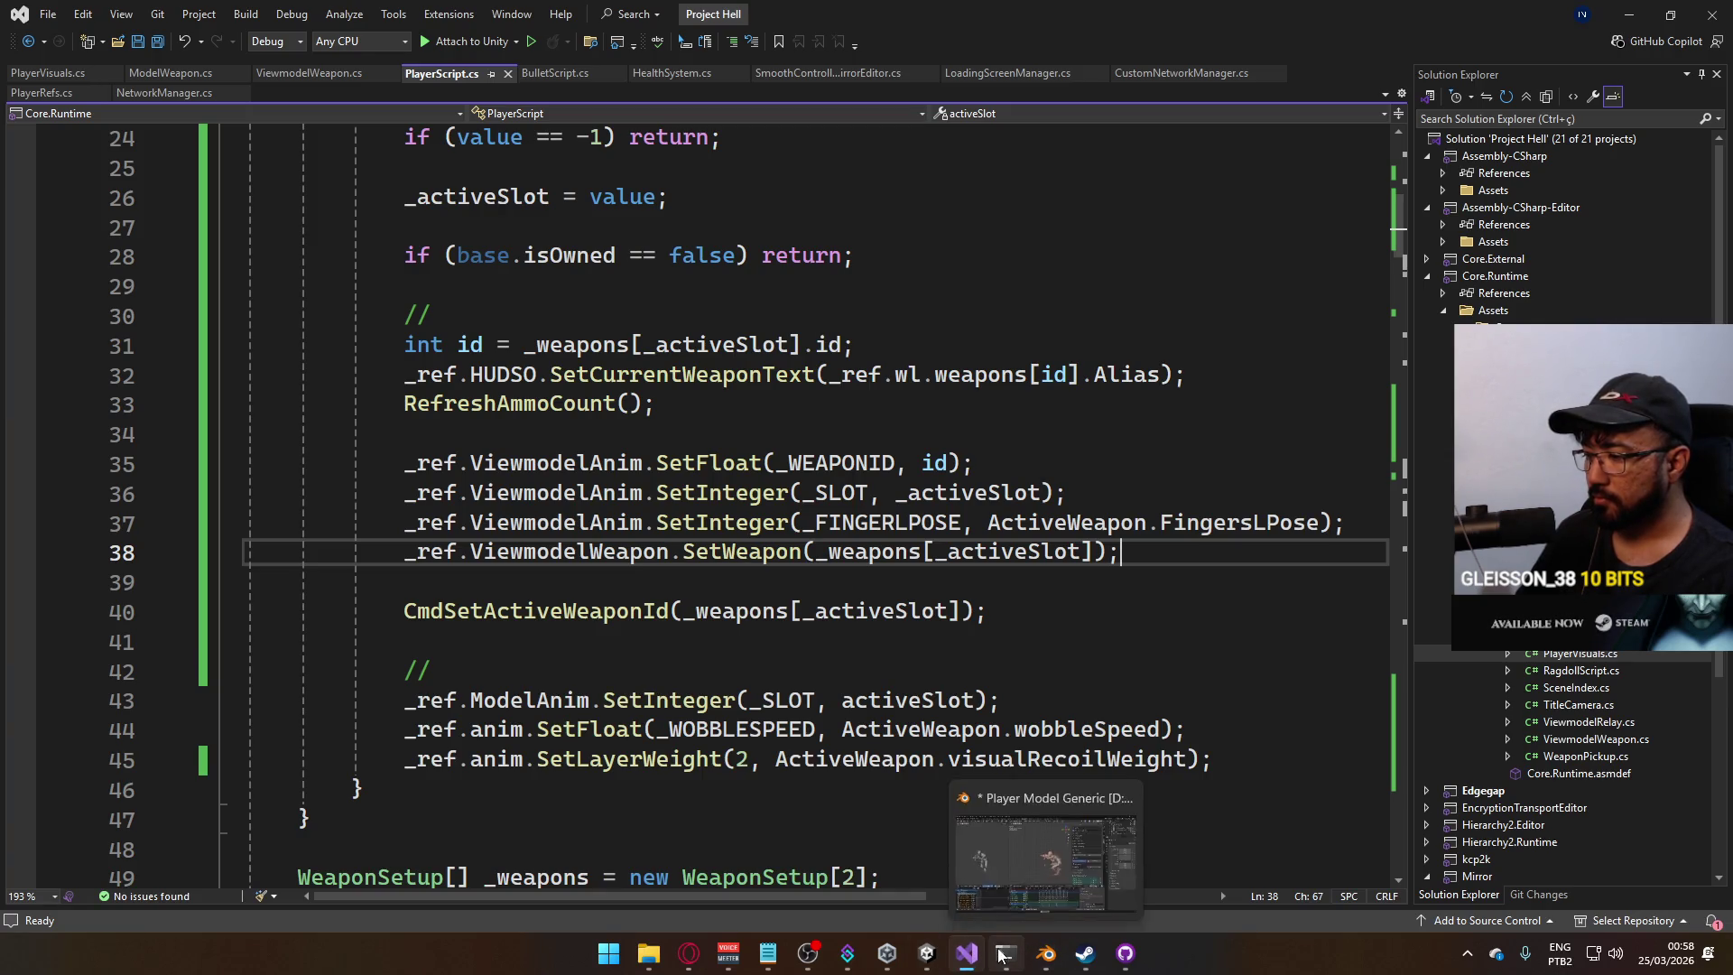
Bring Unity forward and open the Assets/Core/Runtime/Animations/Model folder in the Project window.
left_click(925, 952)
left_click(870, 875)
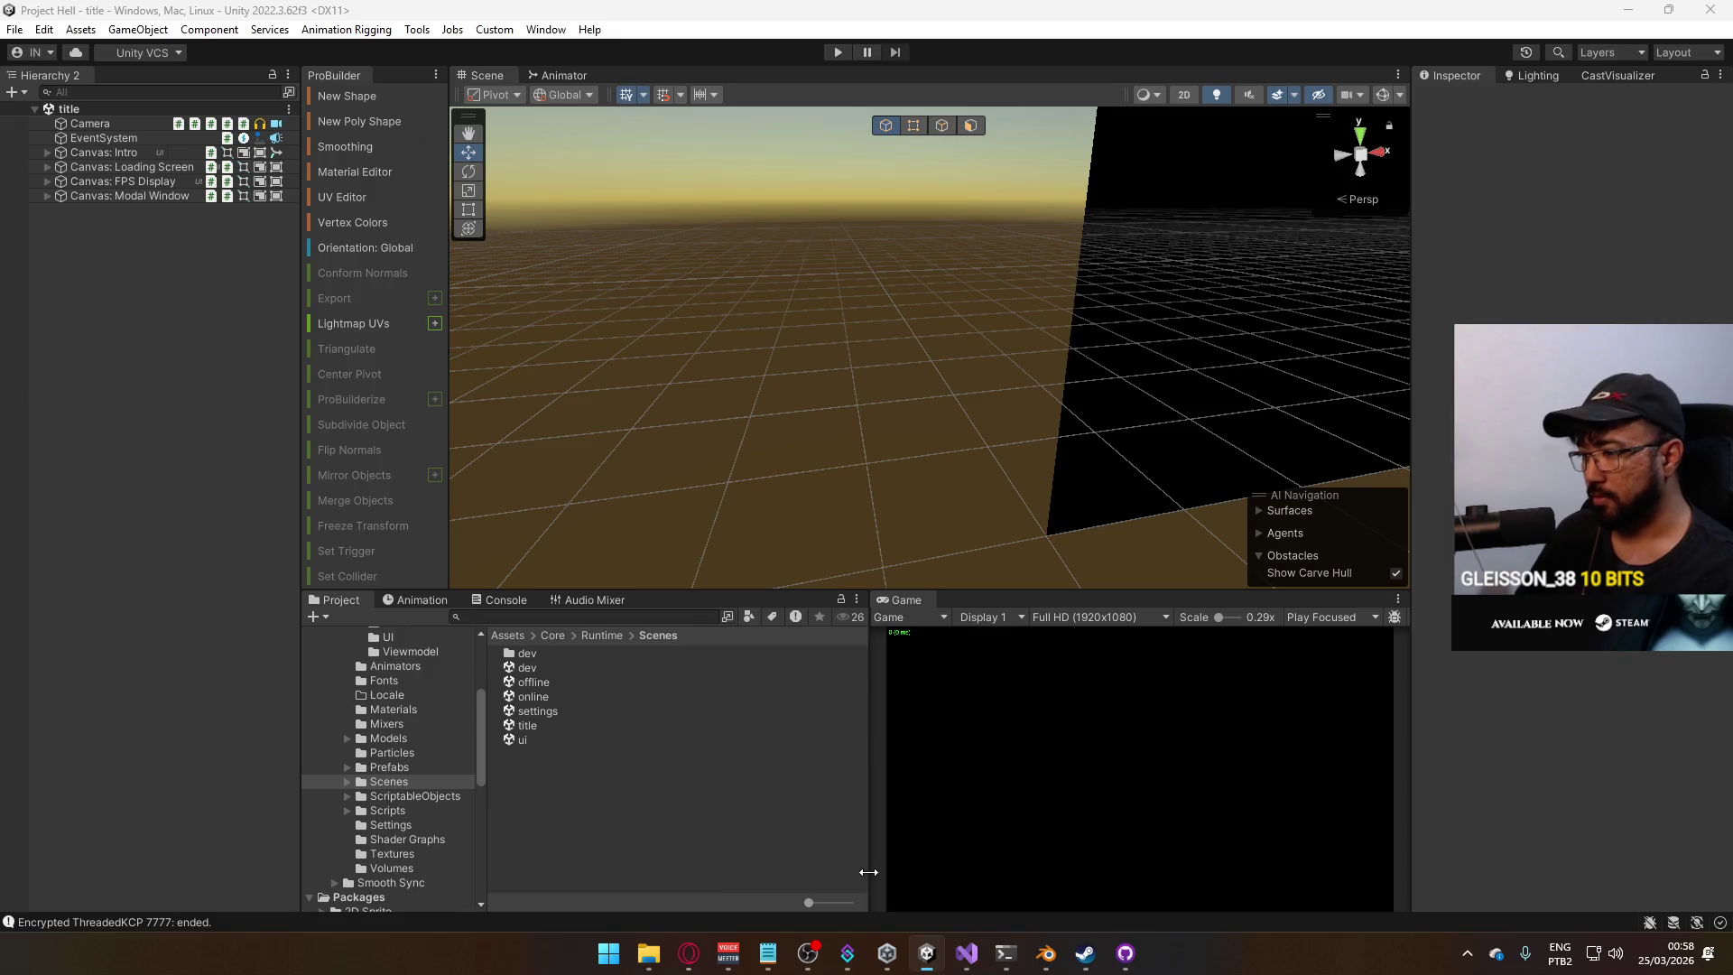
scroll(388, 718, "up", 3)
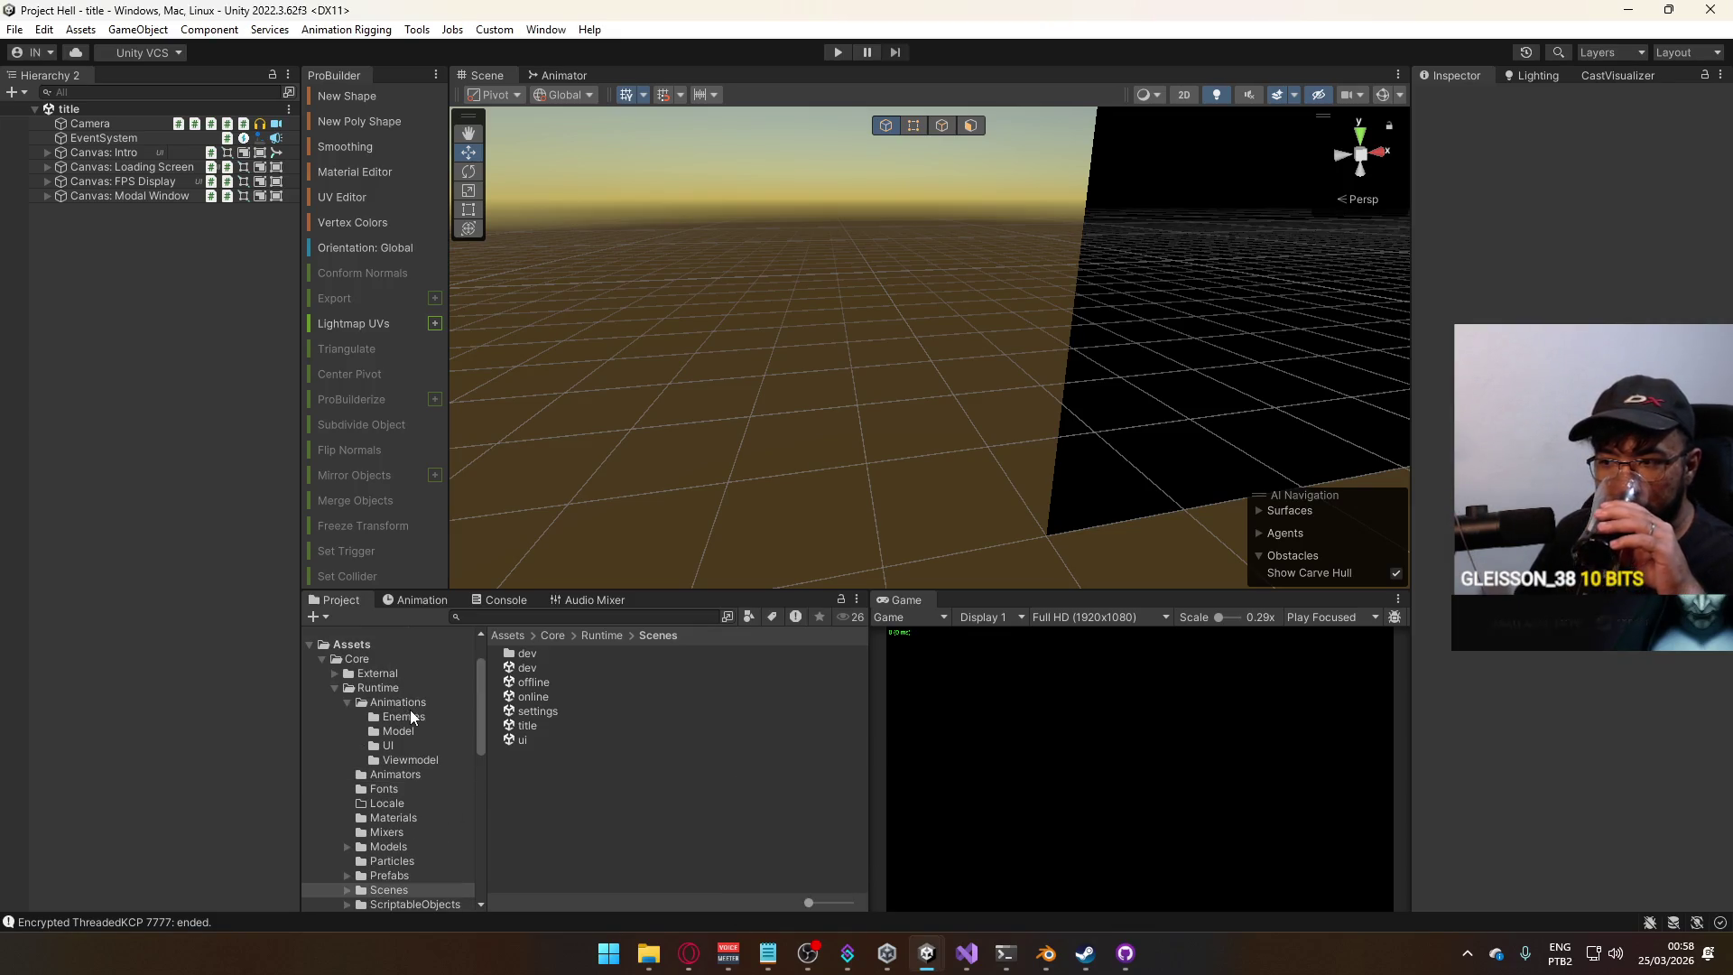
left_click(414, 728)
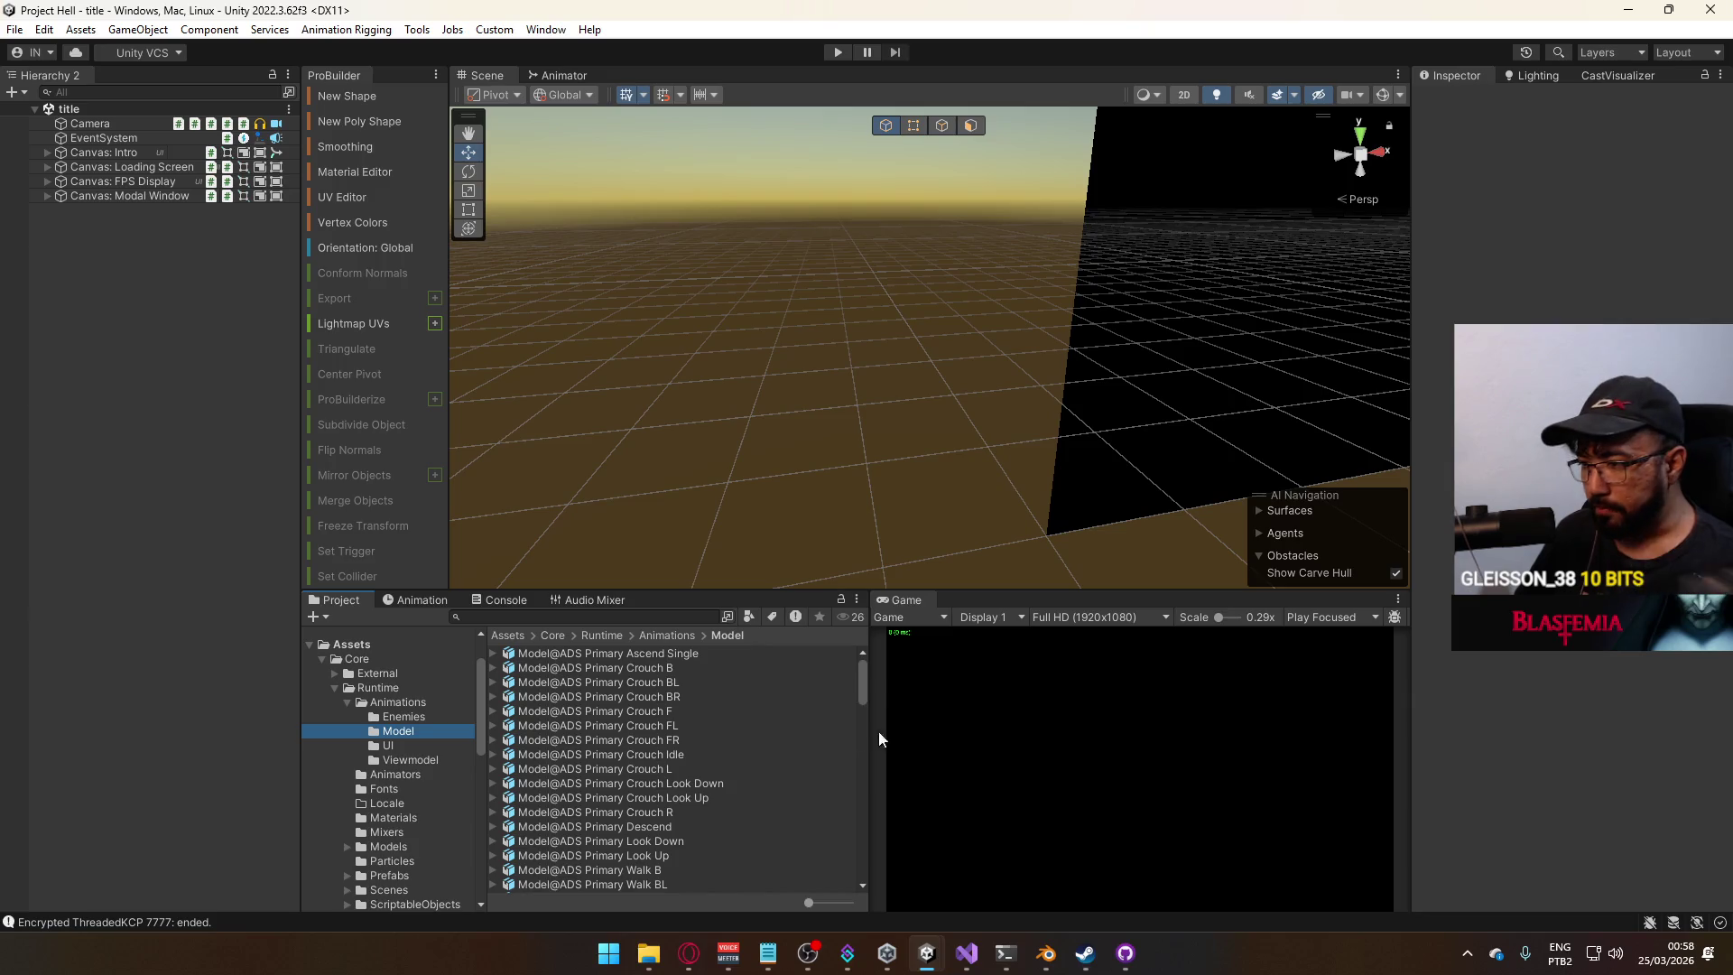
mouse_move(863, 677)
left_mouse_down()
mouse_move(869, 822)
mouse_move(872, 684)
left_mouse_up()
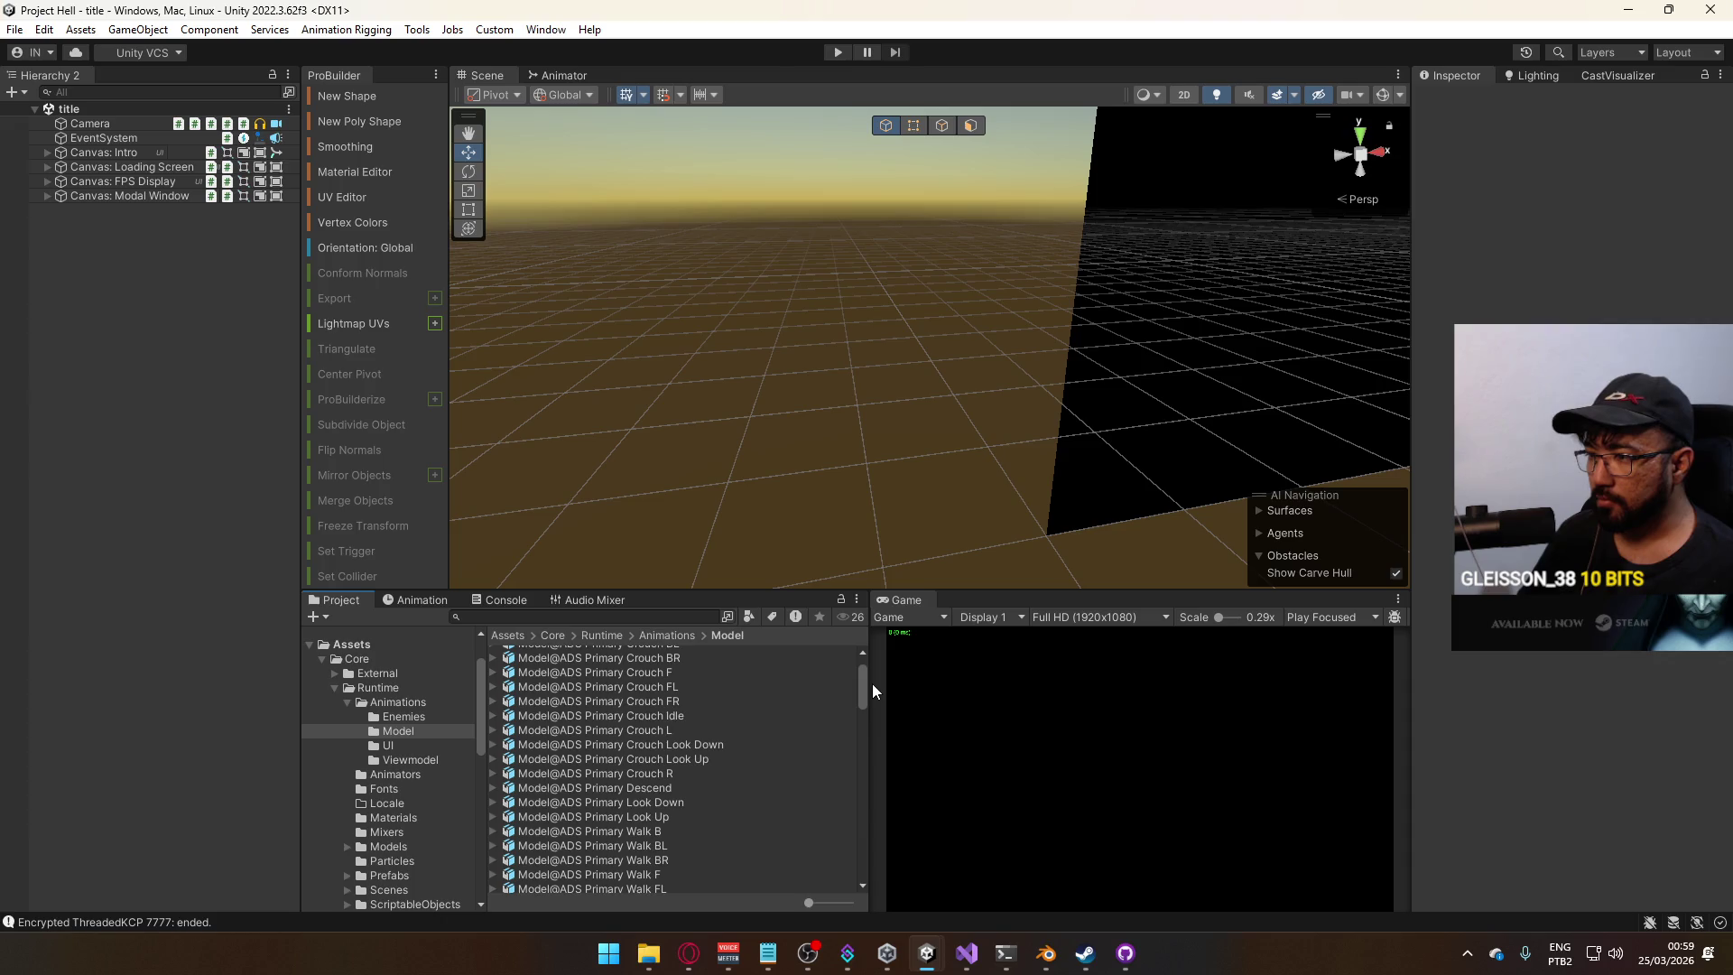
scroll(728, 745, "up", 2)
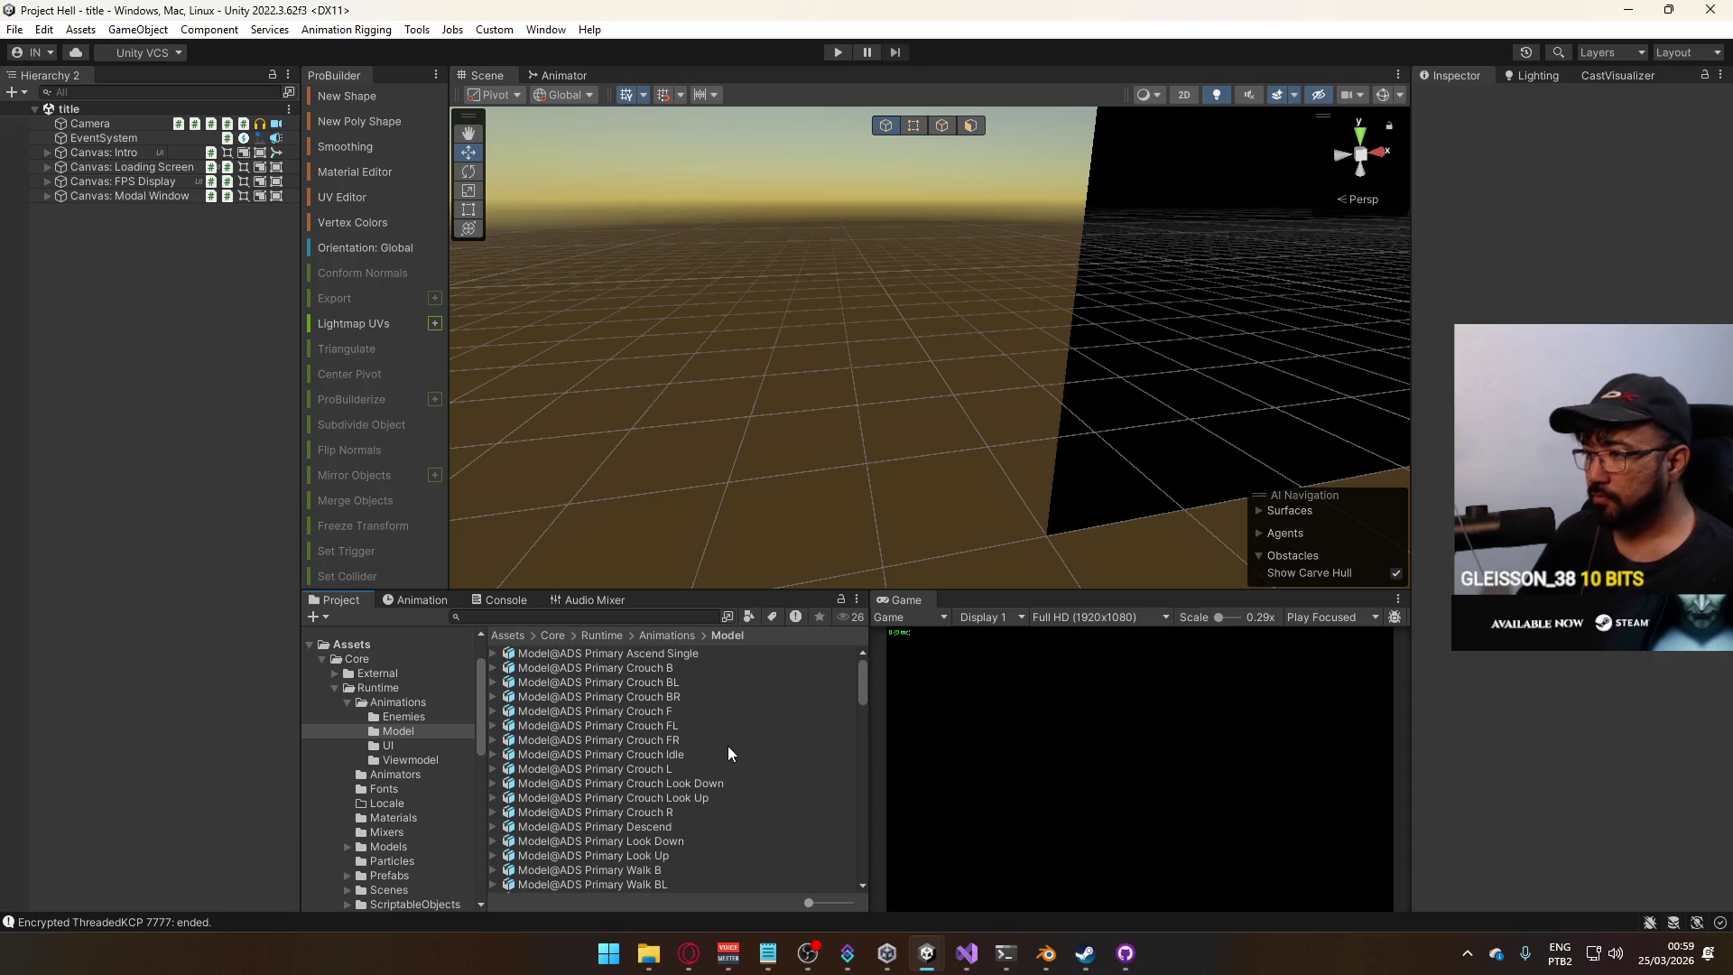
Preview the ADS Primary Crouch Look Up and Crouch Look Down clips, then go to Blender.
left_click(686, 800)
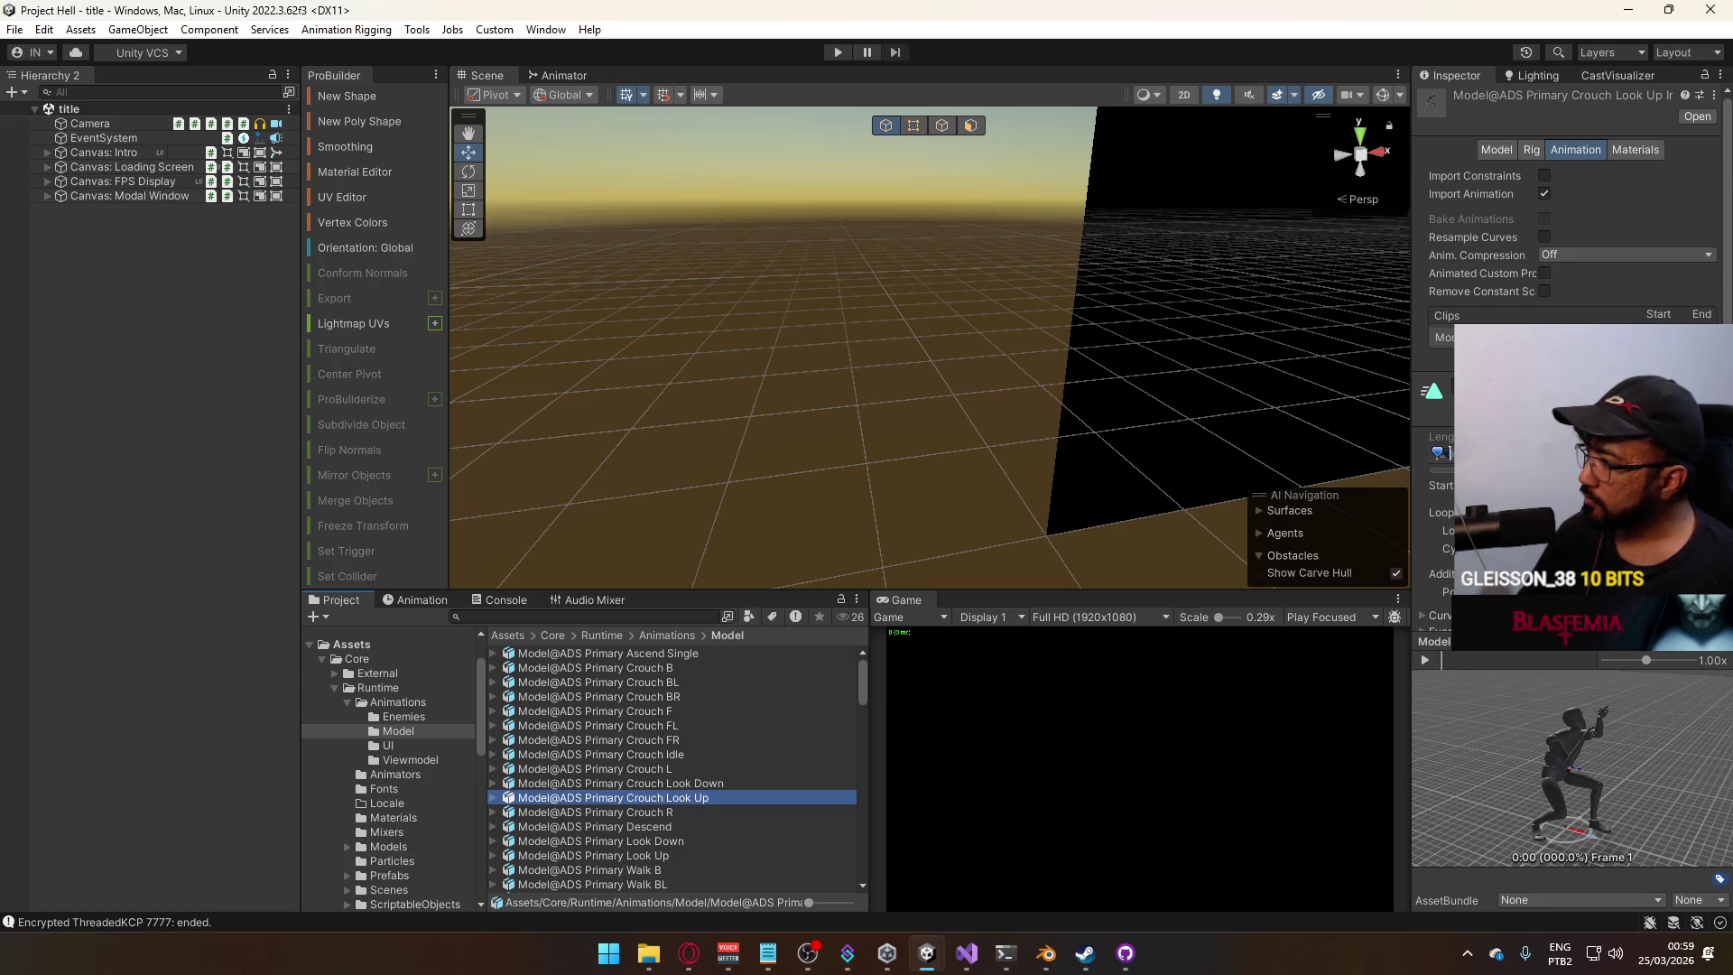
scroll(1571, 271, "down", 3)
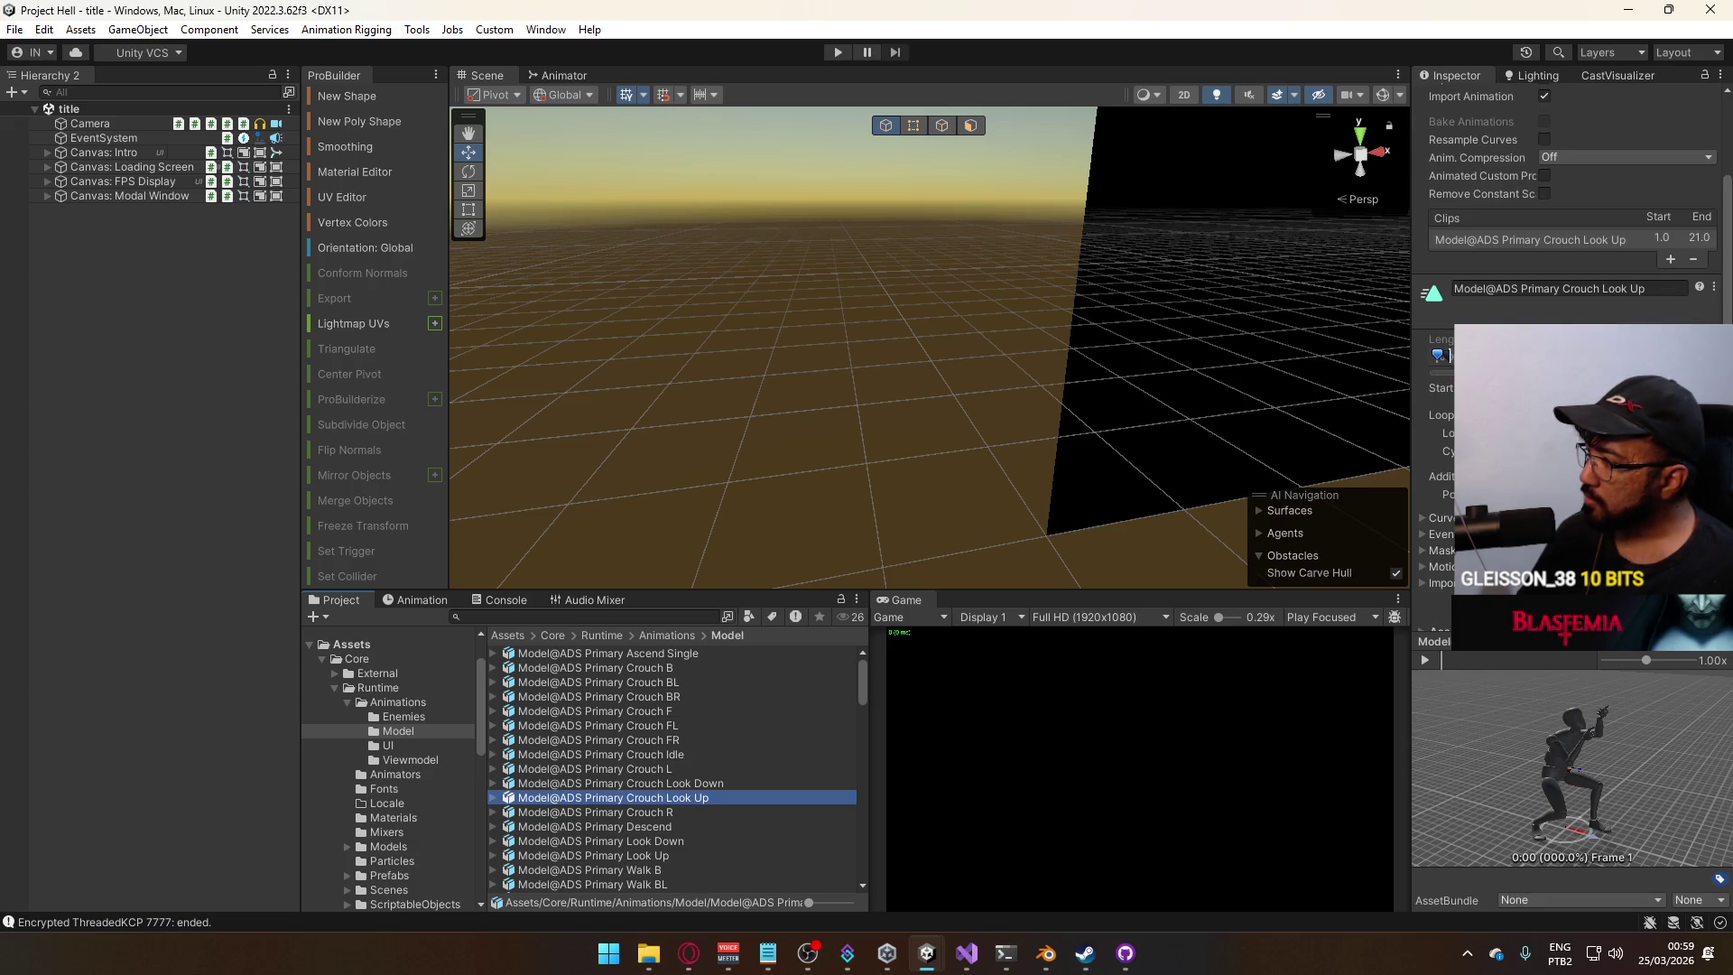
left_click(719, 785)
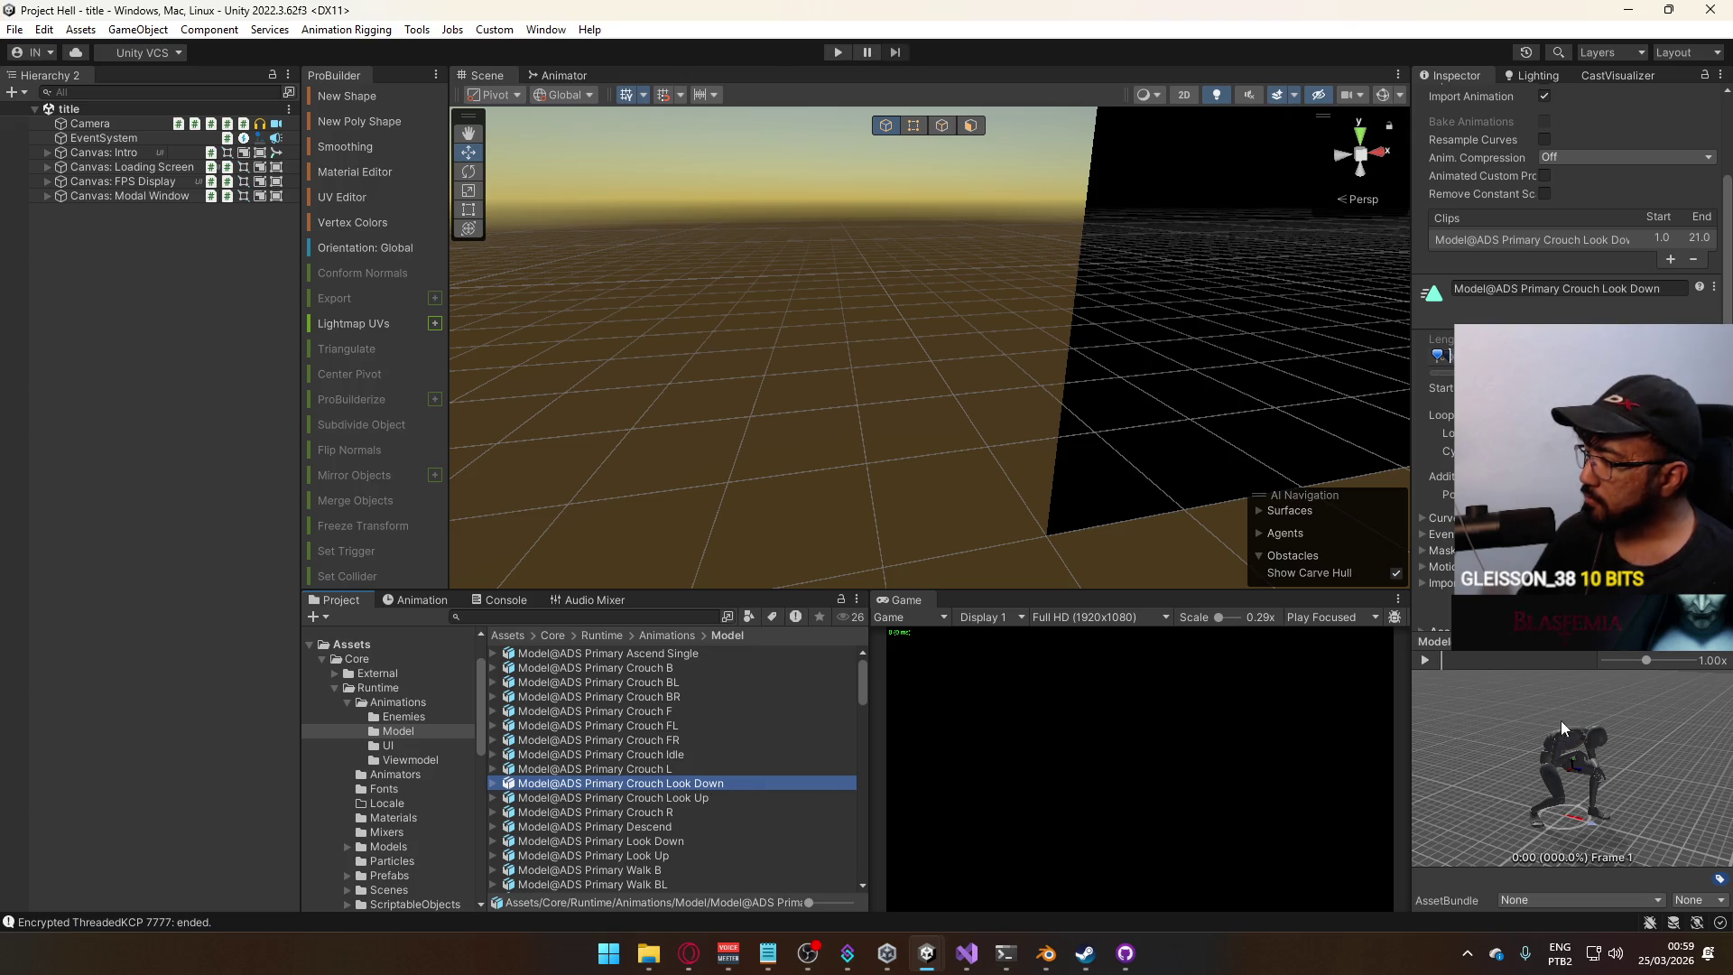
left_click(1045, 954)
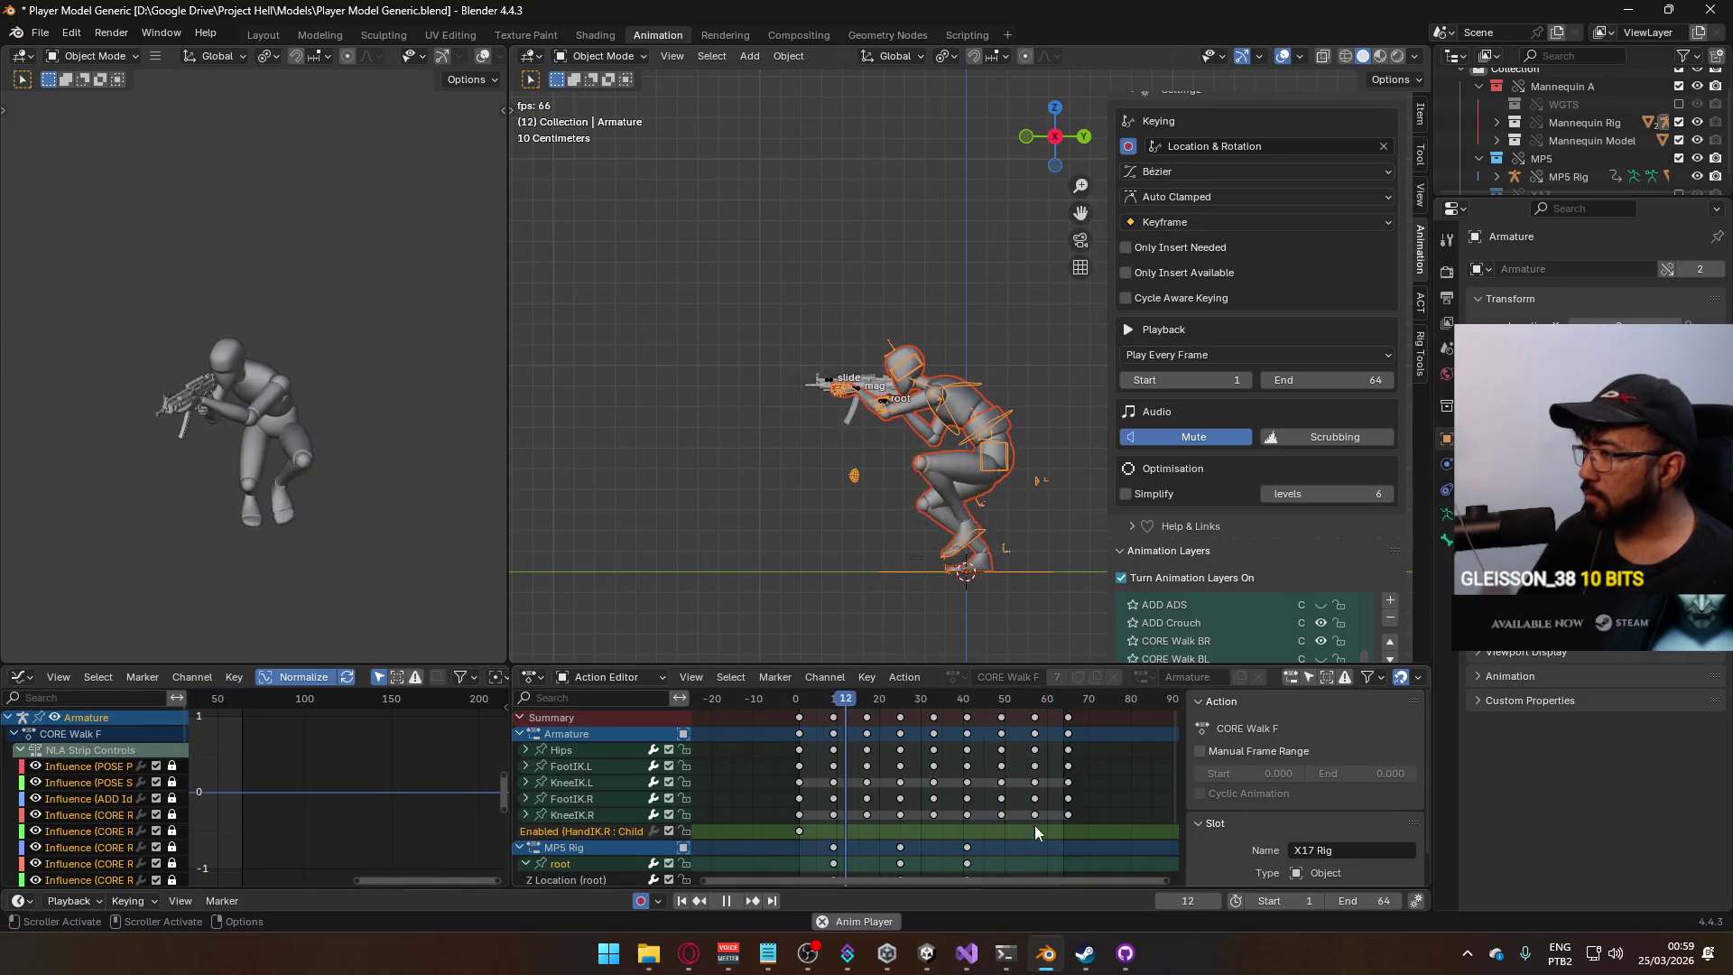
Rewind to frame 1, toggle the ADD Crouch layer off and on to compare poses, and replay.
left_click(797, 706)
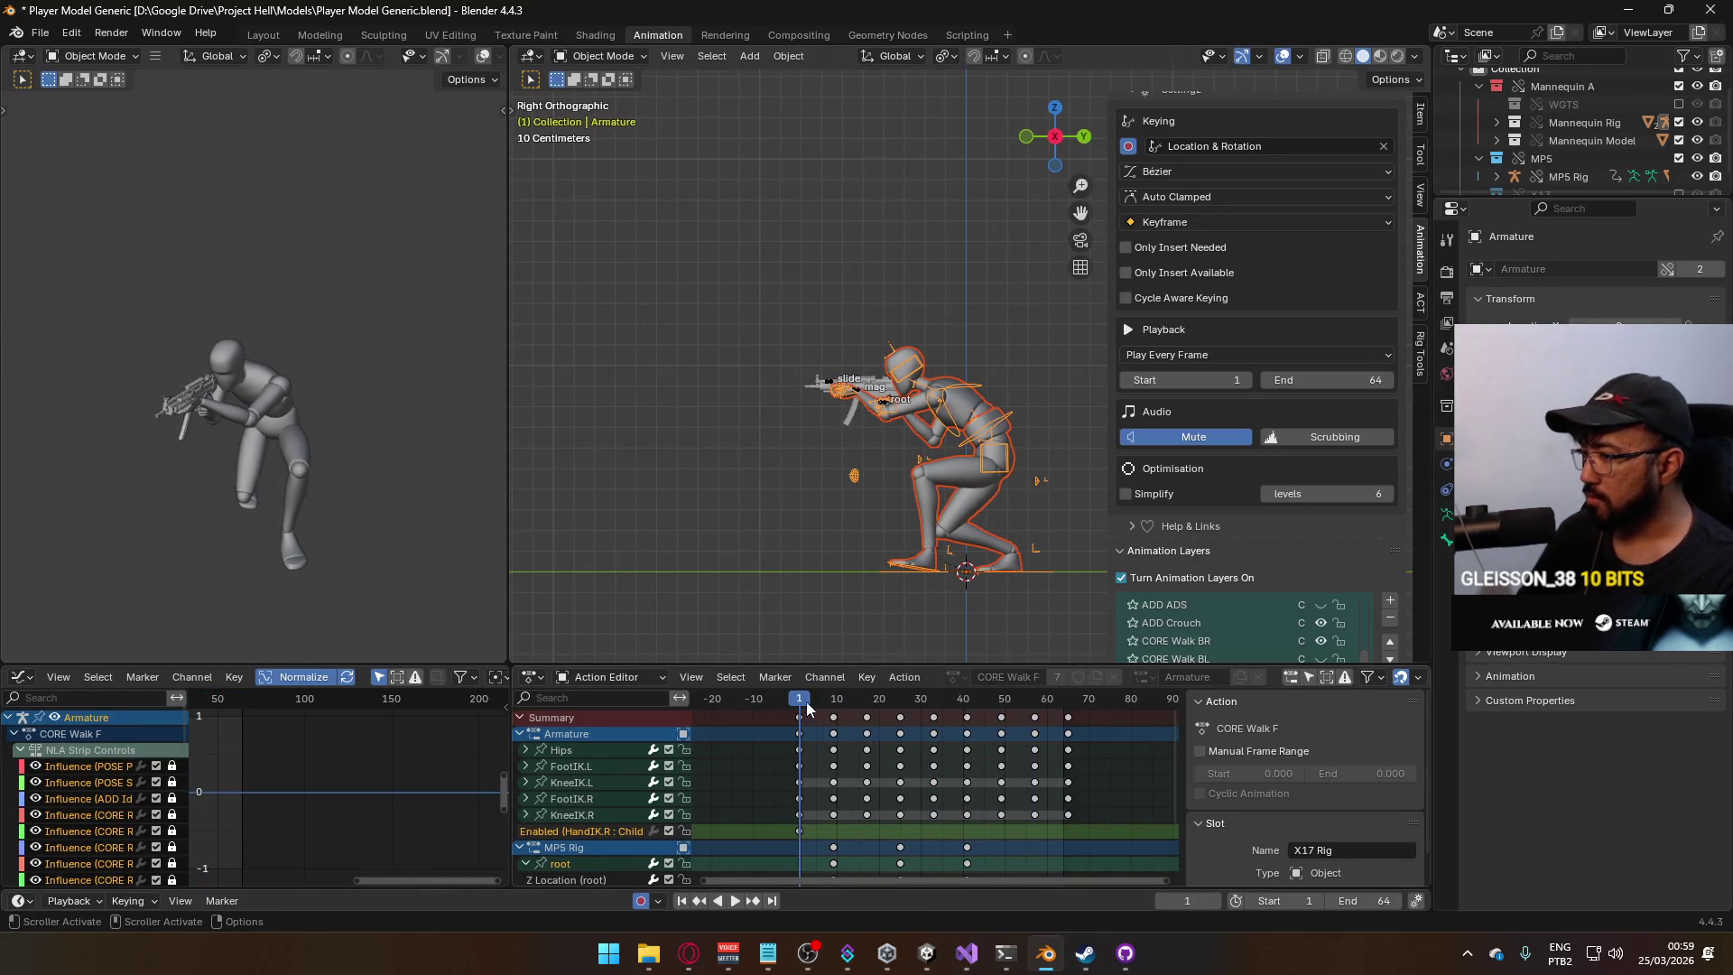
scroll(1340, 475, "down", 4)
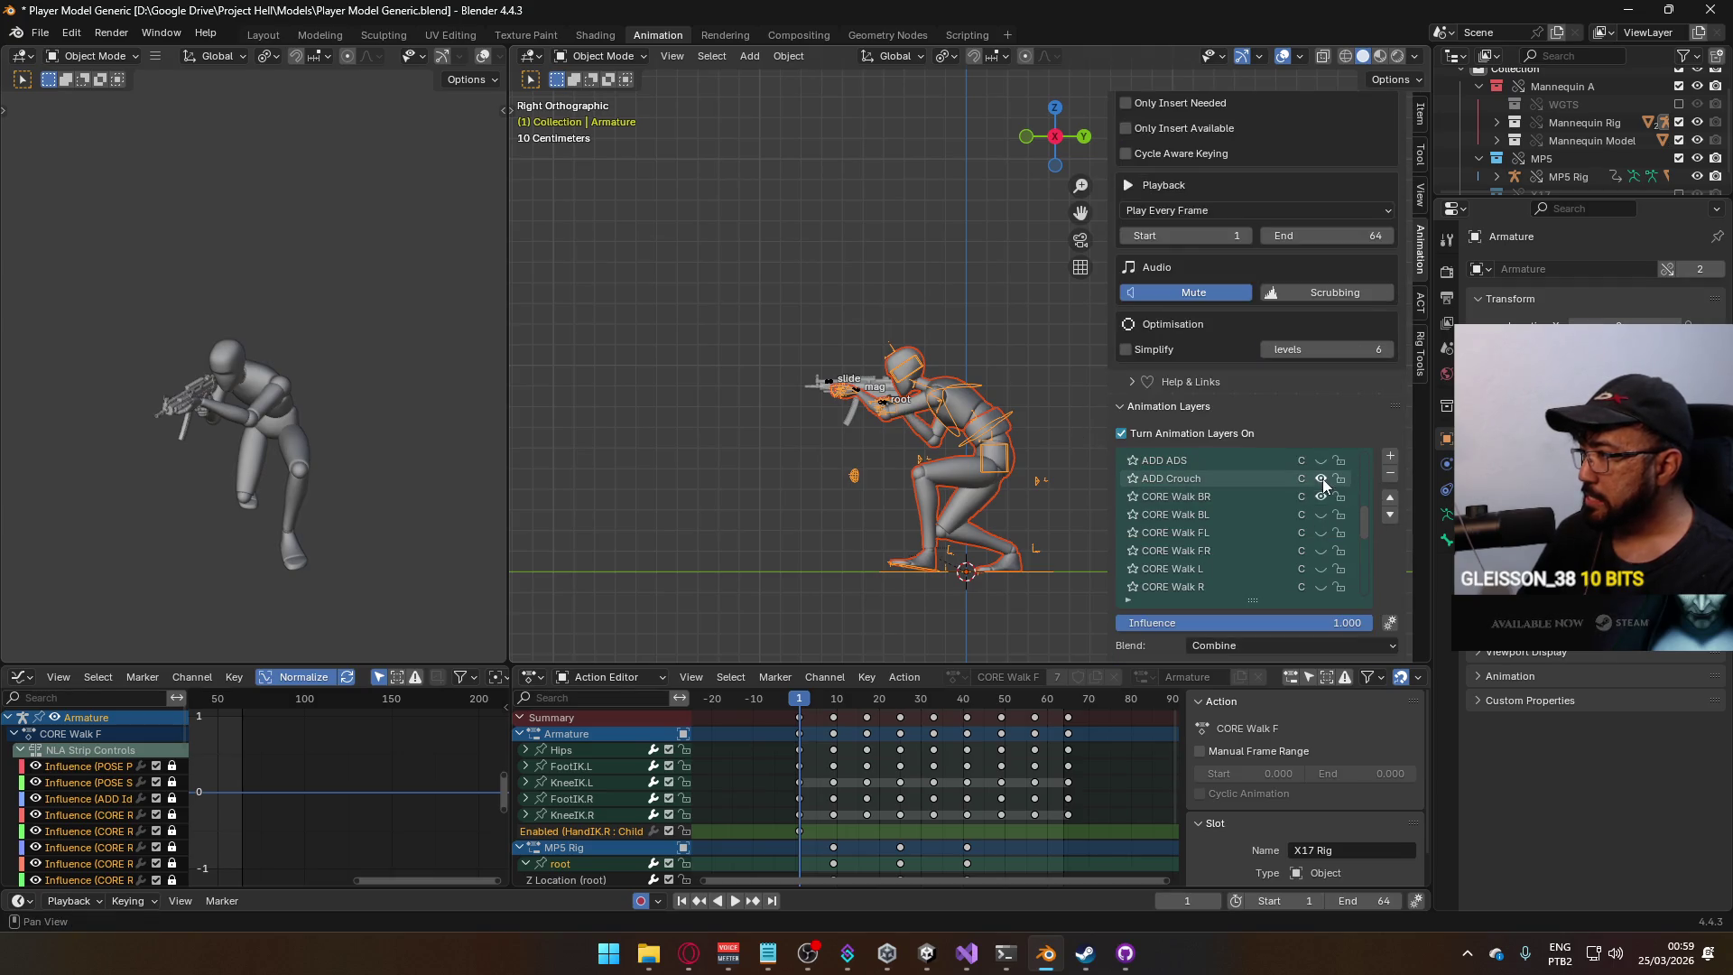
left_click(1322, 478)
left_click(1321, 478)
mouse_move(1358, 508)
left_mouse_down()
mouse_move(1365, 589)
mouse_move(1374, 452)
left_mouse_up()
key("space")
scroll(1271, 531, "down", 6)
scroll(1271, 545, "down", 1)
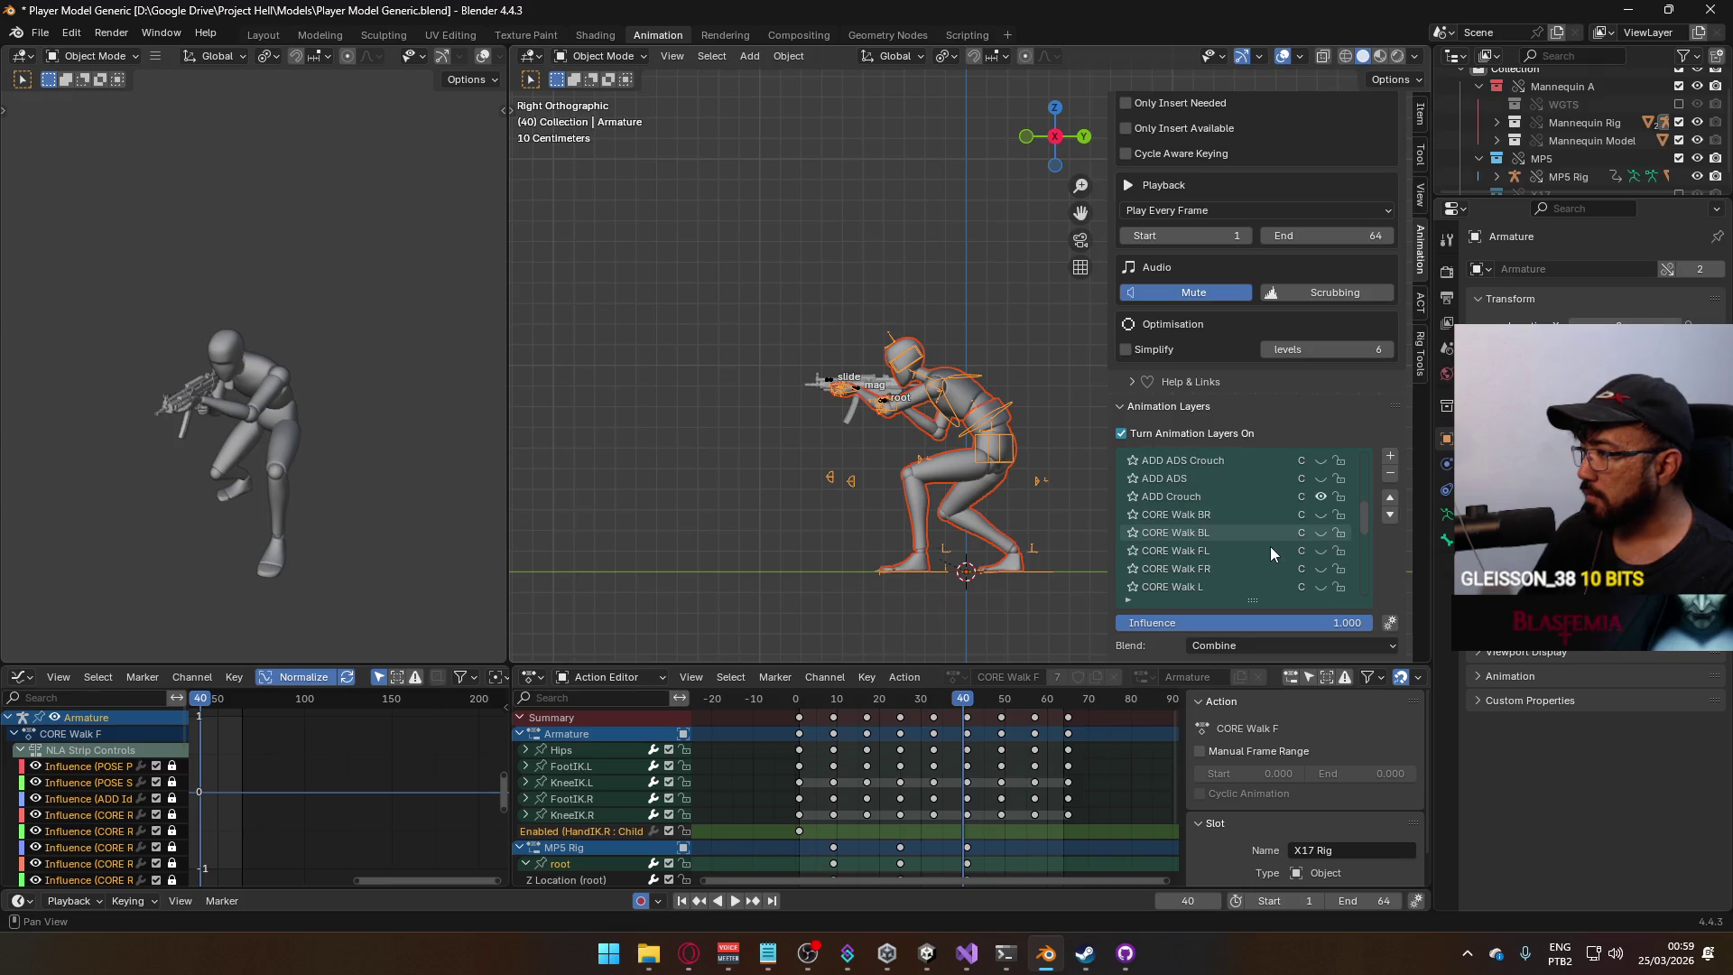
scroll(1273, 531, "up", 7)
scroll(1270, 517, "down", 4)
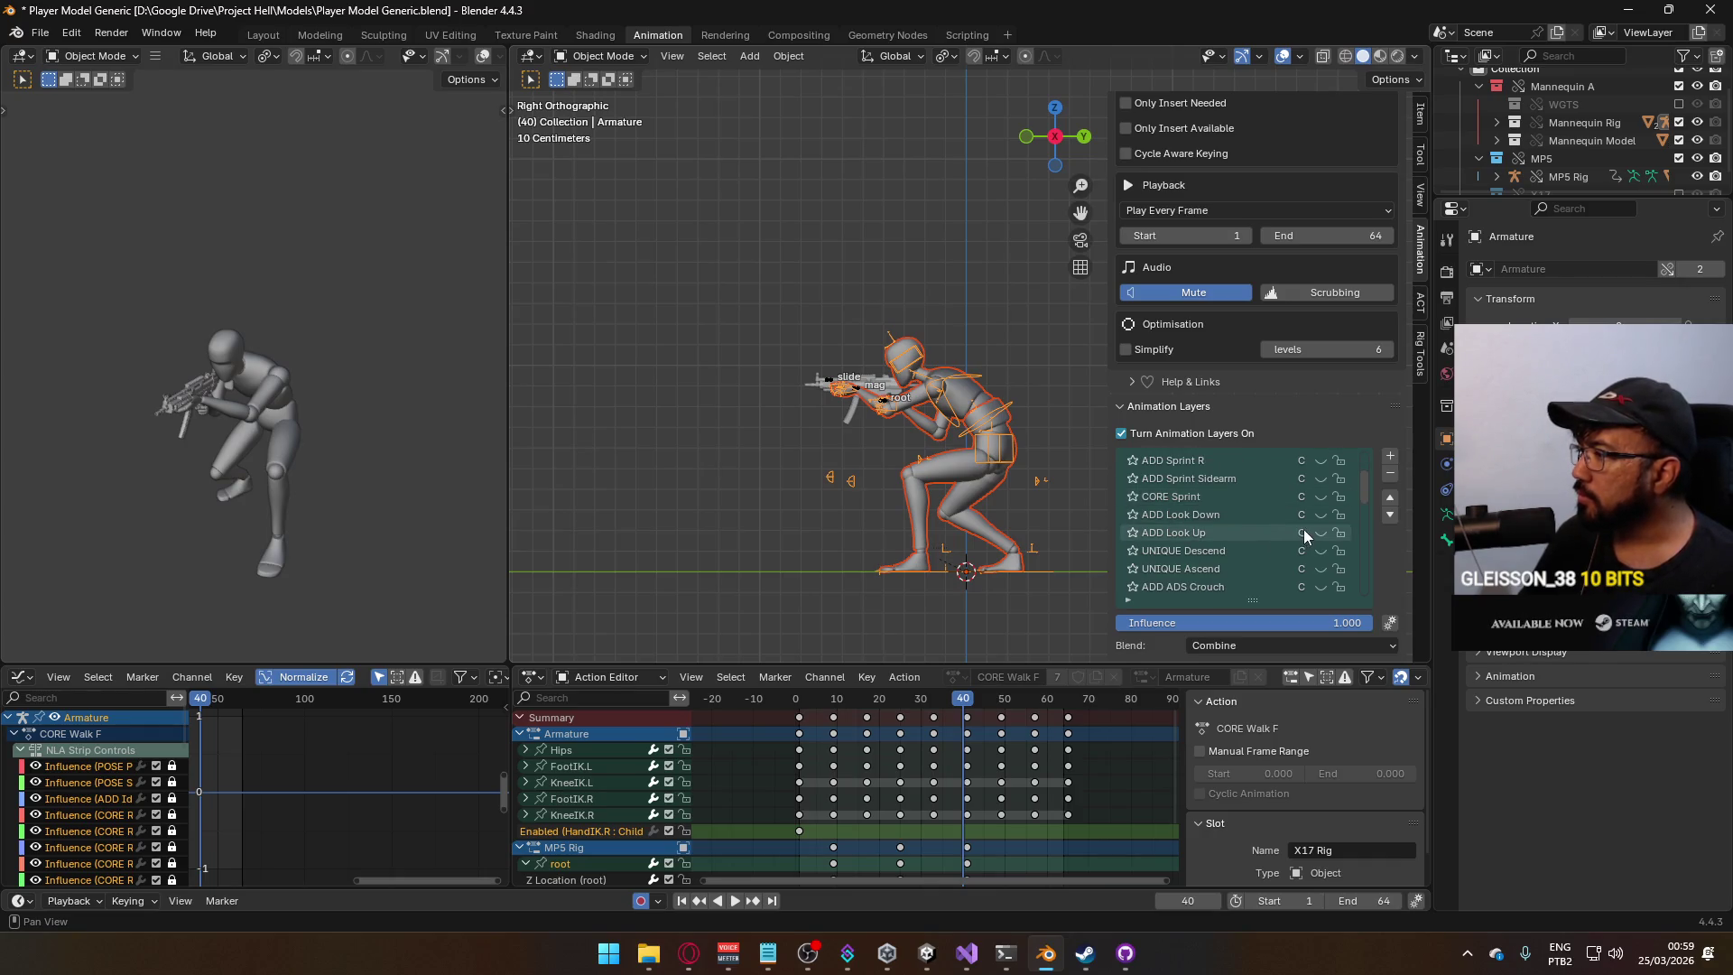
Enable ADD Look Up, then on the MP5 rig swap ADD ADS Crouch Move for ADD ADS Crouch Look Up.
left_click(1321, 532)
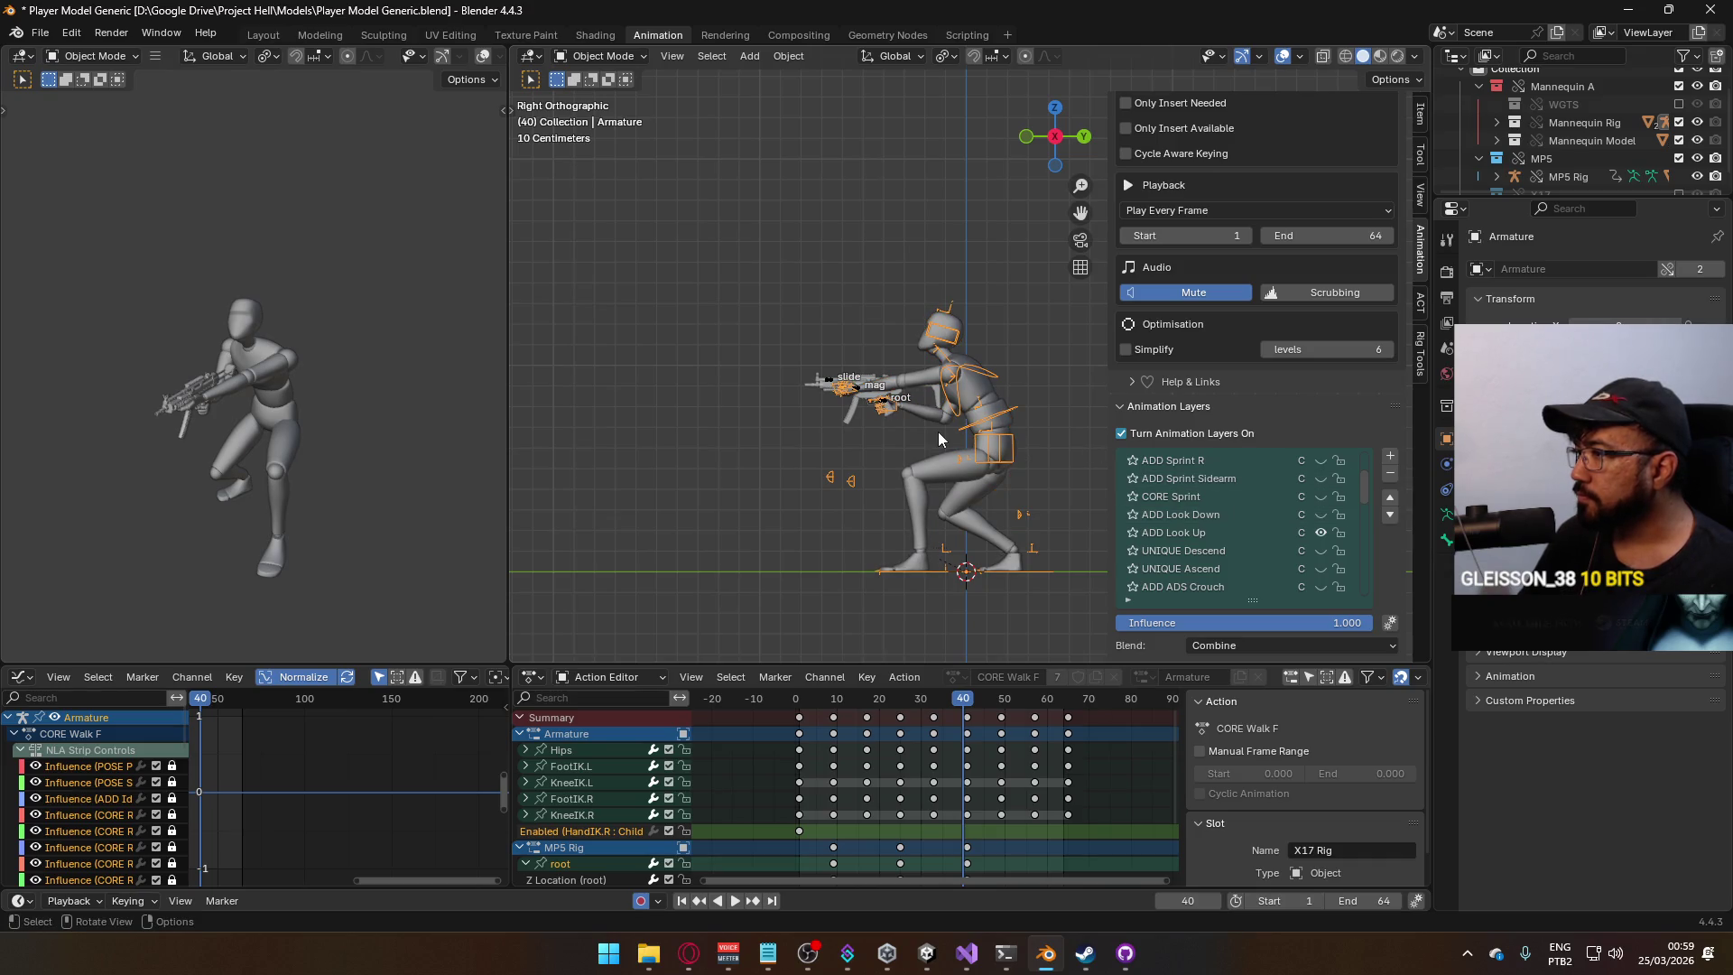
left_click(885, 408)
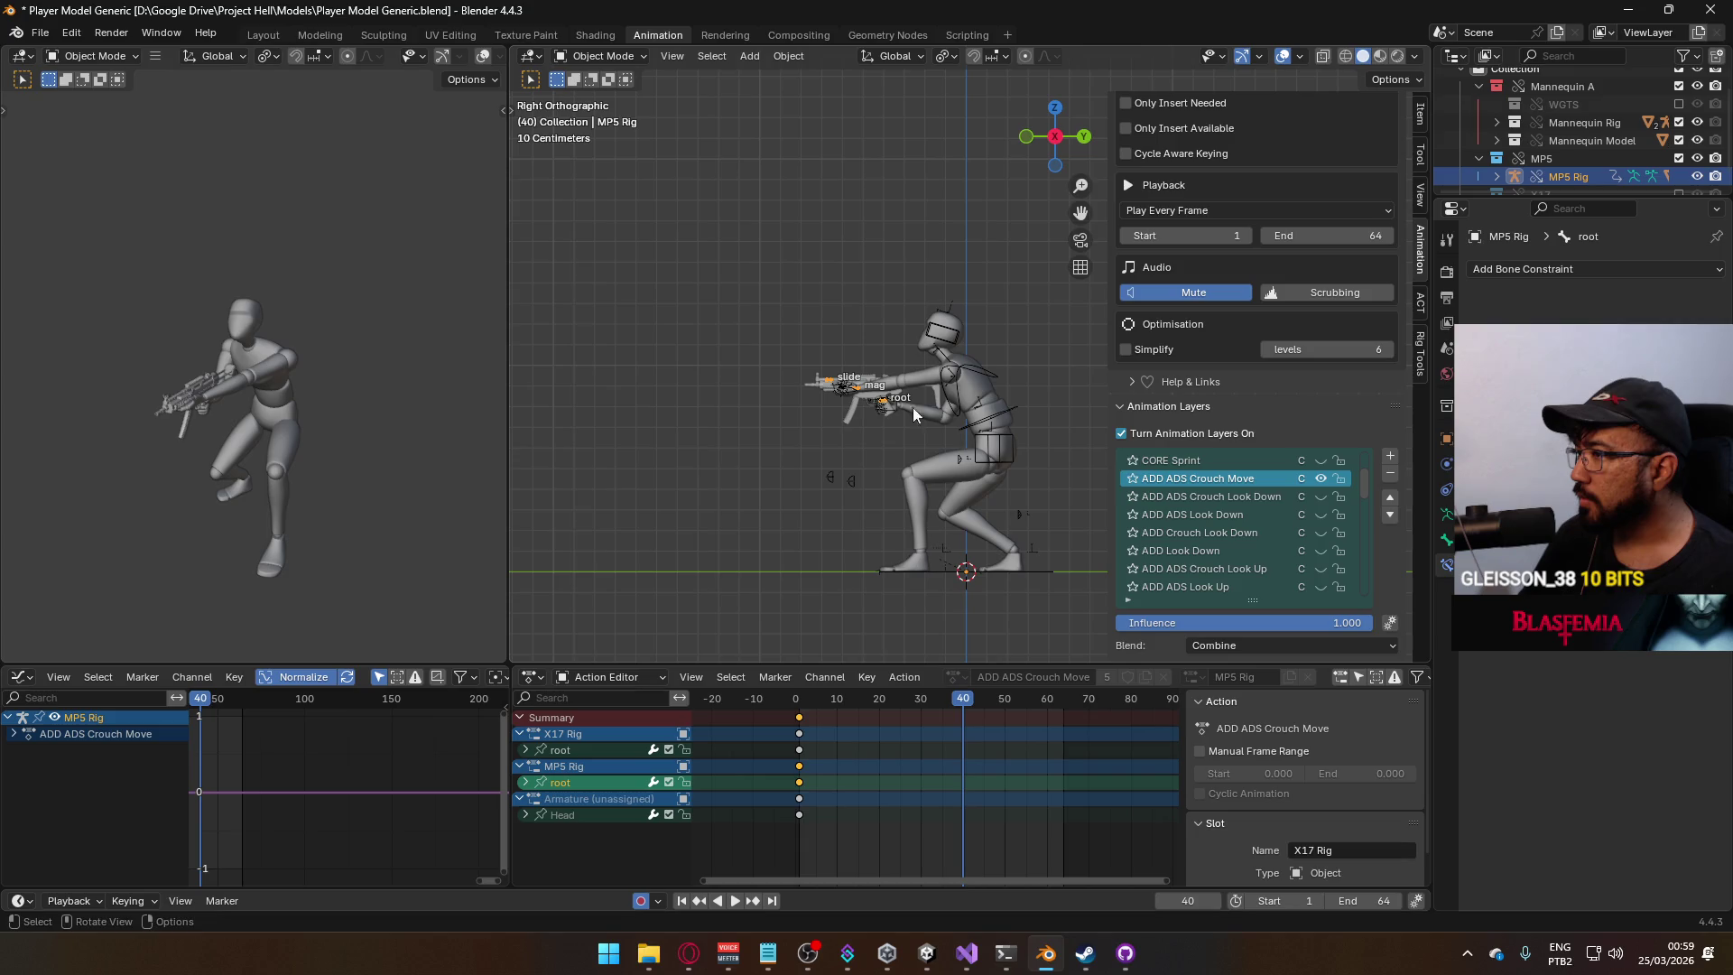
left_click(1318, 479)
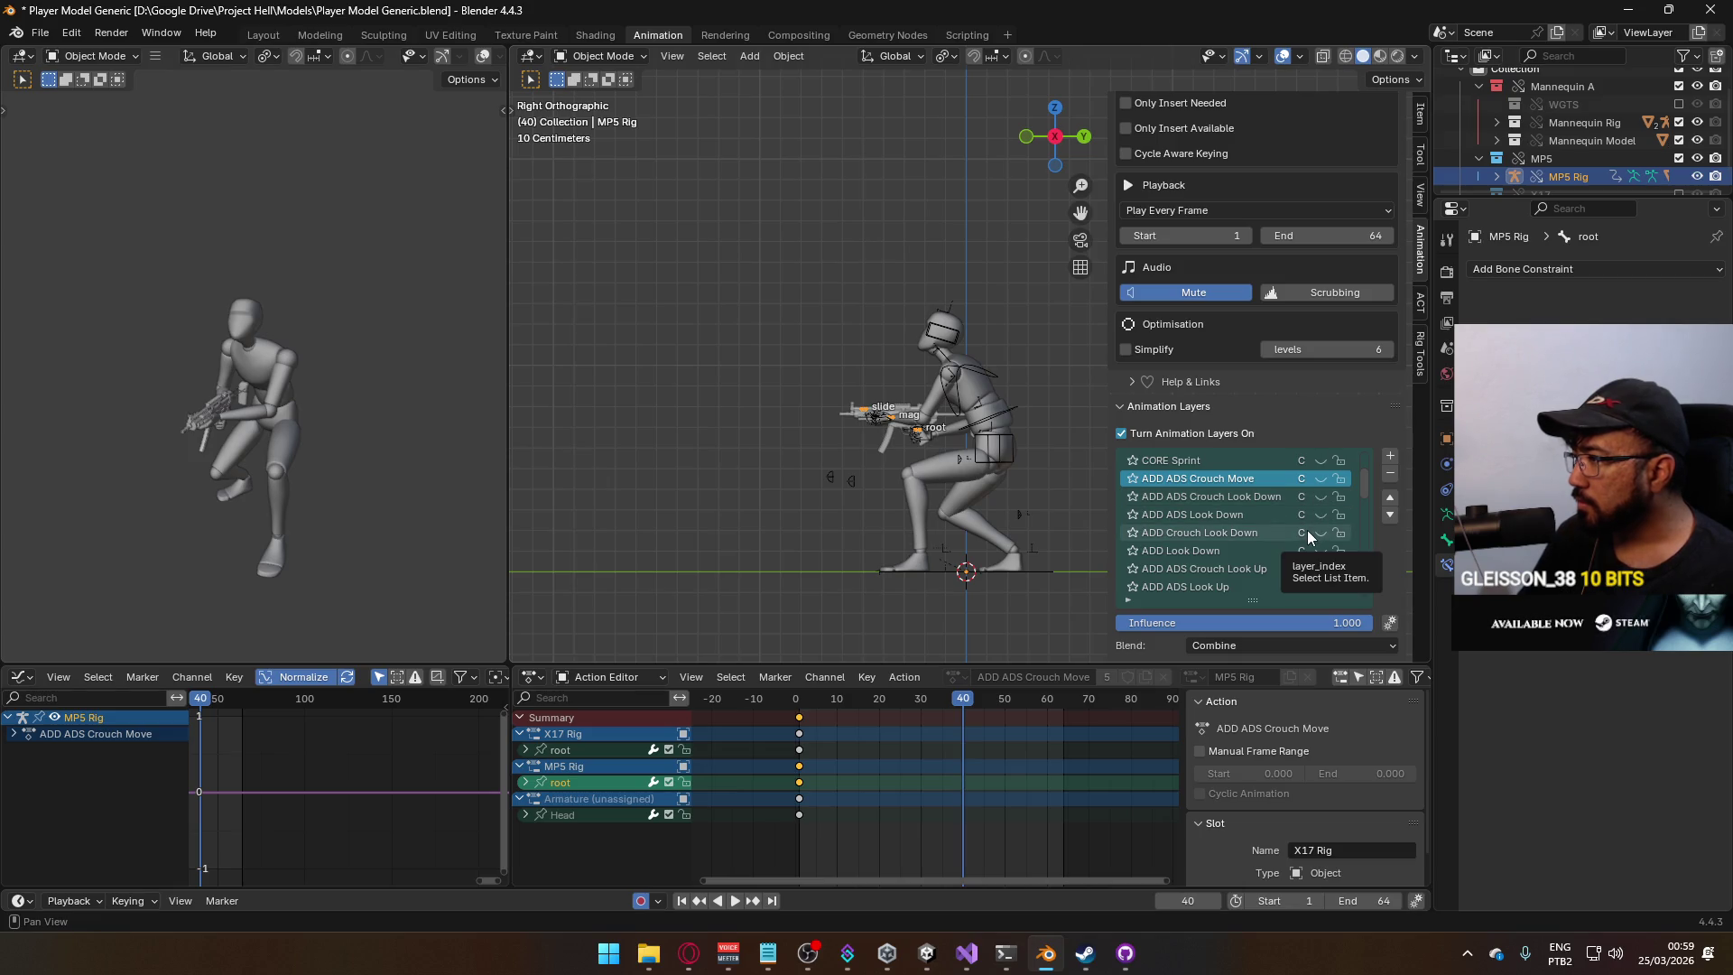
left_click(1307, 564)
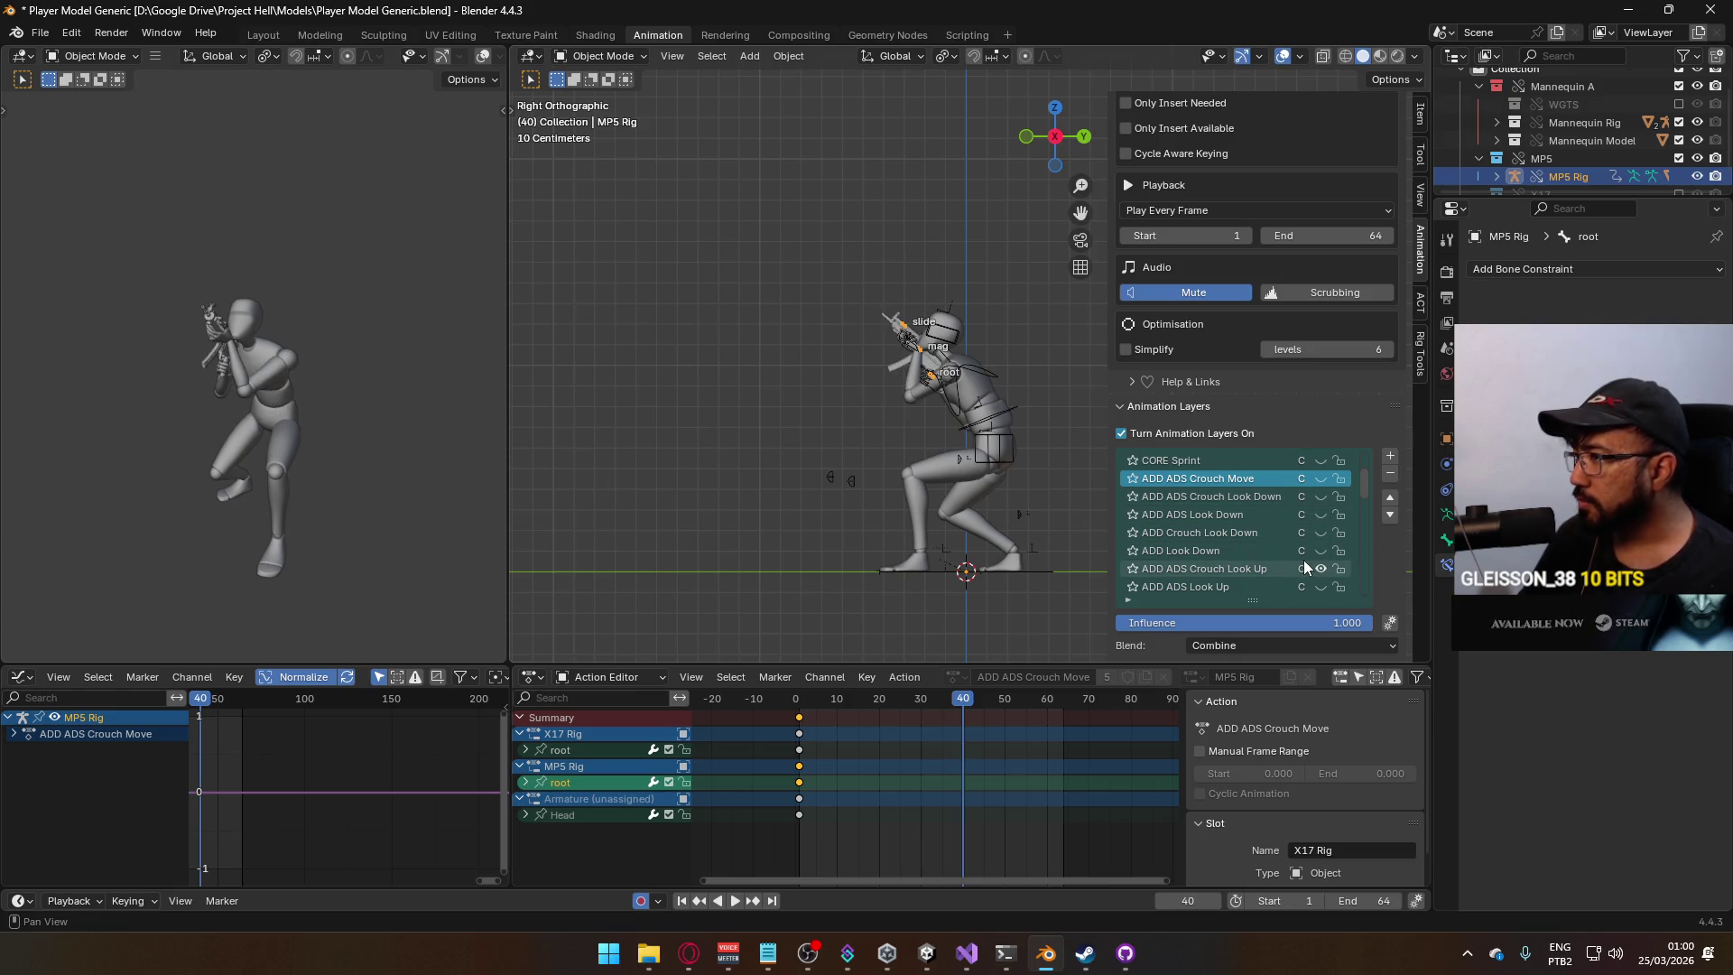
scroll(976, 421, "up", 2)
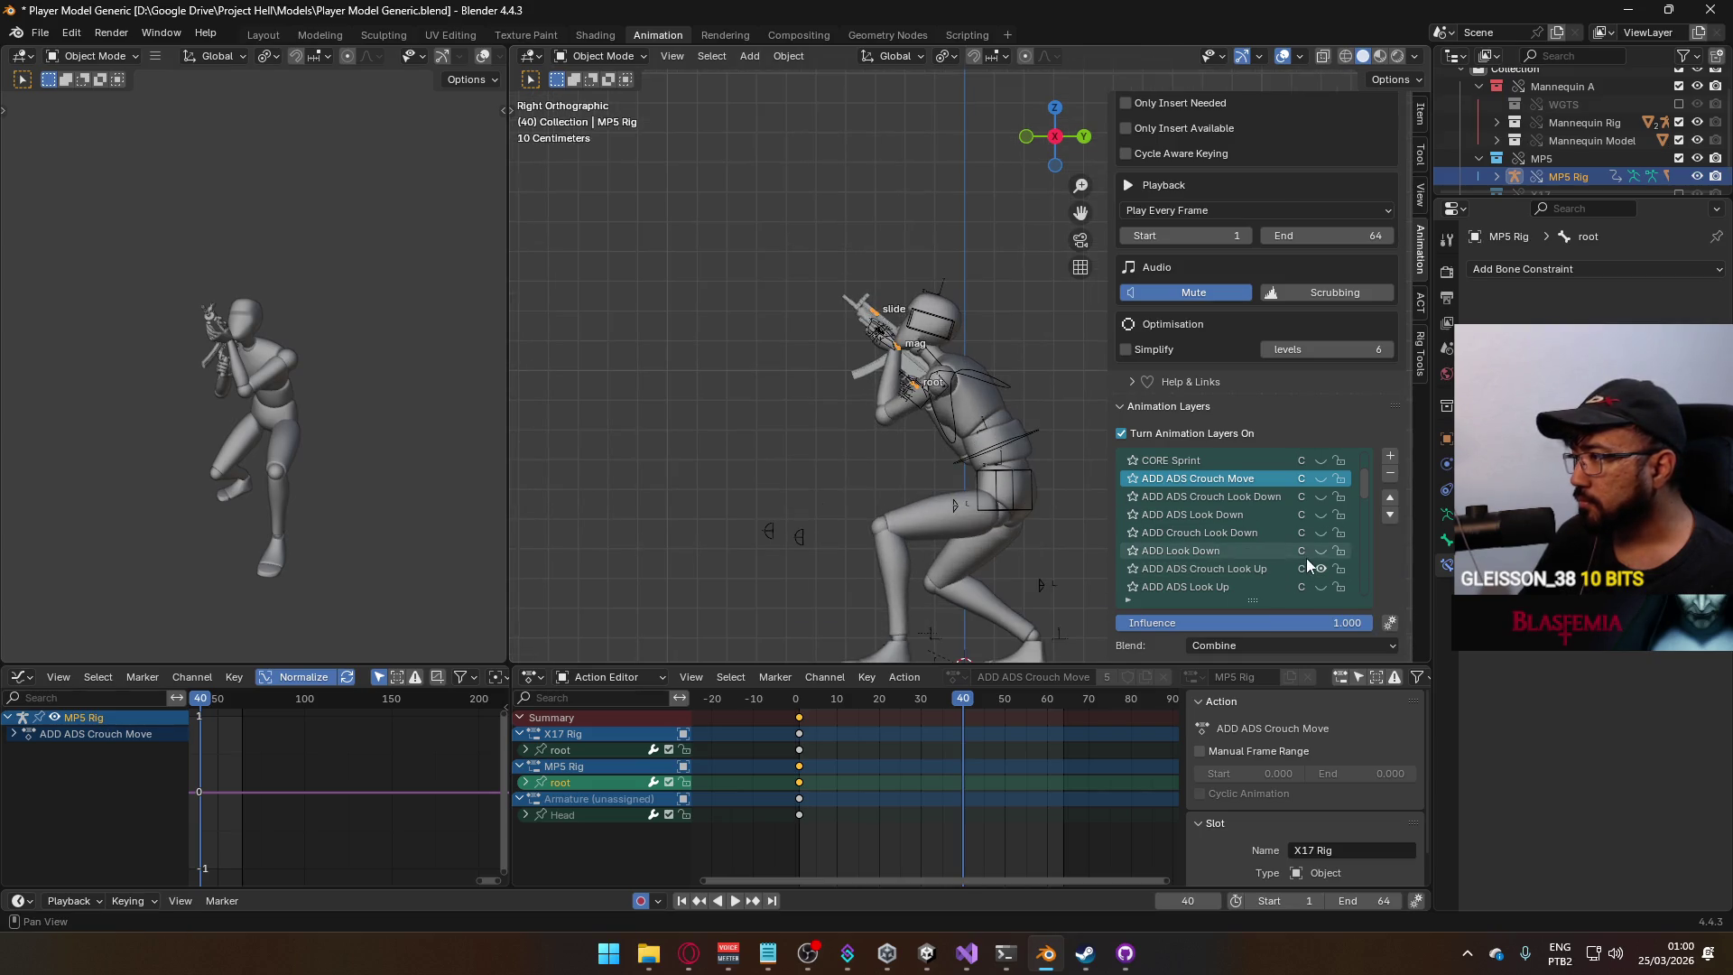
scroll(1320, 565, "down", 2)
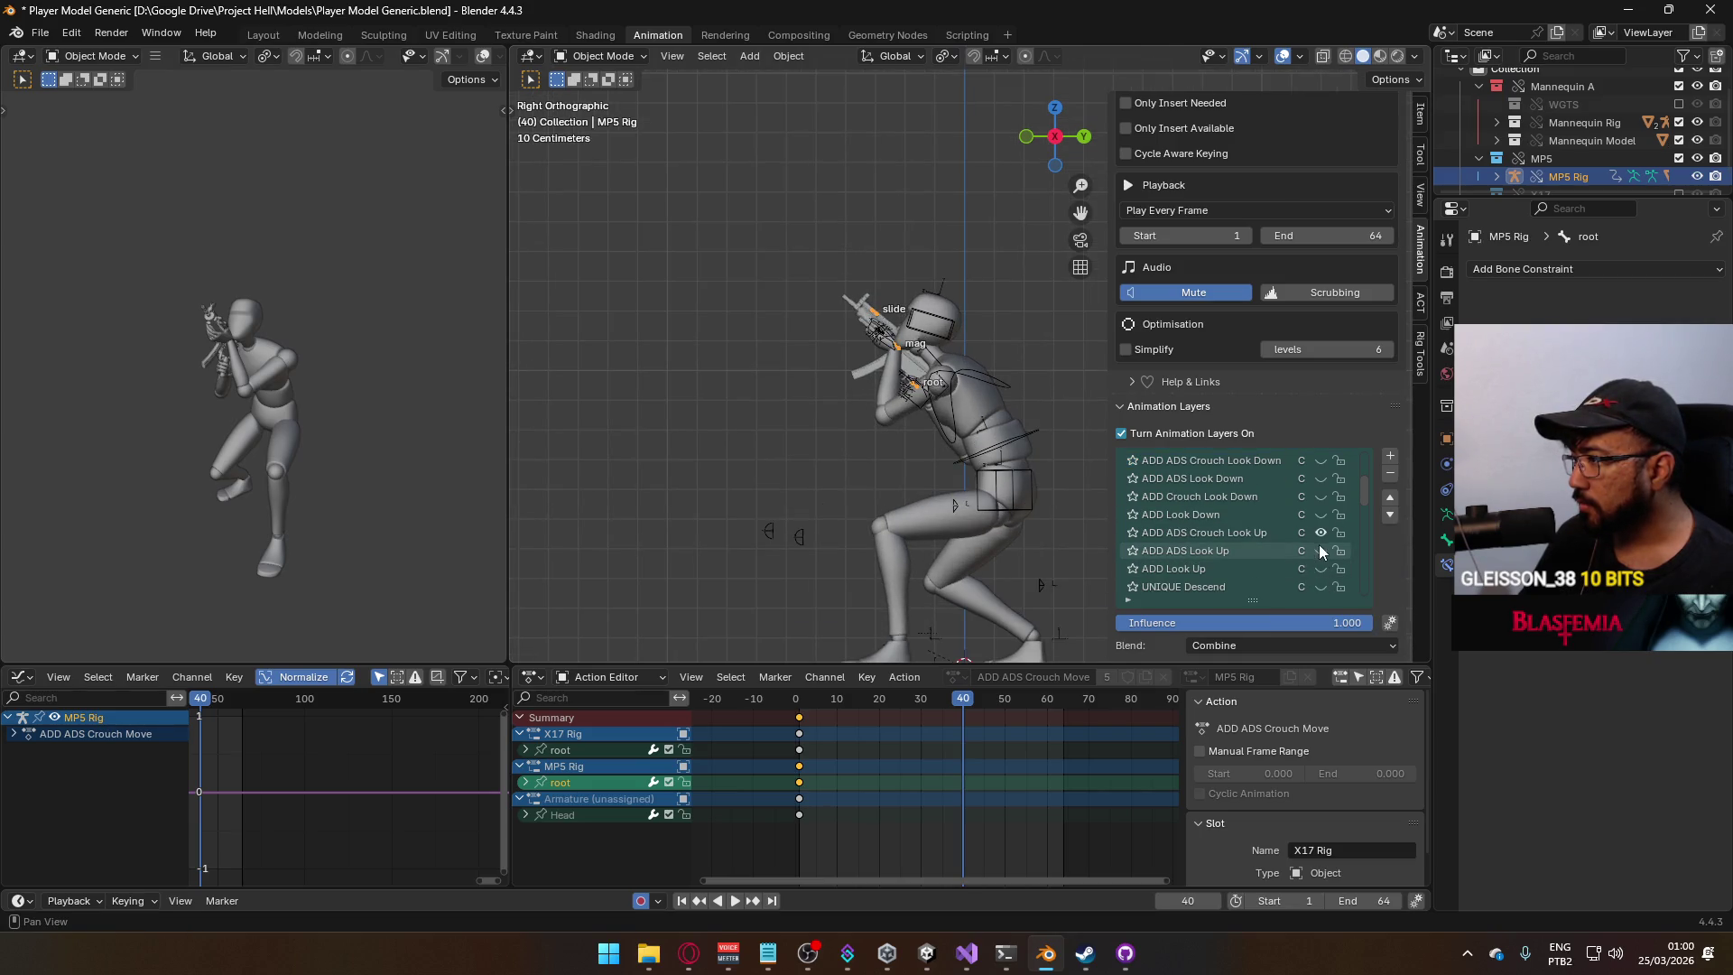
left_click(1319, 549)
left_click(1319, 549)
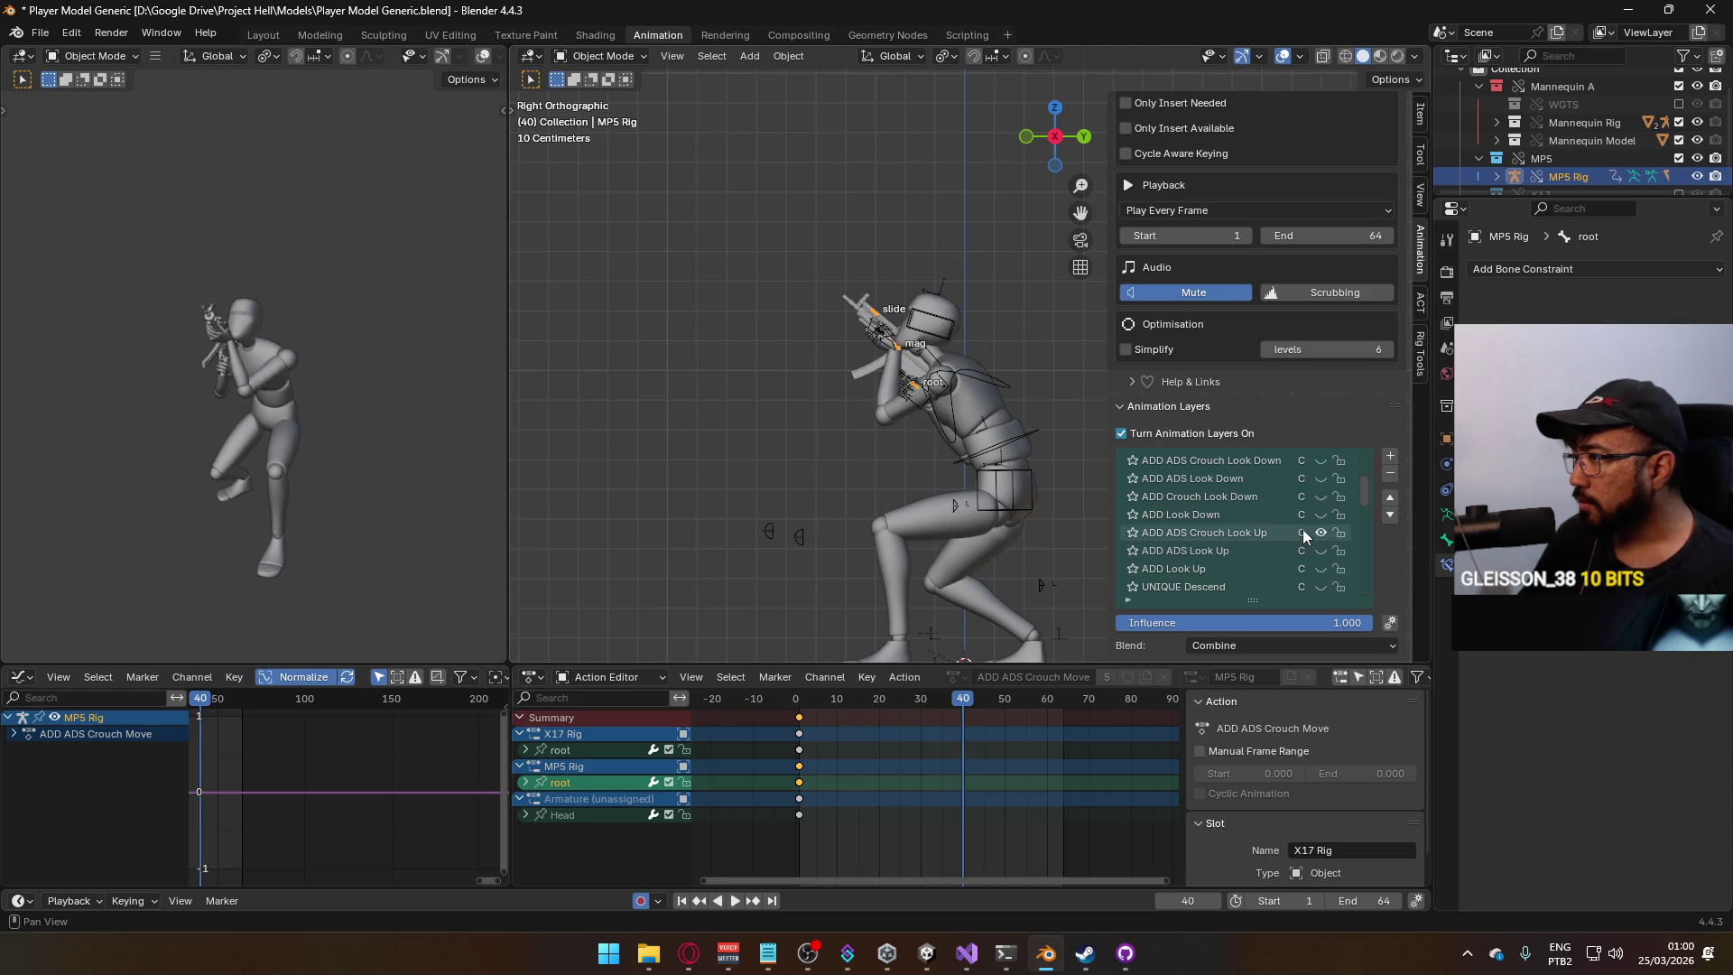
left_click(1235, 532)
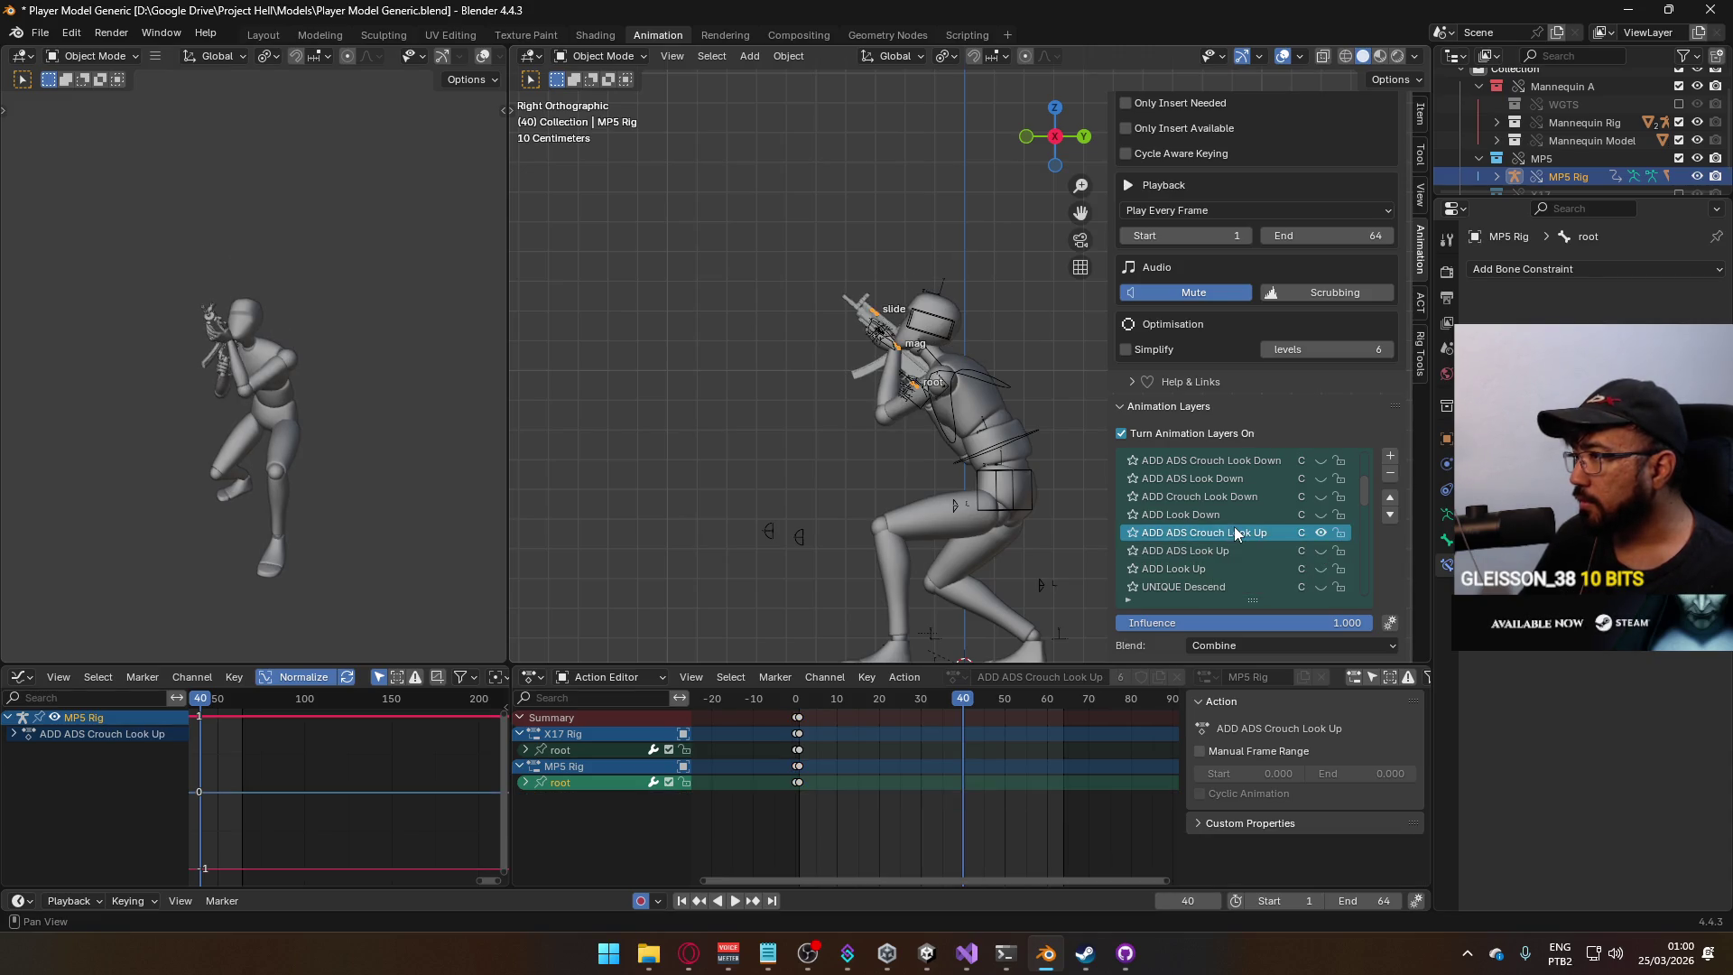